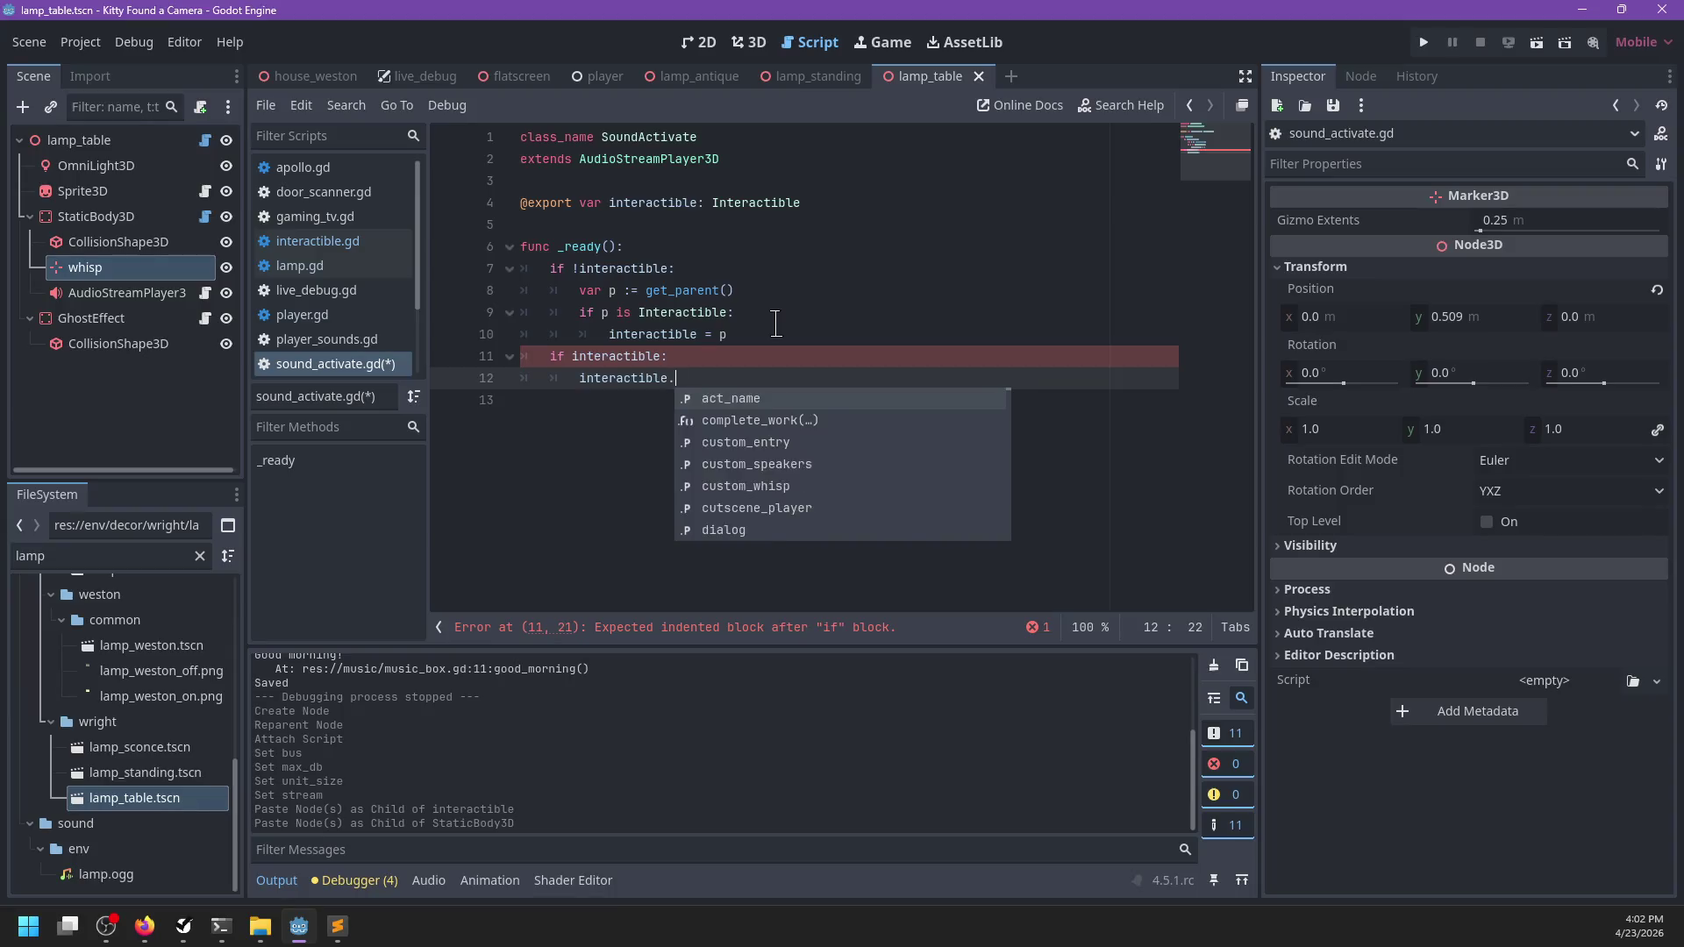
# On line 12, connect the interactible's interacted signal to make_play
pyautogui.write('ect(play')
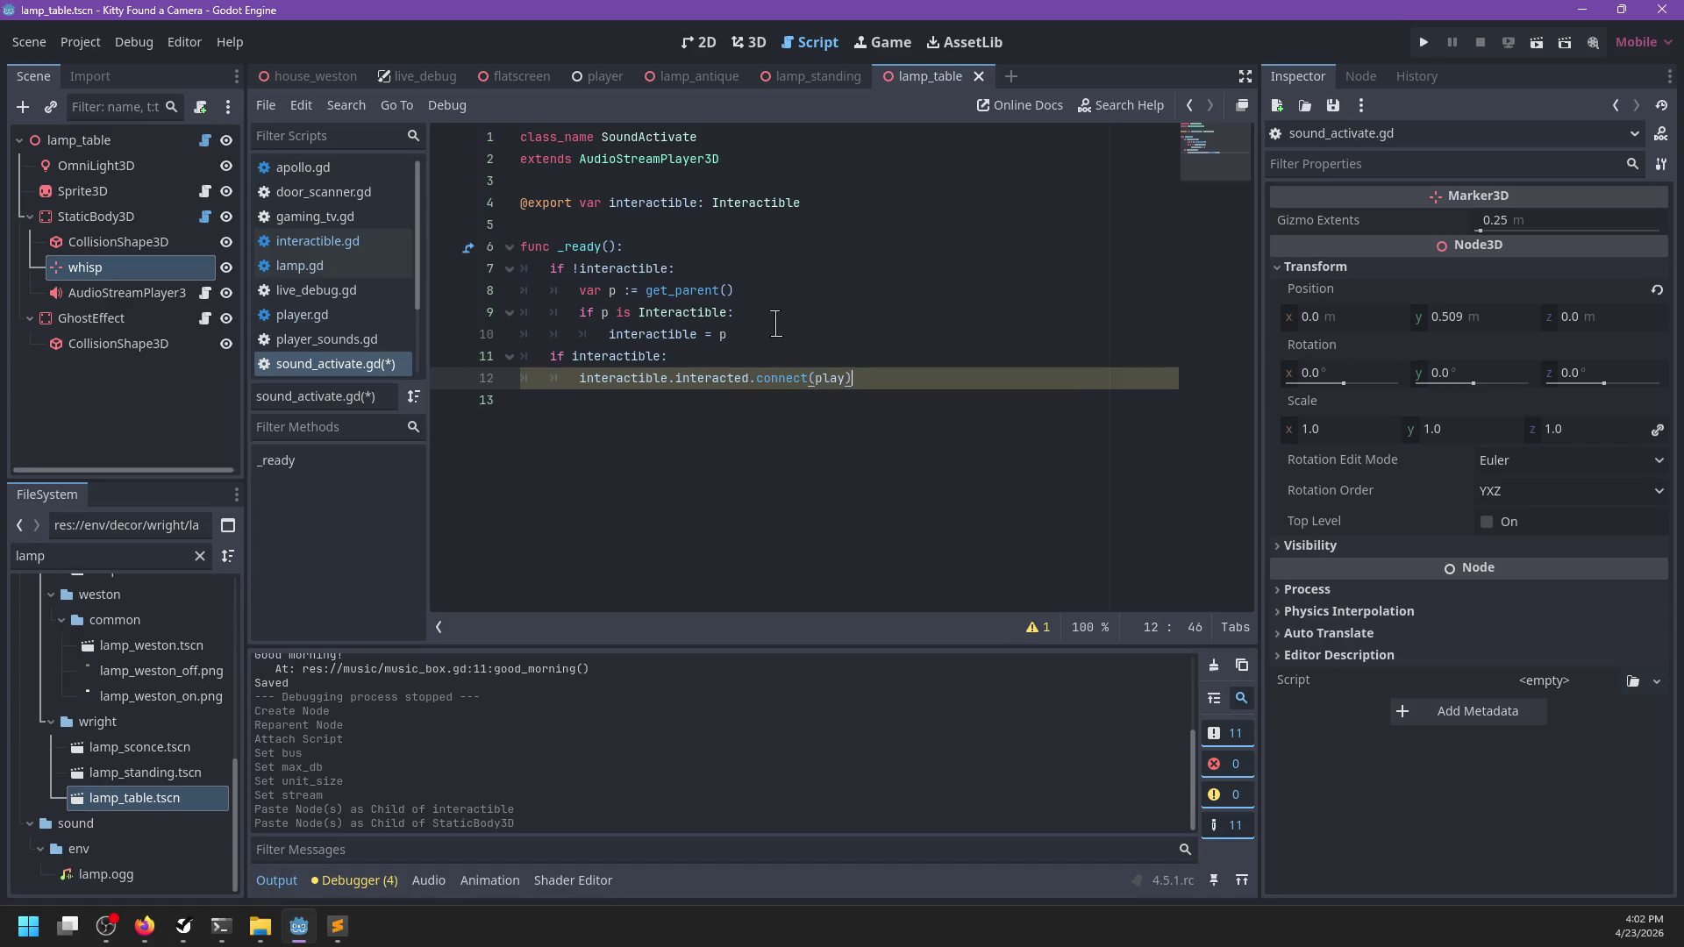
pyautogui.write(')')
pyautogui.hotkey('ctrl', 's')
pyautogui.press('Left')
pyautogui.press('BackSpace')
pyautogui.press('BackSpace')
pyautogui.press('BackSpace')
pyautogui.press('BackSpace')
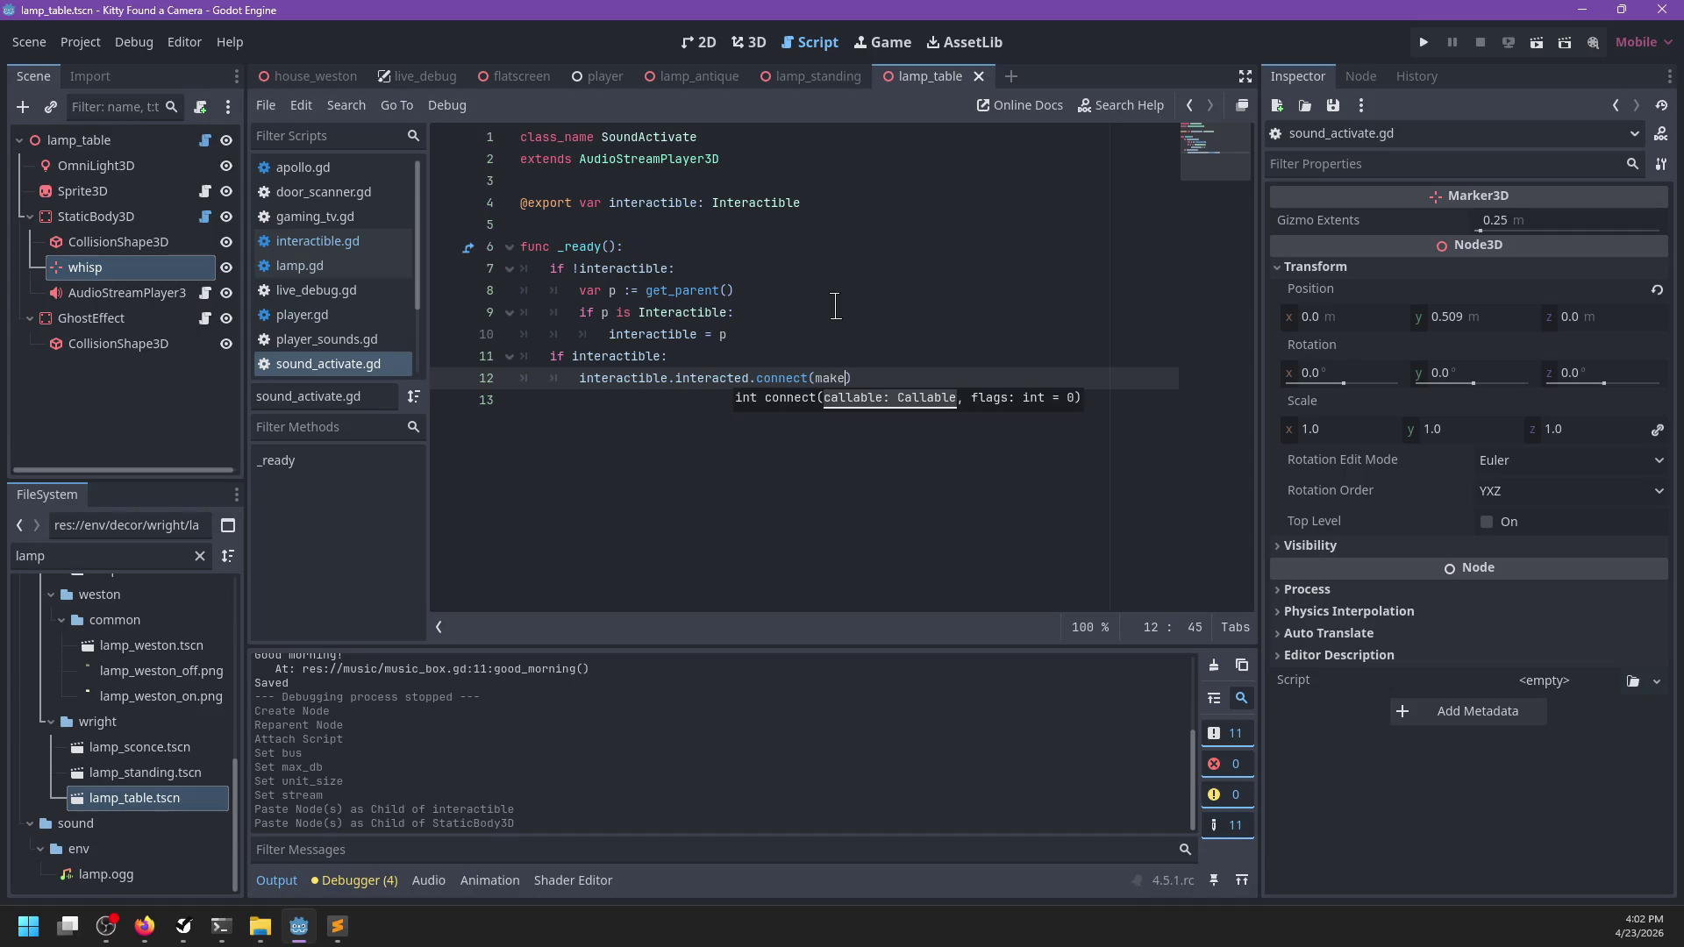
pyautogui.write('y')
pyautogui.press('Down')
# Add a make_play function that calls stop() then play(), and save the script
pyautogui.press('Return')
pyautogui.write('fuinc')
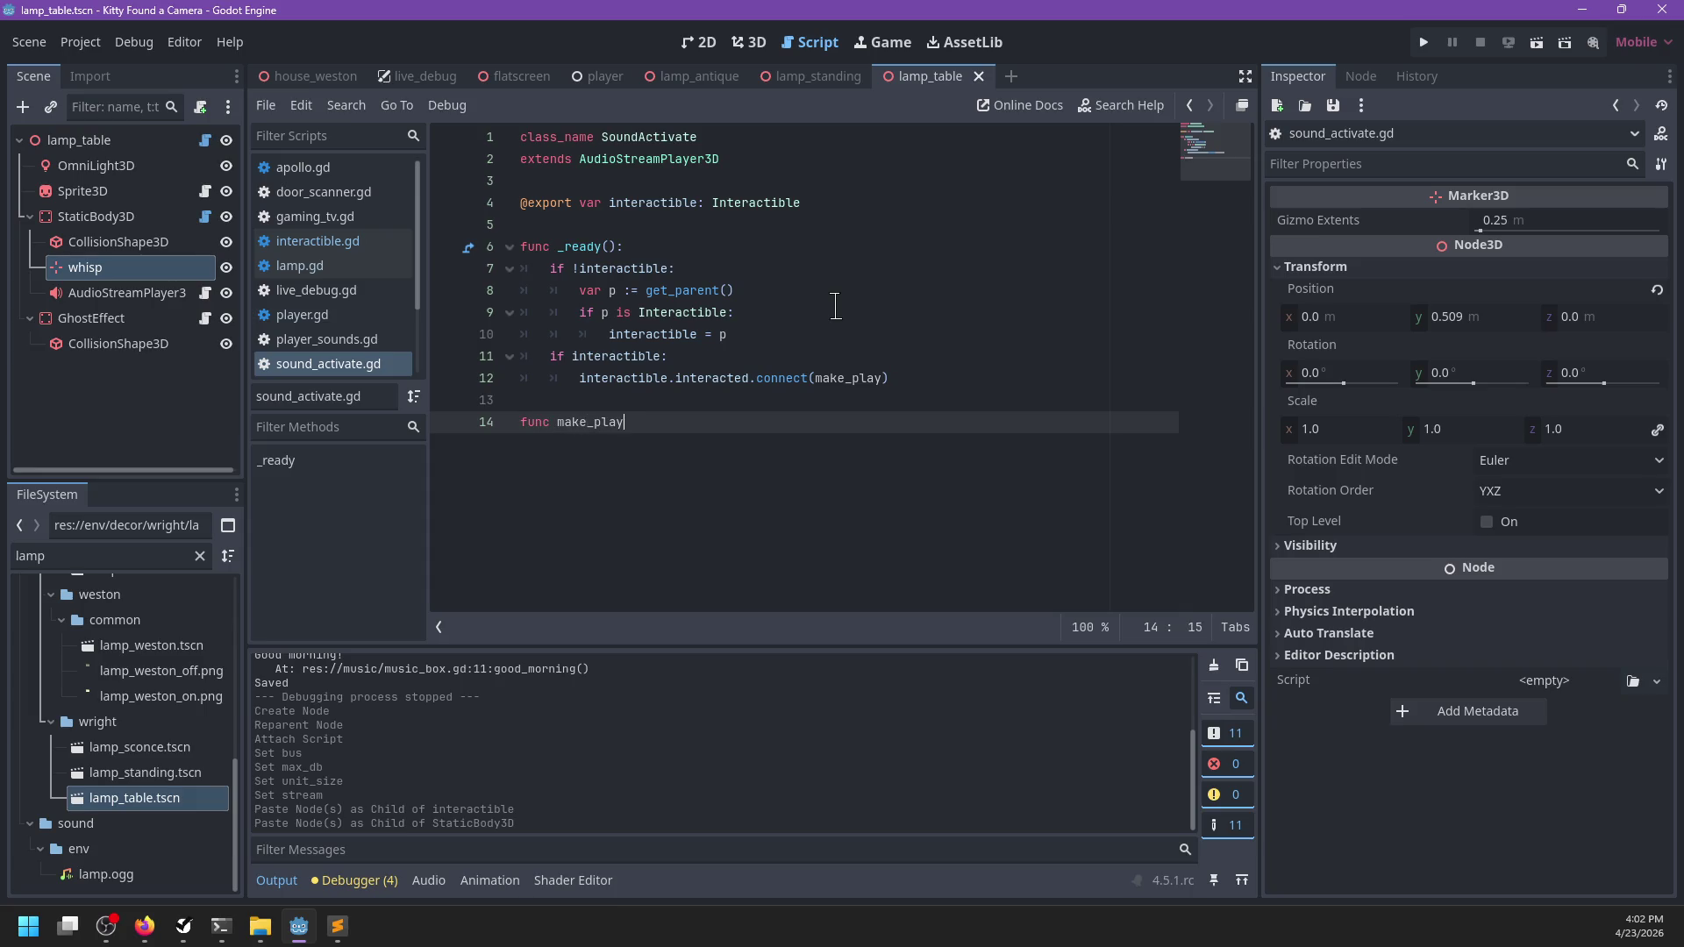
pyautogui.press('Return')
pyautogui.write('stop()')
pyautogui.press('Return')
pyautogui.write('play()')
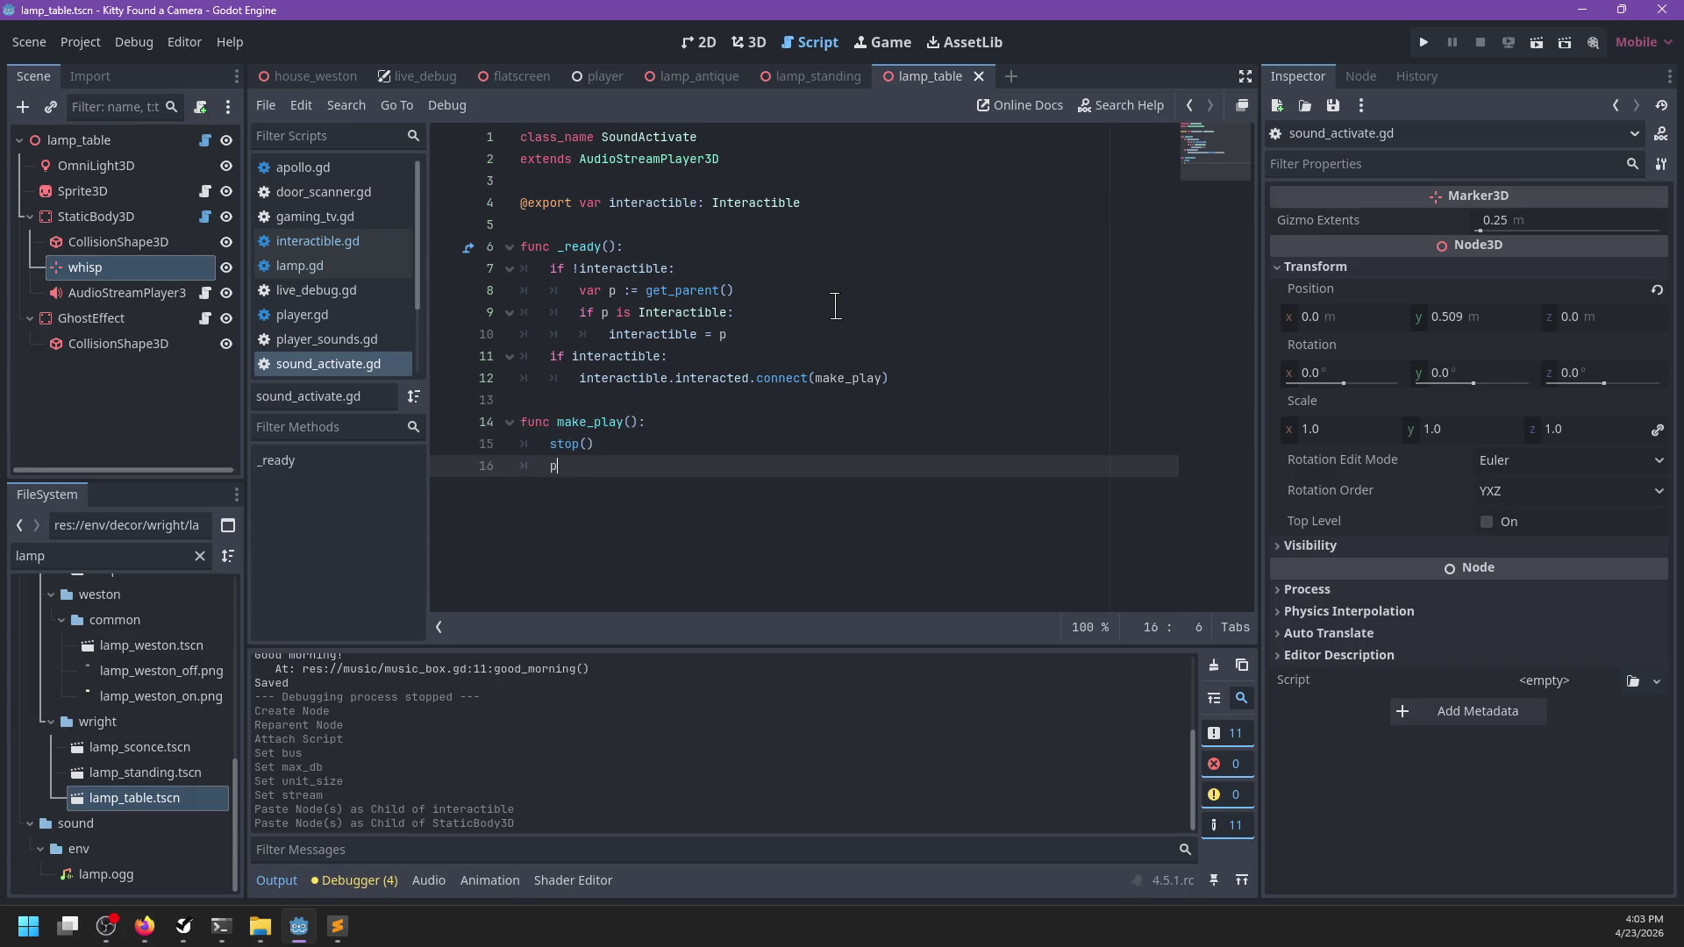
pyautogui.hotkey('ctrl', 's')
pyautogui.doubleClick(150, 645)
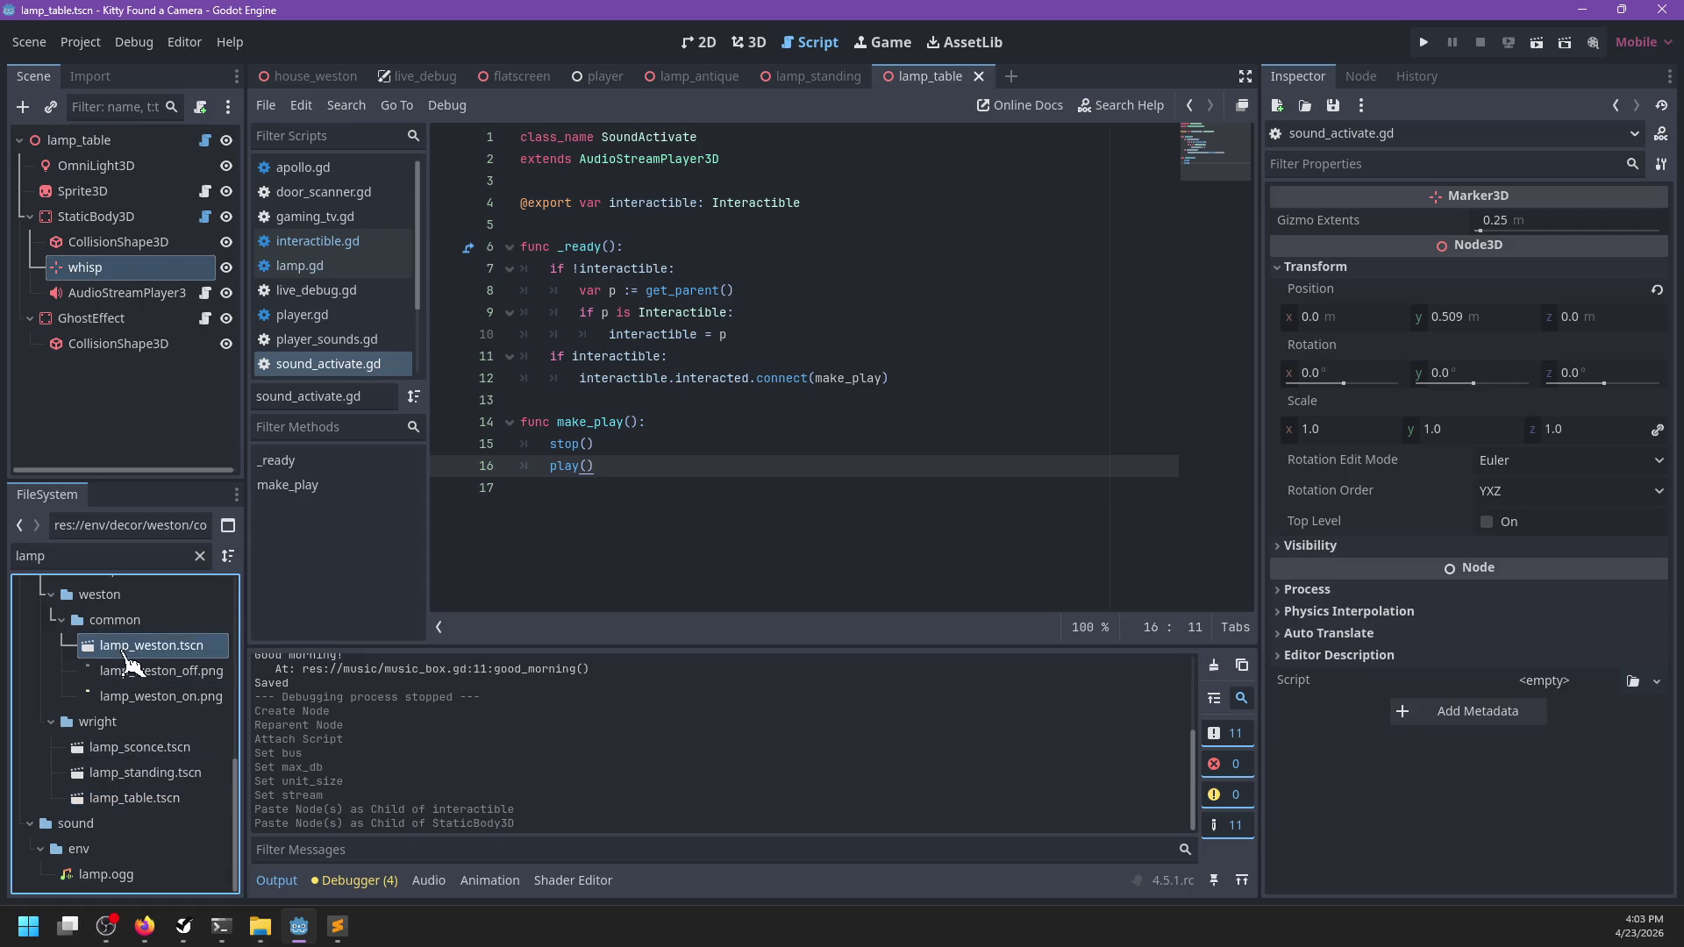
# Paste the AudioStreamPlayer3D under the interactible node in lamp_weston and save
pyautogui.click(90, 217)
pyautogui.hotkey('ctrl', 'v')
pyautogui.hotkey('ctrl', 's')
# Lower the sound player onto the lamp, save, and filter FileSystem for 'sw'
pyautogui.click(752, 44)
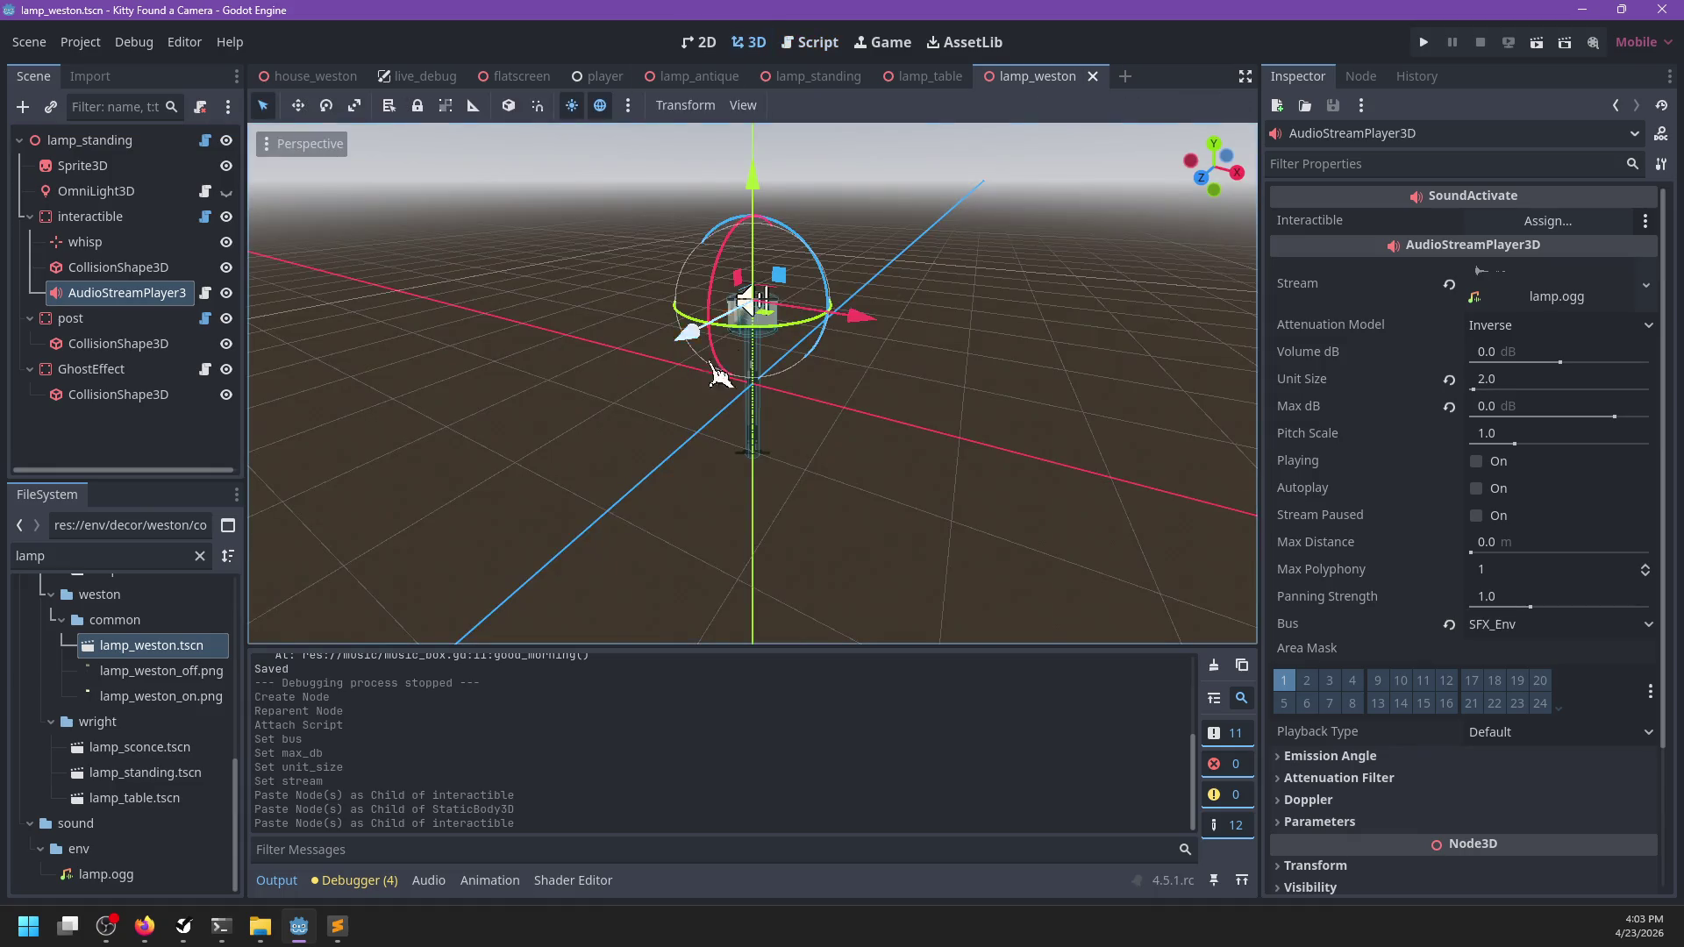
pyautogui.scroll(3, 834, 379)
pyautogui.scroll(-2, 741, 365)
pyautogui.moveTo(740, 219); pyautogui.dragTo(740, 269)
pyautogui.hotkey('ctrl', 's')
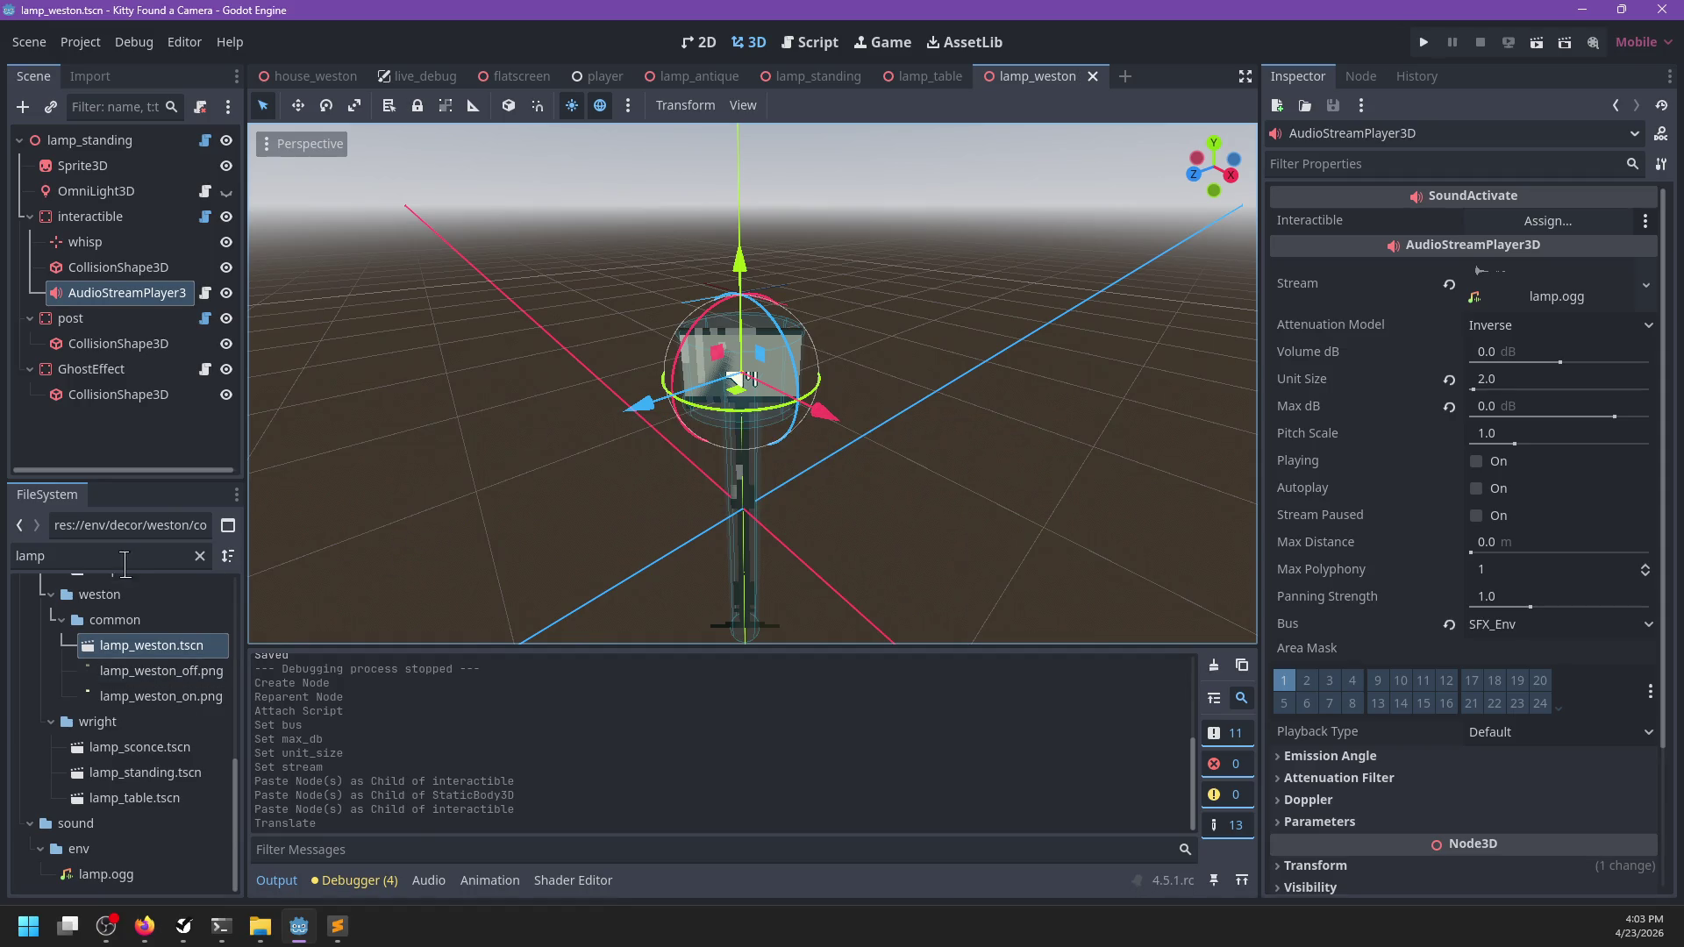
pyautogui.click(123, 556)
pyautogui.write('switch')
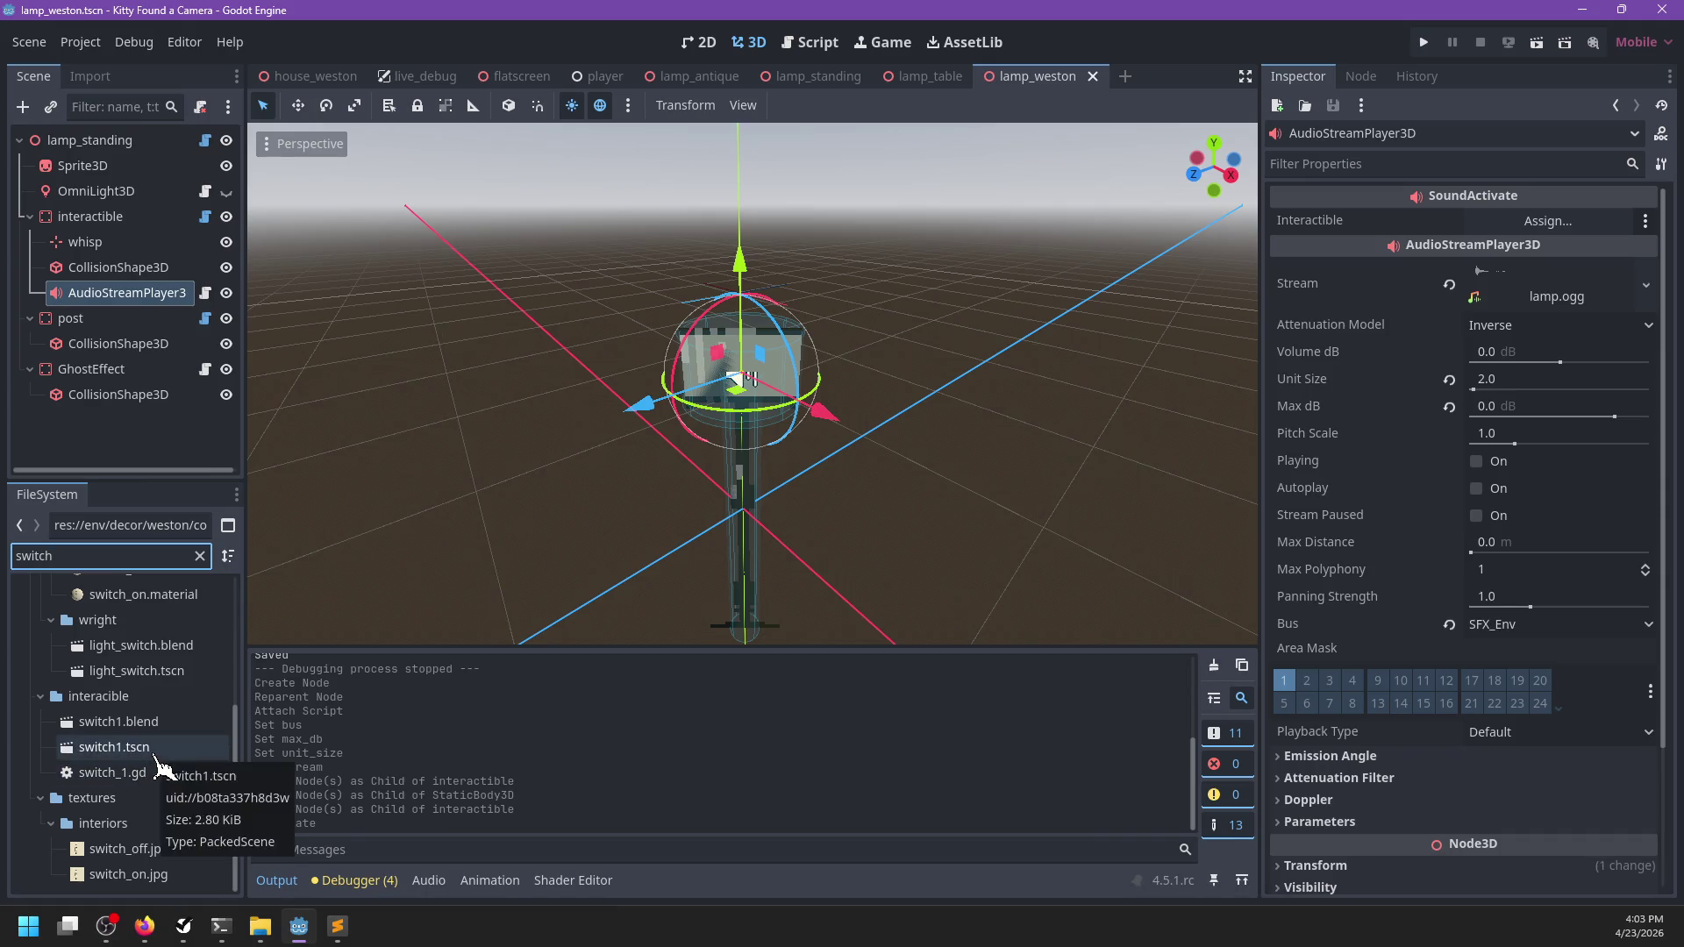
# Paste the AudioStreamPlayer3D under _body in the light_switch scene and save
pyautogui.doubleClick(149, 747)
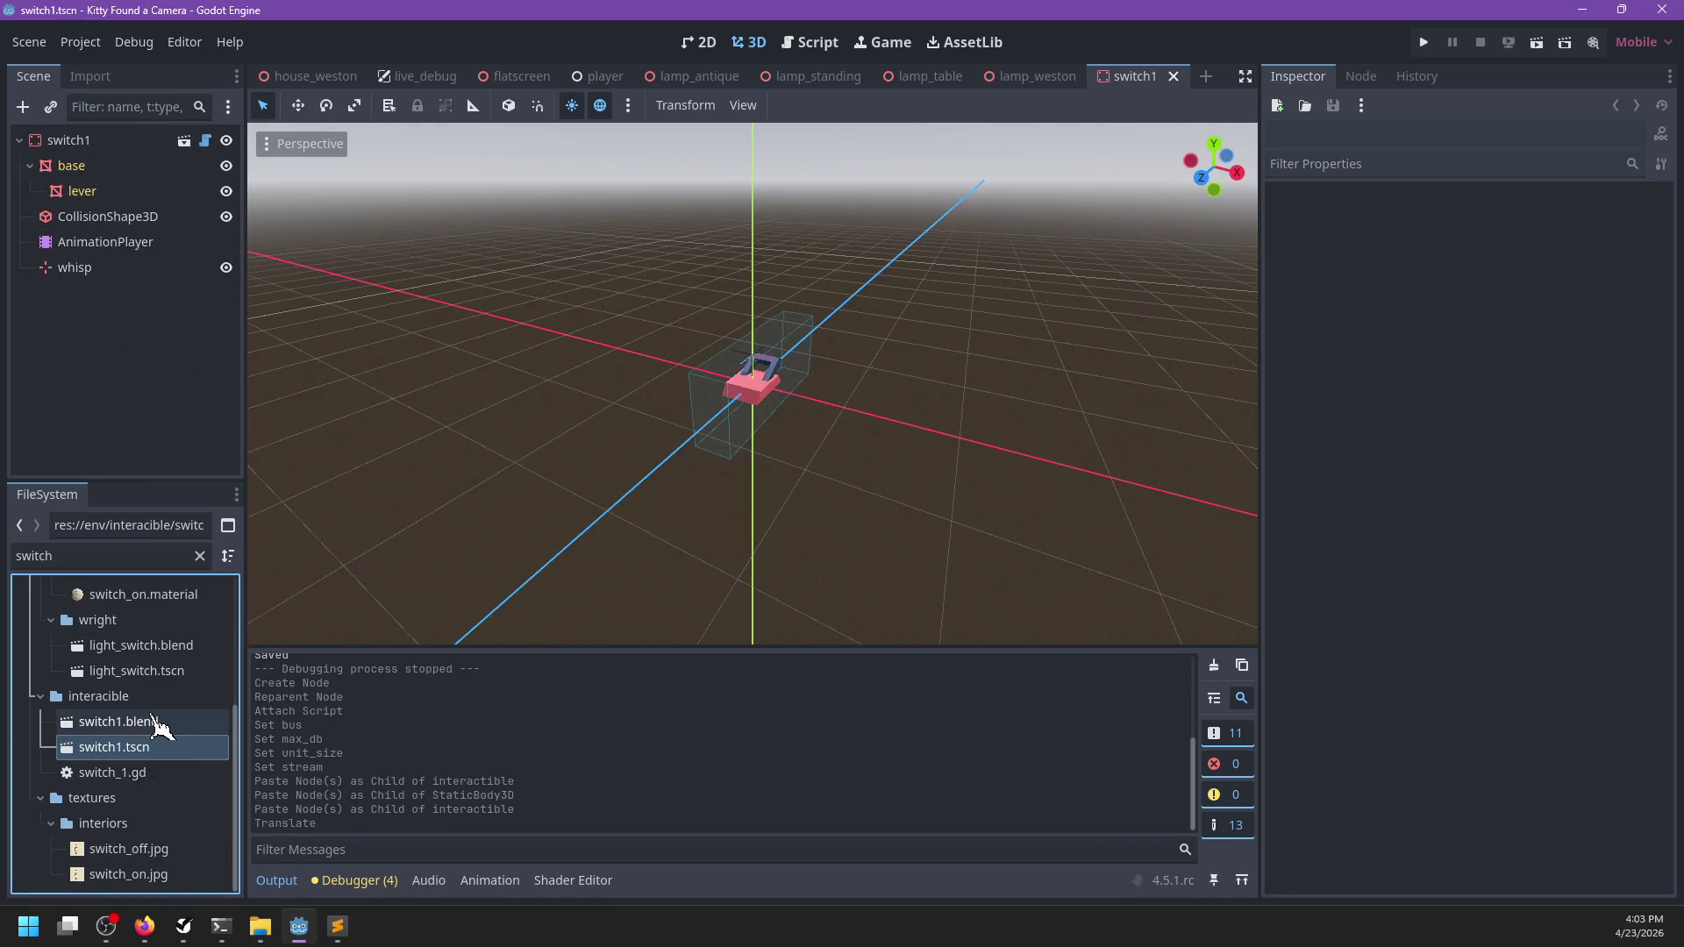
pyautogui.doubleClick(158, 672)
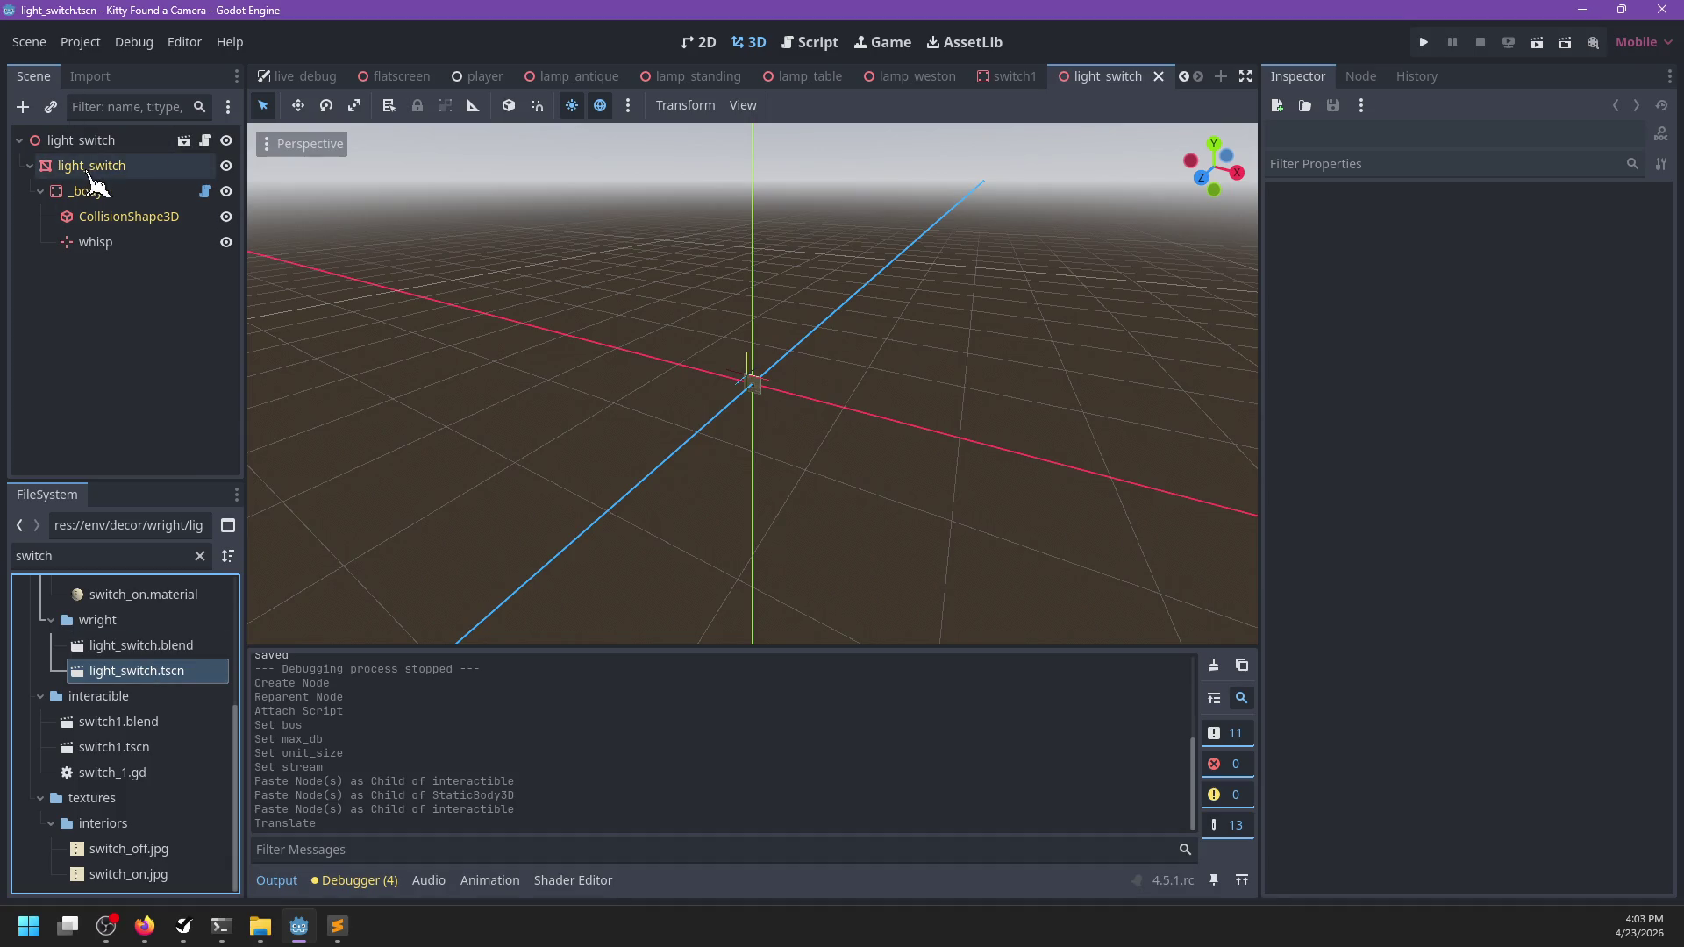
pyautogui.click(97, 200)
pyautogui.hotkey('ctrl', 'v')
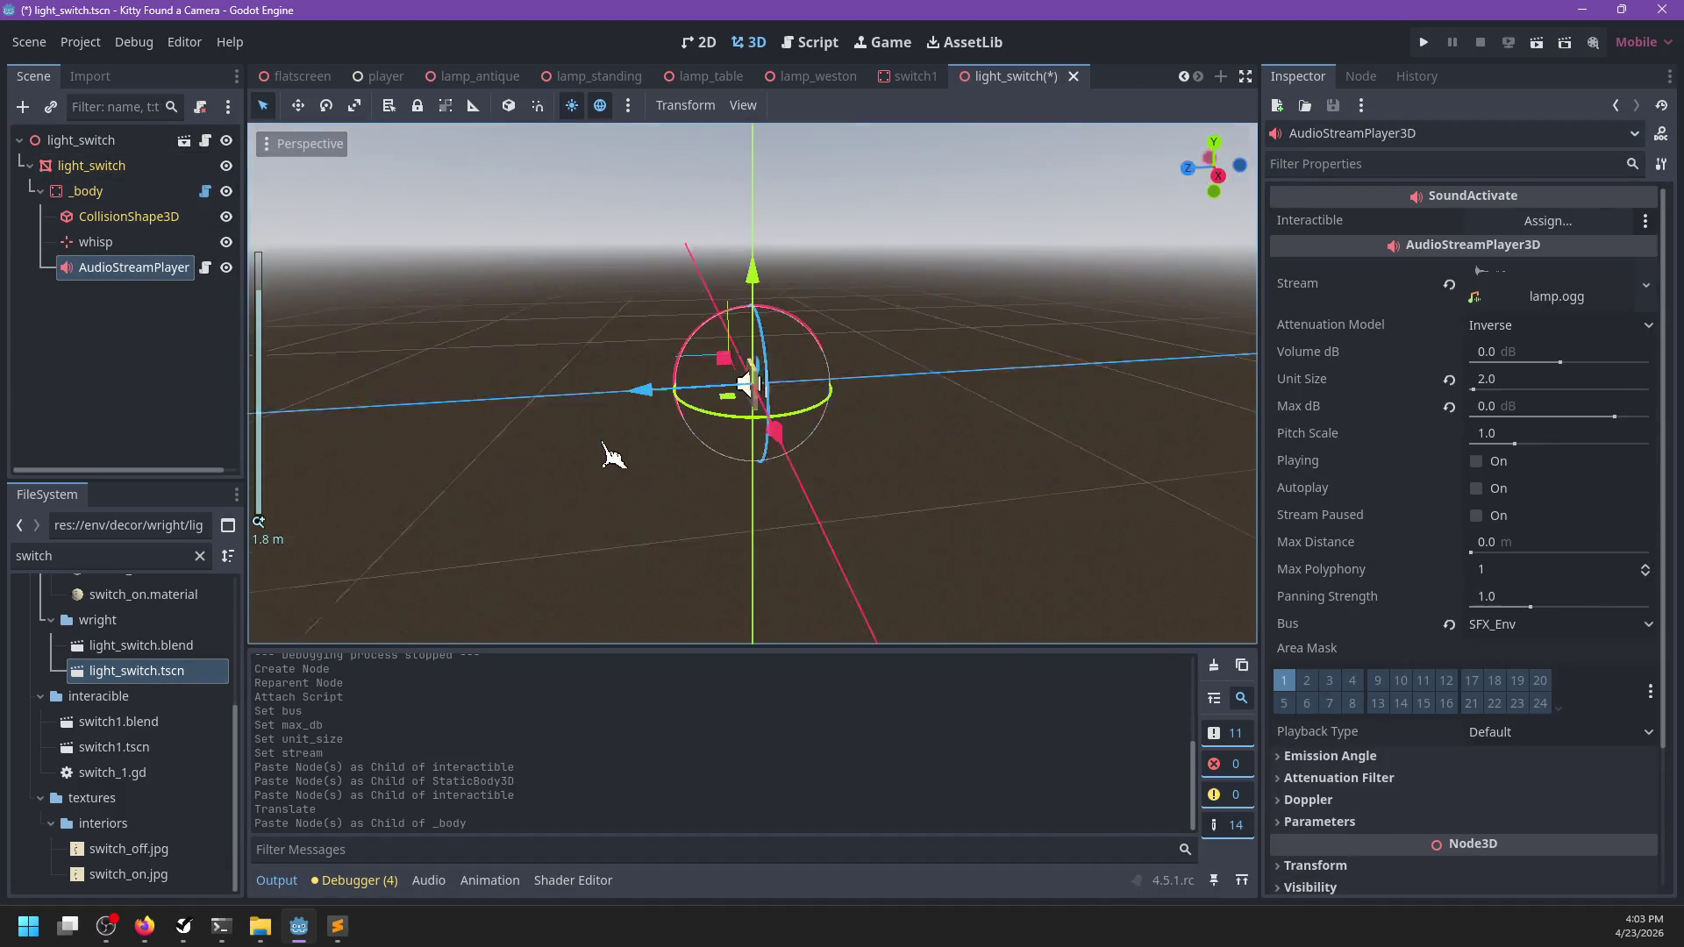
pyautogui.hotkey('ctrl', 's')
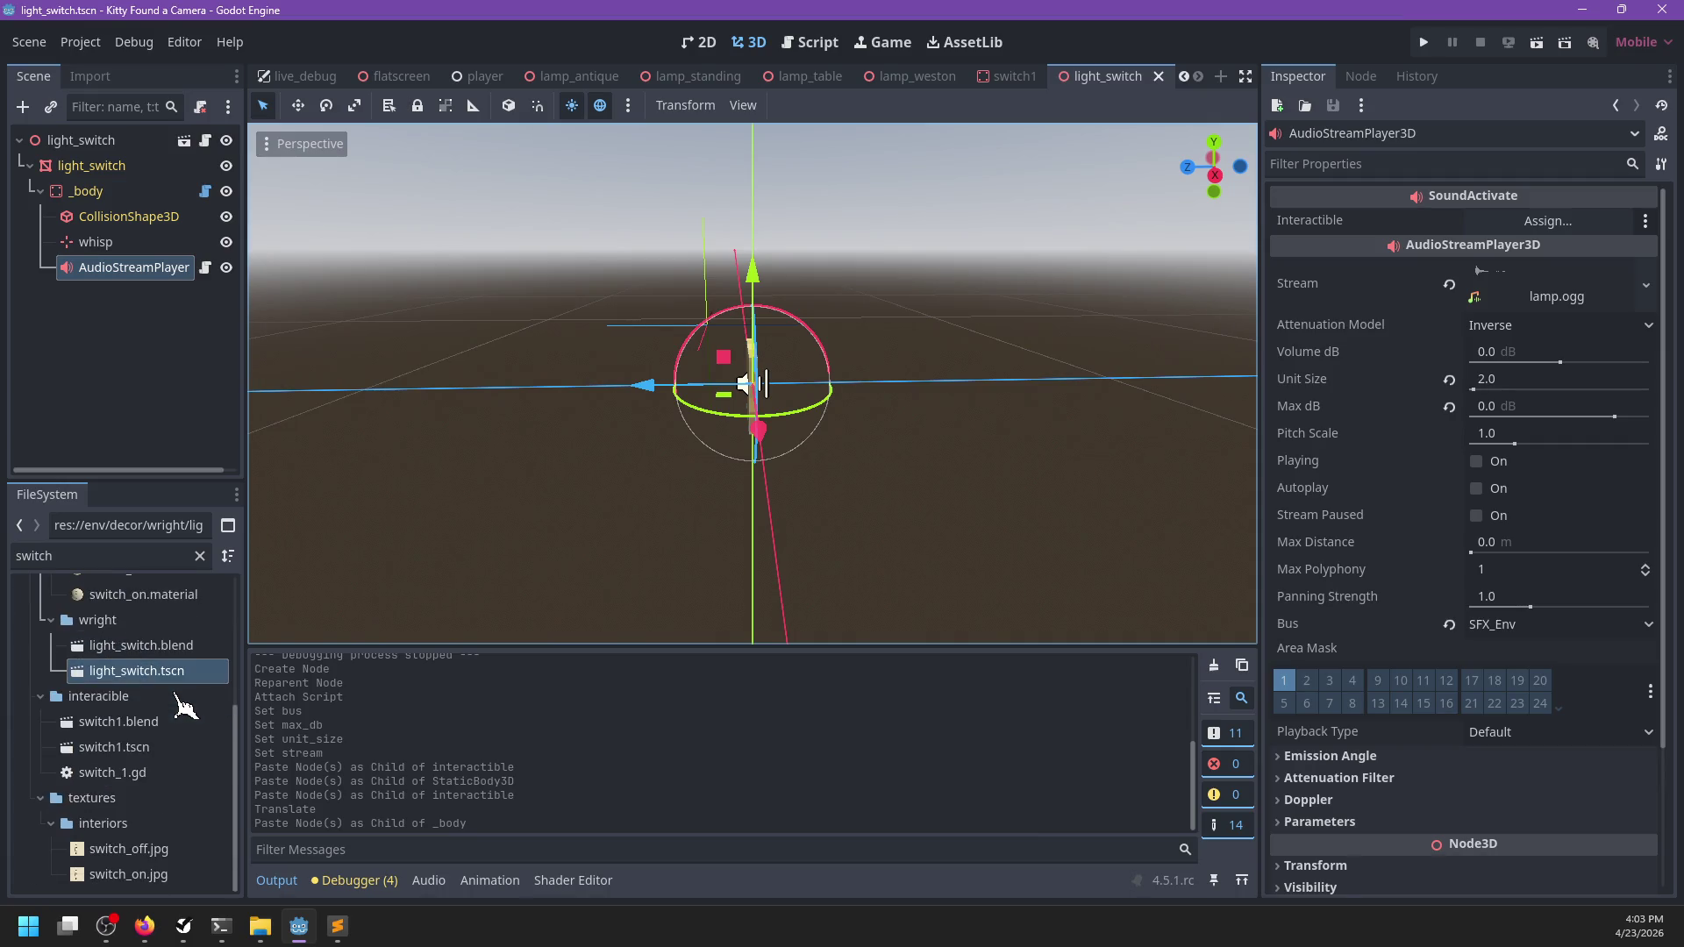
# Paste the sound player under the switch1 root node and save switch1
pyautogui.doubleClick(147, 750)
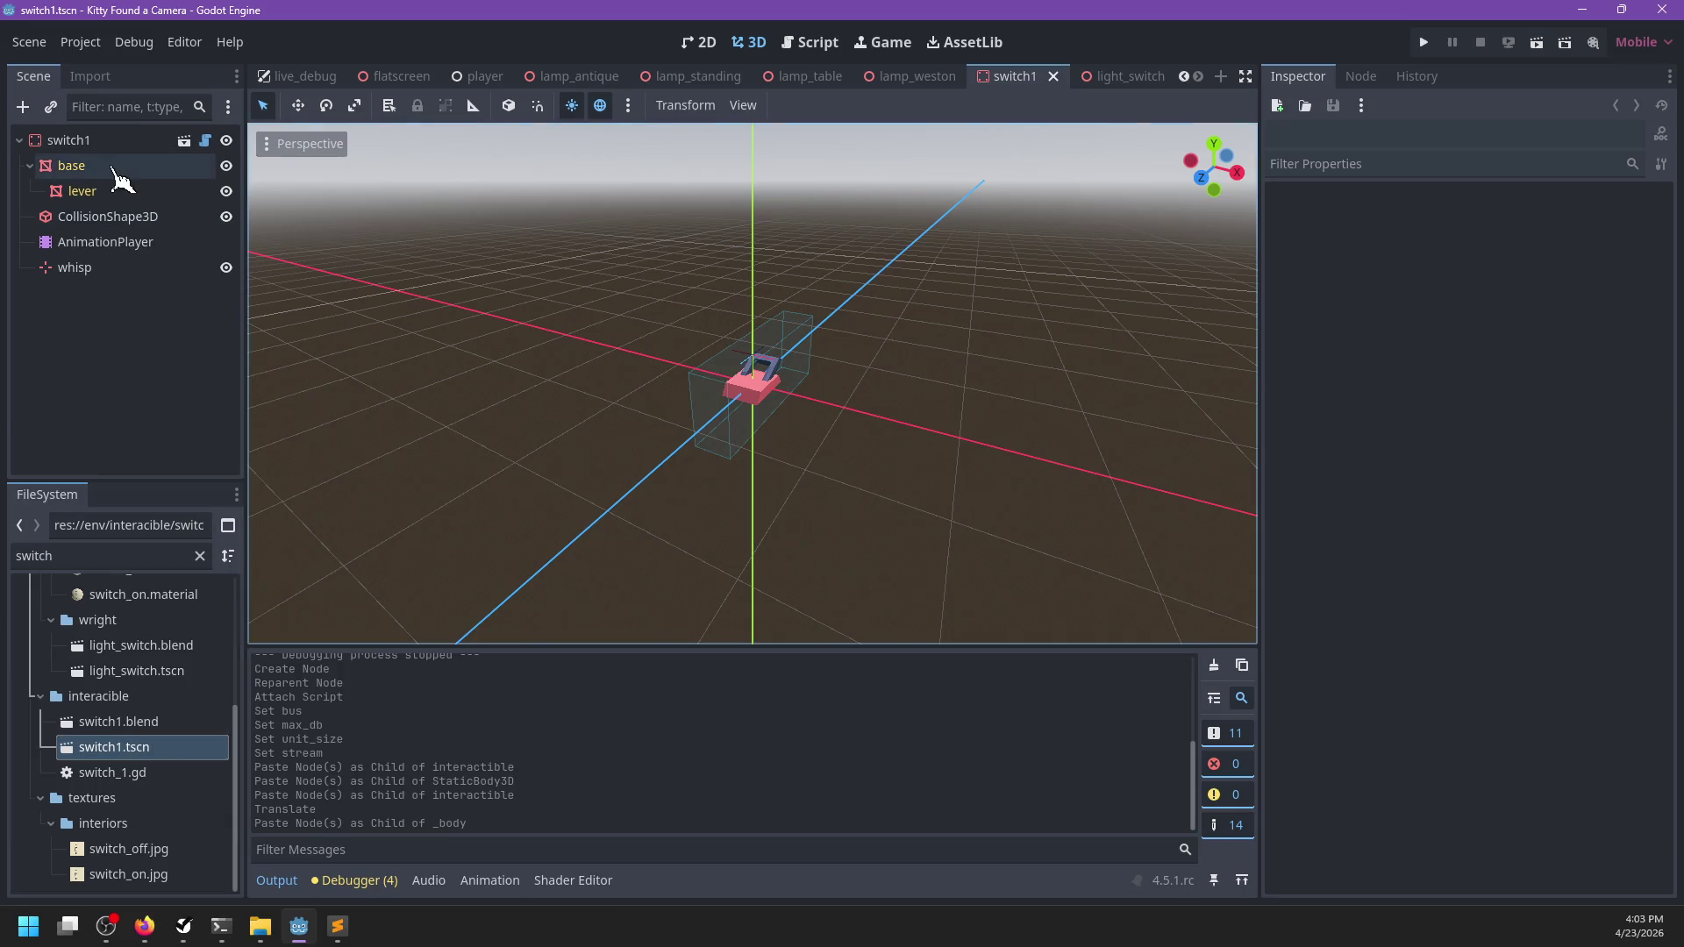
pyautogui.click(93, 142)
pyautogui.hotkey('ctrl', 'v')
pyautogui.scroll(3, 495, 489)
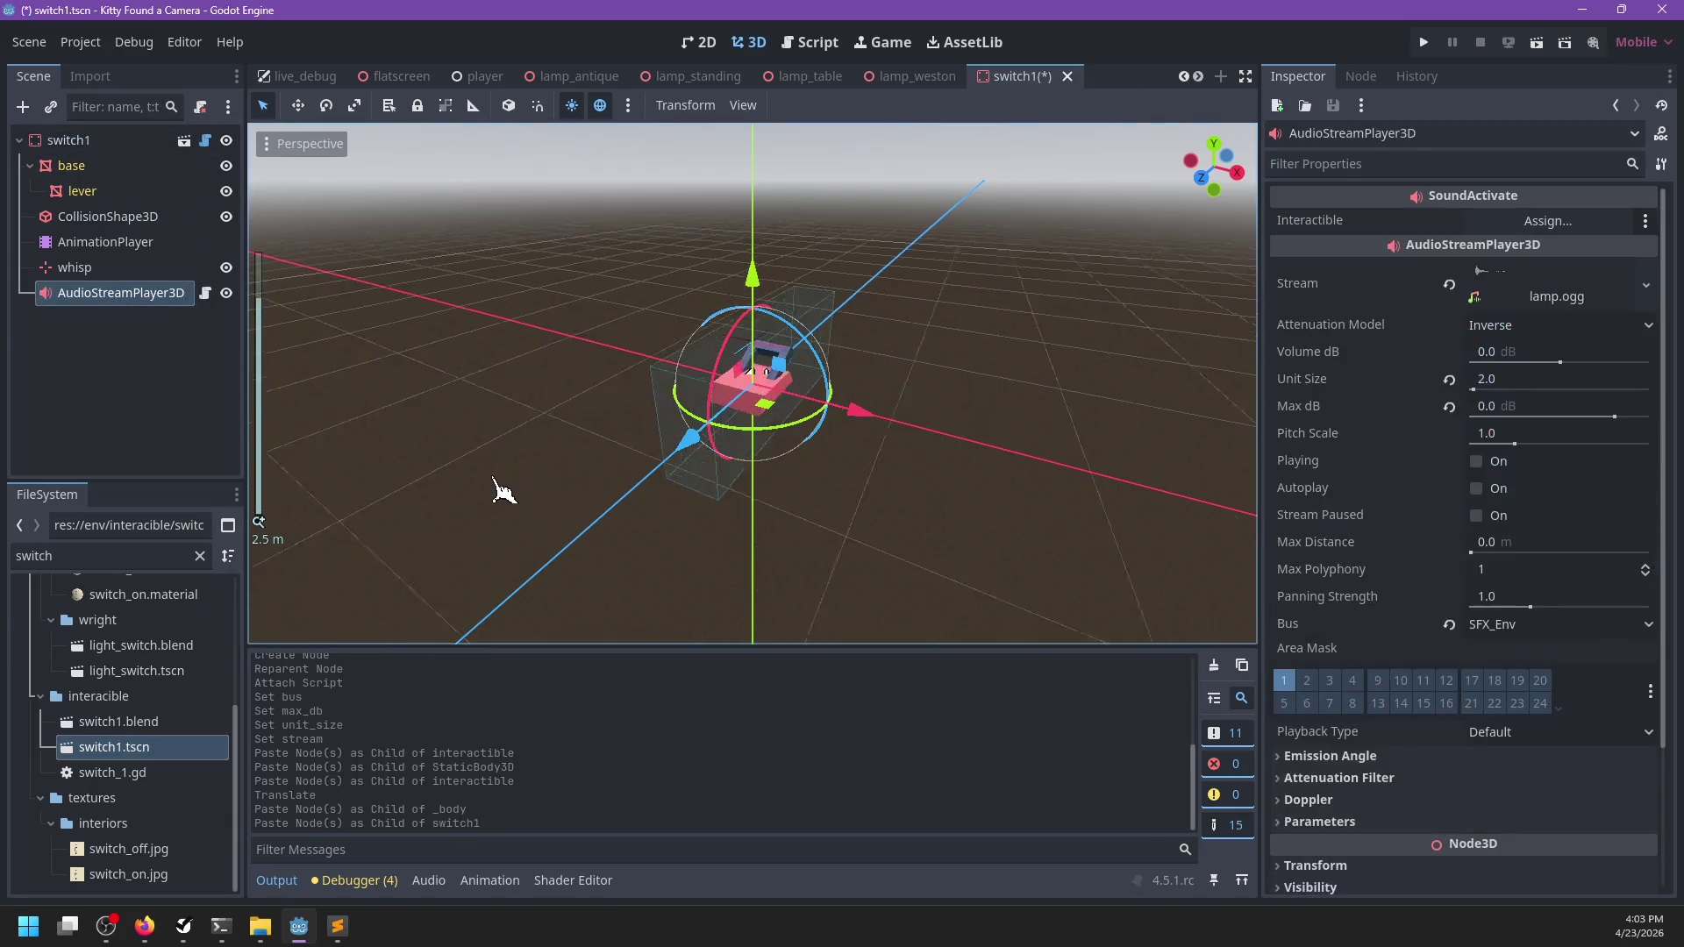
pyautogui.hotkey('ctrl', 's')
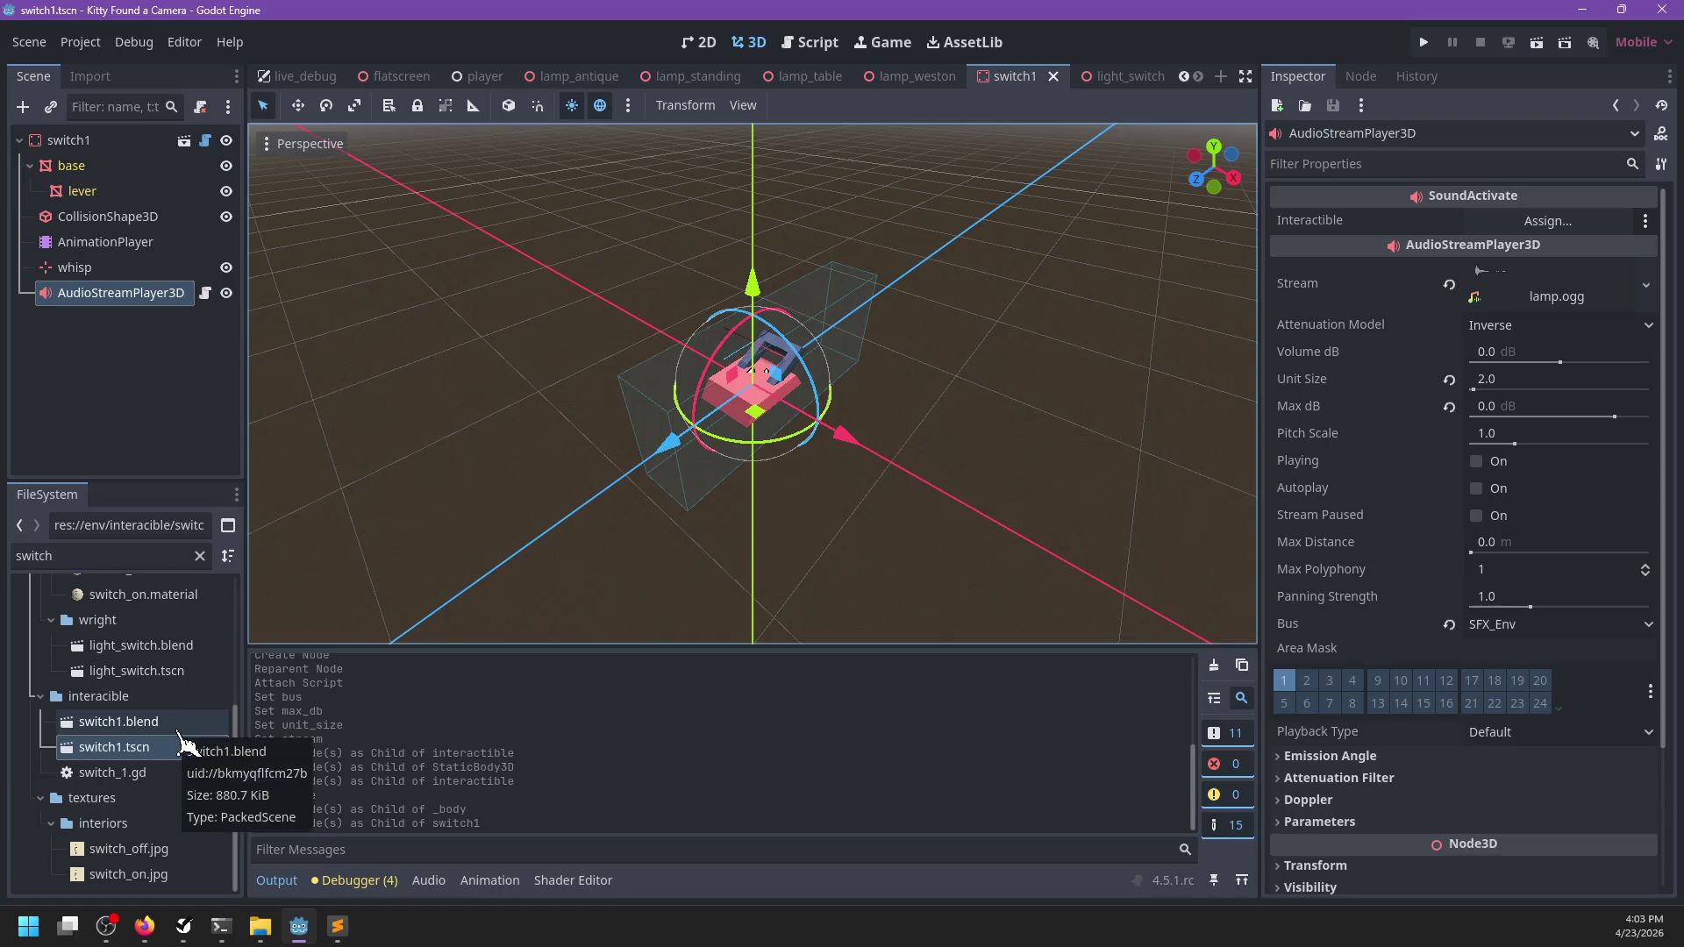
# Paste it under the interior light_switch root, save, and run the game with F5
pyautogui.scroll(5, 175, 781)
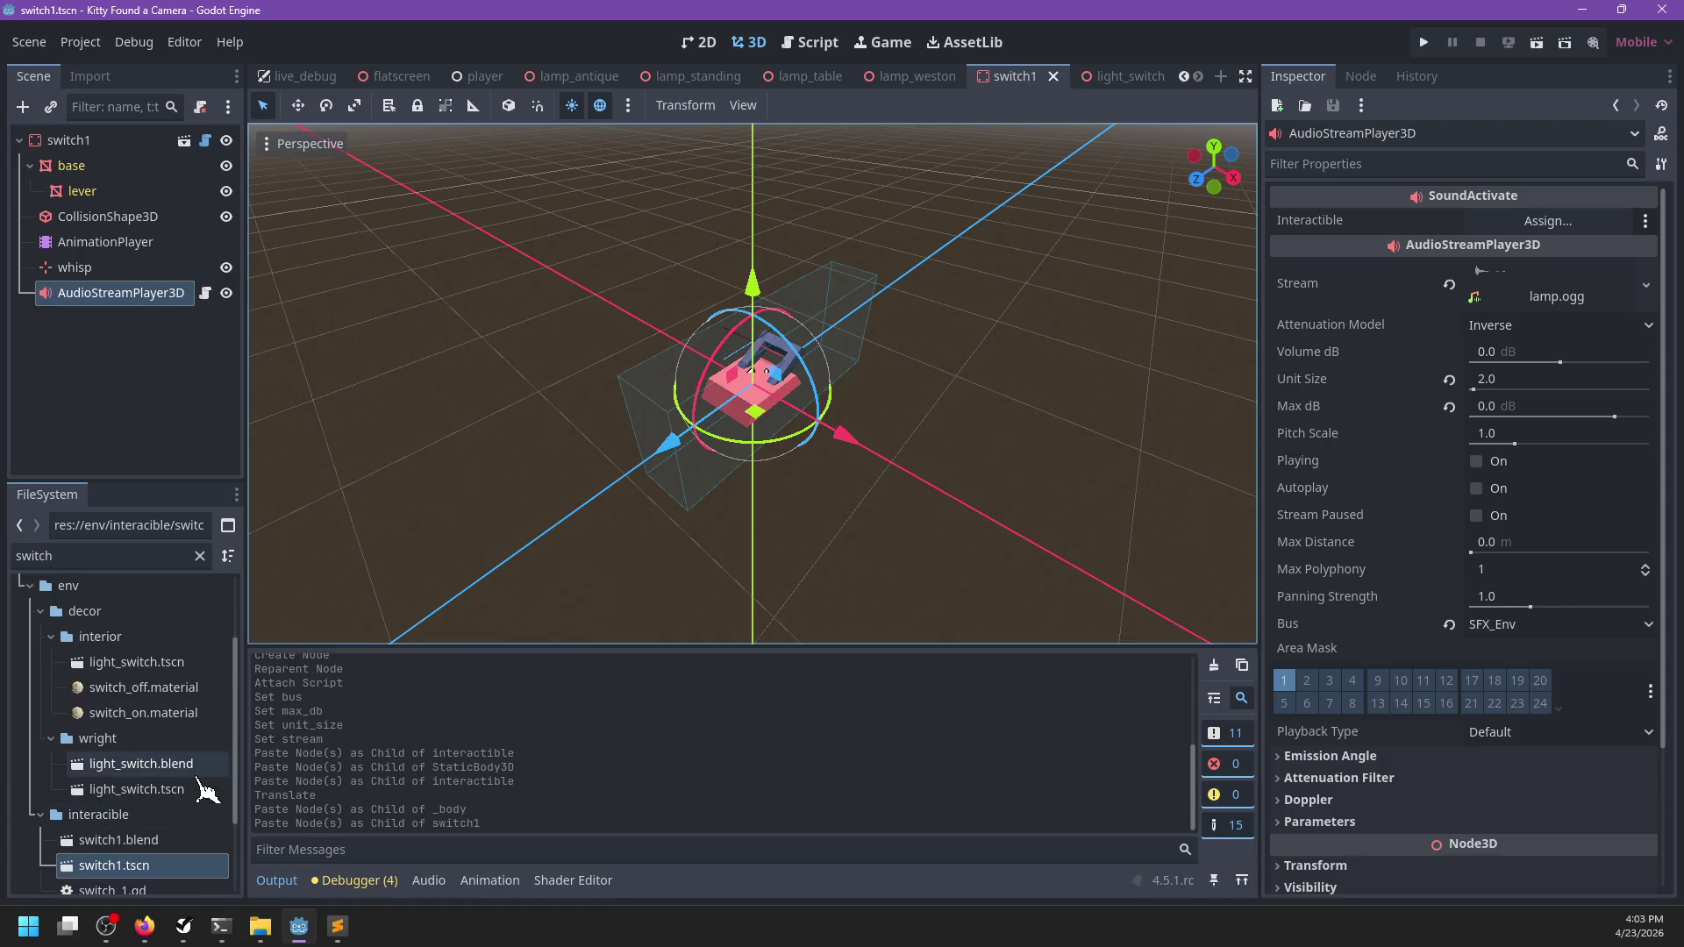
pyautogui.doubleClick(175, 768)
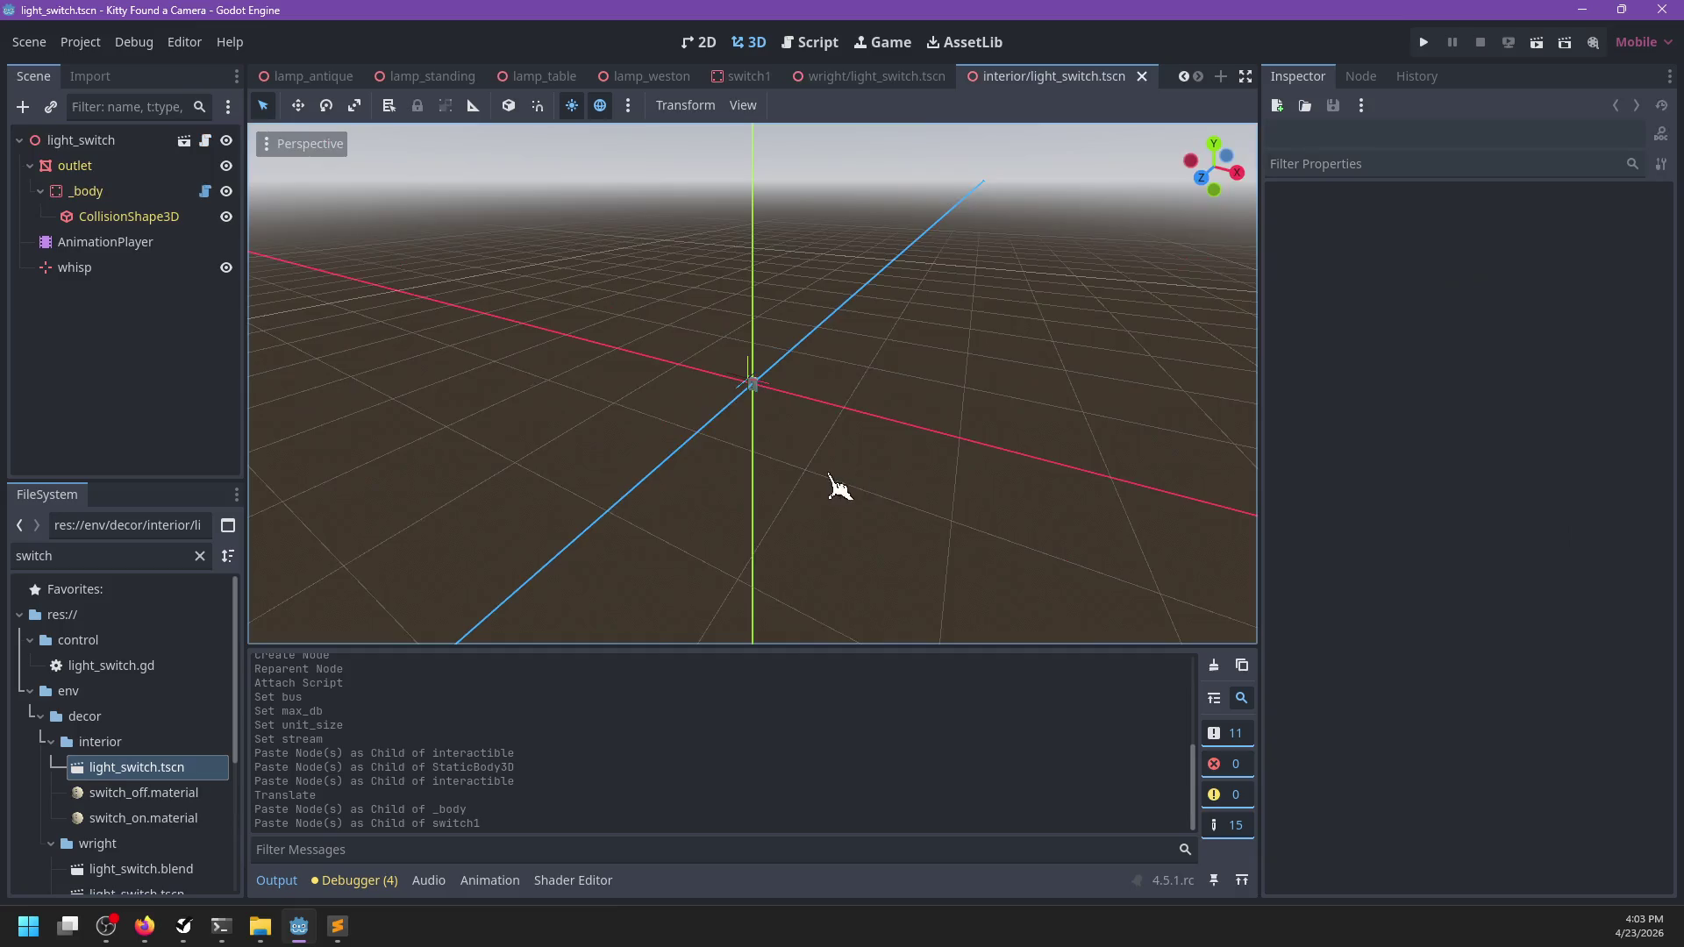
pyautogui.click(112, 143)
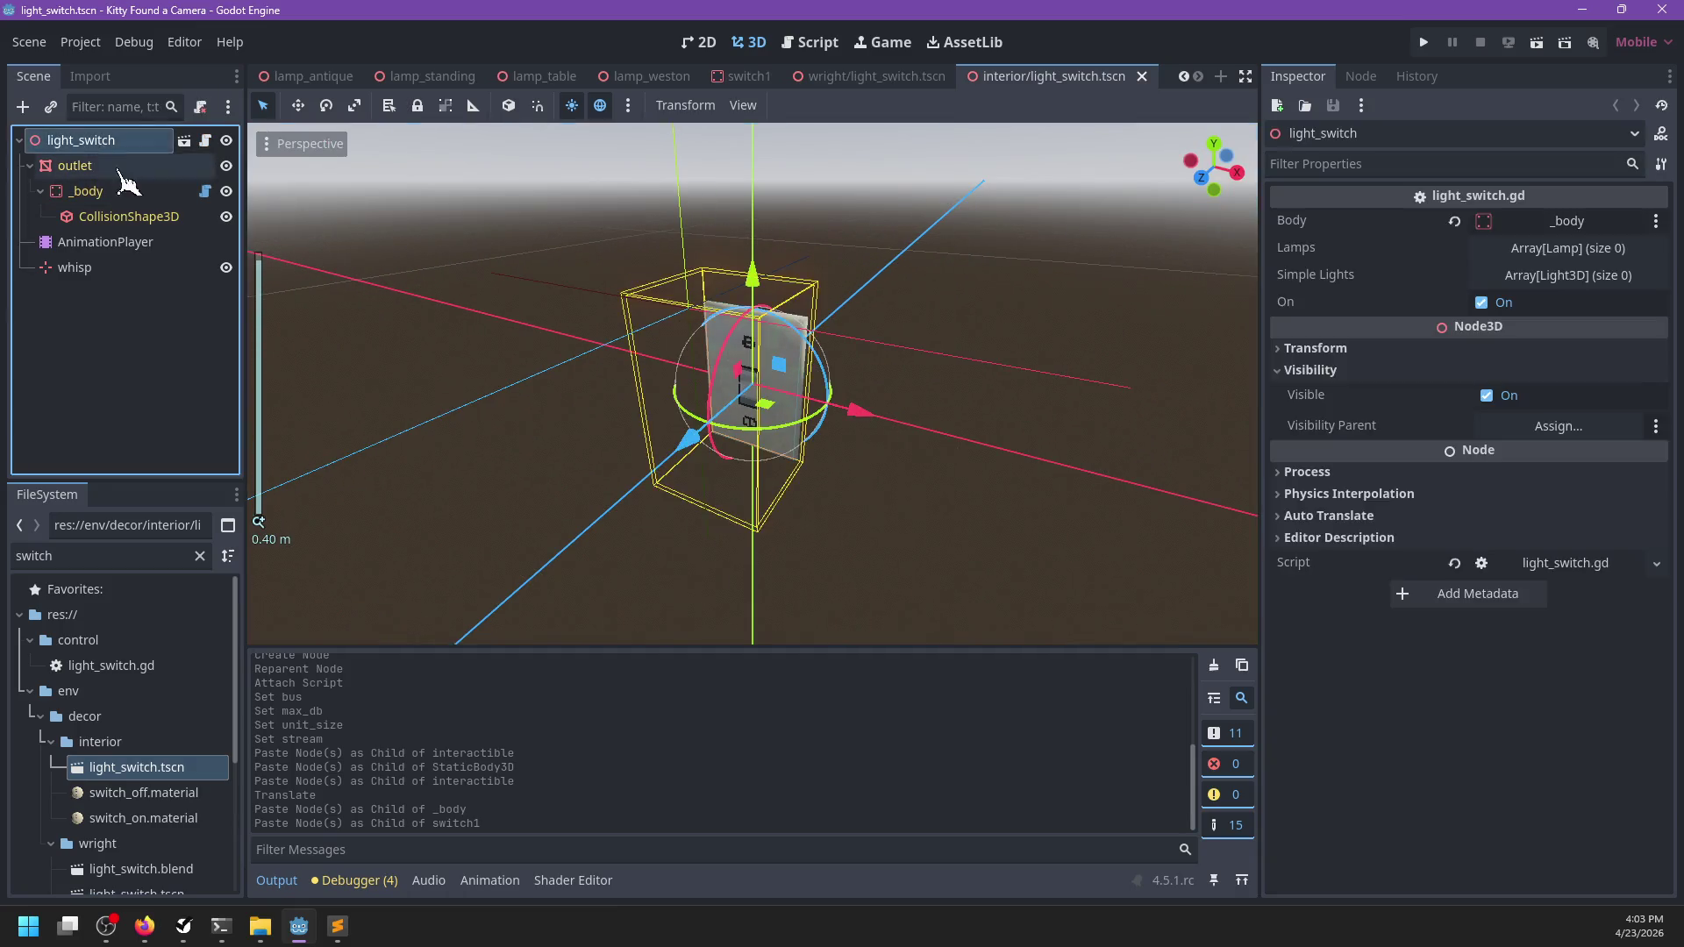
pyautogui.hotkey('ctrl', 'v')
pyautogui.hotkey('ctrl', 's')
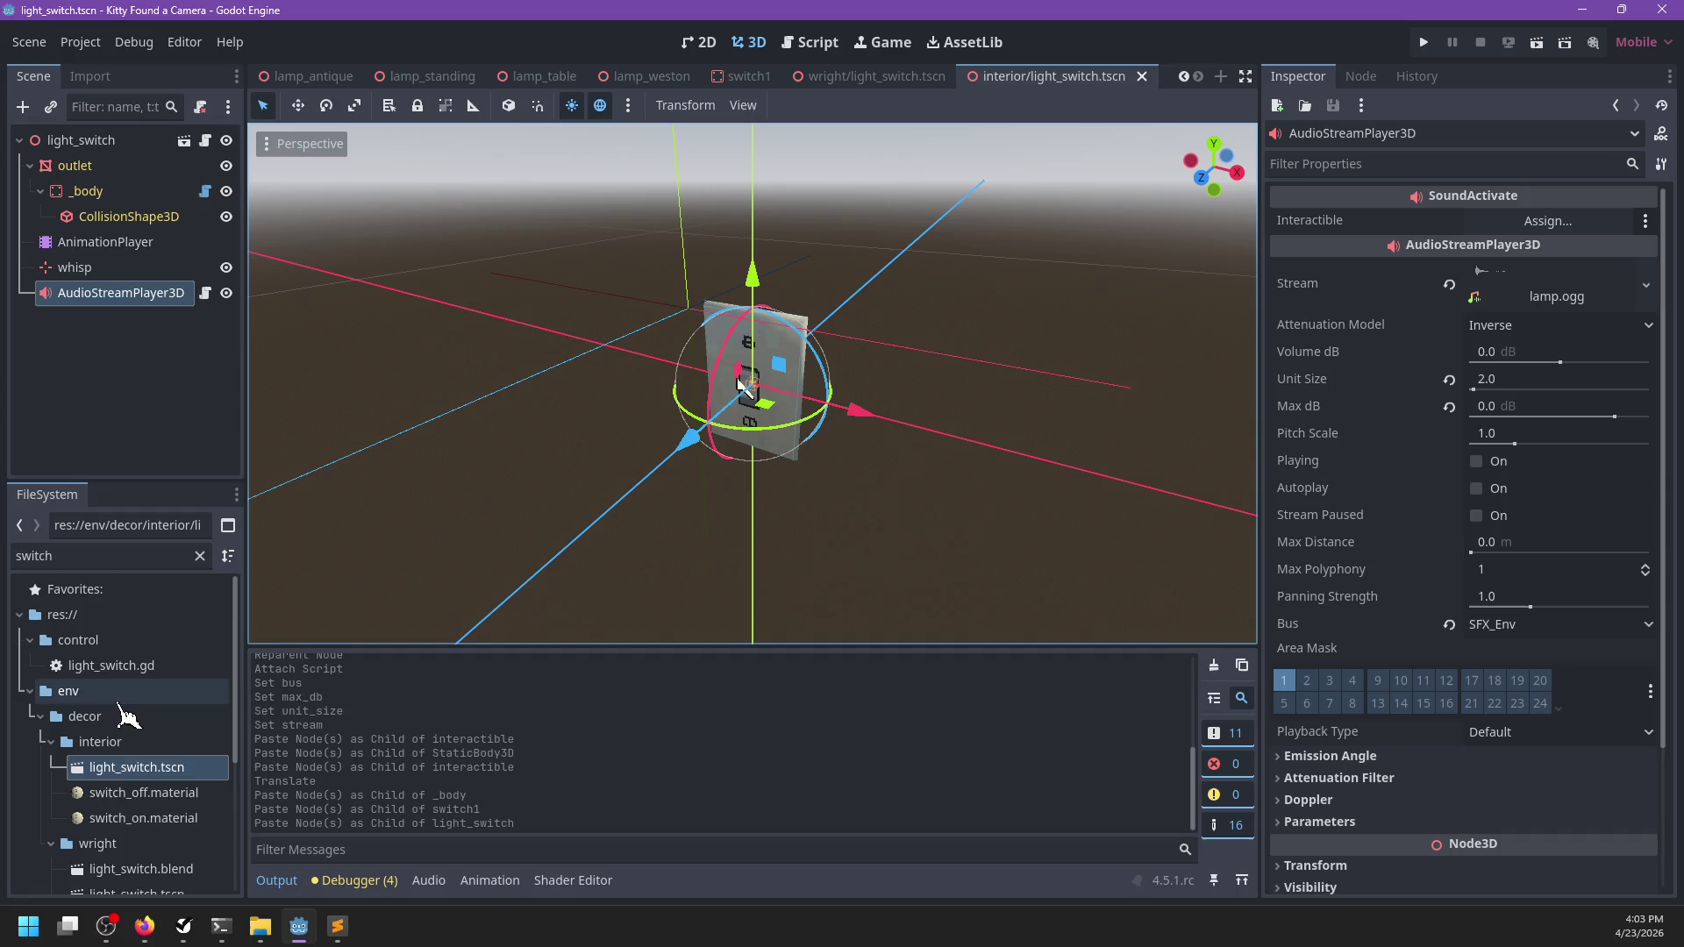
pyautogui.scroll(-3, 151, 719)
pyautogui.scroll(3, 151, 715)
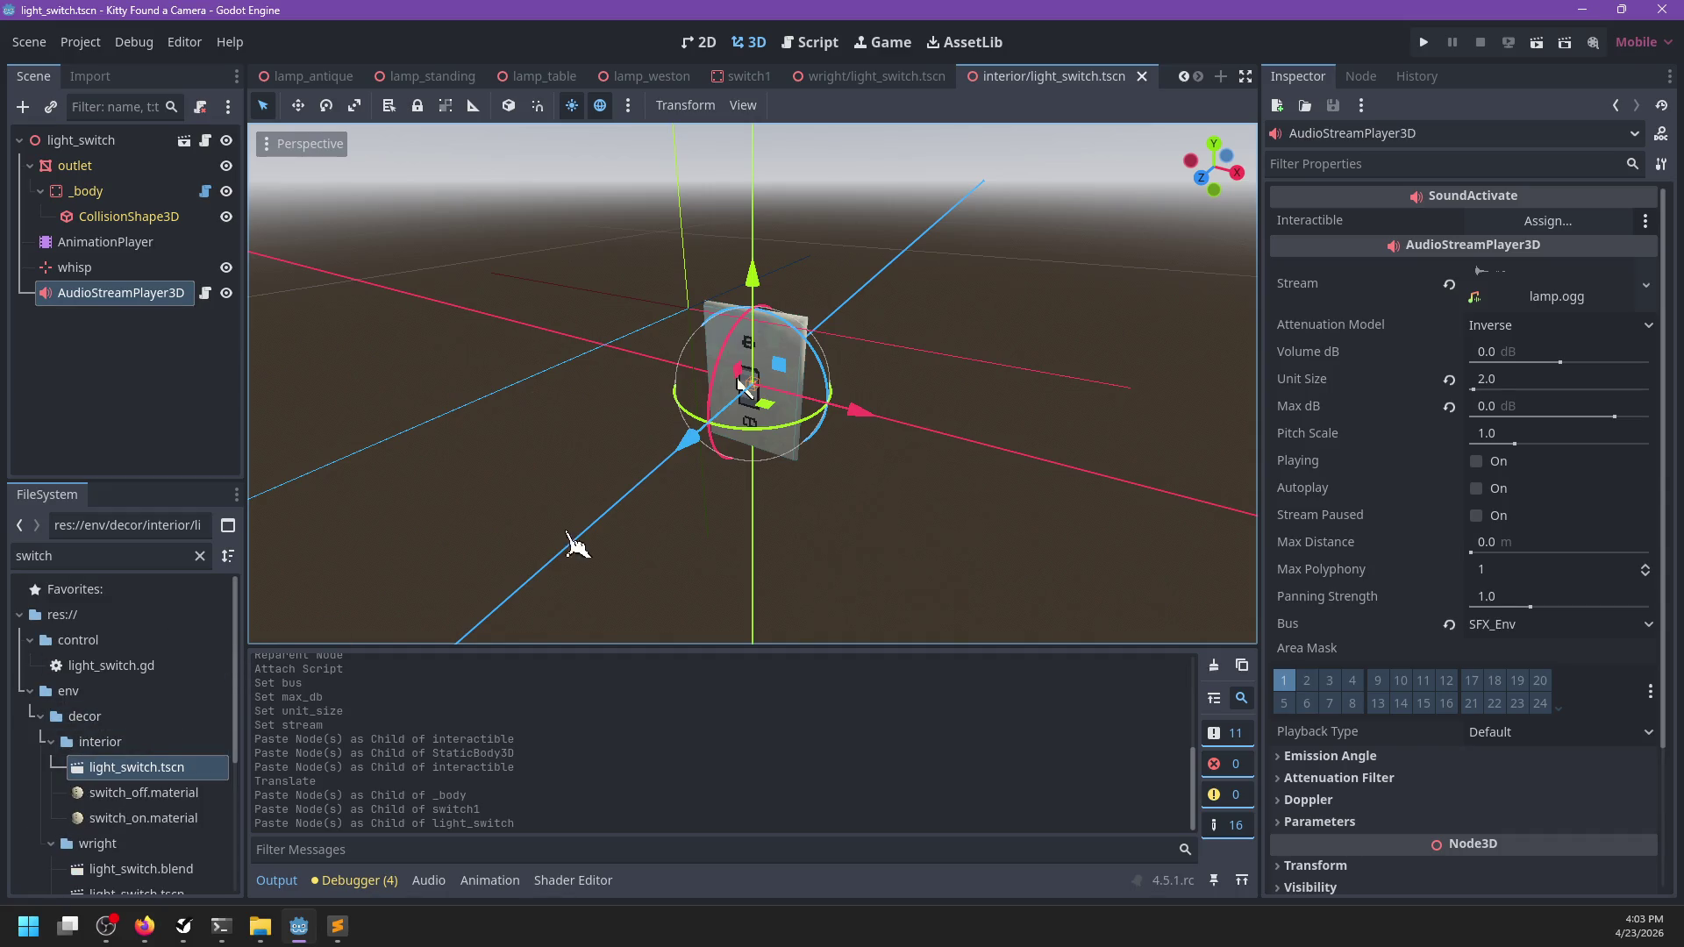
pyautogui.press('F5')
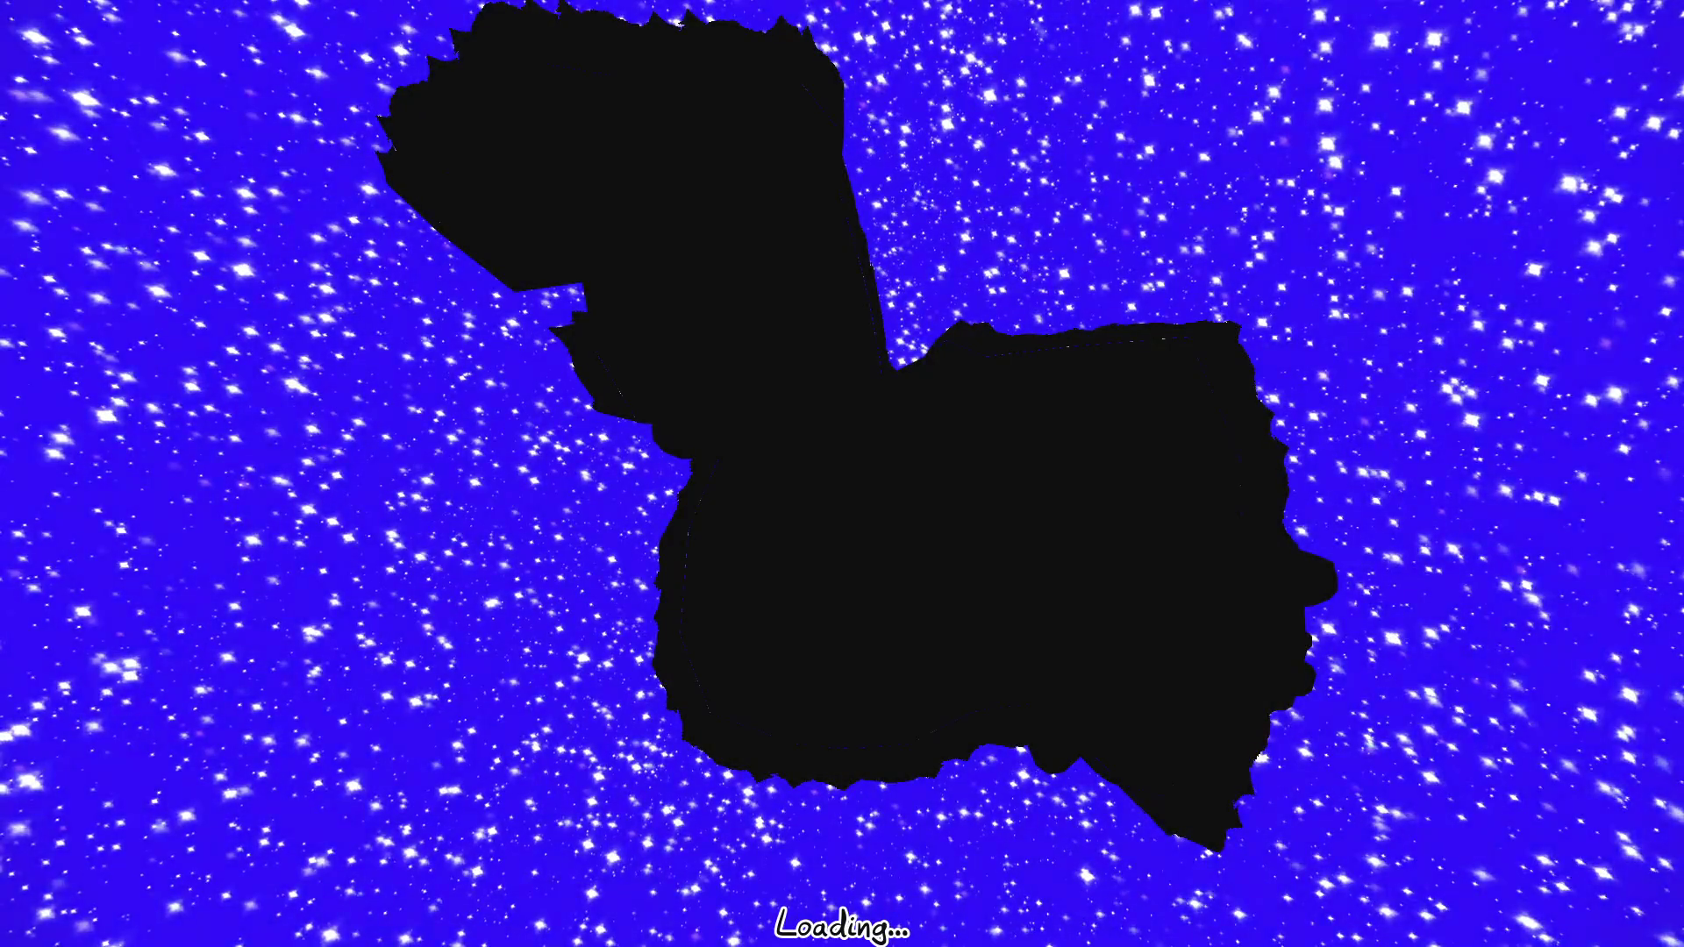
# Walk the character into the house to the floor lamp and switch it on
pyautogui.press('w')
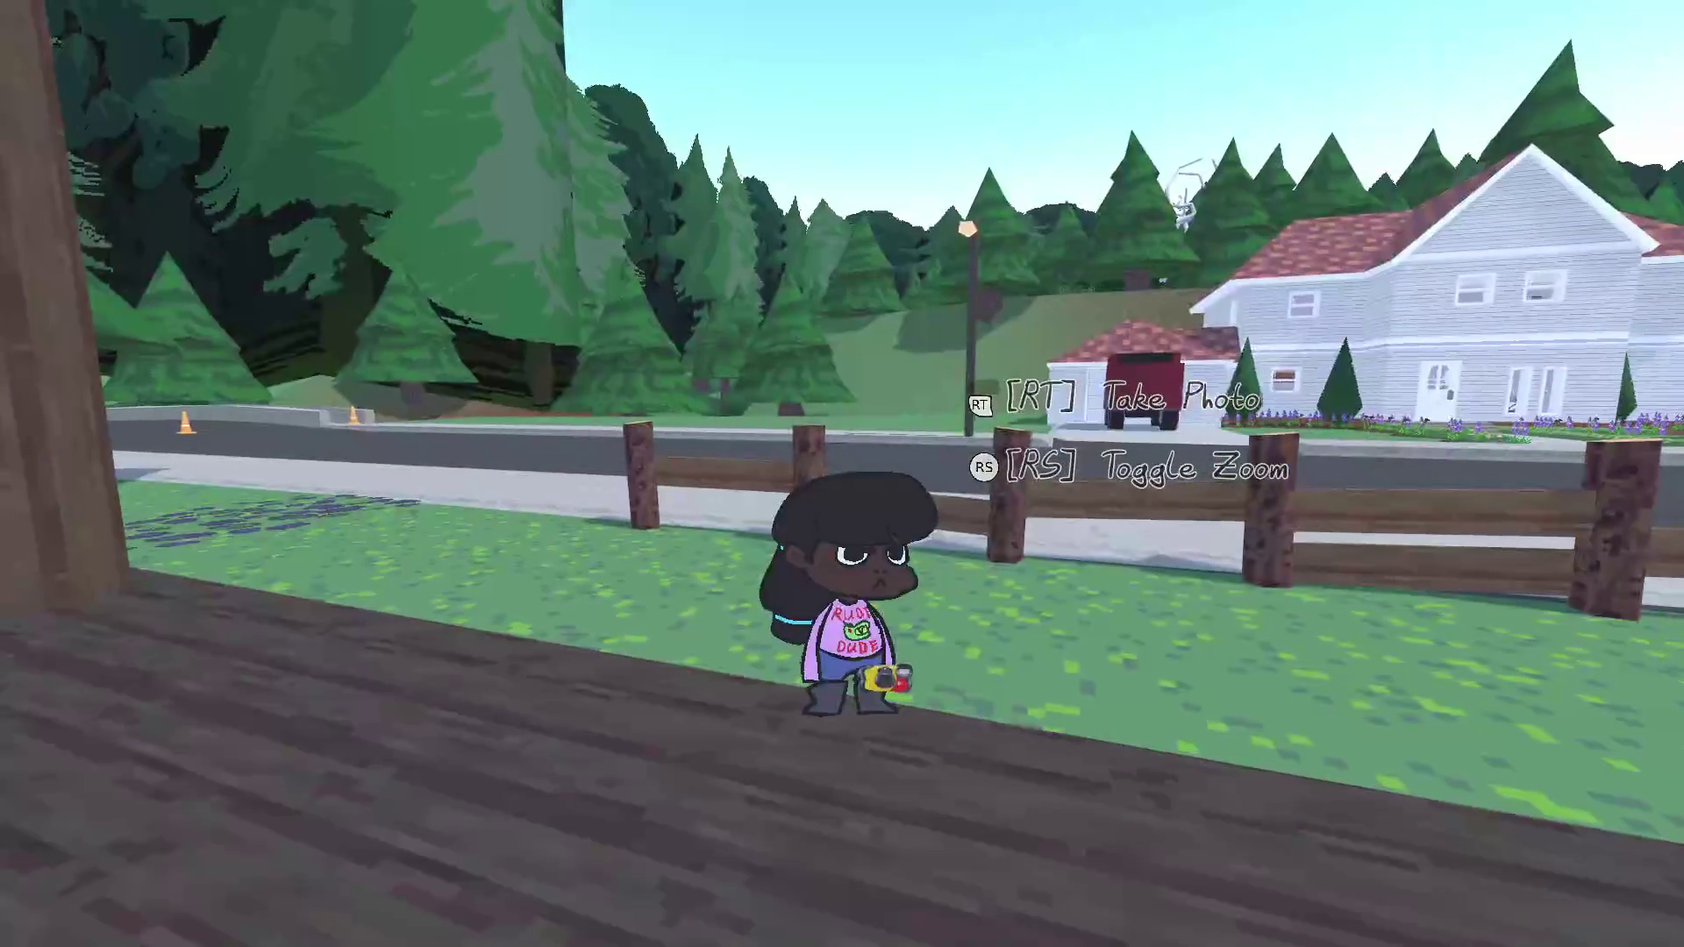
pyautogui.press('w')
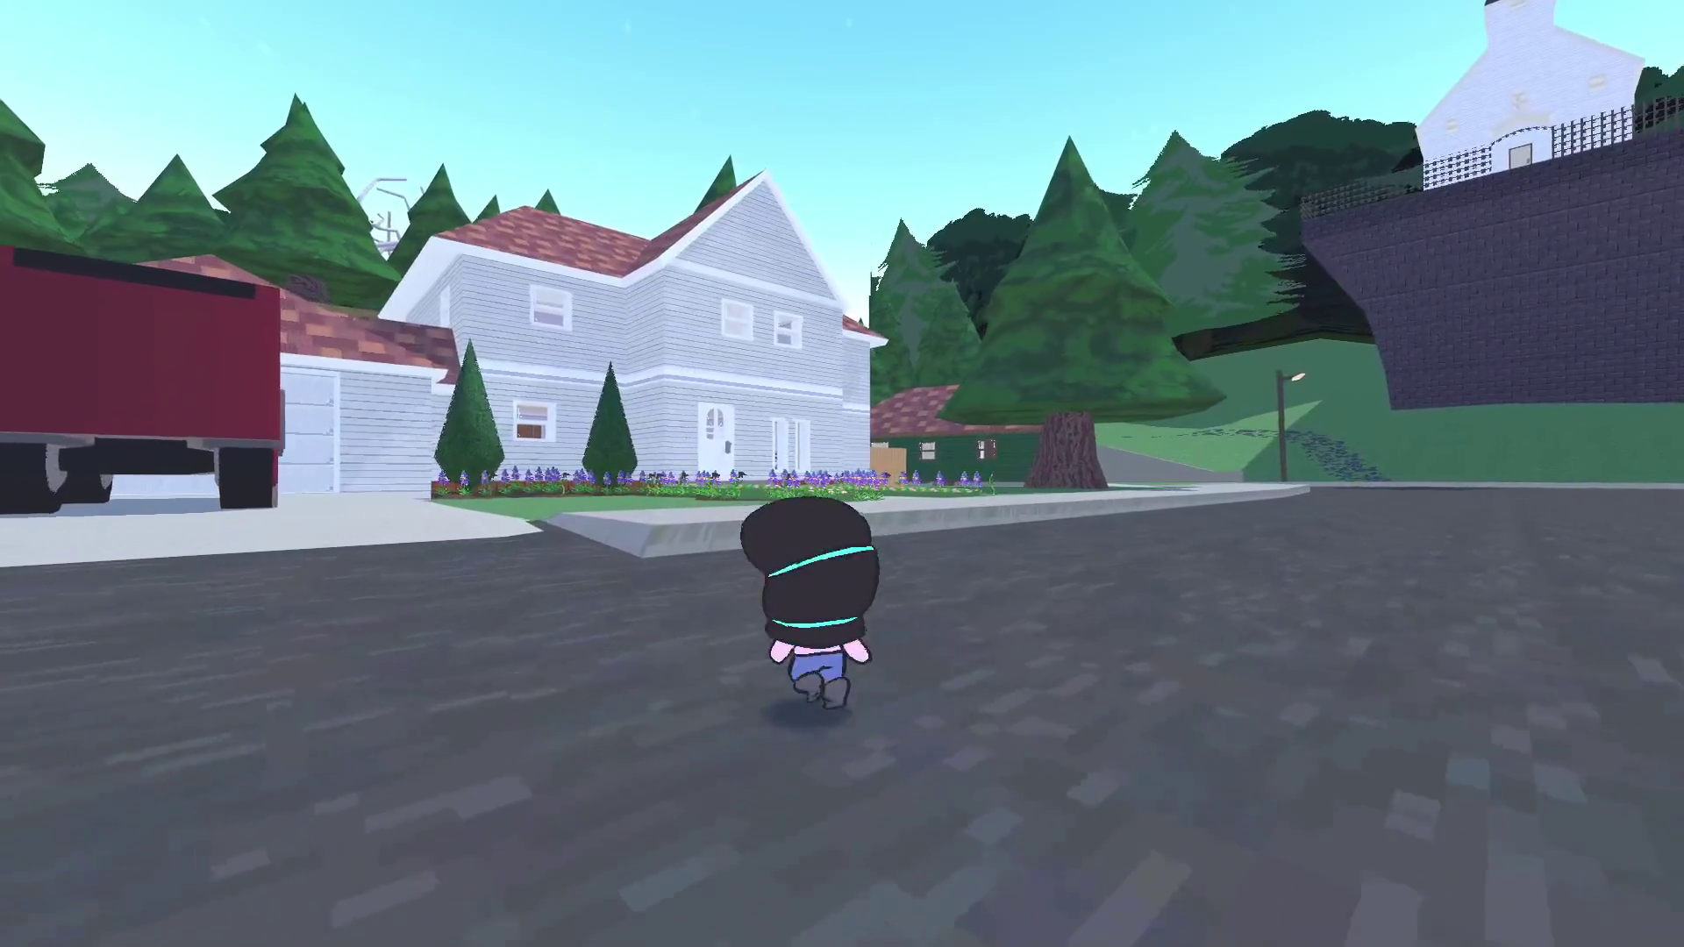
pyautogui.press('w')
pyautogui.press('w')
pyautogui.press('w')
pyautogui.press('w')
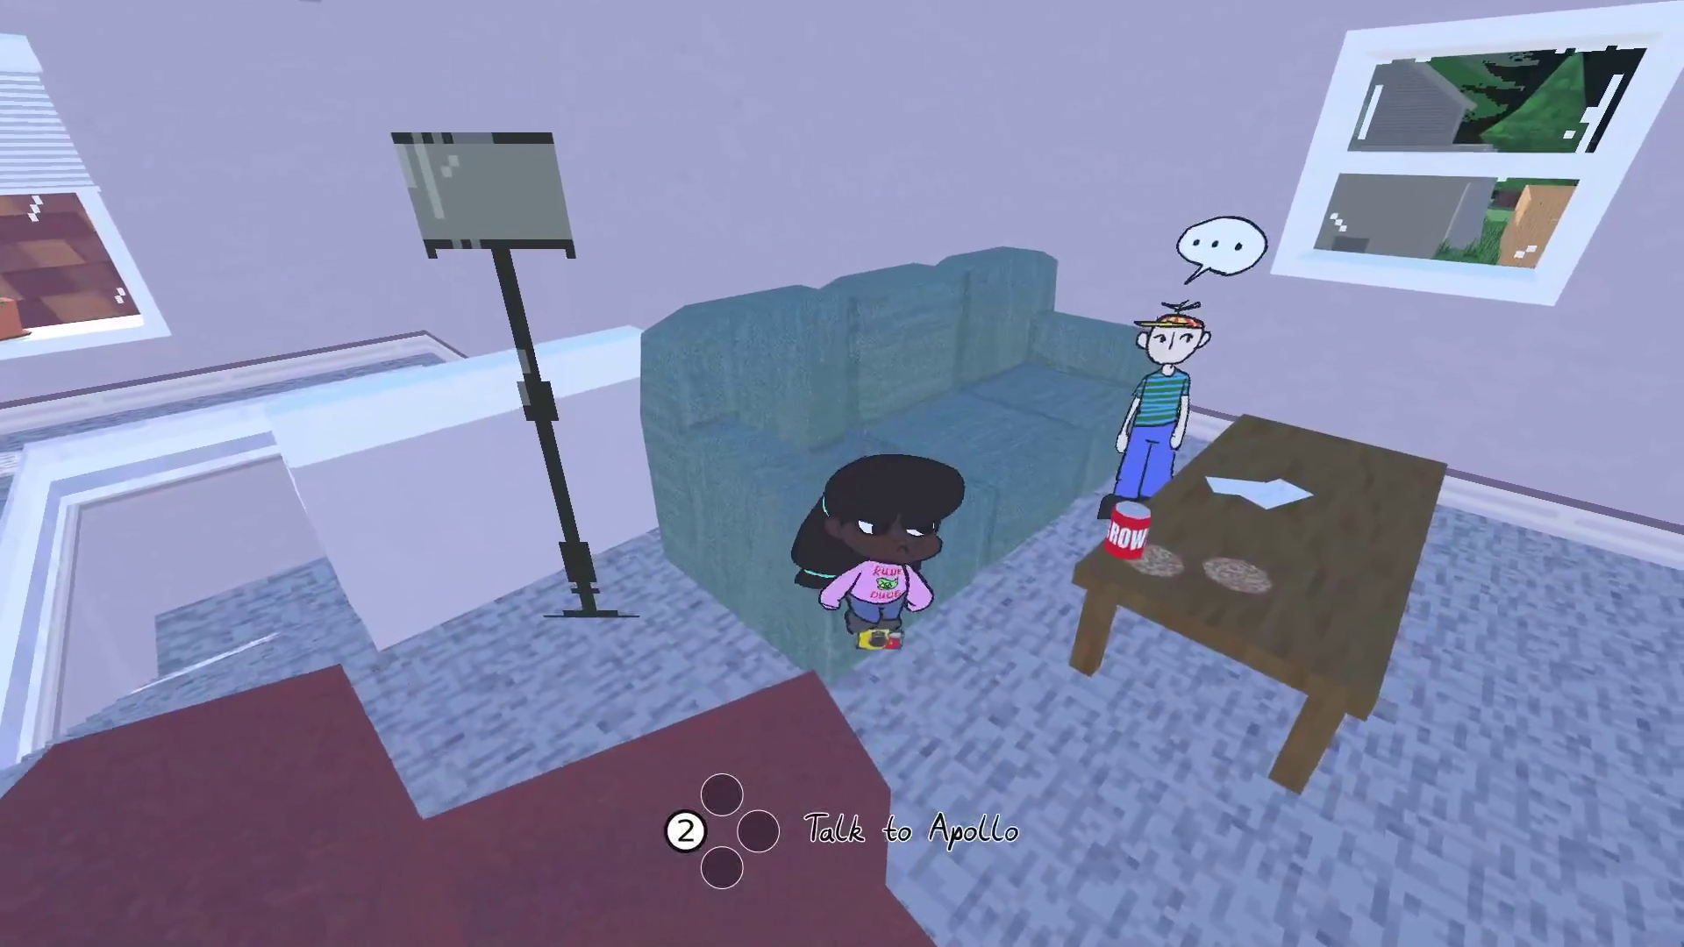
pyautogui.press('a')
pyautogui.press('e')
# Switch the lamp off and go through the boy's conversation, choosing the other reply
pyautogui.press('e')
pyautogui.press('d')
pyautogui.press('e')
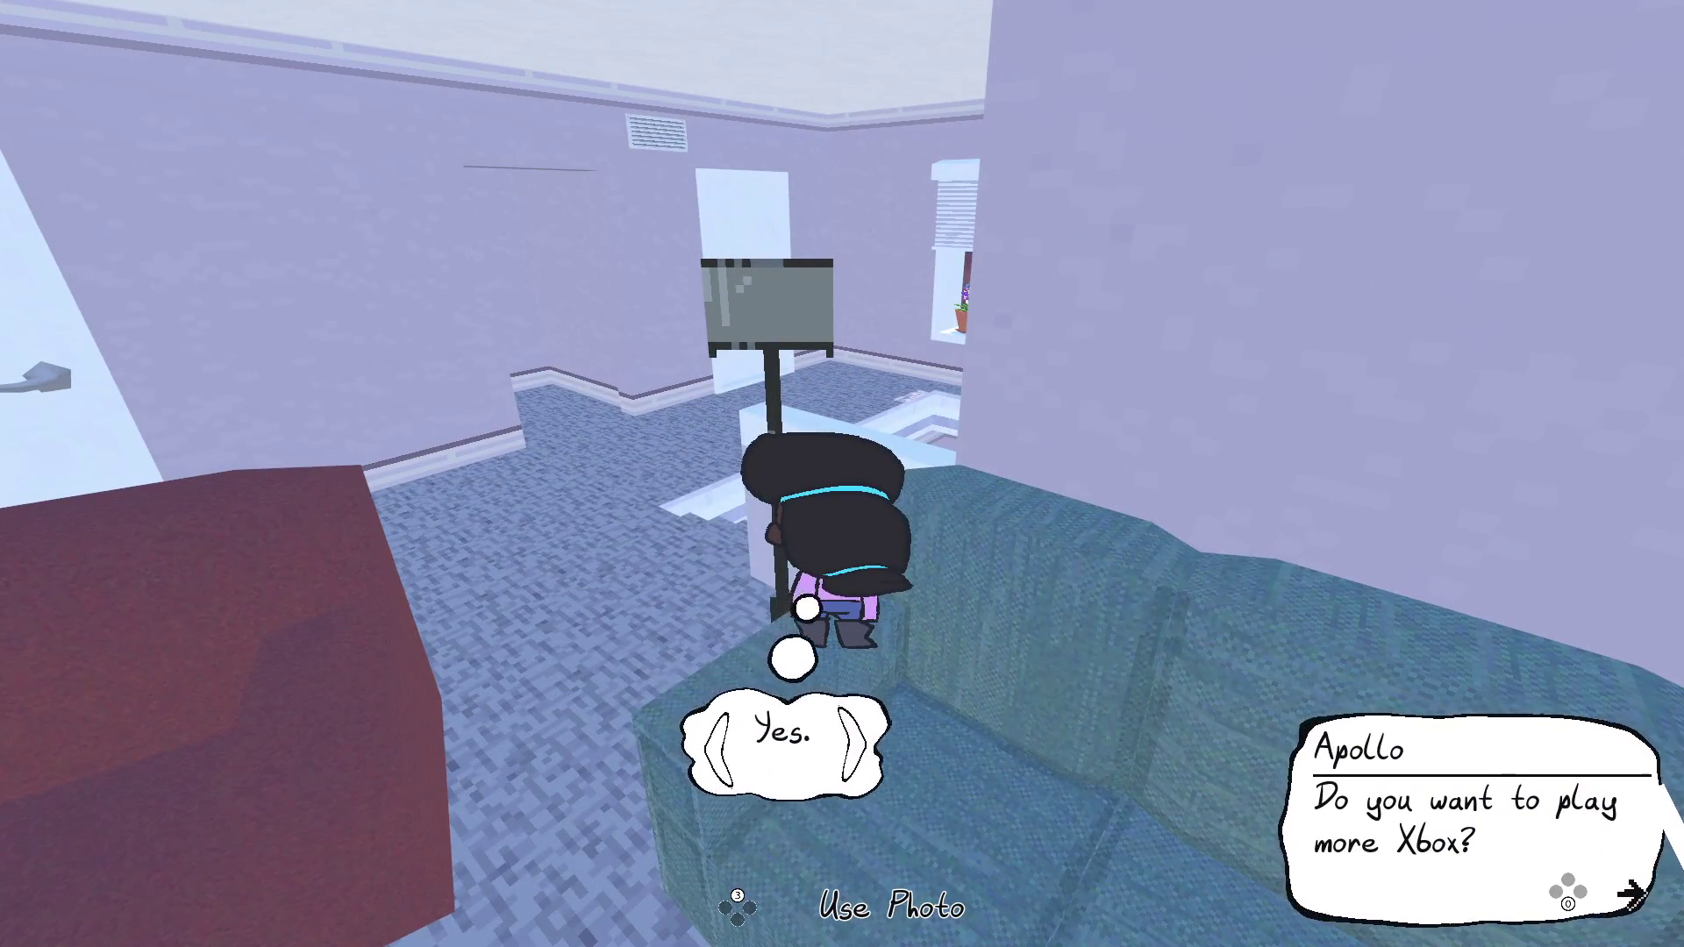
pyautogui.press('d')
pyautogui.press('e')
pyautogui.press('e')
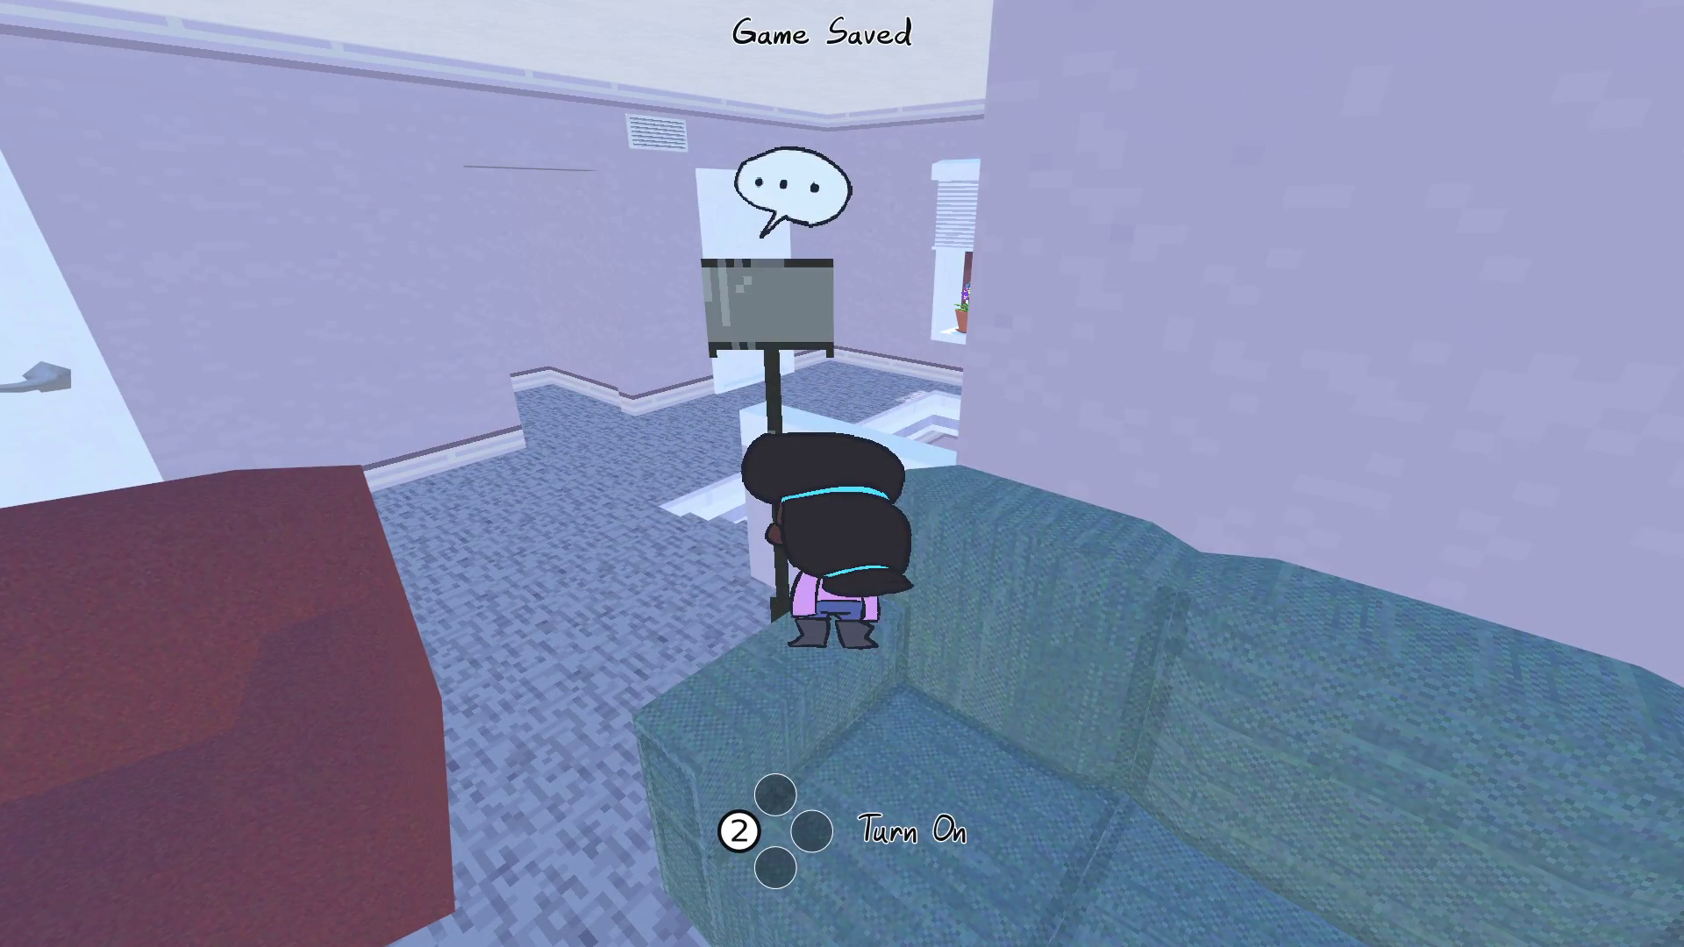
# Toggle the lamp again, then save and quit from the pause menu
pyautogui.press('e')
pyautogui.press('e')
pyautogui.press('s')
pyautogui.press('Escape')
pyautogui.press('s')
pyautogui.press('s')
pyautogui.press('s')
pyautogui.press('s')
pyautogui.press('s')
pyautogui.press('e')
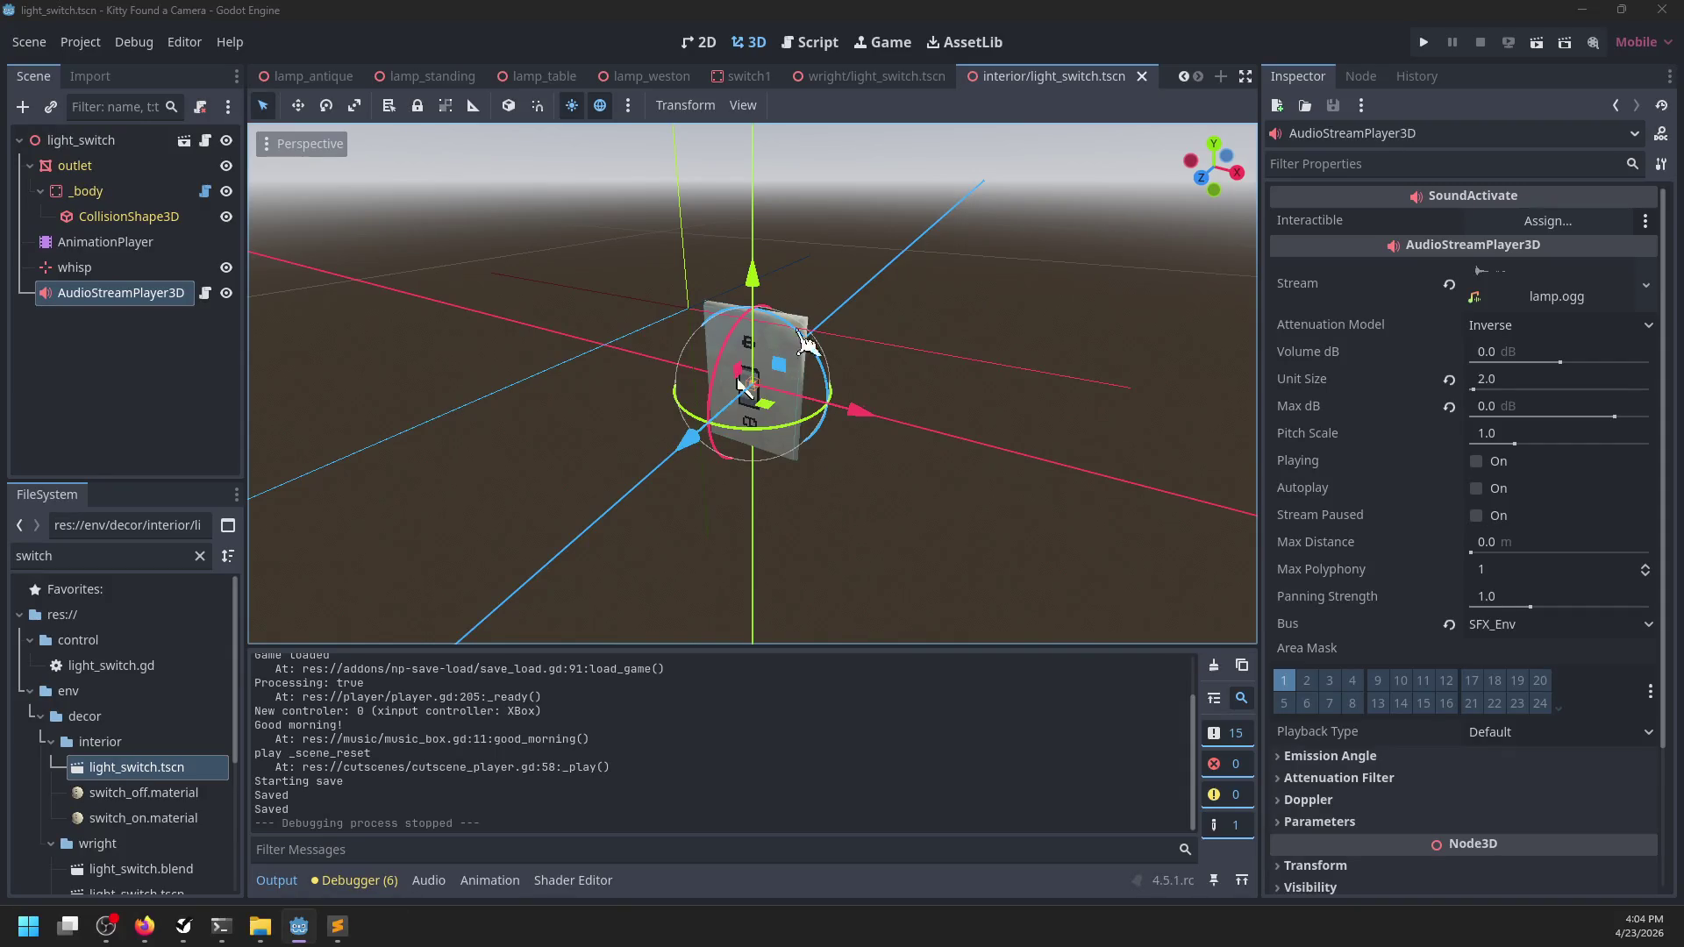
# Mark the lamp sounds task as completed in NP-ToDo
pyautogui.hotkey('alt', 'Tab')
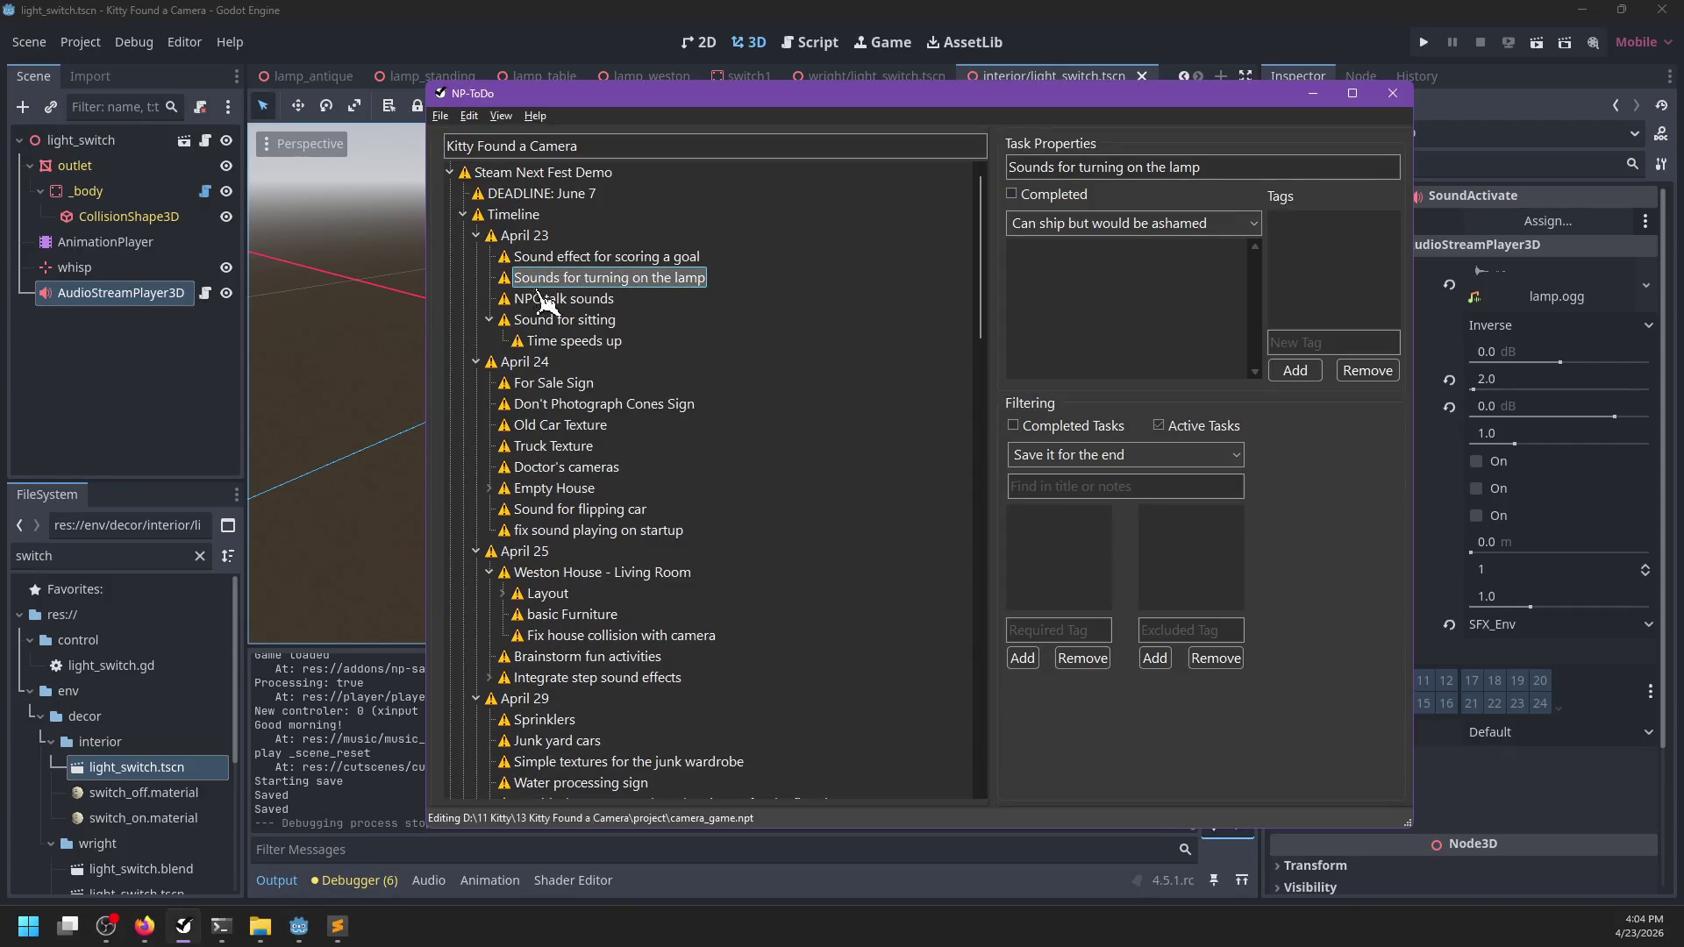
pyautogui.rightClick(550, 278)
pyautogui.click(592, 291)
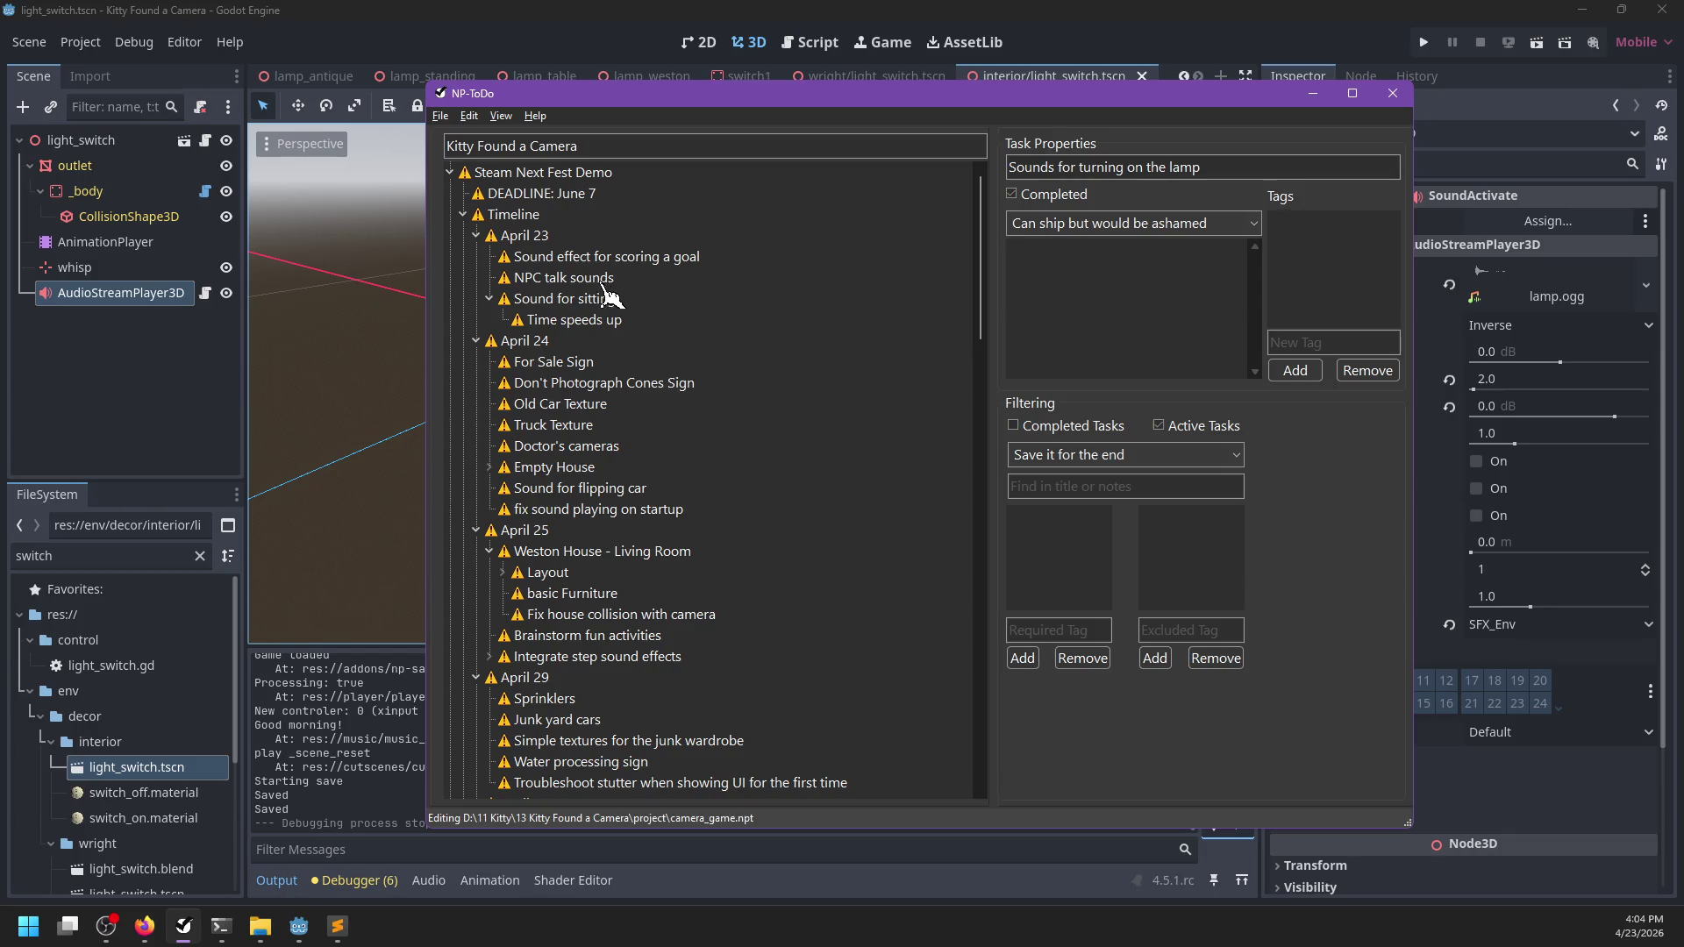
# Add Narration, Player and Old Man subtasks under NPC talk sounds
pyautogui.click(603, 280)
pyautogui.press('Insert')
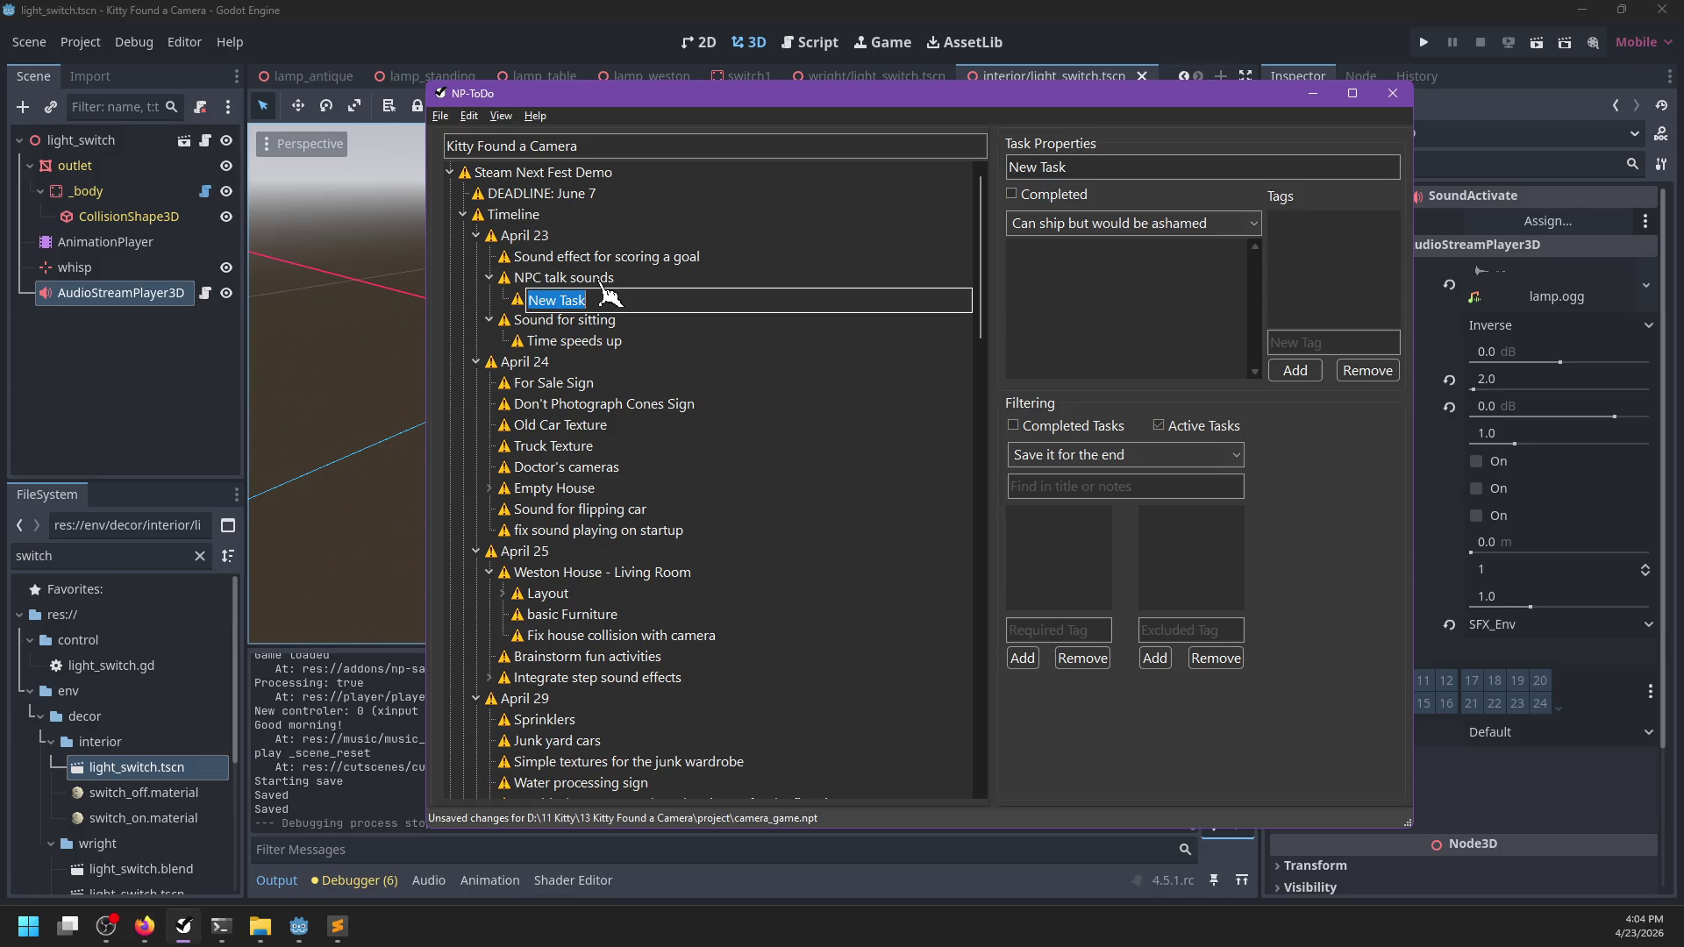
pyautogui.write('Narration')
pyautogui.press('Return')
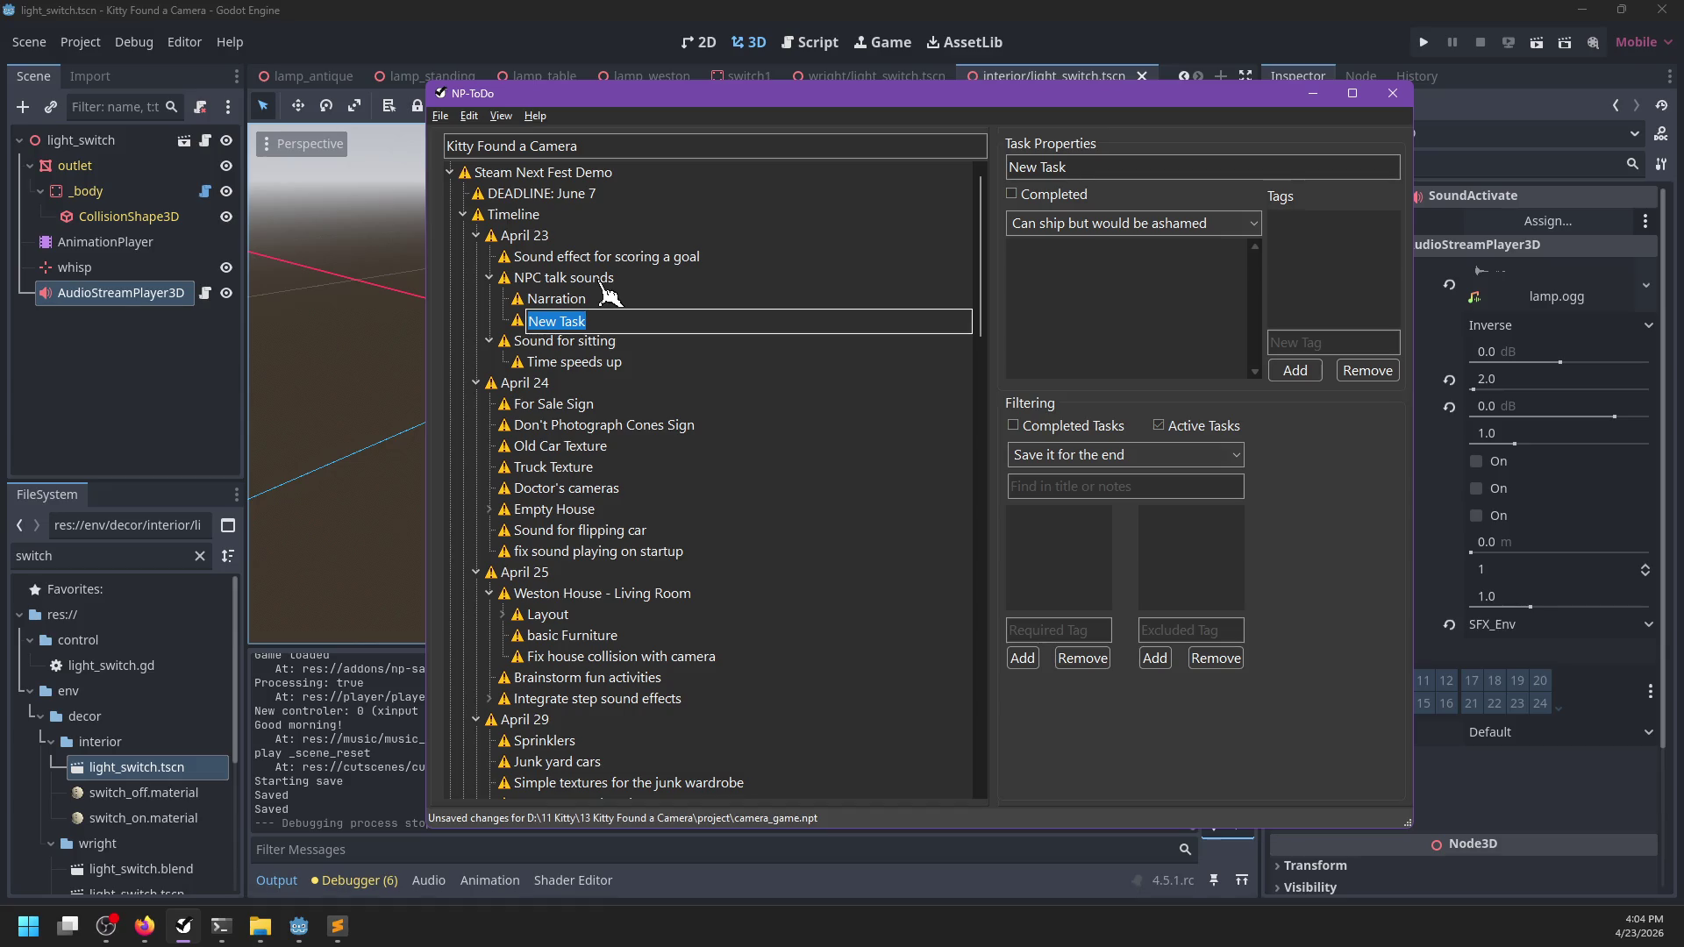
pyautogui.write('Pla')
pyautogui.write('er')
pyautogui.press('Return')
pyautogui.write('Old Man')
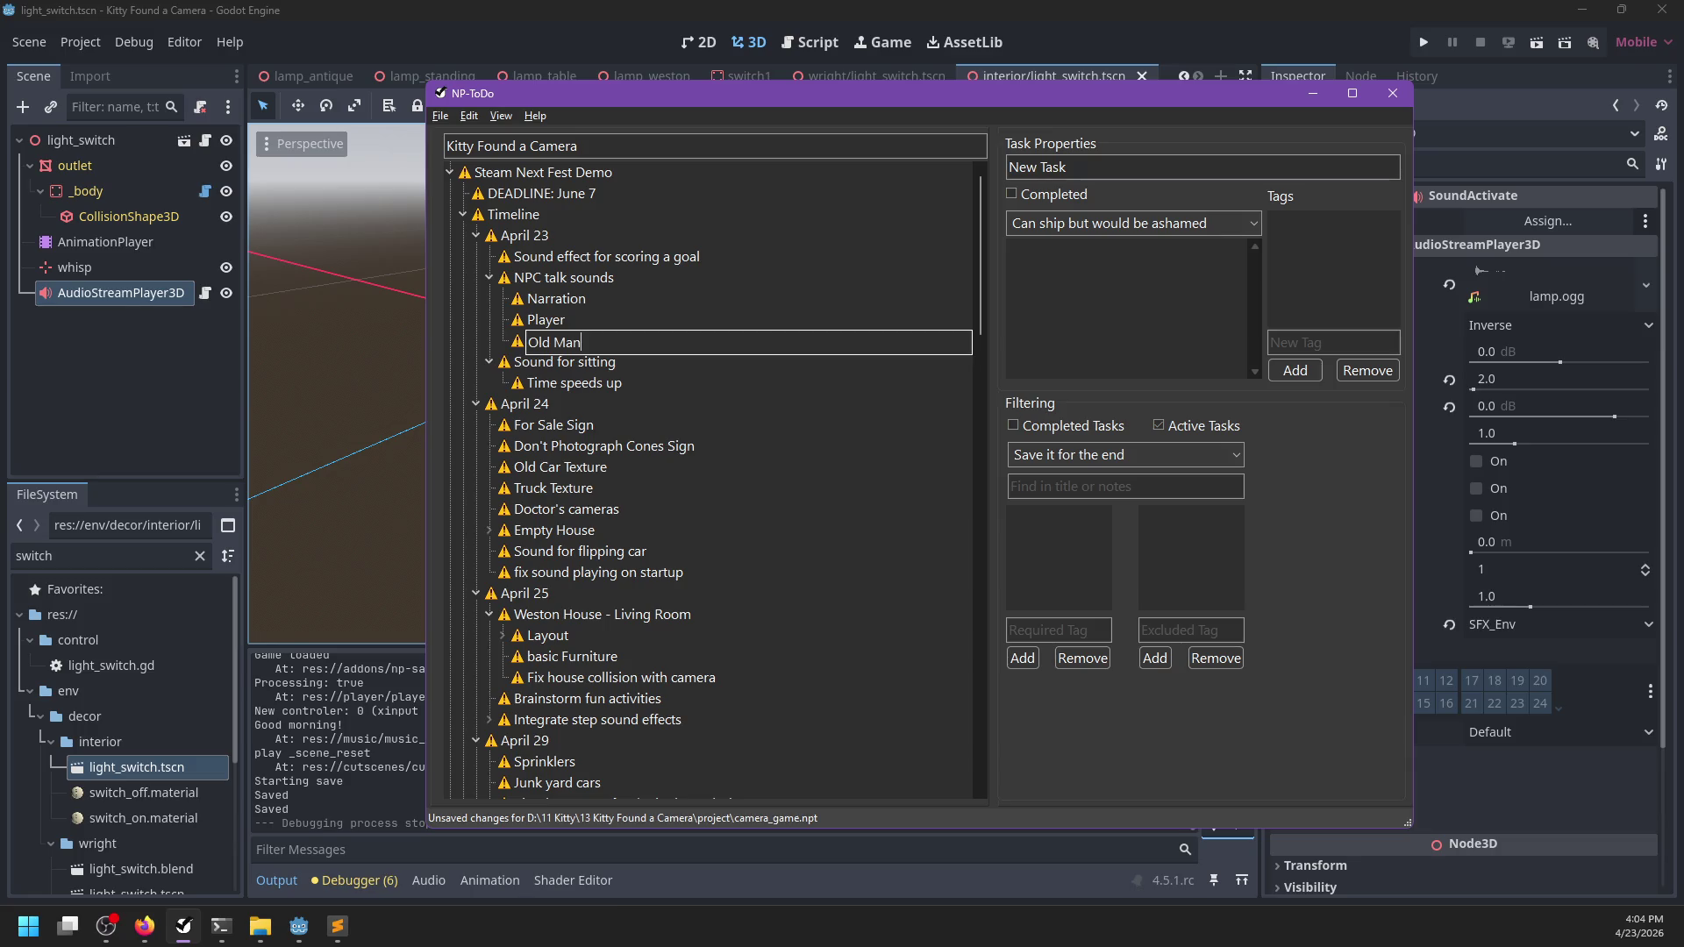
pyautogui.press('Return')
# Add Apollo, Carly, Mrs Weston and Mr Weston tasks, then save the to-do file
pyautogui.write('P')
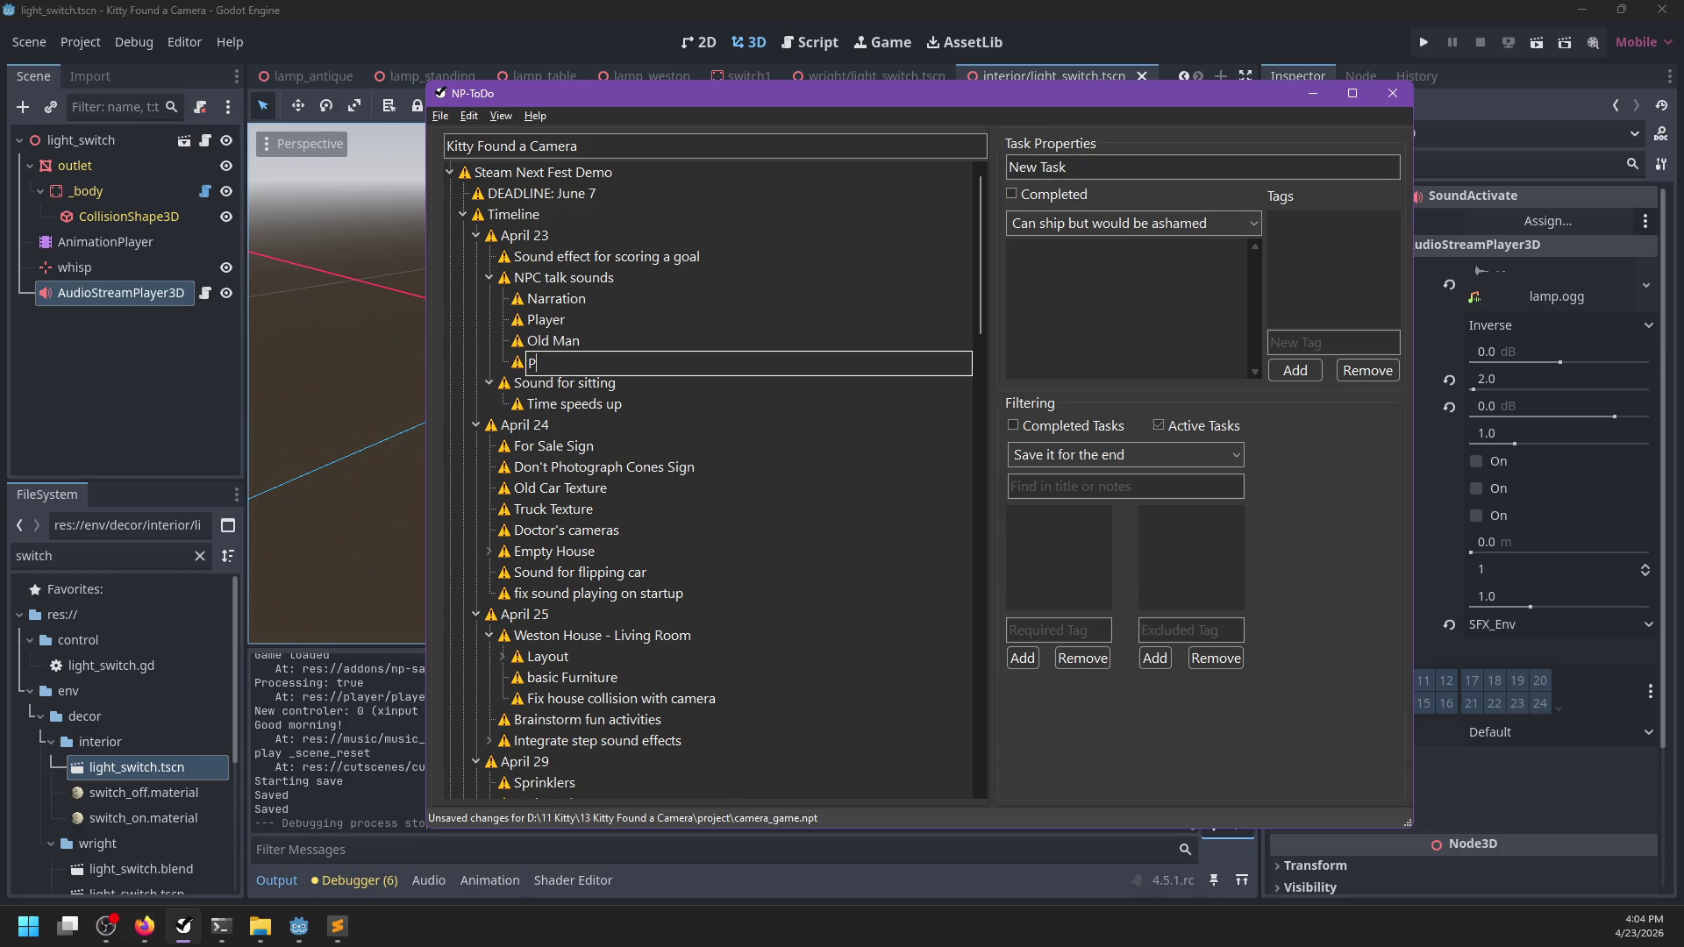
pyautogui.write('oll')
pyautogui.press('Return')
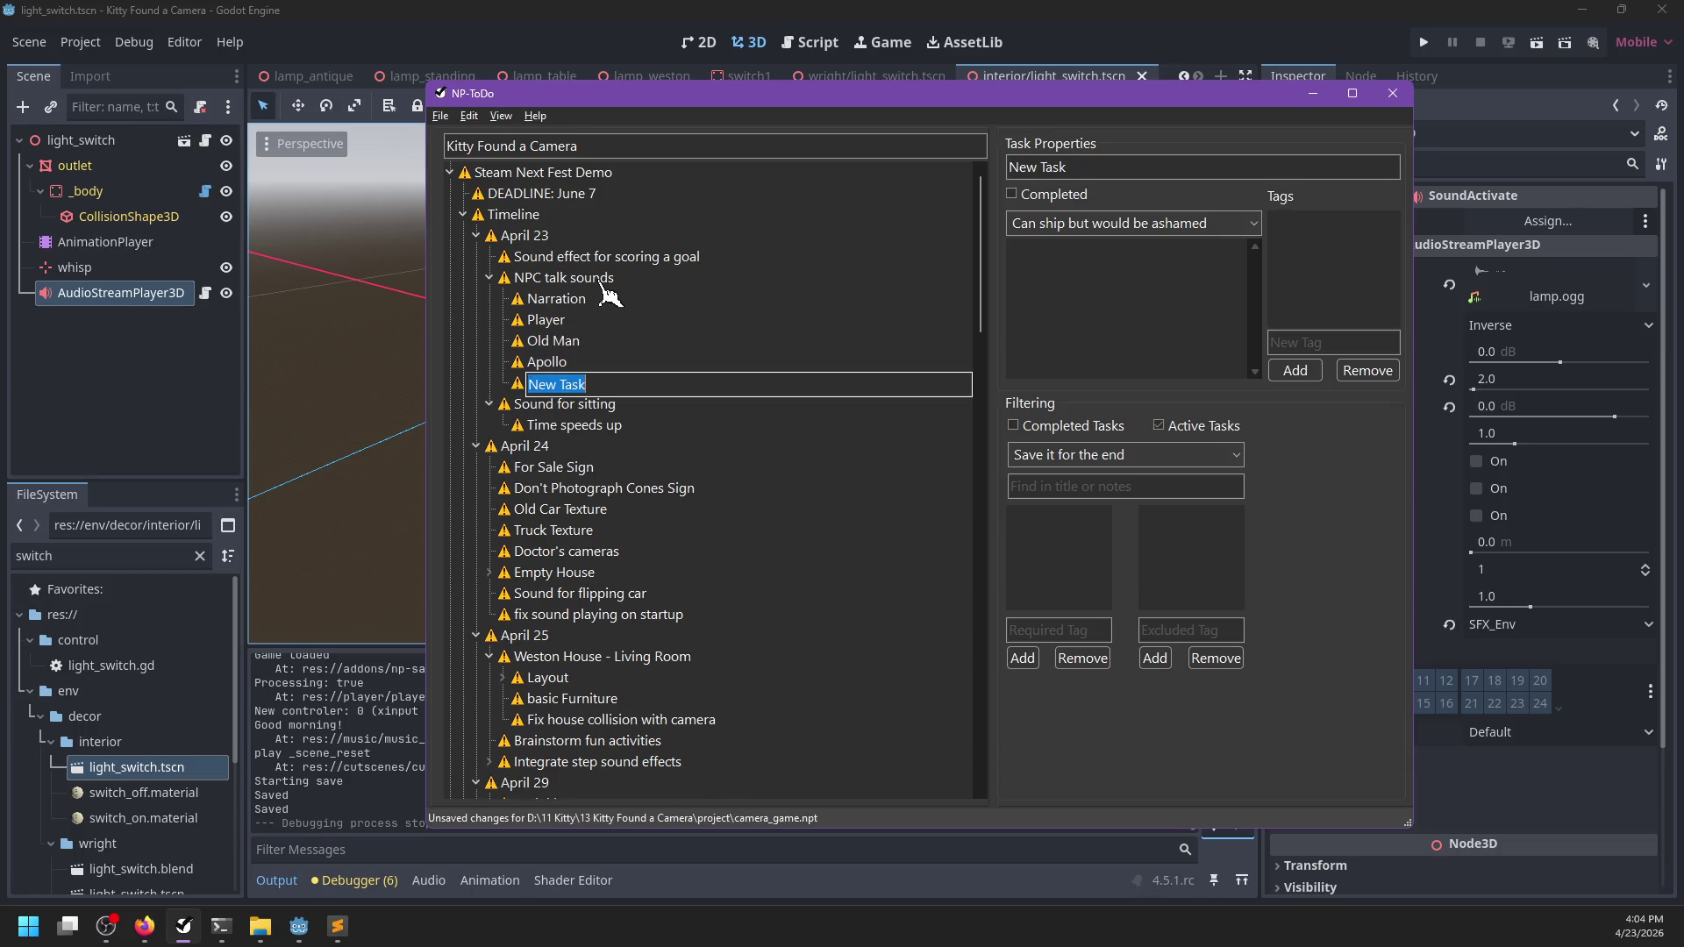
pyautogui.write('Carly')
pyautogui.press('Return')
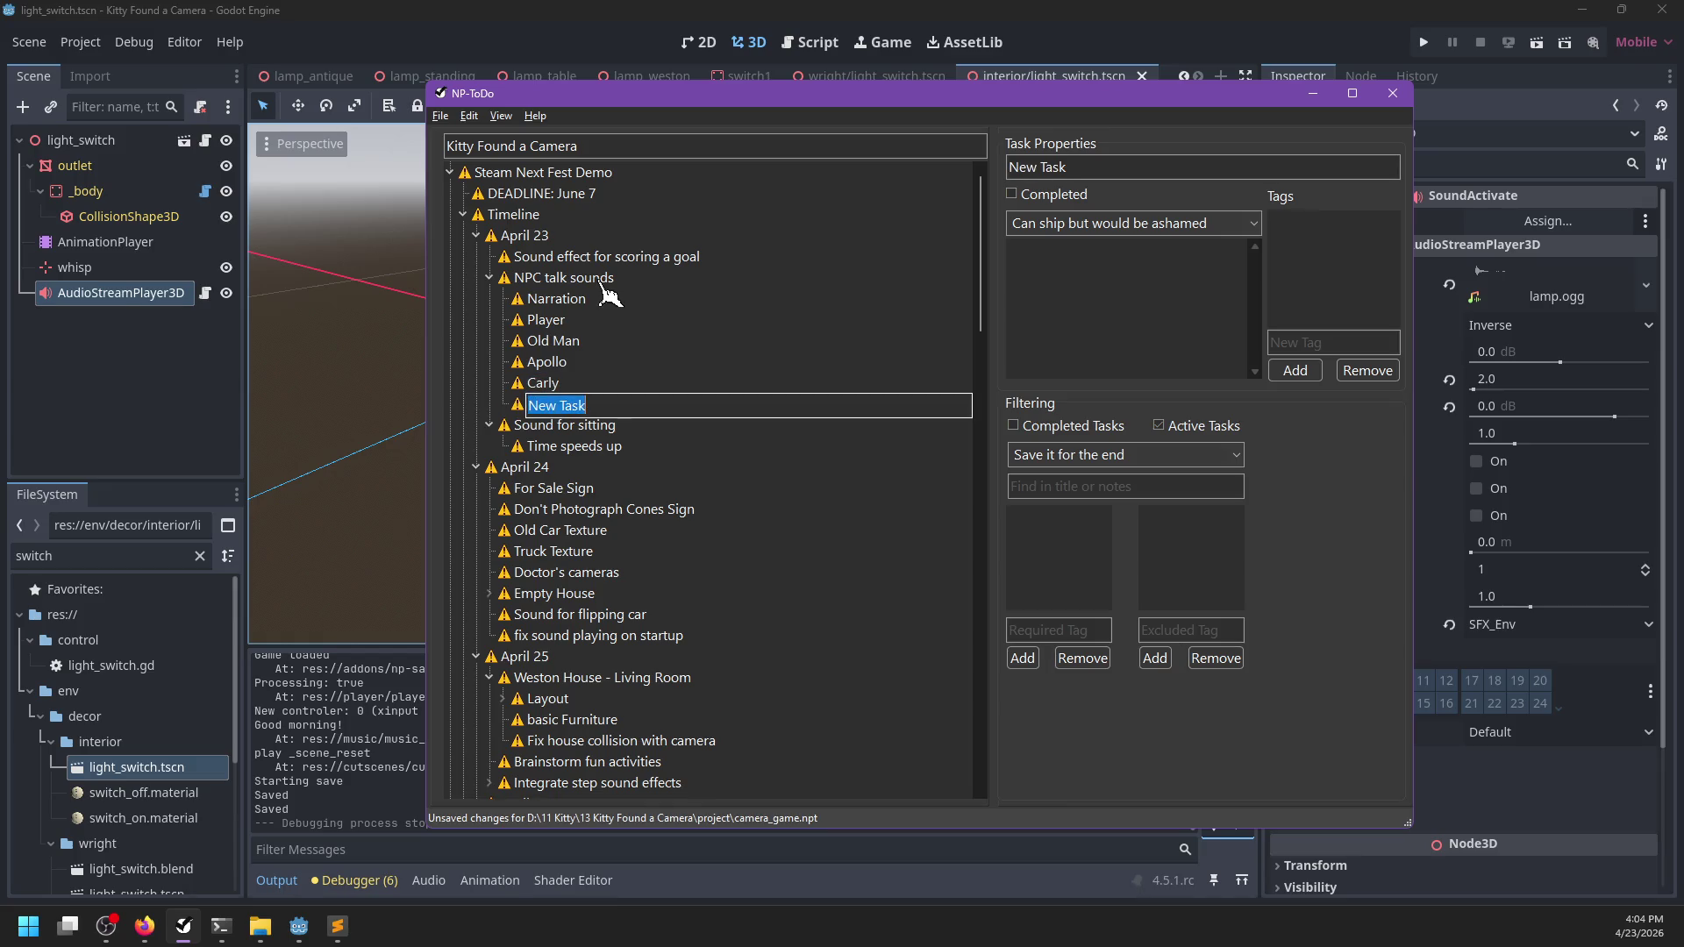
pyautogui.write('Mr')
pyautogui.write('s Weston')
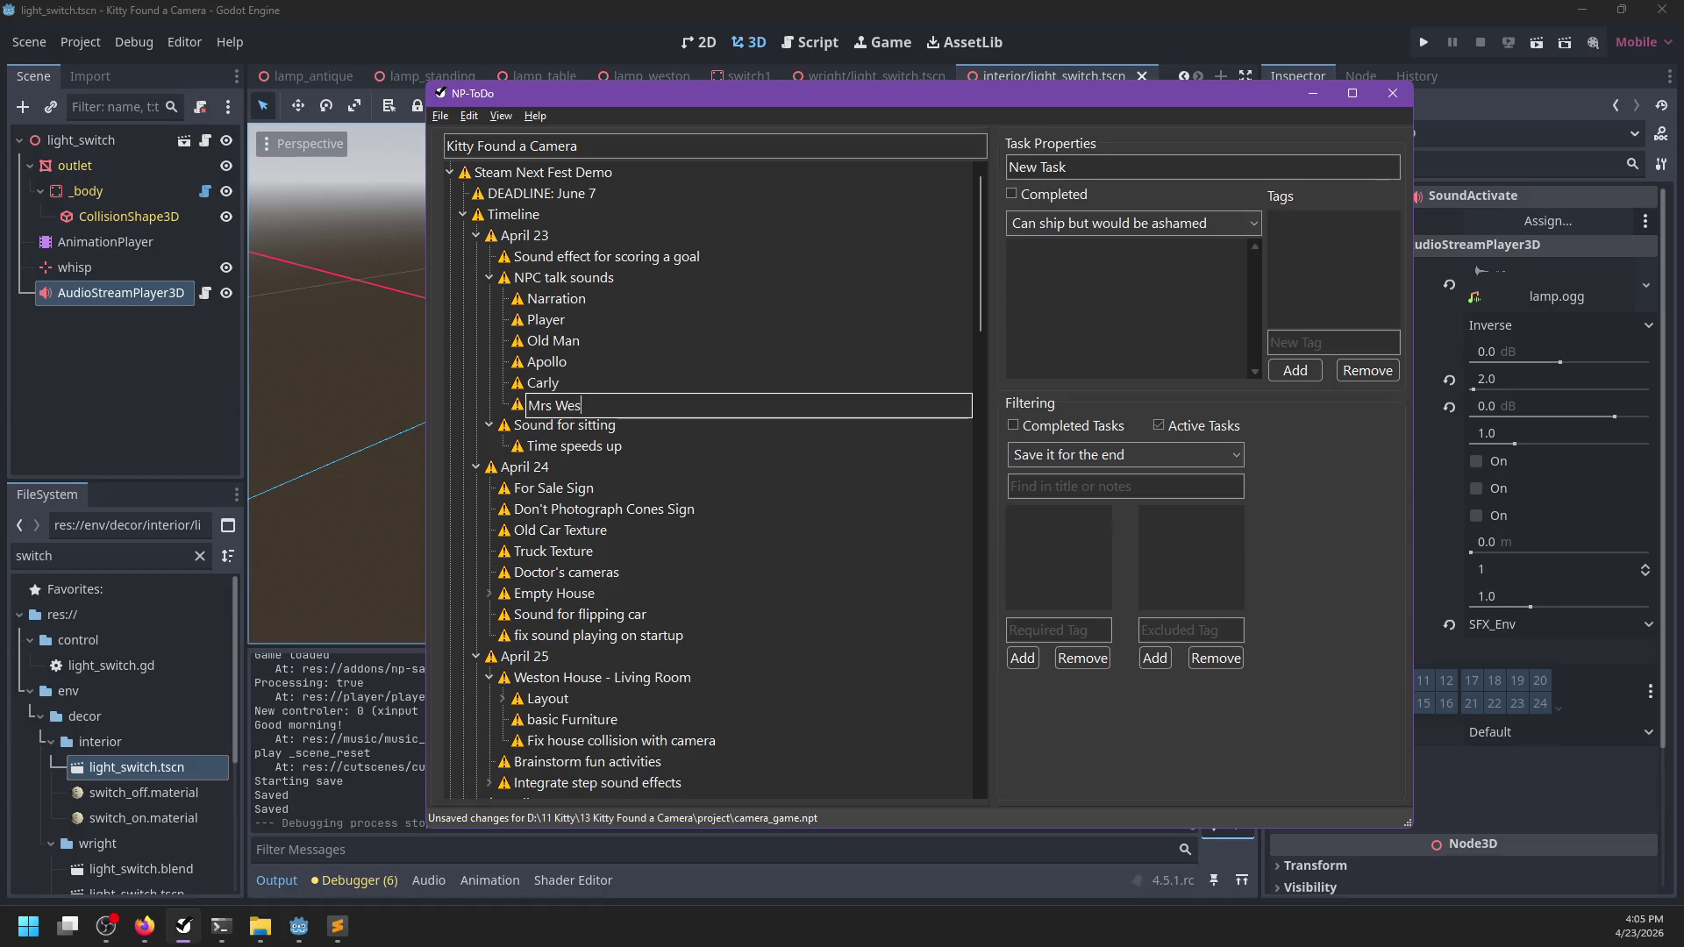
pyautogui.press('Return')
pyautogui.write('Mr Weston')
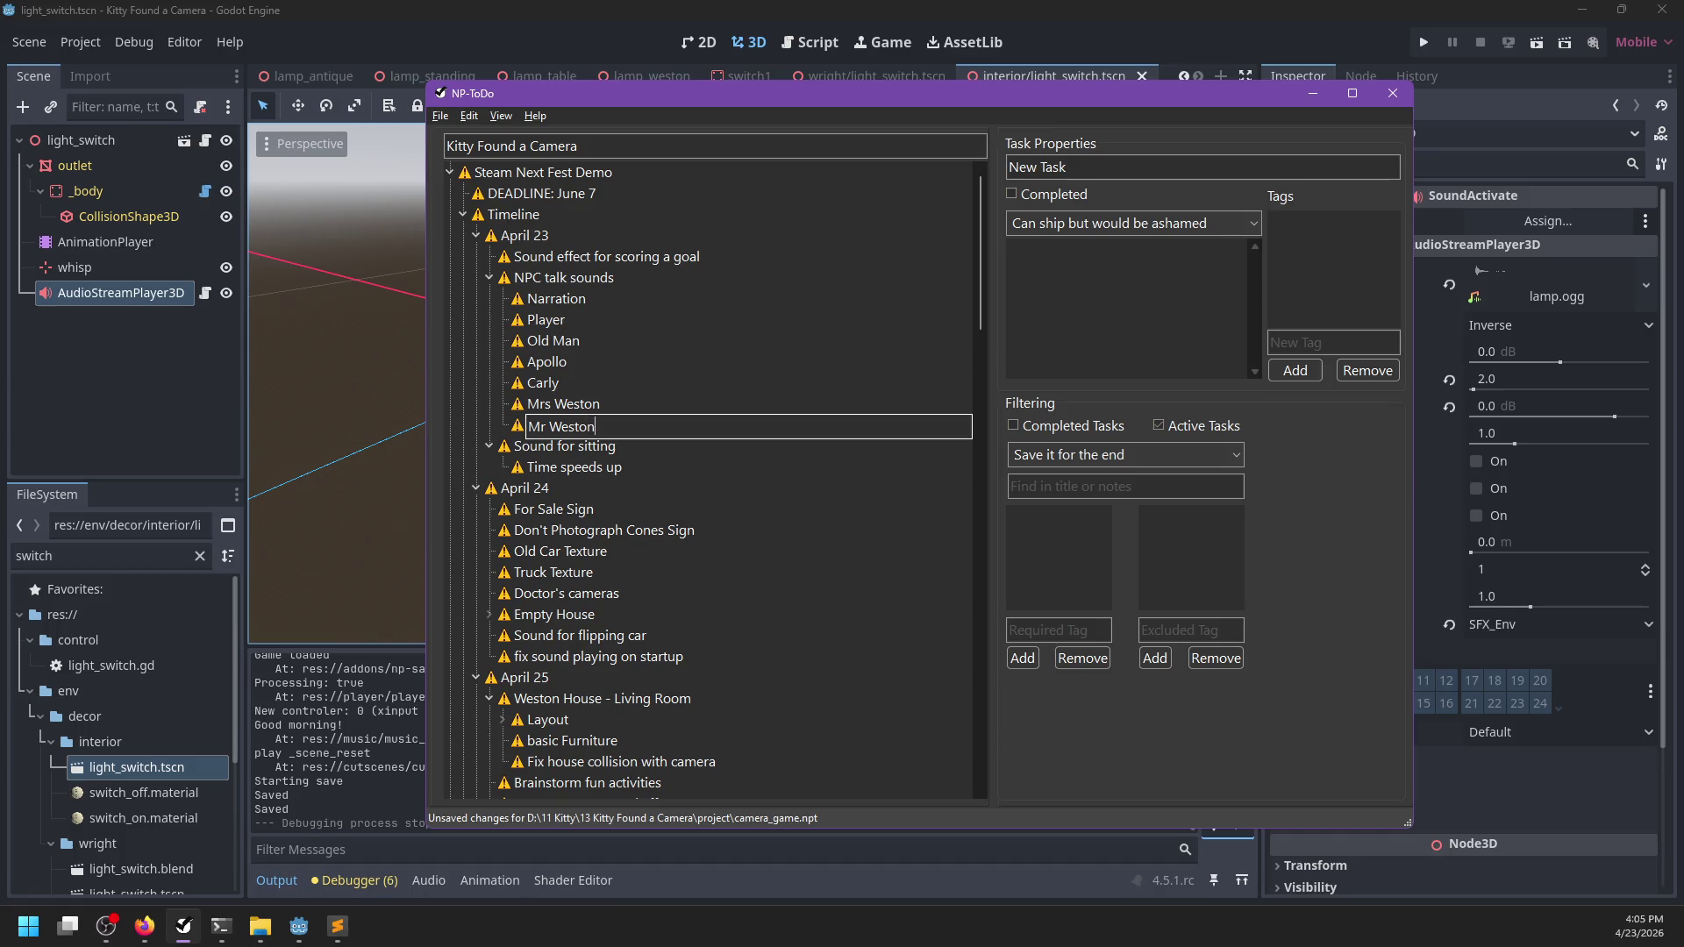
pyautogui.press('Return')
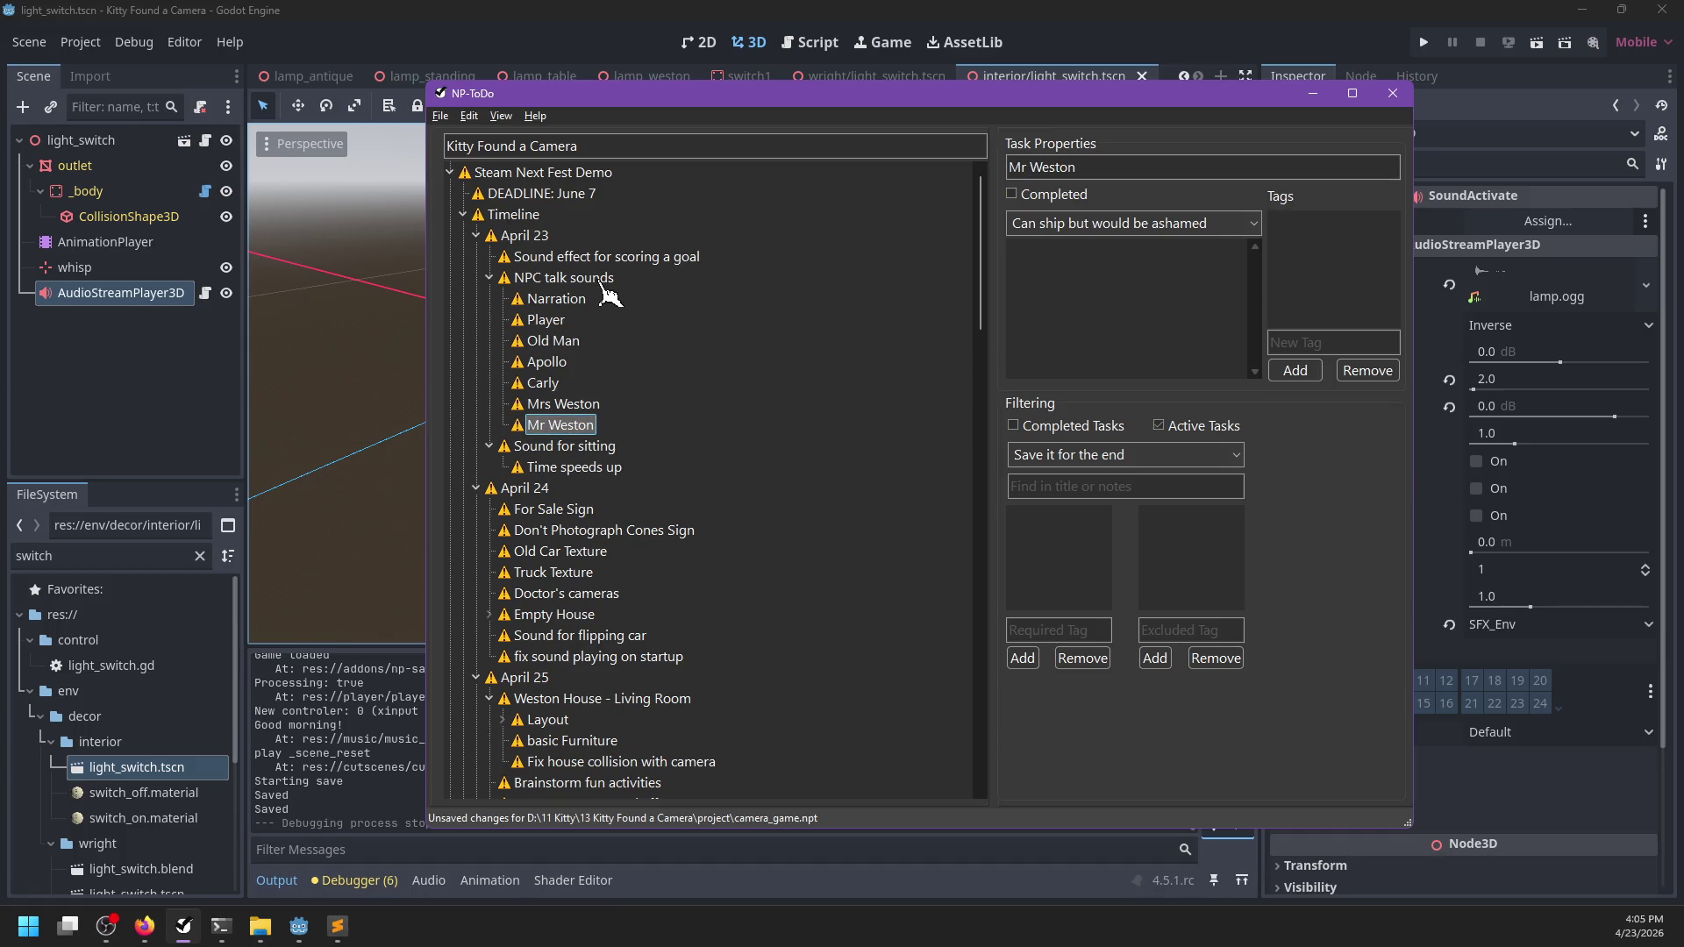
pyautogui.hotkey('ctrl', 's')
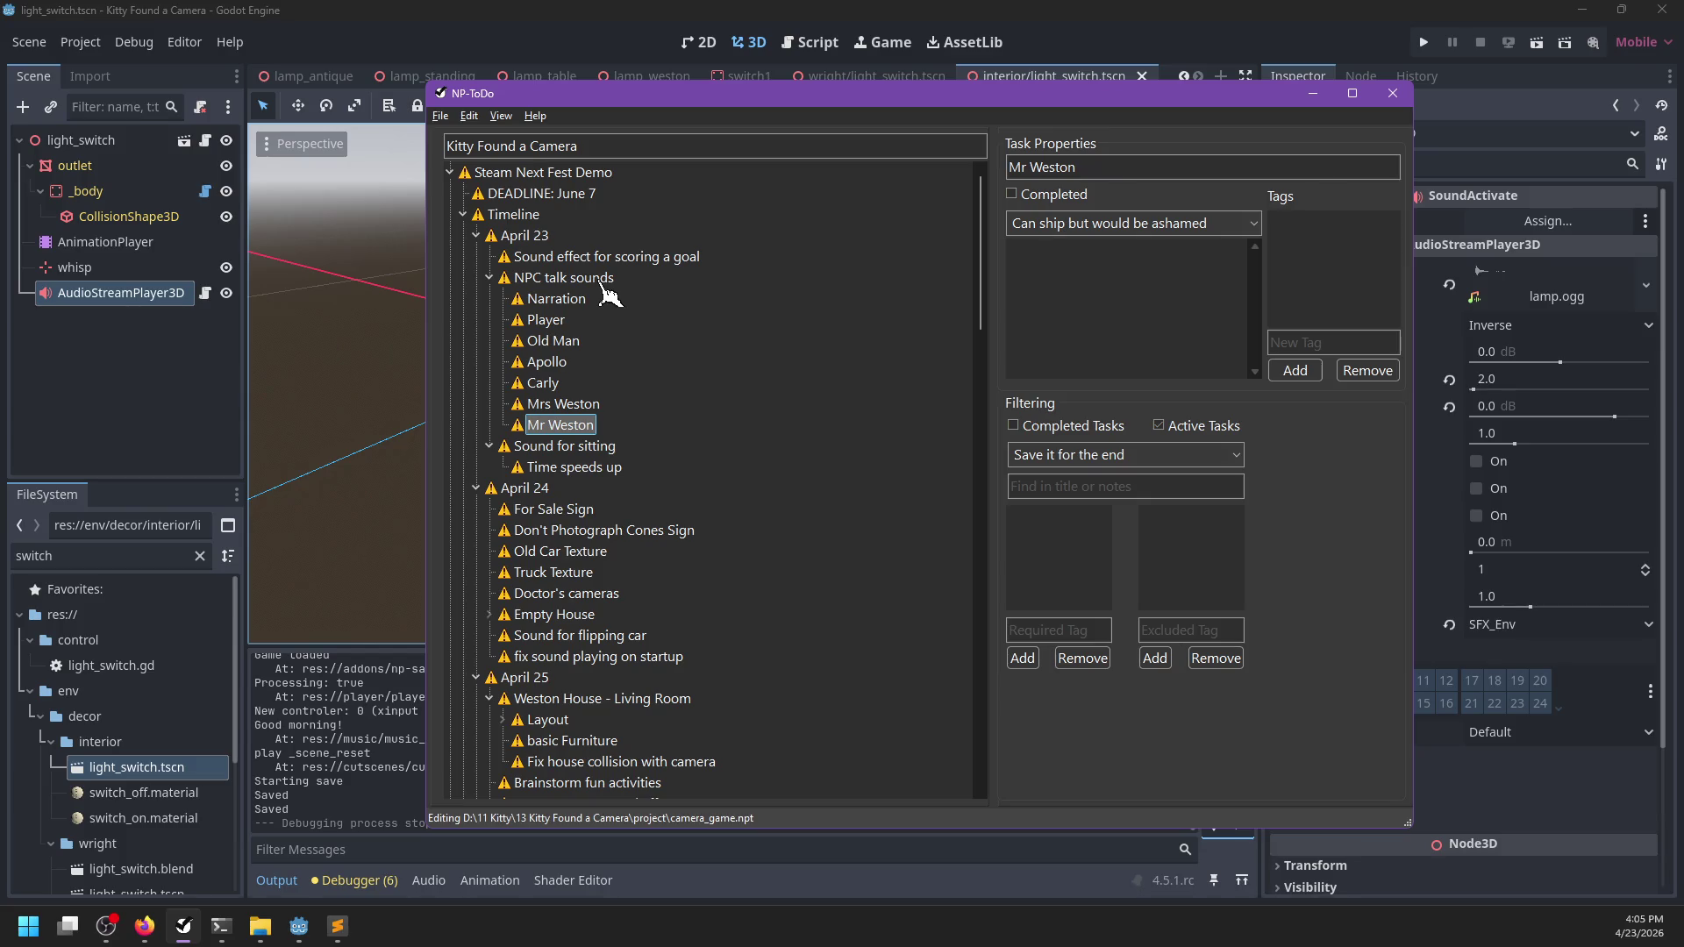
# Add an Integrate code task under NPC talk sounds, placed right below Narration
pyautogui.click(590, 282)
pyautogui.press('Insert')
pyautogui.press('F2')
pyautogui.press('BackSpace')
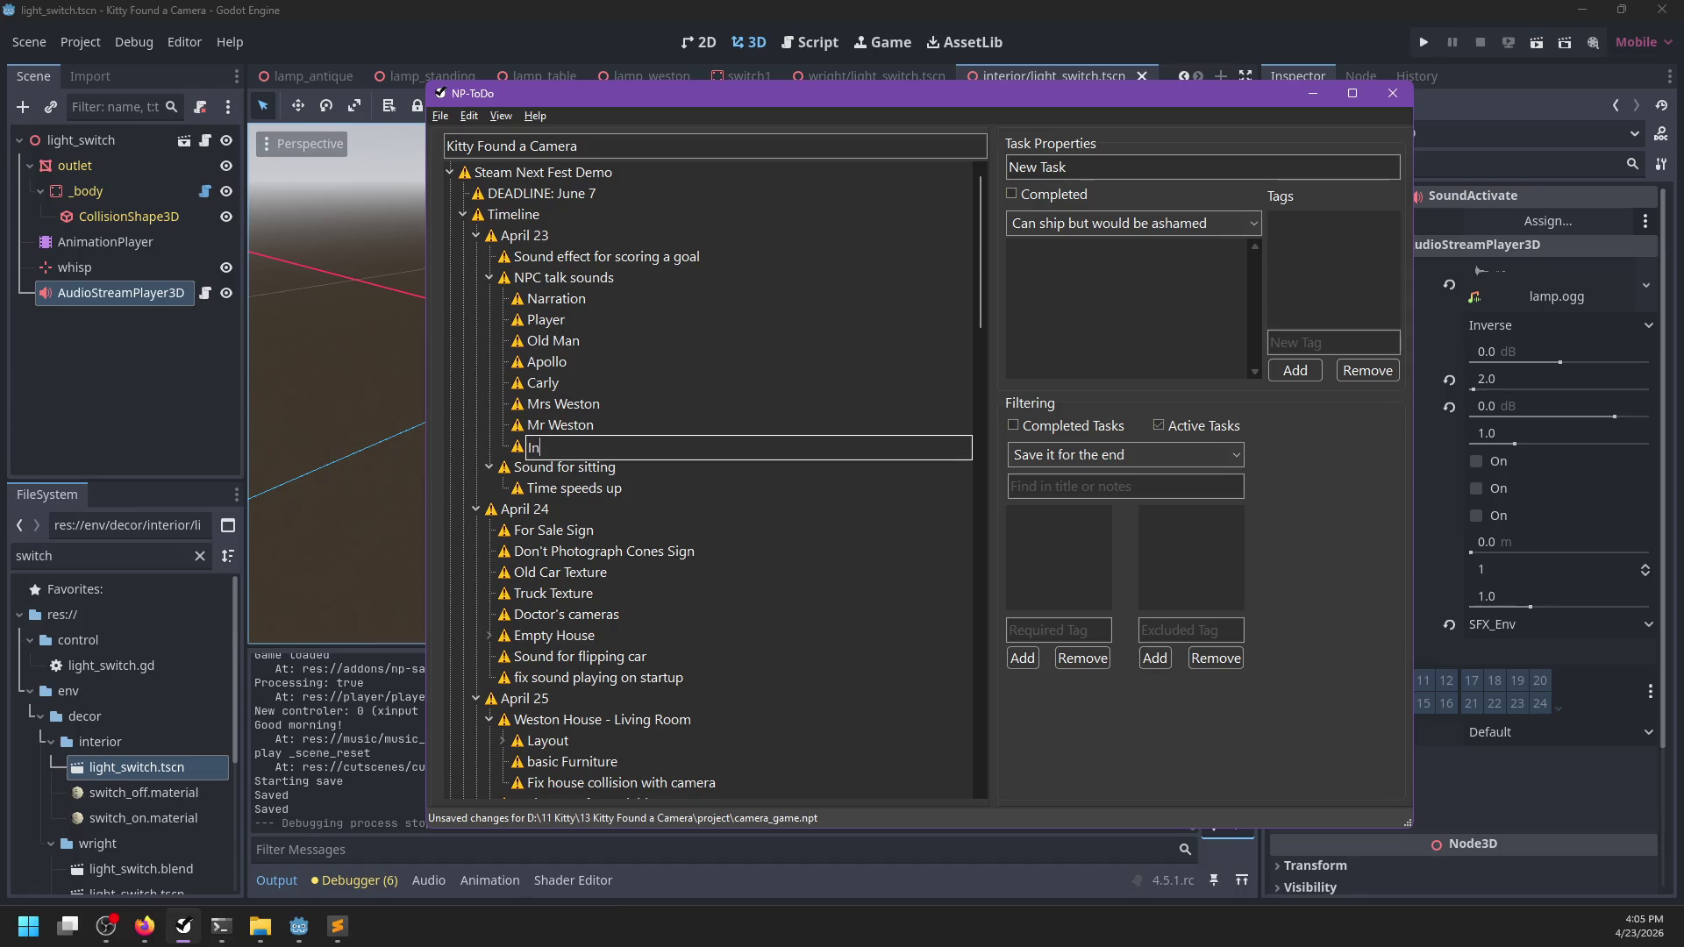
pyautogui.write('code')
pyautogui.press('Return')
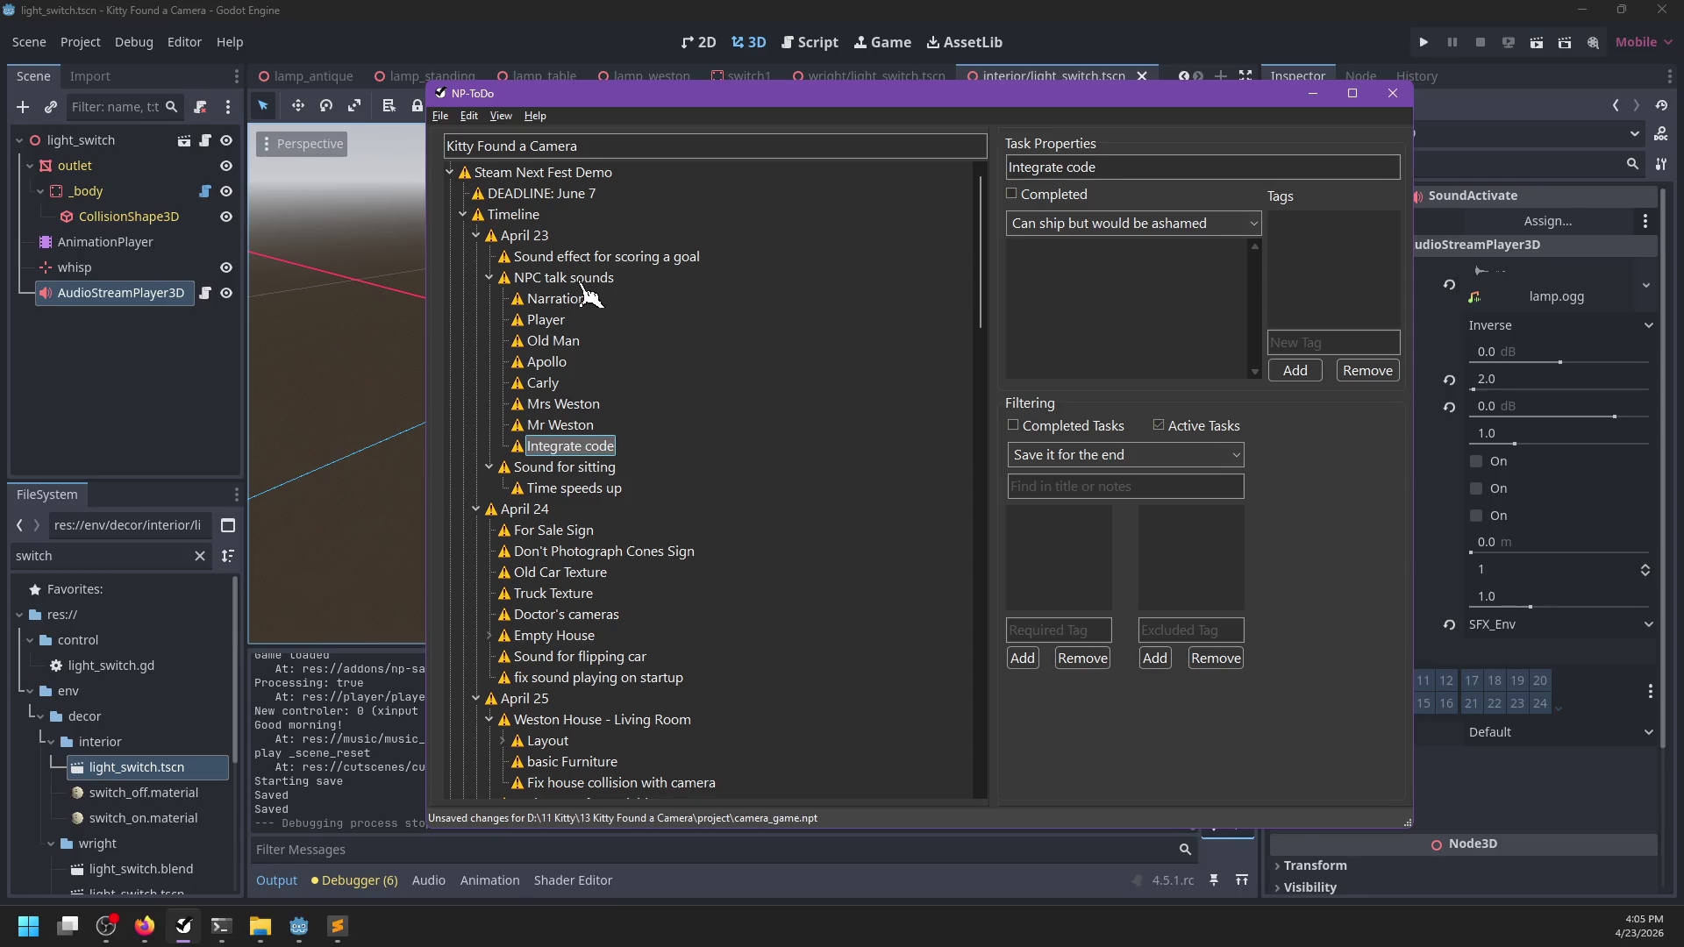
pyautogui.moveTo(570, 449); pyautogui.dragTo(569, 307)
pyautogui.moveTo(561, 447); pyautogui.dragTo(554, 312)
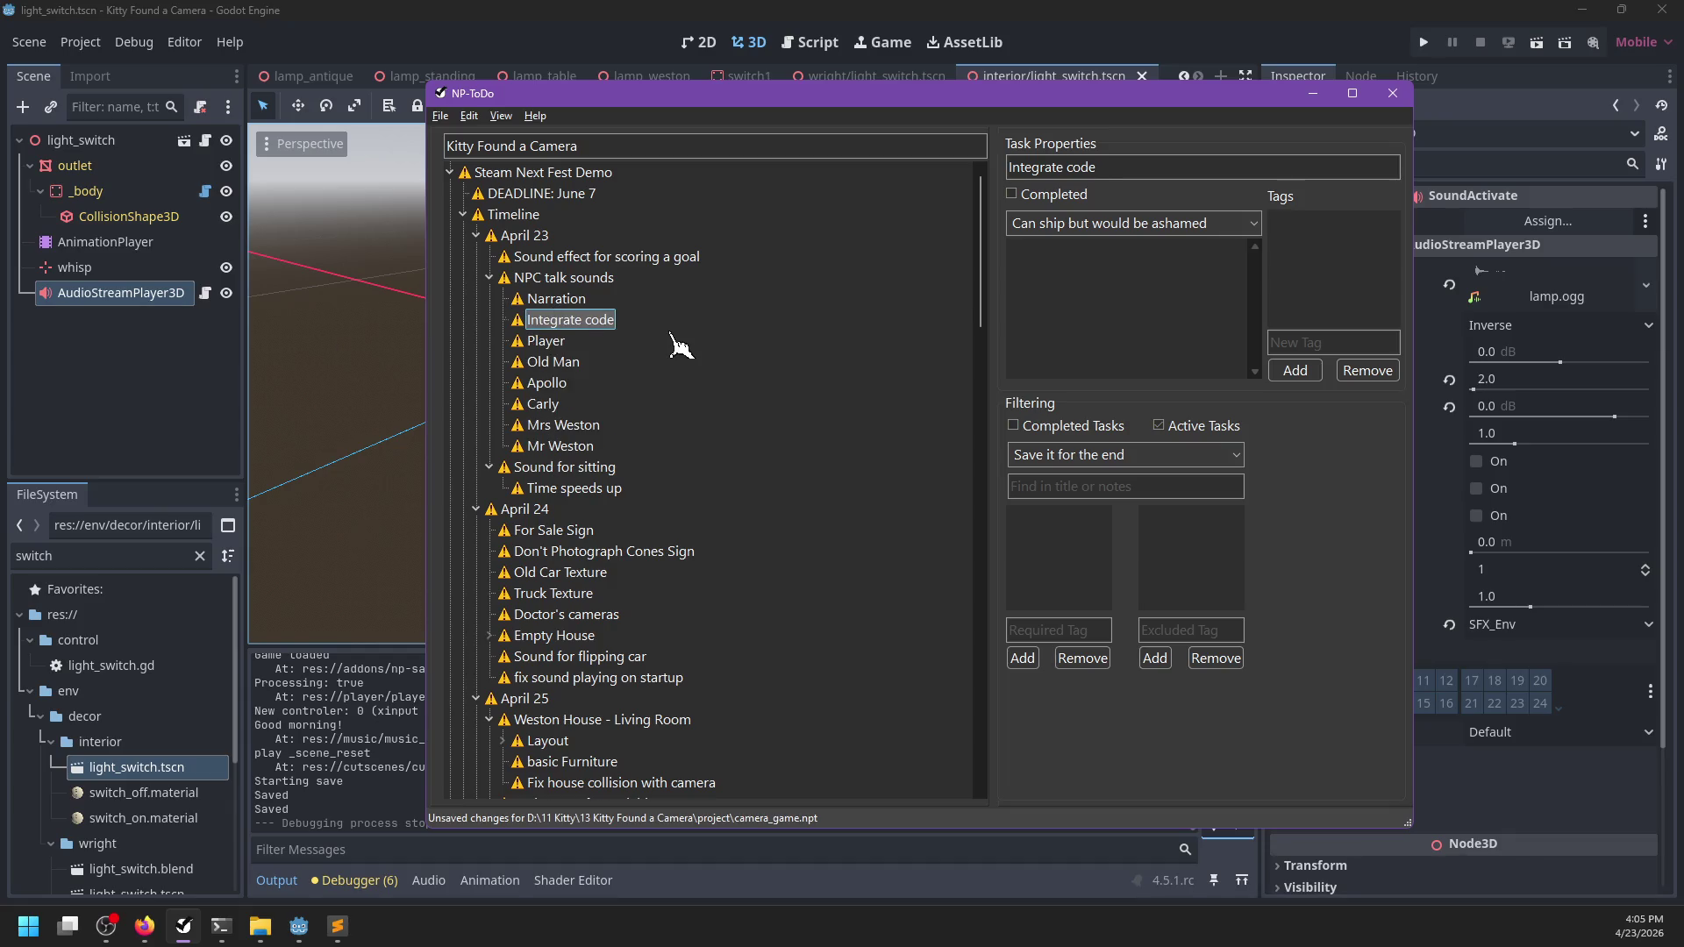
# Add a 'Do not announce punctuation' subtask under Integrate code and save
pyautogui.press('Insert')
pyautogui.write('Do not announce punct')
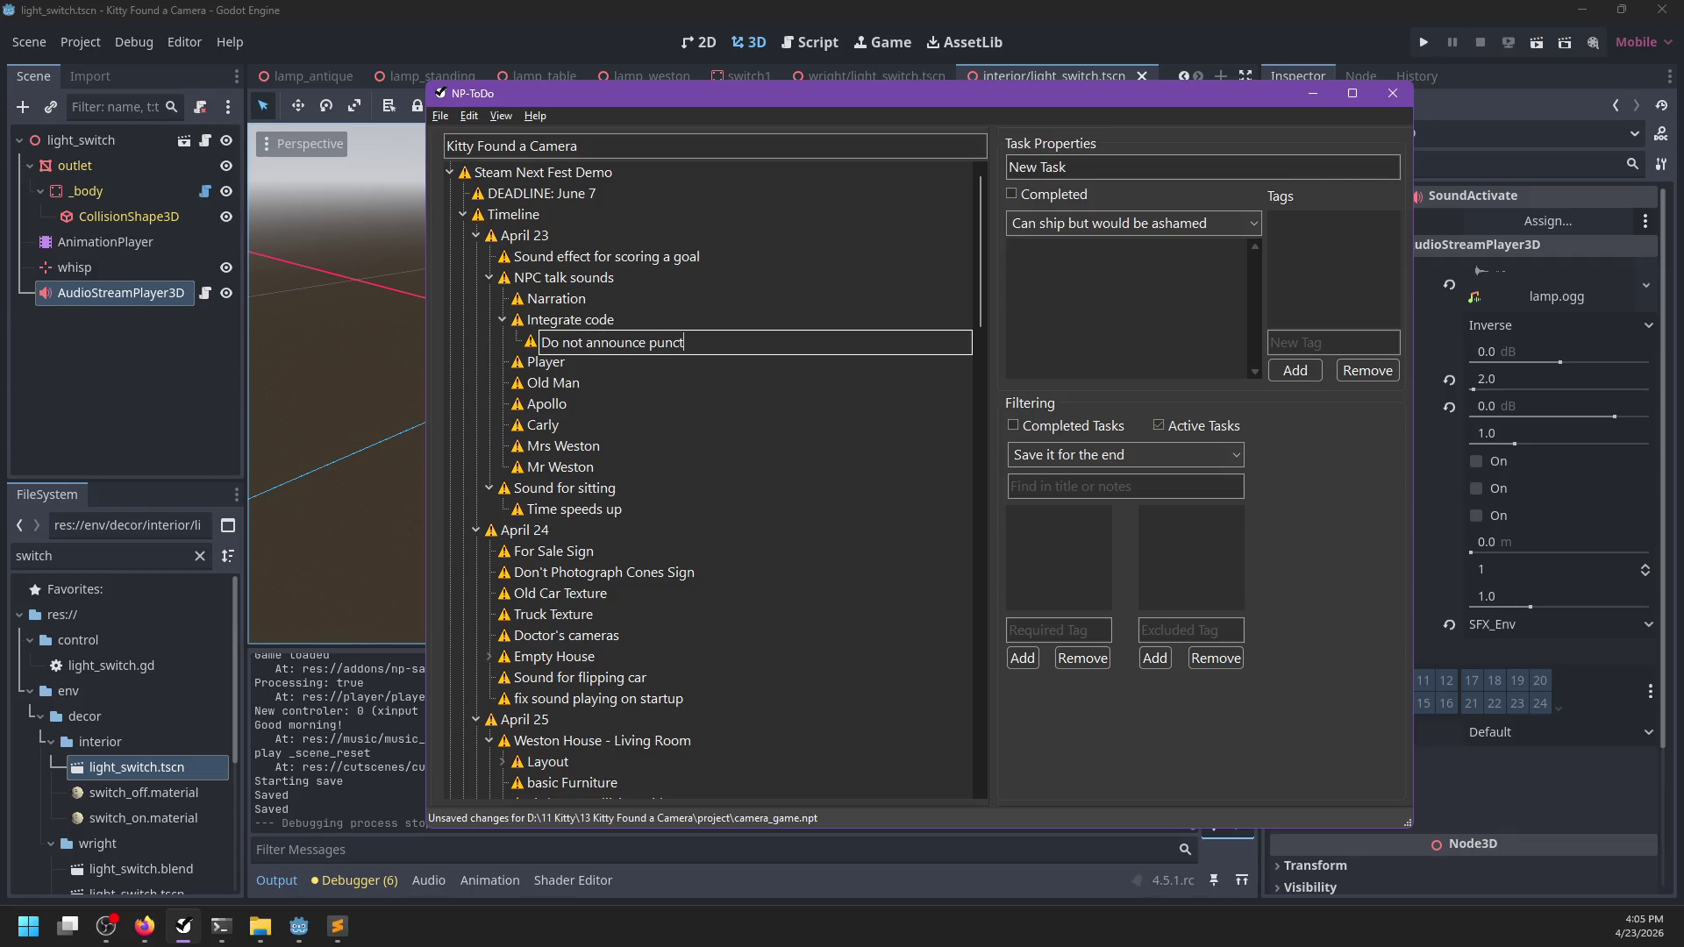
pyautogui.press('Return')
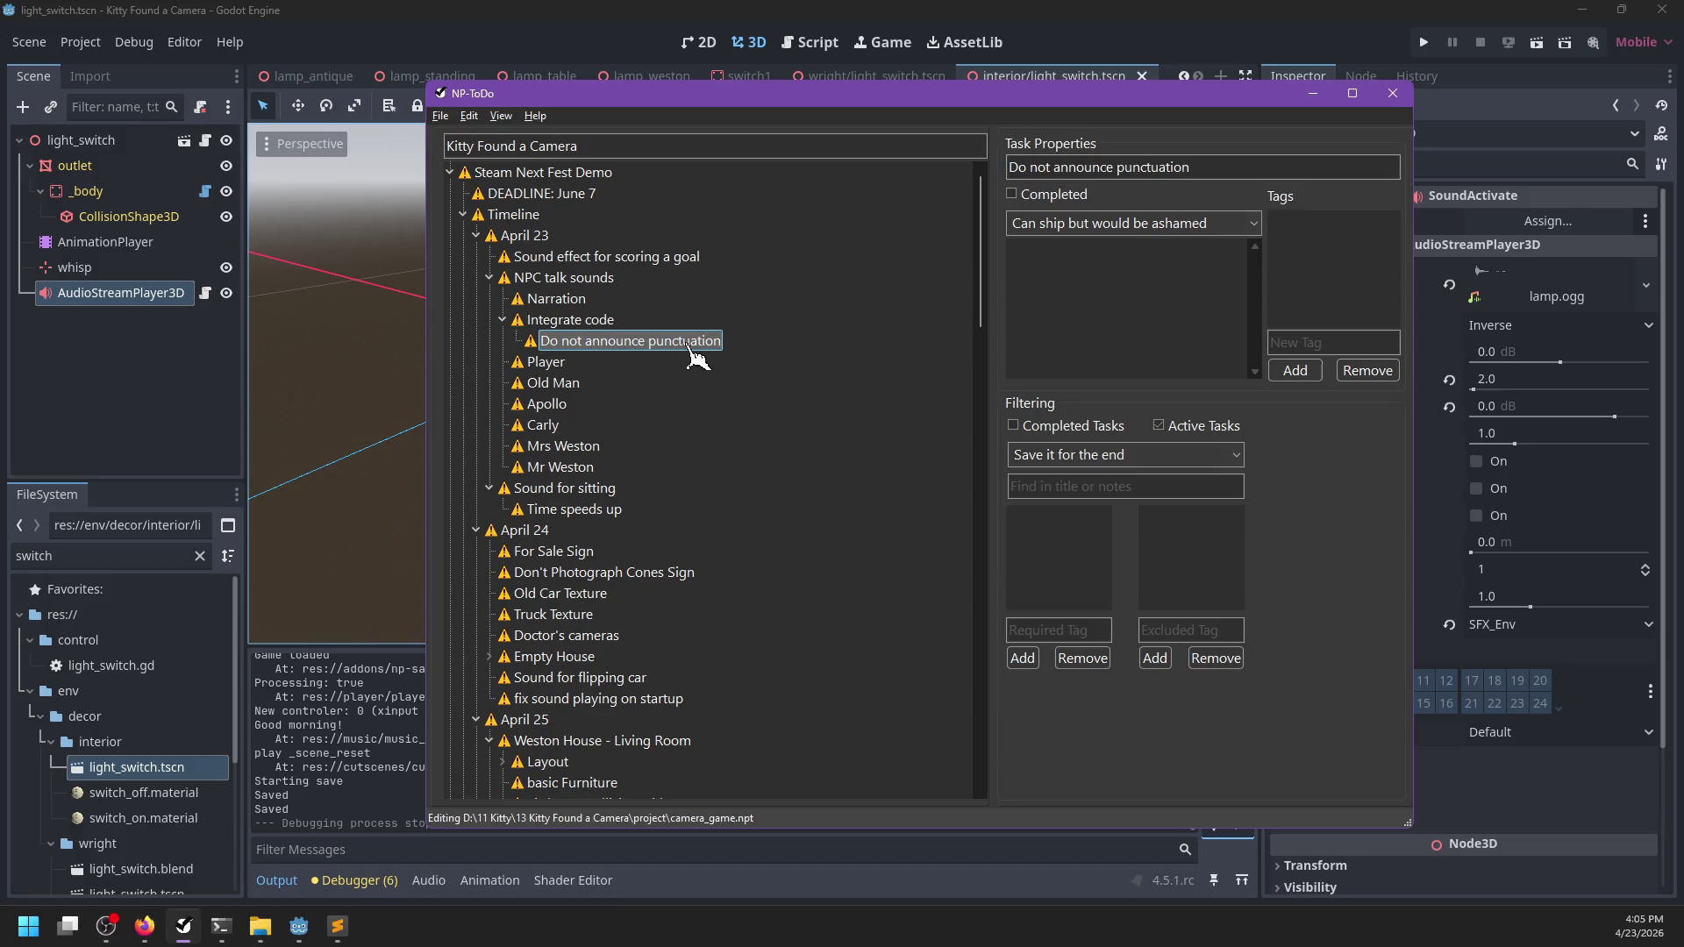
pyautogui.hotkey('ctrl', 'n')
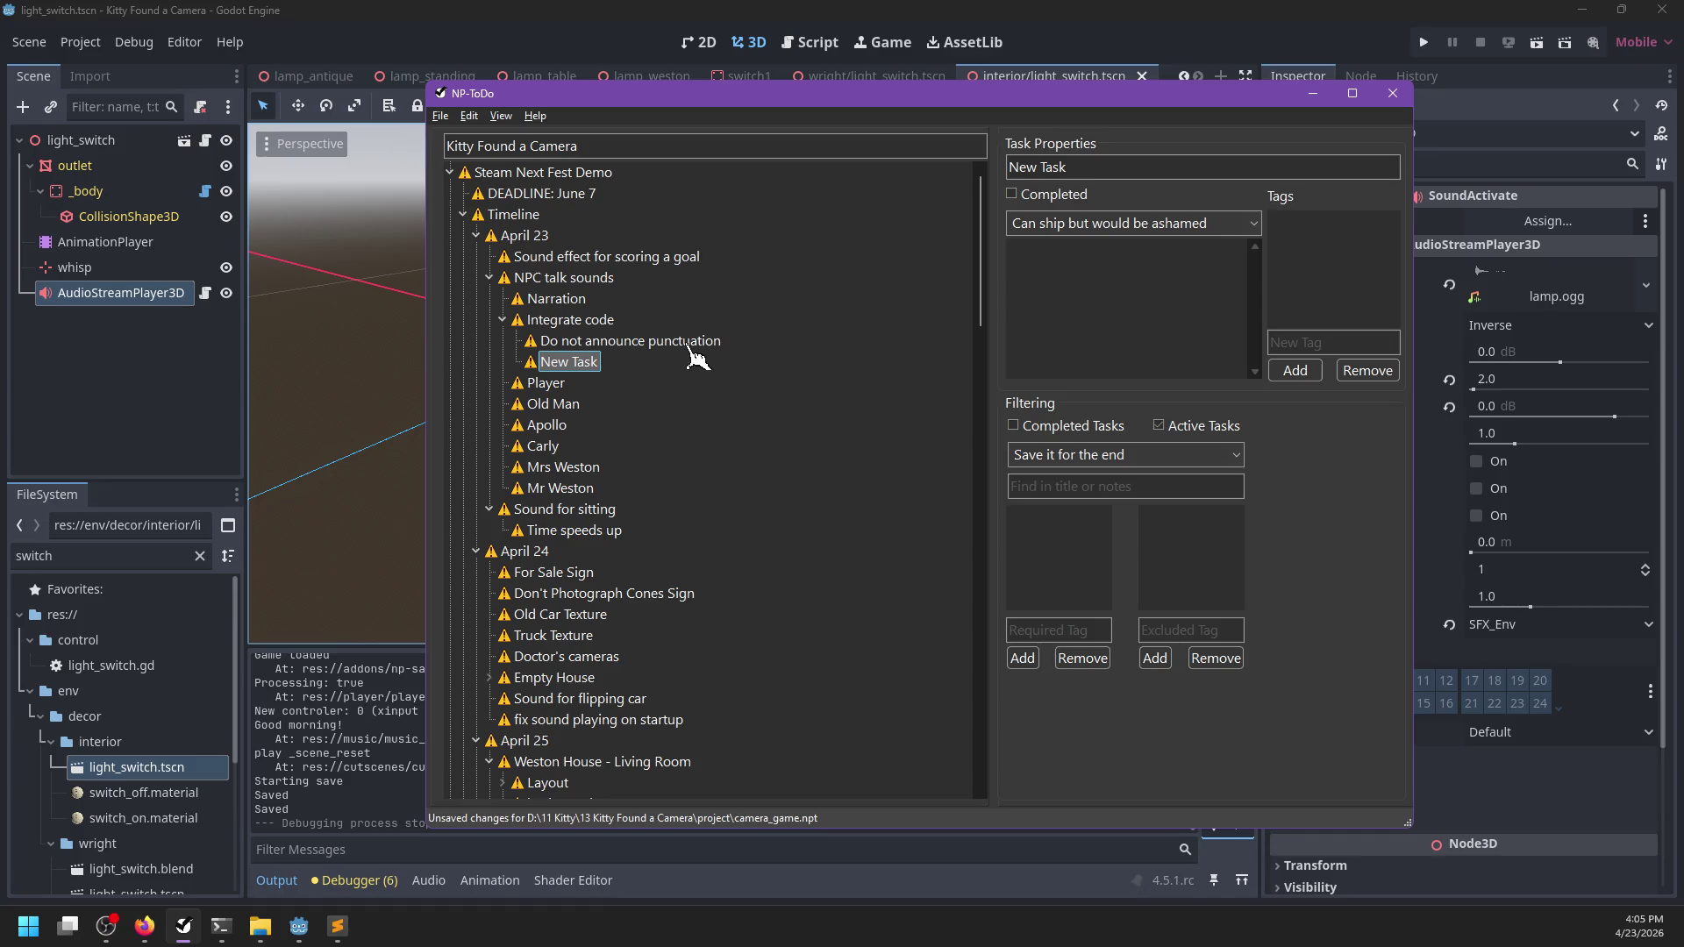
pyautogui.press('Delete')
pyautogui.hotkey('ctrl', 's')
pyautogui.click(616, 24)
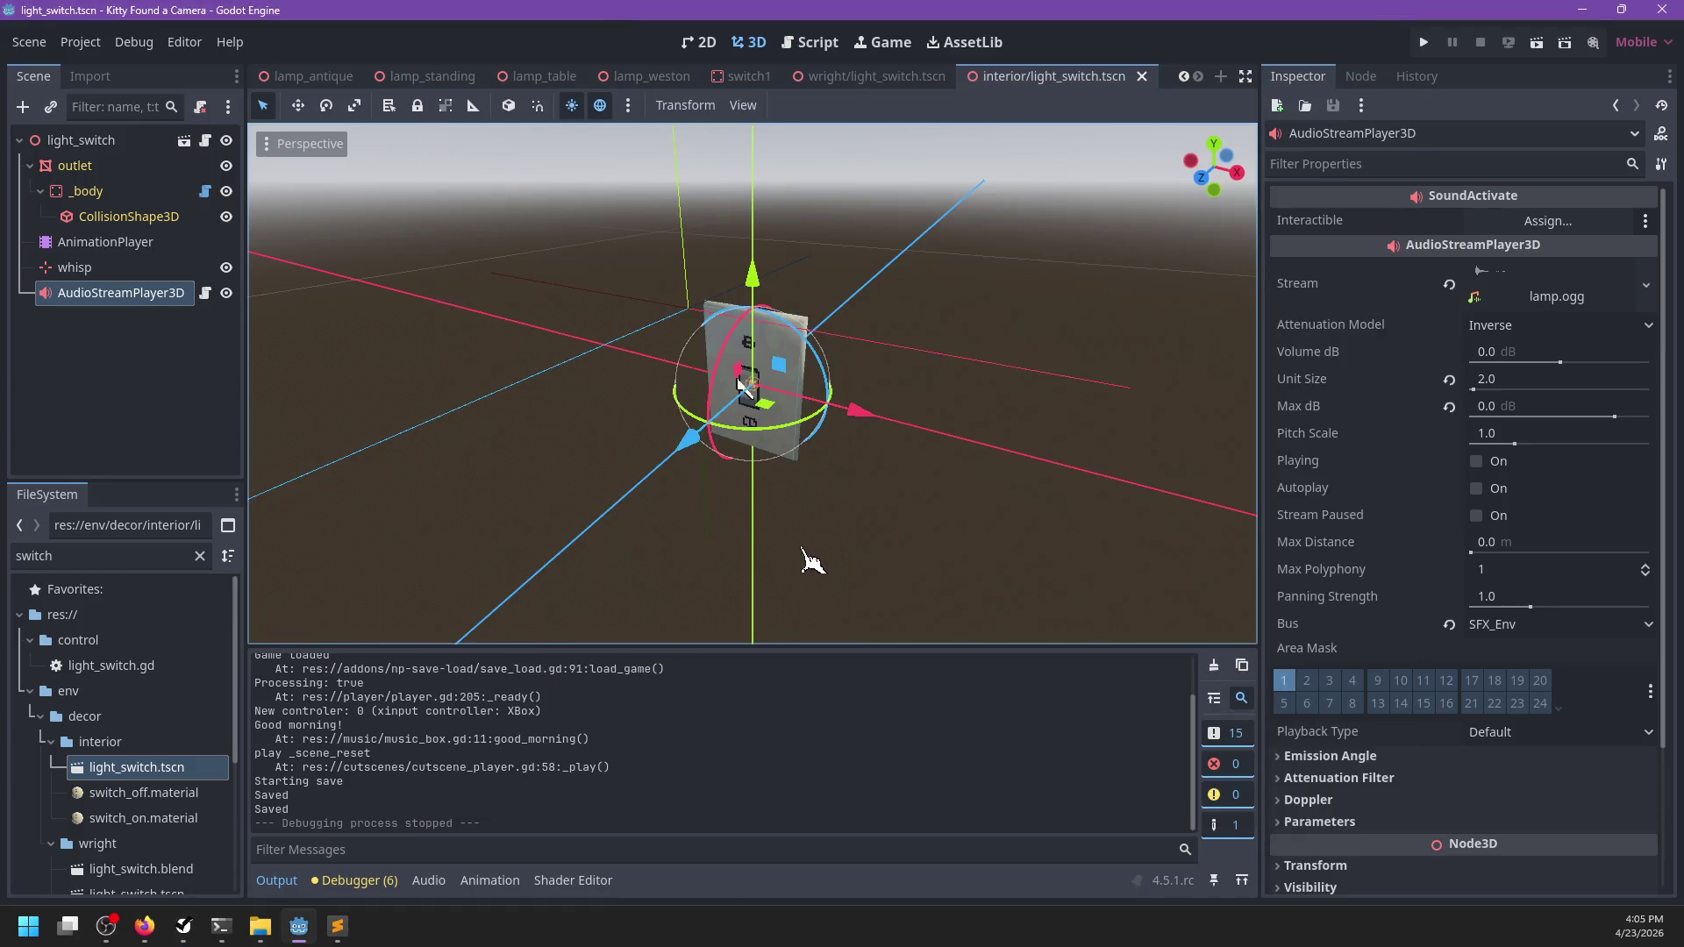
# Filter FileSystem for 'bubble' and open dialog_viewer_bubble.tscn from the speech_bubble folder
pyautogui.doubleClick(120, 556)
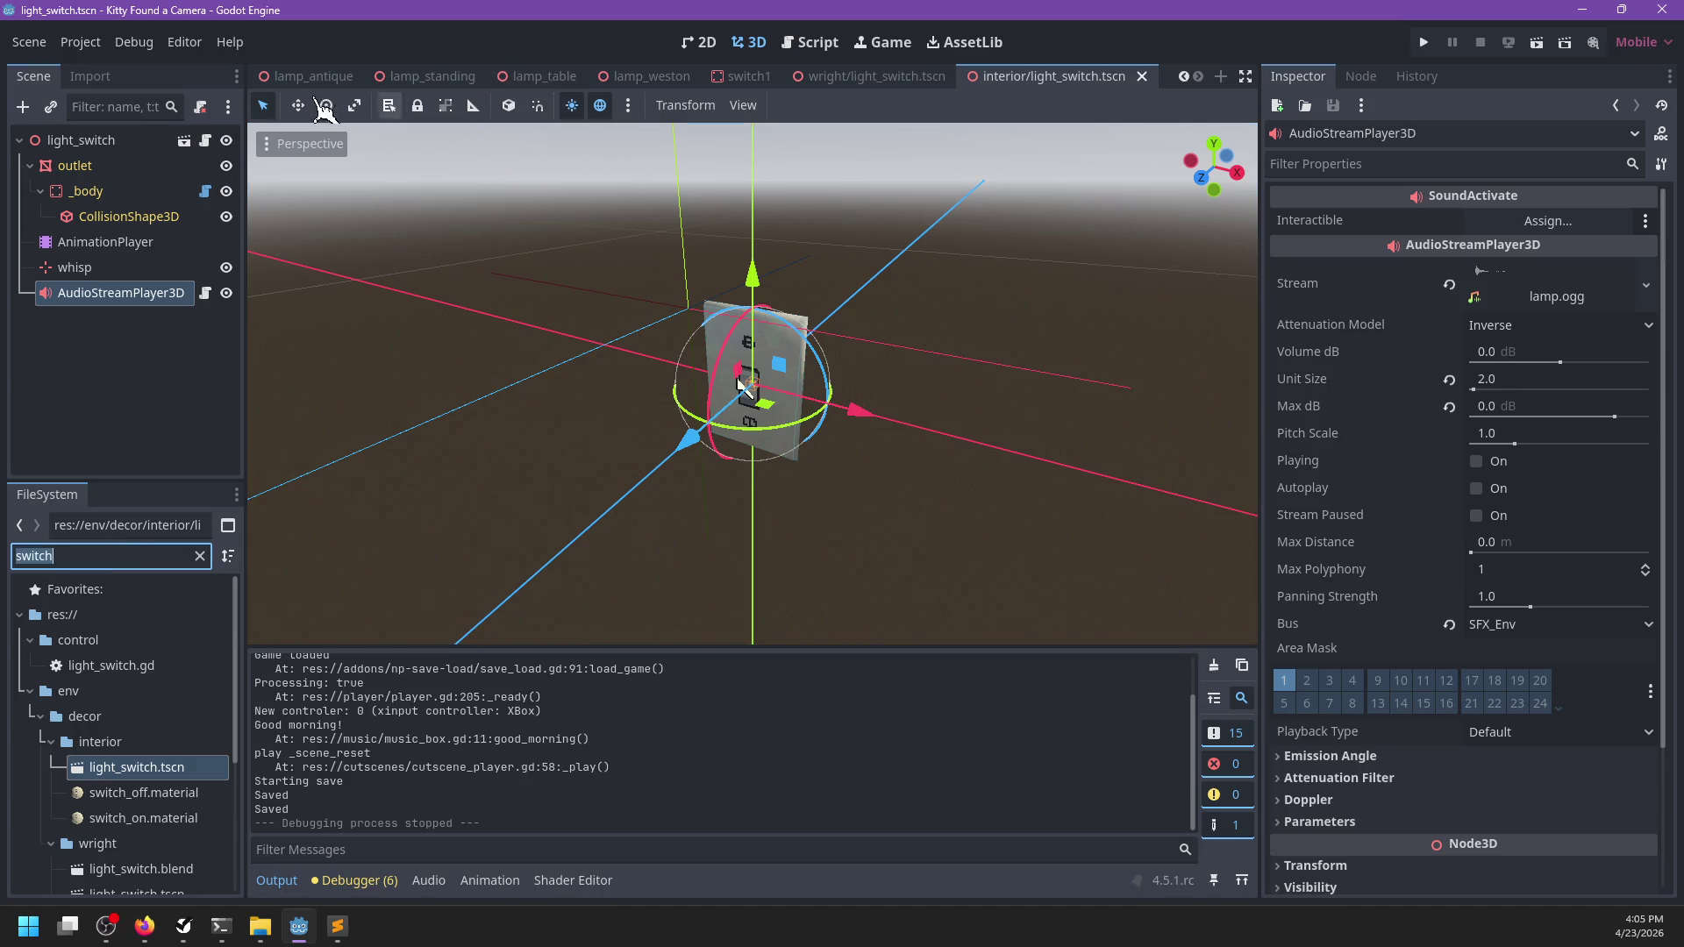
pyautogui.click(802, 58)
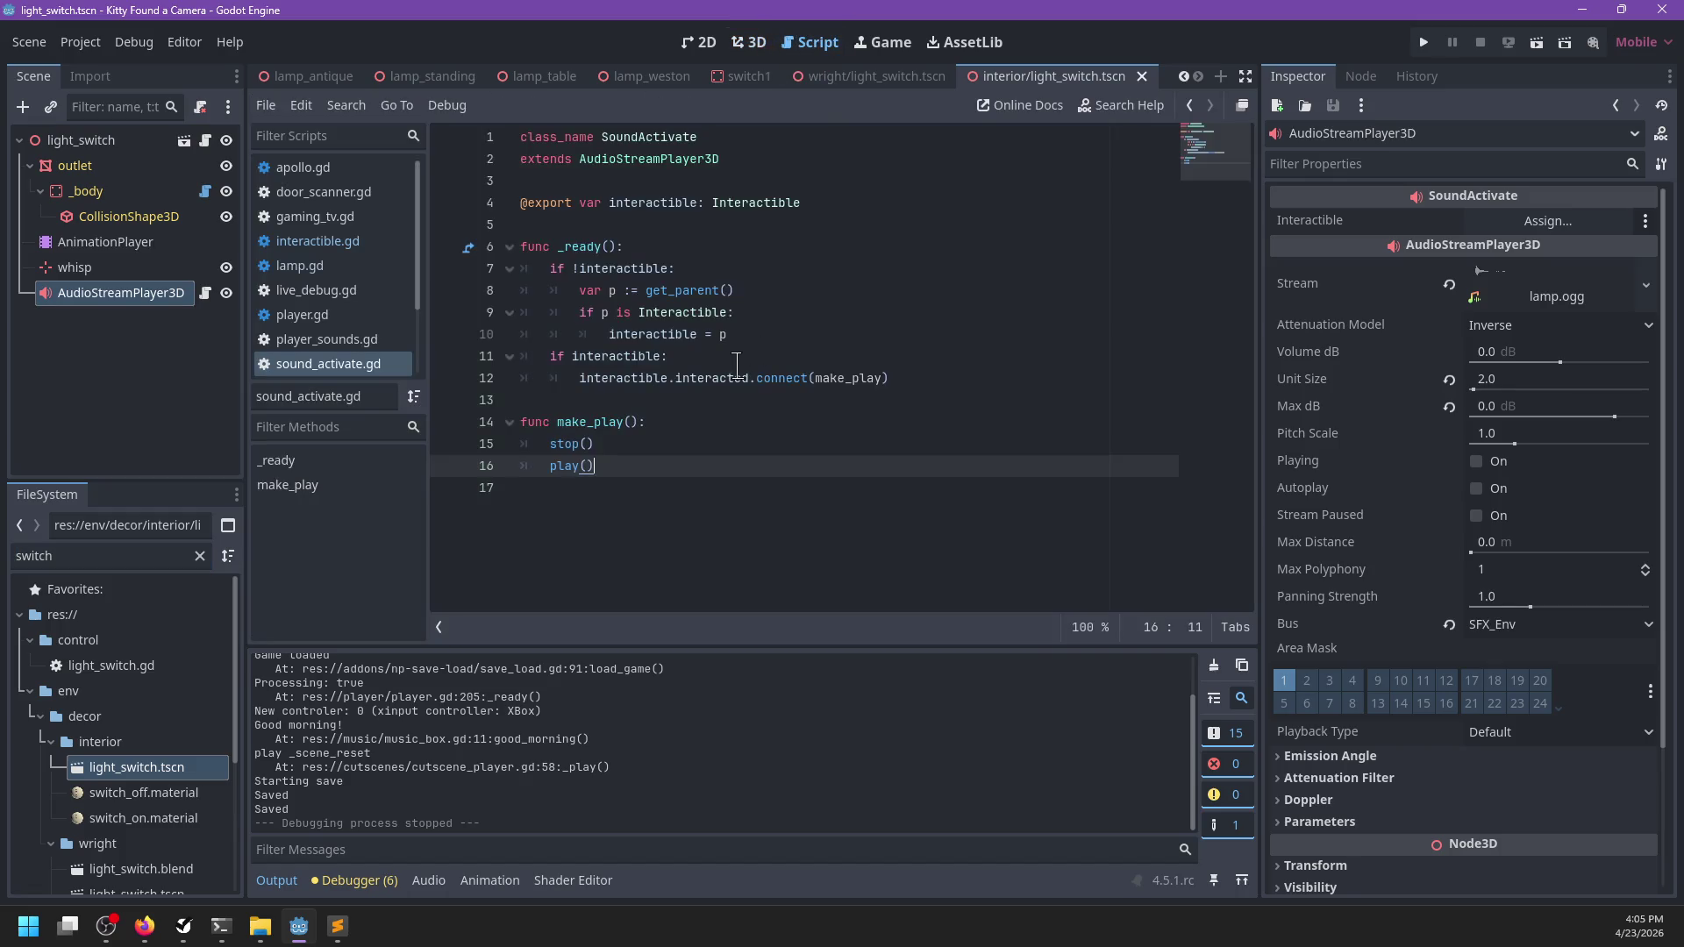
pyautogui.doubleClick(112, 556)
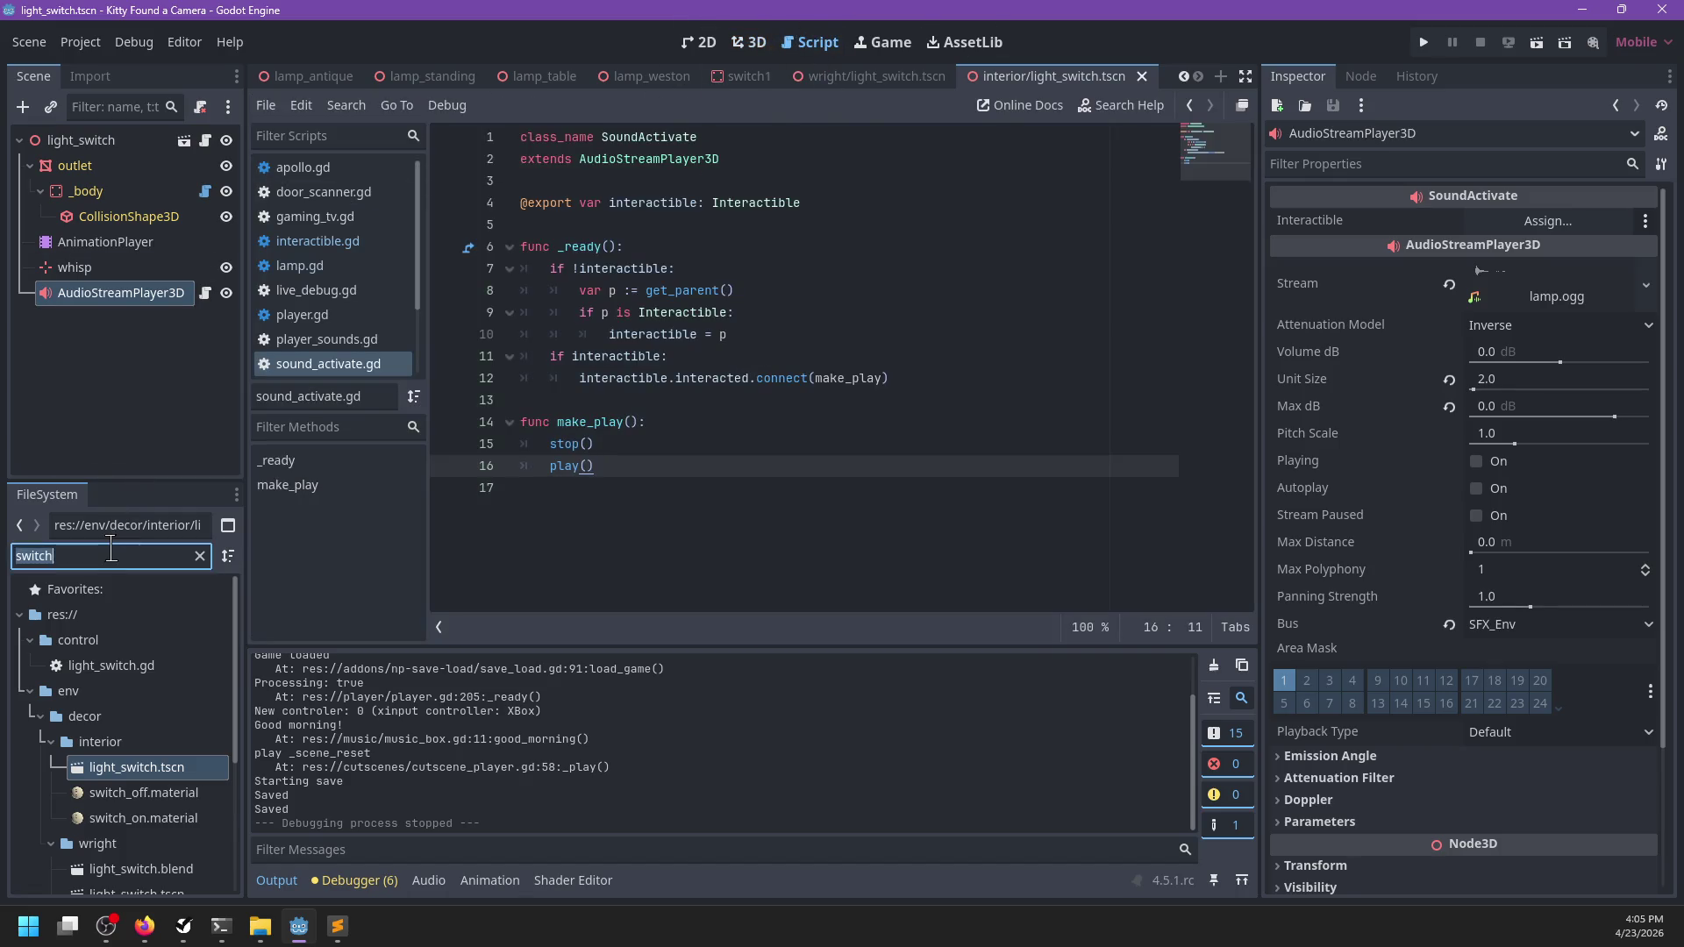
pyautogui.write('bubble')
pyautogui.scroll(-5, 114, 684)
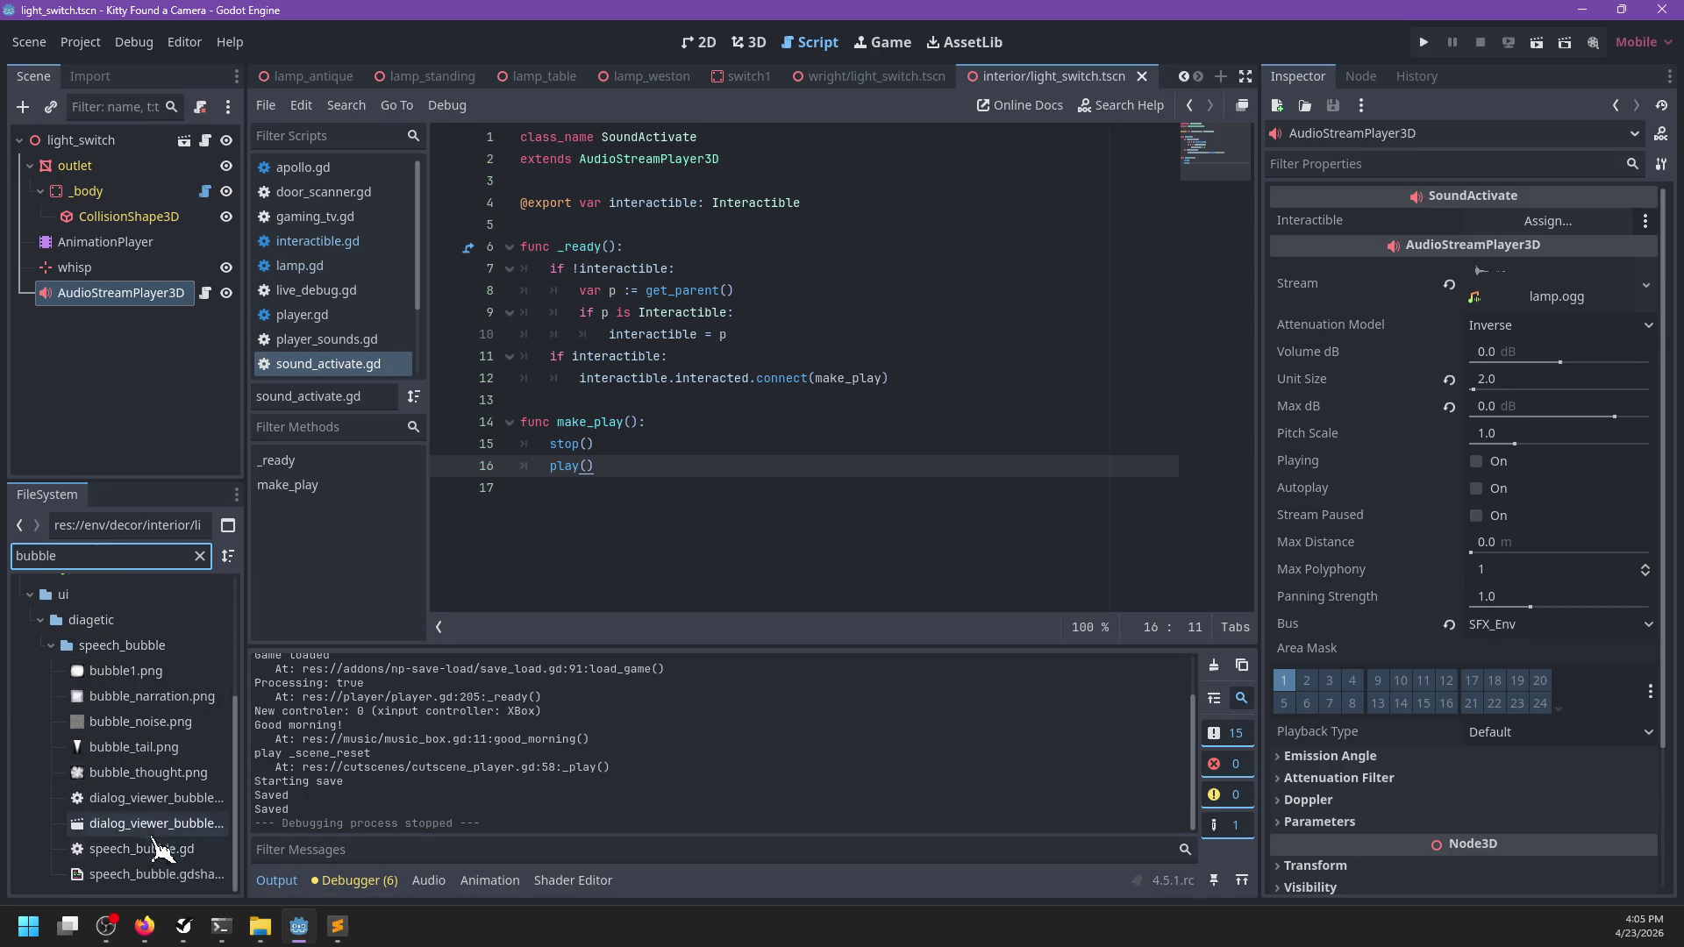
pyautogui.click(115, 831)
pyautogui.doubleClick(114, 833)
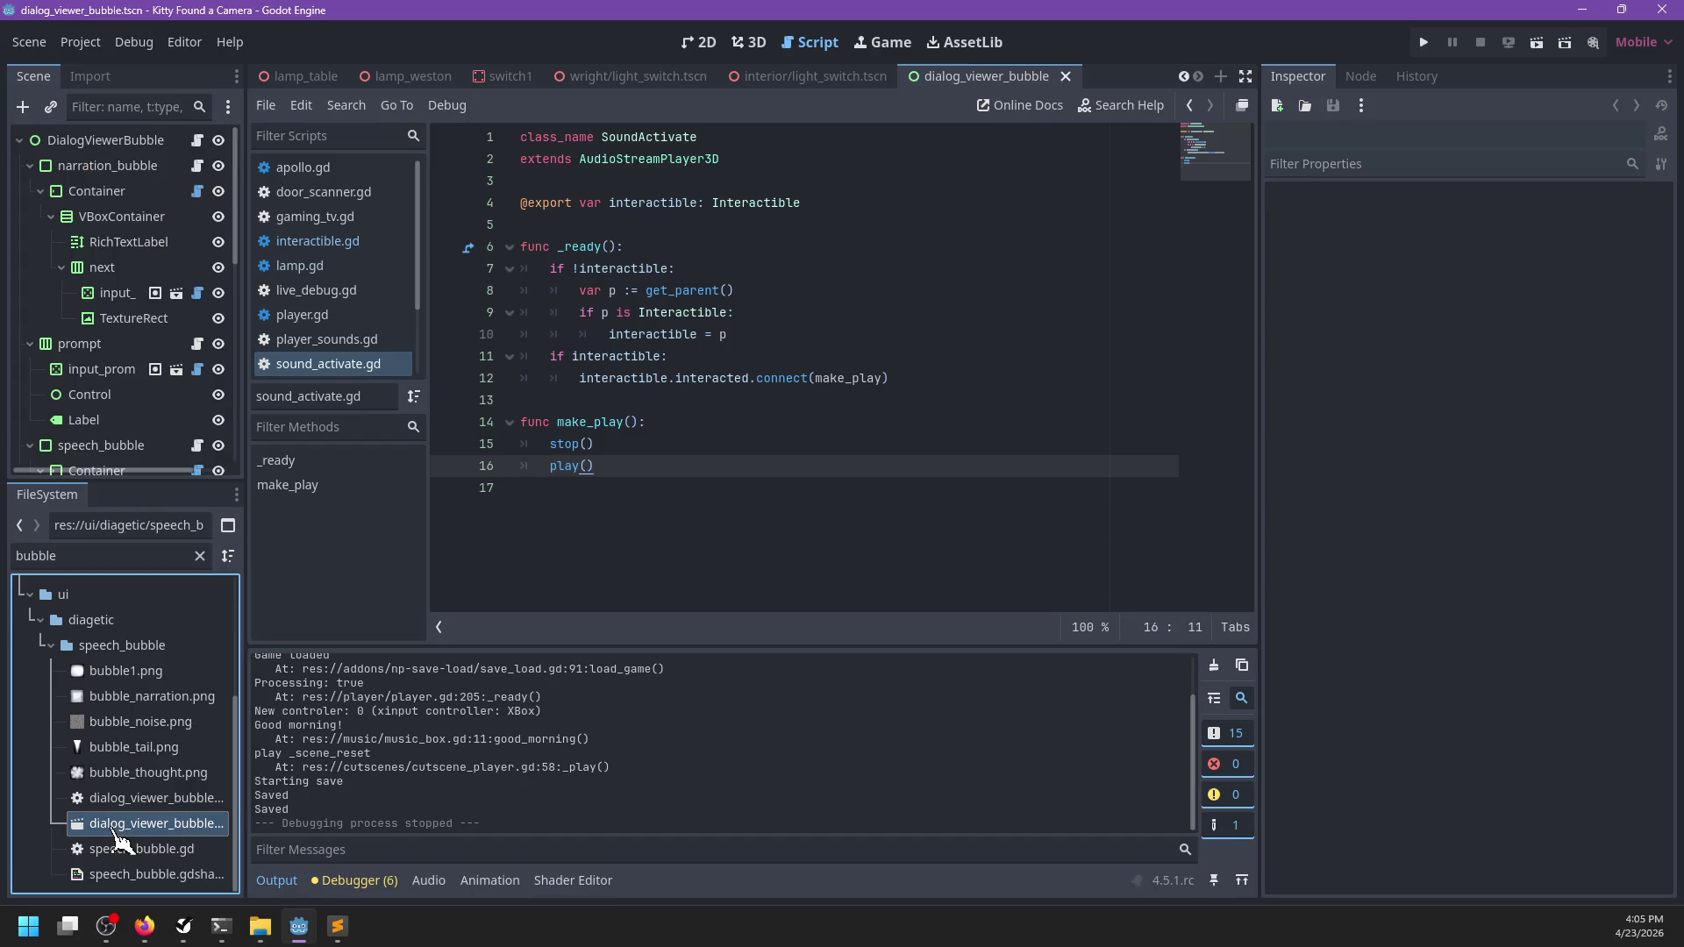
# Open the dialog_viewer_bubble.gd script and scroll through it
pyautogui.click(198, 142)
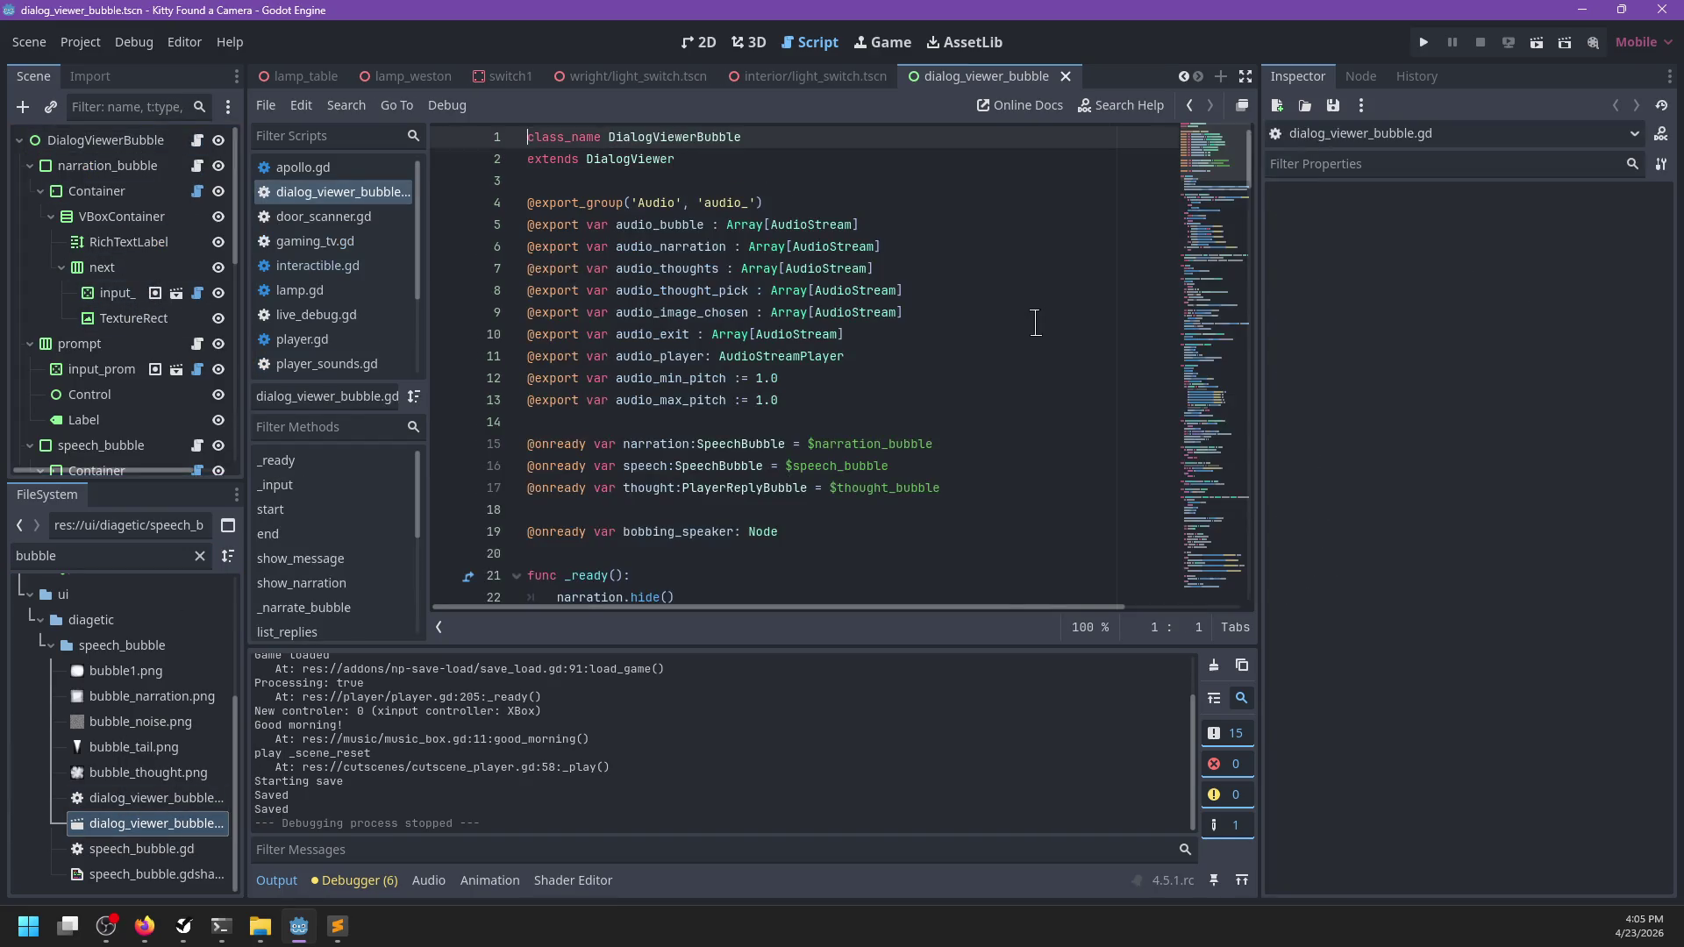
pyautogui.scroll(-7, 1036, 331)
pyautogui.scroll(-8, 1036, 330)
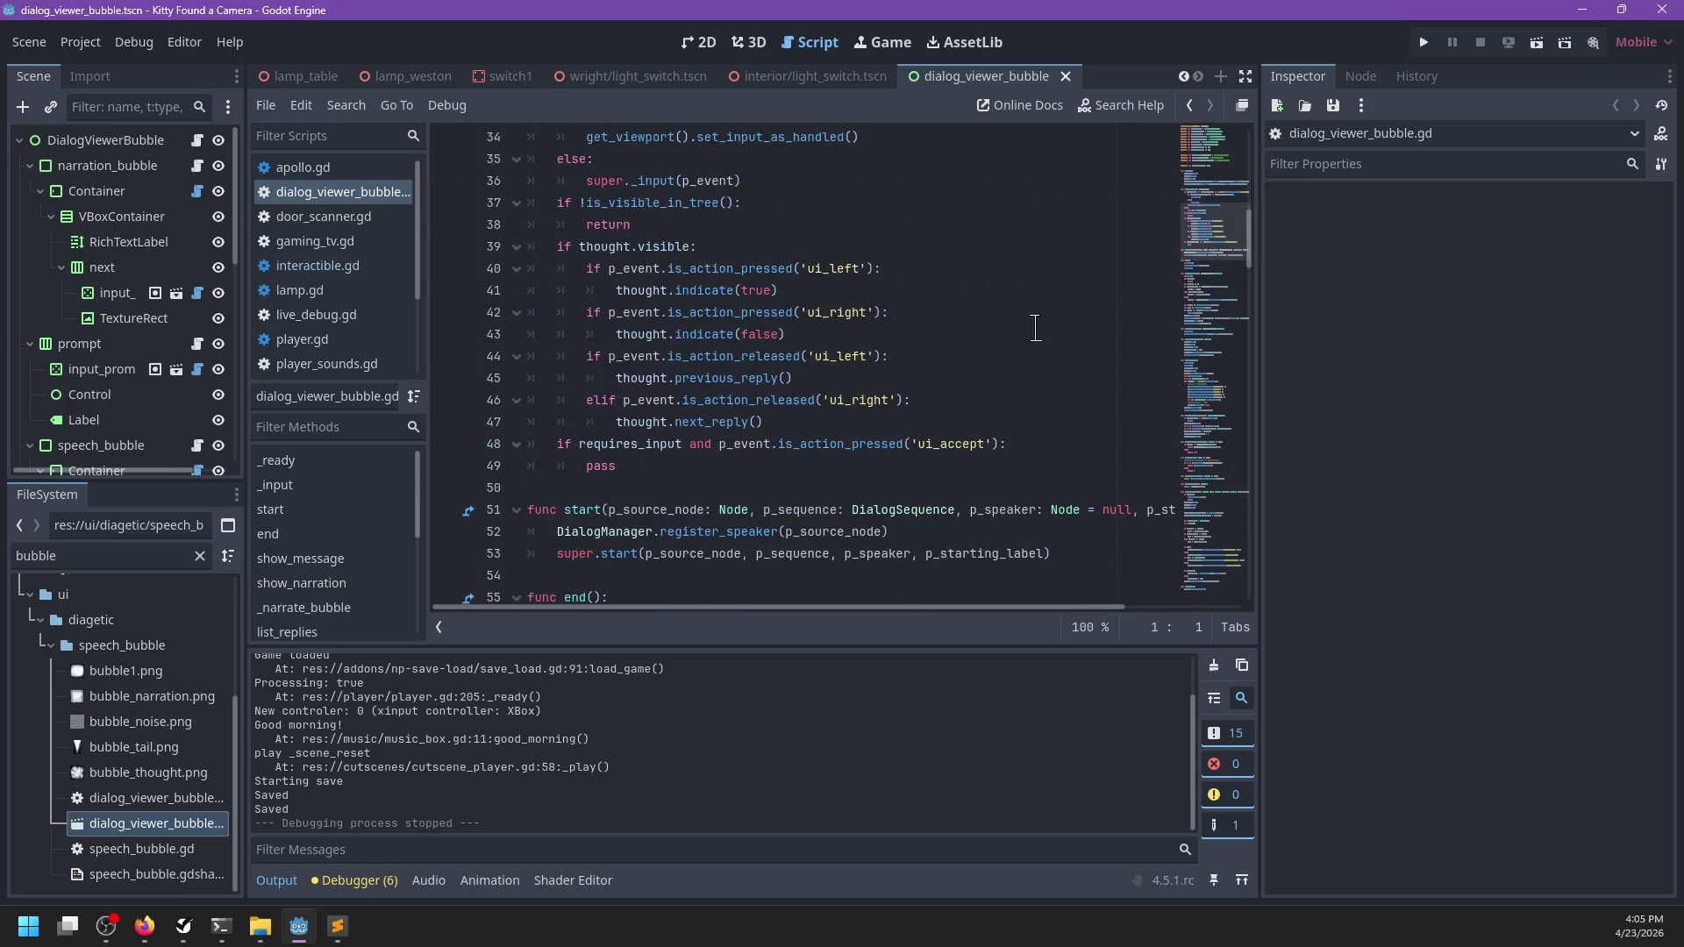
pyautogui.scroll(-3, 1036, 327)
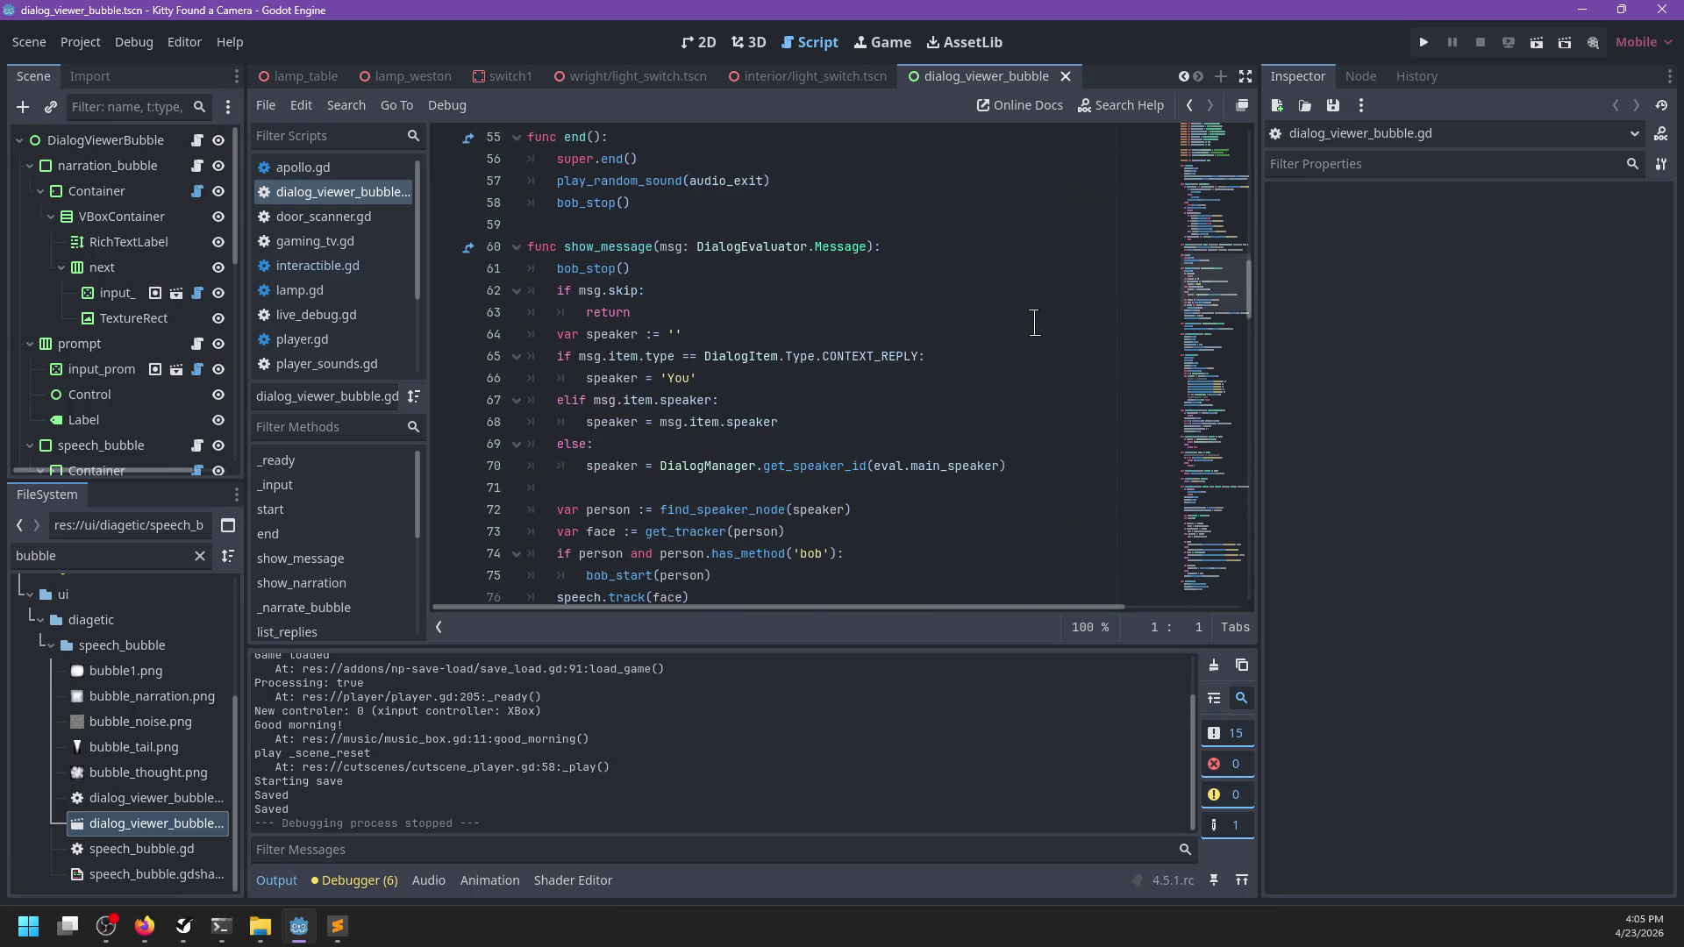
pyautogui.scroll(4, 1033, 323)
pyautogui.scroll(-9, 1034, 322)
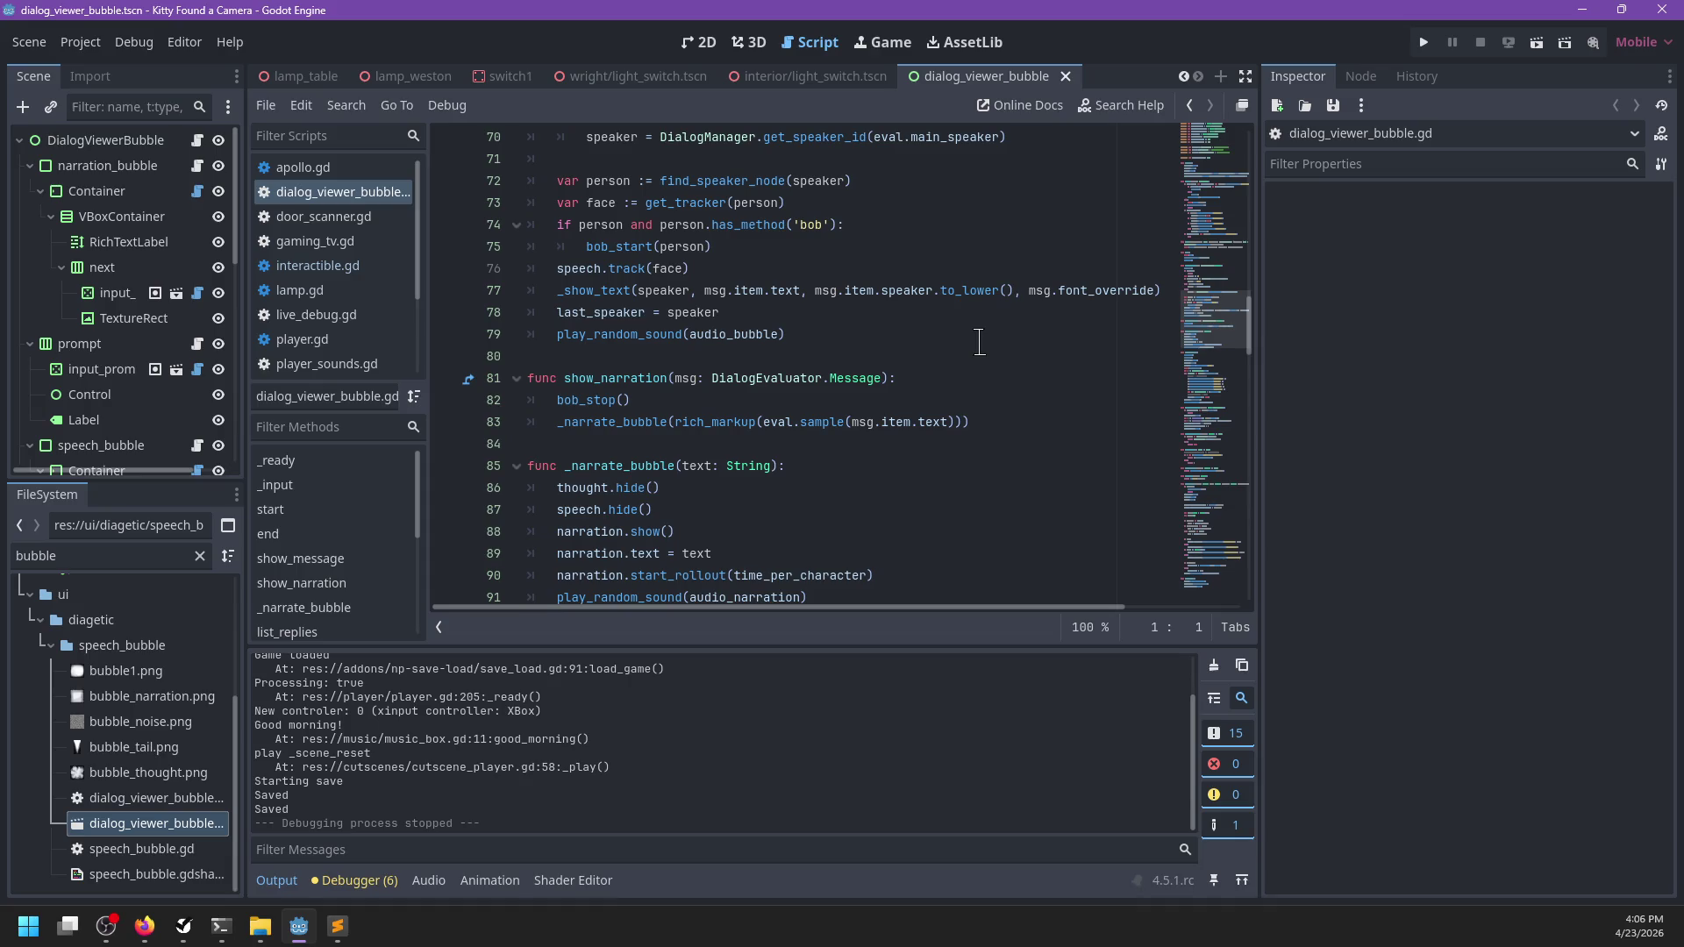
# Search the script for show_text and go to the _show_text function
pyautogui.click(968, 348)
pyautogui.hotkey('ctrl', 'f')
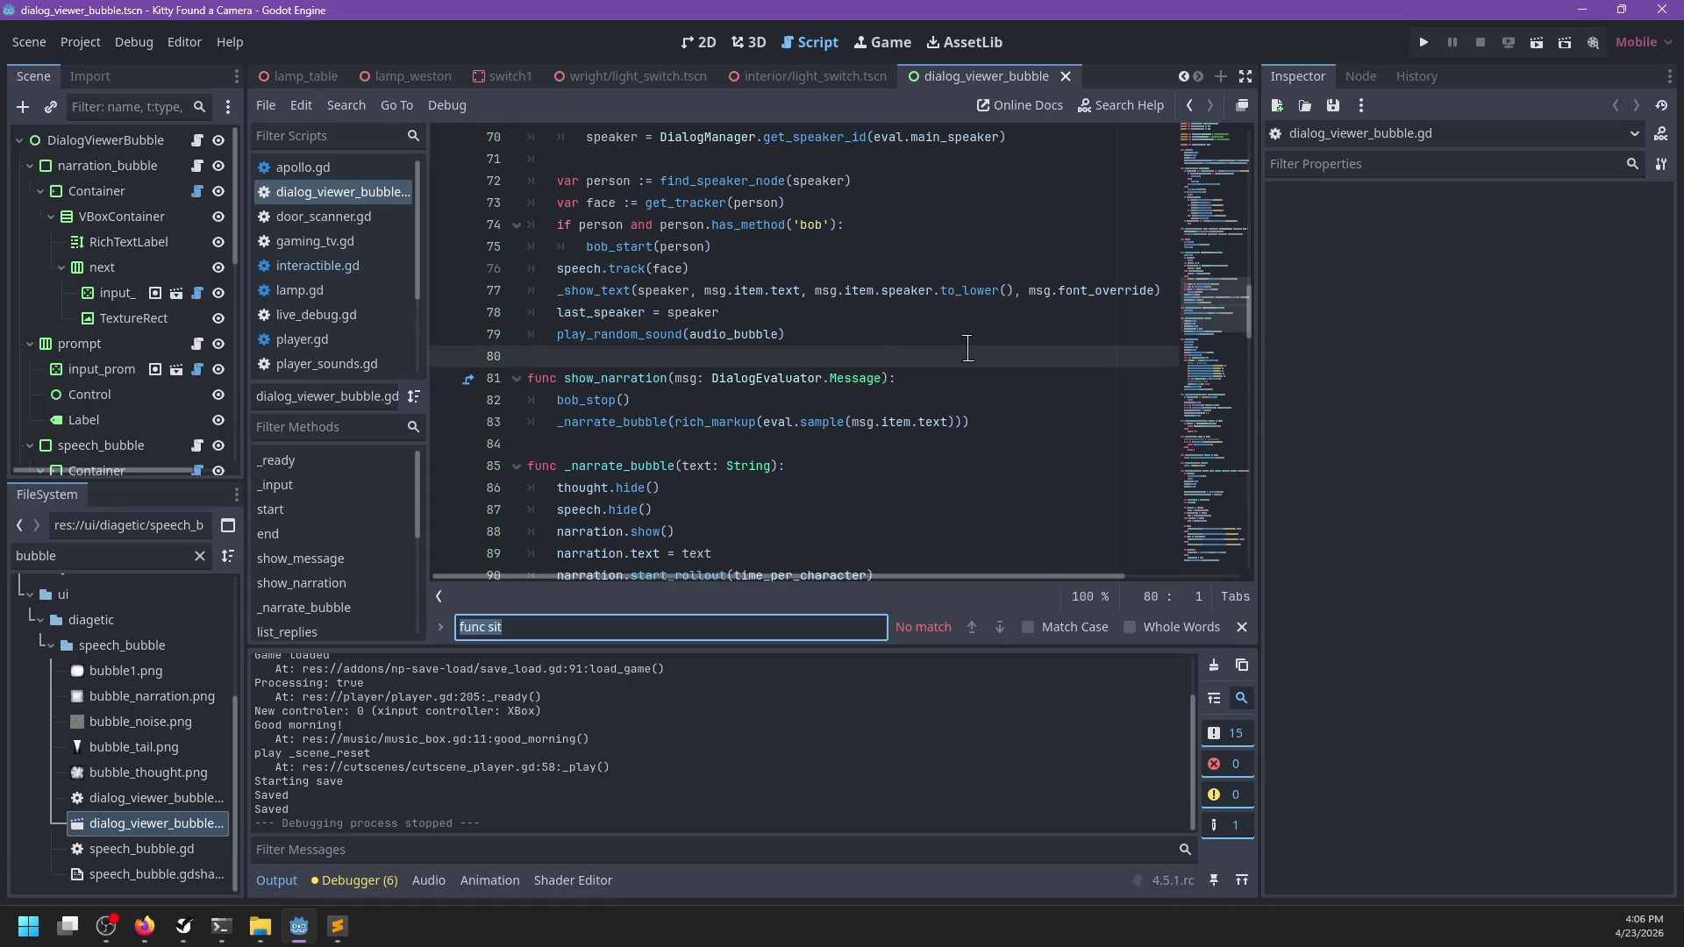
pyautogui.write('show_text')
pyautogui.press('Return')
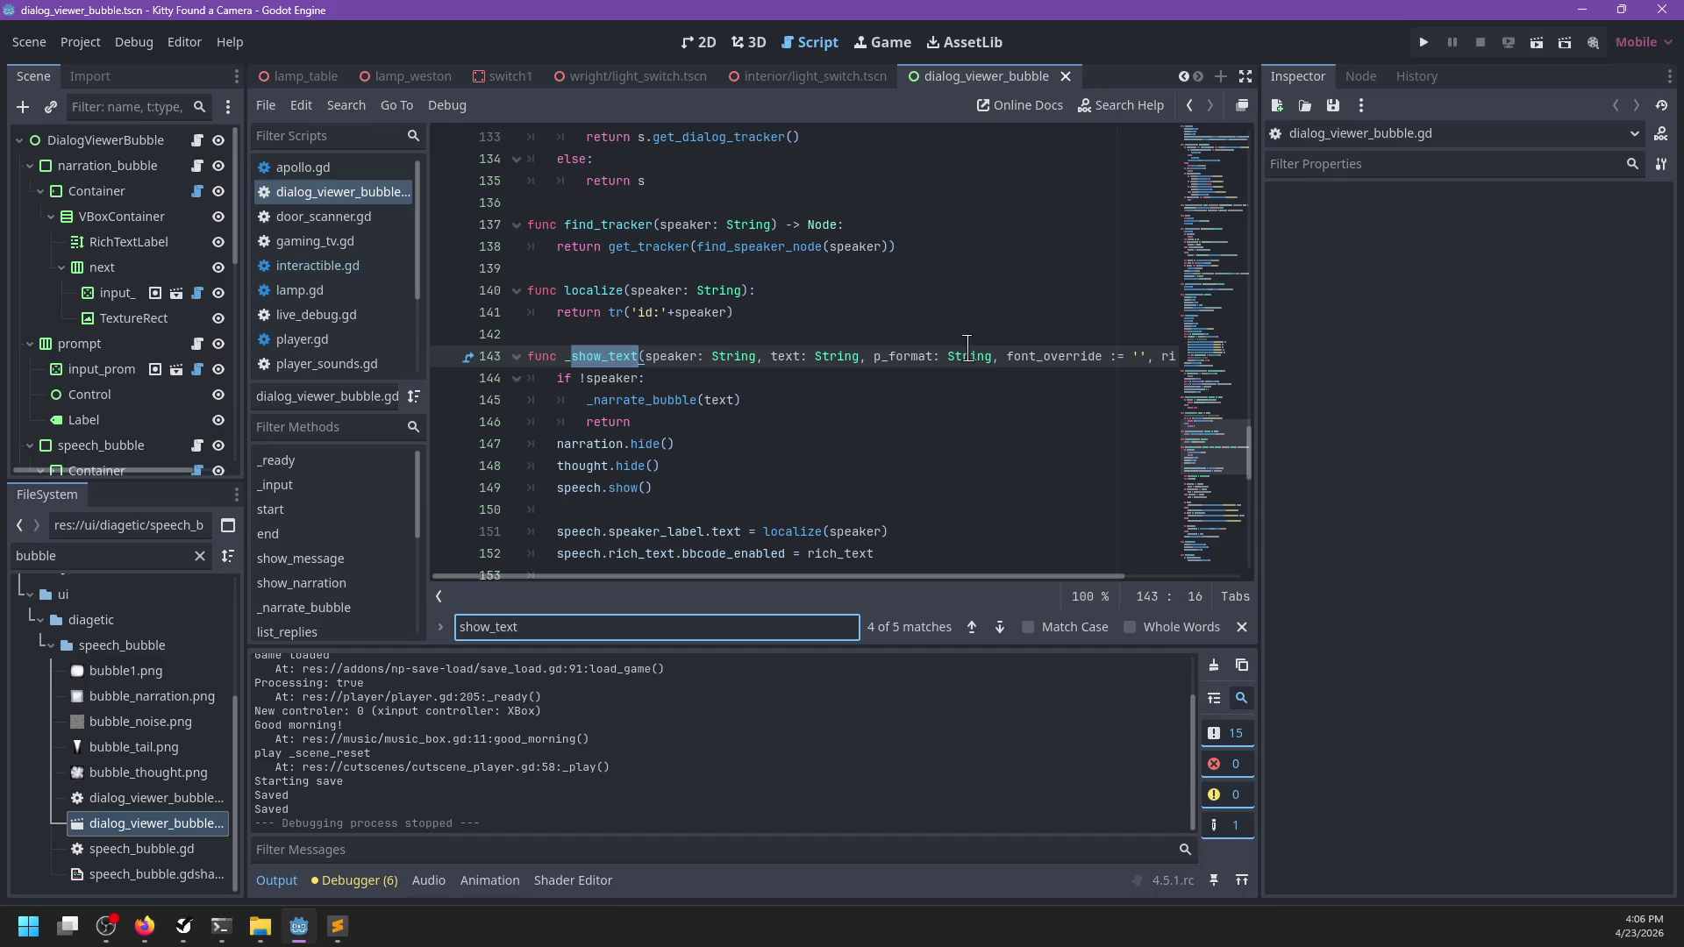
pyautogui.press('Escape')
pyautogui.scroll(-2, 816, 364)
pyautogui.scroll(-1, 896, 394)
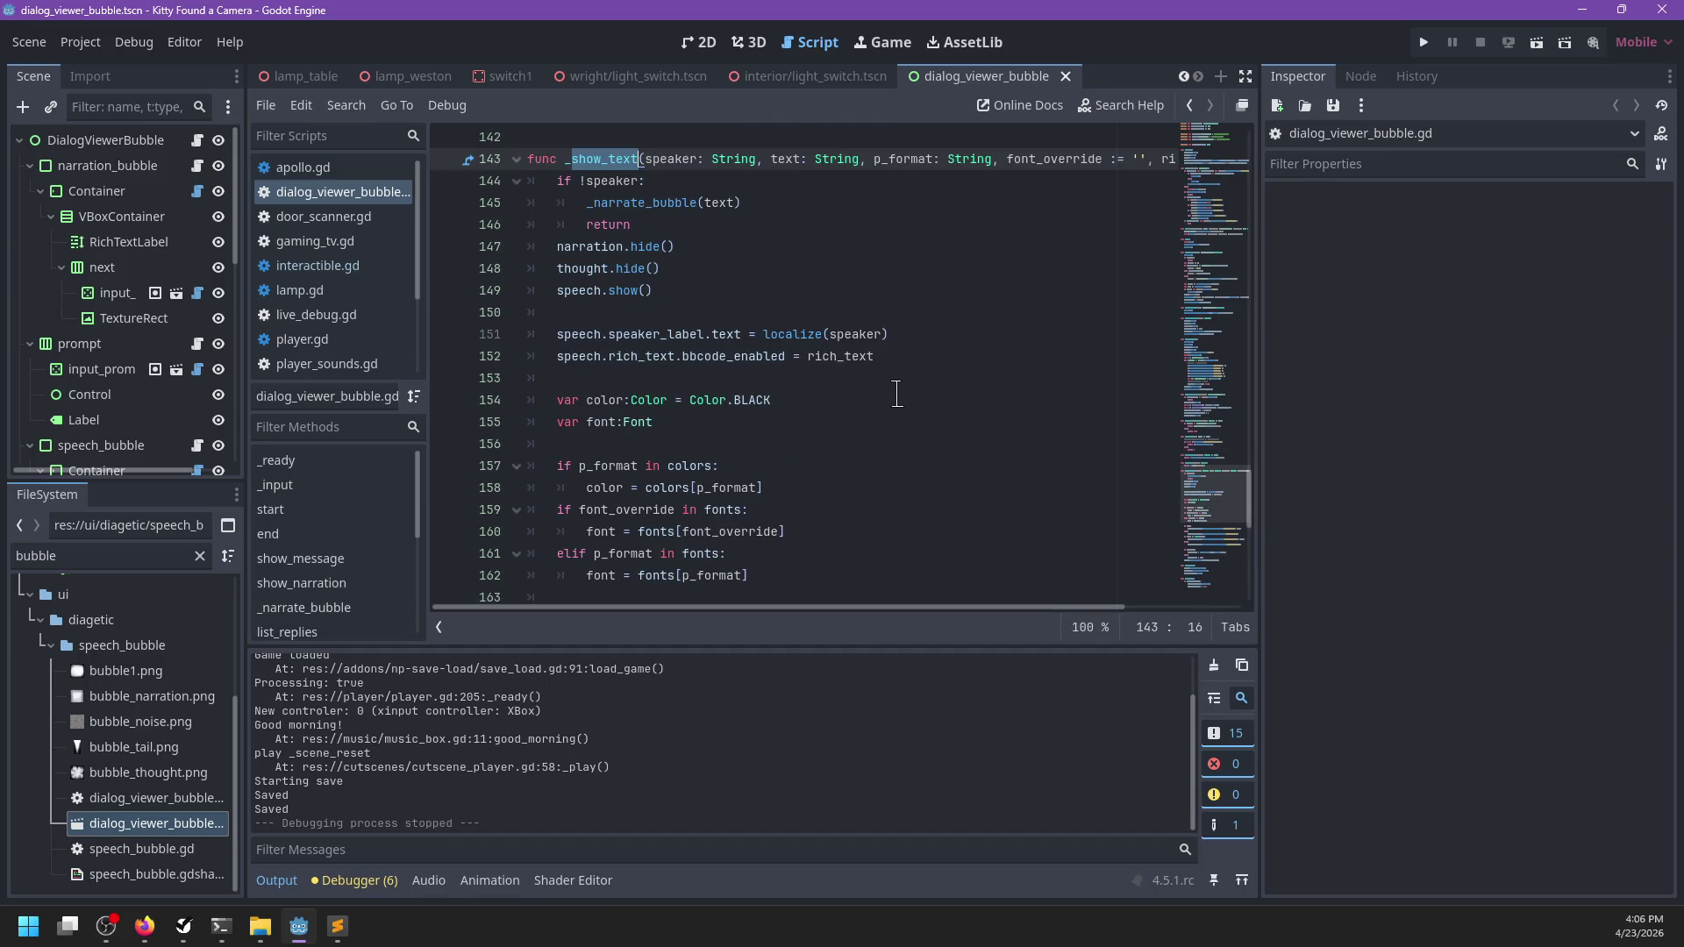
pyautogui.scroll(-5, 728, 368)
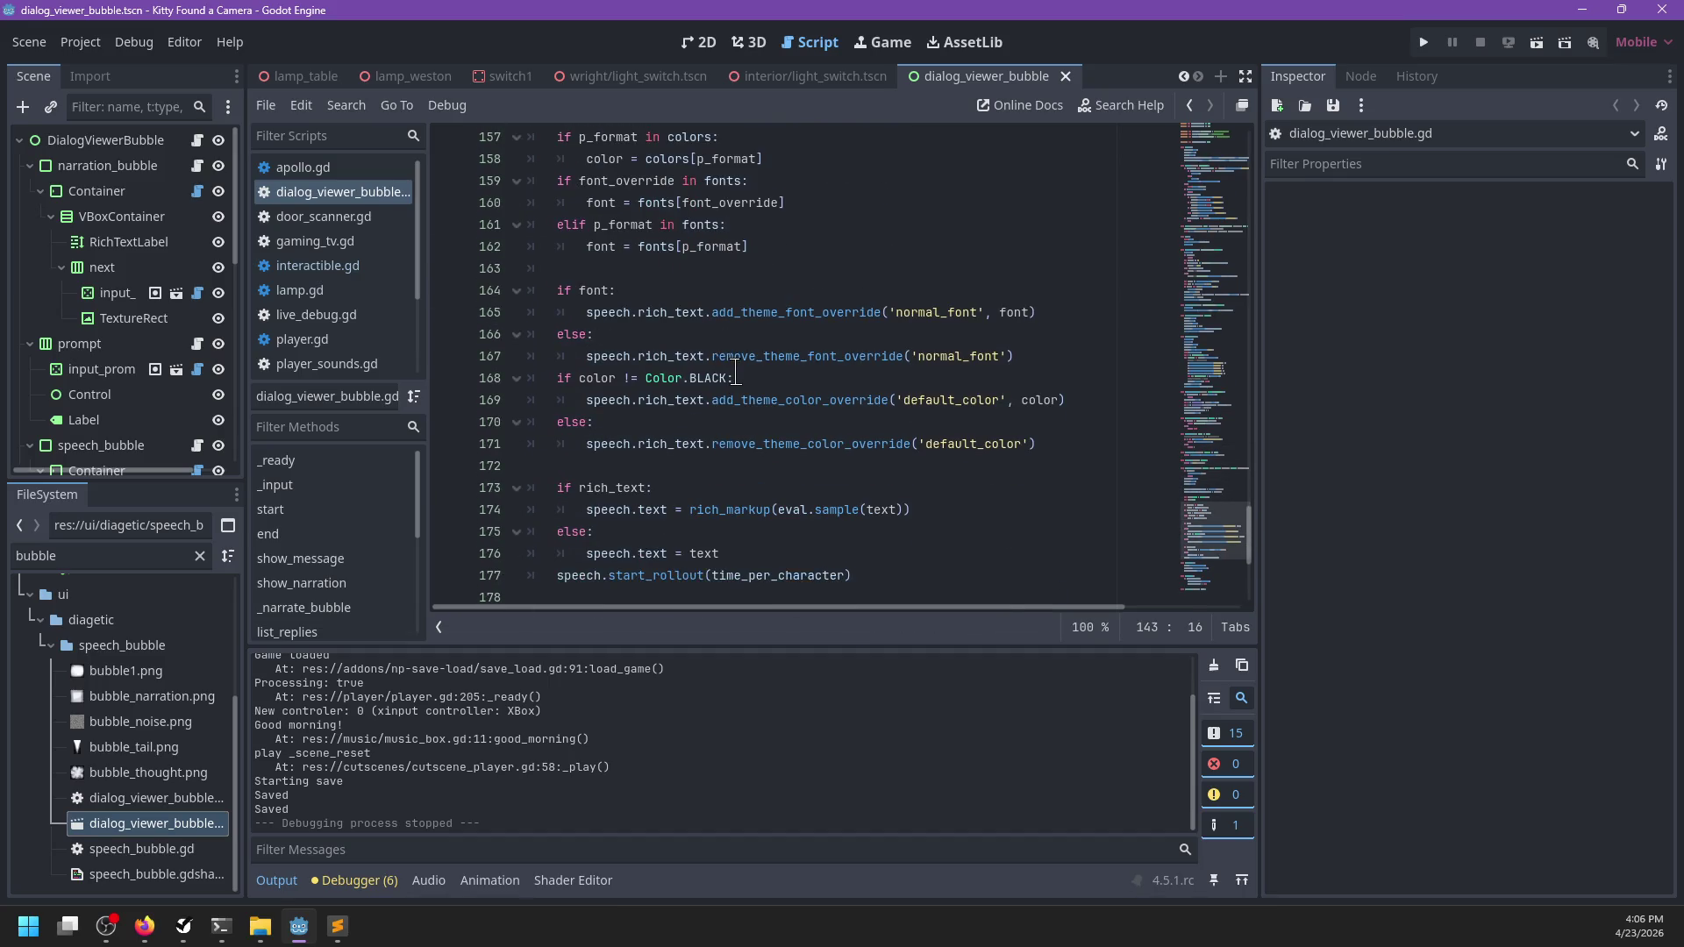
pyautogui.scroll(-4, 735, 375)
pyautogui.click(702, 360)
# Search for 'start' and select start_rollout on line 177
pyautogui.scroll(12, 886, 376)
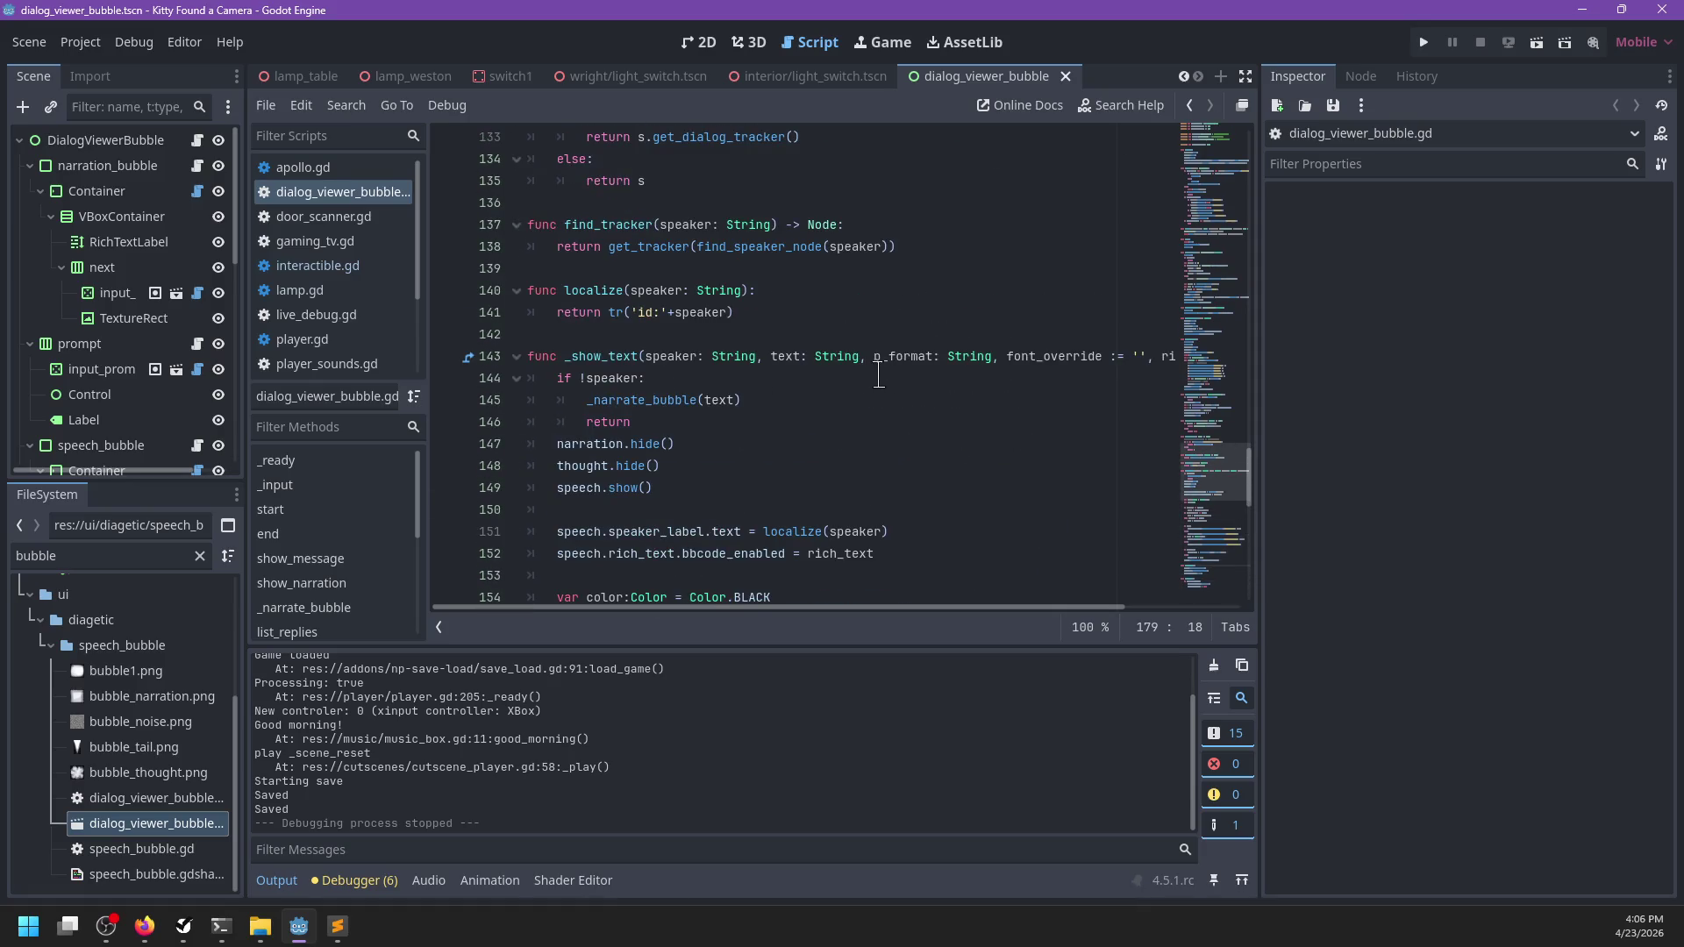
pyautogui.scroll(-3, 877, 375)
pyautogui.hotkey('ctrl', 'f')
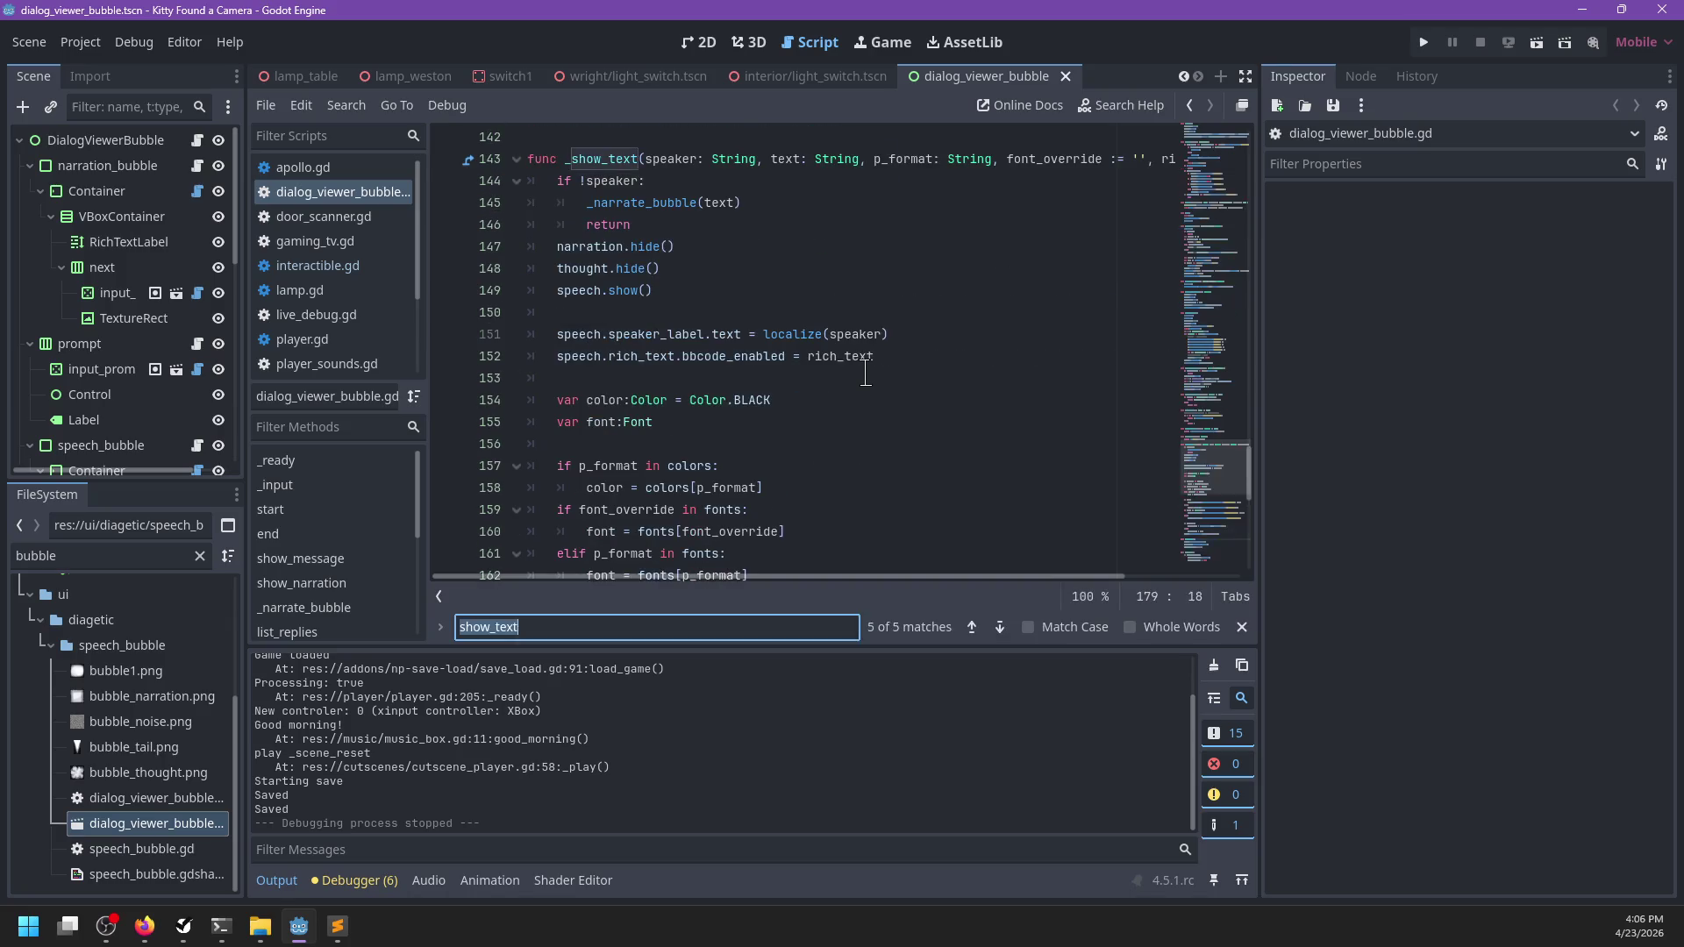
pyautogui.write('start')
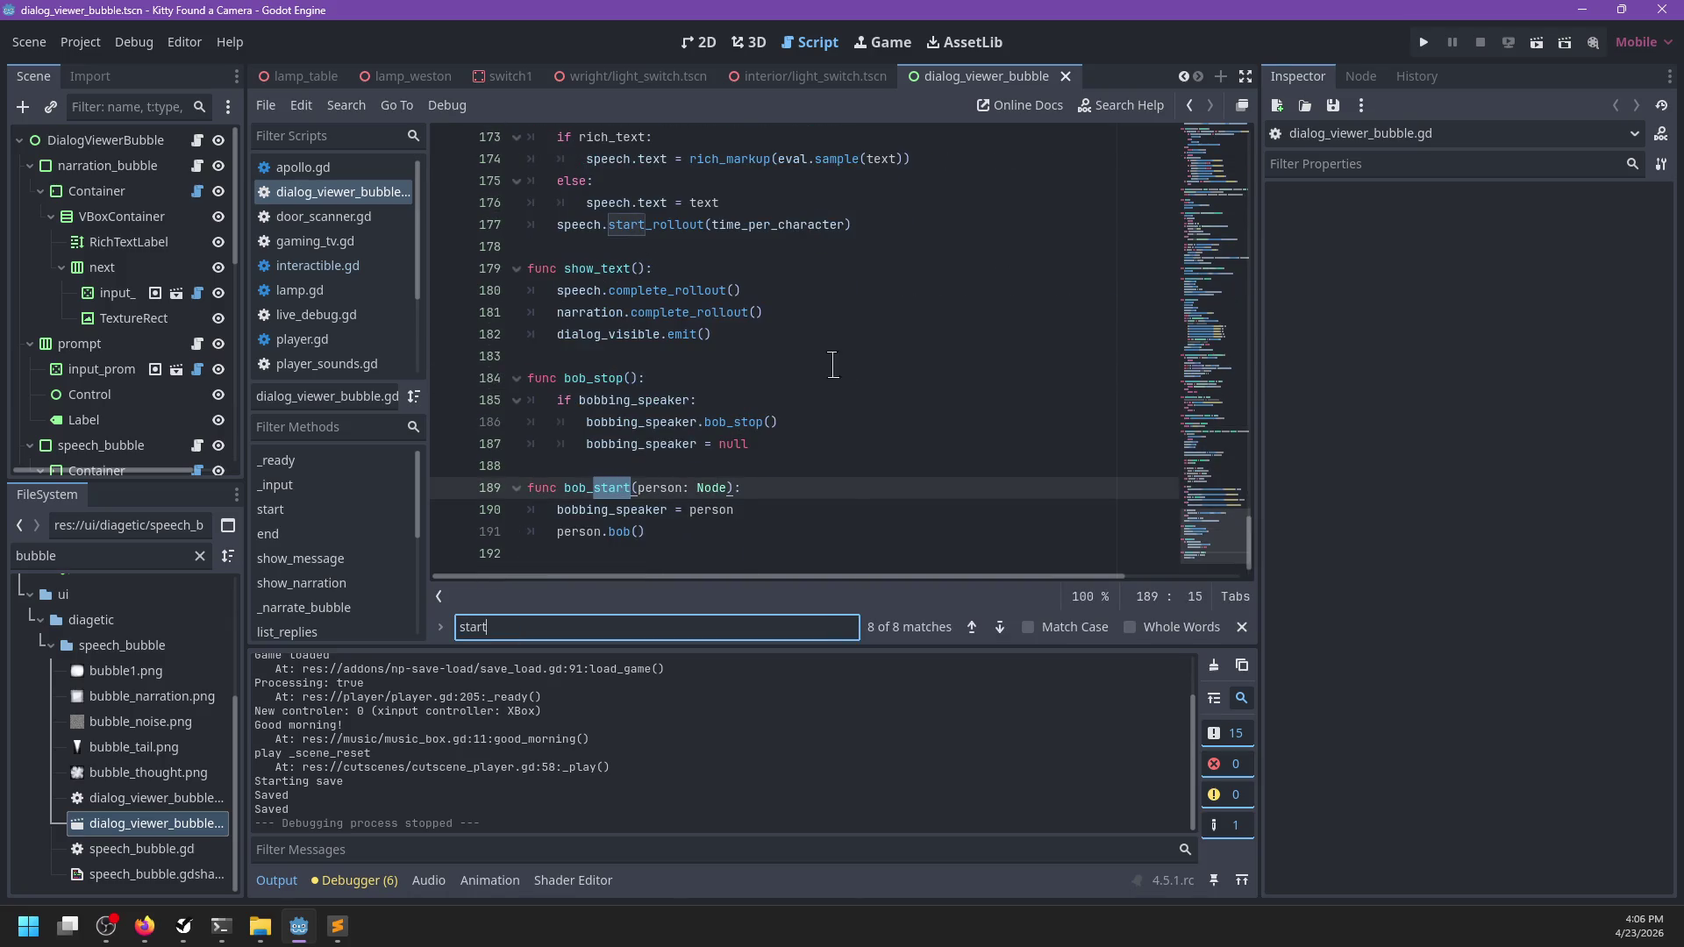
pyautogui.scroll(3, 815, 368)
pyautogui.press('Escape')
pyautogui.doubleClick(646, 422)
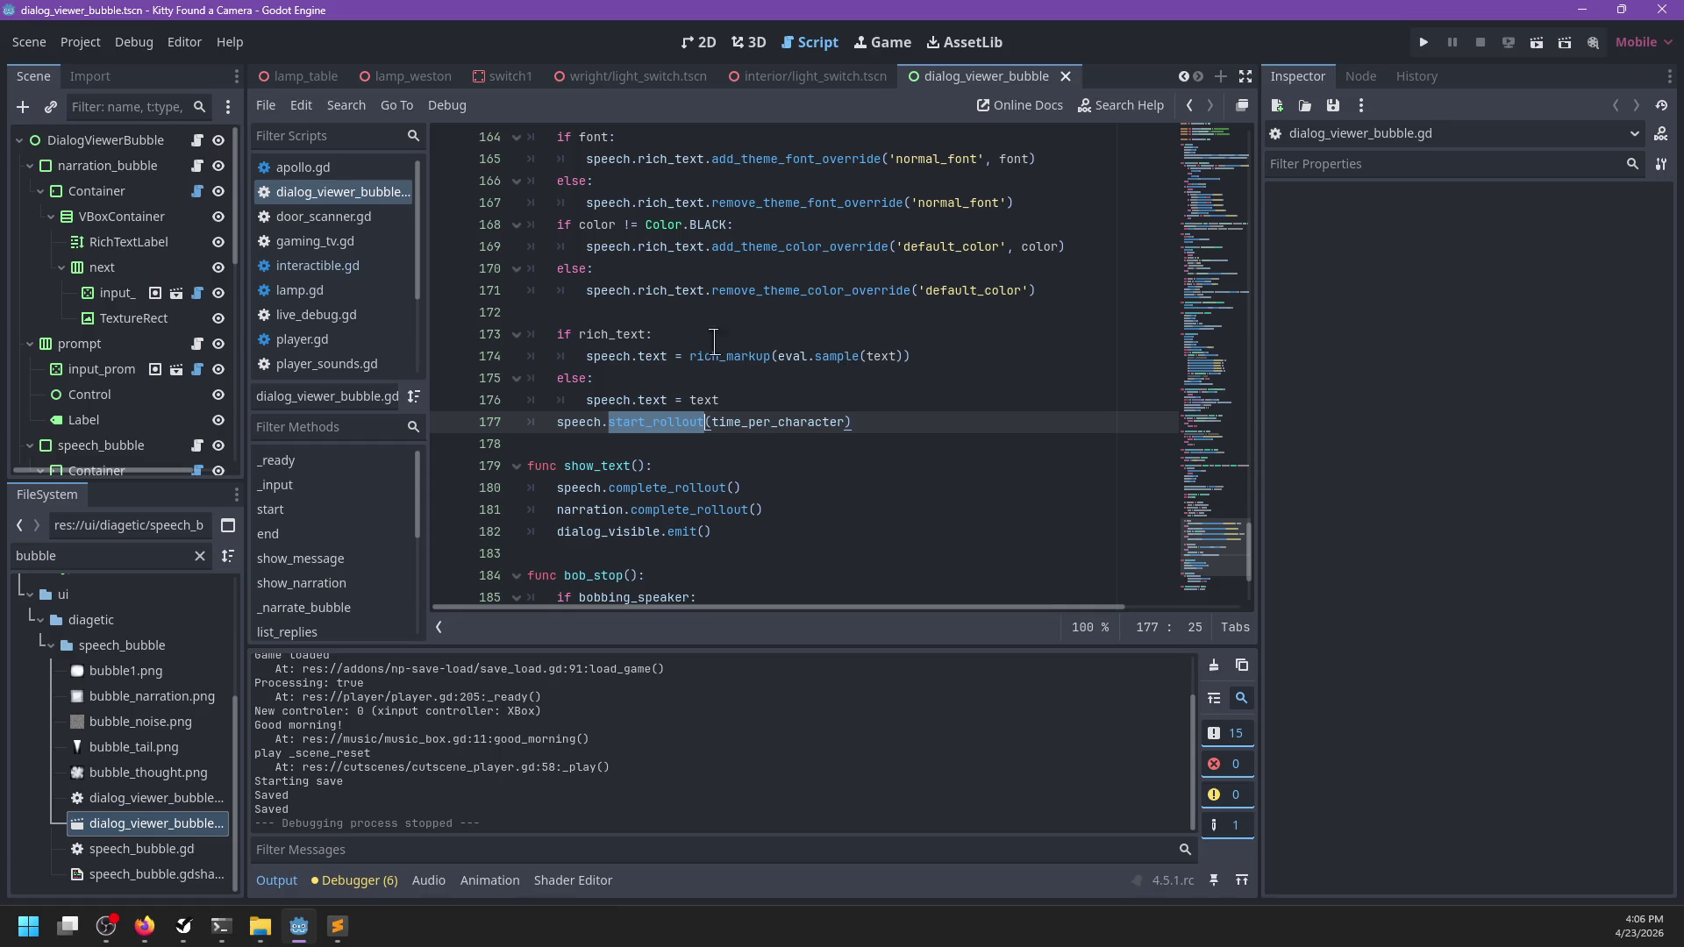
# Inspect the speech_bubble node in the 2D view, then open speech_bubble.gd
pyautogui.click(114, 446)
pyautogui.click(754, 42)
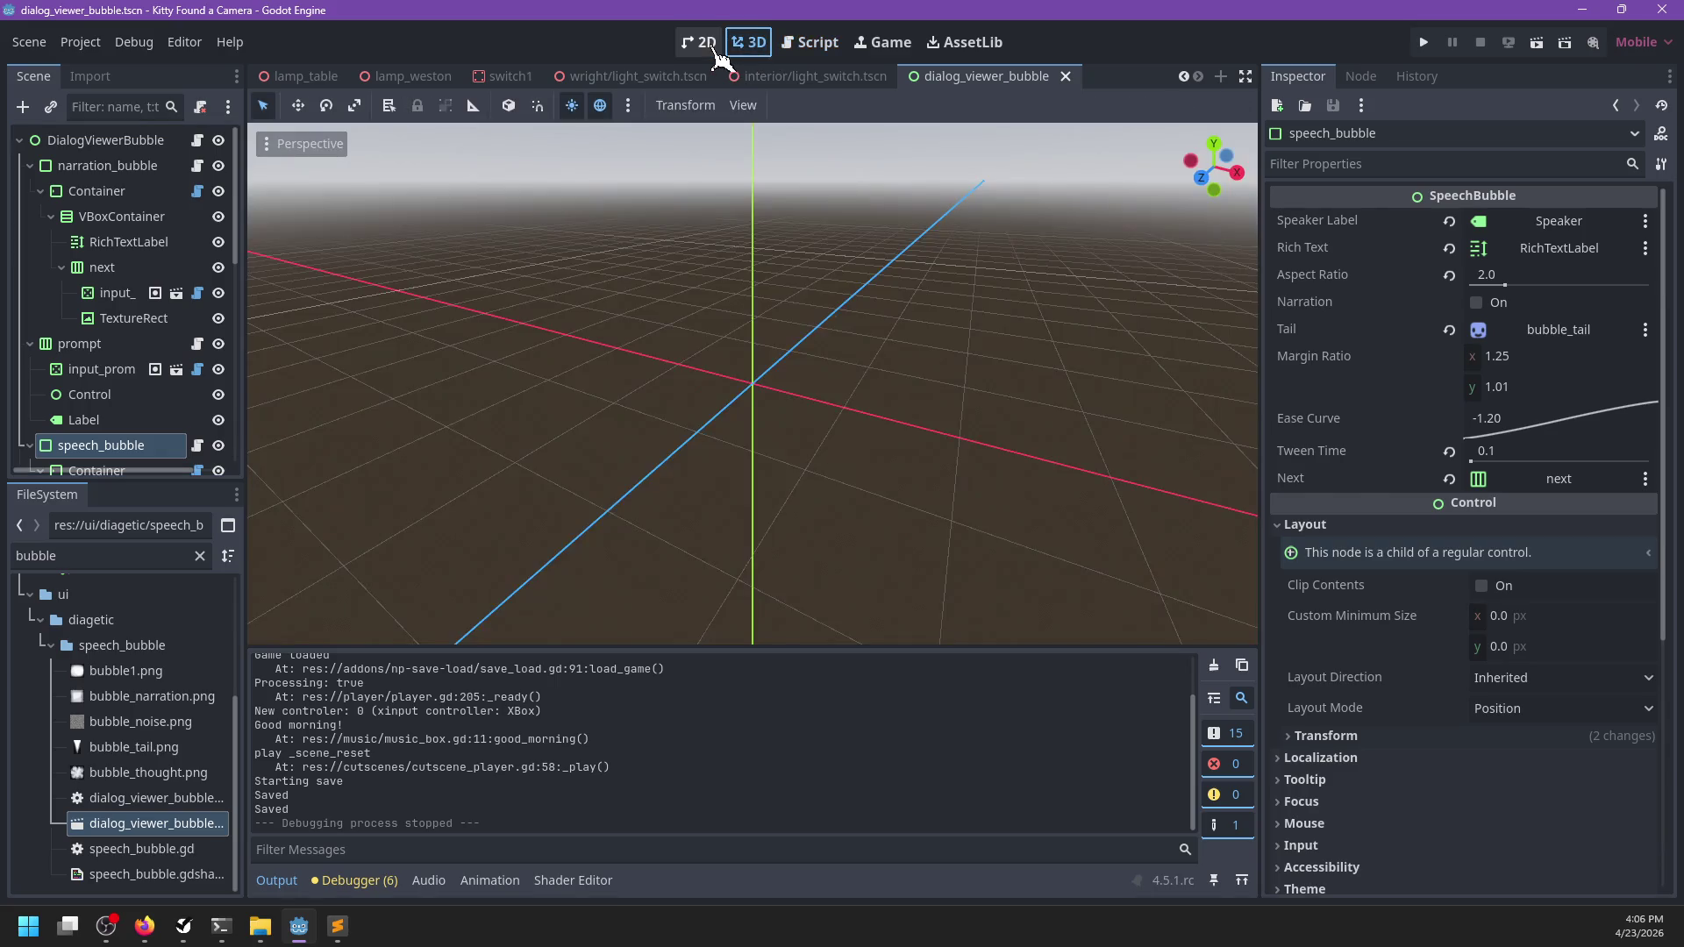
pyautogui.click(702, 42)
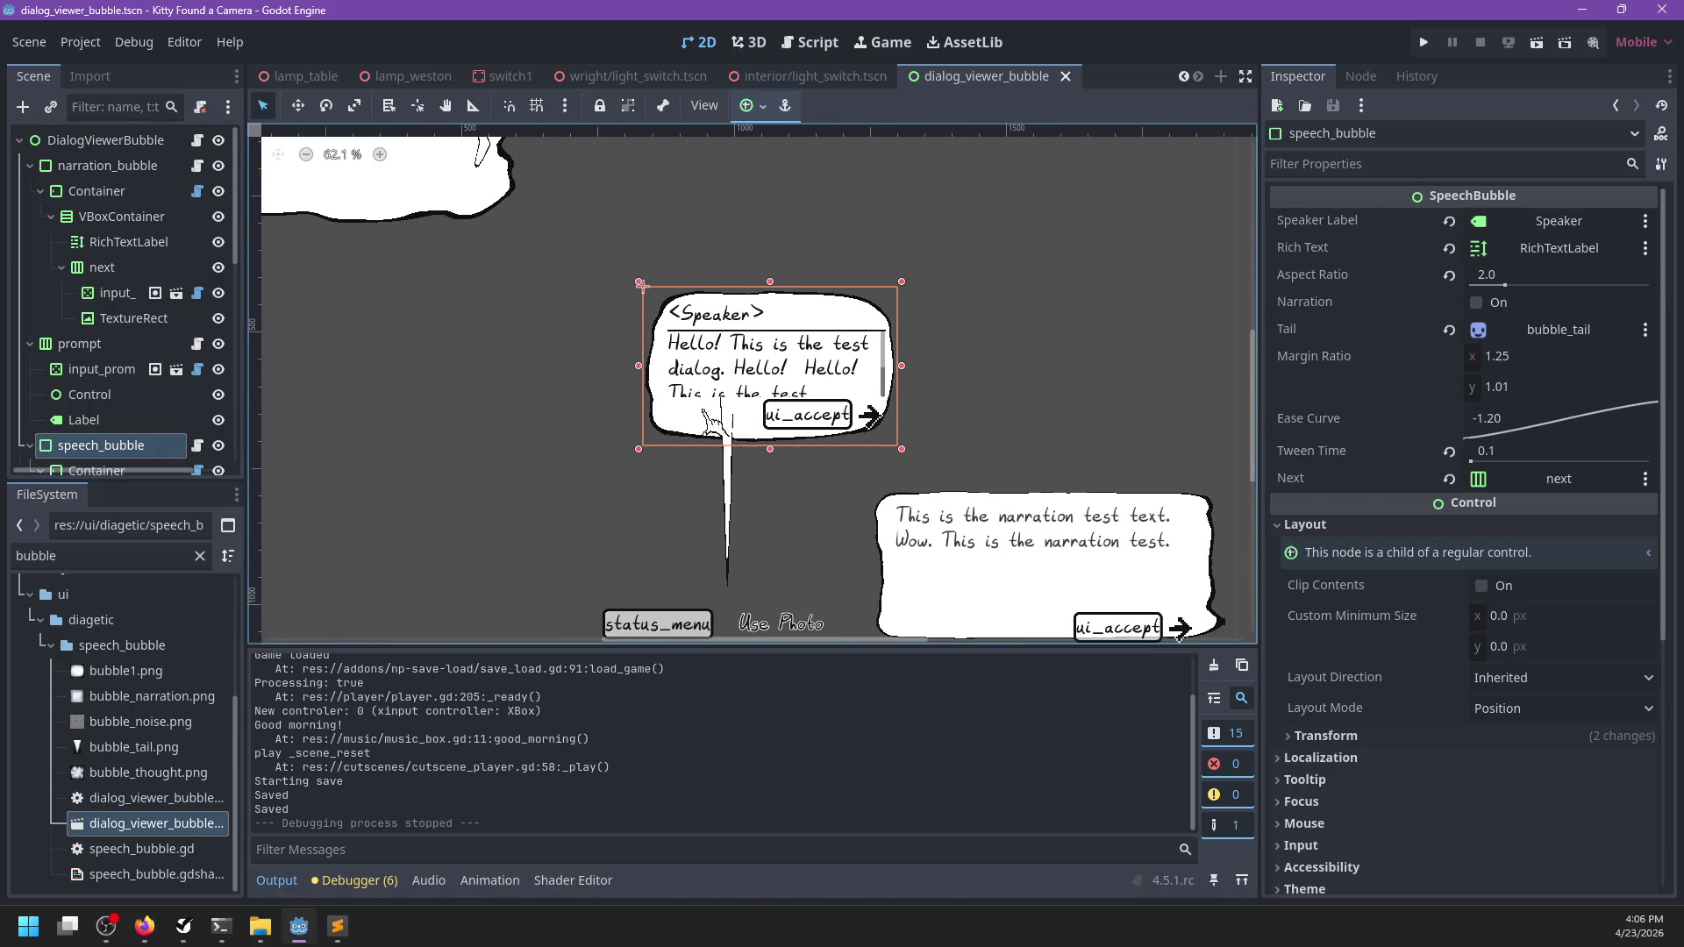
pyautogui.click(216, 448)
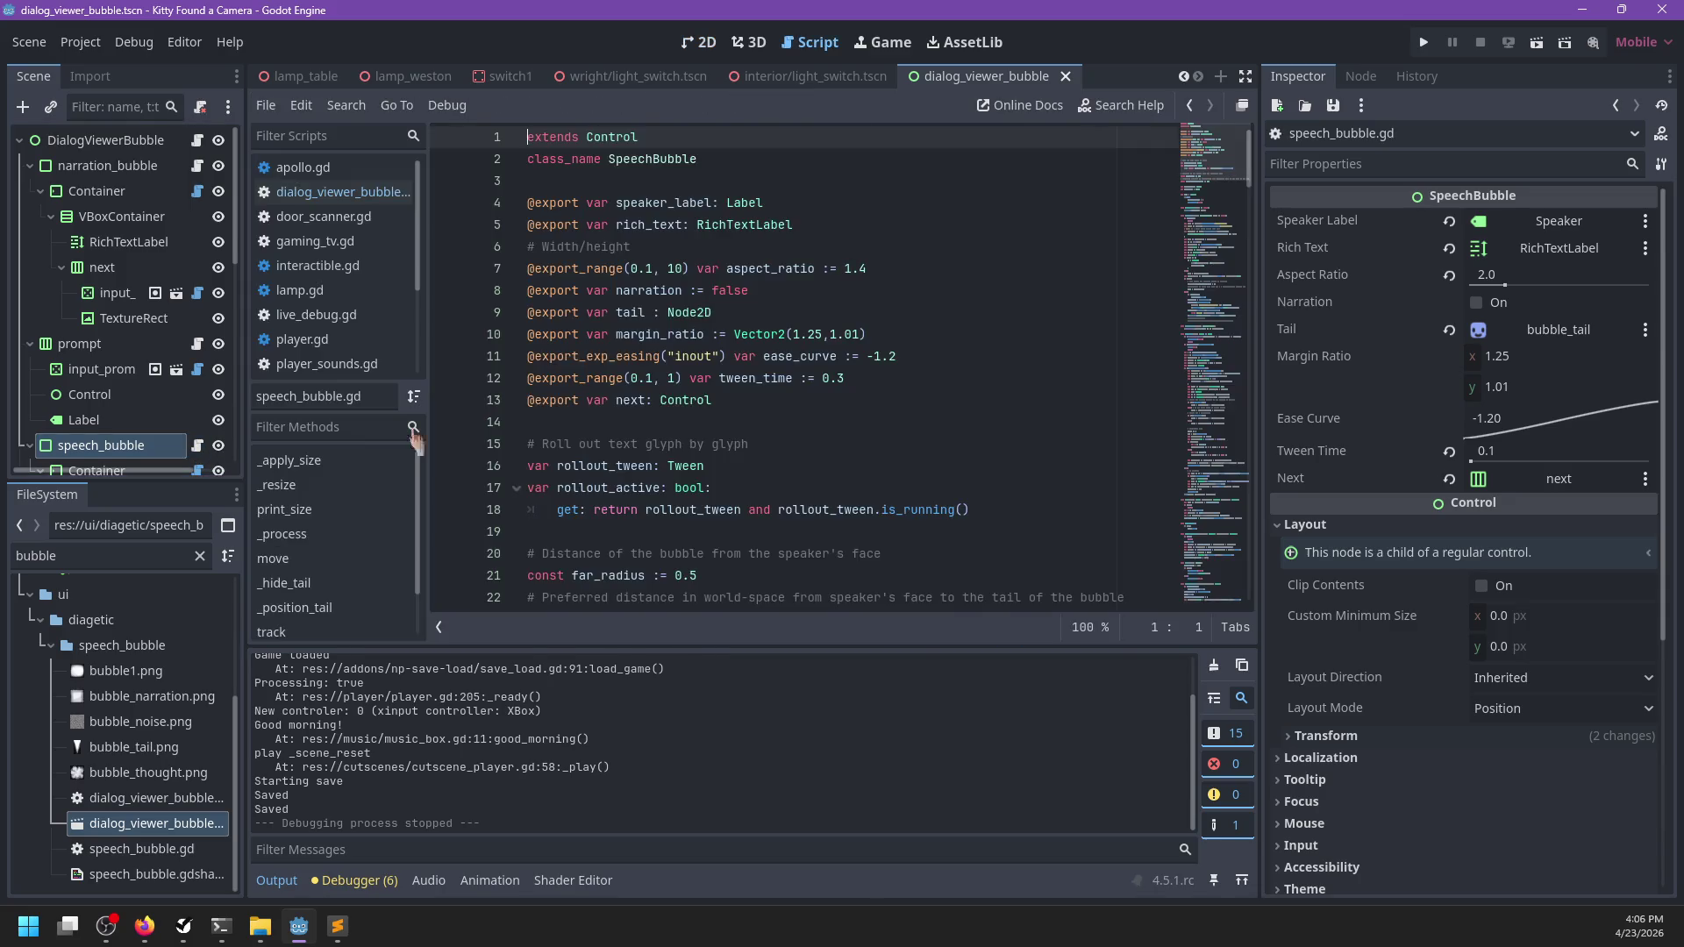
pyautogui.click(853, 225)
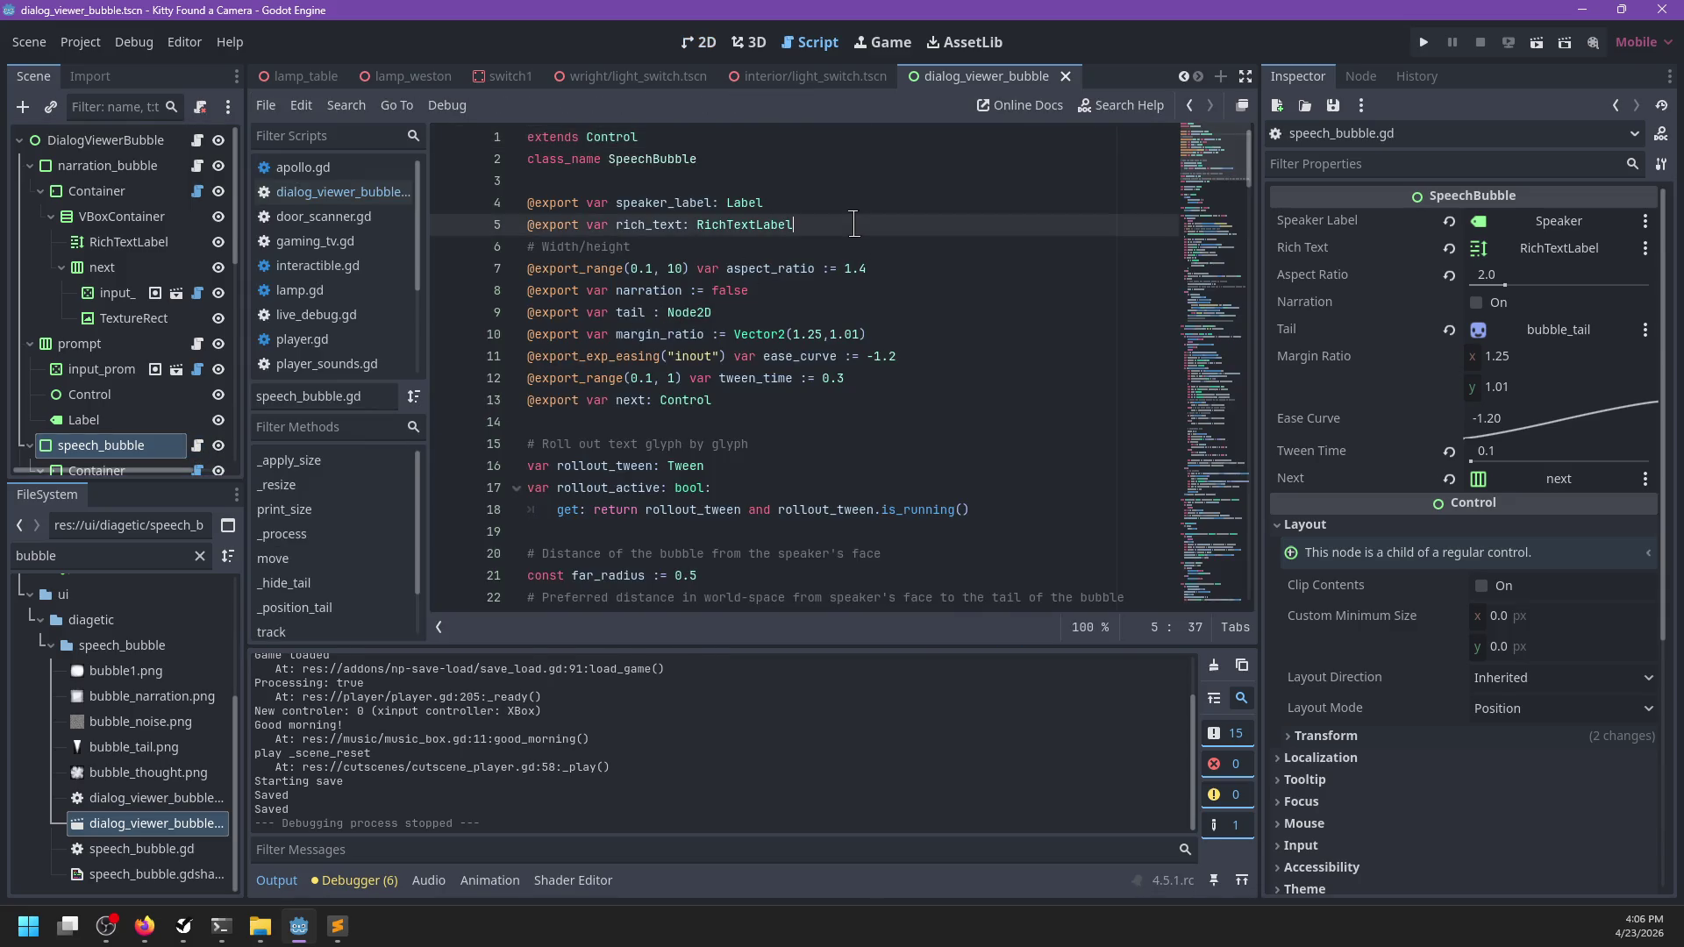
pyautogui.press('Down')
pyautogui.press('Down')
pyautogui.press('Down')
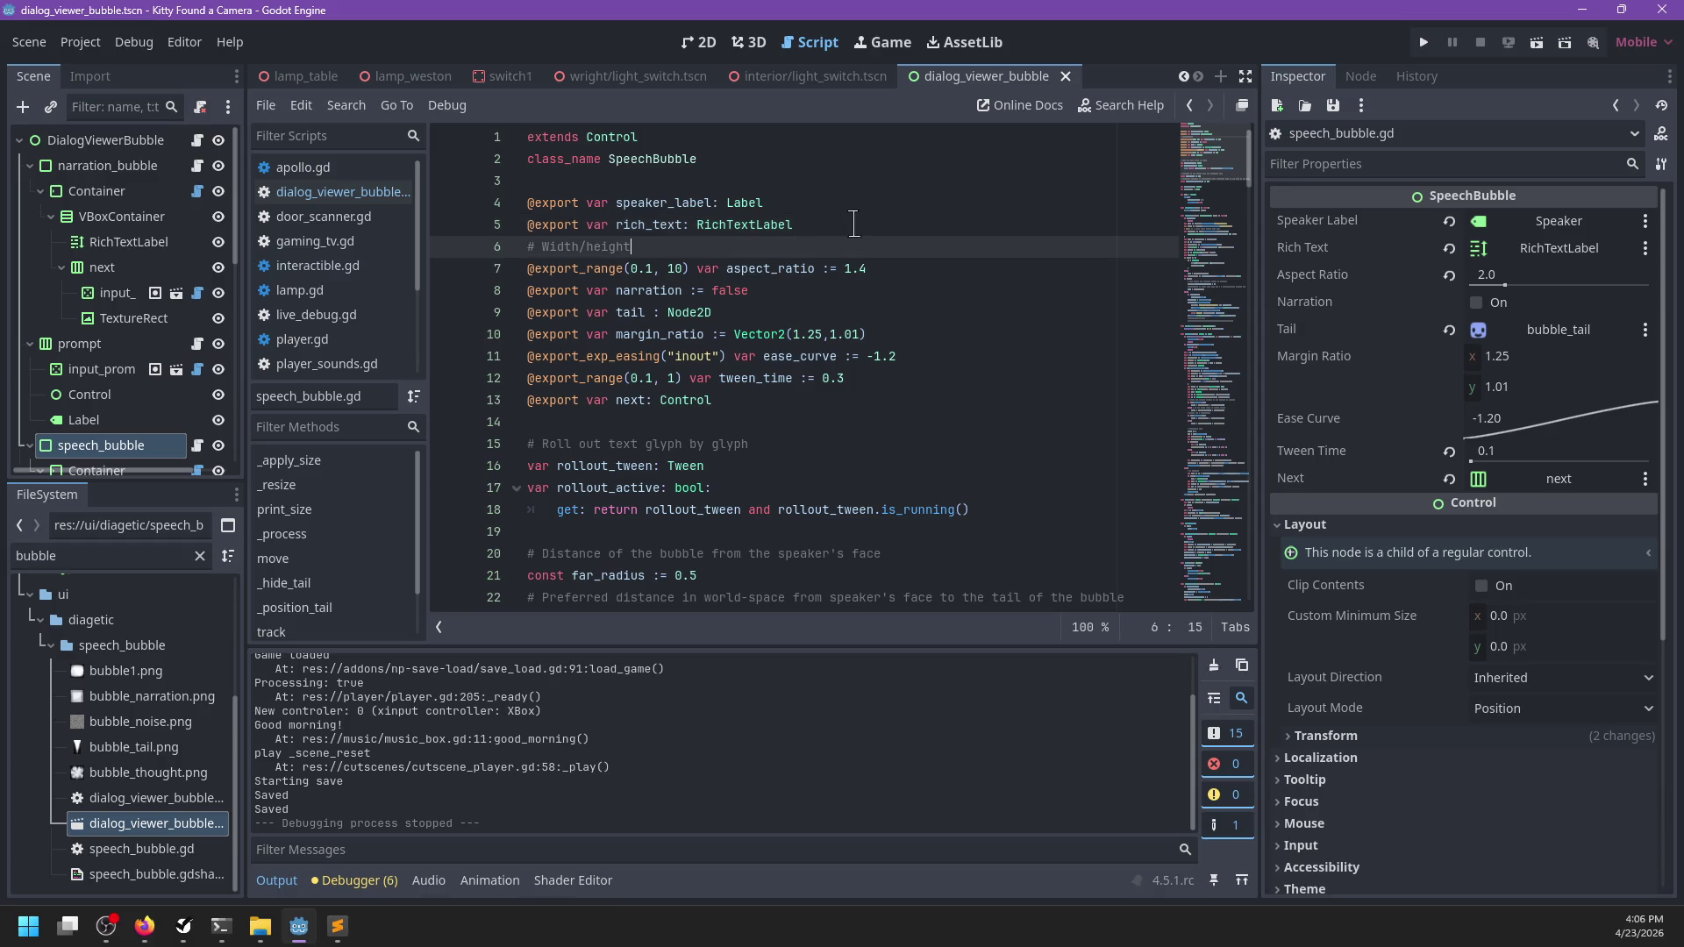
pyautogui.press('Up')
pyautogui.press('Up')
pyautogui.press('Return')
pyautogui.write('@export var text')
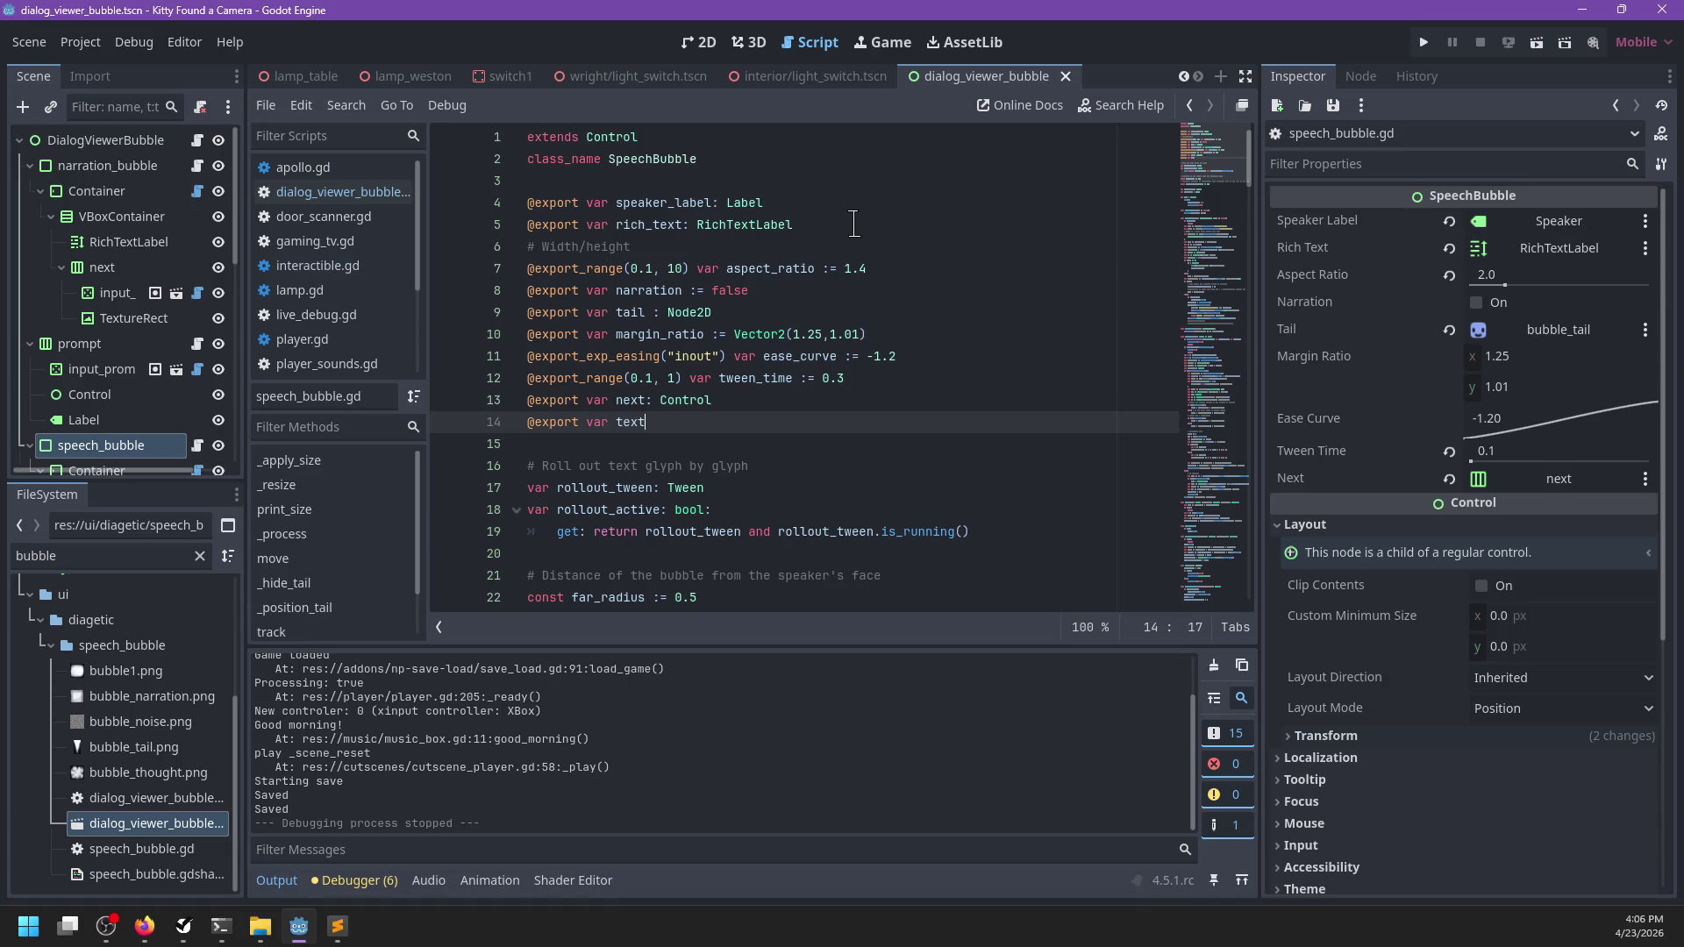
pyautogui.hotkey('ctrl', 'BackSpace')
pyautogui.write('sound_text:')
pyautogui.write('AudioStream')
pyautogui.hotkey('ctrl', 's')
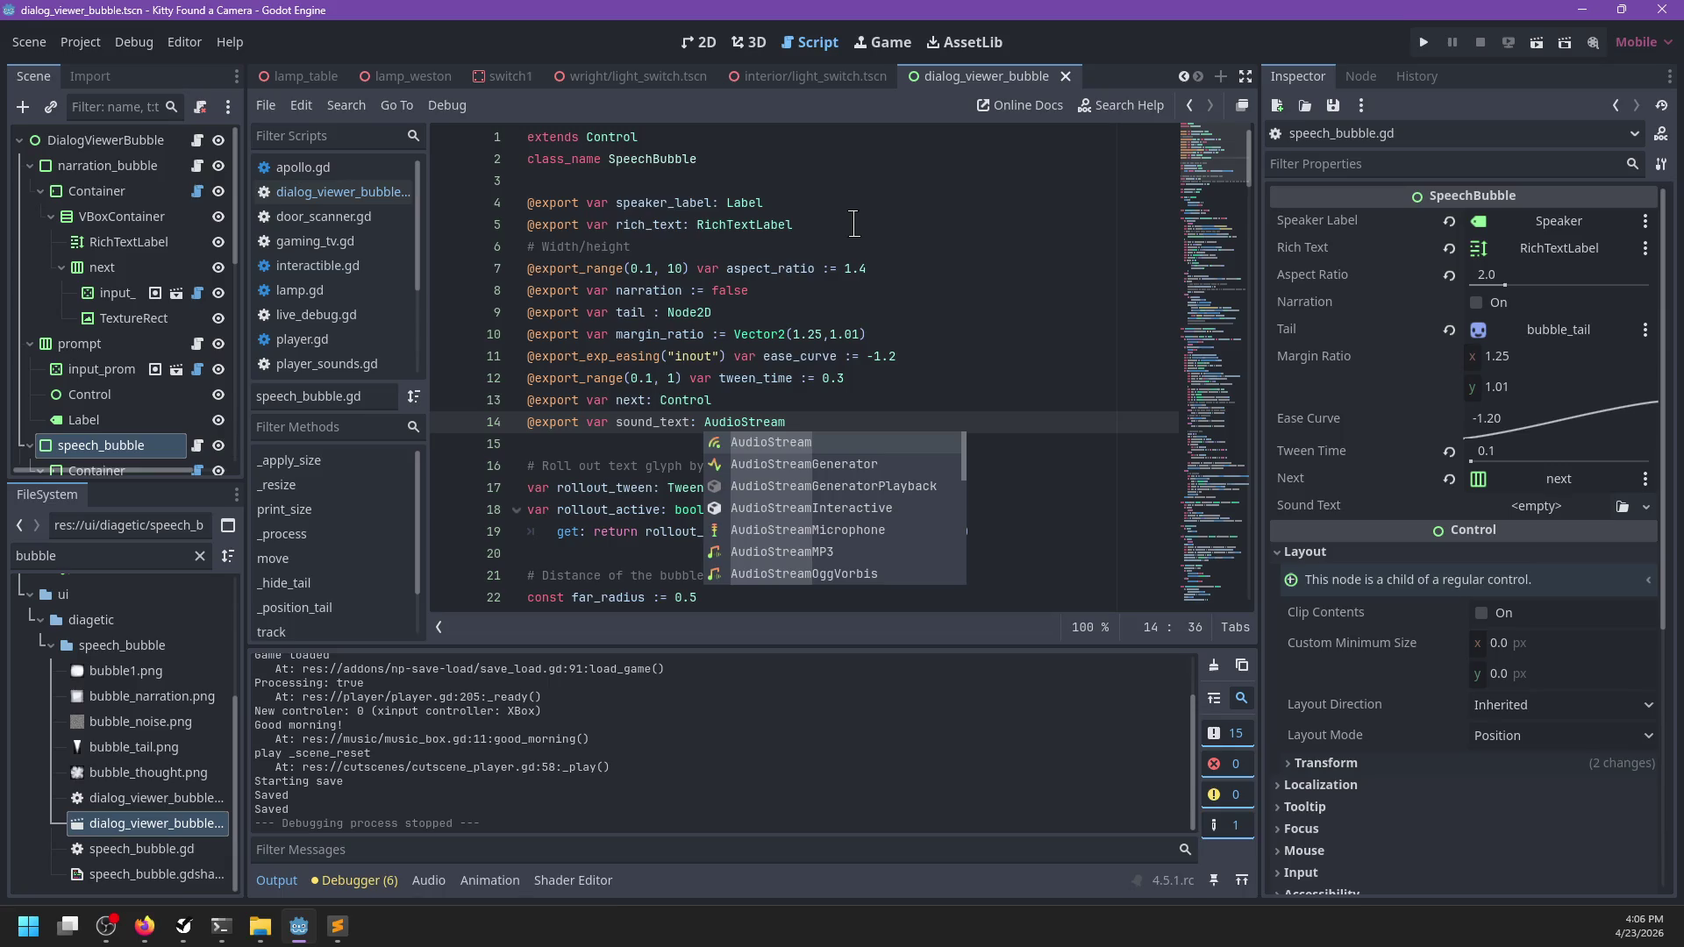
# Check the scene in the 2D view, then return to sound_text on line 14
pyautogui.click(749, 42)
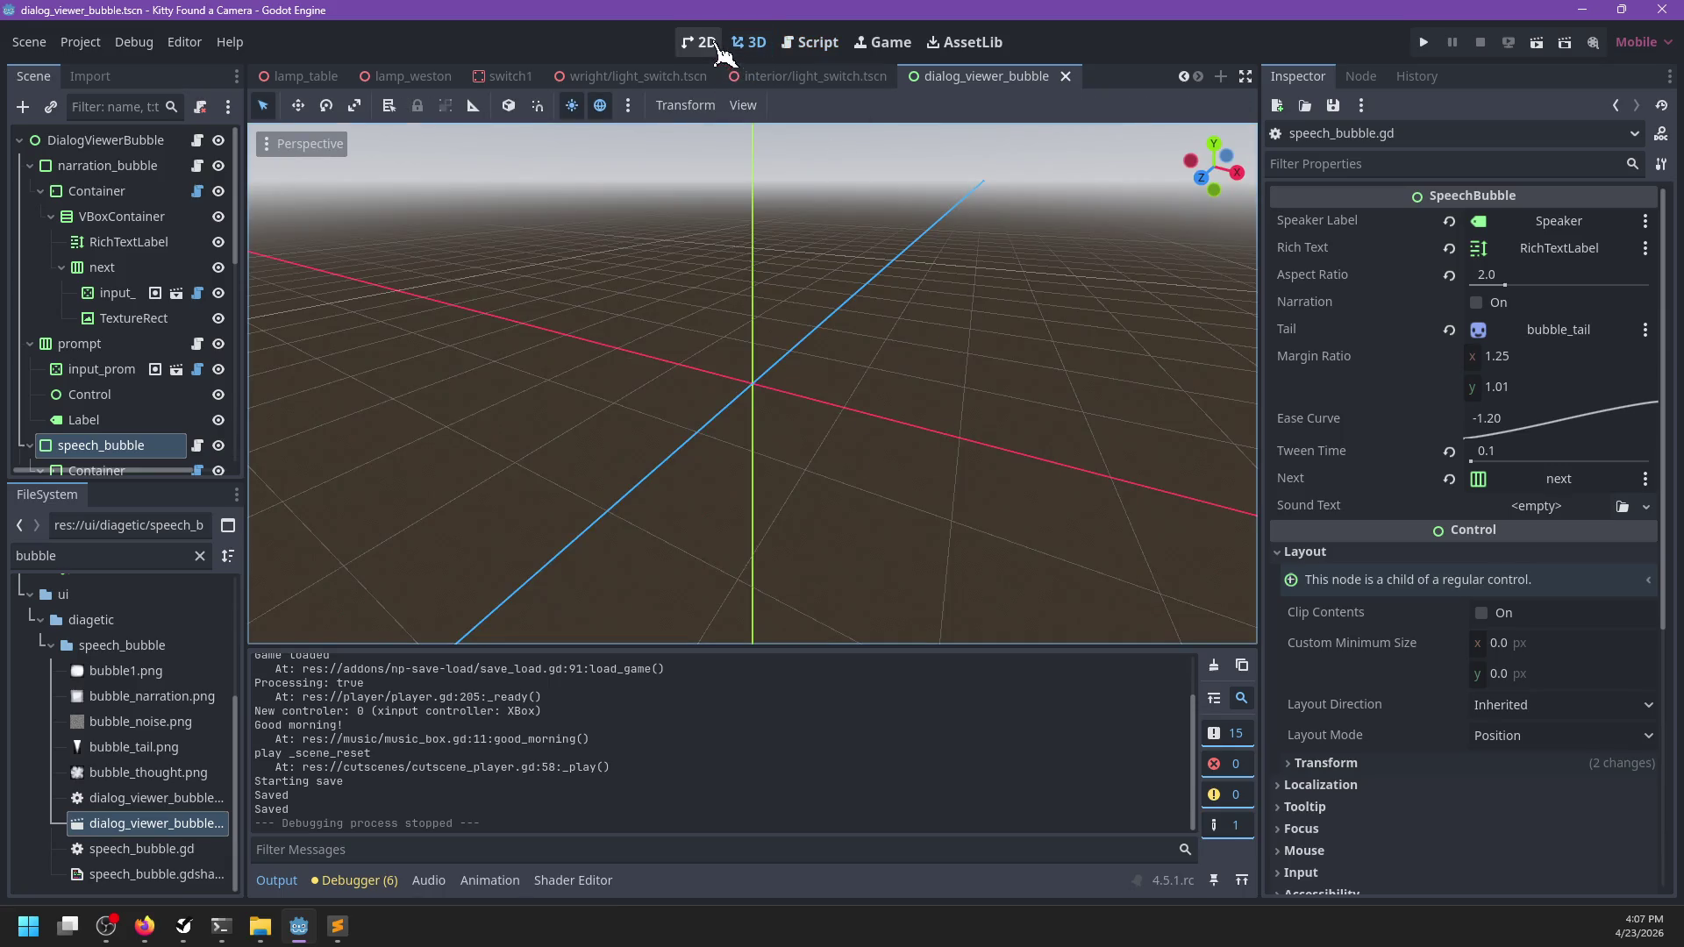
pyautogui.click(720, 49)
pyautogui.scroll(3, 535, 264)
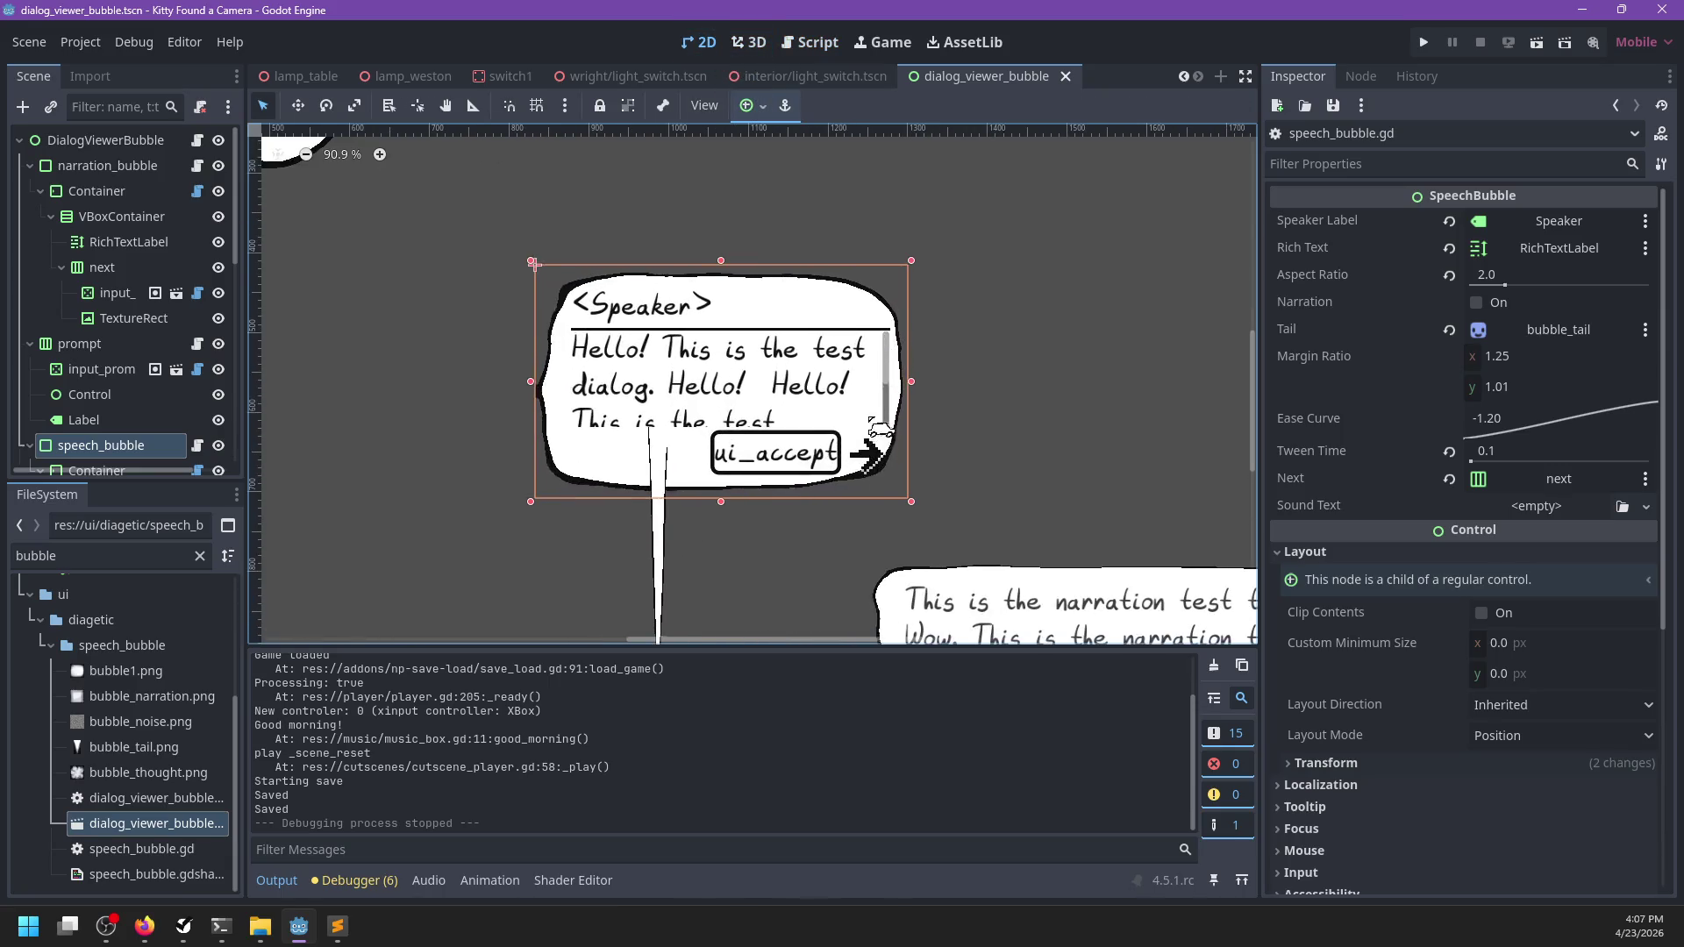
pyautogui.click(749, 42)
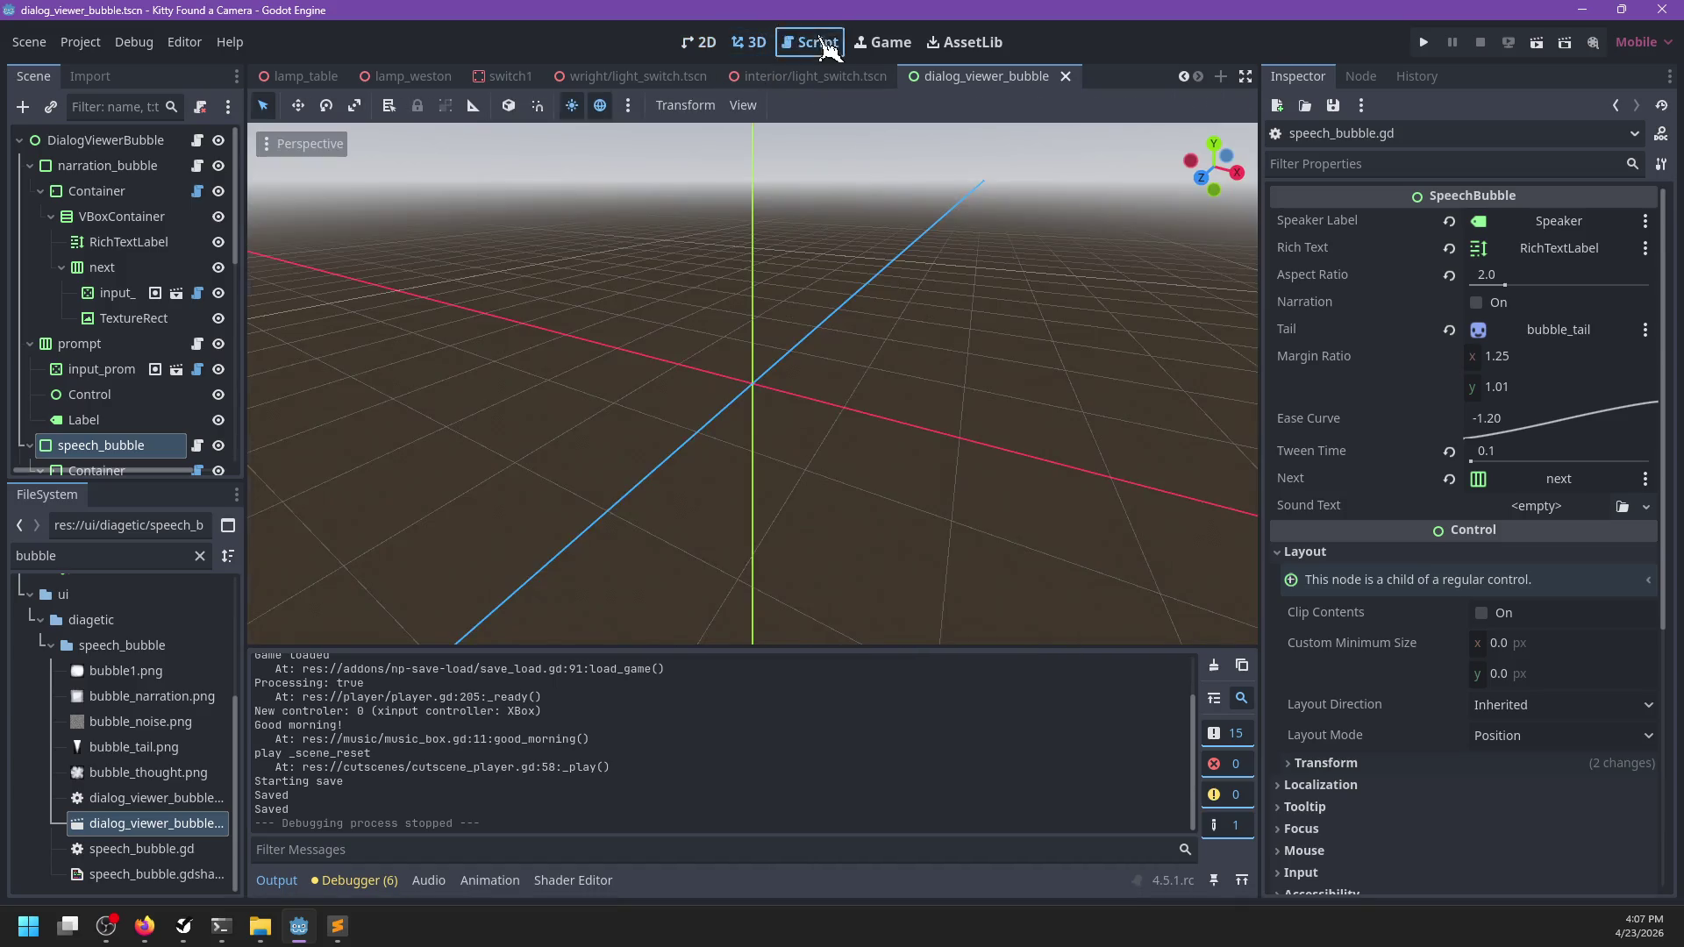
pyautogui.click(824, 49)
pyautogui.doubleClick(648, 430)
pyautogui.scroll(-3, 825, 423)
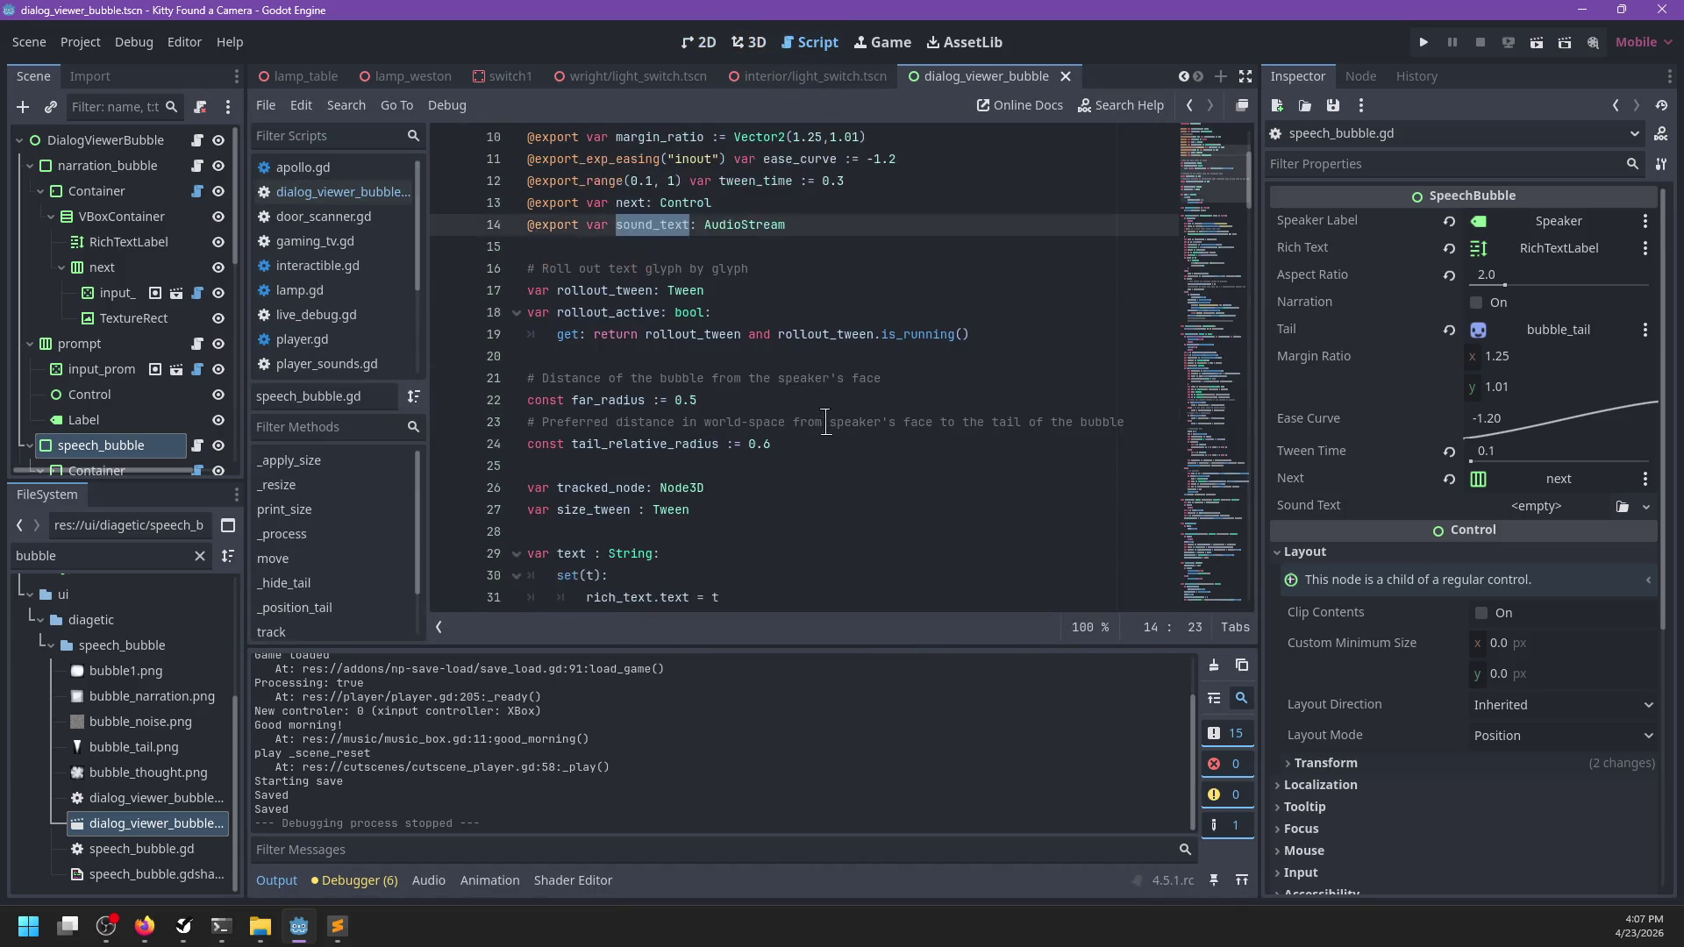
# Replace the 'var rollout_tween: Tween' declaration with 'var rollout_count: int'
pyautogui.doubleClick(605, 293)
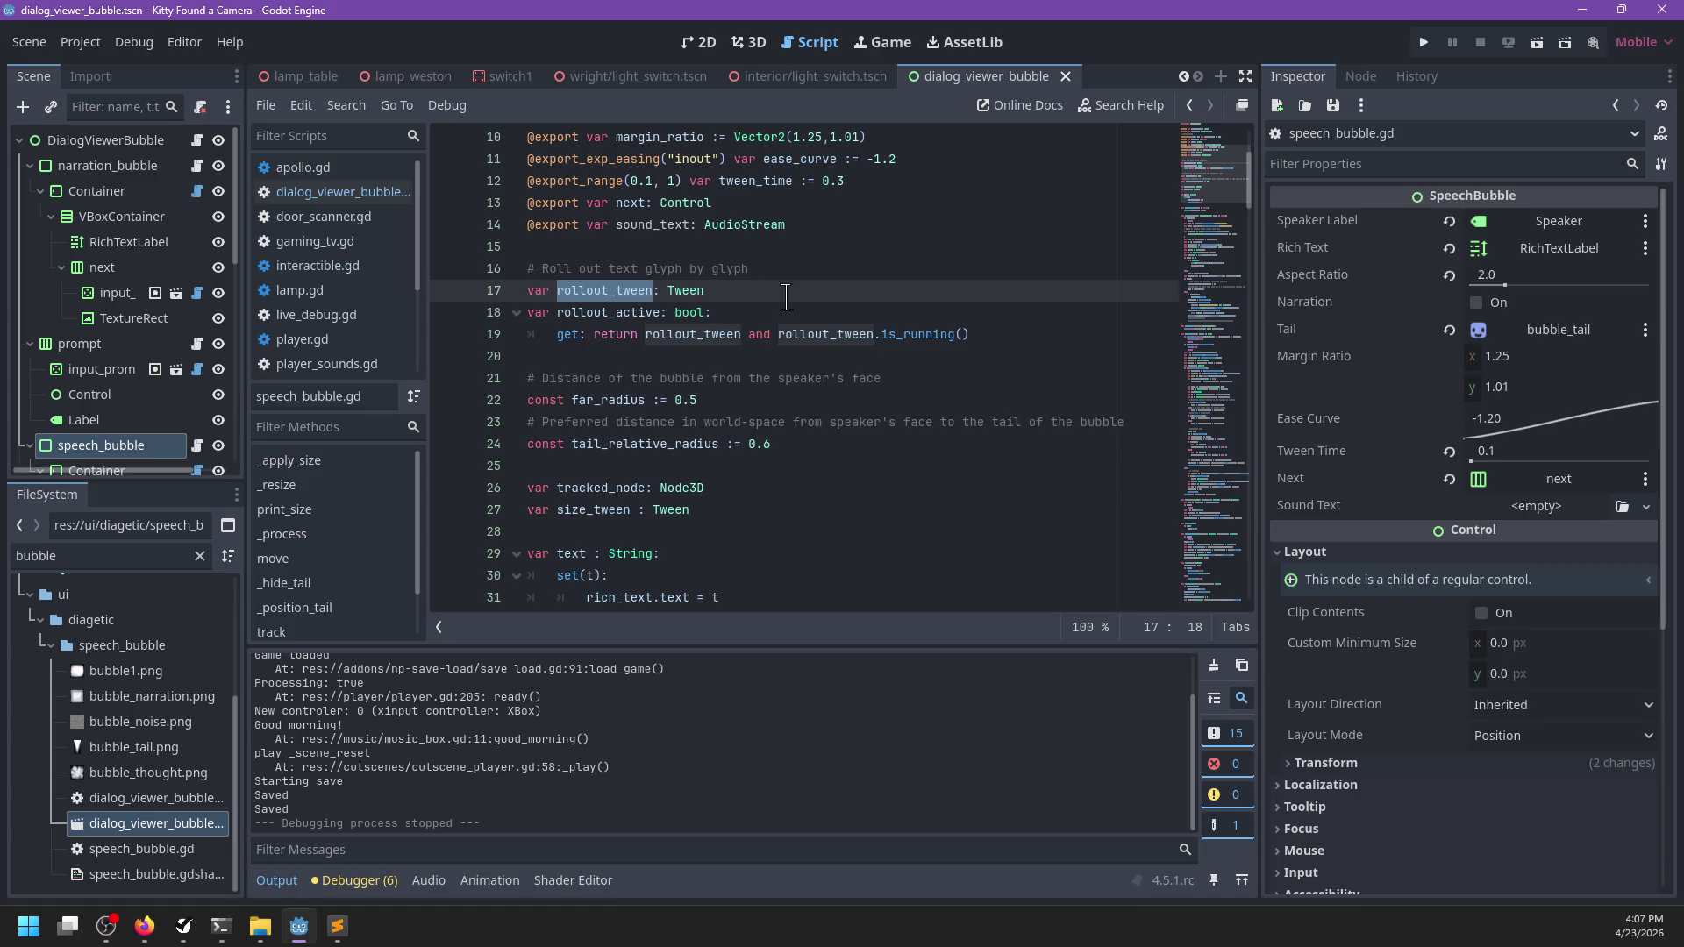
pyautogui.moveTo(771, 292); pyautogui.dragTo(789, 272)
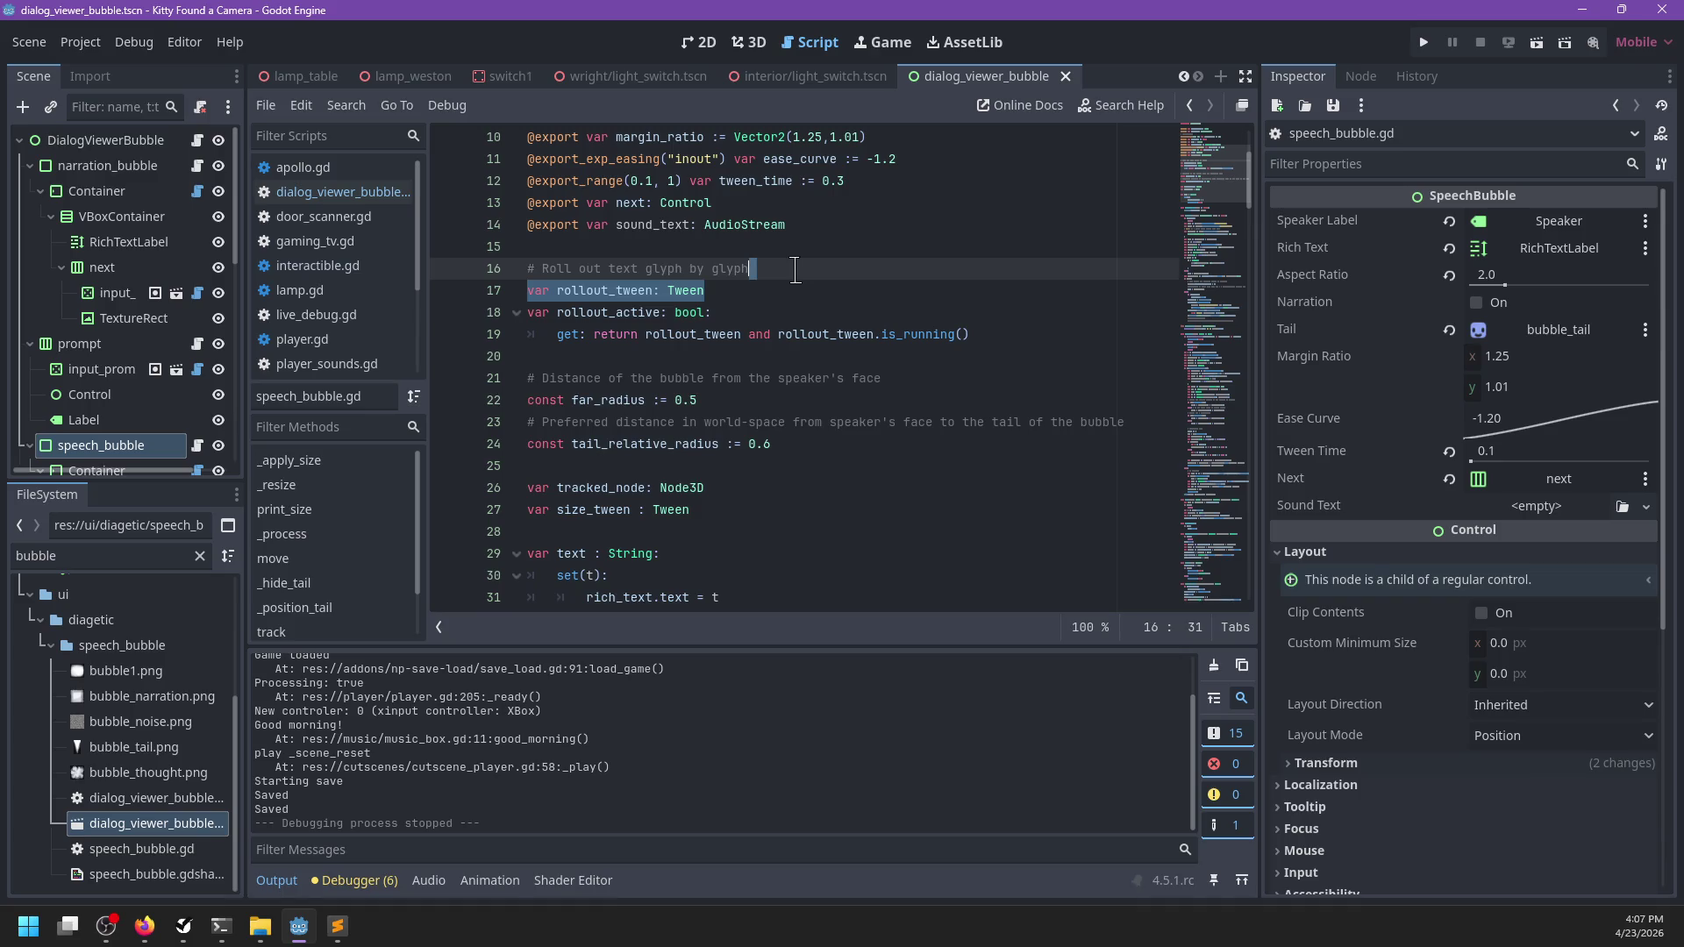
pyautogui.press('BackSpace')
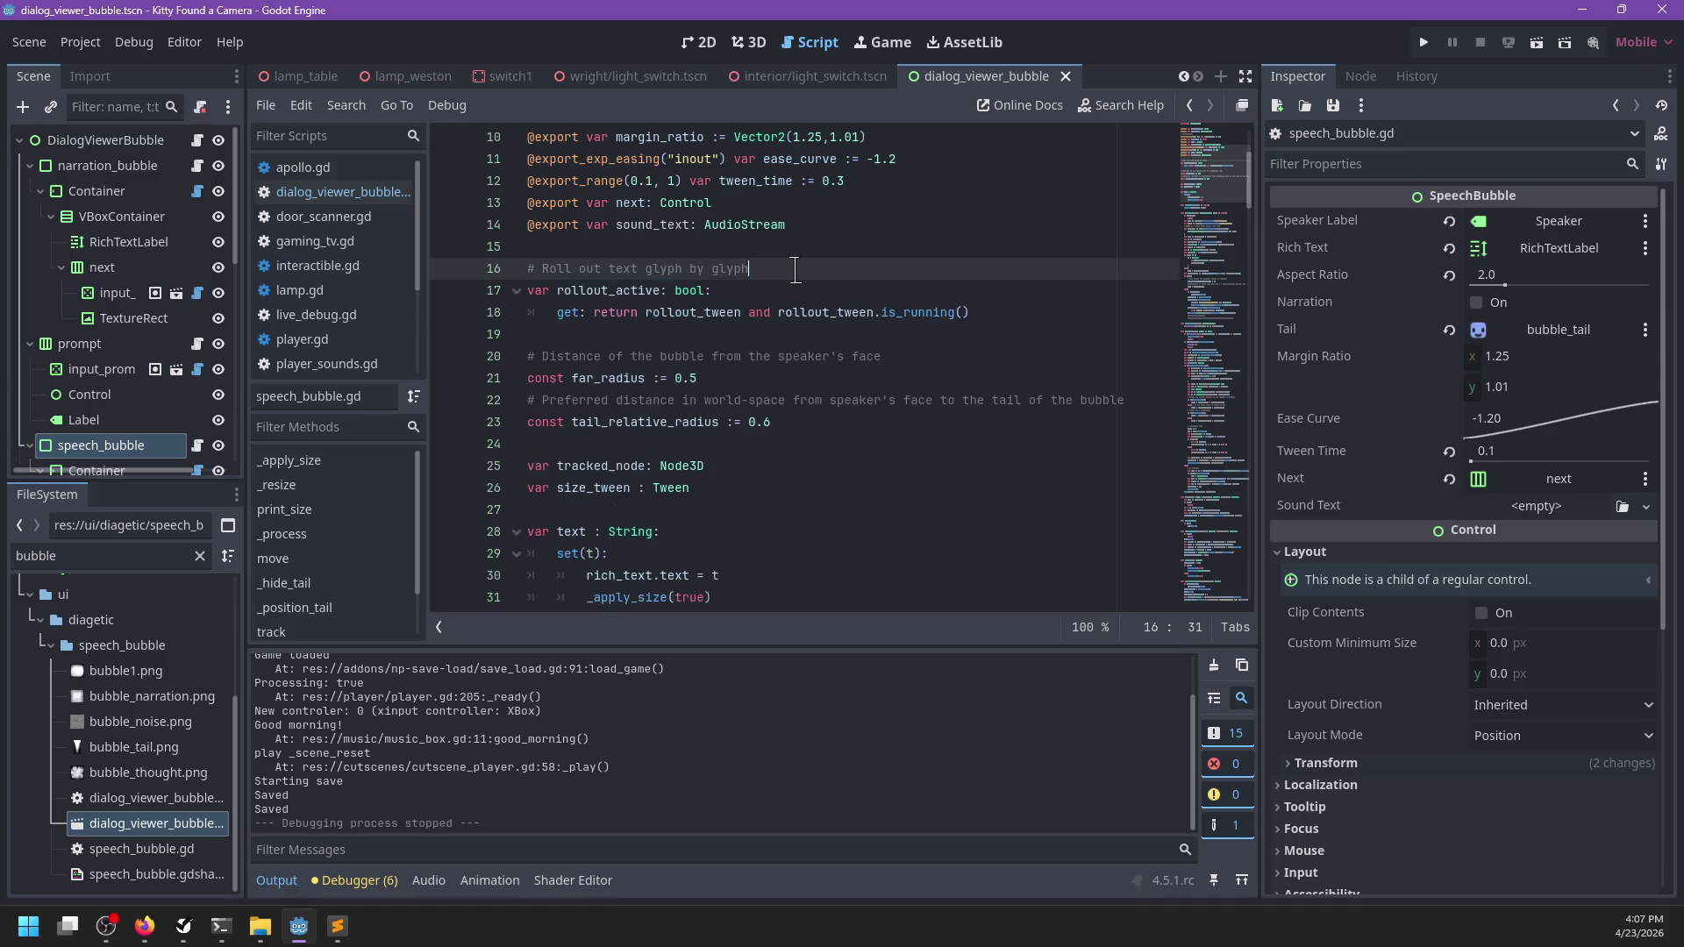
pyautogui.press('Return')
pyautogui.write('var ro')
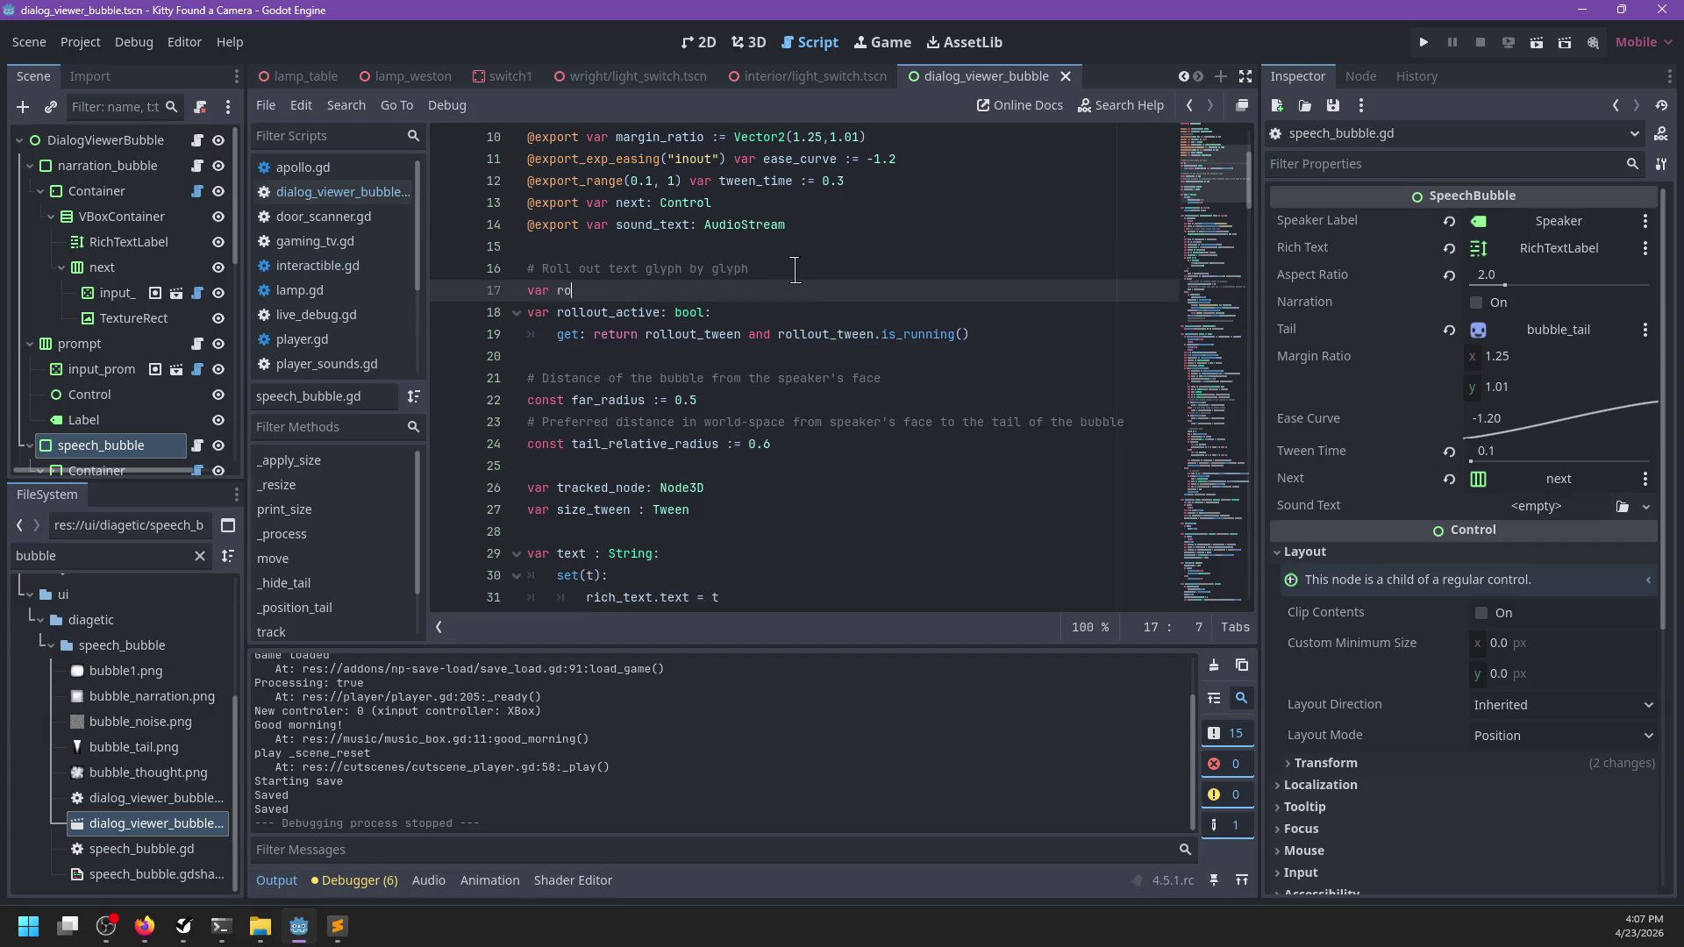
pyautogui.write('llout_count: int')
# Remove rollout_active's getter and the rollout_count line, leaving 'var rollout_active: bool', then save
pyautogui.press('Down')
pyautogui.press('Down')
pyautogui.press('Down')
pyautogui.press('Up')
pyautogui.hotkey('ctrl', 'shift', 'Left')
pyautogui.hotkey('ctrl', 'shift', 'Left')
pyautogui.hotkey('ctrl', 'shift', 'Left')
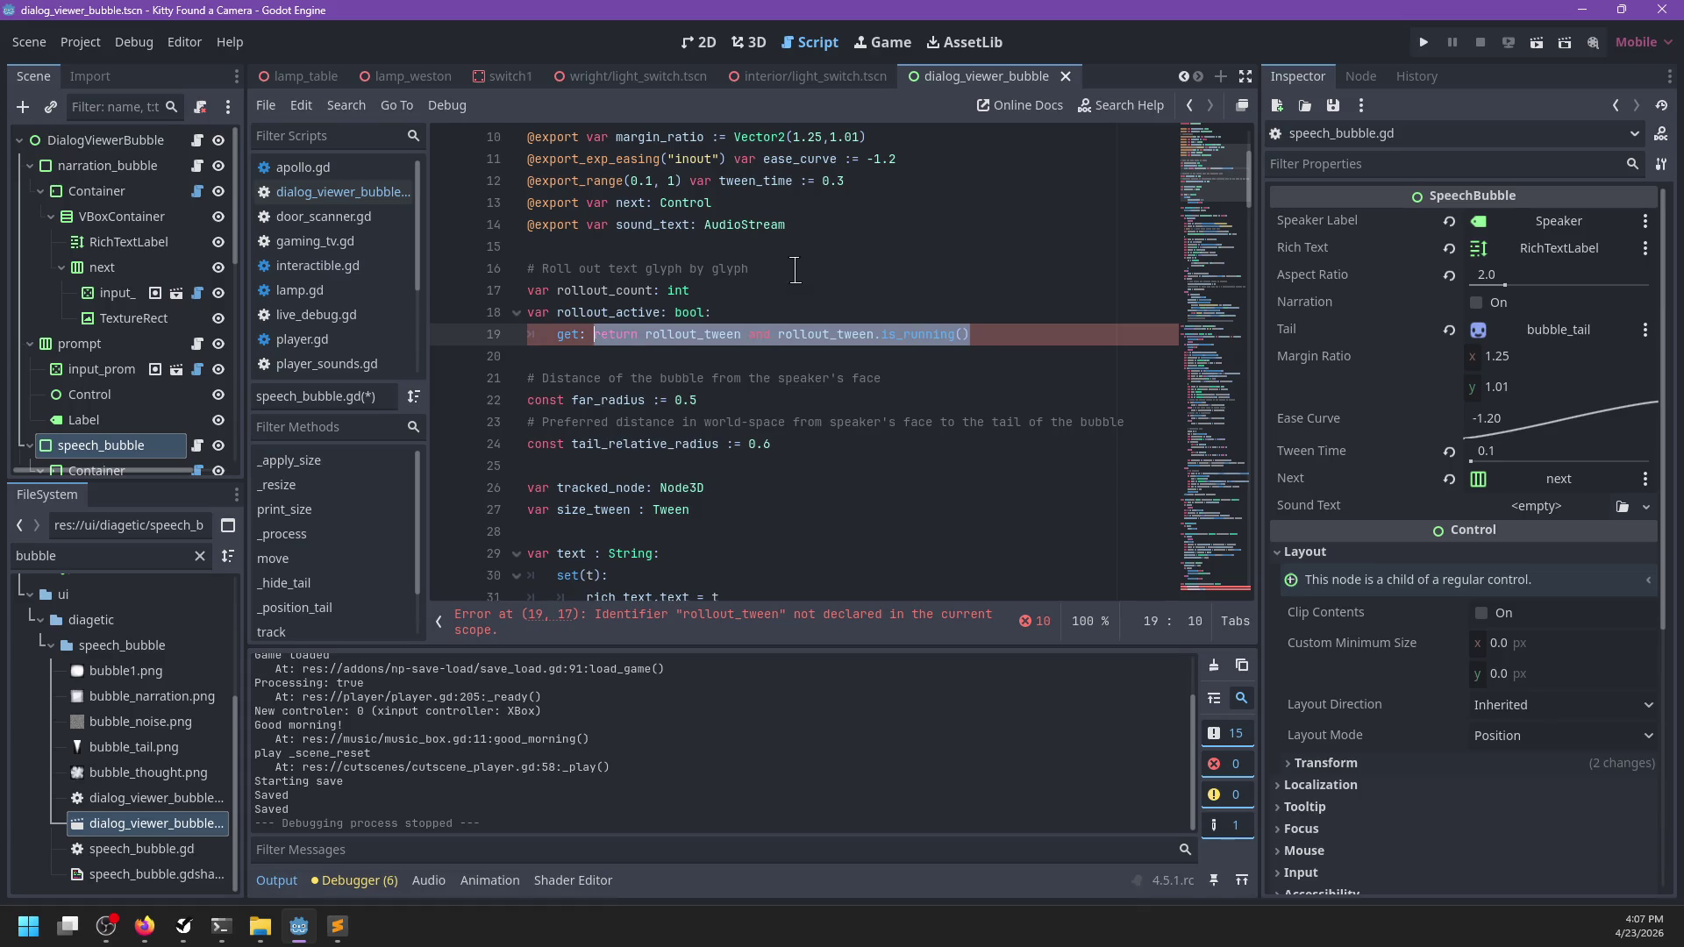
pyautogui.press('Delete')
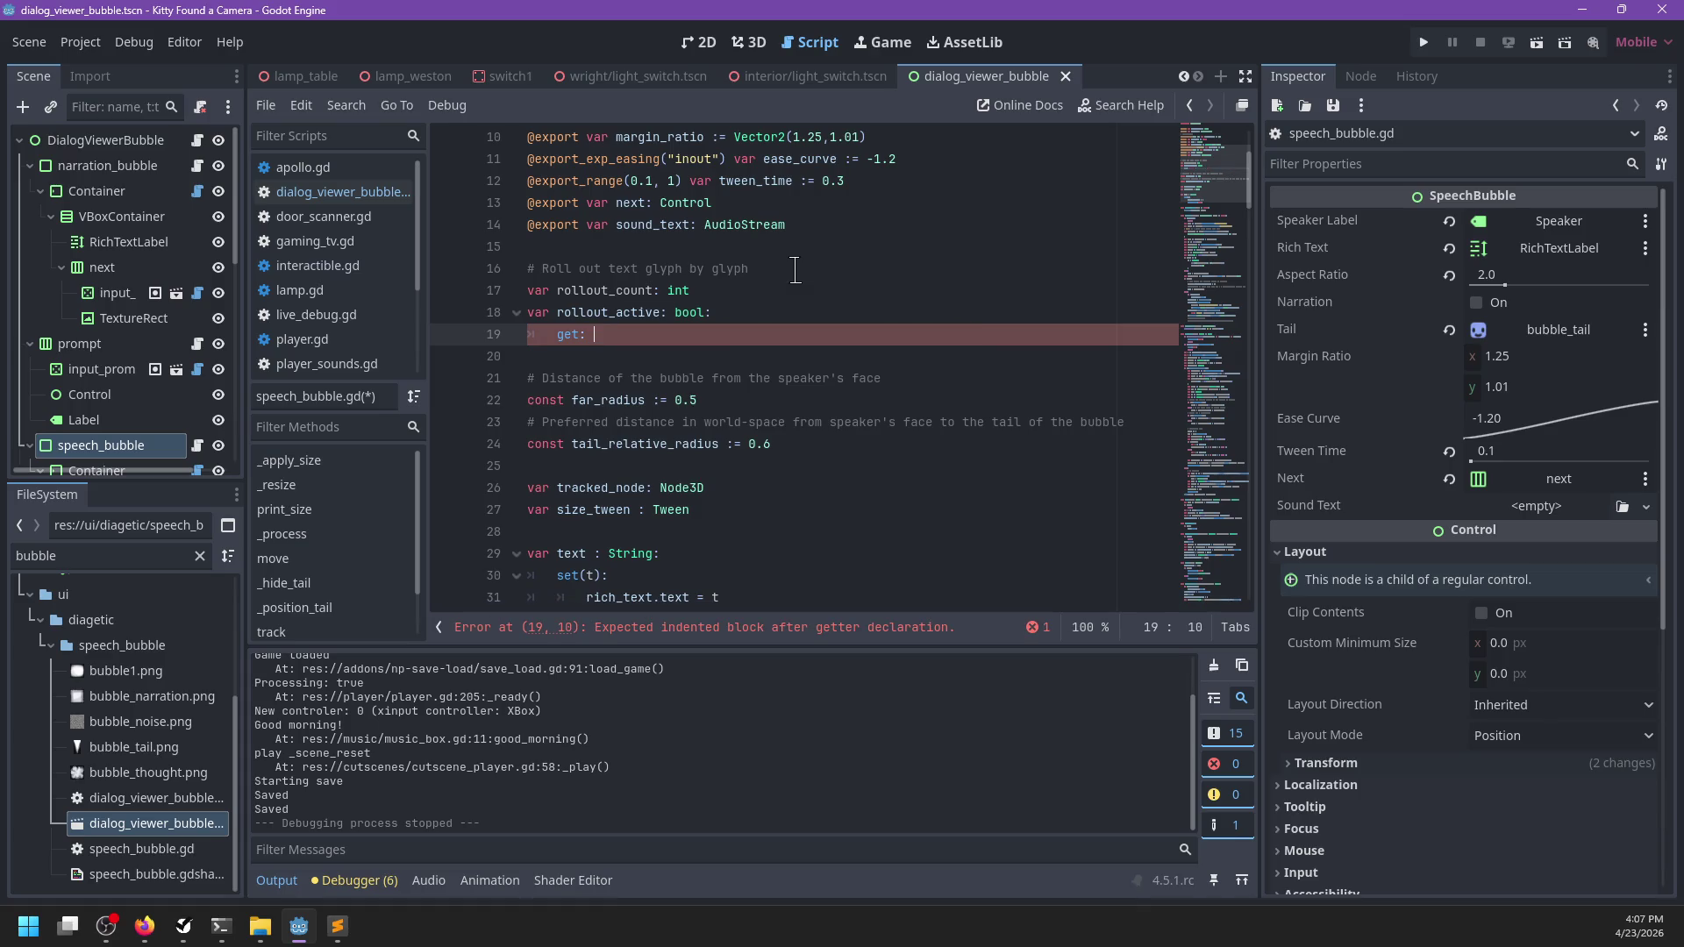
pyautogui.write('count <')
pyautogui.press('BackSpace')
pyautogui.press('BackSpace')
pyautogui.press('BackSpace')
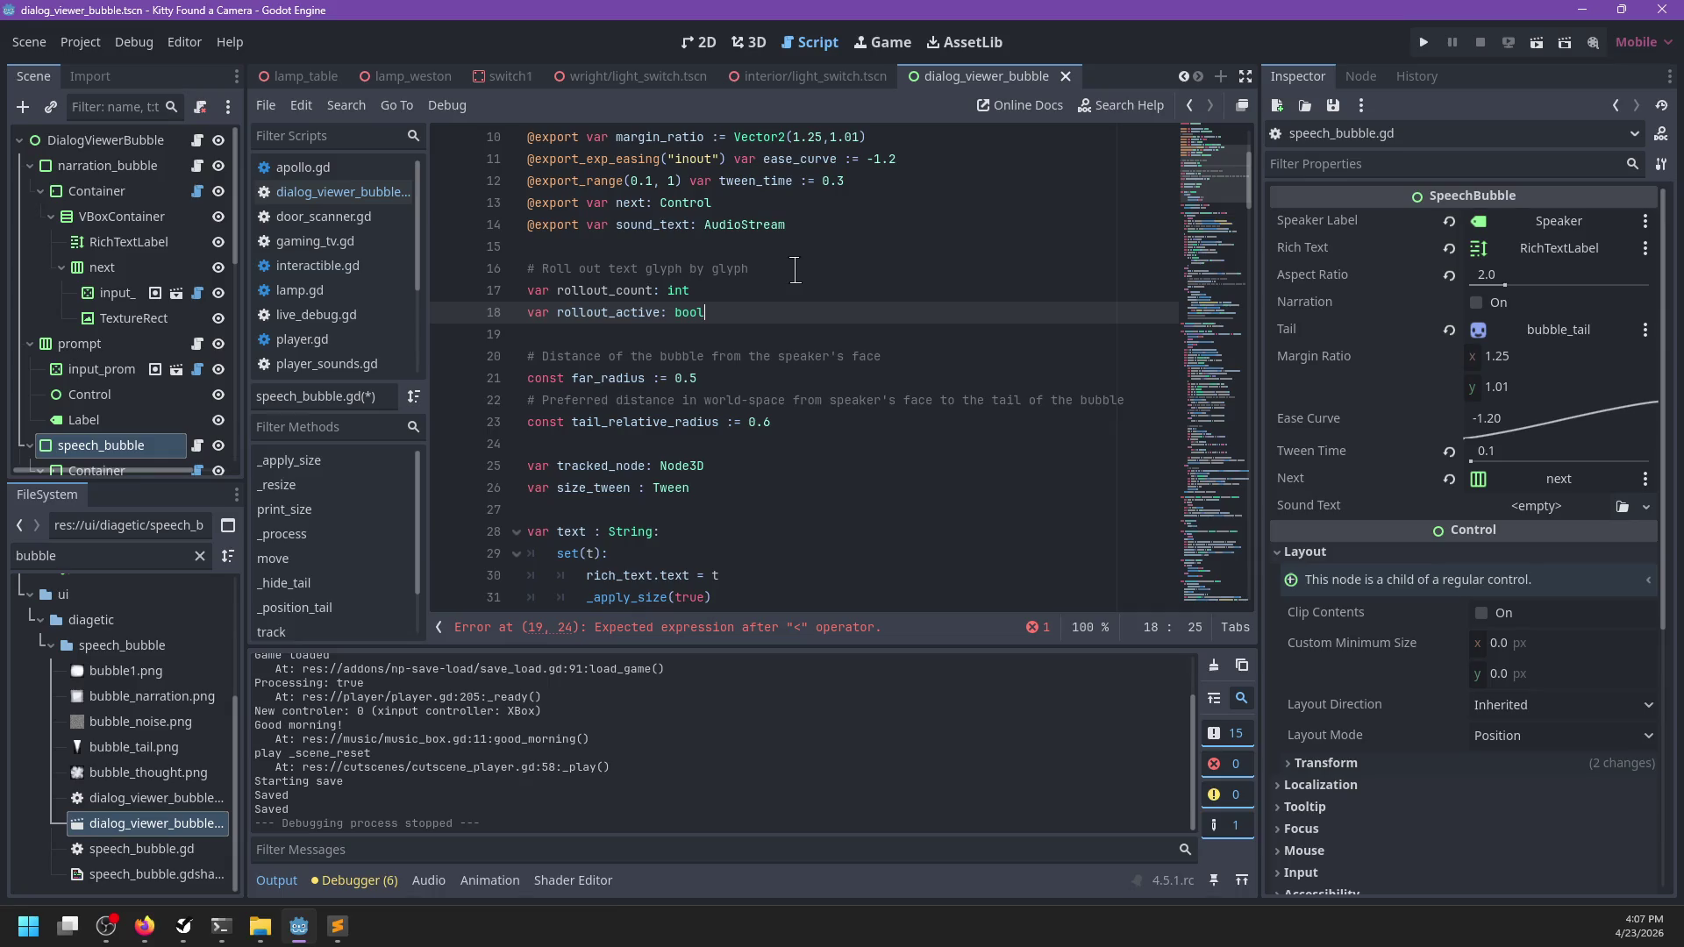
pyautogui.press('Up')
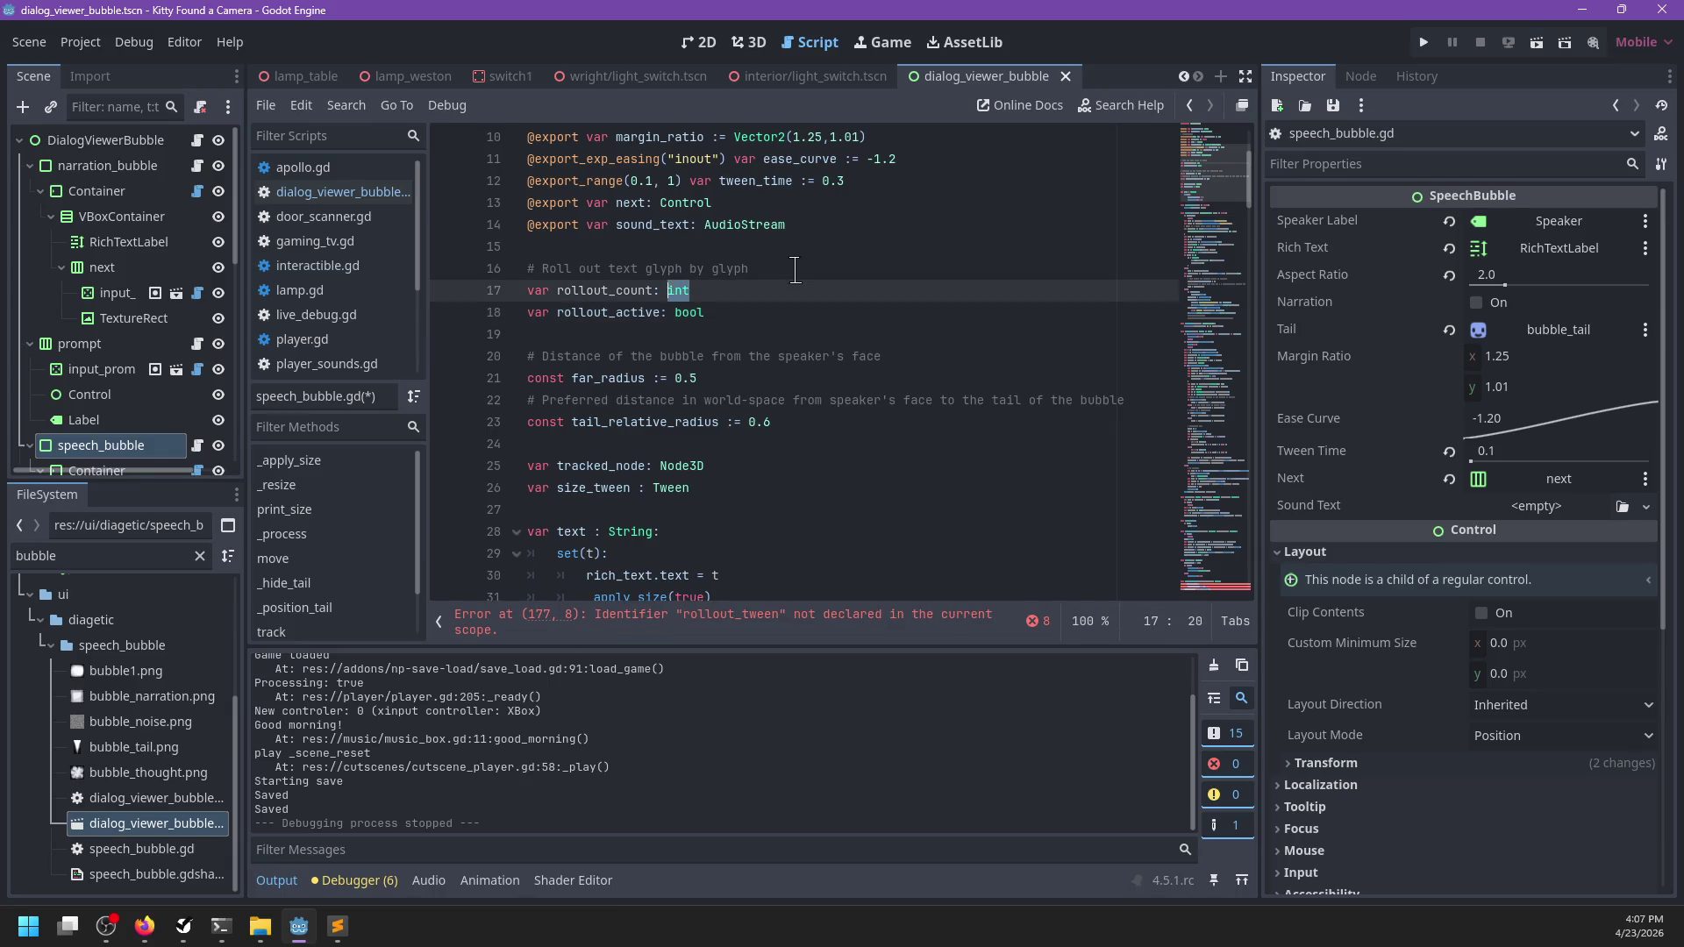
pyautogui.hotkey('shift', 'Home')
pyautogui.hotkey('ctrl', 'shift', 'k')
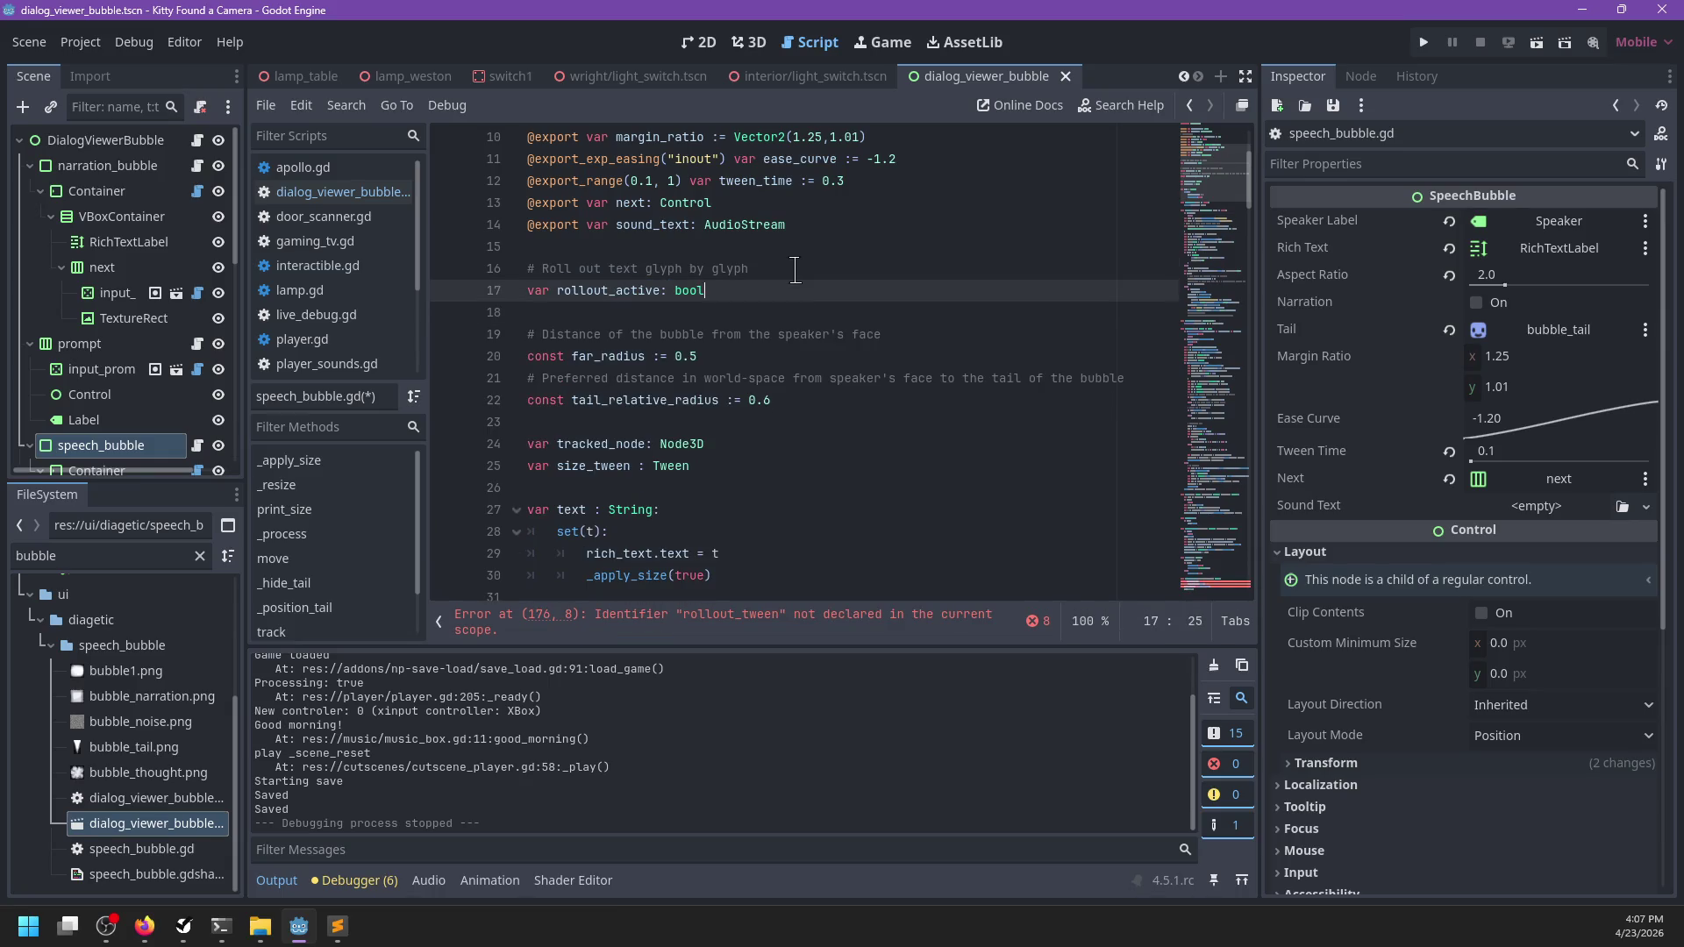
pyautogui.hotkey('ctrl', 's')
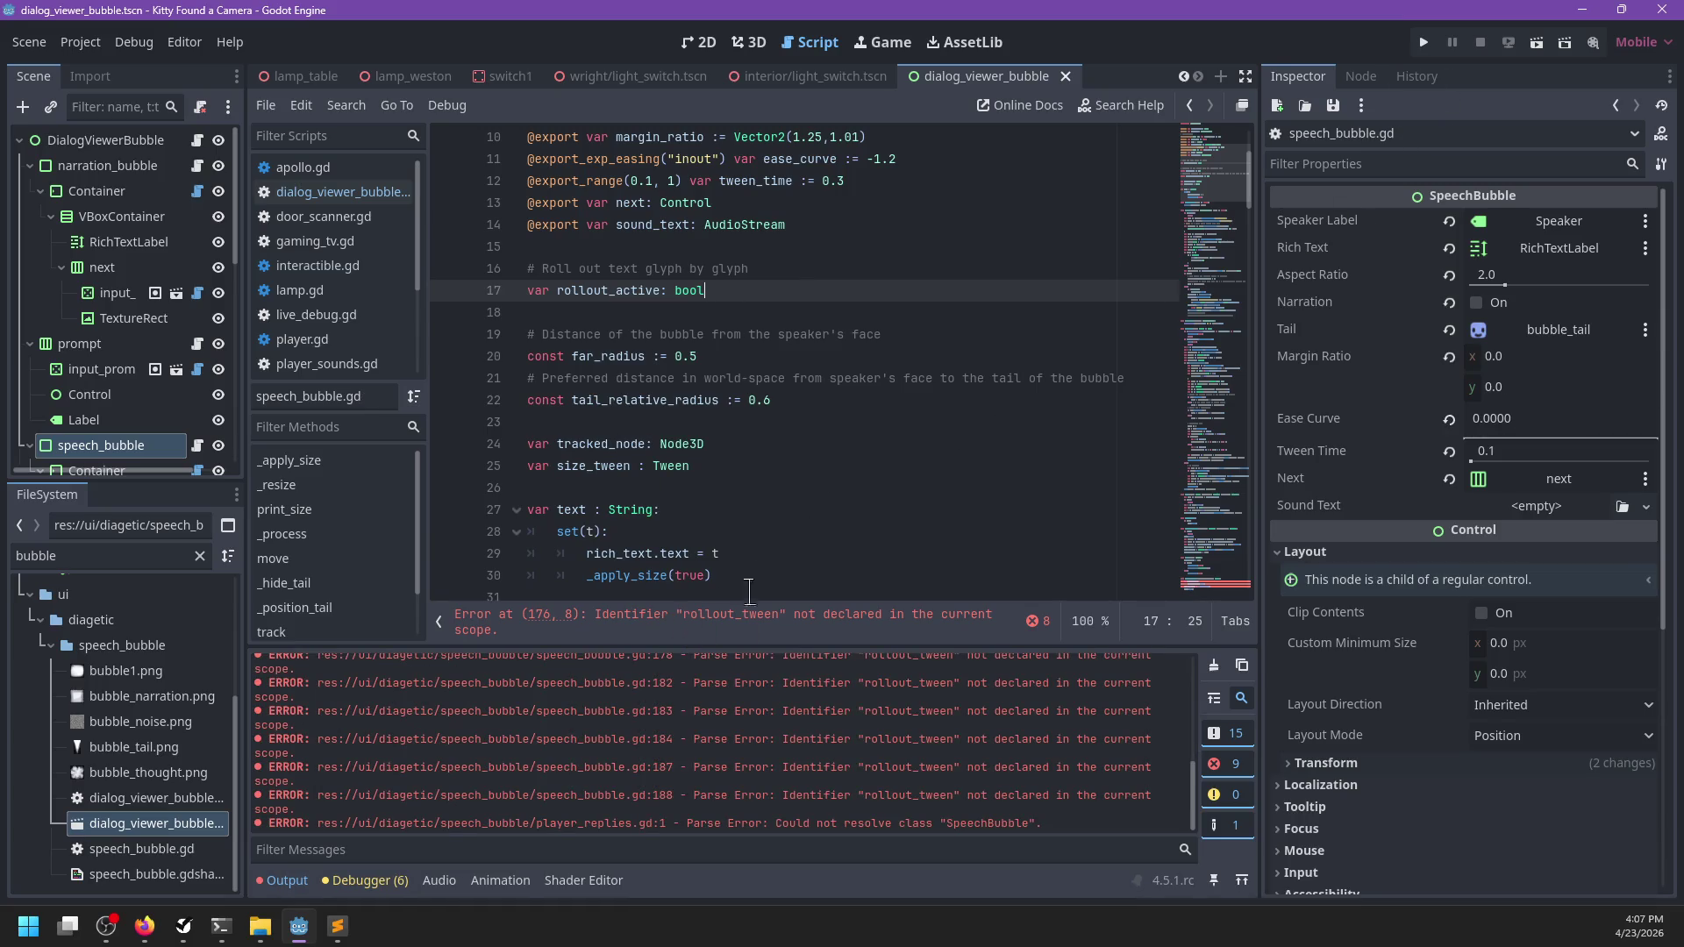
# In start_rollout, replace the tween kill and setup lines with 'rollout_active = true'
pyautogui.click(931, 622)
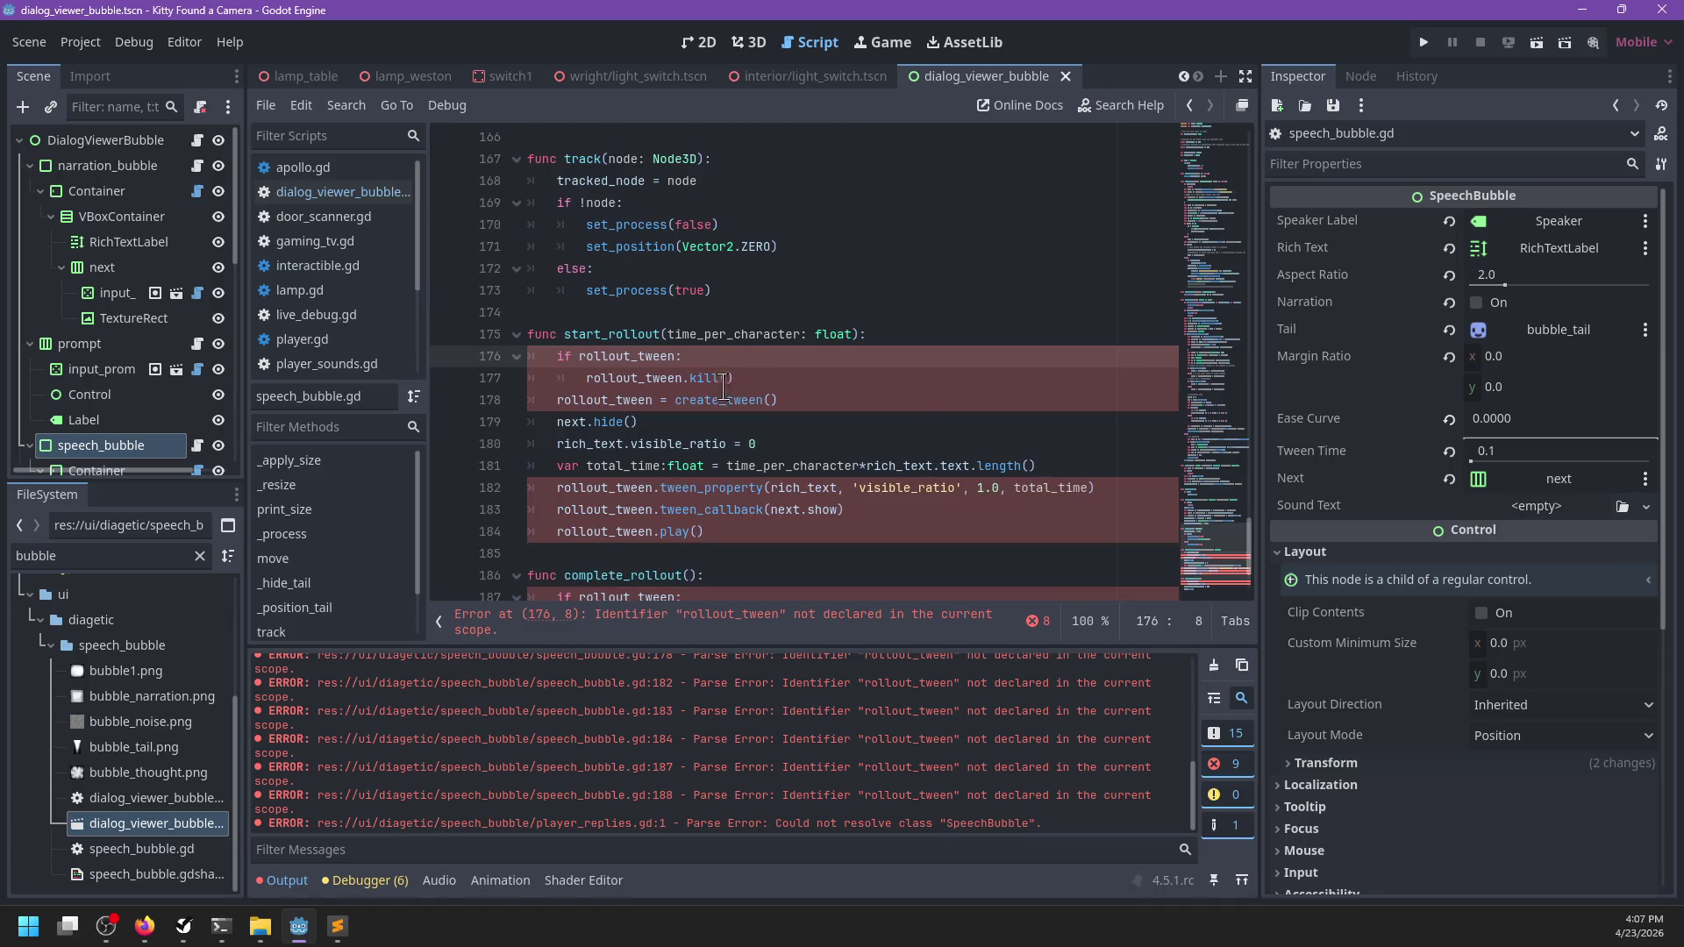
pyautogui.moveTo(784, 401); pyautogui.dragTo(557, 358)
pyautogui.write('rol')
pyautogui.press('Return')
pyautogui.write('true')
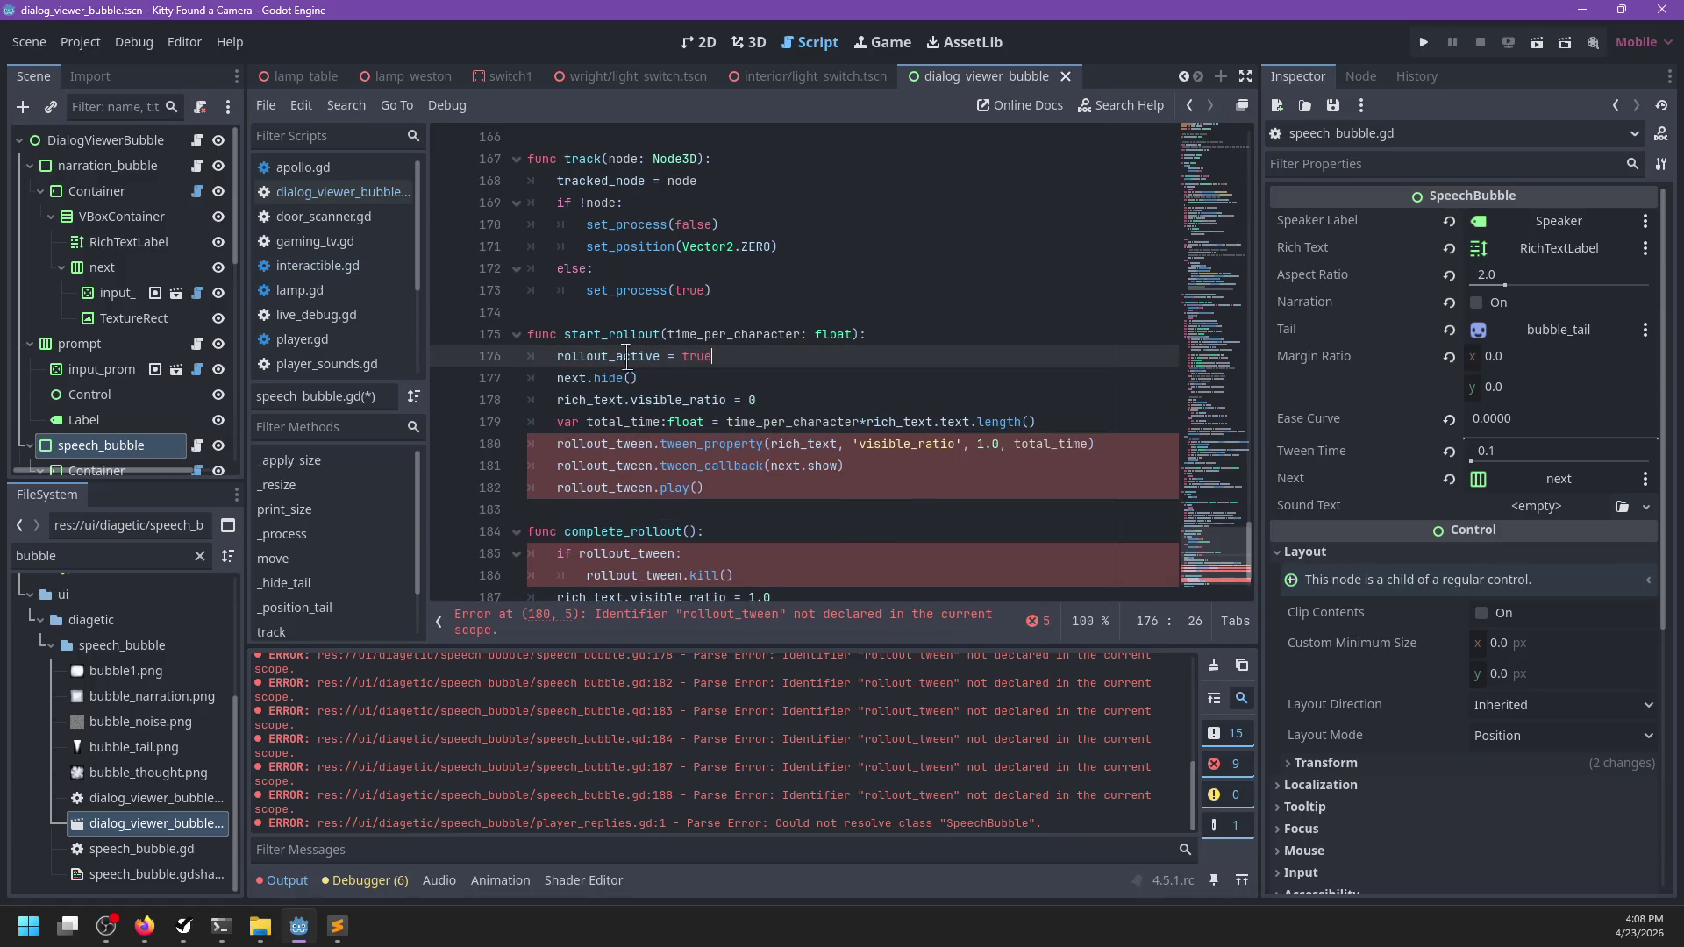
pyautogui.moveTo(713, 489); pyautogui.dragTo(550, 445)
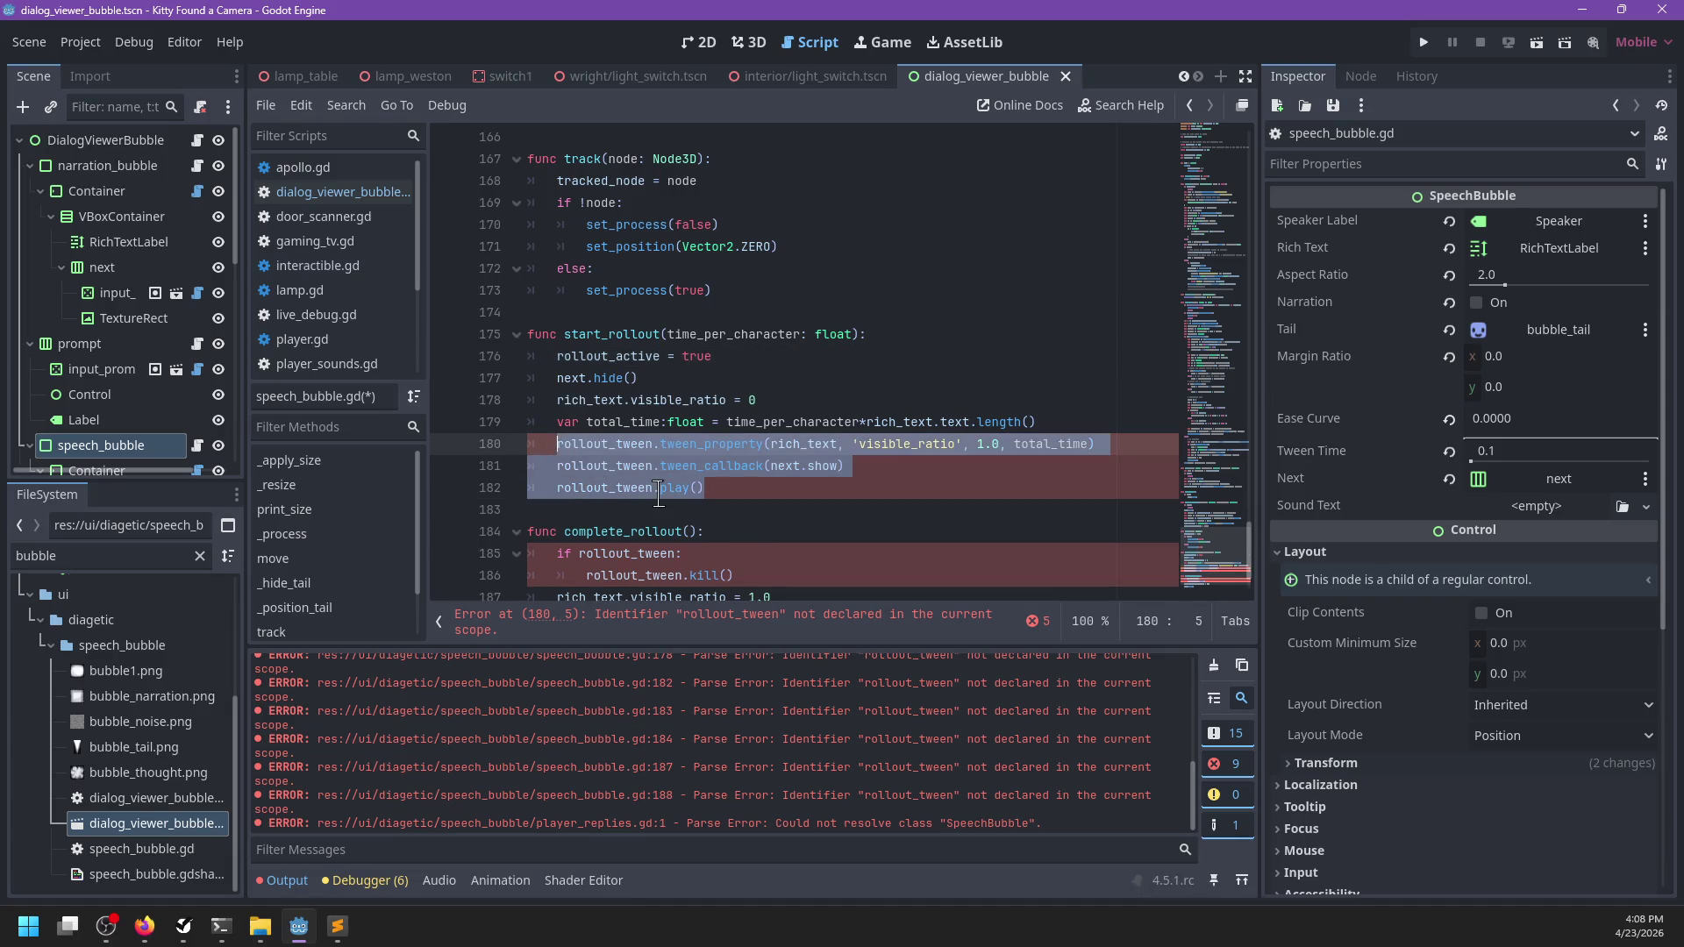
pyautogui.press('BackSpace')
pyautogui.press('BackSpace')
# In complete_rollout, set rollout_active to false, delete the total_time line, and save
pyautogui.moveTo(735, 509); pyautogui.dragTo(557, 489)
pyautogui.write('r')
pyautogui.write('out_activ')
pyautogui.write('false')
pyautogui.hotkey('ctrl', 's')
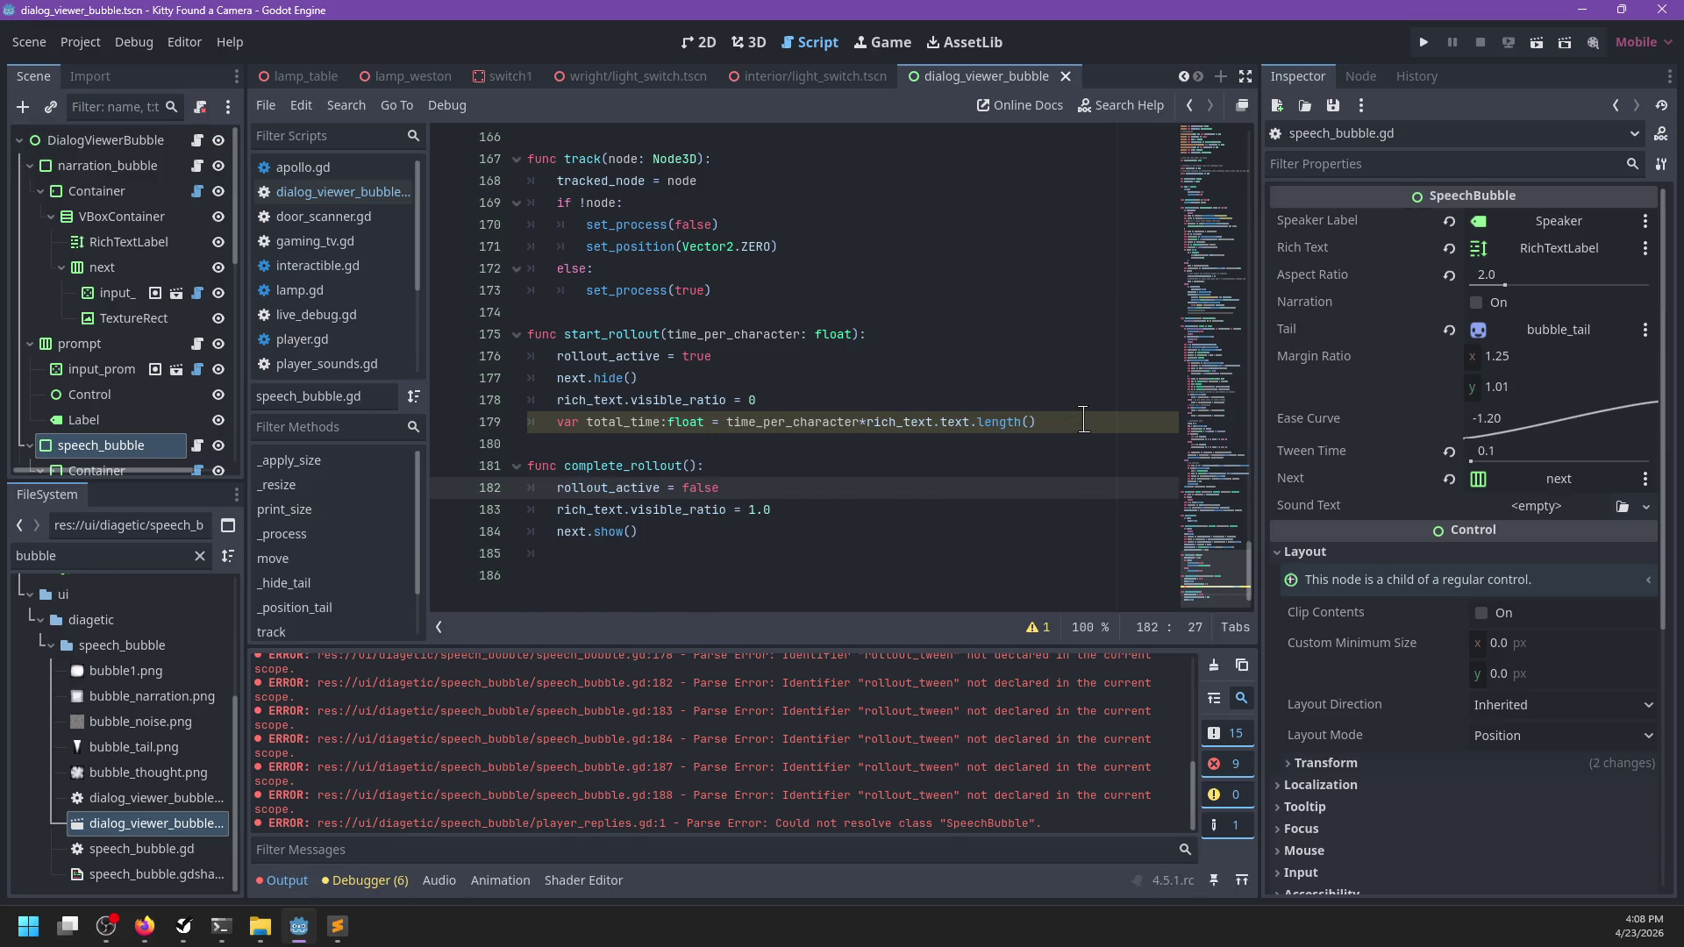
pyautogui.tripleClick(1084, 420)
pyautogui.press('BackSpace')
pyautogui.press('BackSpace')
pyautogui.hotkey('ctrl', 's')
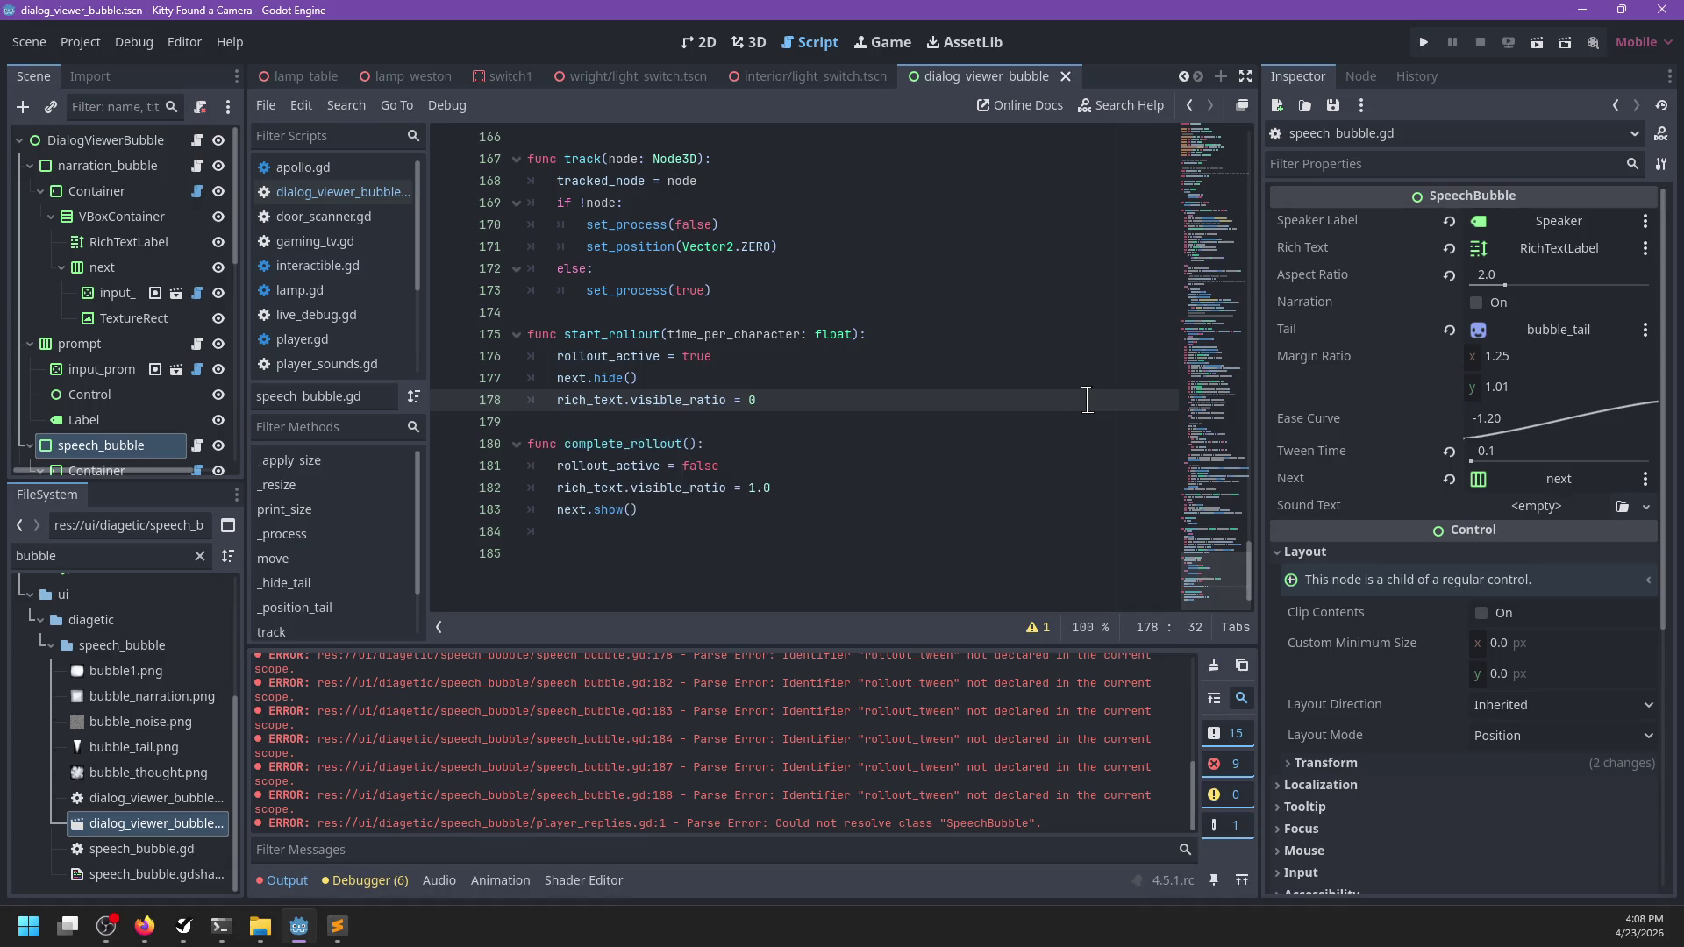
pyautogui.click(810, 489)
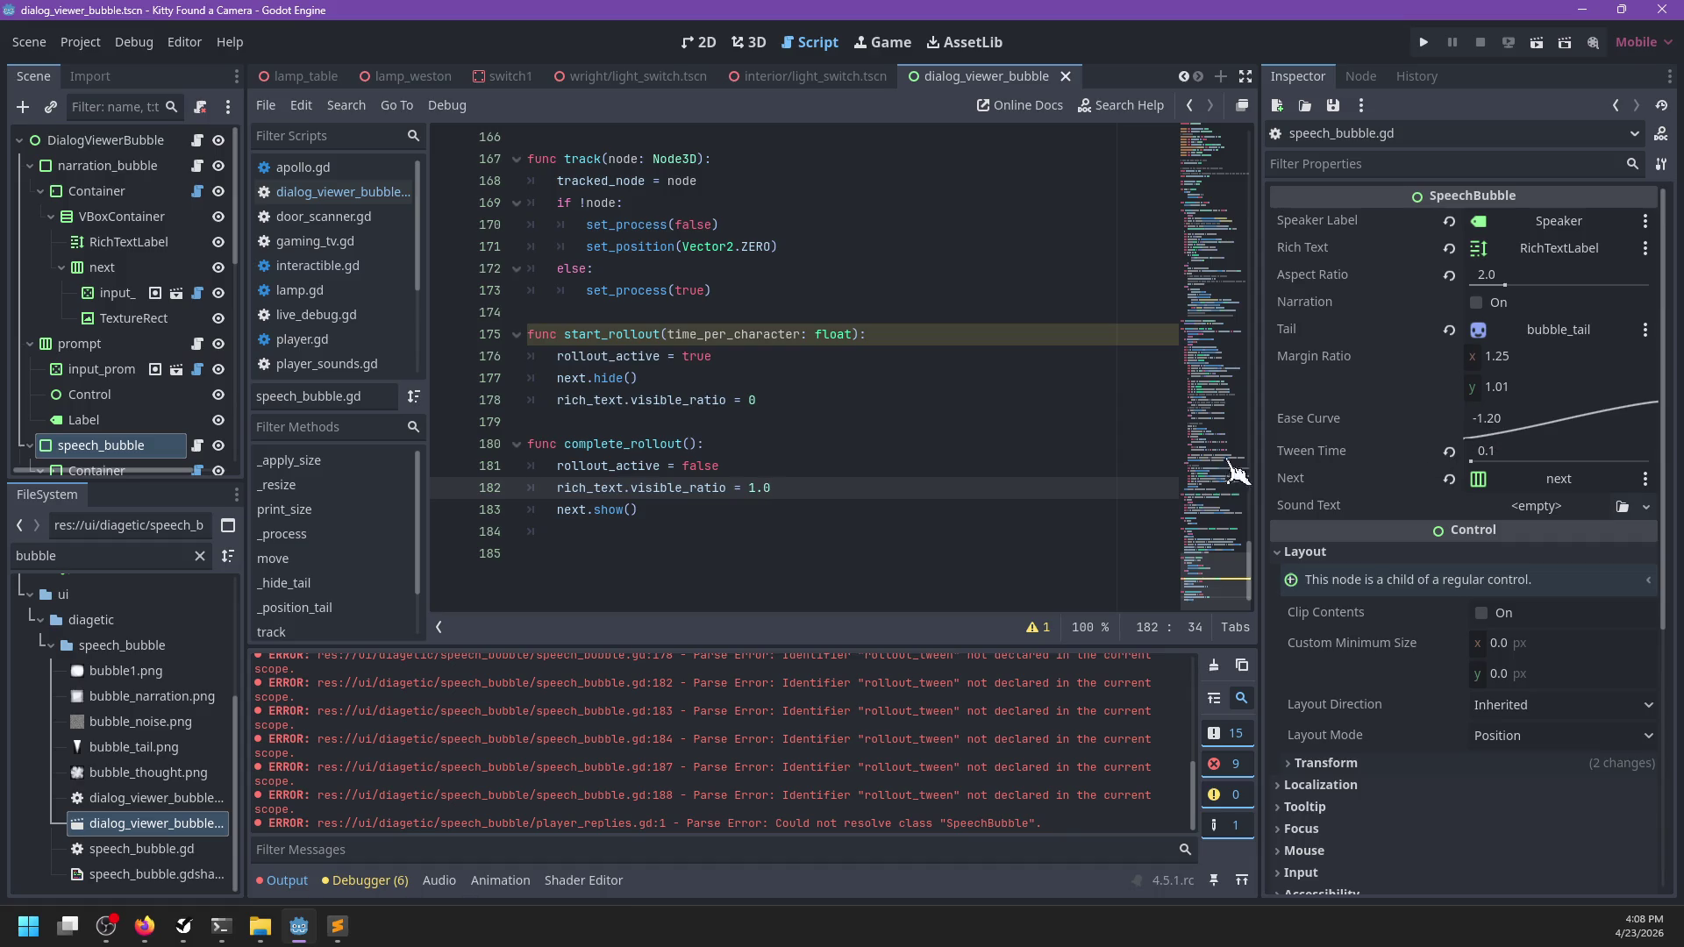
# Add 'var rollout_time: float' below rollout_active with a '# Time per character' comment
pyautogui.scroll(-5, 1375, 526)
pyautogui.scroll(3, 860, 462)
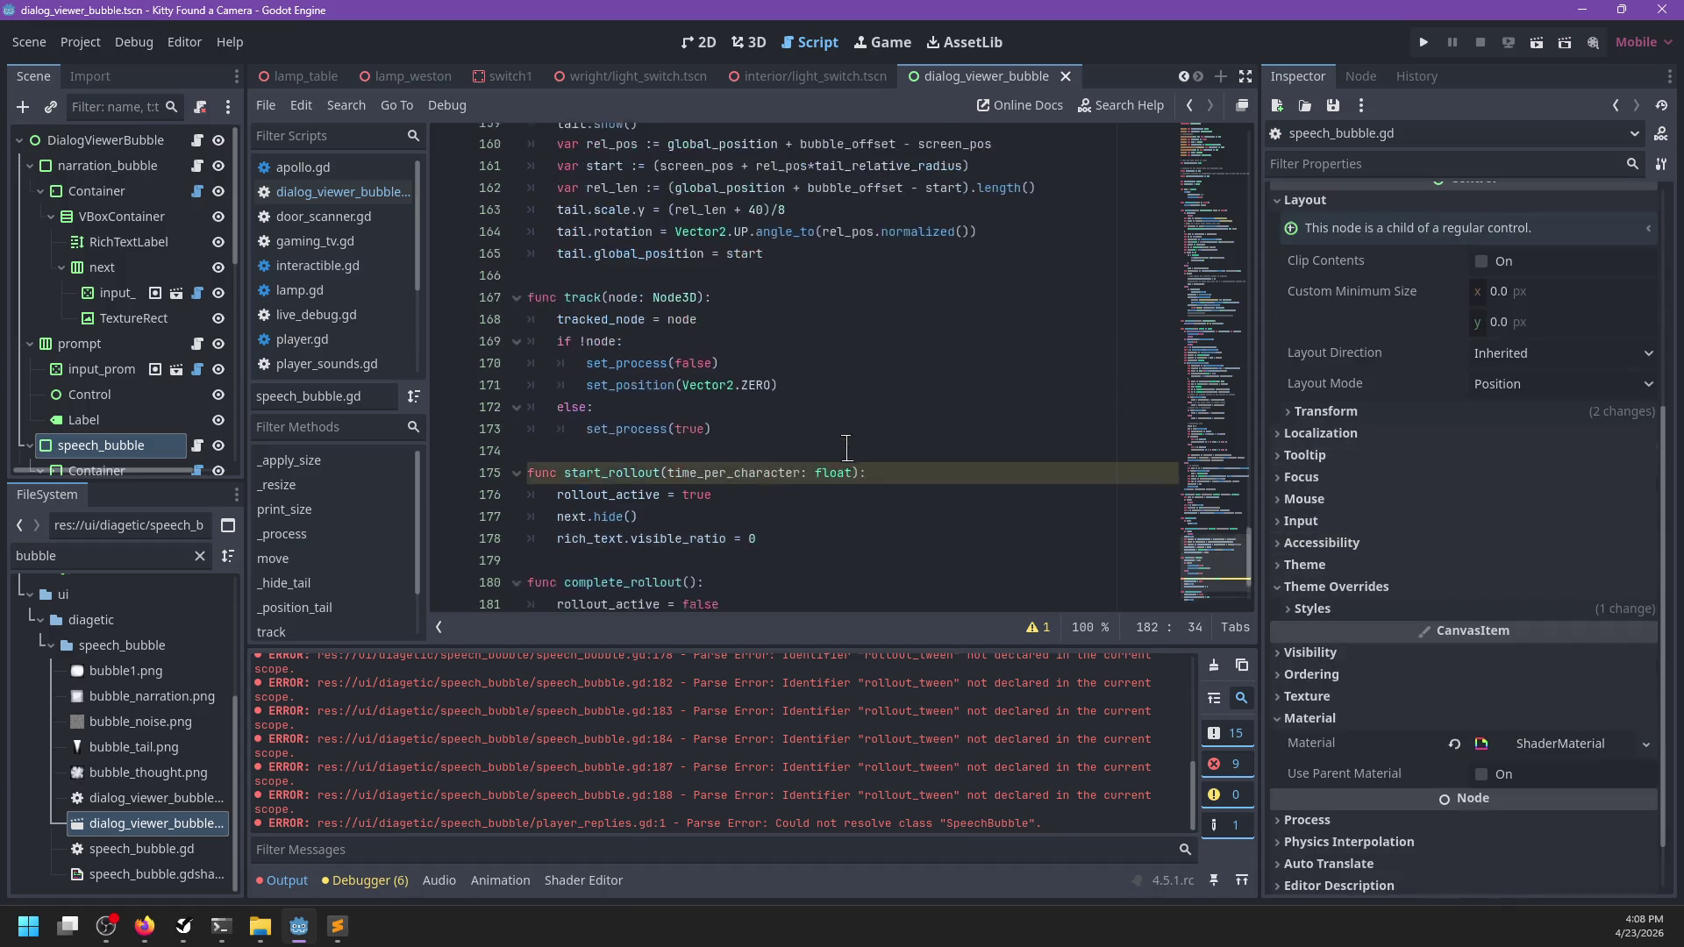
pyautogui.scroll(-2, 876, 485)
pyautogui.doubleClick(705, 356)
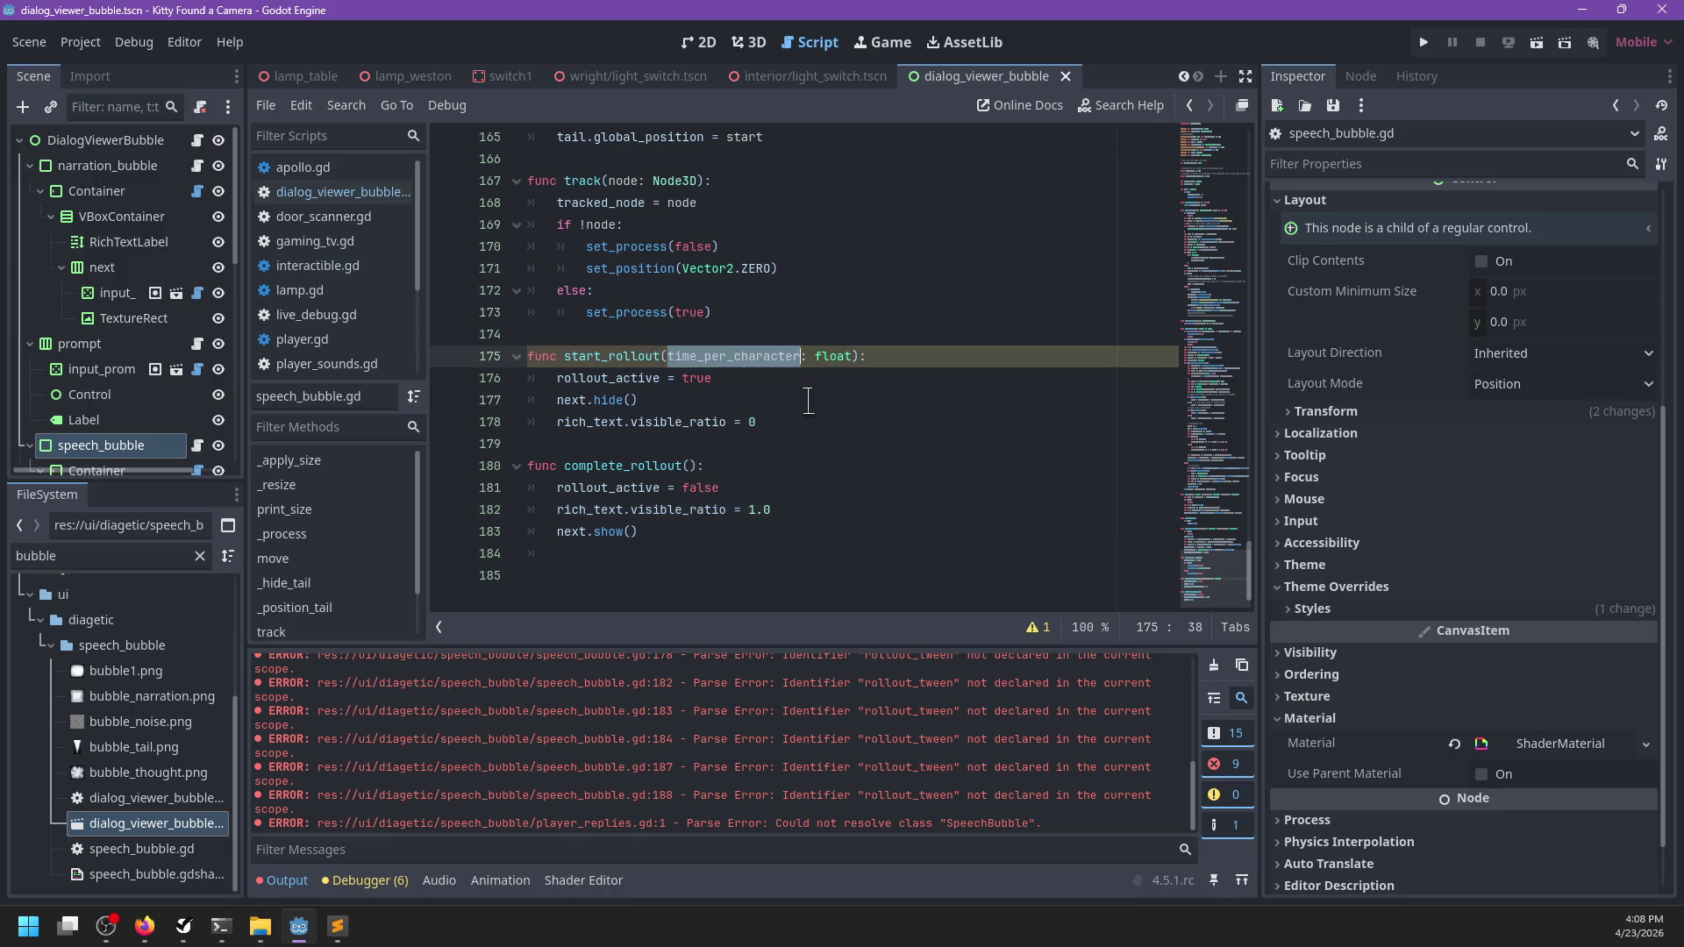
pyautogui.scroll(4, 883, 446)
pyautogui.scroll(20, 883, 446)
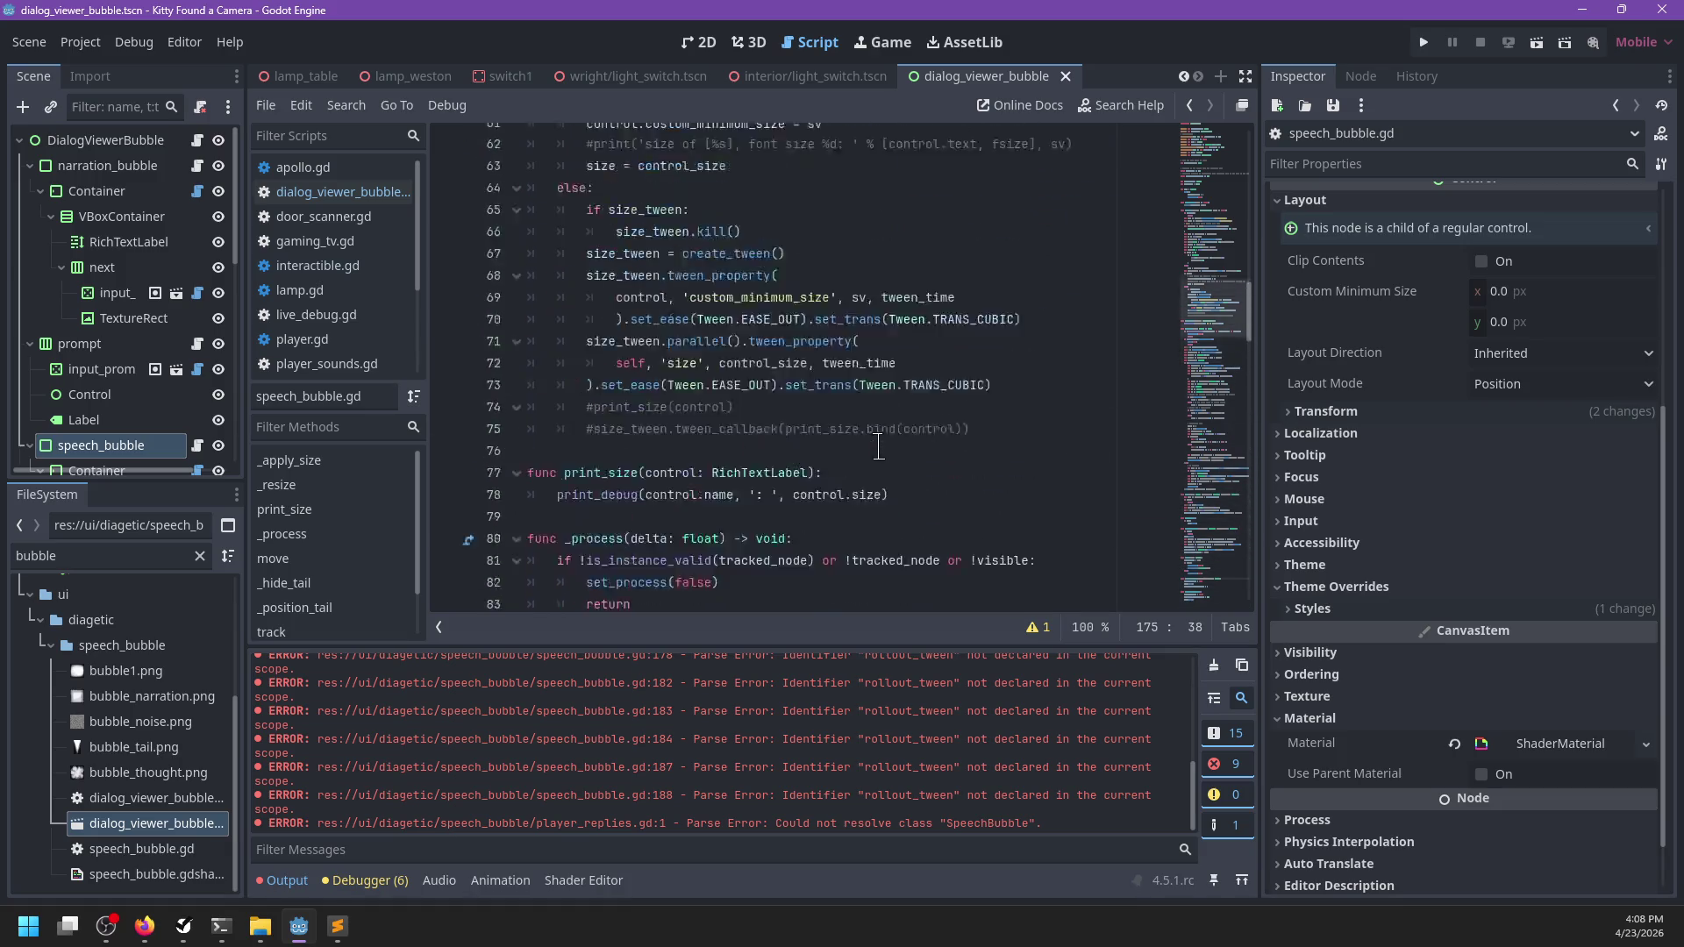
pyautogui.scroll(11, 878, 447)
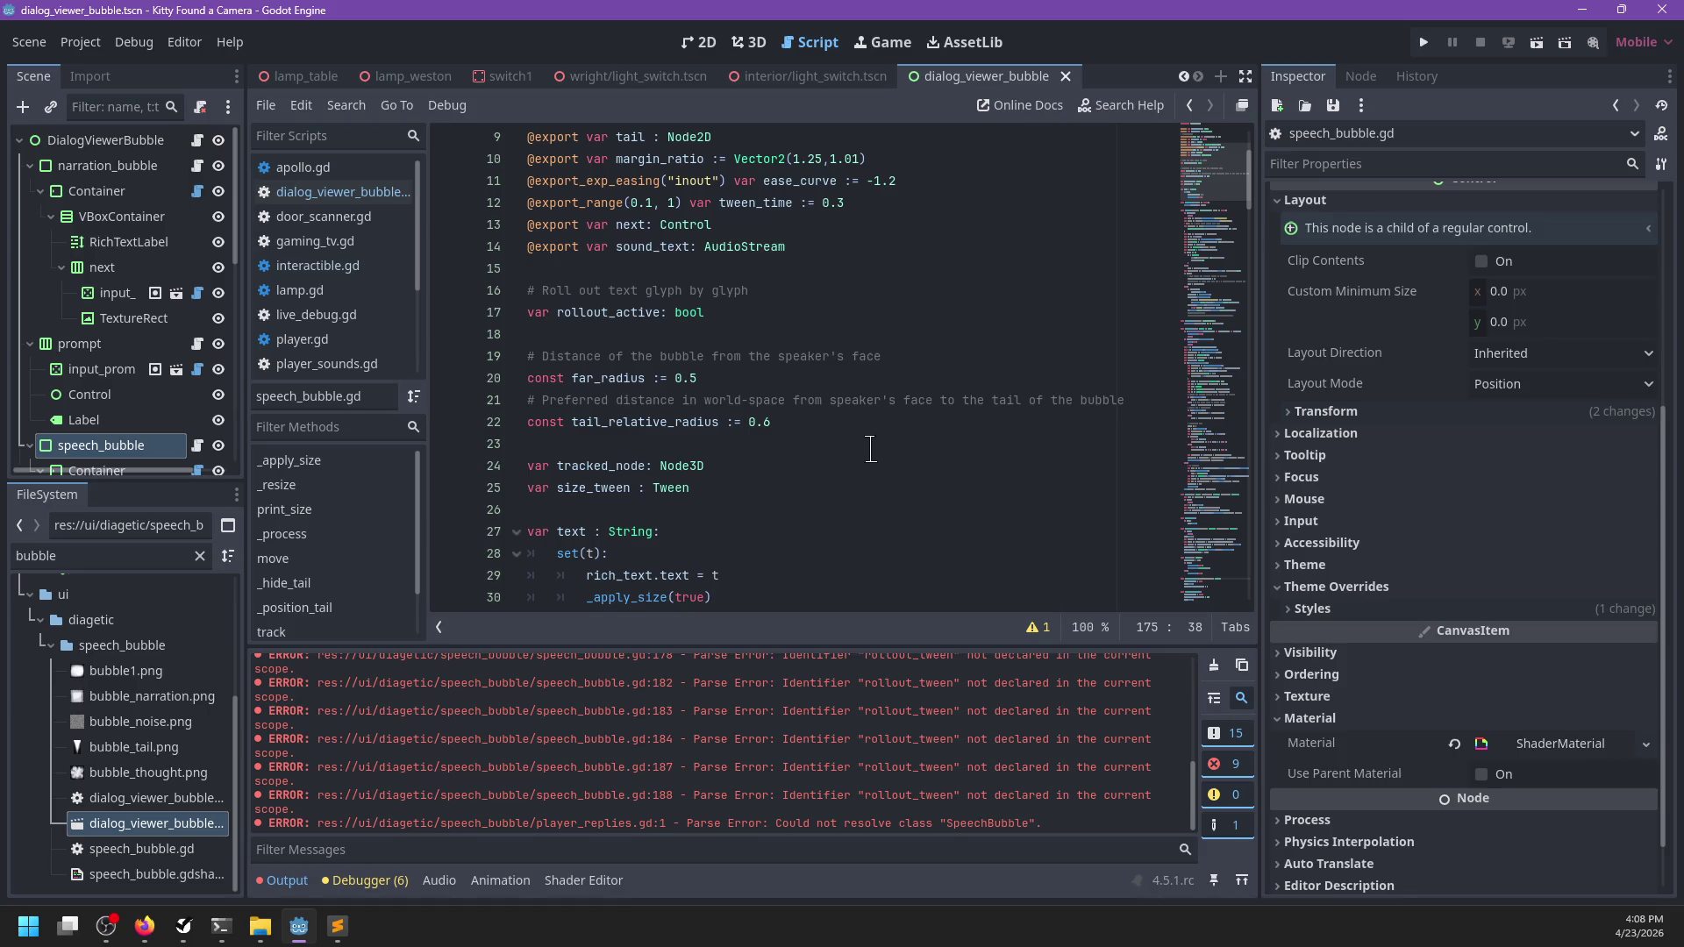
pyautogui.click(812, 415)
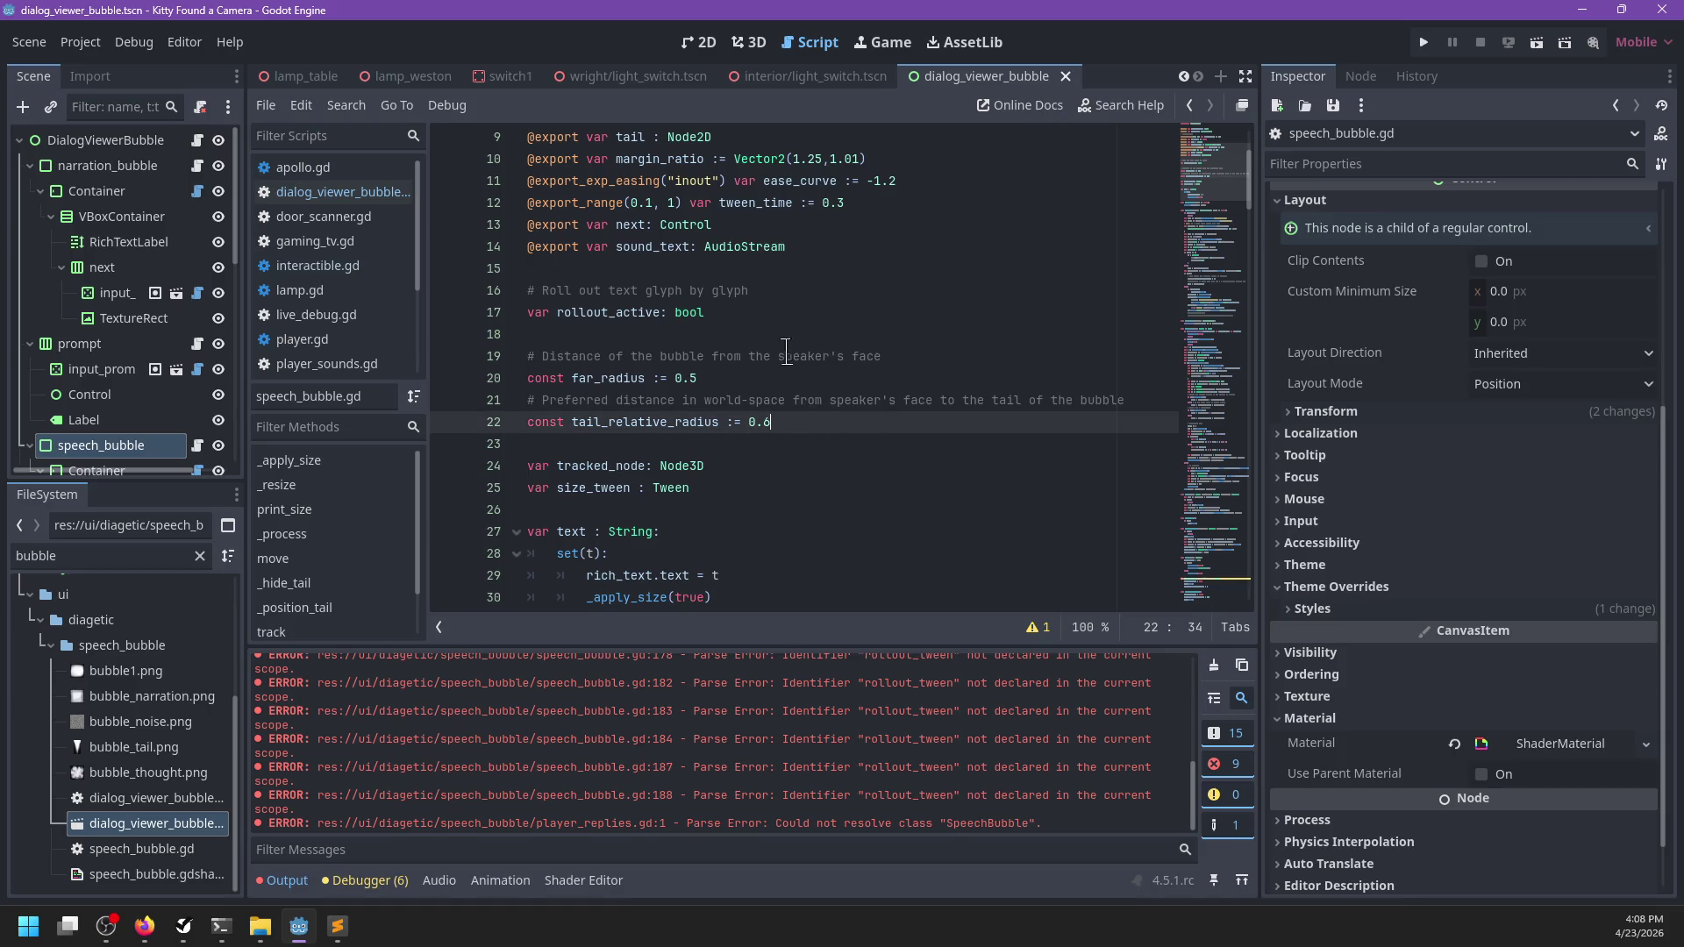
pyautogui.click(763, 314)
pyautogui.press('Return')
pyautogui.write('var rollout_time: ')
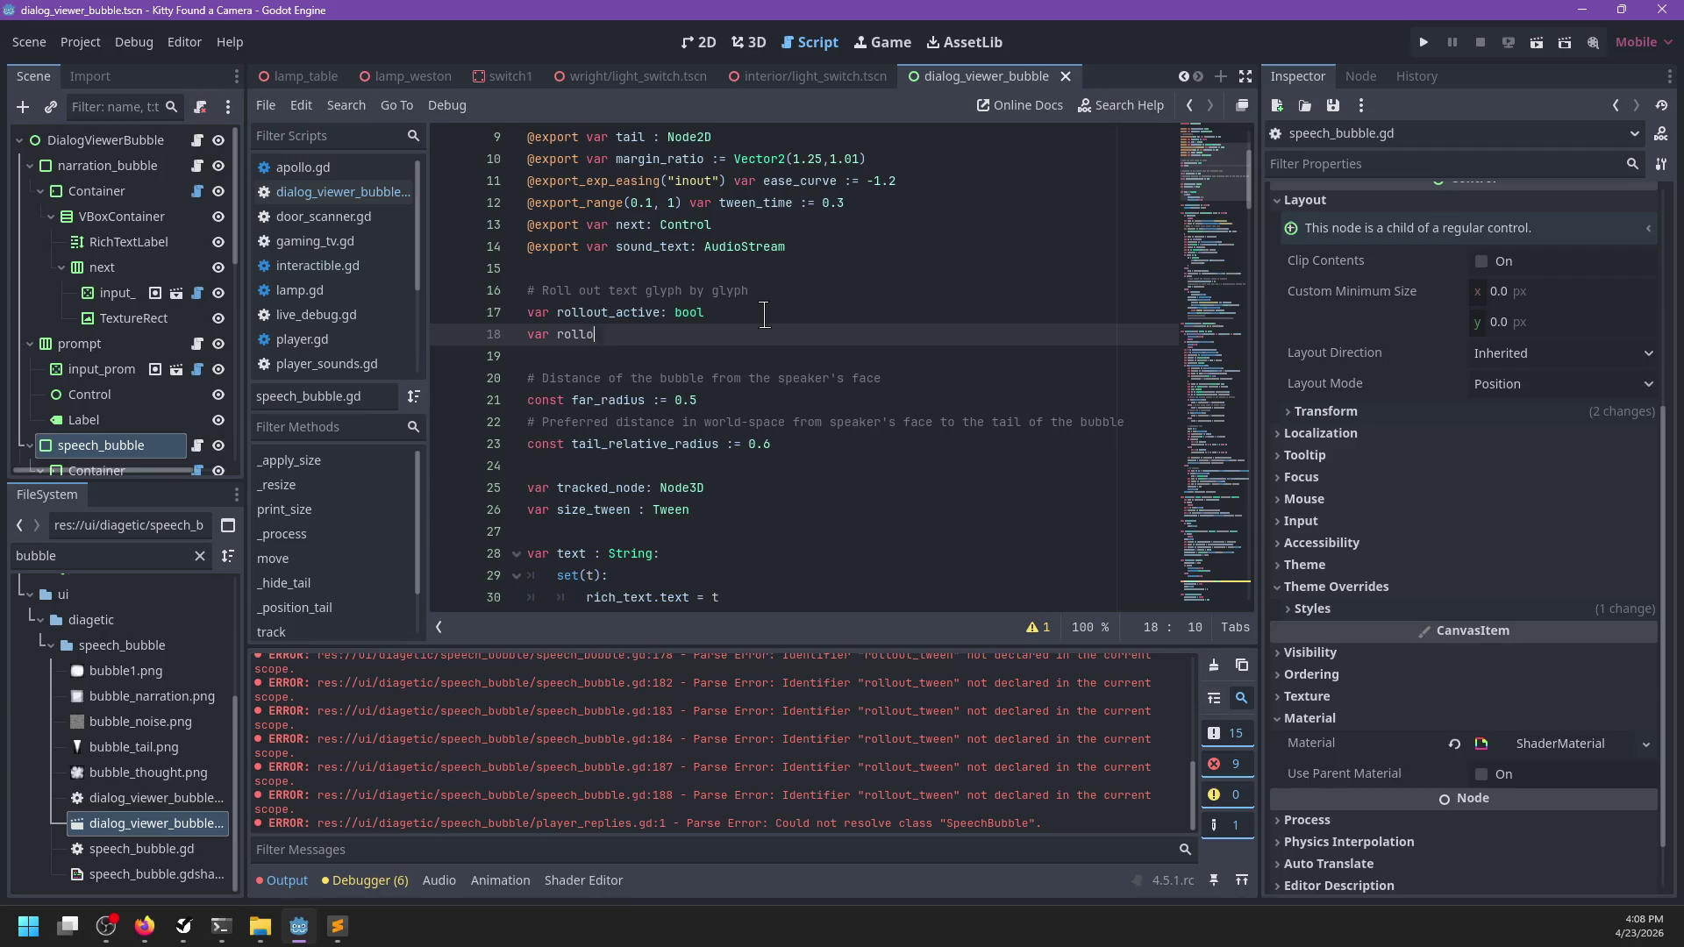
pyautogui.write('float')
pyautogui.press('Escape')
pyautogui.press('Up')
pyautogui.press('Return')
pyautogui.write('# T')
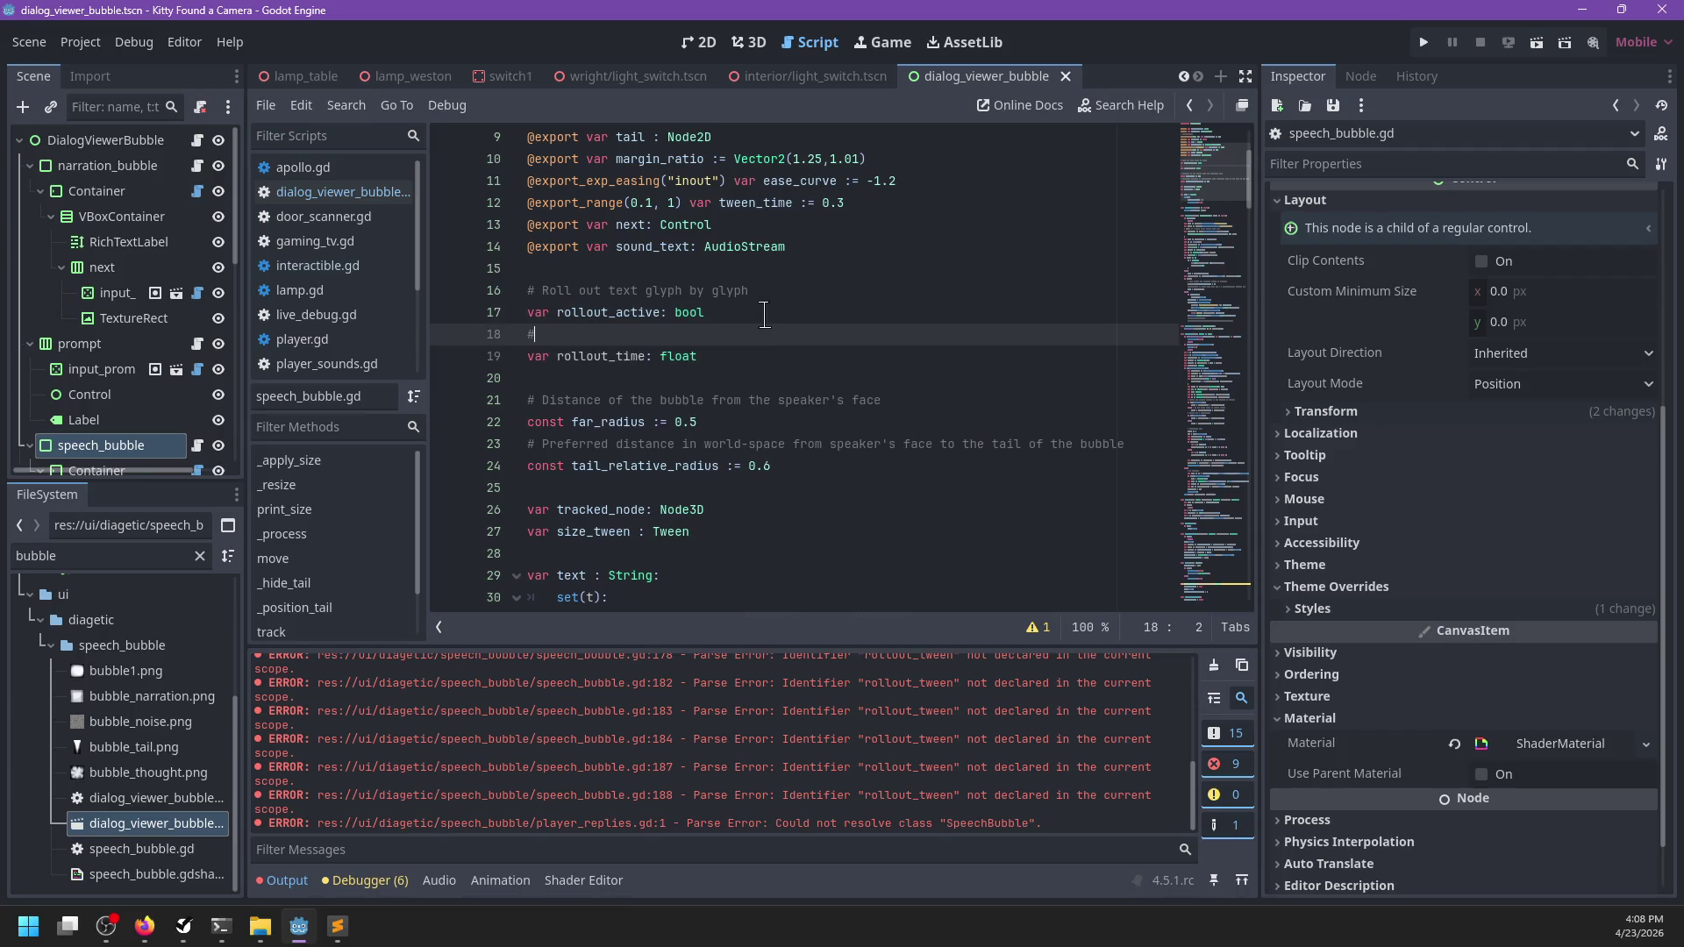
pyautogui.write('ime per character')
# Change the declarations to 'rollout_active := false' and 'rollout_time := 0'
pyautogui.click(764, 315)
pyautogui.press('BackSpace')
pyautogui.press('BackSpace')
pyautogui.press('BackSpace')
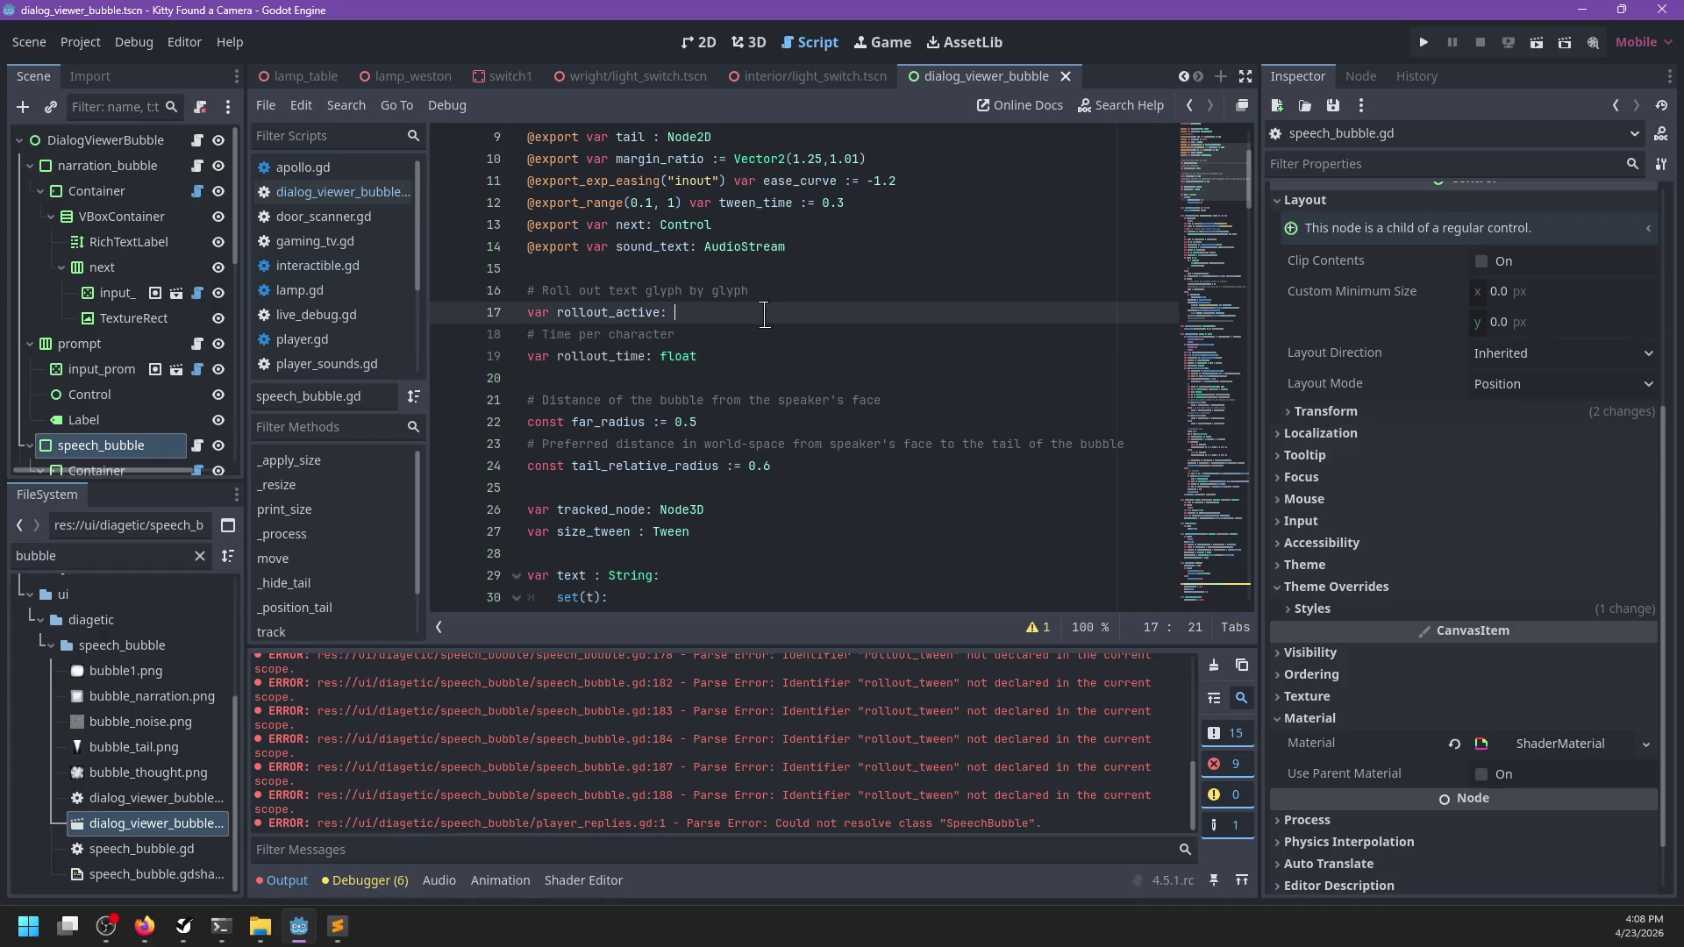
pyautogui.press('BackSpace')
pyautogui.write('false')
pyautogui.press('Down')
pyautogui.press('Down')
pyautogui.hotkey('ctrl', 'BackSpace')
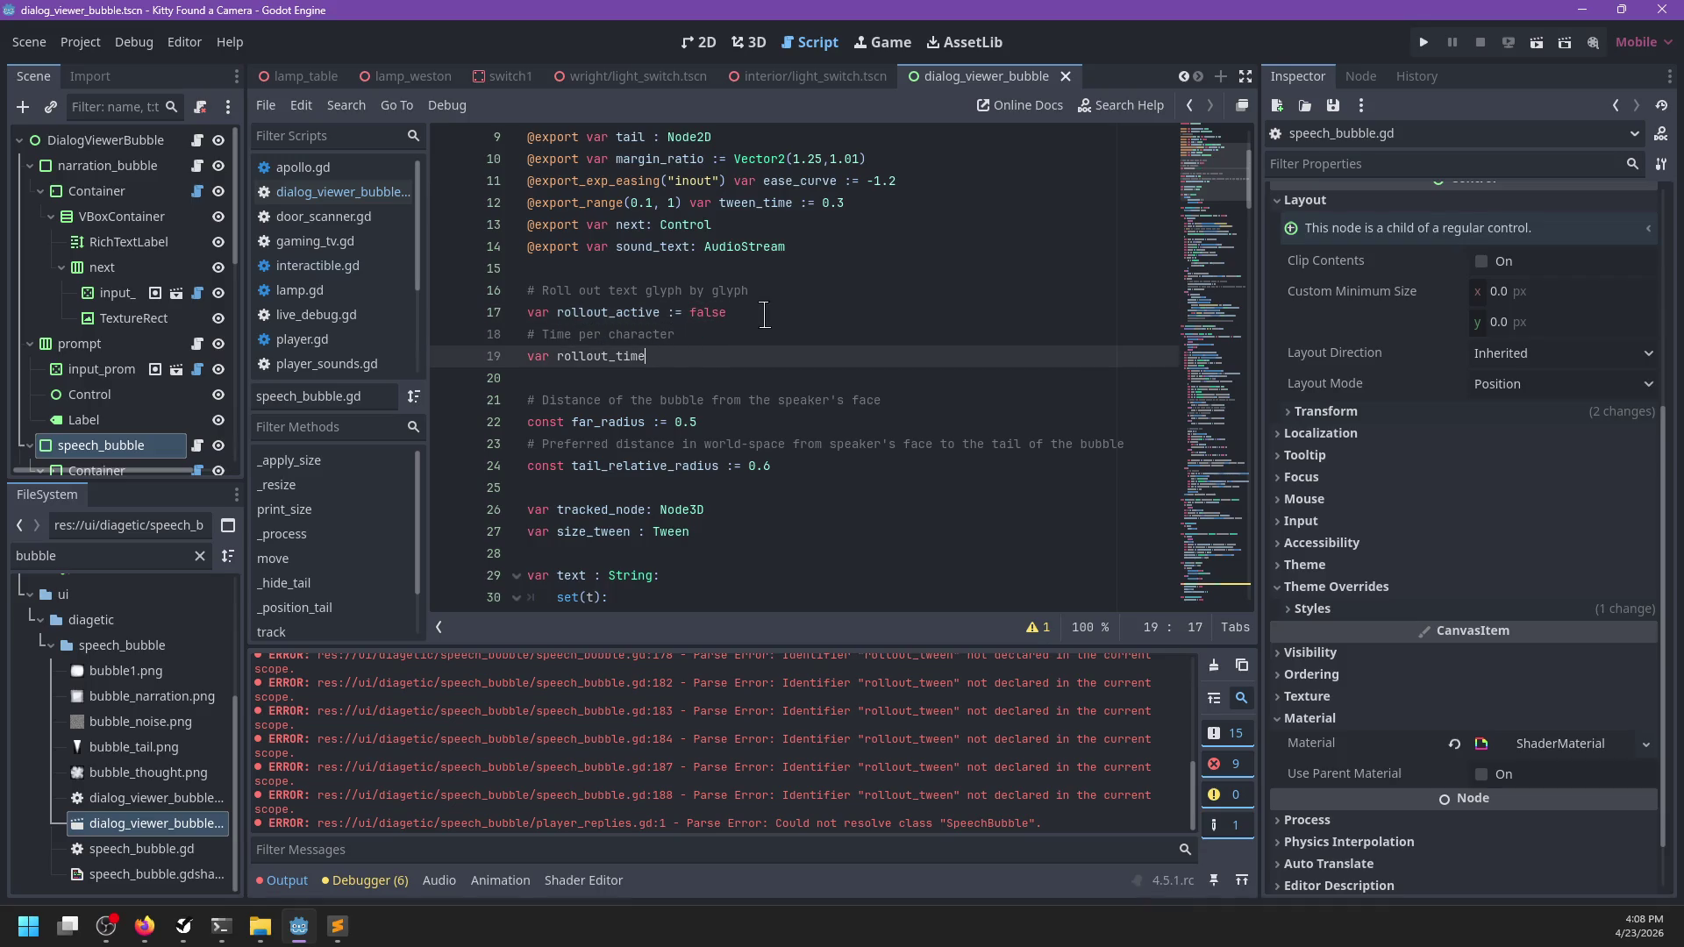
pyautogui.write('0.025')
# Give start_rollout's time_per_character parameter a default of 0.025 and save
pyautogui.scroll(-20, 813, 388)
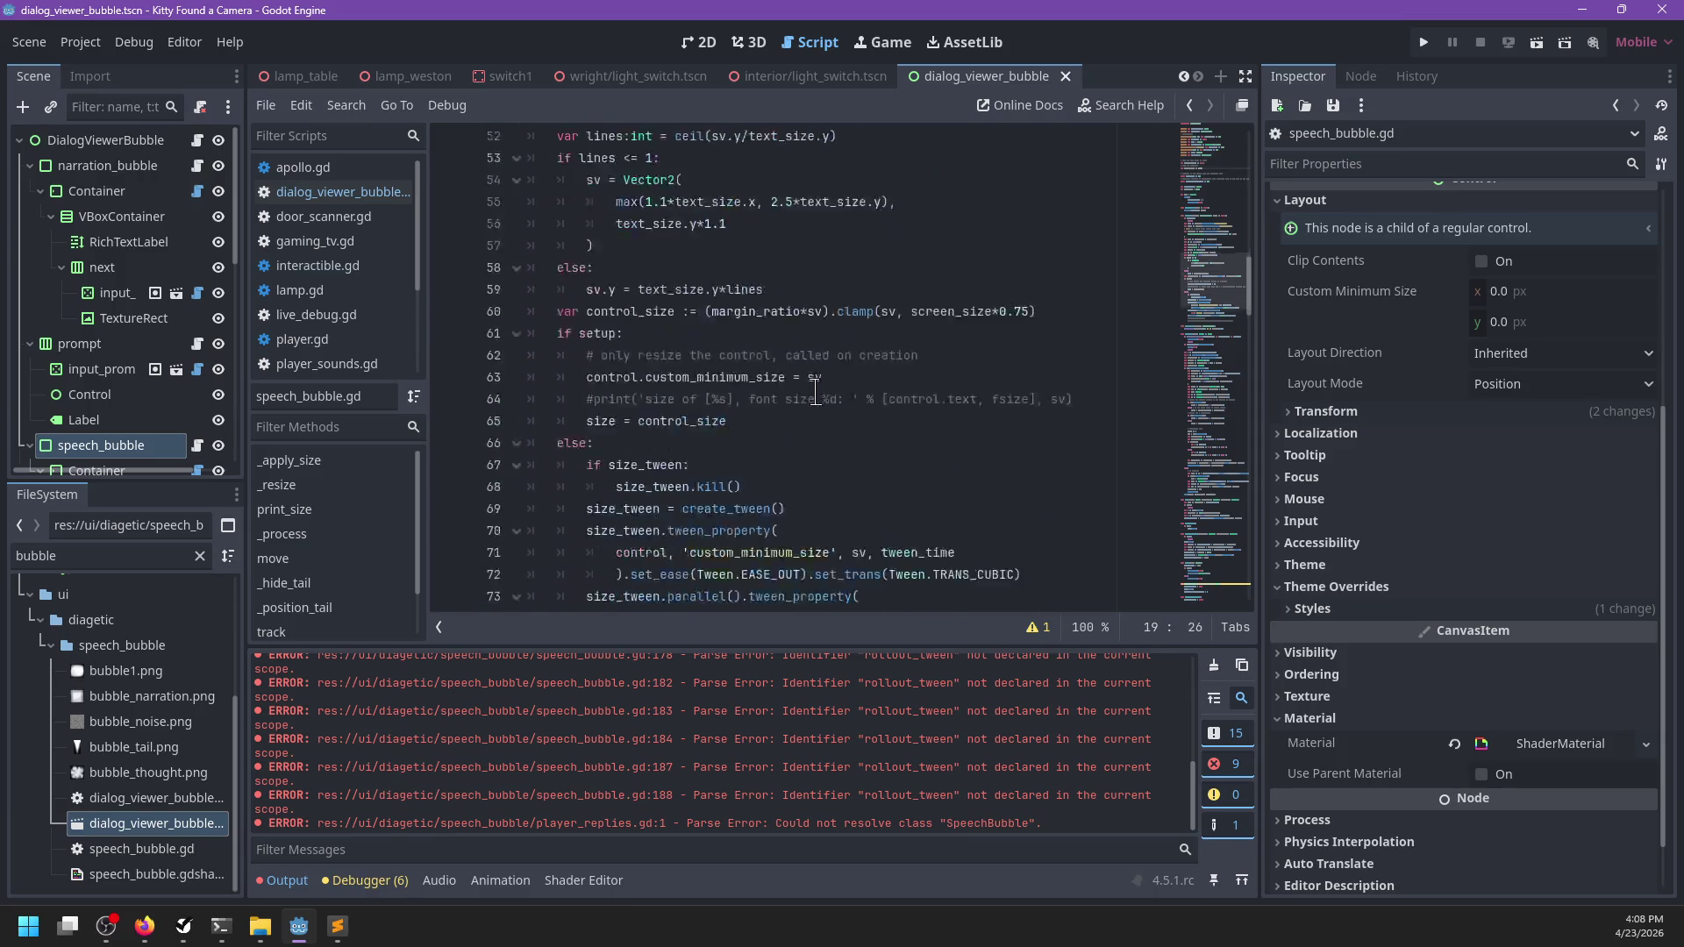
pyautogui.scroll(-14, 815, 392)
pyautogui.click(830, 356)
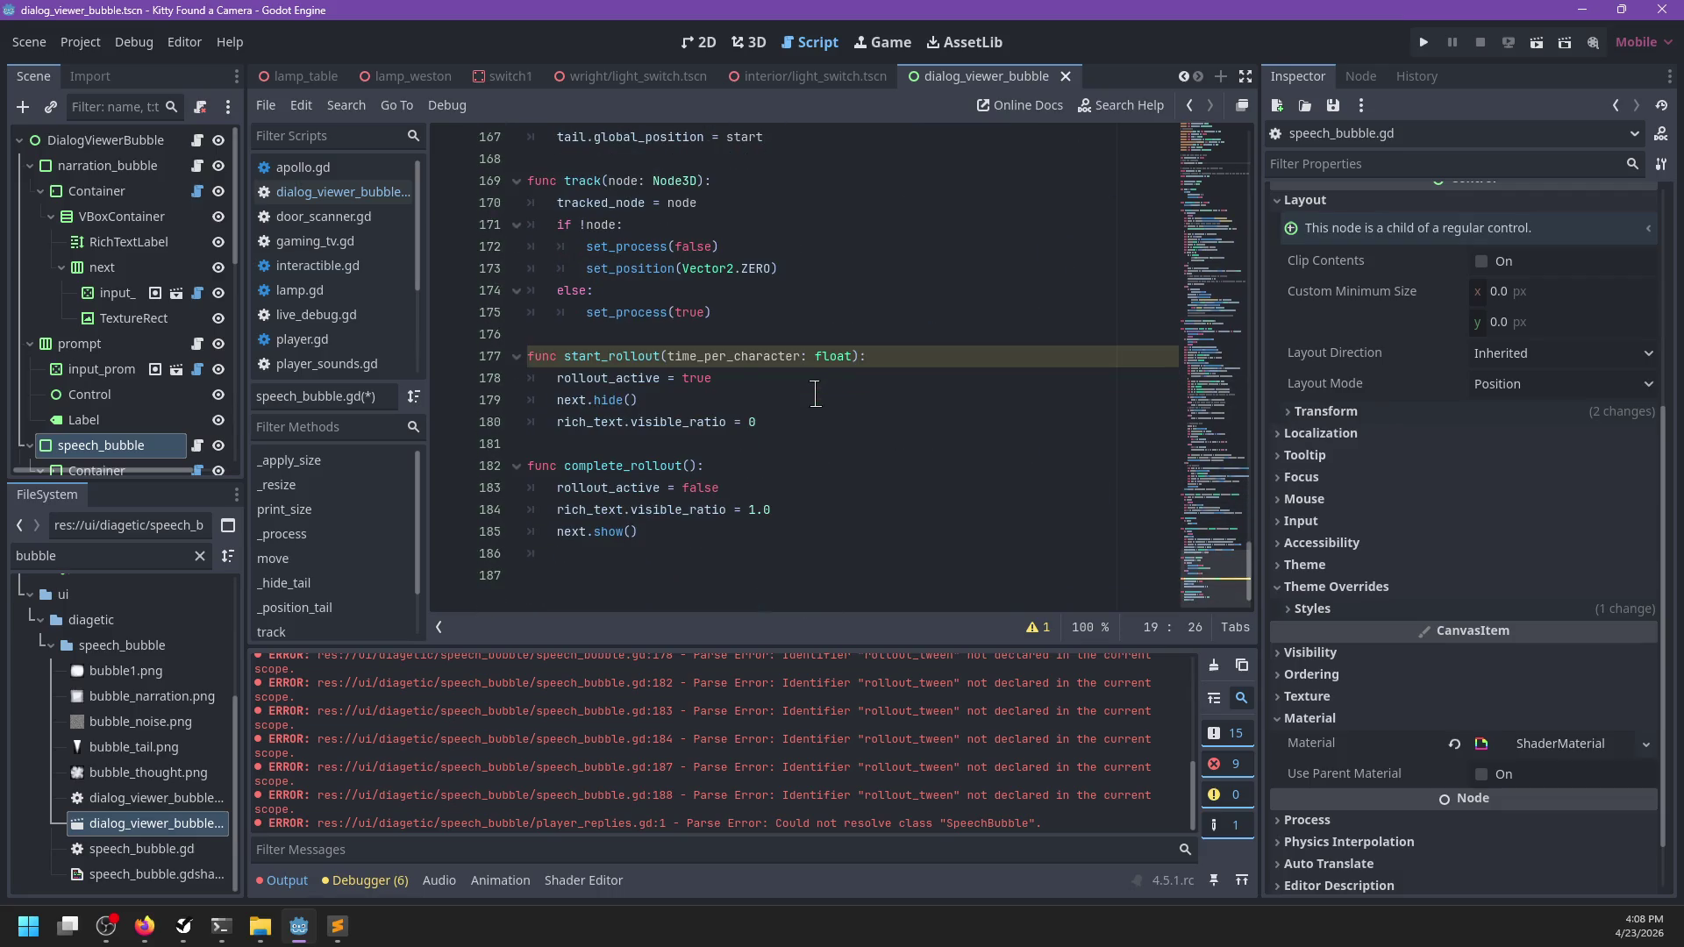
pyautogui.click(853, 355)
pyautogui.write('0.025')
pyautogui.hotkey('ctrl', 's')
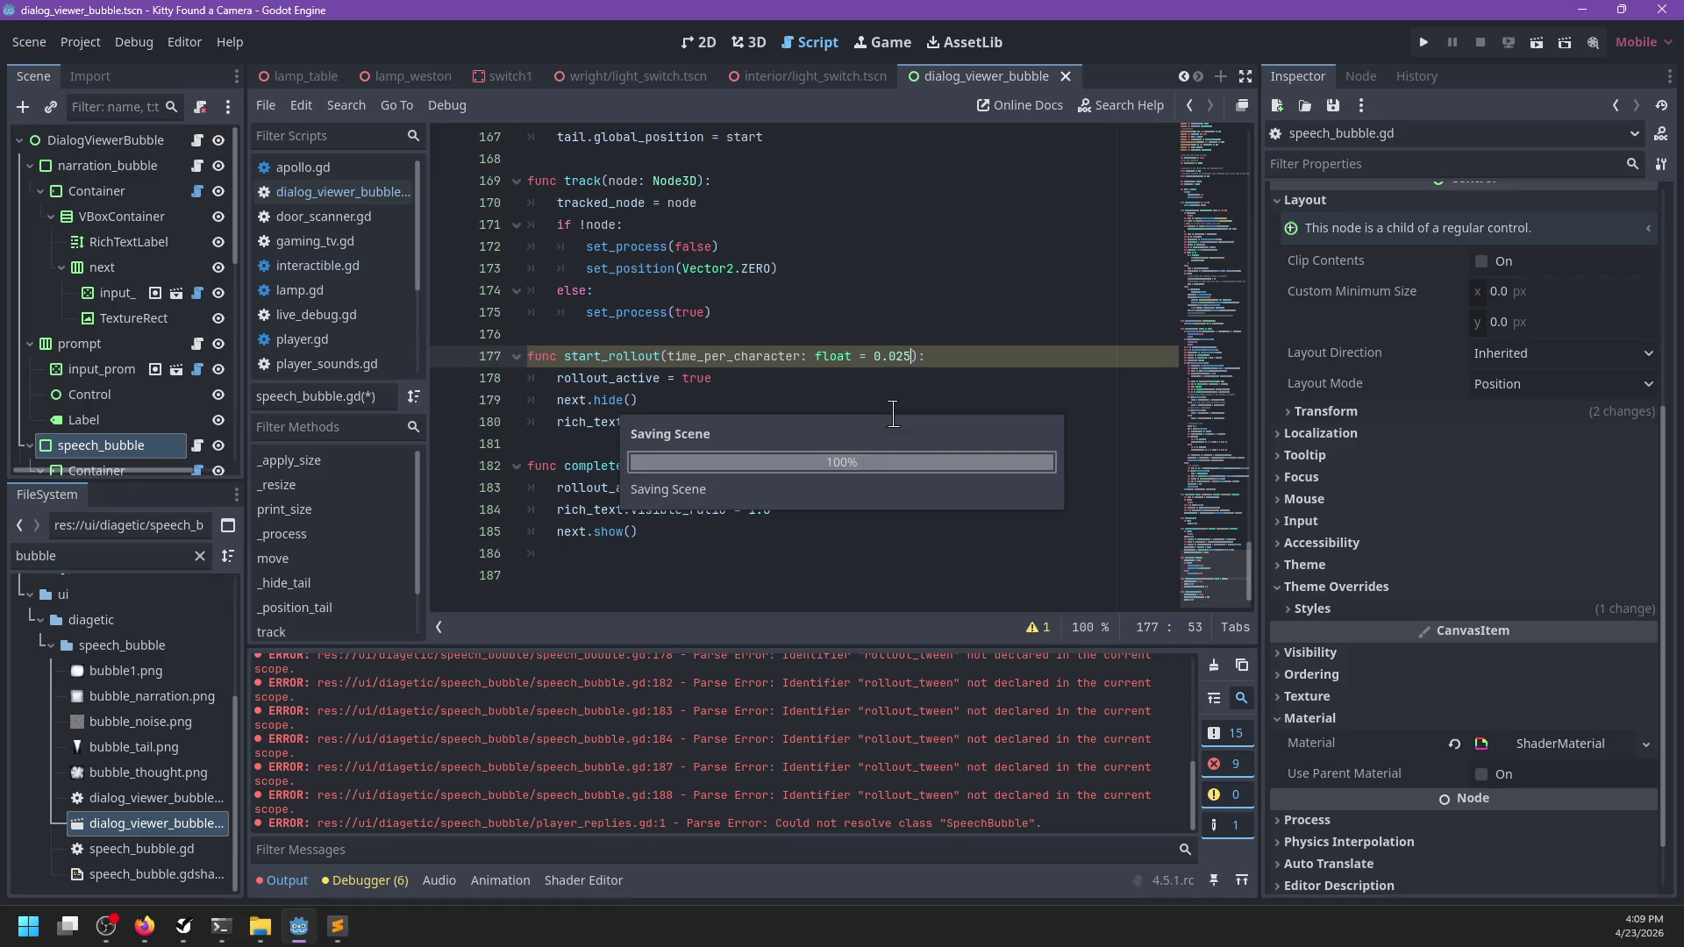
# Add 'rollout_time = time_per_character' right below 'rollout_active = true' in start_rollout, and save
pyautogui.click(800, 413)
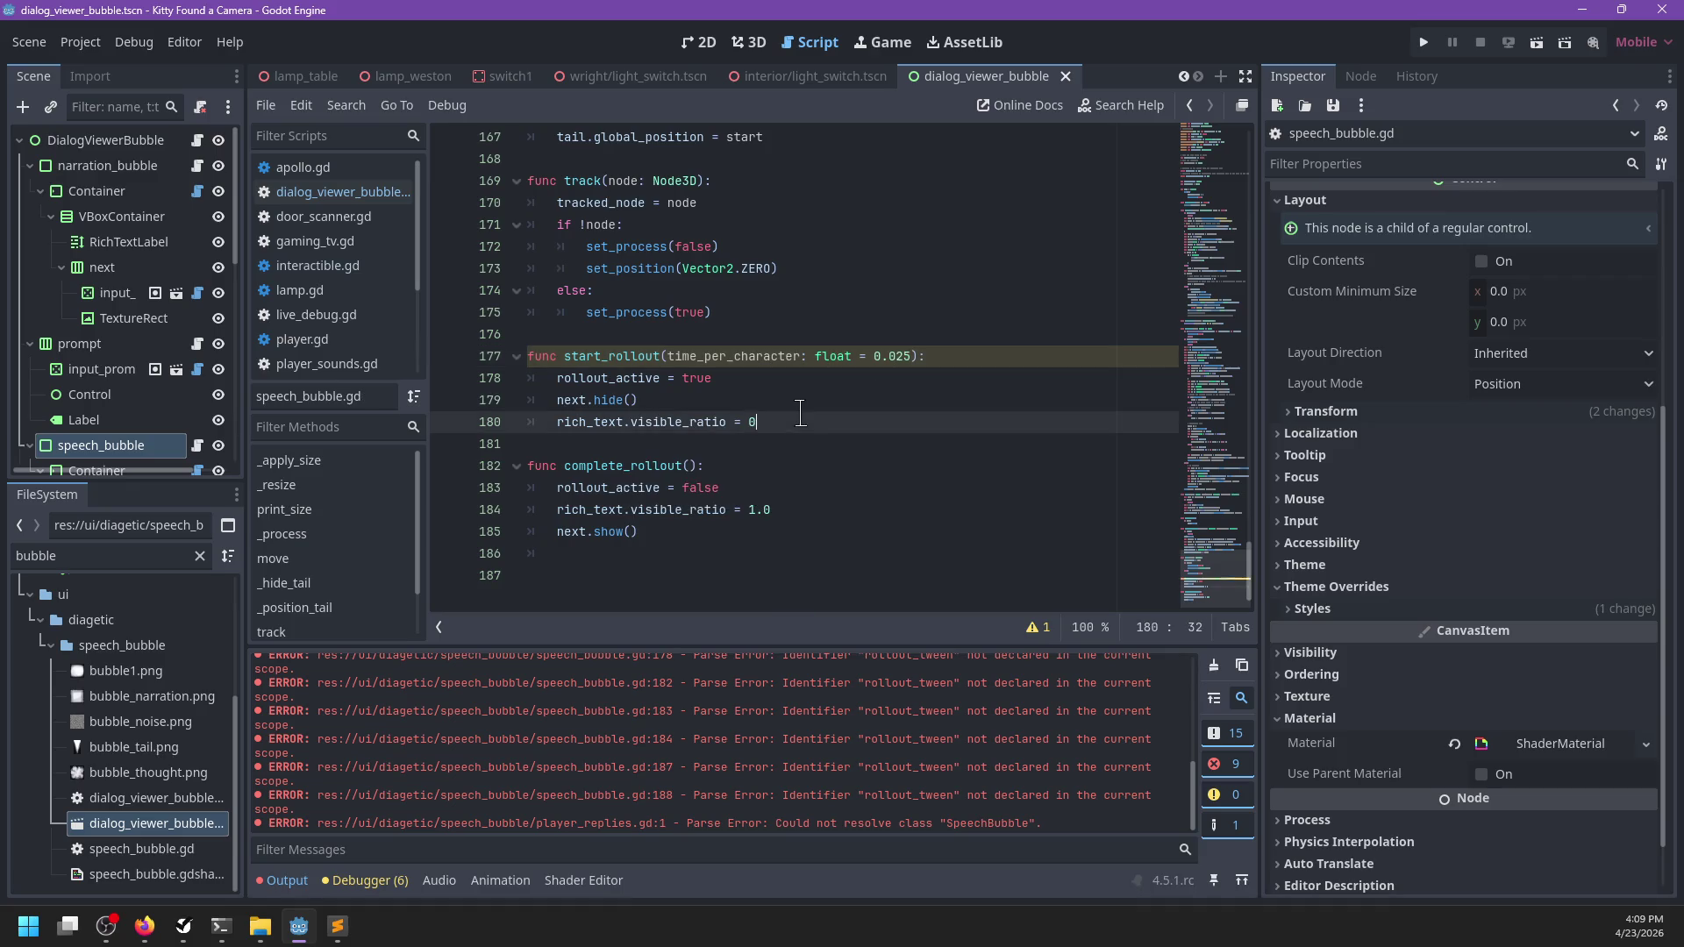
pyautogui.press('Return')
pyautogui.write('rollout_active')
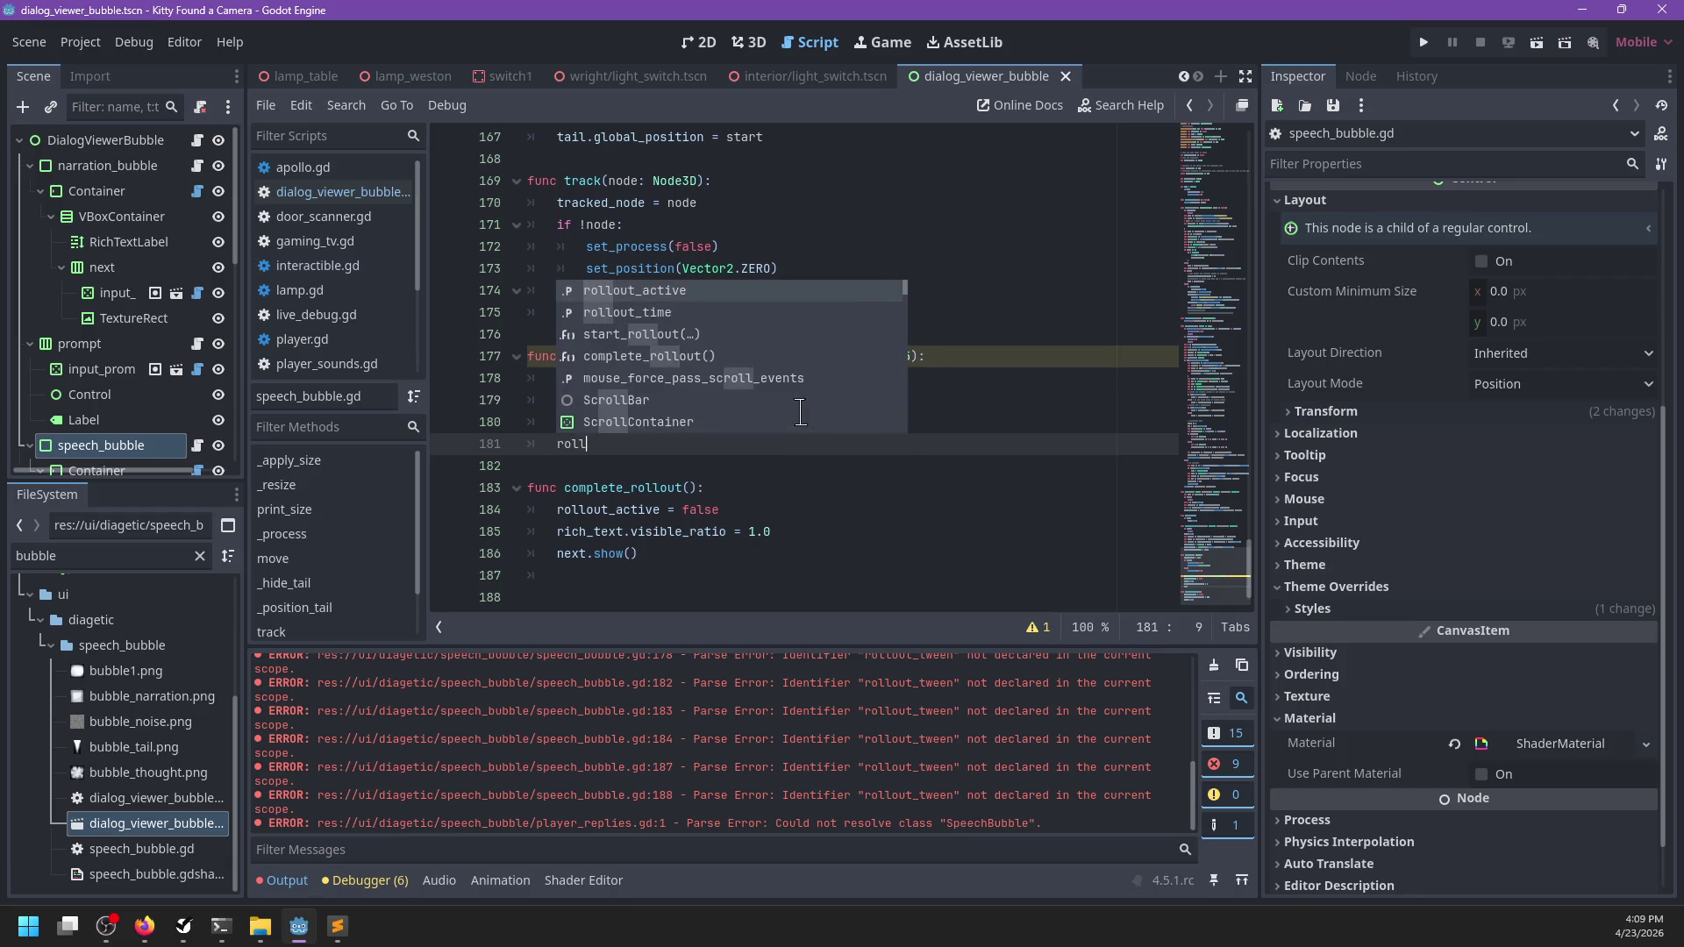
pyautogui.hotkey('ctrl', 'BackSpace')
pyautogui.write('llout_time = ')
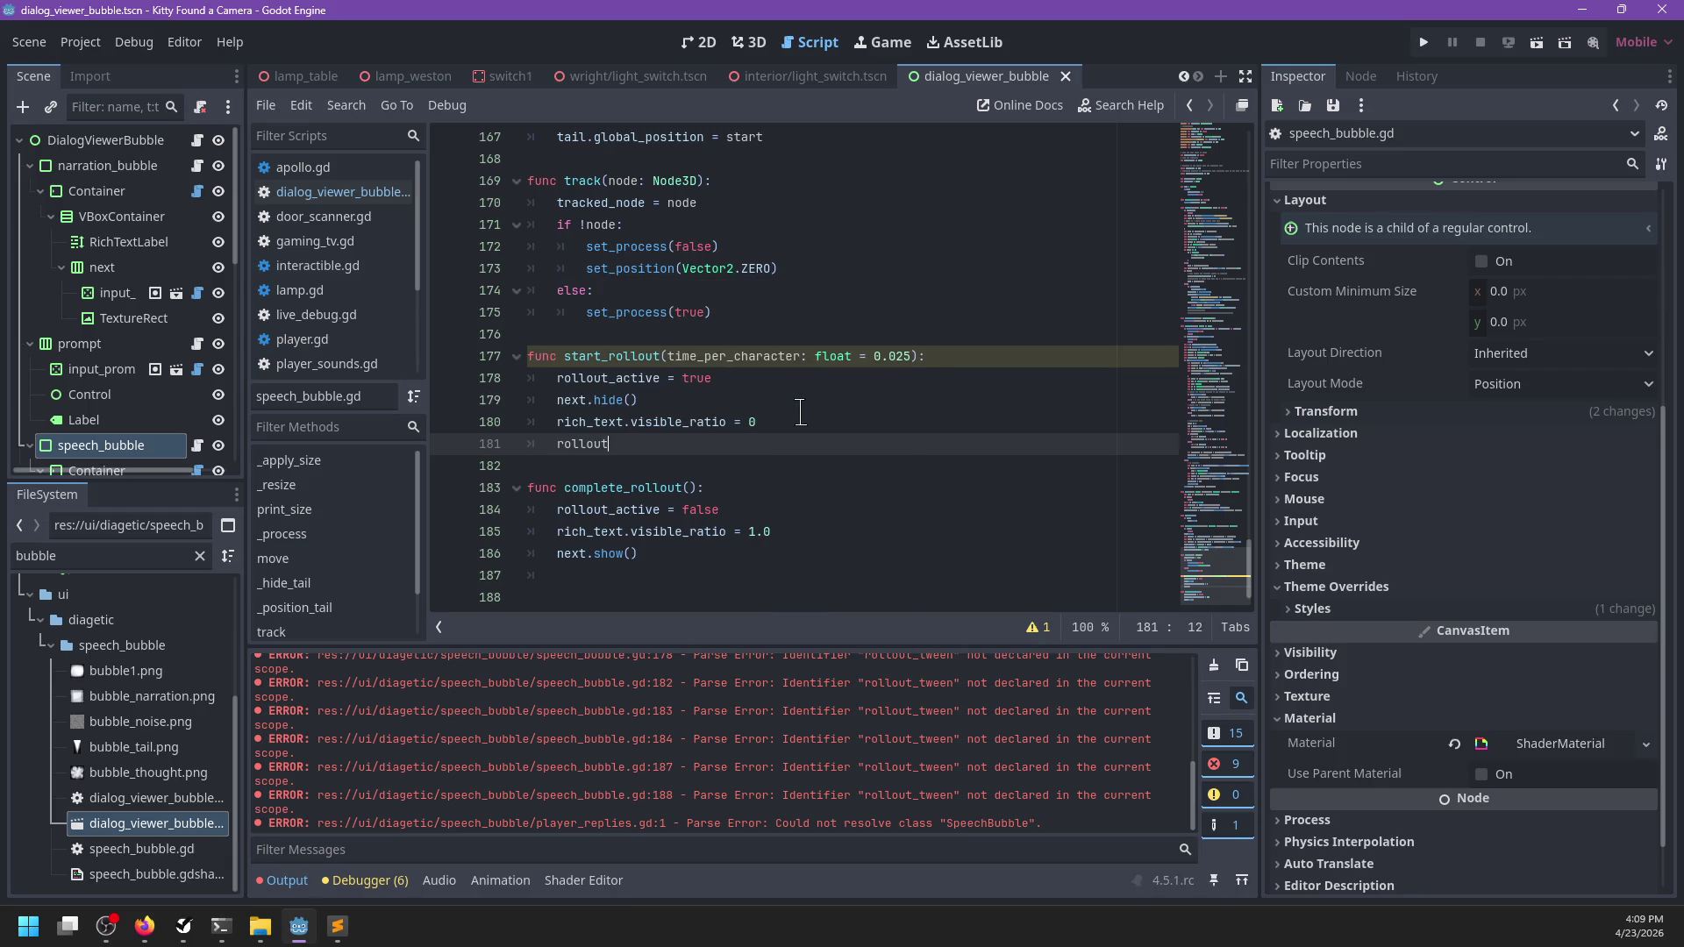
pyautogui.write('t')
pyautogui.press('Return')
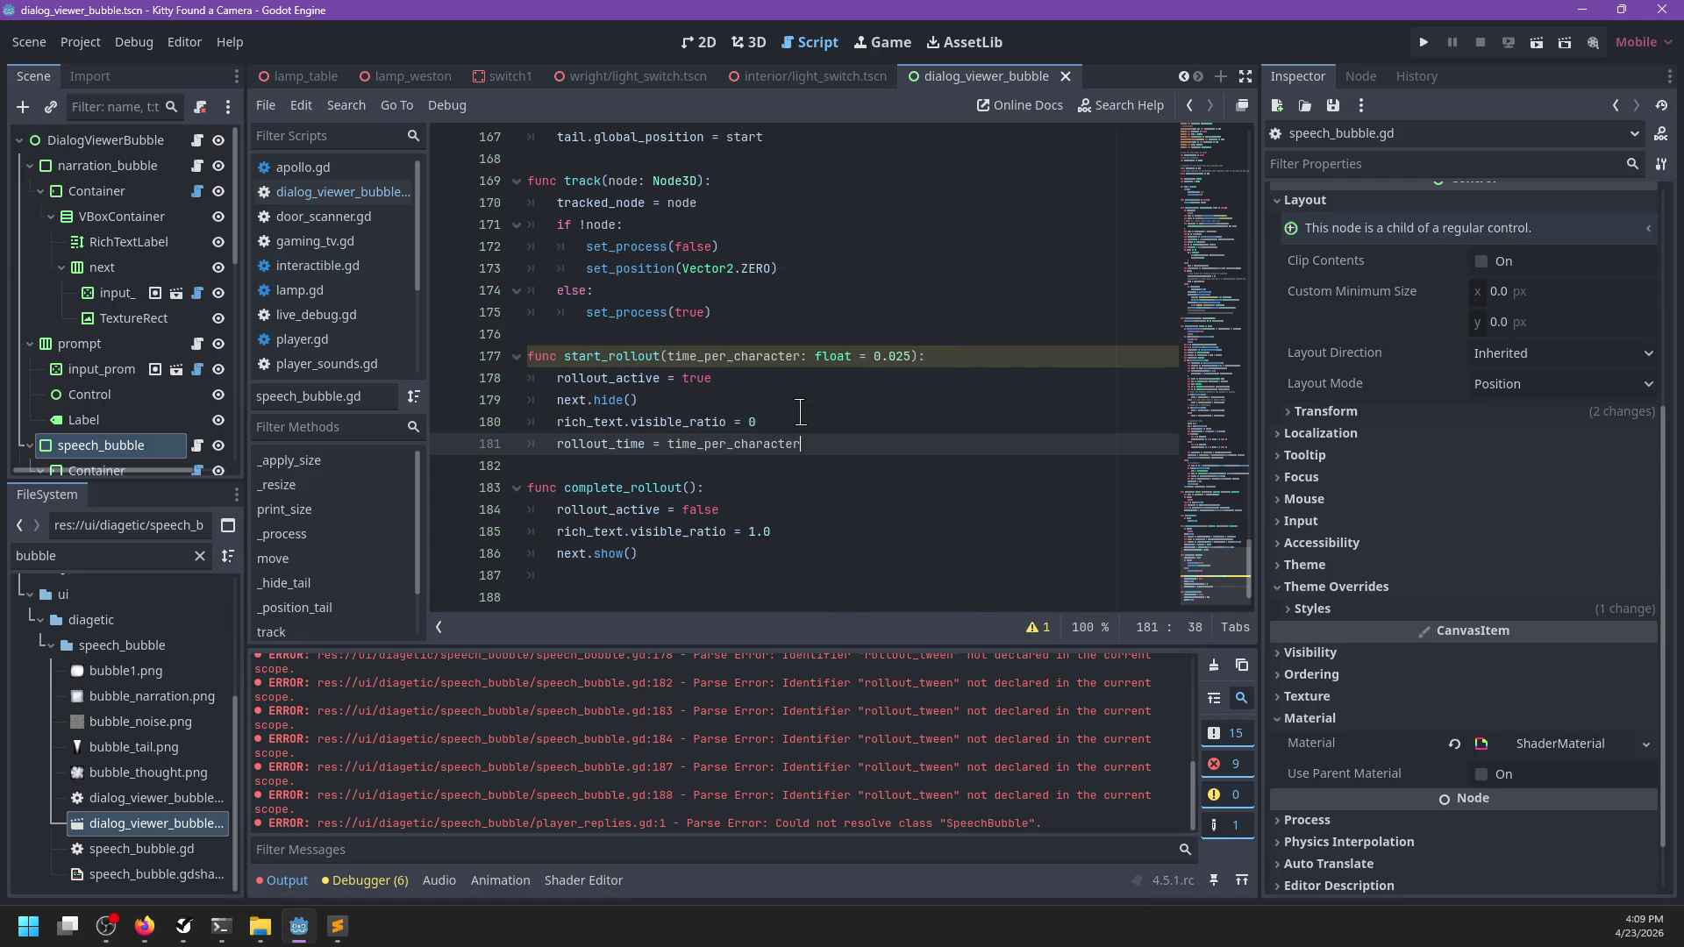
pyautogui.keyDown('shift'); pyautogui.click(821, 426); pyautogui.keyUp('shift')
pyautogui.press('Right')
pyautogui.hotkey('alt', 'Up')
pyautogui.hotkey('alt', 'Up')
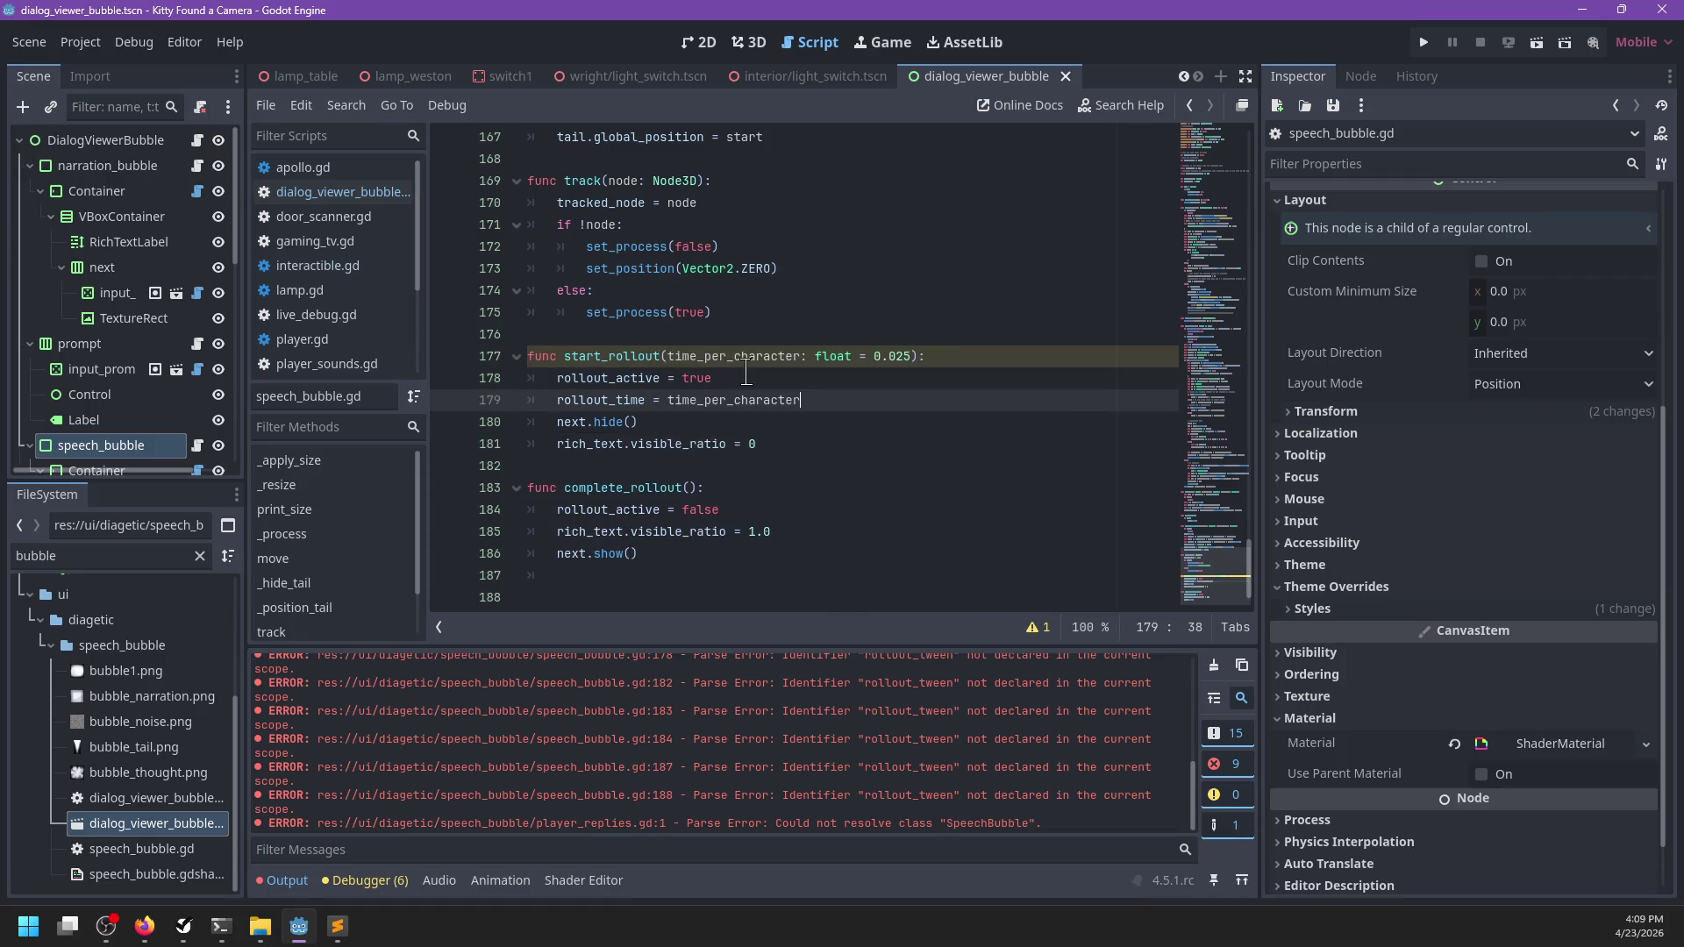
pyautogui.hotkey('ctrl', 's')
pyautogui.doubleClick(619, 247)
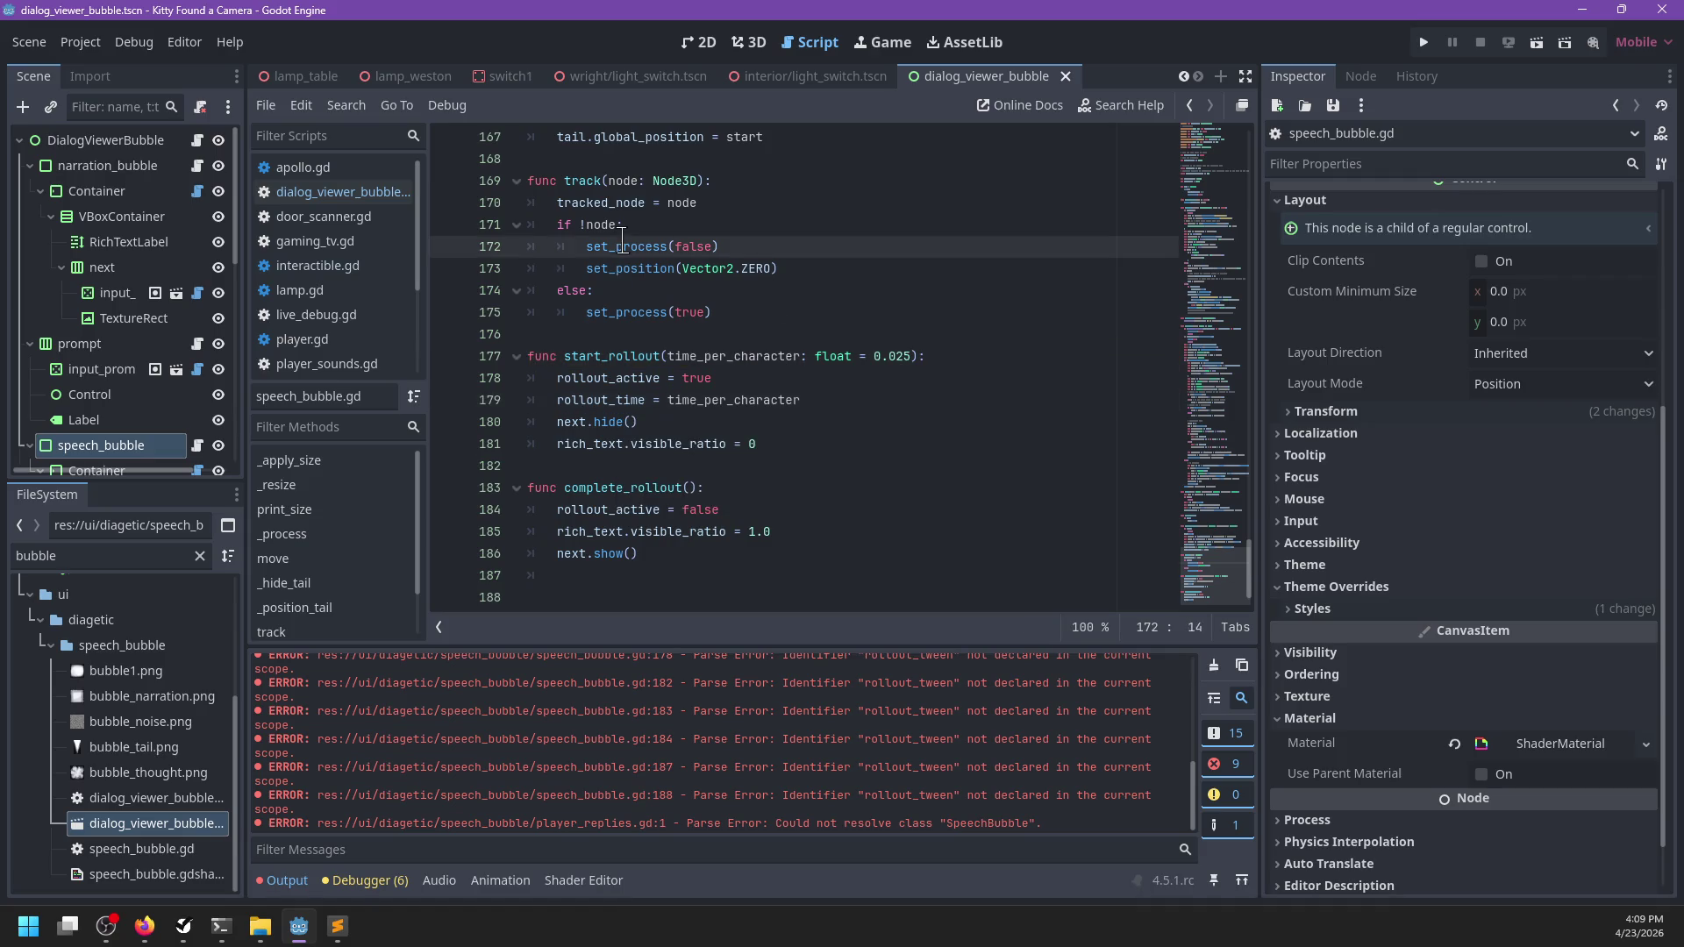
# Add 'if !_track(delta) and !_rollout(delta):' as the first line of _process
pyautogui.scroll(5, 877, 377)
pyautogui.scroll(20, 964, 386)
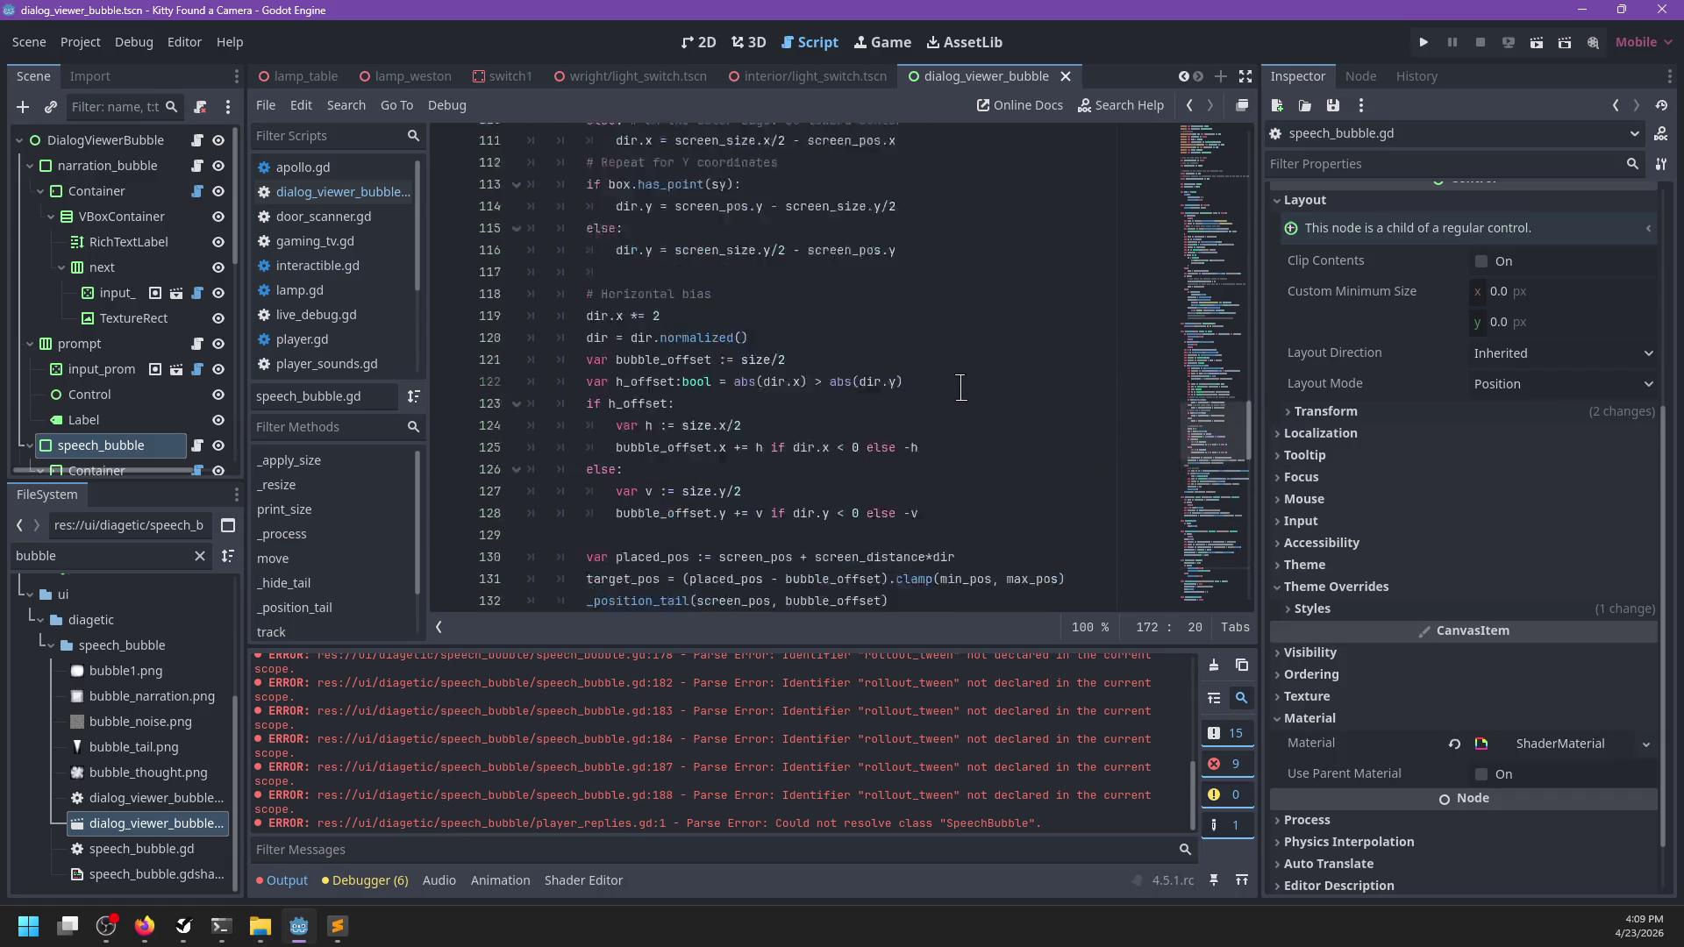
pyautogui.scroll(7, 960, 387)
pyautogui.scroll(-3, 960, 388)
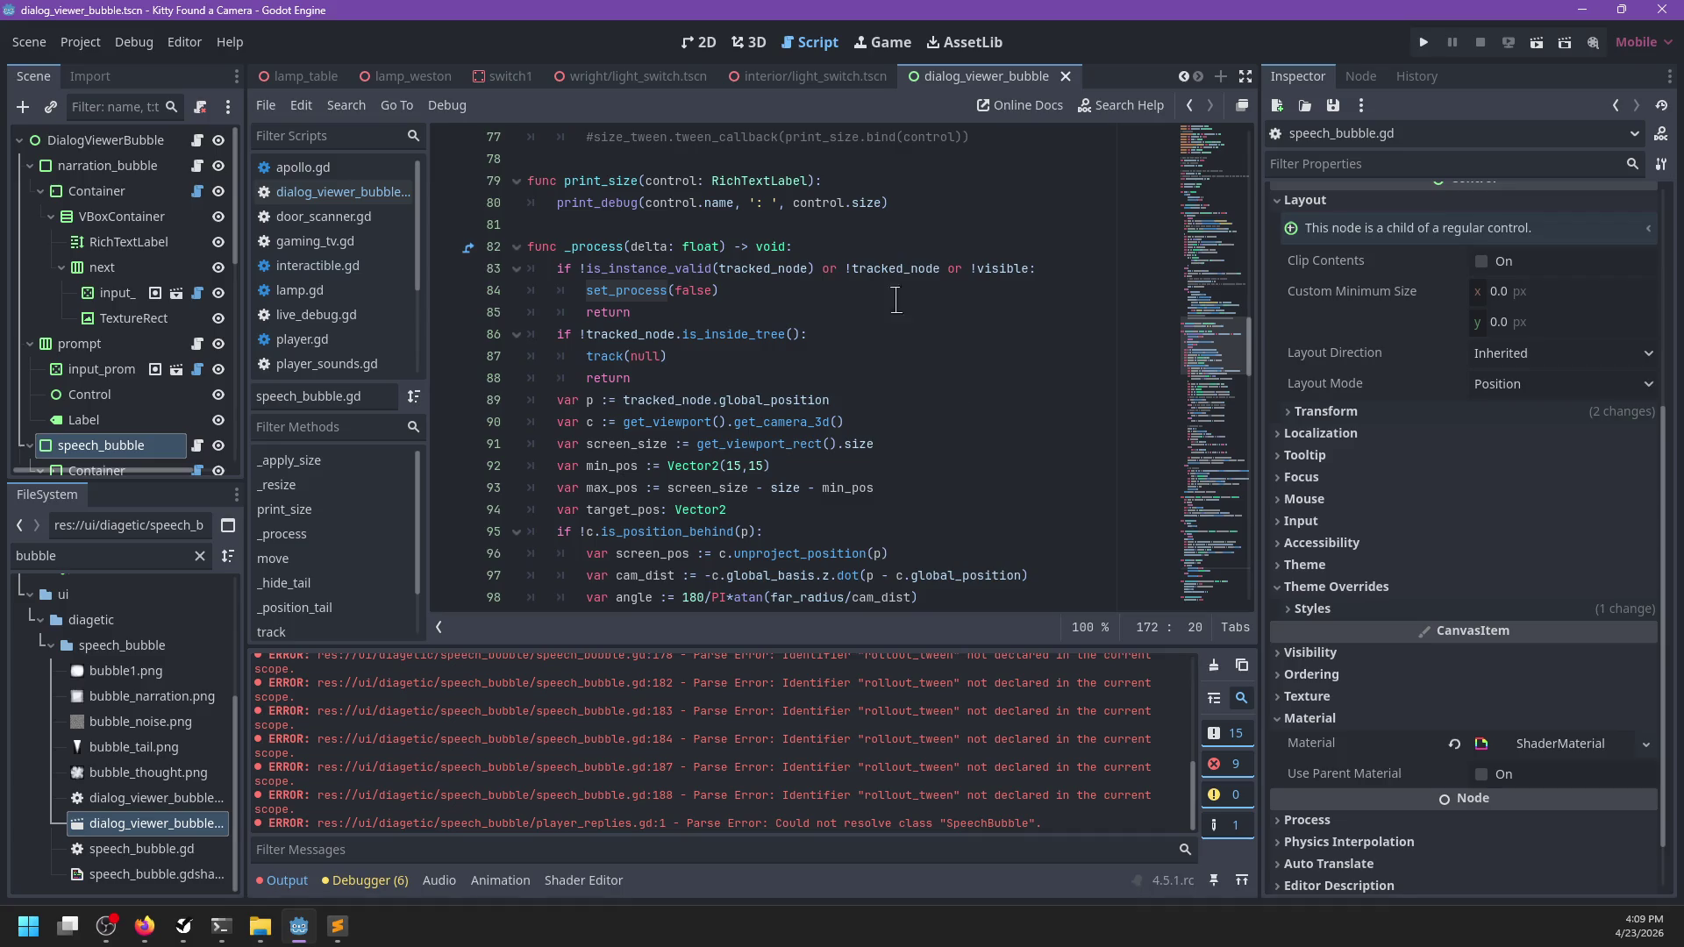
pyautogui.click(833, 248)
pyautogui.click(738, 311)
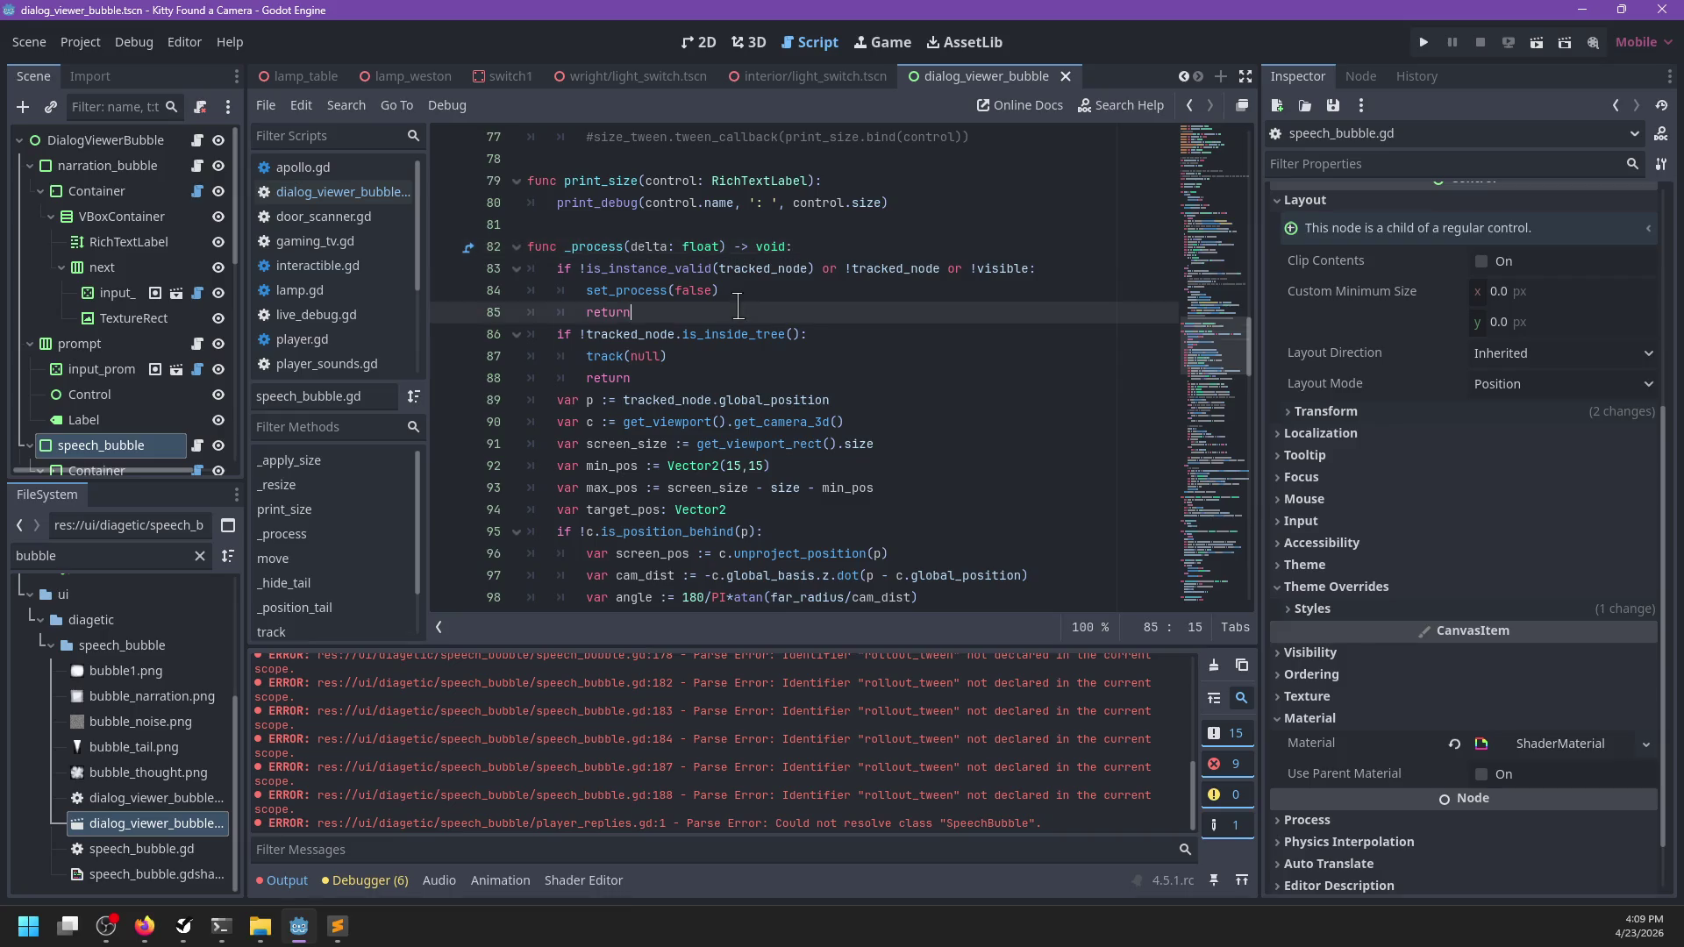
pyautogui.click(852, 248)
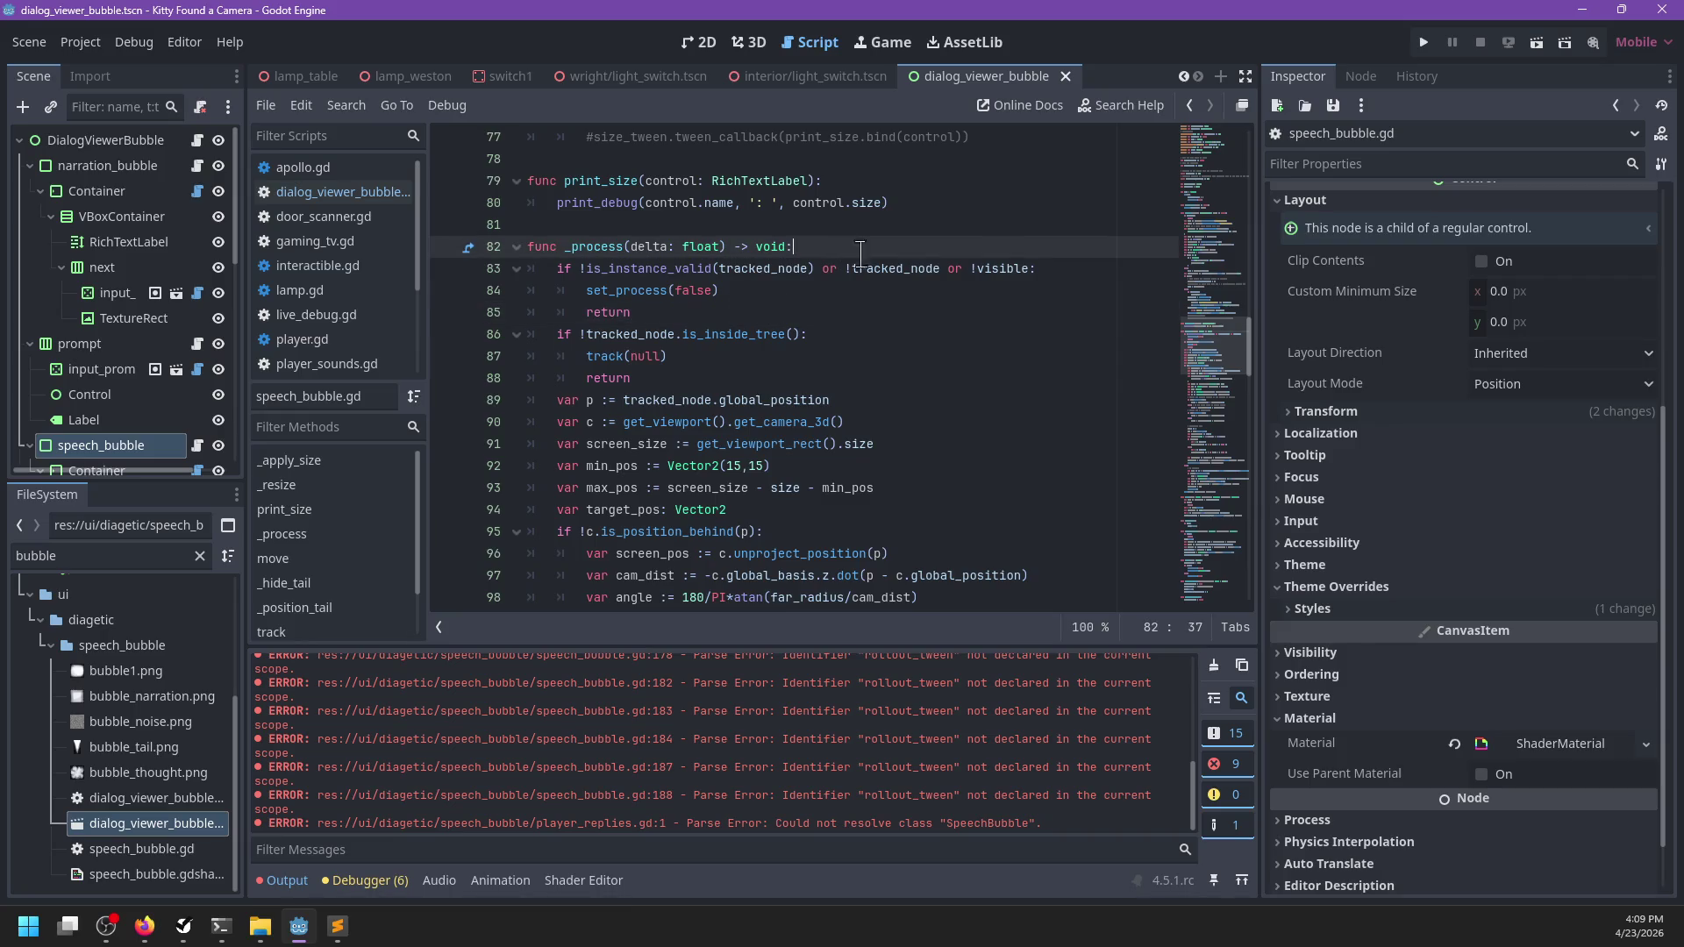
pyautogui.press('Return')
pyautogui.write('if !track(delta)and n!')
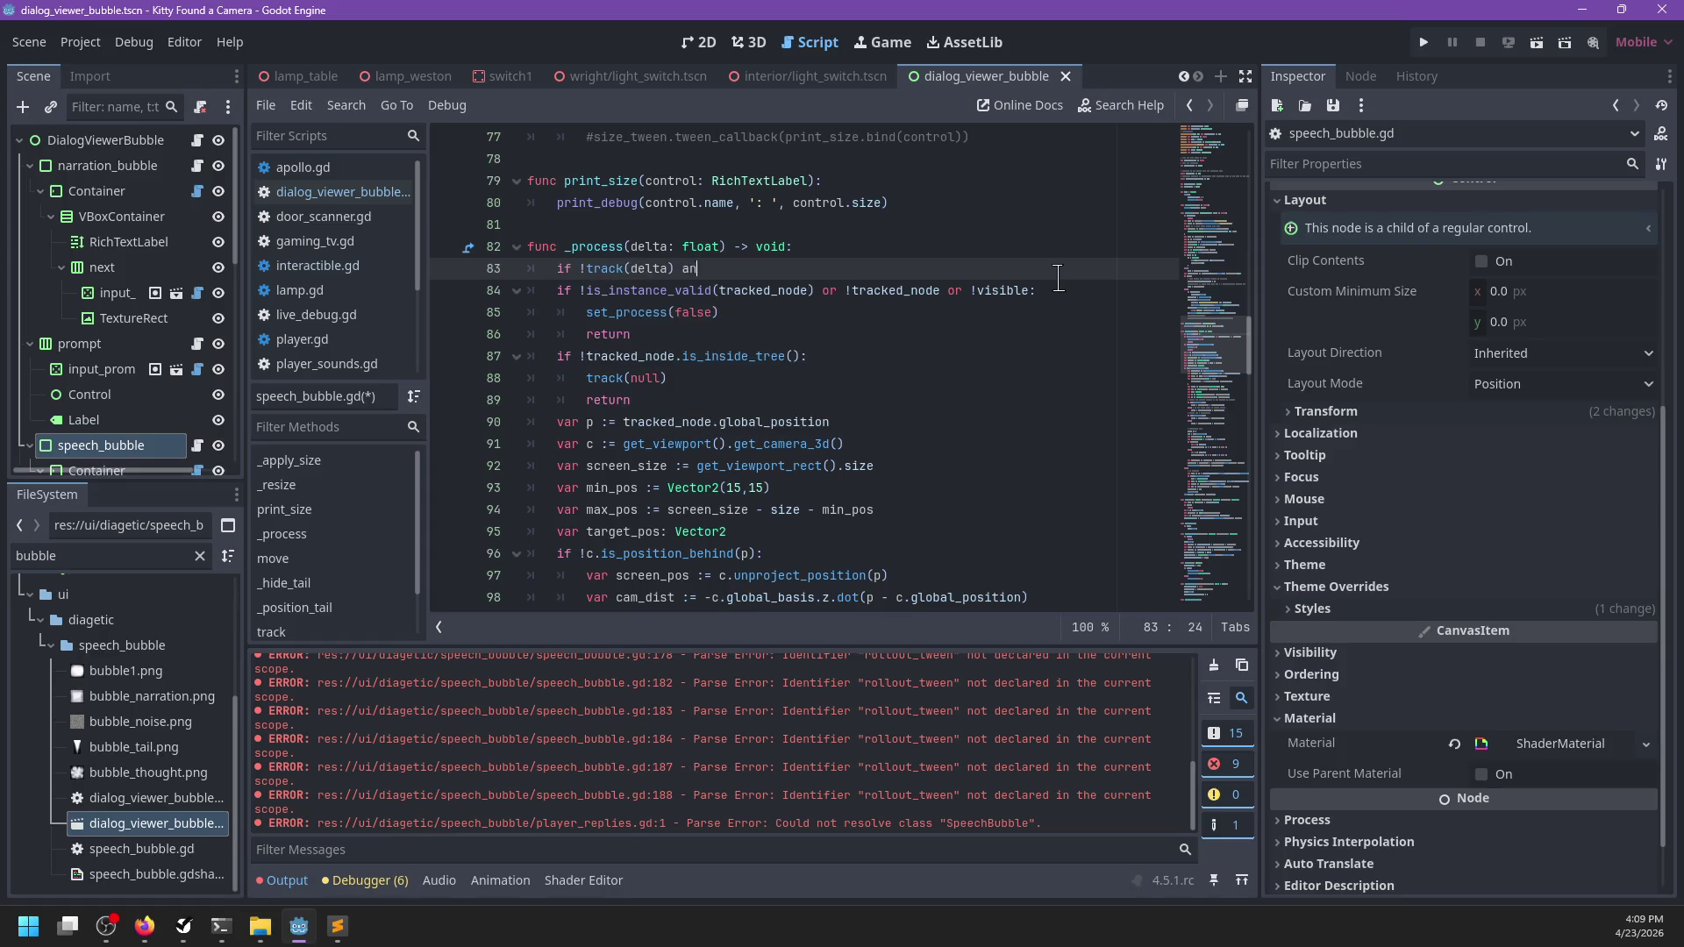
pyautogui.write('ro')
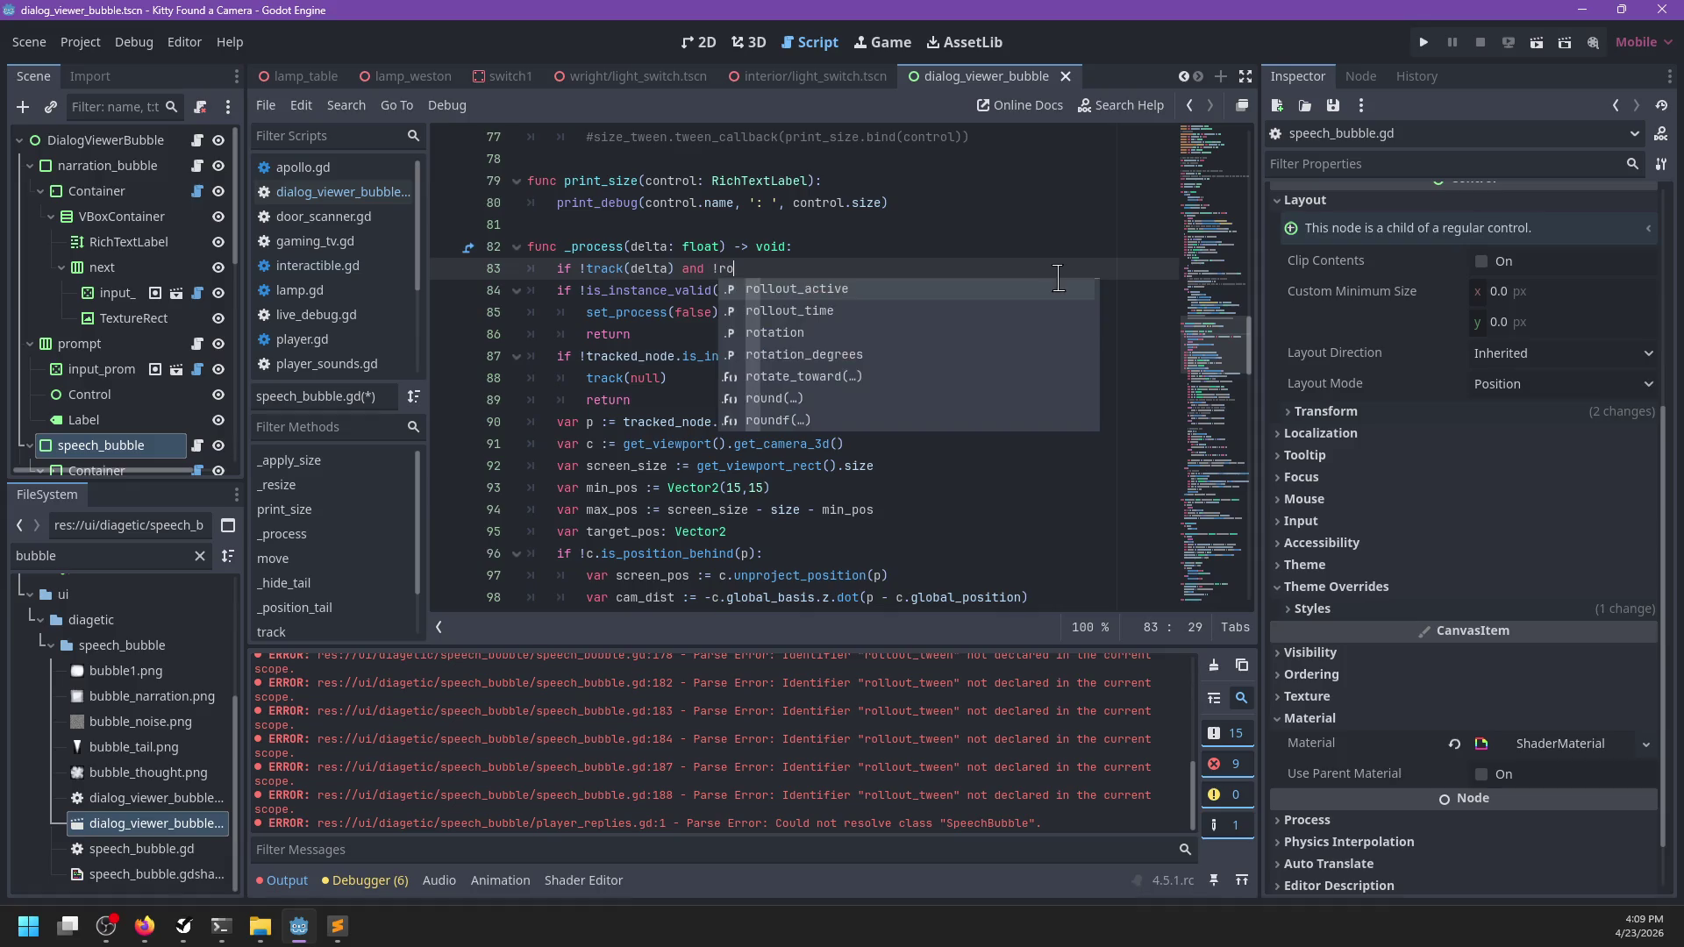
pyautogui.press('Home')
pyautogui.press('Right')
pyautogui.press('Right')
pyautogui.press('Right')
pyautogui.write('_')
pyautogui.press('End')
pyautogui.press('BackSpace')
pyautogui.press('BackSpace')
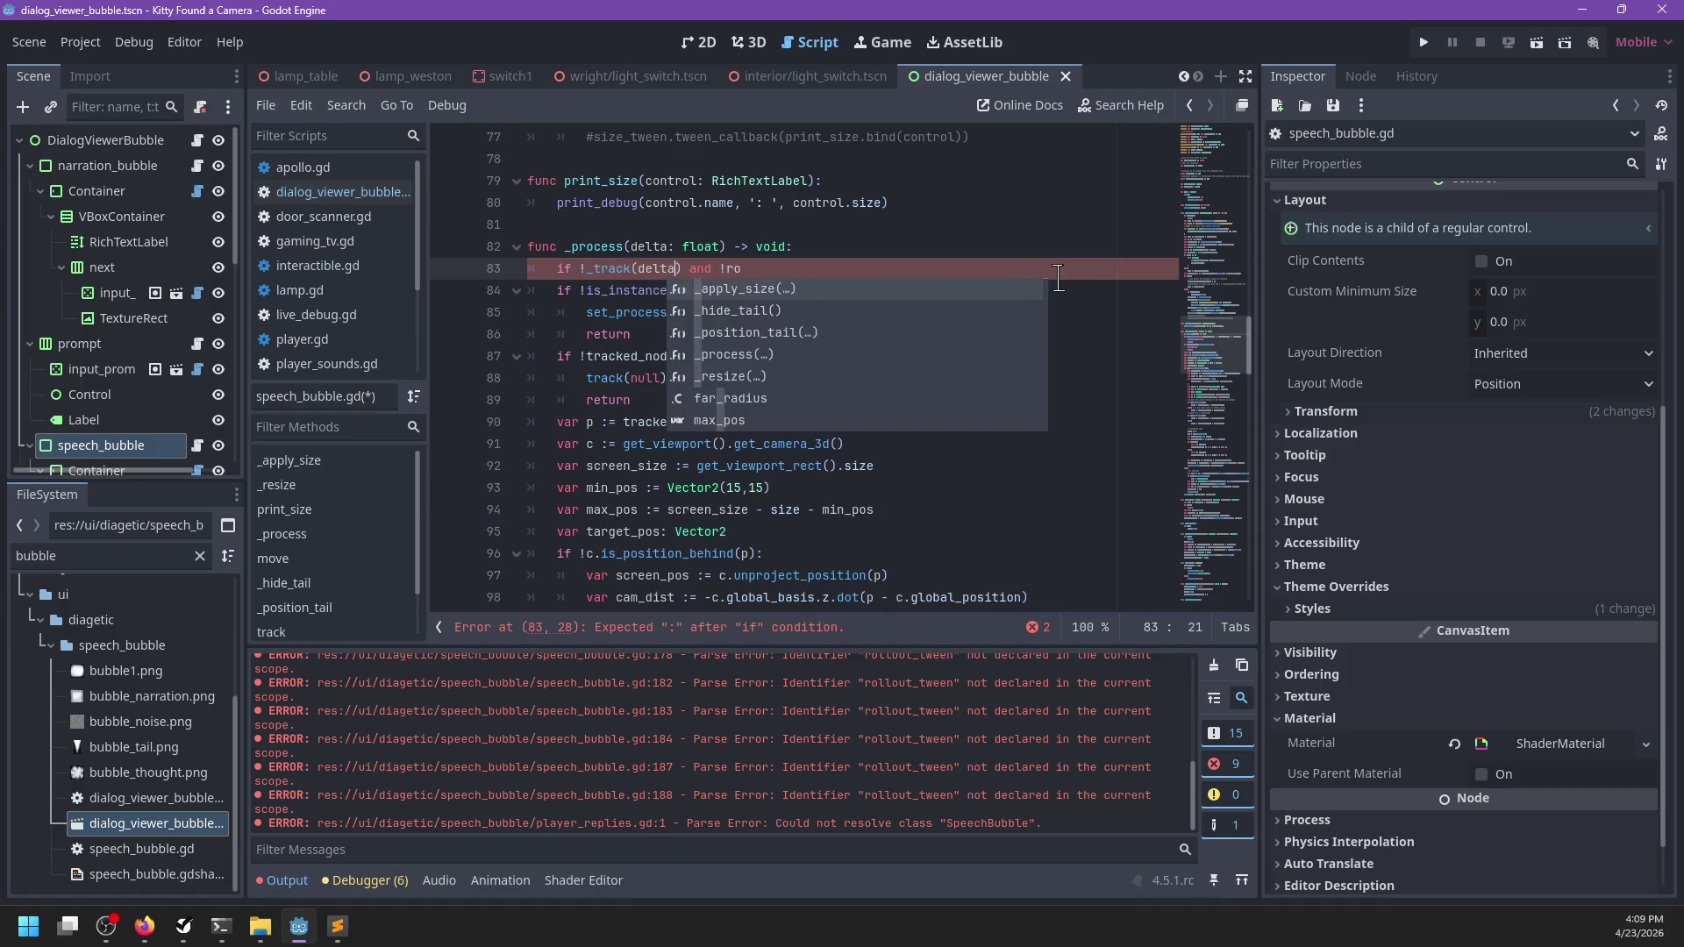
pyautogui.write('_rollout(delta):')
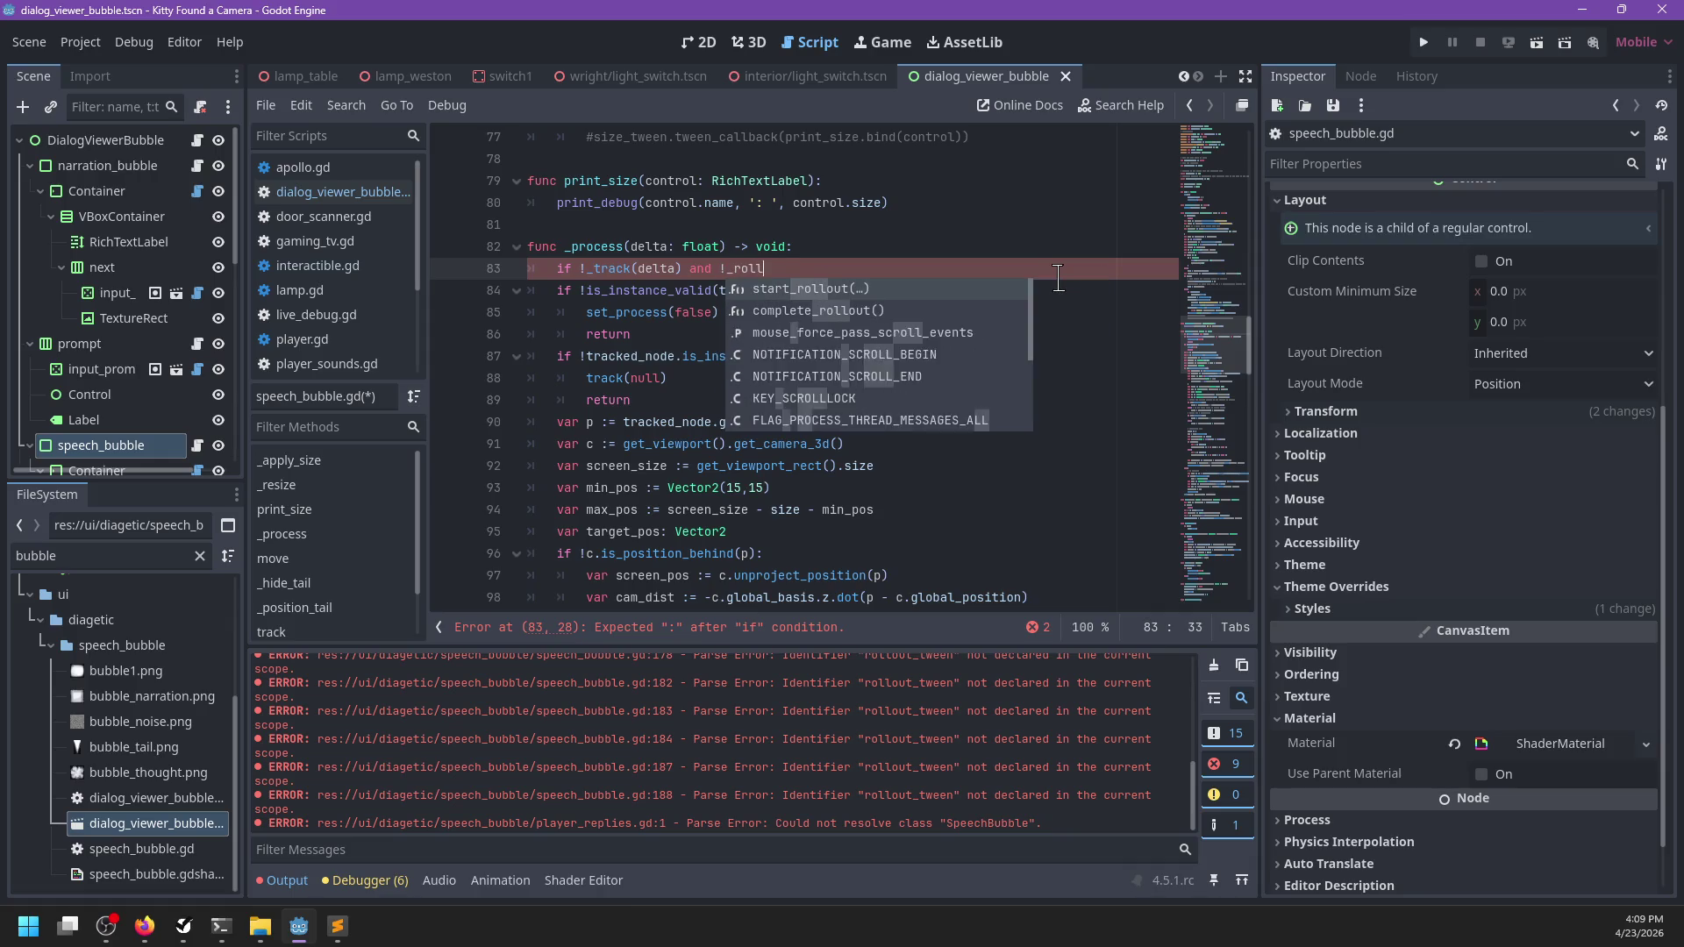
# Make that condition call set_process(false)
pyautogui.press('Return')
pyautogui.write('set_proc')
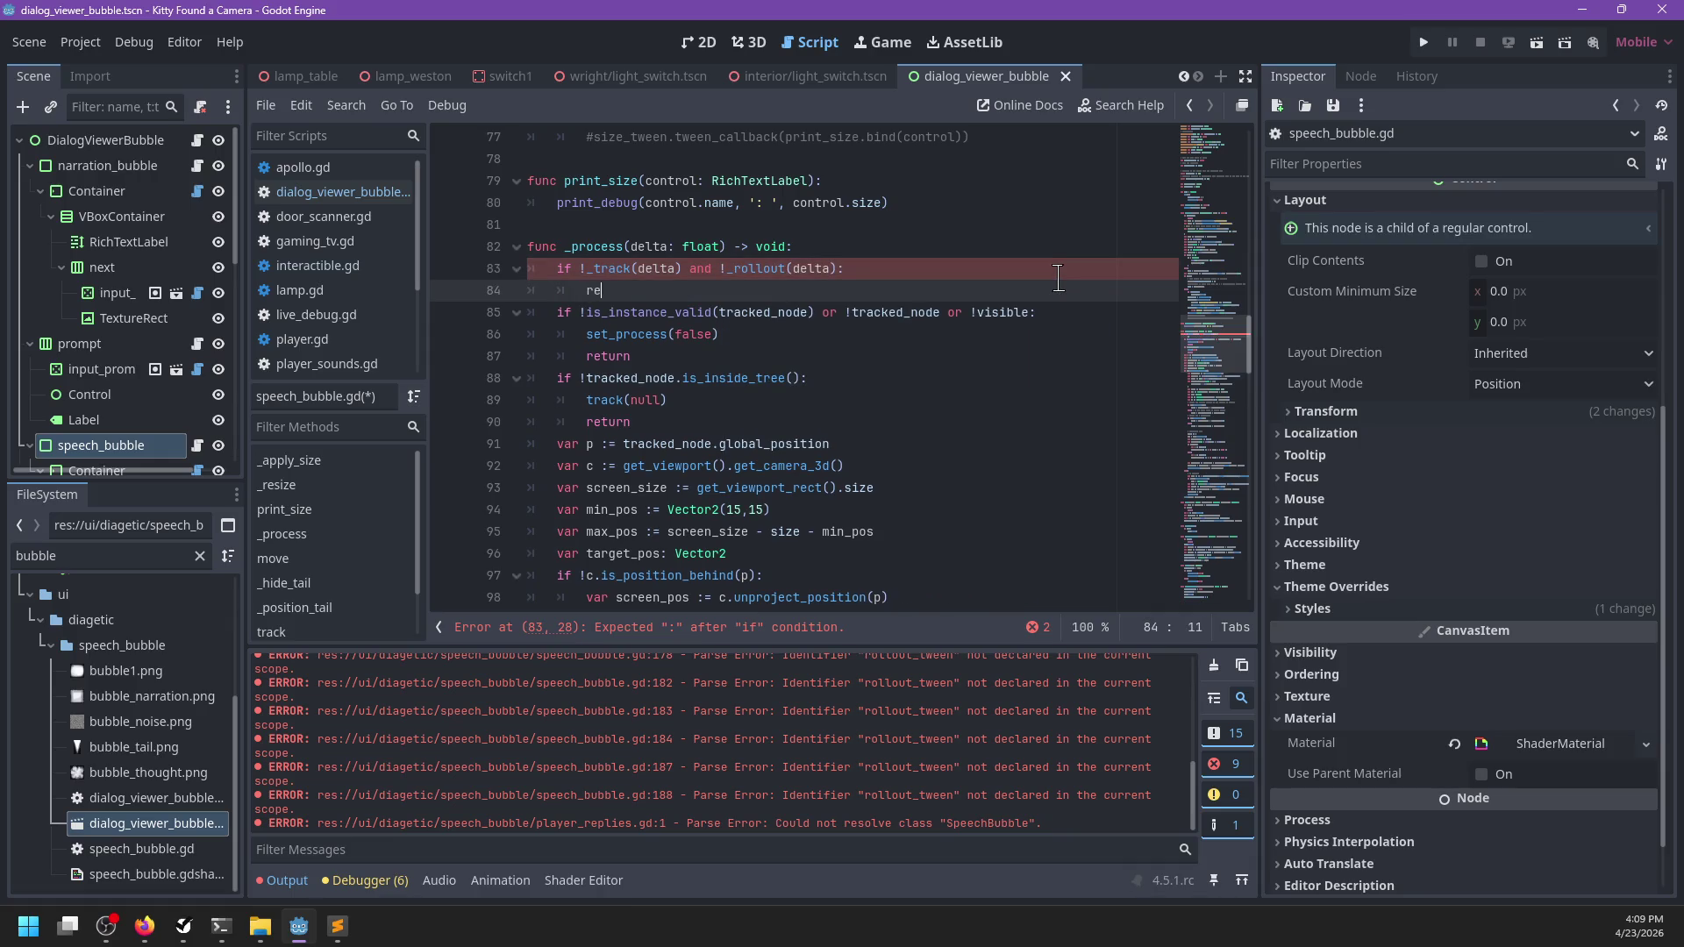
pyautogui.write('ess')
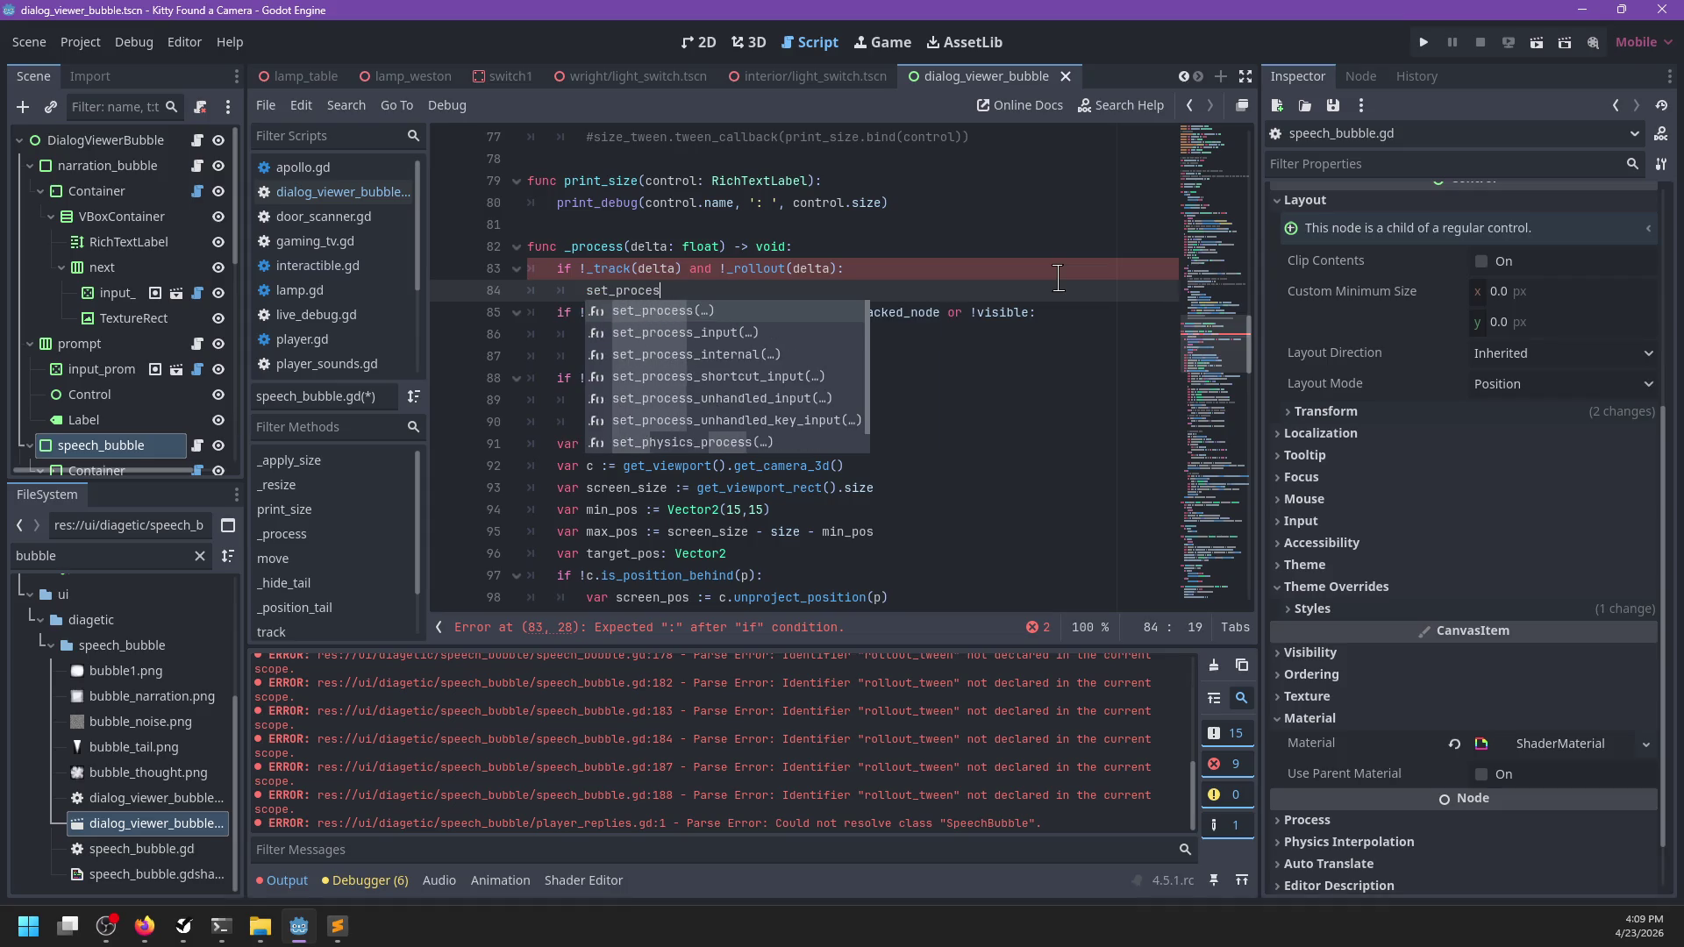
pyautogui.press('Return')
pyautogui.write('false)')
# Begin a new func _track(delta: float) declaration below _process
pyautogui.press('Return')
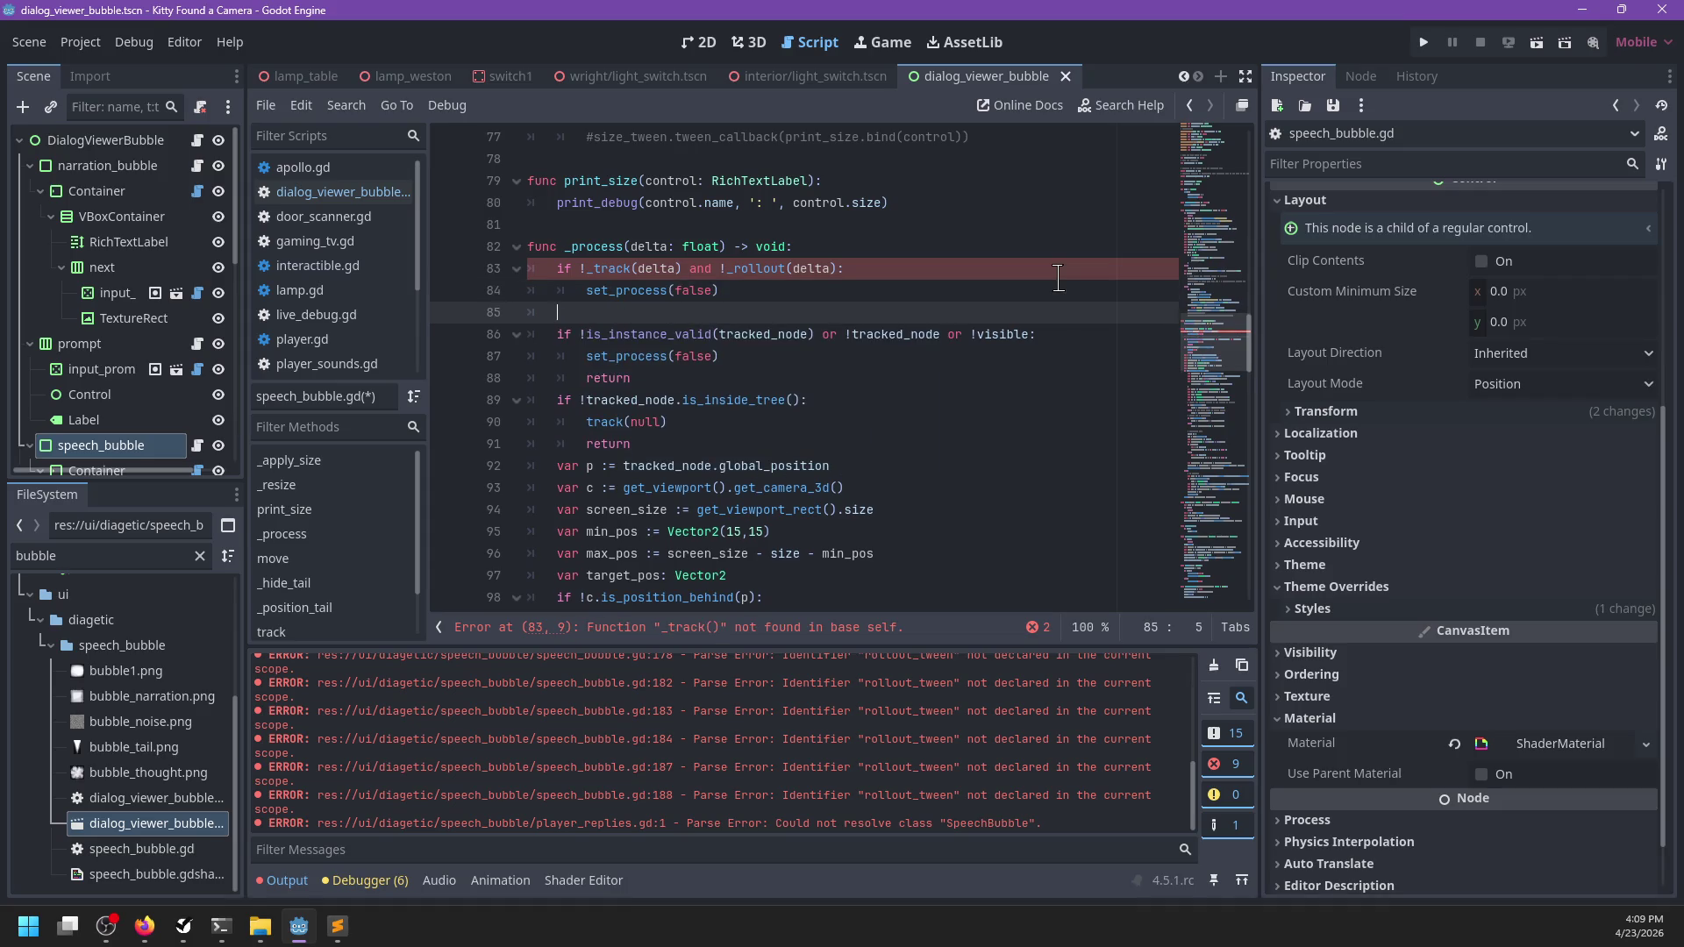
pyautogui.press('BackSpace')
pyautogui.press('Return')
pyautogui.write('func')
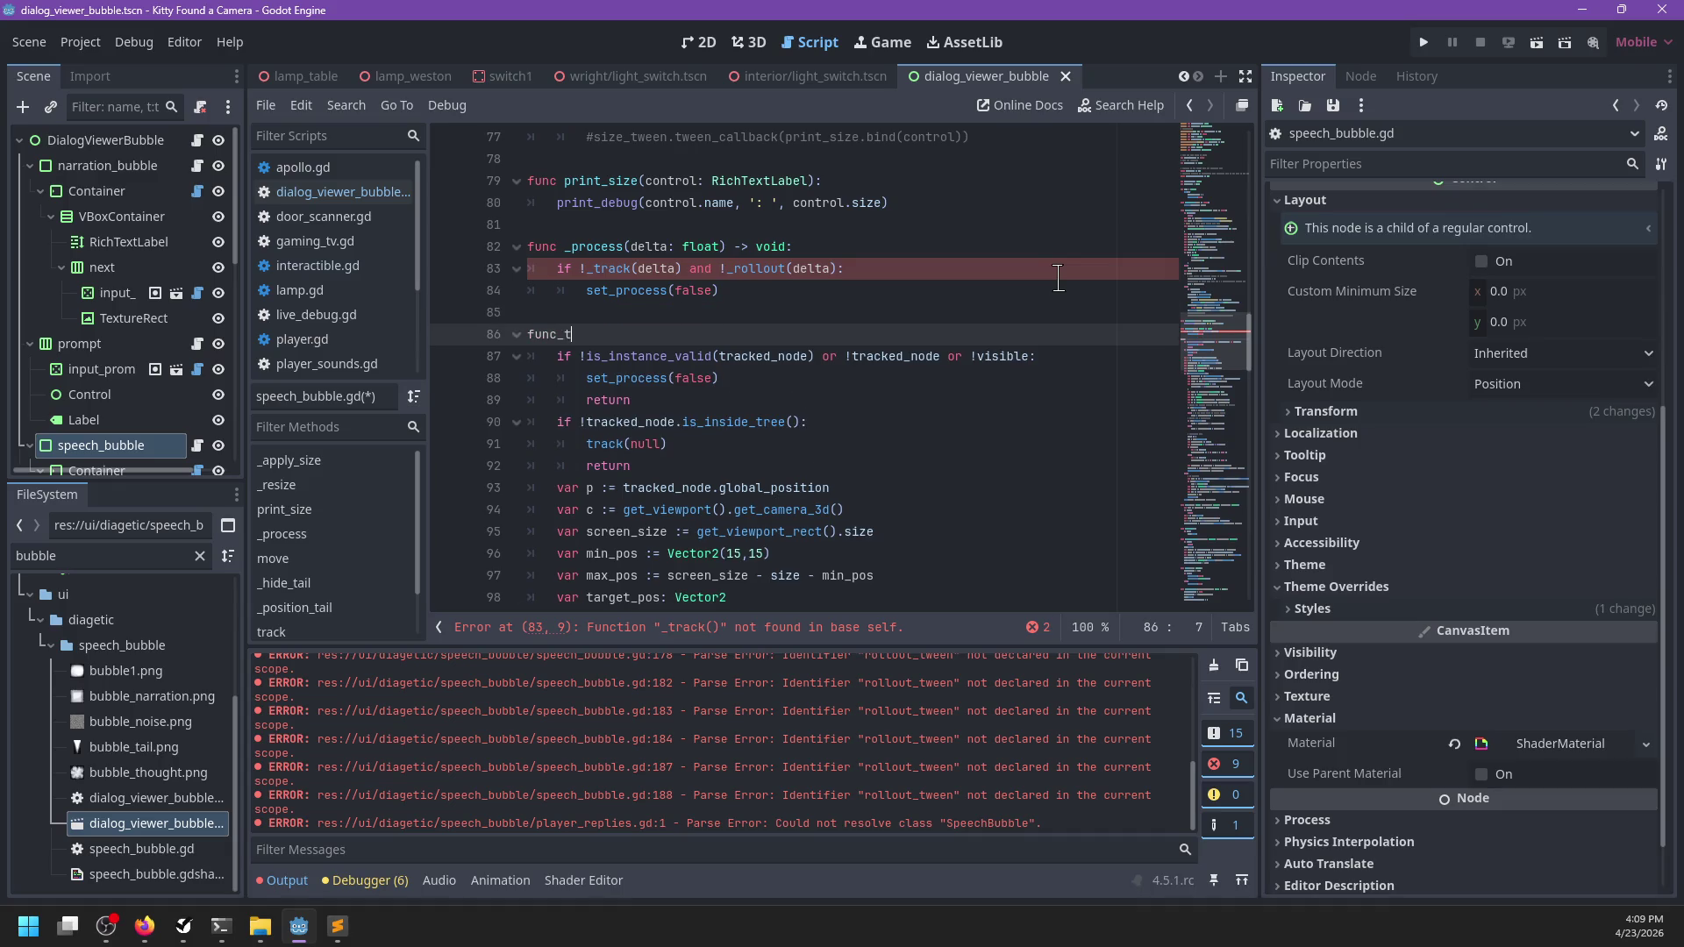
pyautogui.write(' _track(delta)')
pyautogui.write('float):')
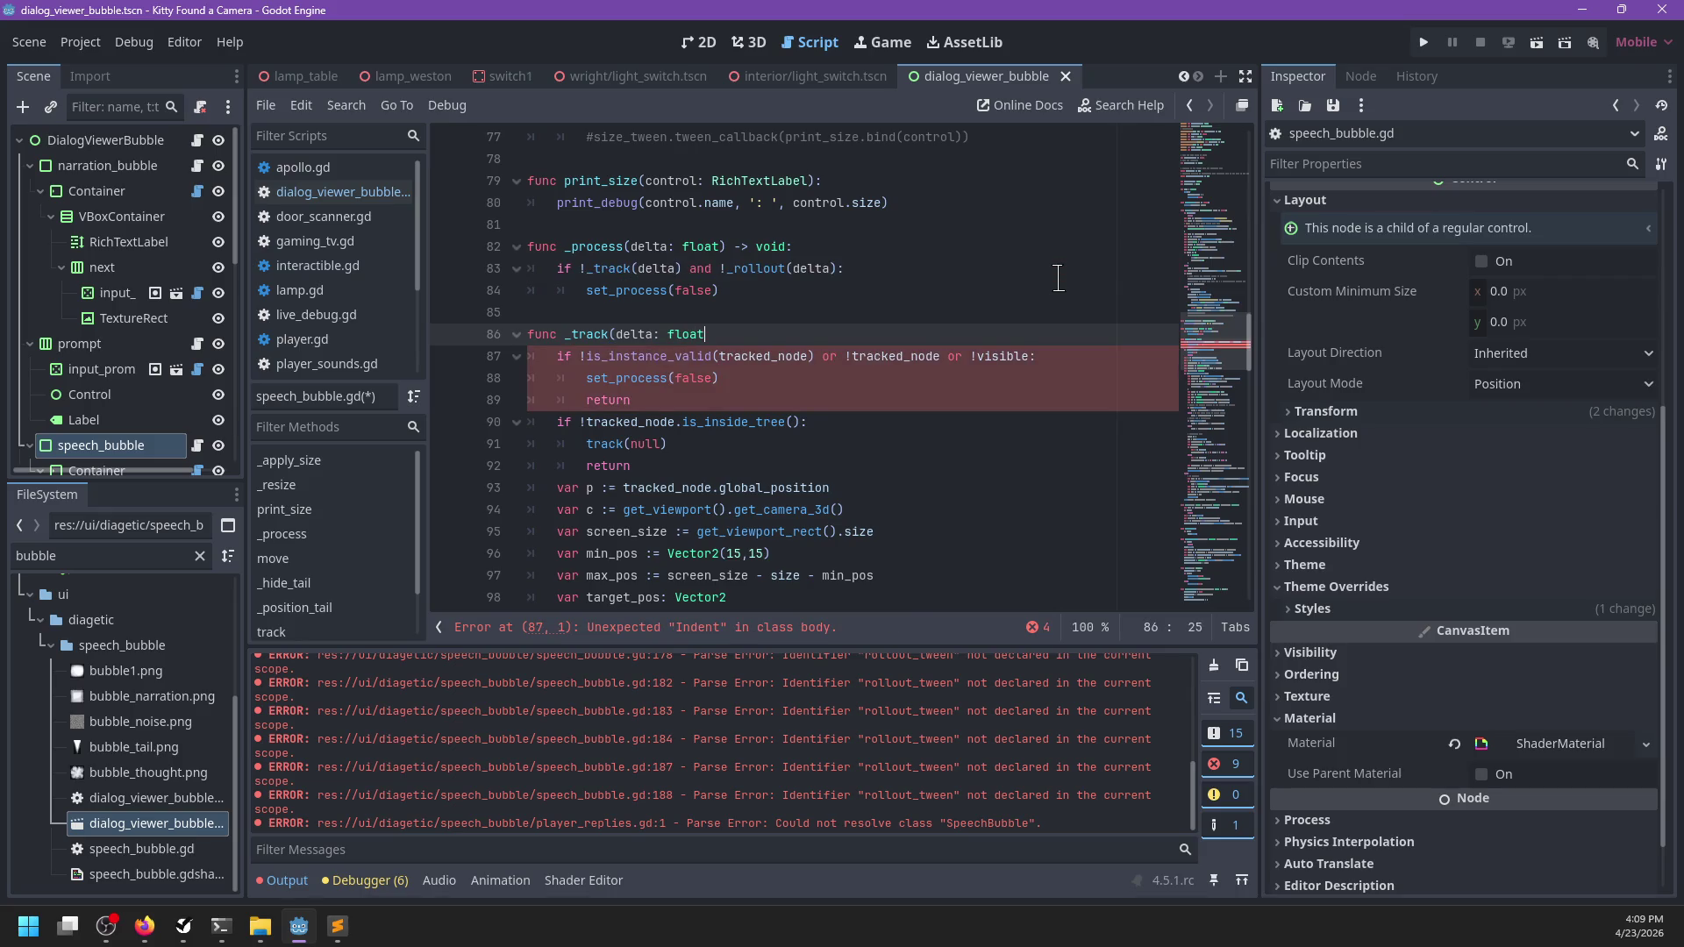
# Make _track's early exits 'return false' and give _track a '-> bool' return type
pyautogui.tripleClick(743, 383)
pyautogui.press('BackSpace')
pyautogui.press('BackSpace')
pyautogui.press('Down')
pyautogui.write('false')
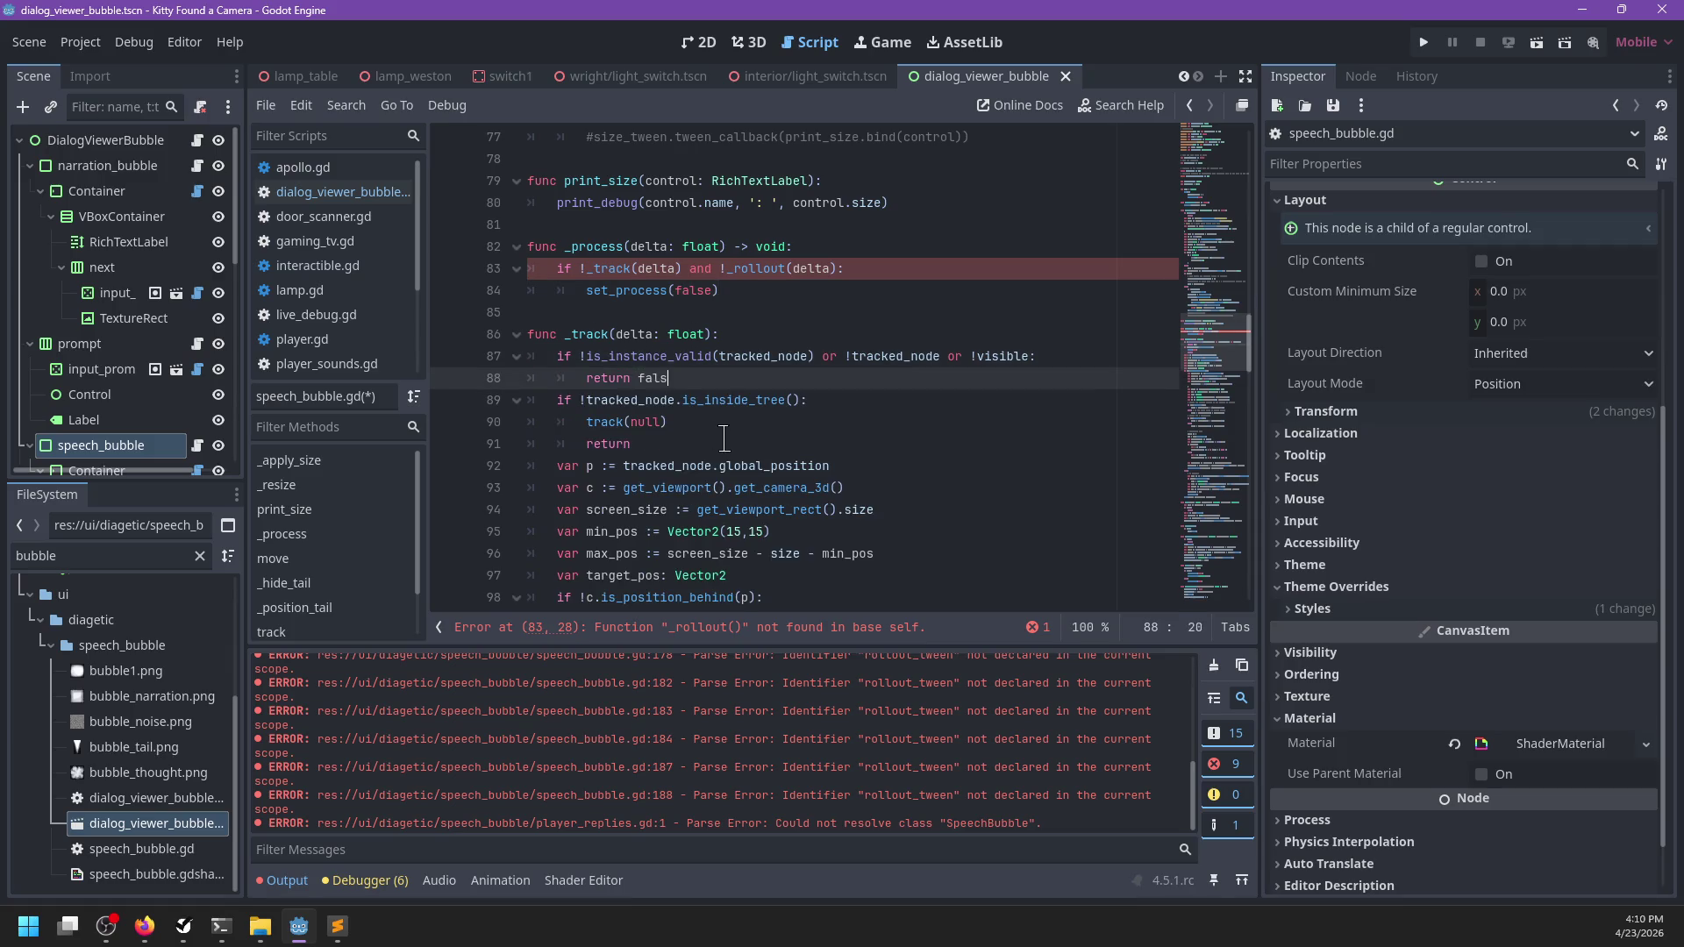
pyautogui.click(711, 337)
pyautogui.write('-> bool')
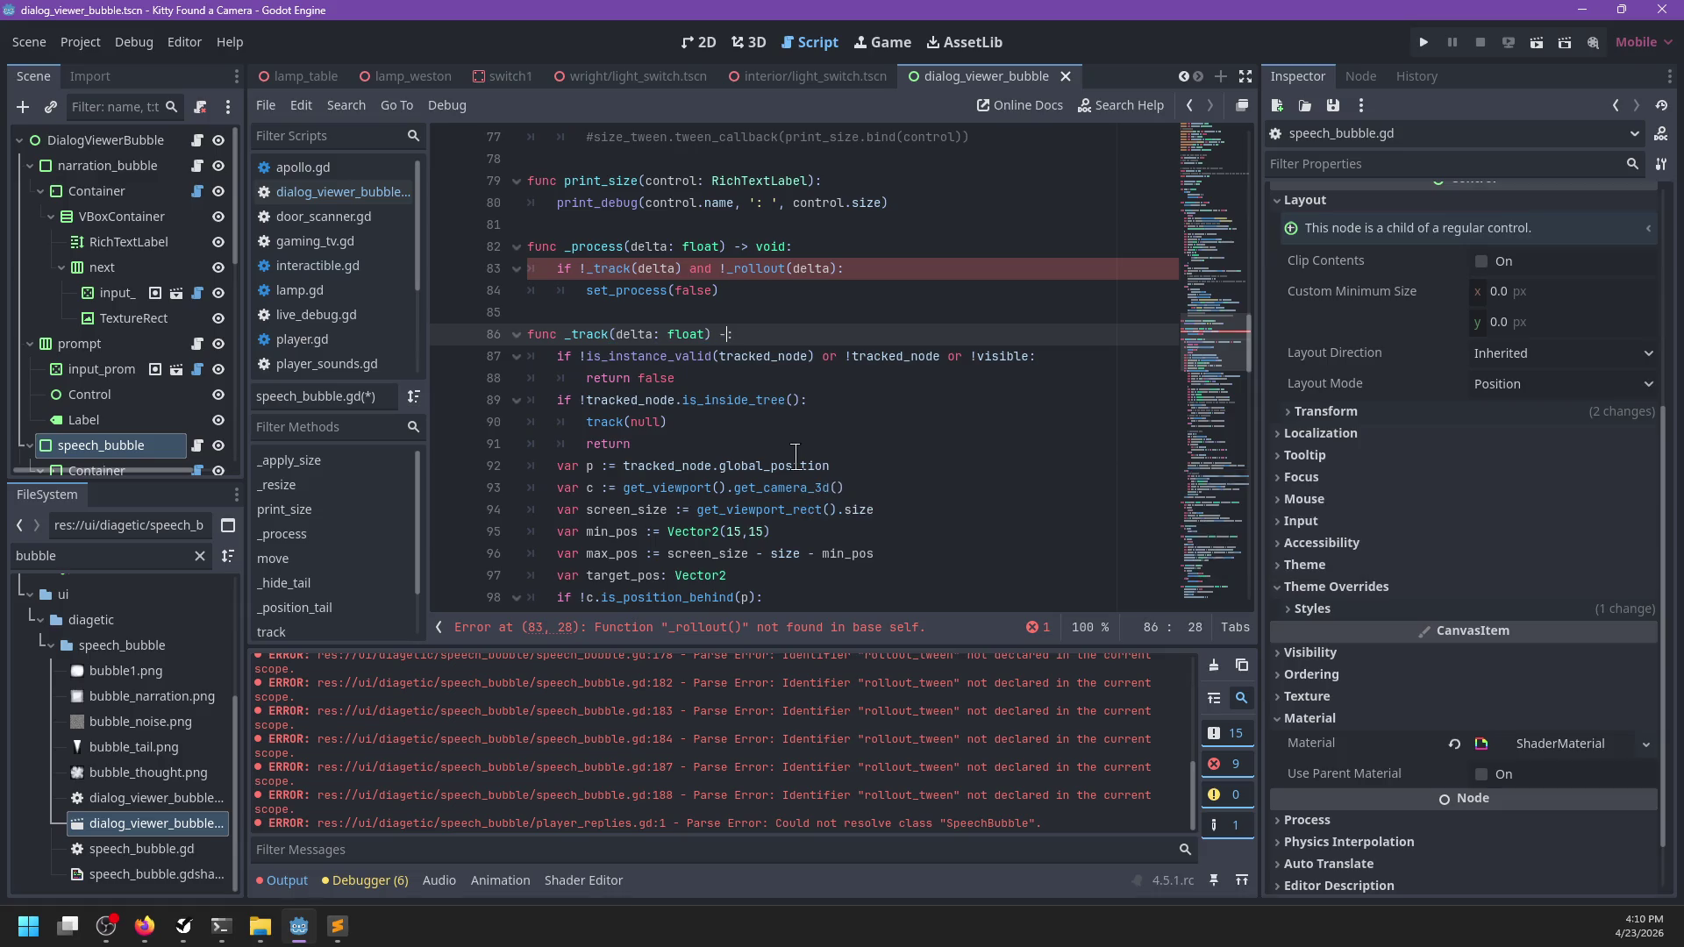
pyautogui.click(692, 443)
pyautogui.write('false')
# Add 'return true' after the move call in _track and save
pyautogui.scroll(-3, 763, 411)
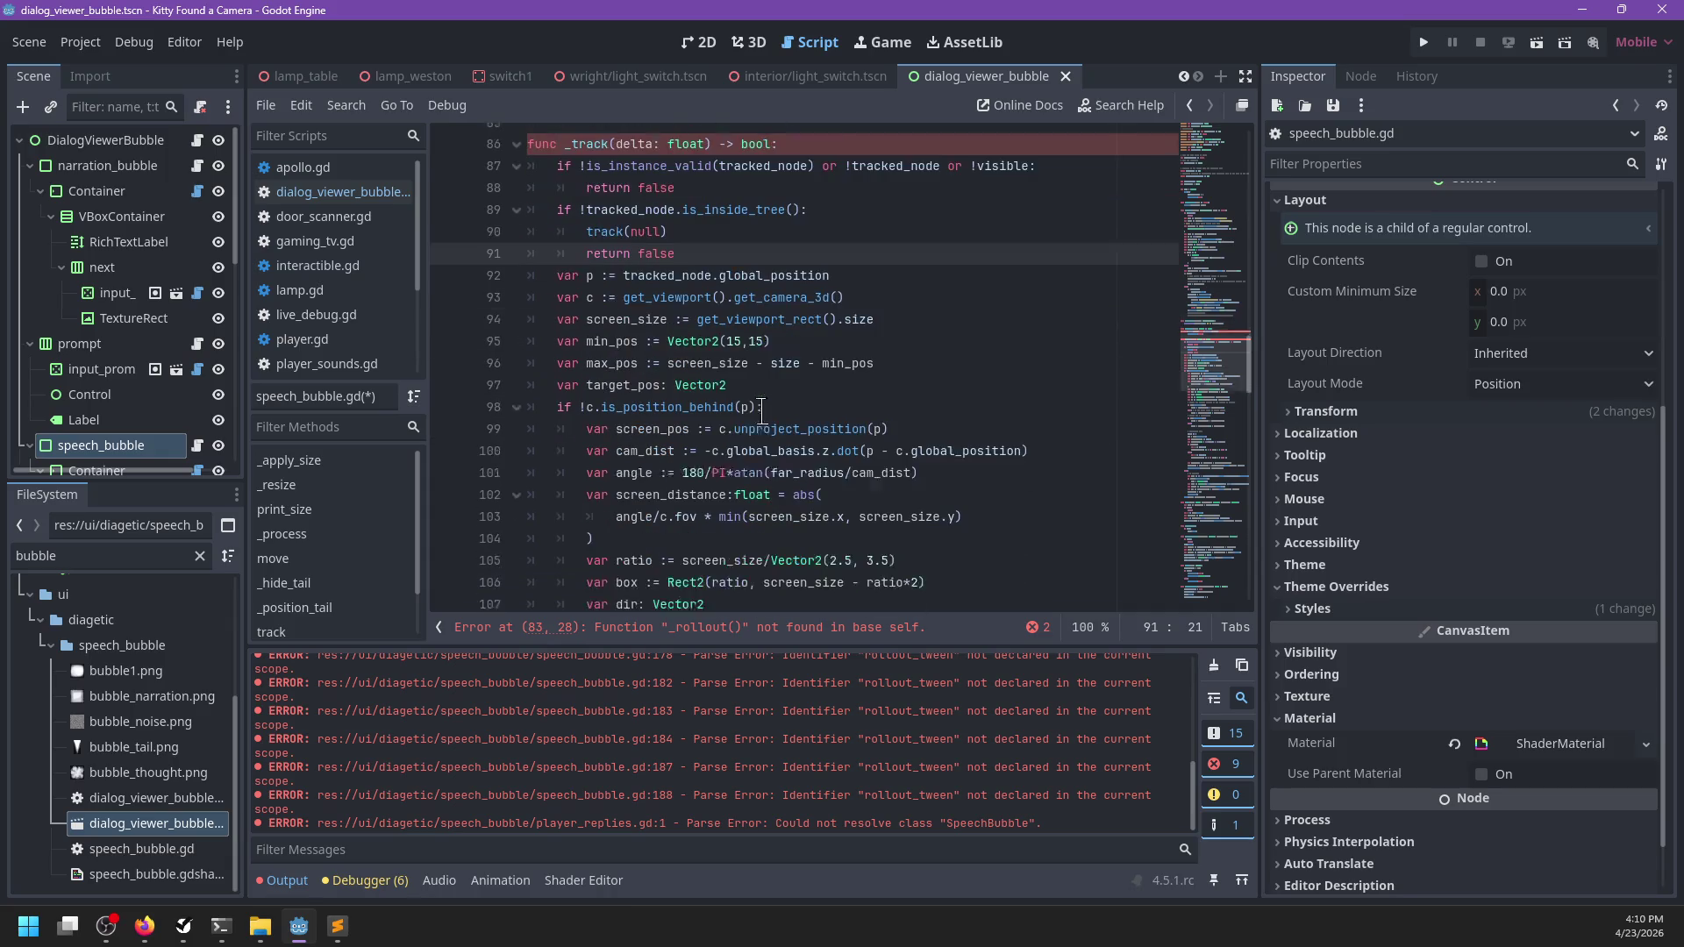
pyautogui.scroll(1, 849, 383)
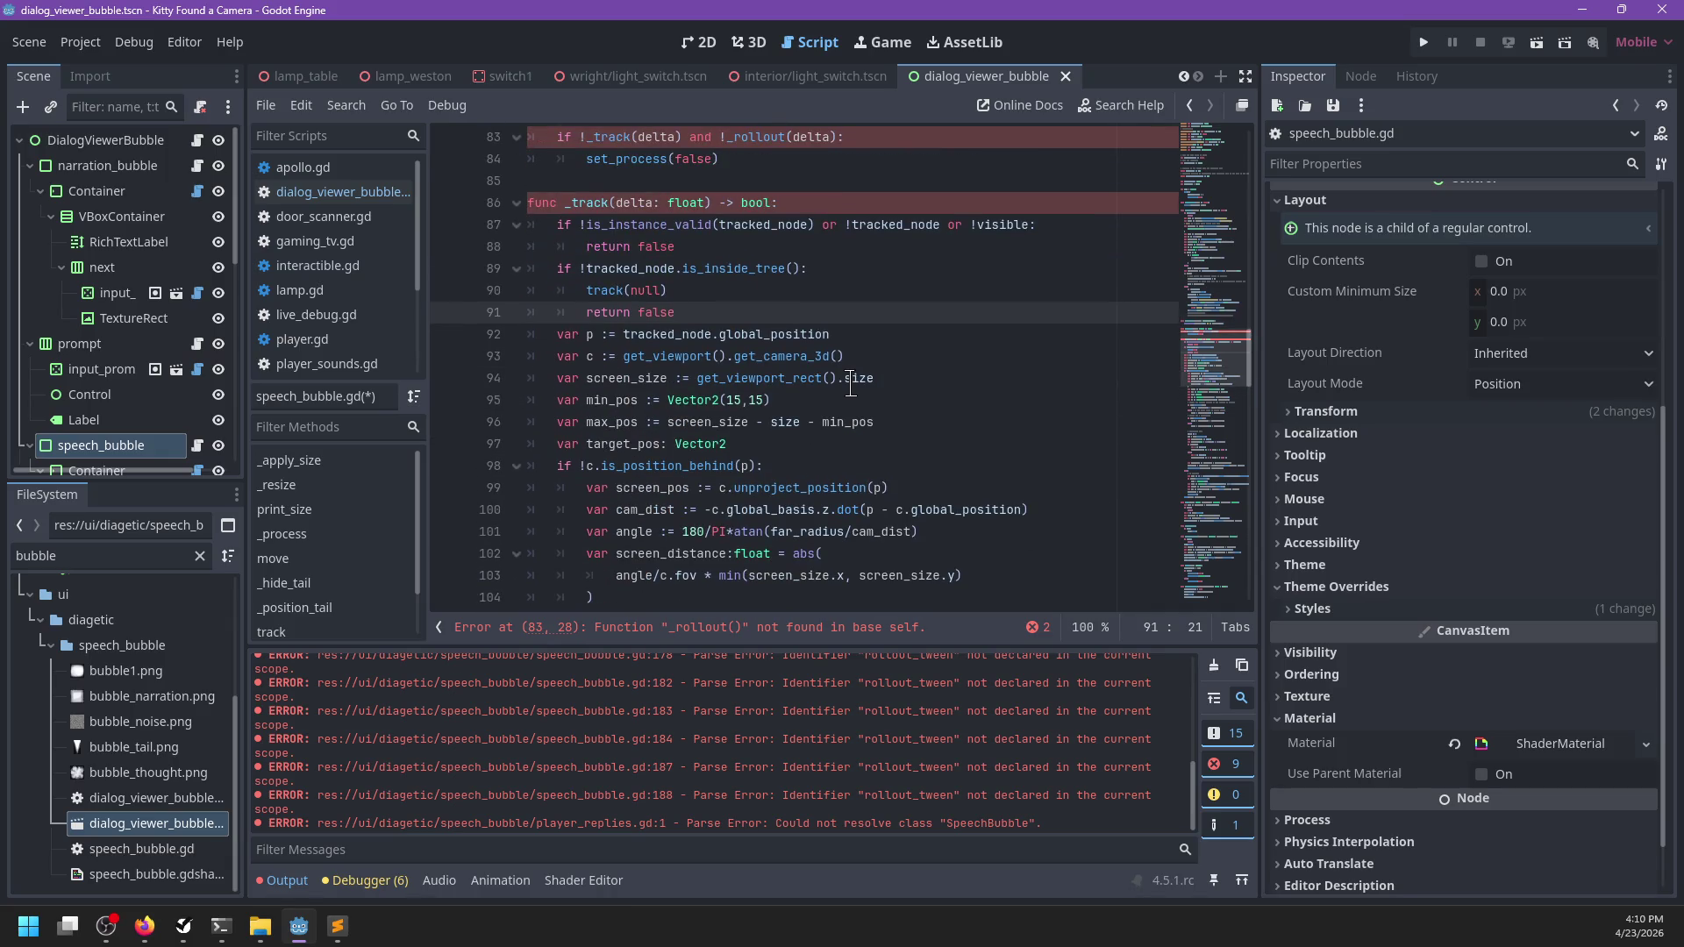
pyautogui.moveTo(840, 290); pyautogui.dragTo(834, 270)
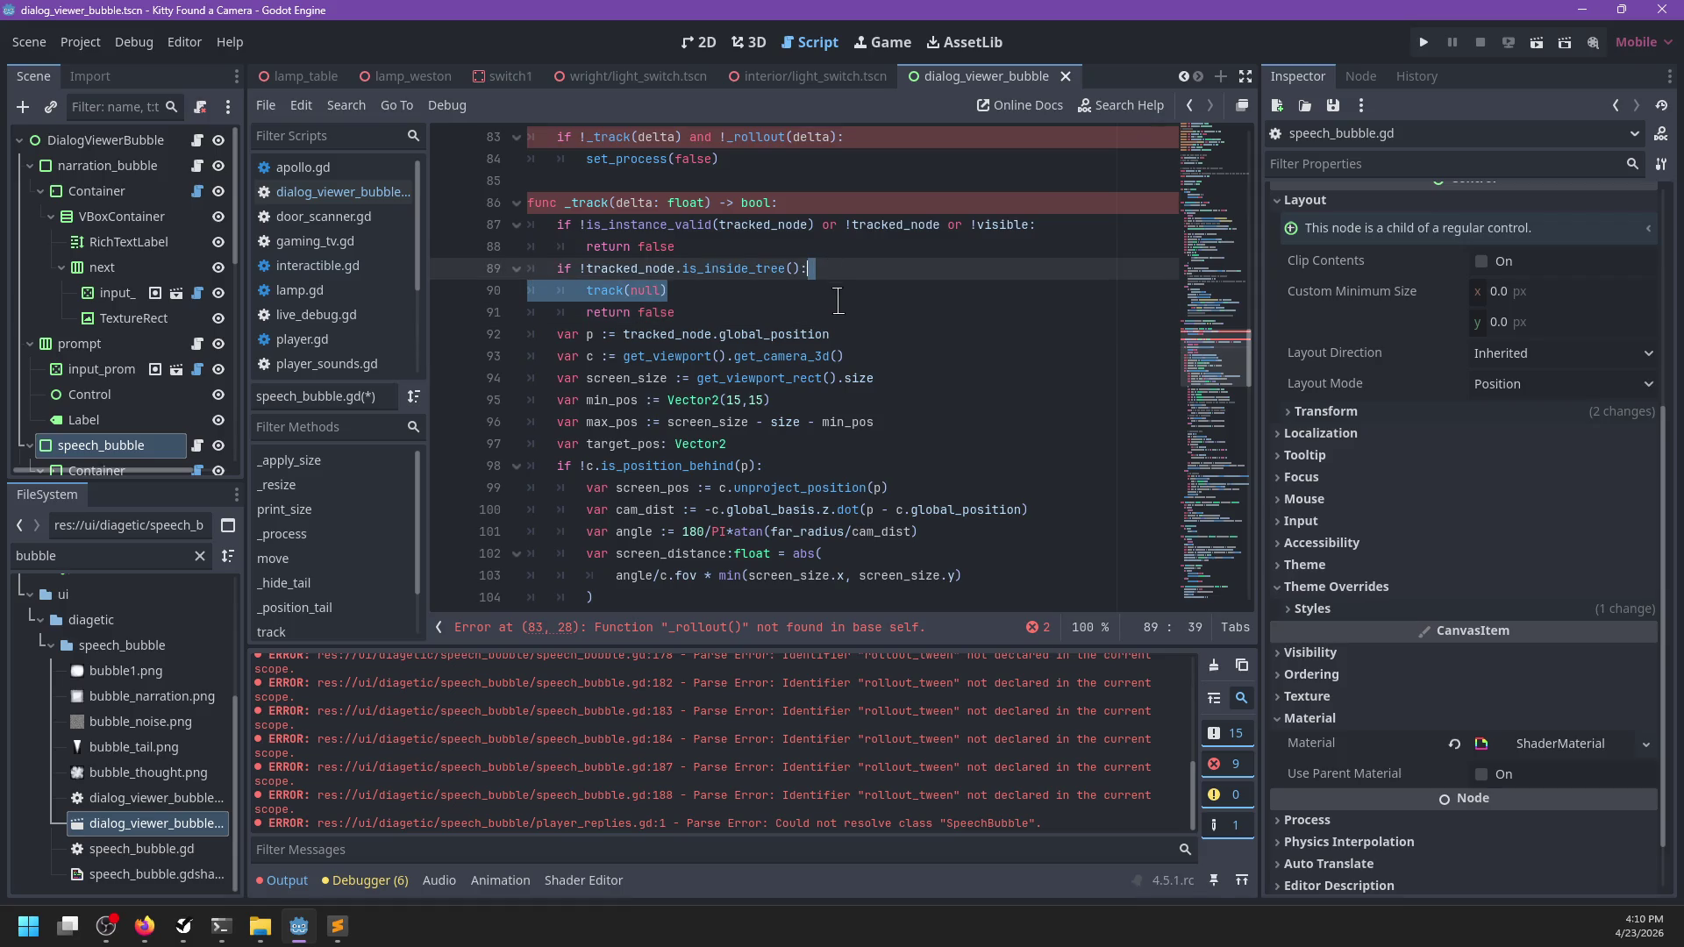
pyautogui.click(838, 313)
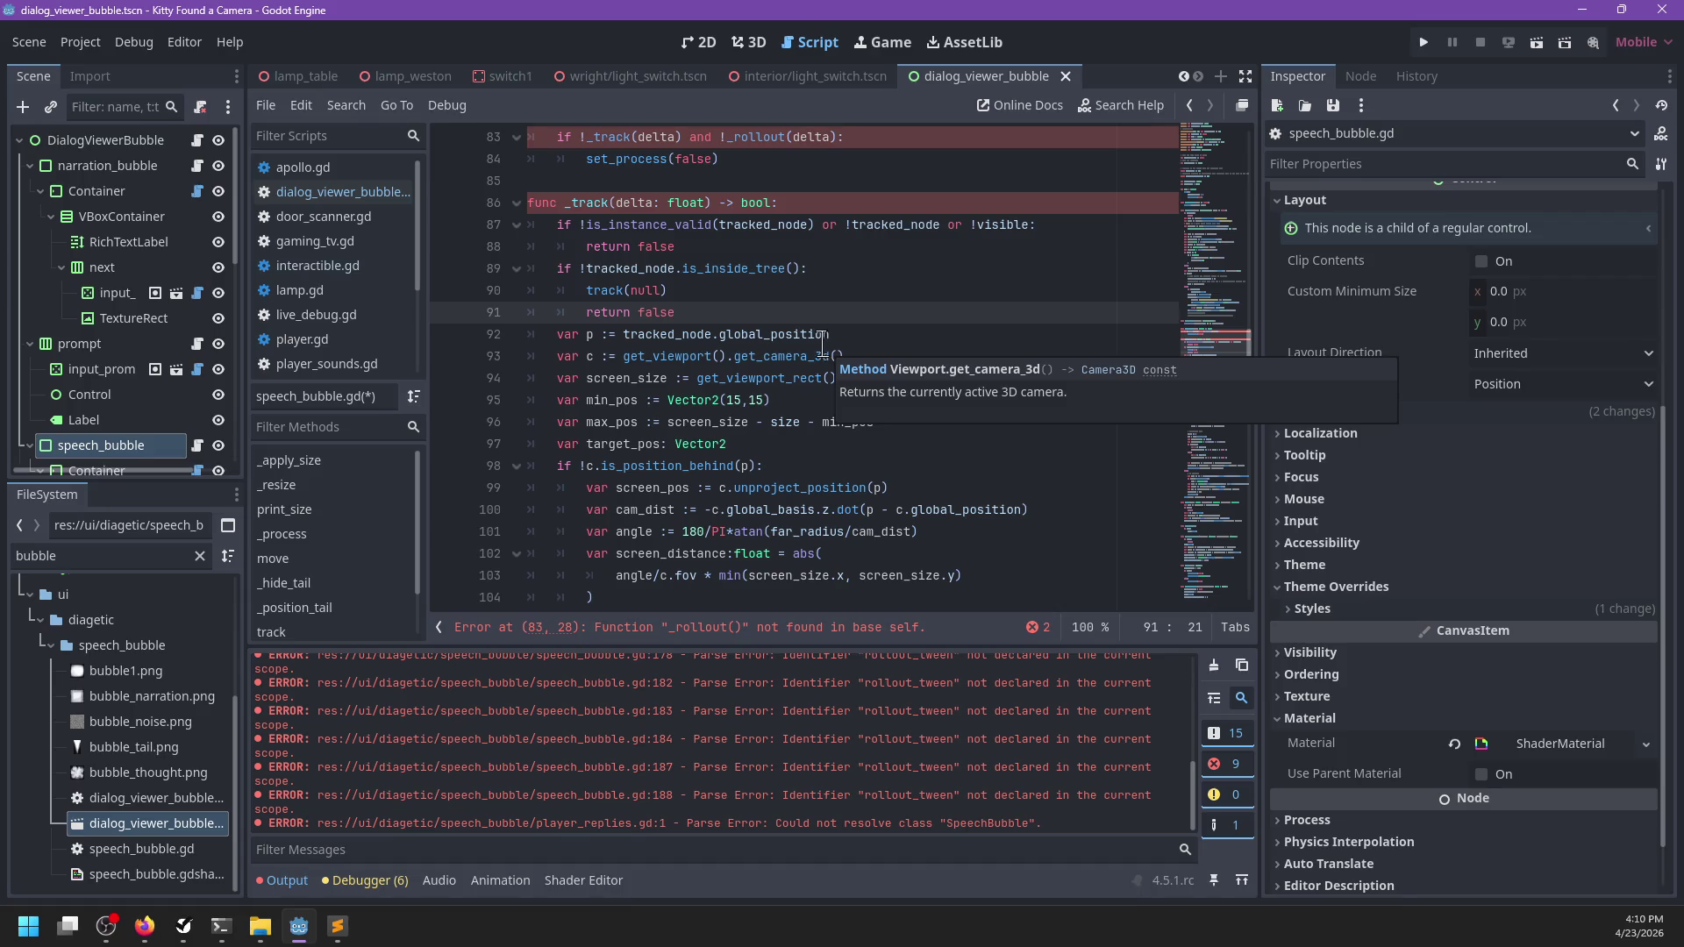
pyautogui.scroll(-15, 794, 325)
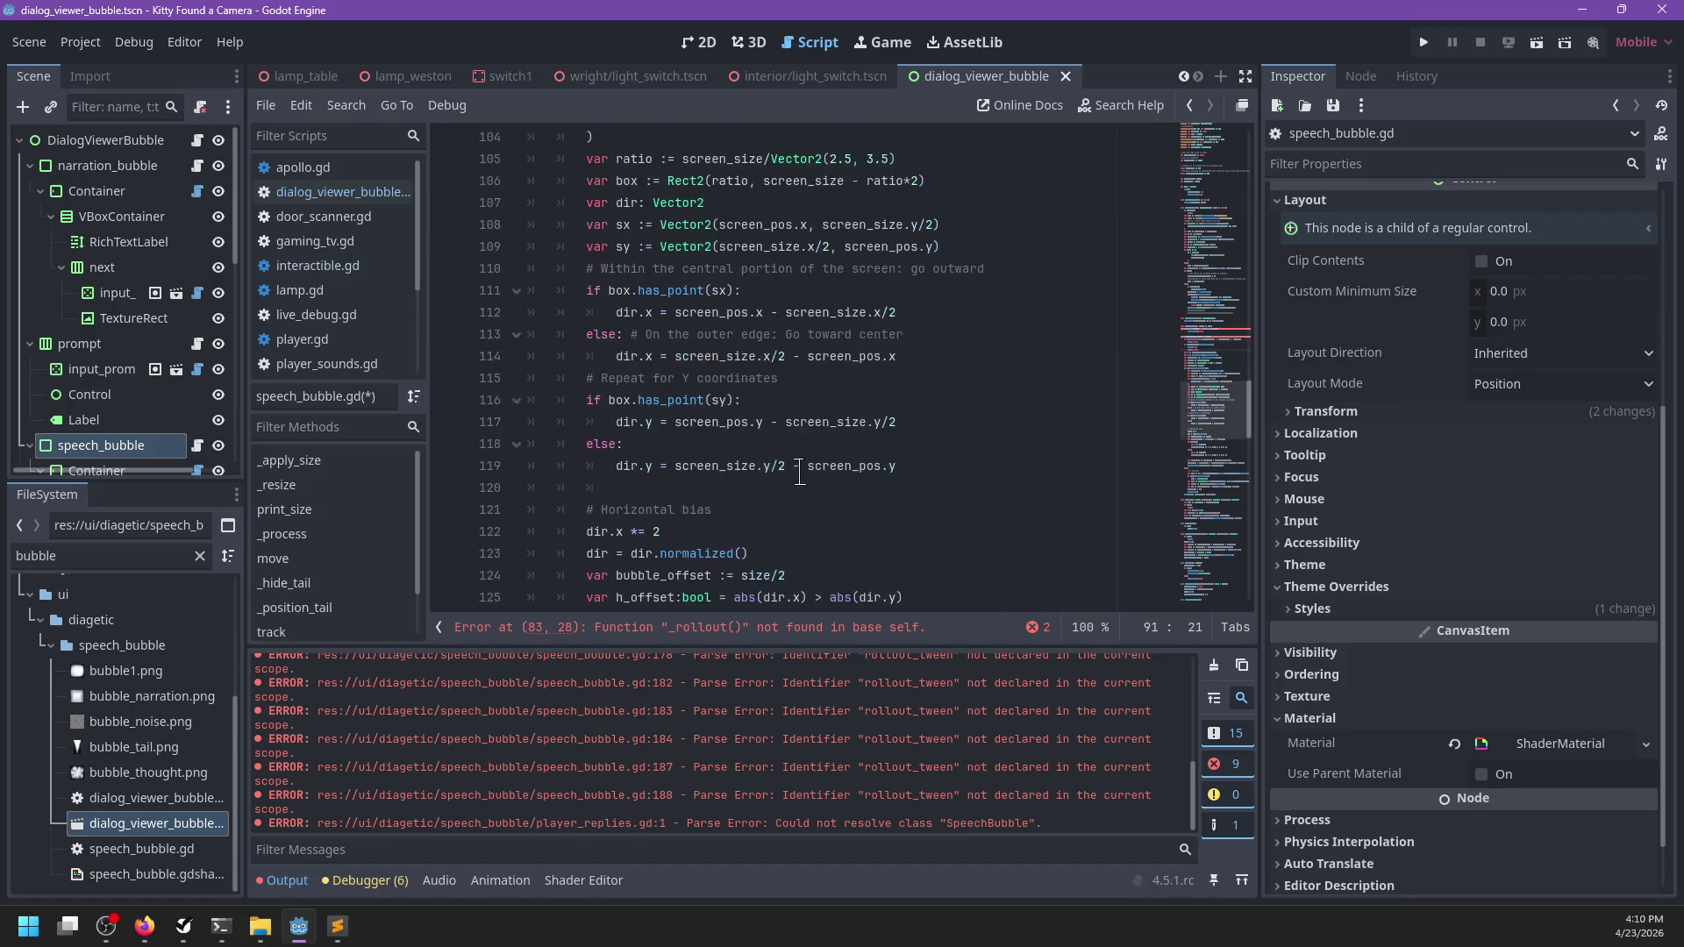
pyautogui.scroll(2, 789, 438)
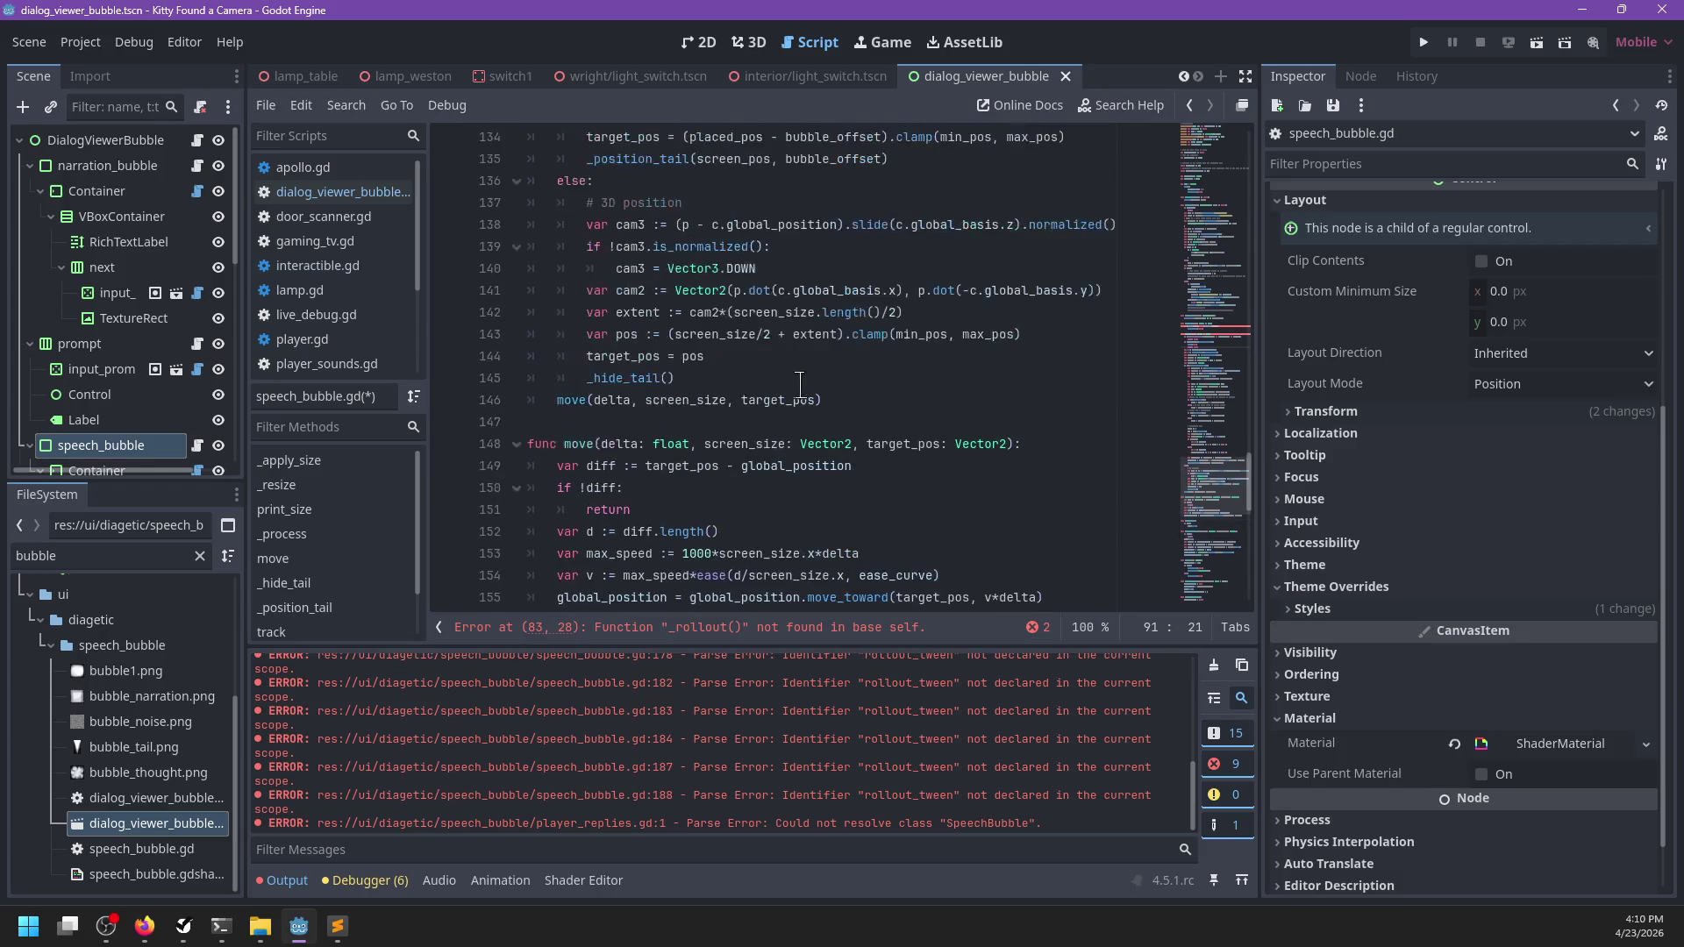
pyautogui.click(861, 404)
pyautogui.press('Return')
pyautogui.write('return true')
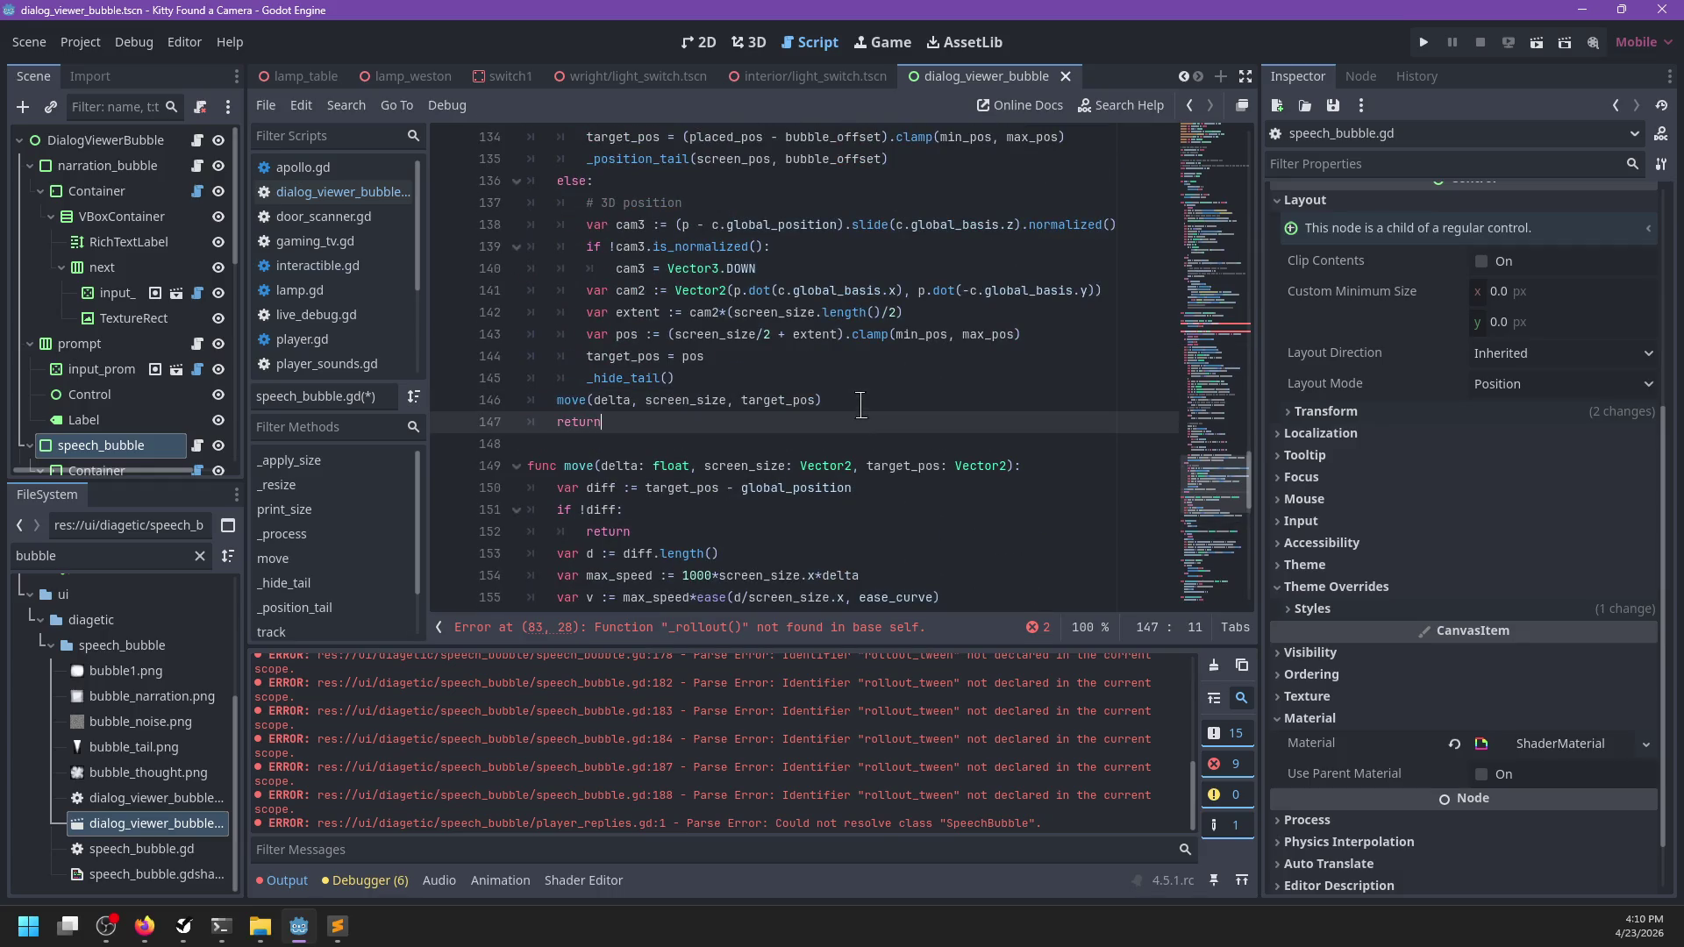
pyautogui.scroll(18, 855, 394)
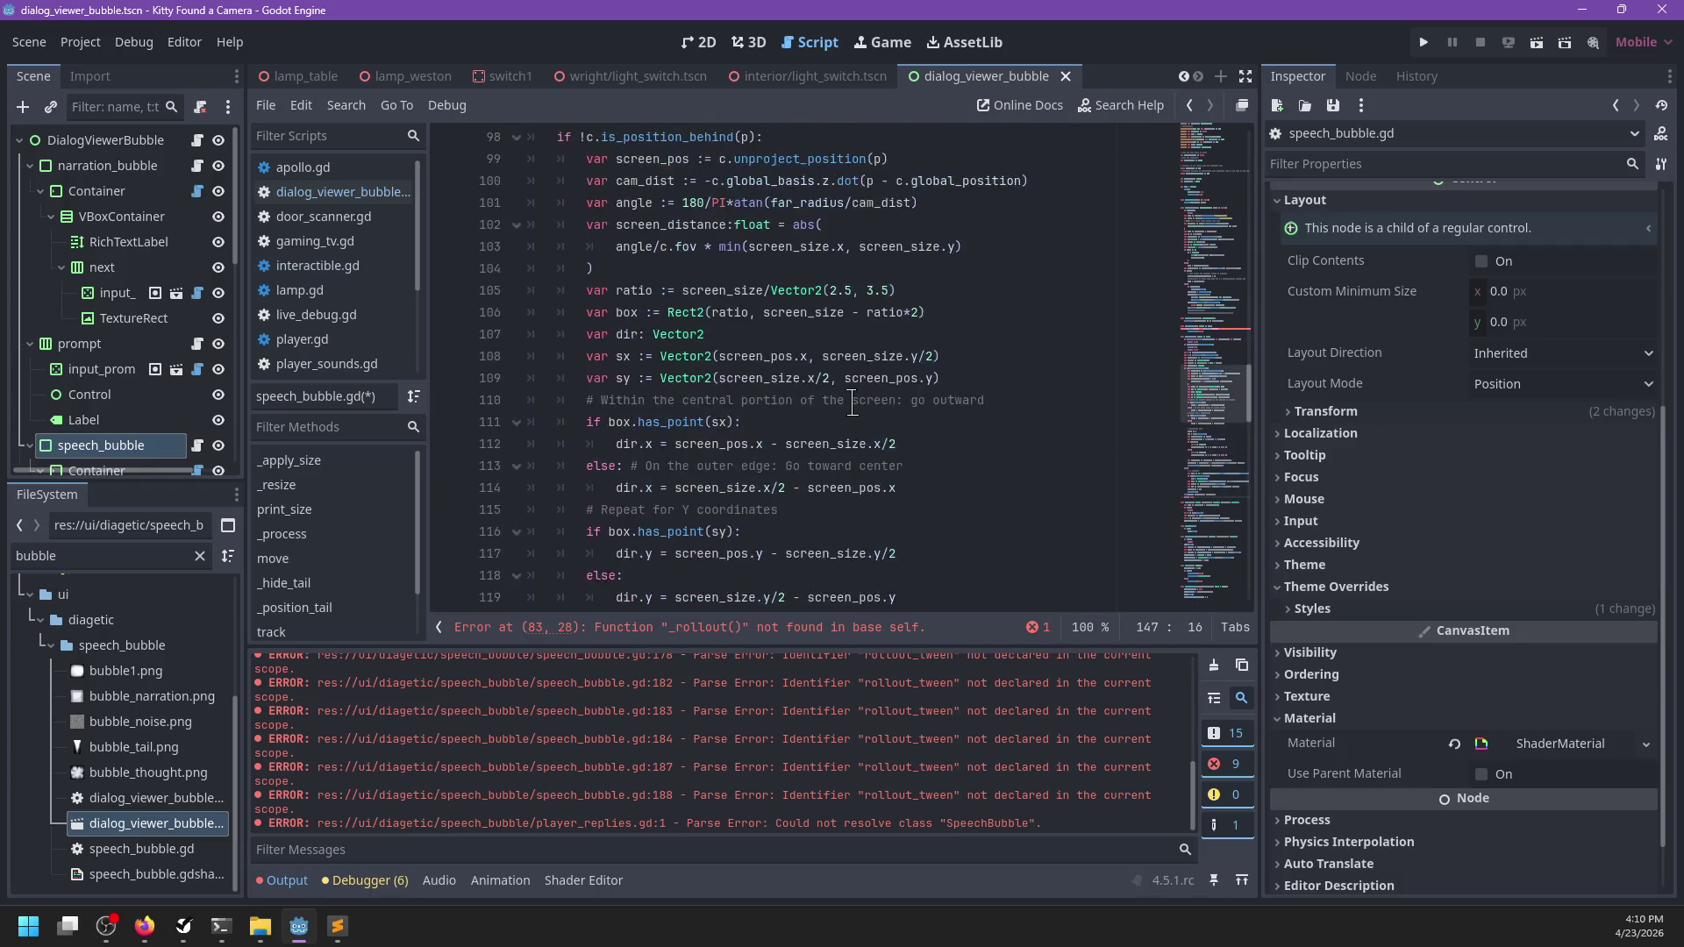
pyautogui.hotkey('ctrl', 's')
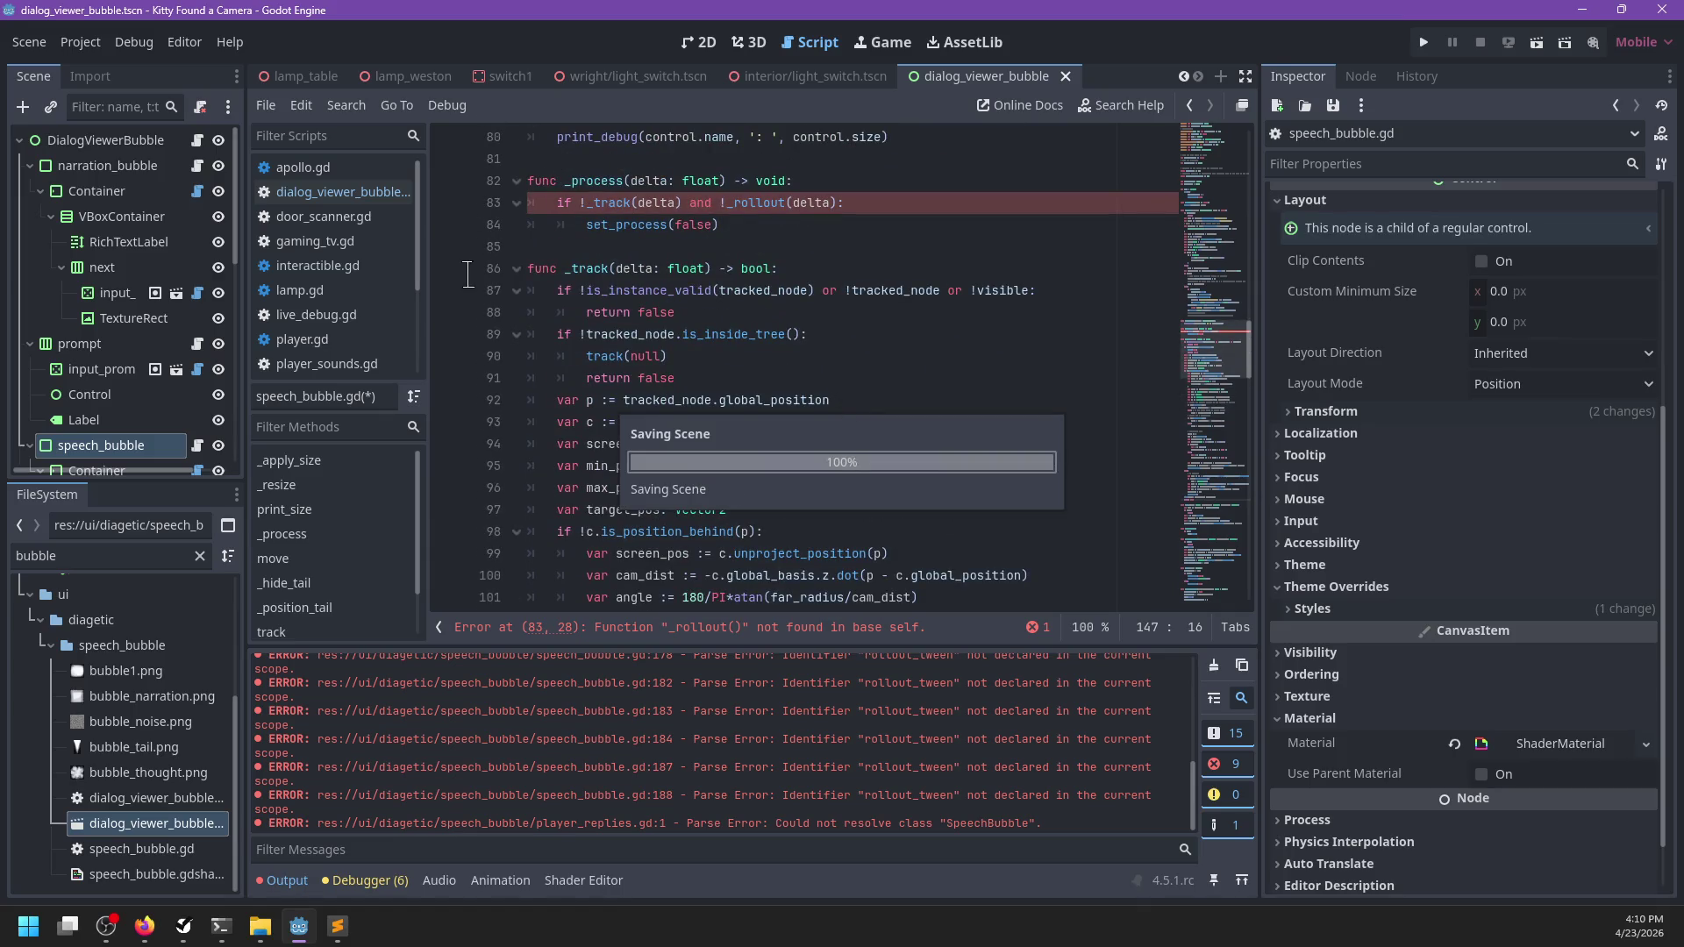
pyautogui.click(517, 269)
# Add an empty 'func _rollout(delta: float):' declaration below the folded _track
pyautogui.click(584, 291)
pyautogui.press('Return')
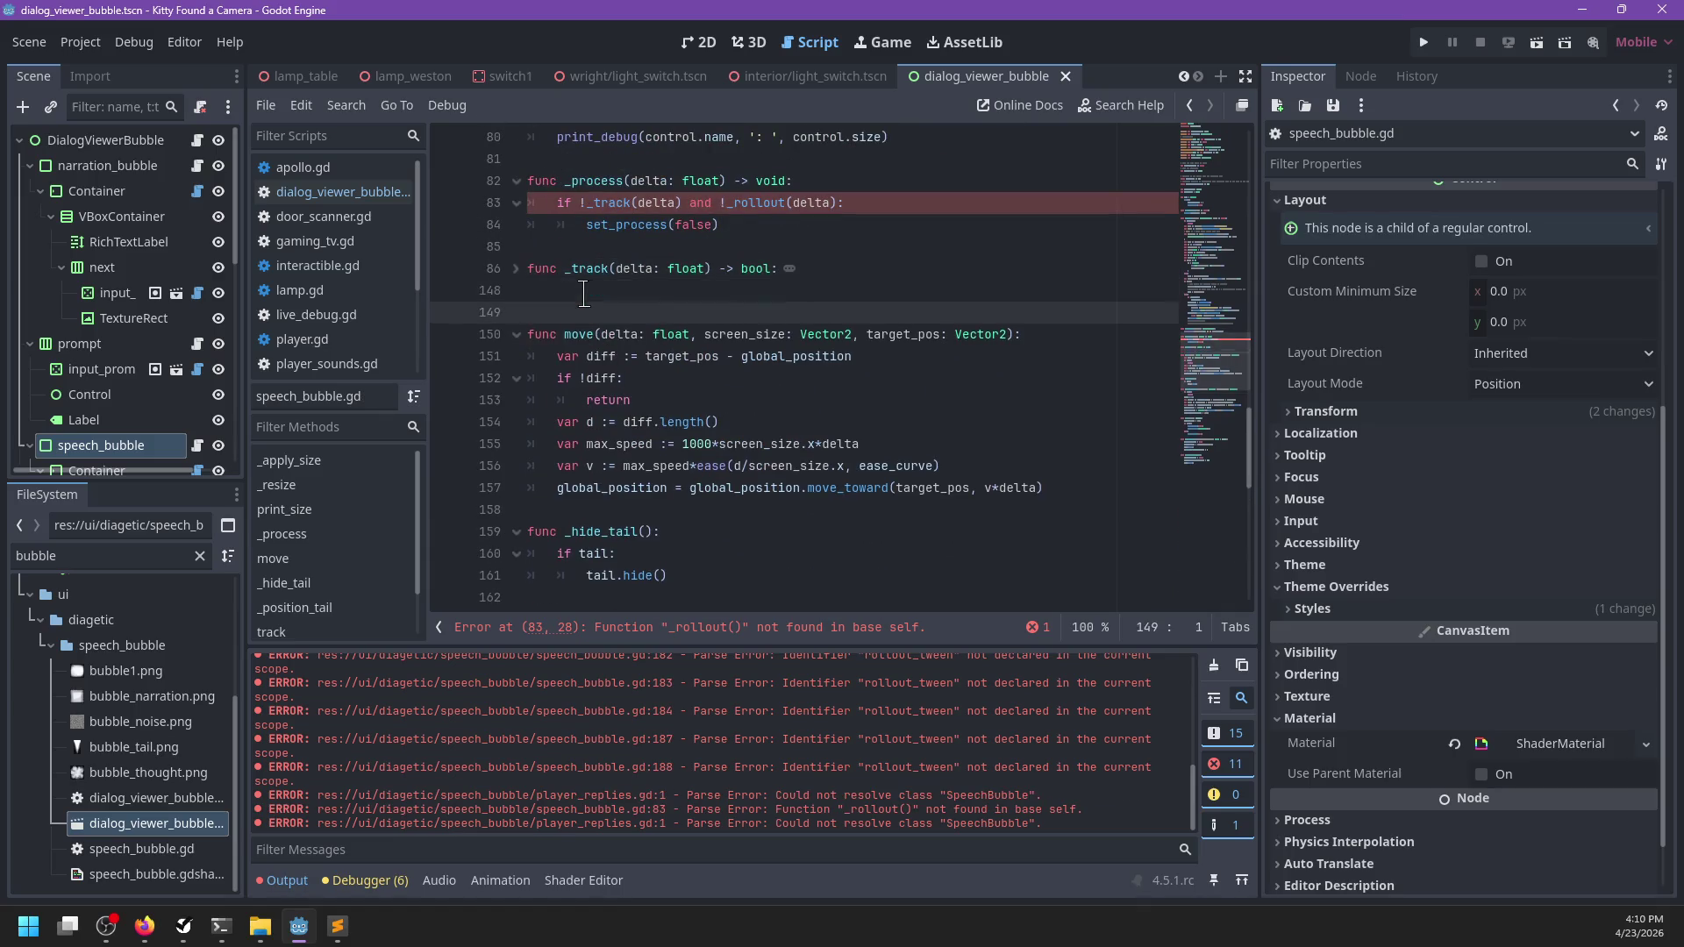
pyautogui.write('func _rollout')
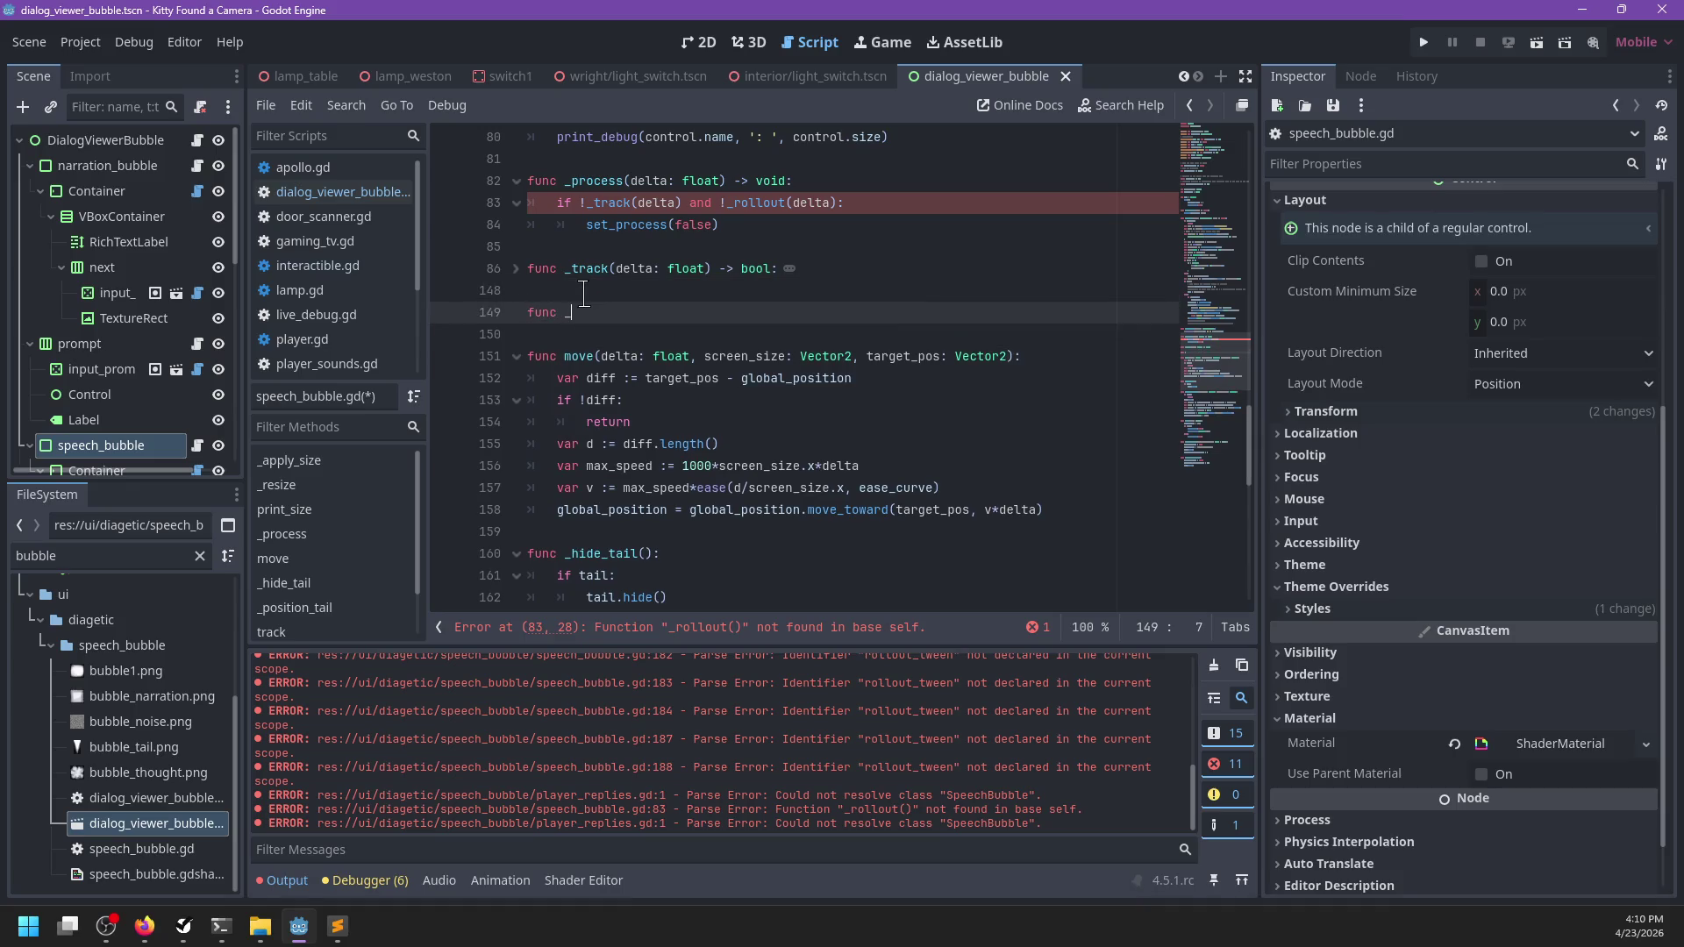
pyautogui.write('(delta:')
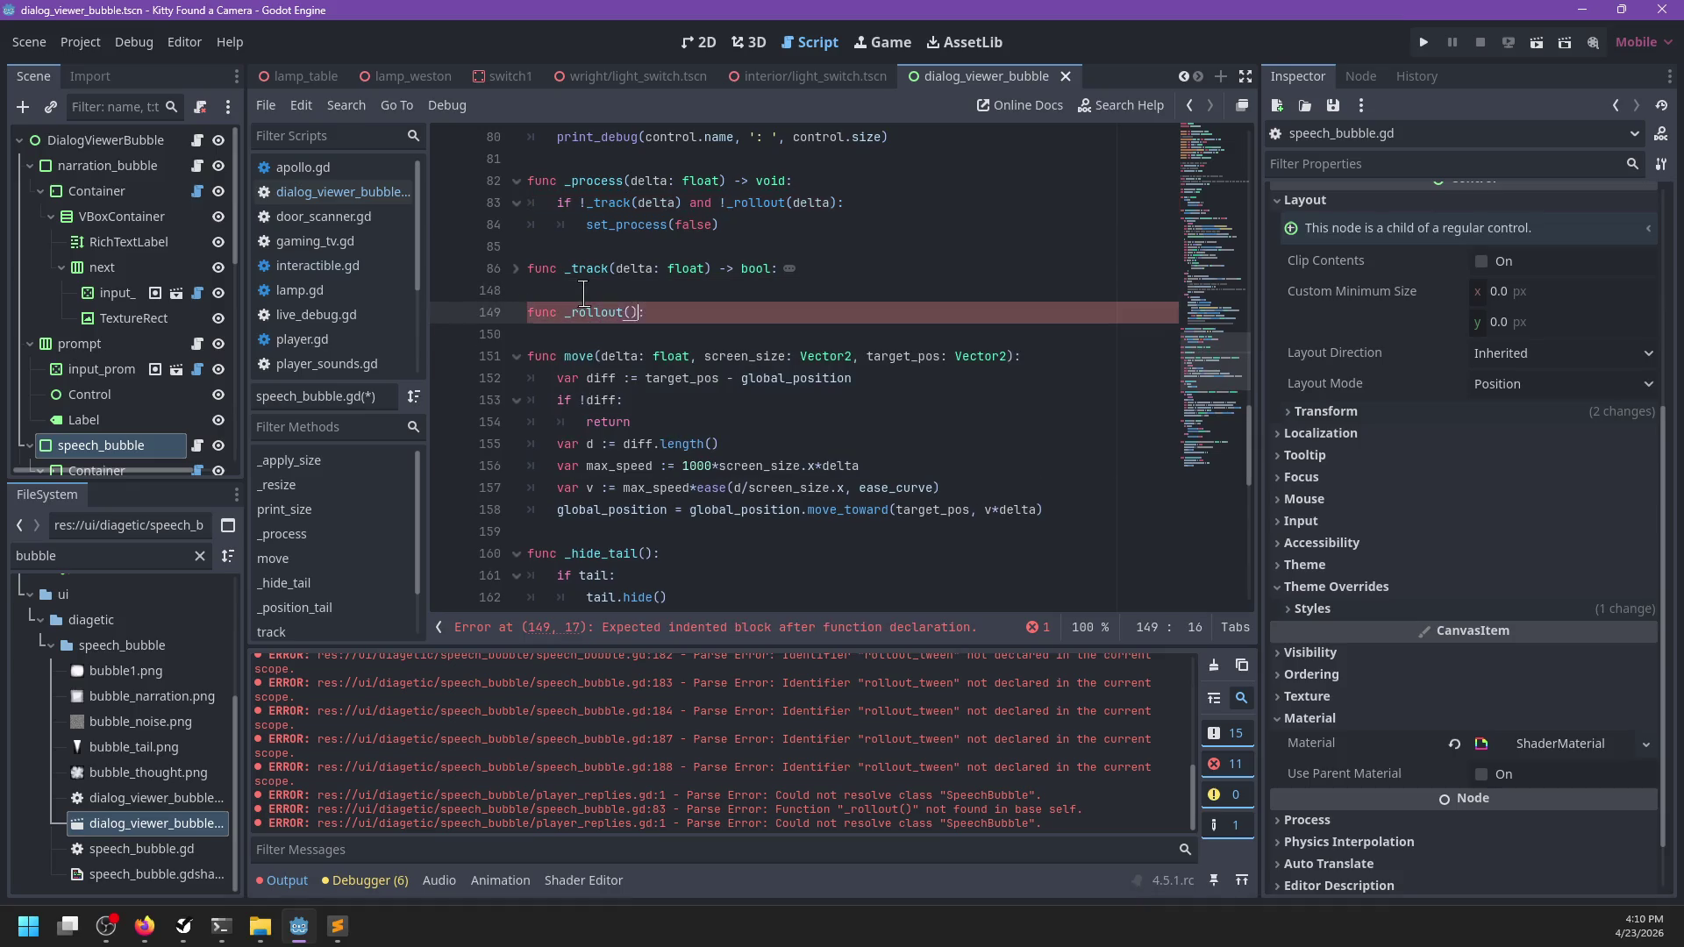
pyautogui.write(' float')
pyautogui.press('End')
pyautogui.press('Return')
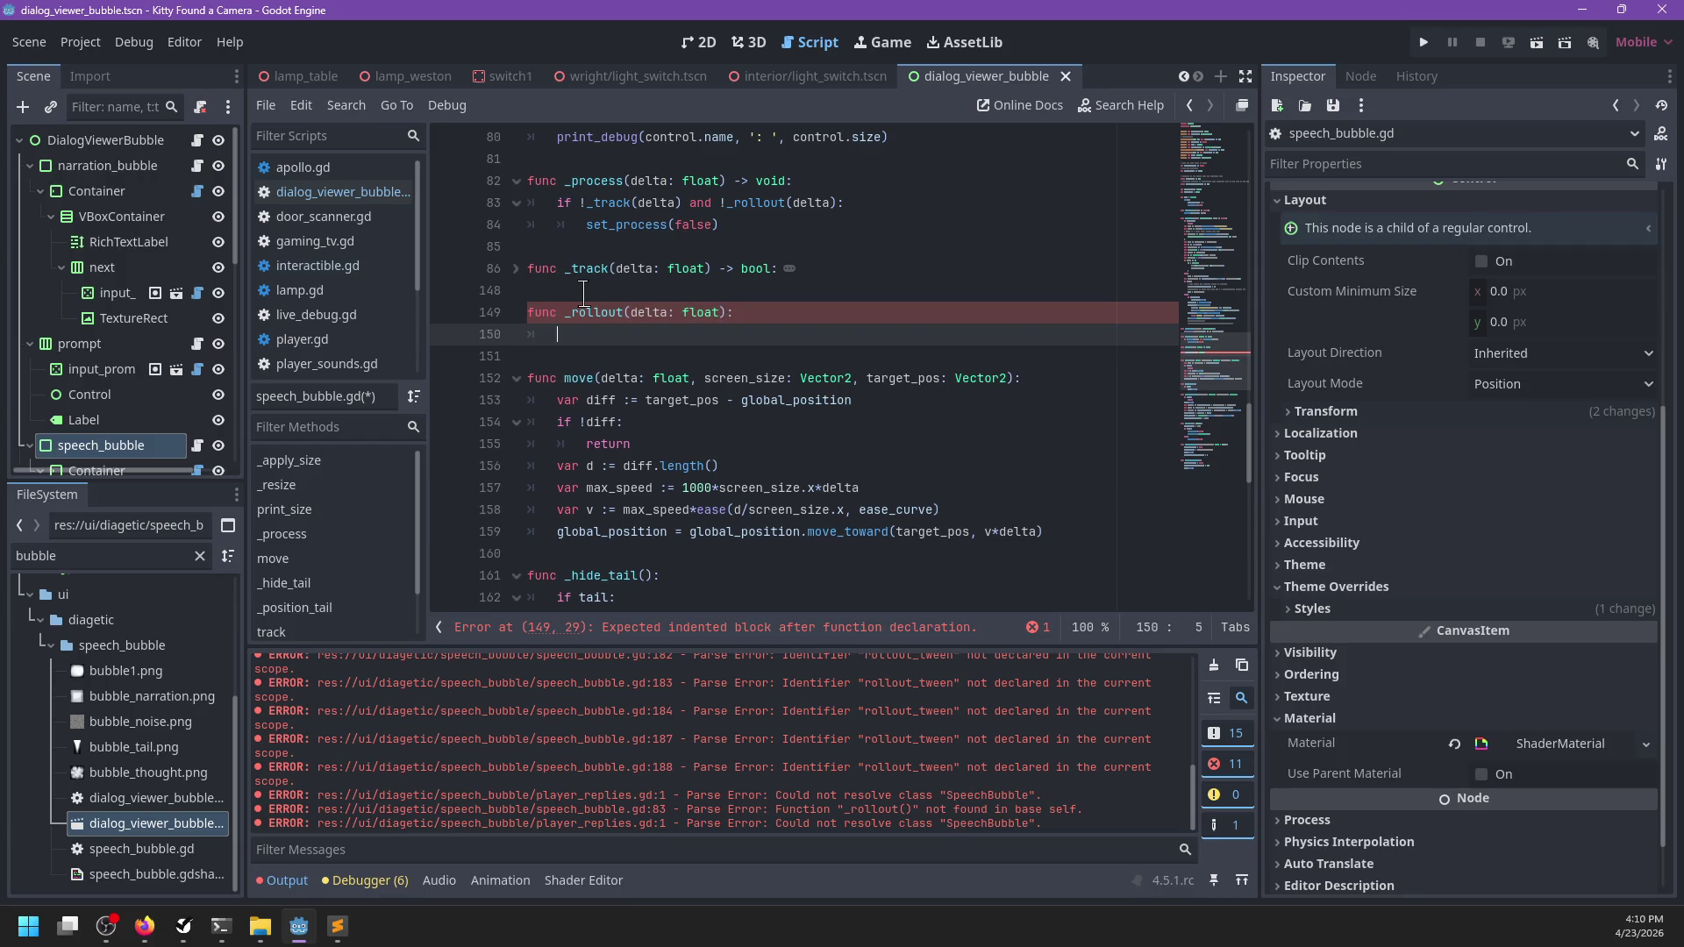
# Declare 'var rollout_timer := 0.0' on the line below rollout_time
pyautogui.scroll(15, 769, 402)
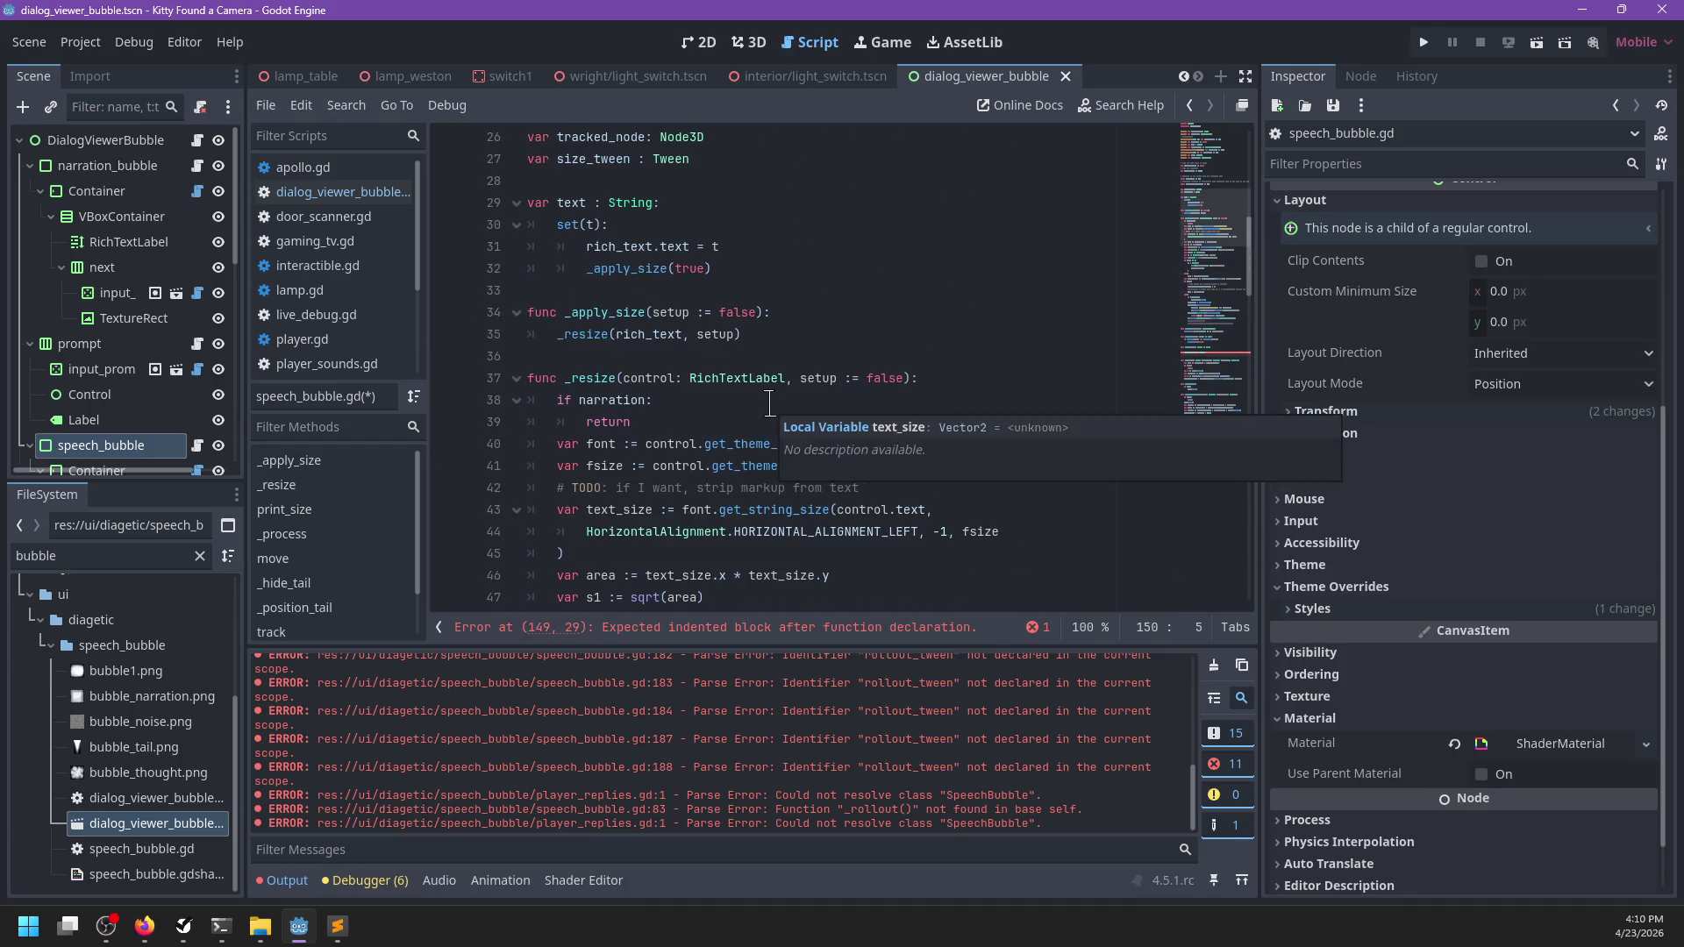
pyautogui.scroll(4, 769, 402)
pyautogui.click(819, 356)
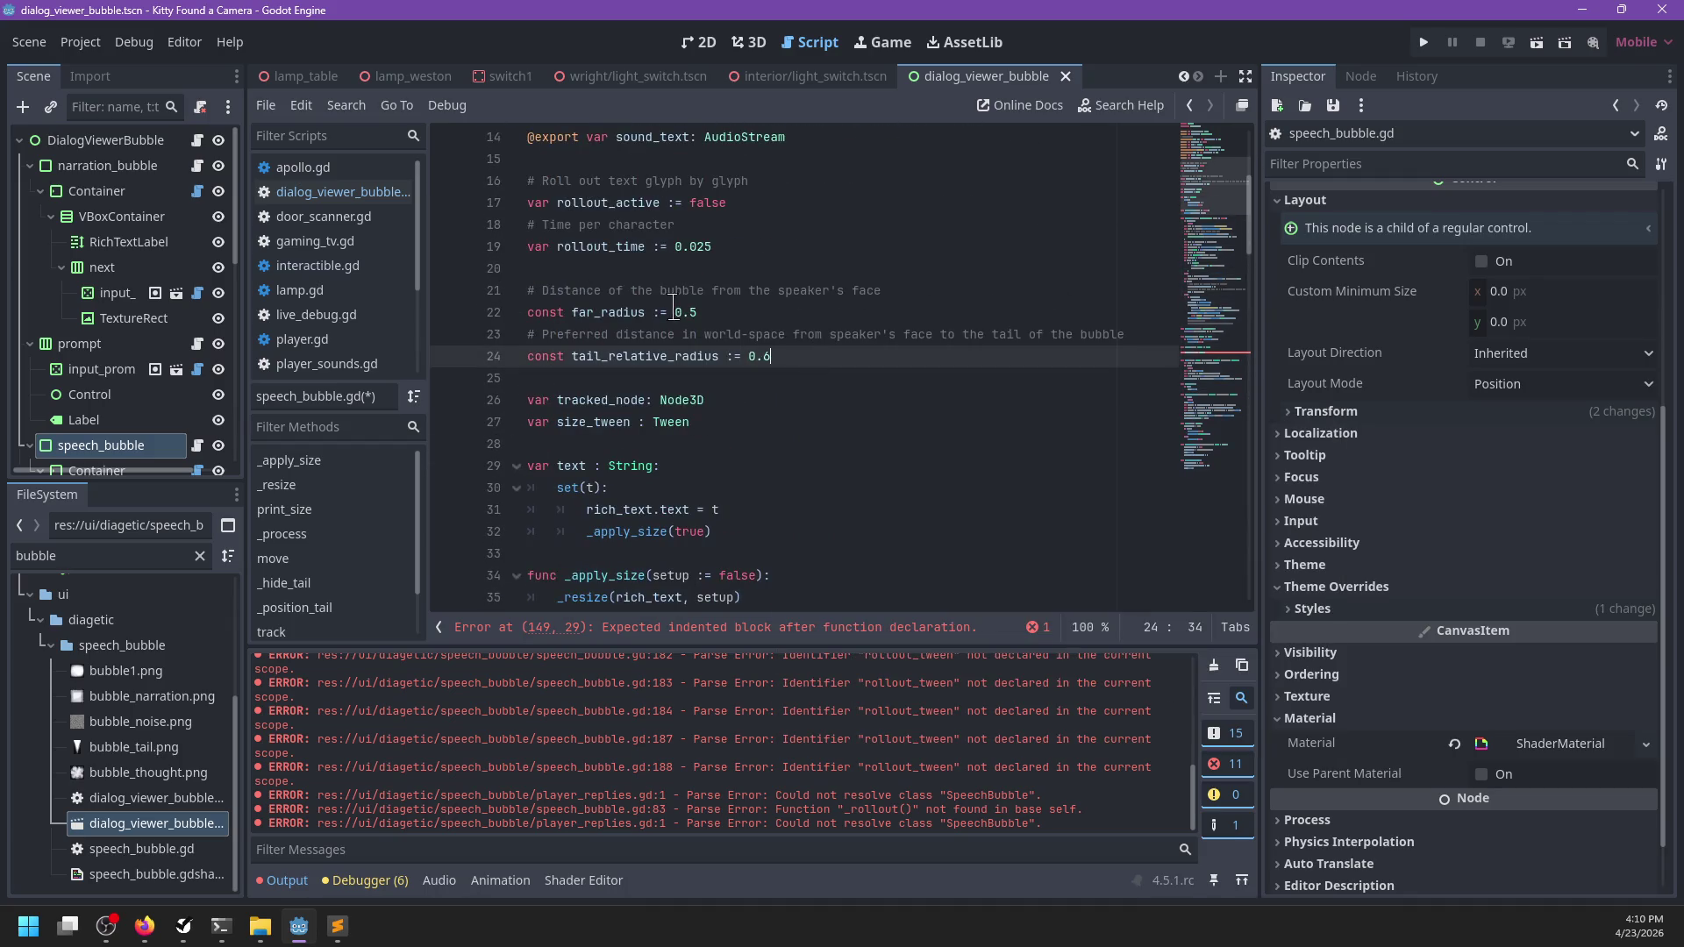
pyautogui.click(751, 240)
pyautogui.press('Return')
pyautogui.write('var rollout_timer := ')
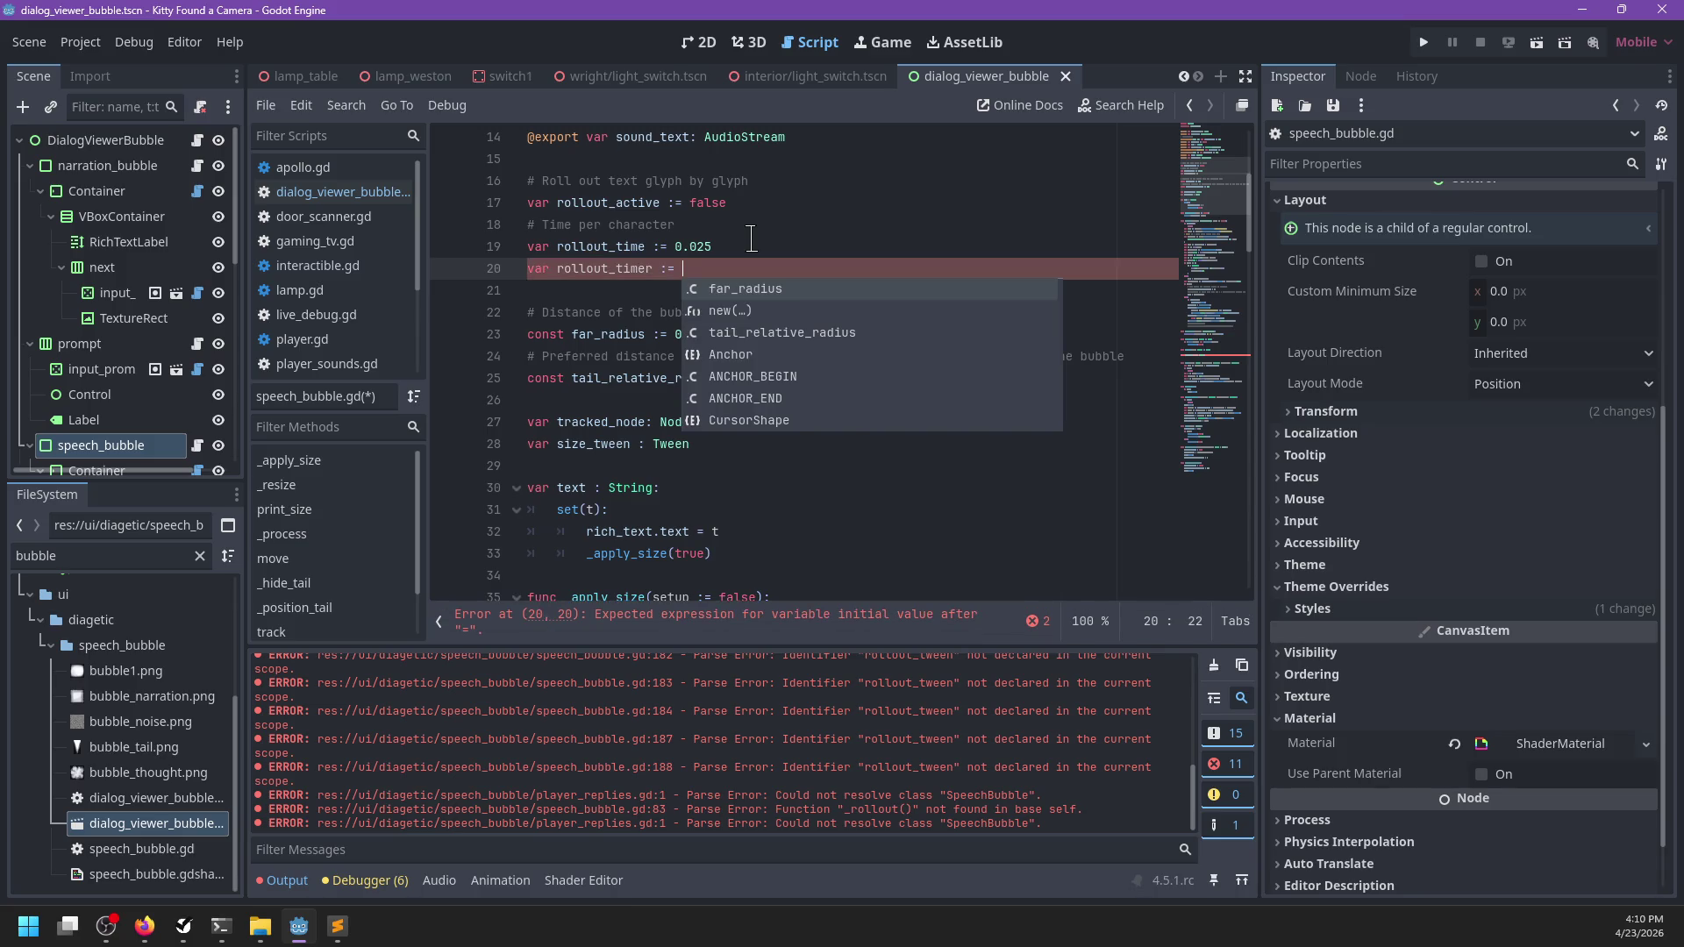
pyautogui.write('0.0')
pyautogui.scroll(-15, 684, 402)
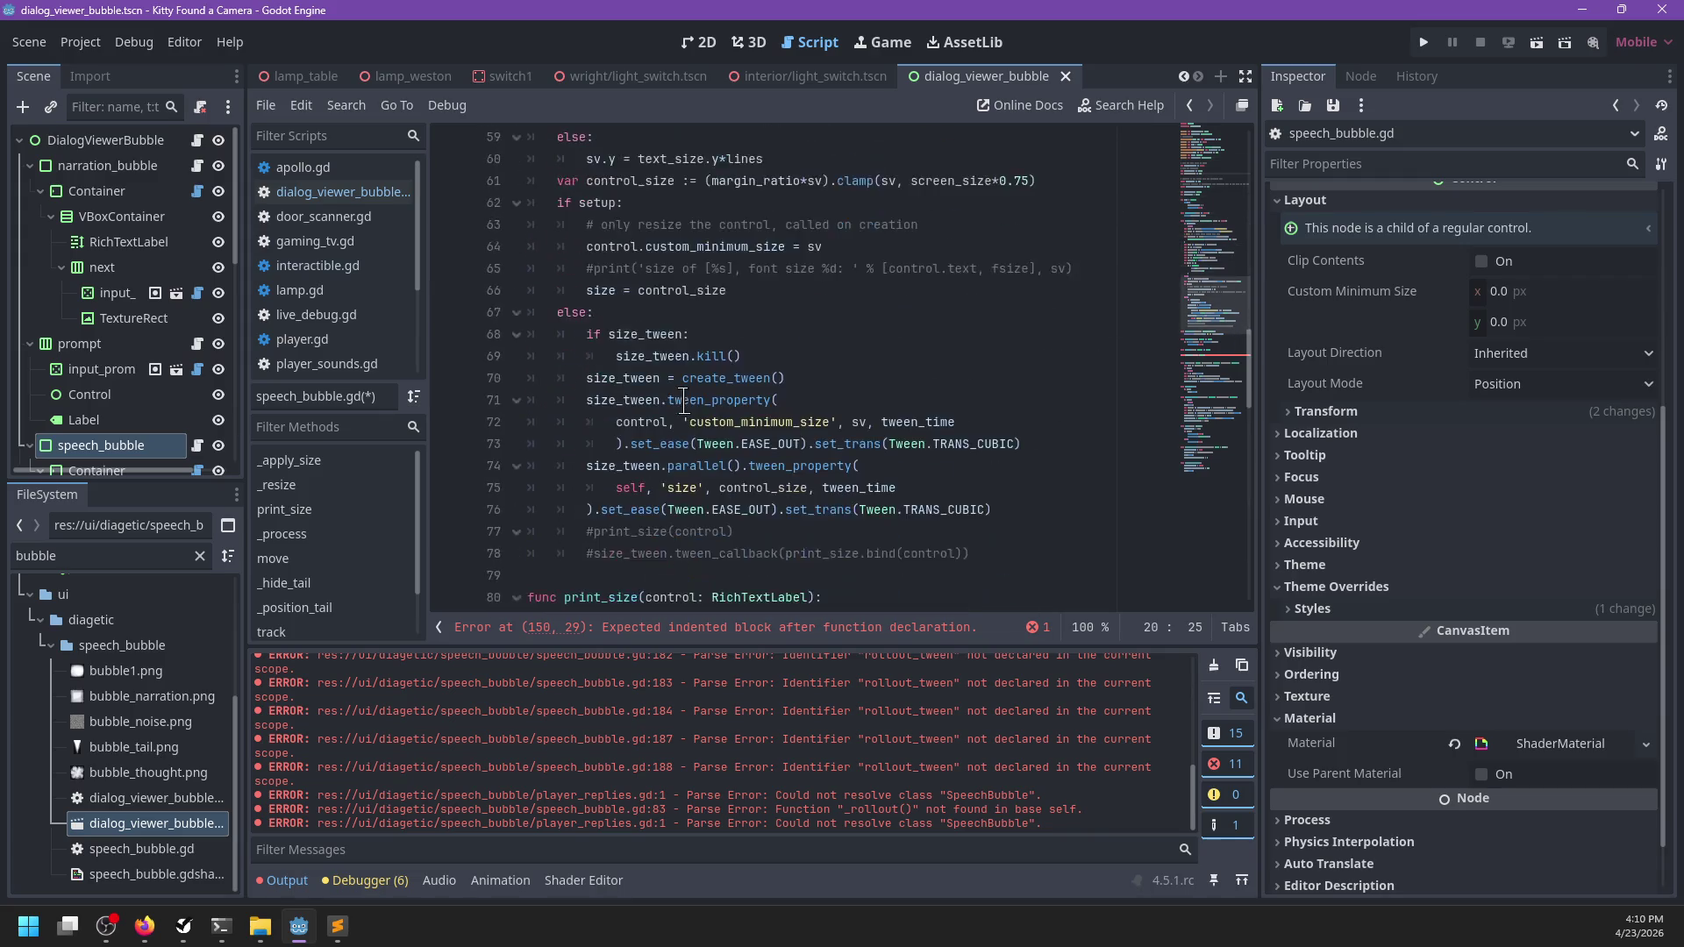
# Add 'rollout_timer += delta' to the _rollout body and begin an 'if rollout_timer >' check
pyautogui.scroll(-6, 684, 401)
pyautogui.click(641, 422)
pyautogui.write('rollout_timer += ')
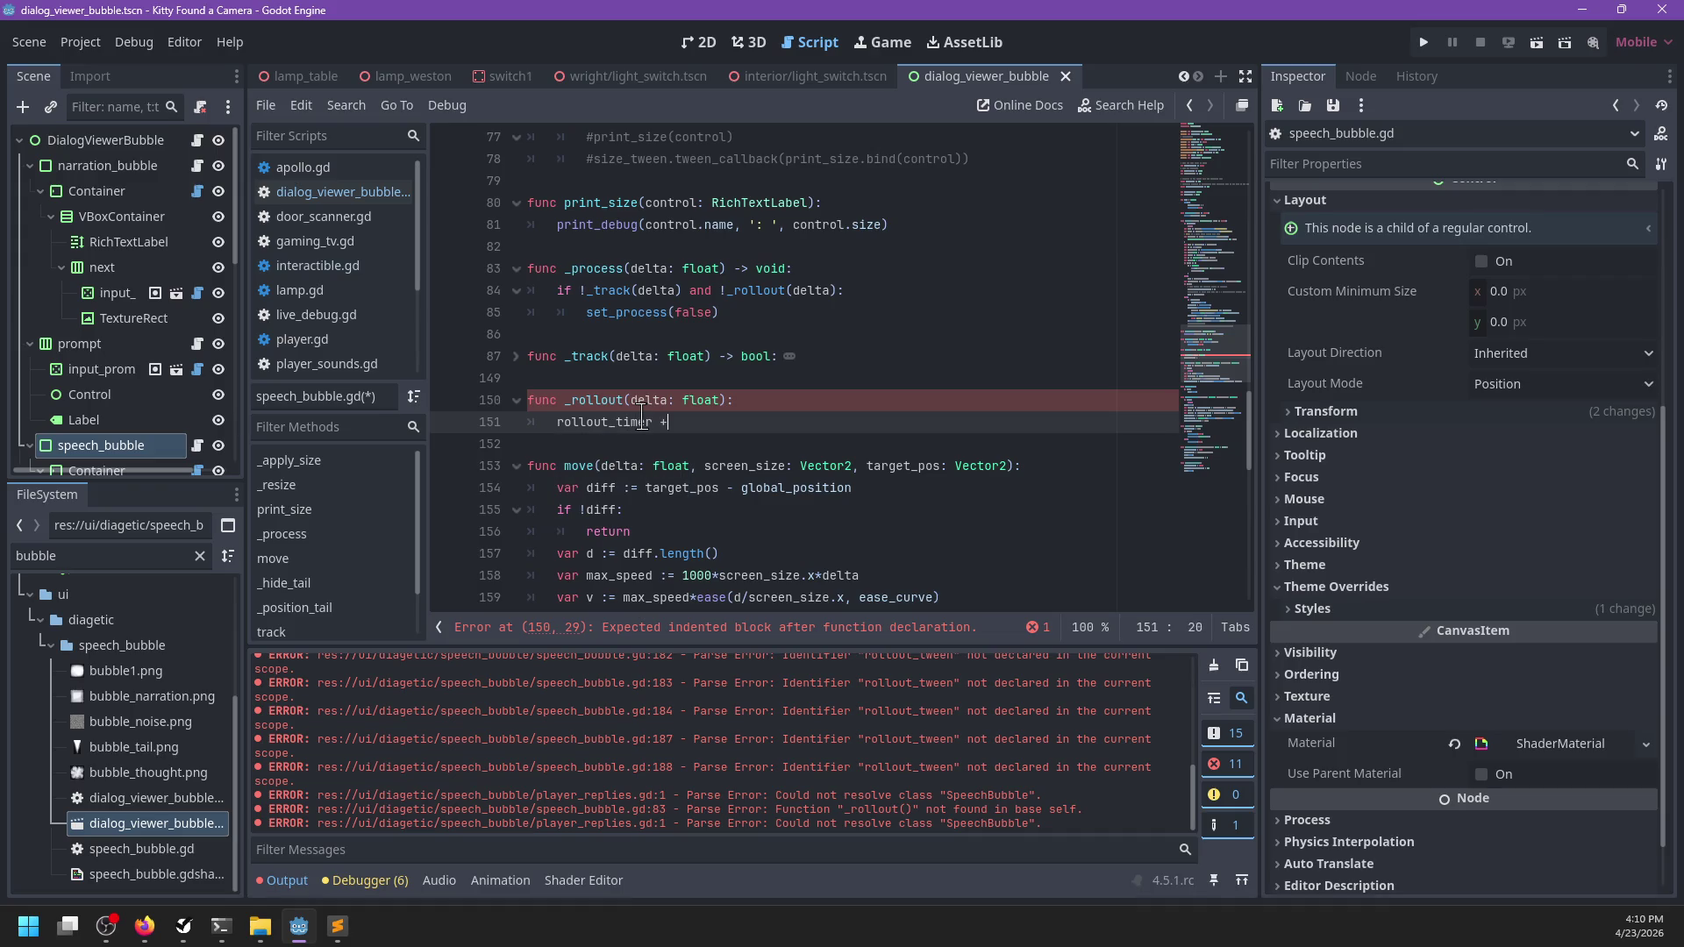
pyautogui.write('delta')
pyautogui.press('Return')
pyautogui.write('if rol')
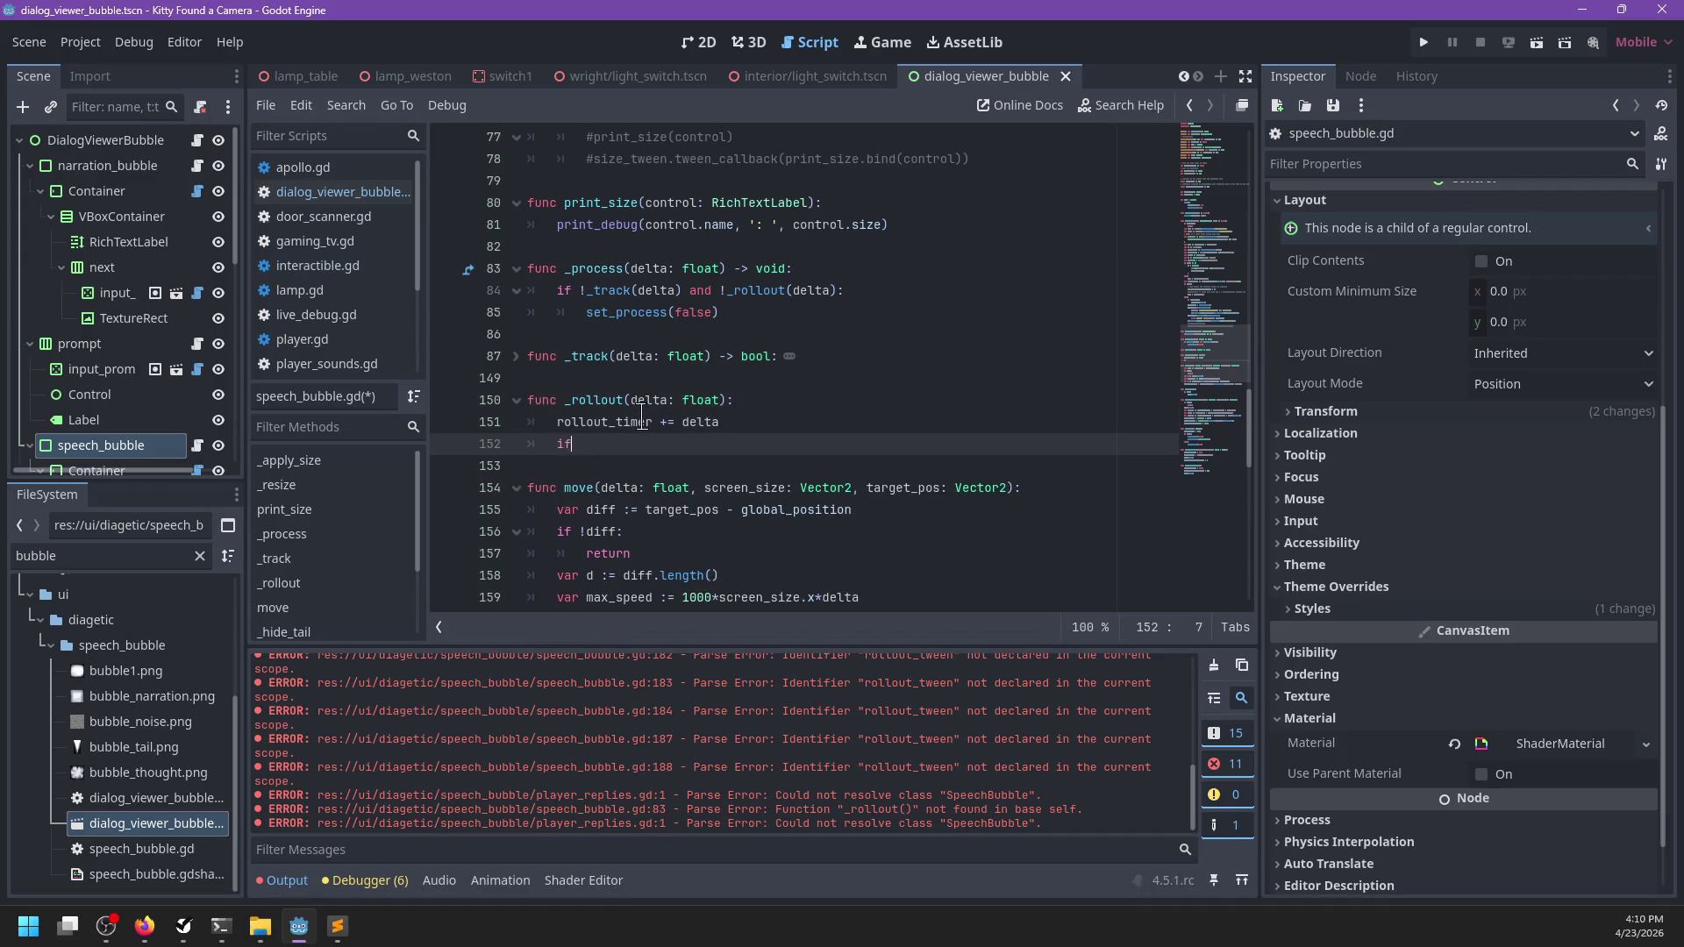
pyautogui.write('lout')
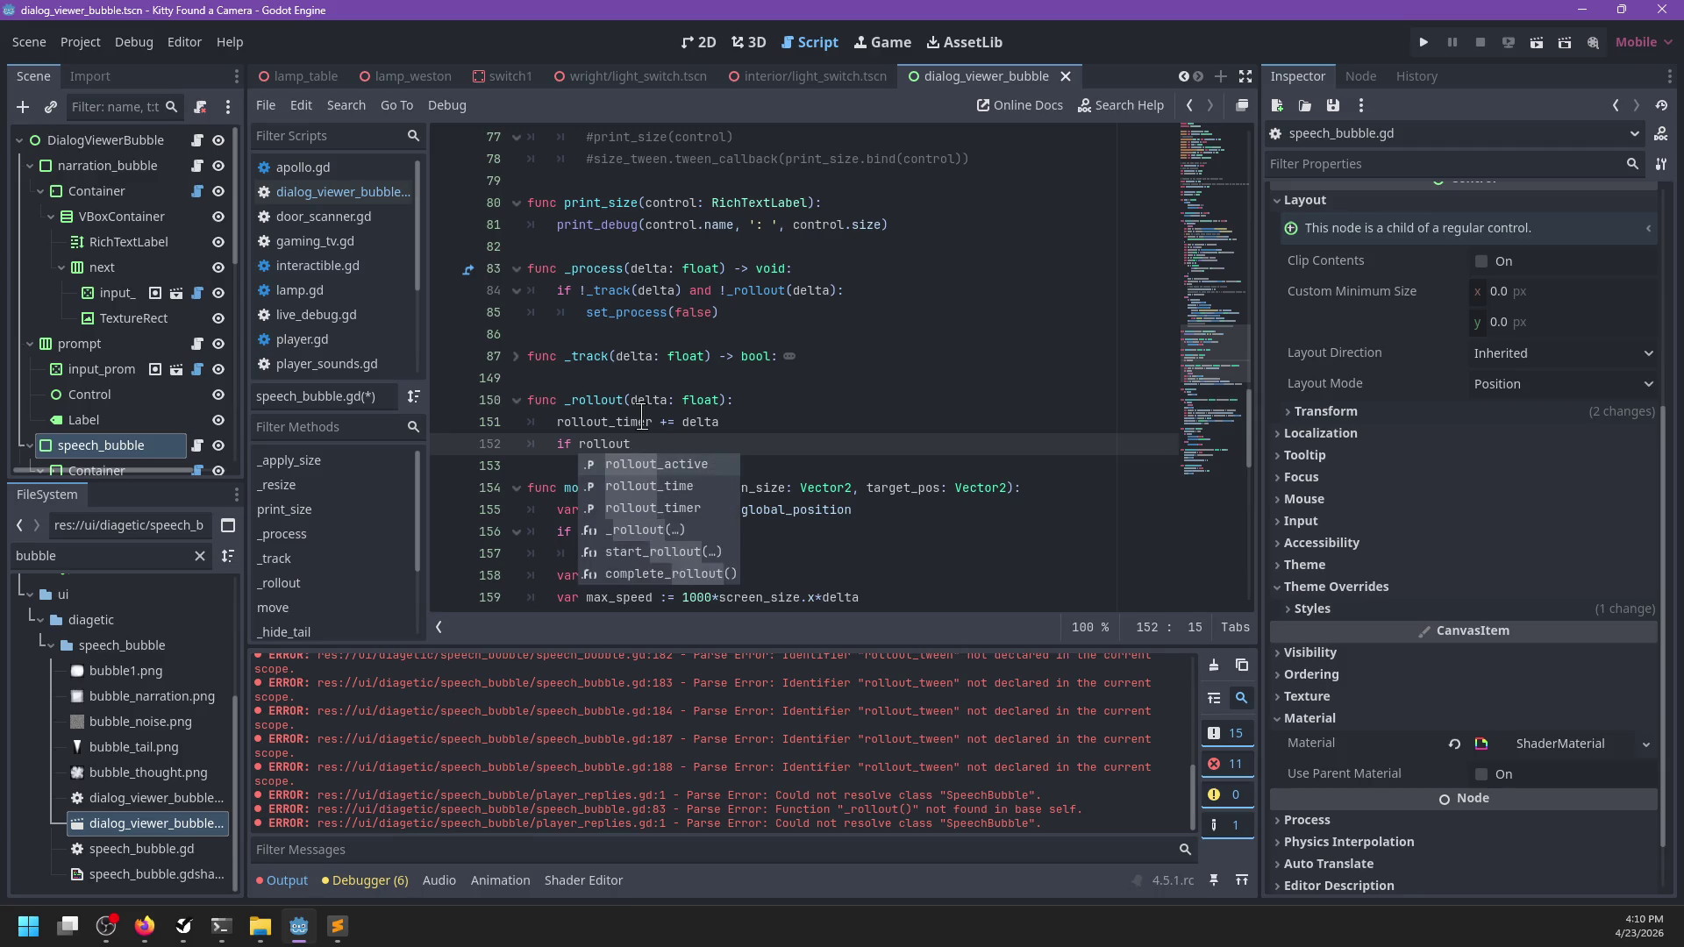
pyautogui.write('_timer >')
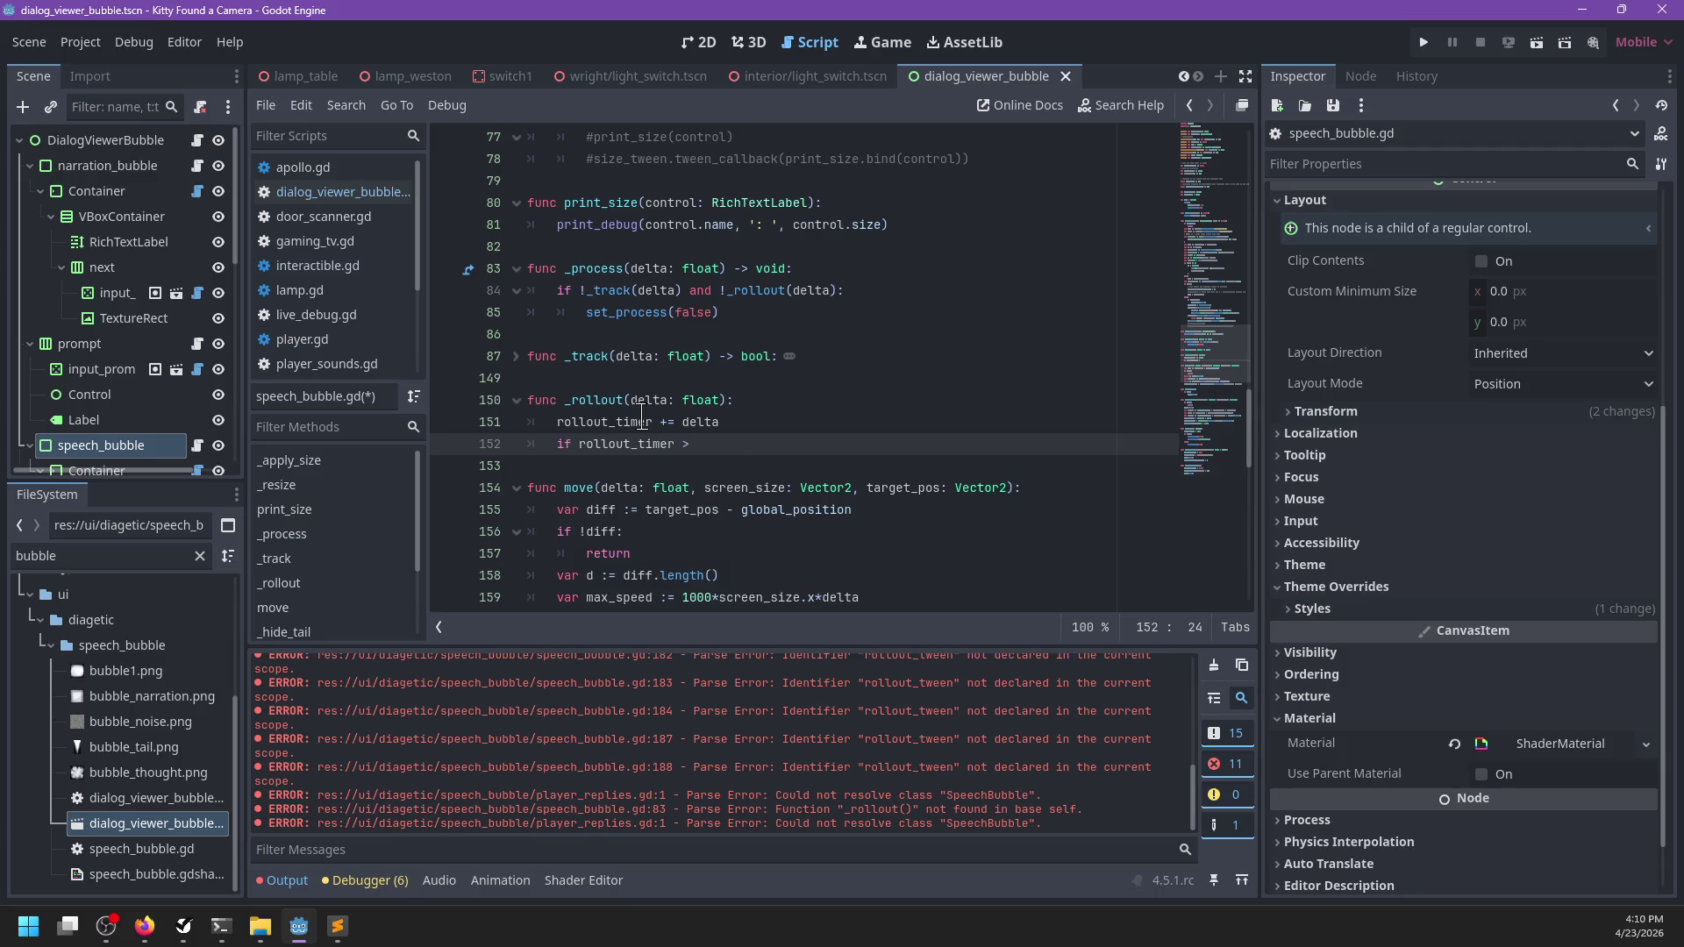
# Add 'if !rollout_active: return false' as the first line of _rollout
pyautogui.press('Up')
pyautogui.press('Up')
pyautogui.press('End')
pyautogui.press('Return')
pyautogui.write('if !rollout_')
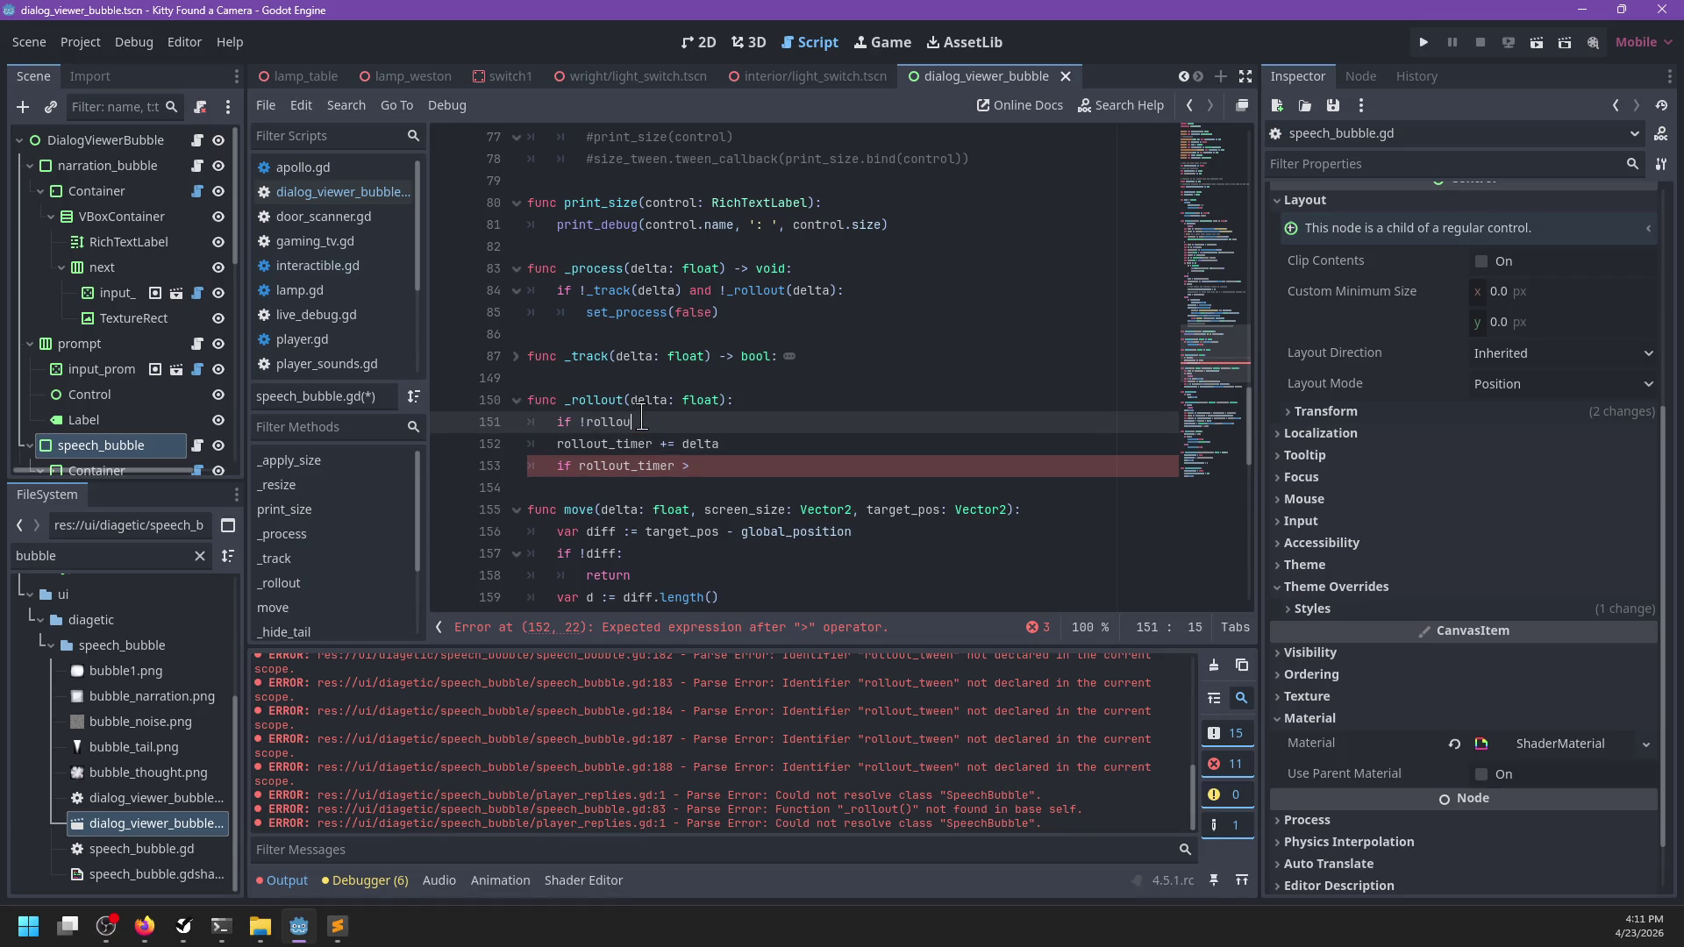
pyautogui.press('Return')
pyautogui.write(':')
pyautogui.press('Return')
pyautogui.write('return fals')
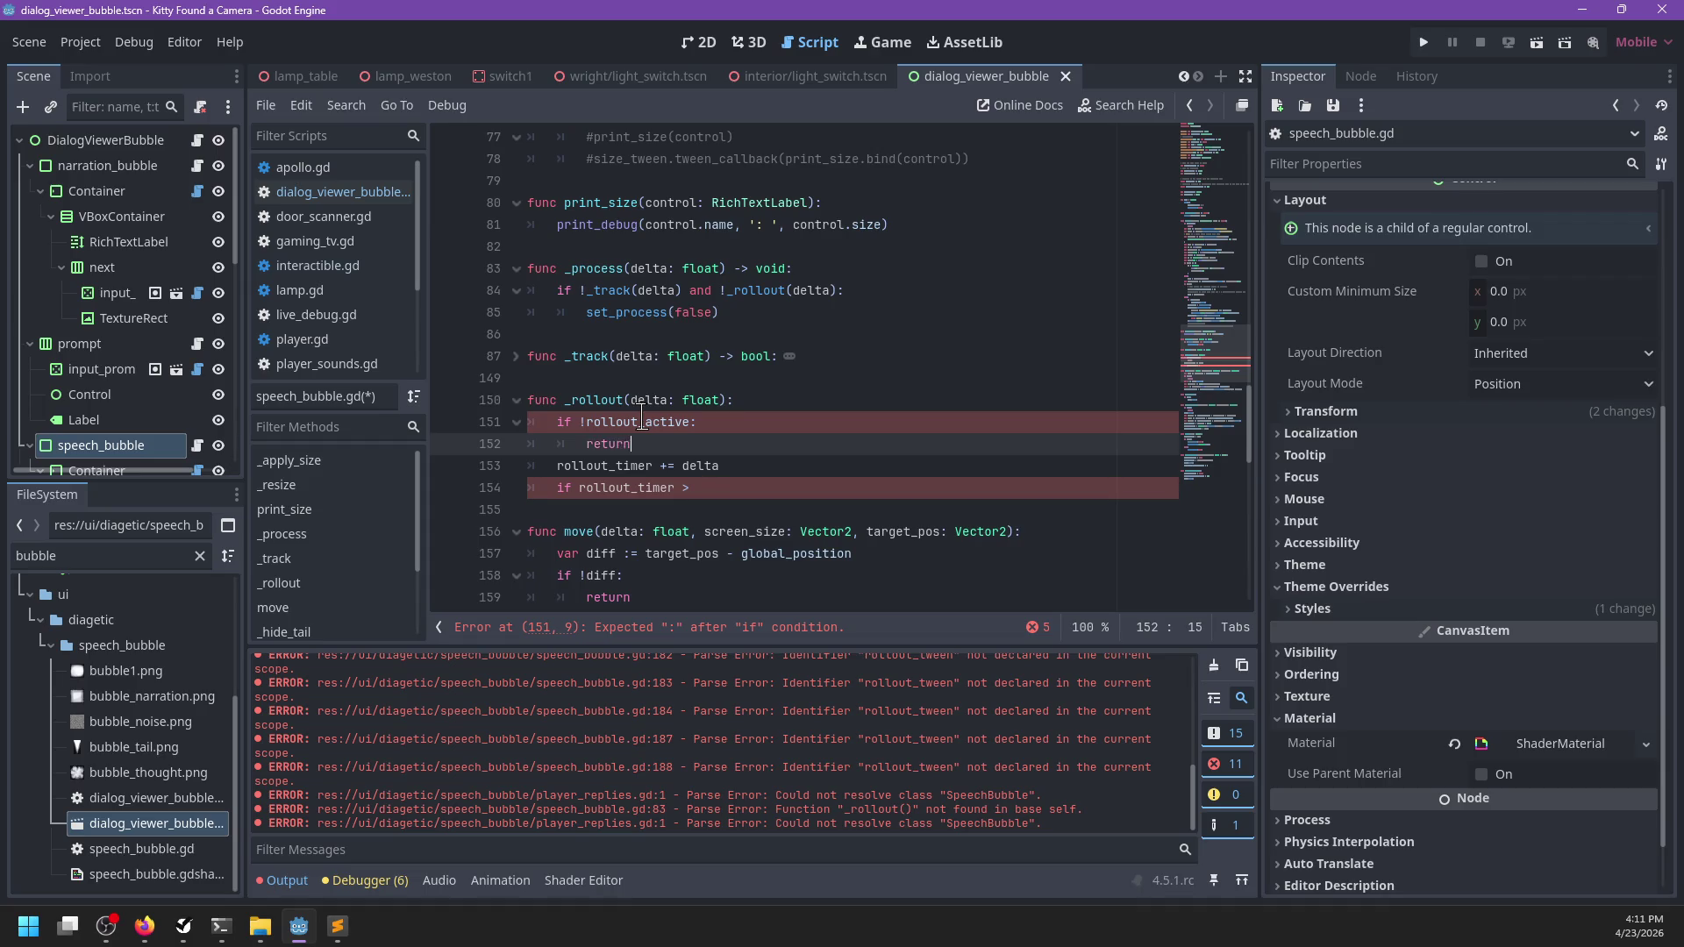
pyautogui.write('e')
# Give the _rollout function a '-> bool' return type
pyautogui.press('Up')
pyautogui.press('Up')
pyautogui.press('End')
pyautogui.press('Left')
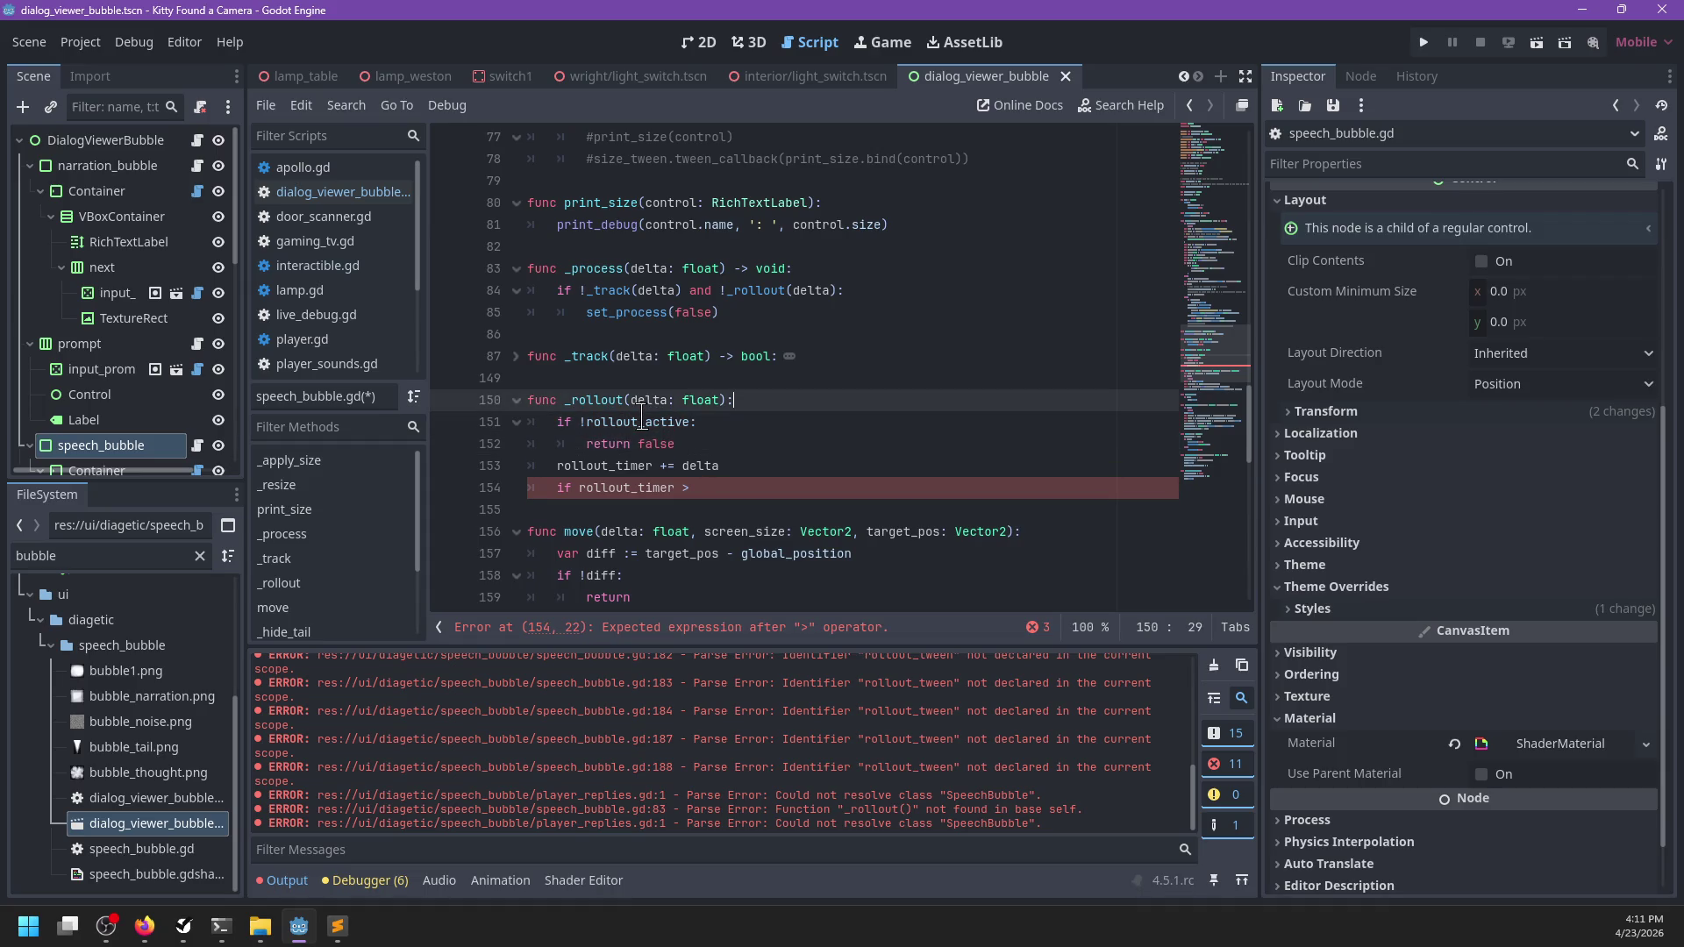
pyautogui.write('-> bool')
# Finish 'if rollout_timer > rollout_time:' so it resets rollout_timer = 0 and calls _add_character()
pyautogui.doubleClick(585, 422)
pyautogui.click(732, 488)
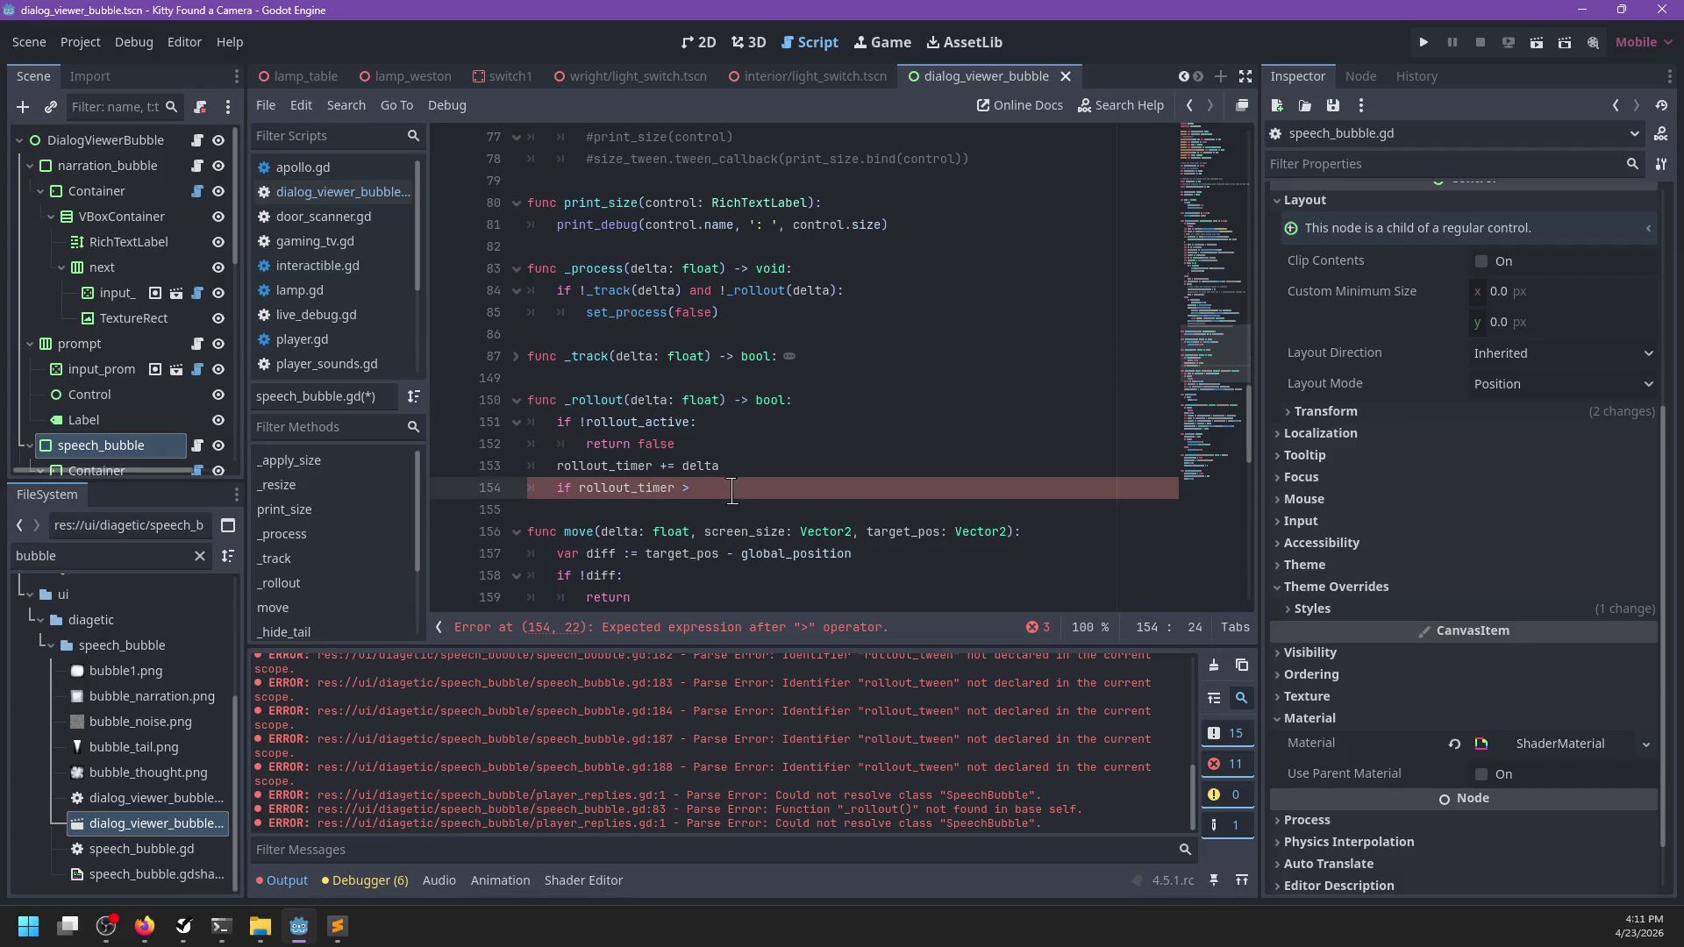
pyautogui.write('rollout_ti')
pyautogui.press('Return')
pyautogui.write(':')
pyautogui.press('Return')
pyautogui.write('roll')
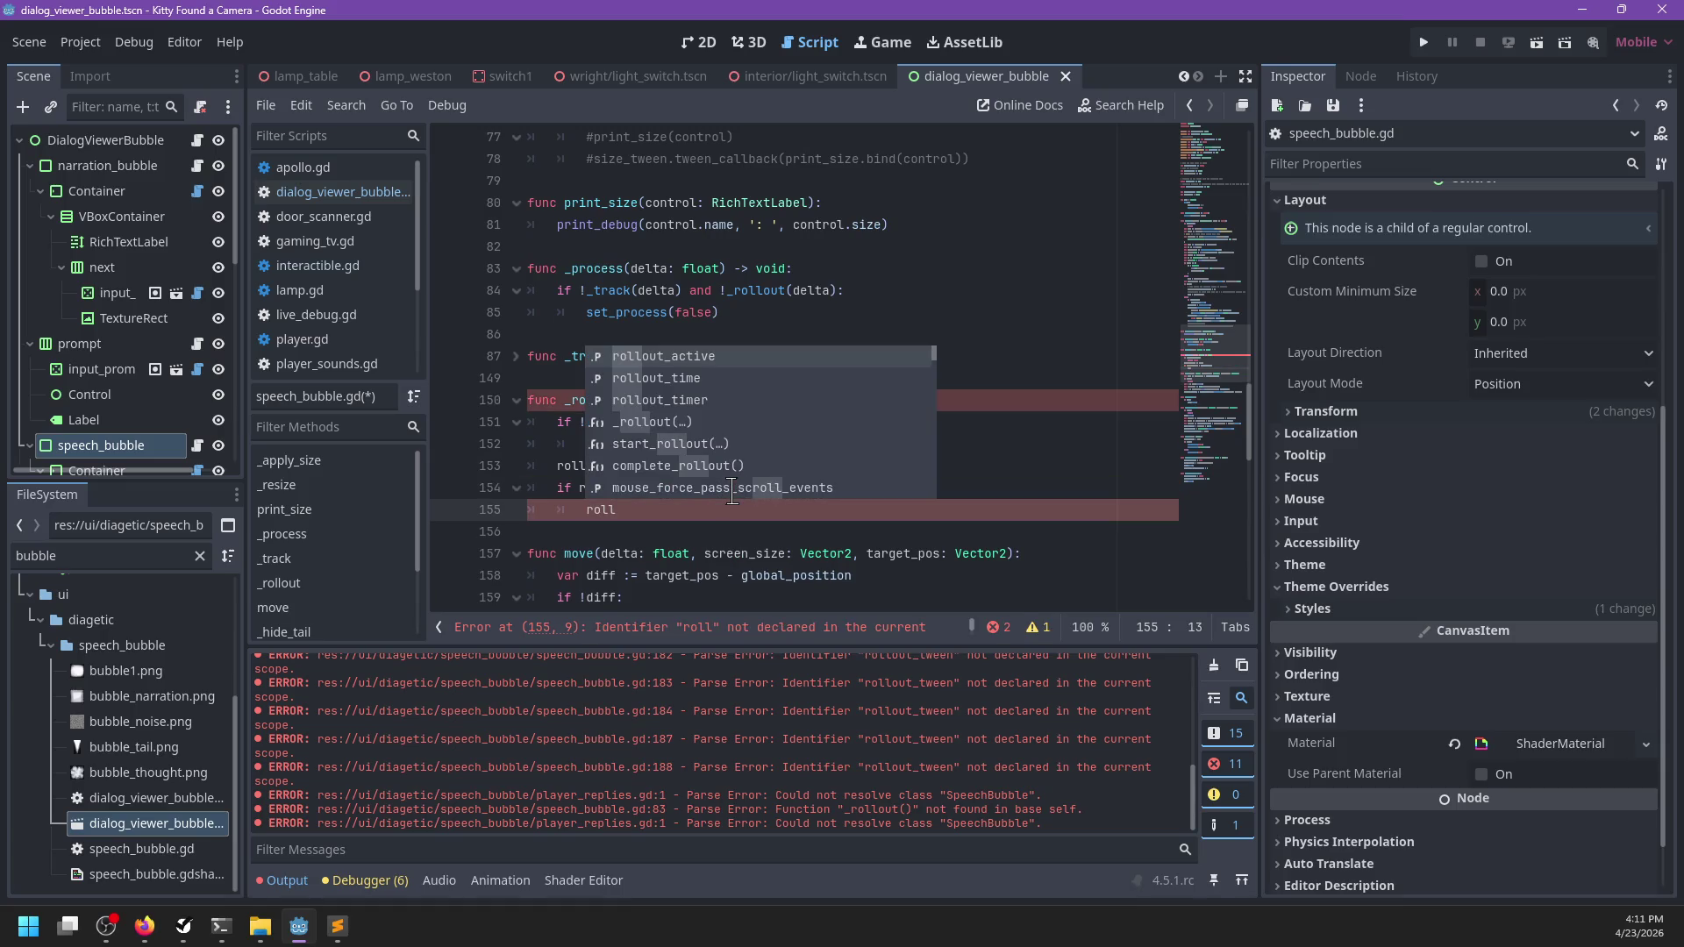
pyautogui.press('Down')
pyautogui.press('Return')
pyautogui.write('= 0')
pyautogui.press('Return')
pyautogui.write('_add_character()')
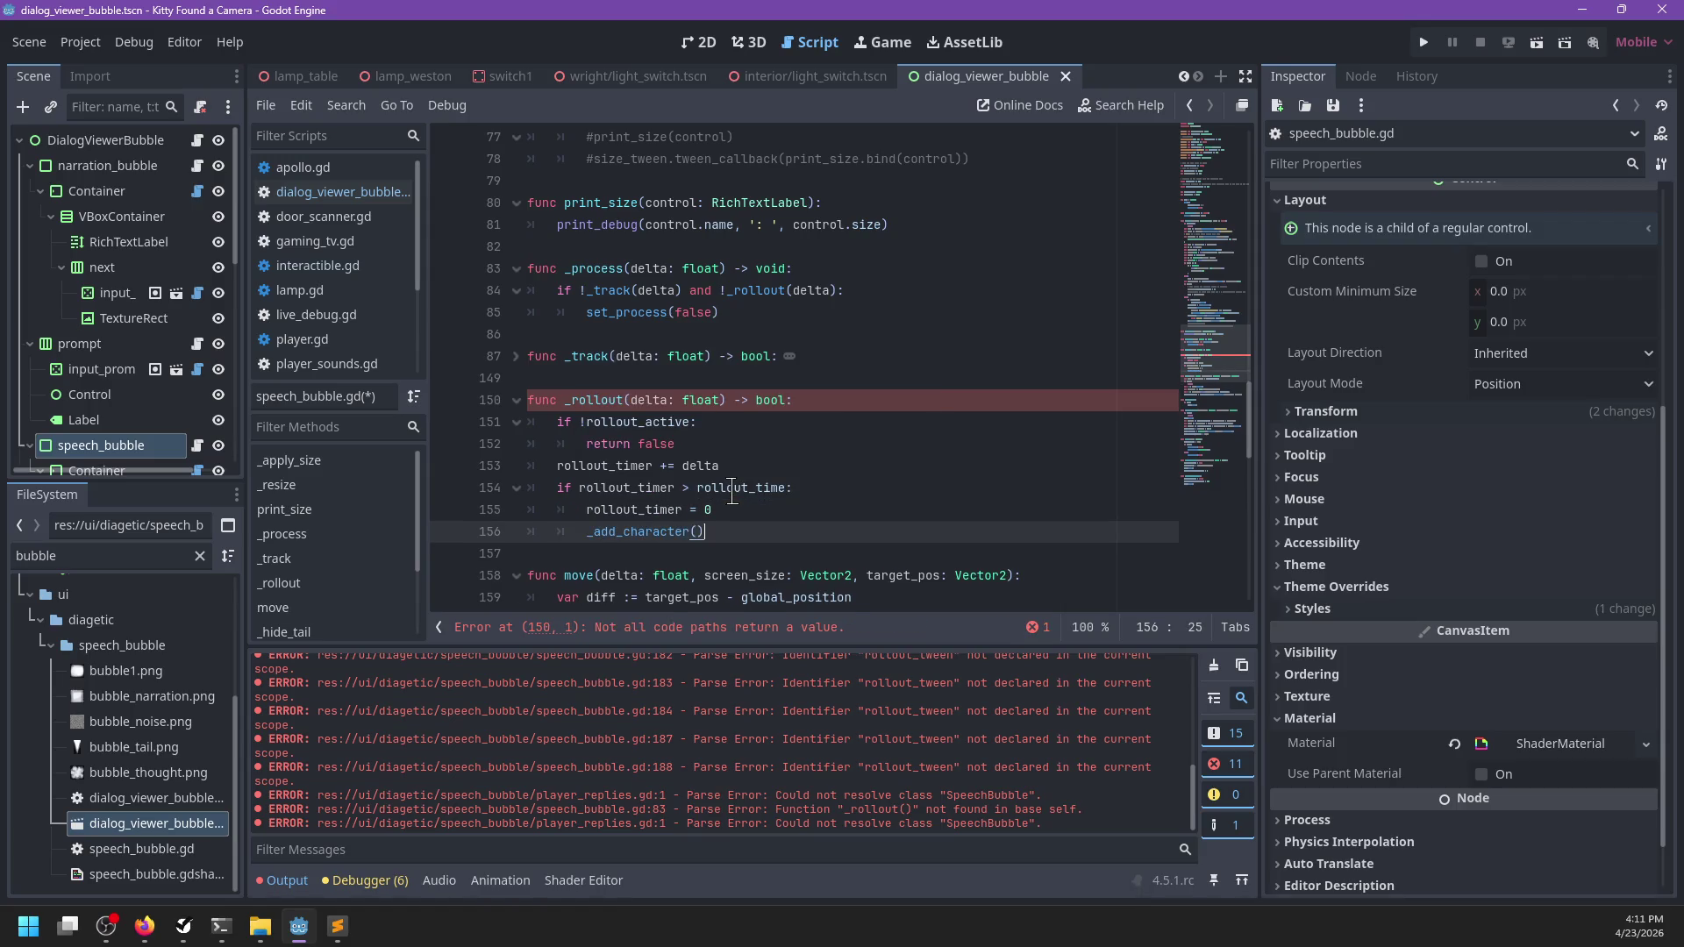
# Add a new empty function 'func _add_character(): pass' below _rollout
pyautogui.press('Return')
pyautogui.press('Return')
pyautogui.write('func _add_charact')
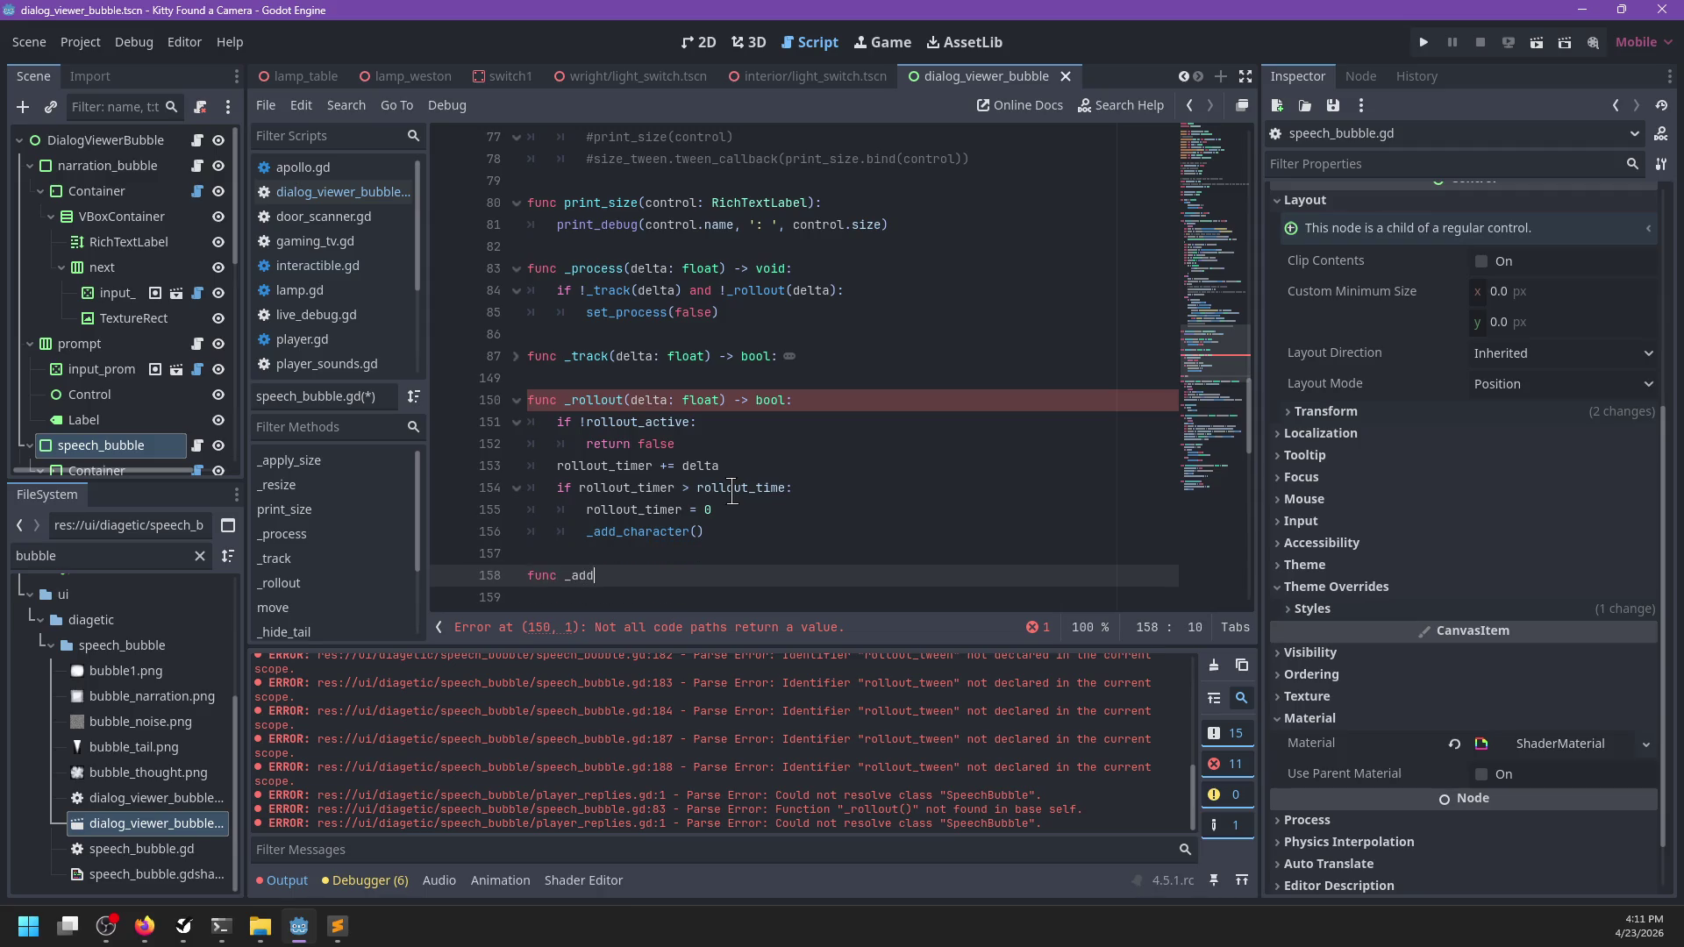
pyautogui.write('er():')
pyautogui.press('Return')
pyautogui.write('pass')
# Make _rollout return _add_character() inside the timer check and 'return true' otherwise
pyautogui.press('Up')
pyautogui.press('Up')
pyautogui.press('Up')
pyautogui.press('Home')
pyautogui.write('return')
pyautogui.press('End')
pyautogui.press('Return')
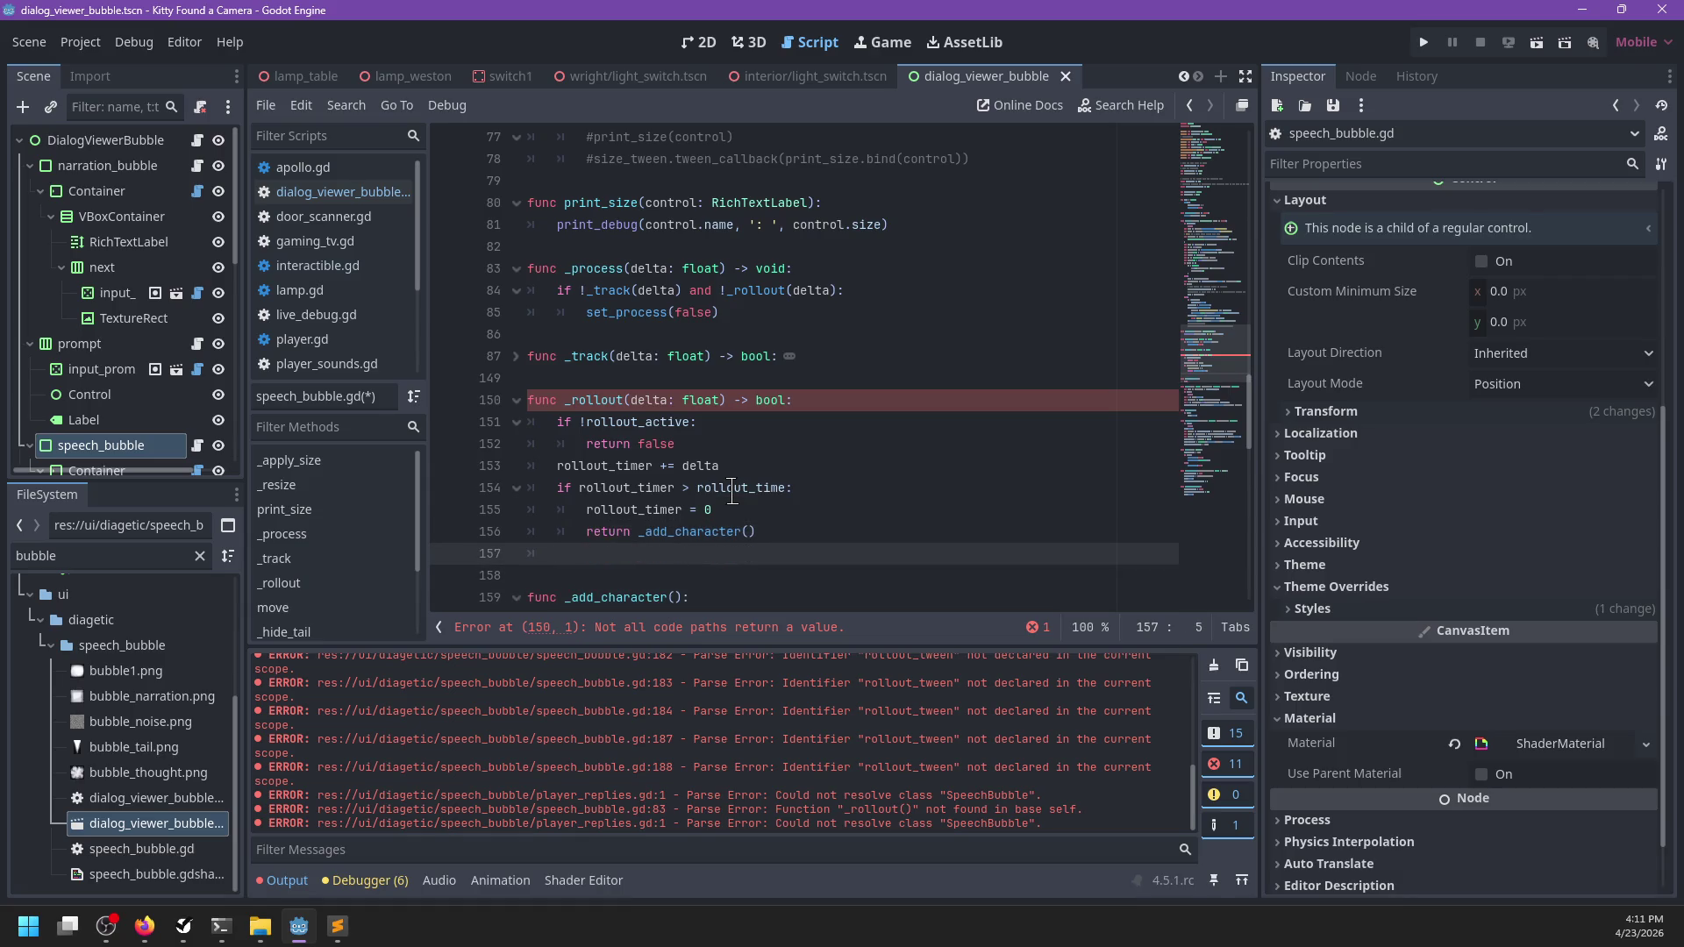
pyautogui.press('BackSpace')
pyautogui.write('return true')
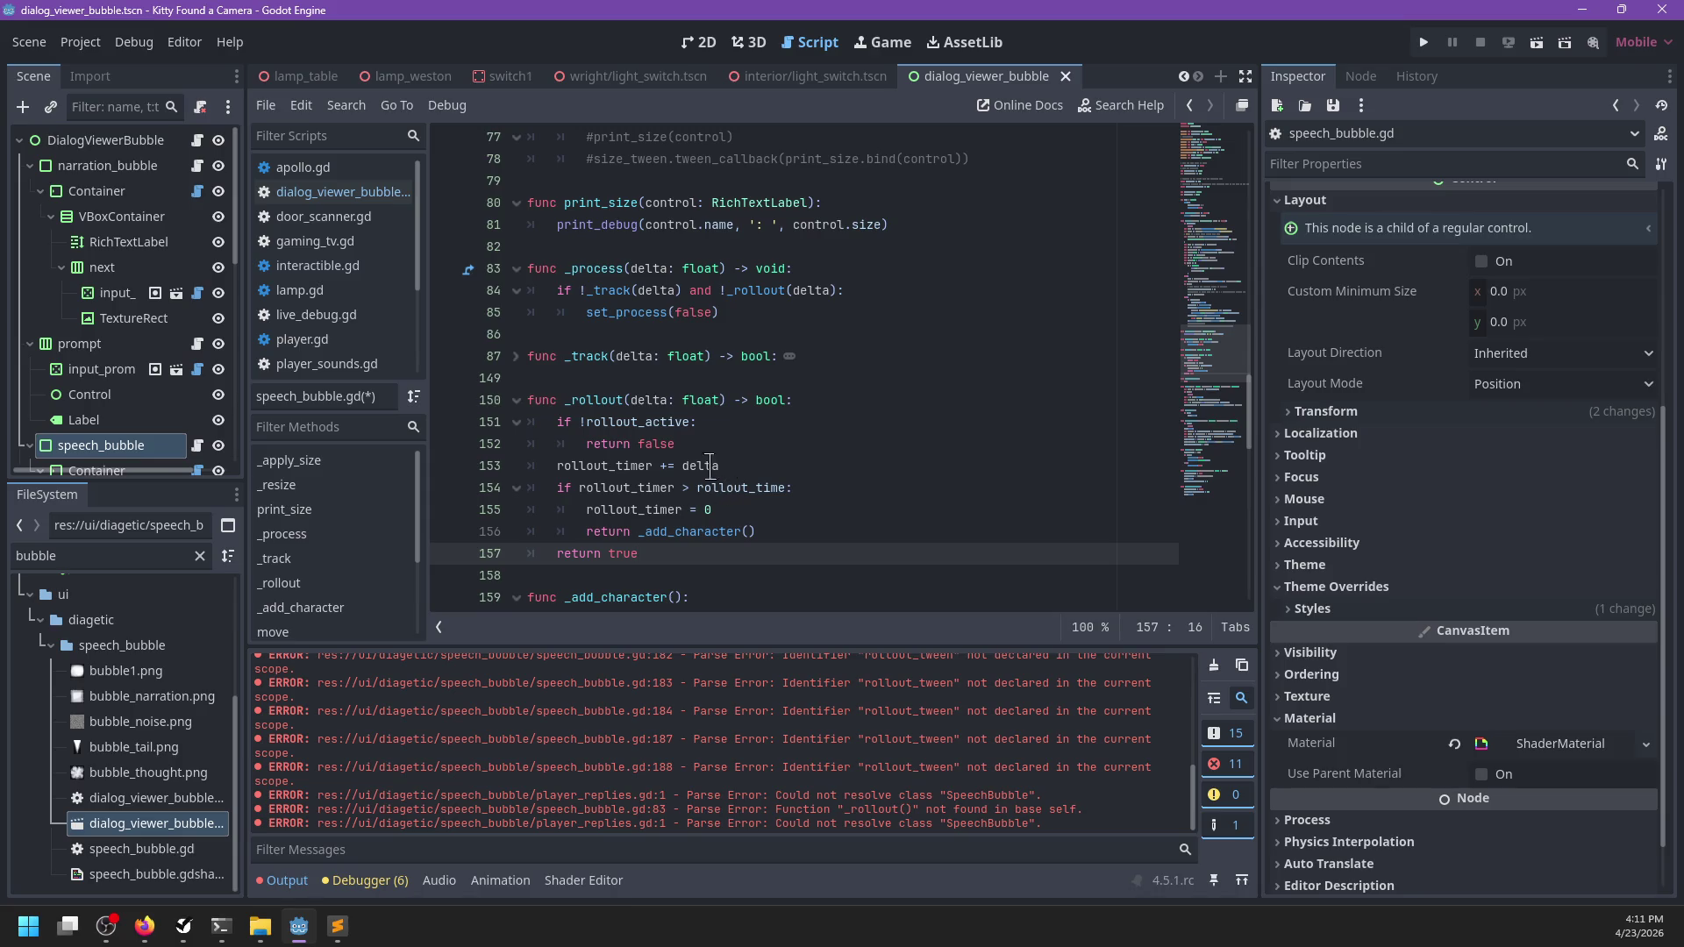
pyautogui.scroll(-3, 709, 471)
pyautogui.click(689, 406)
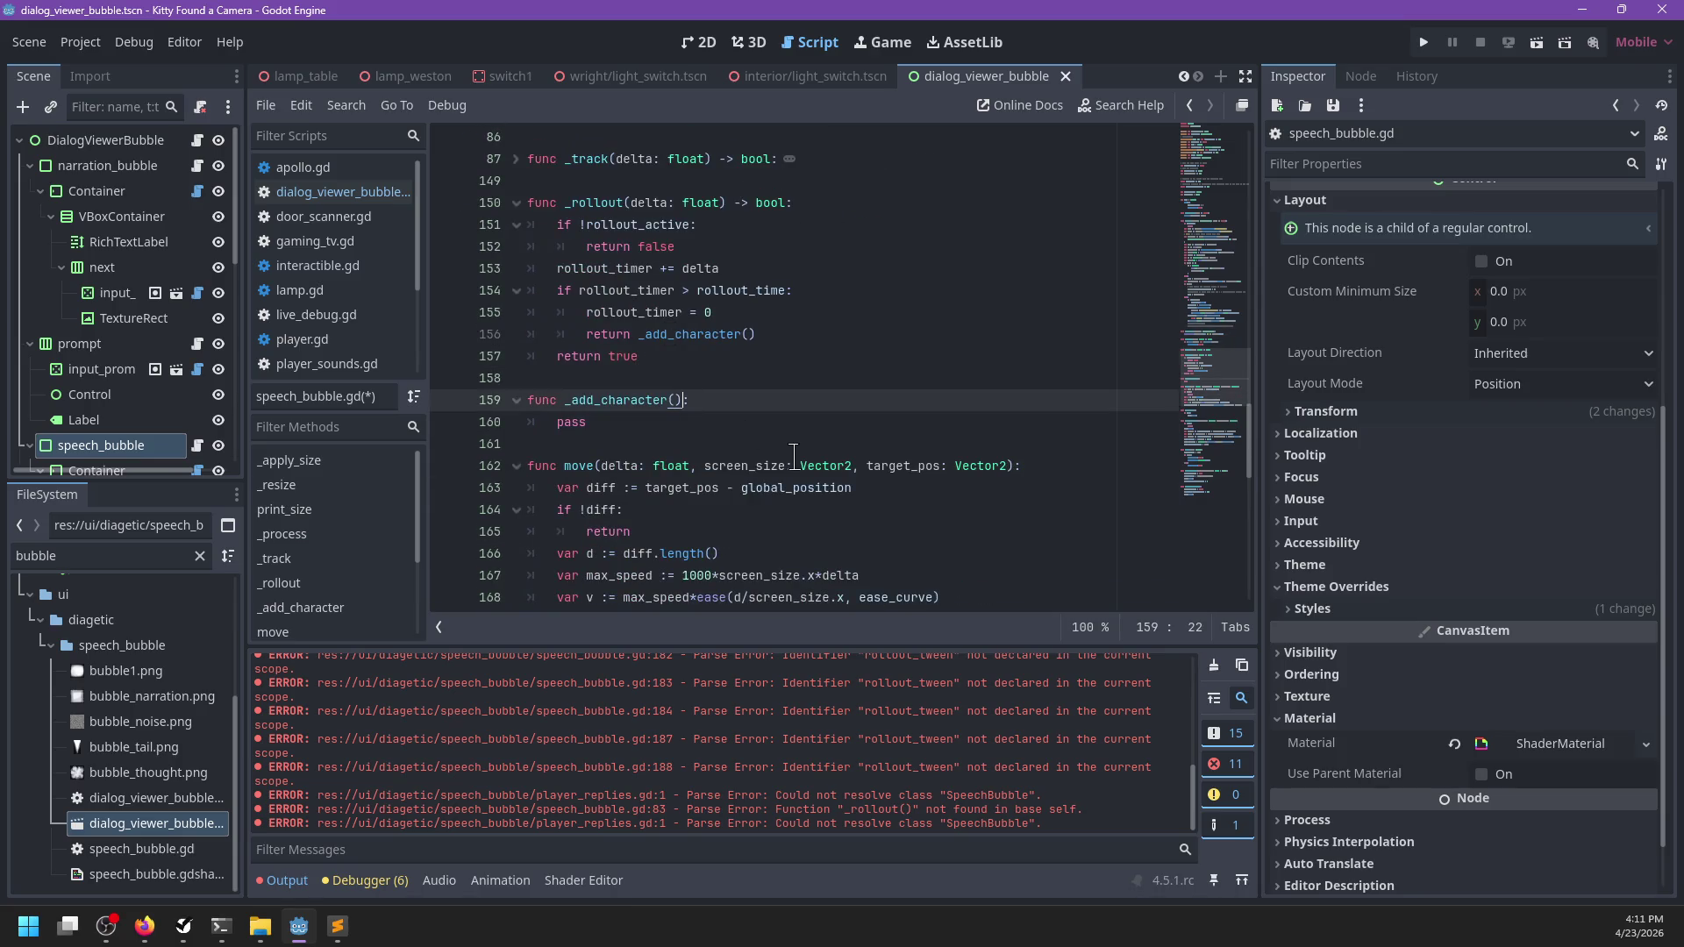
# Give the _add_character function a '-> bool' return type
pyautogui.write('-> bool')
pyautogui.click(631, 405)
pyautogui.doubleClick(683, 334)
pyautogui.scroll(5, 913, 407)
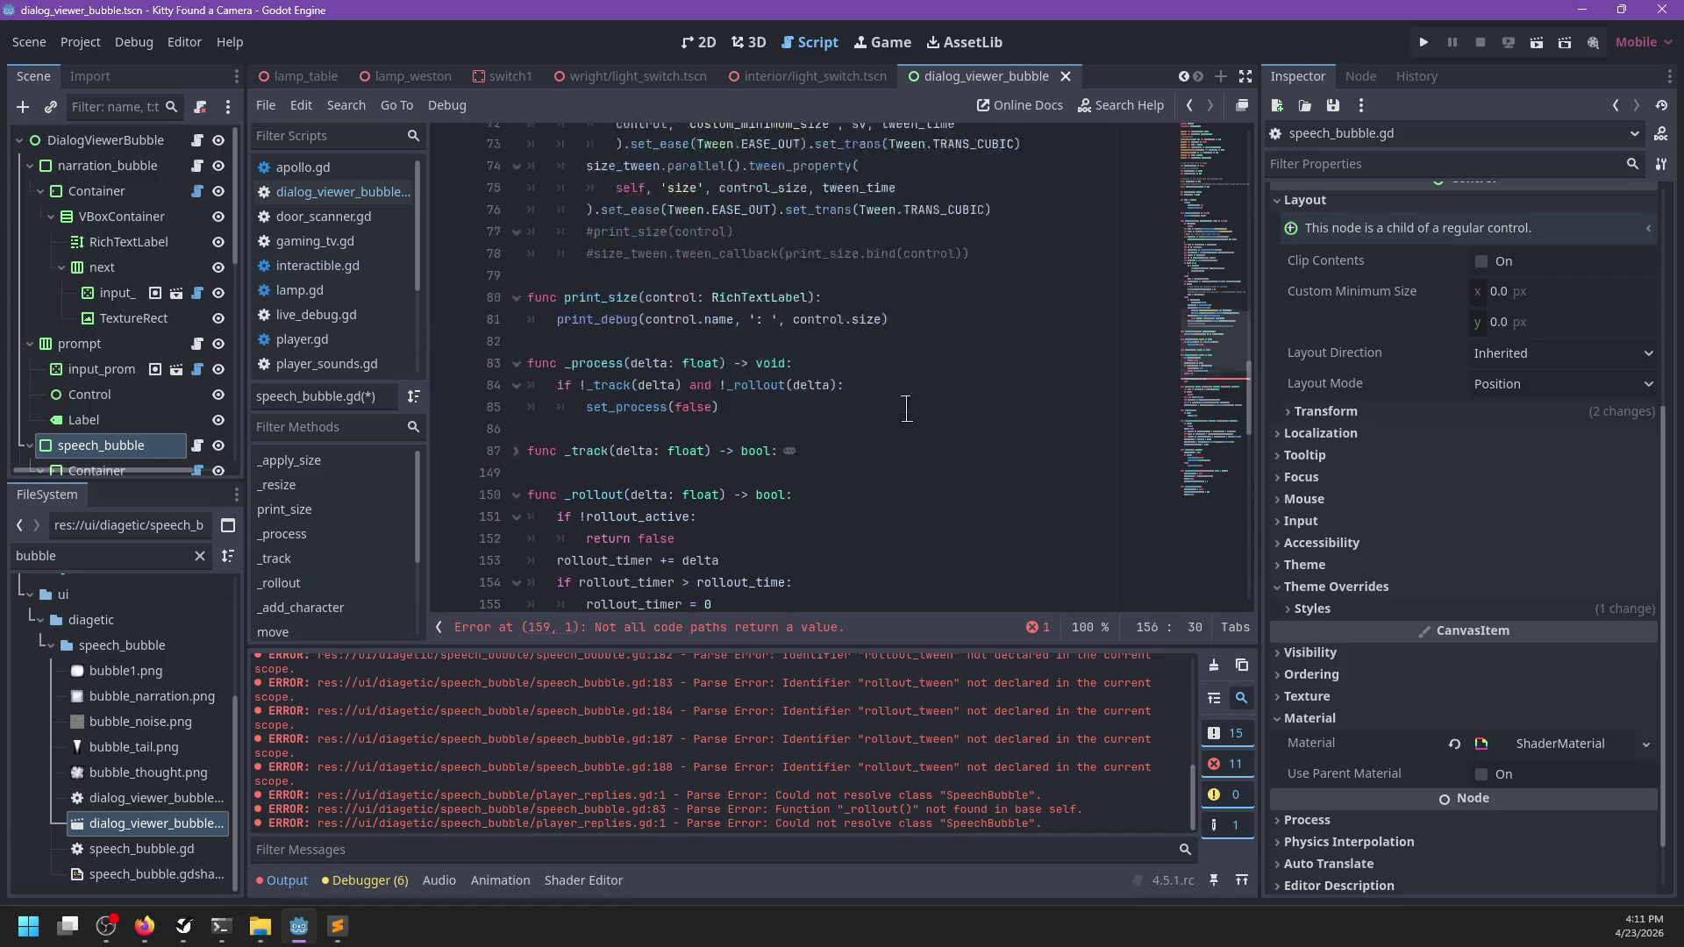
pyautogui.scroll(-4, 858, 436)
# Add the comment '# Returns if we still need to process more characters' above _add_character and save the scene
pyautogui.click(745, 429)
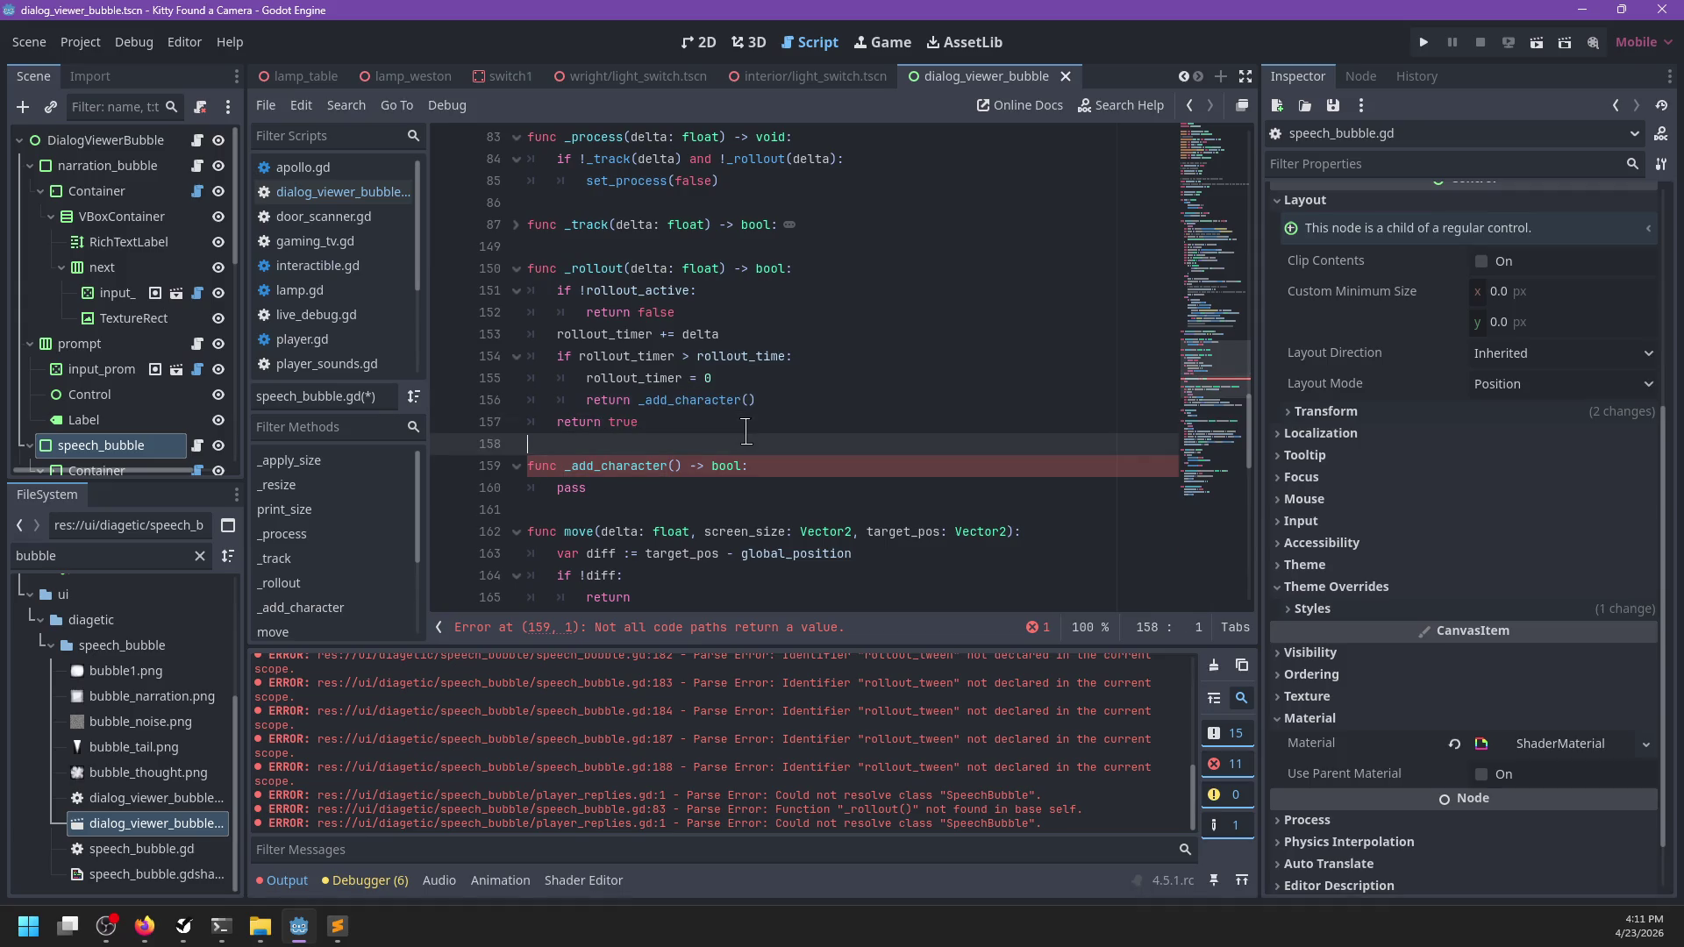
pyautogui.press('Down')
pyautogui.press('Return')
pyautogui.write('#Returns ')
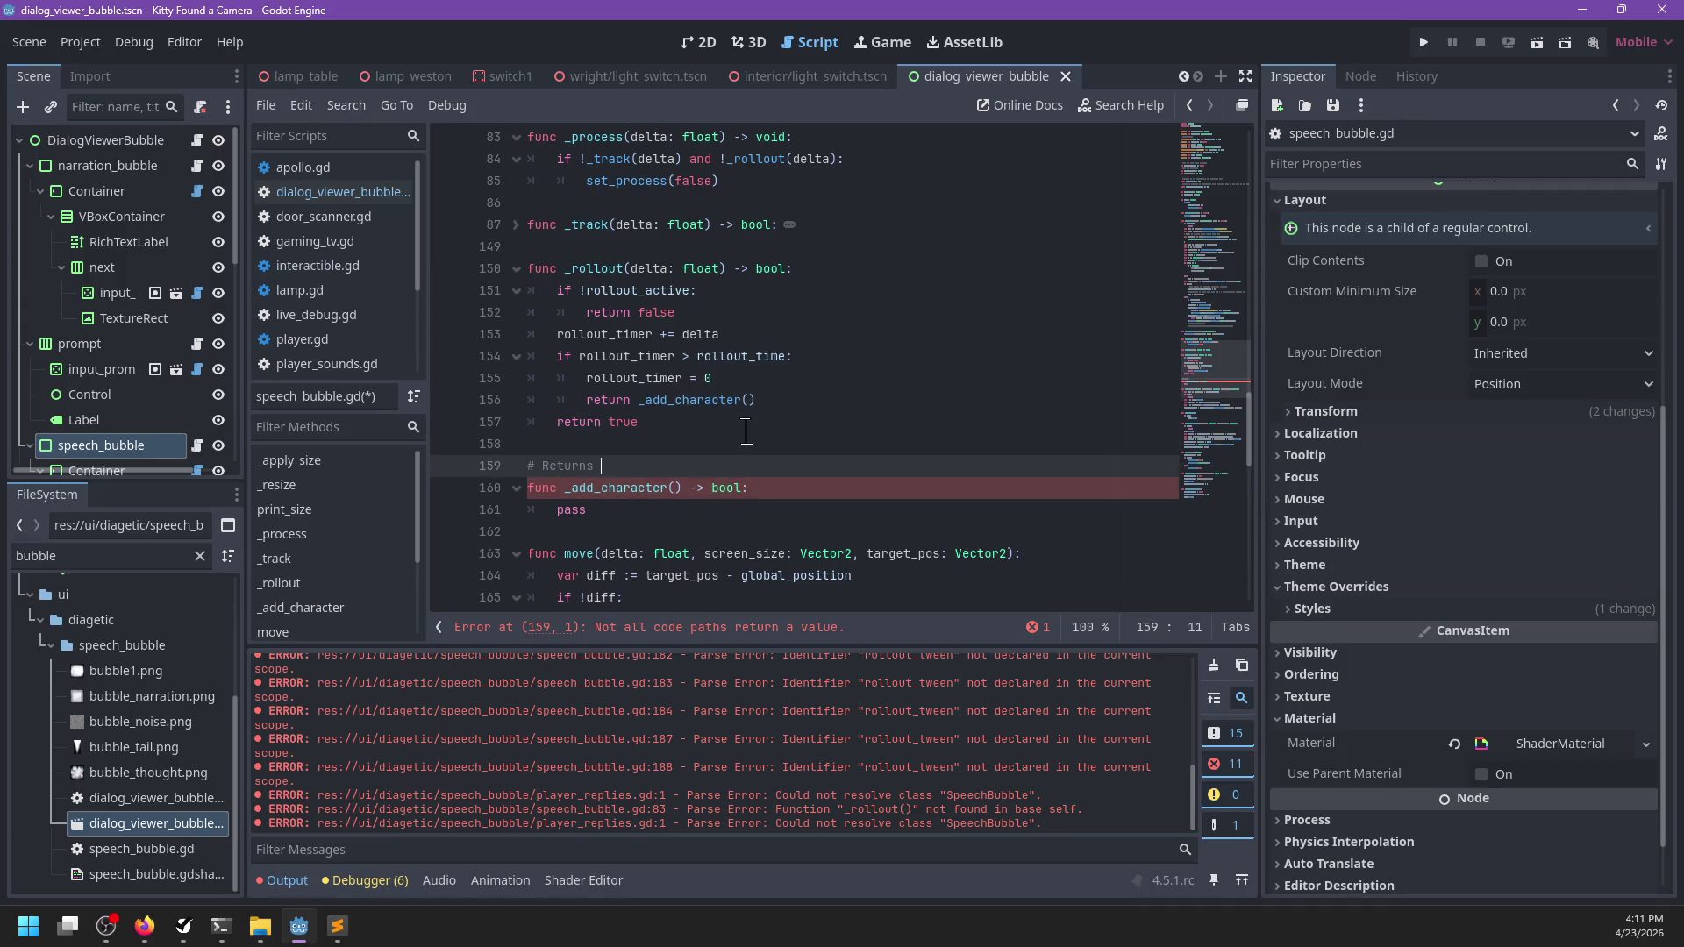
pyautogui.write('e still need to ')
pyautogui.write('process more charac')
pyautogui.write('ters')
pyautogui.hotkey('ctrl', 's')
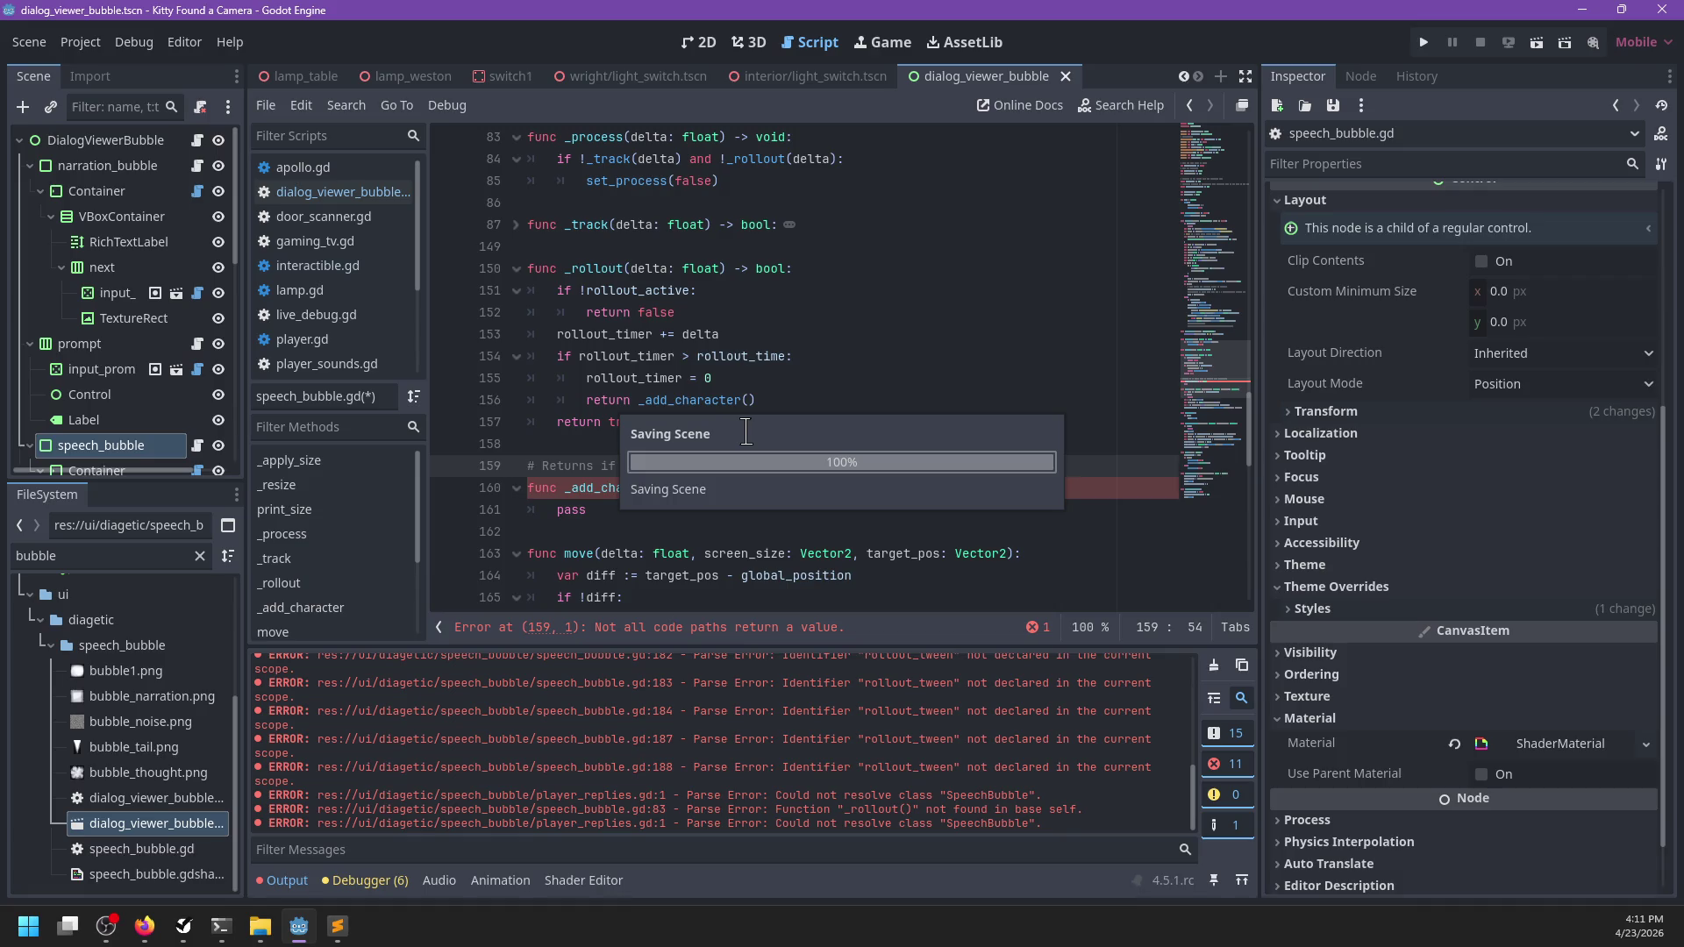
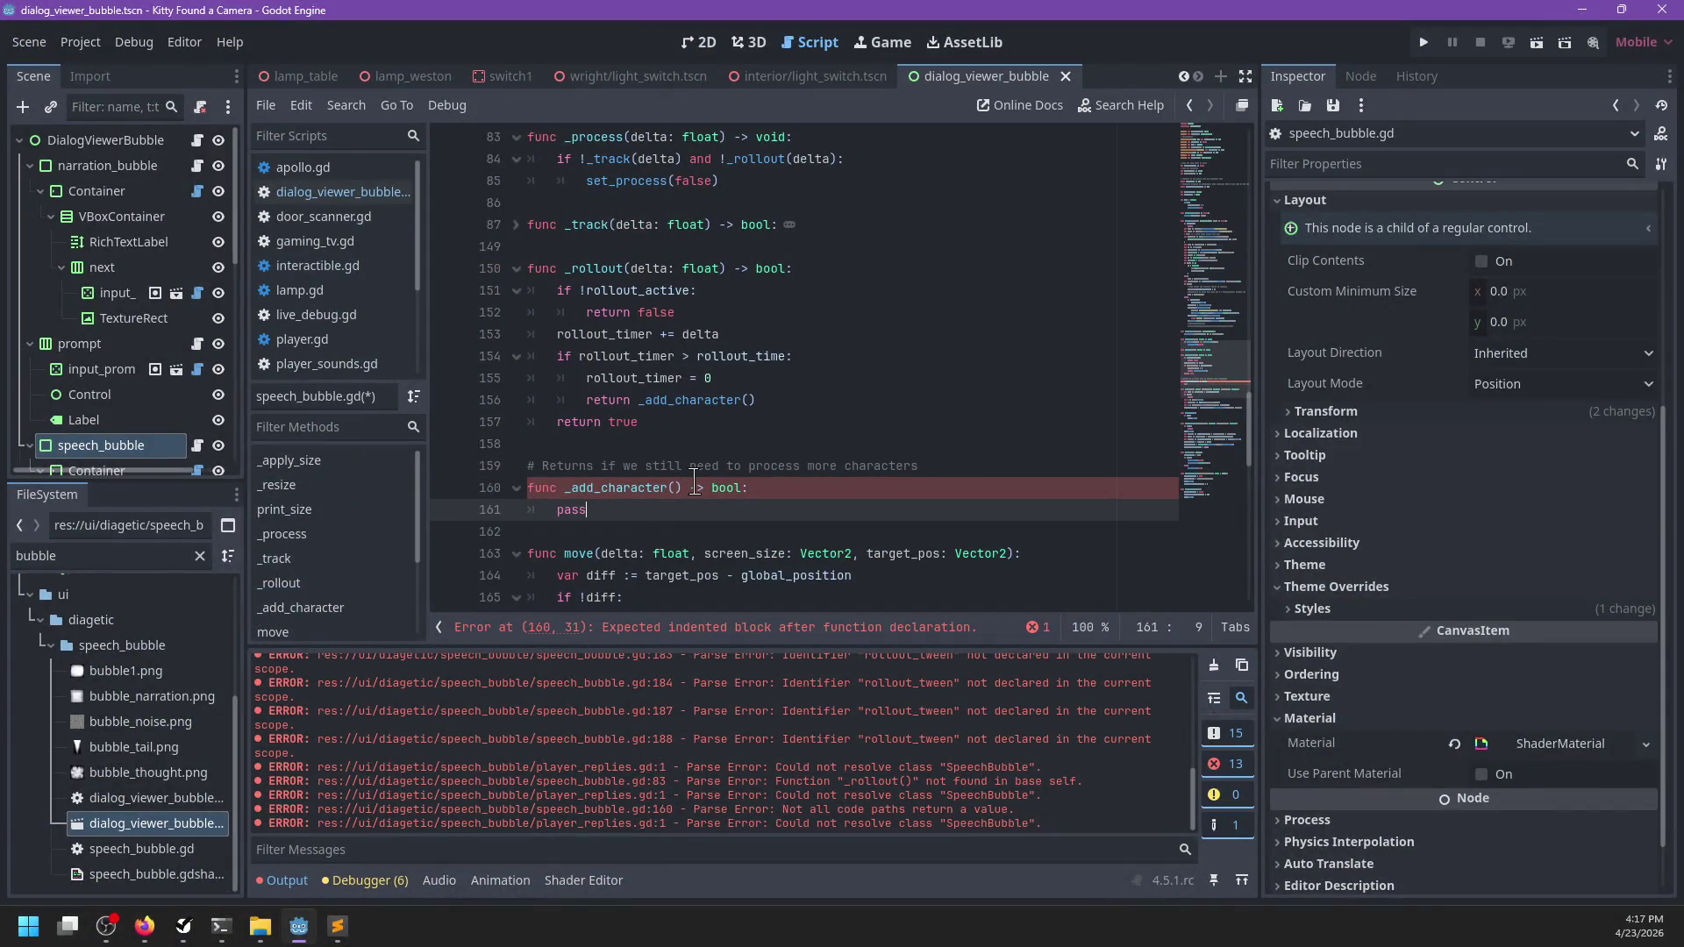
# Declare 'var parsed_text: String' below the exported variables in speech_bubble.gd
pyautogui.scroll(4, 674, 474)
pyautogui.scroll(20, 675, 473)
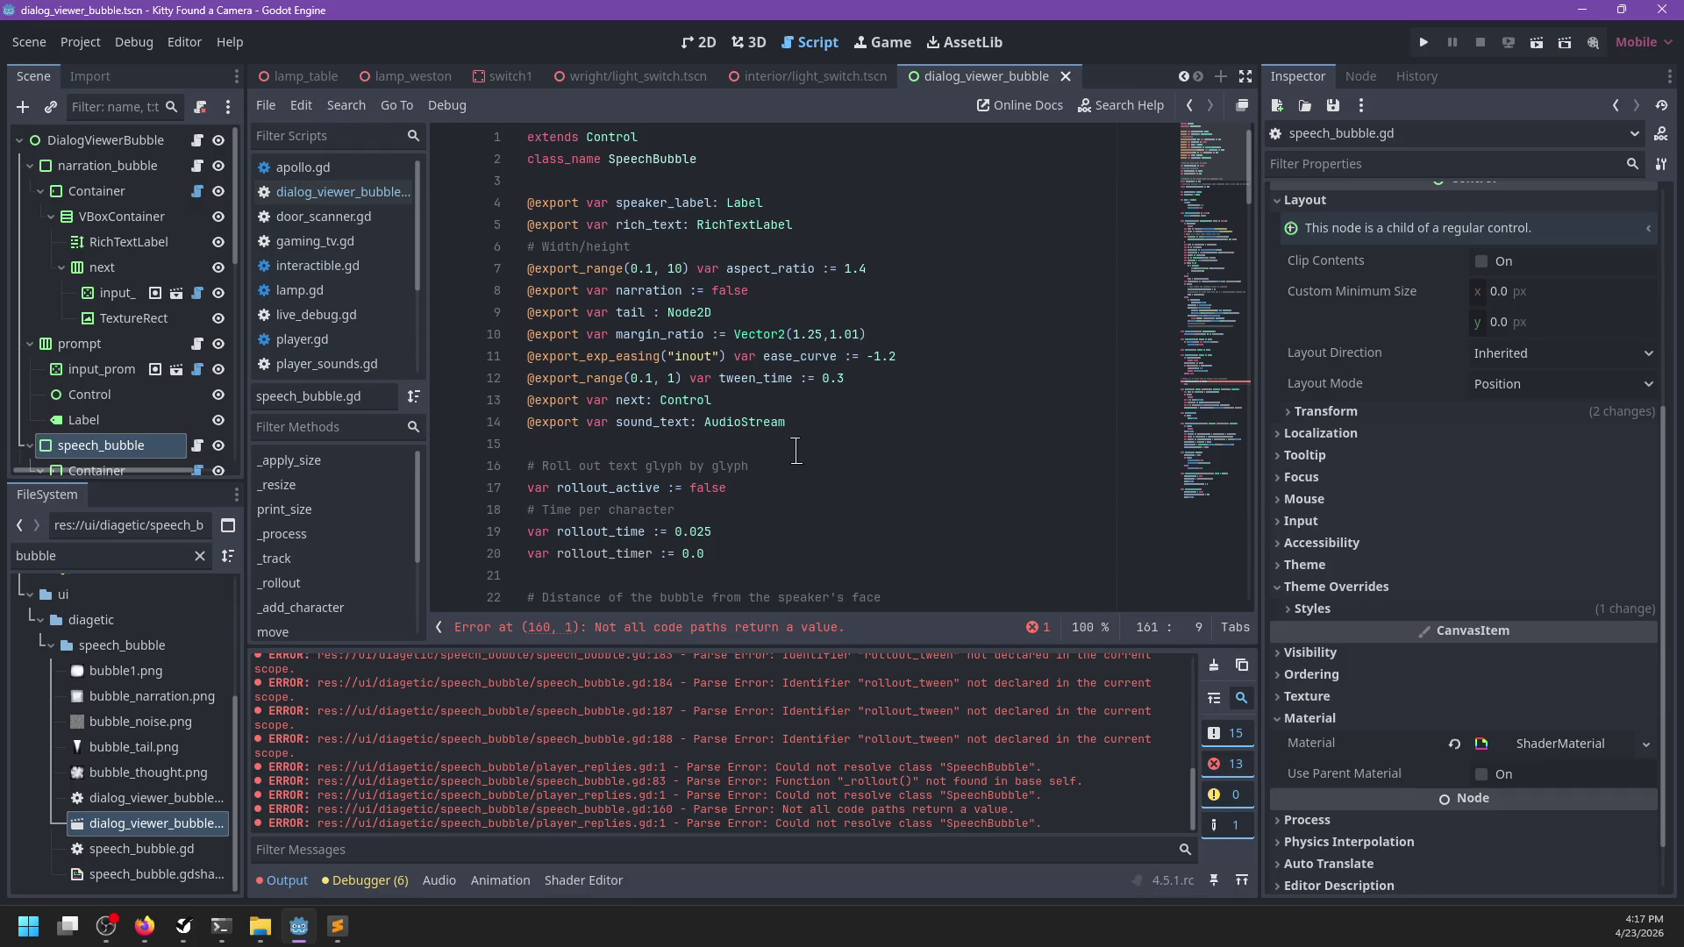
pyautogui.click(825, 413)
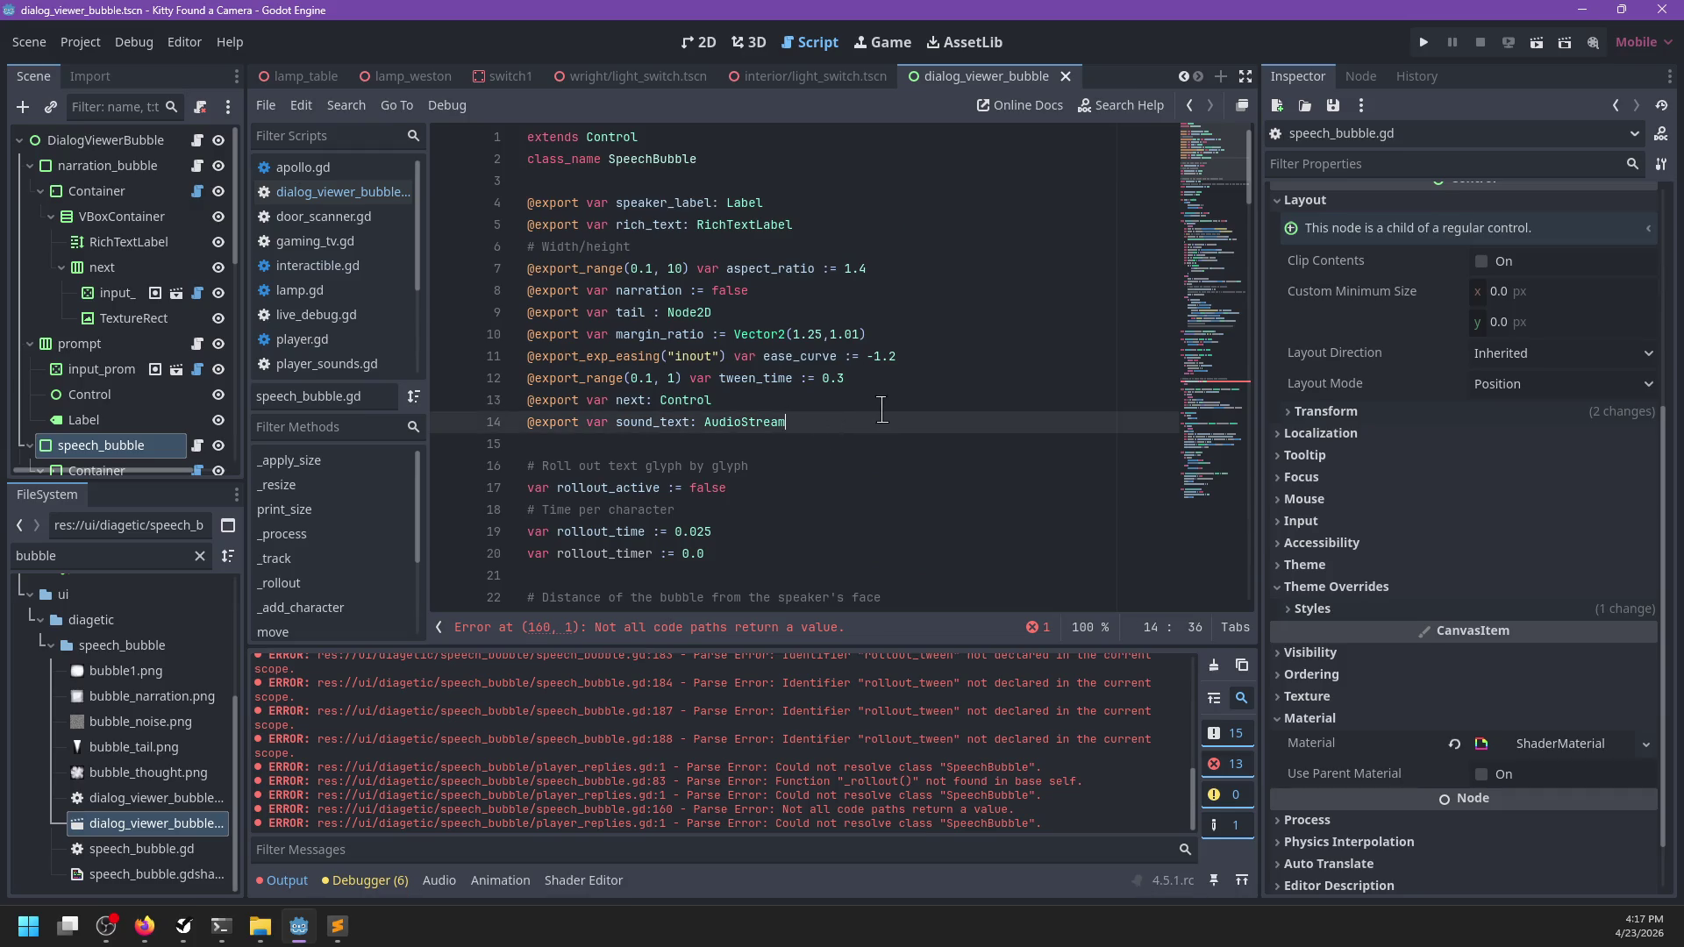
pyautogui.press('Return')
pyautogui.press('Return')
pyautogui.write('var full')
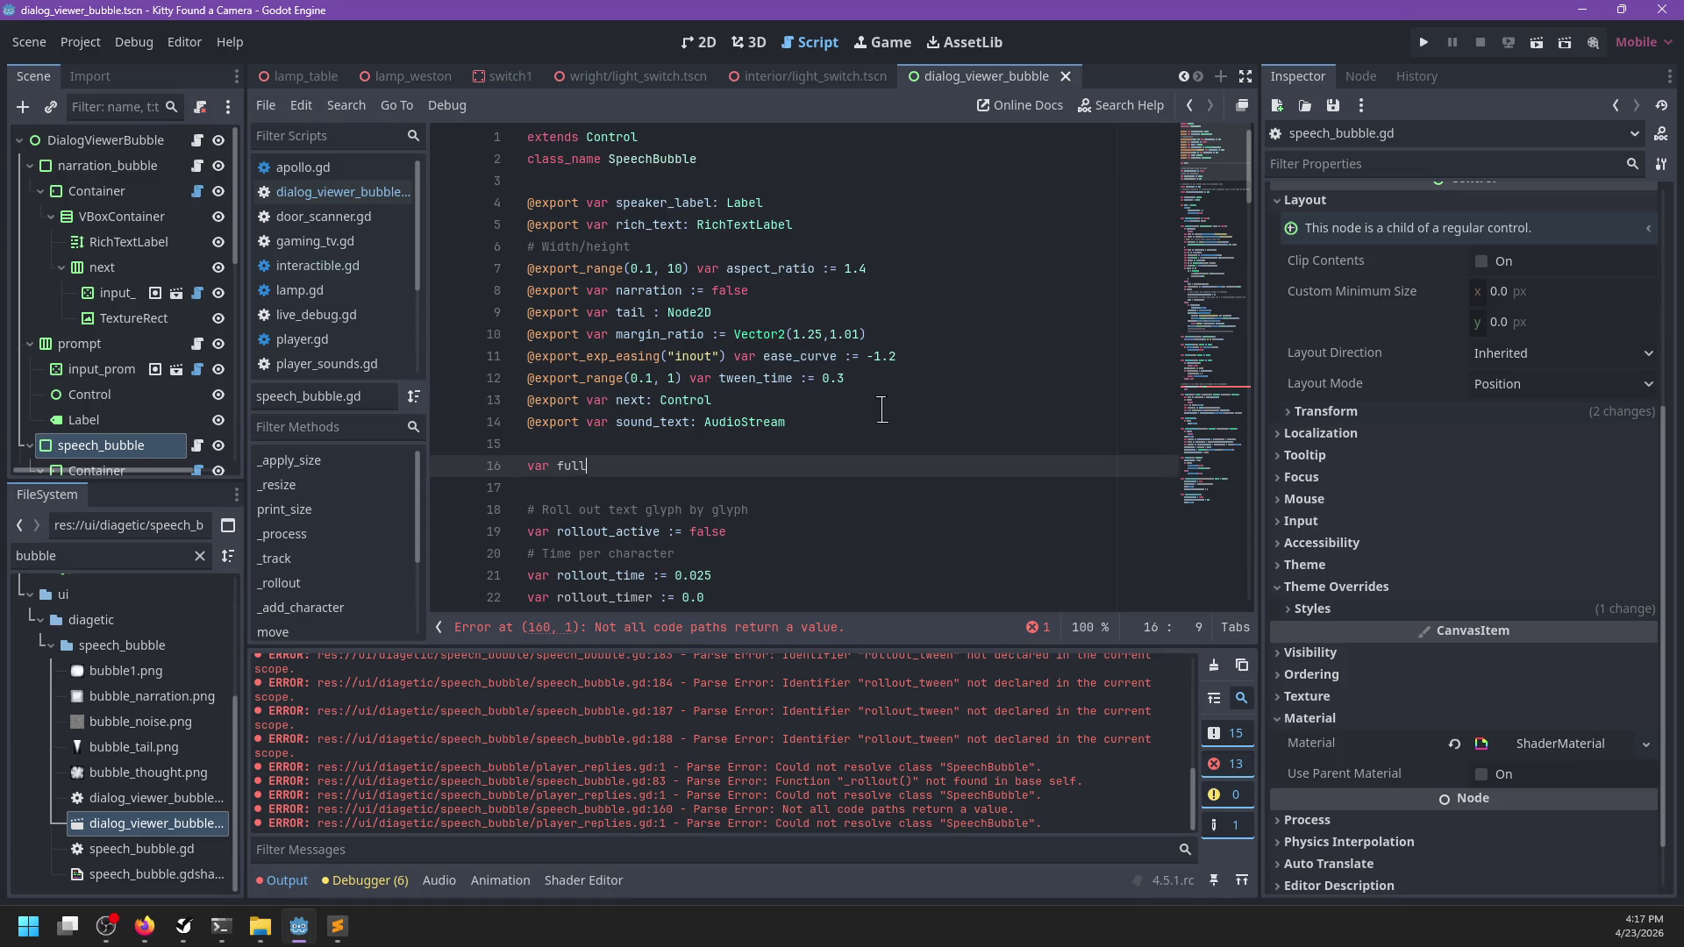
pyautogui.write('parsed_text')
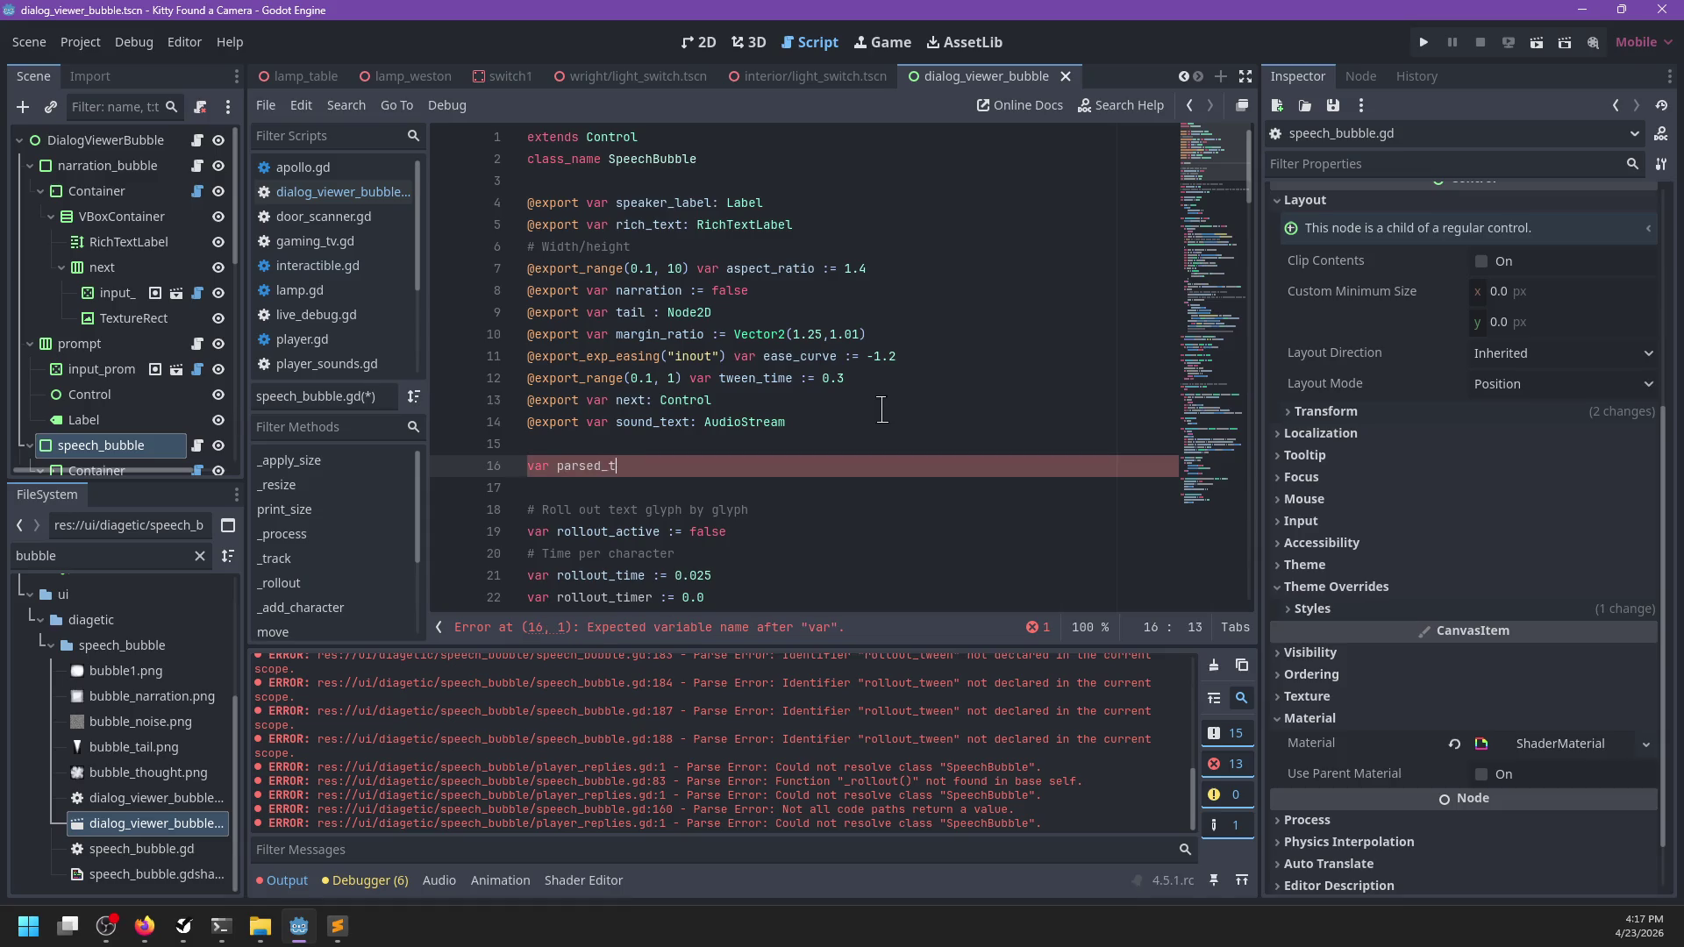
pyautogui.write(': String')
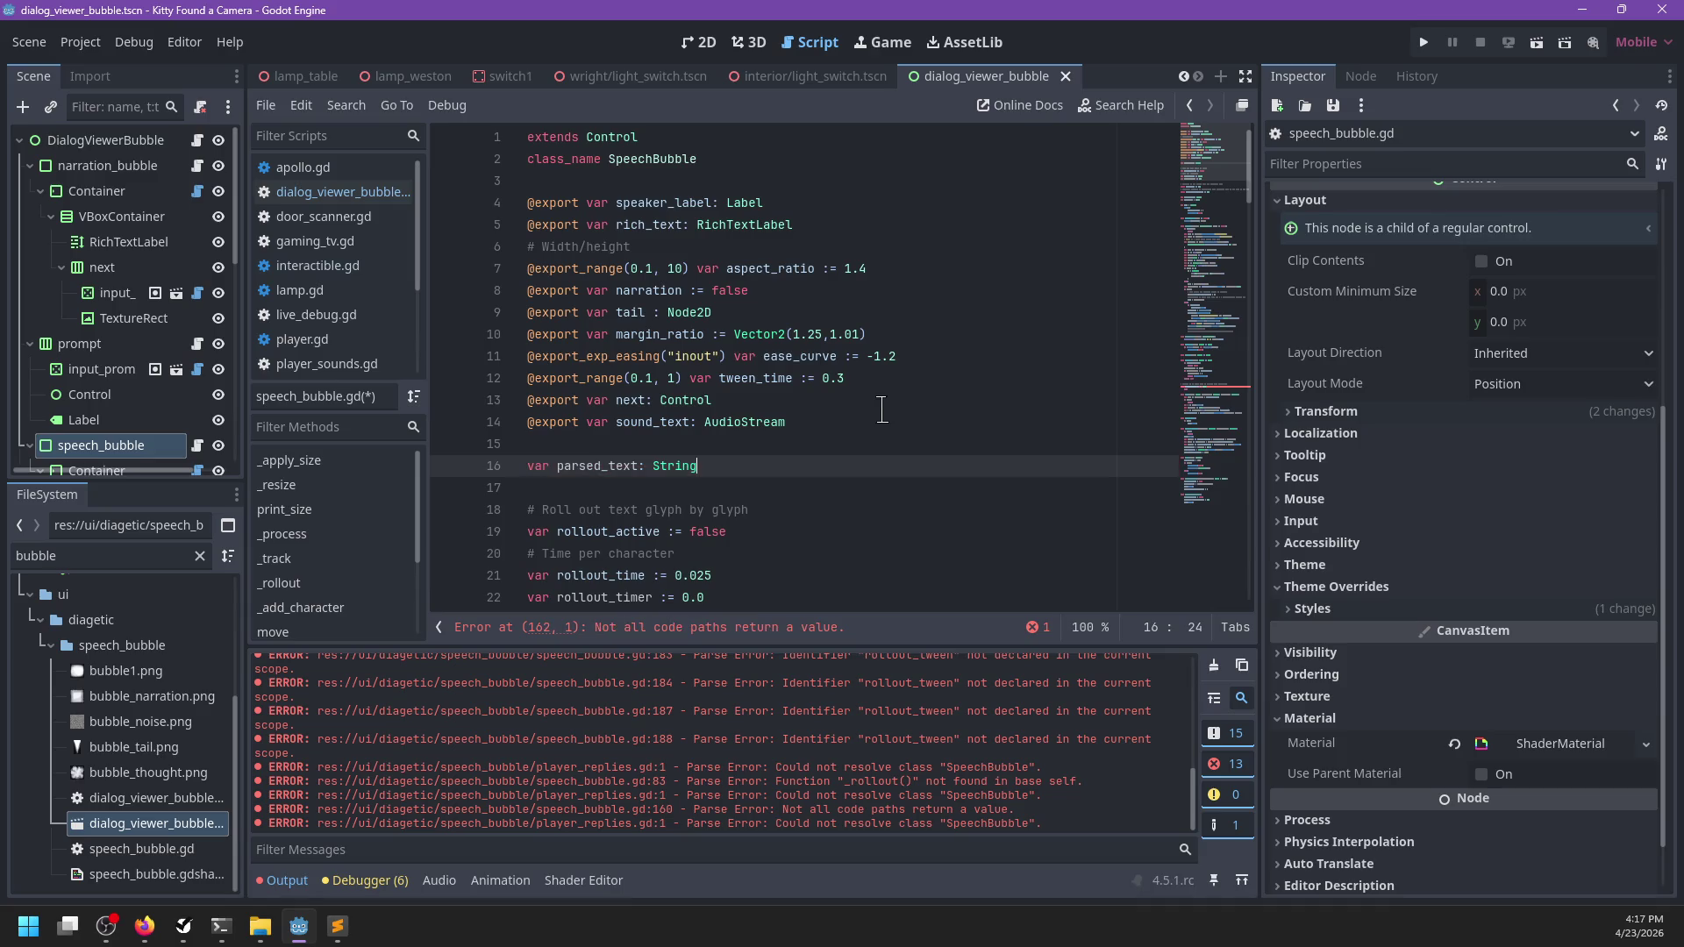
# Search the script for set_t and rich_text to locate the text setter
pyautogui.hotkey('ctrl', 'f')
pyautogui.write('set_trans(Tween.TRANS_CUBIC')
pyautogui.press('Escape')
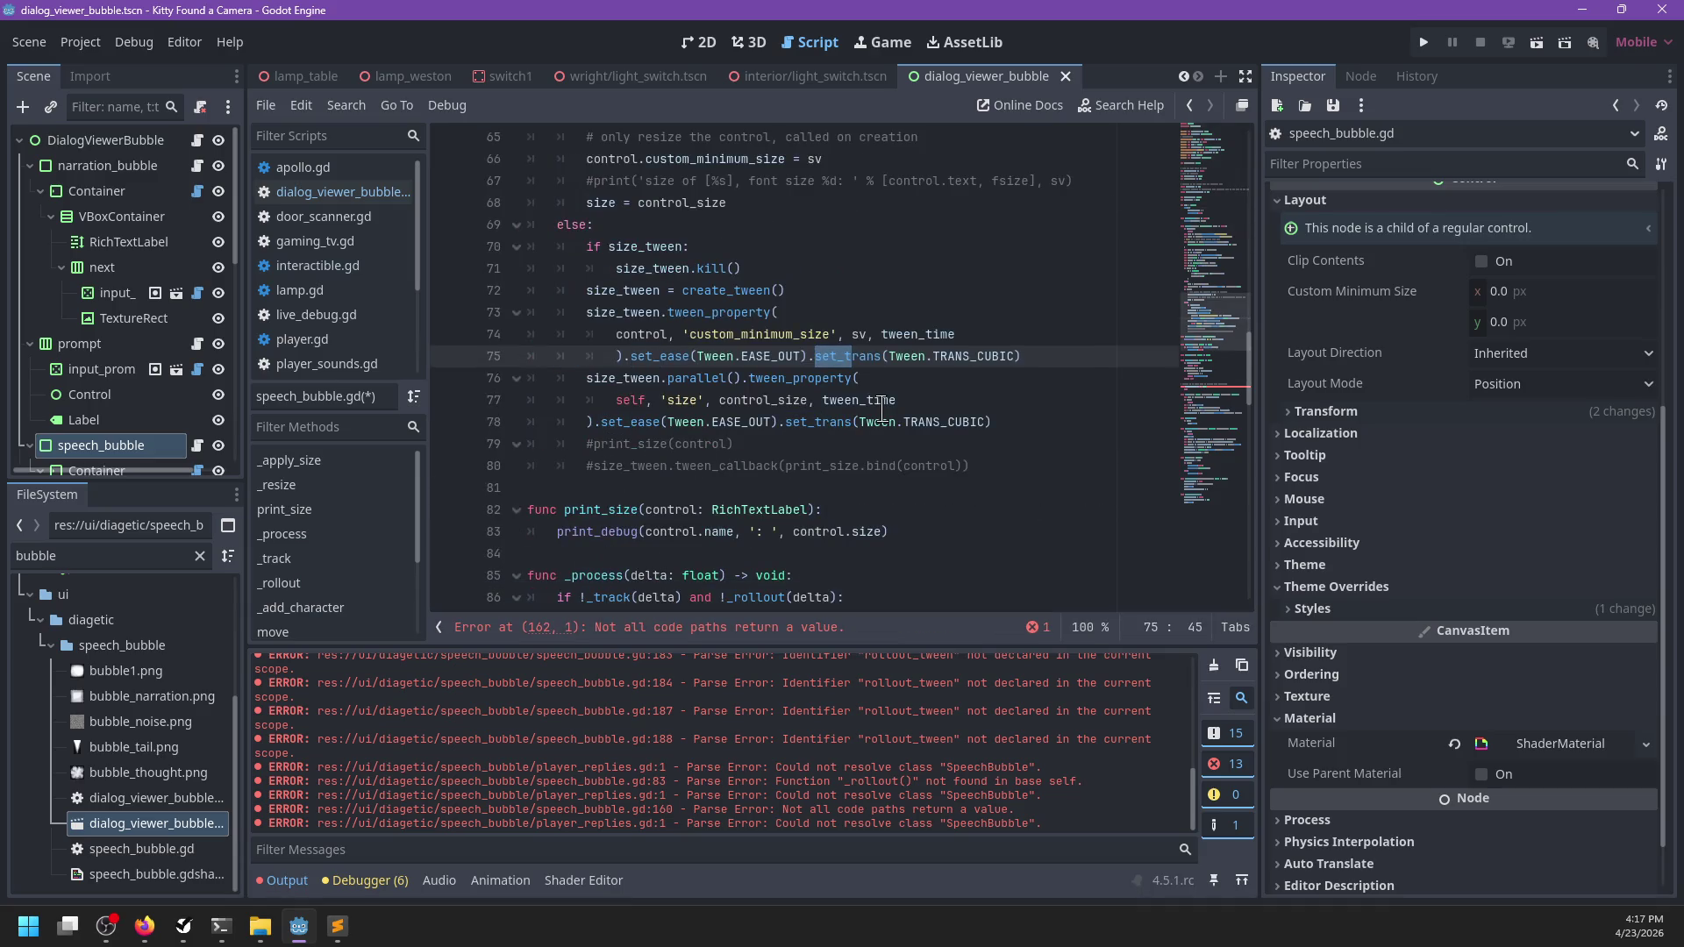
pyautogui.press('BackSpace')
pyautogui.hotkey('ctrl', 'z')
pyautogui.hotkey('ctrl', 'f')
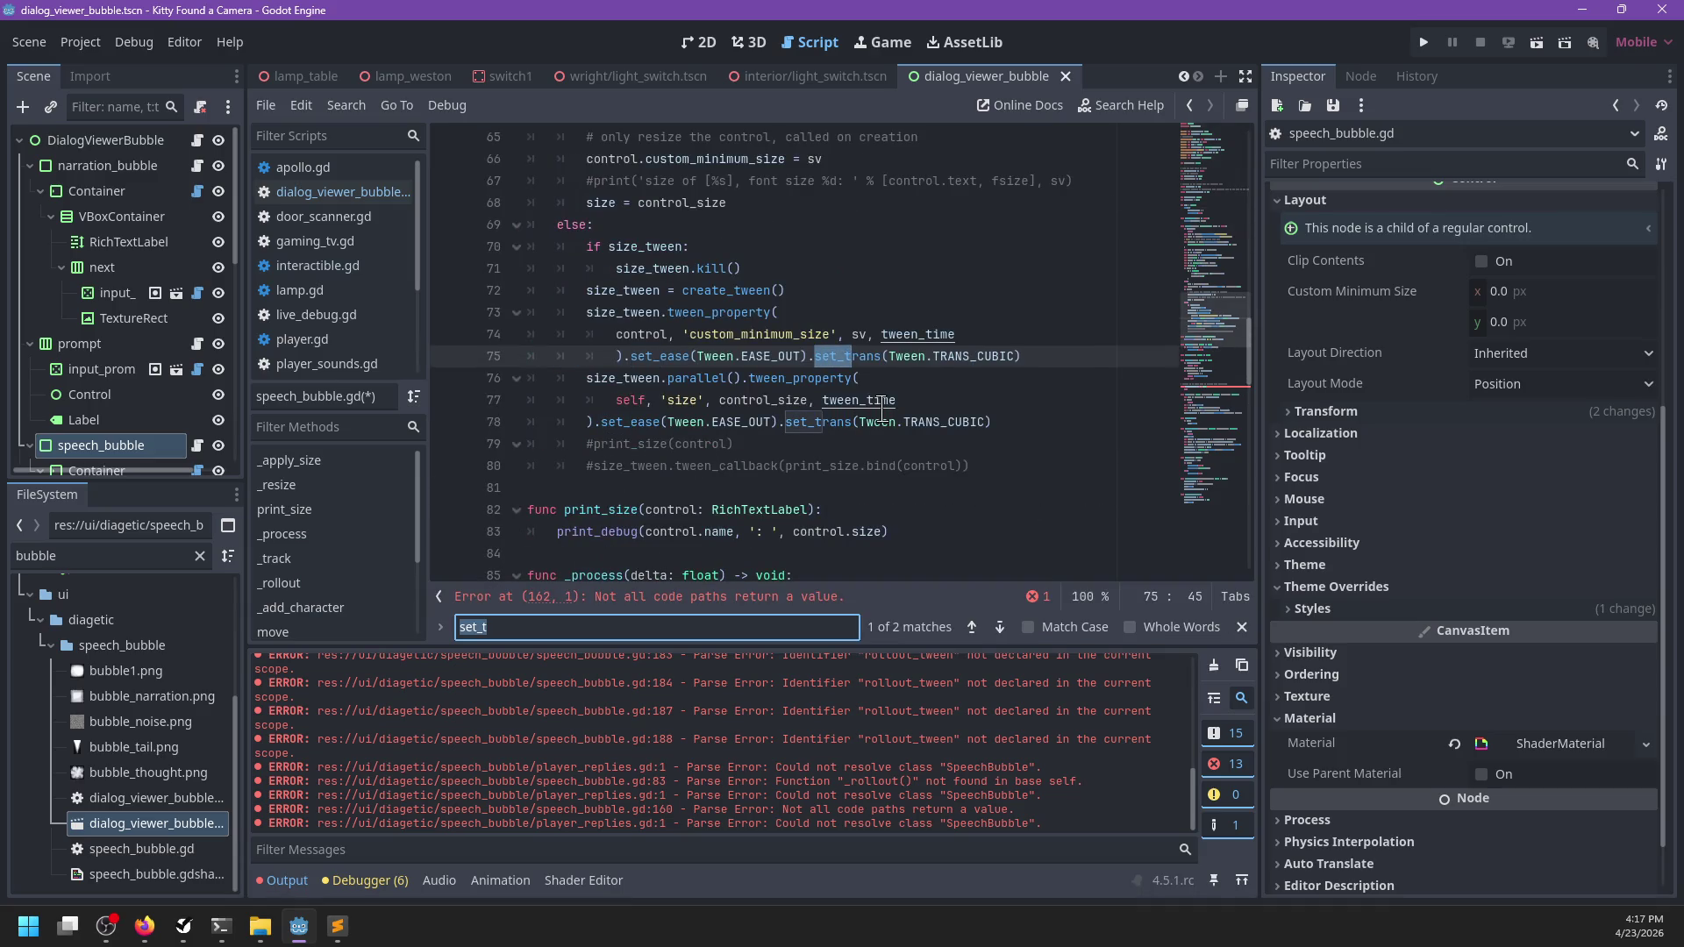
pyautogui.write('rich-text')
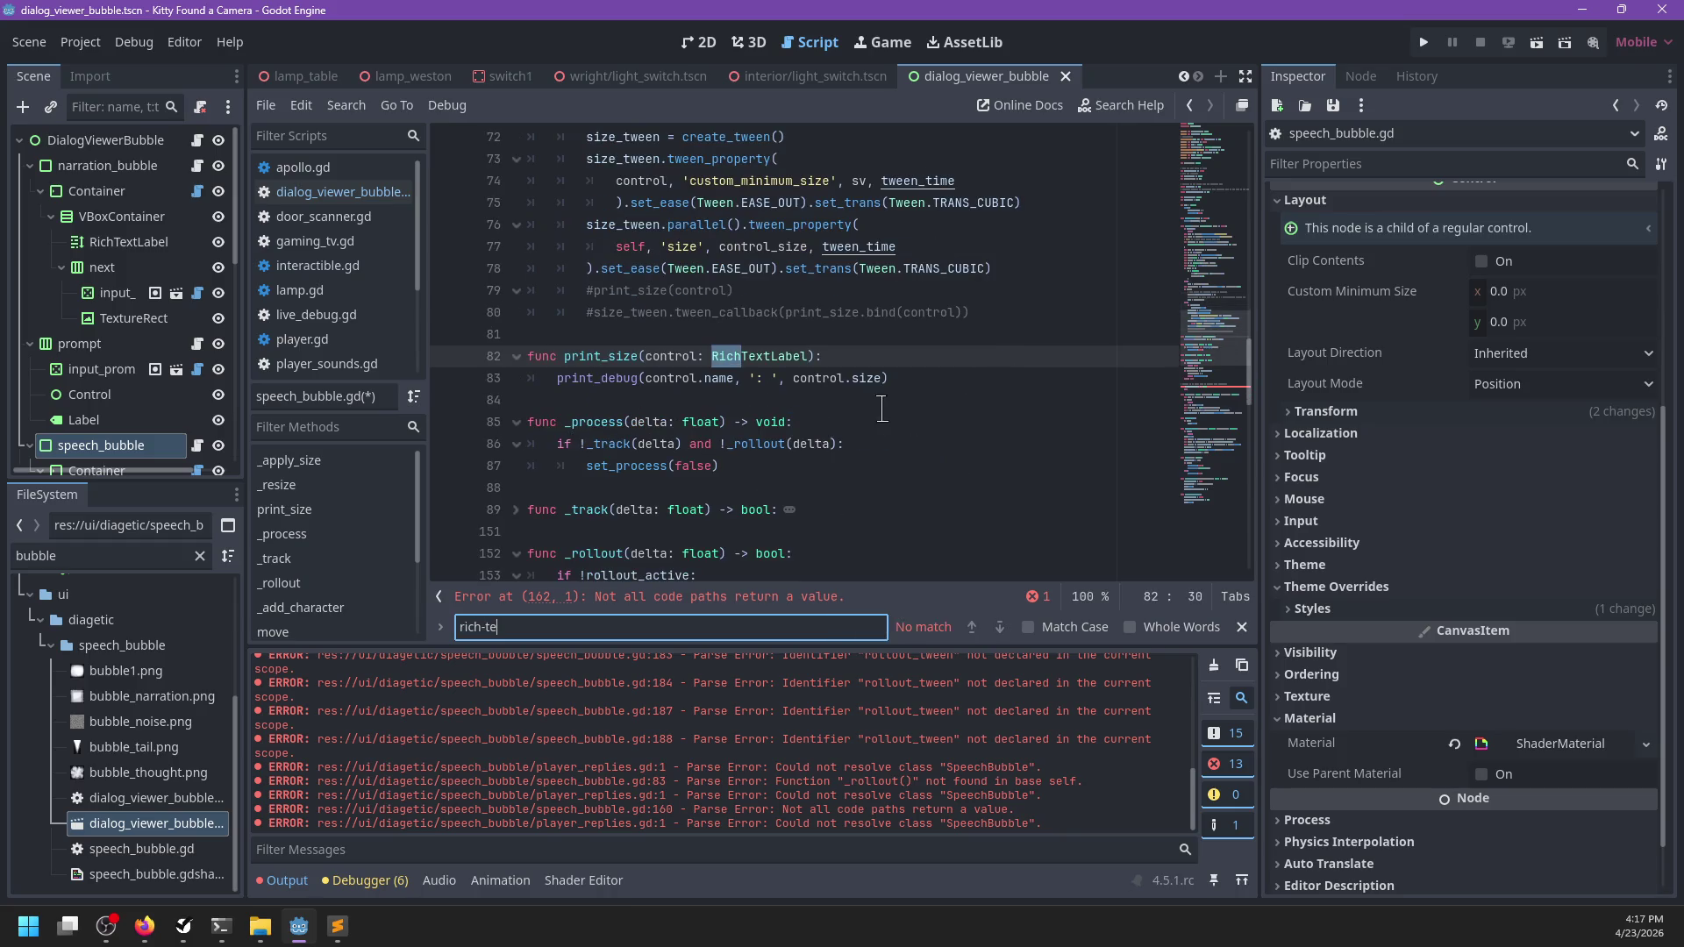
pyautogui.press('BackSpace')
pyautogui.press('BackSpace')
pyautogui.press('BackSpace')
pyautogui.write('_text')
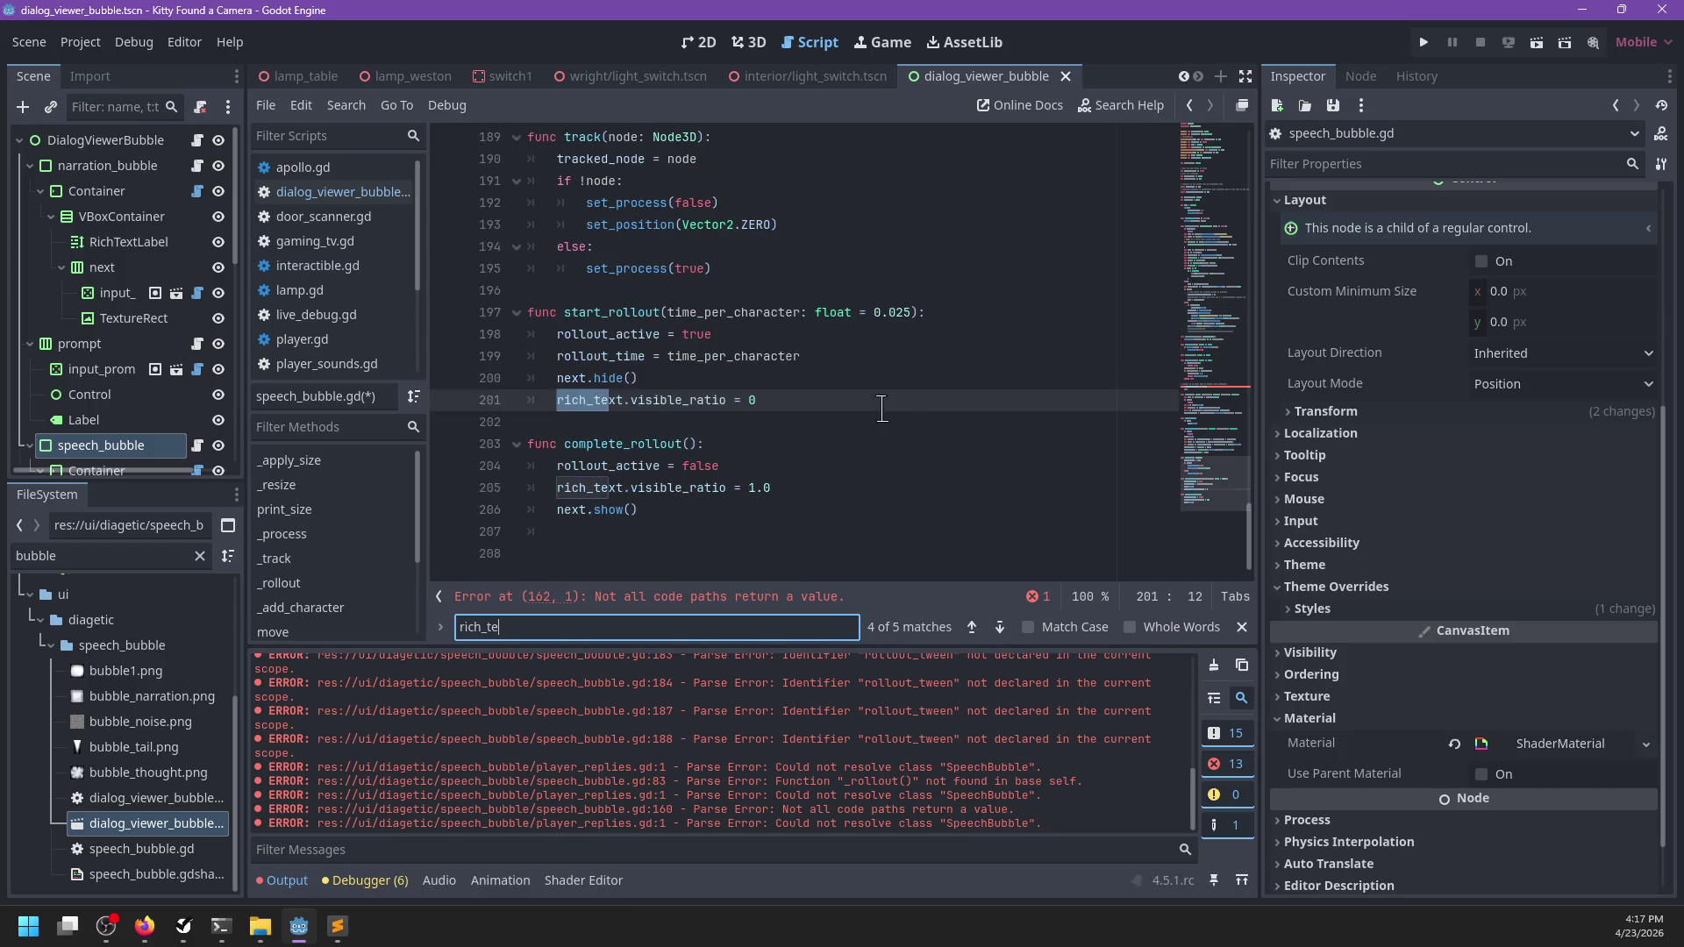
pyautogui.press('Return')
pyautogui.press('Return')
pyautogui.press('Return')
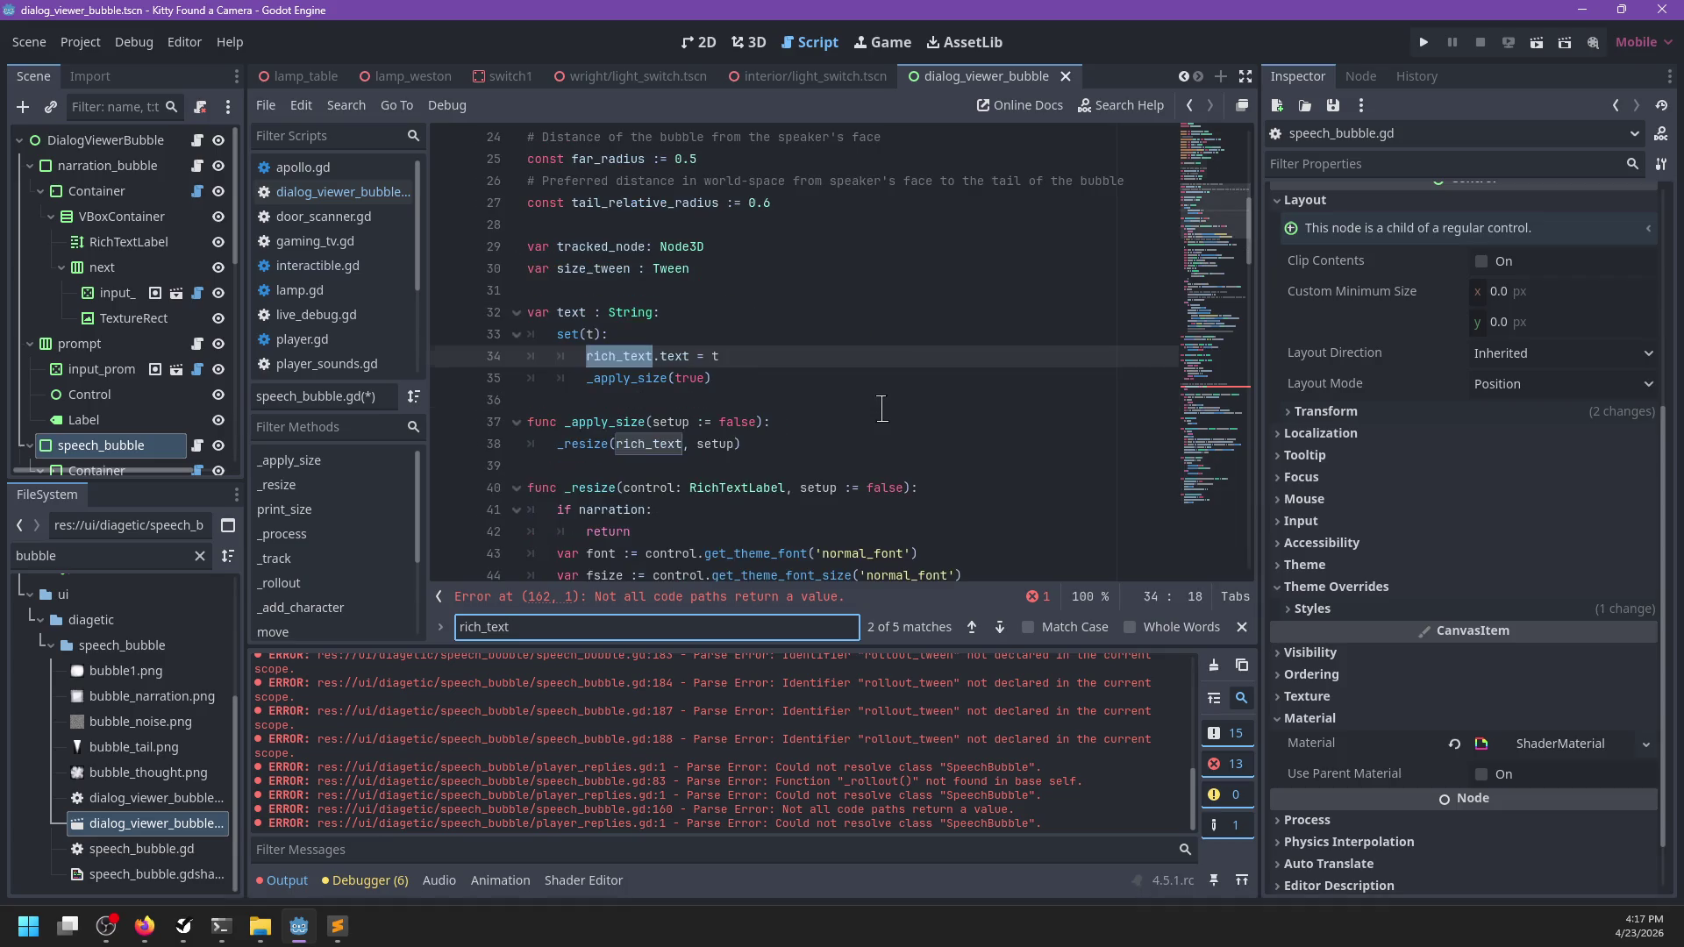
pyautogui.press('Escape')
# Add 'parsed_text = rich_text.get_parsed_text()' to the text setter, before the resize call
pyautogui.press('End')
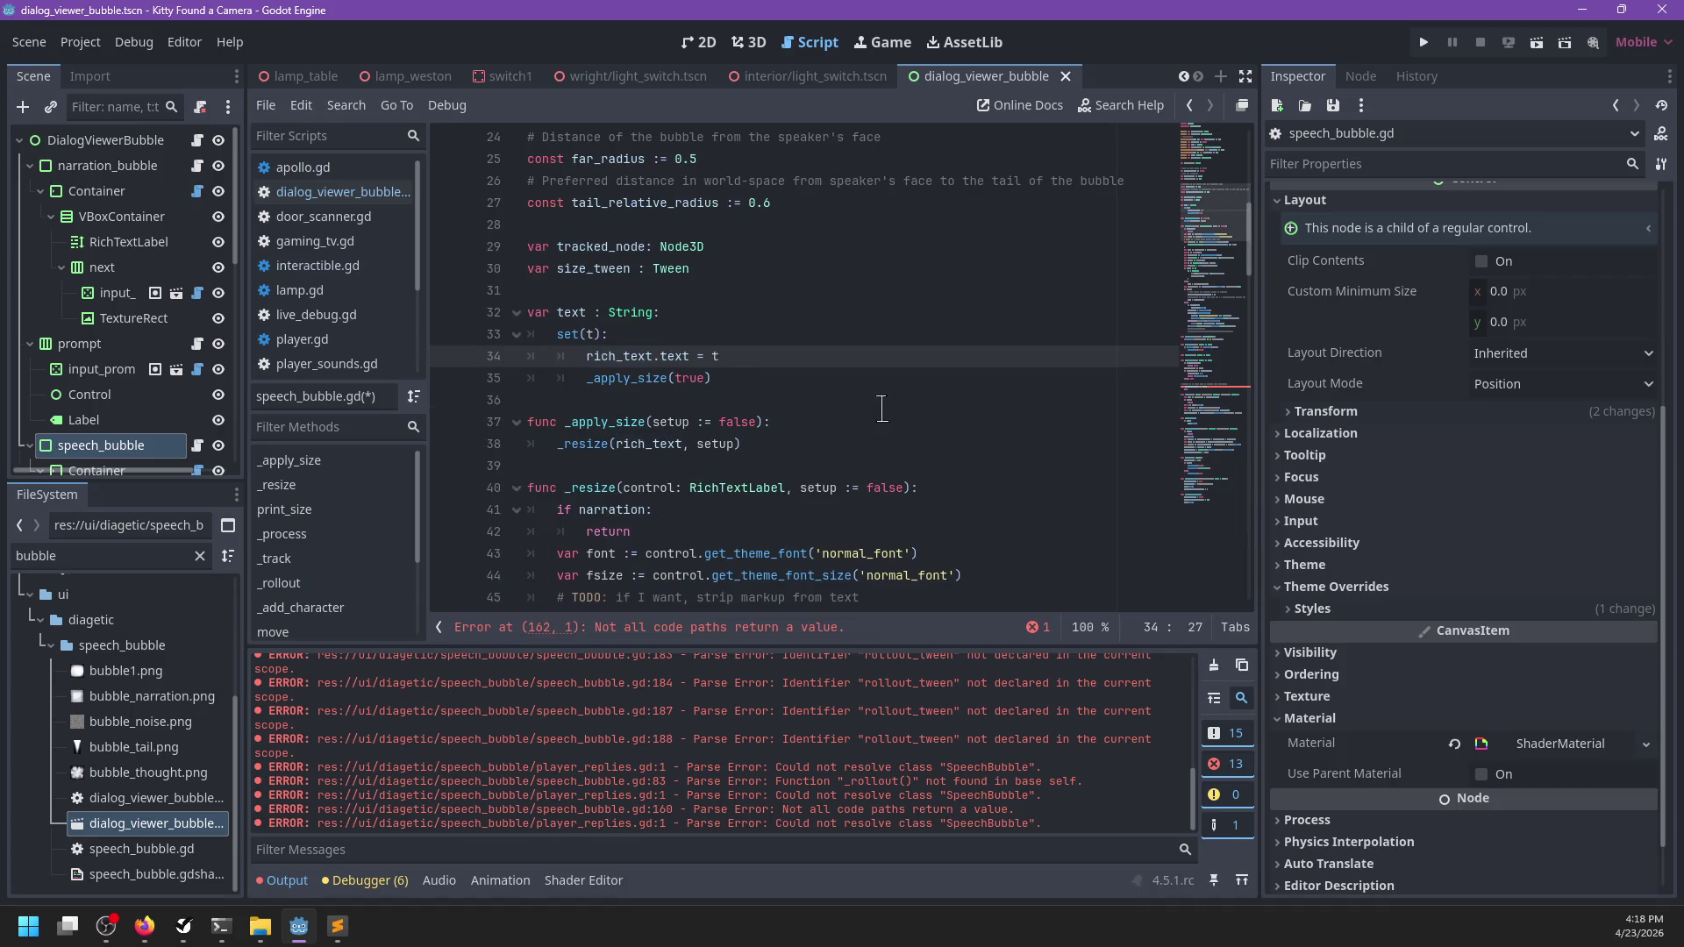
pyautogui.press('Return')
pyautogui.write('parsed_text = ')
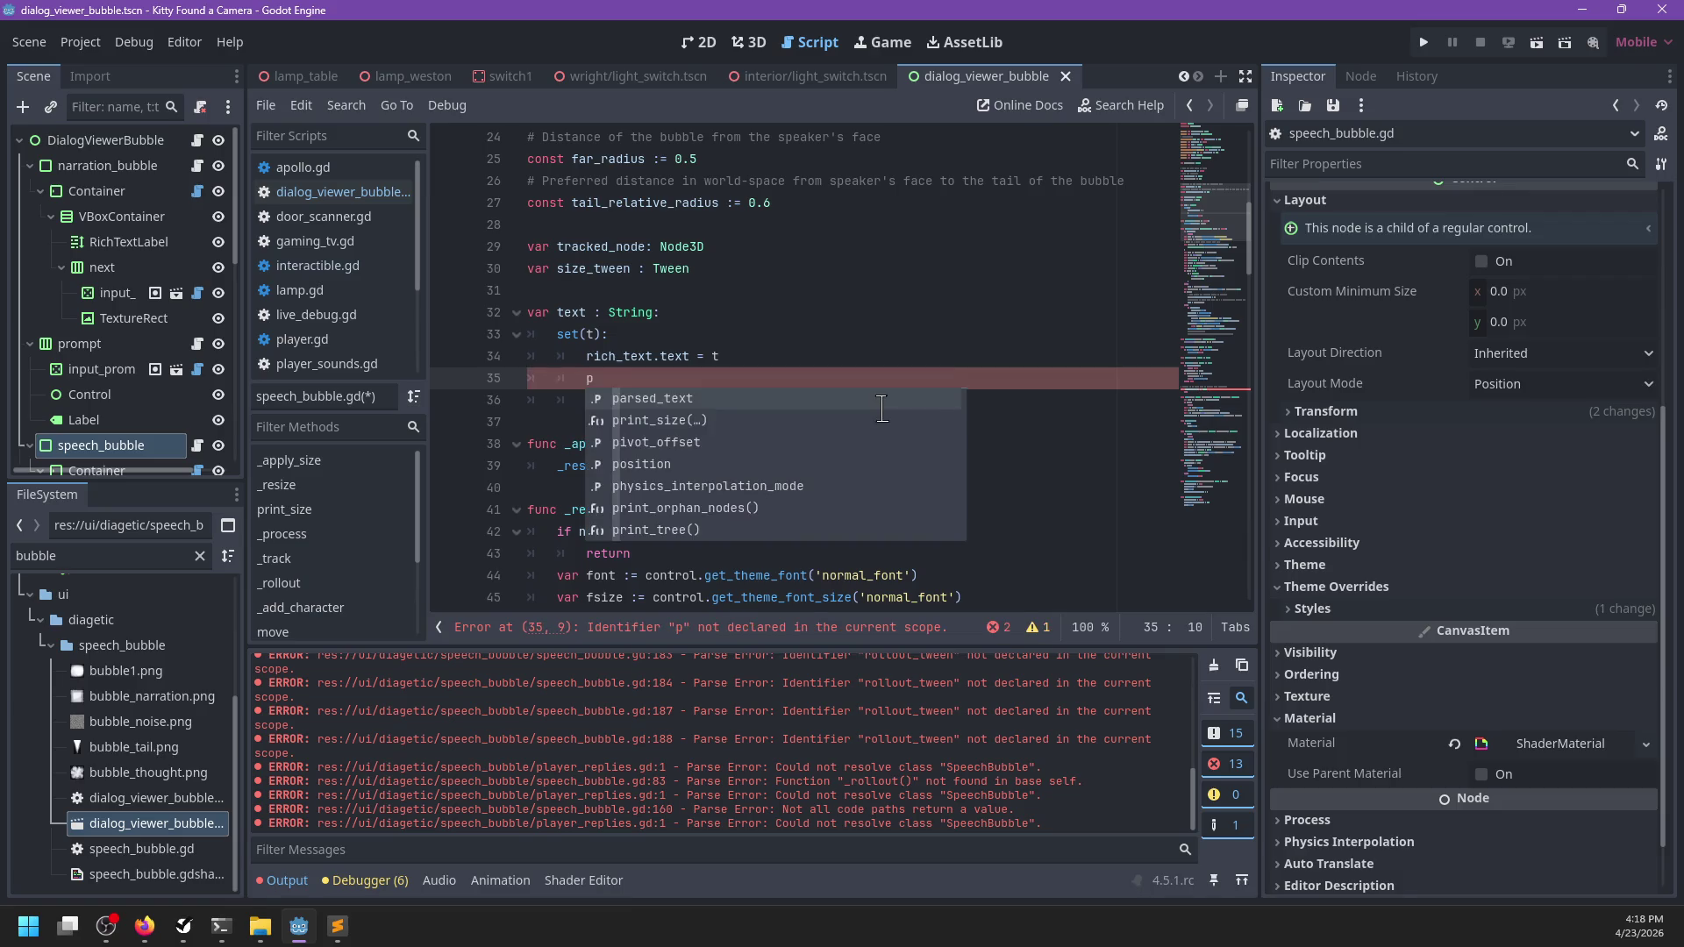
pyautogui.write('rich_text.get_pa')
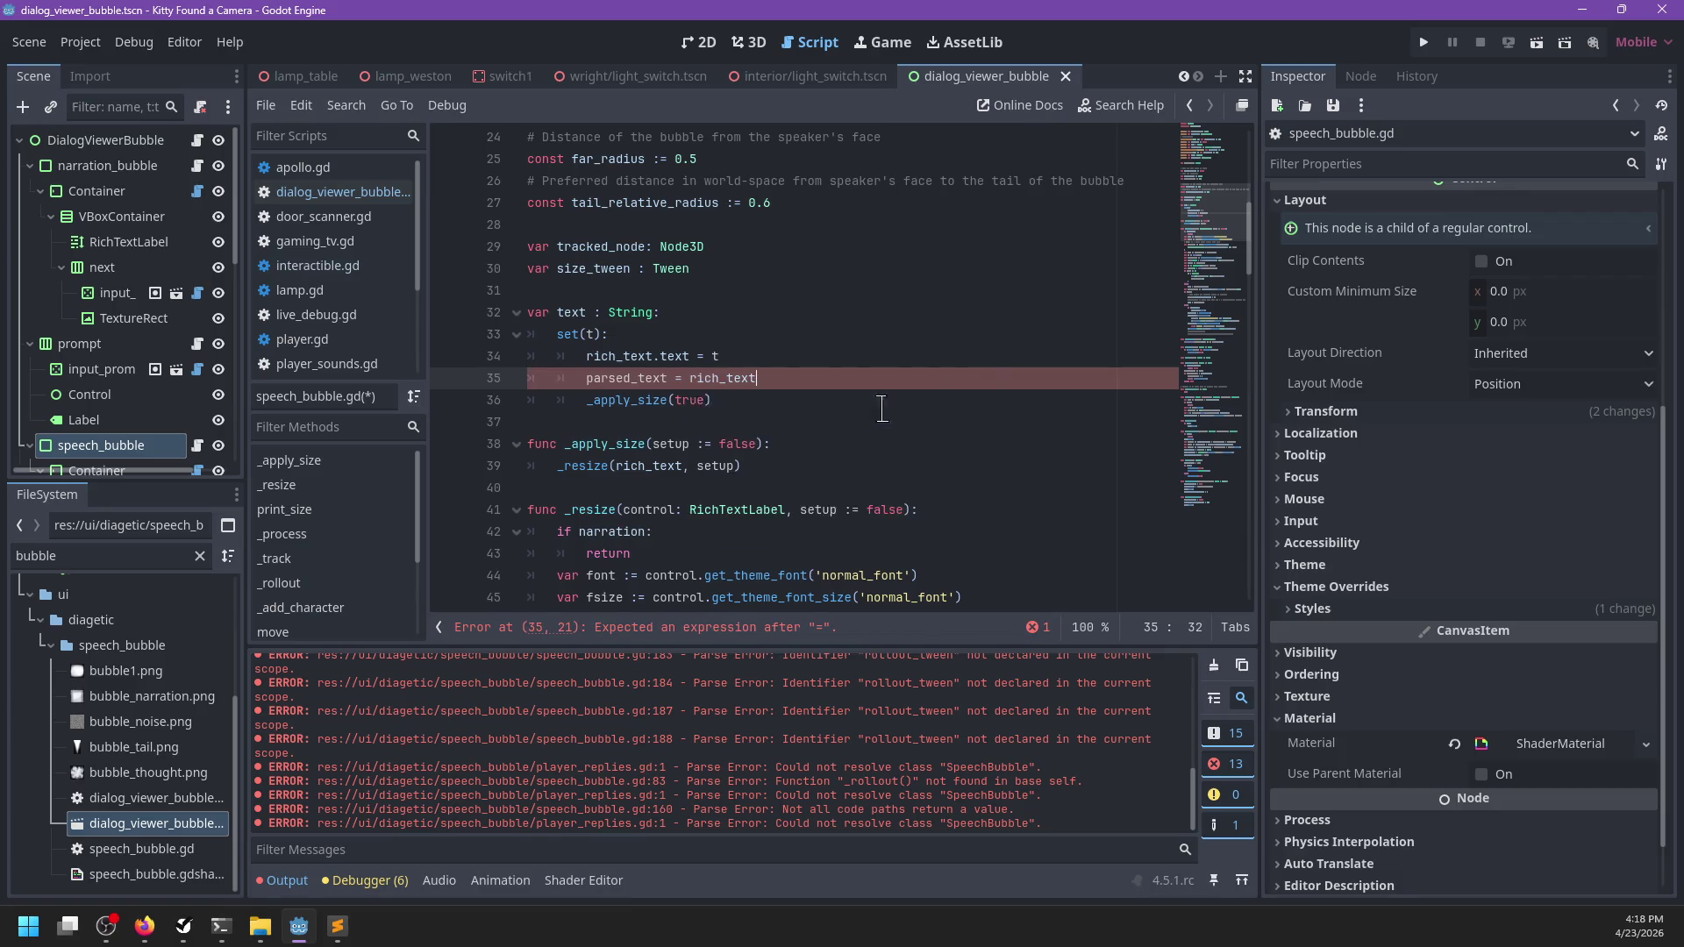
pyautogui.write('rsed_text(')
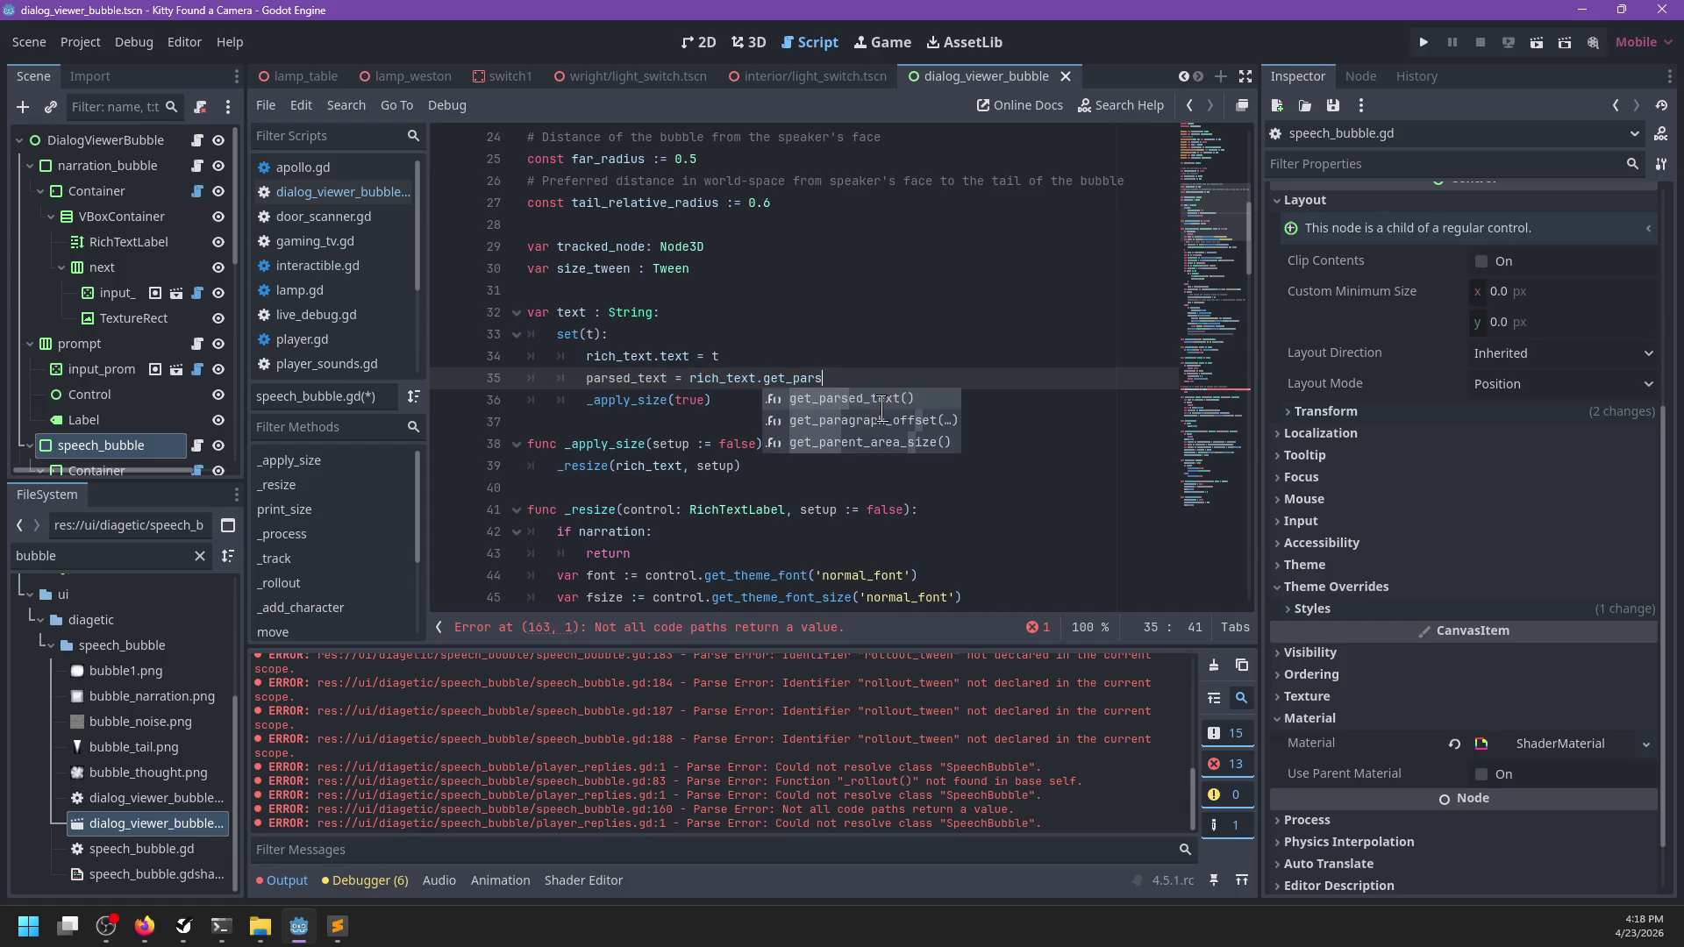
pyautogui.press('Return')
pyautogui.hotkey('ctrl', 'f')
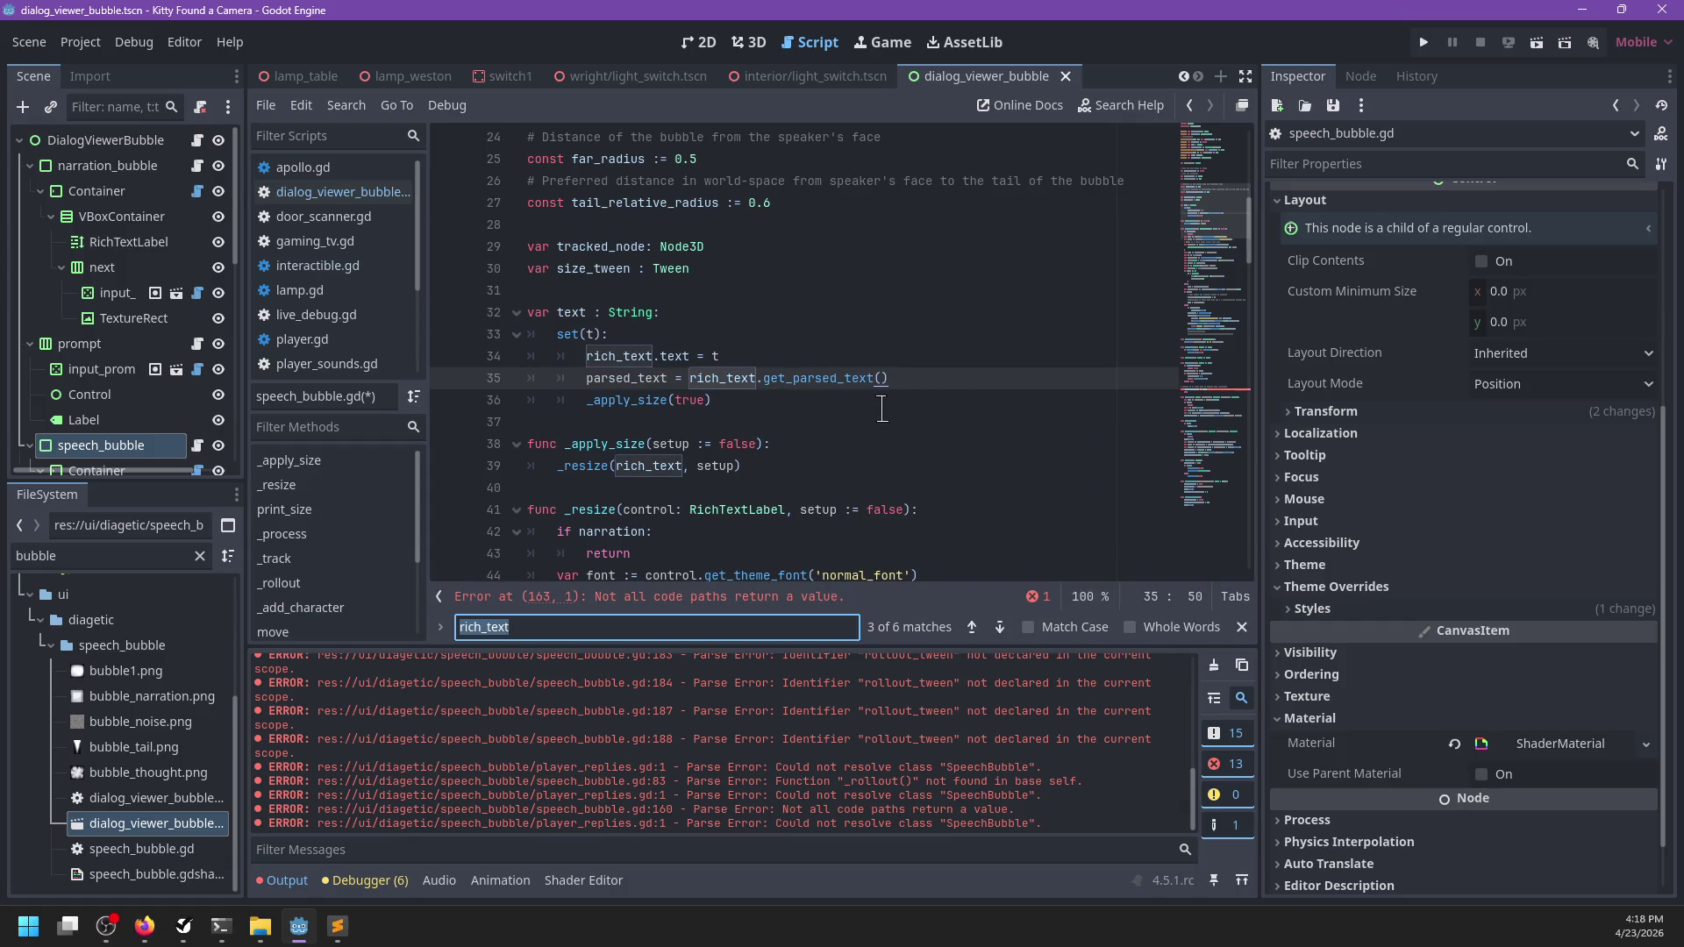
pyautogui.press('Escape')
pyautogui.scroll(-1, 682, 443)
pyautogui.keyDown('ctrl'); pyautogui.click(592, 405); pyautogui.keyUp('ctrl')
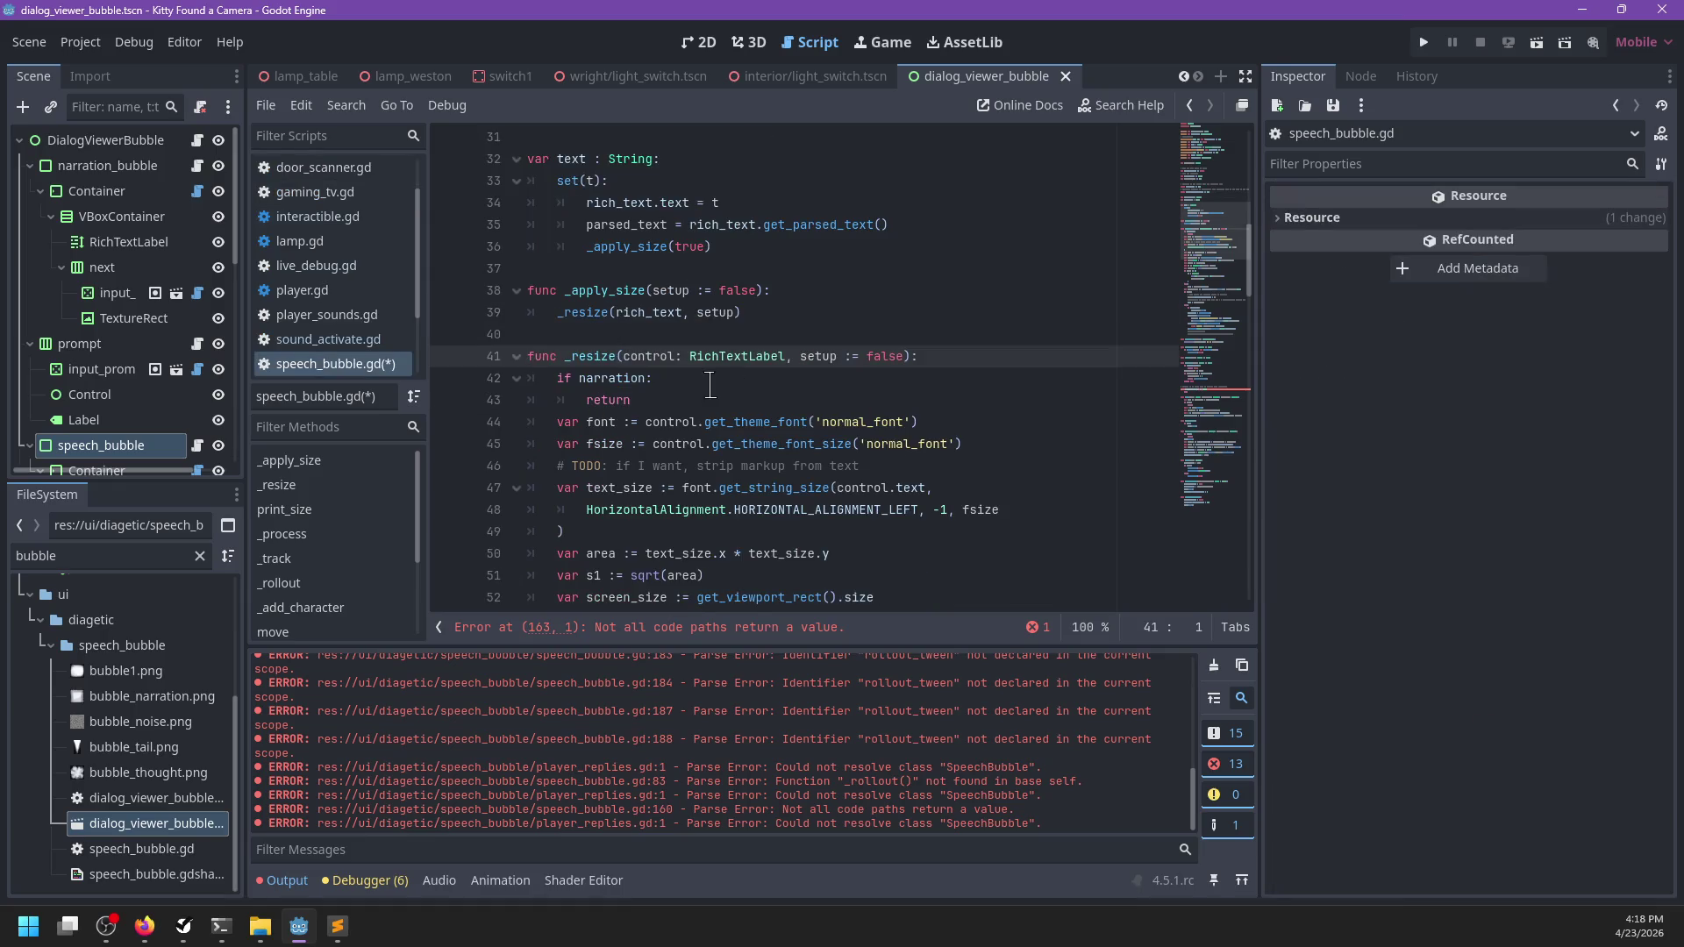
# In _resize, pass control.get_parsed_text() instead of control.text to get_string_size, and save
pyautogui.doubleClick(645, 312)
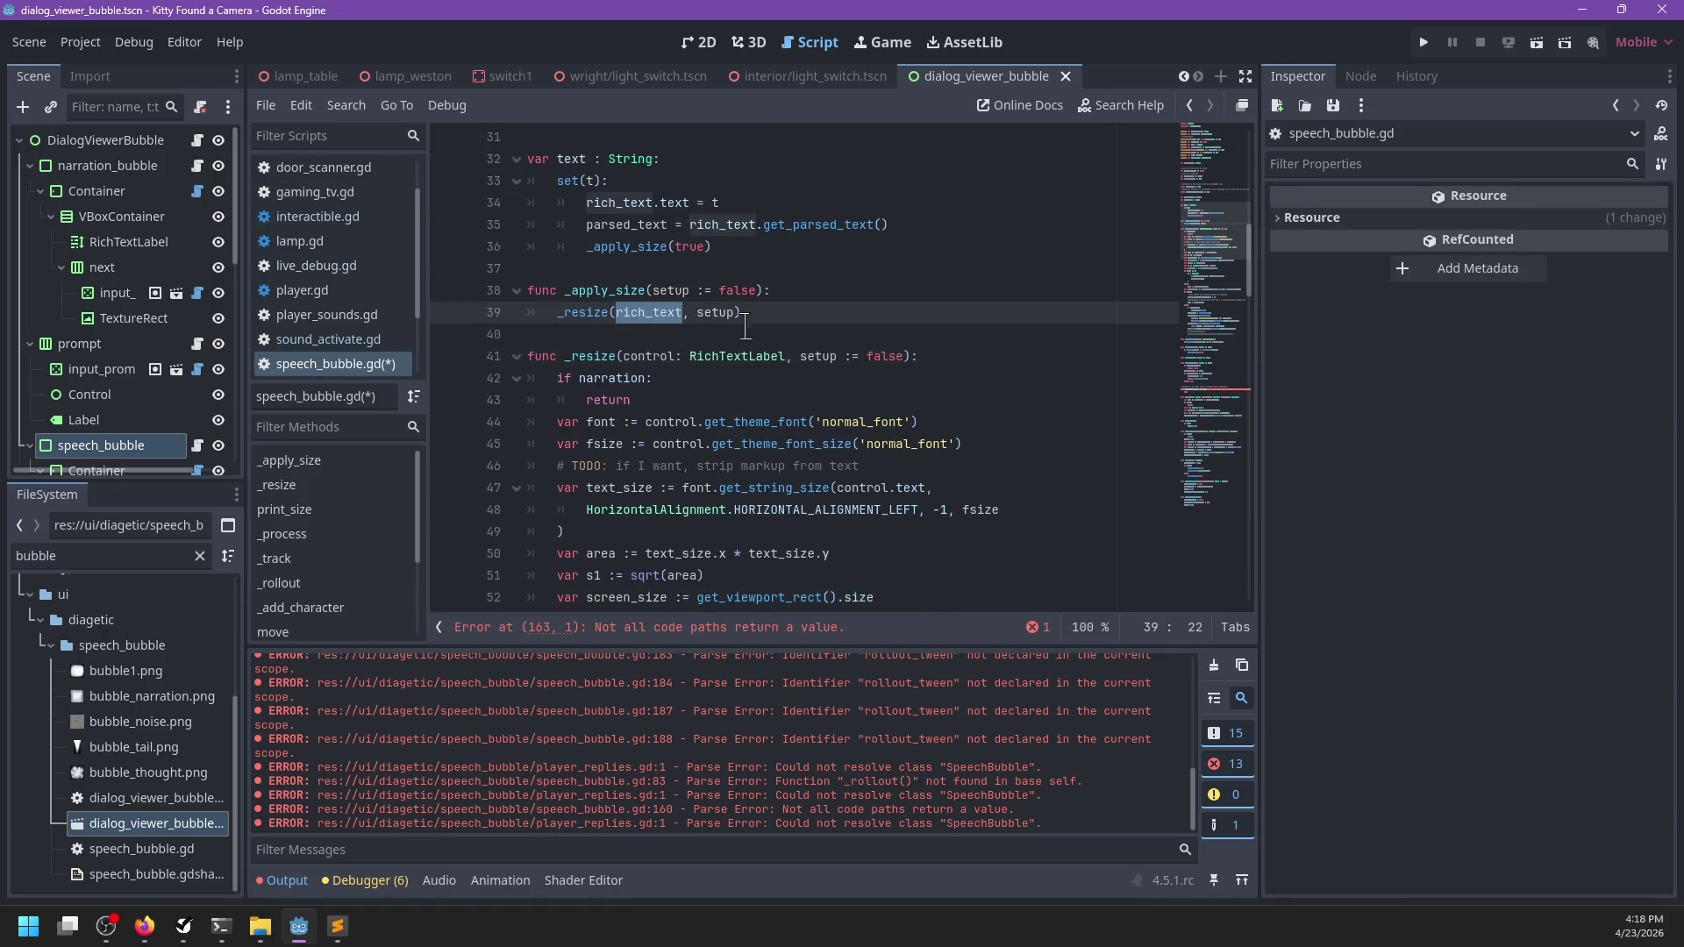
pyautogui.doubleClick(643, 356)
pyautogui.scroll(-1, 807, 365)
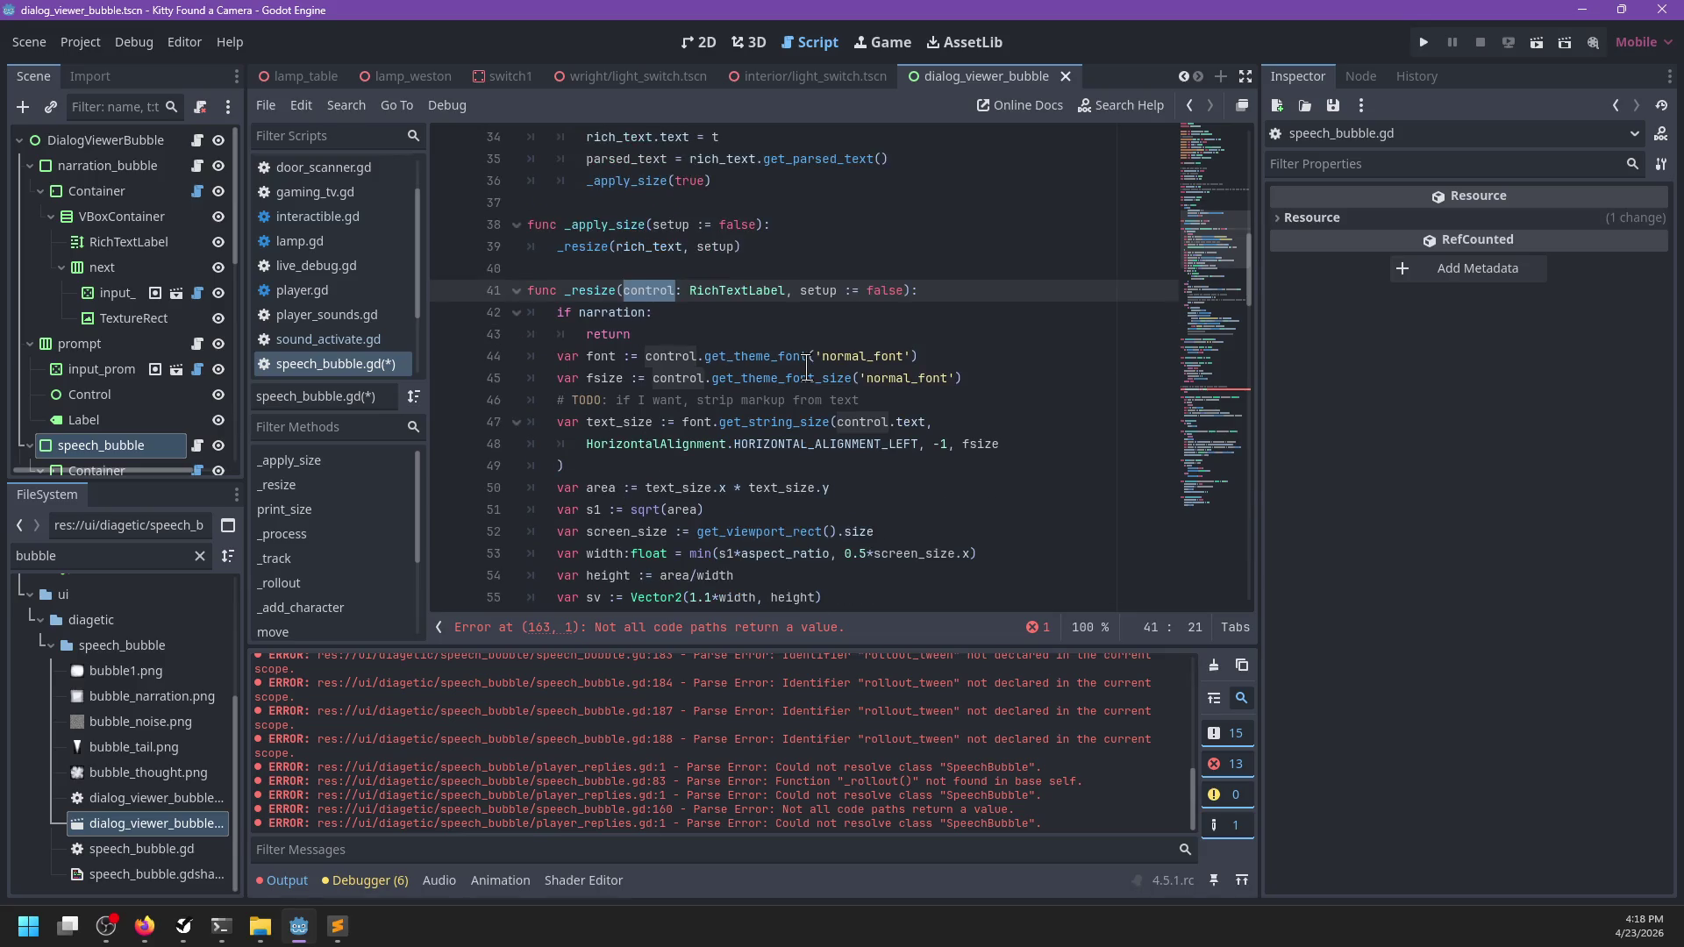
pyautogui.moveTo(643, 355)
pyautogui.doubleClick(697, 422)
pyautogui.doubleClick(910, 422)
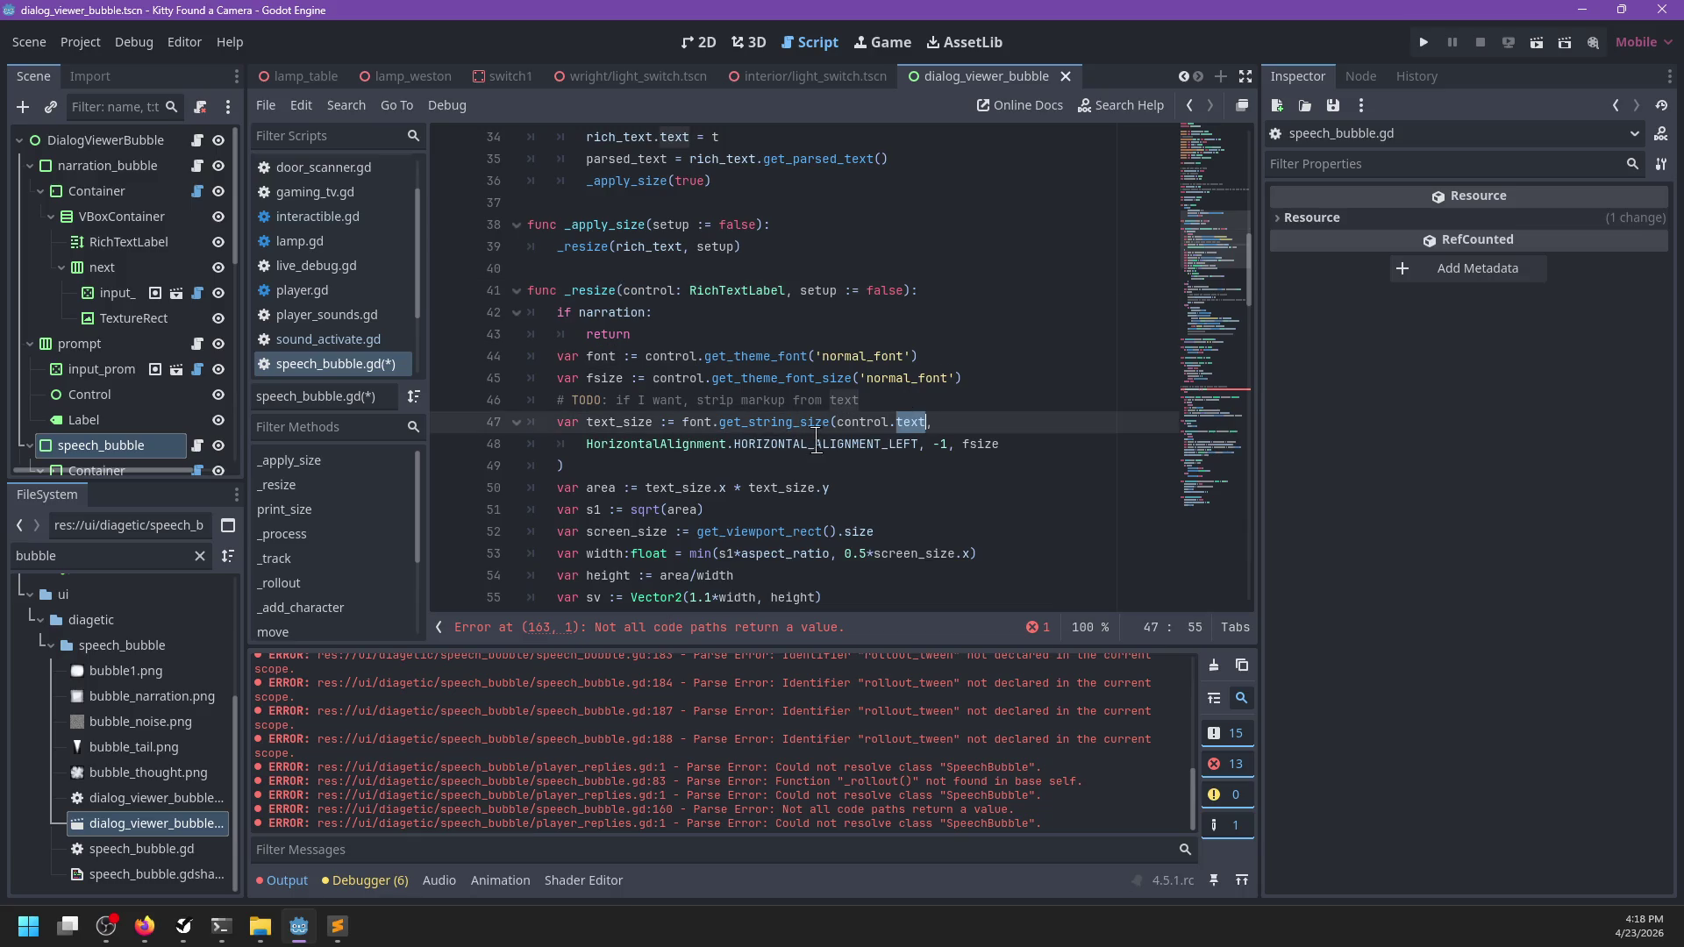
pyautogui.write('get)oa')
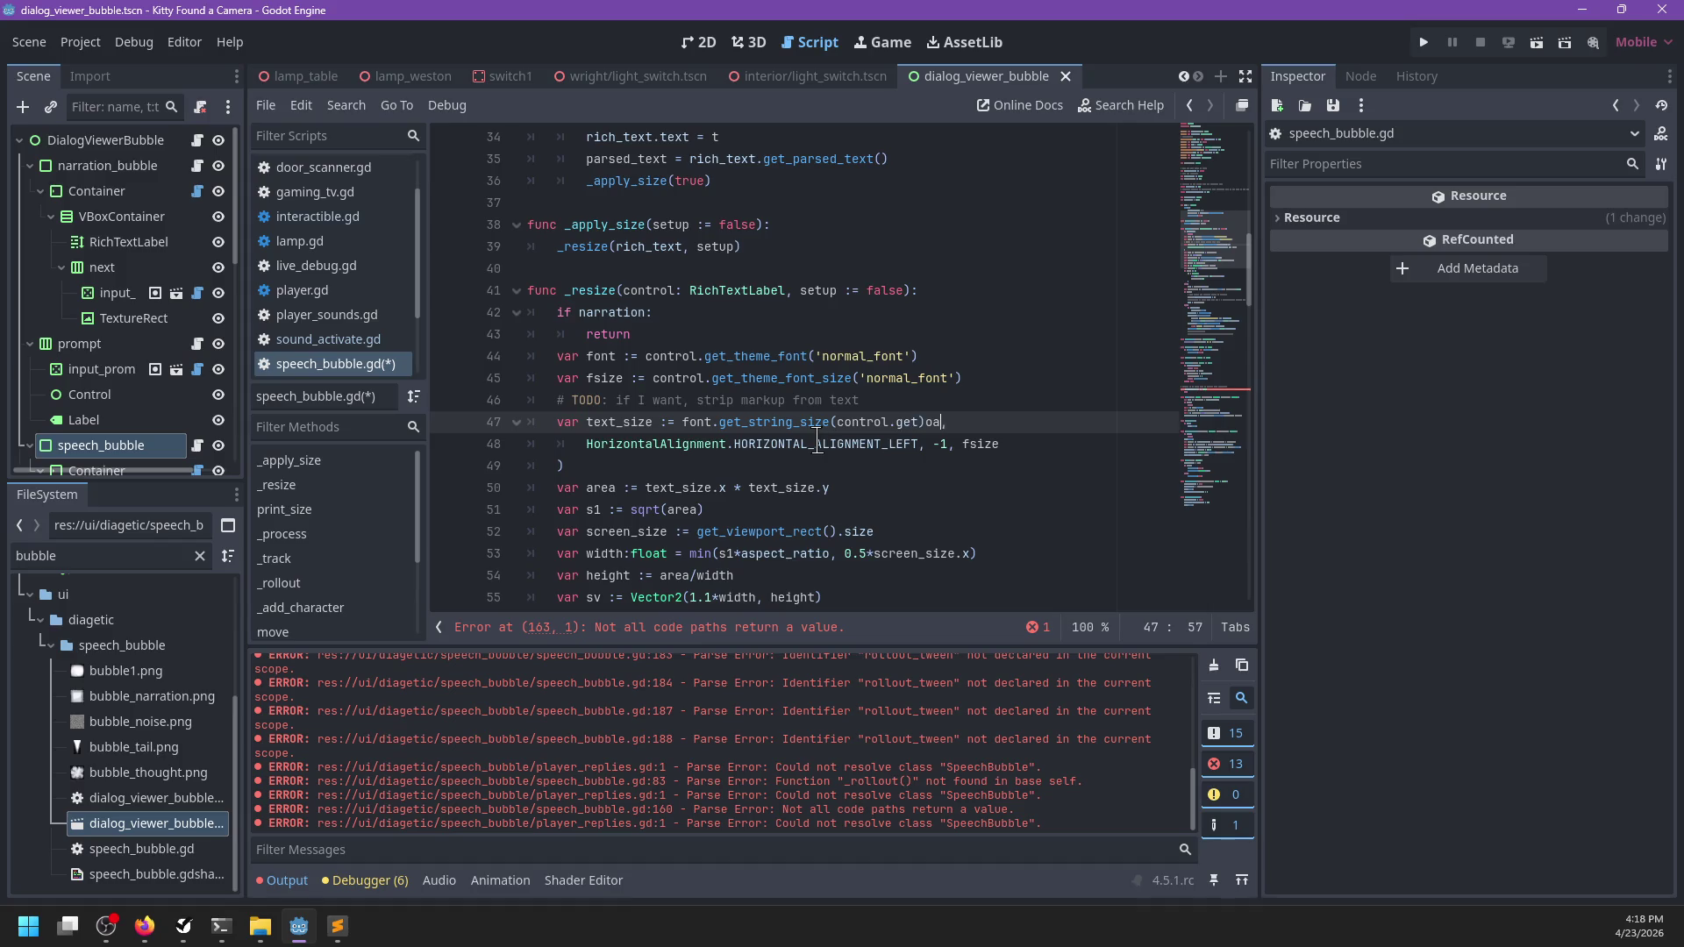
pyautogui.press('BackSpace')
pyautogui.press('BackSpace')
pyautogui.press('BackSpace')
pyautogui.write('_parsed_text()')
pyautogui.hotkey('ctrl', 's')
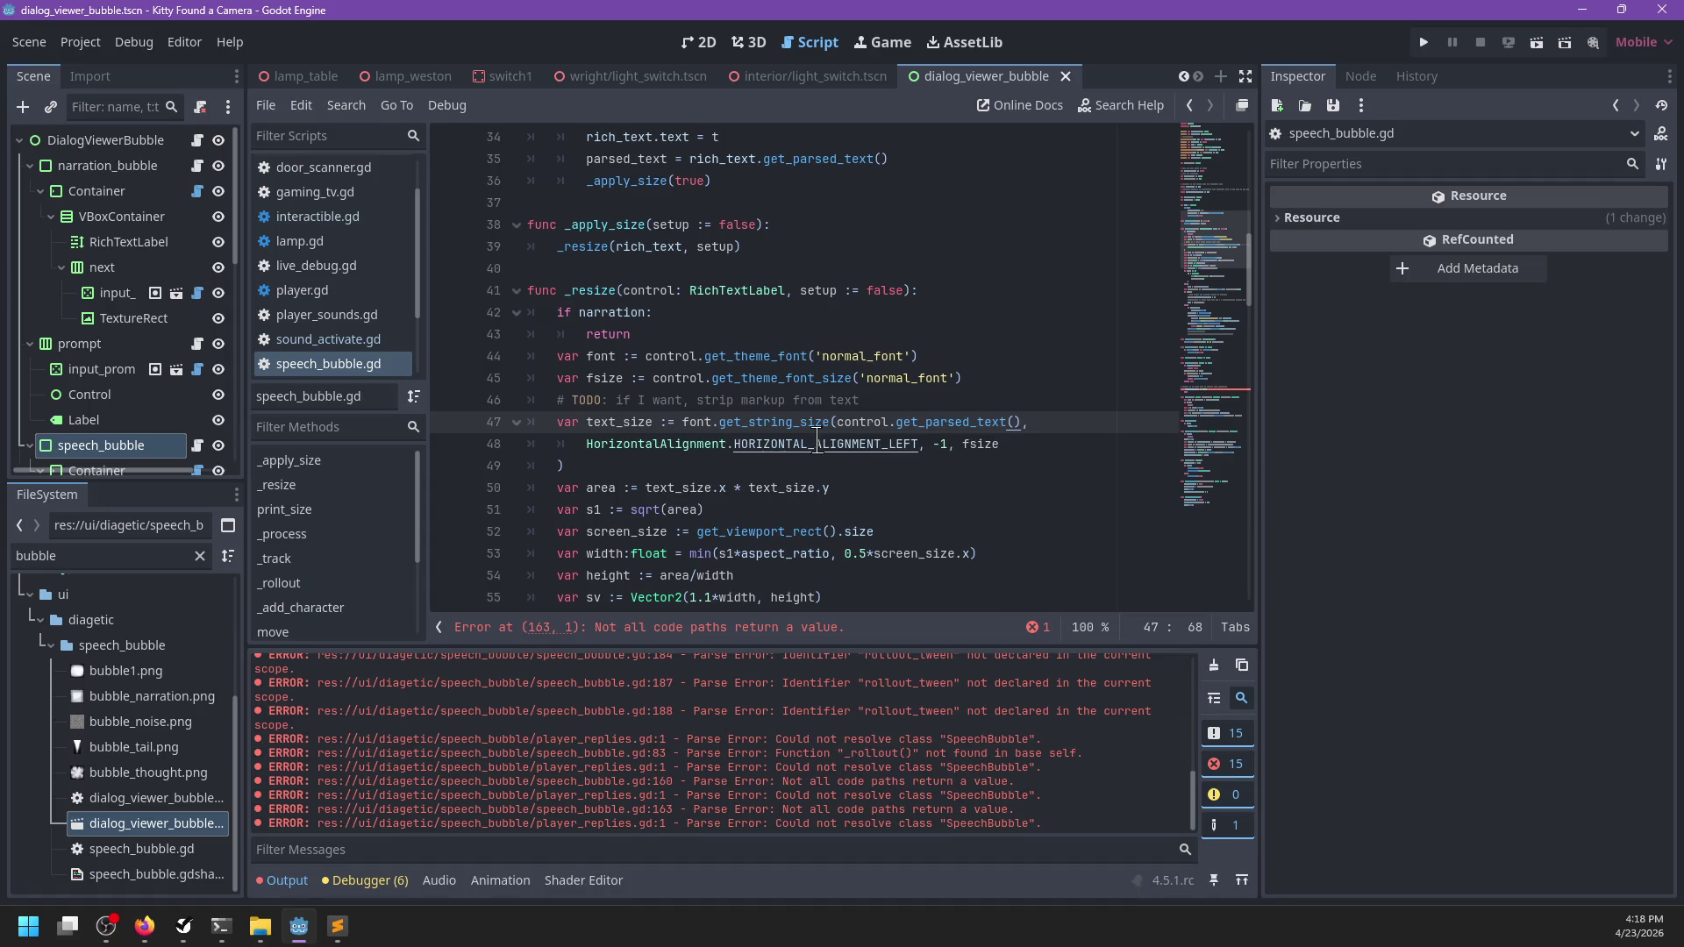
# Delete the parsed_text assignment line and the 'var parsed_text: String' declaration
pyautogui.scroll(5, 787, 412)
pyautogui.click(908, 473)
pyautogui.hotkey('ctrl', 'shift', 'Left')
pyautogui.hotkey('ctrl', 'shift', 'Left')
pyautogui.hotkey('ctrl', 'shift', 'Left')
pyautogui.press('BackSpace')
pyautogui.scroll(3, 785, 402)
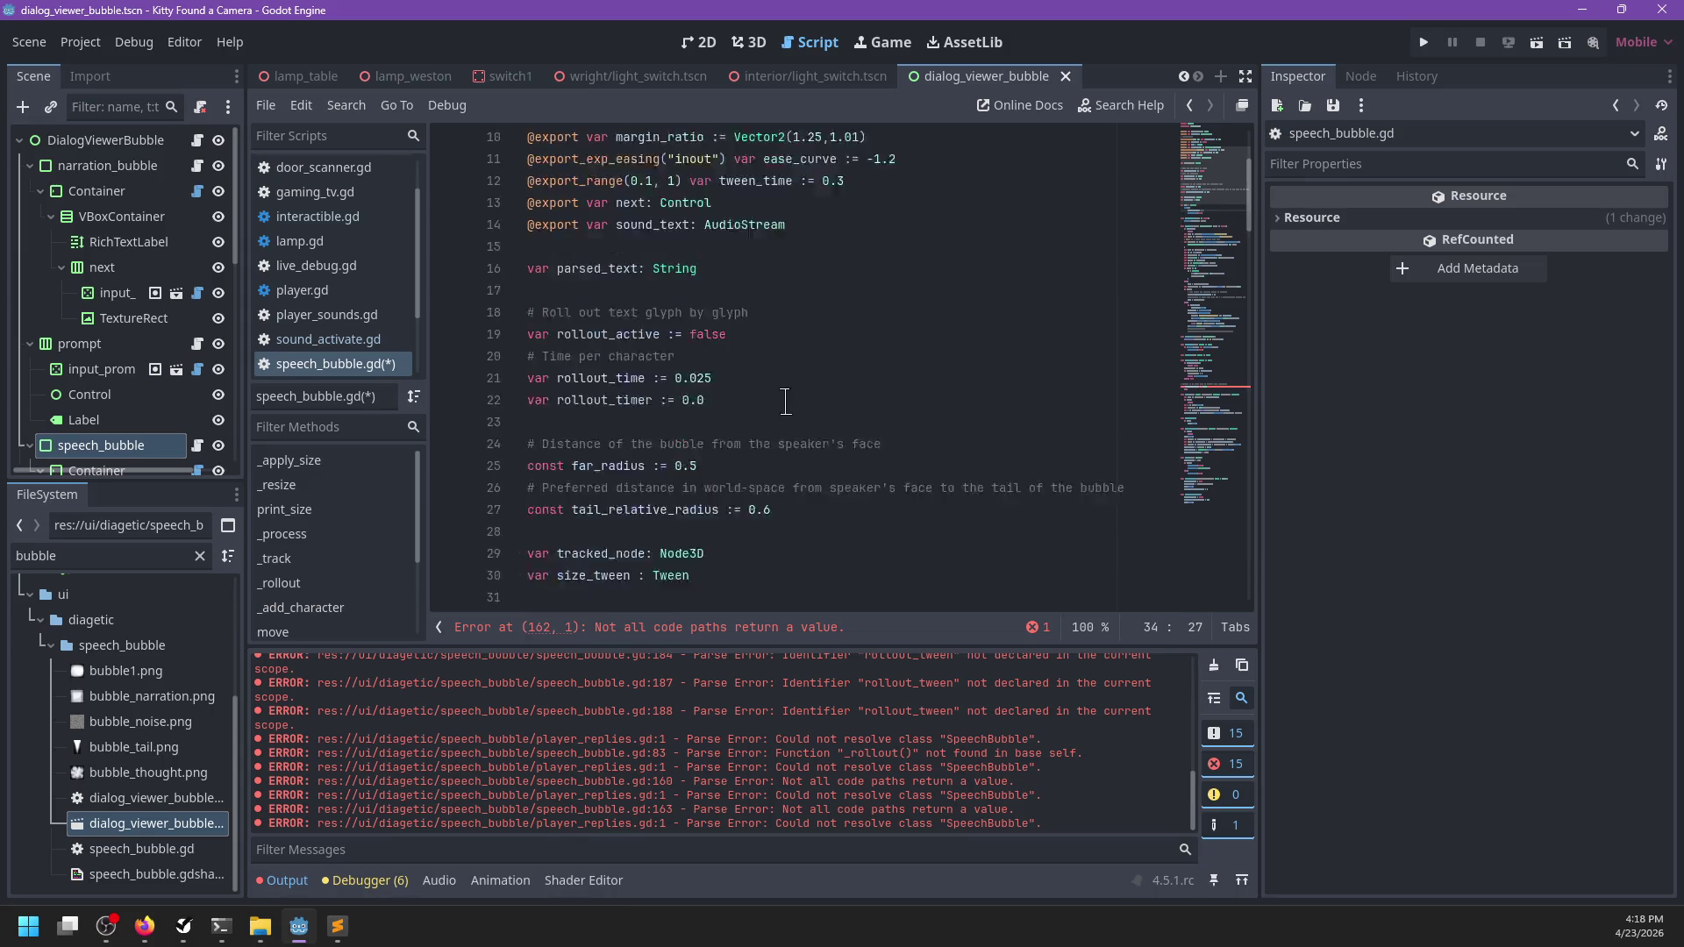
pyautogui.scroll(3, 785, 402)
pyautogui.click(745, 444)
pyautogui.hotkey('ctrl', 'shift', 'Left')
pyautogui.hotkey('ctrl', 'shift', 'Left')
pyautogui.hotkey('ctrl', 'shift', 'Left')
pyautogui.press('BackSpace')
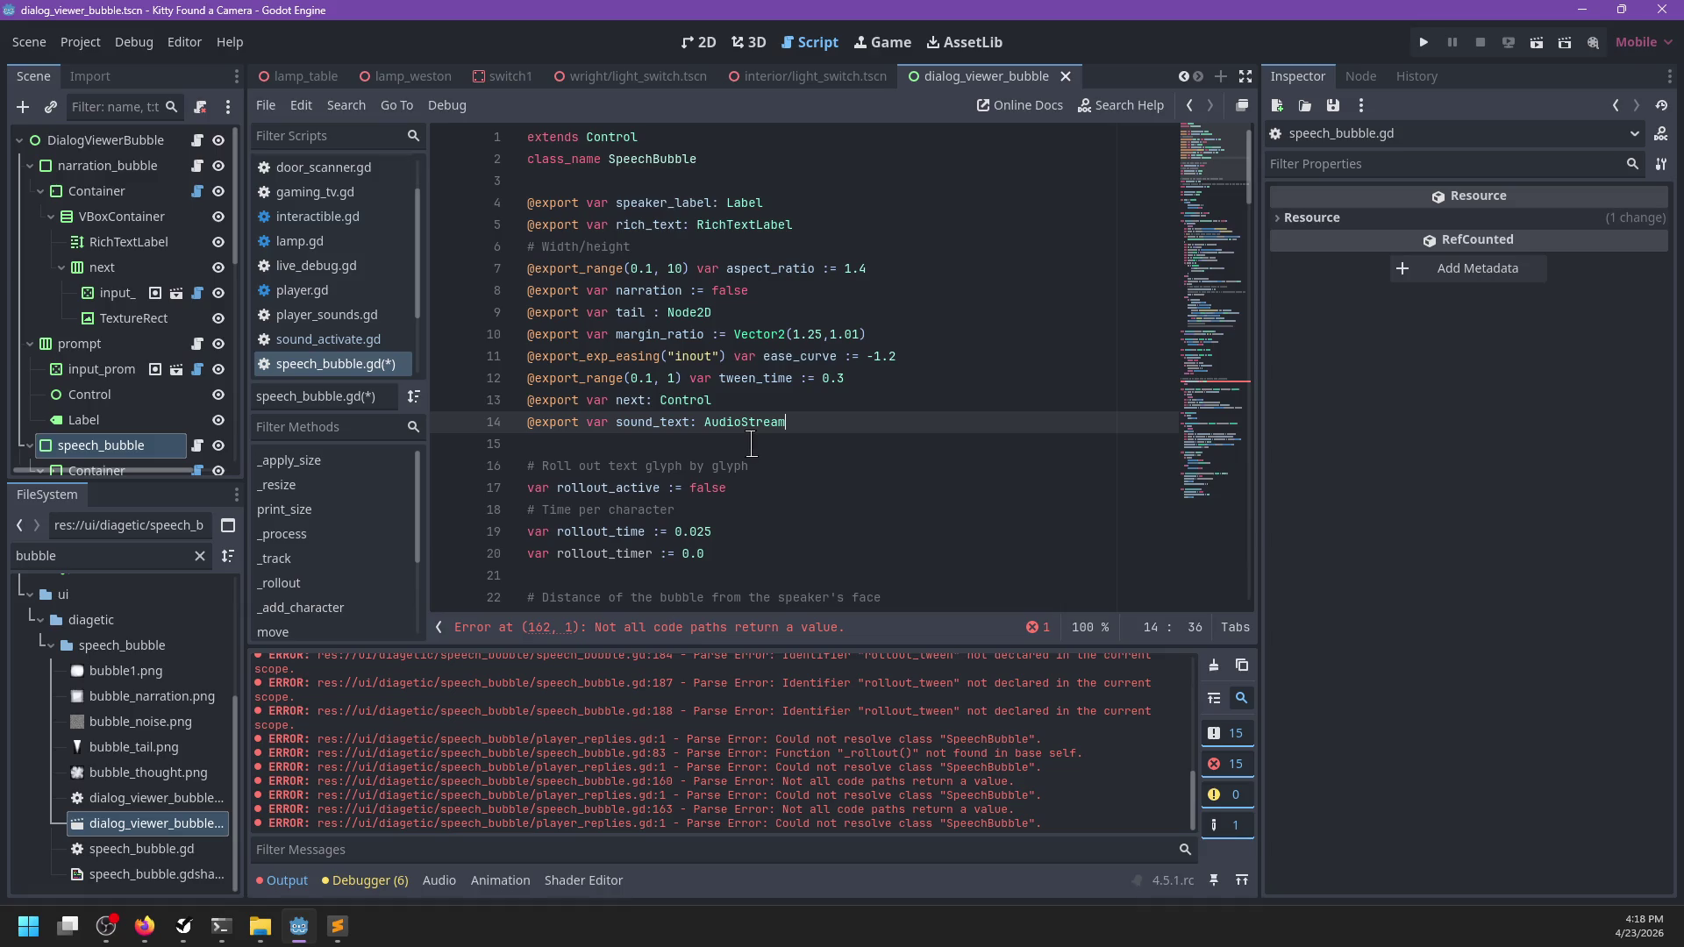
pyautogui.scroll(-20, 752, 443)
pyautogui.click(681, 378)
# Replace pass in _add_character with 'var parsed := rich_text.get_parsed_text()'
pyautogui.press('BackSpace')
pyautogui.press('BackSpace')
pyautogui.press('BackSpace')
pyautogui.write('var ')
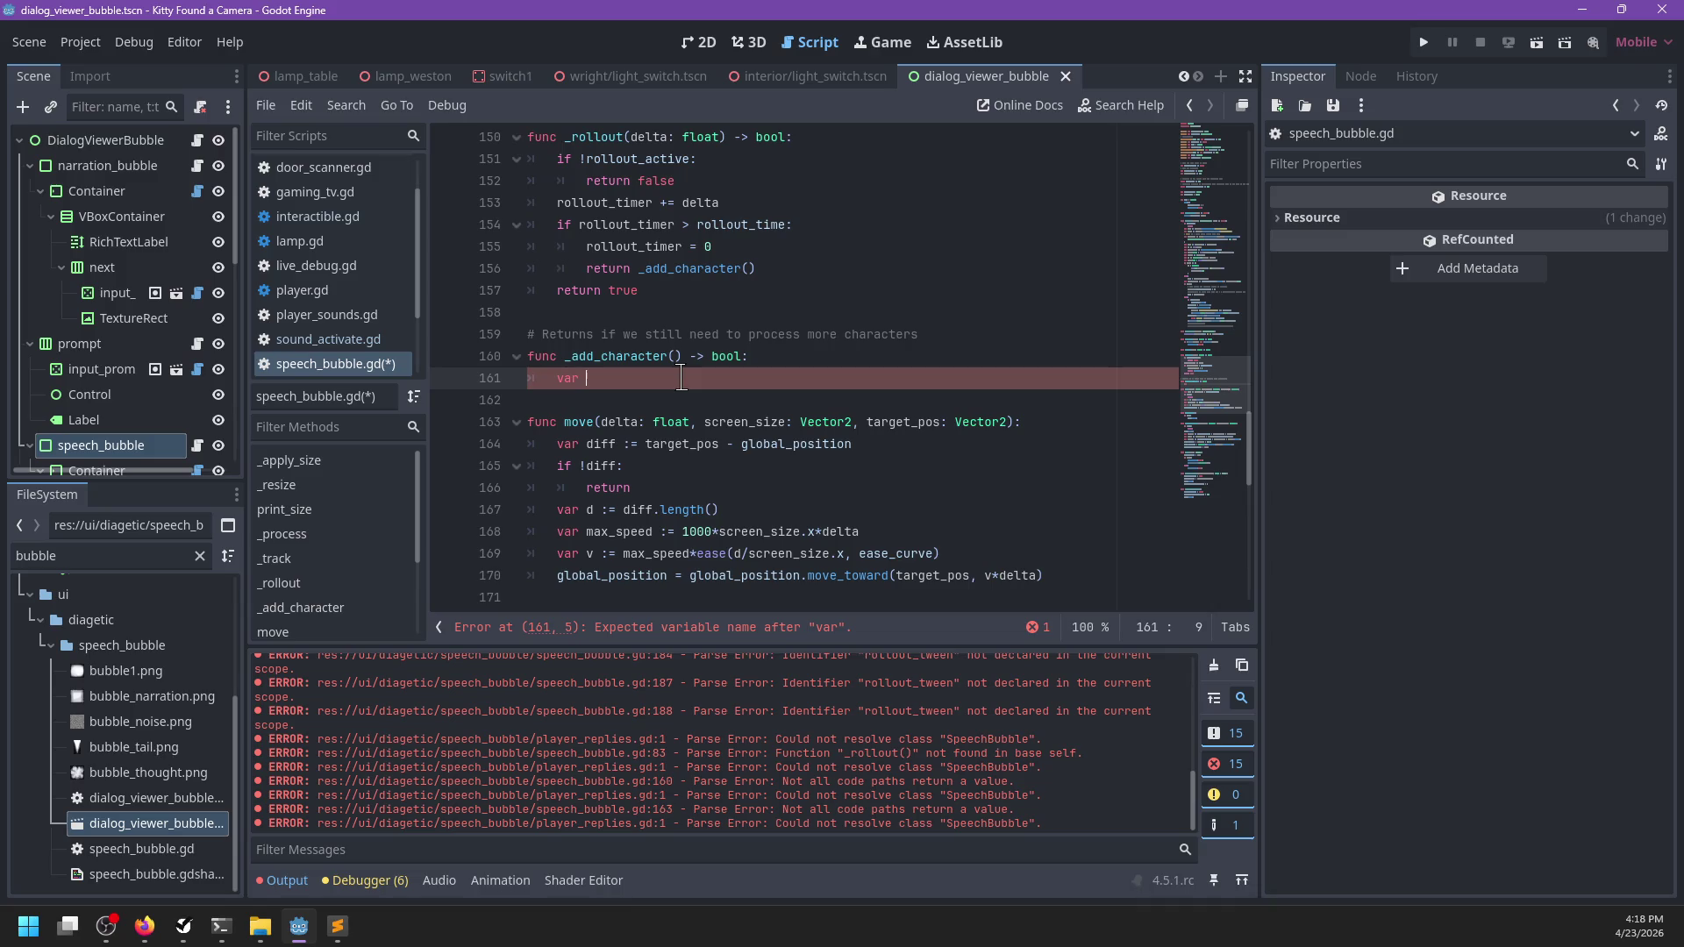
pyautogui.write('text')
pyautogui.press('BackSpace')
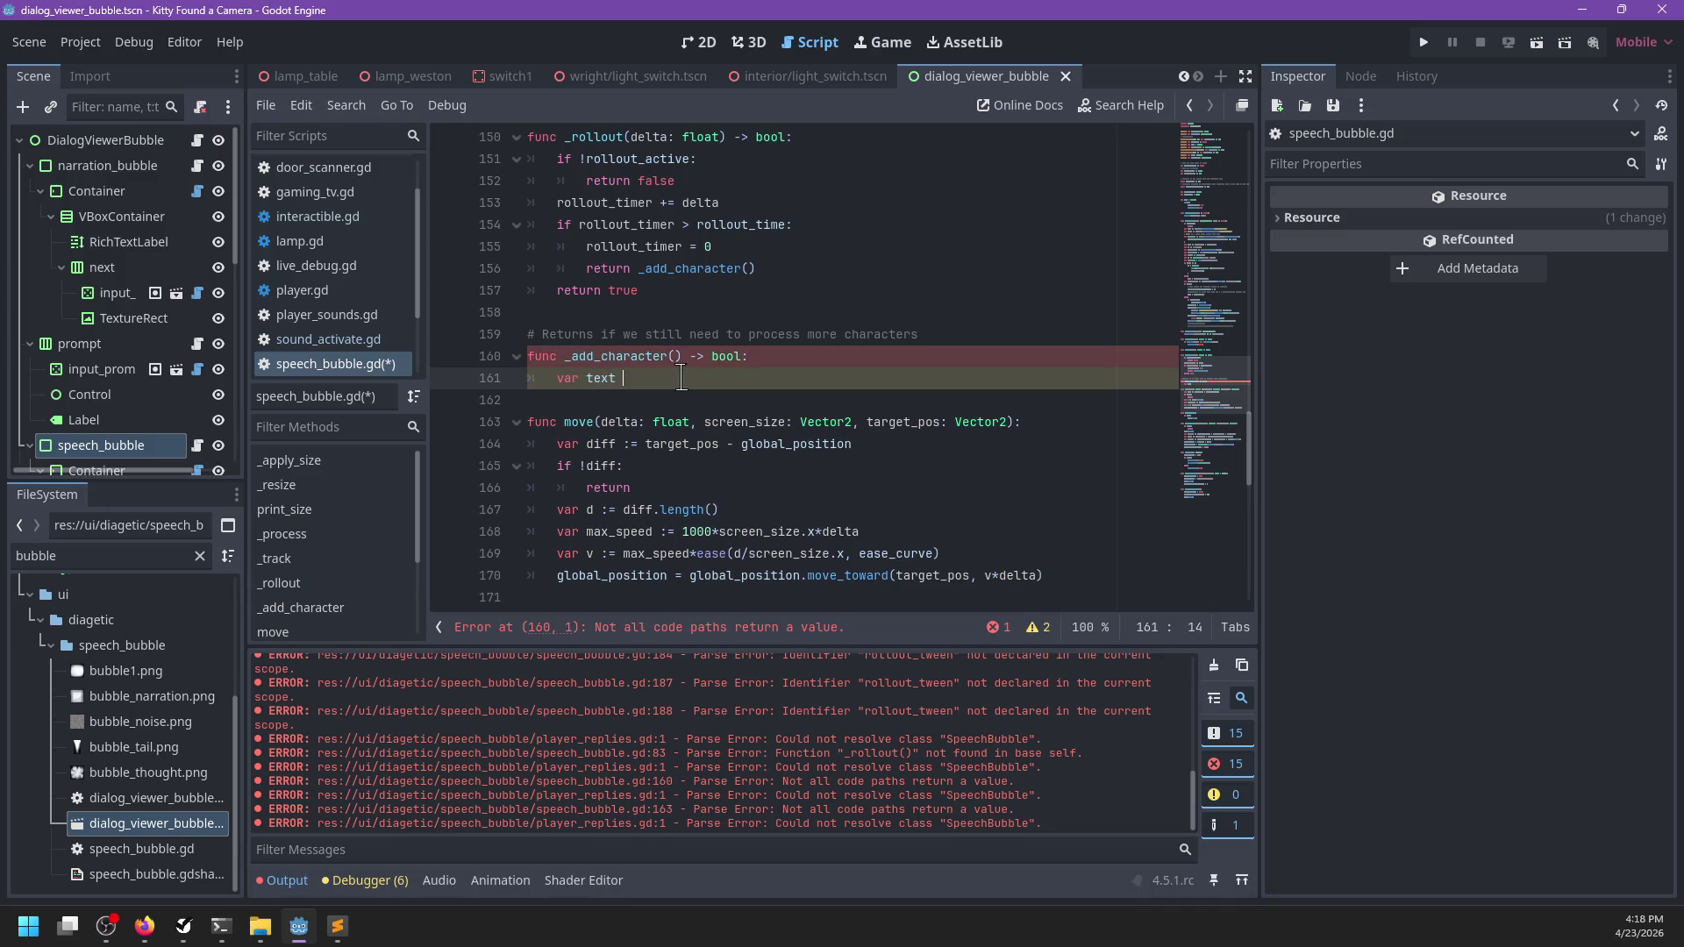
pyautogui.press('BackSpace')
pyautogui.press('BackSpace')
pyautogui.press('BackSpace')
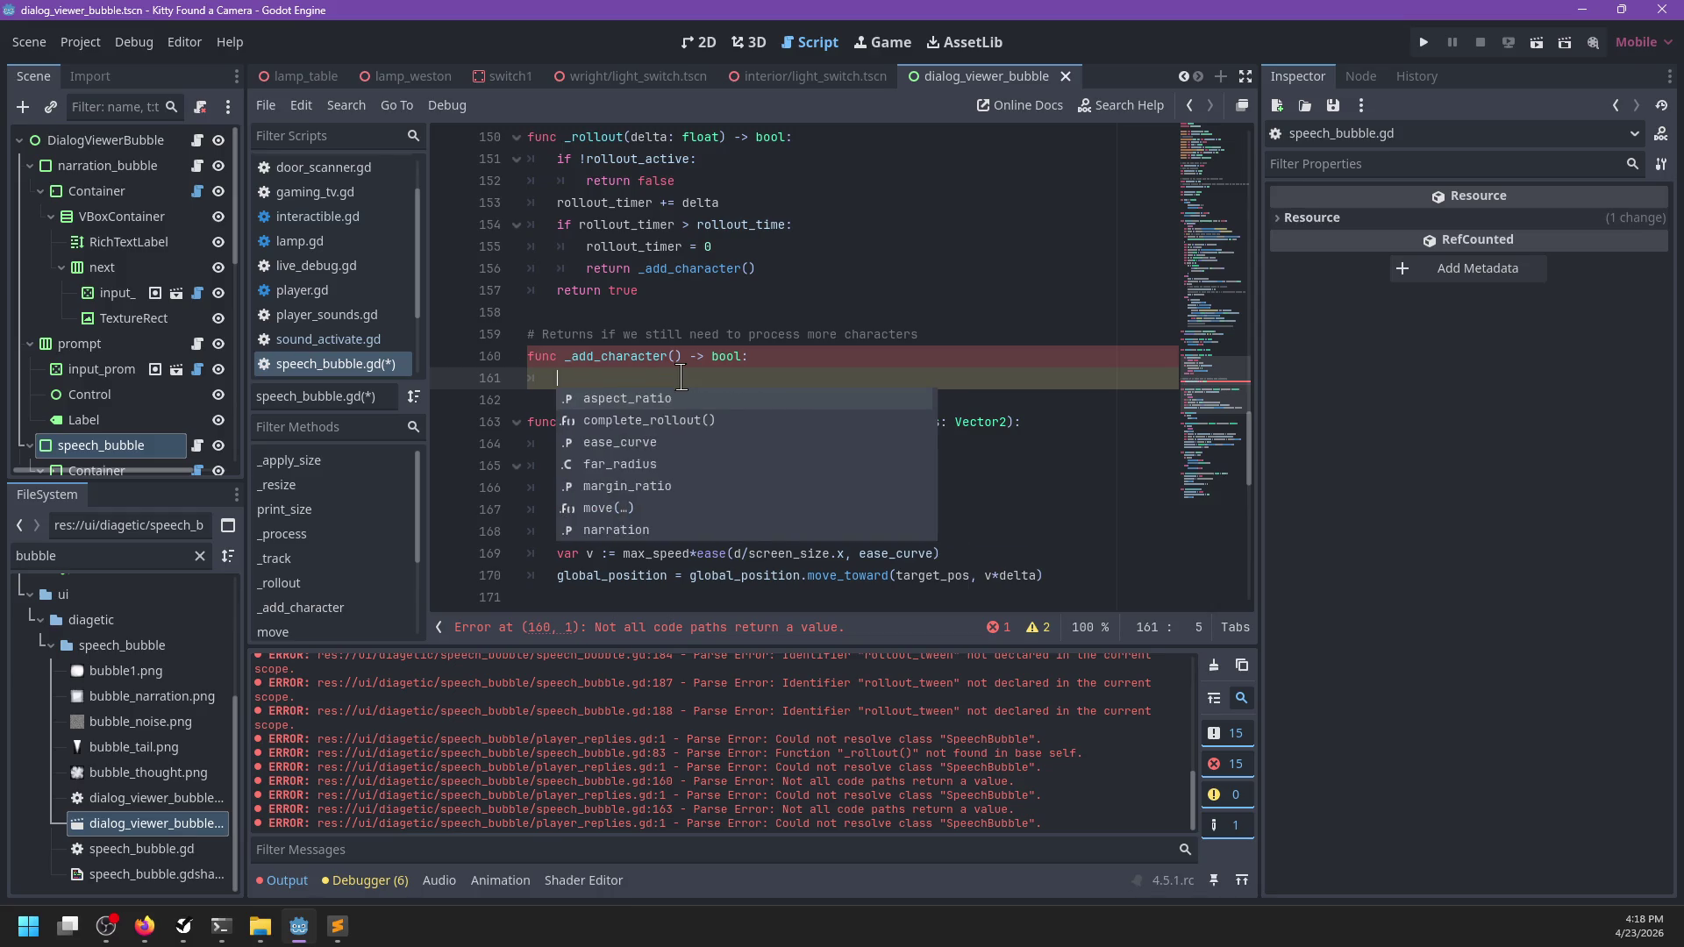
pyautogui.write('parsed')
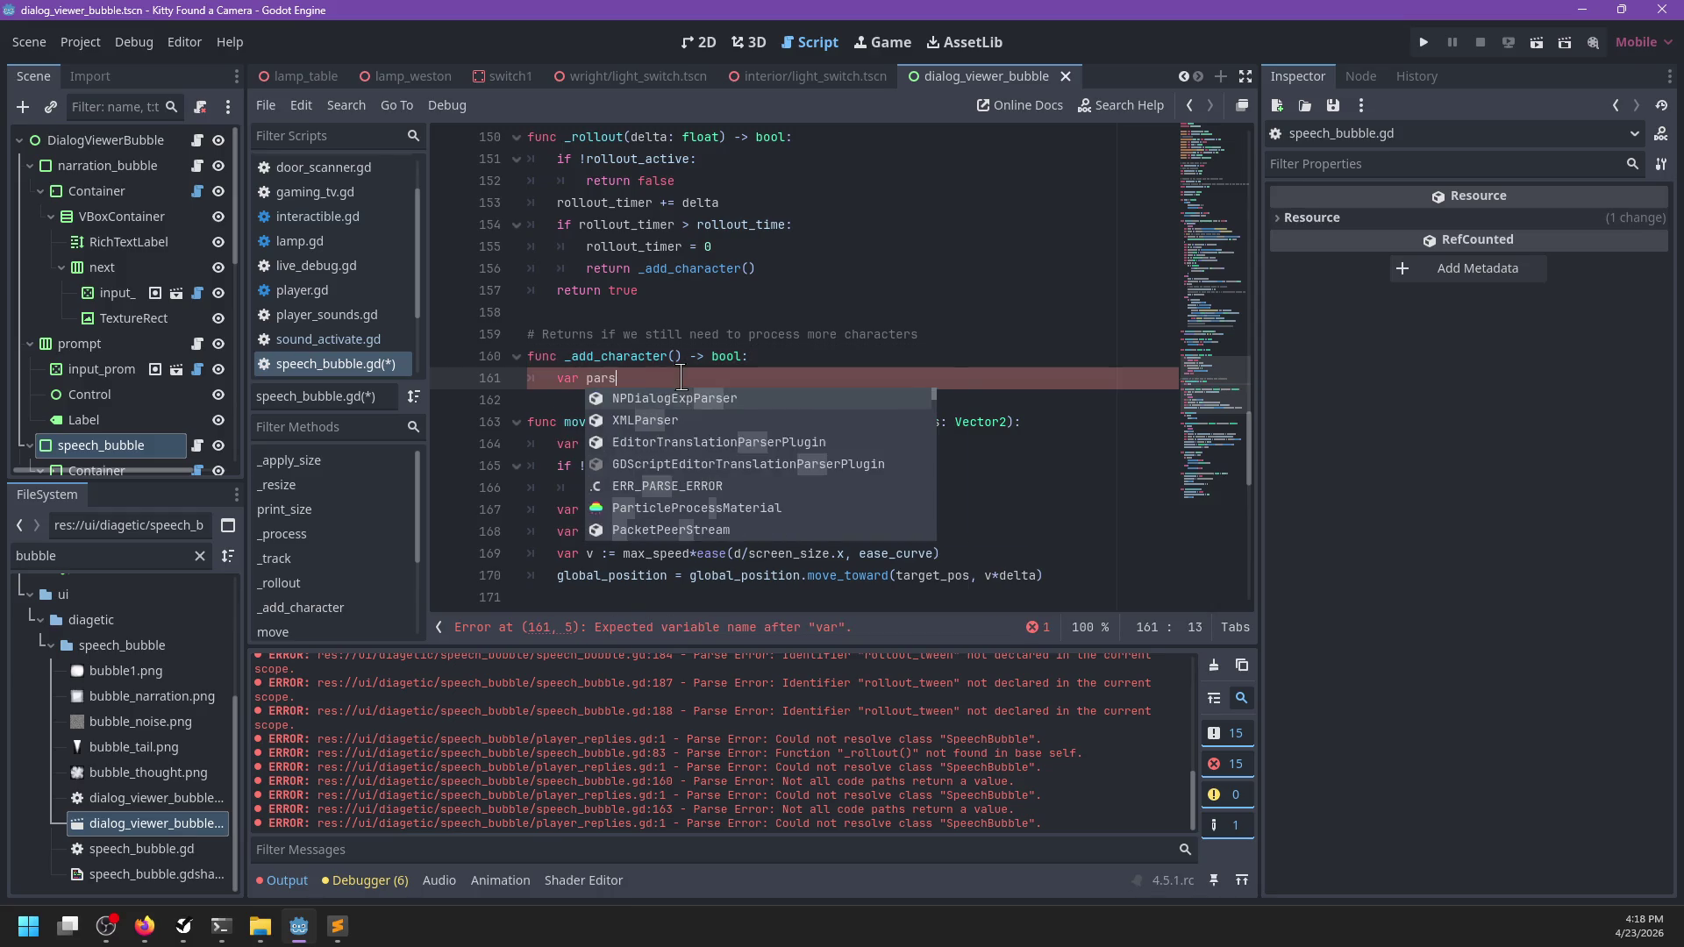
pyautogui.write(' := rich_text')
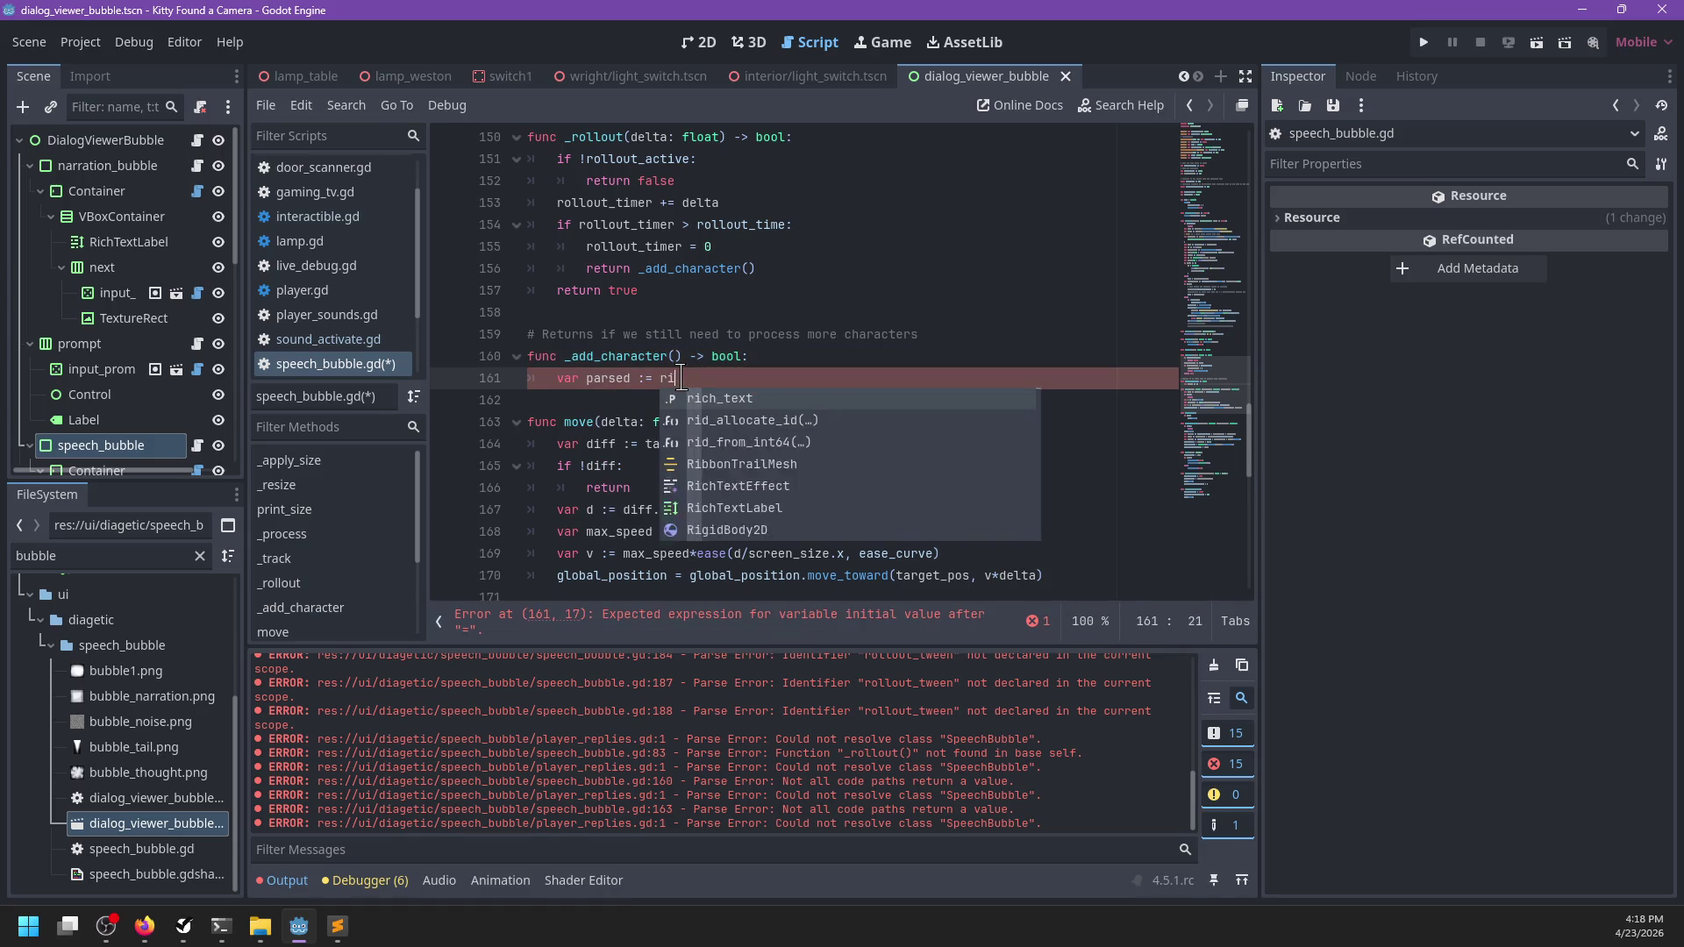
pyautogui.write('.get_par')
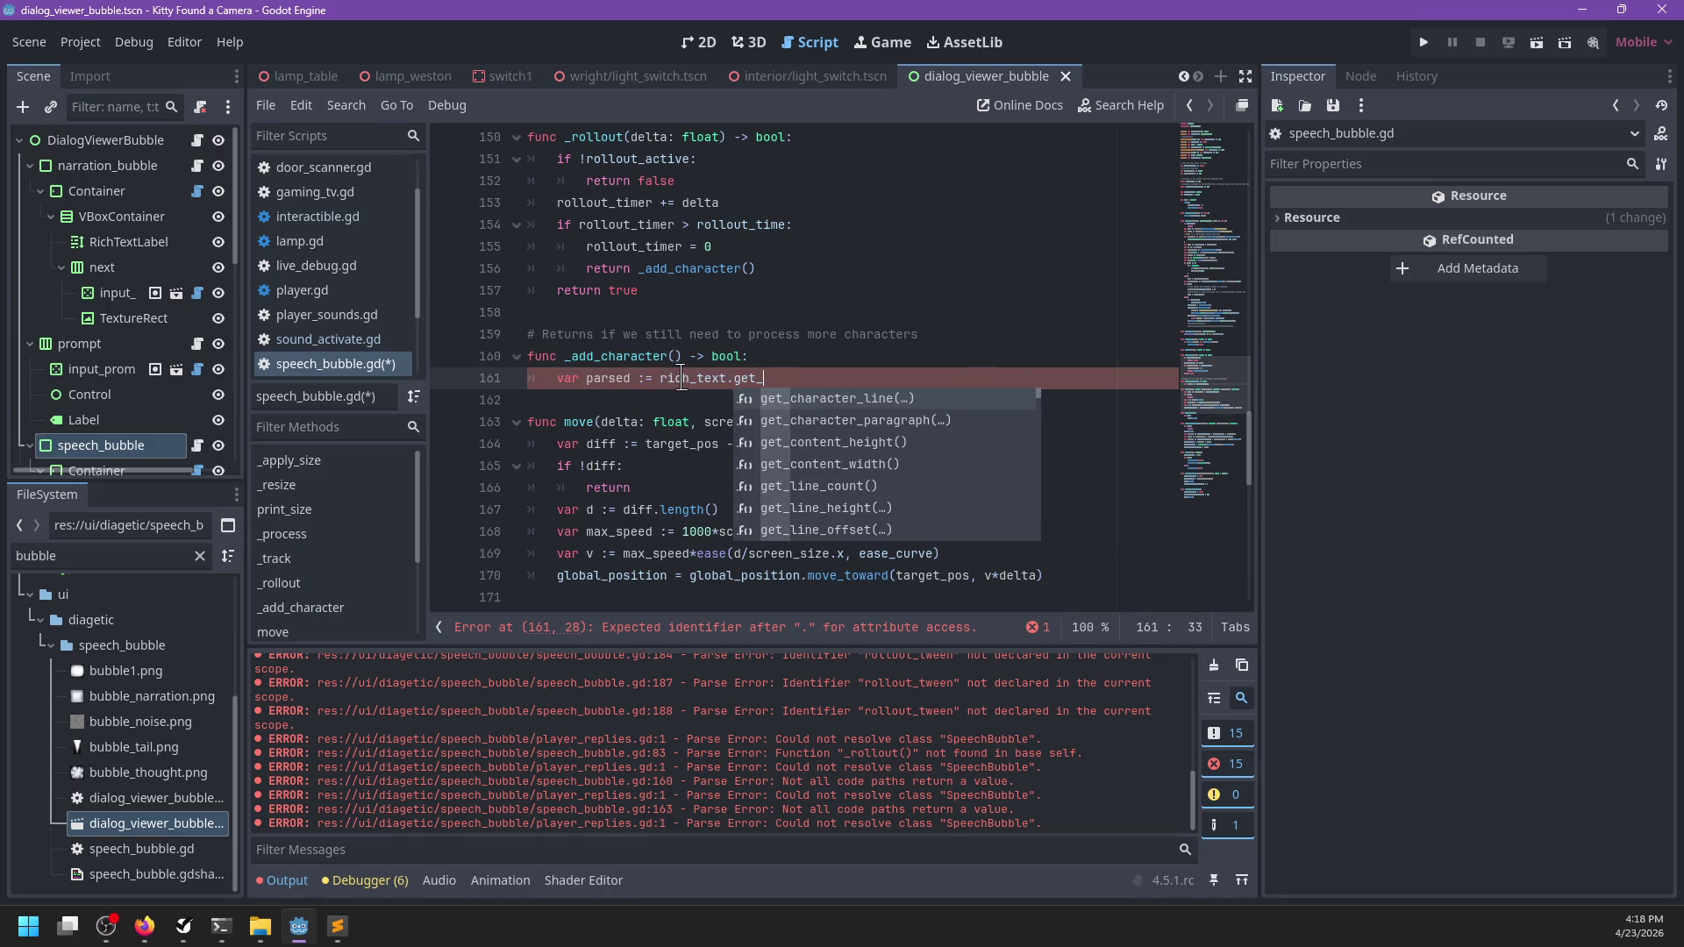
pyautogui.write('se')
pyautogui.press('Return')
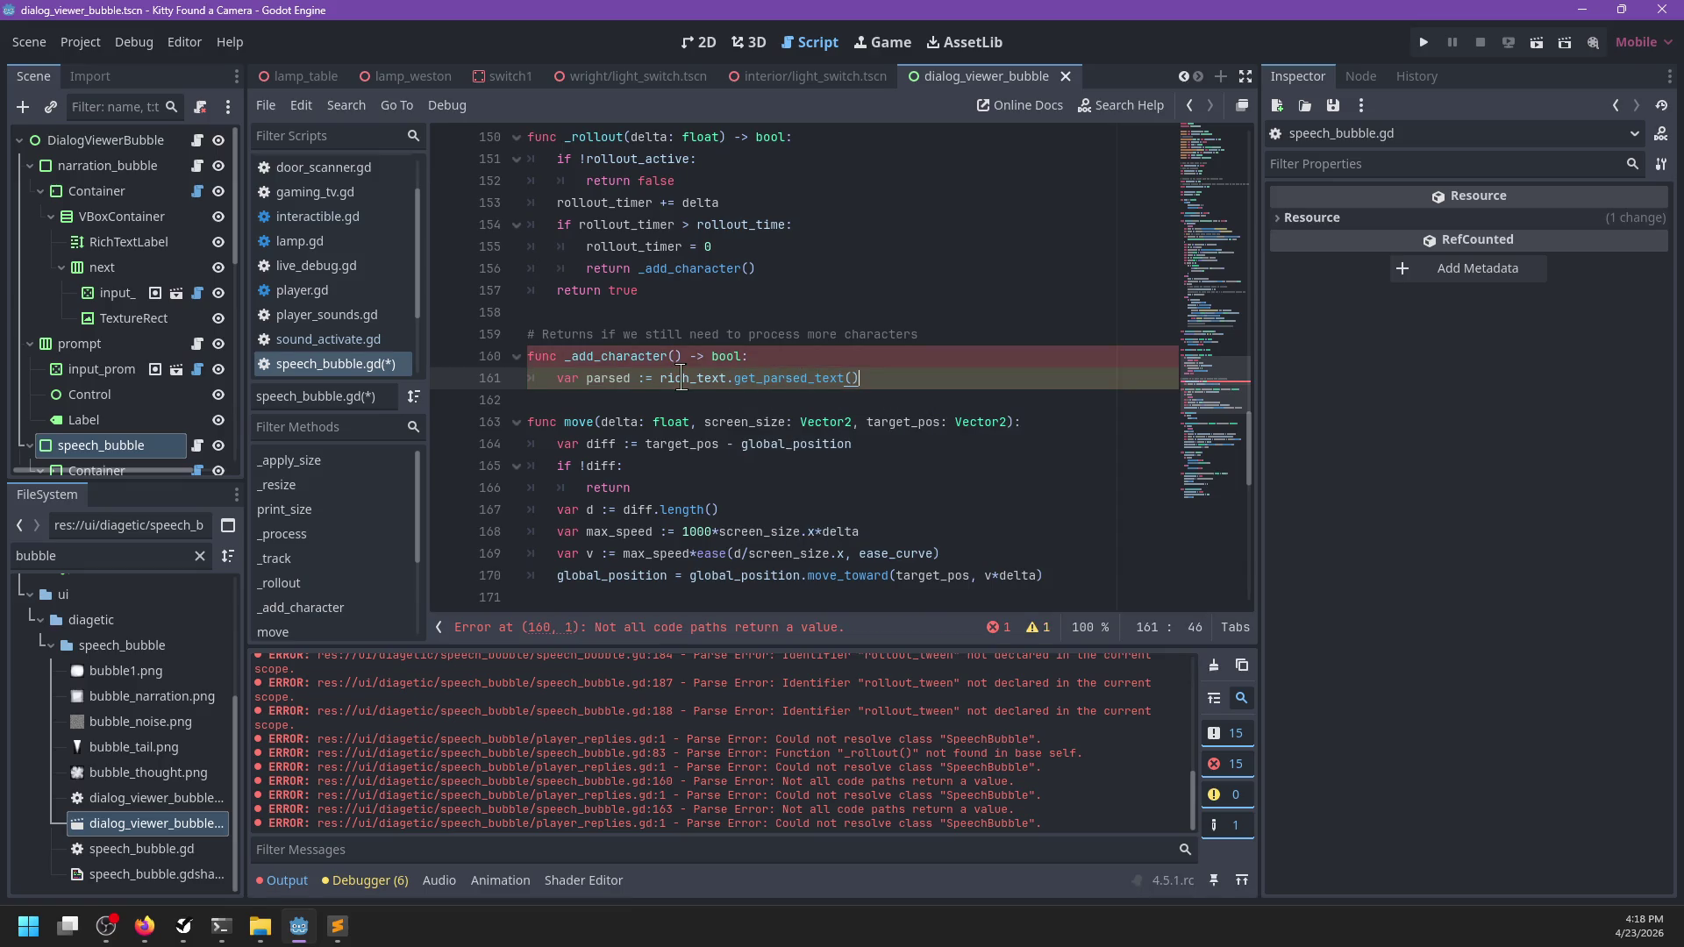
# Add 'var char := parsed[rich_text.visible_characters]' followed by 'rich_text.visible_characters += 1'
pyautogui.press('Return')
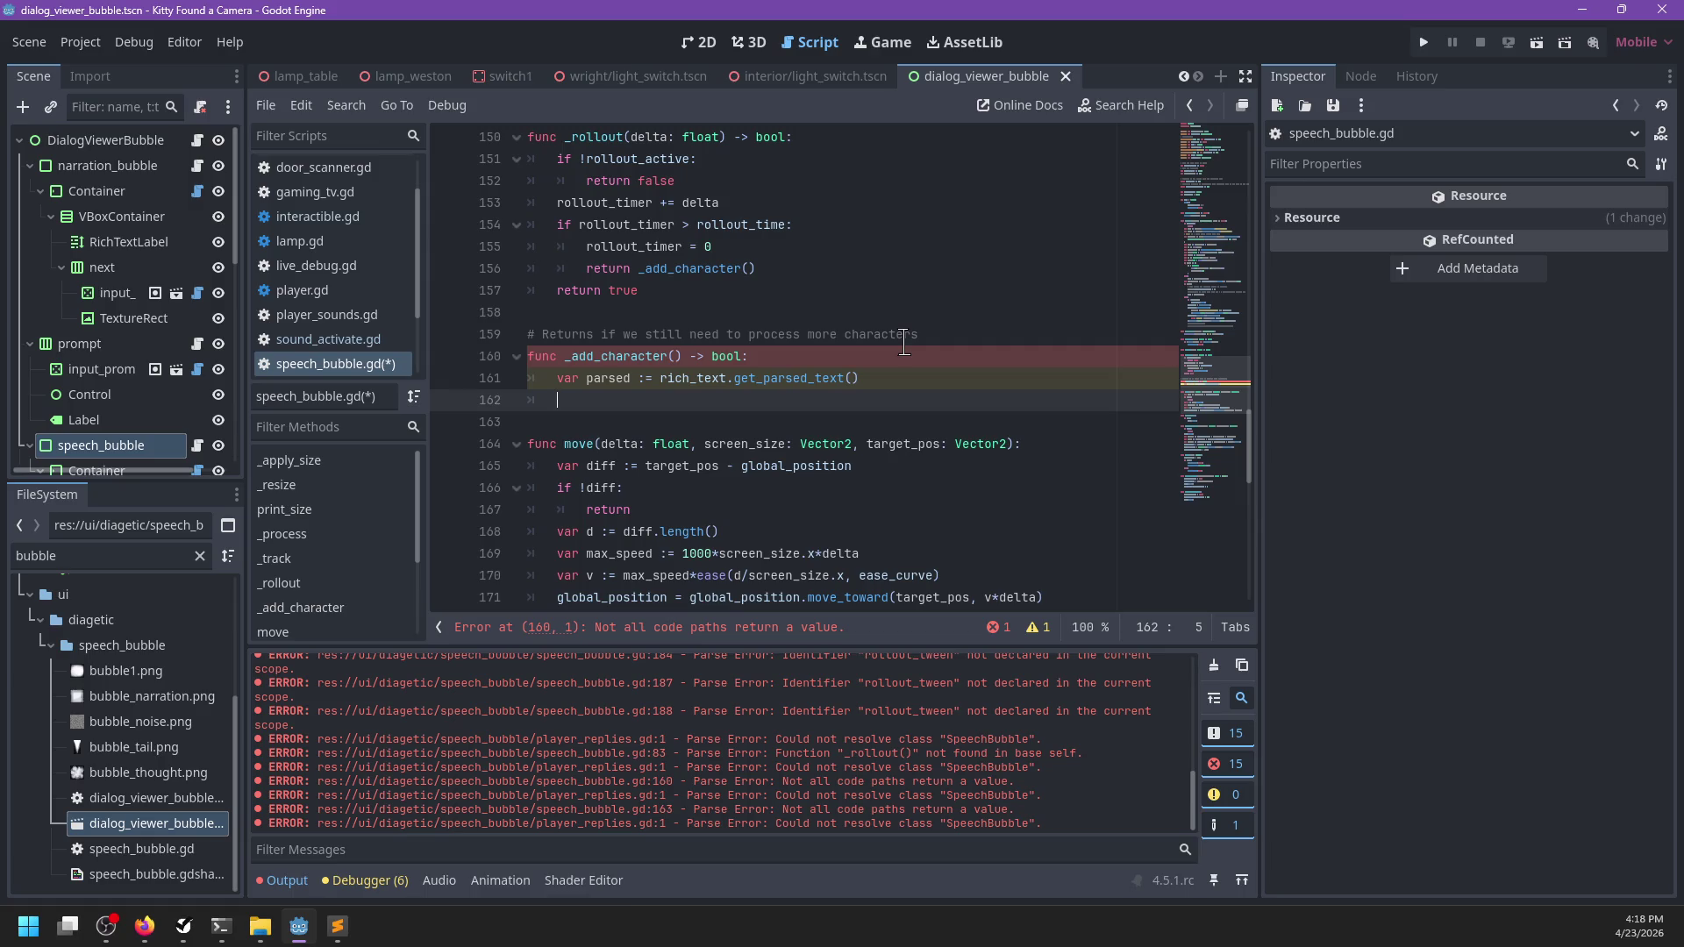
pyautogui.write('rich_text.')
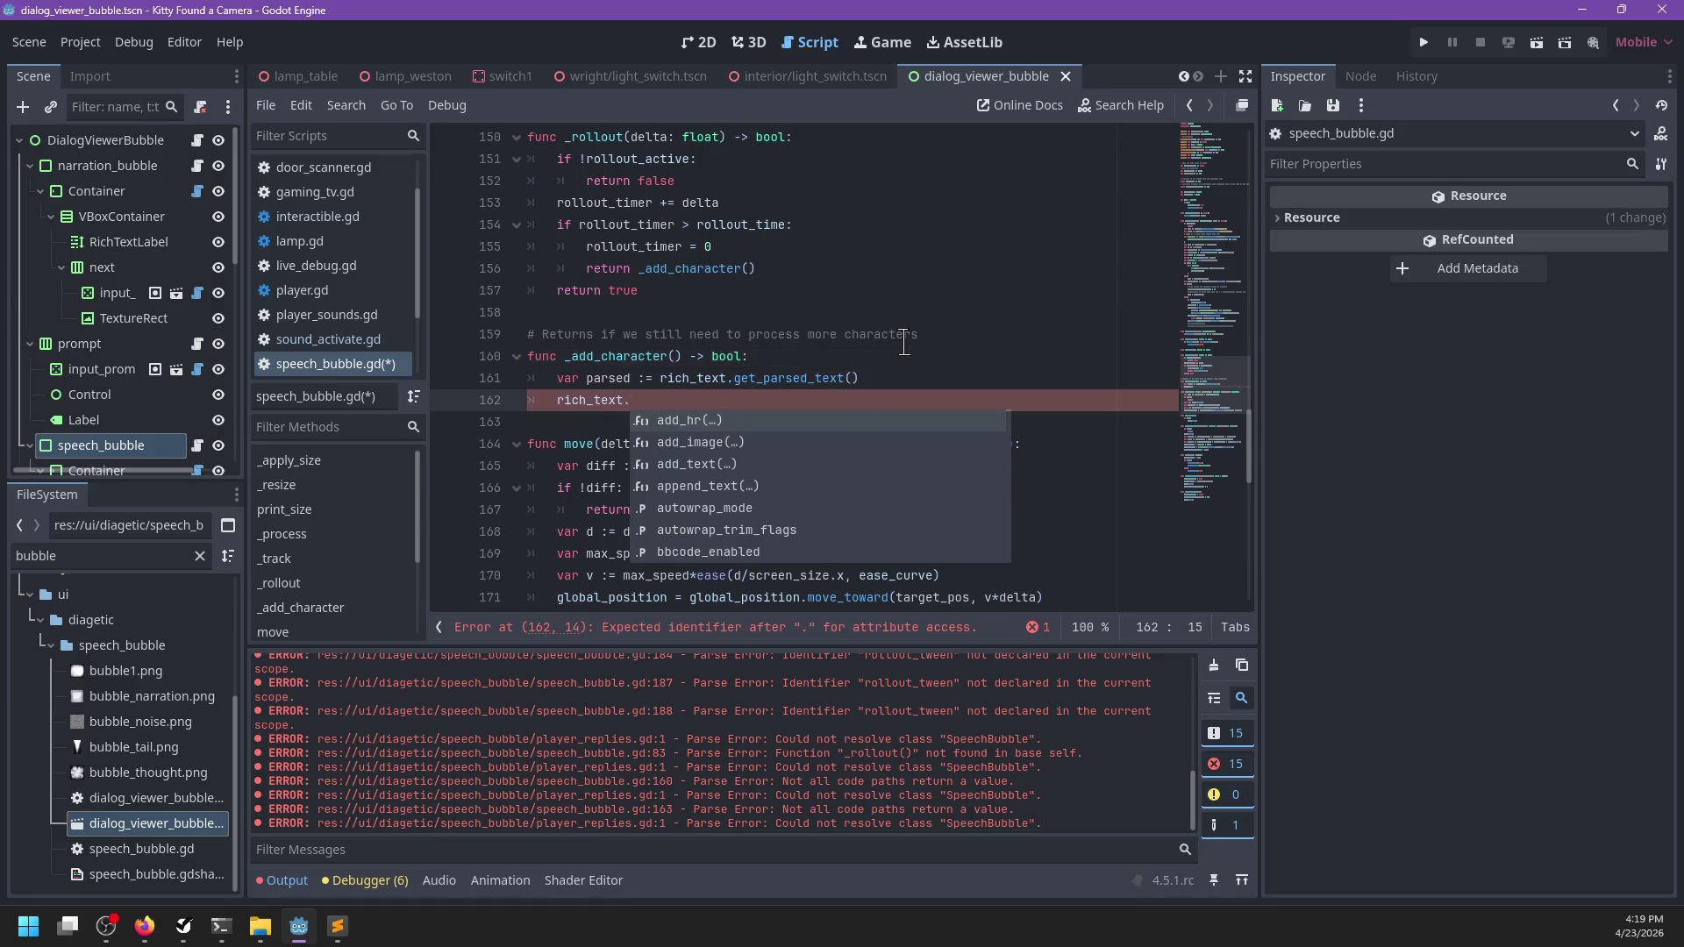
pyautogui.write('visi')
pyautogui.press('Return')
pyautogui.write('+= 1')
pyautogui.press('Return')
pyautogui.write('var char := parsed[')
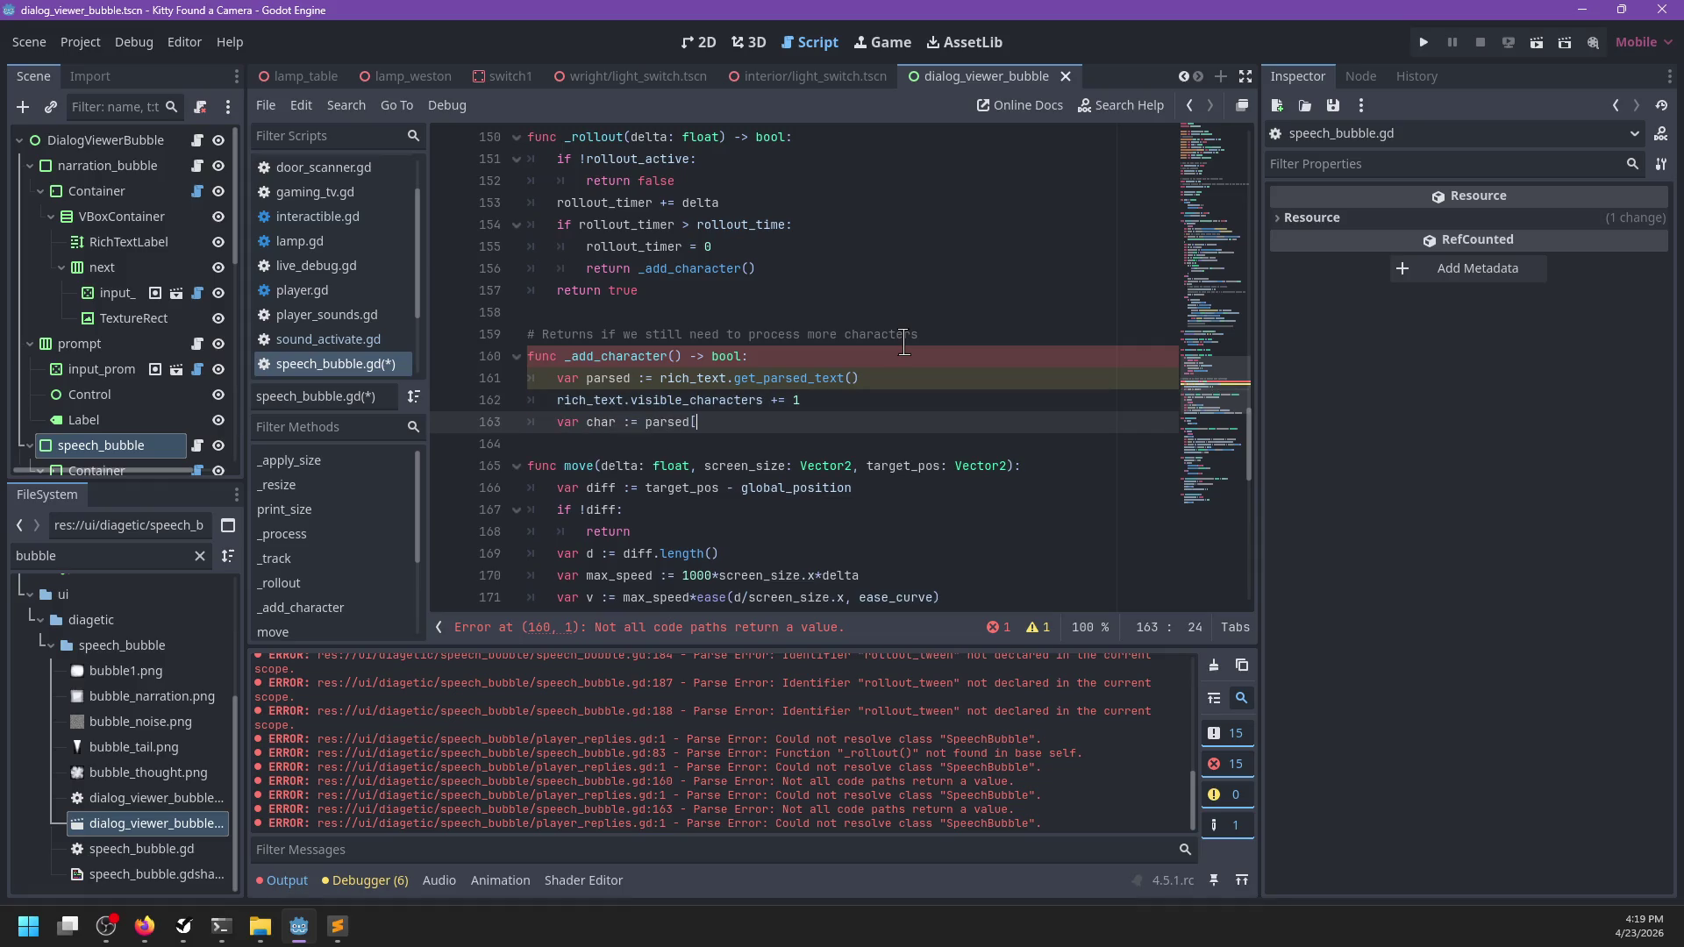
pyautogui.write('rich_text.')
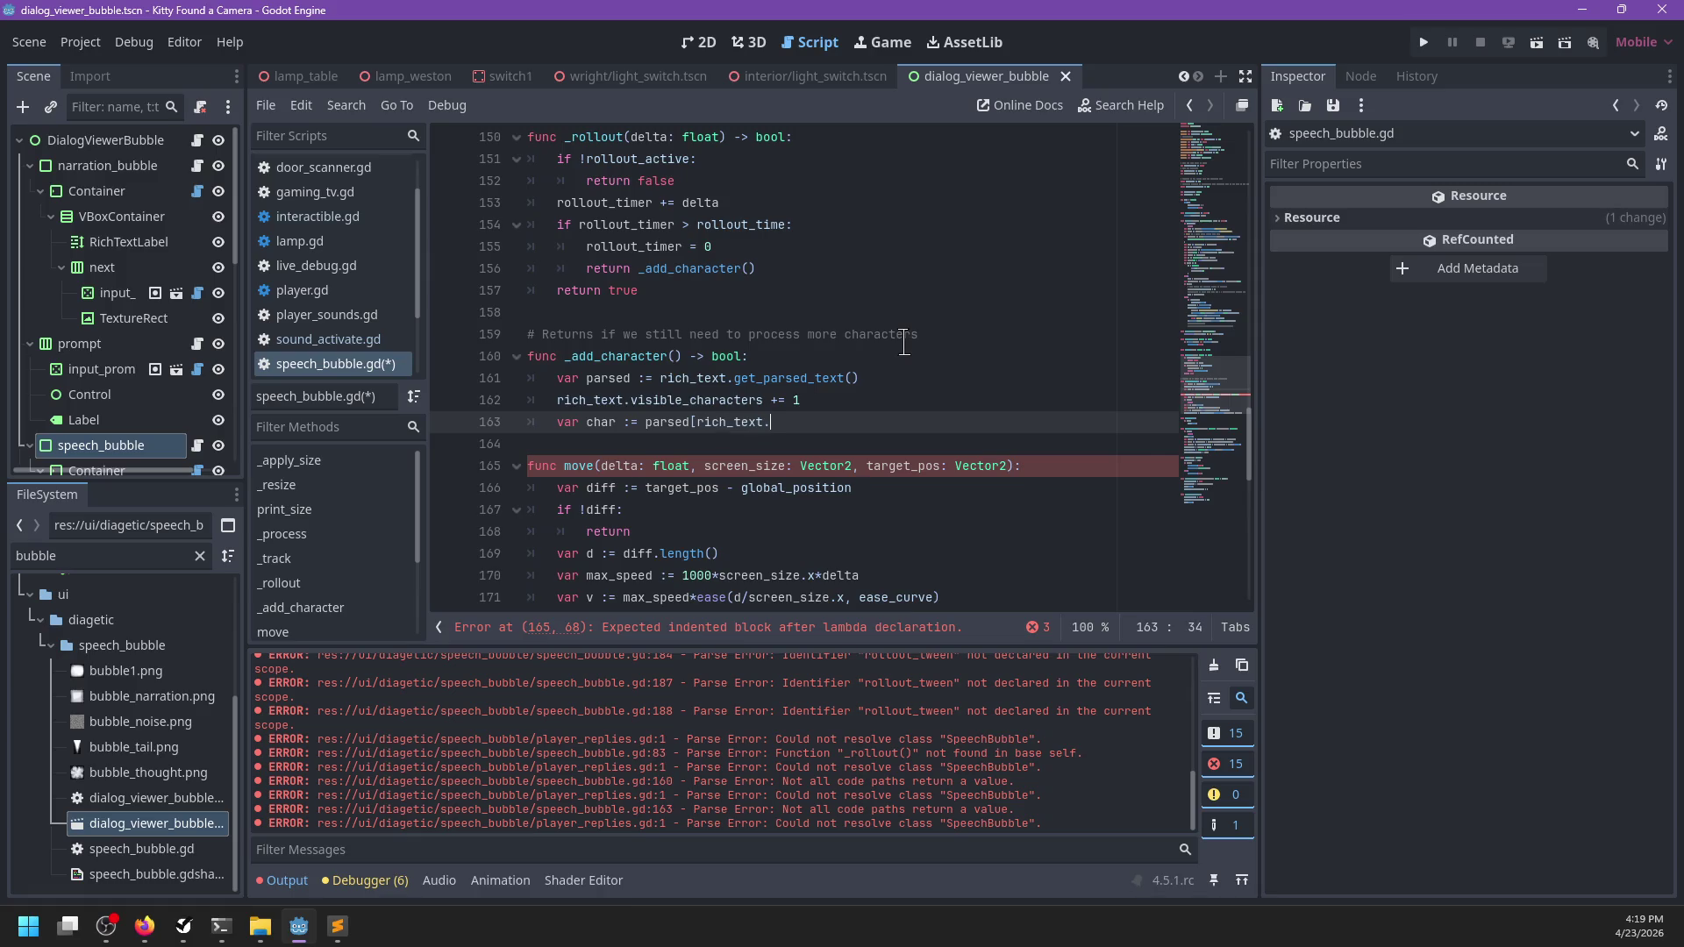
pyautogui.write('visible_characters - 1')
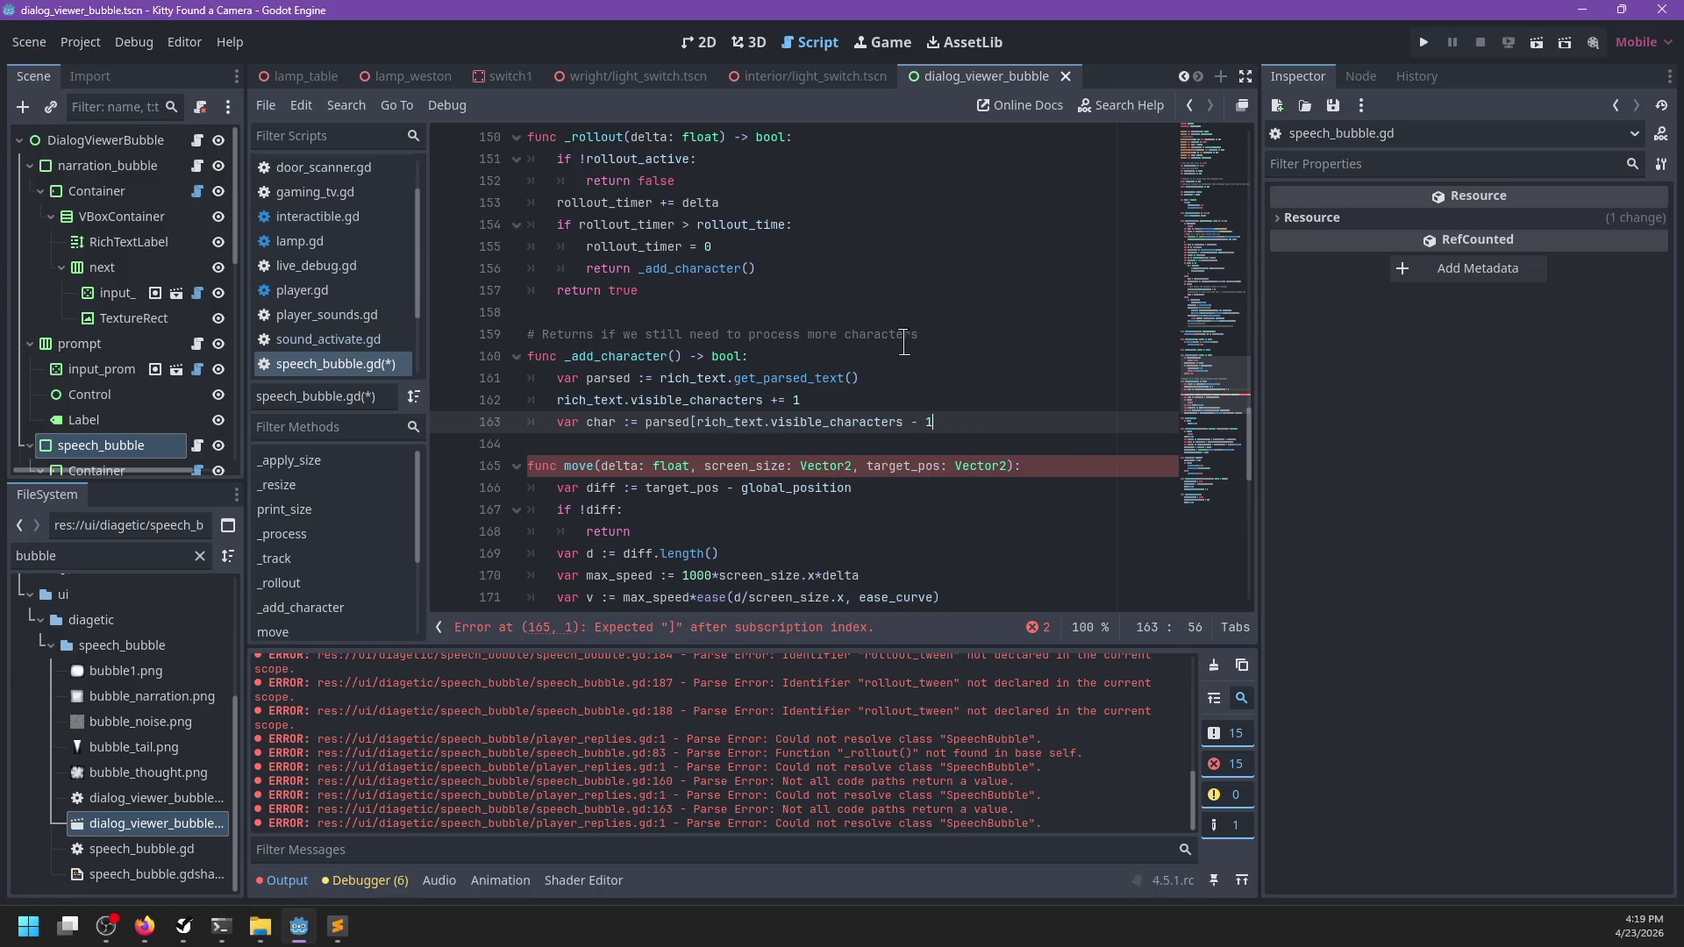
pyautogui.write(']')
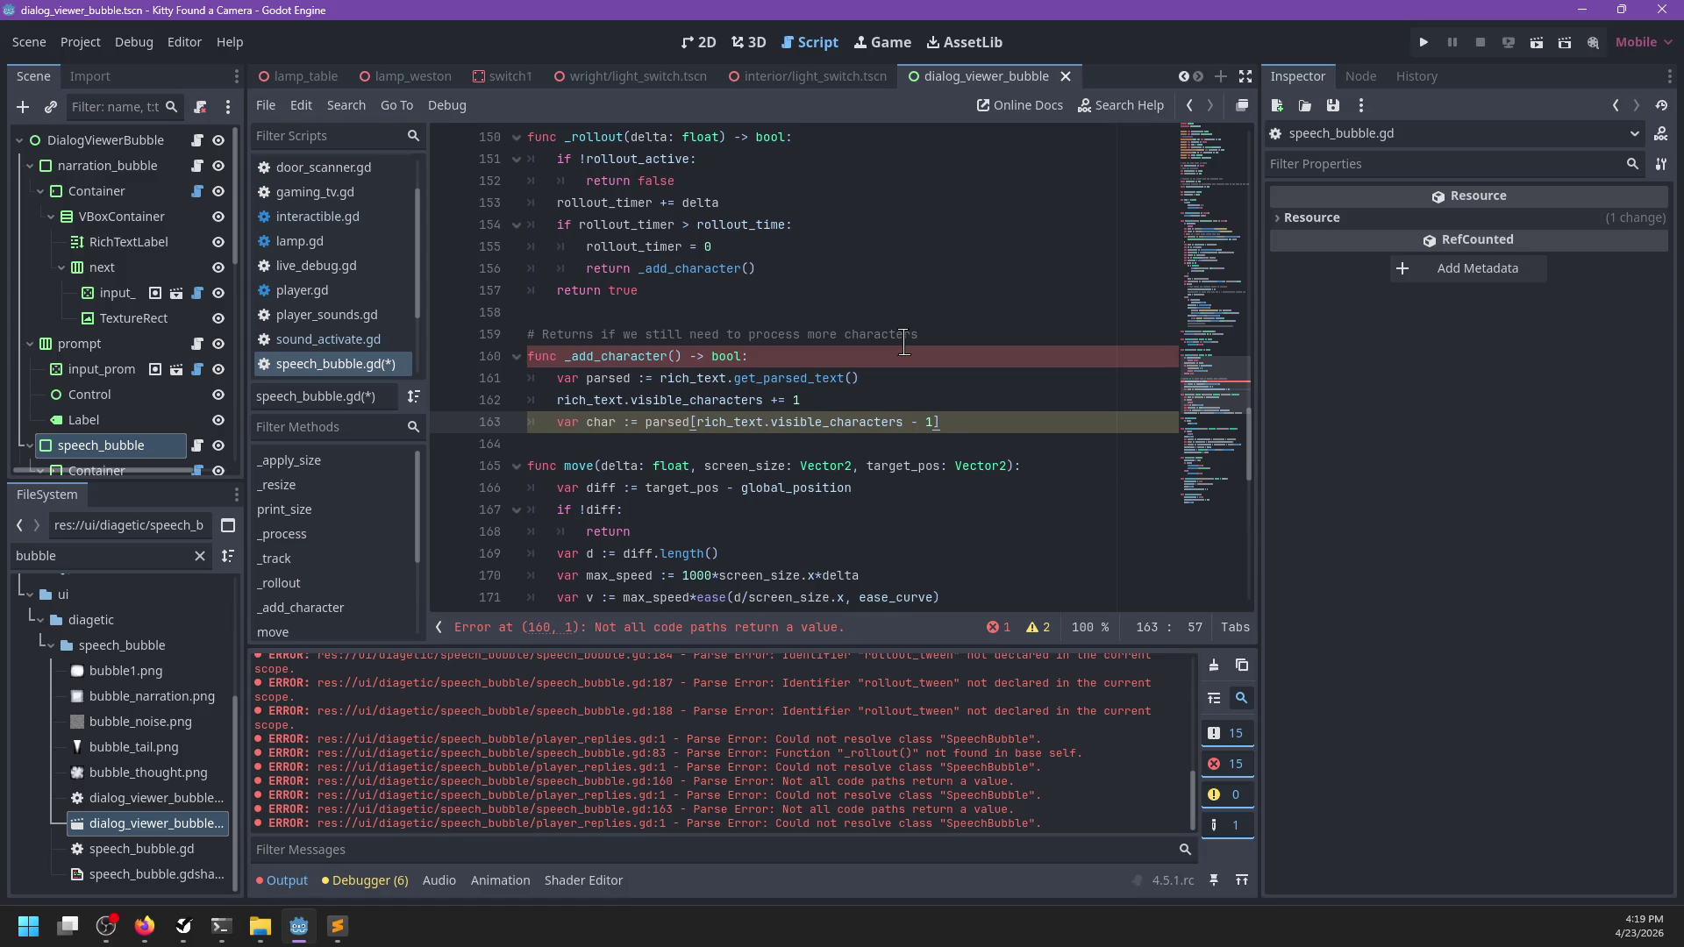
pyautogui.press('BackSpace')
pyautogui.press('BackSpace')
pyautogui.press('BackSpace')
pyautogui.press('Right')
pyautogui.hotkey('alt', 'Up')
# Add 'if rich_text.visible_characters >= parsed.length(): return false' before reading the character
pyautogui.click(842, 422)
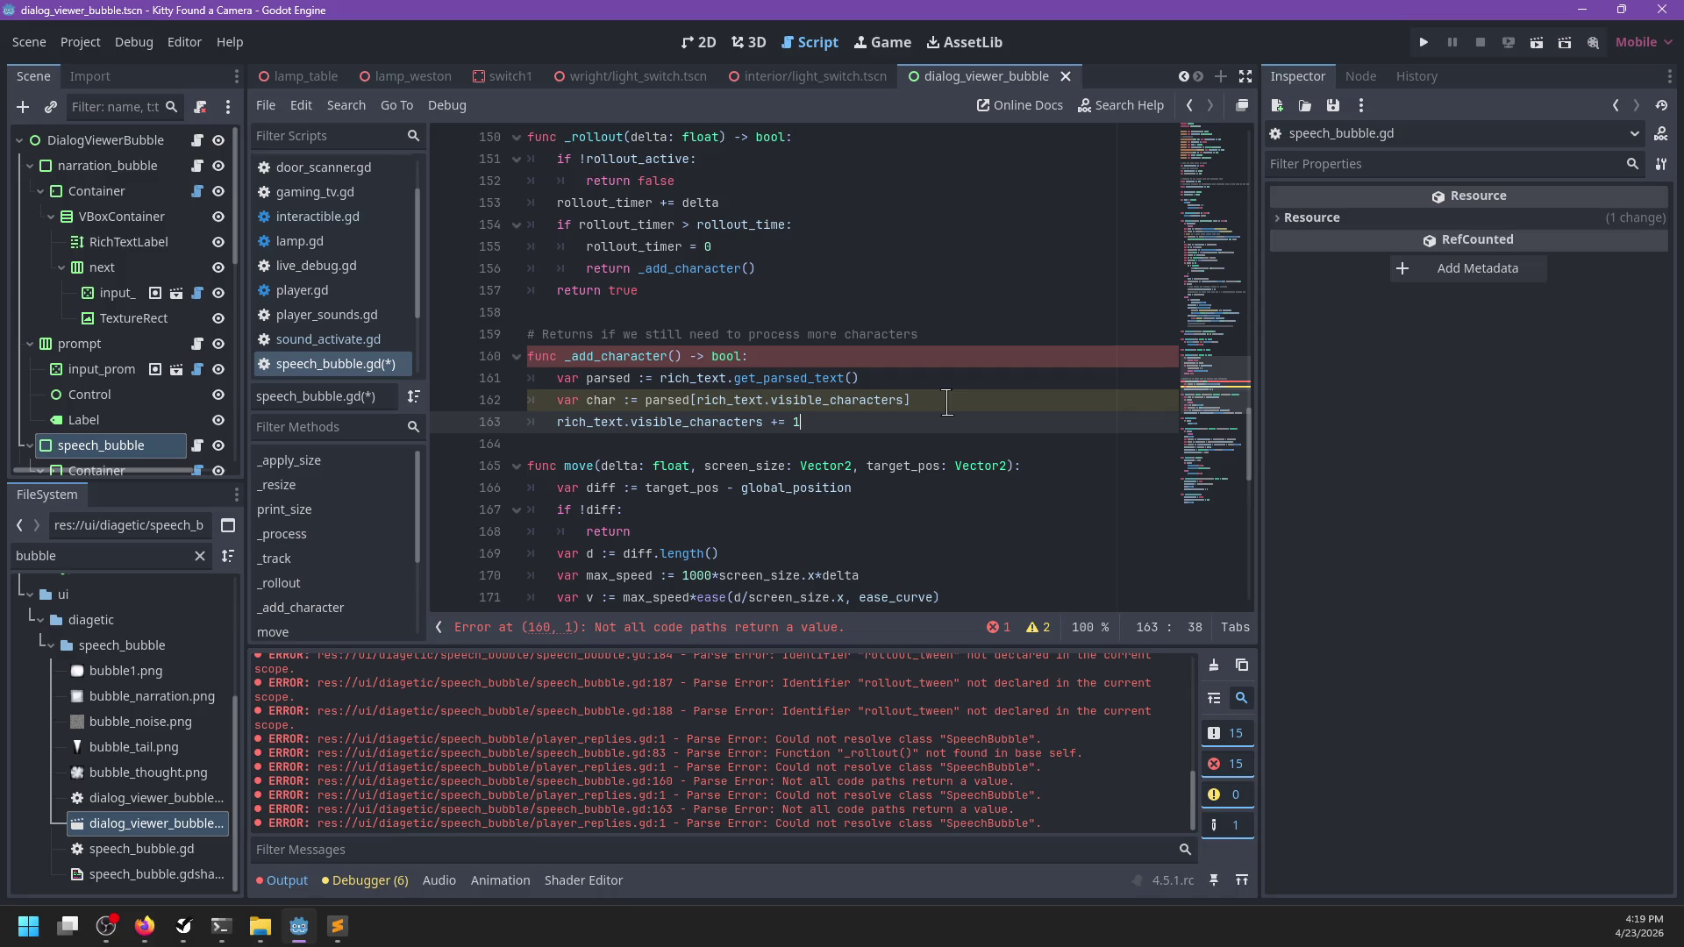
pyautogui.press('Up')
pyautogui.press('Up')
pyautogui.press('Up')
pyautogui.press('Return')
pyautogui.write('if')
pyautogui.press('BackSpace')
pyautogui.press('BackSpace')
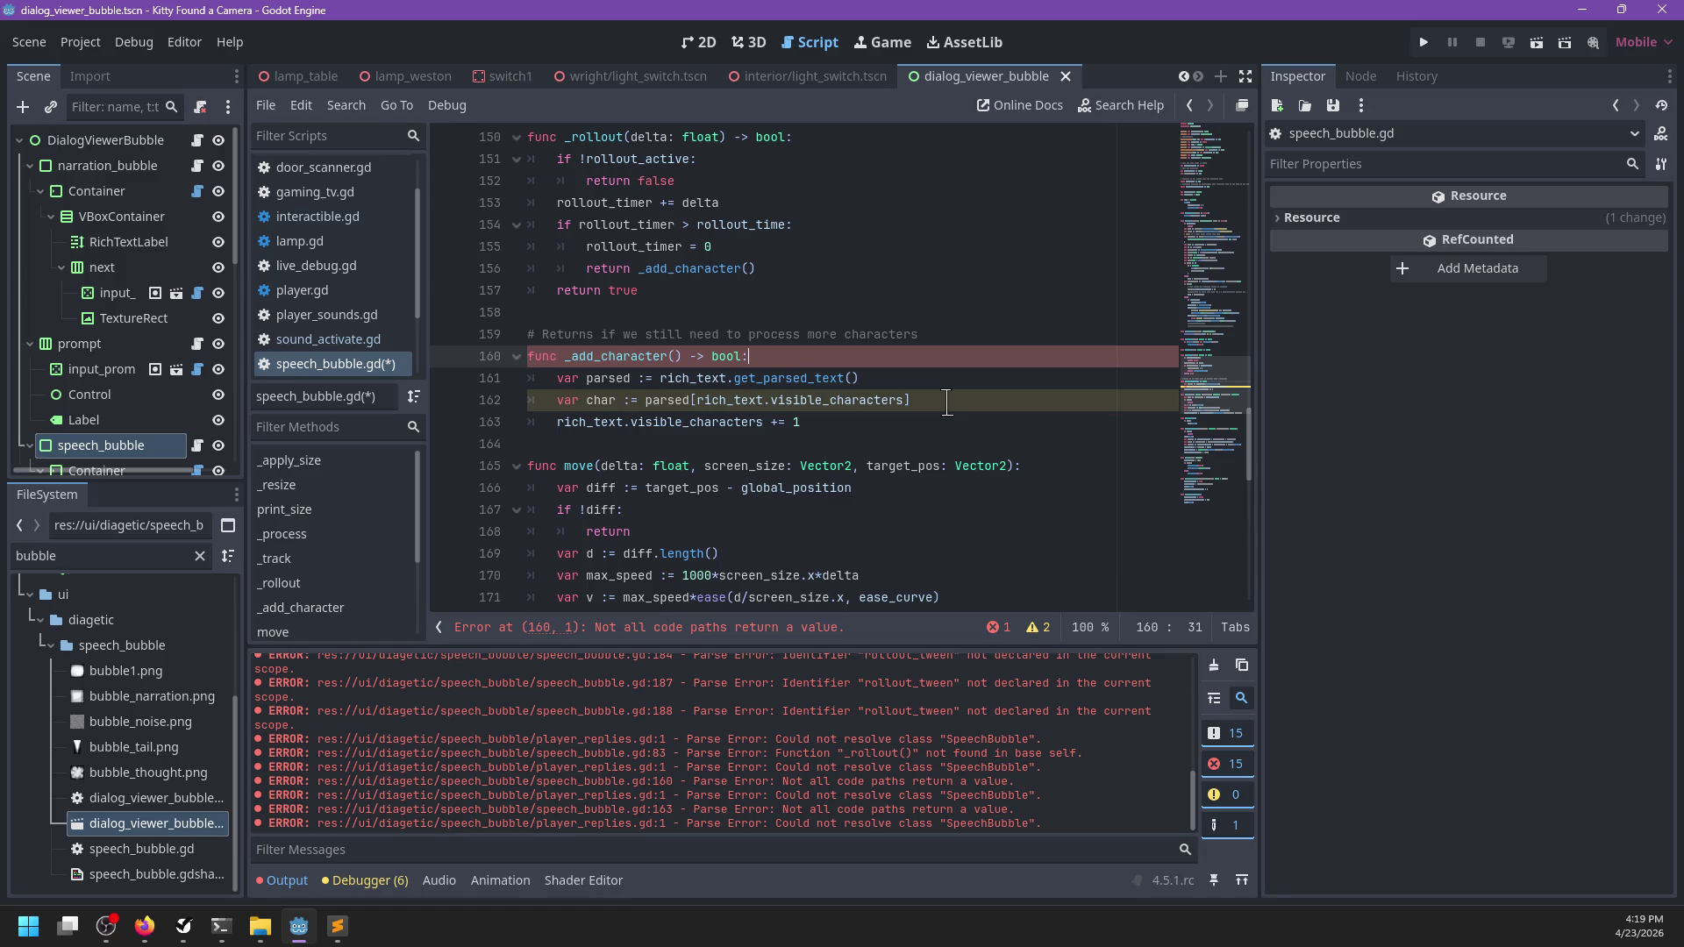
pyautogui.press('Down')
pyautogui.press('Down')
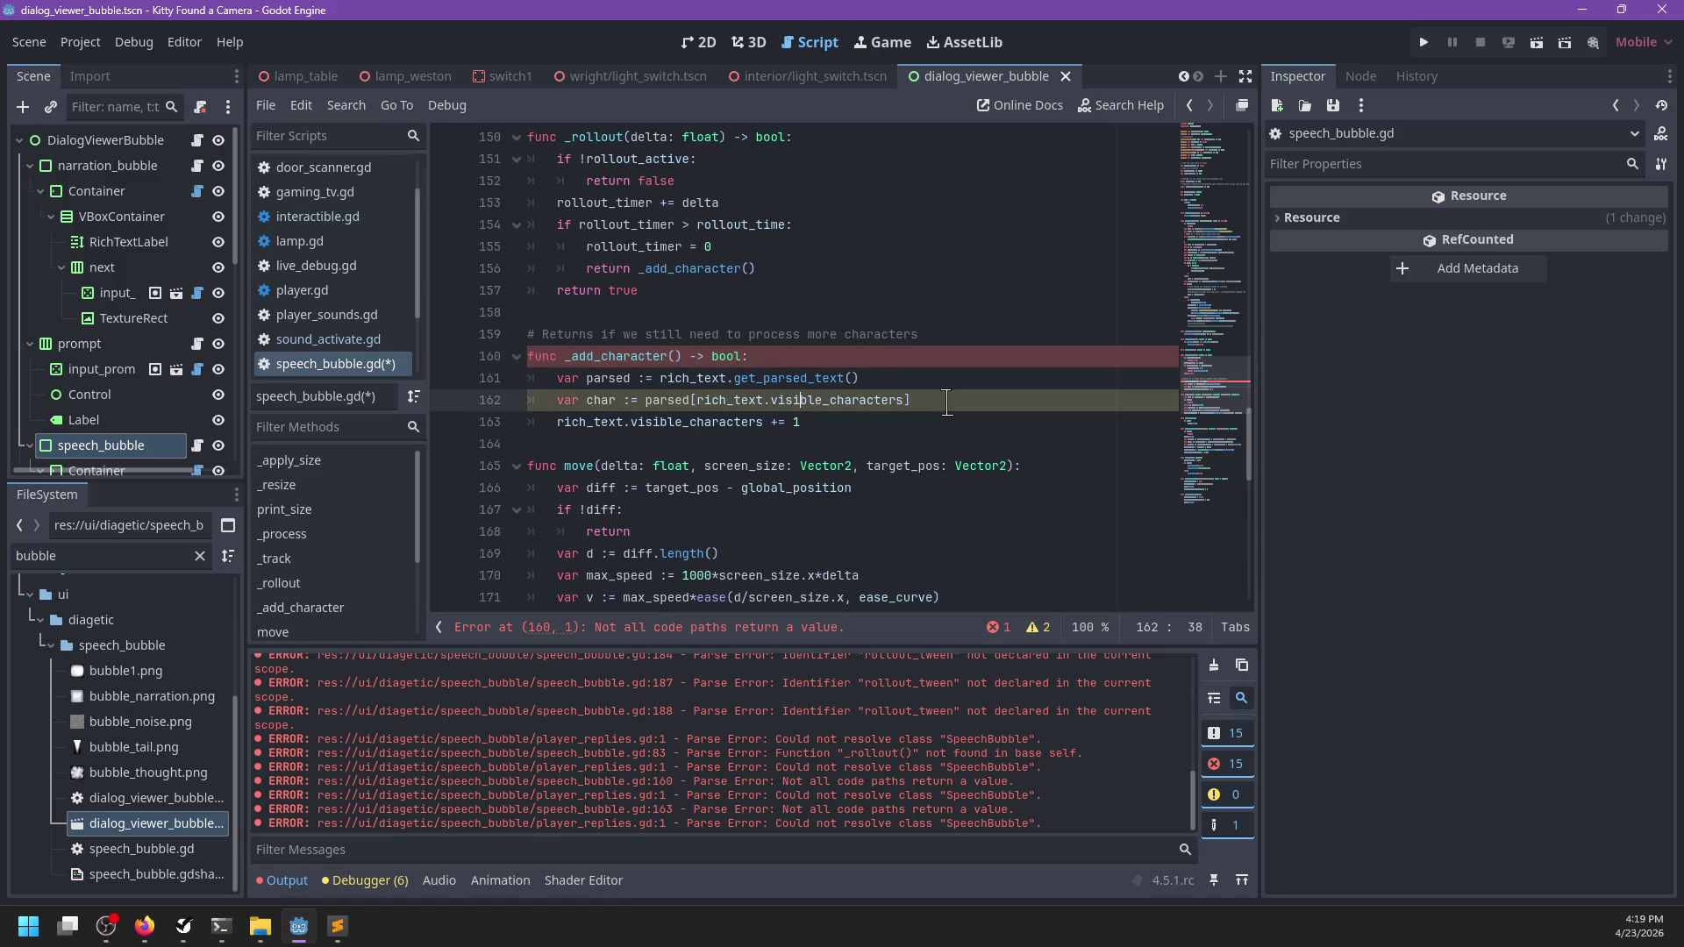
pyautogui.press('Up')
pyautogui.press('Down')
pyautogui.hotkey('ctrl', 'shift', 'Return')
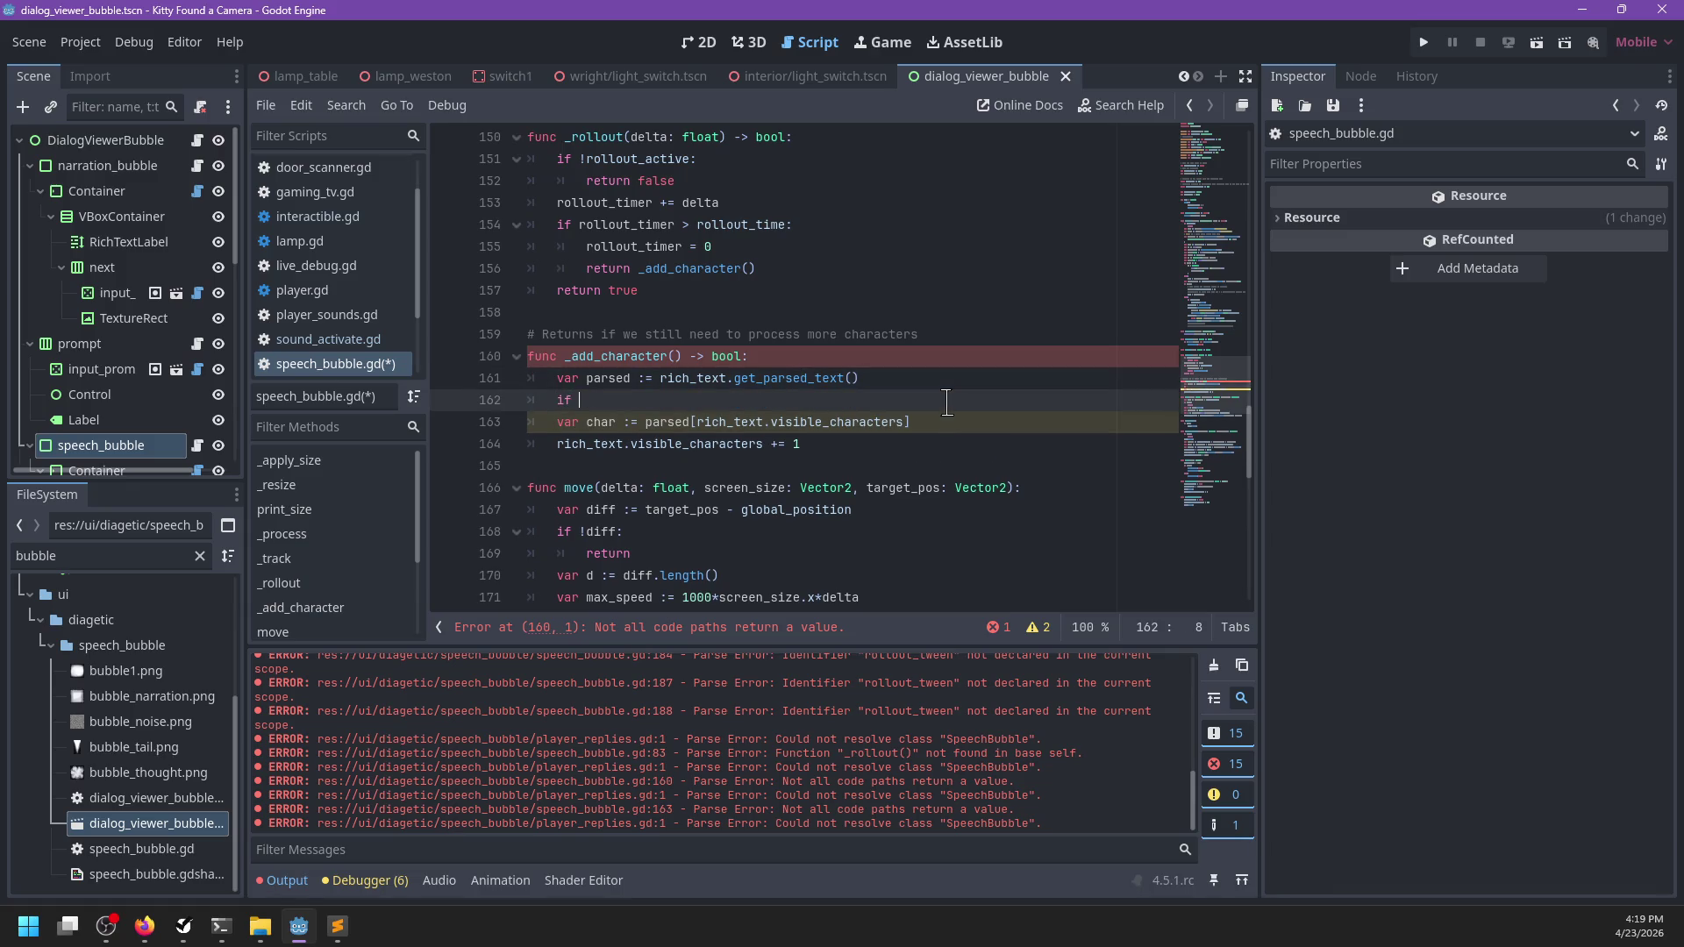
pyautogui.write('rich_text.visible_characters >= rich_text.')
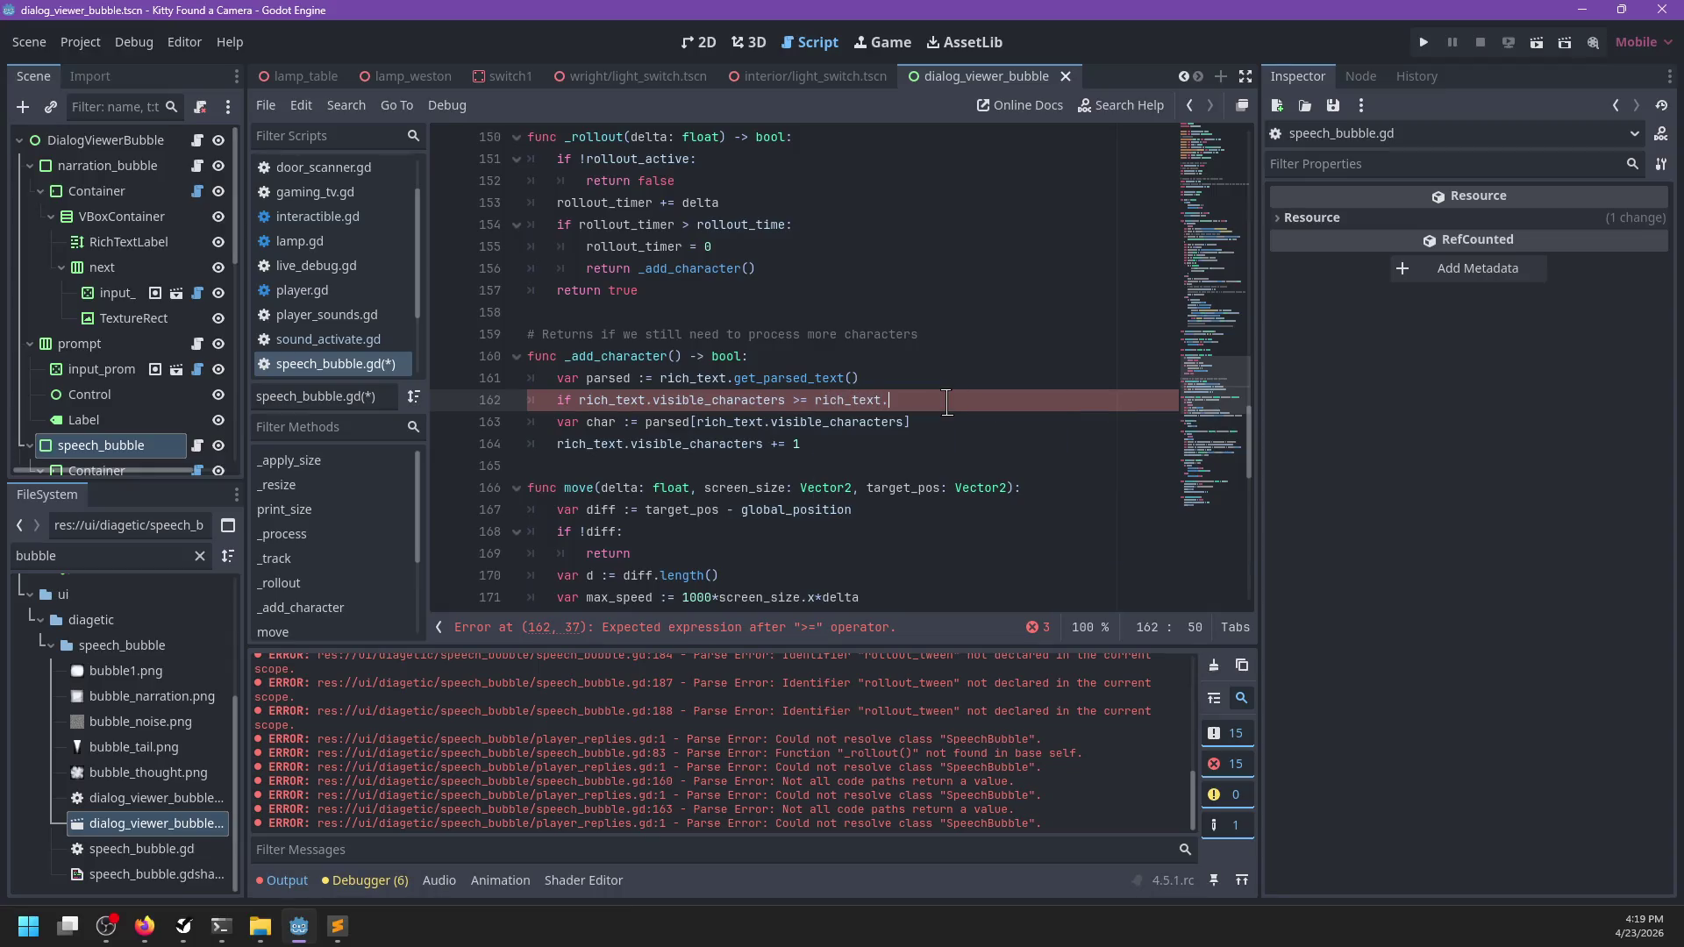
pyautogui.press('BackSpace')
pyautogui.press('BackSpace')
pyautogui.press('BackSpace')
pyautogui.write('parsed.length():')
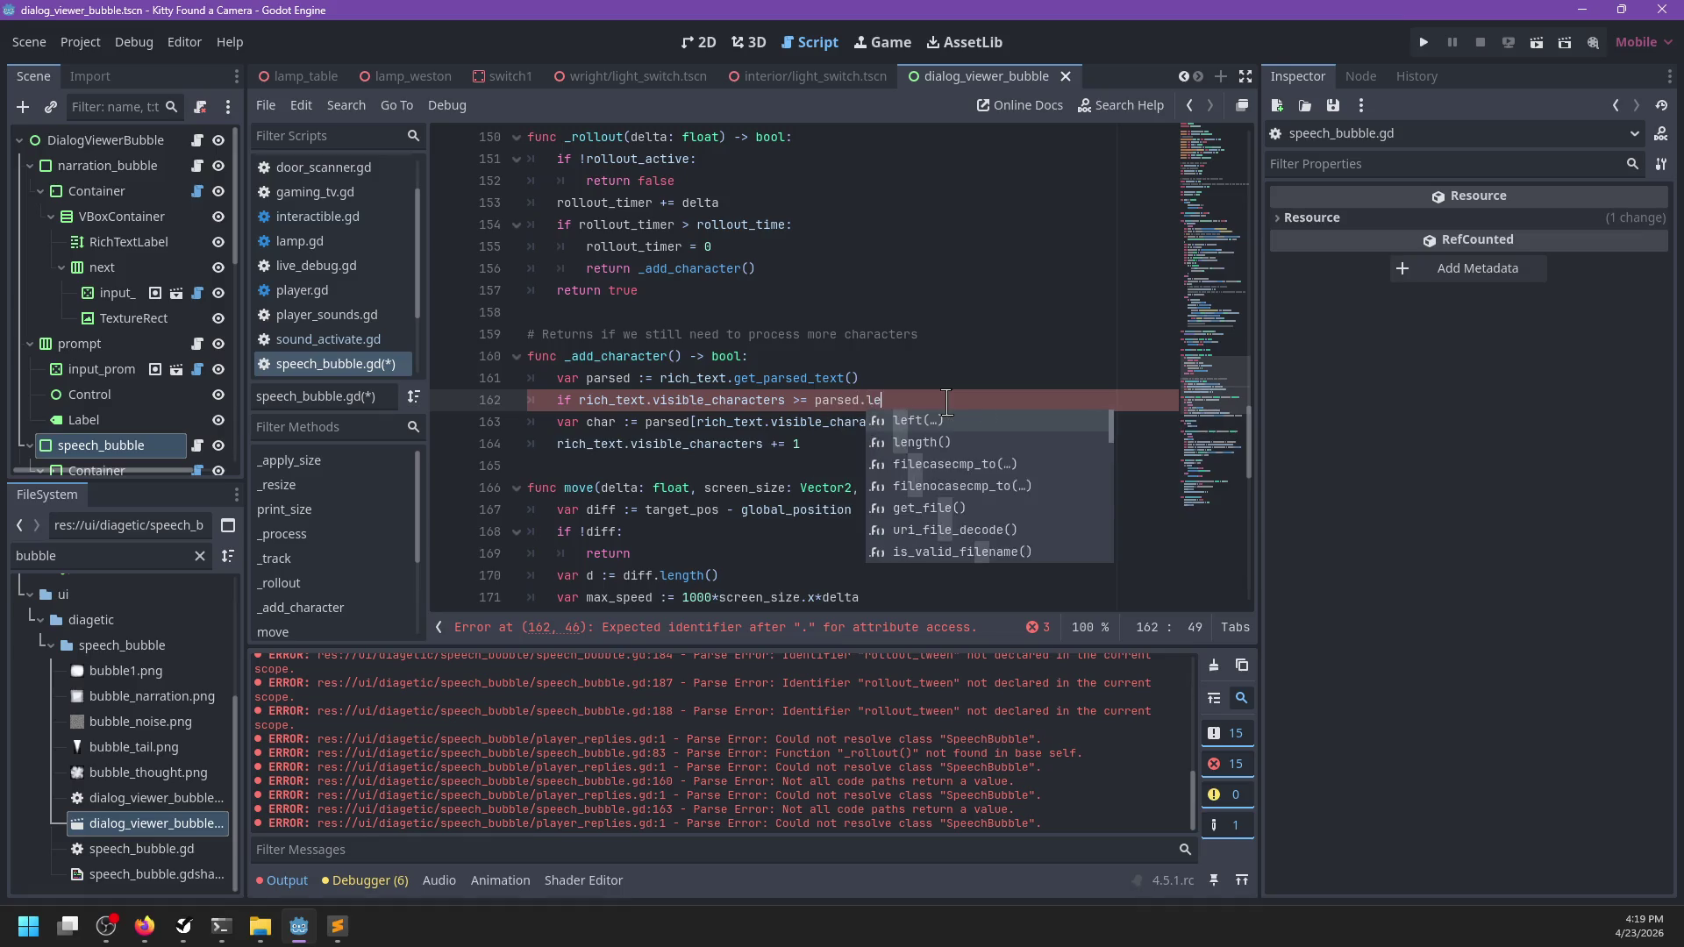
pyautogui.press('Return')
pyautogui.write('return false')
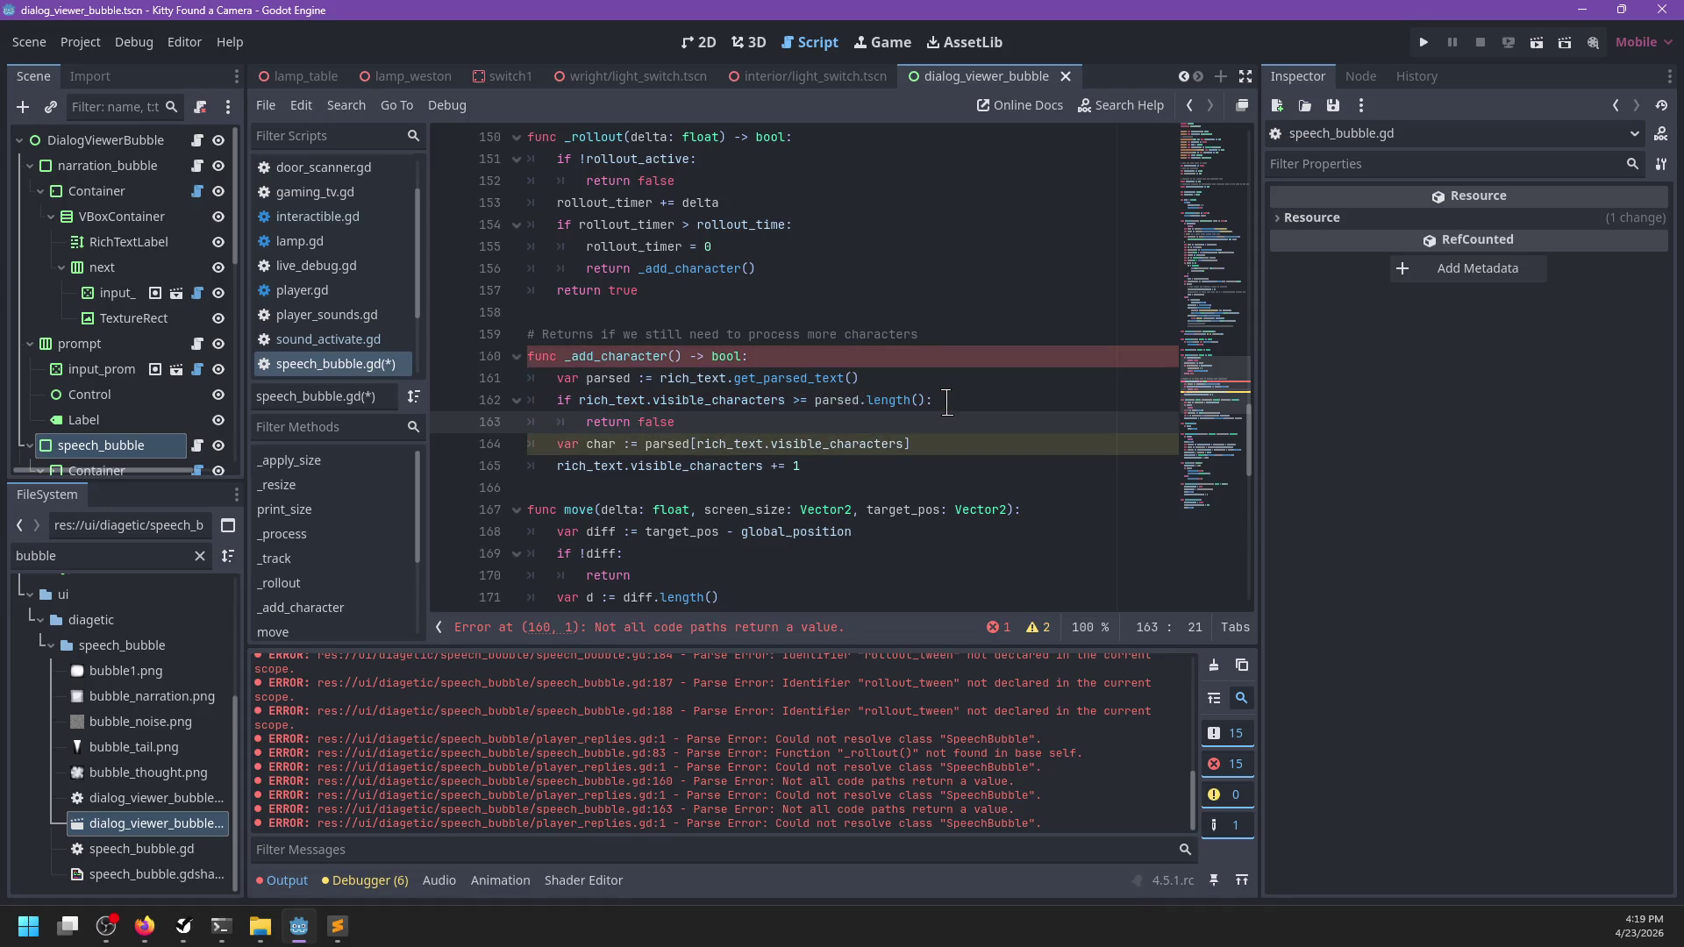
pyautogui.press('Return')
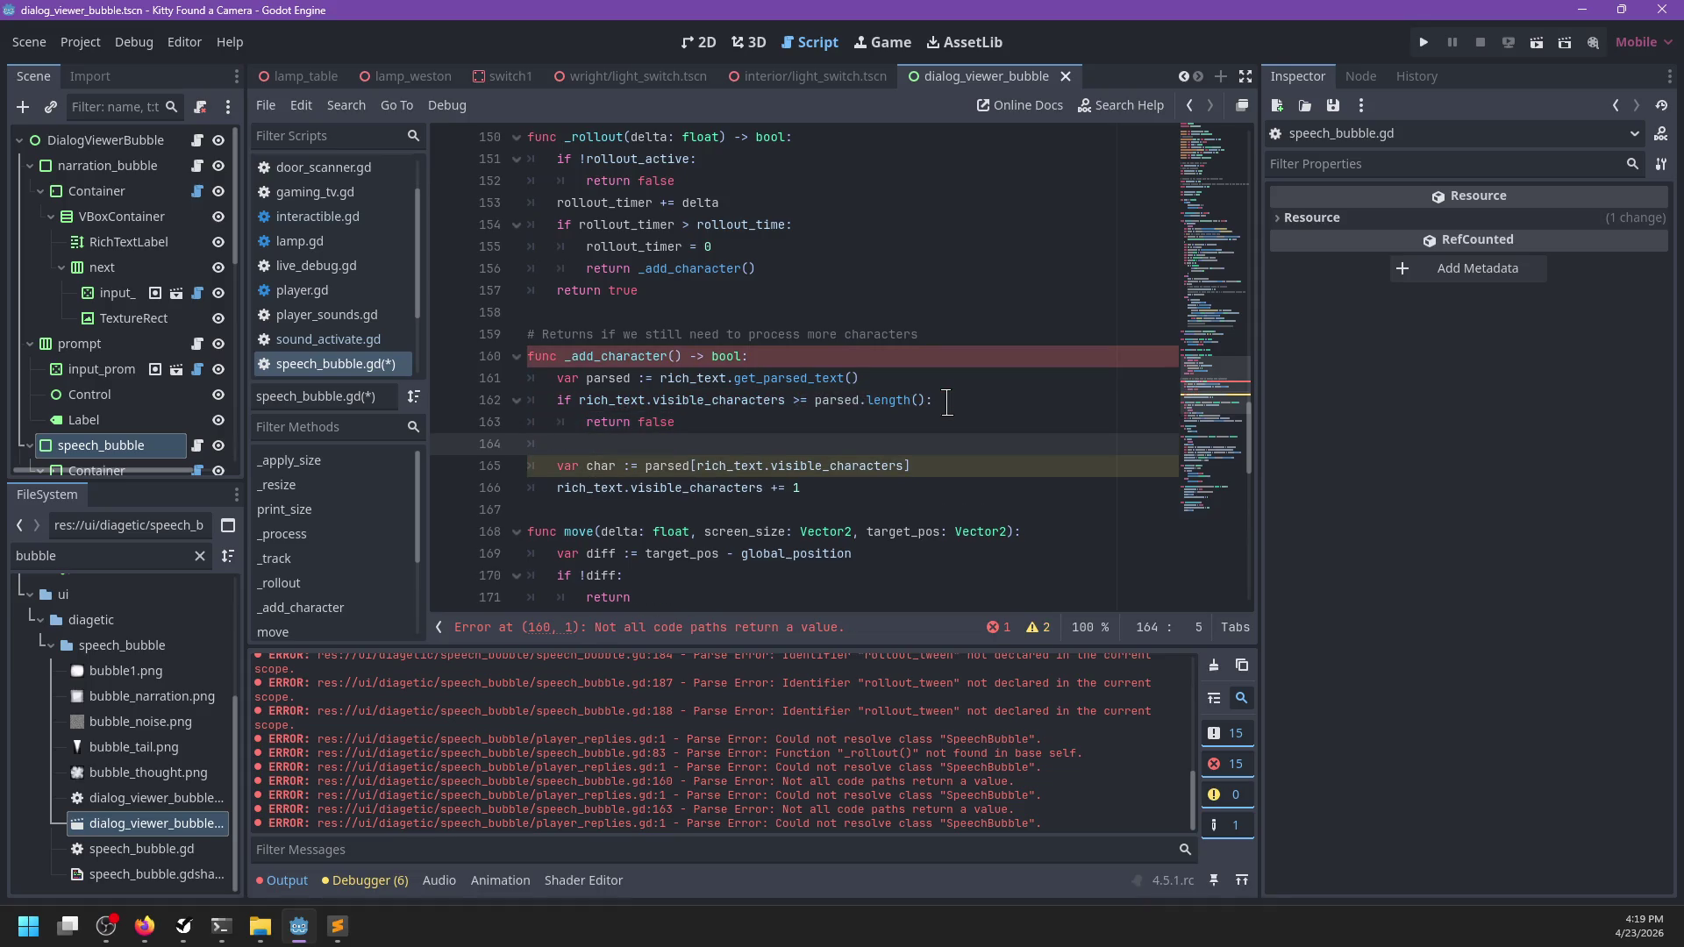
pyautogui.press('Delete')
# End _add_character with 'return true' after the increment
pyautogui.press('Down')
pyautogui.press('End')
pyautogui.press('Return')
pyautogui.write('return true')
pyautogui.press('Up')
pyautogui.press('End')
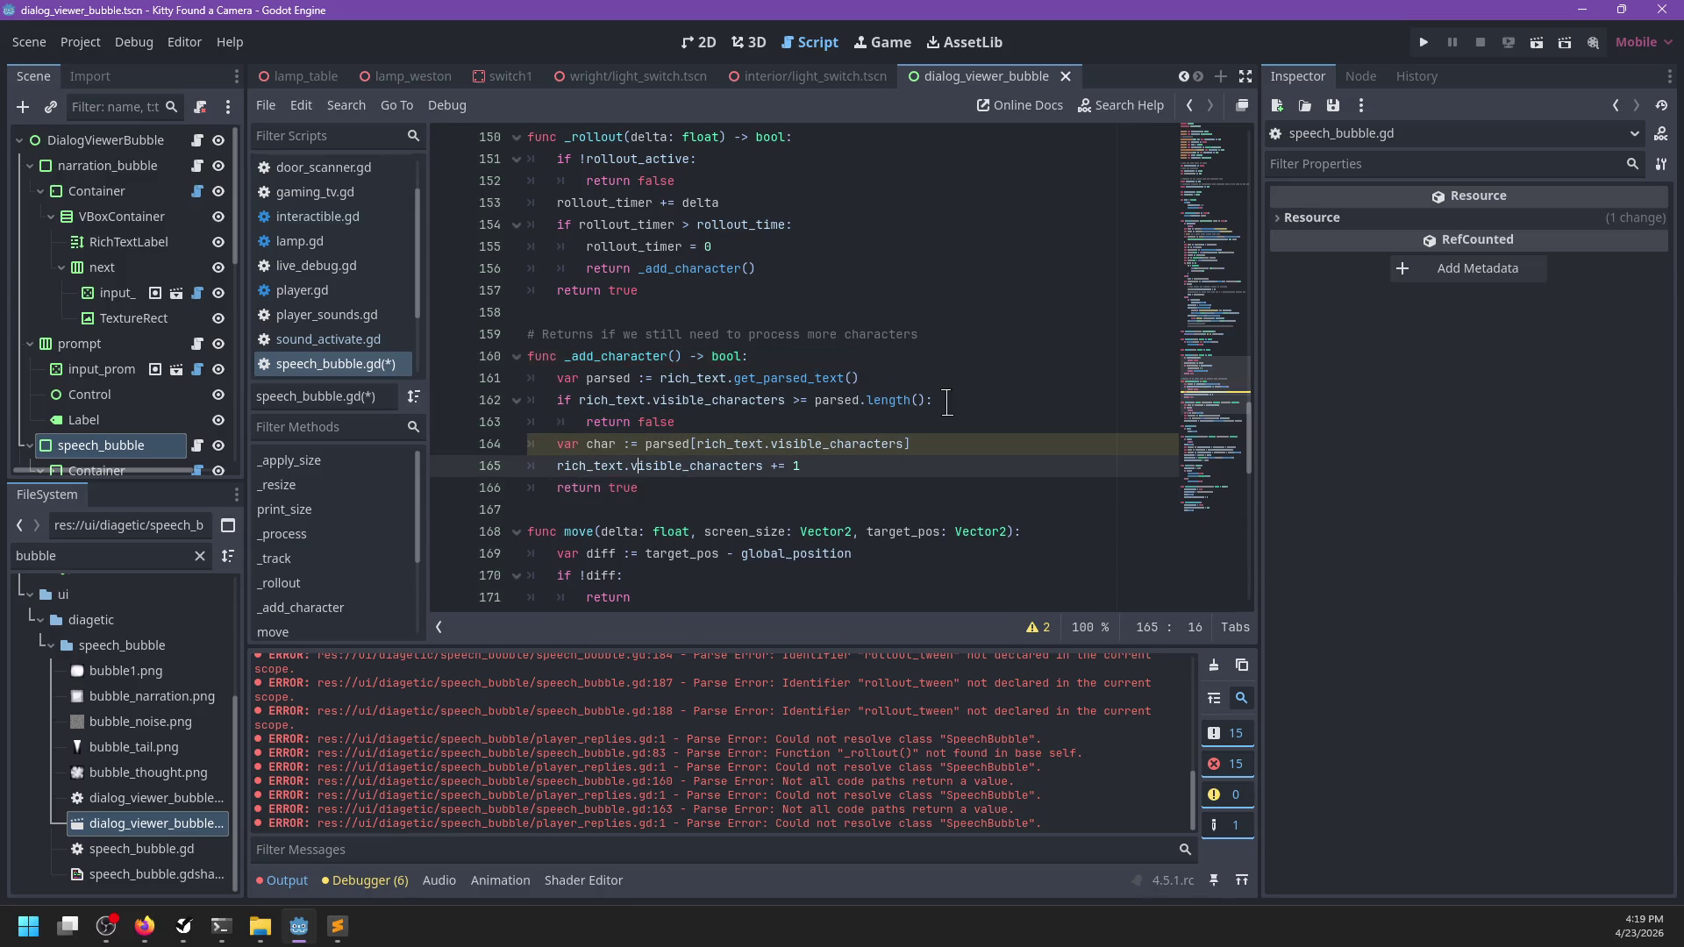
pyautogui.press('Return')
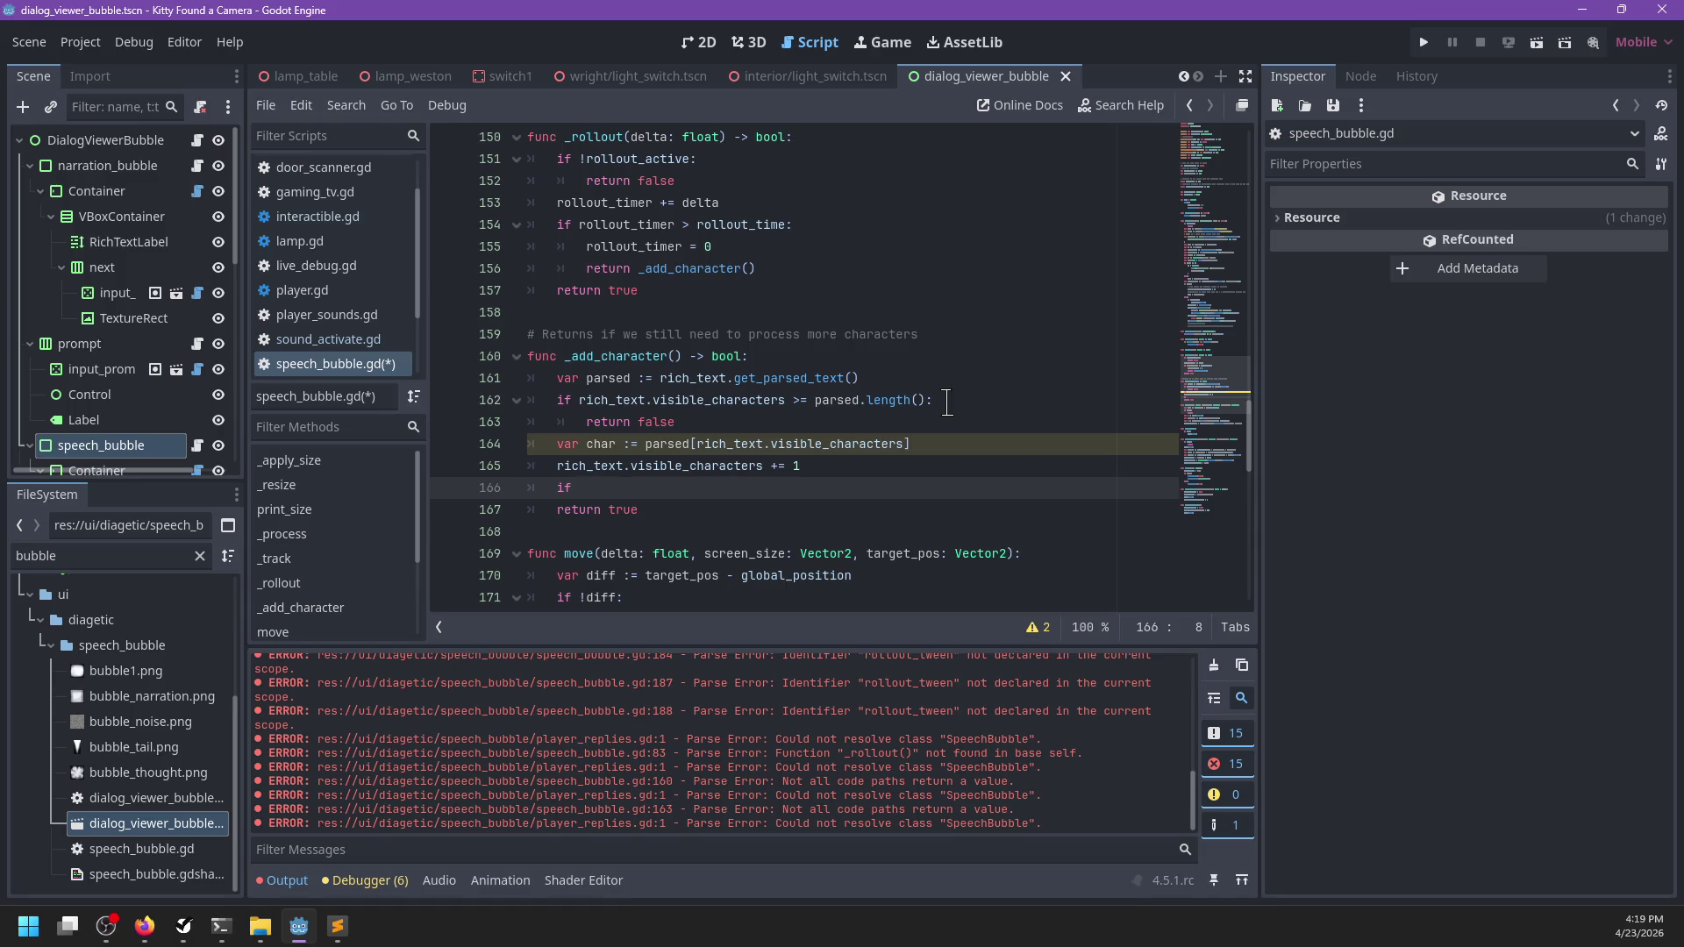
pyautogui.click(105, 445)
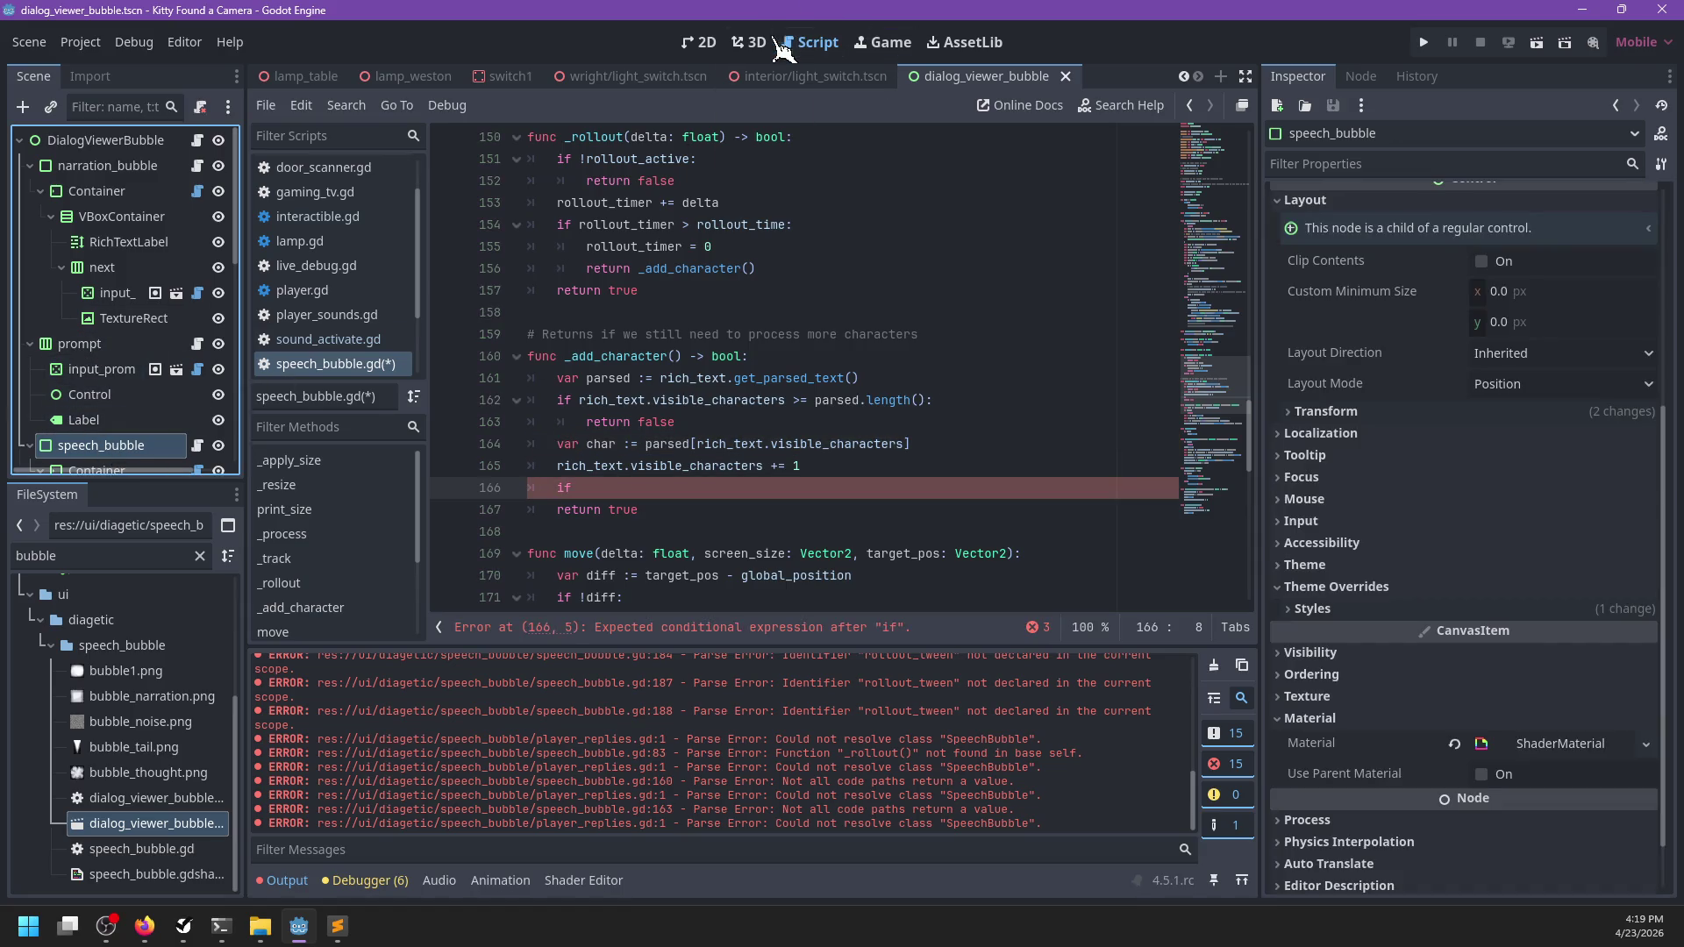
# Add an AudioStreamPlayer node as the first child of speech_bubble
pyautogui.click(750, 42)
pyautogui.click(699, 42)
pyautogui.hotkey('ctrl', 'a')
pyautogui.write('audioStream')
pyautogui.press('Up')
pyautogui.press('Up')
pyautogui.press('Up')
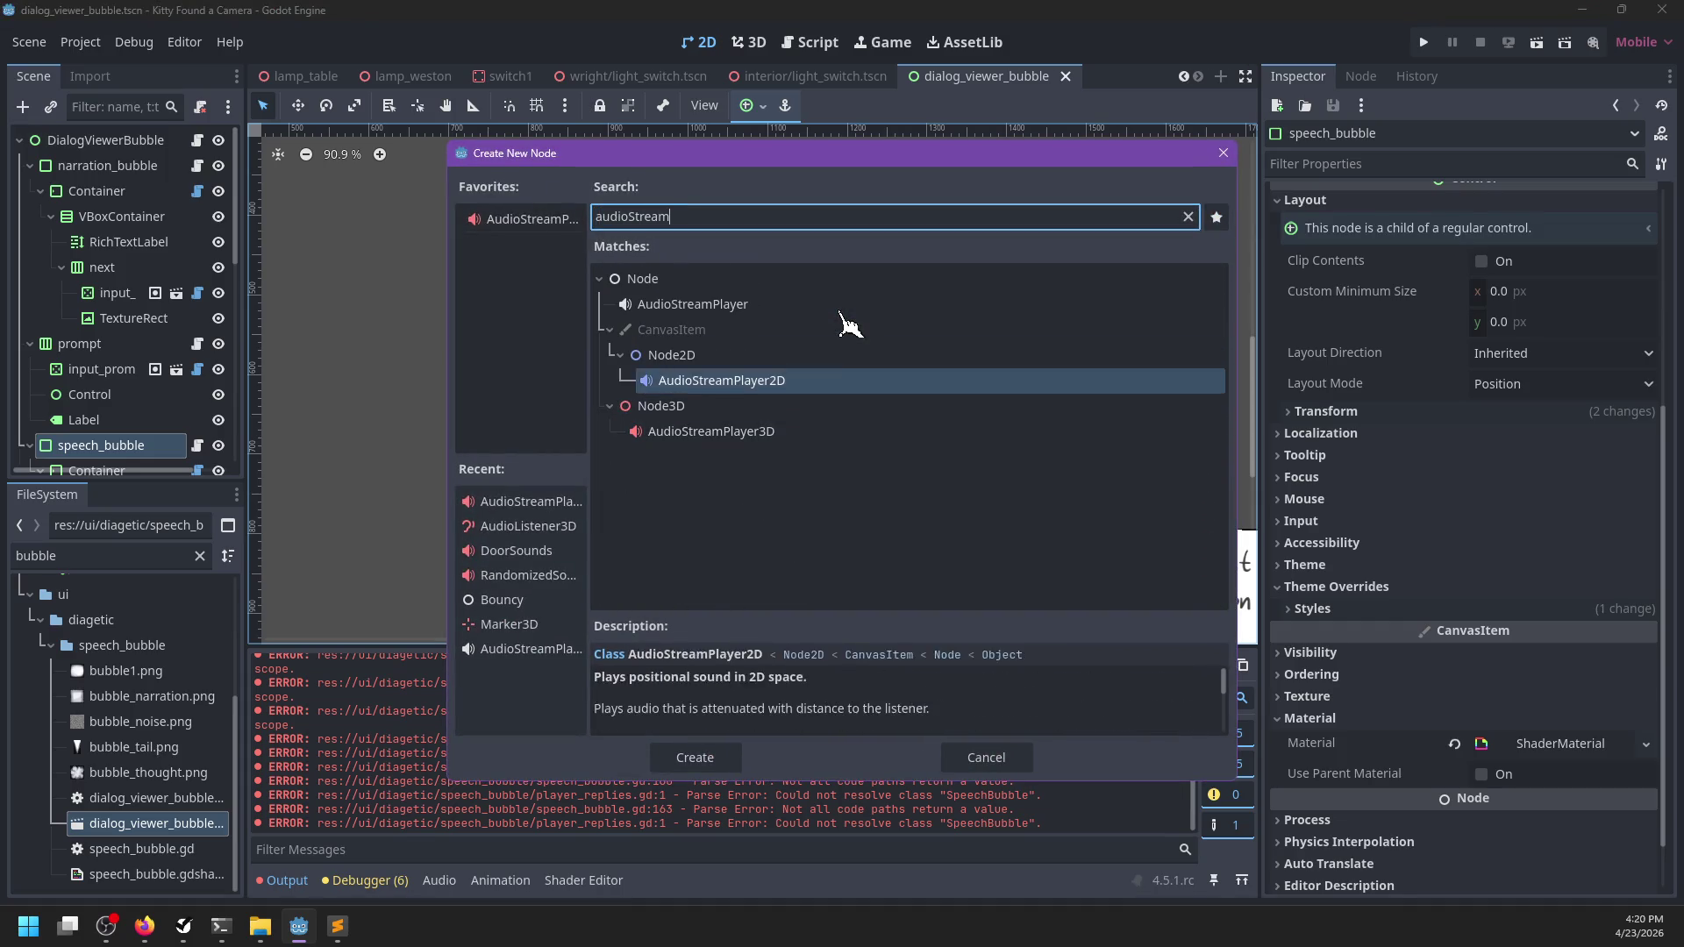
pyautogui.press('Return')
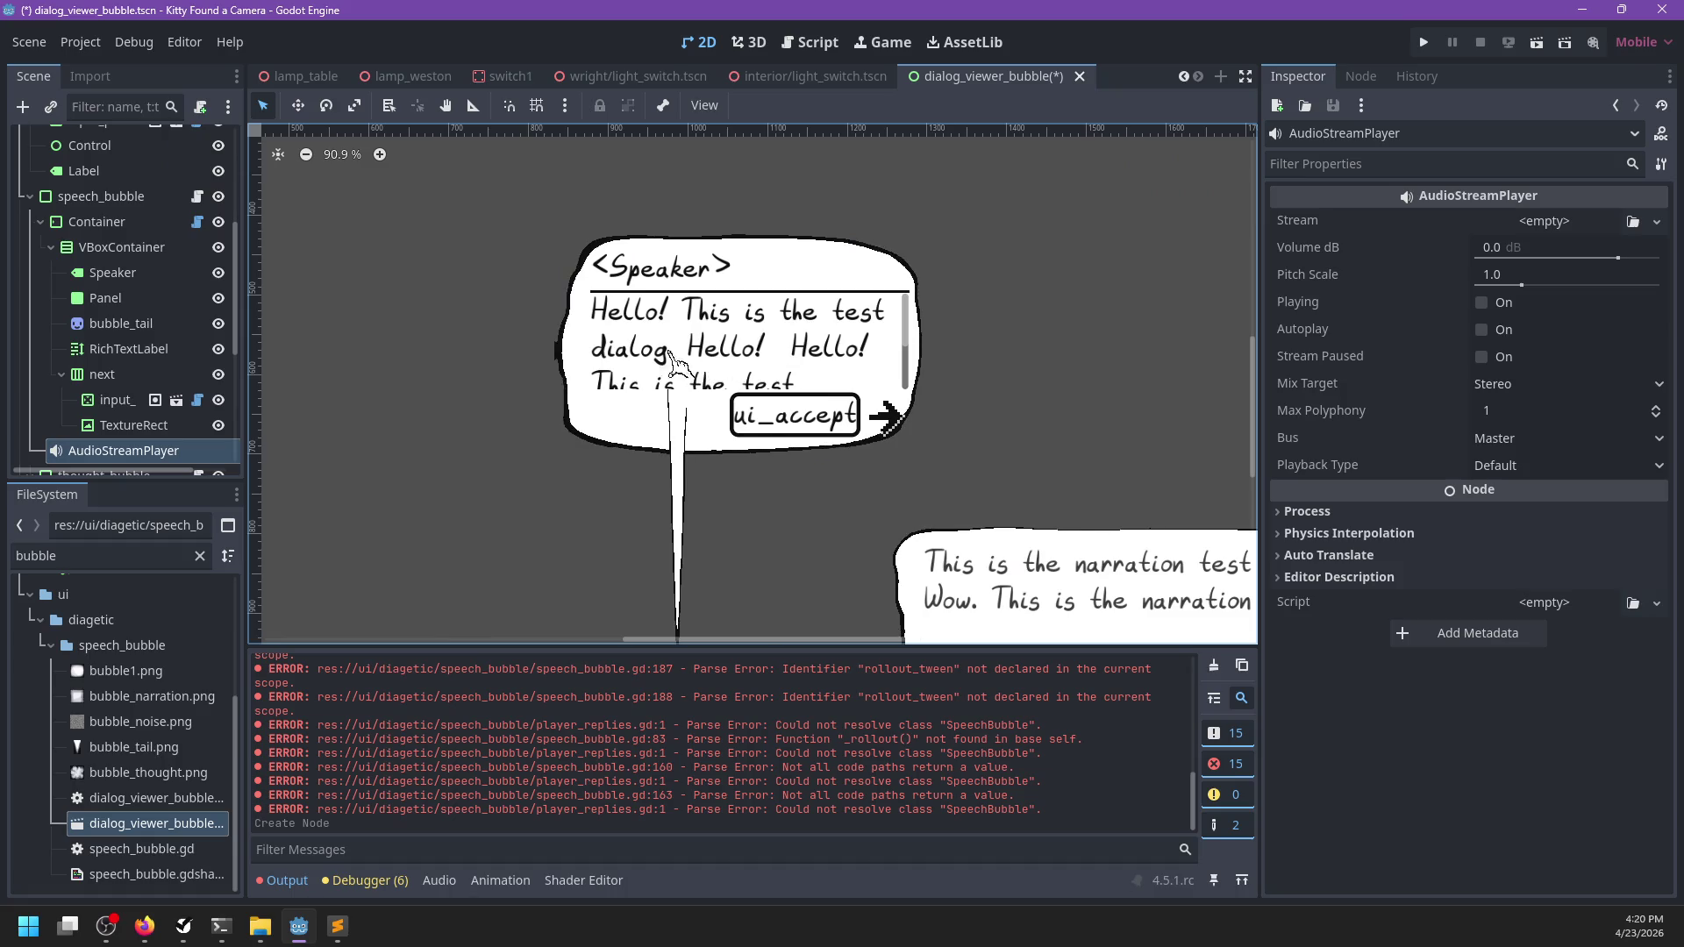
pyautogui.moveTo(99, 458); pyautogui.dragTo(136, 212)
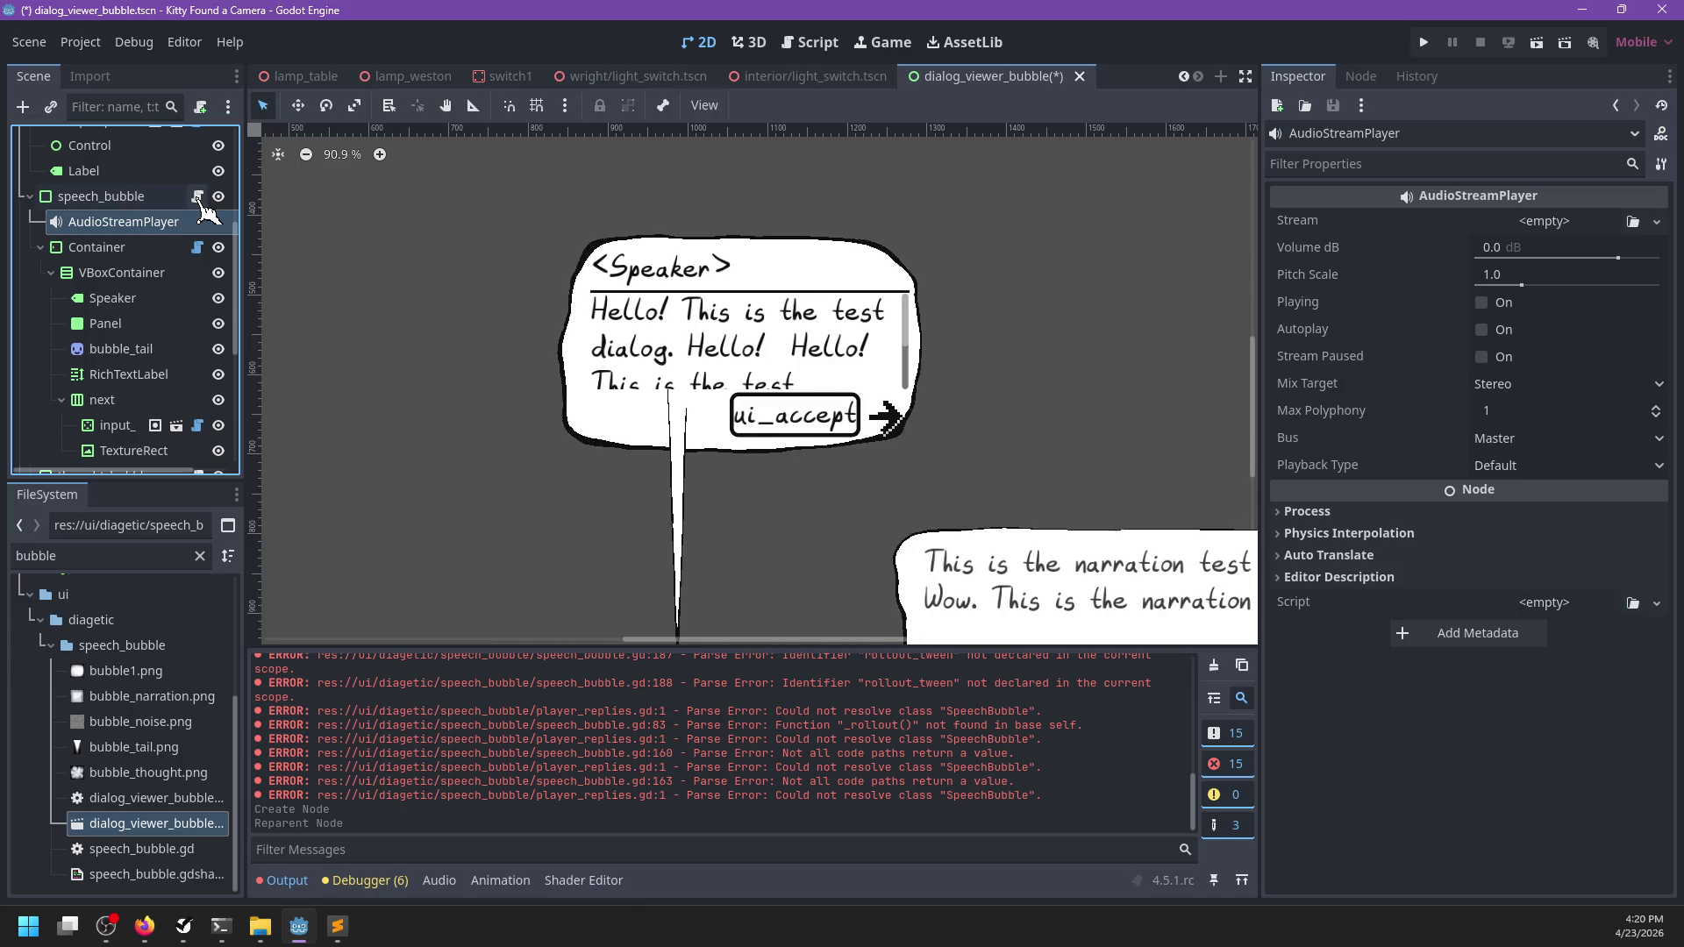
# Replace the sound_text export with 'rollout_sound: AudioStreamPlayer' in speech_bubble.gd
pyautogui.click(198, 197)
pyautogui.scroll(1, 989, 263)
pyautogui.scroll(20, 877, 351)
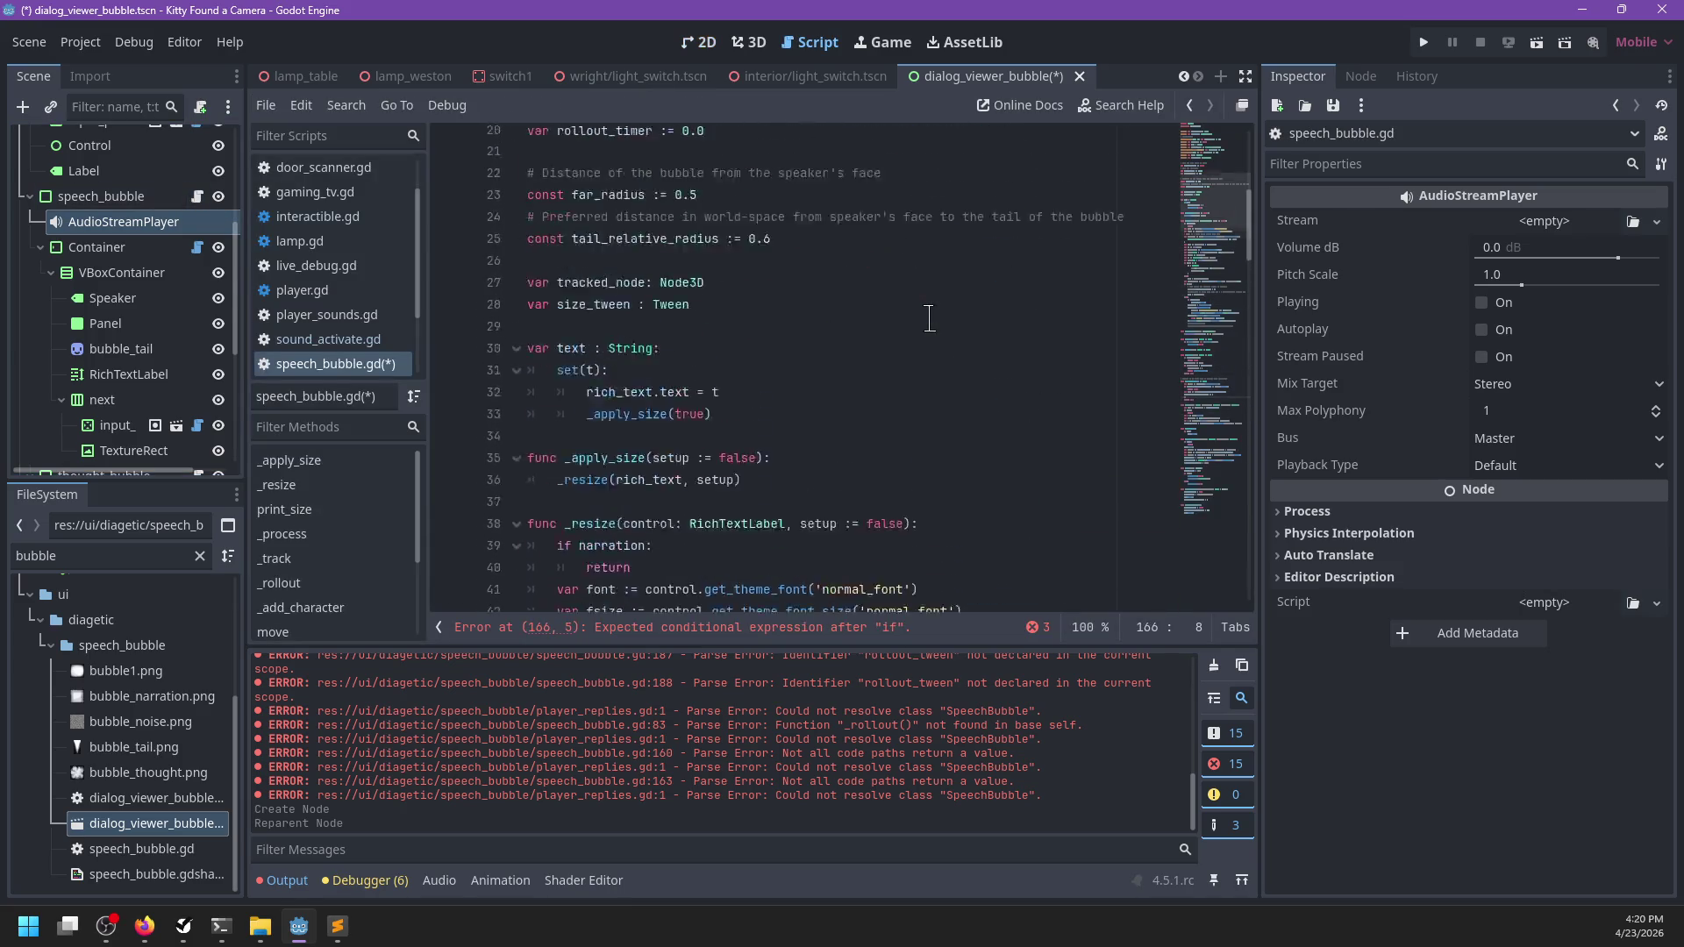
pyautogui.click(830, 414)
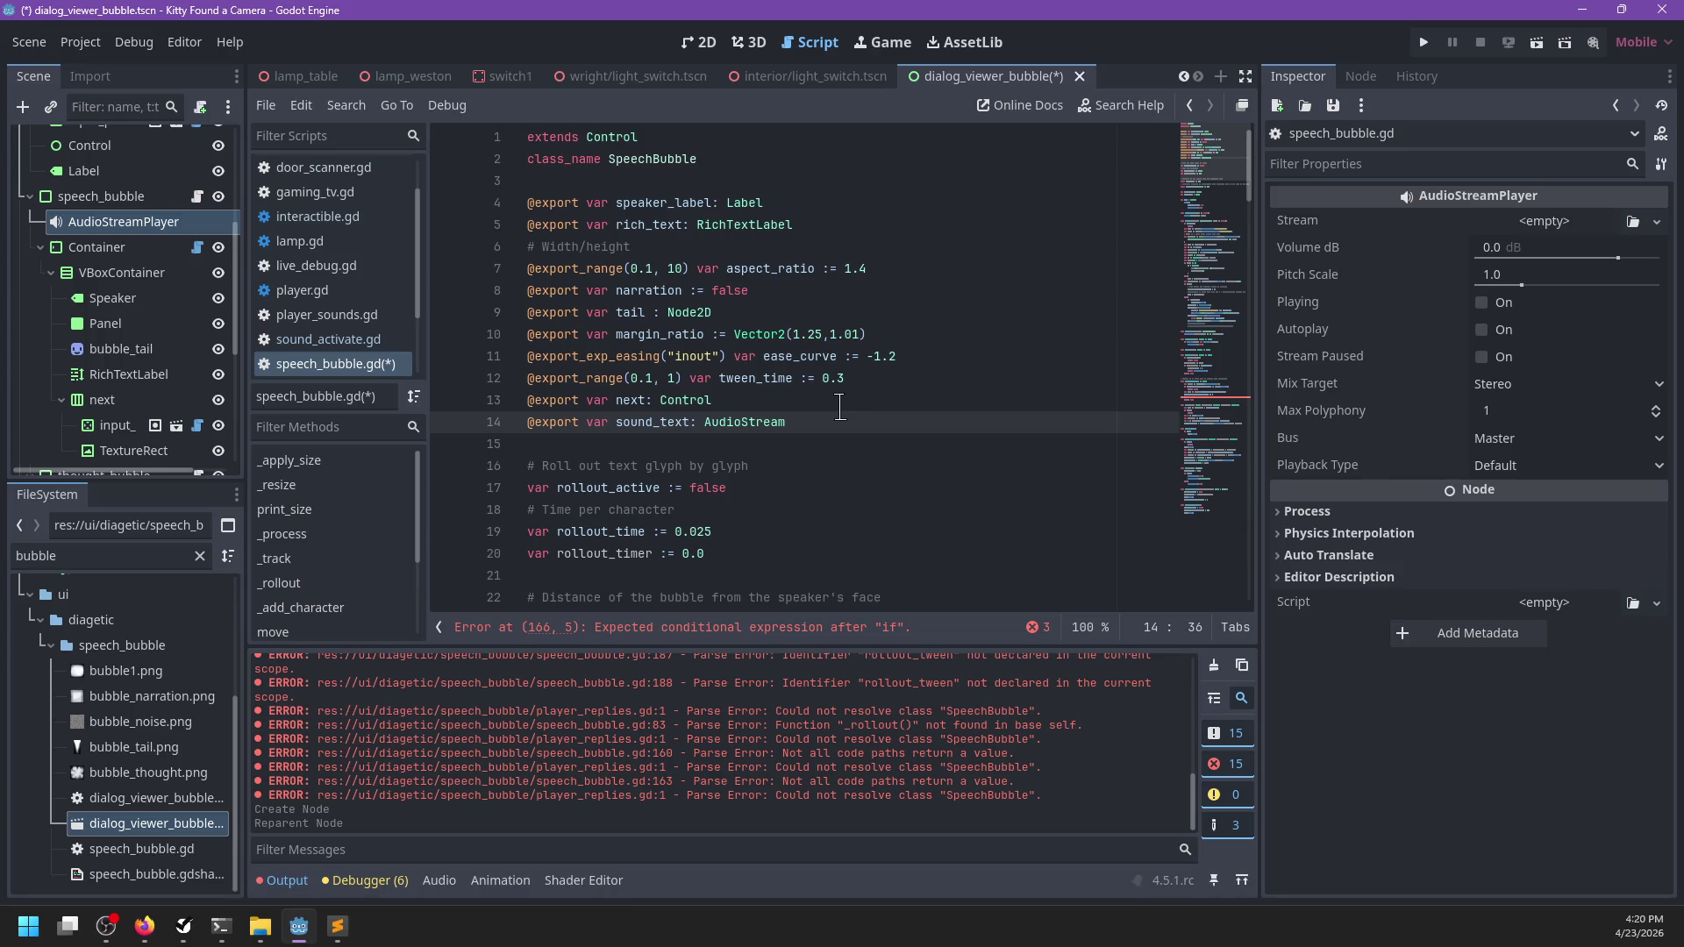
pyautogui.hotkey('ctrl', 'BackSpace')
pyautogui.hotkey('ctrl', 'BackSpace')
pyautogui.hotkey('ctrl', 'BackSpace')
pyautogui.write('var sound_playe')
pyautogui.hotkey('ctrl', 'BackSpace')
pyautogui.write('rollout_sound: A')
pyautogui.write('udioStreamPlayer')
# Set the AudioStreamPlayer's Bus to SFX and Volume dB to -2
pyautogui.click(1521, 438)
pyautogui.click(1525, 515)
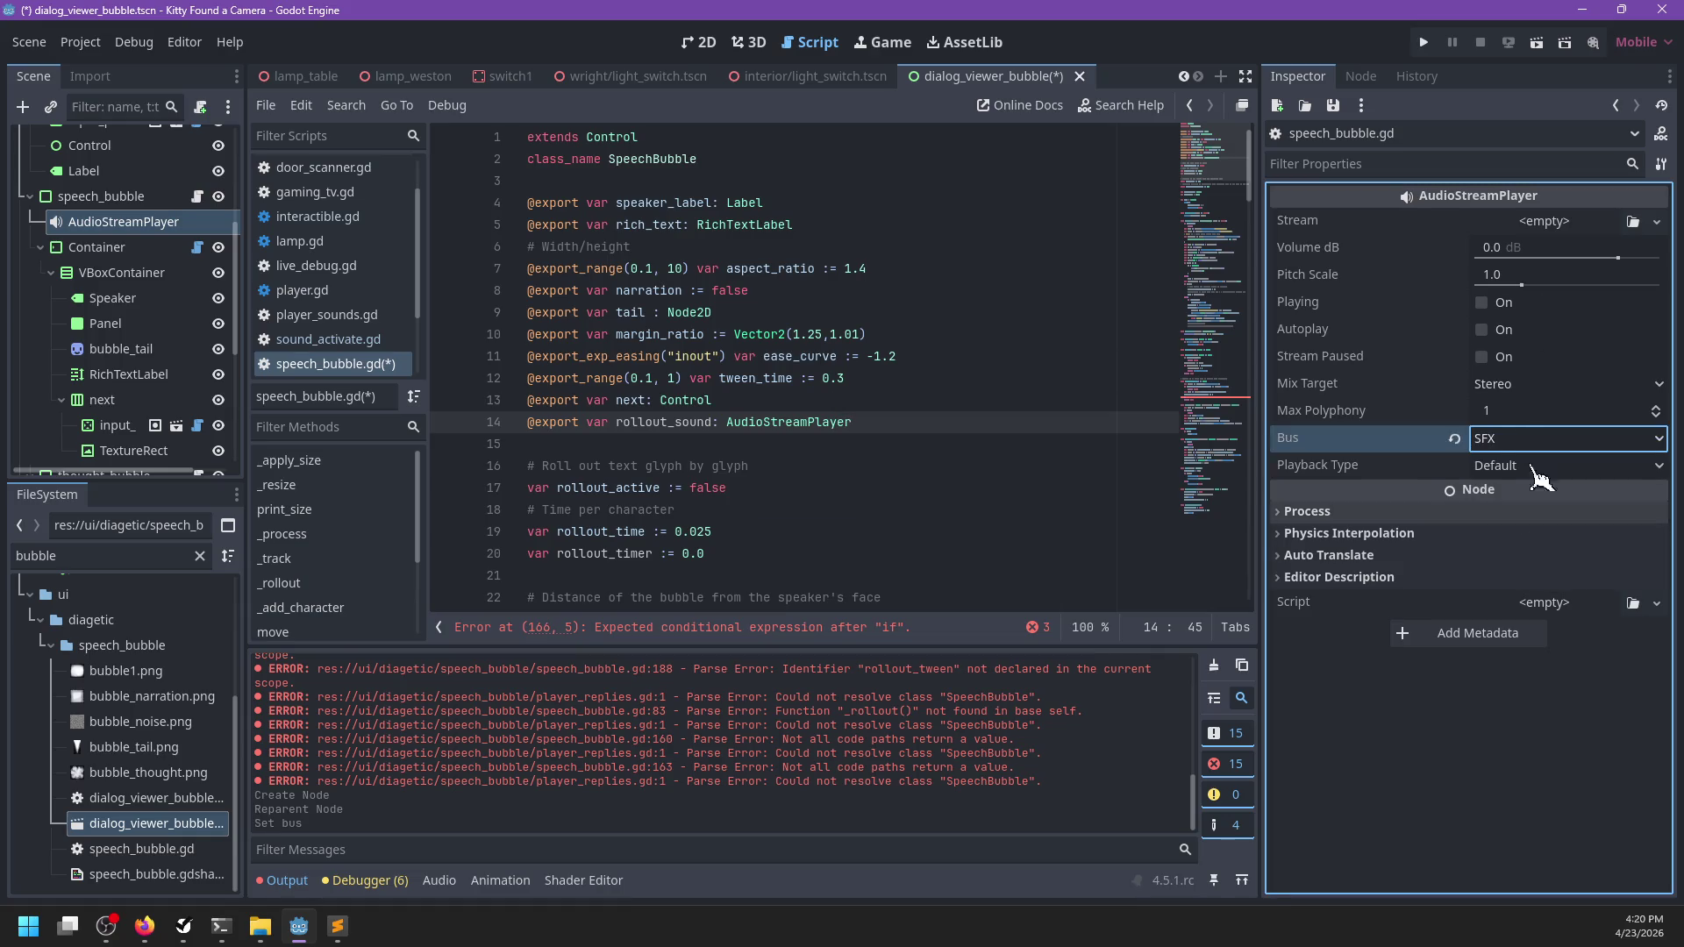
pyautogui.click(1540, 249)
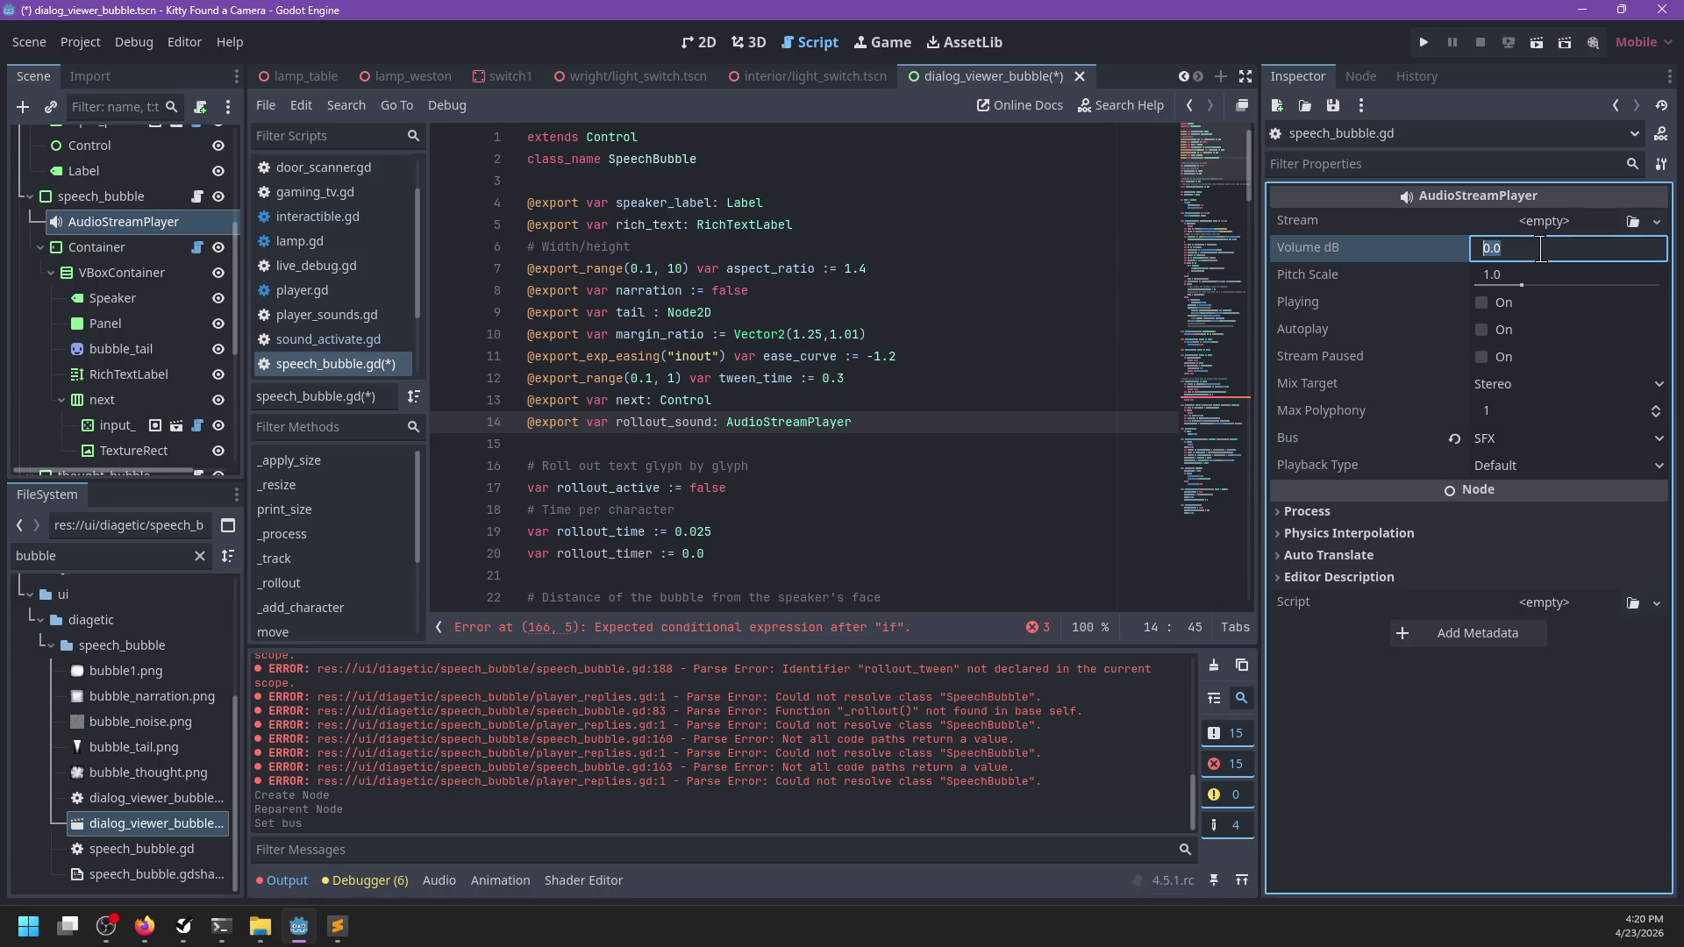
pyautogui.write('-2')
pyautogui.press('Return')
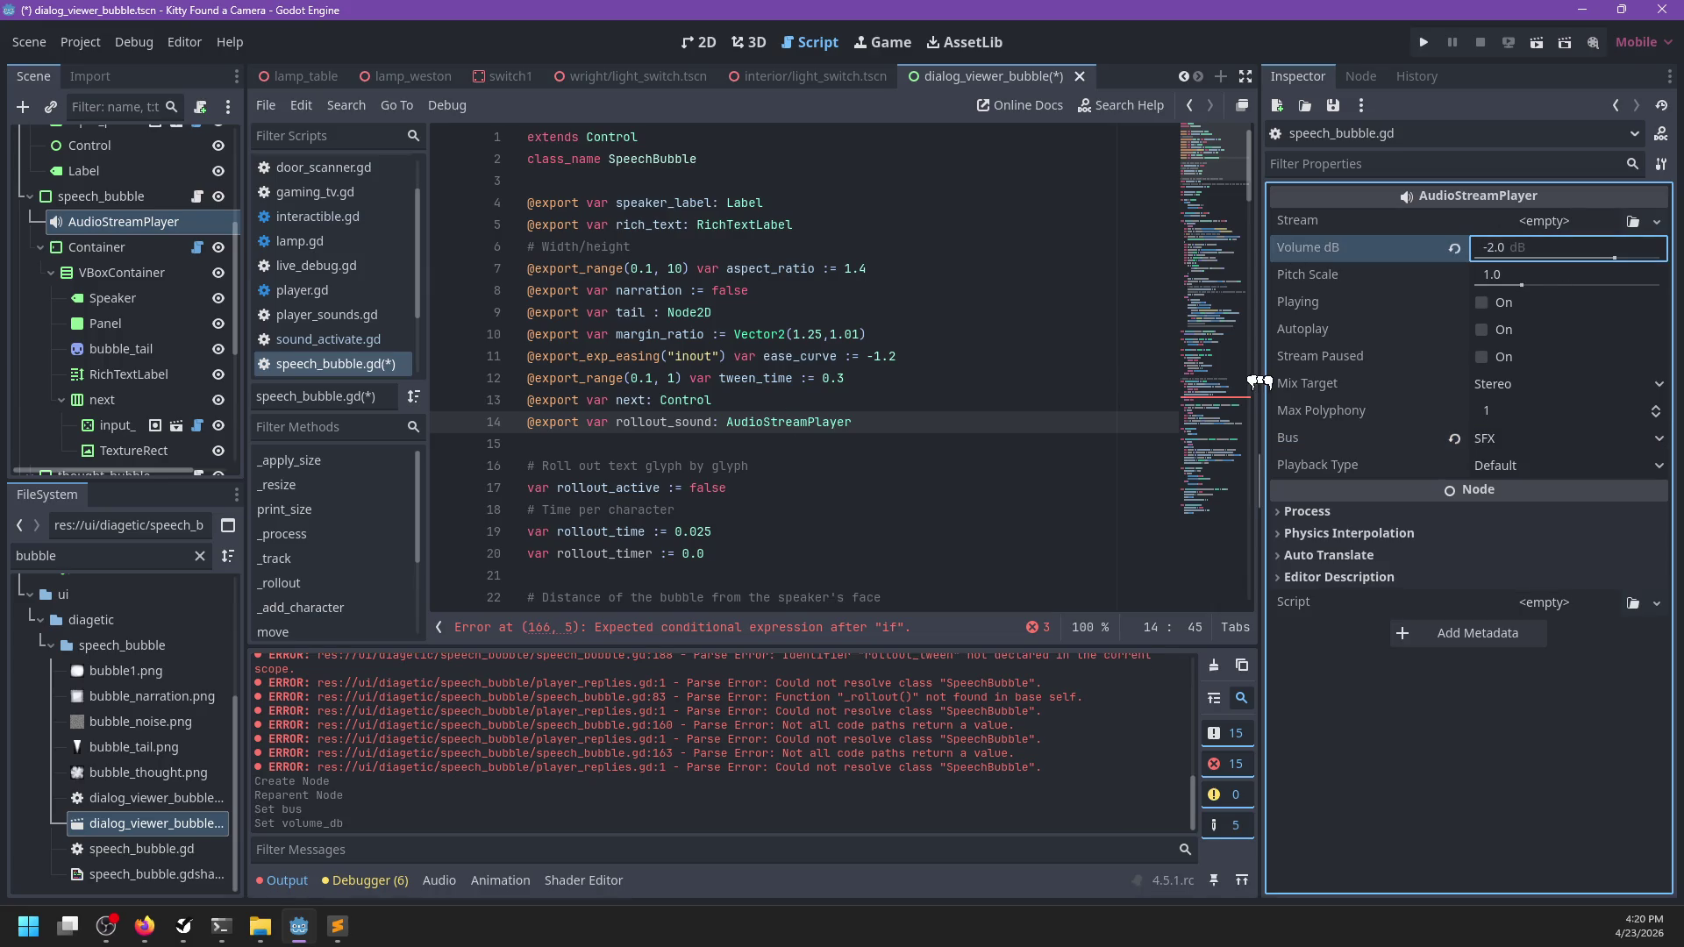
pyautogui.click(699, 488)
pyautogui.click(626, 628)
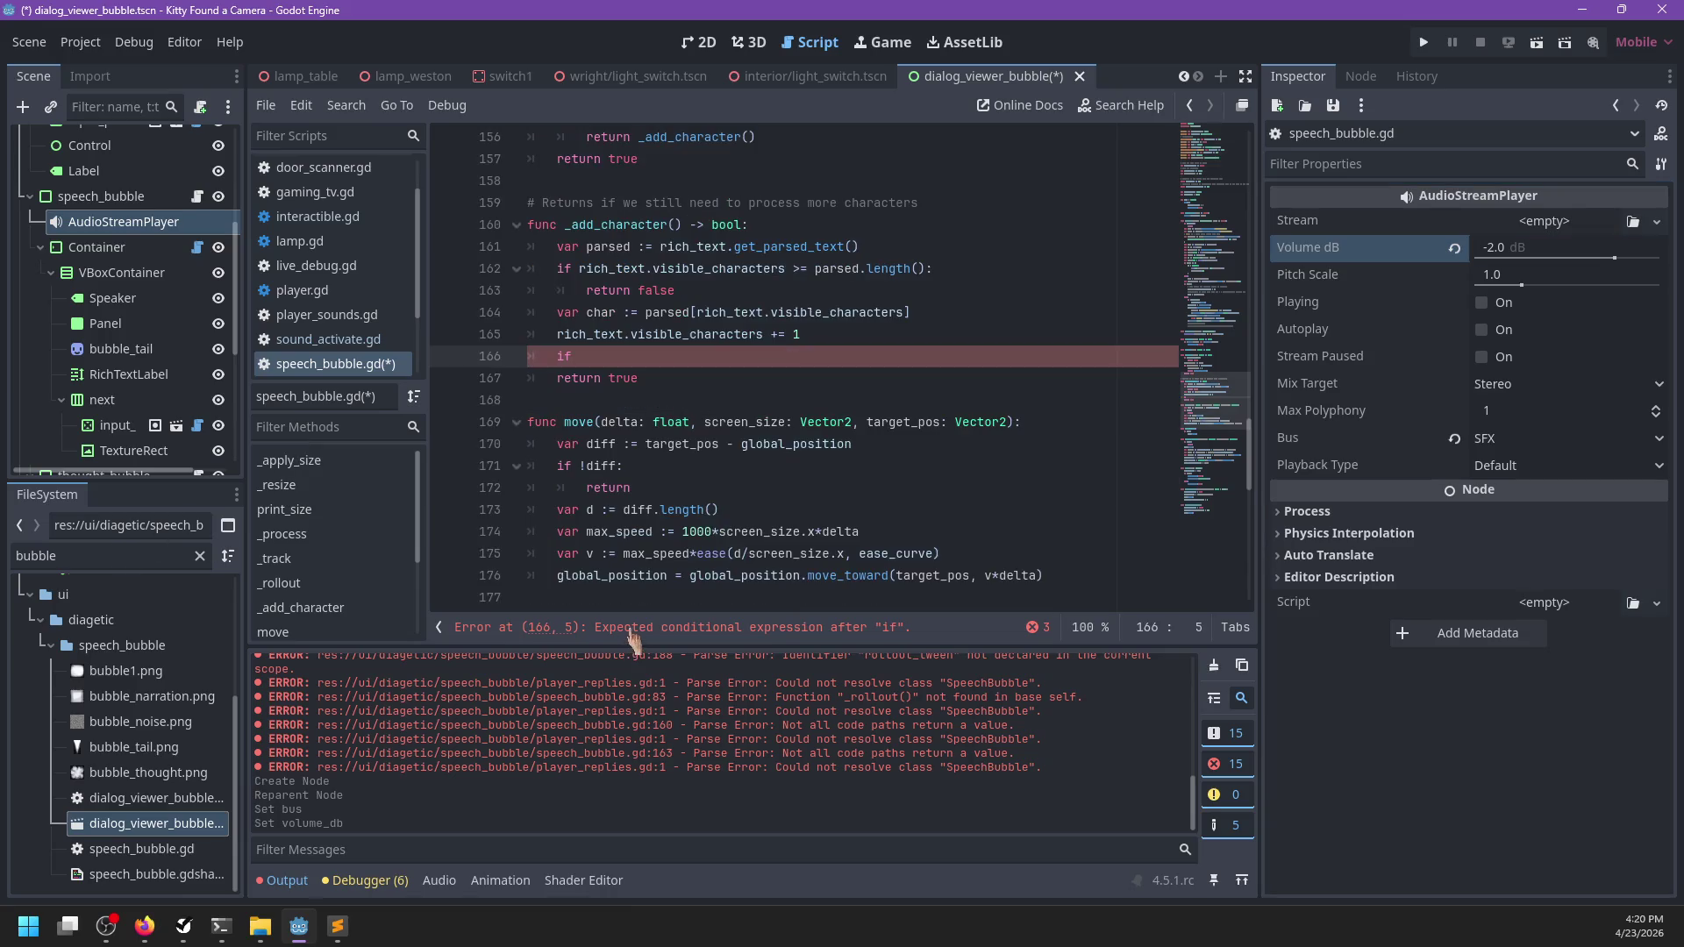
# On line 166, write 'if rollout_sound:' with rollout_sound.stop() and rollout_sound.play() in its body
pyautogui.click(696, 360)
pyautogui.press('BackSpace')
pyautogui.write('roll')
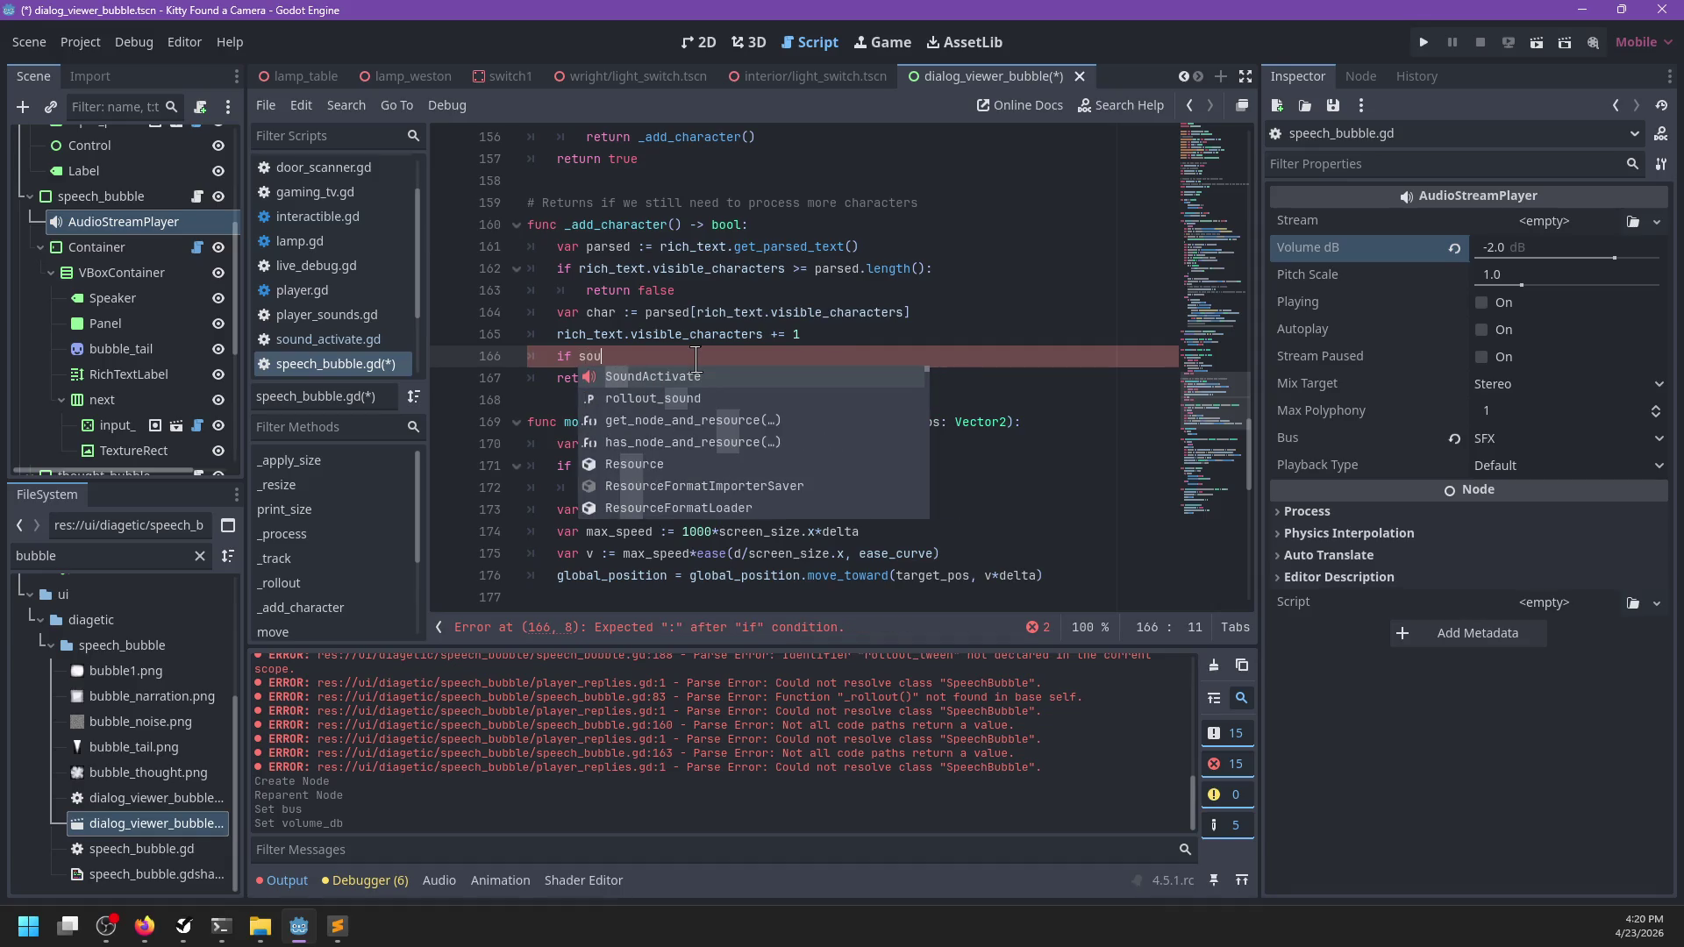
pyautogui.press('Down')
pyautogui.press('Return')
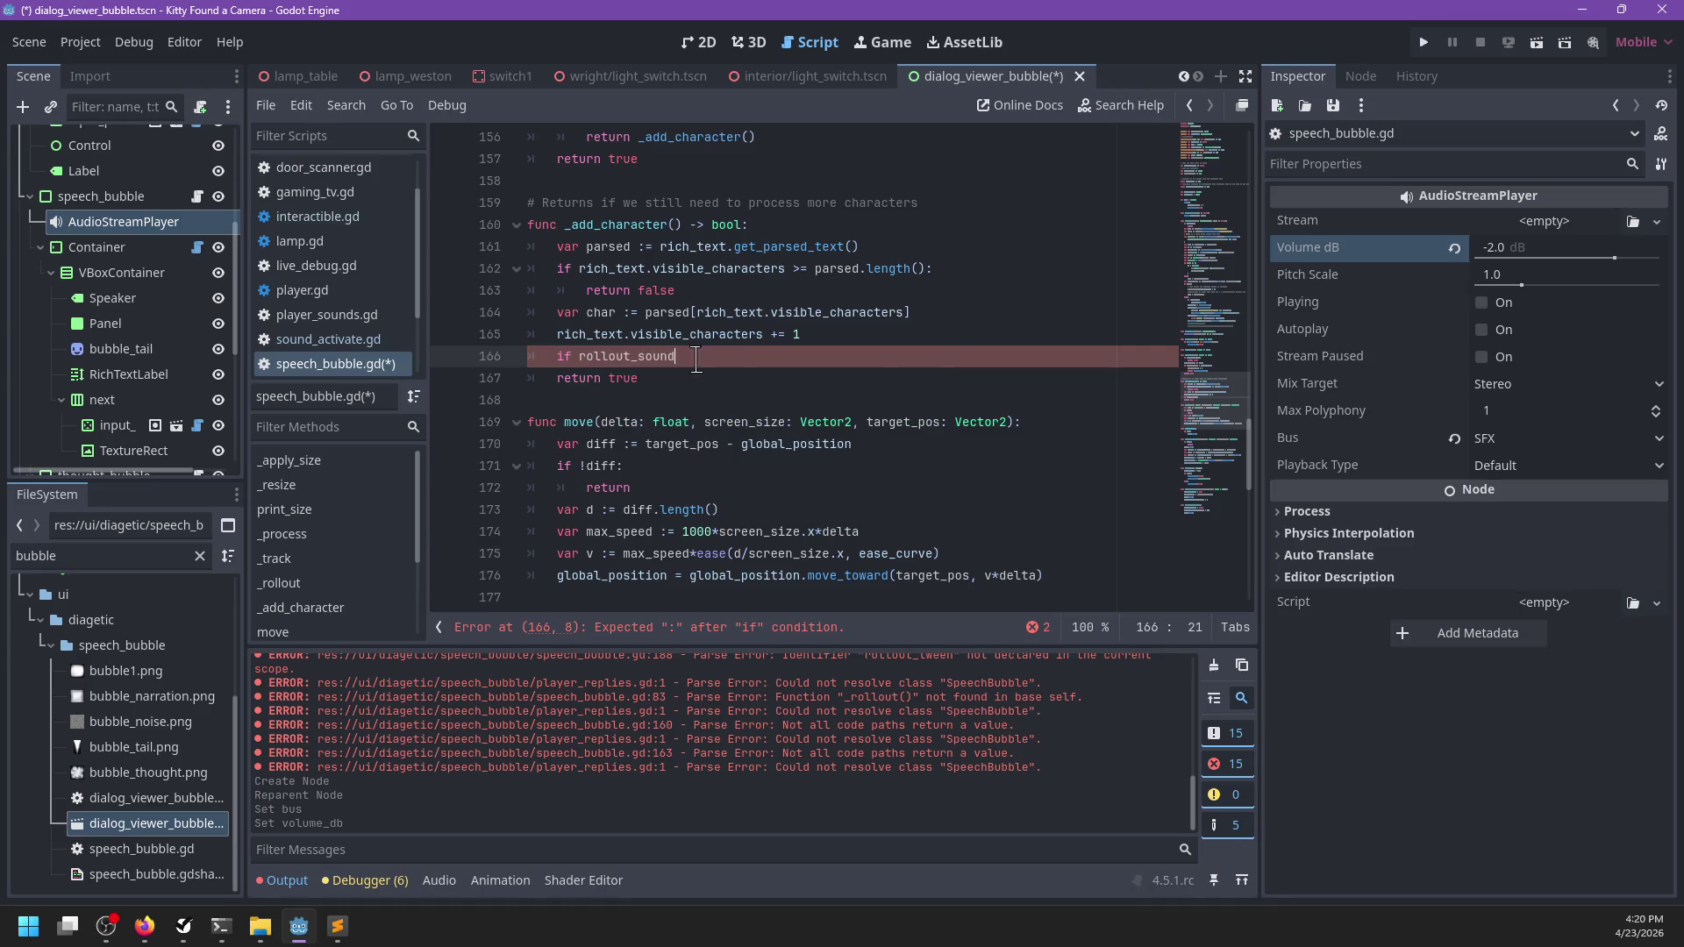
pyautogui.write(':')
pyautogui.press('Return')
pyautogui.write('roll')
pyautogui.press('Return')
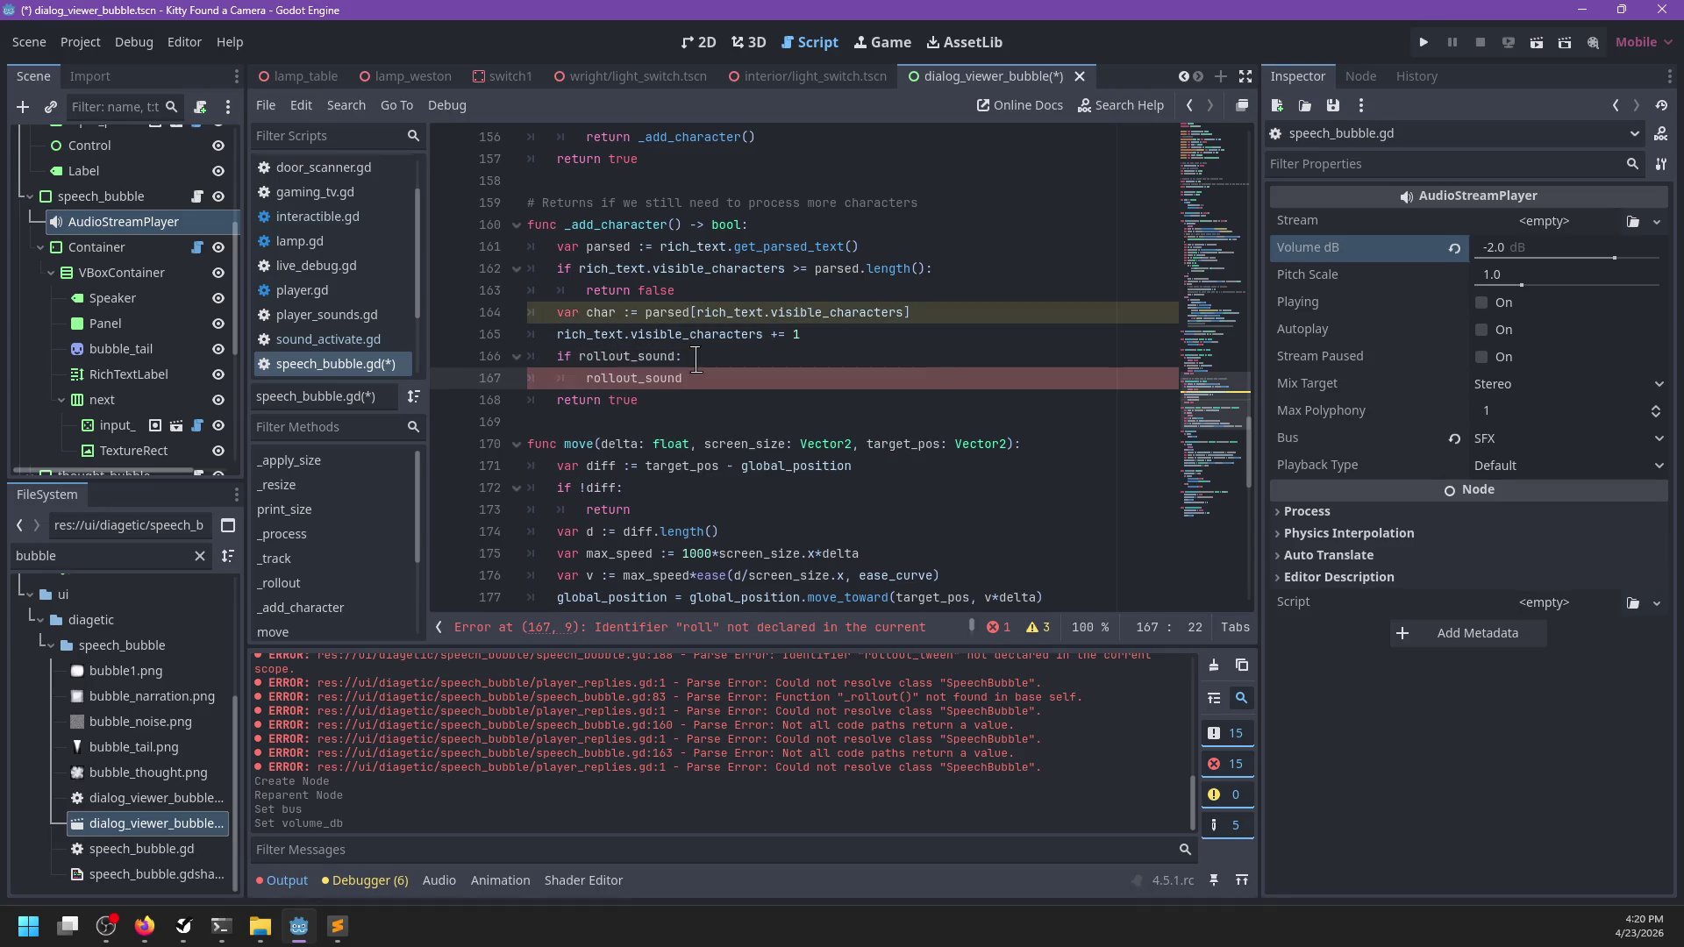
pyautogui.write('stop')
pyautogui.press('Return')
pyautogui.press('Return')
pyautogui.write('roll')
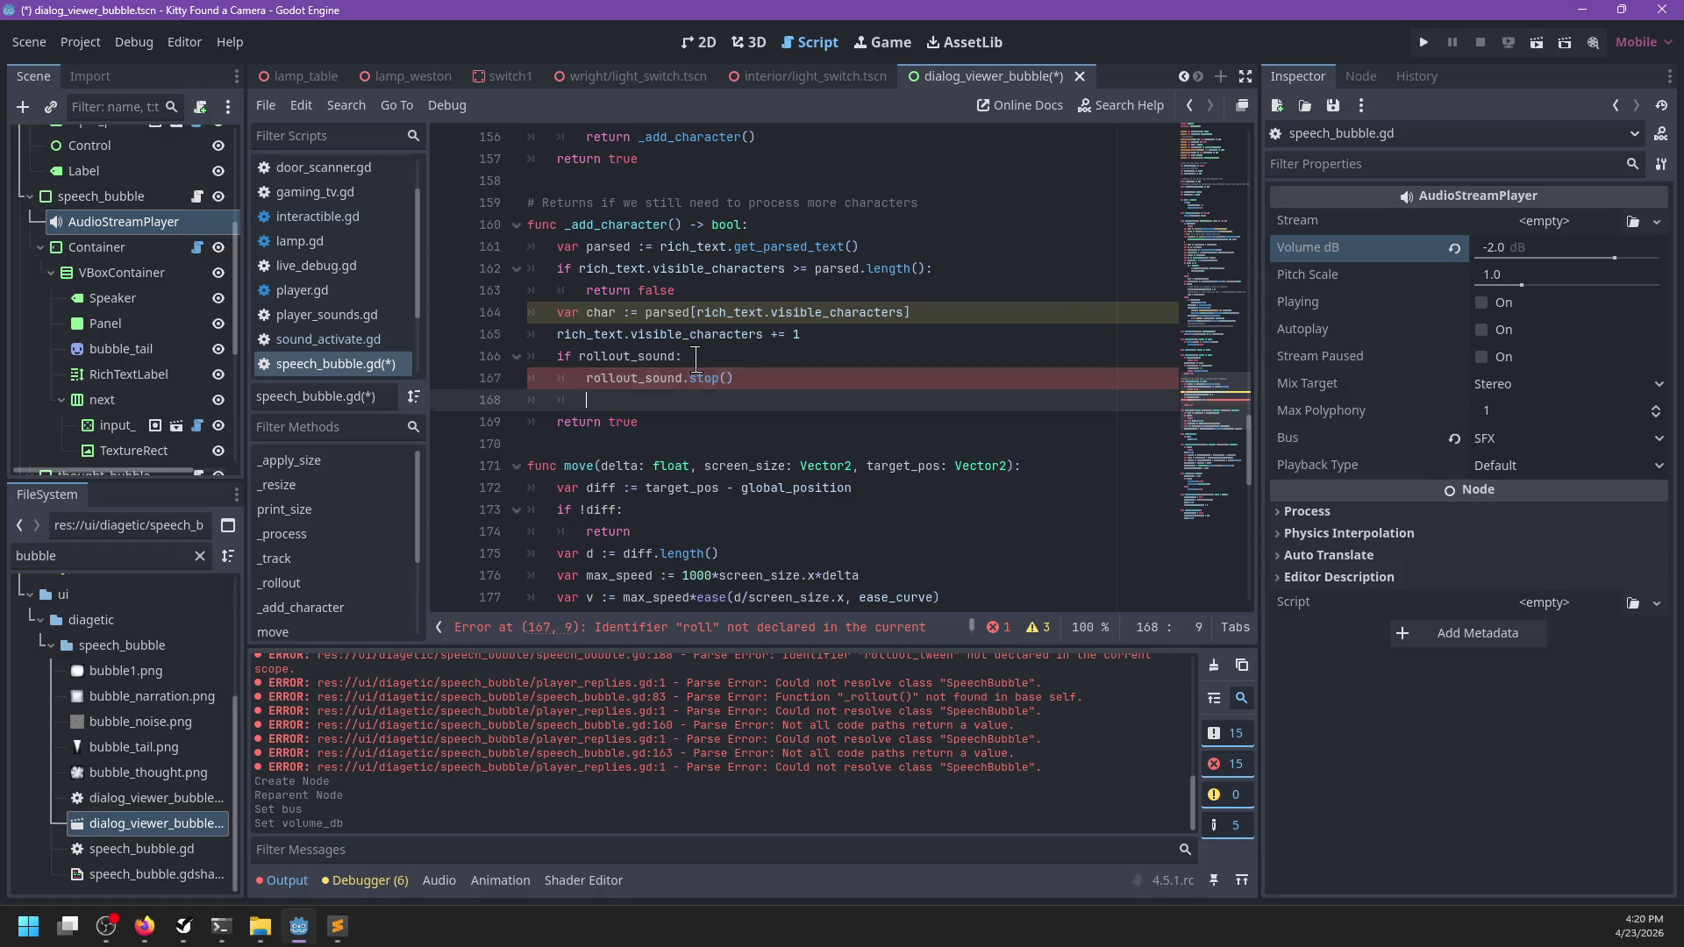
pyautogui.write('out_s')
pyautogui.press('Return')
pyautogui.write('.play()')
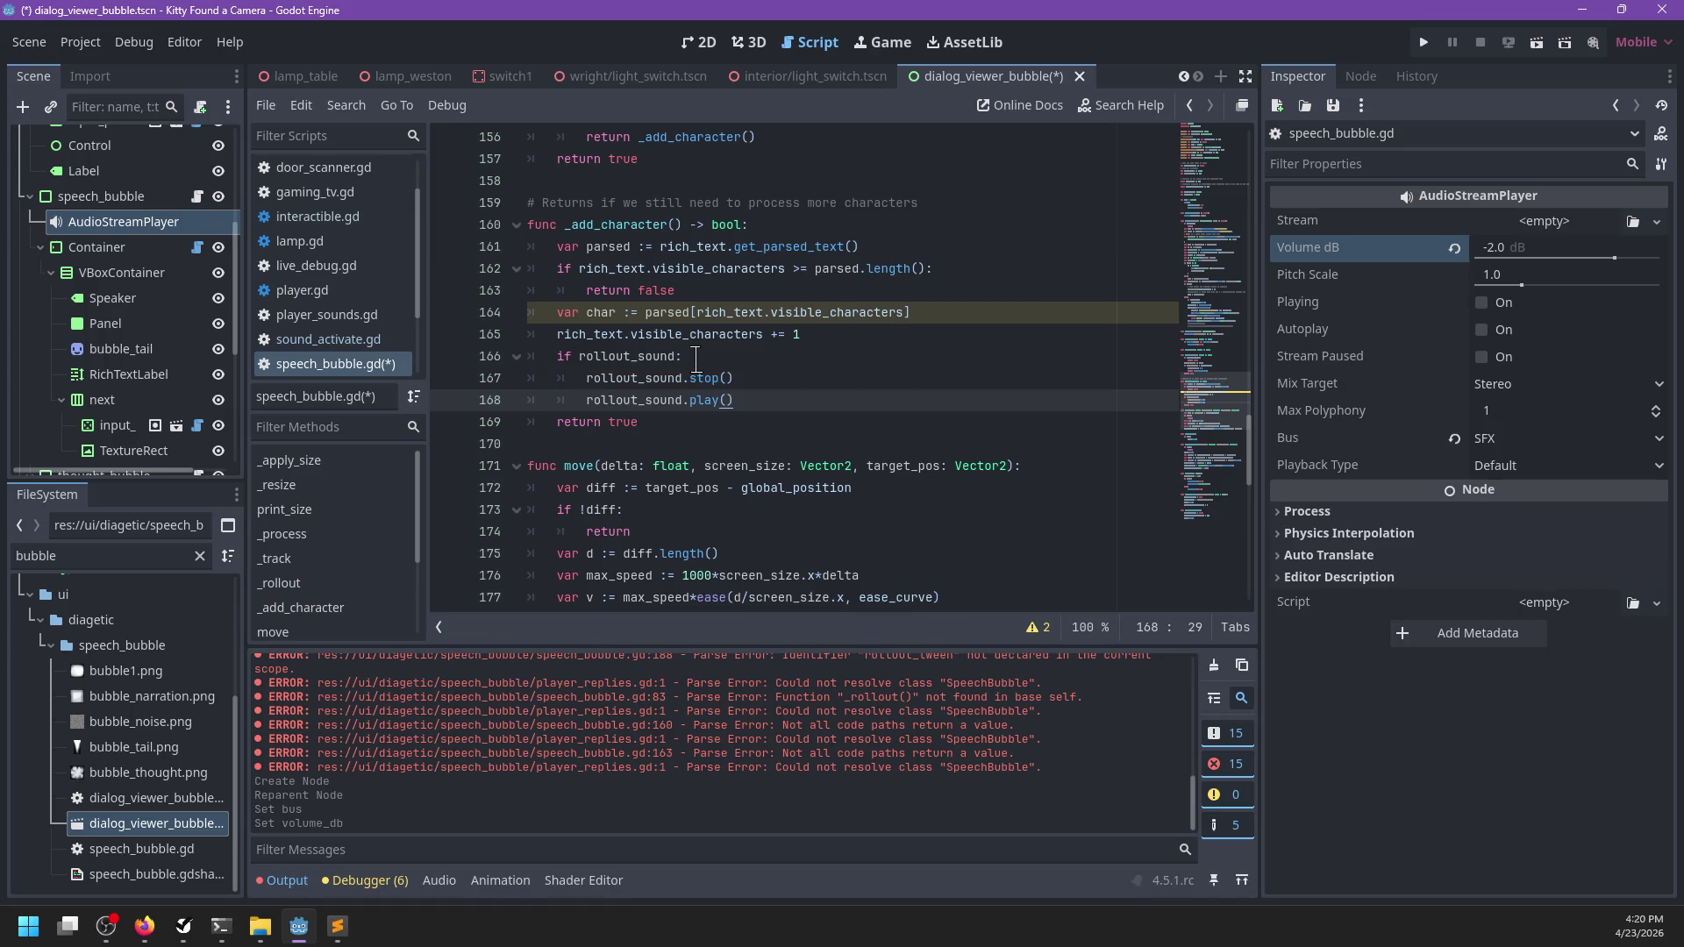
# Extend the condition to 'if rollout_sound and should_say(char):'
pyautogui.press('Up')
pyautogui.press('Up')
pyautogui.press('Left')
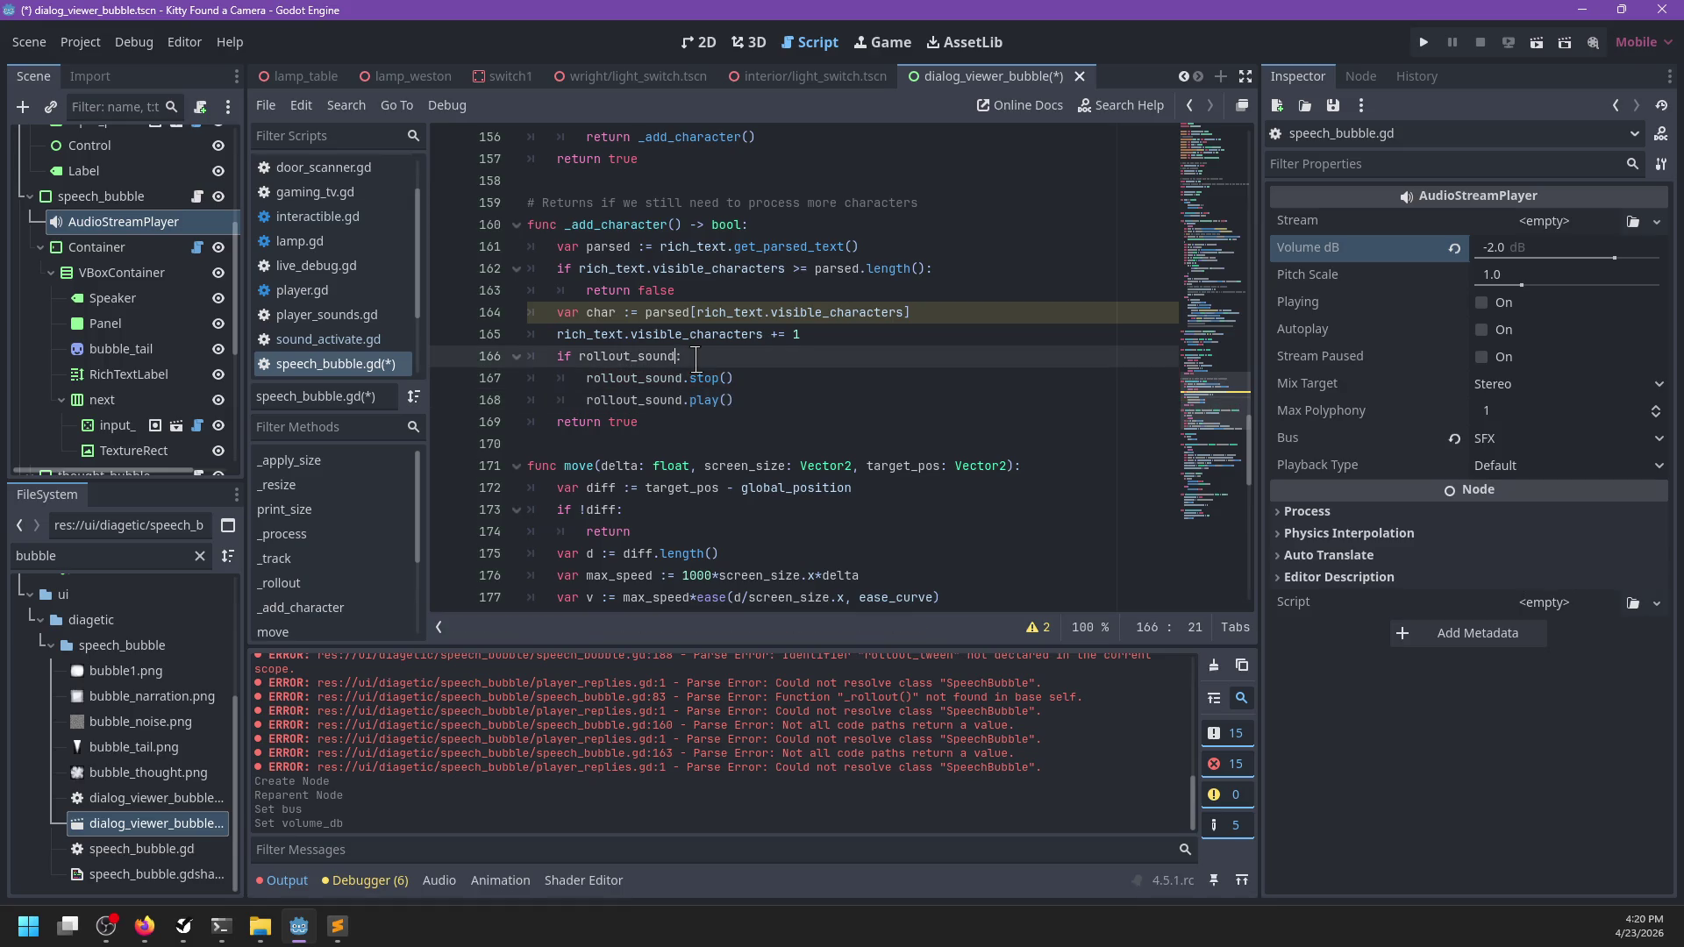
pyautogui.write('and char.')
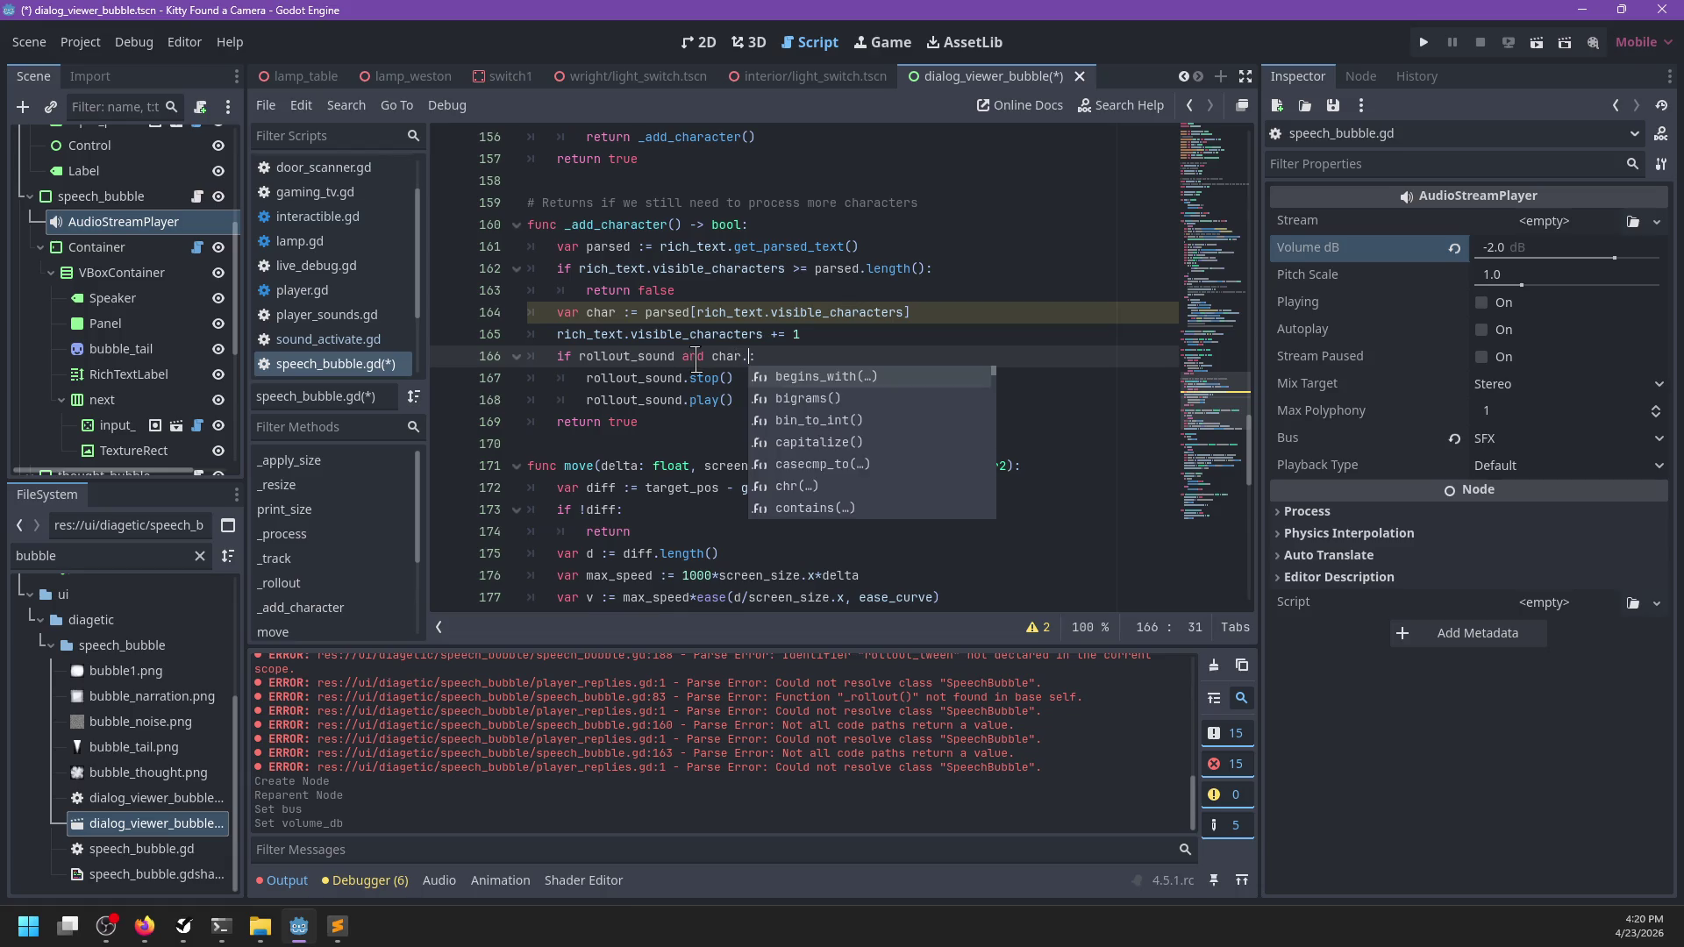
pyautogui.press('BackSpace')
pyautogui.press('BackSpace')
pyautogui.press('BackSpace')
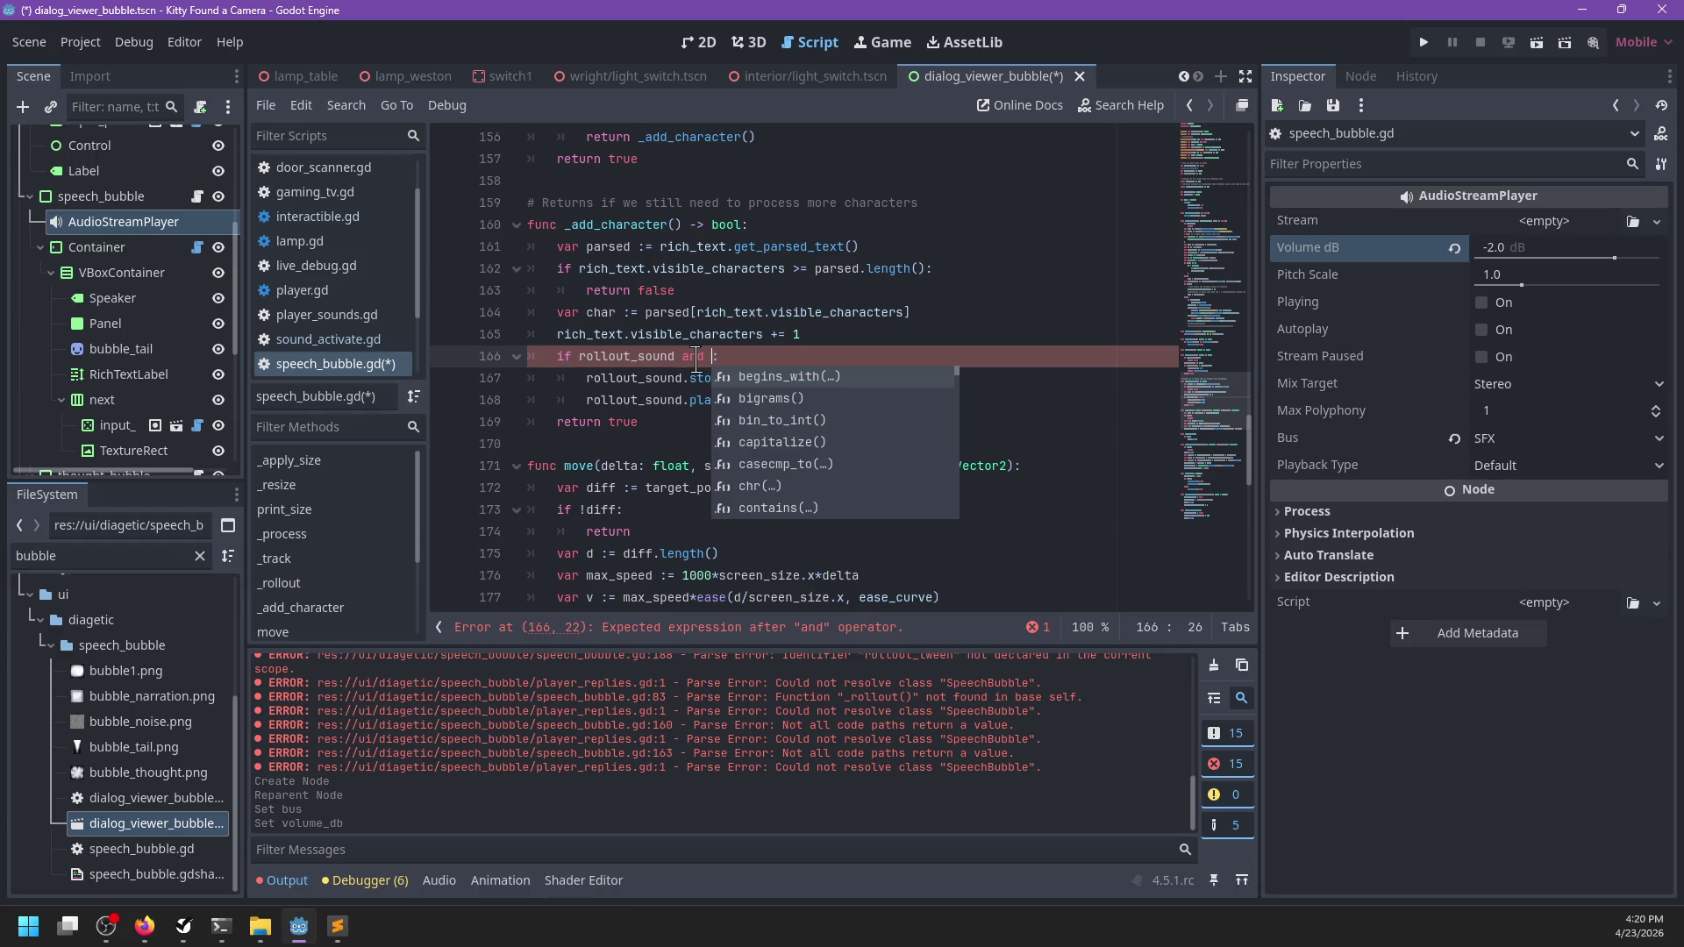
pyautogui.write('is_')
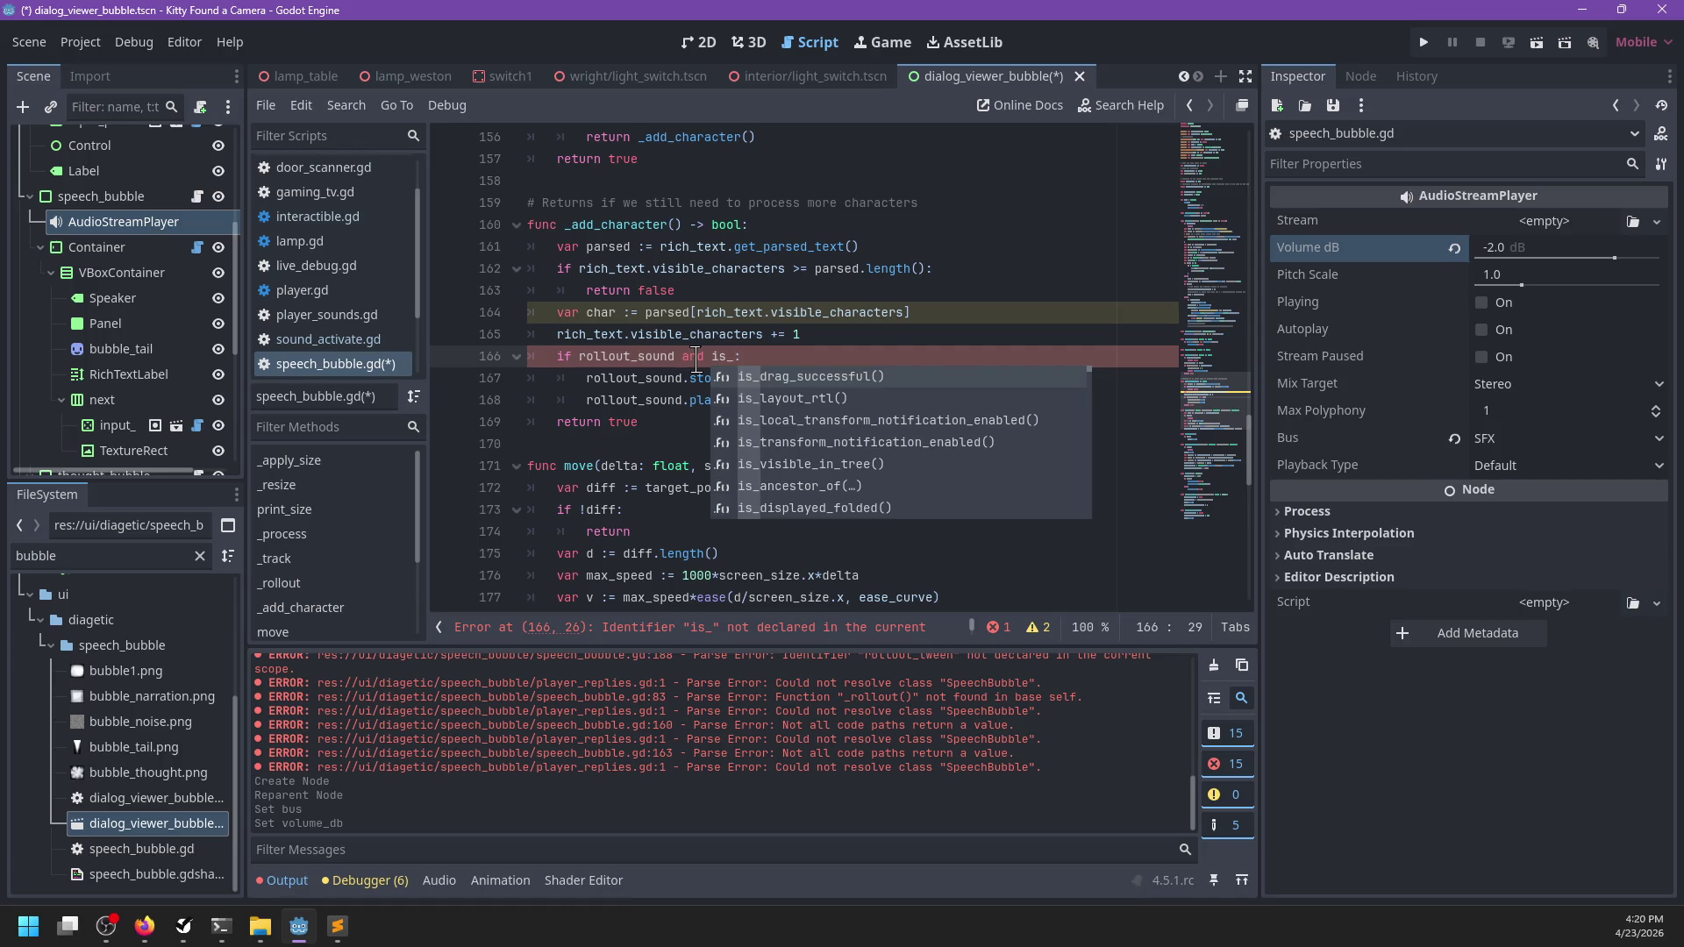
pyautogui.write('visible(')
pyautogui.write('char)')
pyautogui.press('Left')
pyautogui.press('Left')
pyautogui.press('Left')
pyautogui.hotkey('ctrl', 'BackSpace')
pyautogui.write('should')
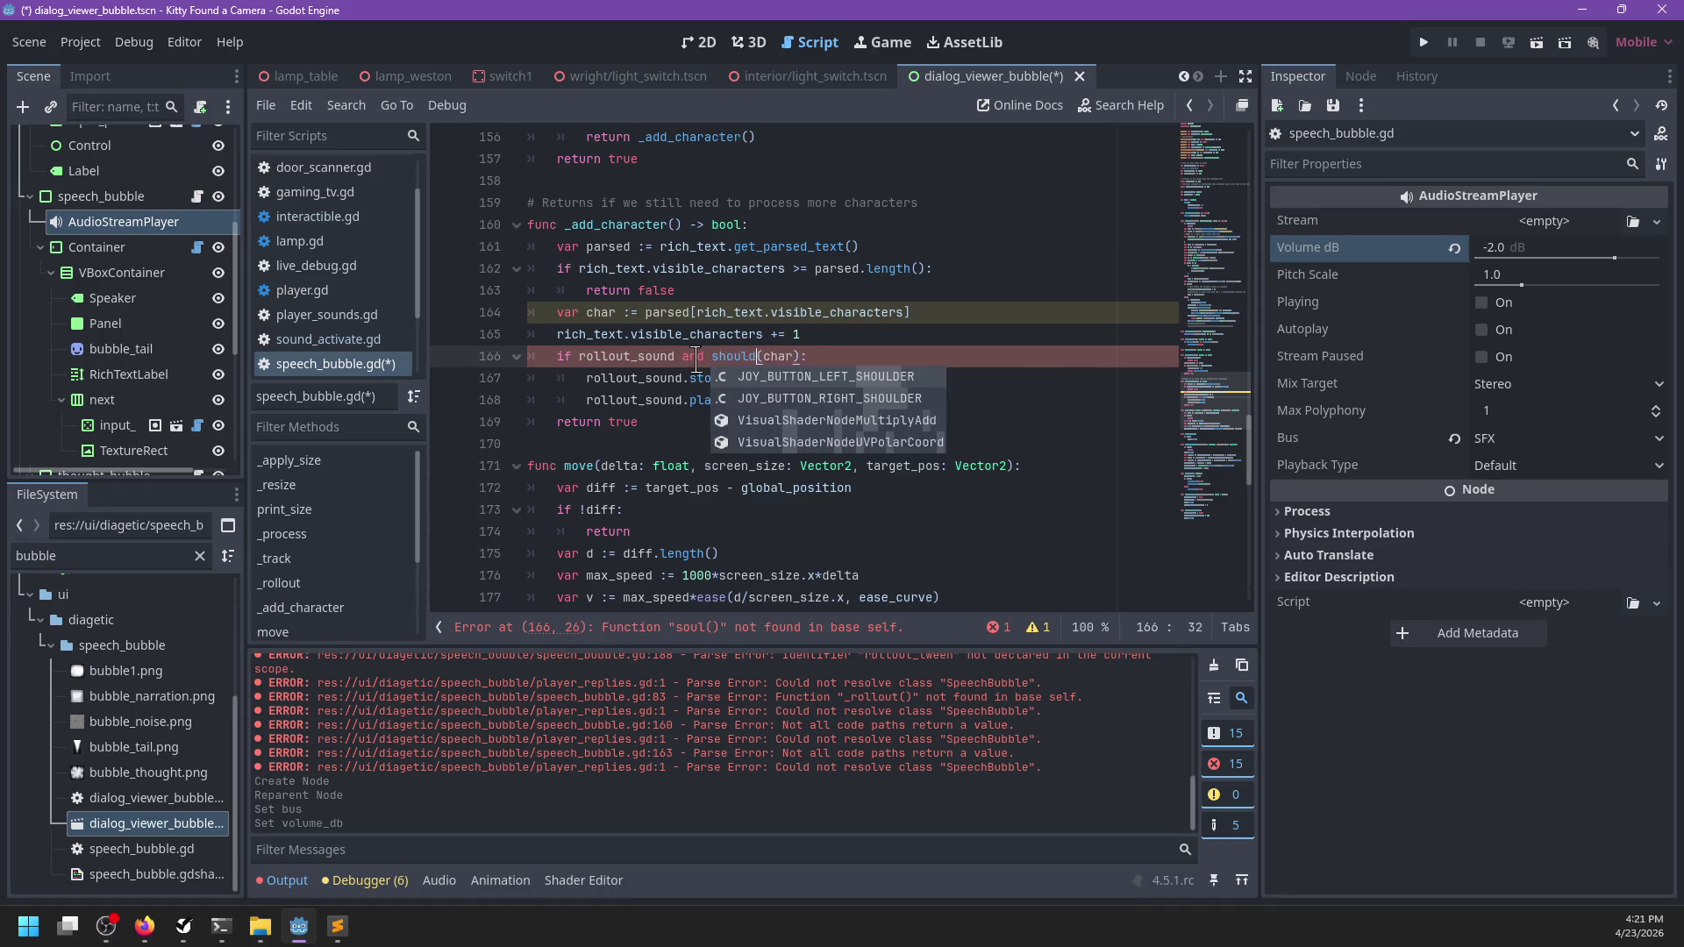
pyautogui.write('_say')
pyautogui.click(655, 436)
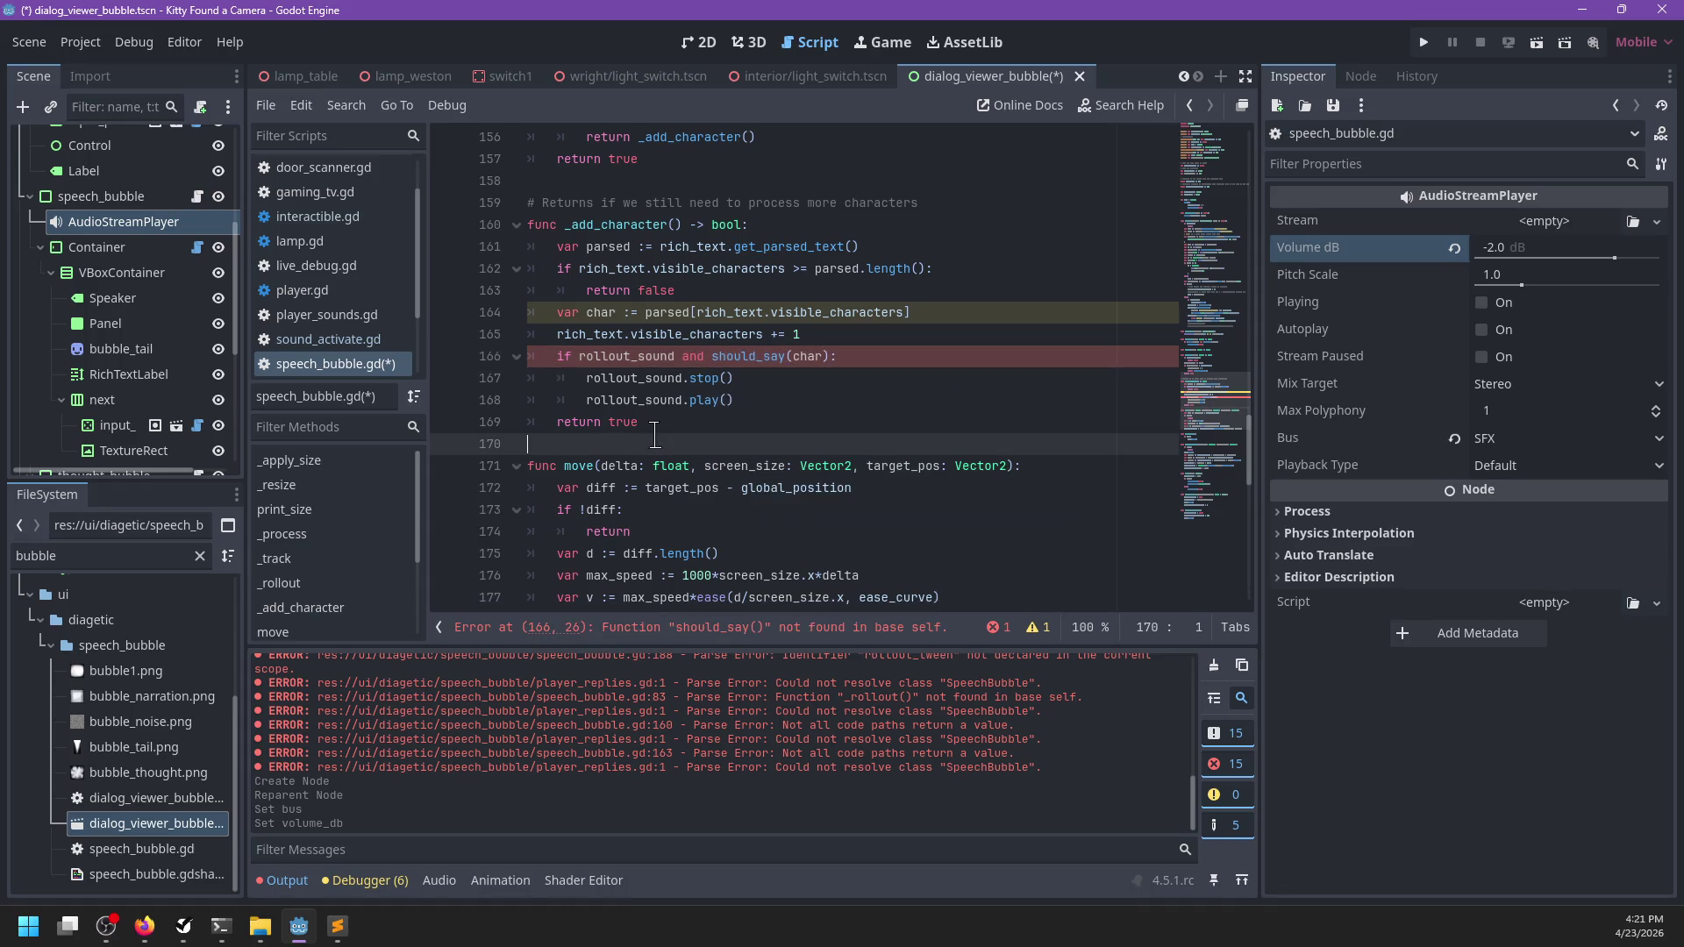
# Add should_say(char: String) -> bool with an if testing char for '\t' and '\r', and save
pyautogui.press('Return')
pyautogui.press('Return')
pyautogui.press('Up')
pyautogui.write('func sh')
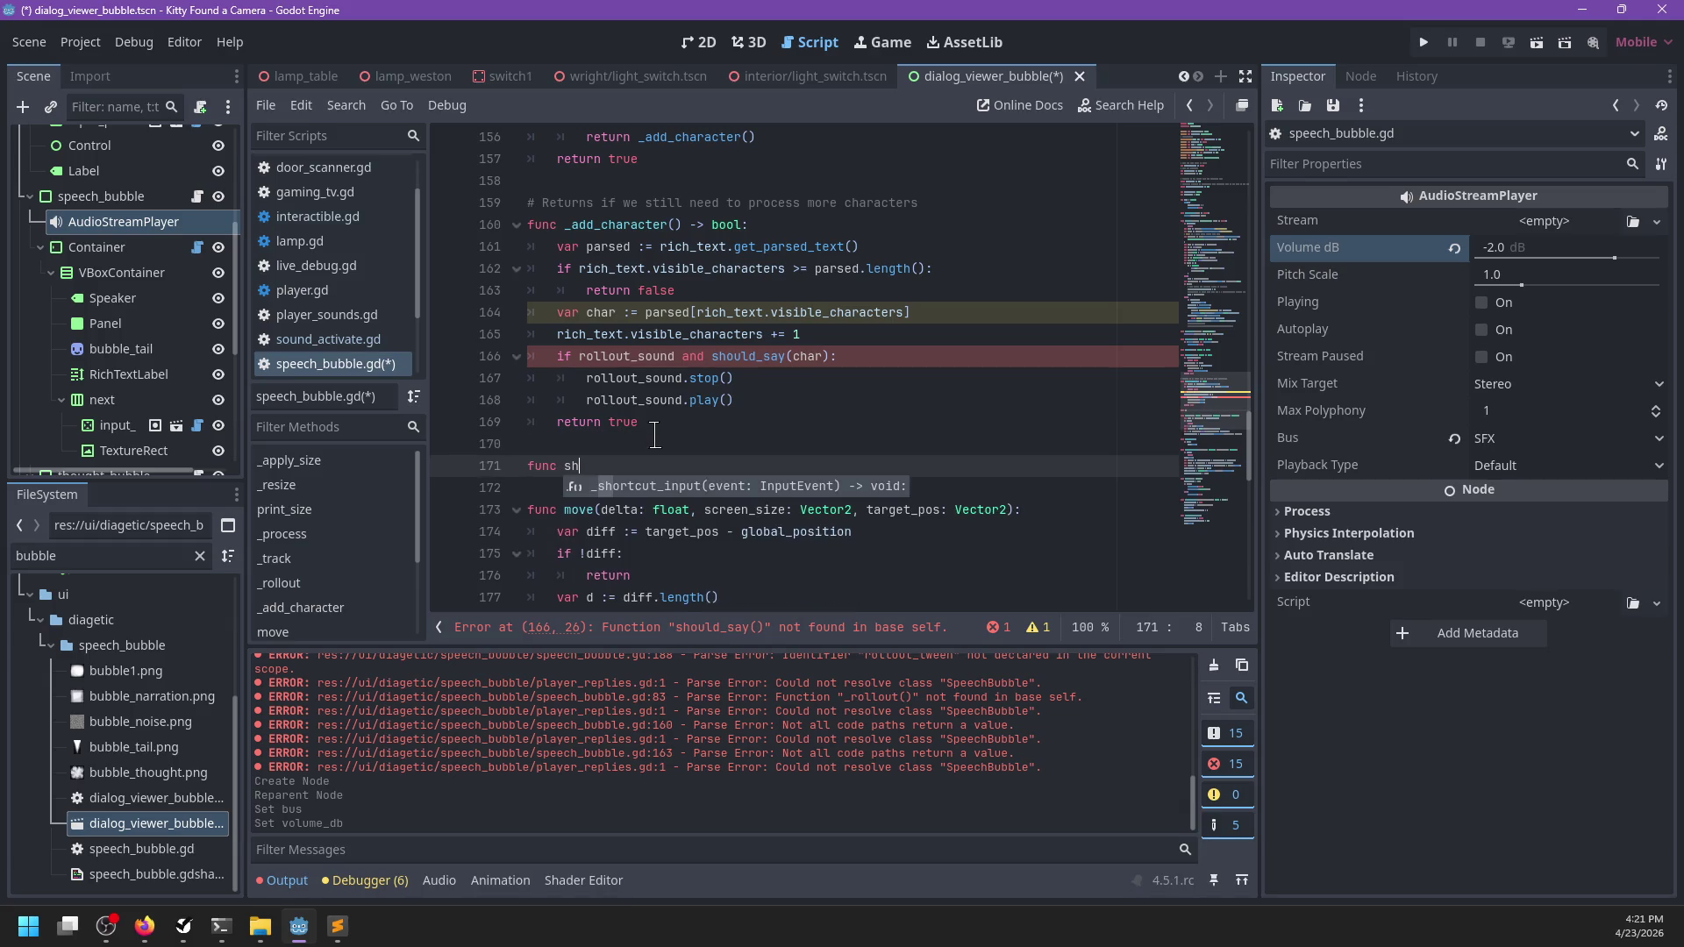
pyautogui.write('ould_say(char: S')
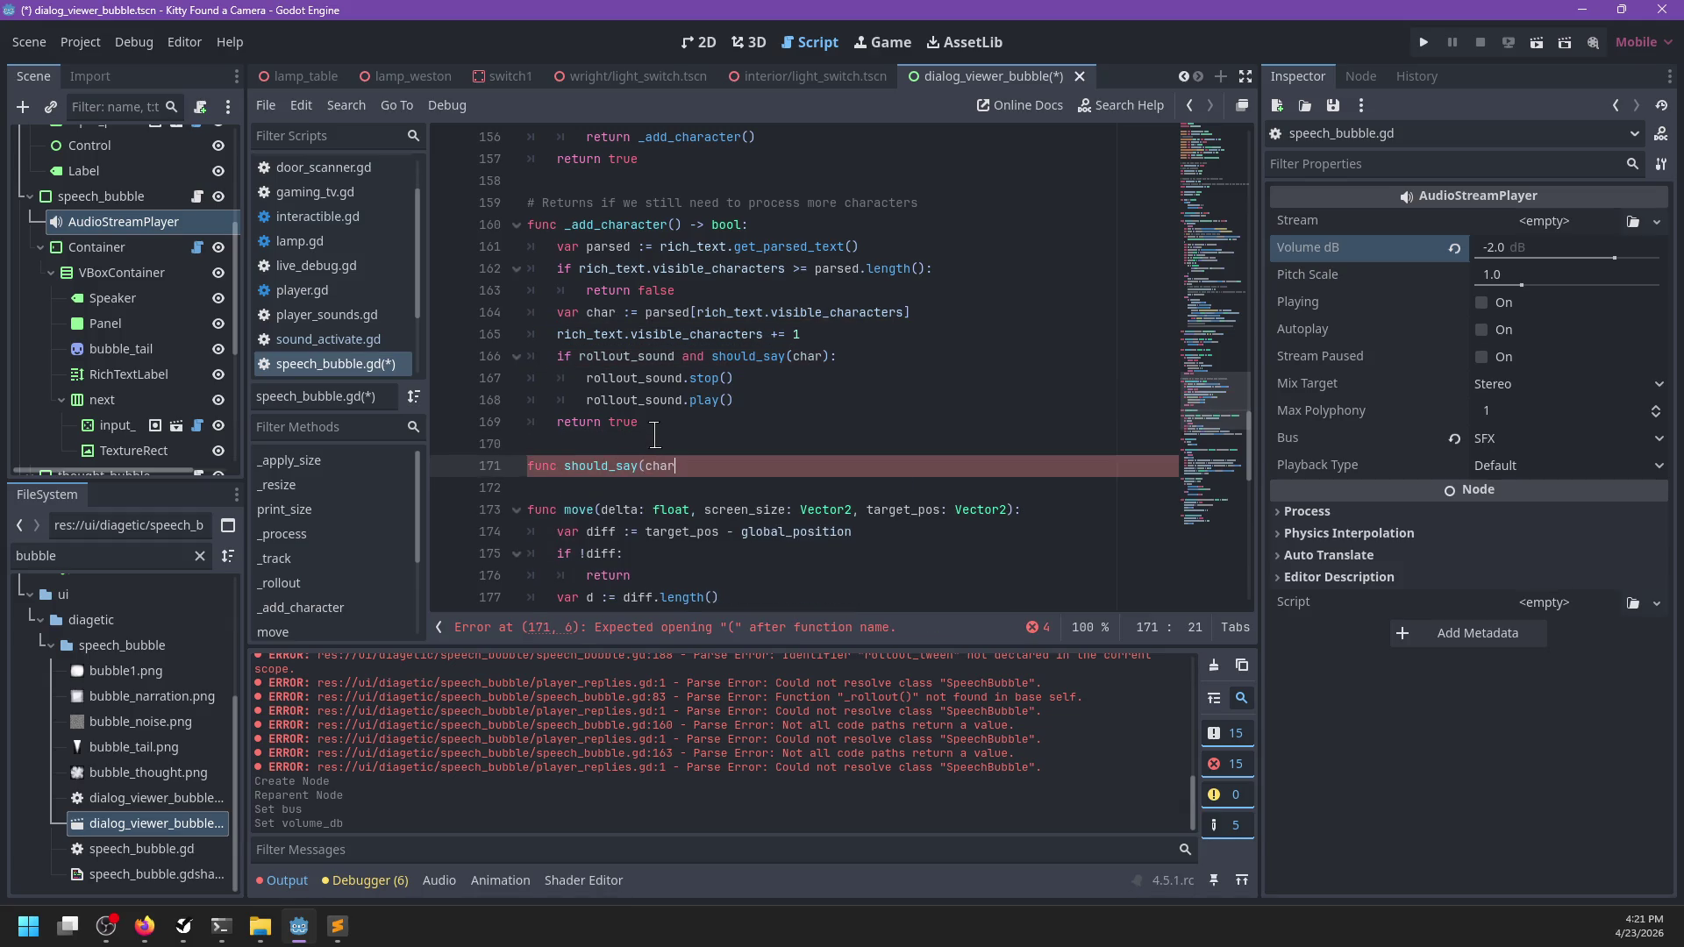
pyautogui.write('tring)')
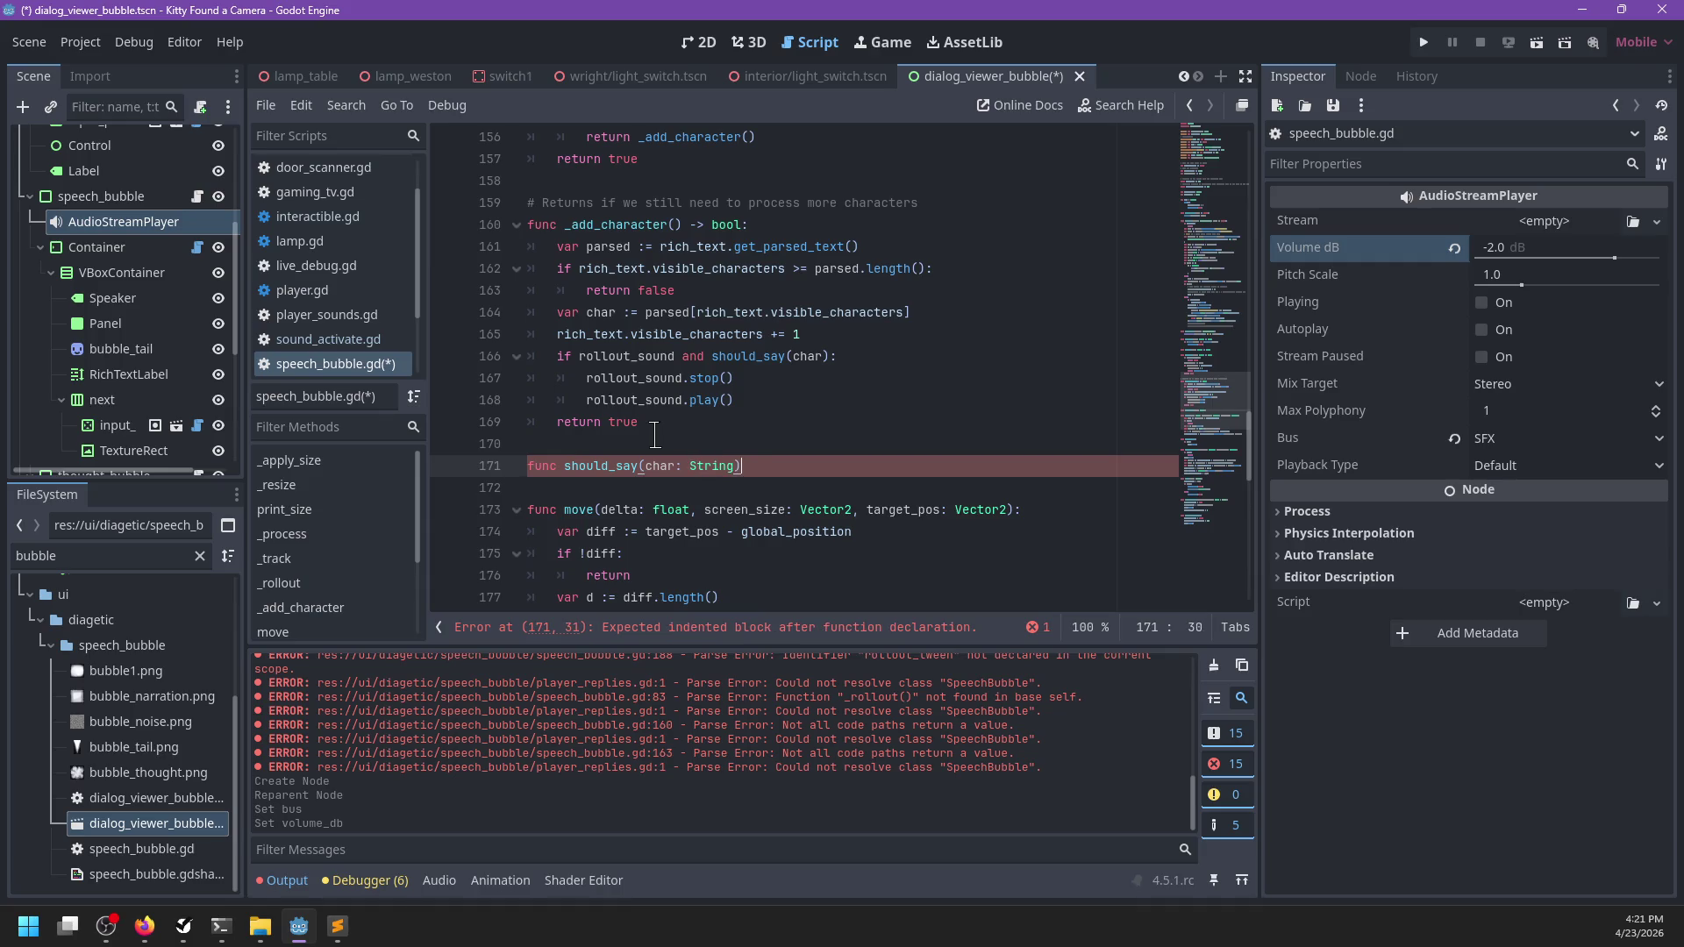
pyautogui.write(' -> bool:')
pyautogui.press('Return')
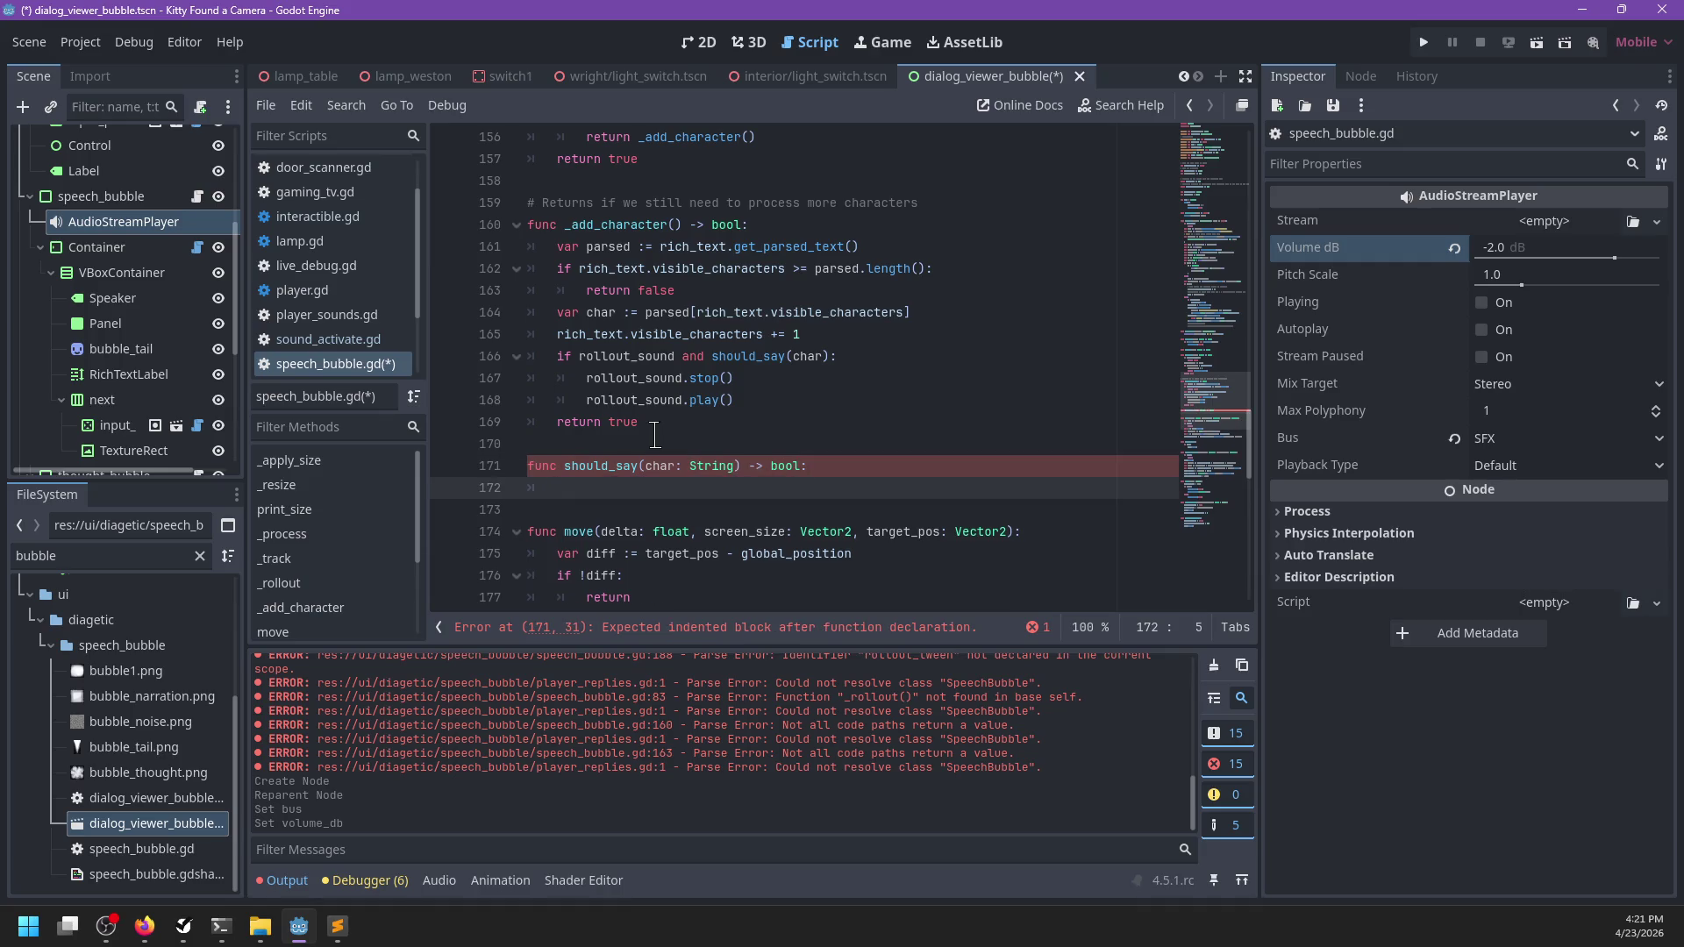
pyautogui.write('is_')
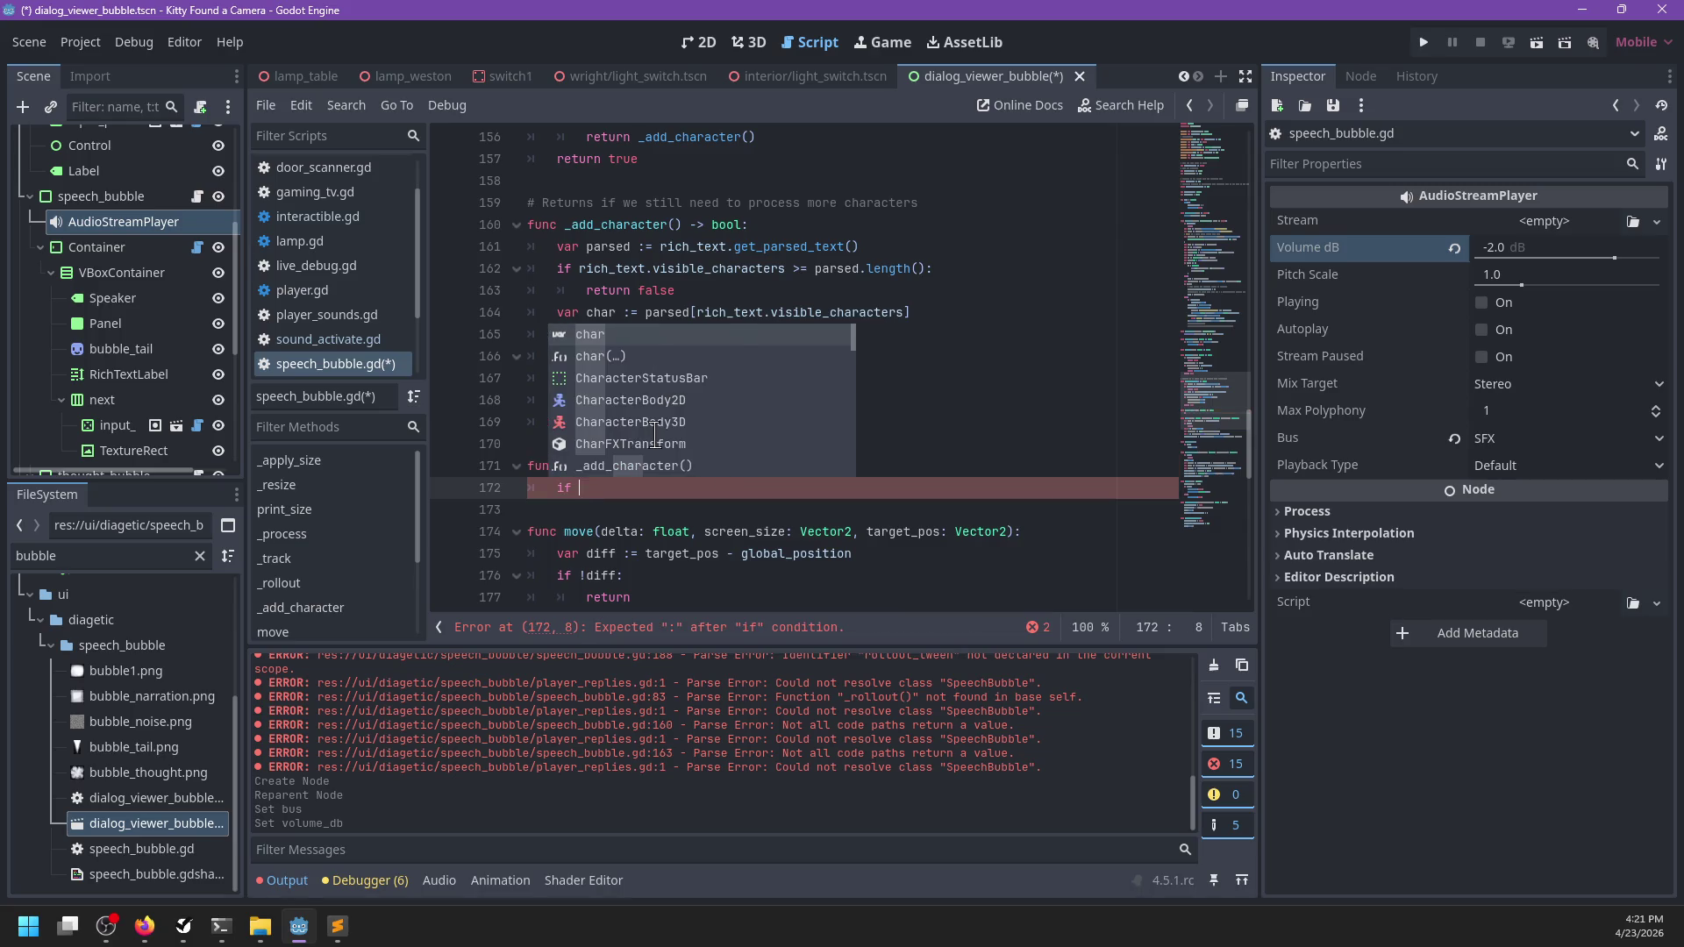
pyautogui.press('BackSpace')
pyautogui.press('BackSpace')
pyautogui.press('BackSpace')
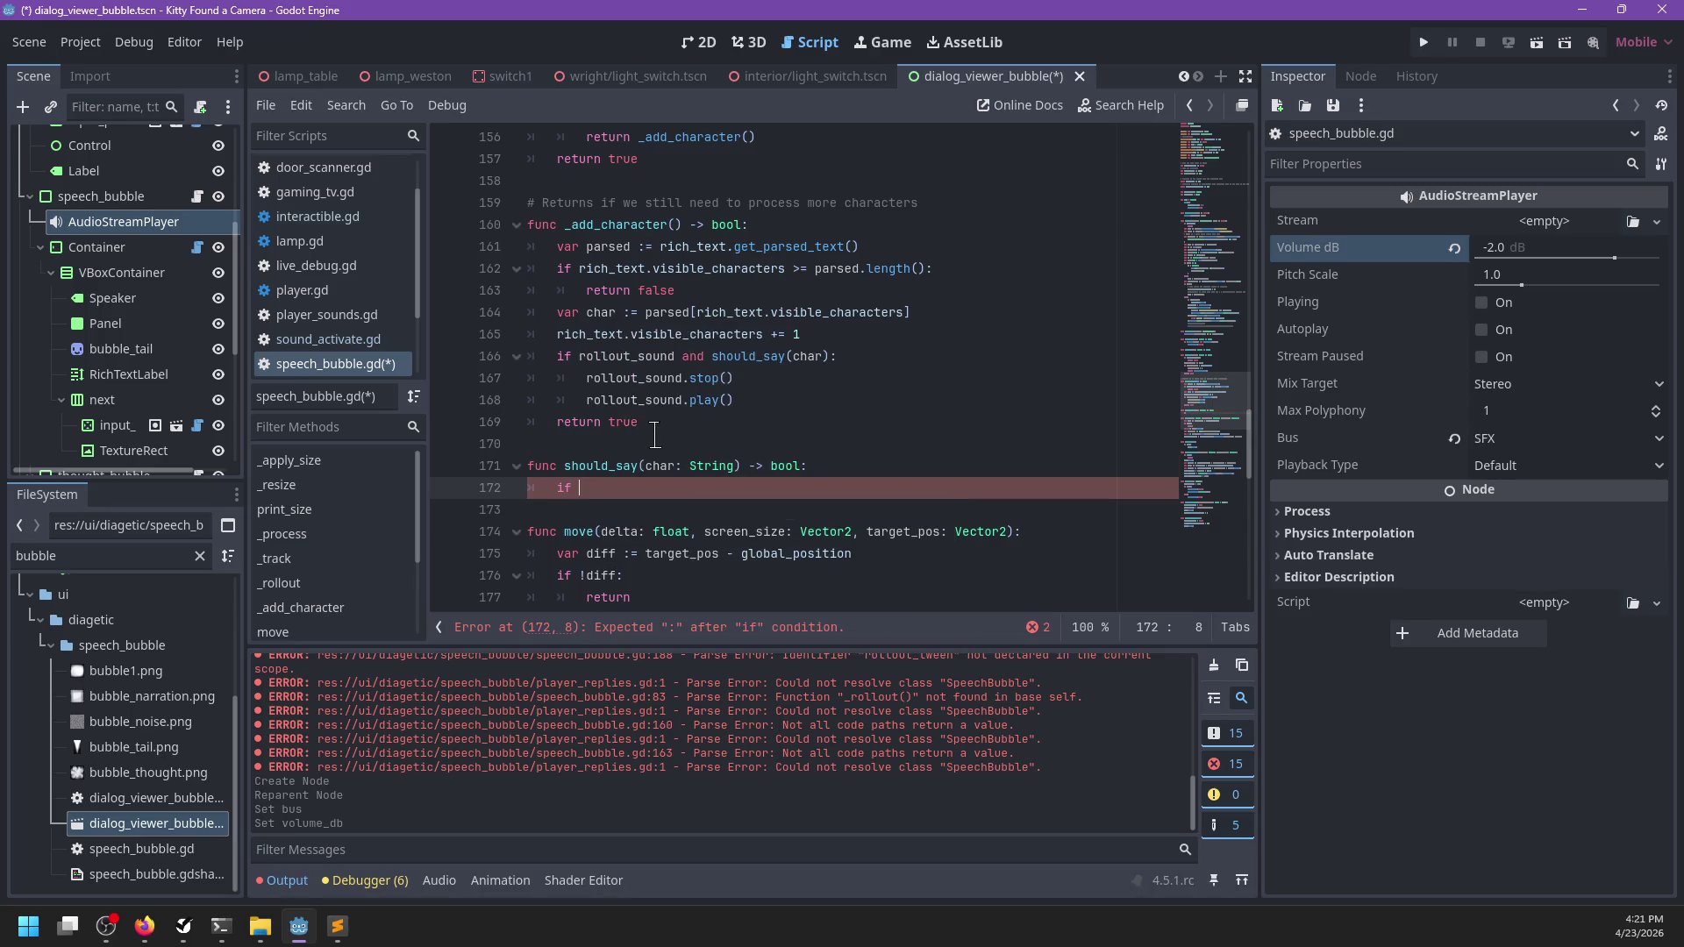
pyautogui.write('char.isWh')
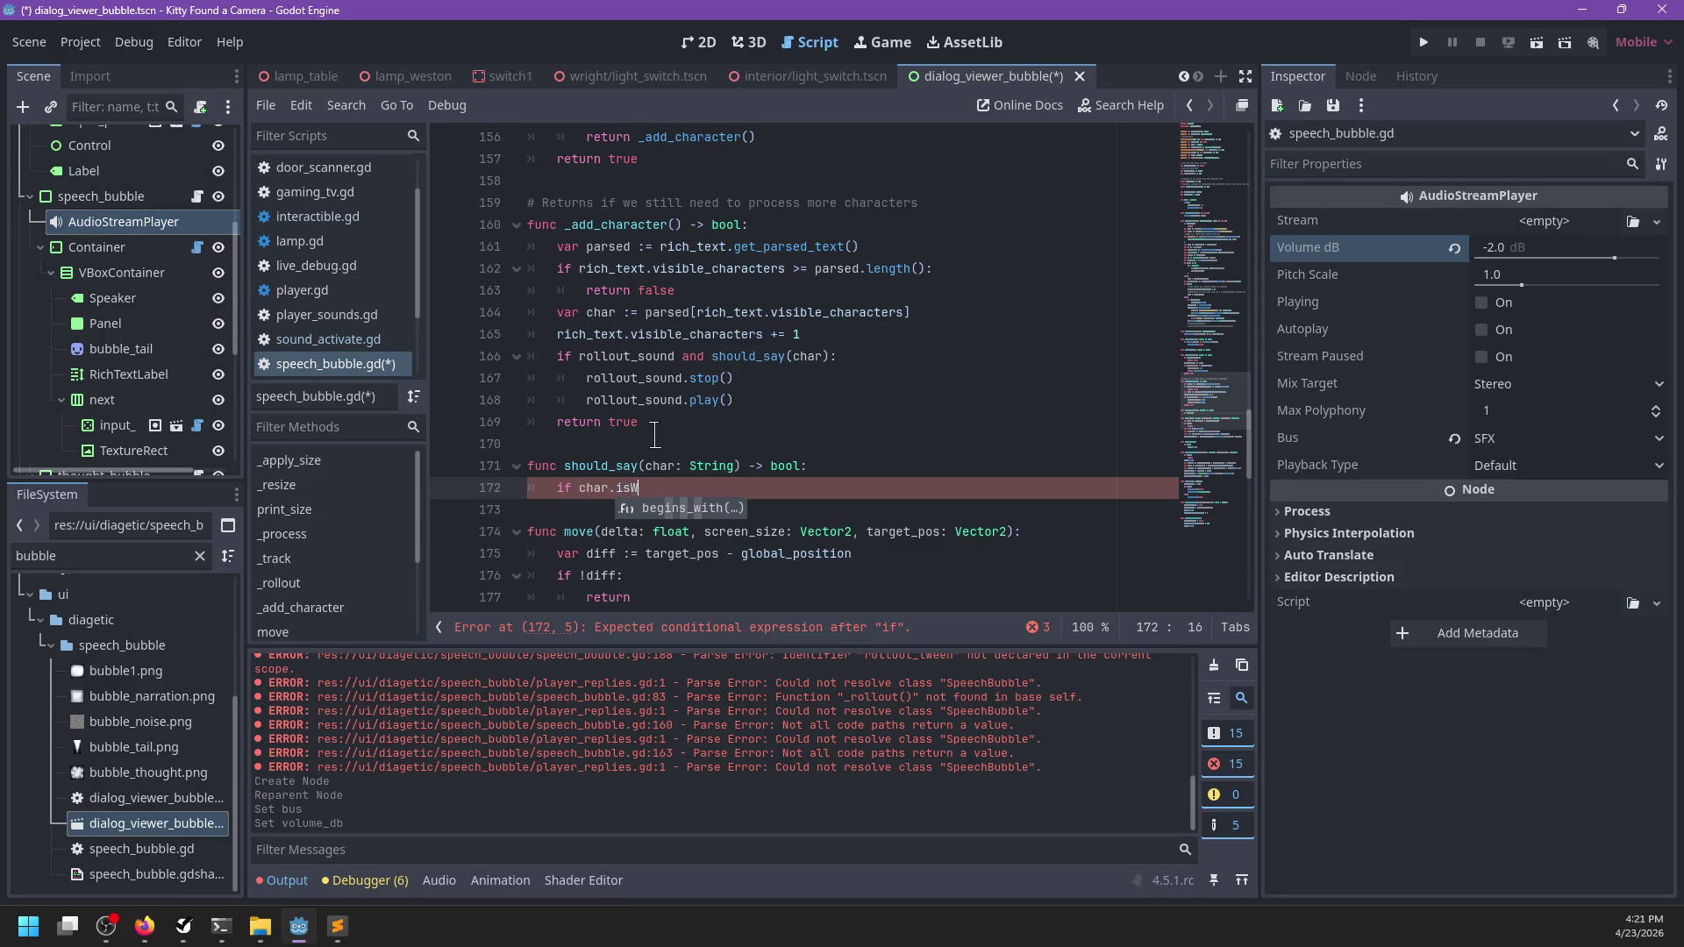
pyautogui.press('BackSpace')
pyautogui.press('BackSpace')
pyautogui.press('BackSpace')
pyautogui.press('BackSpace')
pyautogui.press('BackSpace')
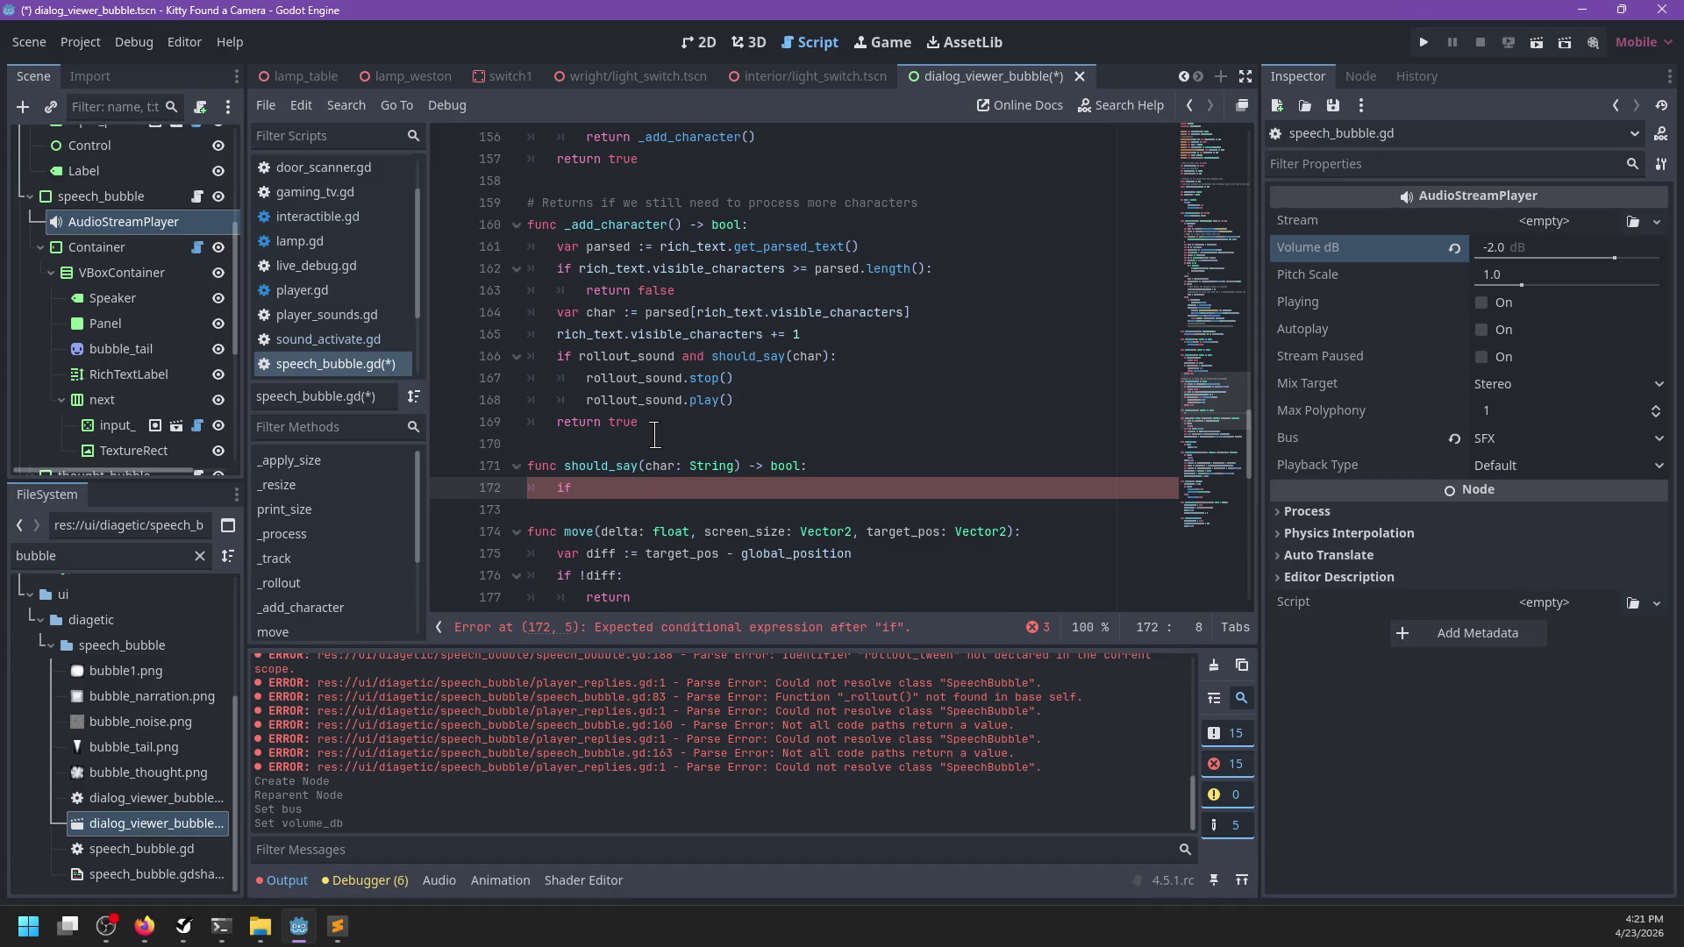
pyautogui.write('char')
pyautogui.write("' '")
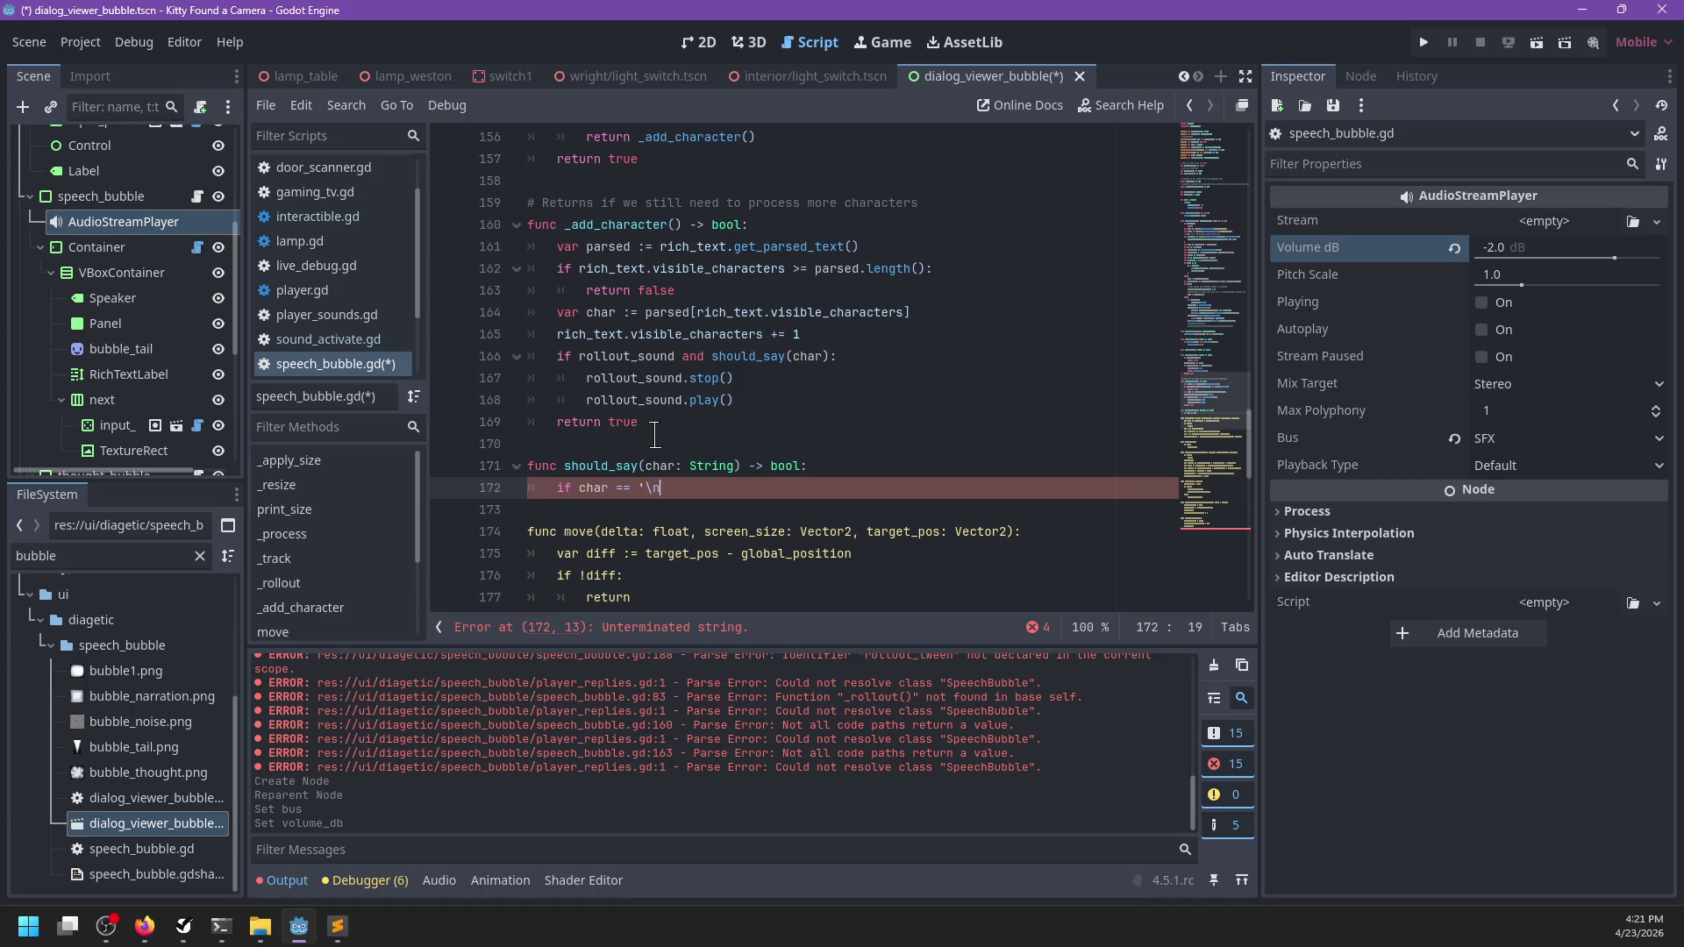
pyautogui.write(" char == '")
pyautogui.write('\\t\\')
pyautogui.press('BackSpace')
pyautogui.write("' or c")
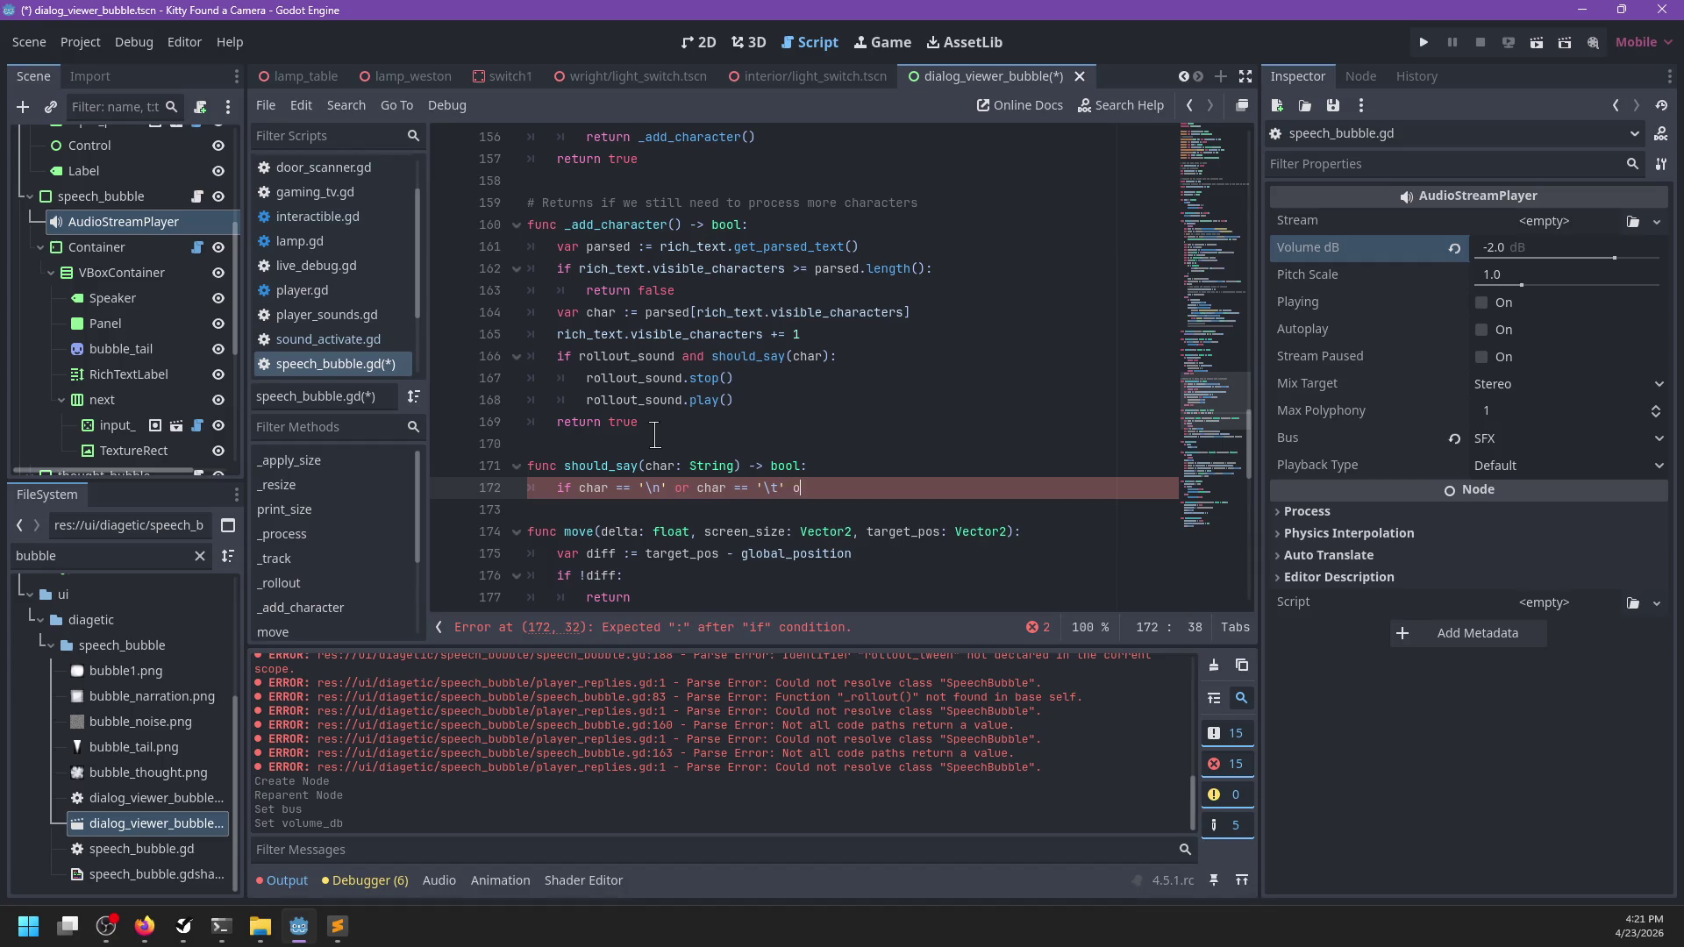
pyautogui.write('har == \\')
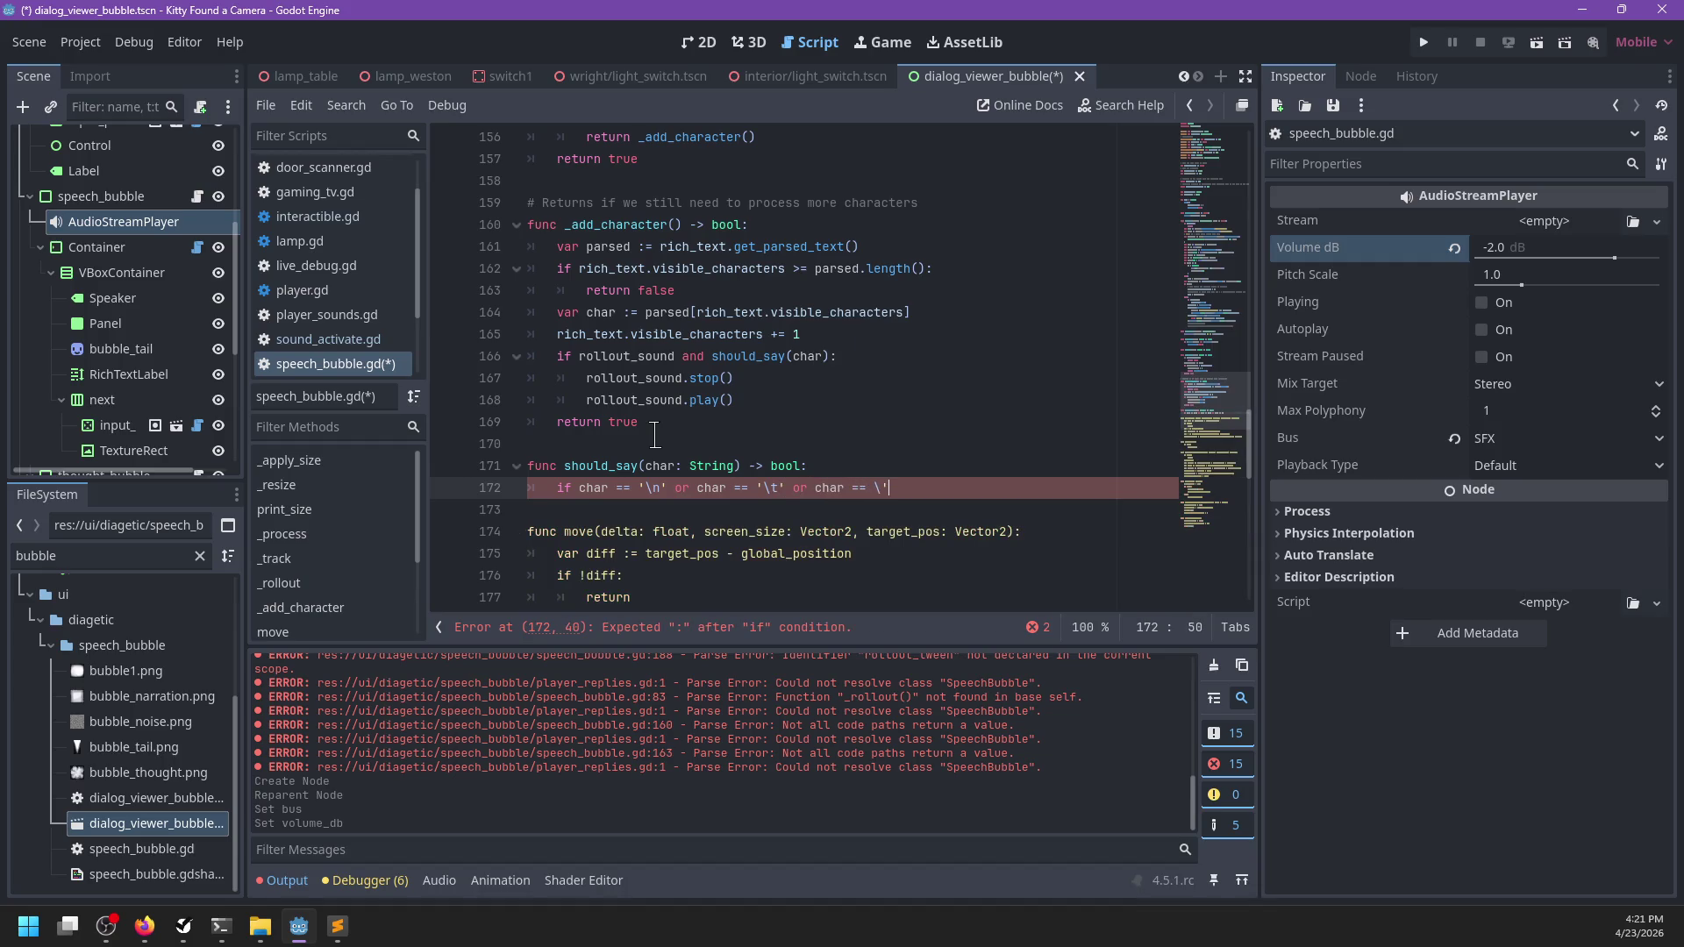
pyautogui.press('BackSpace')
pyautogui.write("'r\\'\\")
pyautogui.hotkey('ctrl', 's')
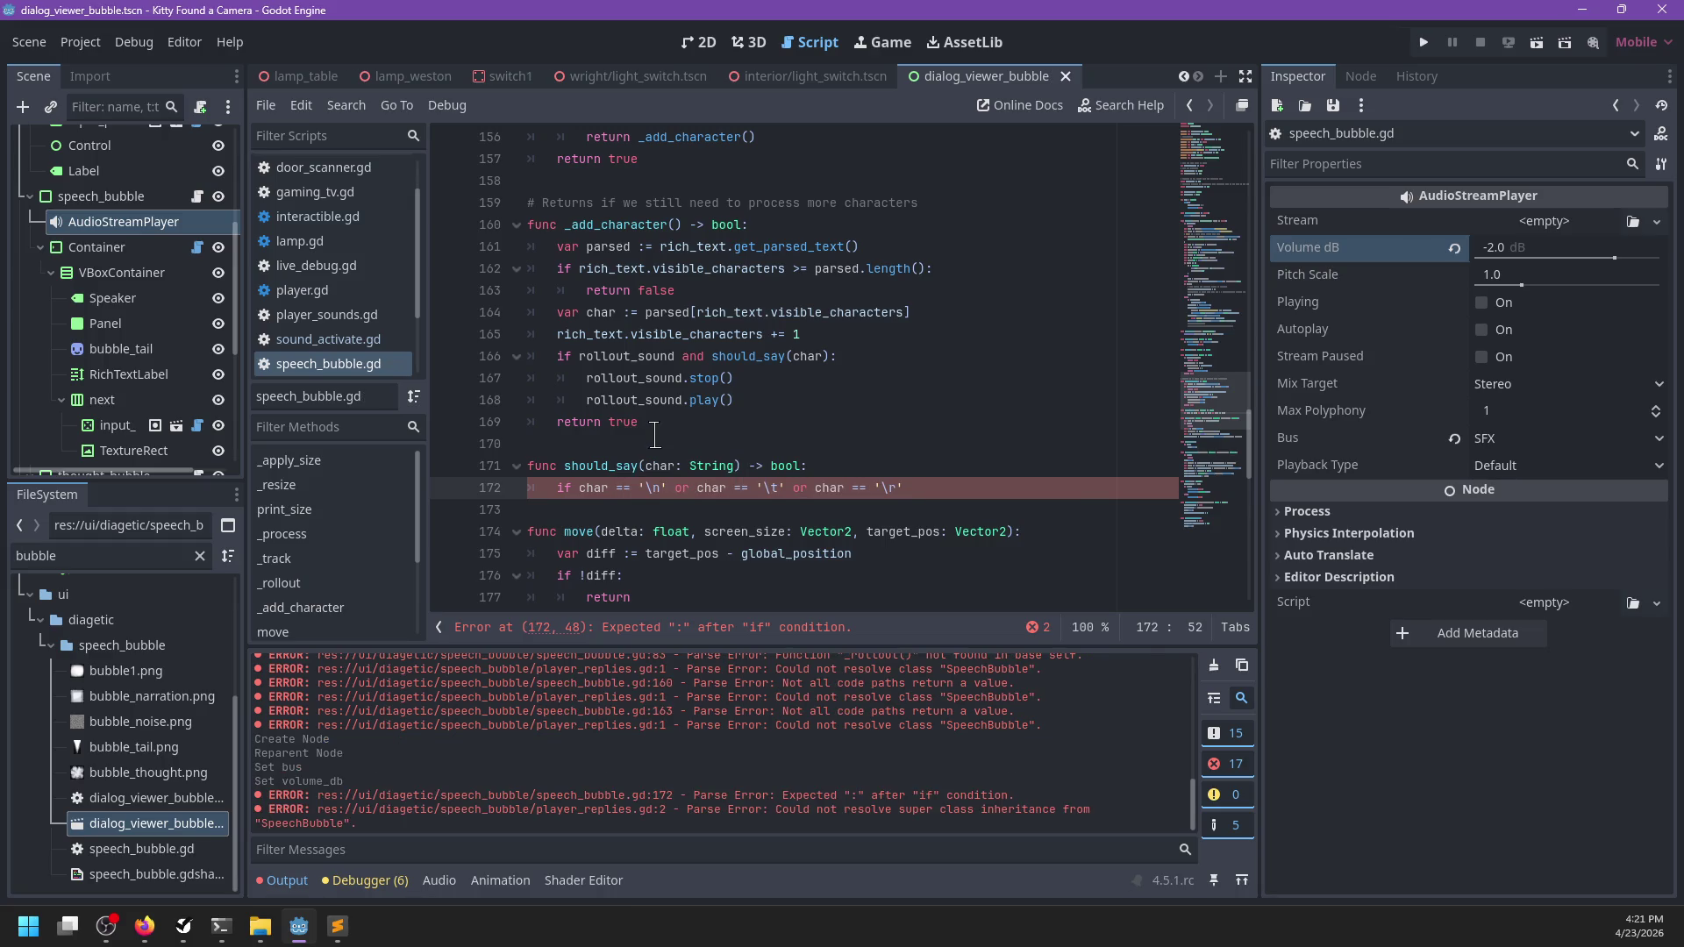
# Make should_say return false inside the if and true otherwise
pyautogui.press('Return')
pyautogui.write('return false')
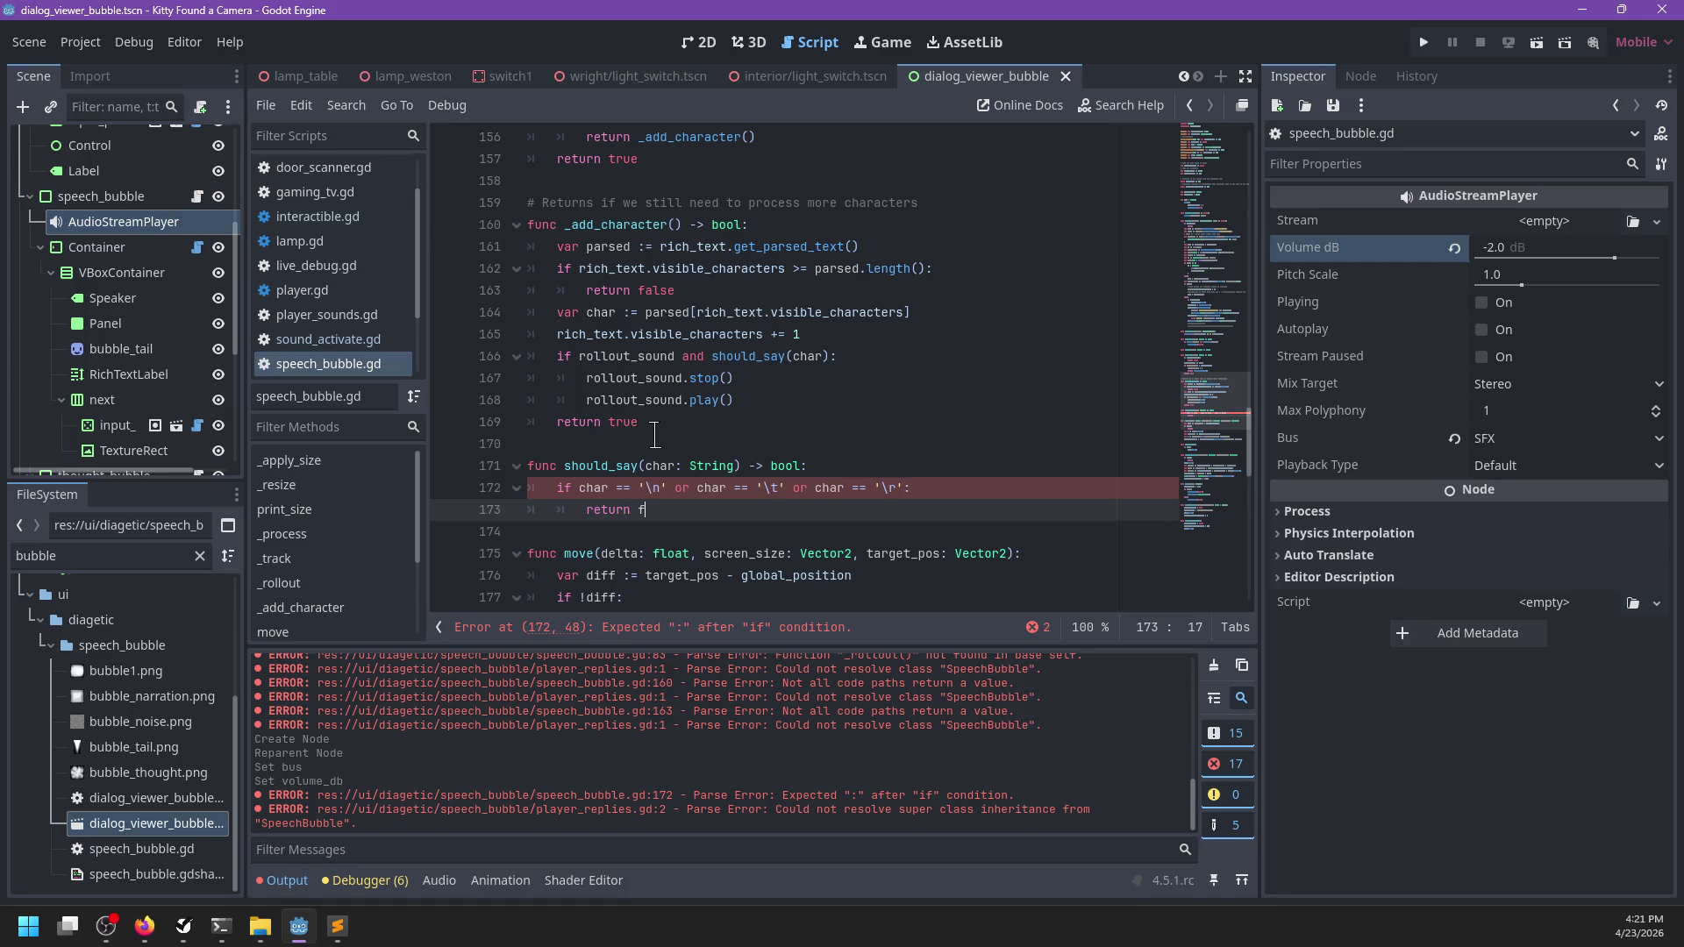
pyautogui.press('Up')
pyautogui.press('Left')
pyautogui.press('Left')
pyautogui.press('Left')
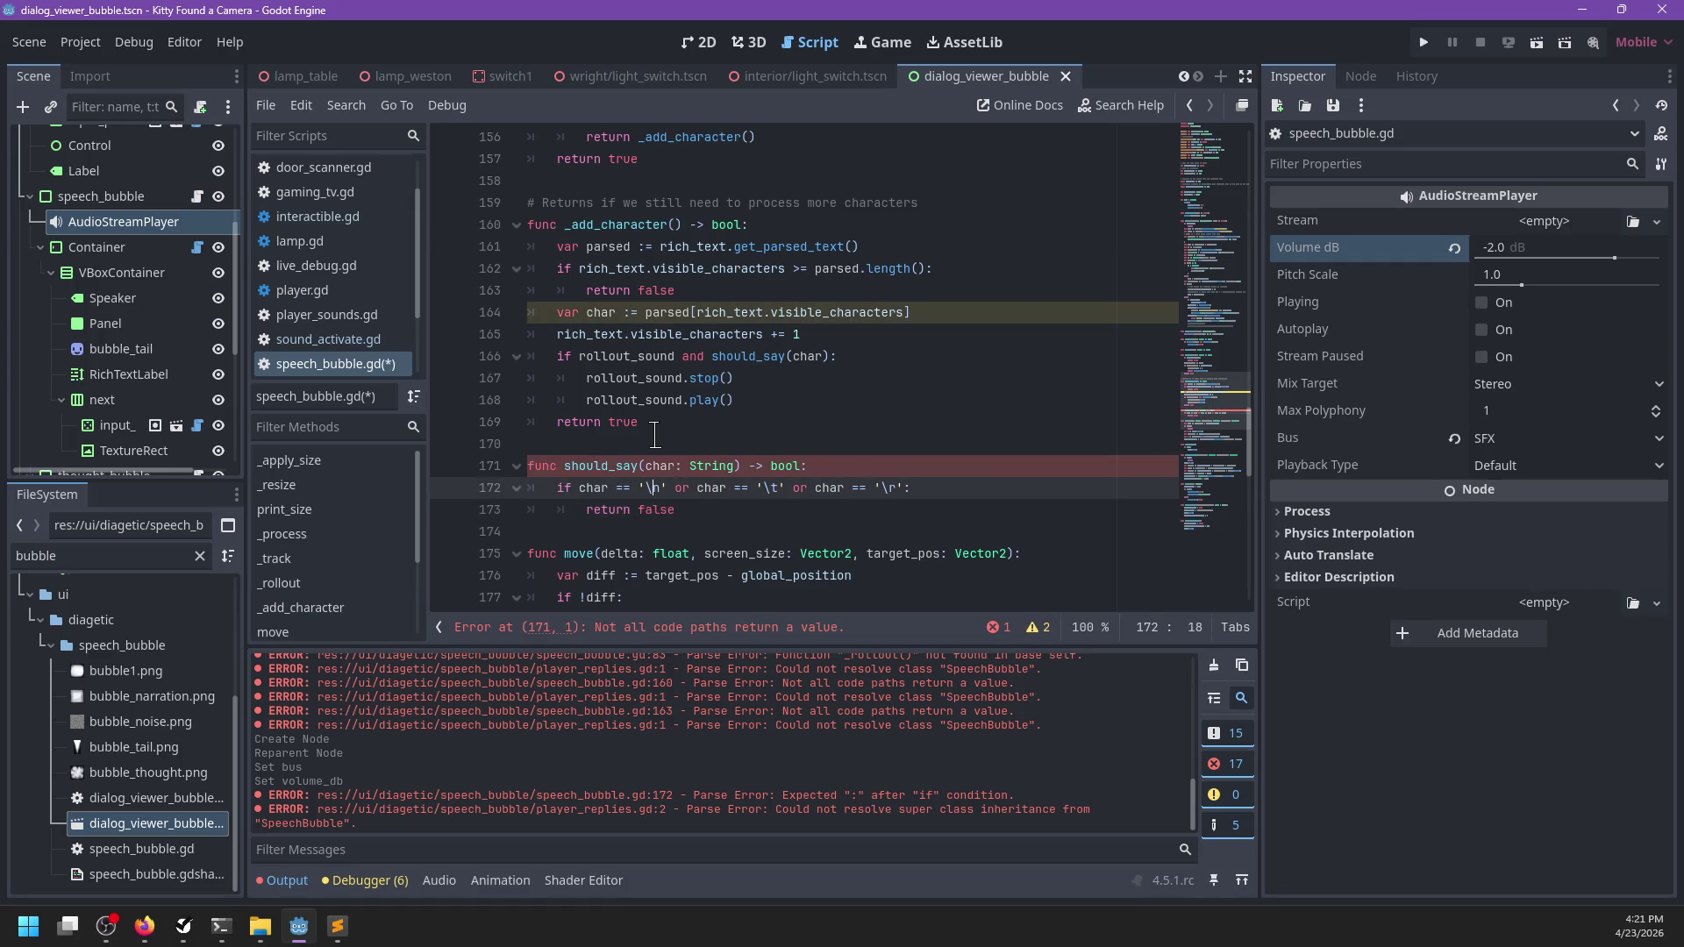
pyautogui.press('Down')
pyautogui.press('End')
pyautogui.press('Return')
pyautogui.write('return ture')
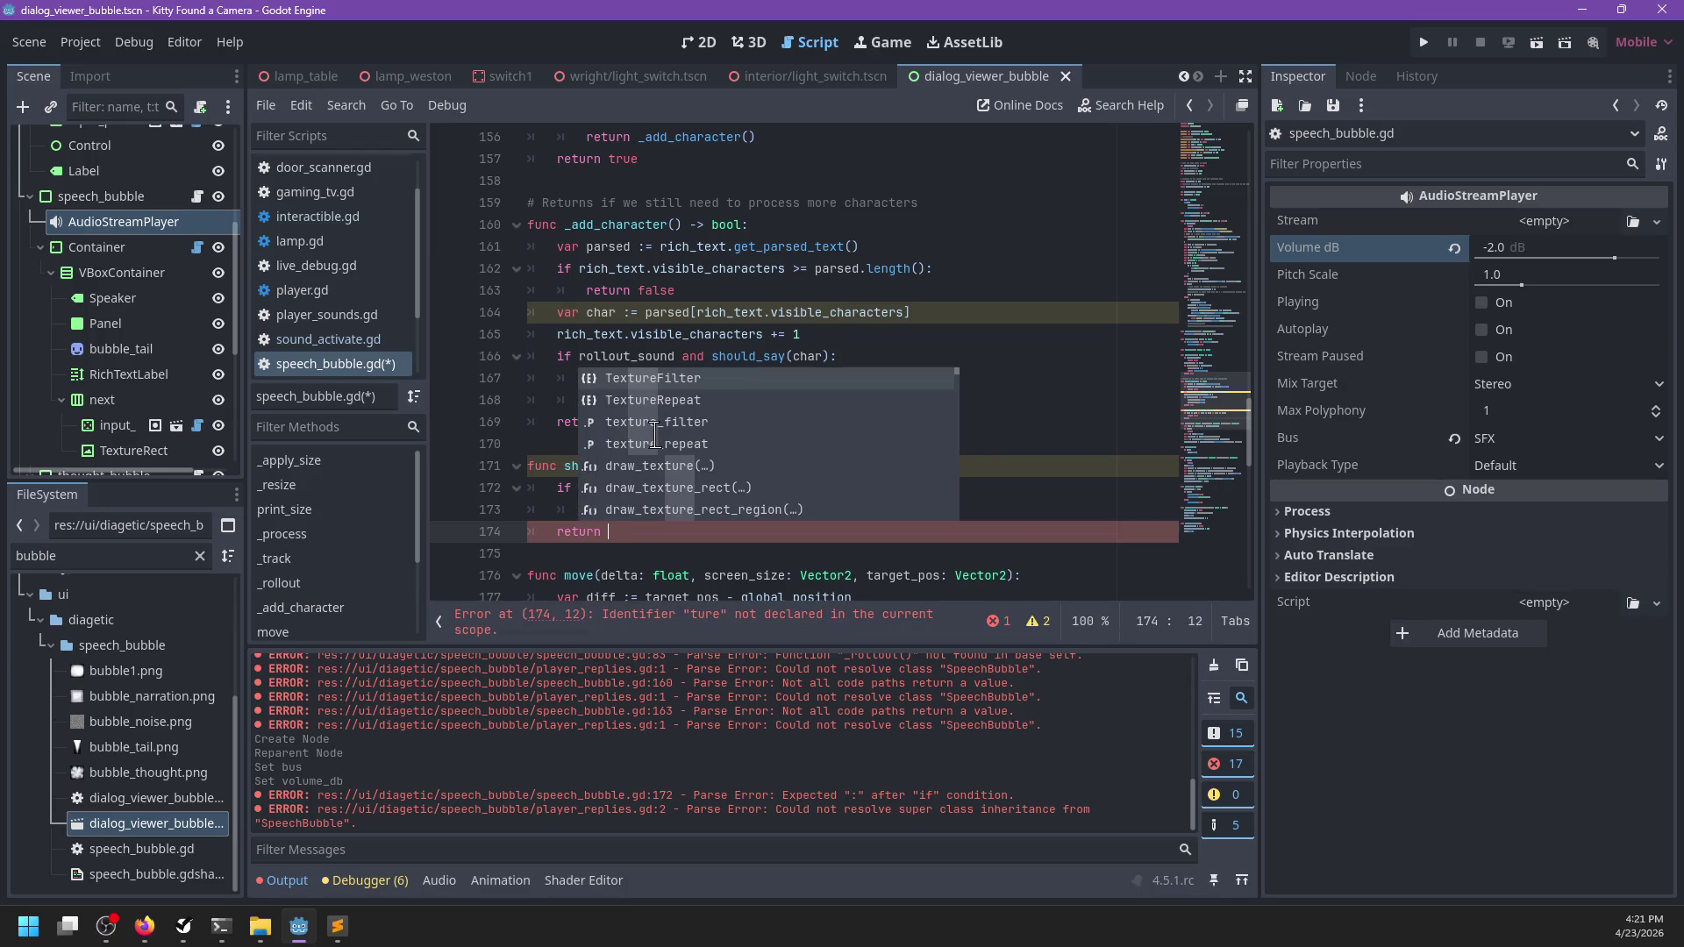
pyautogui.press('Return')
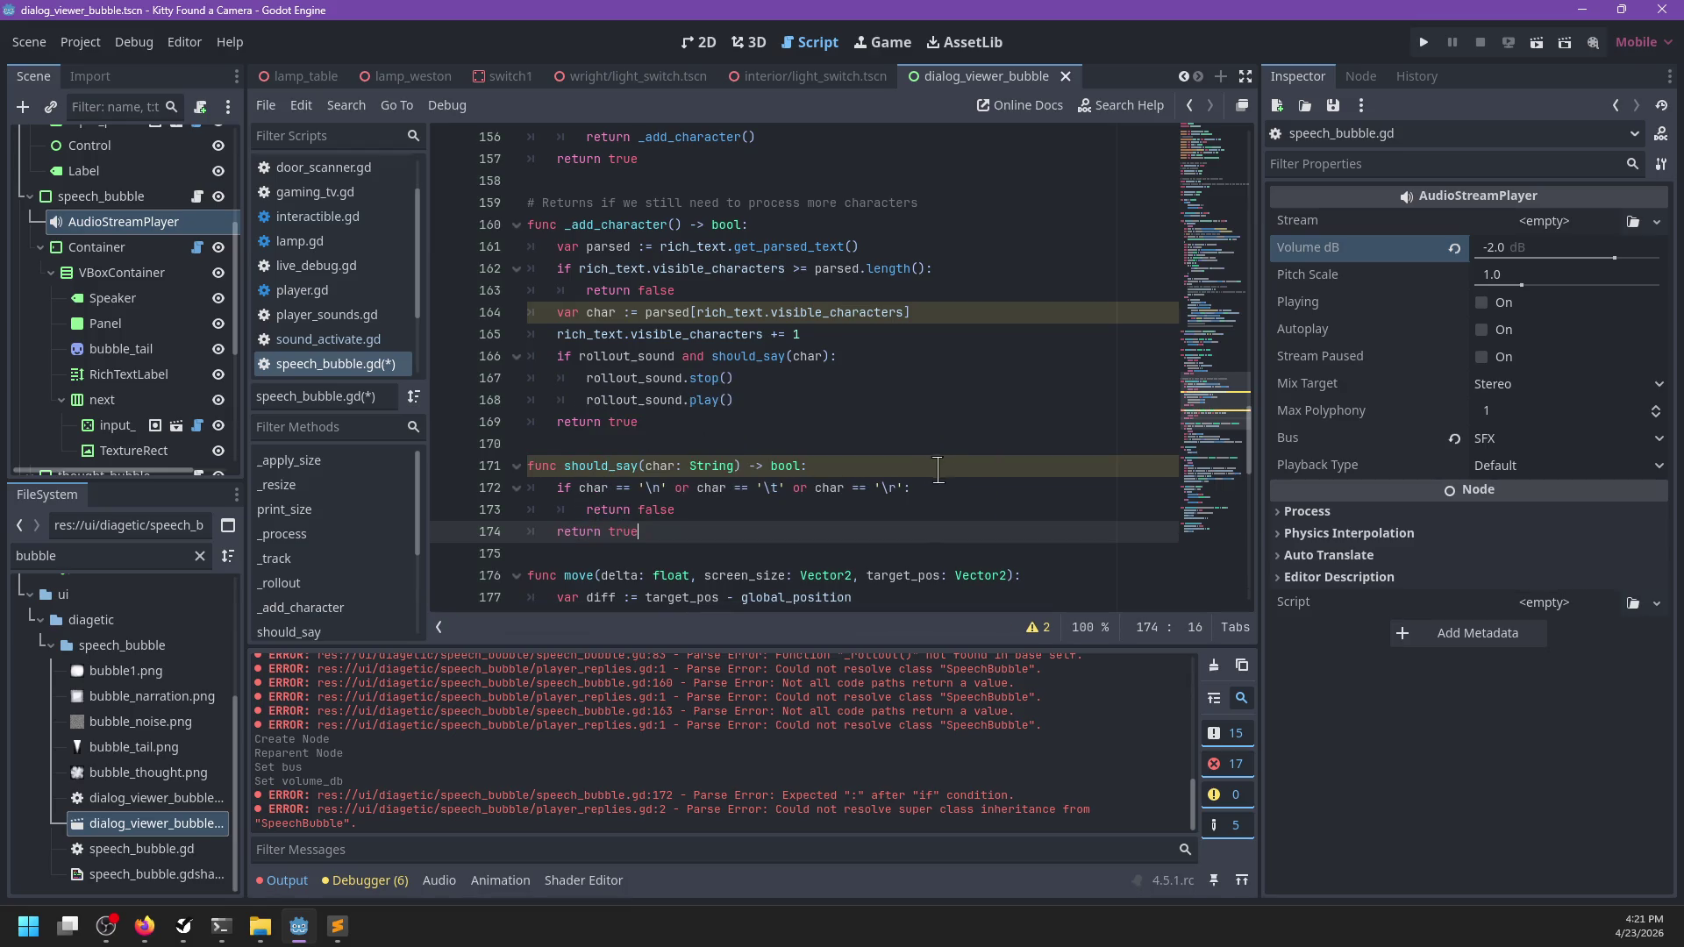
# Extend the if condition to also match ' ', '.', '!' and ','
pyautogui.click(896, 488)
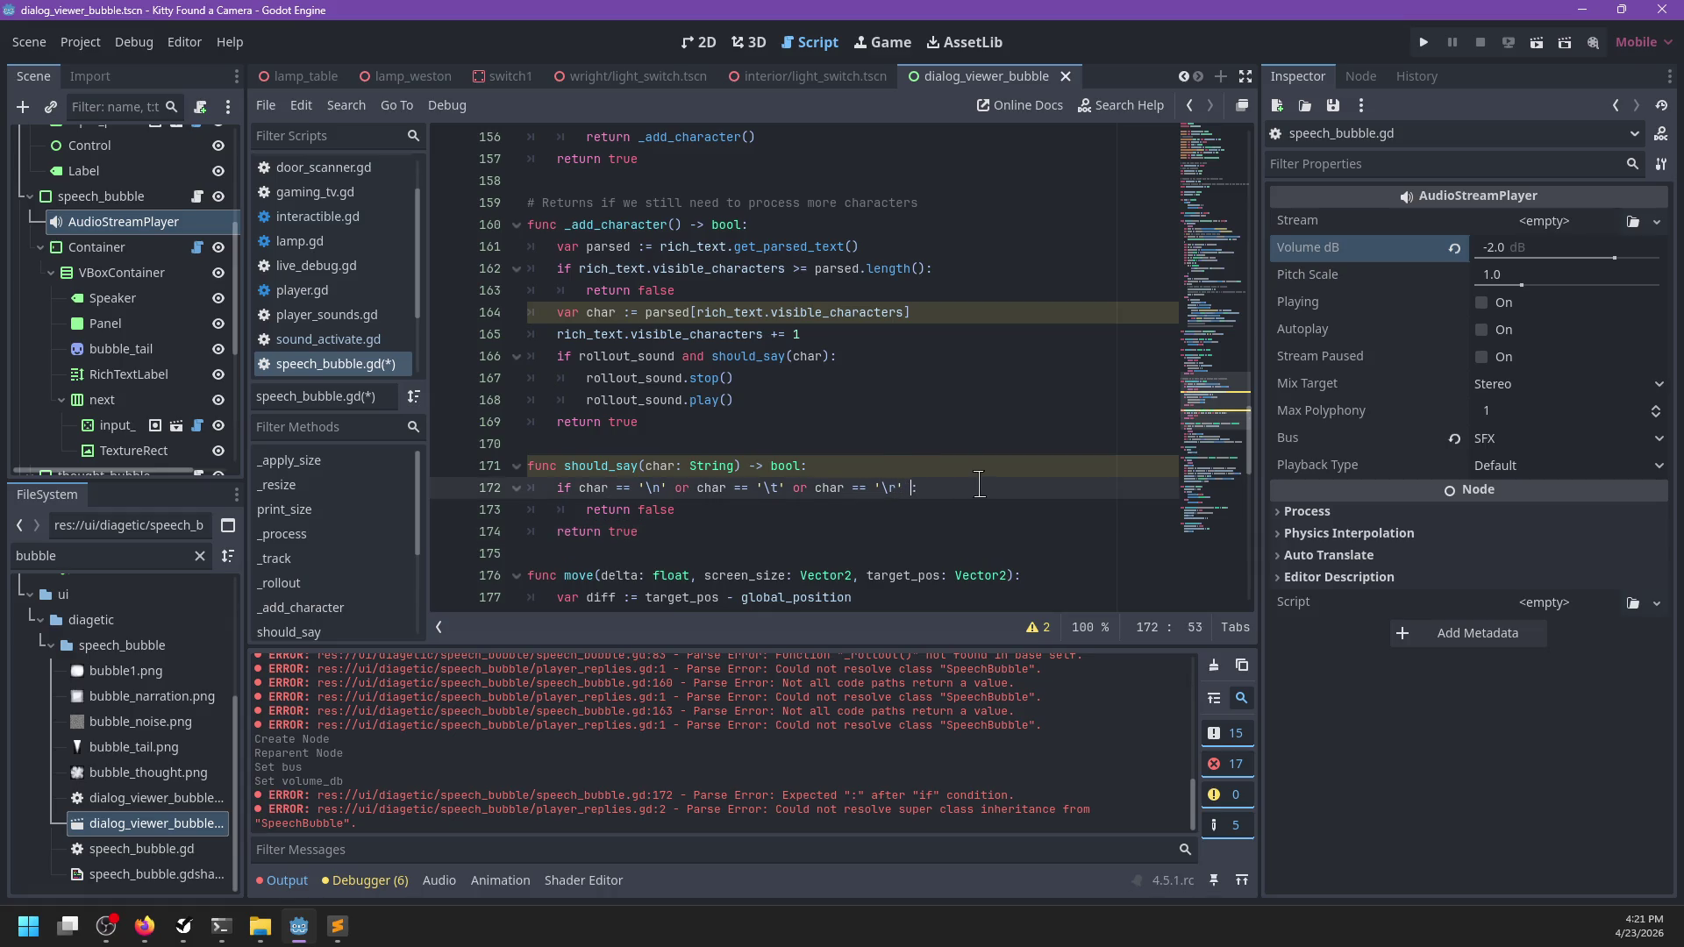
pyautogui.write("char == ' ' ")
pyautogui.write("or char == '")
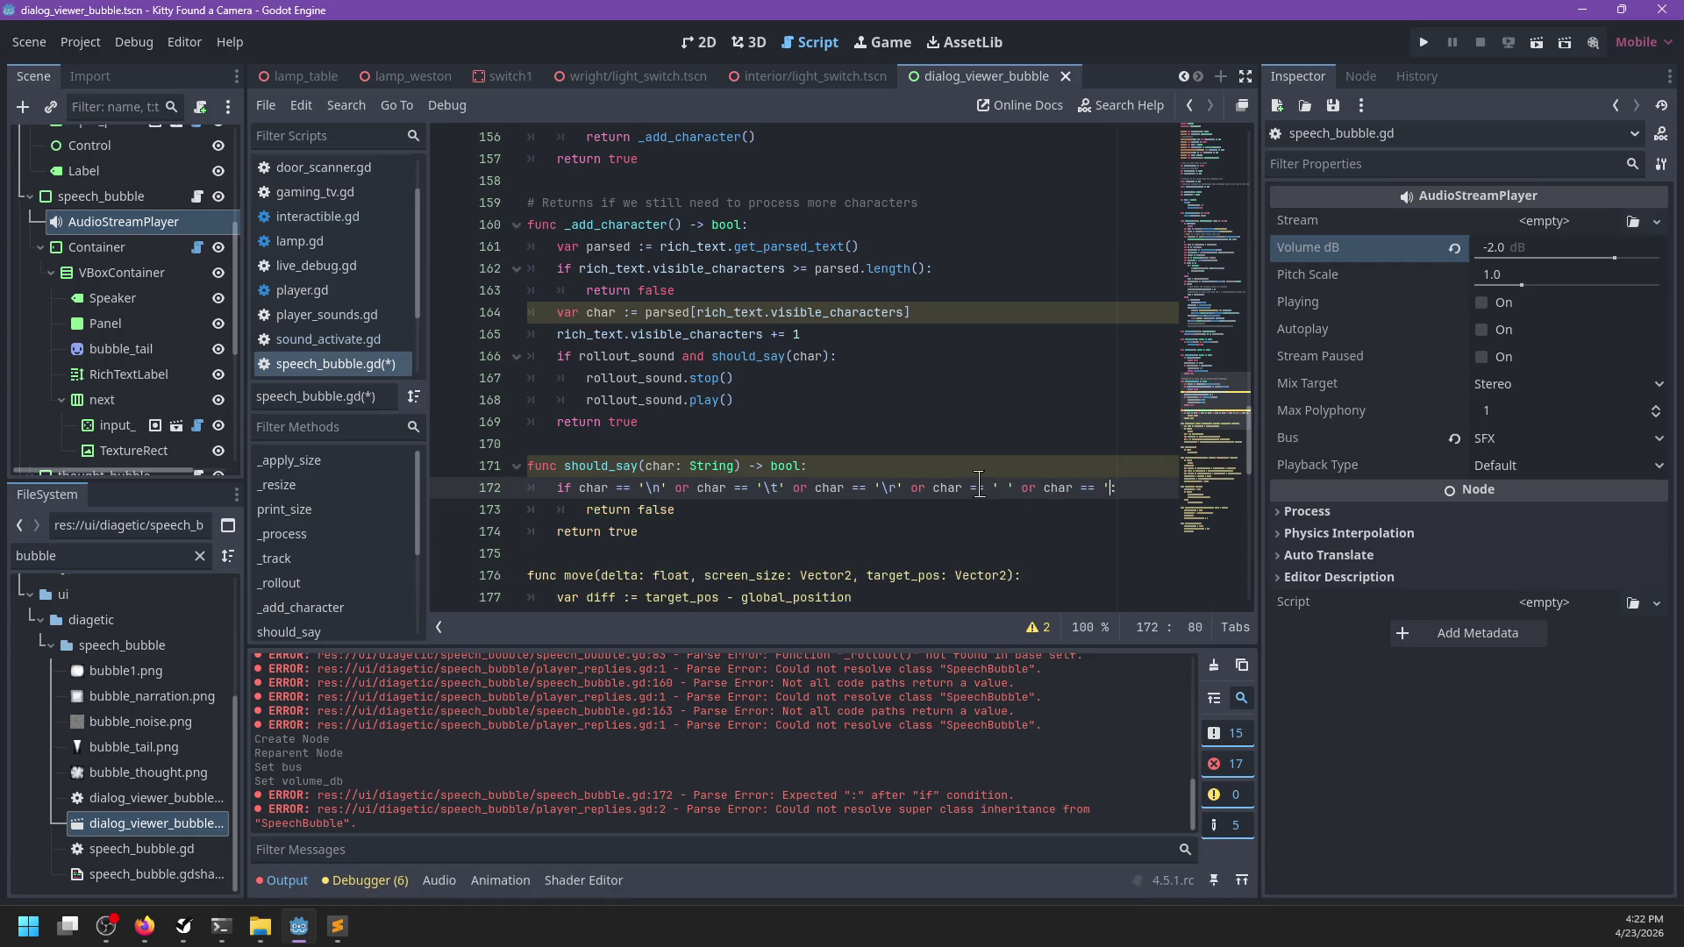
pyautogui.write(".' or char == '")
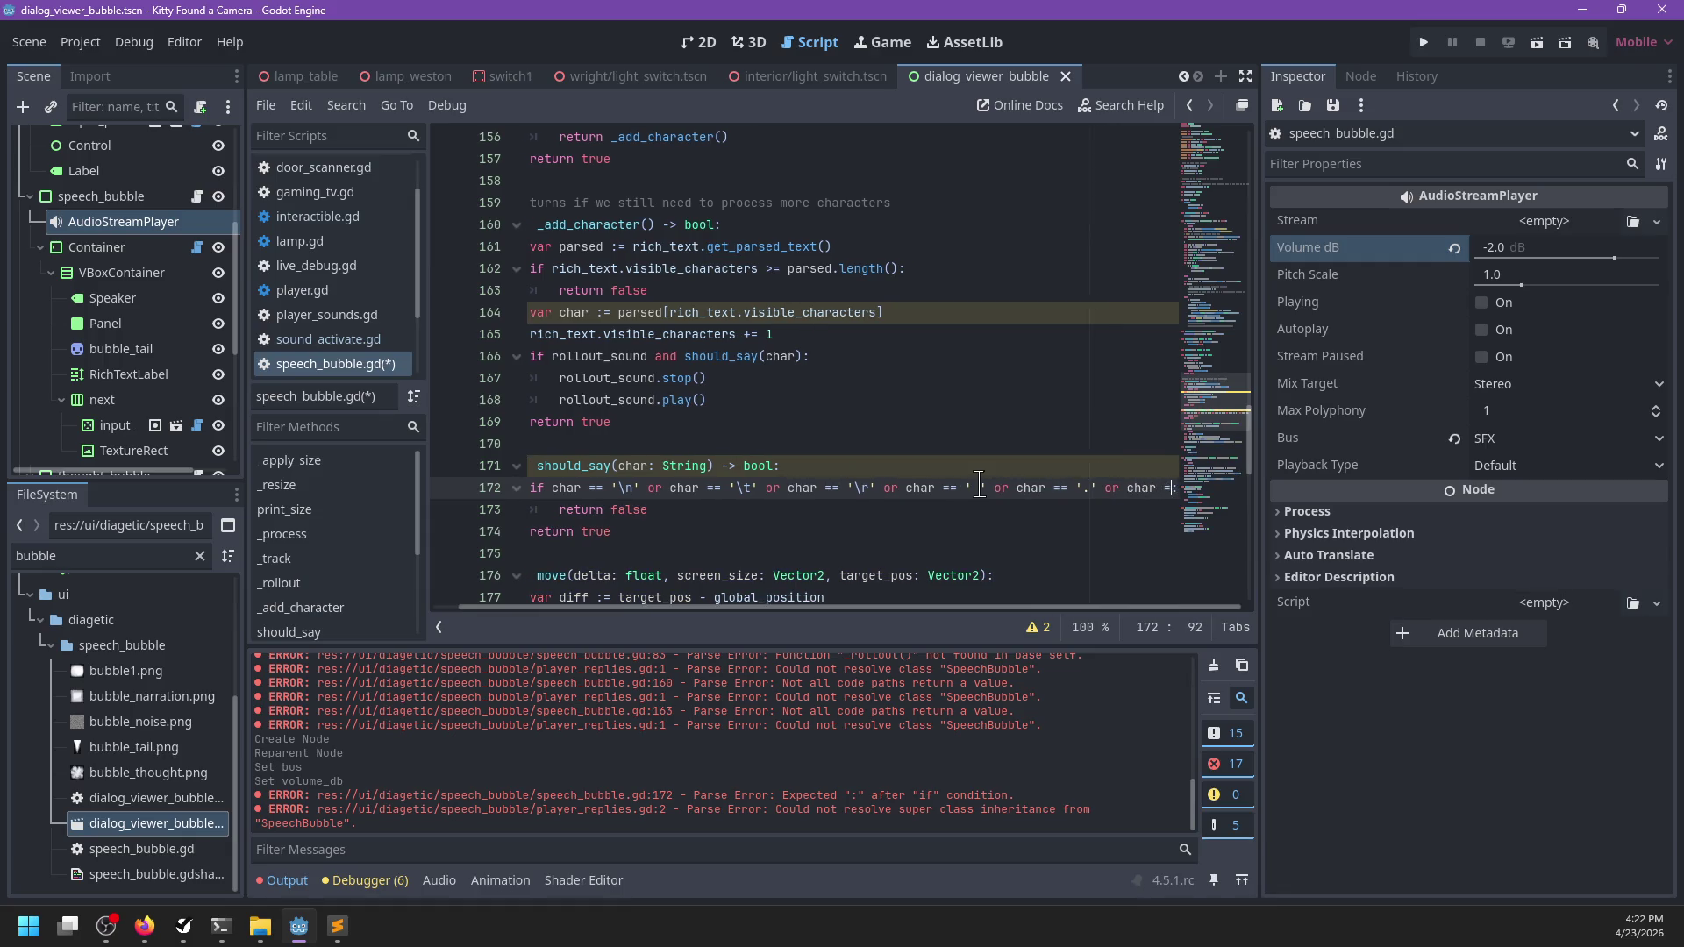
pyautogui.write("!' or char ")
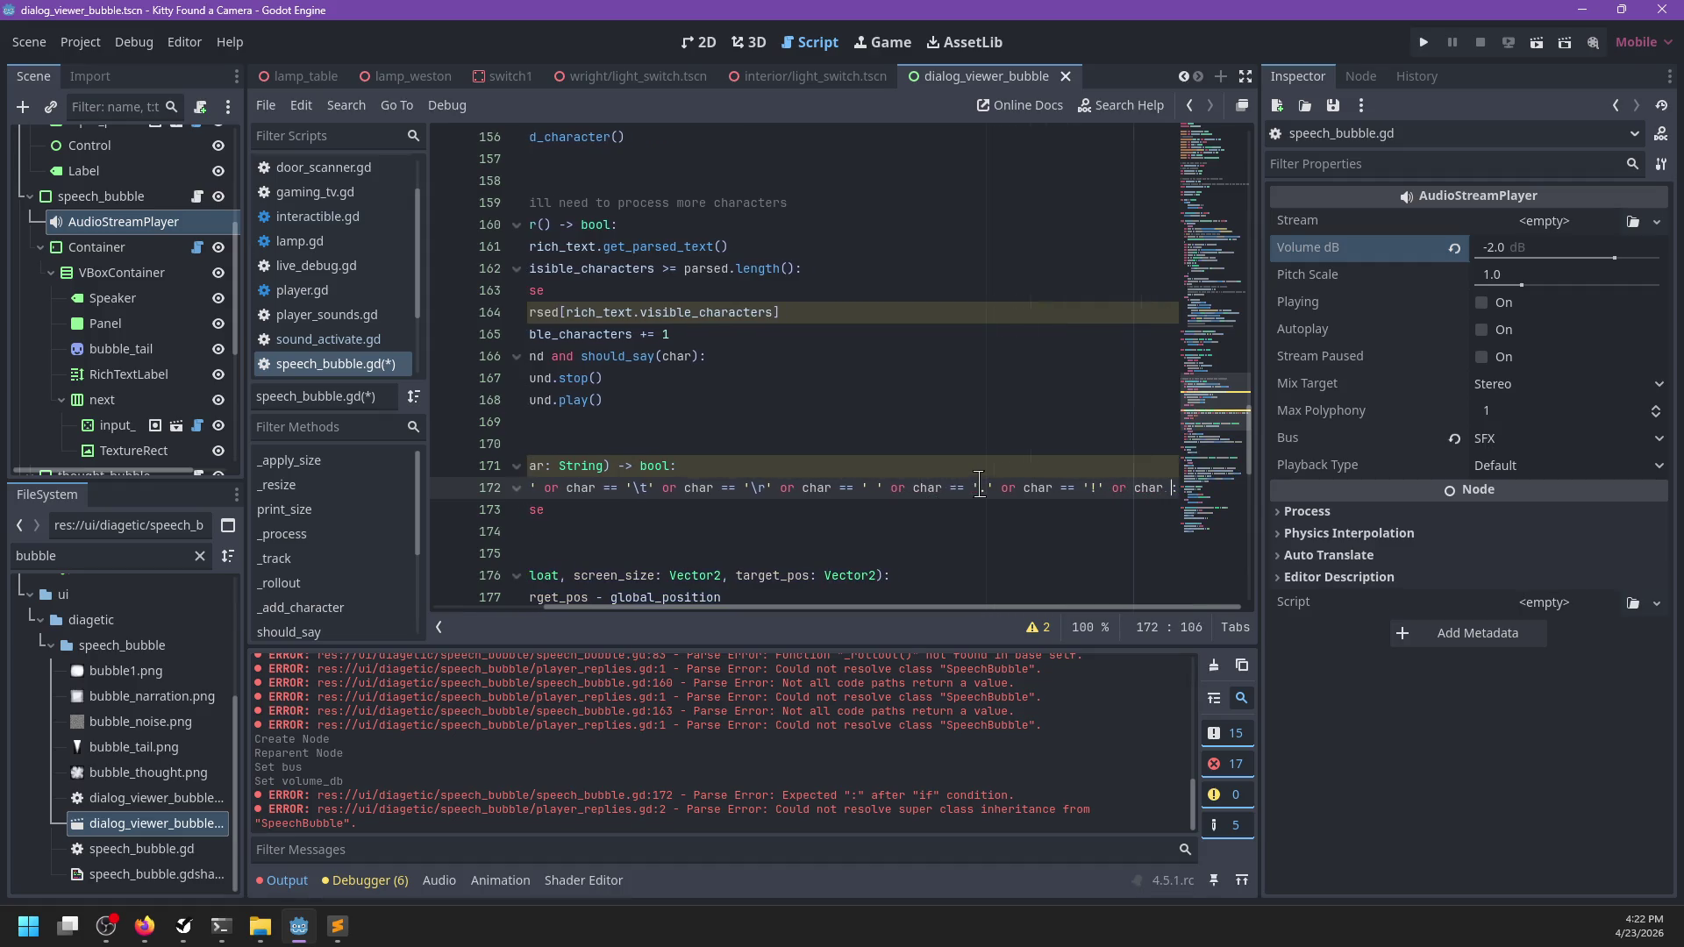
pyautogui.write("== ',' or char")
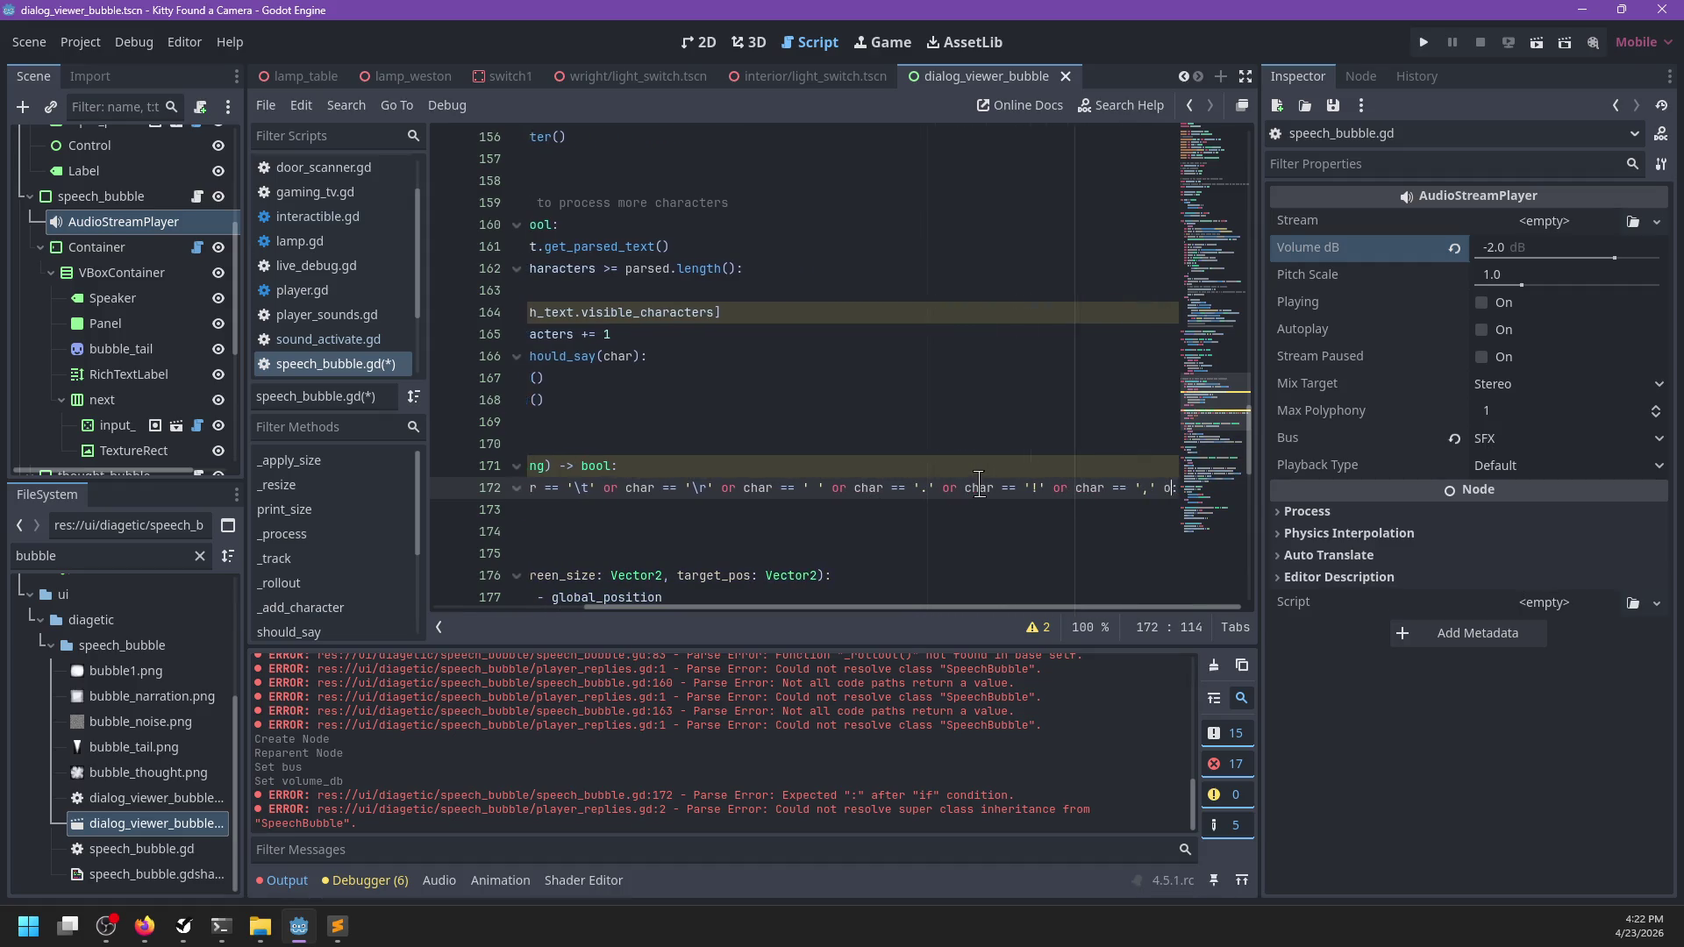
pyautogui.write(" == '!':")
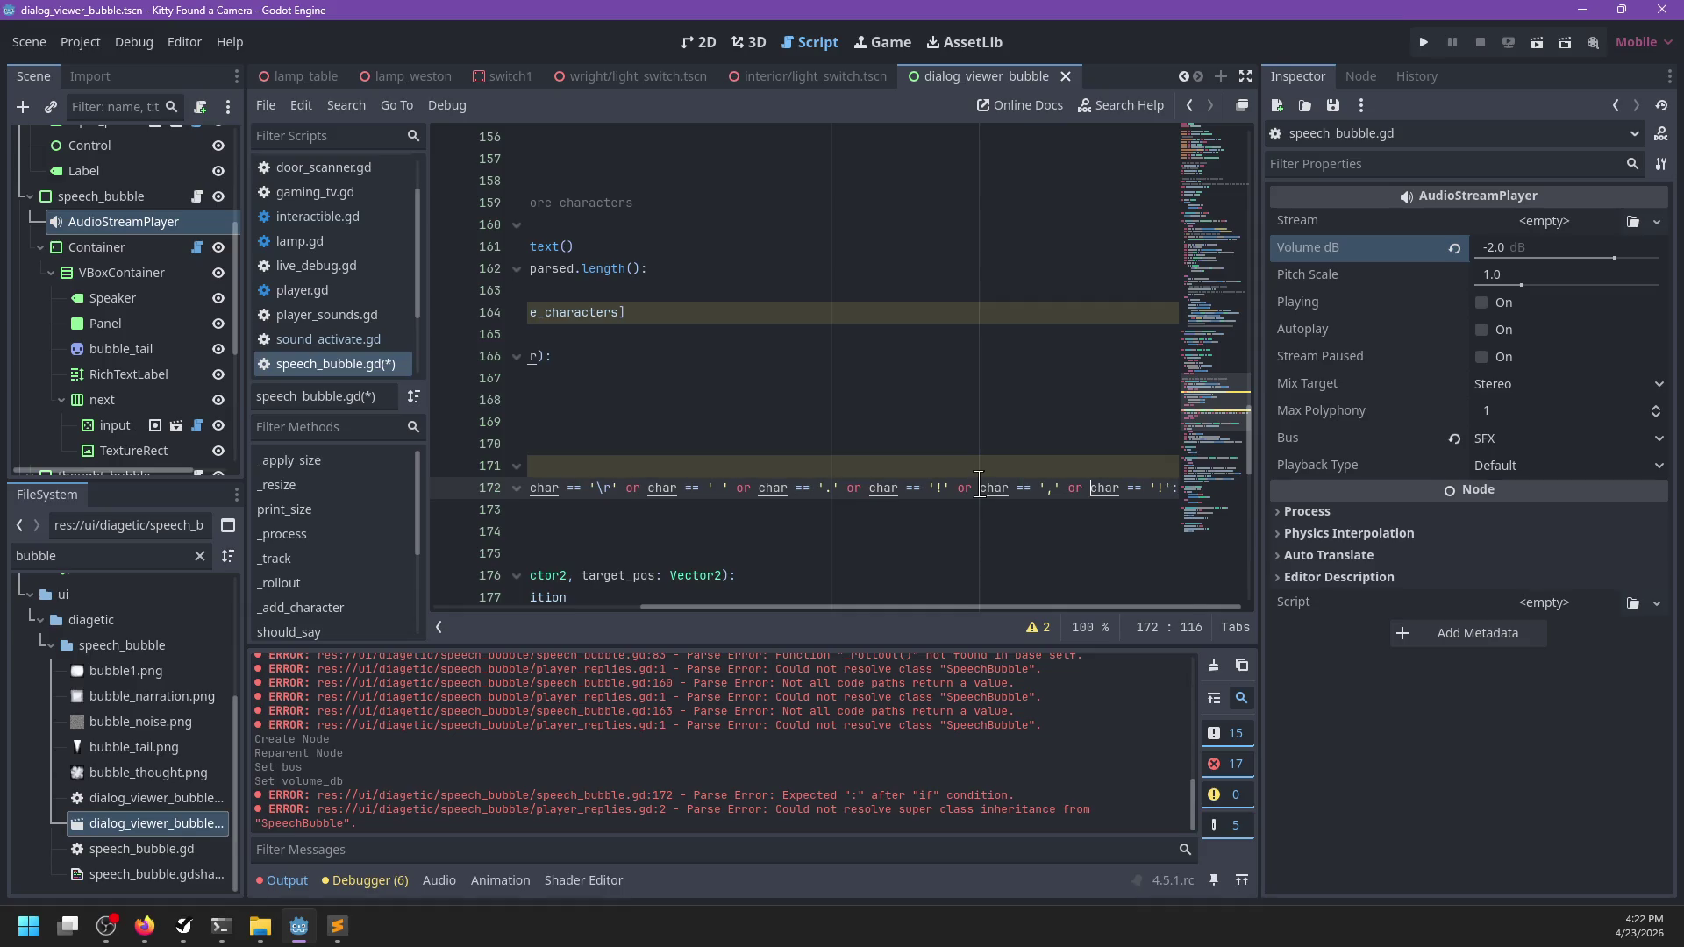
pyautogui.press('Home')
pyautogui.press('Home')
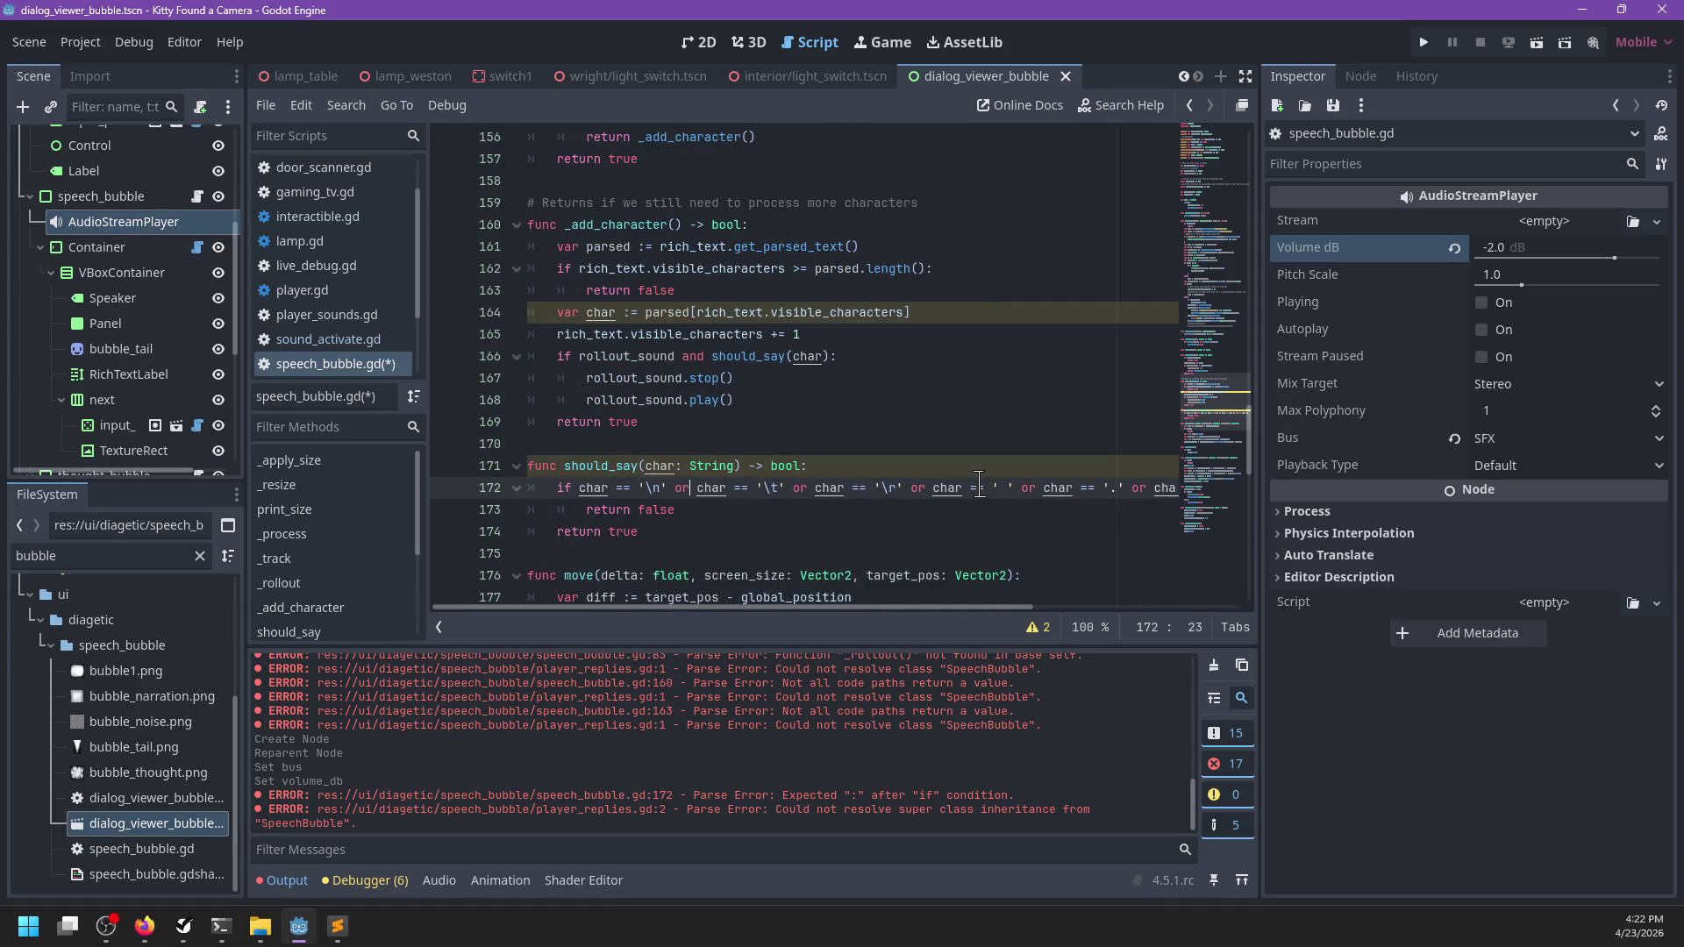
pyautogui.press('Right')
pyautogui.press('Right')
pyautogui.press('Right')
pyautogui.scroll(20, 956, 299)
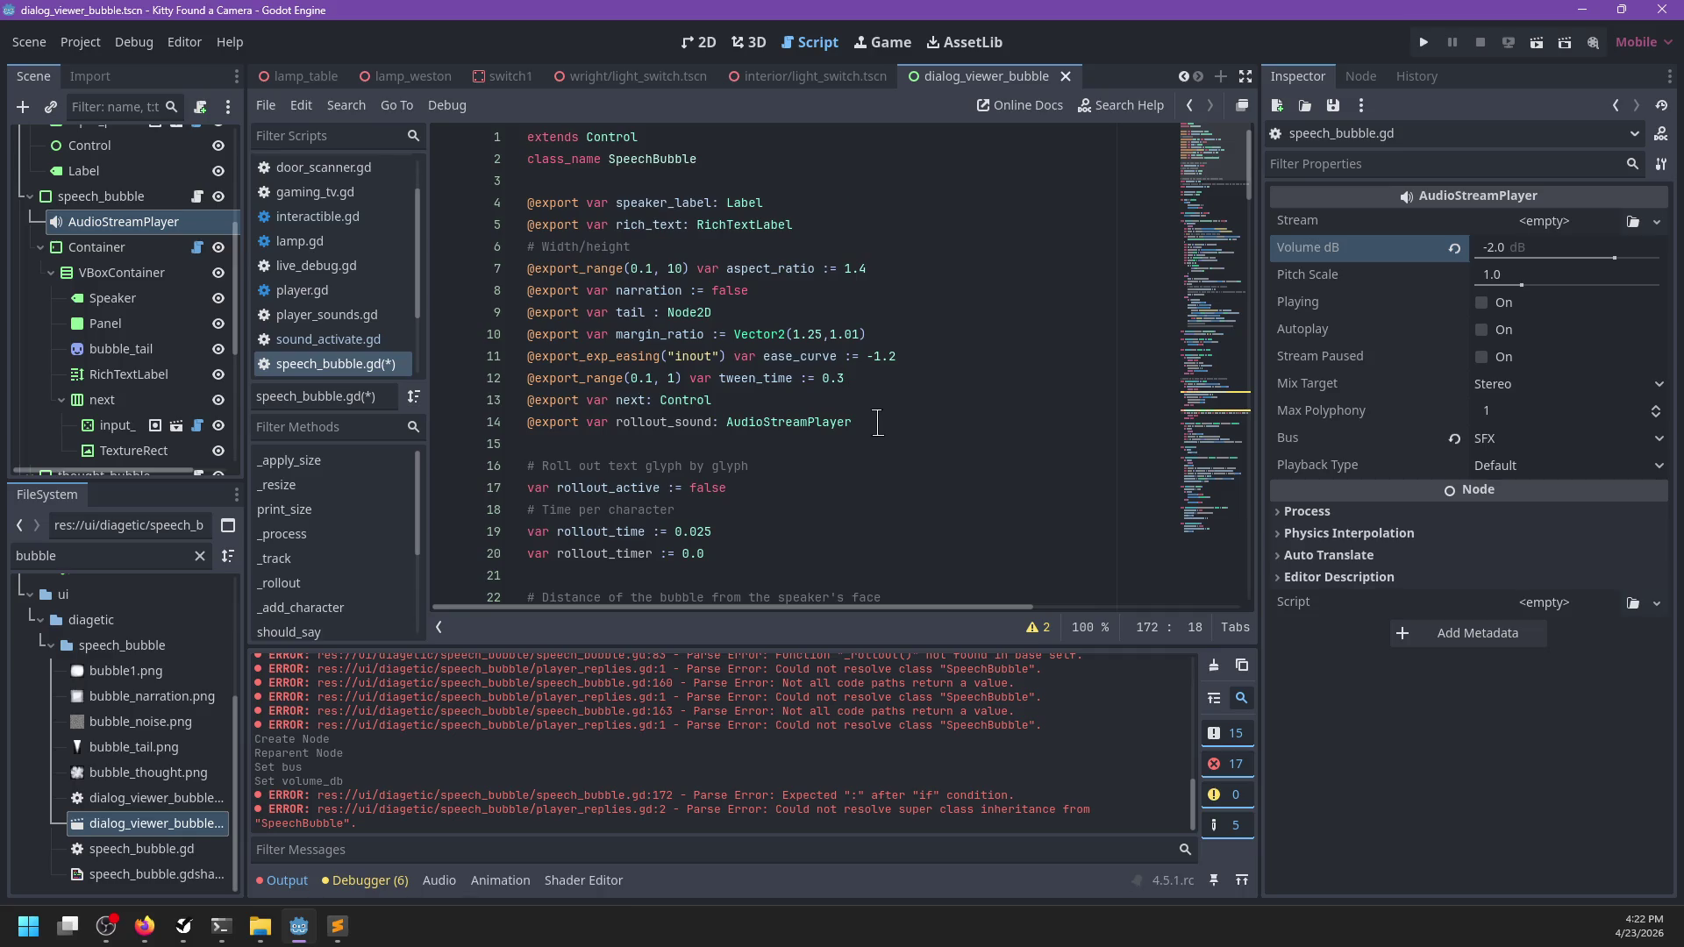
# Declare const unspoken = '\t\n\r \'"' below the tail_relative_radius constant
pyautogui.scroll(-8, 868, 421)
pyautogui.scroll(2, 868, 421)
pyautogui.click(822, 270)
pyautogui.press('Return')
pyautogui.press('Return')
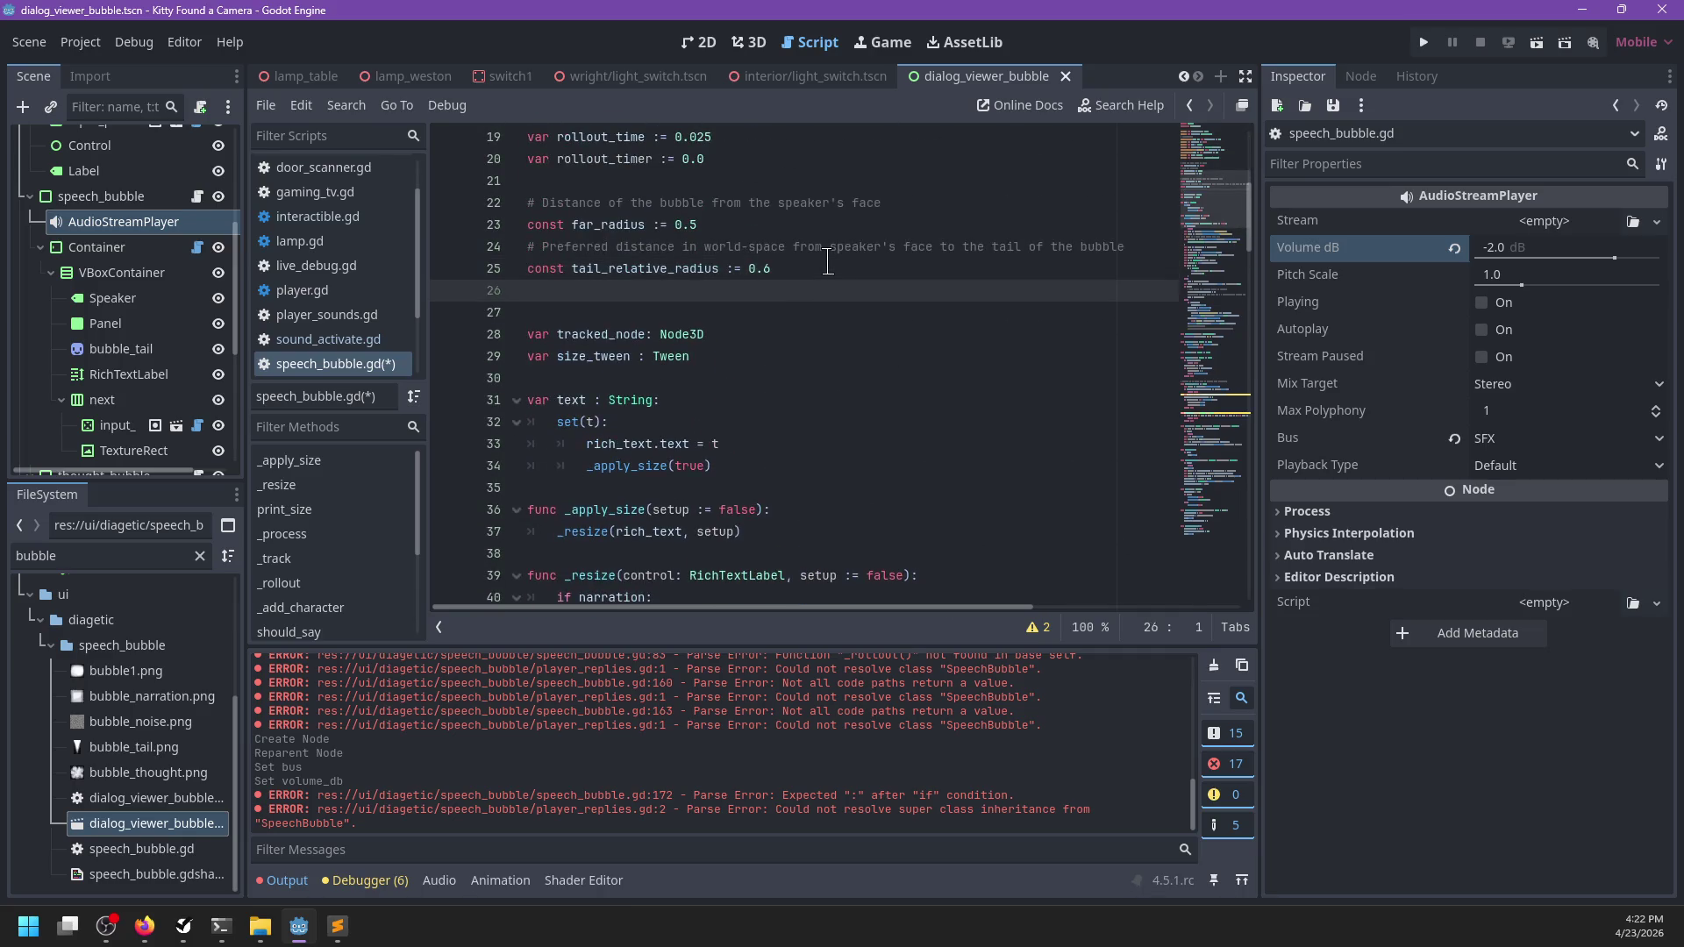
pyautogui.write('const ')
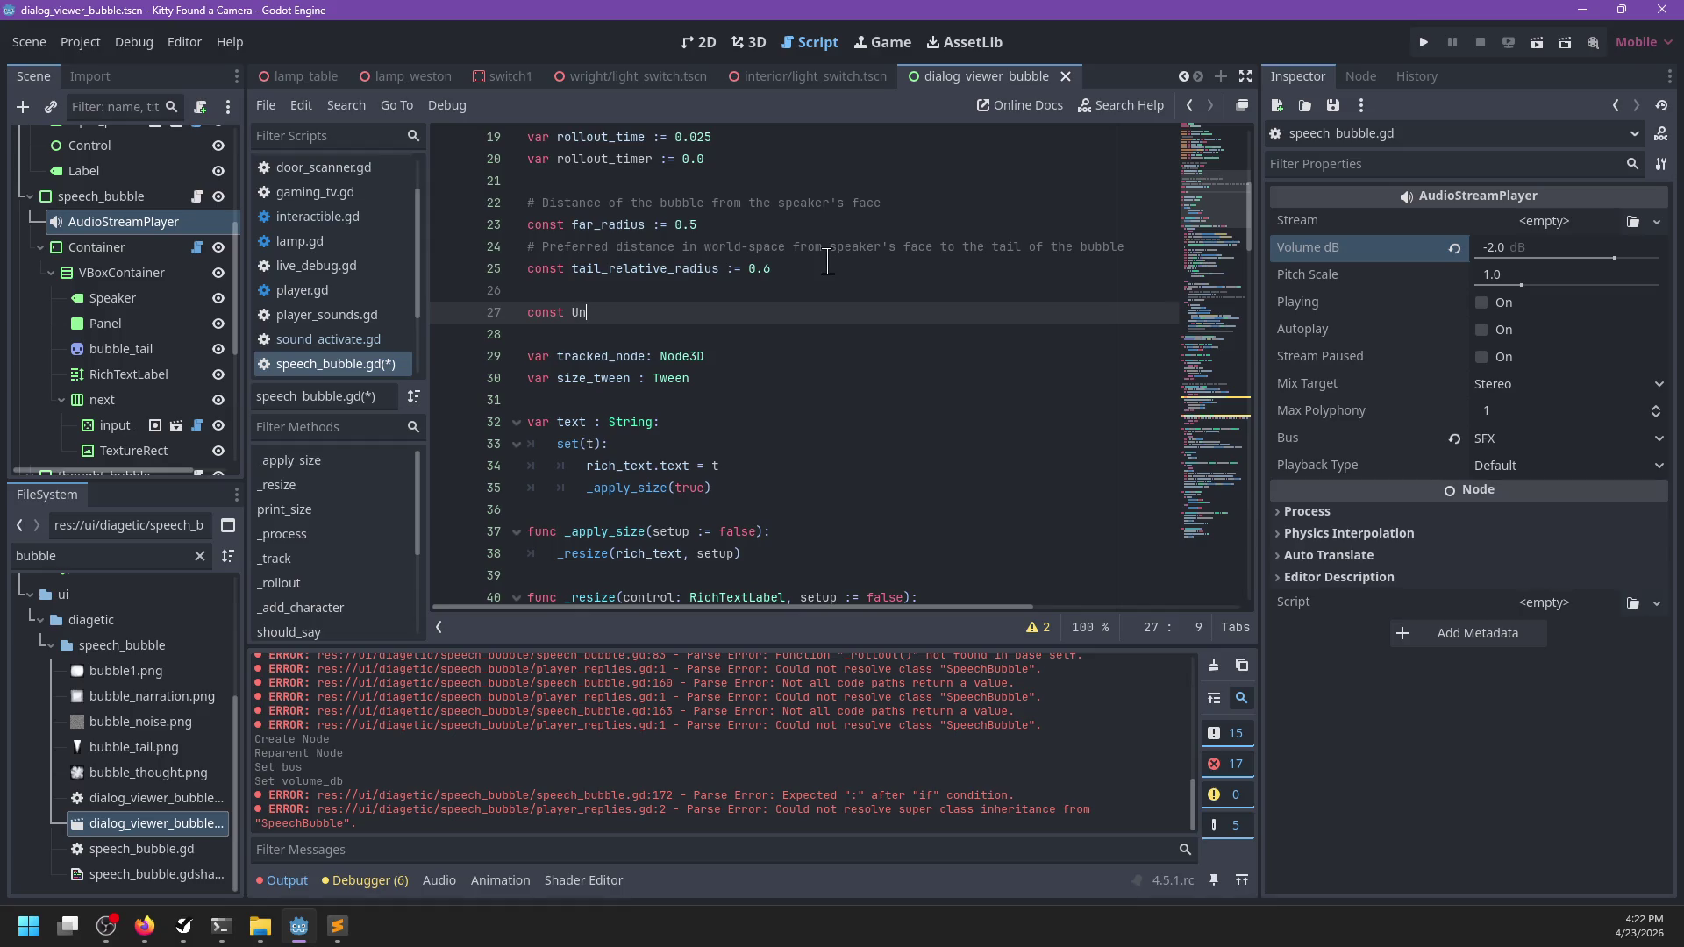
pyautogui.write('unsp')
pyautogui.write("oken = '\\t\\n")
pyautogui.write("''")
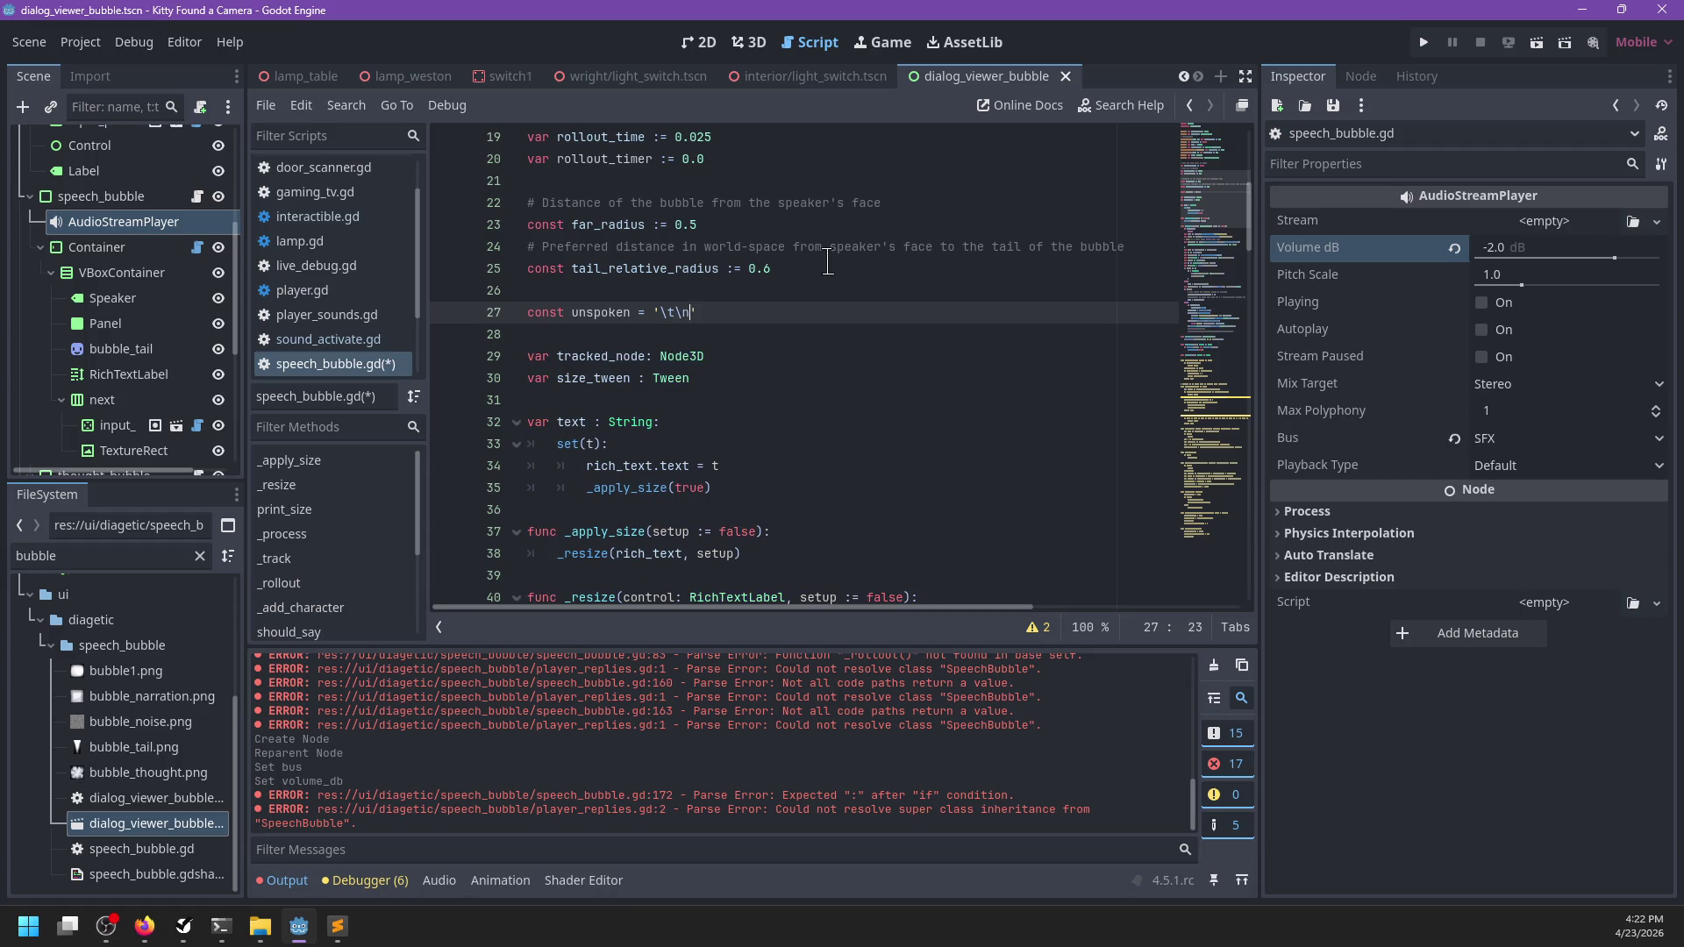
pyautogui.write('\t \r \\')
pyautogui.press('BackSpace')
pyautogui.write('\'"')
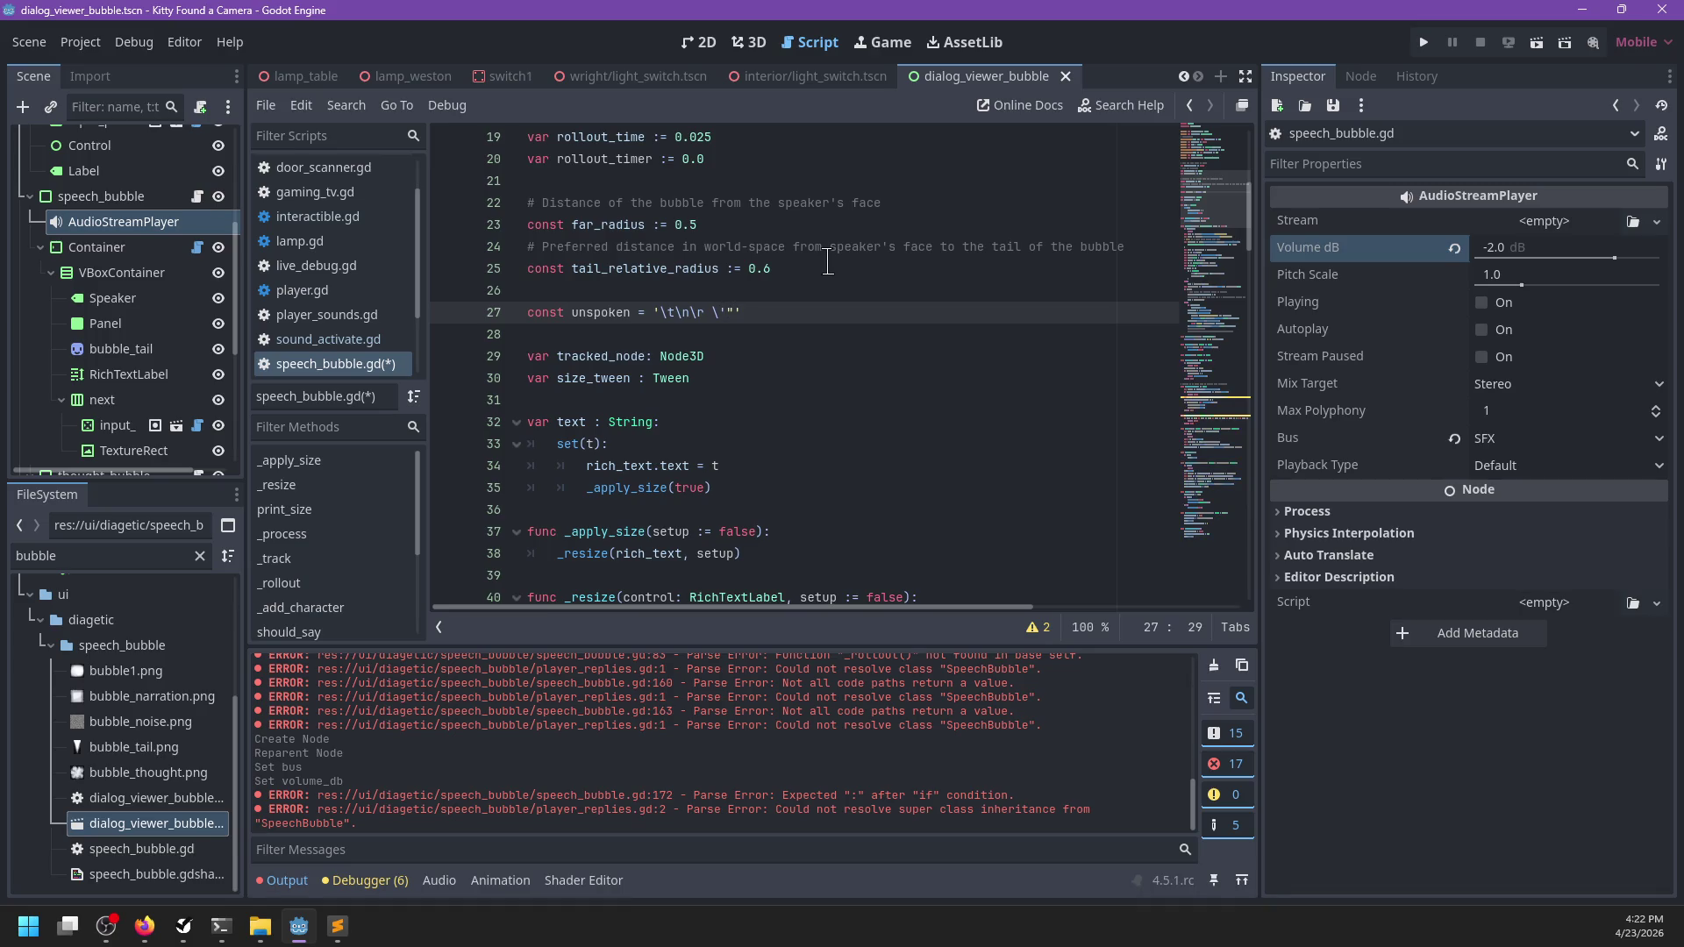
# Type curly quotes “” after gaming] on line 90 in Sublime, then paste into the Godot script
pyautogui.click(338, 926)
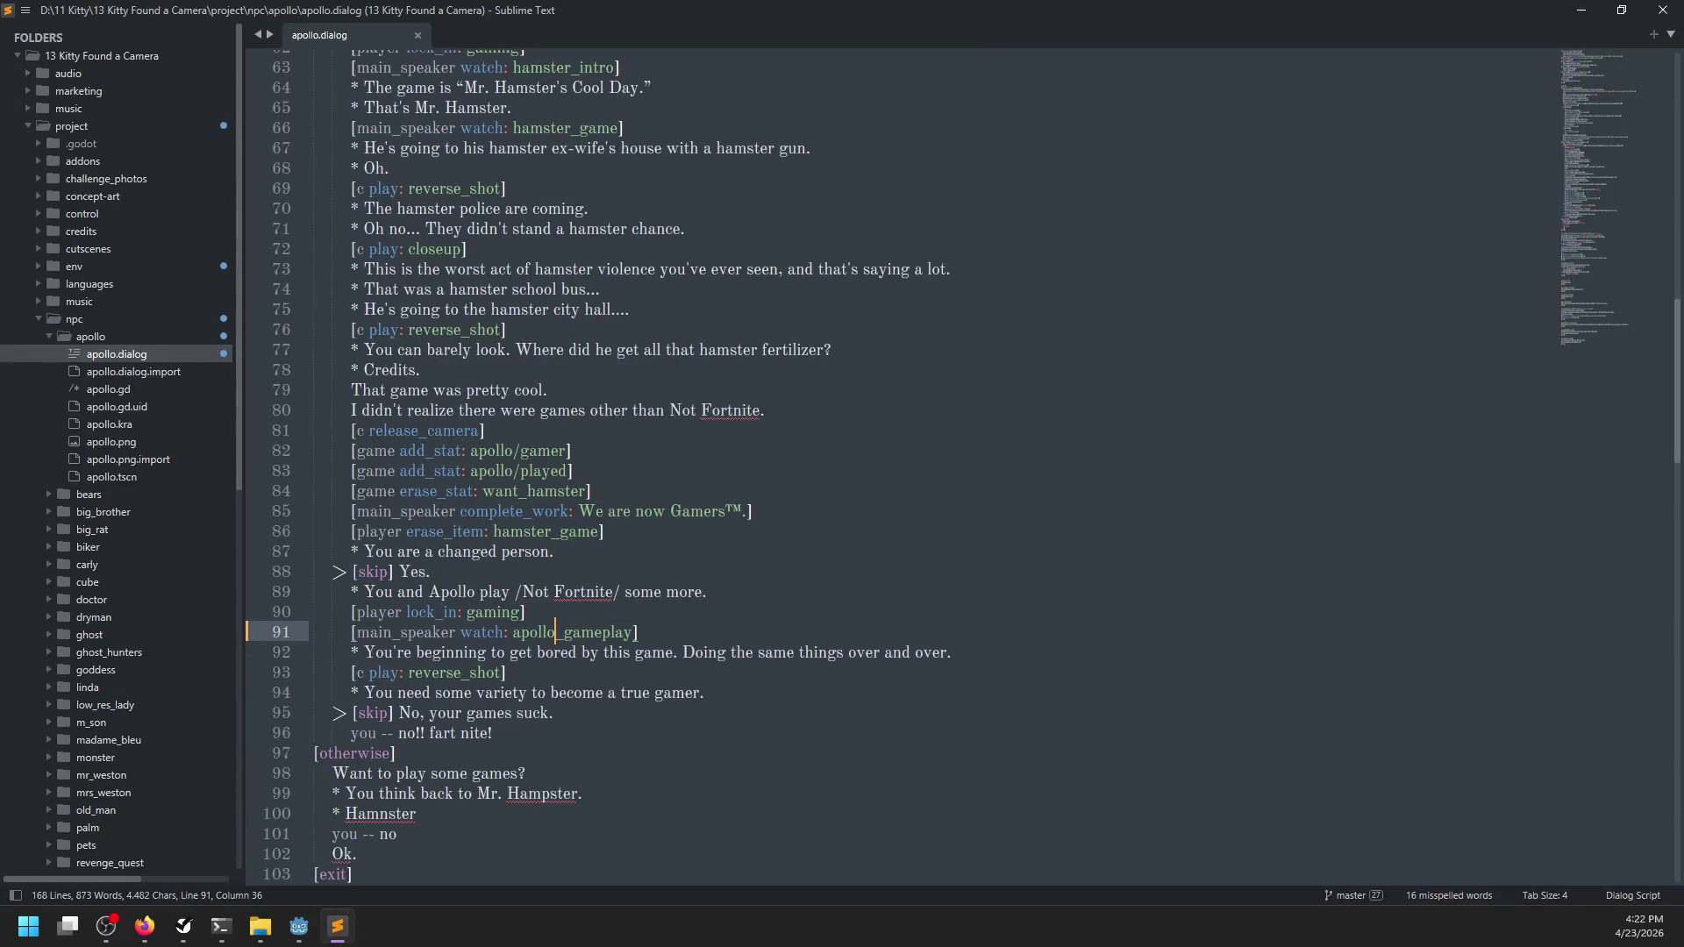
pyautogui.press('alt')
pyautogui.press('Escape')
pyautogui.click(526, 612)
pyautogui.write('“”')
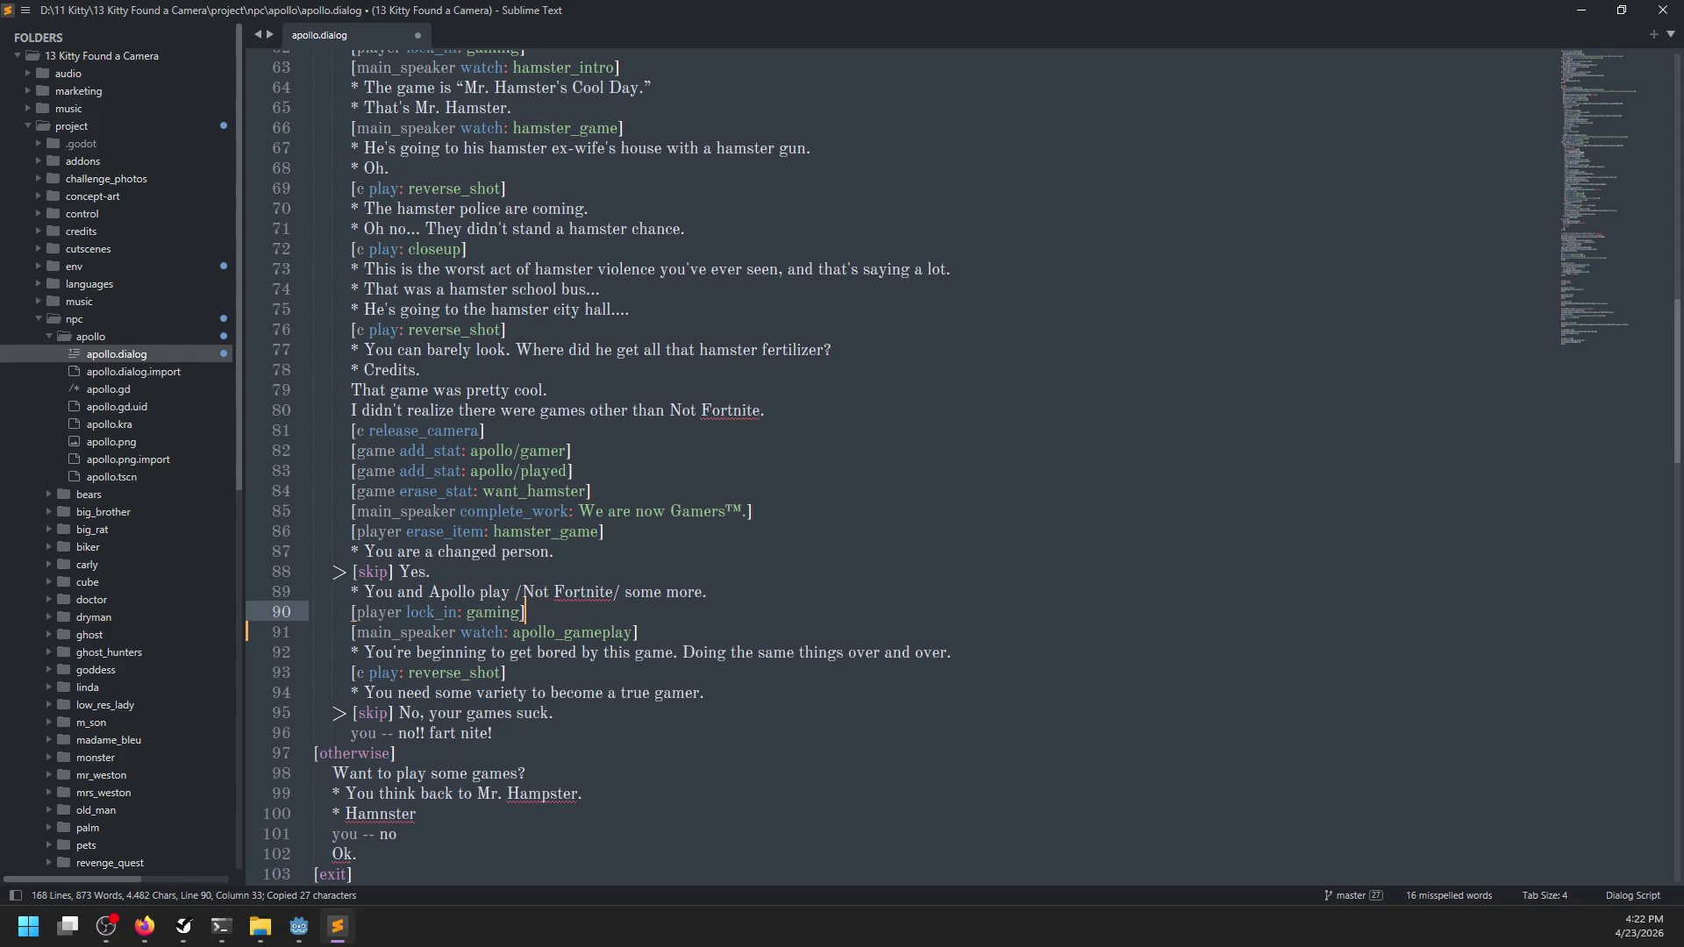
pyautogui.hotkey('alt', 'Tab')
pyautogui.write('[player lock_in: gaming]')
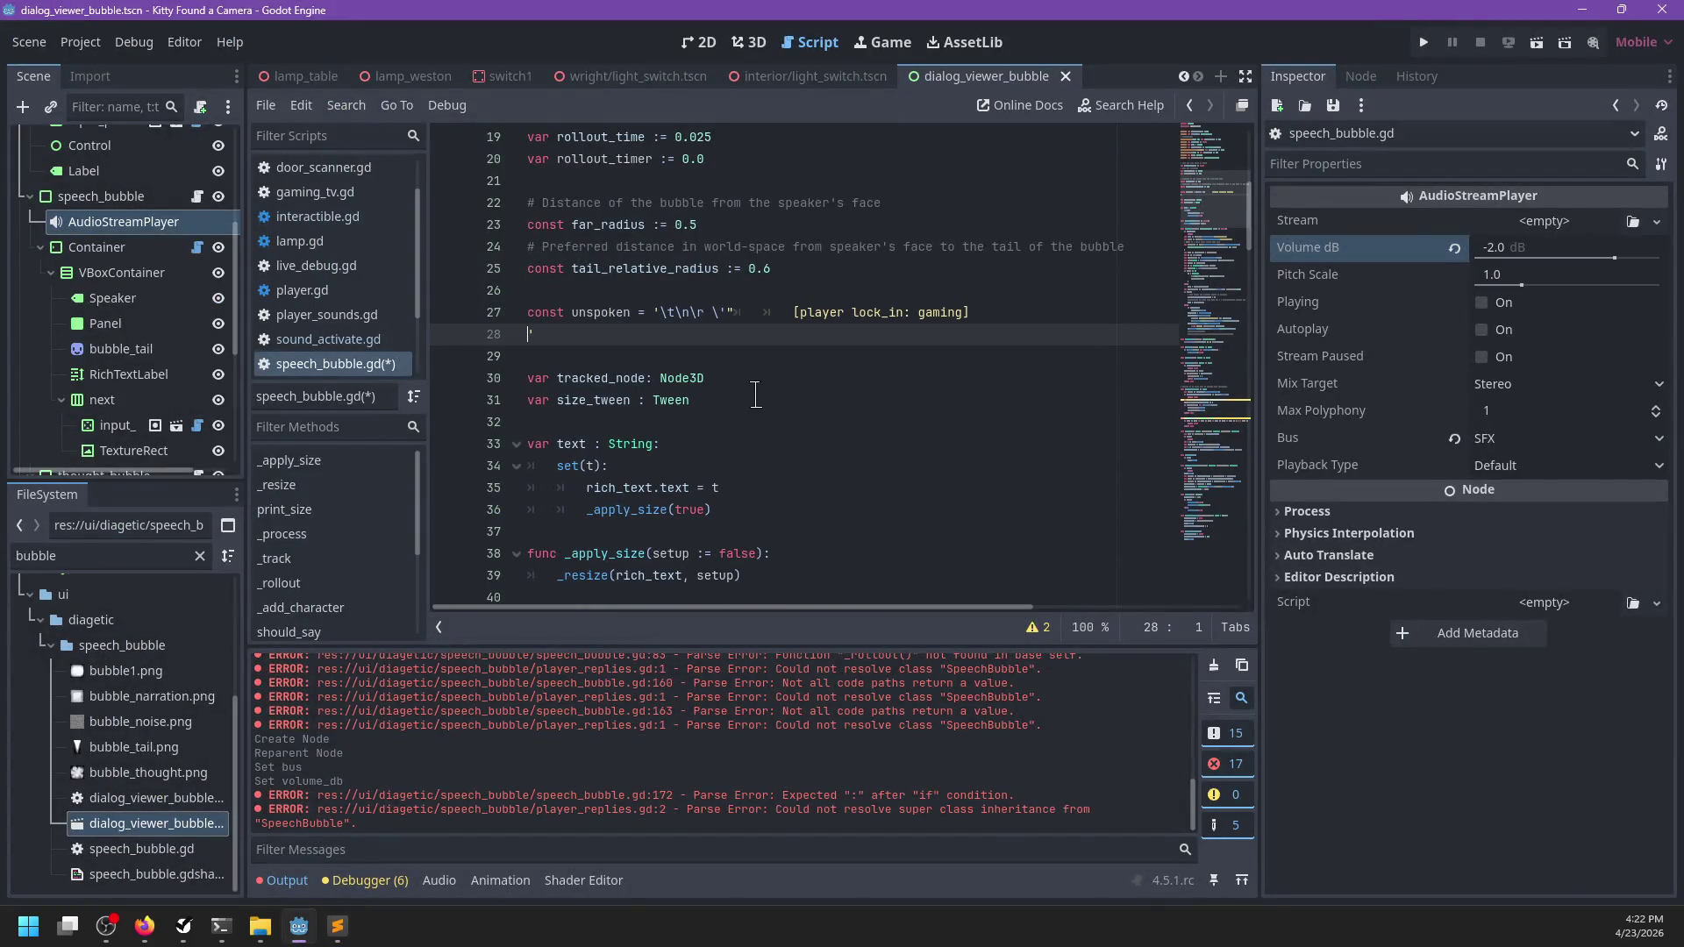
# Copy the “” quotes from Sublime into the unspoken string, add /\\, and save speech_bubble.gd
pyautogui.hotkey('alt', 'Tab')
pyautogui.hotkey('shift', 'Left')
pyautogui.hotkey('shift', 'Left')
pyautogui.hotkey('ctrl', 'c')
pyautogui.hotkey('alt', 'Tab')
pyautogui.hotkey('ctrl', 'v')
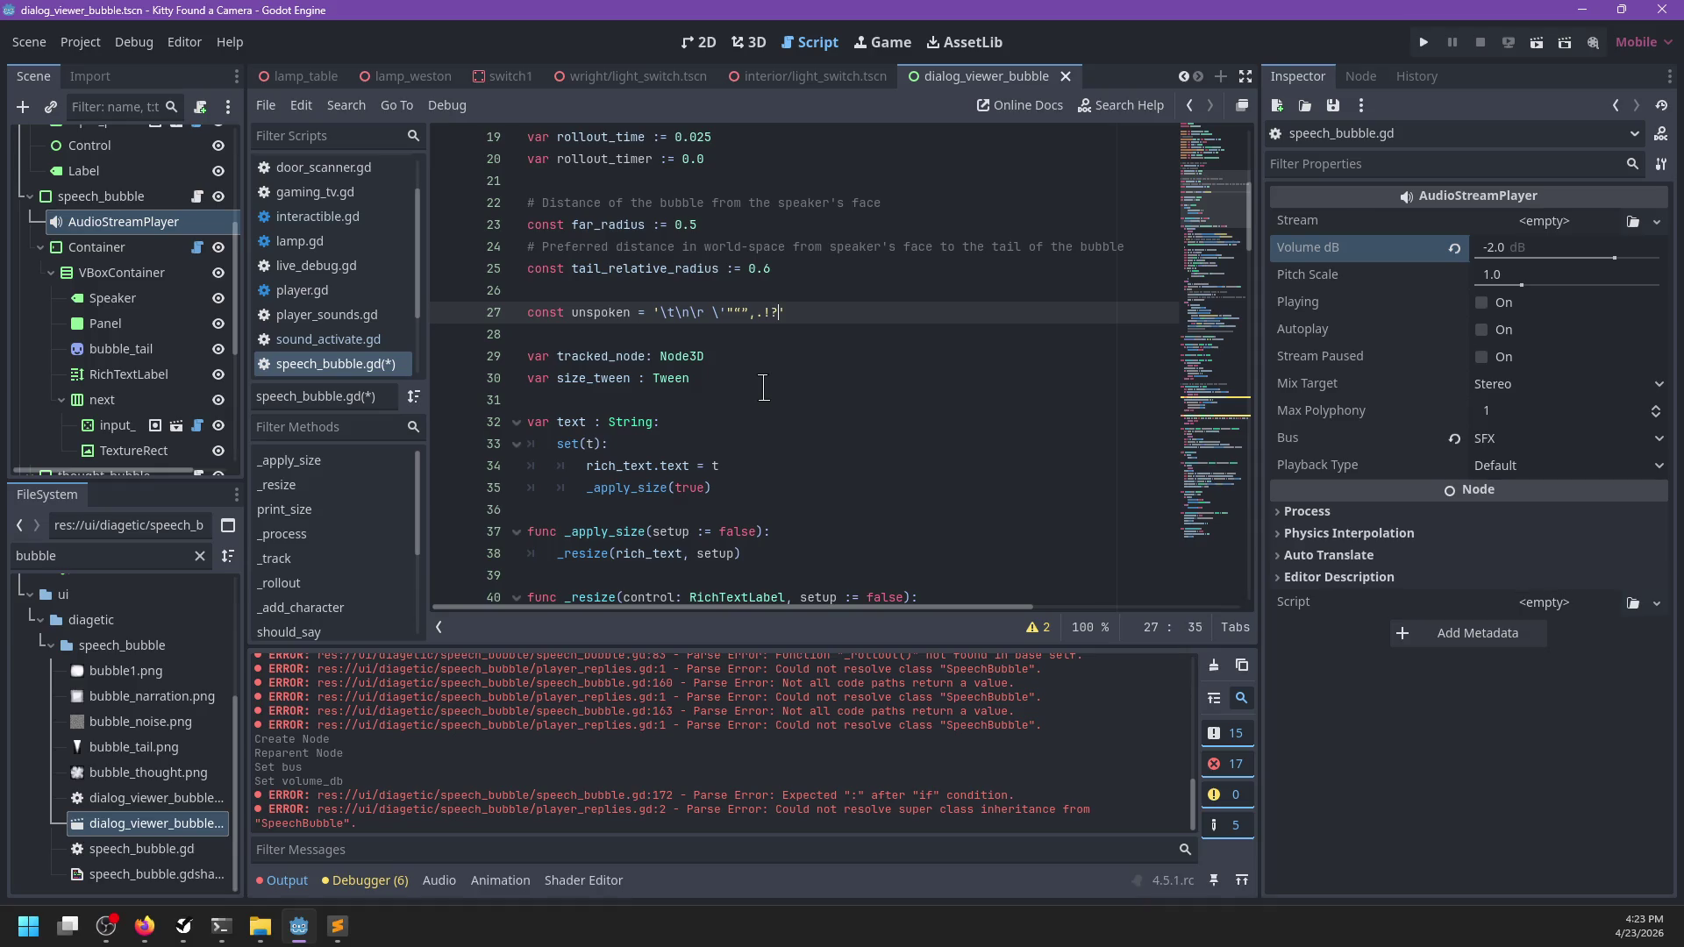
pyautogui.write('/\\')
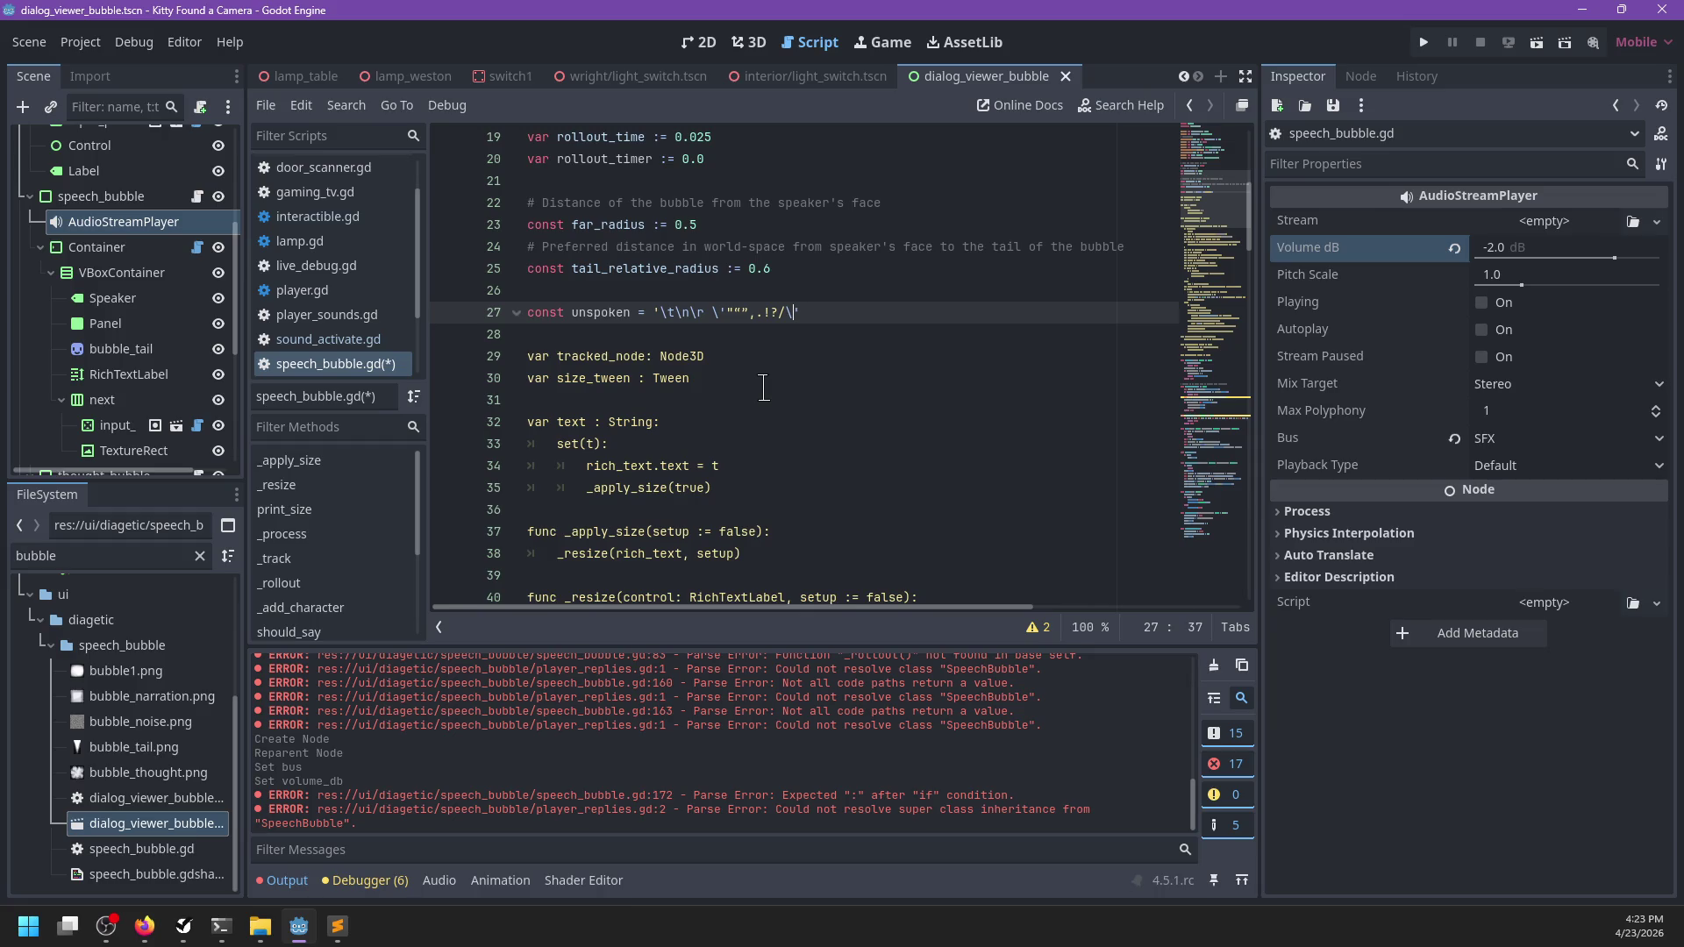
pyautogui.write('\\()[')
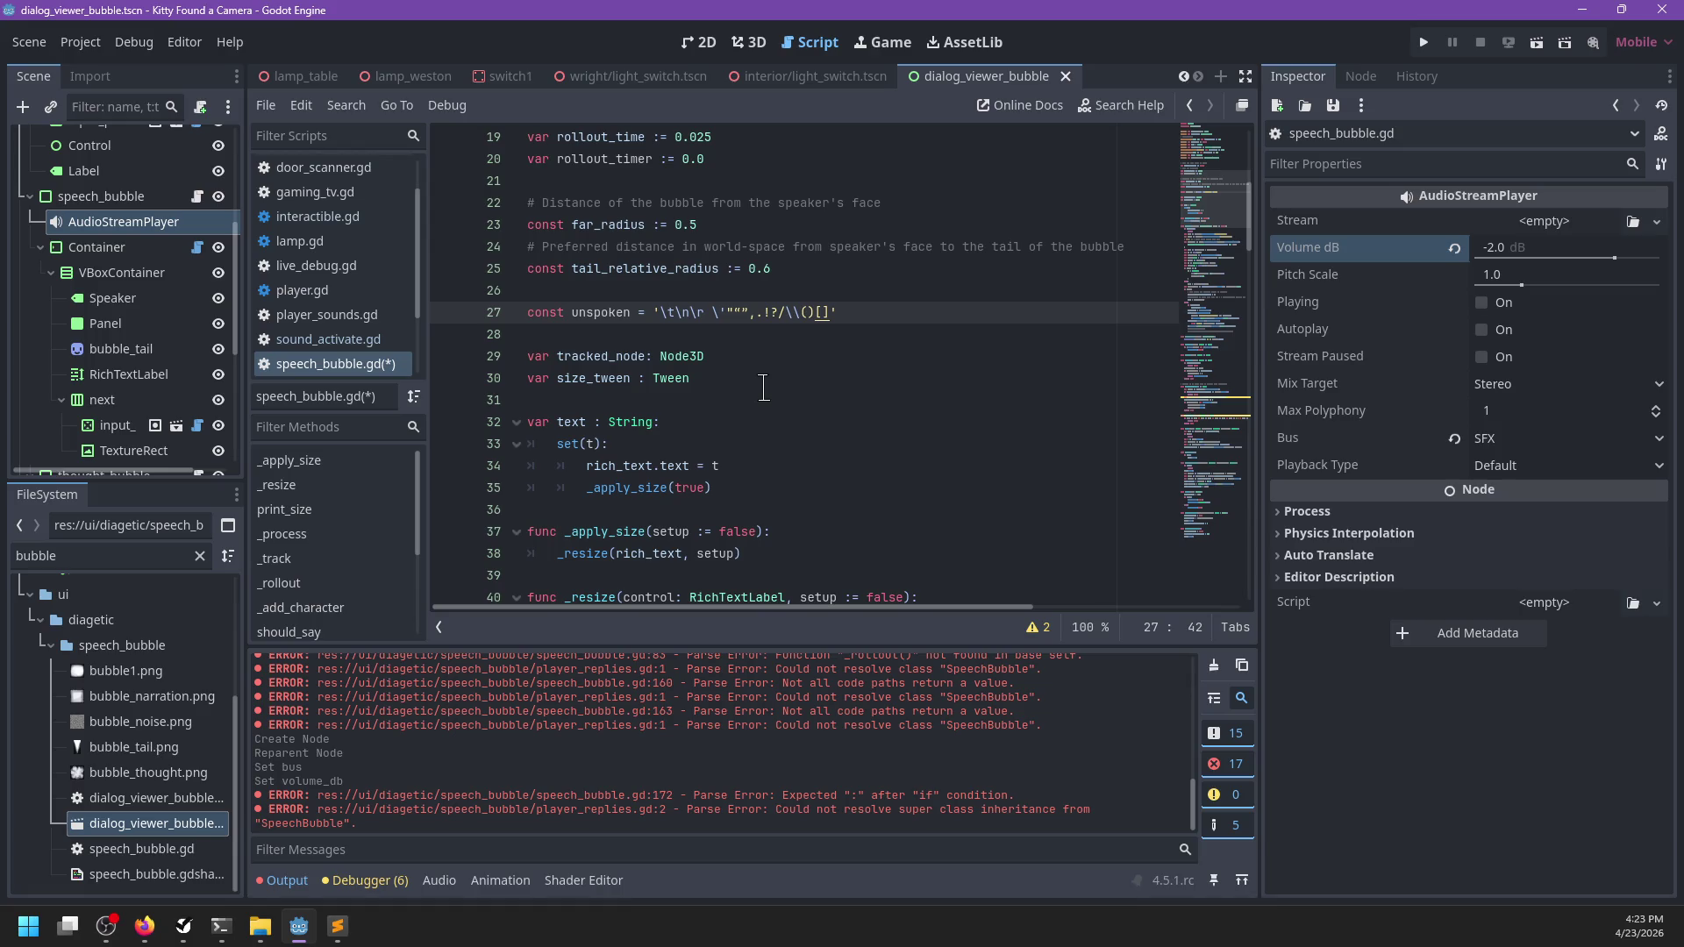
pyautogui.hotkey('ctrl', 's')
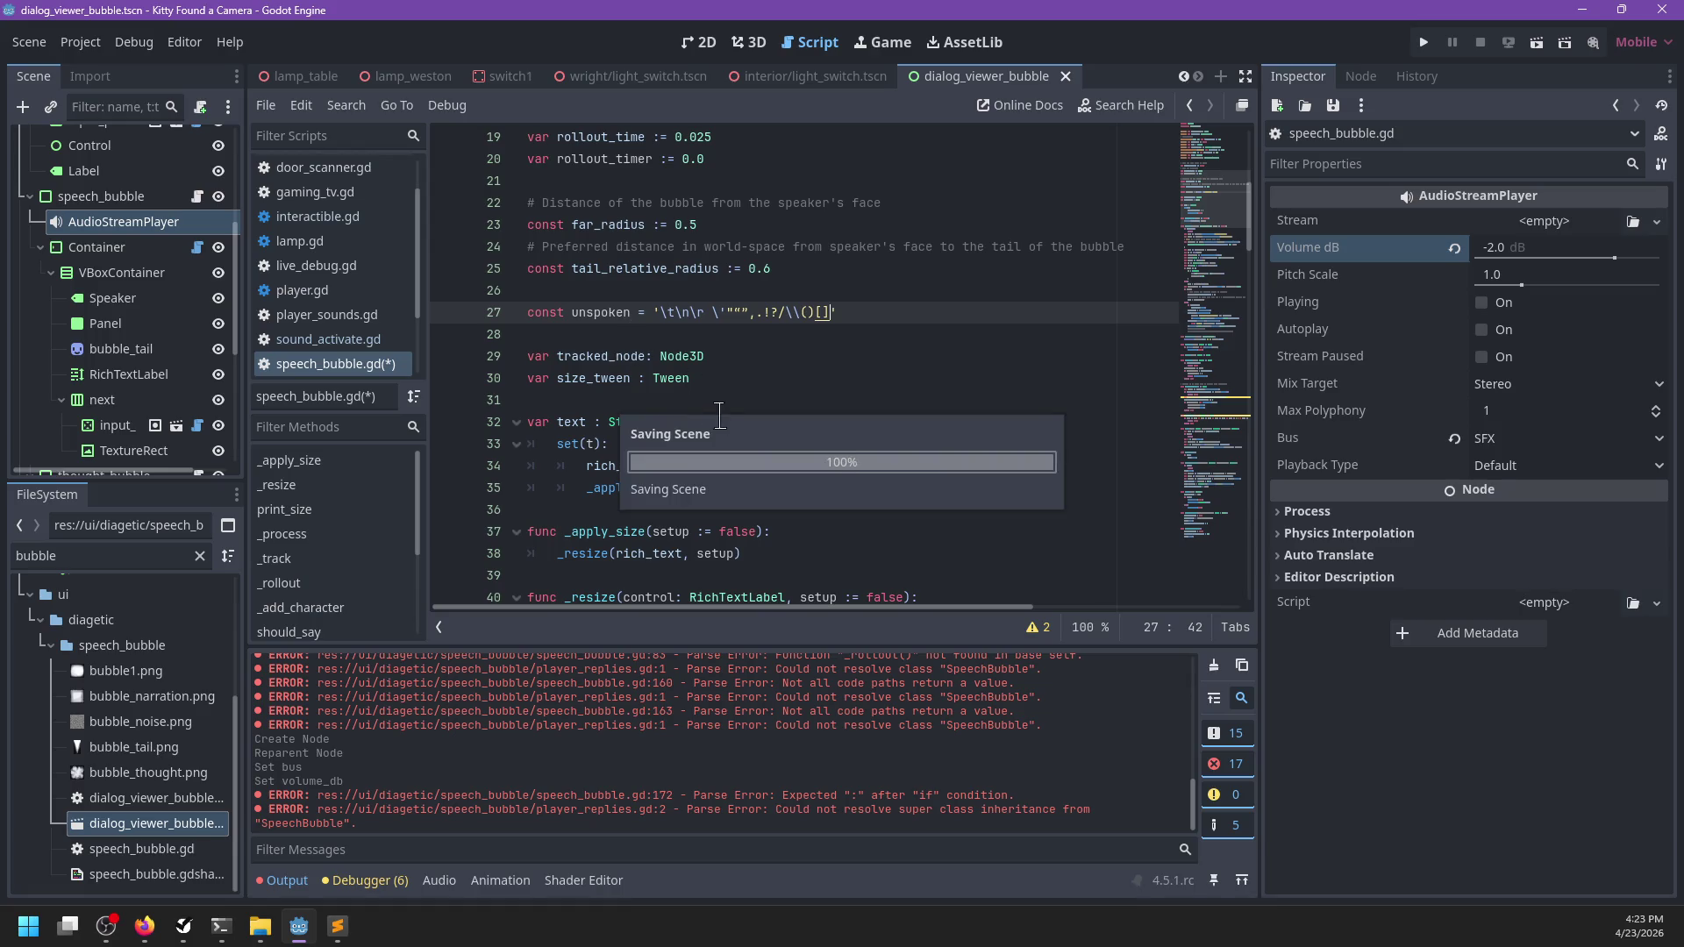
pyautogui.click(1038, 626)
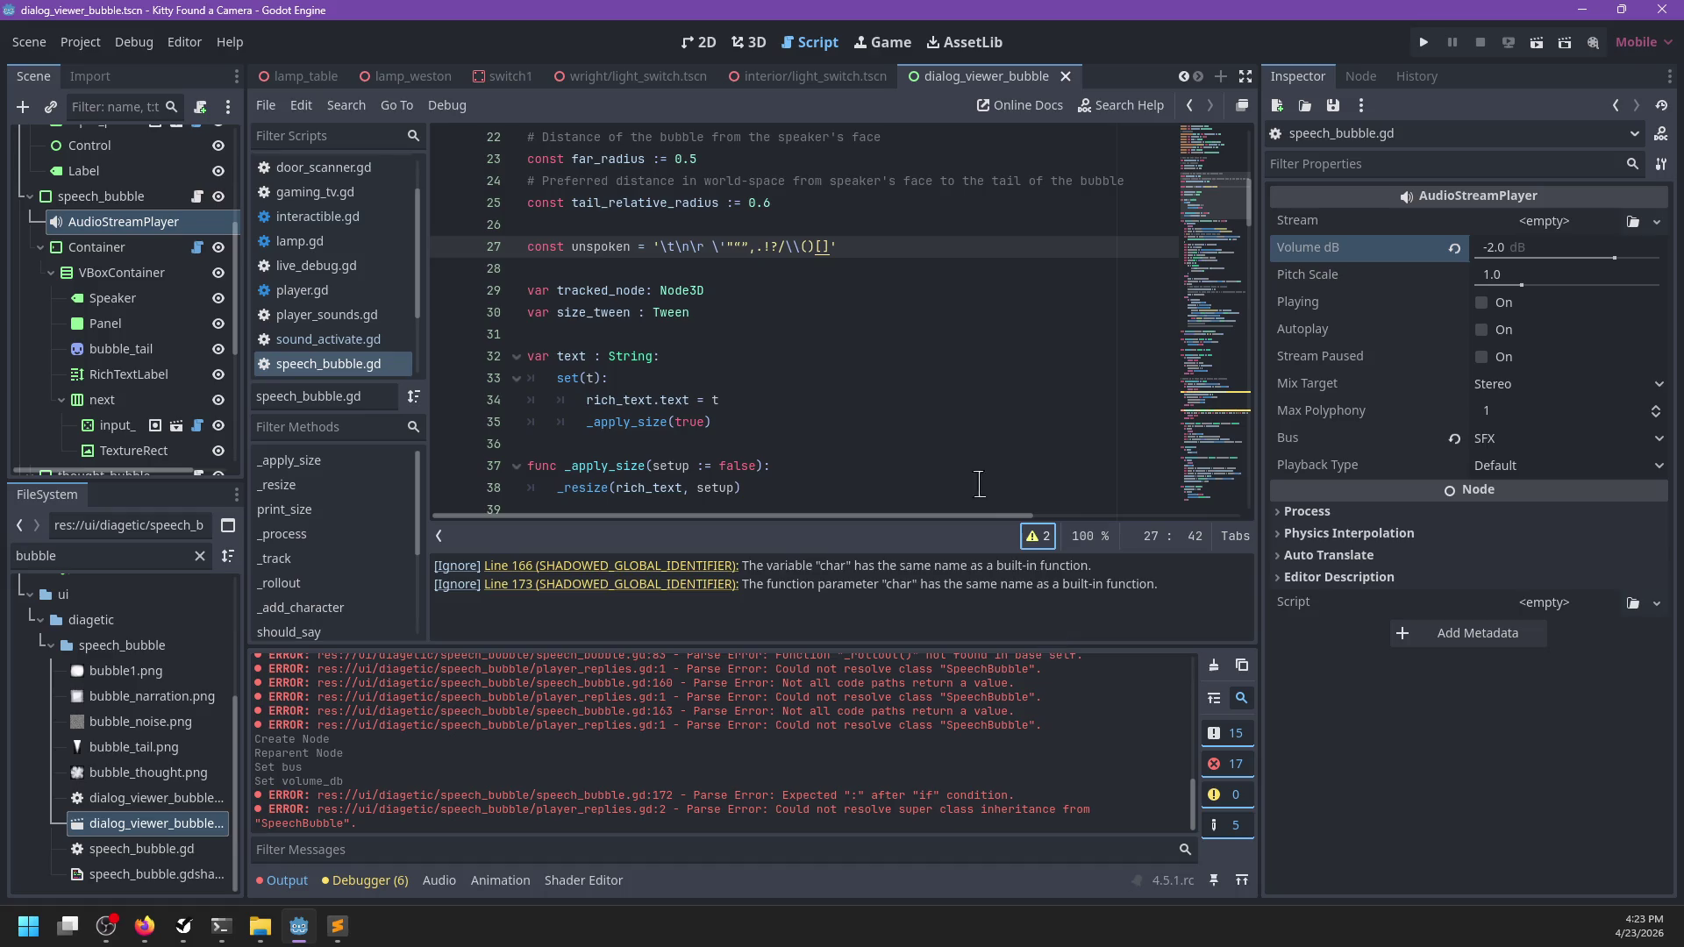
# Rename char to ch on lines 166, 168 and 173 to clear the shadowing warnings
pyautogui.scroll(-5, 921, 406)
pyautogui.click(702, 565)
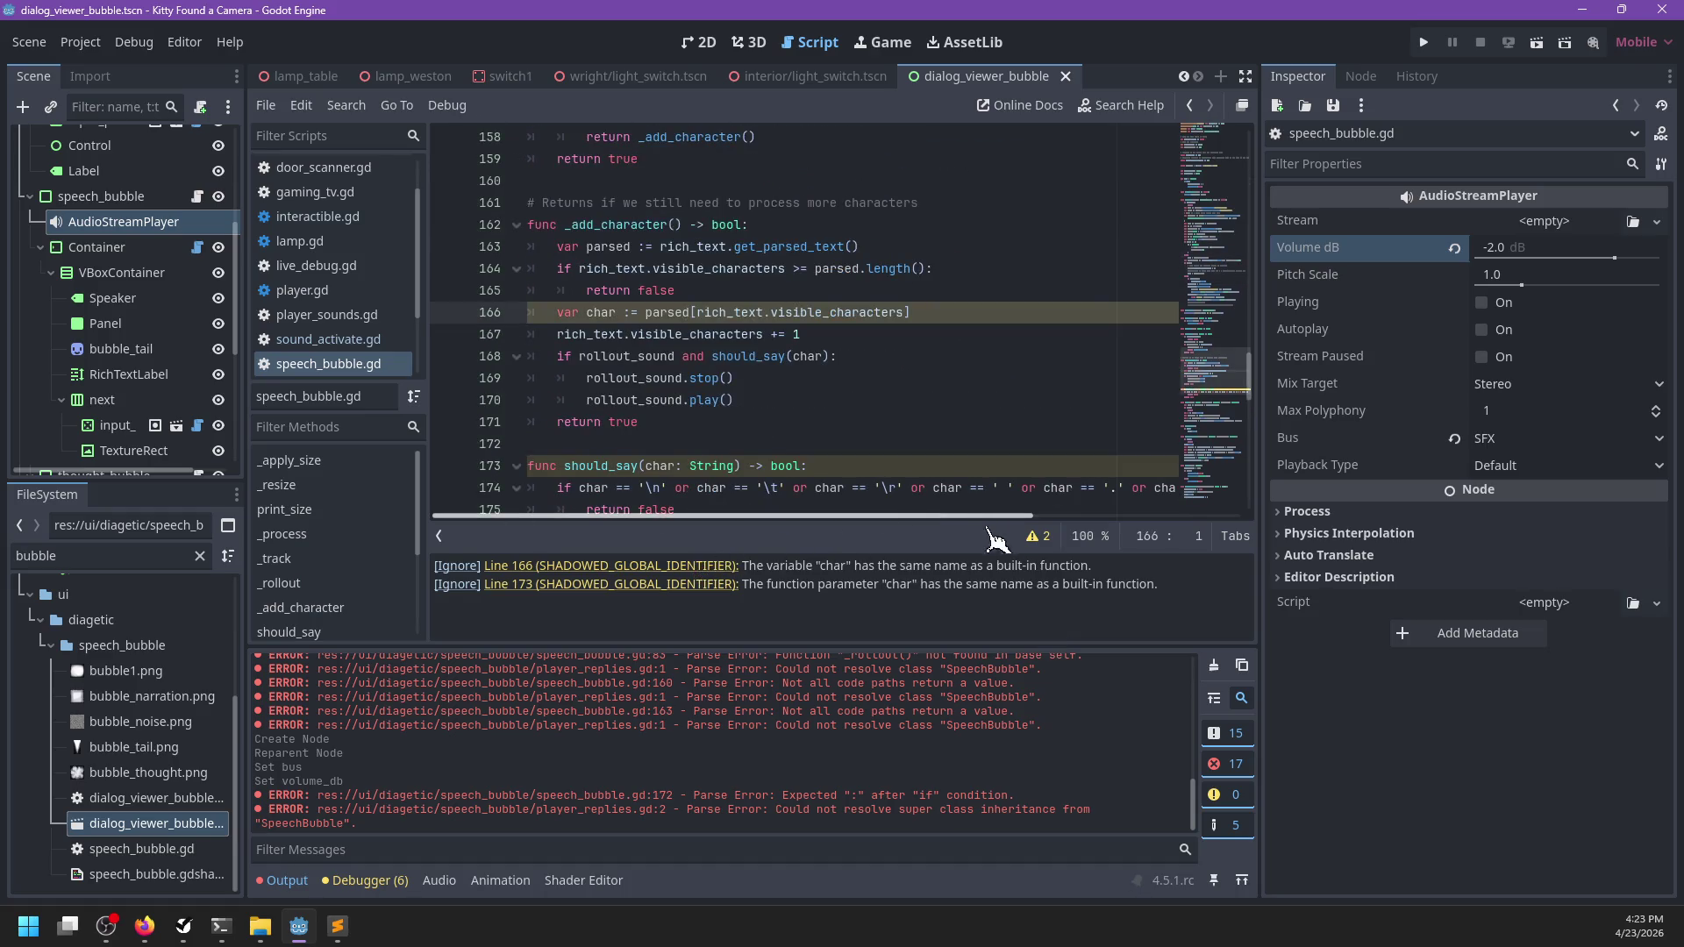
pyautogui.click(1037, 539)
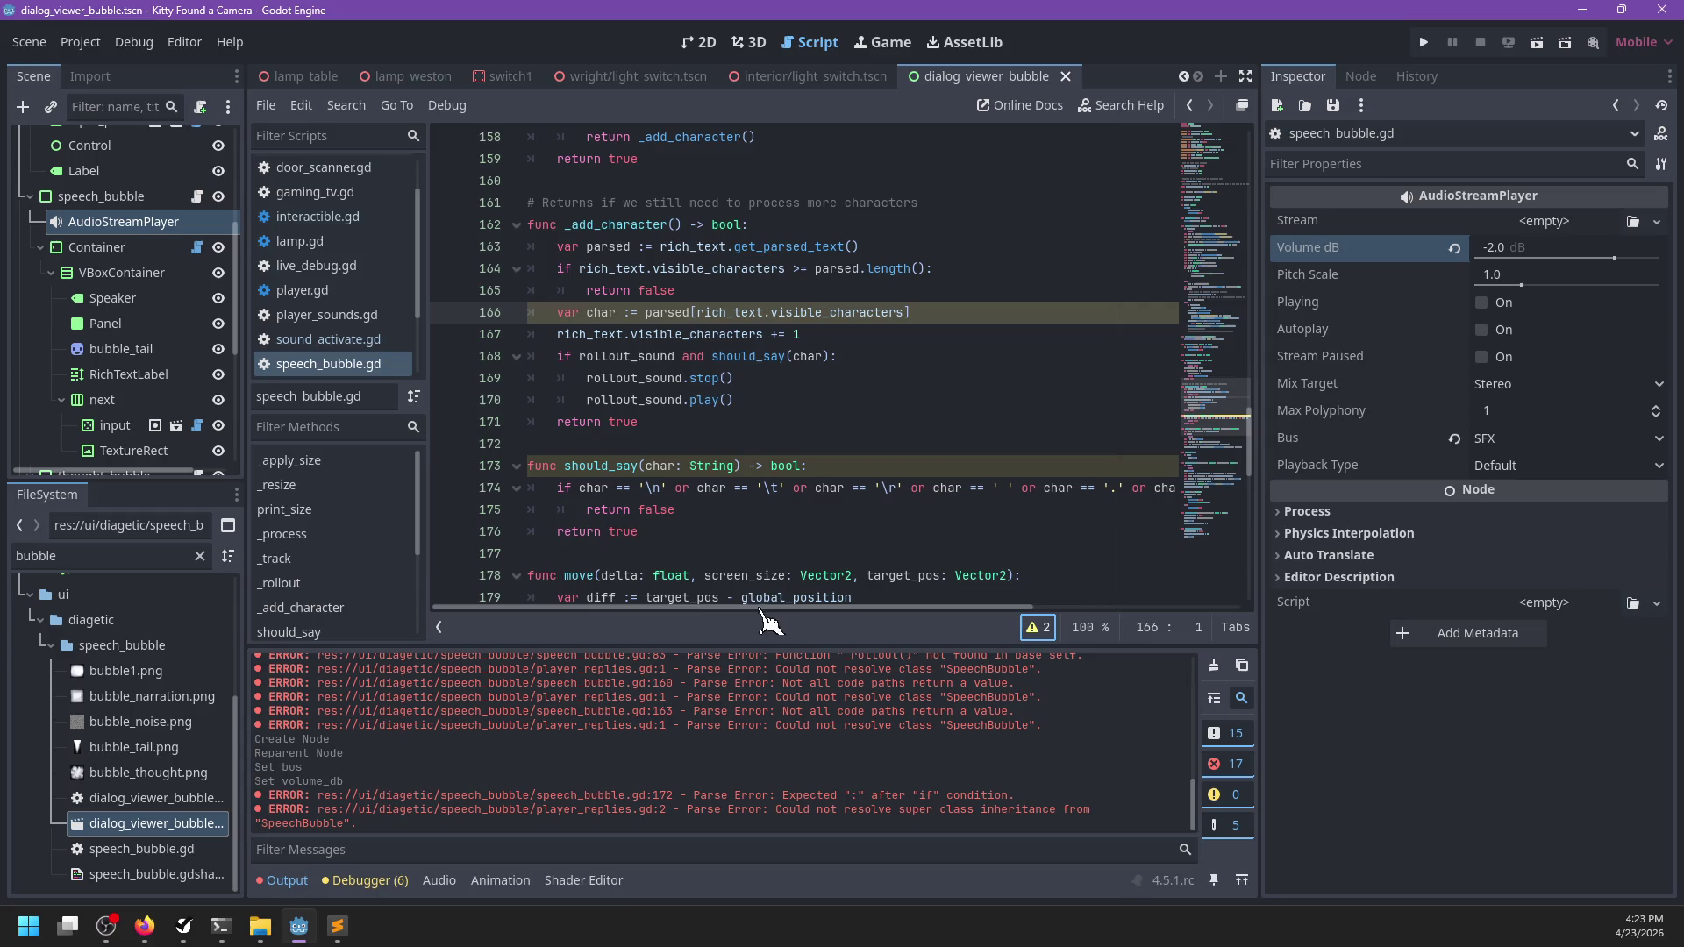
pyautogui.doubleClick(602, 312)
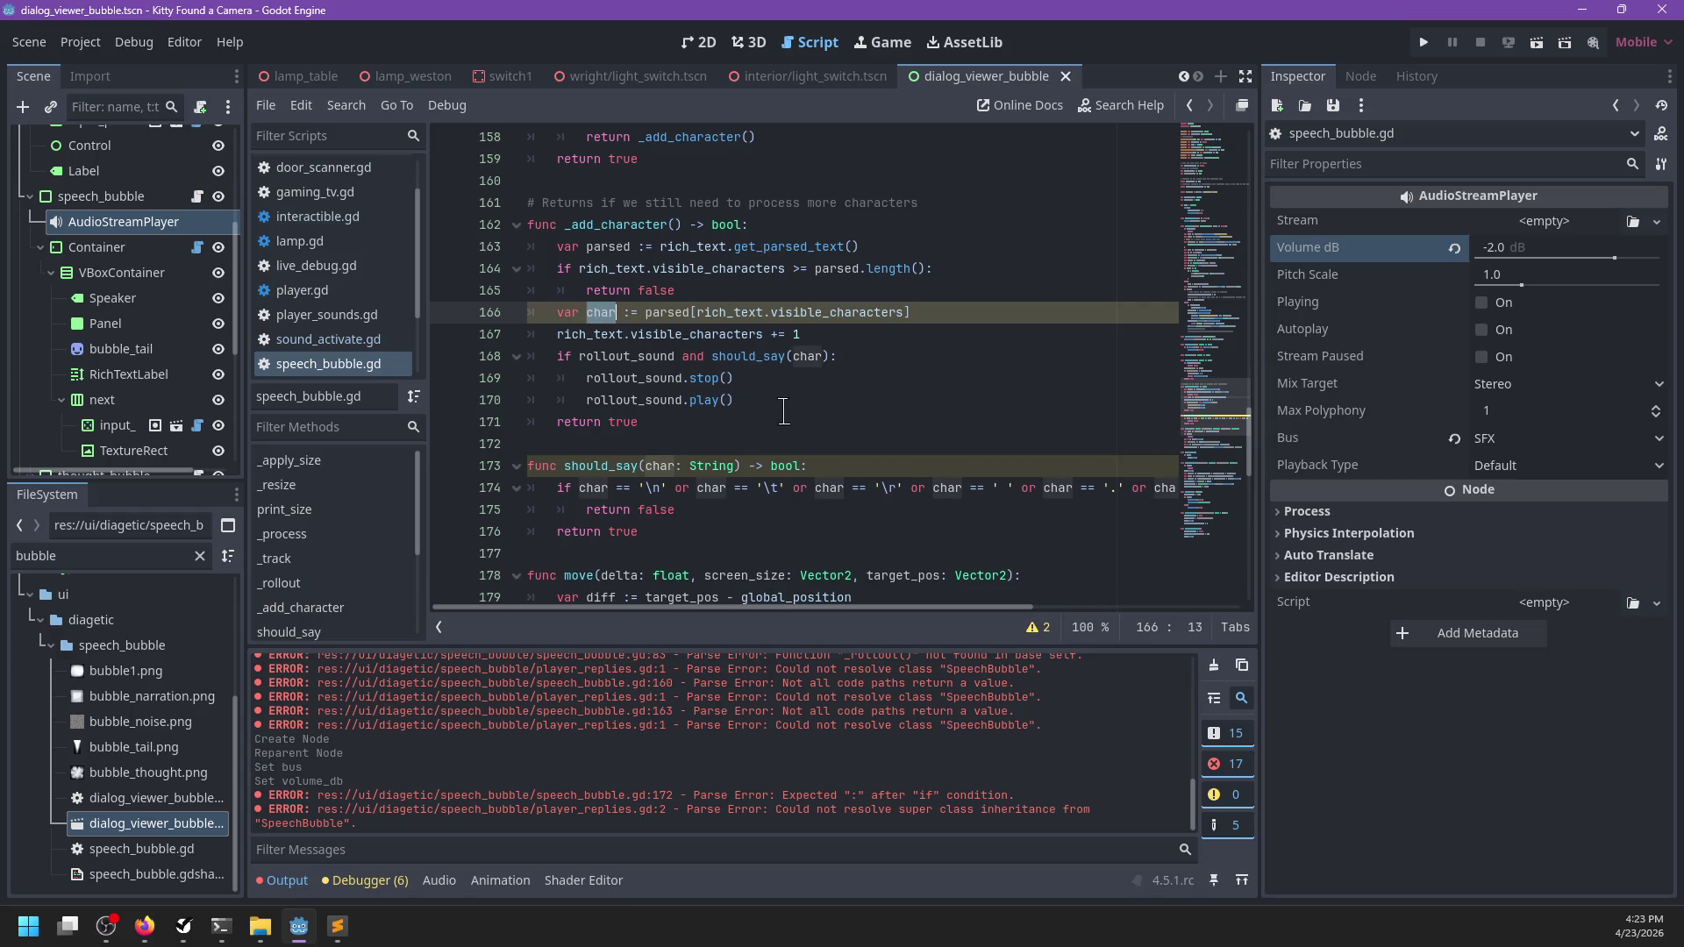
pyautogui.write('ch')
pyautogui.doubleClick(807, 356)
pyautogui.write('cgh')
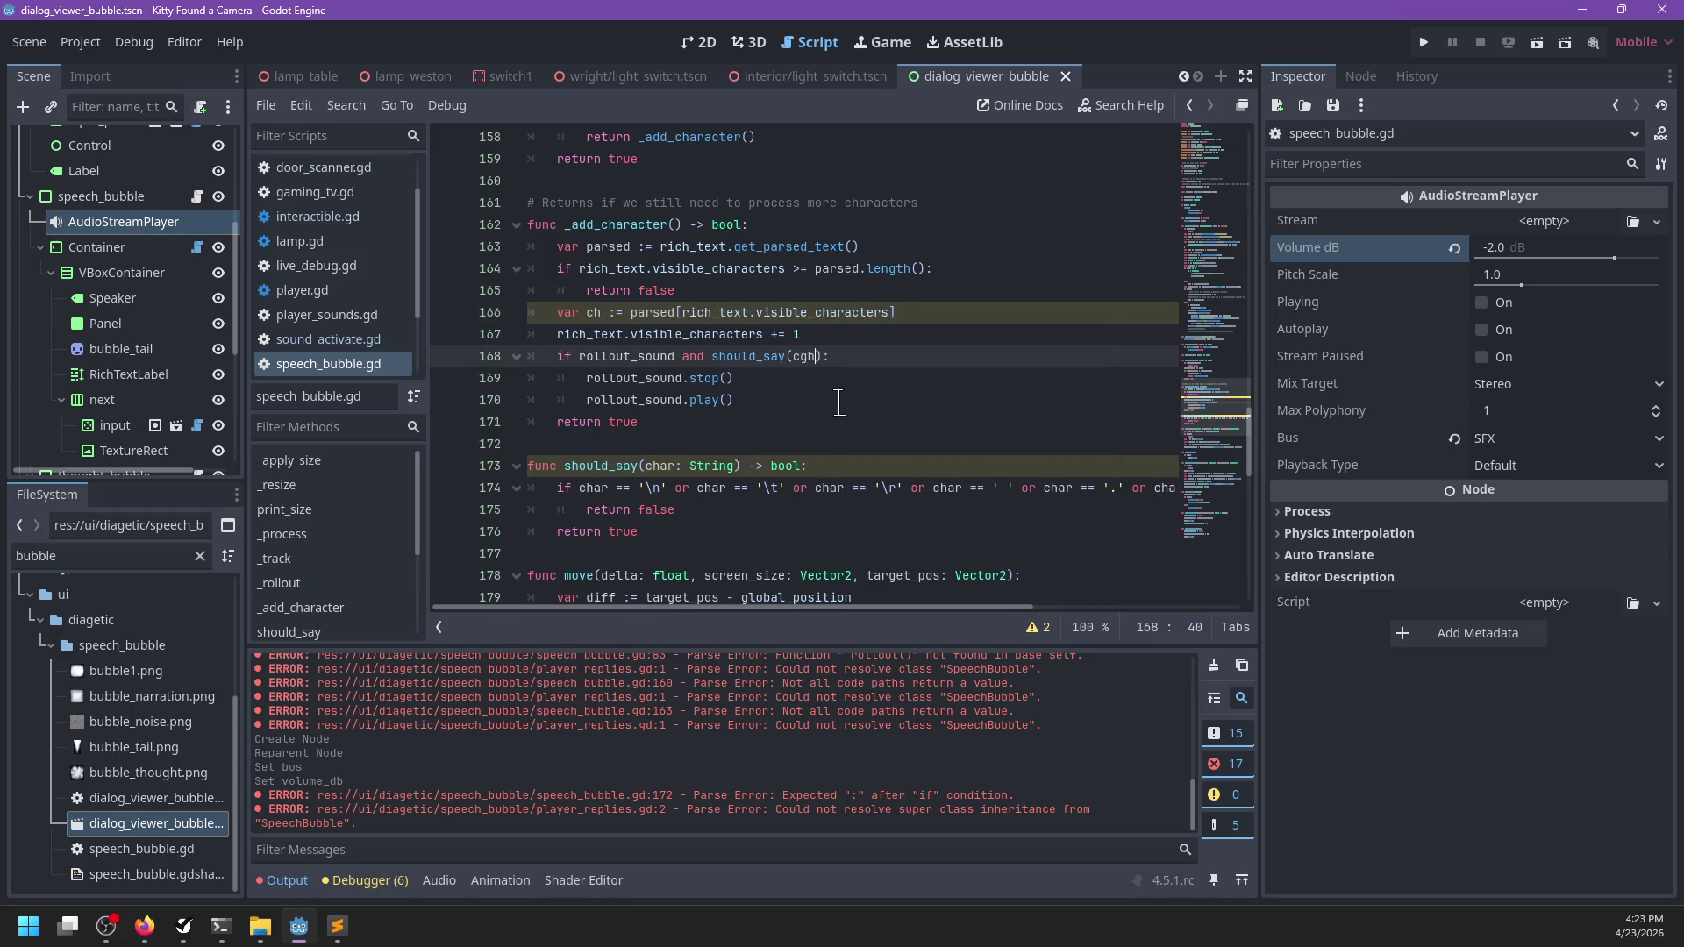
pyautogui.press('BackSpace')
pyautogui.press('BackSpace')
pyautogui.write('h')
pyautogui.doubleClick(612, 378)
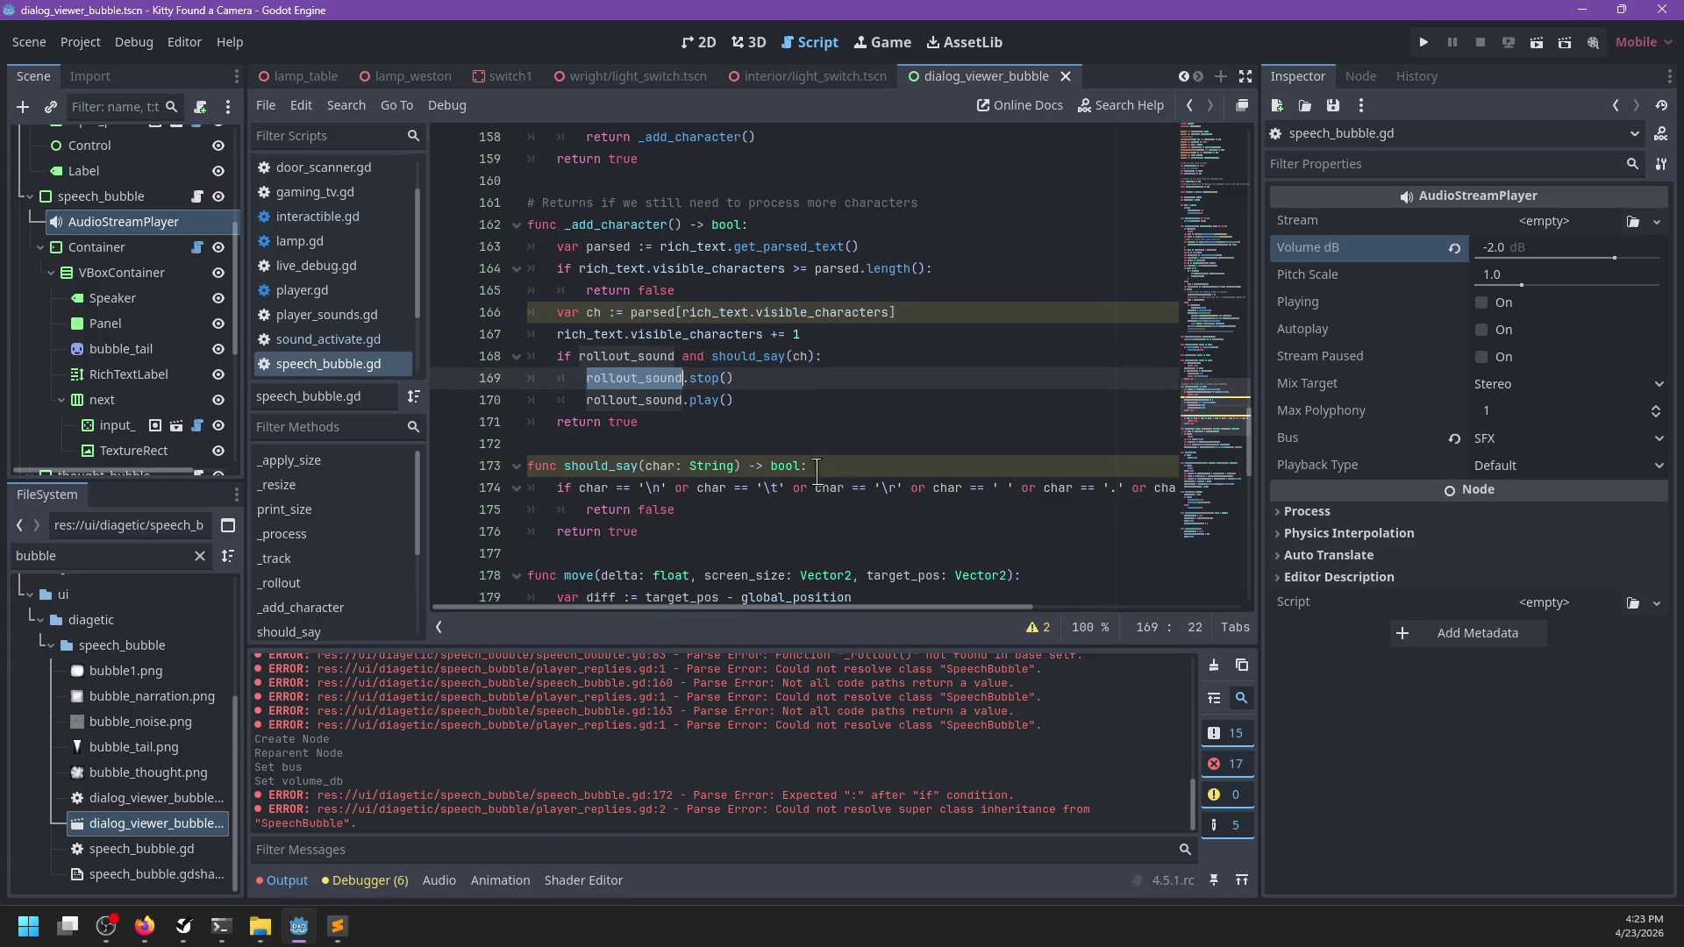
pyautogui.doubleClick(665, 464)
pyautogui.write('cg')
pyautogui.press('BackSpace')
pyautogui.write('h')
# Replace should_say's body with 'return ch not in unspoken' and save
pyautogui.moveTo(649, 532); pyautogui.dragTo(543, 487)
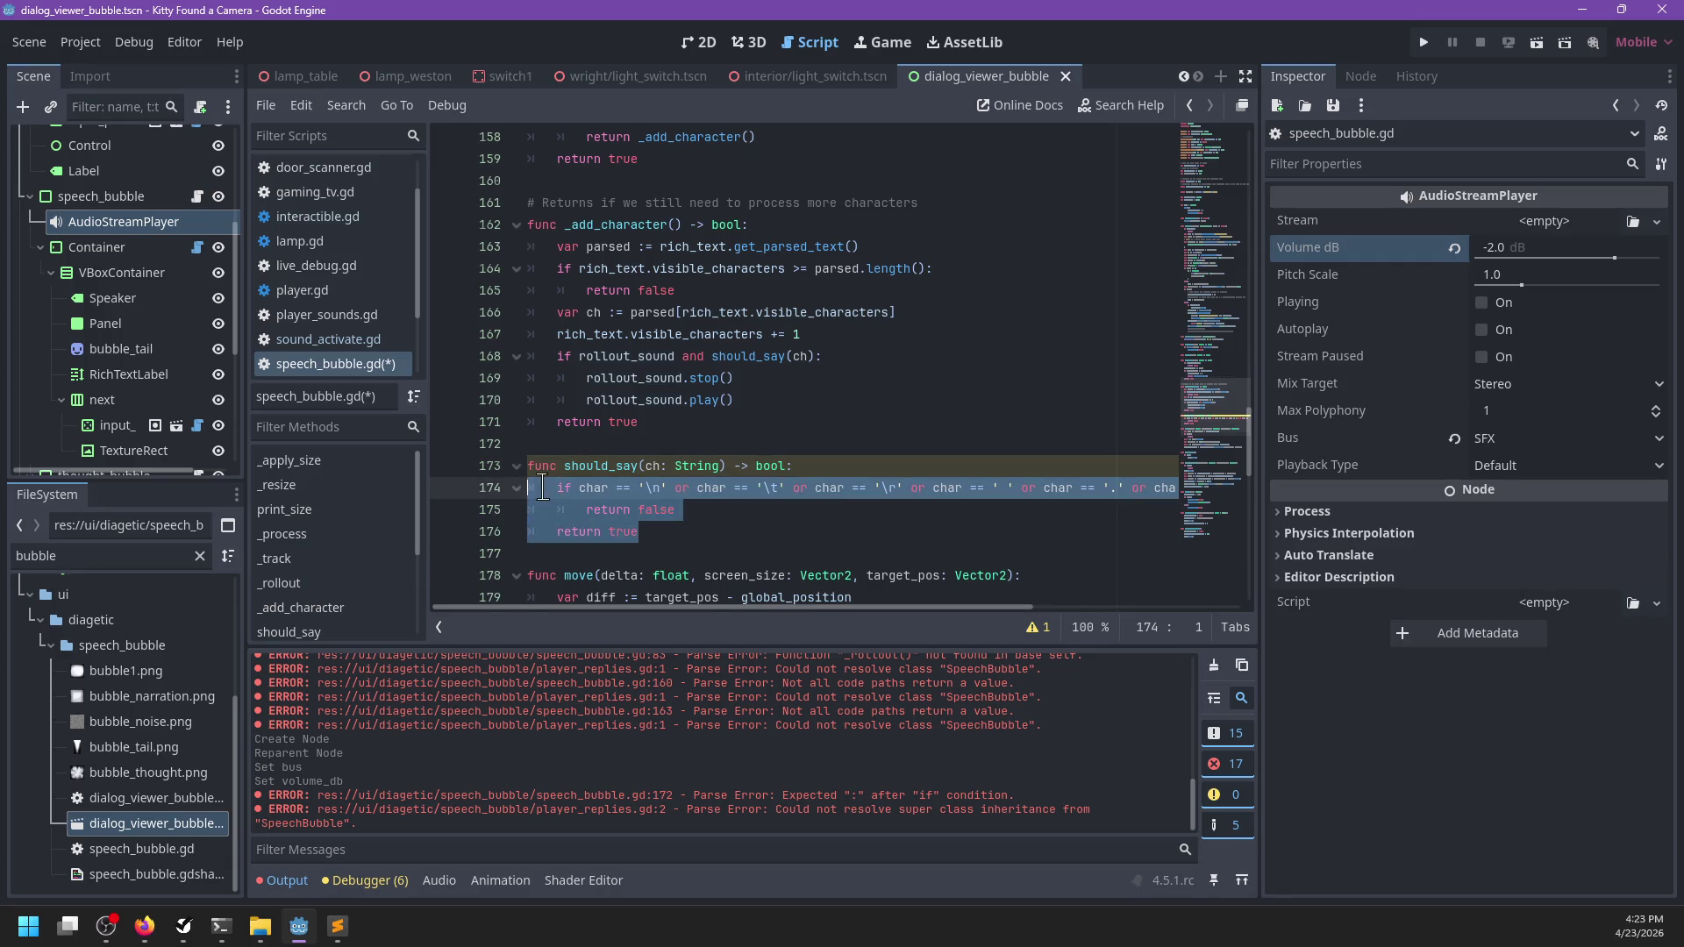
pyautogui.write('return char not in un')
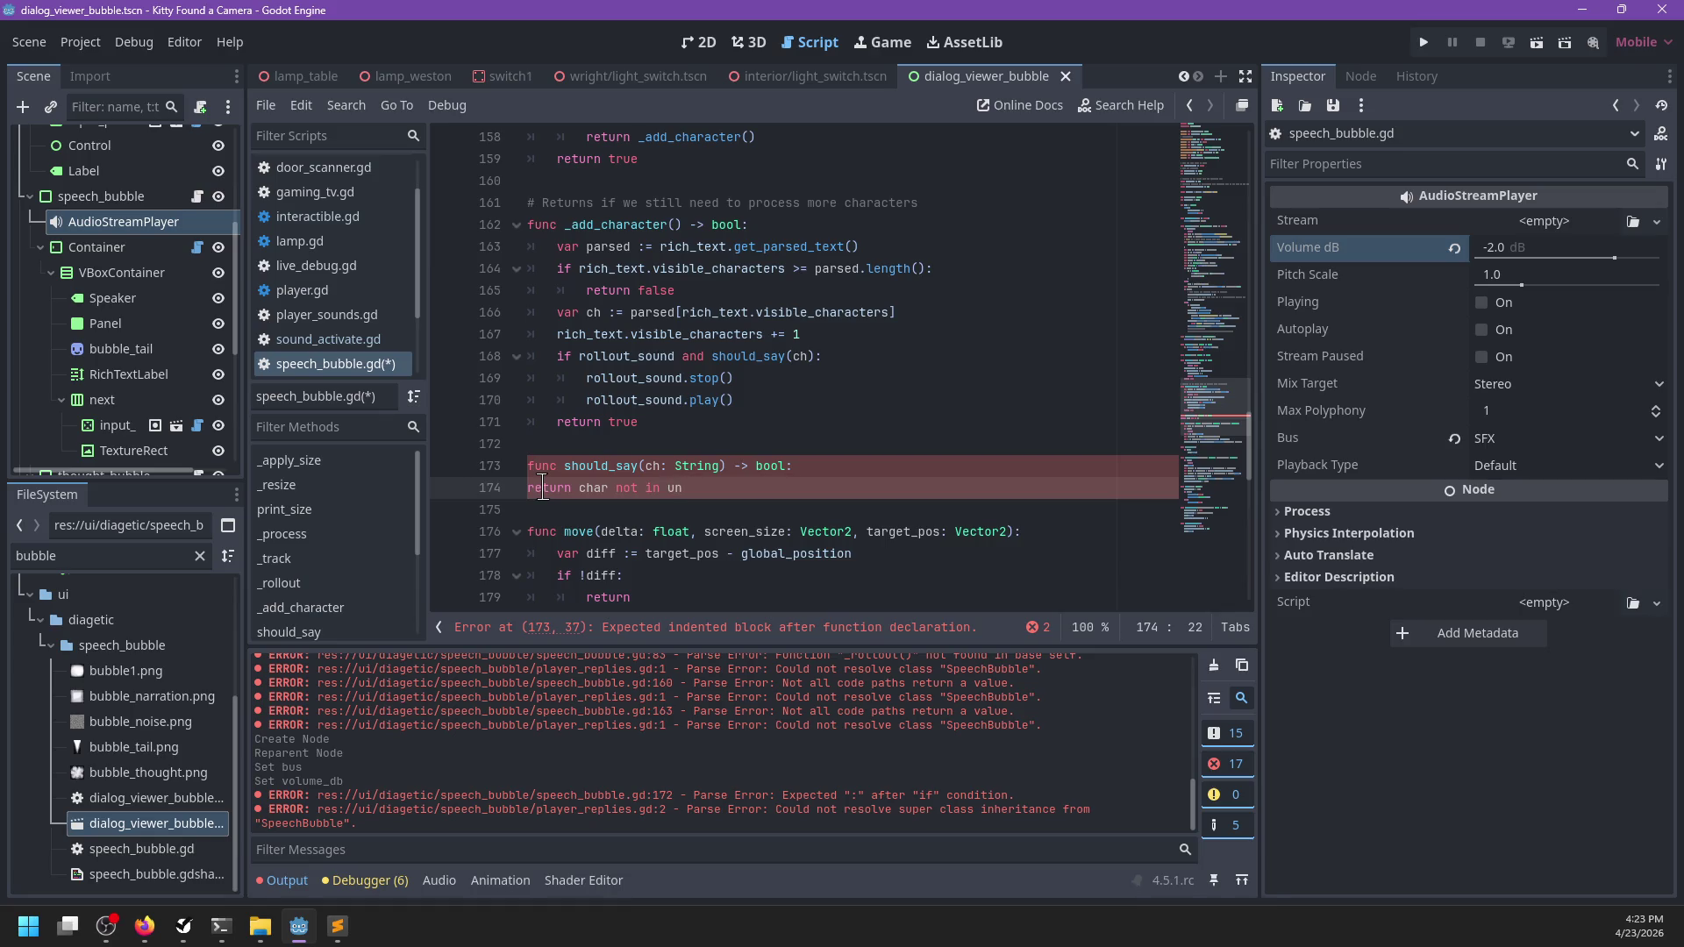
pyautogui.press('Tab')
pyautogui.hotkey('ctrl', 'Delete')
pyautogui.write('ch')
pyautogui.press('End')
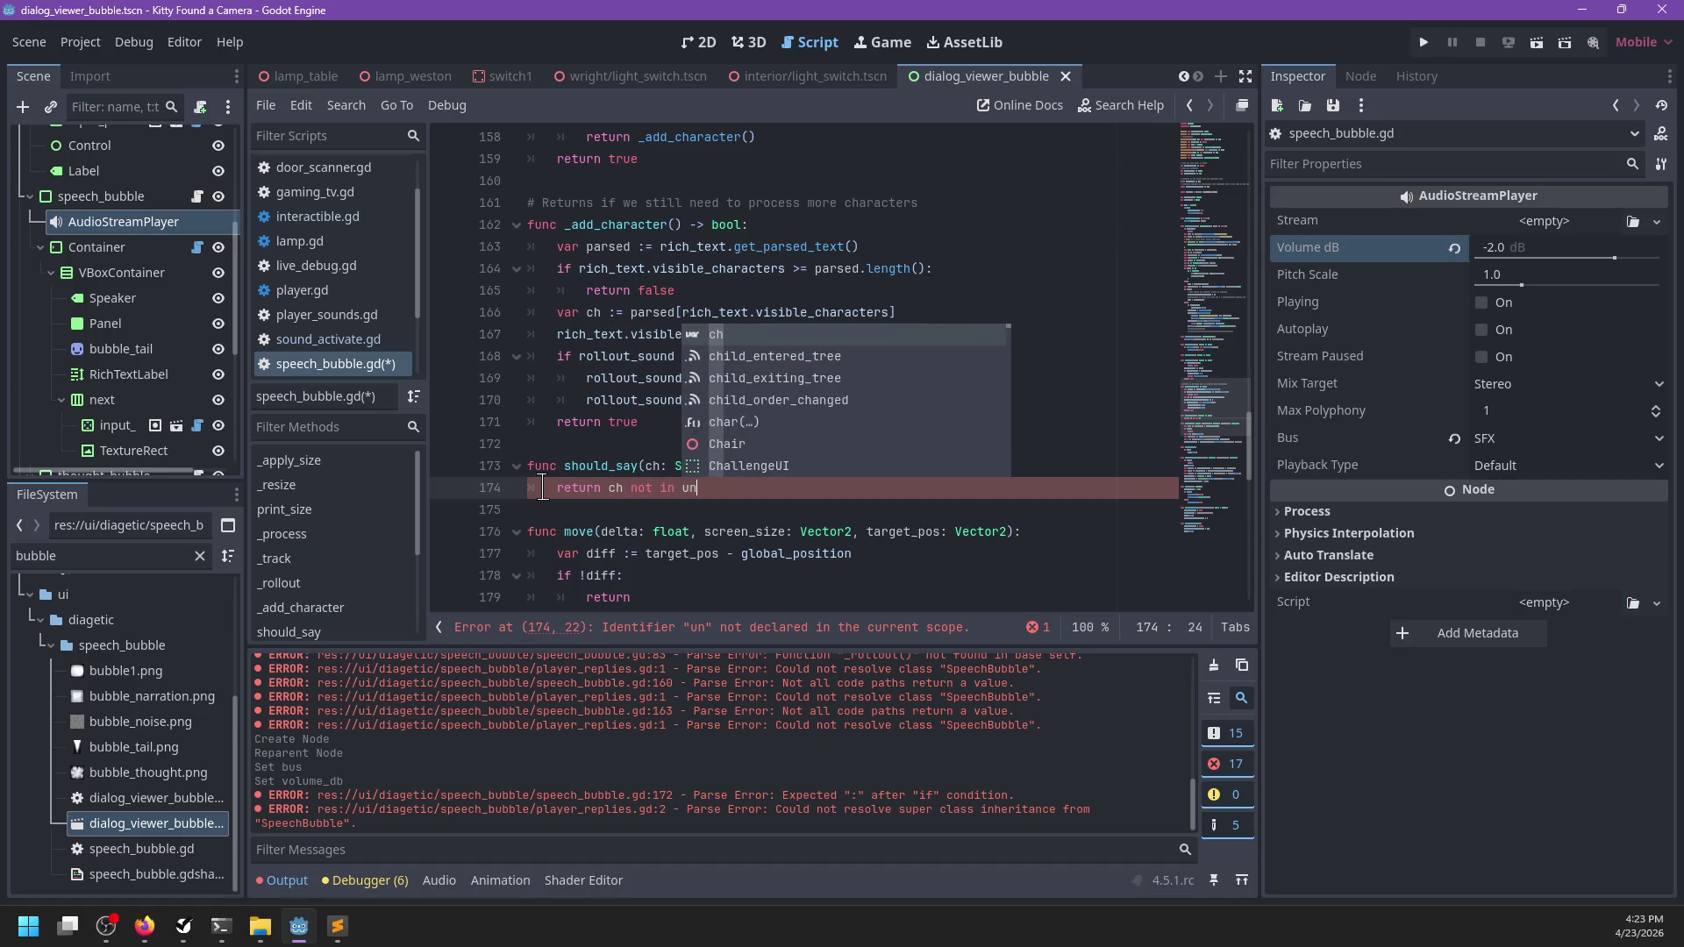
pyautogui.write('spoken')
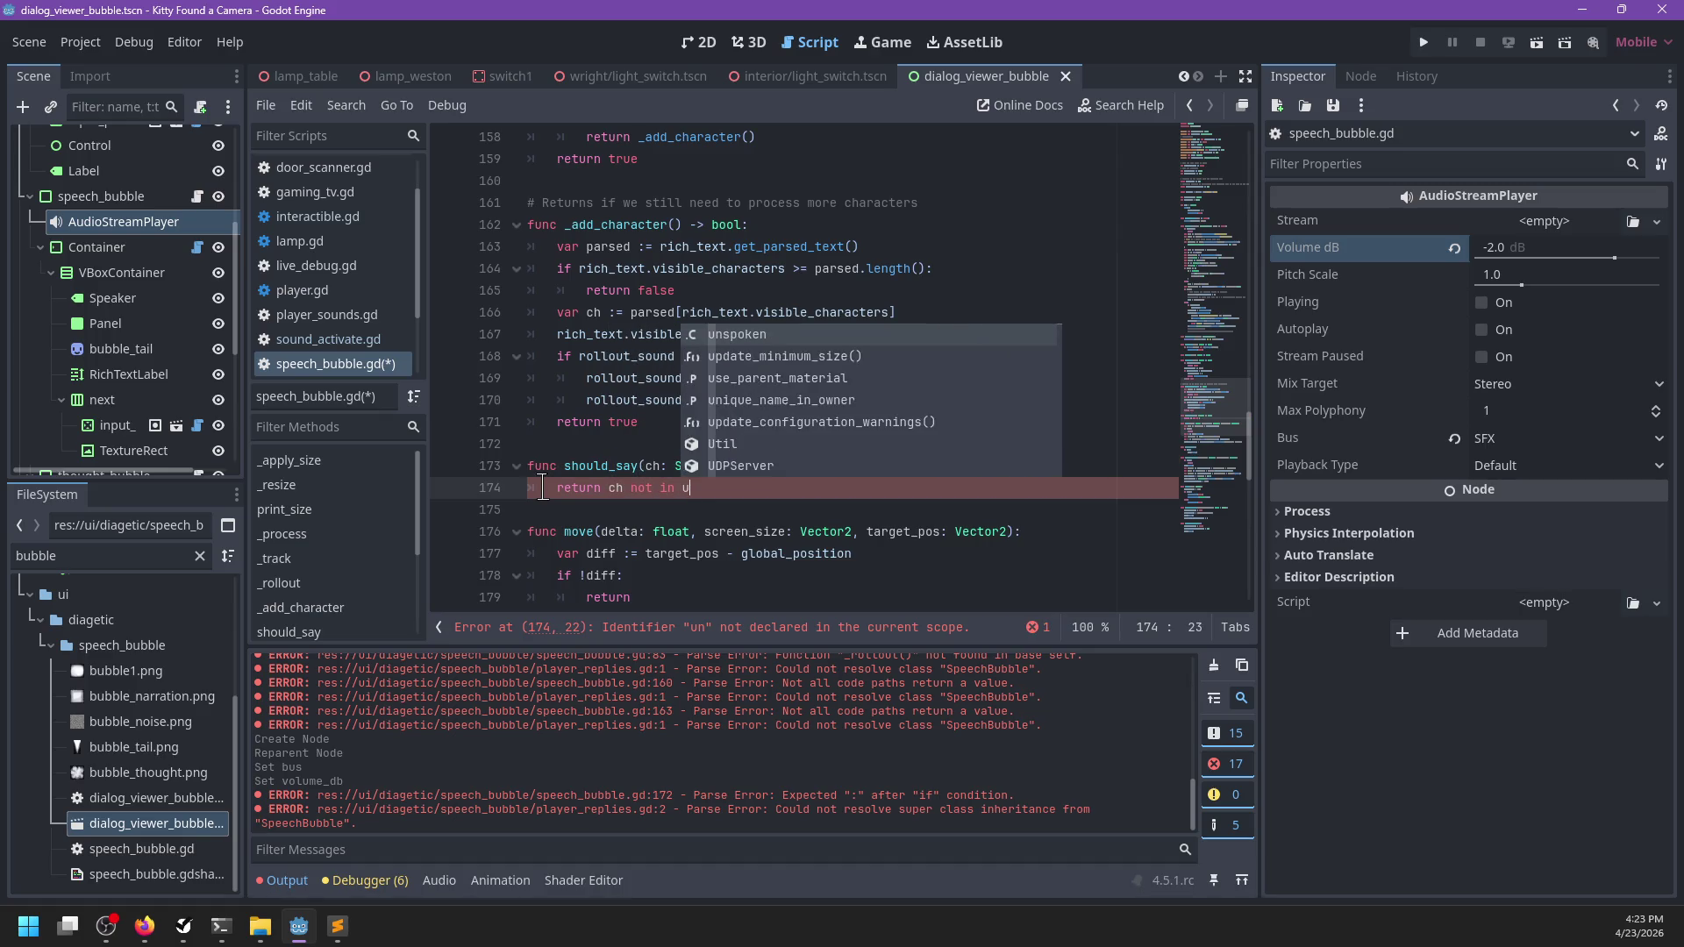
pyautogui.hotkey('ctrl', 's')
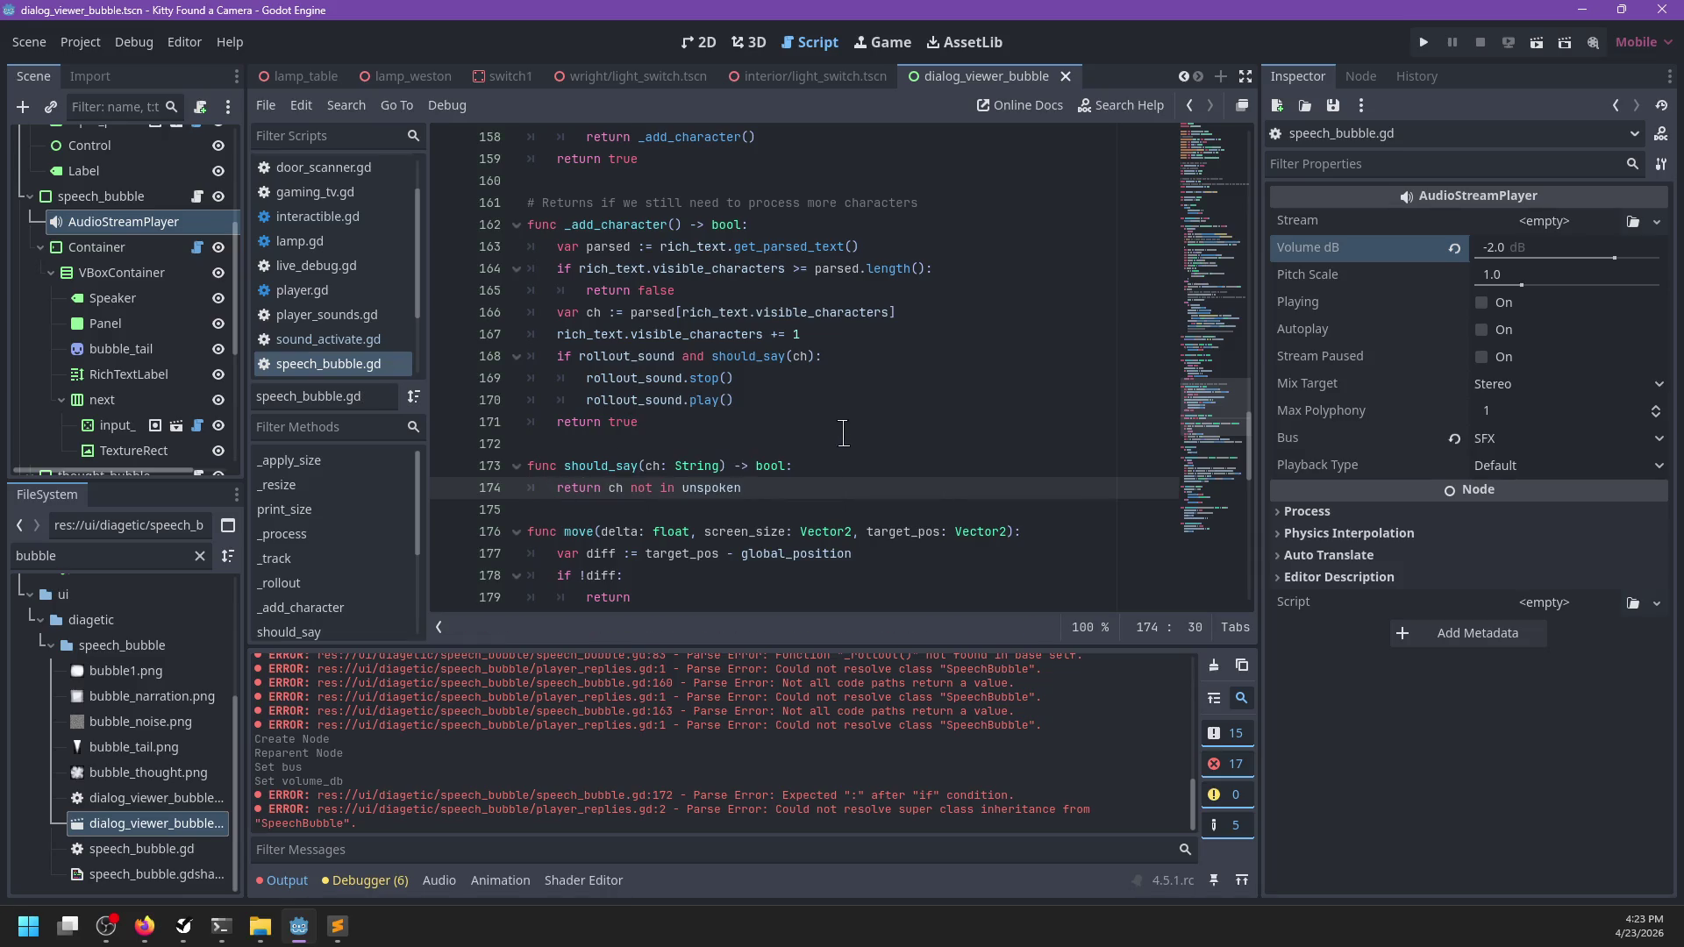
pyautogui.click(825, 465)
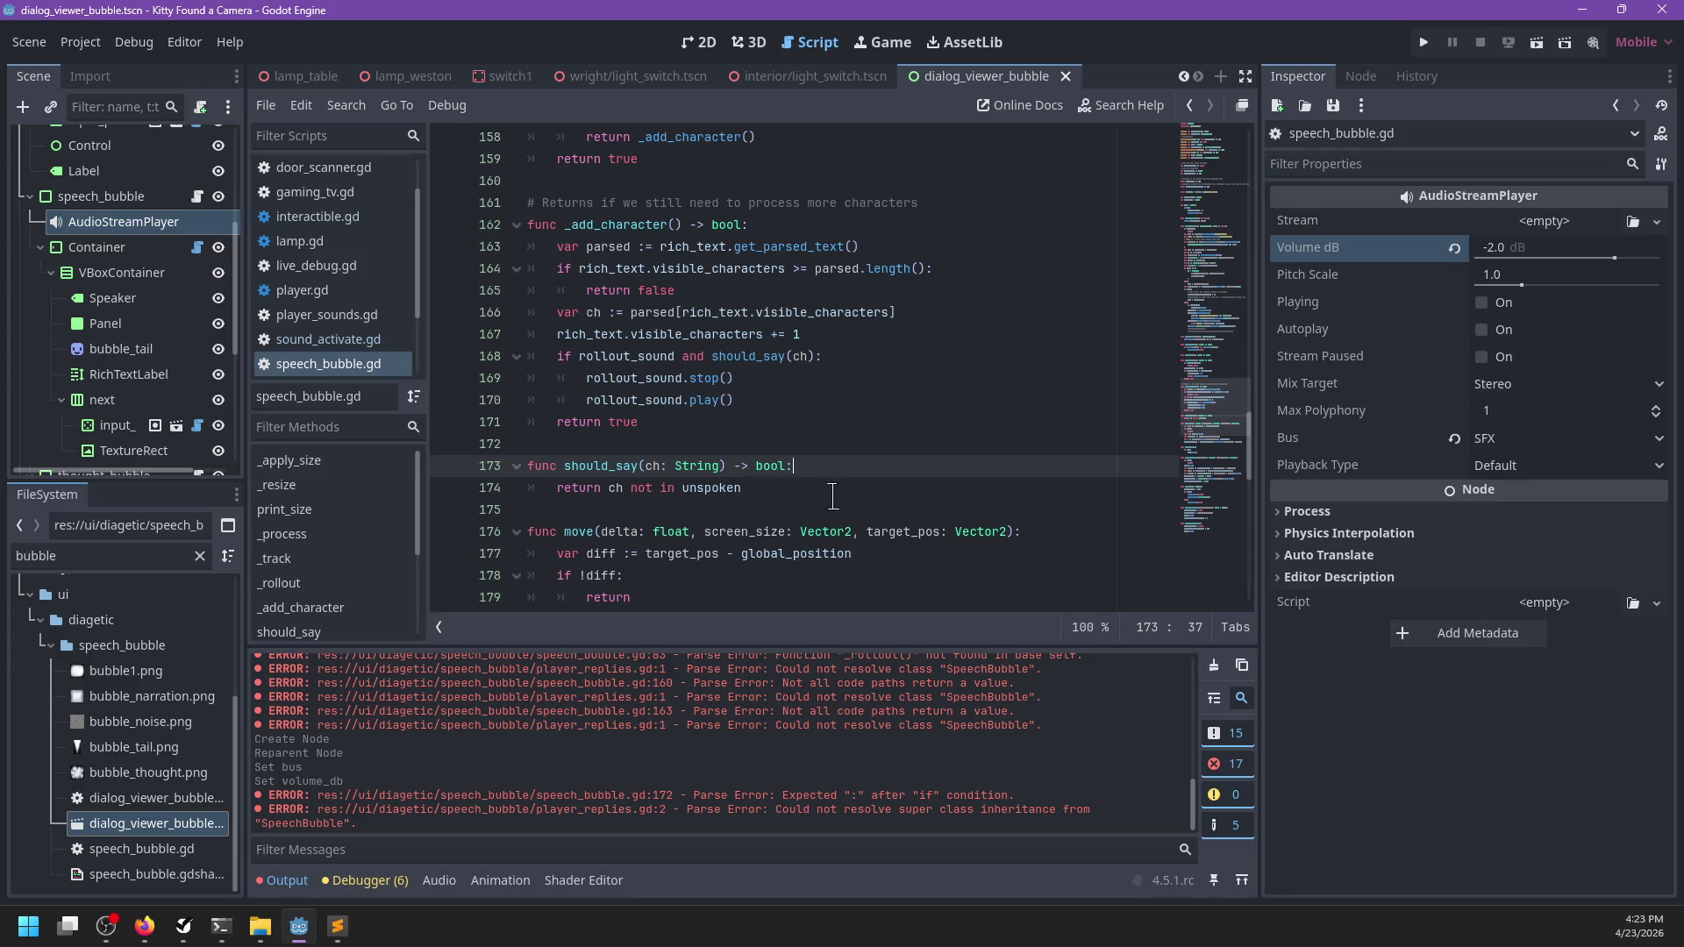
pyautogui.keyDown('ctrl'); pyautogui.click(718, 489); pyautogui.keyUp('ctrl')
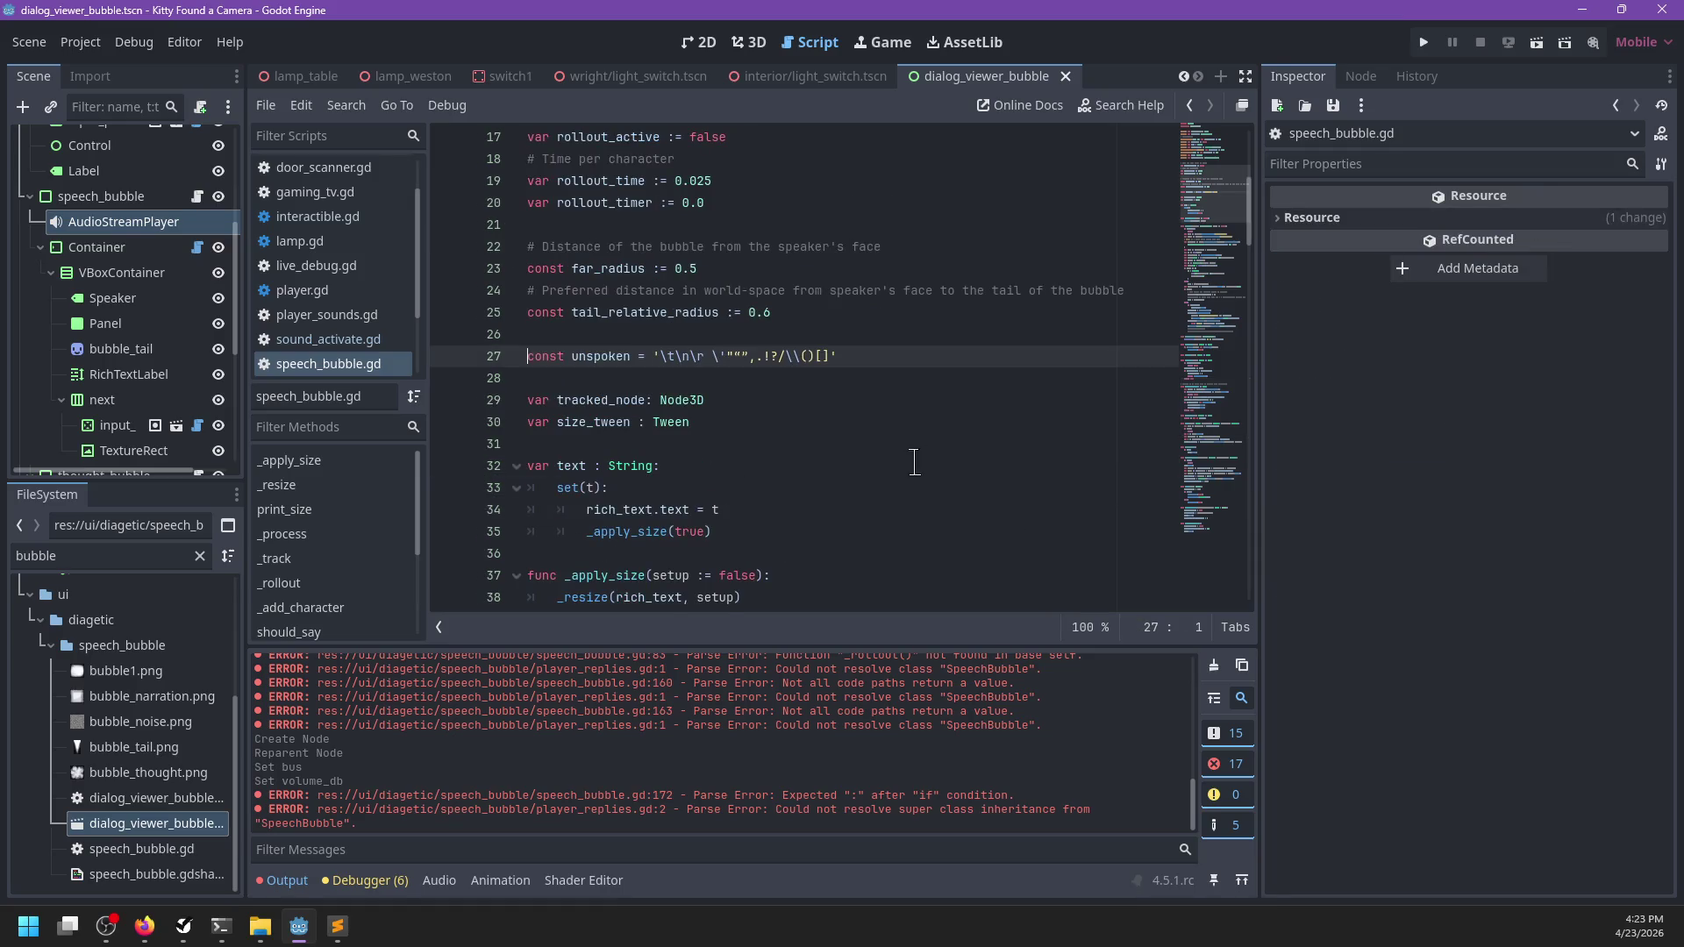
pyautogui.moveTo(661, 358); pyautogui.dragTo(873, 354)
pyautogui.click(875, 353)
pyautogui.click(829, 355)
pyautogui.hotkey('ctrl', 's')
pyautogui.scroll(-20, 889, 392)
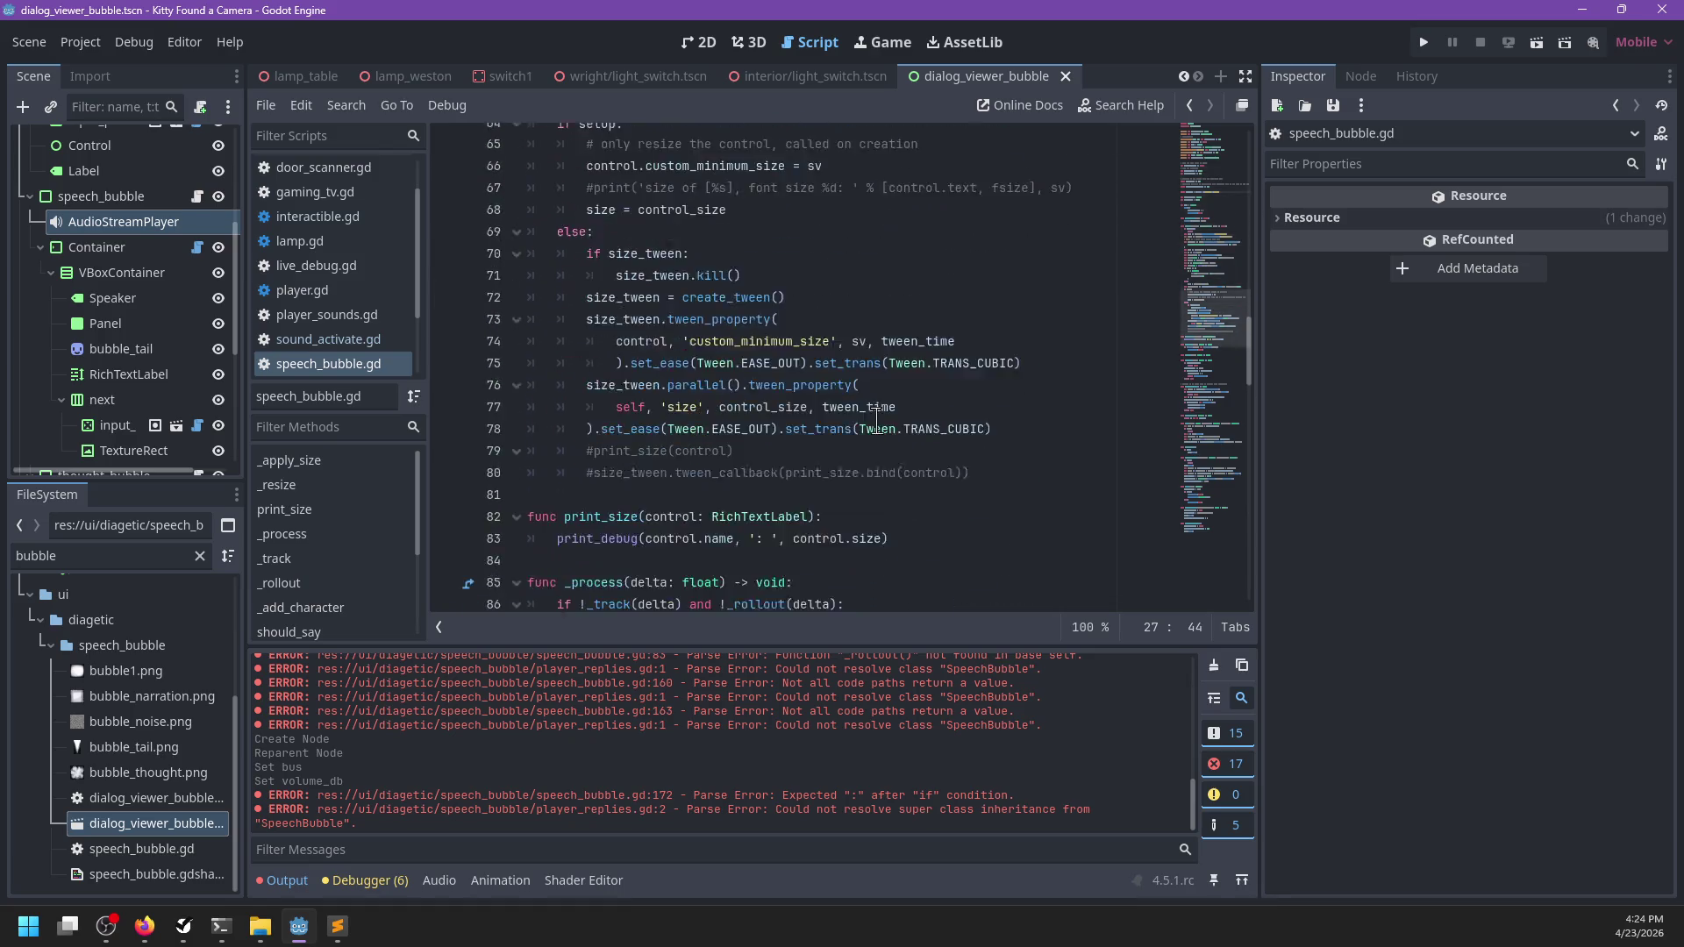
pyautogui.scroll(3, 876, 421)
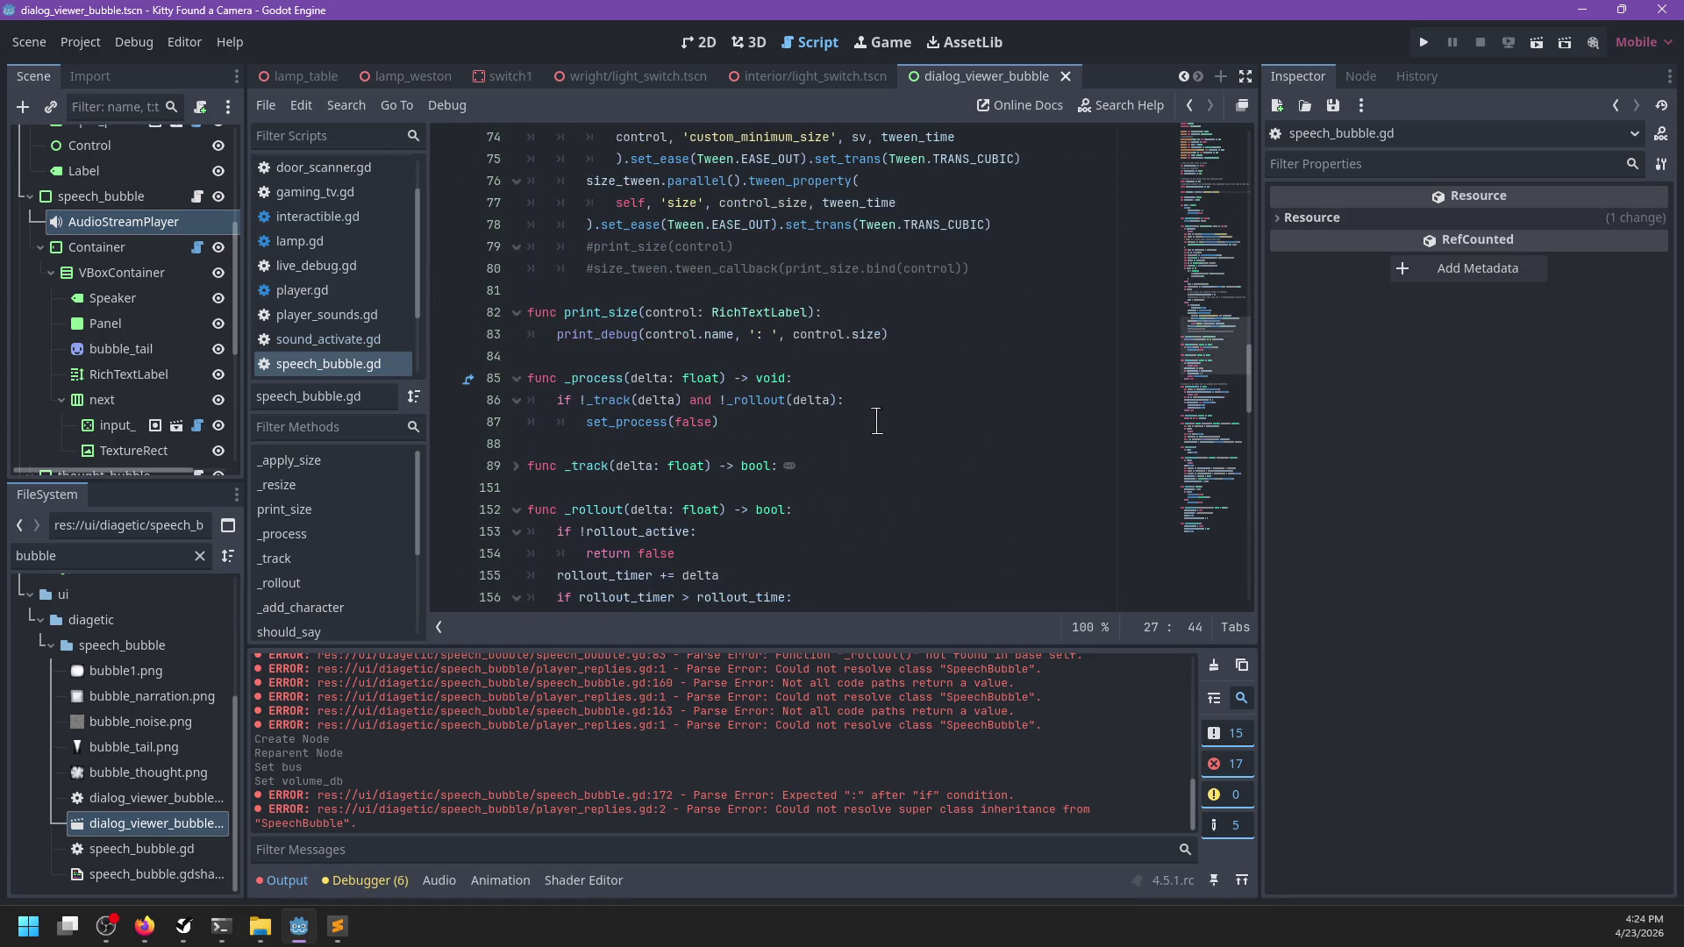
pyautogui.click(742, 352)
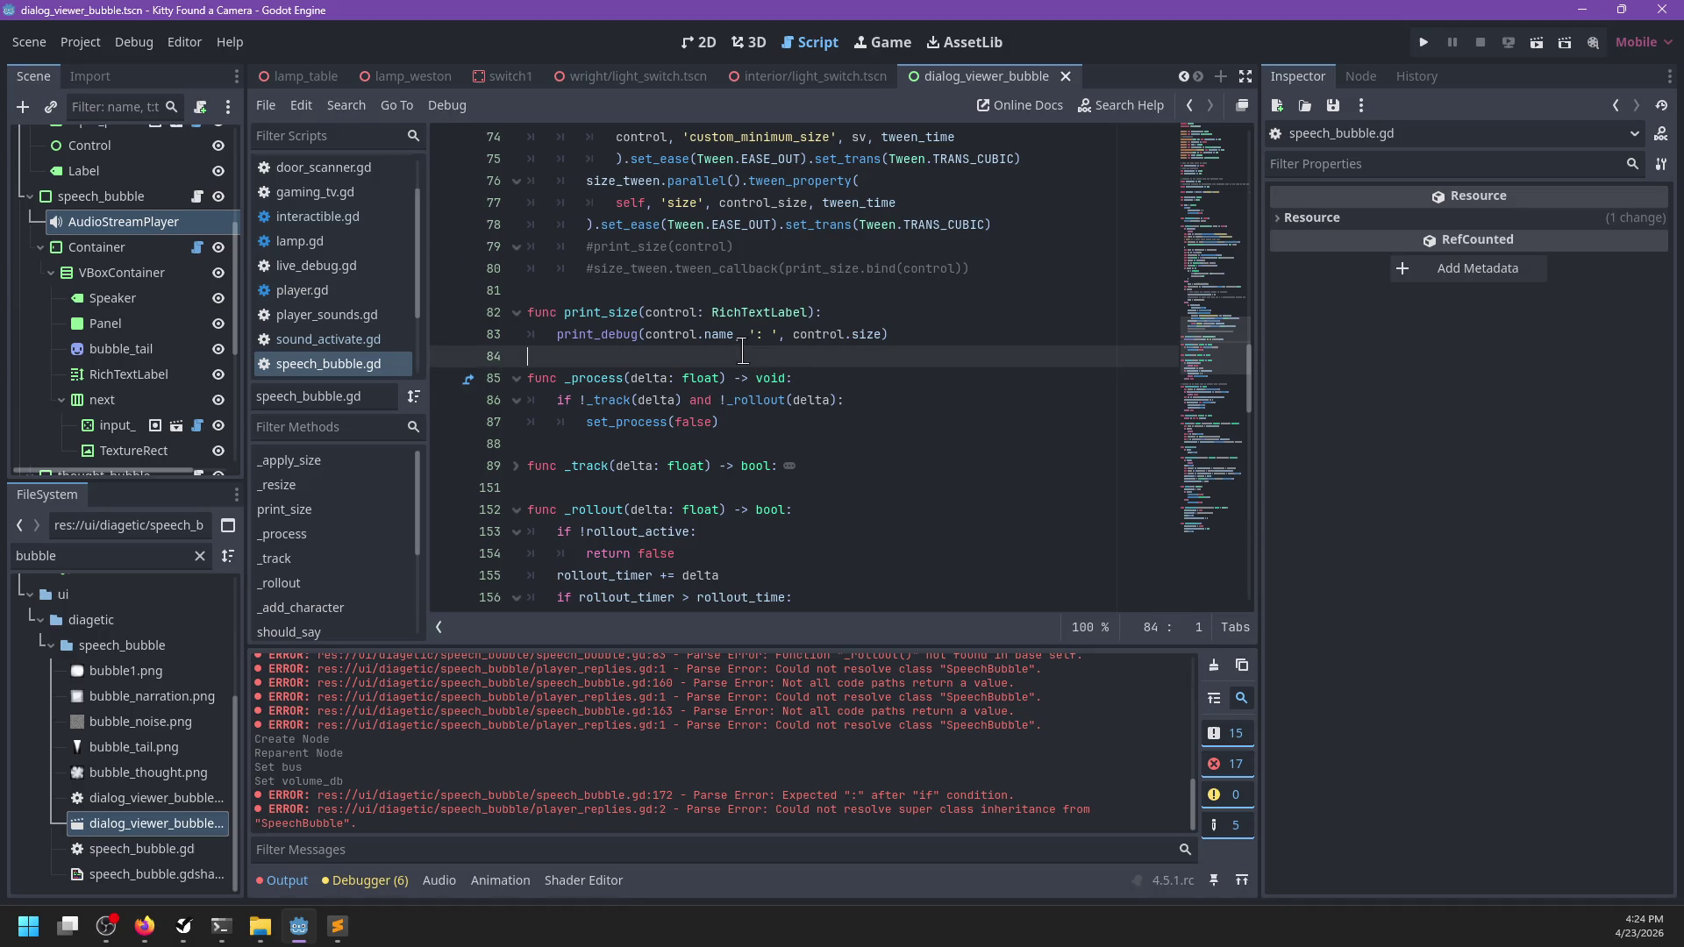
# Filter the FileSystem by 'bub' then 'wav', inspecting bubble1.wav and crash01.wav
pyautogui.click(124, 222)
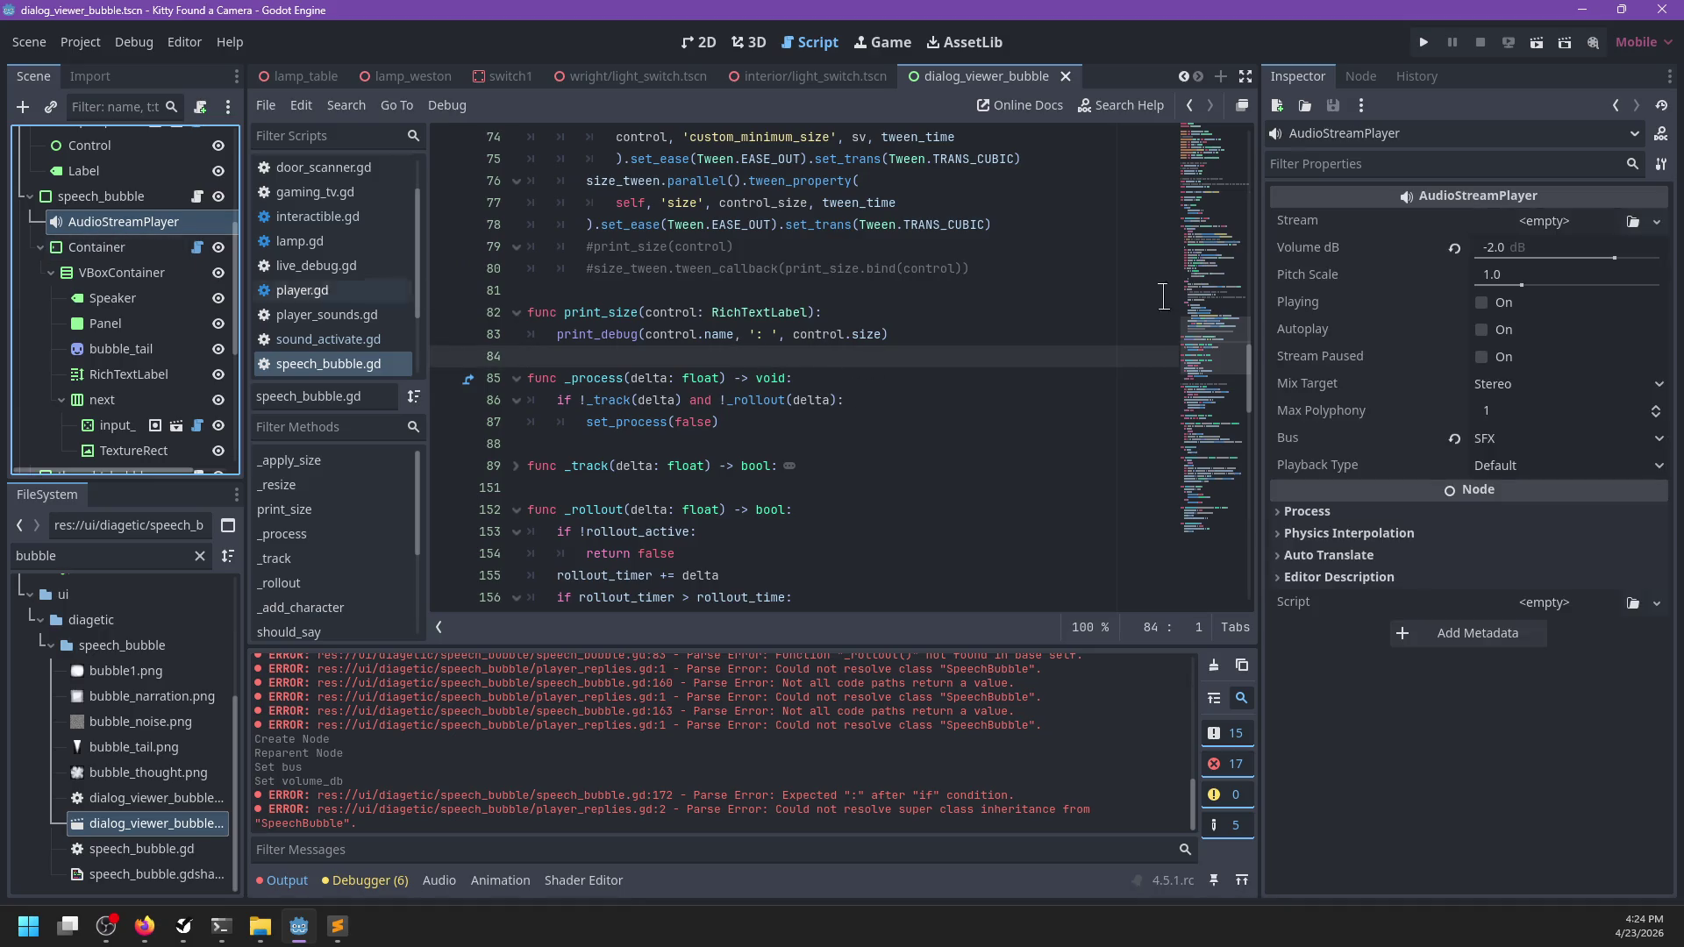
pyautogui.click(128, 555)
pyautogui.write('bub')
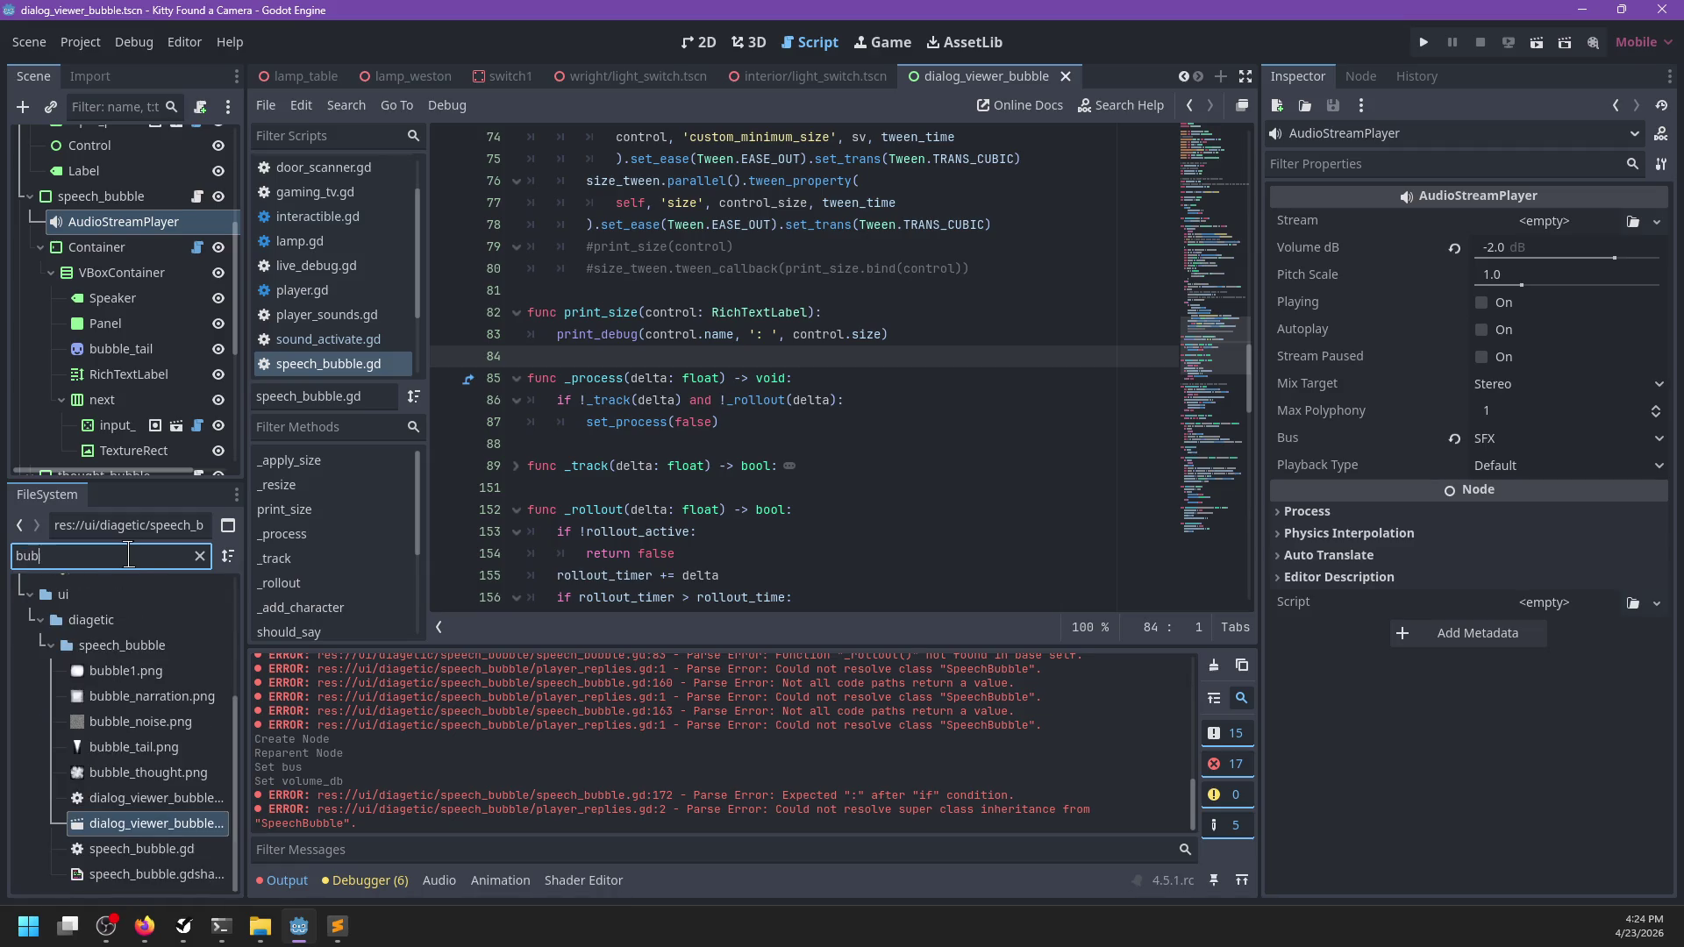
pyautogui.scroll(3, 132, 772)
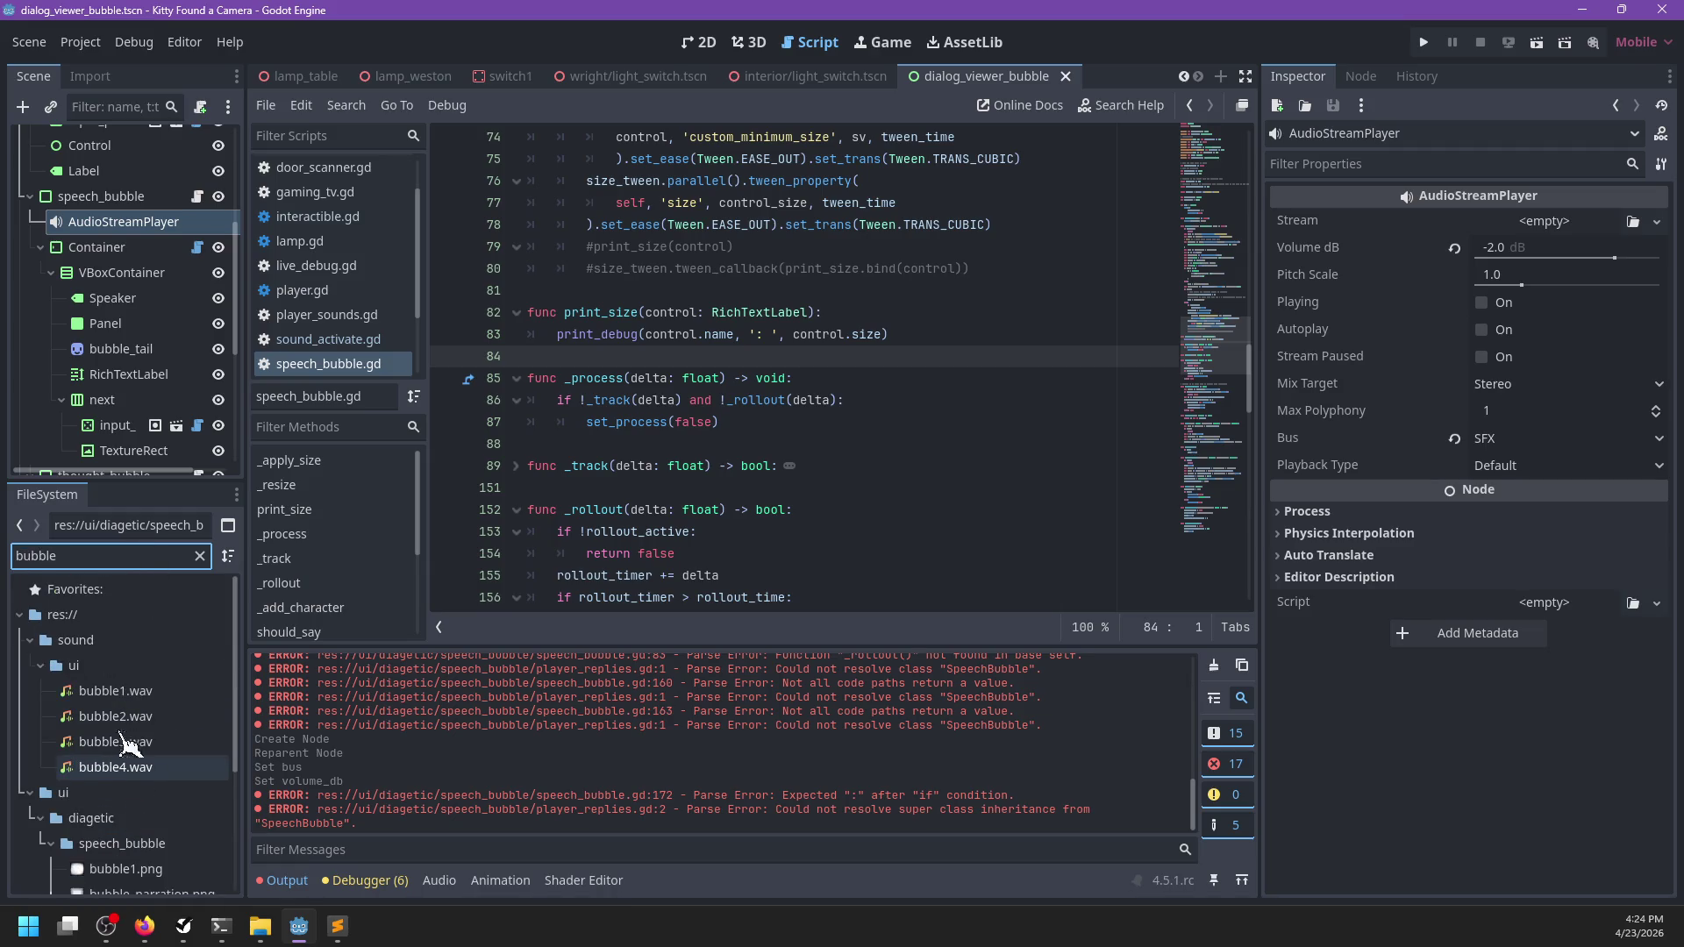
pyautogui.click(123, 699)
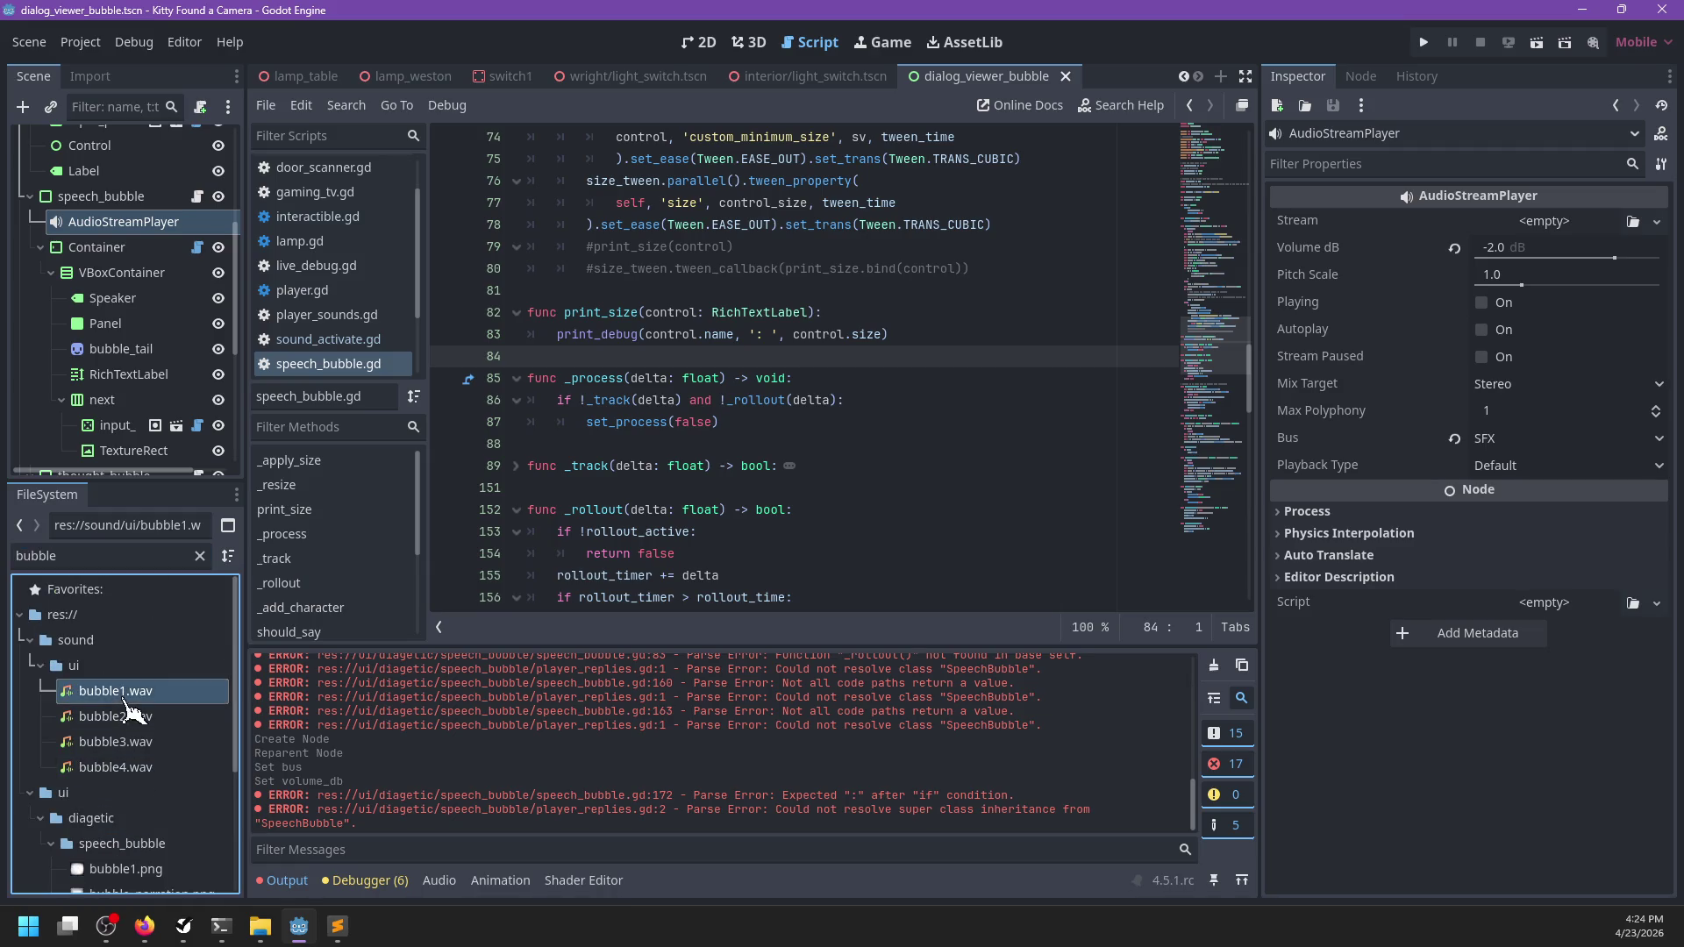
pyautogui.click(166, 556)
pyautogui.write('wav')
pyautogui.scroll(-5, 140, 728)
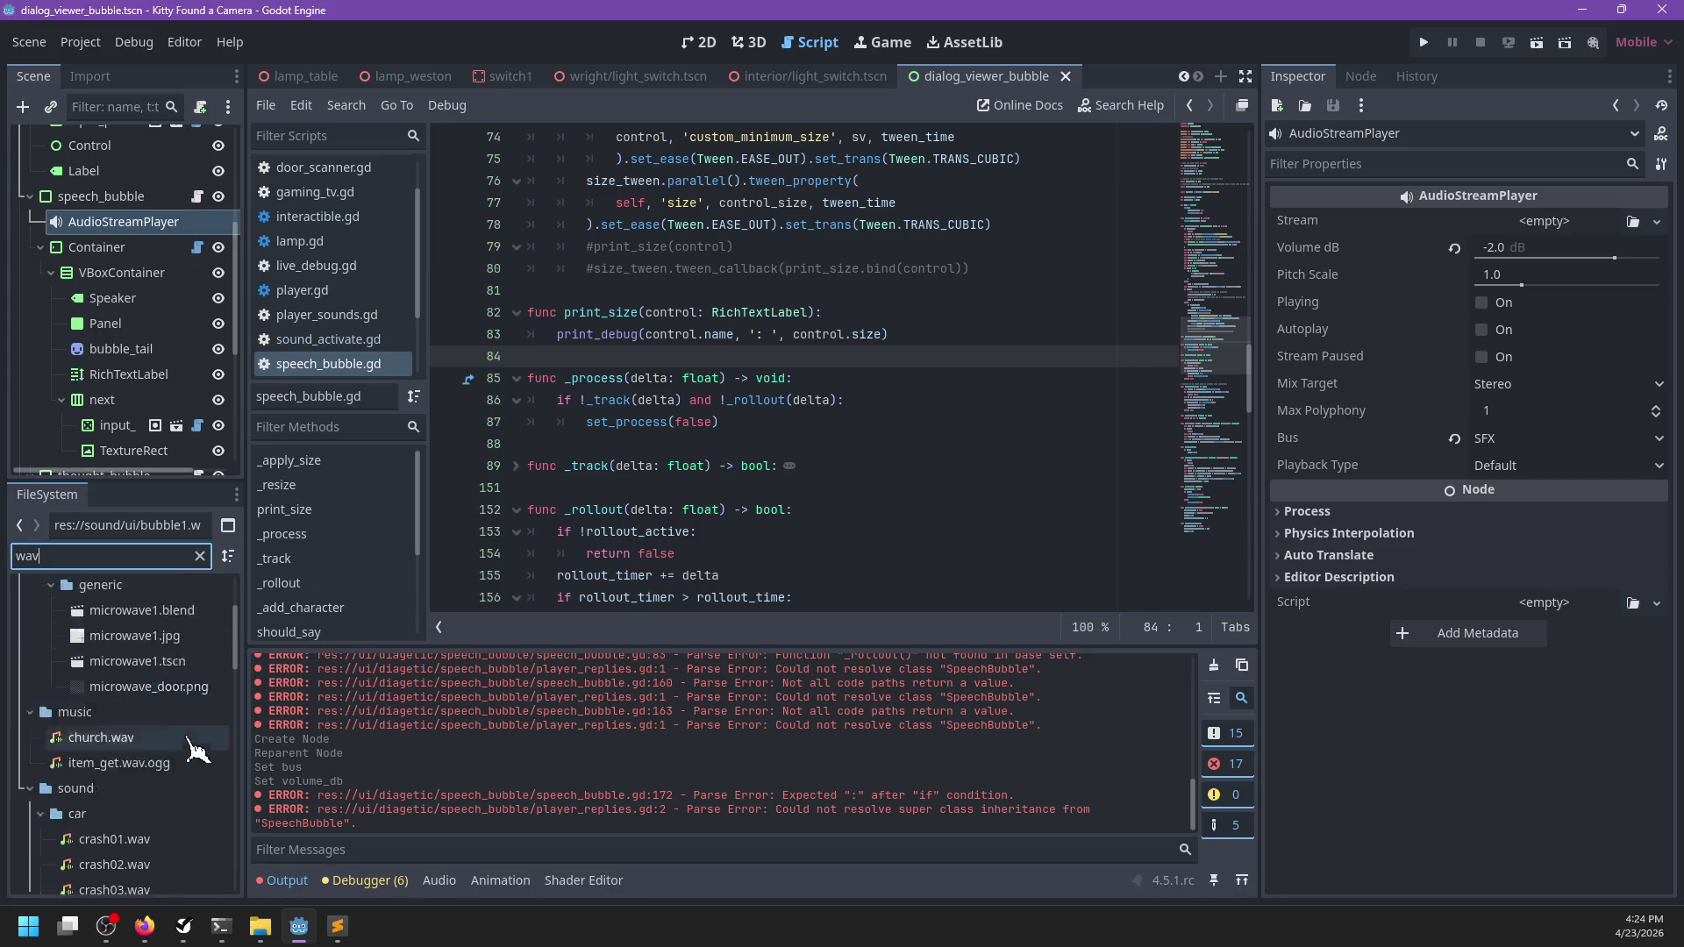
pyautogui.click(134, 689)
pyautogui.click(130, 763)
pyautogui.click(131, 766)
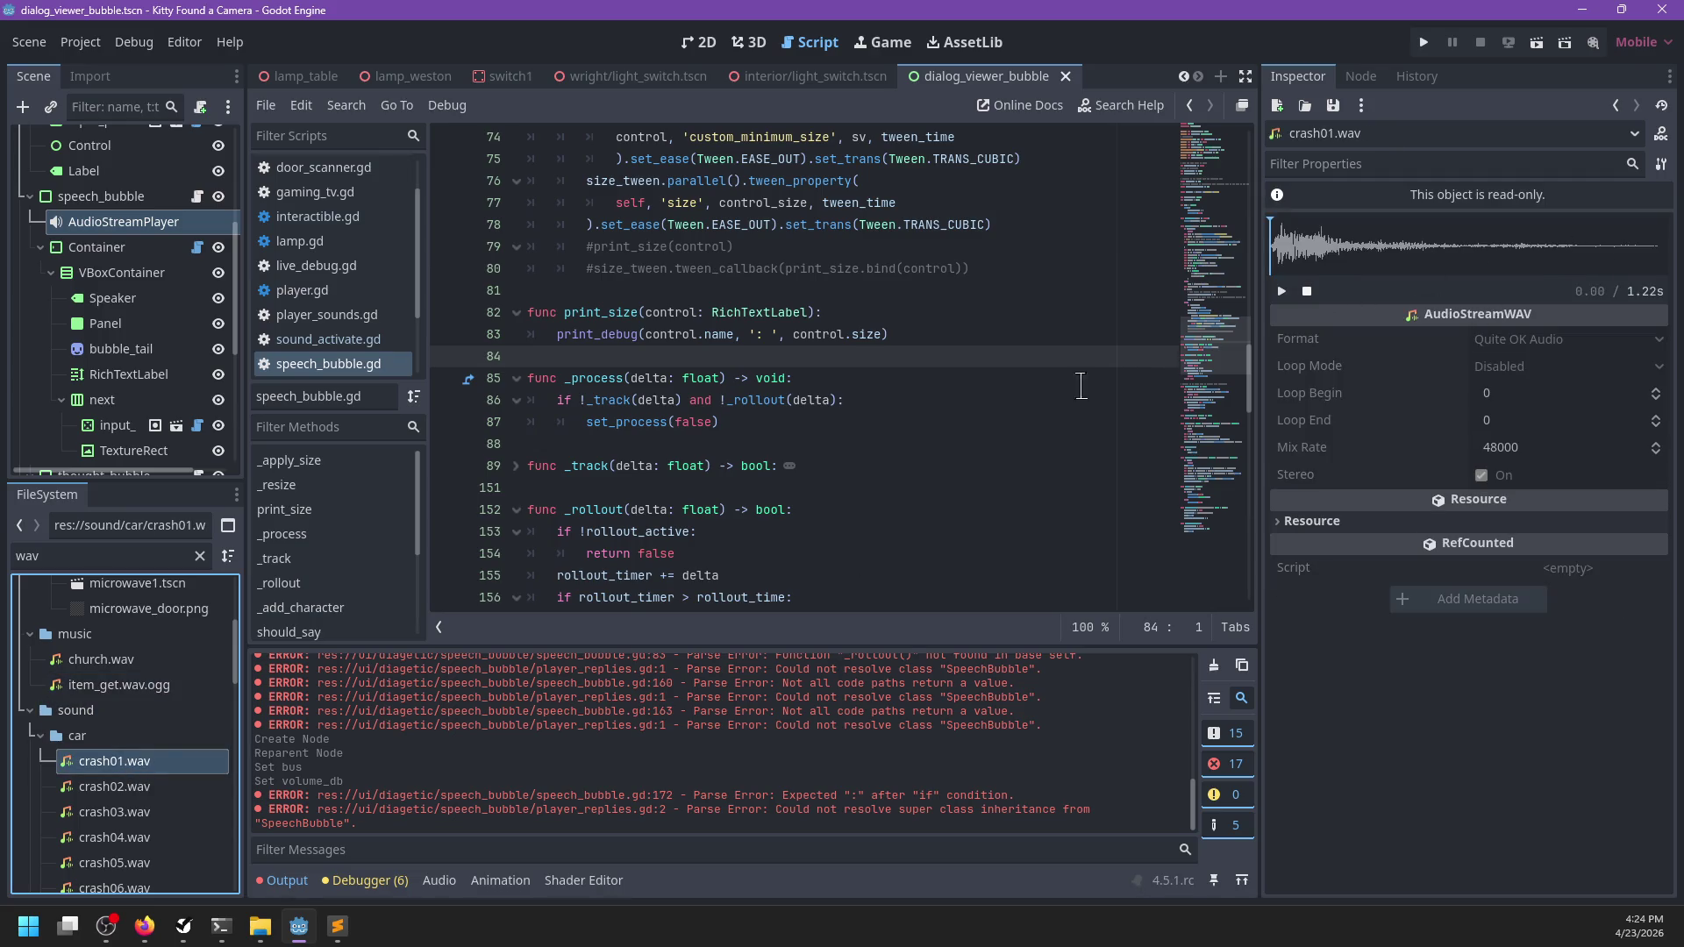
pyautogui.scroll(-10, 161, 787)
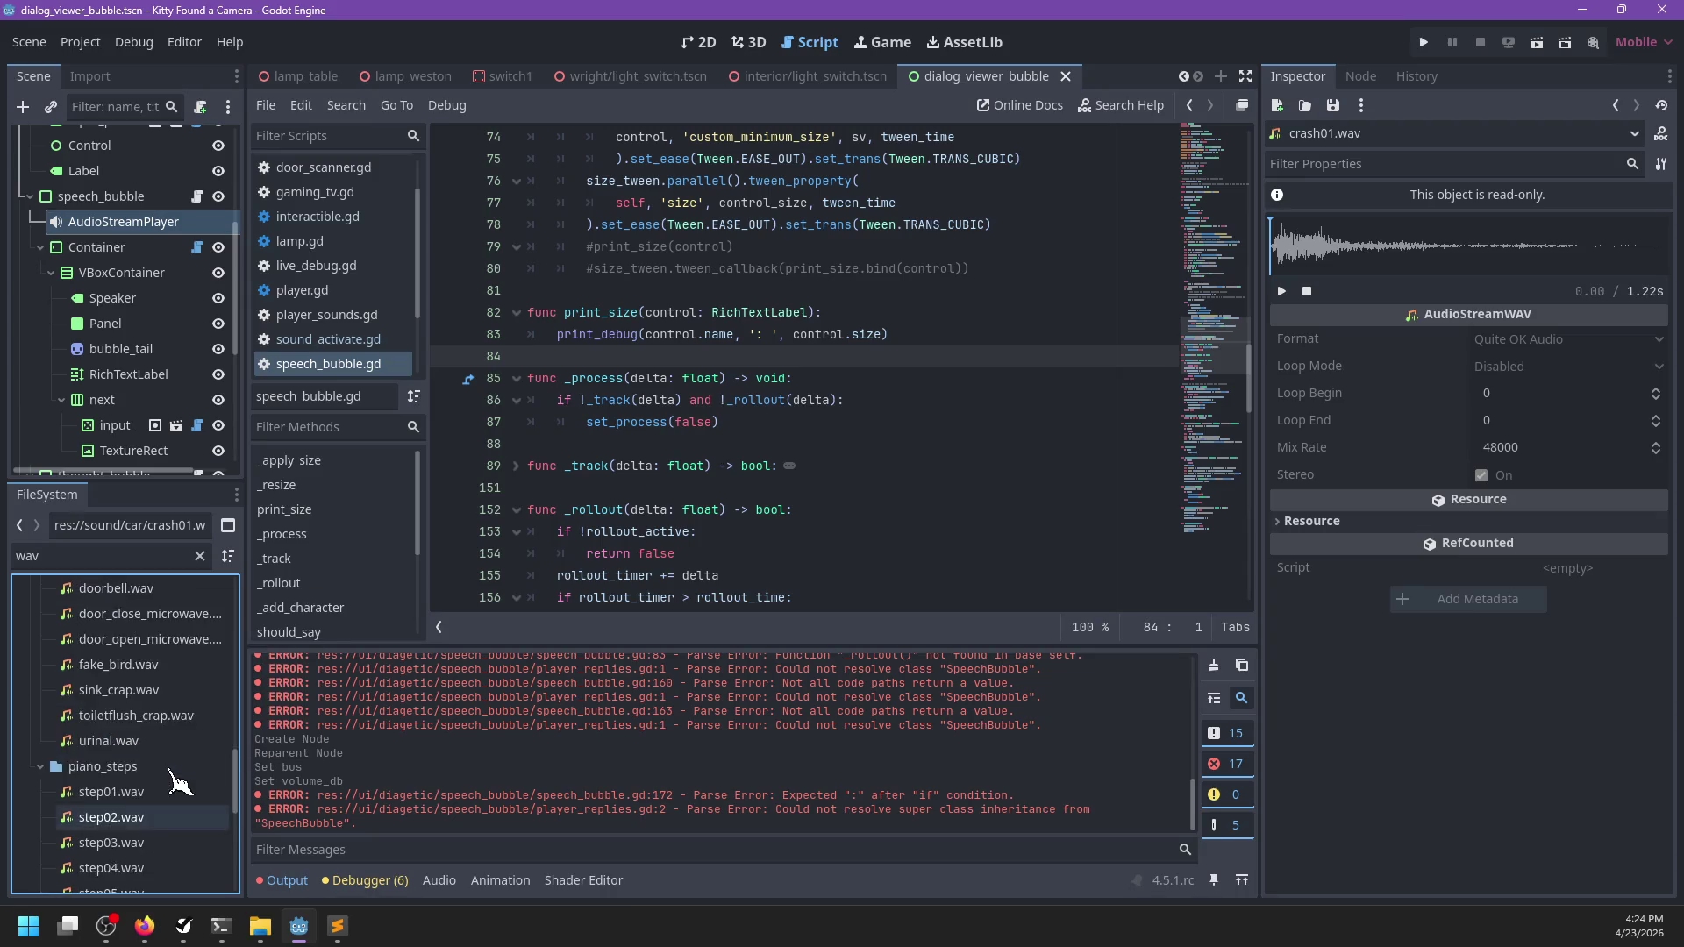
pyautogui.scroll(2, 145, 693)
# Preview whip_crack.wav and step01.wav in the Inspector
pyautogui.click(124, 669)
pyautogui.click(1283, 292)
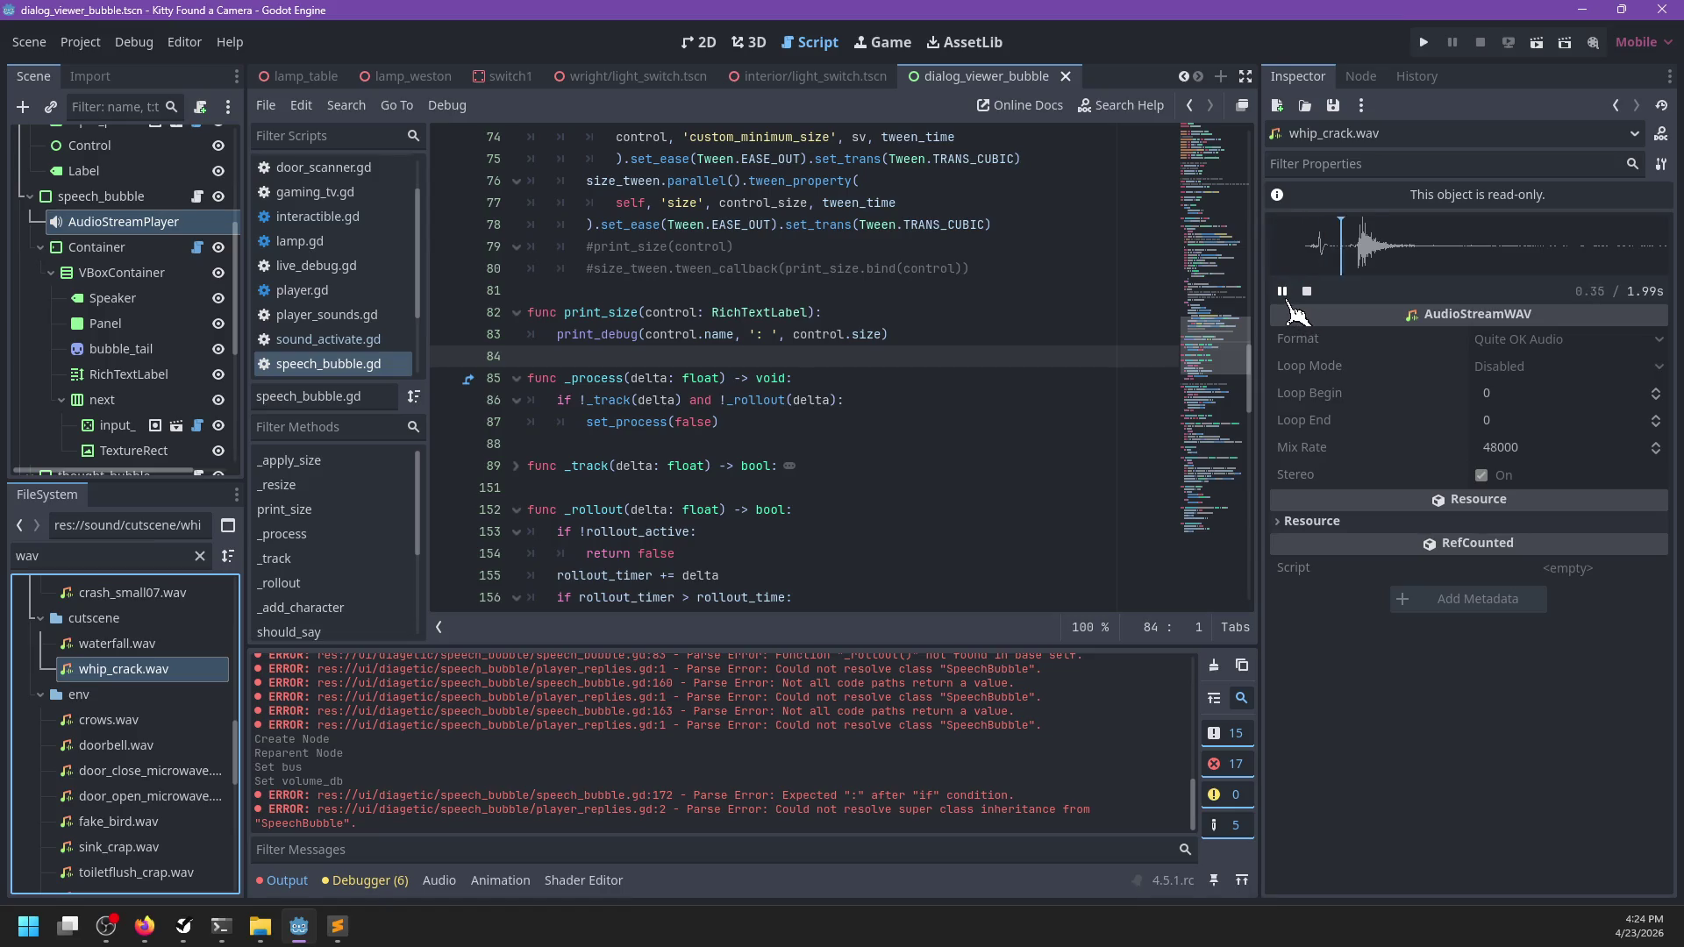
pyautogui.click(1282, 292)
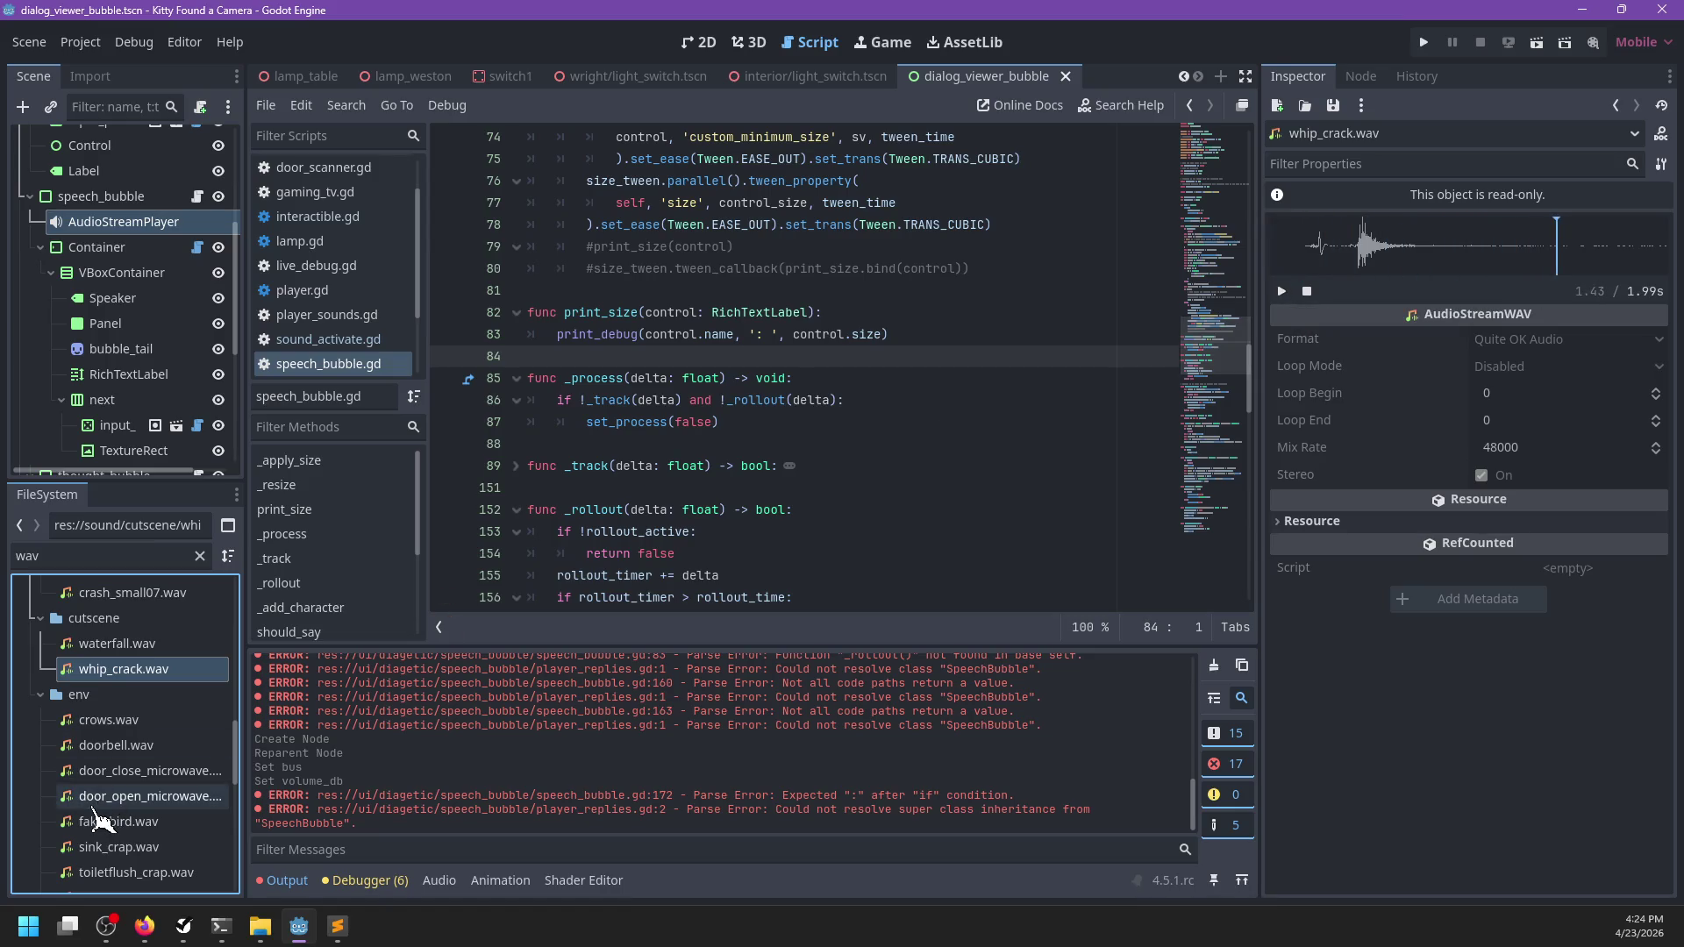
pyautogui.scroll(-5, 147, 768)
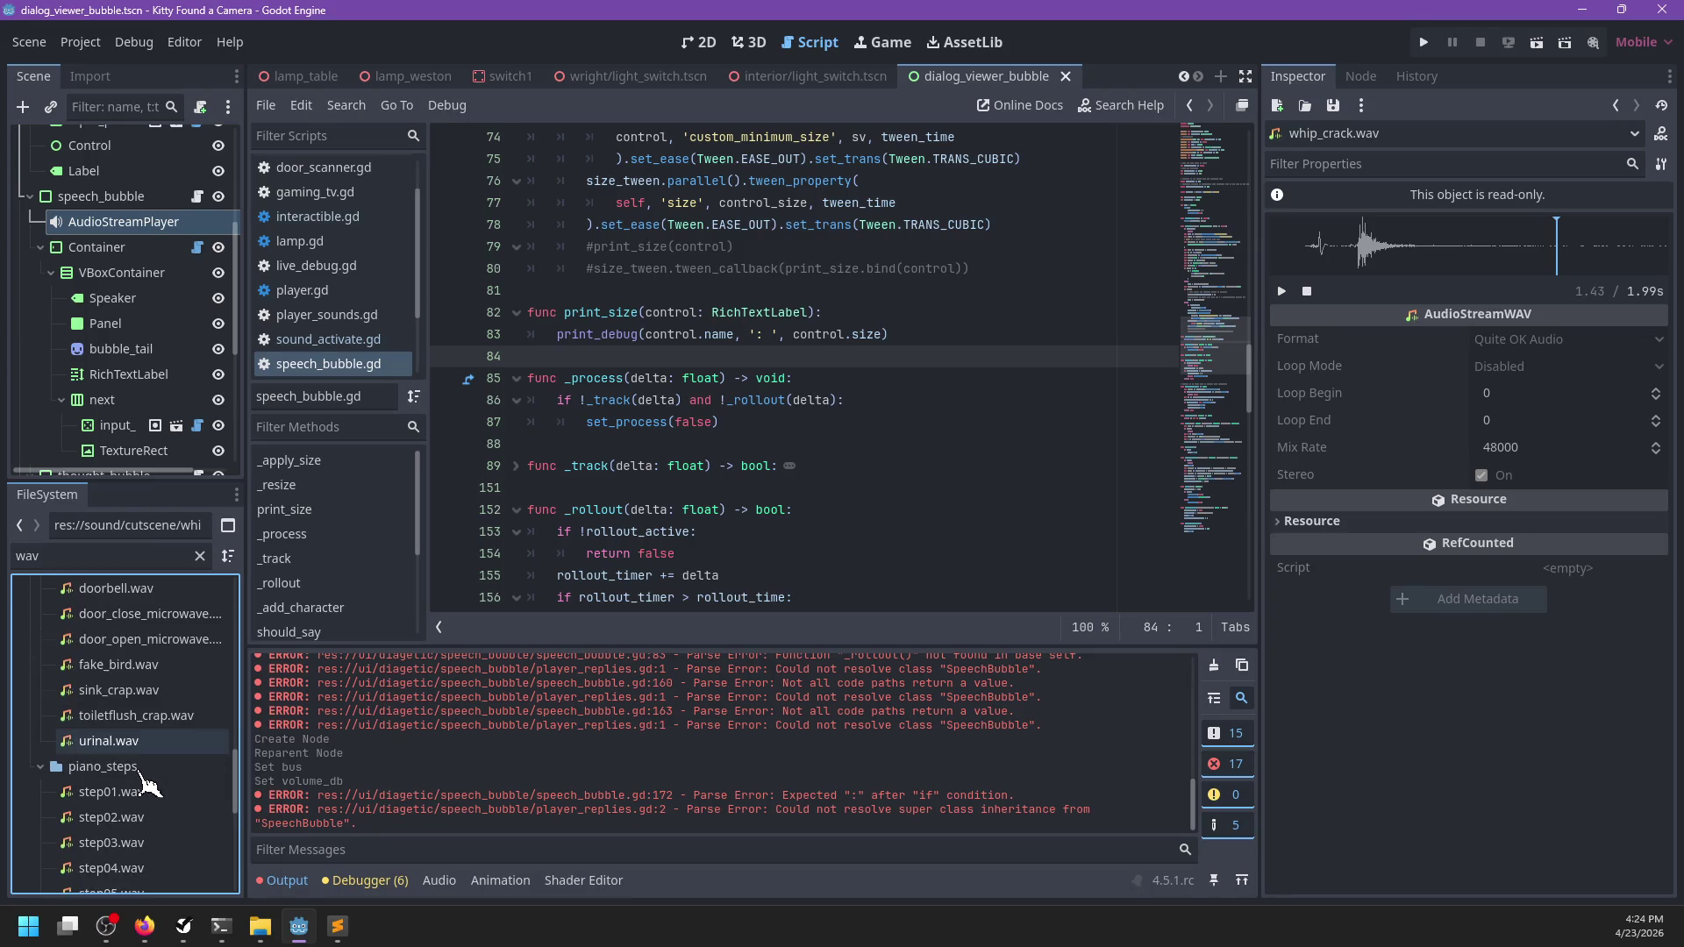
pyautogui.scroll(-5, 141, 772)
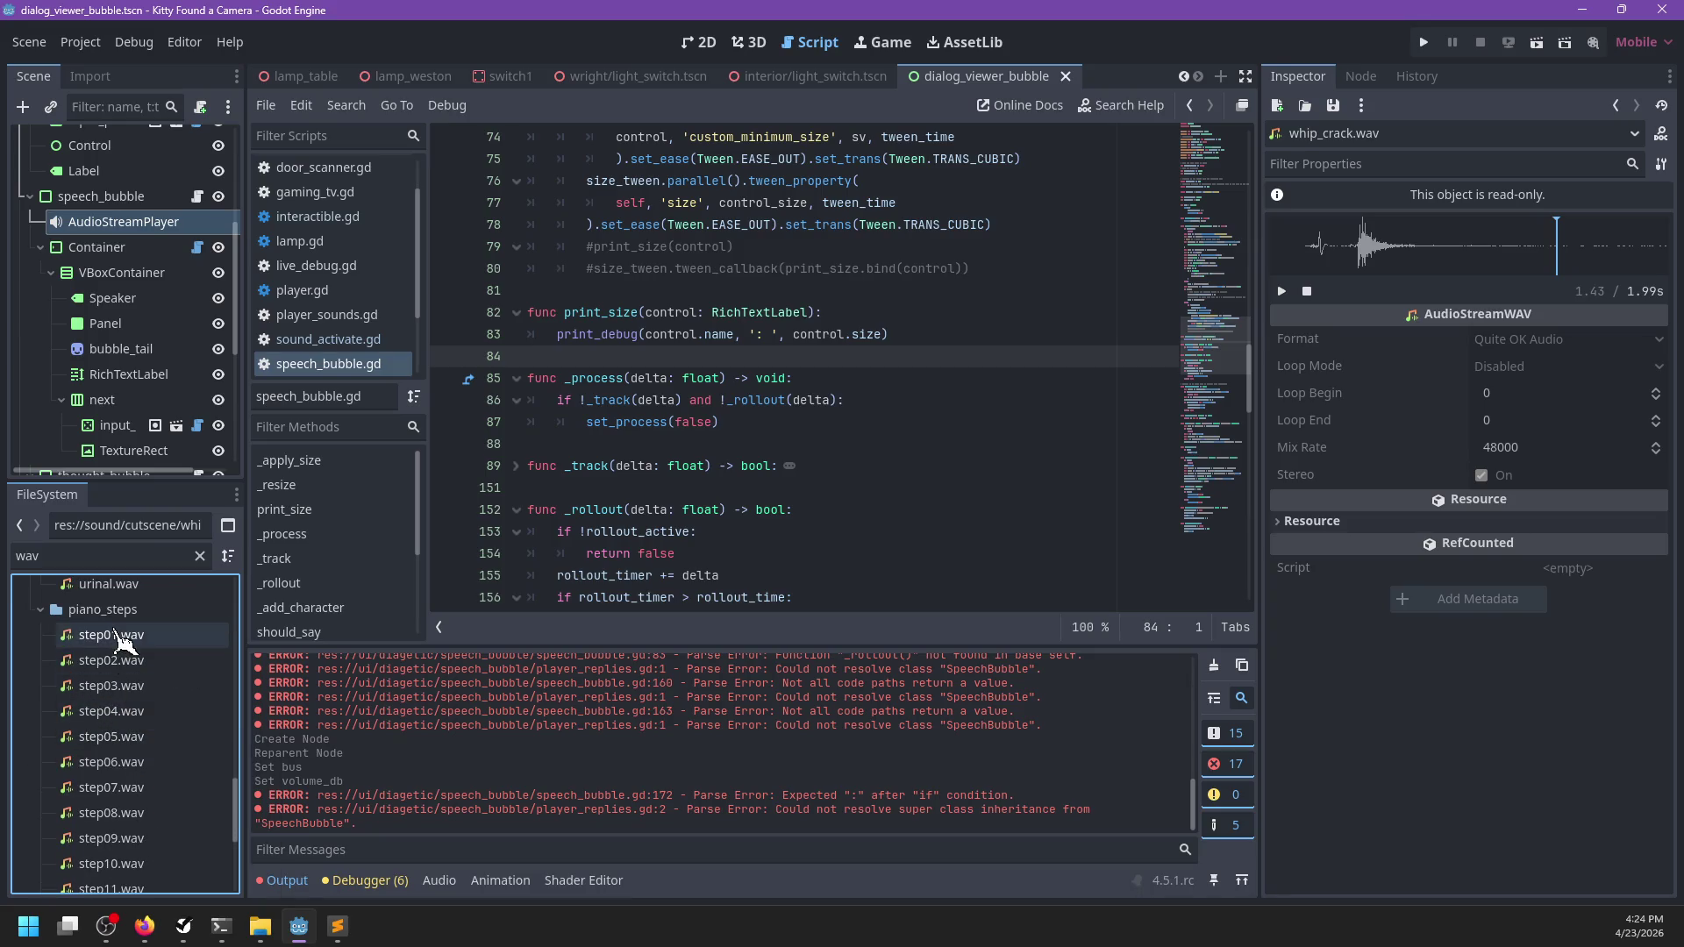
pyautogui.click(115, 640)
pyautogui.click(1282, 291)
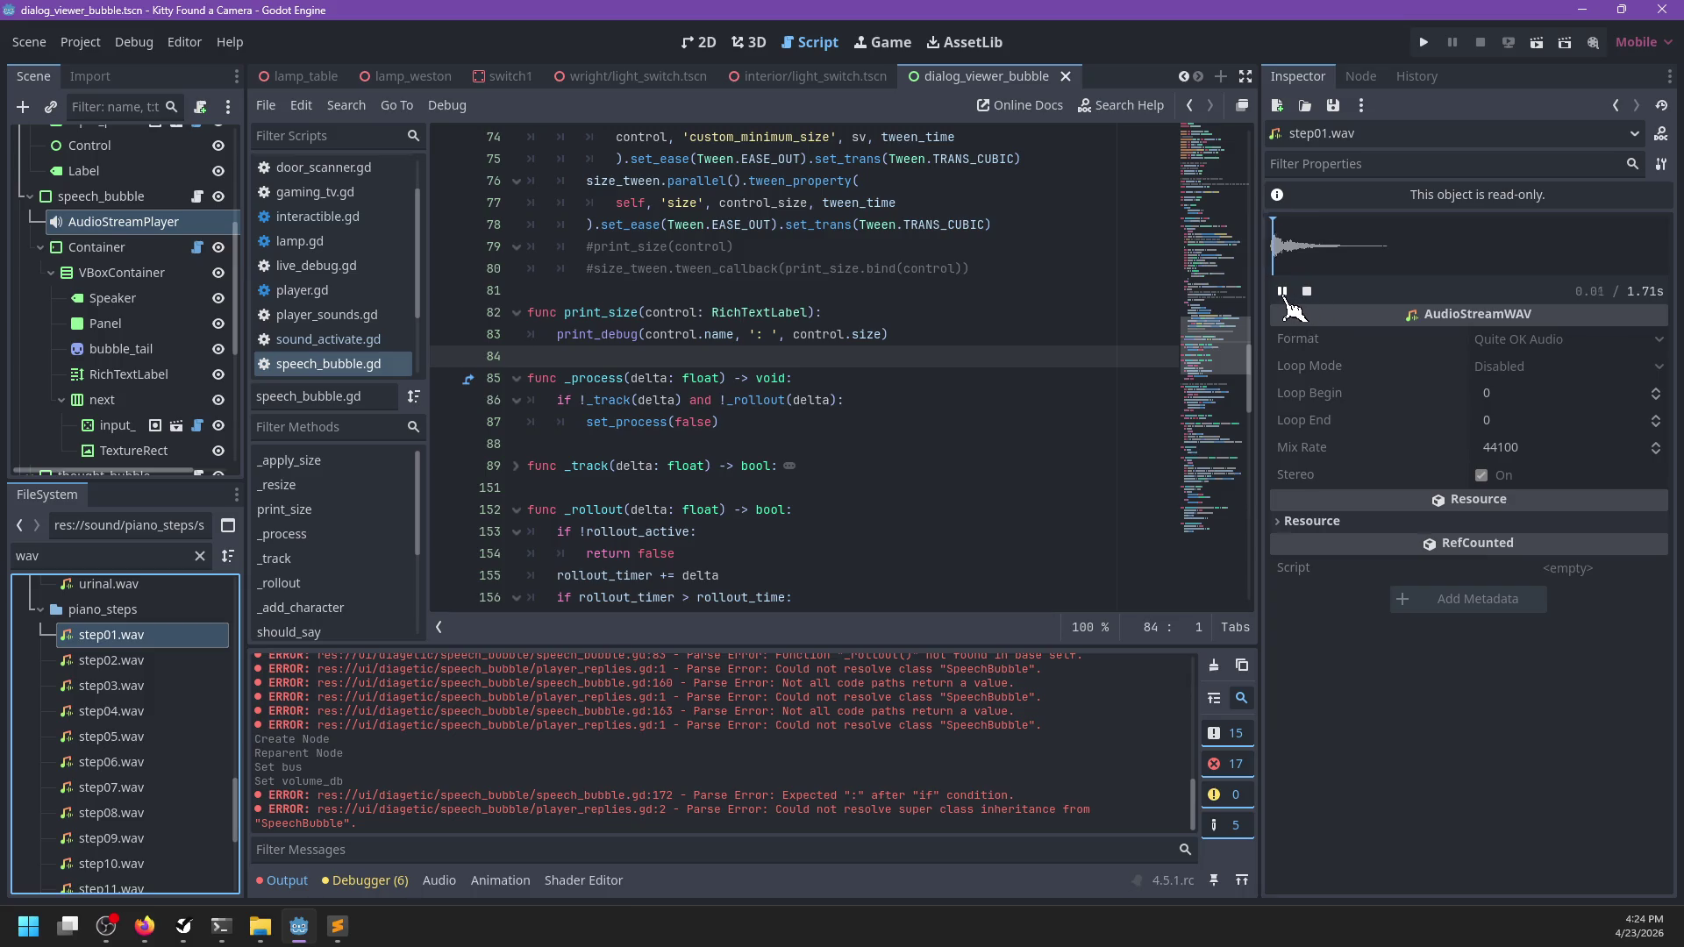
# Preview bubble1.wav and step11.wav, then replay step01.wav
pyautogui.scroll(-8, 100, 701)
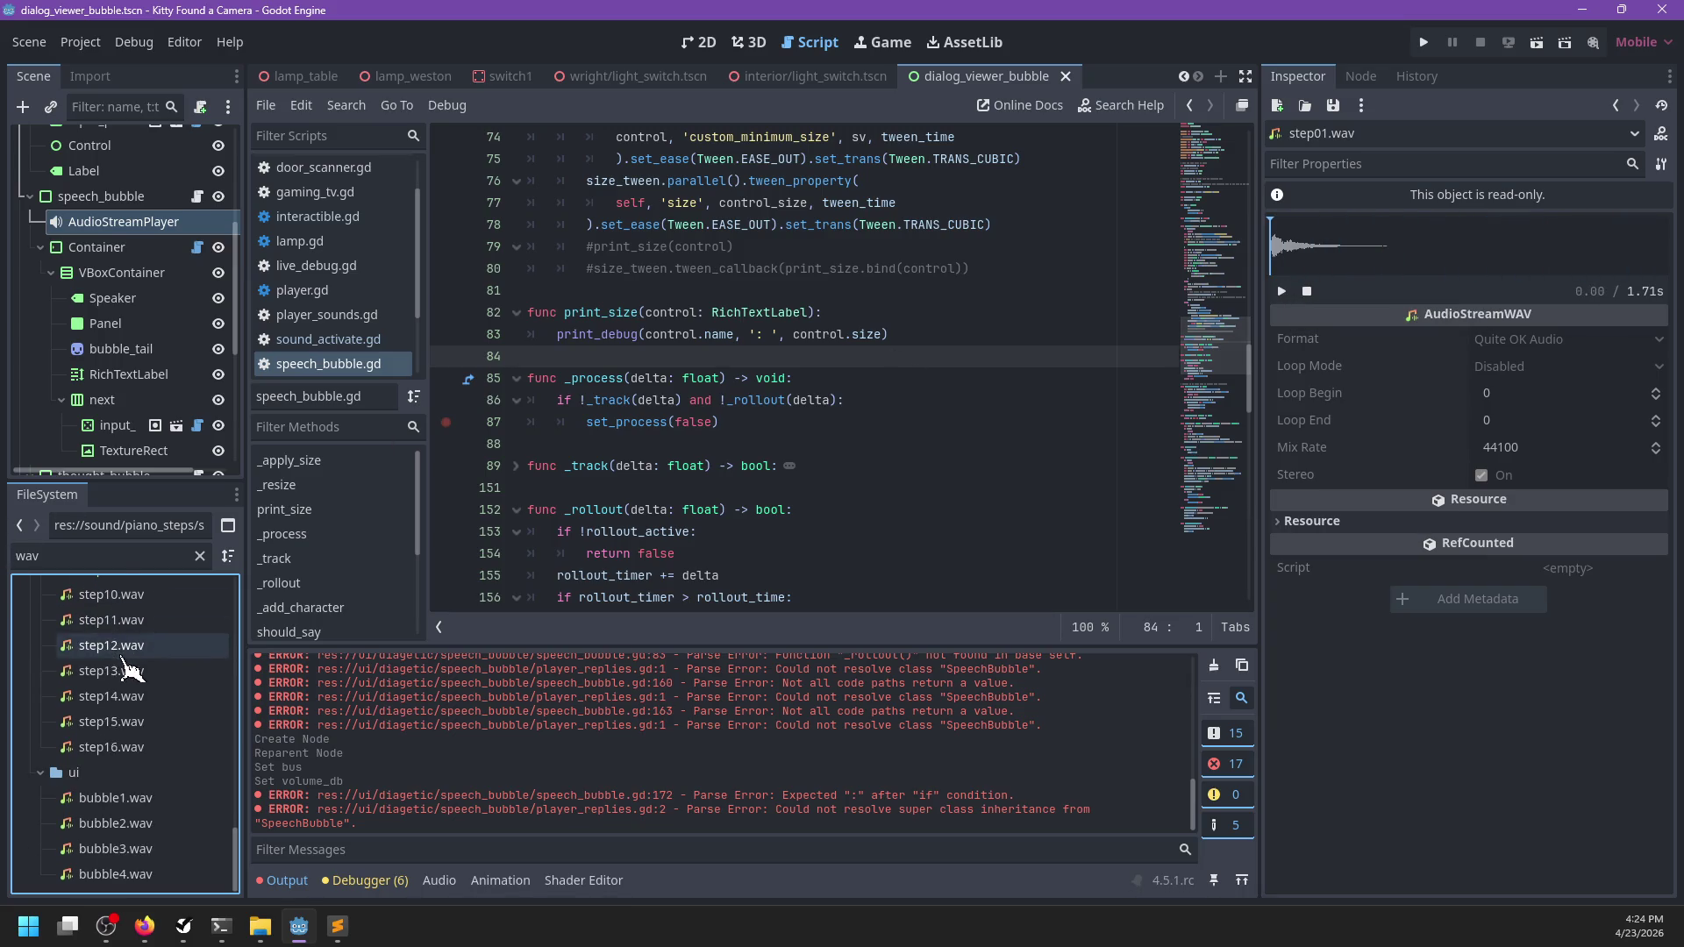
pyautogui.click(124, 798)
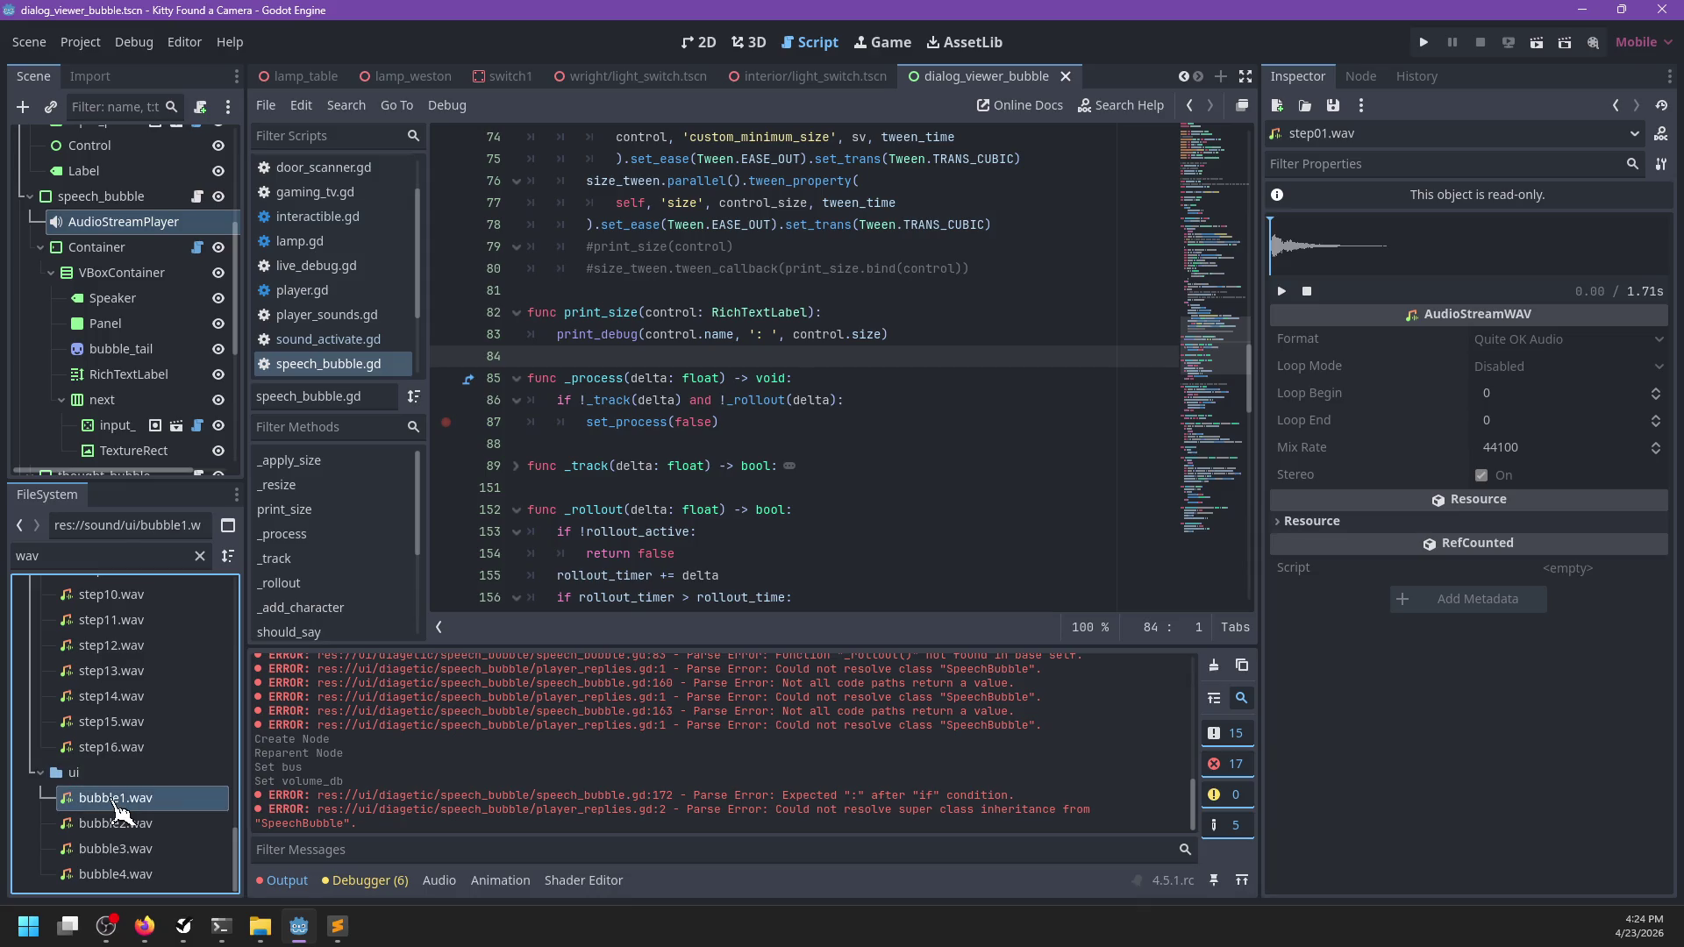
pyautogui.click(1281, 291)
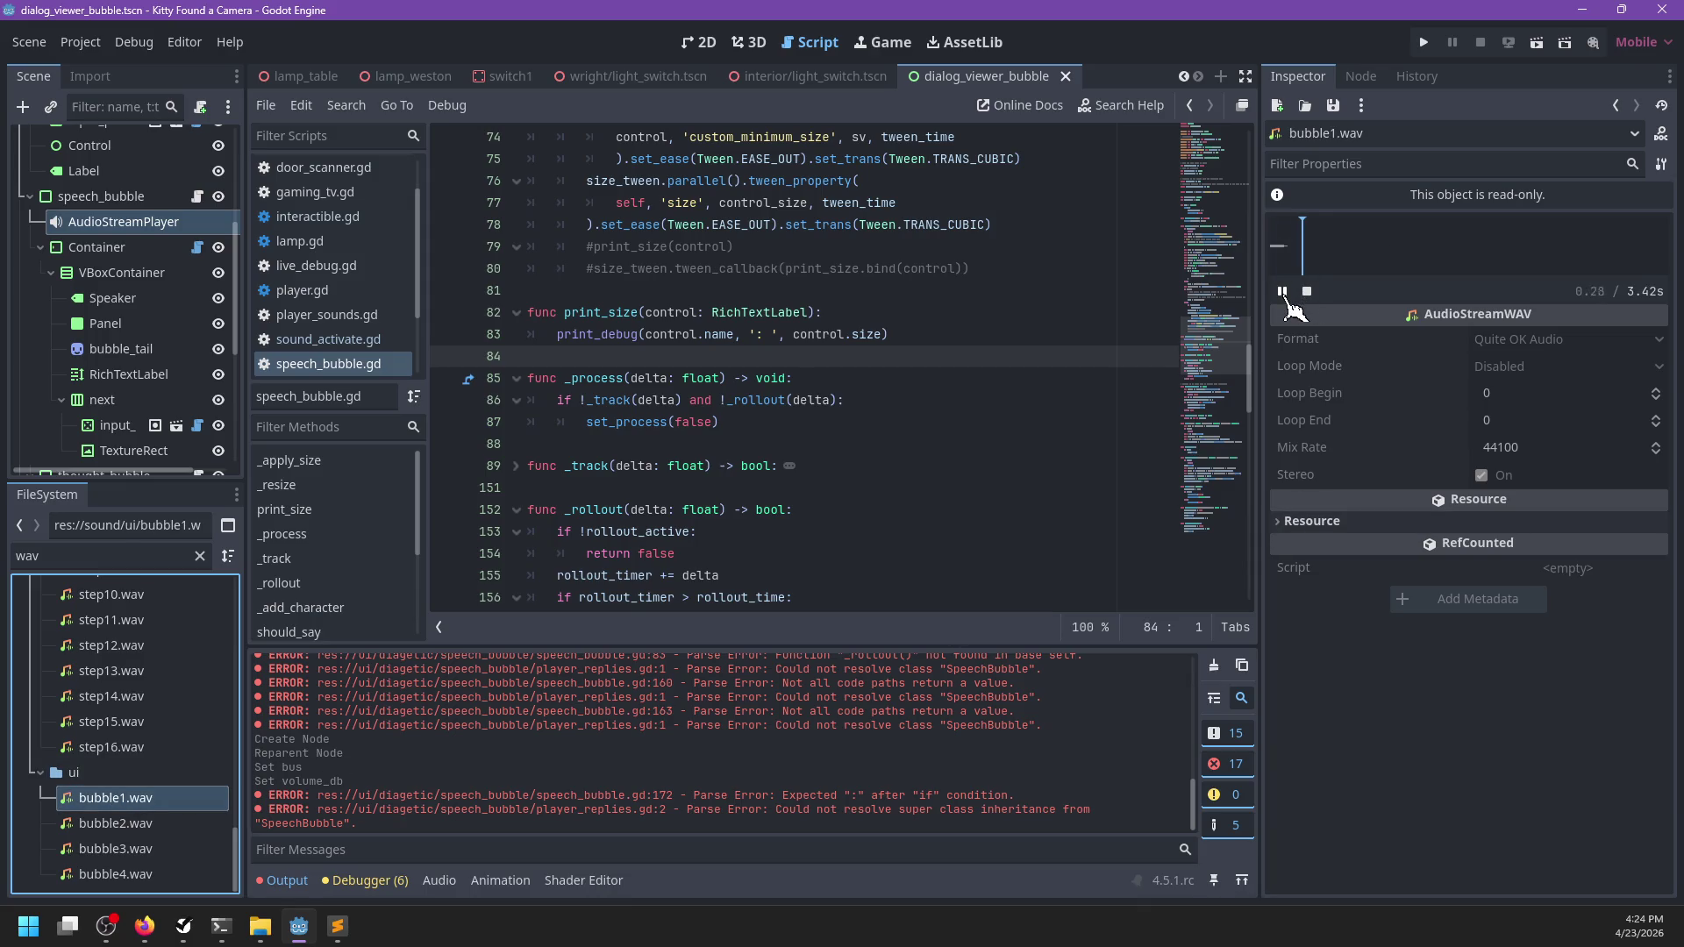
pyautogui.scroll(10, 164, 802)
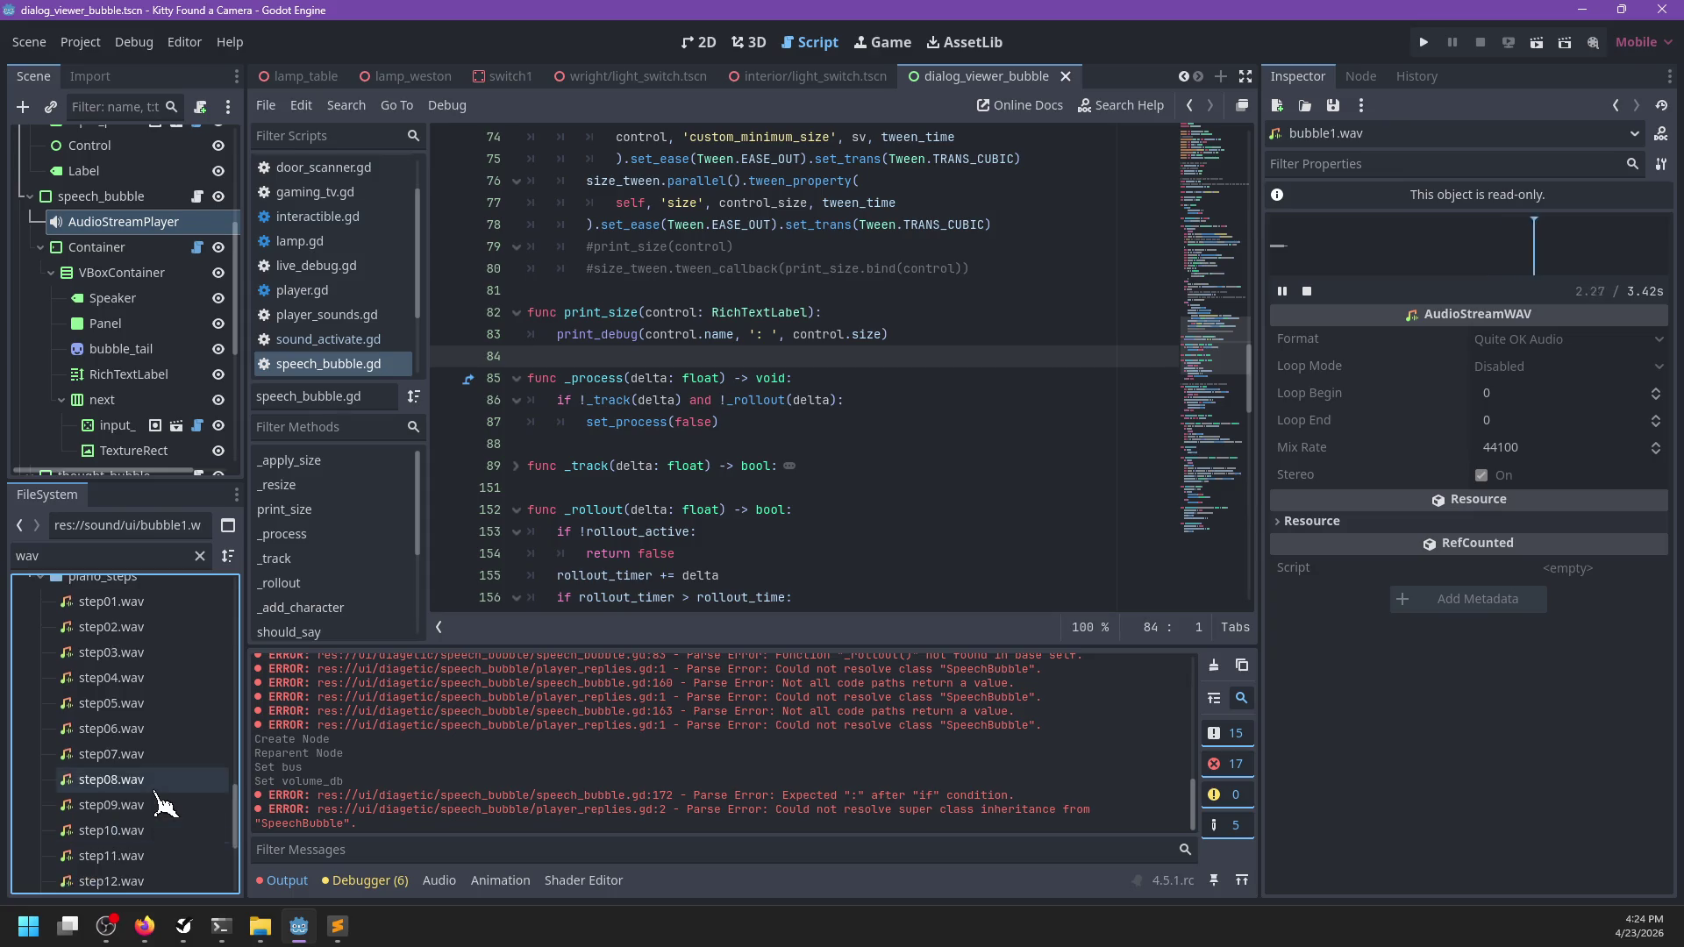
pyautogui.scroll(-7, 162, 793)
pyautogui.click(133, 741)
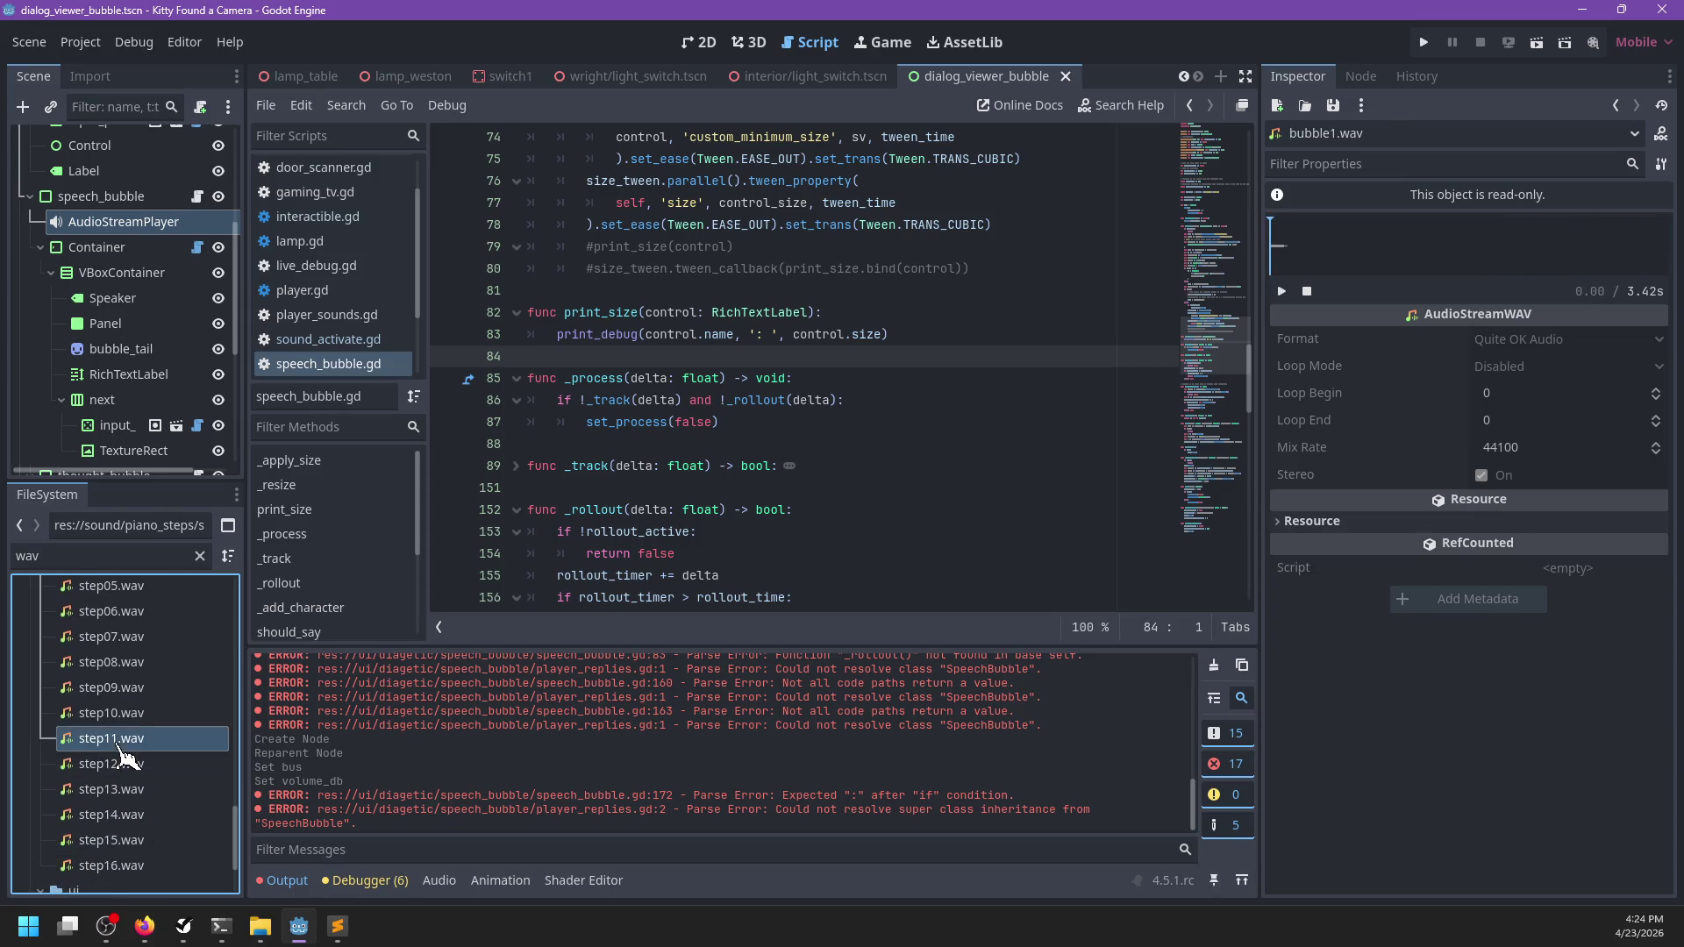
pyautogui.click(1282, 292)
pyautogui.click(1281, 291)
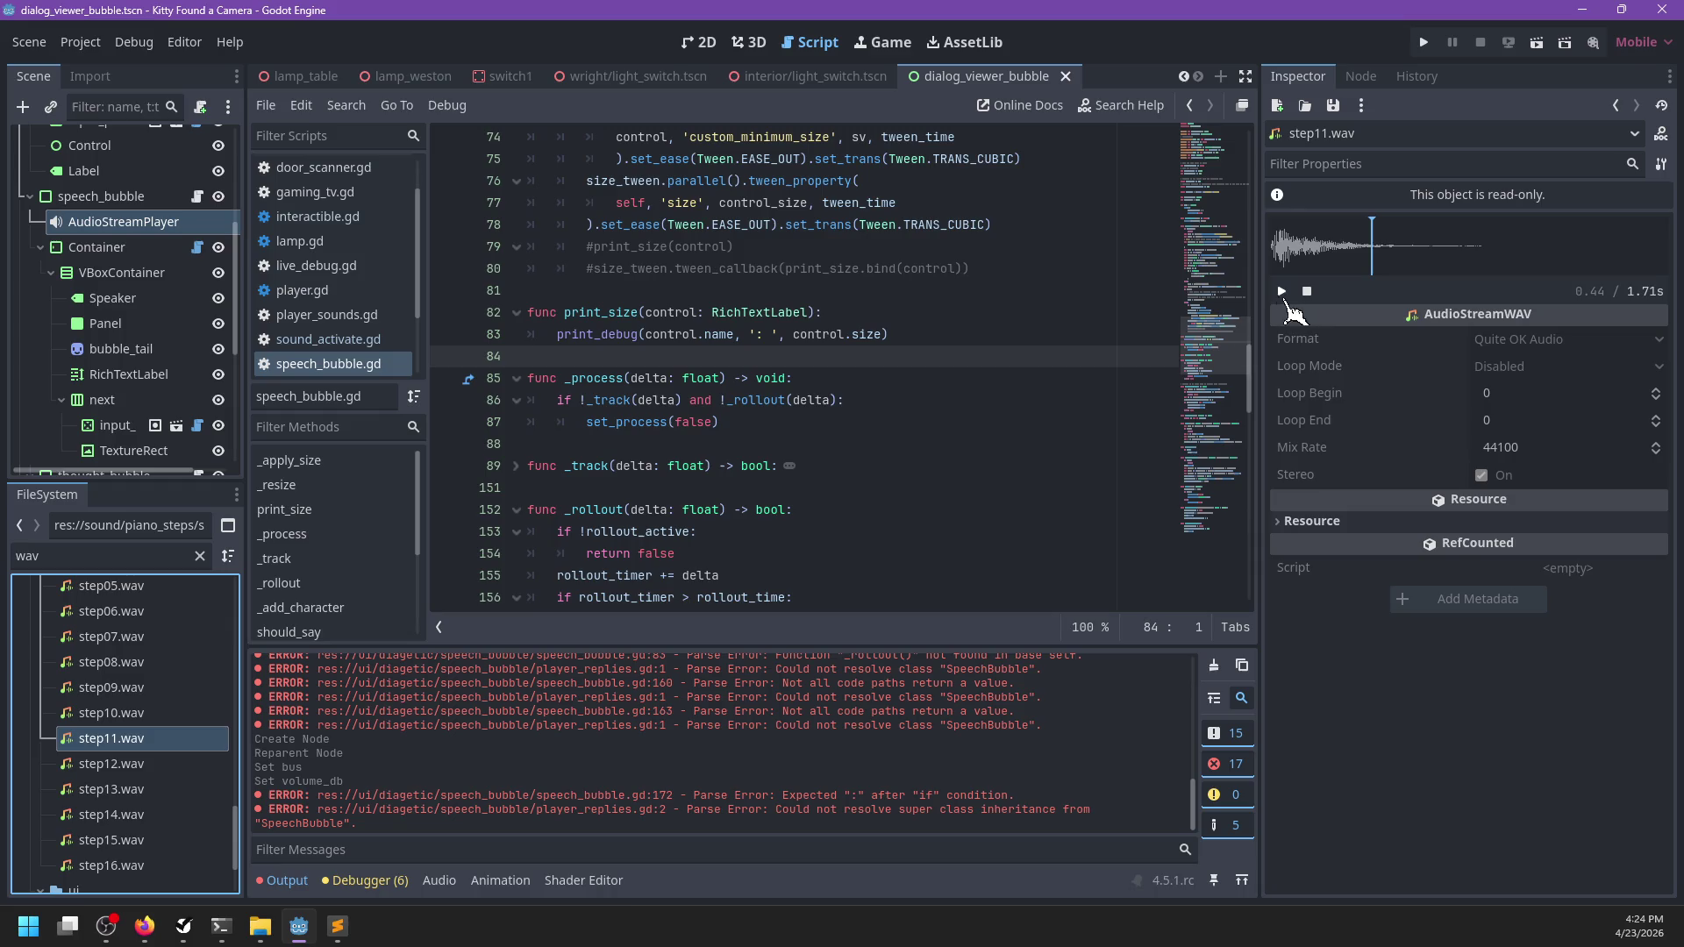
pyautogui.scroll(5, 132, 688)
pyautogui.click(132, 681)
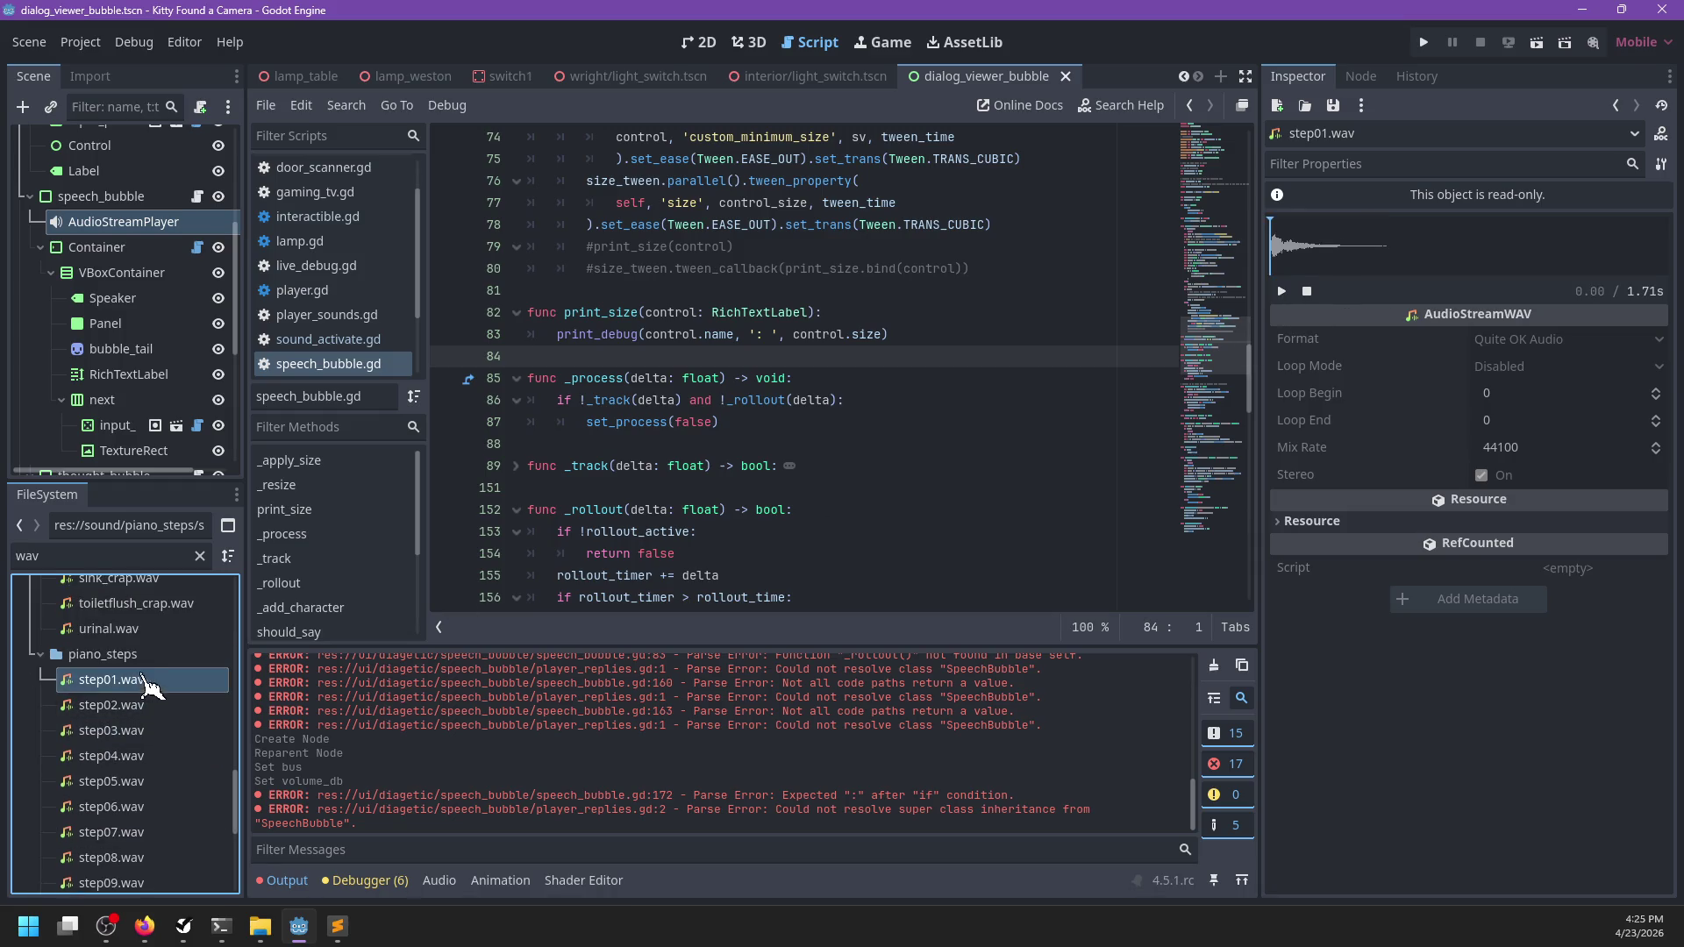
pyautogui.click(1282, 291)
pyautogui.scroll(3, 126, 690)
pyautogui.scroll(-2, 127, 690)
pyautogui.doubleClick(87, 558)
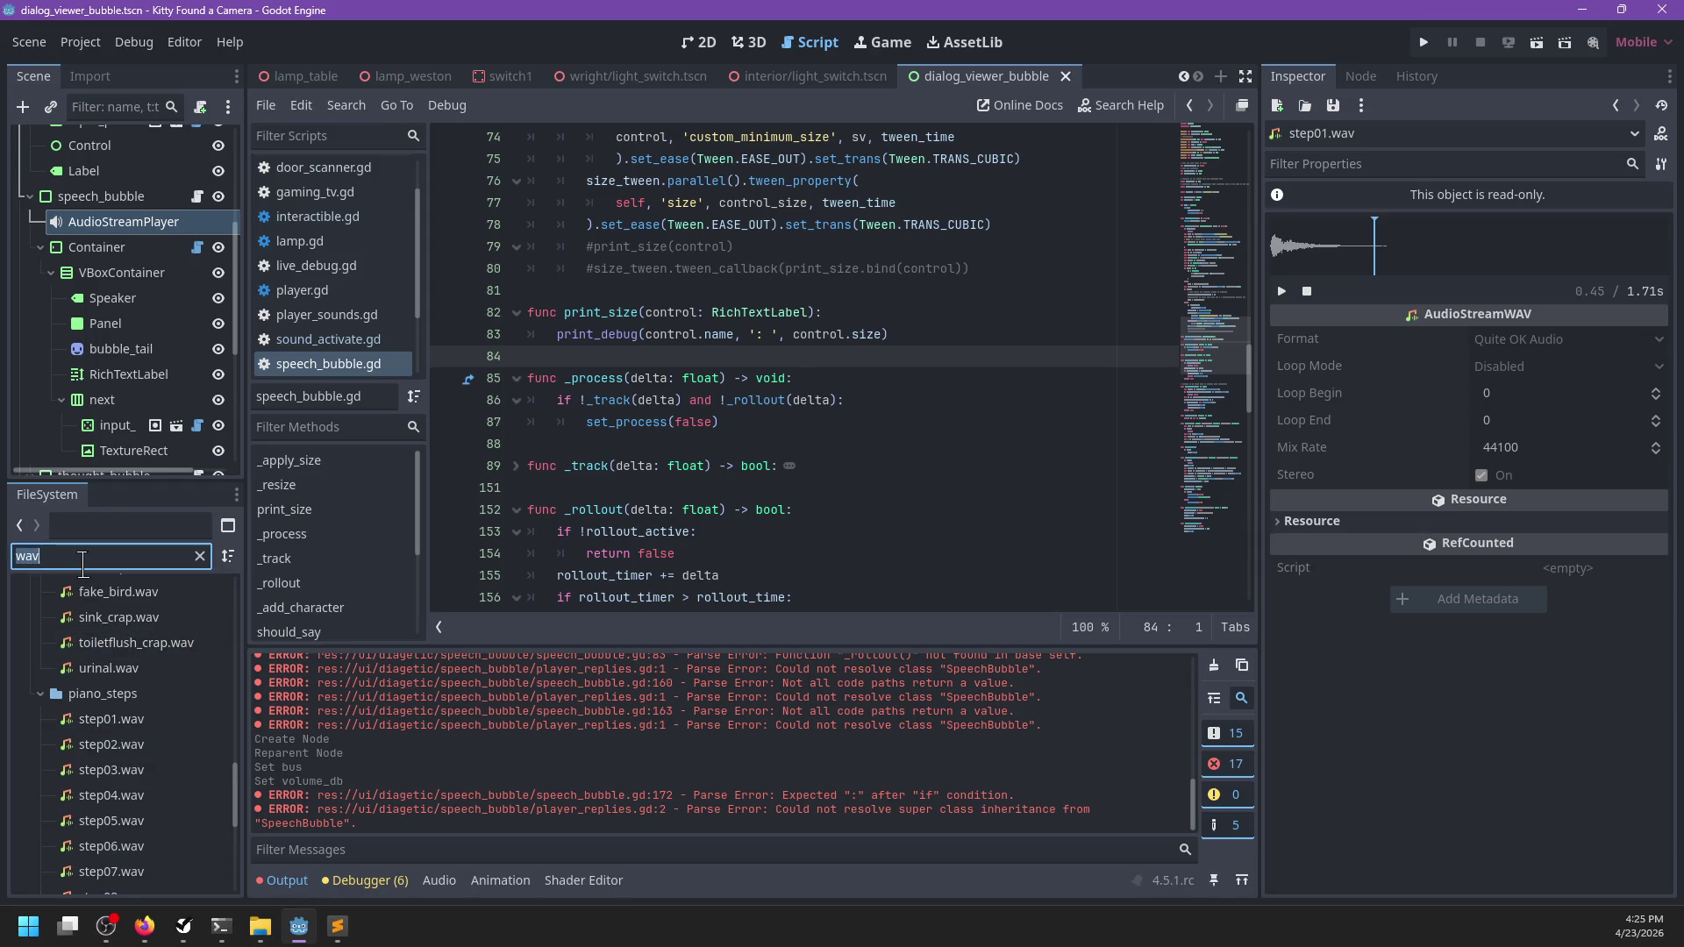
# Filter by 'piano', preview kittys_piano_sketch.ogg, drag it onto the AudioStreamPlayer's Stream, and save
pyautogui.write('piano')
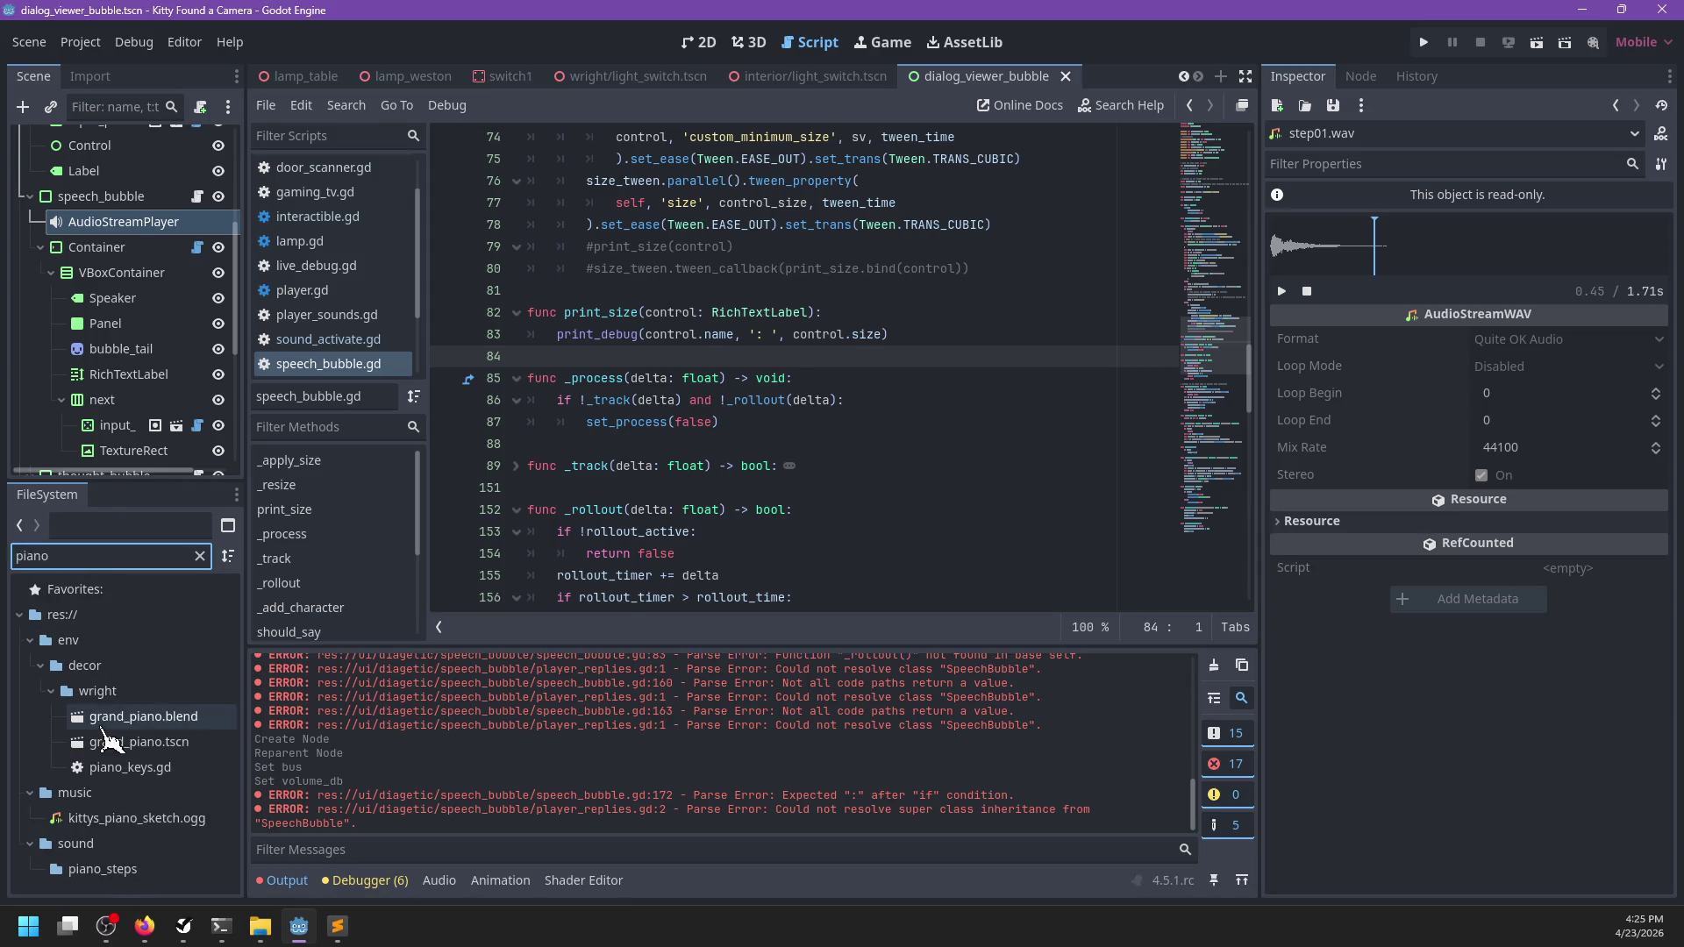
pyautogui.doubleClick(132, 819)
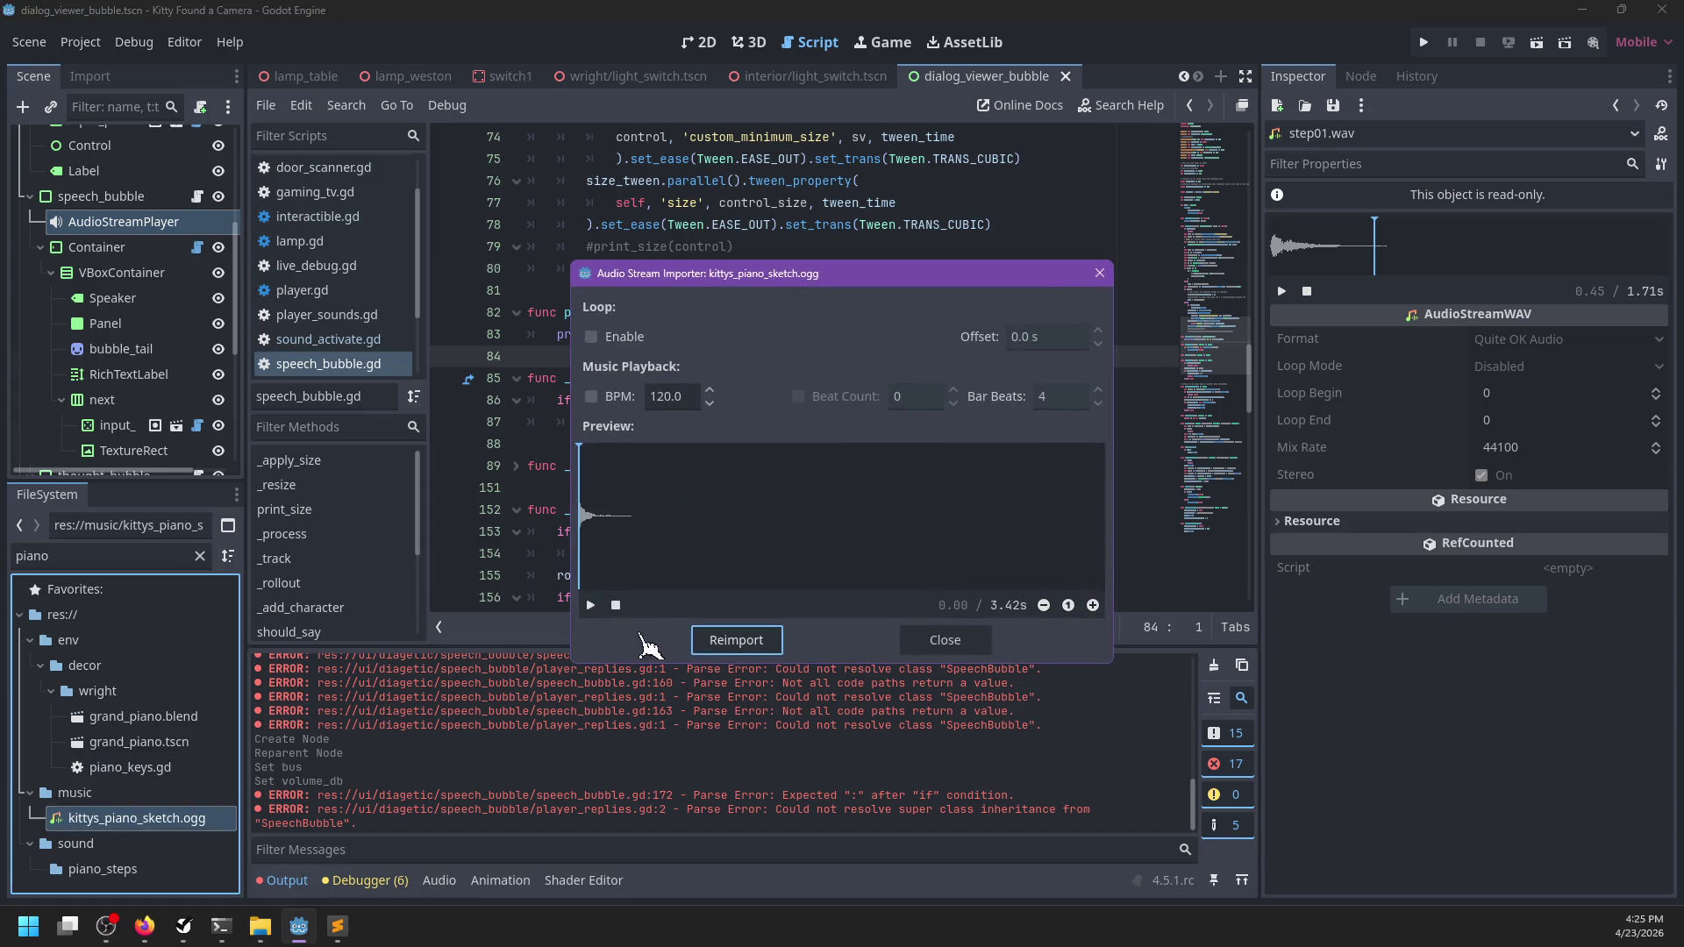
pyautogui.click(591, 606)
pyautogui.click(935, 649)
pyautogui.moveTo(193, 818)
pyautogui.mouseDown()
pyautogui.moveTo(301, 786)
pyautogui.moveTo(434, 379)
pyautogui.moveTo(263, 241)
pyautogui.moveTo(114, 223)
pyautogui.moveTo(105, 839)
pyautogui.moveTo(872, 633)
pyautogui.moveTo(1640, 217)
pyautogui.moveTo(1570, 221)
pyautogui.mouseUp()
pyautogui.hotkey('ctrl', 's')
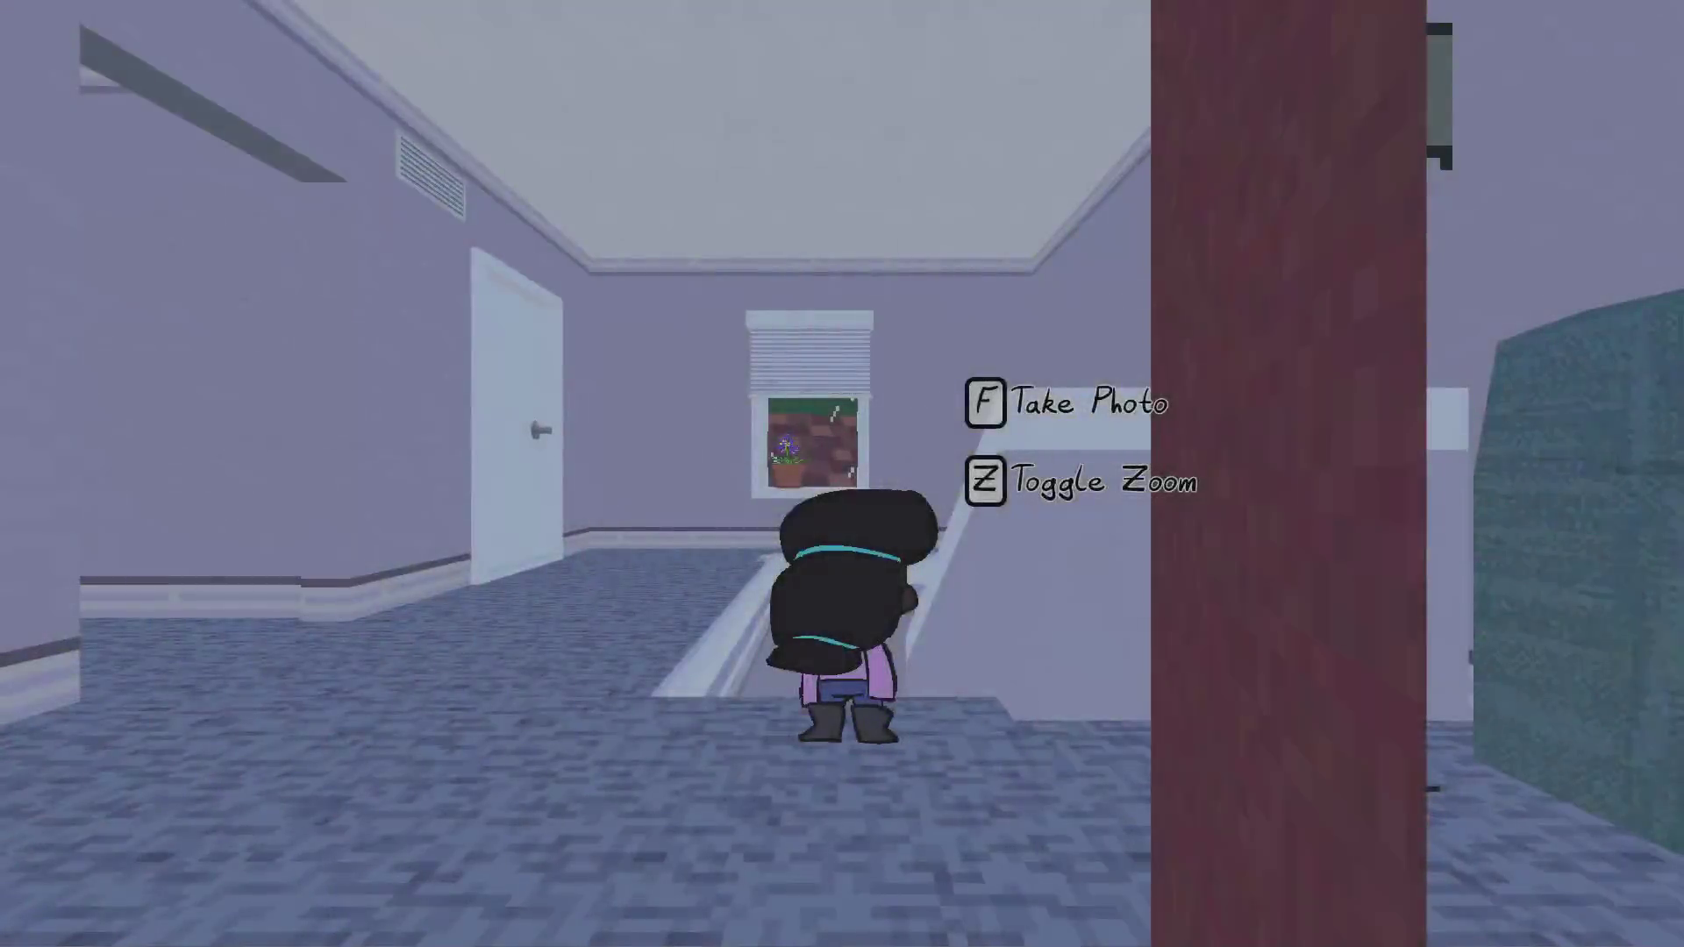
# Talk to Apollo in the running game to trigger his speech bubble, then return to the editor
pyautogui.press('e')
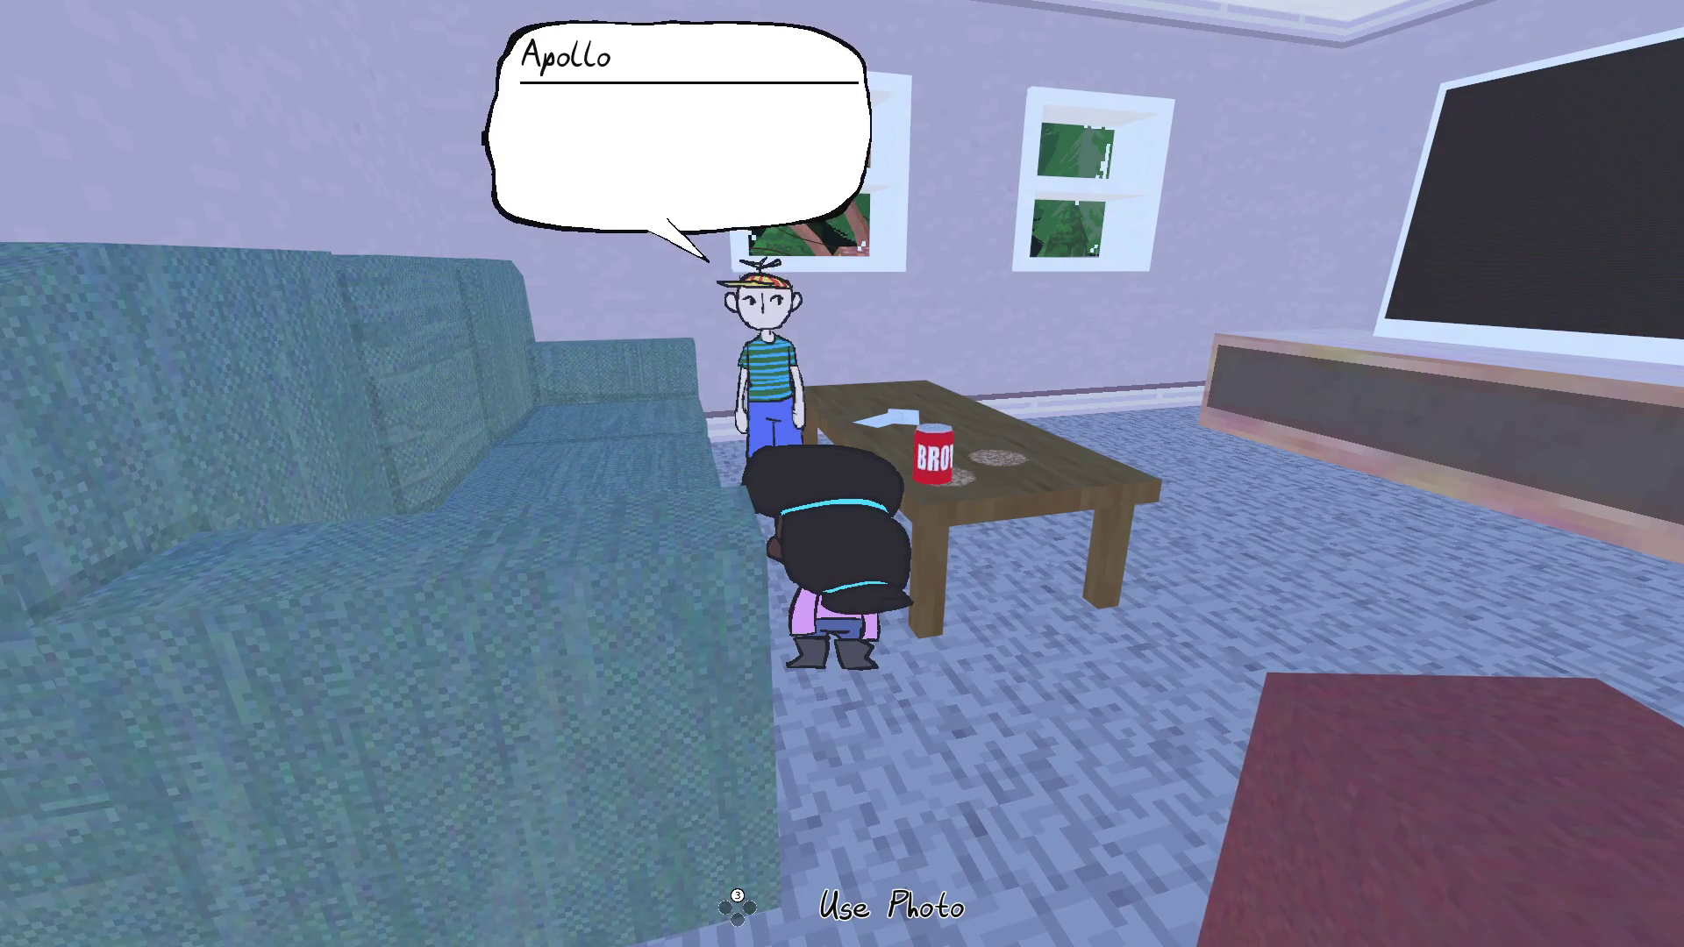
pyautogui.hotkey('alt', 'Tab')
pyautogui.scroll(-5, 841, 471)
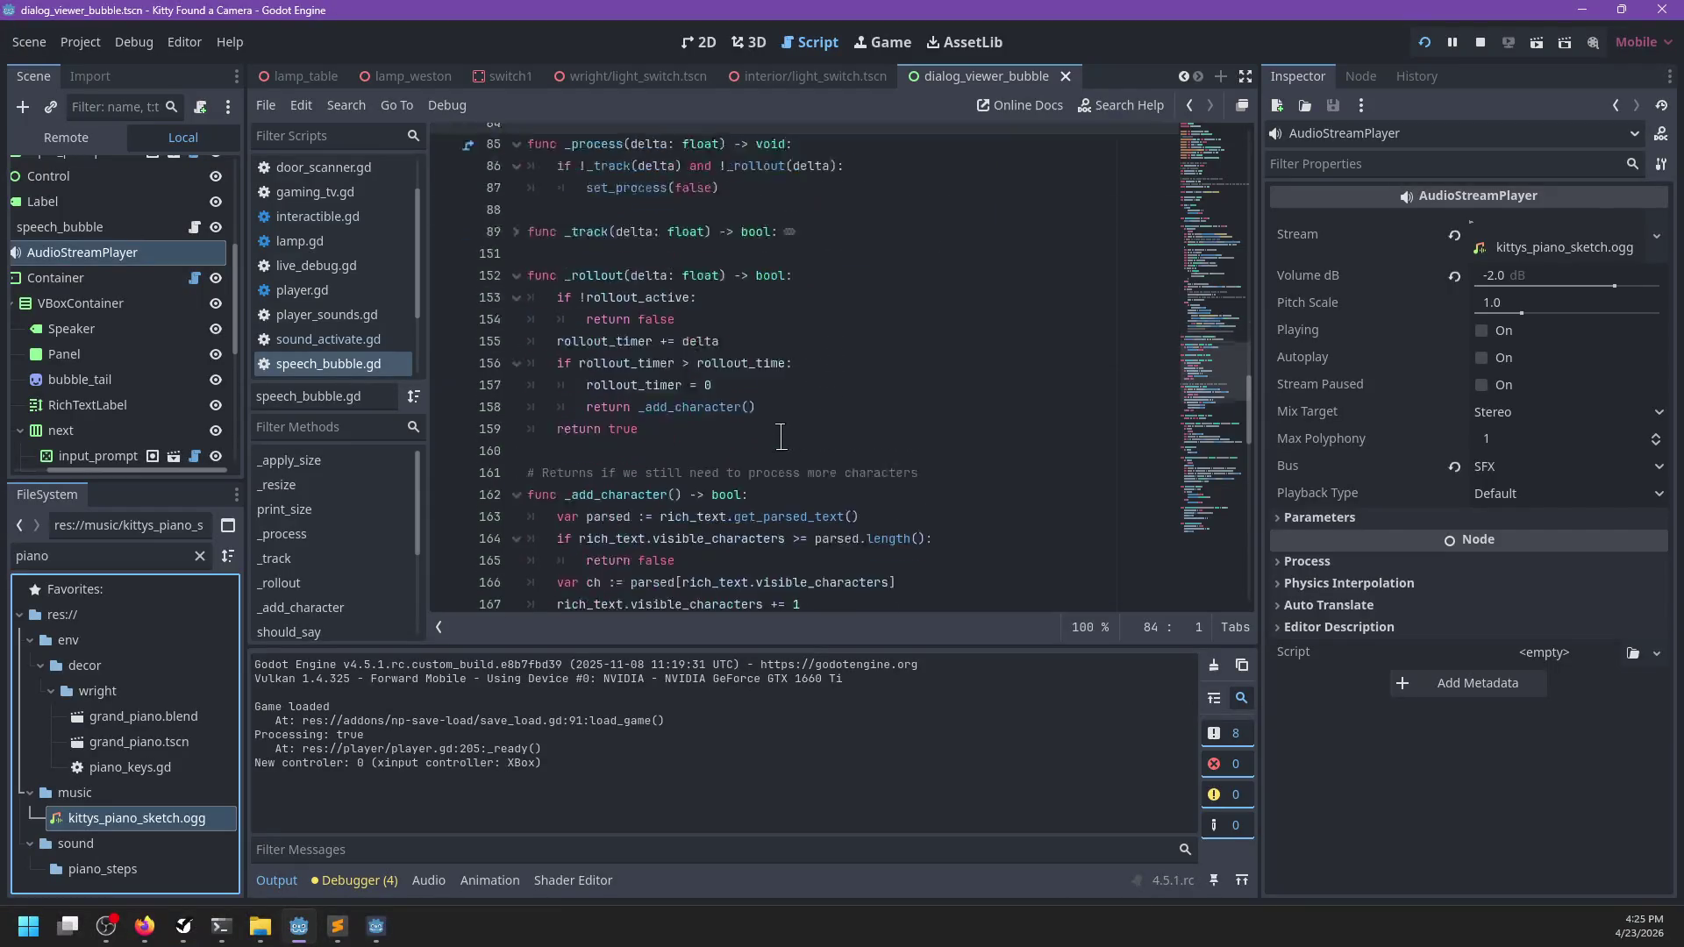
# Stop the game and add set_process(true) below rollout_active = true in start_rollout, then save
pyautogui.scroll(-5, 710, 368)
pyautogui.scroll(-3, 717, 389)
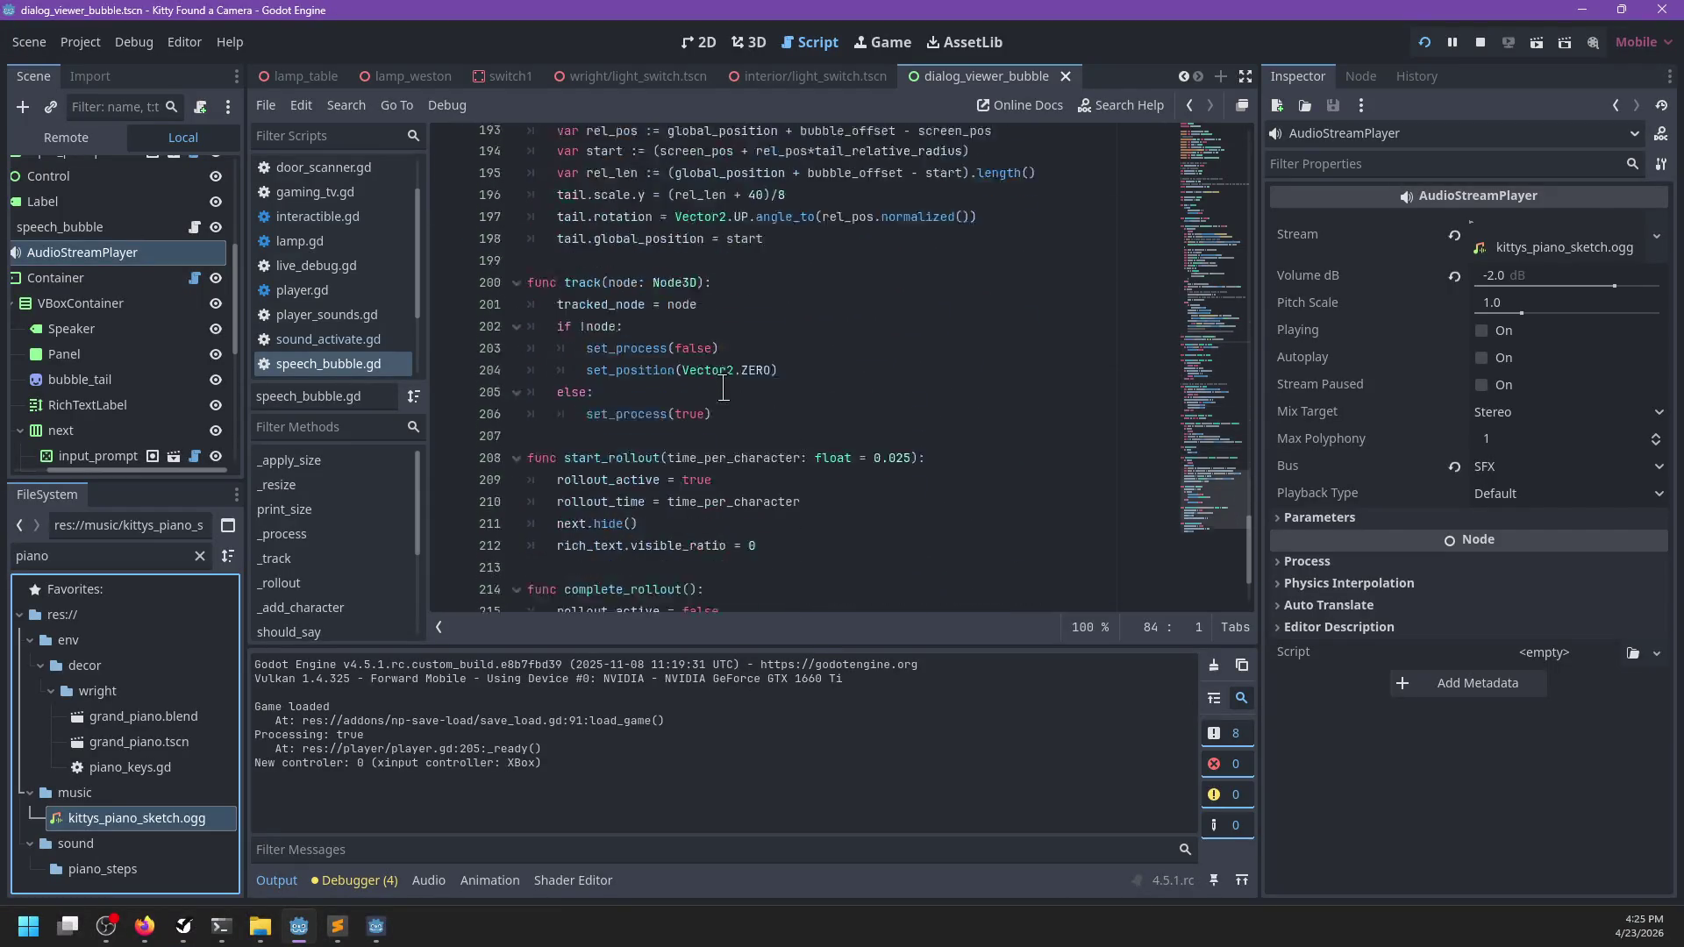
pyautogui.click(1481, 42)
pyautogui.click(783, 355)
pyautogui.press('Return')
pyautogui.write('set_pro')
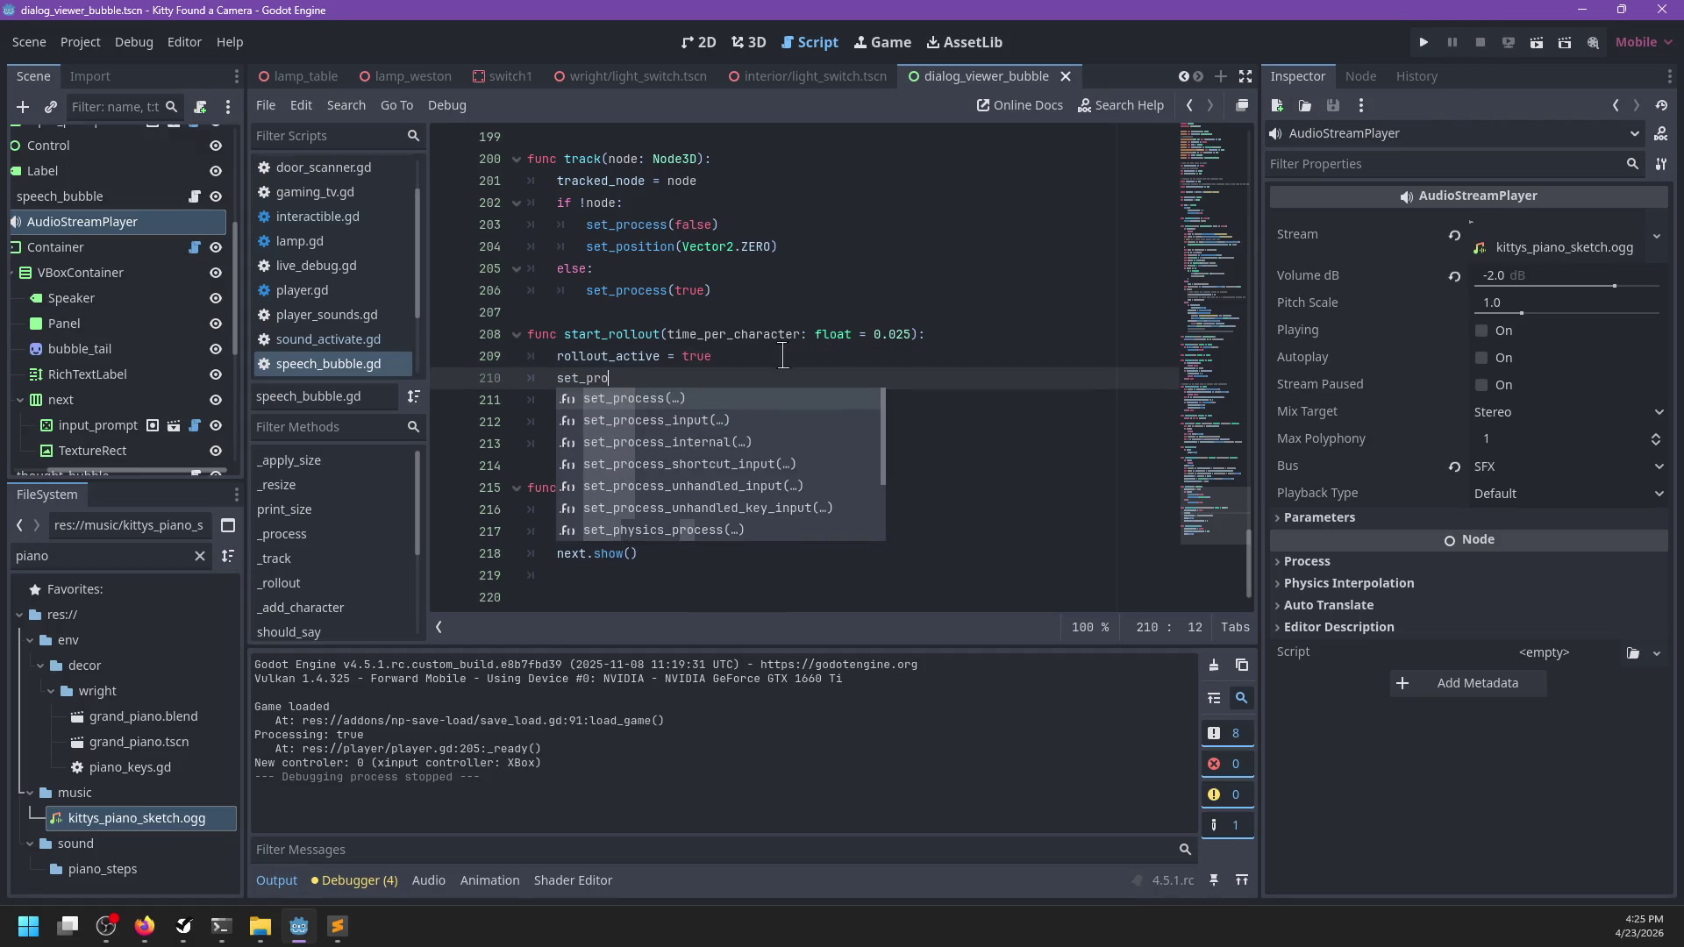
pyautogui.press('Return')
pyautogui.write('true)')
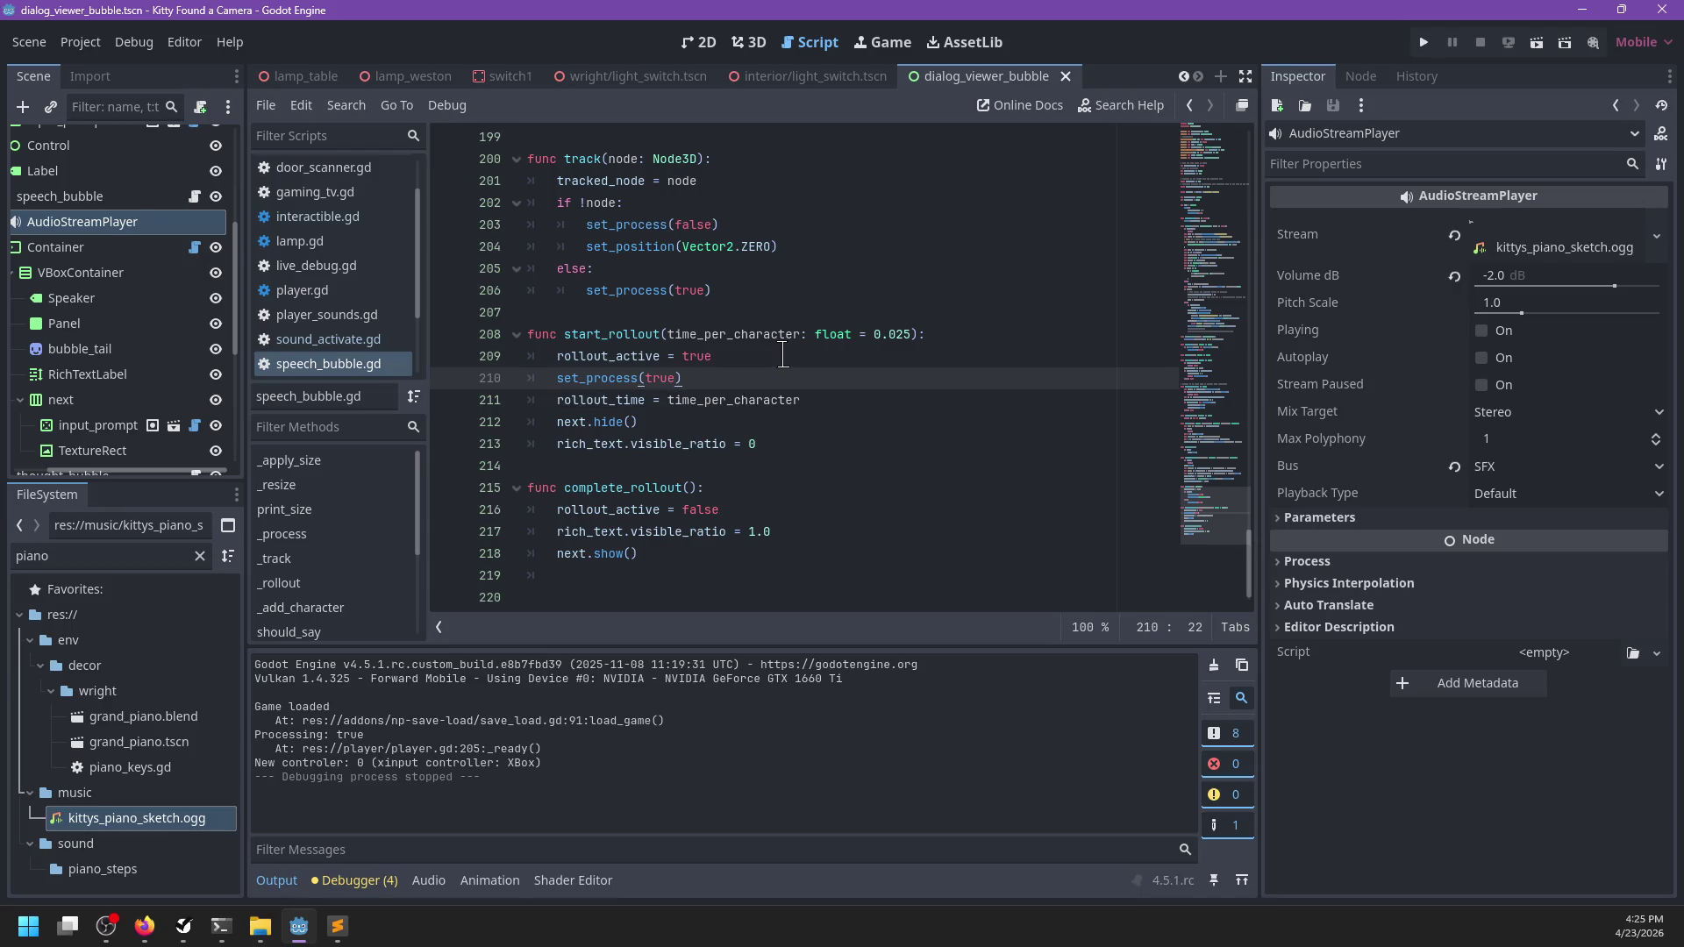
pyautogui.click(753, 496)
pyautogui.press('Down')
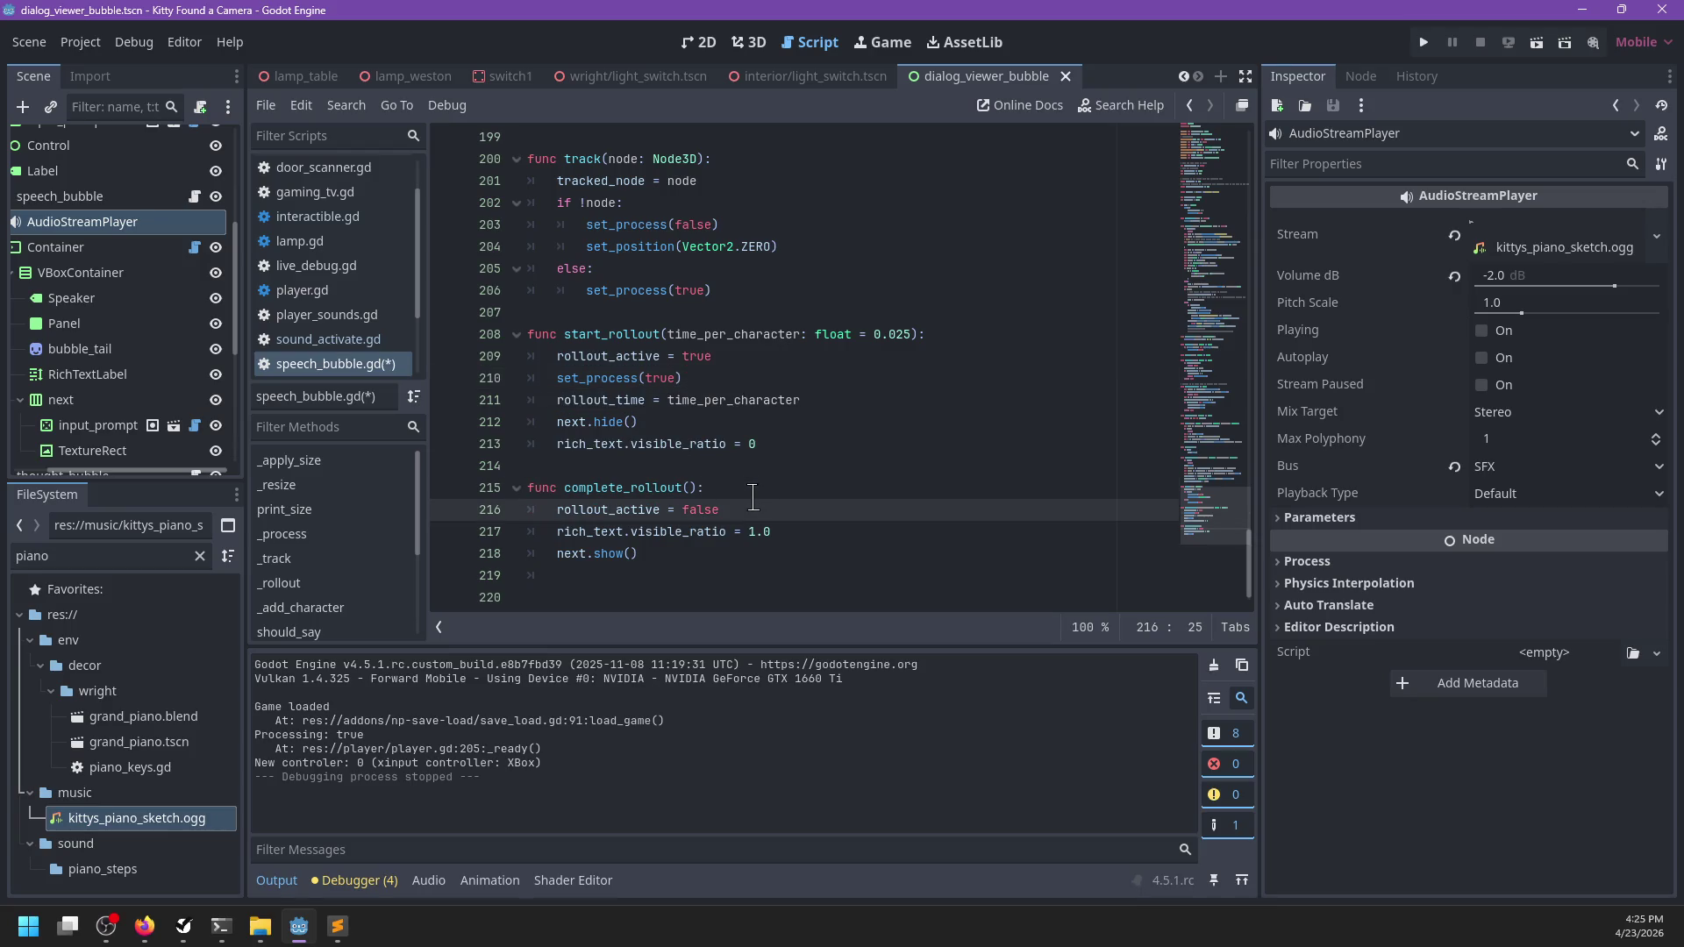
pyautogui.hotkey('ctrl', 's')
# Search for 'return false', restore the deleted rollout_active = true line, save, and rerun the game
pyautogui.moveTo(905, 347); pyautogui.dragTo(960, 340)
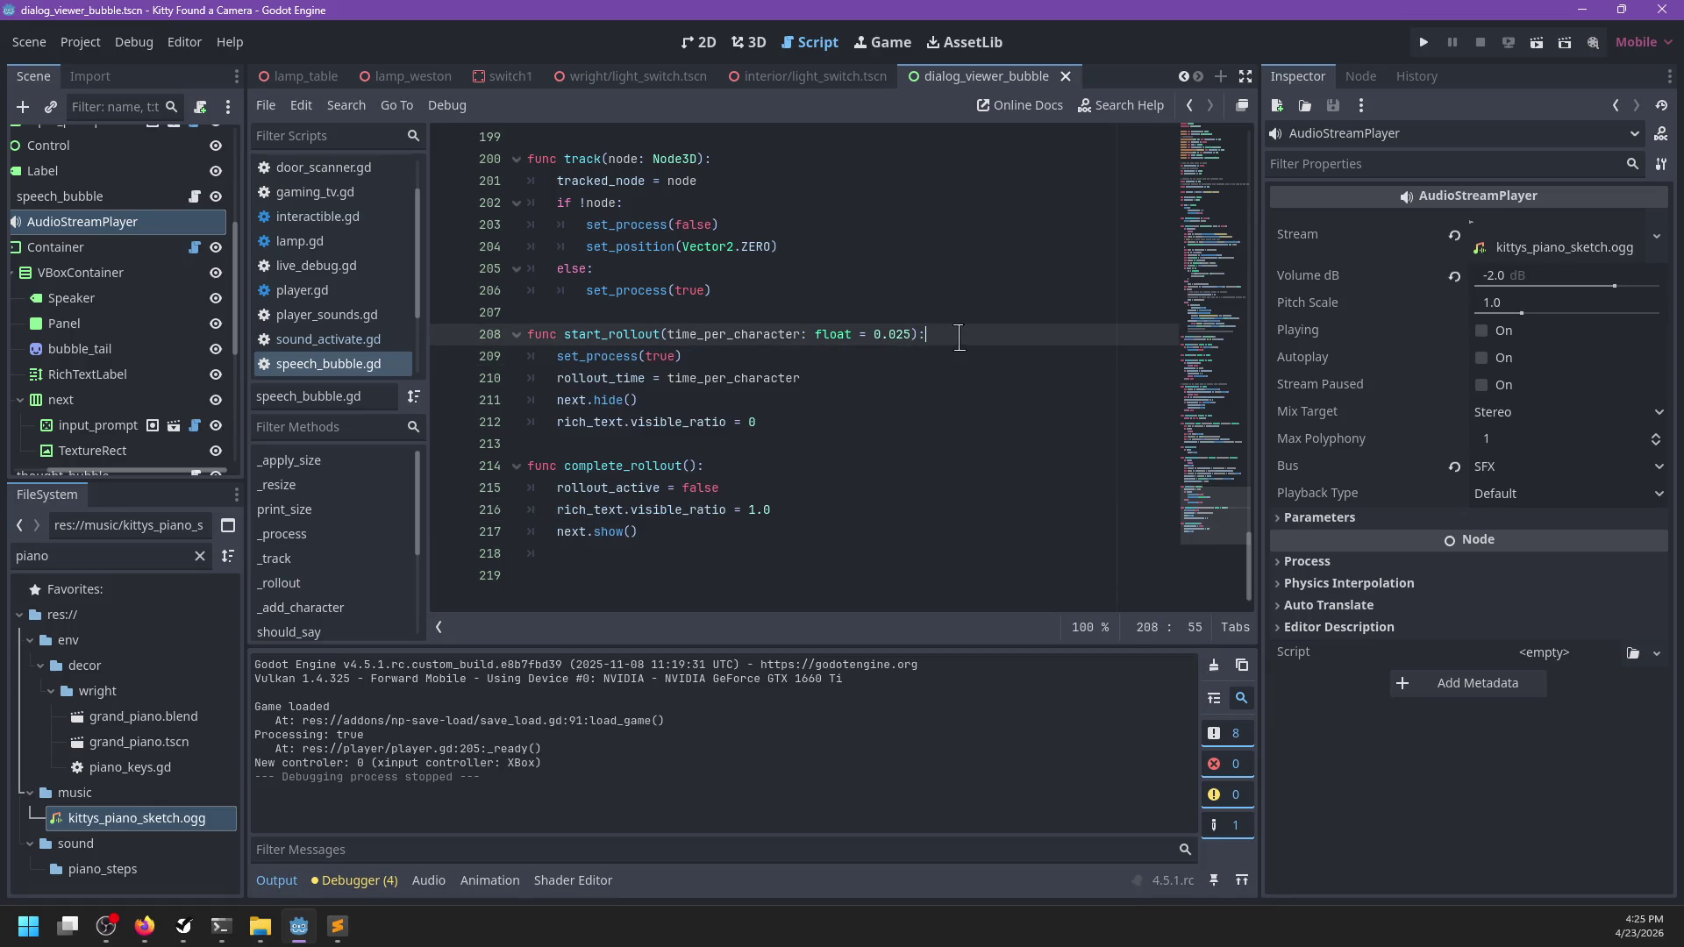
pyautogui.hotkey('ctrl', 'f')
pyautogui.write('return false')
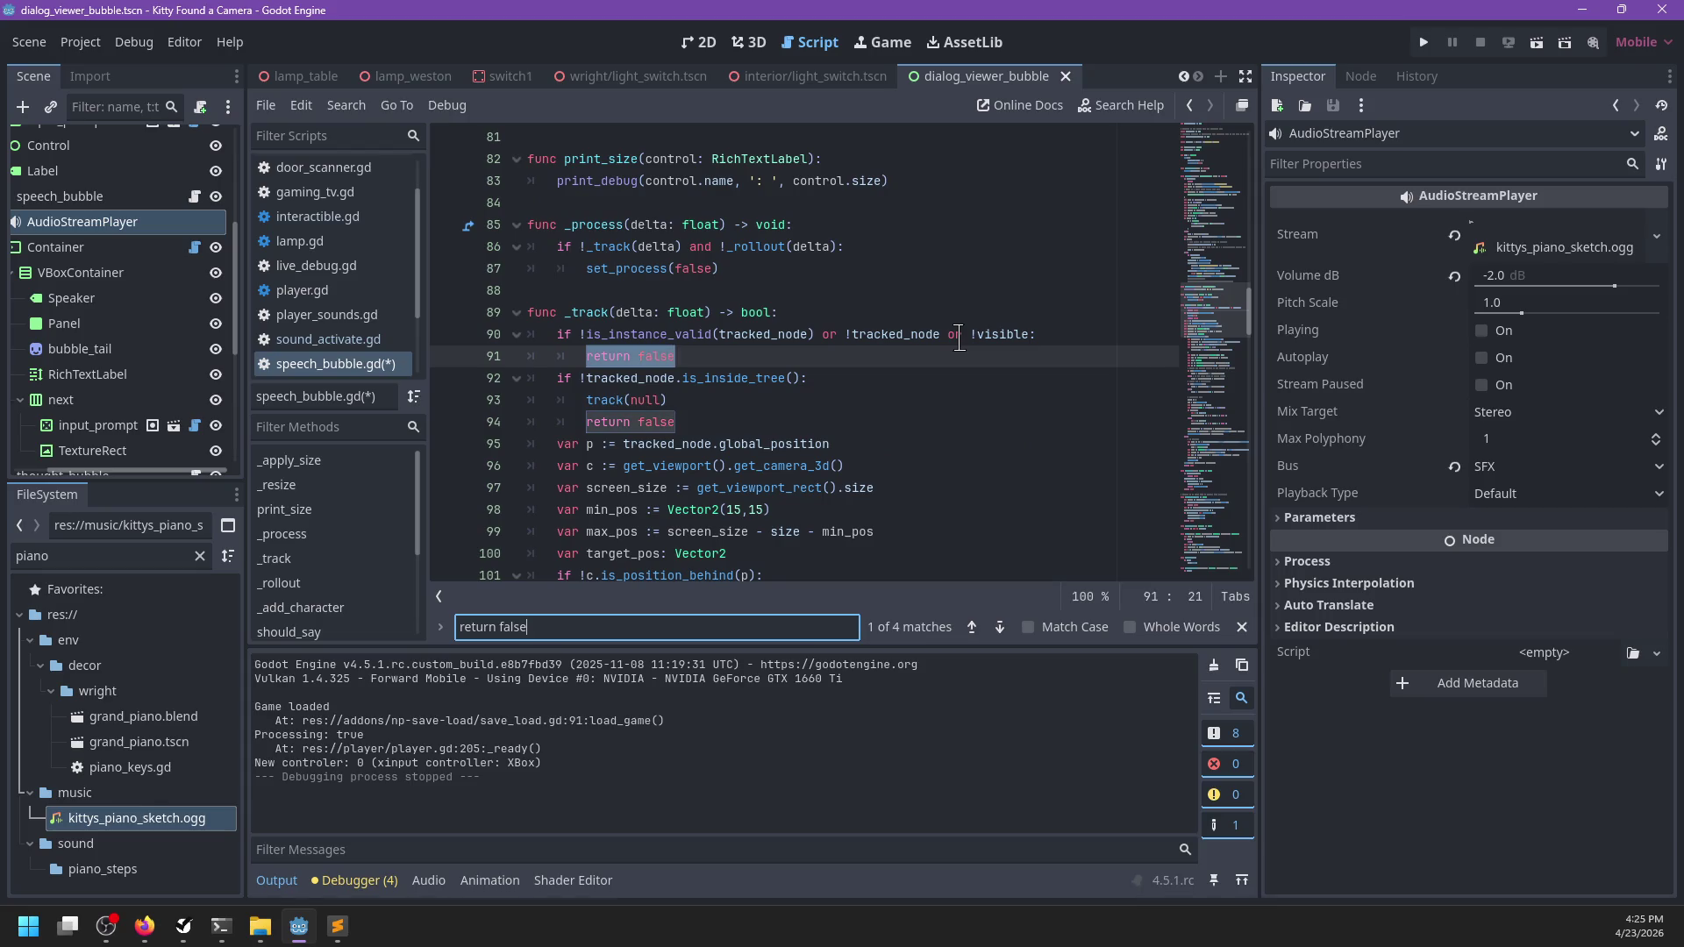
pyautogui.press('Escape')
pyautogui.scroll(-15, 841, 360)
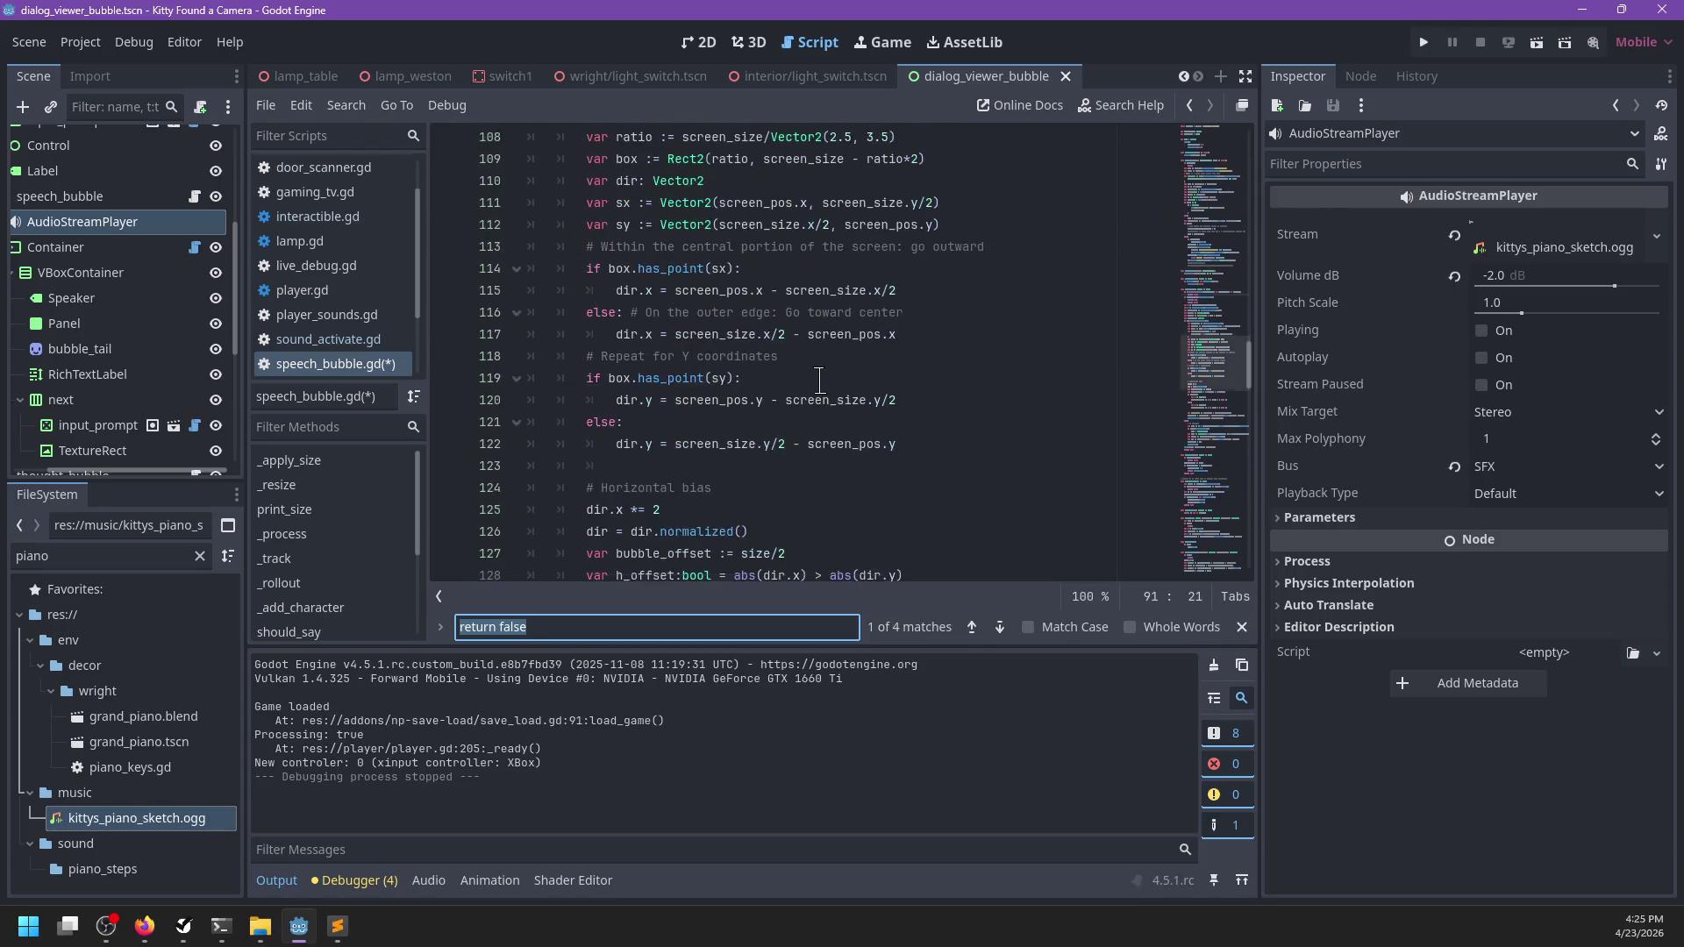
pyautogui.scroll(-7, 818, 379)
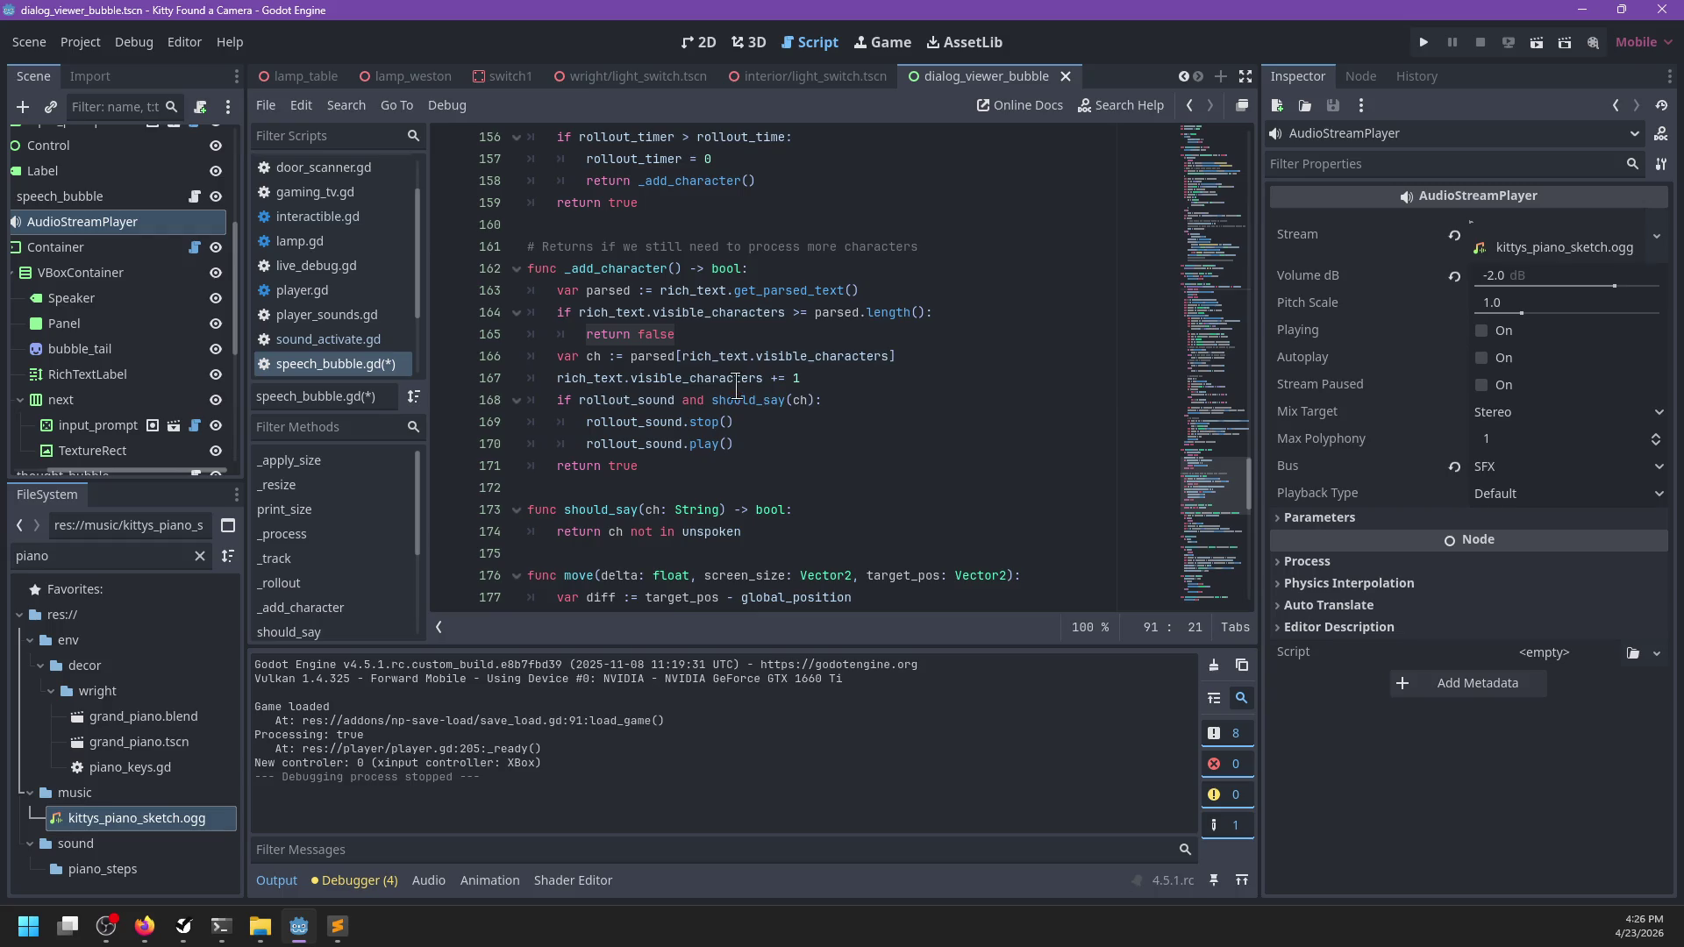
pyautogui.click(982, 308)
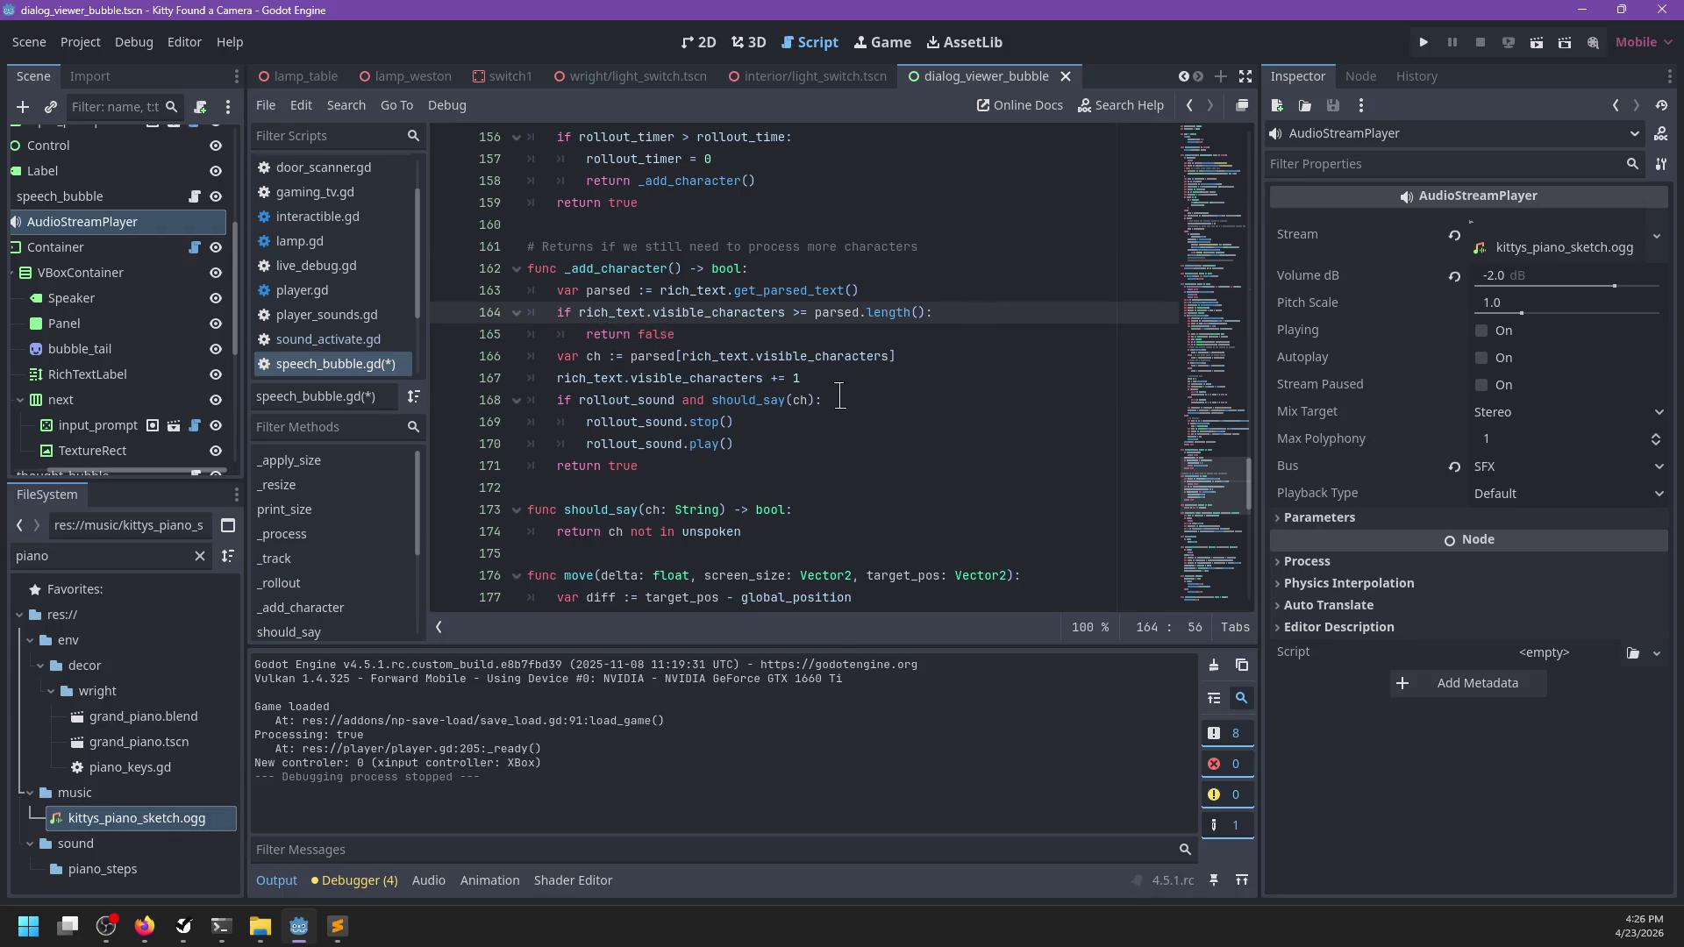
pyautogui.press('pagedown')
pyautogui.press('pagedown')
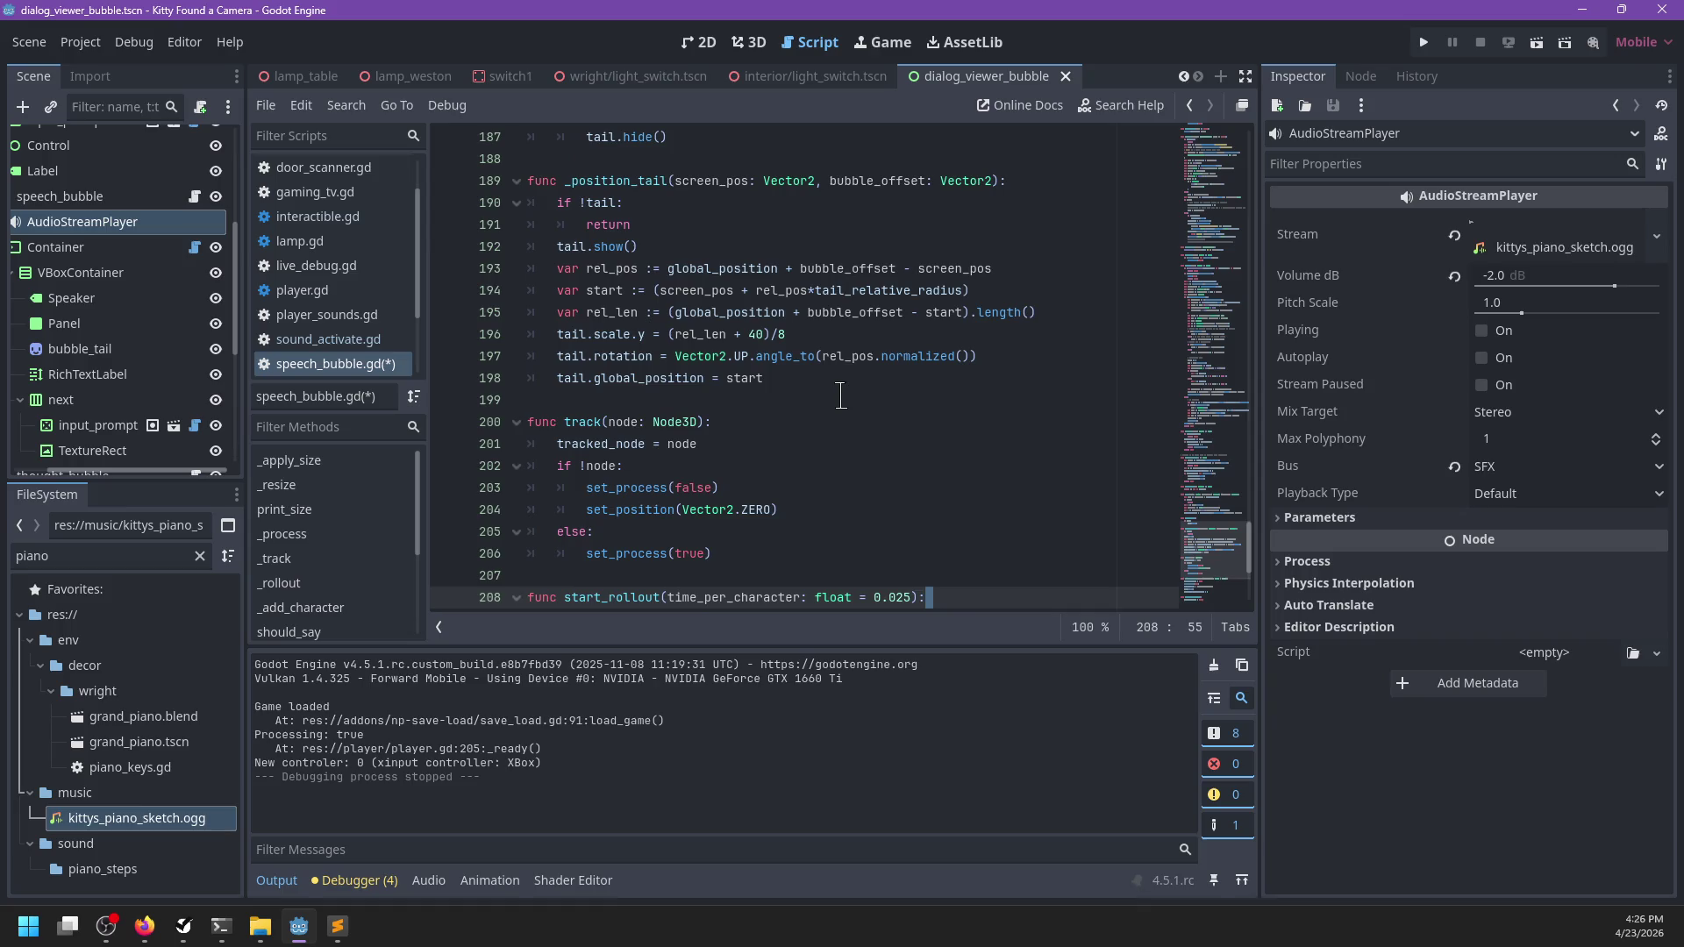
pyautogui.scroll(-4, 840, 396)
pyautogui.hotkey('ctrl', 's')
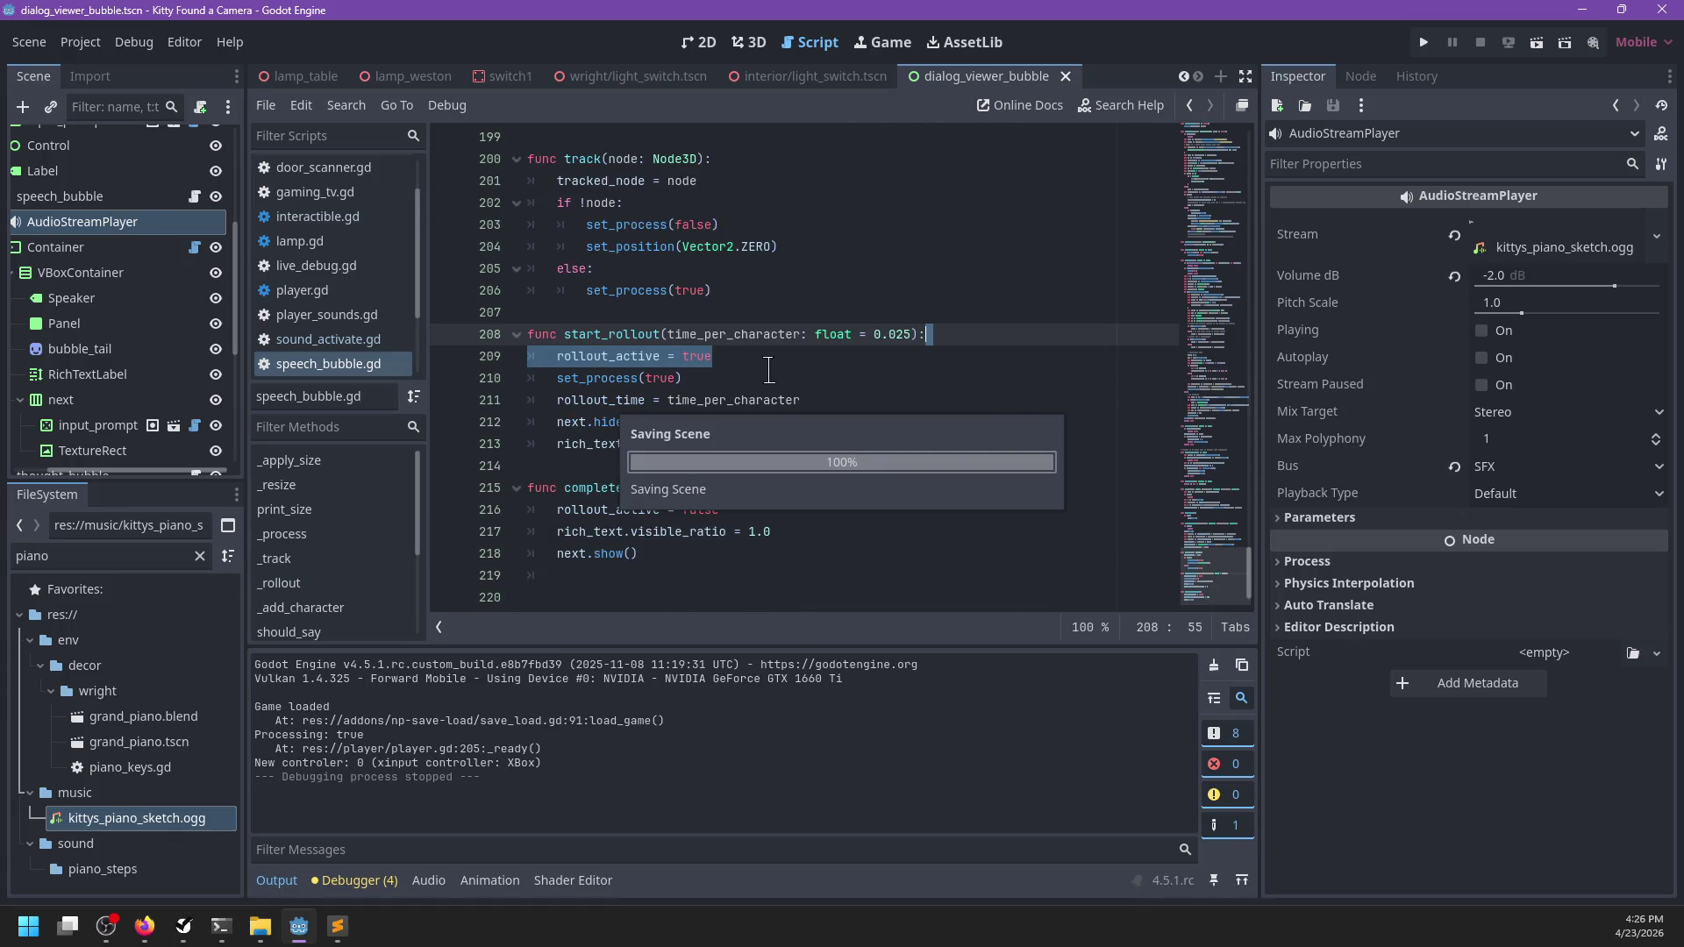
pyautogui.click(762, 357)
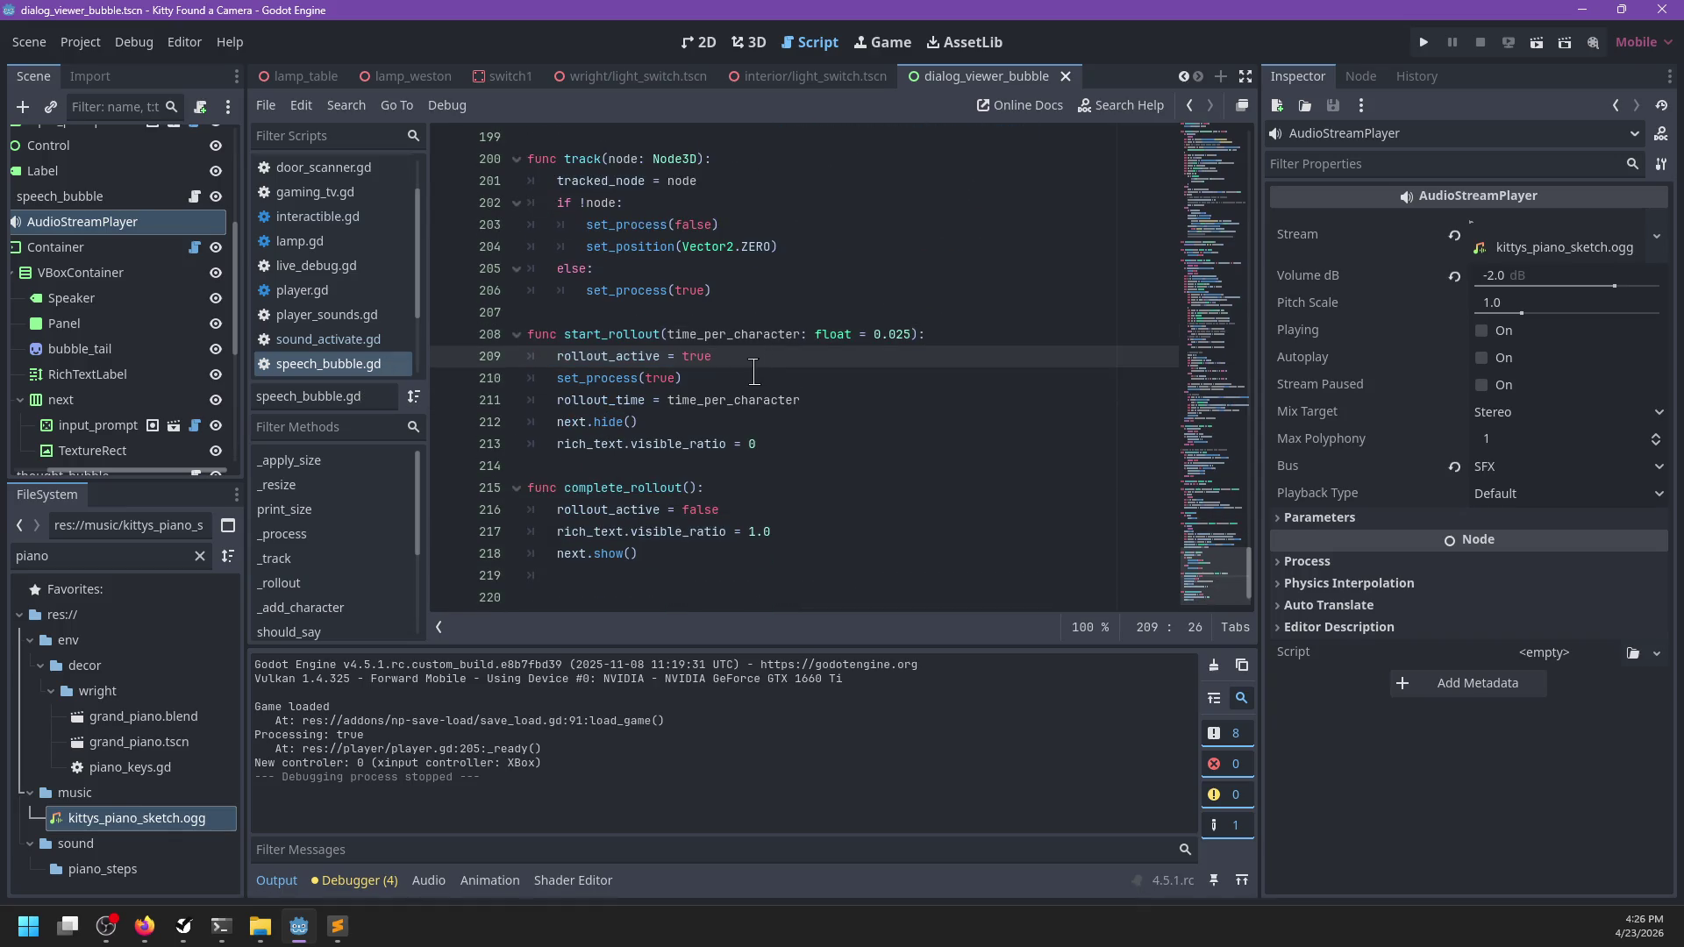
pyautogui.press('F5')
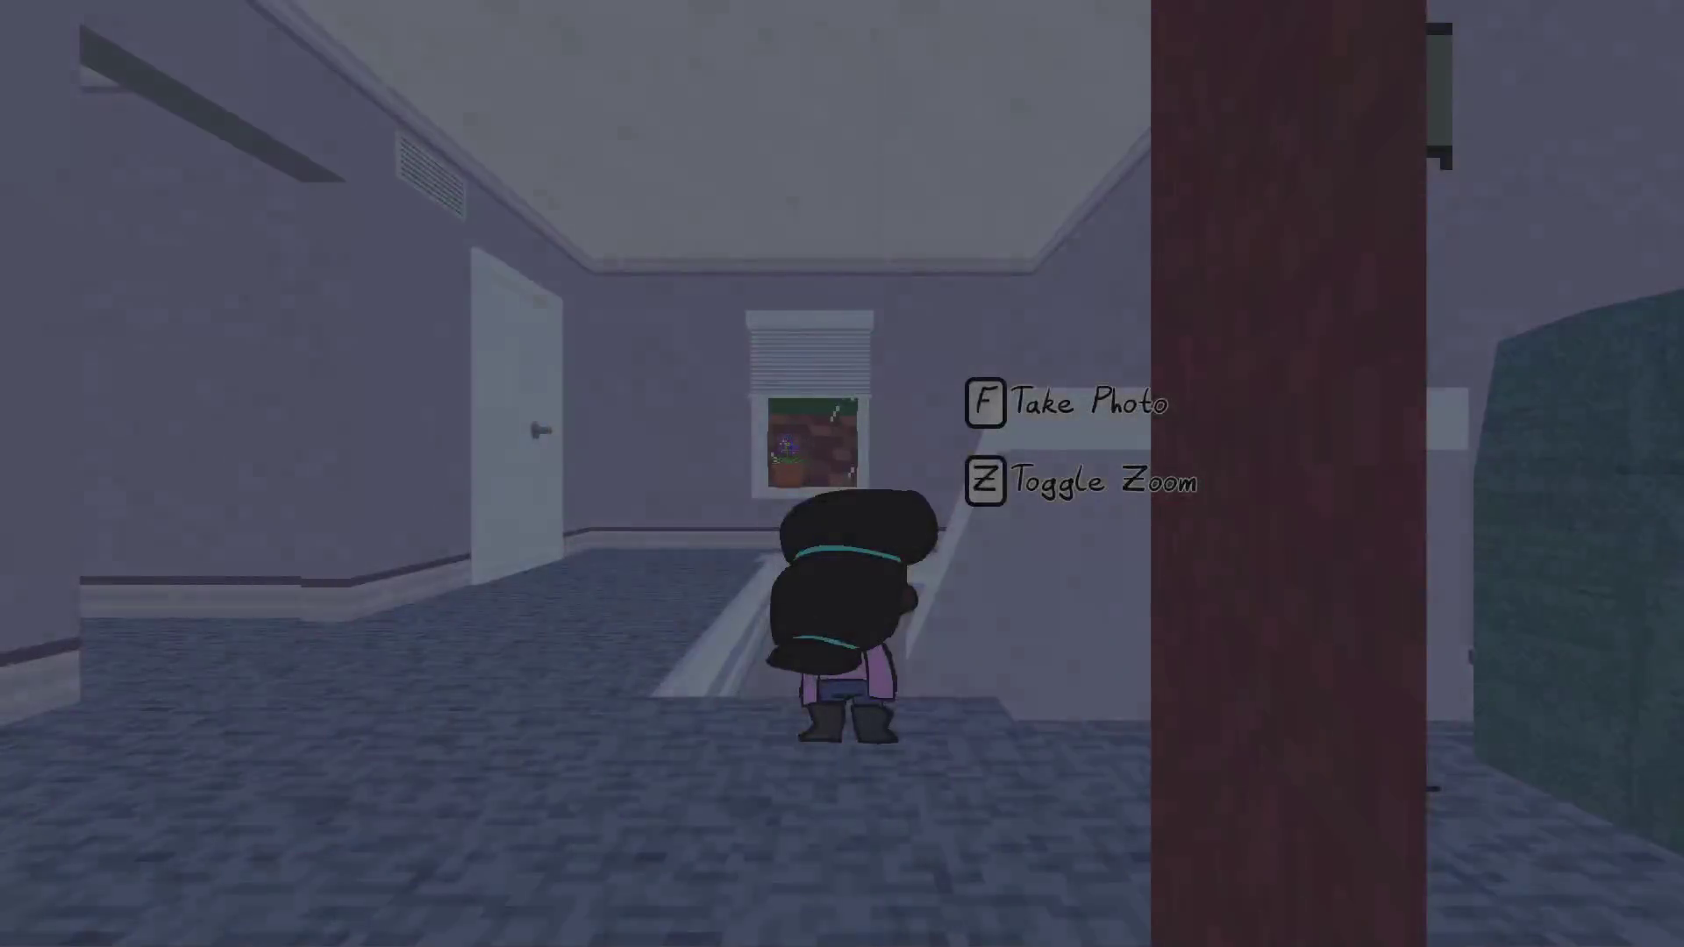
pyautogui.press('e')
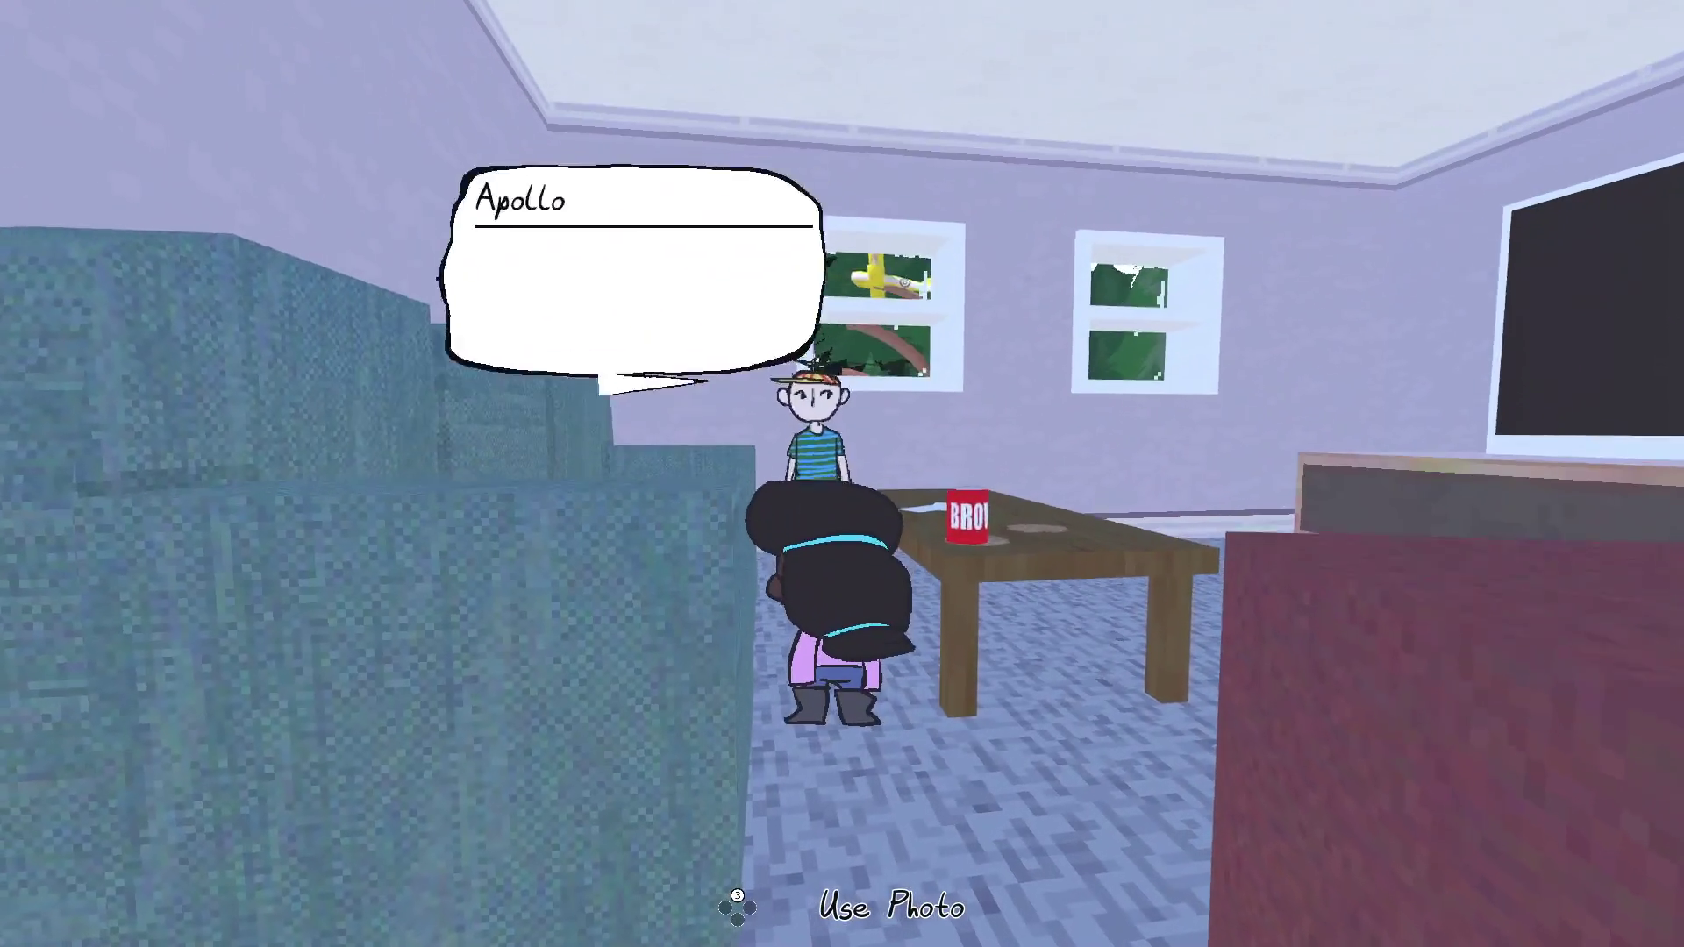
pyautogui.press('F8')
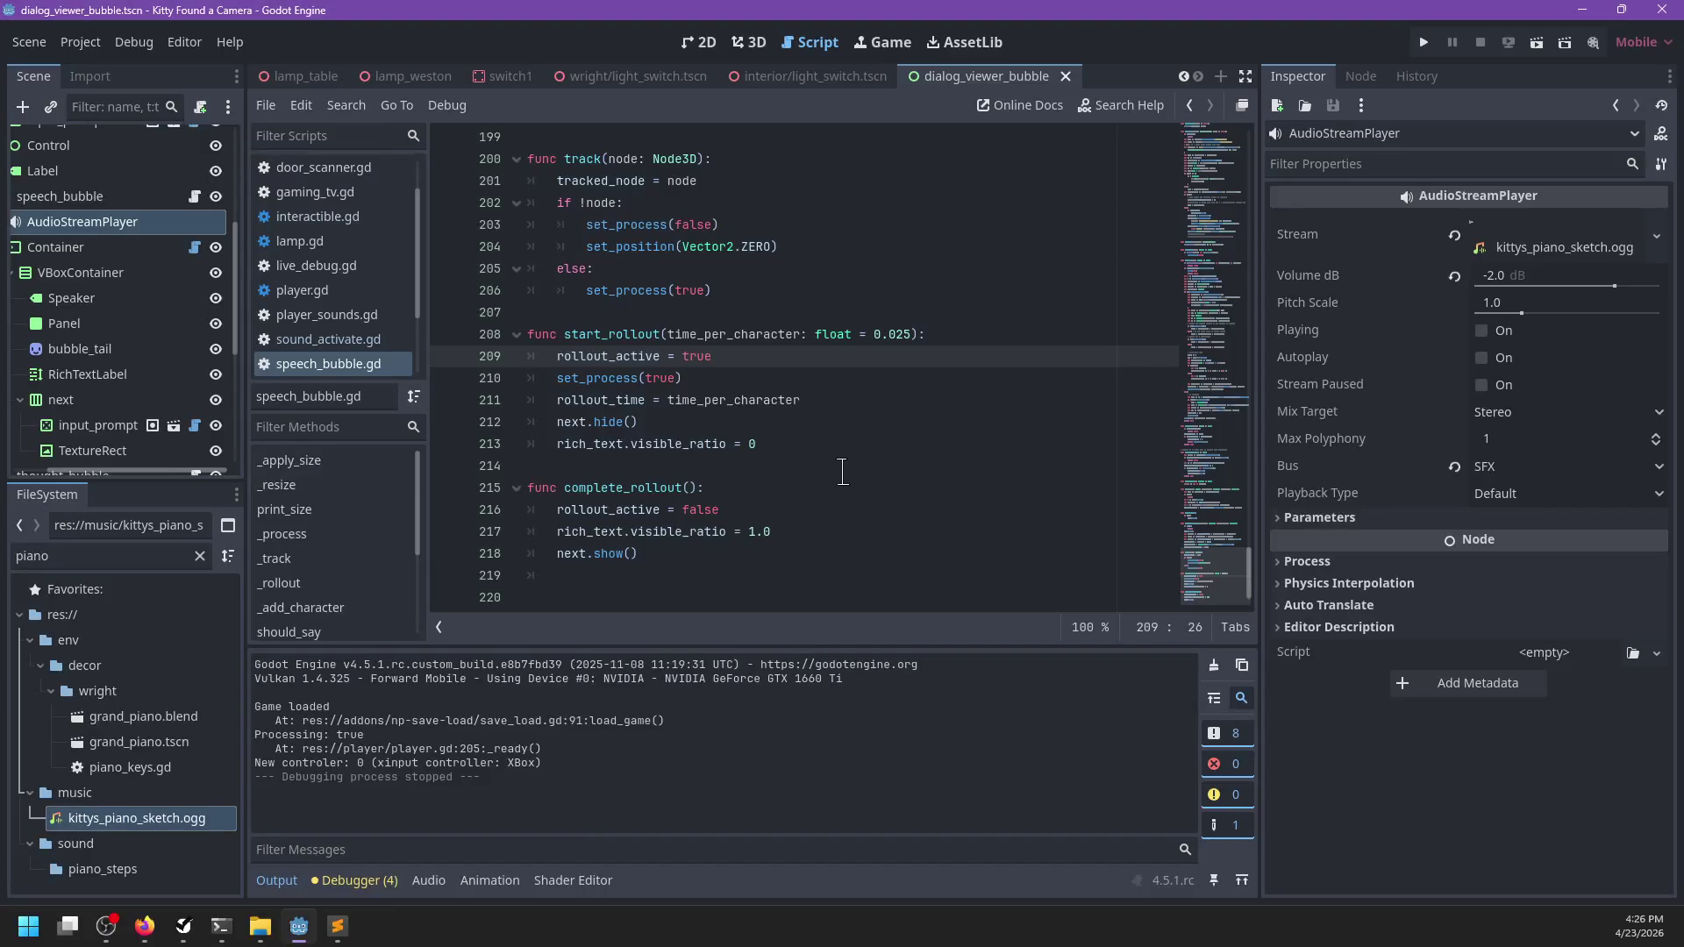
pyautogui.scroll(-2, 385, 360)
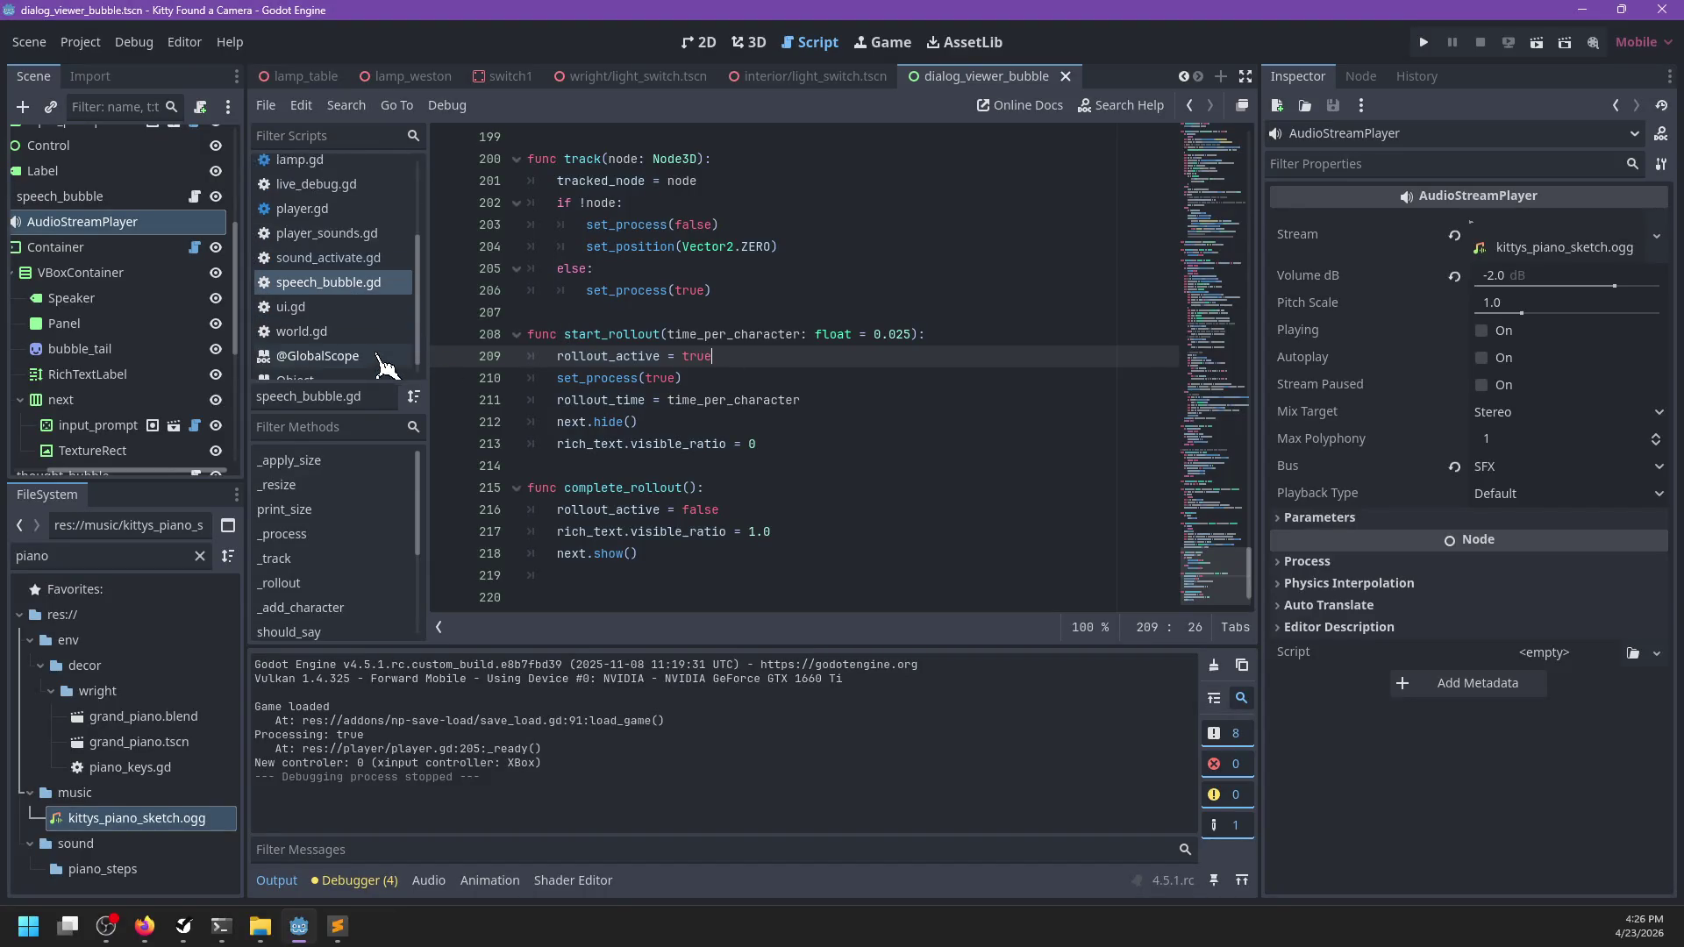
pyautogui.click(355, 880)
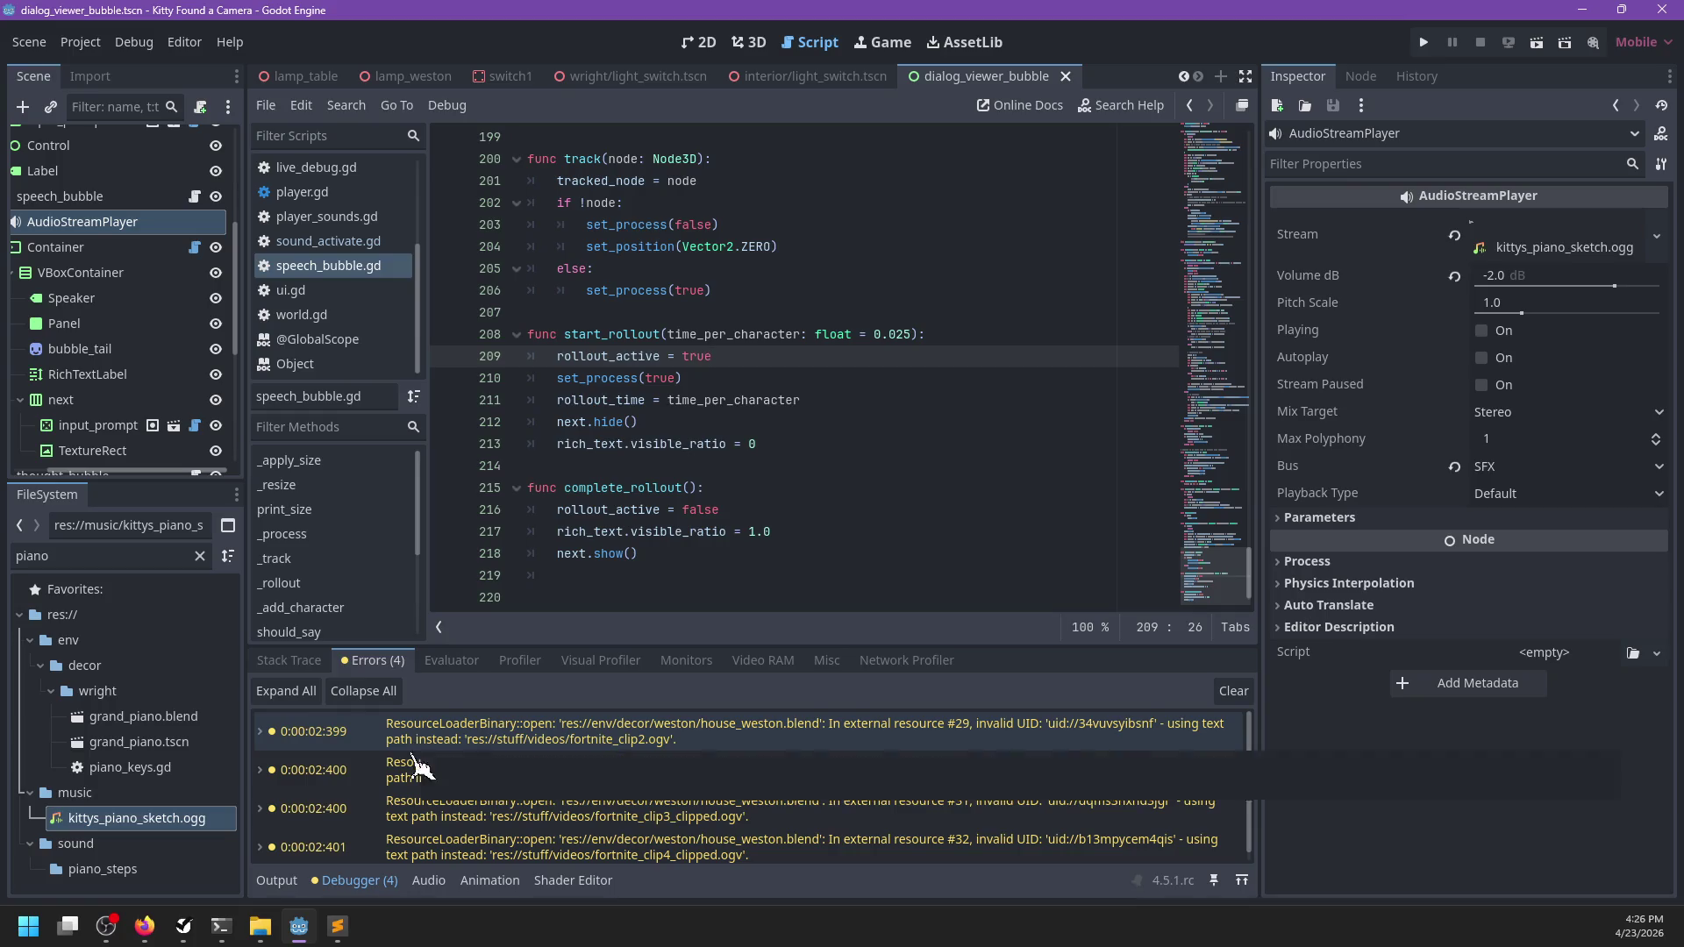
pyautogui.scroll(-1, 481, 795)
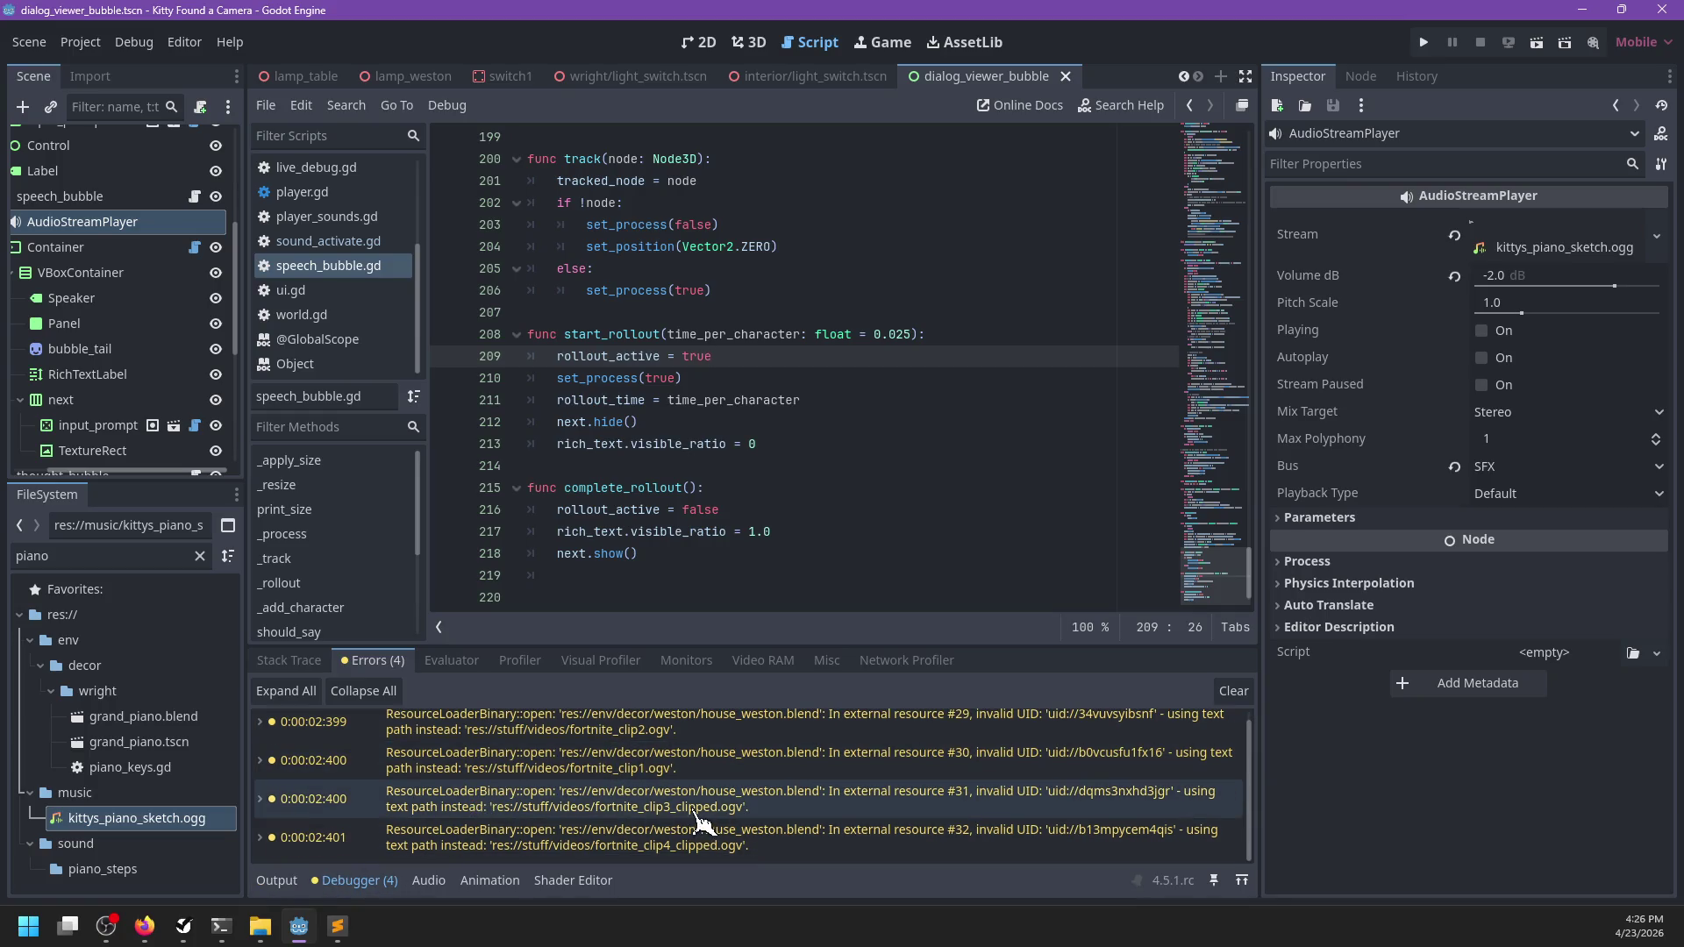
pyautogui.scroll(1, 656, 820)
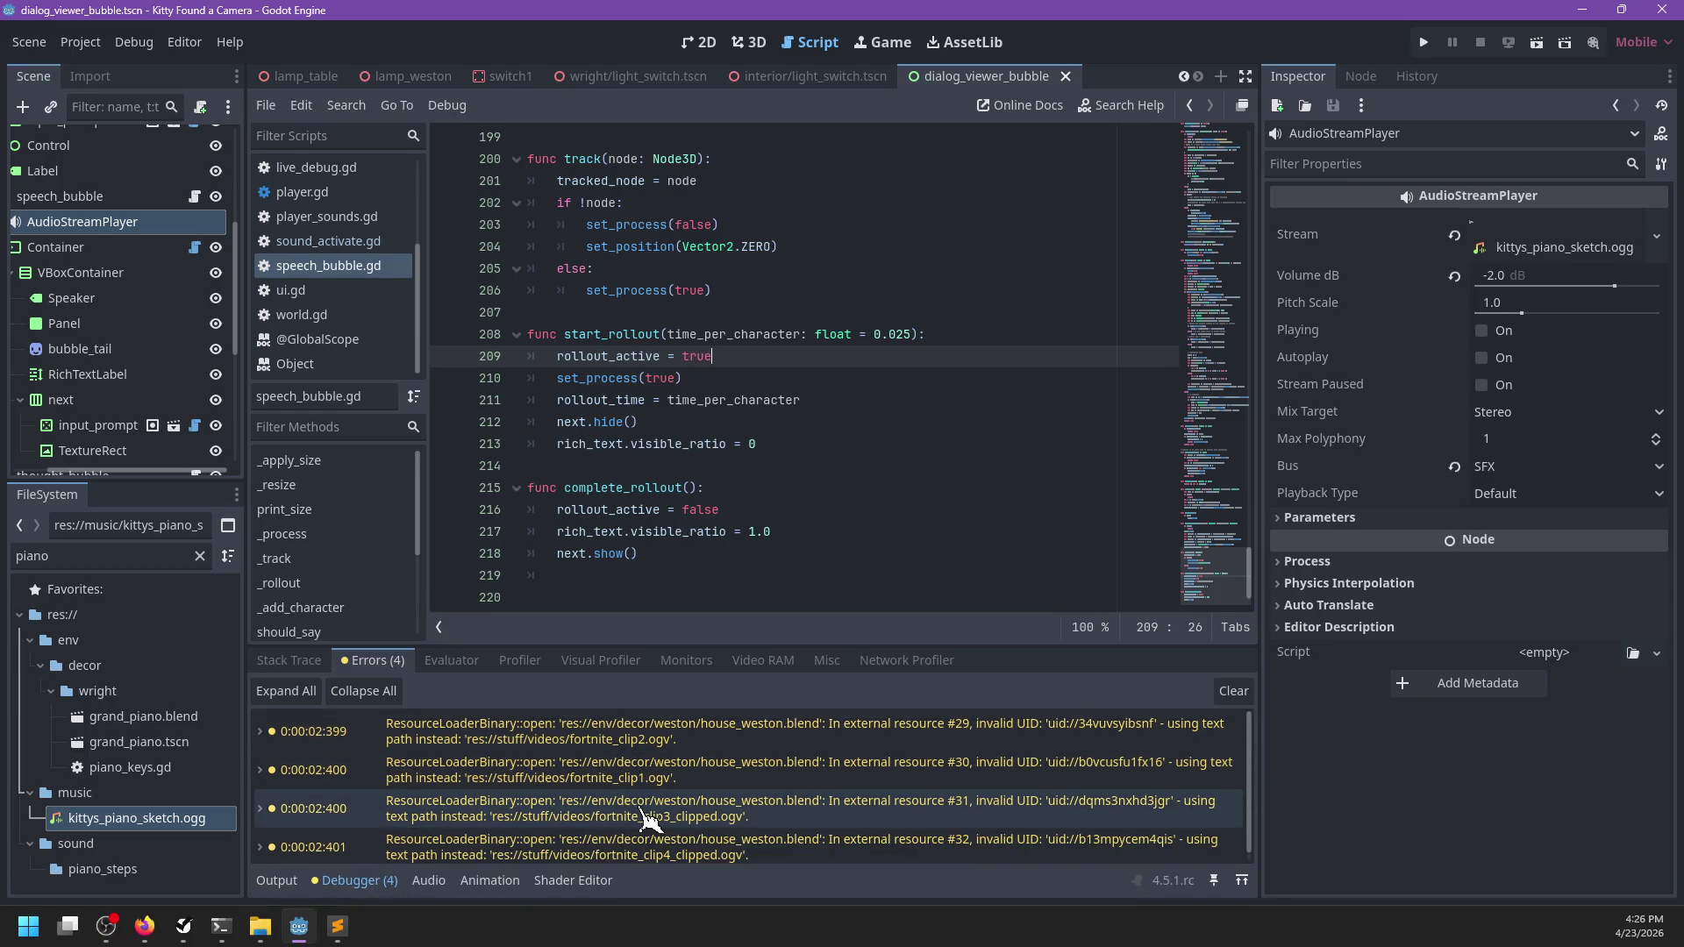
pyautogui.click(279, 880)
pyautogui.click(337, 244)
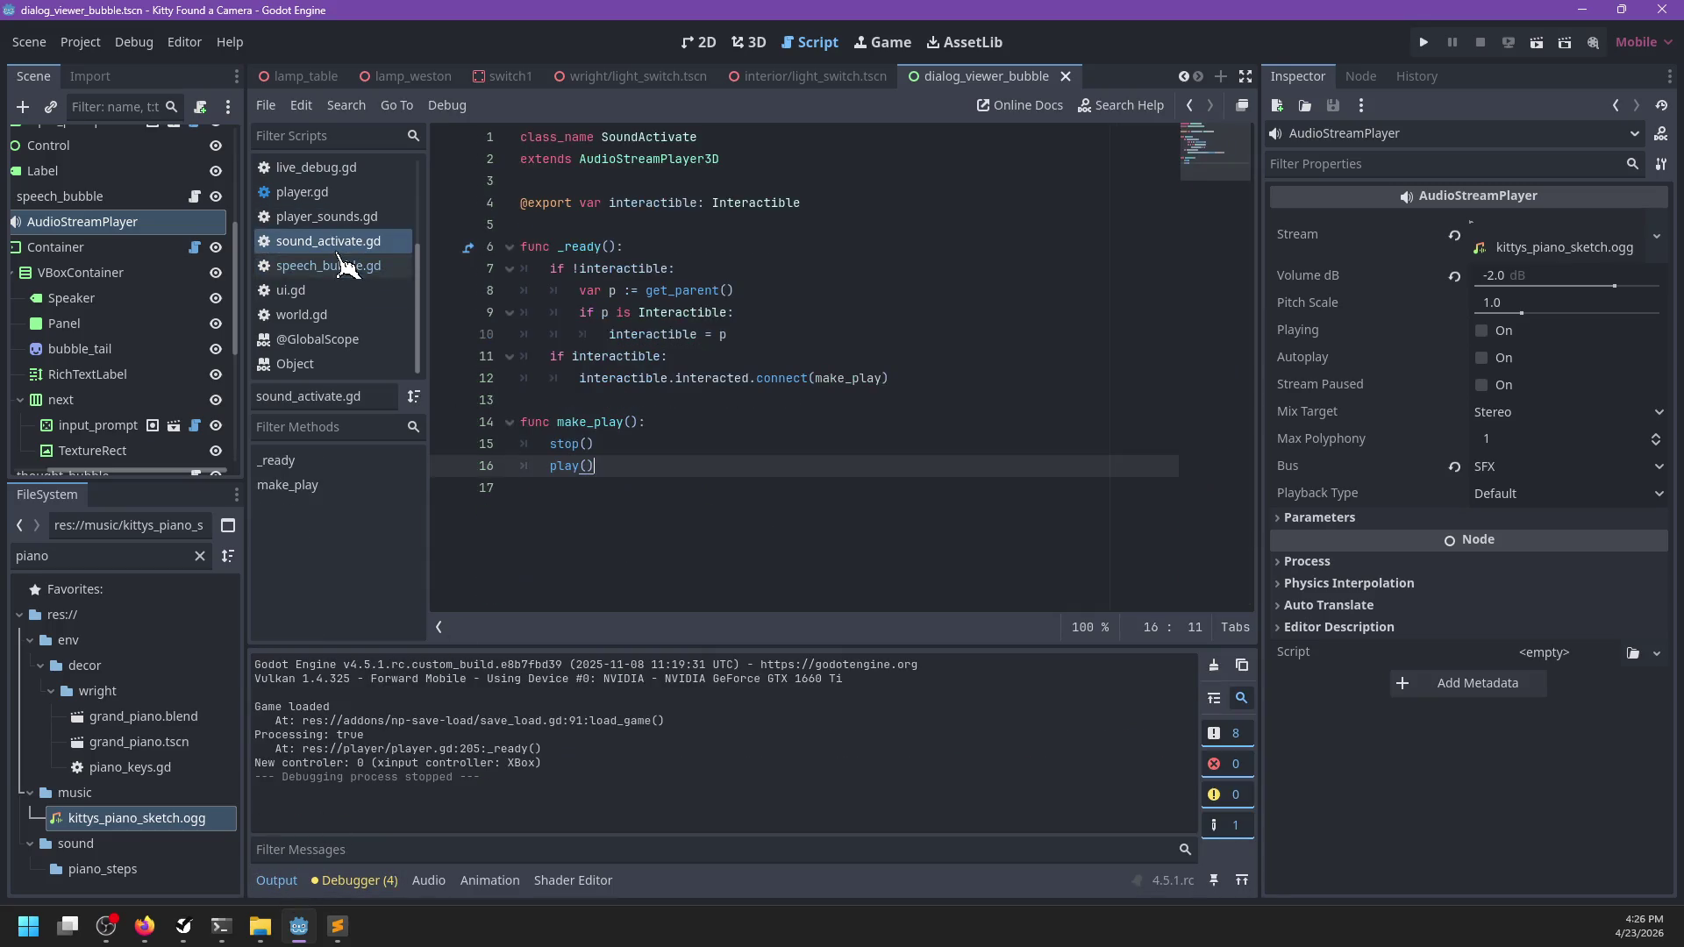
pyautogui.click(307, 192)
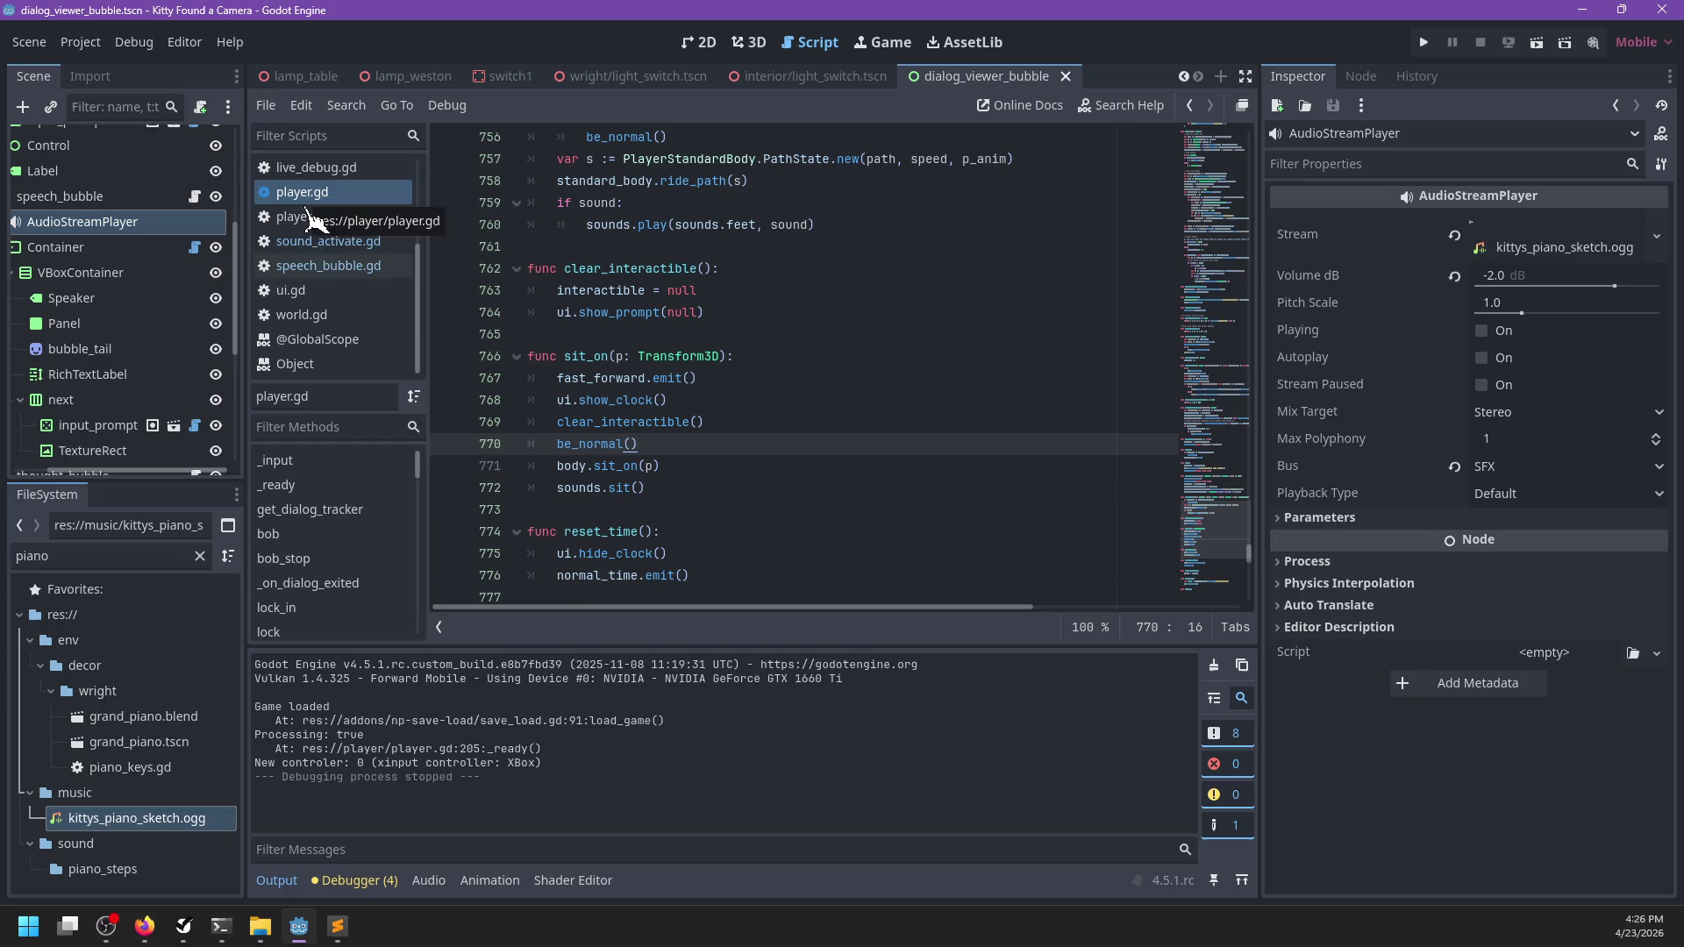
pyautogui.click(324, 265)
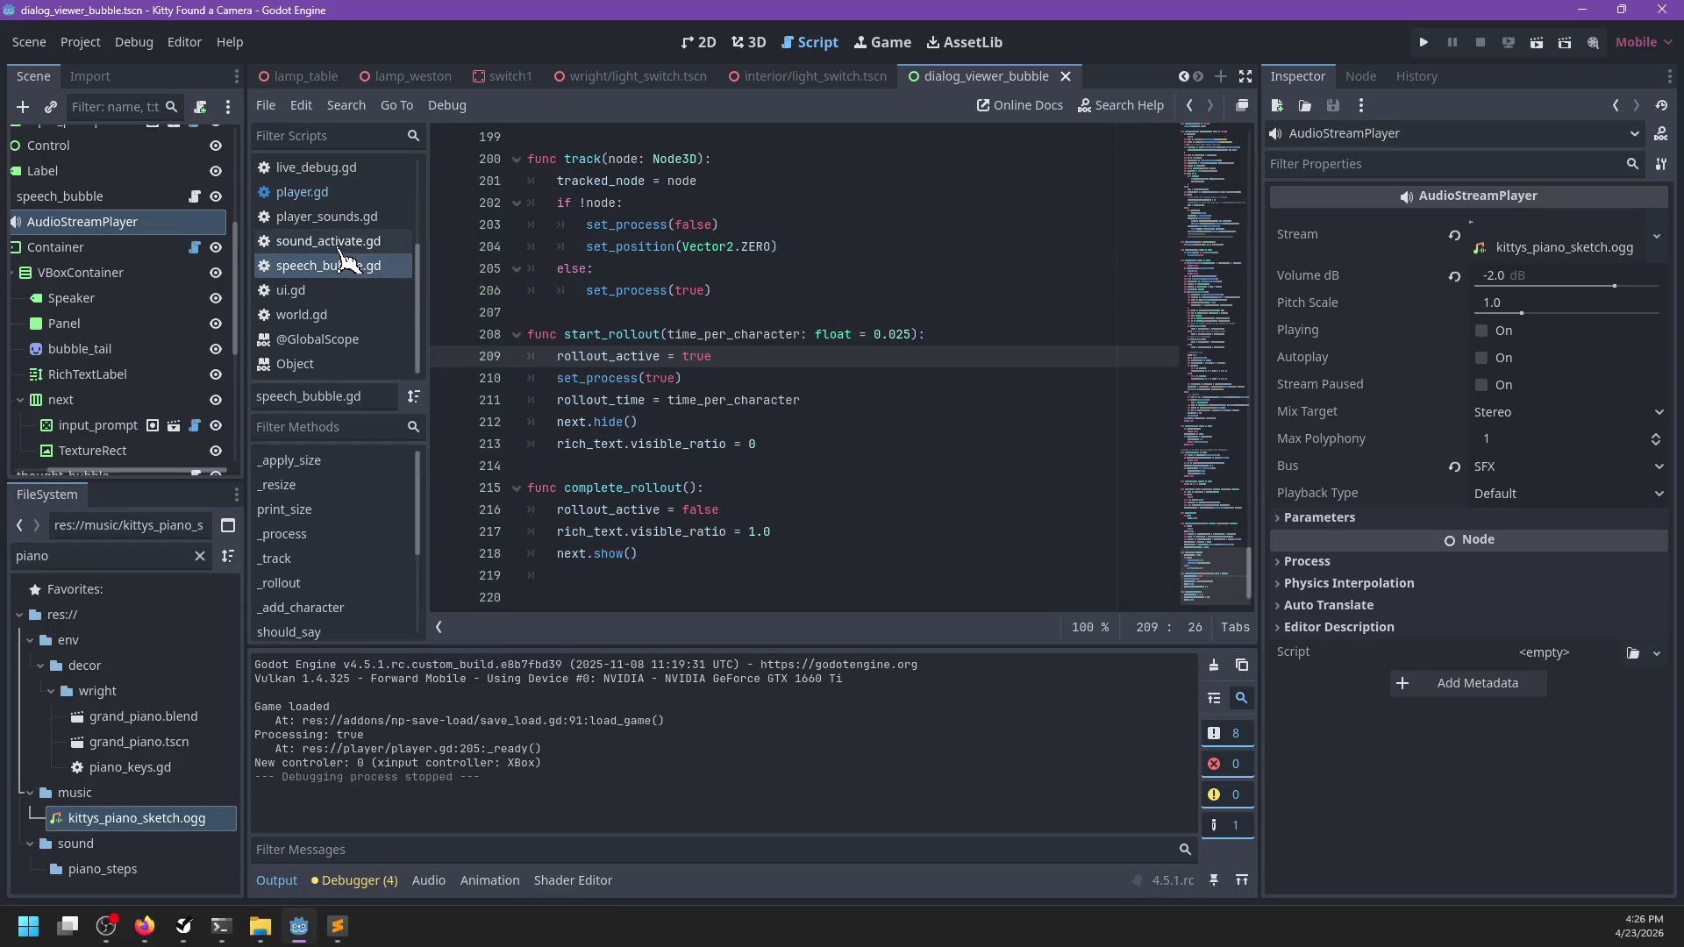
pyautogui.scroll(3, 347, 258)
pyautogui.click(338, 193)
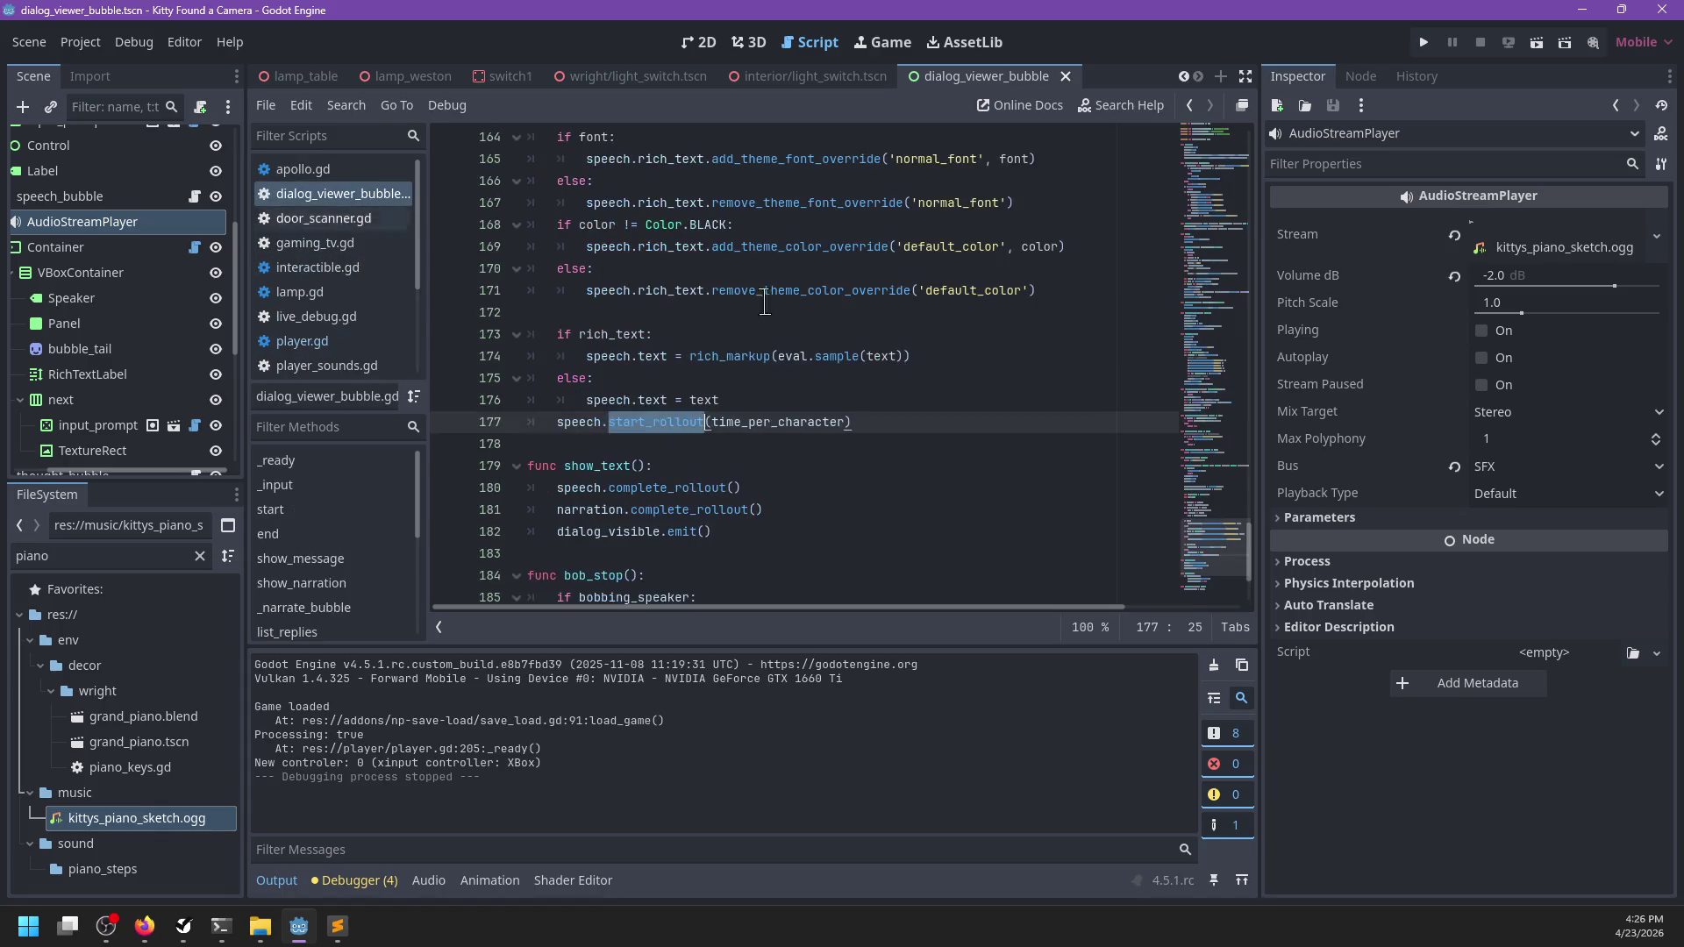
pyautogui.click(800, 312)
pyautogui.hotkey('ctrl', 'f')
pyautogui.write('start_rollout')
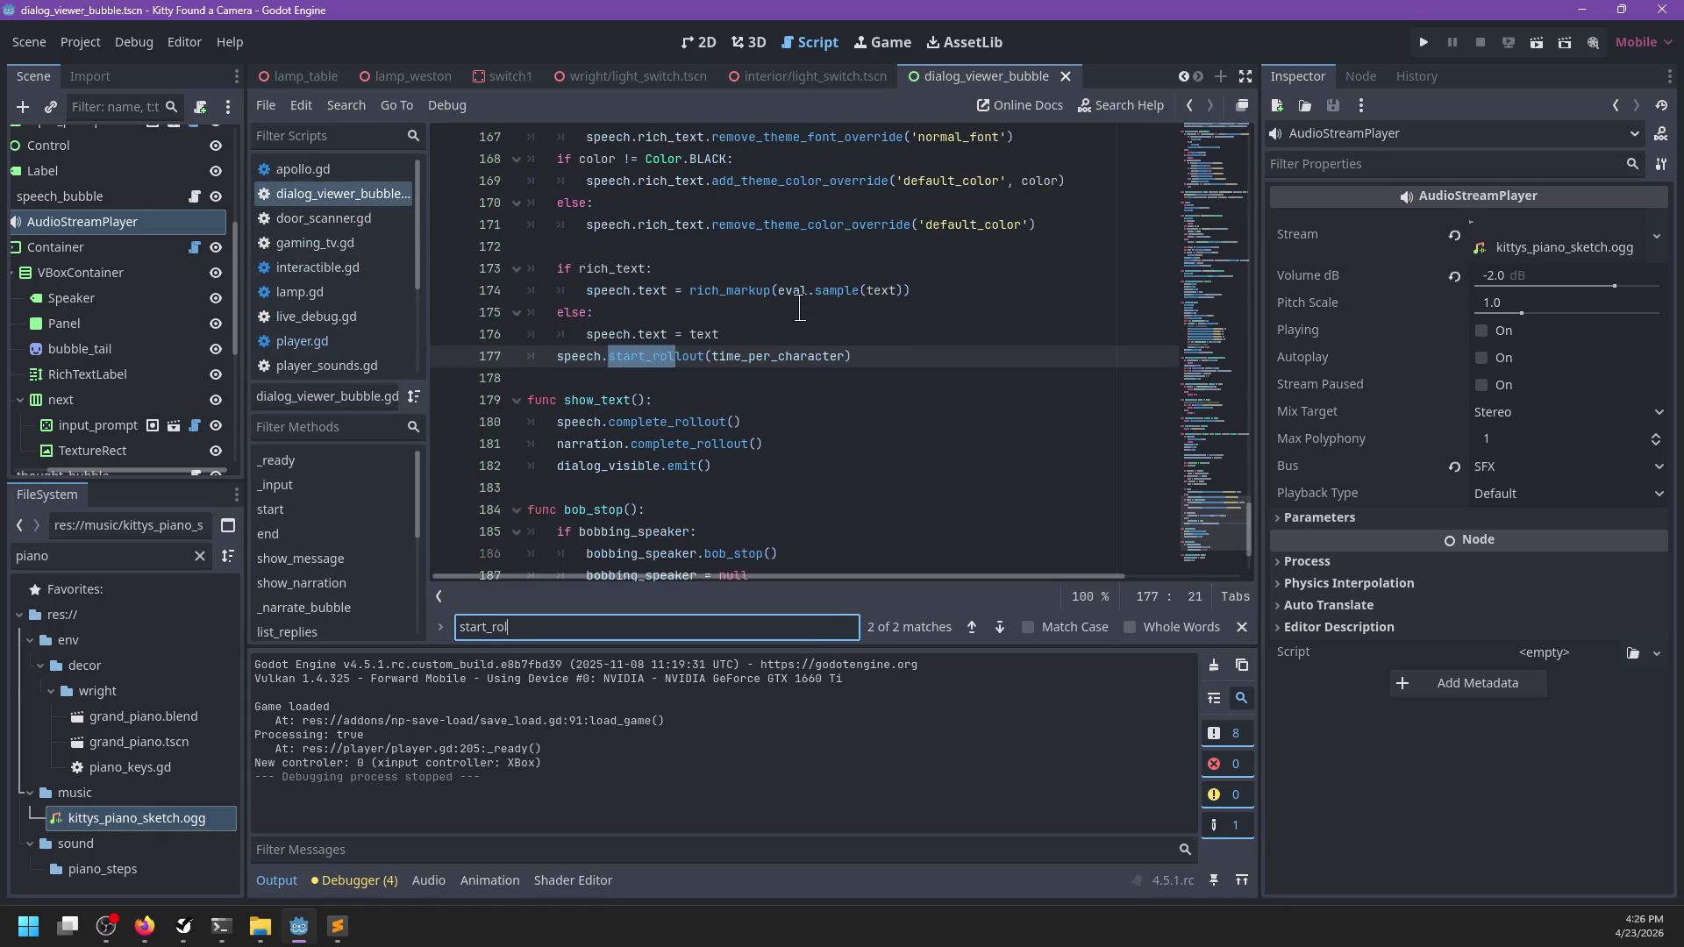
pyautogui.press('Escape')
pyautogui.doubleClick(781, 355)
pyautogui.press('BackSpace')
pyautogui.hotkey('ctrl', 'z')
pyautogui.hotkey('ctrl', 's')
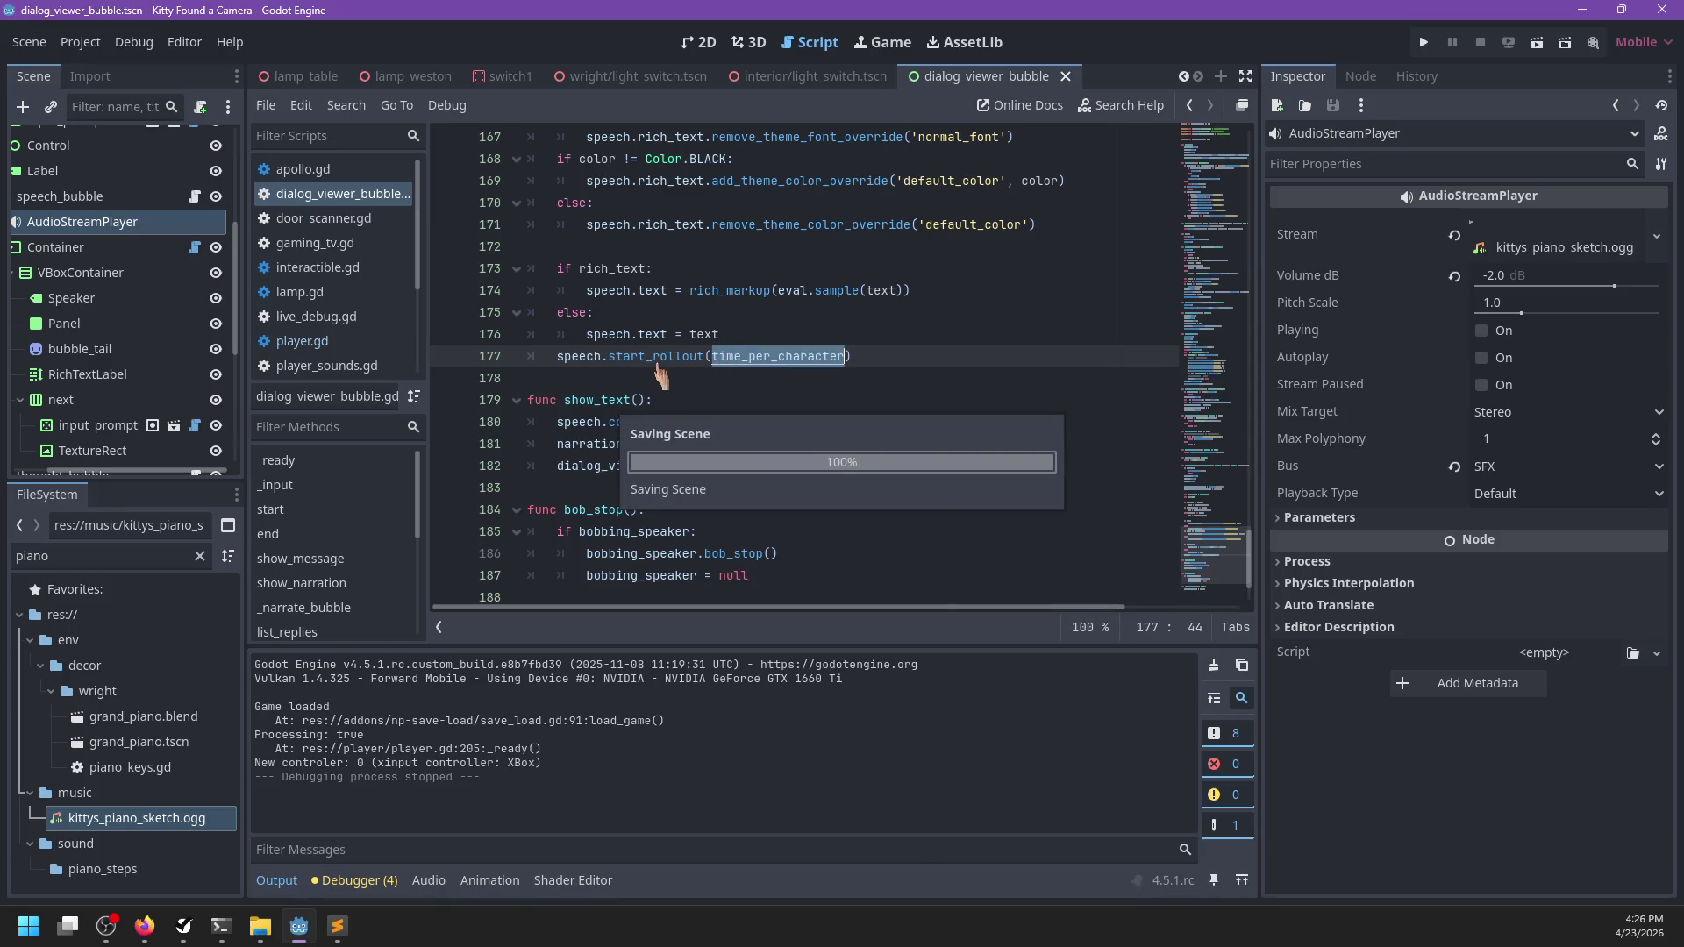
pyautogui.keyDown('ctrl'); pyautogui.click(657, 358); pyautogui.keyUp('ctrl')
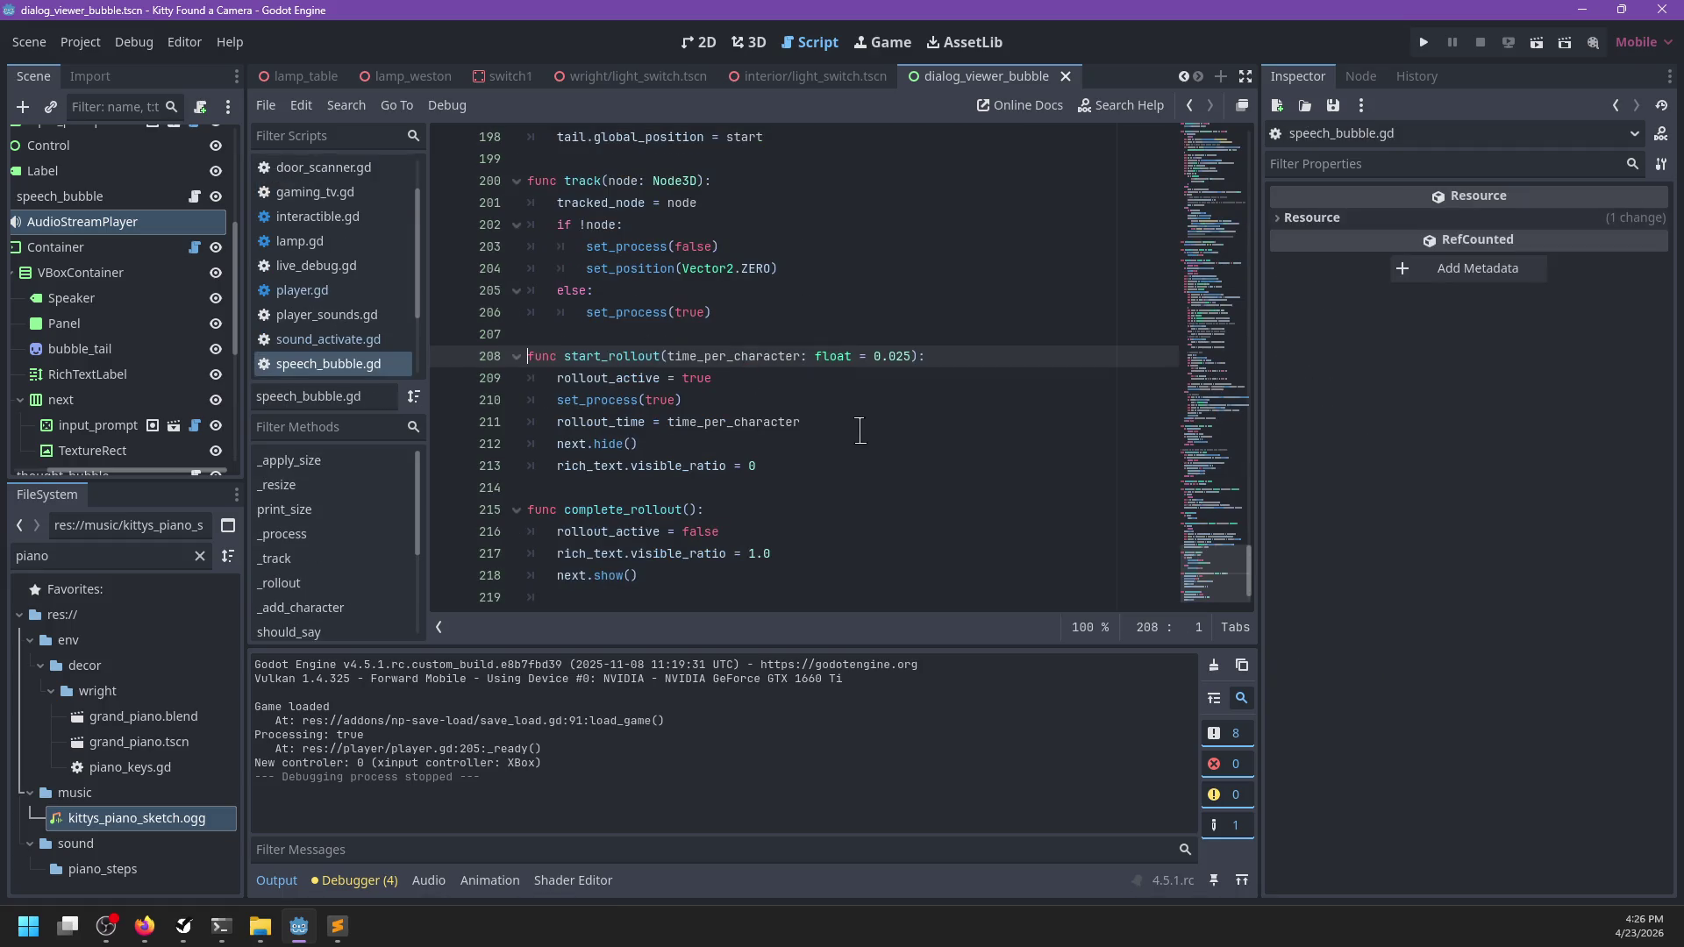
pyautogui.doubleClick(608, 378)
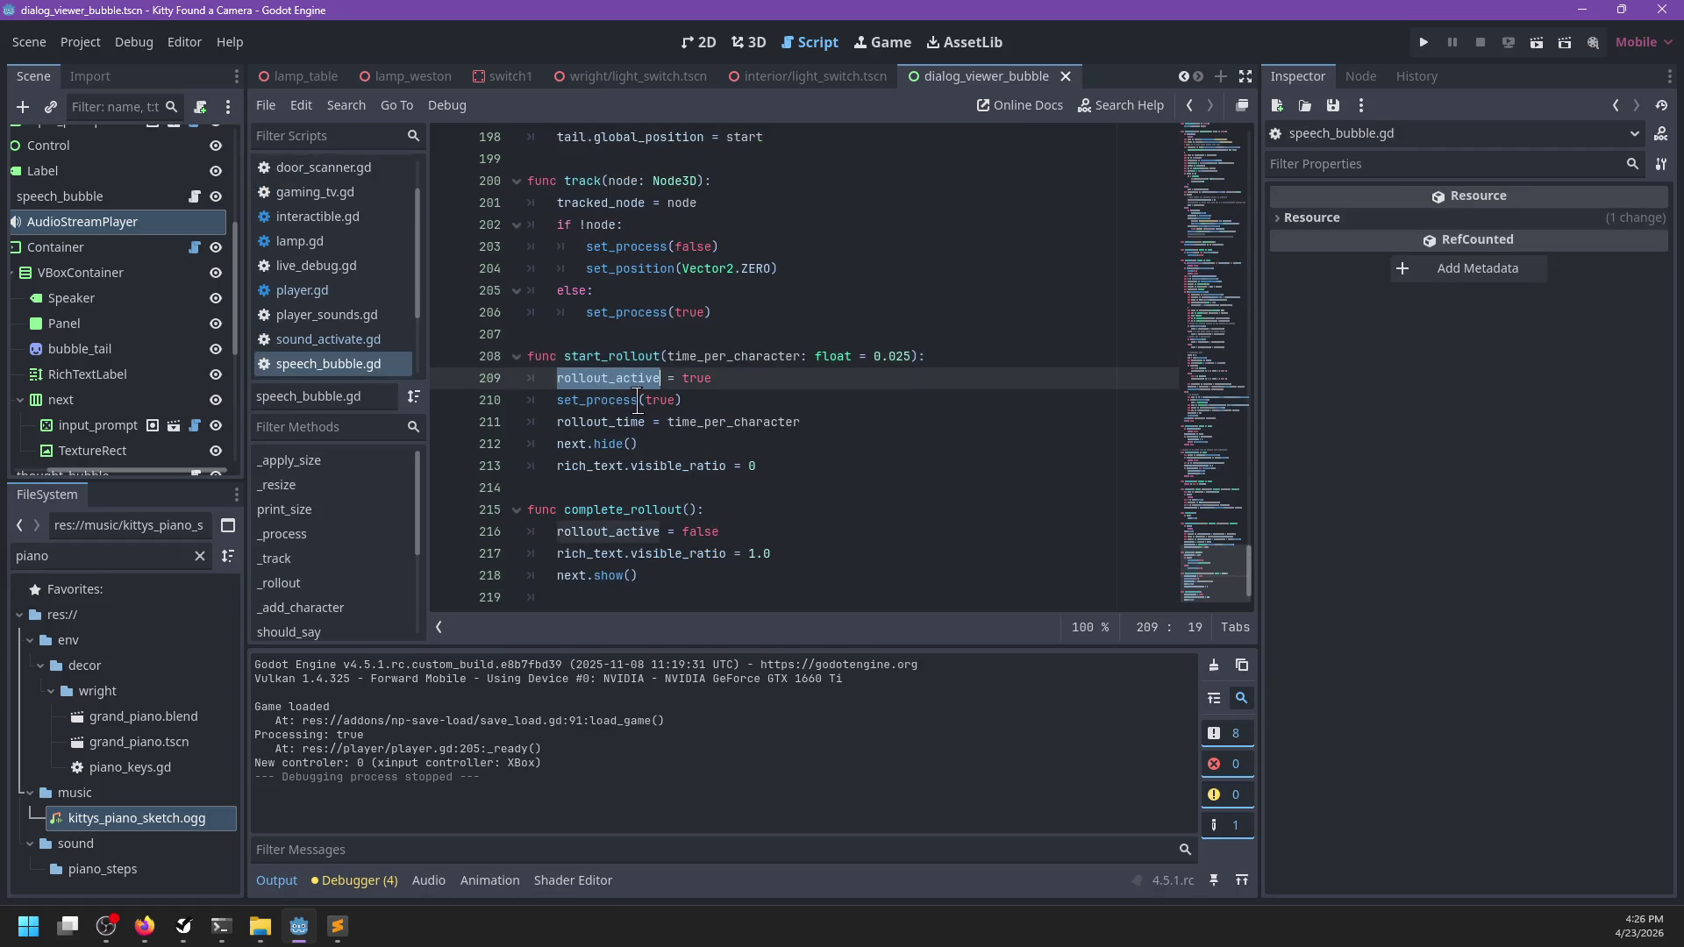
pyautogui.click(607, 400)
pyautogui.scroll(15, 732, 416)
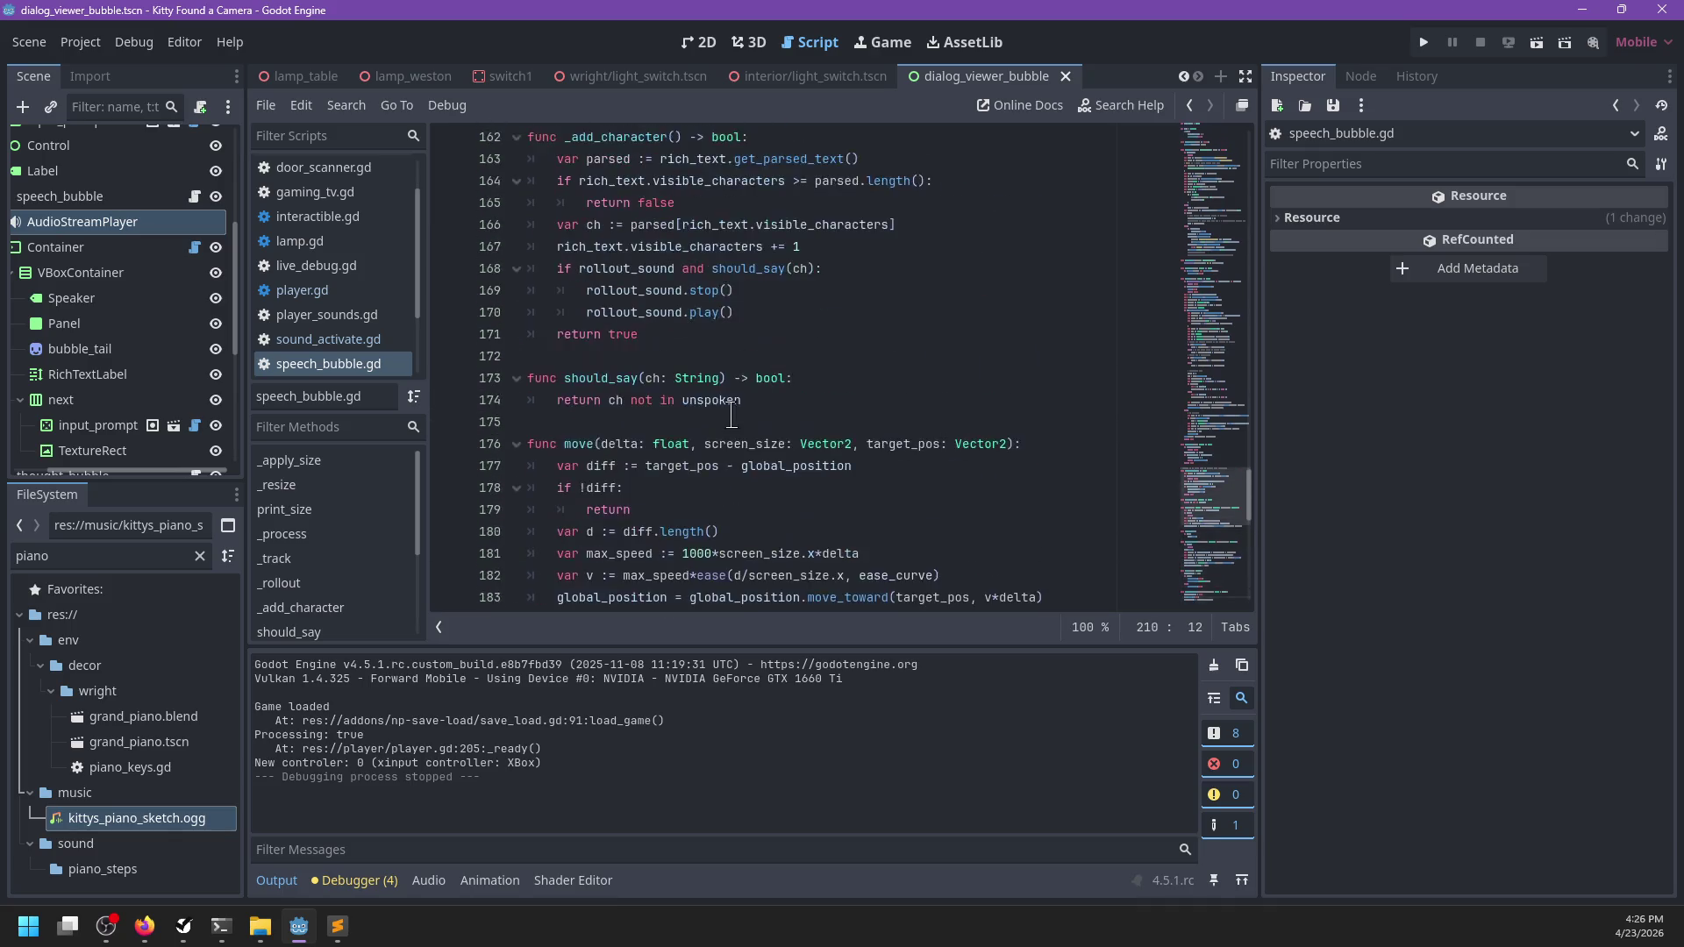
pyautogui.scroll(15, 732, 415)
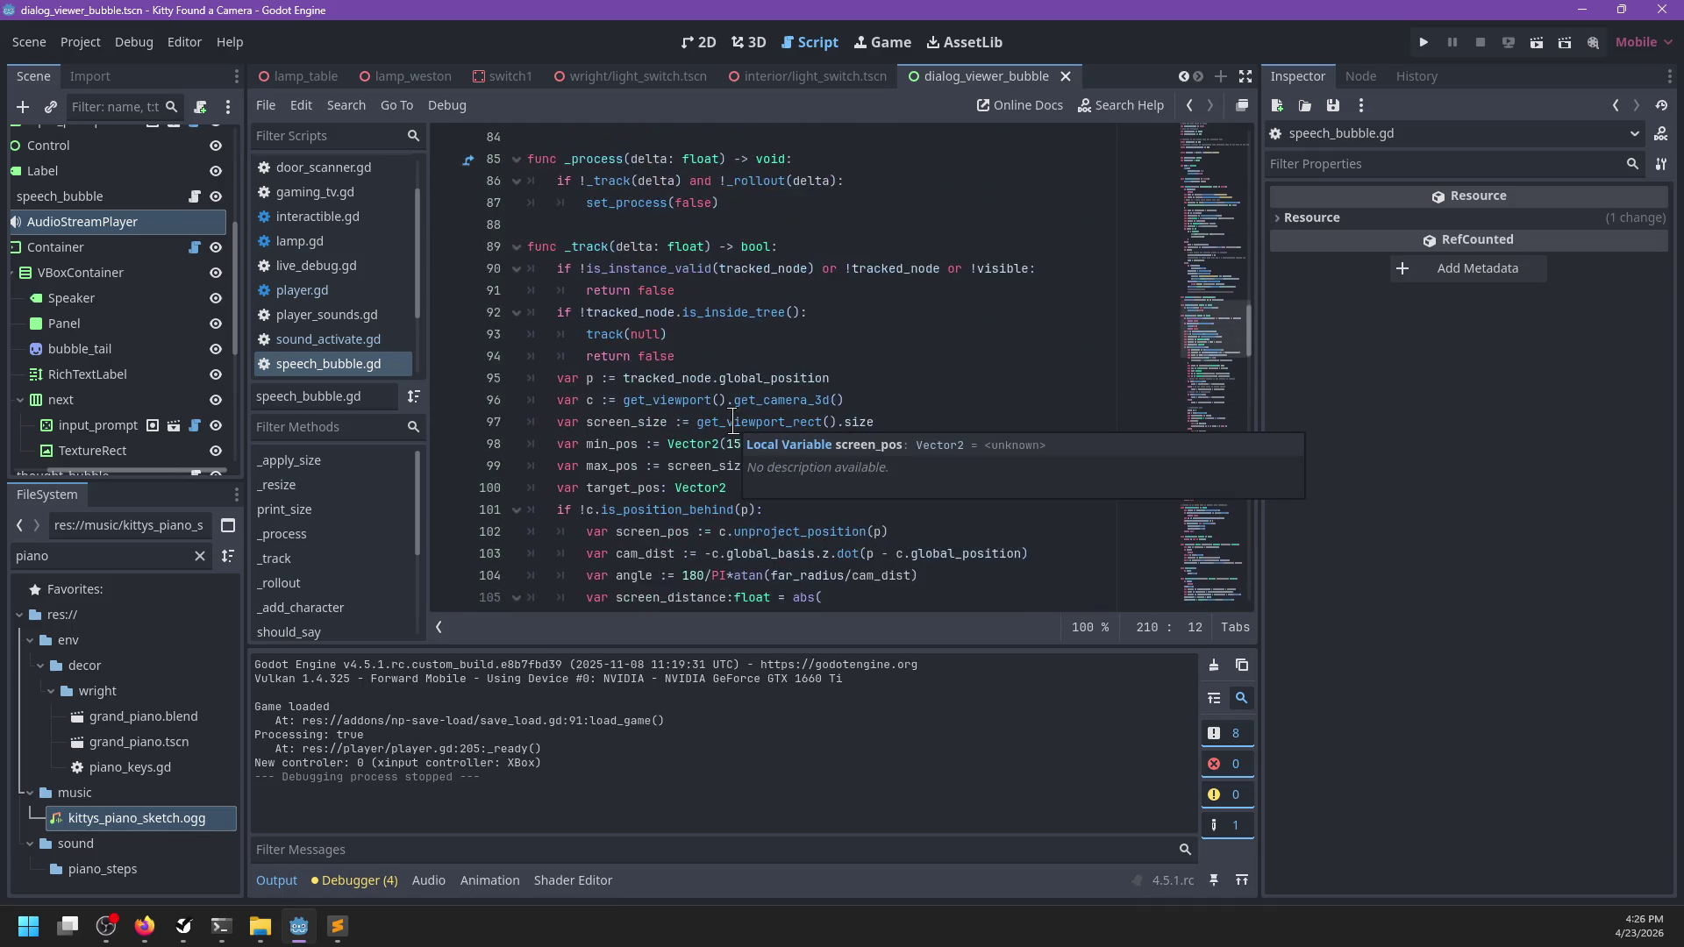
pyautogui.scroll(4, 647, 311)
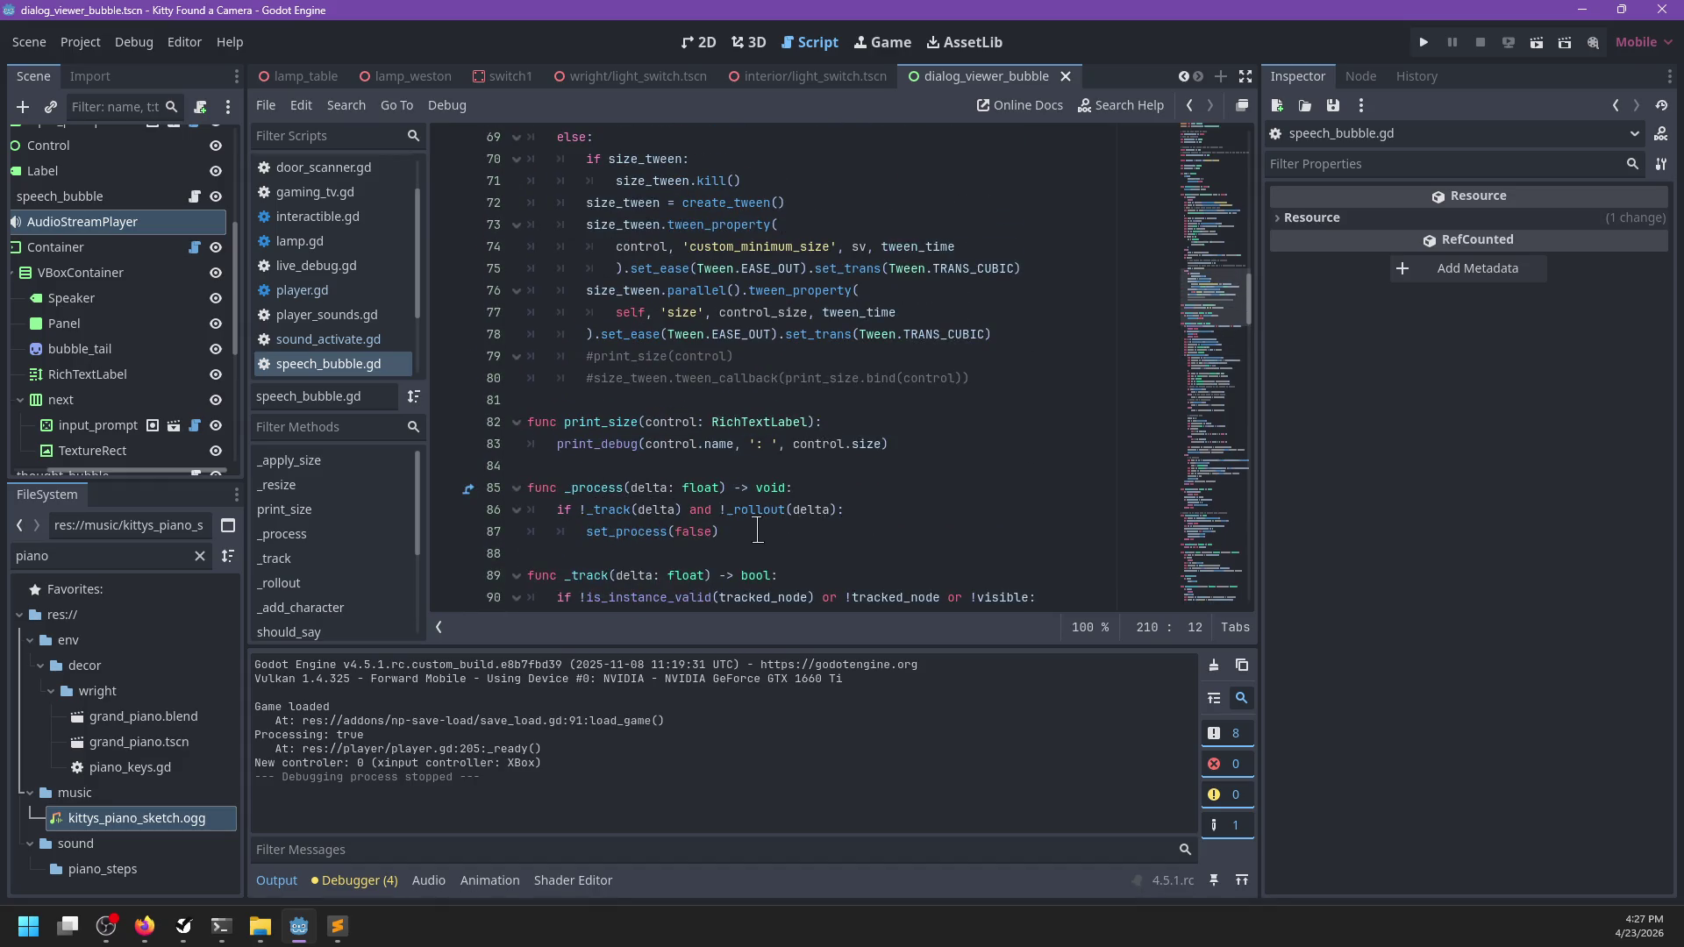
pyautogui.doubleClick(614, 490)
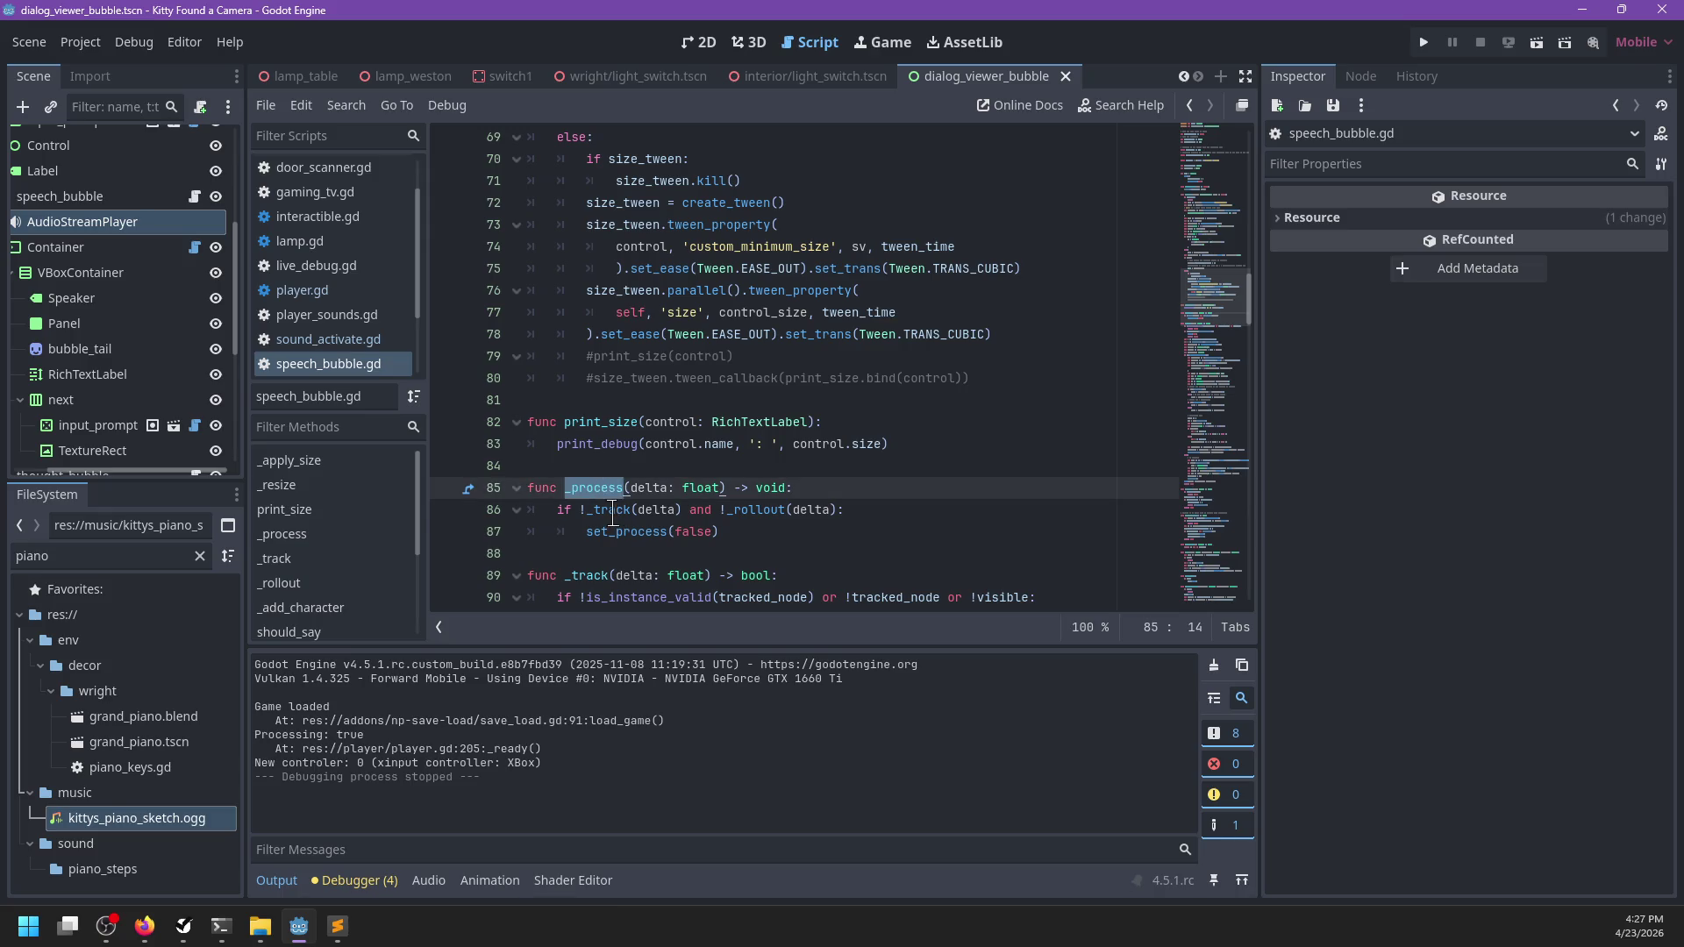
pyautogui.doubleClick(623, 509)
pyautogui.doubleClick(750, 509)
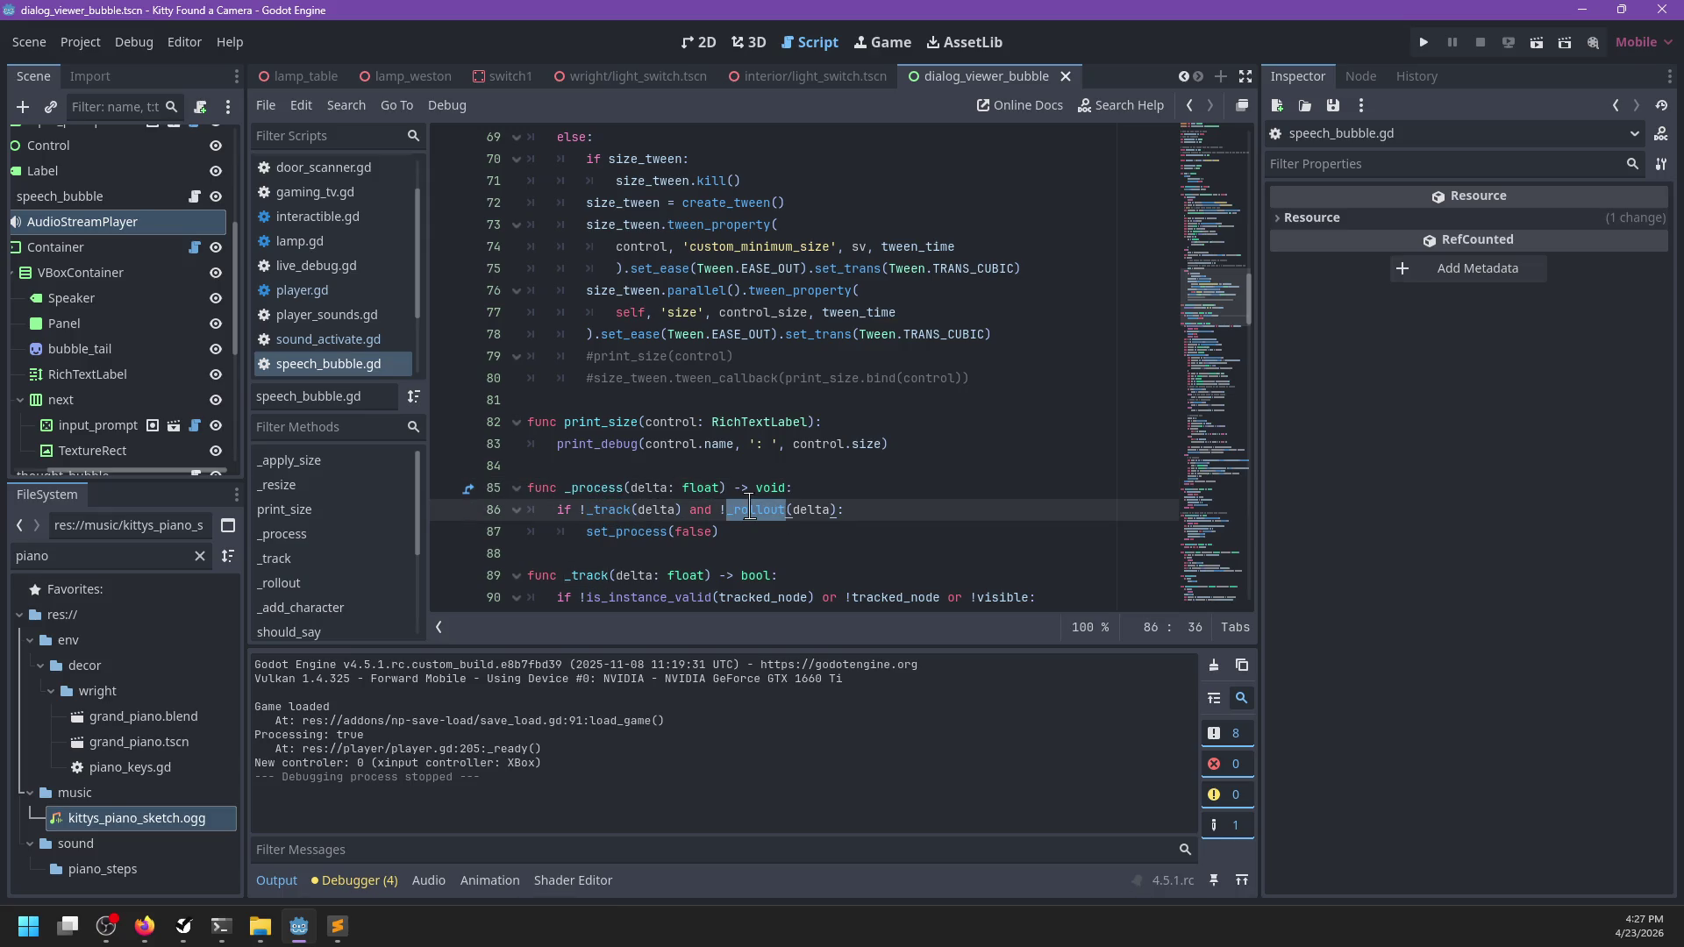
pyautogui.doubleClick(624, 532)
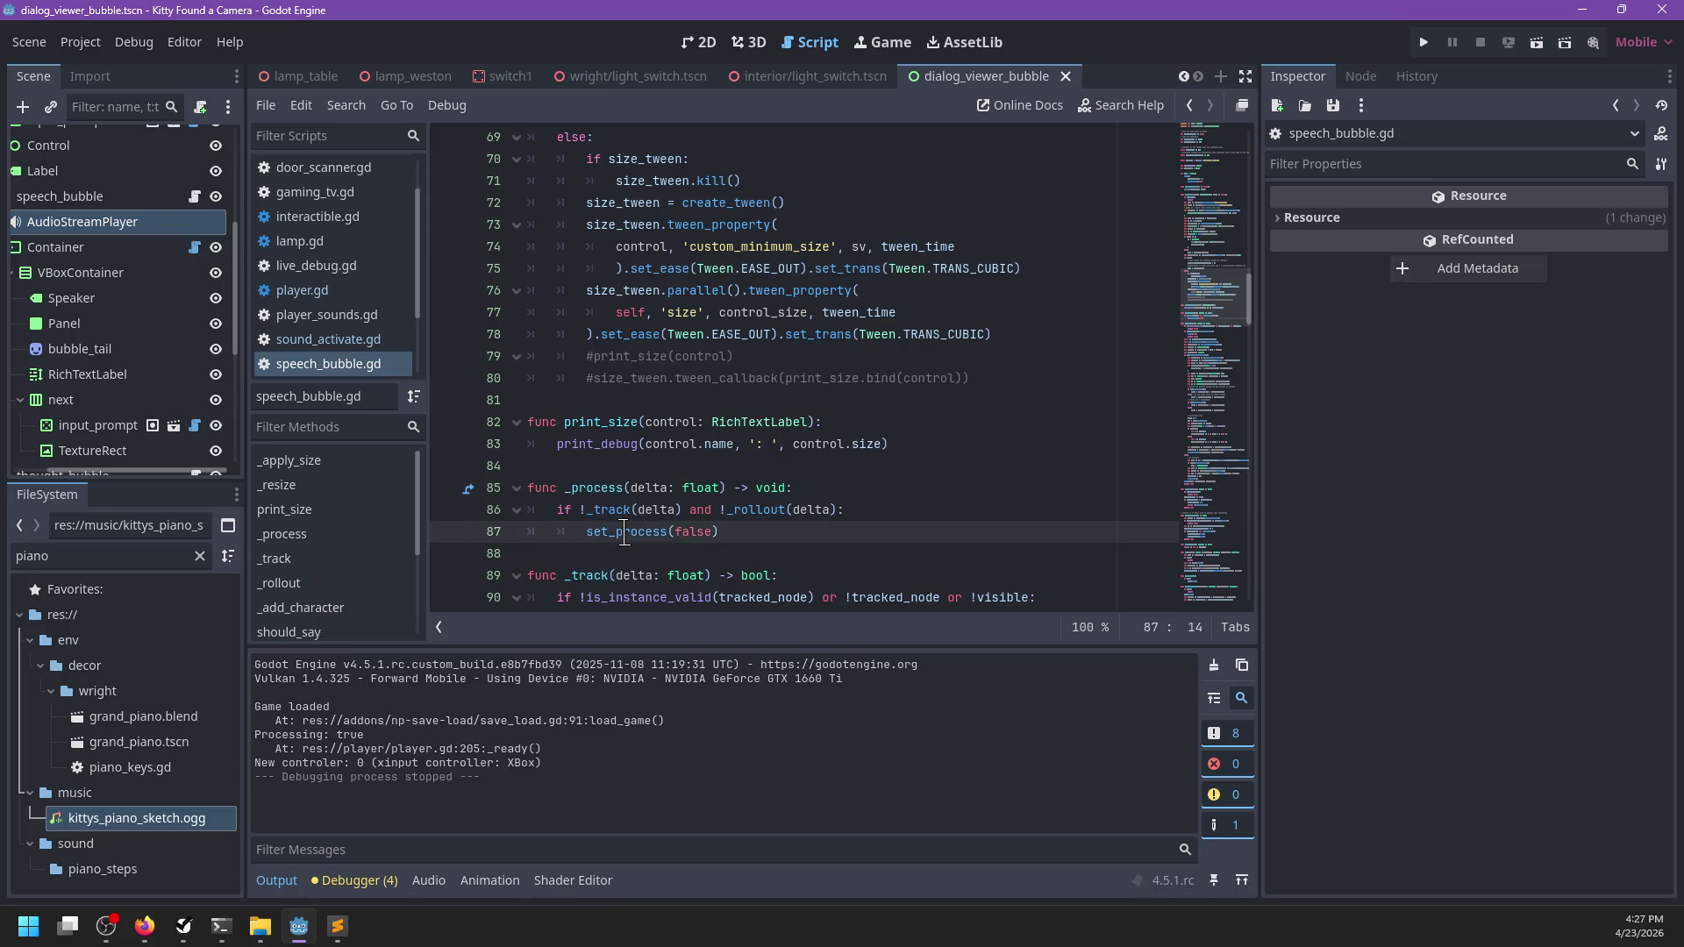
pyautogui.click(735, 532)
pyautogui.hotkey('ctrl', 'f')
pyautogui.write('start_rol')
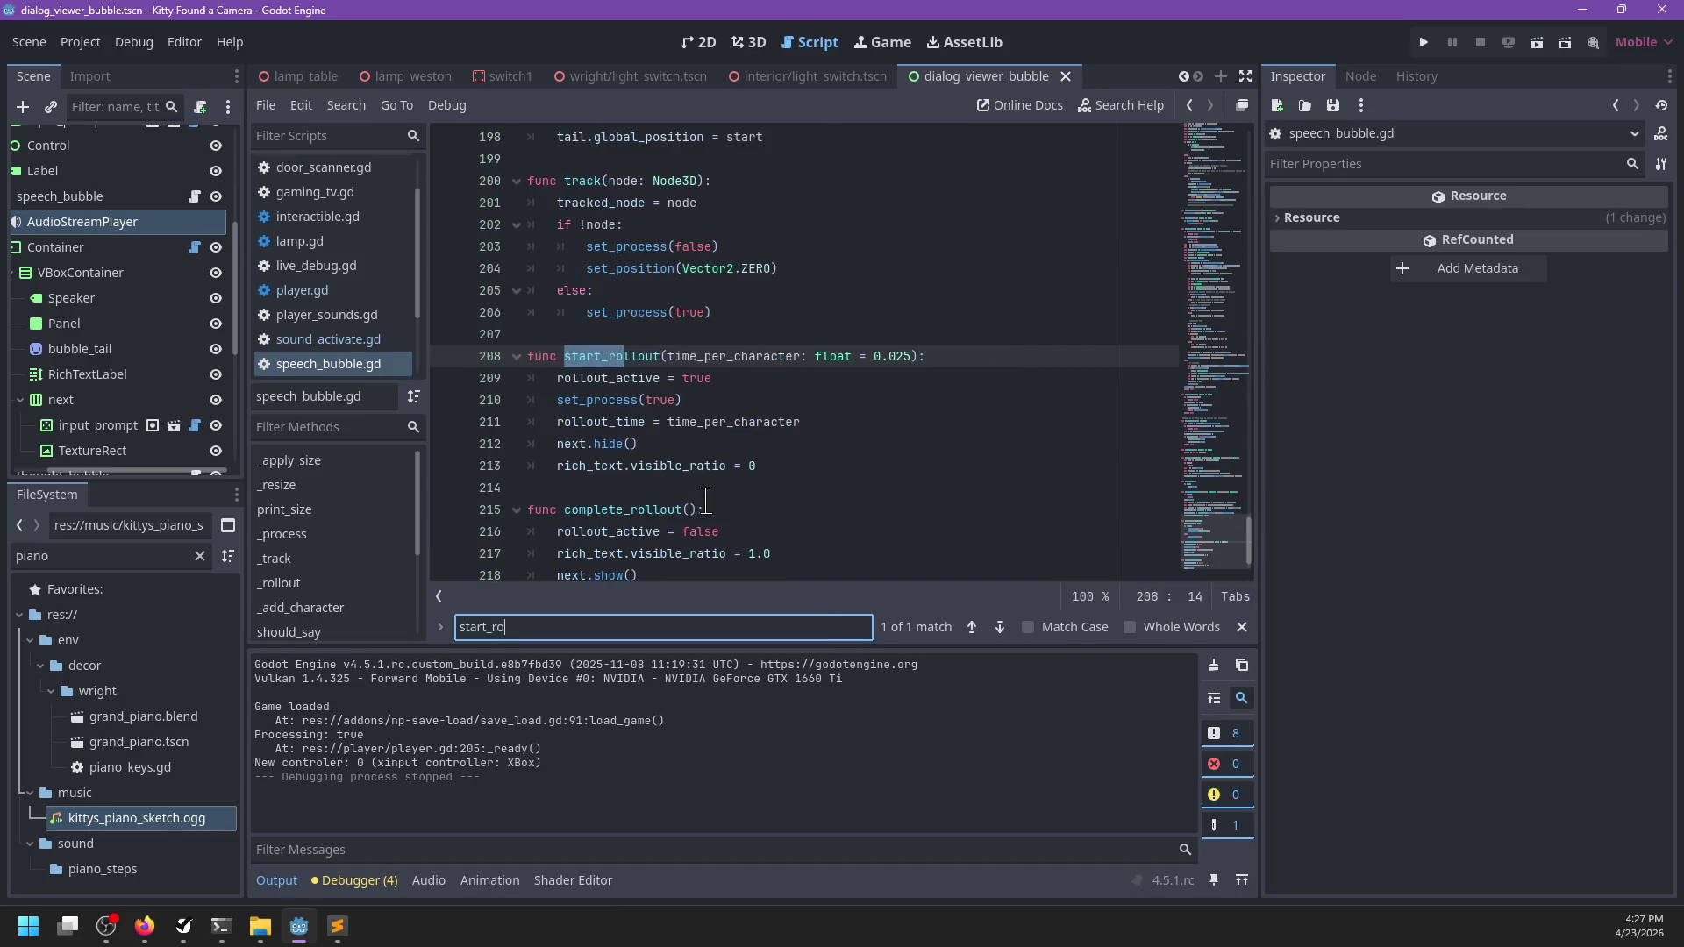
# Set a breakpoint on line 153 in _rollout
pyautogui.press('Escape')
pyautogui.scroll(10, 776, 469)
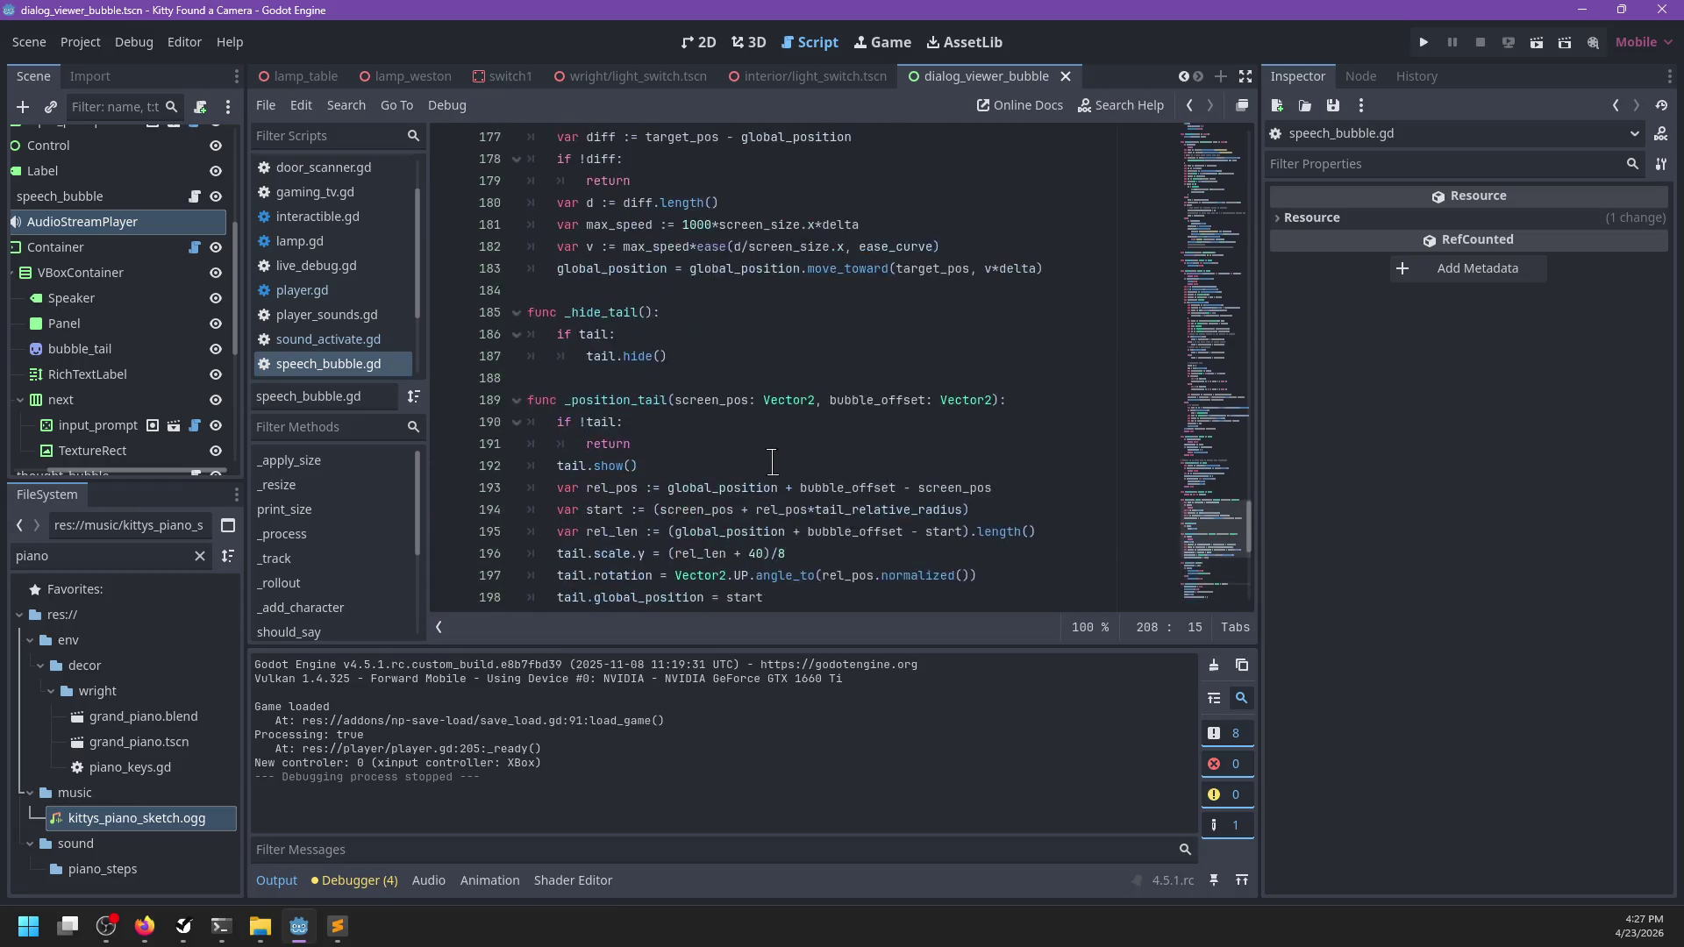
pyautogui.scroll(9, 776, 469)
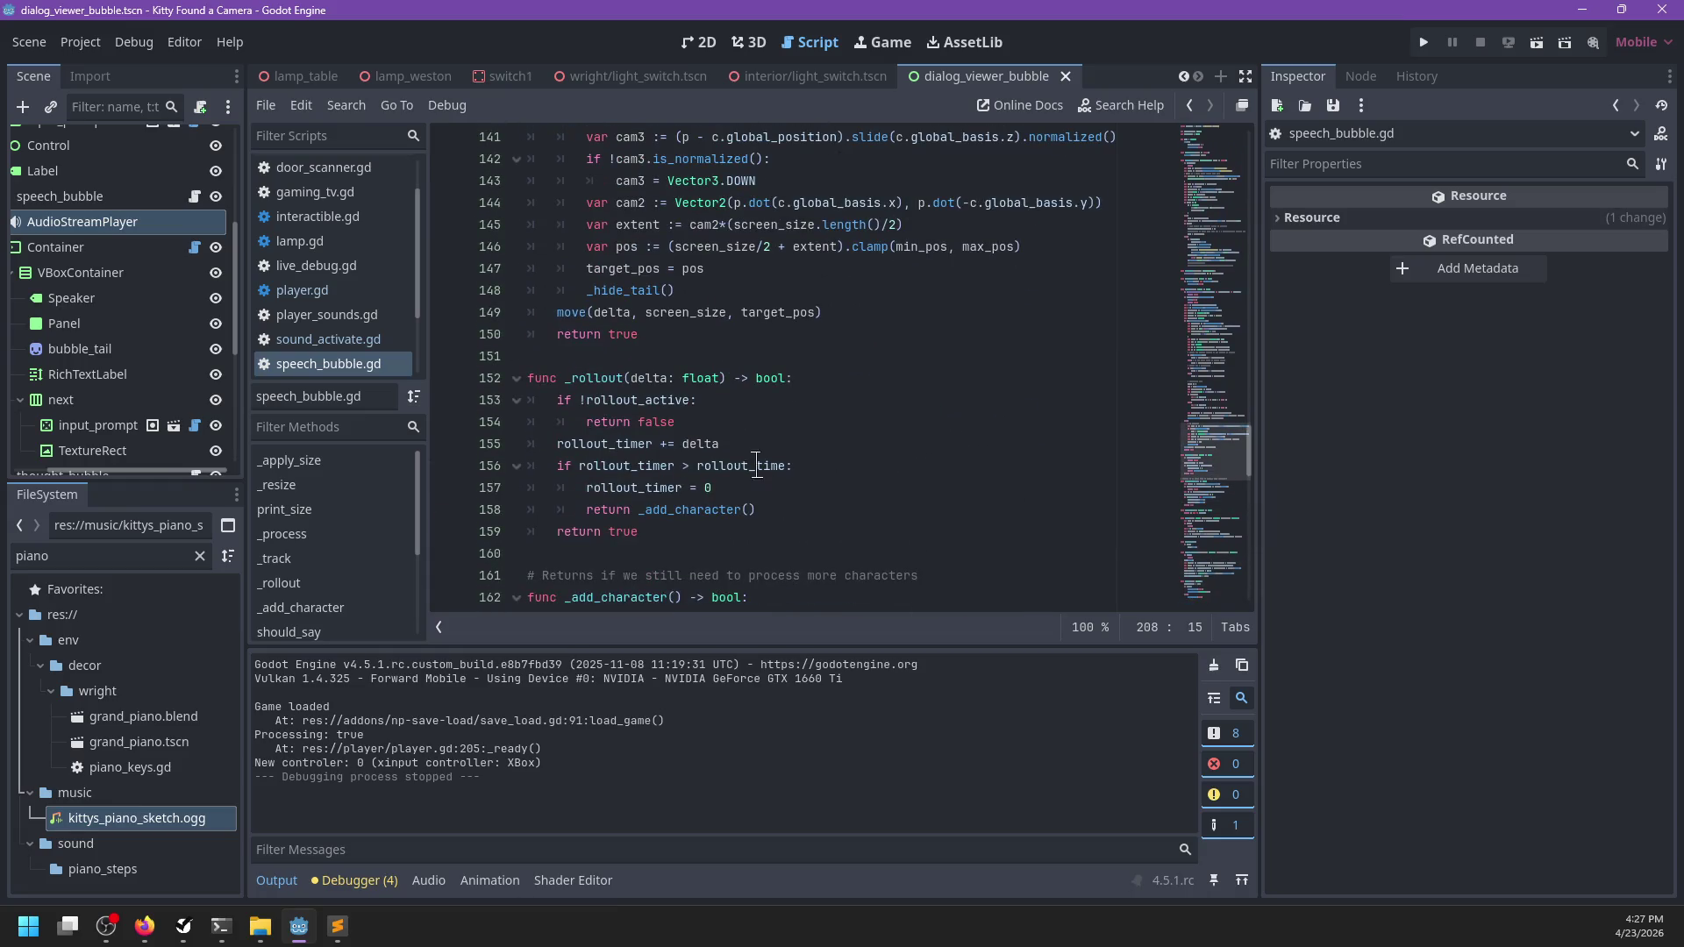
pyautogui.click(446, 399)
# Replace visible_ratio with visible_characters in start_rollout on line 213
pyautogui.click(753, 521)
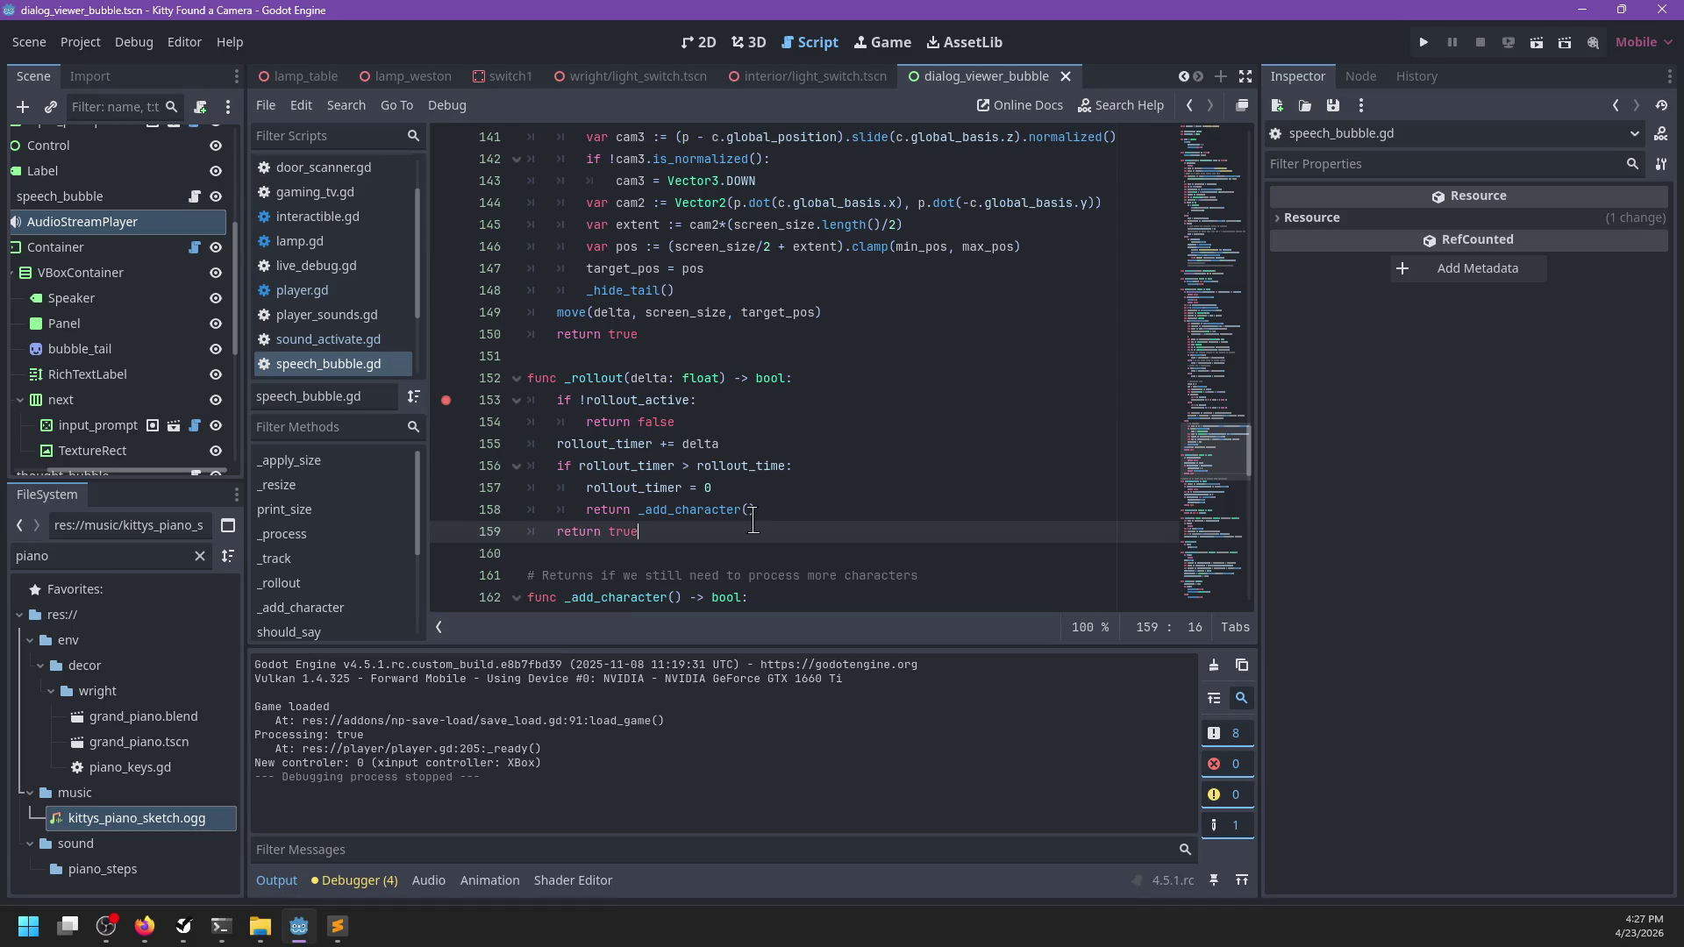
pyautogui.scroll(-13, 752, 522)
pyautogui.scroll(-6, 754, 511)
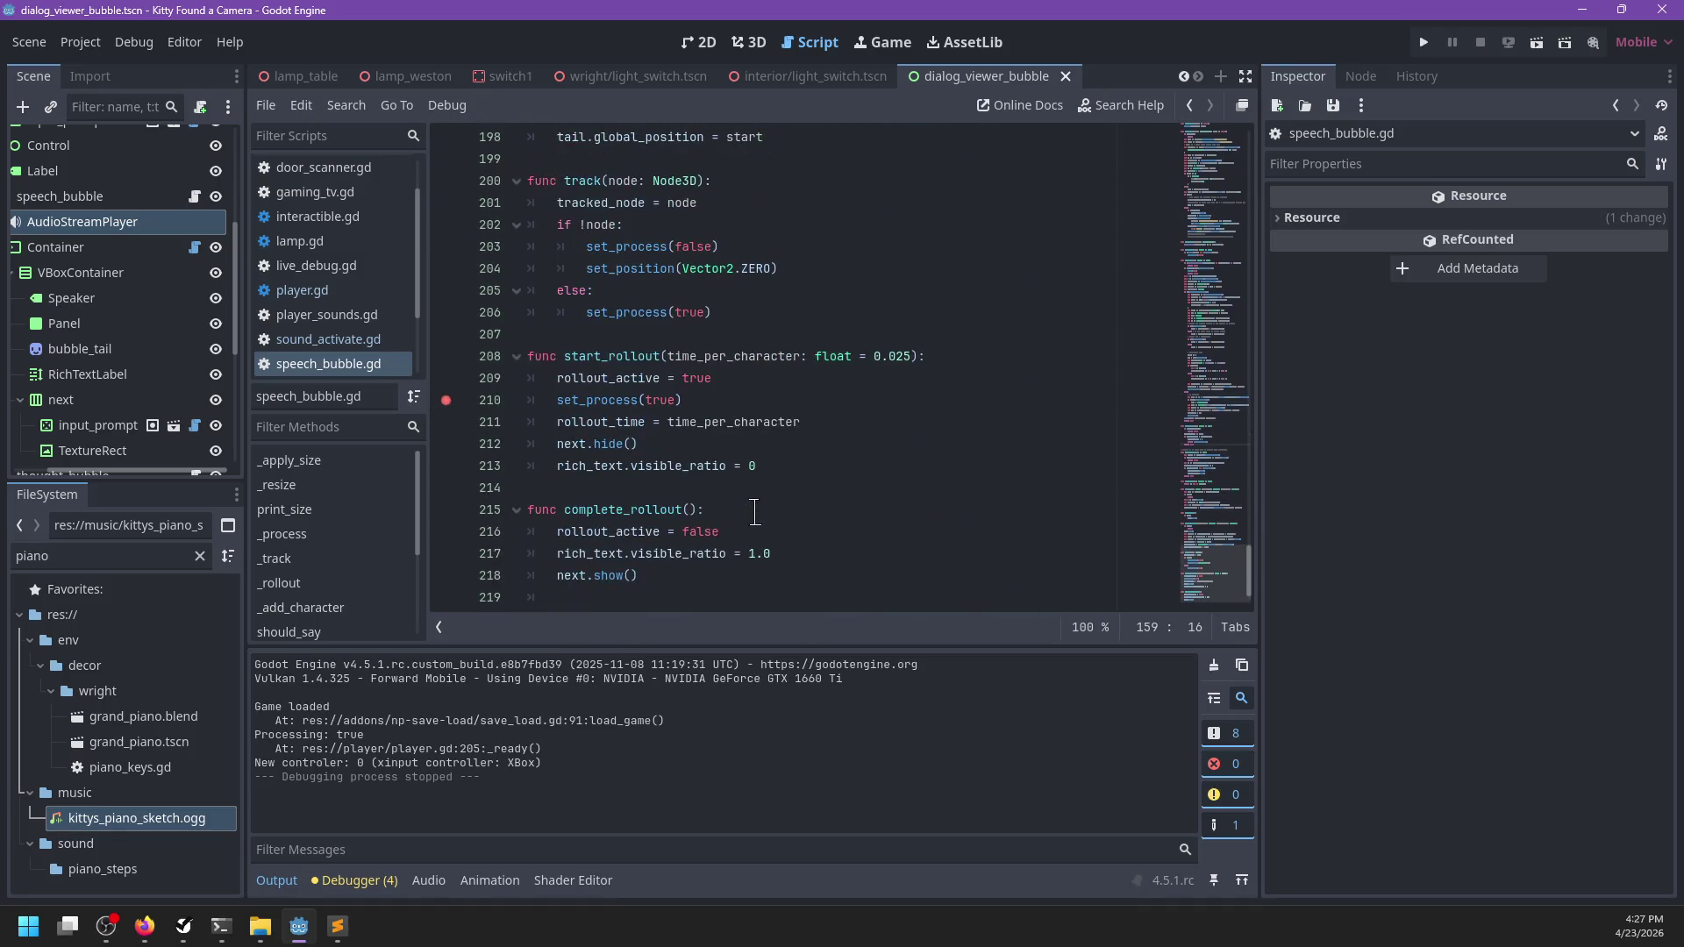
pyautogui.click(792, 463)
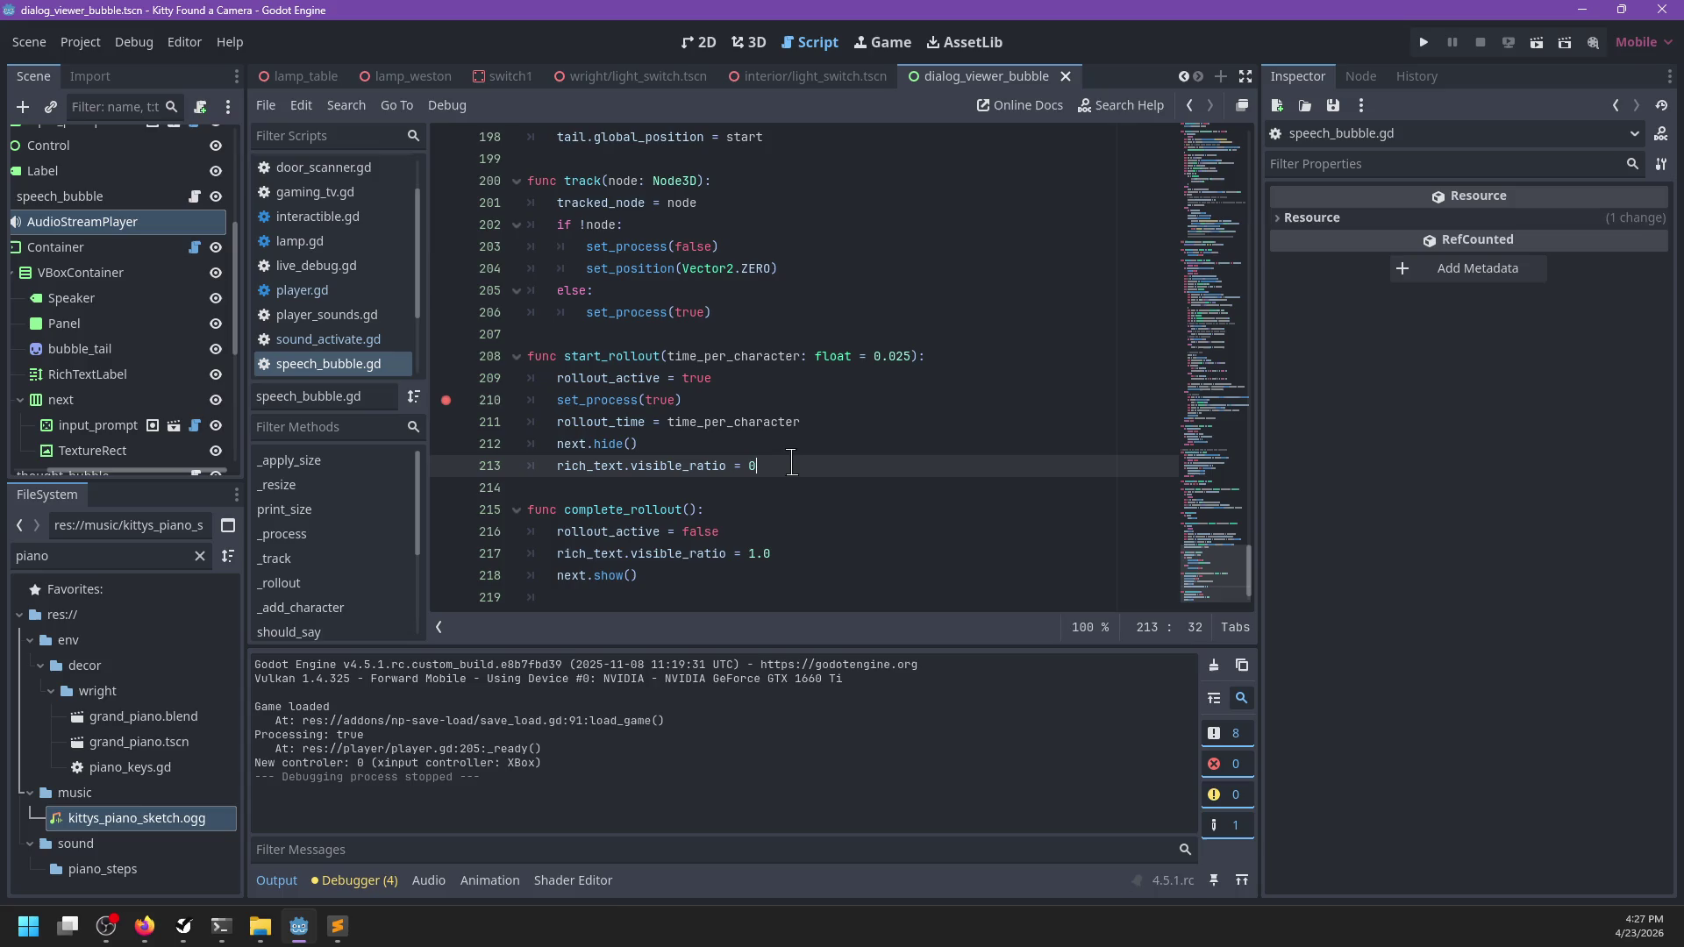
pyautogui.hotkey('ctrl', 'BackSpace')
pyautogui.hotkey('ctrl', 'BackSpace')
pyautogui.hotkey('ctrl', 'BackSpace')
pyautogui.press('BackSpace')
pyautogui.press('BackSpace')
pyautogui.press('BackSpace')
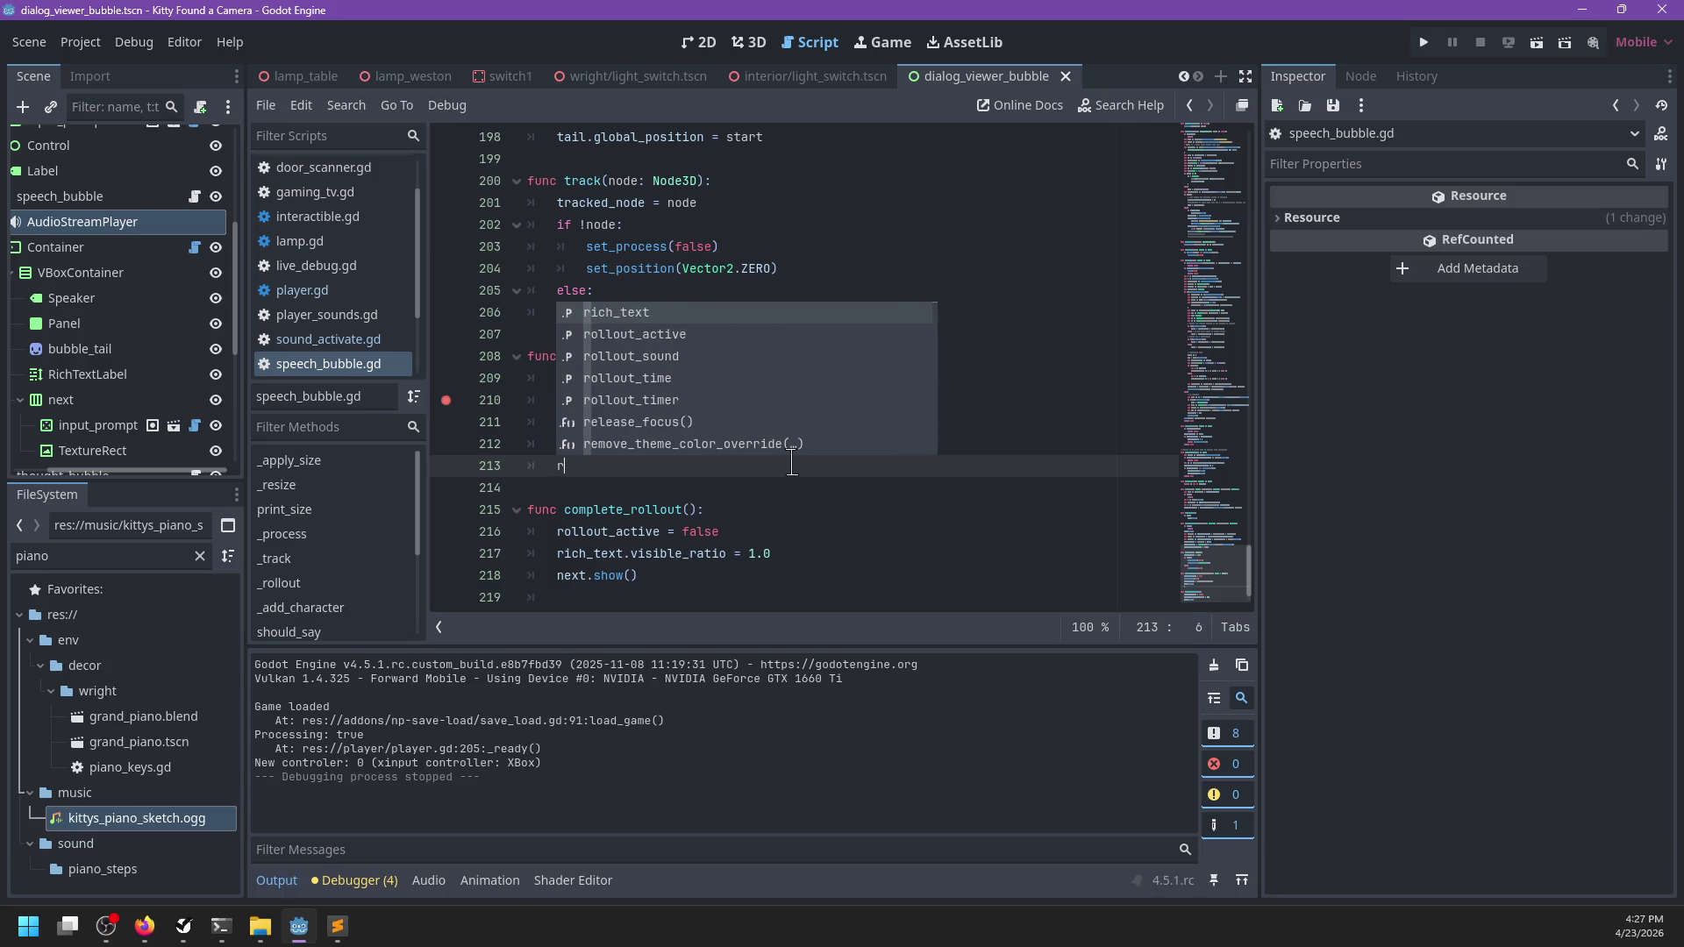
pyautogui.write('ich_text.vis')
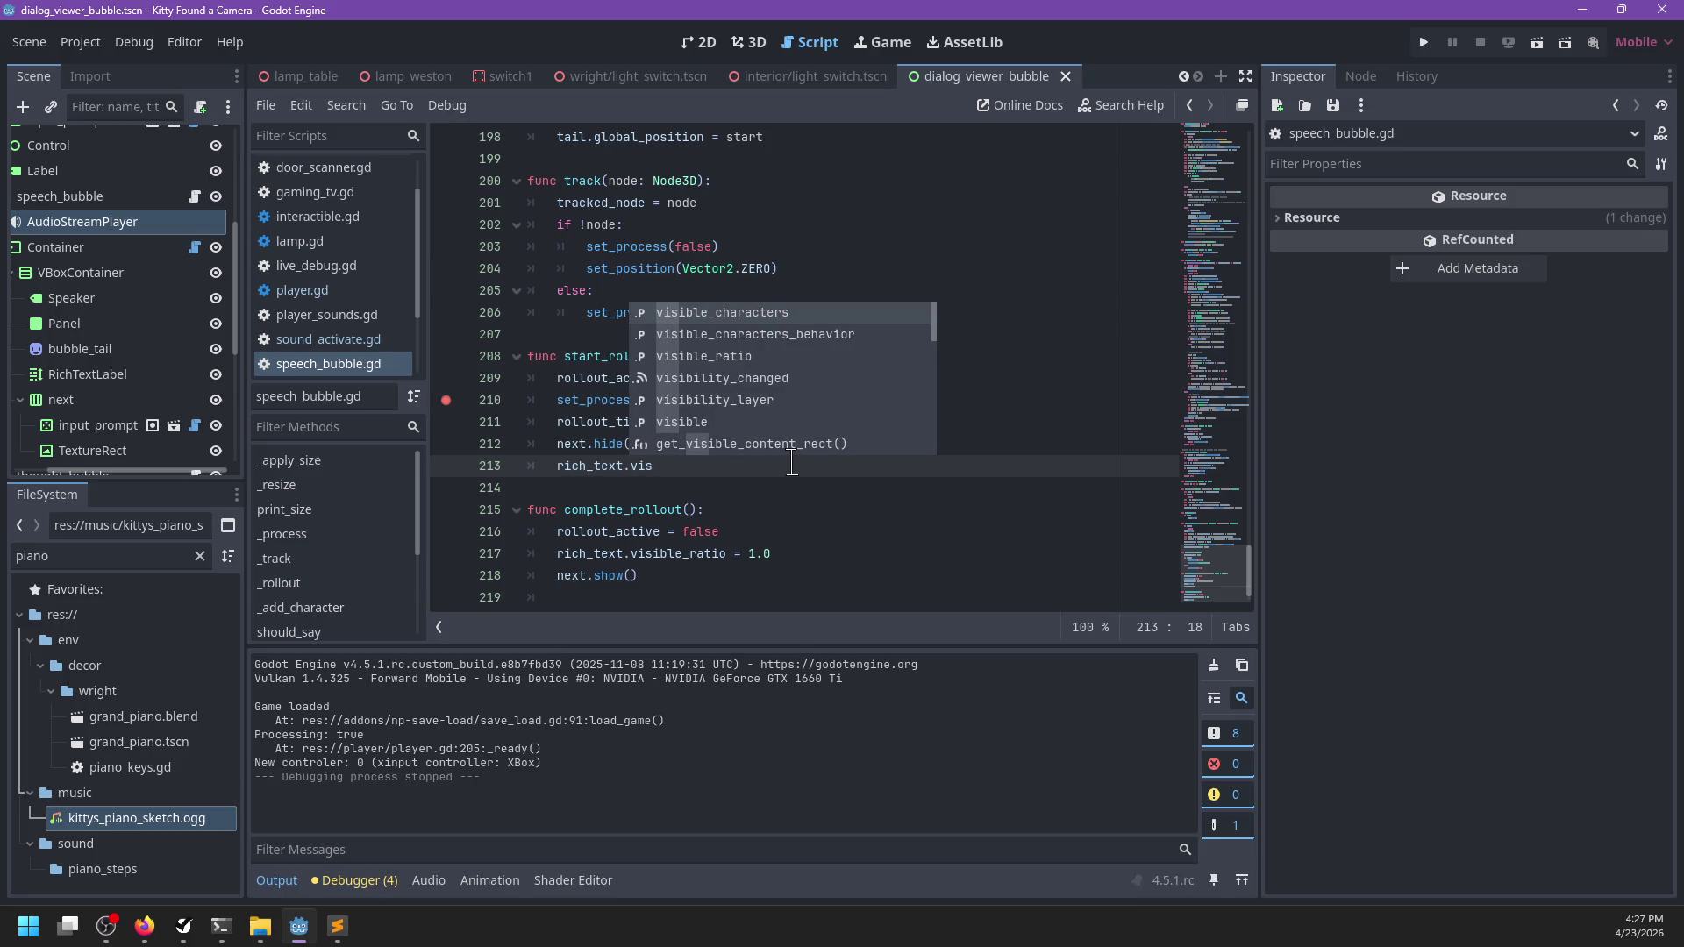
pyautogui.press('Return')
# Switch complete_rollout to visible_characters too, save, and run the game with F5
pyautogui.click(788, 555)
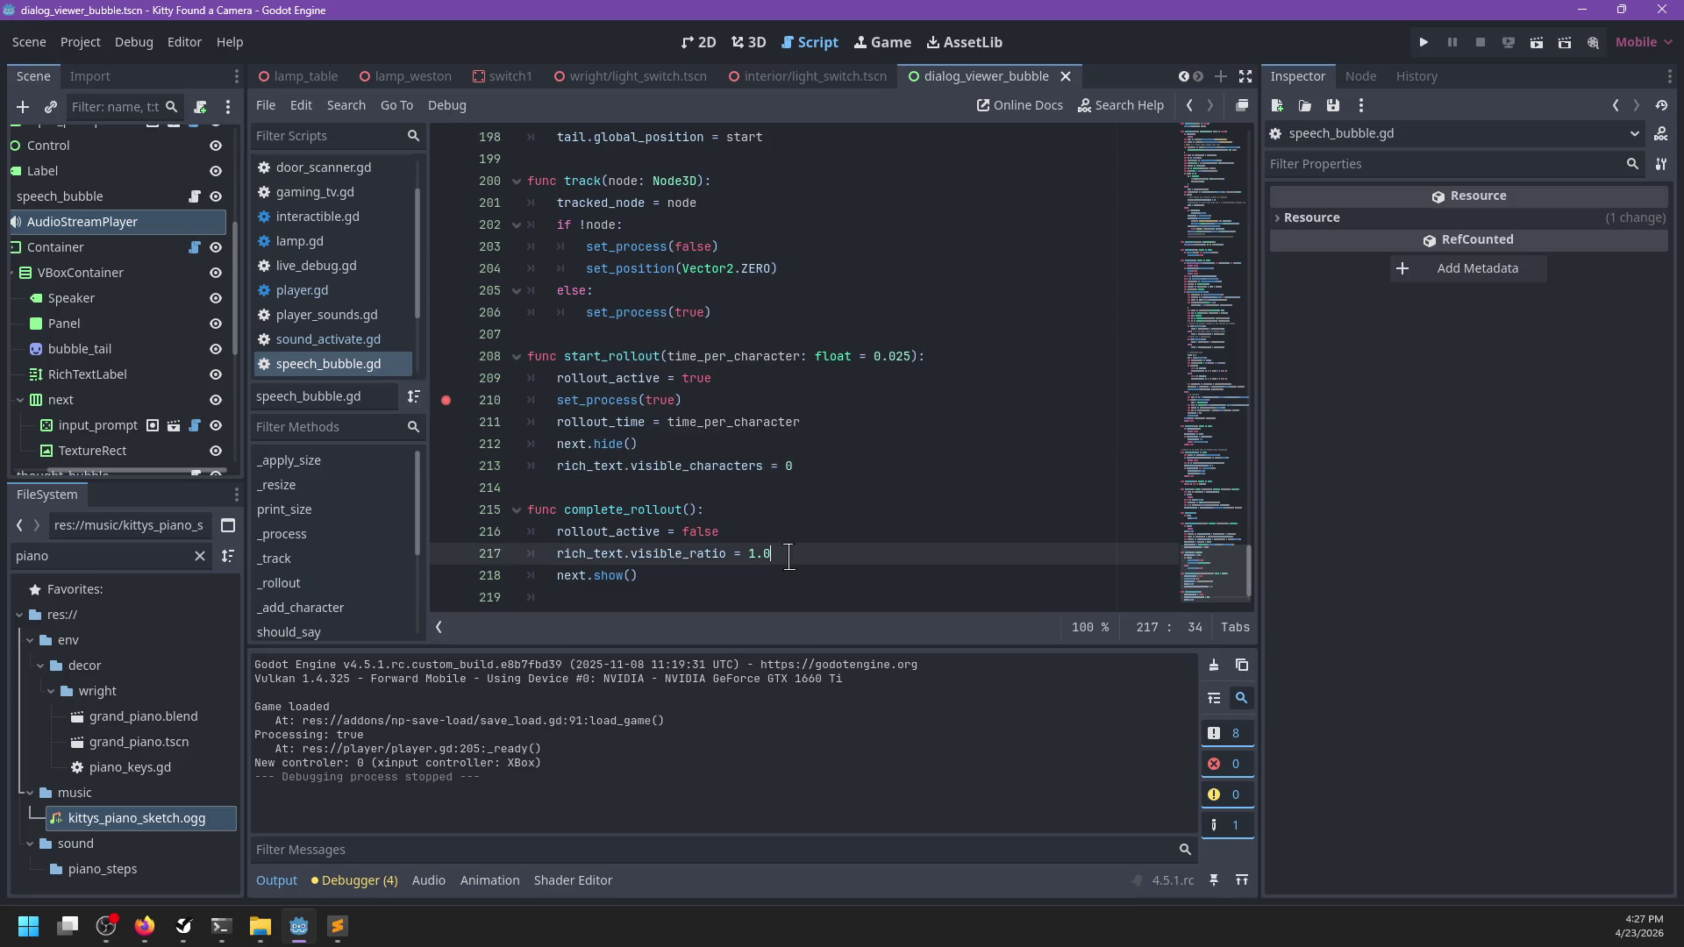
pyautogui.hotkey('ctrl', 'BackSpace')
pyautogui.hotkey('ctrl', 'BackSpace')
pyautogui.write('is')
pyautogui.press('Return')
pyautogui.hotkey('ctrl', 's')
pyautogui.hotkey('alt', 'Tab')
pyautogui.hotkey('alt', 'Tab')
pyautogui.press('F5')
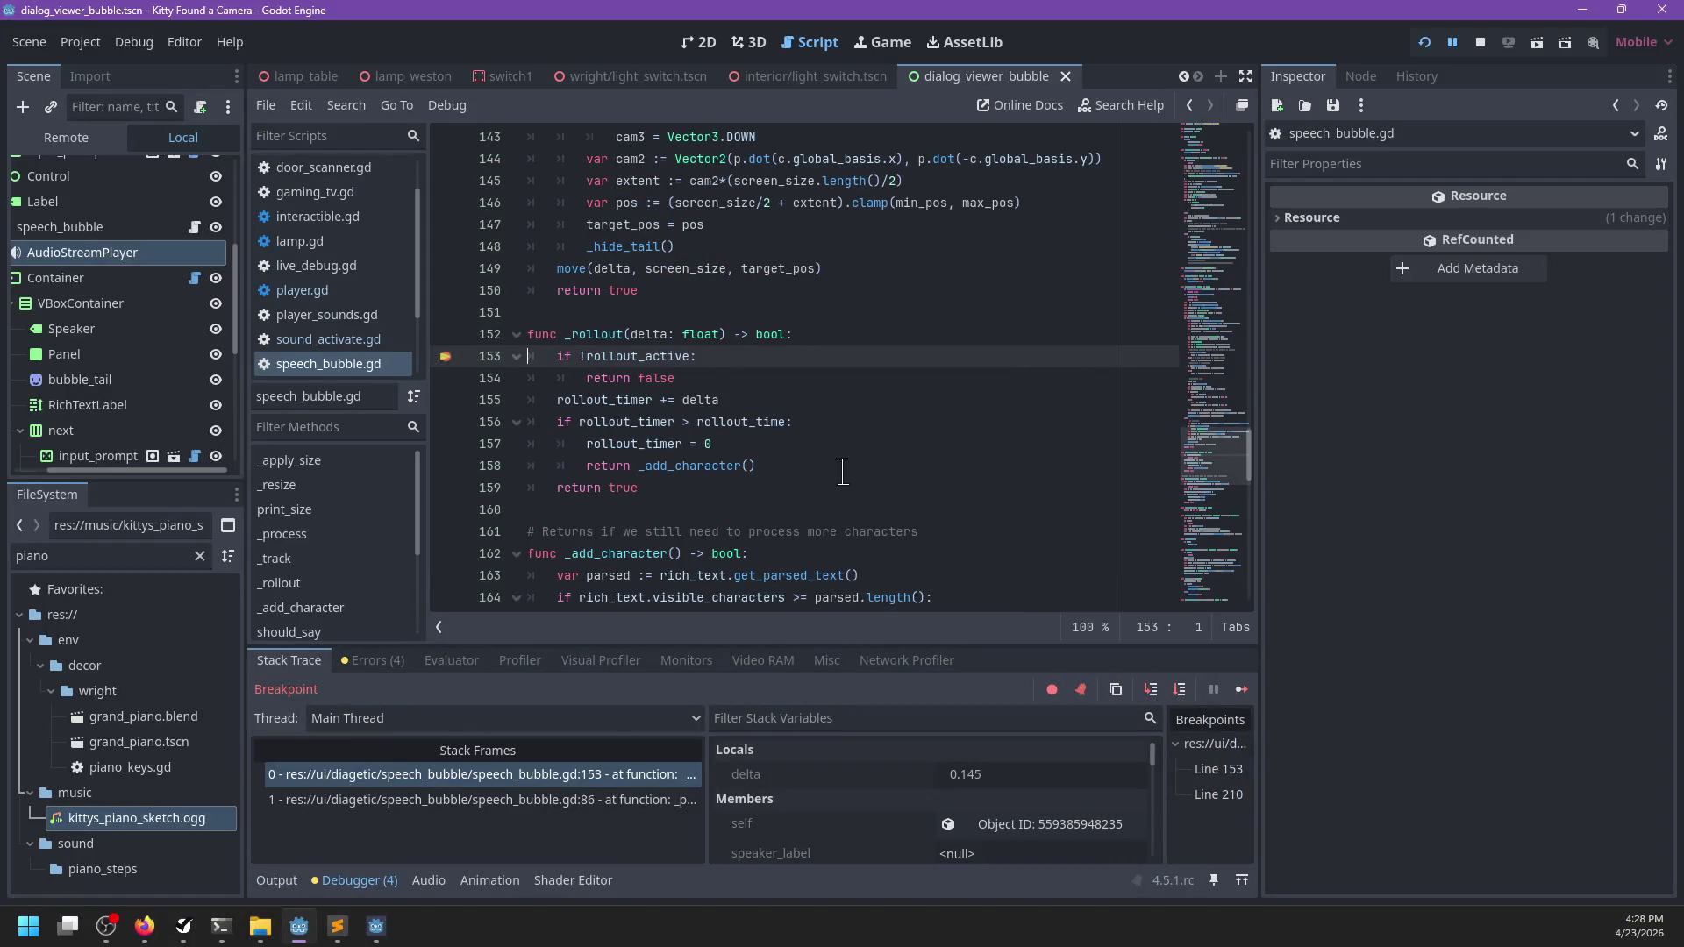
# Step through _rollout and inspect the calling _process frame at line 86
pyautogui.press('F10')
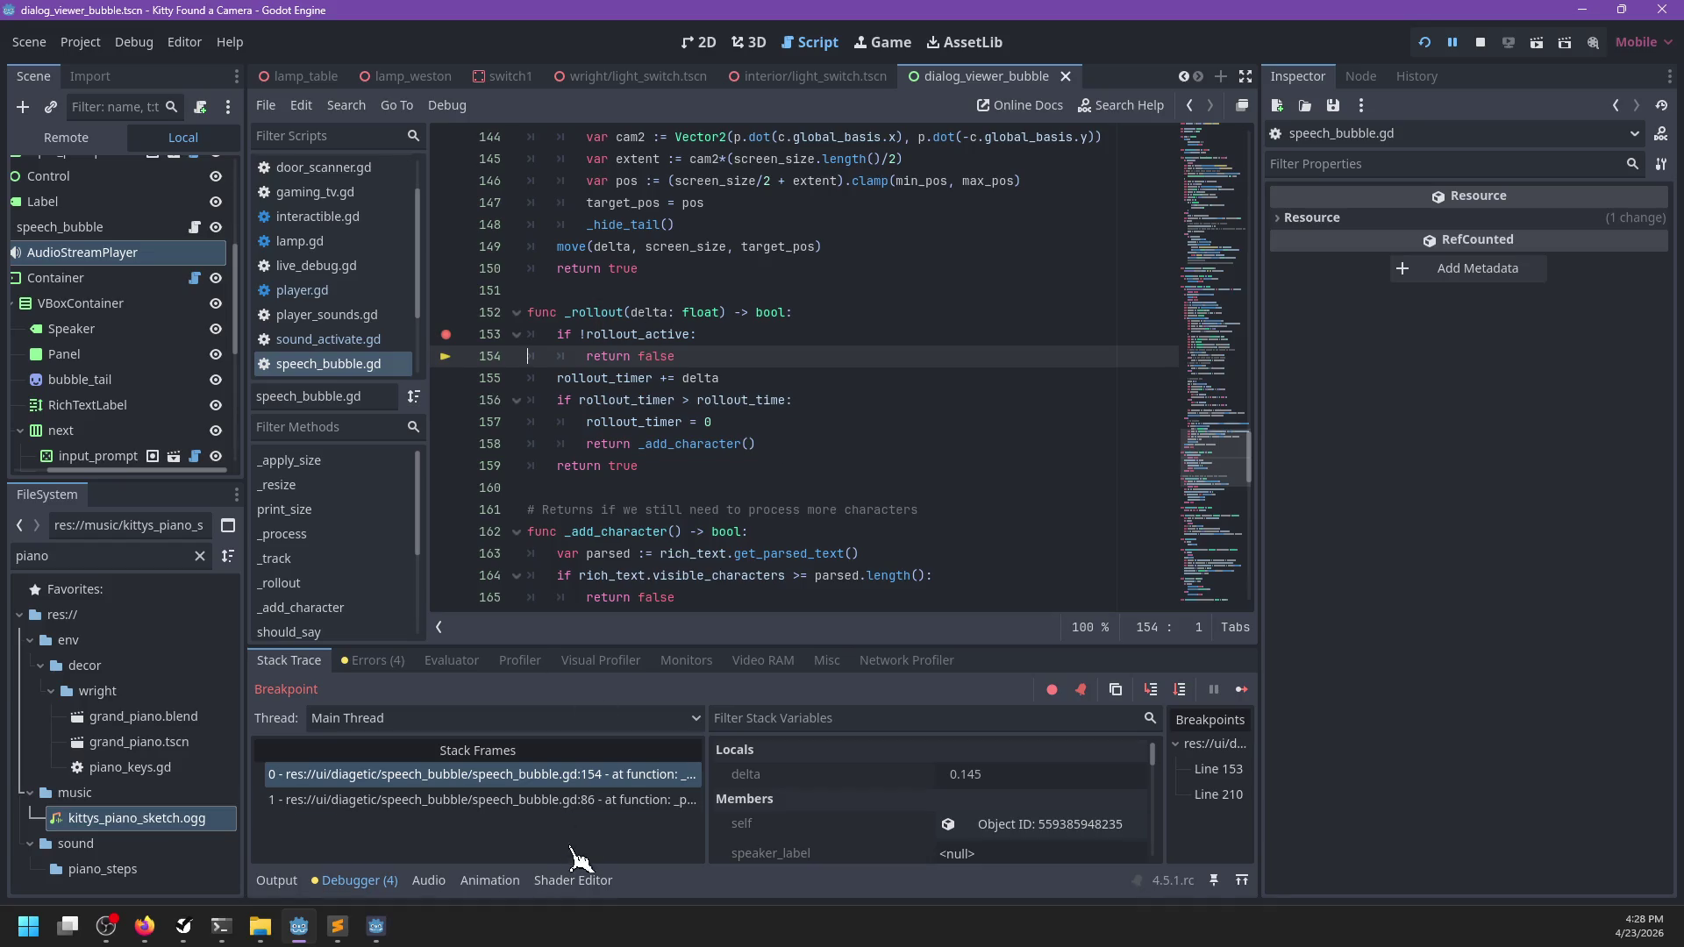
pyautogui.click(597, 801)
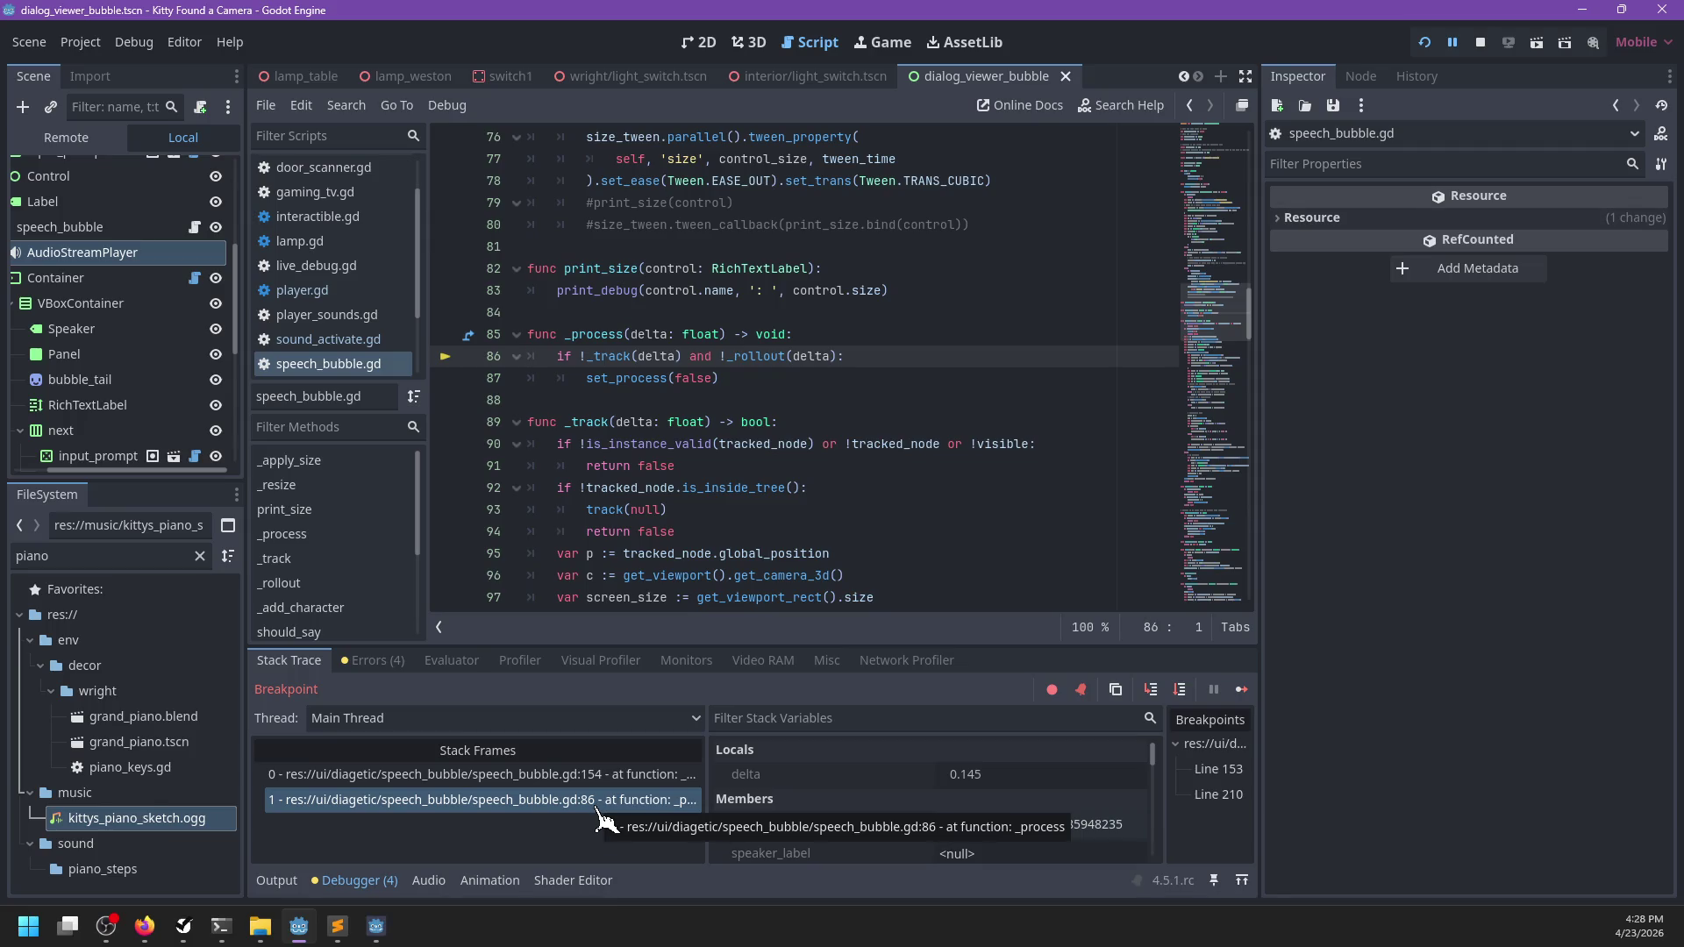
pyautogui.scroll(-20, 670, 473)
pyautogui.scroll(-10, 670, 473)
pyautogui.scroll(7, 670, 472)
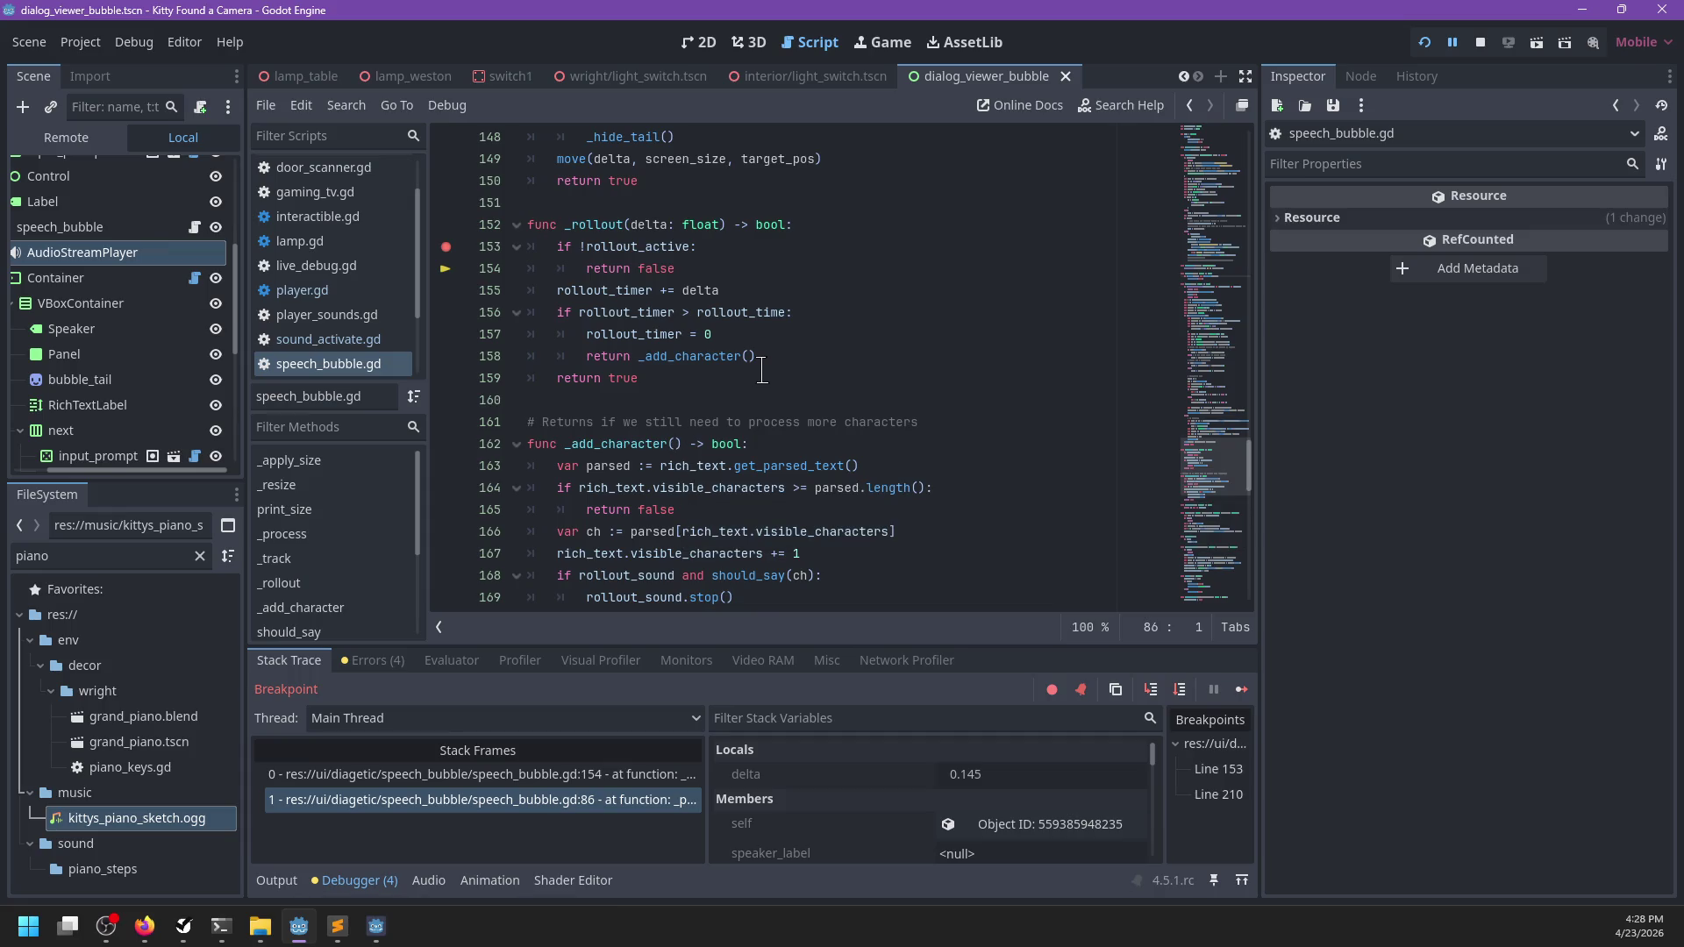
pyautogui.scroll(-17, 726, 325)
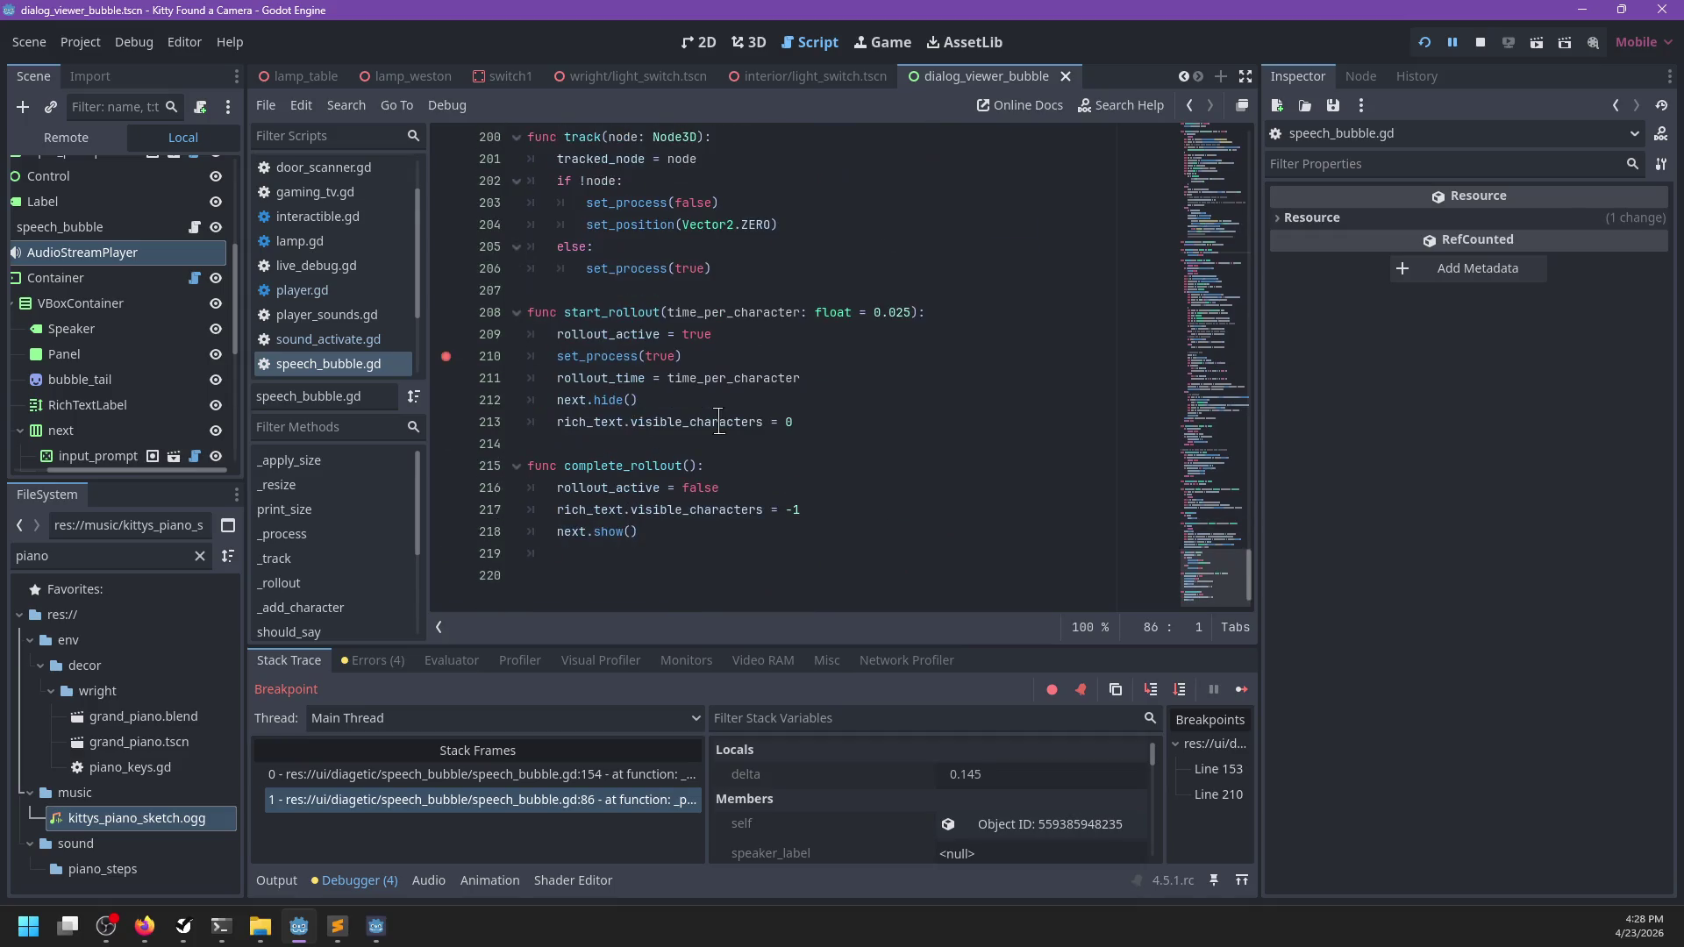
pyautogui.press('F10')
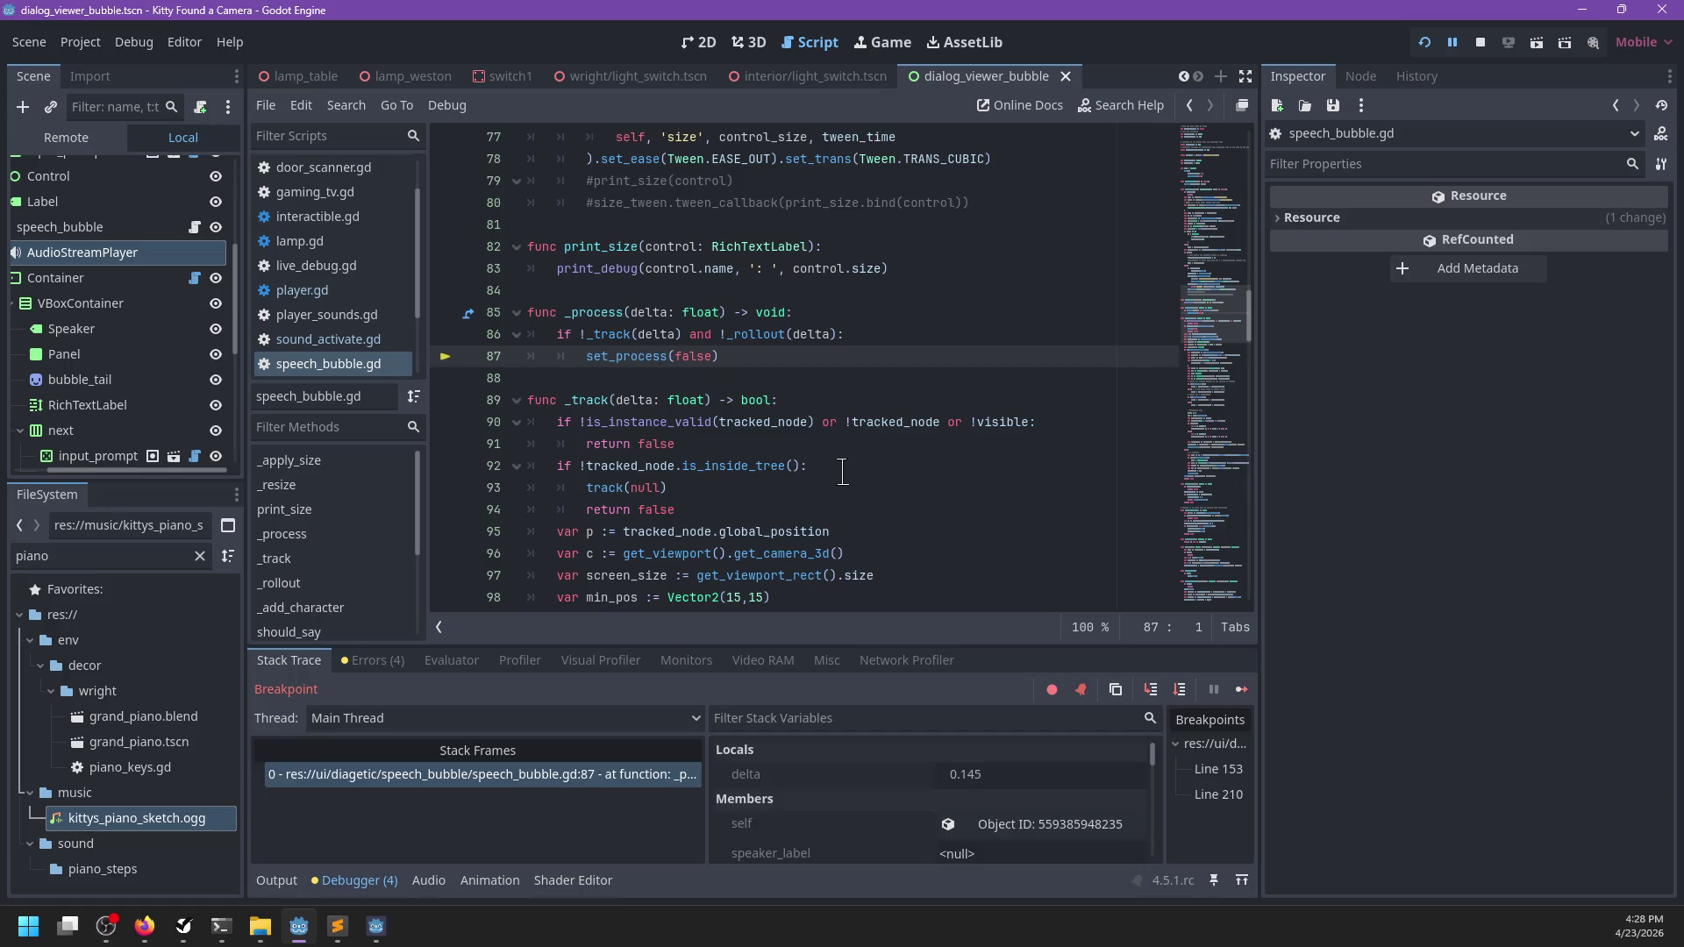
# Continue and step through the breakpoints, check the _process call, then resume the game
pyautogui.press('F12')
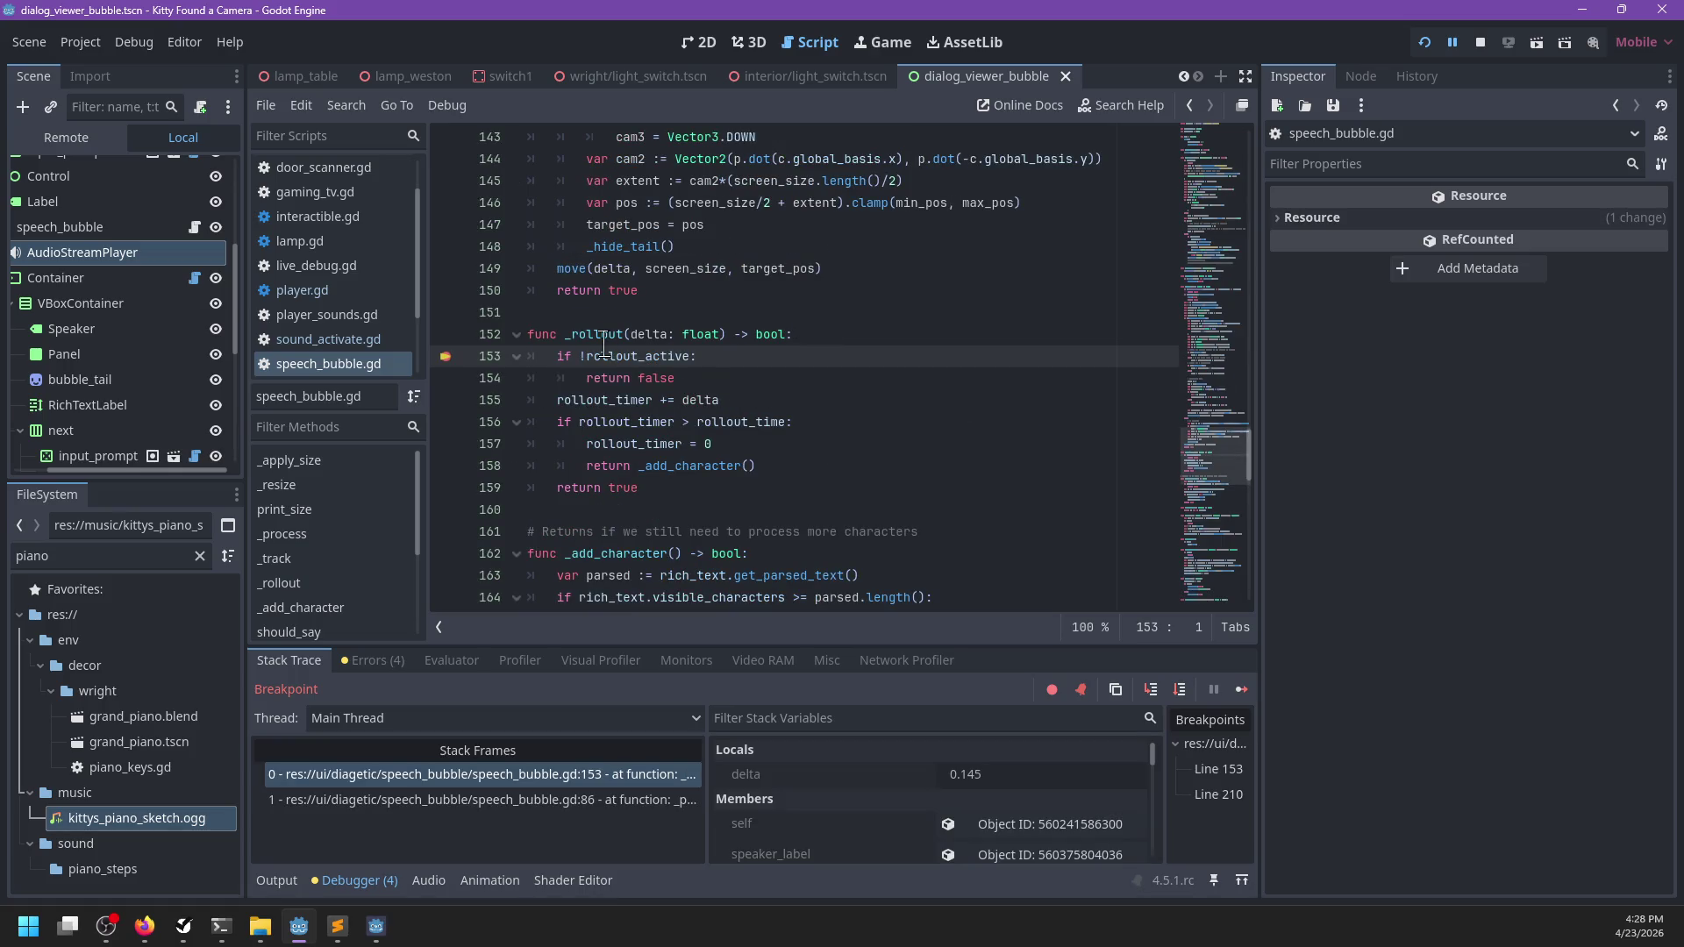
pyautogui.press('F10')
pyautogui.press('F10')
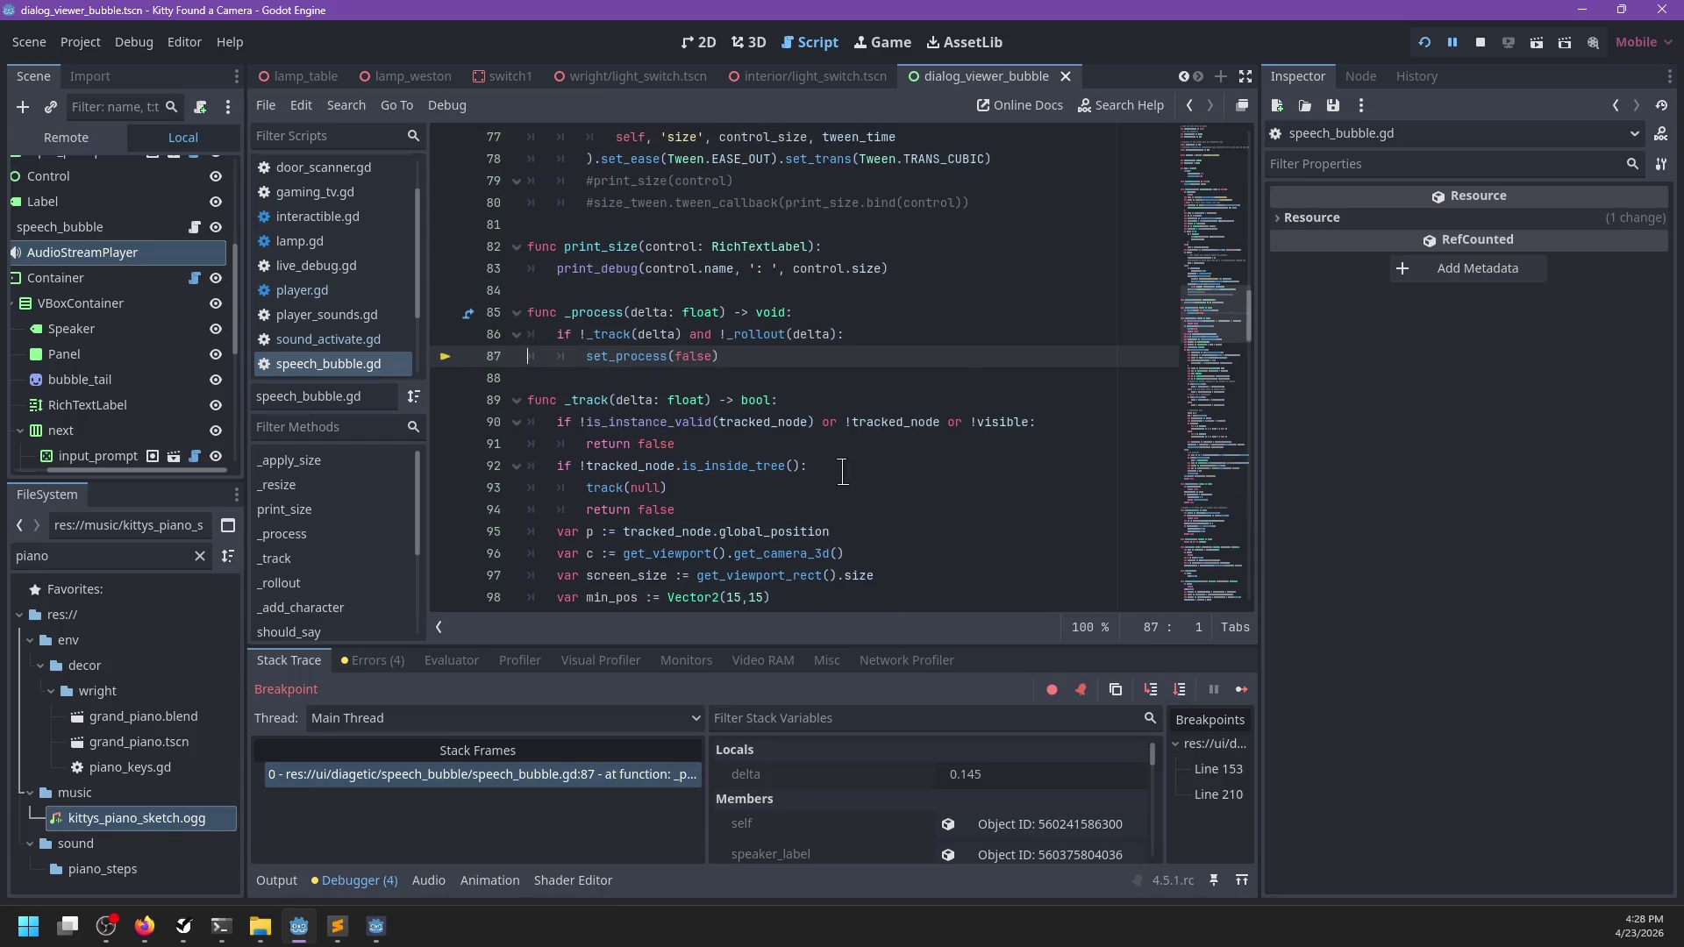
pyautogui.press('F10')
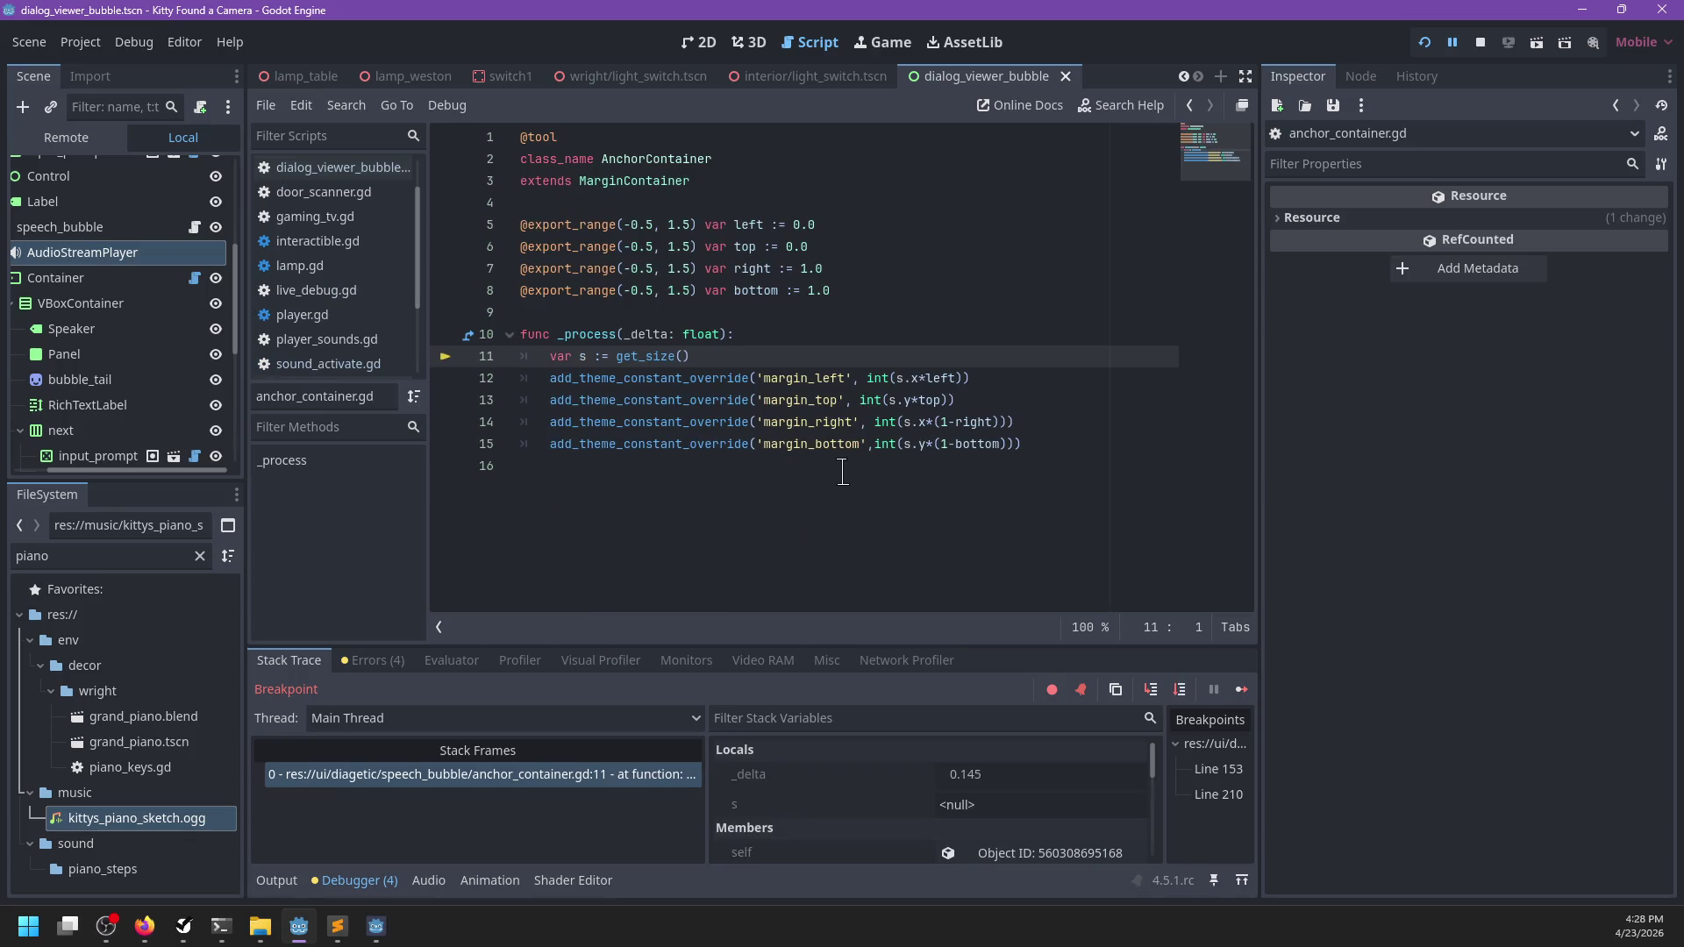
pyautogui.press('F12')
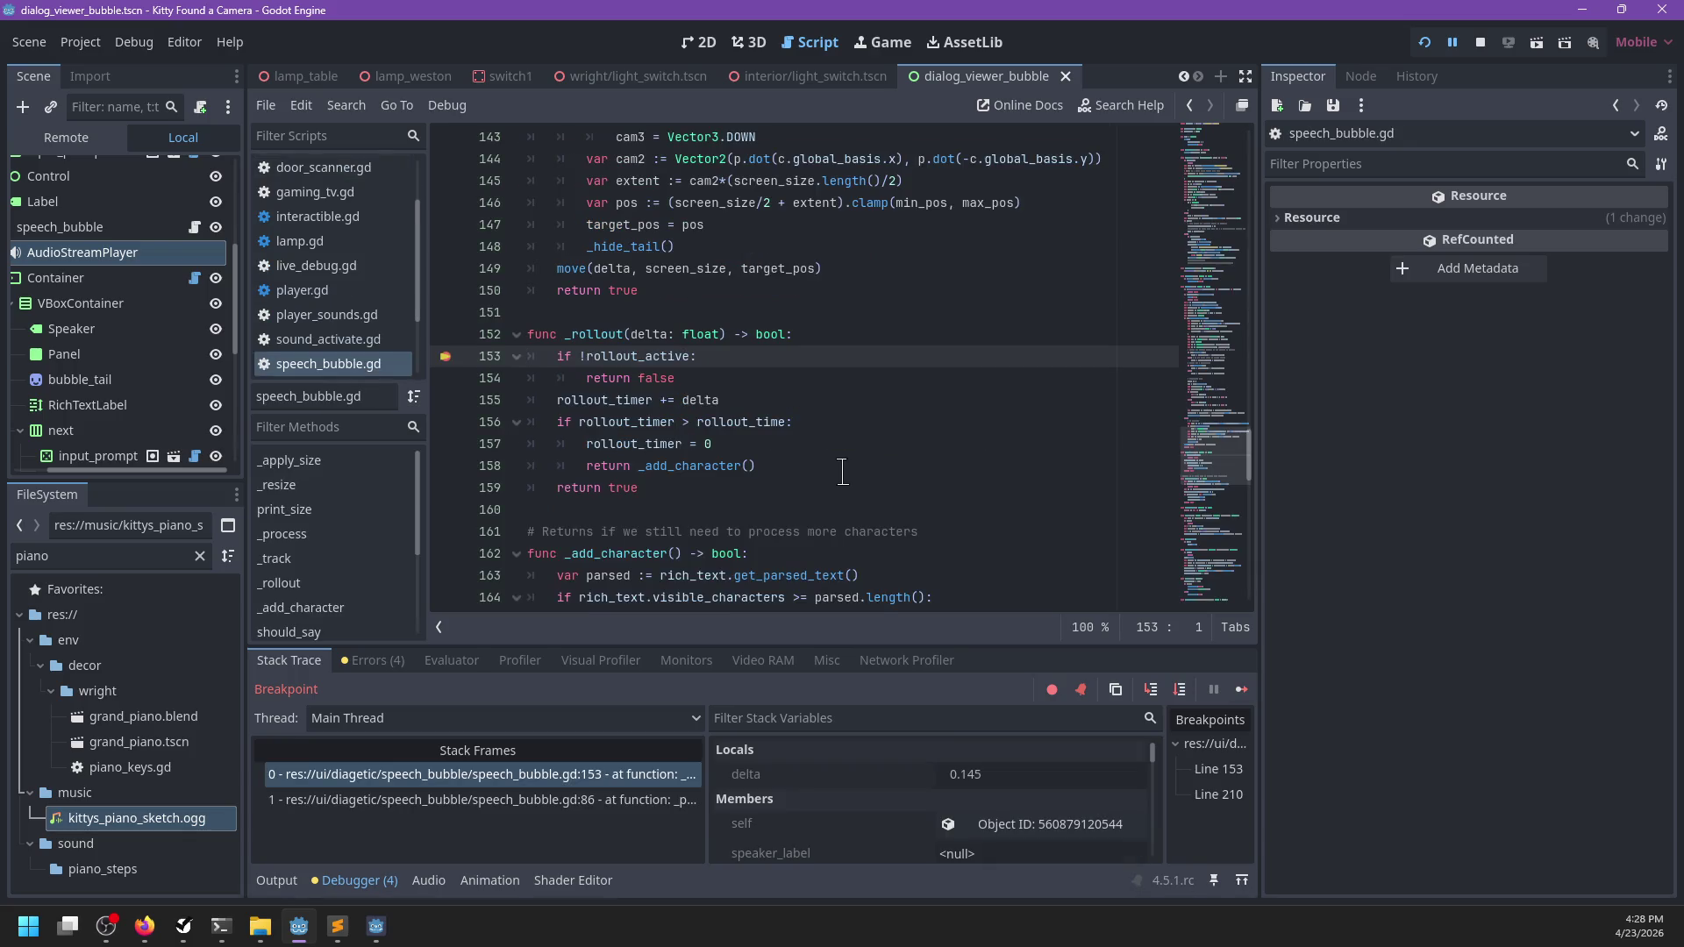
pyautogui.click(585, 801)
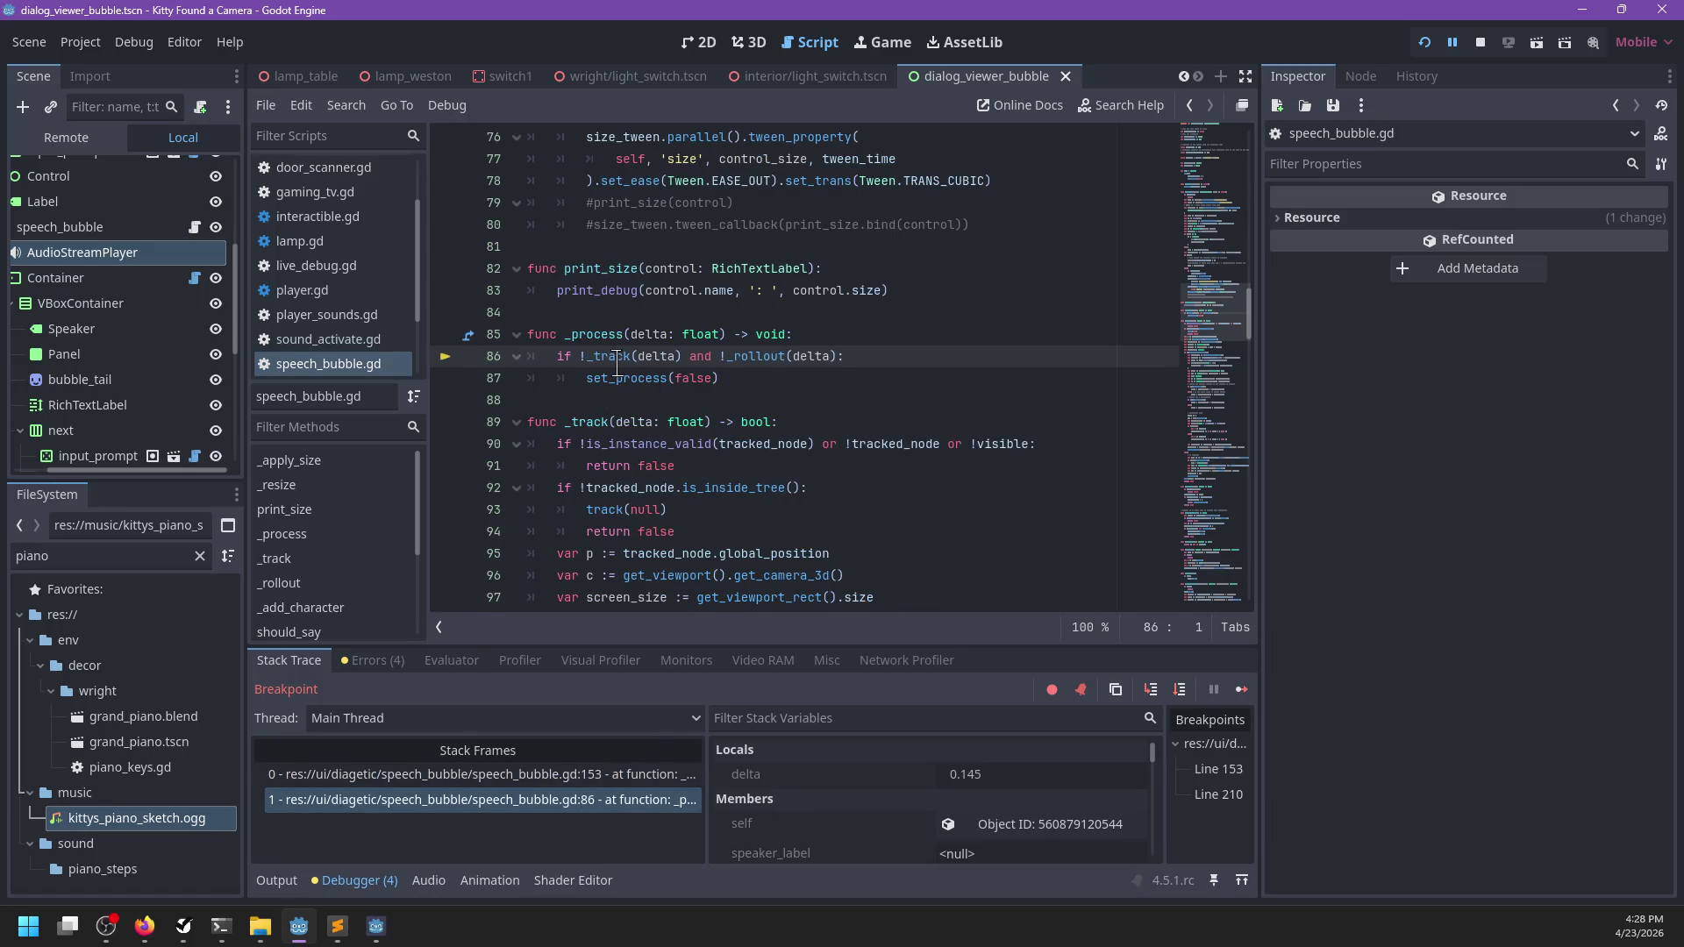
pyautogui.press('F12')
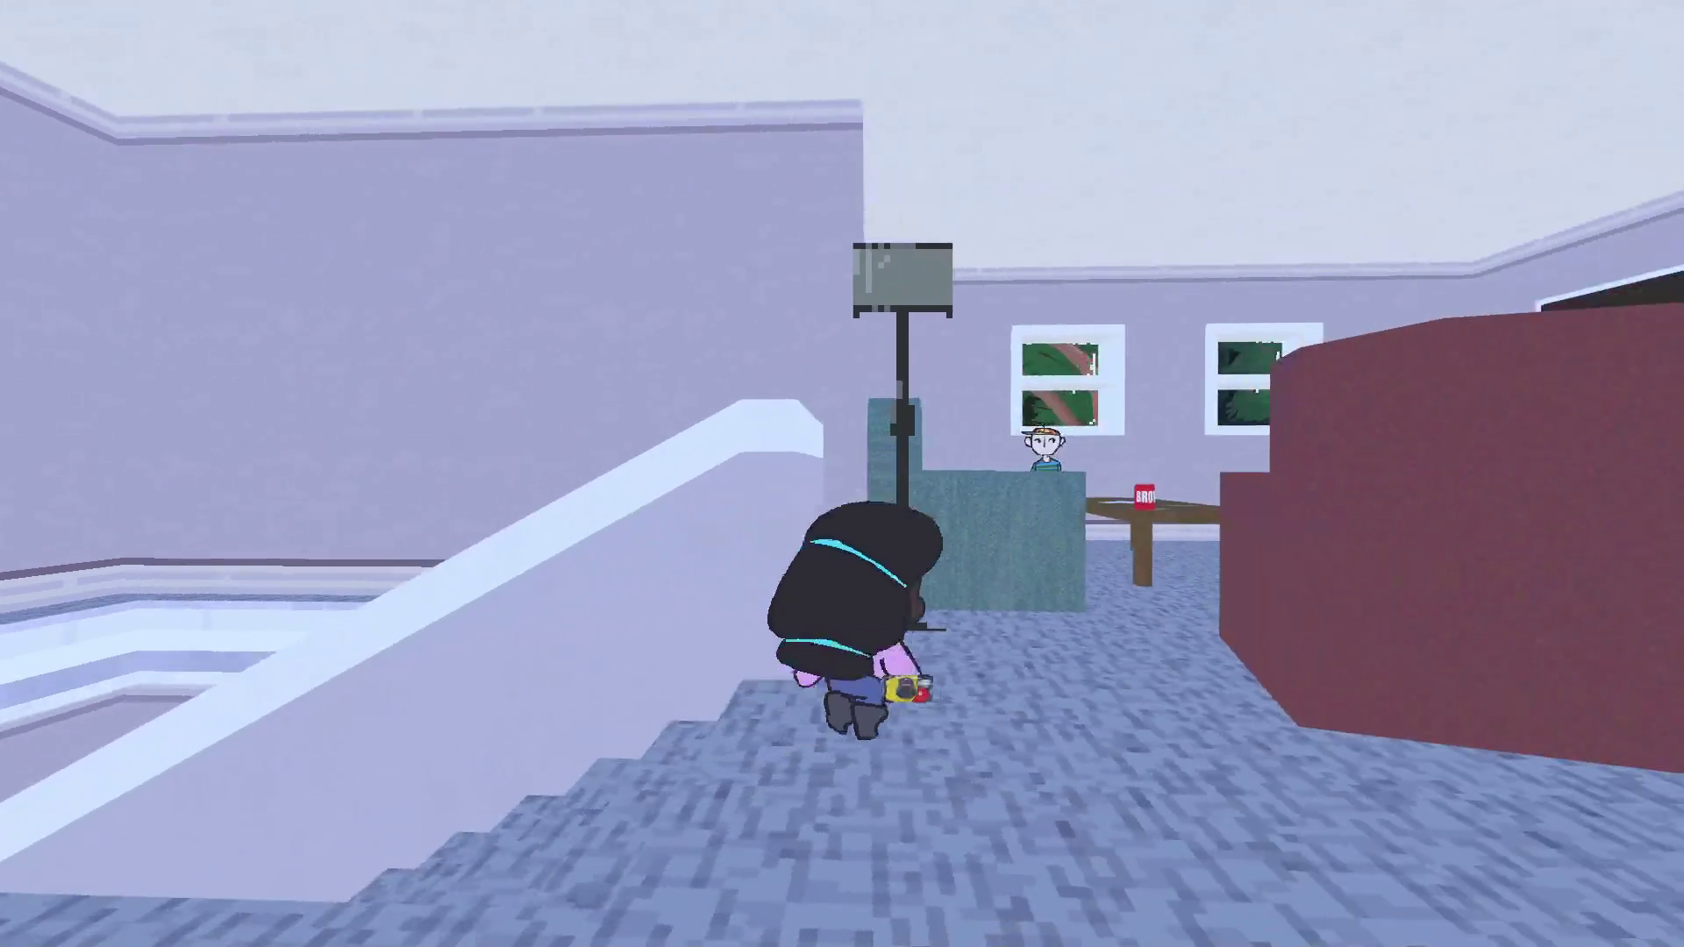
# Walk to Apollo, start talking, and resume past the line 210 breakpoint
pyautogui.press('w')
pyautogui.press('e')
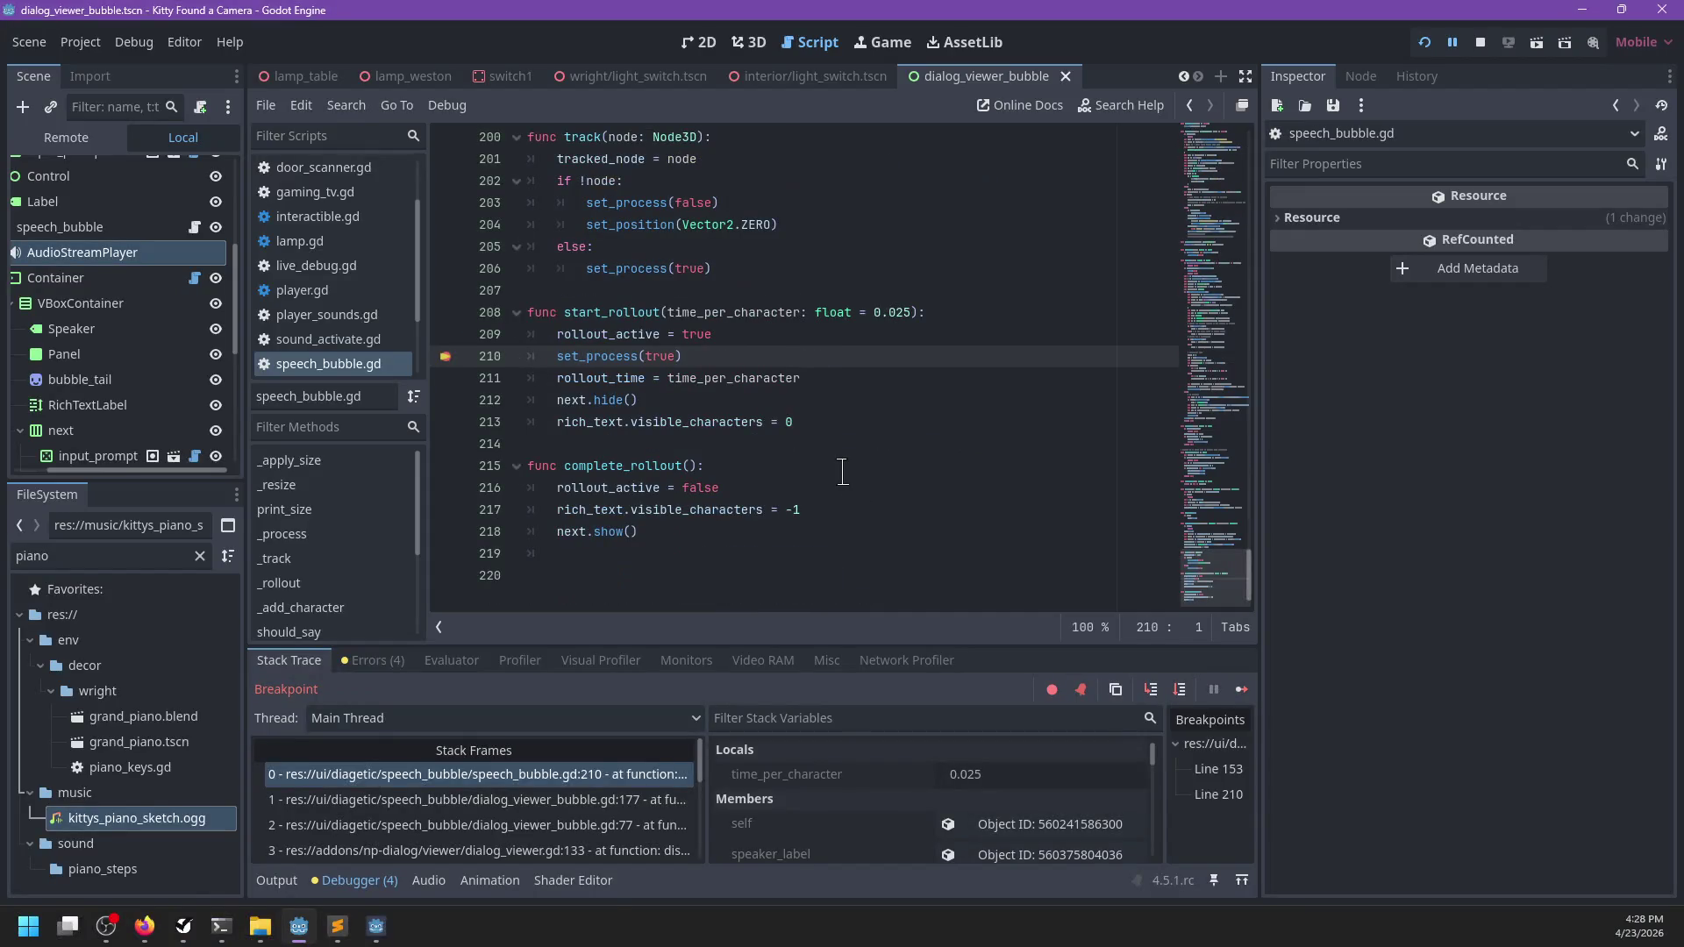
pyautogui.press('F12')
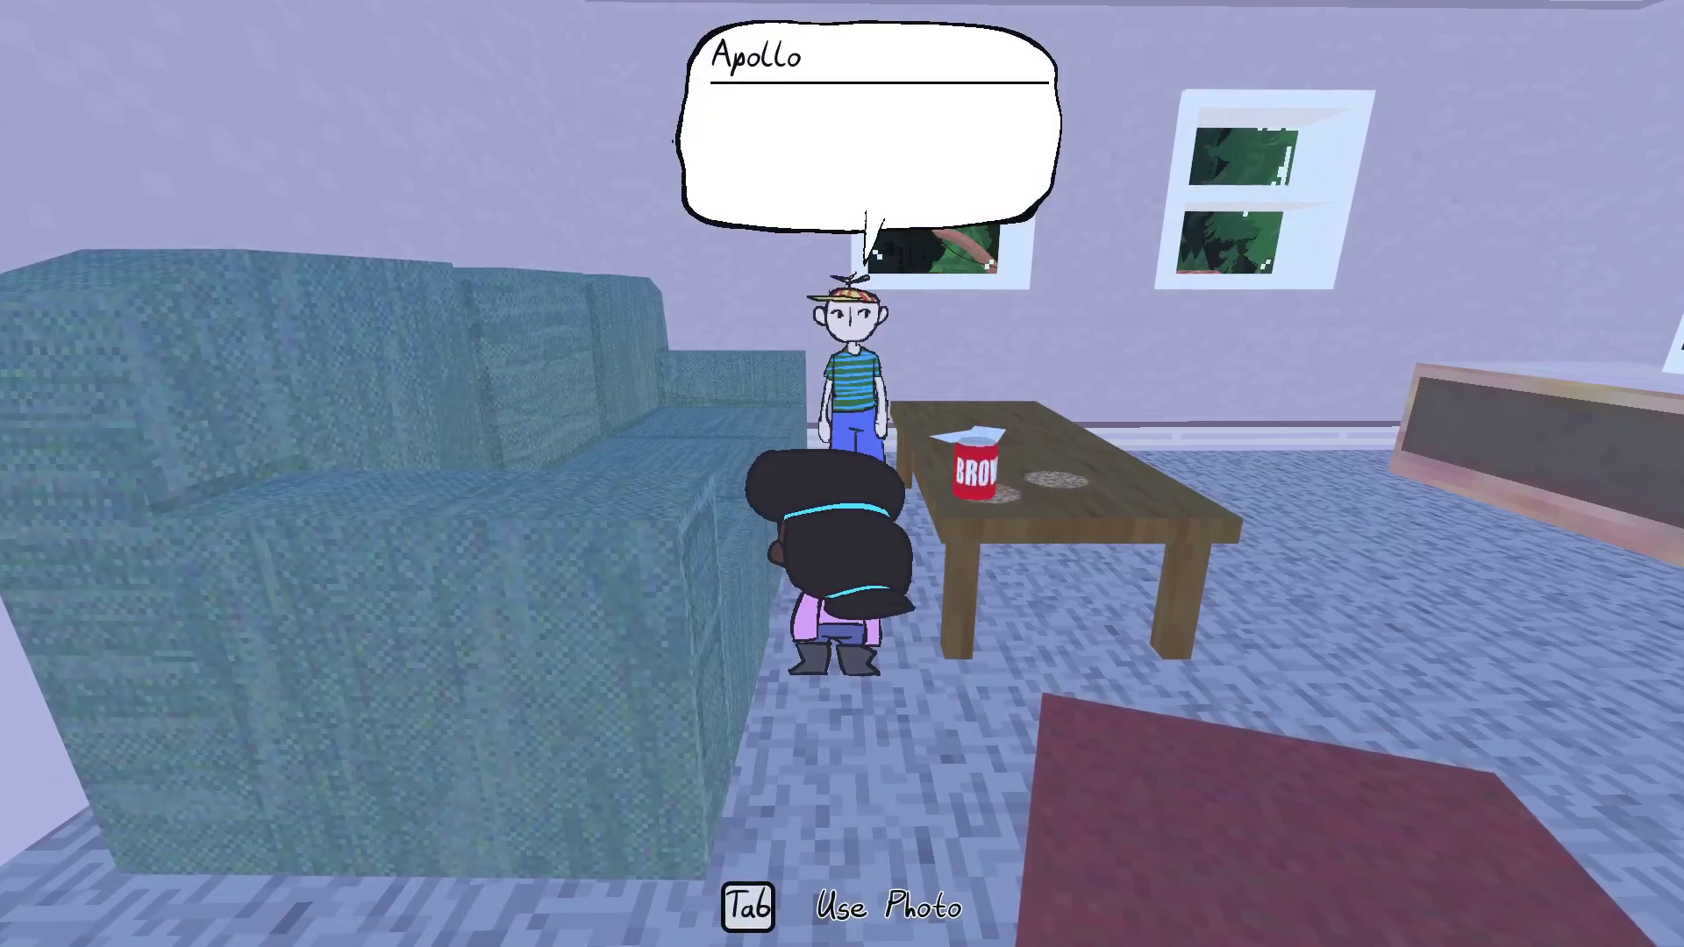
# Search for _process to jump to the function
pyautogui.scroll(8, 838, 471)
pyautogui.write('_proceds')
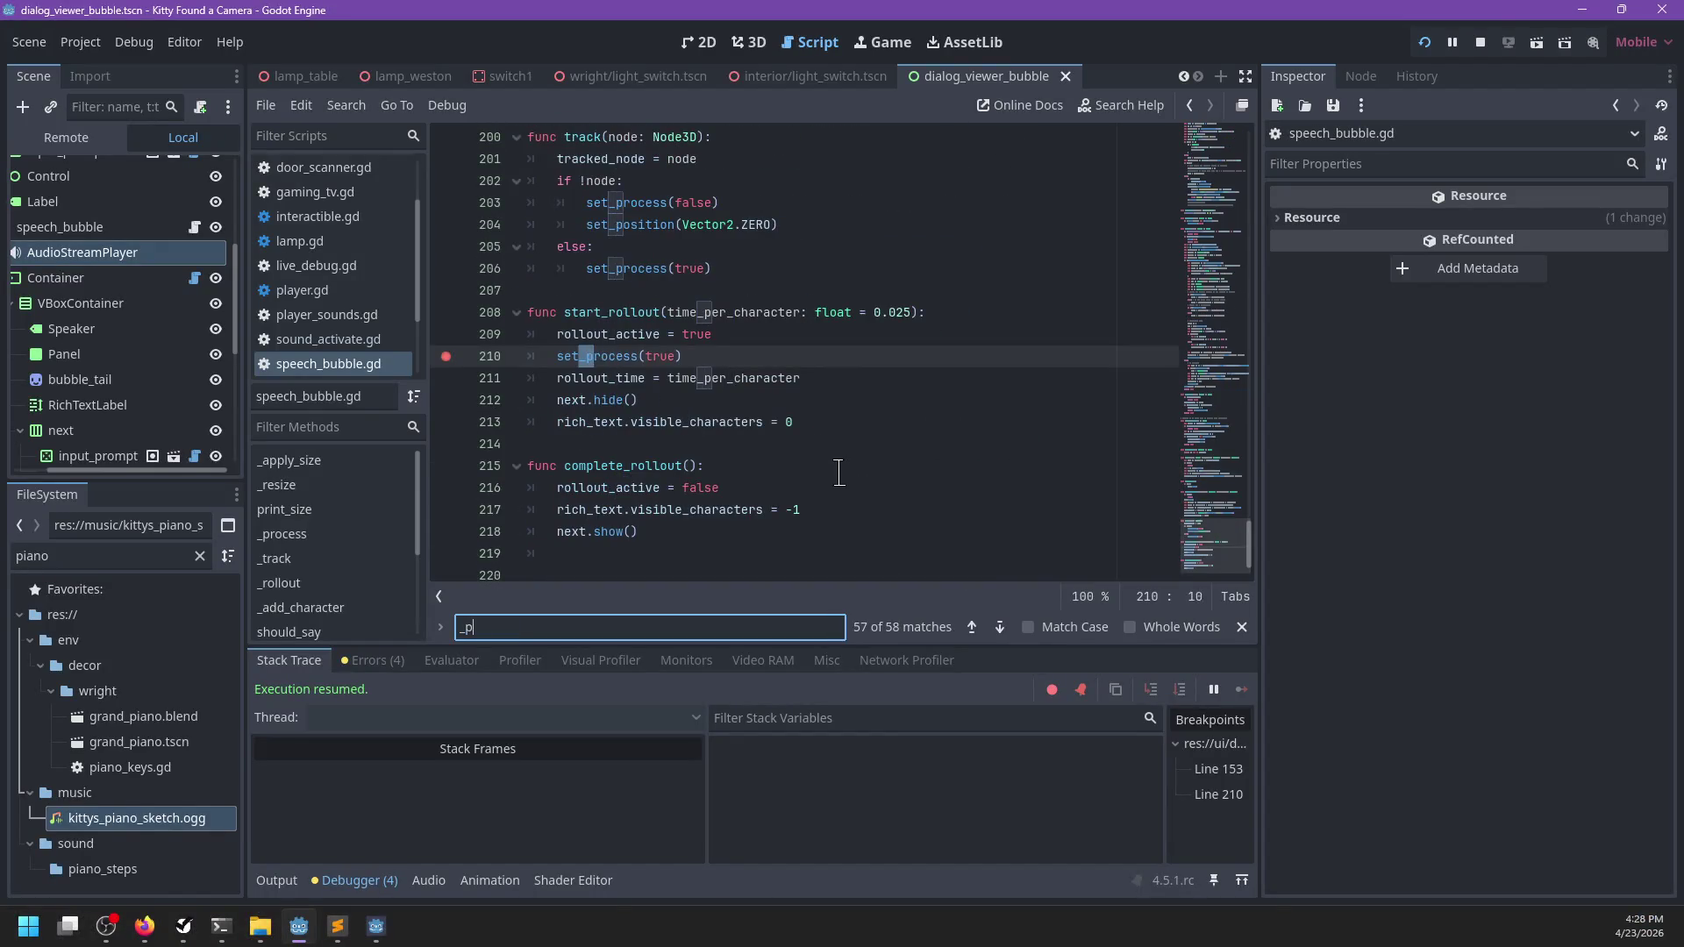
pyautogui.press('BackSpace')
pyautogui.press('BackSpace')
pyautogui.write('ss')
pyautogui.press('Return')
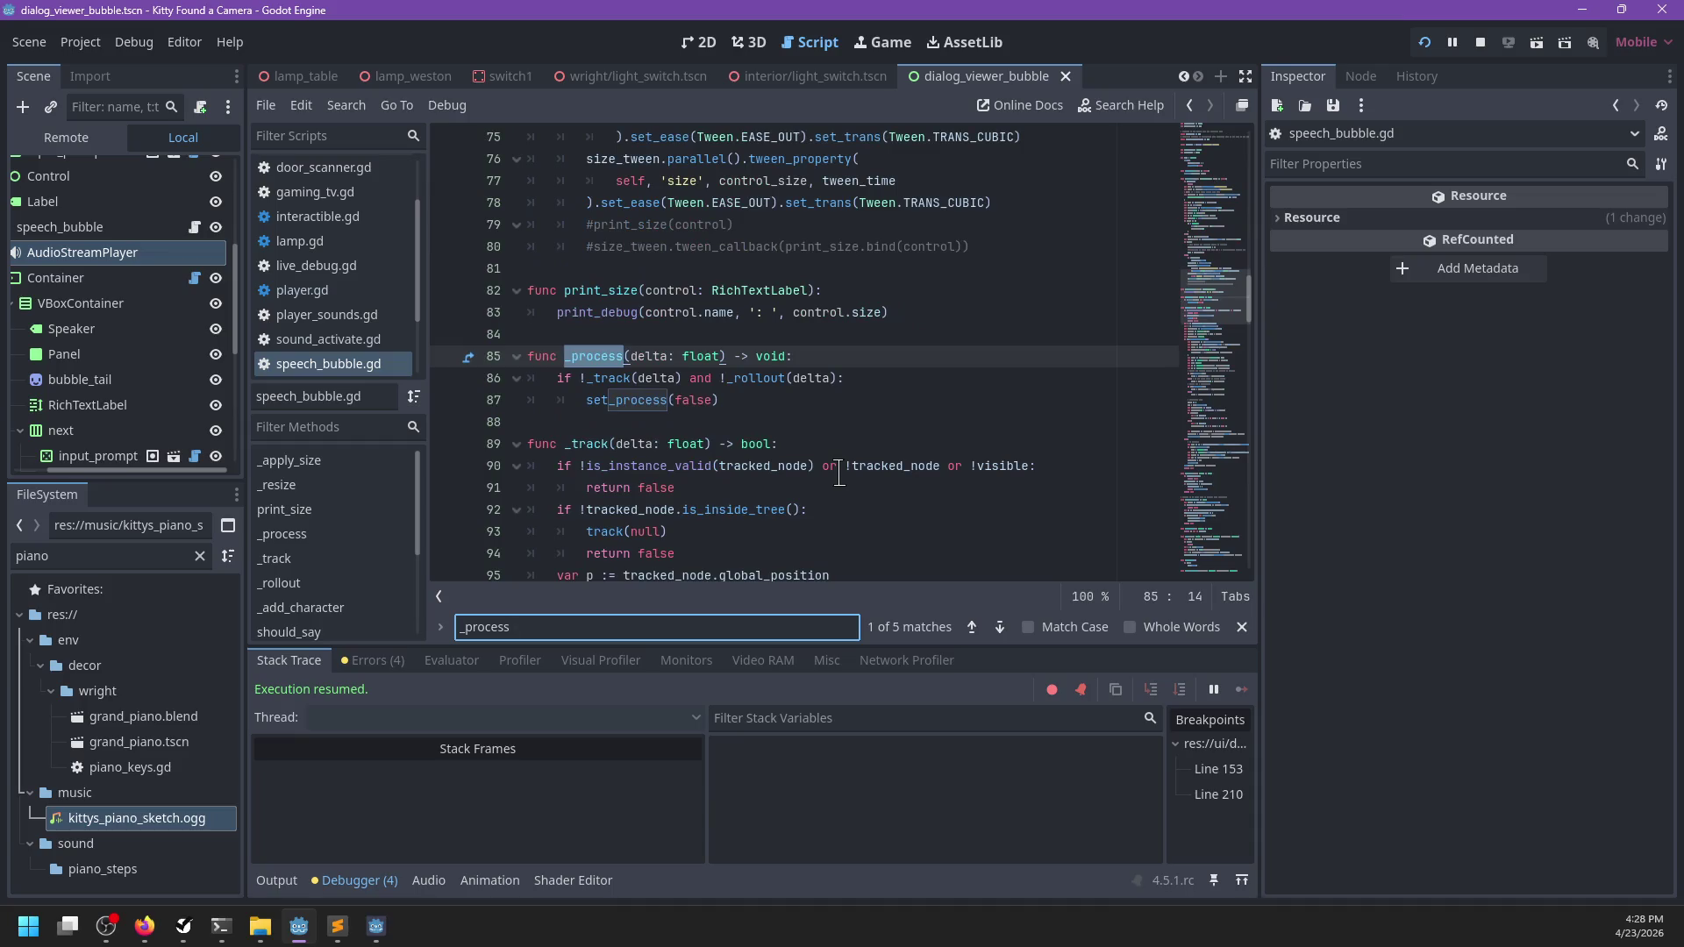
pyautogui.press('Escape')
pyautogui.hotkey('ctrl', 'f')
pyautogui.press('Escape')
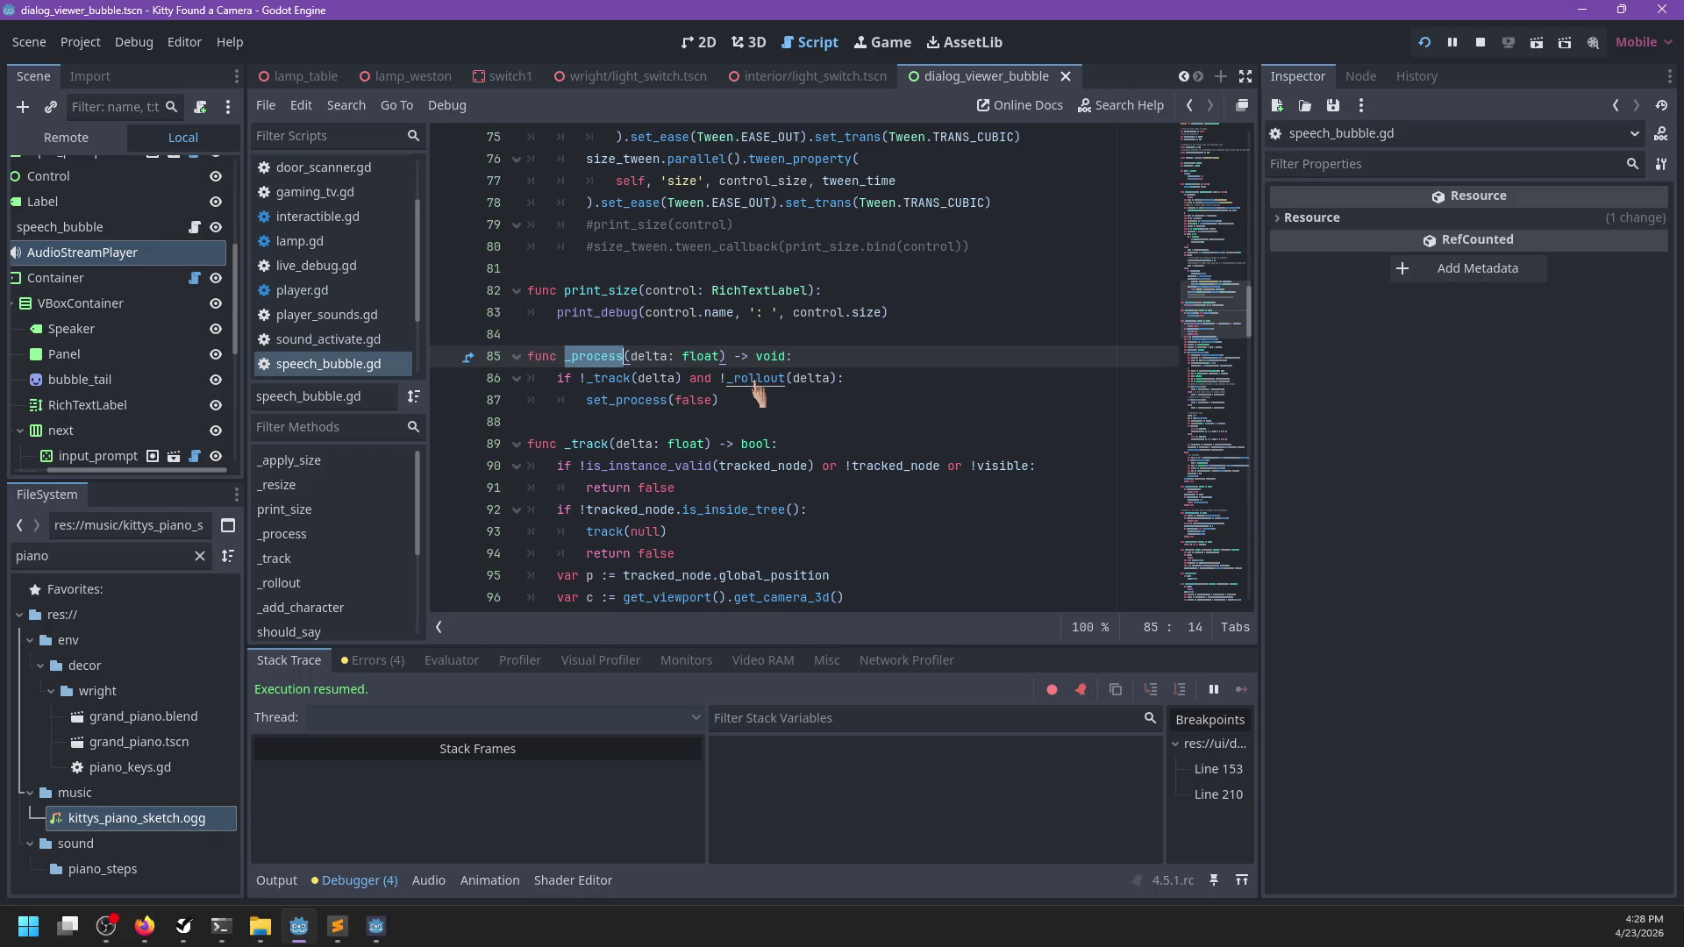
# Add a line at the top of _process storing _track(delta) in t
pyautogui.click(822, 358)
pyautogui.press('Return')
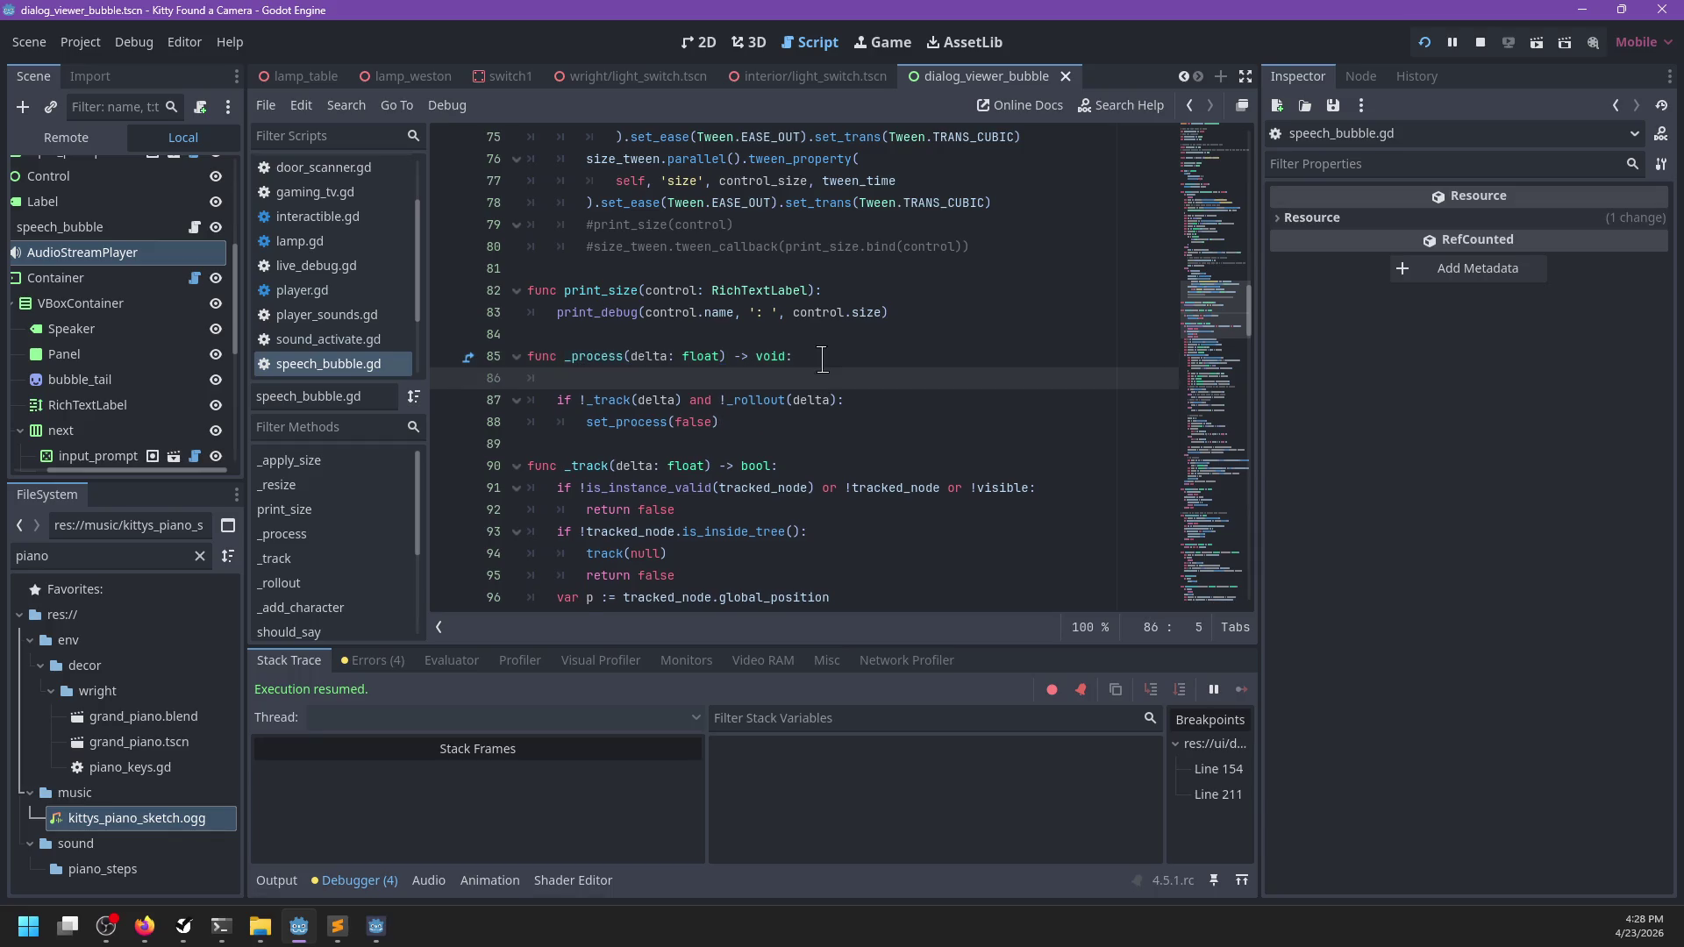
pyautogui.write('_trach(')
pyautogui.click(669, 383)
pyautogui.press('BackSpace')
pyautogui.write('k')
pyautogui.hotkey('ctrl', 'Left')
pyautogui.hotkey('ctrl', 'Left')
pyautogui.press('Left')
pyautogui.press('BackSpace')
pyautogui.write('t')
pyautogui.press('Escape')
# Store _rollout(delta) in r on the next line
pyautogui.press('End')
pyautogui.press('Return')
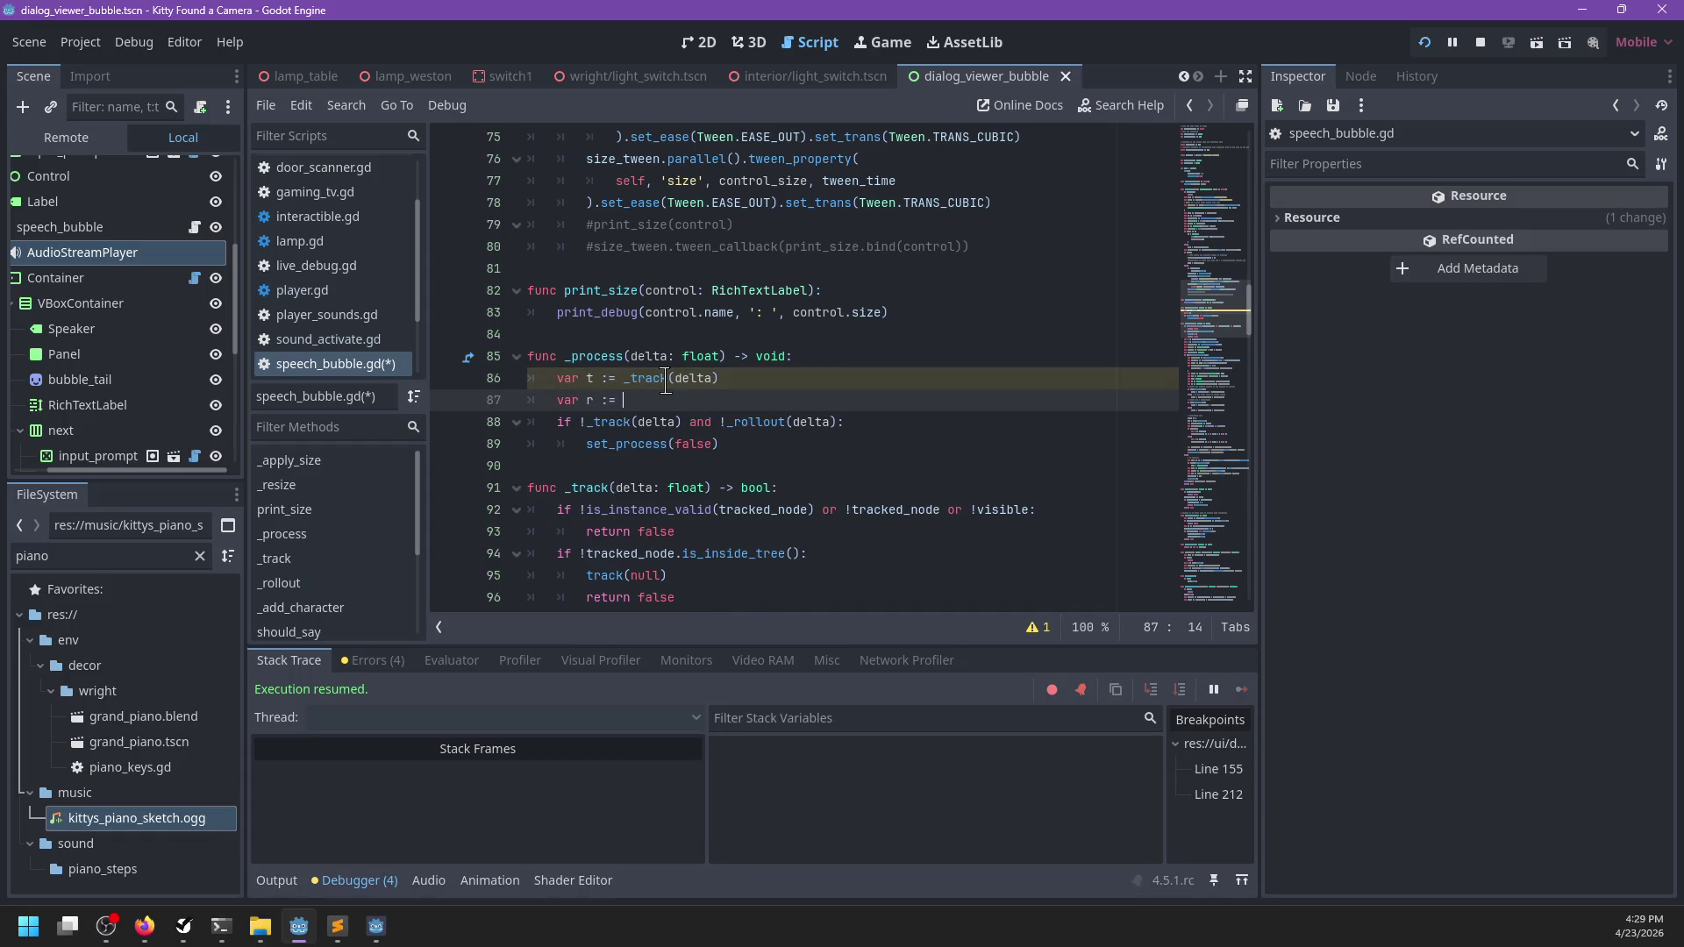
pyautogui.write('_rollout(d')
# Change the condition to 'if not t and not r' and save the script
pyautogui.press('Down')
pyautogui.press('End')
pyautogui.press('Left')
pyautogui.hotkey('ctrl', 'shift', 'Left')
pyautogui.hotkey('ctrl', 'shift', 'Left')
pyautogui.hotkey('ctrl', 'shift', 'Left')
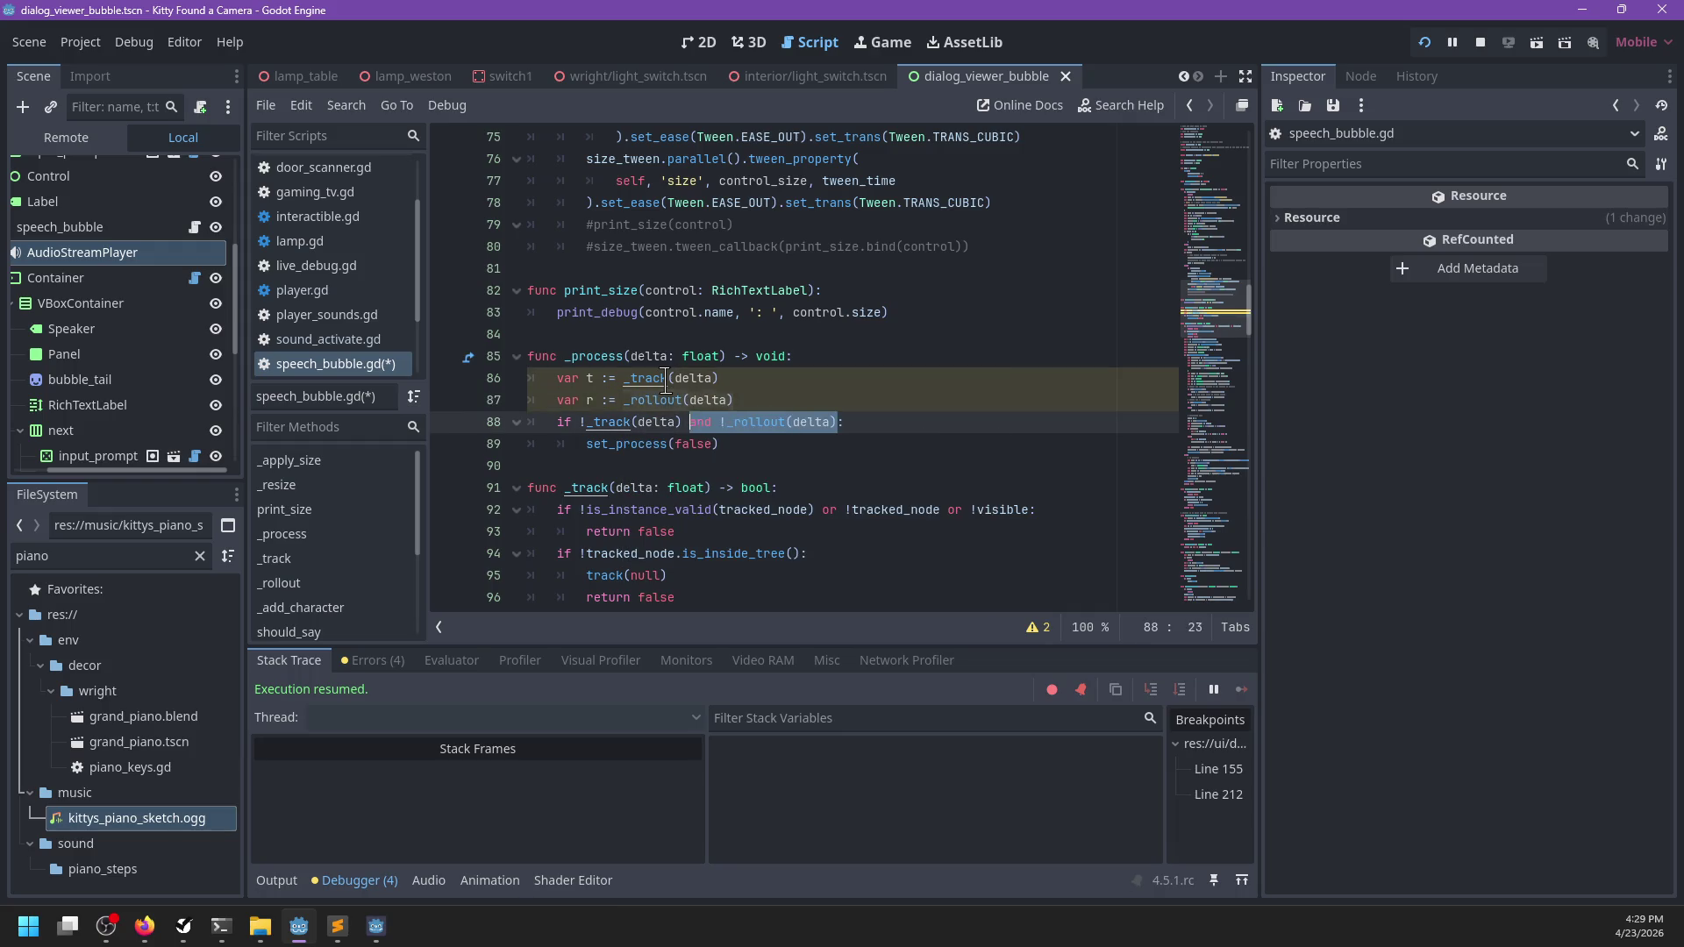
pyautogui.hotkey('shift', 'Left')
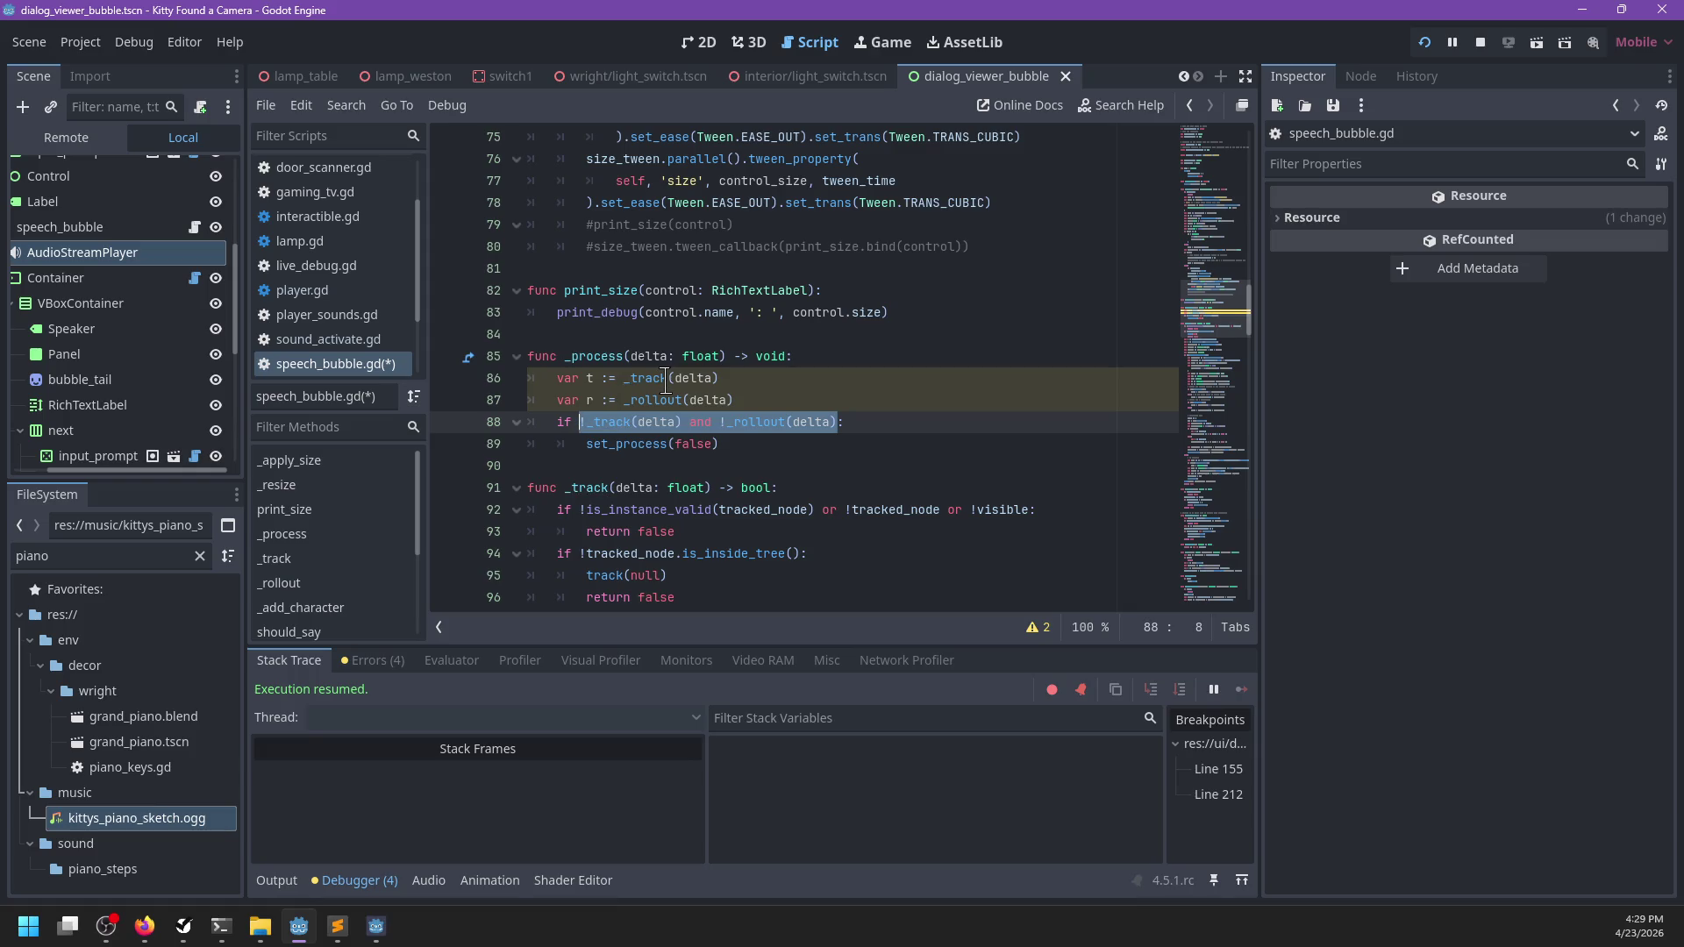
pyautogui.write('not t and not r:')
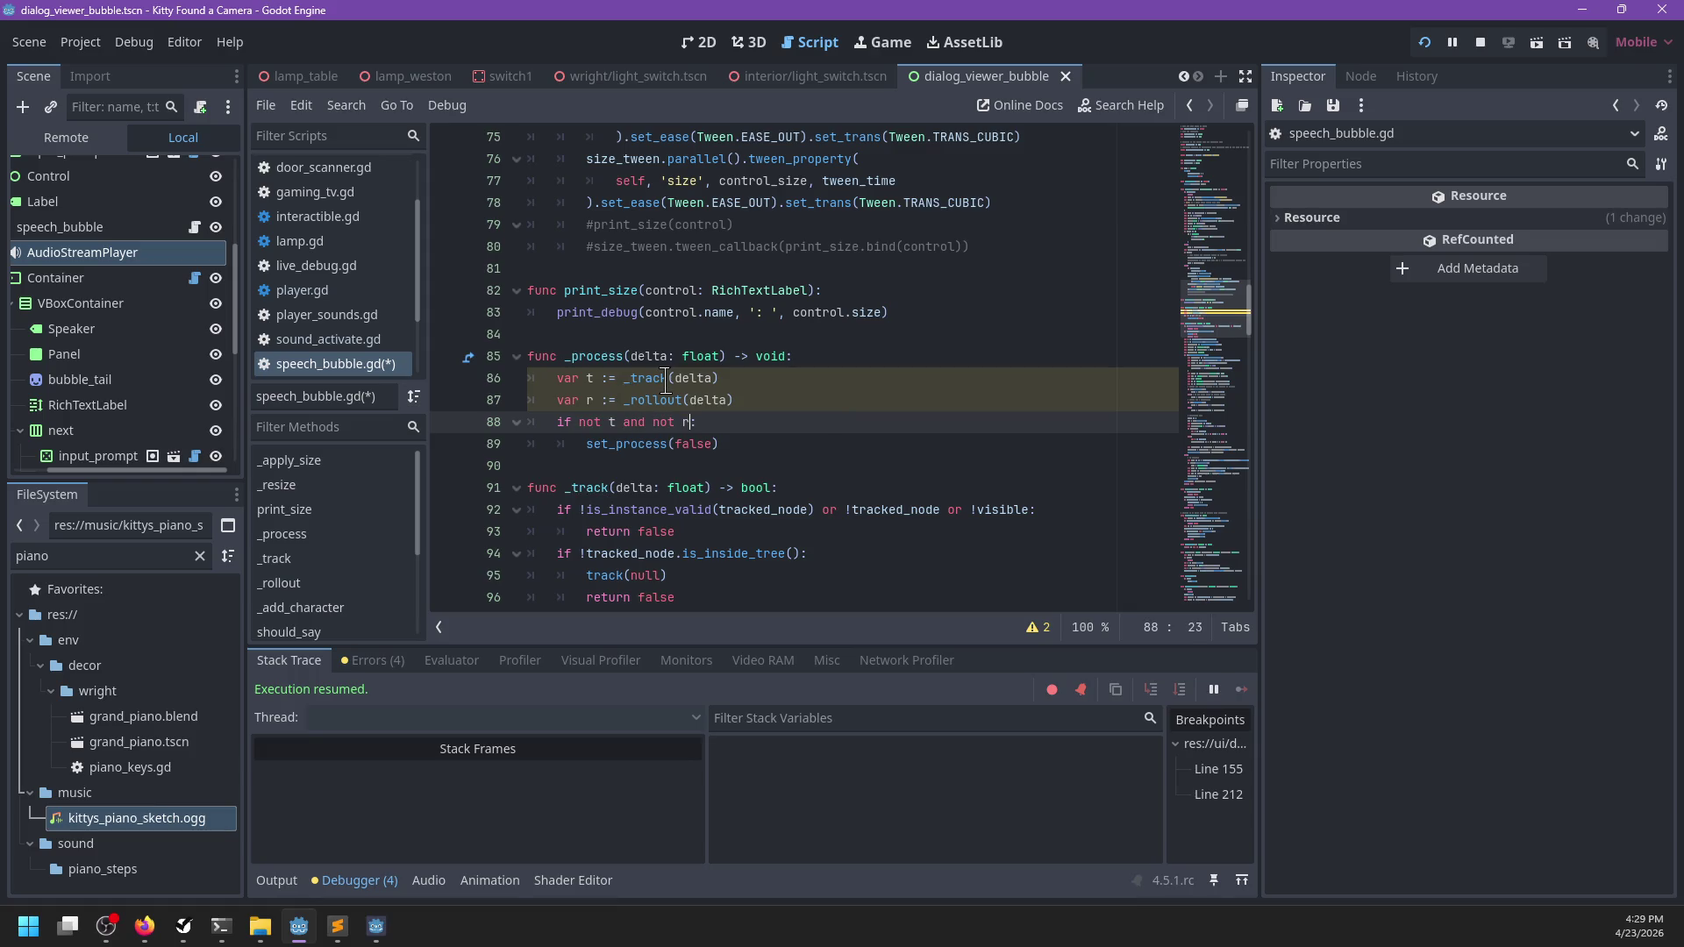
pyautogui.hotkey('ctrl', 's')
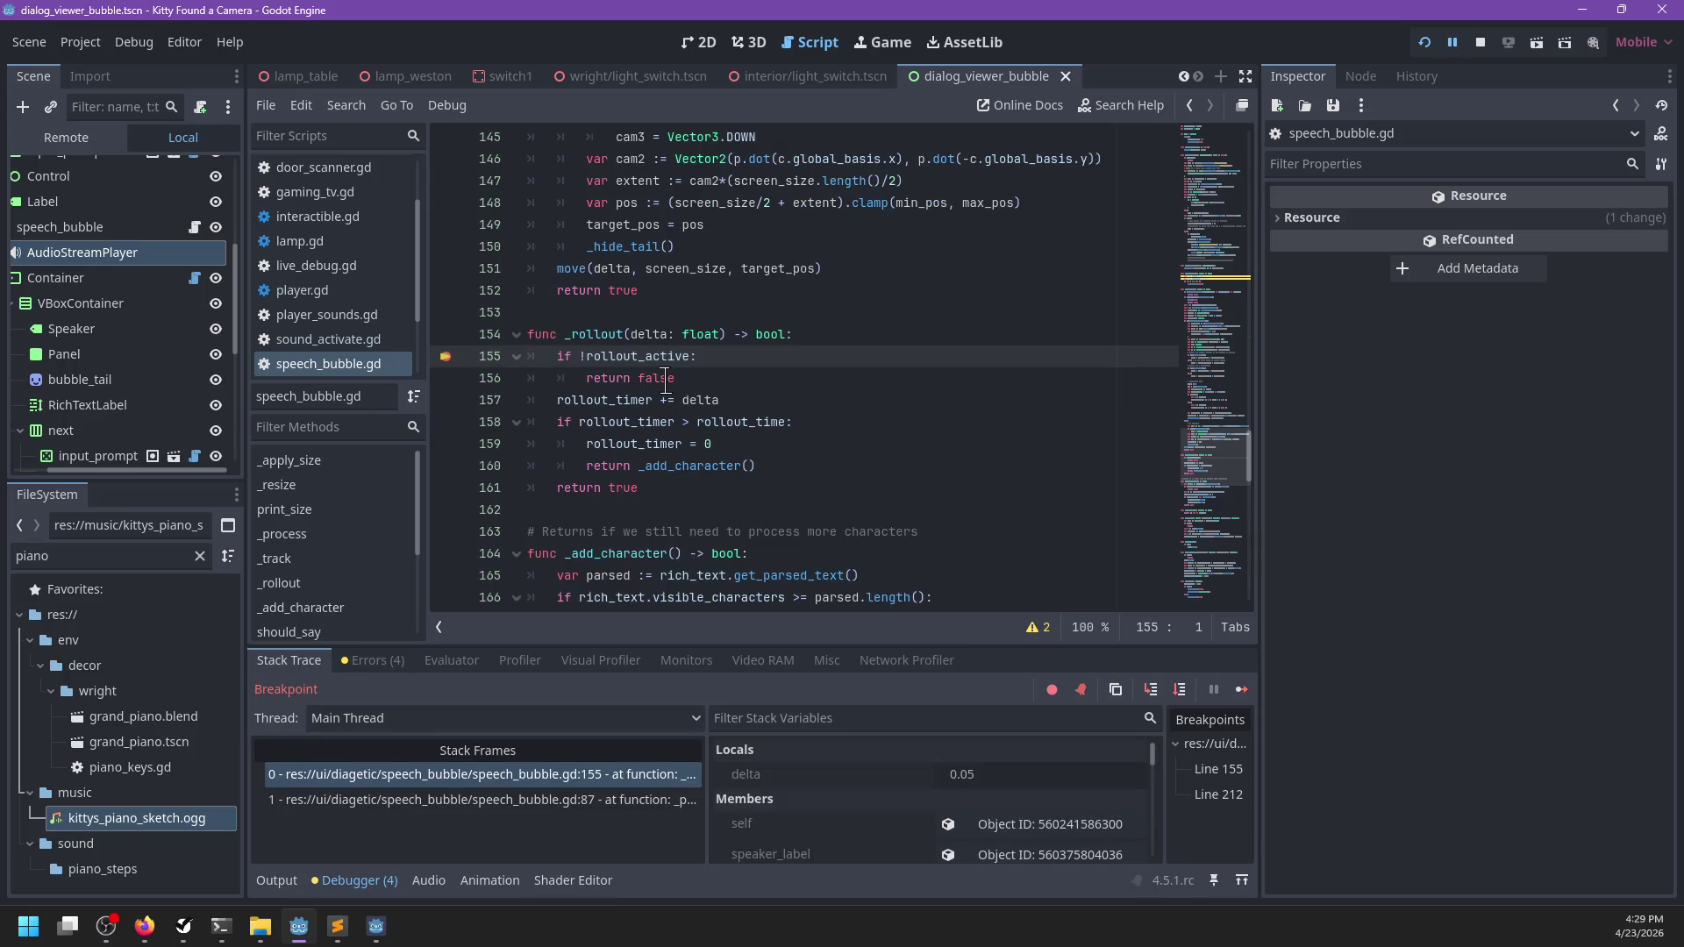
# Remove the line 155 and 212 breakpoints and relaunch the game
pyautogui.click(441, 360)
pyautogui.press('F8')
pyautogui.press('F5')
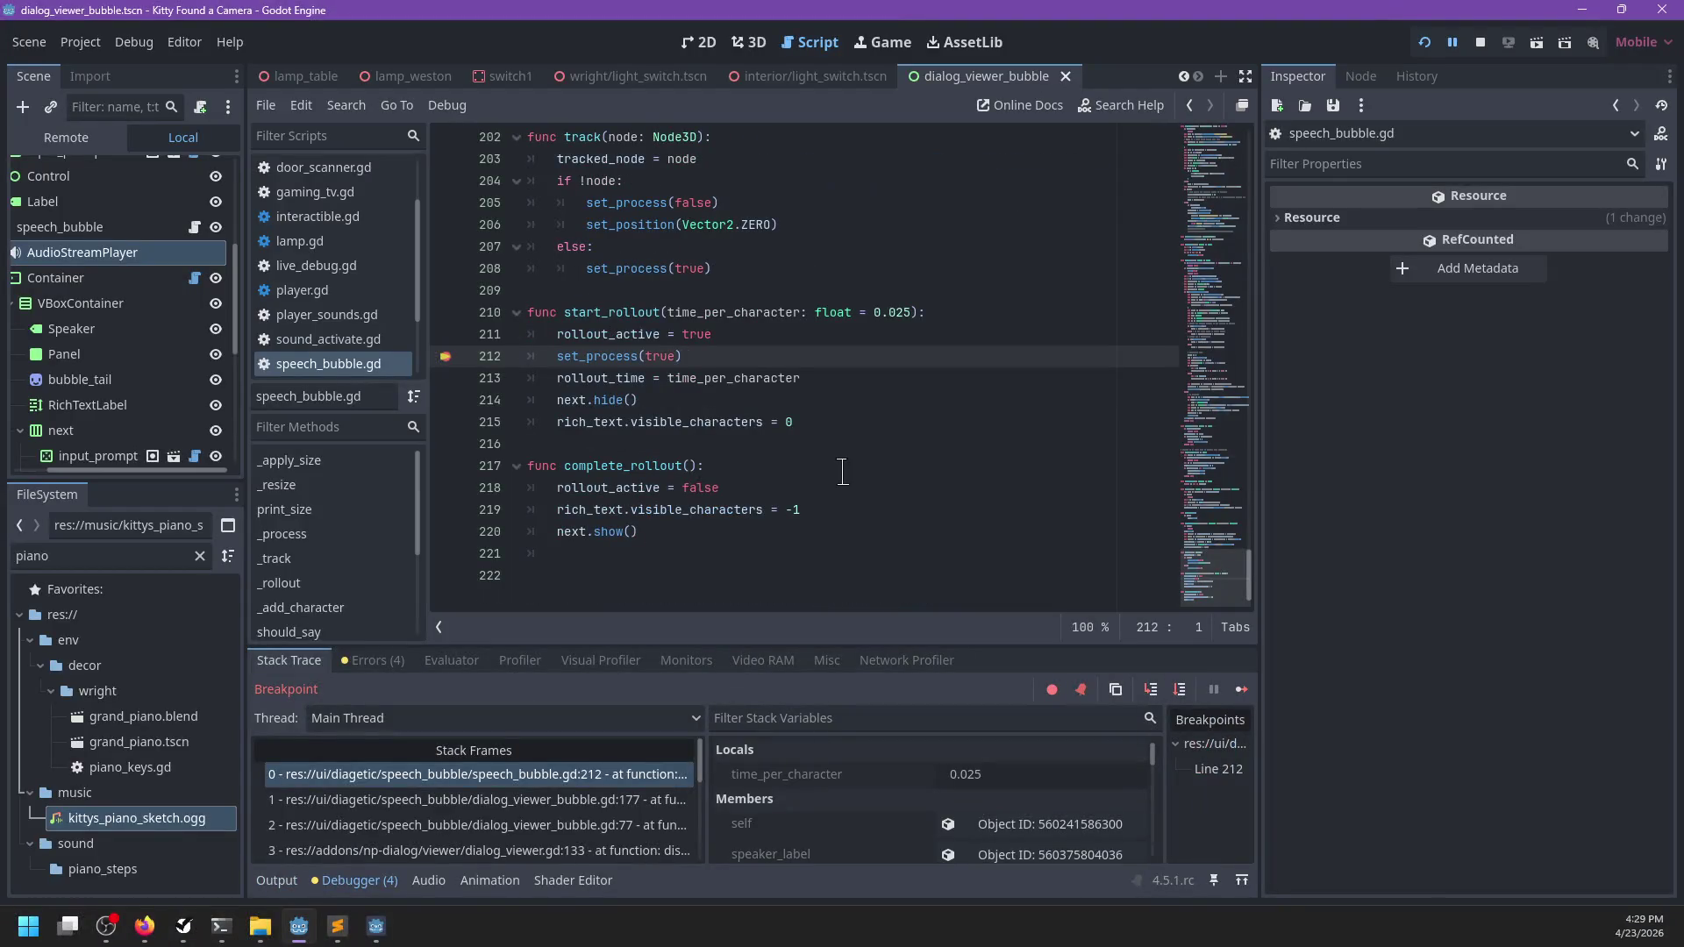
pyautogui.click(445, 357)
pyautogui.press('F12')
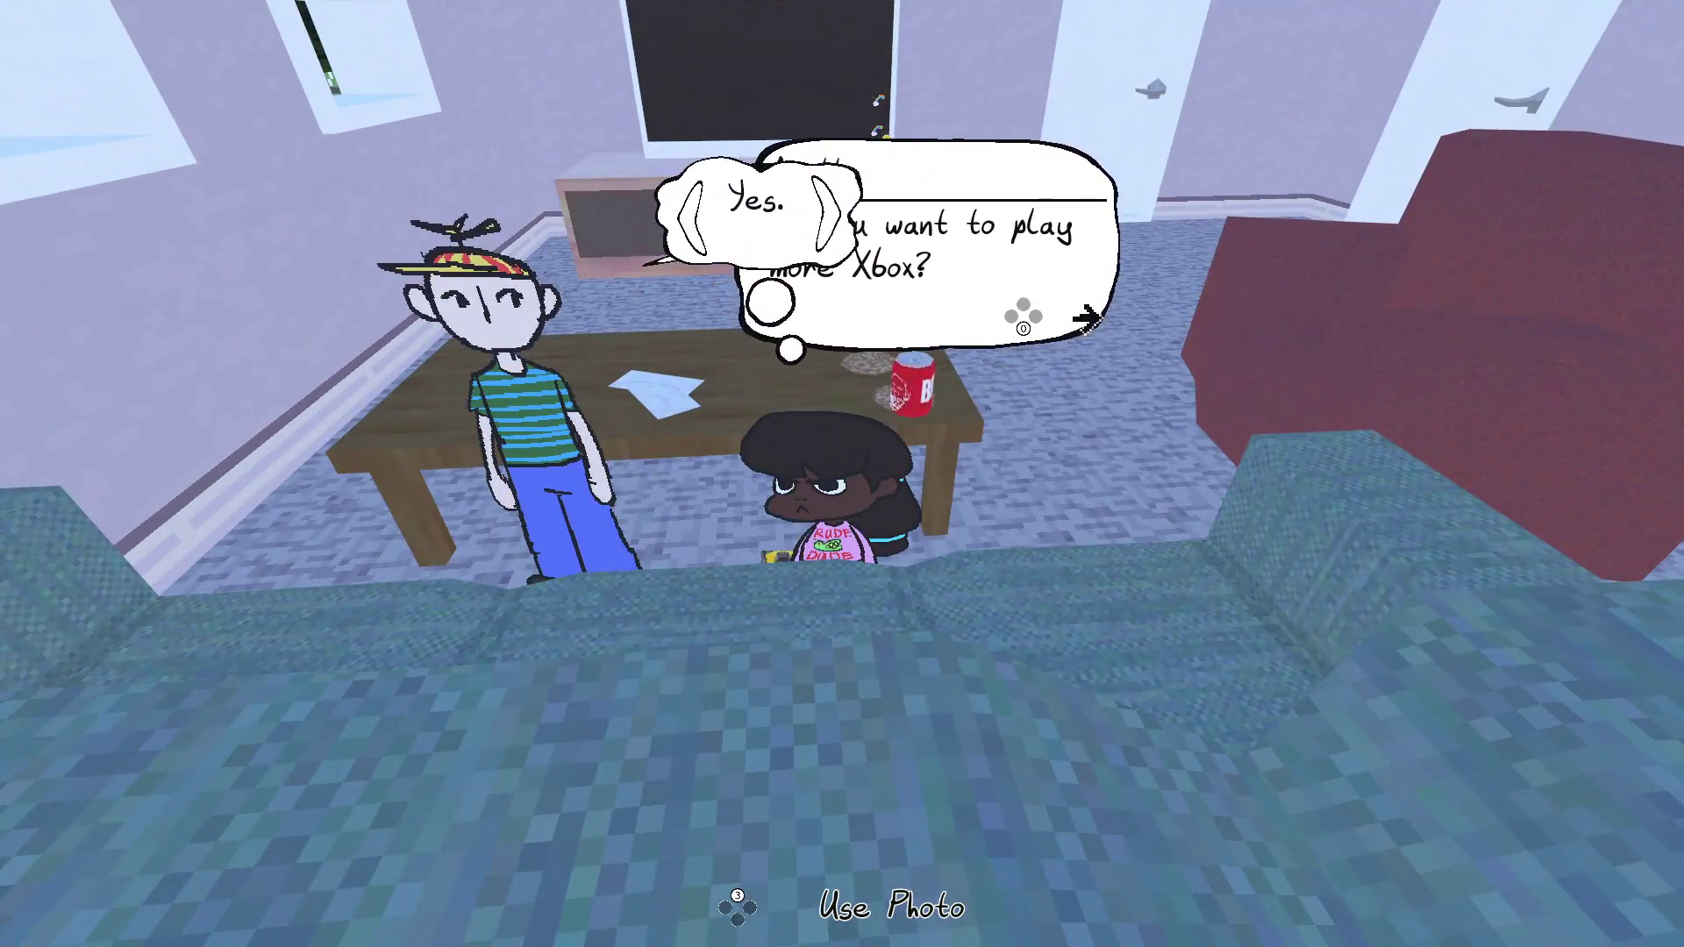
# Choose the 'No, your games suck.' reply and return to the editor
pyautogui.press('Right')
pyautogui.press('Return')
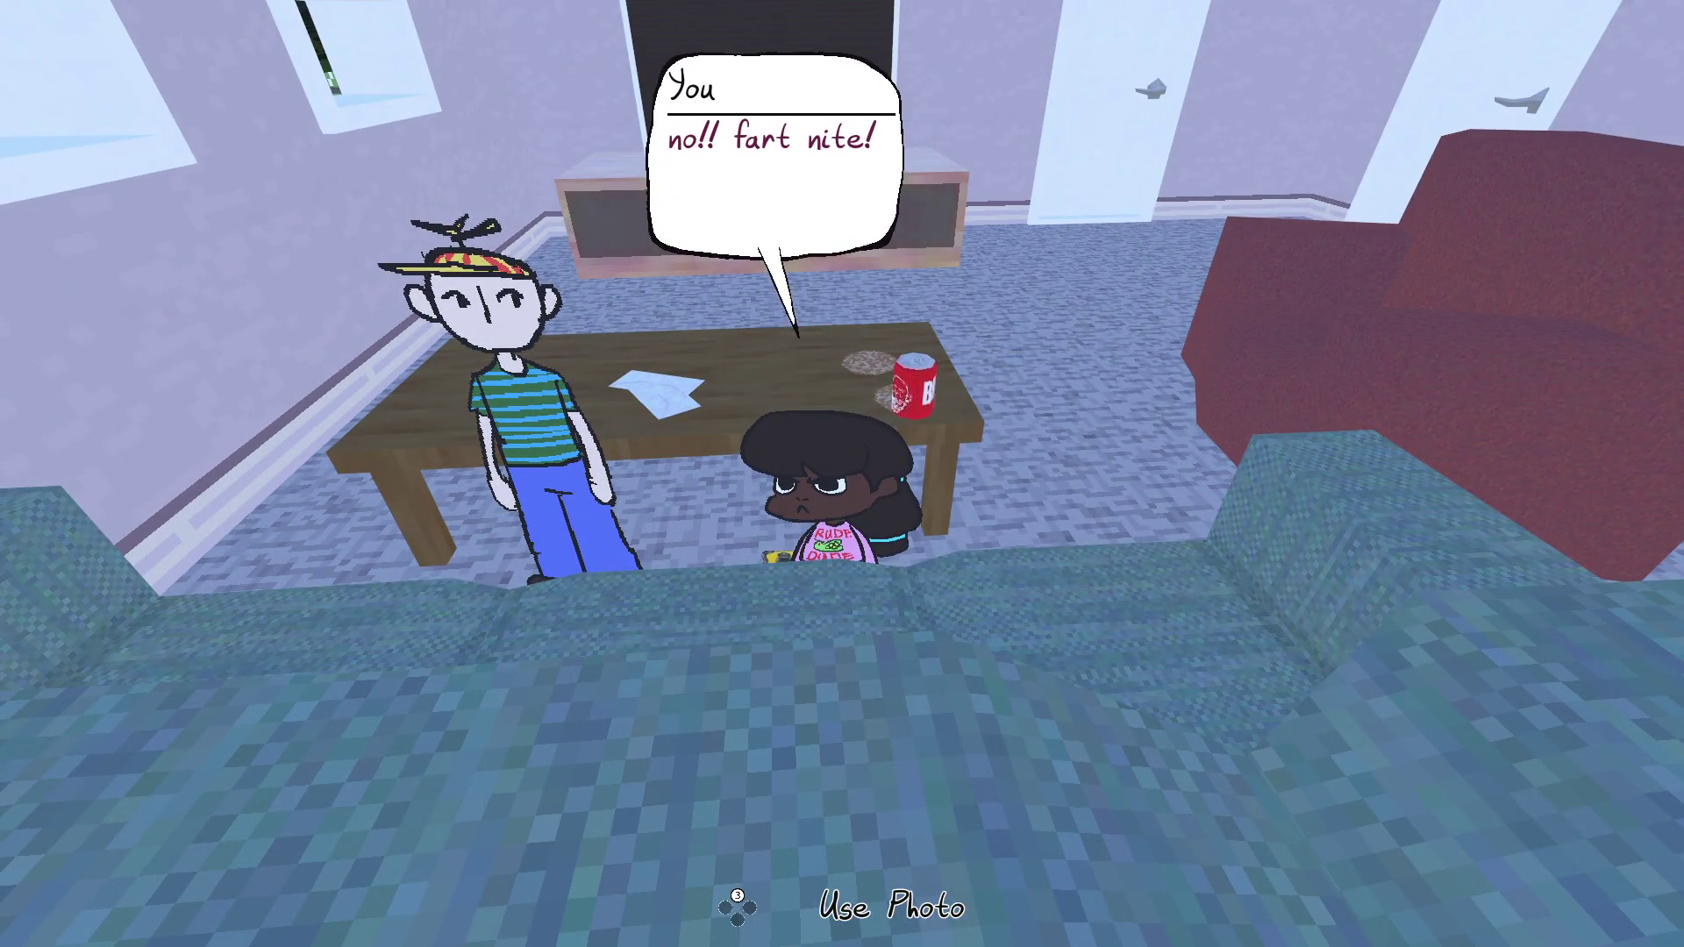
pyautogui.hotkey('alt', 'Tab')
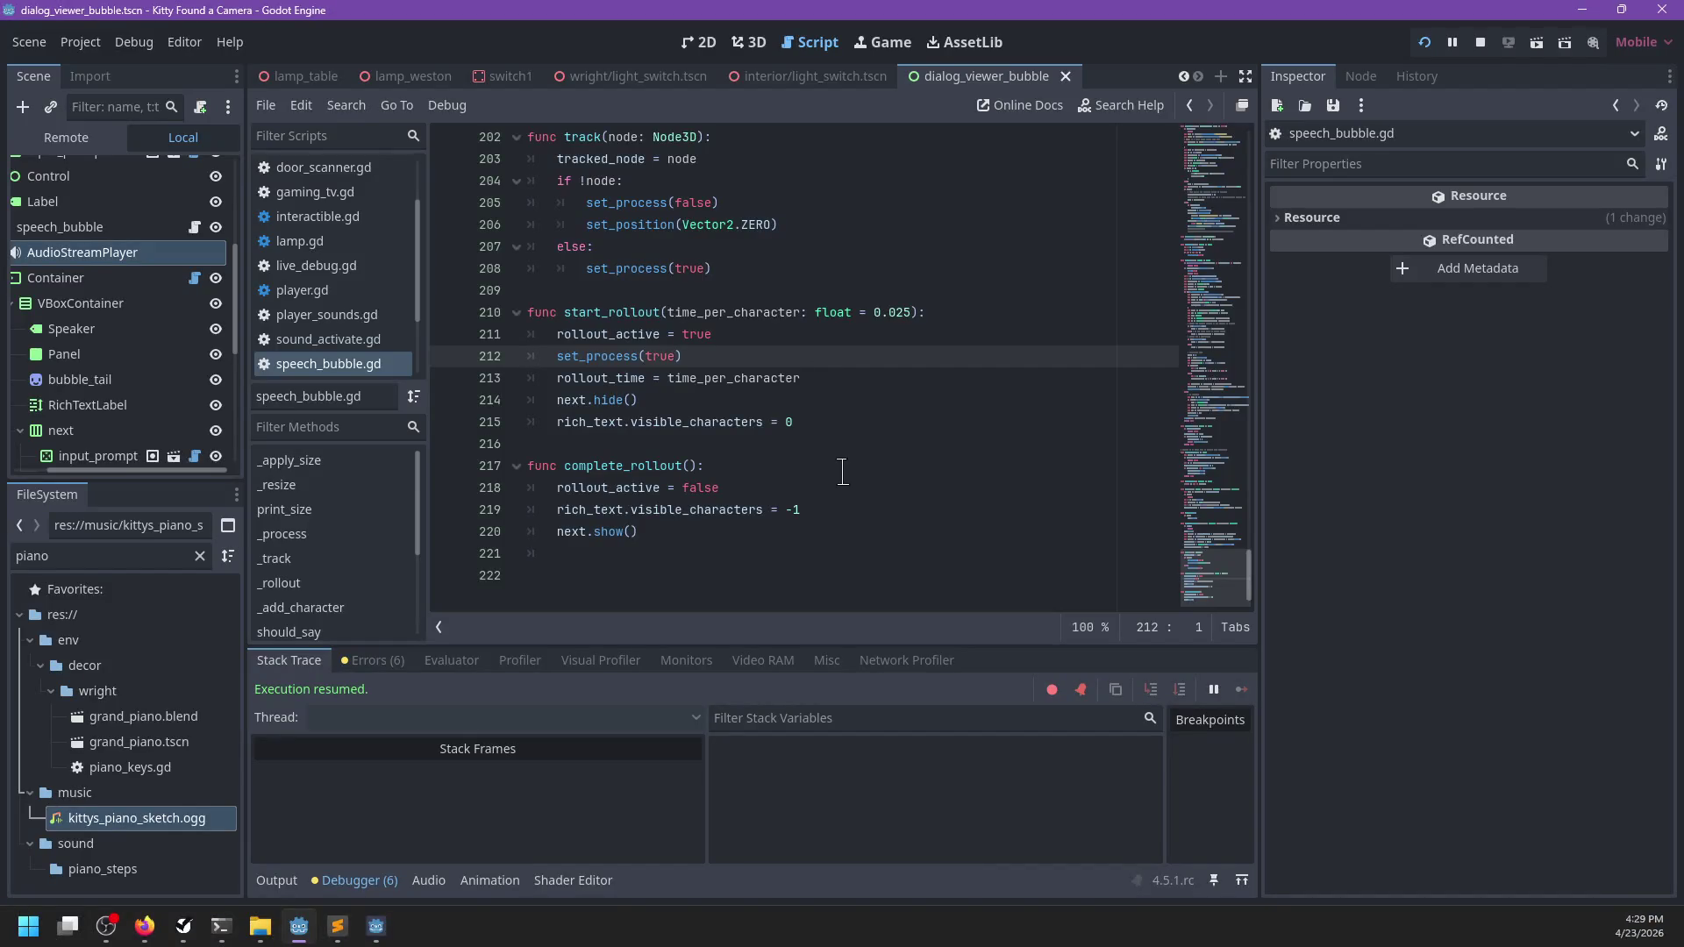
pyautogui.hscroll(-2, 88, 400)
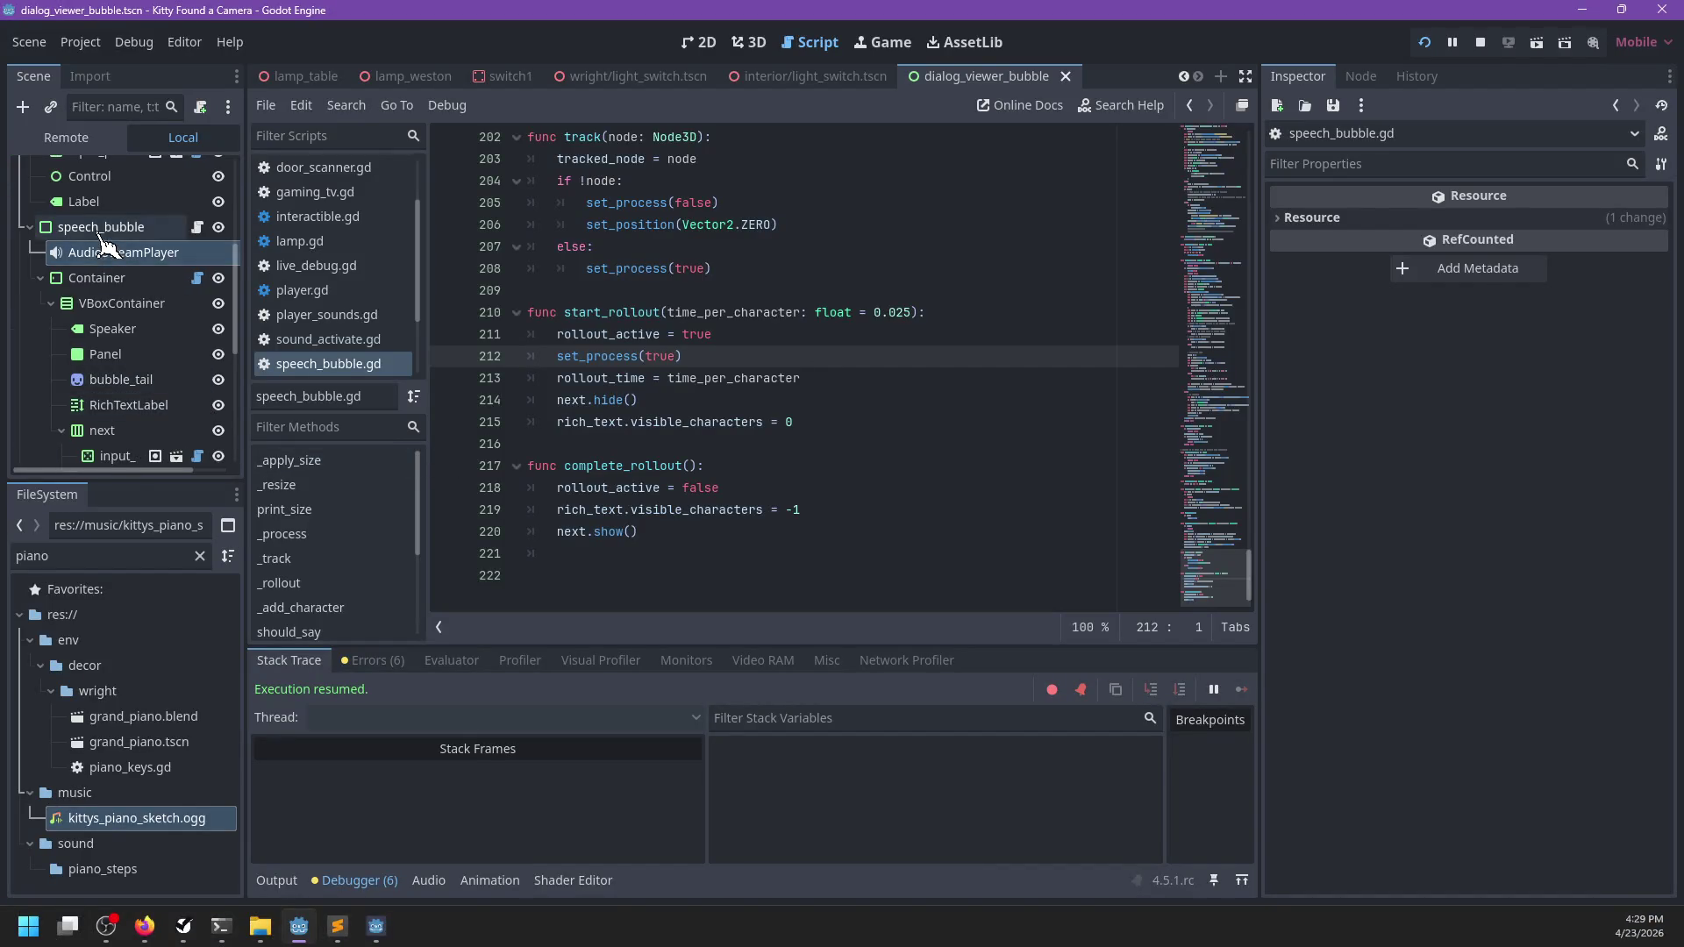
# Delete the trailing empty line at the end of speech_bubble.gd
pyautogui.click(107, 250)
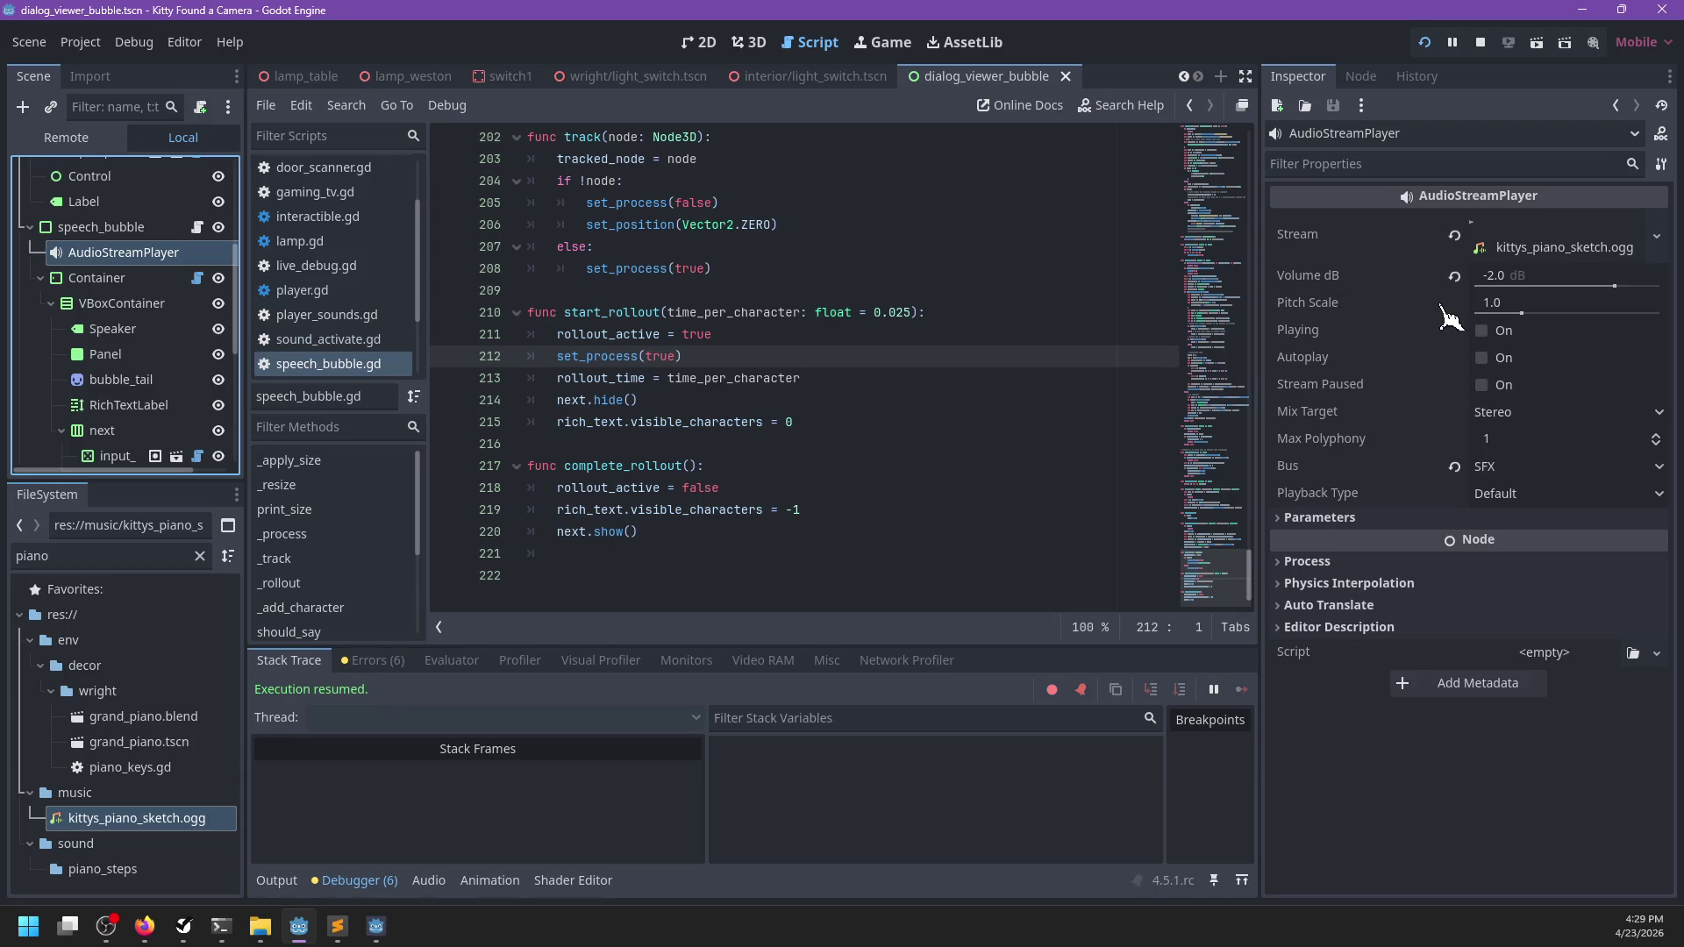
pyautogui.click(781, 468)
pyautogui.click(678, 570)
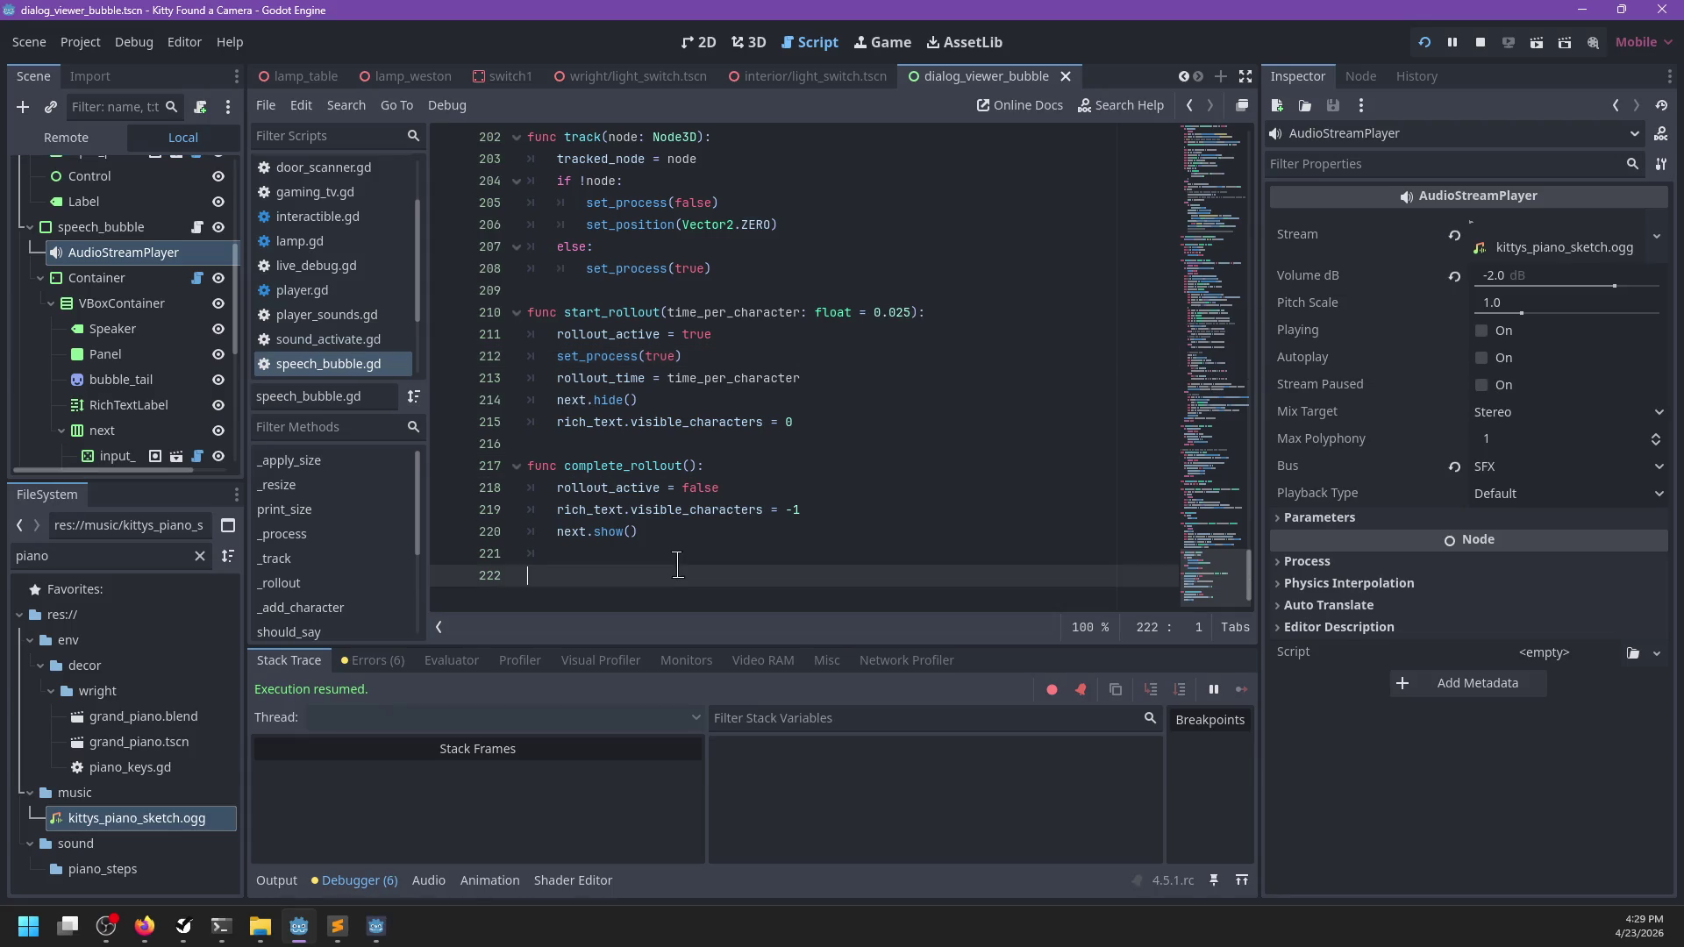
pyautogui.press('BackSpace')
pyautogui.press('BackSpace')
pyautogui.hotkey('ctrl', 'f')
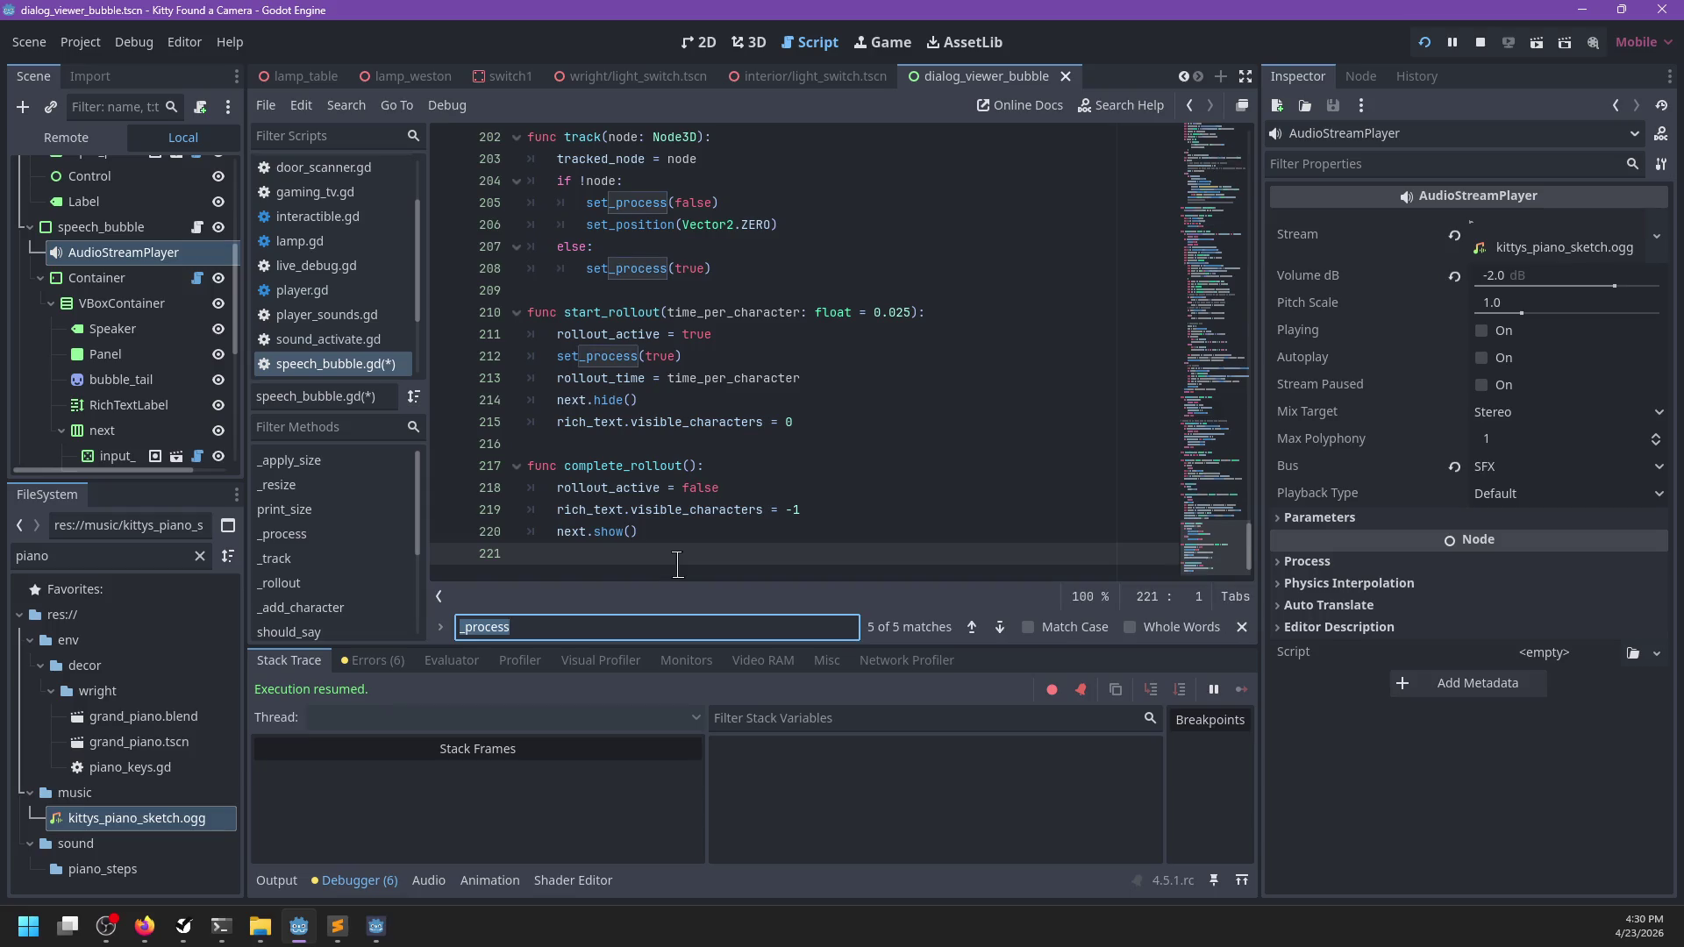
pyautogui.press('Escape')
# Assign AudioStreamPlayer as speech_bubble's Rollout Sound, save the scene, and run the game
pyautogui.click(88, 228)
pyautogui.moveTo(120, 253)
pyautogui.mouseDown()
pyautogui.moveTo(1447, 280)
pyautogui.moveTo(1499, 508)
pyautogui.mouseUp()
pyautogui.hotkey('ctrl', 's')
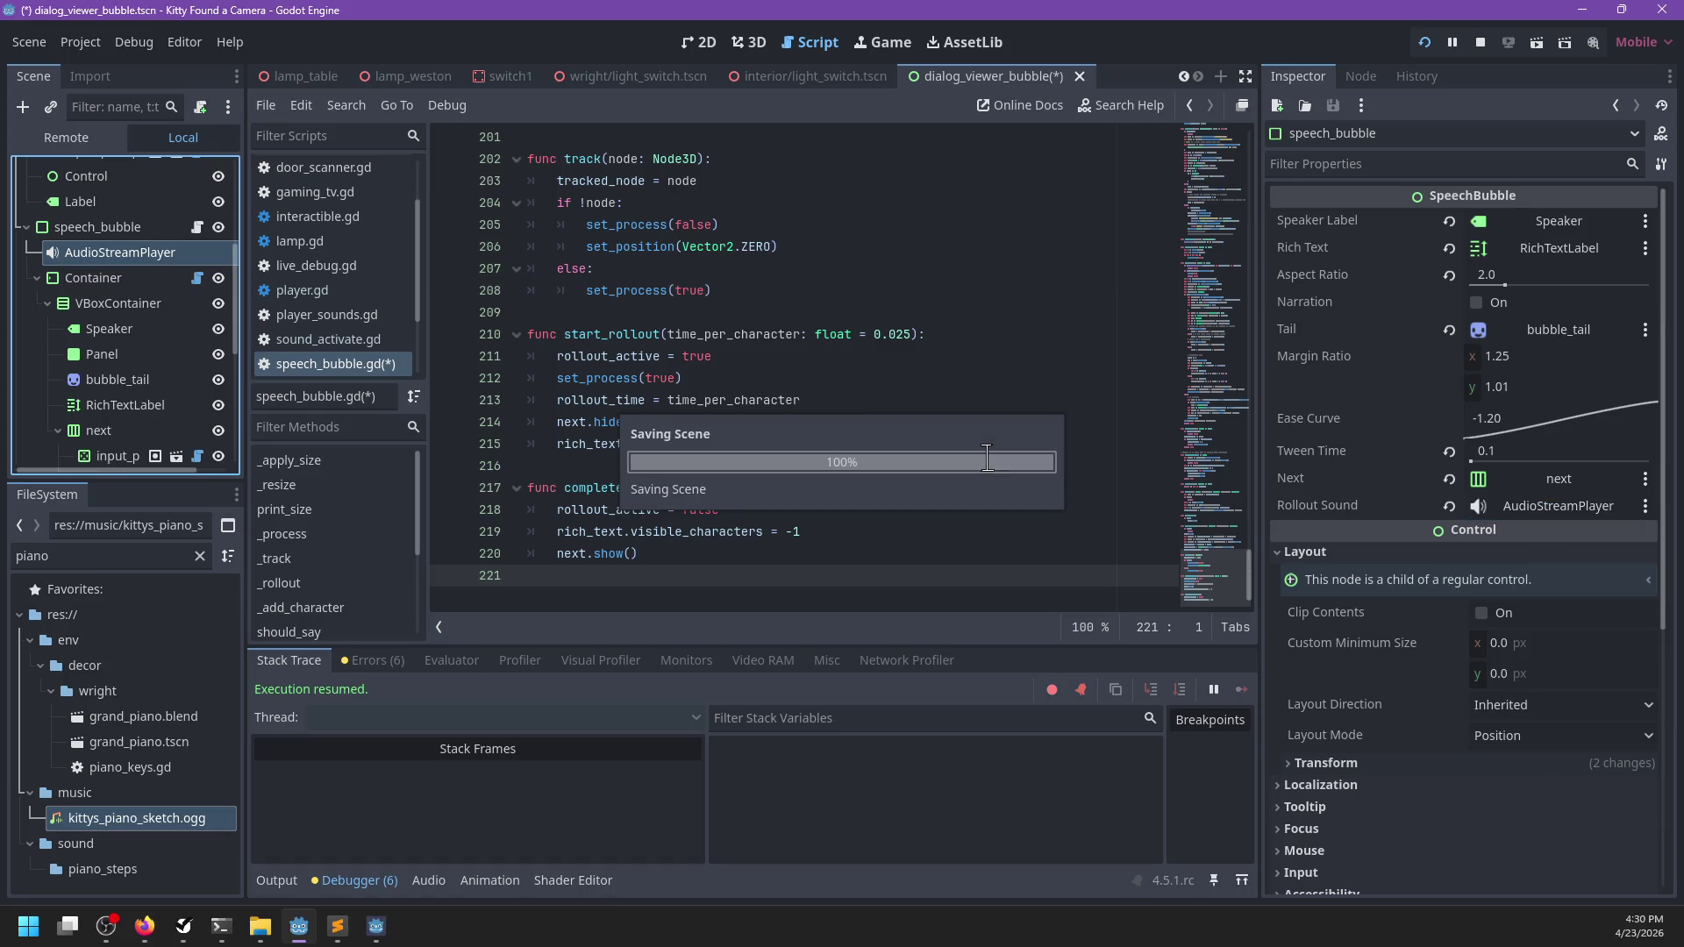
pyautogui.press('F5')
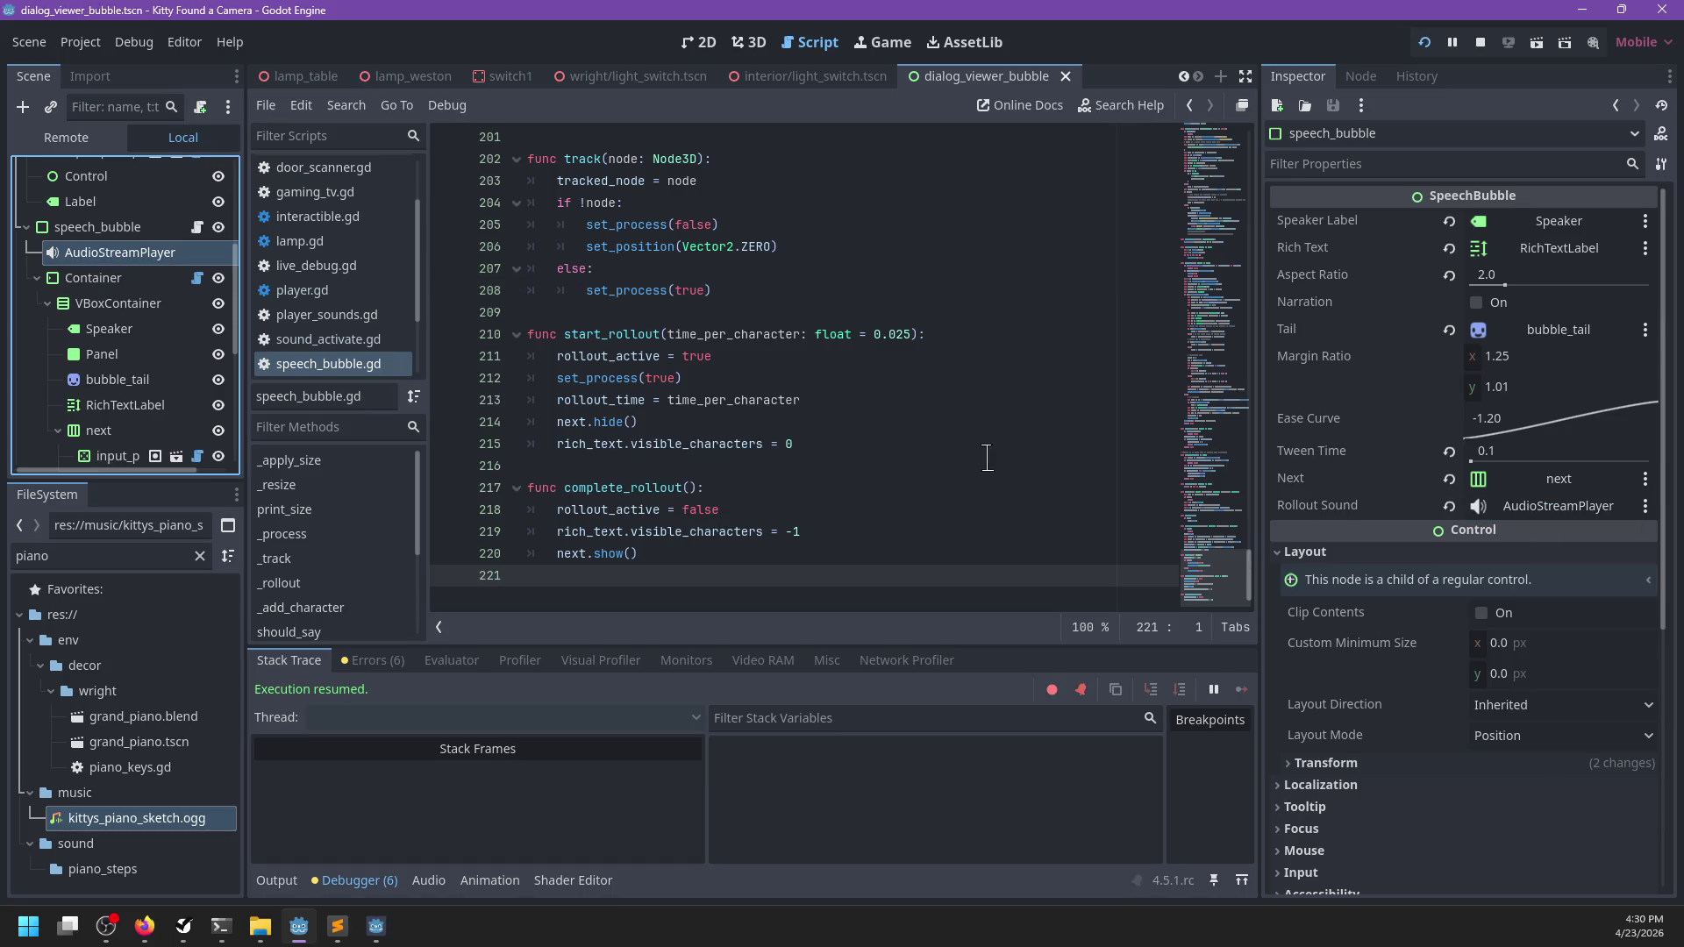
# Restart the game, talk to Apollo, and pick the 'No, your games suck.' reply
pyautogui.press('e')
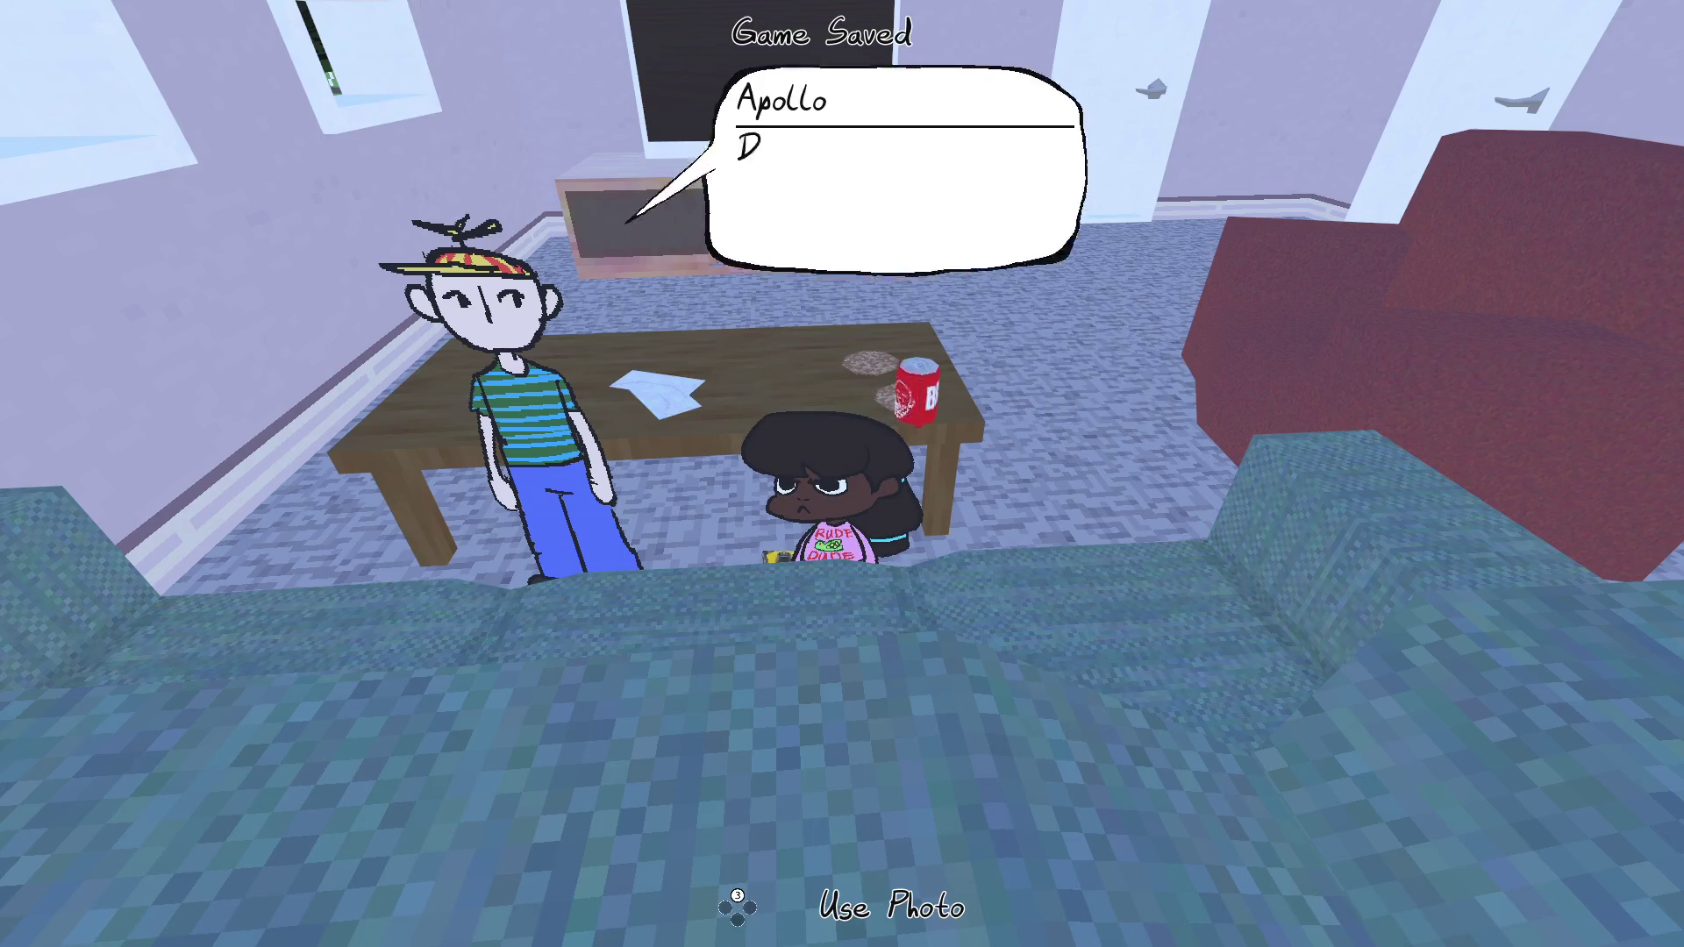
pyautogui.press('F8')
pyautogui.press('F5')
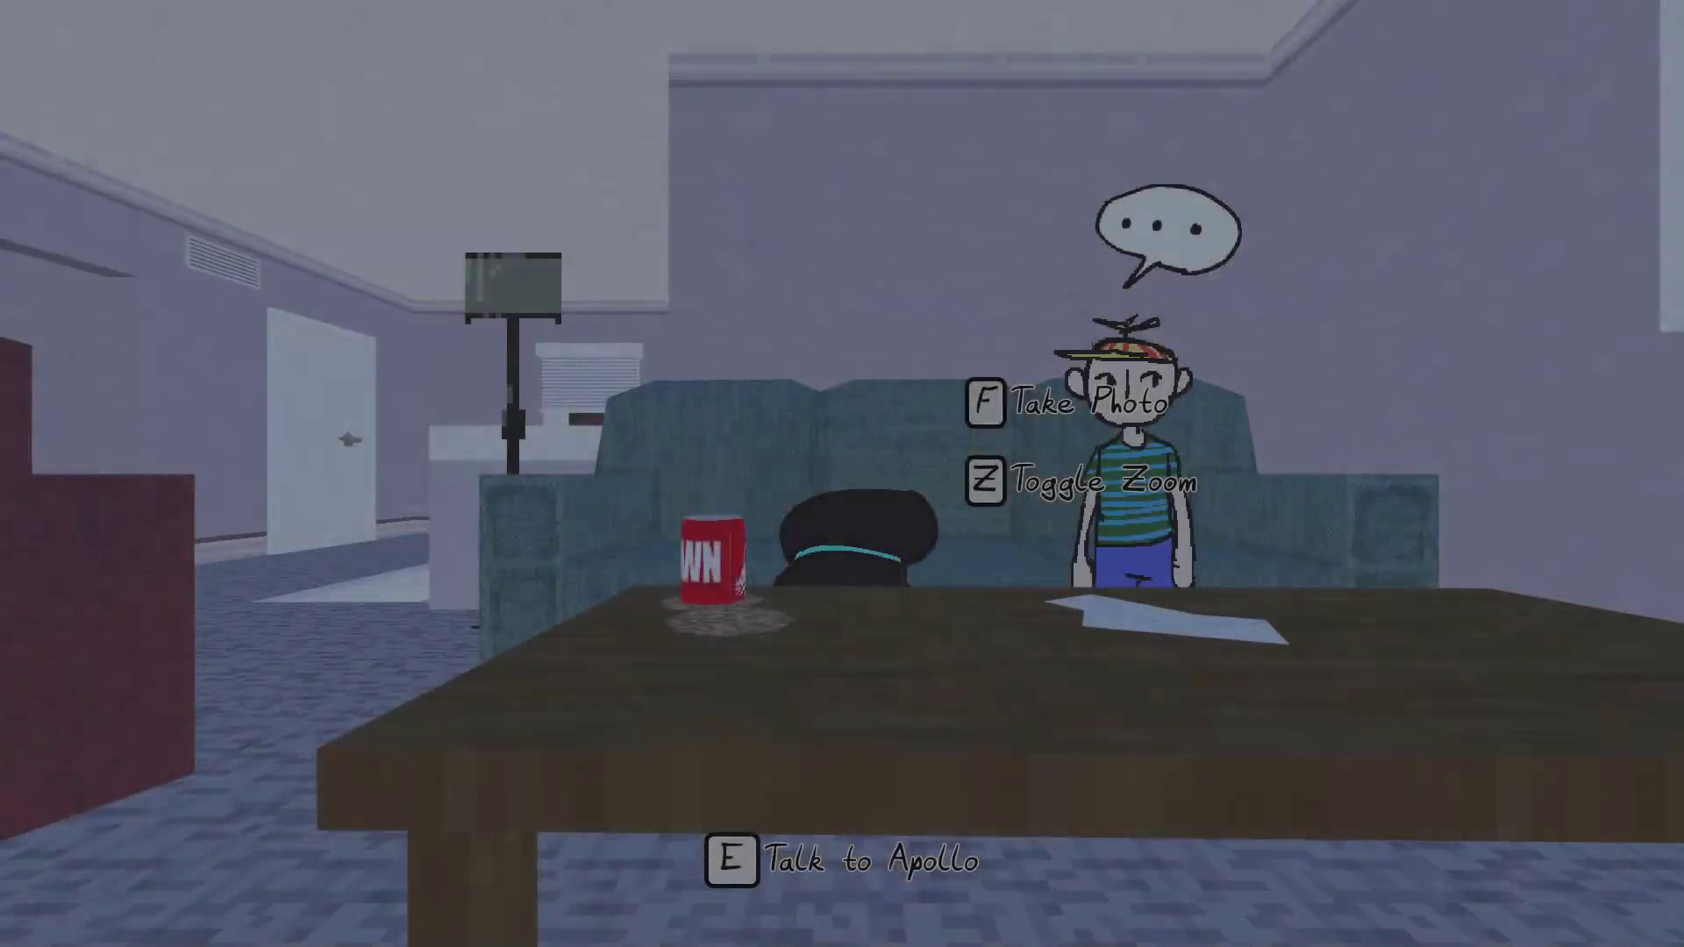
pyautogui.press('e')
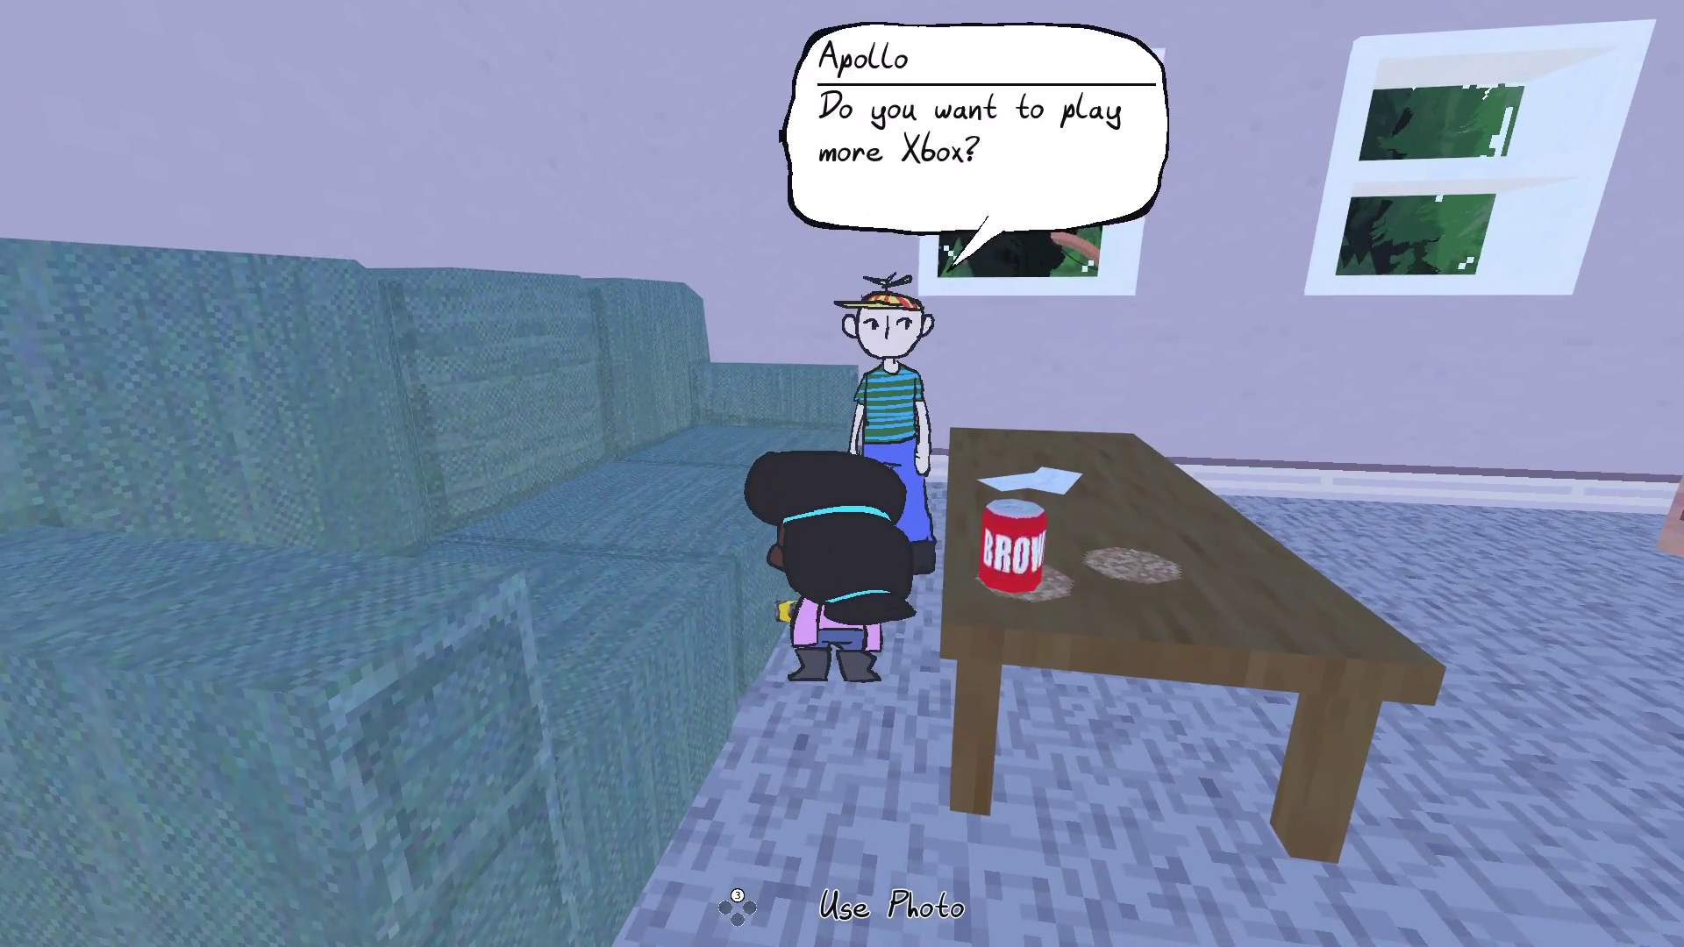
pyautogui.press('Right')
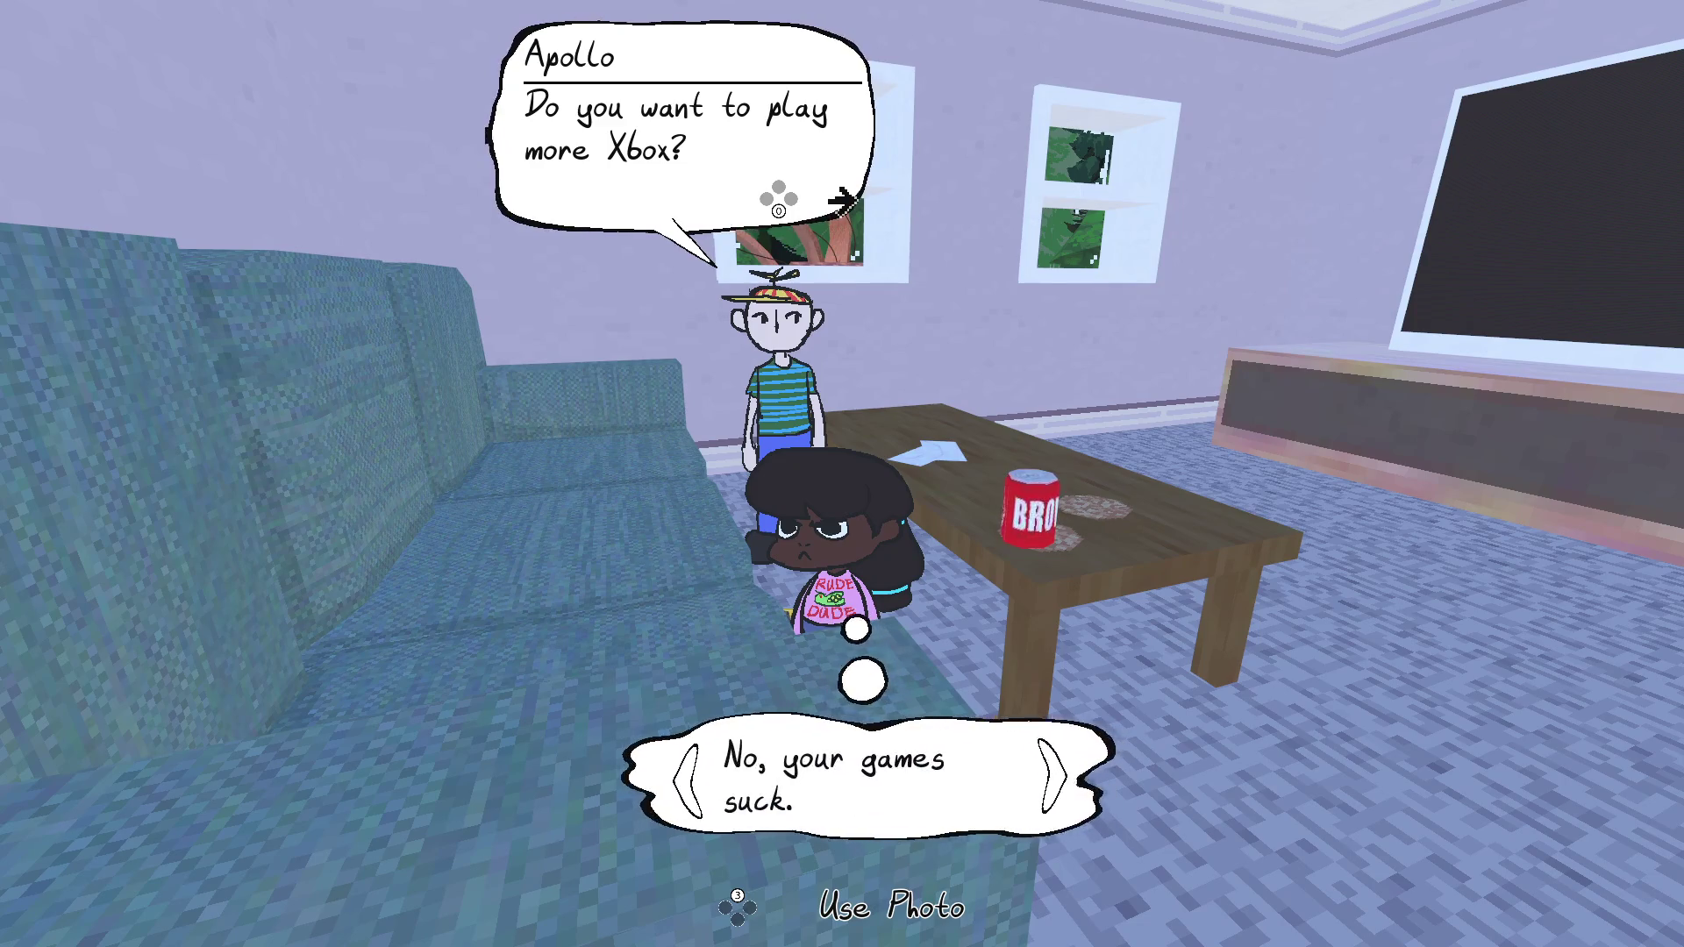
pyautogui.press('Return')
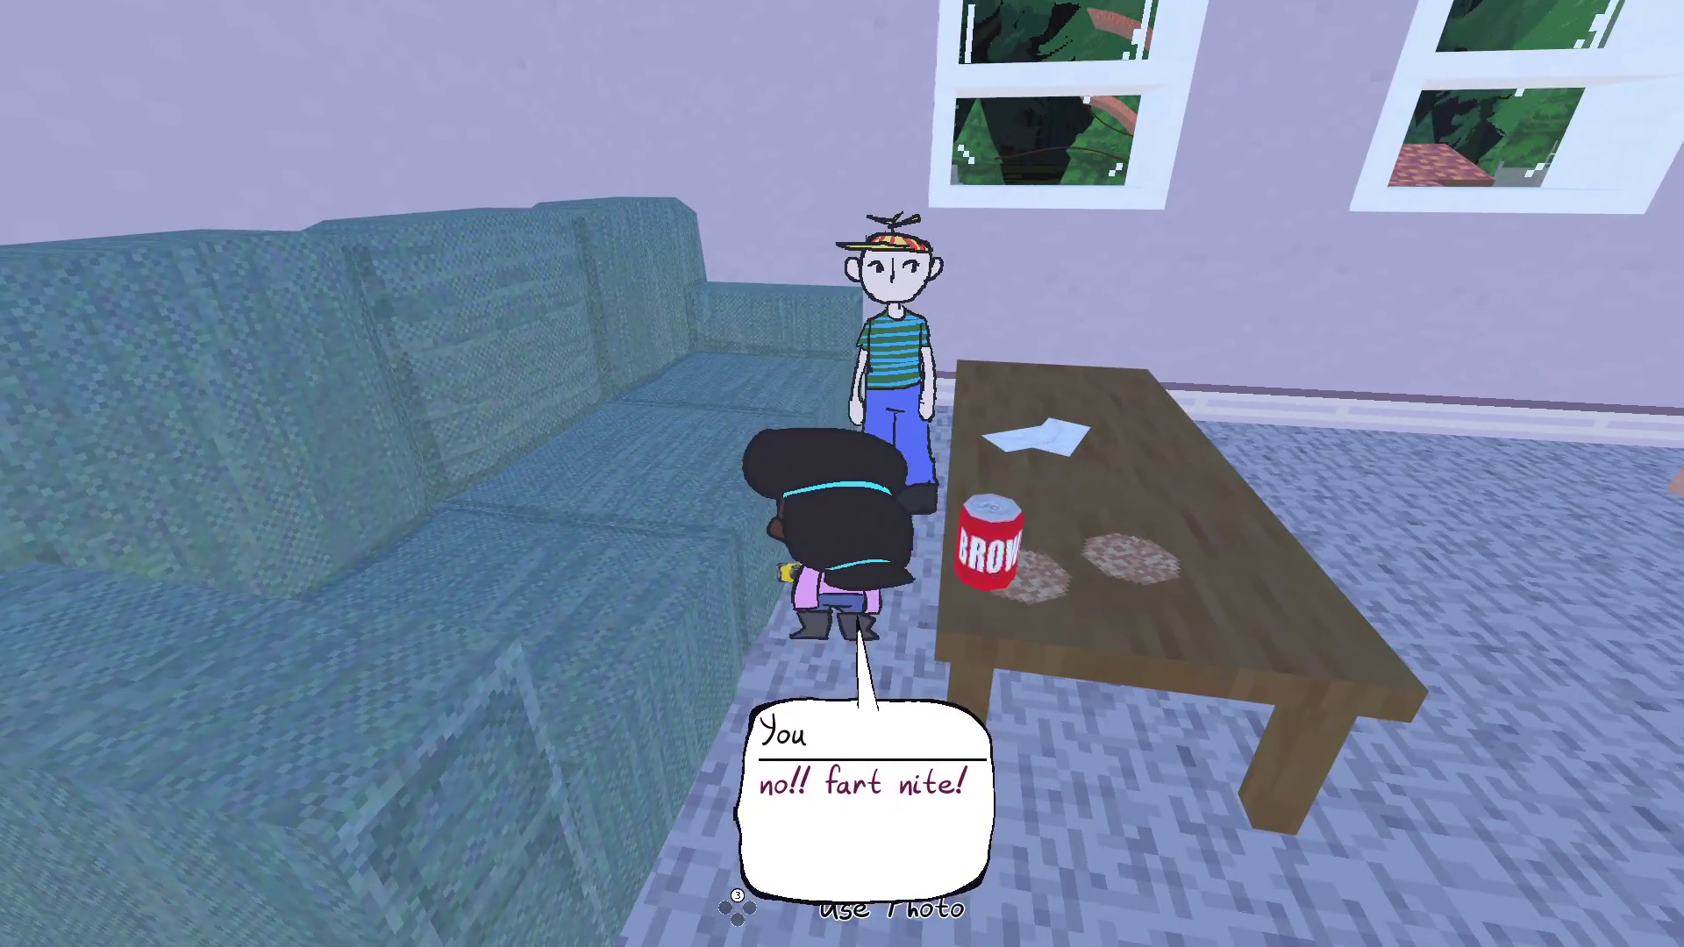
# Dismiss the player's bubble, drop the soda can, and stop the game
pyautogui.press('Return')
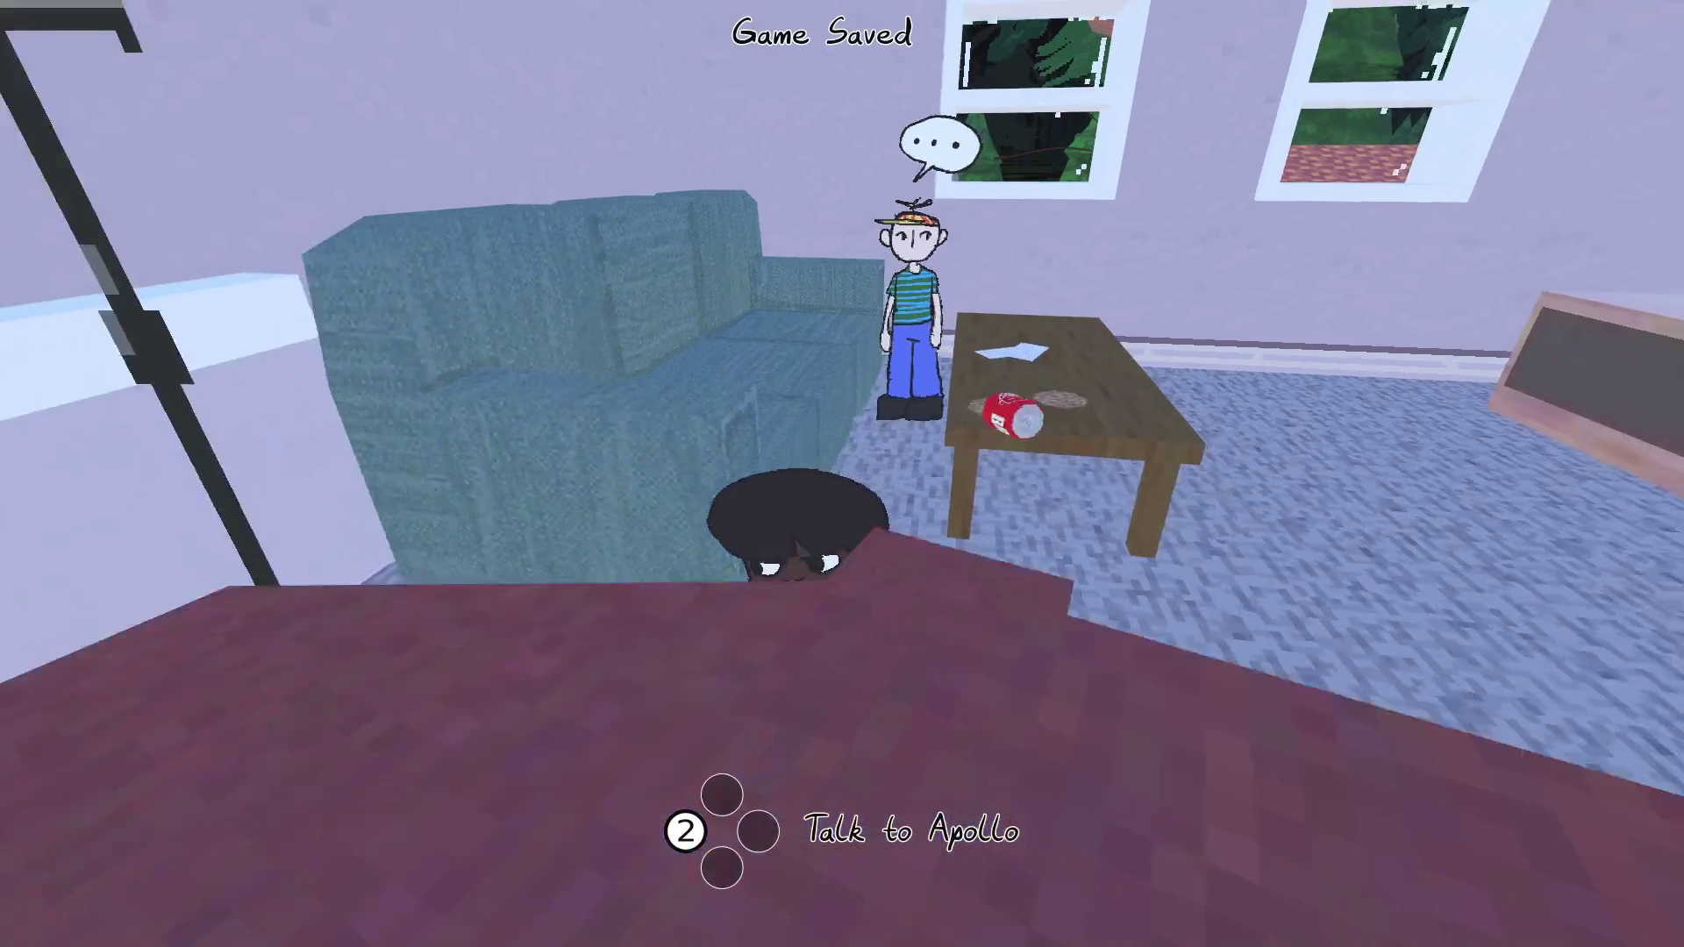
pyautogui.press('w')
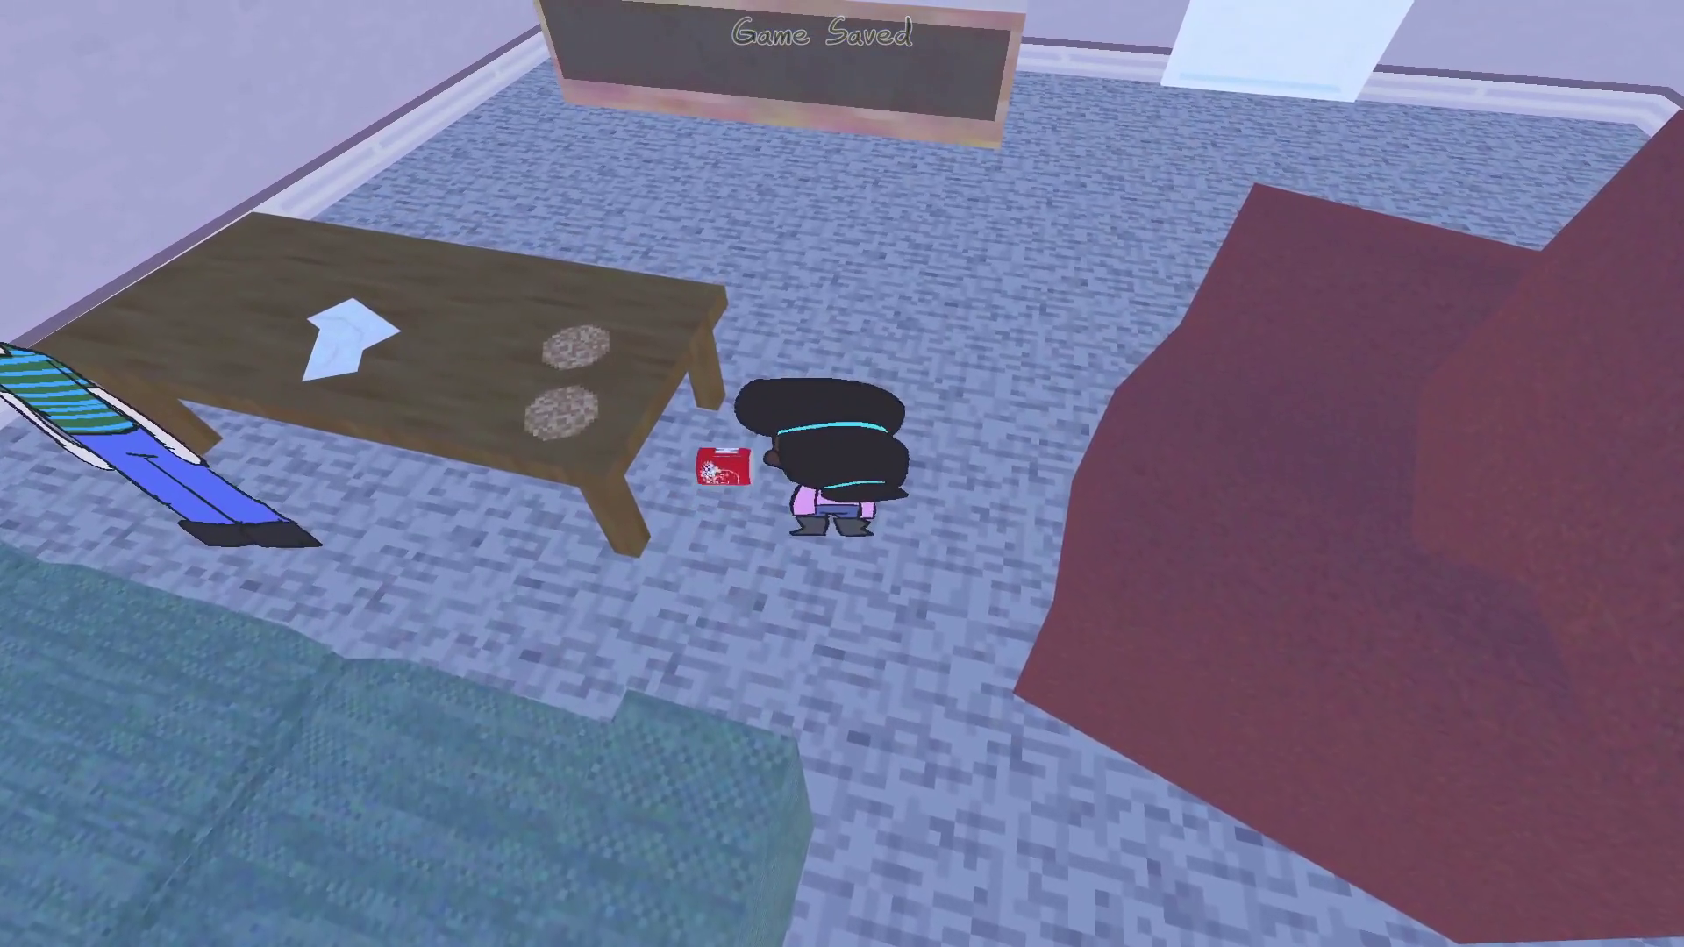
pyautogui.press('s')
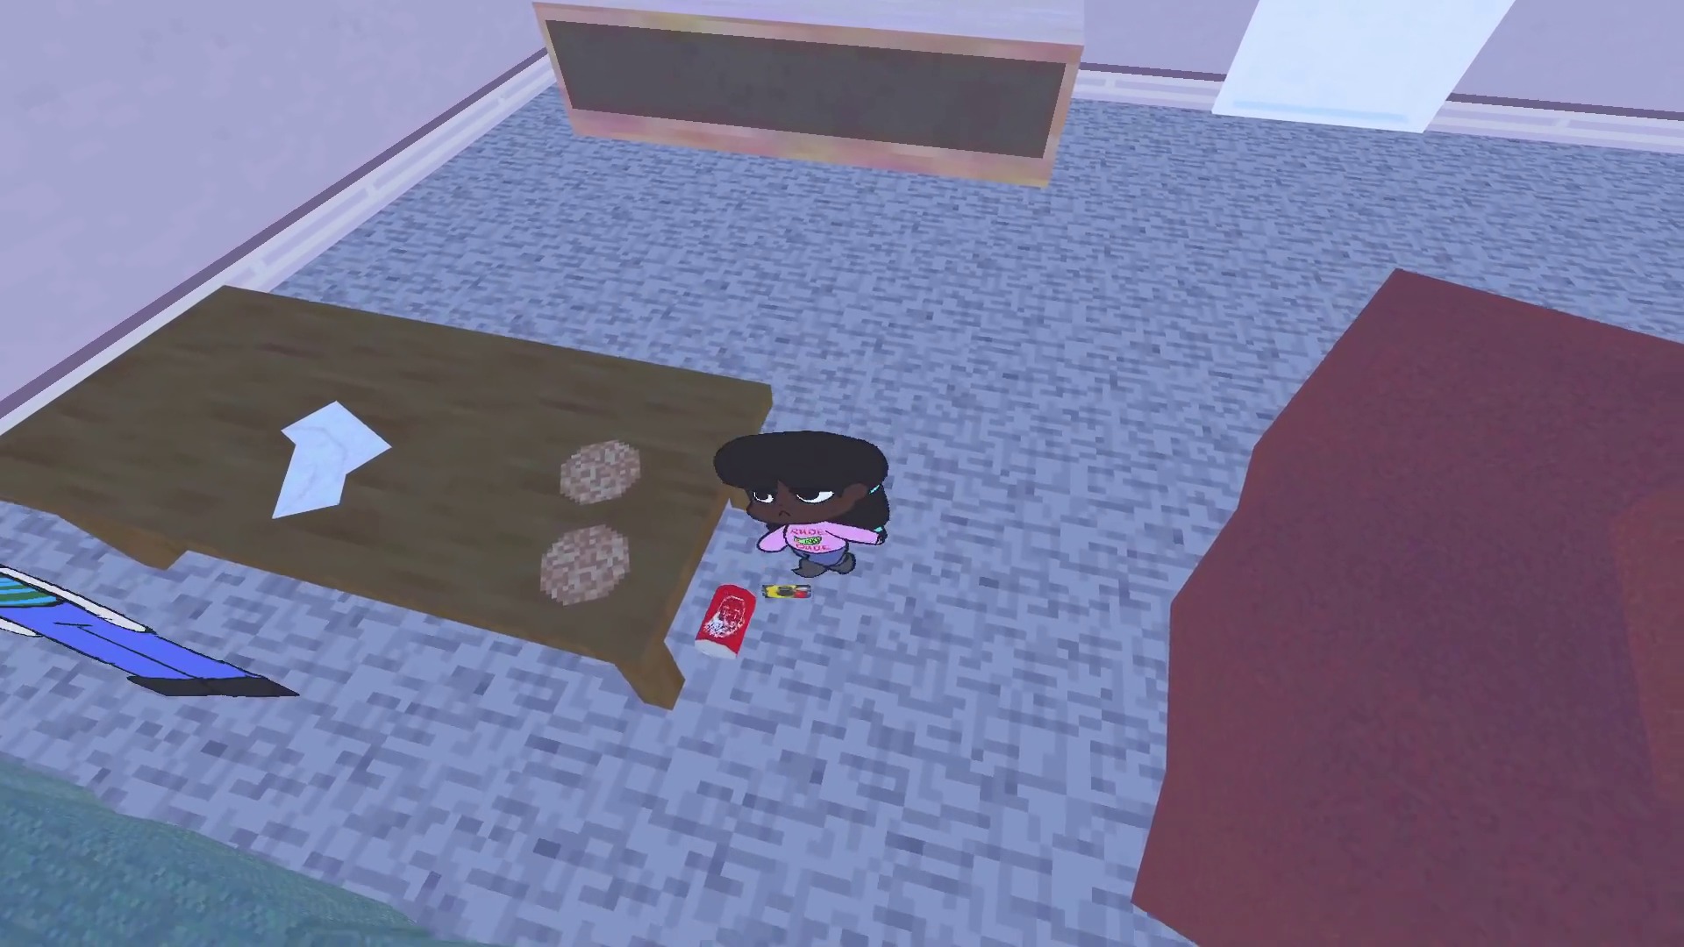
pyautogui.press('Left')
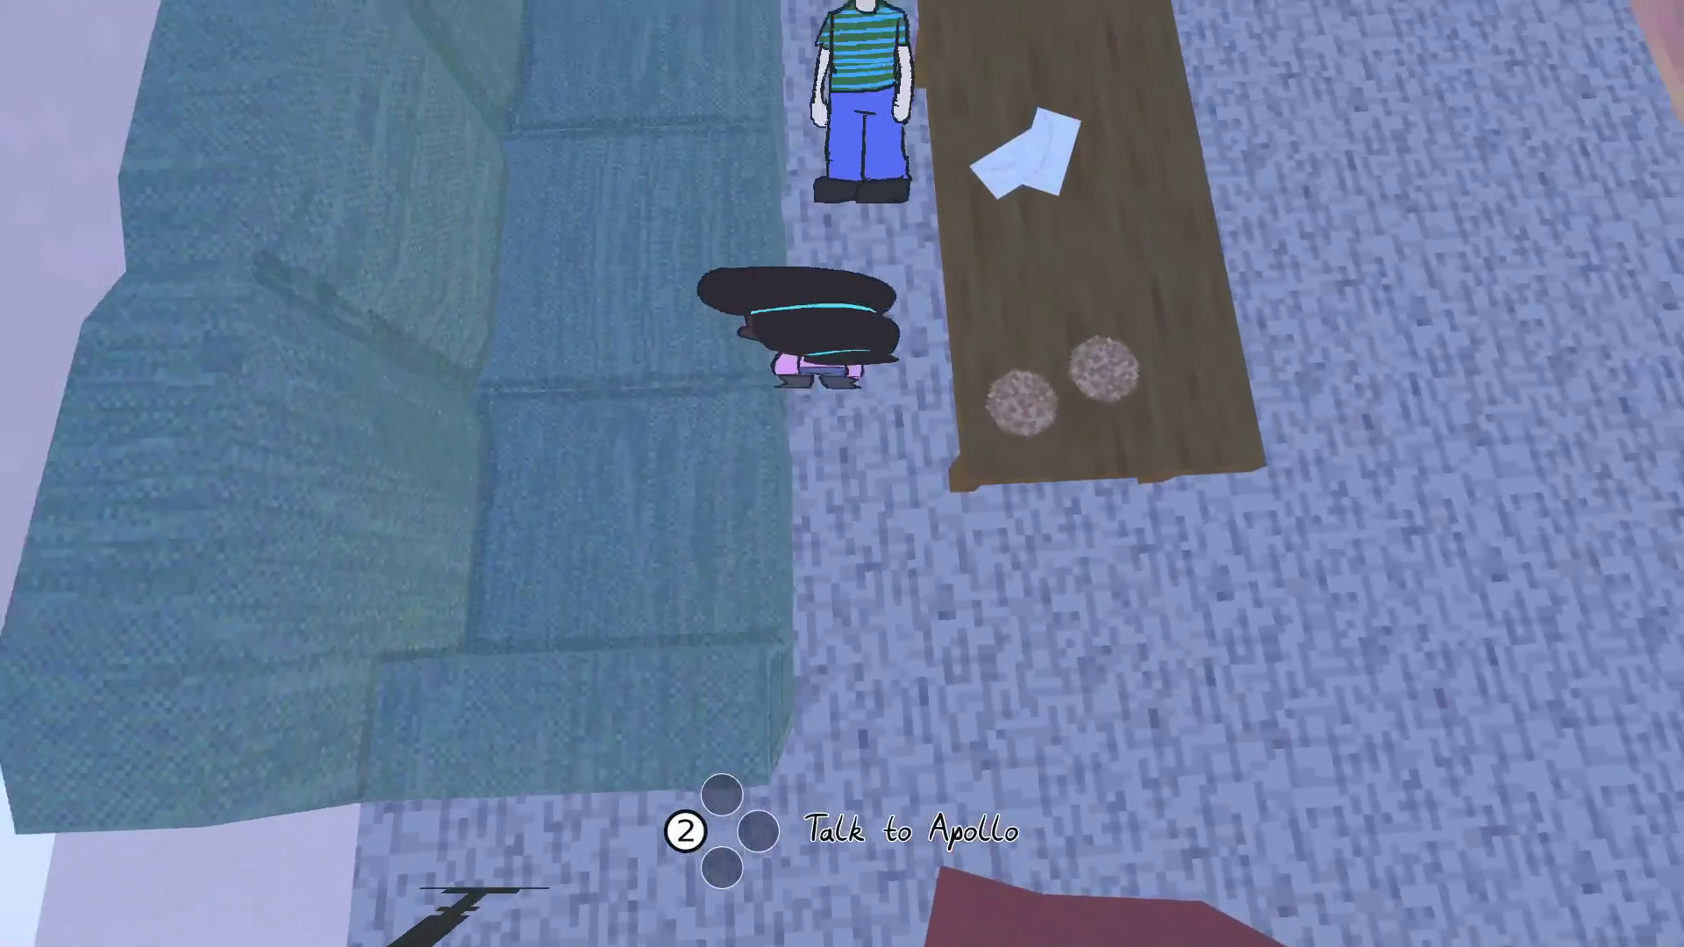
pyautogui.press('F8')
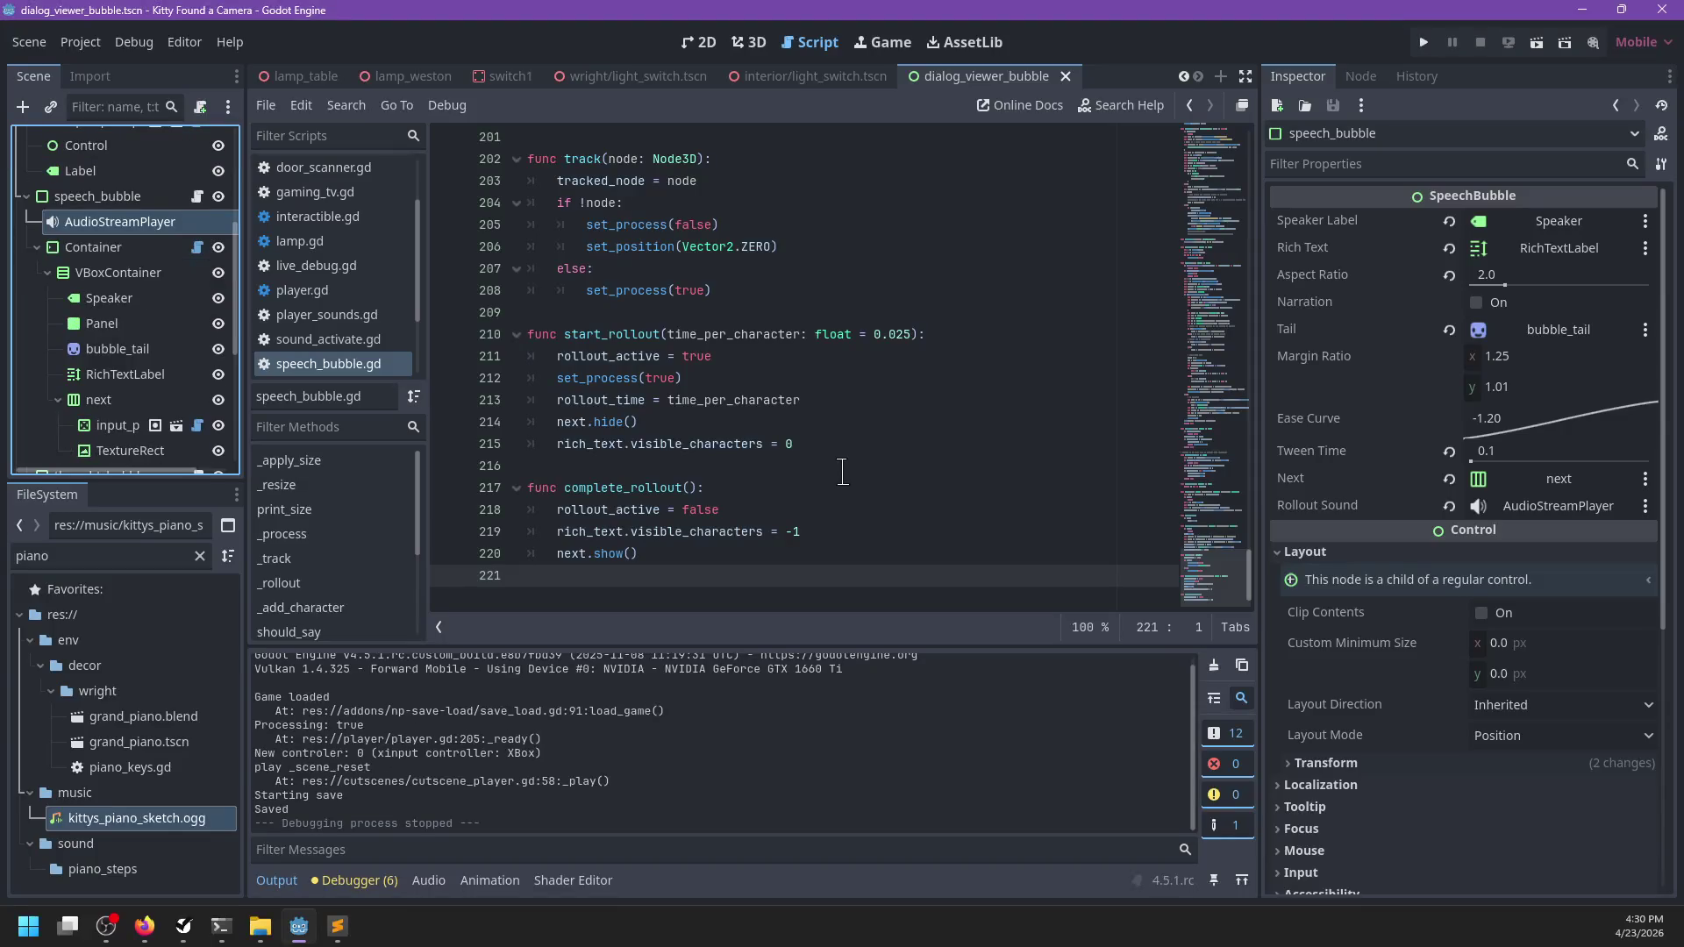
# Add const PUNCTUATION_WEIGHT of 2.0 below rollout_timer, move the unspoken constant up, and save
pyautogui.scroll(20, 834, 358)
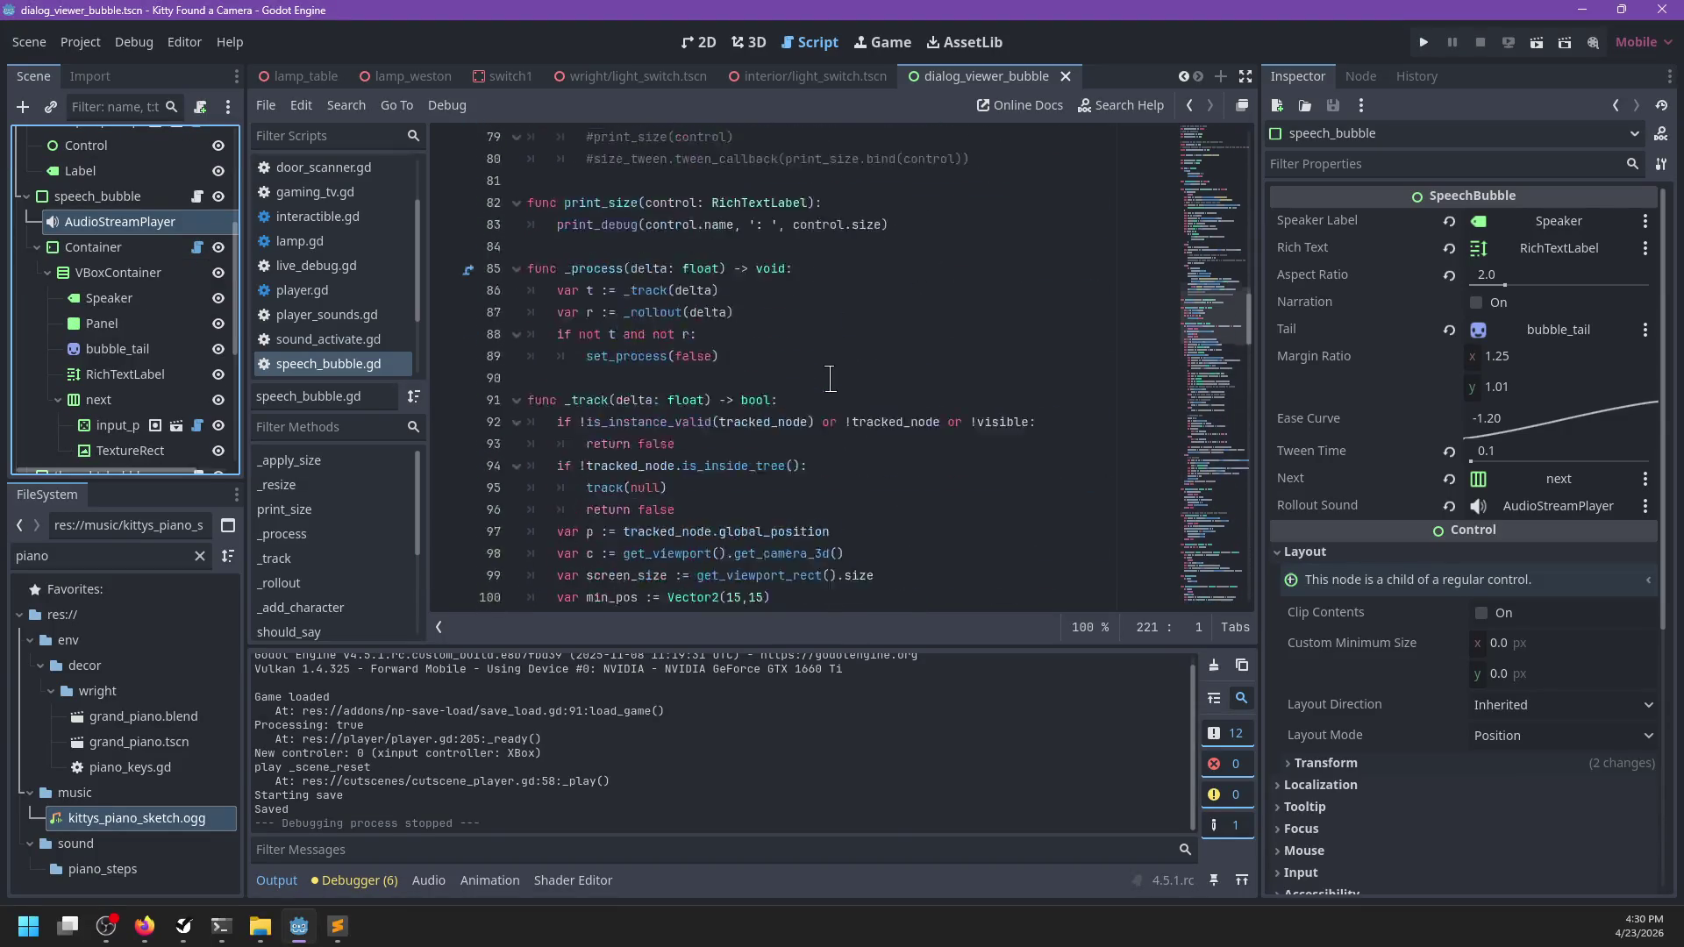
pyautogui.scroll(-2, 829, 386)
pyautogui.click(820, 413)
pyautogui.press('Return')
pyautogui.write('const PUNCTUATIO')
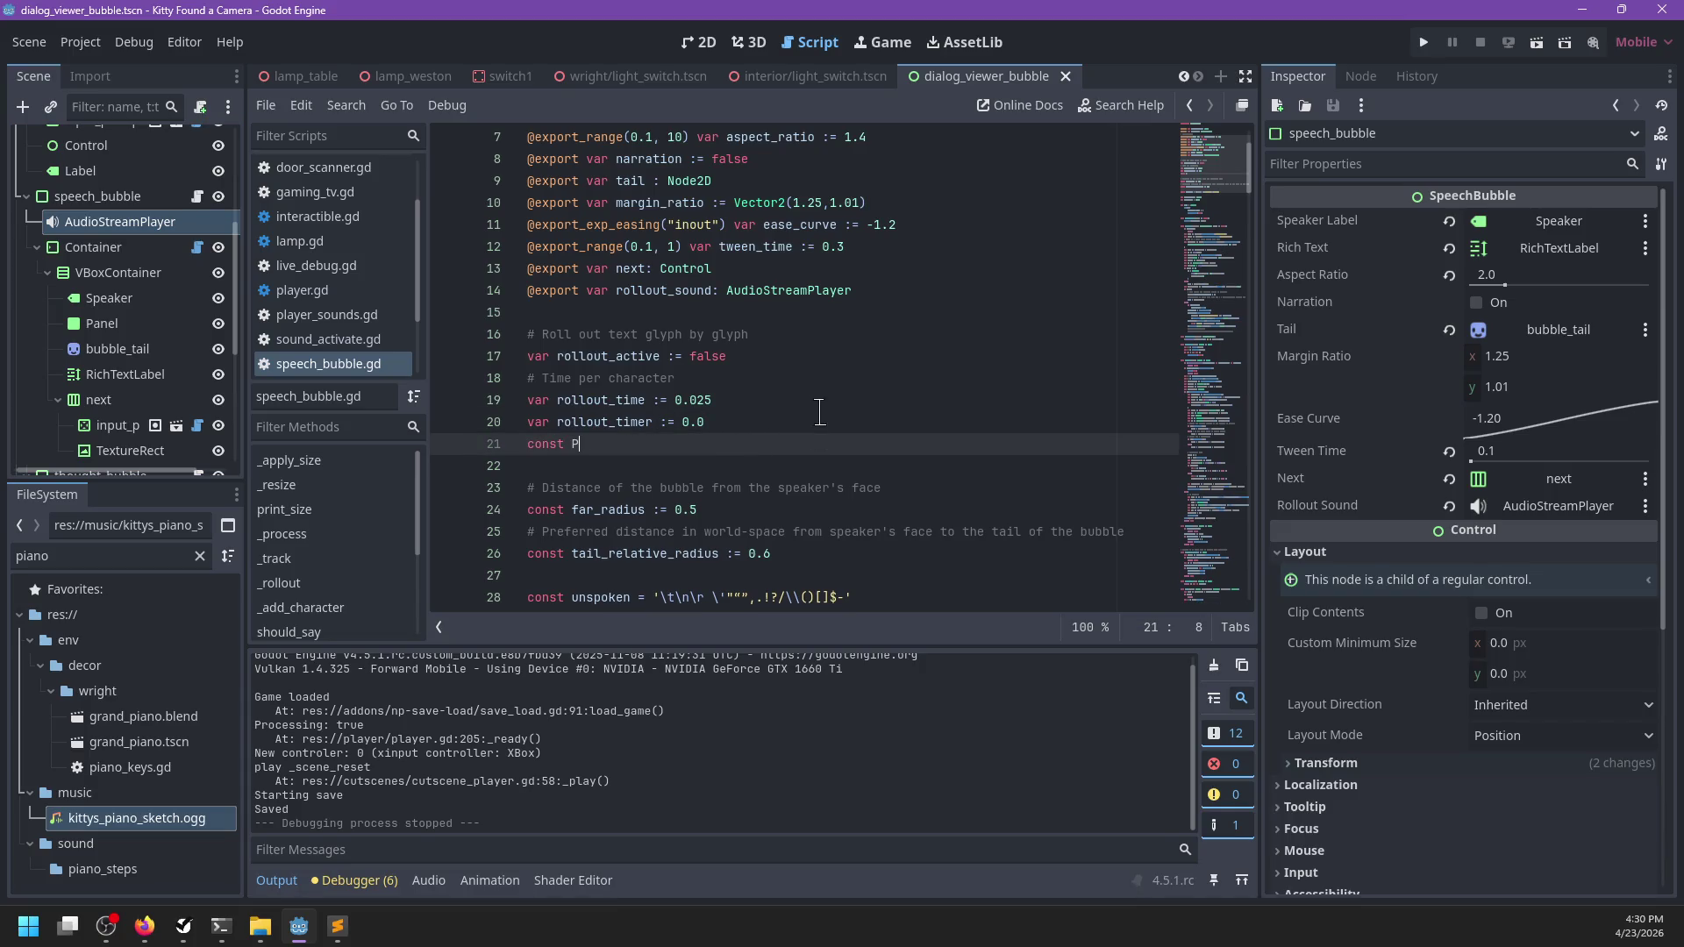
pyautogui.write('N_WEIGHT :+')
pyautogui.write(' 2.0')
pyautogui.scroll(-1, 816, 456)
pyautogui.click(883, 531)
pyautogui.hotkey('alt', 'Up')
pyautogui.hotkey('alt', 'Up')
pyautogui.hotkey('alt', 'Up')
pyautogui.hotkey('ctrl', 's')
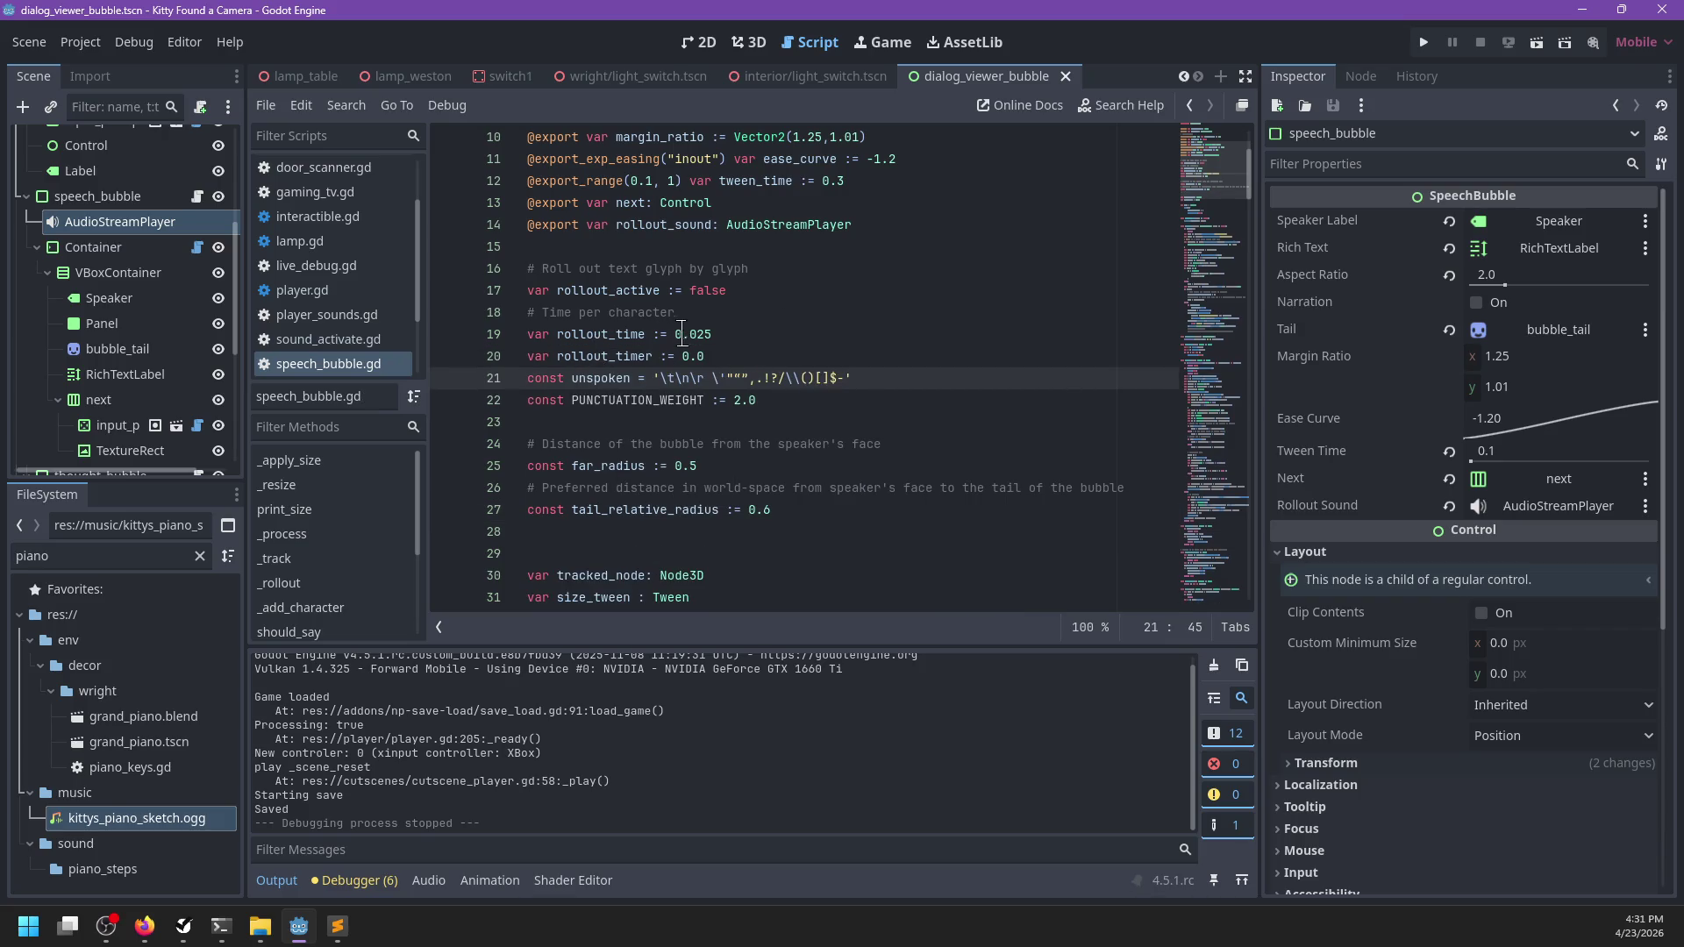
# Duplicate the rollout_time declaration below the time-per-character comment
pyautogui.click(728, 314)
pyautogui.press('Return')
pyautogui.write('var ')
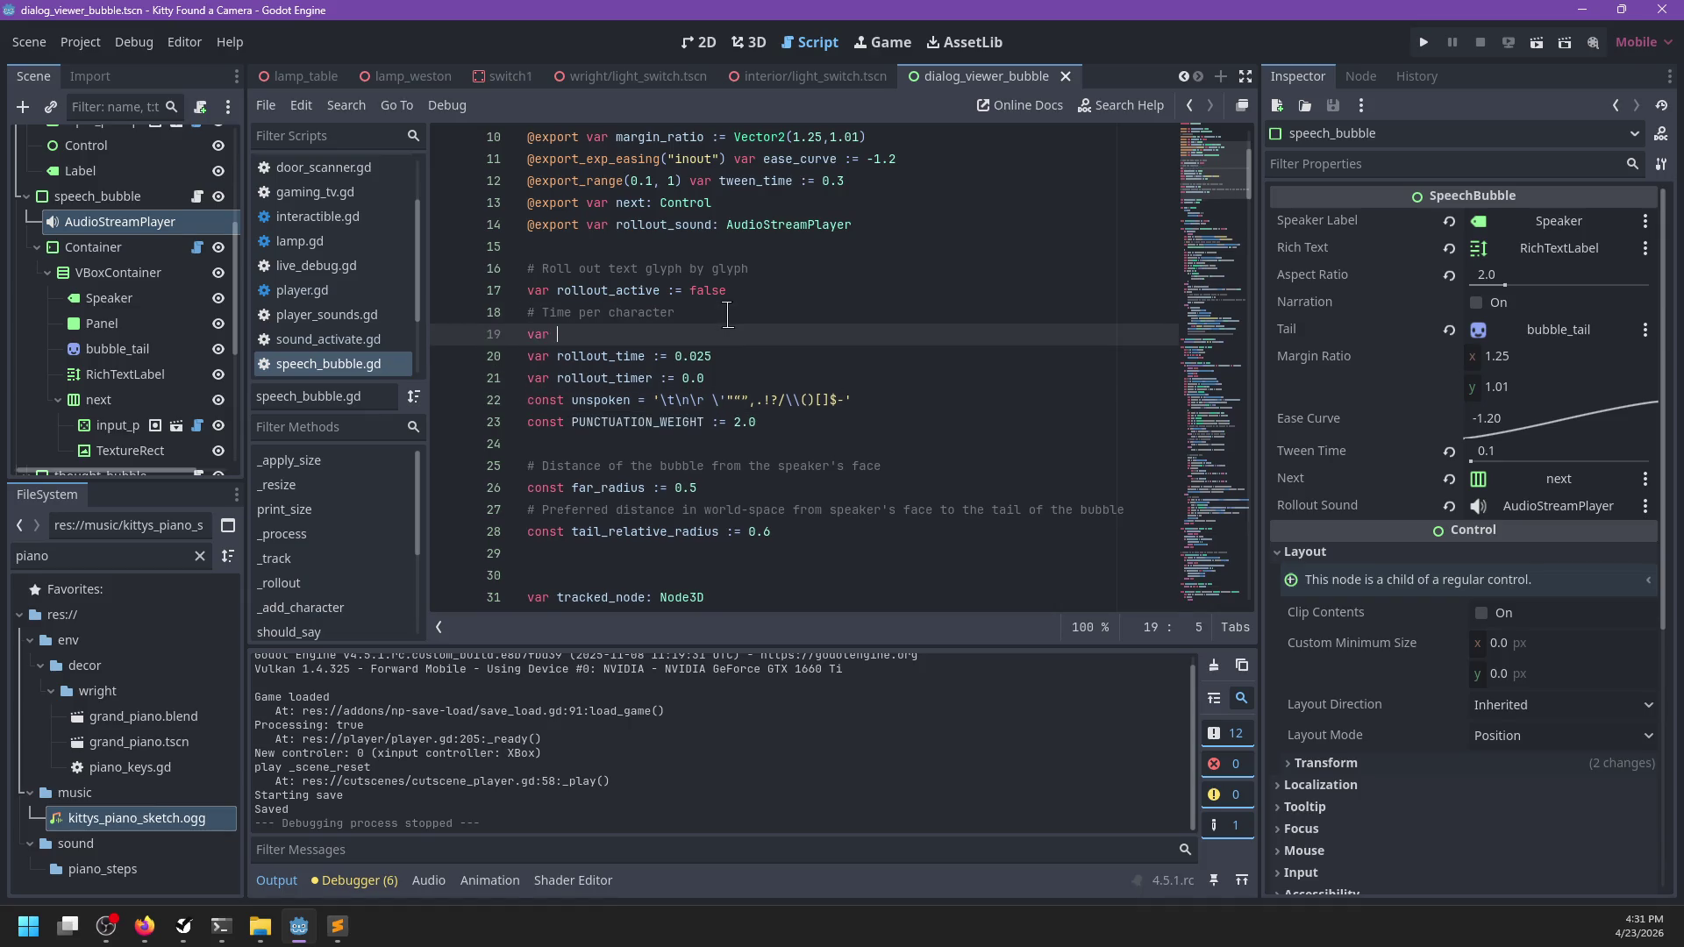
pyautogui.write('det')
pyautogui.press('BackSpace')
pyautogui.press('BackSpace')
pyautogui.press('BackSpace')
pyautogui.press('Down')
pyautogui.hotkey('ctrl', 'shift', 'd')
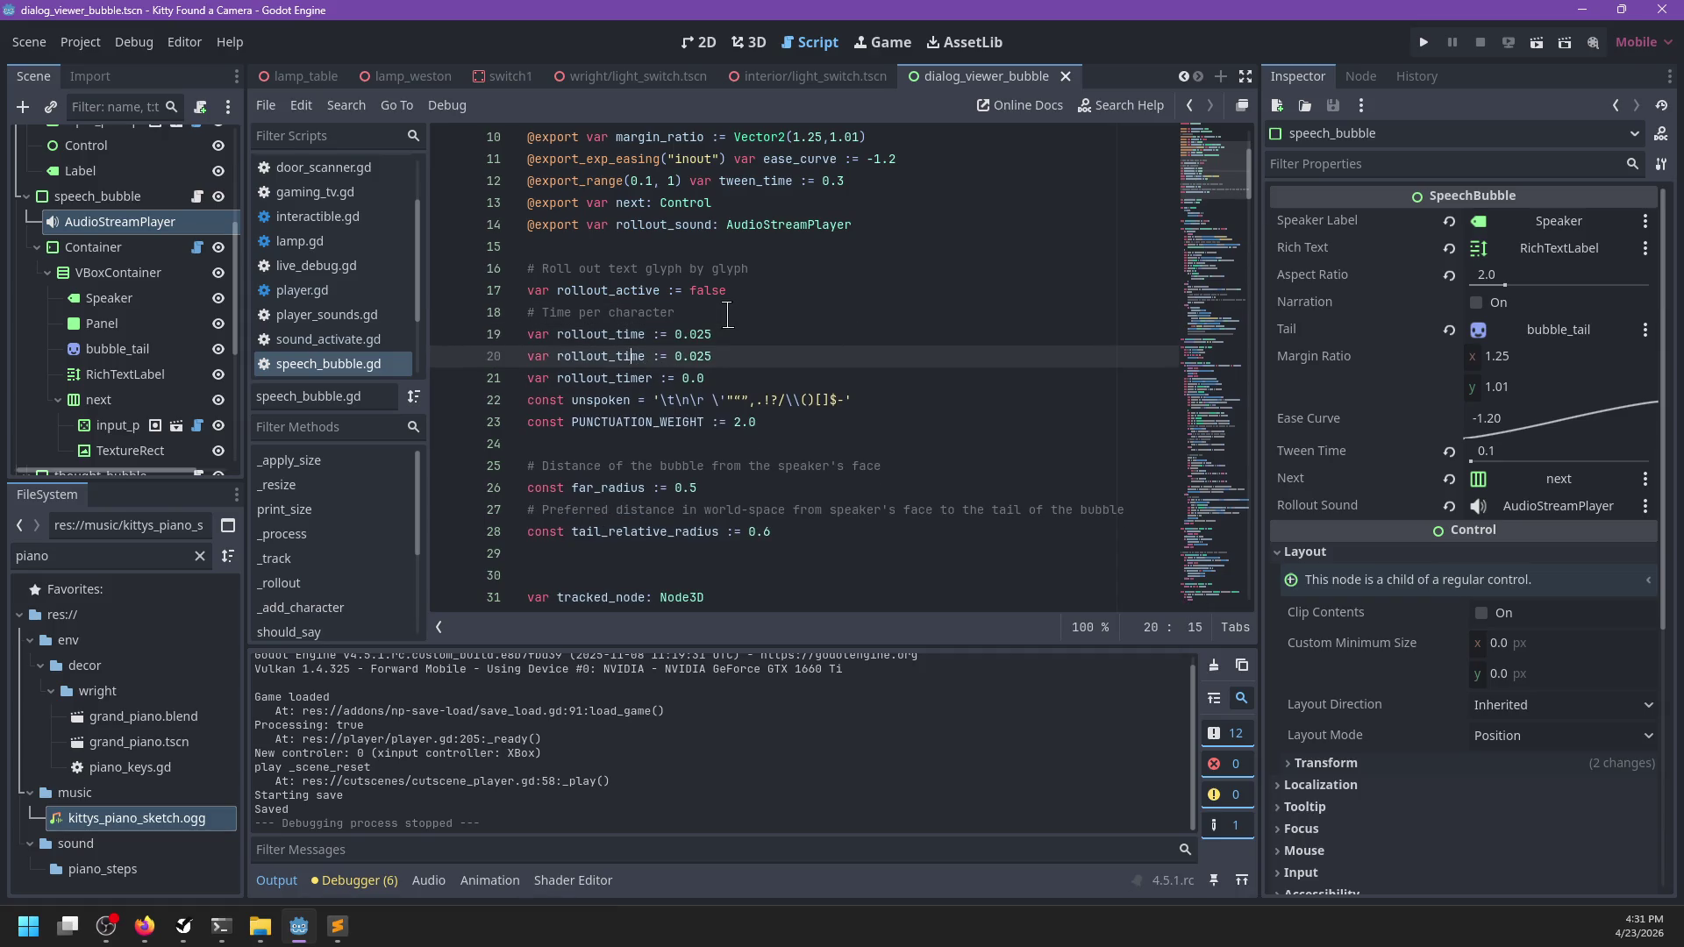
pyautogui.hotkey('ctrl', 'BackSpace')
pyautogui.hotkey('ctrl', 'Delete')
# Rename the copy to next_char_time, initialise it from rollout_time, and save
pyautogui.write('next_char_time')
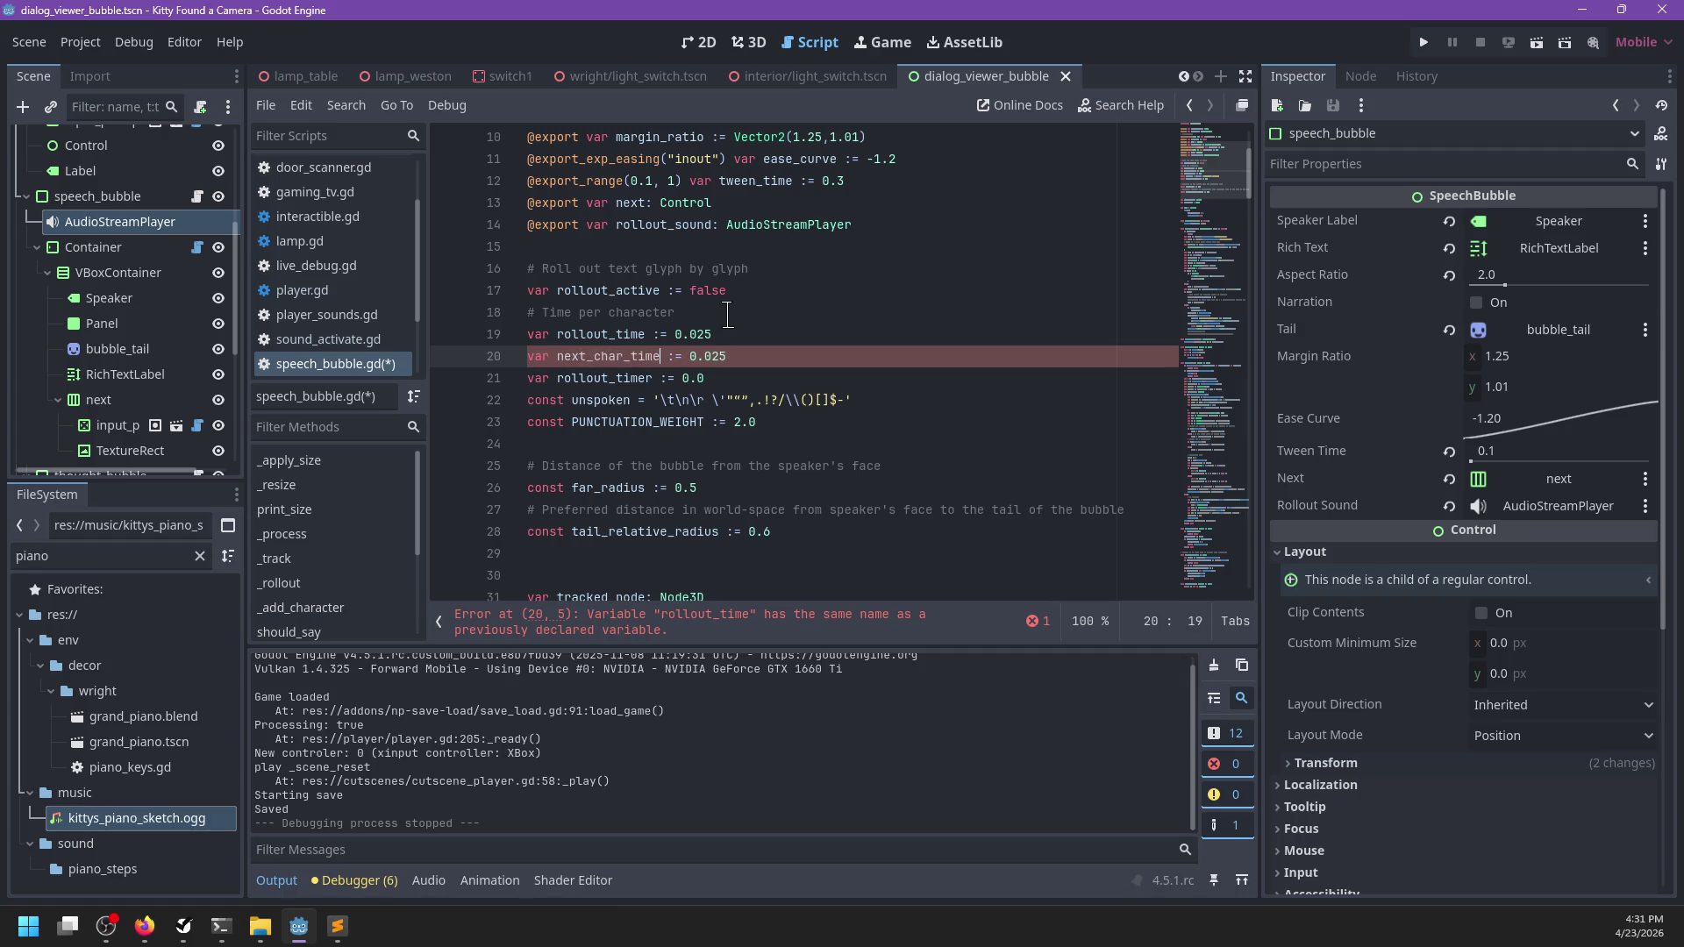
pyautogui.hotkey('ctrl', 'Right')
pyautogui.hotkey('ctrl', 'Right')
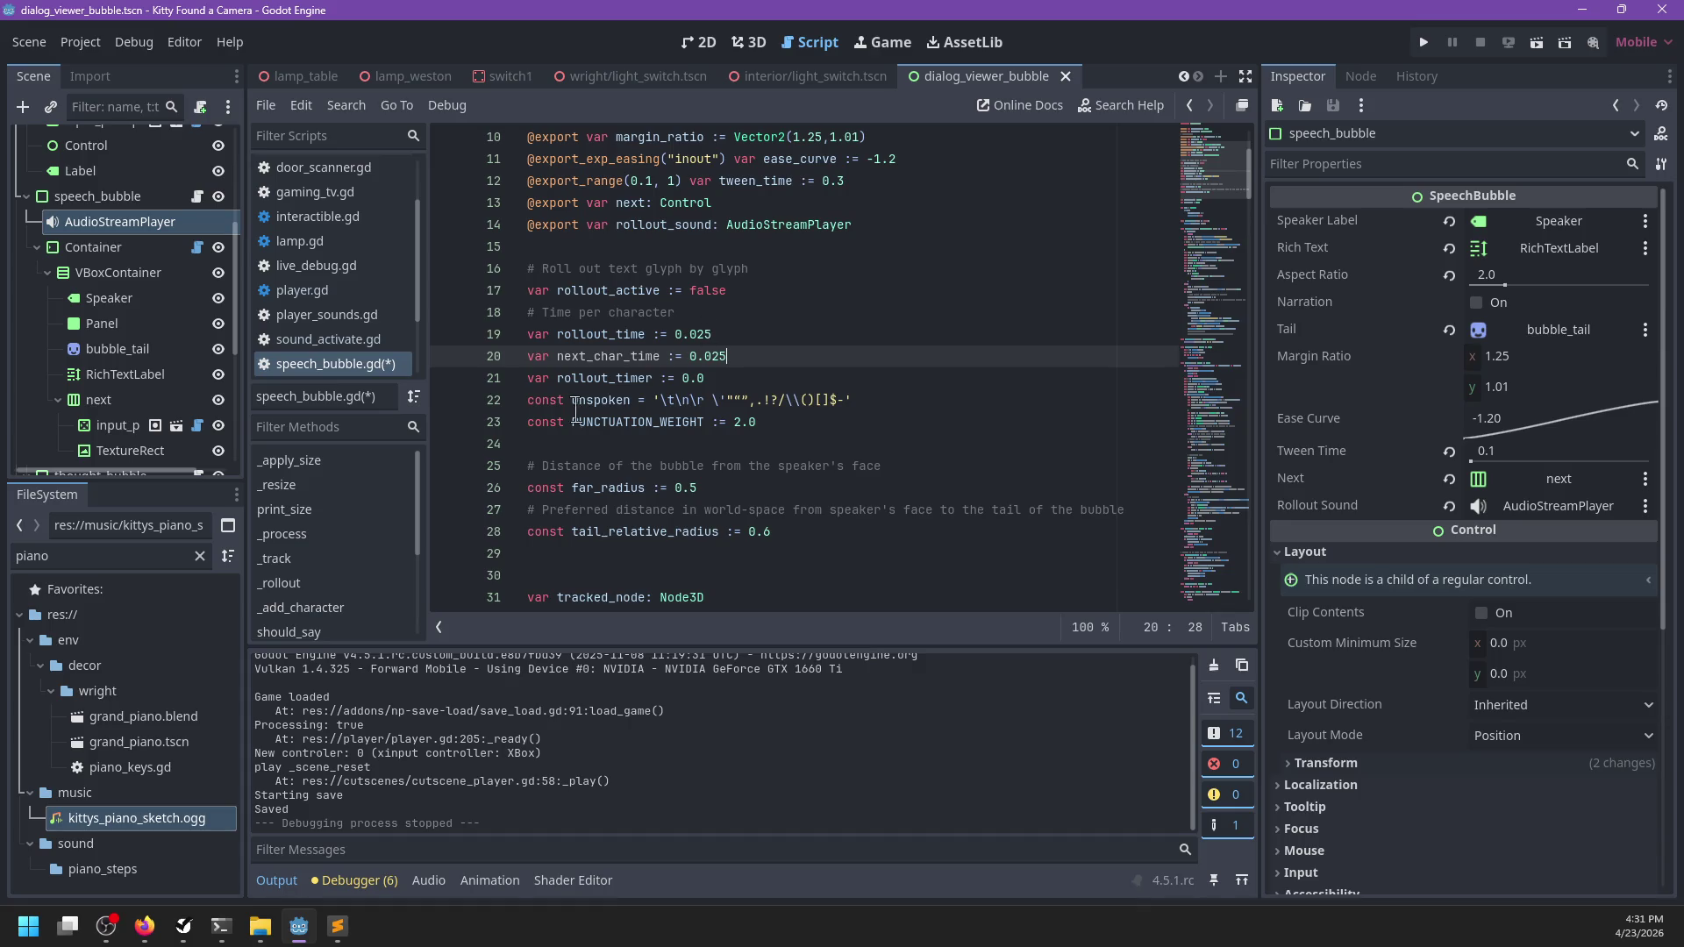
pyautogui.press('BackSpace')
pyautogui.press('BackSpace')
pyautogui.press('BackSpace')
pyautogui.write('rollout_time')
pyautogui.scroll(-2, 763, 378)
pyautogui.hotkey('ctrl', 's')
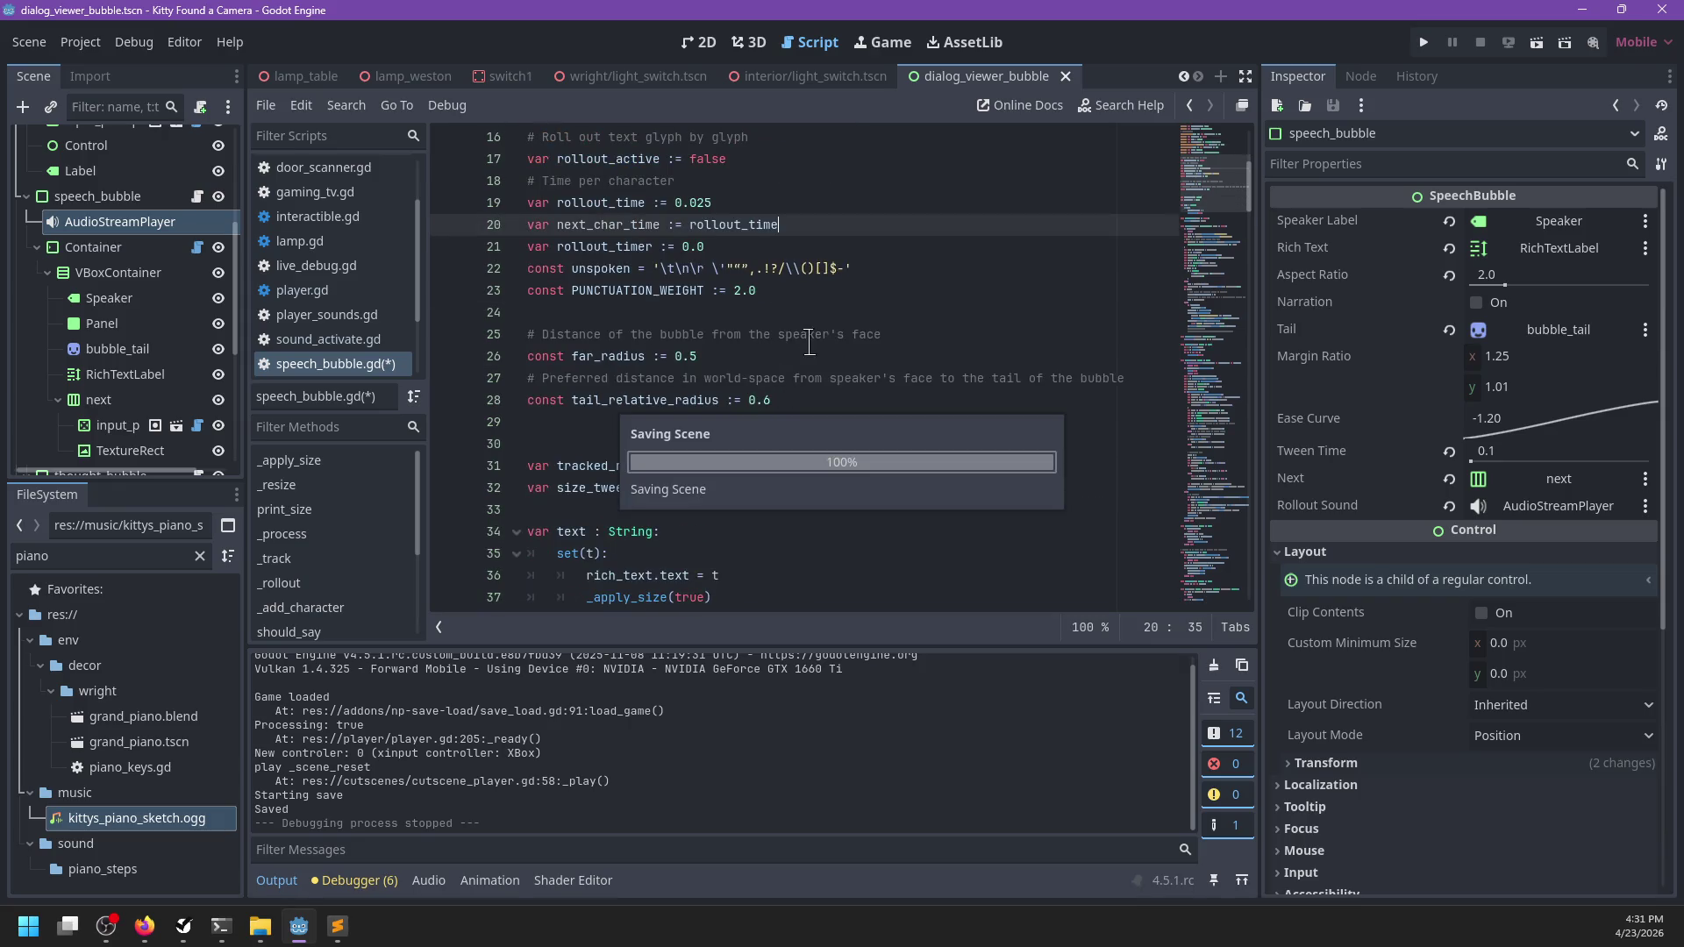
pyautogui.scroll(-1, 1219, 200)
pyautogui.moveTo(1219, 200); pyautogui.dragTo(1221, 596)
# Add 'next_char_time = rollout_time' in start_rollout and save
pyautogui.click(708, 550)
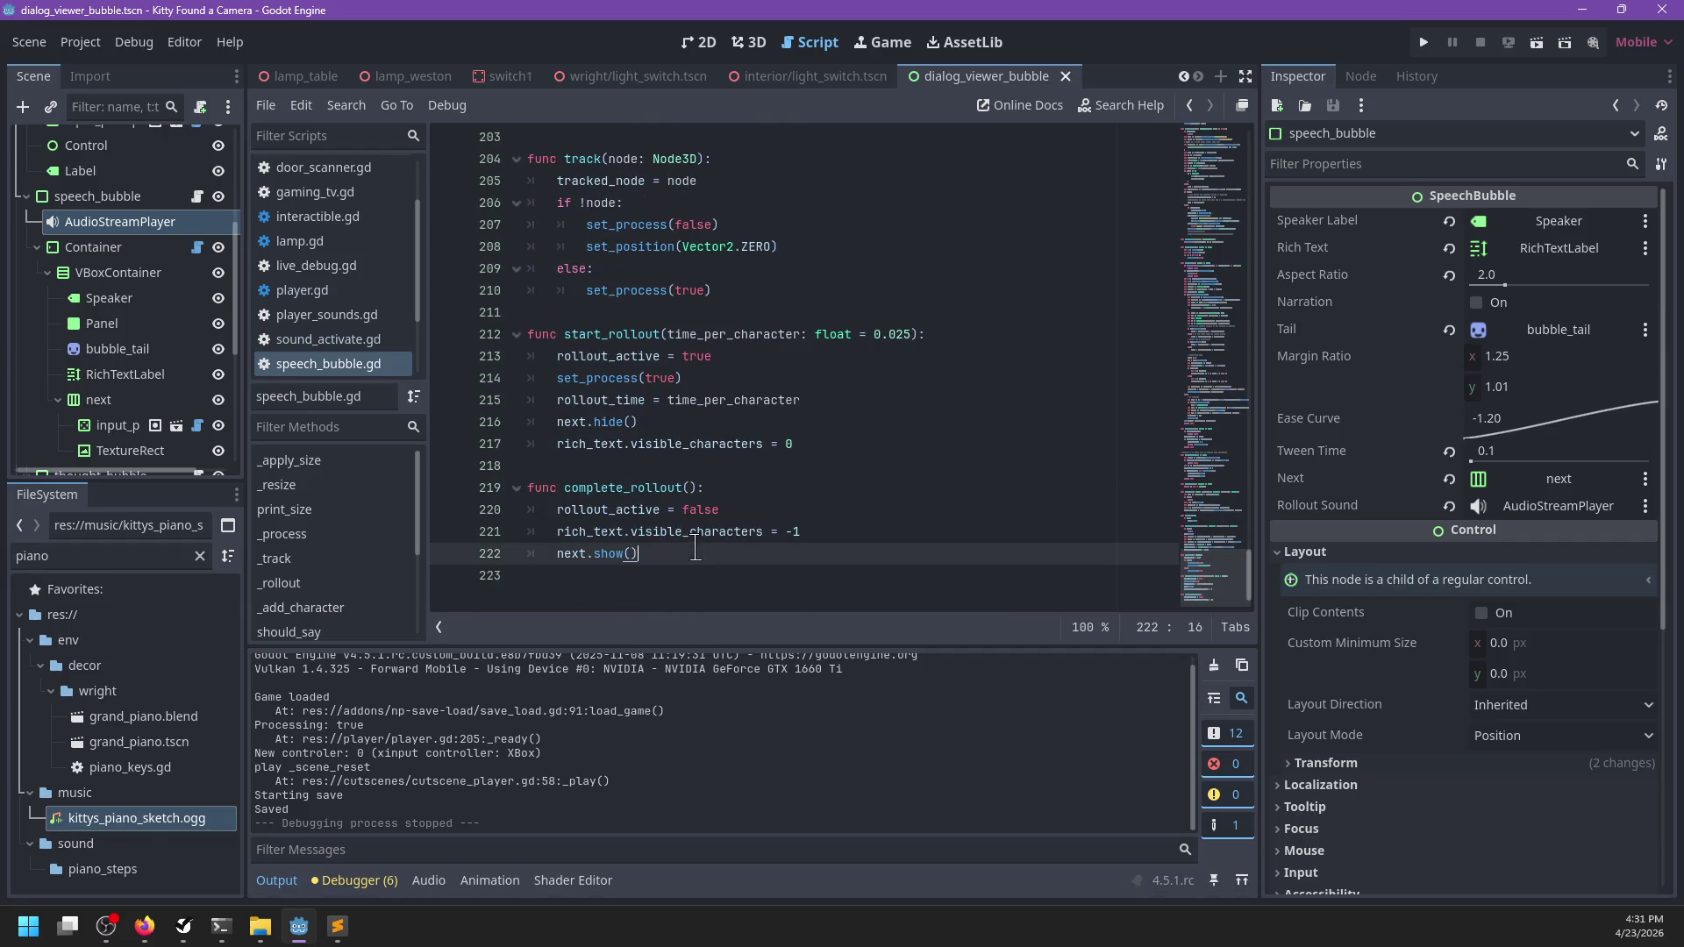
pyautogui.click(763, 355)
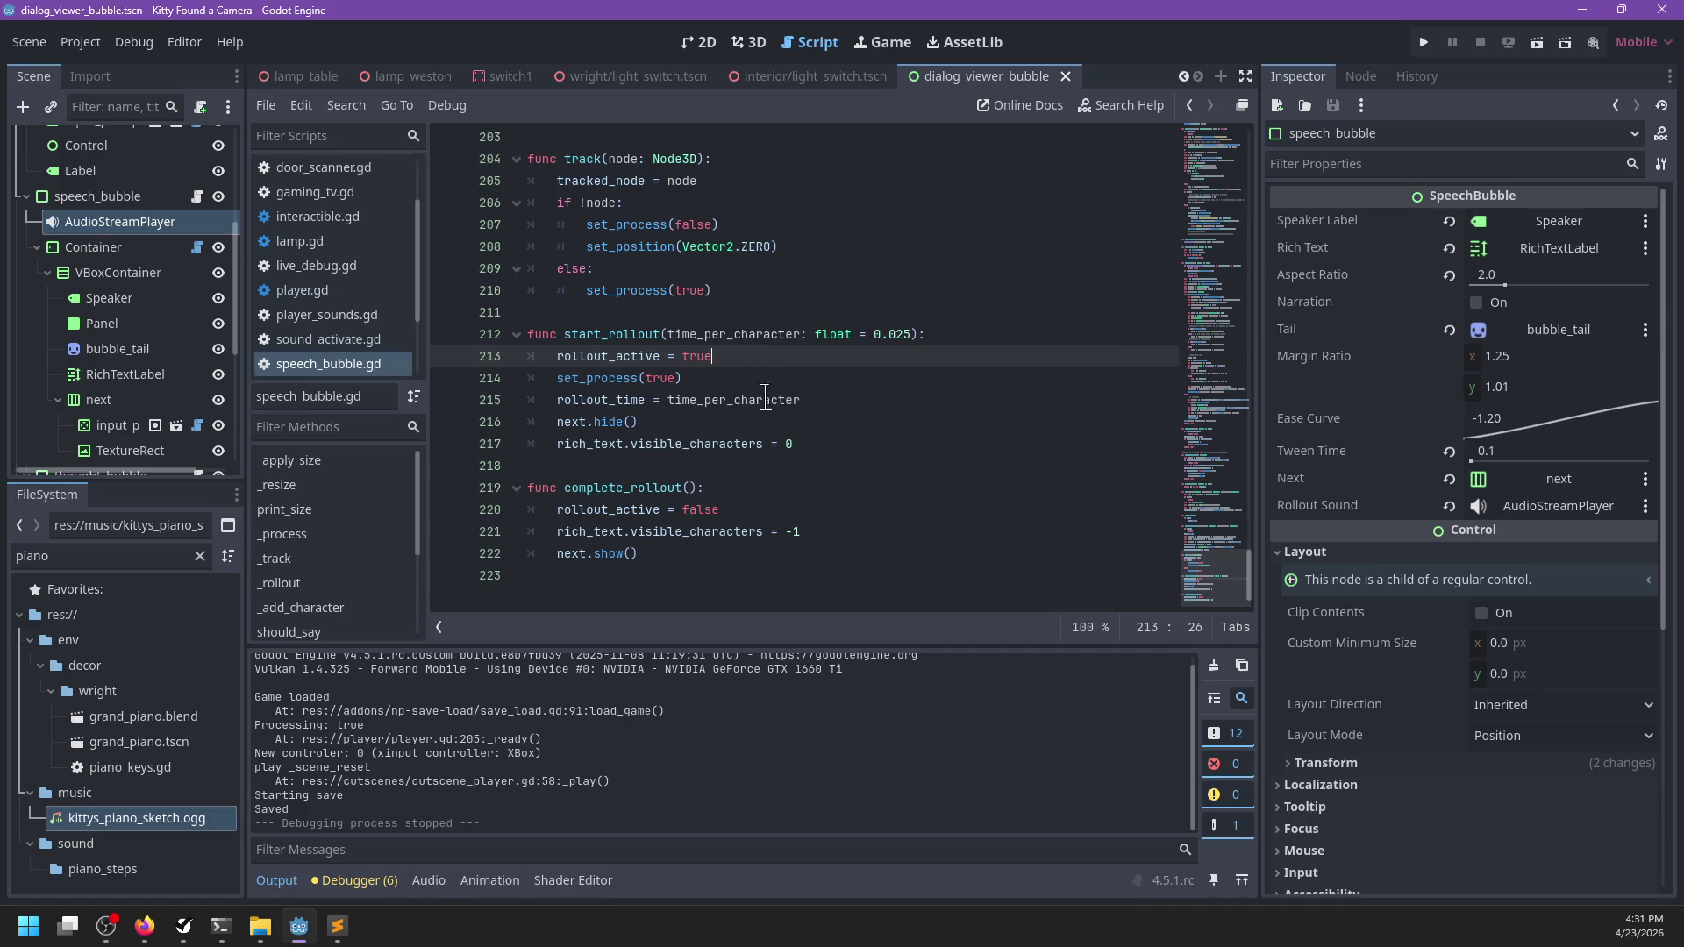
pyautogui.click(863, 386)
pyautogui.press('Down')
pyautogui.press('Return')
pyautogui.write('next_char_time = ')
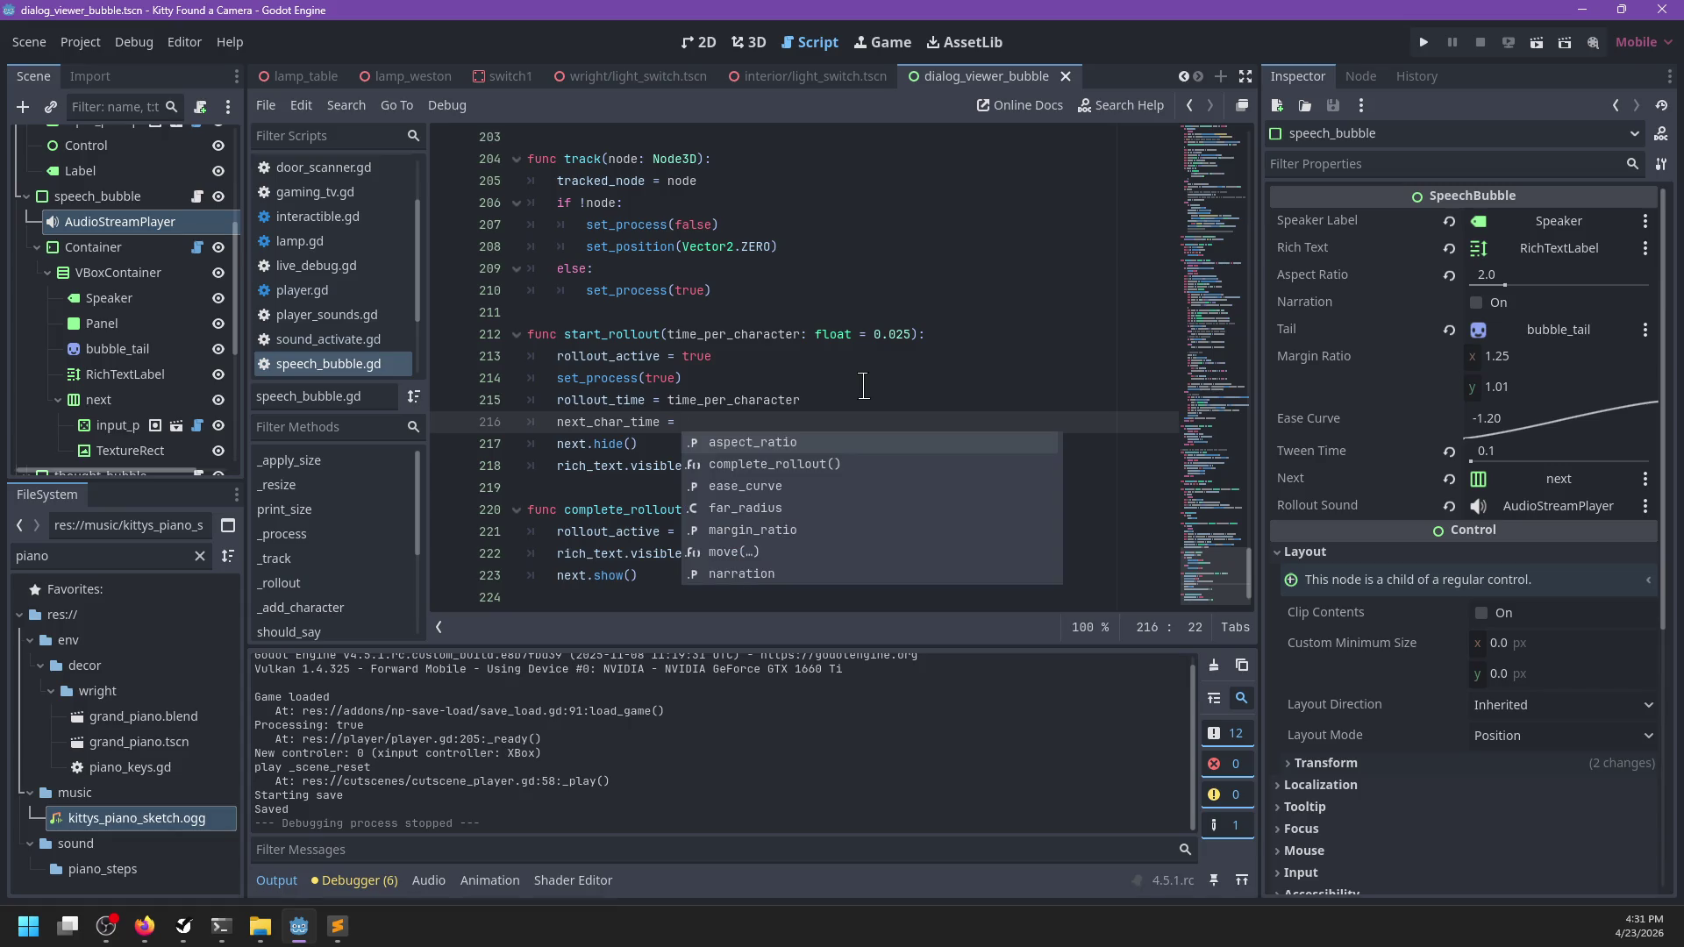
pyautogui.write('rollout_t')
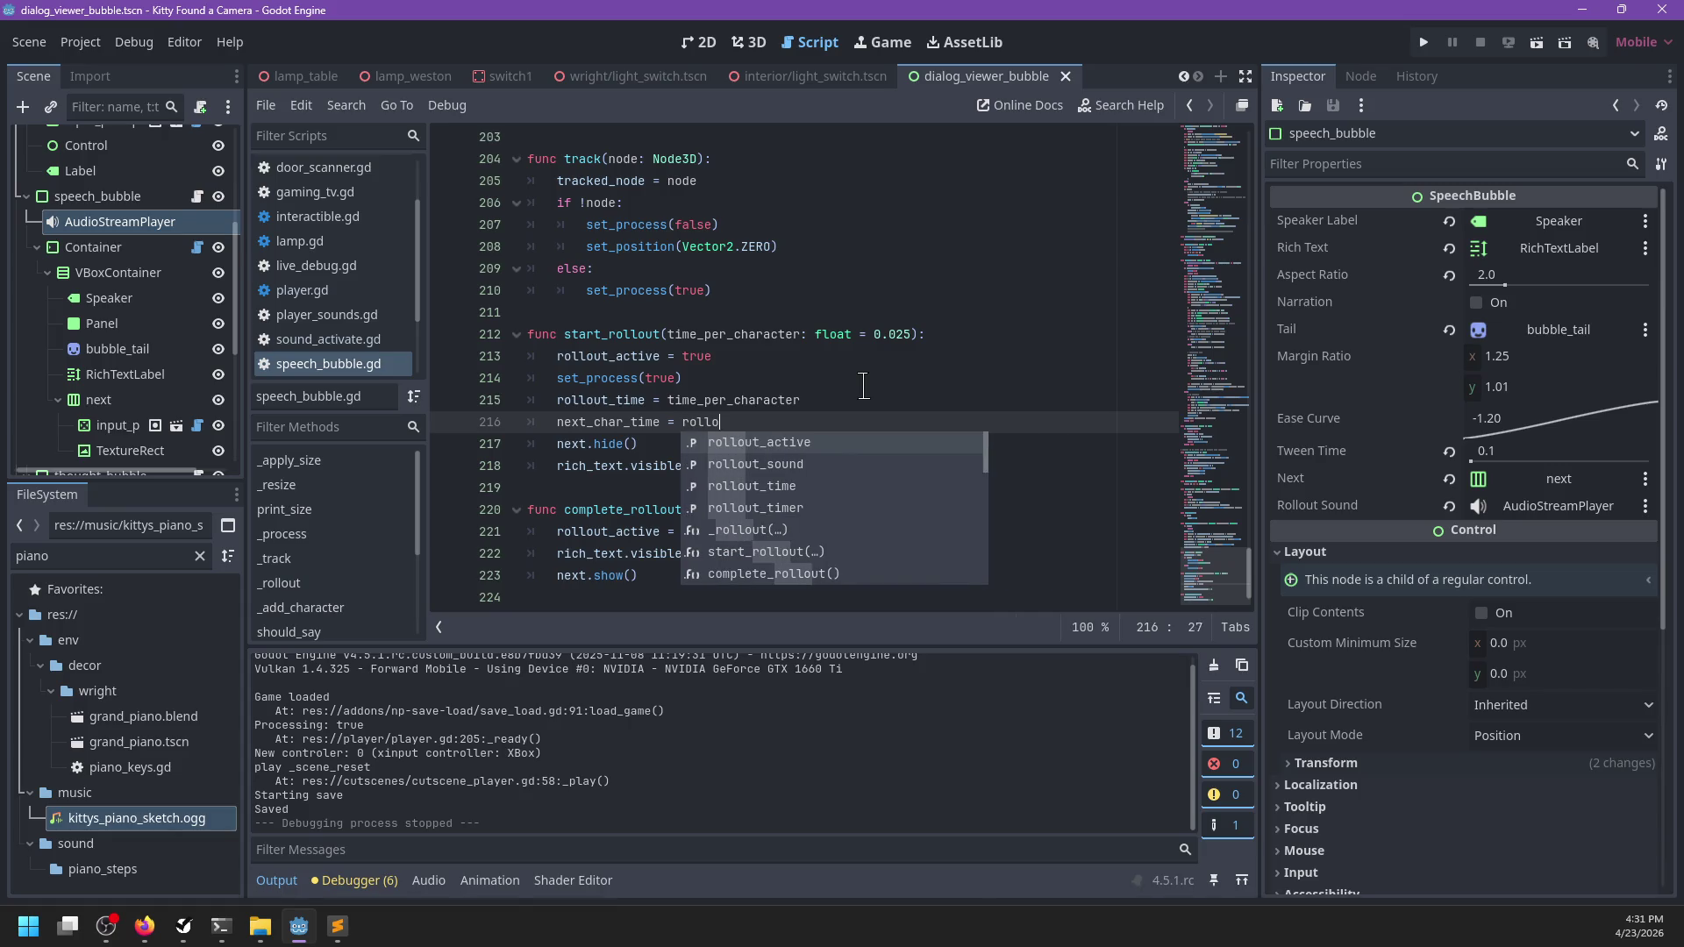
pyautogui.write('ime')
pyautogui.scroll(15, 839, 354)
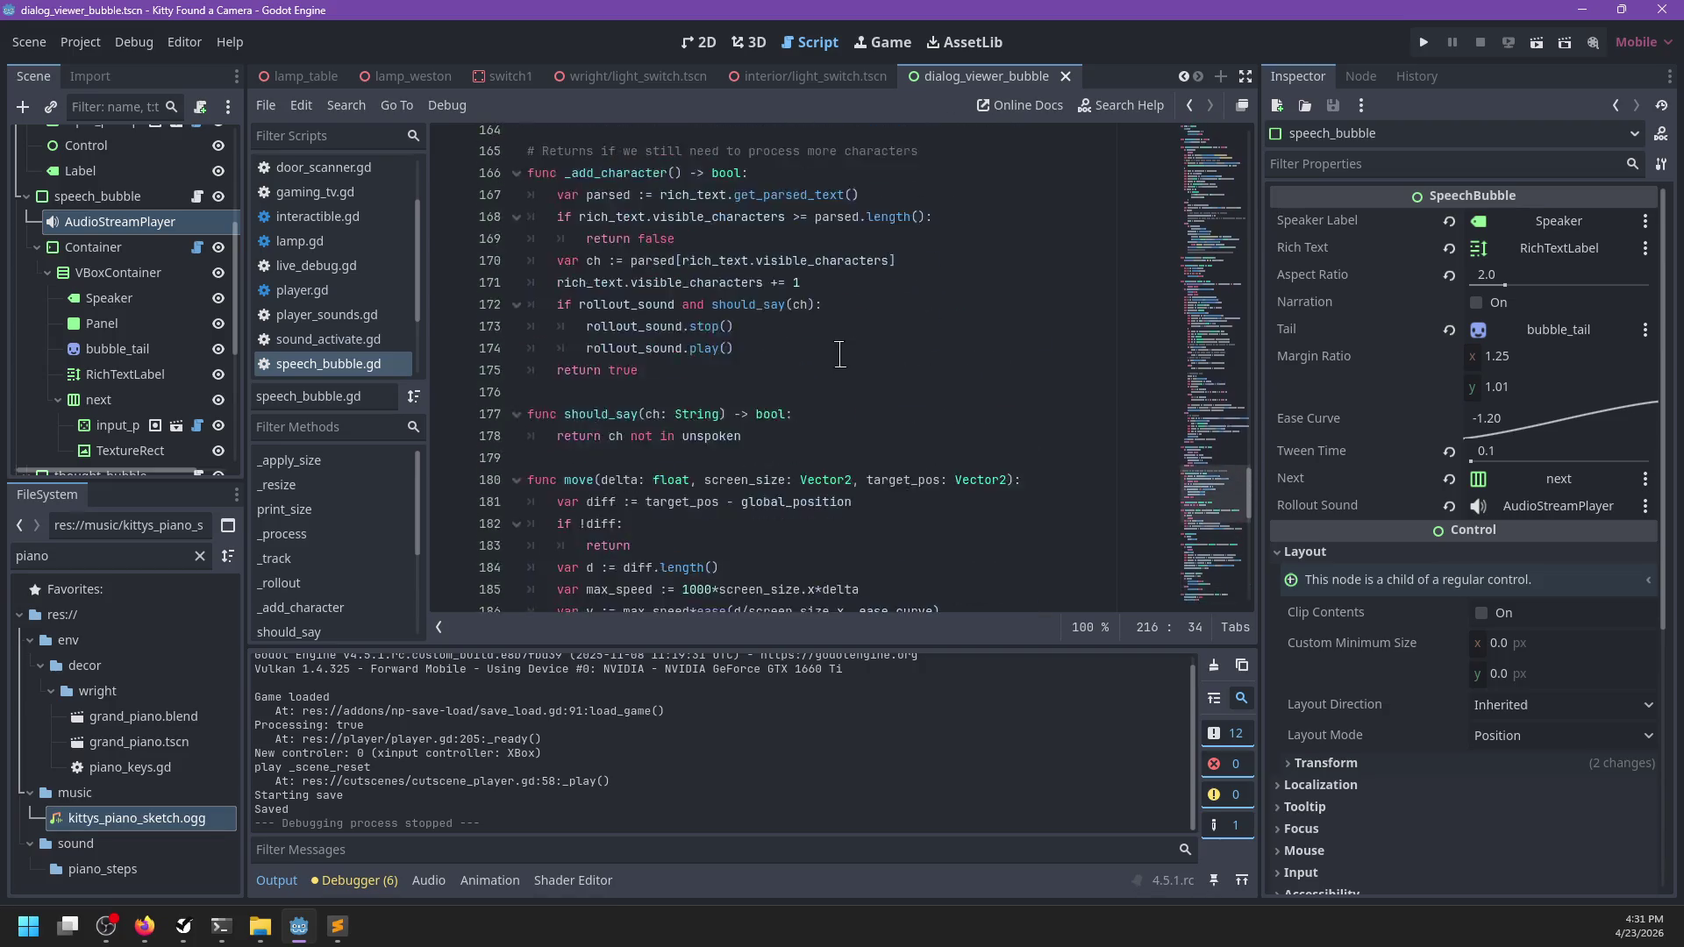
pyautogui.scroll(20, 839, 354)
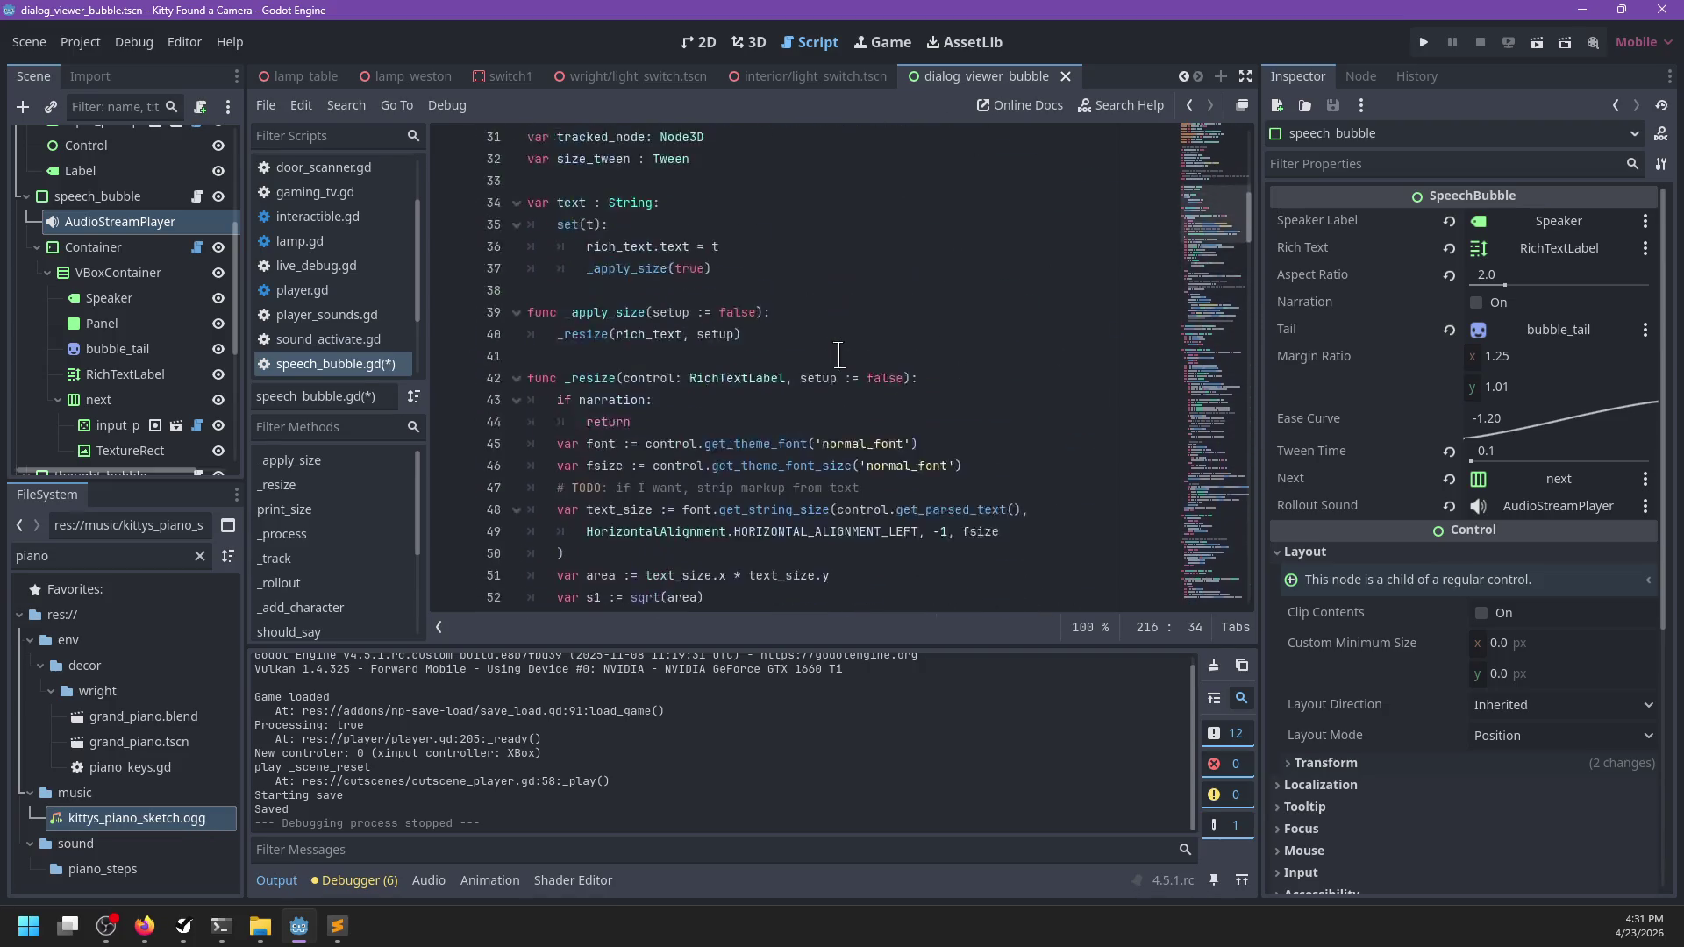
pyautogui.scroll(2, 837, 358)
pyautogui.hotkey('ctrl', 's')
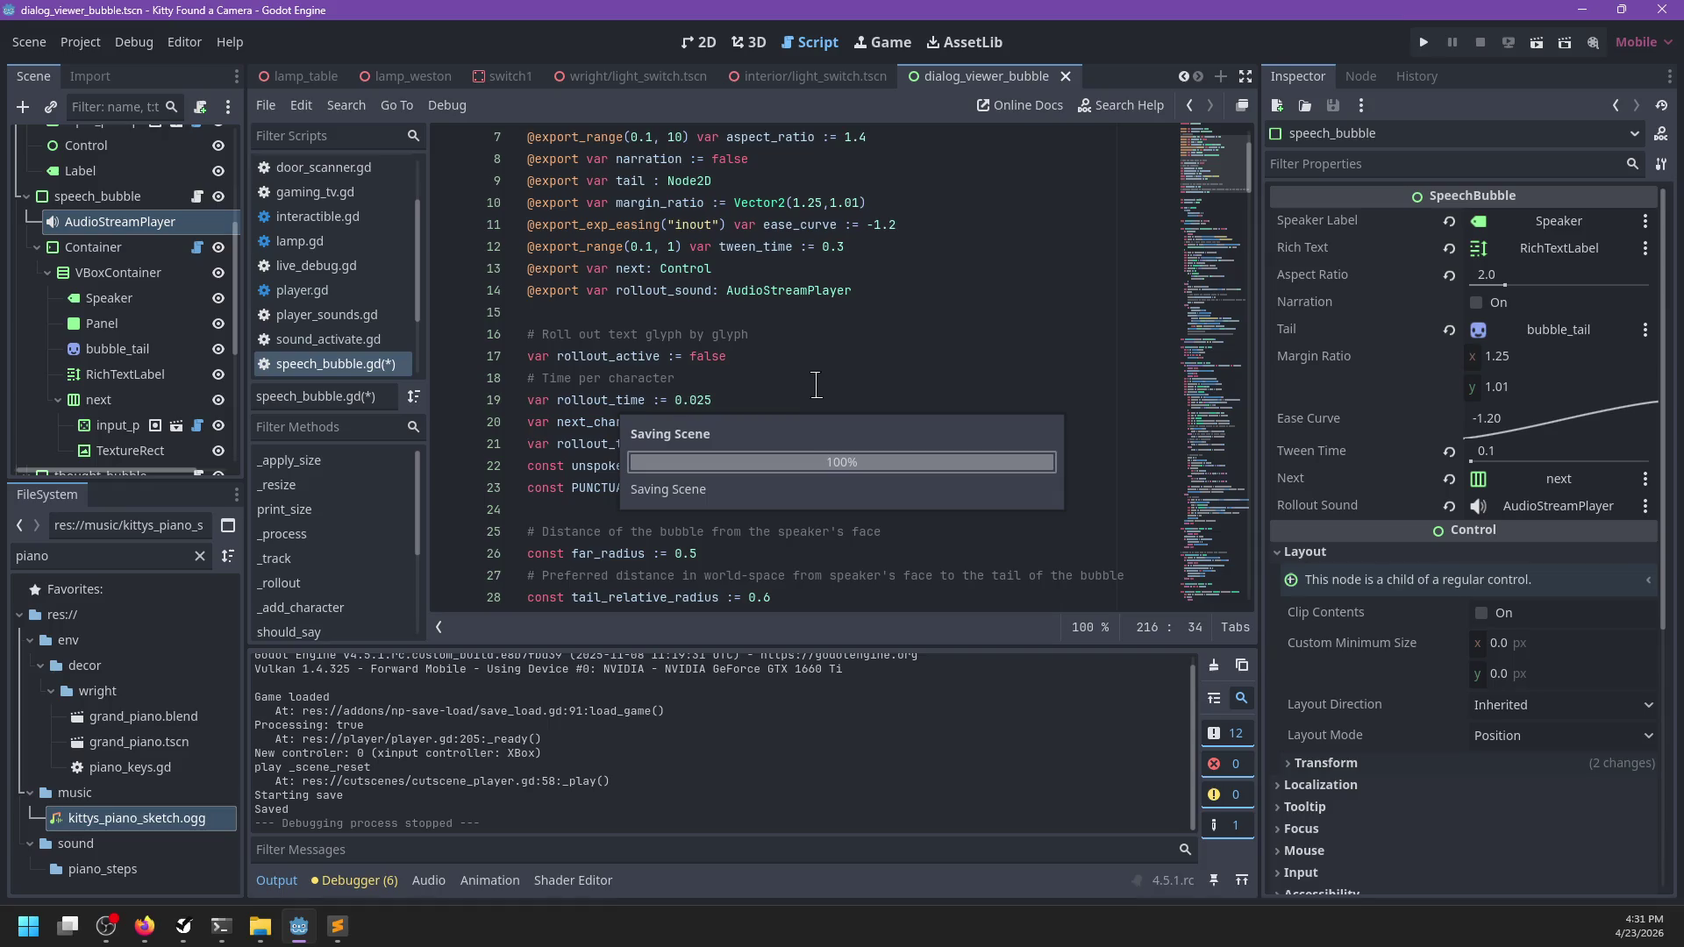
# Add 'const punctuation =' below PUNCTUATION_WEIGHT and change unspoken's '=' to ':='
pyautogui.scroll(-2, 815, 369)
pyautogui.click(814, 355)
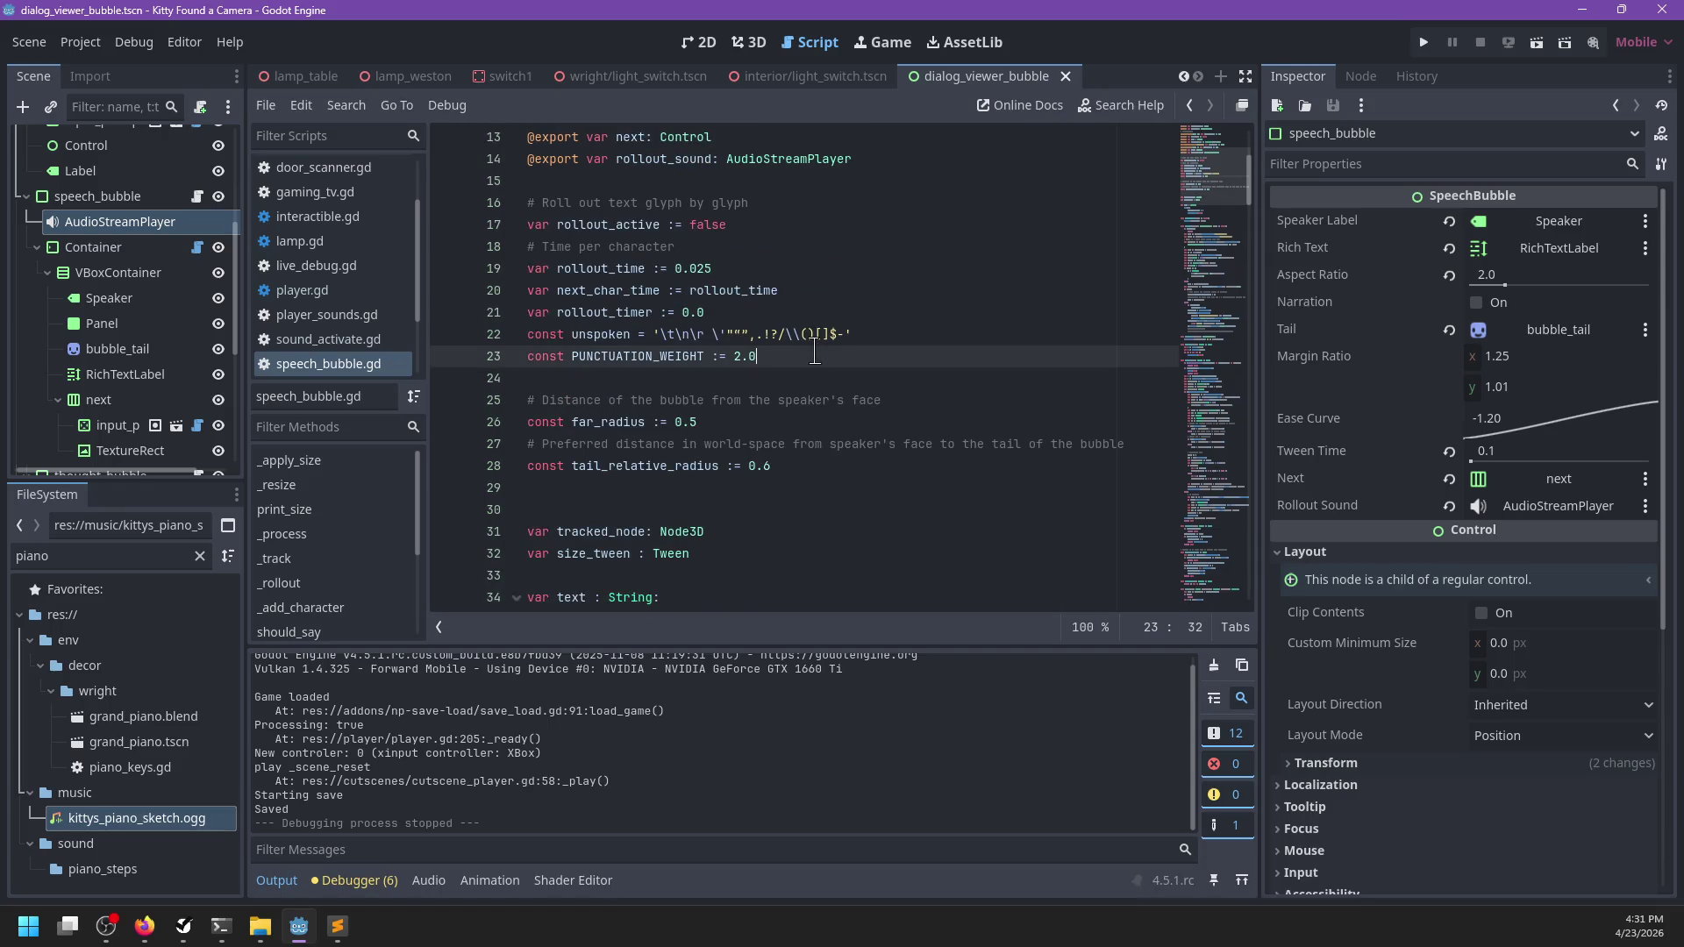
pyautogui.press('Return')
pyautogui.write('const punctua')
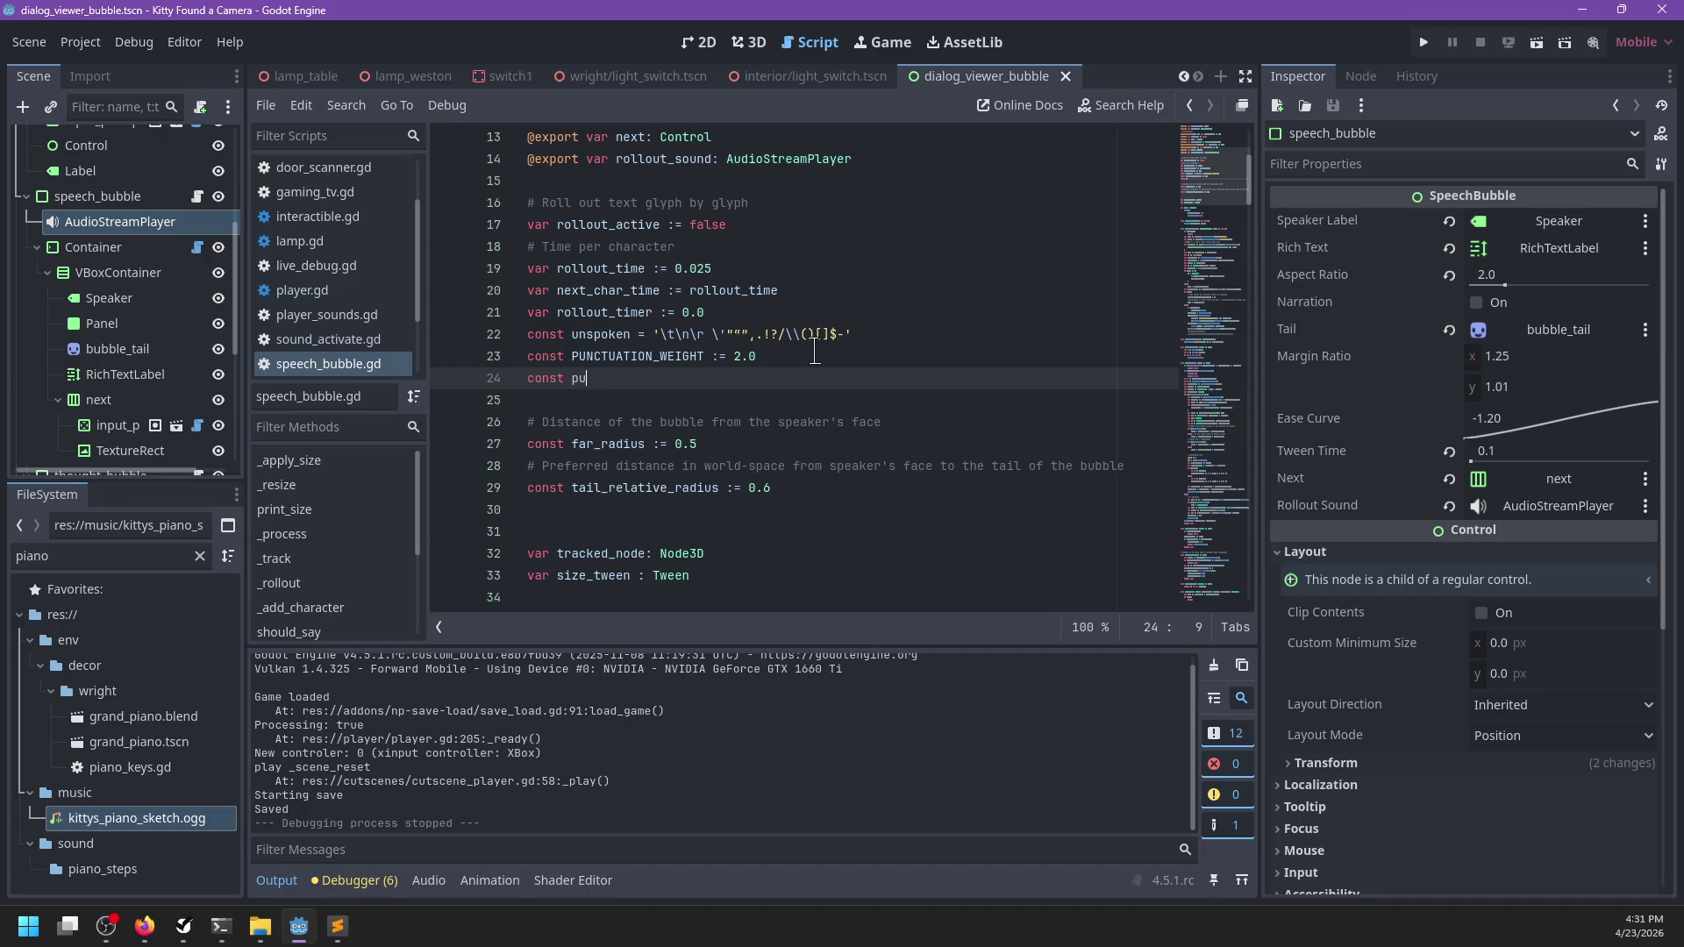
pyautogui.write('tion =')
pyautogui.press('Escape')
pyautogui.press('Up')
pyautogui.press('Up')
pyautogui.press('Left')
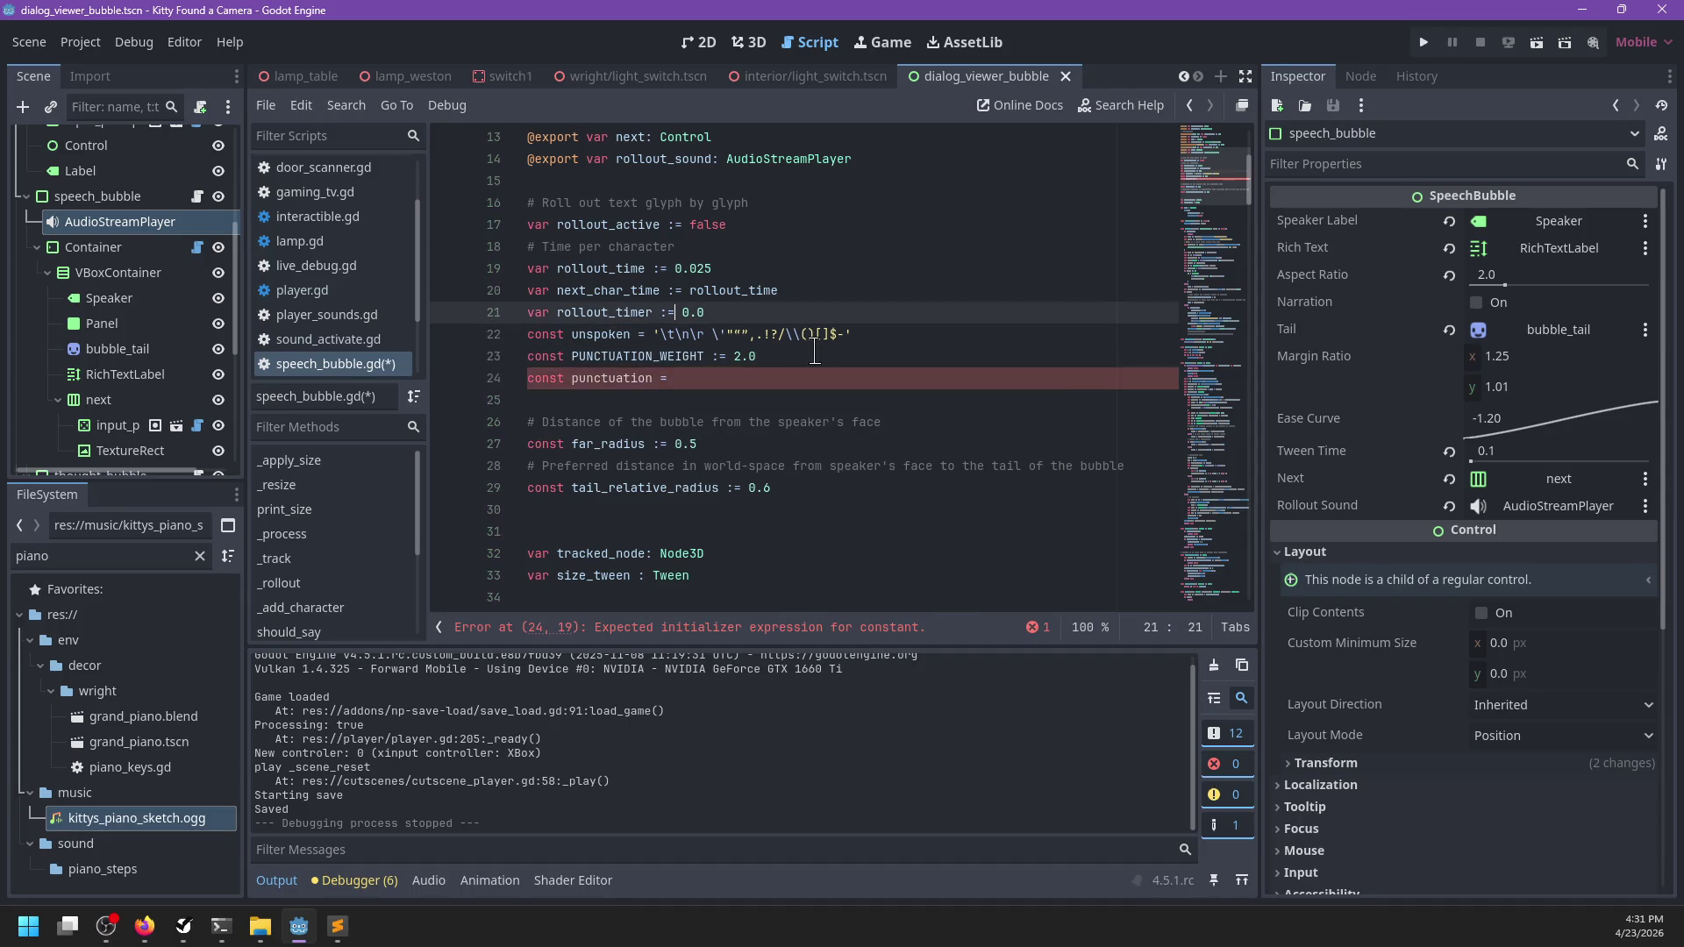
pyautogui.write(':')
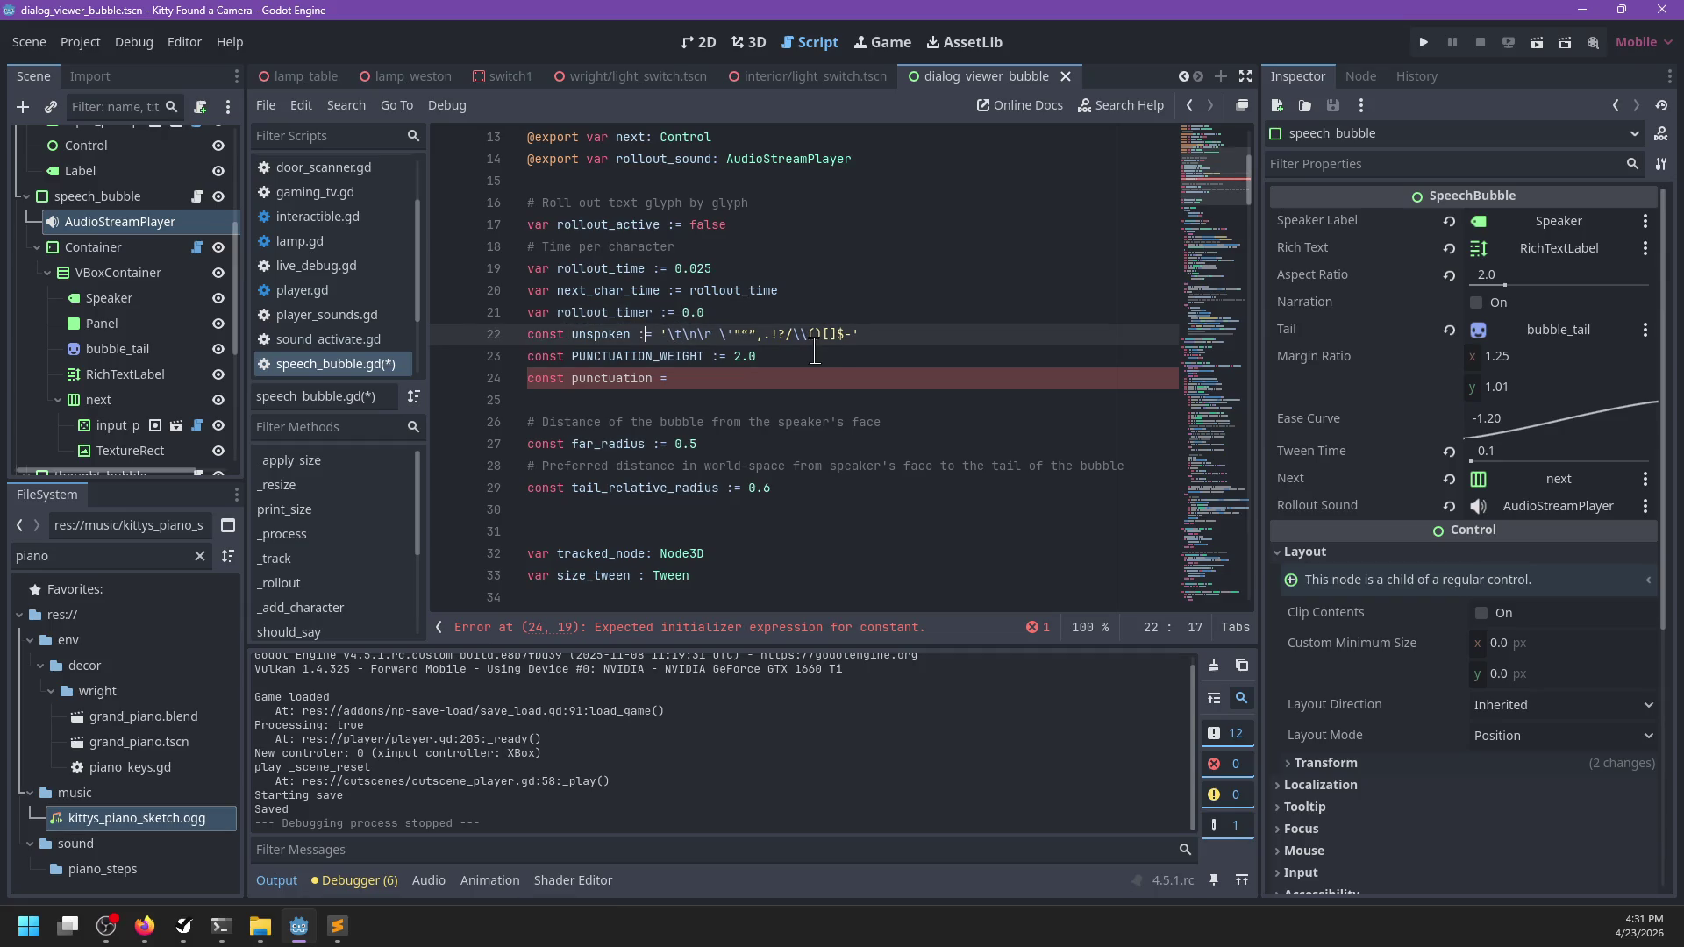
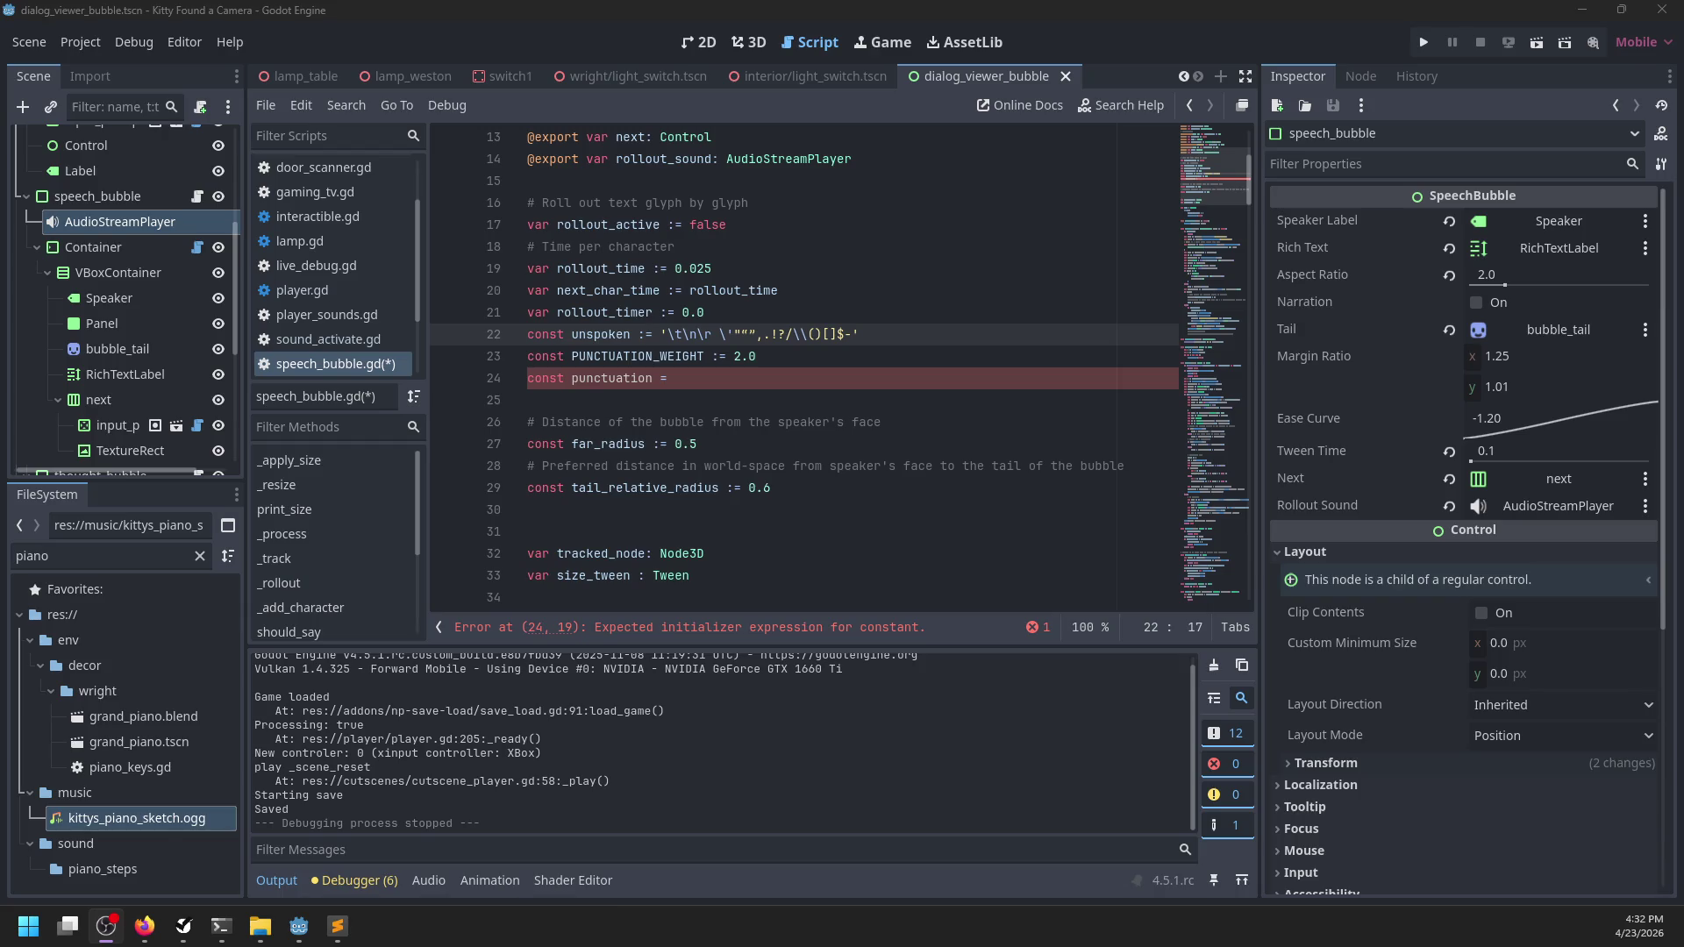
# Close the punctuation constant as '.,!?' to clear the error and save speech_bubble.gd
pyautogui.click(730, 369)
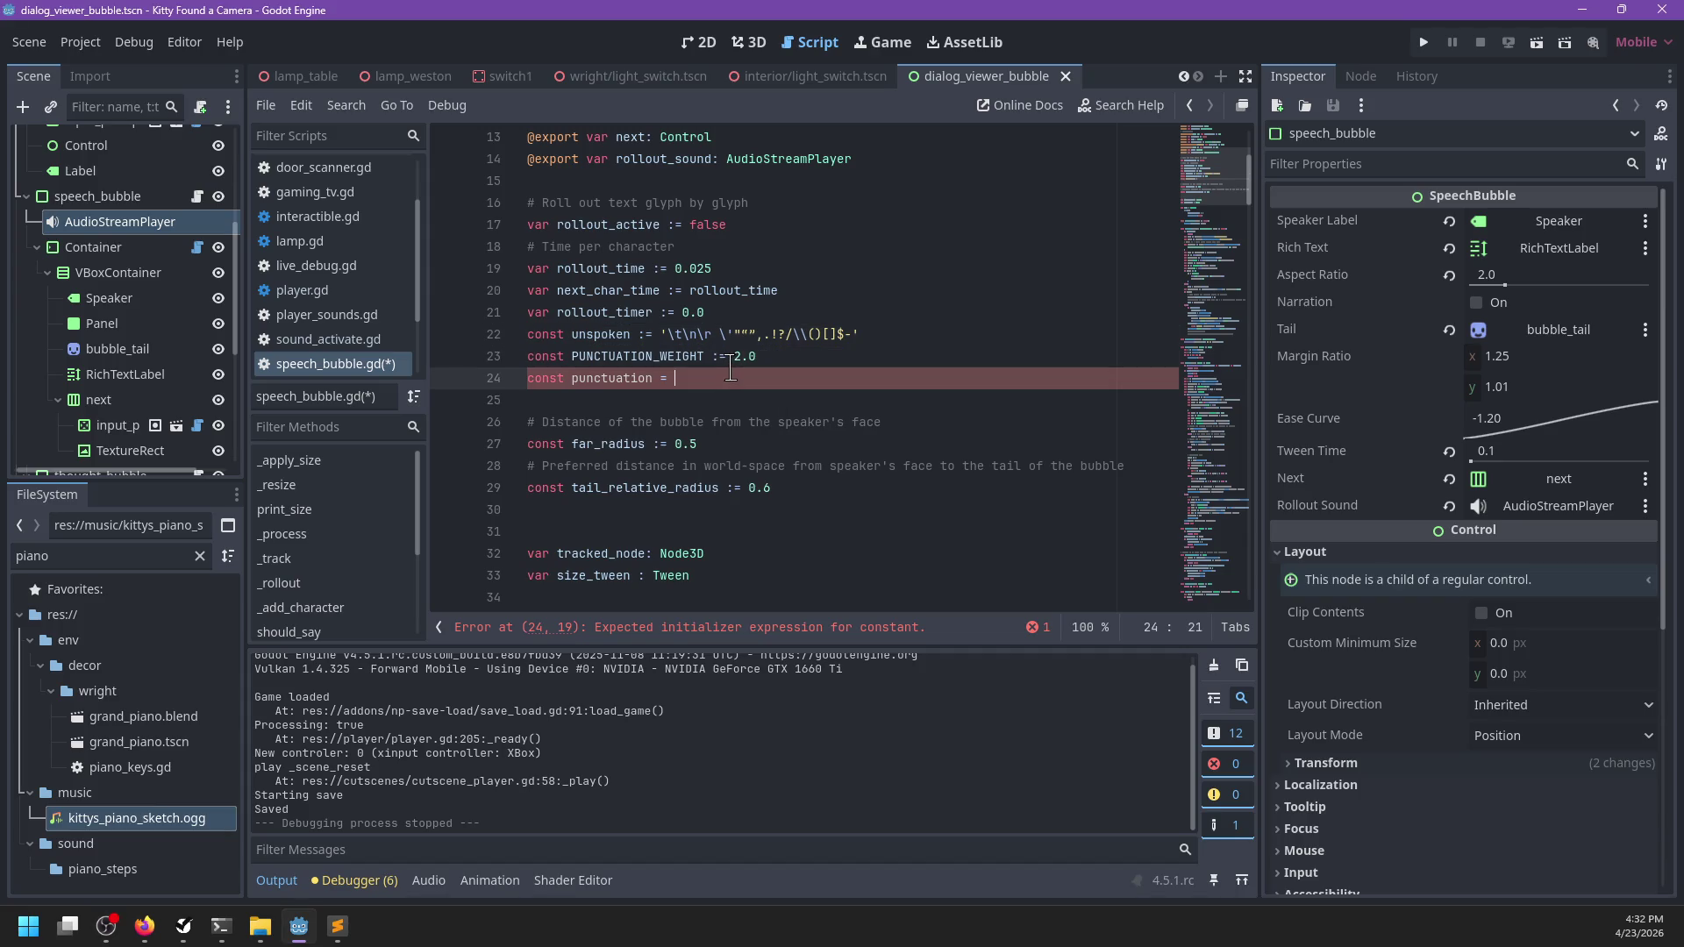
pyautogui.write("'")
pyautogui.press('Left')
pyautogui.press('Left')
pyautogui.press('Left')
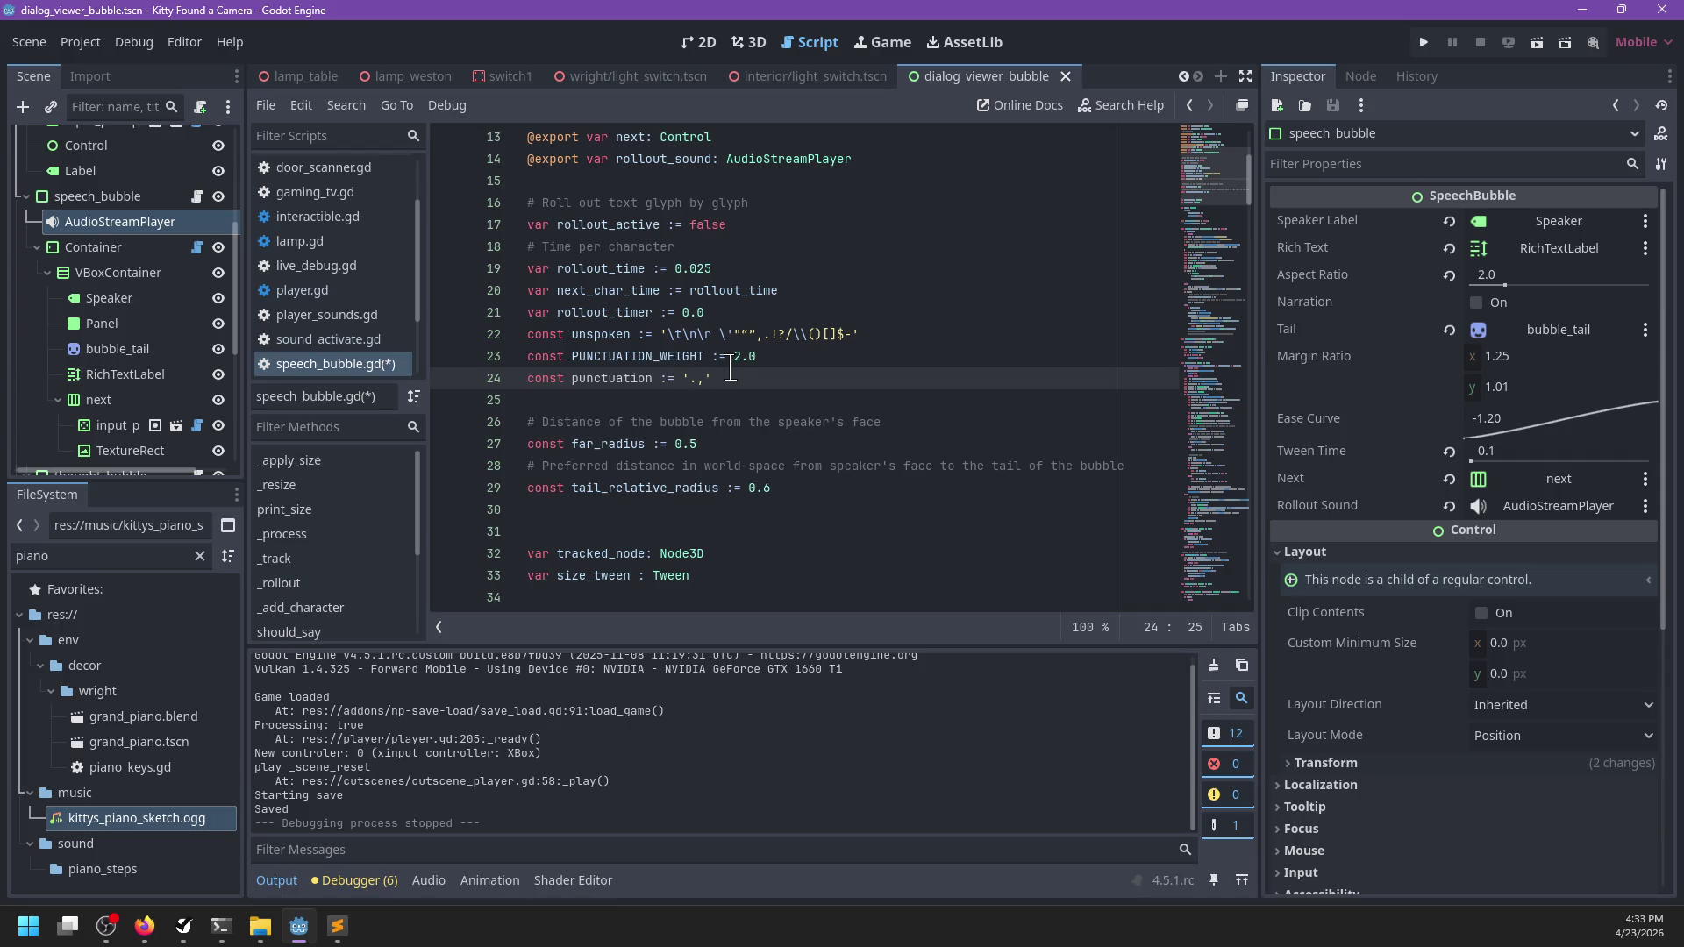
pyautogui.hotkey('ctrl', 's')
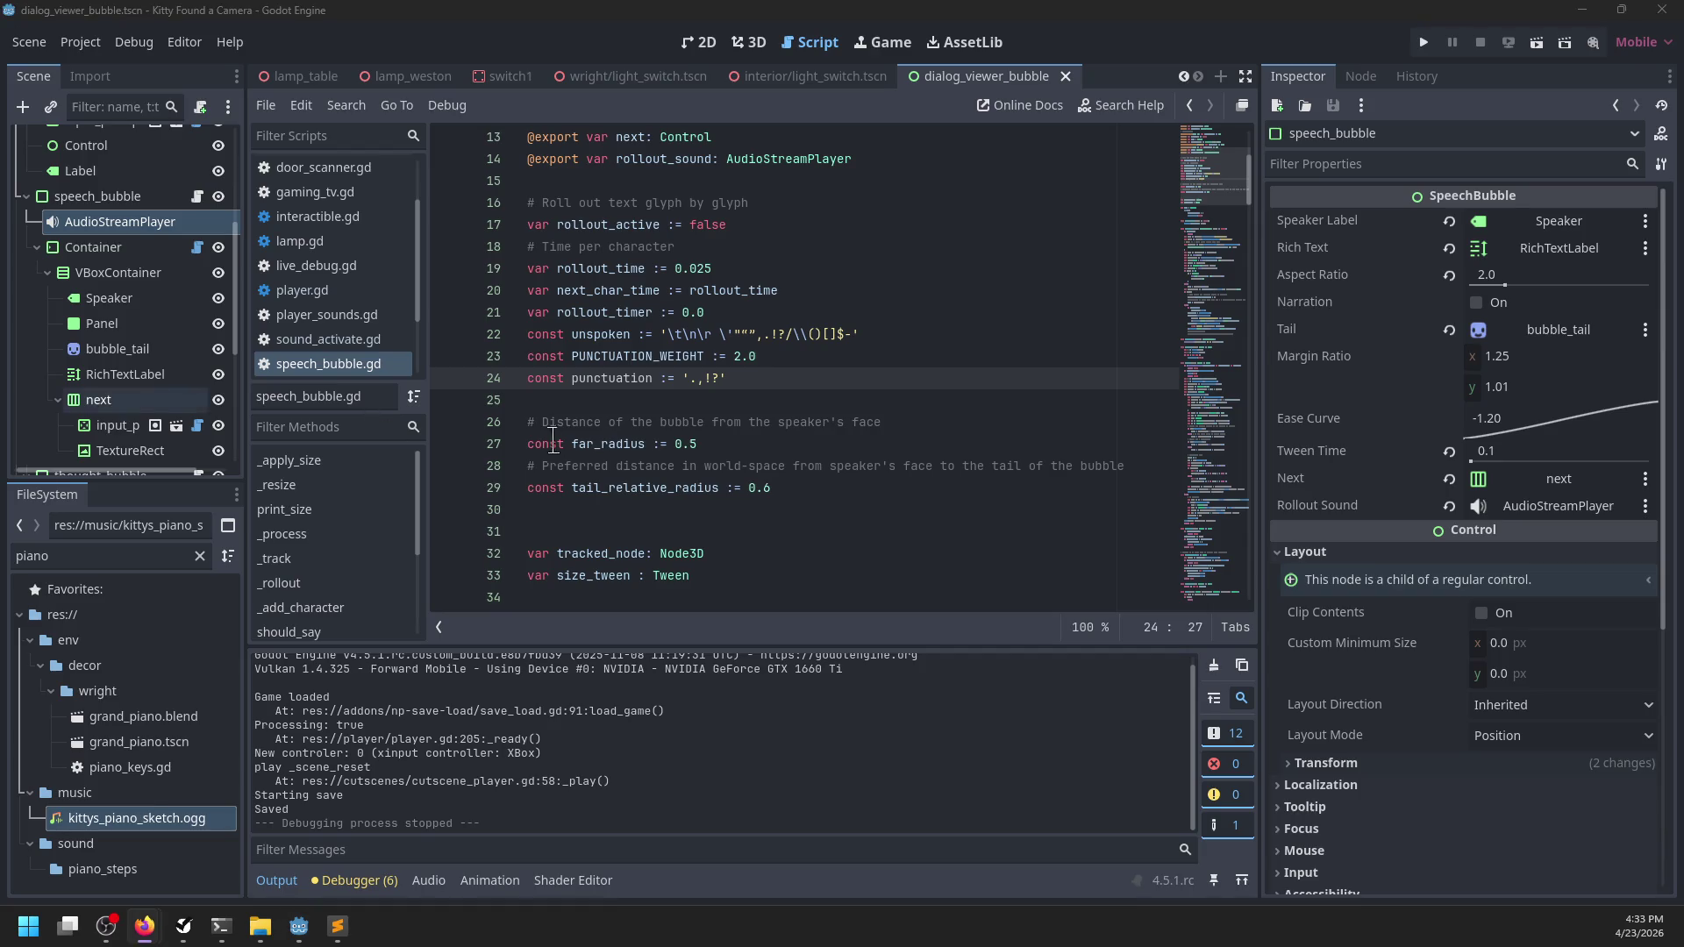
# Remove the extra blank line below the constants, then search the script for 'punctuation' and 'char'
pyautogui.click(816, 421)
pyautogui.scroll(-3, 621, 299)
pyautogui.click(625, 331)
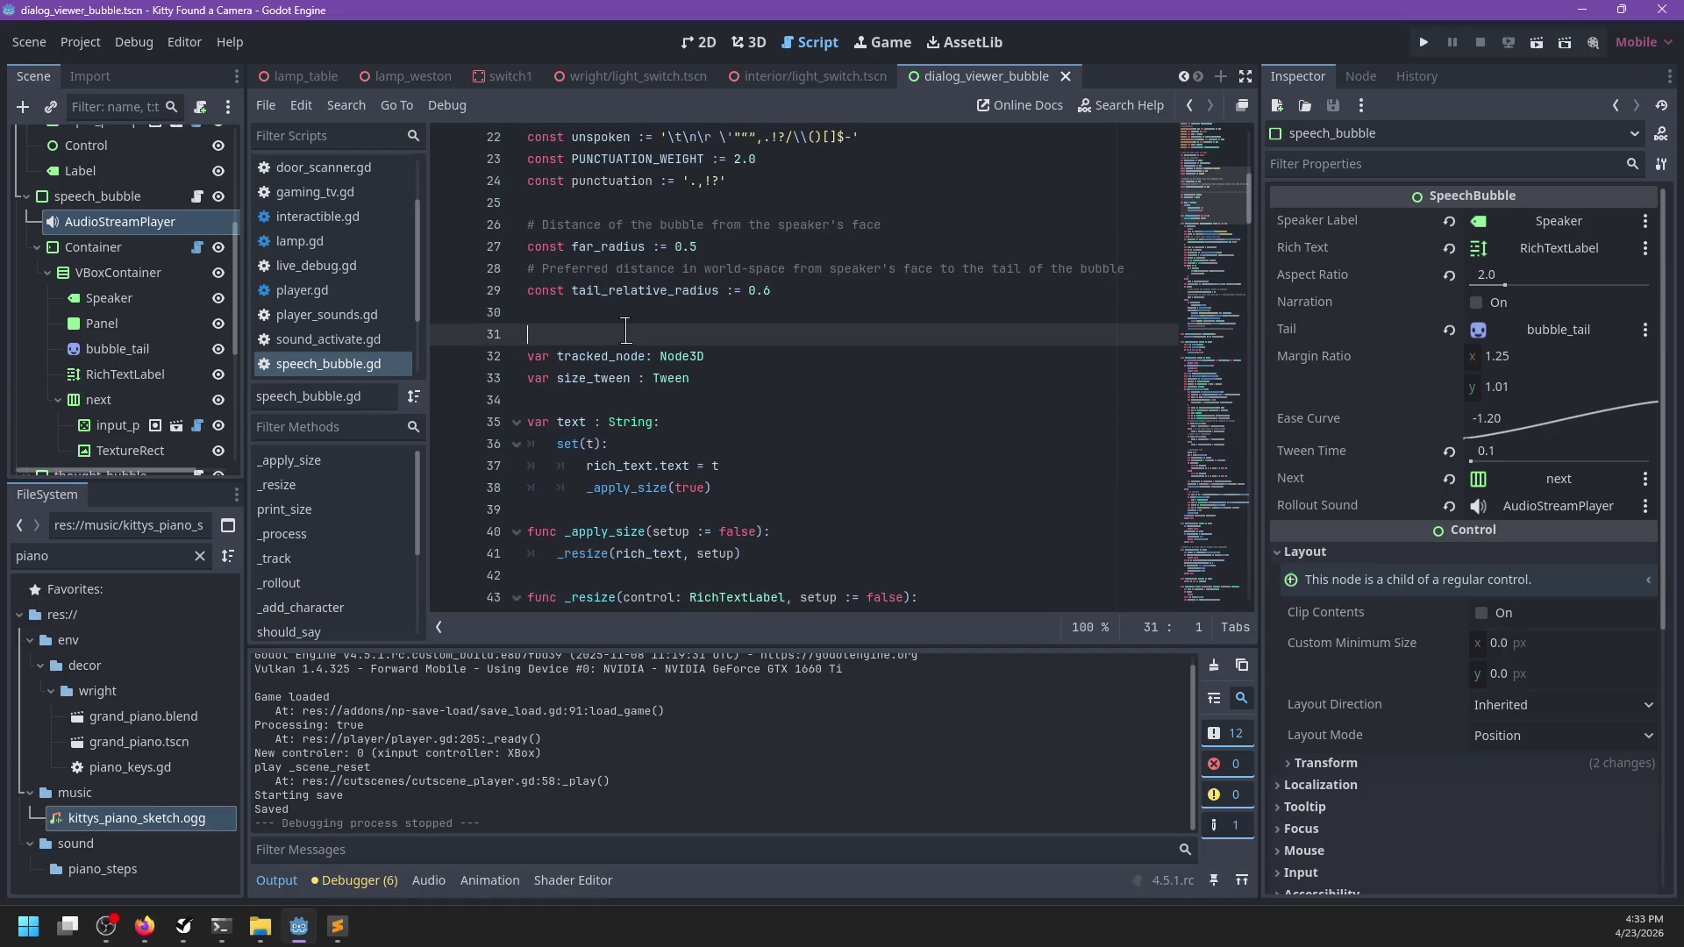
pyautogui.press('BackSpace')
pyautogui.hotkey('ctrl', 'f')
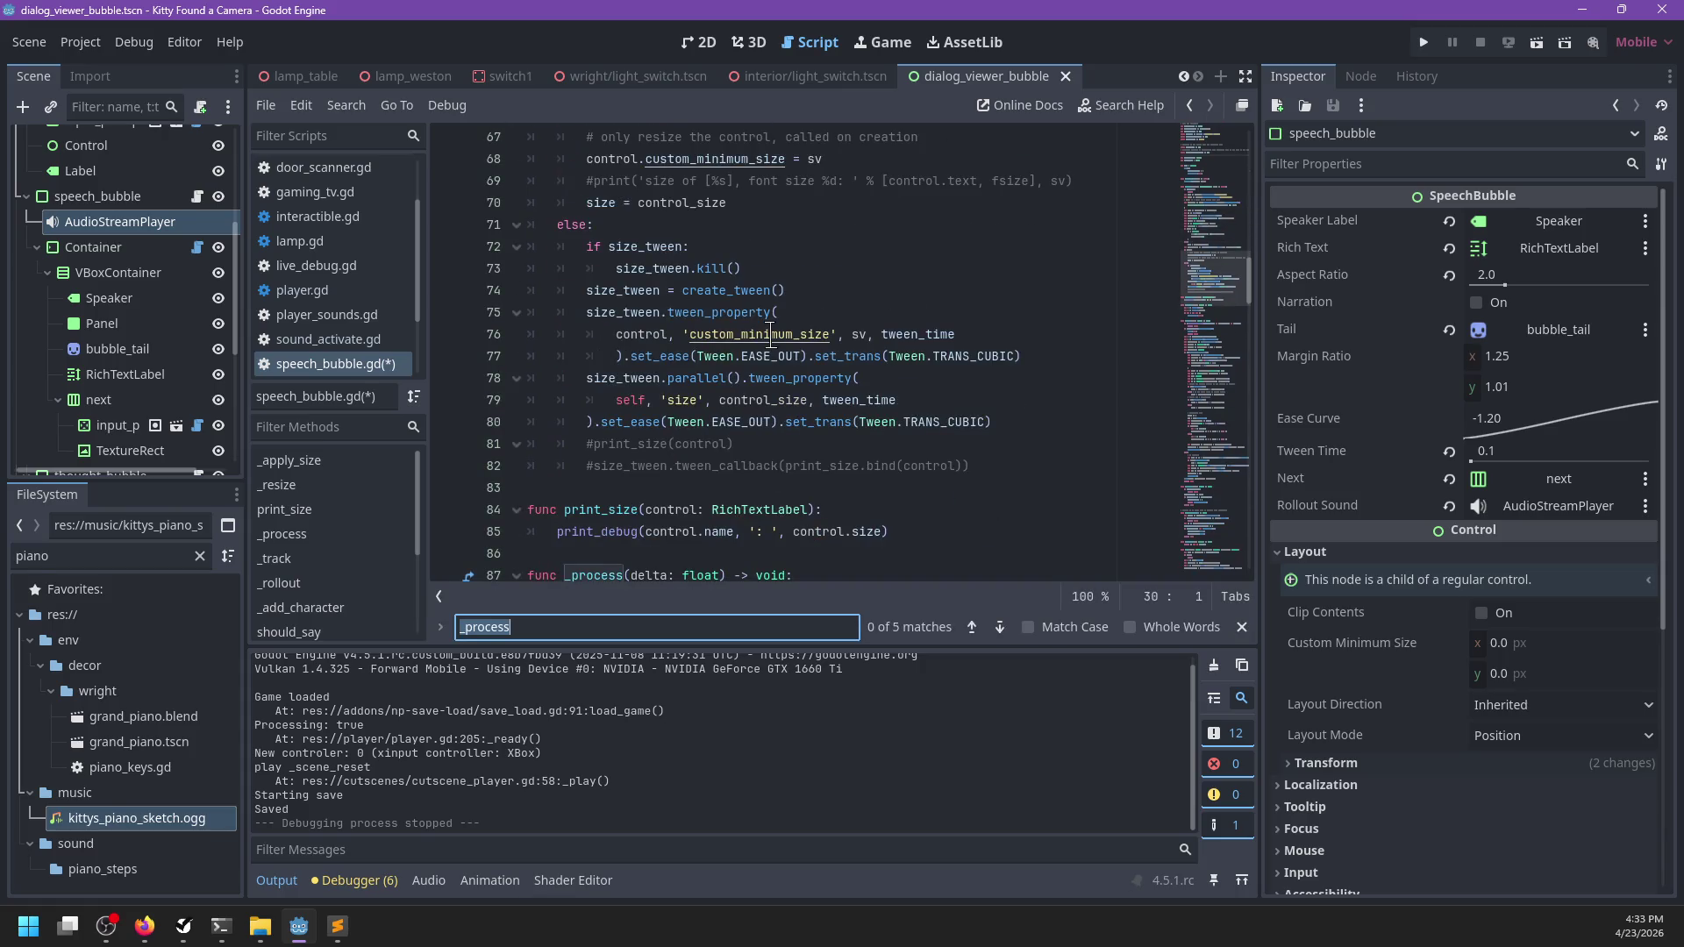
pyautogui.write('punctuation')
pyautogui.press('Return')
pyautogui.hotkey('ctrl', 'a')
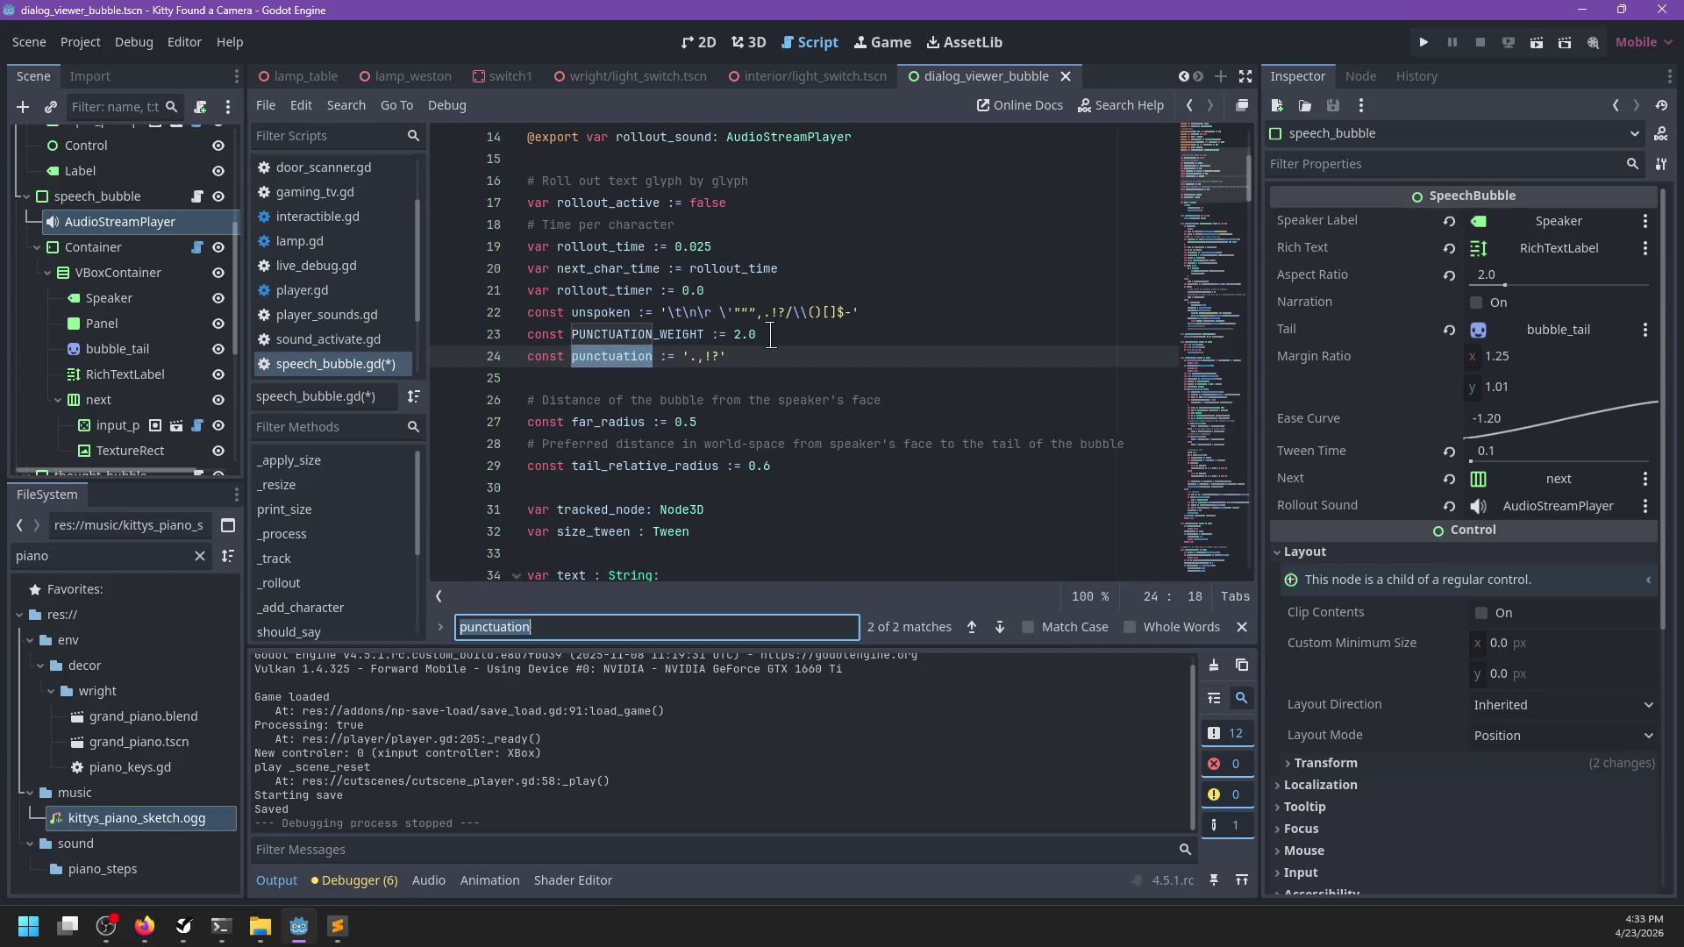
pyautogui.write('char')
pyautogui.scroll(-3, 770, 334)
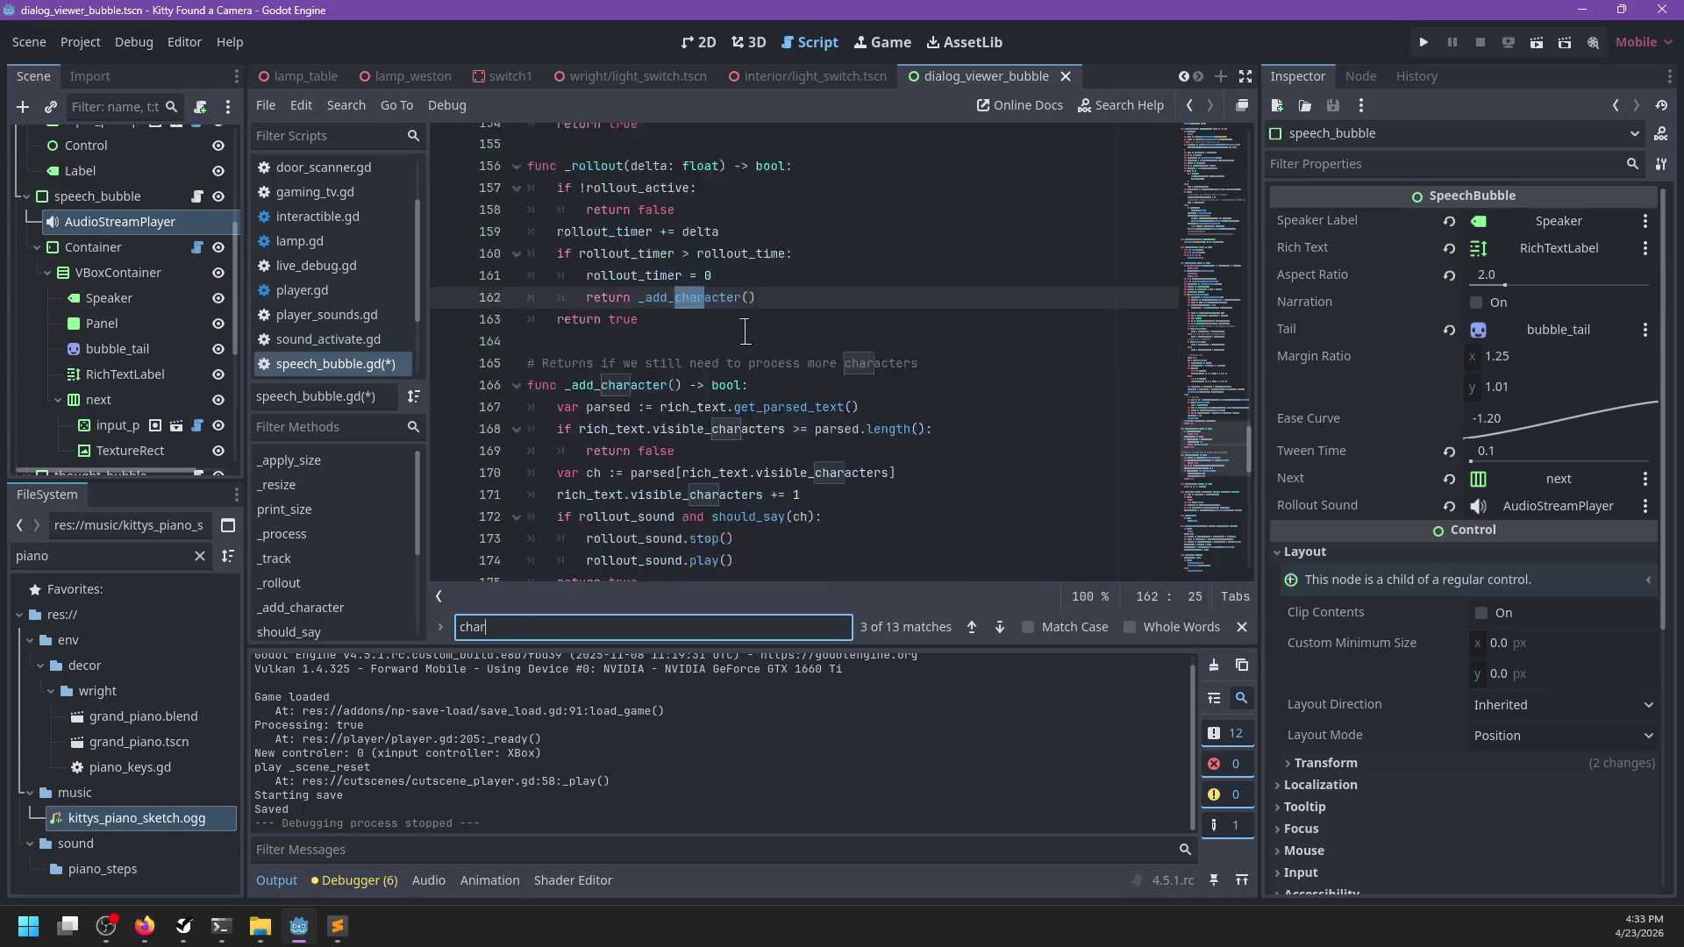
# Replace rollout_time with next_char_time in the timer comparison on line 160
pyautogui.press('Escape')
pyautogui.click(812, 425)
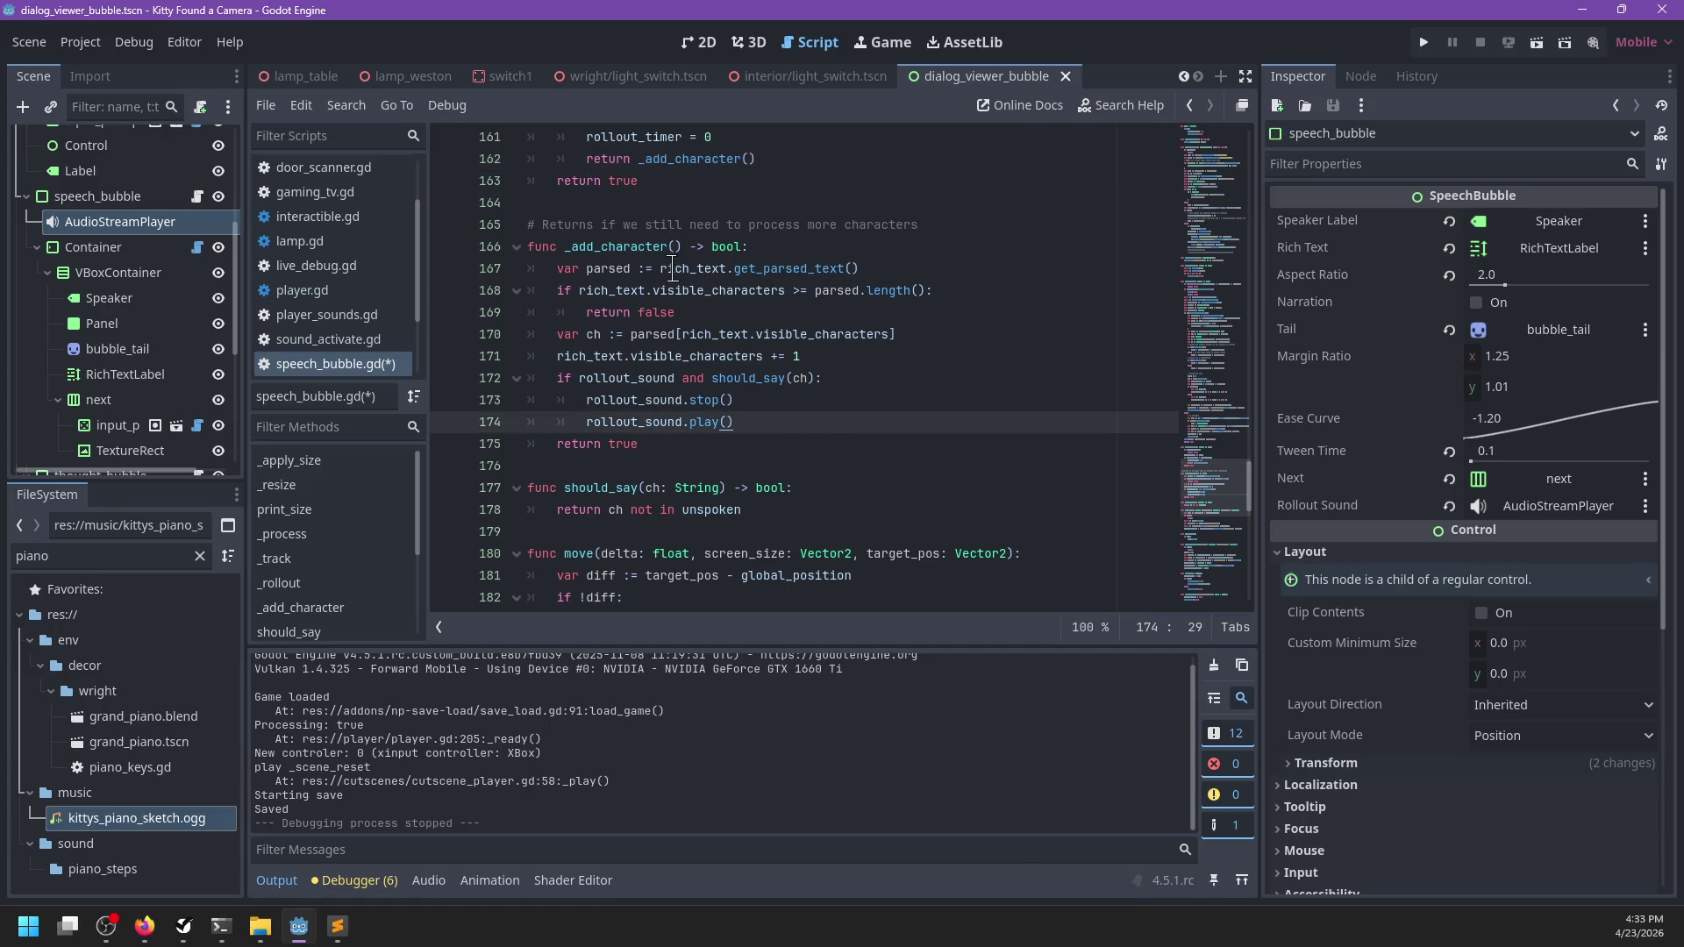
pyautogui.moveTo(672, 269)
pyautogui.scroll(2, 697, 351)
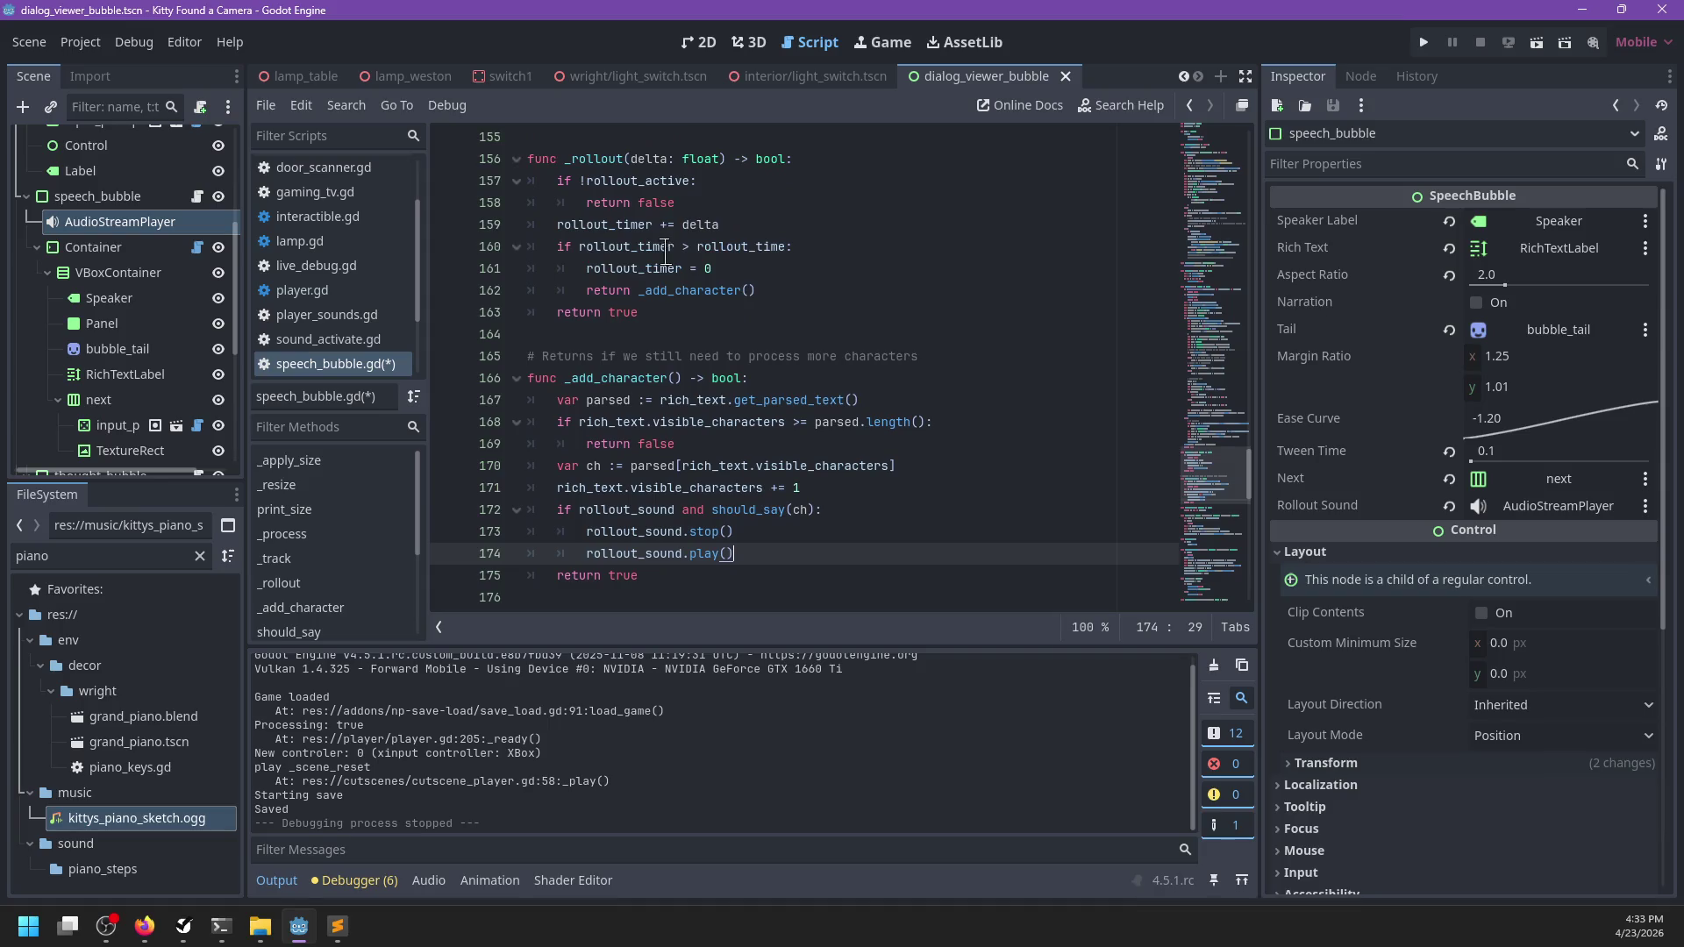
pyautogui.doubleClick(744, 246)
pyautogui.write('next_ch')
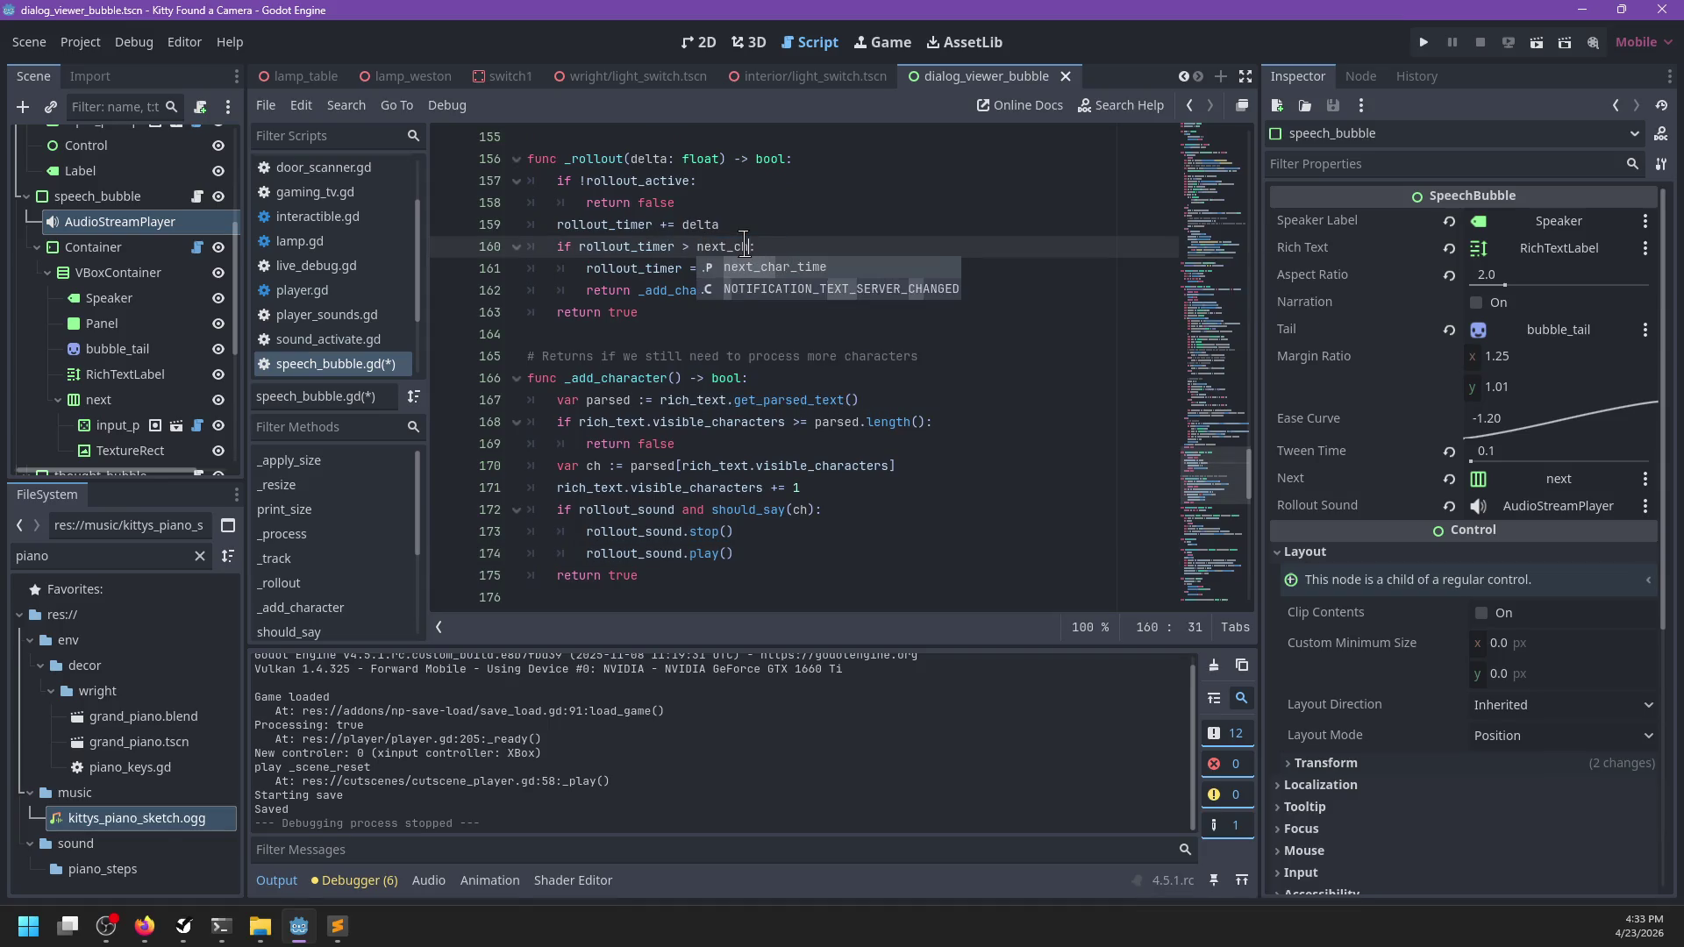
pyautogui.press('Return')
pyautogui.press('Down')
pyautogui.press('Down')
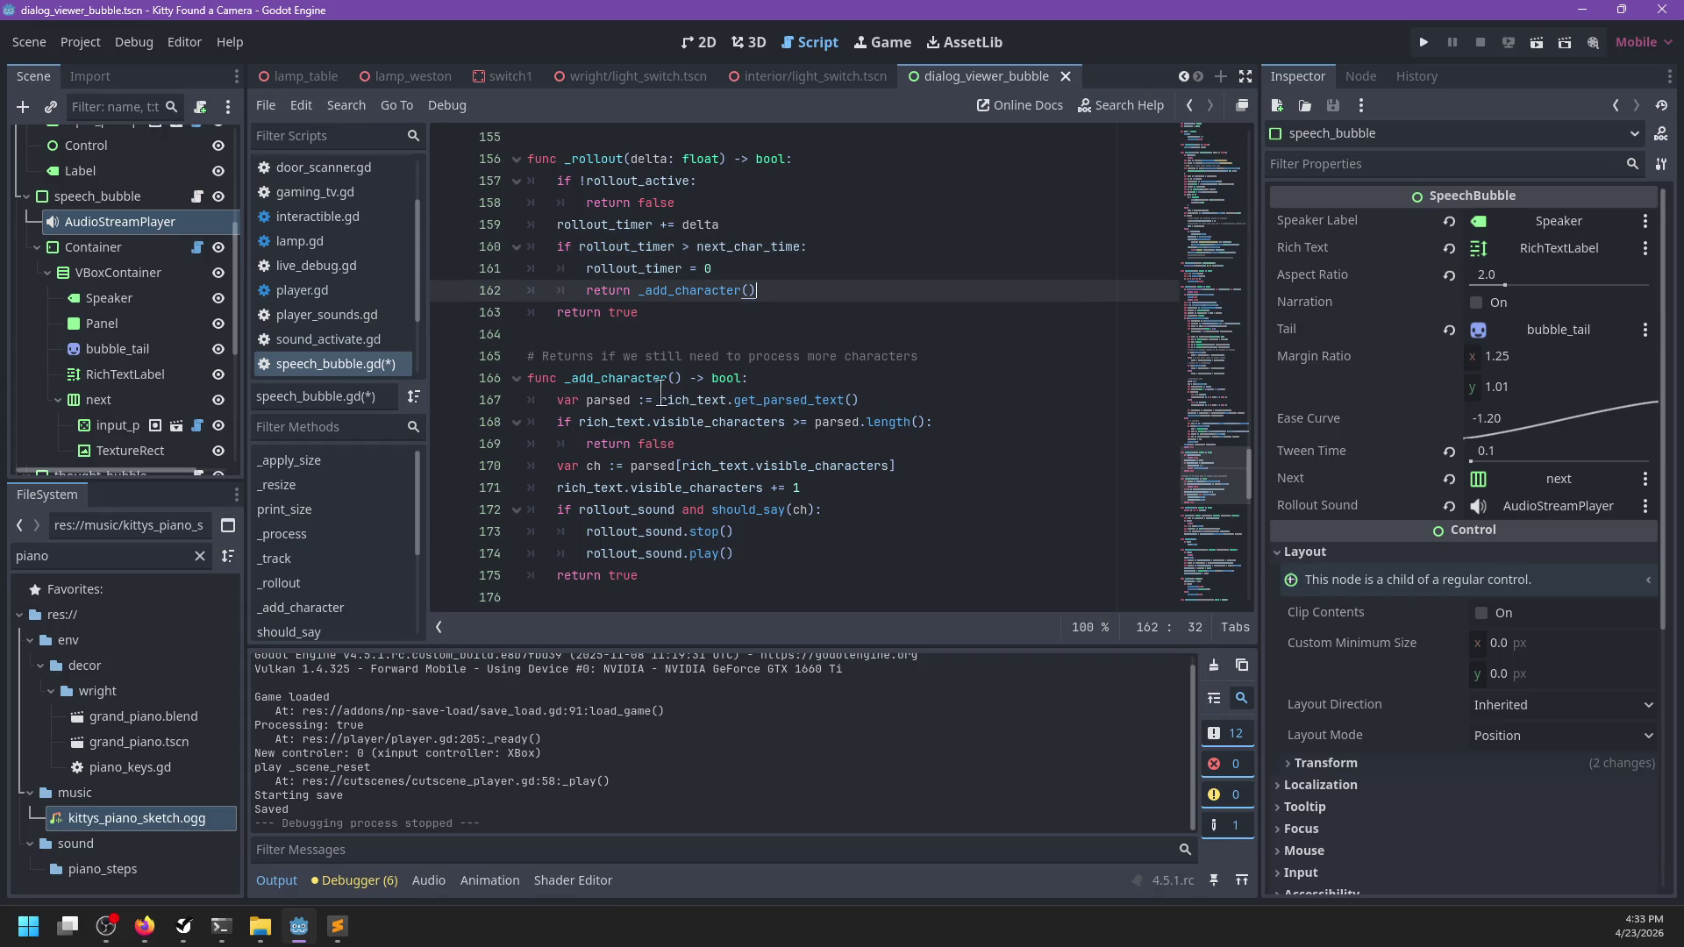
# In _add_character, add an if-punctuation branch setting next_char_time to rollout_time times PUNCTUATION_WEIGHT
pyautogui.click(777, 550)
pyautogui.press('Return')
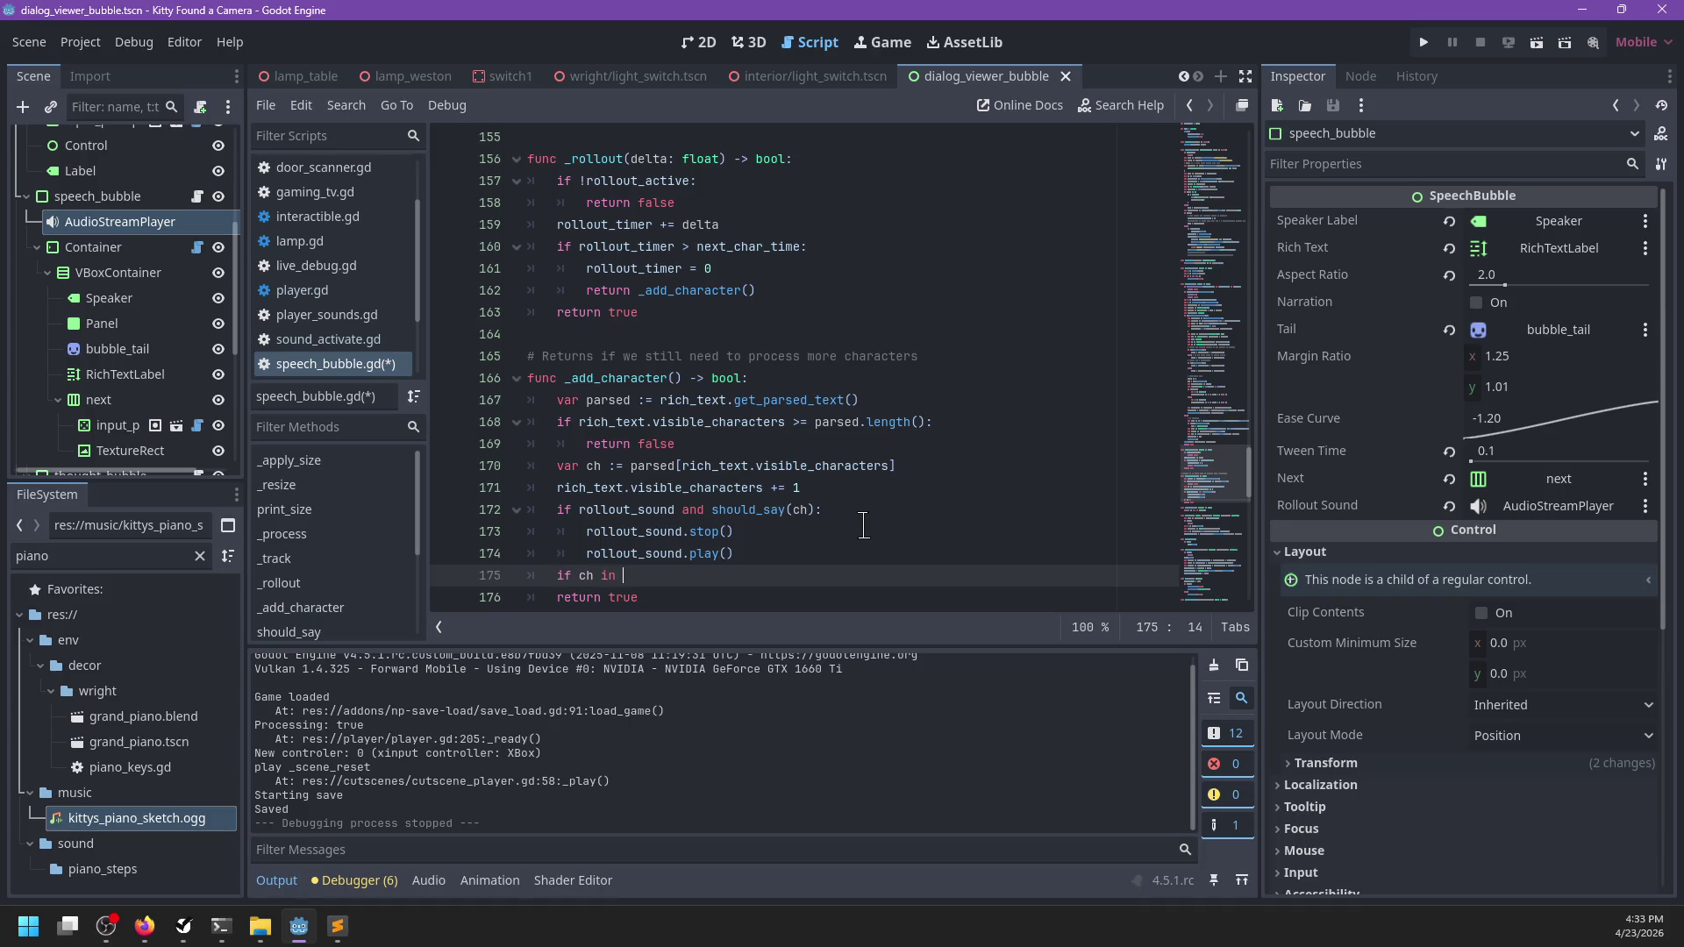
pyautogui.write('u')
pyautogui.press('Return')
pyautogui.write(':')
pyautogui.press('Return')
pyautogui.write('c')
pyautogui.press('Return')
pyautogui.write('roll')
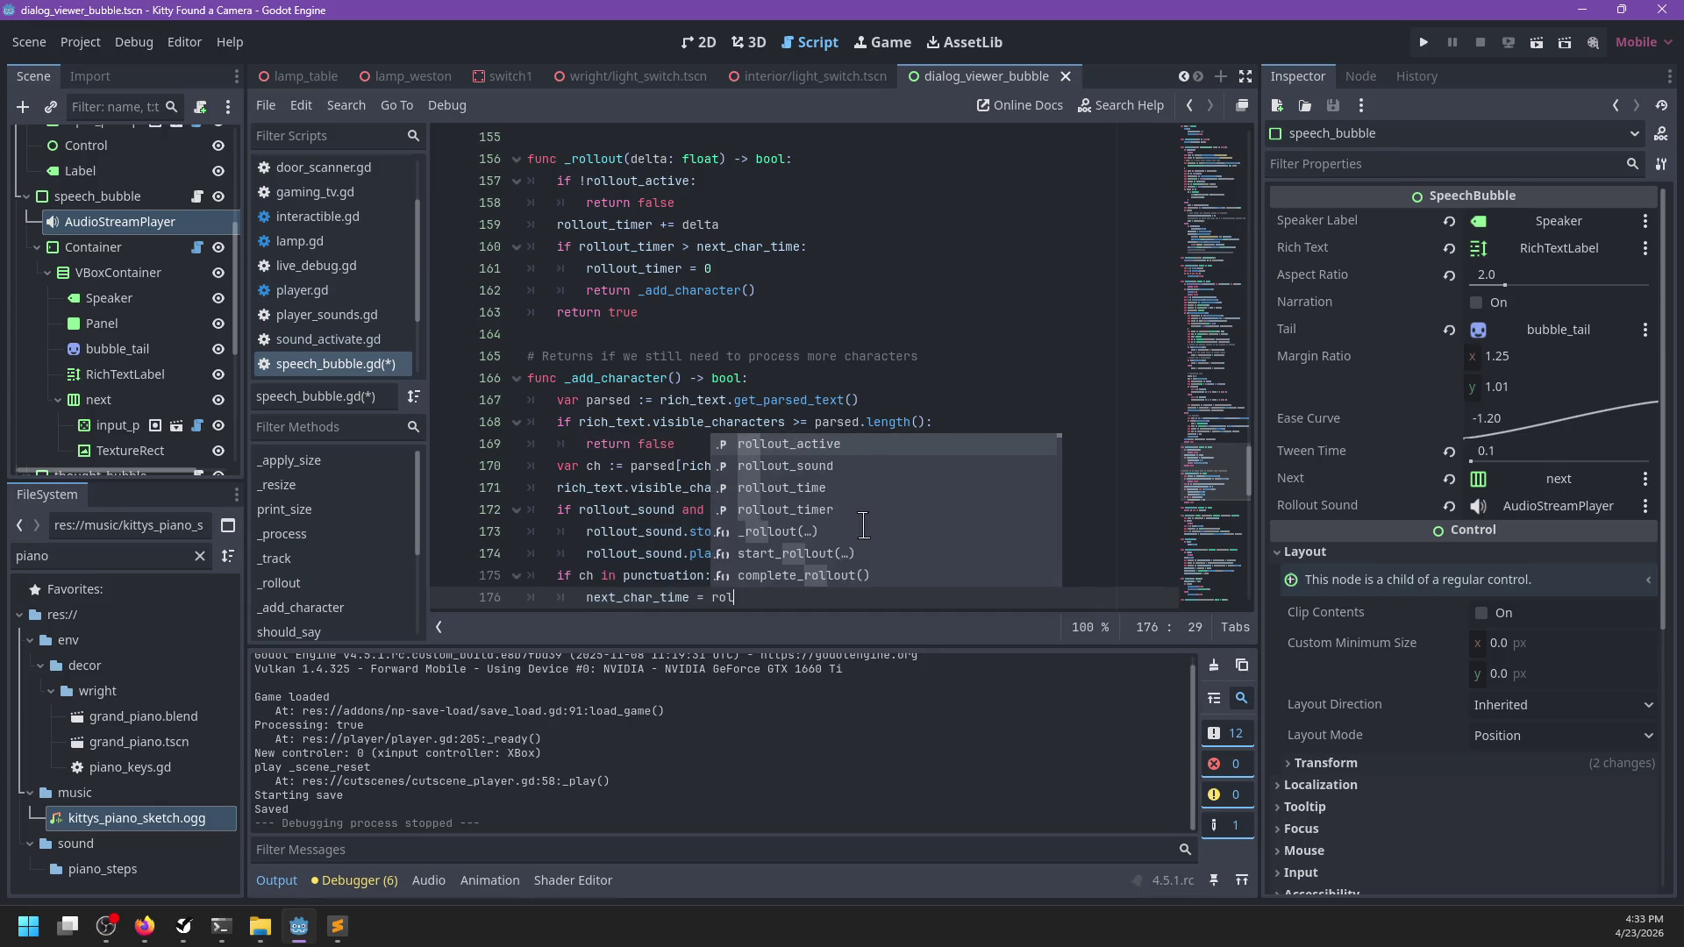
pyautogui.press('Down')
pyautogui.press('Down')
pyautogui.press('Return')
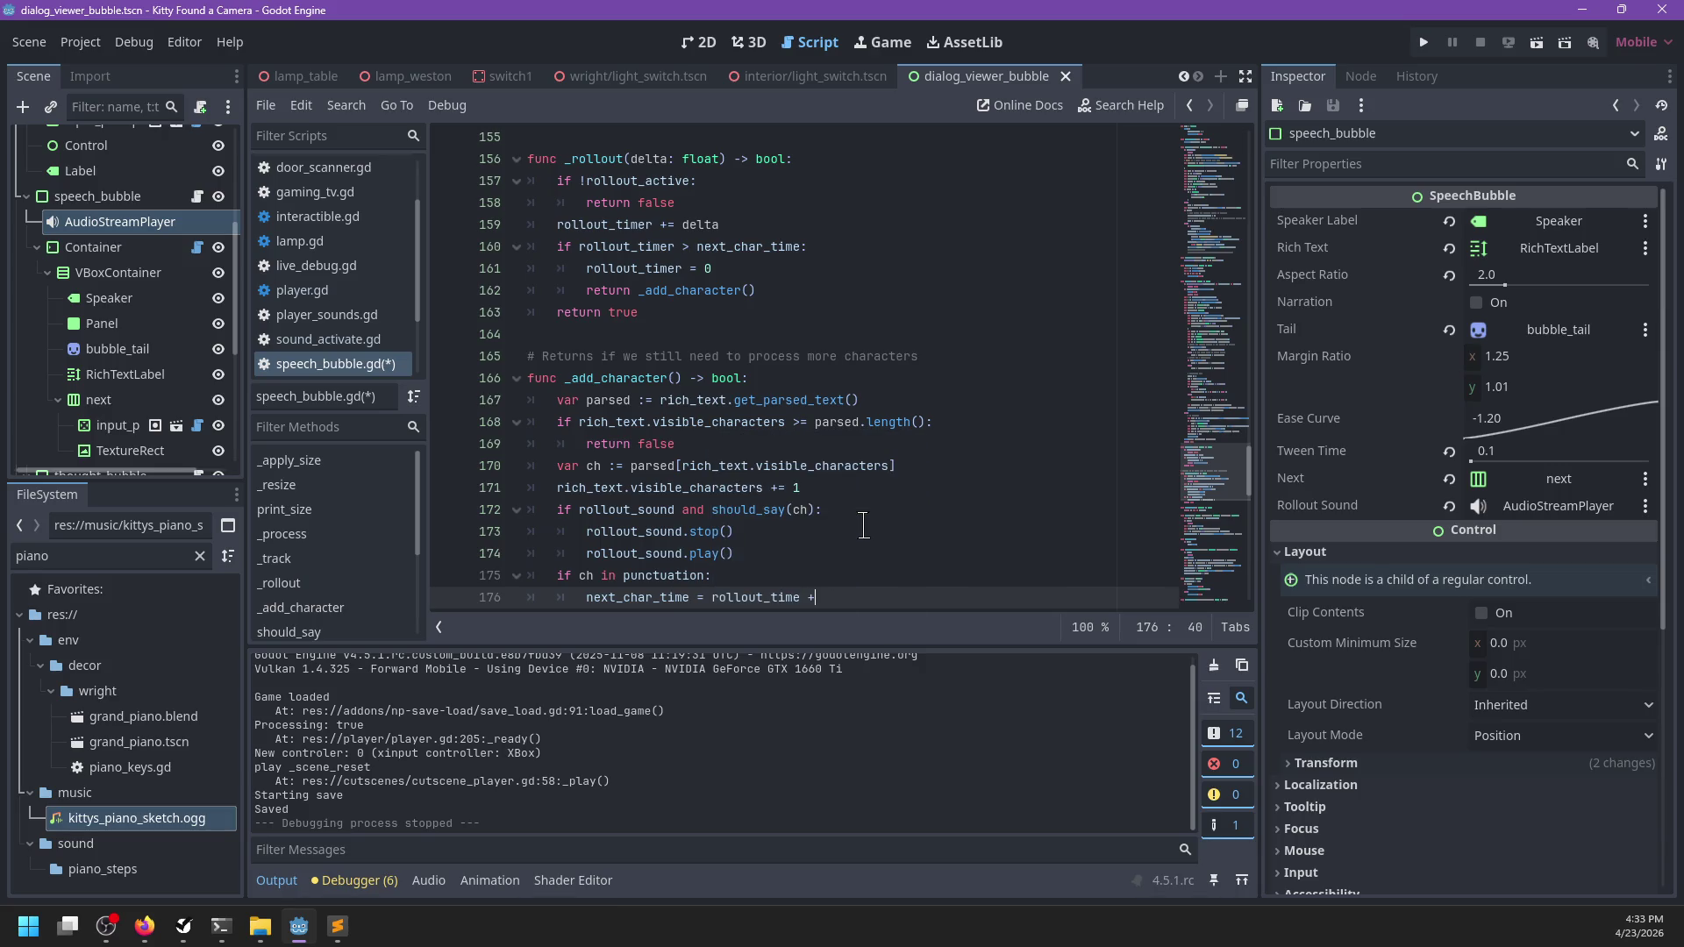
pyautogui.write('U')
pyautogui.press('Return')
# Add an else branch setting next_char_time = rollout_time, save, and run the game with F5
pyautogui.press('Return')
pyautogui.write(':')
pyautogui.press('Return')
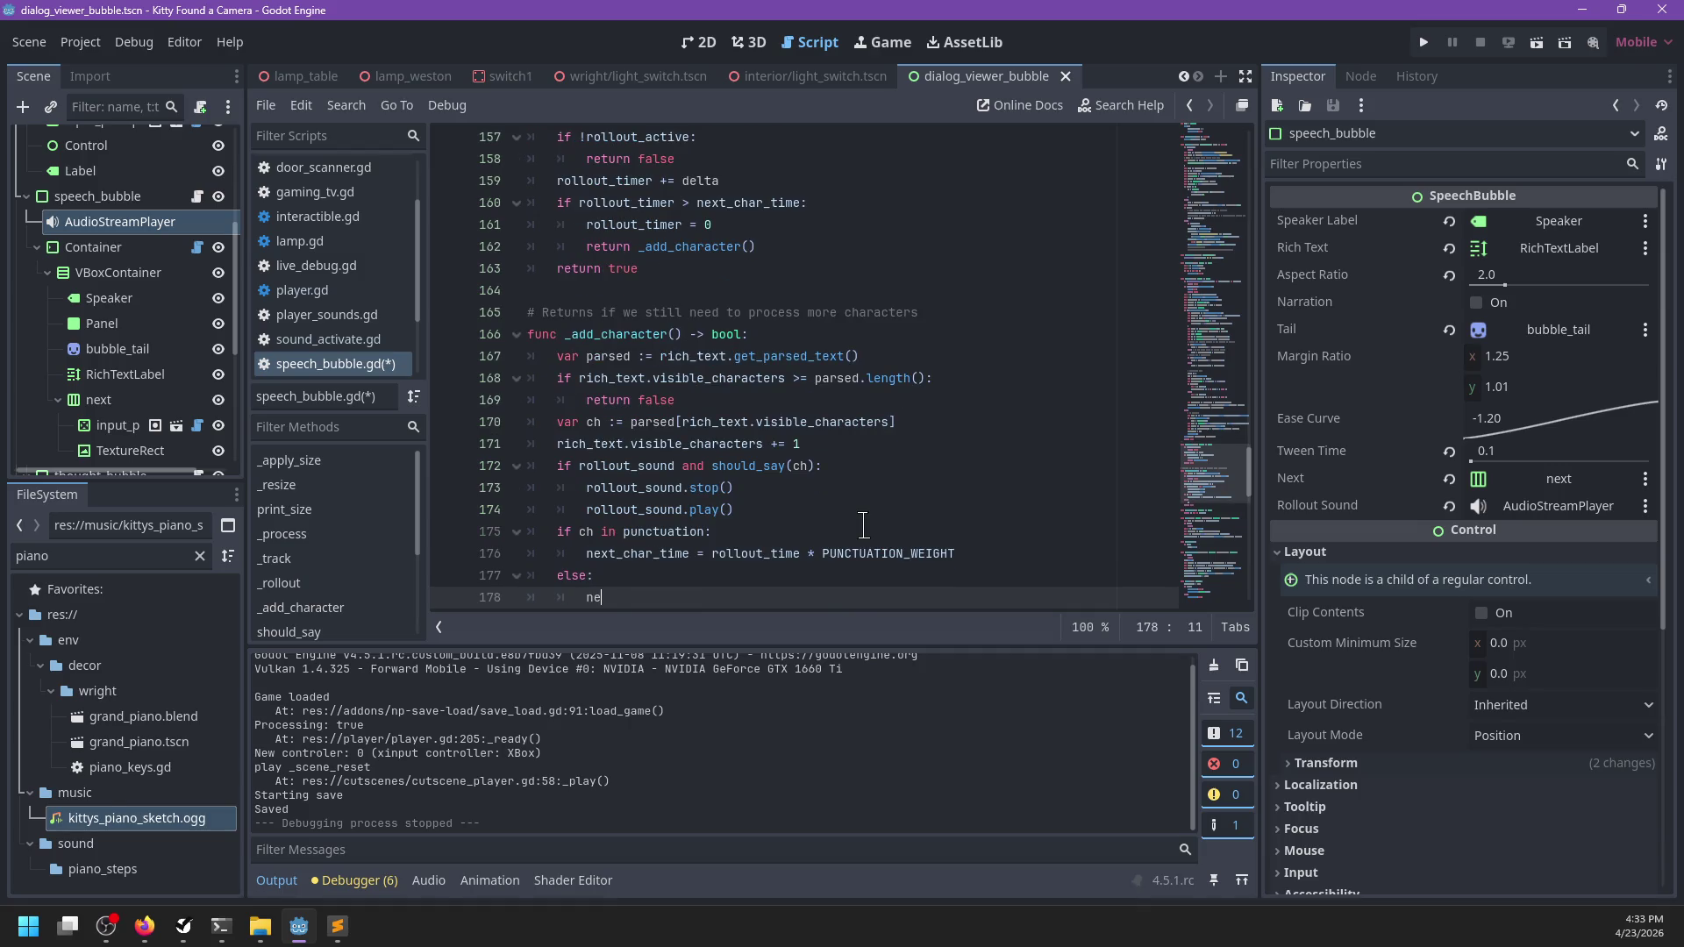
pyautogui.write('= roll')
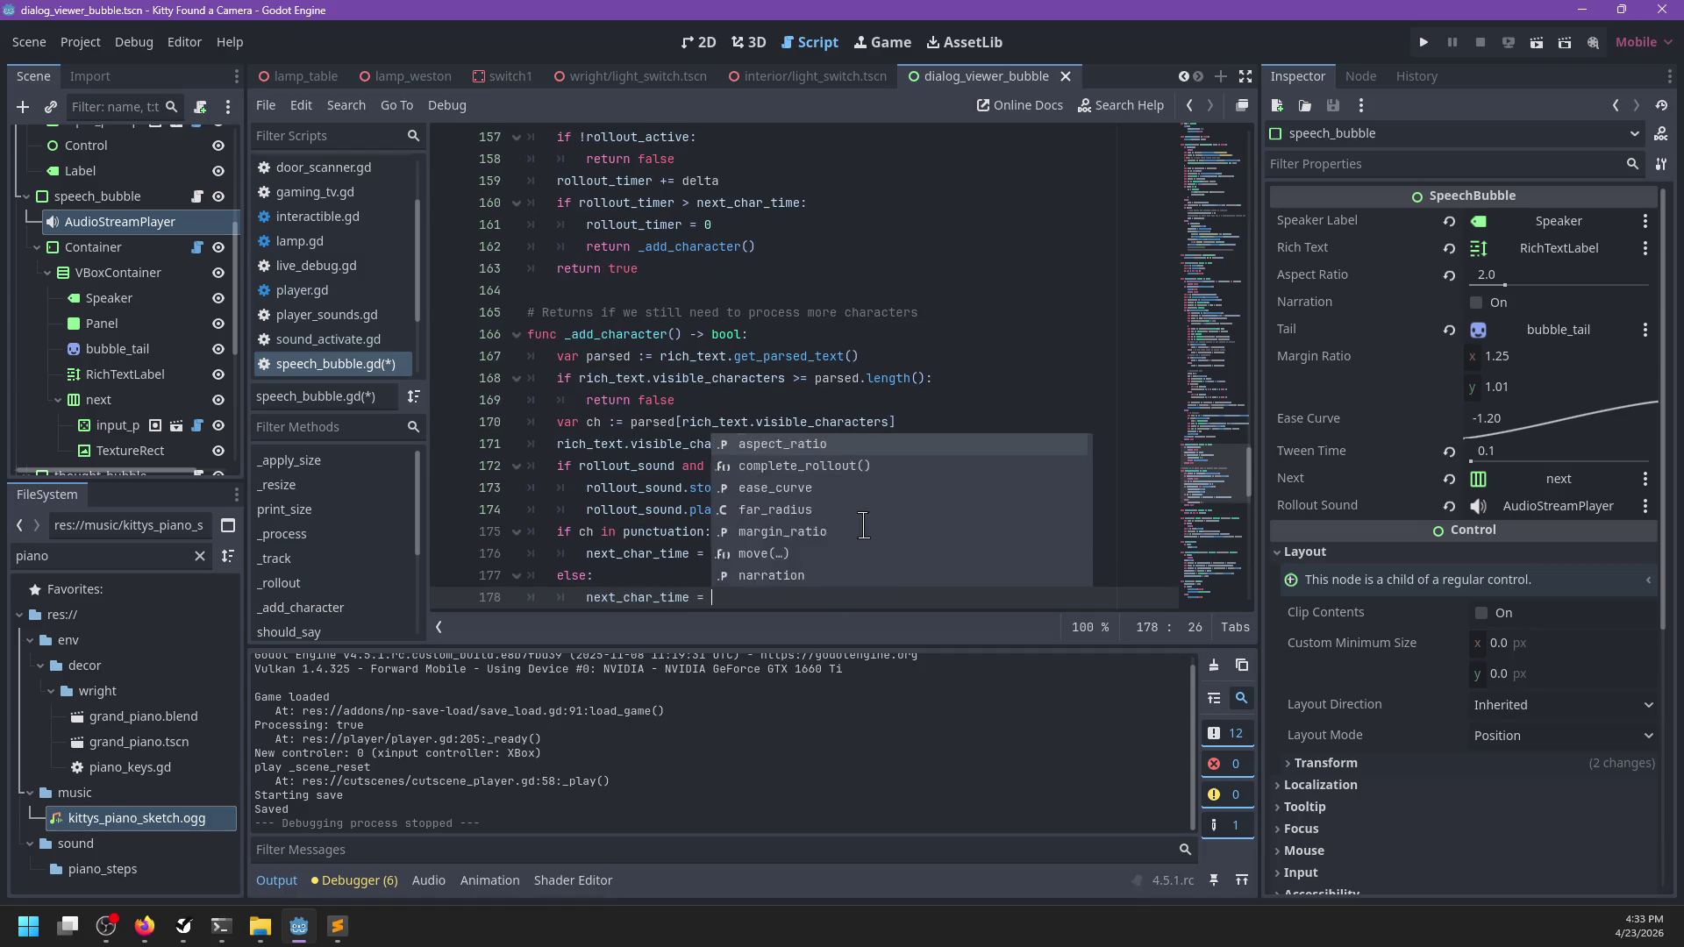
pyautogui.press('Down')
pyautogui.press('Down')
pyautogui.press('Return')
pyautogui.hotkey('ctrl', 's')
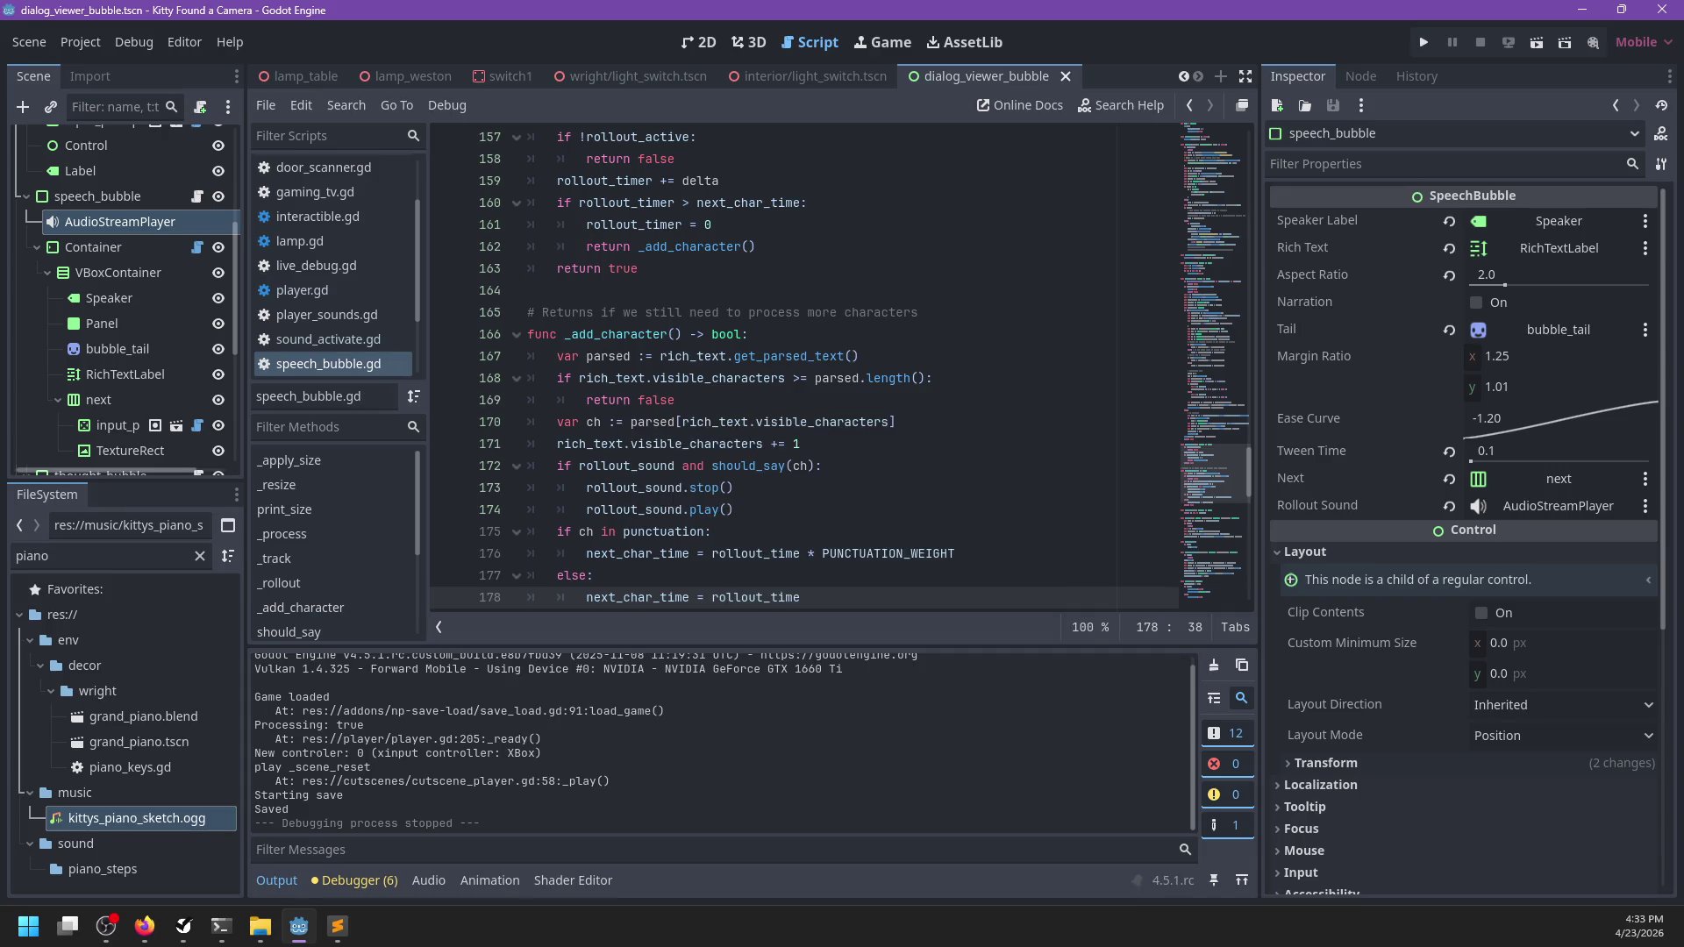
pyautogui.click(829, 334)
pyautogui.press('F5')
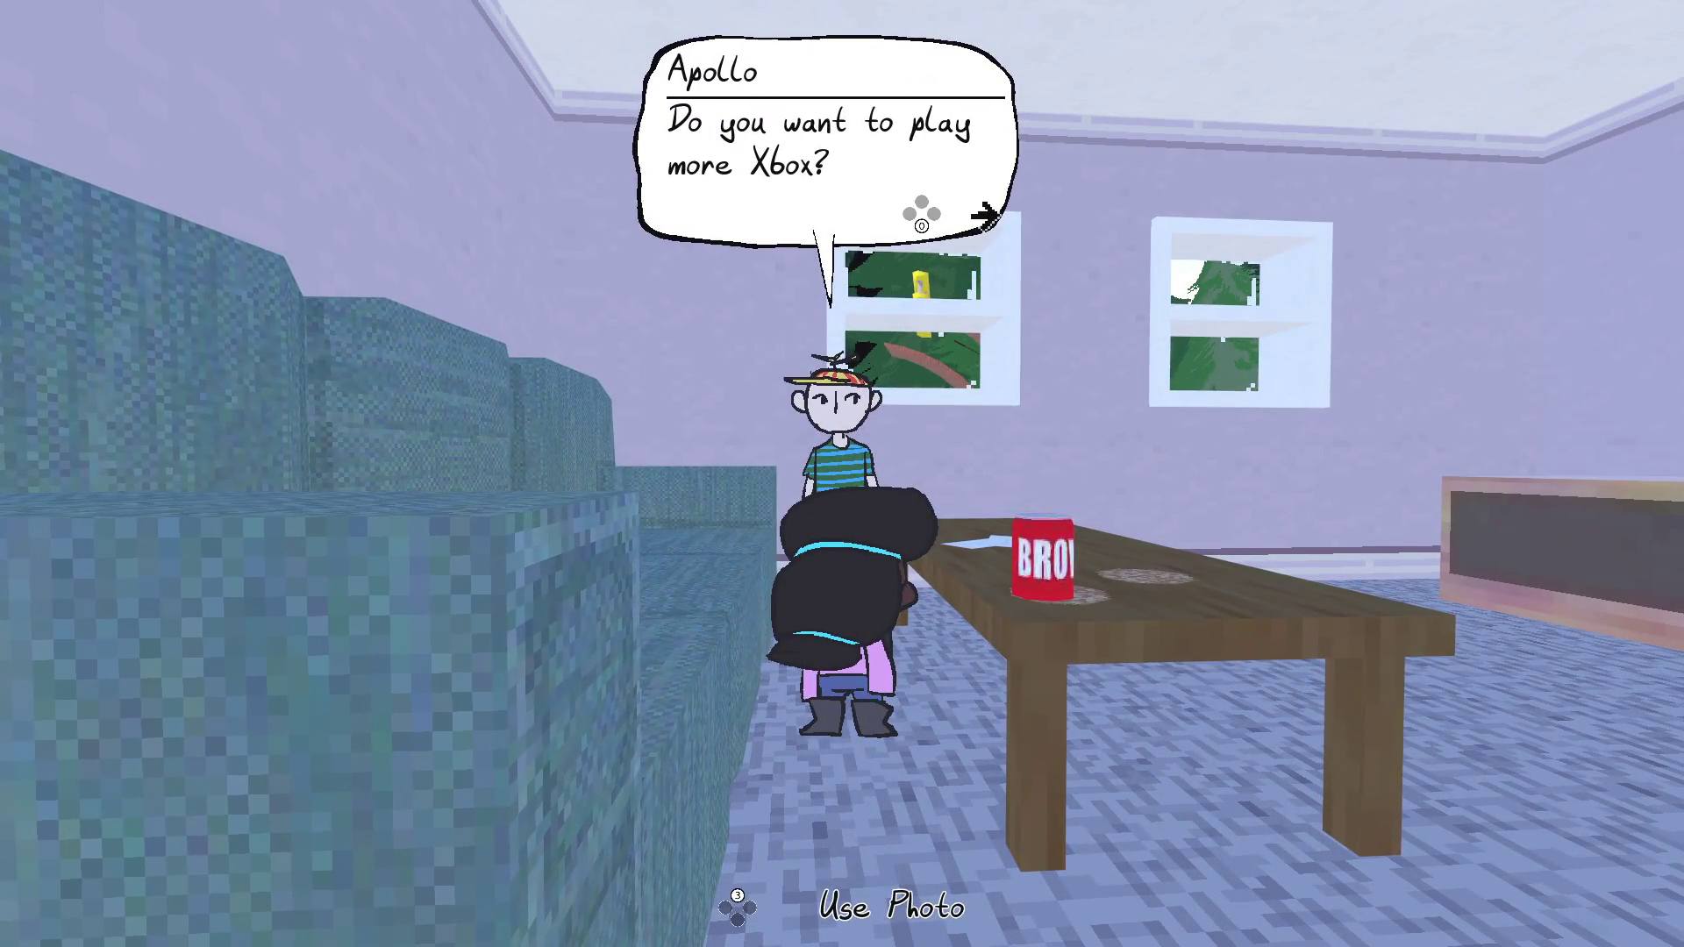
# Choose the reply 'No, your games suck.' and dismiss the finished dialogue
pyautogui.press('Right')
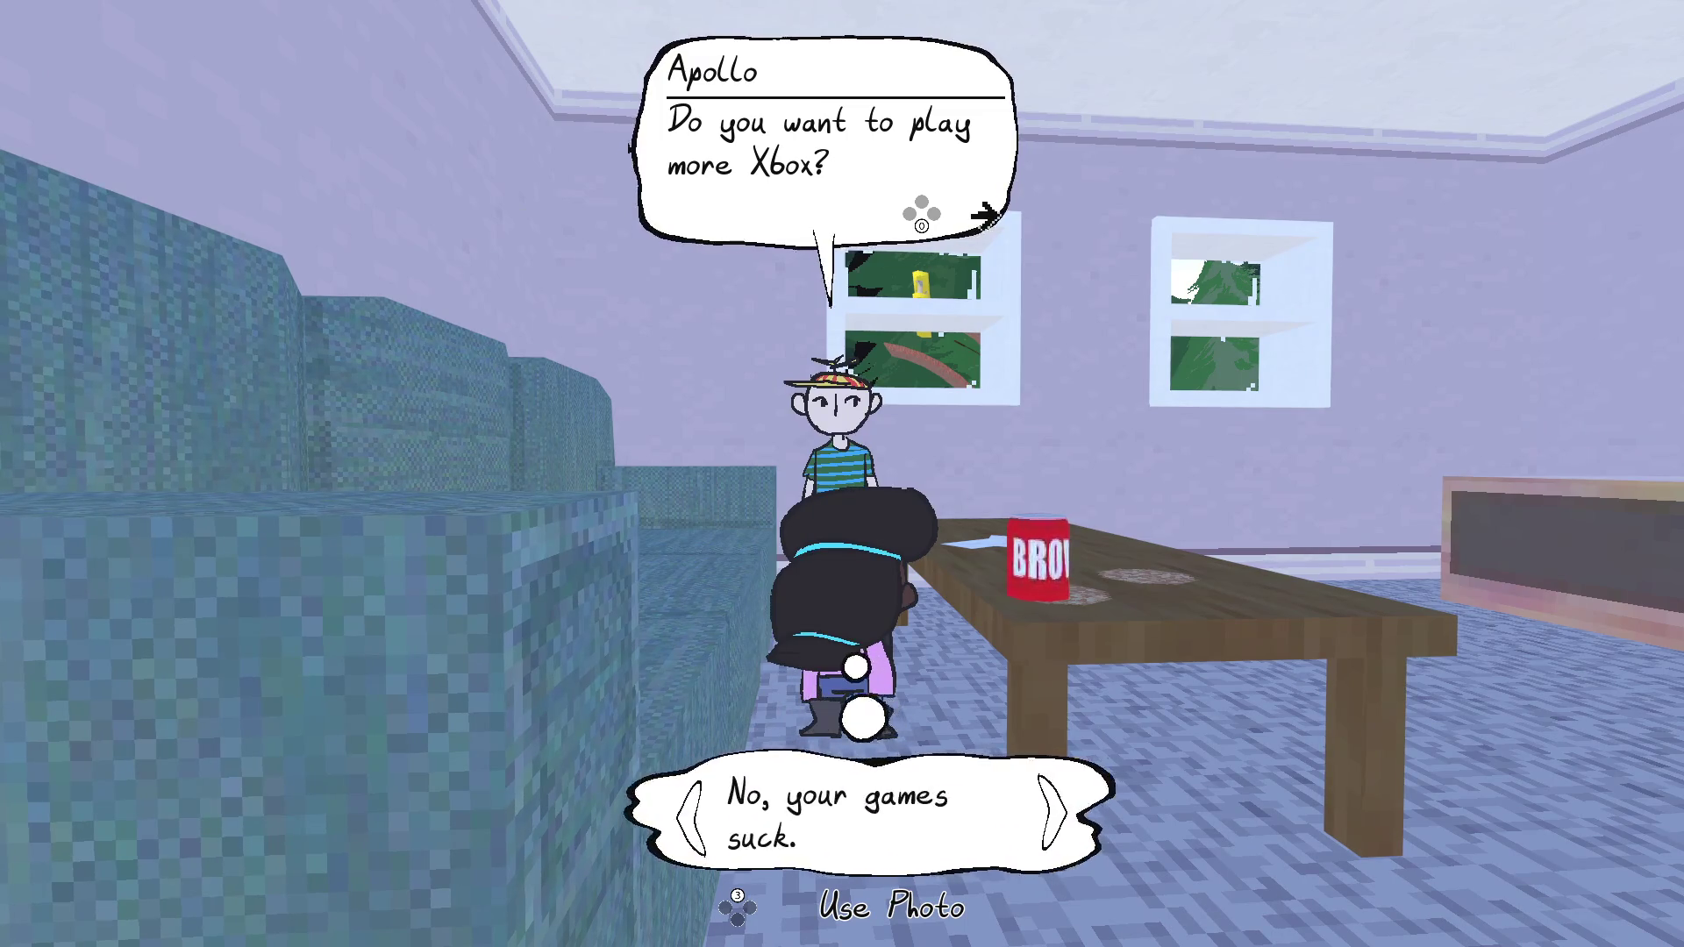
pyautogui.press('Return')
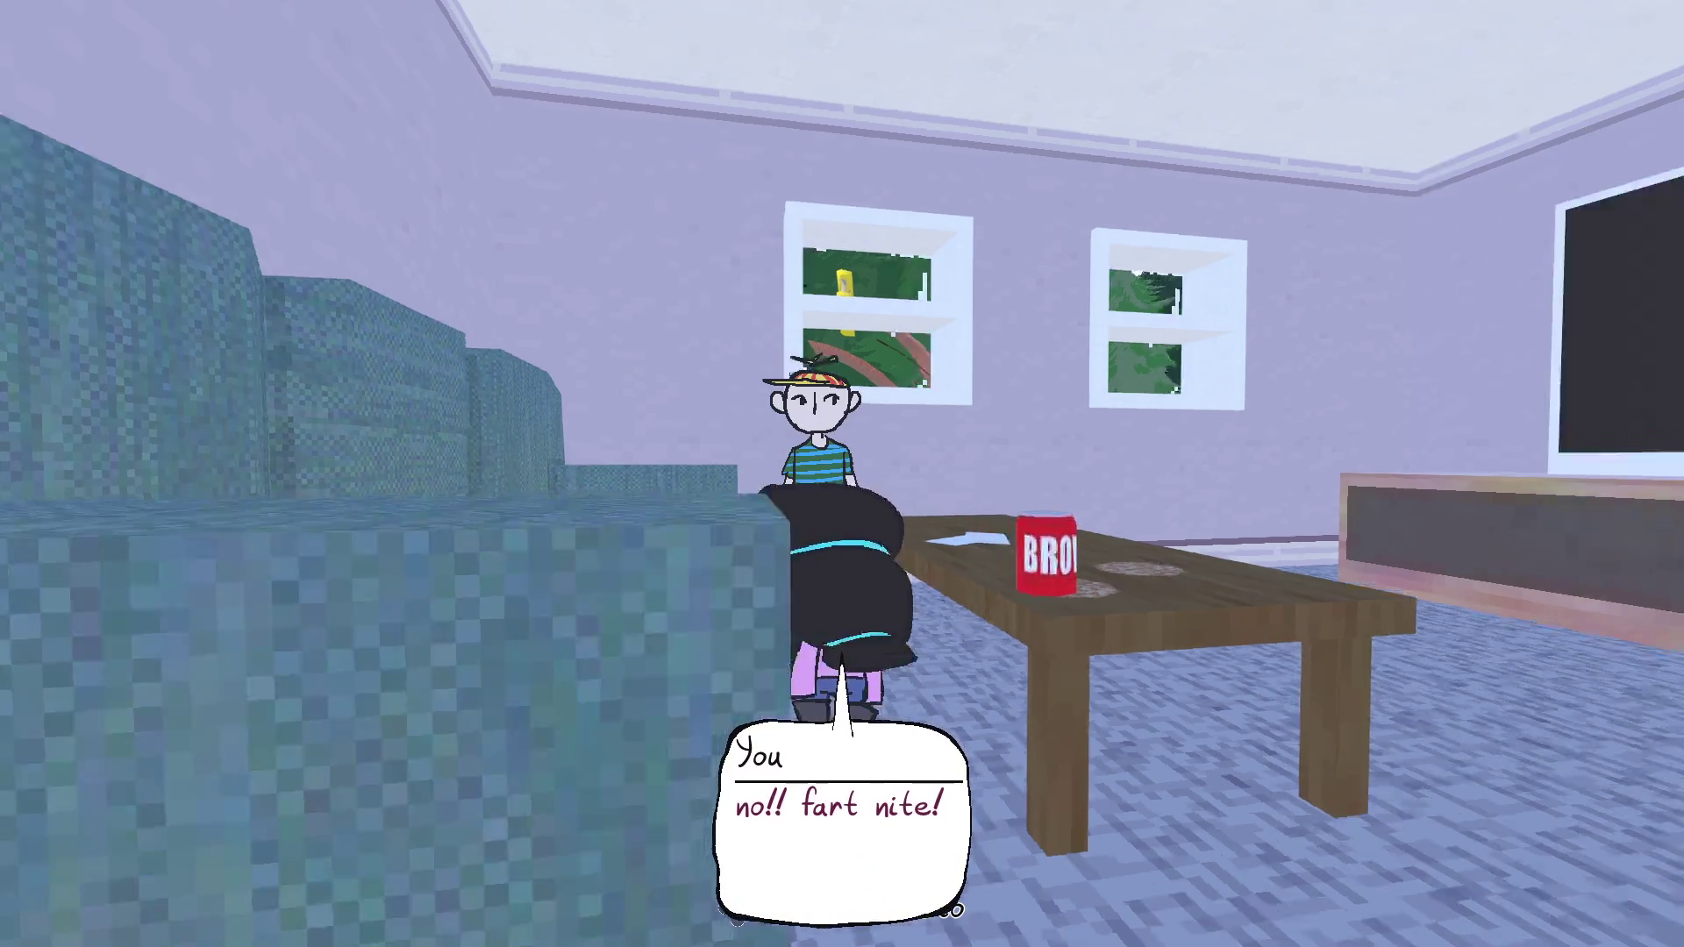
pyautogui.press('Return')
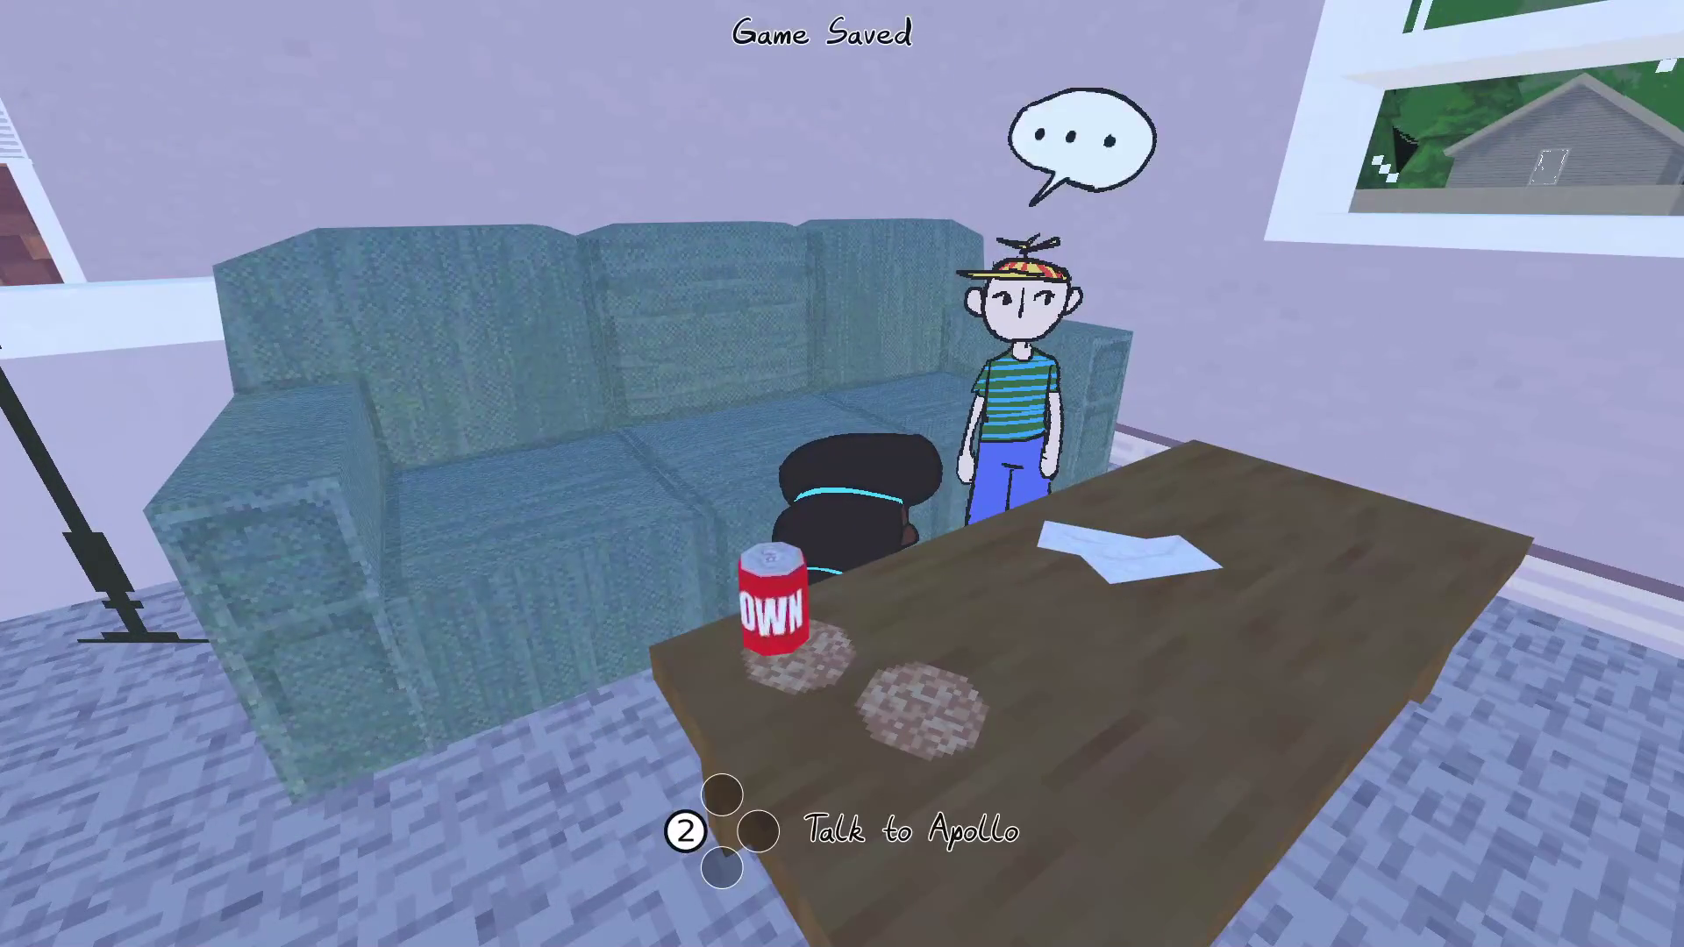
# Walk the character around the house and kitchen, then pause and close the game
pyautogui.press('w')
pyautogui.press('space')
pyautogui.press('a')
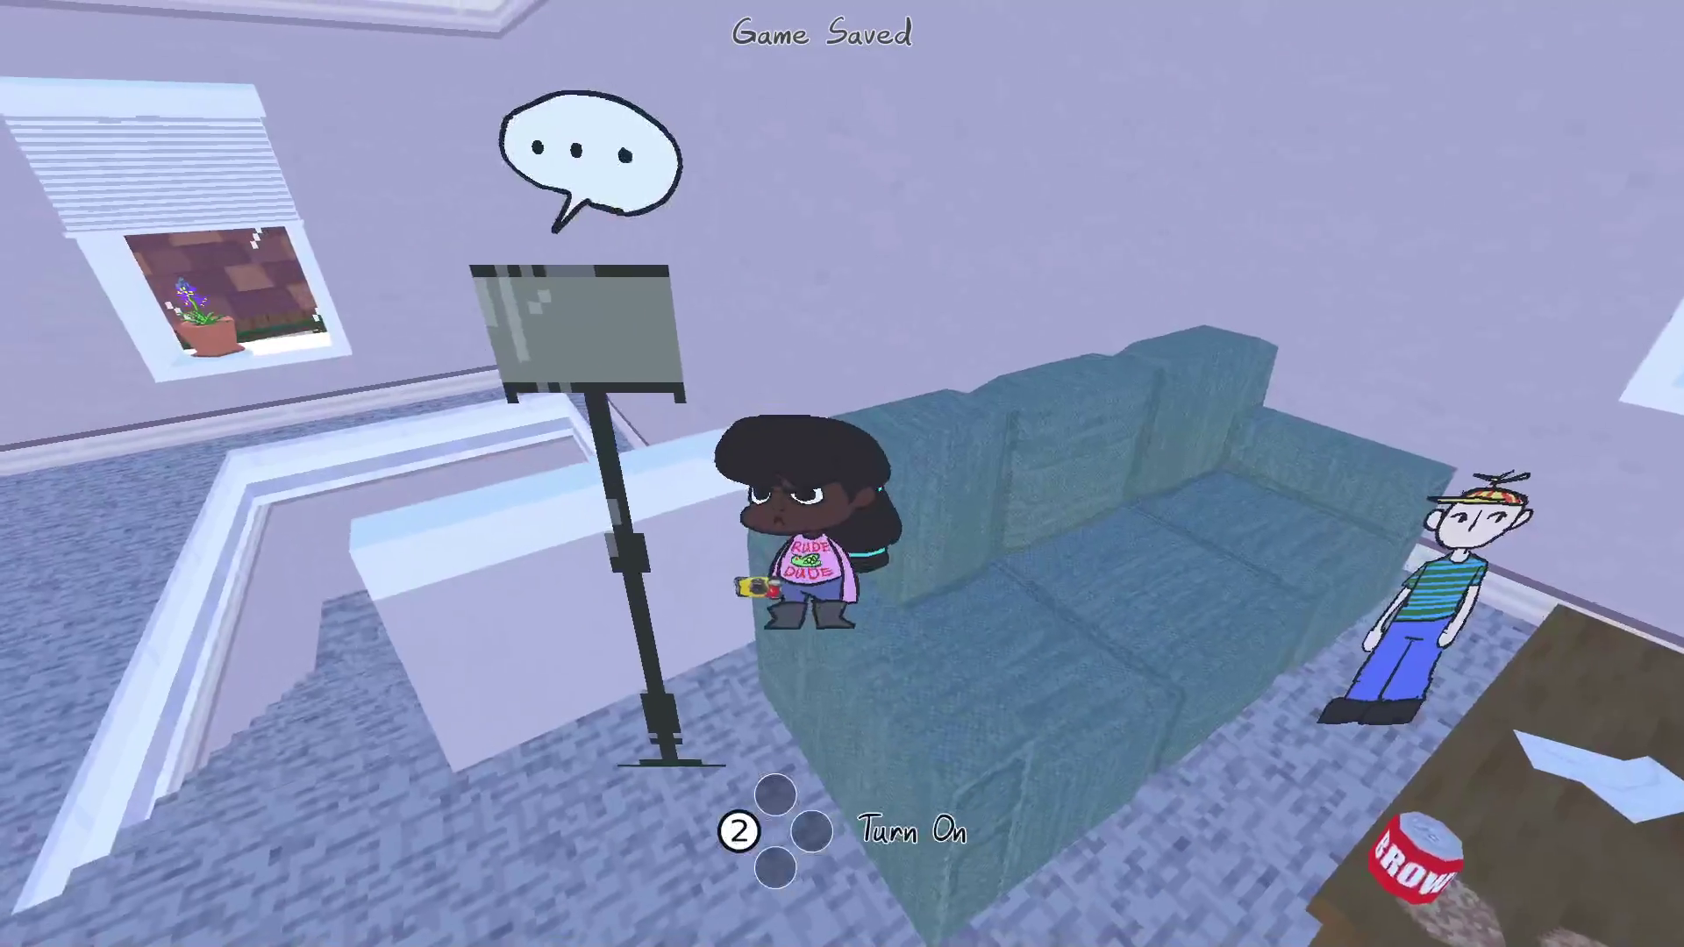
pyautogui.press('space')
pyautogui.press('s')
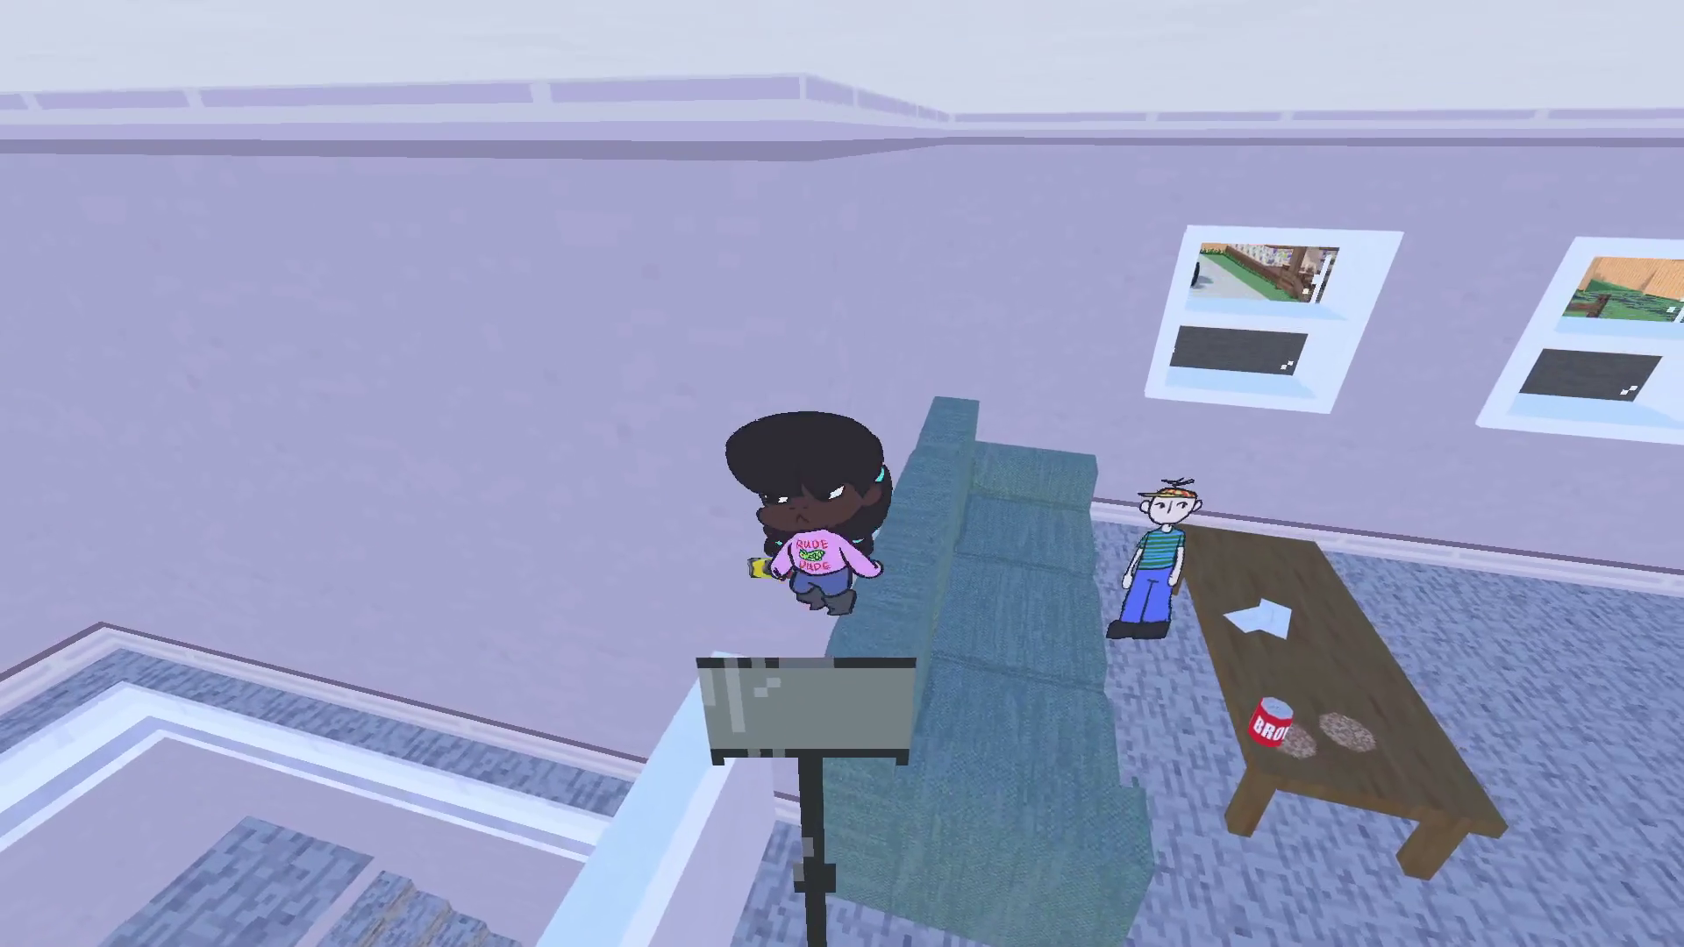
pyautogui.press('w')
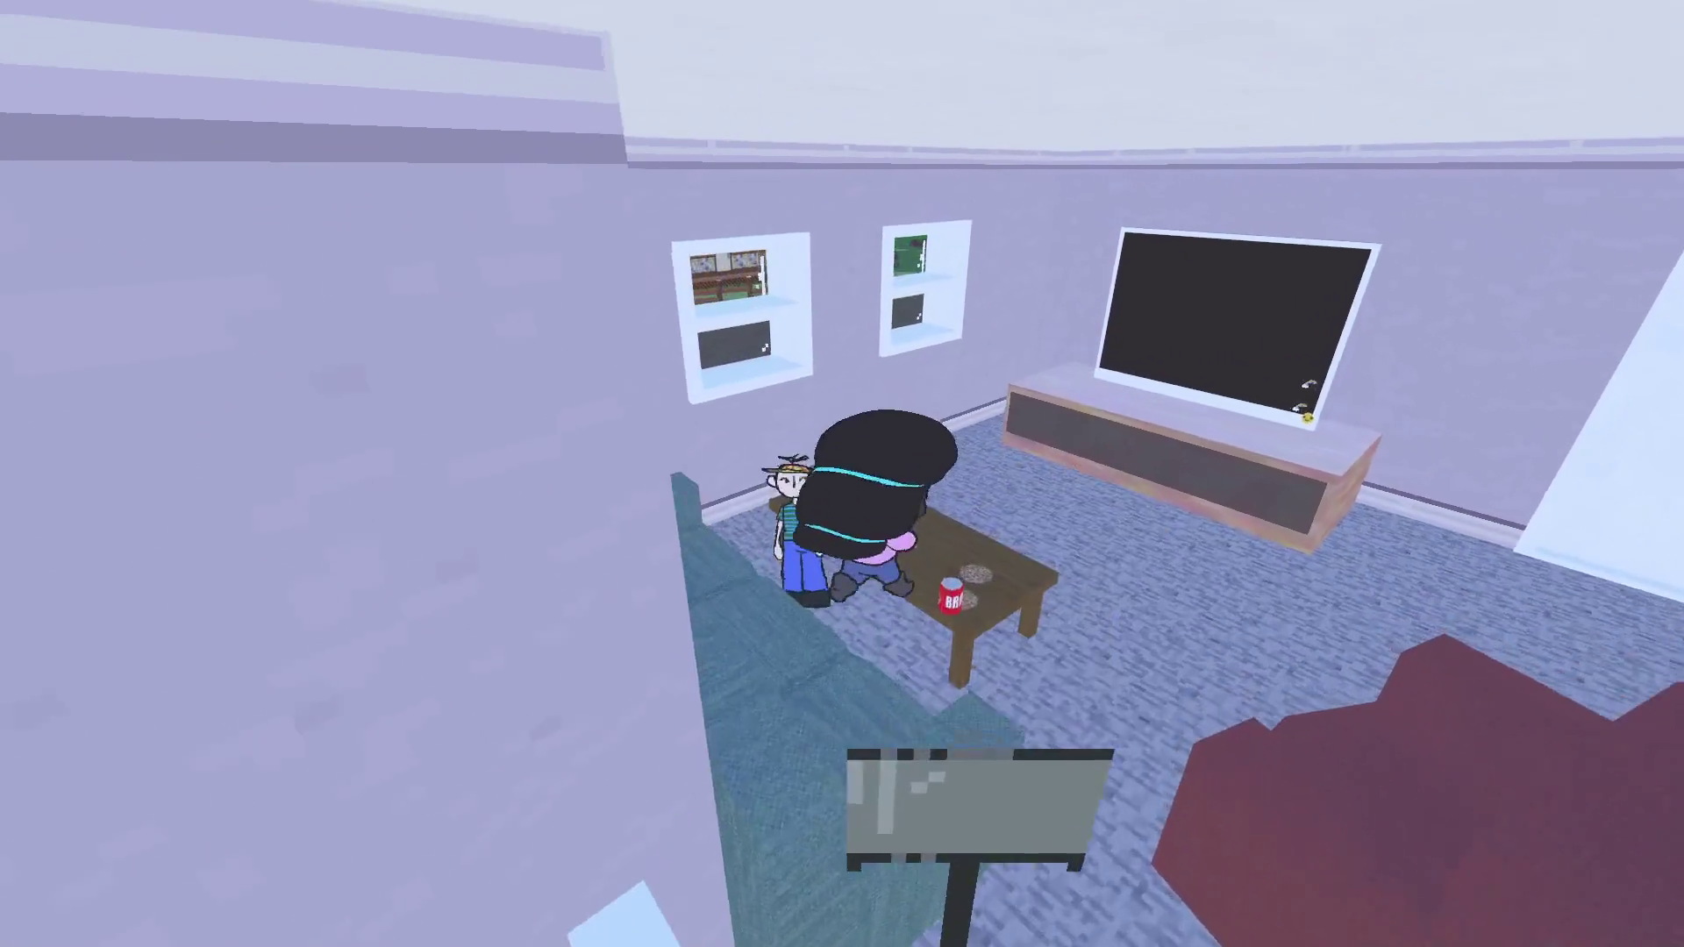
pyautogui.press('w')
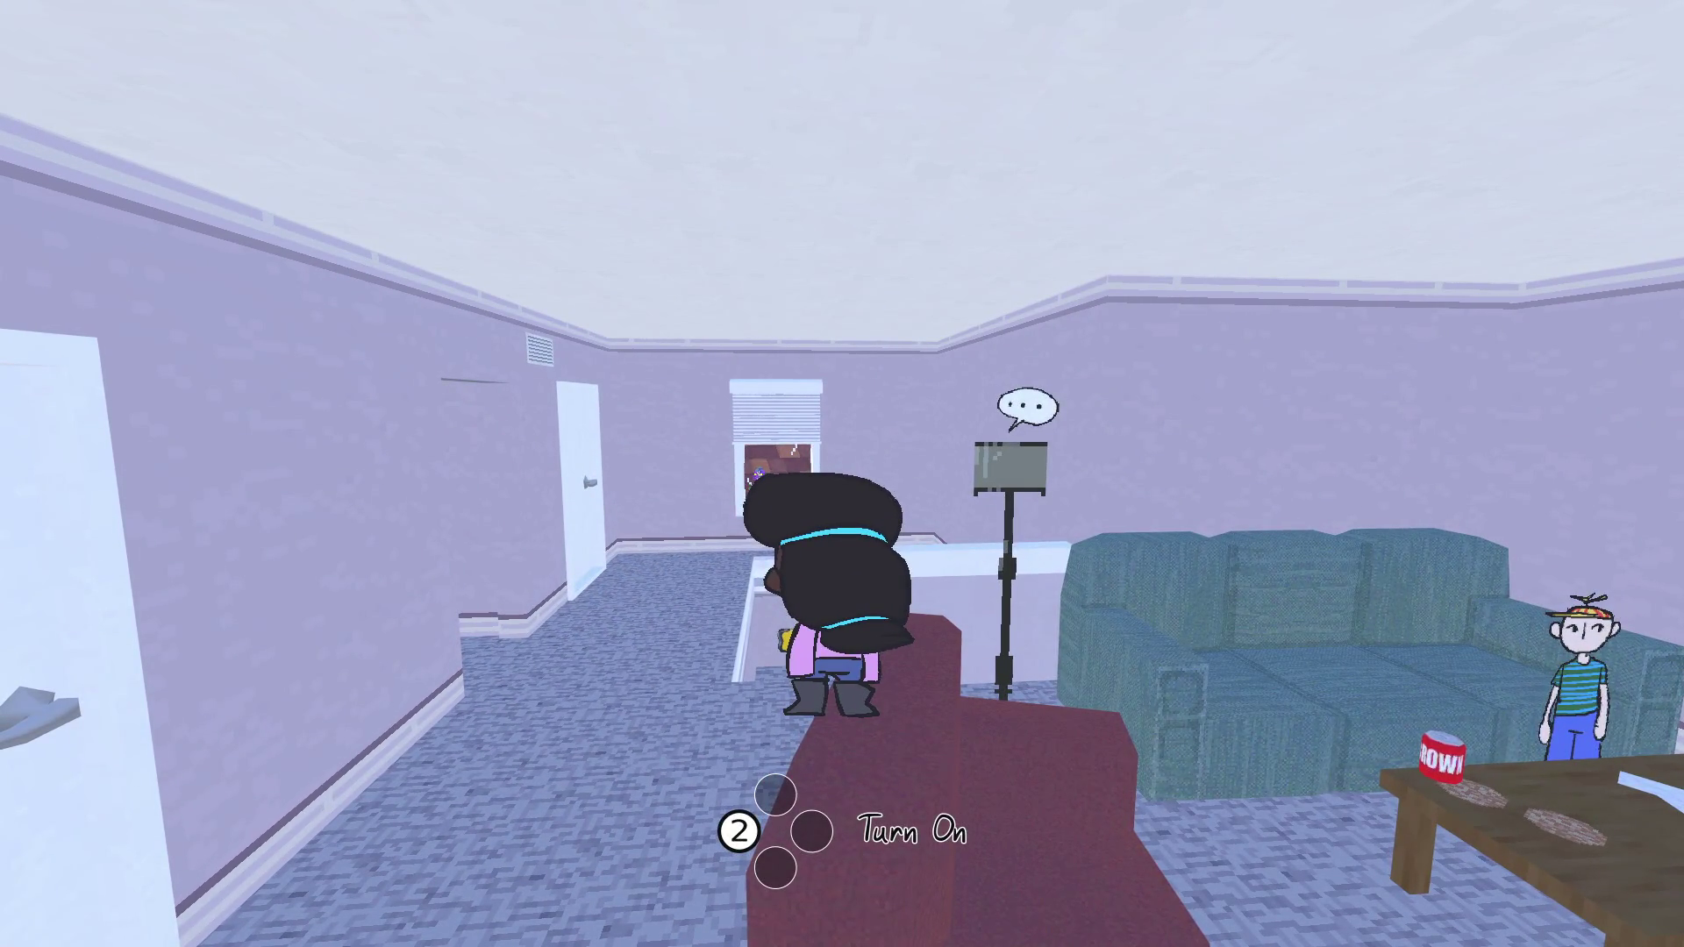
pyautogui.press('w')
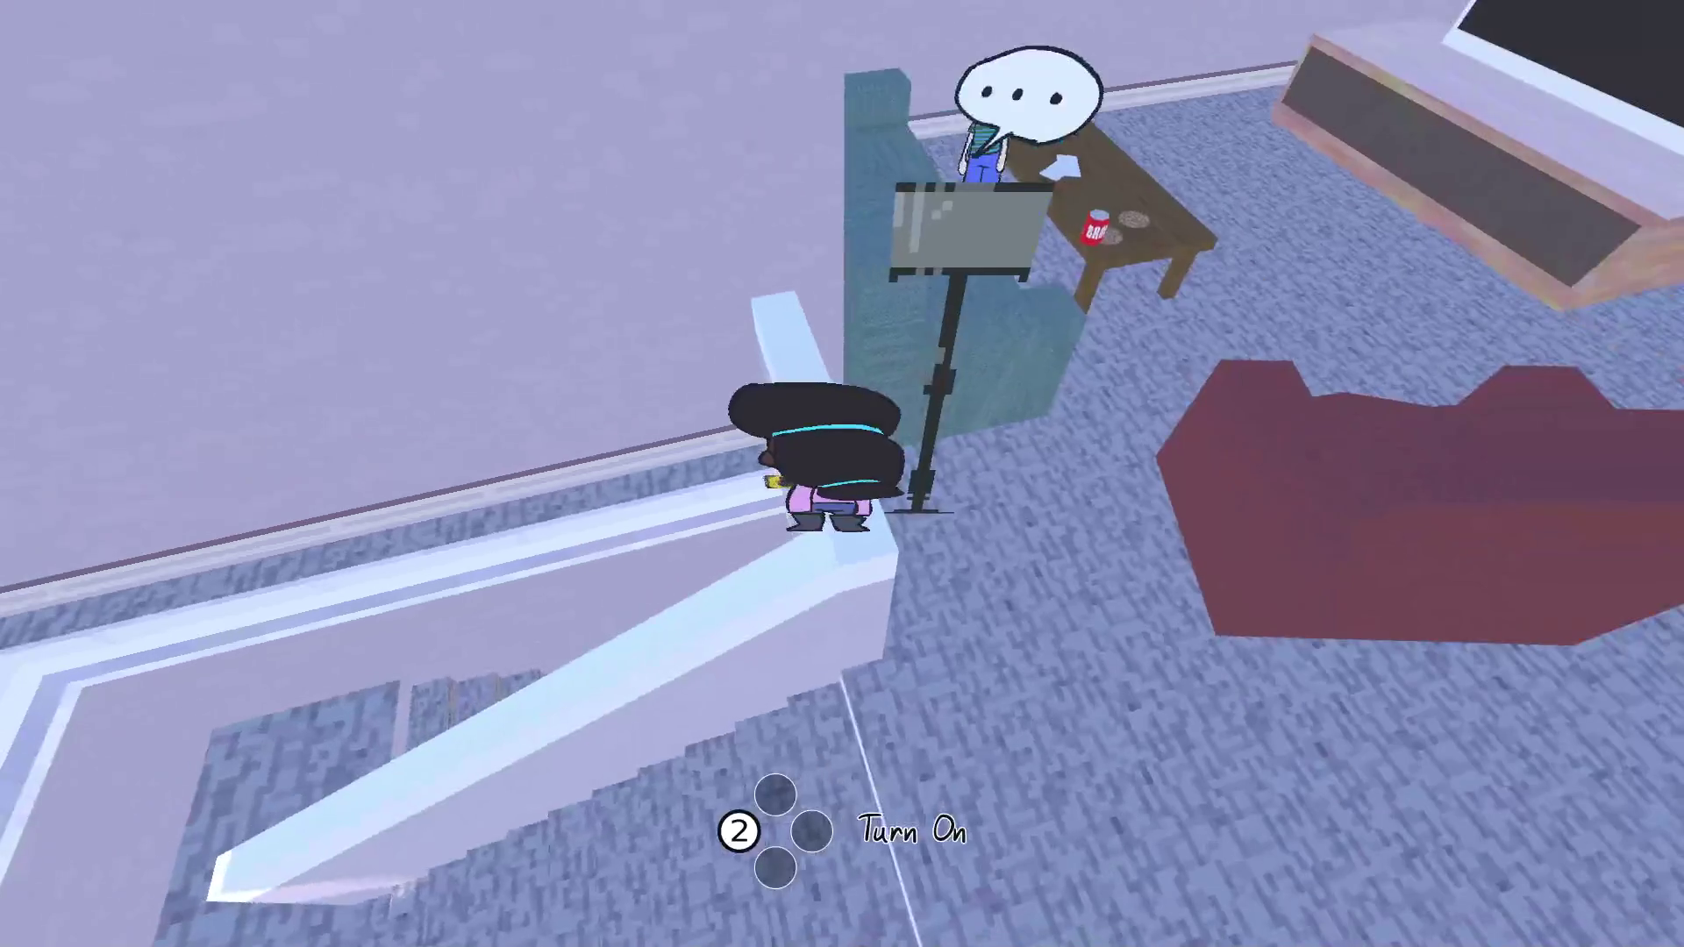
pyautogui.press('w')
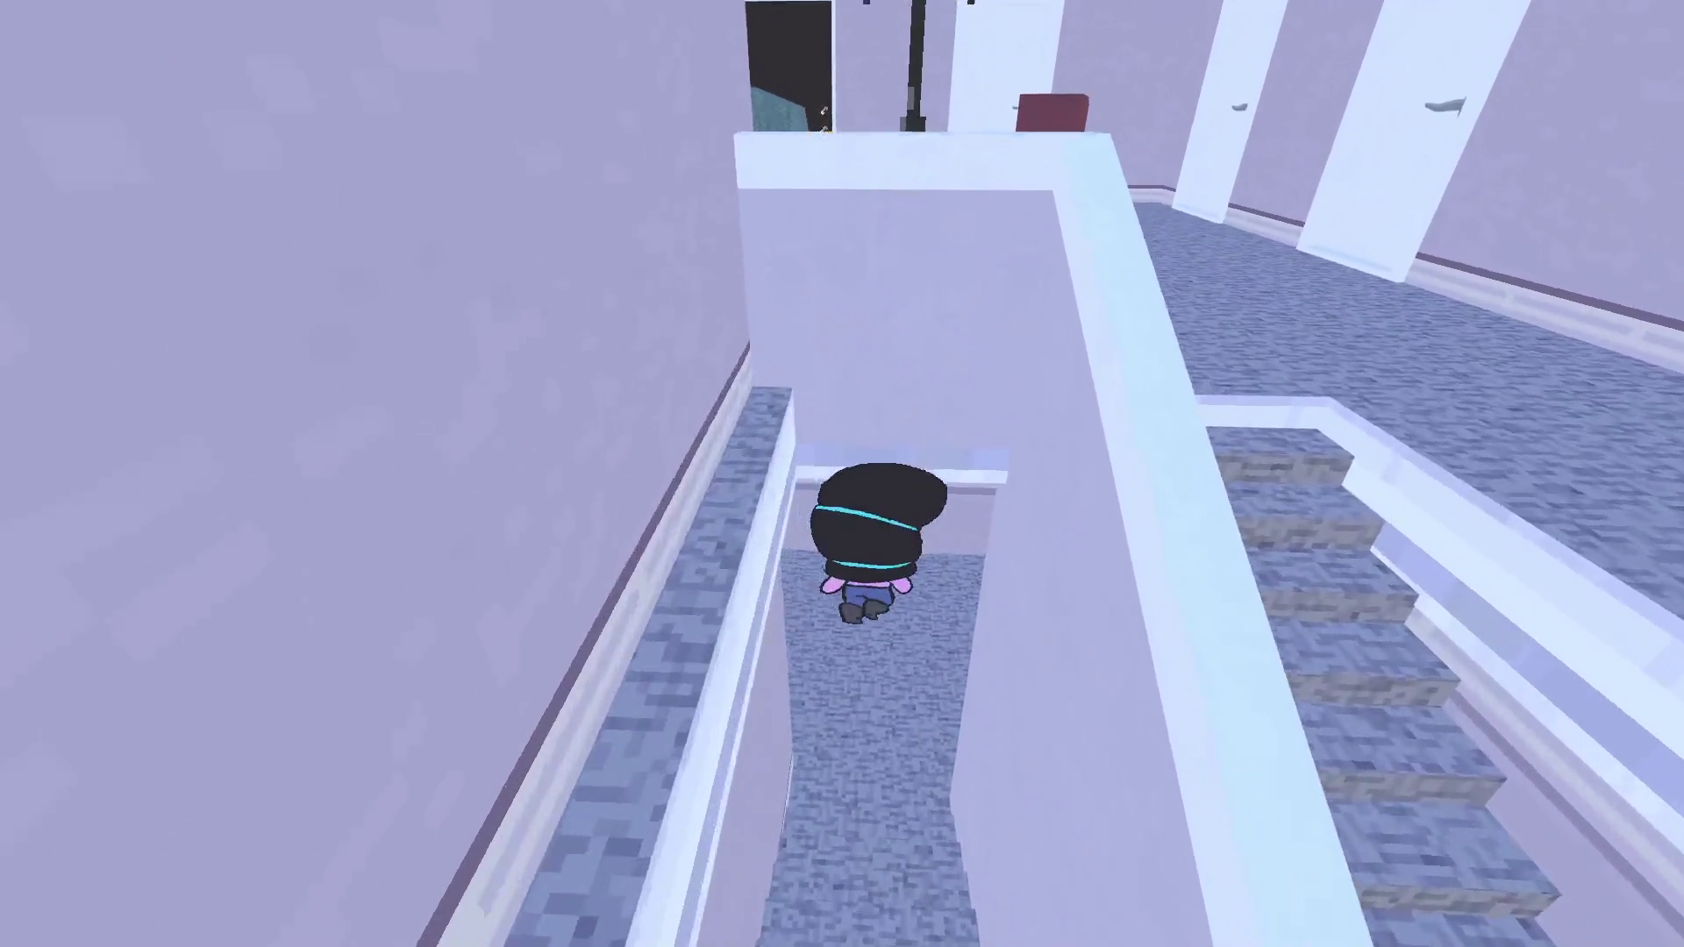
pyautogui.press('w')
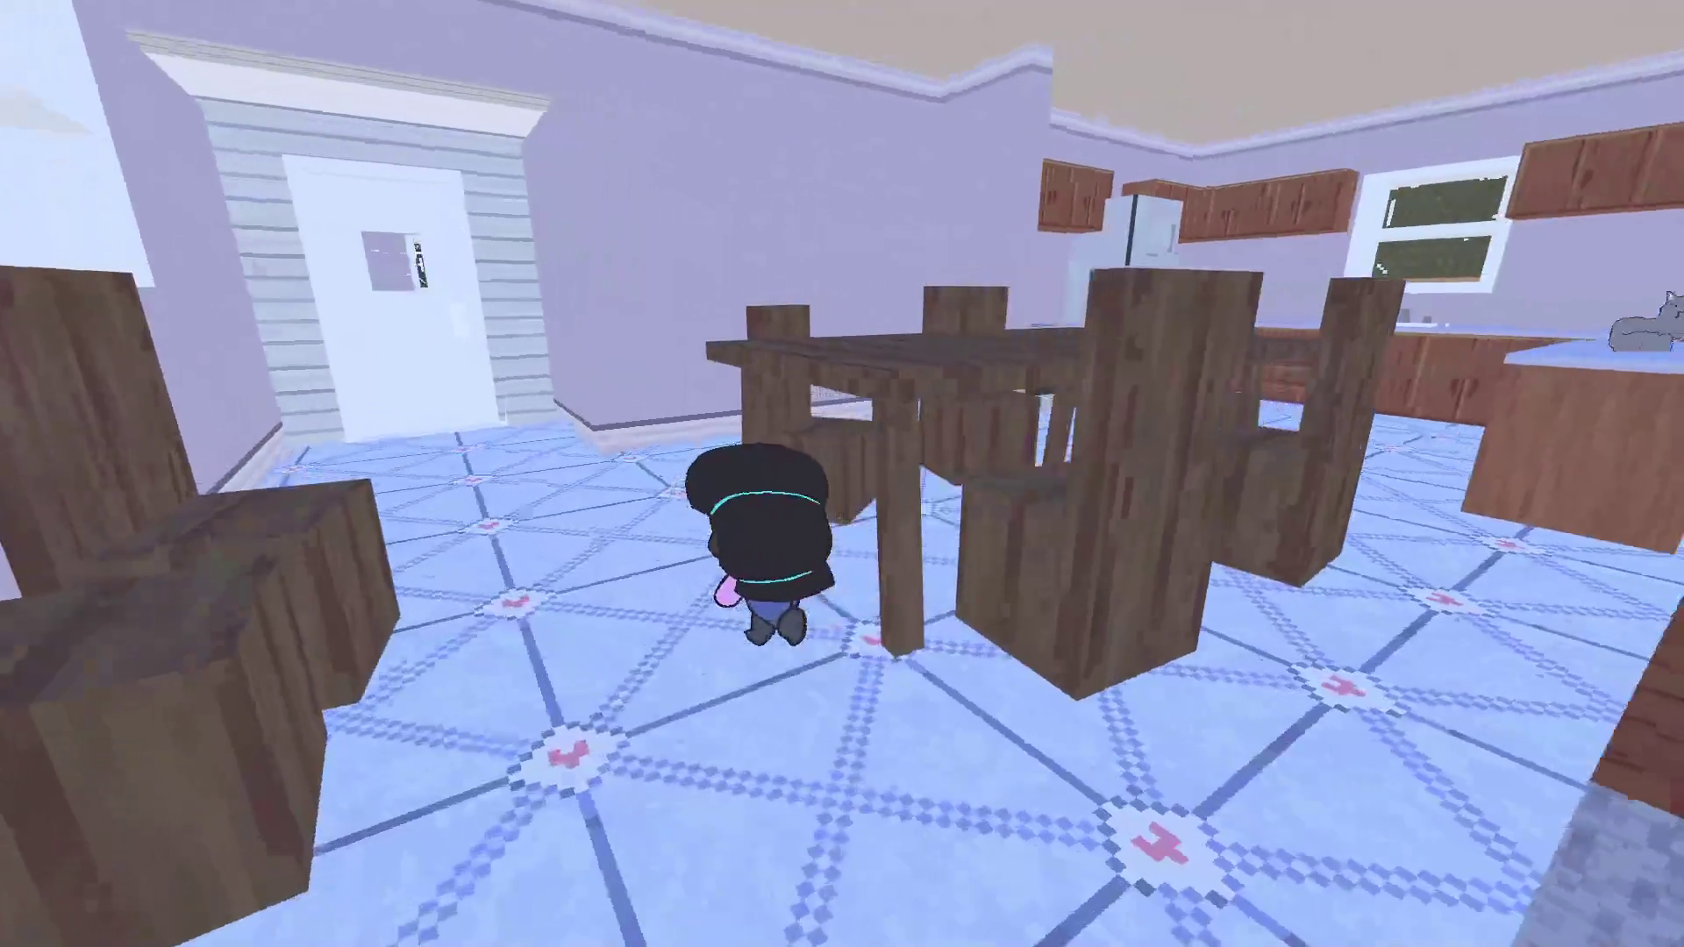
pyautogui.press('w')
pyautogui.press('w')
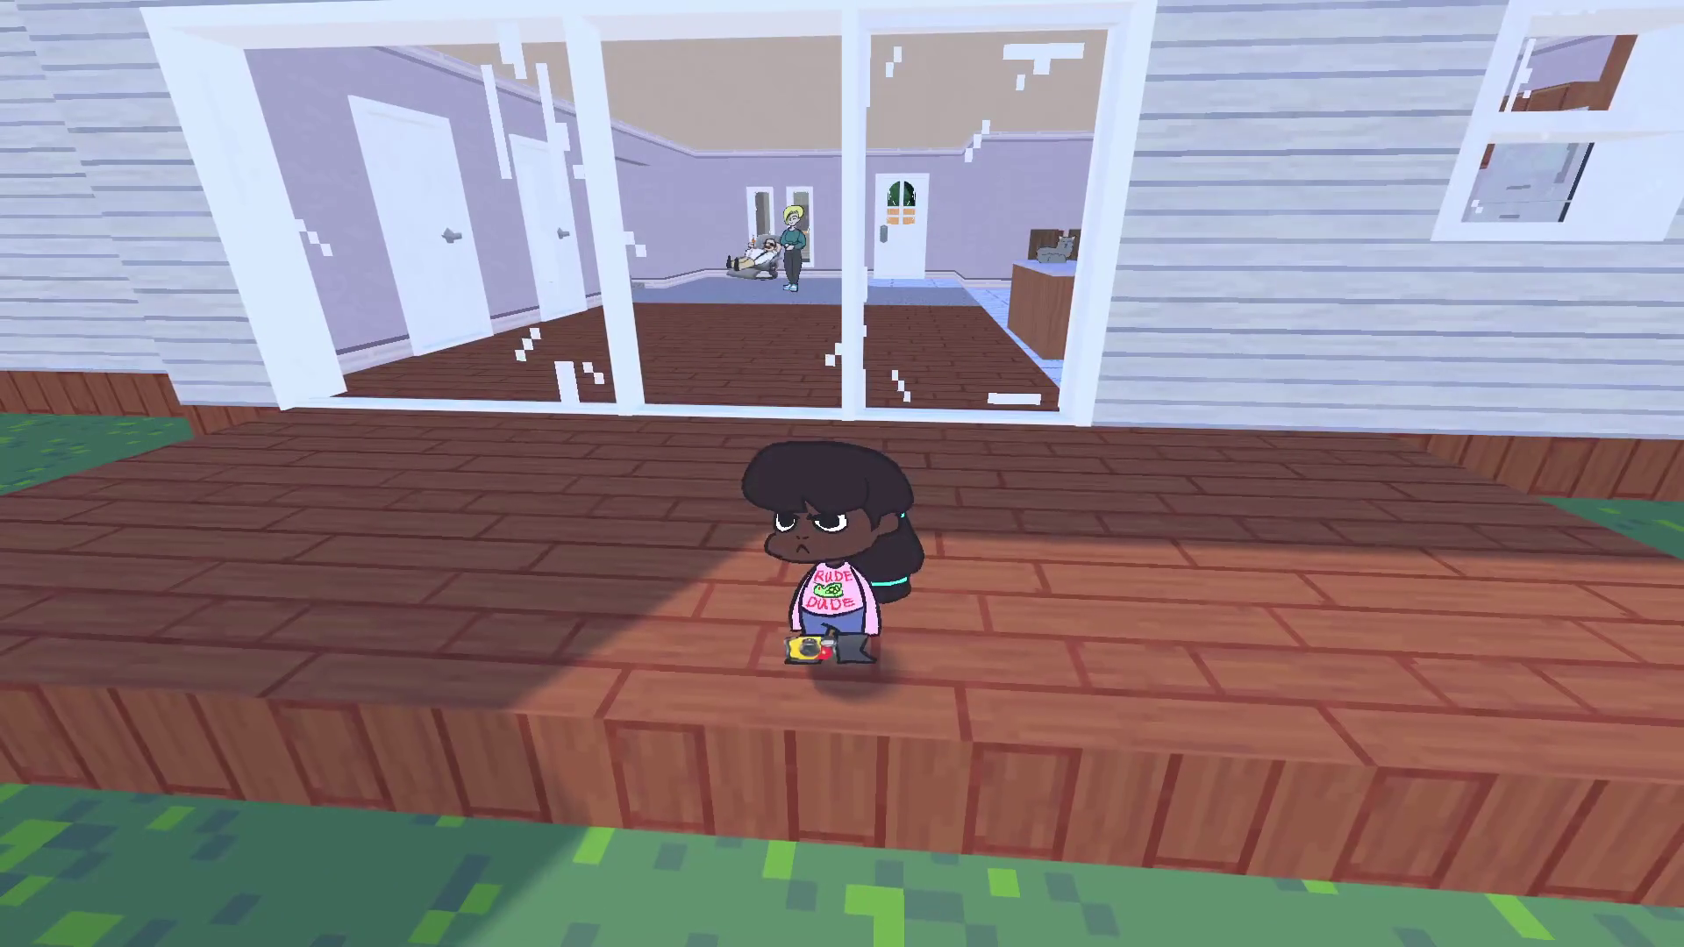
pyautogui.press('Escape')
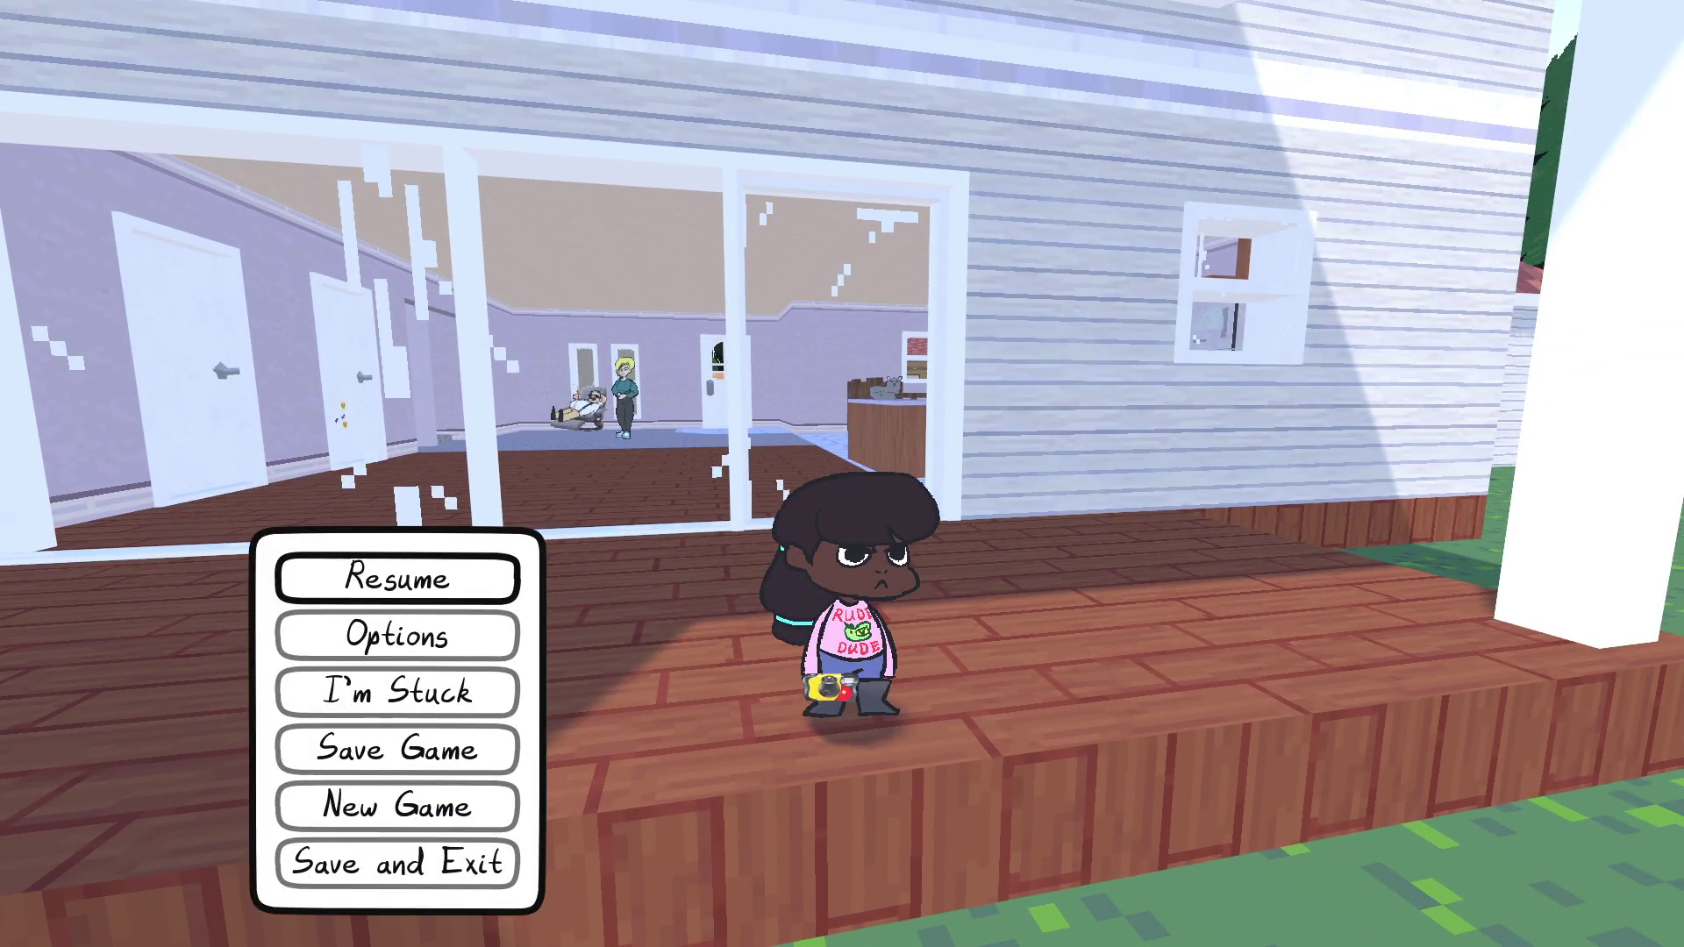
pyautogui.hotkey('alt', 'F4')
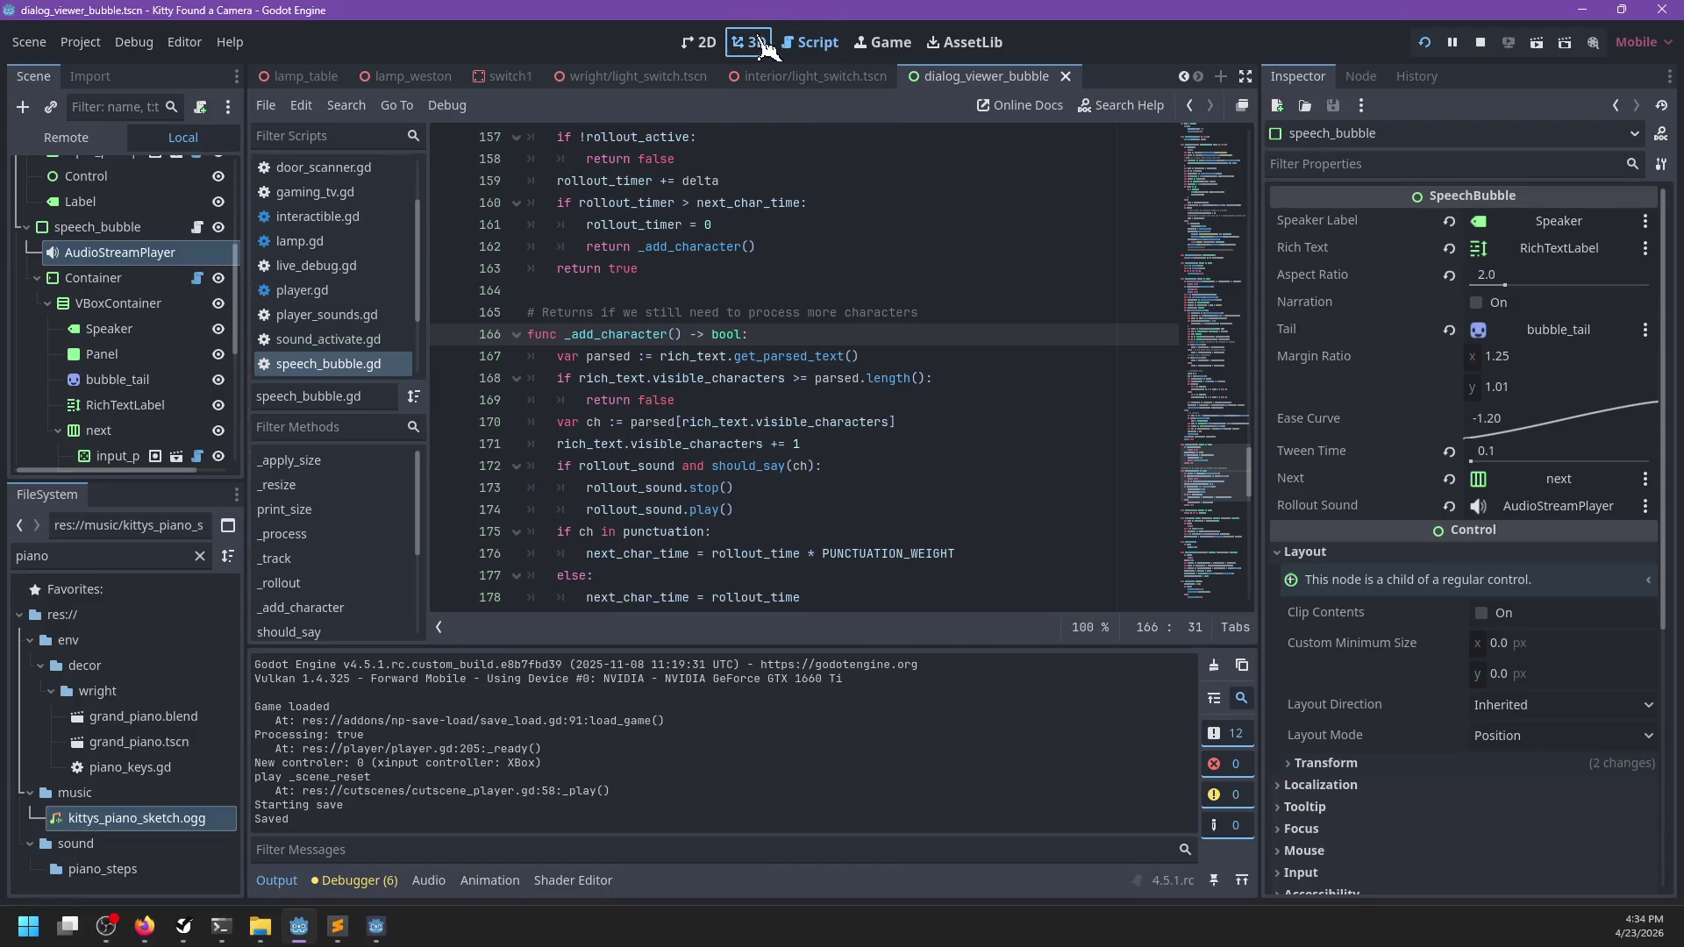
# In house_weston, assign noise_white.material to frame_001's Surface Material Override slot 0 and save
pyautogui.click(762, 44)
pyautogui.scroll(5, 471, 80)
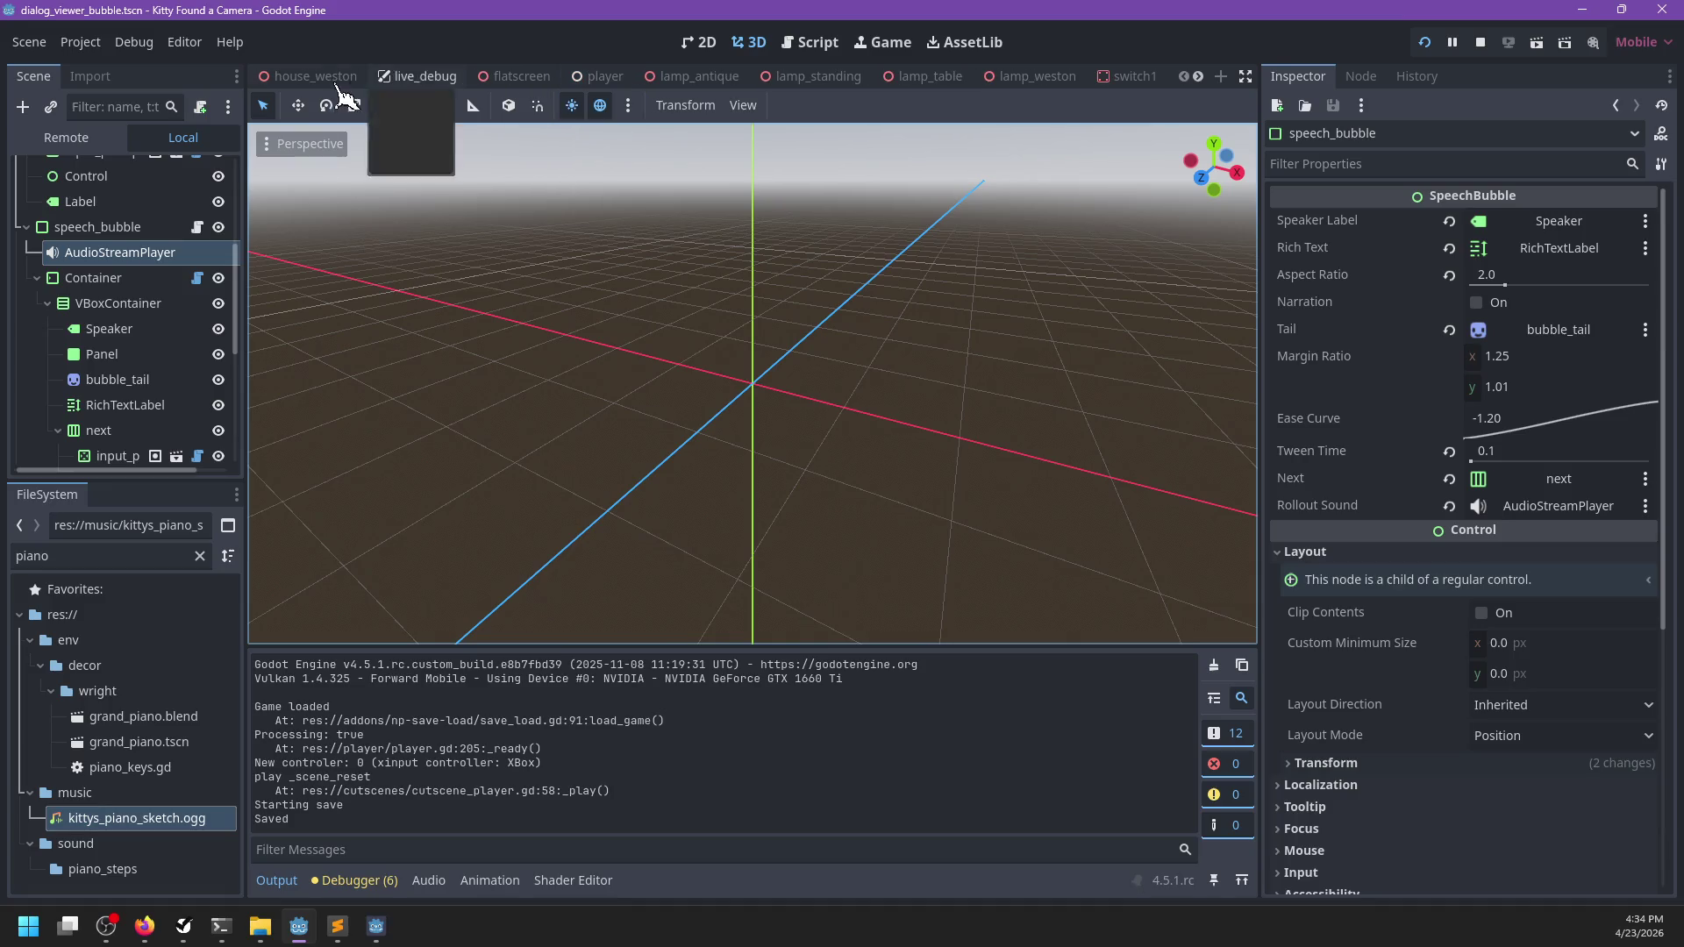
pyautogui.click(337, 77)
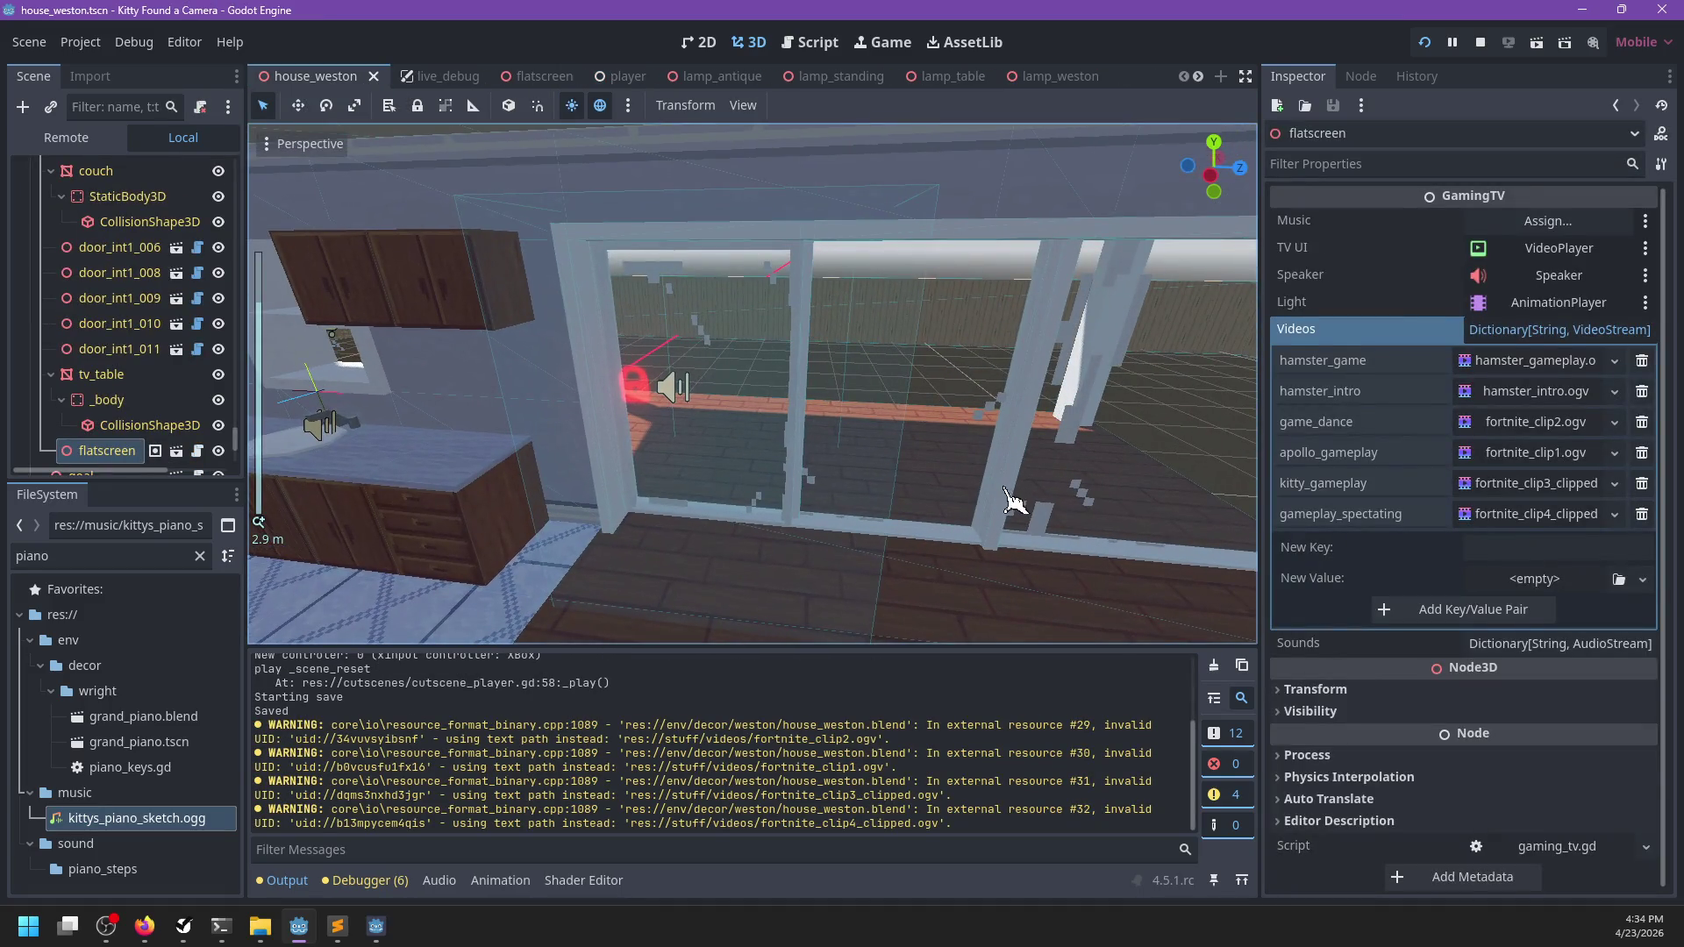
pyautogui.click(1015, 502)
pyautogui.click(1357, 296)
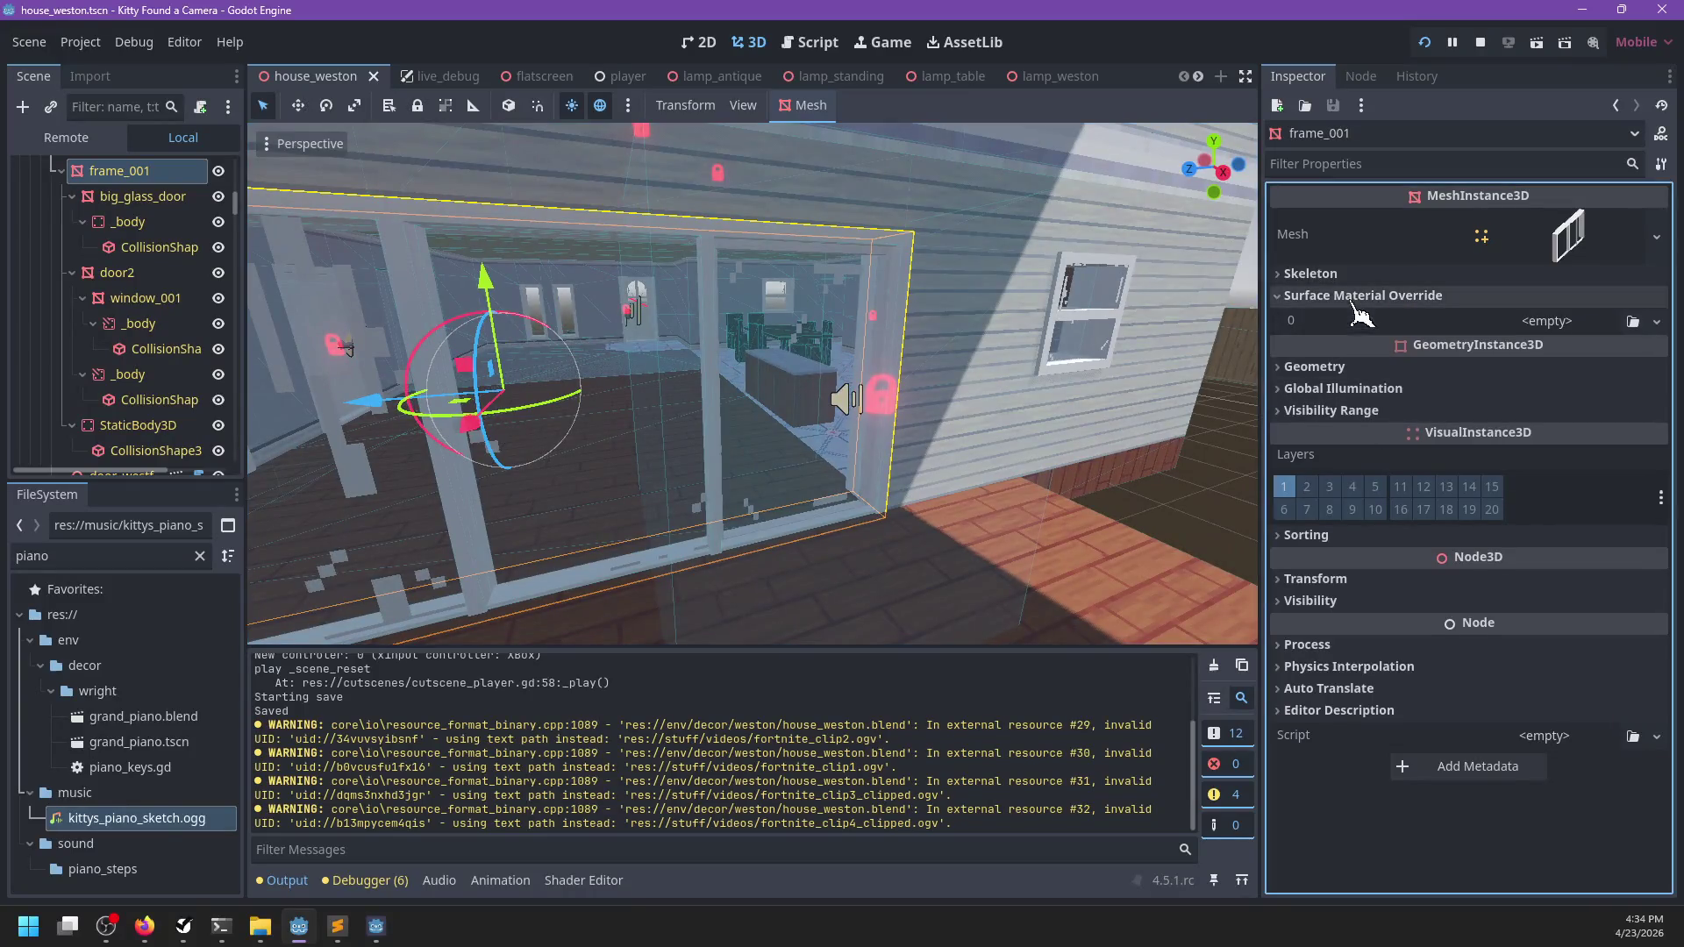
pyautogui.doubleClick(160, 552)
pyautogui.write('noise_')
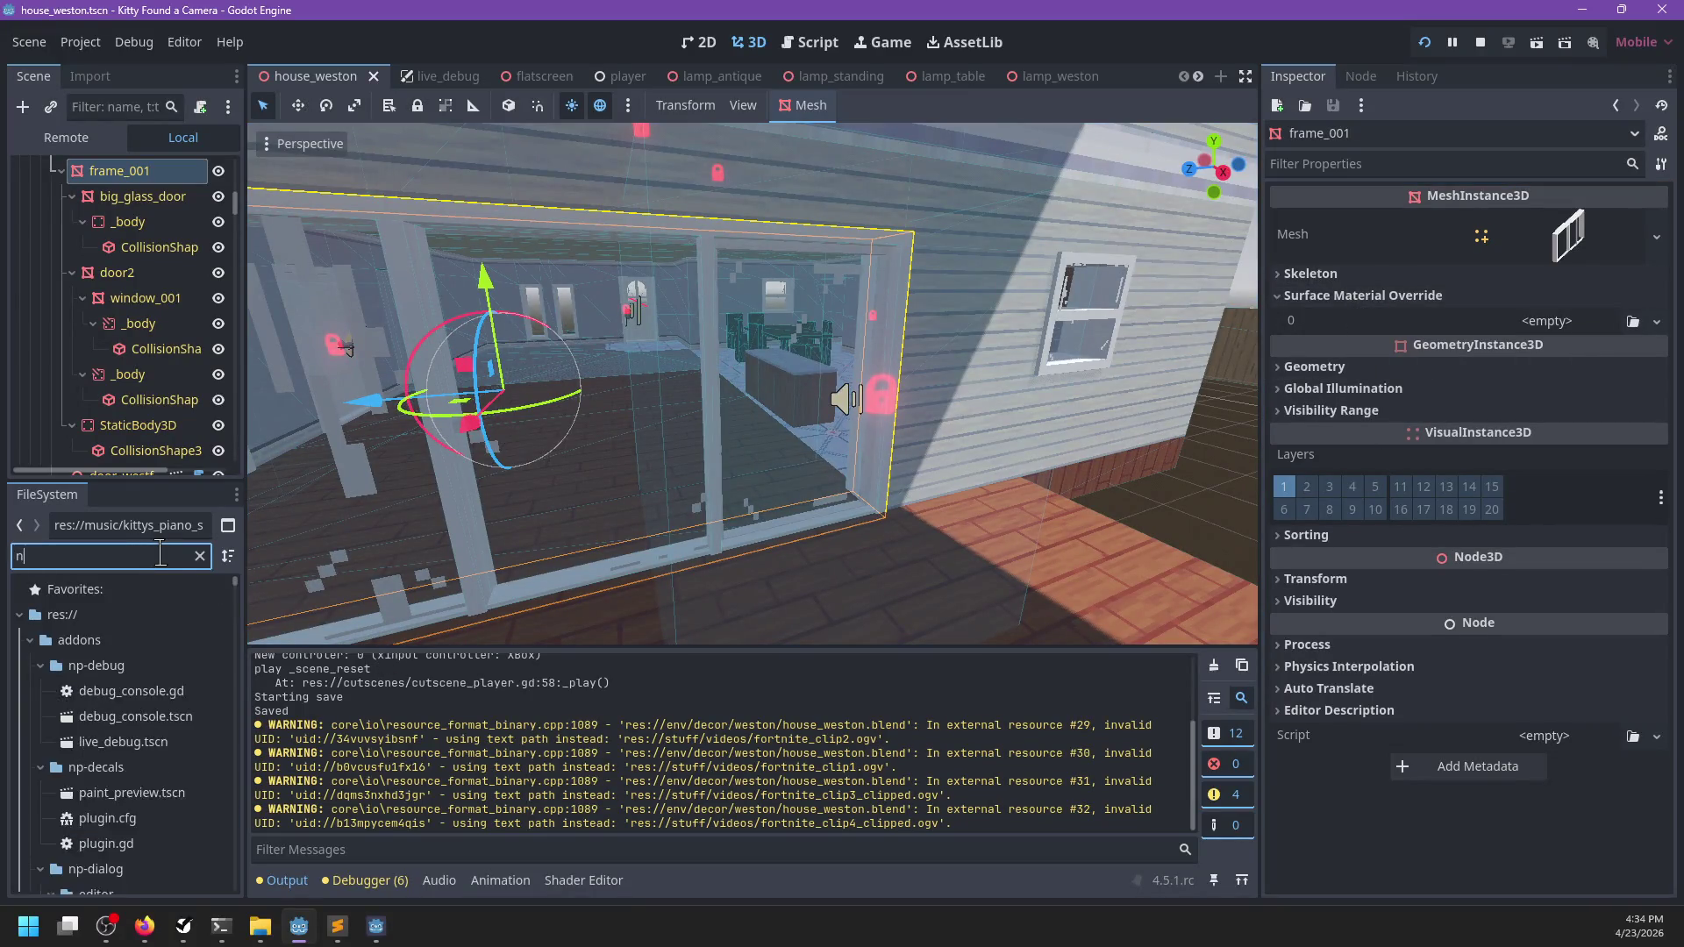
pyautogui.moveTo(138, 766)
pyautogui.mouseDown()
pyautogui.moveTo(579, 478)
pyautogui.moveTo(1545, 323)
pyautogui.mouseUp()
pyautogui.hotkey('ctrl', 's')
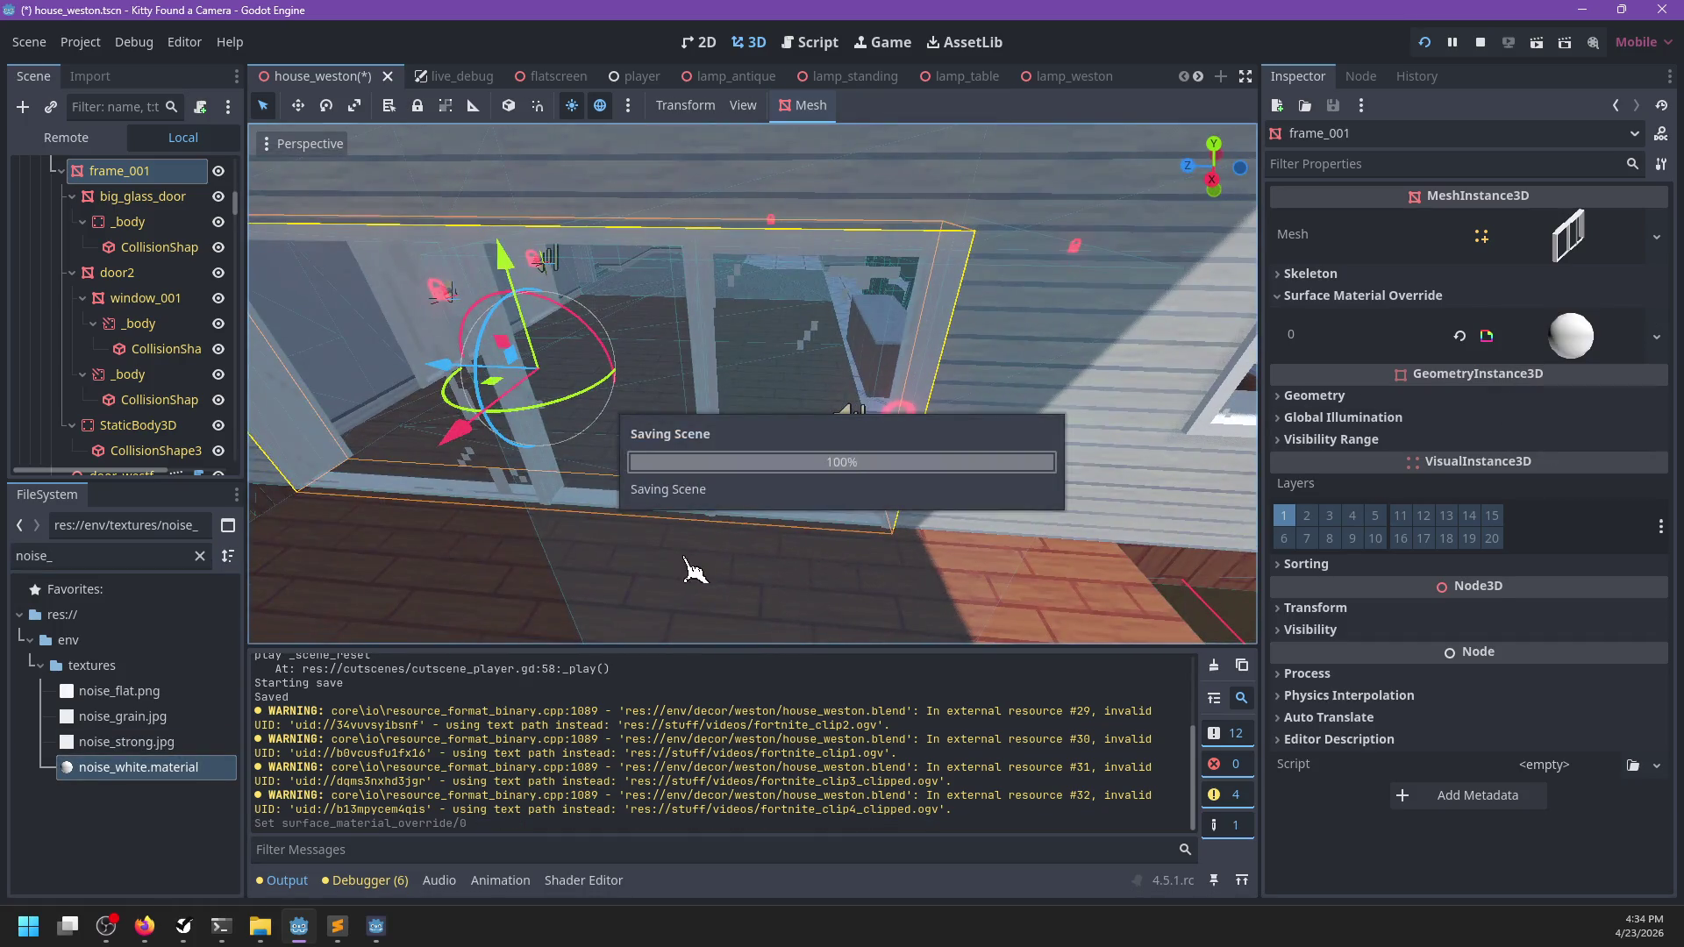
# Select the door2 mesh, then bring up the NP-ToDo task list
pyautogui.scroll(3, 694, 568)
pyautogui.click(722, 509)
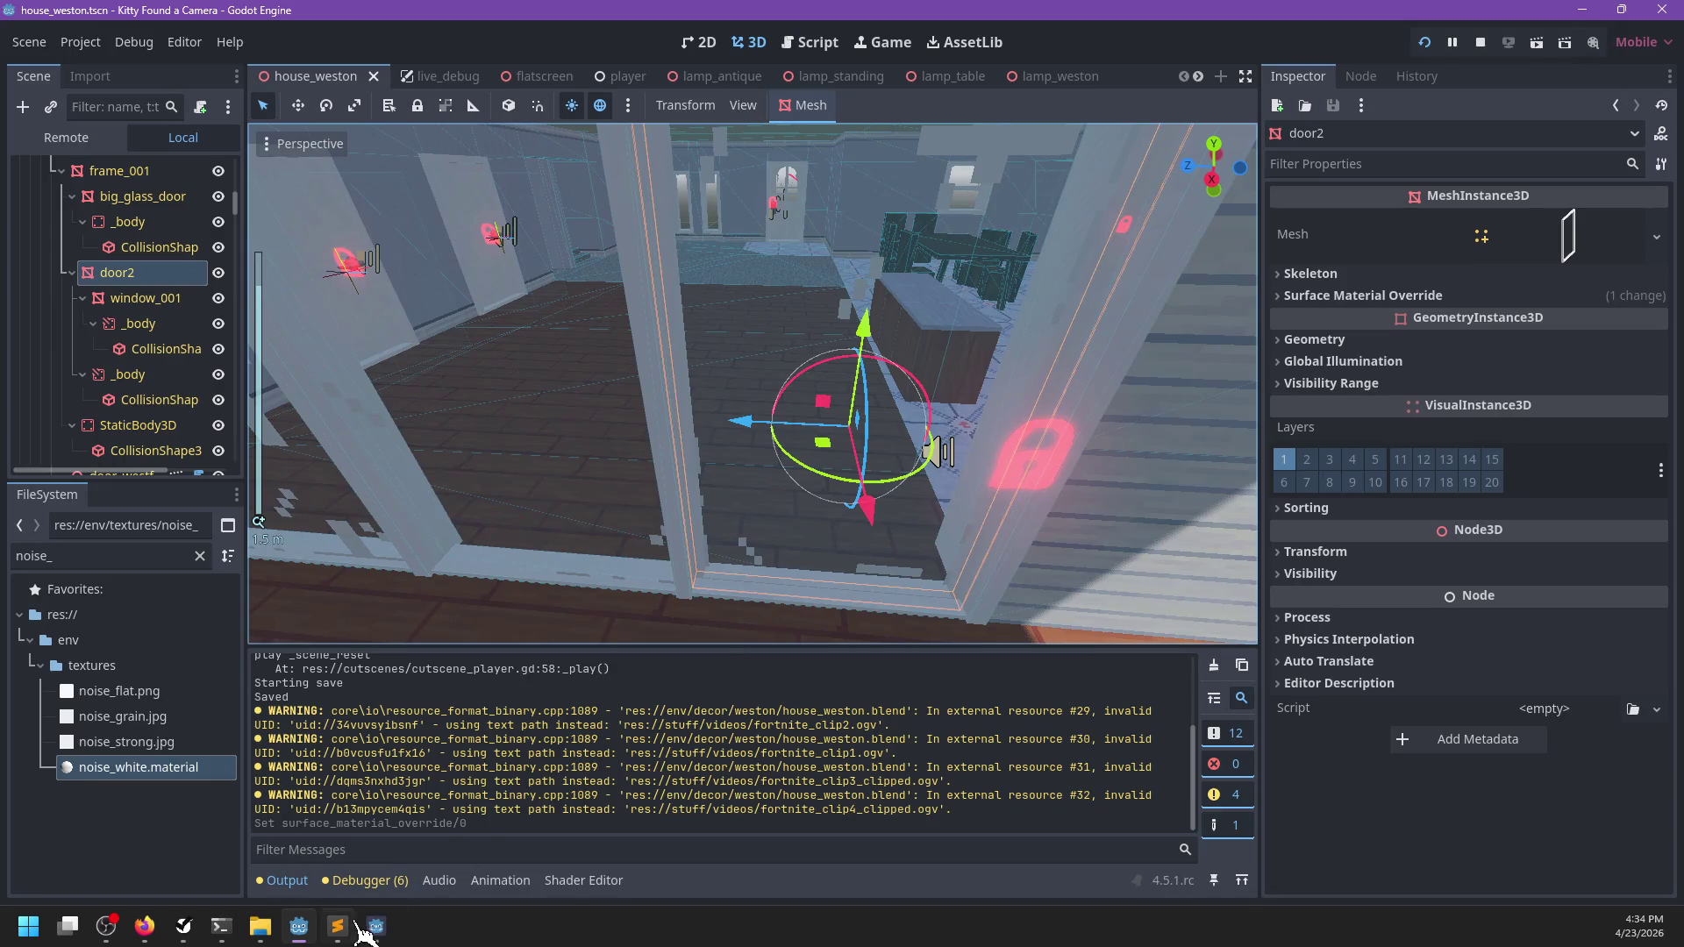
pyautogui.click(183, 926)
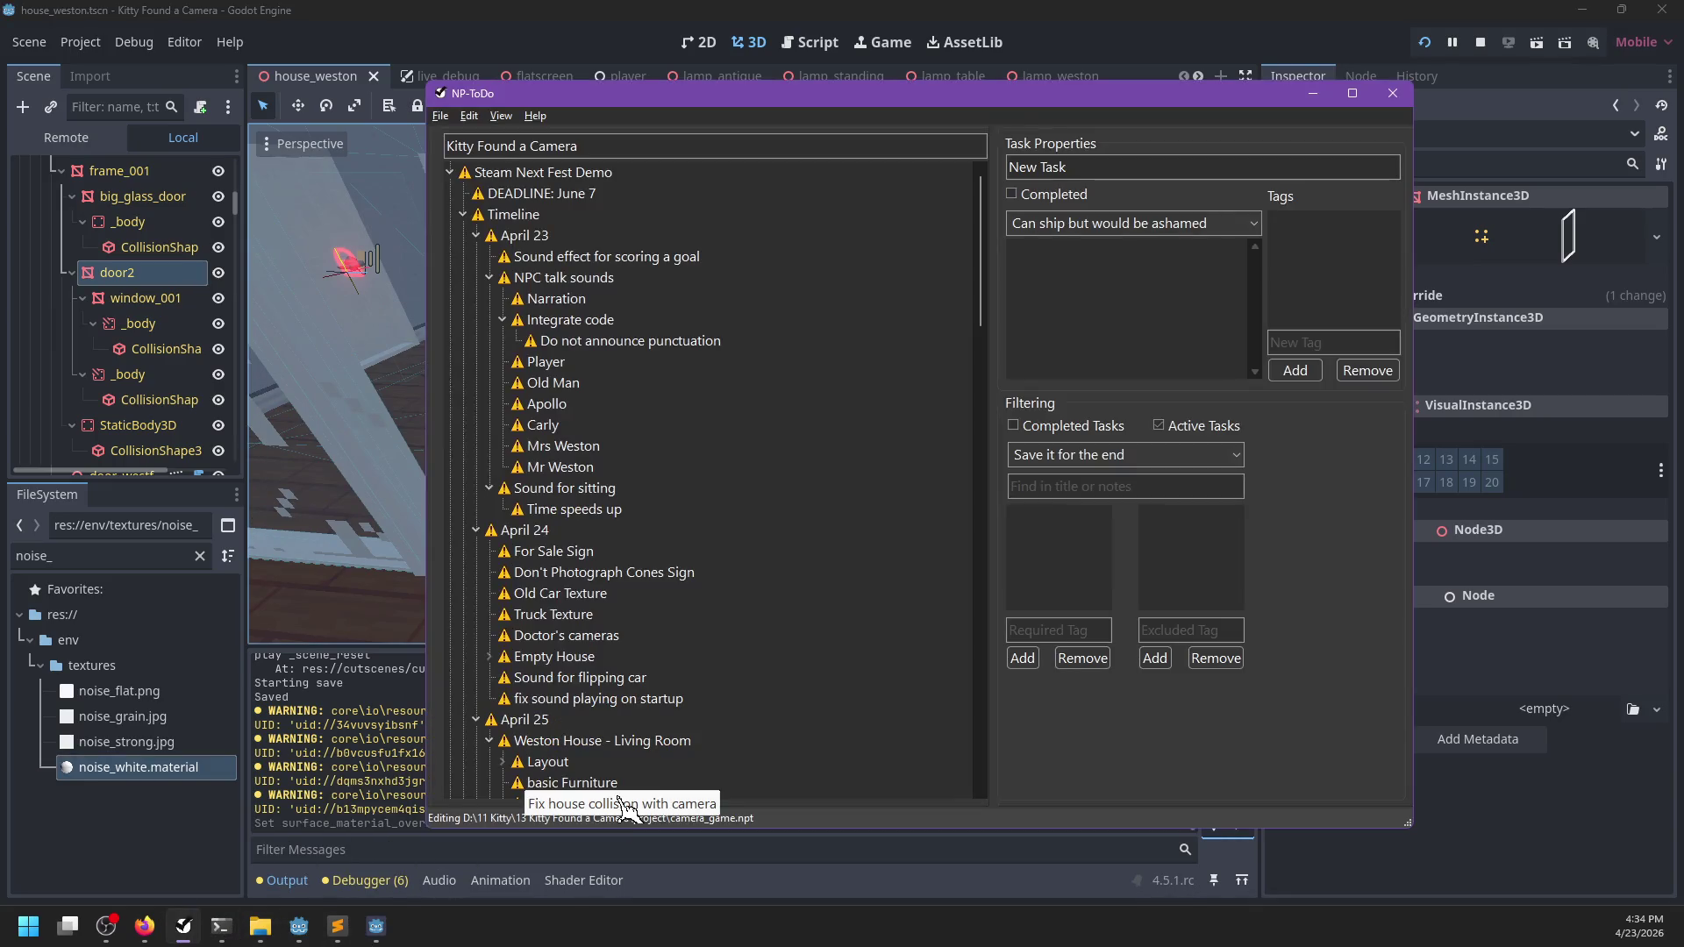
# Delete the 'Do not announce punctuation' and 'Integrate code' tasks, then launch Audacity
pyautogui.rightClick(551, 344)
pyautogui.click(565, 399)
pyautogui.rightClick(553, 321)
pyautogui.click(566, 399)
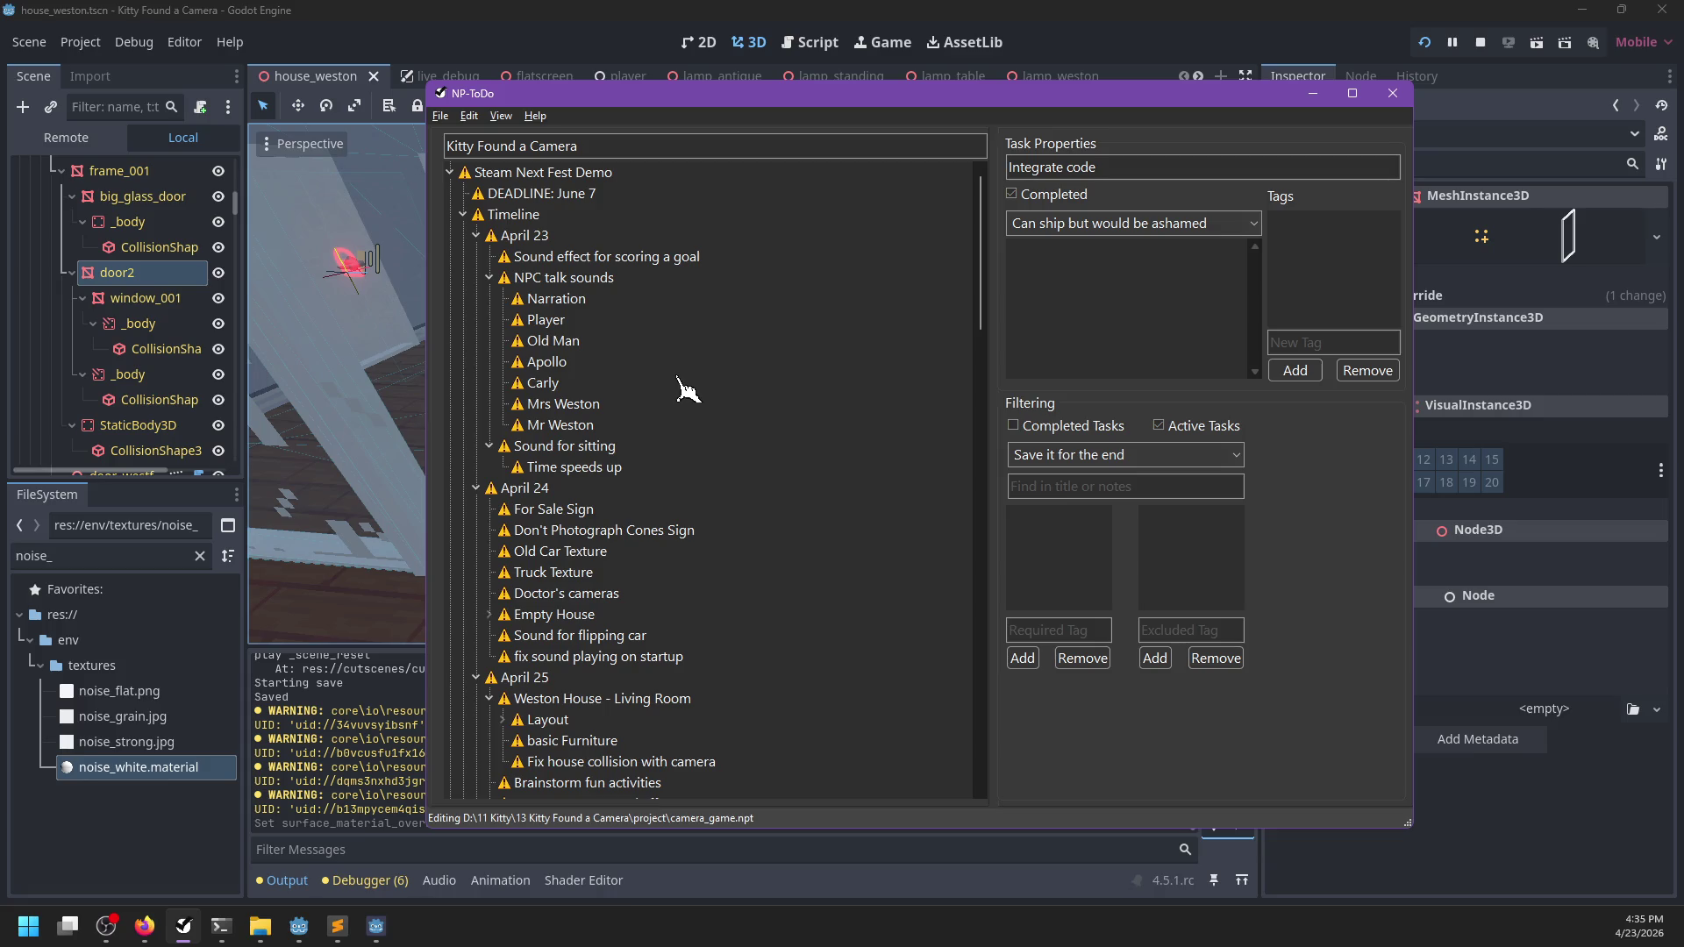
pyautogui.click(552, 30)
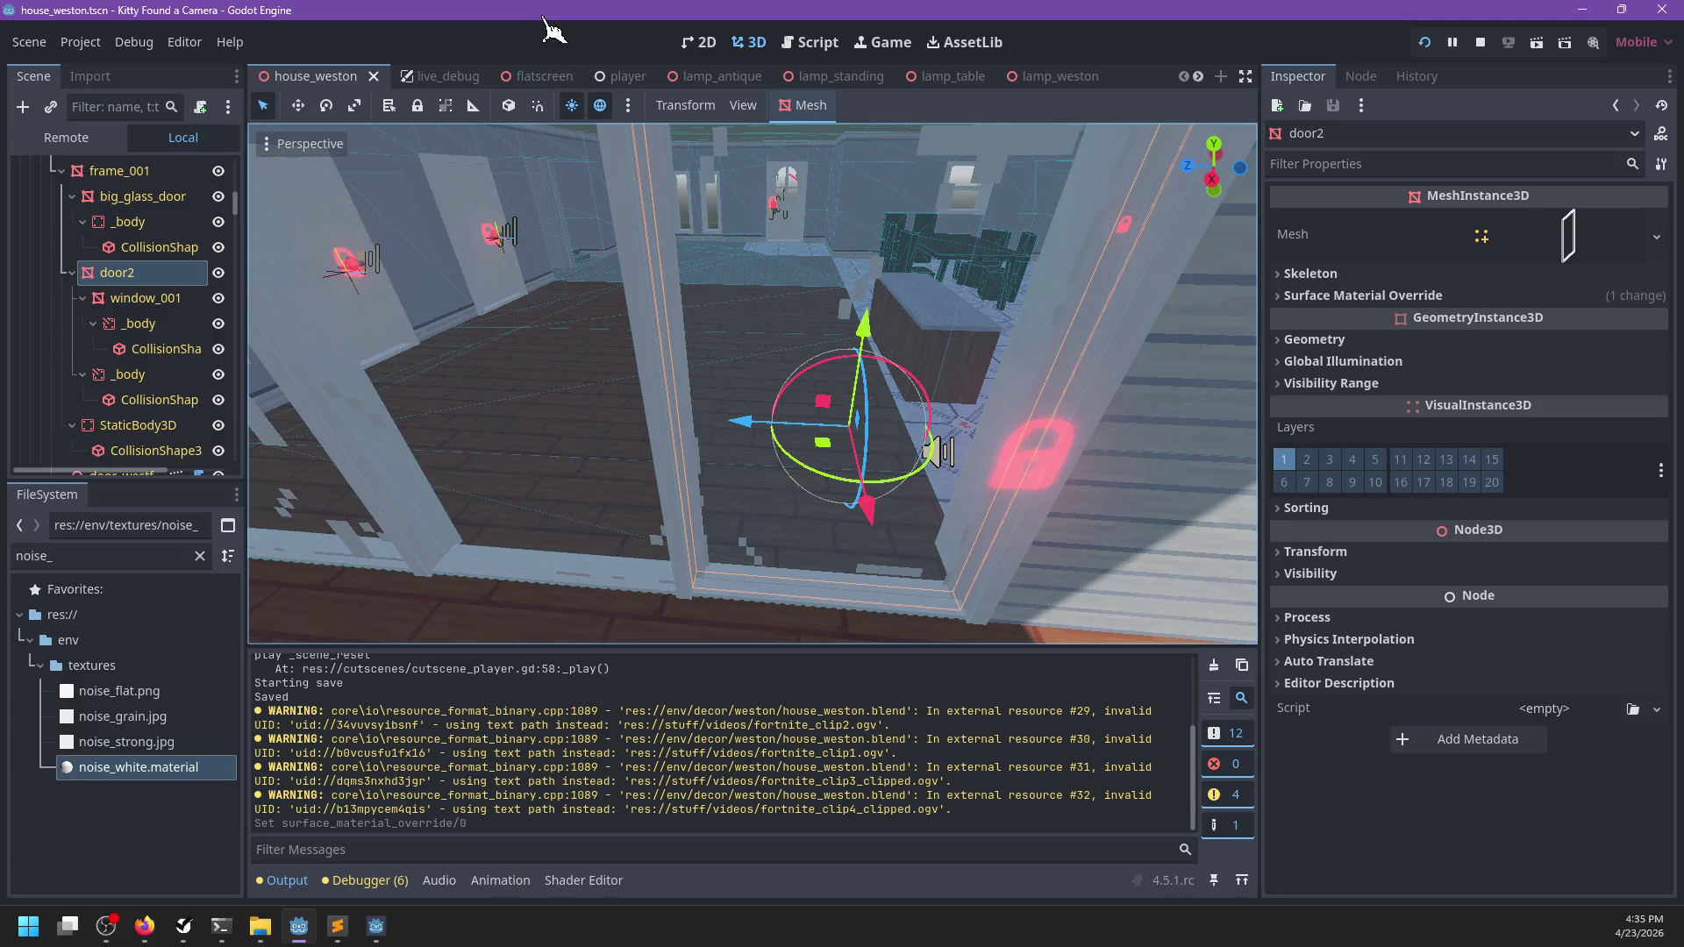
pyautogui.press('super')
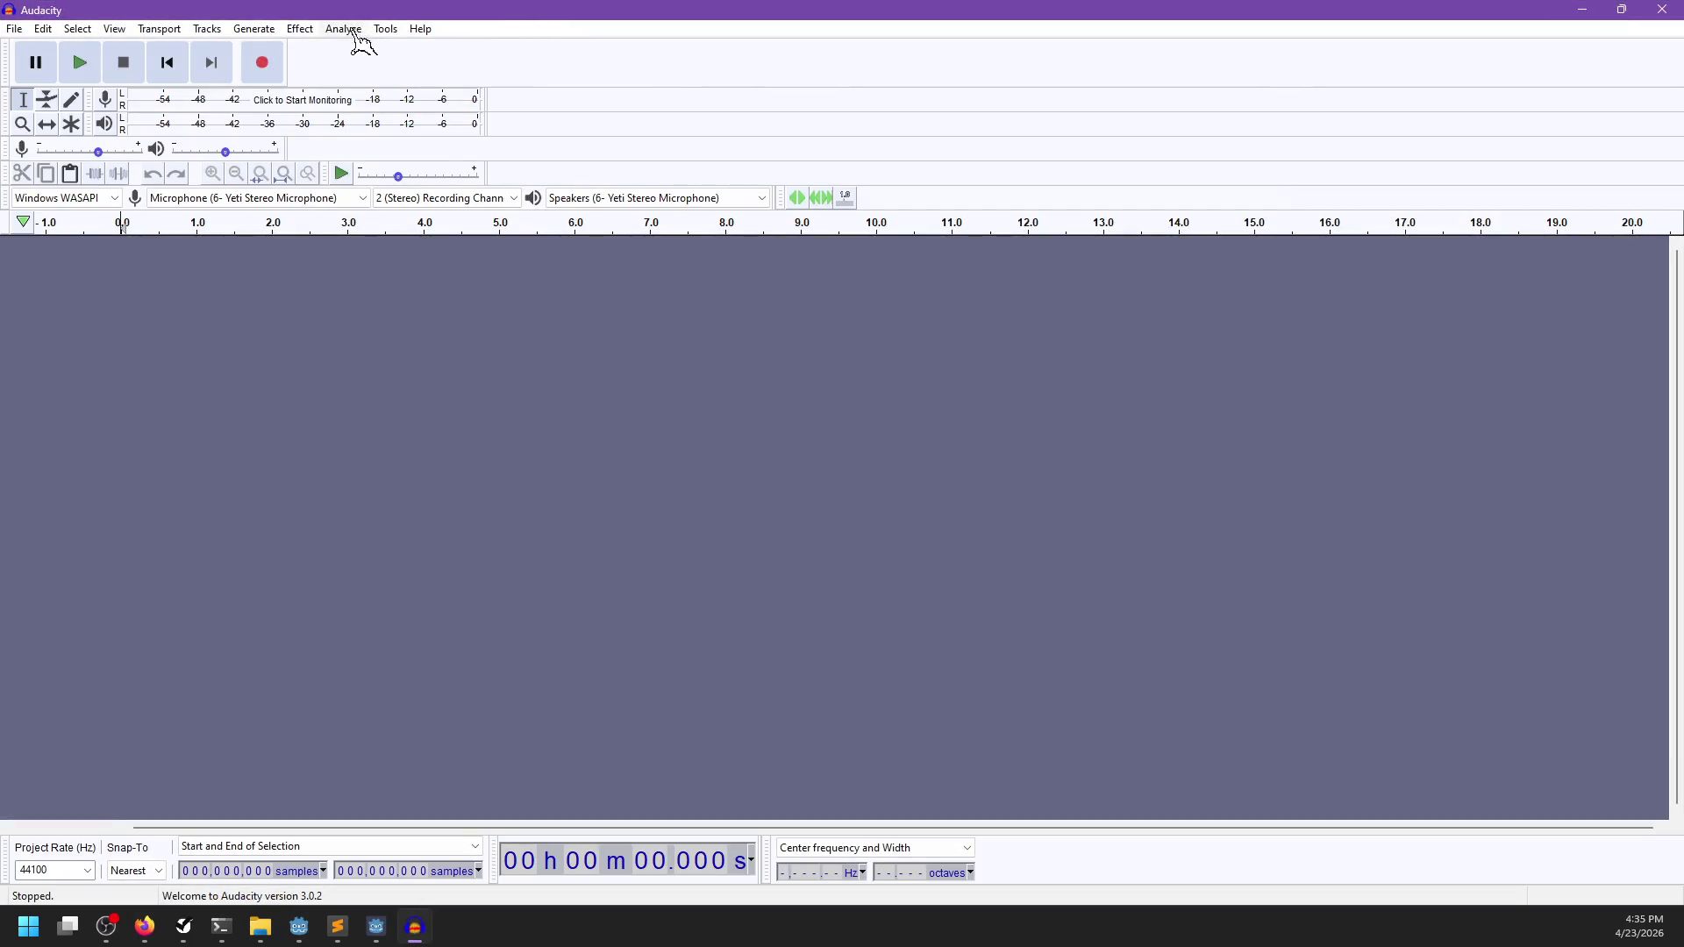
# Record a roughly 7-second stereo clip and play back part of it
pyautogui.click(279, 63)
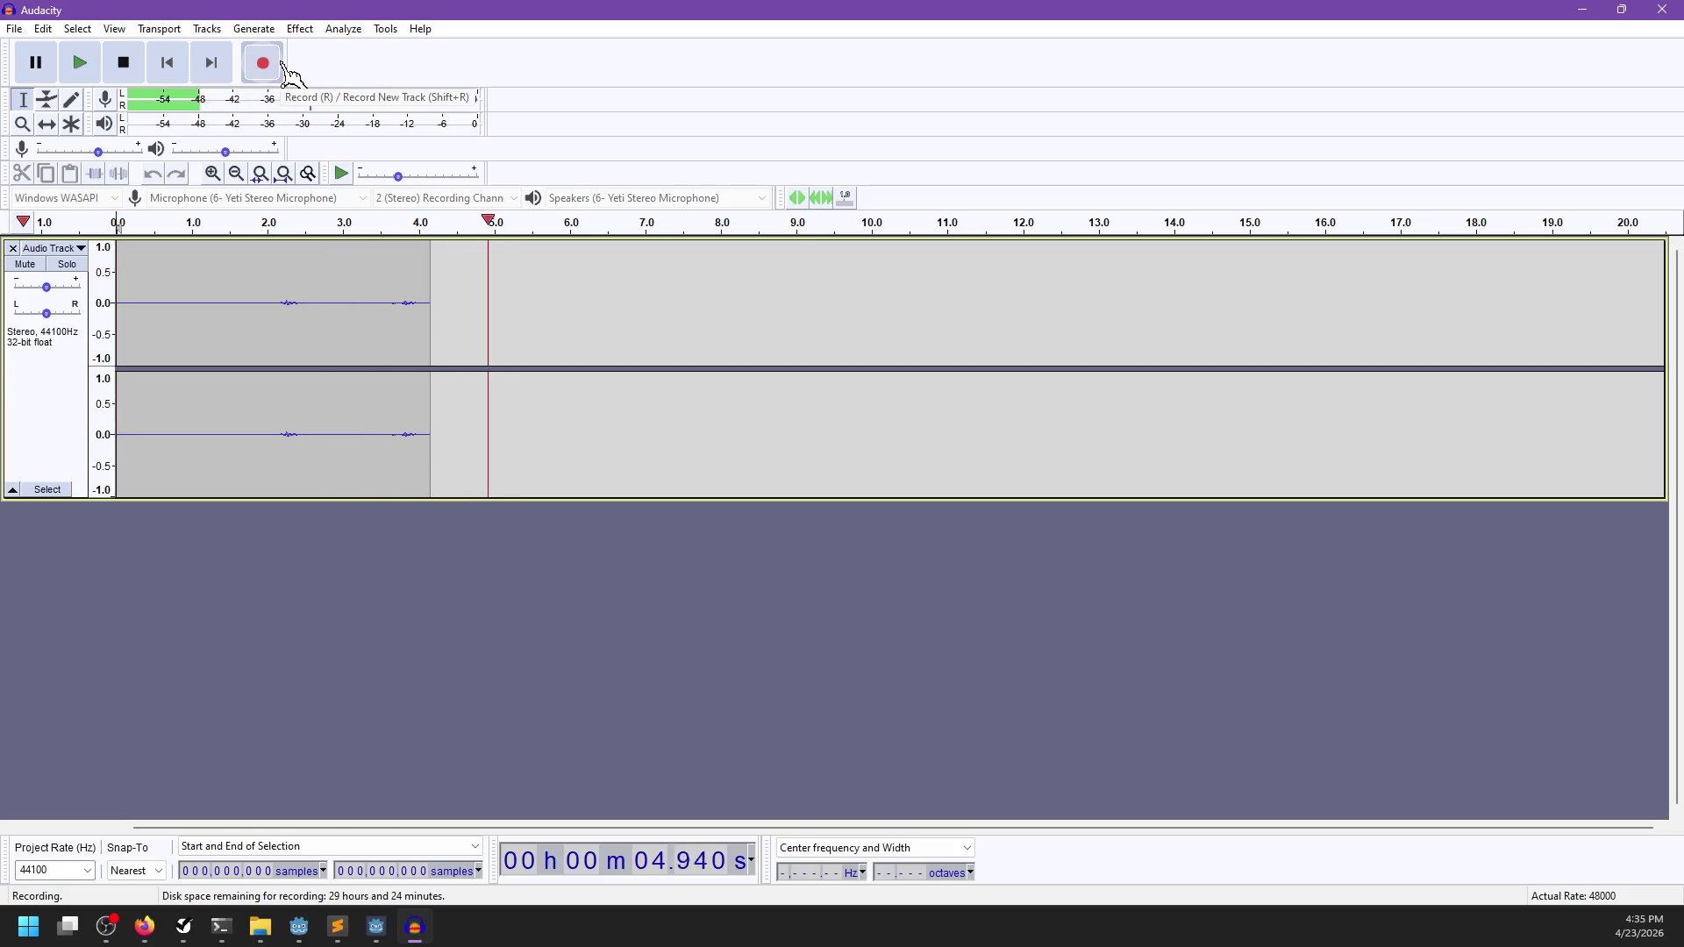
pyautogui.click(123, 63)
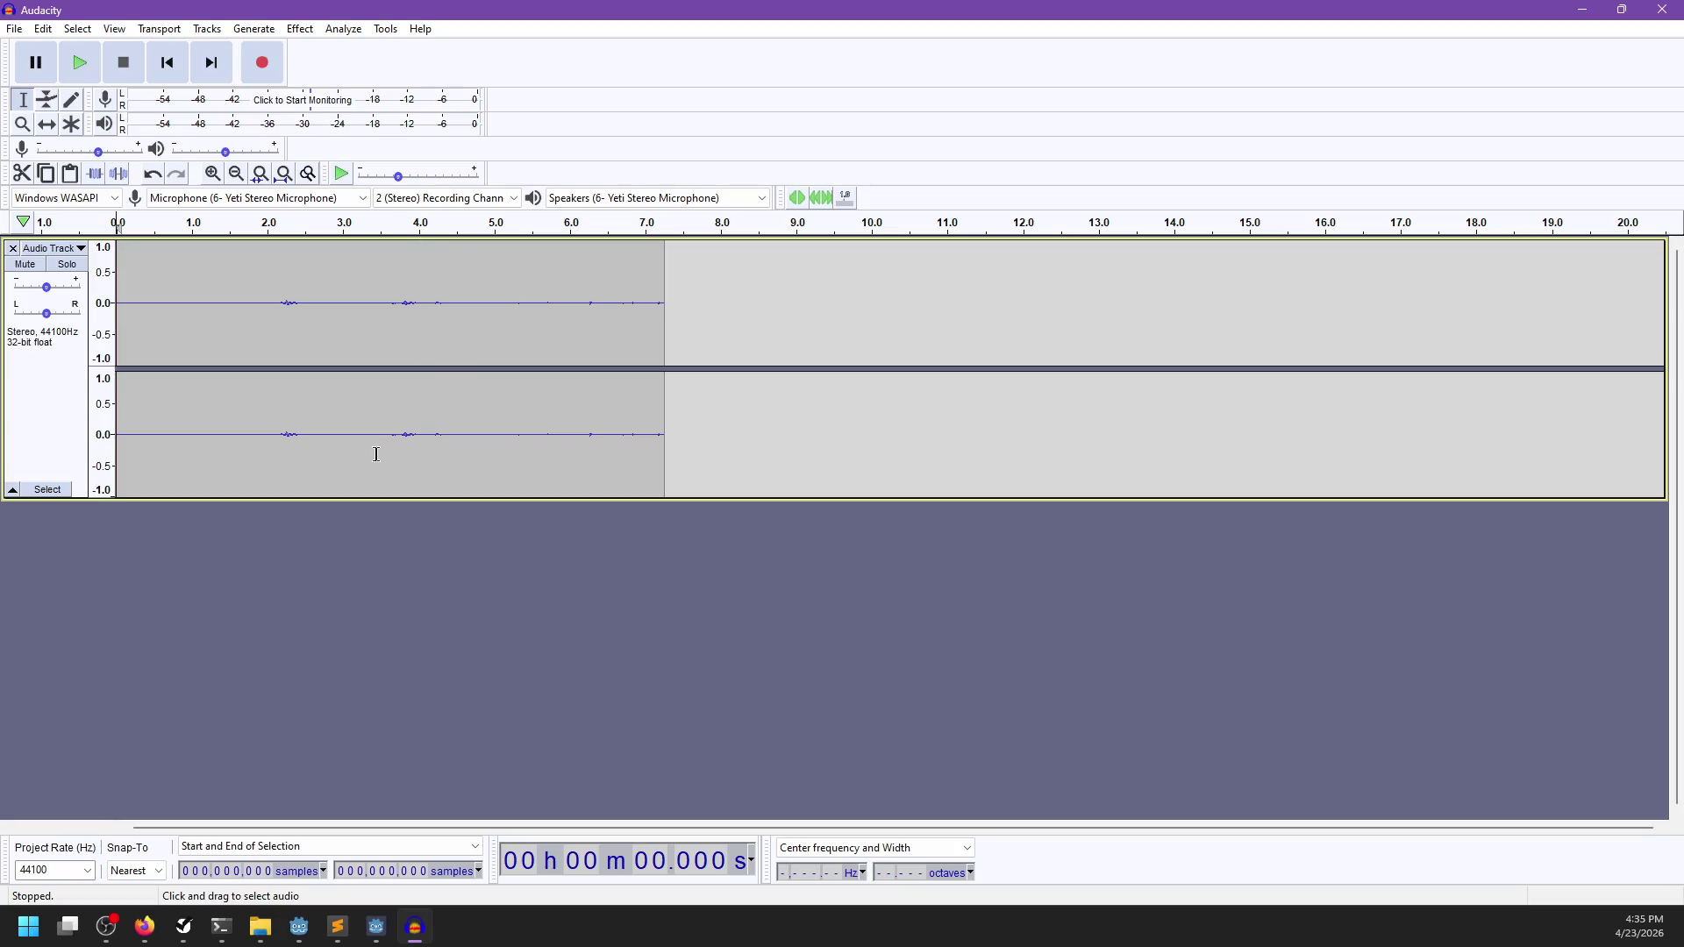
pyautogui.click(396, 436)
pyautogui.press('space')
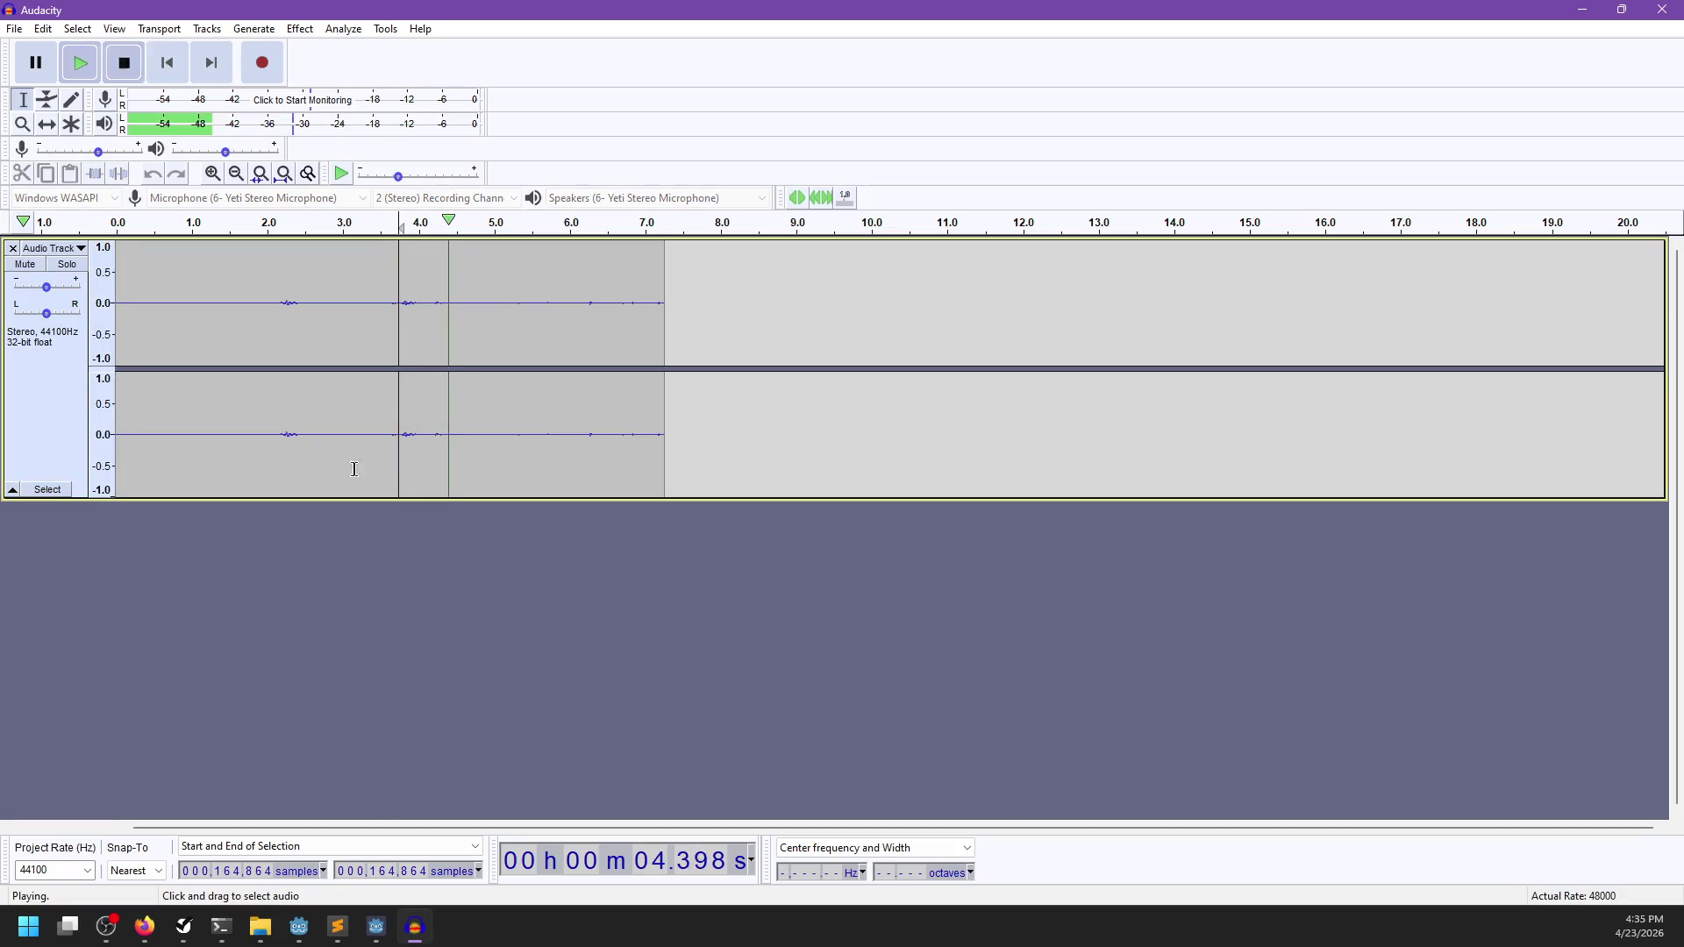
pyautogui.press('space')
# Select the quiet opening up to about 1.75 s and capture it as a Noise Reduction profile
pyautogui.click(273, 436)
pyautogui.press('space')
pyautogui.press('space')
pyautogui.click(248, 436)
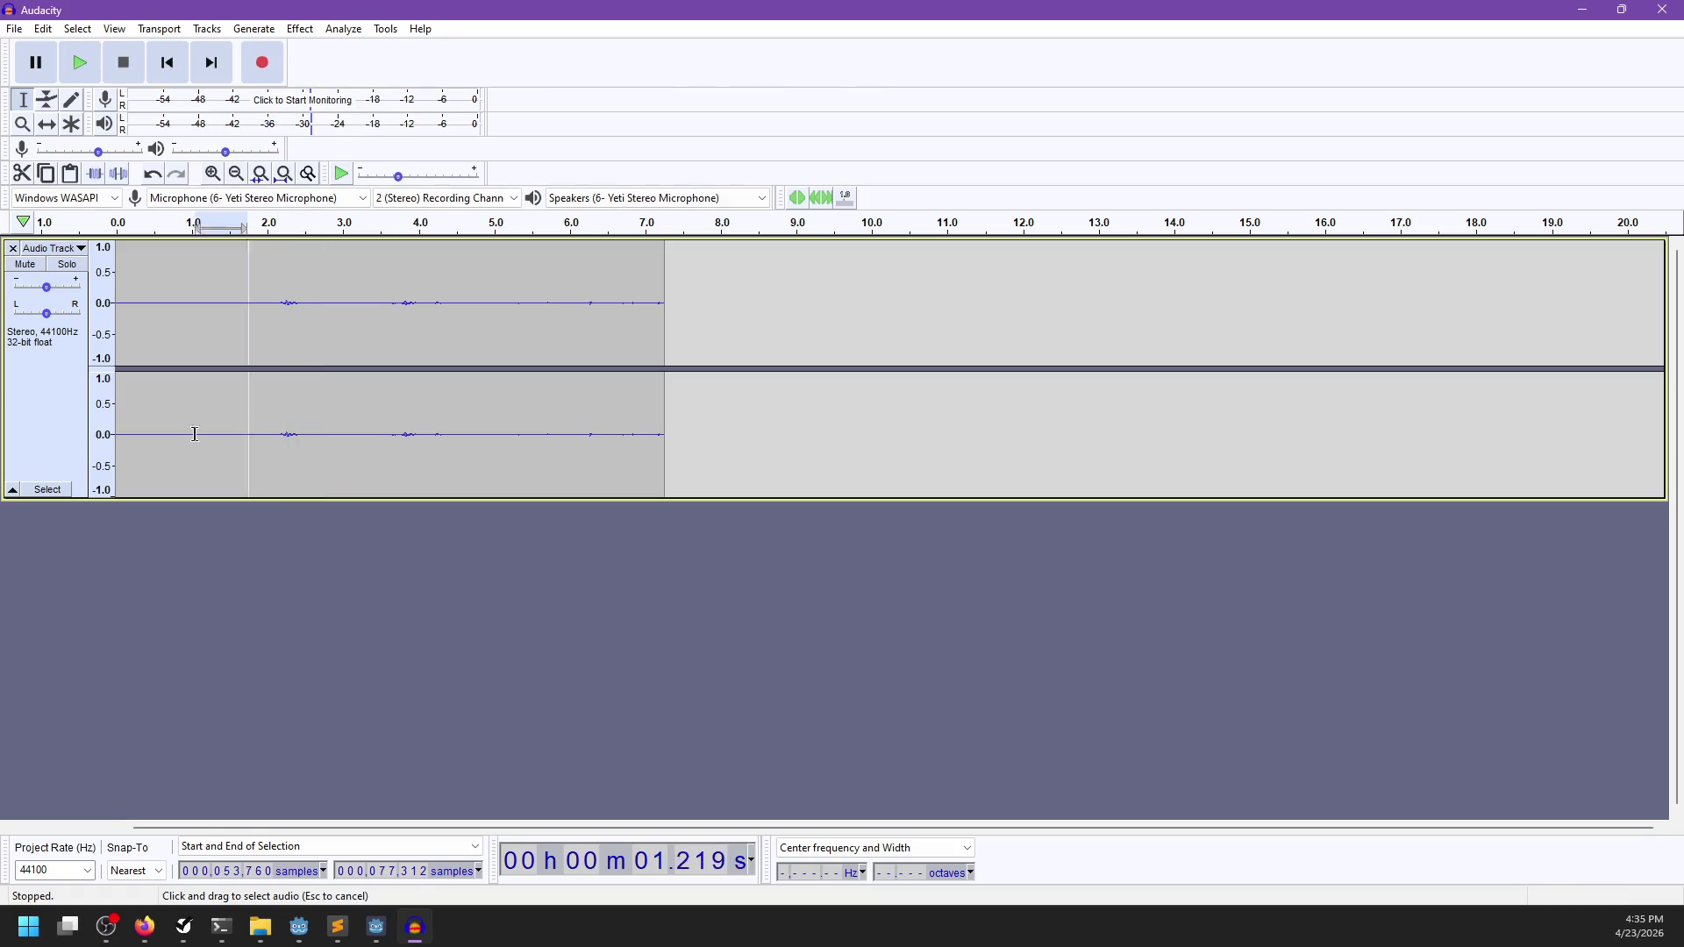
pyautogui.hotkey('shift', 'Home')
pyautogui.click(300, 28)
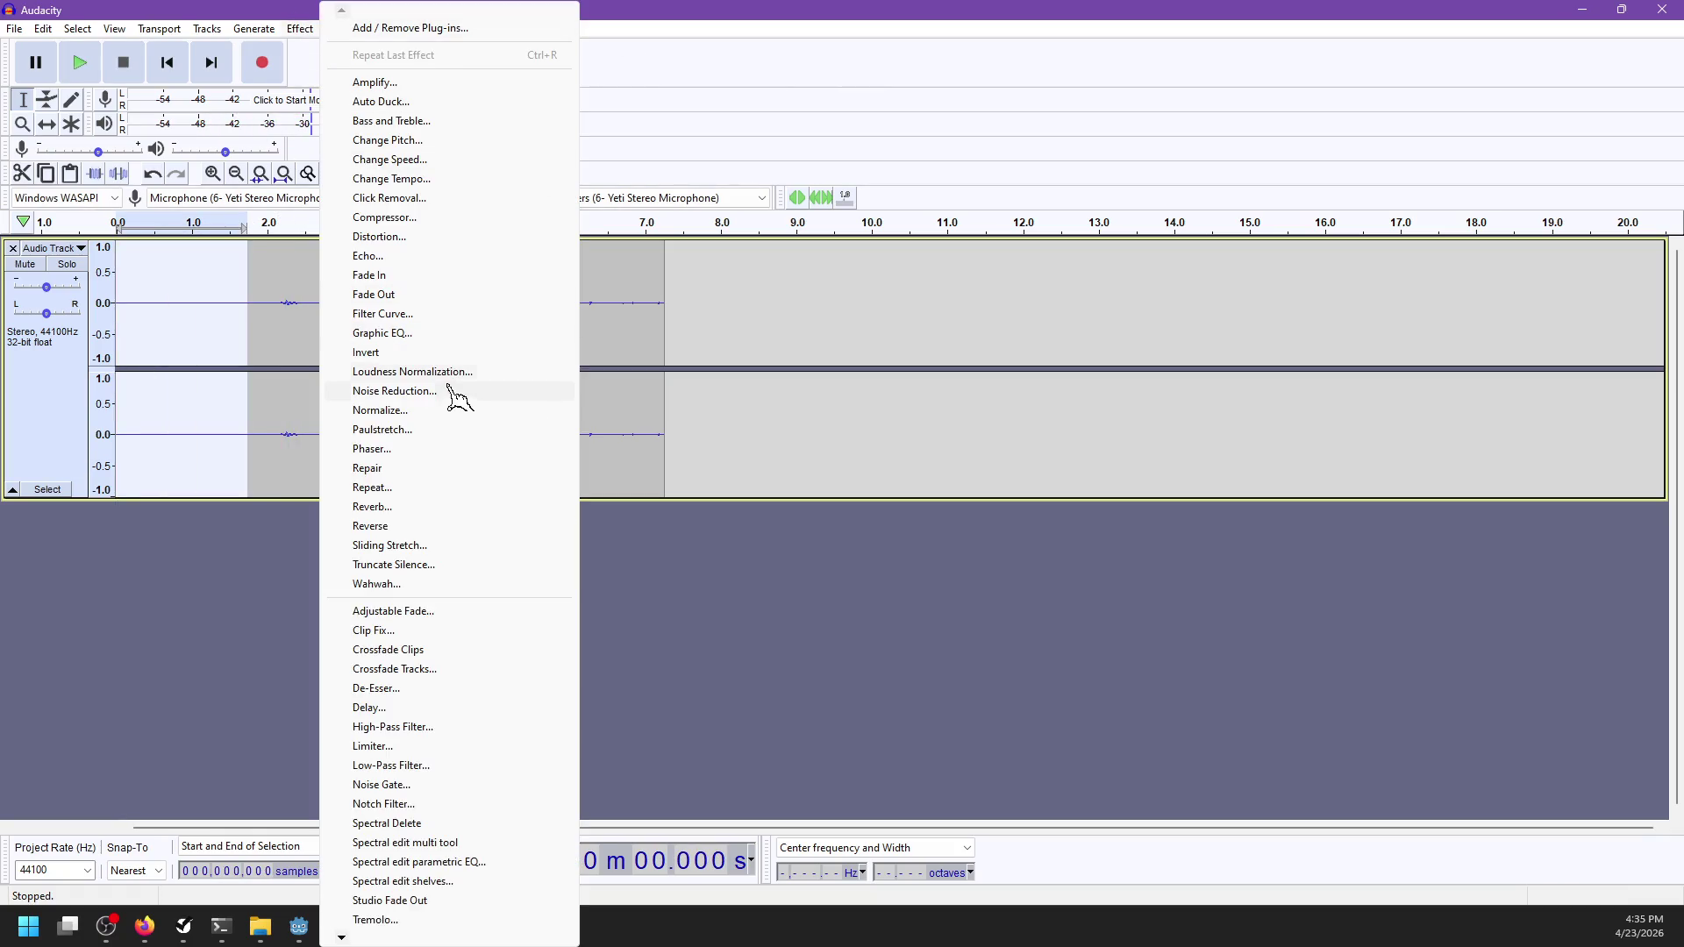
pyautogui.click(451, 391)
pyautogui.click(840, 374)
pyautogui.hotkey('ctrl', 'a')
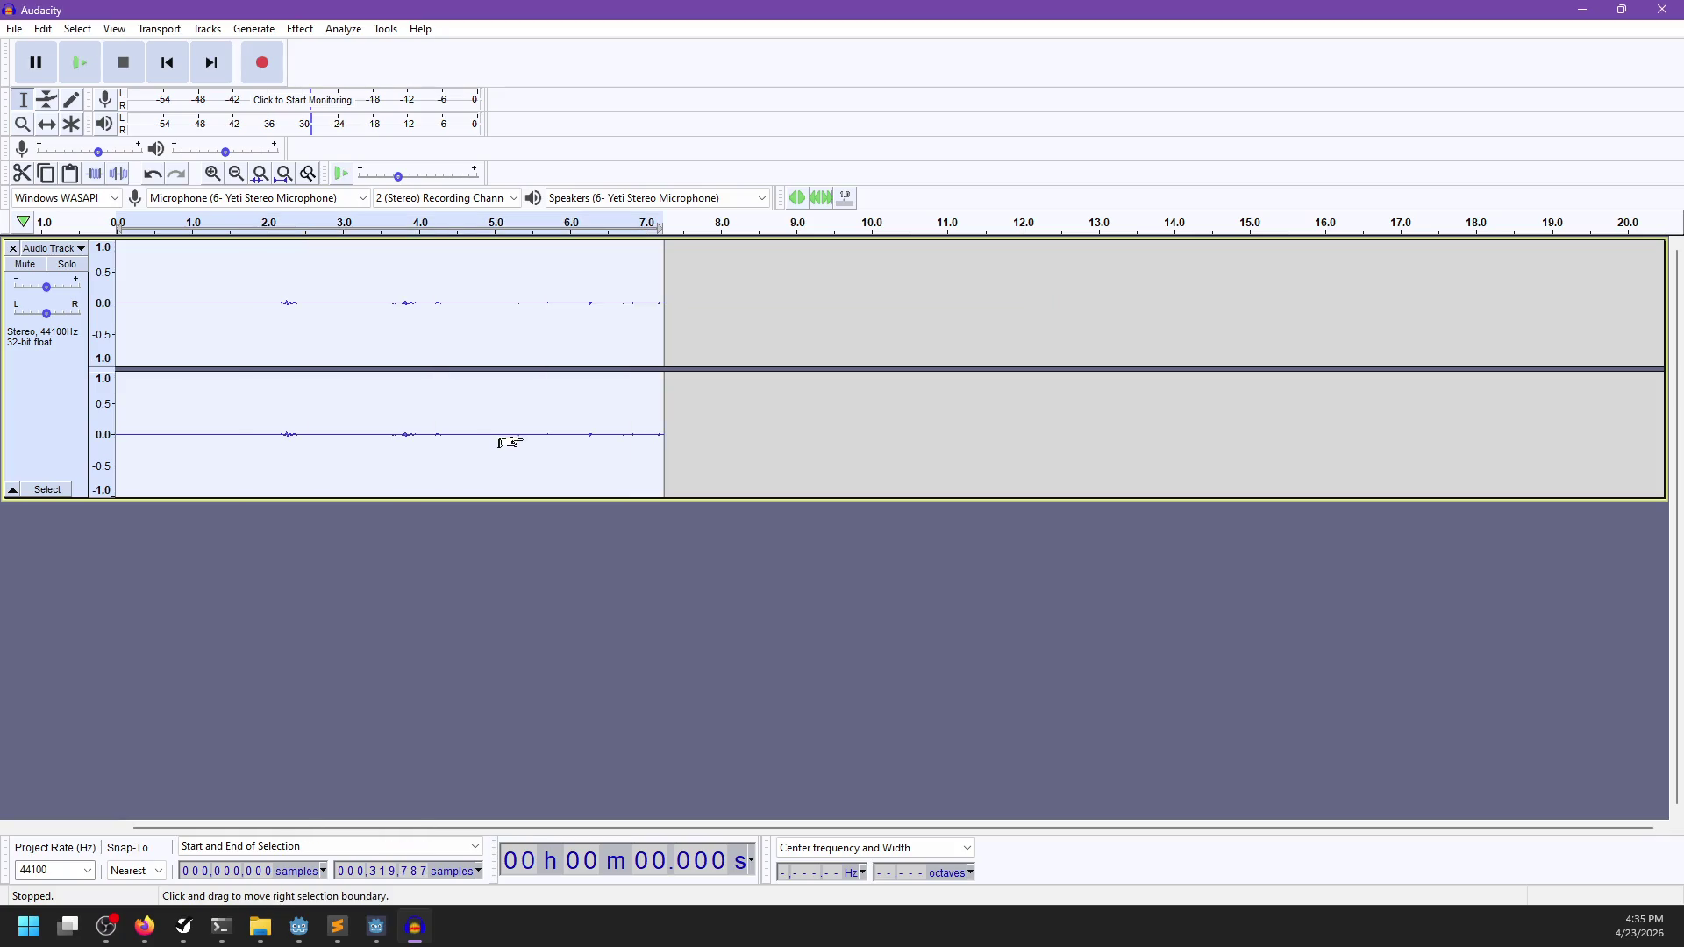
# Amplify the whole recording by about 30.3 dB
pyautogui.click(254, 447)
pyautogui.press('space')
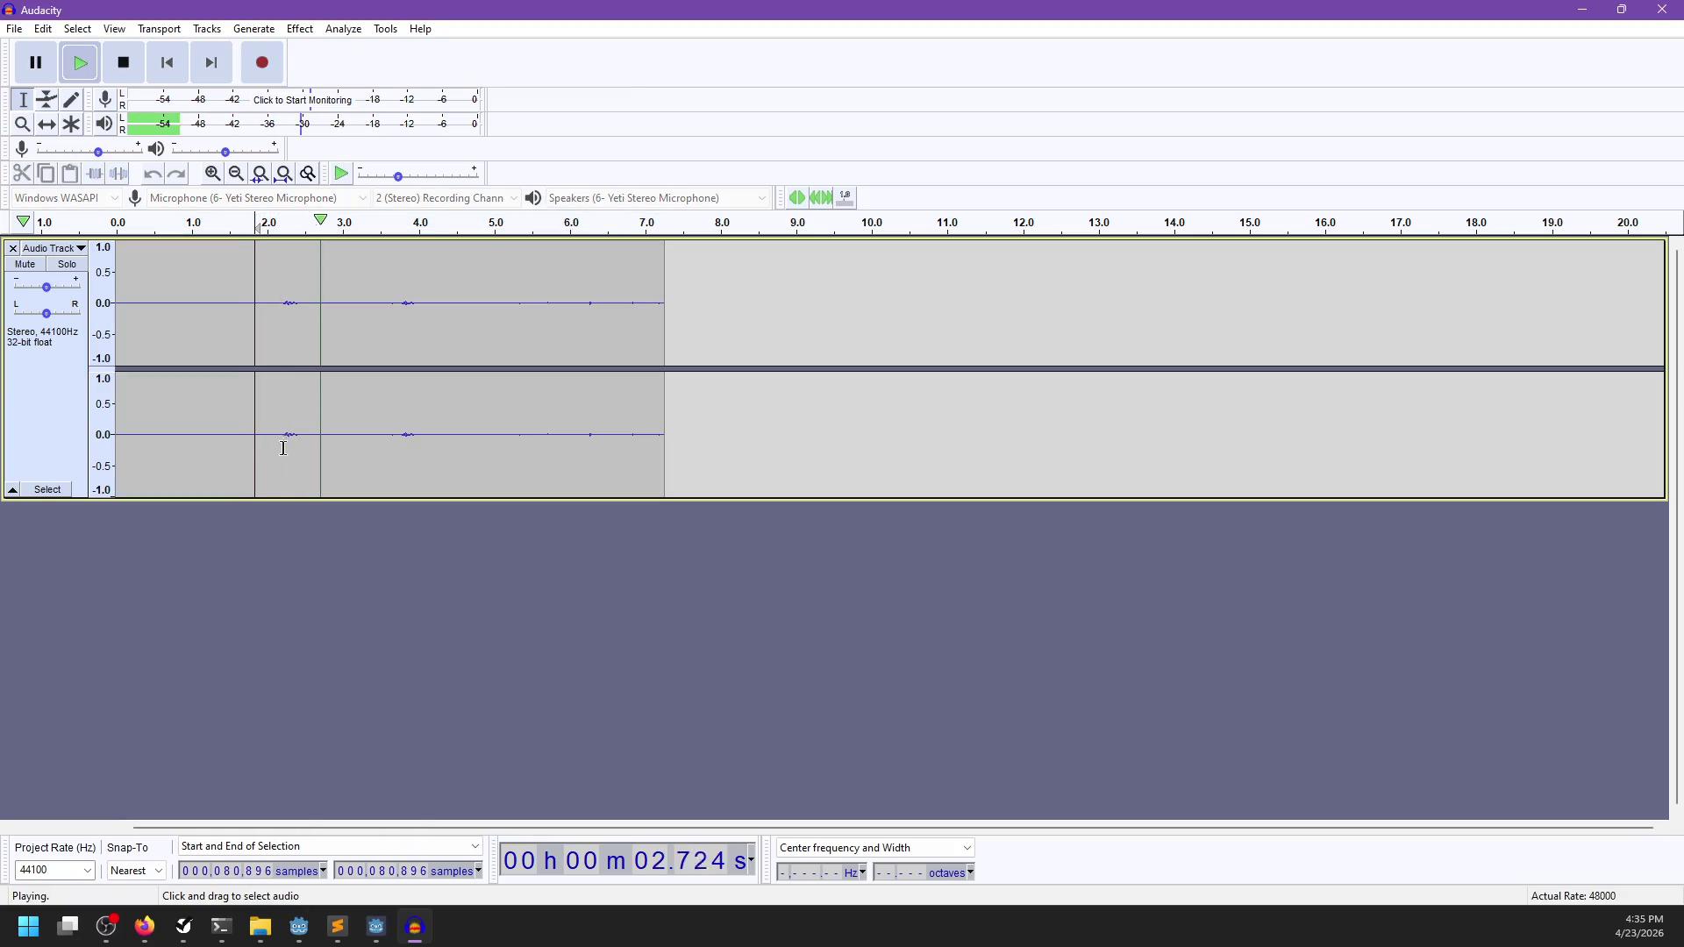
pyautogui.press('space')
pyautogui.hotkey('ctrl', 'a')
pyautogui.click(308, 30)
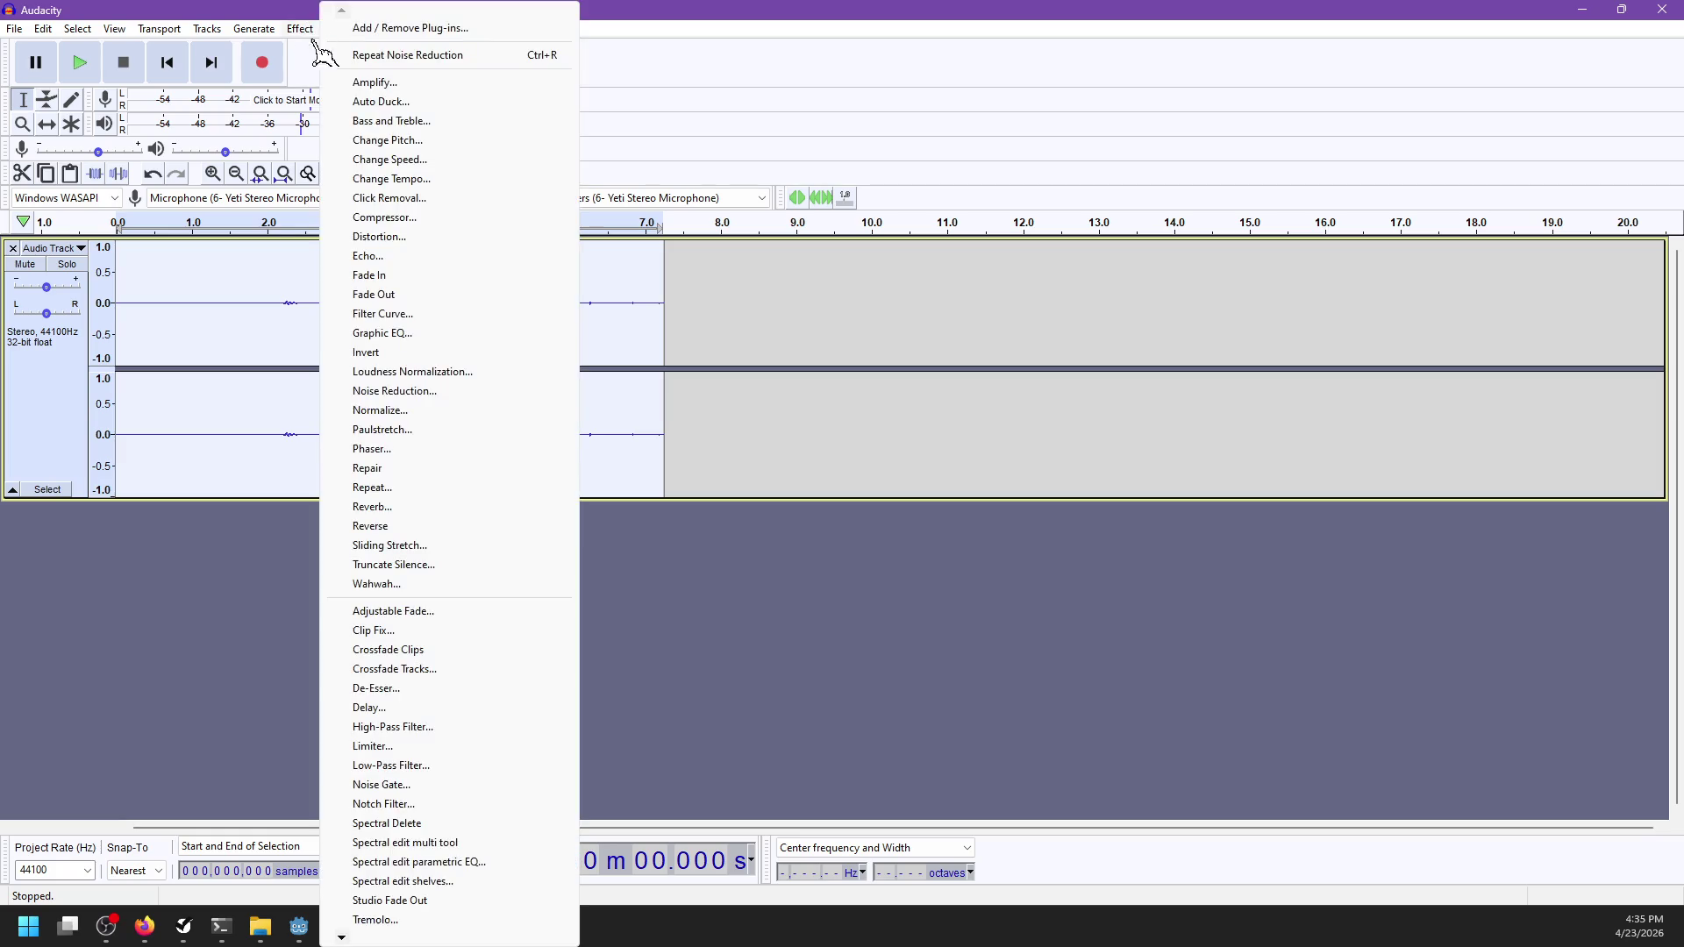
pyautogui.click(377, 101)
pyautogui.write('1')
pyautogui.press('Return')
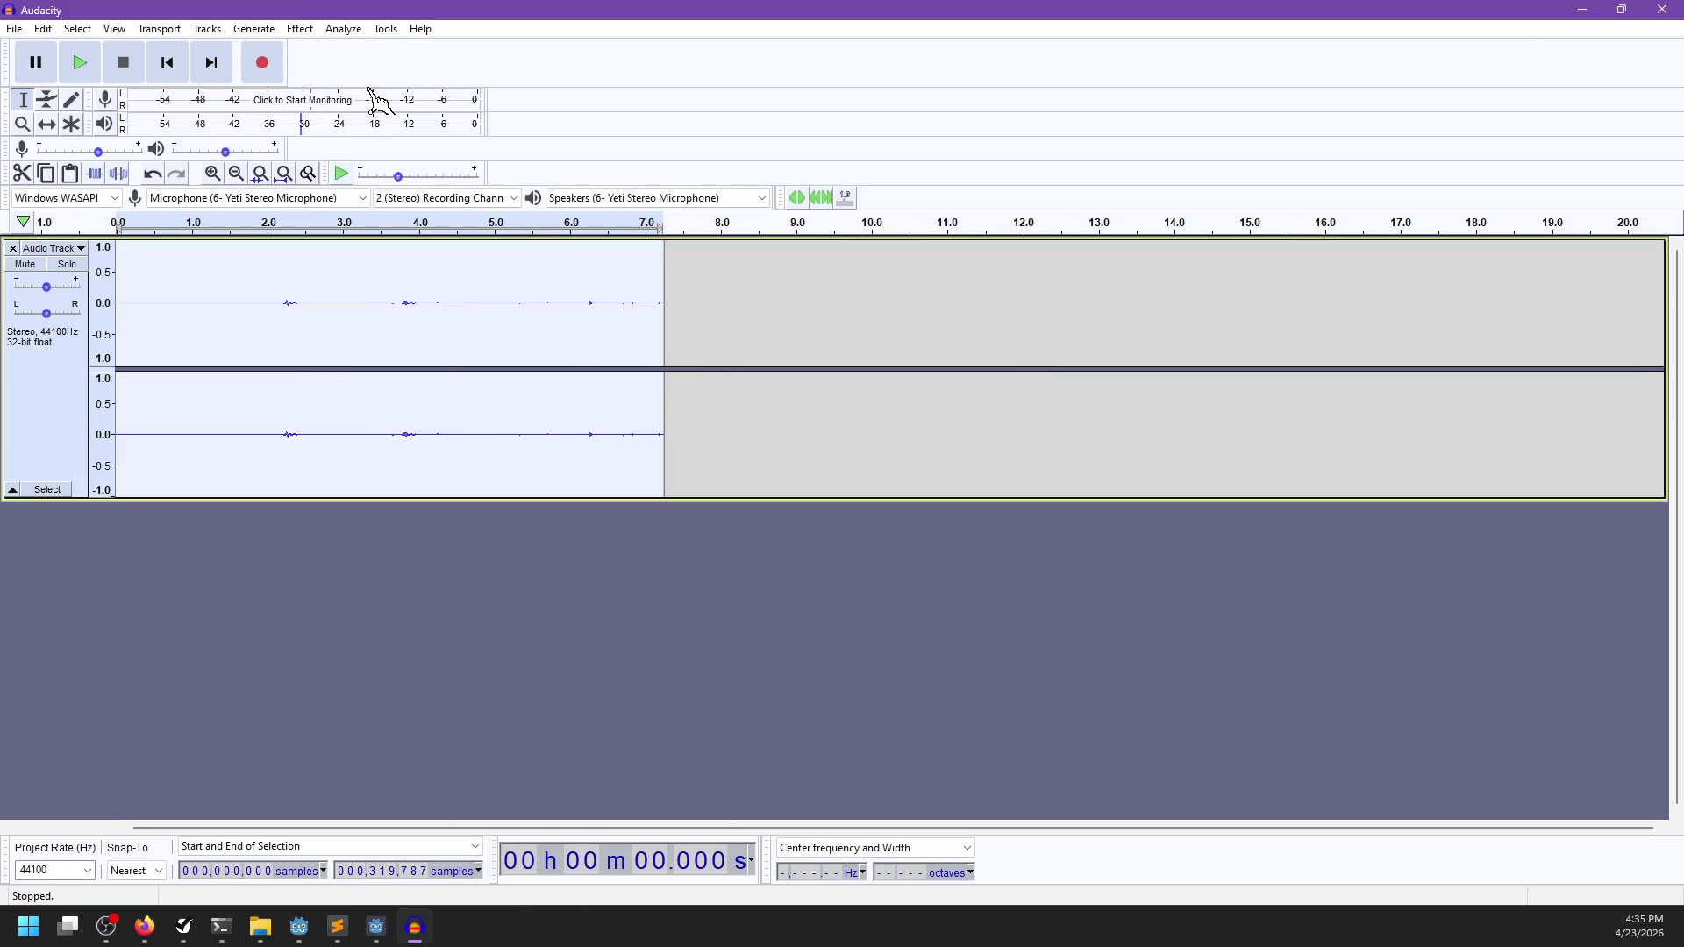
pyautogui.click(301, 29)
pyautogui.click(406, 101)
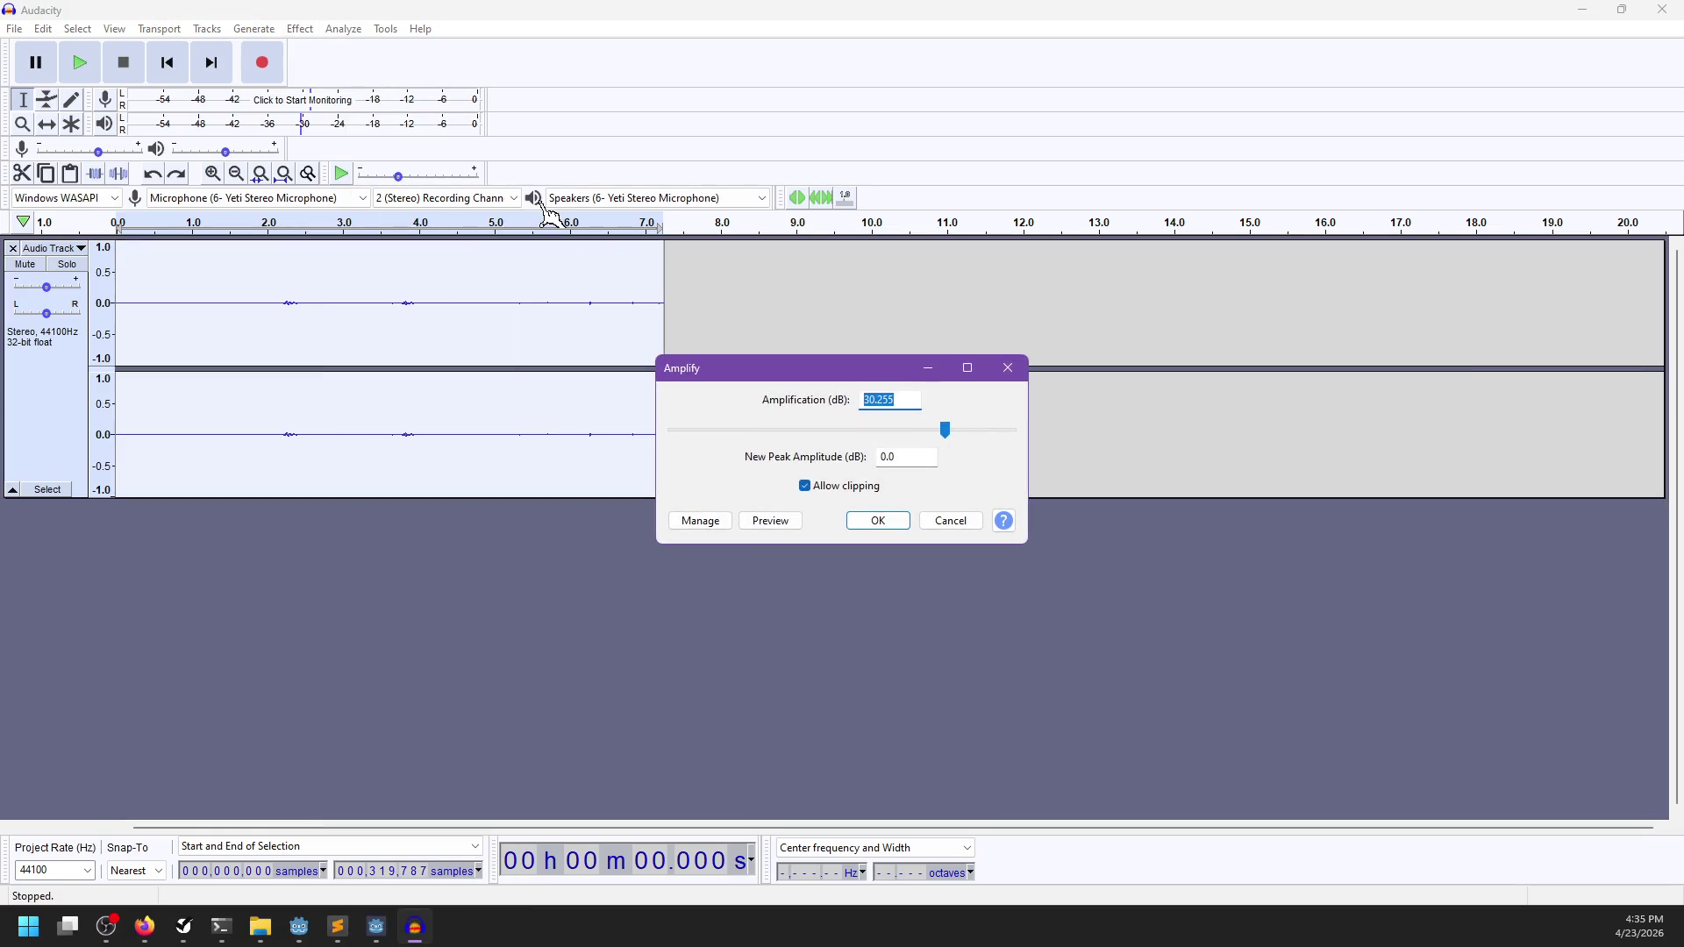
pyautogui.write('1')
pyautogui.press('Return')
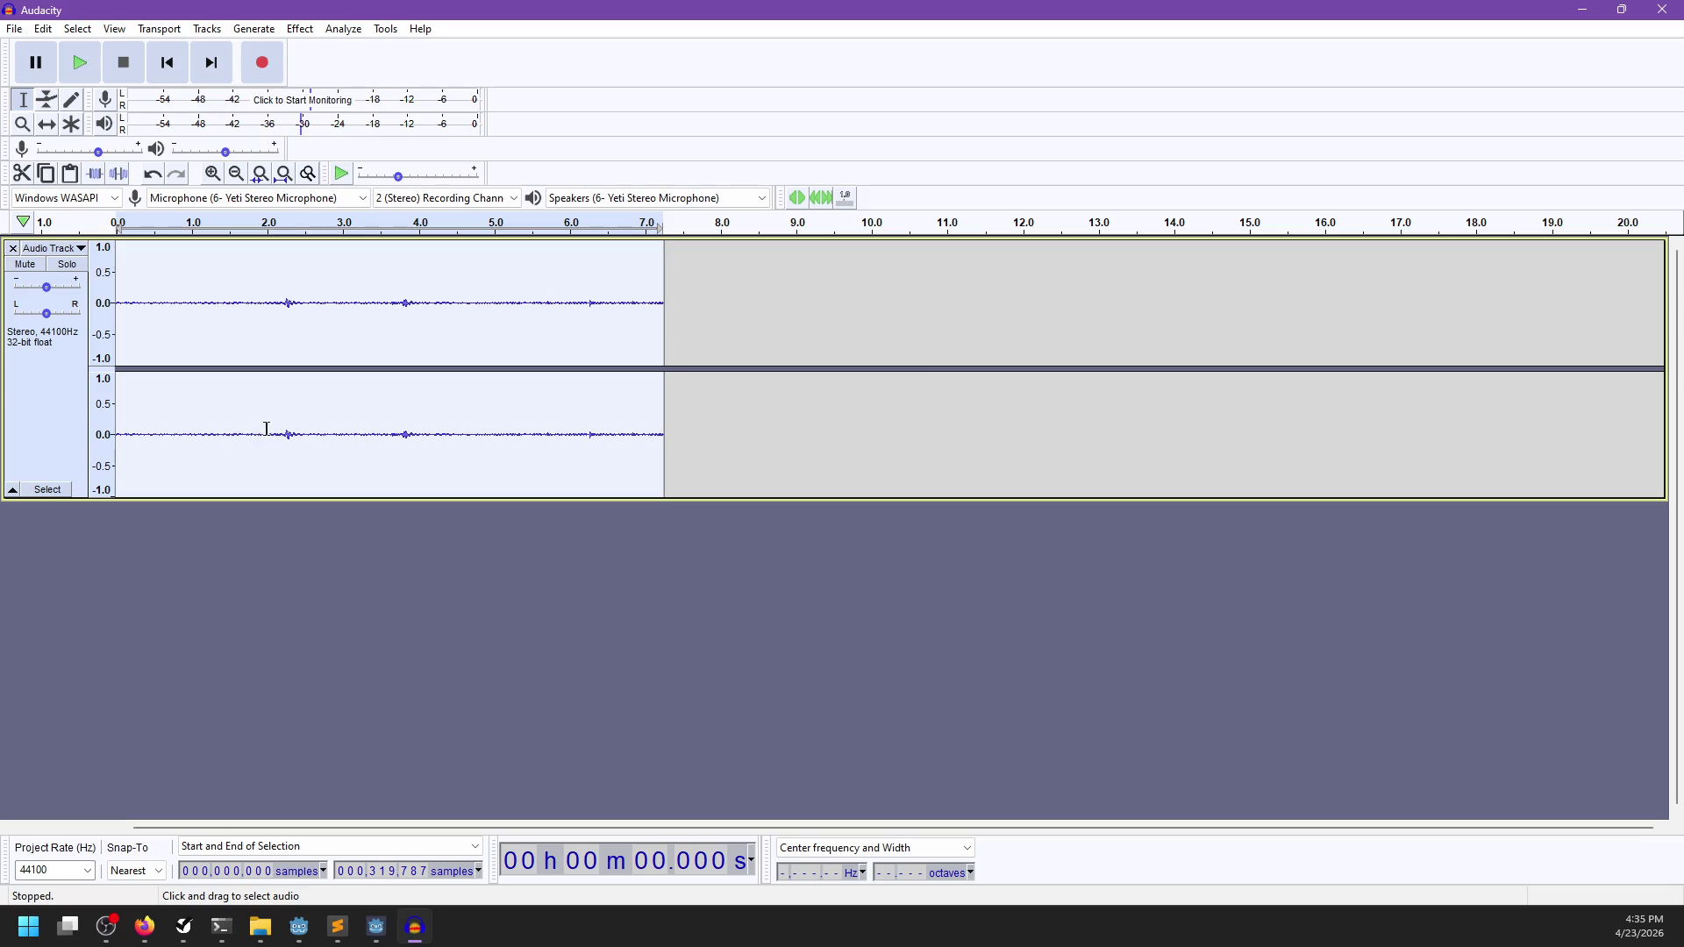
# Select the quiet first 1.65 seconds and get a fresh Noise Reduction profile from it
pyautogui.click(267, 429)
pyautogui.press('space')
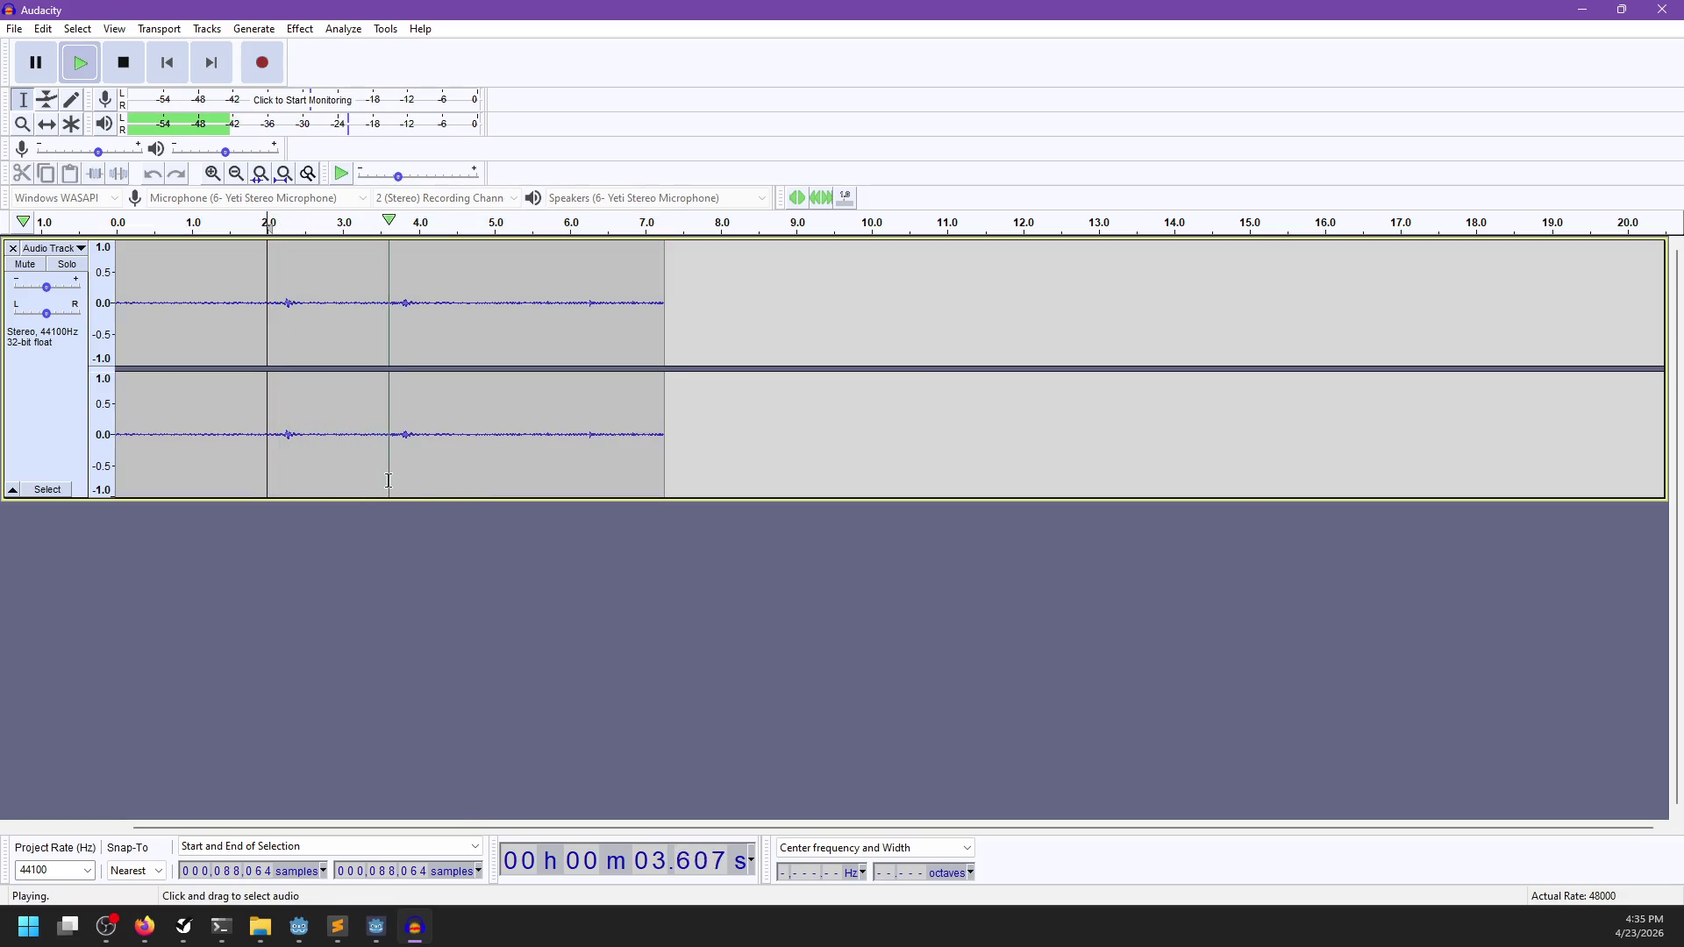
pyautogui.press('space')
pyautogui.moveTo(244, 437); pyautogui.dragTo(45, 458)
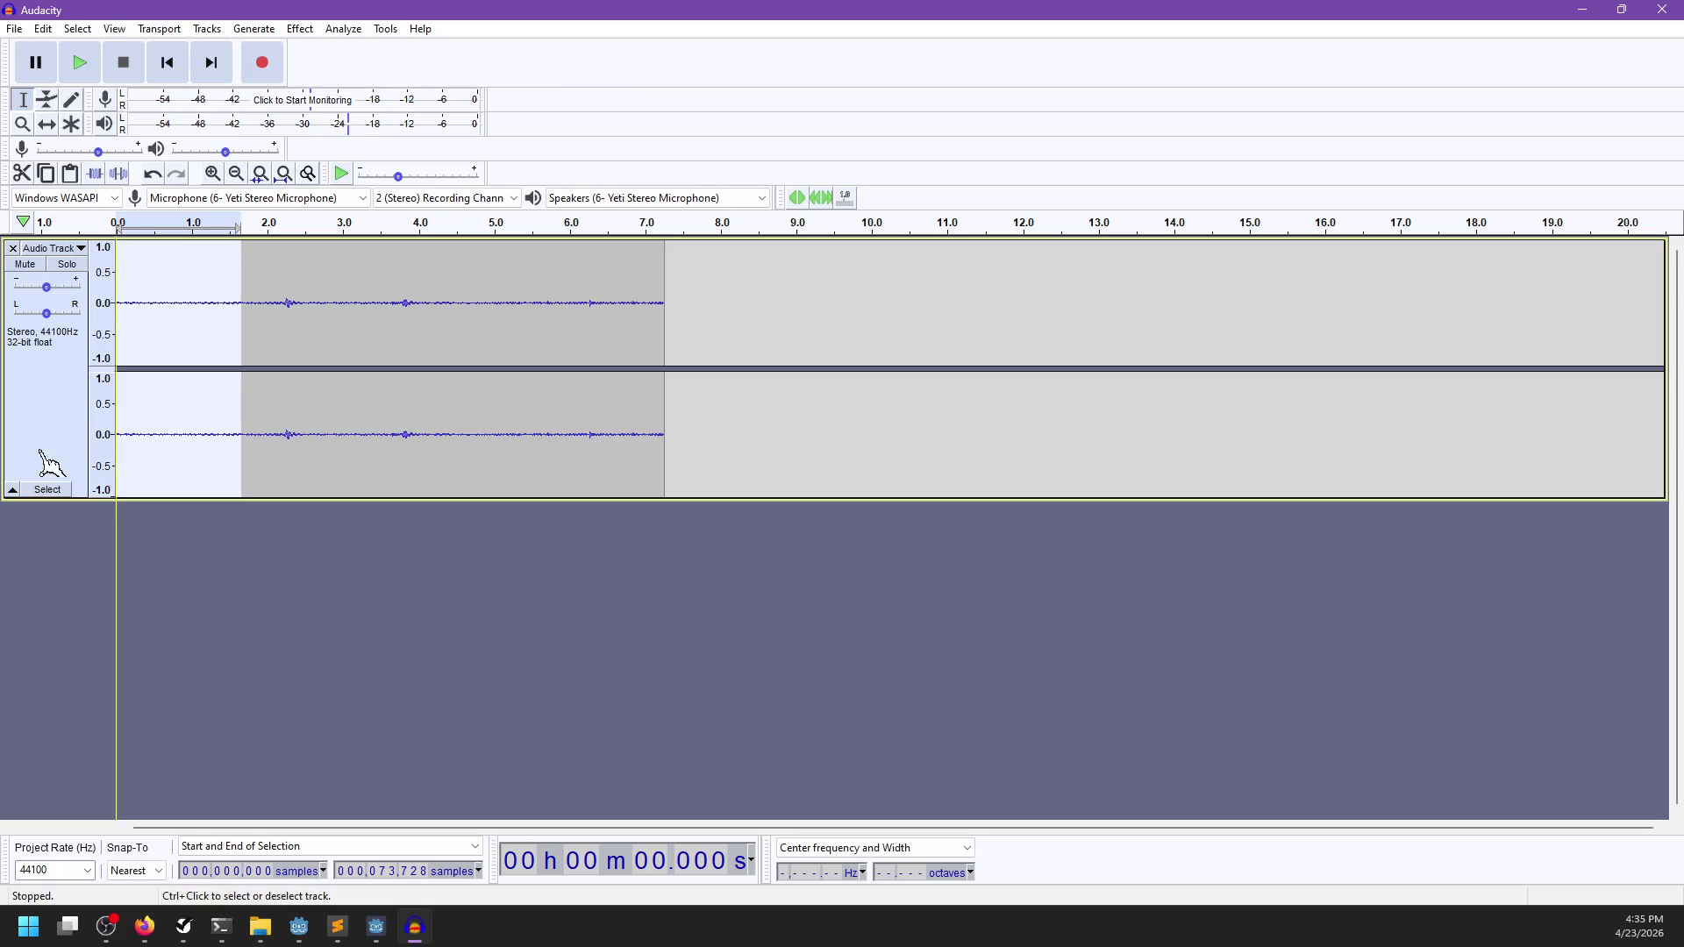
pyautogui.press('space')
pyautogui.click(300, 29)
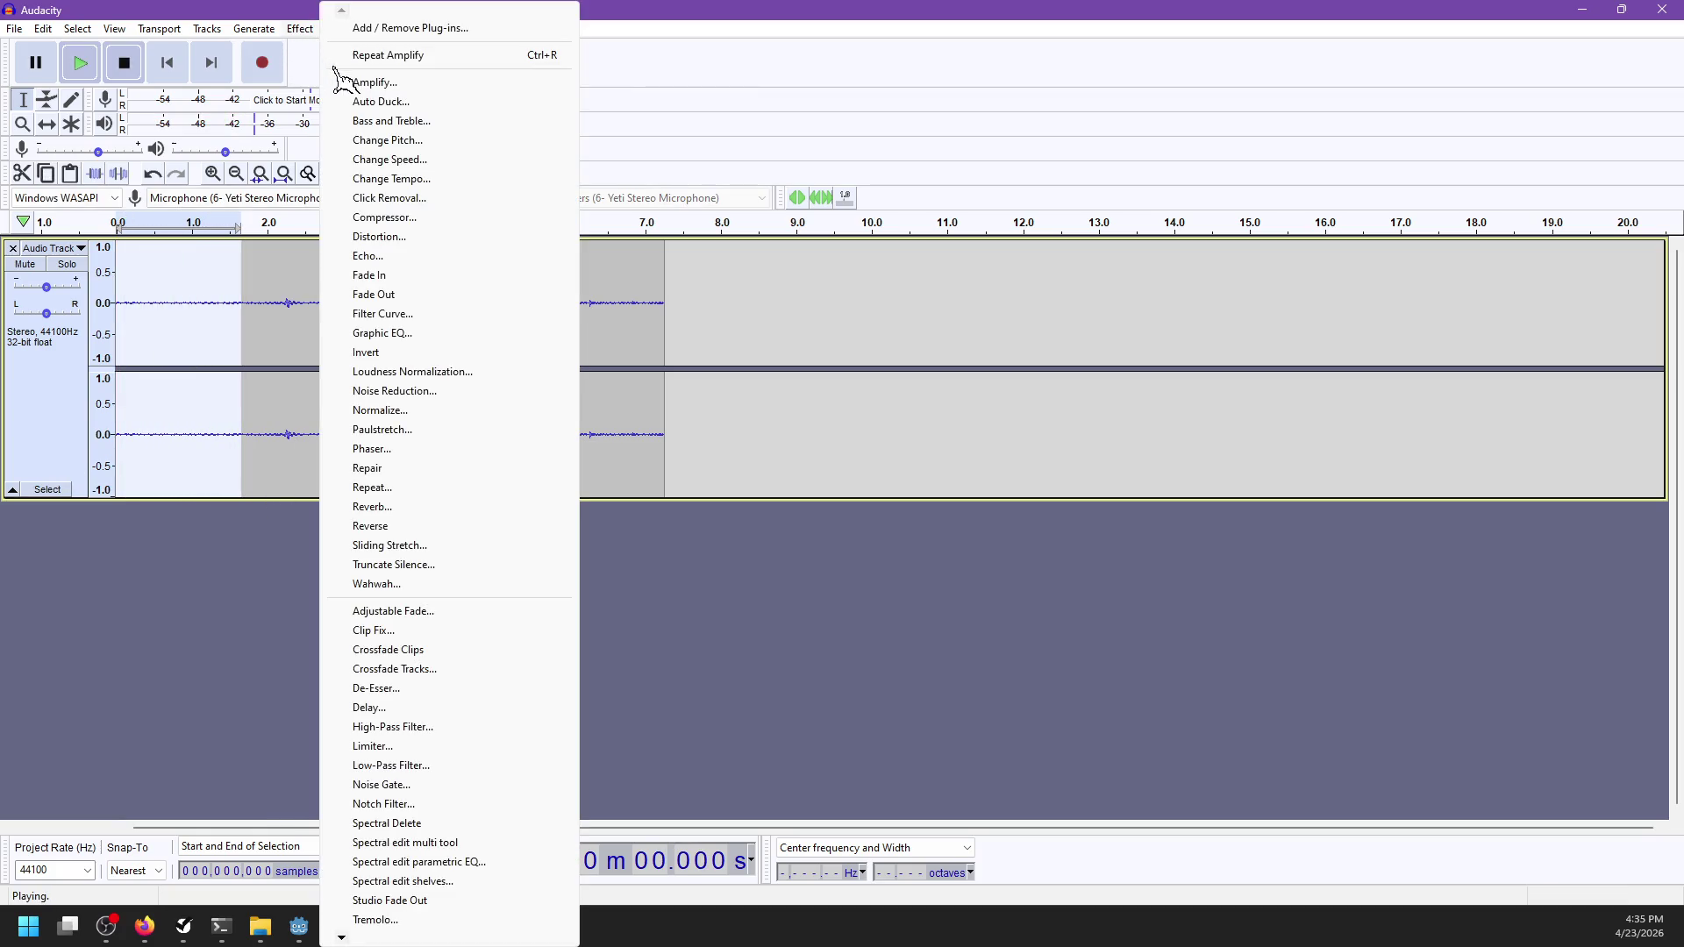
pyautogui.click(395, 391)
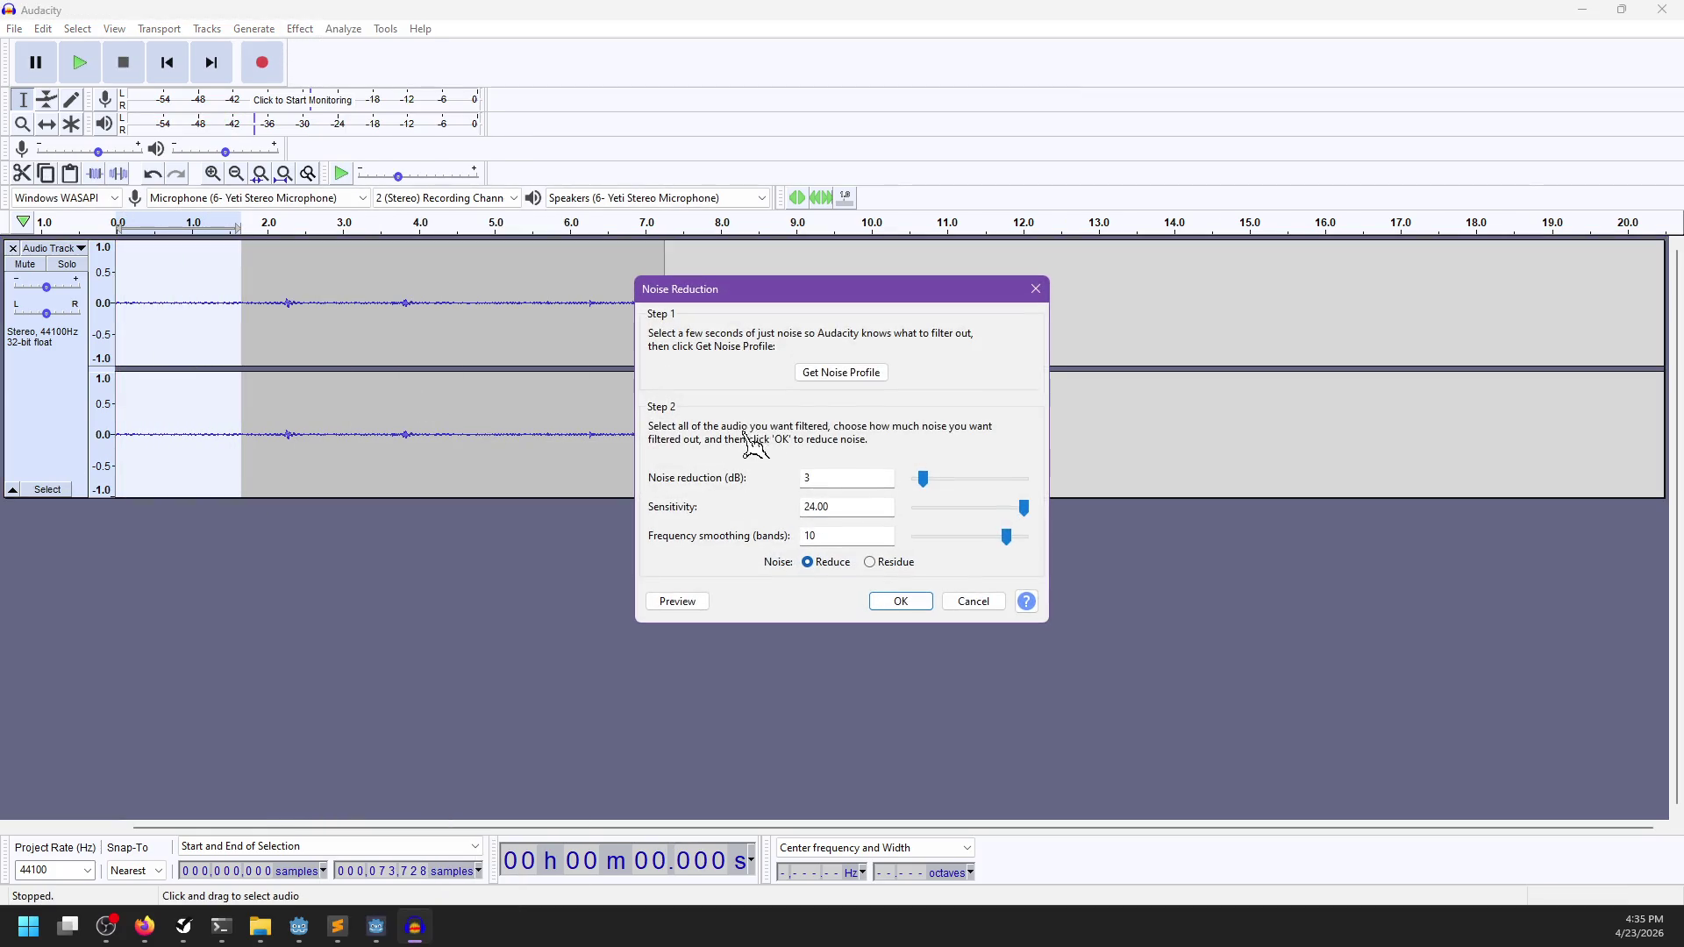
pyautogui.click(840, 374)
pyautogui.doubleClick(538, 436)
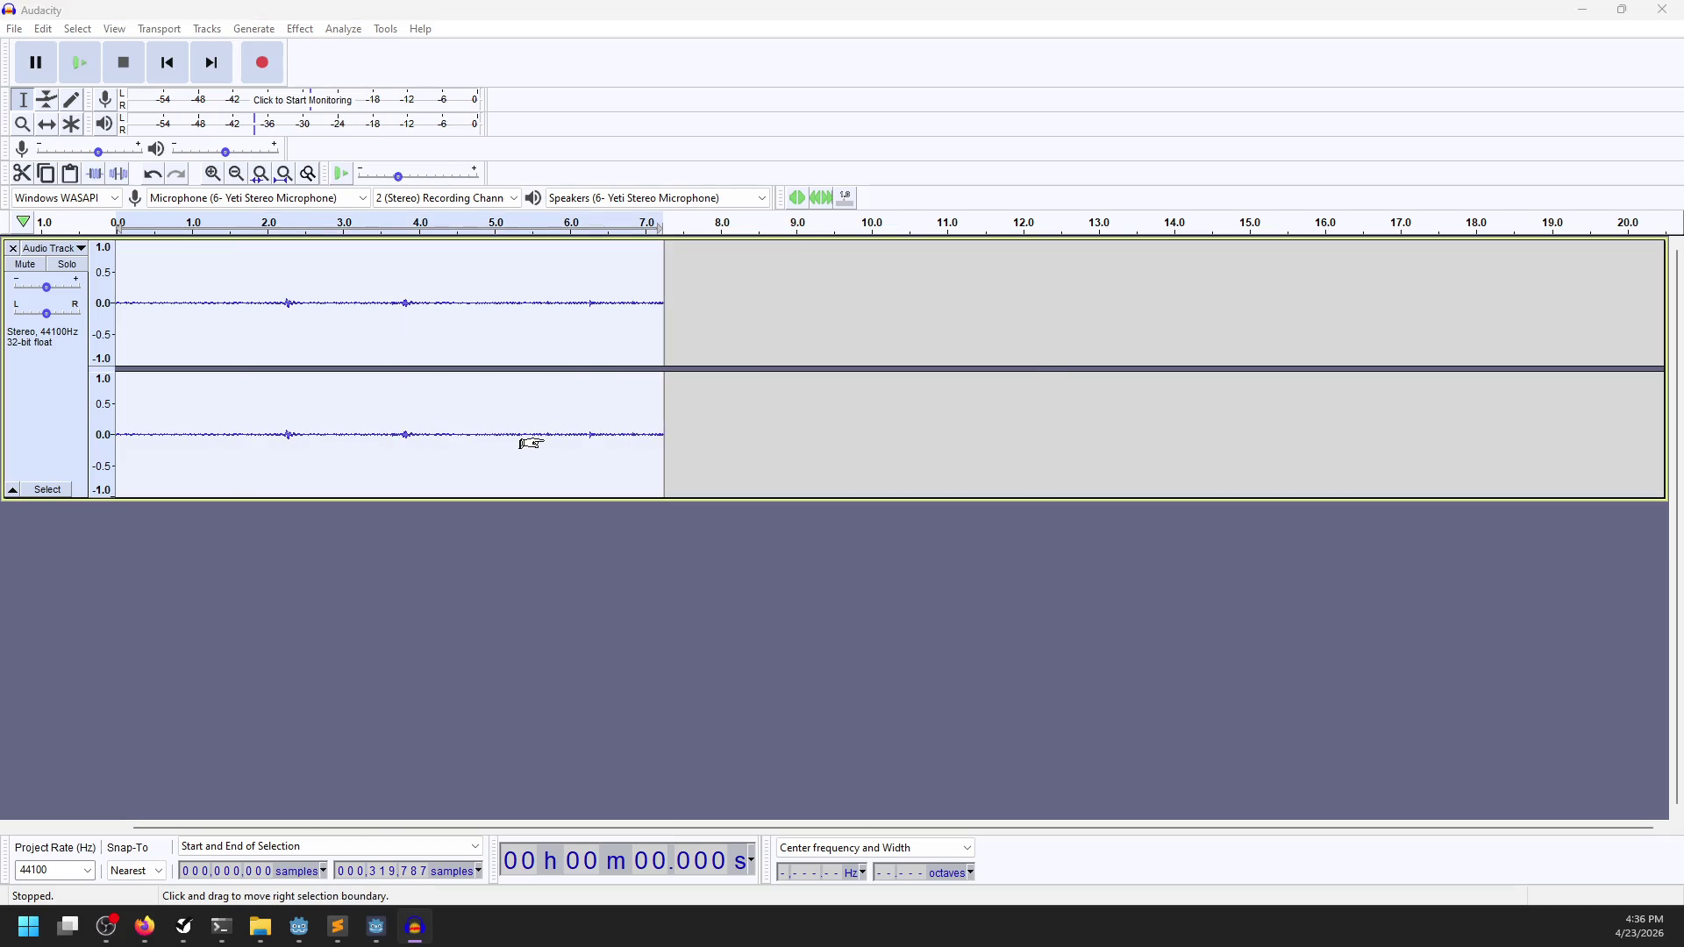
# Capture a Noise Reduction profile from the quiet gap between 2.68 and 3.62 seconds
pyautogui.click(244, 449)
pyautogui.press('space')
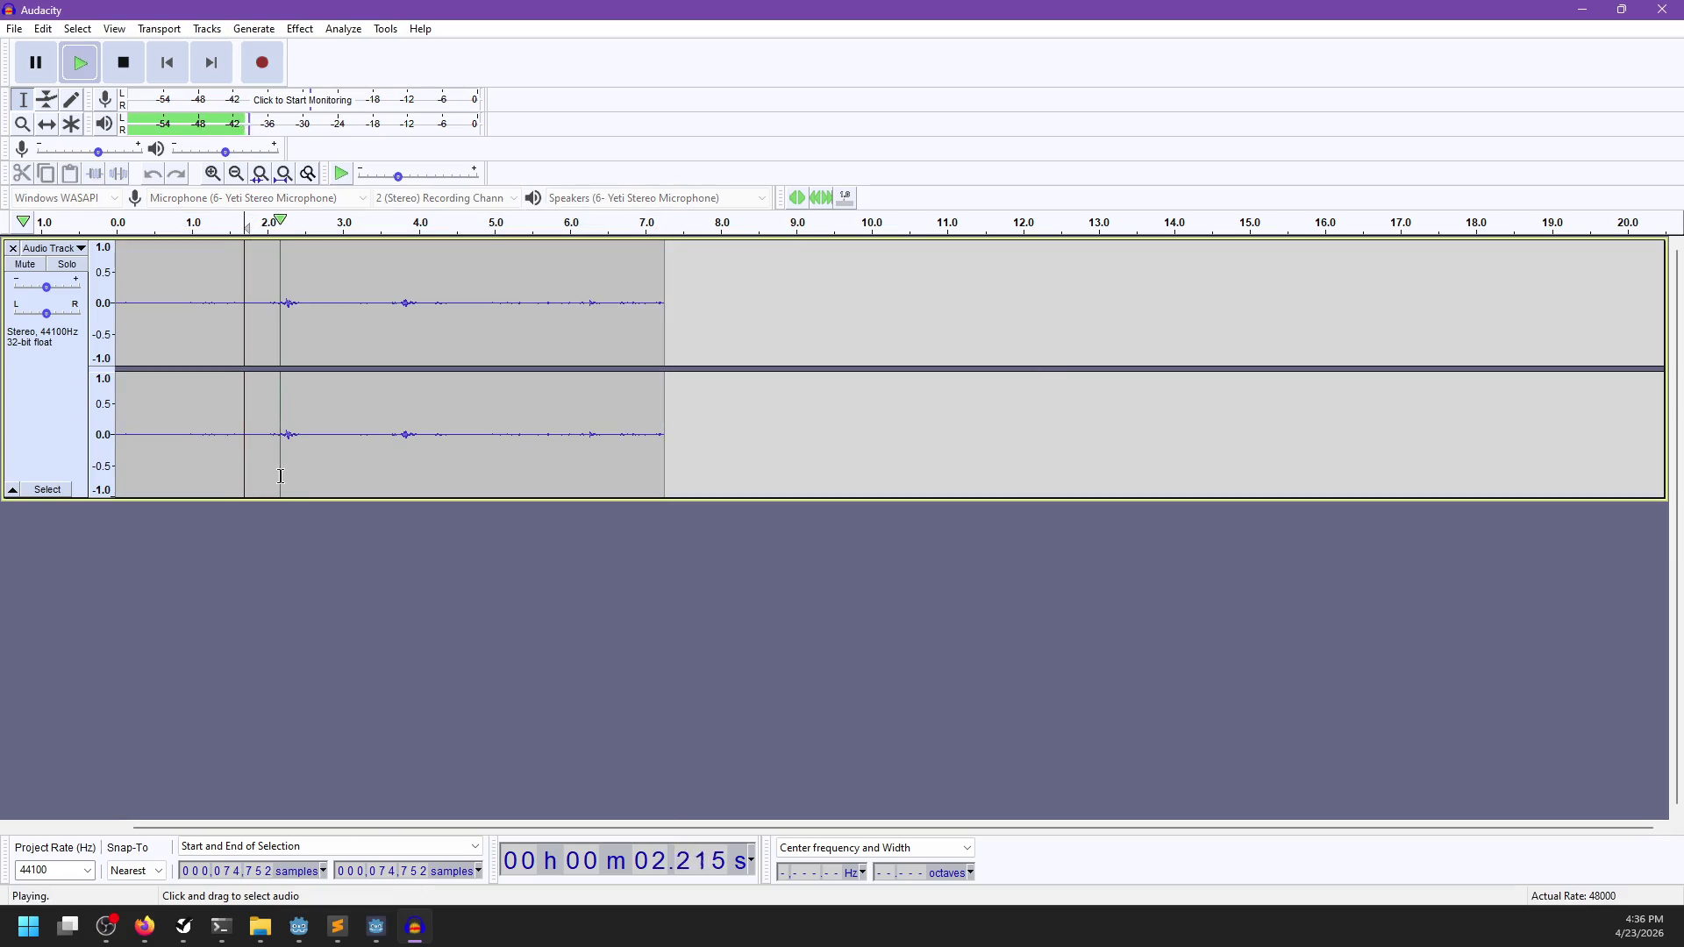
pyautogui.press('space')
pyautogui.moveTo(319, 429); pyautogui.dragTo(389, 431)
pyautogui.press('space')
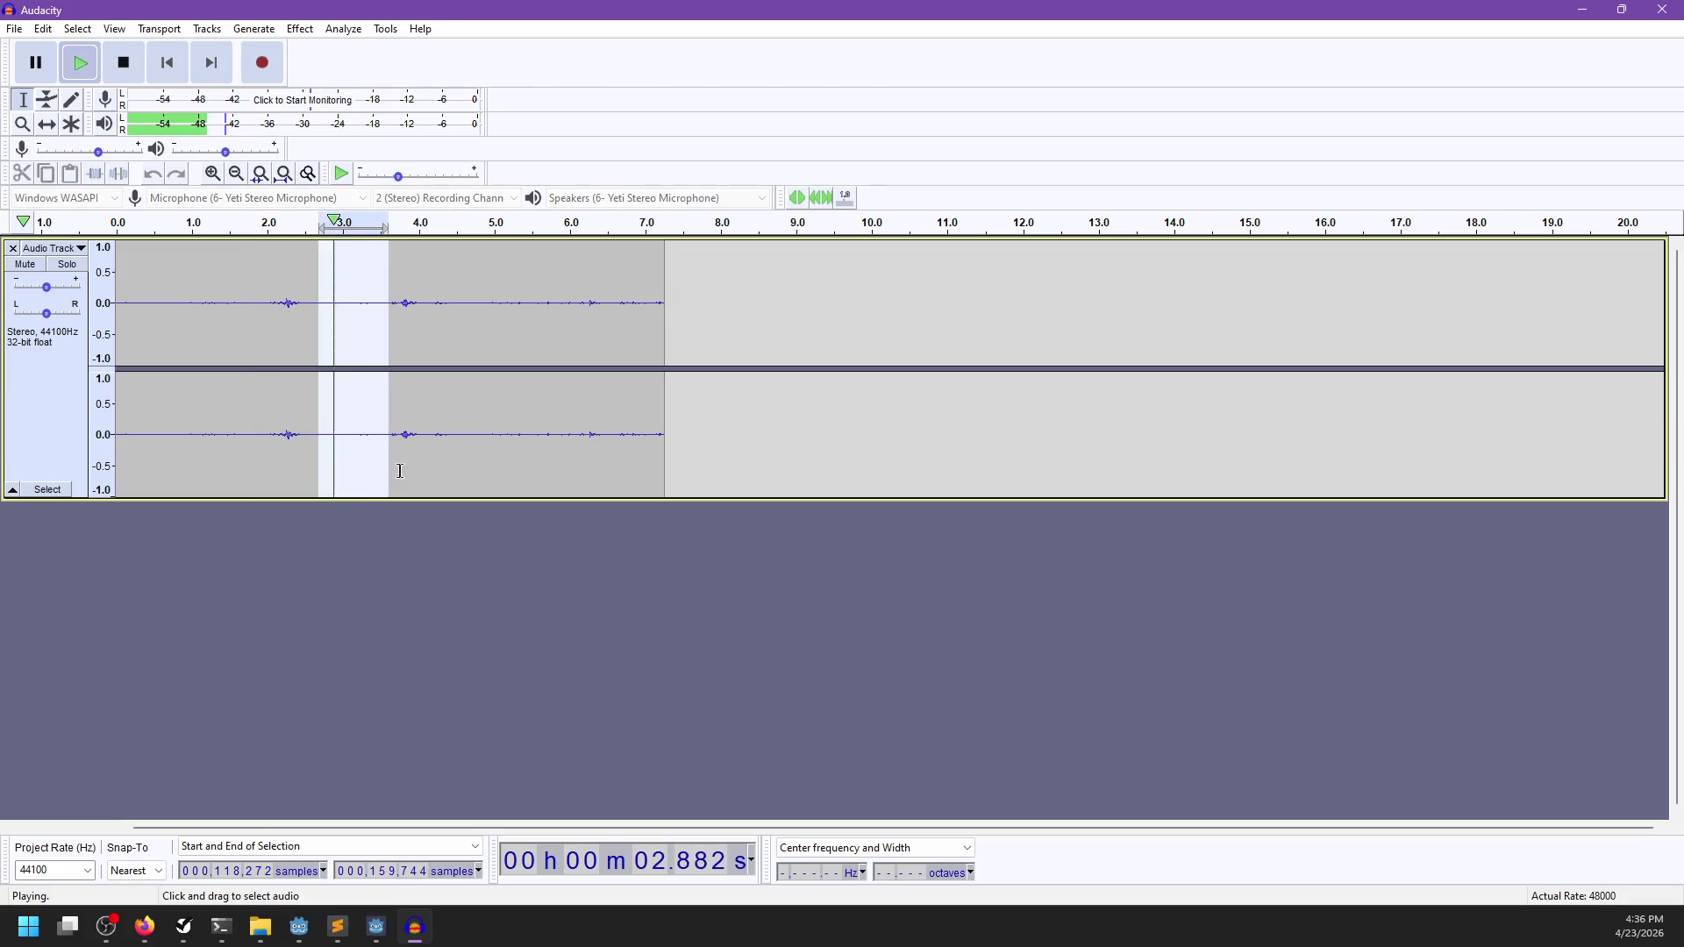
pyautogui.click(301, 30)
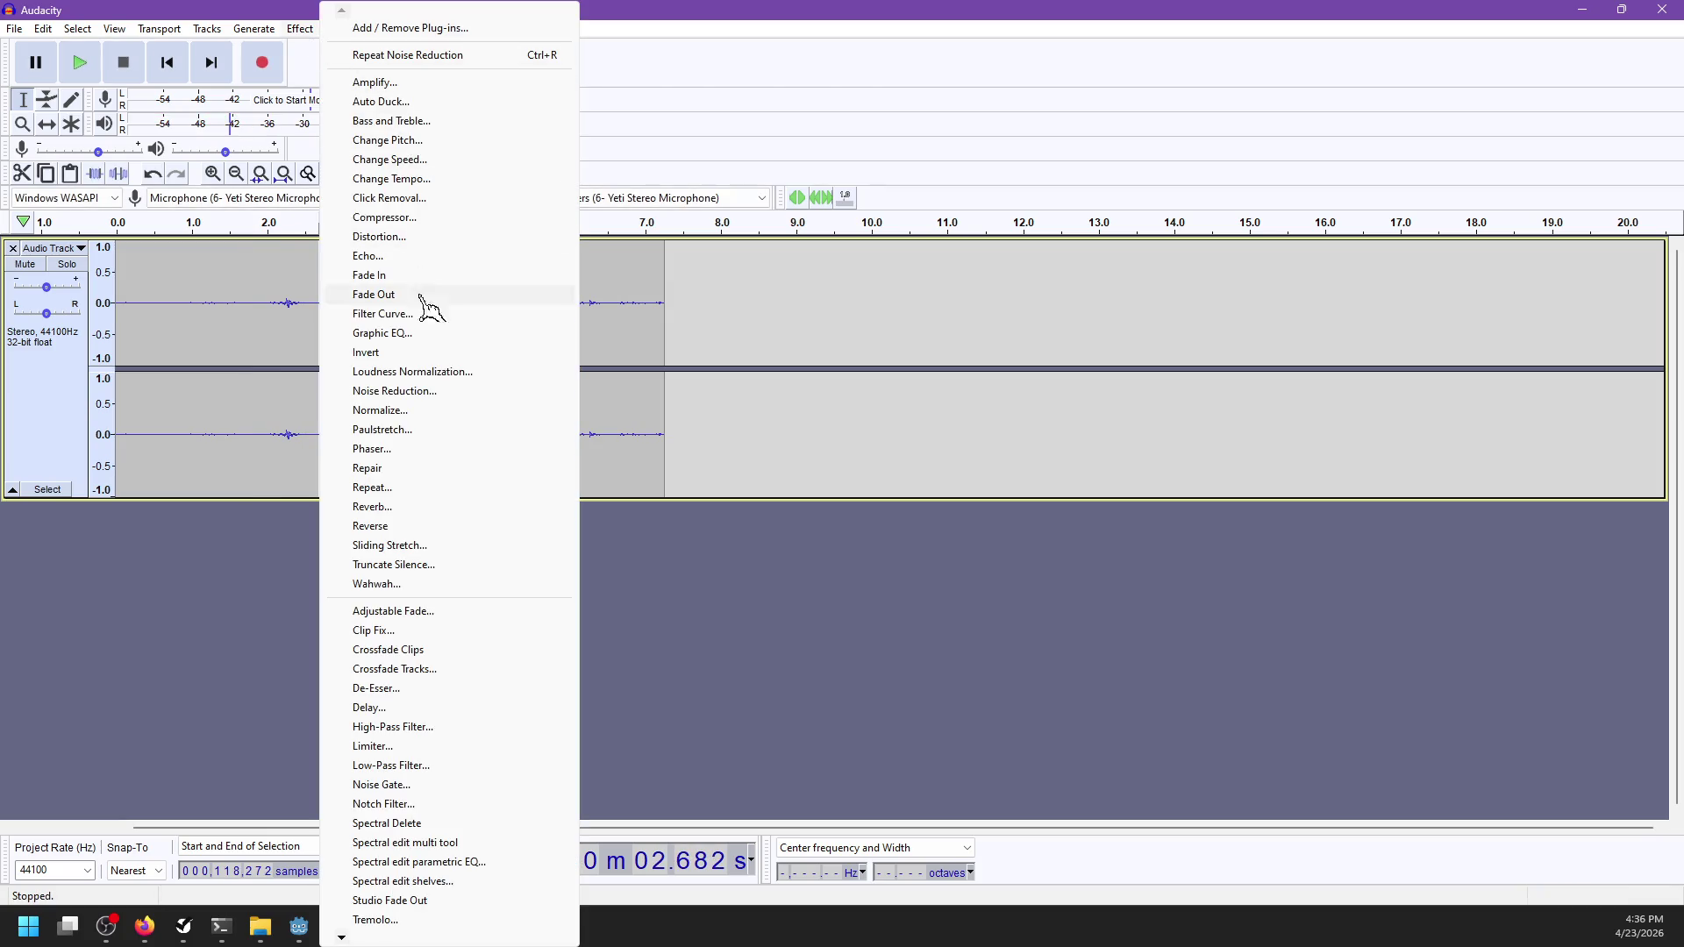
pyautogui.click(413, 390)
pyautogui.click(815, 375)
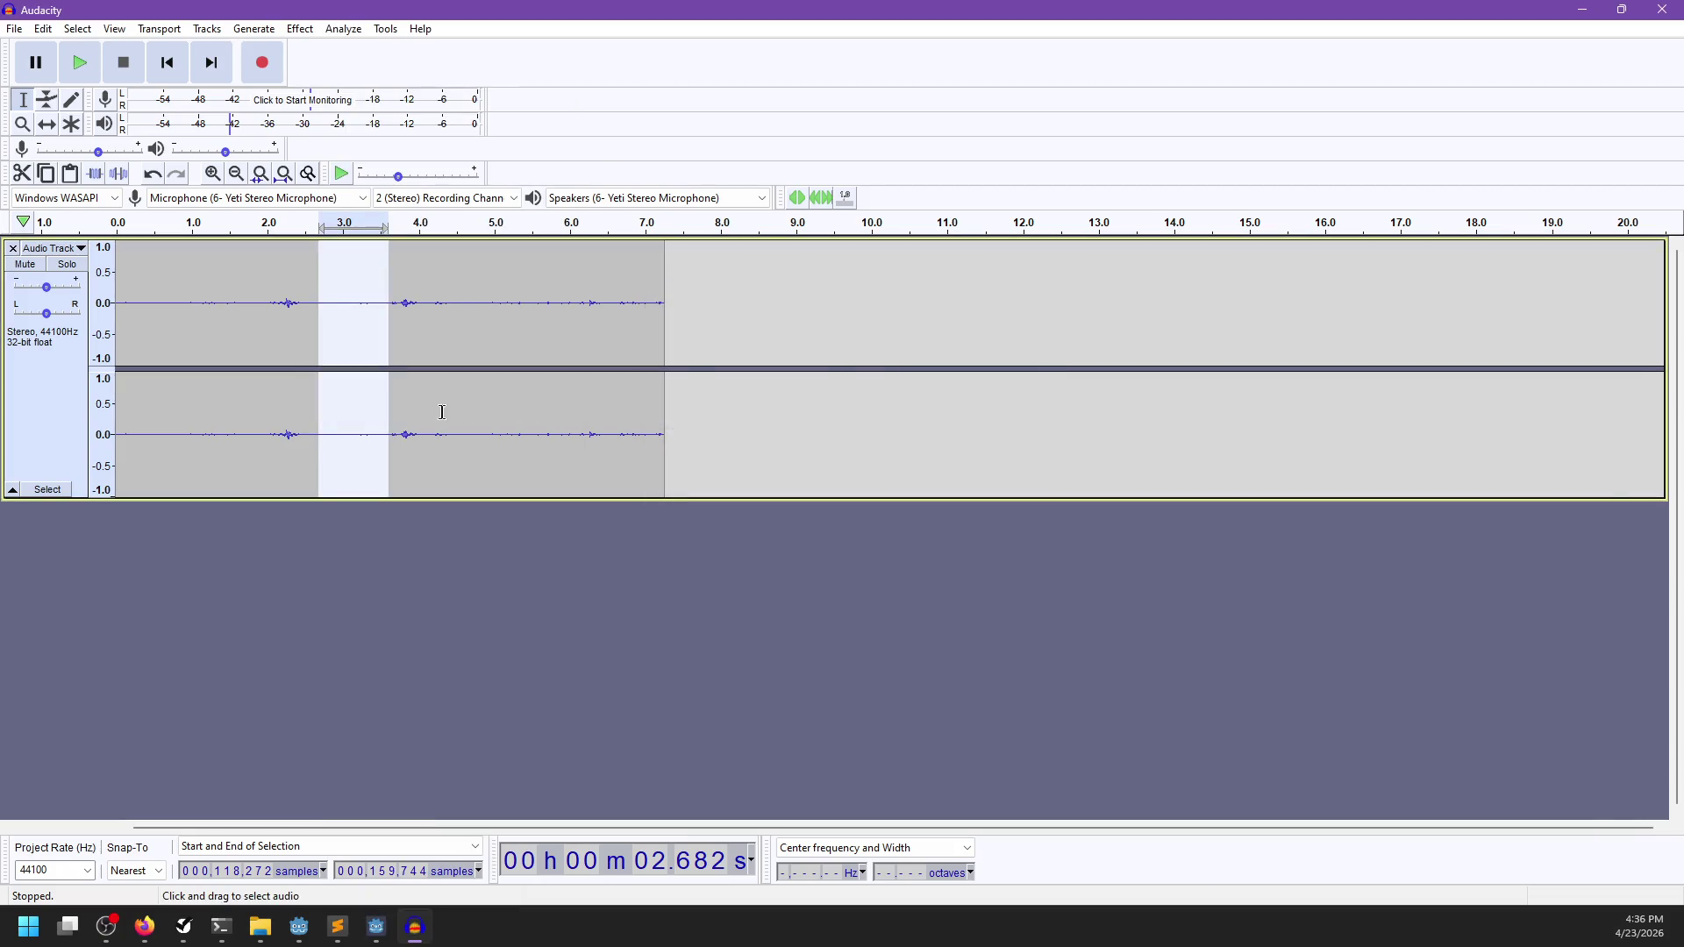
pyautogui.hotkey('ctrl', 'a')
# Audition the short sounds near 3.8, 2.2 and 6.3 seconds, settling on the 2.2 s click
pyautogui.click(259, 434)
pyautogui.press('space')
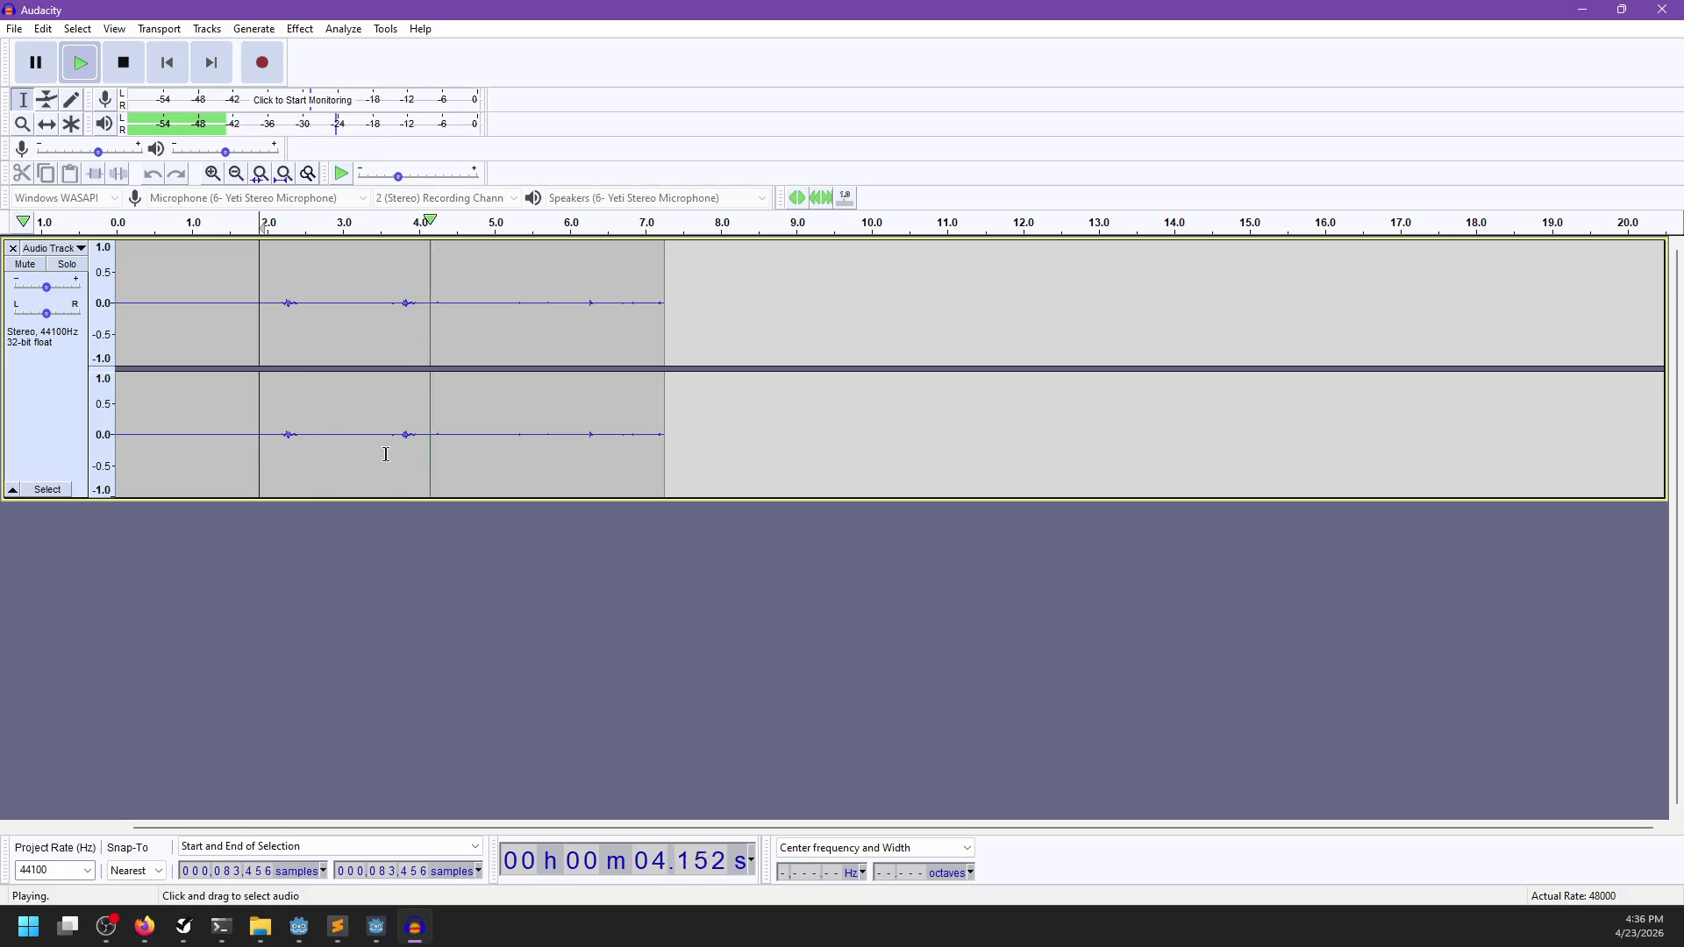
pyautogui.press('space')
pyautogui.moveTo(403, 434); pyautogui.dragTo(413, 435)
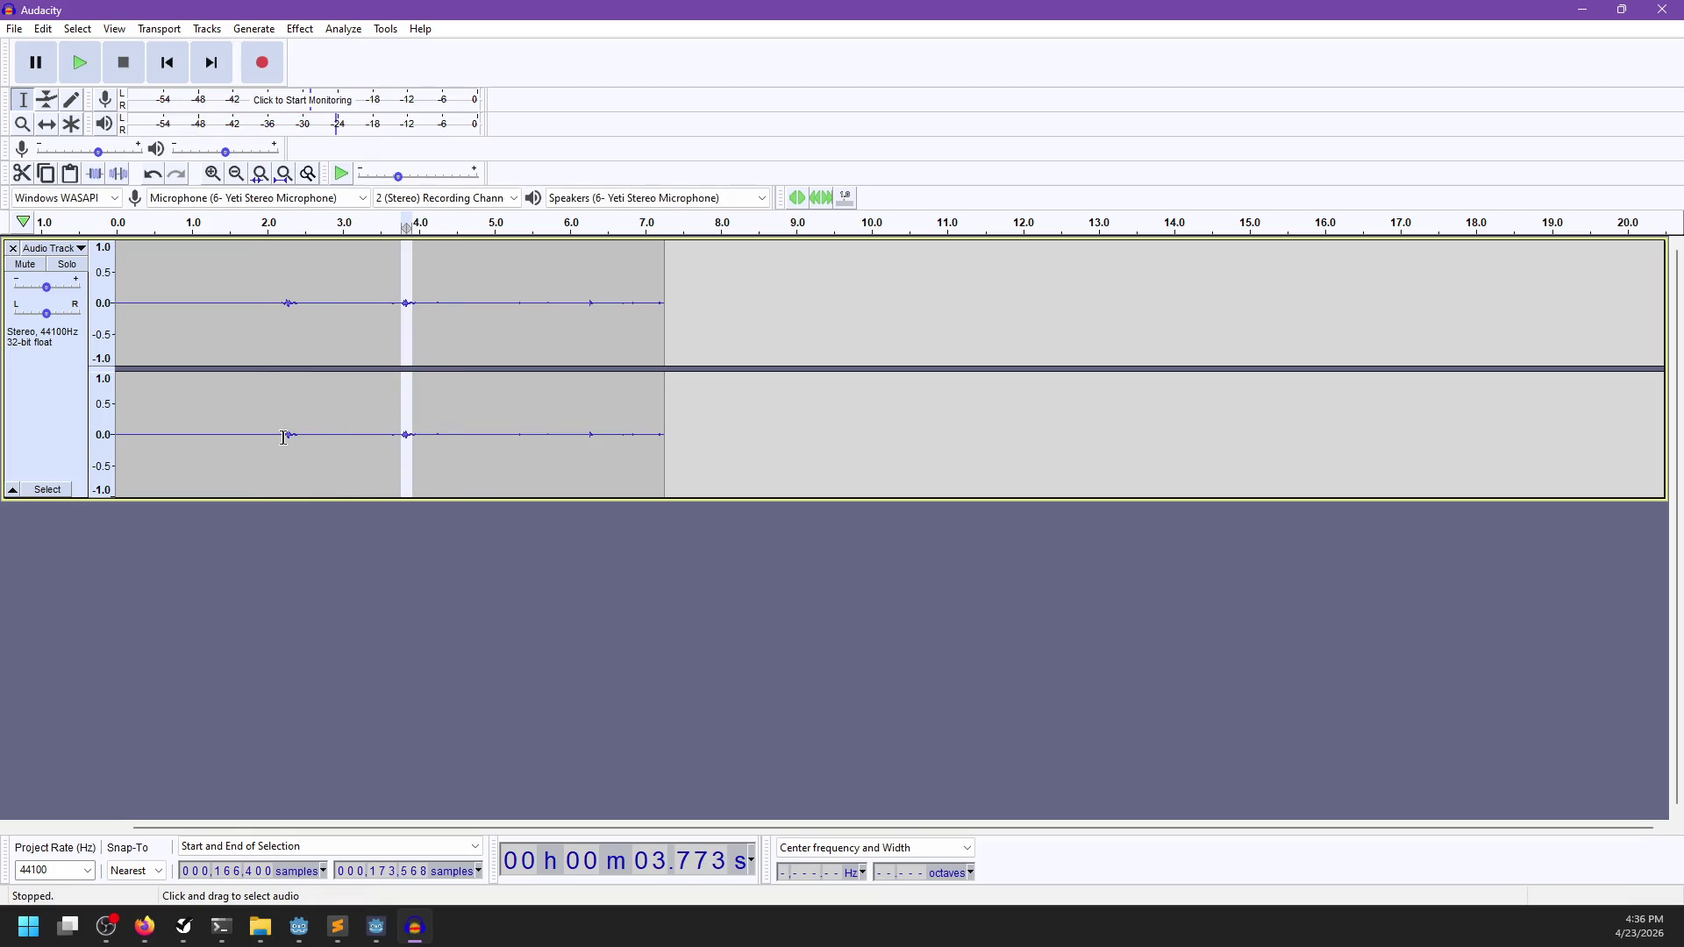
pyautogui.moveTo(283, 437); pyautogui.dragTo(299, 437)
pyautogui.press('space')
pyautogui.press('space')
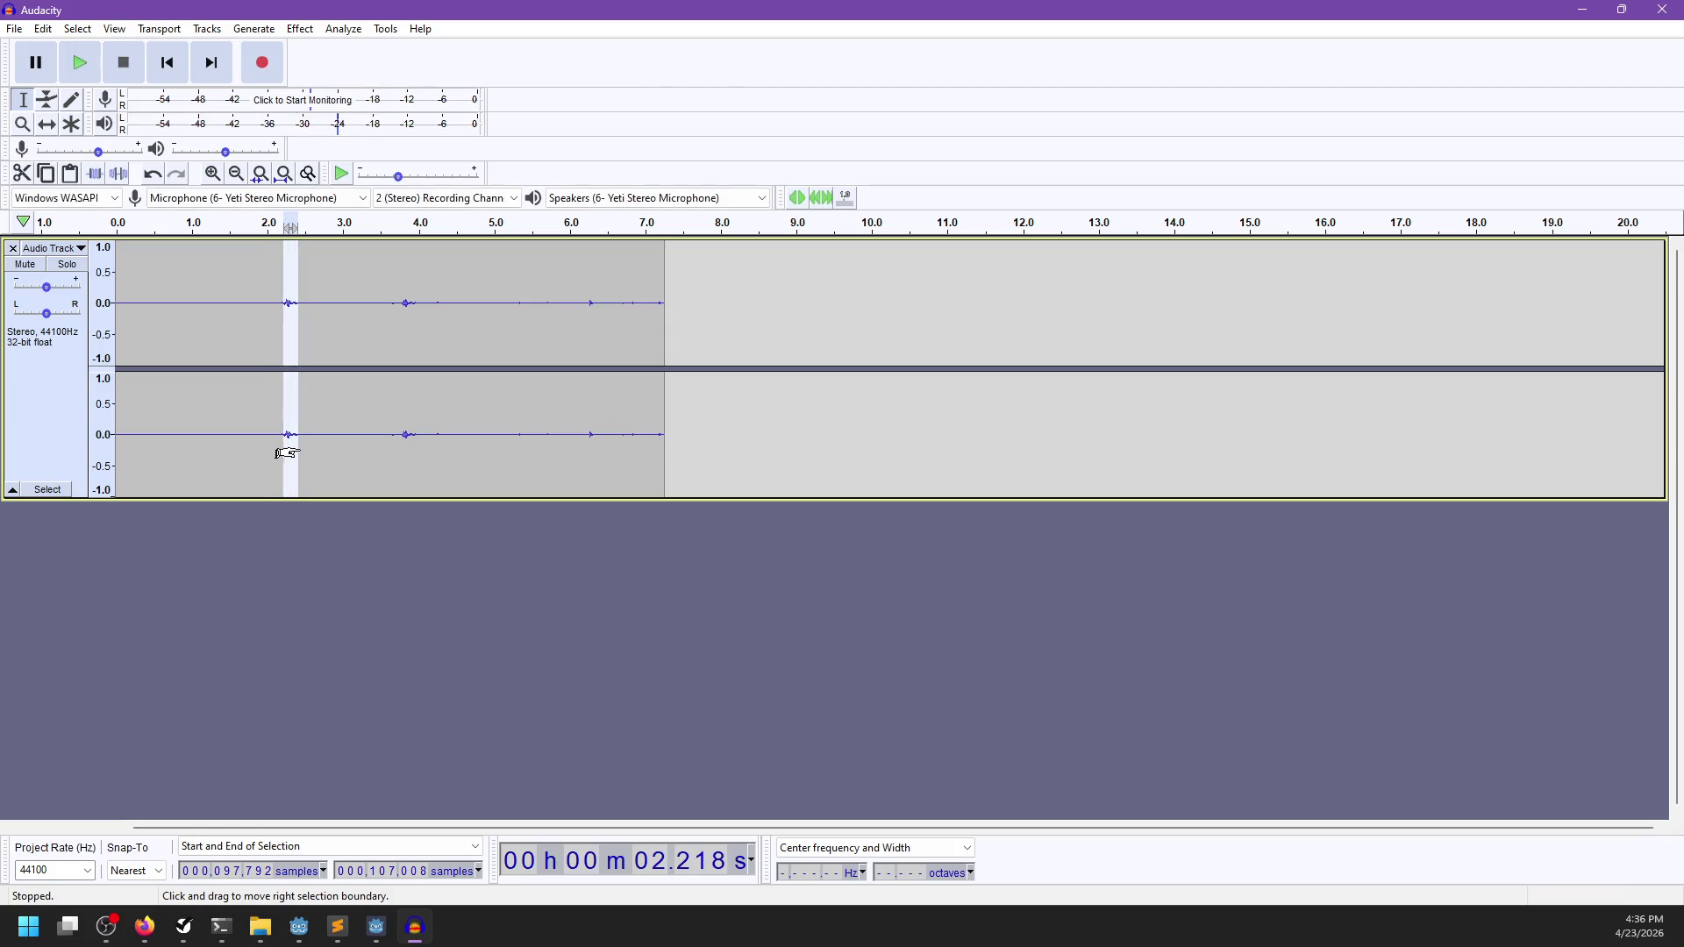
pyautogui.moveTo(590, 436); pyautogui.dragTo(599, 436)
pyautogui.press('space')
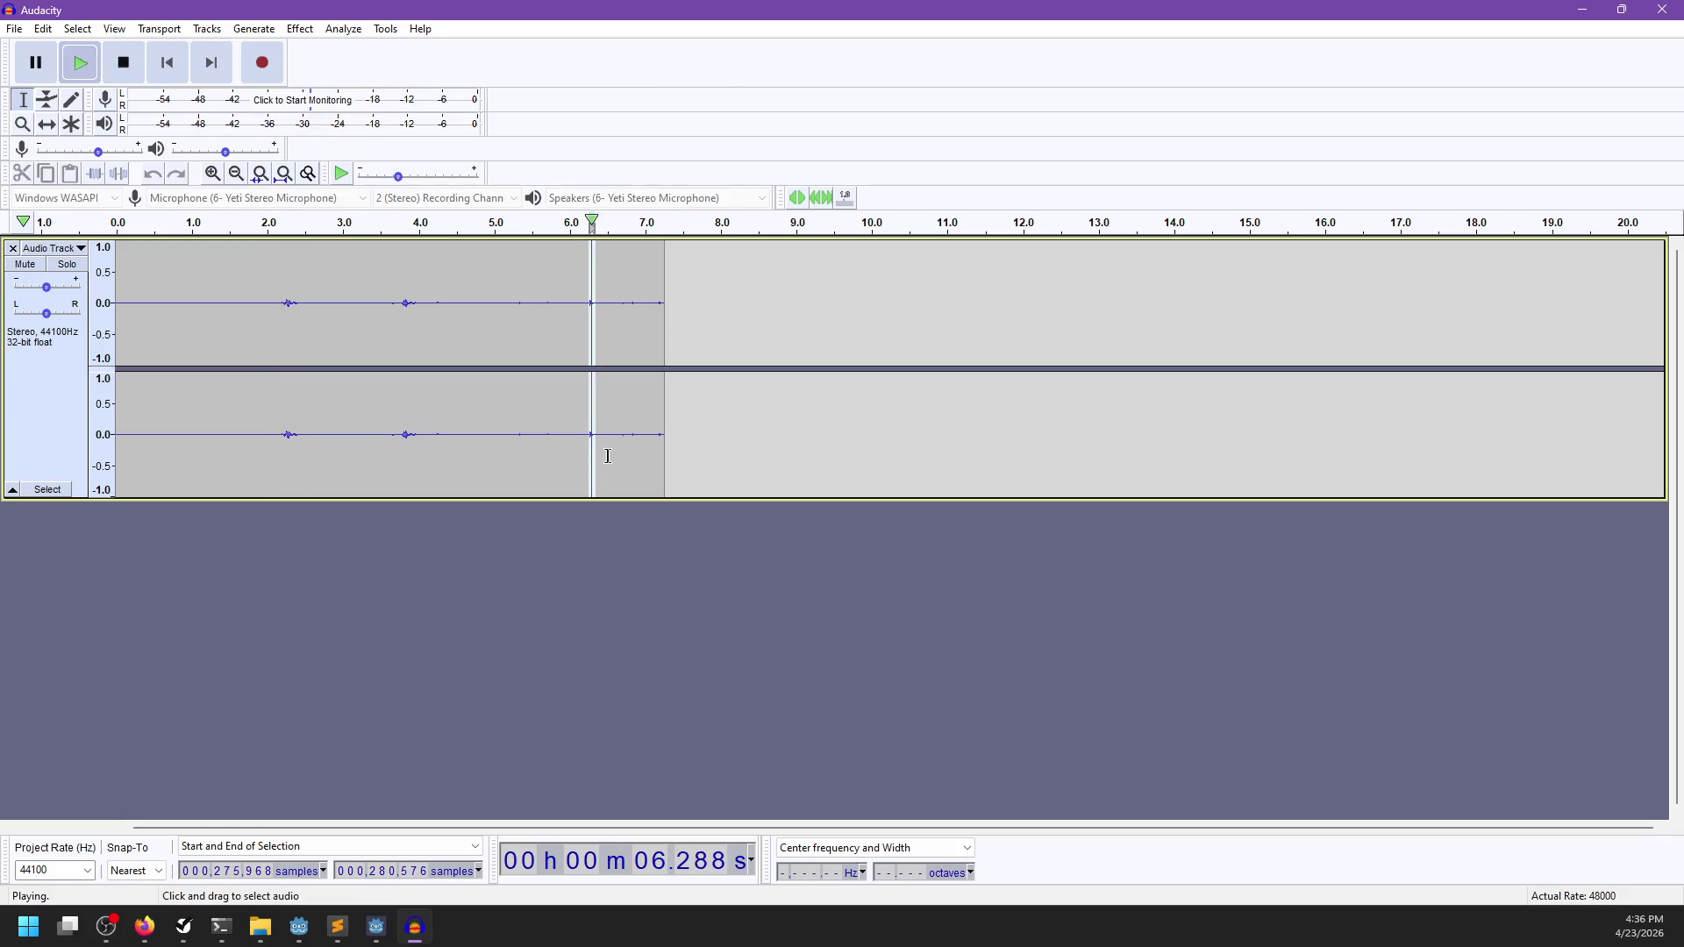
pyautogui.moveTo(283, 437); pyautogui.dragTo(300, 437)
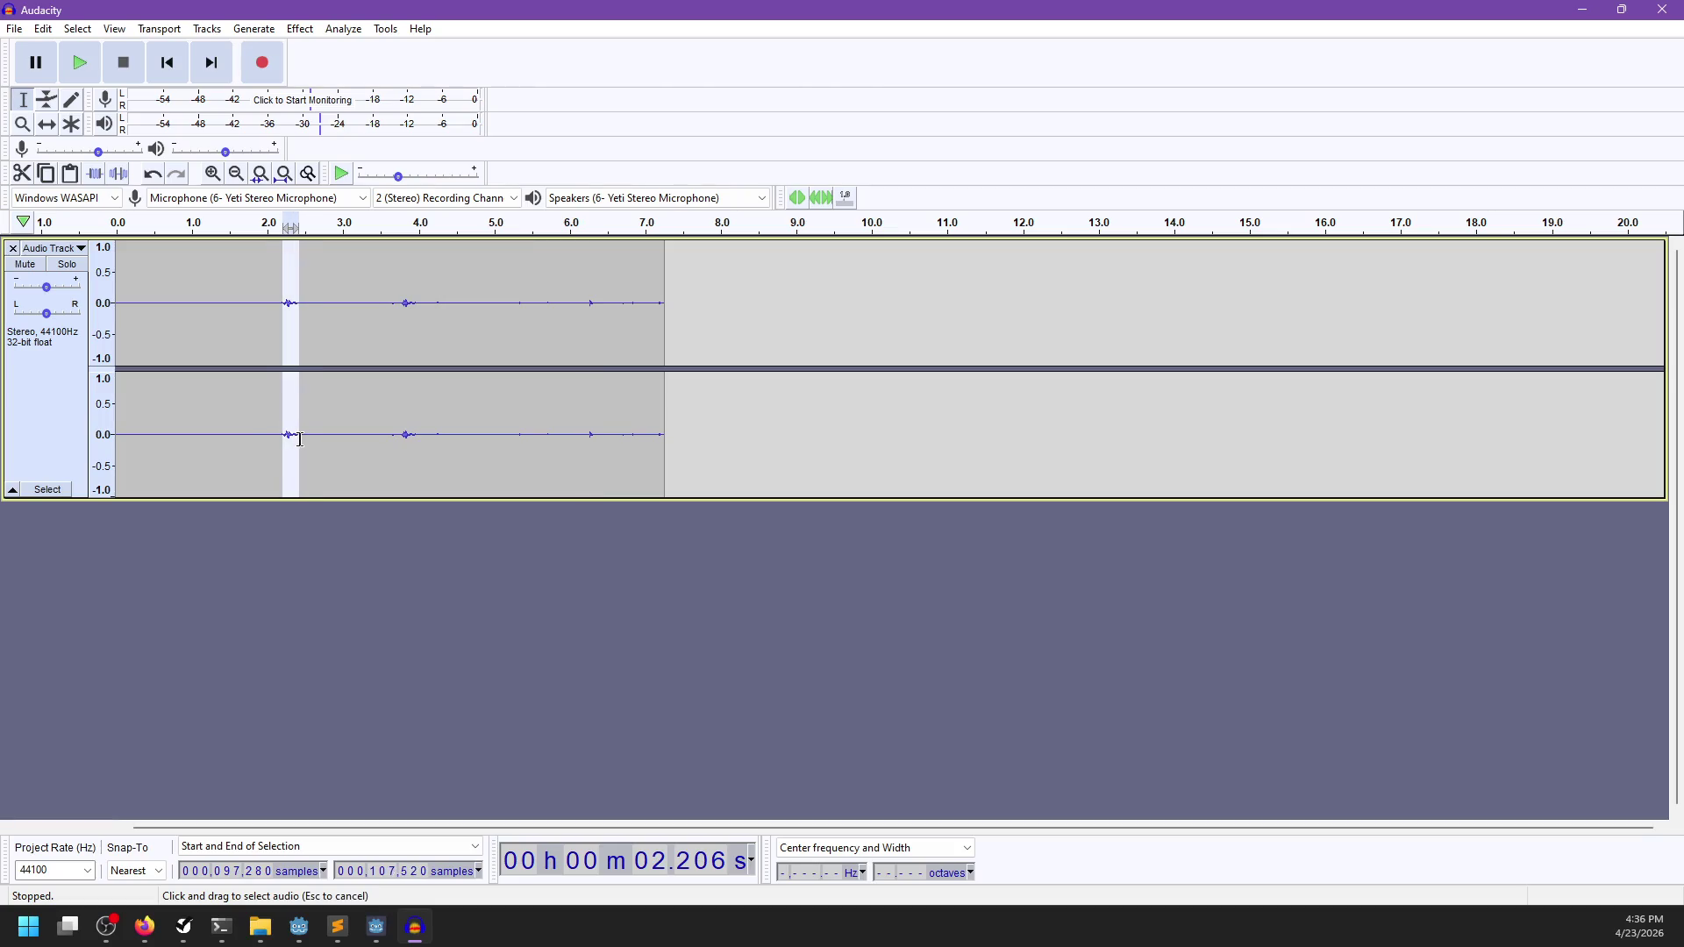
pyautogui.press('space')
pyautogui.press('space')
# Keep only the selected 2.2 s click, about 0.21 seconds long, zoomed to fit
pyautogui.hotkey('ctrl', 'c')
pyautogui.hotkey('ctrl', 'n')
pyautogui.hotkey('ctrl', 'v')
pyautogui.hotkey('ctrl', 'e')
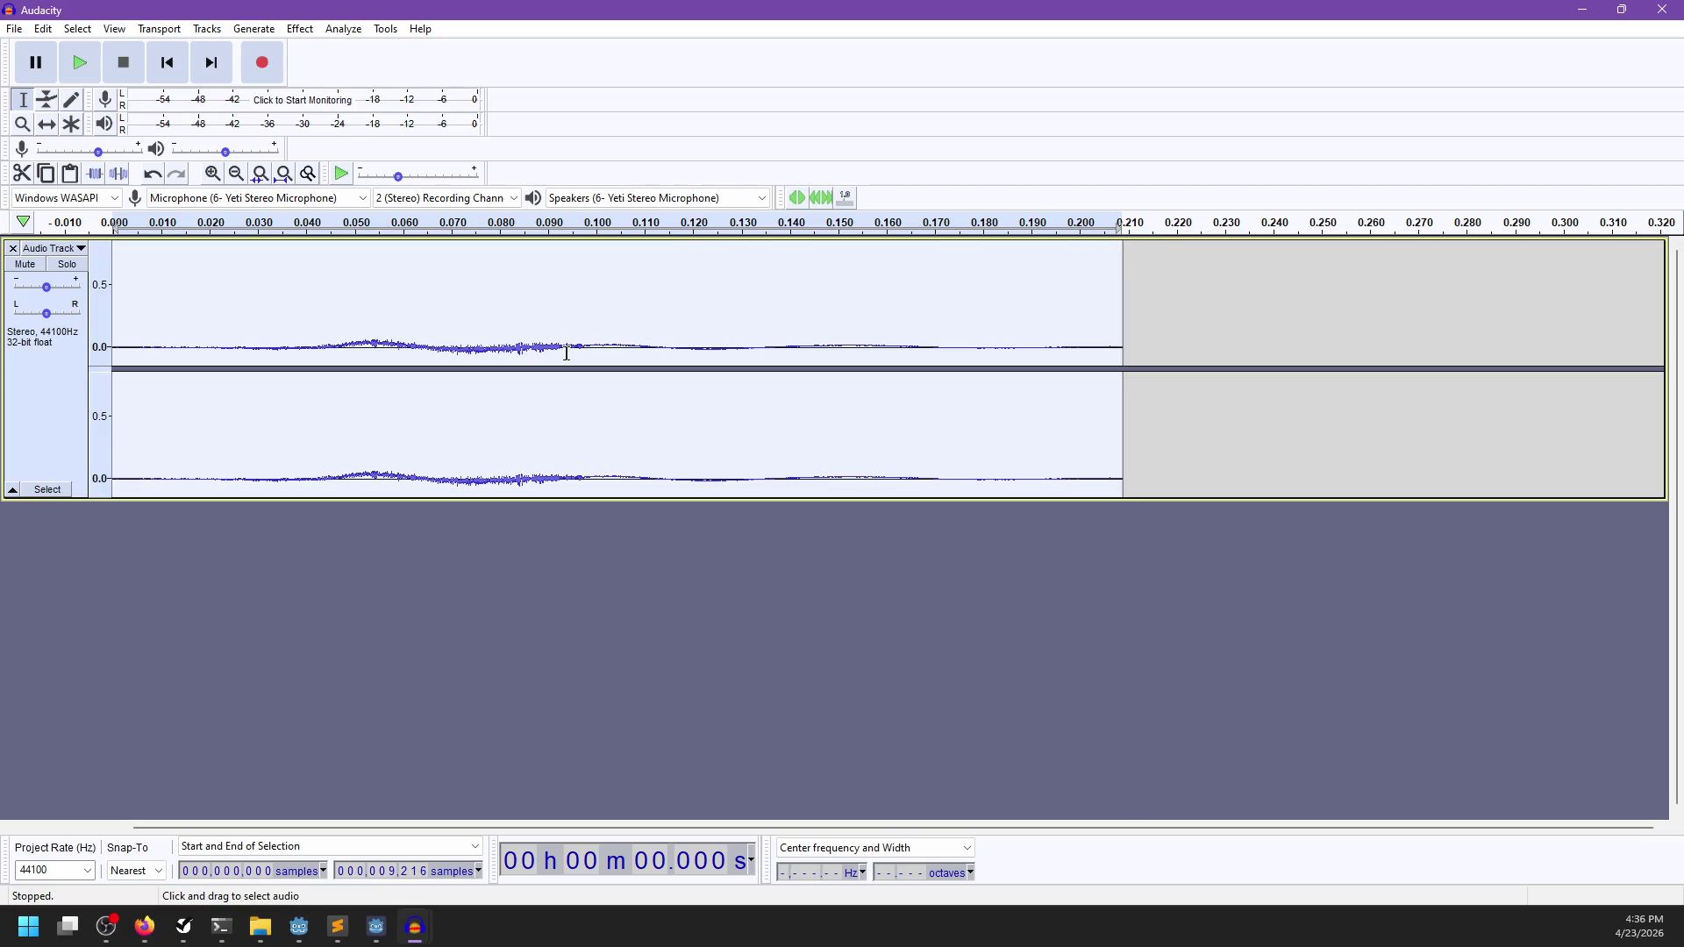
# Delete the click's quiet lead-in, removing roughly its first 0.034 seconds
pyautogui.click(246, 258)
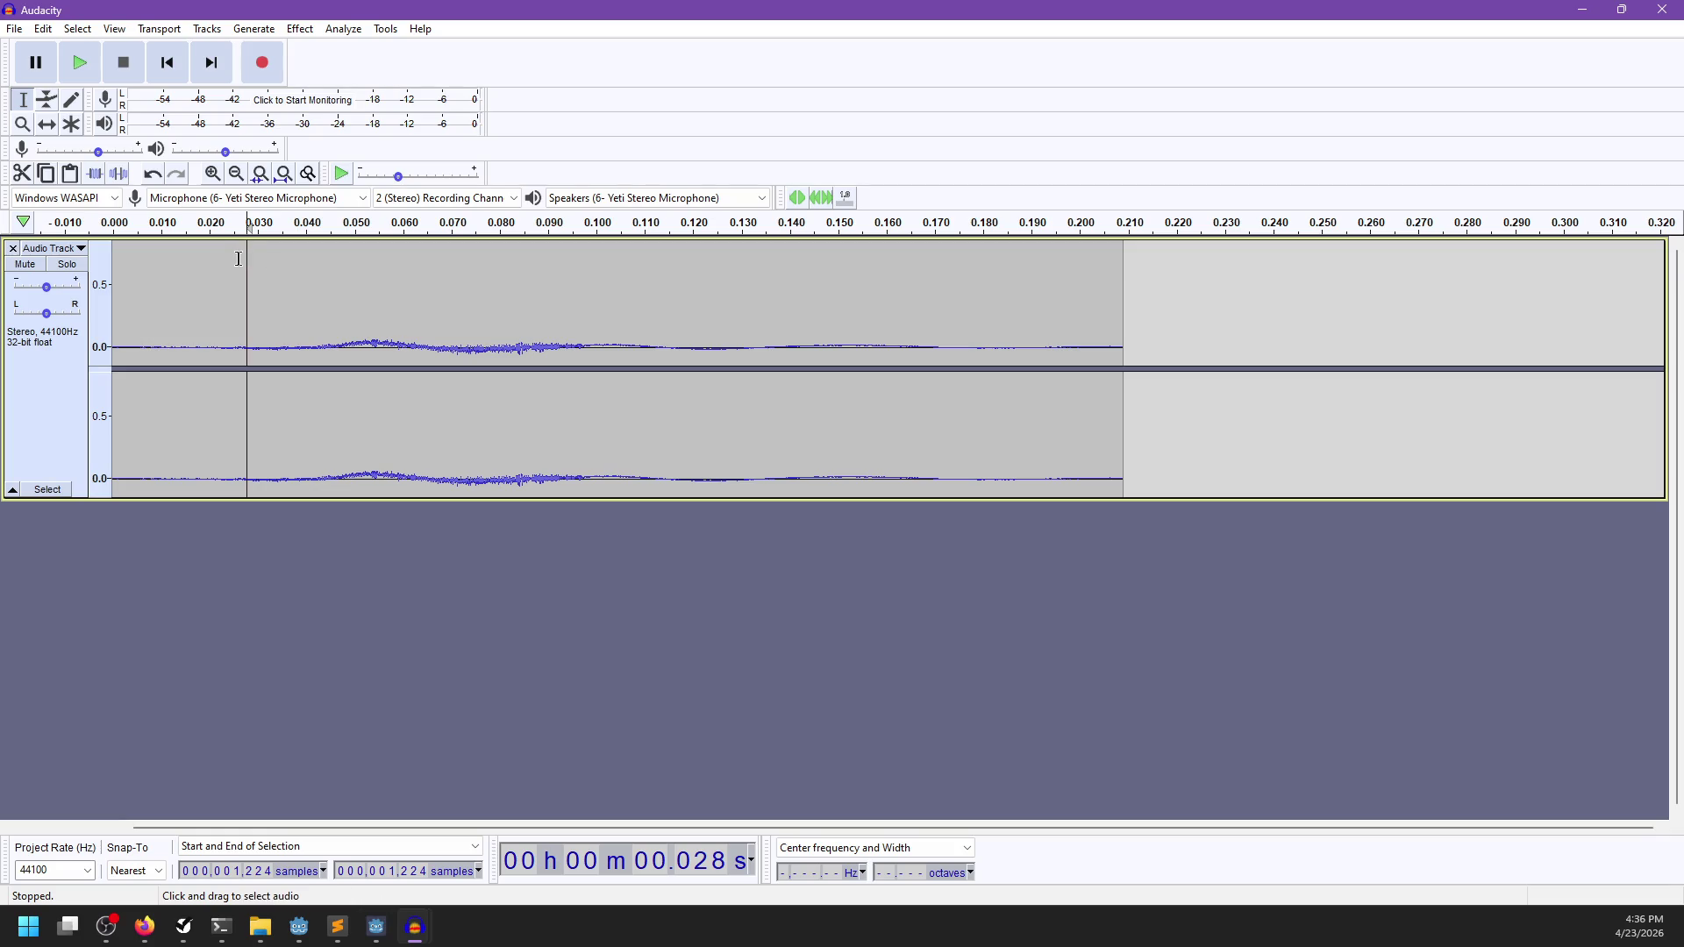
pyautogui.hotkey('ctrl', 'z')
pyautogui.hotkey('ctrl', 'z')
pyautogui.press('space')
pyautogui.click(167, 62)
pyautogui.press('space')
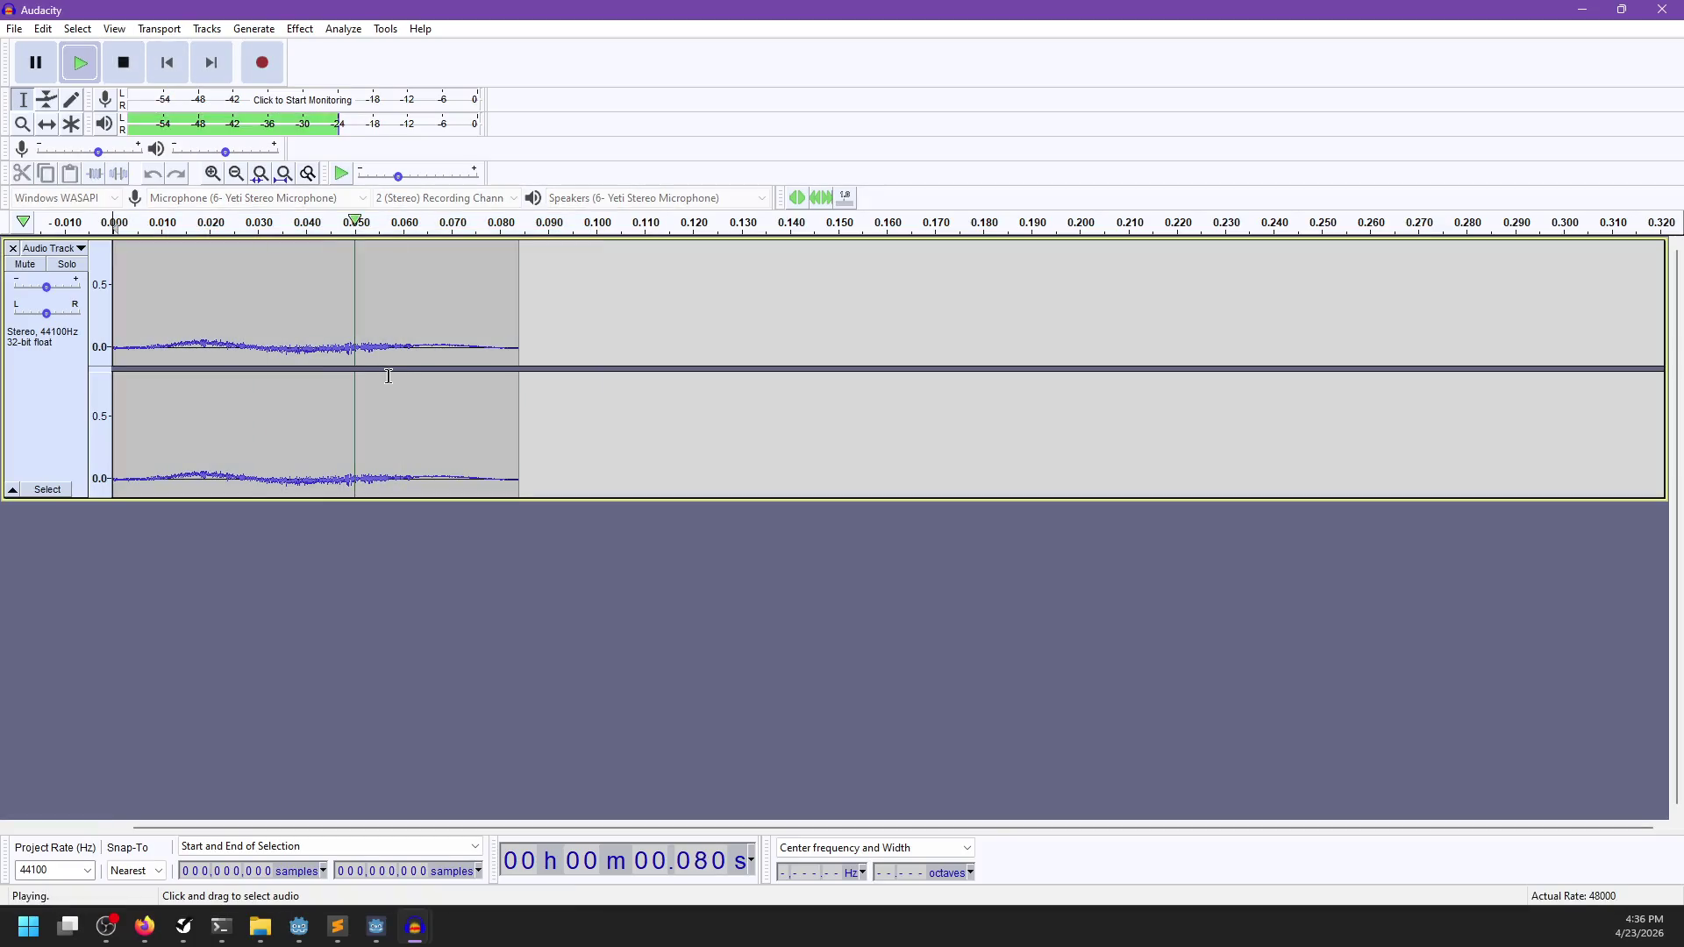
pyautogui.click(292, 365)
pyautogui.moveTo(264, 366); pyautogui.dragTo(91, 377)
pyautogui.press('Delete')
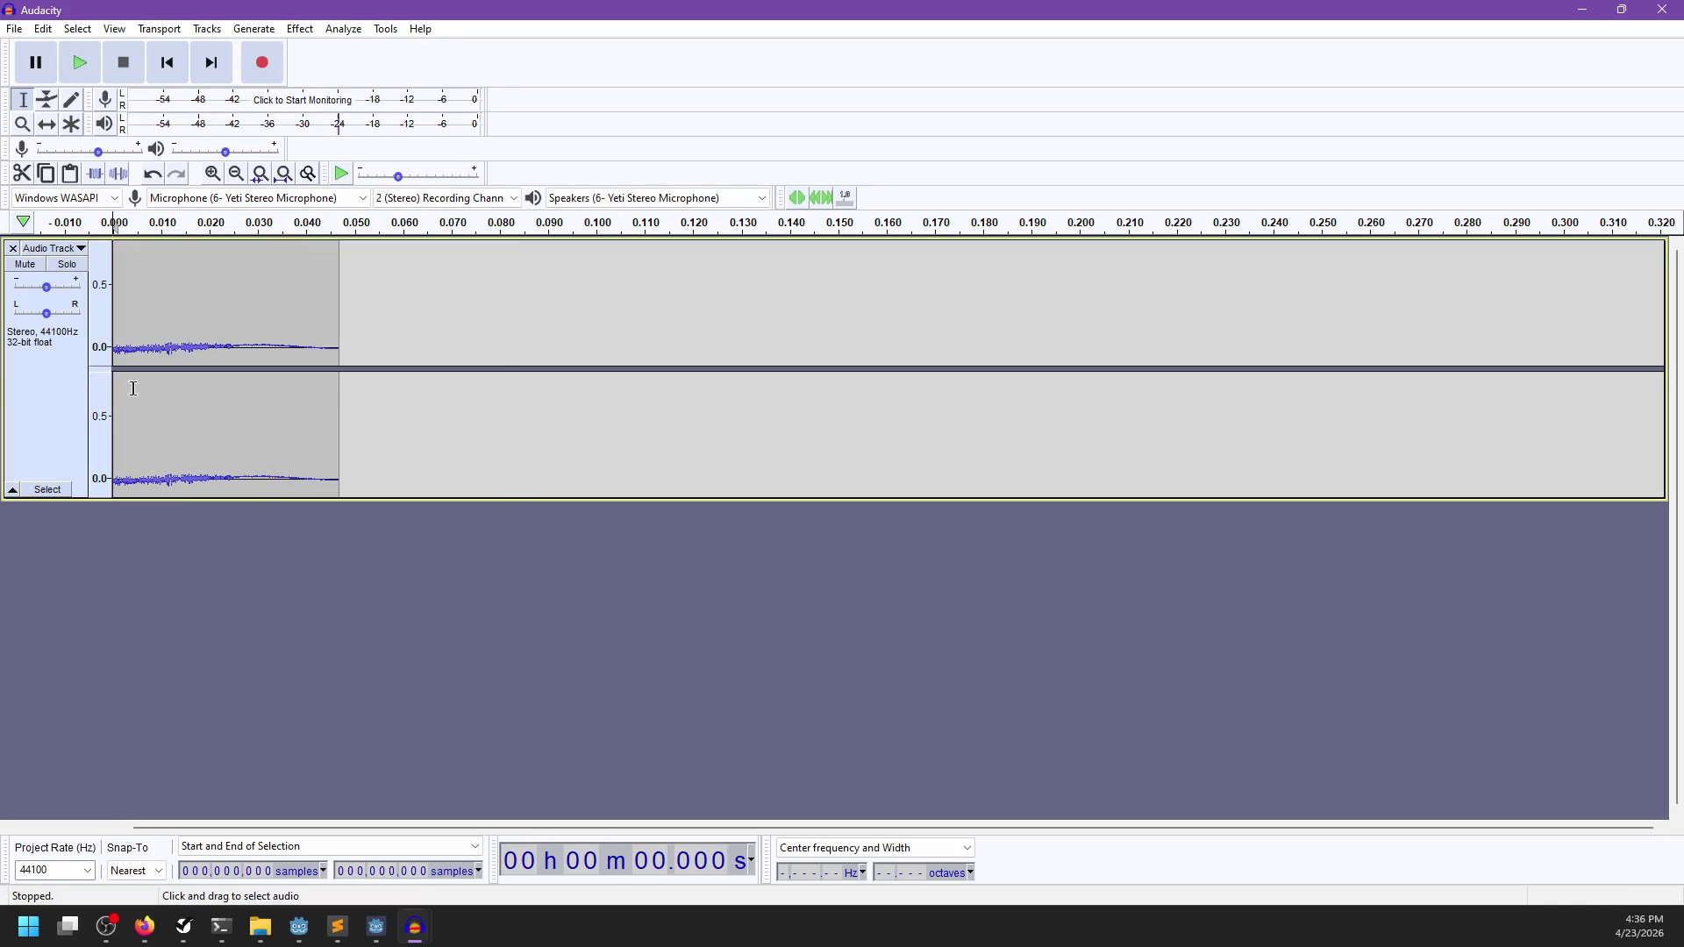
# Try cutting a further sliver, undo it, and select the whole 0.084-second clip
pyautogui.moveTo(176, 375); pyautogui.dragTo(61, 391)
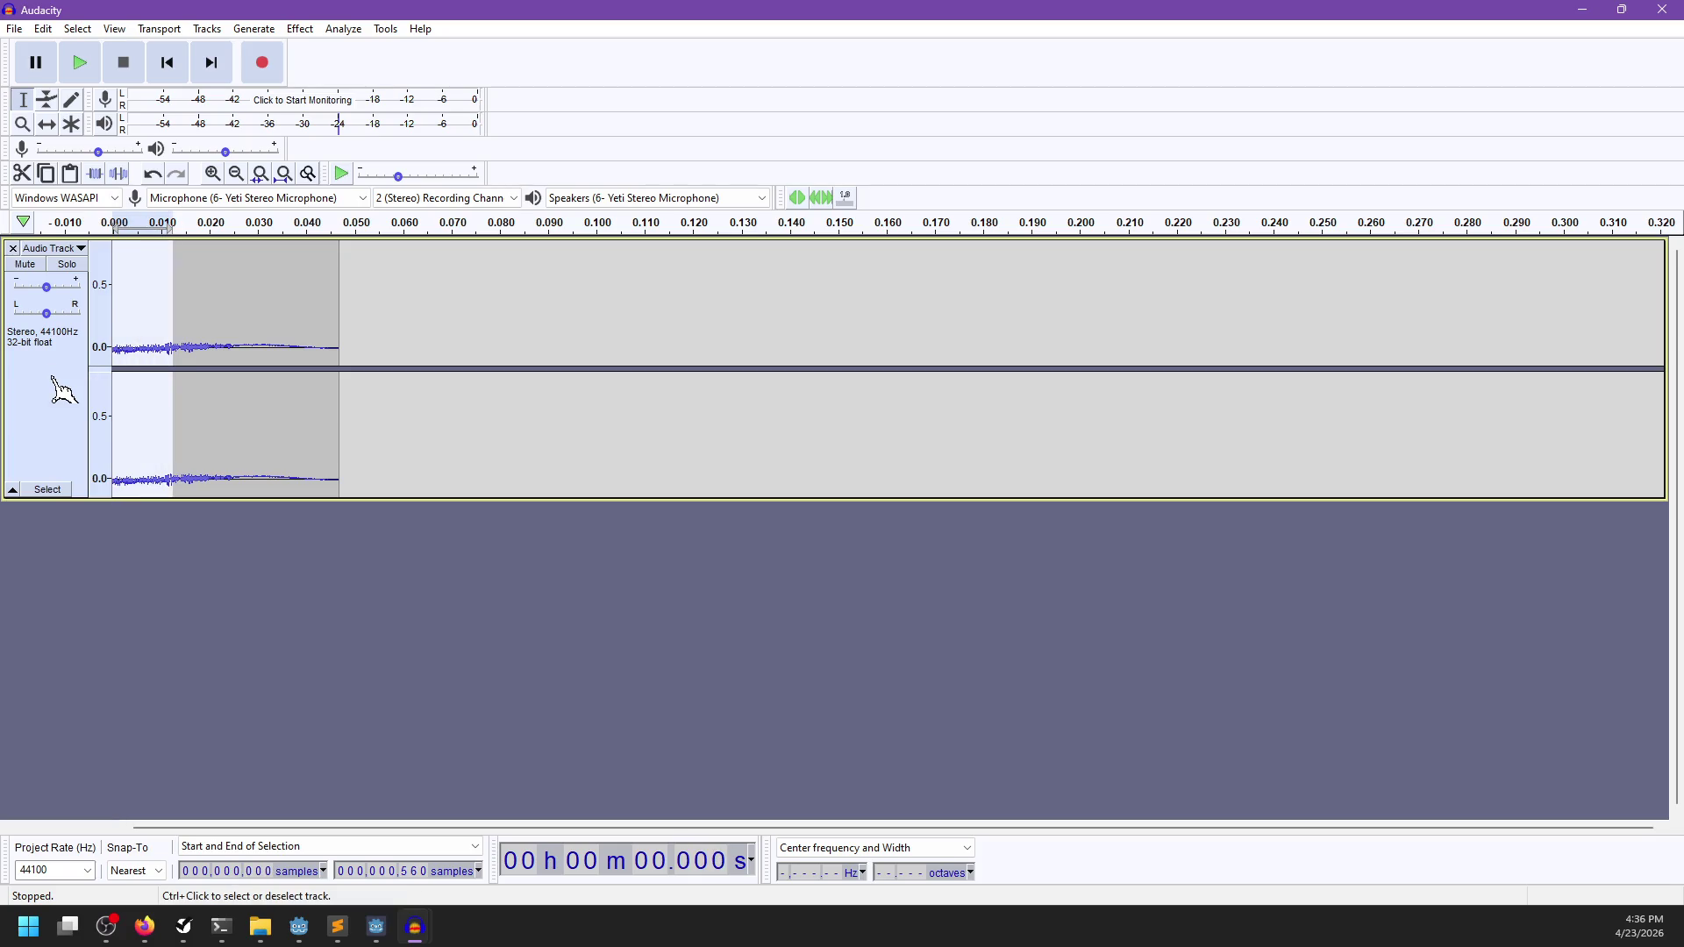
pyautogui.press('Delete')
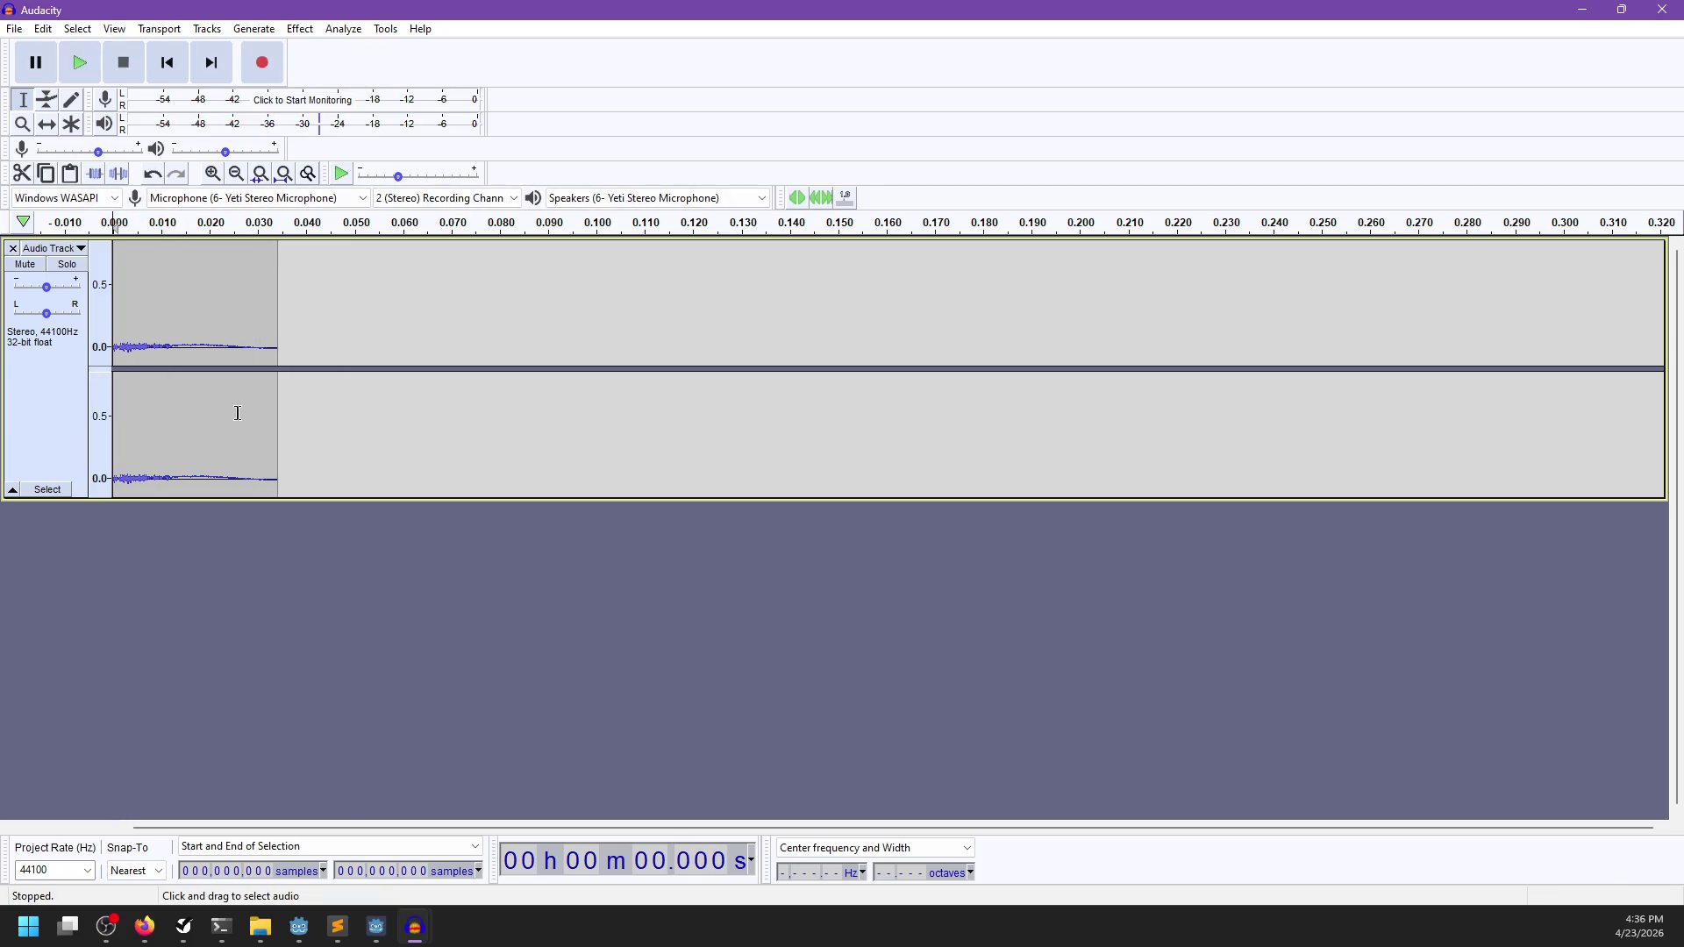
pyautogui.hotkey('ctrl', 'z')
pyautogui.hotkey('ctrl', 'z')
pyautogui.click(201, 399)
pyautogui.moveTo(141, 354); pyautogui.dragTo(260, 386)
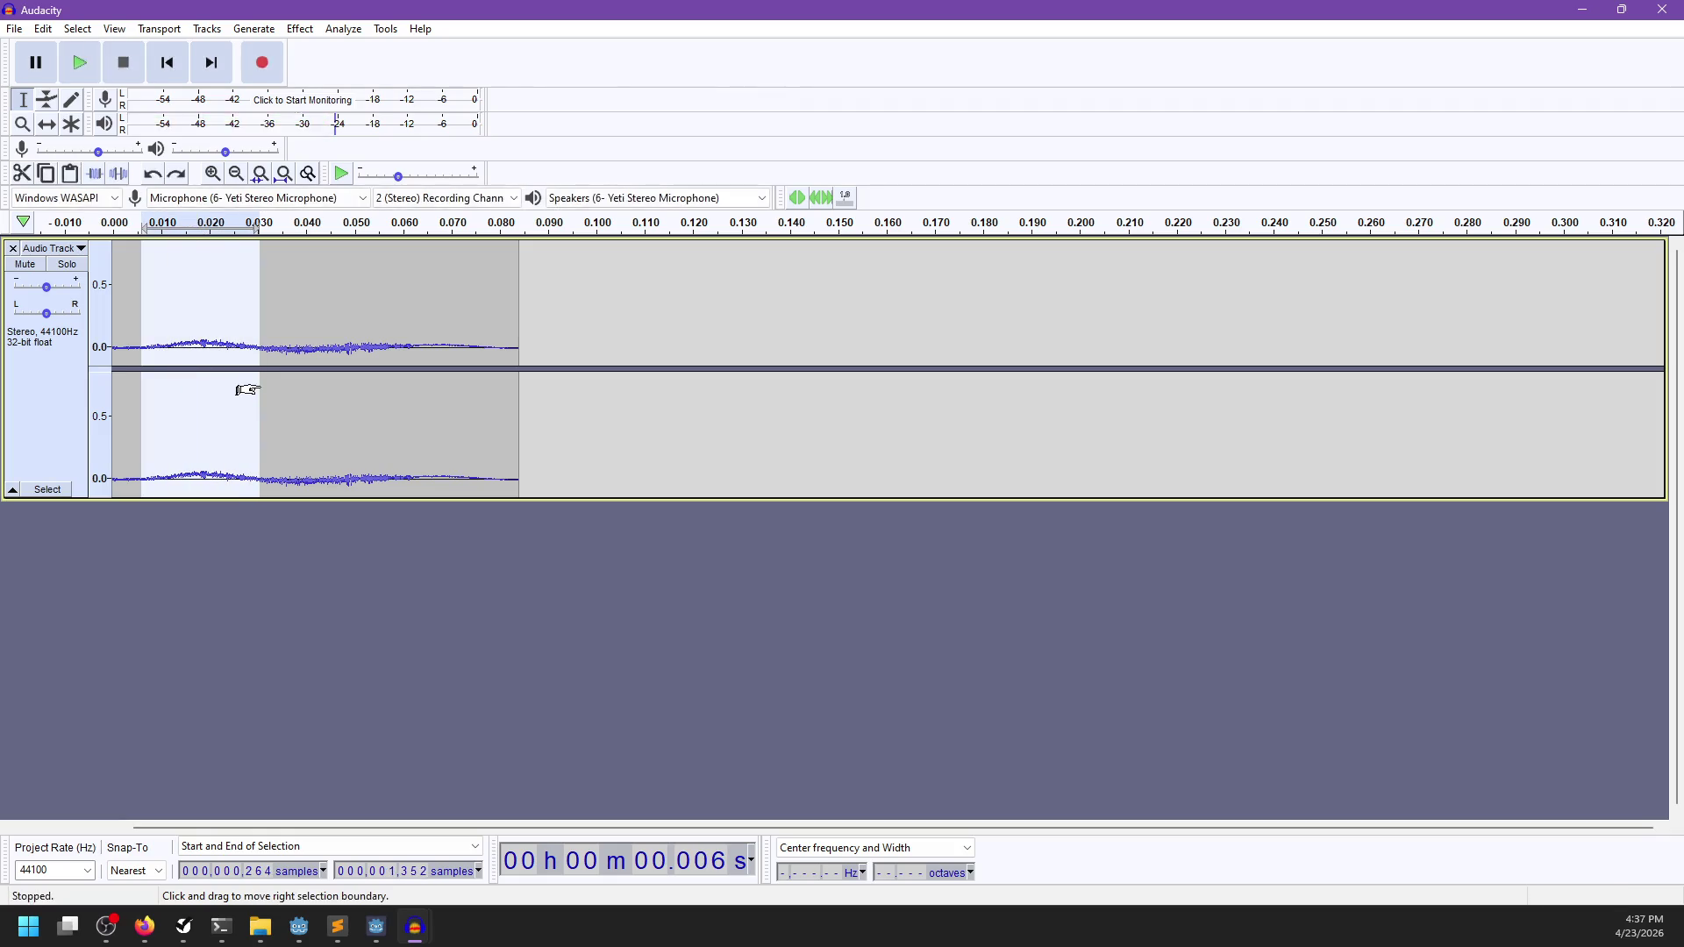
pyautogui.click(188, 354)
pyautogui.doubleClick(222, 278)
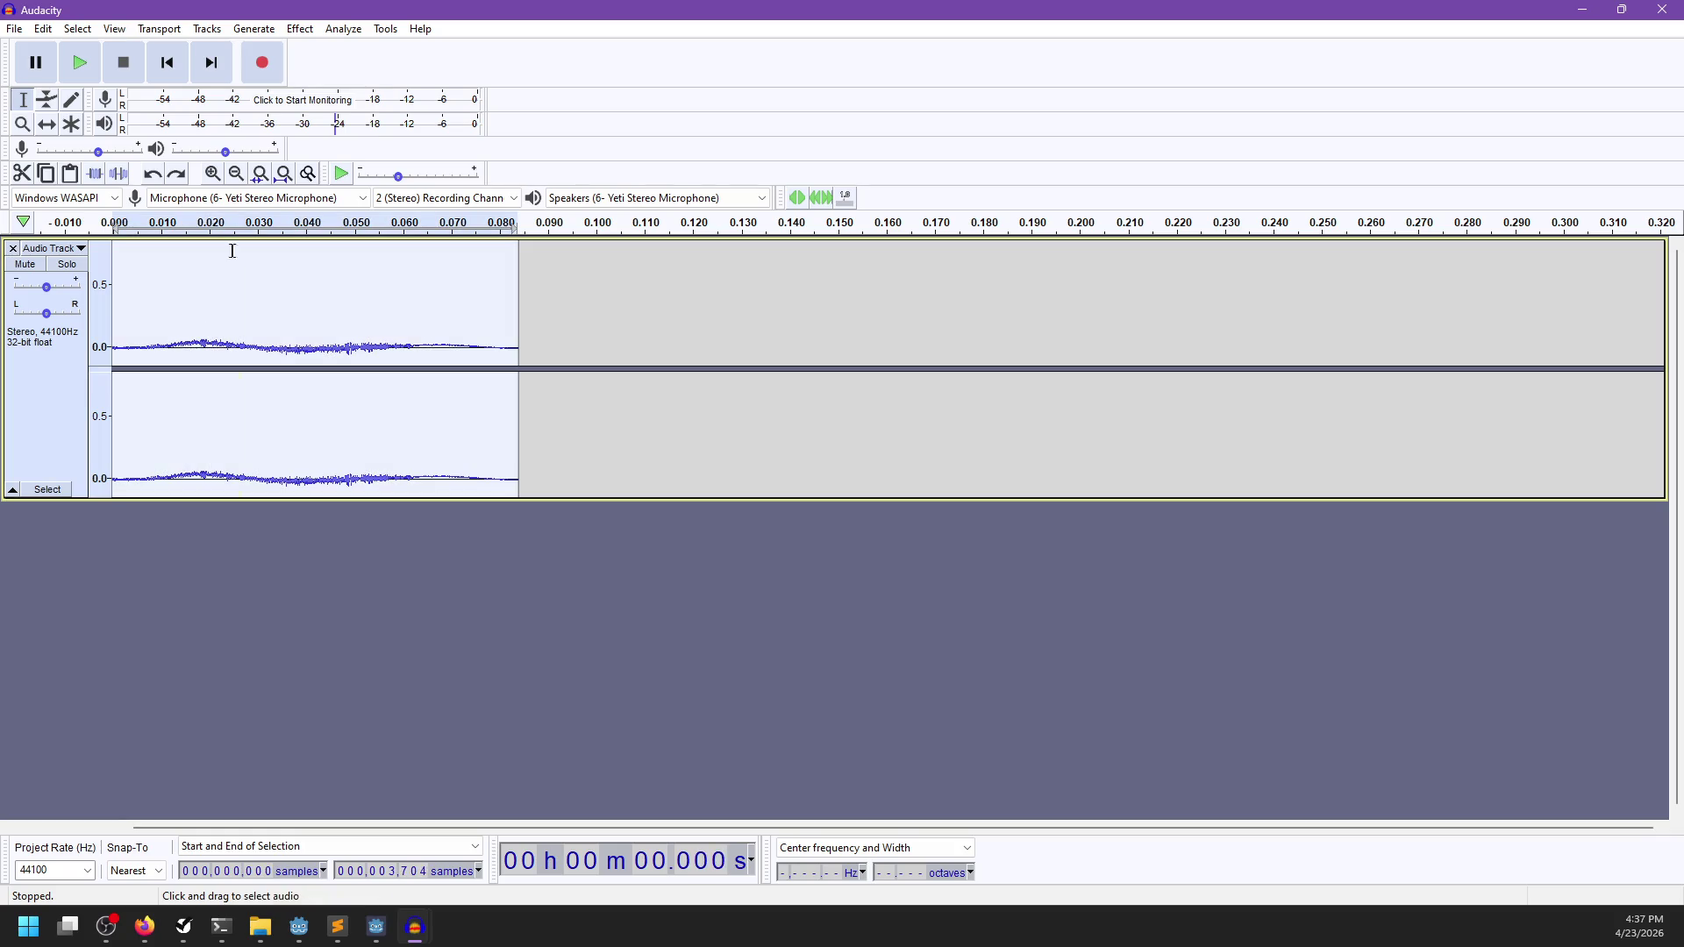
pyautogui.click(302, 30)
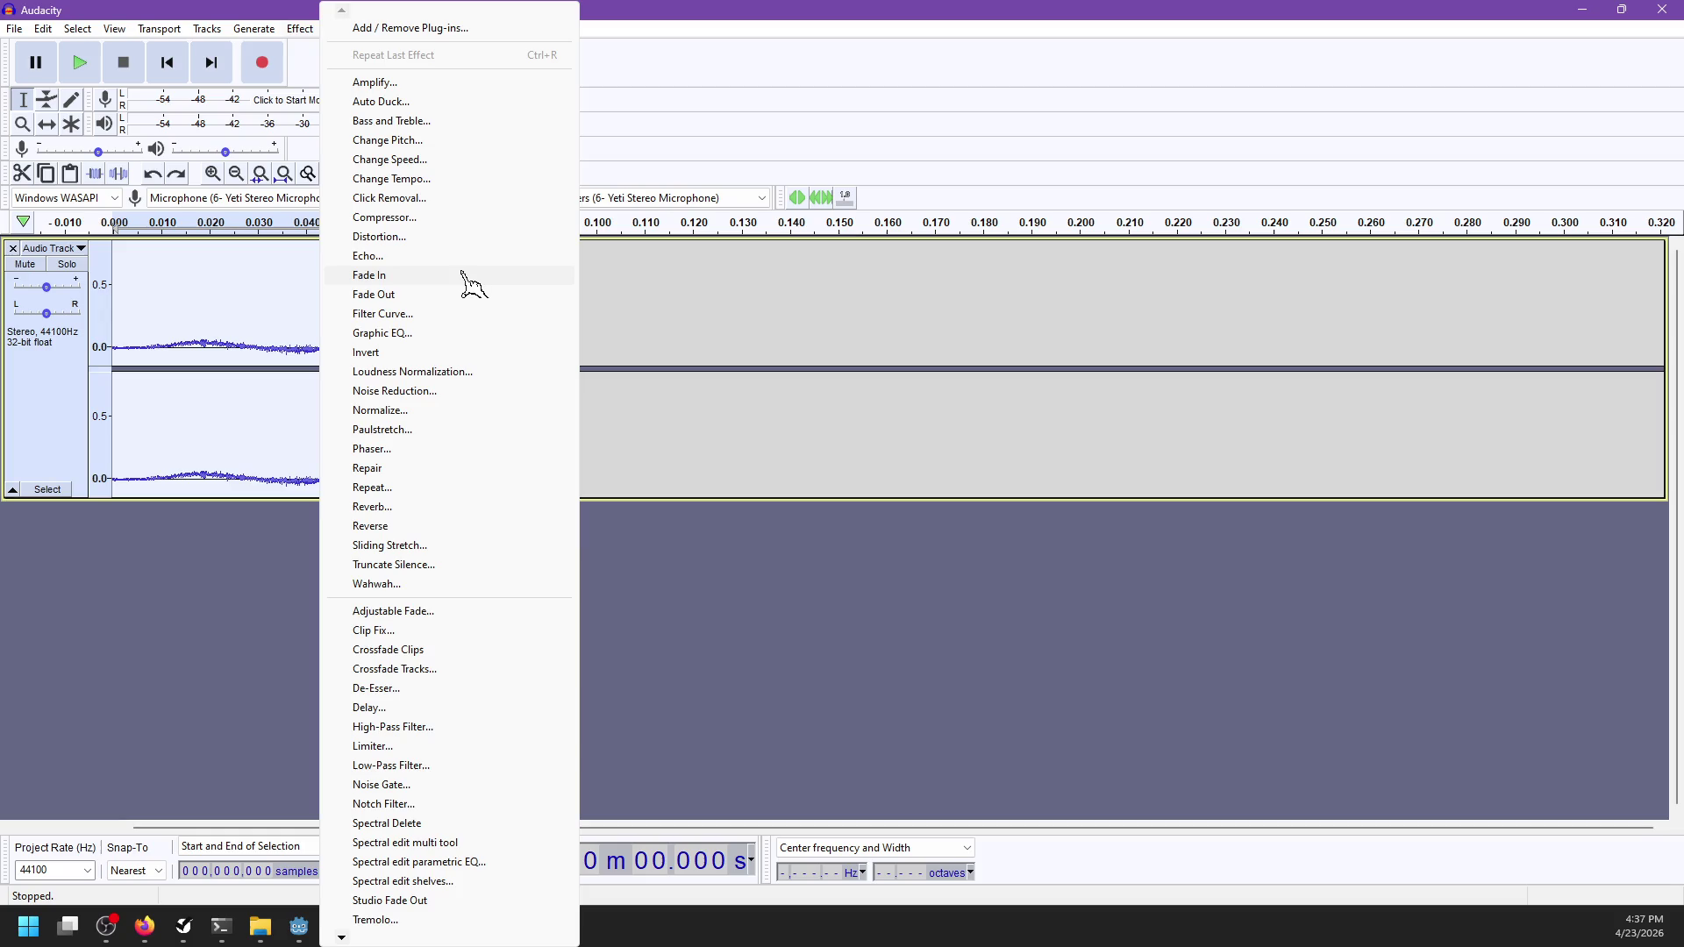
# Apply Change Speed with a Speed Multiplier of 2 and play the faster click
pyautogui.click(420, 163)
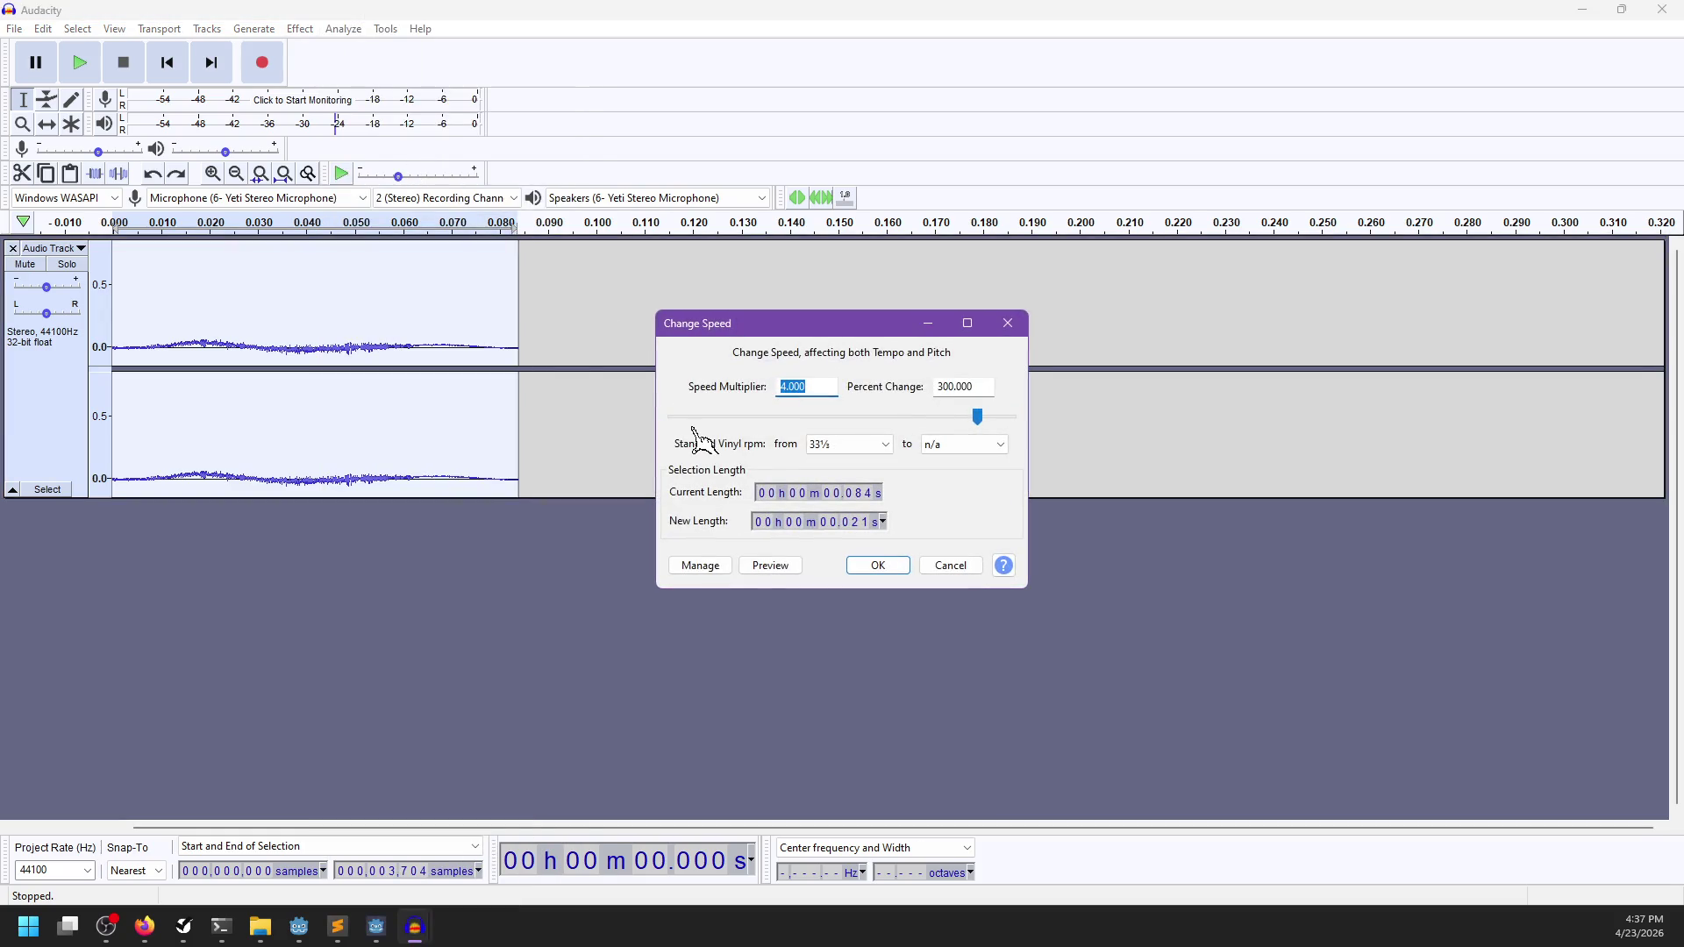
pyautogui.click(764, 568)
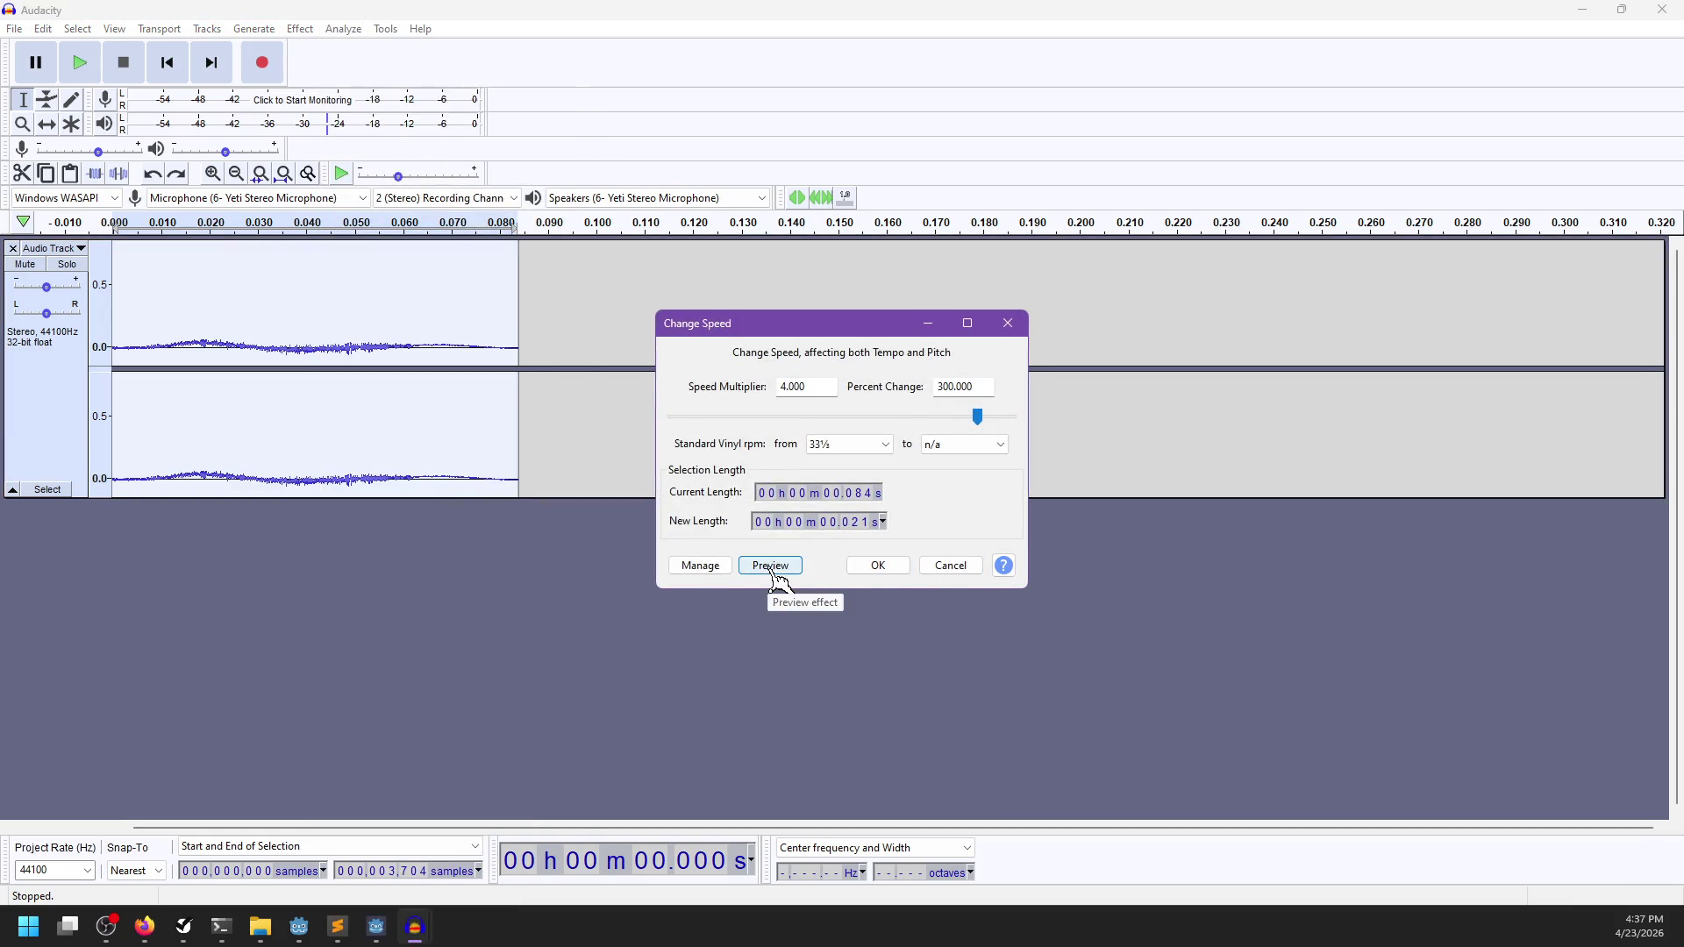
pyautogui.write('2')
pyautogui.click(790, 569)
pyautogui.click(877, 566)
pyautogui.click(167, 62)
pyautogui.press('space')
pyautogui.press('space')
pyautogui.press('space')
pyautogui.press('space')
pyautogui.press('space')
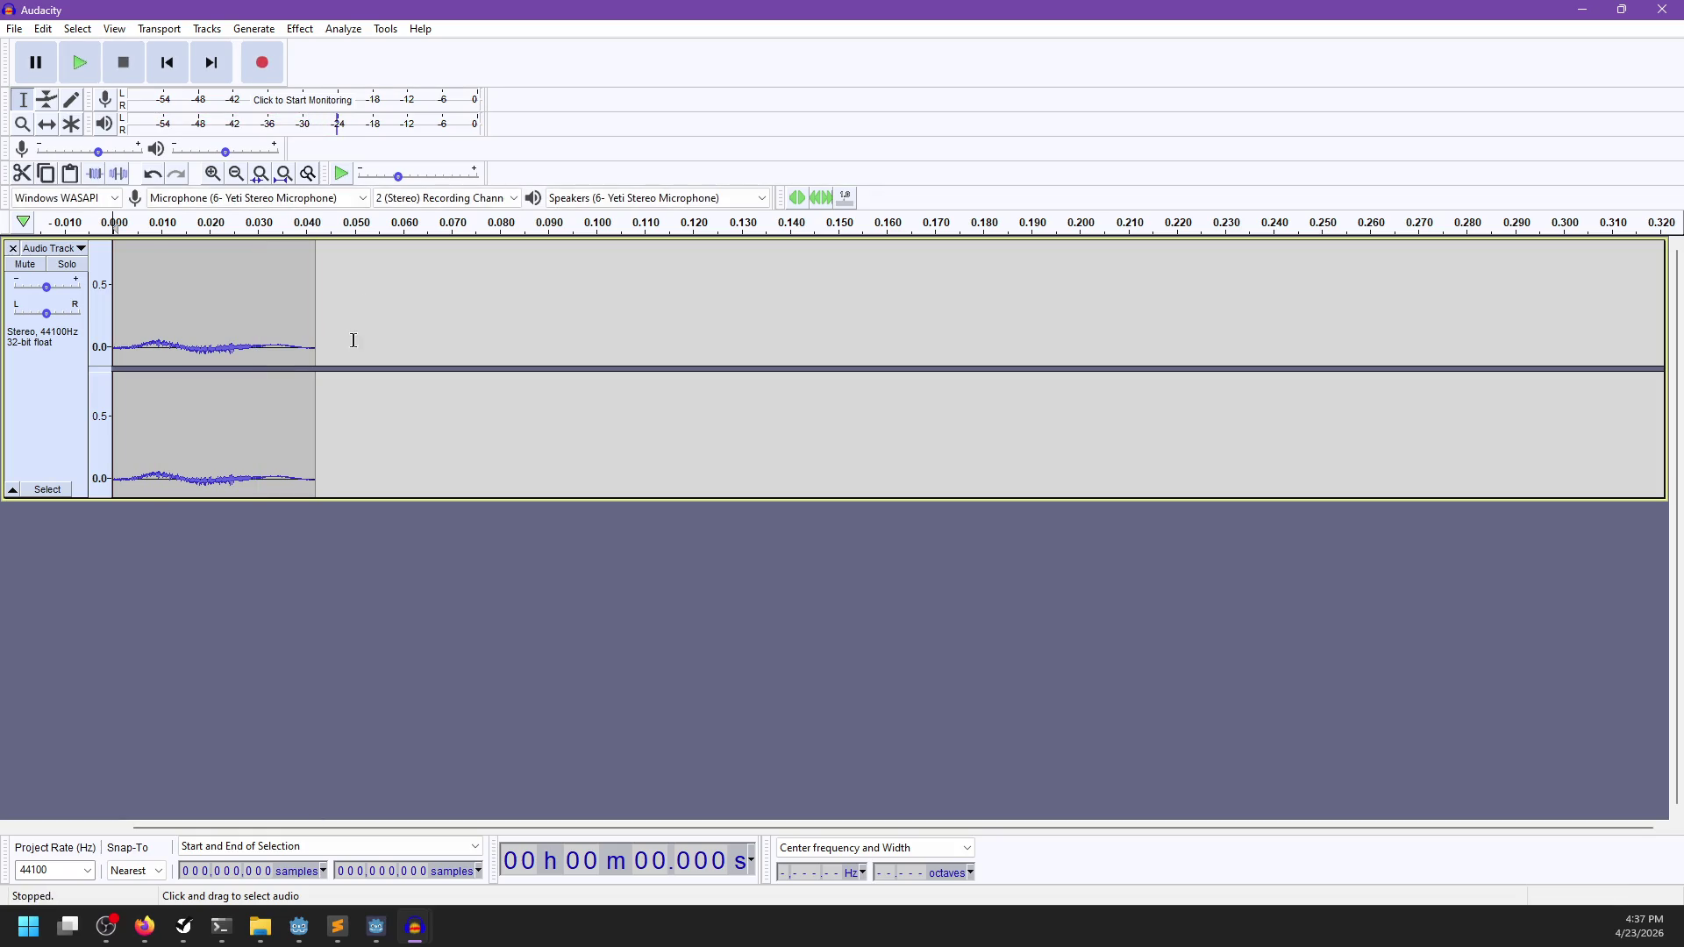
# Audition the opening 0.019 seconds of the sped-up click on its own
pyautogui.moveTo(201, 352); pyautogui.dragTo(317, 353)
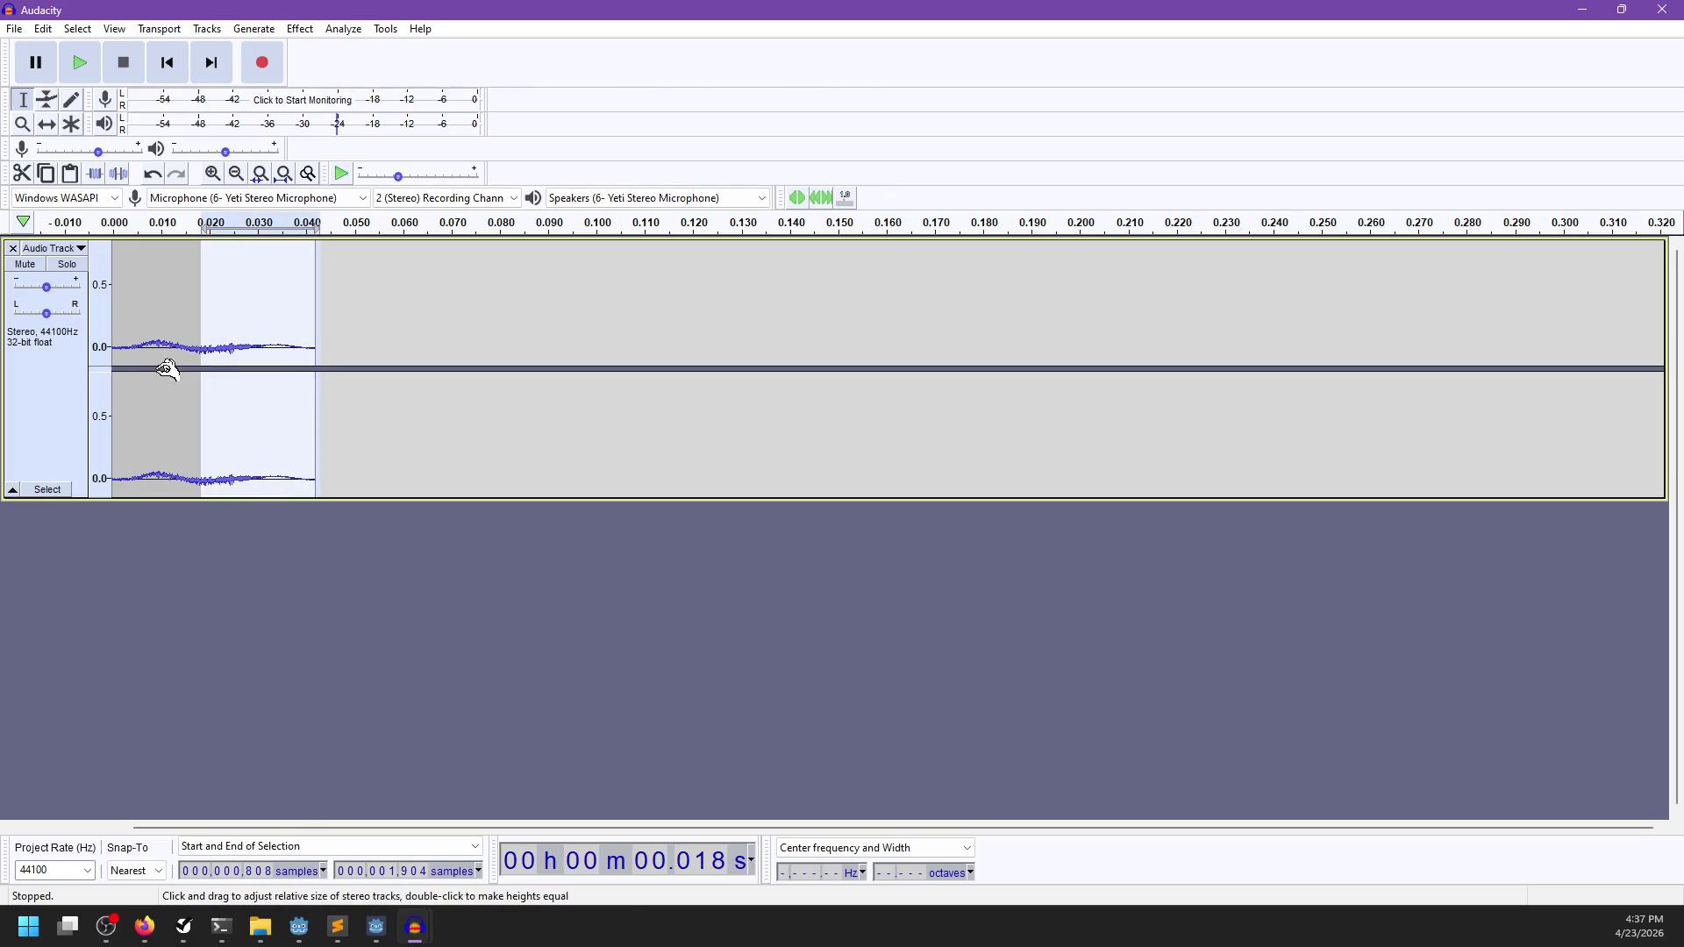
pyautogui.moveTo(204, 353); pyautogui.dragTo(106, 374)
pyautogui.press('space')
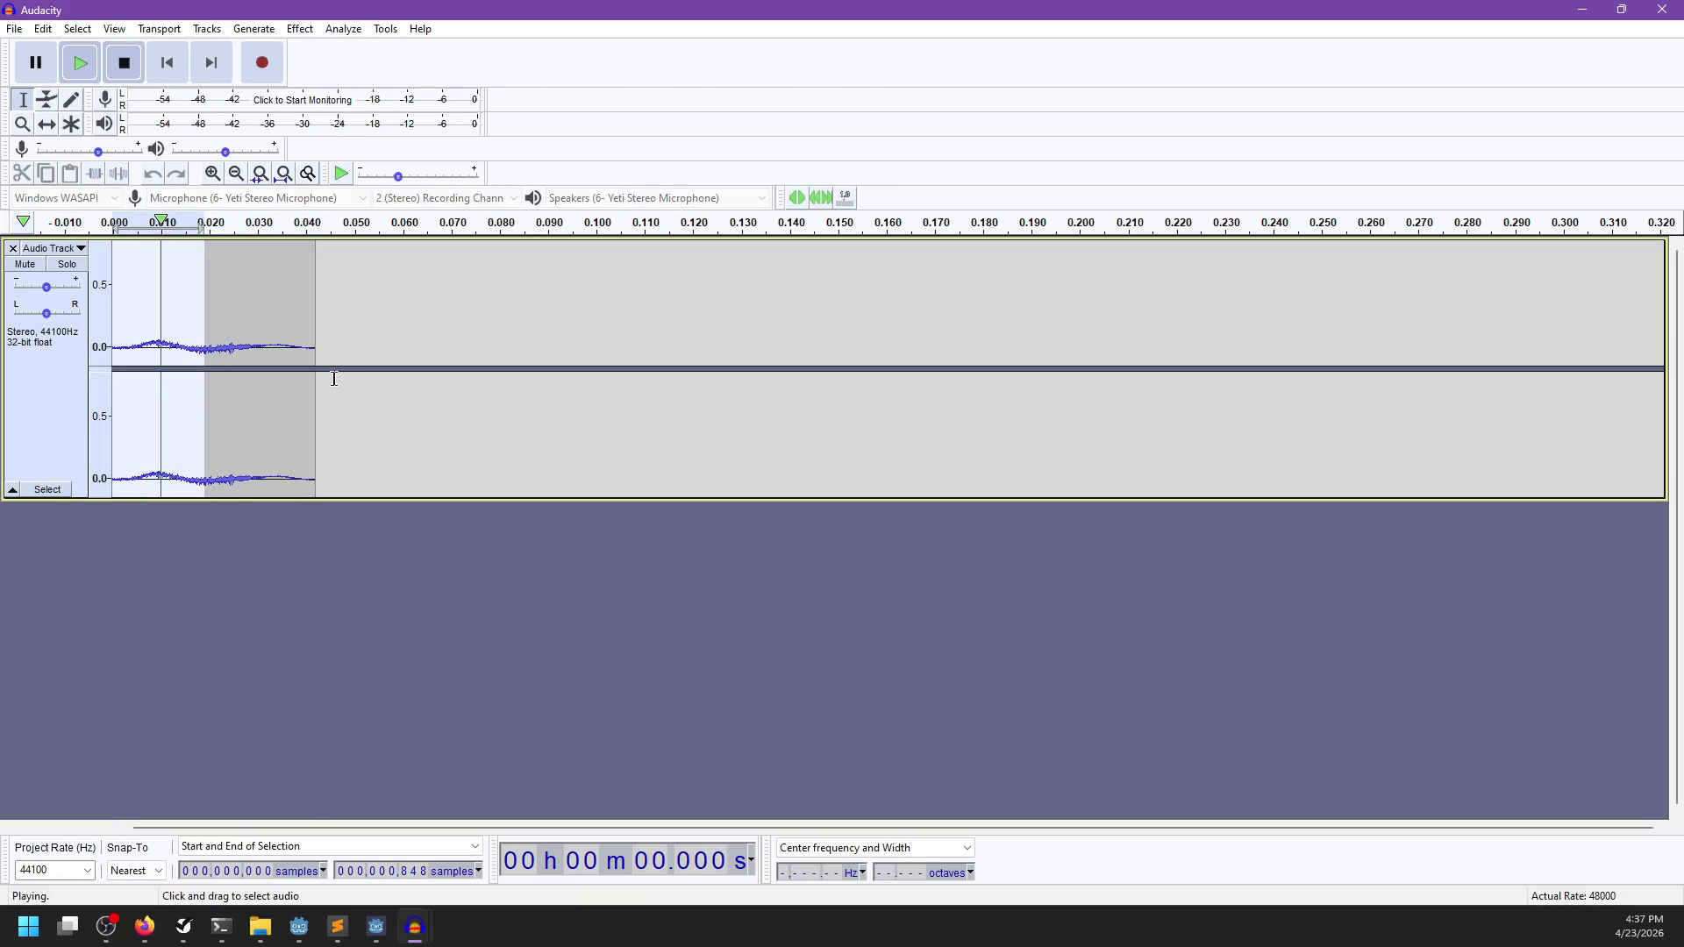
pyautogui.click(168, 62)
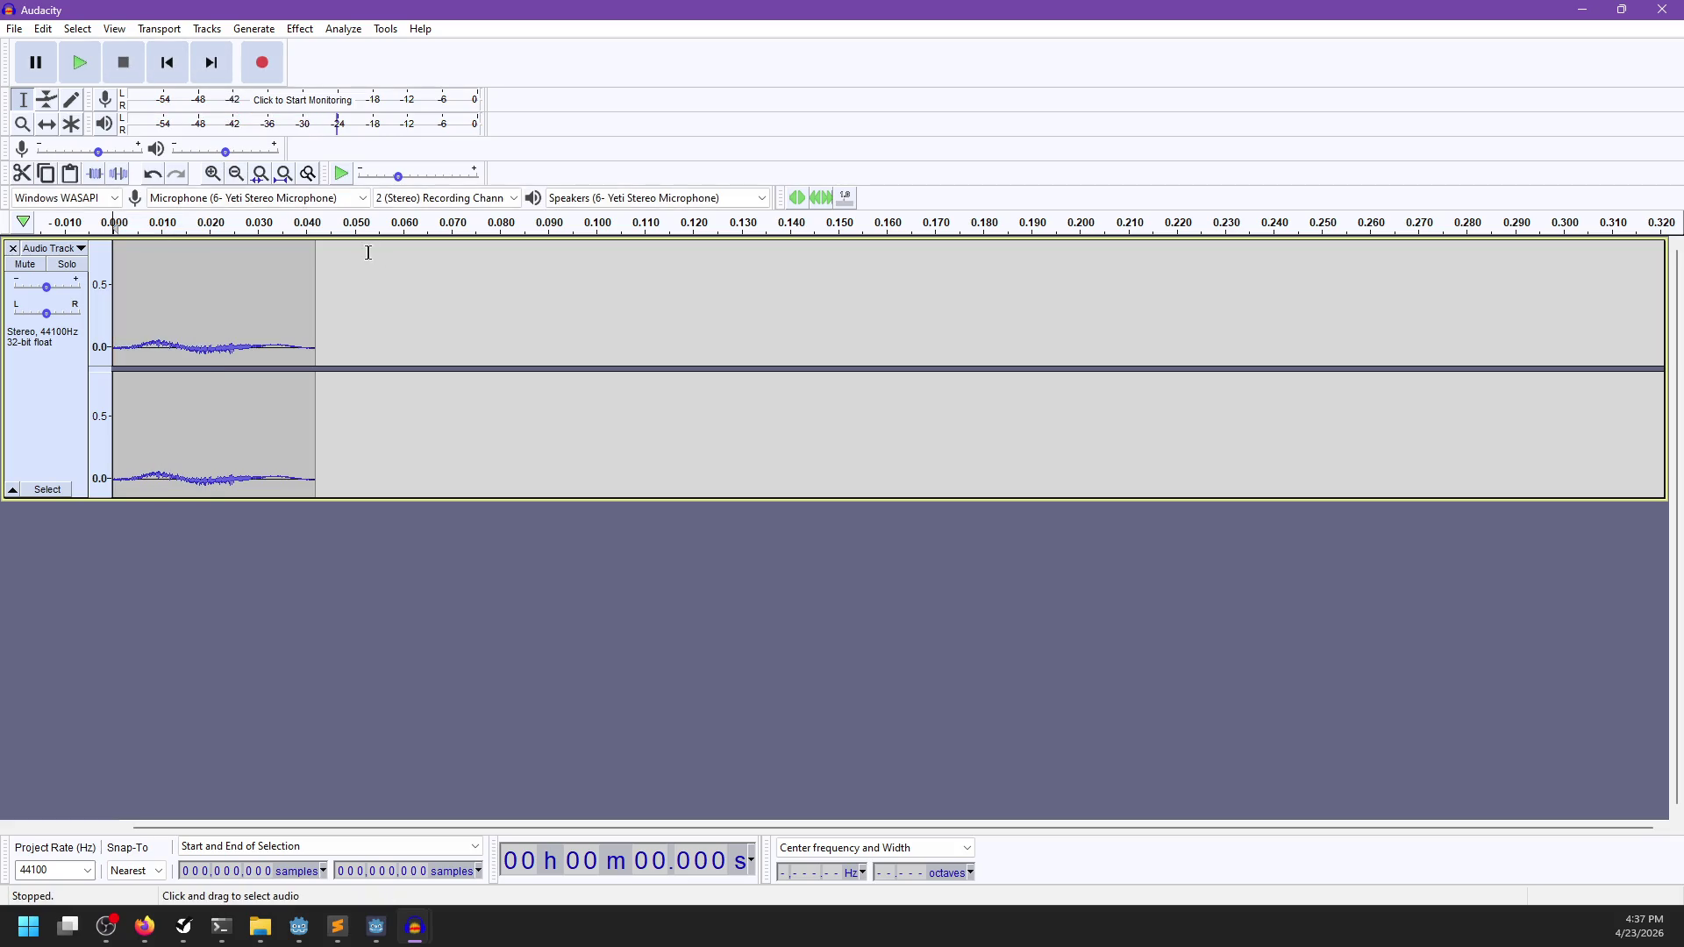
pyautogui.hotkey('ctrl', 'shift', 'e')
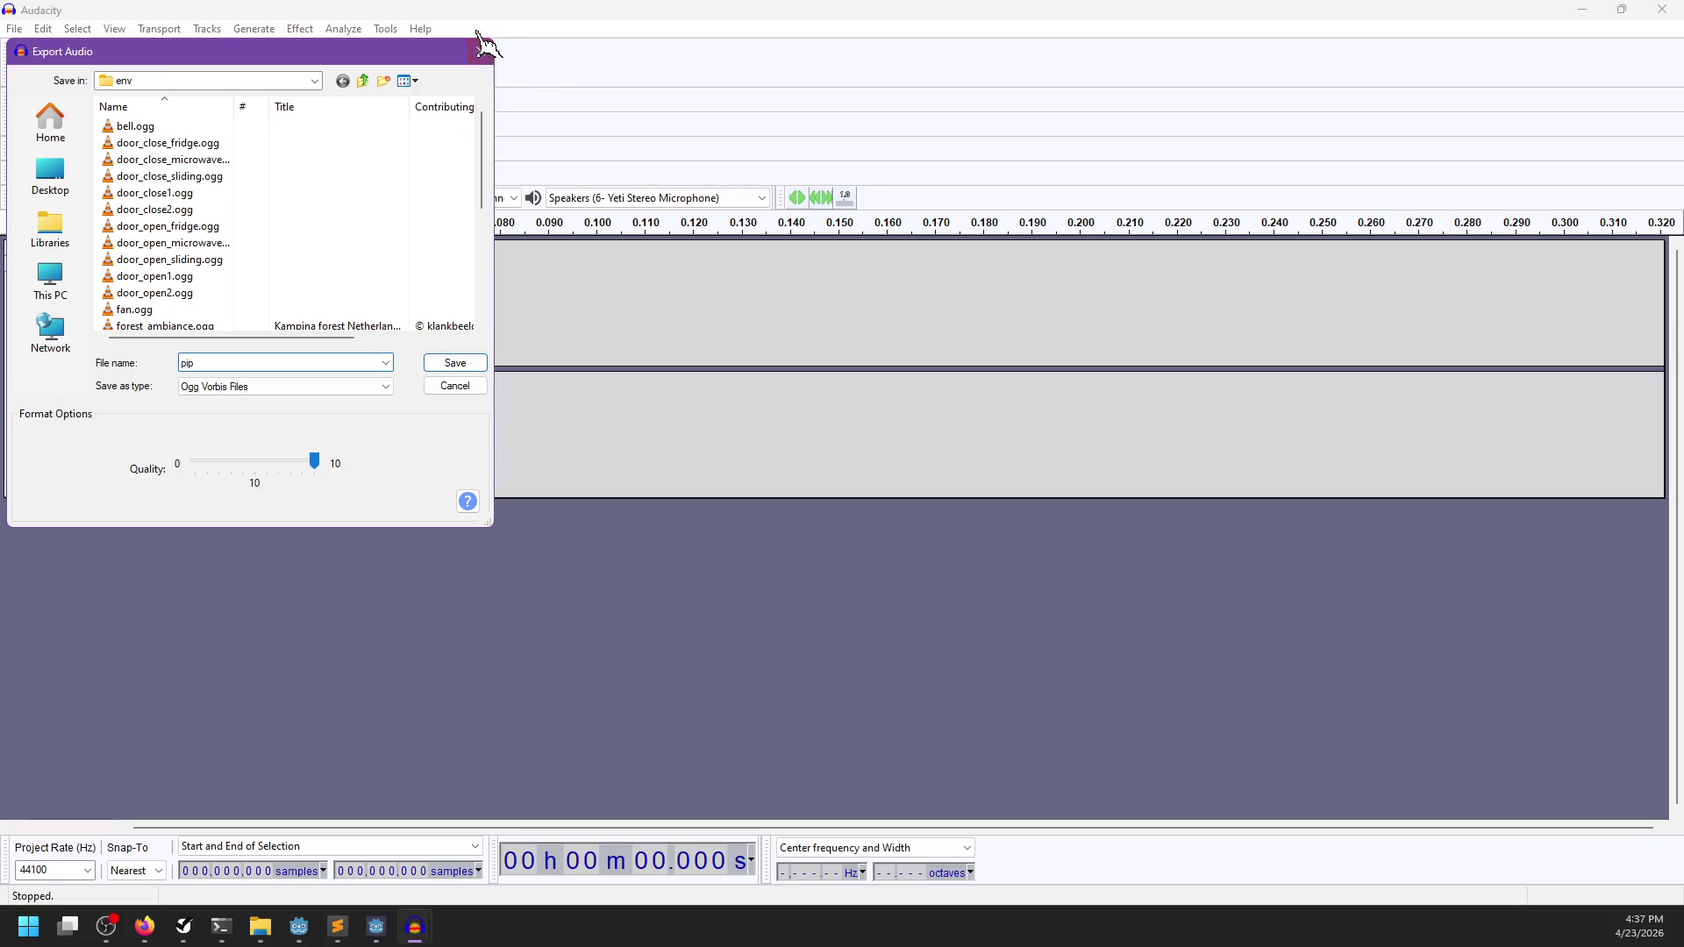
# Export the click as pip_narration.ogg into a new 'dialog' folder inside sound
pyautogui.click(363, 82)
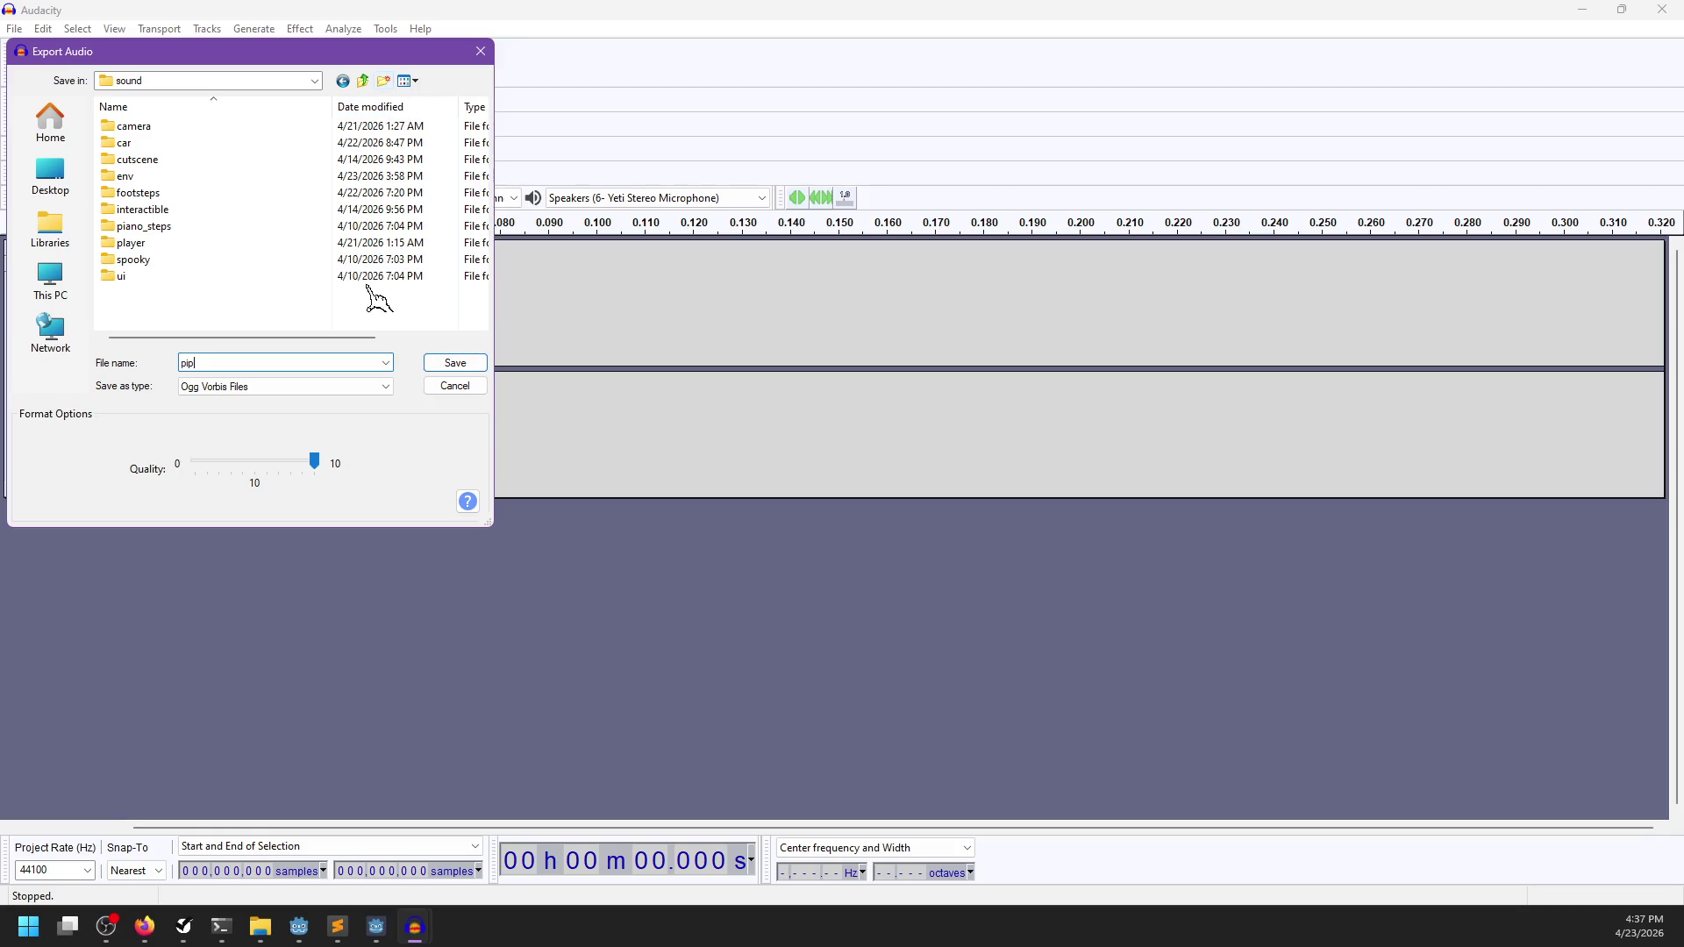
pyautogui.write('dialog')
pyautogui.press('Return')
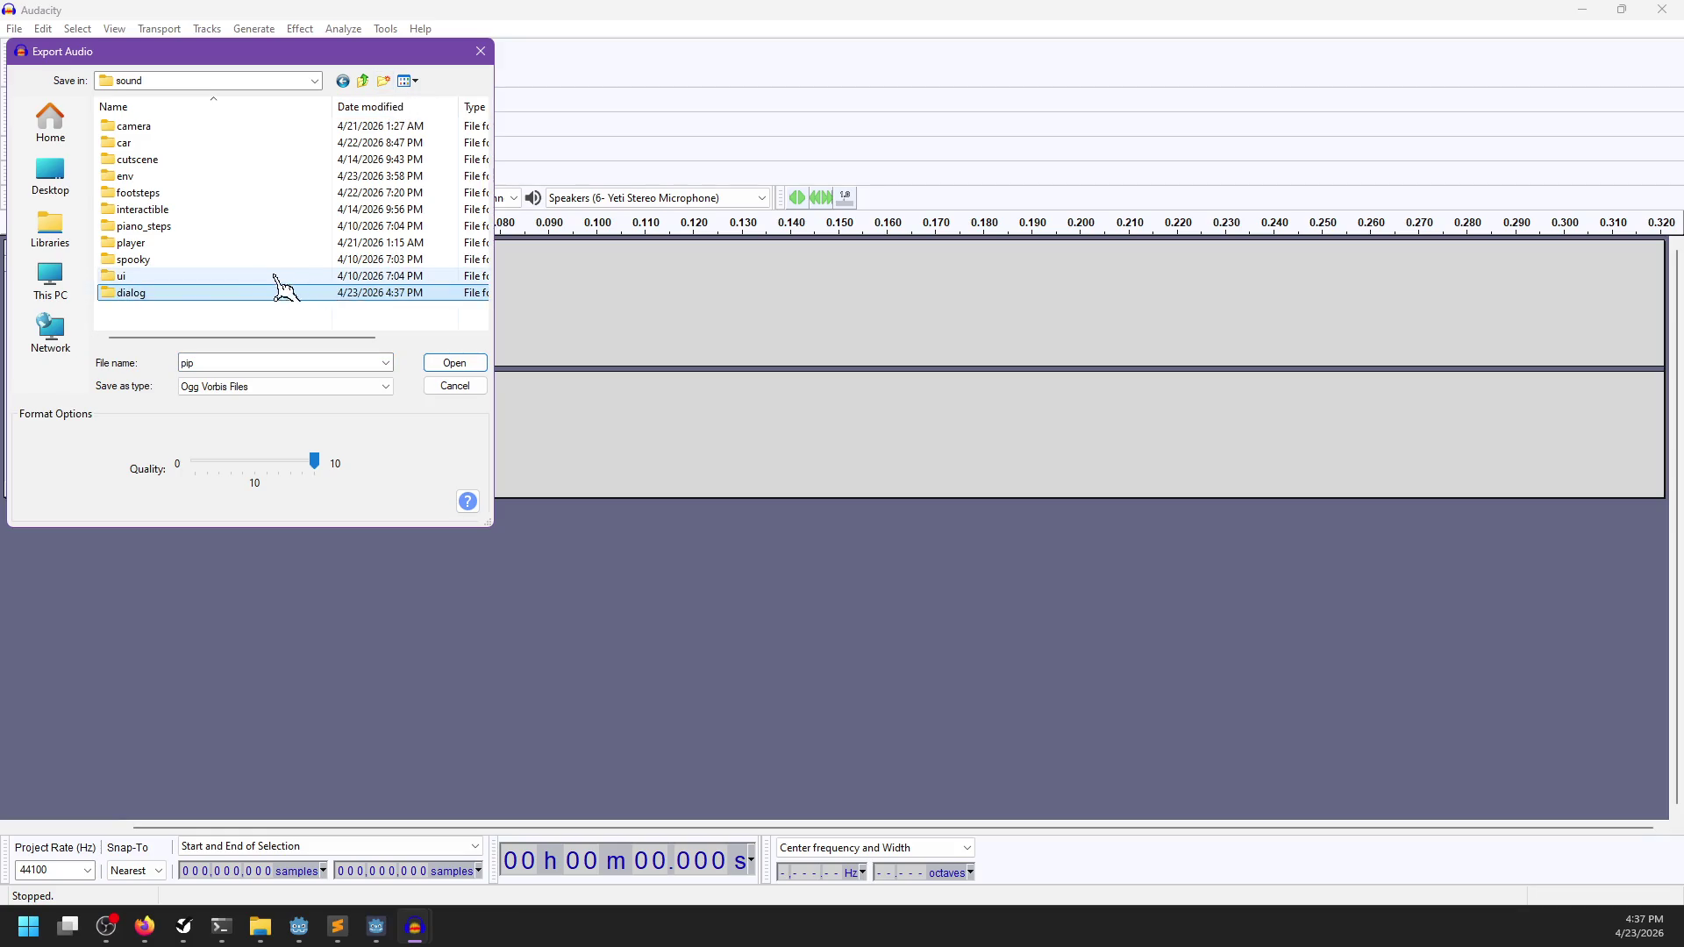
pyautogui.doubleClick(127, 295)
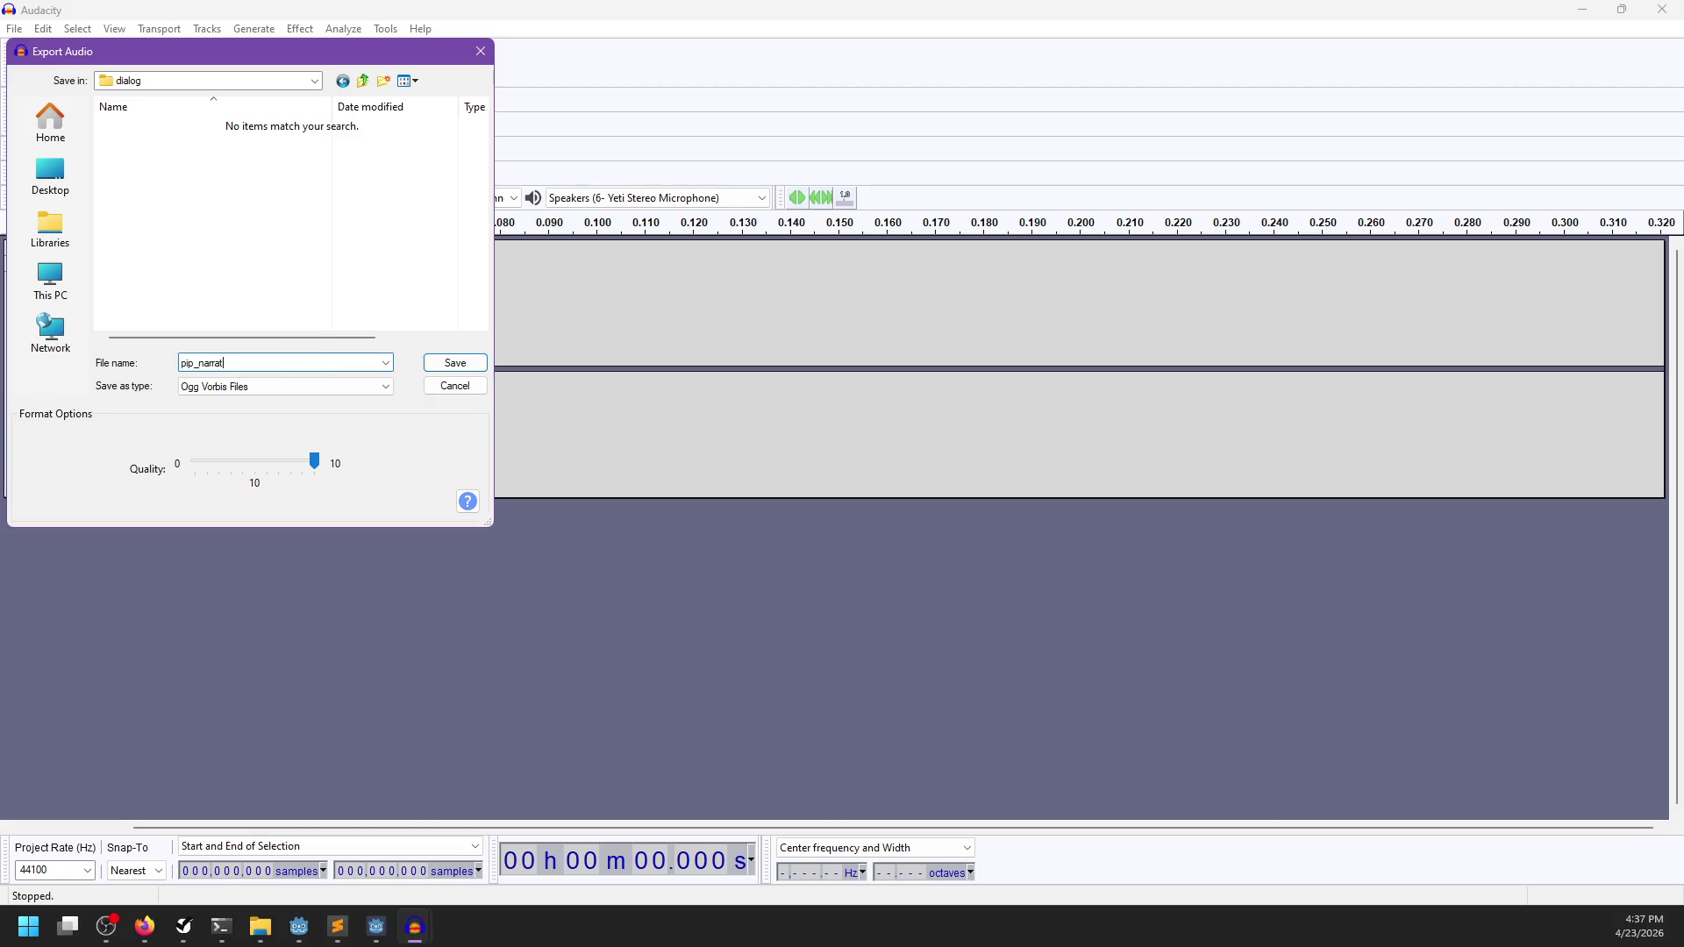
pyautogui.press('Return')
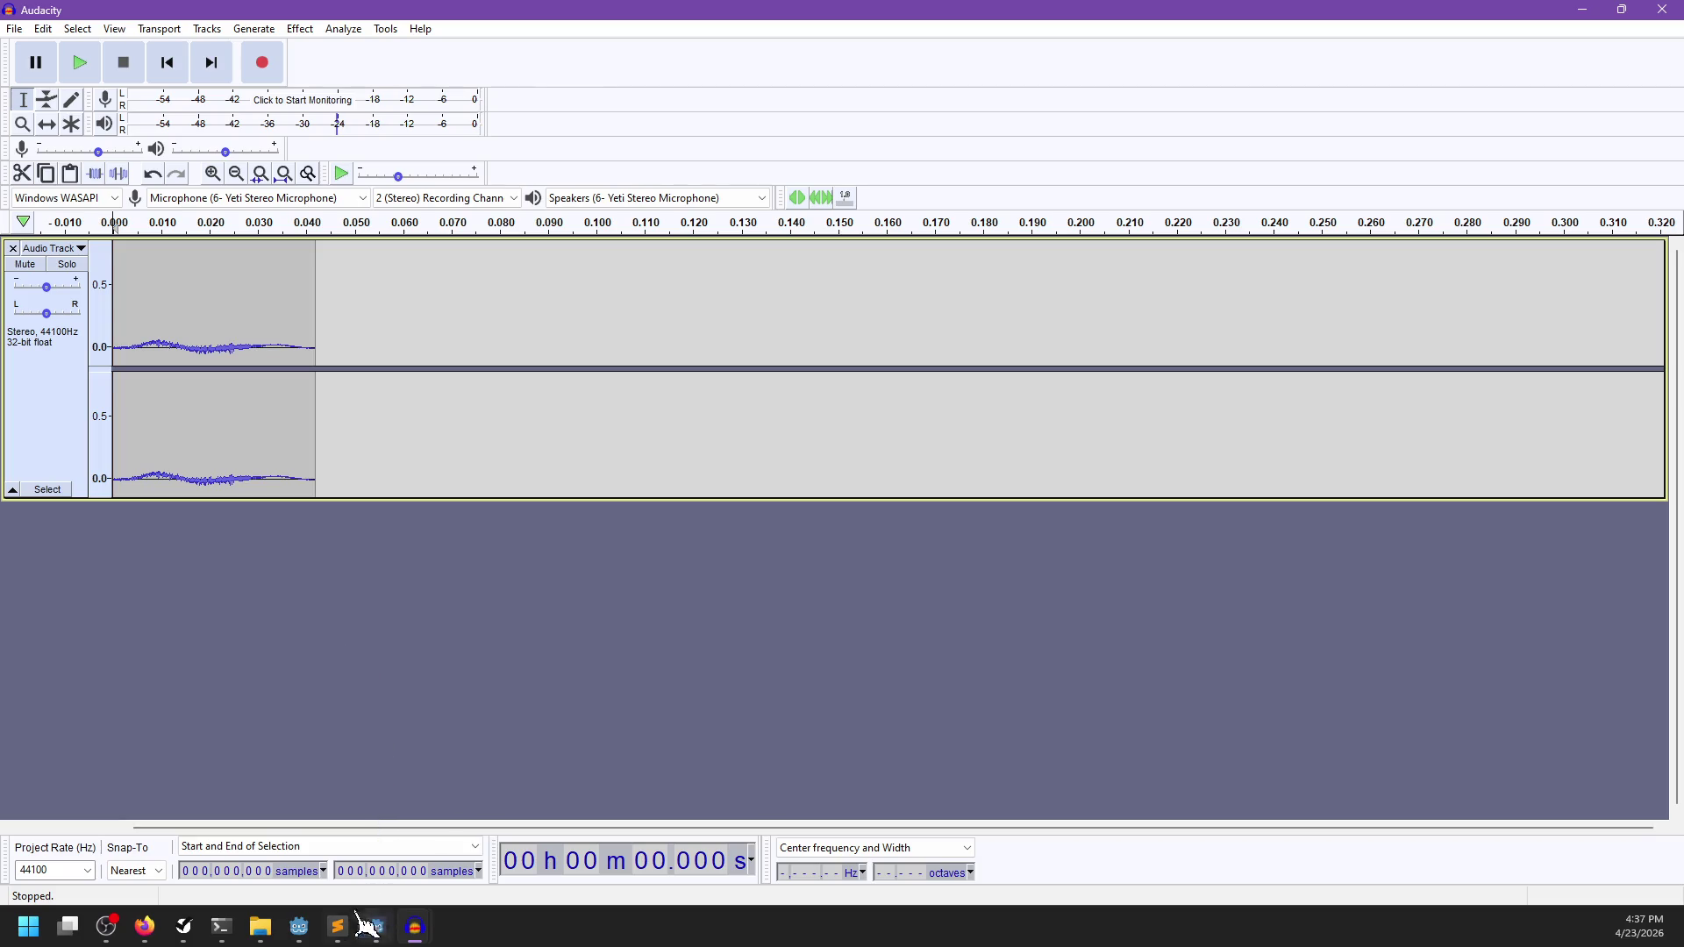
pyautogui.click(376, 930)
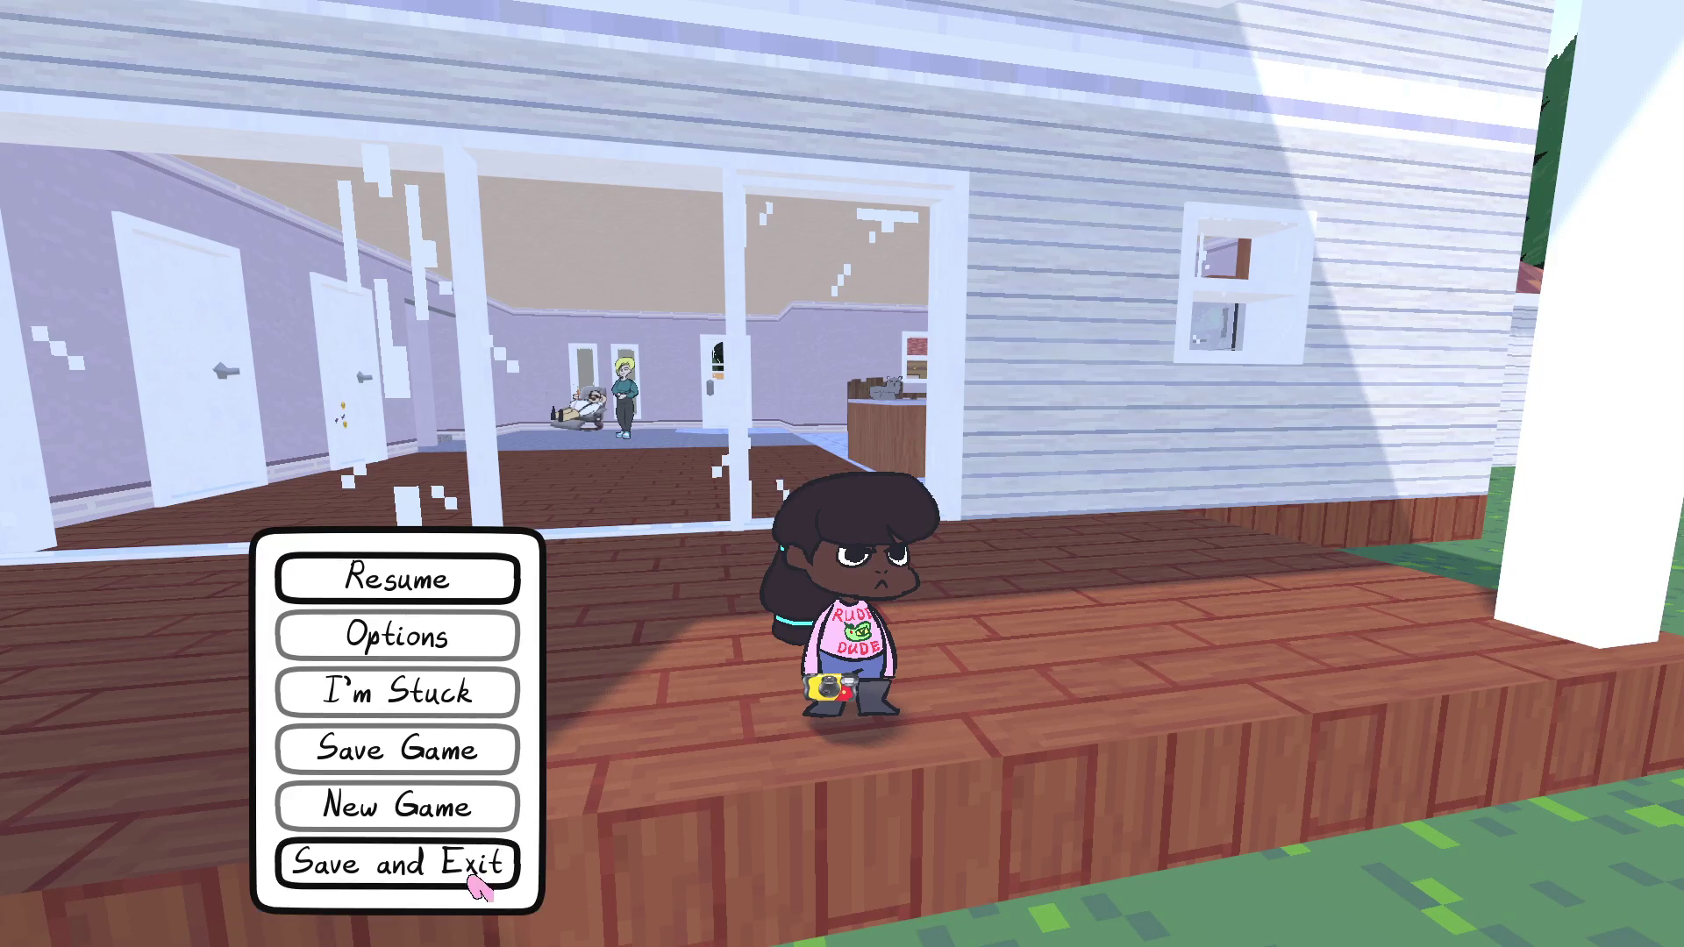
# Quit the game and paste an AudioStreamPlayer under narration_bubble in dialog_viewer_bubble
pyautogui.click(478, 880)
pyautogui.click(307, 925)
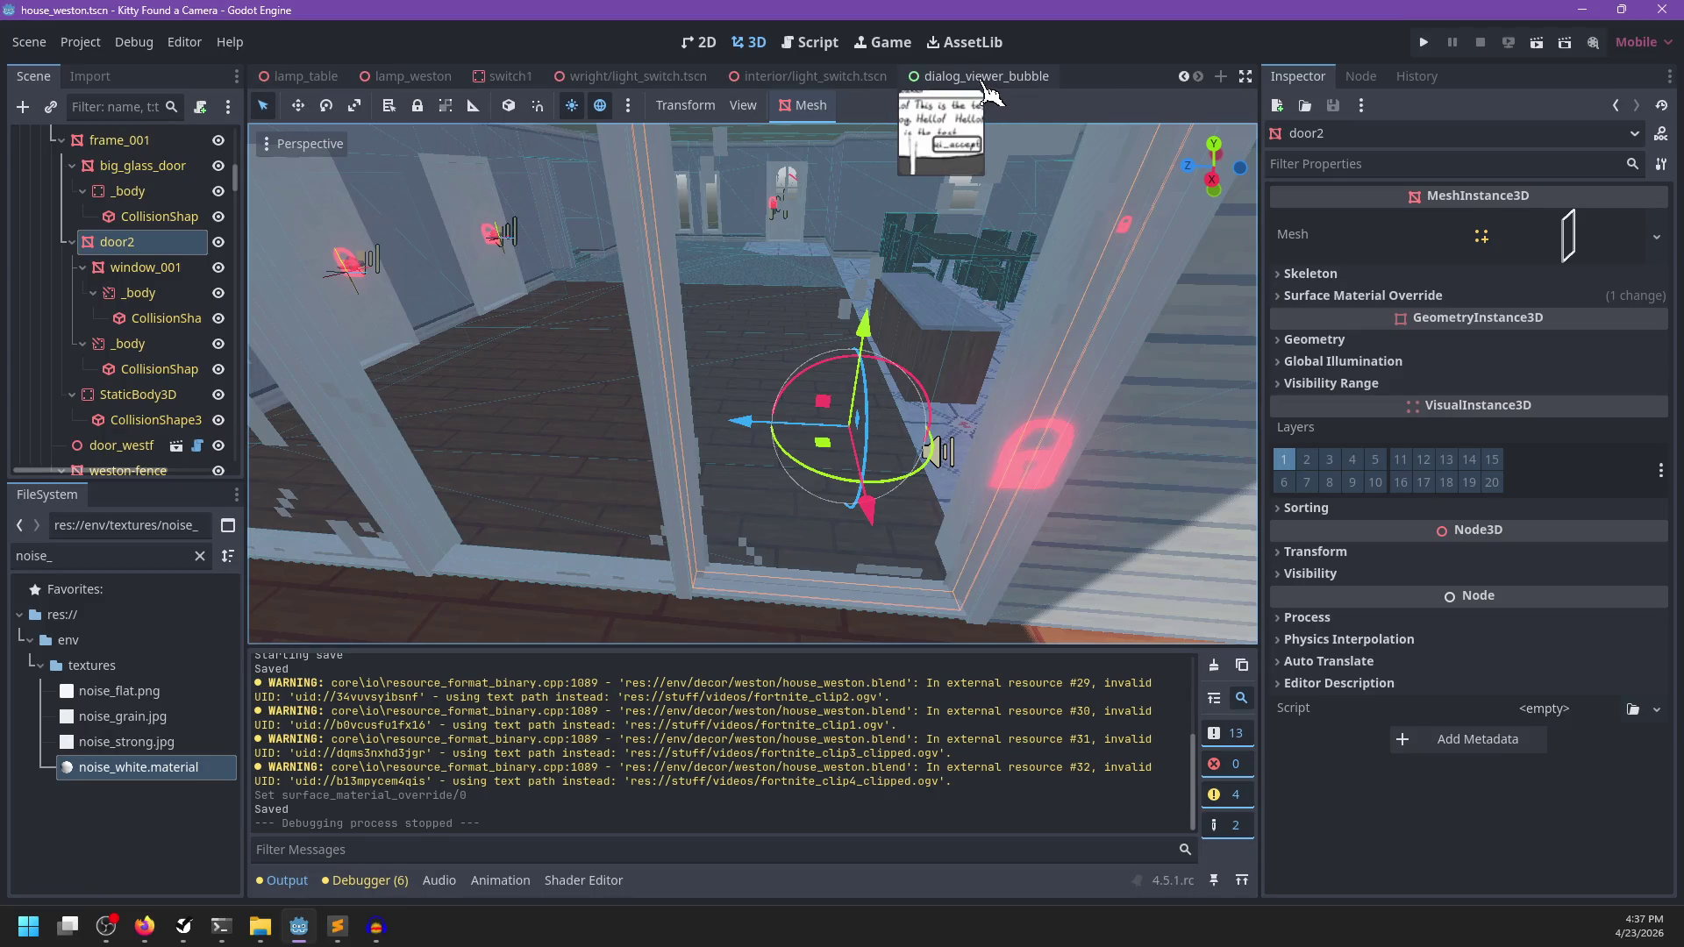
pyautogui.hotkey('ctrl', 'shift', 'Tab')
pyautogui.click(123, 222)
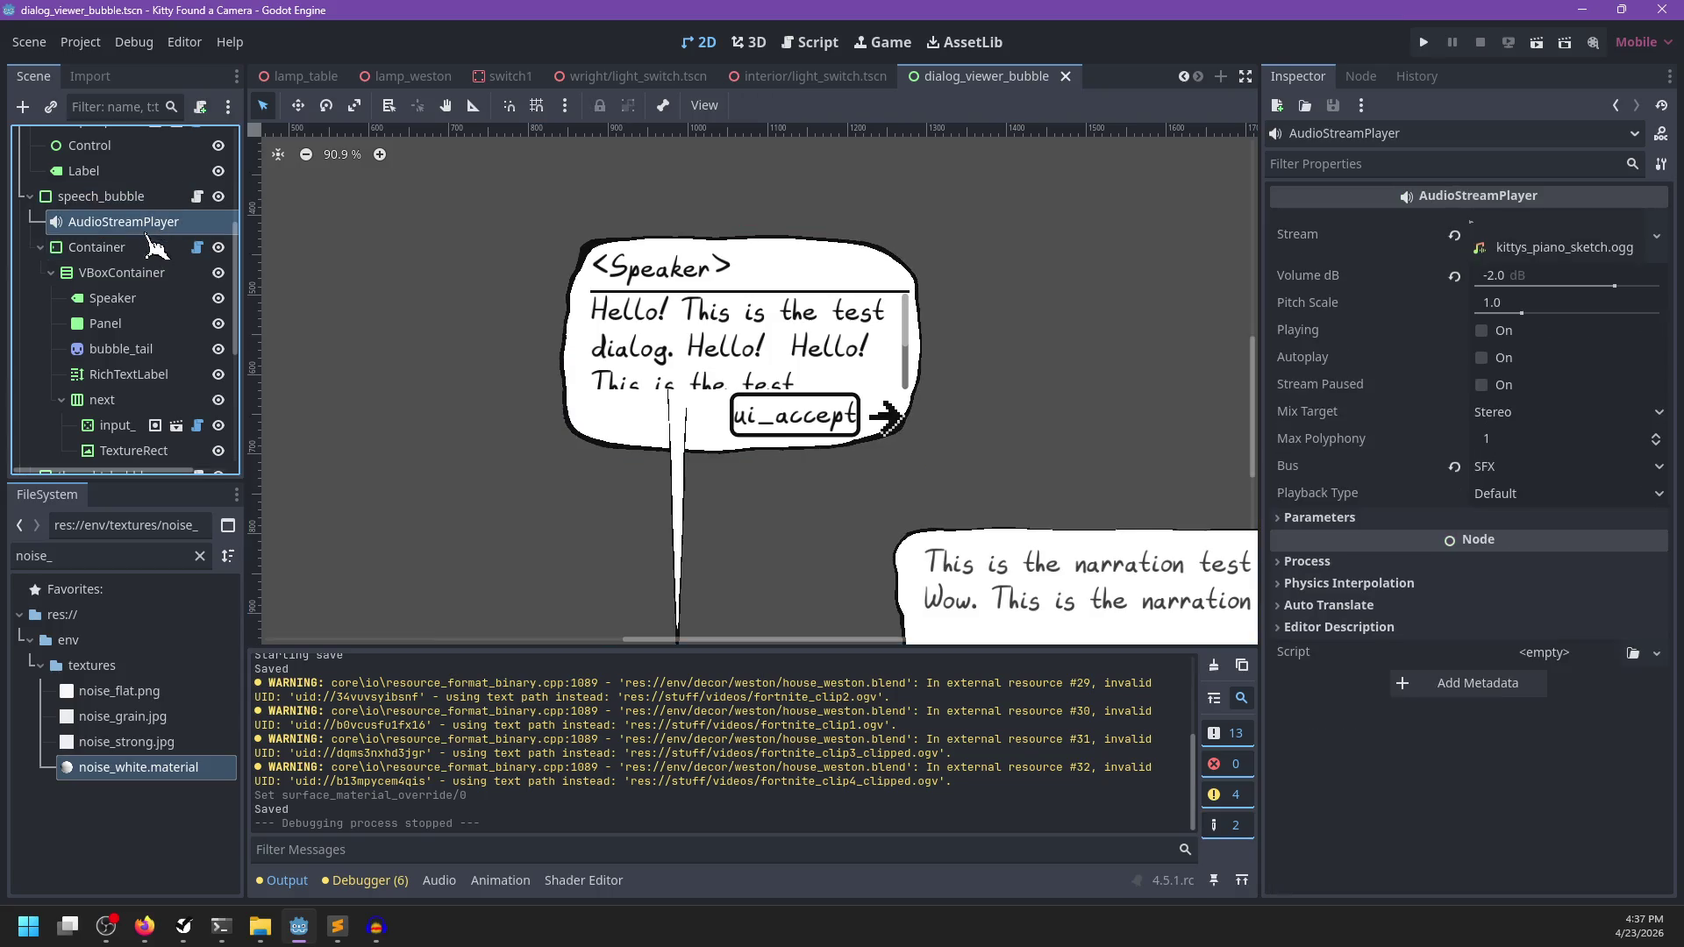
pyautogui.scroll(5, 136, 307)
pyautogui.click(61, 167)
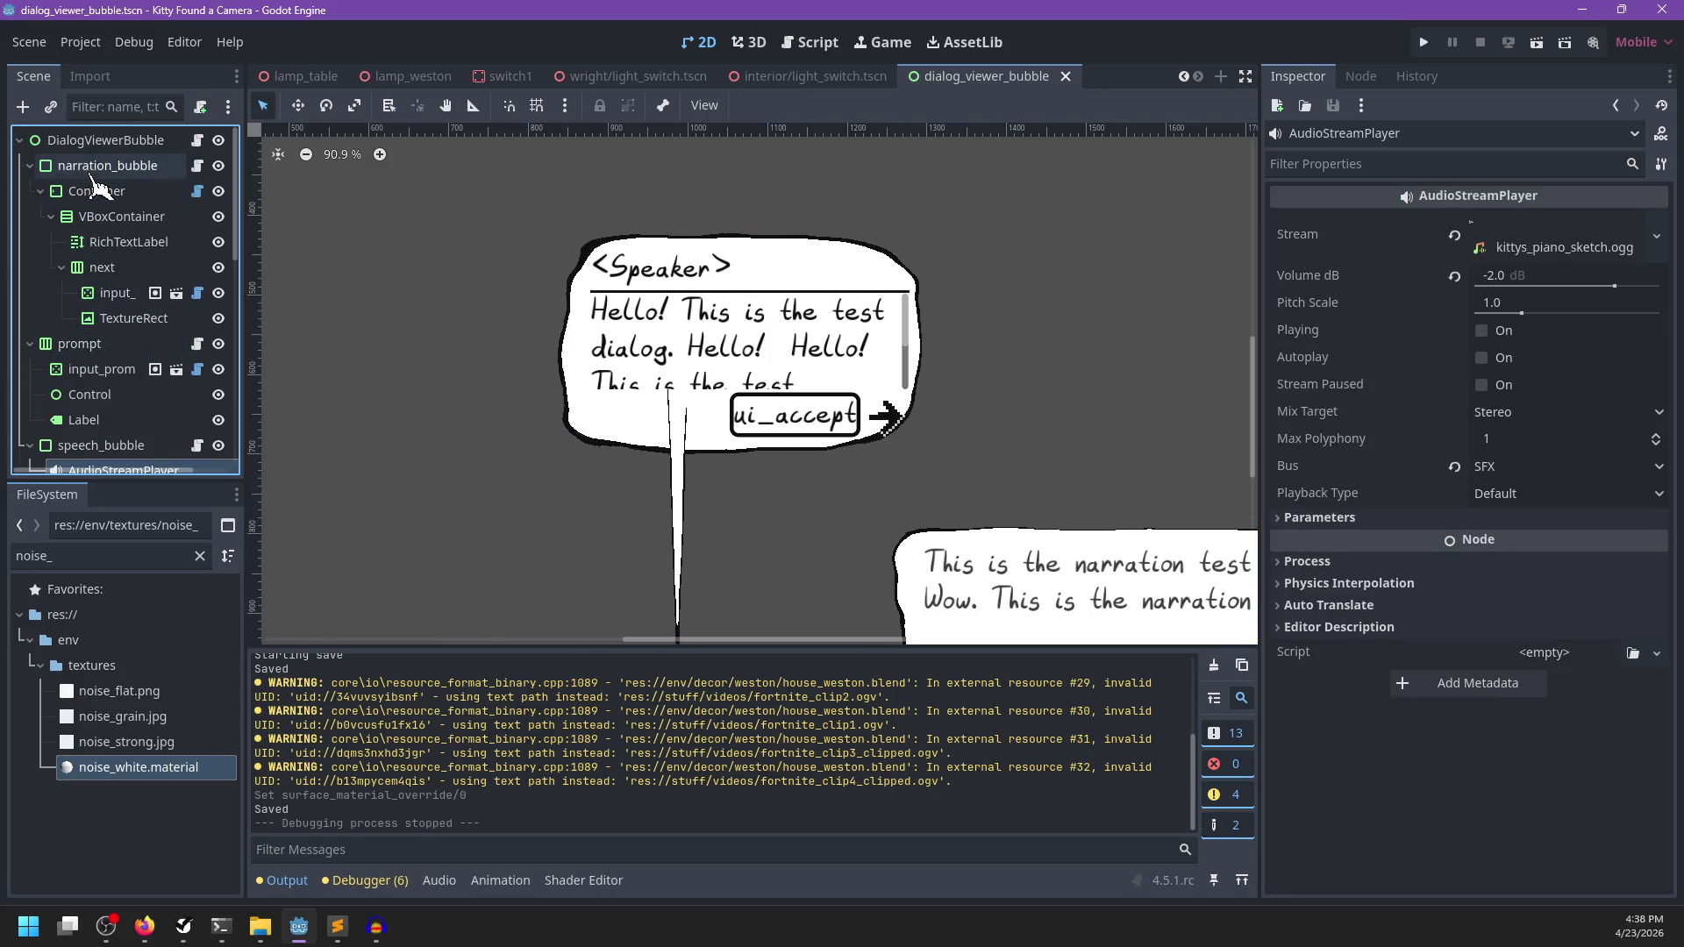
pyautogui.hotkey('ctrl', 'v')
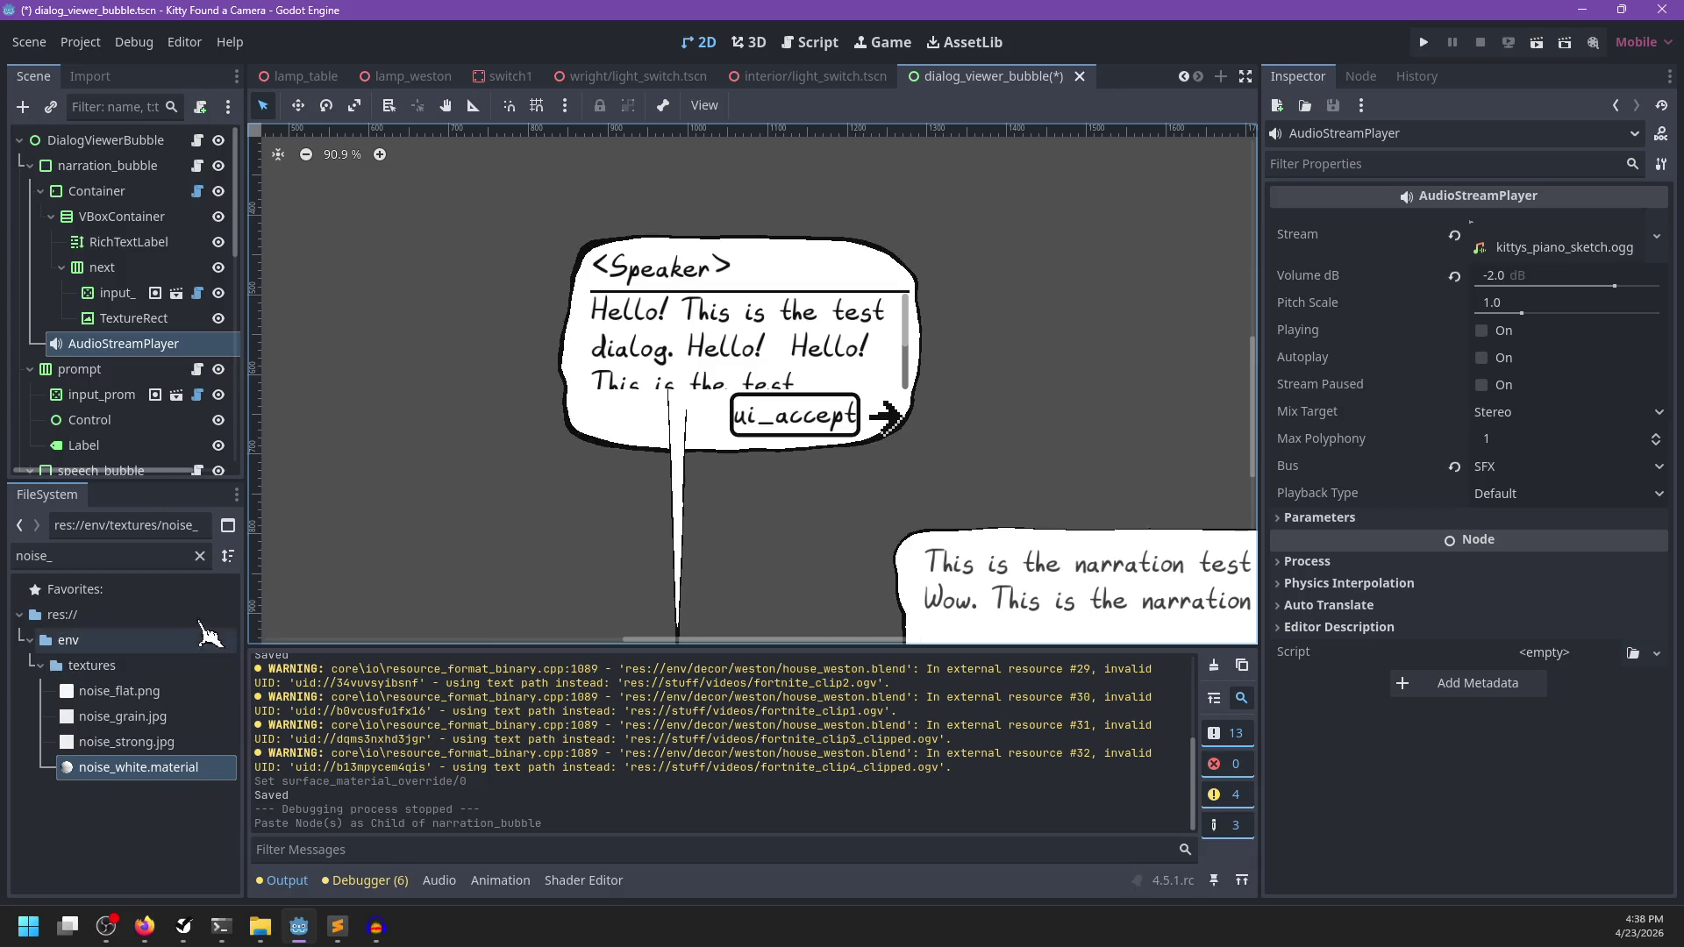
# Set the new player's stream to pip_narration.ogg and compare dialog_pip1 and dialog_pip2
pyautogui.doubleClick(141, 558)
pyautogui.write('pip')
pyautogui.moveTo(130, 792)
pyautogui.mouseDown()
pyautogui.moveTo(1522, 241)
pyautogui.moveTo(1565, 247)
pyautogui.mouseUp()
pyautogui.doubleClick(125, 843)
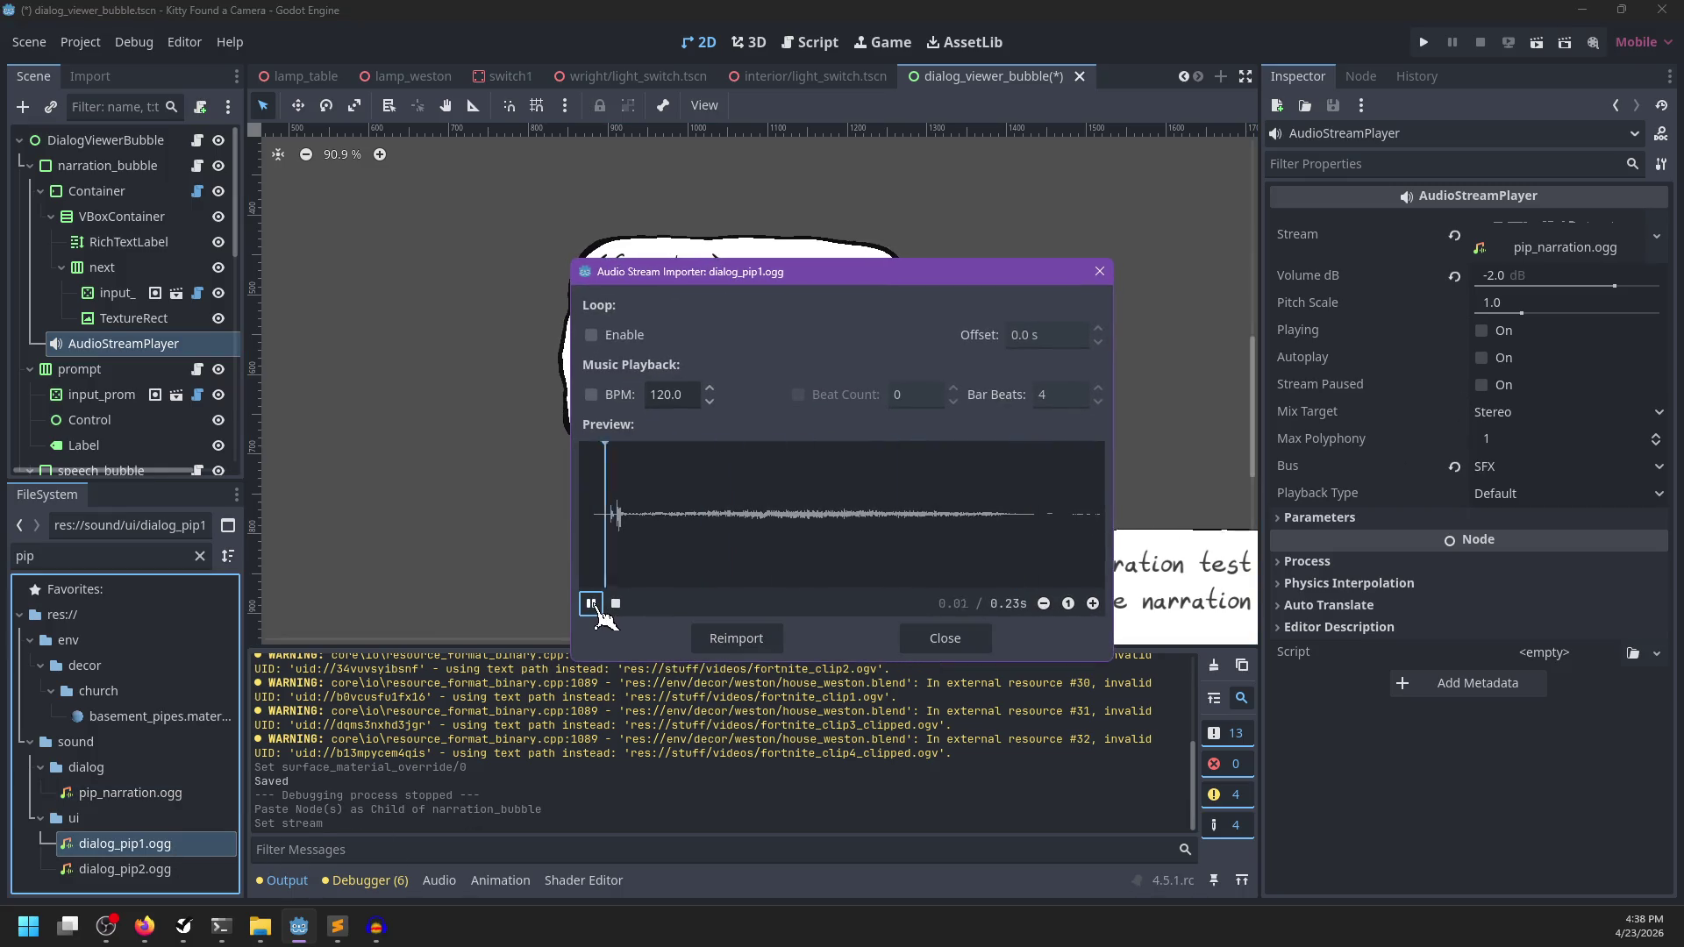
pyautogui.click(912, 640)
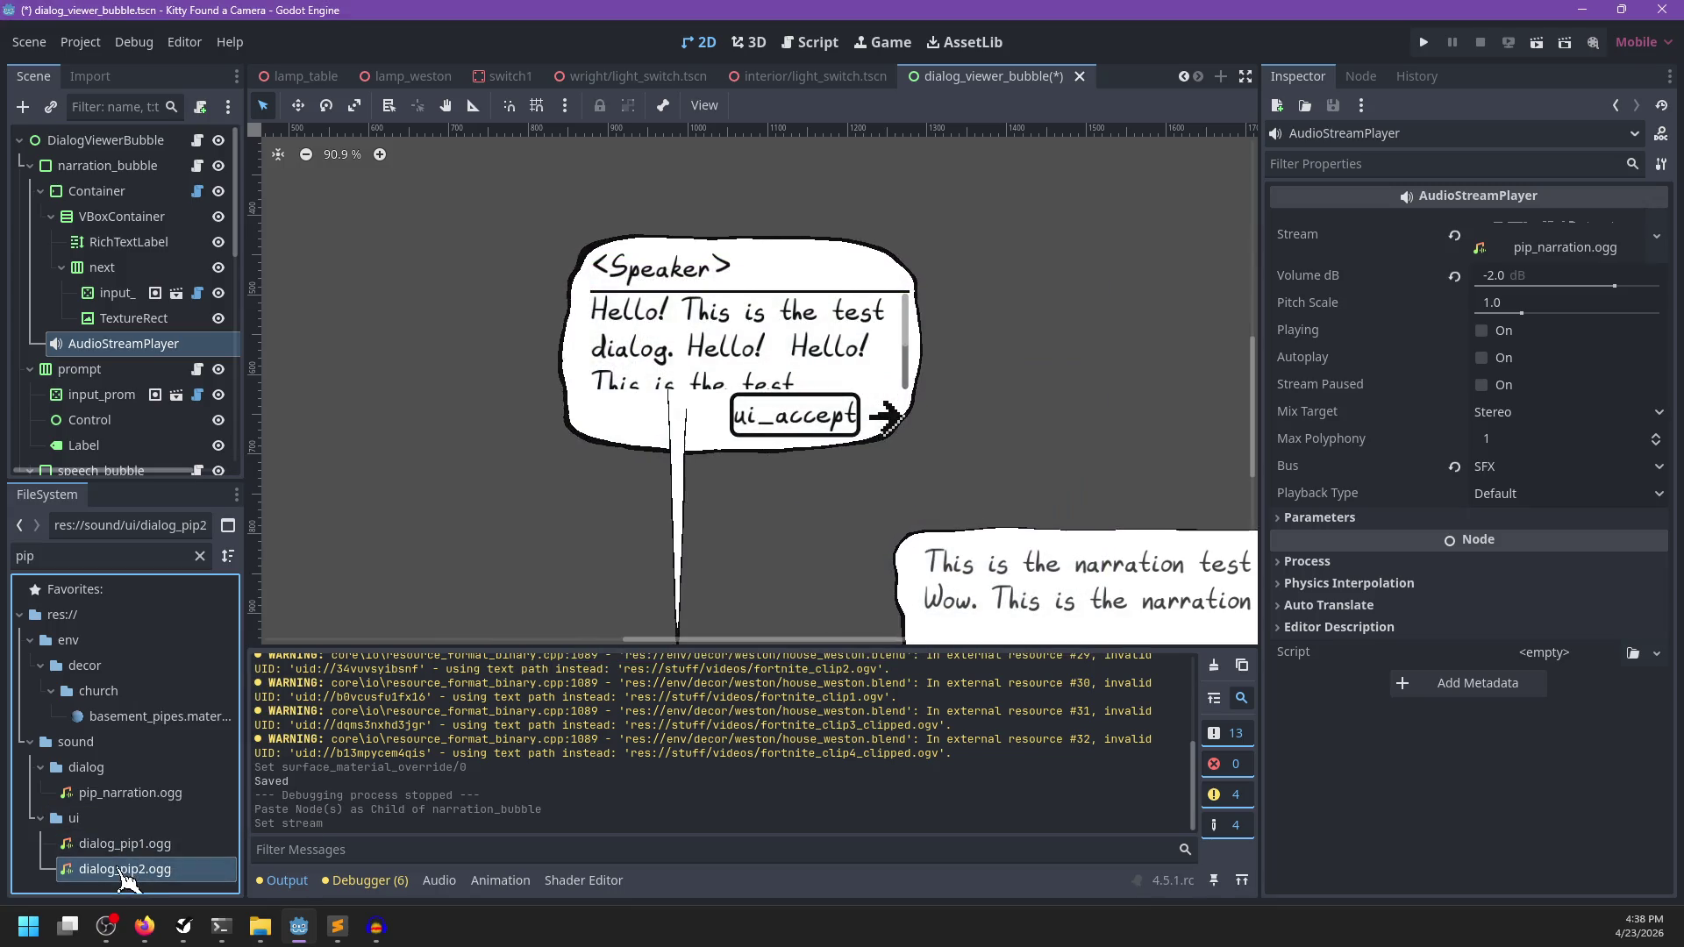
pyautogui.doubleClick(131, 868)
pyautogui.click(592, 607)
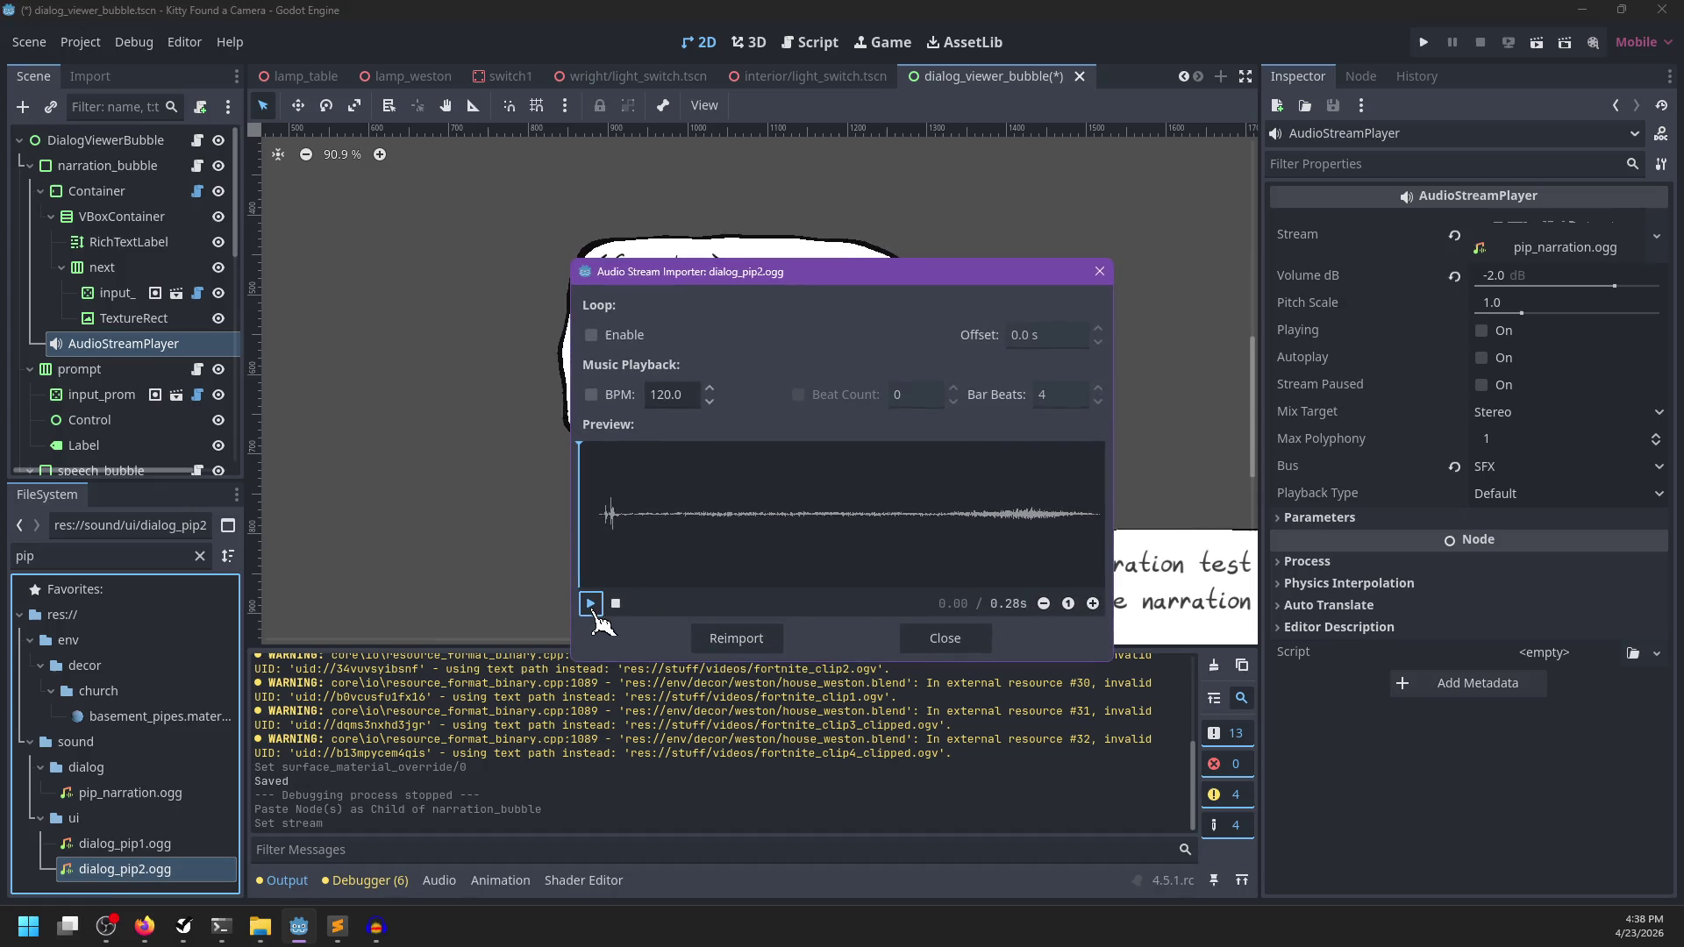
pyautogui.click(925, 633)
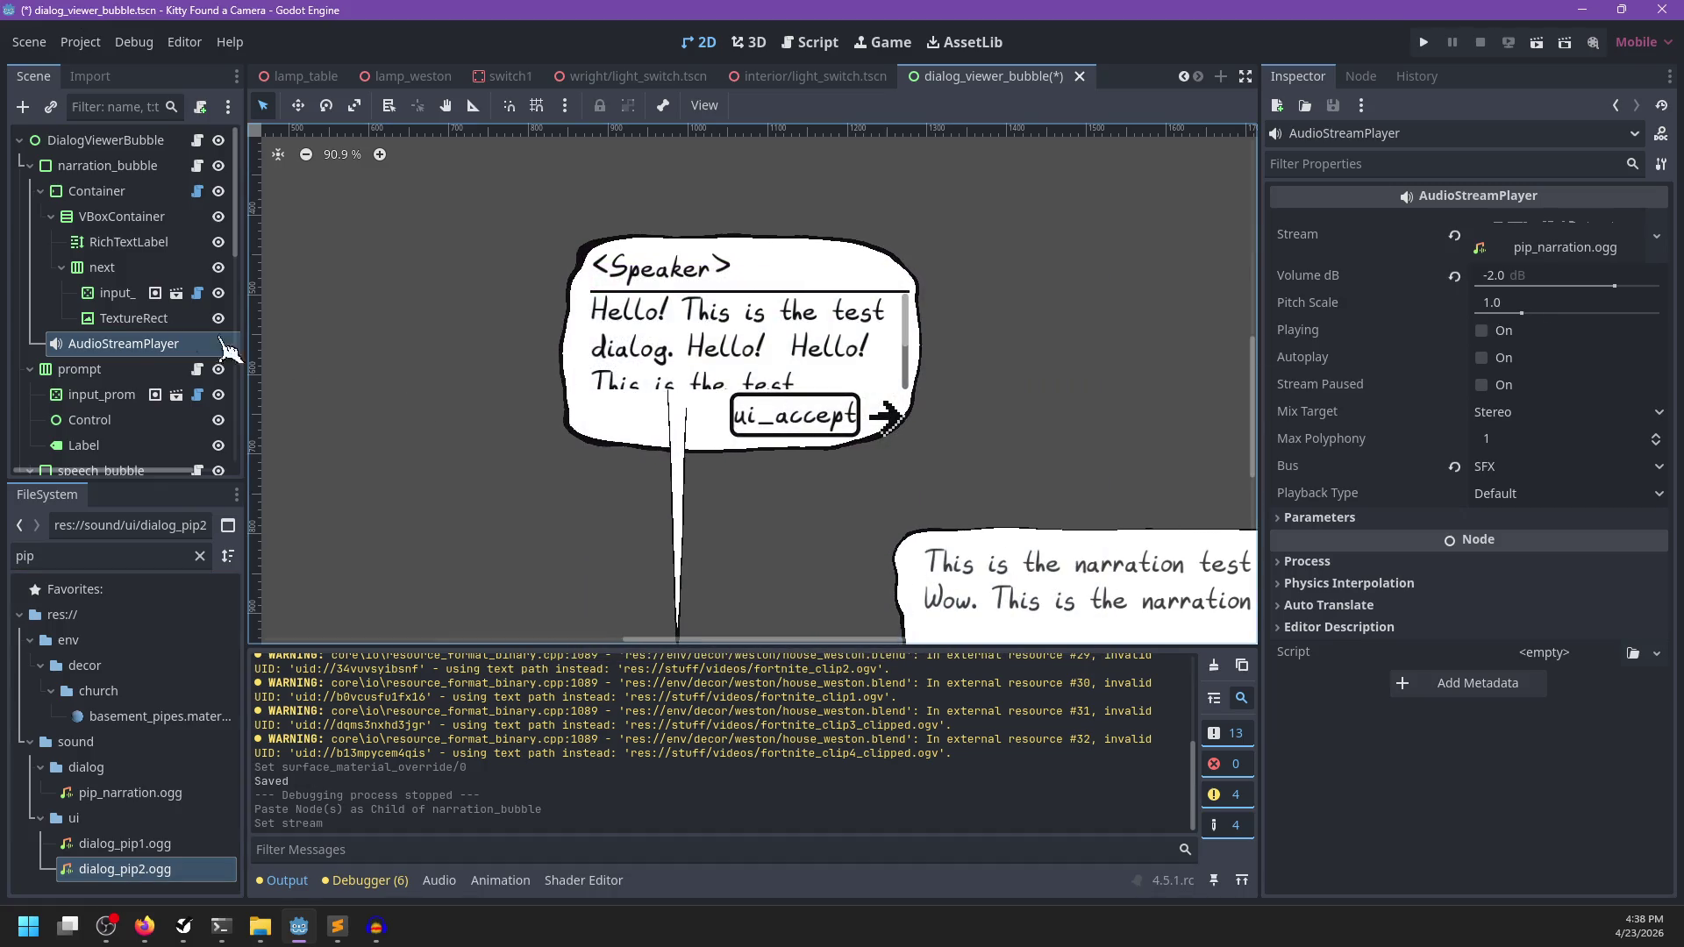
# Assign the new AudioStreamPlayer as narration_bubble's Rollout Sound and save the scene
pyautogui.click(107, 166)
pyautogui.moveTo(123, 342)
pyautogui.mouseDown()
pyautogui.moveTo(1424, 424)
pyautogui.moveTo(1548, 507)
pyautogui.mouseUp()
pyautogui.hotkey('ctrl', 's')
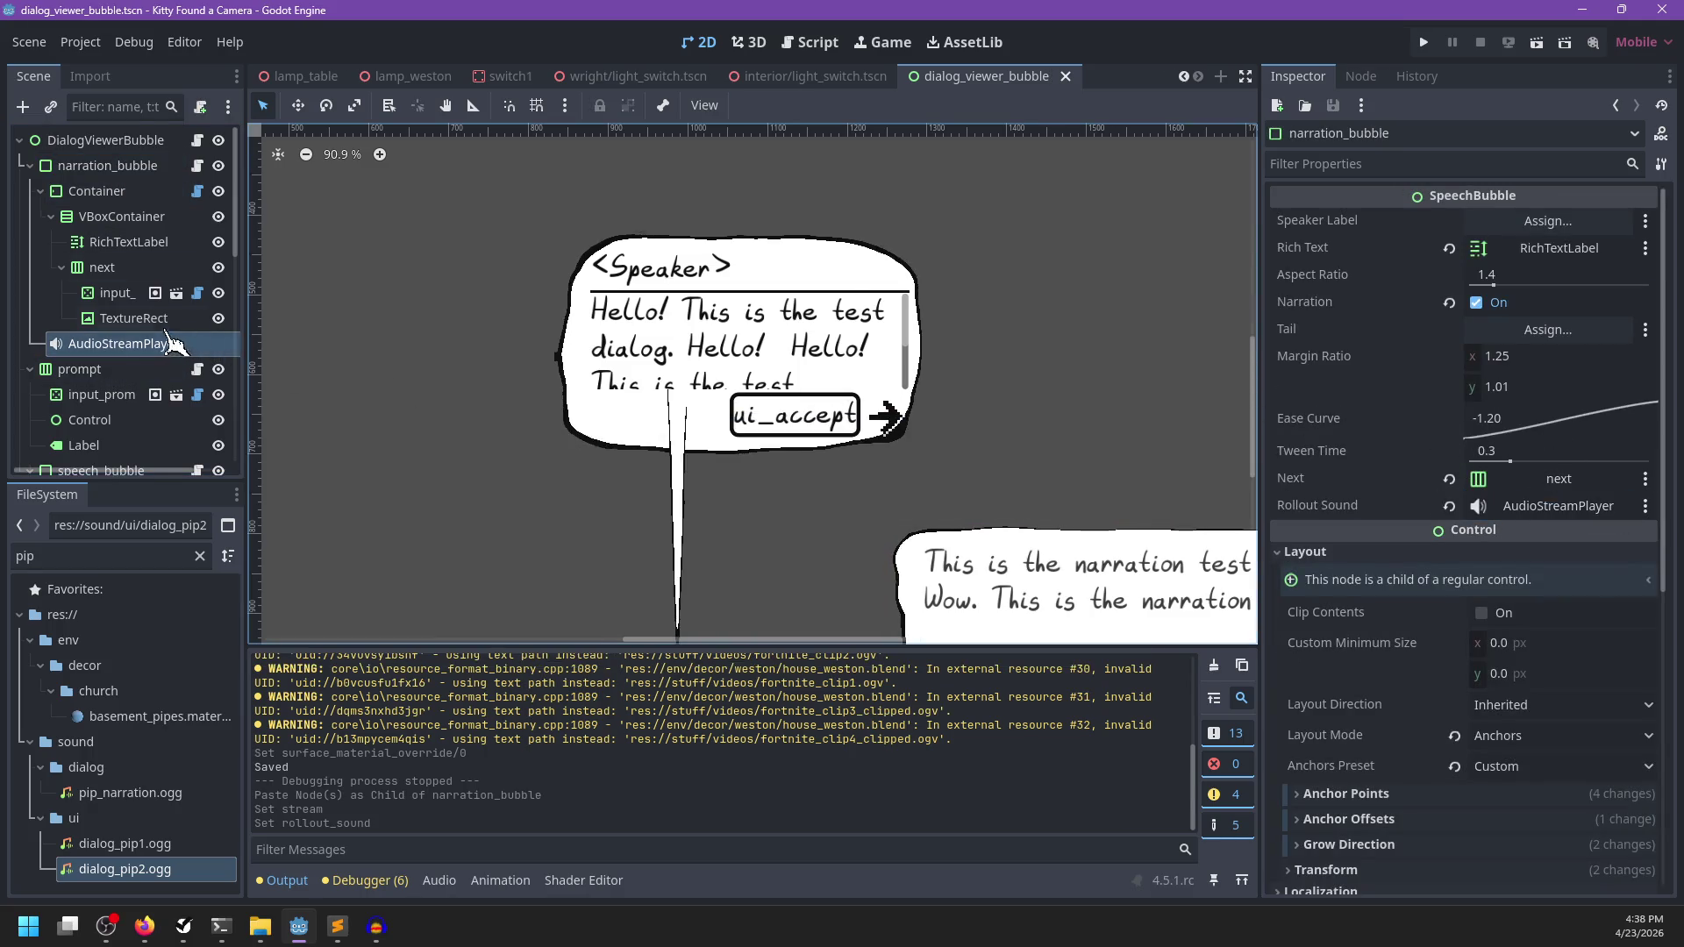
pyautogui.press('F6')
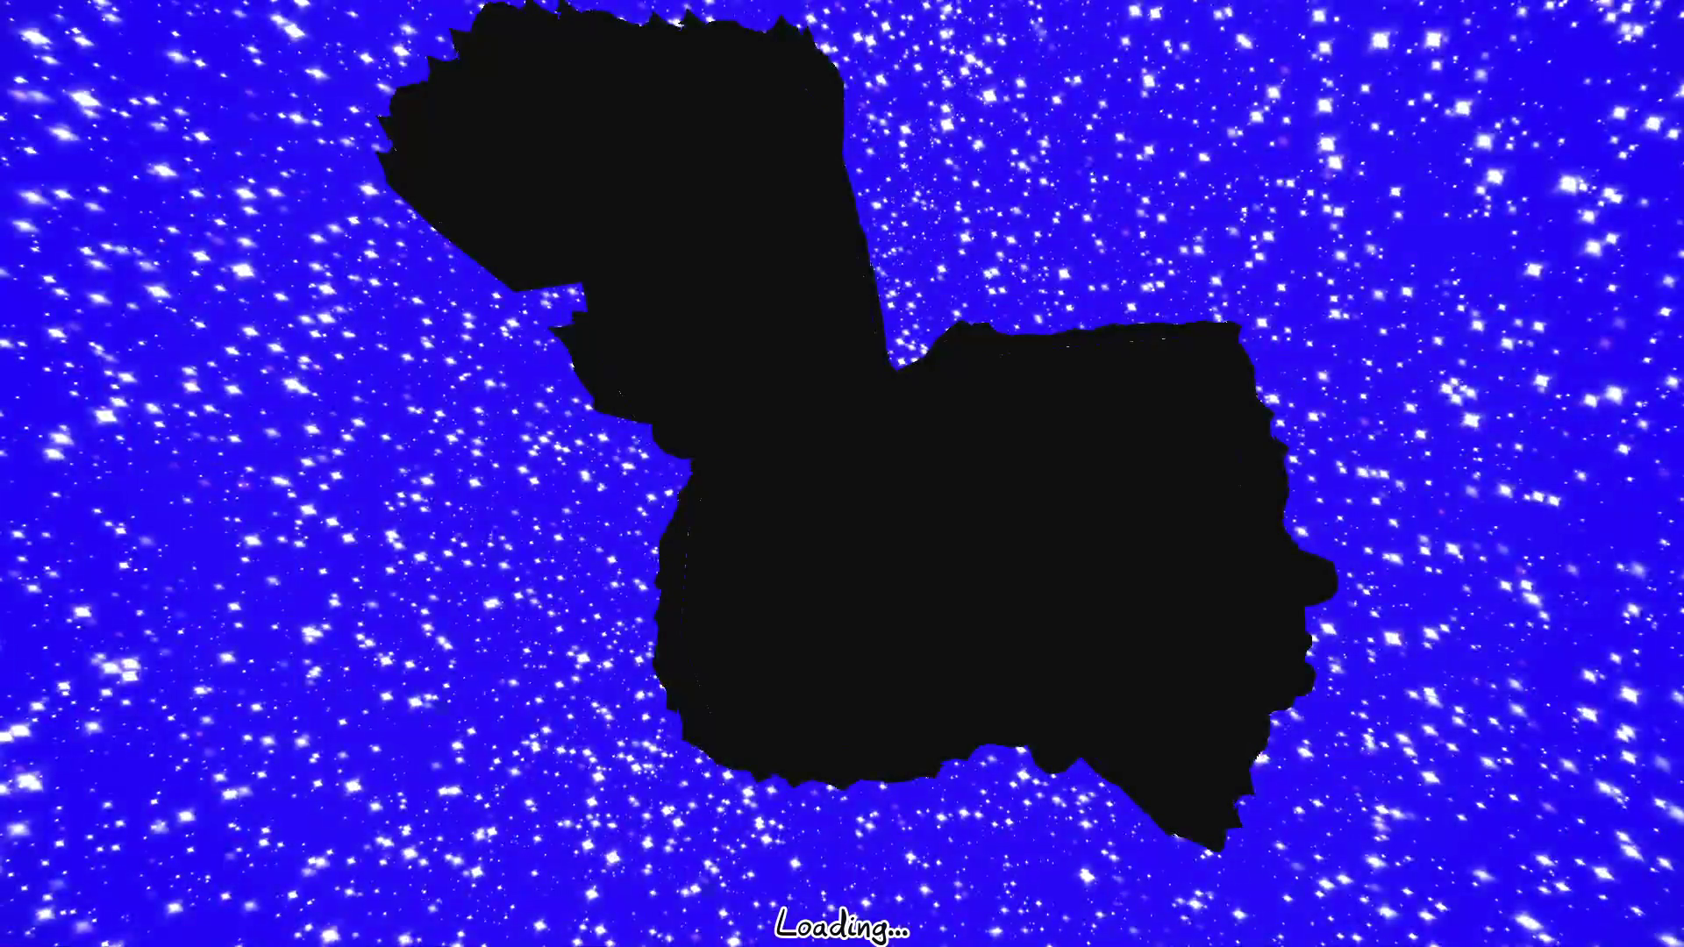
# Walk into the house, past the coffee table, onto the sofa beside Apollo
pyautogui.press('w')
pyautogui.press('w')
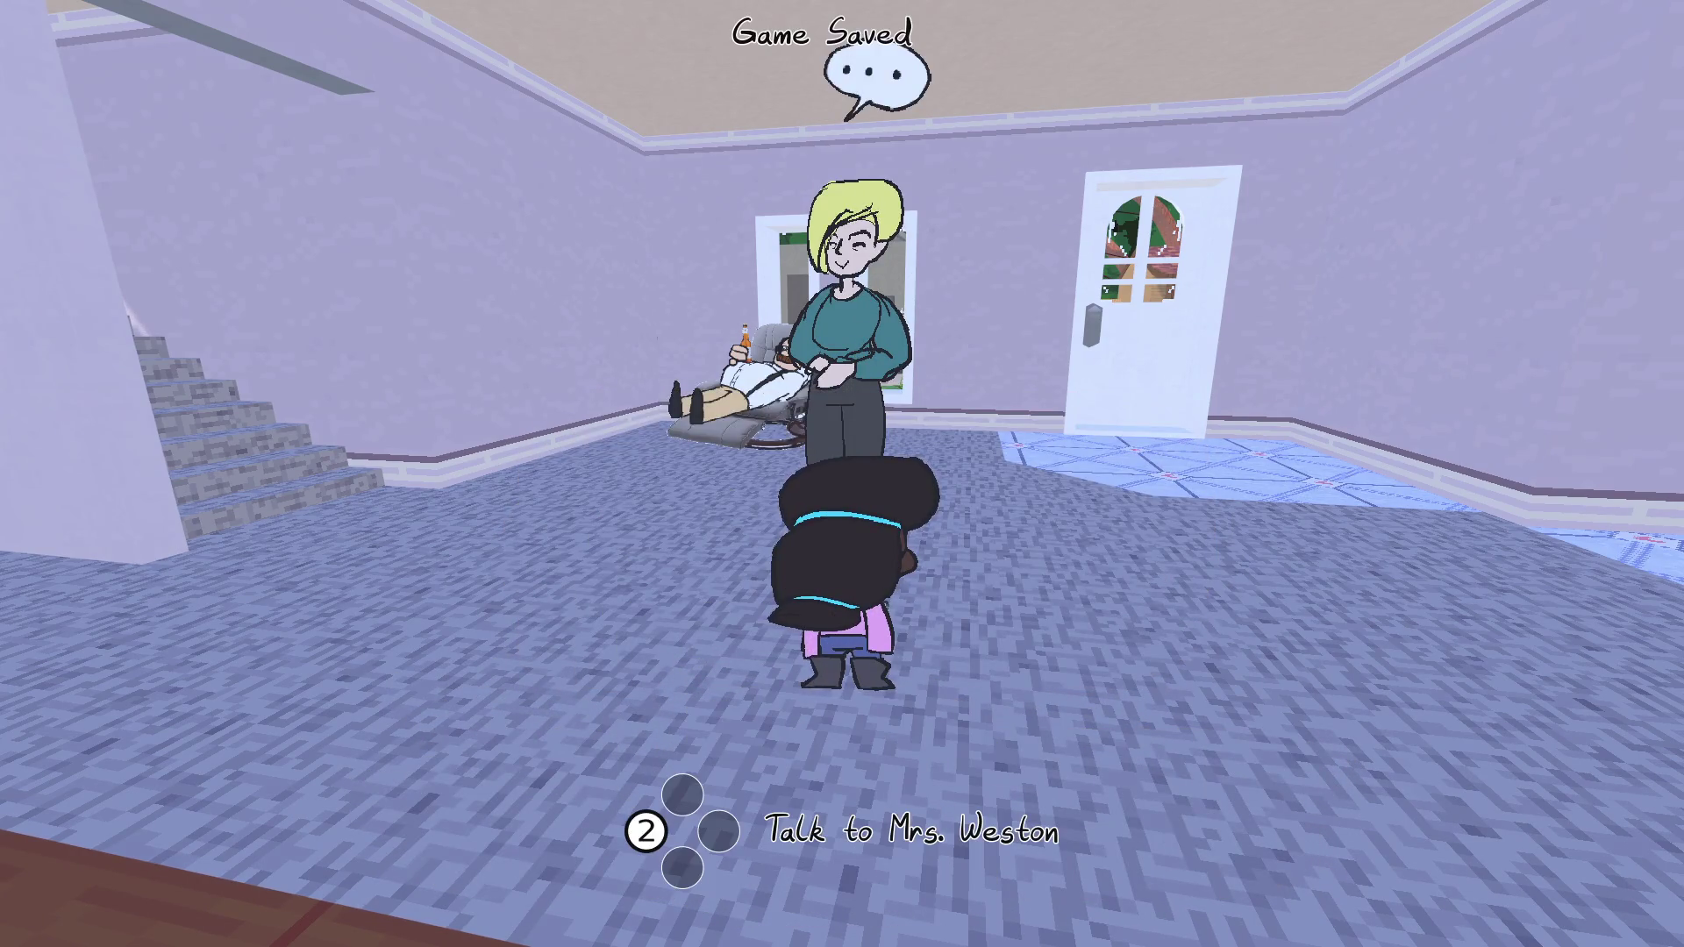
pyautogui.press('w')
pyautogui.press('w')
pyautogui.press('w')
pyautogui.press('w')
pyautogui.press('w')
pyautogui.press('d')
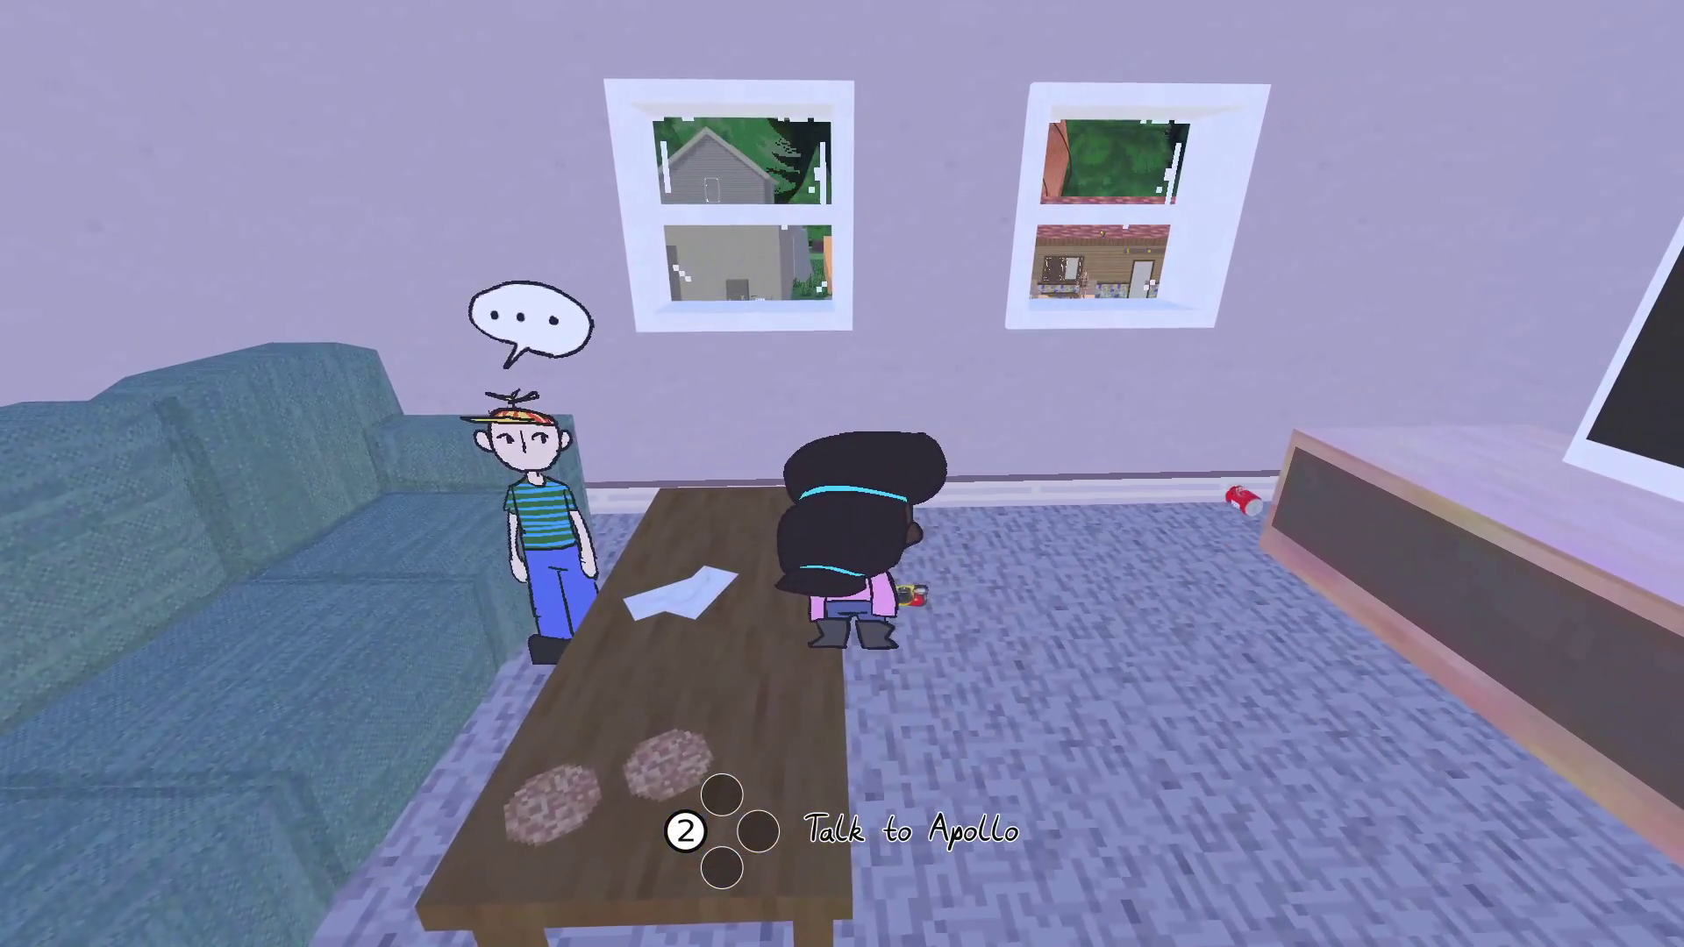
pyautogui.press('w')
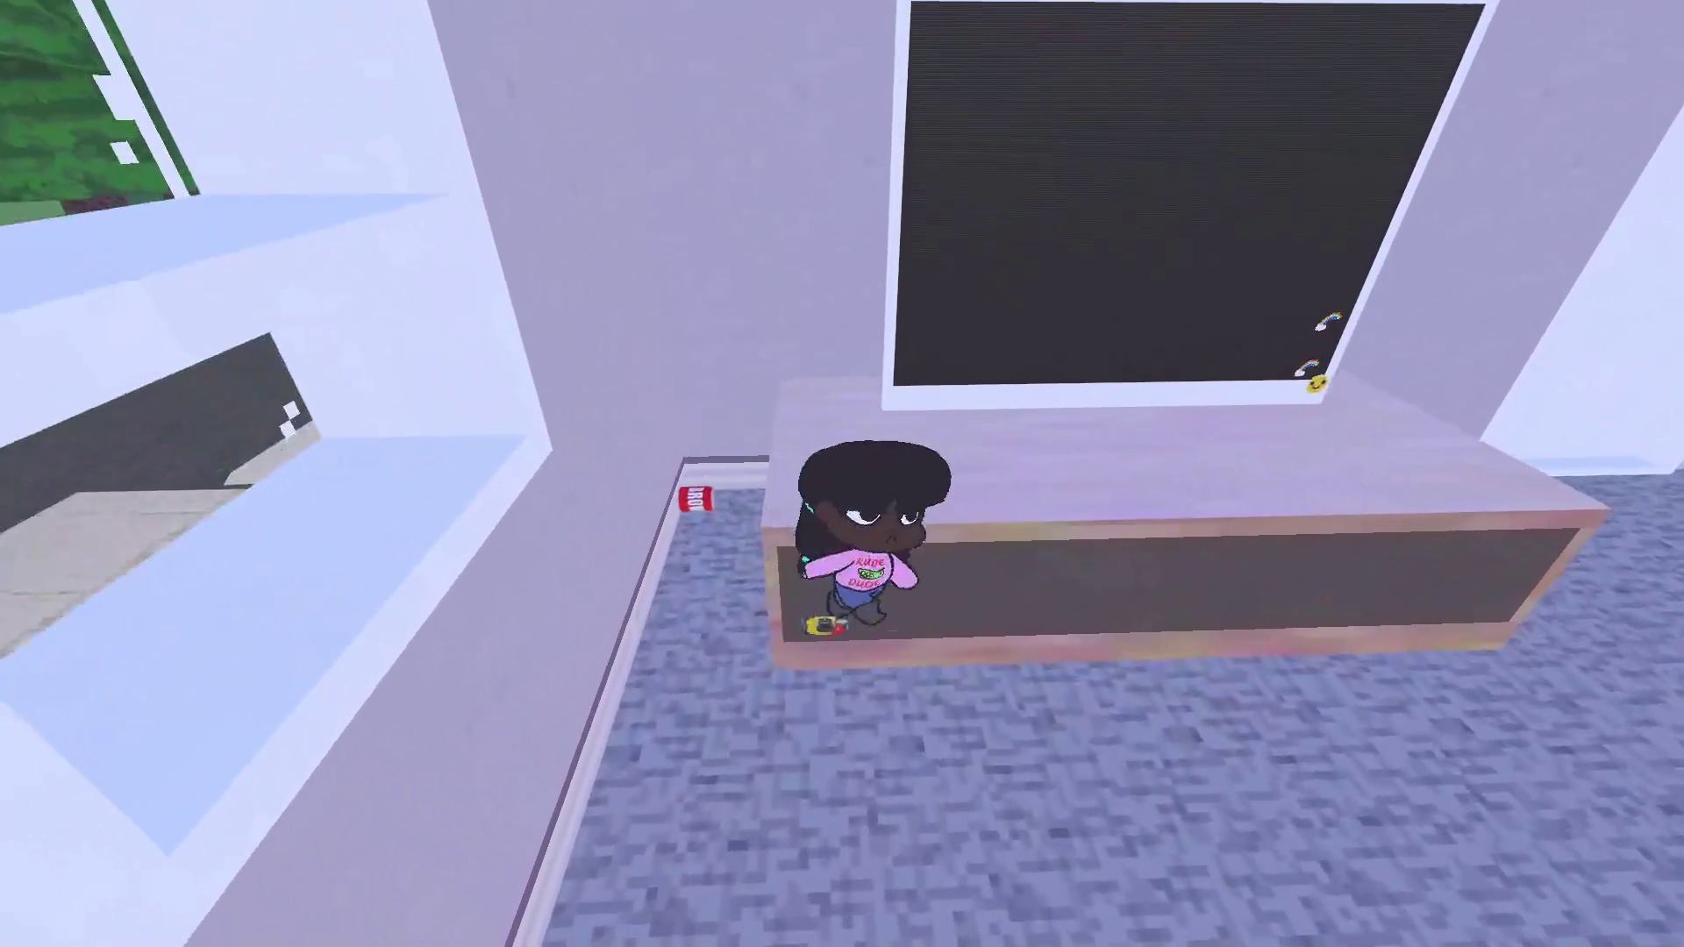
pyautogui.press('s')
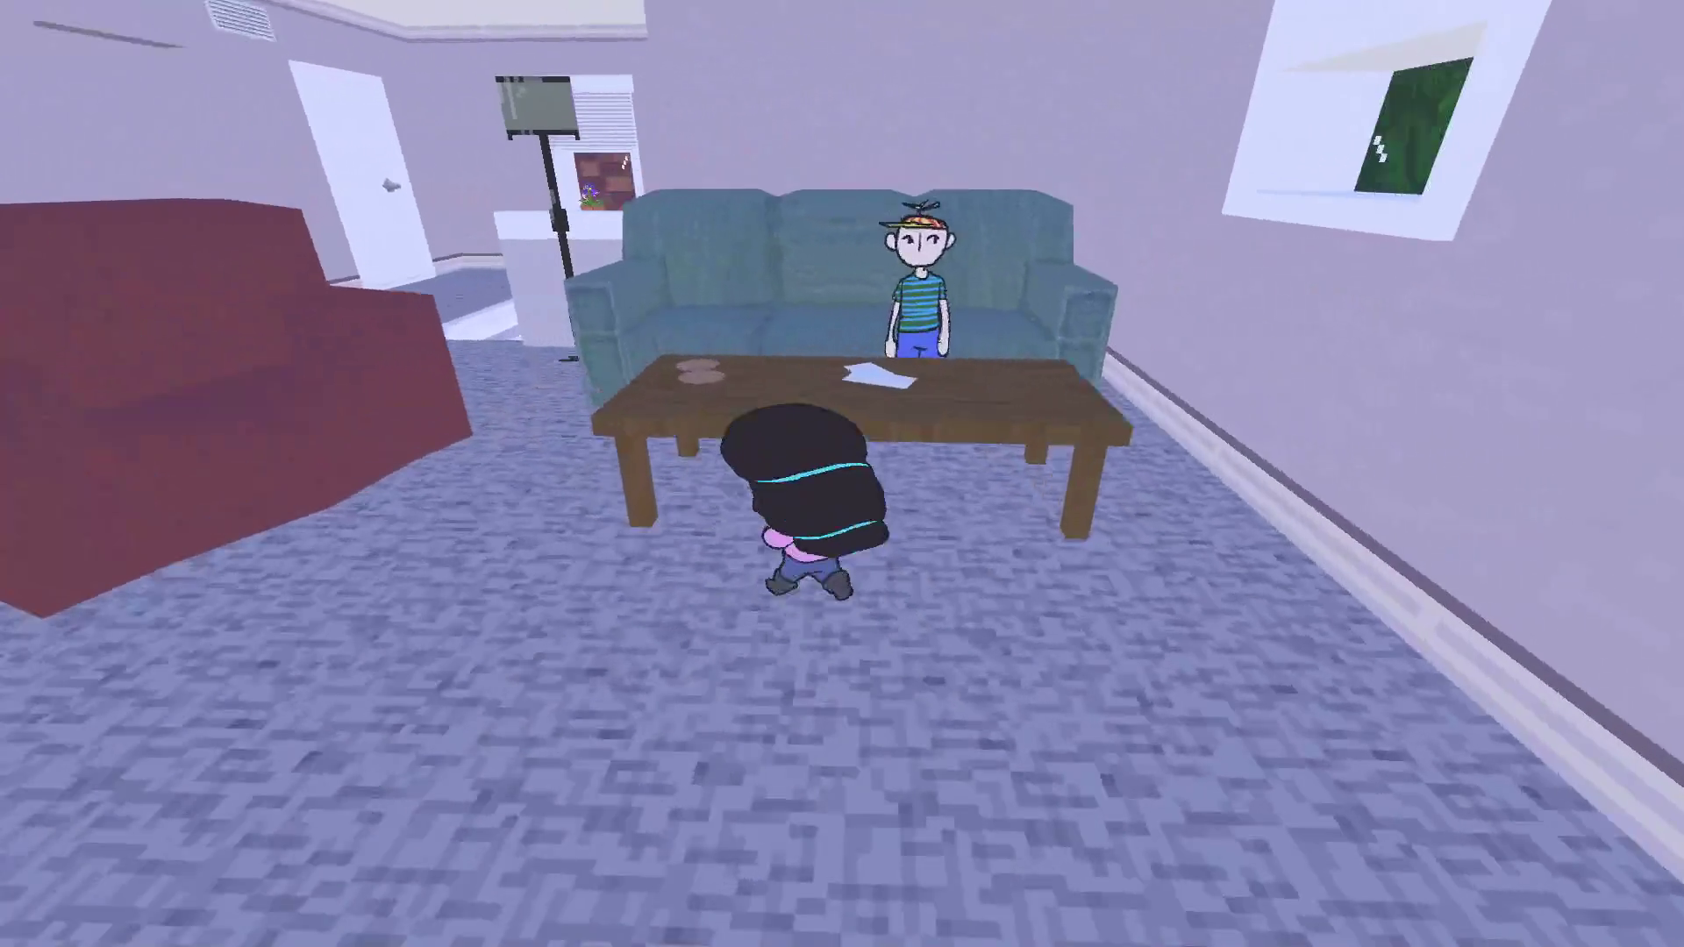
pyautogui.press('a')
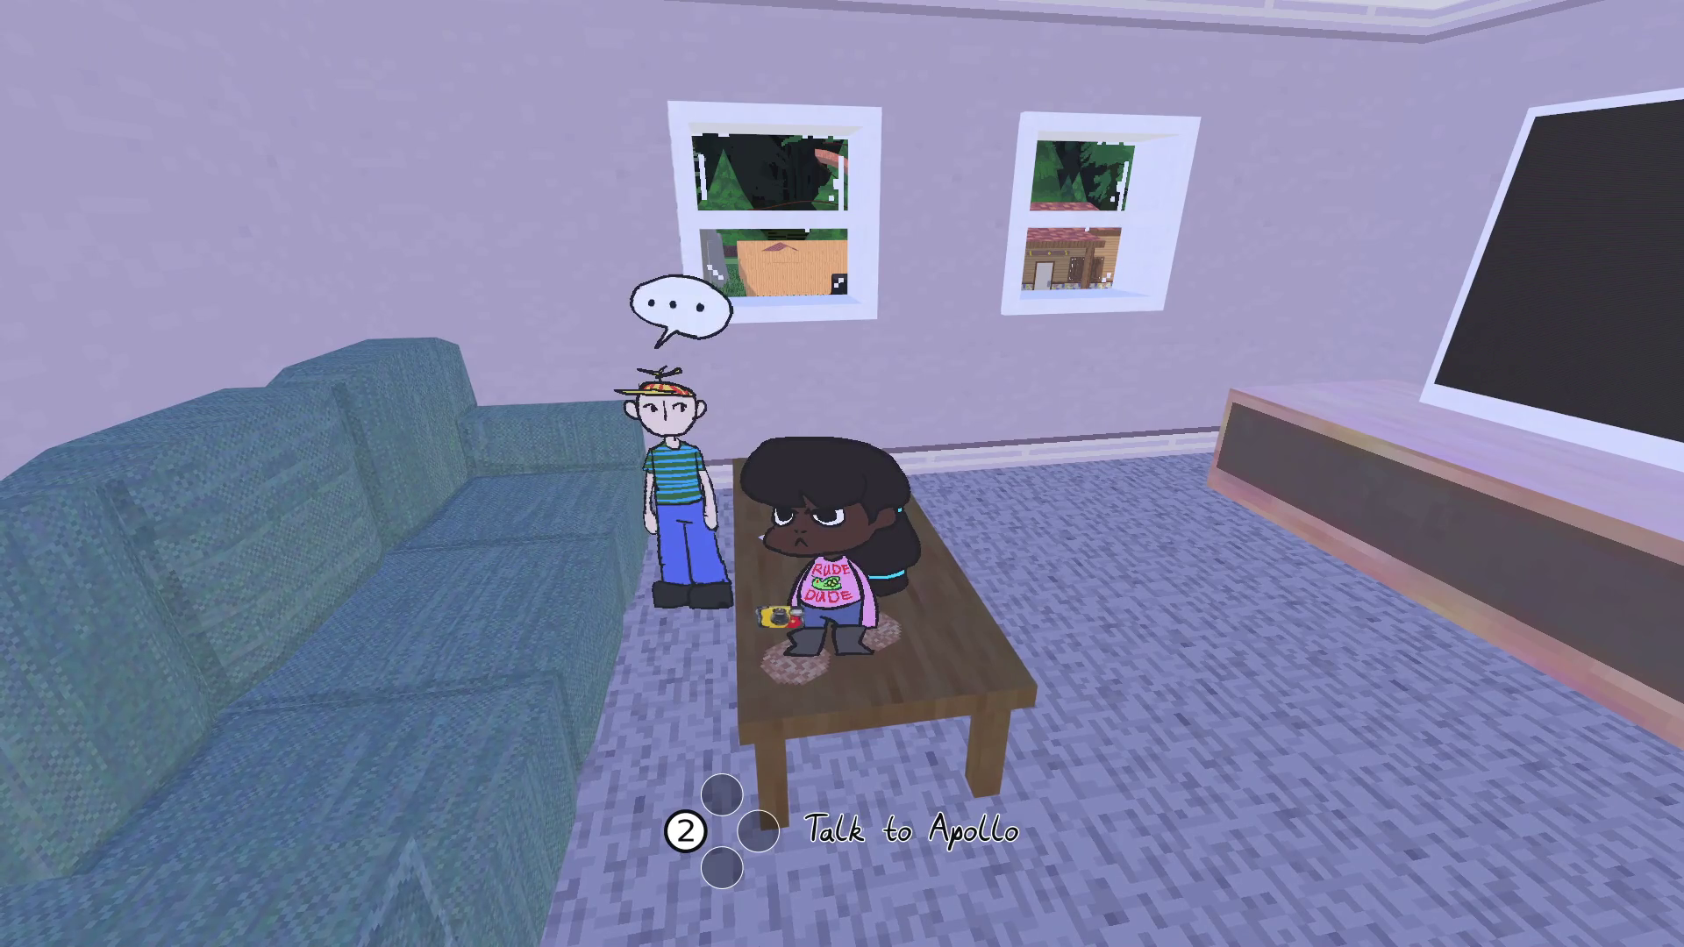
pyautogui.press('a')
pyautogui.press('a')
pyautogui.press('a')
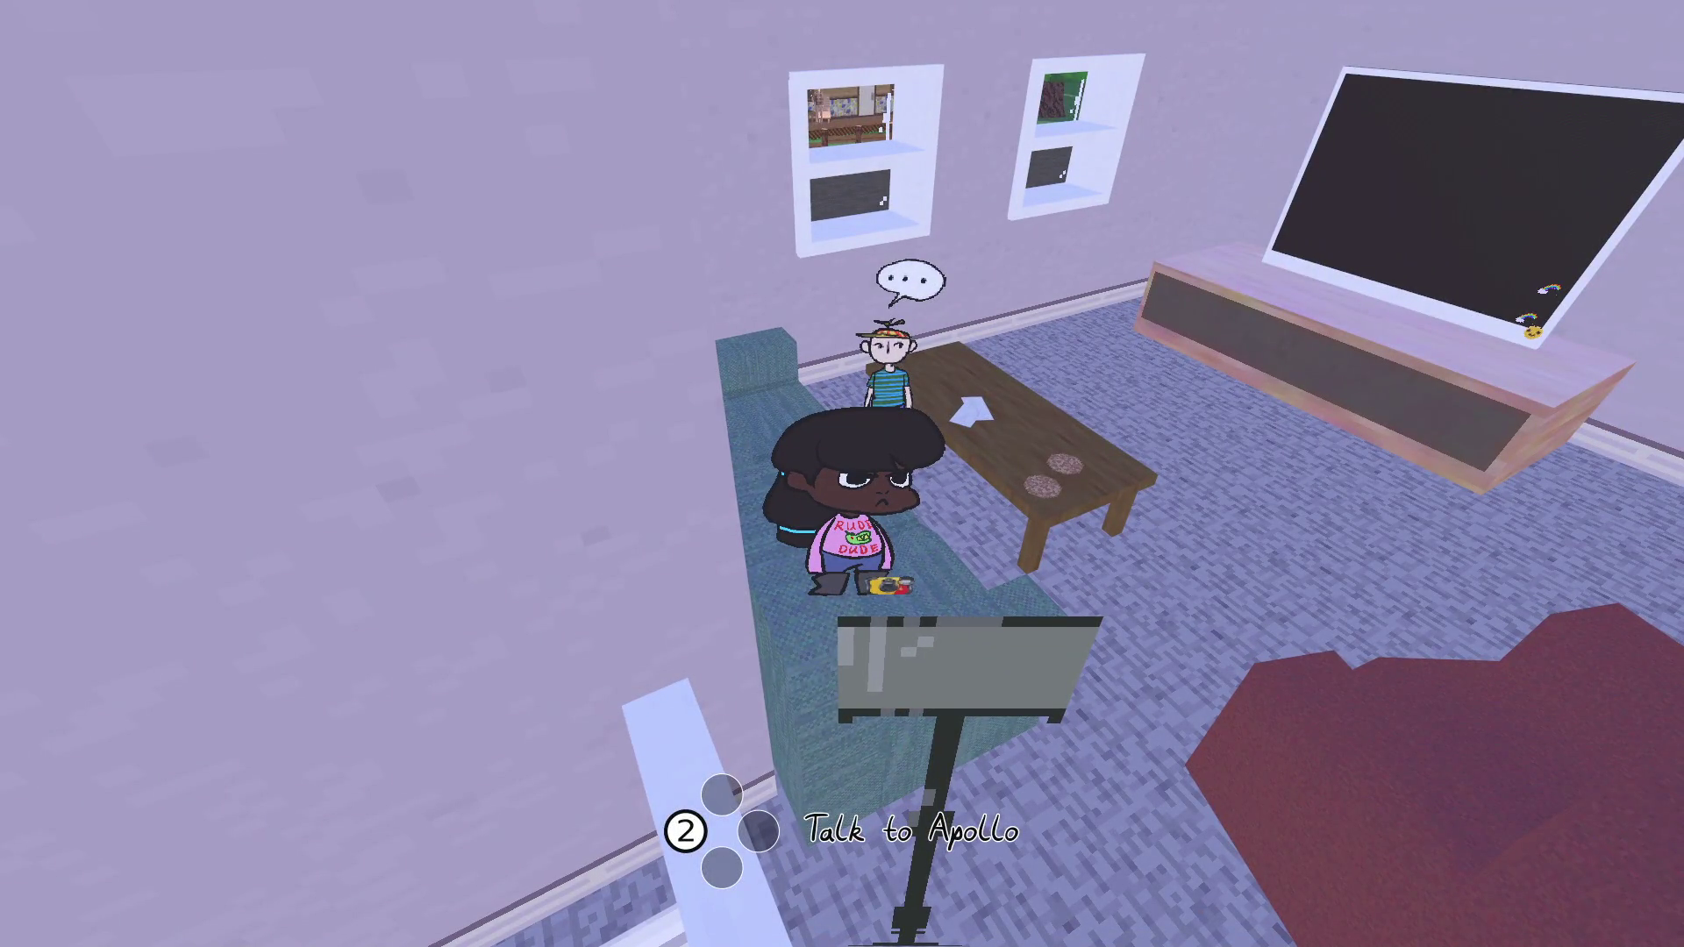
# Talk to Apollo, agree to more Xbox, and advance through the photo cutscene and narration
pyautogui.press('e')
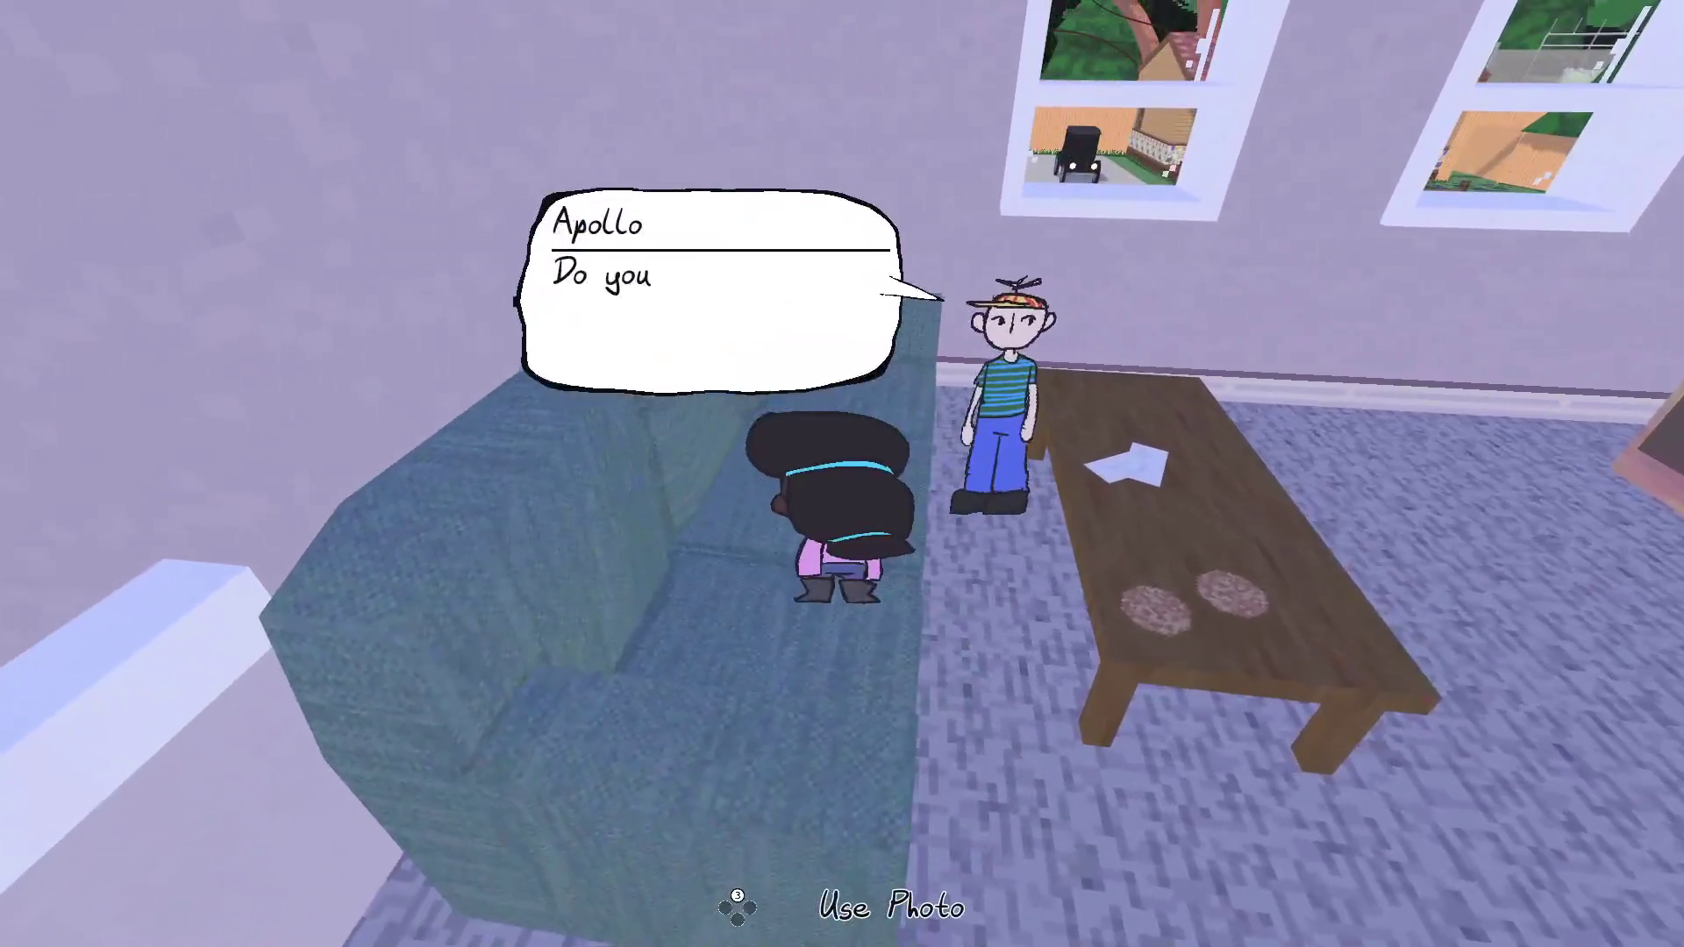
pyautogui.press('e')
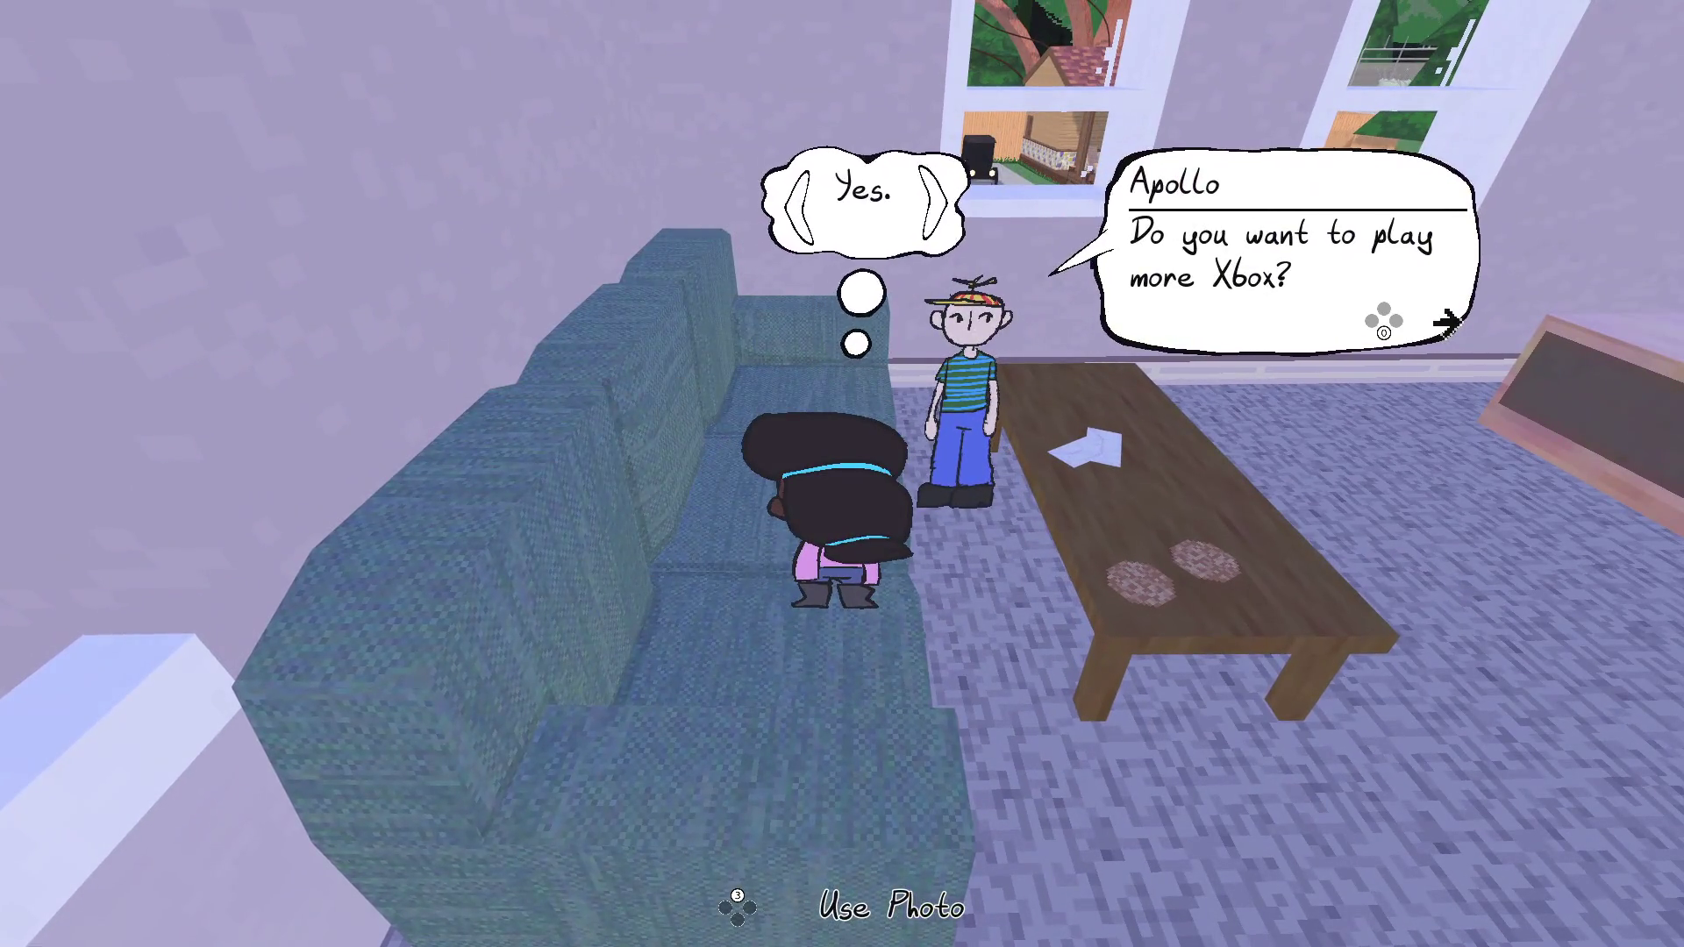
pyautogui.press('e')
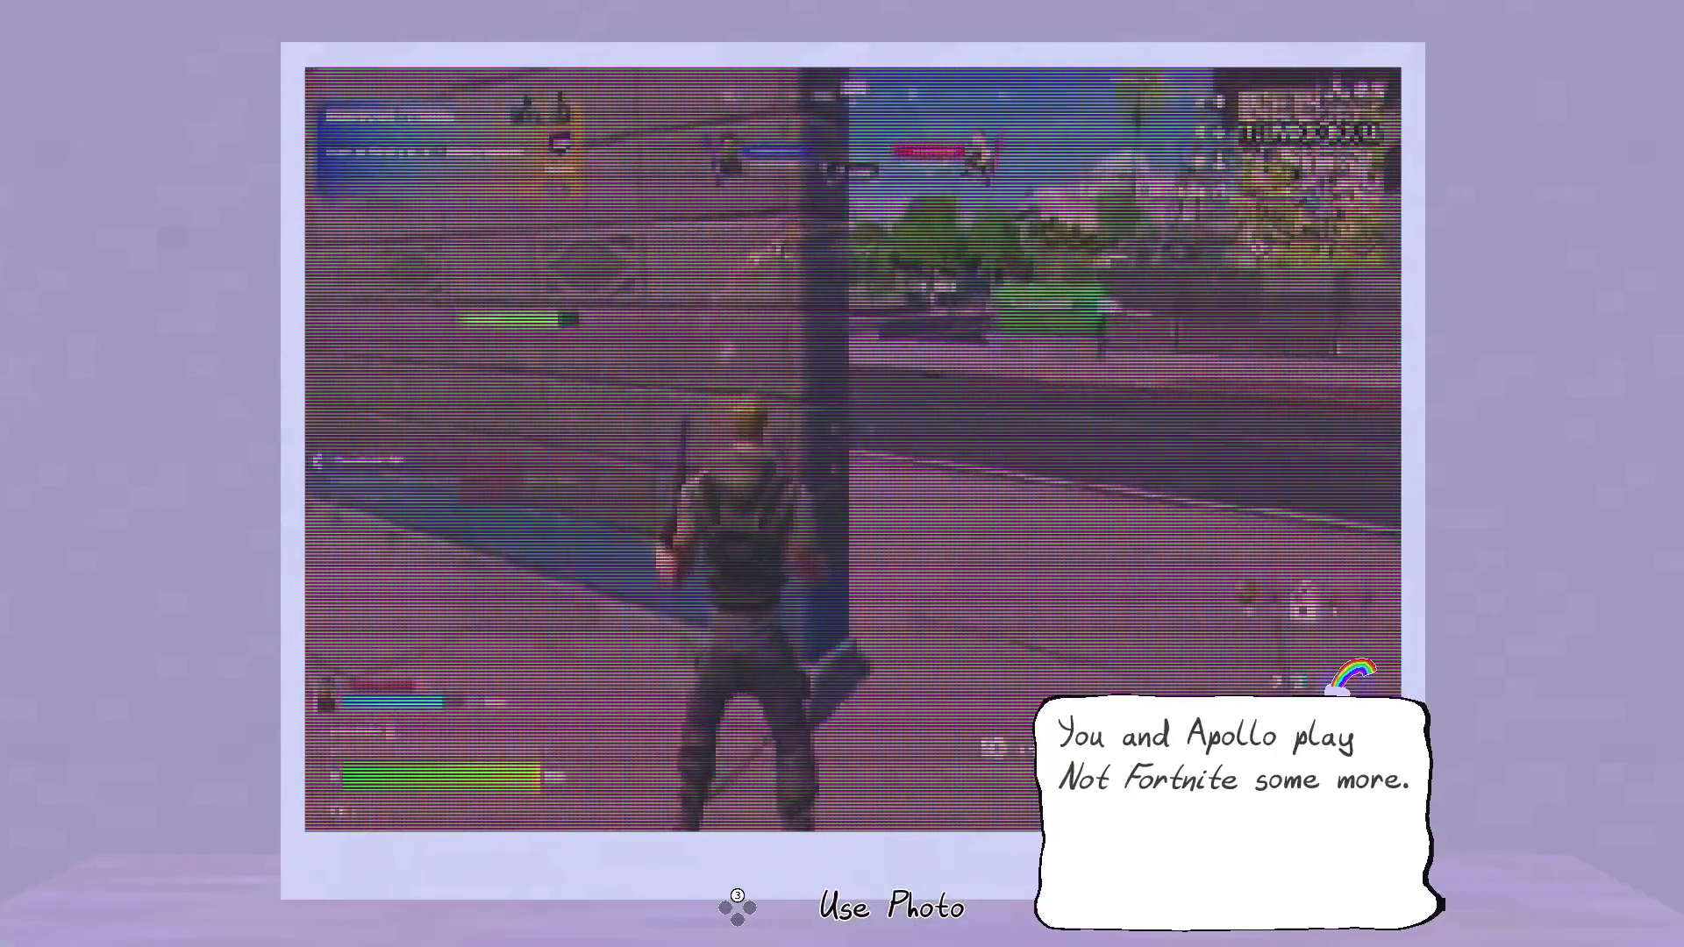
pyautogui.press('space')
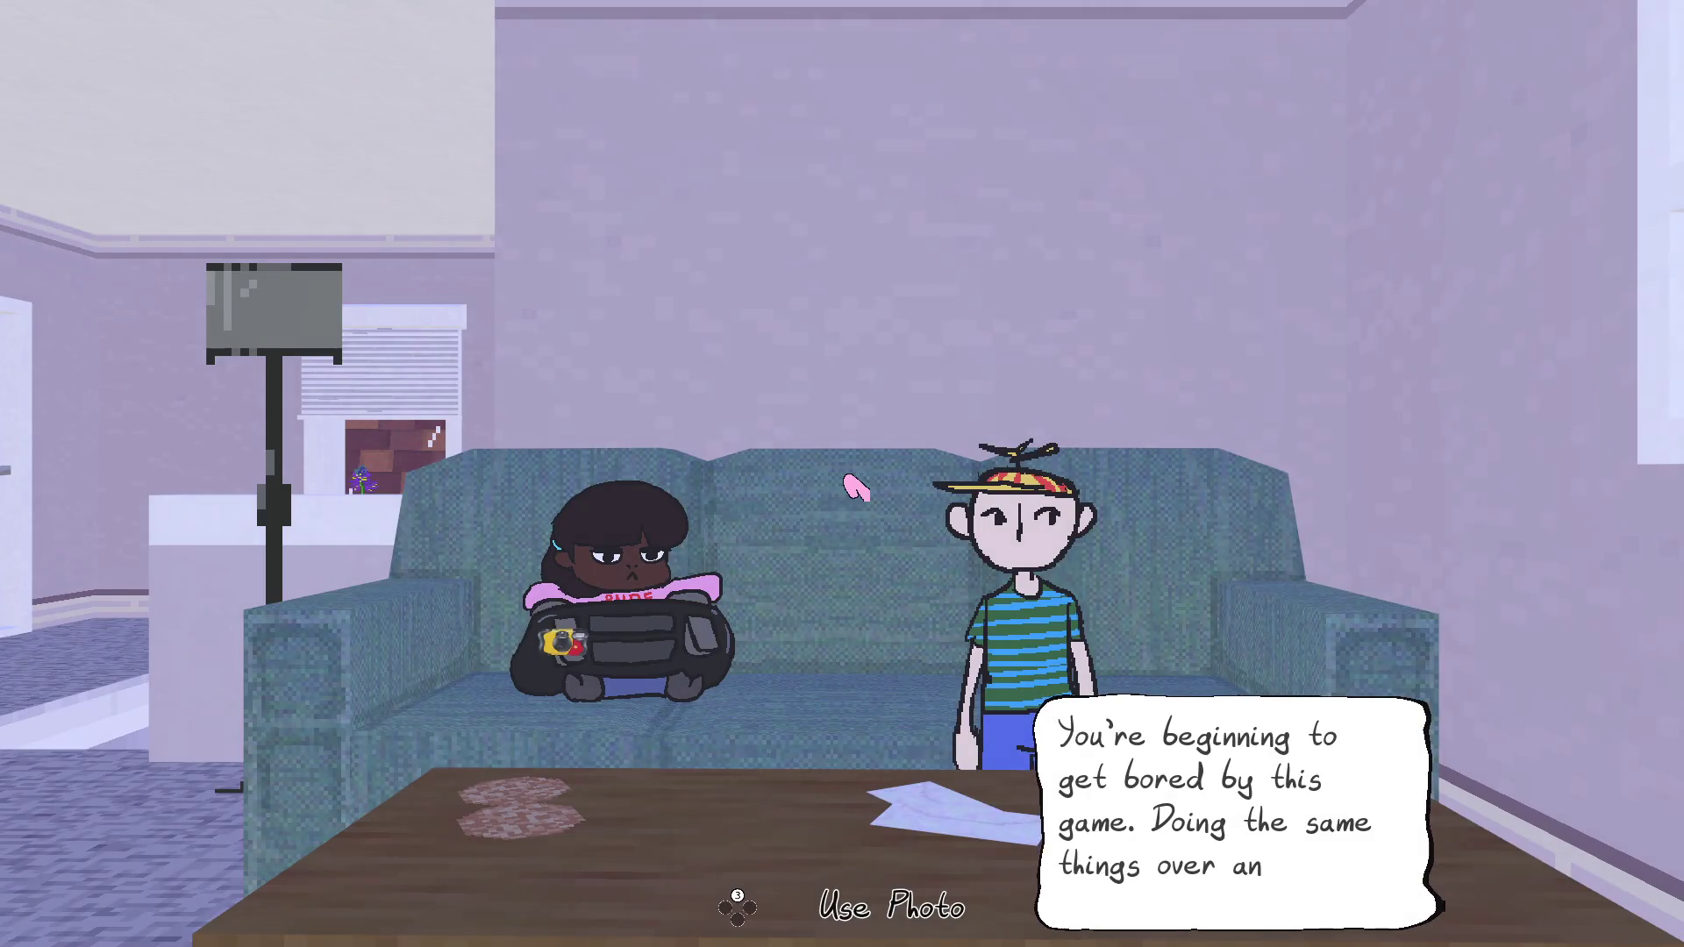
pyautogui.press('space')
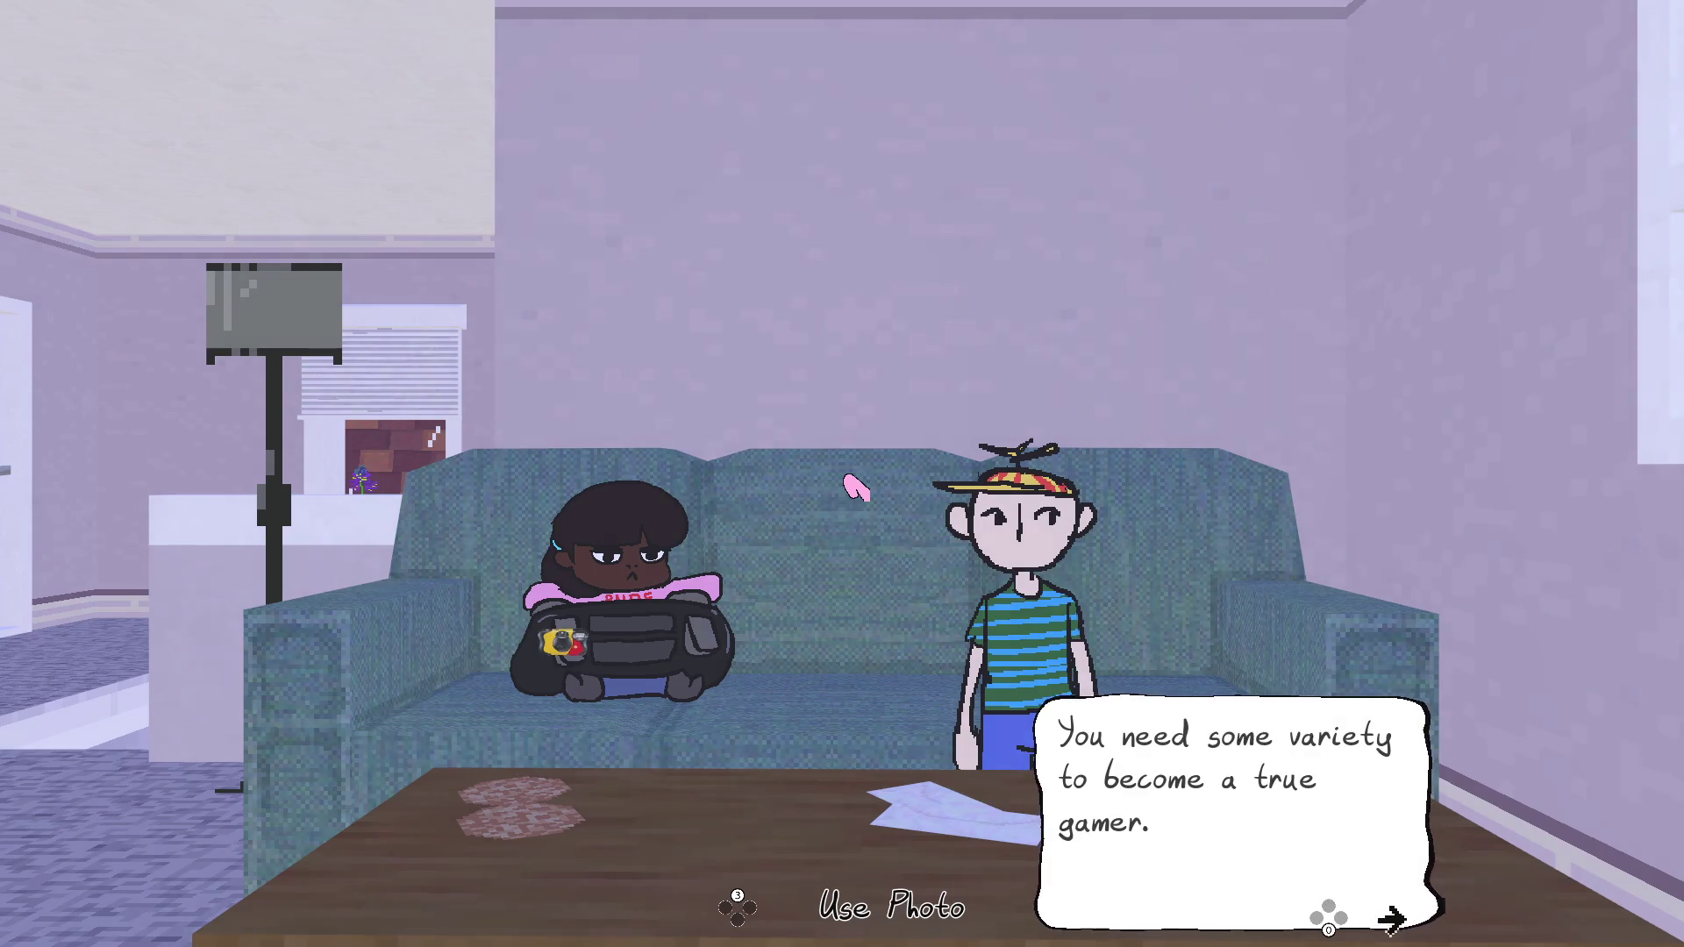
pyautogui.press('space')
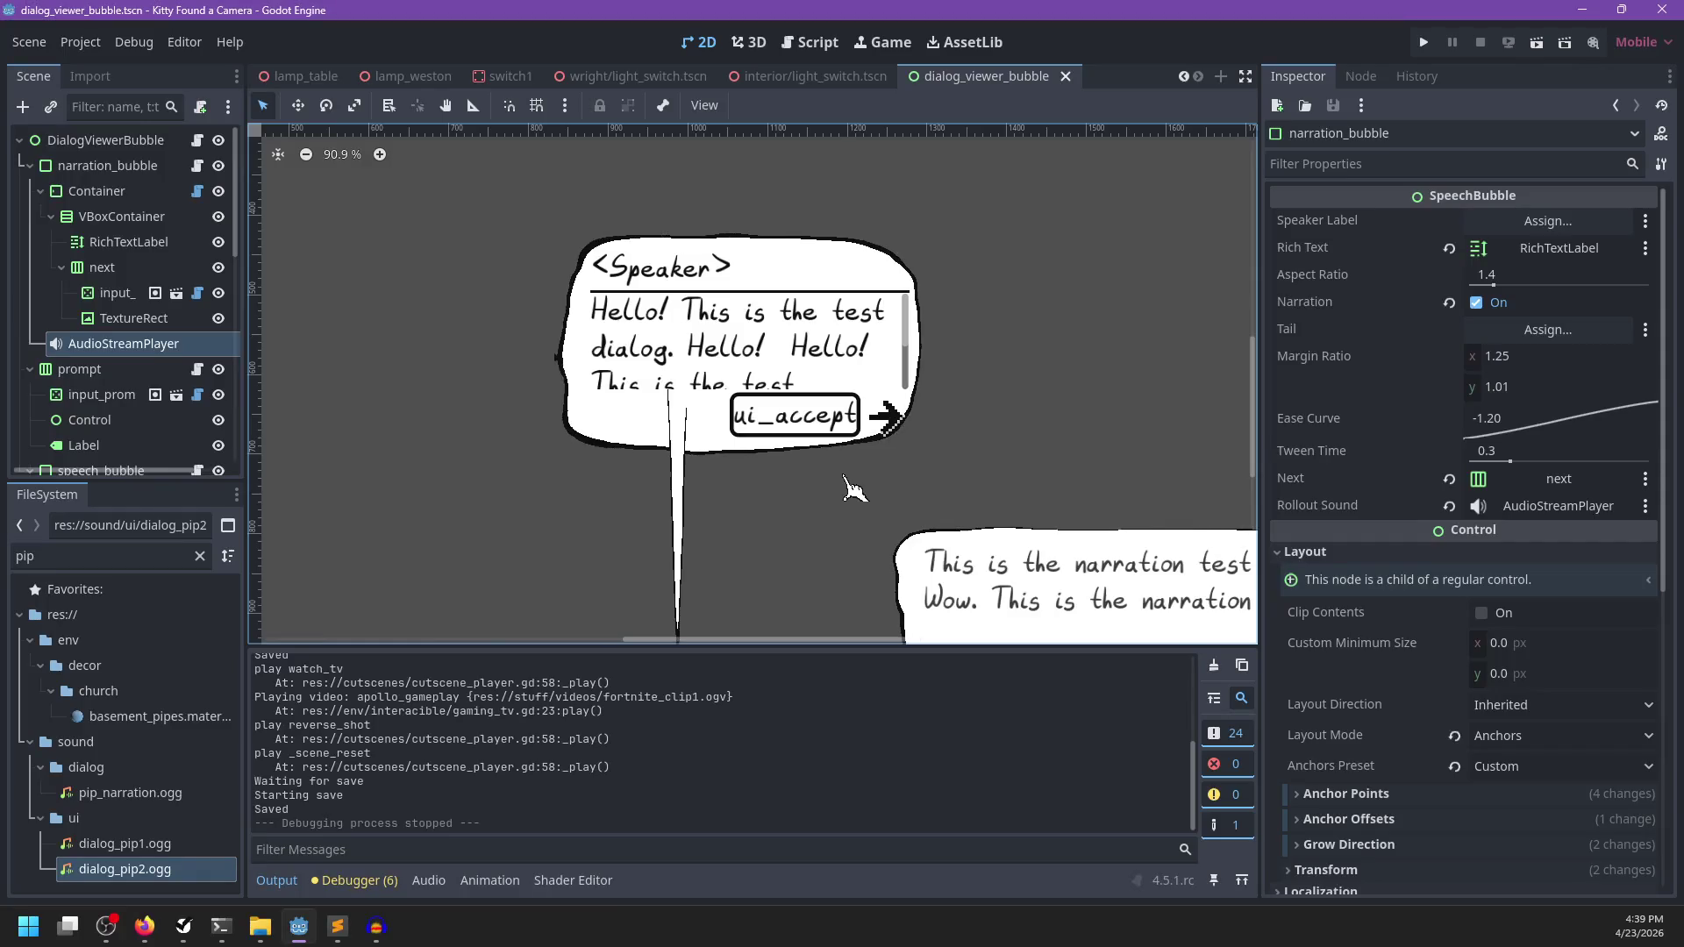
# Apply a Graphic EQ cutting the low frequencies and play the equalized pip
pyautogui.moveTo(386, 937)
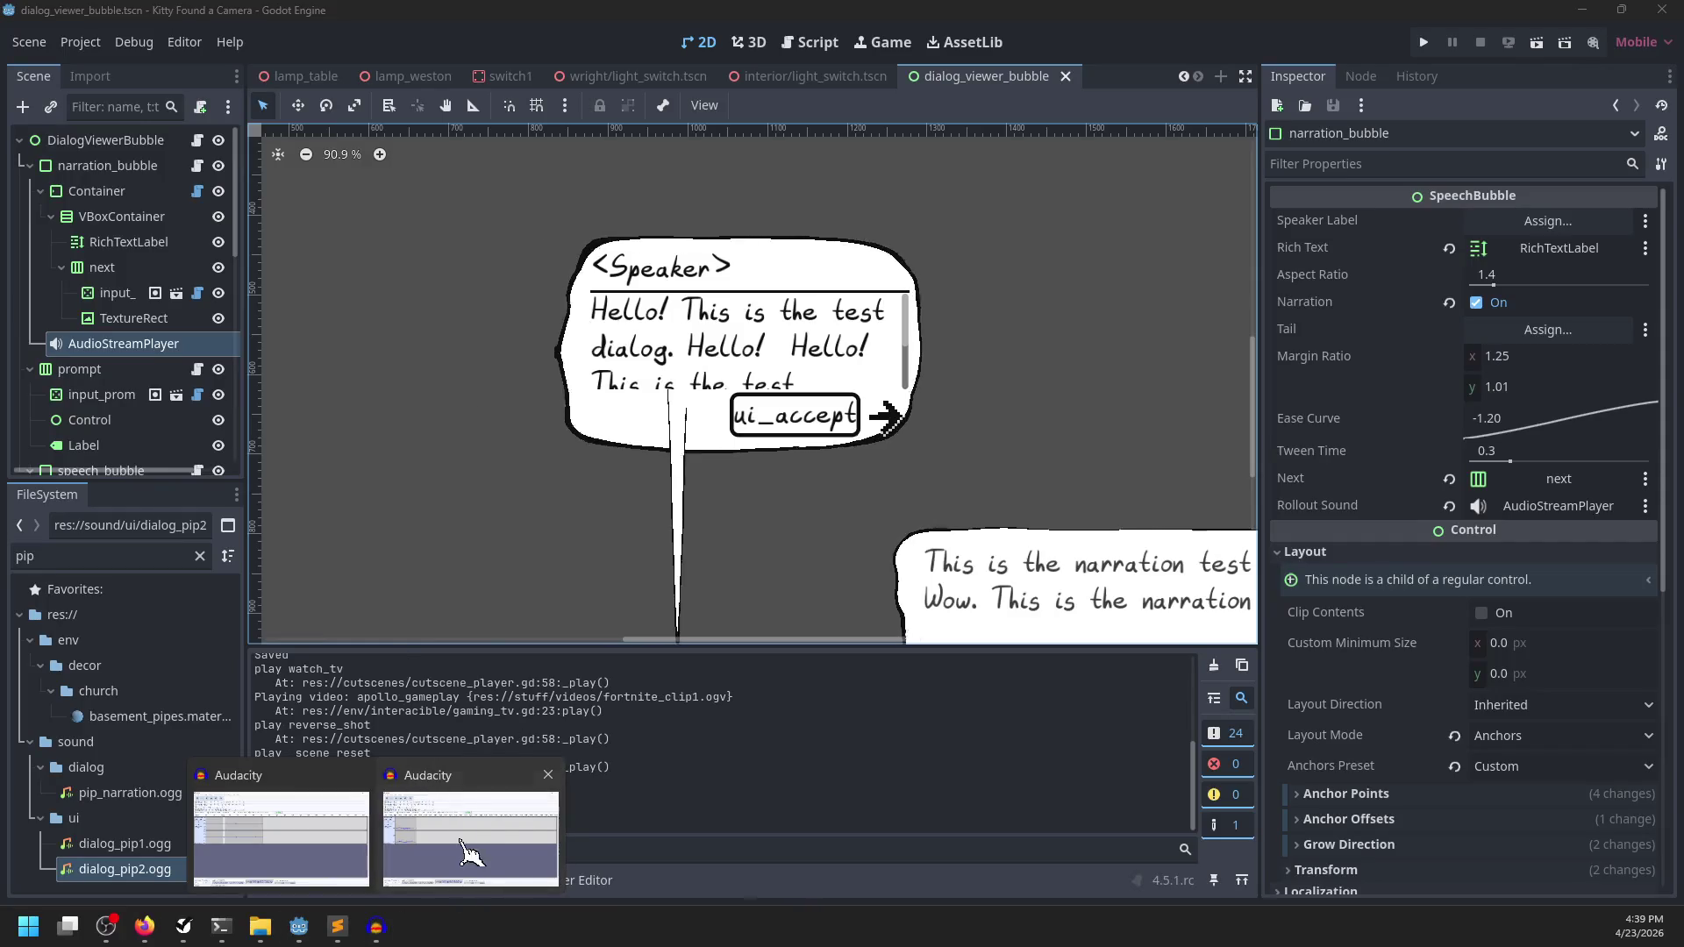
pyautogui.click(434, 794)
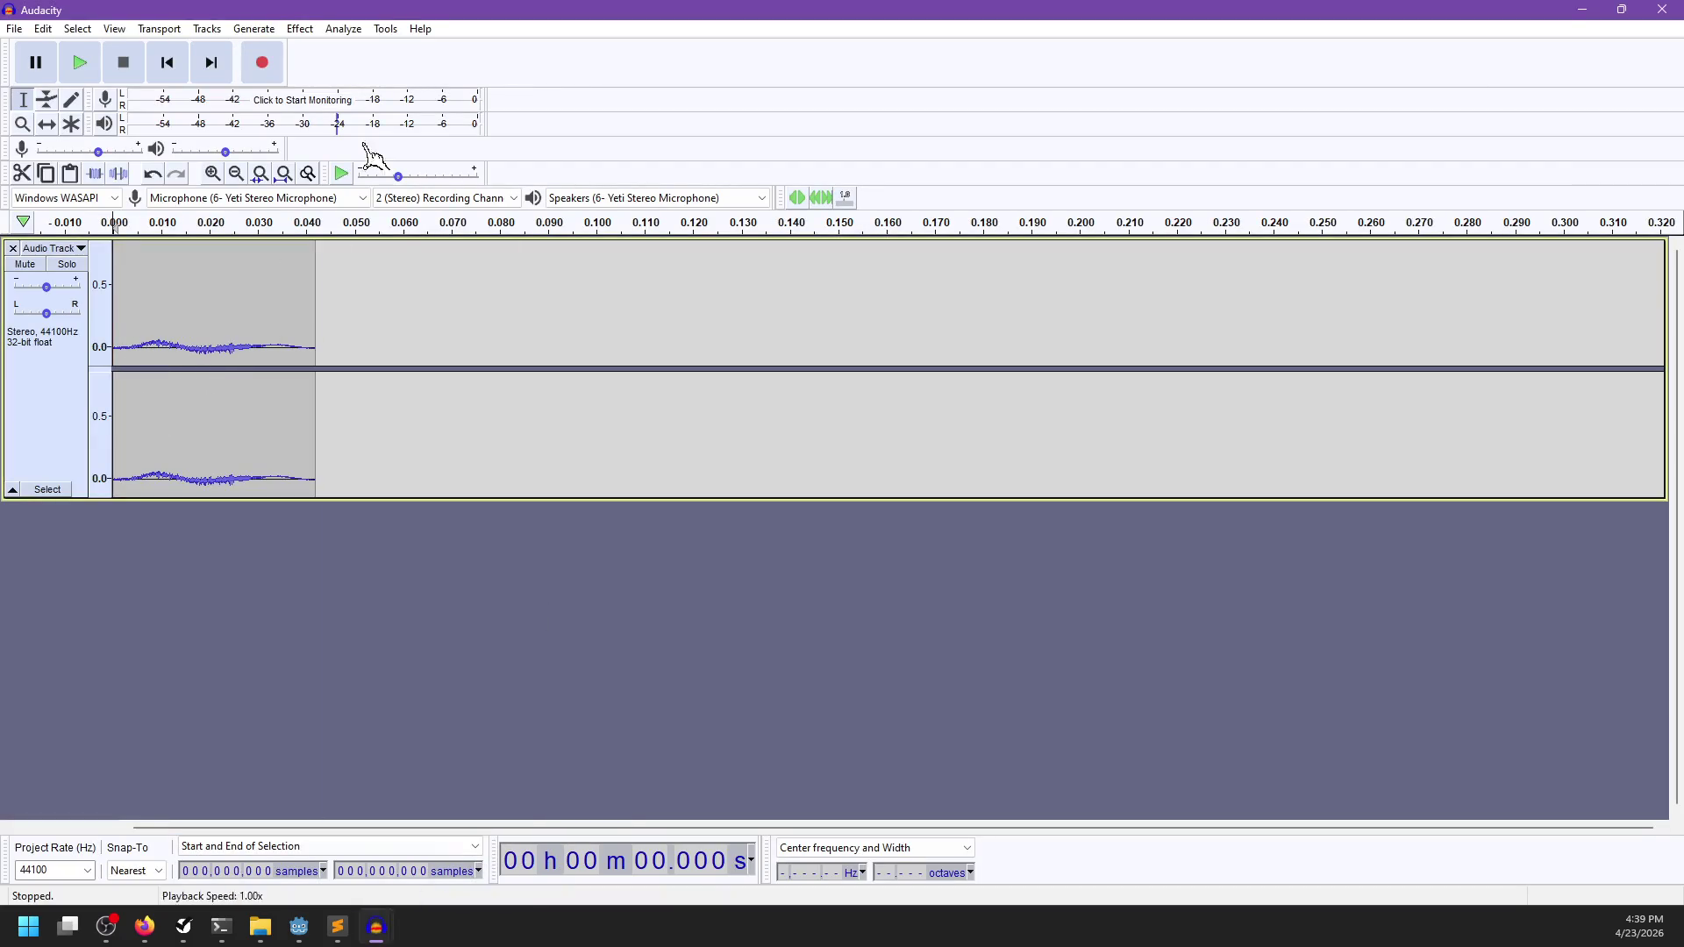
pyautogui.click(302, 28)
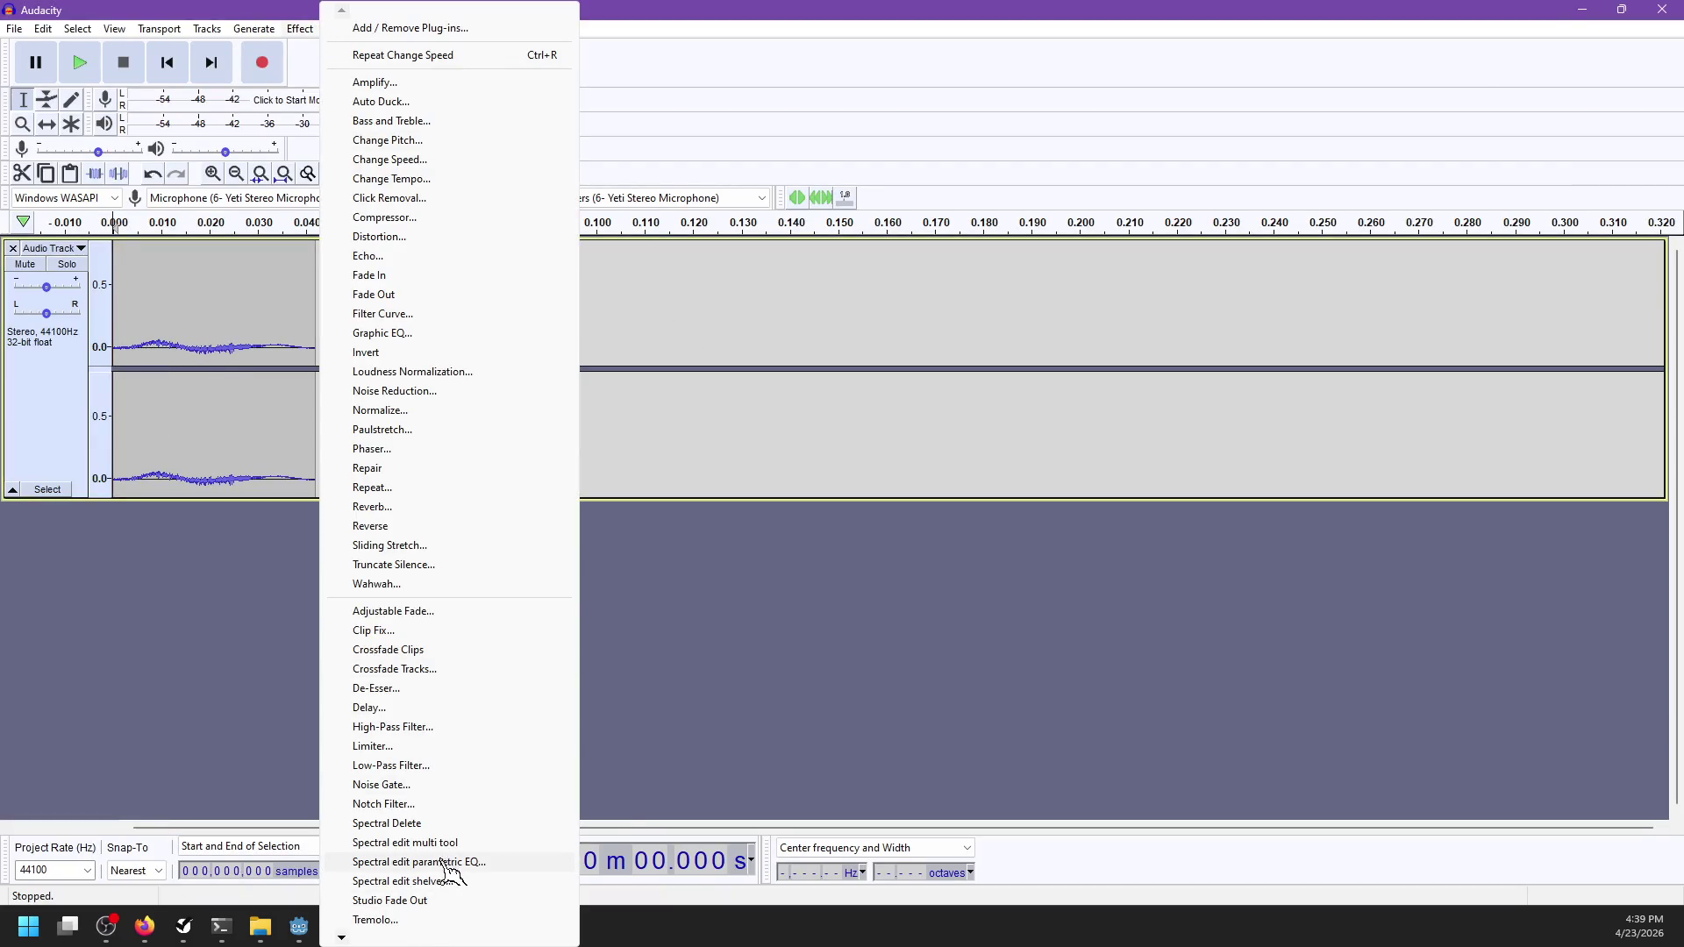
pyautogui.click(393, 333)
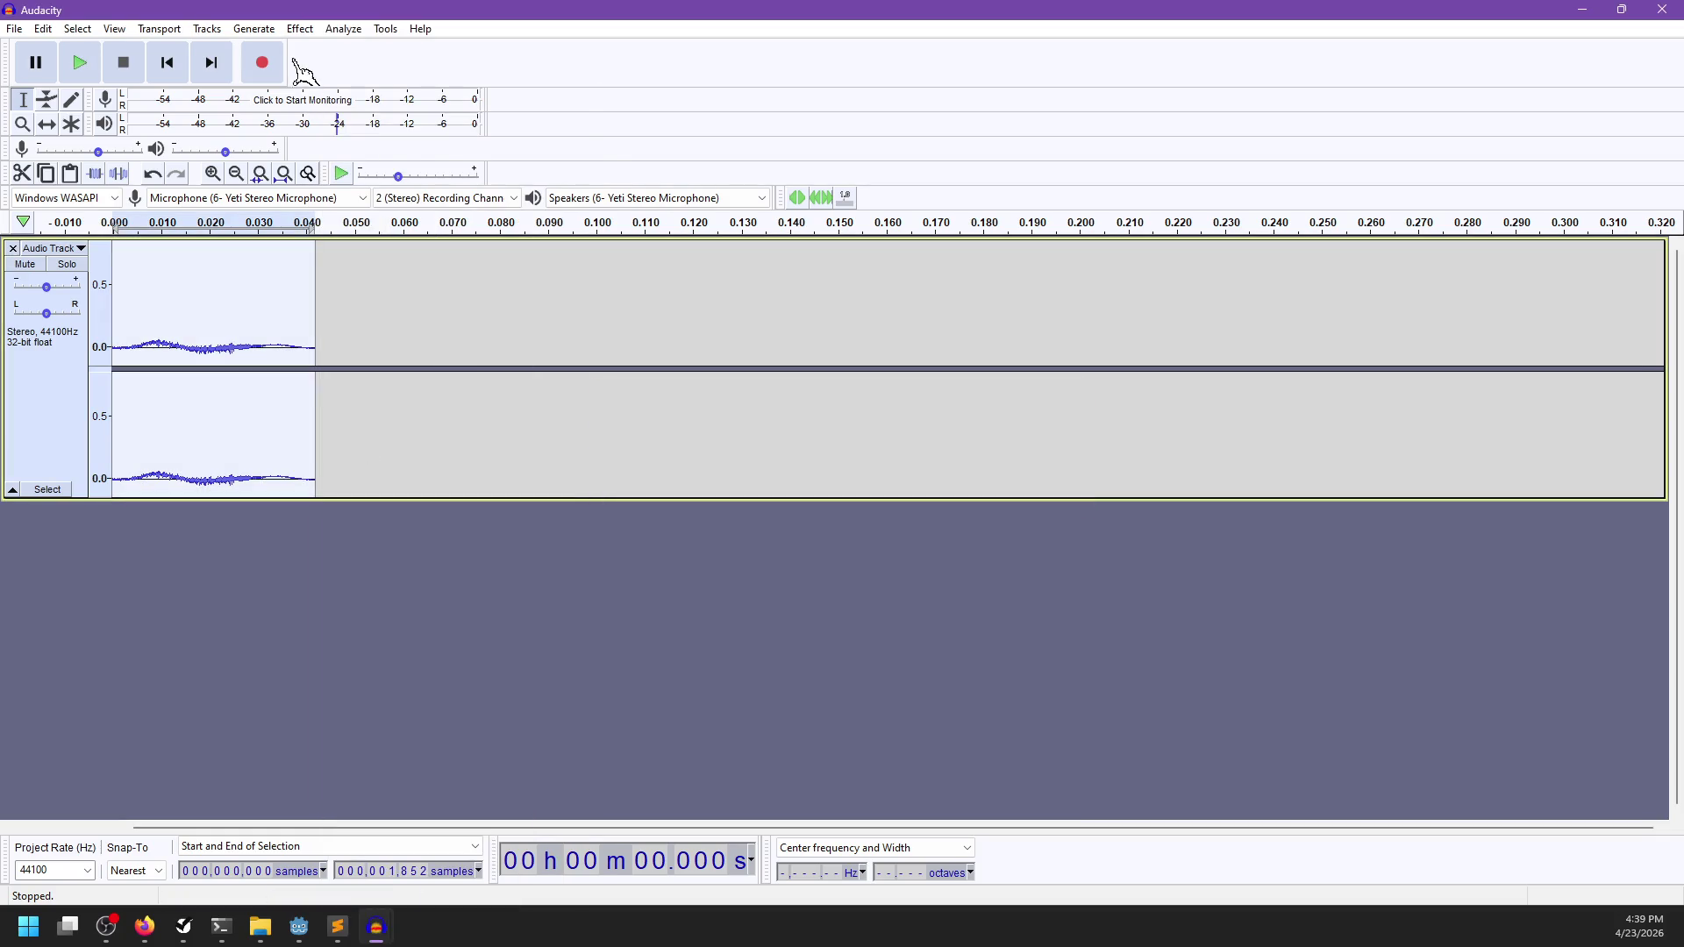
pyautogui.click(300, 29)
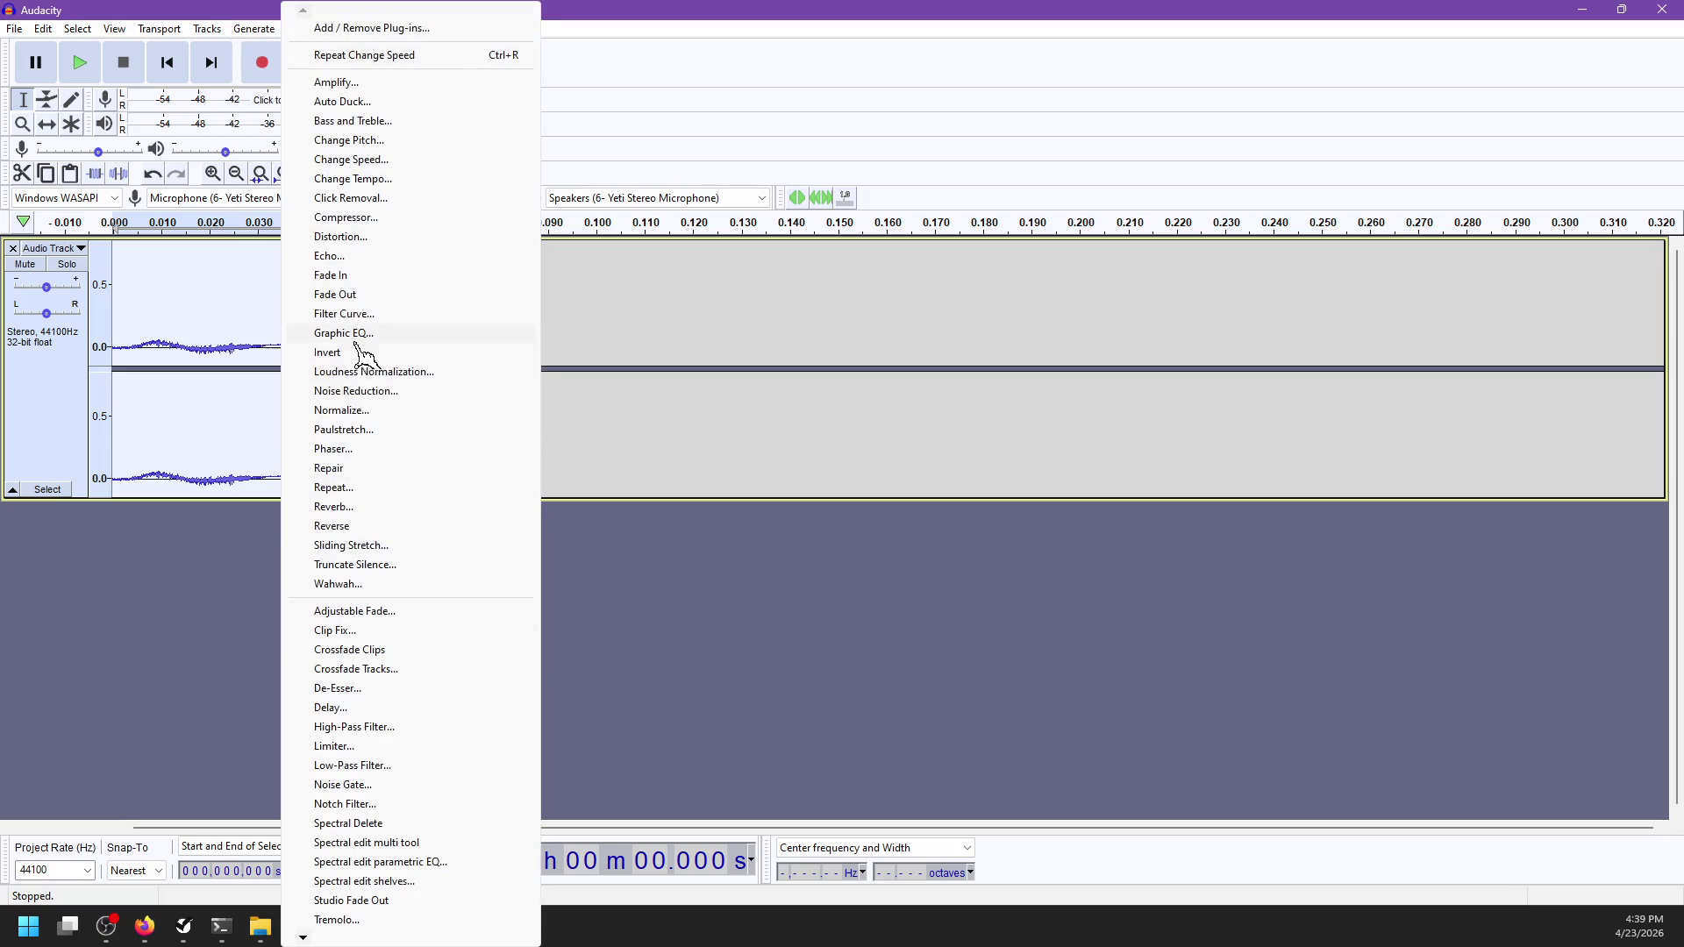
pyautogui.click(353, 334)
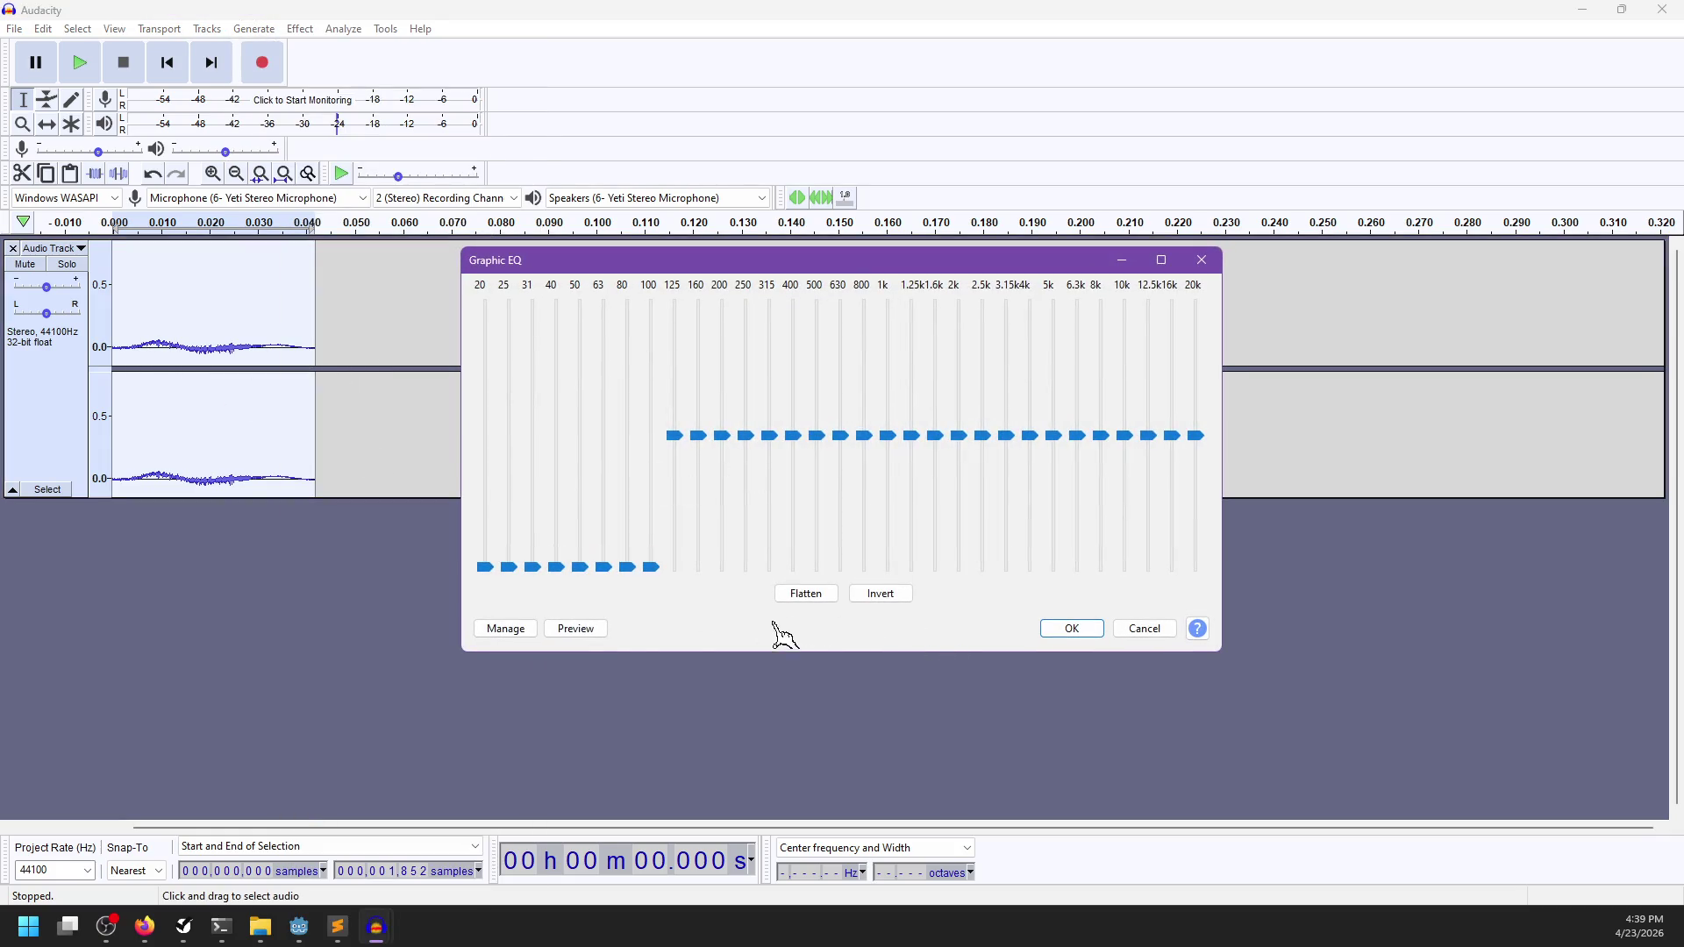
pyautogui.click(1072, 628)
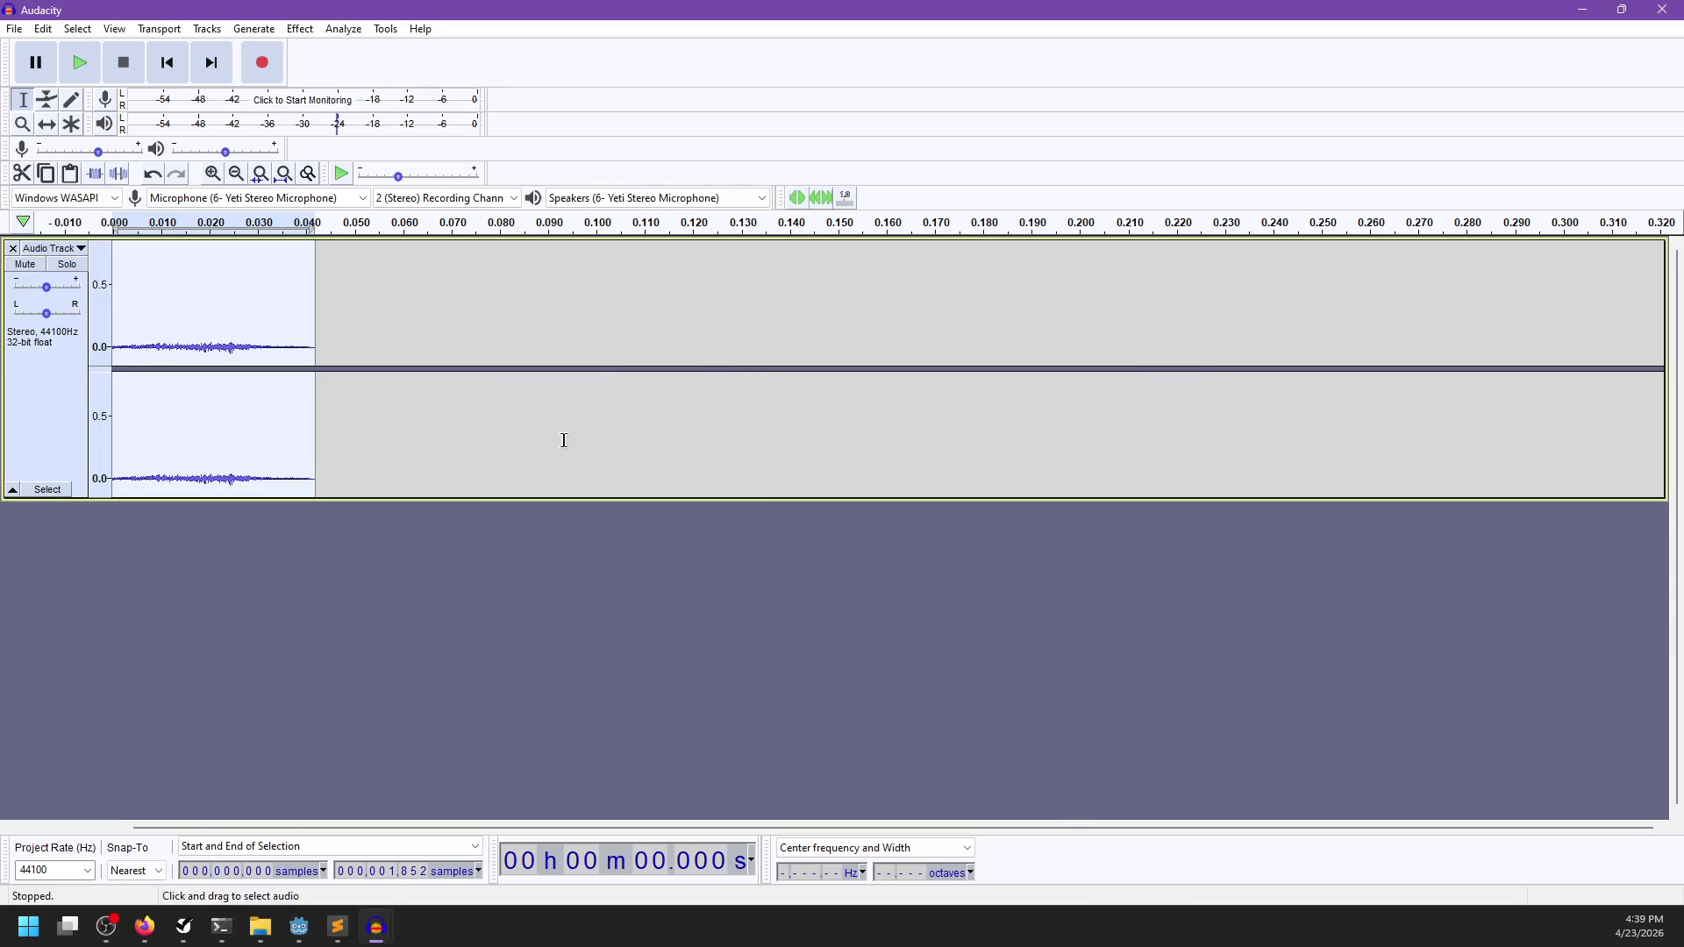
pyautogui.hotkey('ctrl', 'shift', 'a')
pyautogui.click(290, 232)
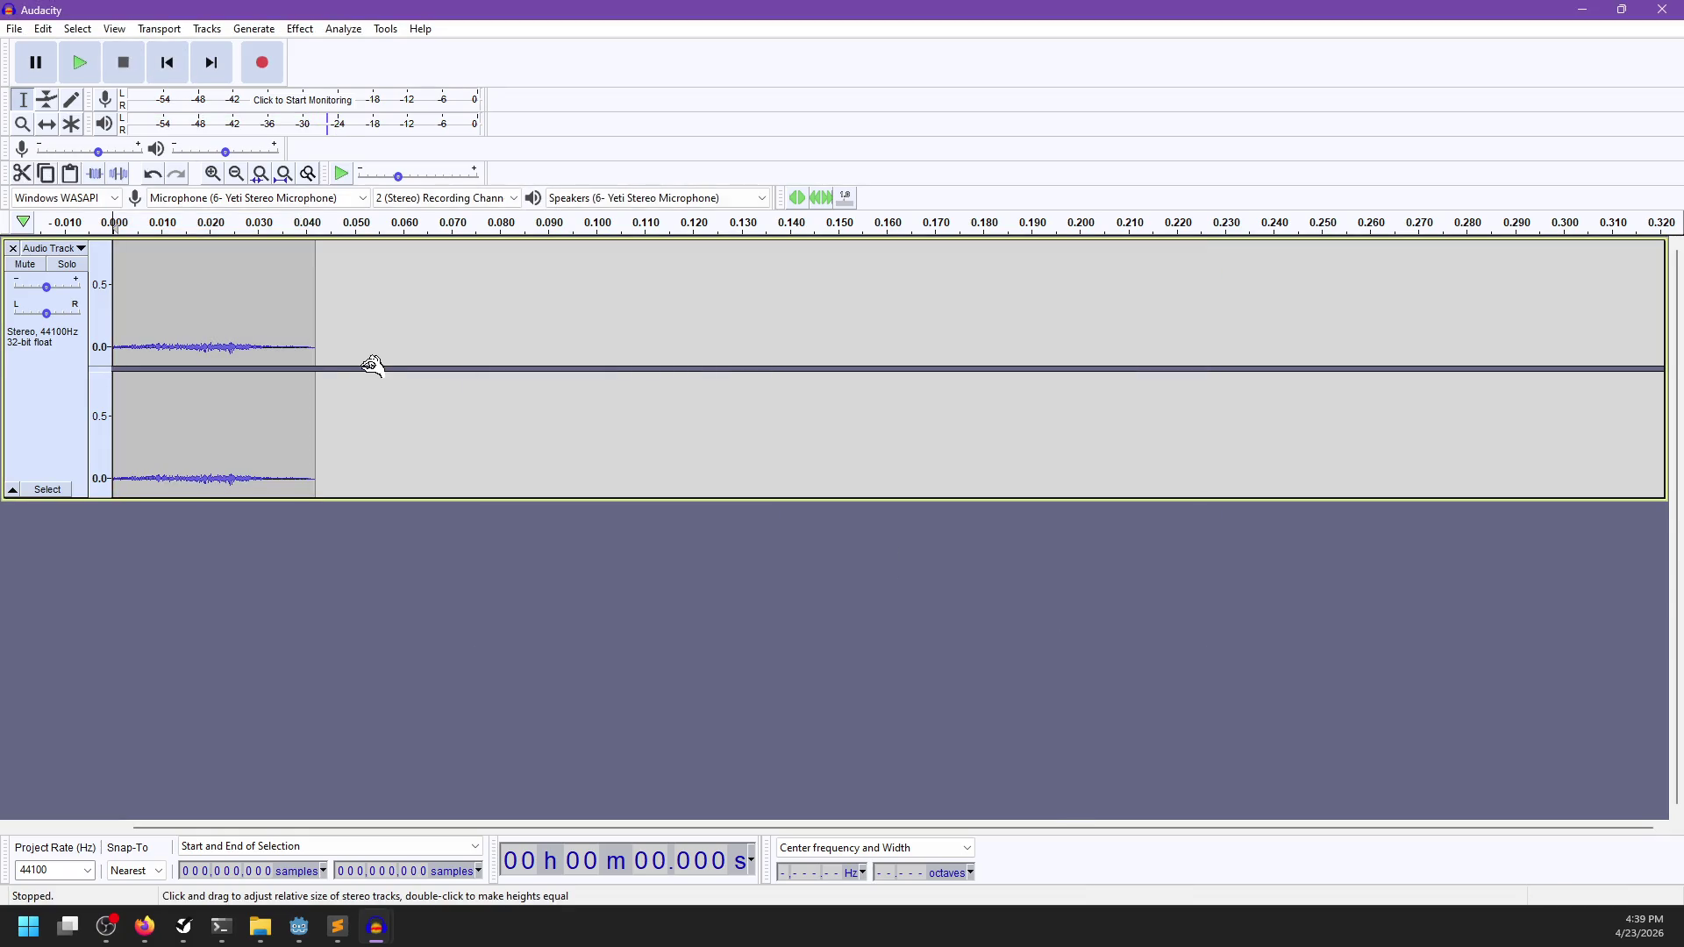
pyautogui.press('space')
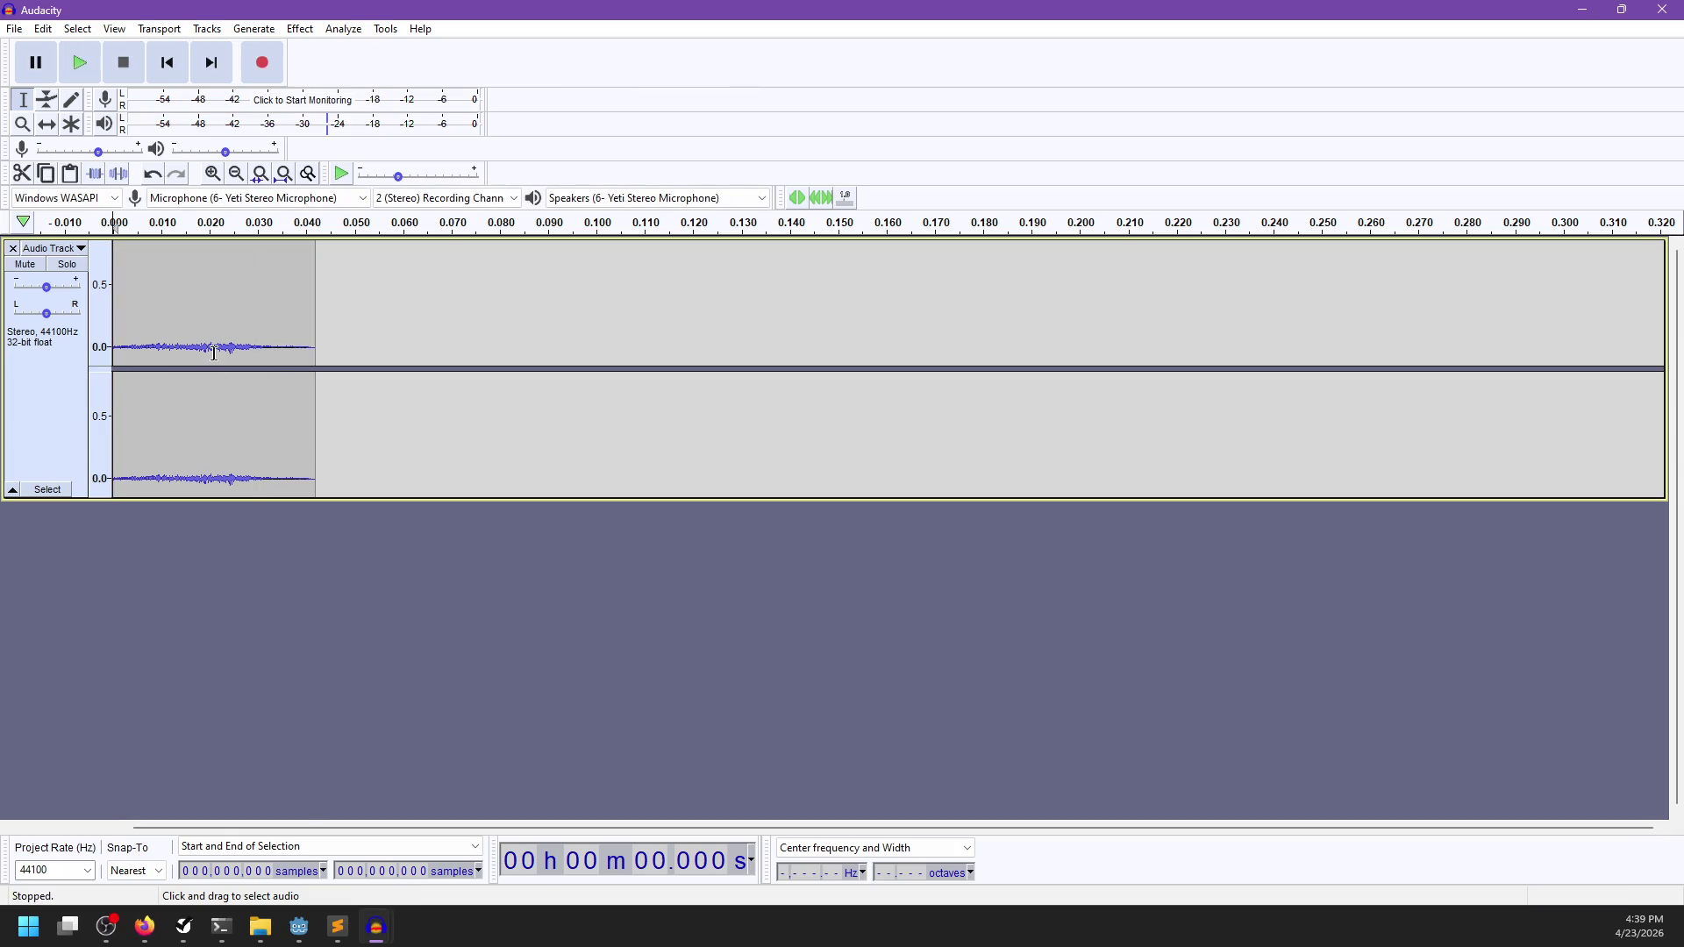
# Fade in the first 104 samples of the clip and play the result
pyautogui.moveTo(194, 351); pyautogui.dragTo(112, 352)
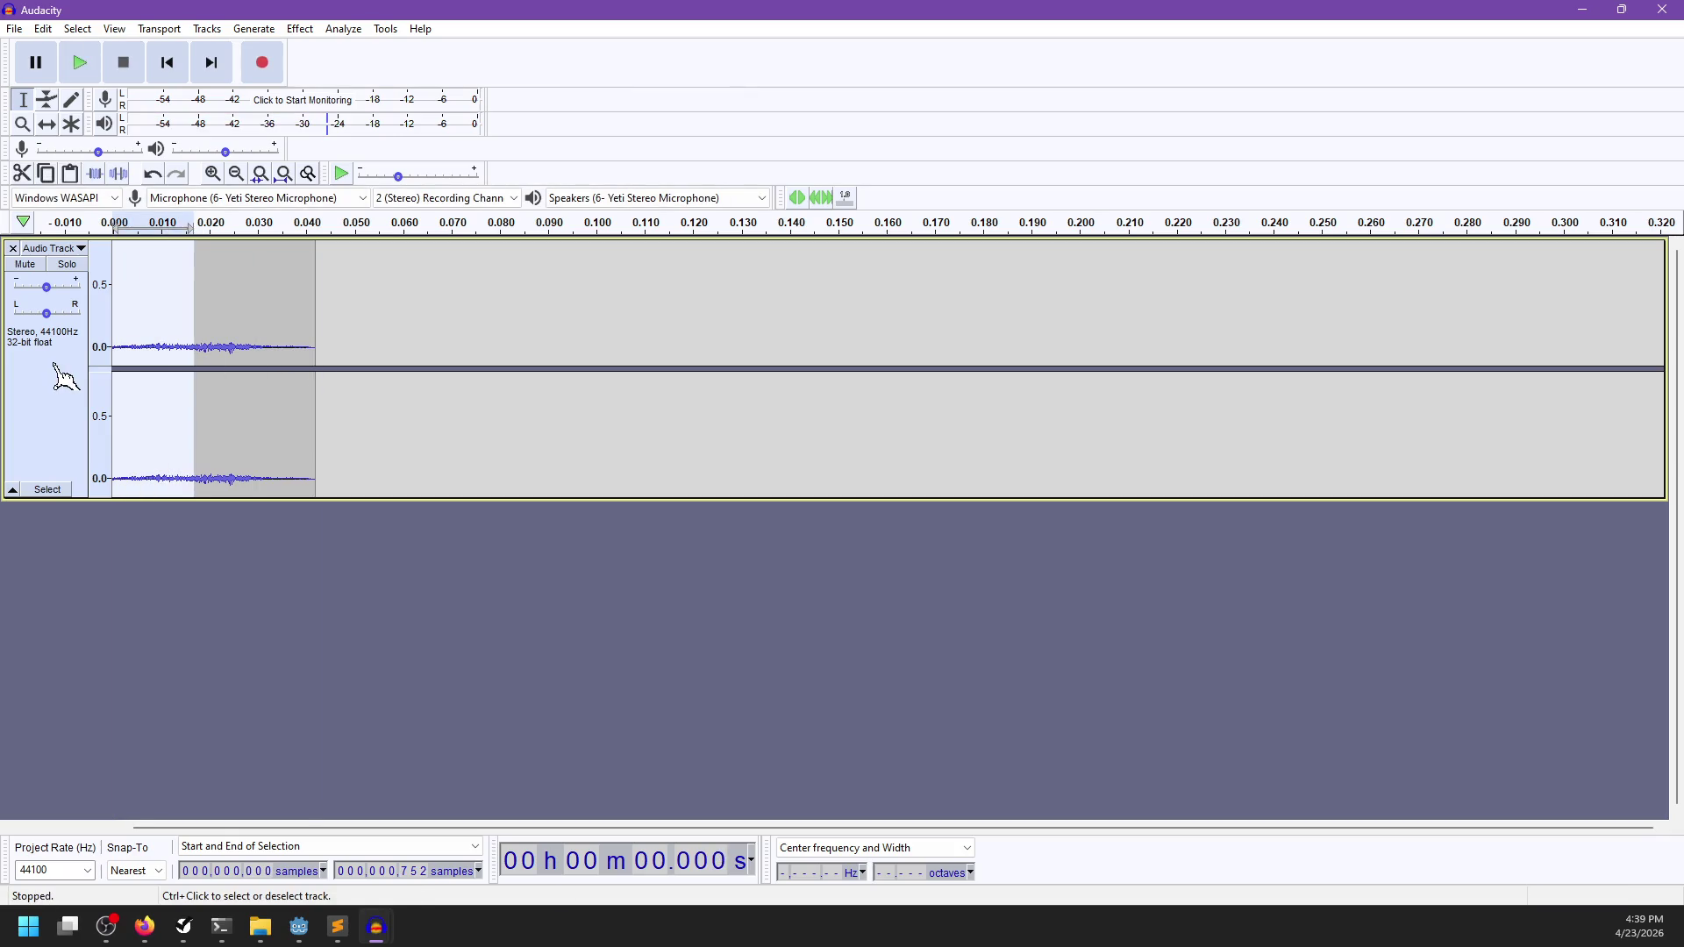
pyautogui.press('Delete')
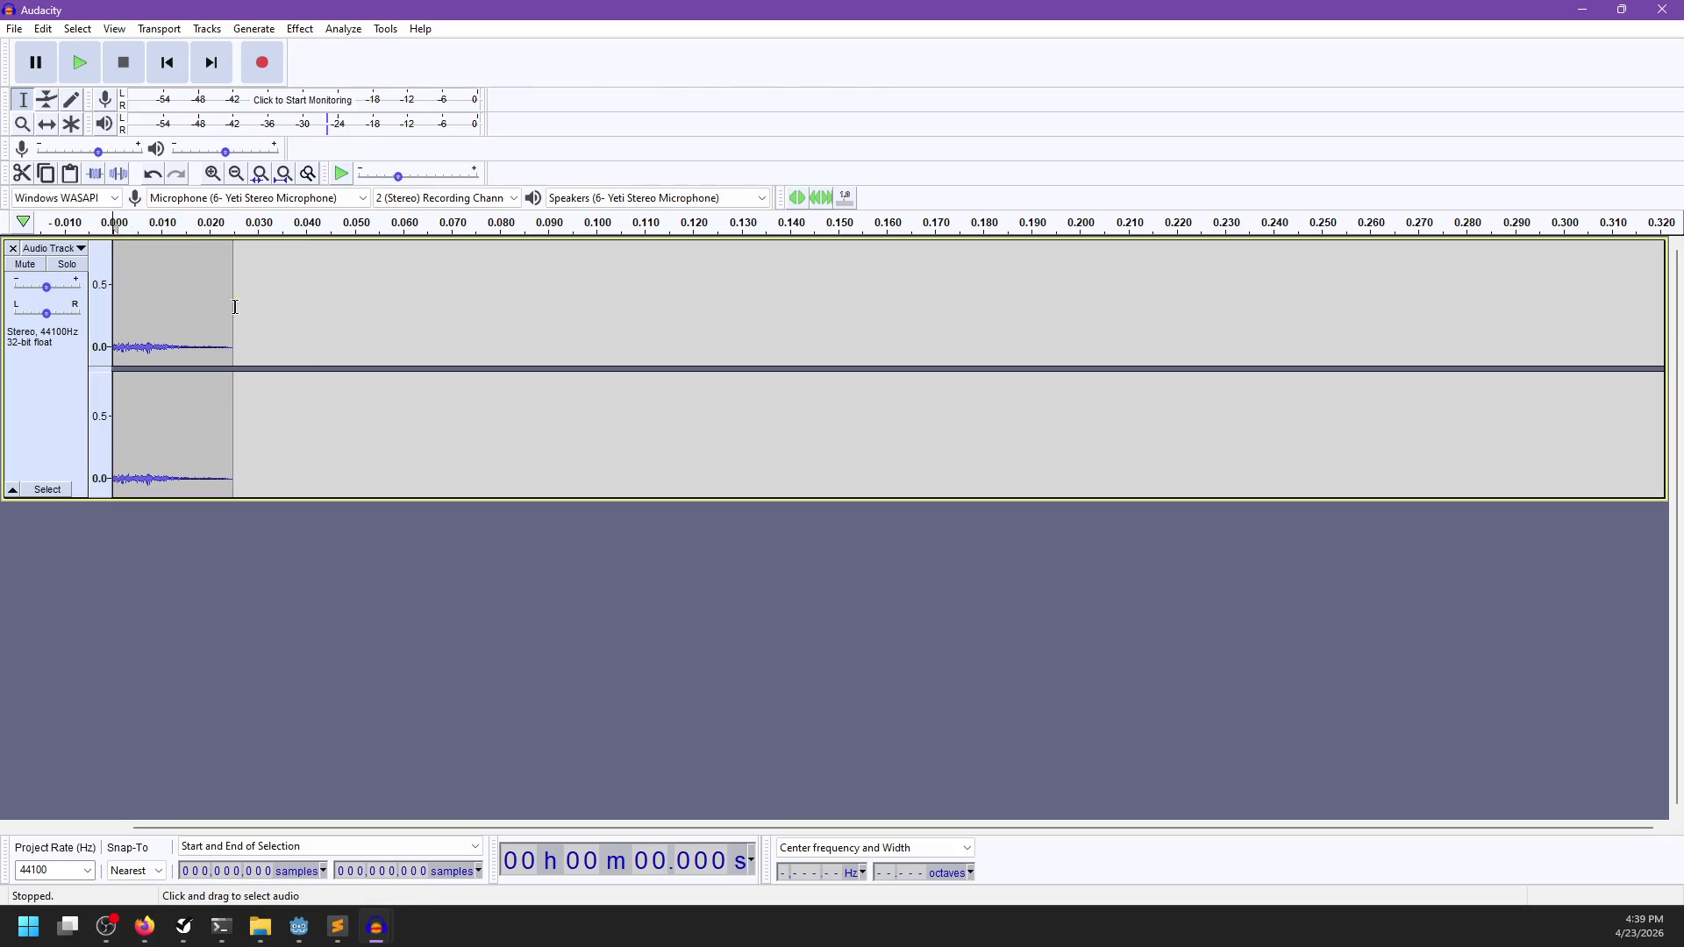
pyautogui.scroll(1, 194, 368)
pyautogui.hotkey('ctrl', 'z')
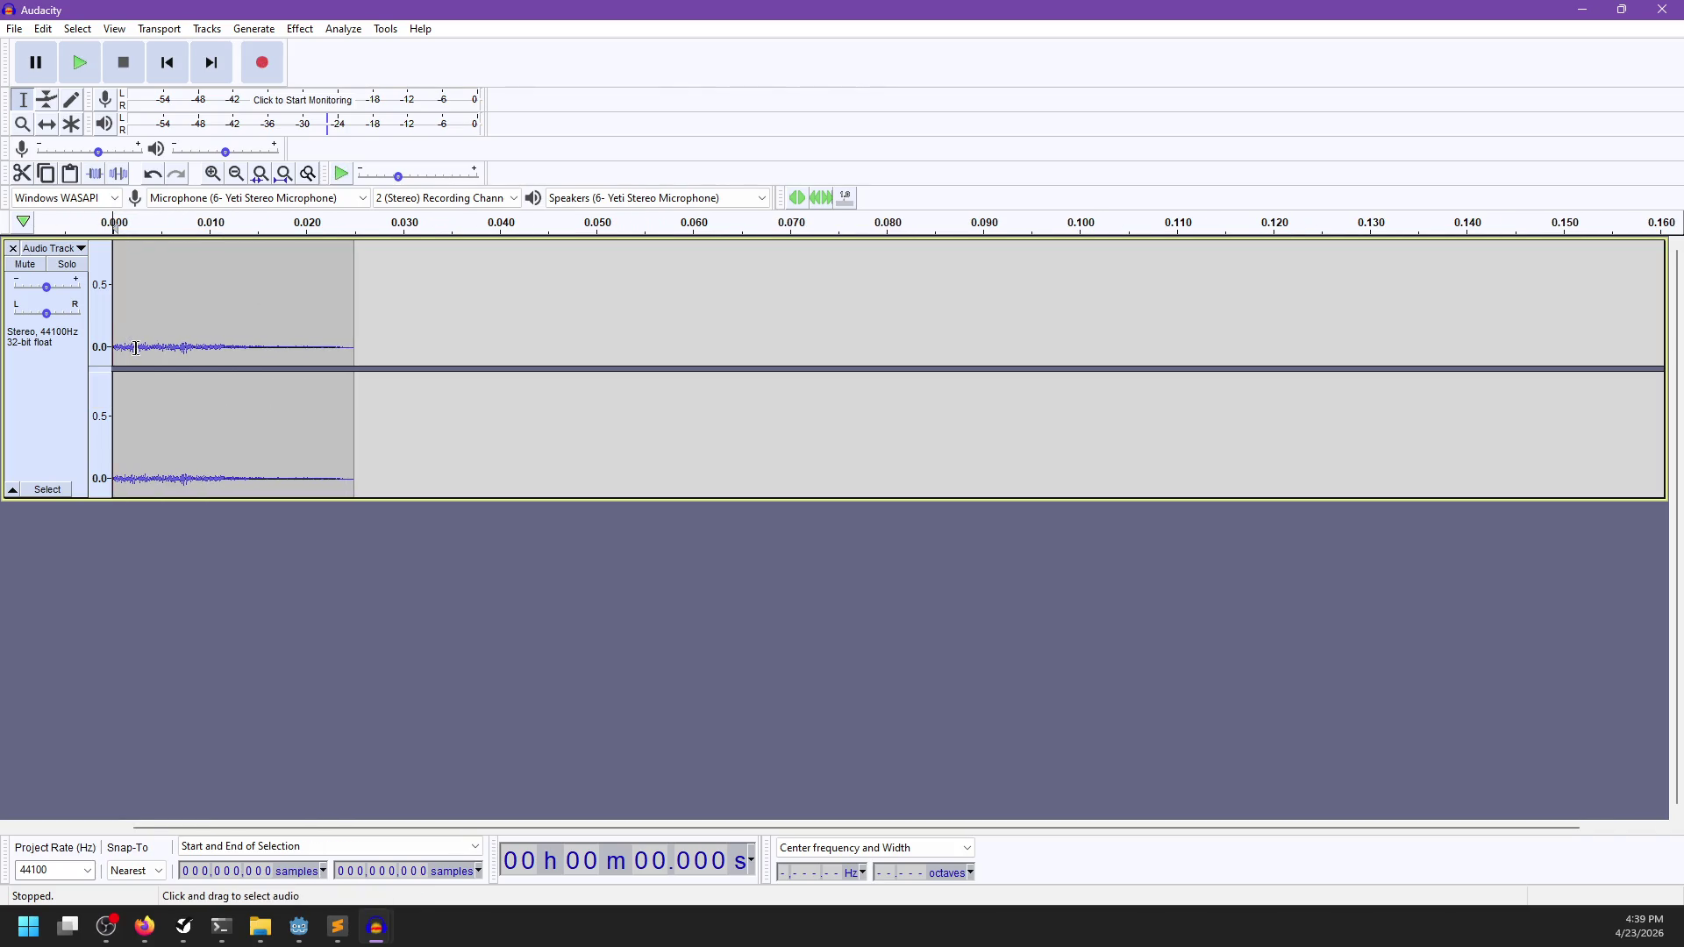
pyautogui.moveTo(134, 348); pyautogui.dragTo(99, 348)
pyautogui.click(299, 29)
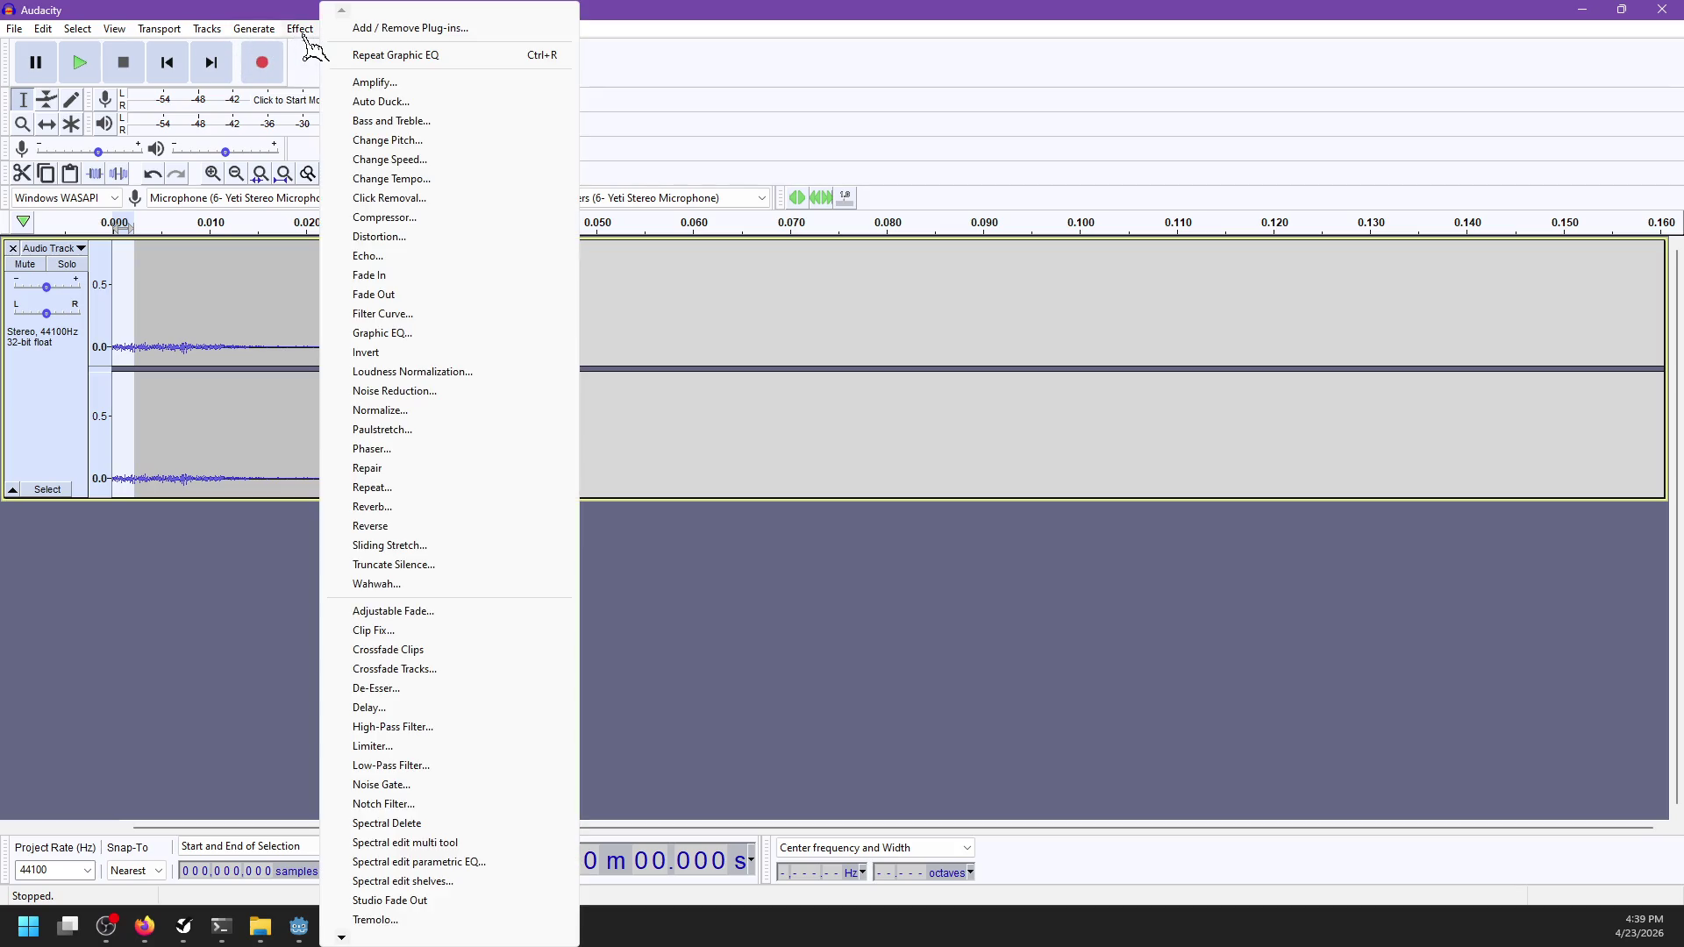
pyautogui.click(385, 275)
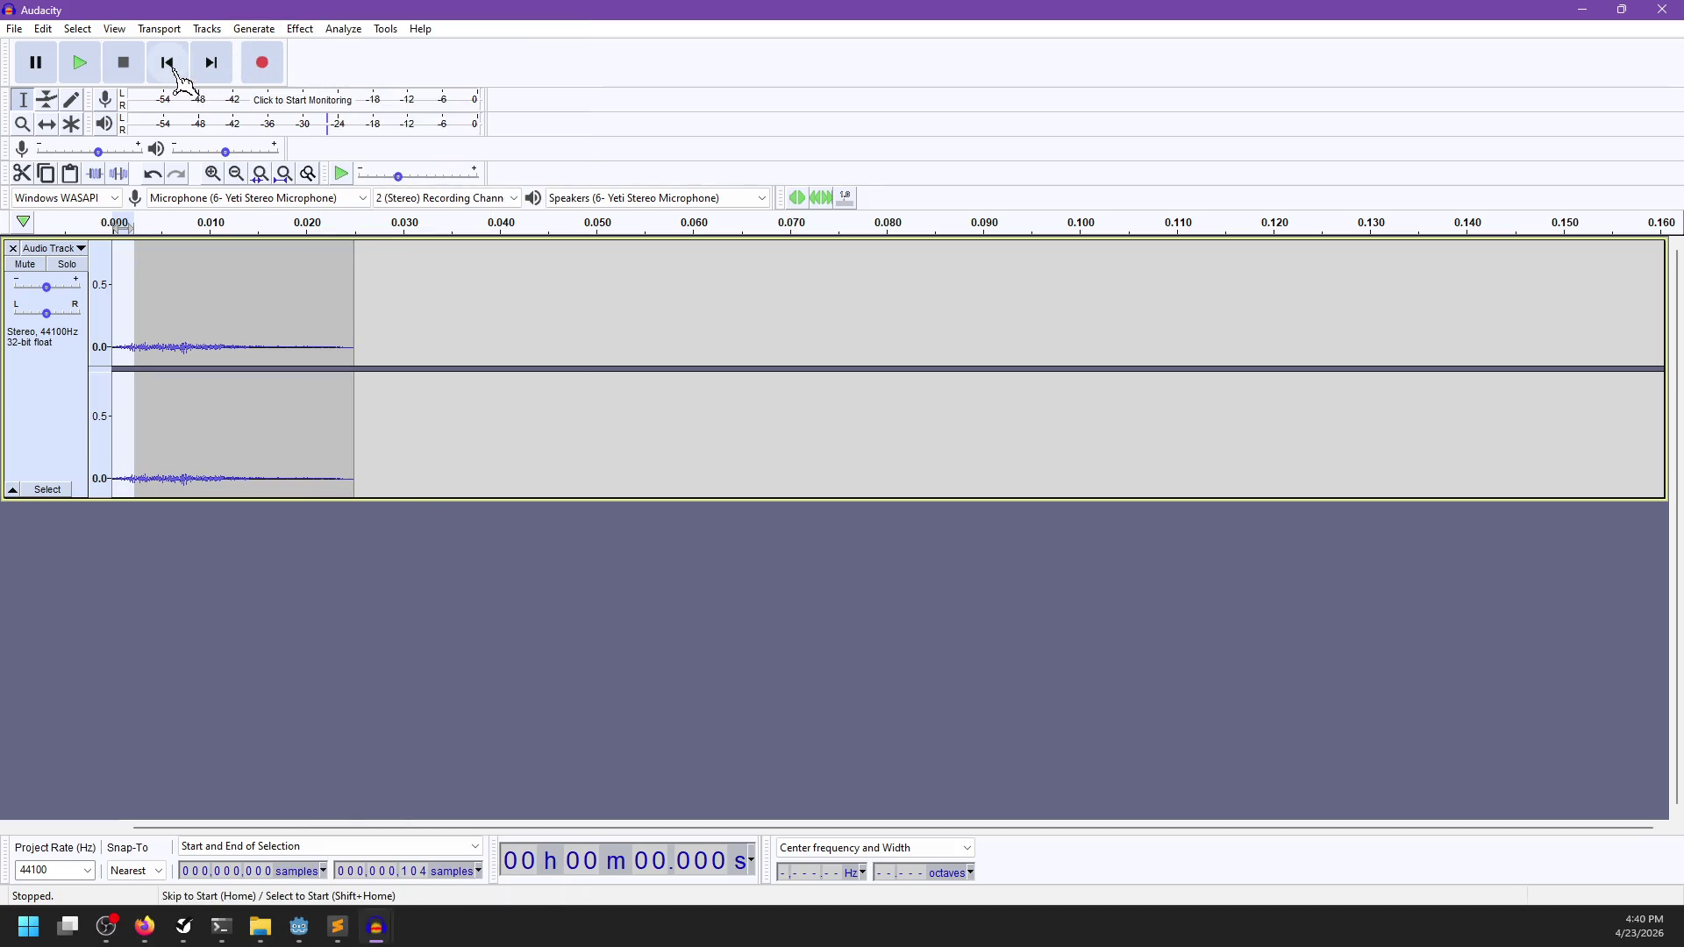
pyautogui.click(167, 63)
pyautogui.press('space')
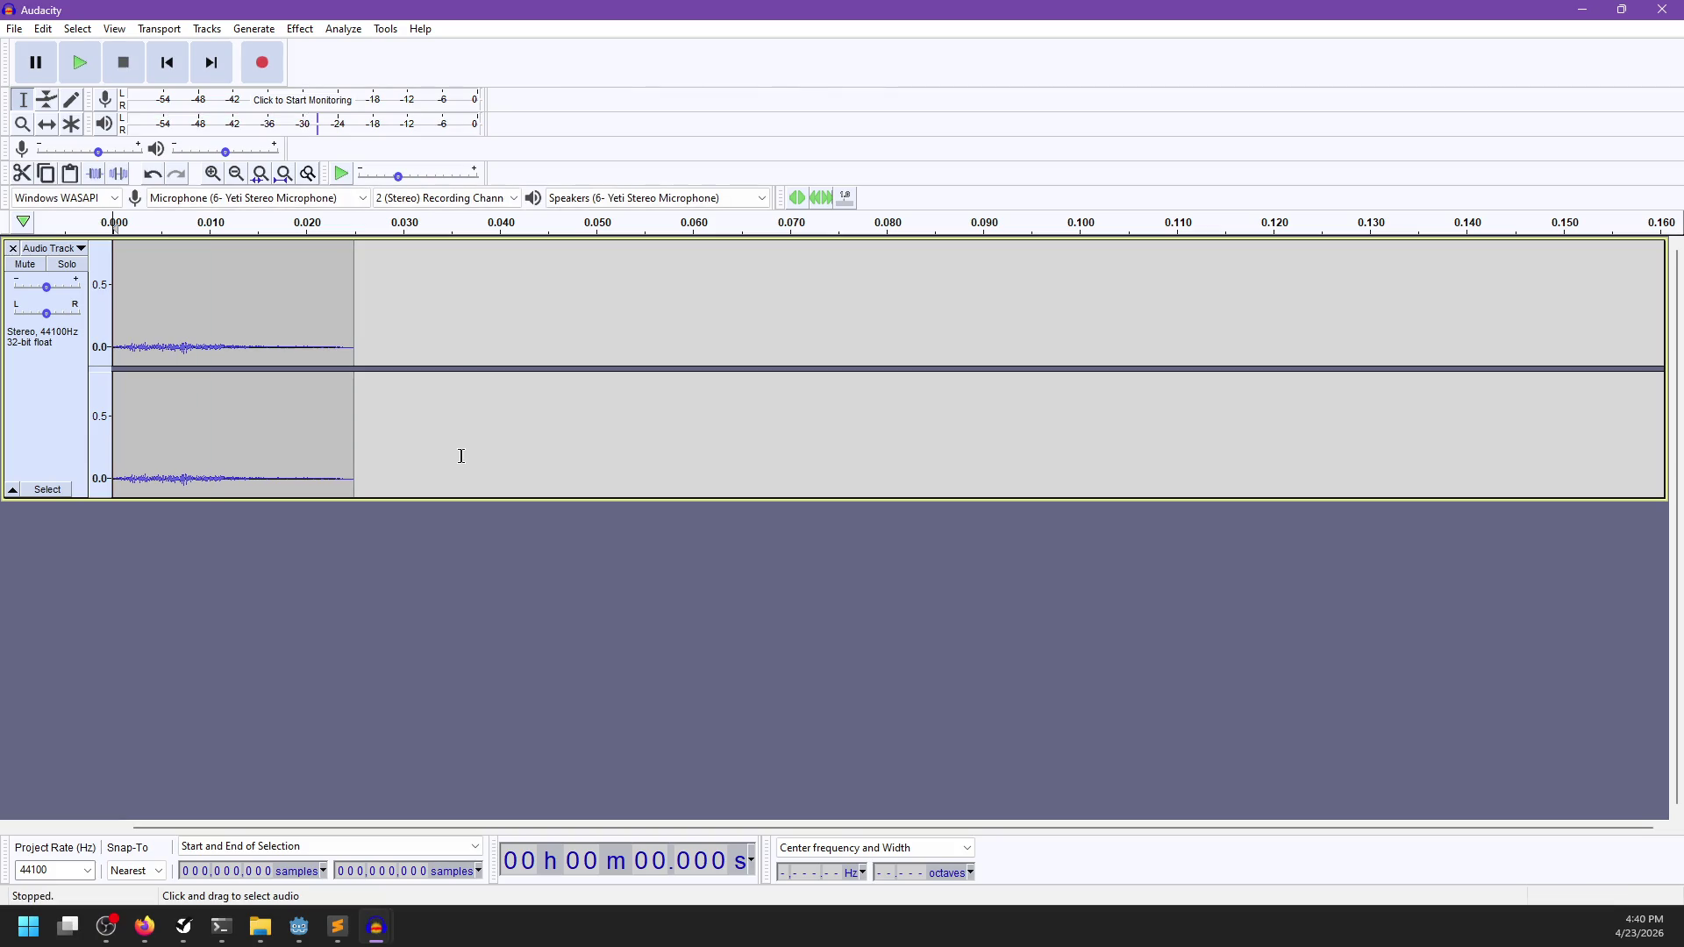
pyautogui.hotkey('ctrl', '3')
pyautogui.hotkey('ctrl', '3')
pyautogui.hotkey('ctrl', '3')
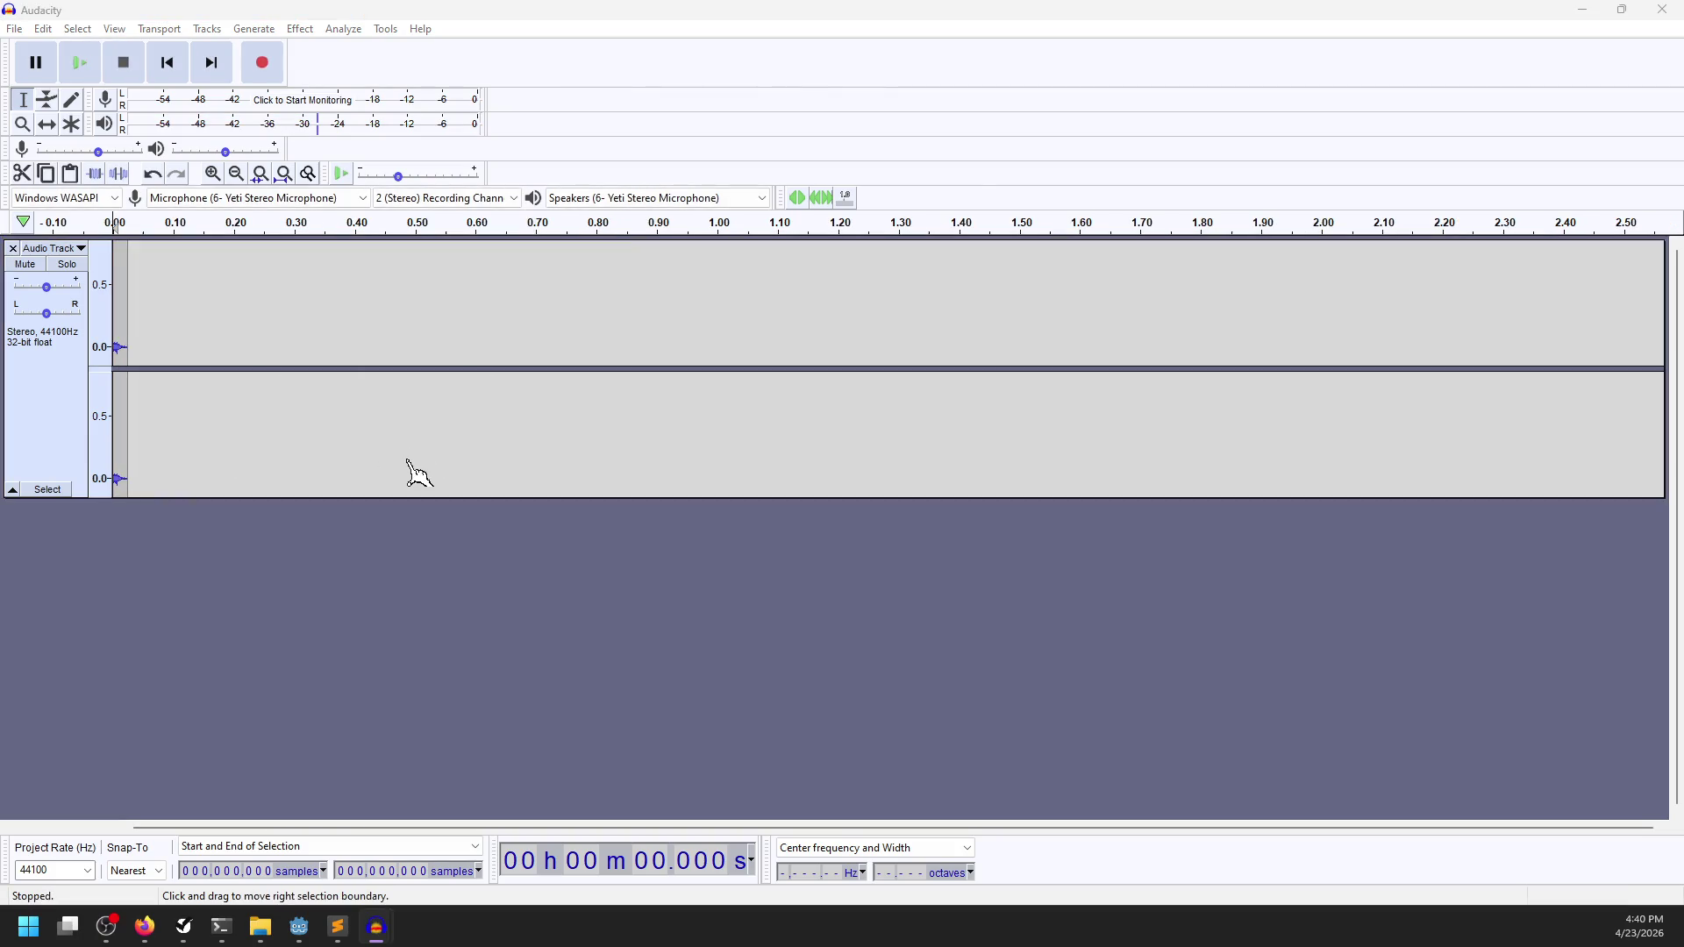
# Export the sound again, overwriting pip_narration.ogg in the dialog folder
pyautogui.hotkey('ctrl', 'shift', 'e')
pyautogui.doubleClick(129, 126)
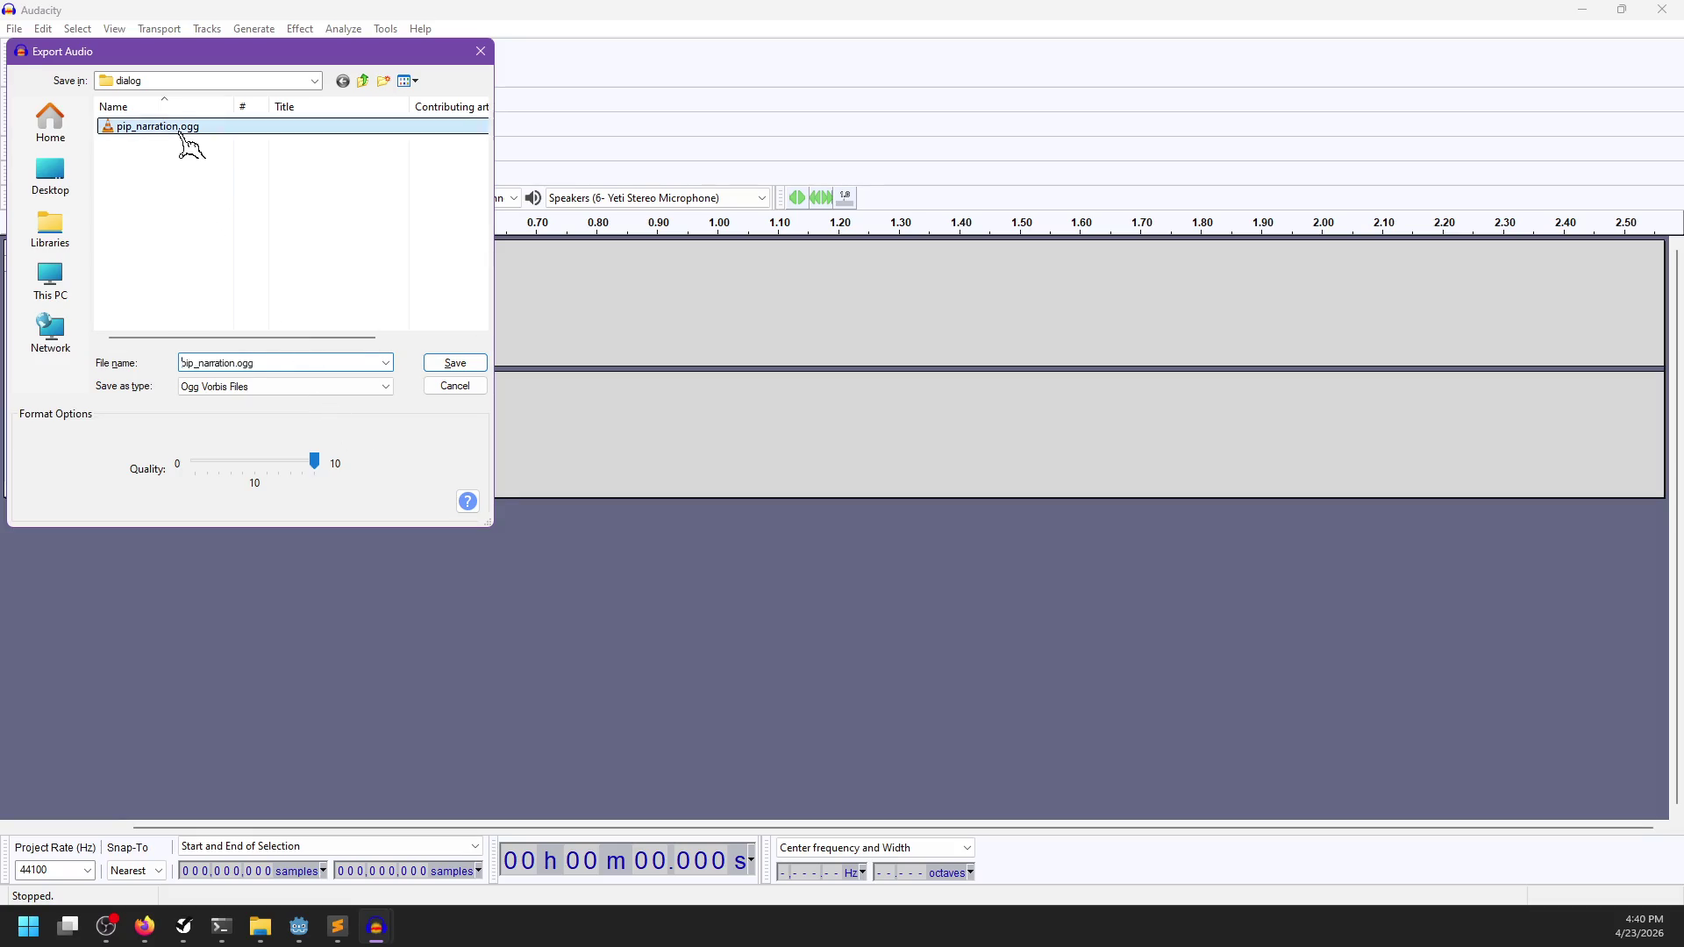
pyautogui.click(968, 463)
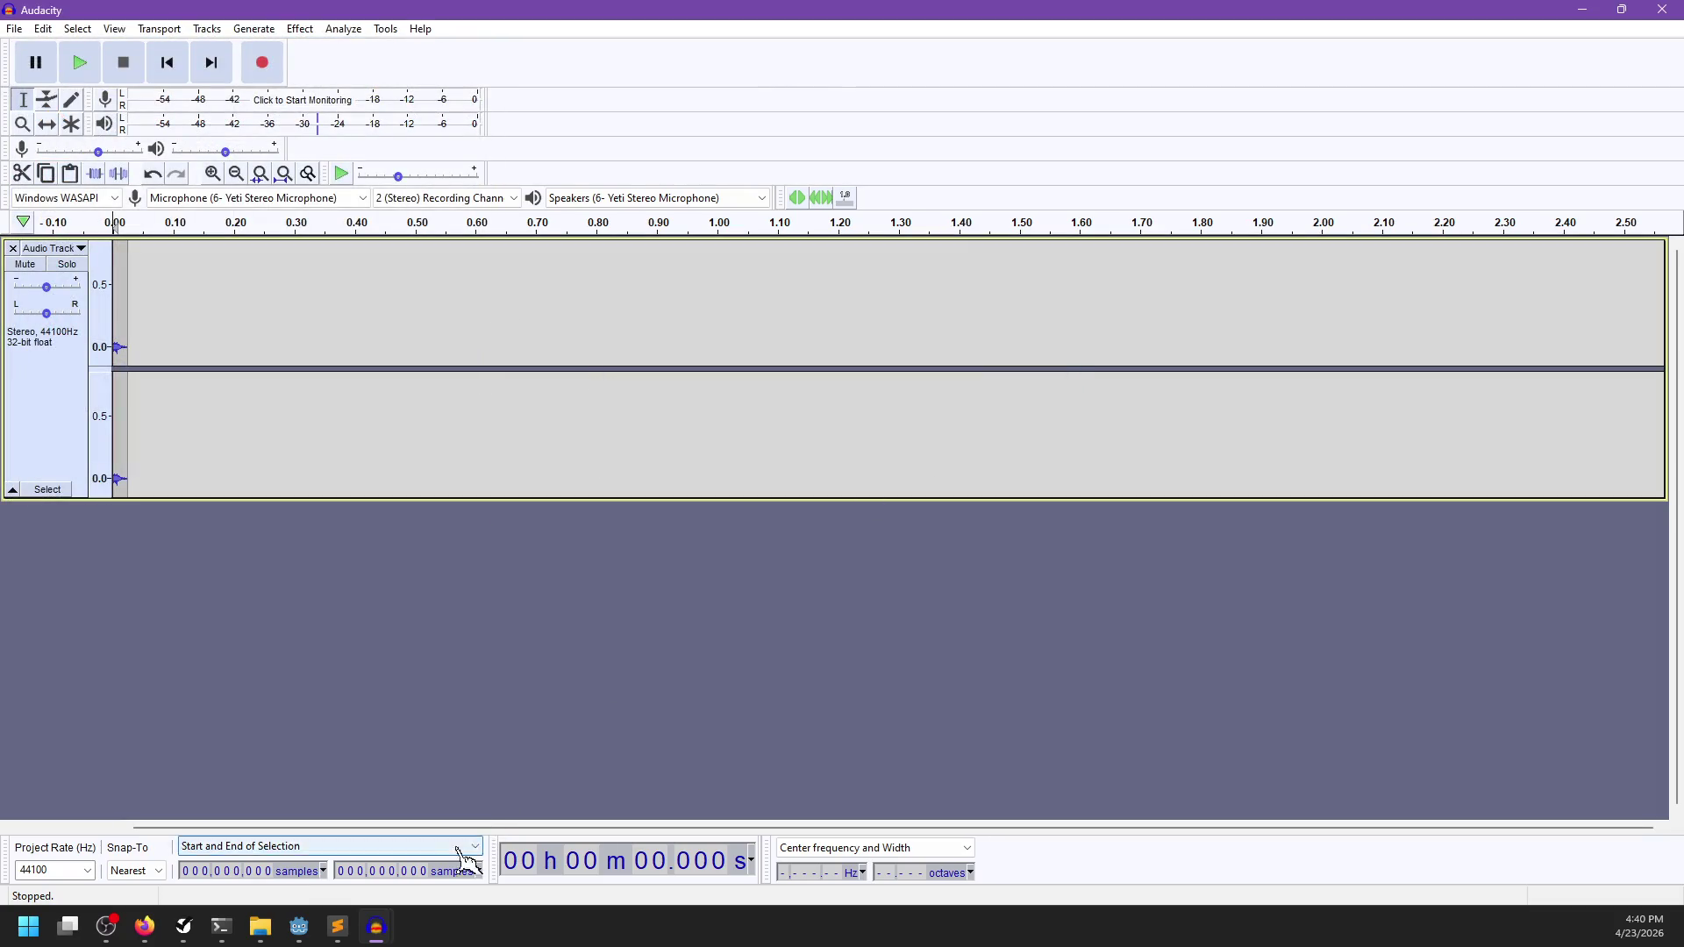
pyautogui.click(299, 927)
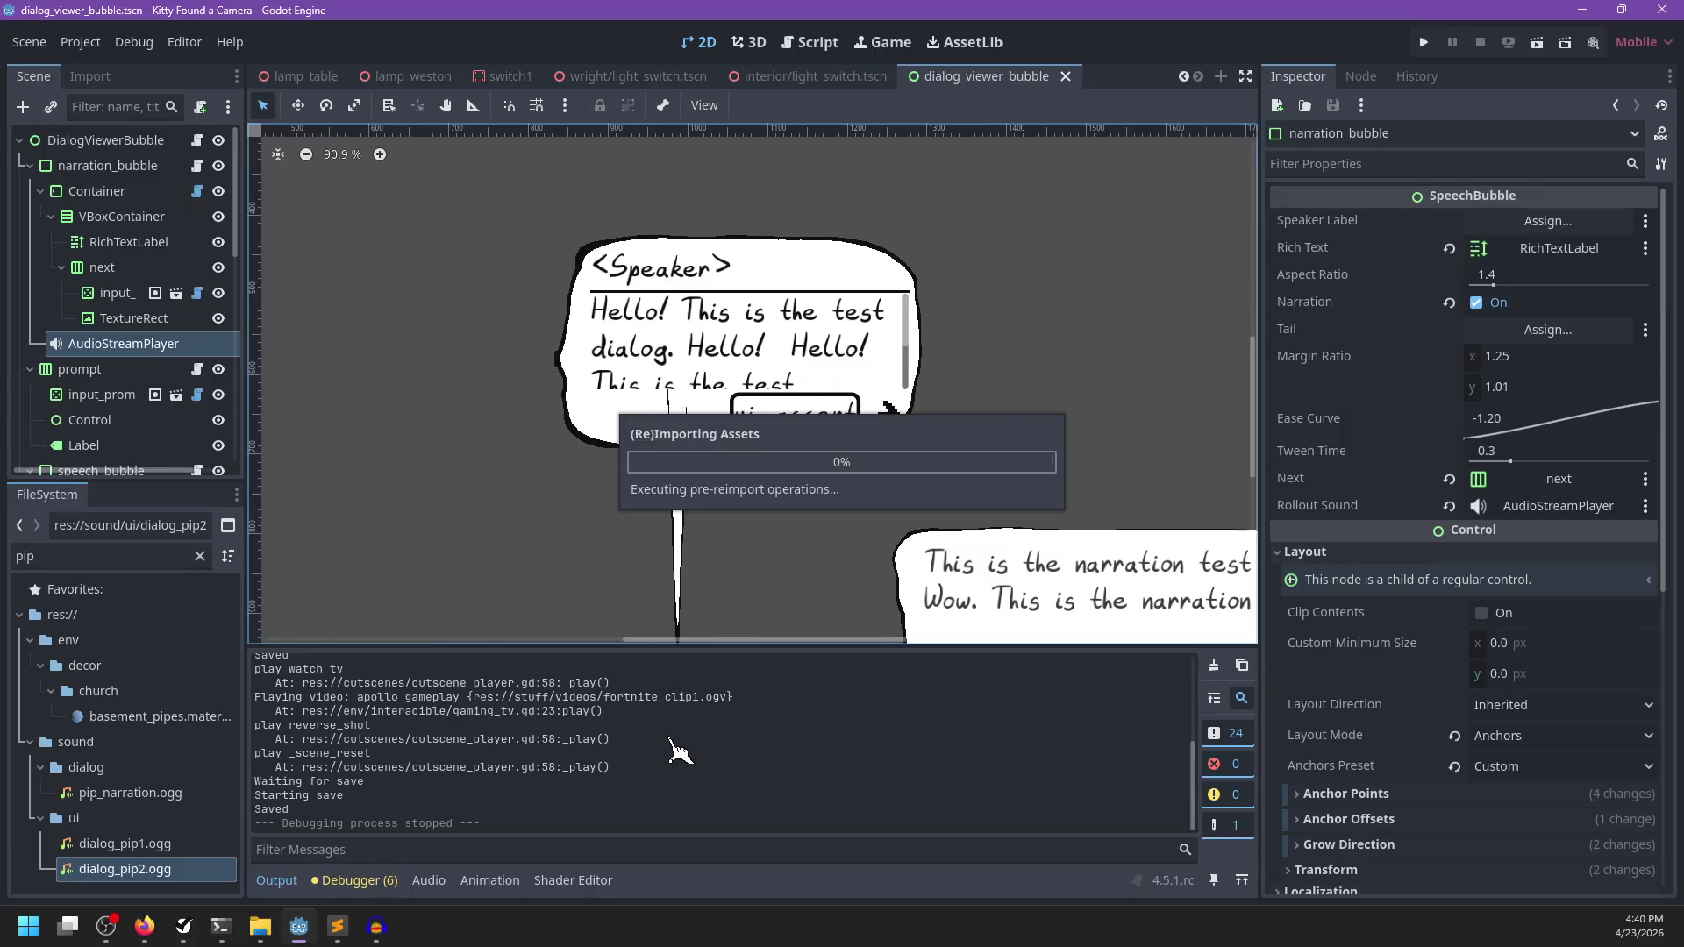
# Run the game, talk to Apollo, answer yes, finish the narration, then quit with F8
pyautogui.press('F6')
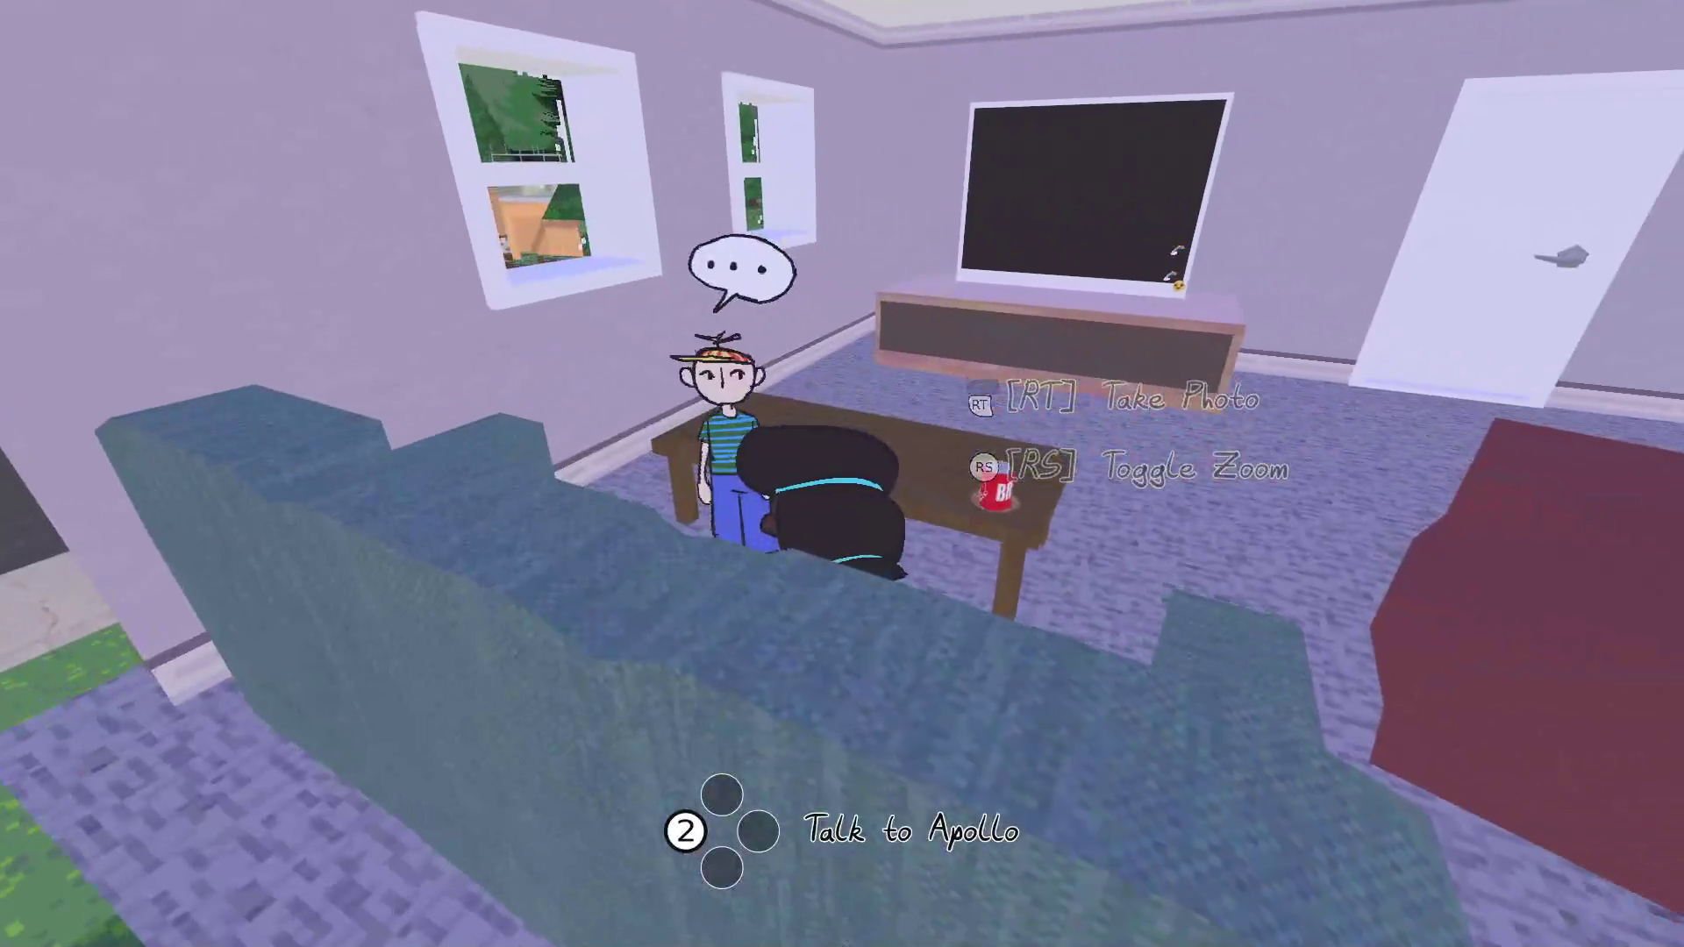
pyautogui.press('e')
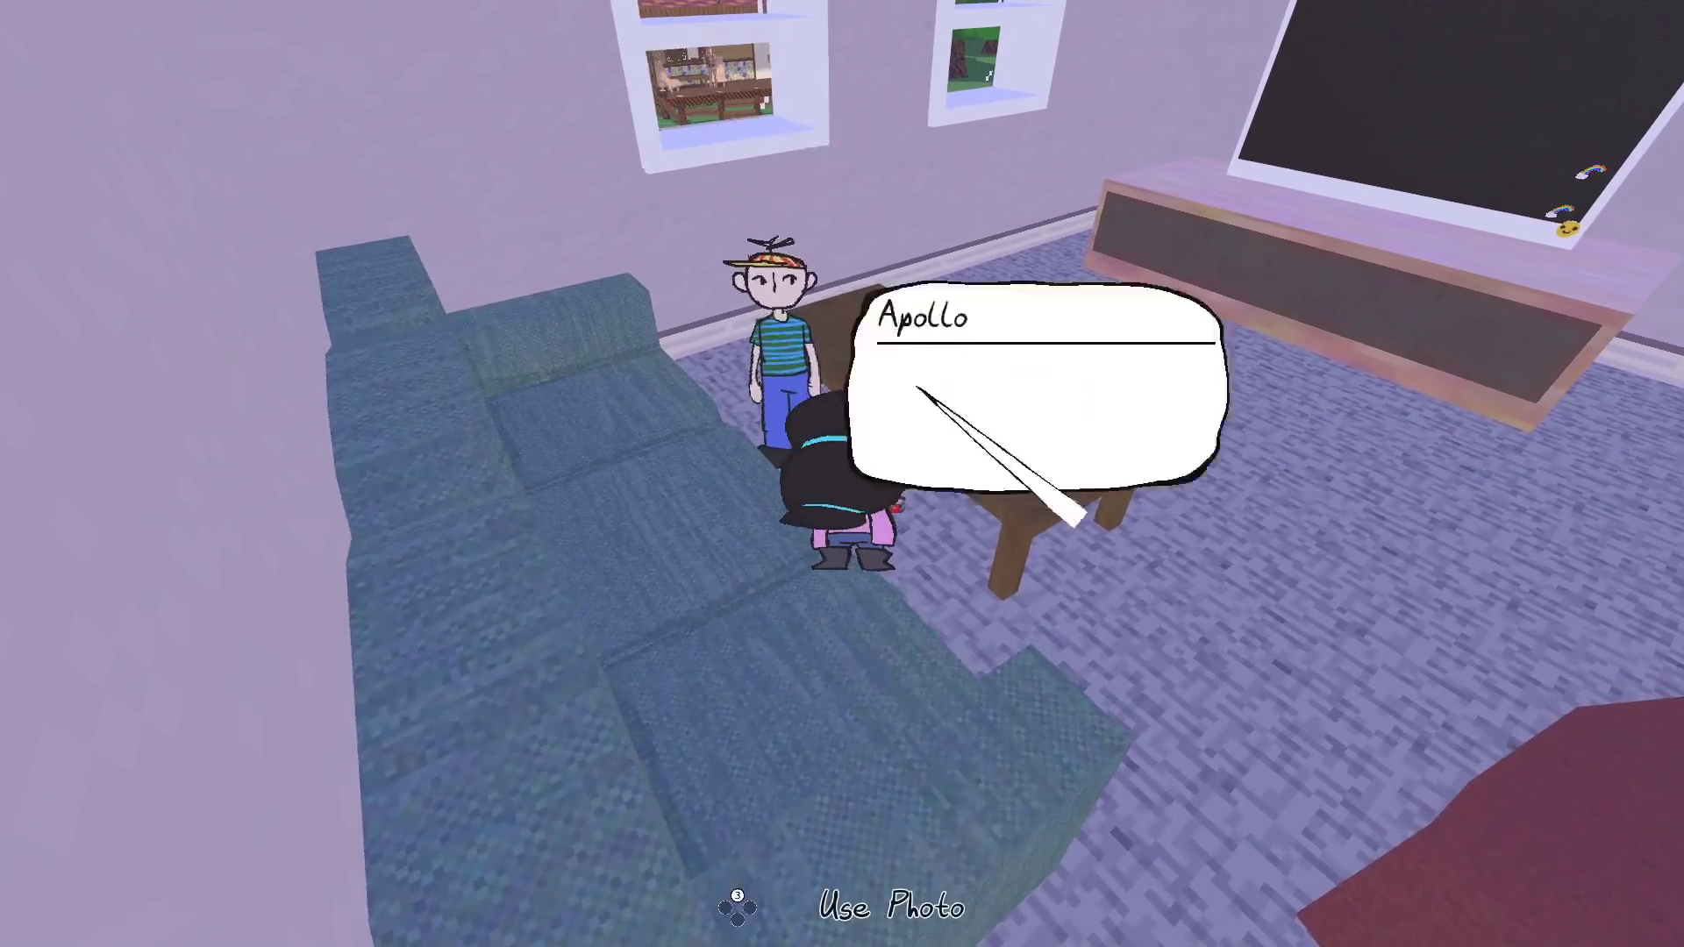
pyautogui.press('e')
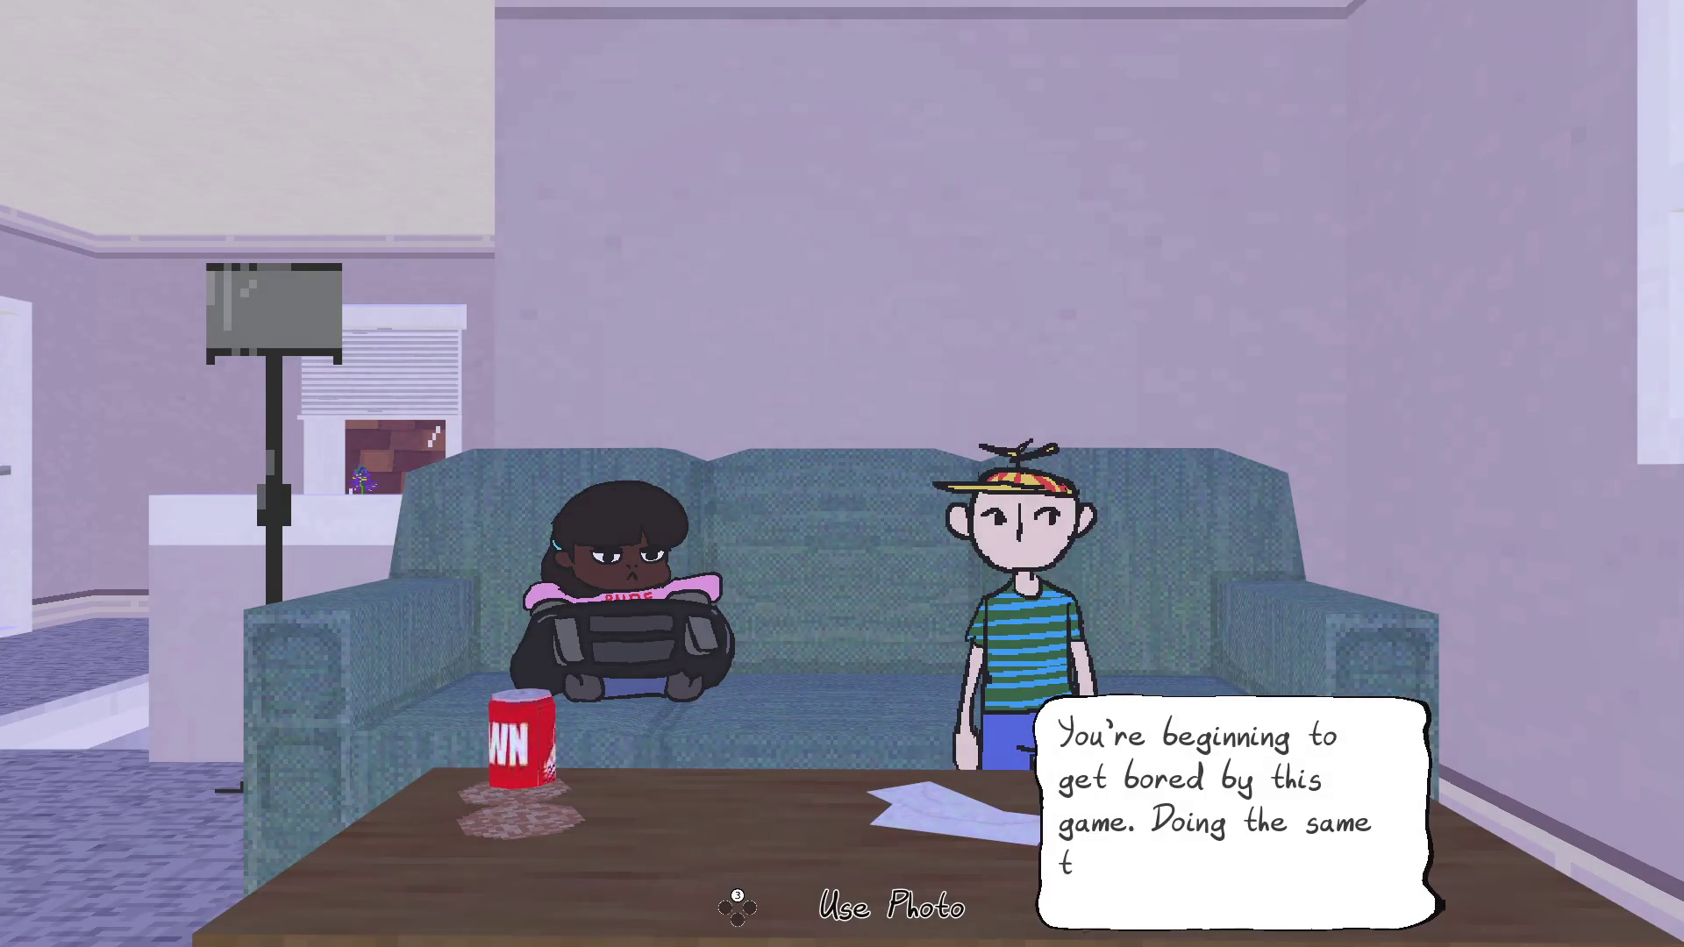
pyautogui.press('e')
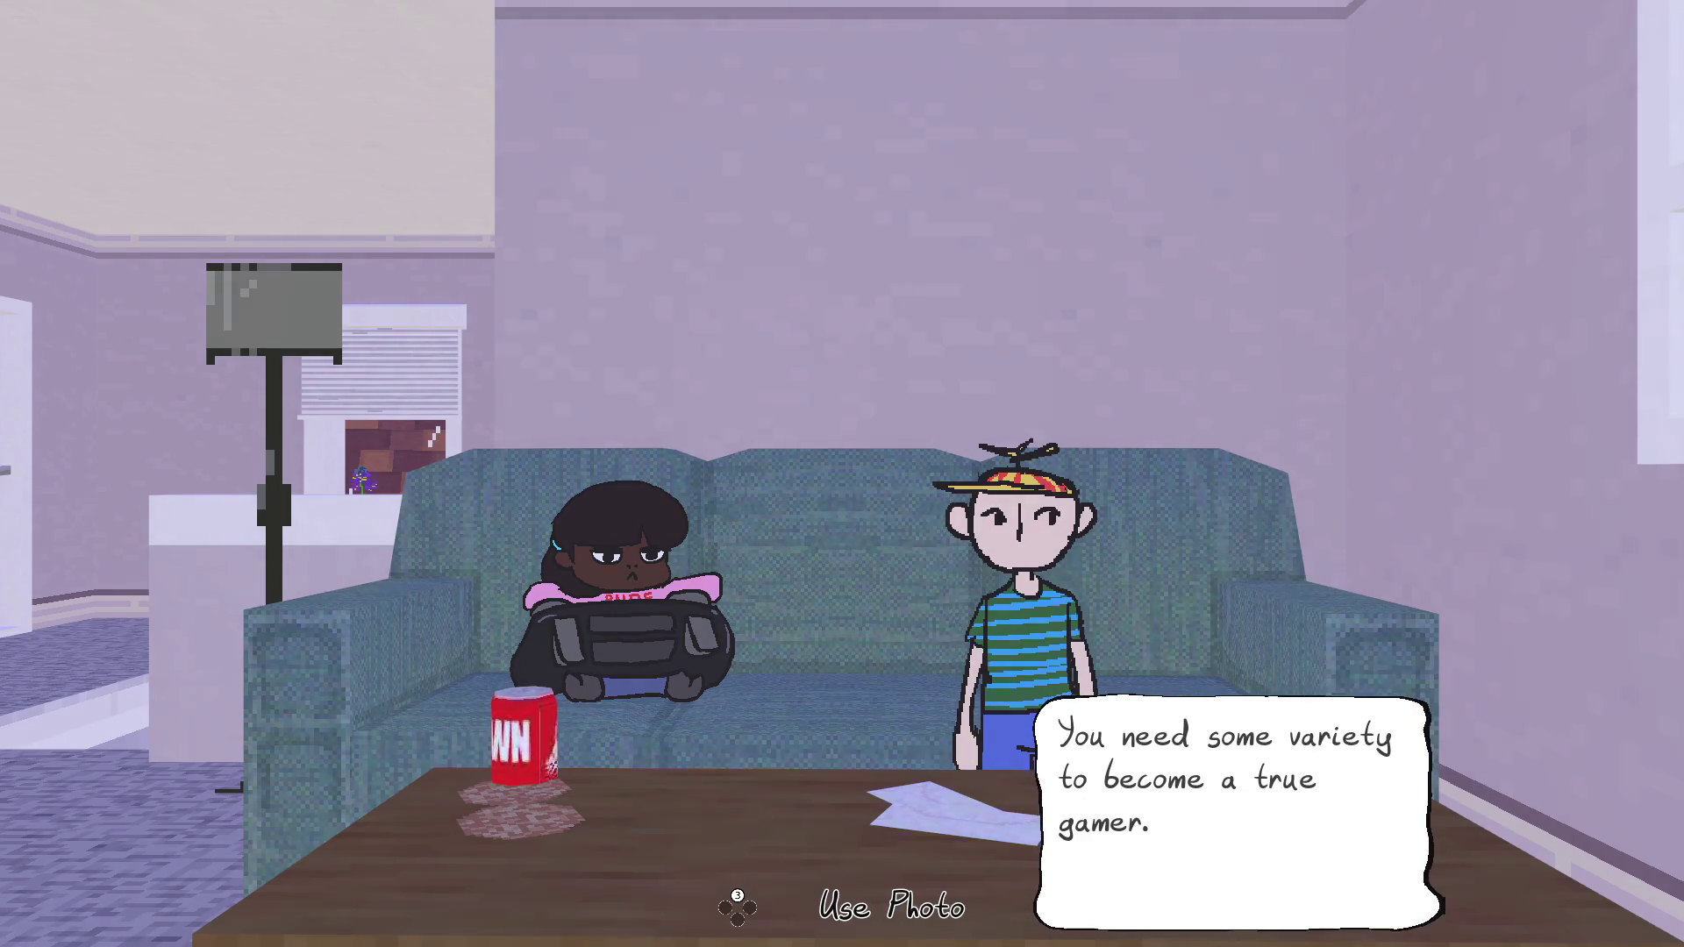
pyautogui.press('e')
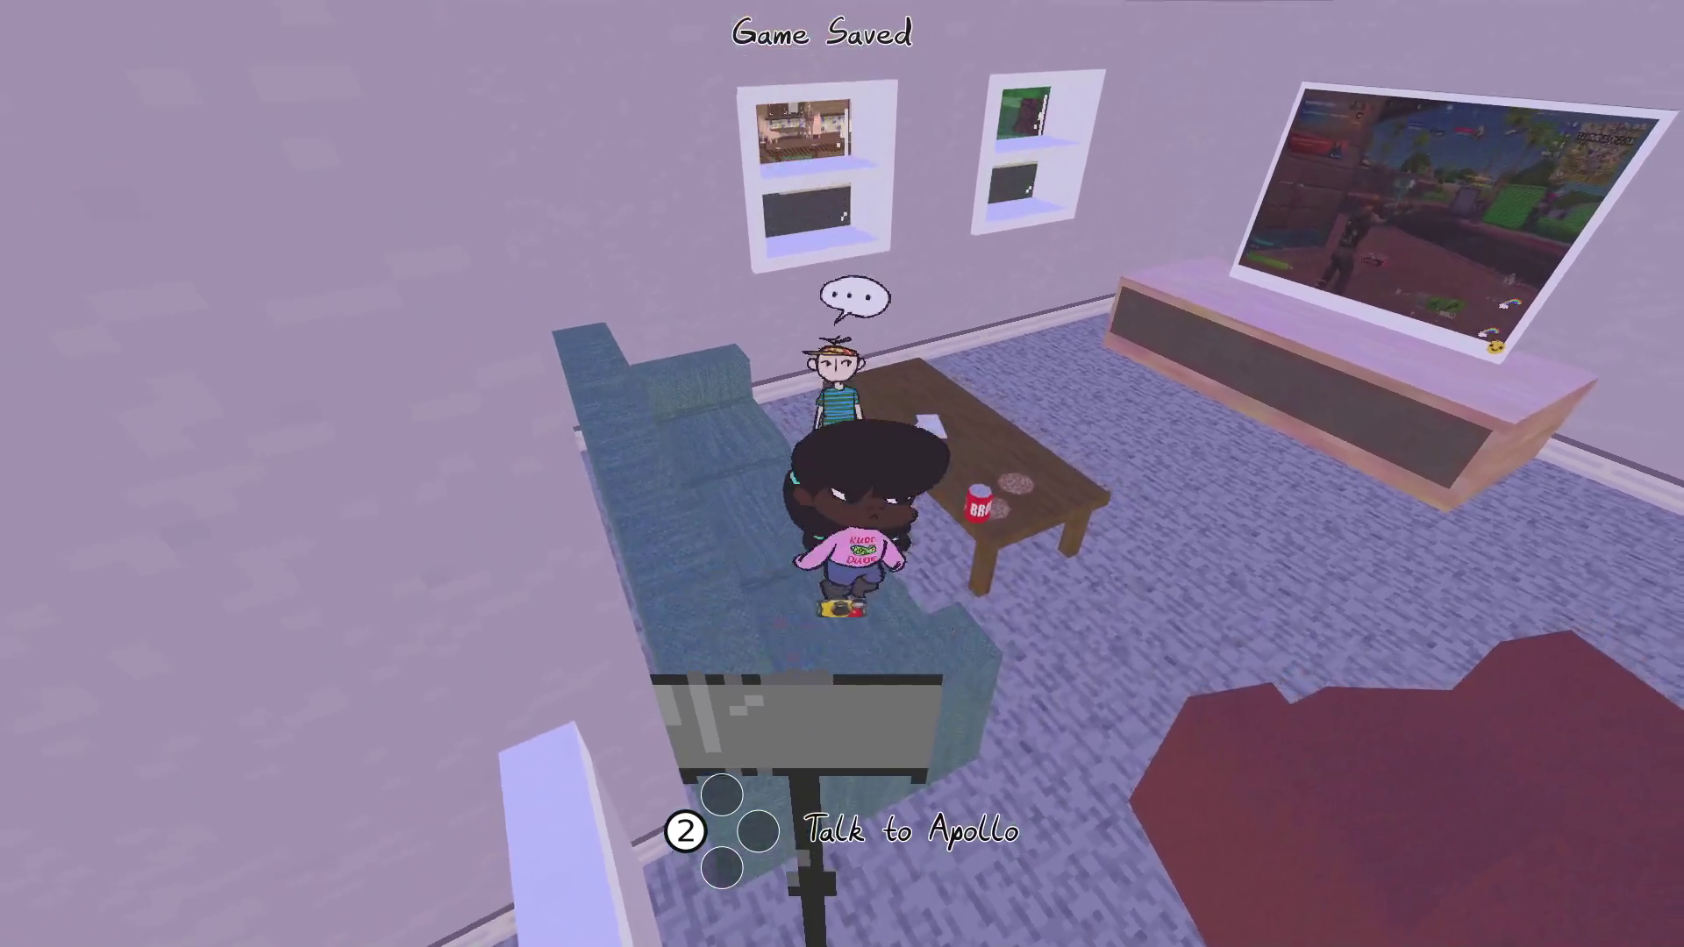
pyautogui.press('F8')
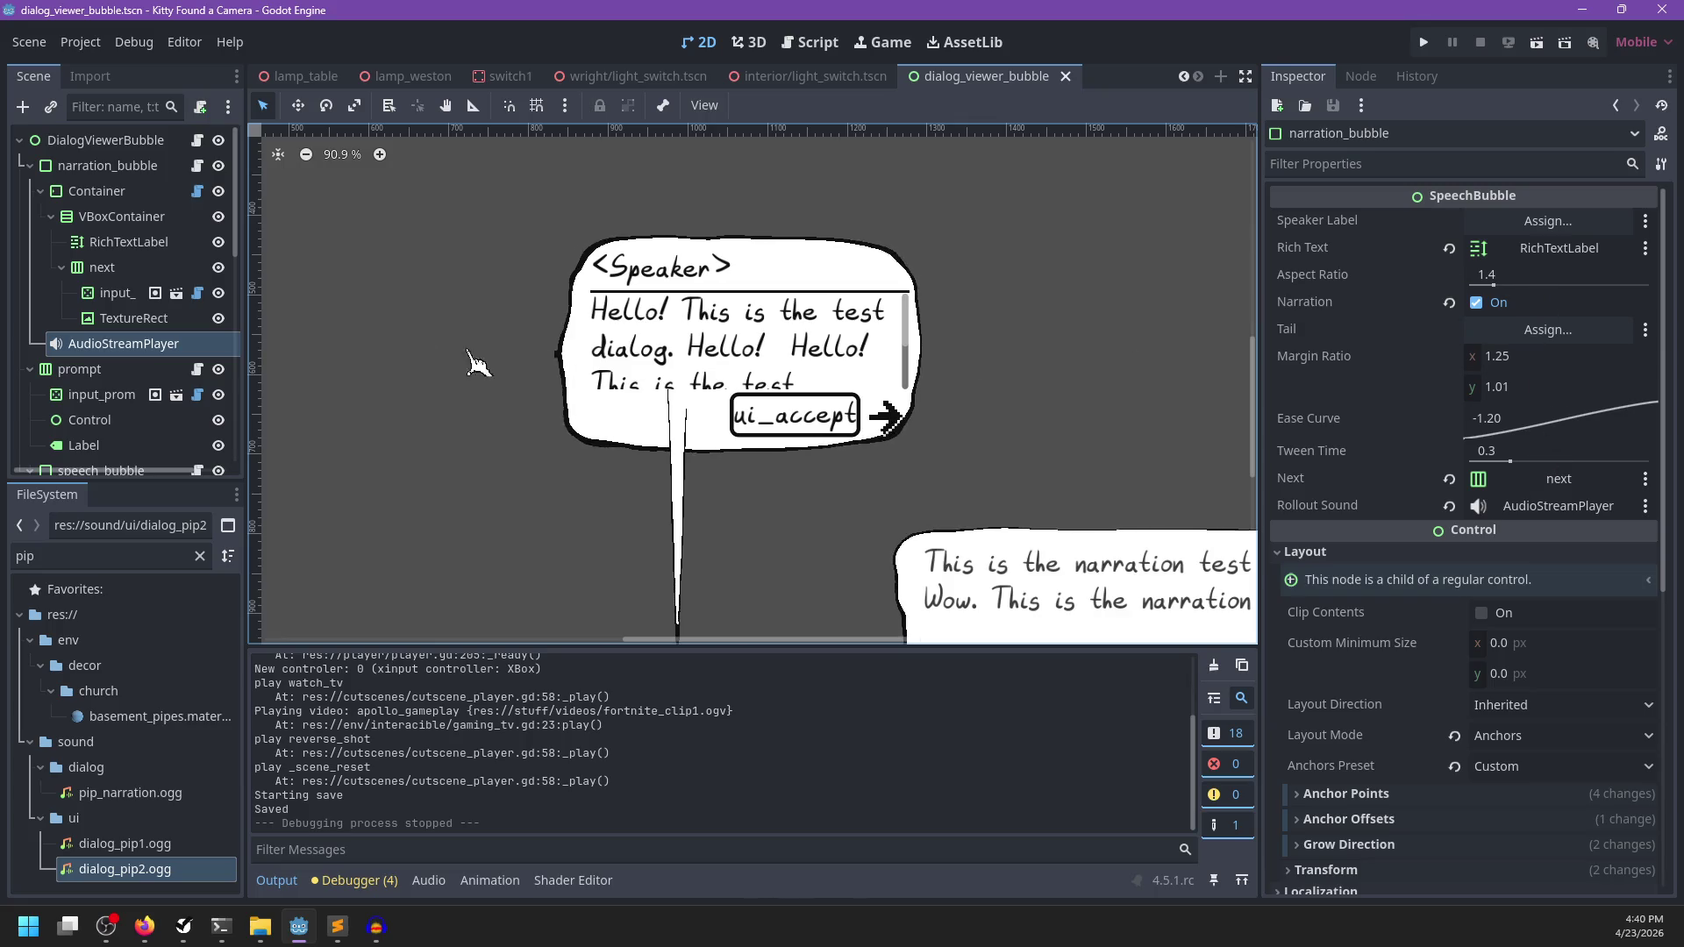
# Set the narration bubble AudioStreamPlayer's Volume dB to -5 and save dialog_viewer_bubble
pyautogui.click(144, 343)
pyautogui.click(1520, 275)
pyautogui.write('-5')
pyautogui.press('Return')
pyautogui.hotkey('ctrl', 's')
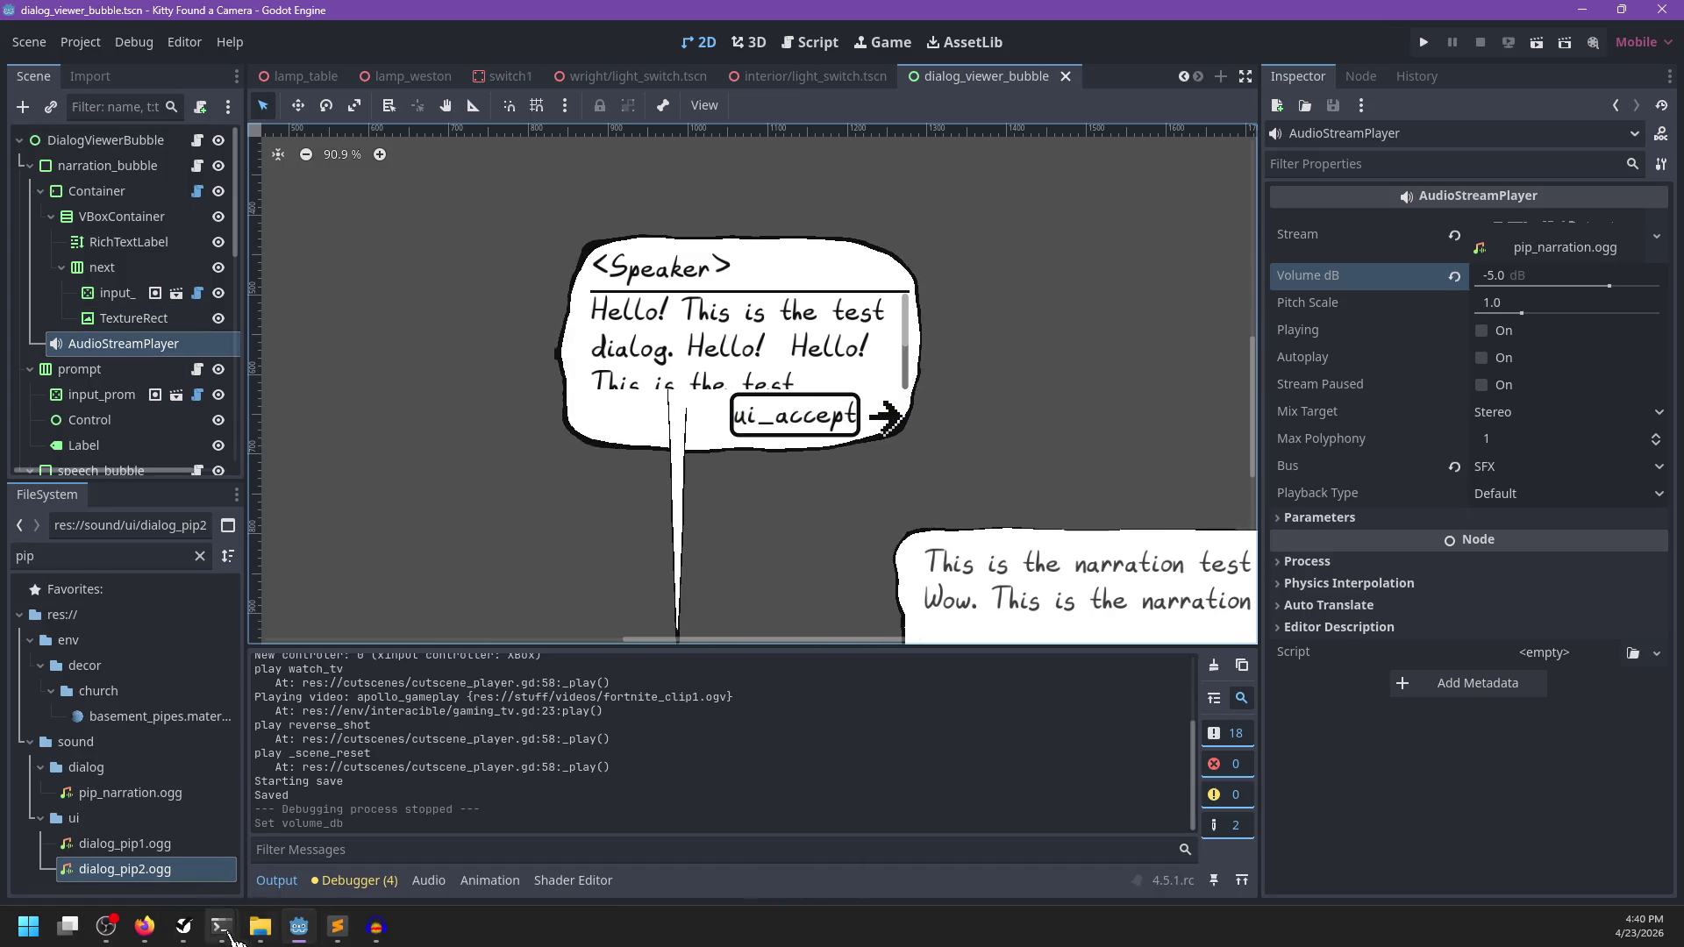
pyautogui.click(183, 926)
# Mark the Narration, Time speeds up and Sound for sitting tasks as completed
pyautogui.rightClick(565, 300)
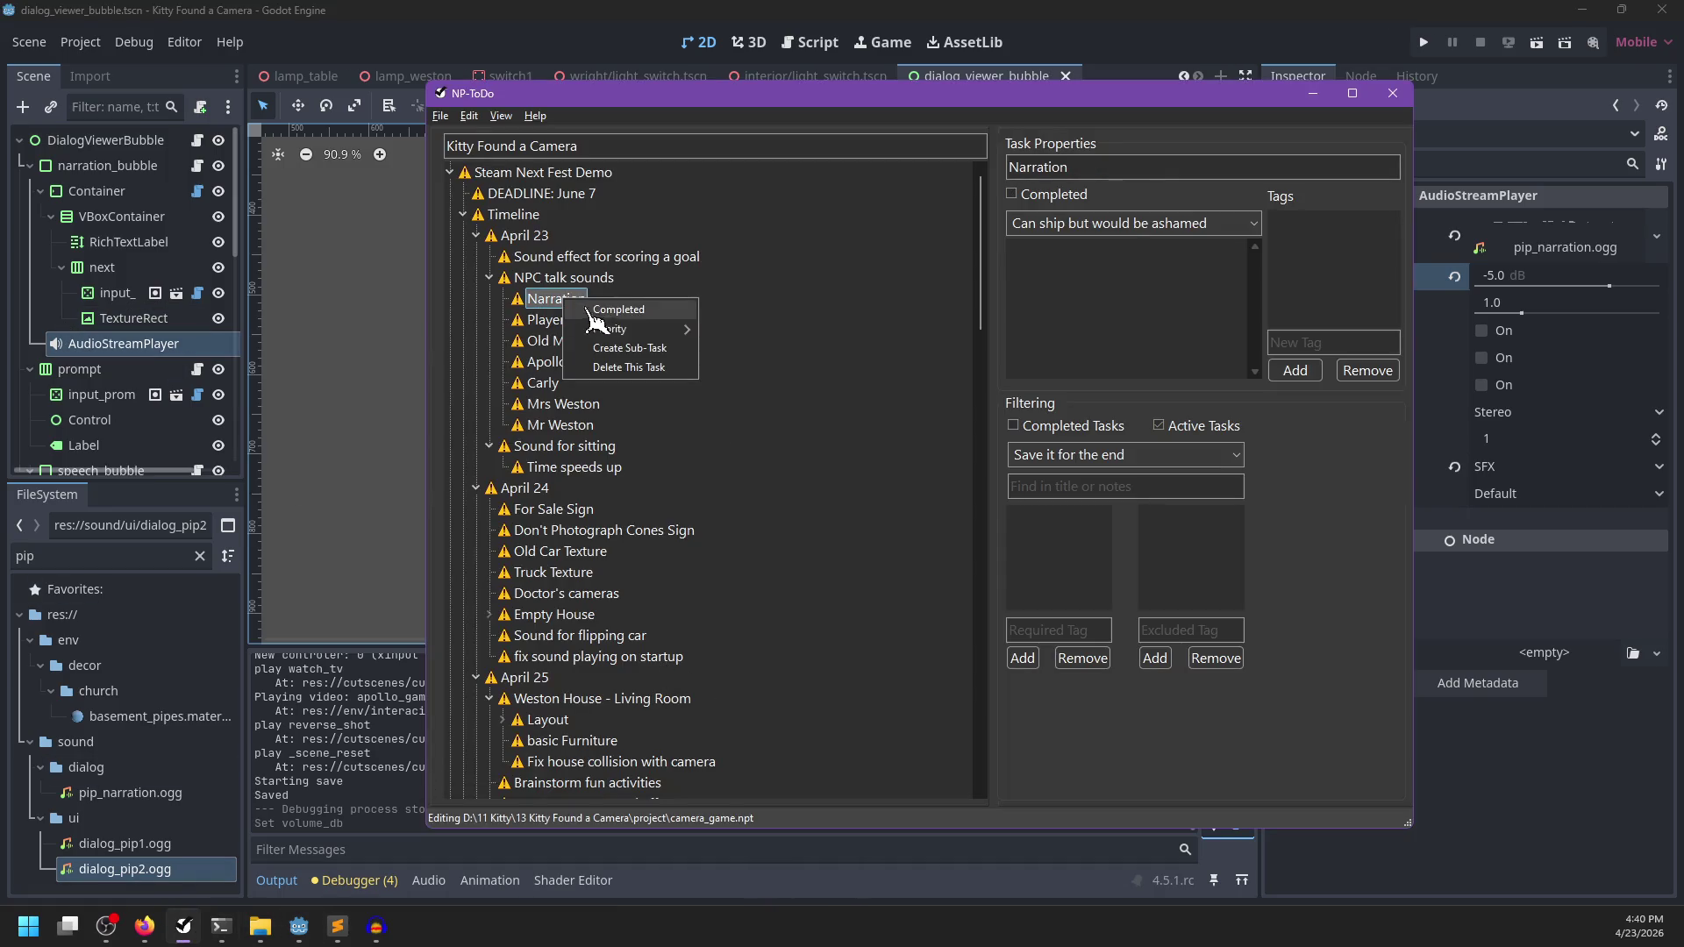
pyautogui.click(586, 311)
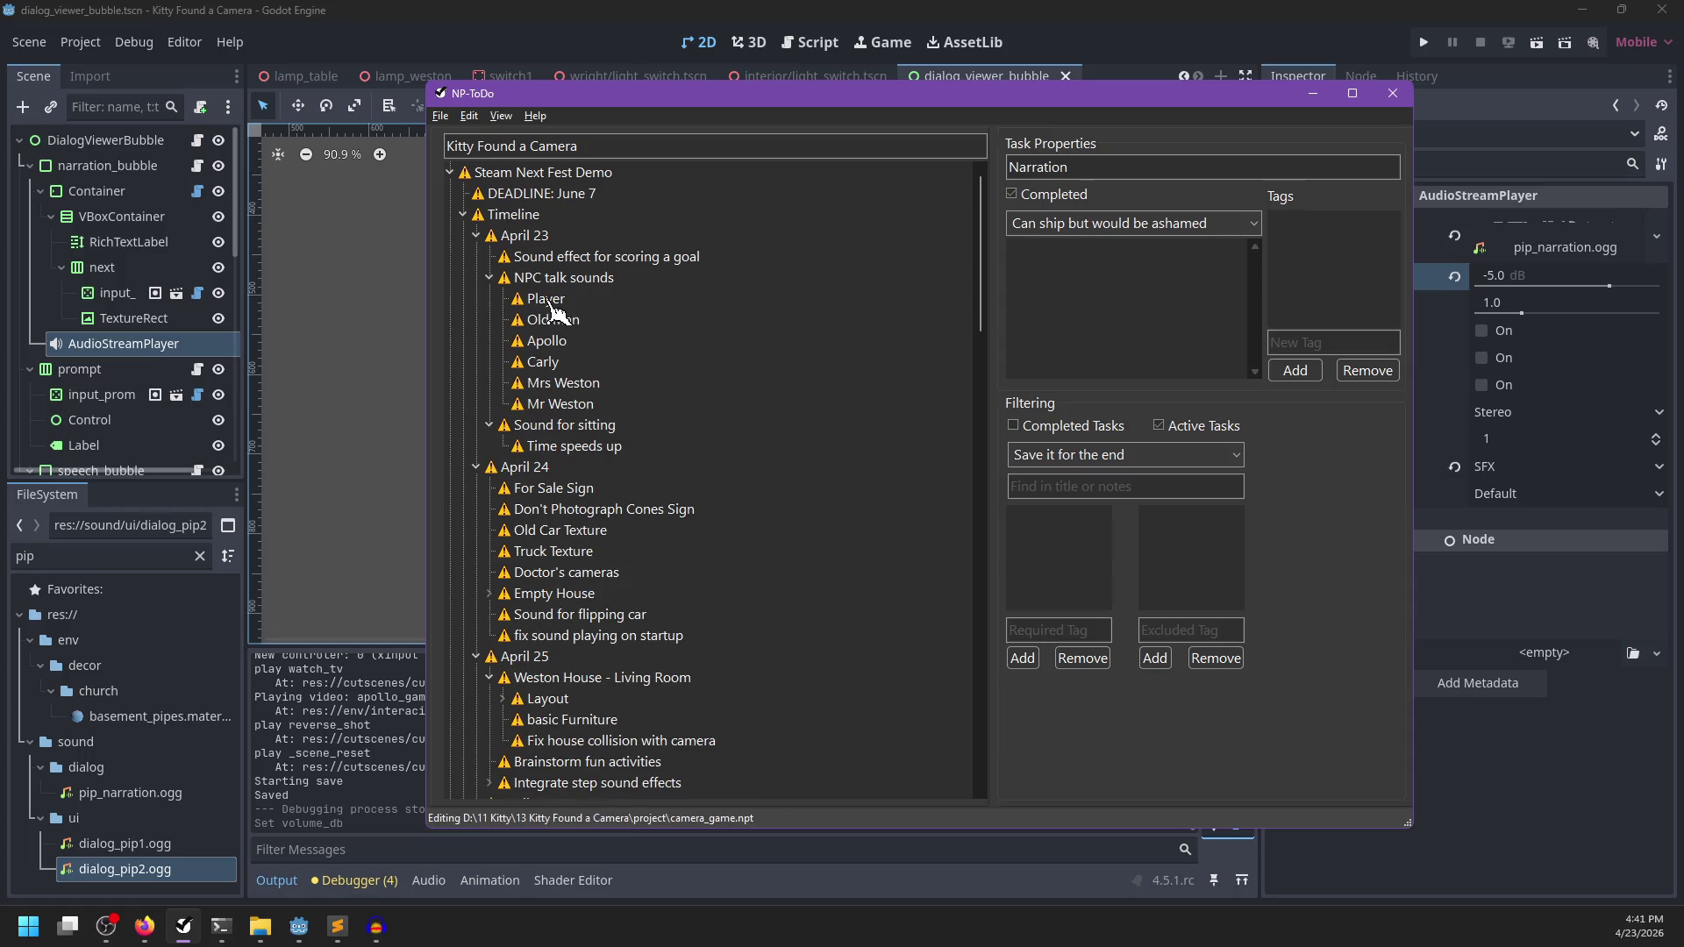
pyautogui.click(560, 404)
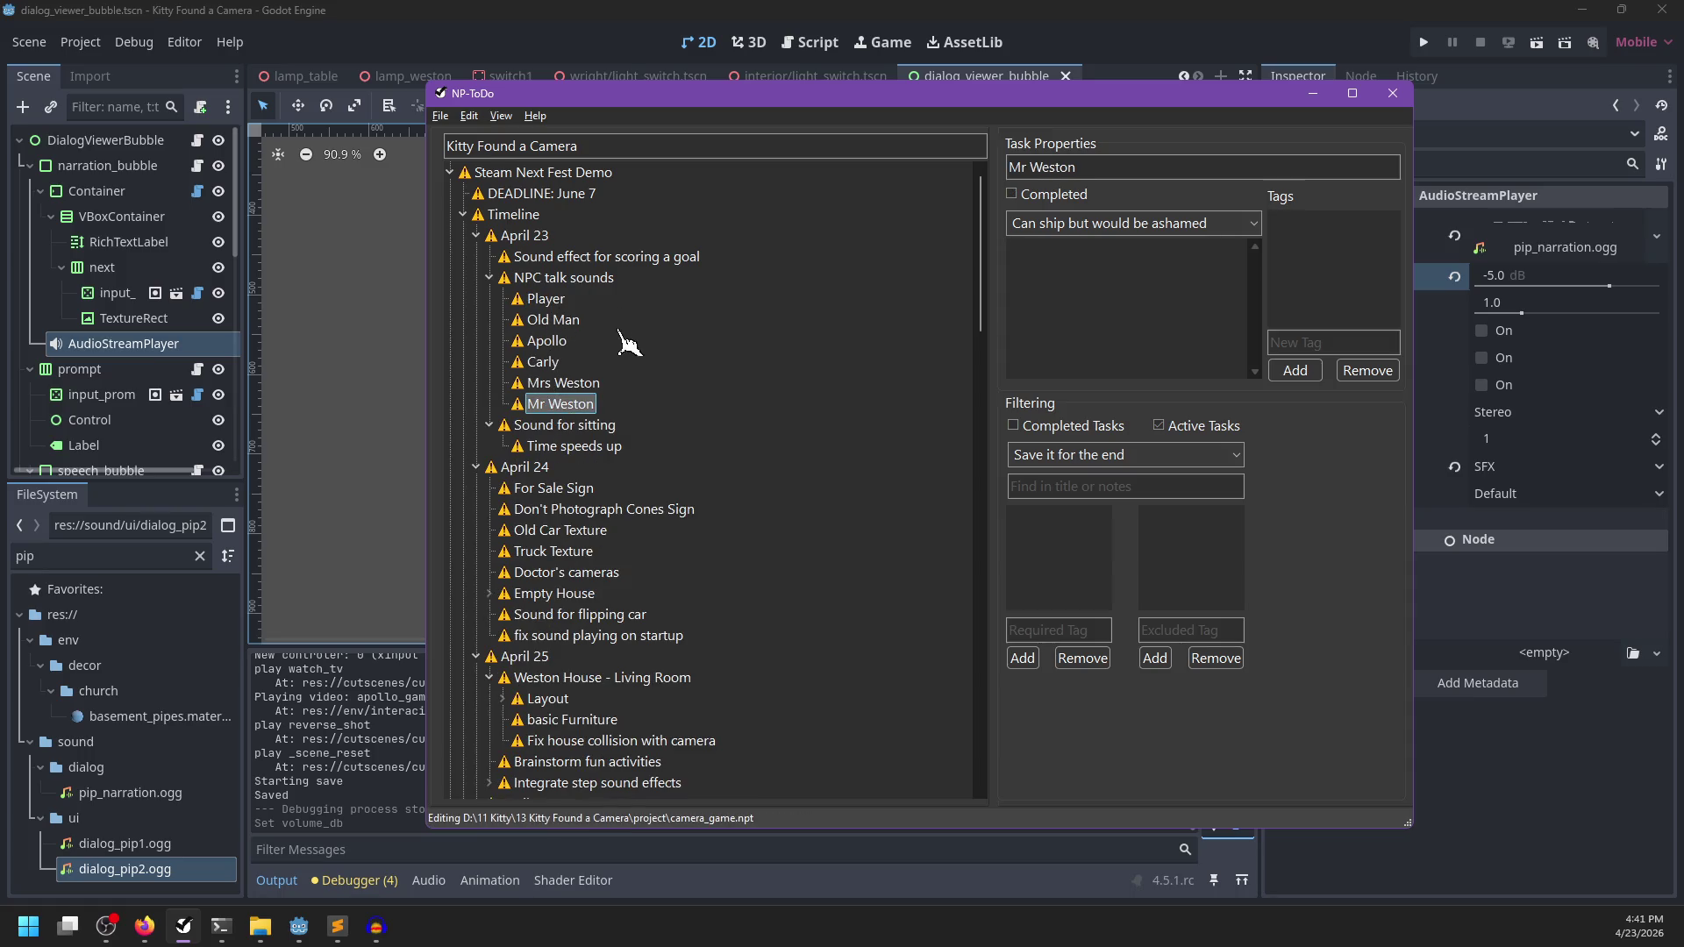
pyautogui.click(563, 442)
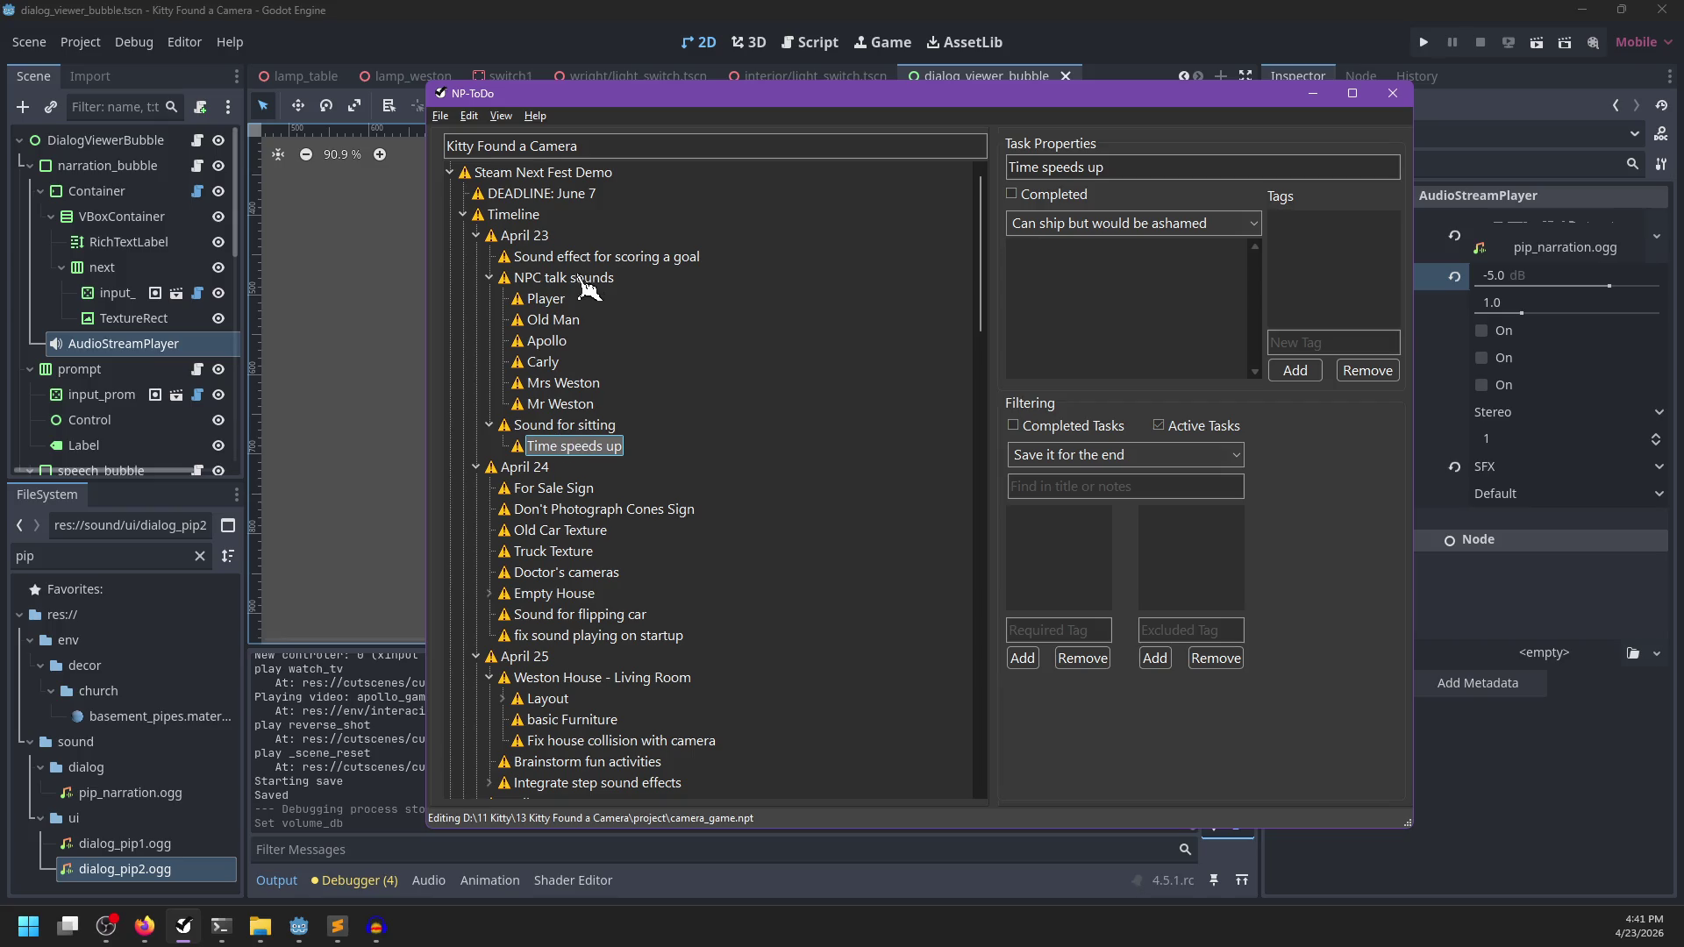
pyautogui.click(546, 258)
pyautogui.click(559, 447)
pyautogui.press('space')
pyautogui.click(562, 426)
pyautogui.press('space')
# Add a May 16 sub-task named 'Sound for time advancing when sitting'
pyautogui.scroll(-20, 596, 526)
pyautogui.scroll(3, 597, 524)
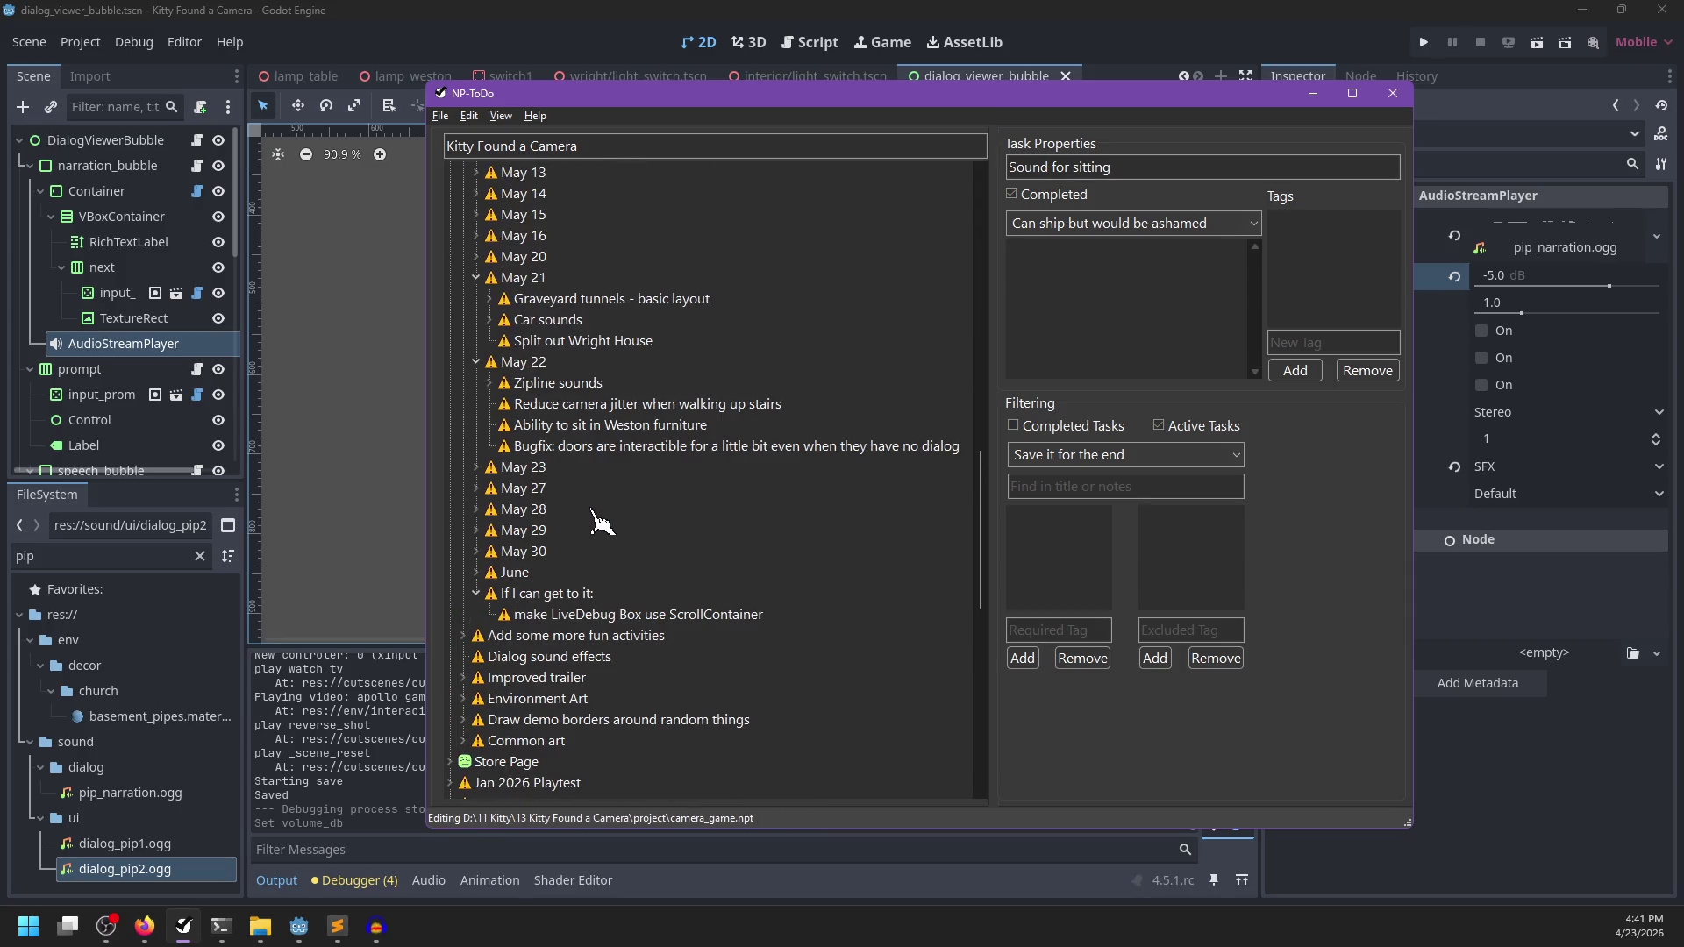
pyautogui.click(476, 235)
pyautogui.click(513, 236)
pyautogui.press('Insert')
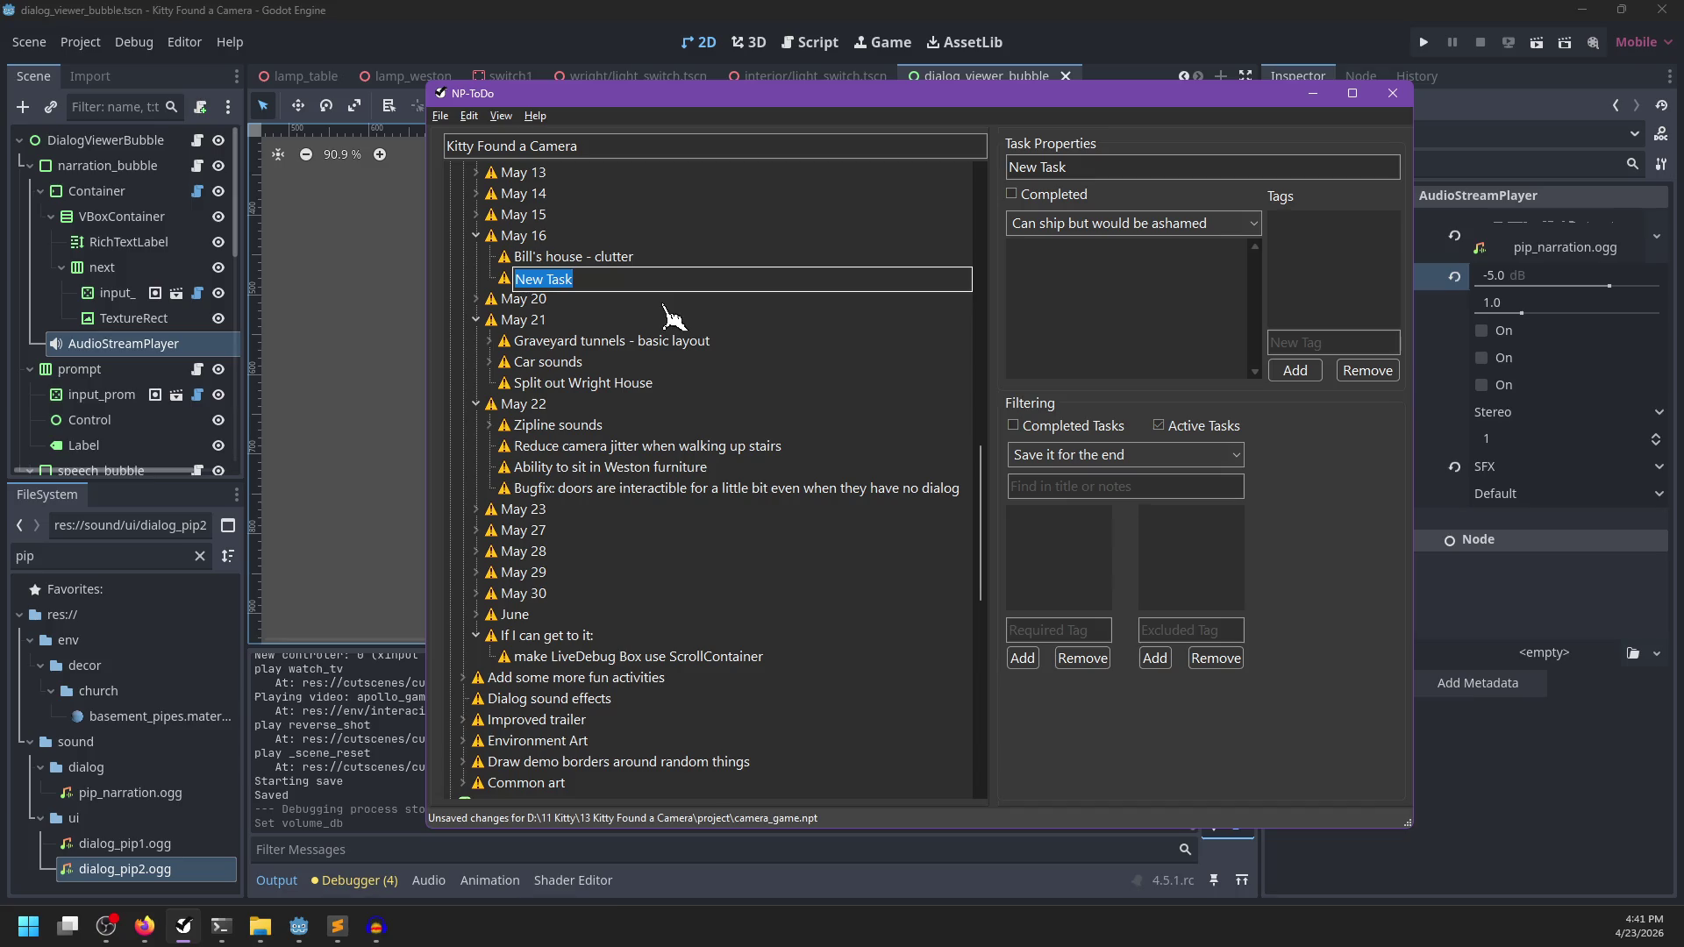
pyautogui.write('T')
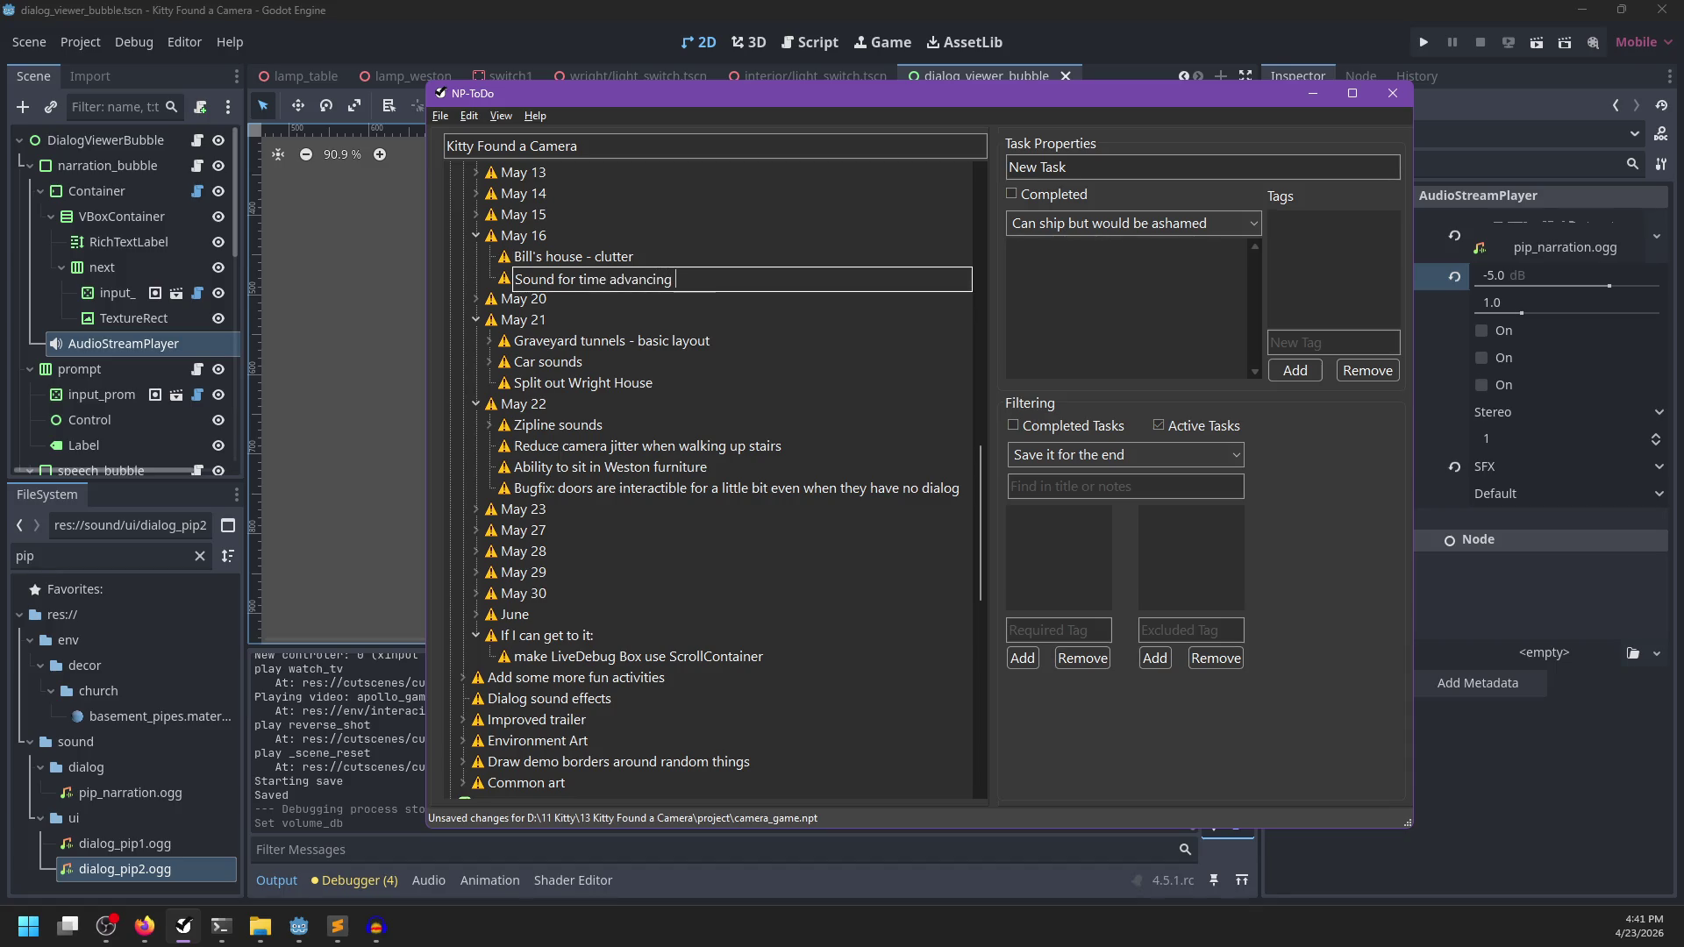
pyautogui.write(' tting')
pyautogui.press('Return')
# Review the NPC talk sound subtasks, then select another bubble's audio player in Godot
pyautogui.scroll(5, 621, 396)
pyautogui.scroll(5, 621, 396)
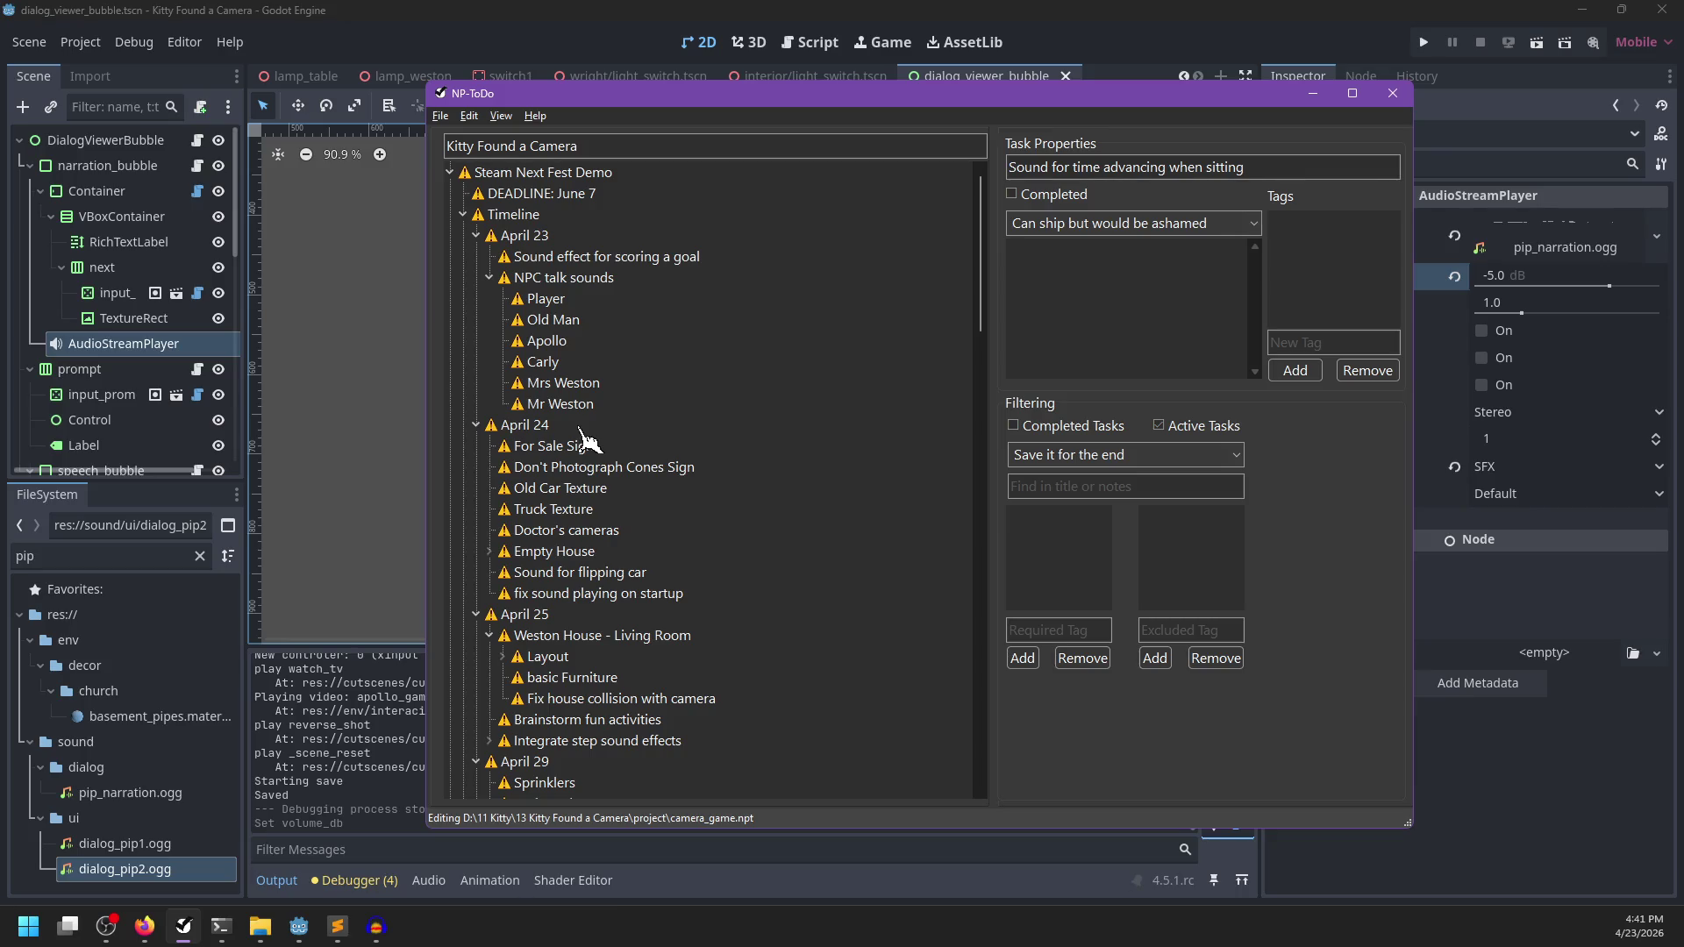
pyautogui.moveTo(578, 407); pyautogui.dragTo(549, 299)
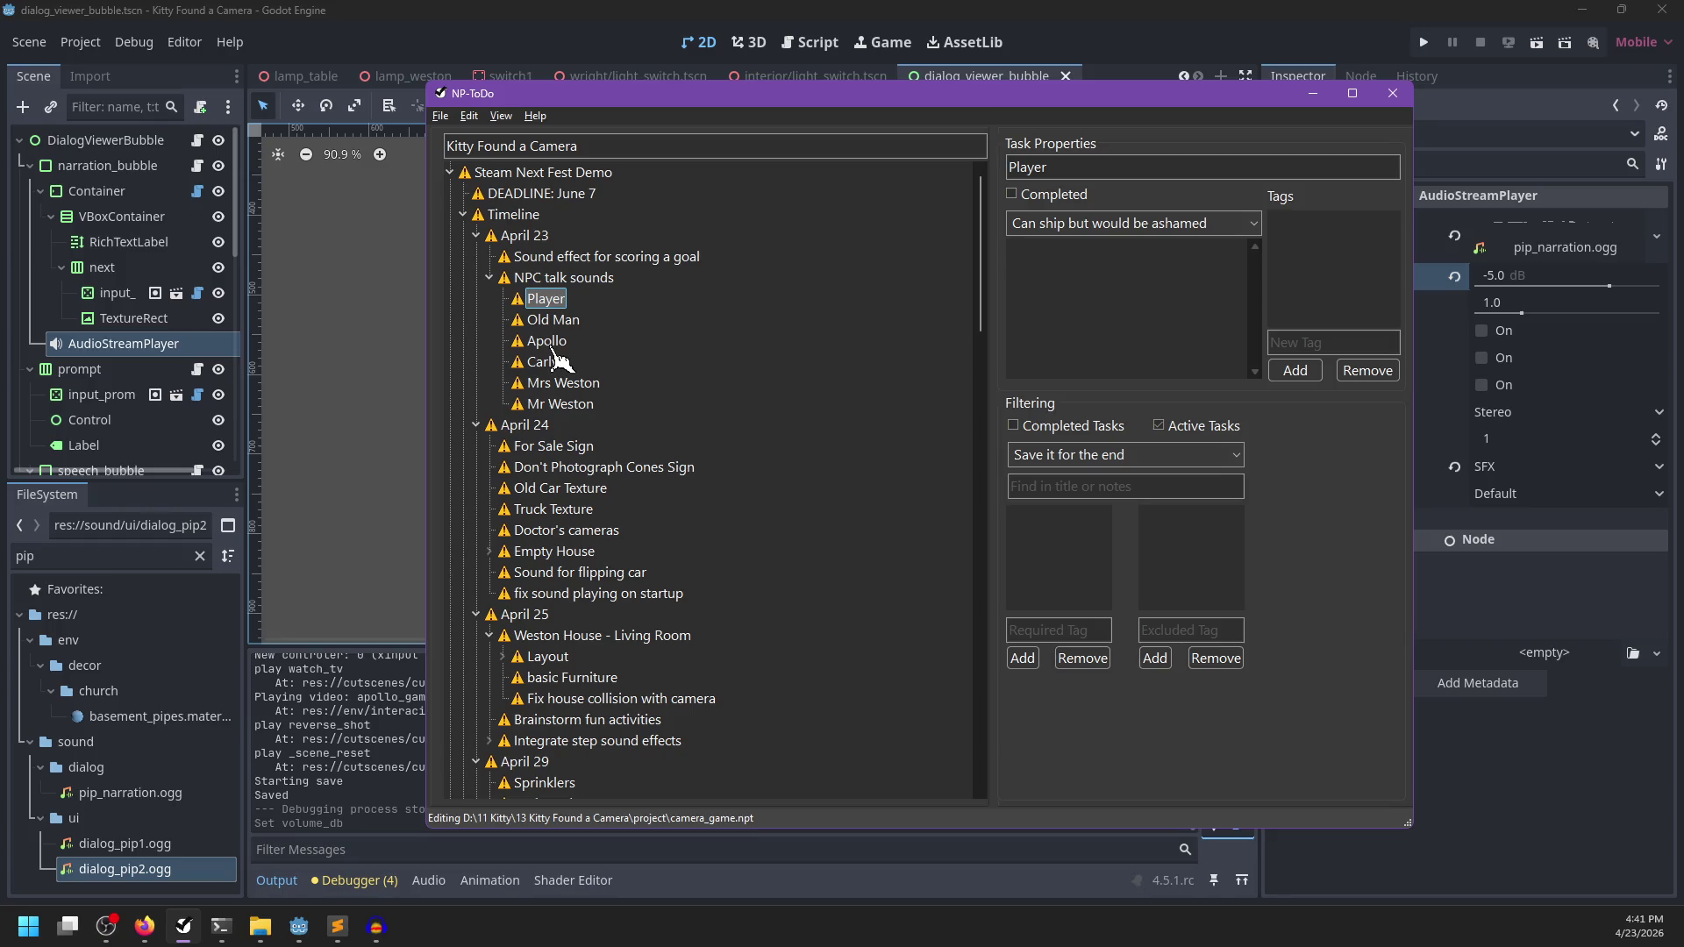
pyautogui.click(105, 396)
pyautogui.scroll(-5, 110, 397)
pyautogui.scroll(-5, 114, 406)
pyautogui.click(132, 447)
pyautogui.scroll(2, 166, 303)
pyautogui.scroll(5, 166, 303)
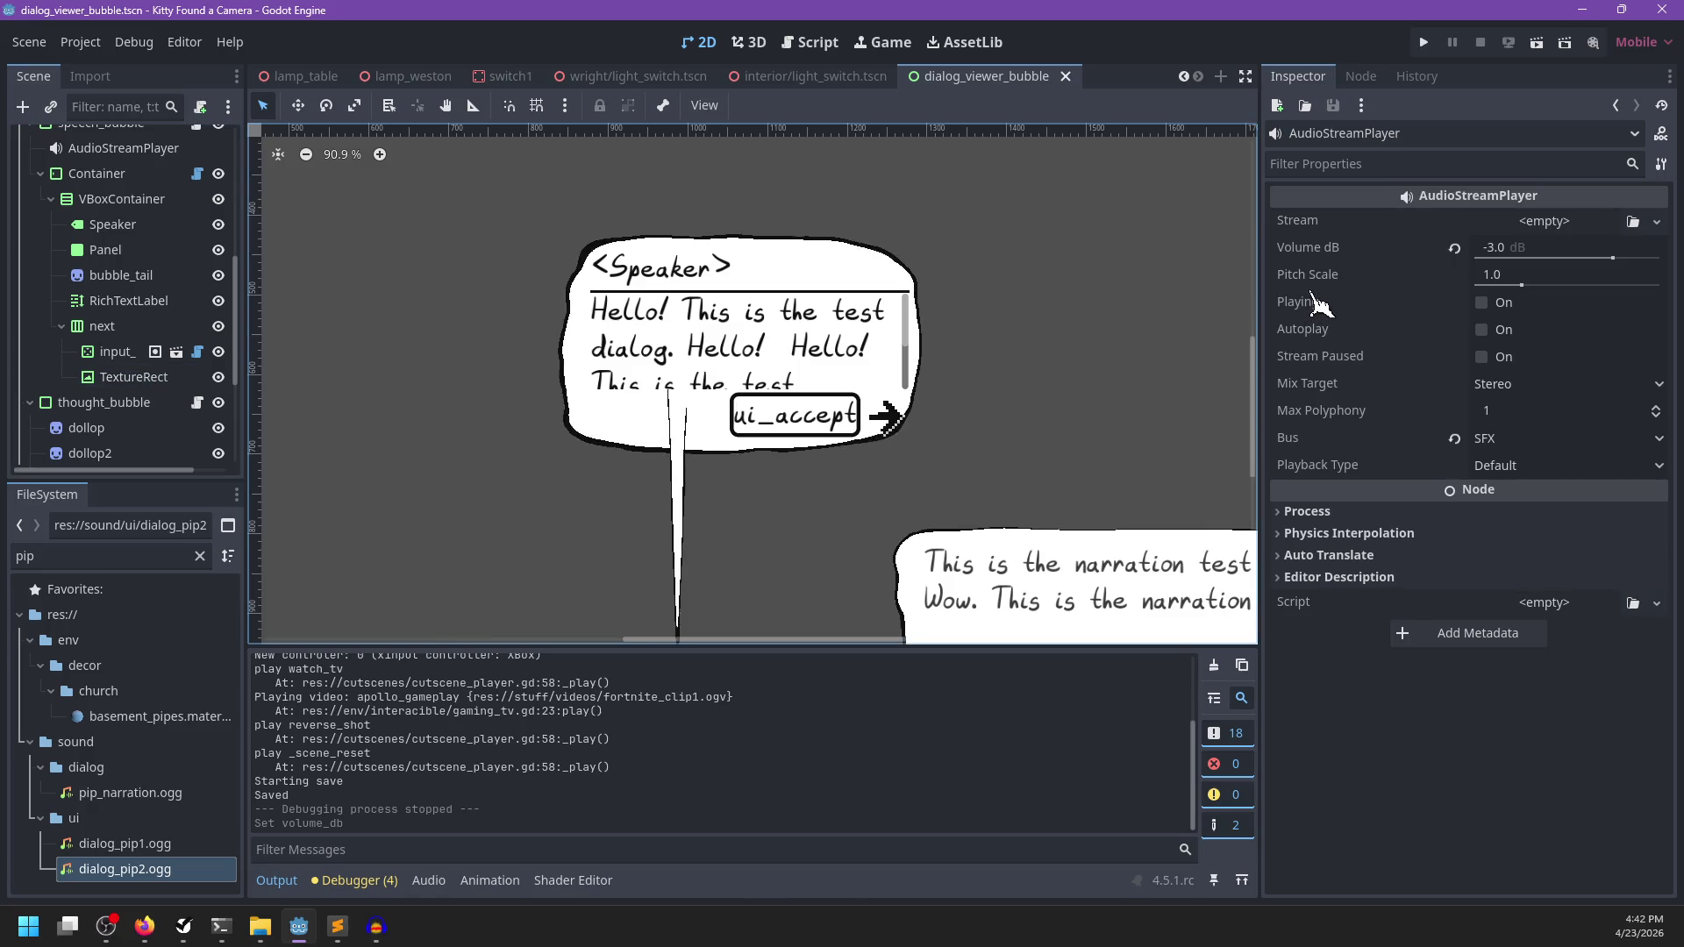
# Select the speech bubble's AudioStreamPlayer in the scene tree to inspect it
pyautogui.scroll(8, 109, 420)
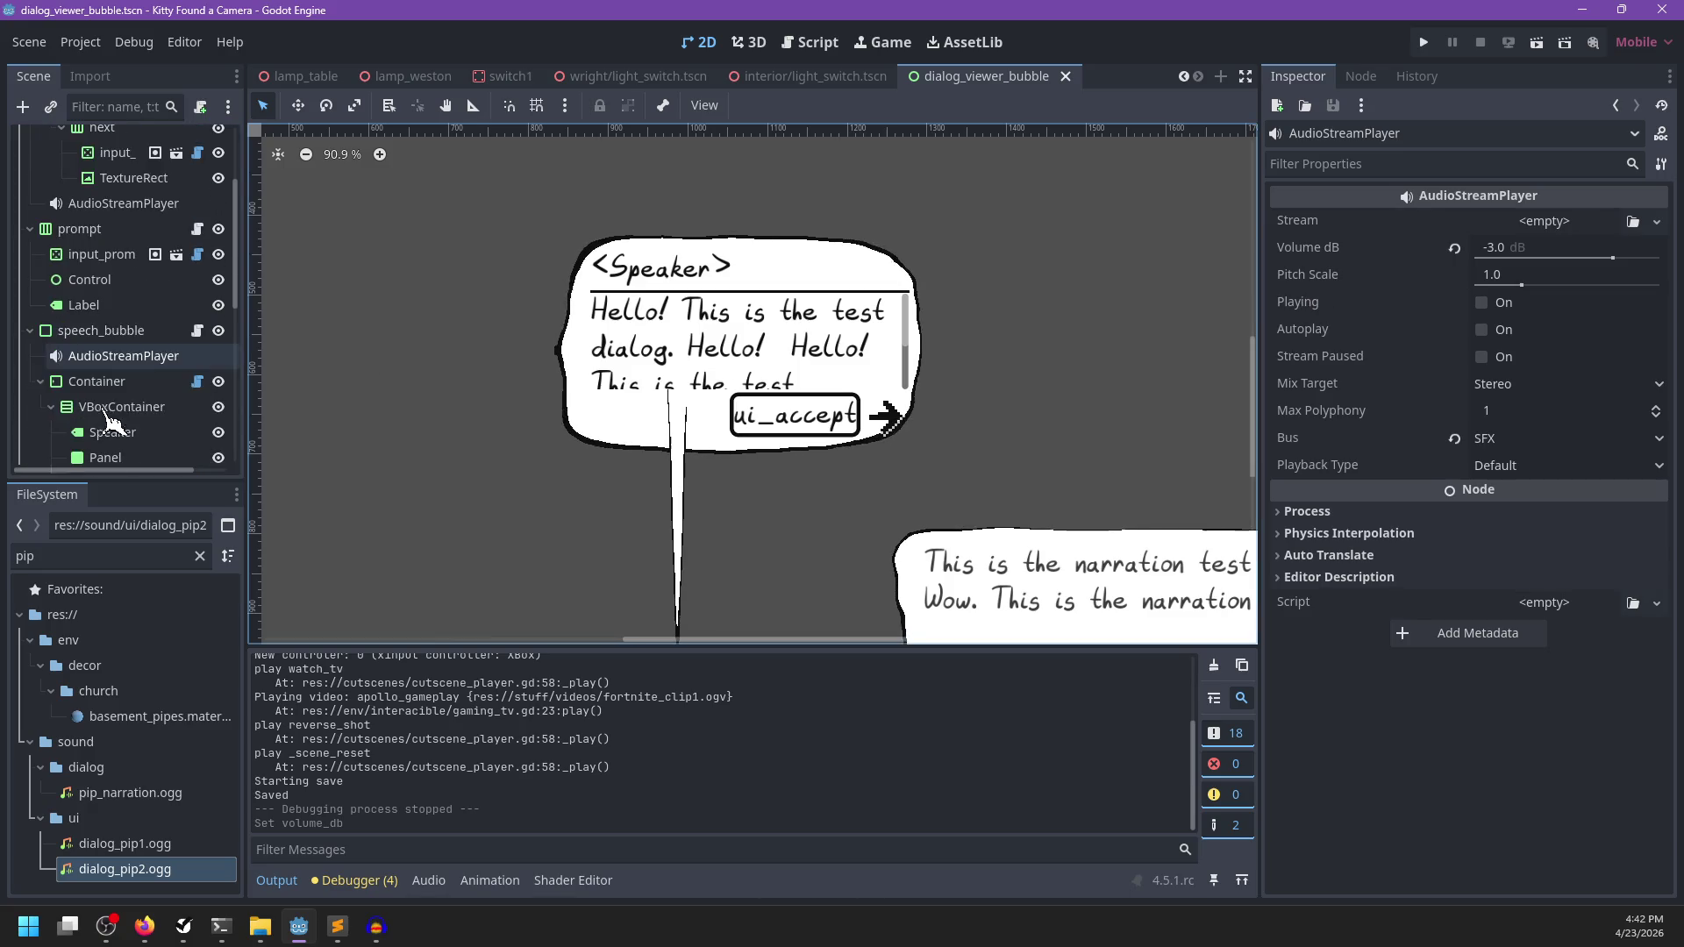
pyautogui.click(114, 356)
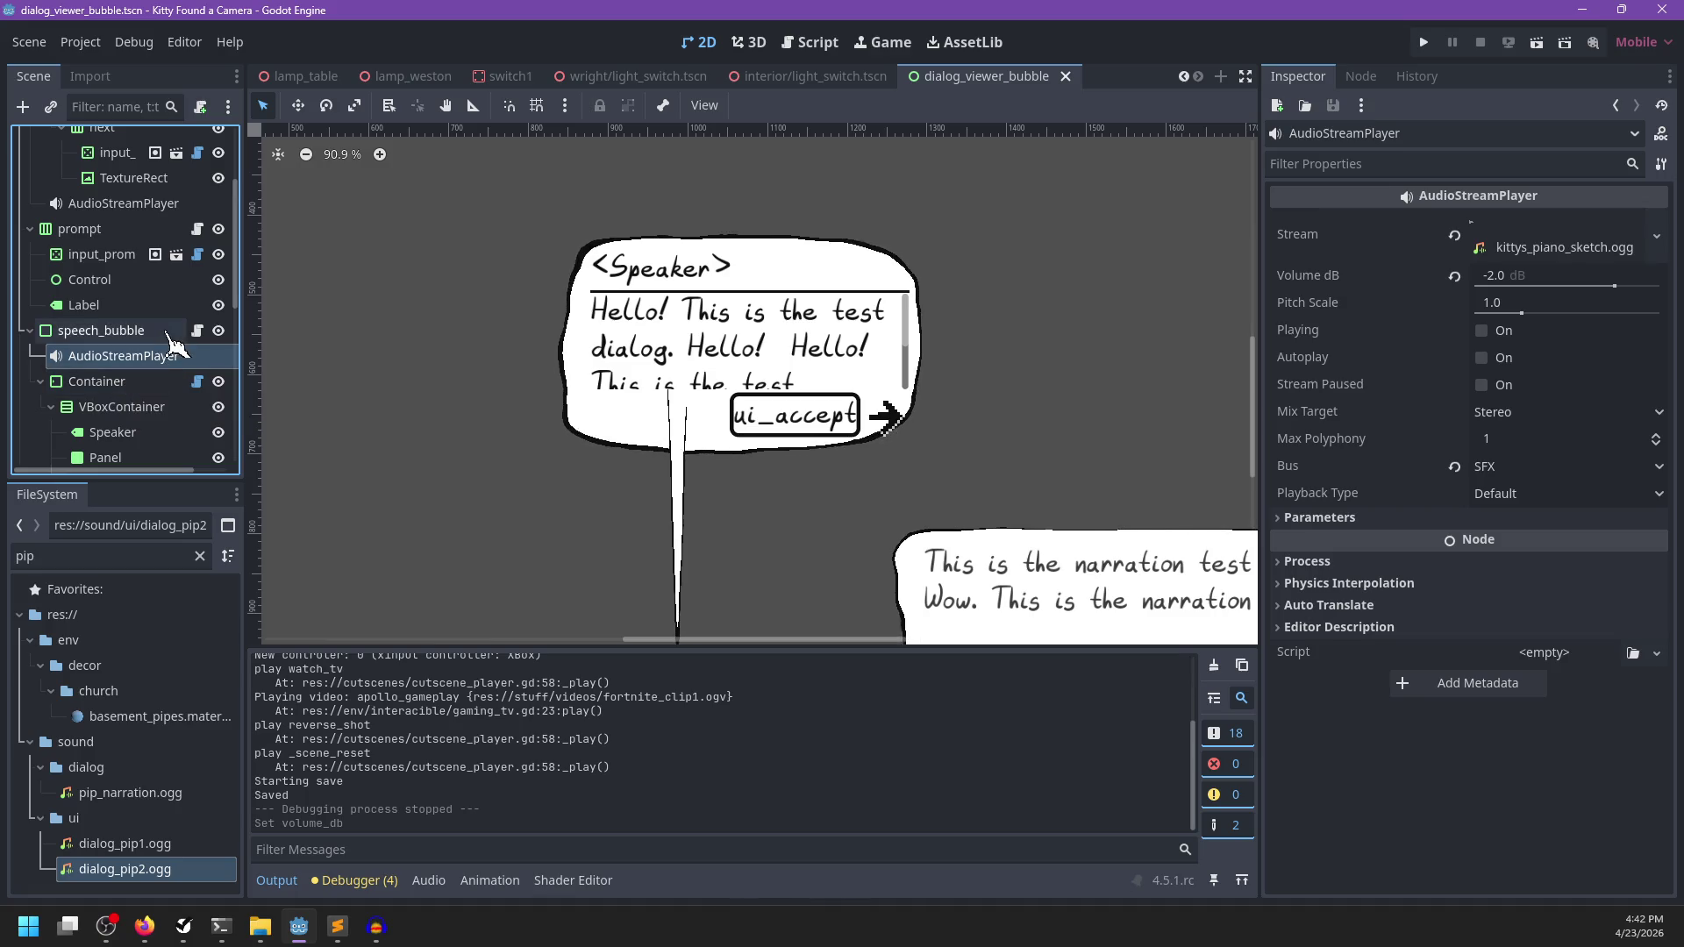
pyautogui.scroll(3, 132, 368)
pyautogui.scroll(-5, 154, 381)
pyautogui.scroll(5, 156, 383)
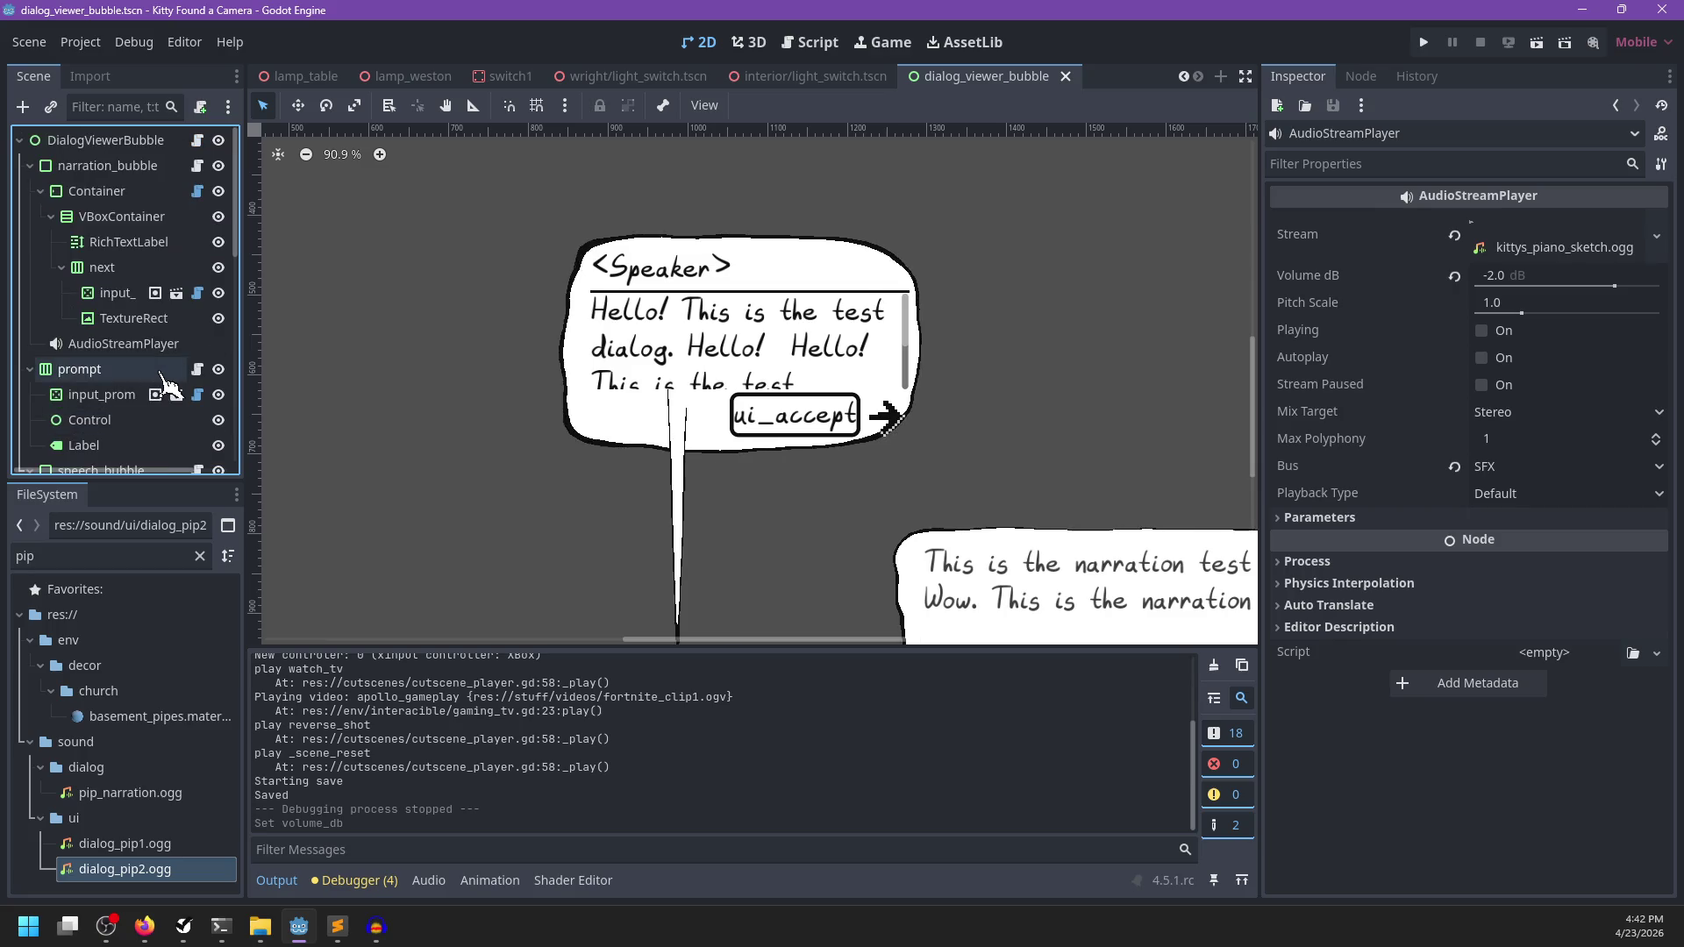
# Open the DialogViewerBubble script and search it for 'speaker'
pyautogui.click(197, 141)
pyautogui.click(1031, 290)
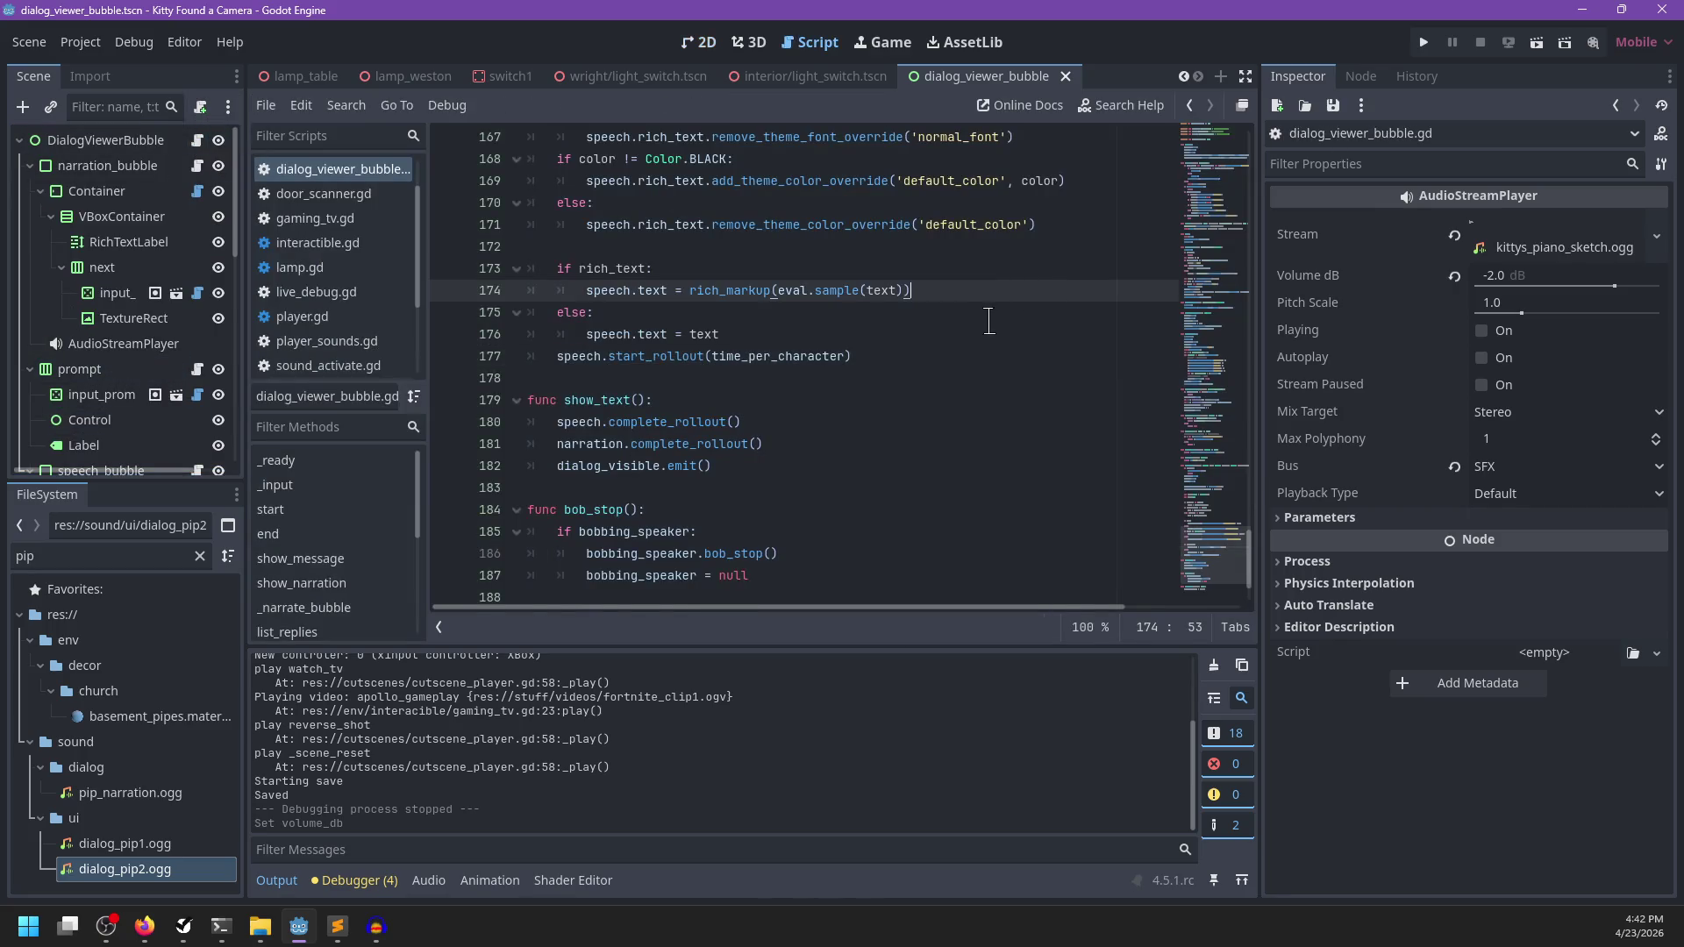
pyautogui.hotkey('ctrl', 'f')
pyautogui.write('speaker')
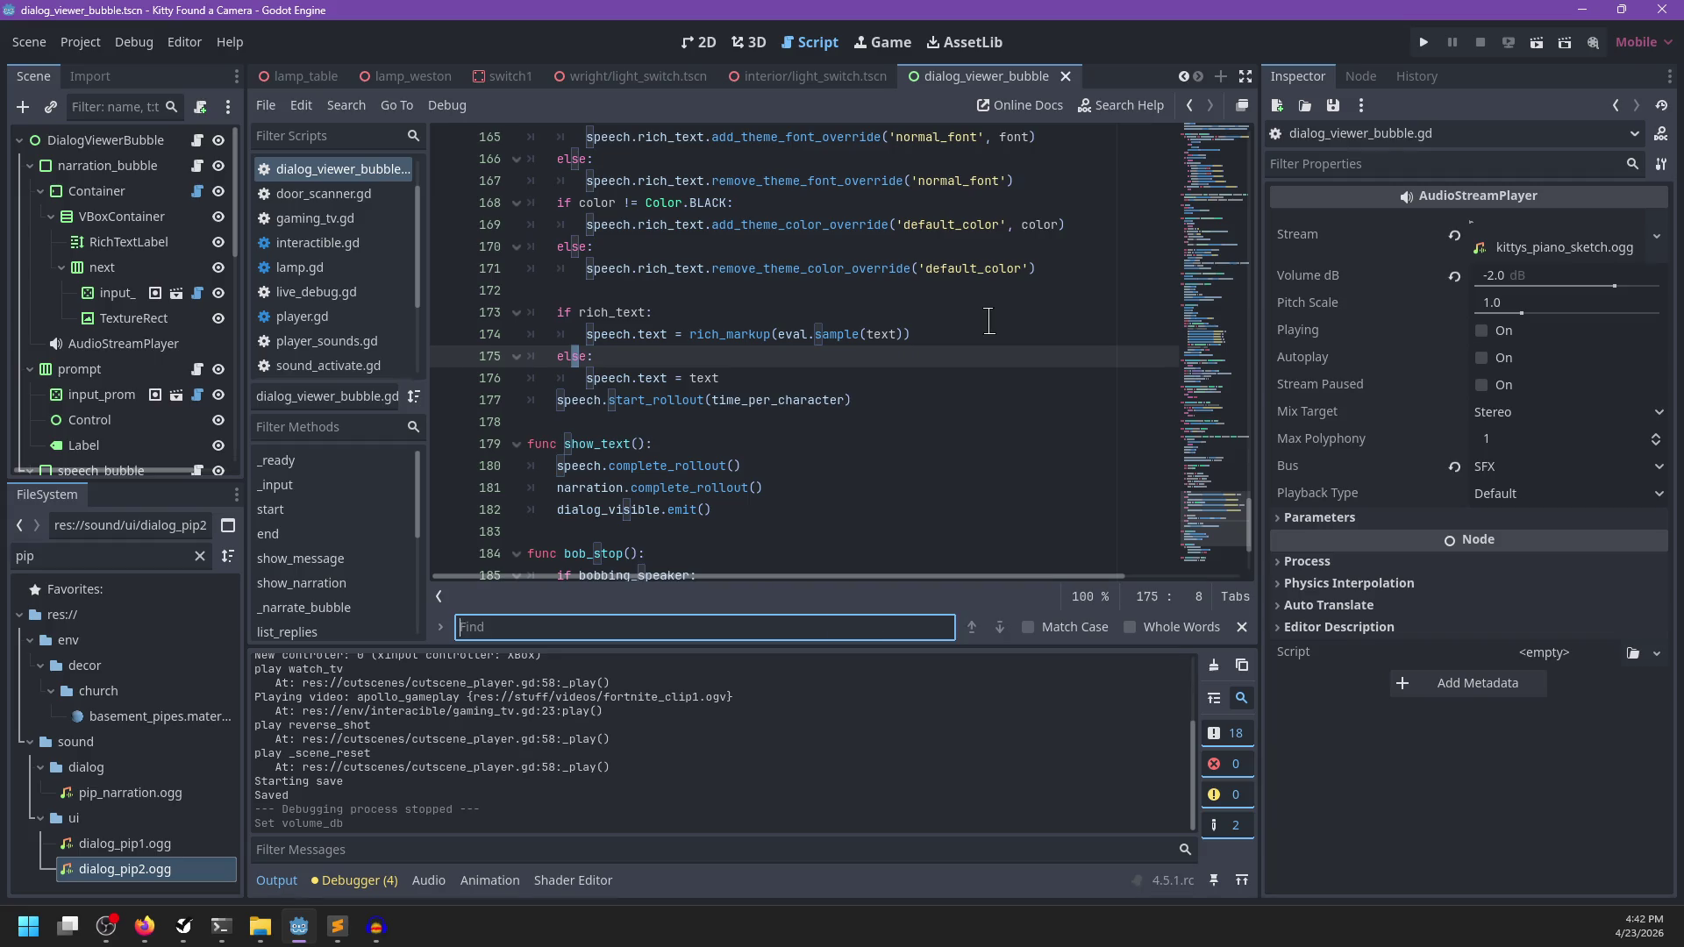
pyautogui.press('Escape')
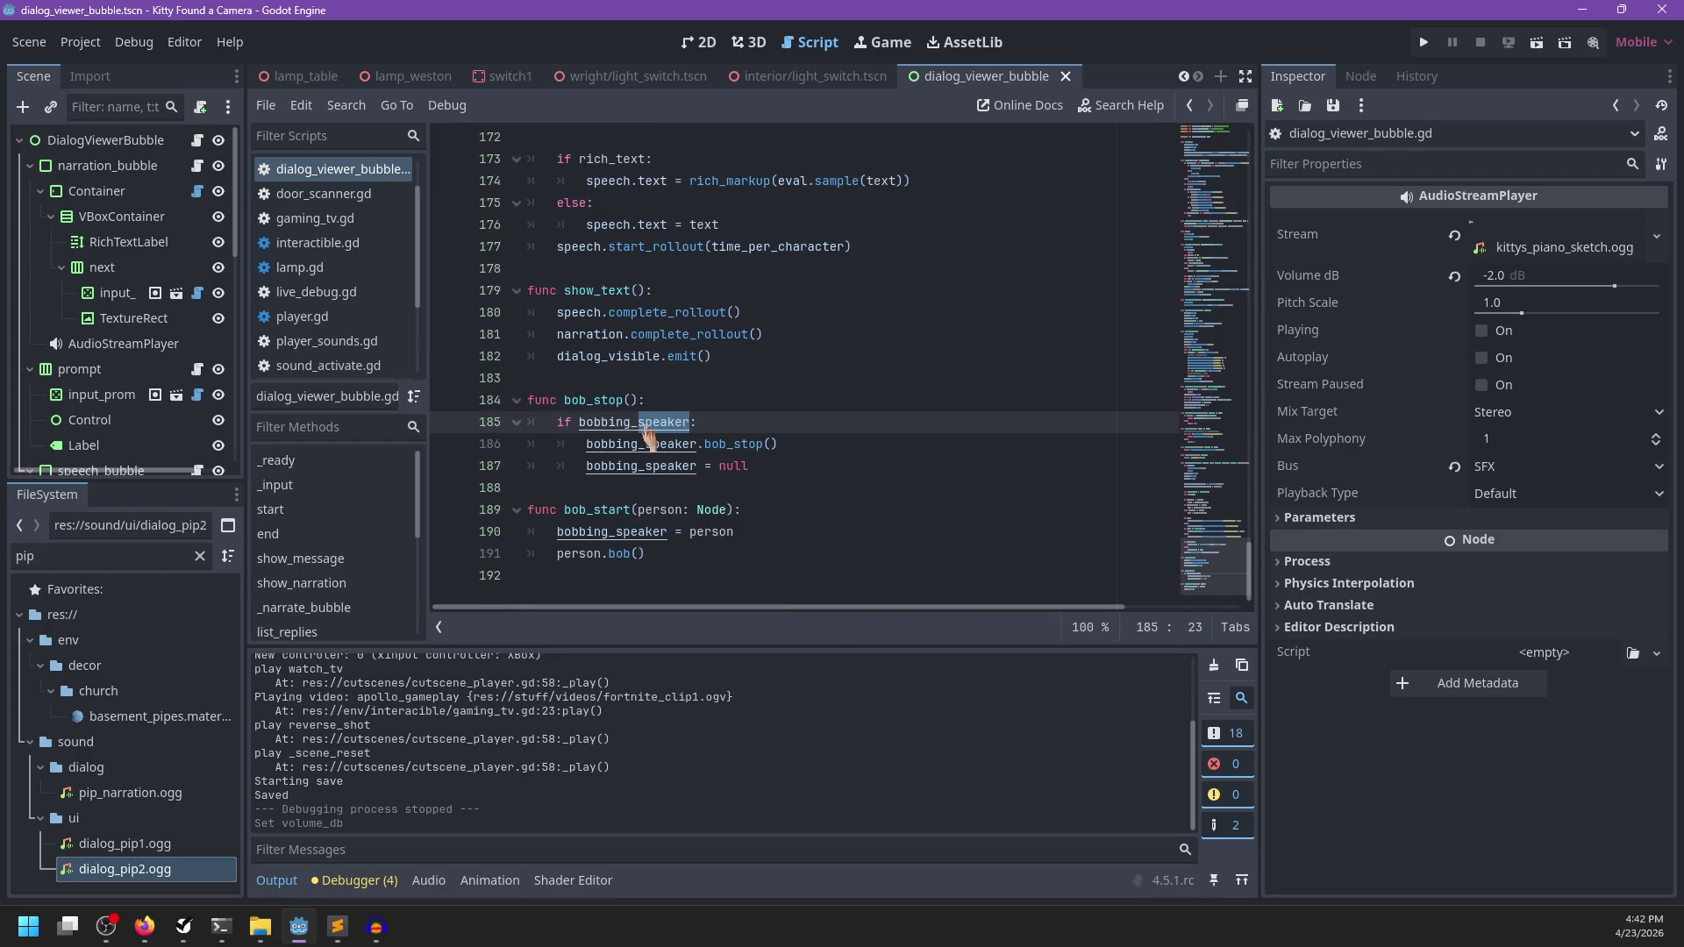
# Scroll through dialog_viewer_bubble.gd to review the play_random_sound calls
pyautogui.scroll(20, 865, 357)
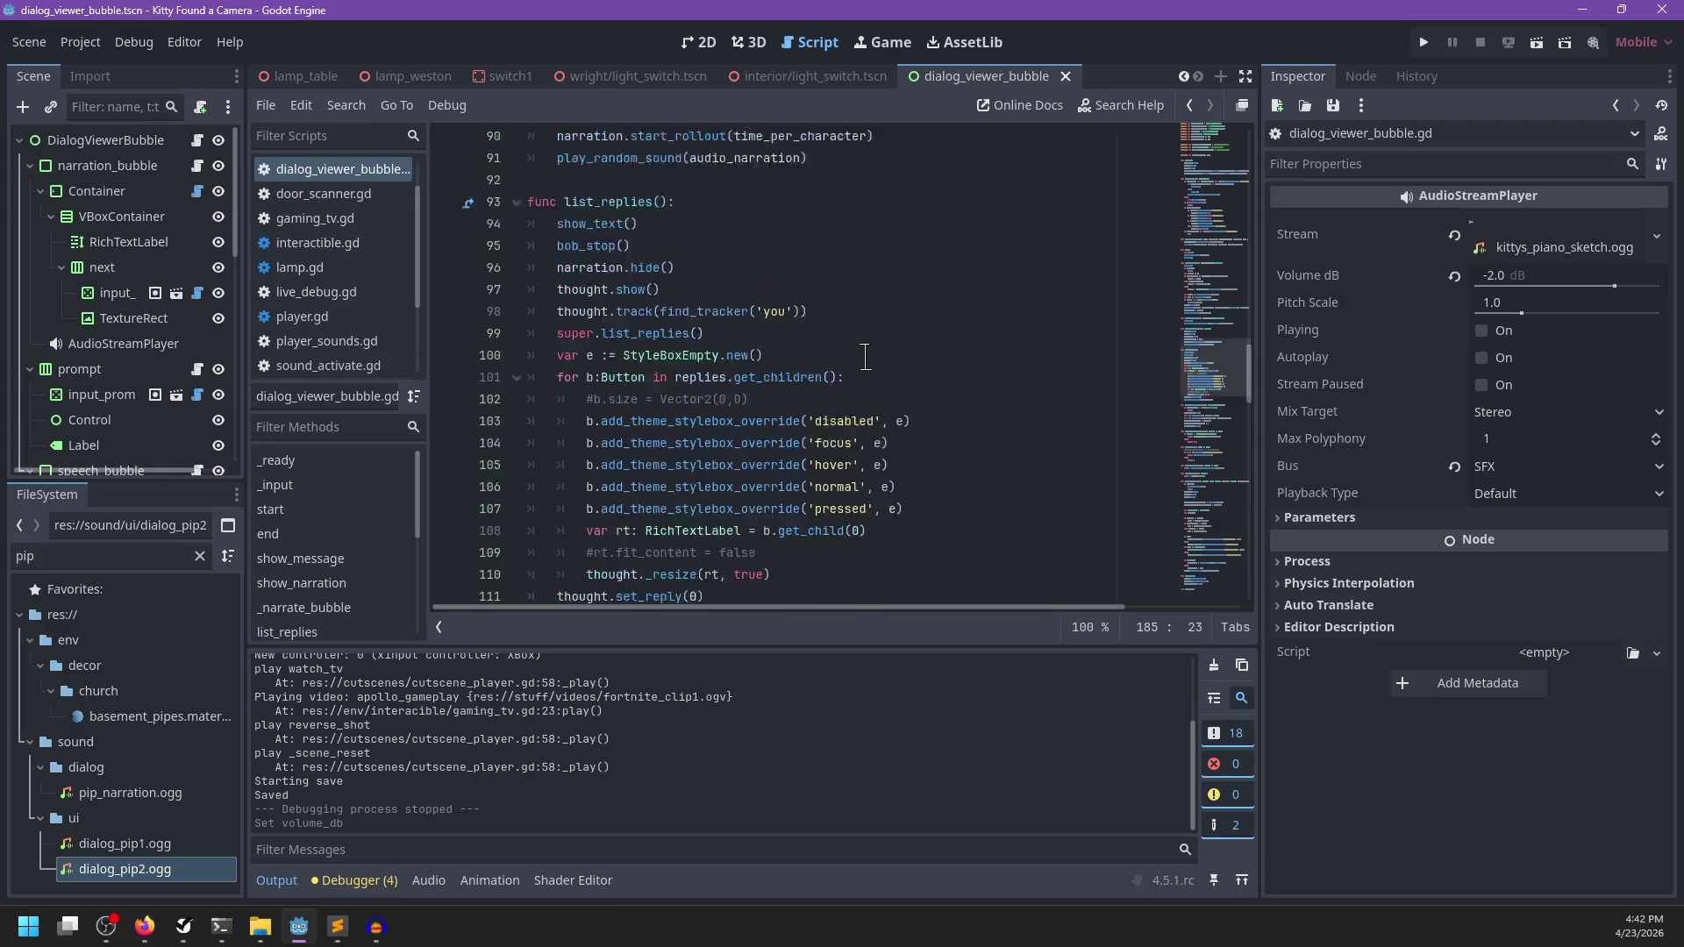
pyautogui.scroll(9, 865, 357)
pyautogui.scroll(4, 865, 357)
pyautogui.scroll(-6, 865, 357)
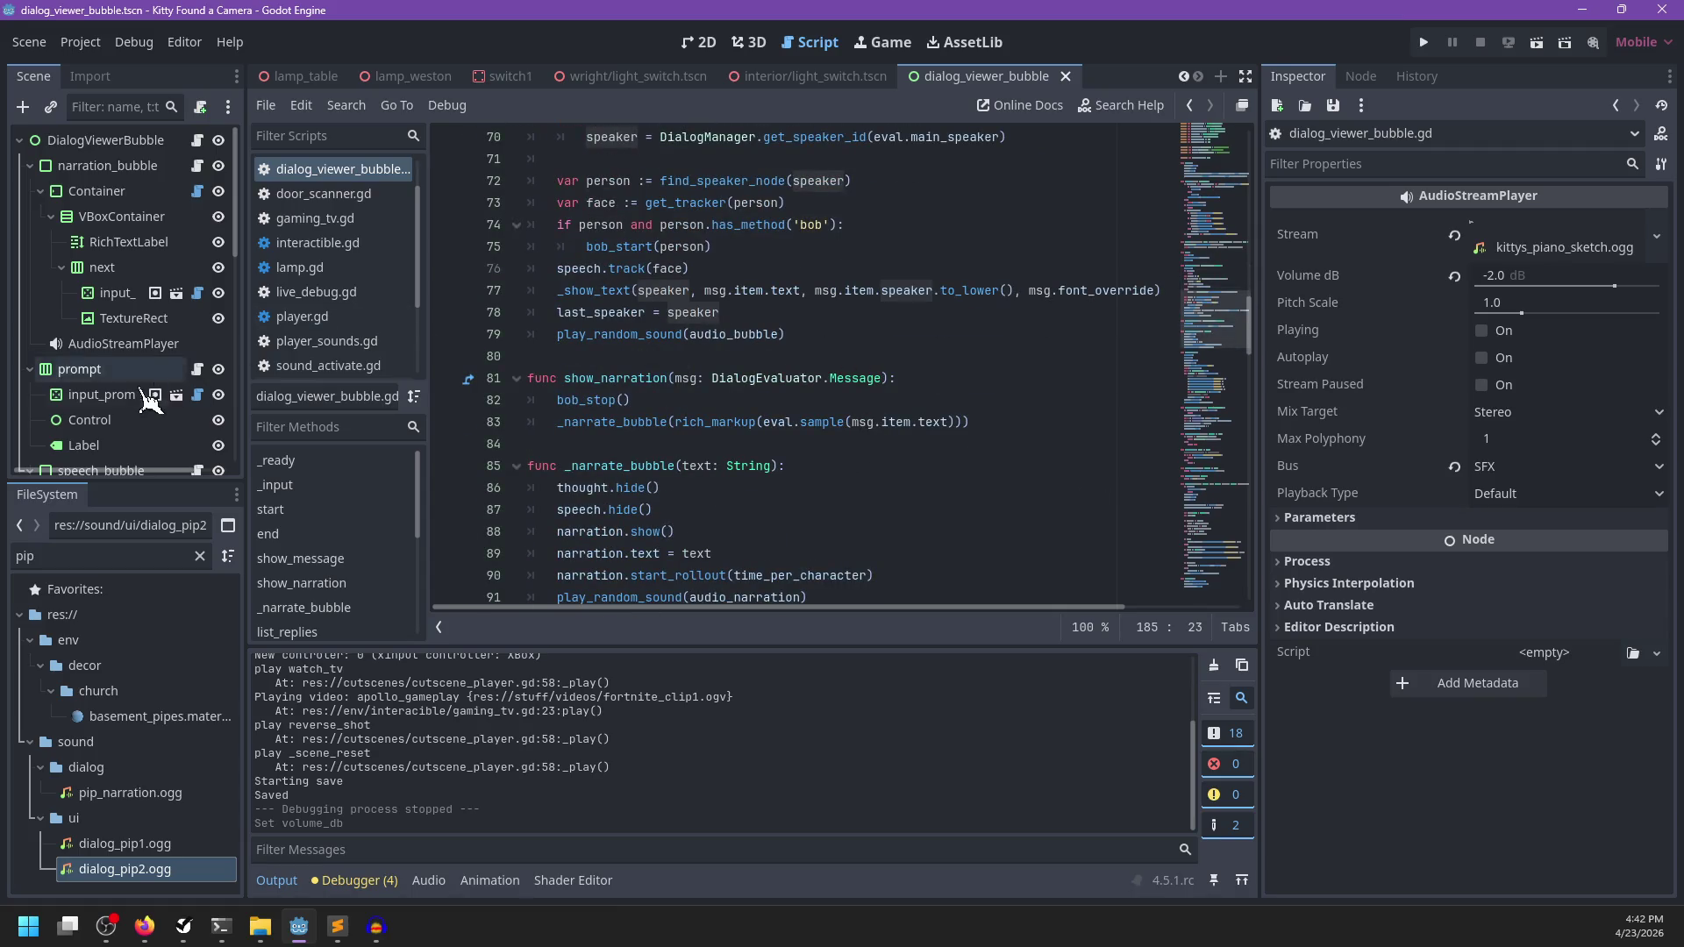
pyautogui.scroll(-10, 149, 368)
pyautogui.scroll(10, 151, 392)
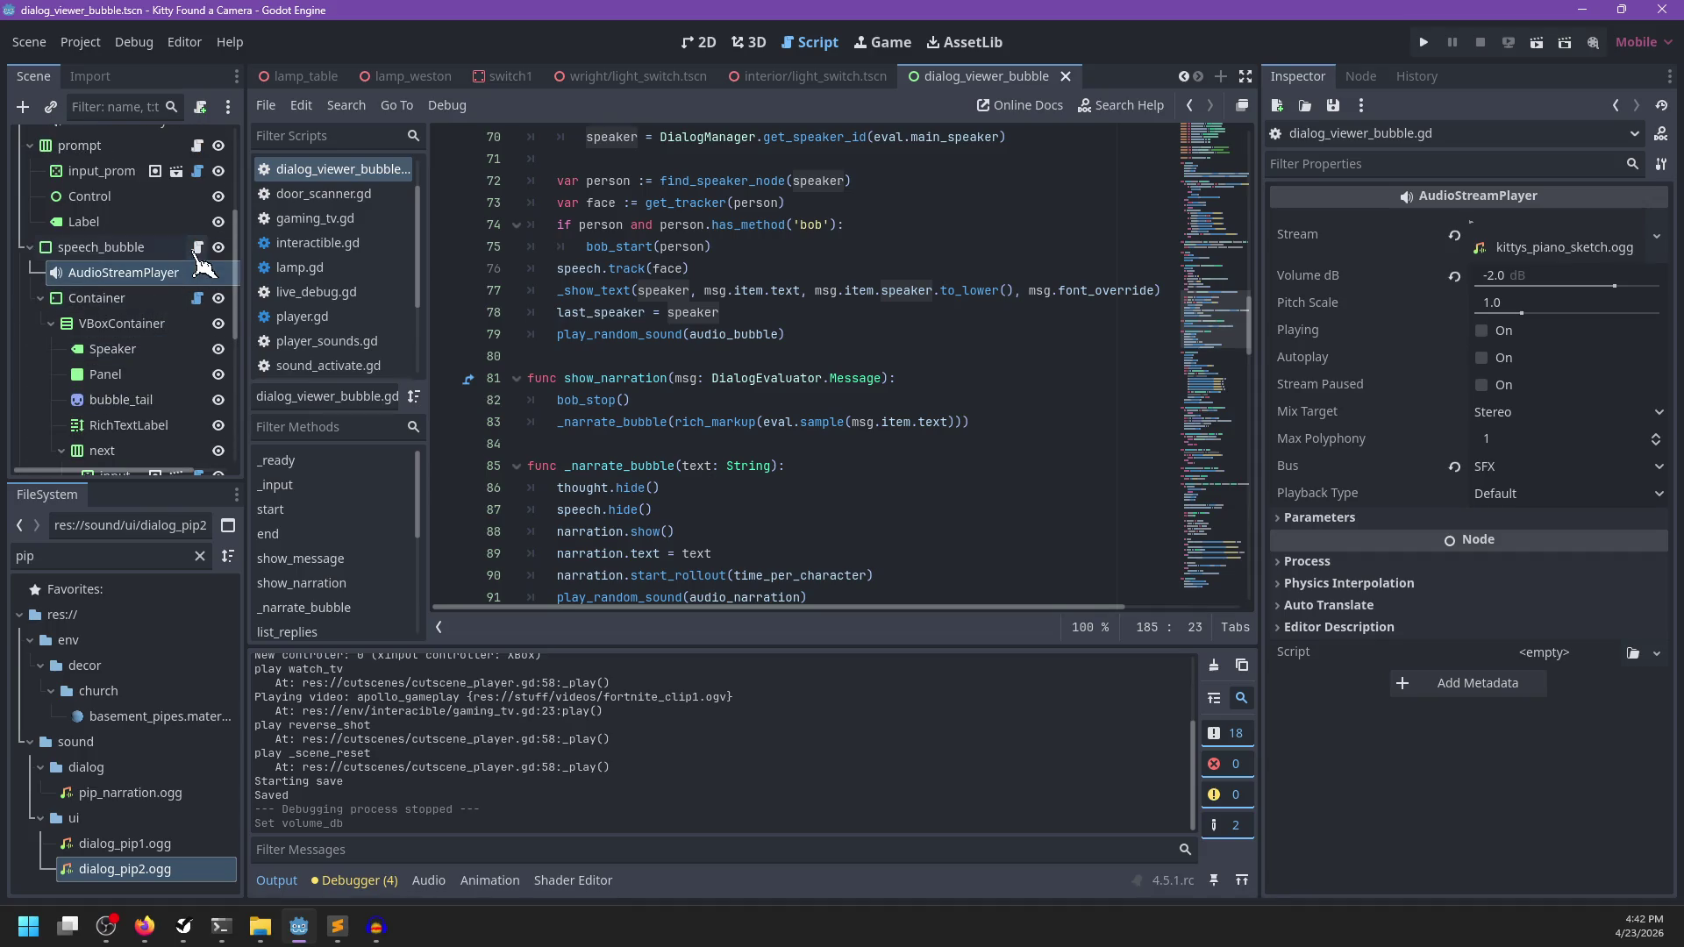
pyautogui.click(198, 247)
# Jump to the track function in speech_bubble.gd and rework the speaking_pip condition line
pyautogui.hotkey('ctrl', 'f')
pyautogui.write('track')
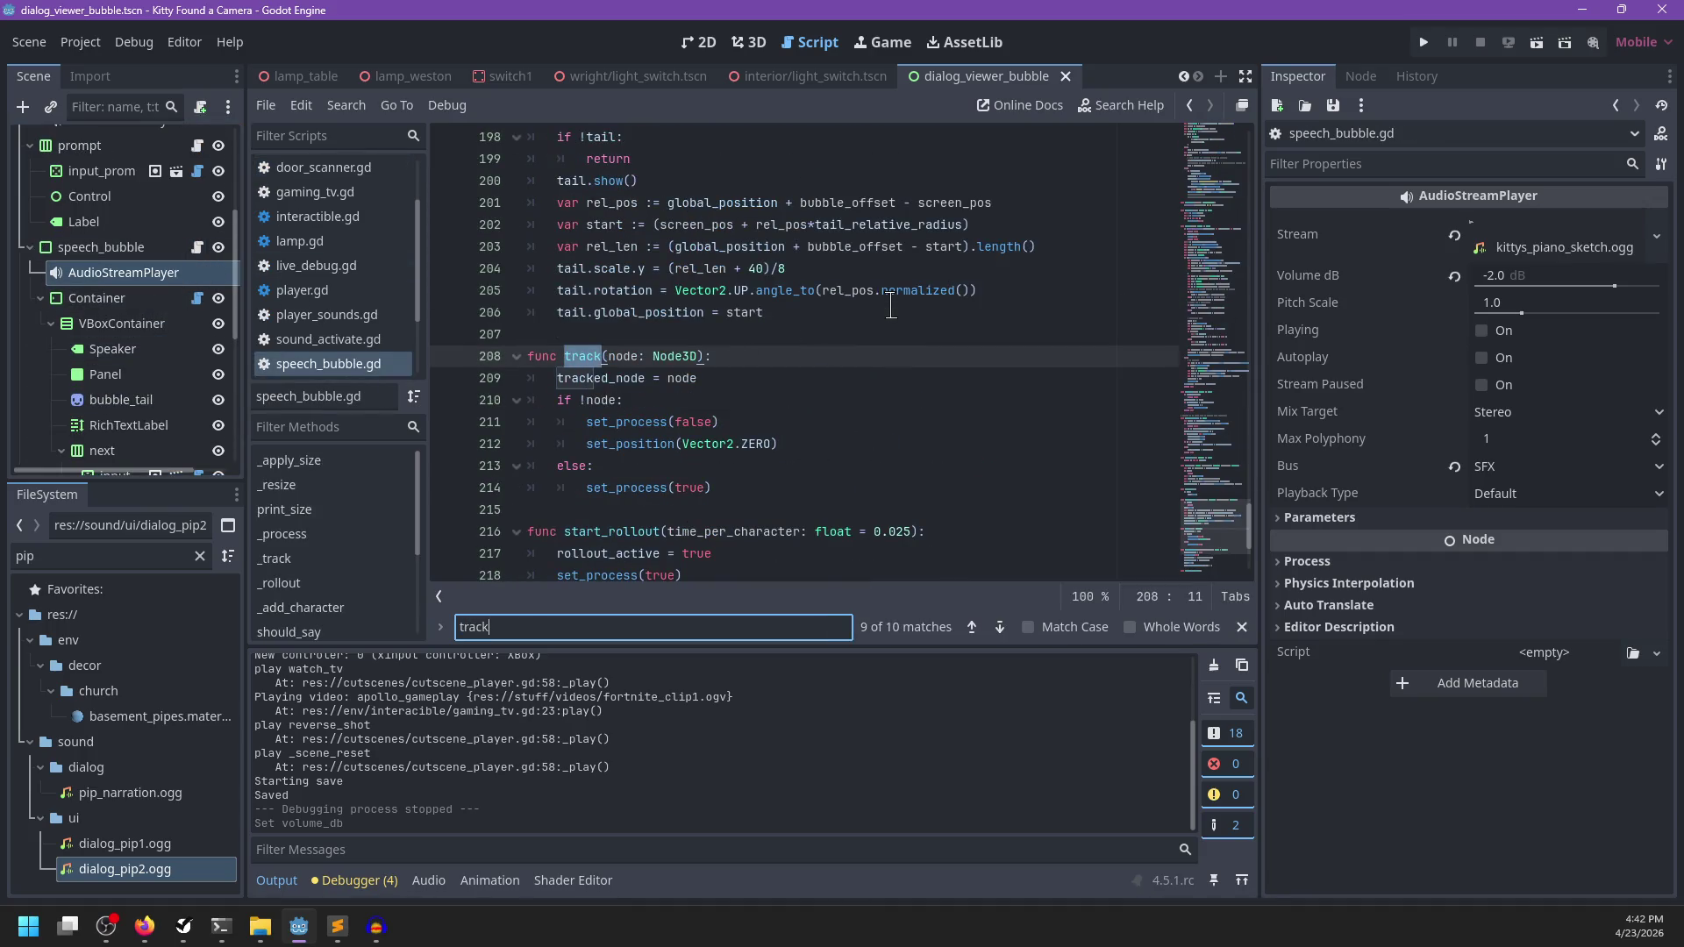
pyautogui.press('Escape')
pyautogui.doubleClick(631, 375)
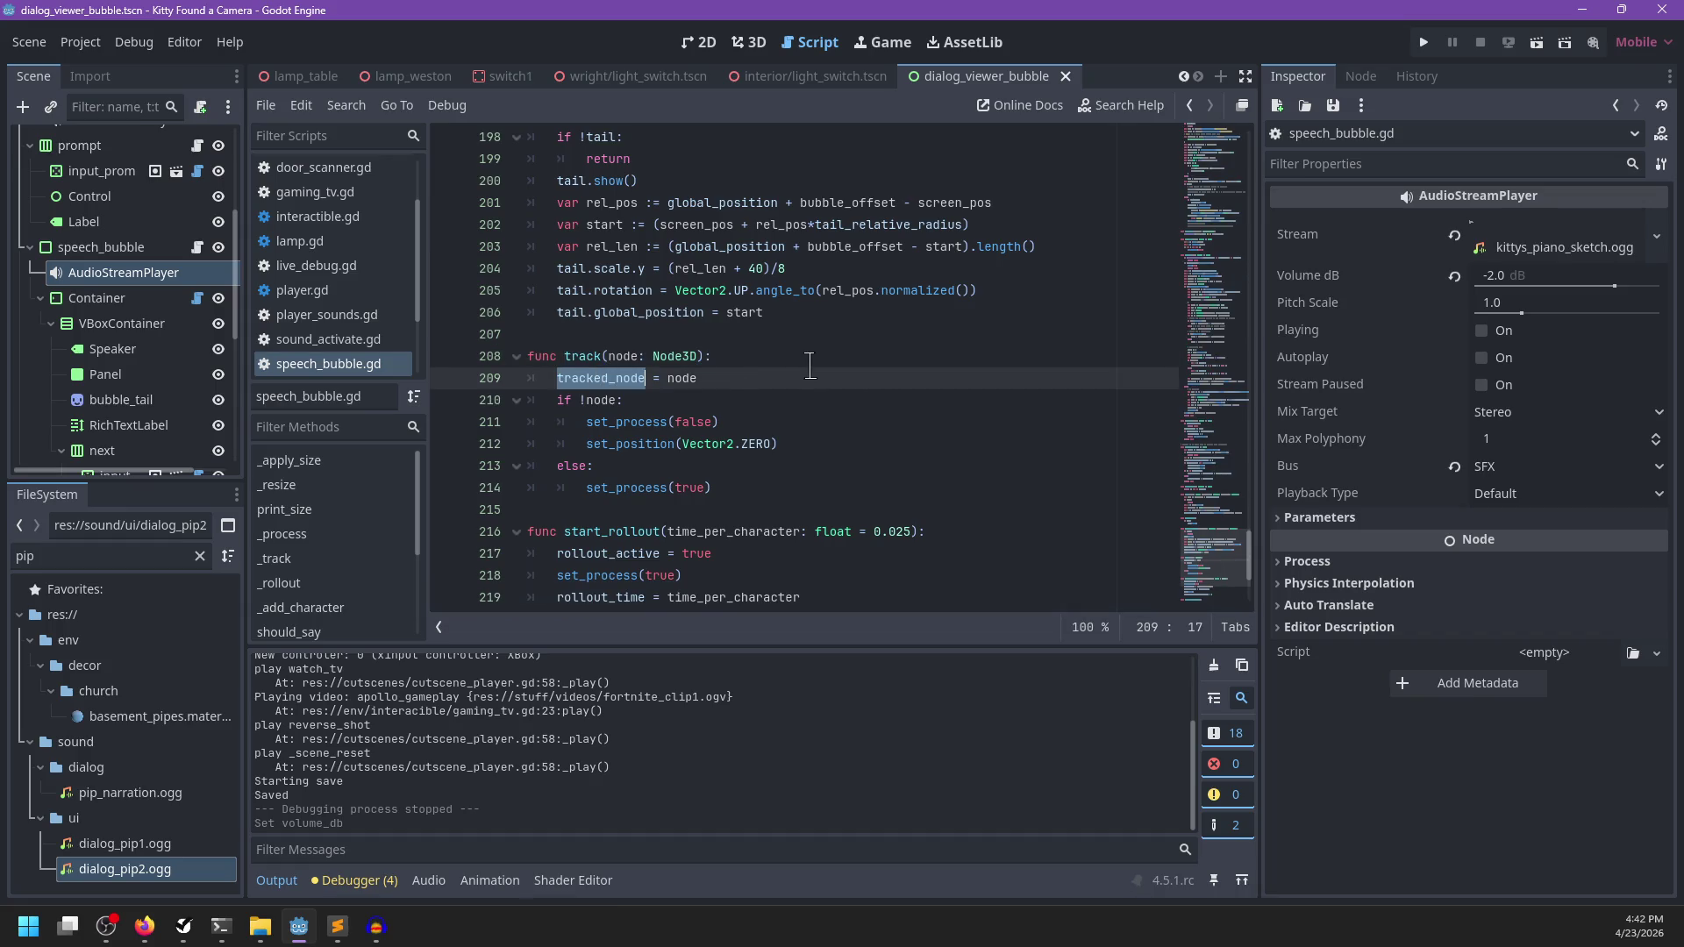
pyautogui.click(750, 377)
pyautogui.press('Return')
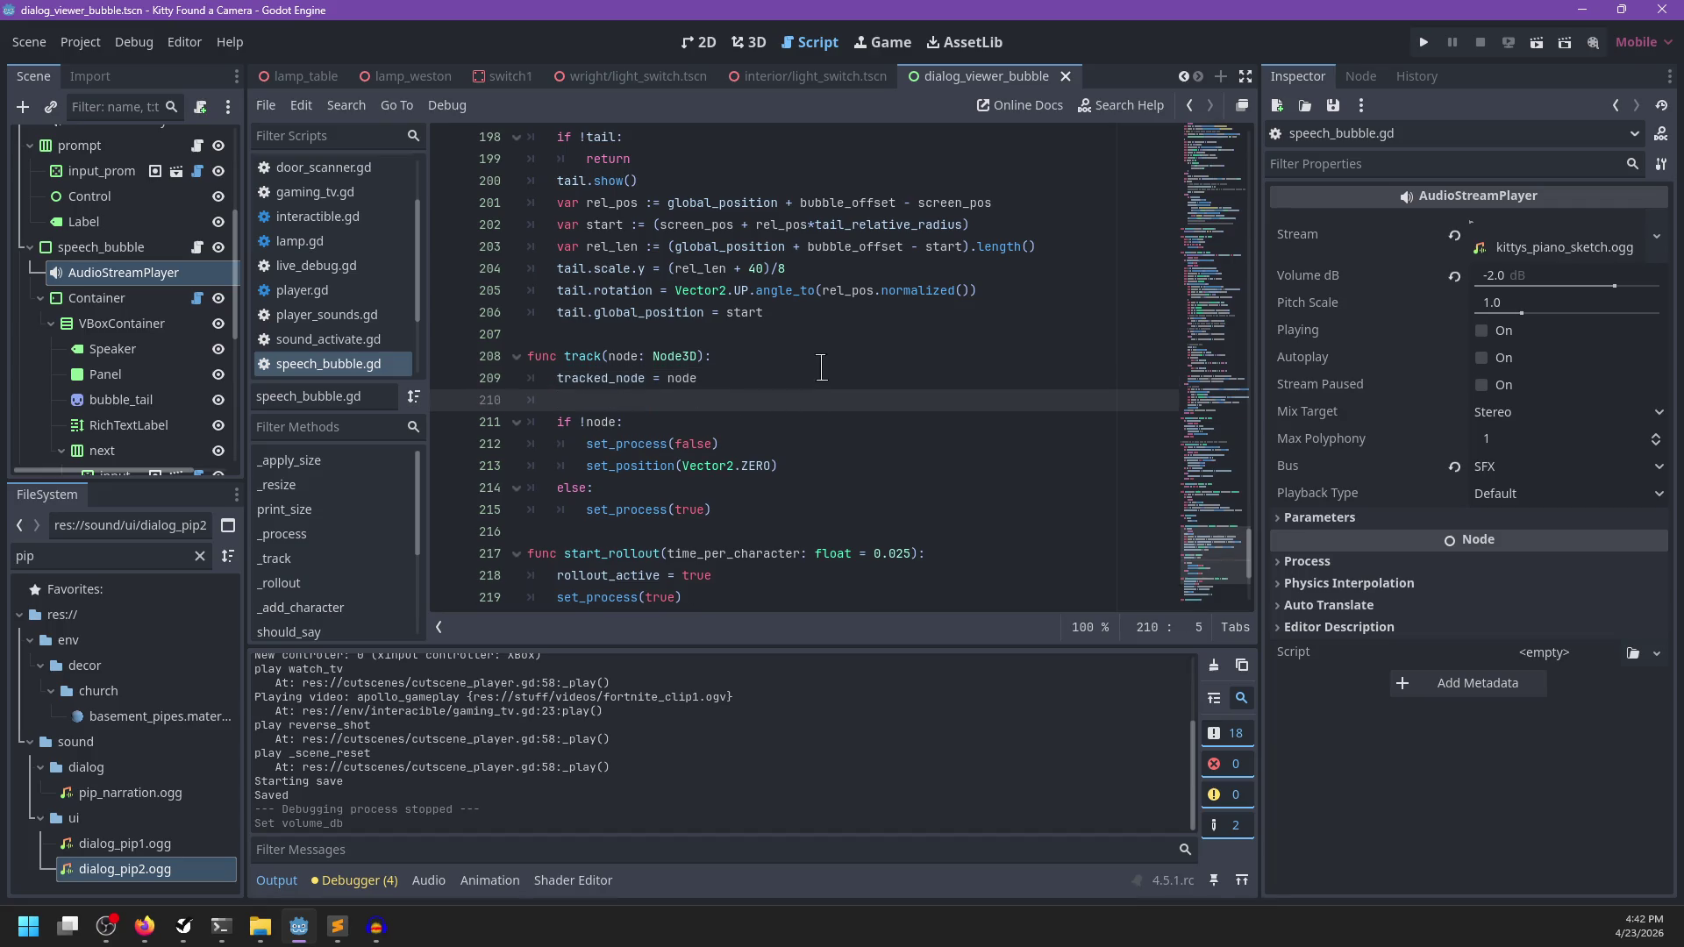
pyautogui.press('BackSpace')
pyautogui.press('BackSpace')
pyautogui.press('BackSpace')
pyautogui.write("'speak")
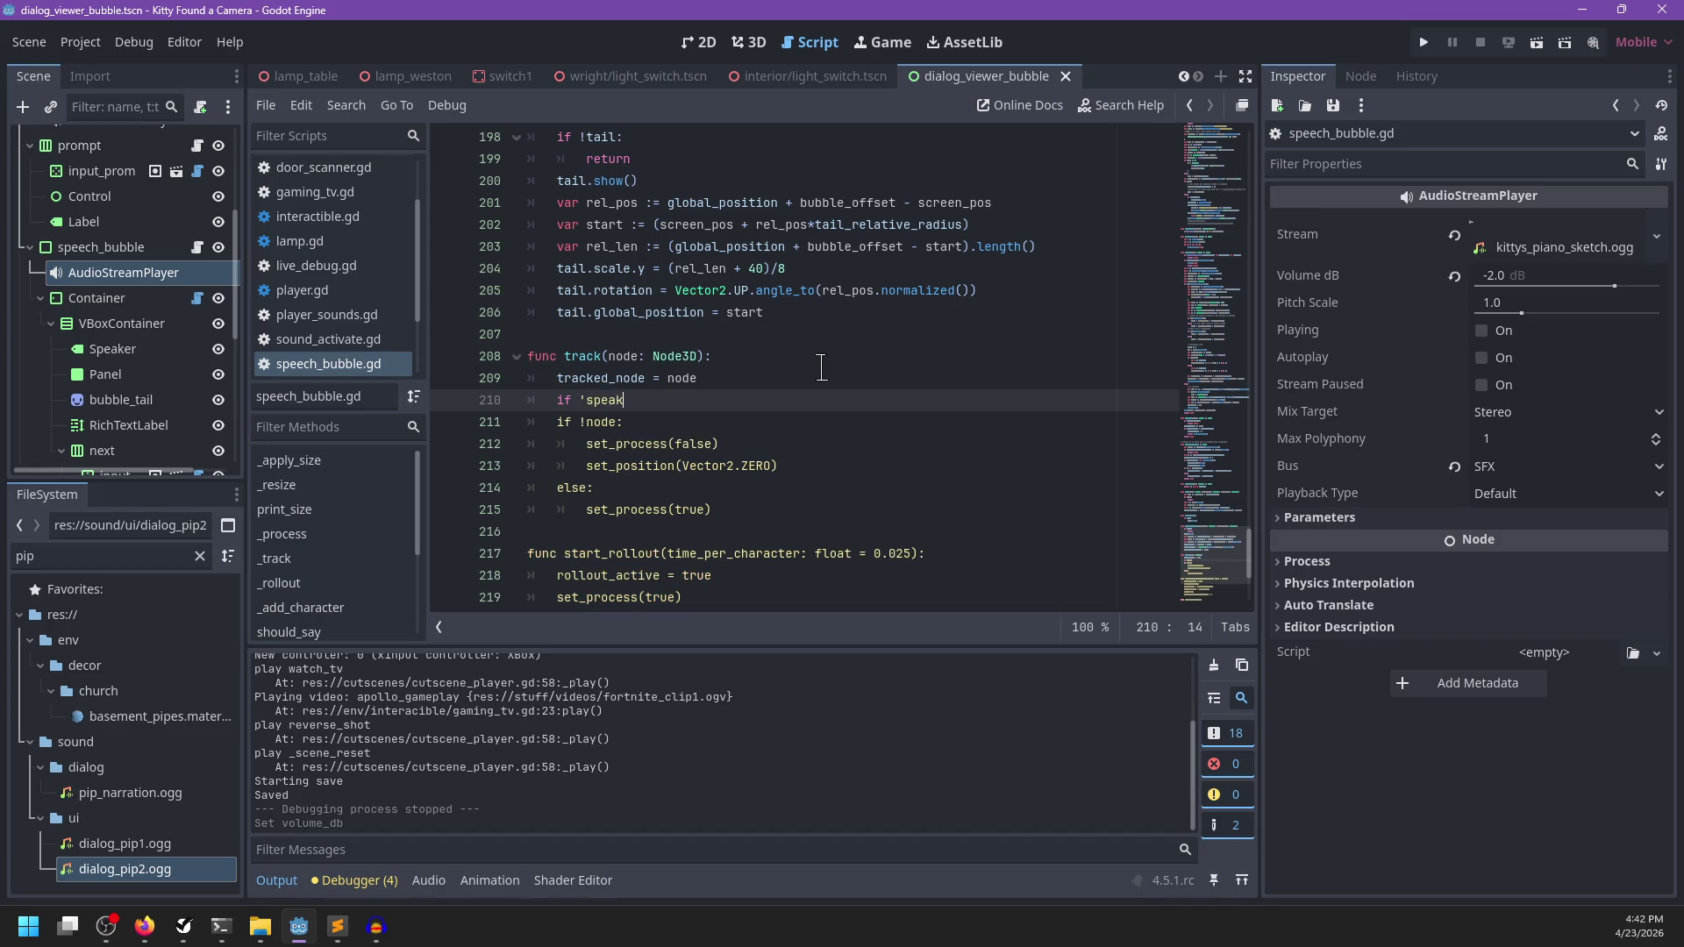
pyautogui.write("' in")
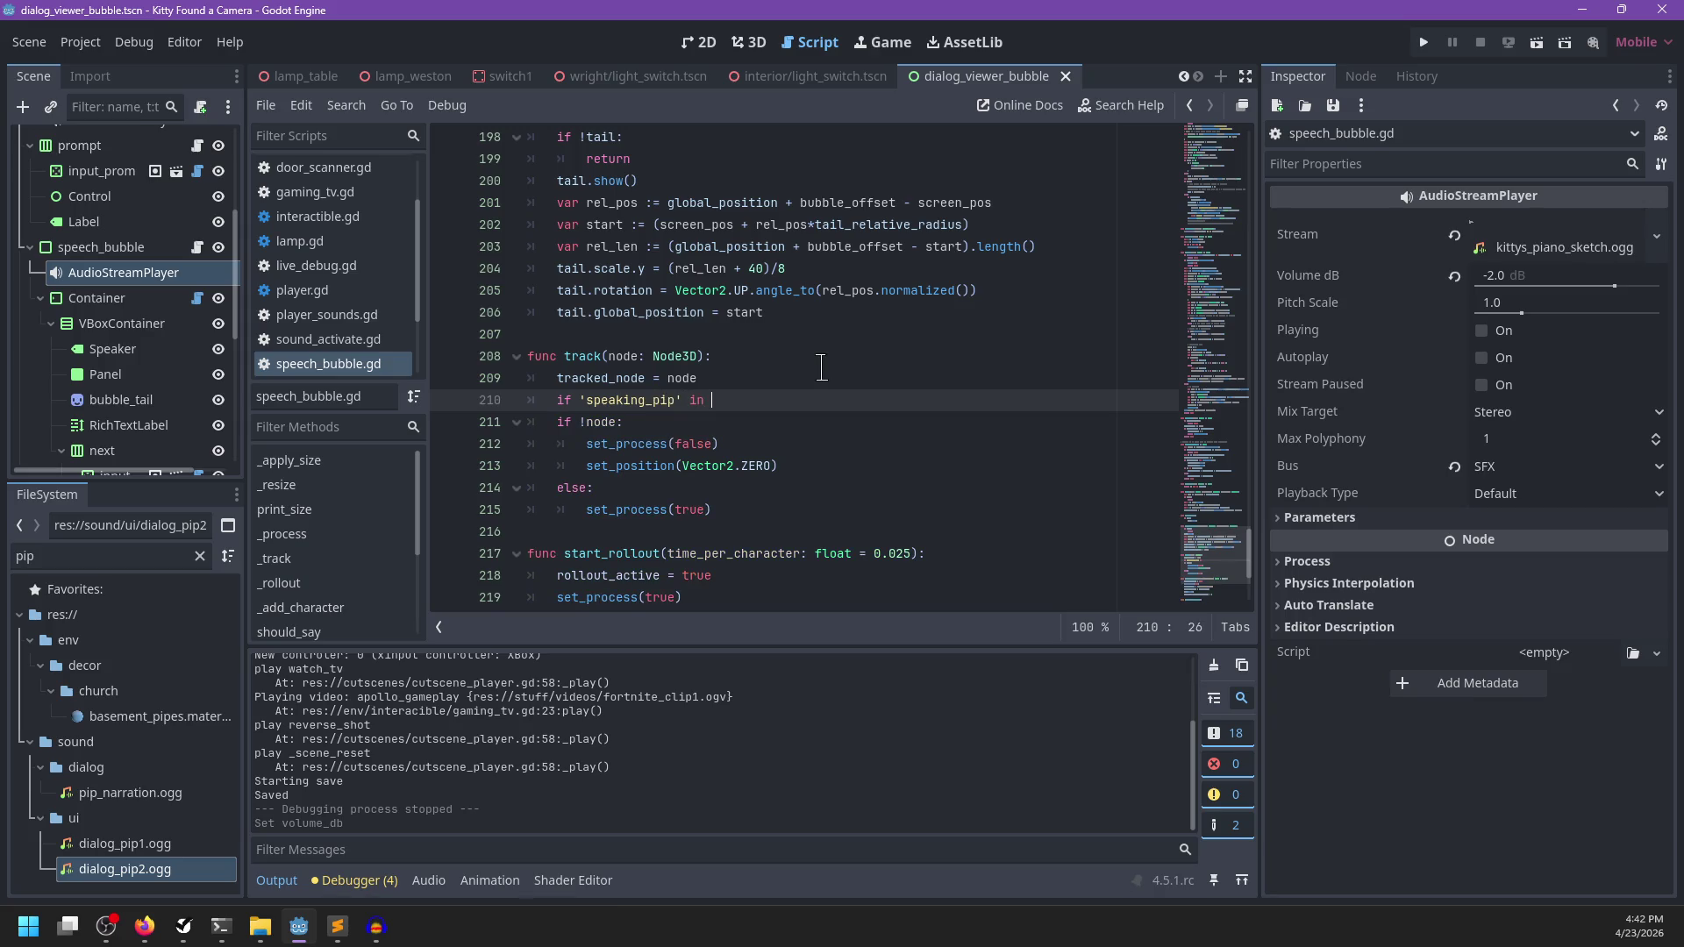
pyautogui.write(':')
pyautogui.press('Return')
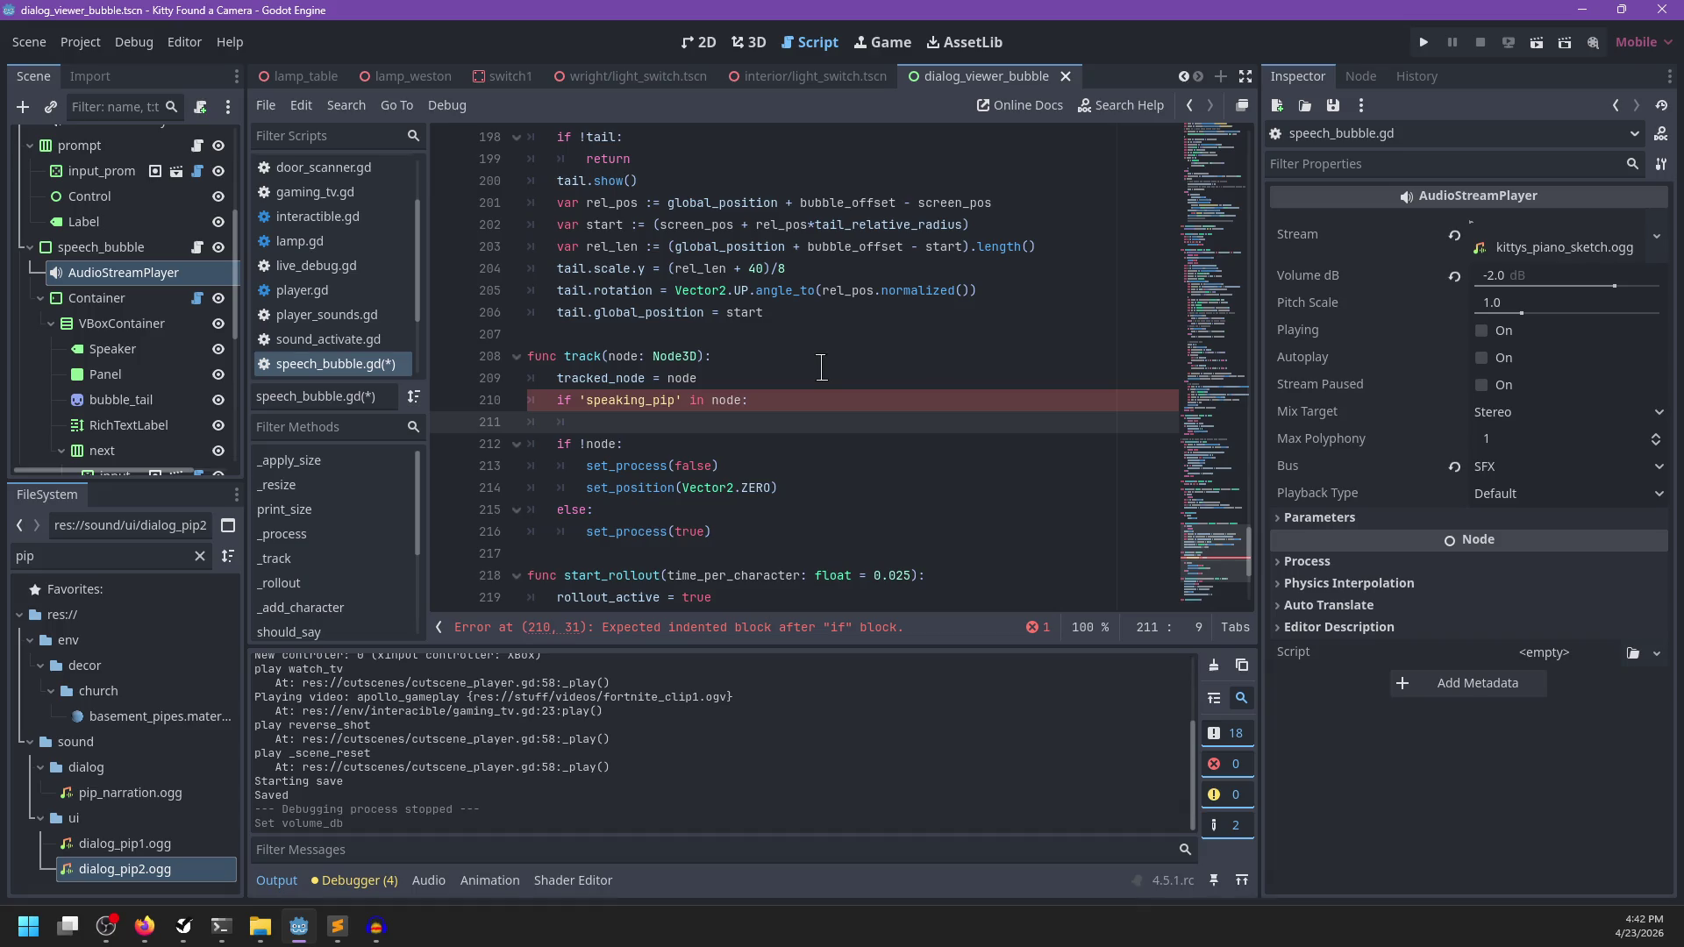
pyautogui.press('Up')
pyautogui.write('not')
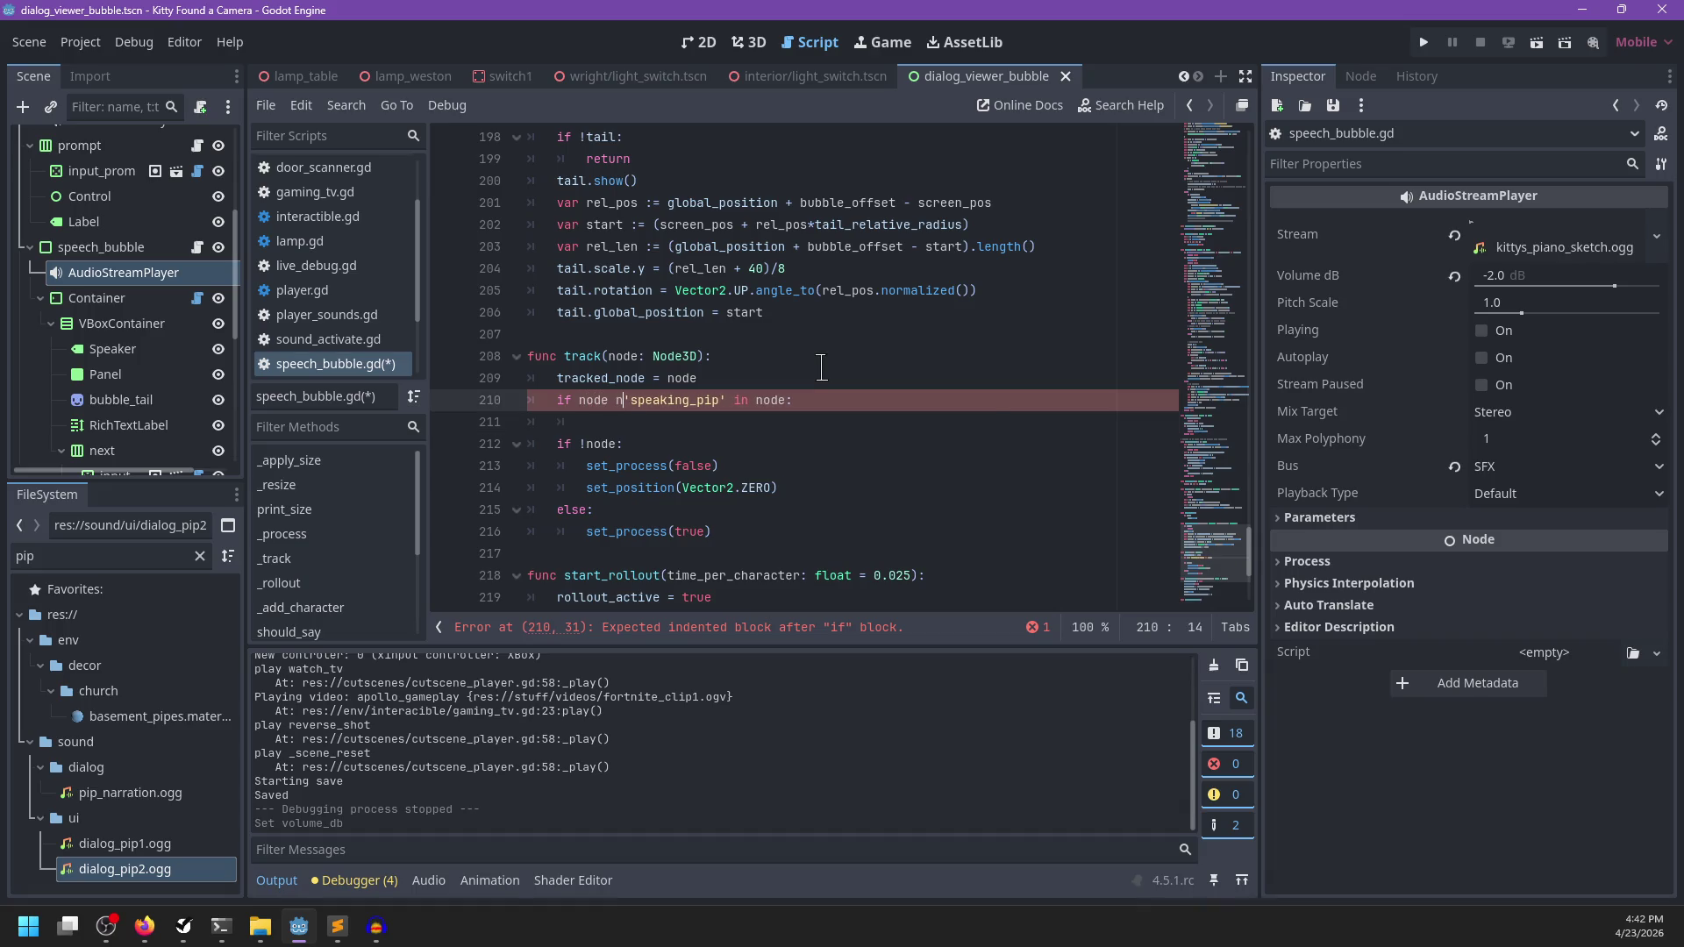
pyautogui.hotkey('ctrl', 'z')
# Move the speaking_pip check under else, indent it, and remove the leftover blank line
pyautogui.hotkey('alt', 'Down')
pyautogui.hotkey('alt', 'Down')
pyautogui.hotkey('alt', 'Down')
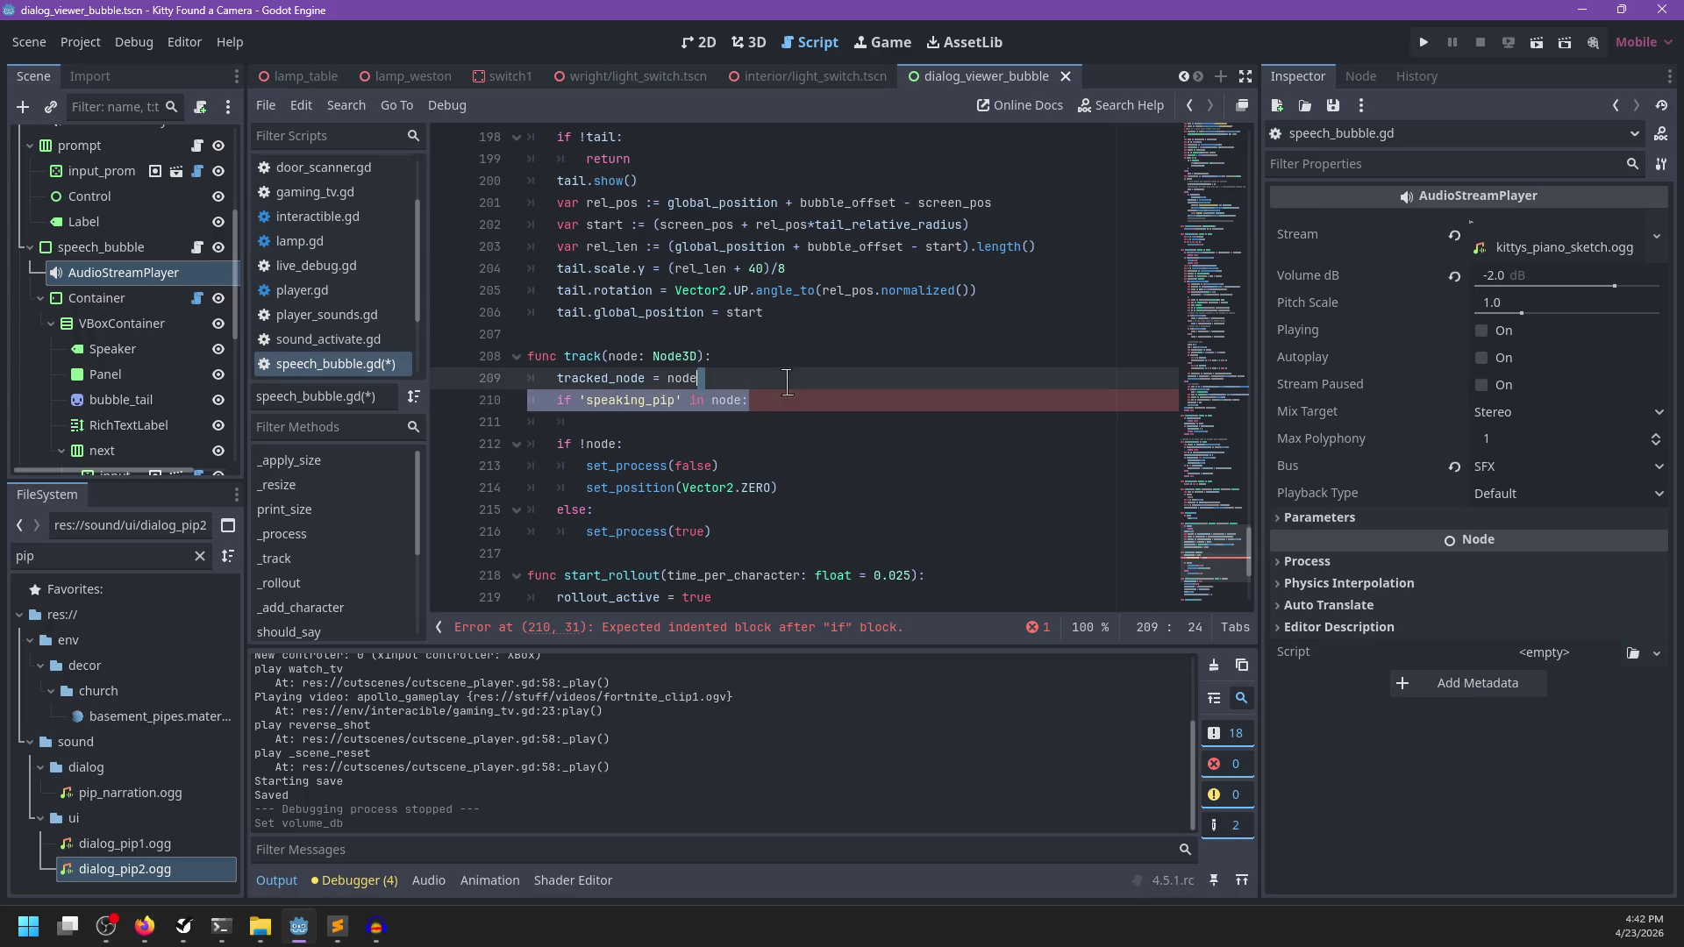
pyautogui.press('End')
pyautogui.press('Tab')
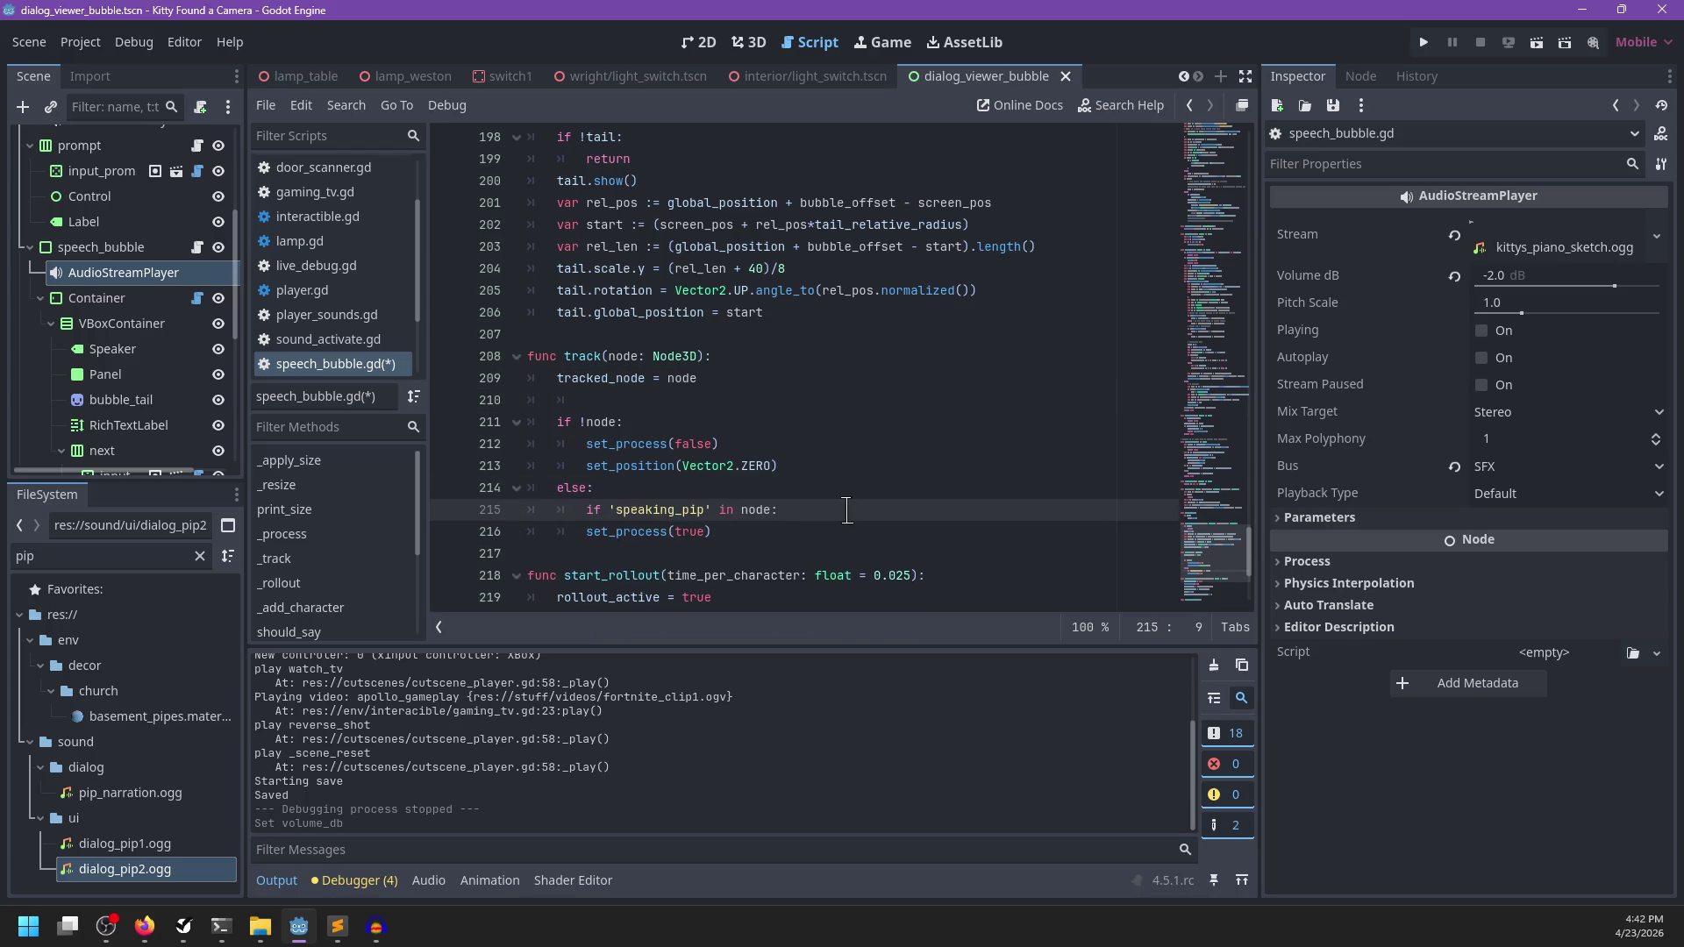
pyautogui.press('Return')
pyautogui.press('Up')
pyautogui.press('Up')
pyautogui.press('Up')
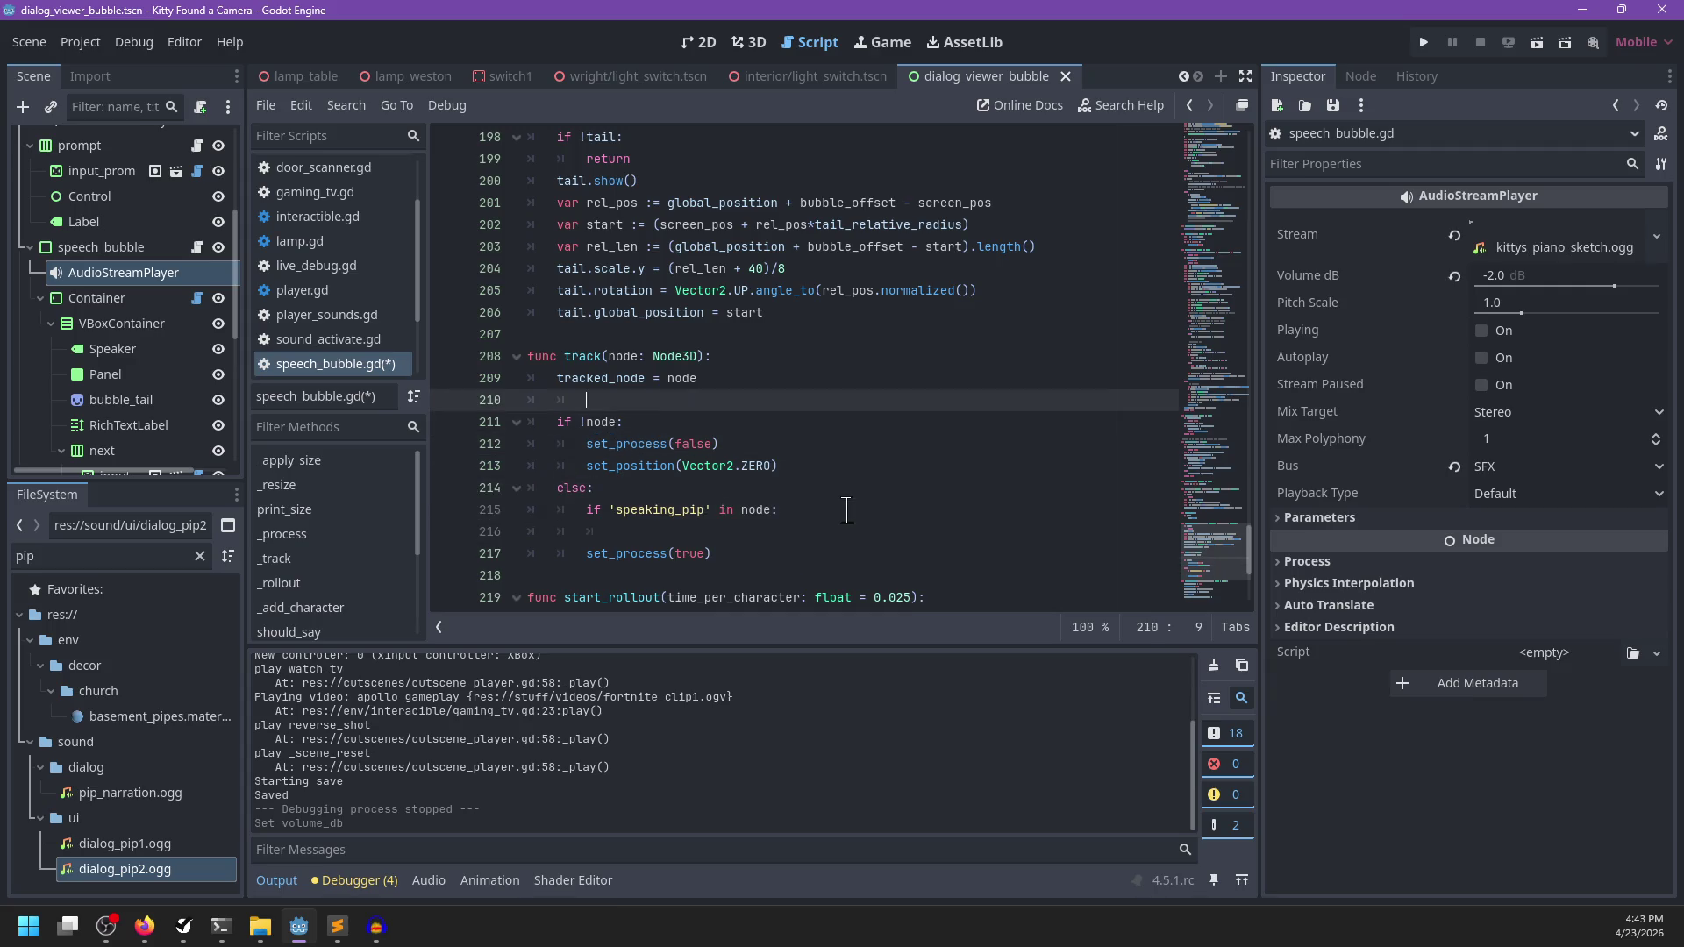
pyautogui.press('BackSpace')
# Add 'rollout_sound.stream = node.dialog_pip' inside the speaking_pip check and save the script
pyautogui.click(708, 509)
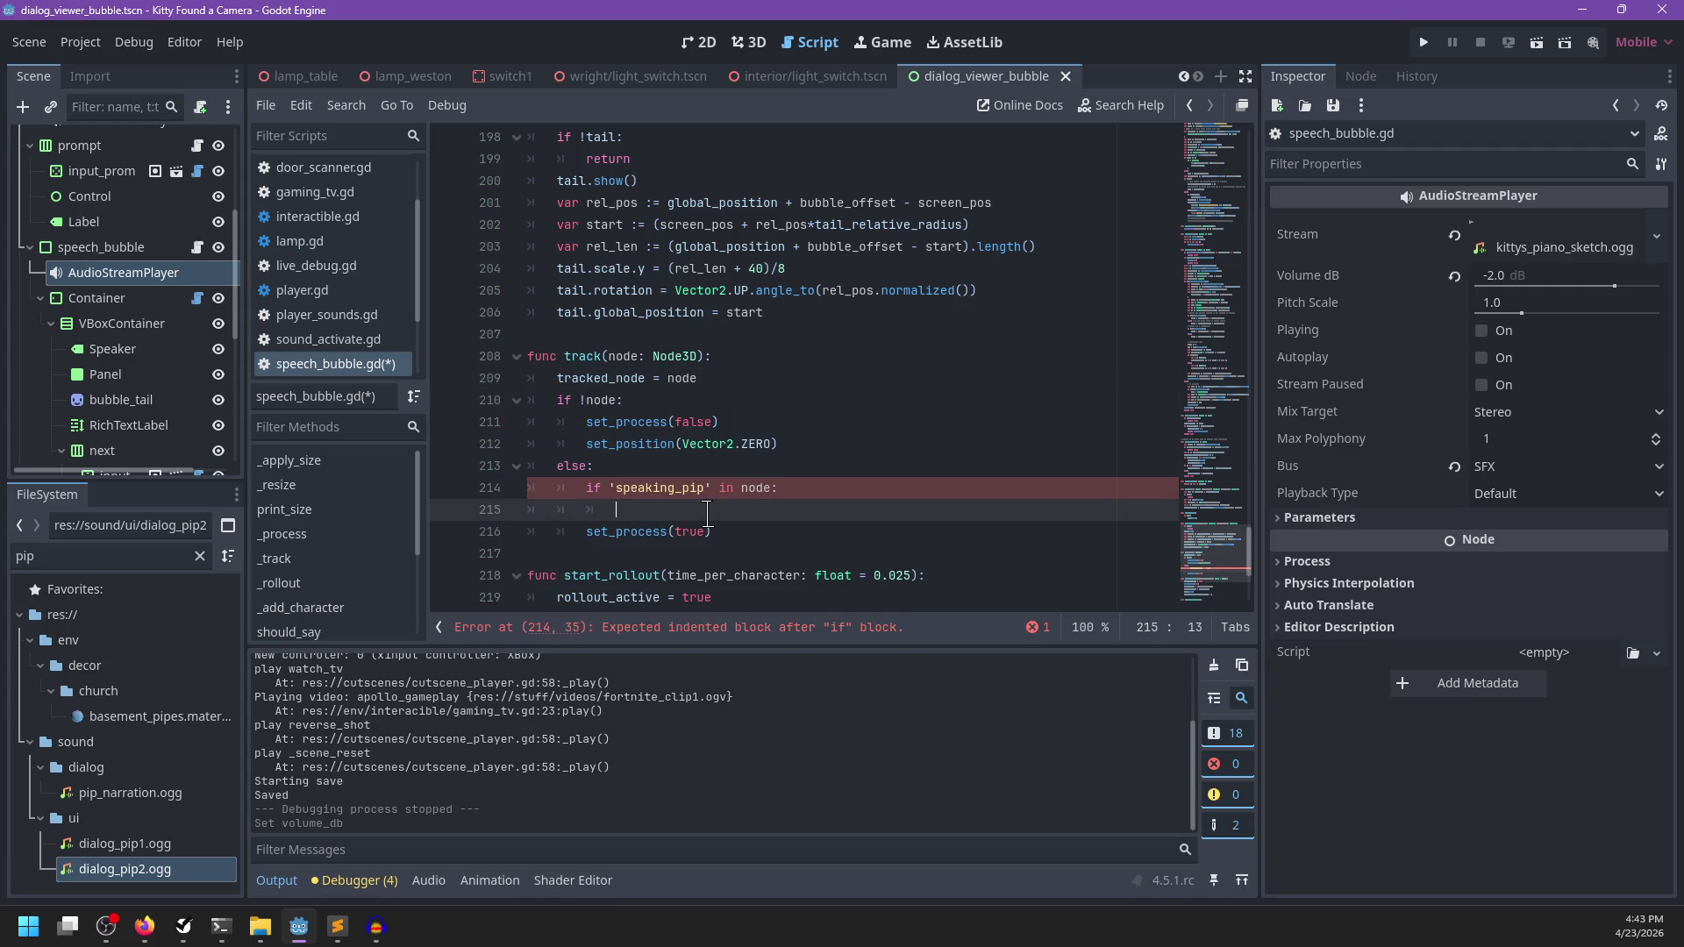
pyautogui.write('ialog')
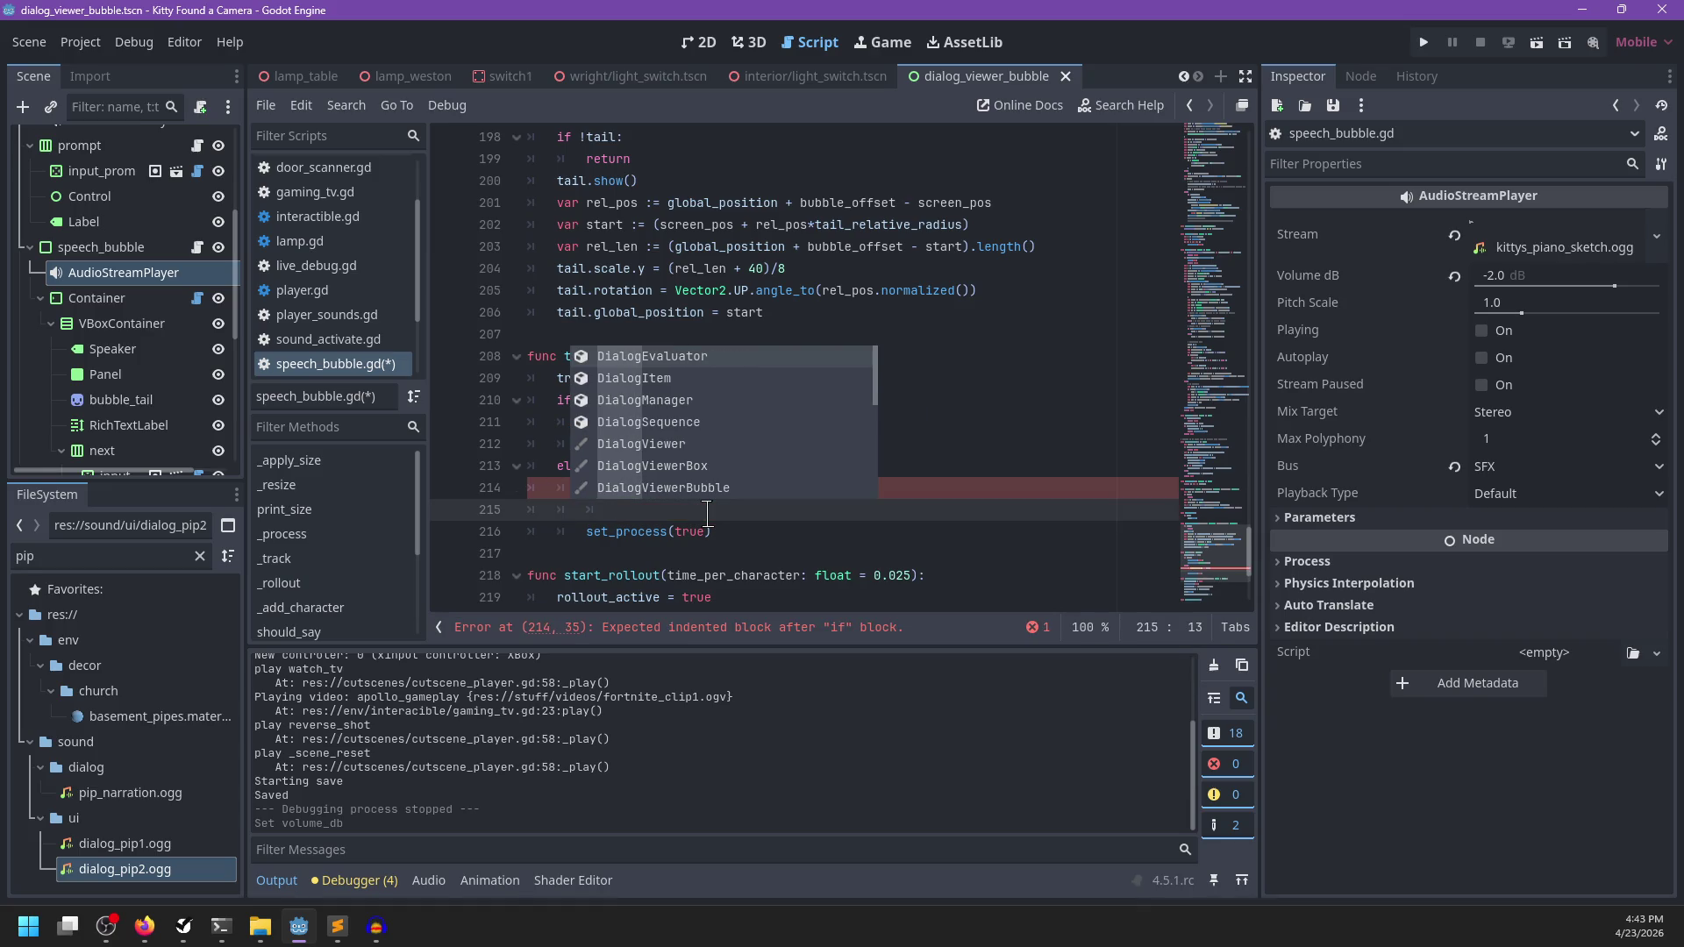
pyautogui.write('sound')
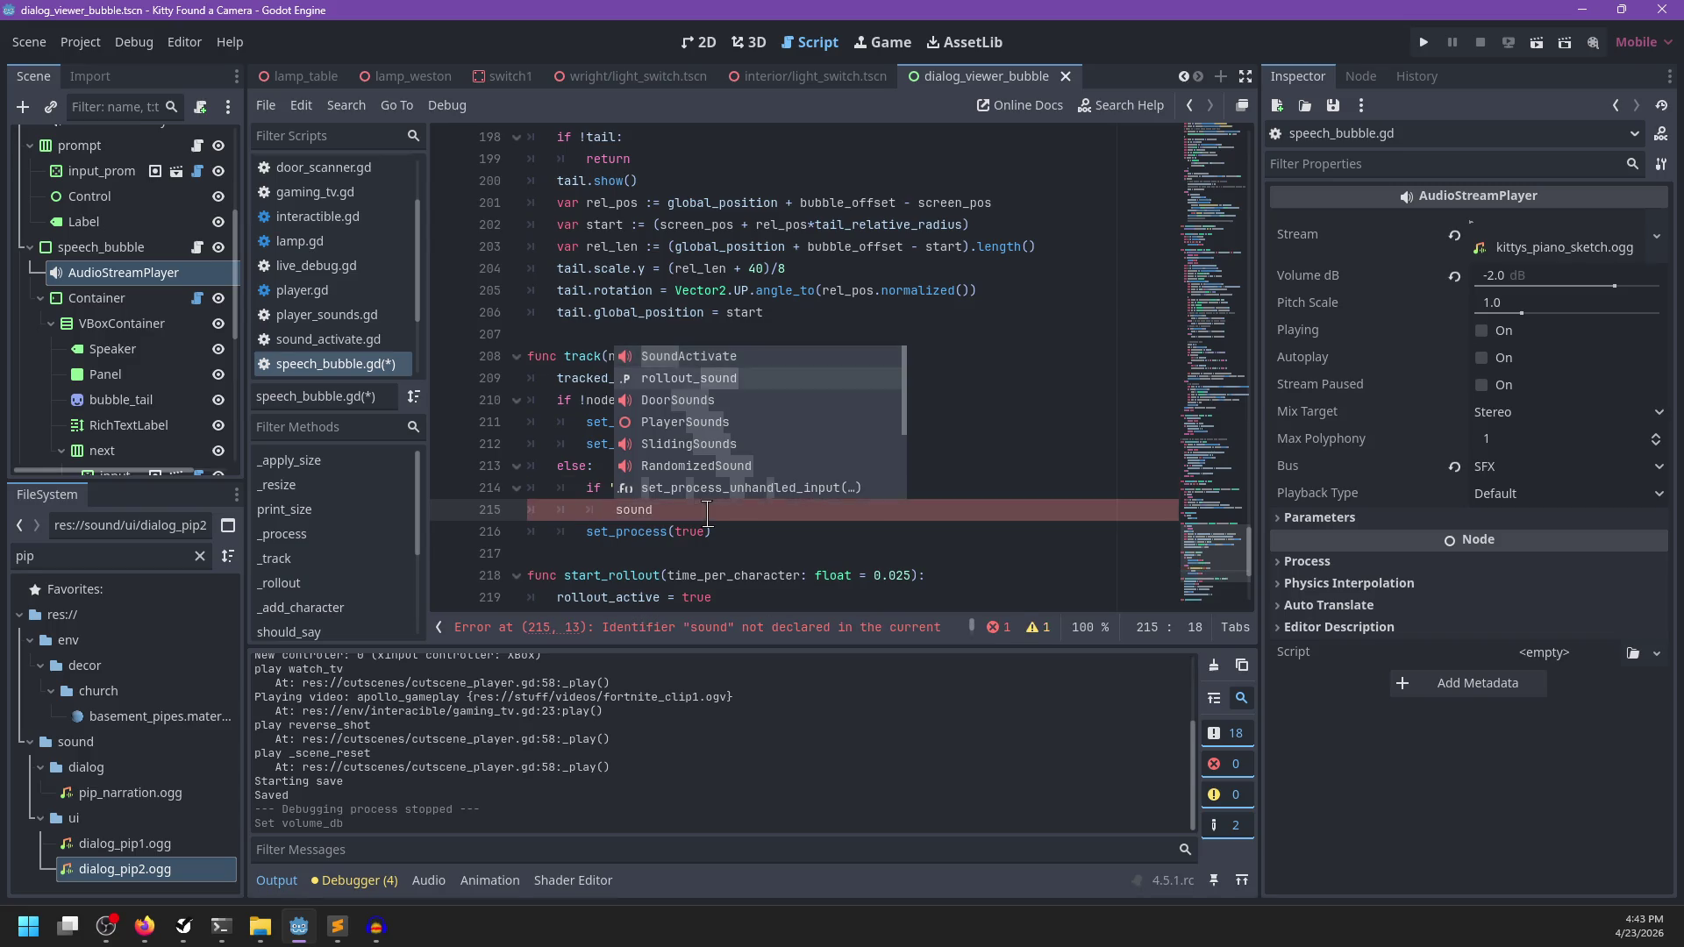
pyautogui.press('Return')
pyautogui.write('.stream = ')
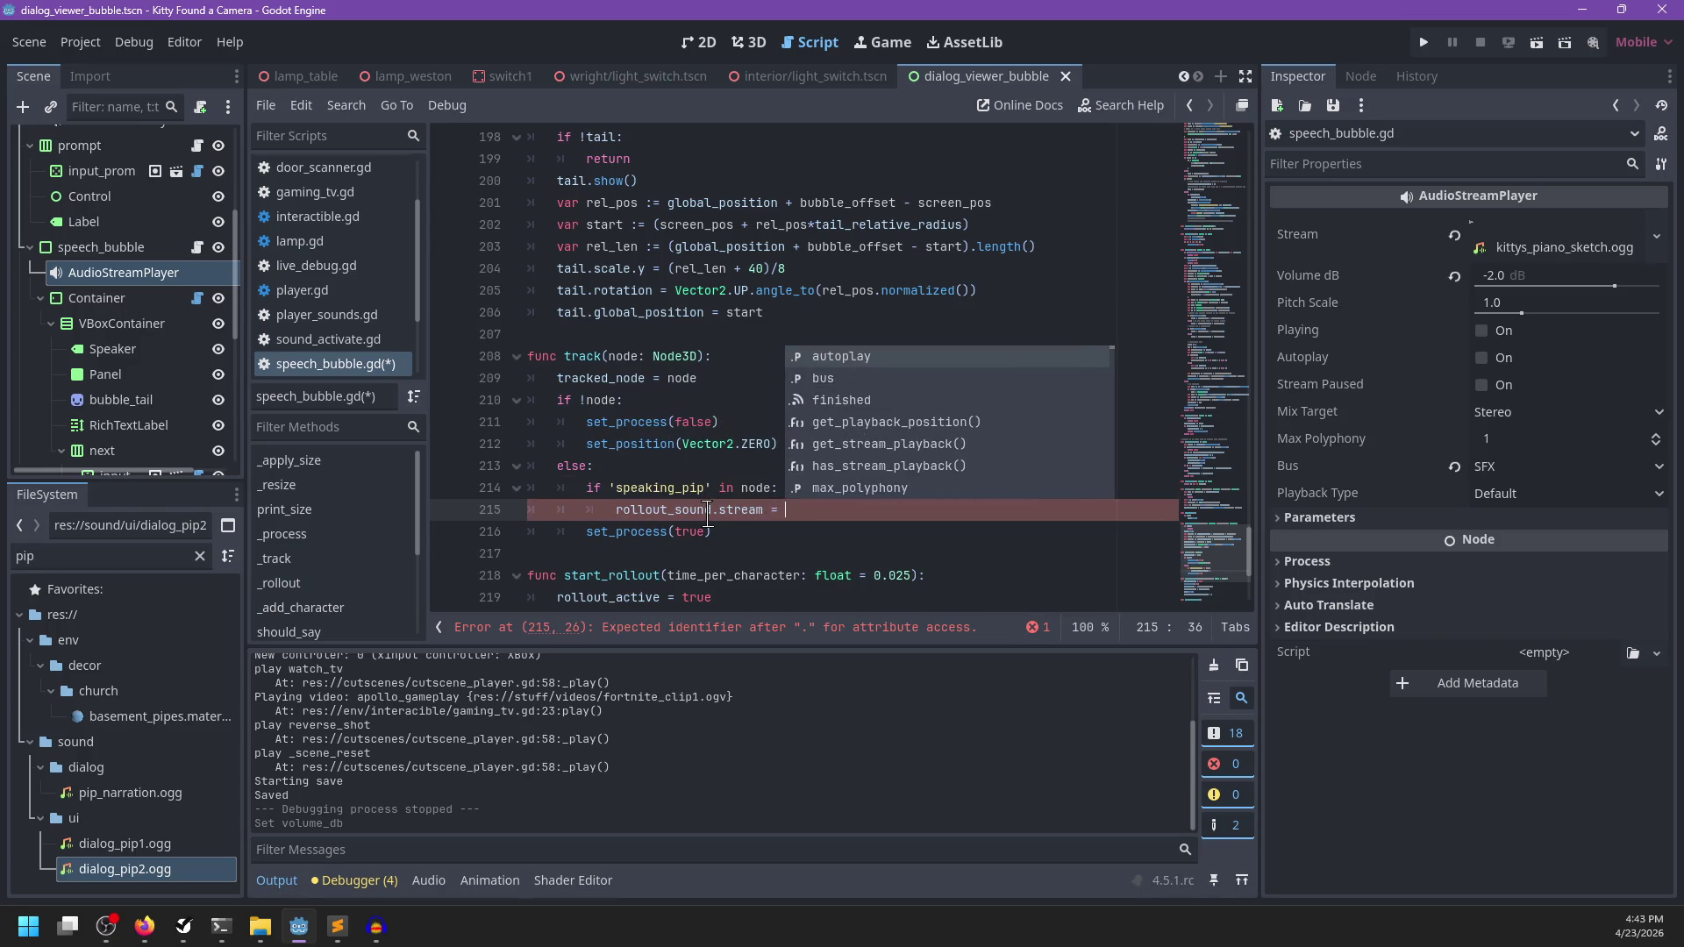
pyautogui.write('node.dialog_pip')
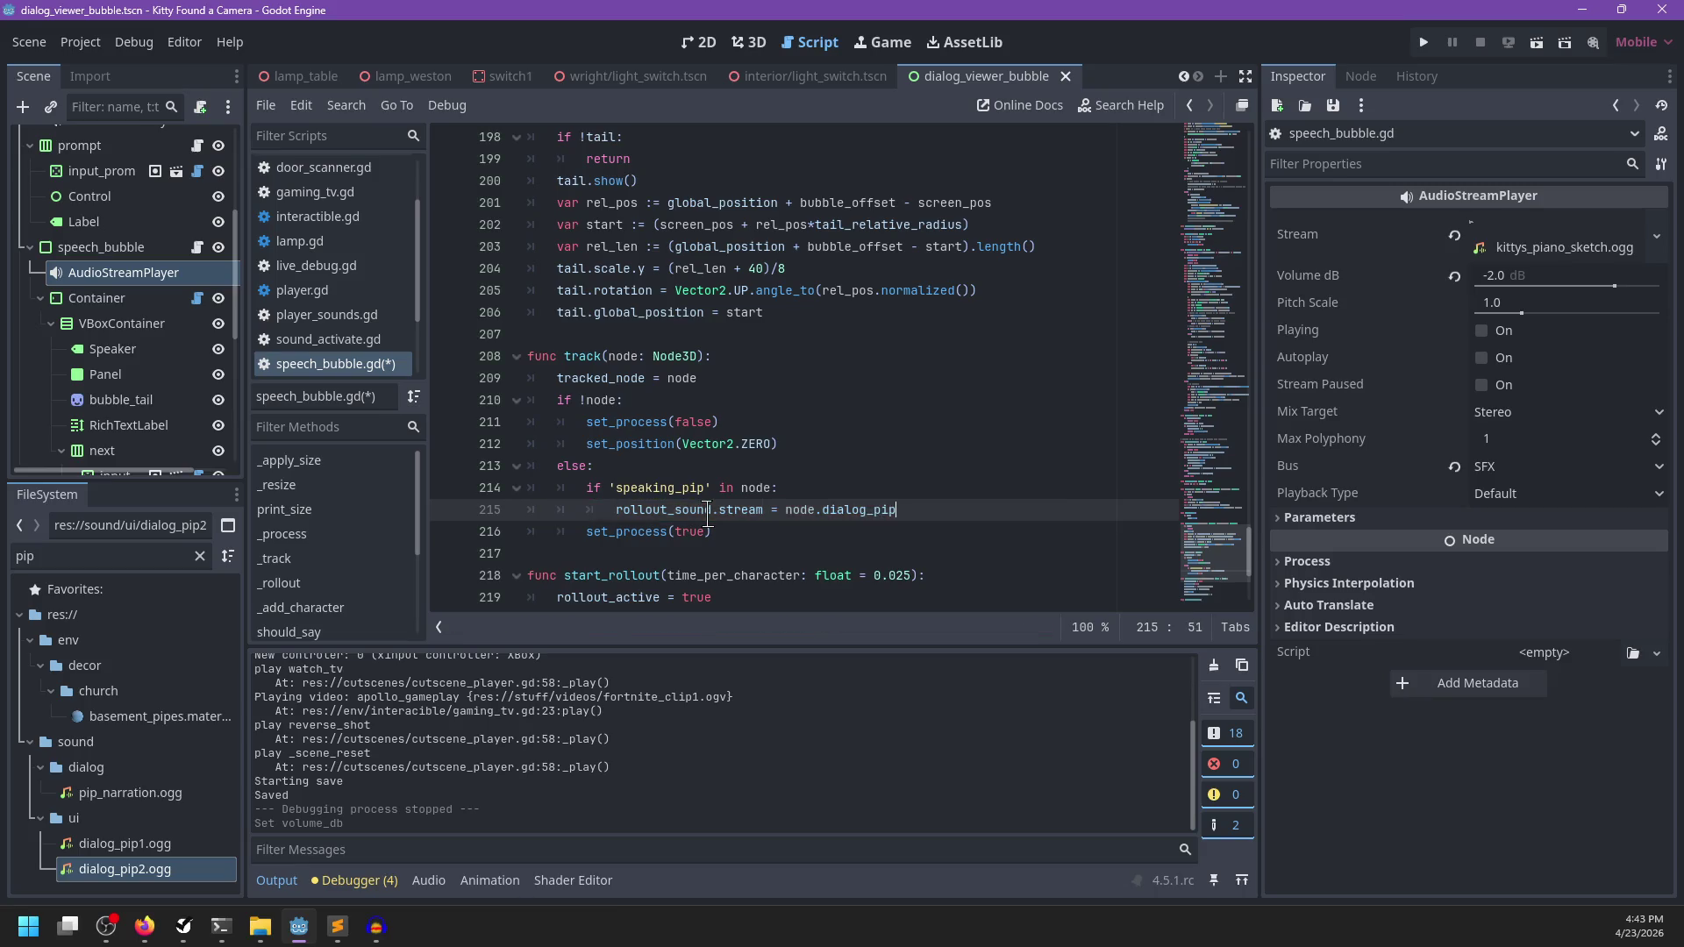
pyautogui.hotkey('ctrl', 's')
pyautogui.scroll(-3, 333, 346)
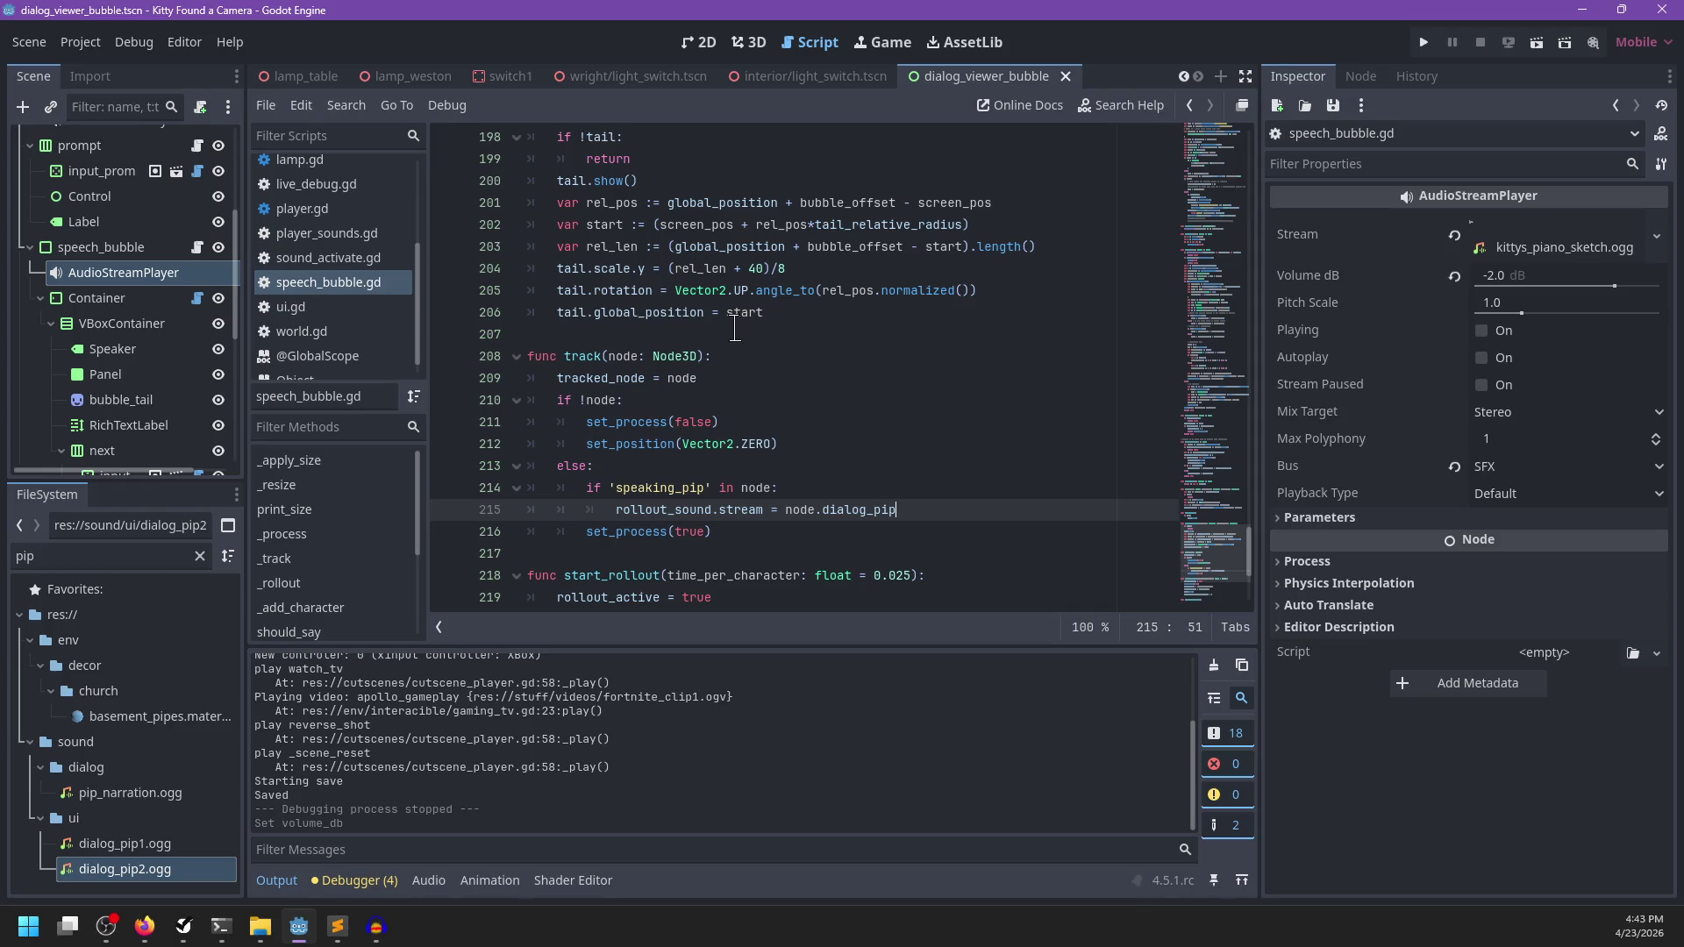
pyautogui.scroll(-3, 803, 441)
pyautogui.scroll(2, 822, 350)
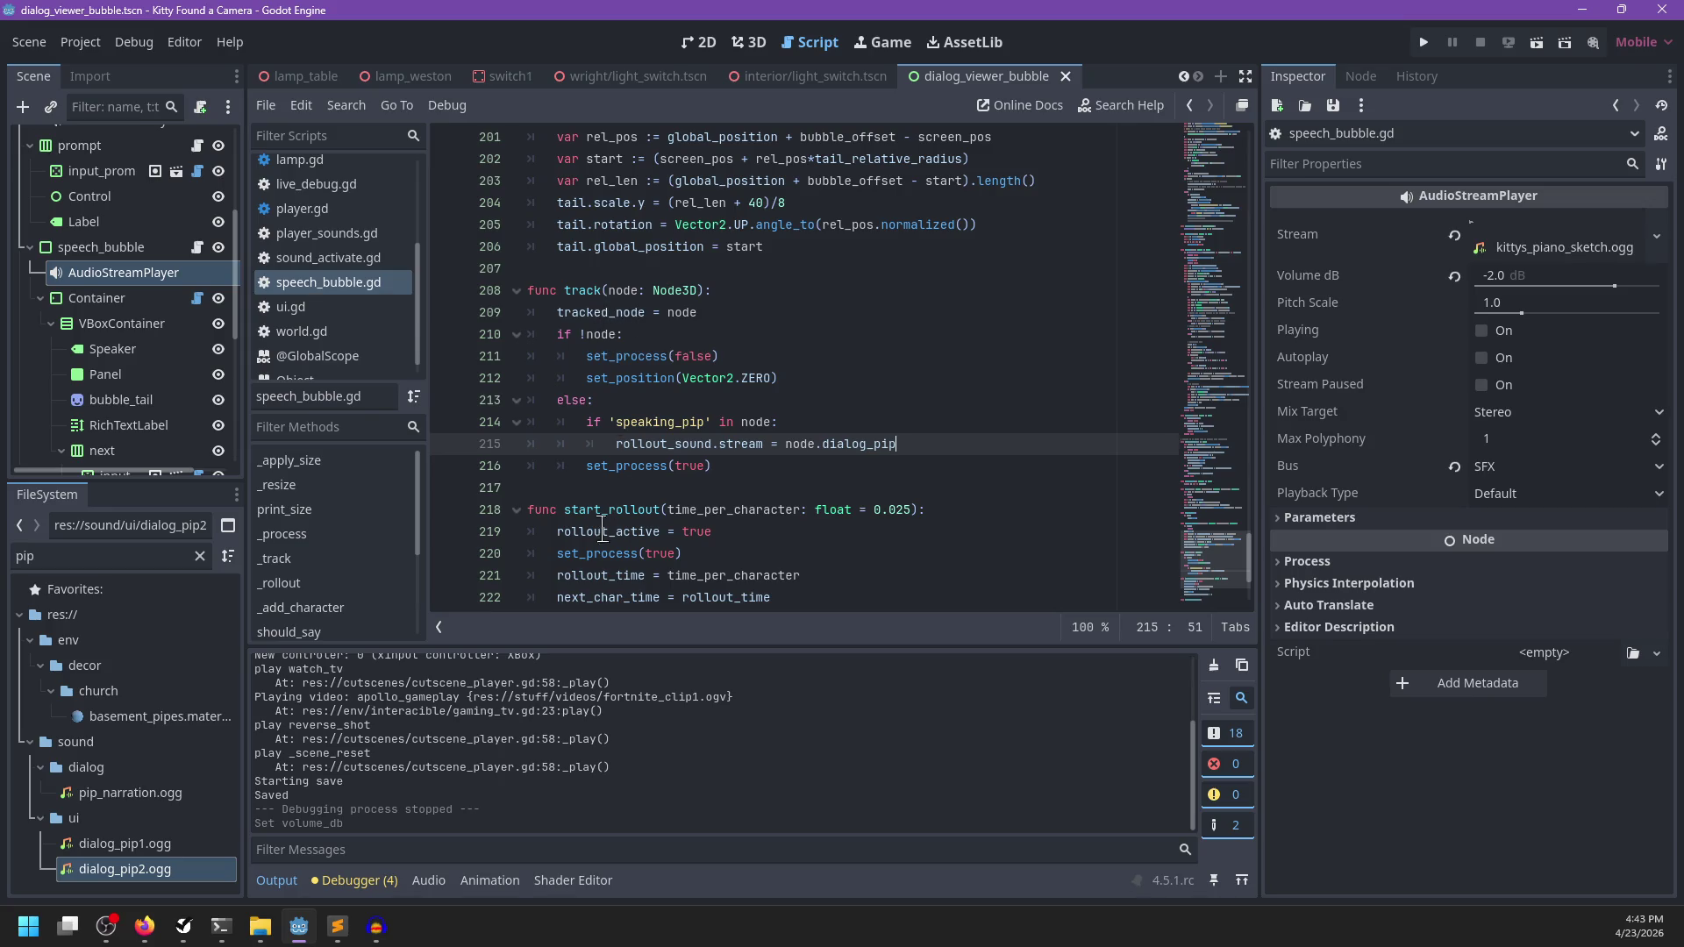
pyautogui.moveTo(185, 937)
# Glance at player.gd, then return to speech_bubble.gd's track function
pyautogui.moveTo(631, 81)
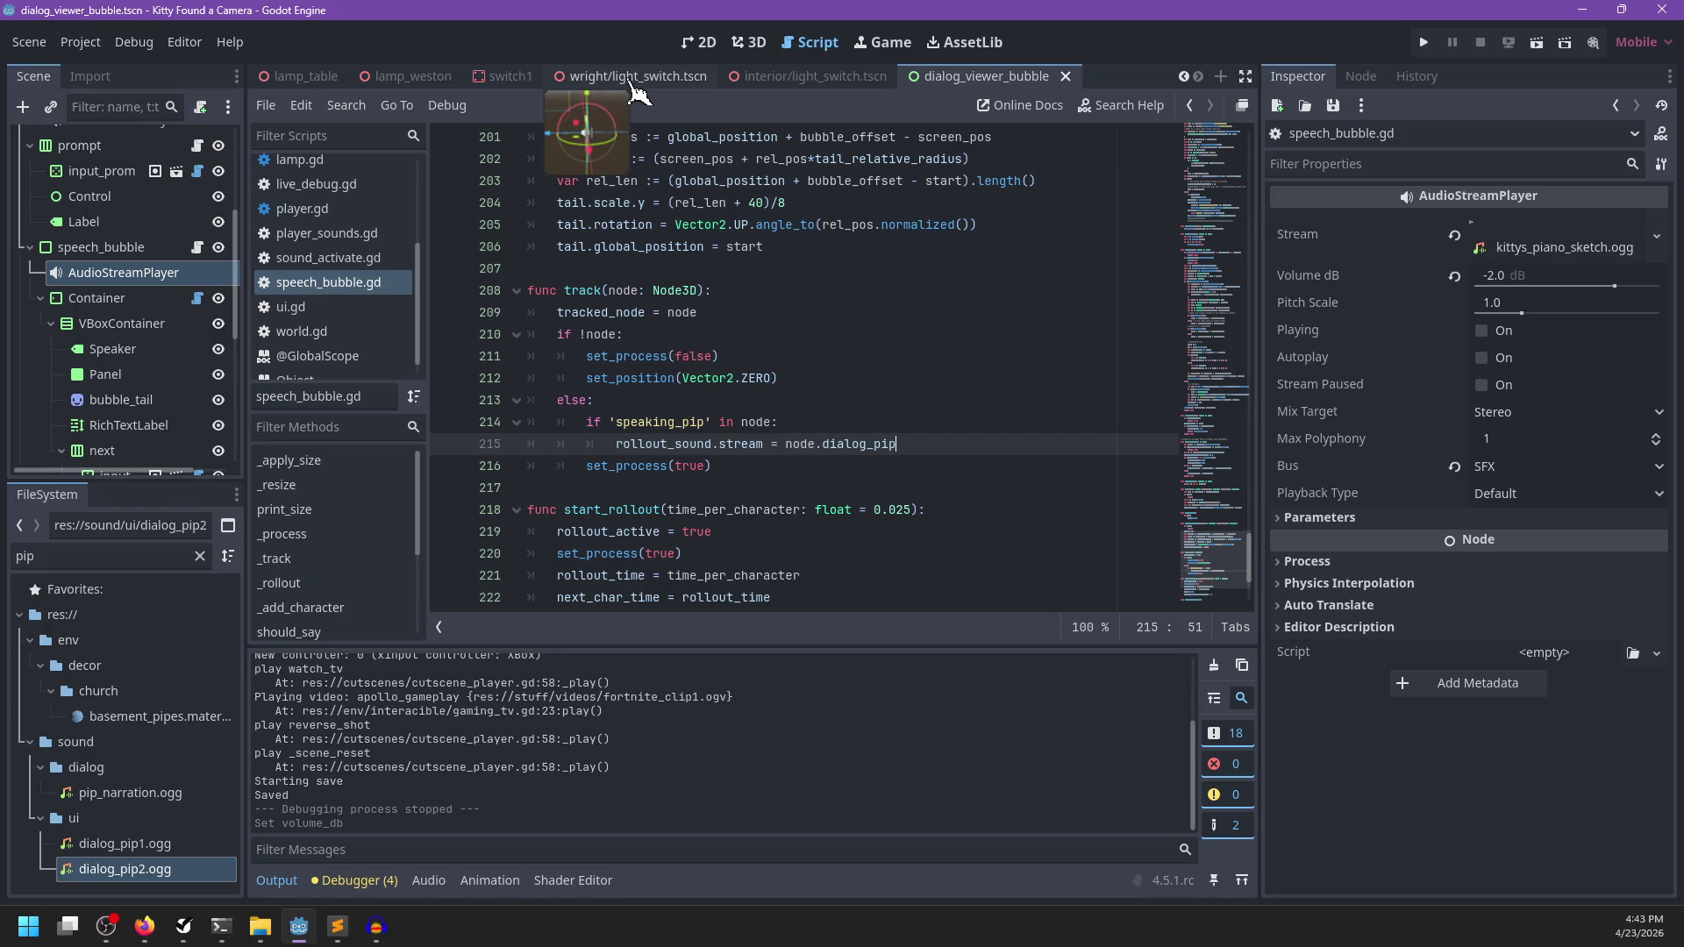
pyautogui.click(331, 211)
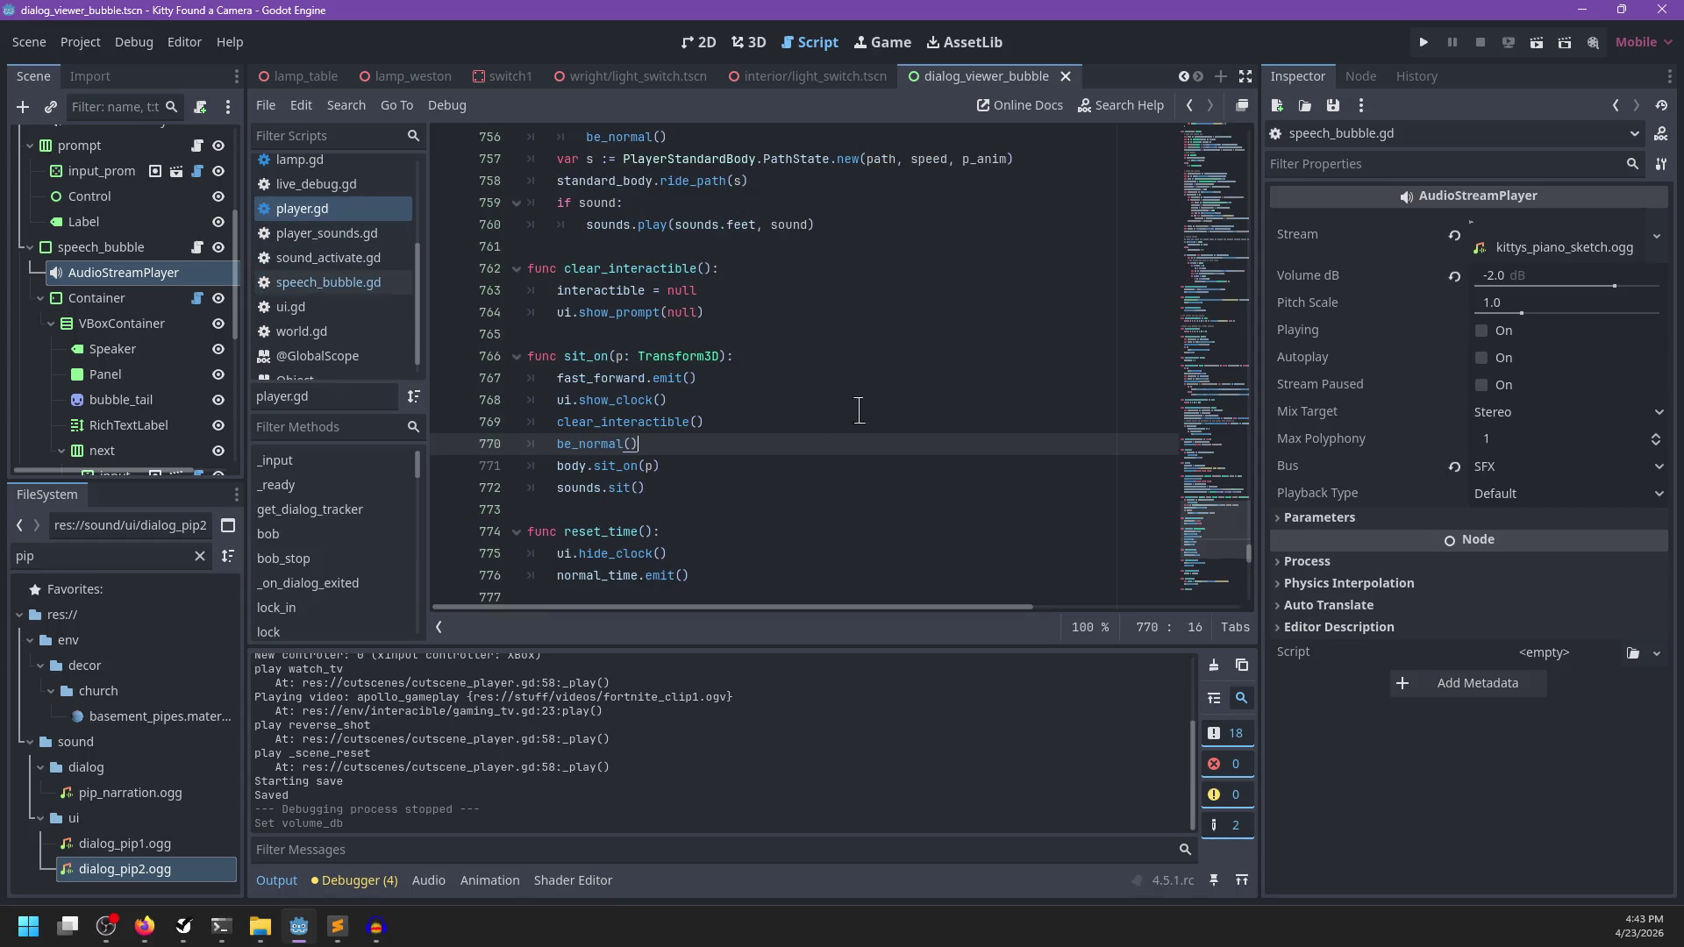
pyautogui.scroll(20, 865, 403)
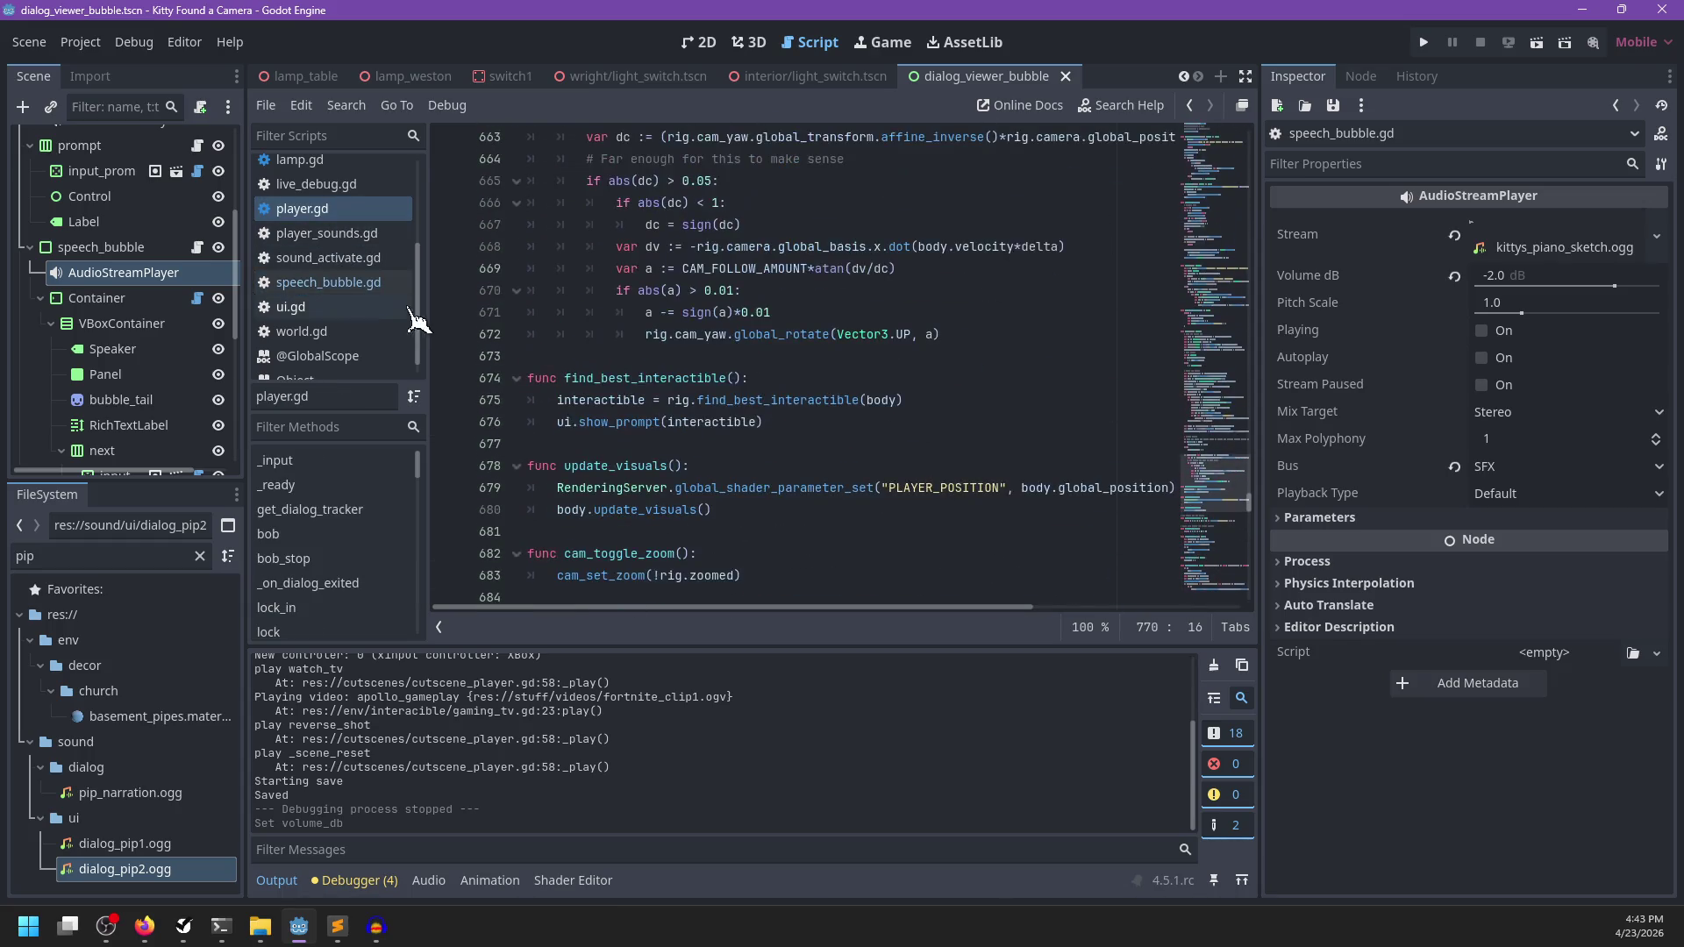
pyautogui.click(369, 283)
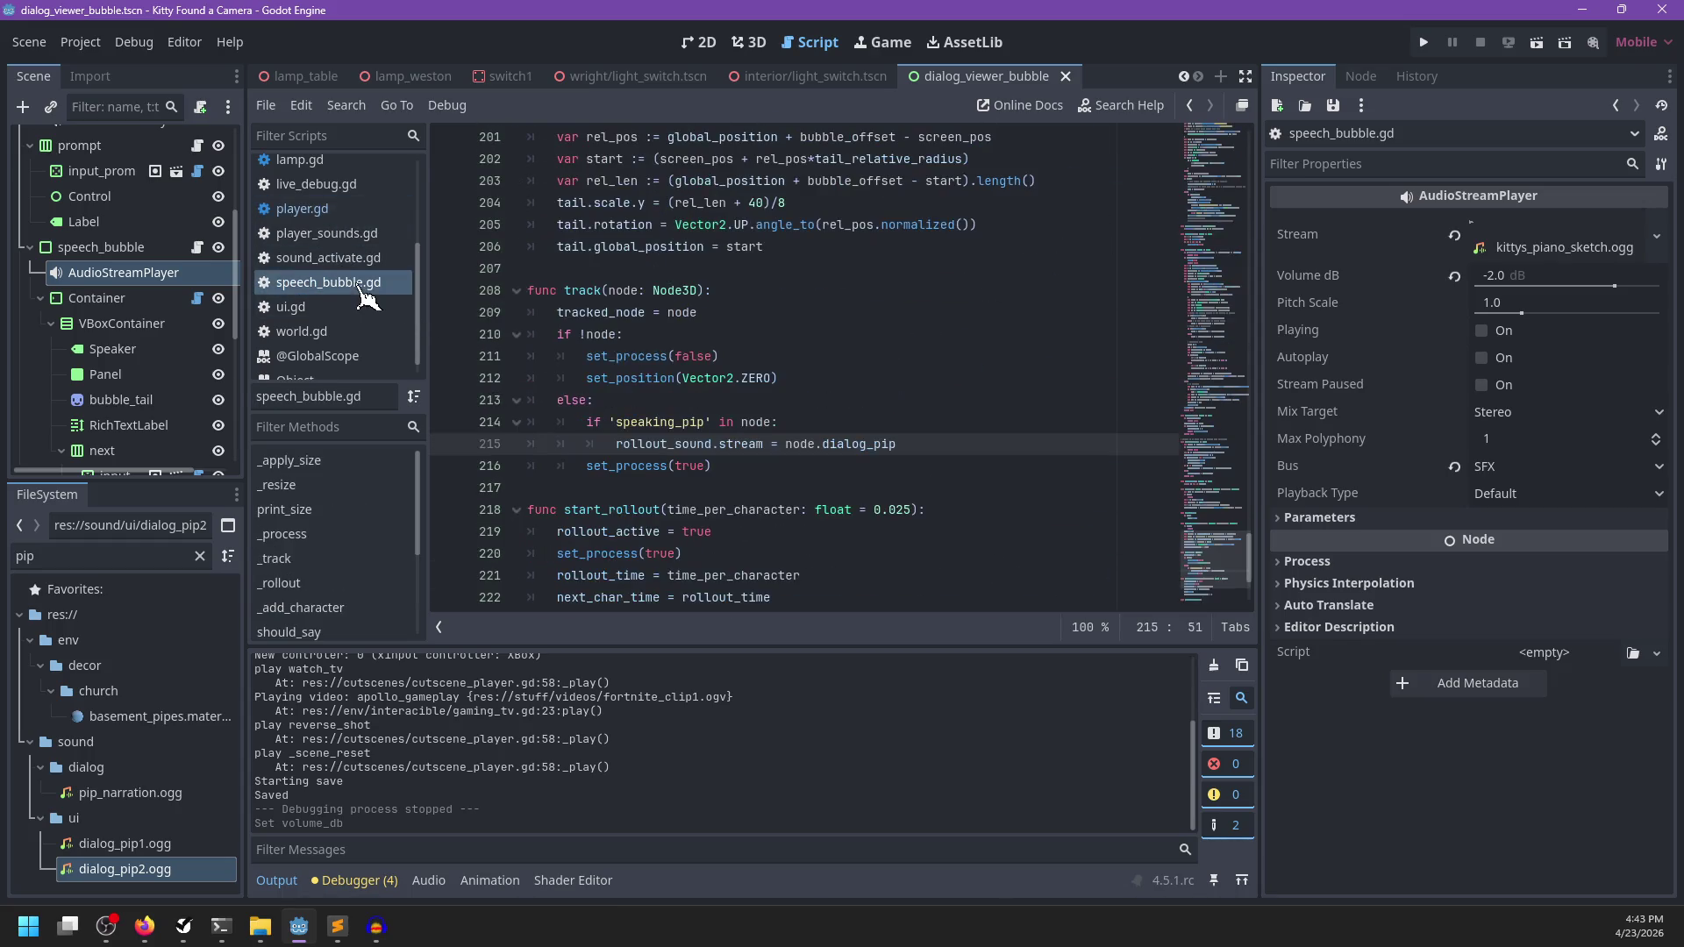
pyautogui.click(820, 351)
pyautogui.hotkey('ctrl', 'f')
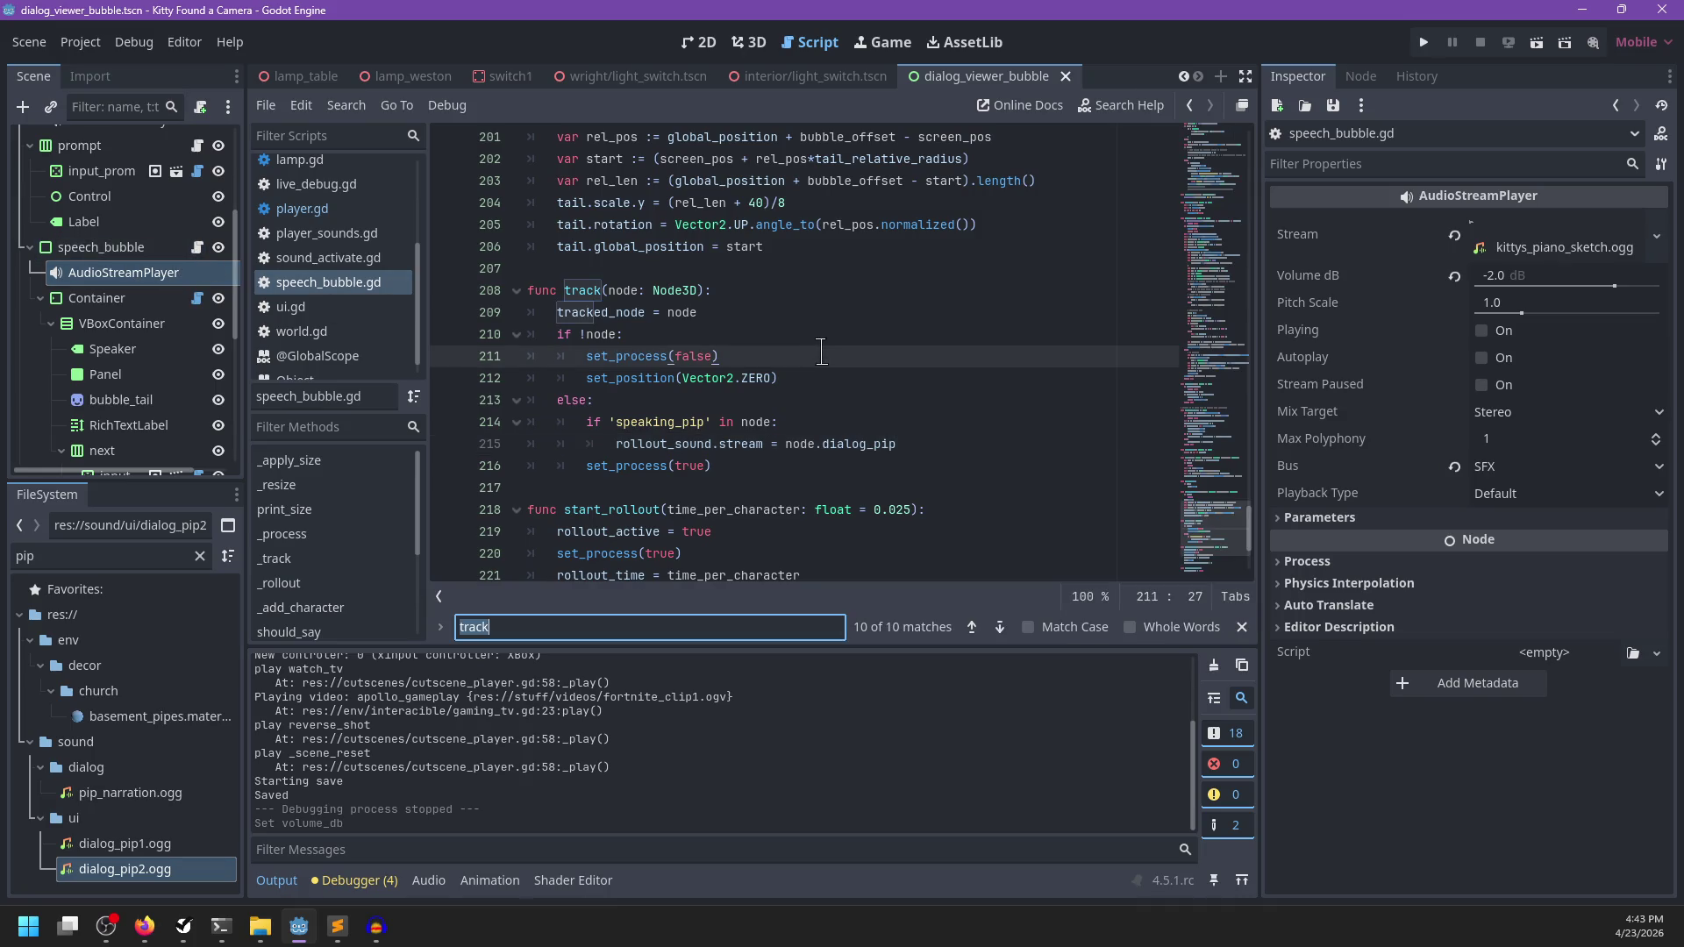
pyautogui.press('Escape')
pyautogui.scroll(5, 202, 176)
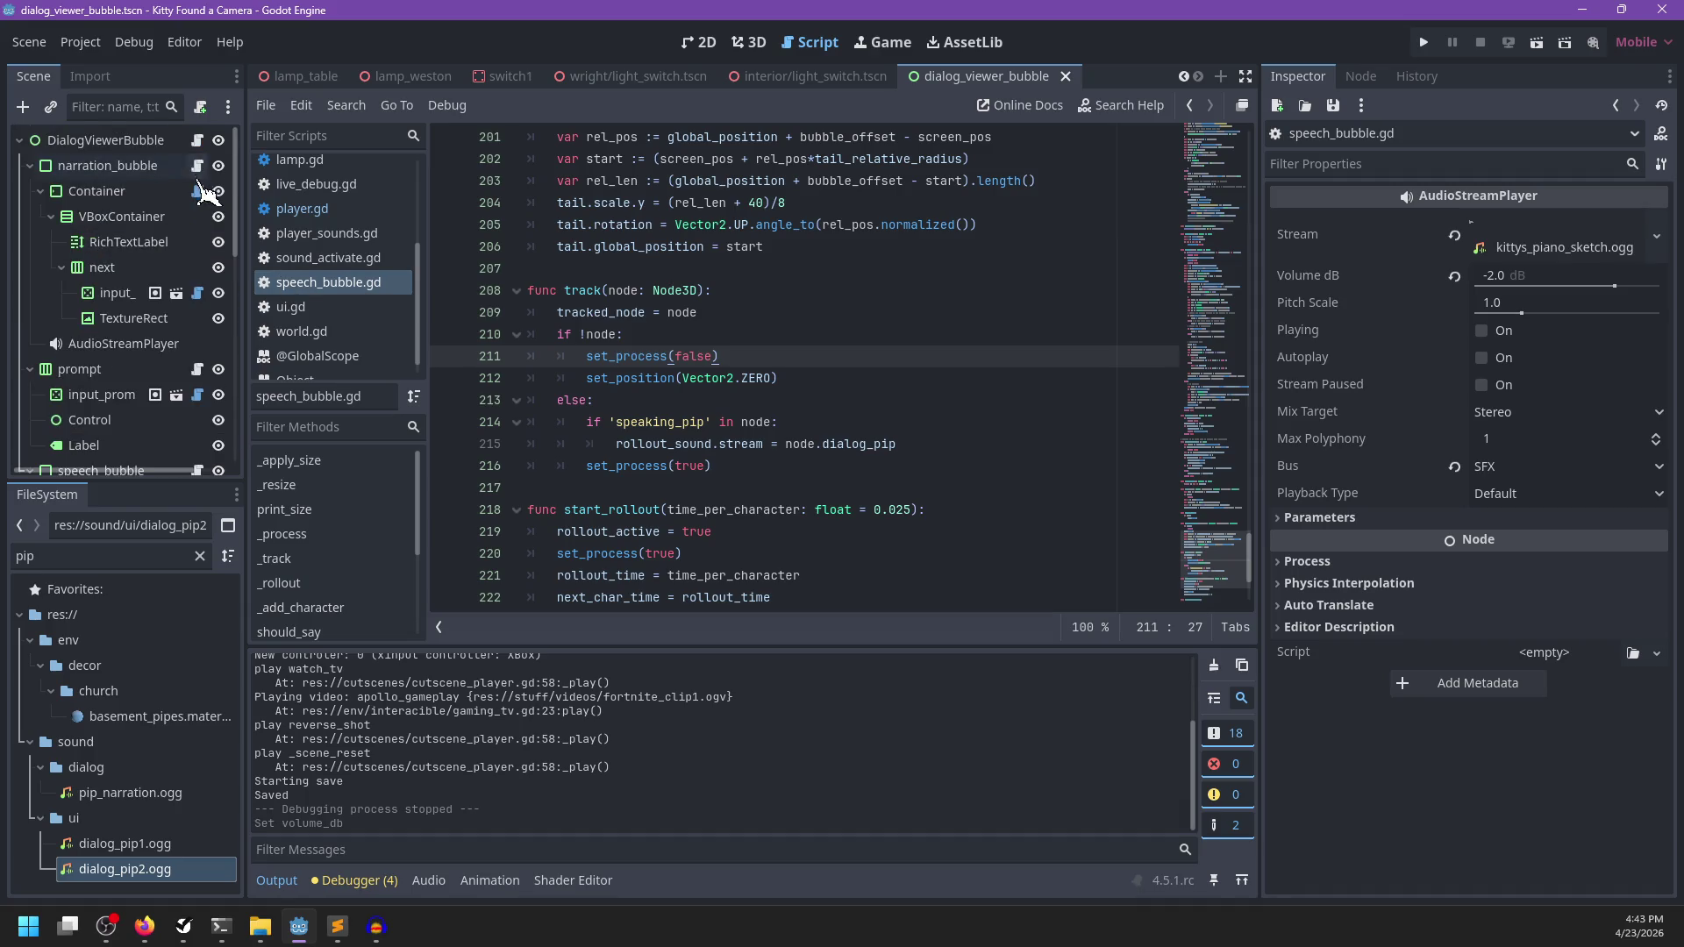
# Search dialog_viewer_bubble.gd for 'track' and follow find_tracker to the find_speaker_node definition
pyautogui.click(196, 140)
pyautogui.hotkey('ctrl', 'f')
pyautogui.write('tra')
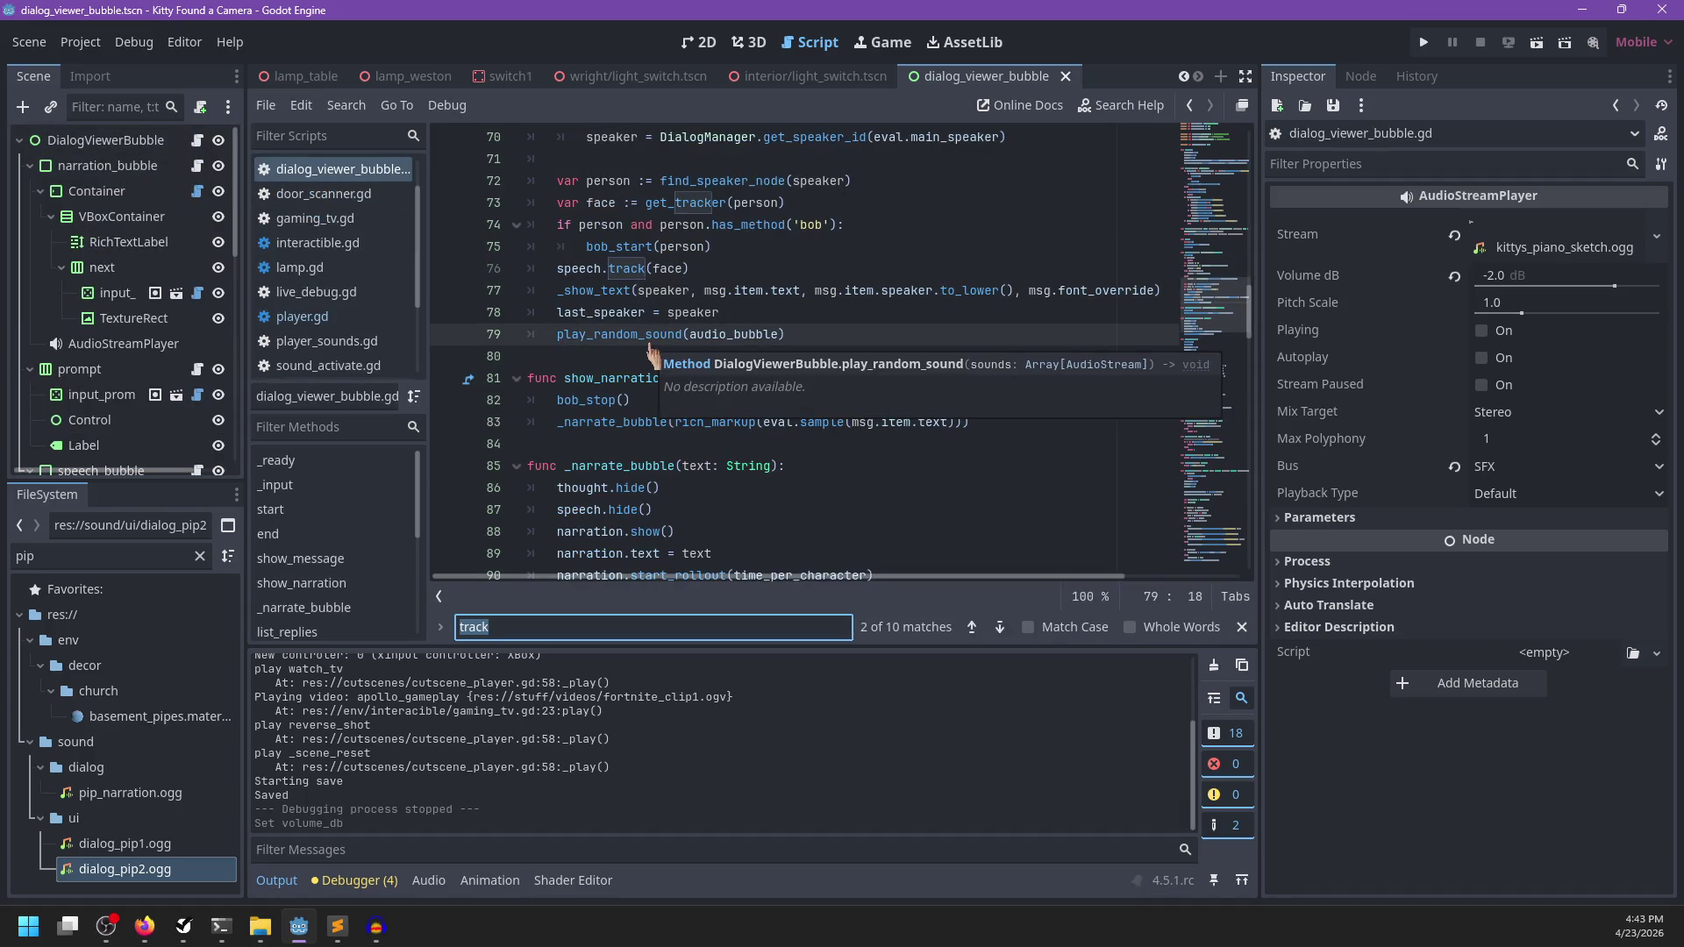
pyautogui.write('ck')
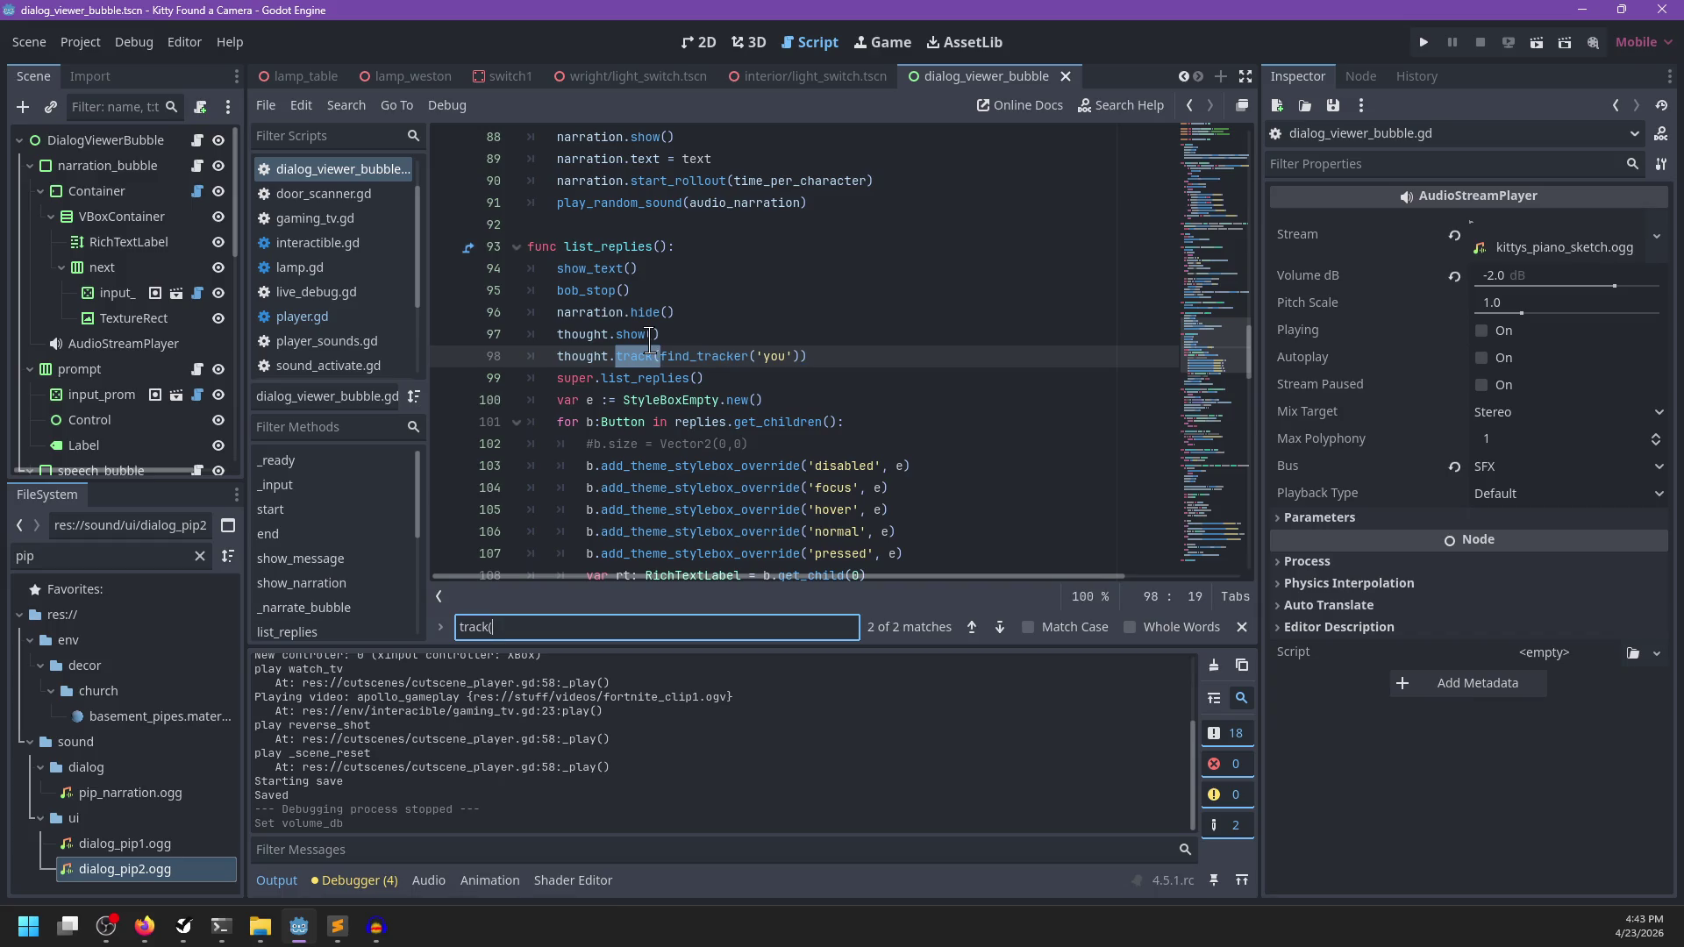
pyautogui.press('Escape')
pyautogui.keyDown('ctrl'); pyautogui.click(712, 356); pyautogui.keyUp('ctrl')
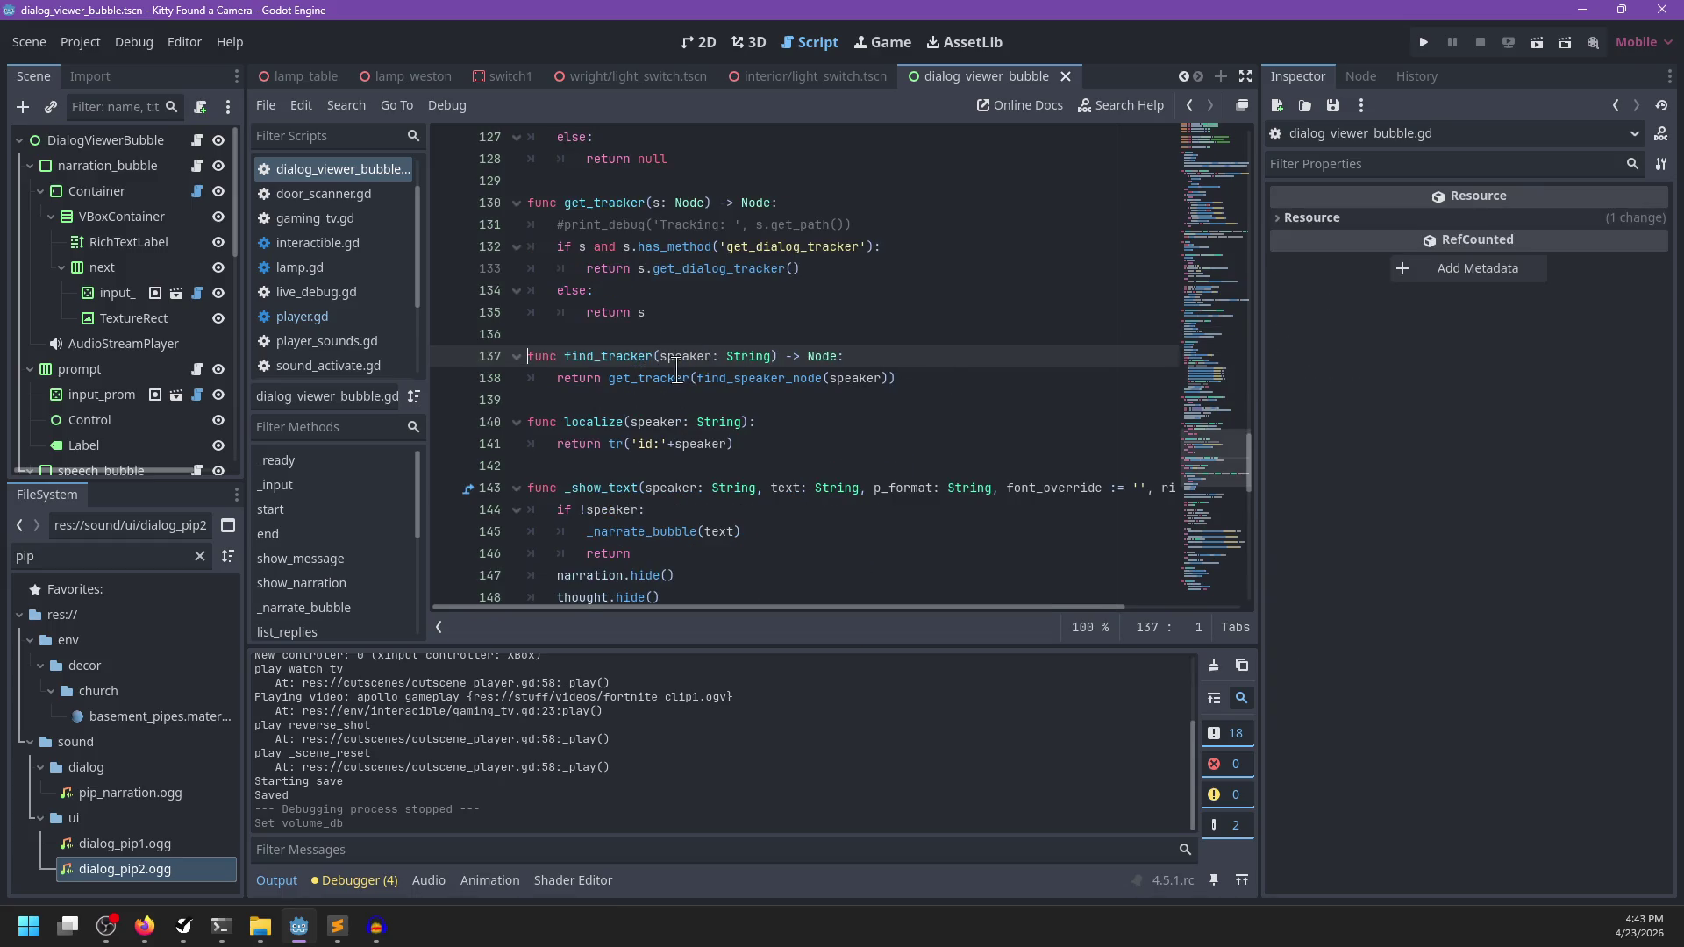
pyautogui.keyDown('ctrl'); pyautogui.click(753, 383); pyautogui.keyUp('ctrl')
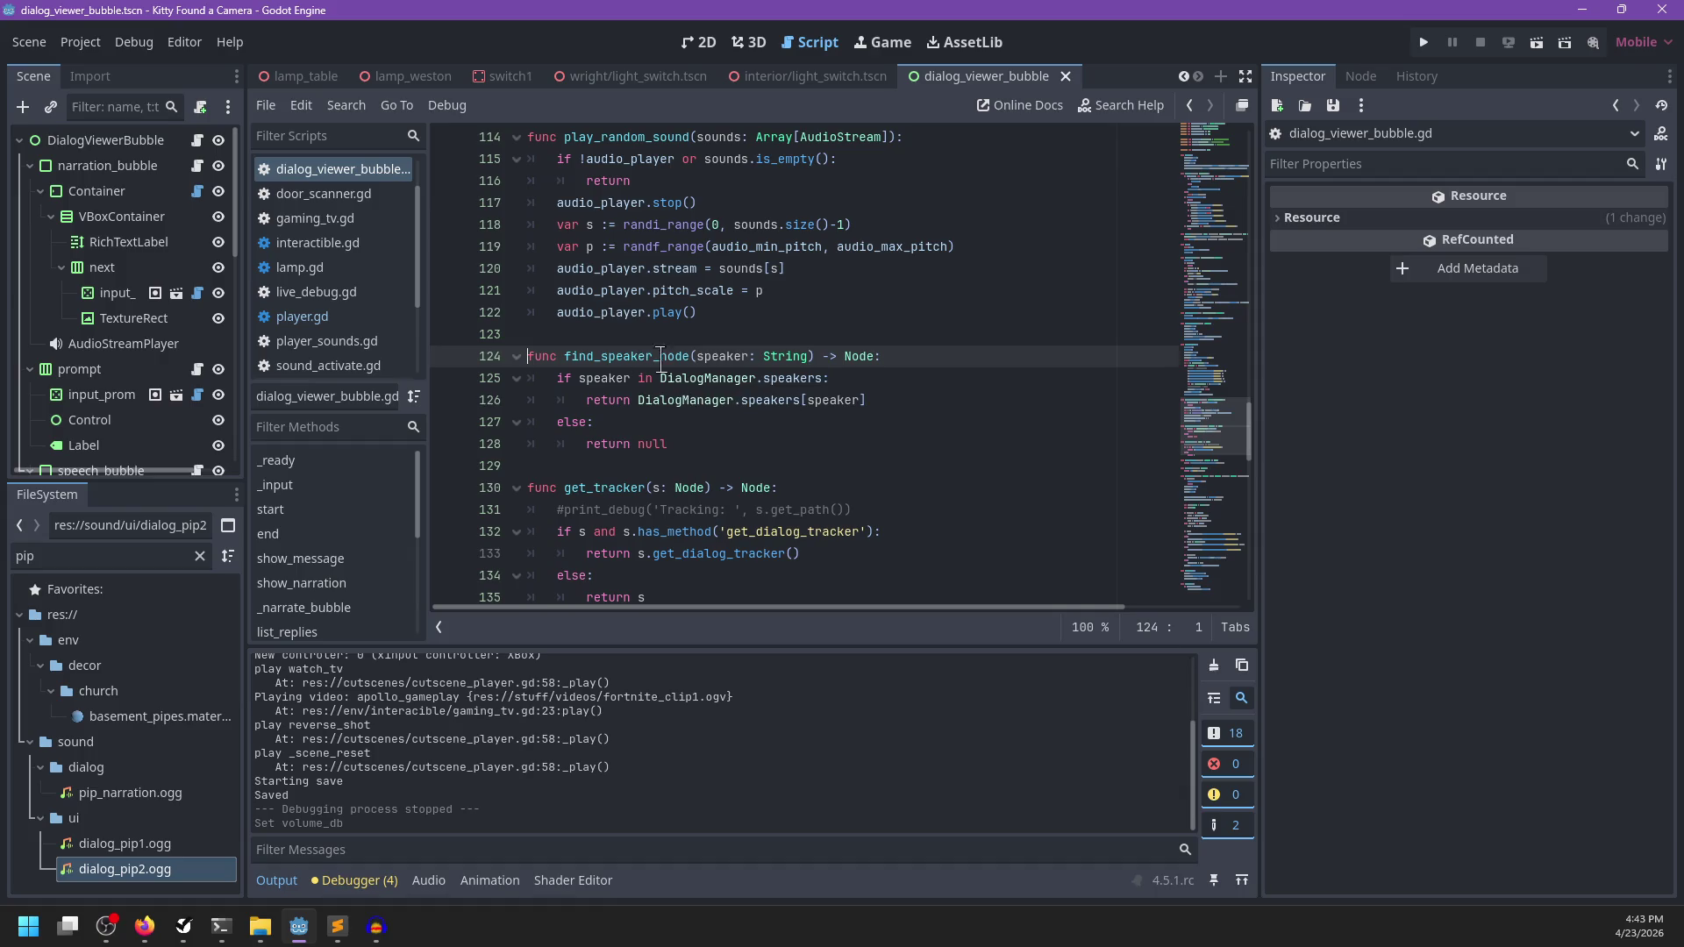
pyautogui.scroll(4, 930, 419)
pyautogui.scroll(-4, 916, 436)
# Filter the FileSystem by 'npc' and open the npc_base.tscn scene
pyautogui.click(136, 556)
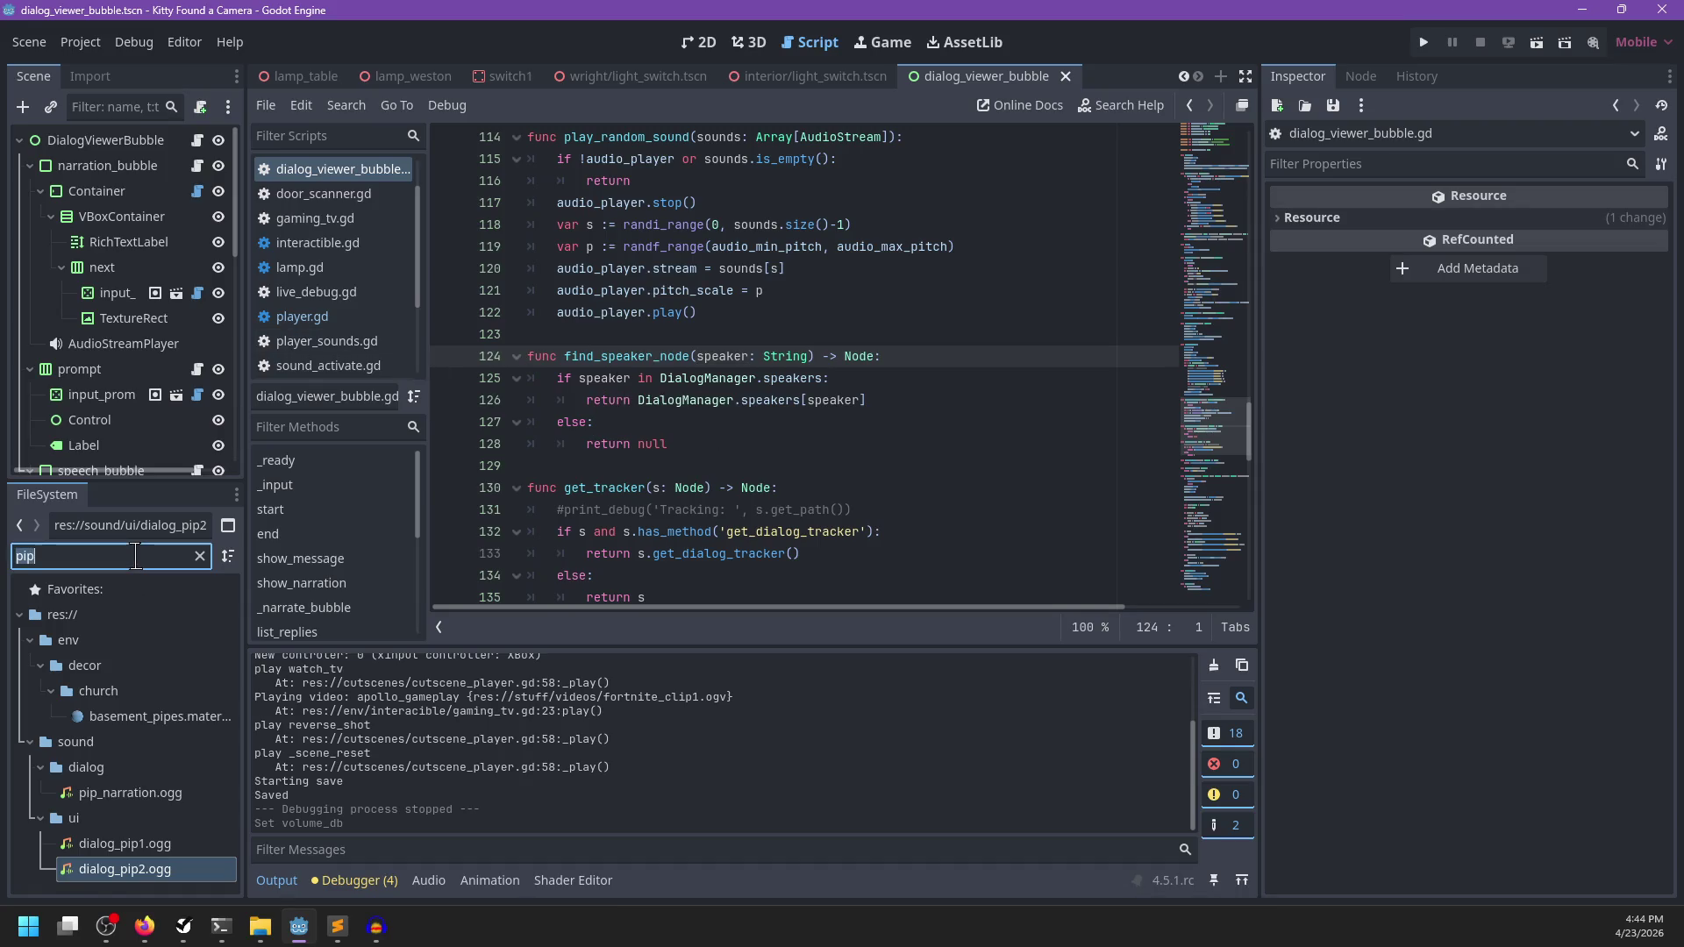
pyautogui.write('npc')
pyautogui.scroll(-5, 163, 793)
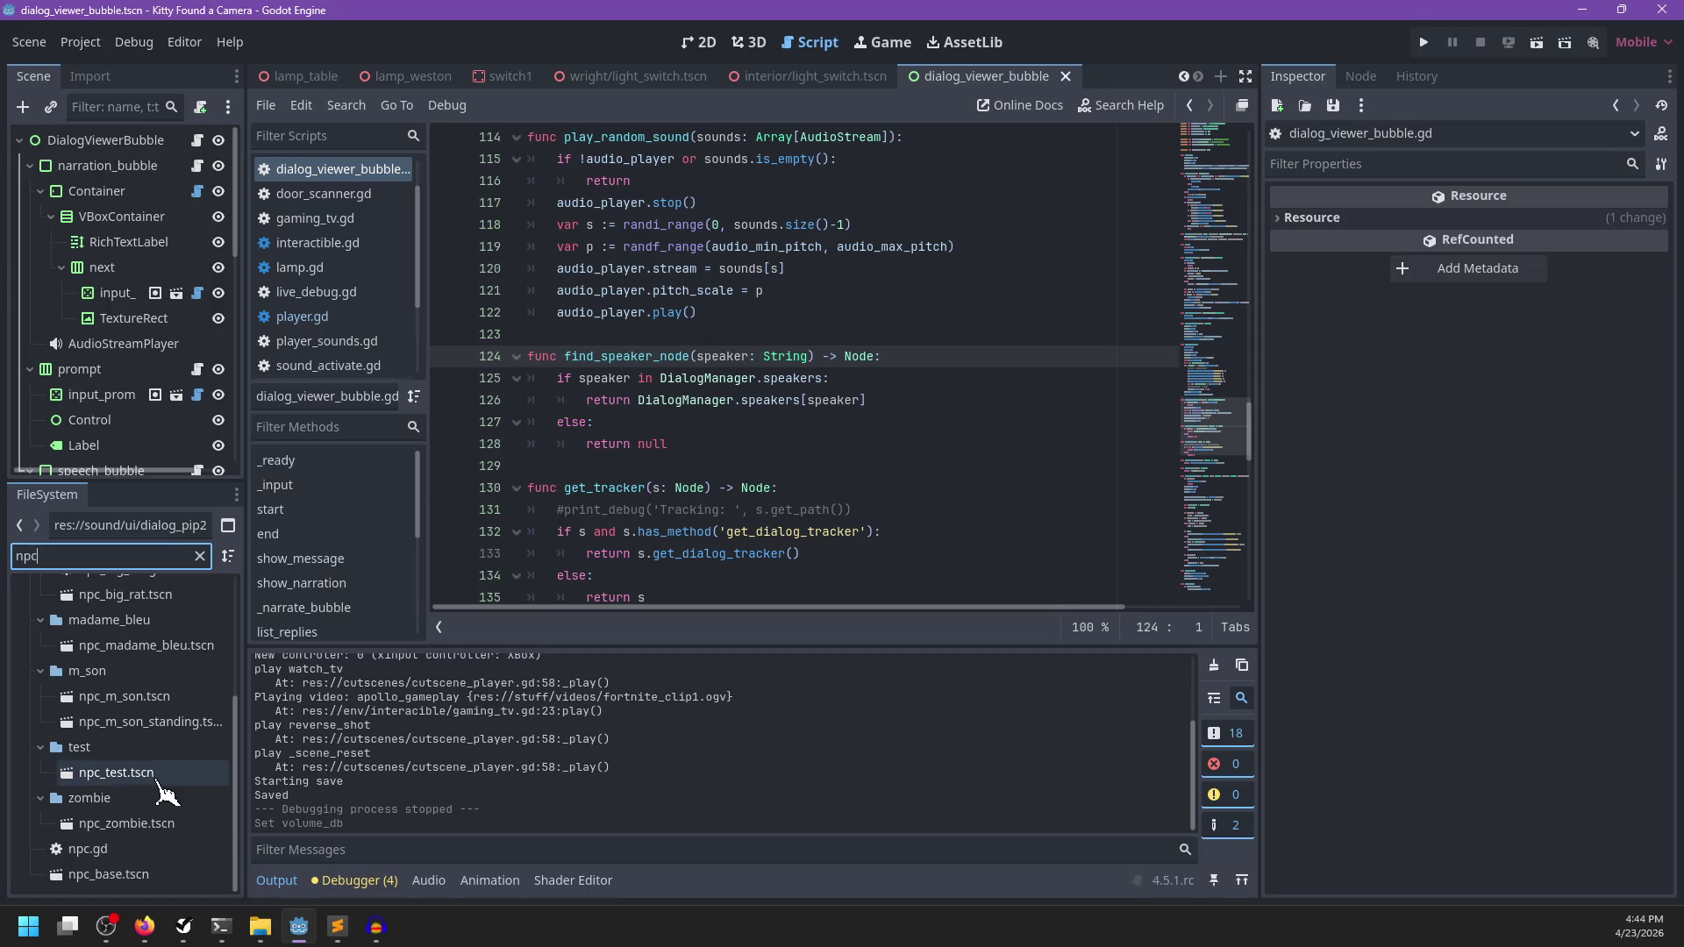
pyautogui.doubleClick(118, 875)
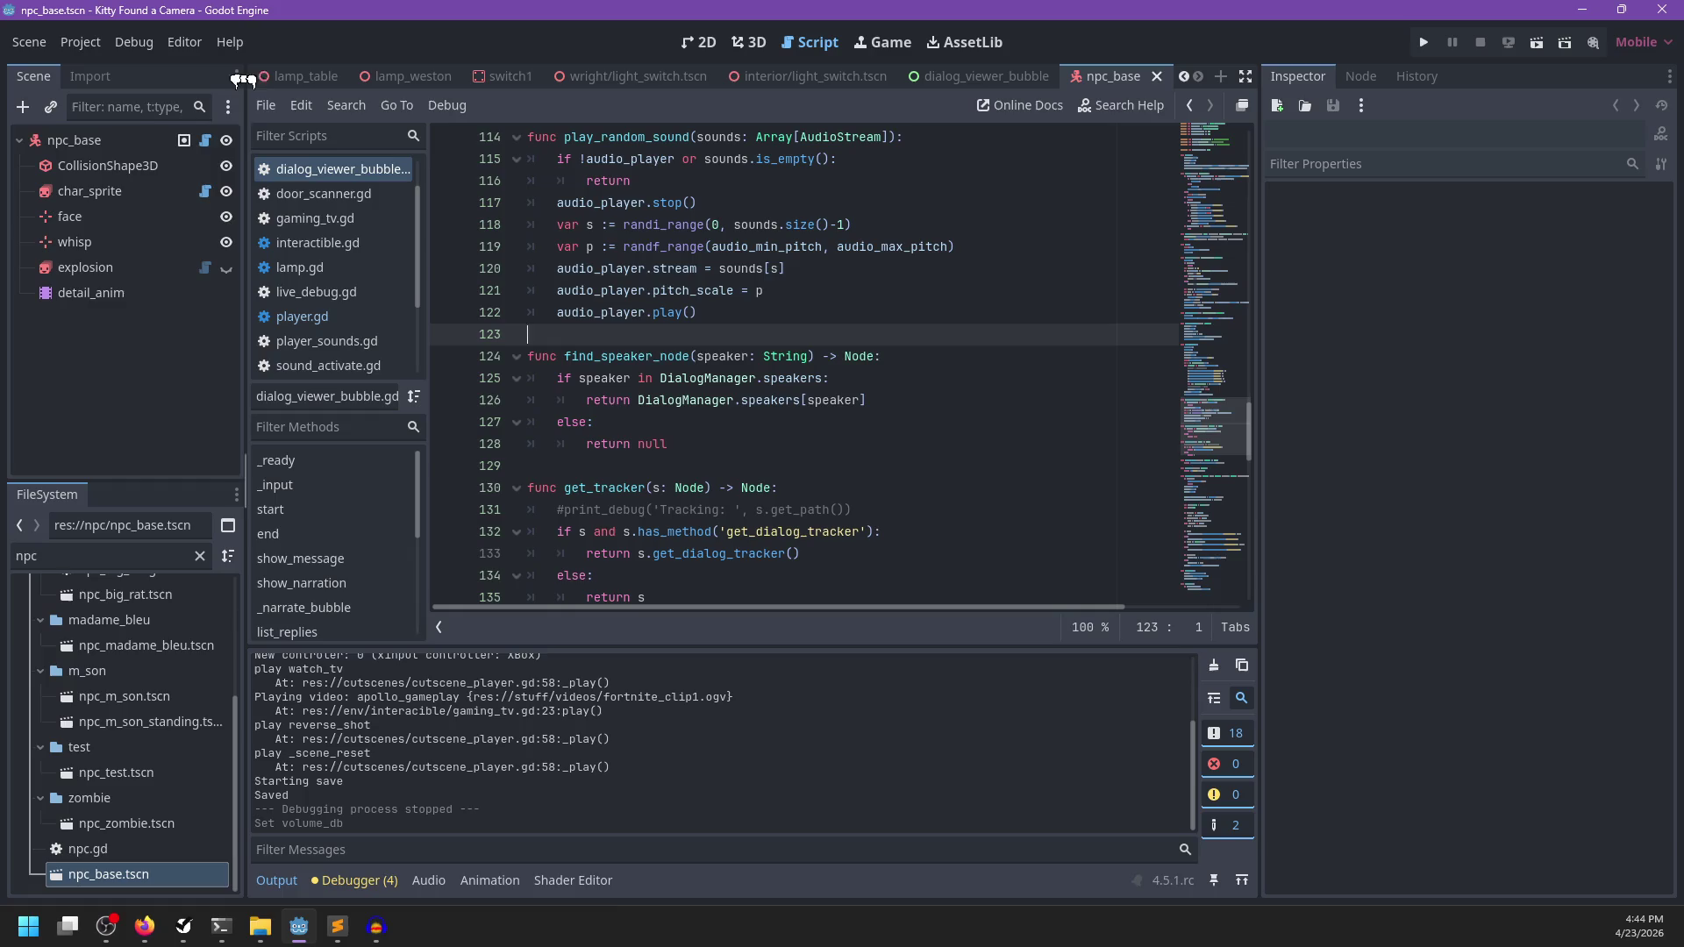
# Search npc.gd for DialogManager, then jump to its Interactible parent script
pyautogui.click(204, 140)
pyautogui.hotkey('ctrl', 'f')
pyautogui.write('DialogManage')
pyautogui.press('Escape')
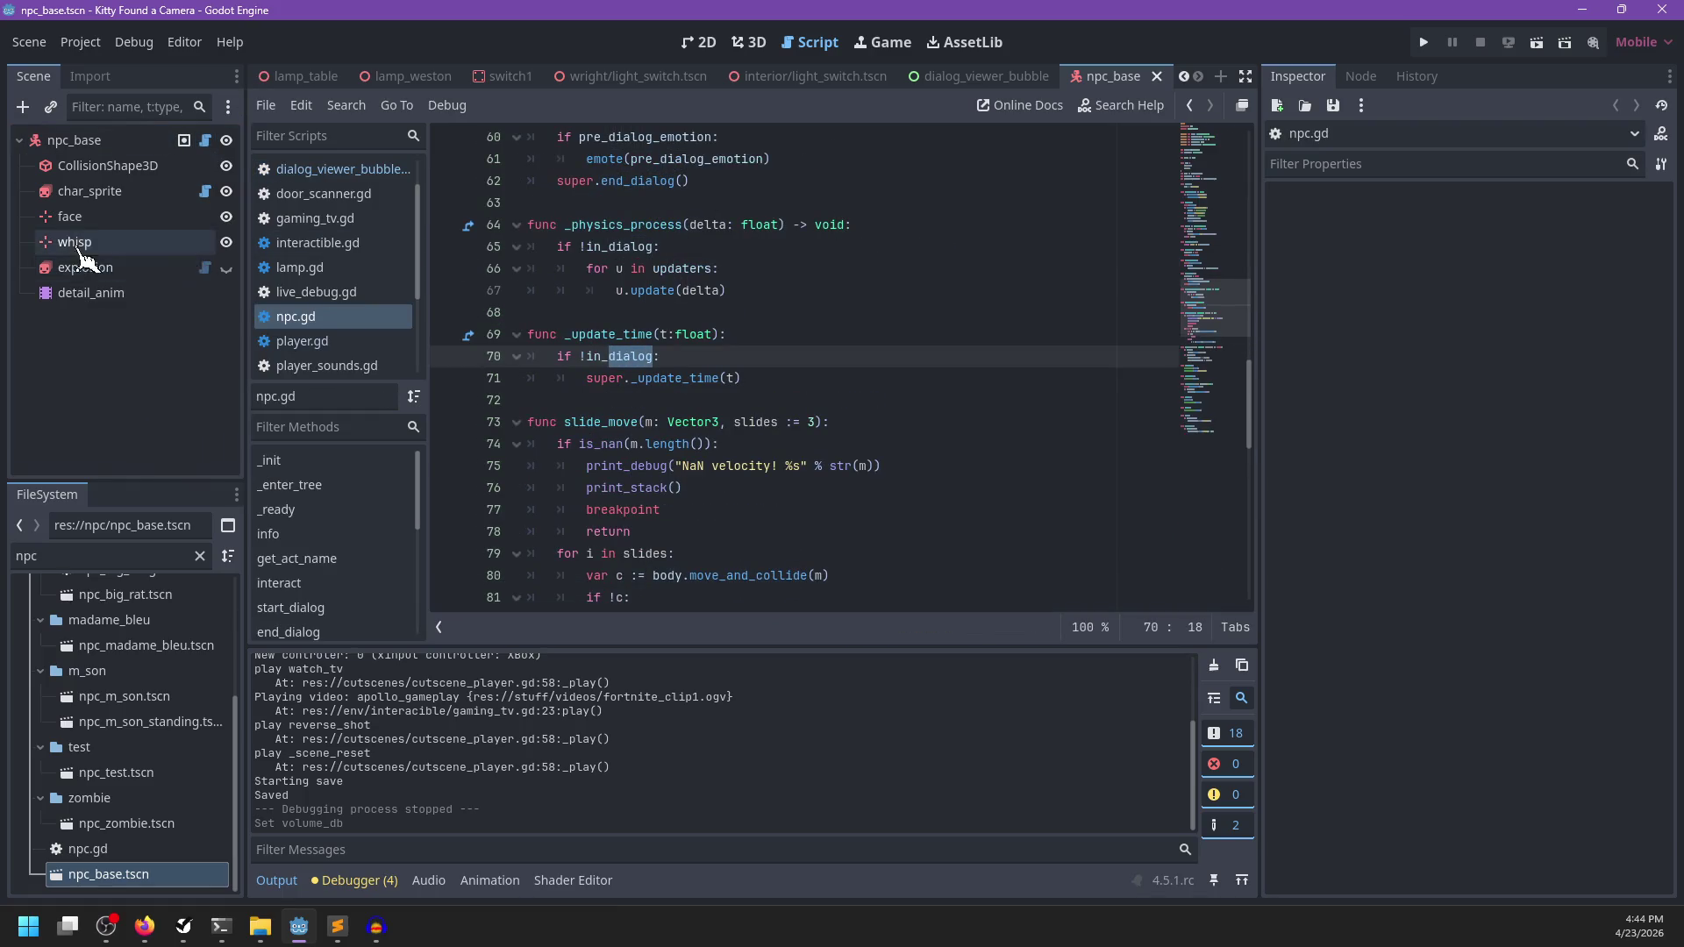
pyautogui.scroll(20, 728, 291)
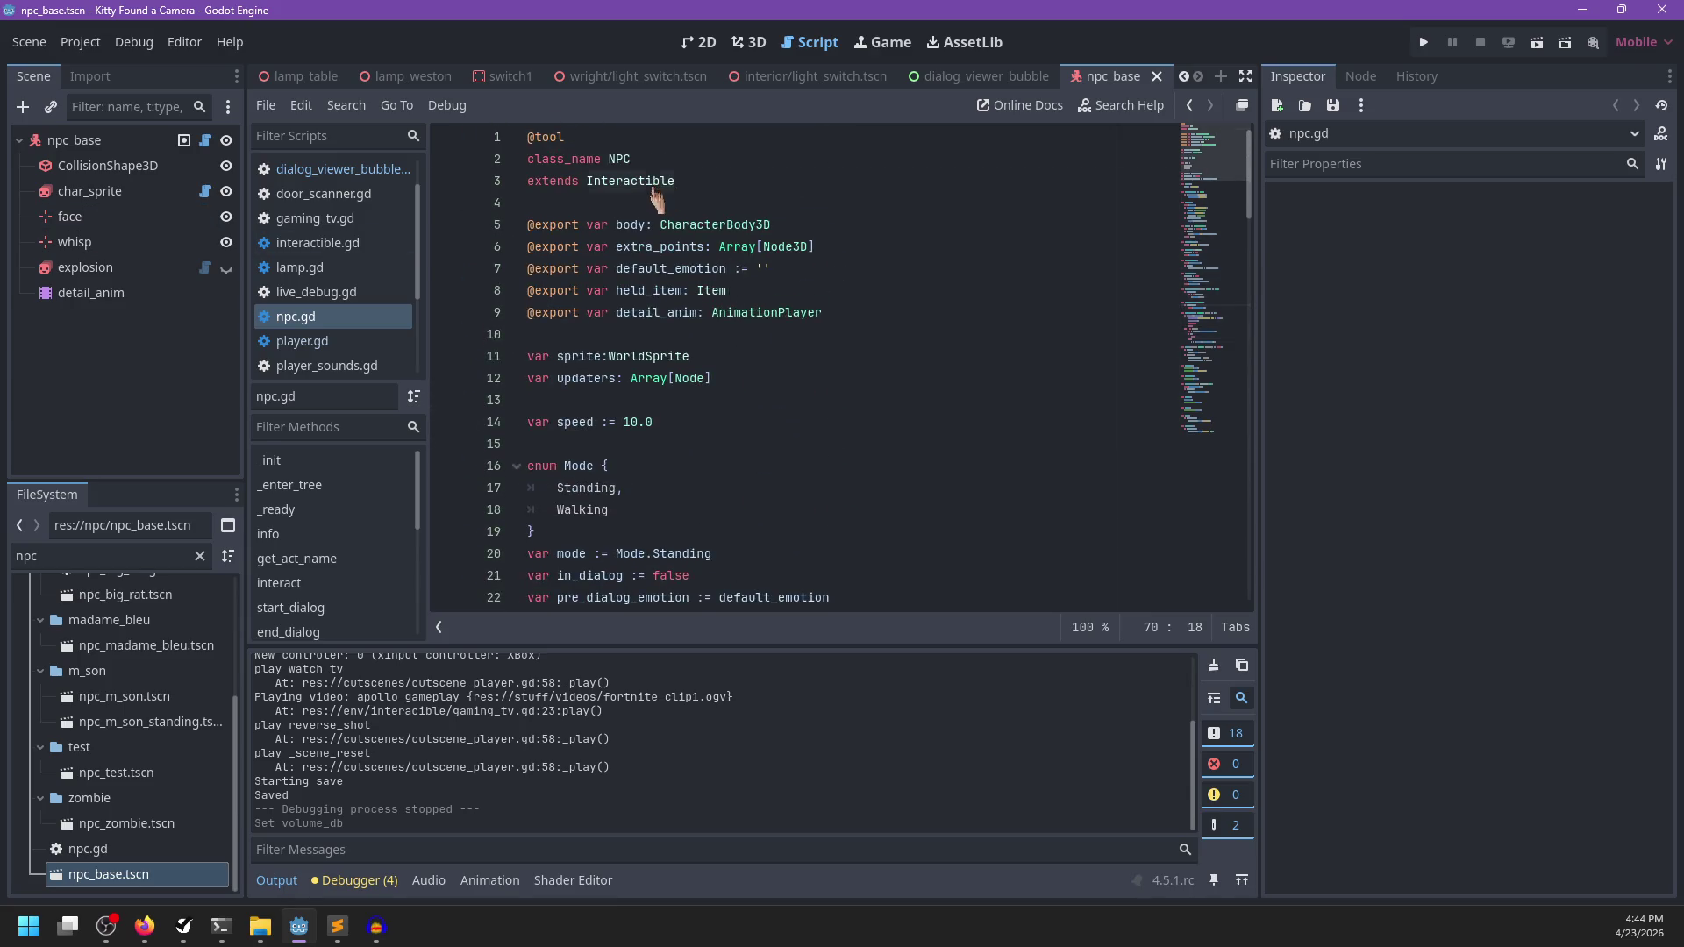
pyautogui.keyDown('ctrl'); pyautogui.click(649, 182); pyautogui.keyUp('ctrl')
pyautogui.hotkey('ctrl', 'f')
# Find the DialogManager registration in interactible.gd
pyautogui.write('dialogManager')
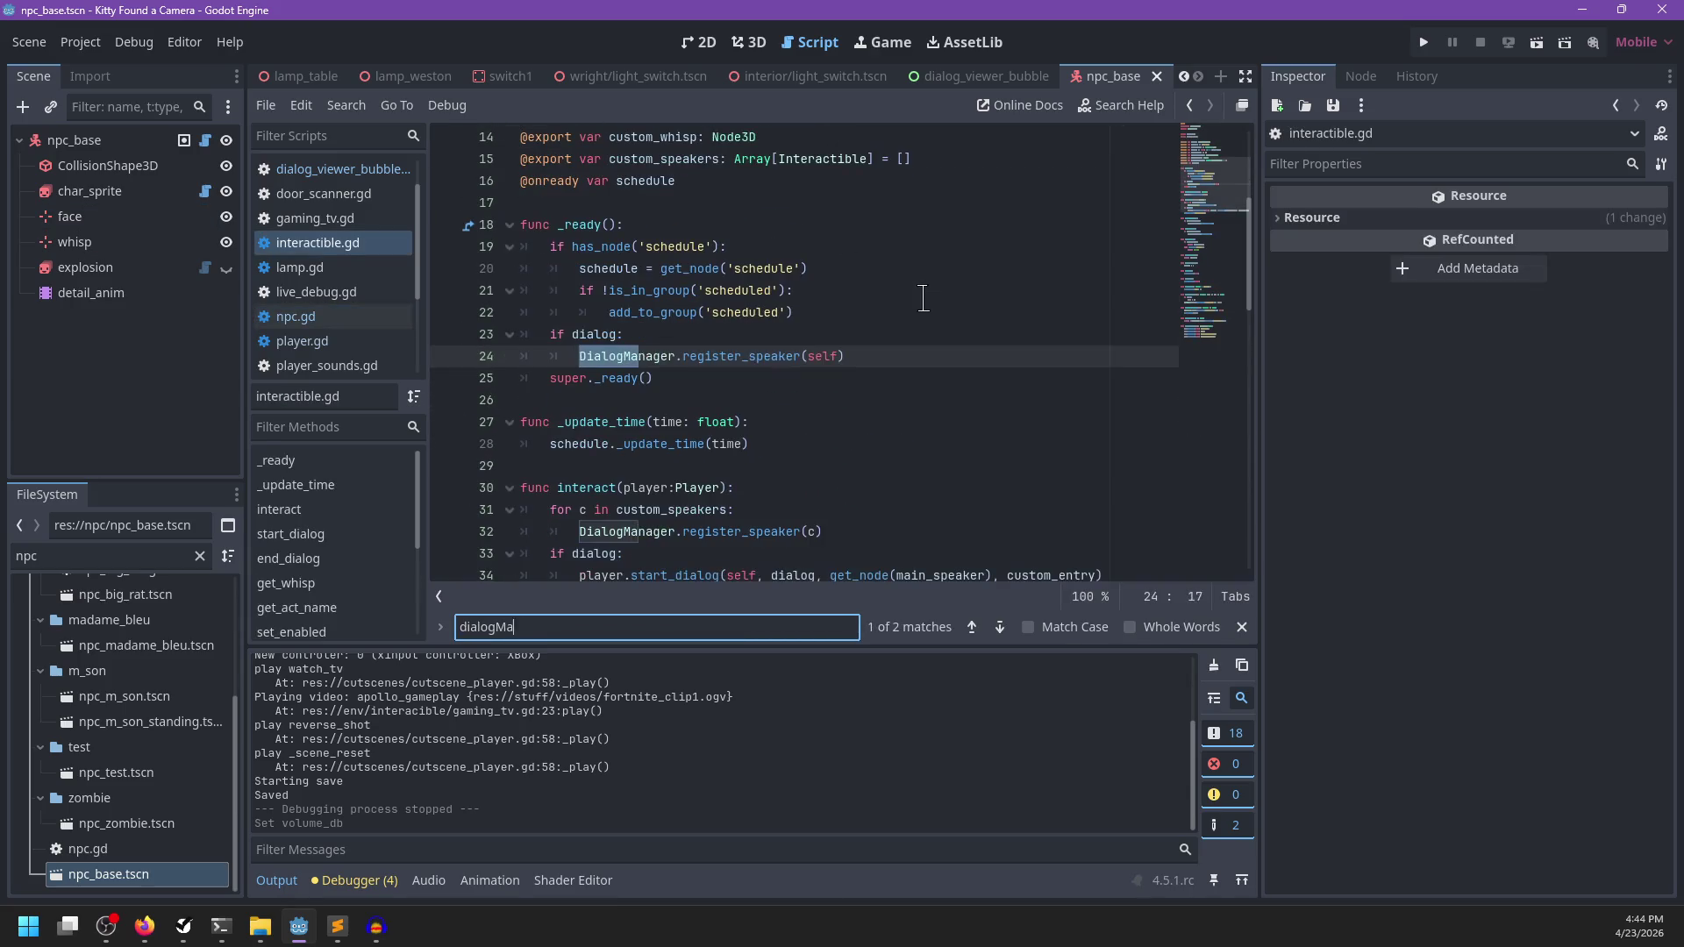
pyautogui.press('Escape')
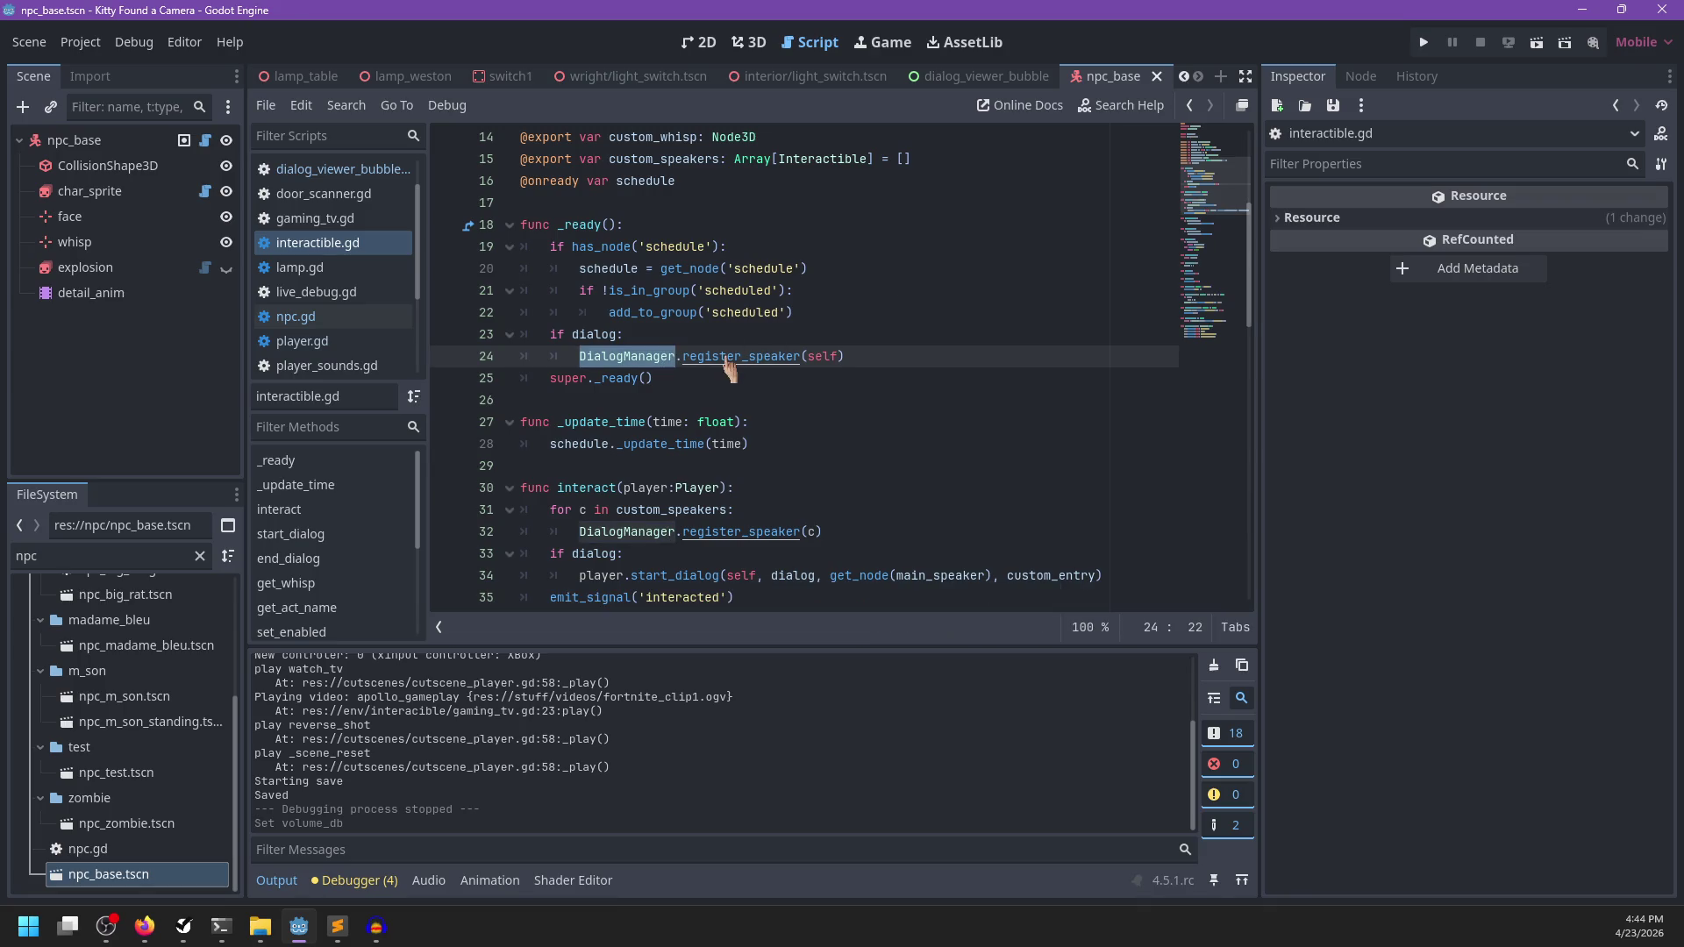
pyautogui.scroll(-4, 350, 280)
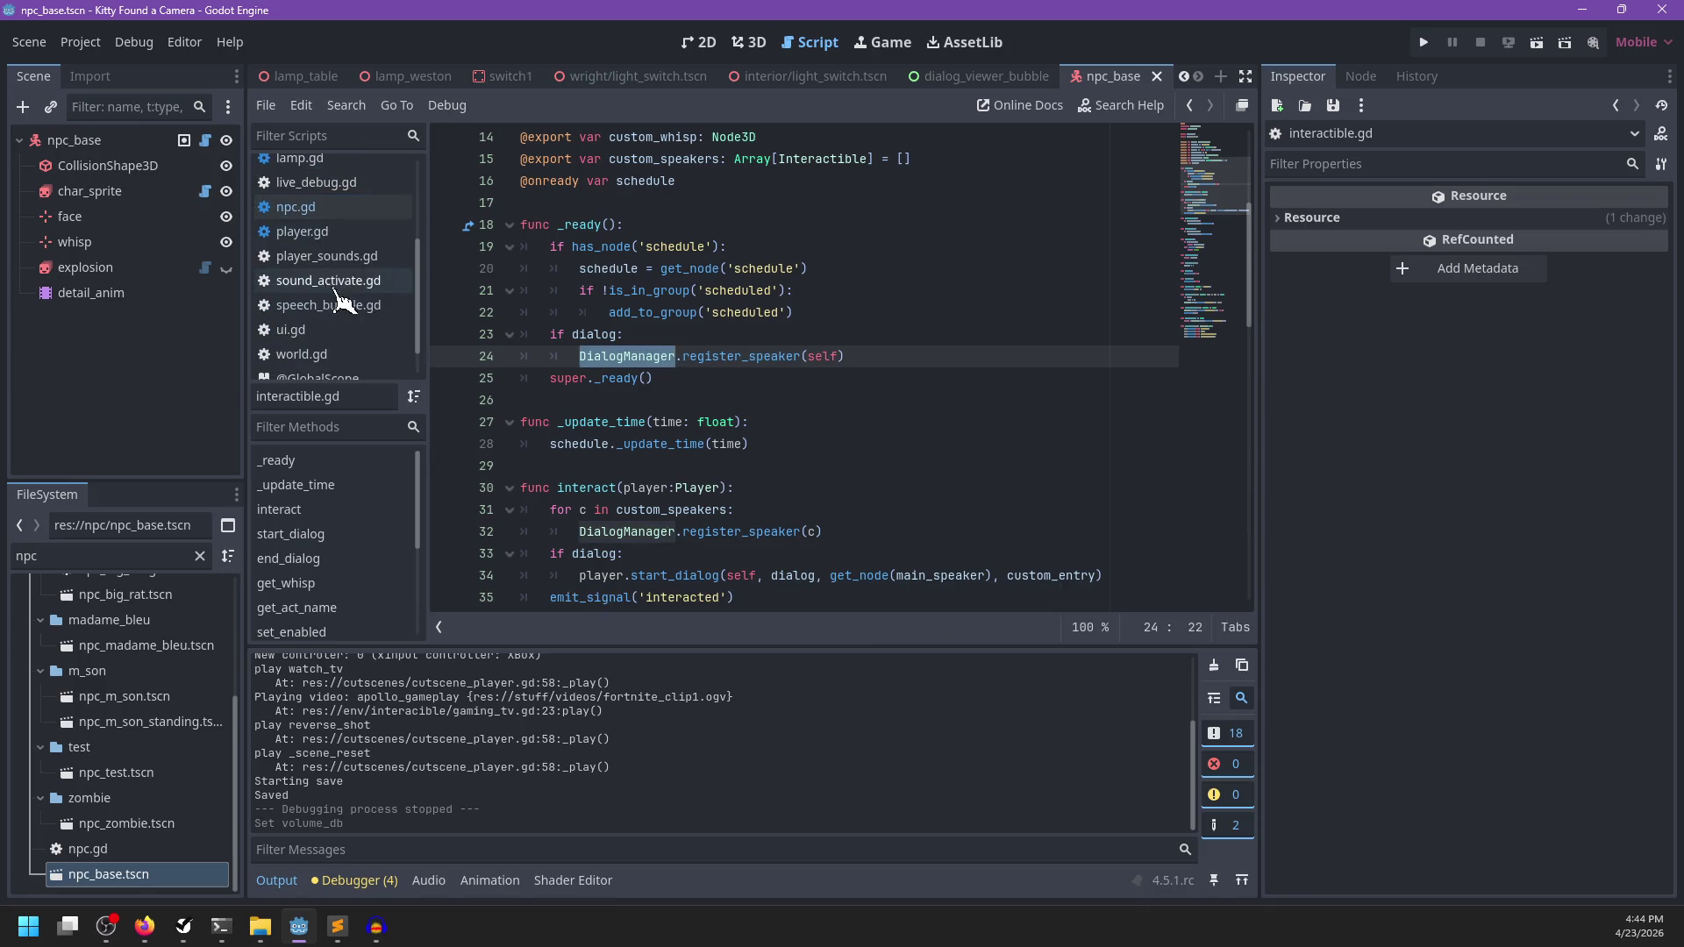
pyautogui.scroll(5, 373, 316)
pyautogui.scroll(2, 377, 321)
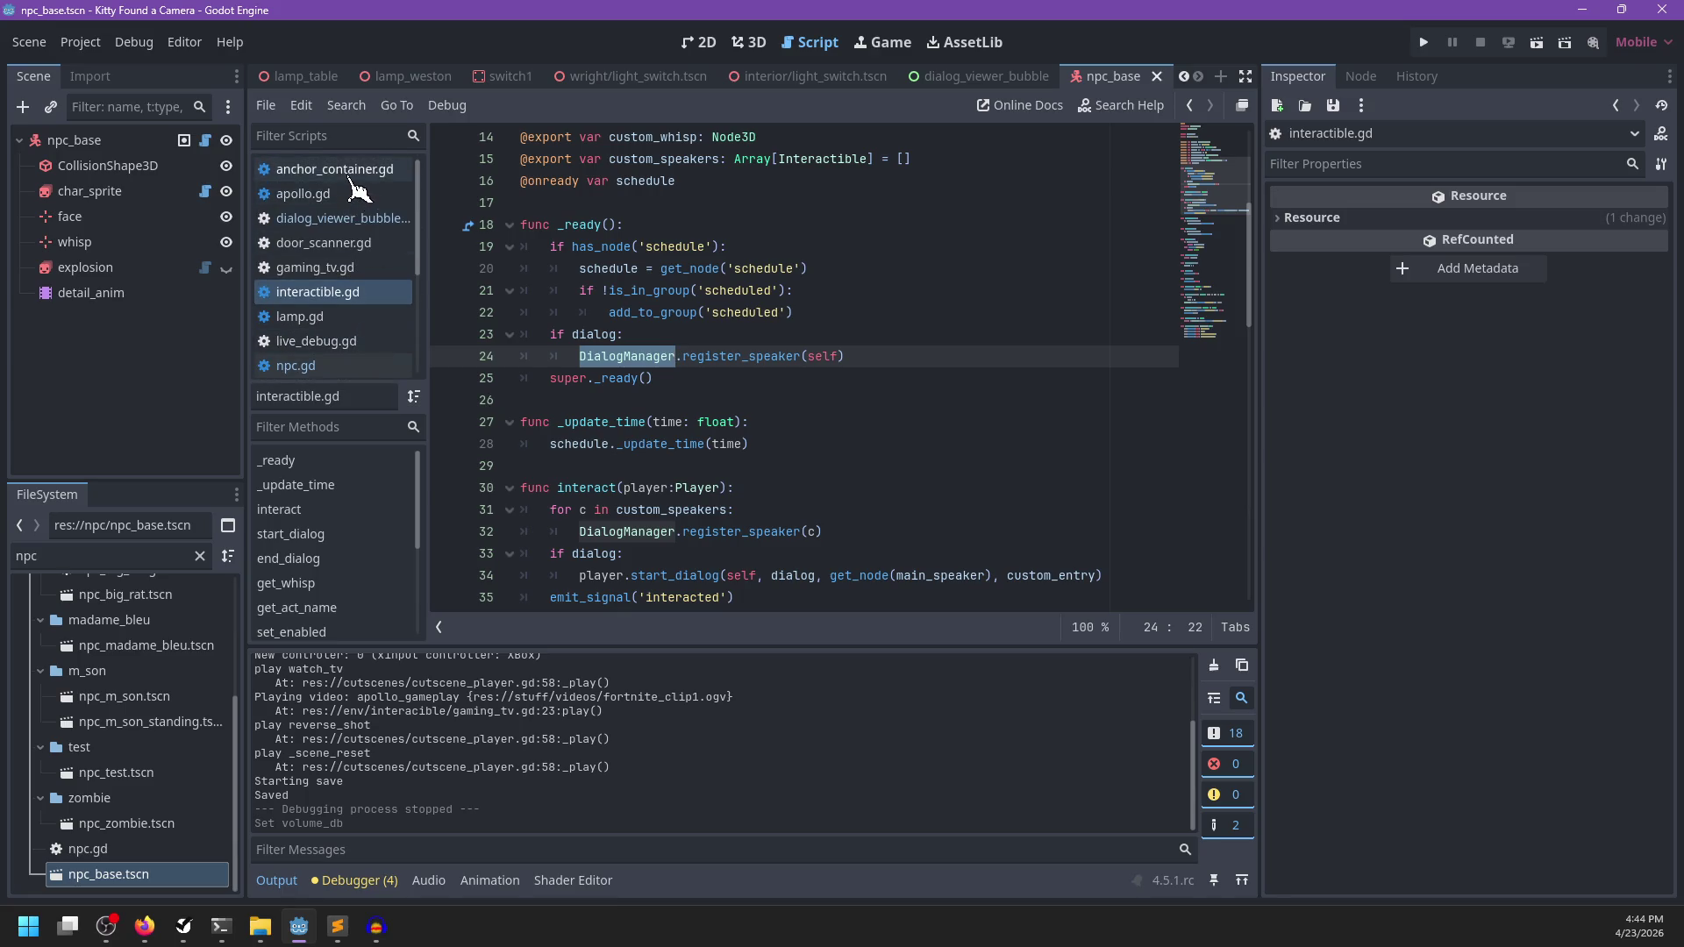
# Back in dialog_viewer_bubble.gd, search for DialogManager and 'dialog_' occurrences
pyautogui.click(350, 218)
pyautogui.scroll(6, 930, 343)
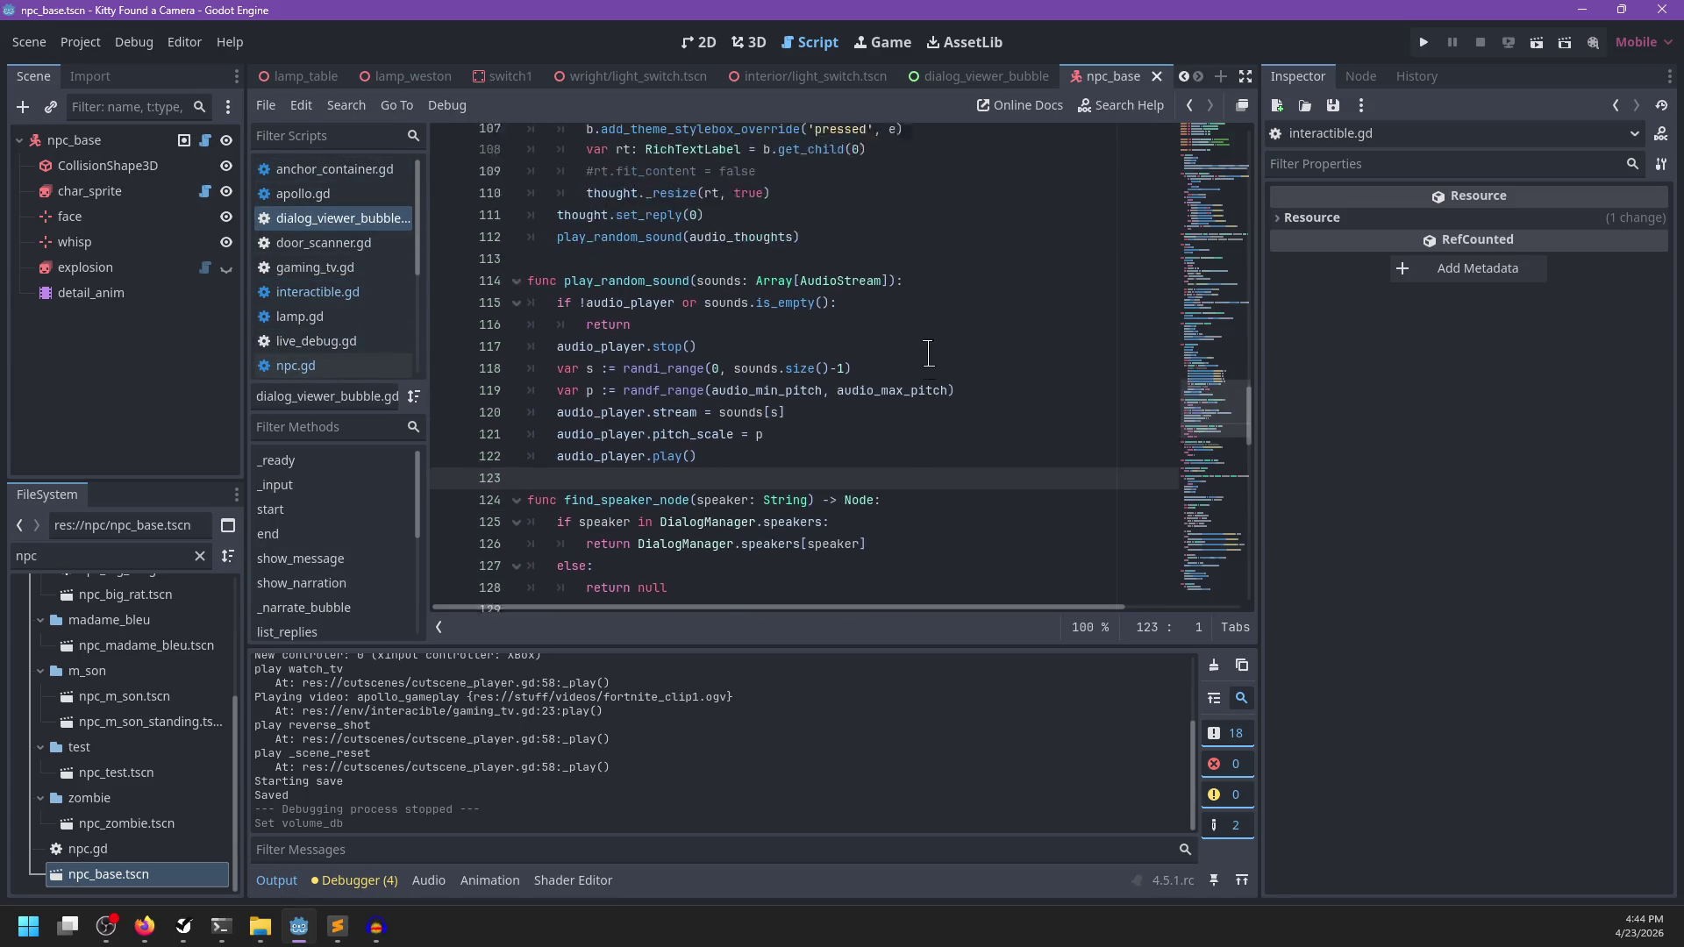
pyautogui.scroll(2, 832, 374)
pyautogui.scroll(3, 832, 375)
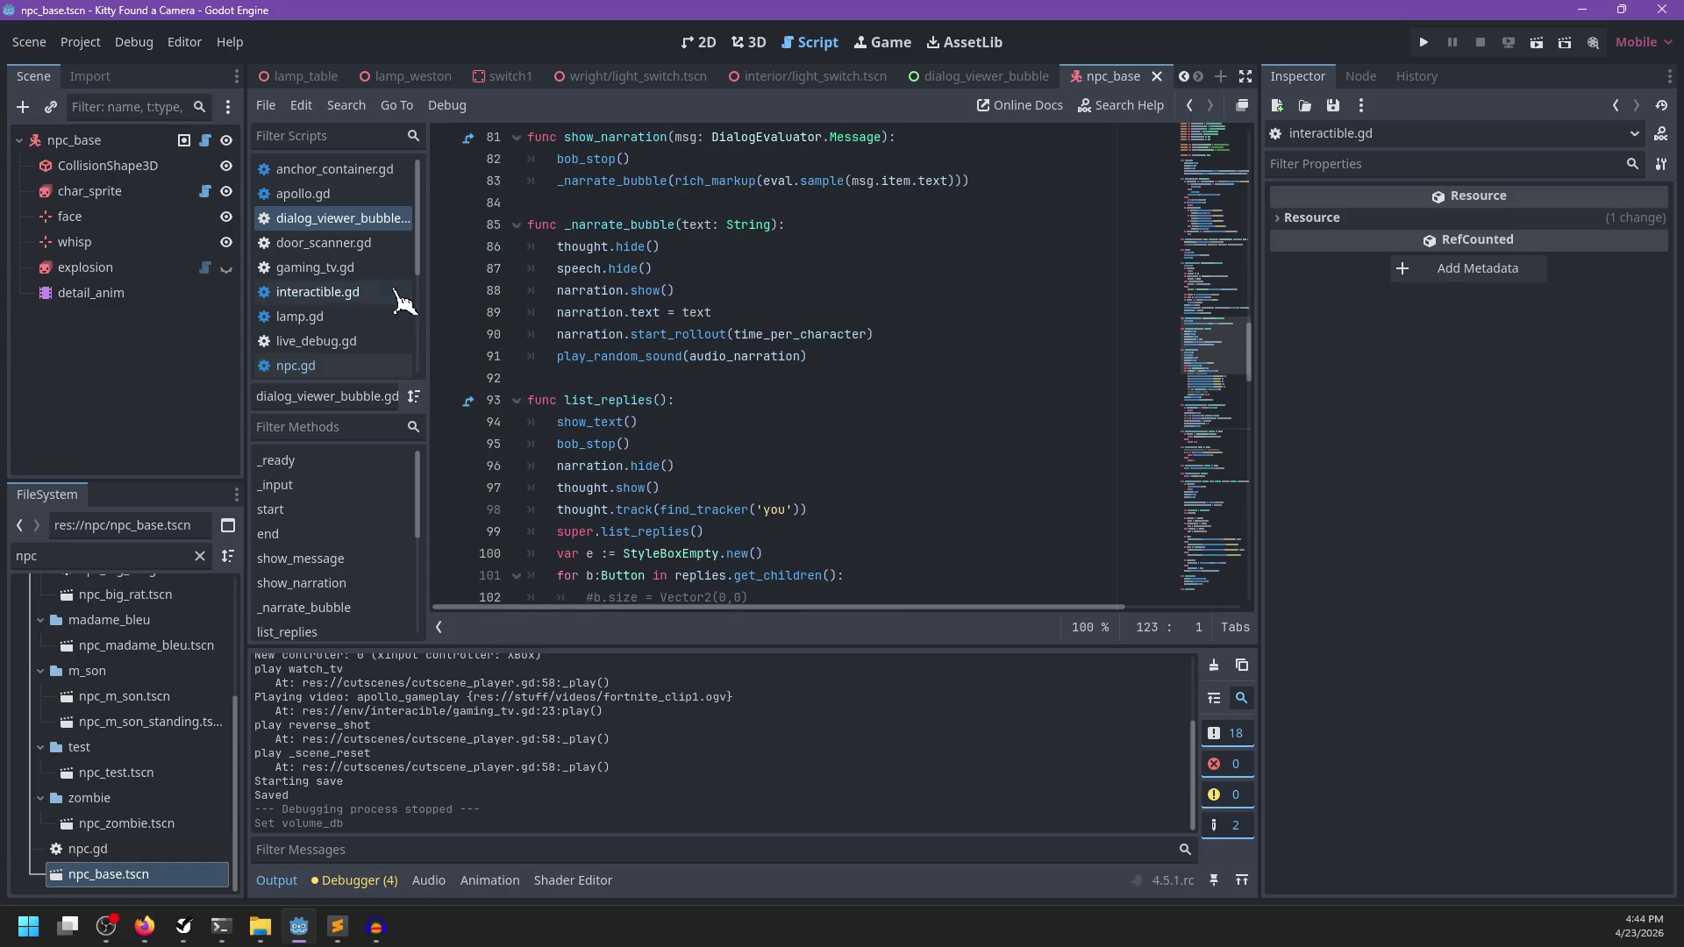
pyautogui.click(841, 349)
pyautogui.hotkey('ctrl', 'f')
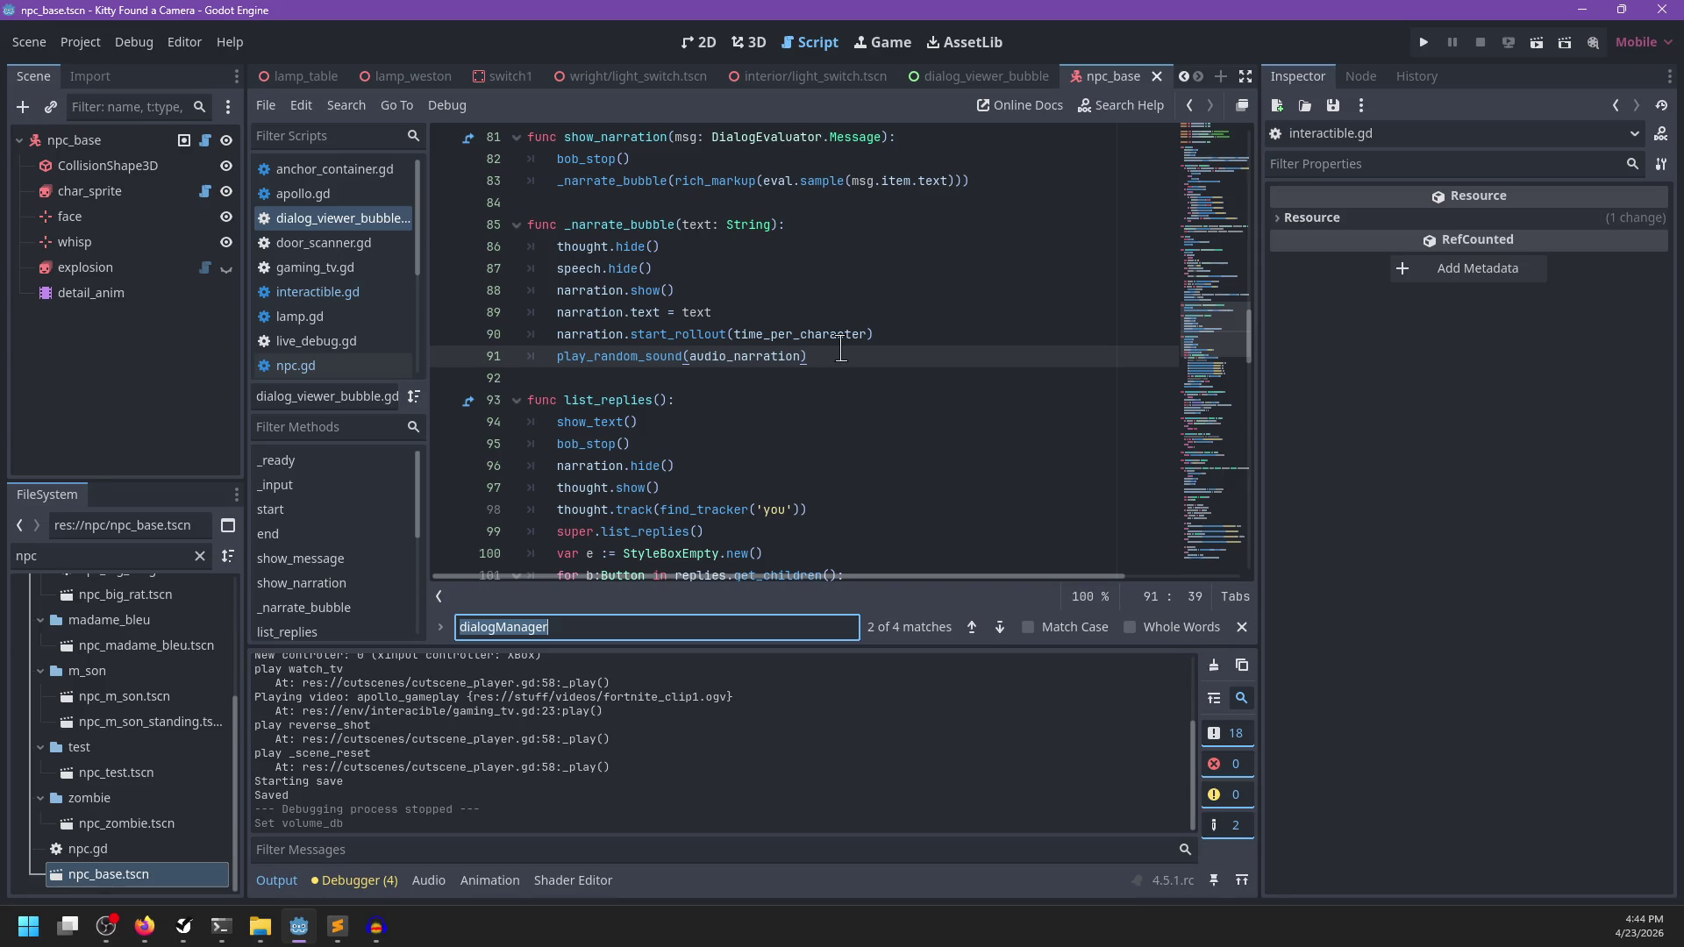
pyautogui.press('Return')
pyautogui.press('Return')
pyautogui.press('Return')
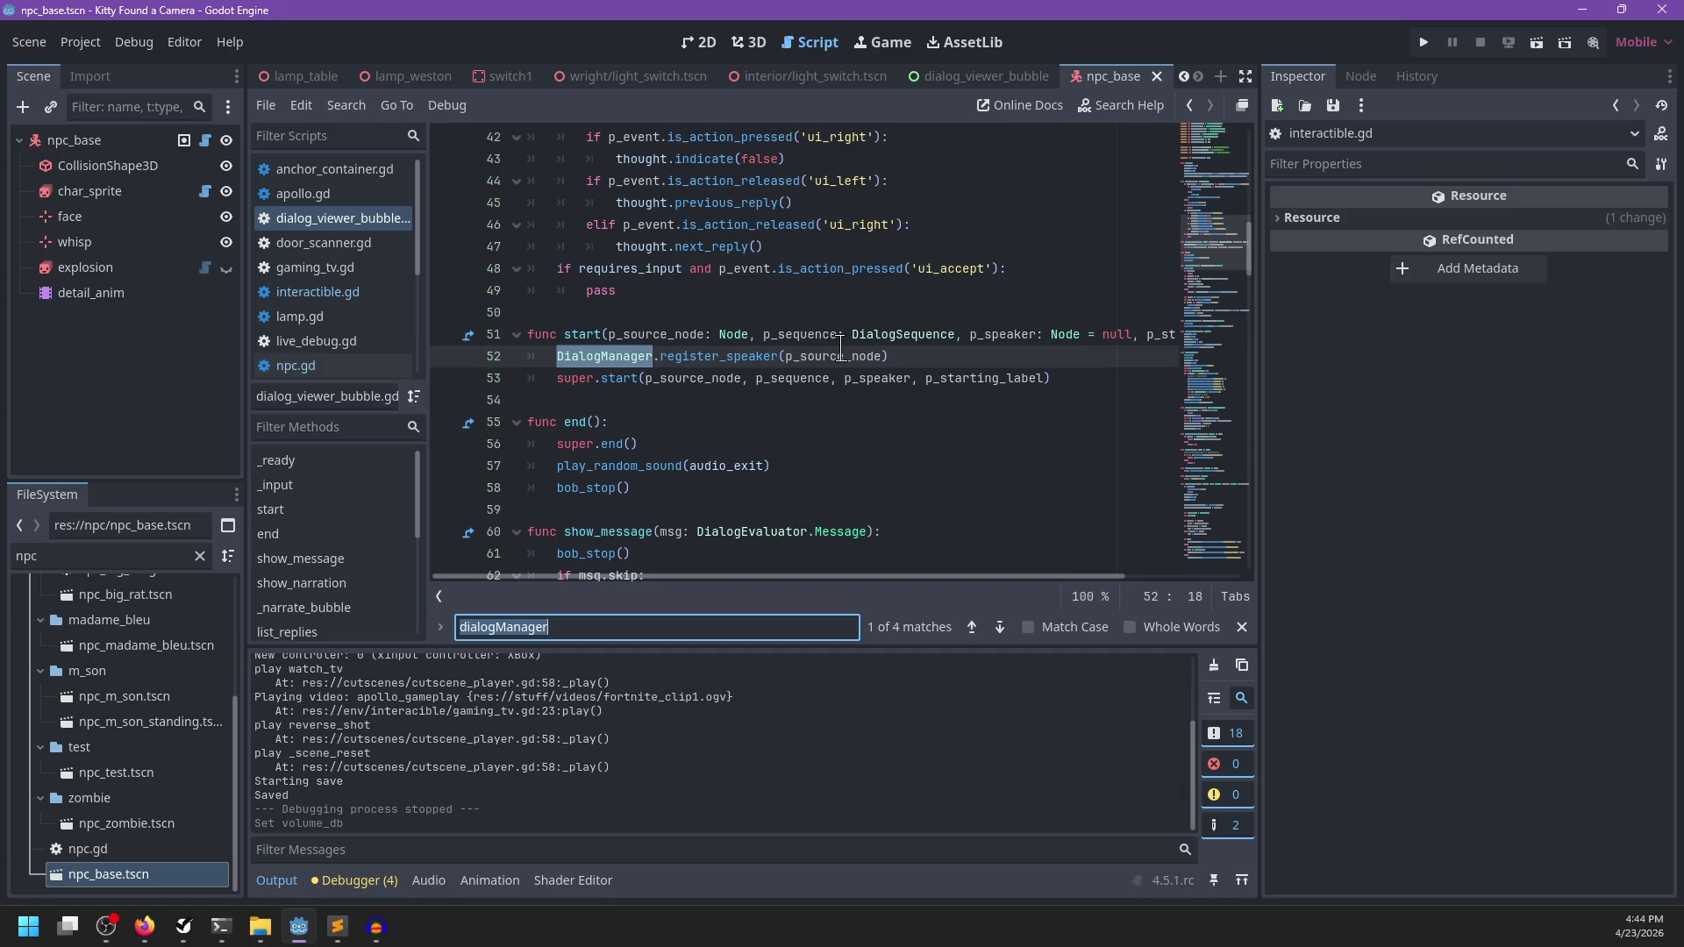
pyautogui.write('dialog_')
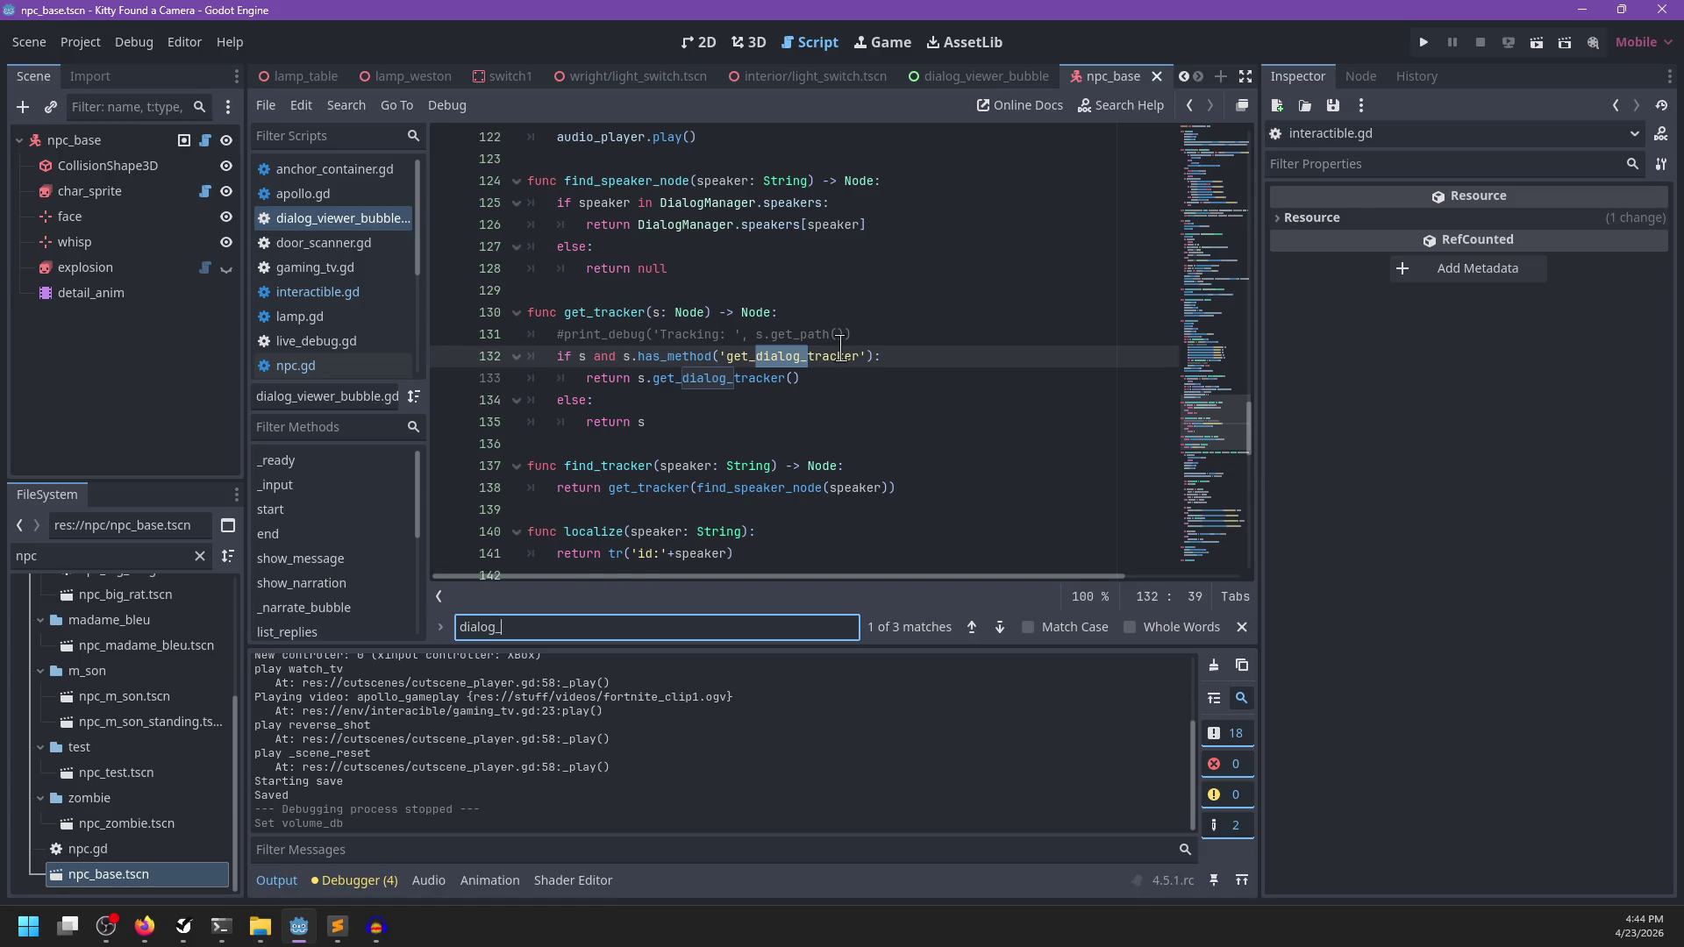
pyautogui.press('Escape')
# Follow the get_tracker usages through dialog_viewer_bubble.gd, including the call on line 73
pyautogui.doubleClick(612, 316)
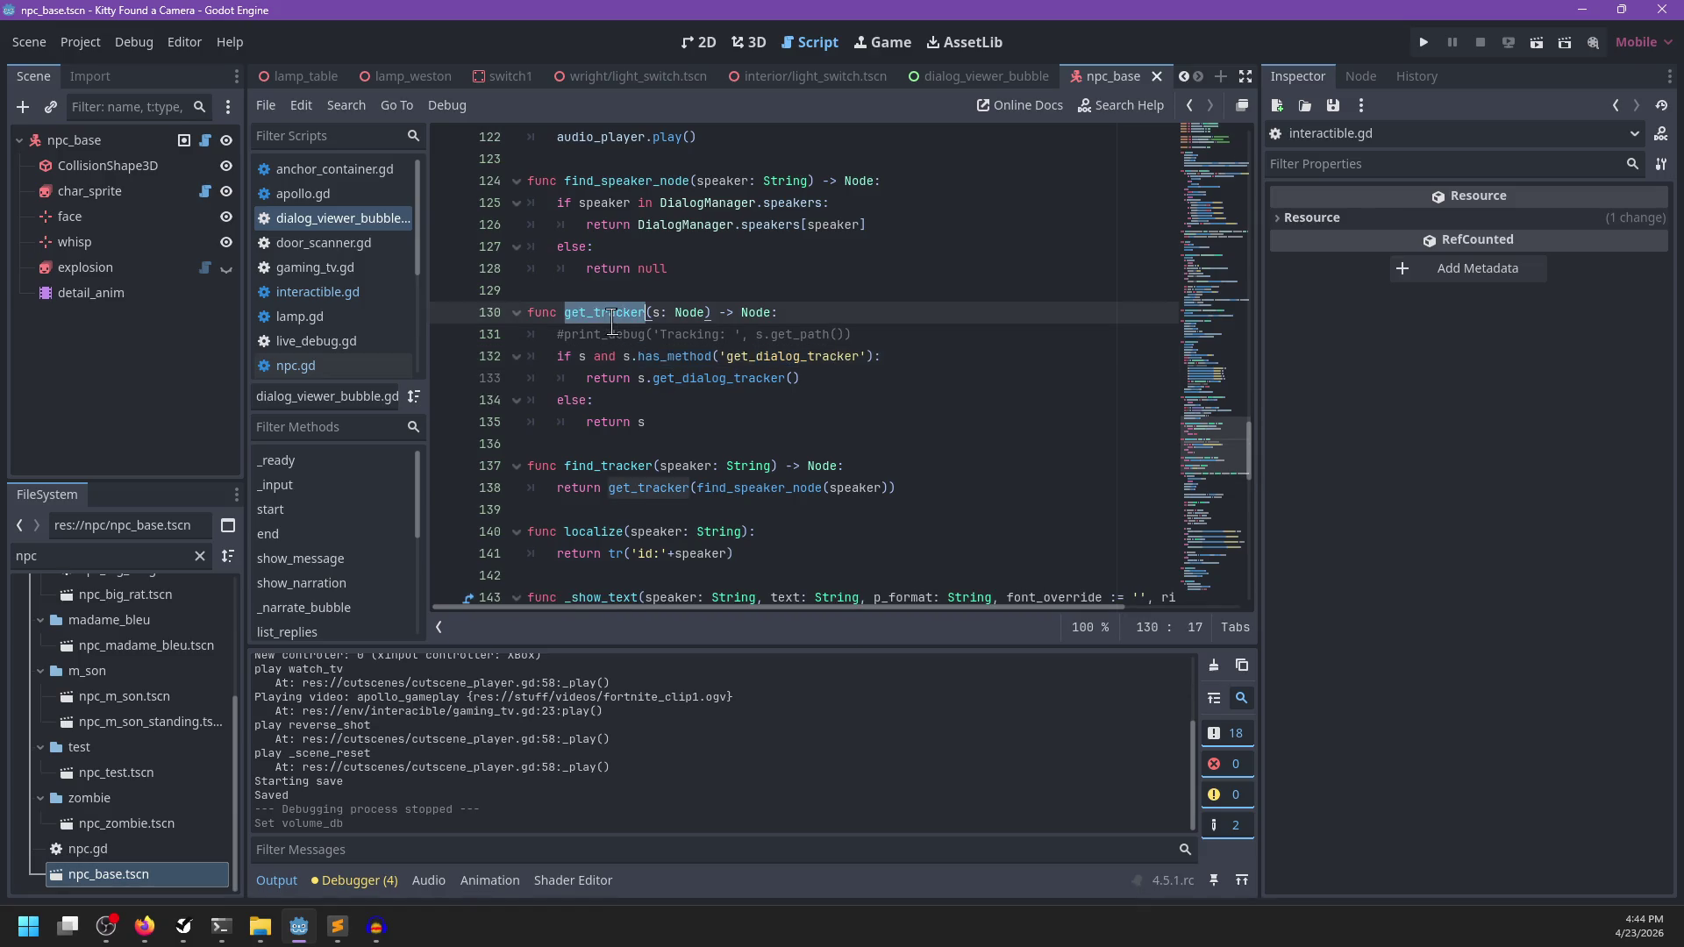
pyautogui.hotkey('ctrl', 'f')
pyautogui.press('Return')
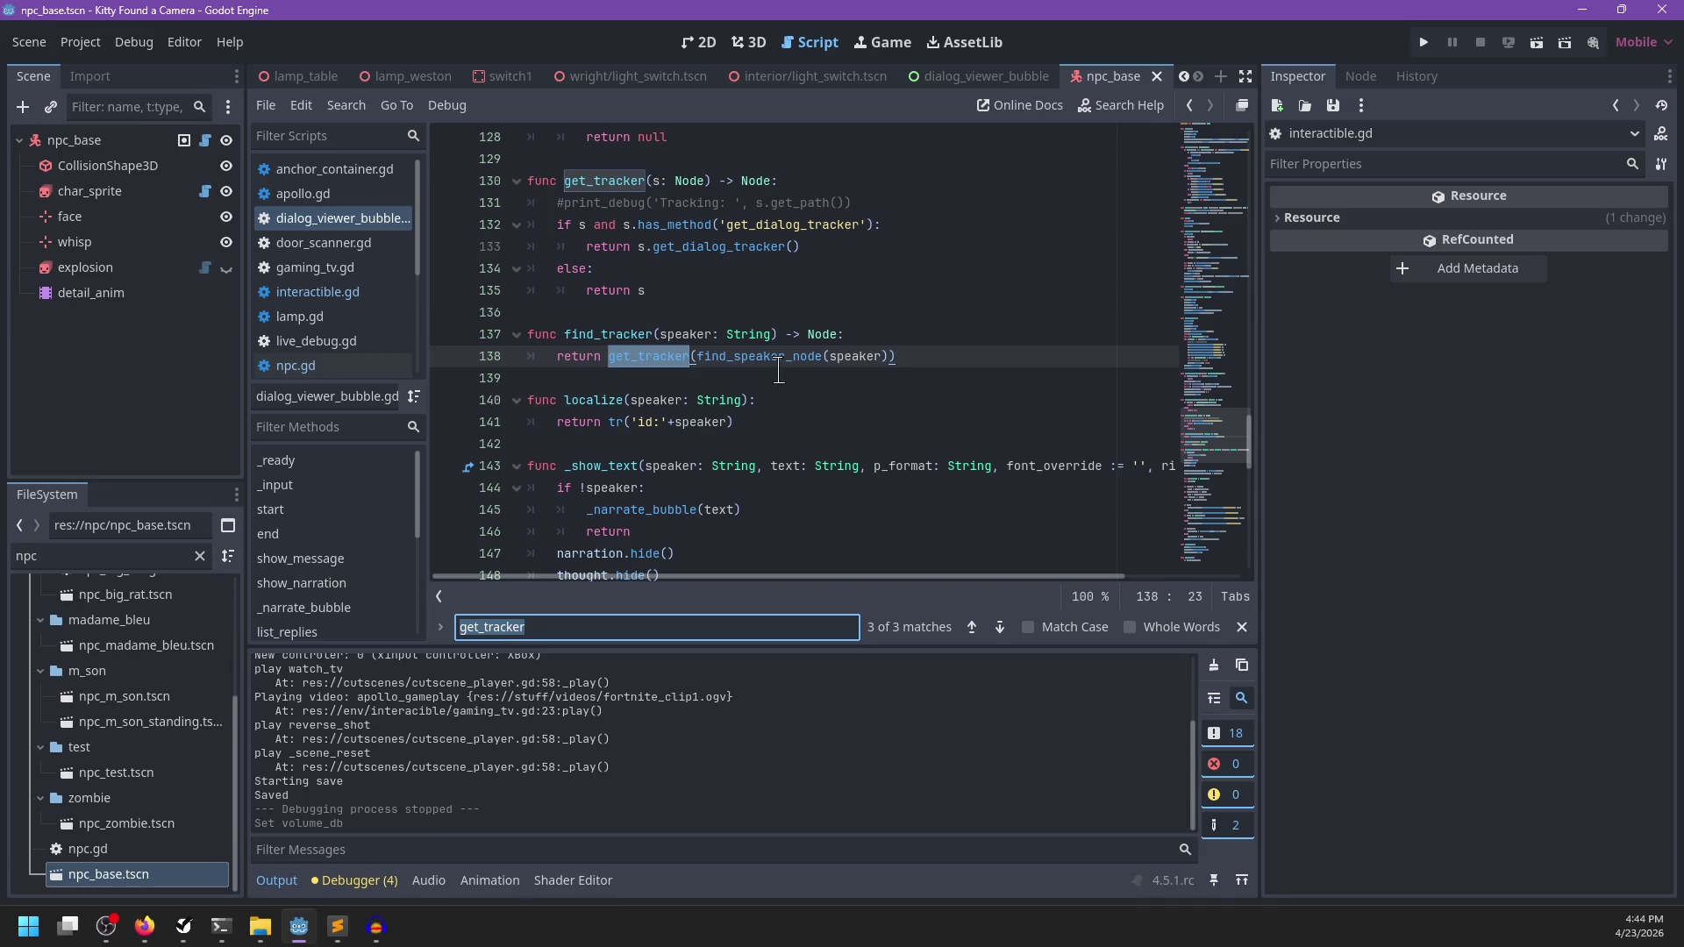
pyautogui.press('Return')
pyautogui.press('Escape')
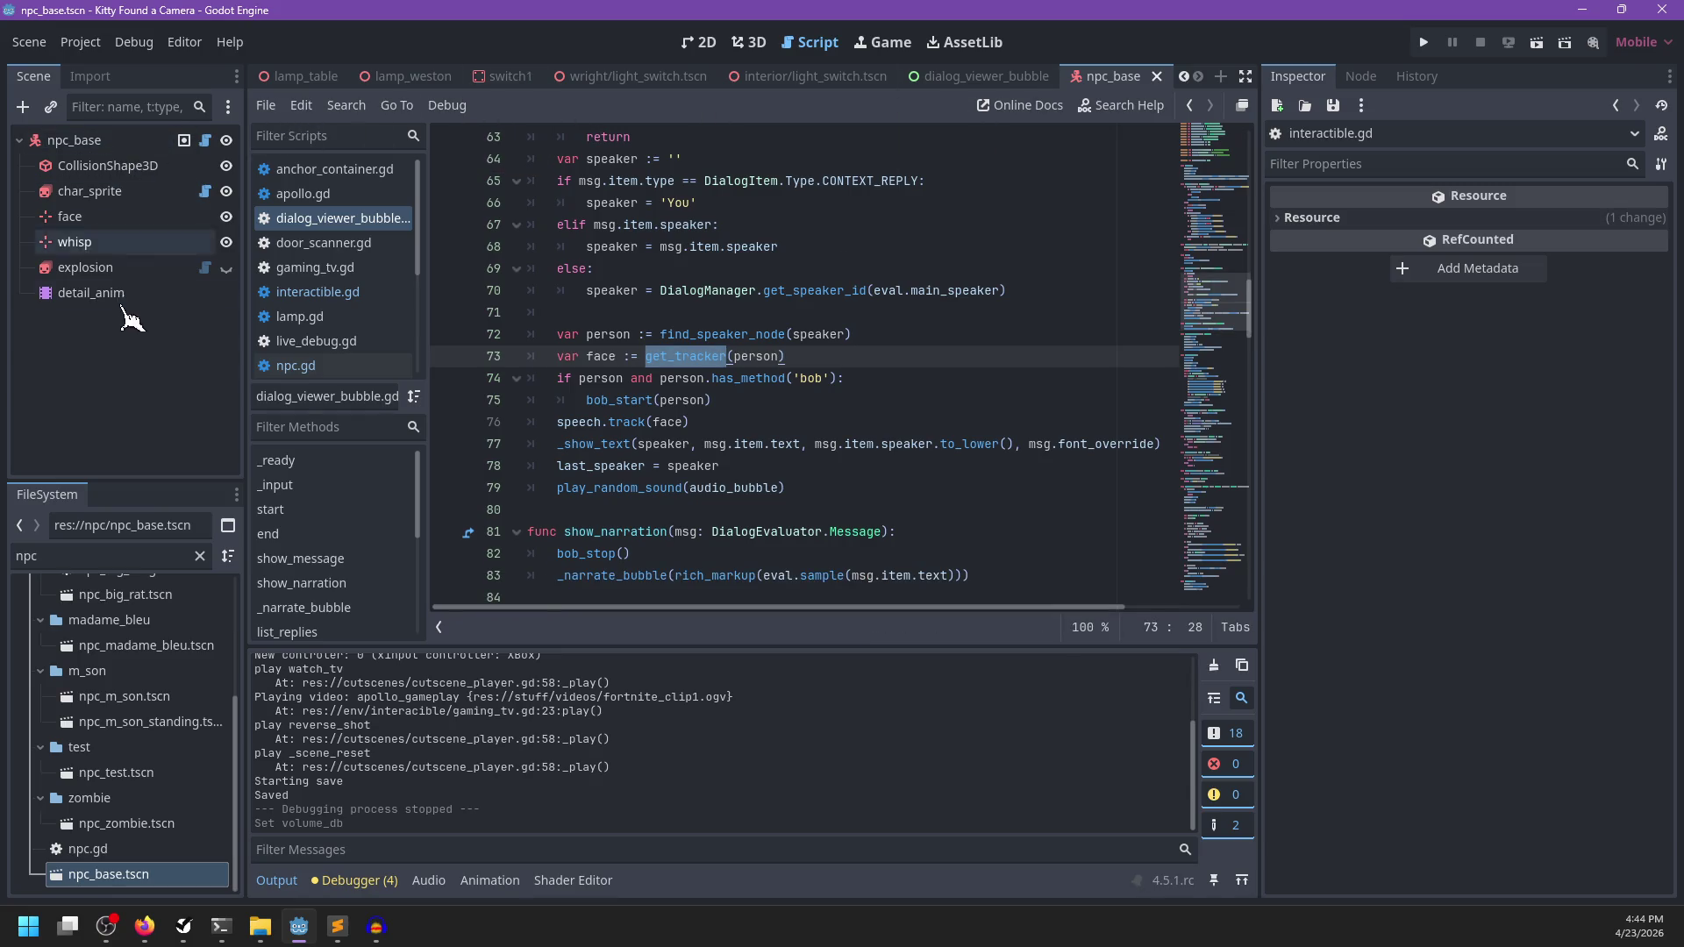
# Select the face node, open npc.gd, and search it for 'dialog_'
pyautogui.click(98, 216)
pyautogui.click(207, 141)
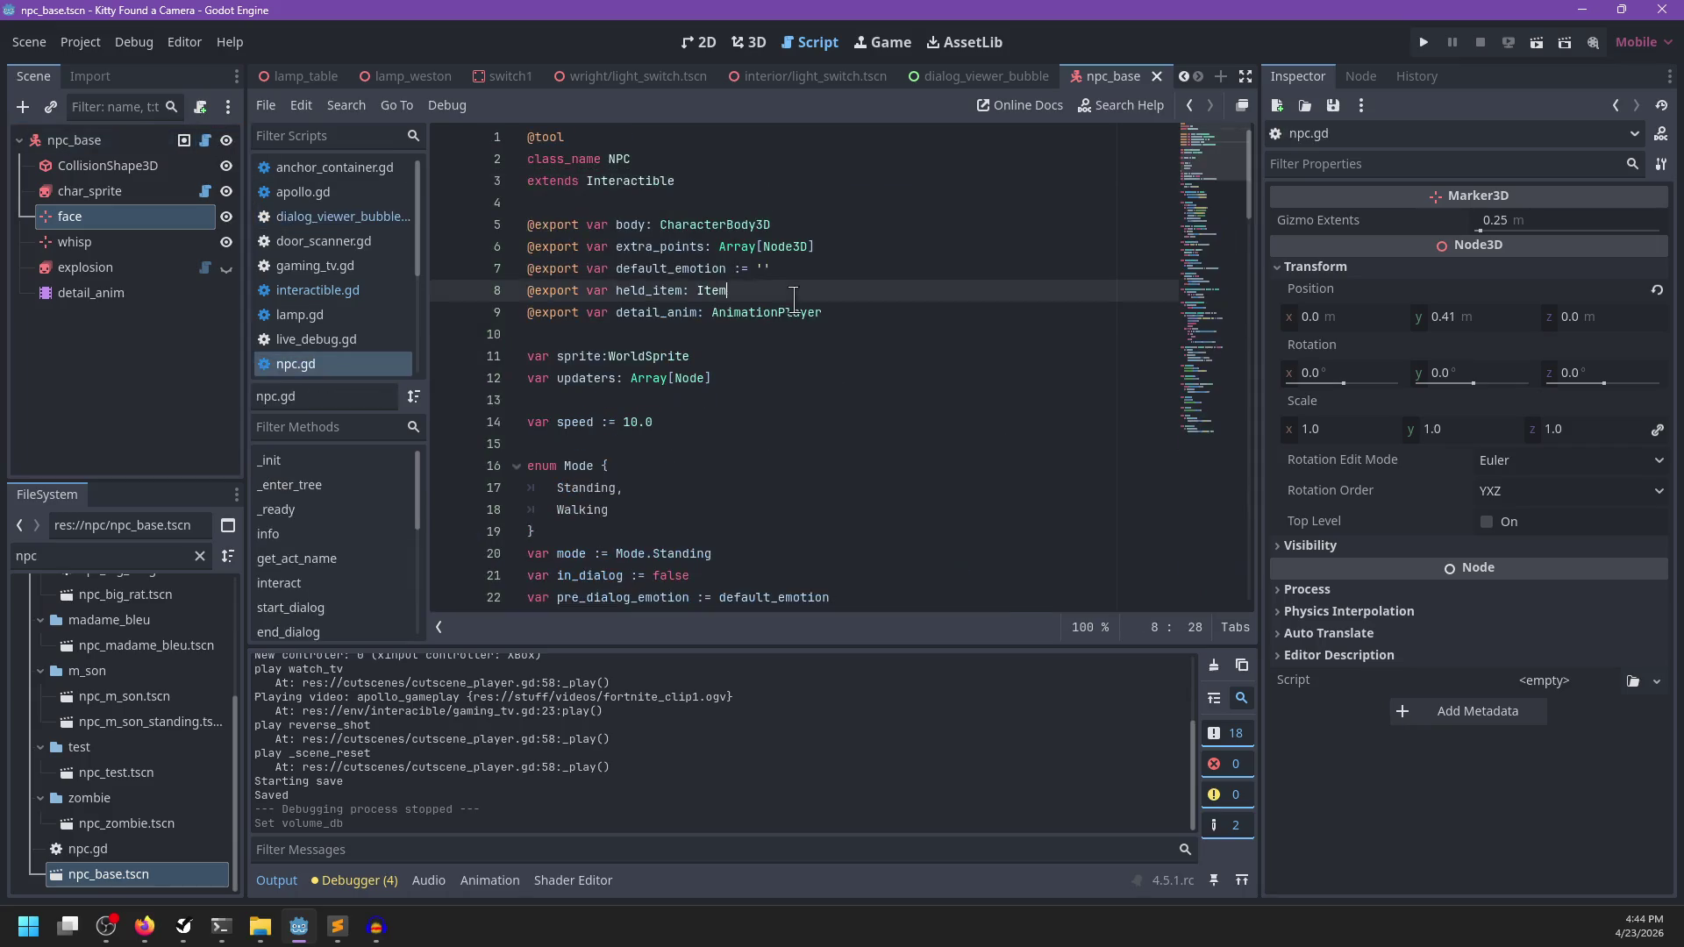
pyautogui.hotkey('ctrl', 'f')
pyautogui.write('dialog_t')
pyautogui.press('BackSpace')
pyautogui.press('BackSpace')
pyautogui.press('BackSpace')
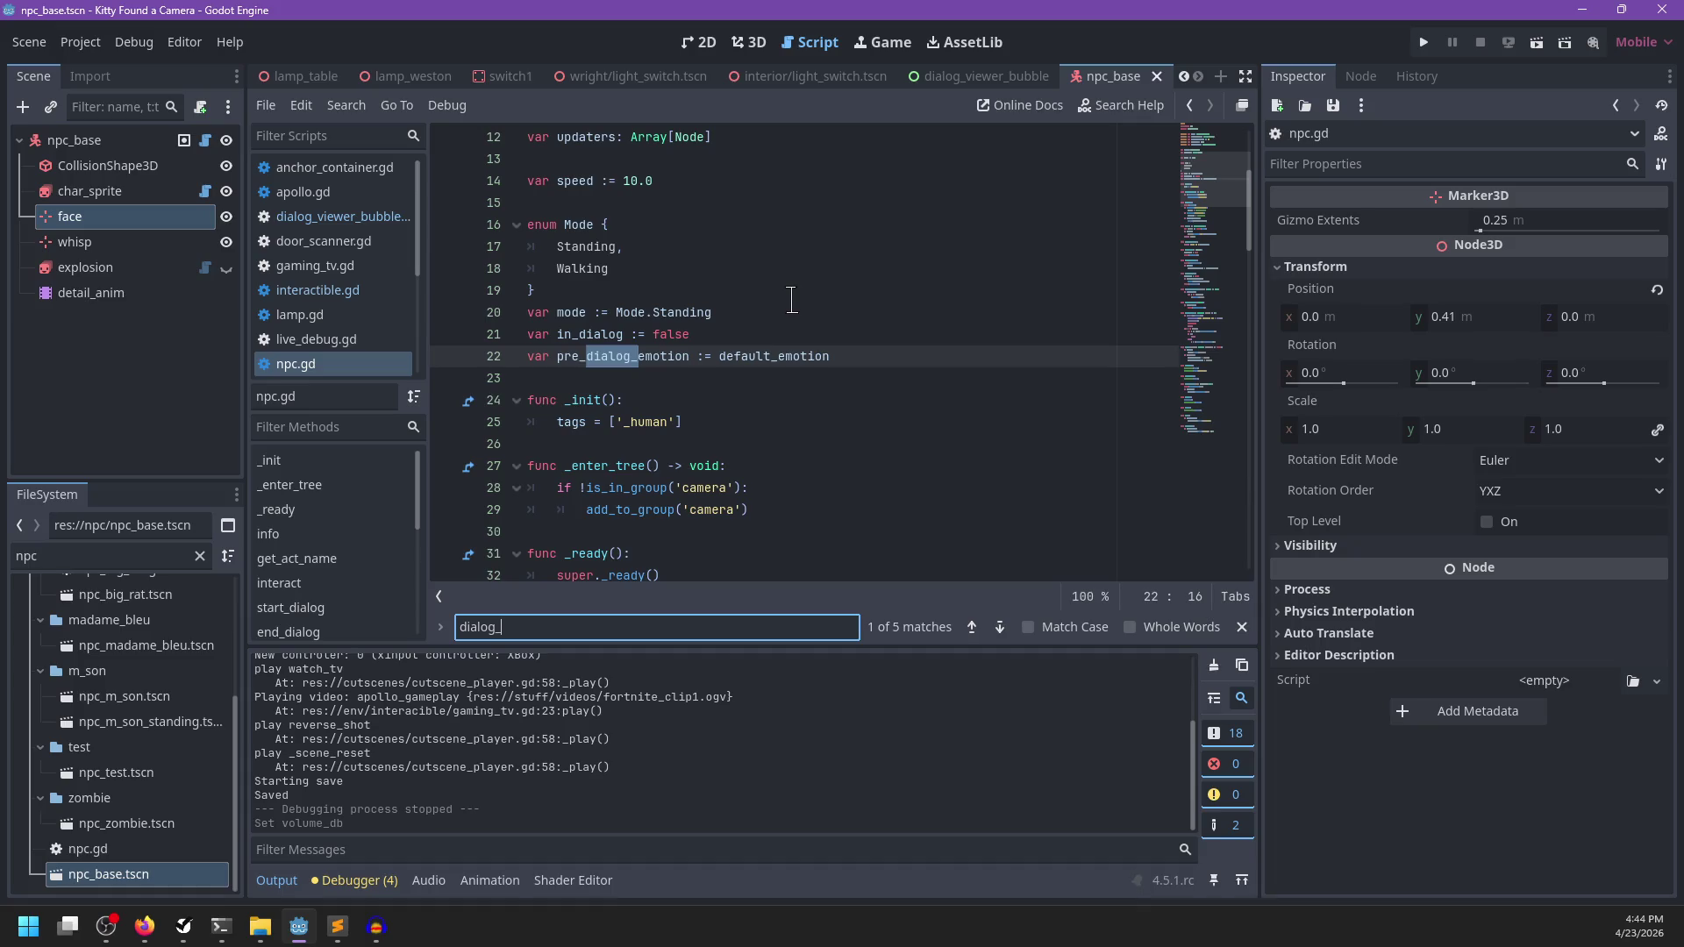
pyautogui.press('Escape')
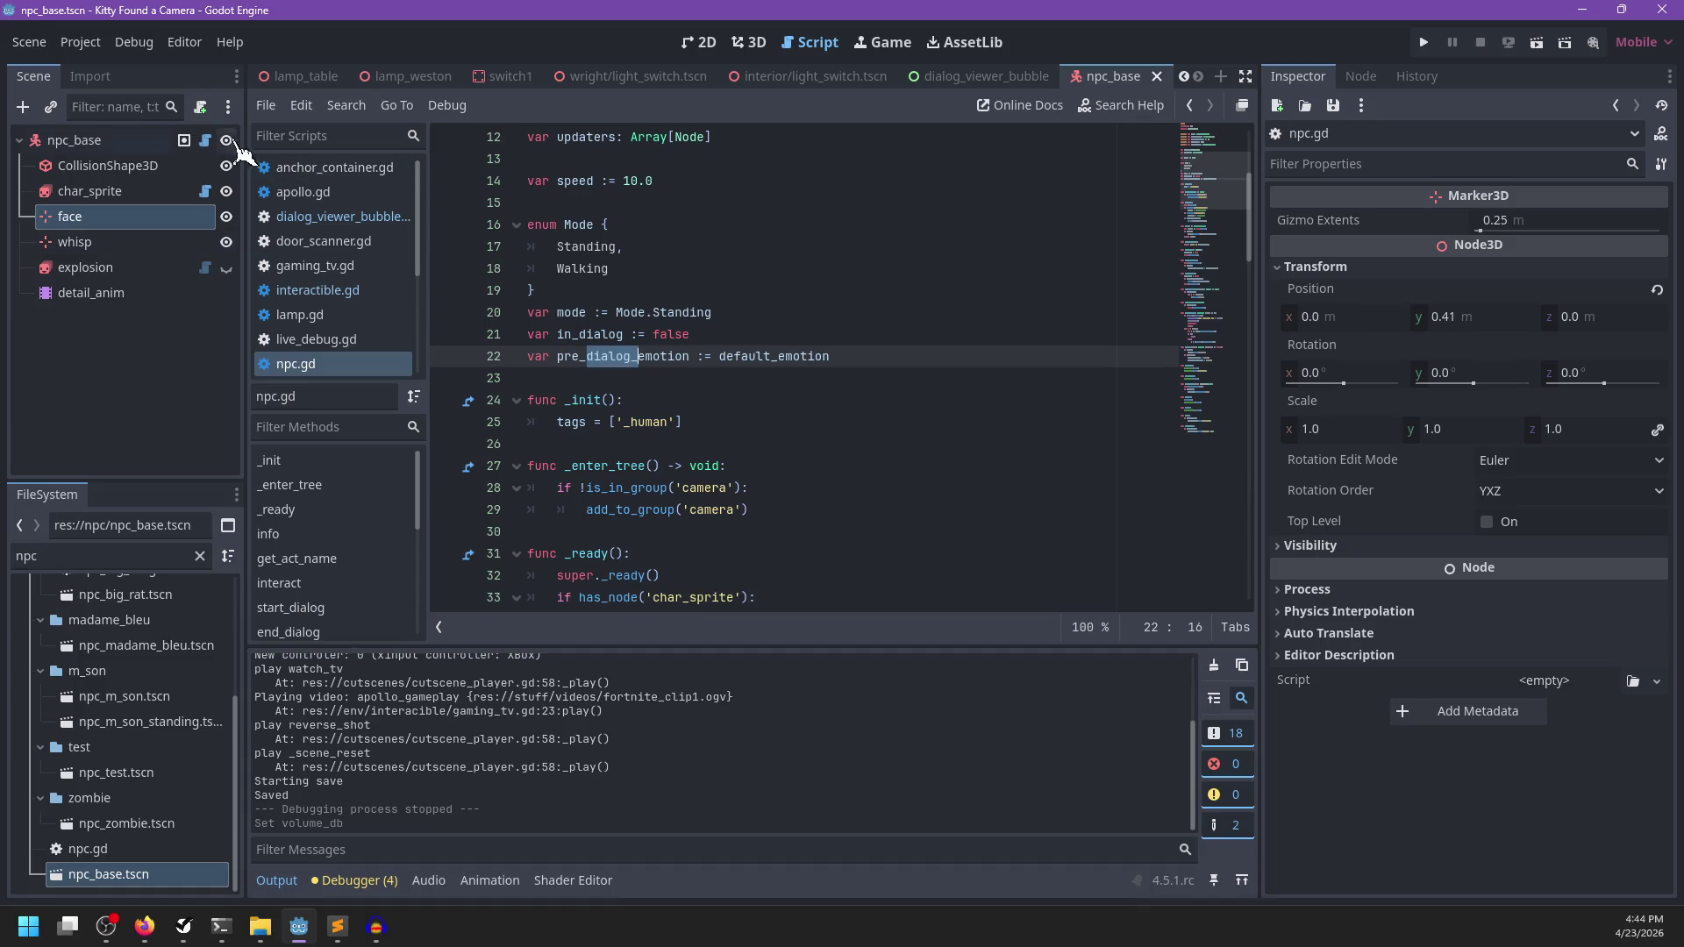
# Open interactible.gd and search it for dialog references
pyautogui.scroll(4, 556, 255)
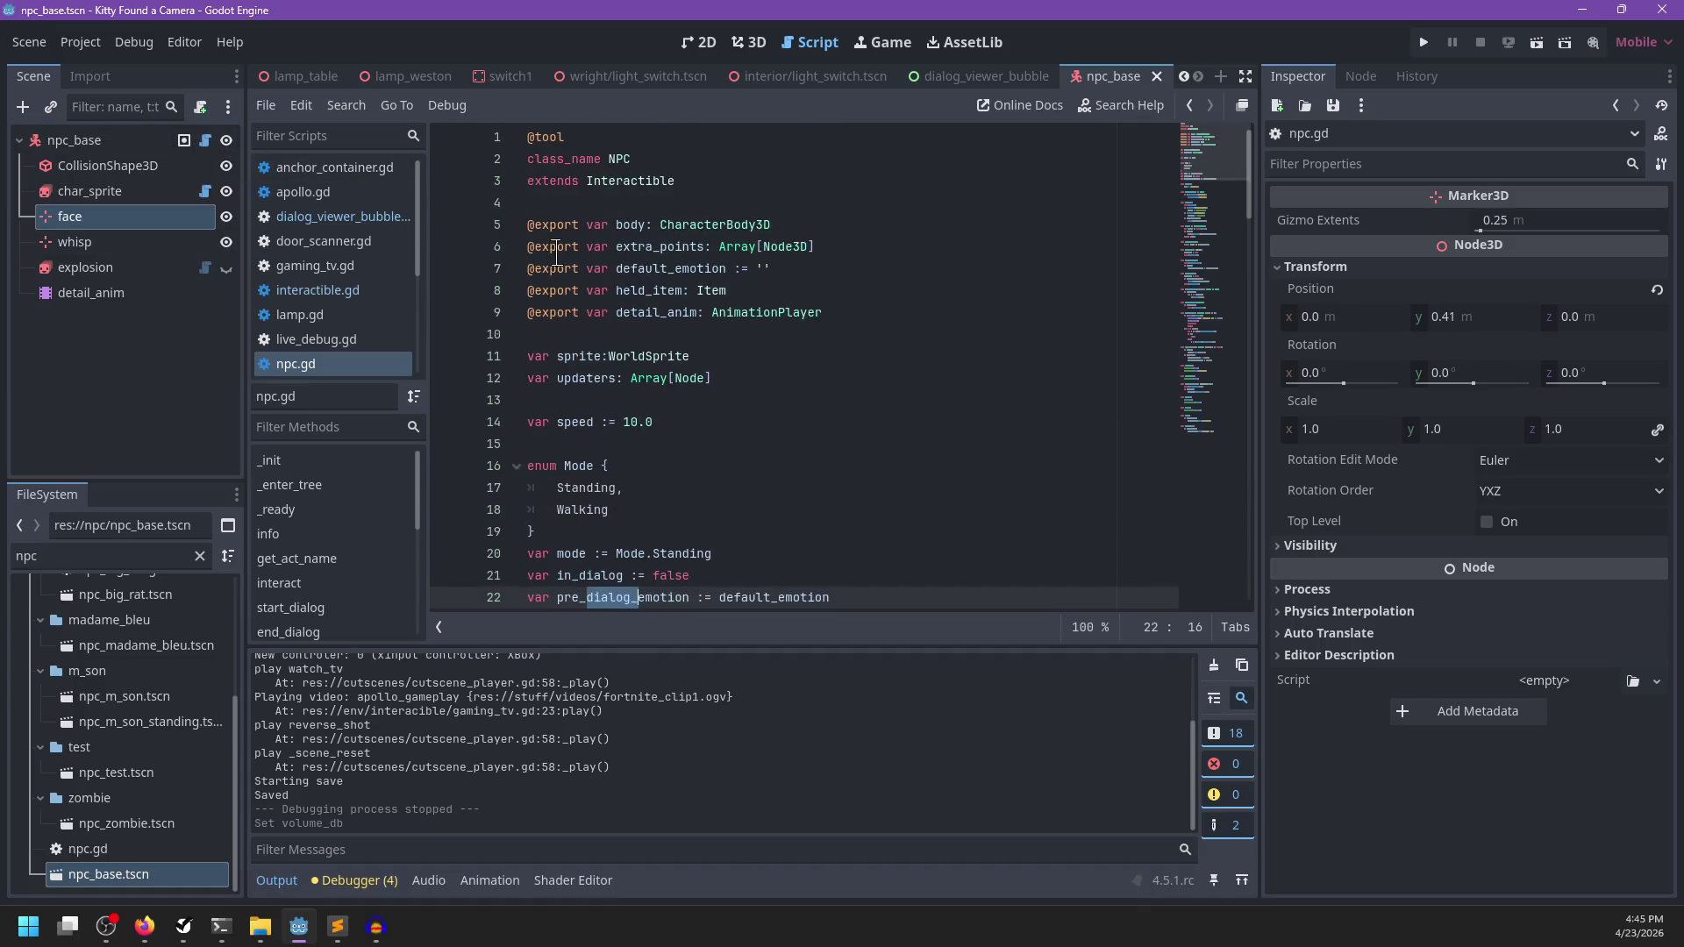
pyautogui.keyDown('ctrl'); pyautogui.click(619, 188); pyautogui.keyUp('ctrl')
pyautogui.hotkey('ctrl', 'f')
pyautogui.write('_track')
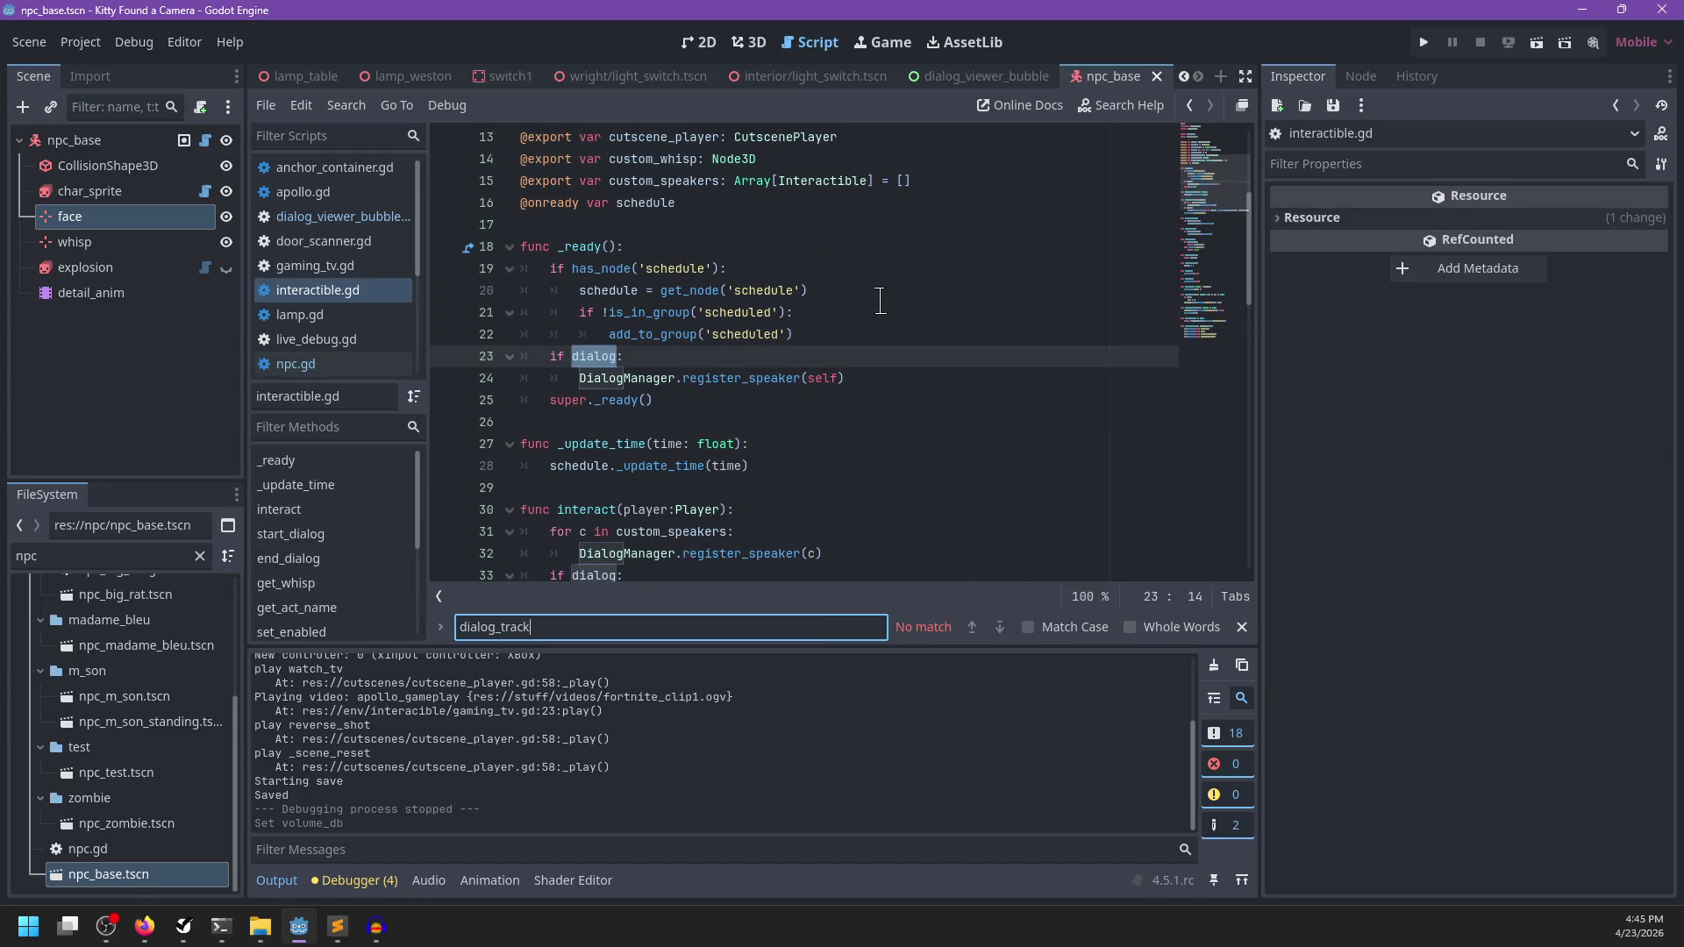
pyautogui.press('Escape')
pyautogui.scroll(-12, 855, 320)
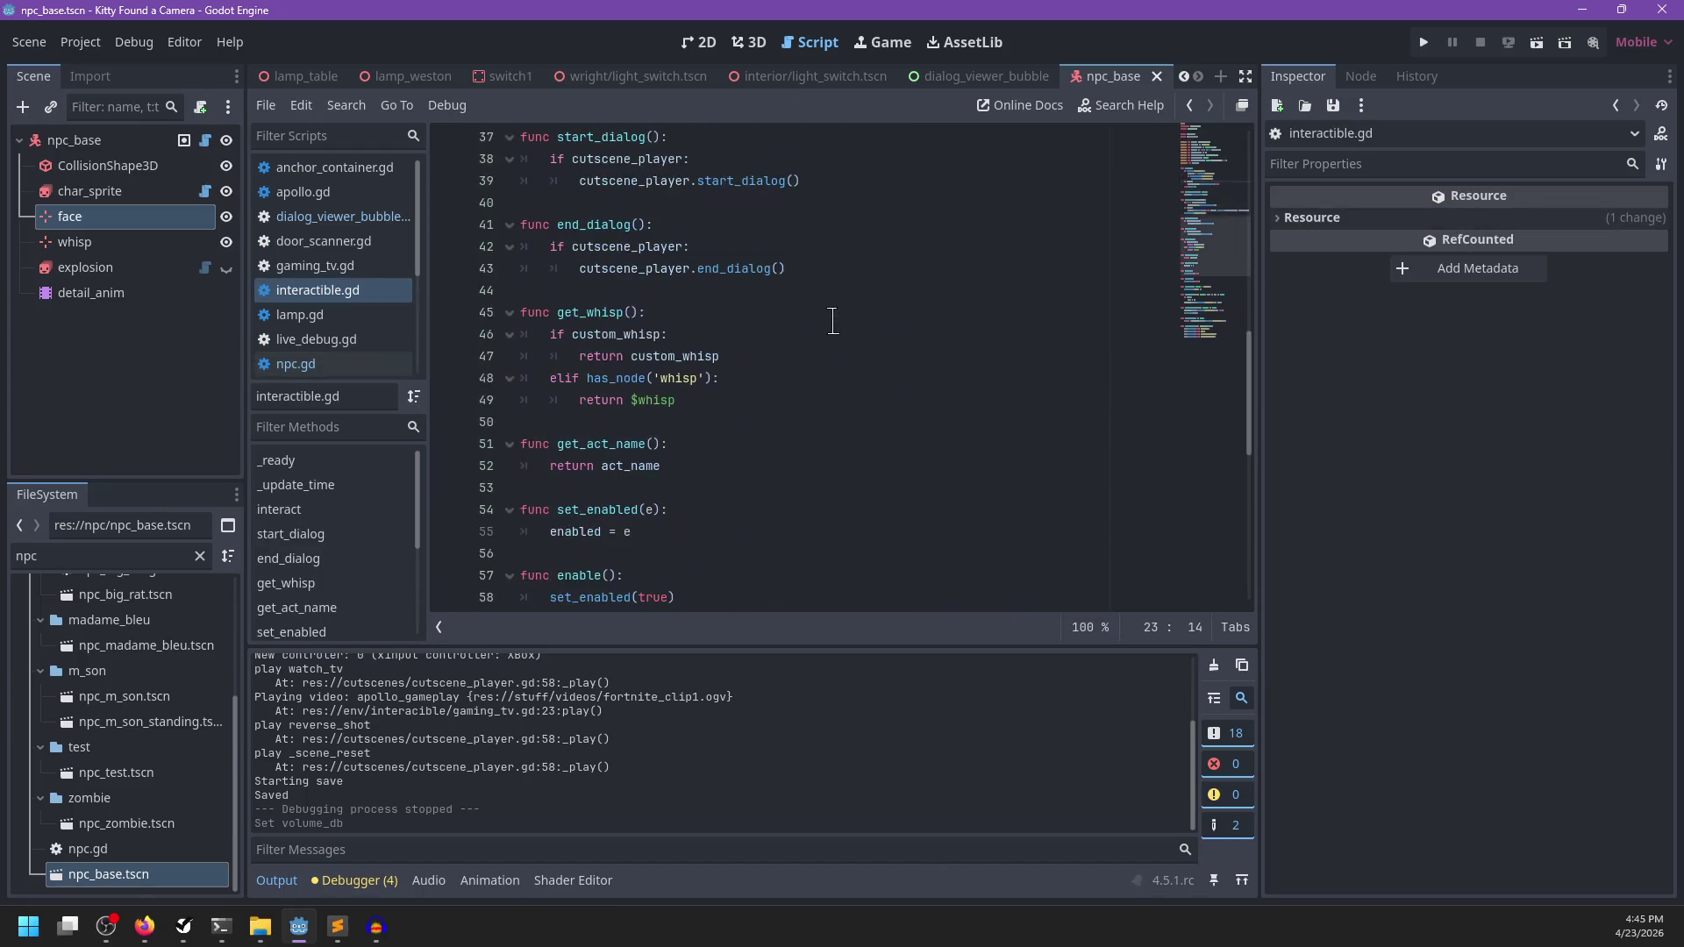
pyautogui.click(338, 927)
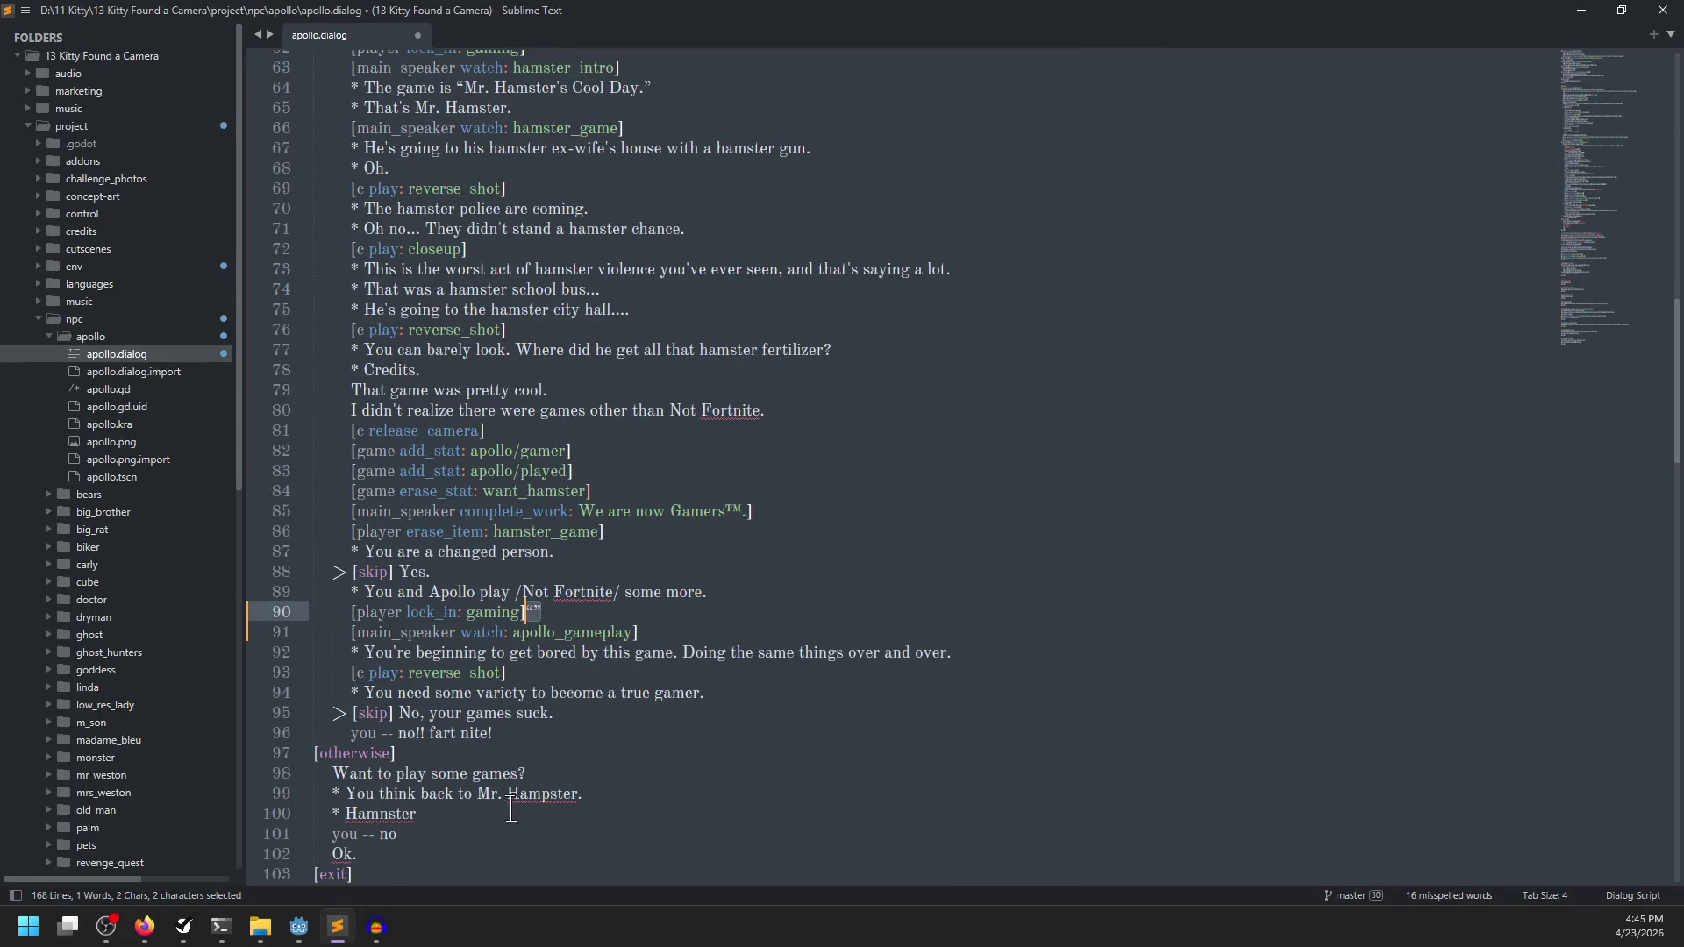
# Search the project's *.gd files for get_dialog_tracker
pyautogui.hotkey('ctrl', 'shift', 'f')
pyautogui.write('get_dialog_t')
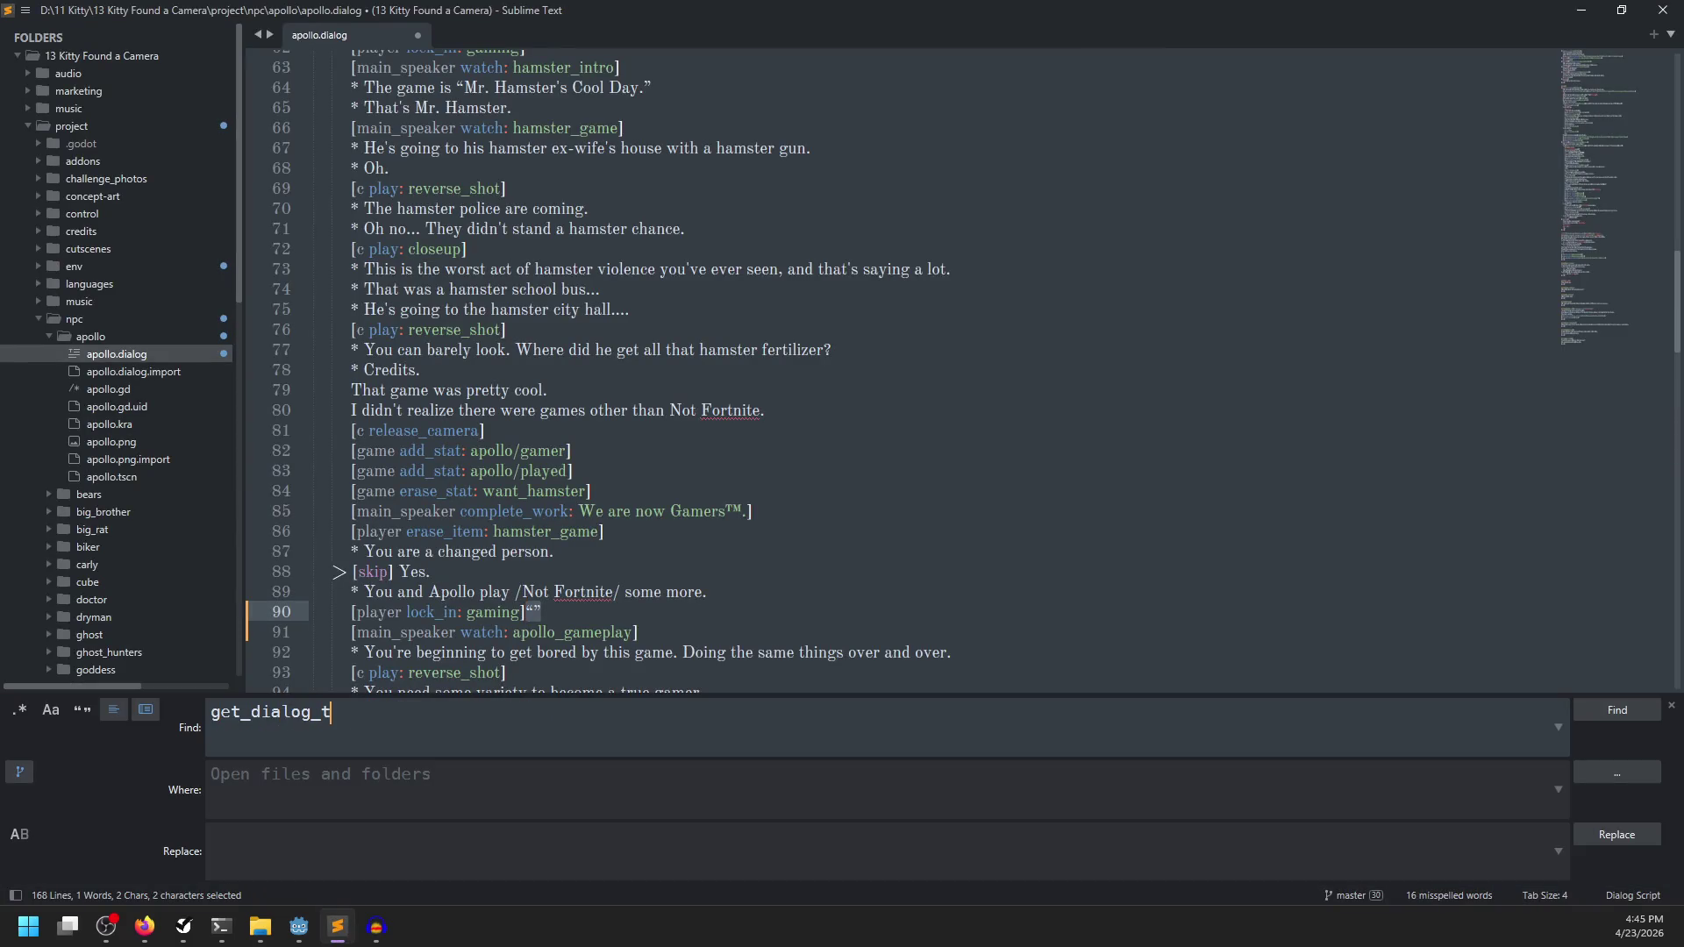
pyautogui.write('racke')
pyautogui.press('Tab')
pyautogui.write('*.gd')
pyautogui.press('Return')
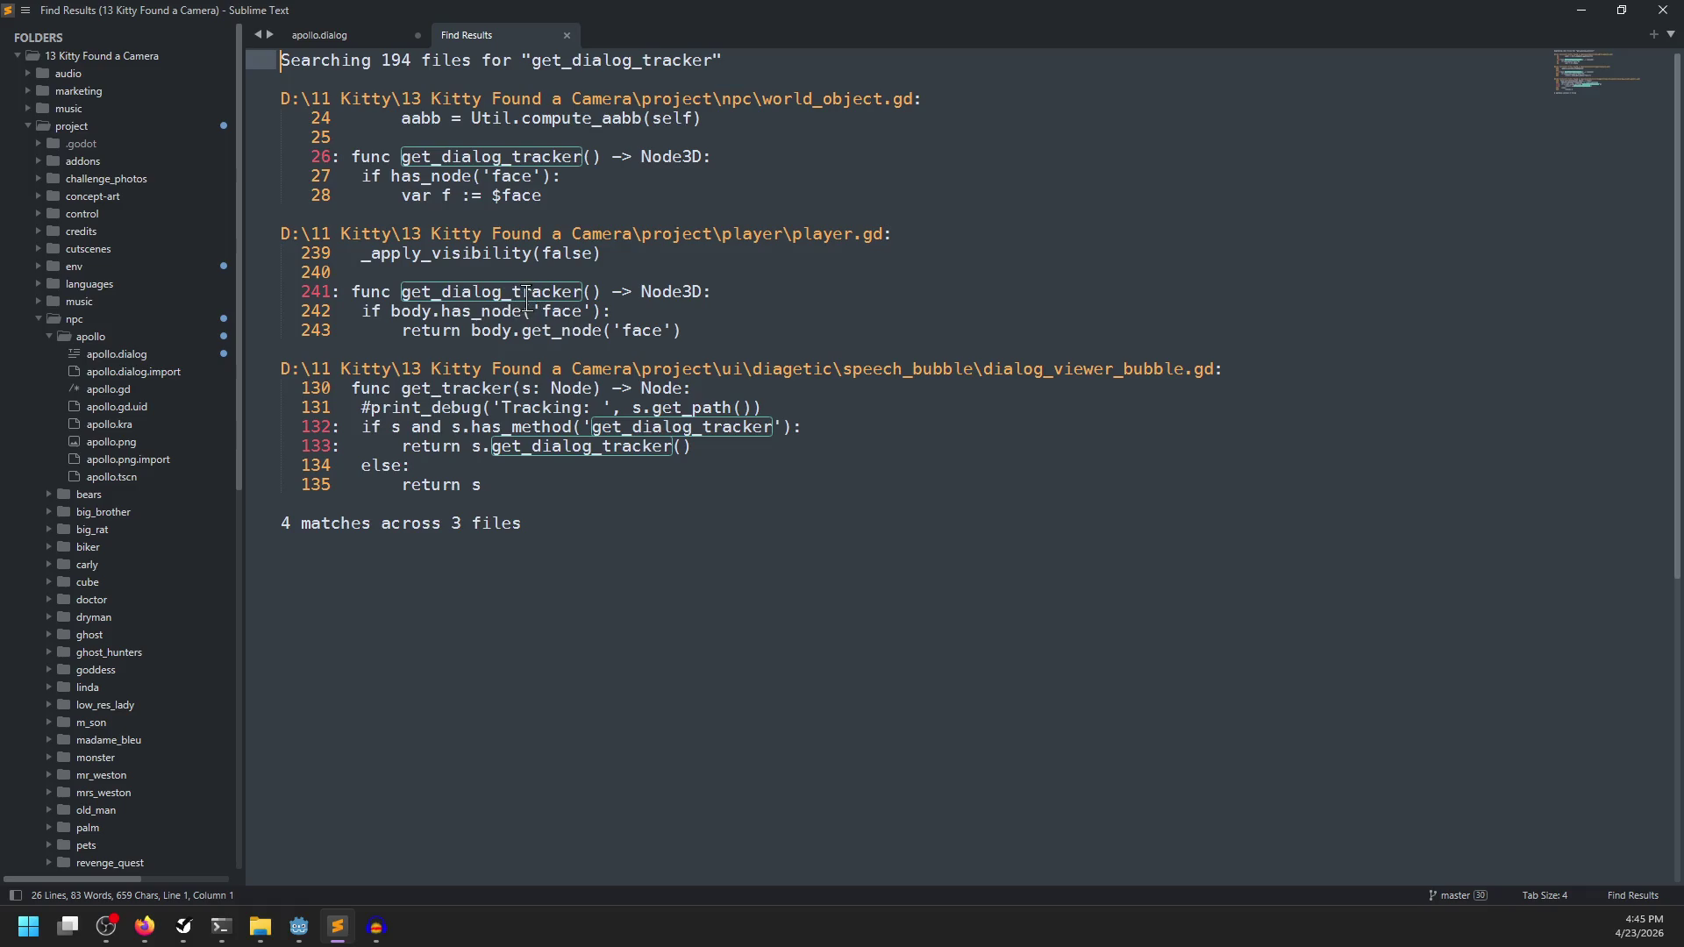
# Open world_object.gd at the get_dialog_tracker definition on line 26 from the results
pyautogui.doubleClick(546, 156)
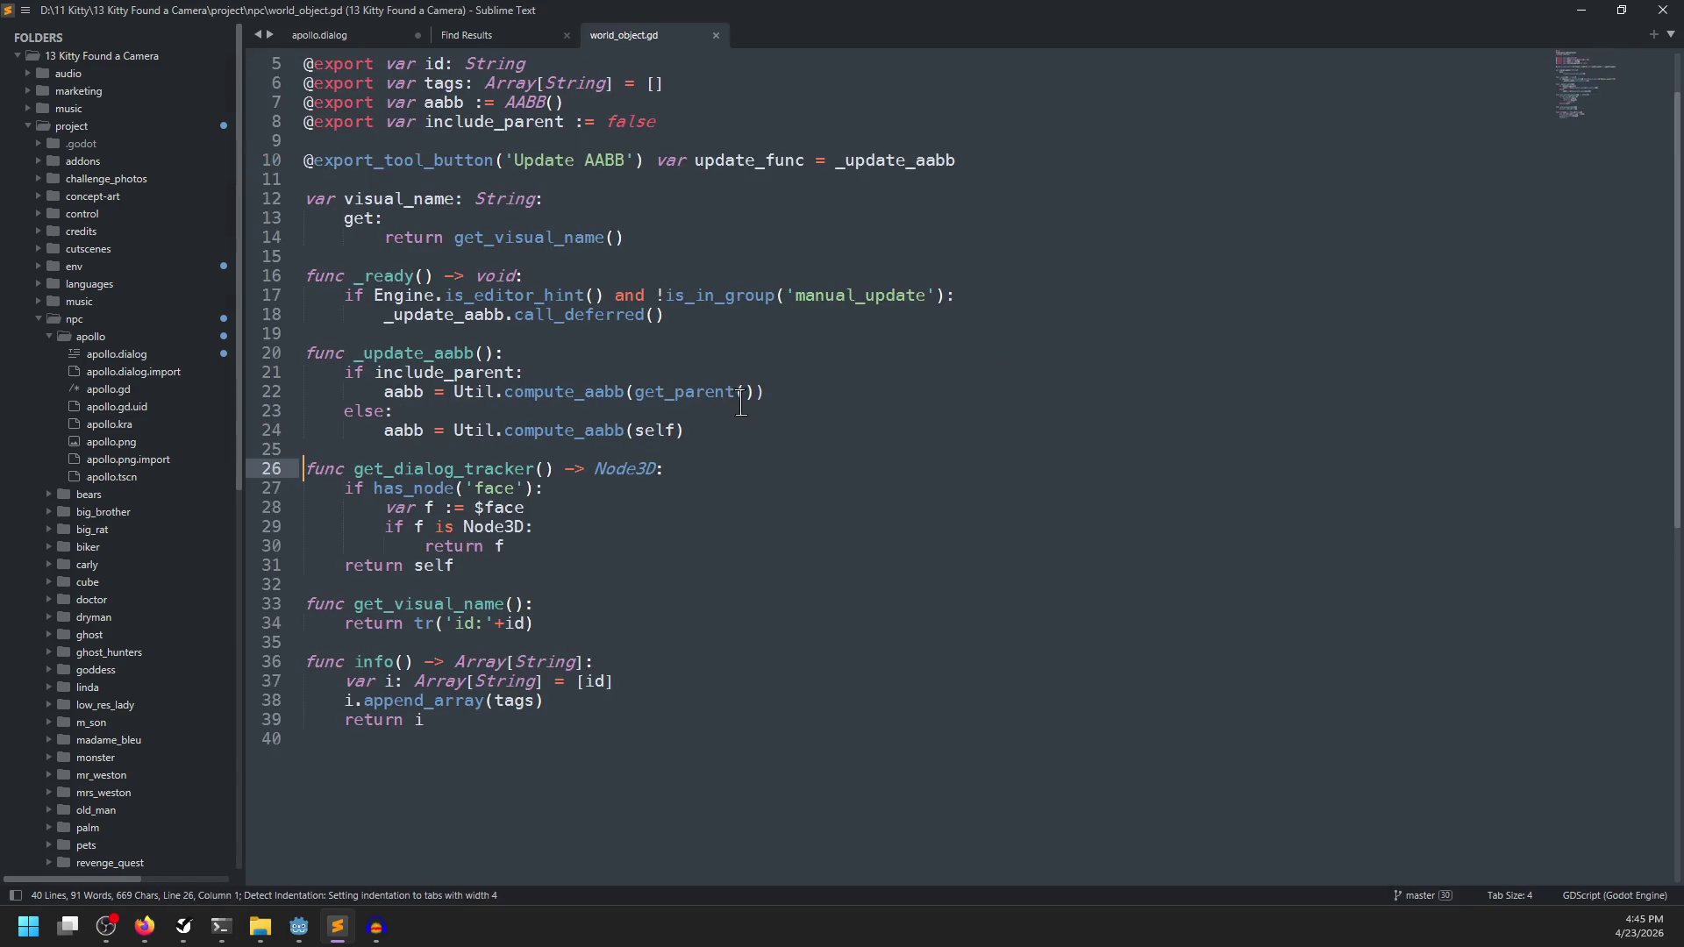
pyautogui.scroll(2, 751, 425)
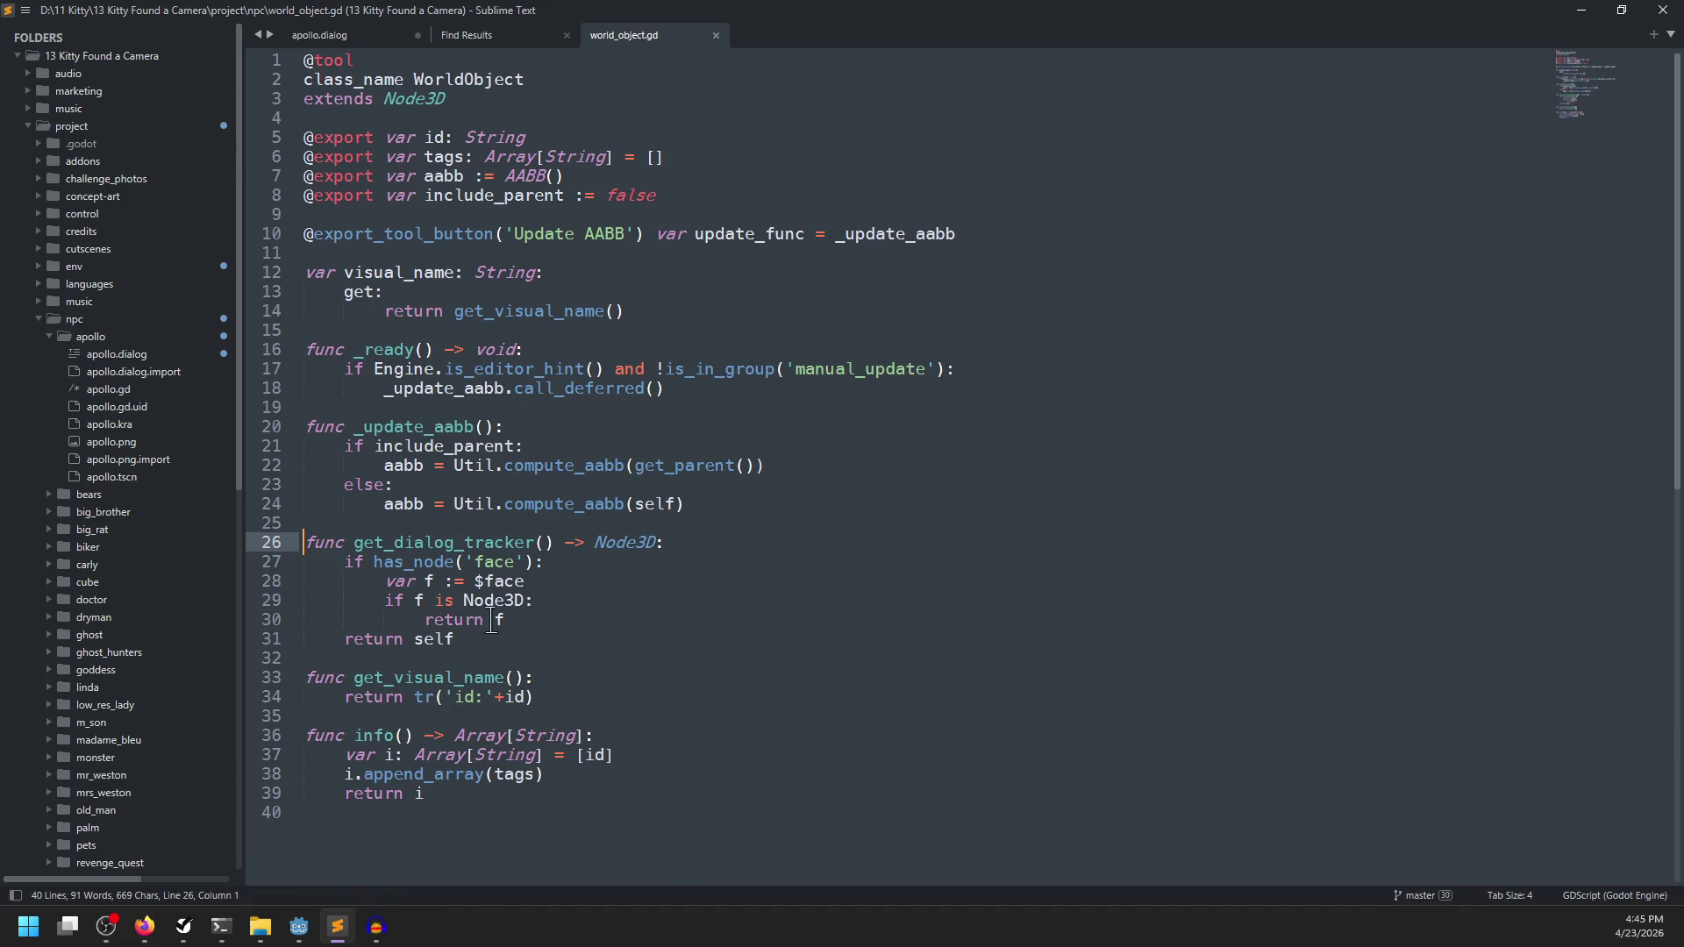
pyautogui.click(536, 617)
pyautogui.write('f')
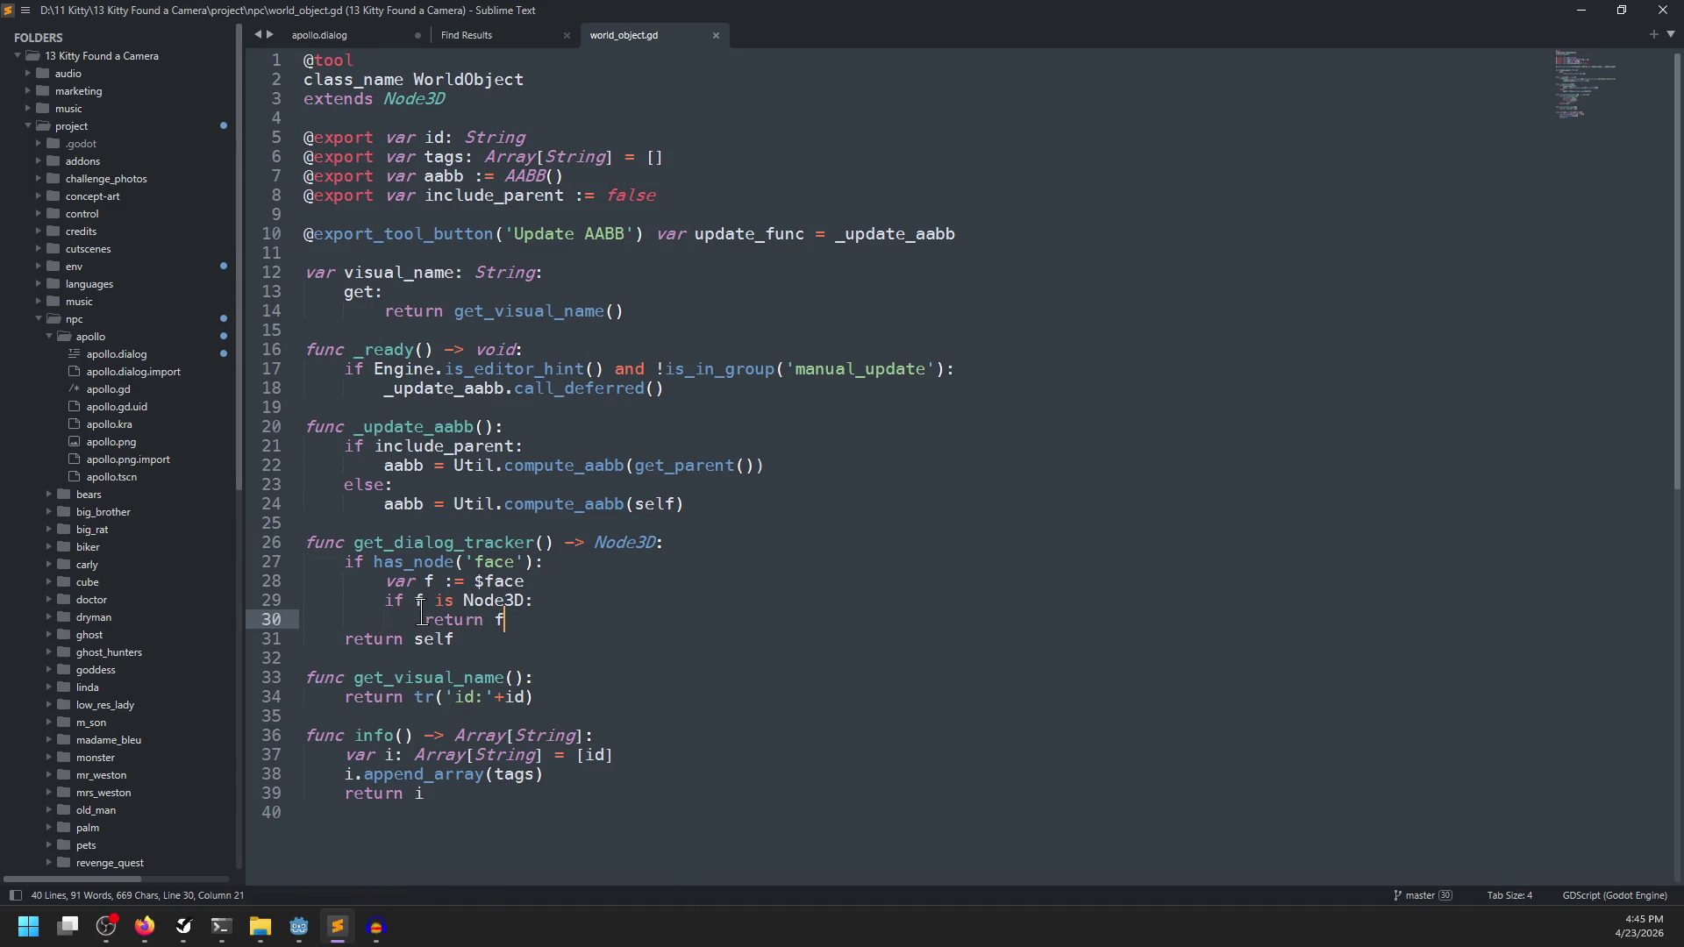
pyautogui.hotkey('alt', 'Tab')
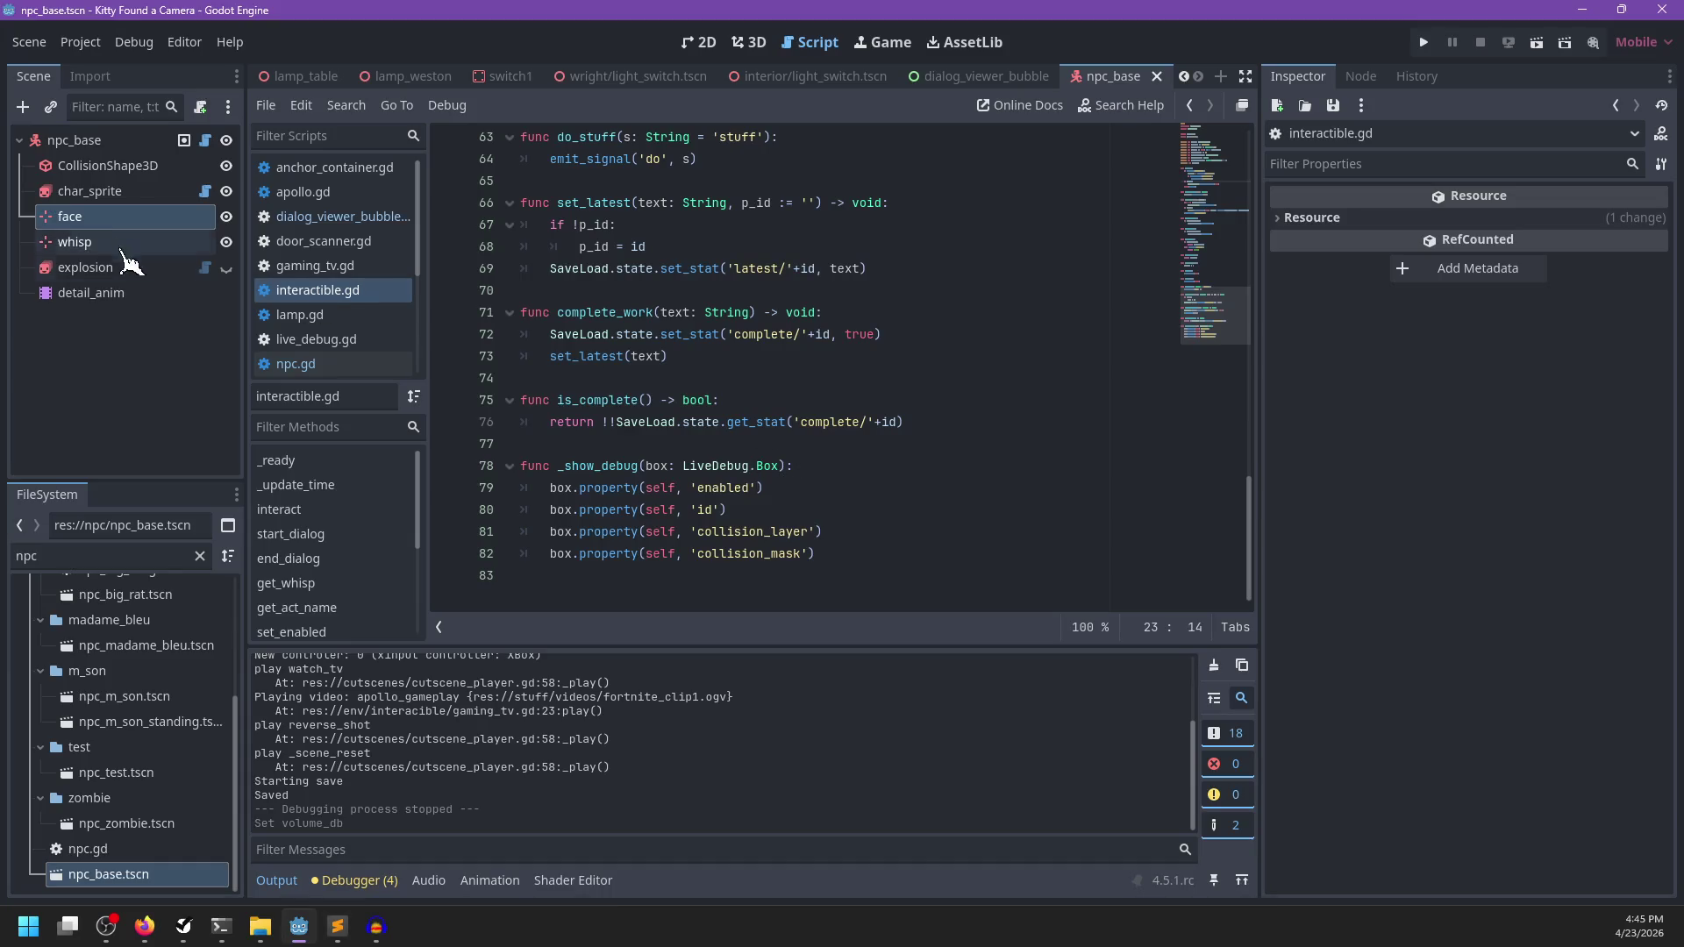
# Attach a new script res://npc/face.gd to the face node
pyautogui.click(104, 219)
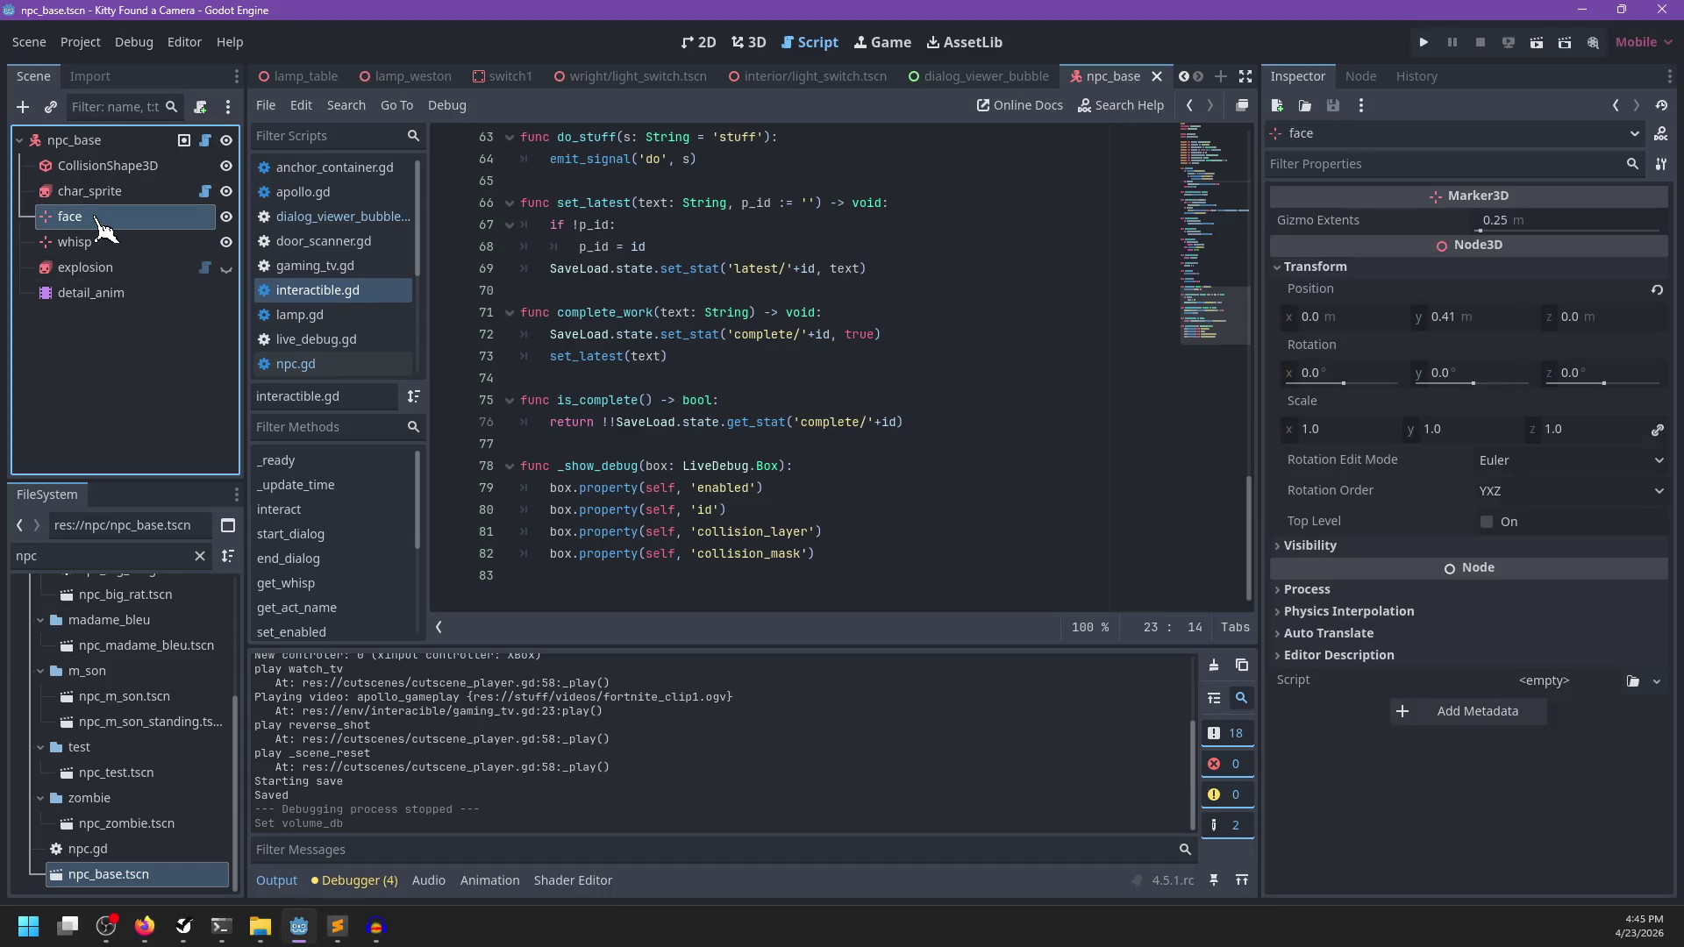
pyautogui.click(200, 106)
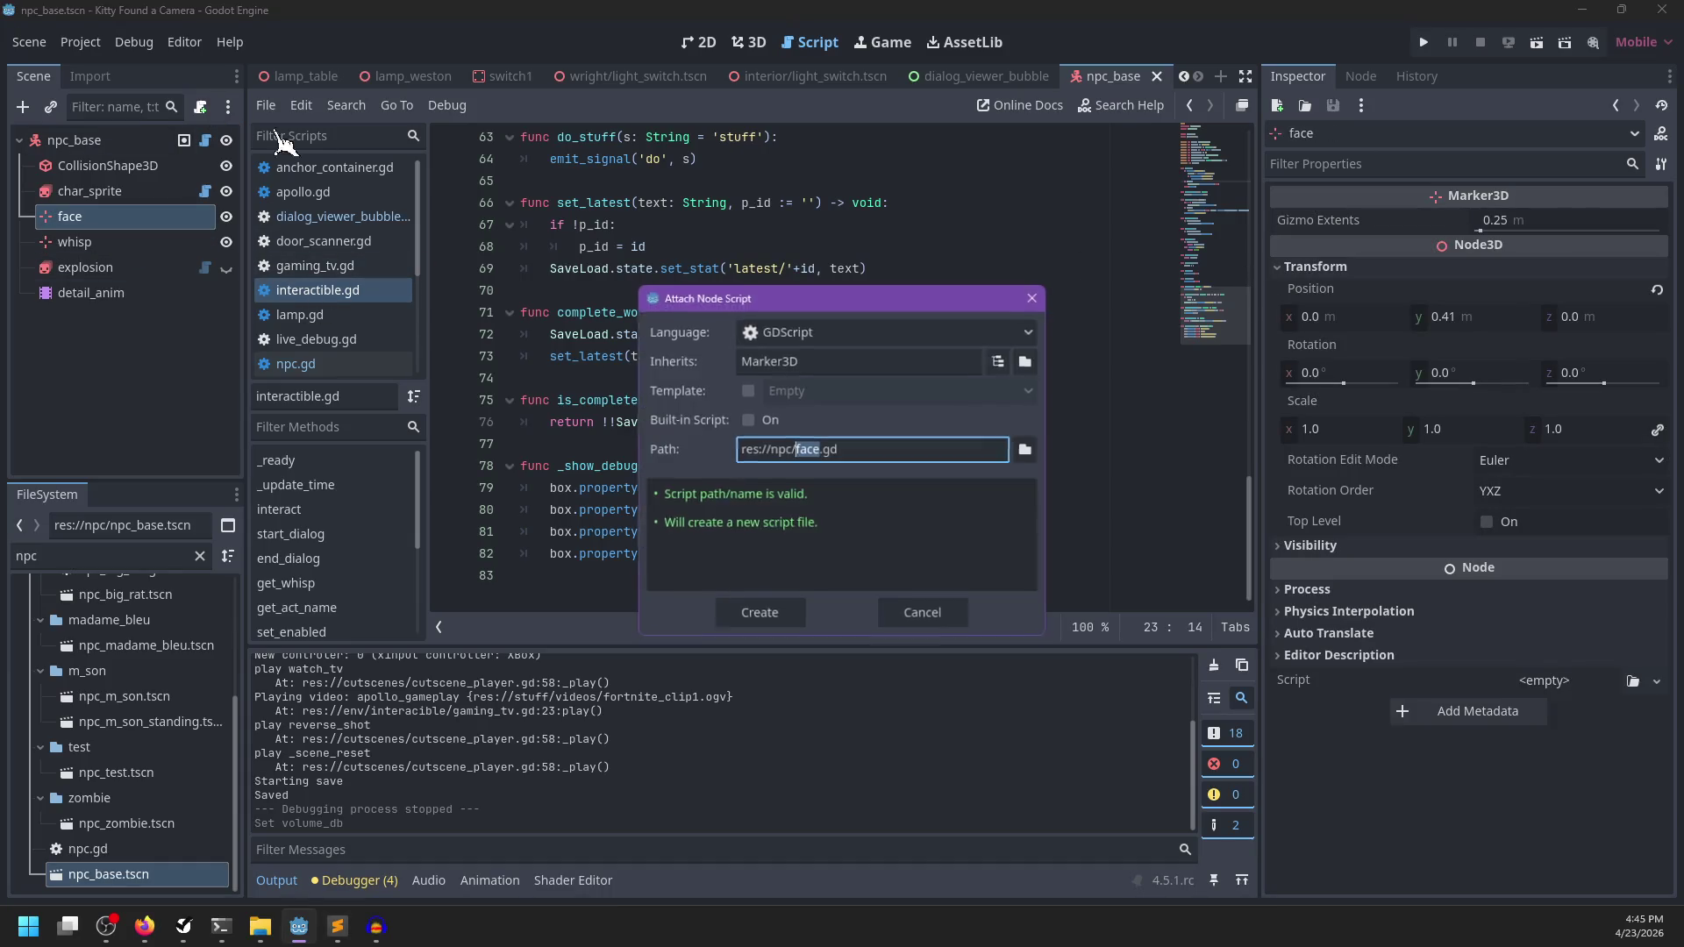
pyautogui.click(776, 614)
pyautogui.press('Return')
pyautogui.press('Up')
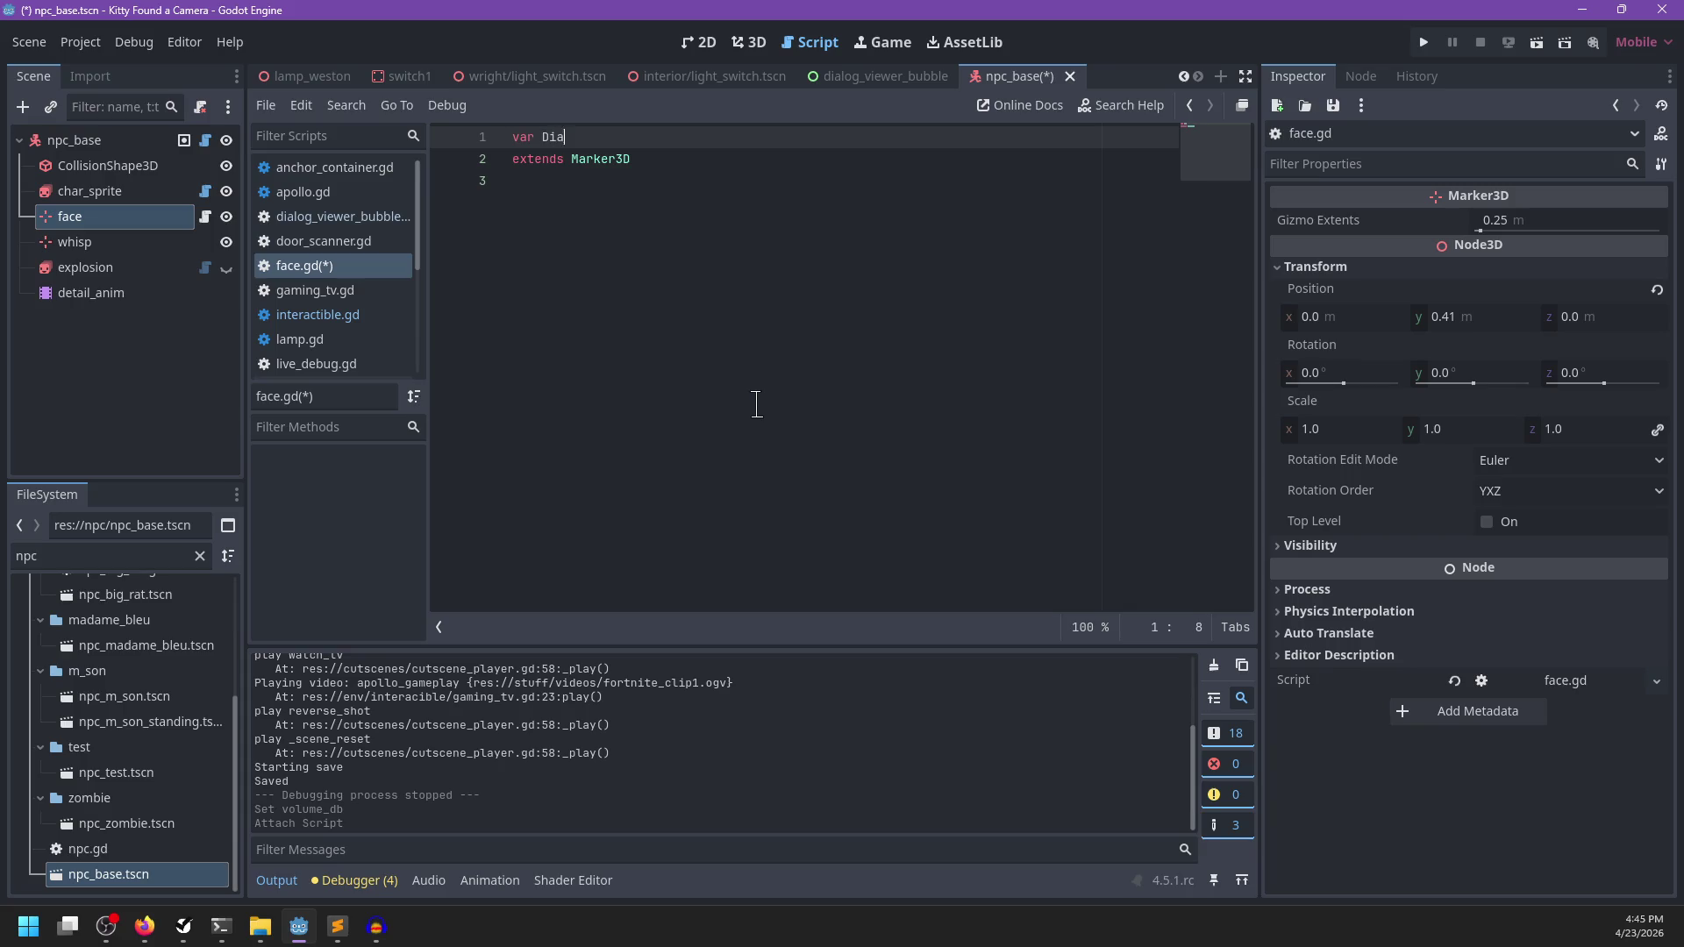
pyautogui.press('Down')
pyautogui.press('Down')
pyautogui.press('Up')
pyautogui.hotkey('ctrl', 'BackSpace')
pyautogui.press('Return')
pyautogui.press('Return')
pyautogui.write('@export ')
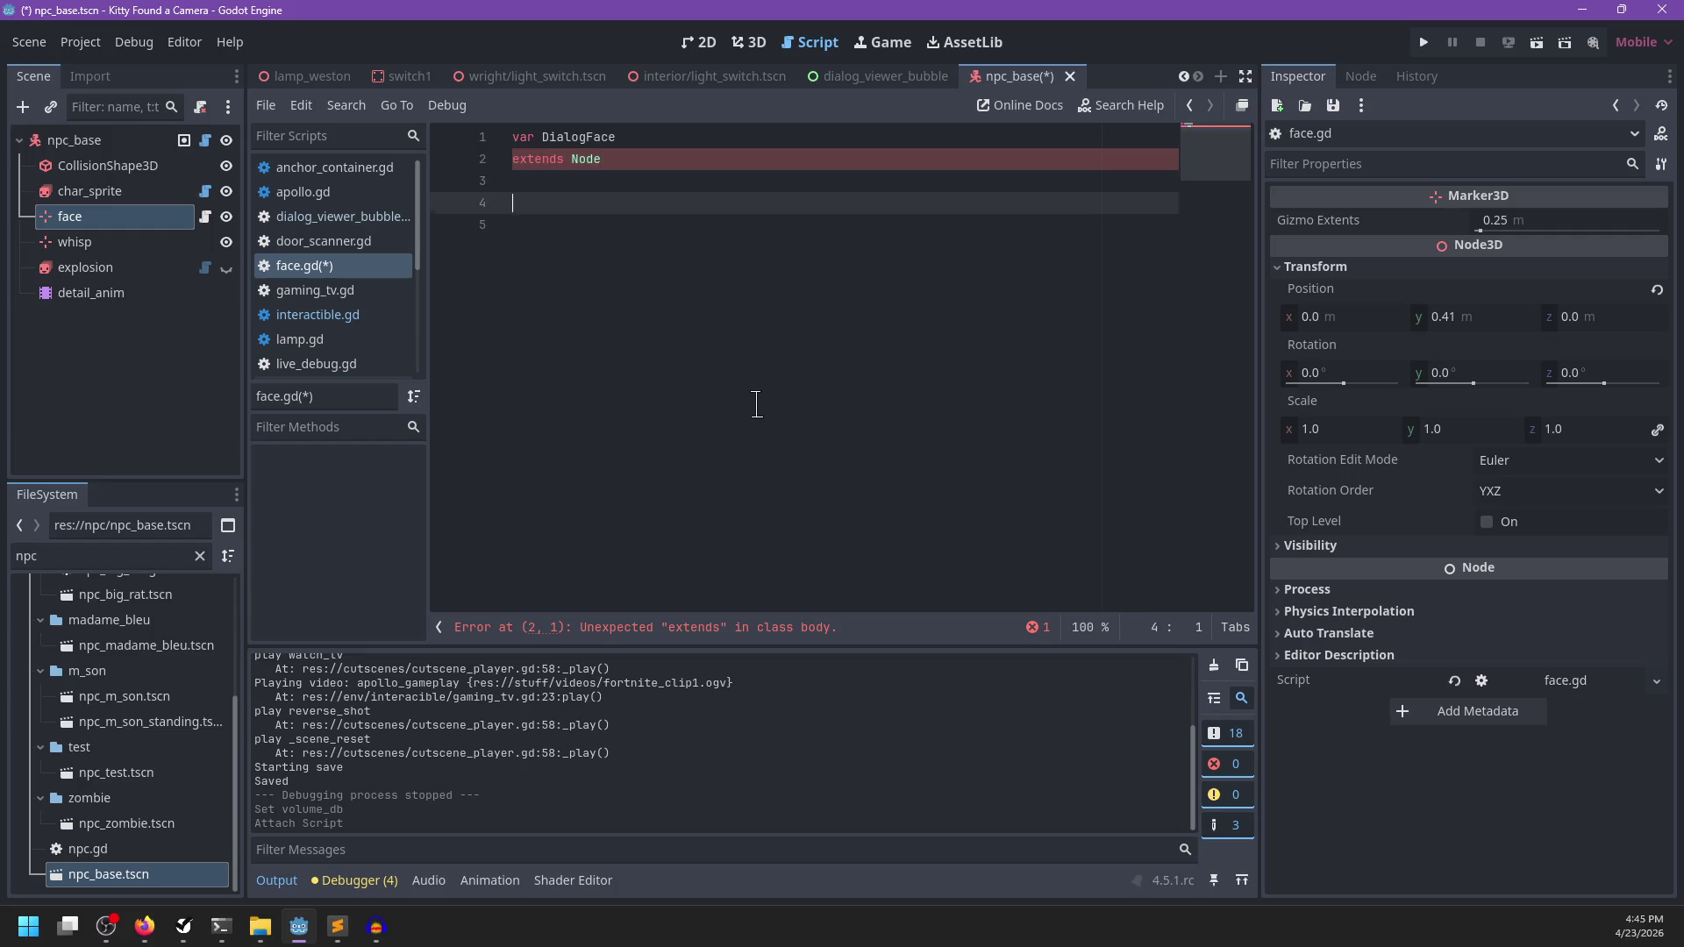
pyautogui.write('var dialog_pip: AudioStreamPlayer')
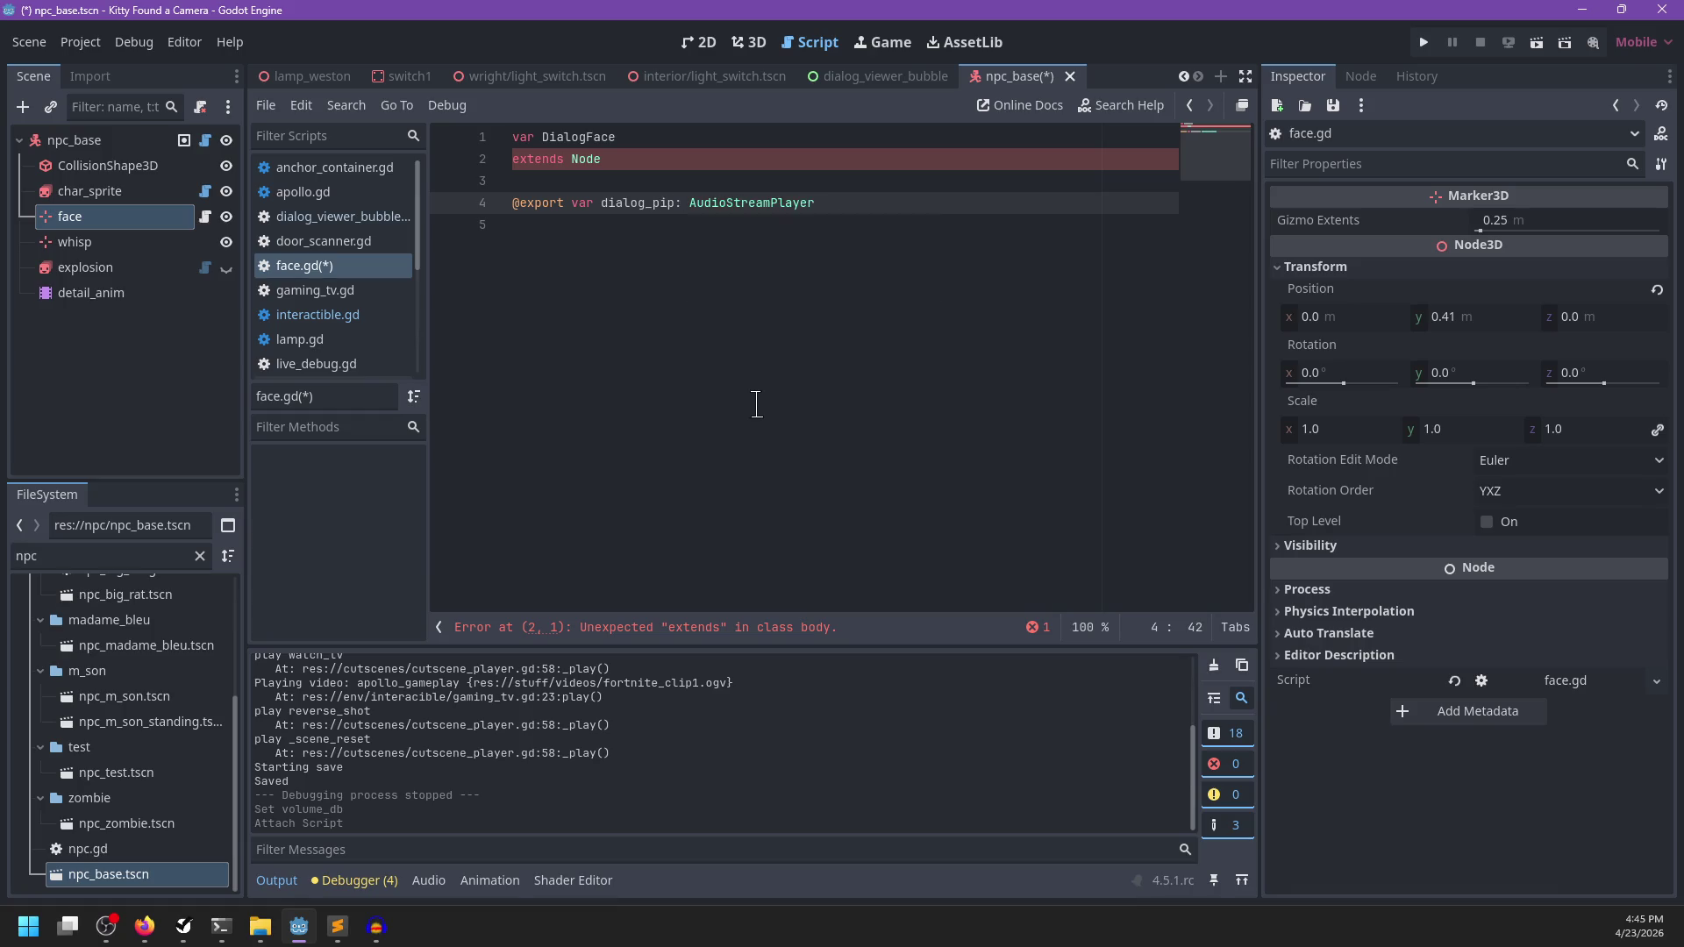
pyautogui.hotkey('ctrl', 'BackSpace')
pyautogui.write('Au')
pyautogui.hotkey('ctrl', 's')
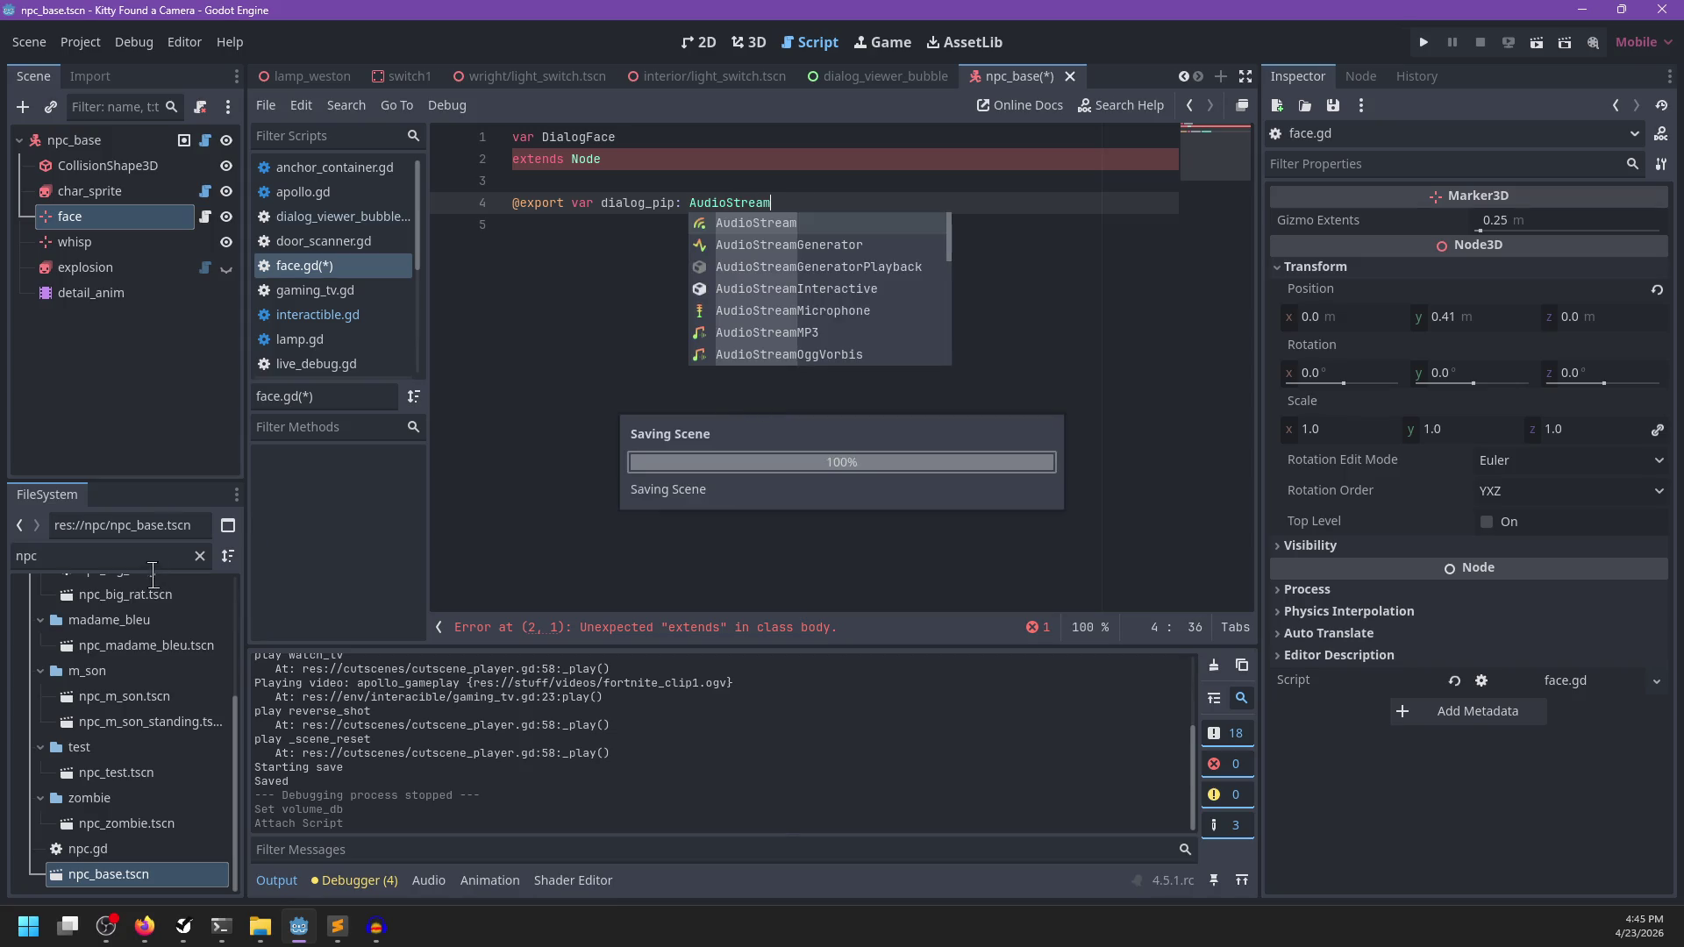
pyautogui.click(153, 560)
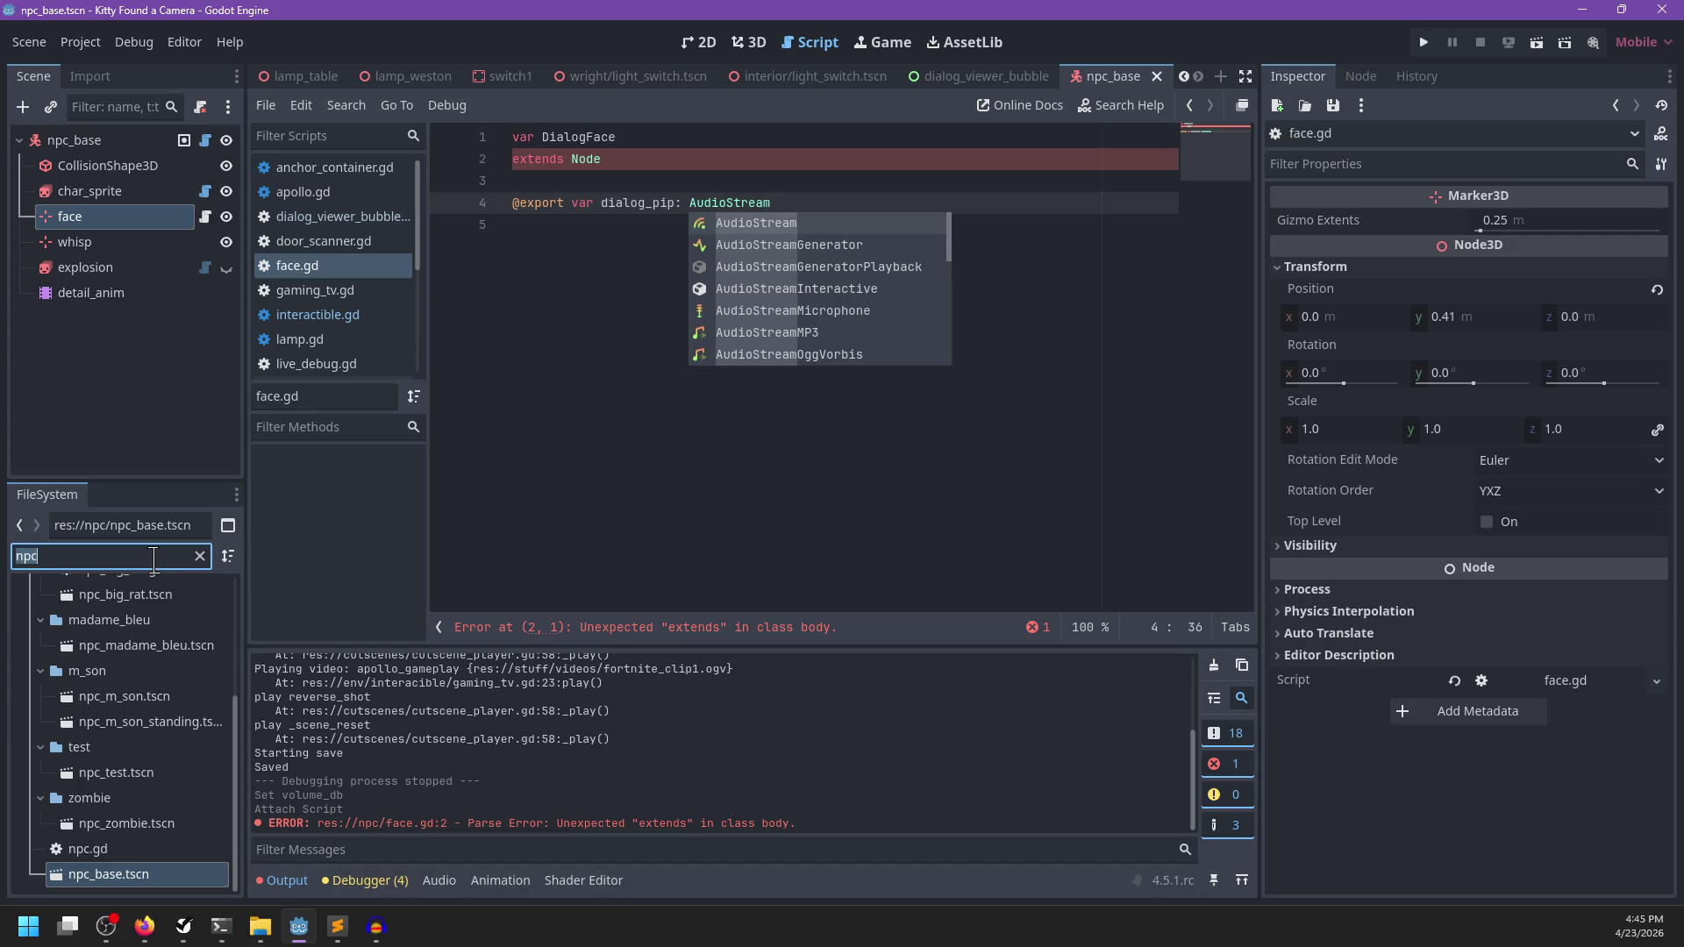
# Filter FileSystem for 'ogg' and play soda1.ogg in the import preview
pyautogui.write('ogg')
pyautogui.scroll(-2, 149, 745)
pyautogui.scroll(-3, 149, 706)
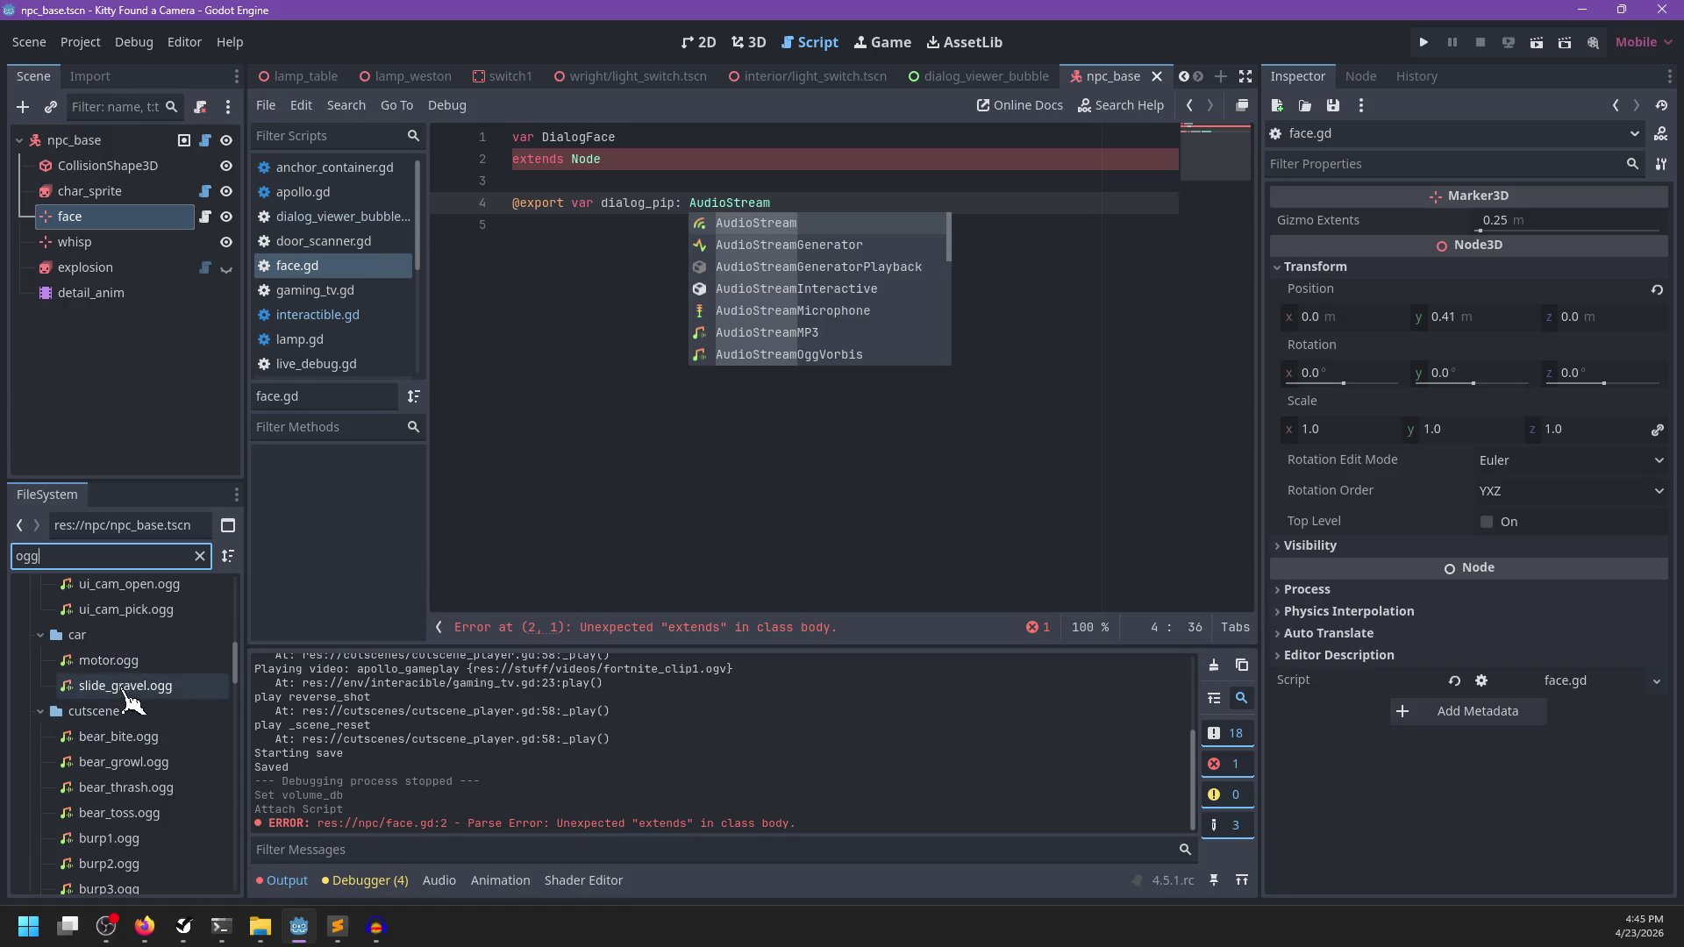
pyautogui.scroll(-6, 136, 699)
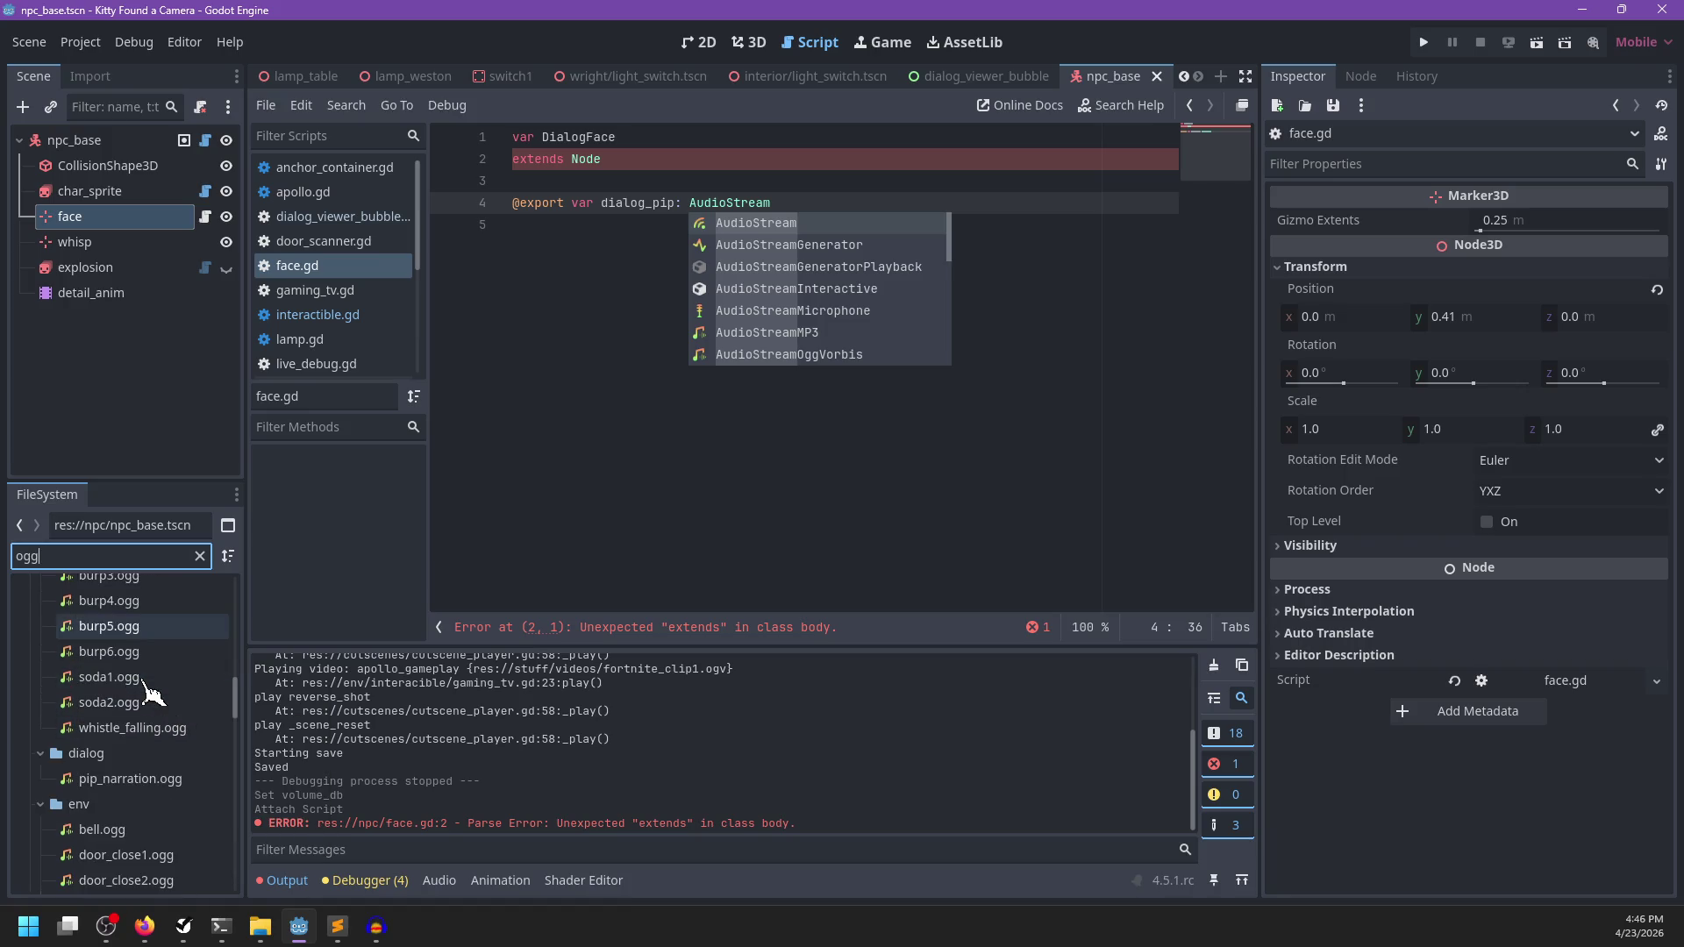
pyautogui.click(136, 680)
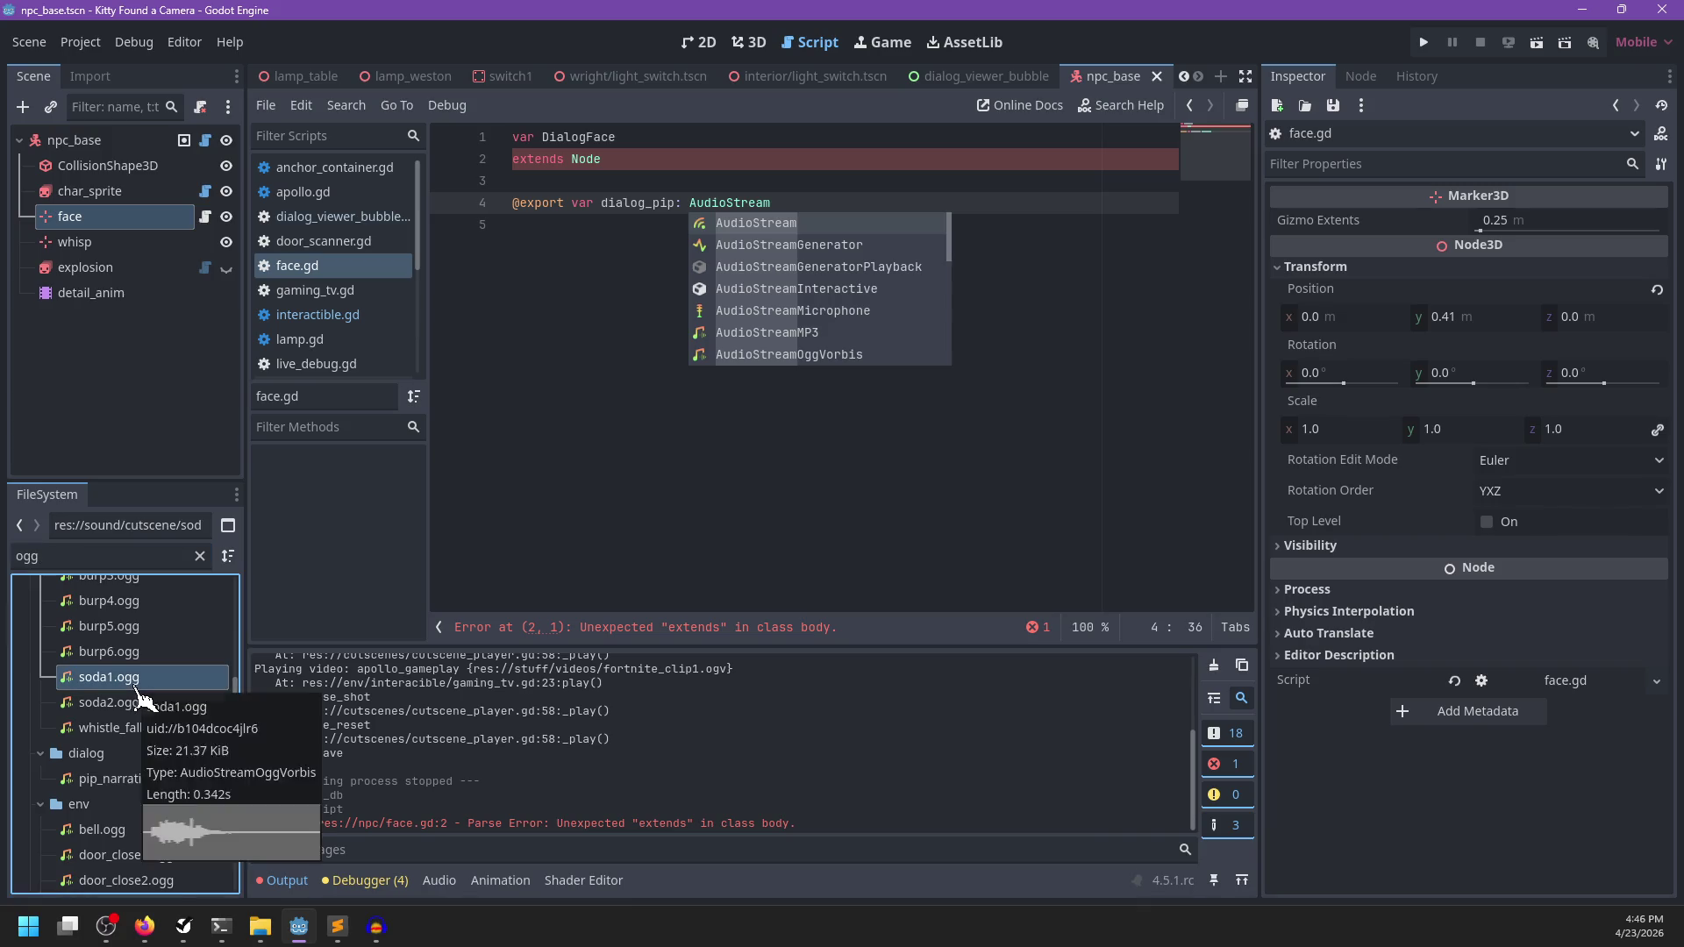
pyautogui.doubleClick(138, 693)
pyautogui.click(590, 603)
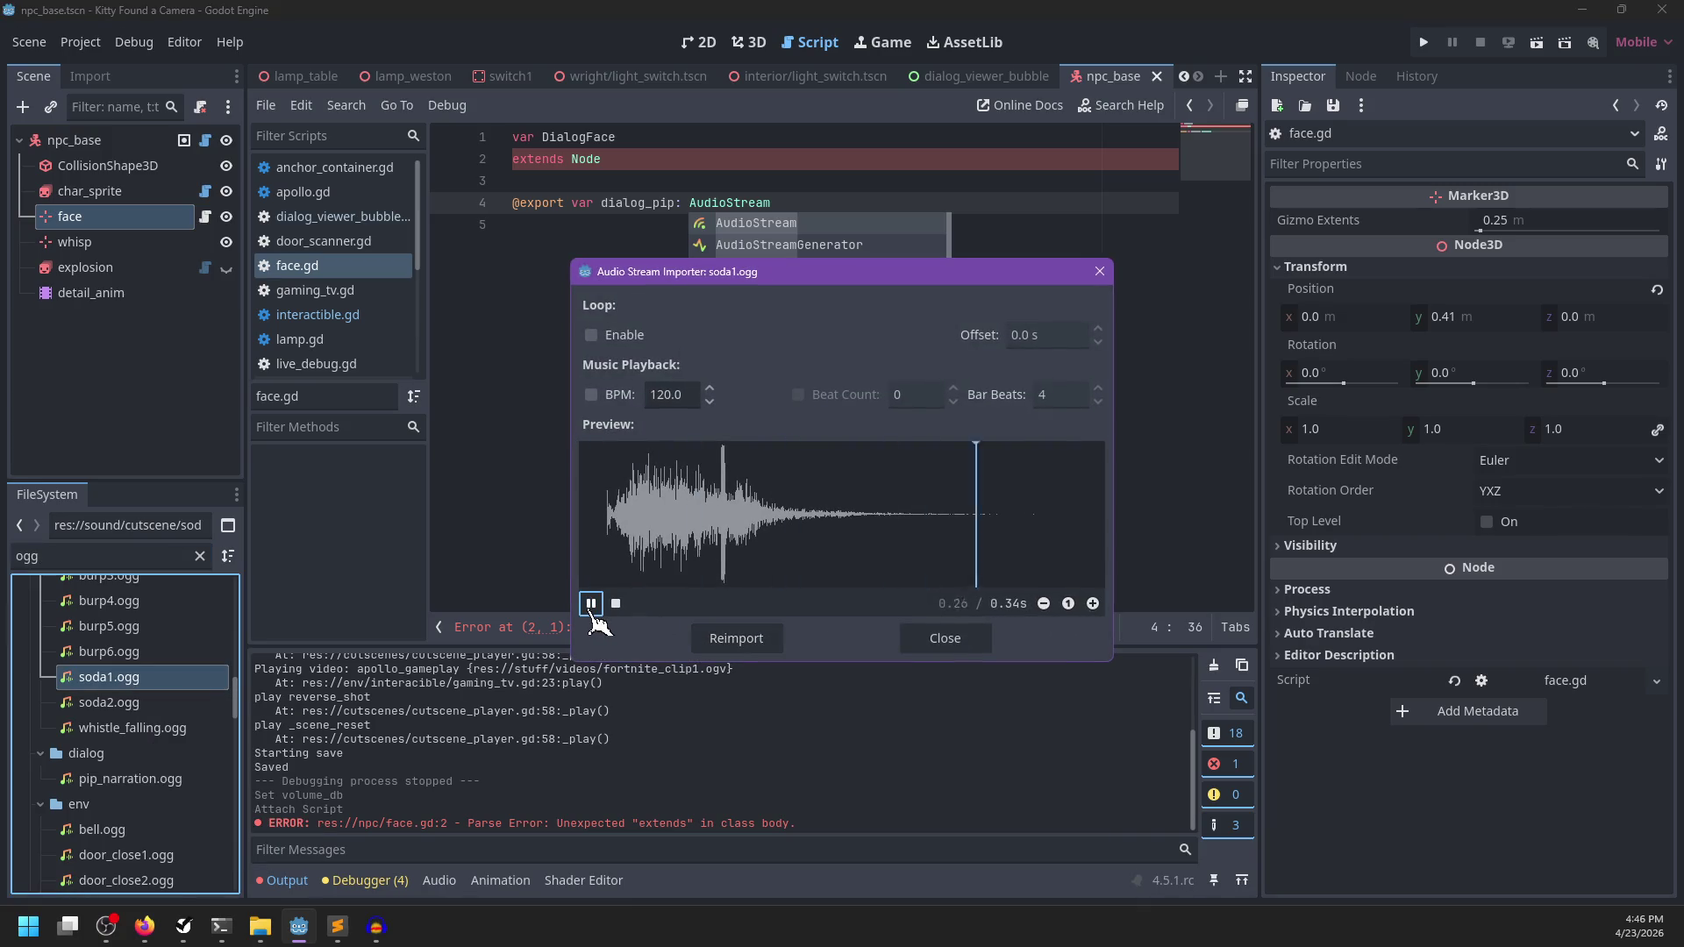
pyautogui.click(945, 638)
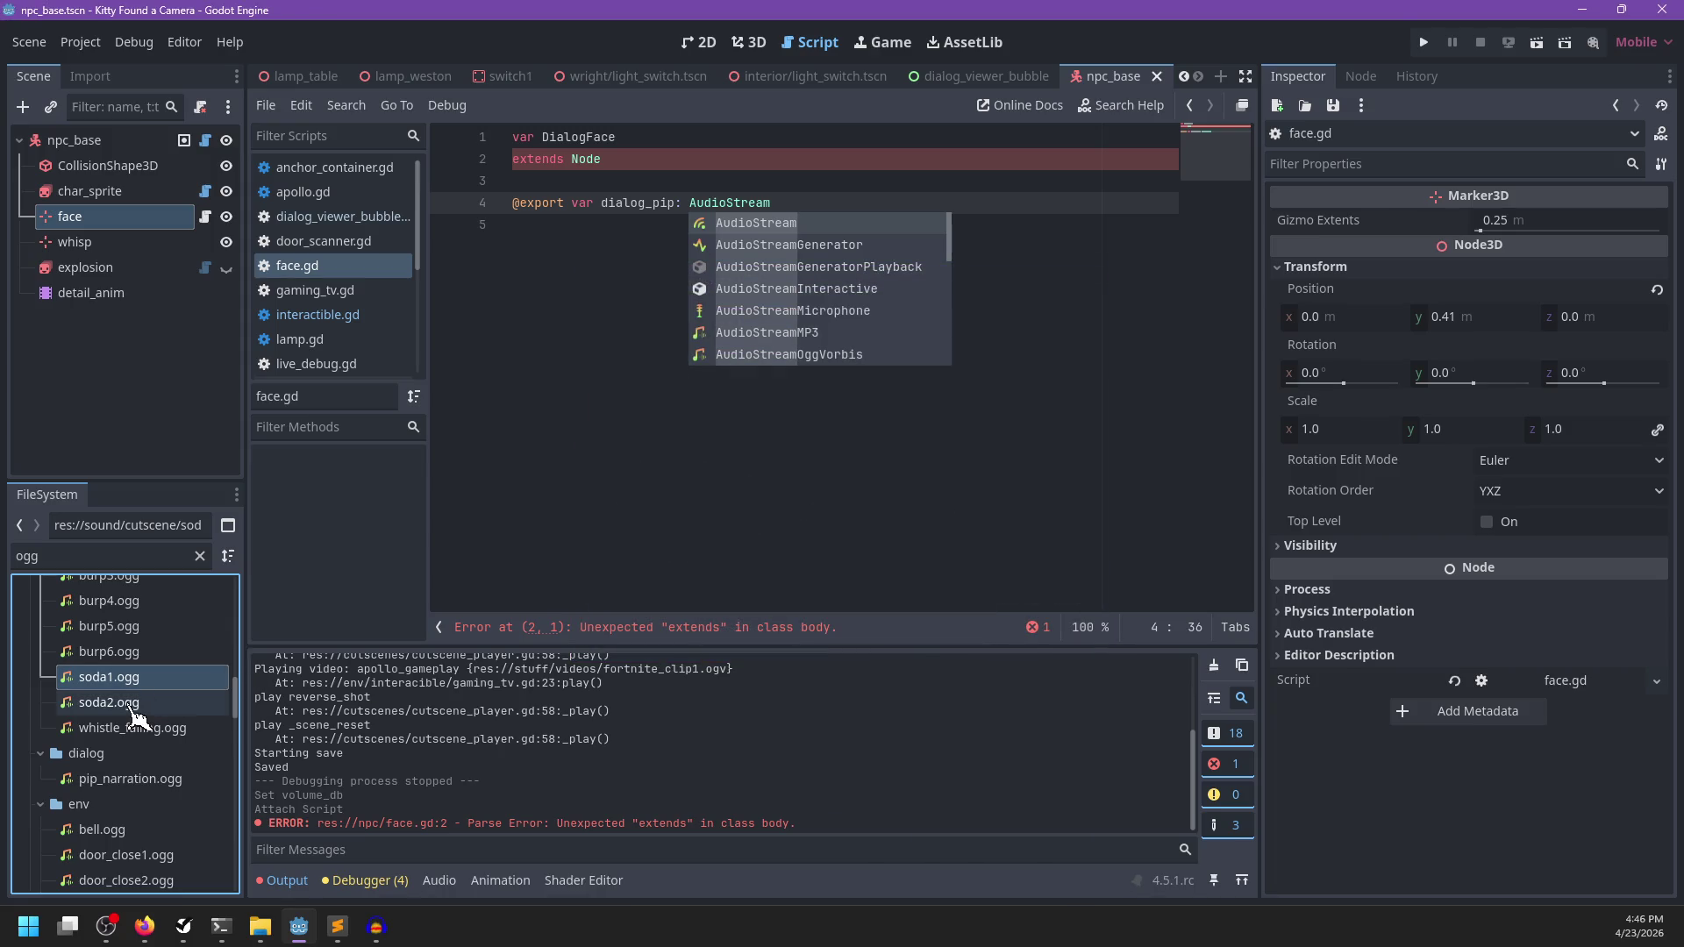
# Audition bell.ogg in its Audio Stream Importer preview
pyautogui.scroll(-3, 189, 712)
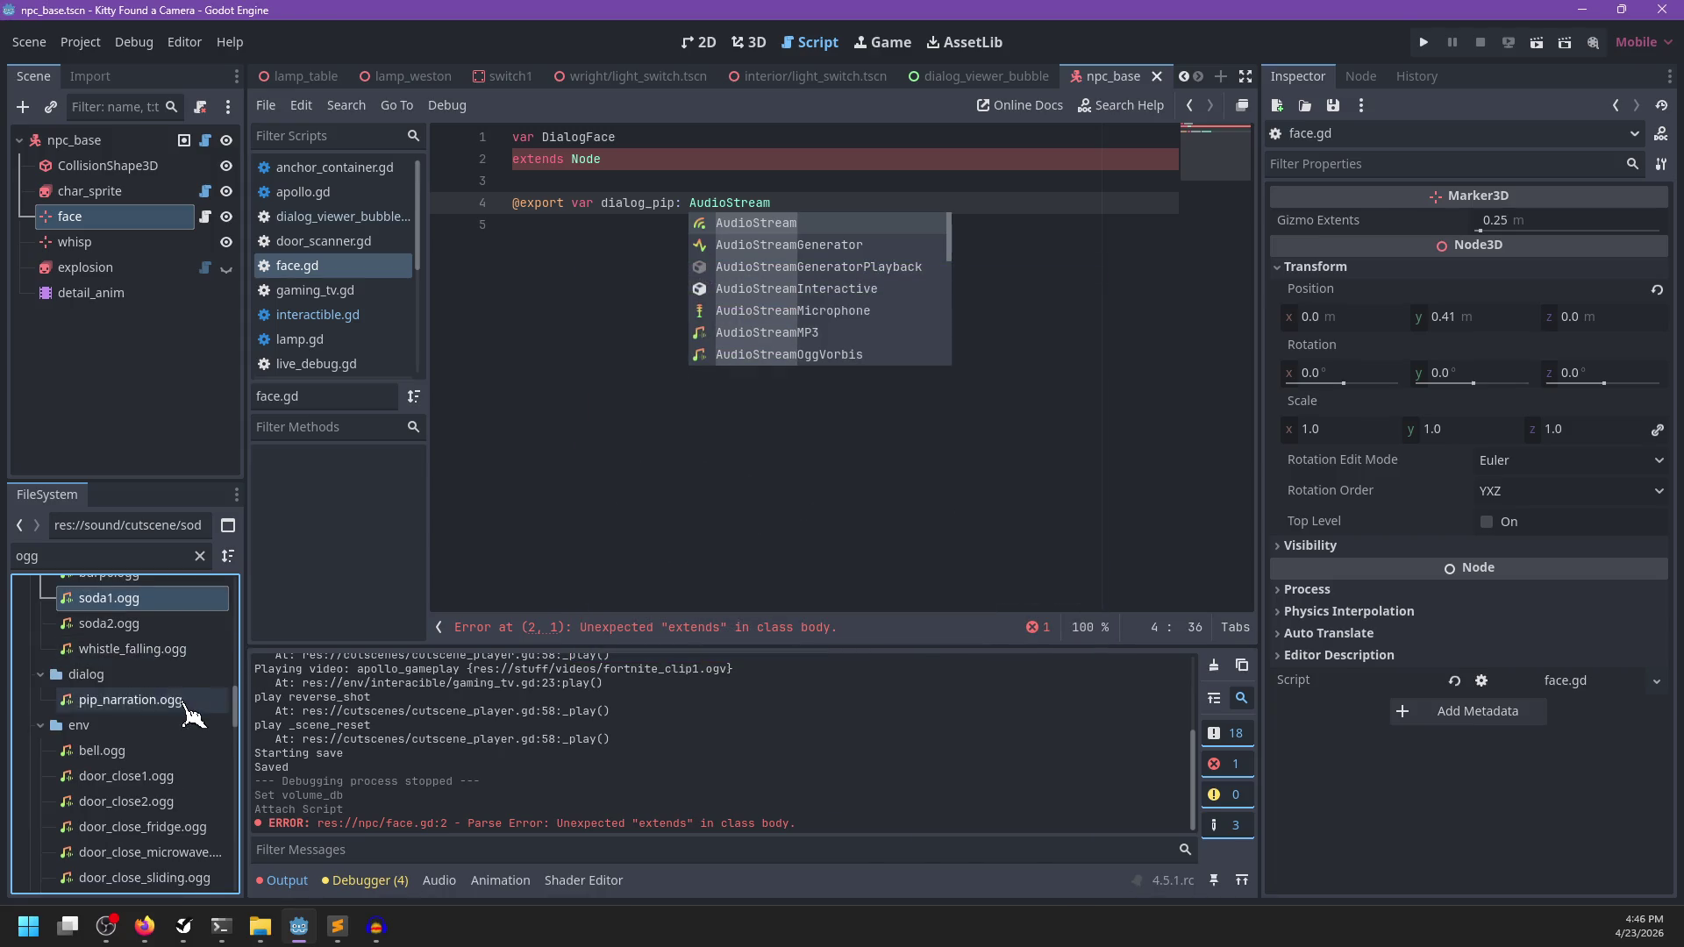
pyautogui.scroll(-2, 167, 664)
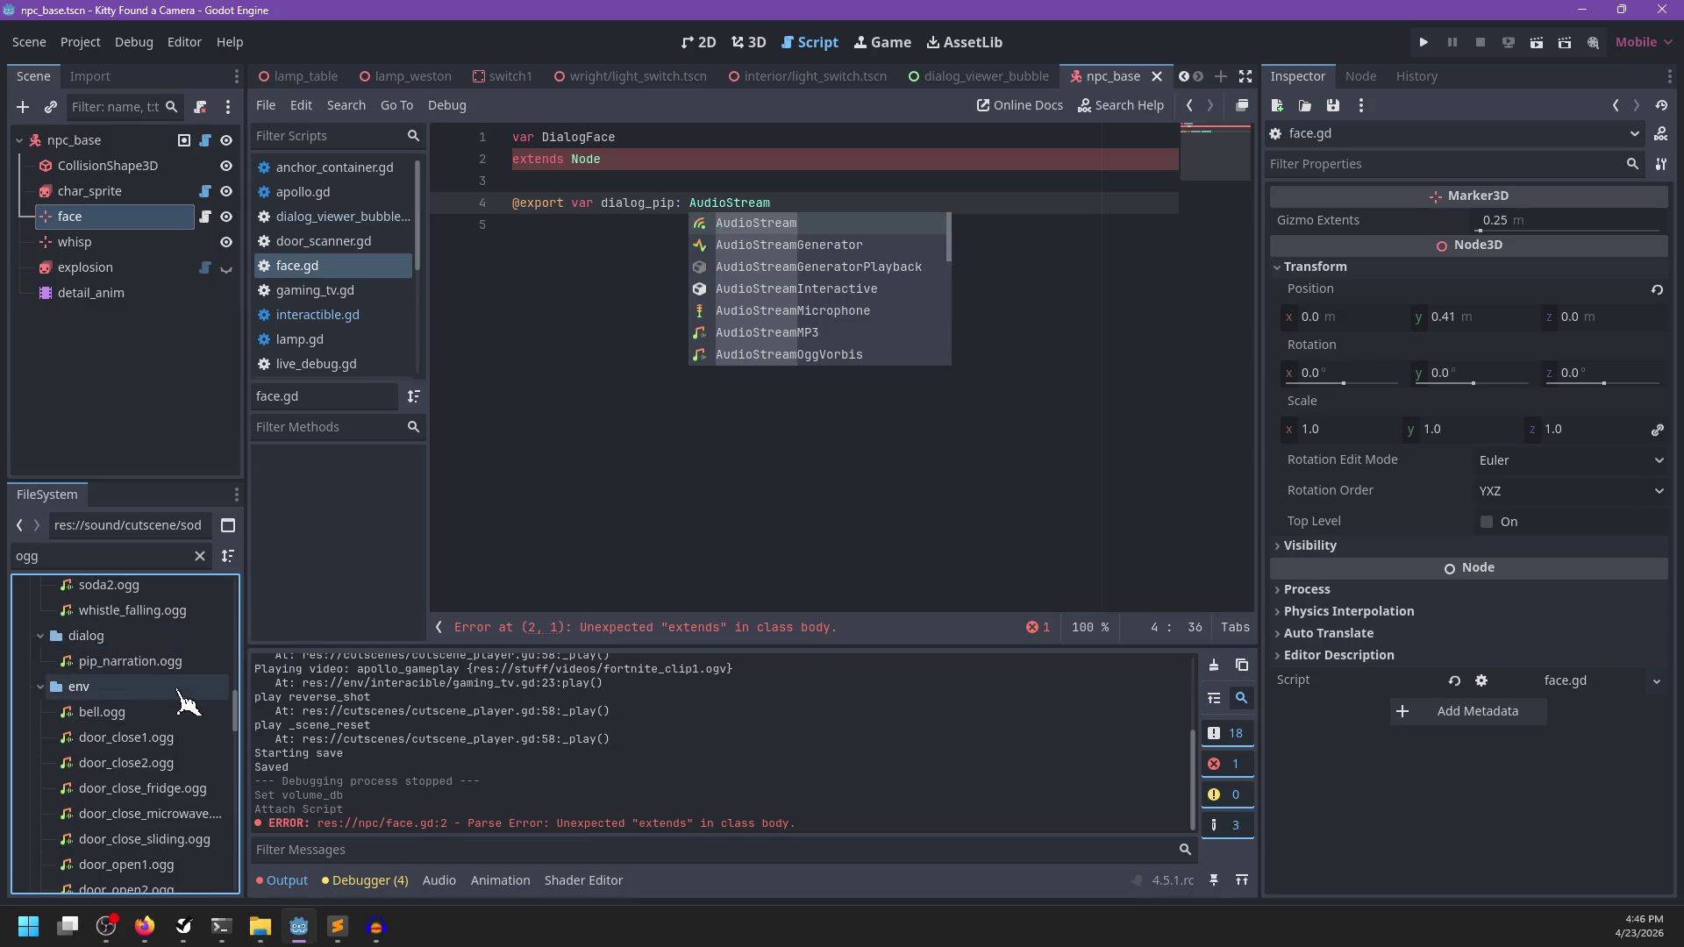
pyautogui.doubleClick(145, 713)
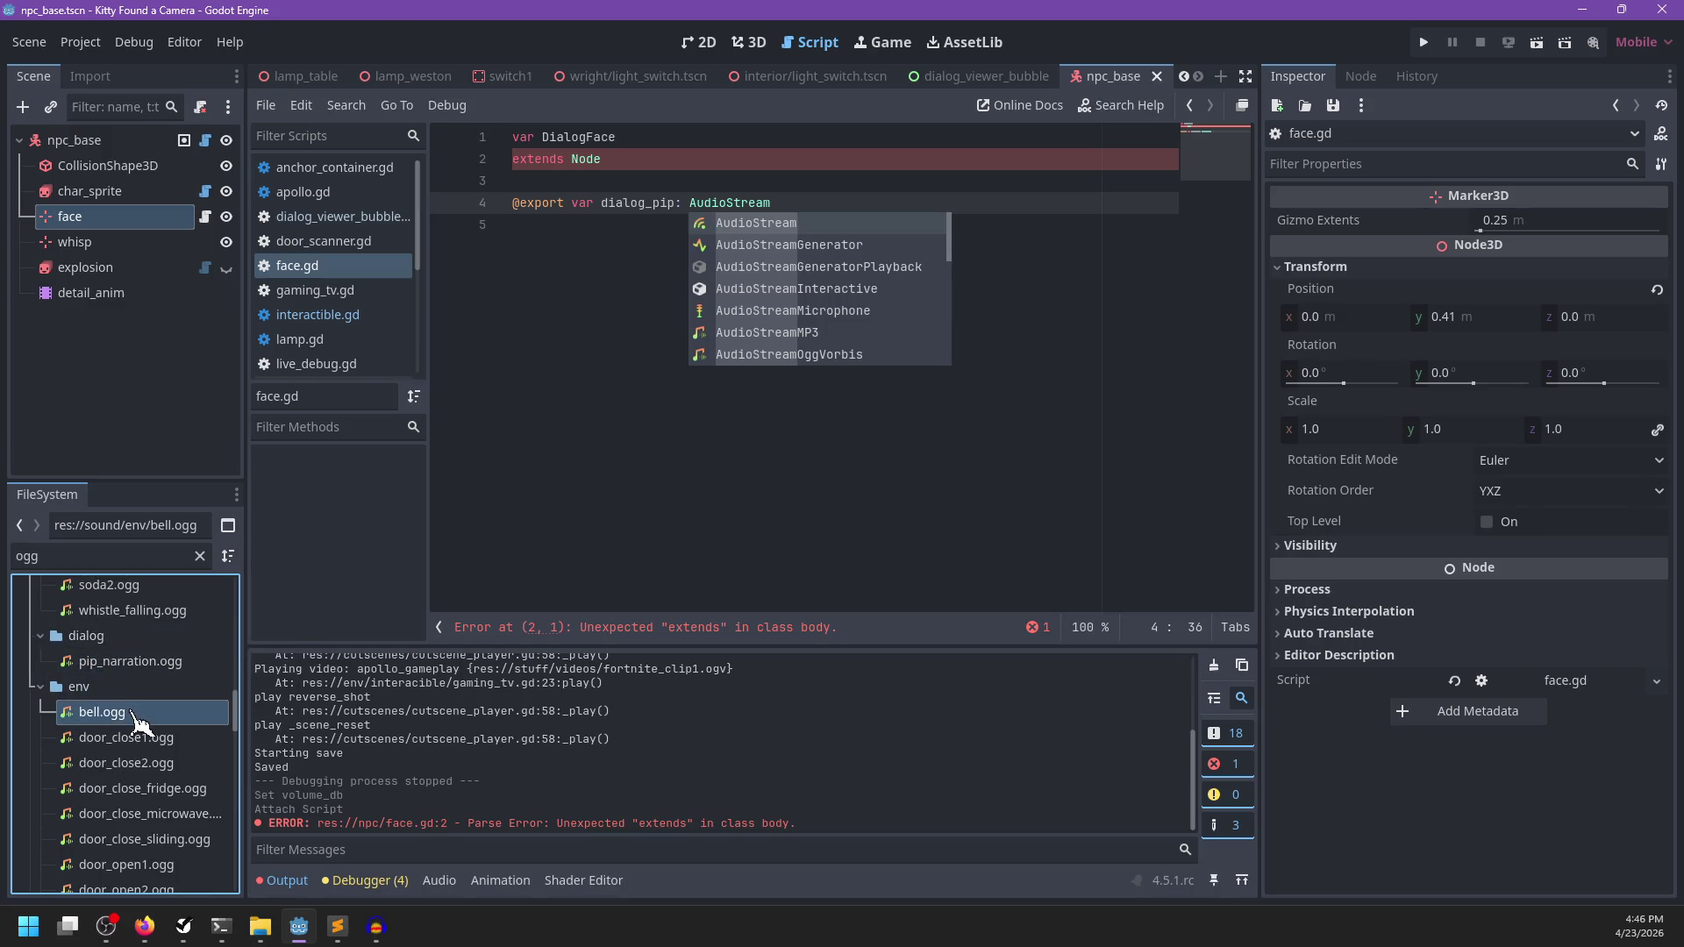
pyautogui.click(590, 604)
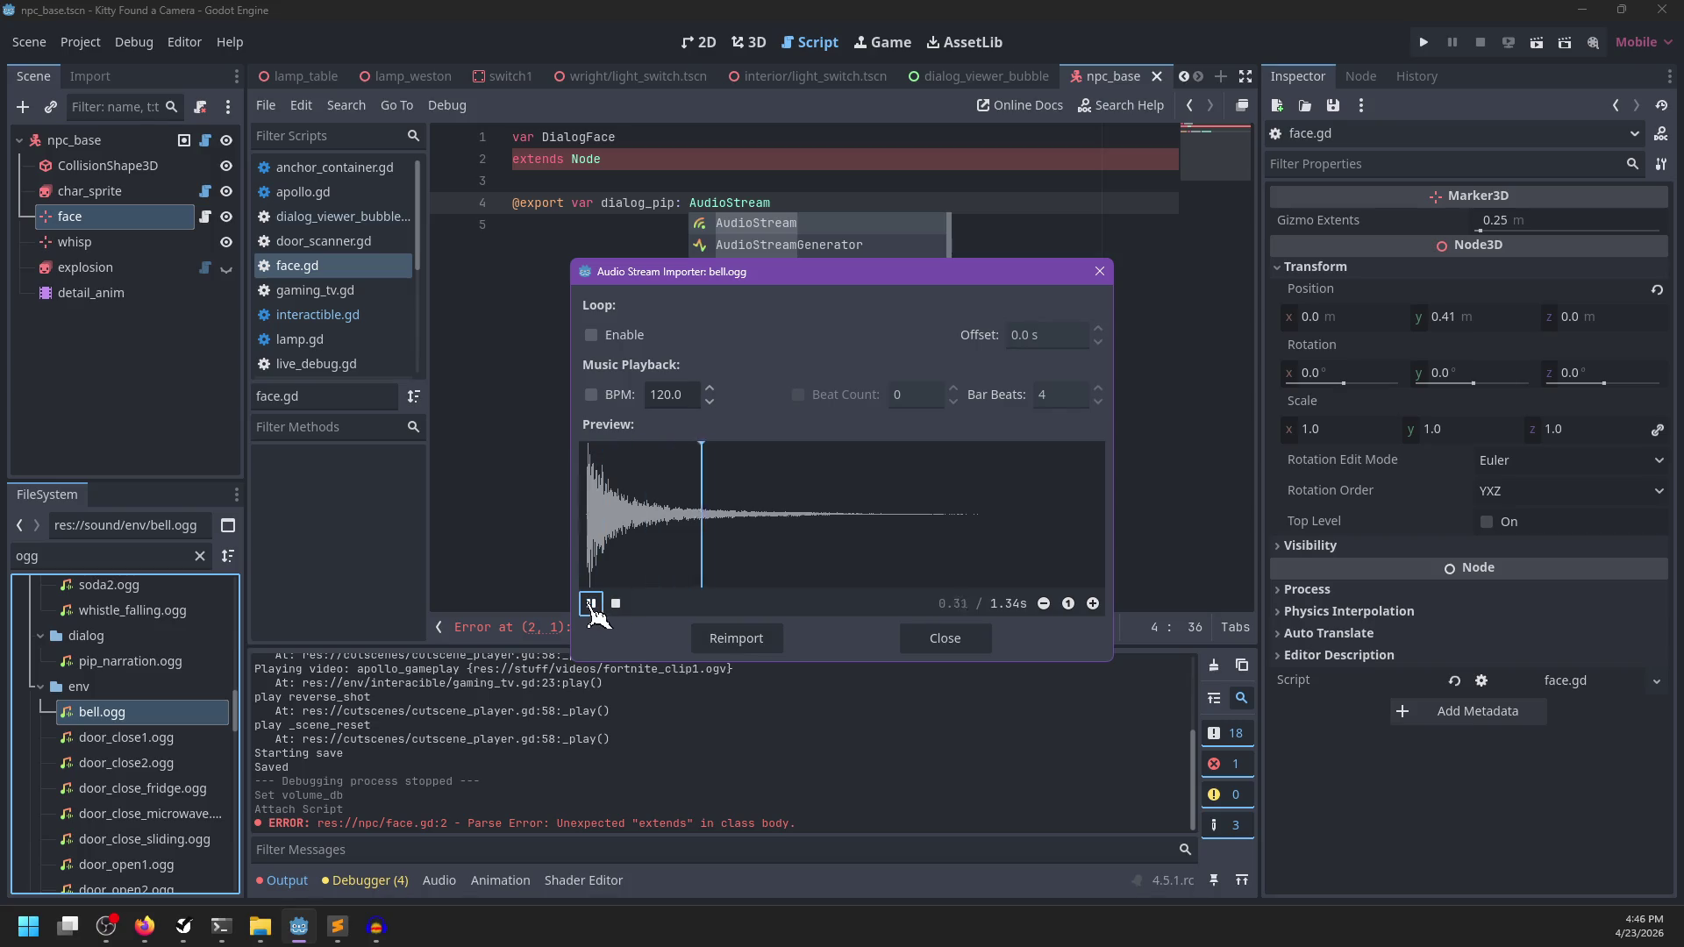
pyautogui.click(945, 637)
# Bring up sink.ogg's preview, then open lamp.ogg's import preview
pyautogui.scroll(-5, 202, 697)
pyautogui.scroll(-8, 202, 697)
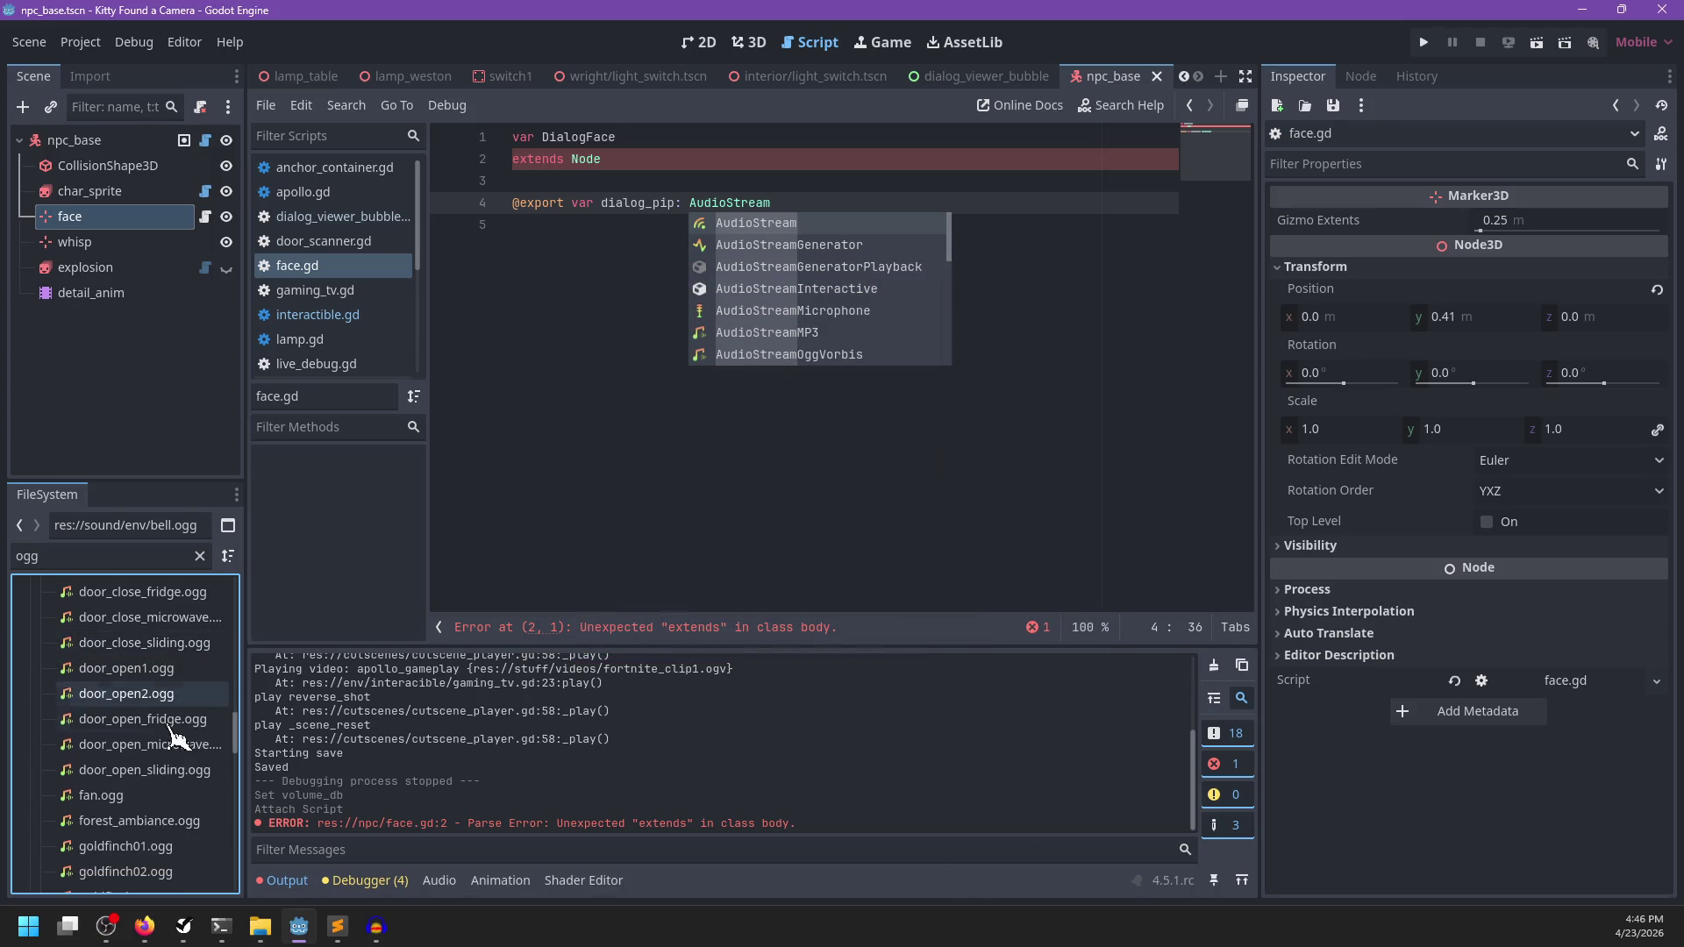
pyautogui.scroll(-4, 204, 770)
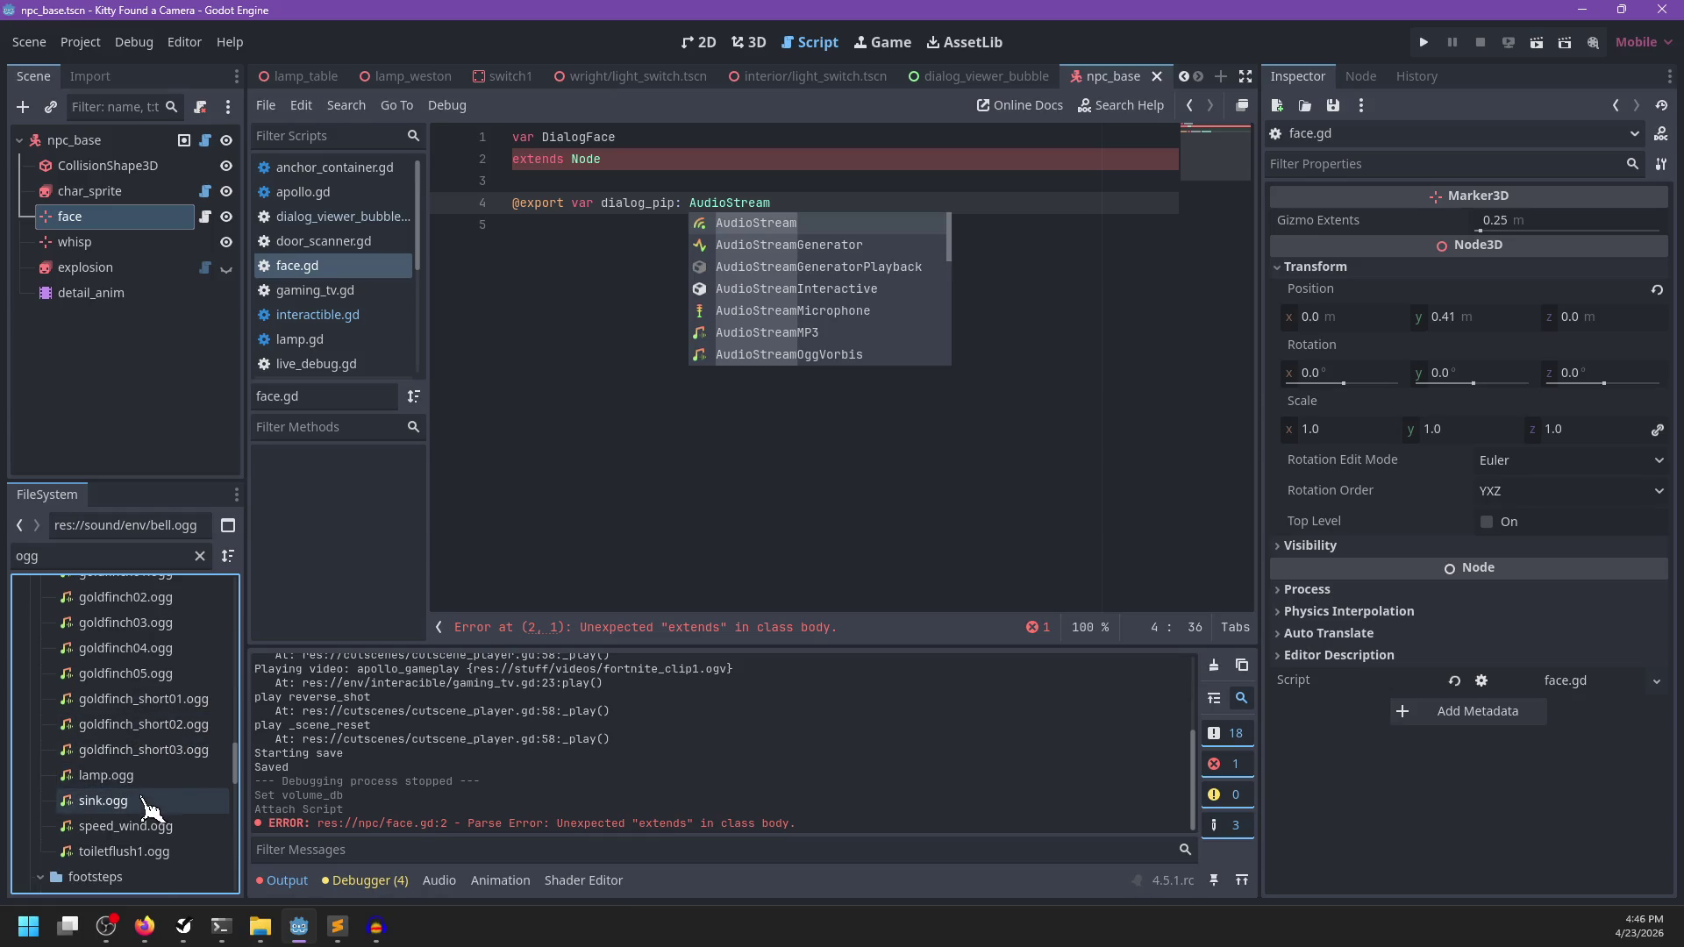
pyautogui.doubleClick(103, 800)
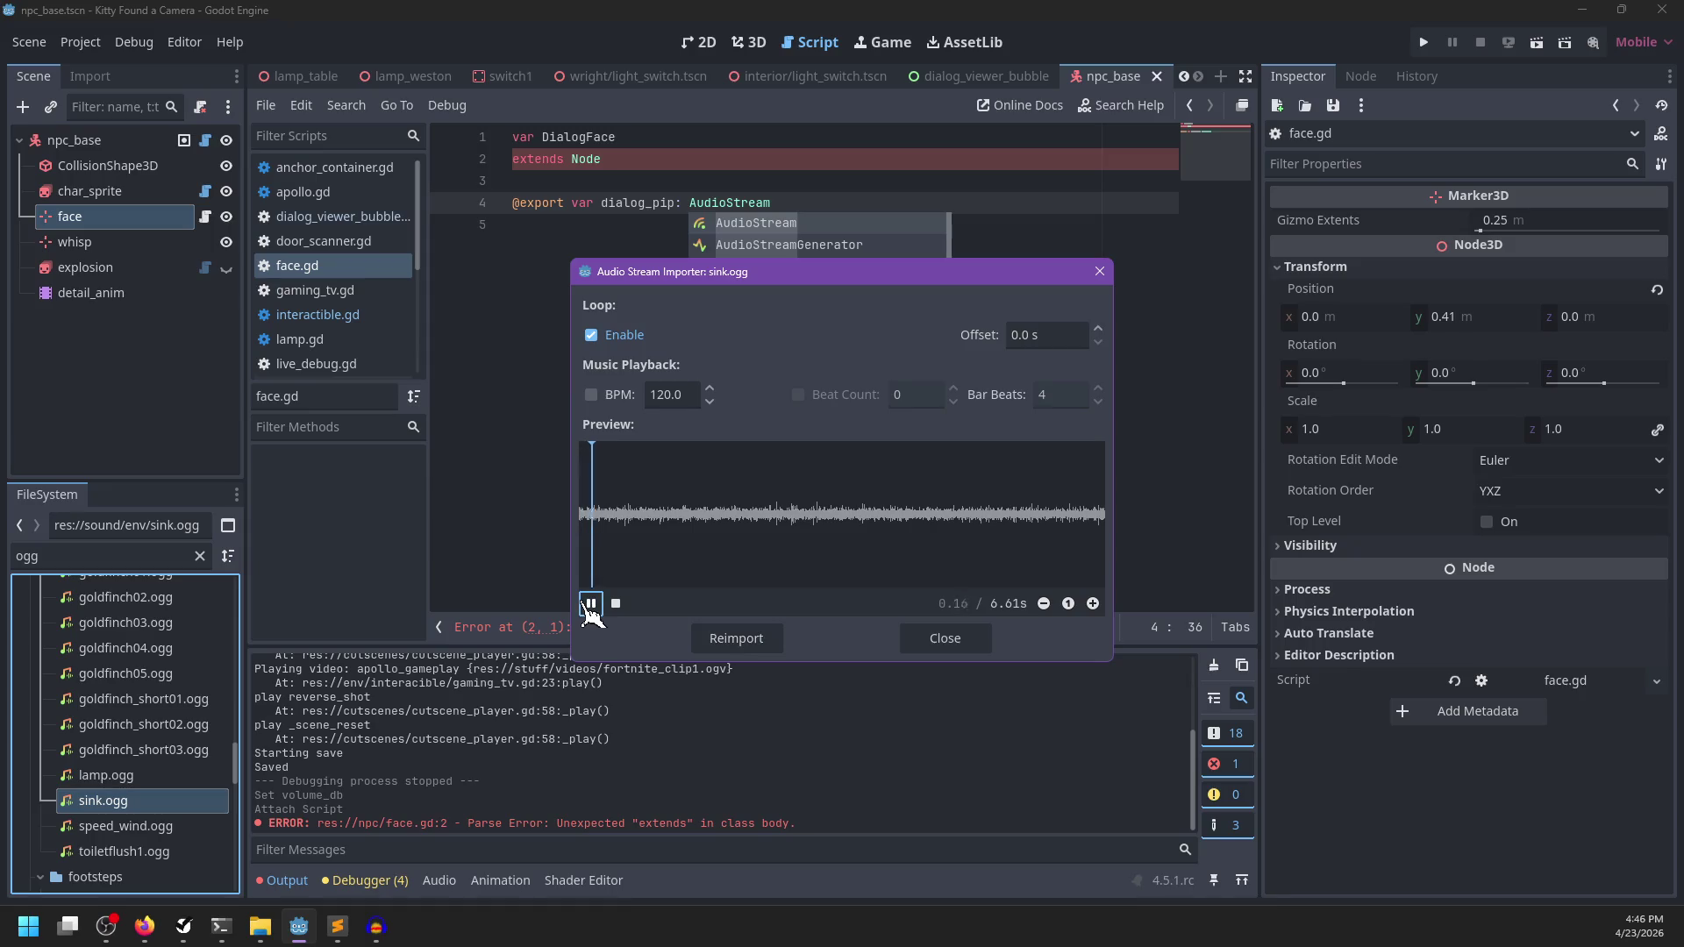
pyautogui.click(926, 628)
pyautogui.doubleClick(105, 775)
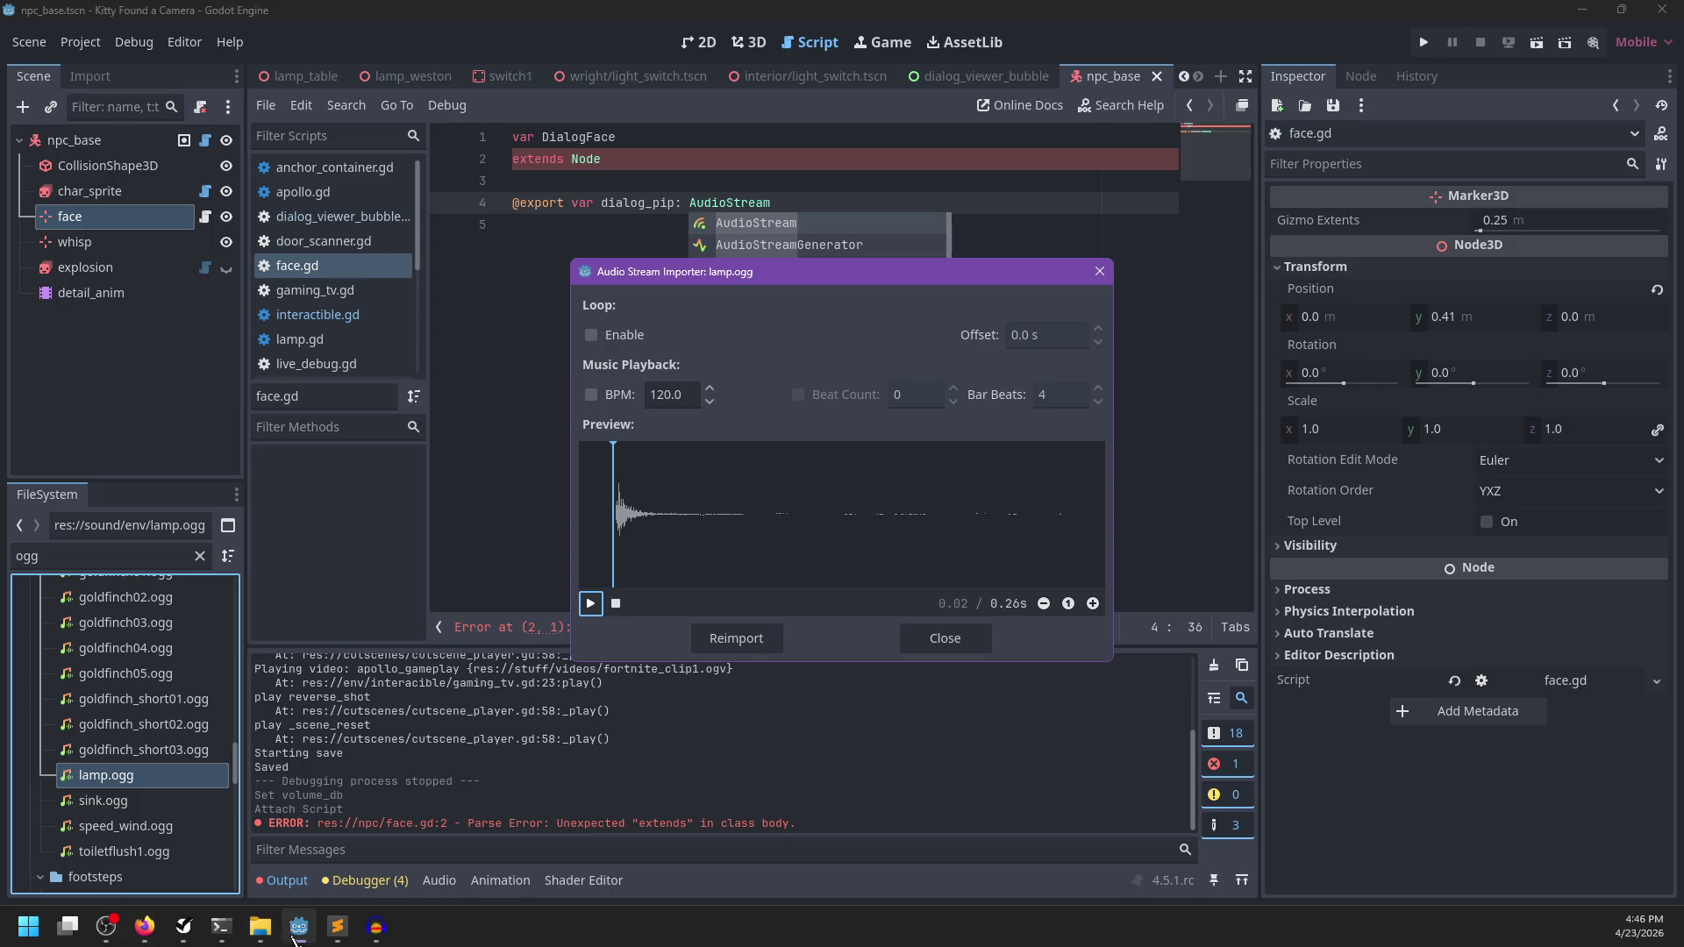
# In Audacity, import lamp.ogg from the project's sound/env folder with Ctrl+Shift+I
pyautogui.moveTo(376, 927)
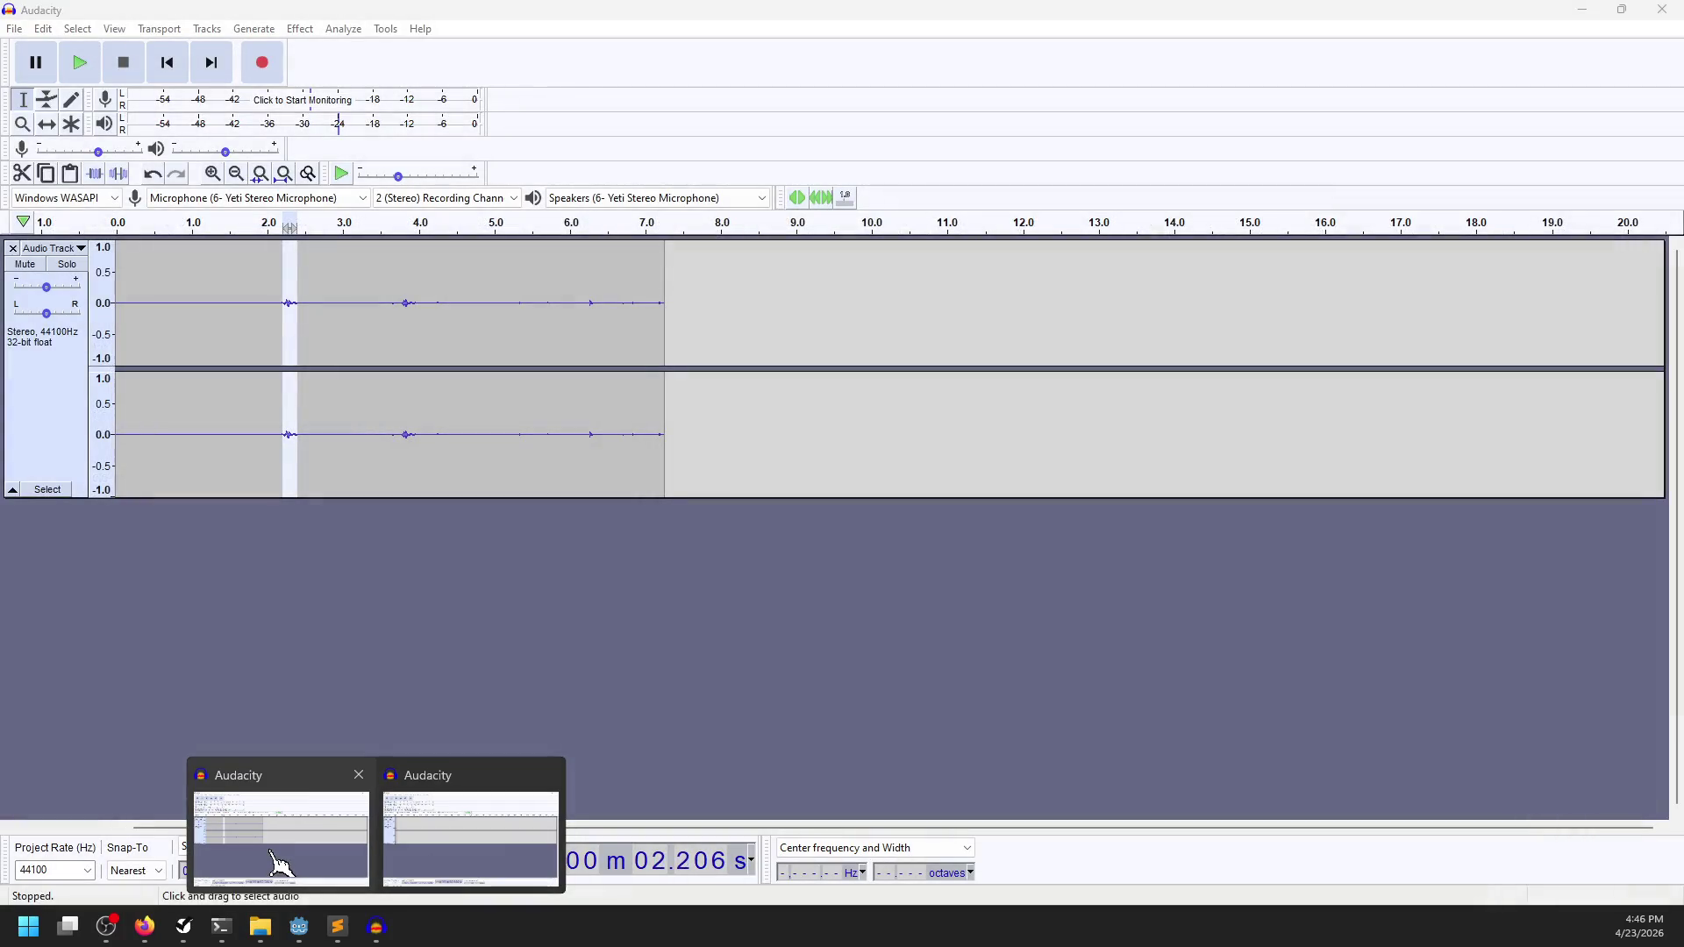
pyautogui.click(259, 860)
pyautogui.hotkey('ctrl', 'shift', 'i')
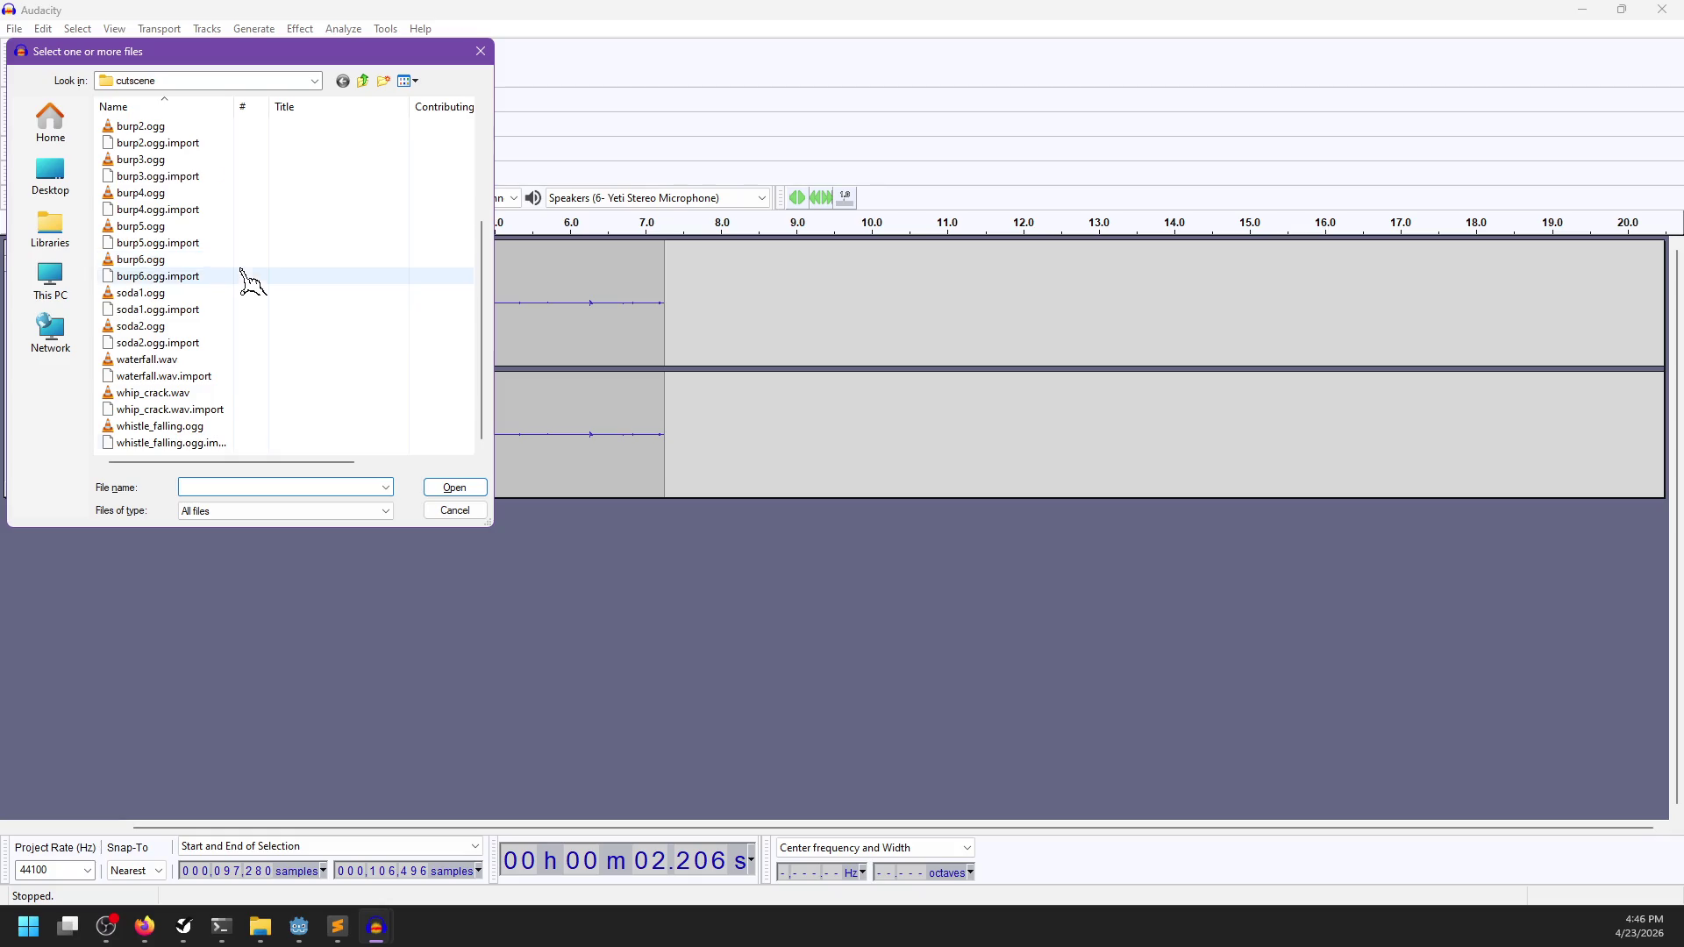
pyautogui.scroll(3, 250, 272)
pyautogui.click(364, 81)
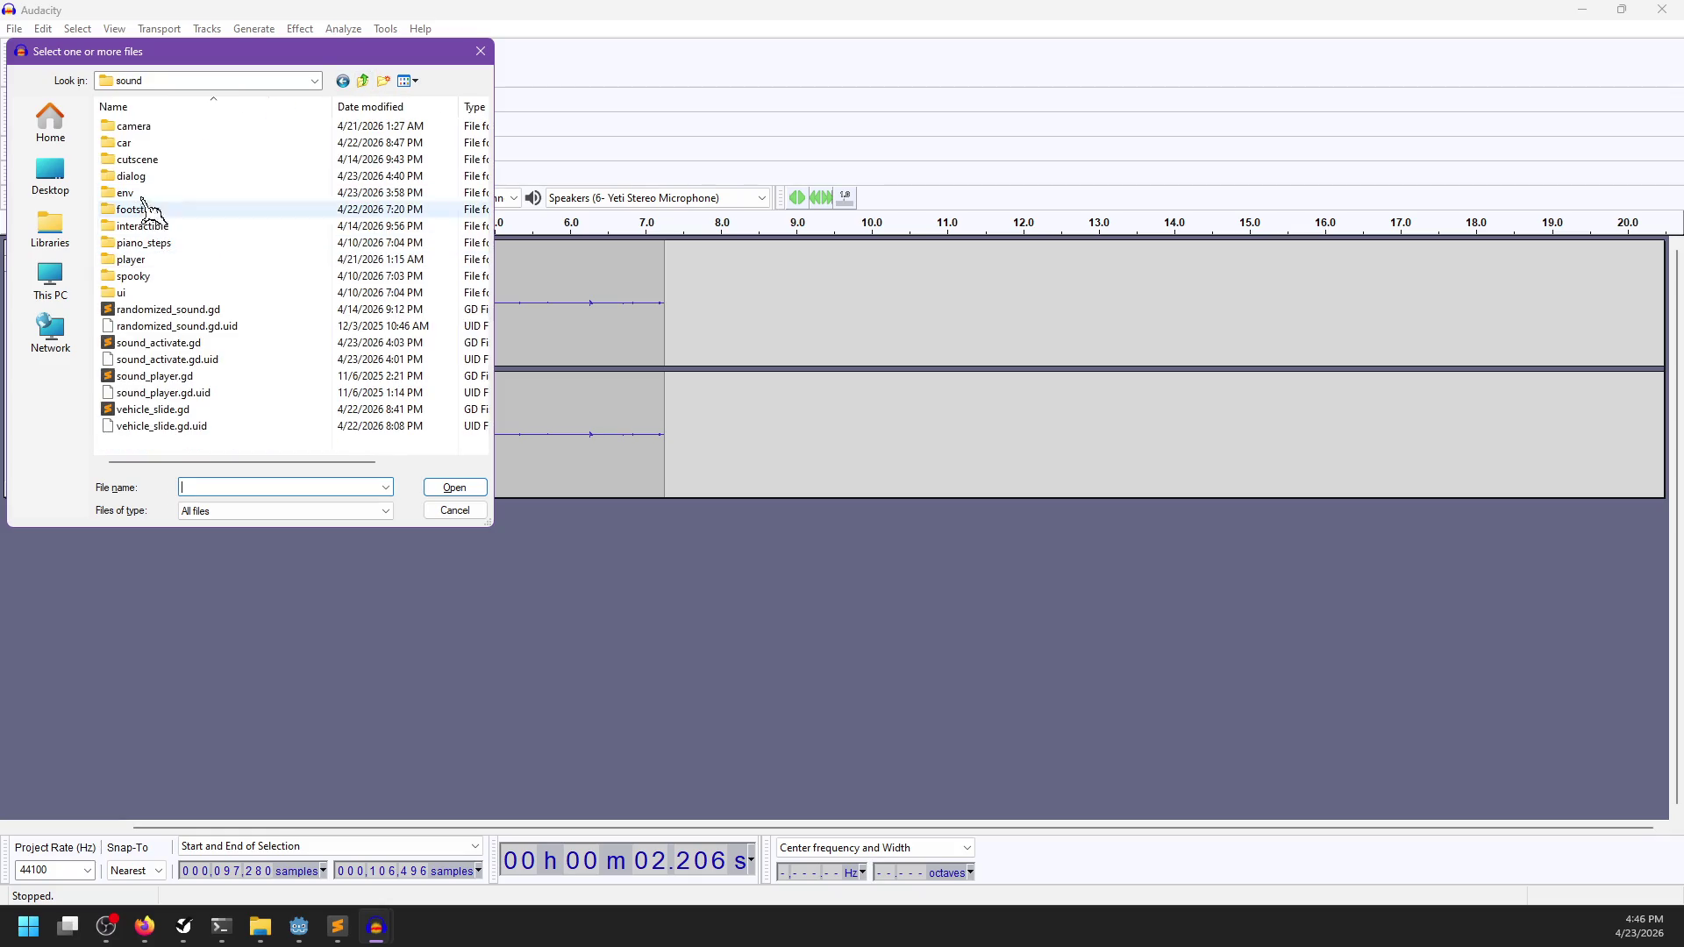
pyautogui.doubleClick(151, 207)
pyautogui.scroll(-8, 218, 357)
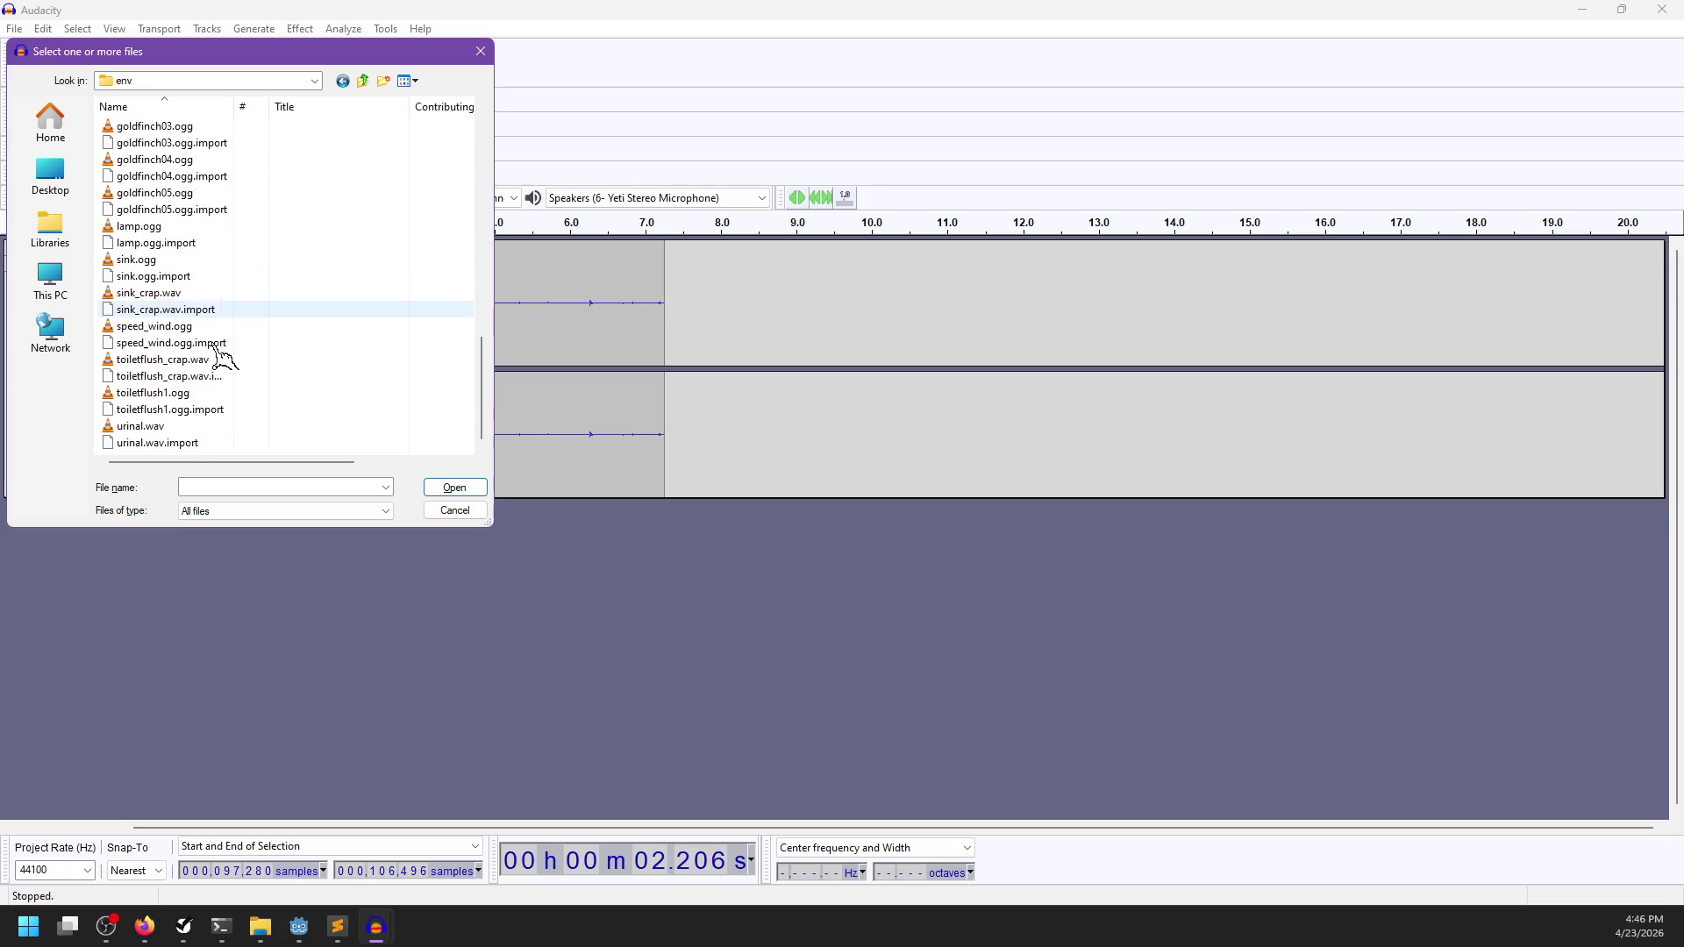
pyautogui.scroll(6, 218, 357)
pyautogui.scroll(2, 197, 307)
pyautogui.scroll(-6, 193, 263)
pyautogui.scroll(-9, 180, 338)
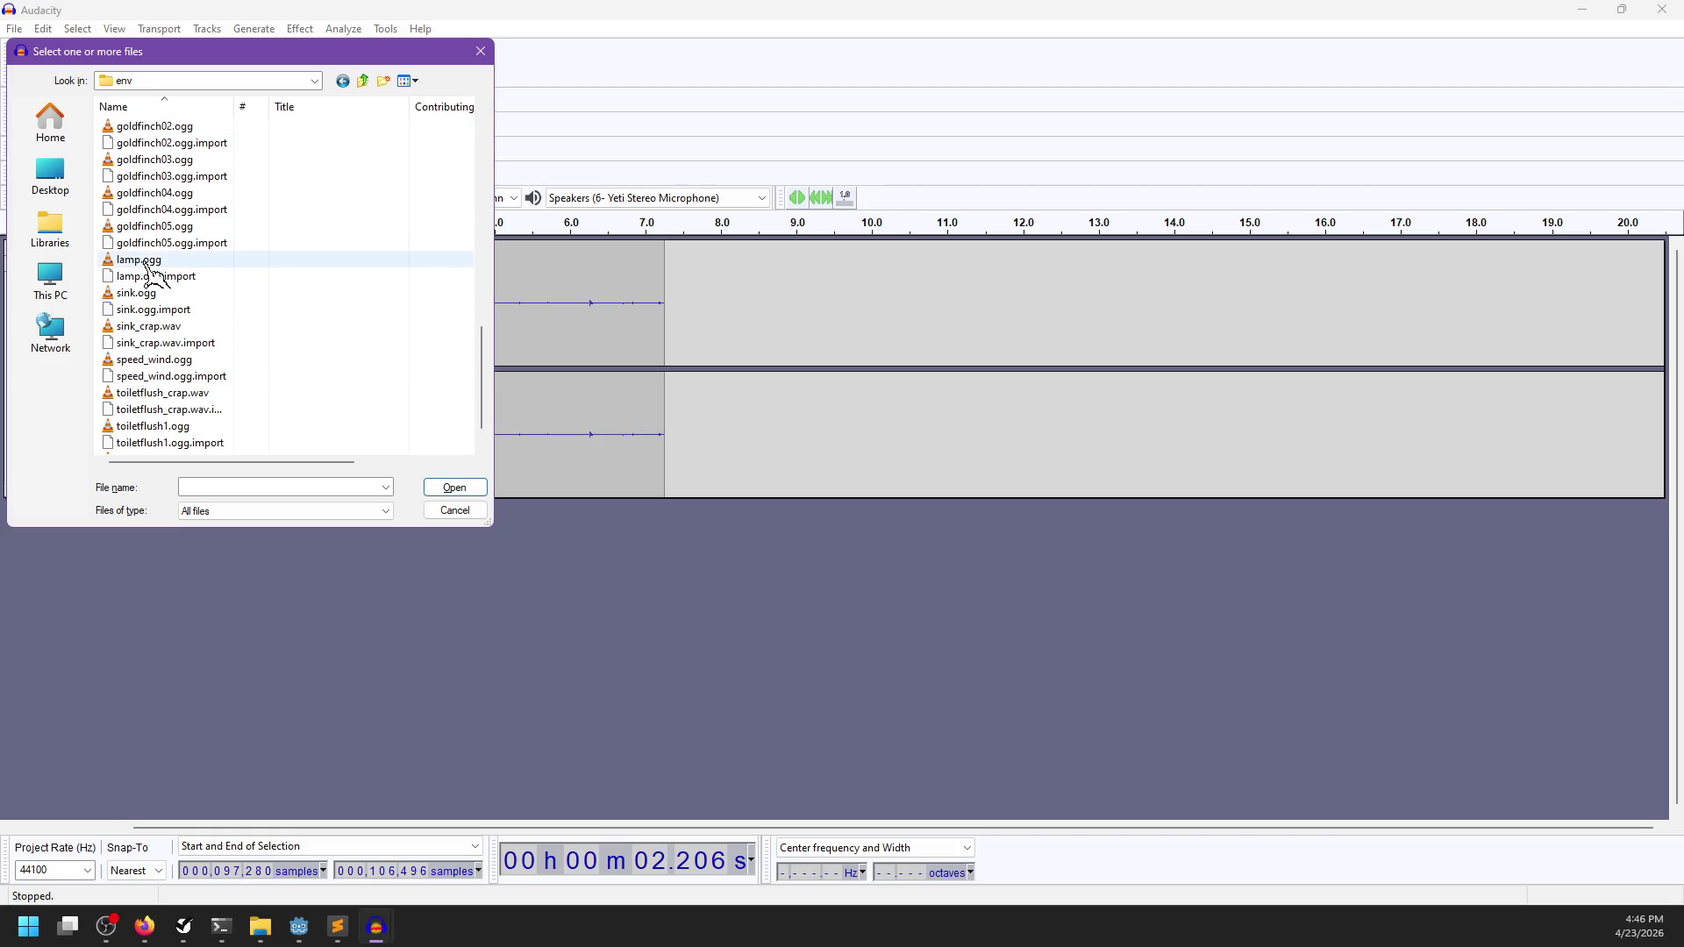
pyautogui.doubleClick(144, 260)
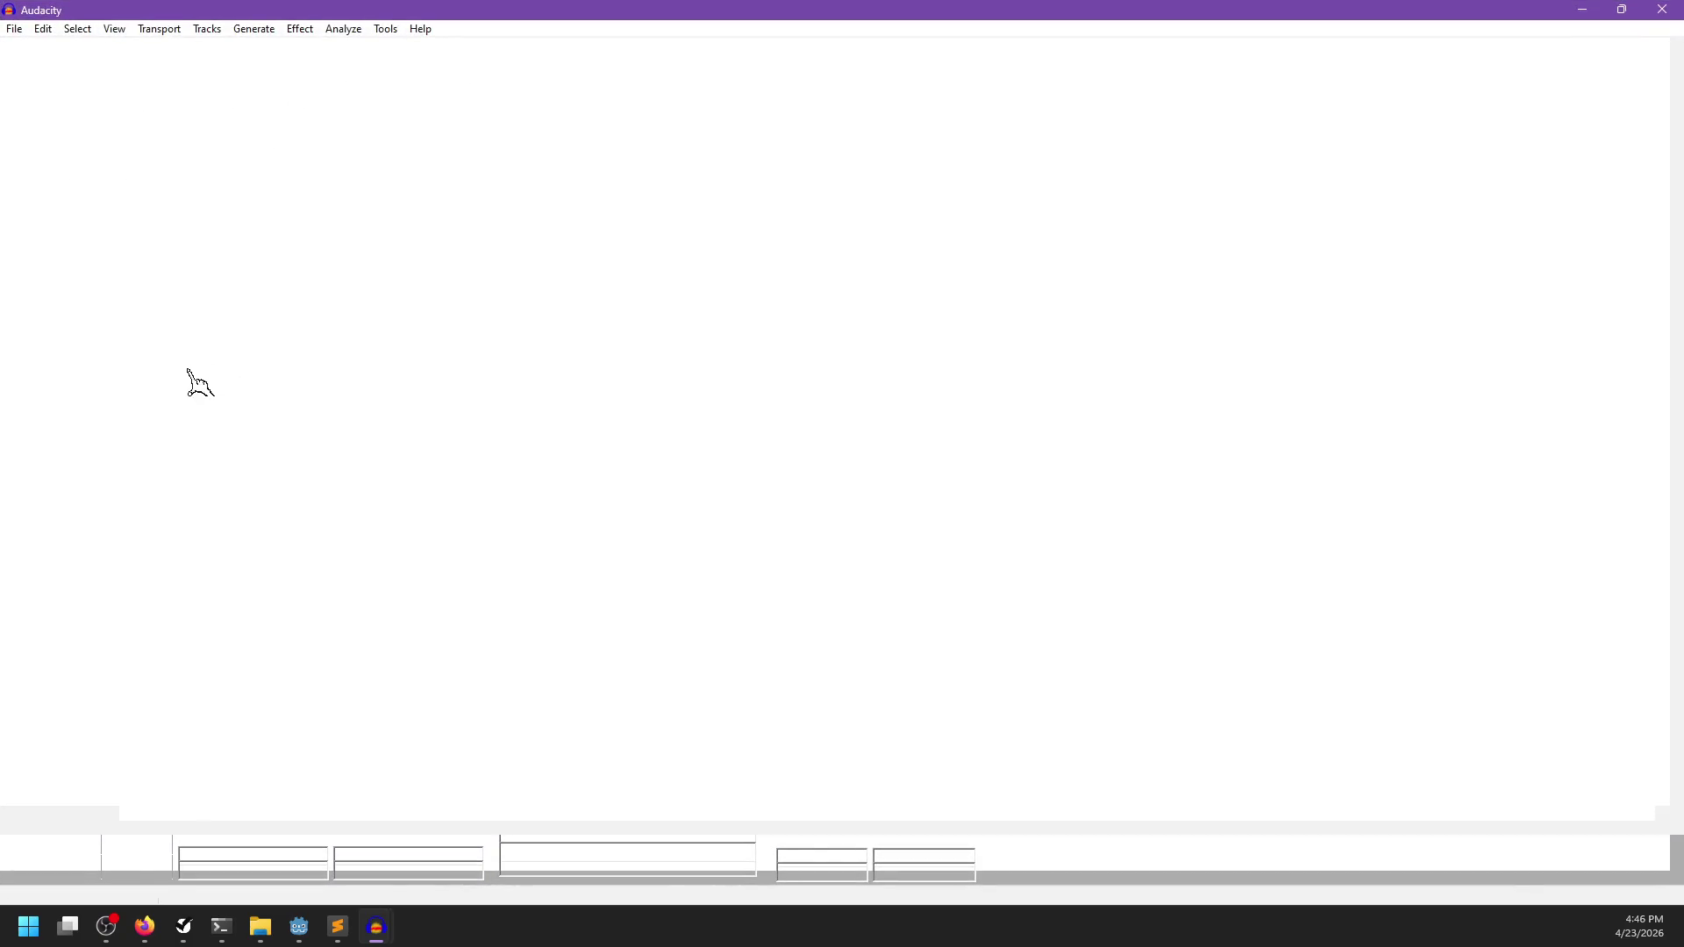
# Delete the leading silence before the lamp click and play back the trimmed clip
pyautogui.keyDown('ctrl'); pyautogui.scroll(5, 198, 372); pyautogui.keyUp('ctrl')
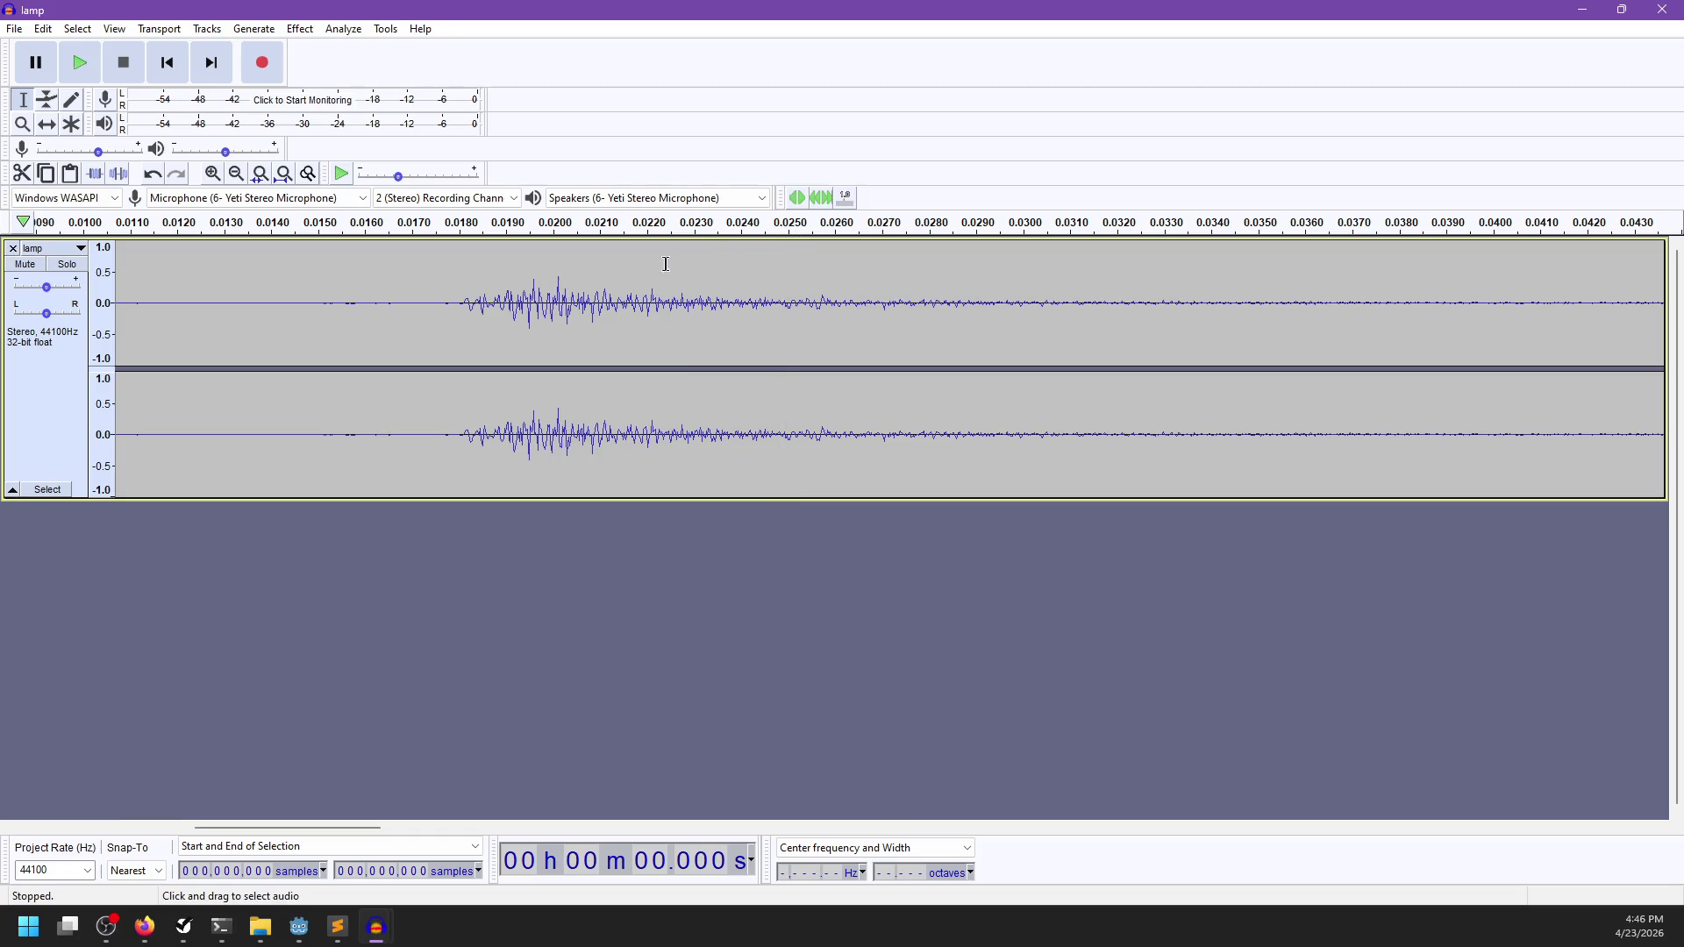
pyautogui.moveTo(385, 308); pyautogui.dragTo(114, 307)
pyautogui.press('Delete')
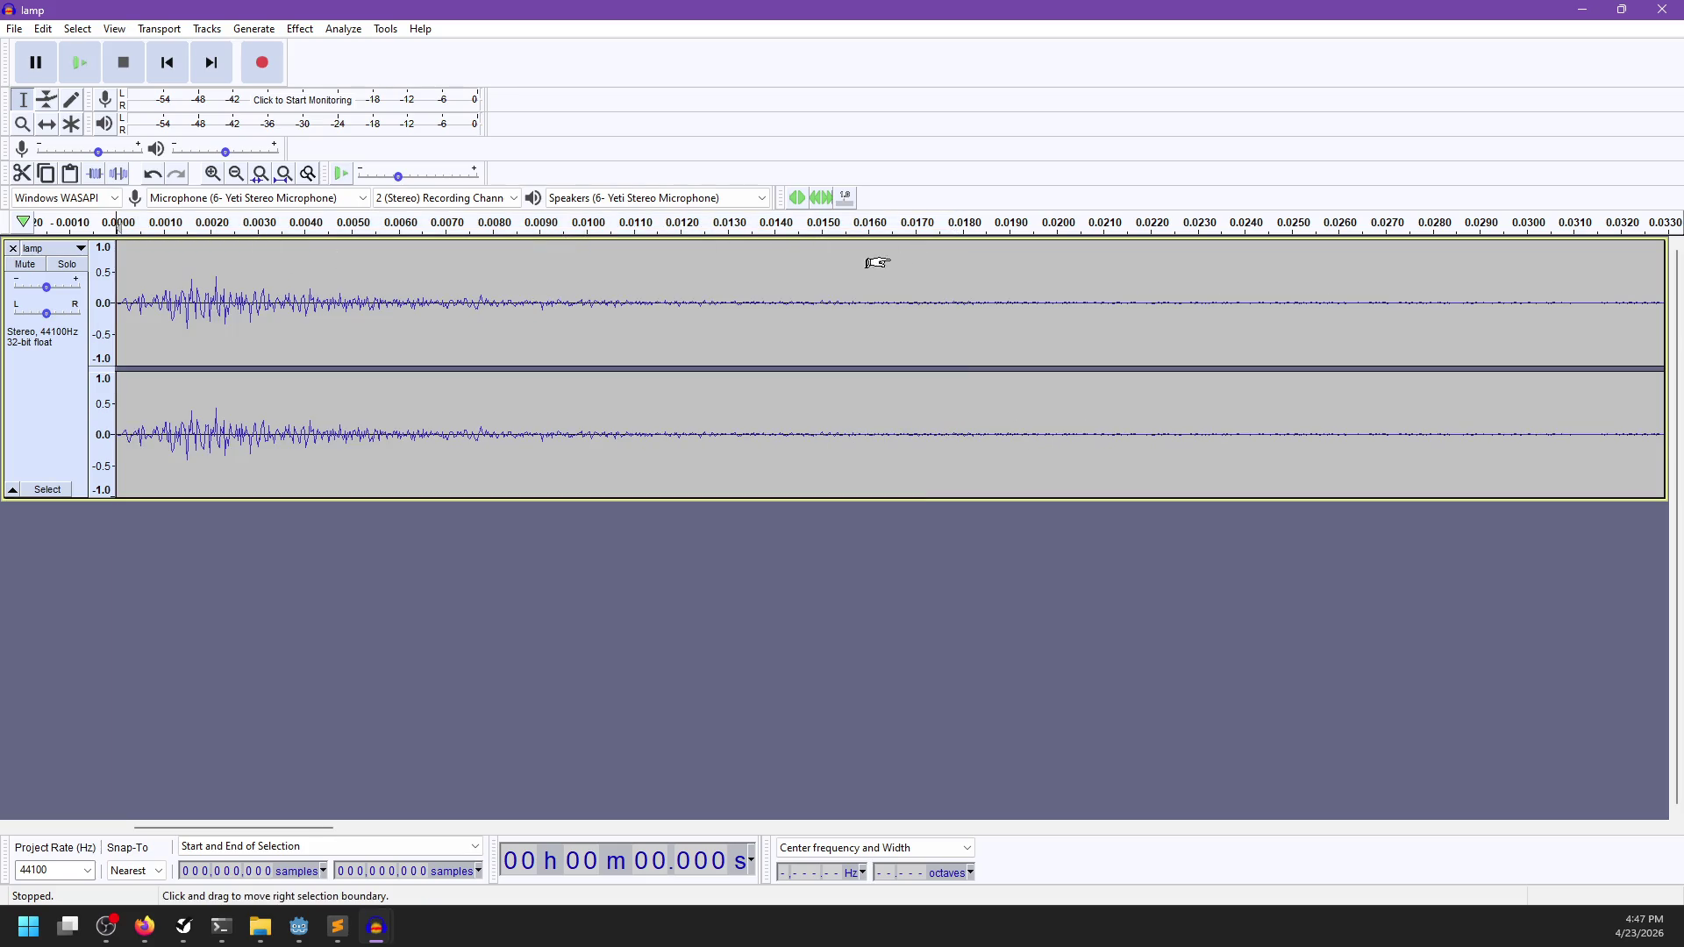
pyautogui.scroll(-1, 814, 294)
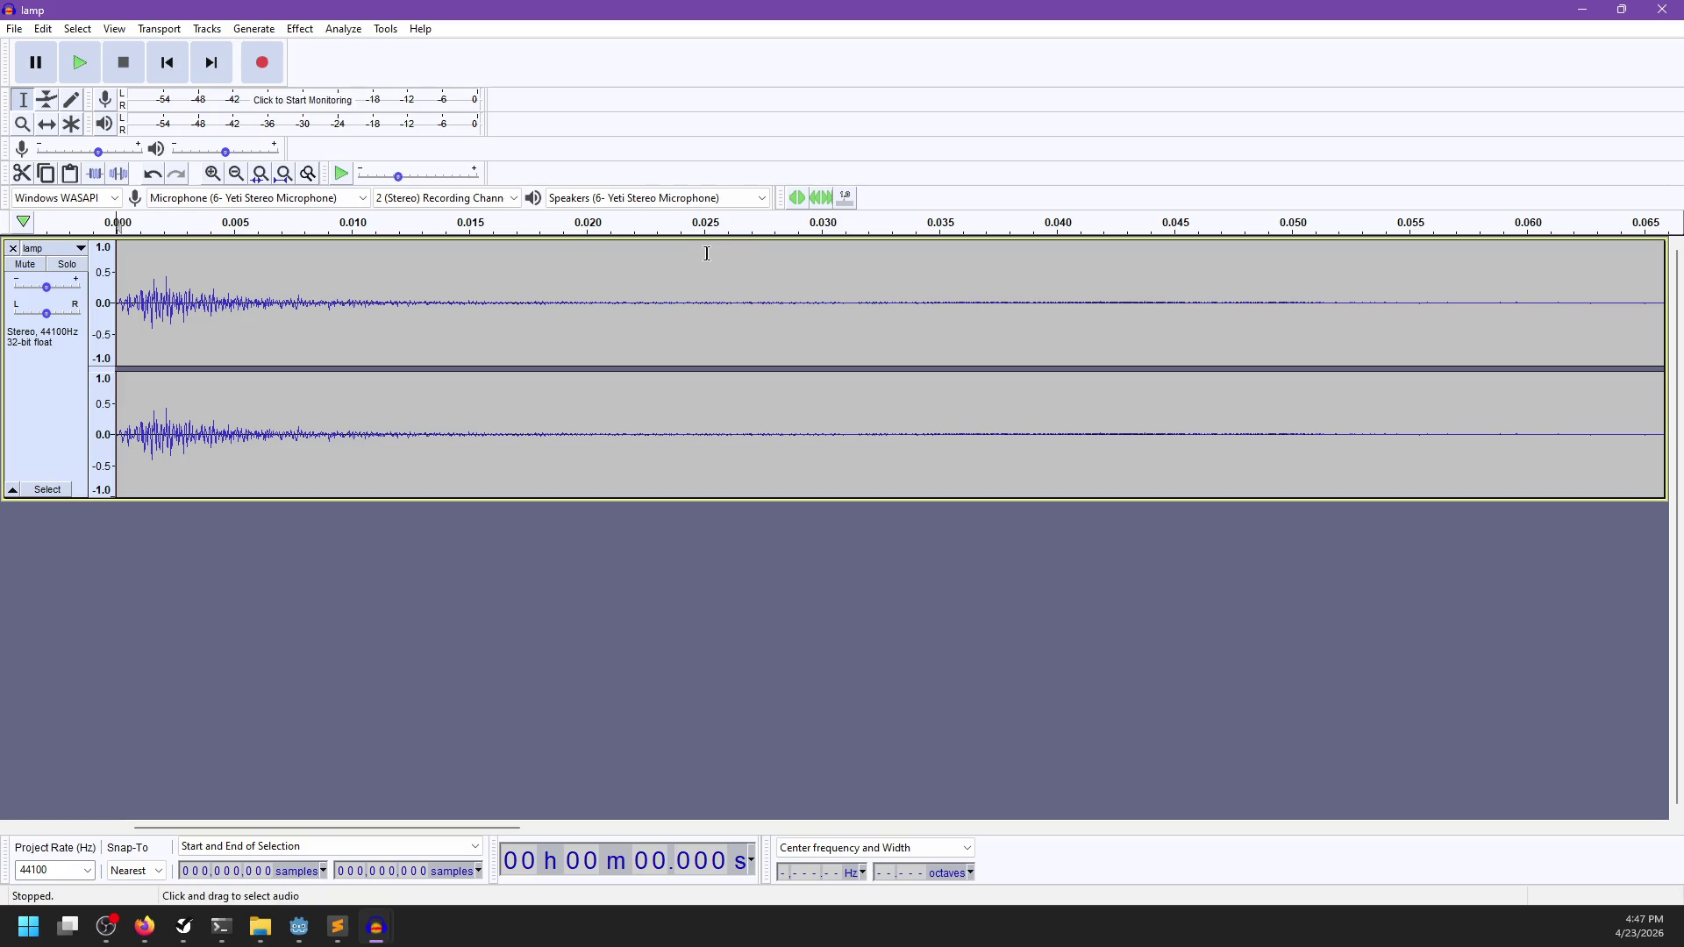
pyautogui.scroll(-2, 676, 293)
pyautogui.press('space')
pyautogui.scroll(-1, 564, 380)
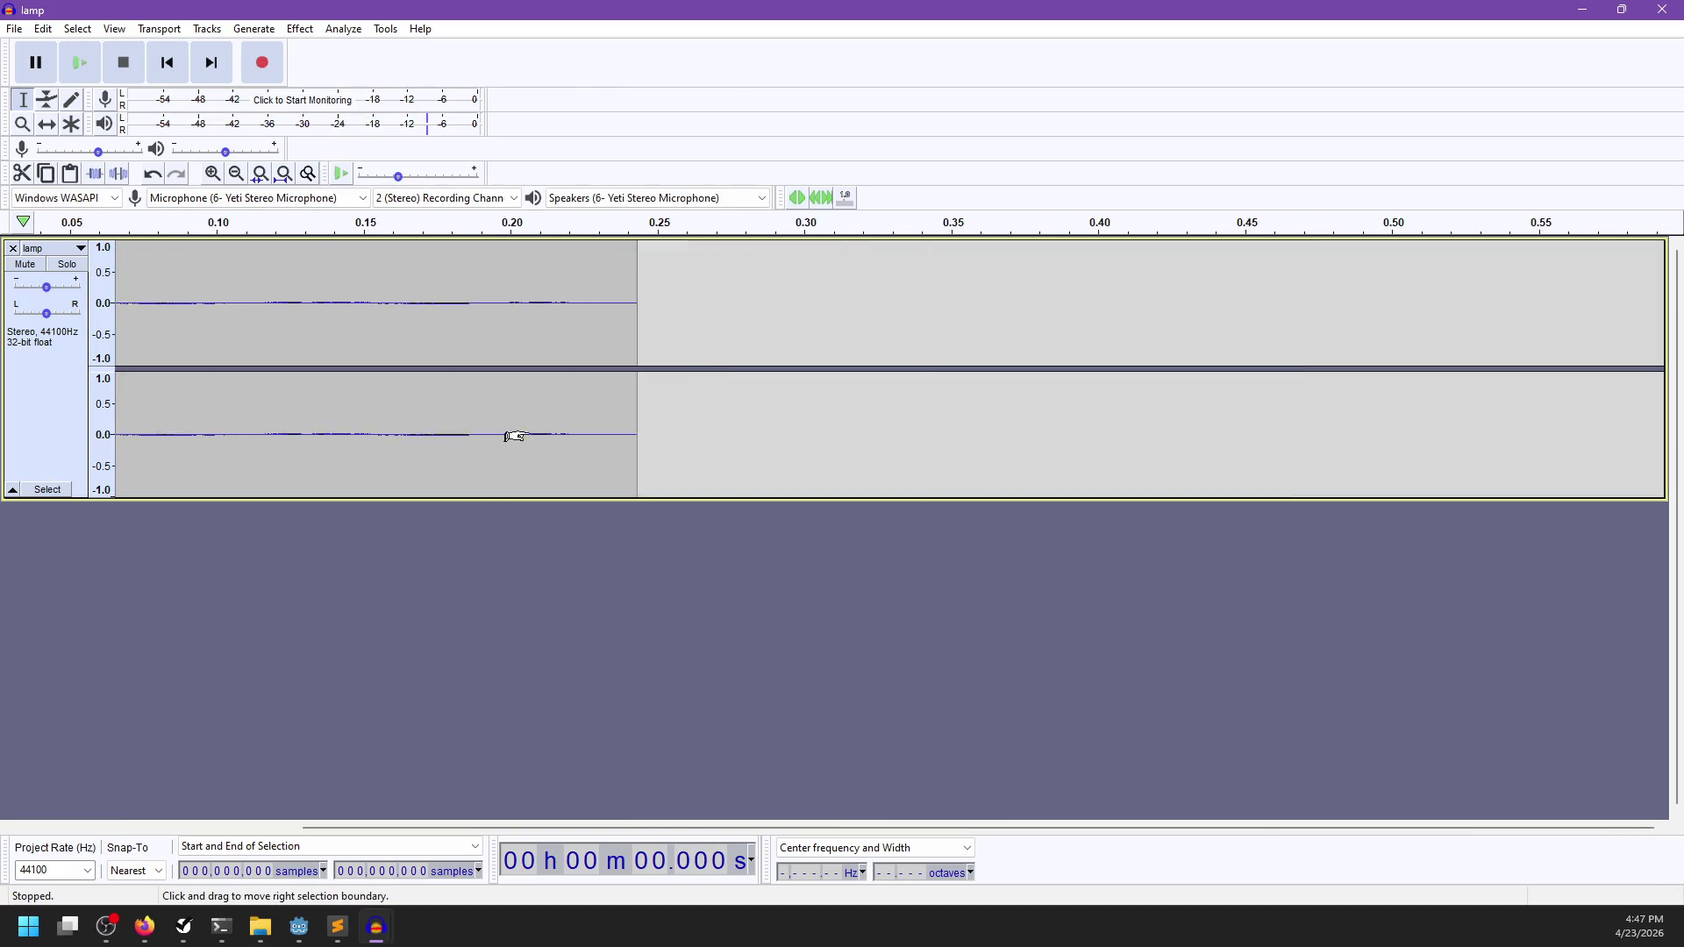
pyautogui.scroll(-1, 511, 432)
# Export the trimmed clip as lamp.ogg in sound/env, replacing the original
pyautogui.hotkey('ctrl', 's')
pyautogui.press('Return')
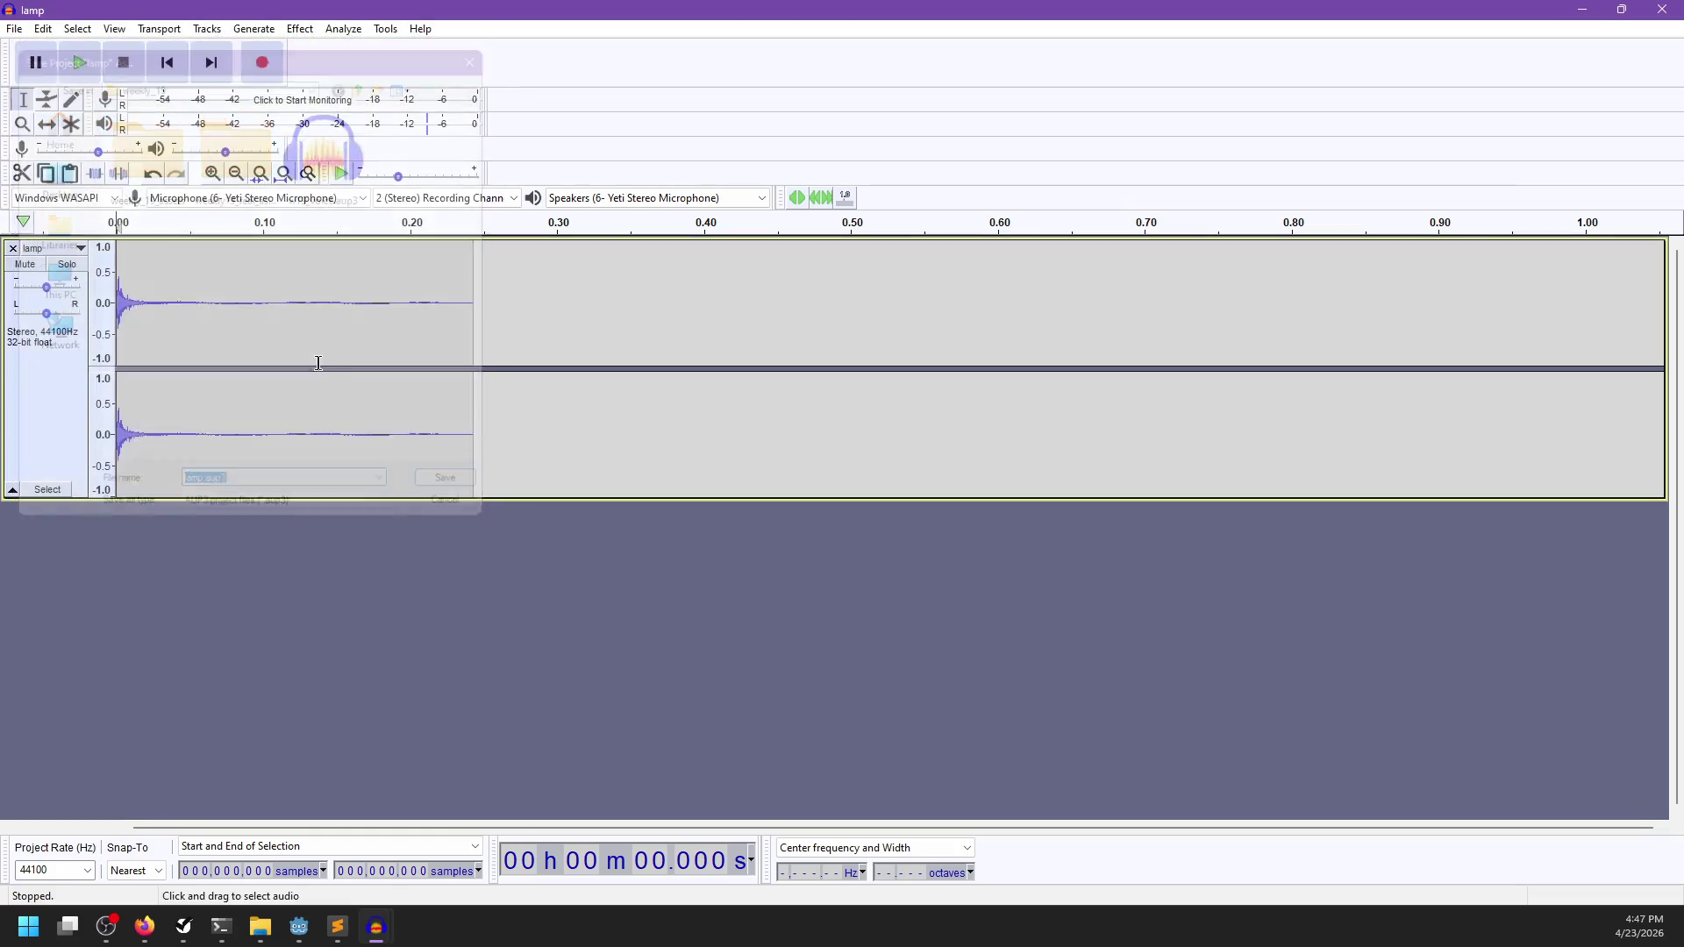
pyautogui.hotkey('ctrl', 'shift', 'e')
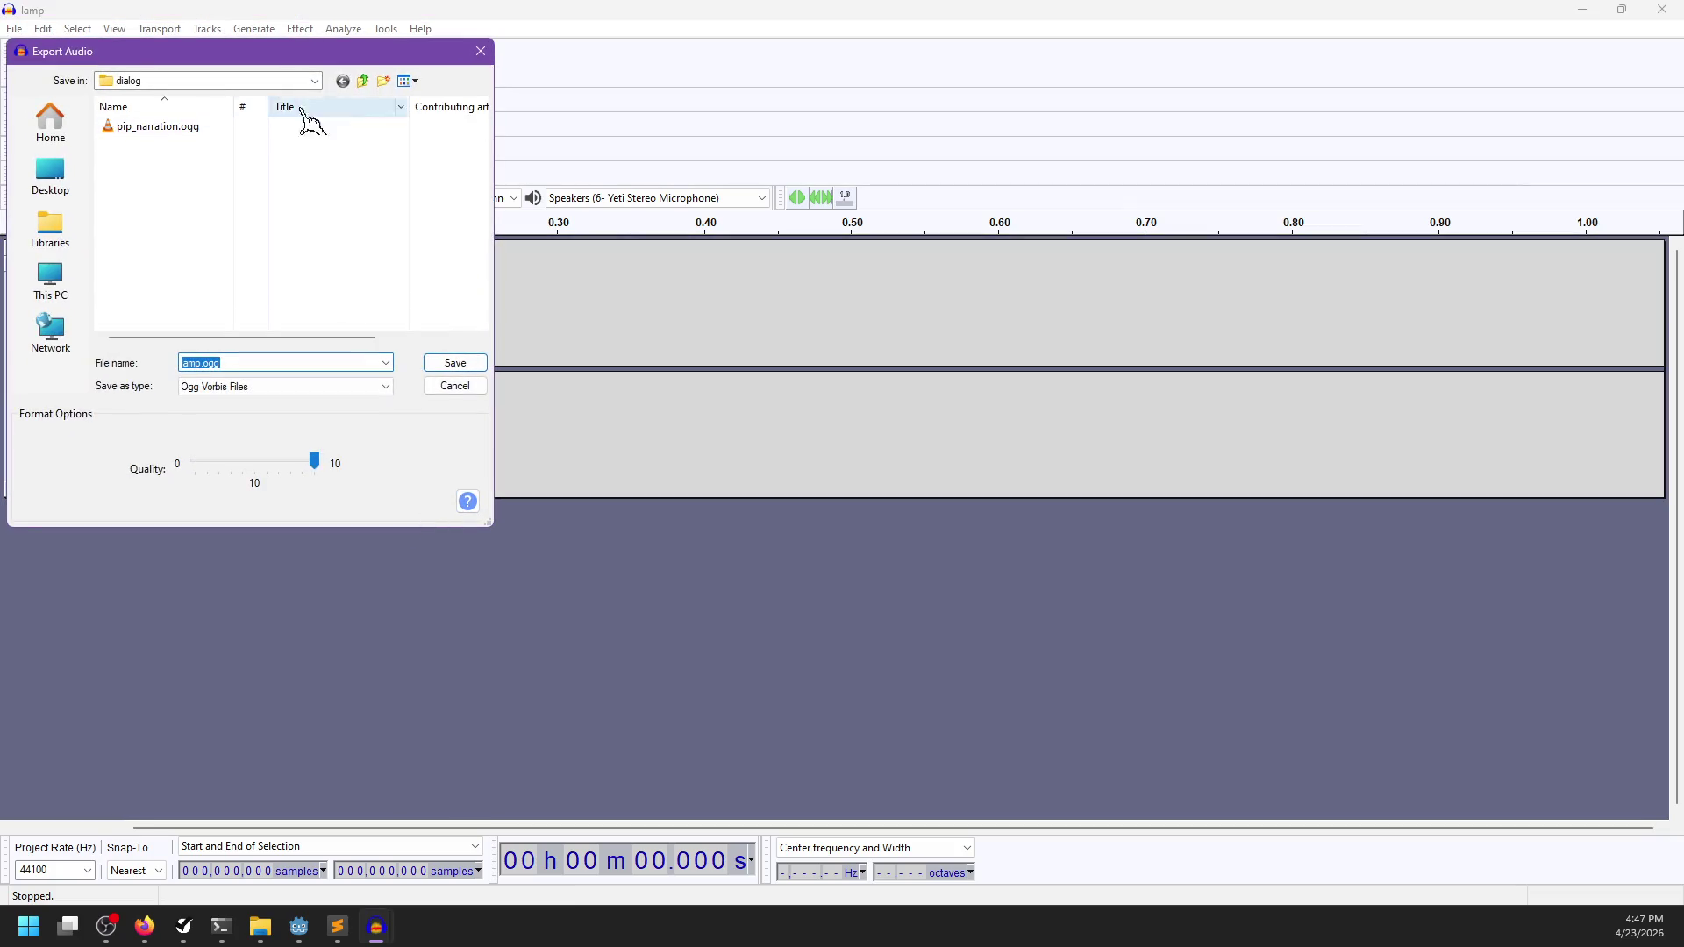
pyautogui.click(363, 80)
pyautogui.doubleClick(162, 194)
pyautogui.click(455, 363)
pyautogui.click(975, 462)
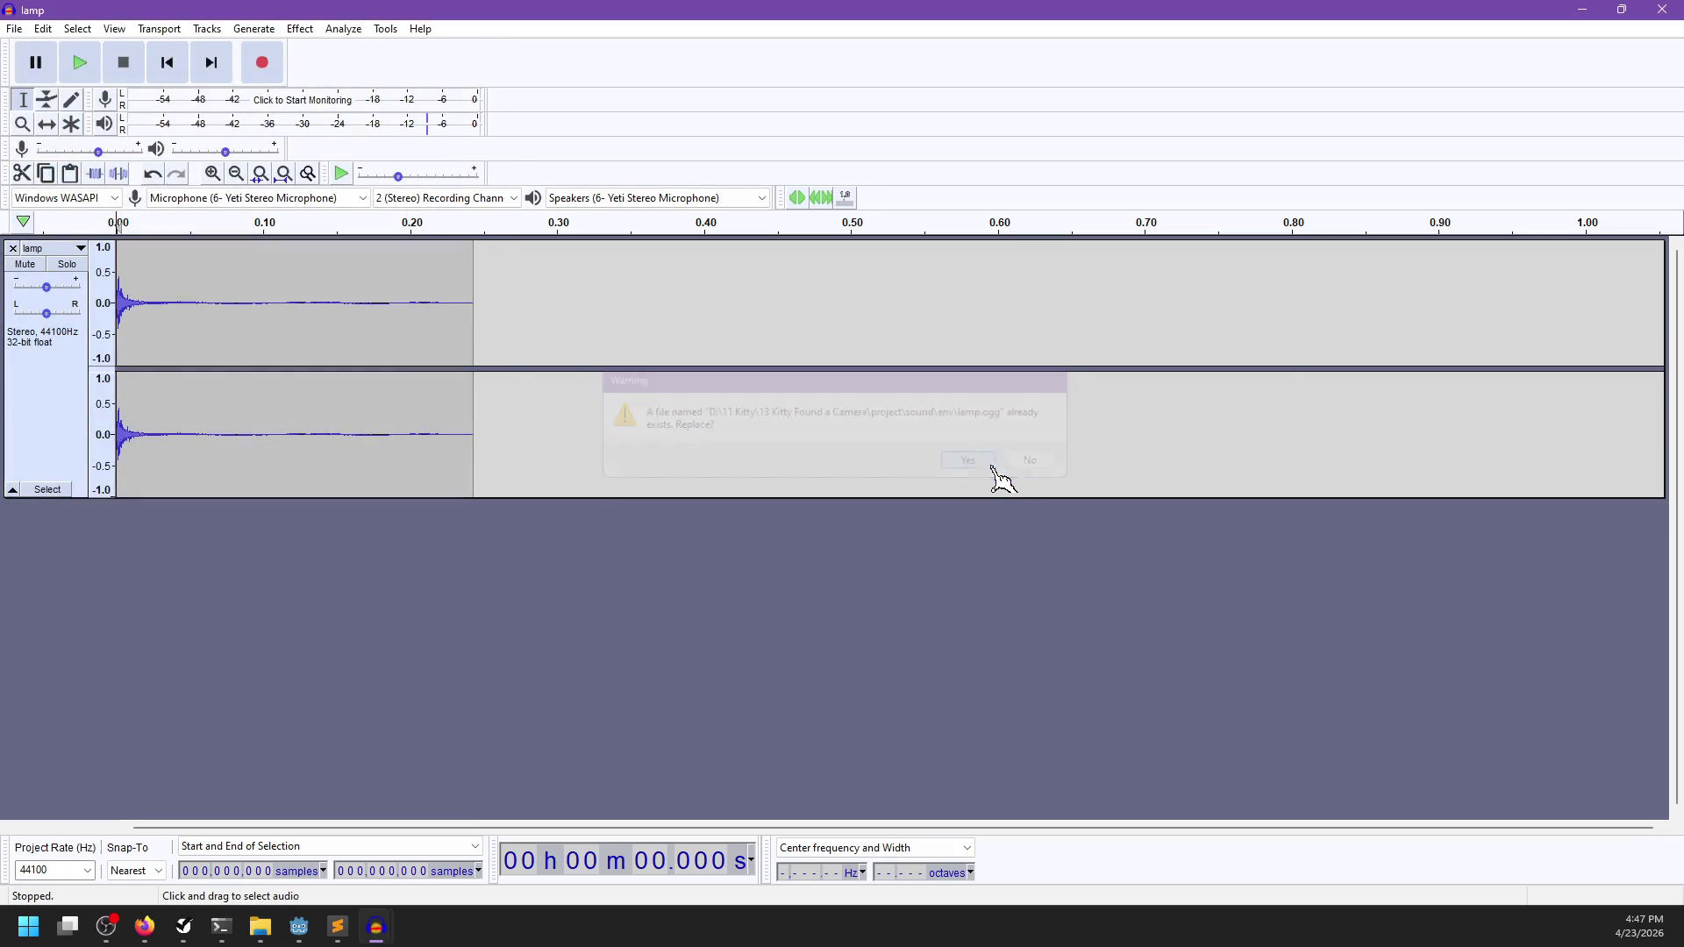
# Close both Audacity windows without saving the projects
pyautogui.click(1662, 9)
pyautogui.click(875, 453)
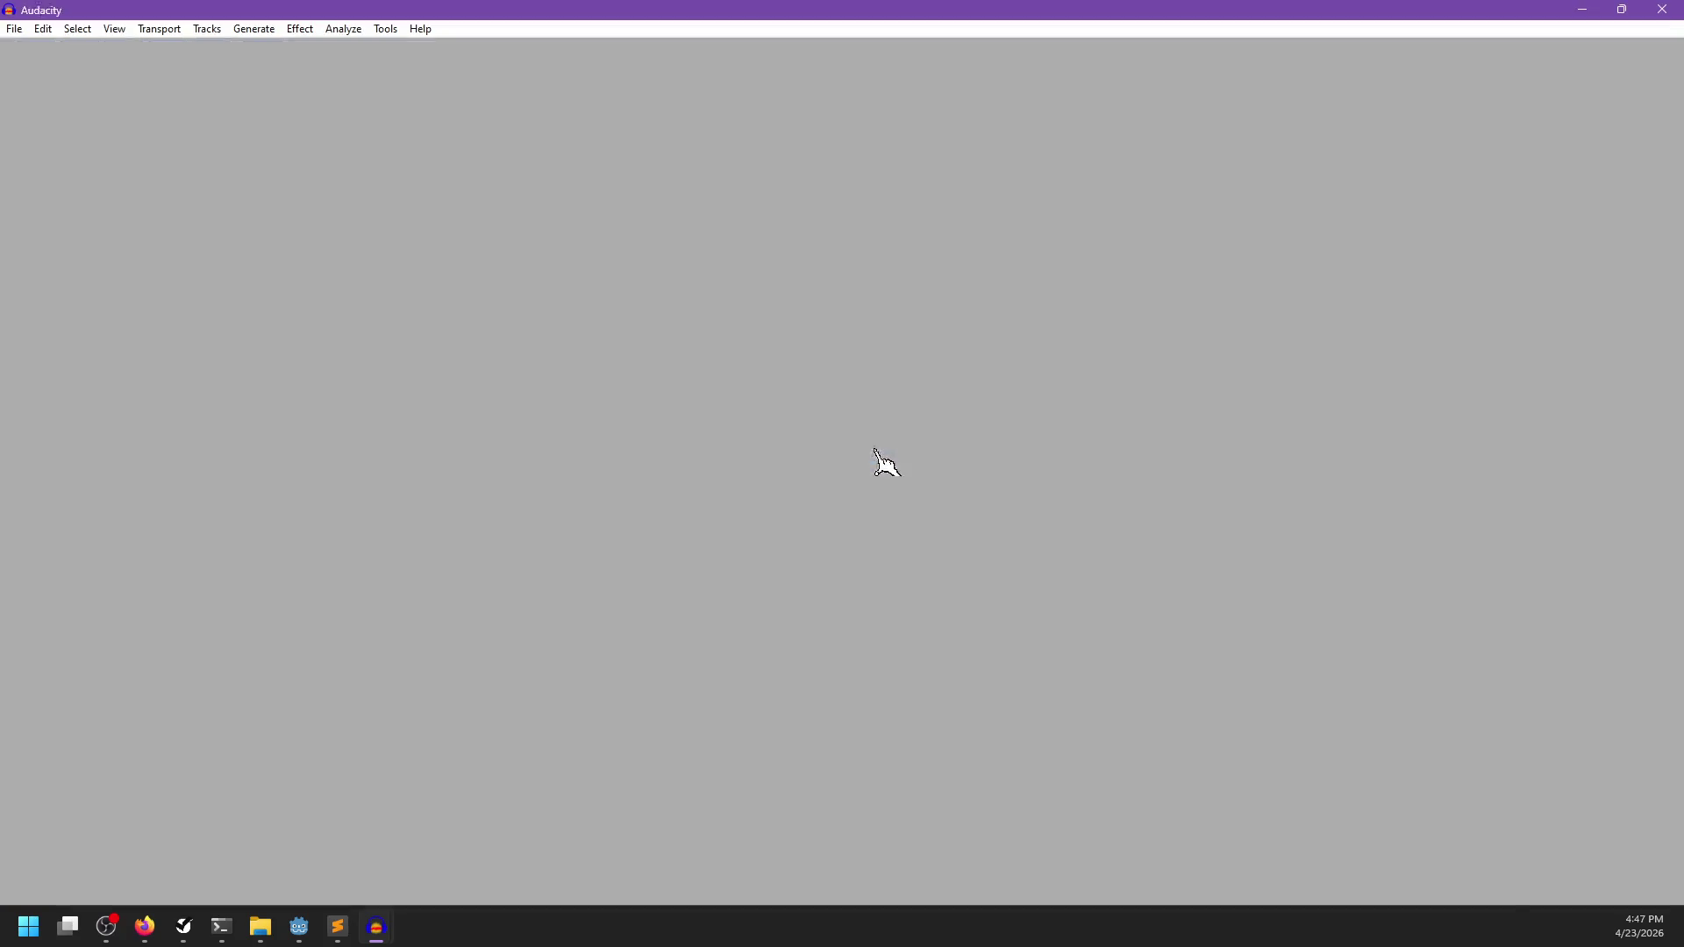
pyautogui.click(1660, 10)
pyautogui.click(947, 443)
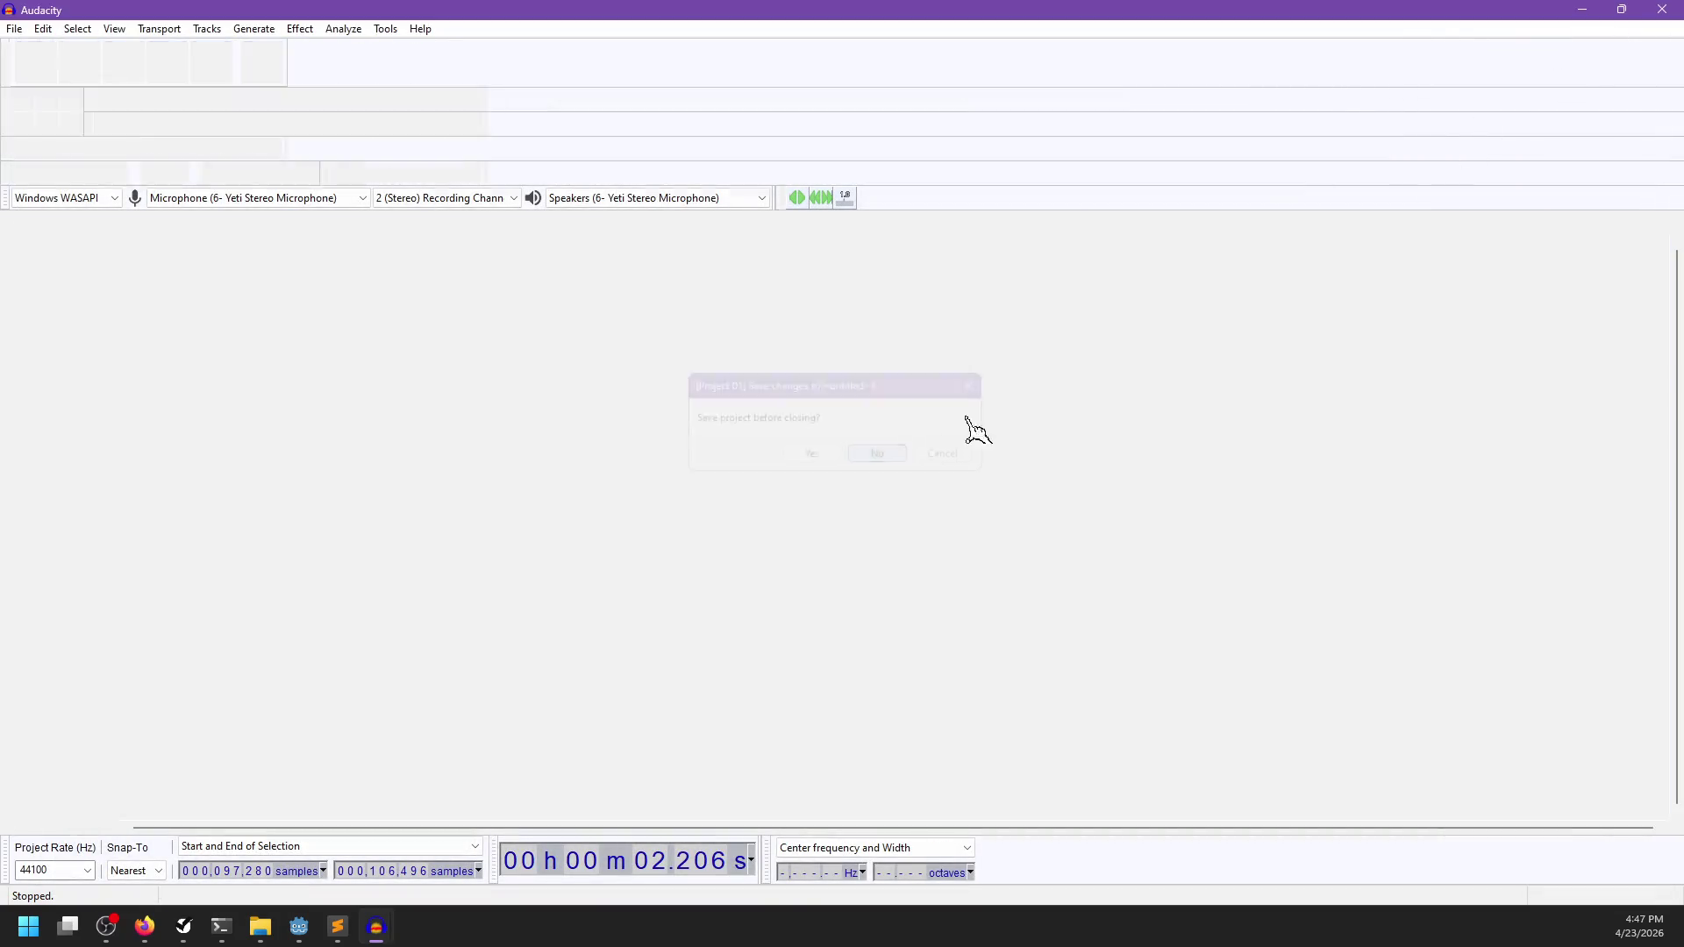
# Close the leftover Audacity window unsaved and dismiss Godot's lamp.ogg import preview
pyautogui.click(377, 921)
pyautogui.click(1660, 10)
pyautogui.click(875, 454)
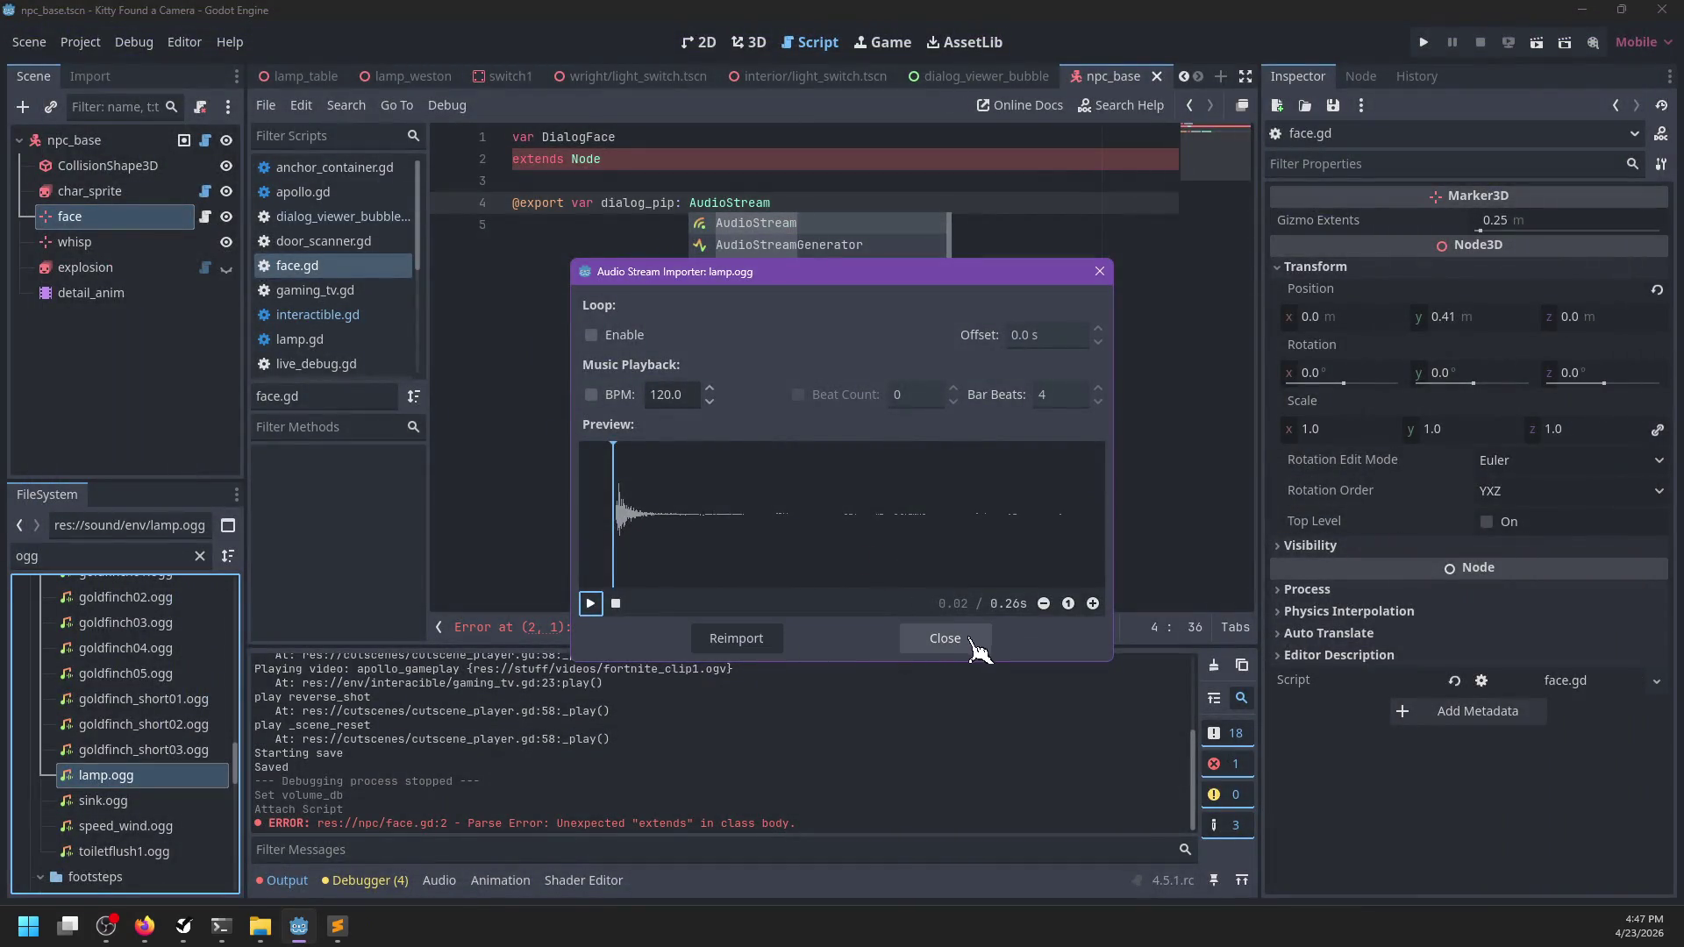
pyautogui.click(964, 641)
# Edit face.gd to declare class_name DialogFace extending Node3D and save
pyautogui.click(79, 141)
pyautogui.click(70, 217)
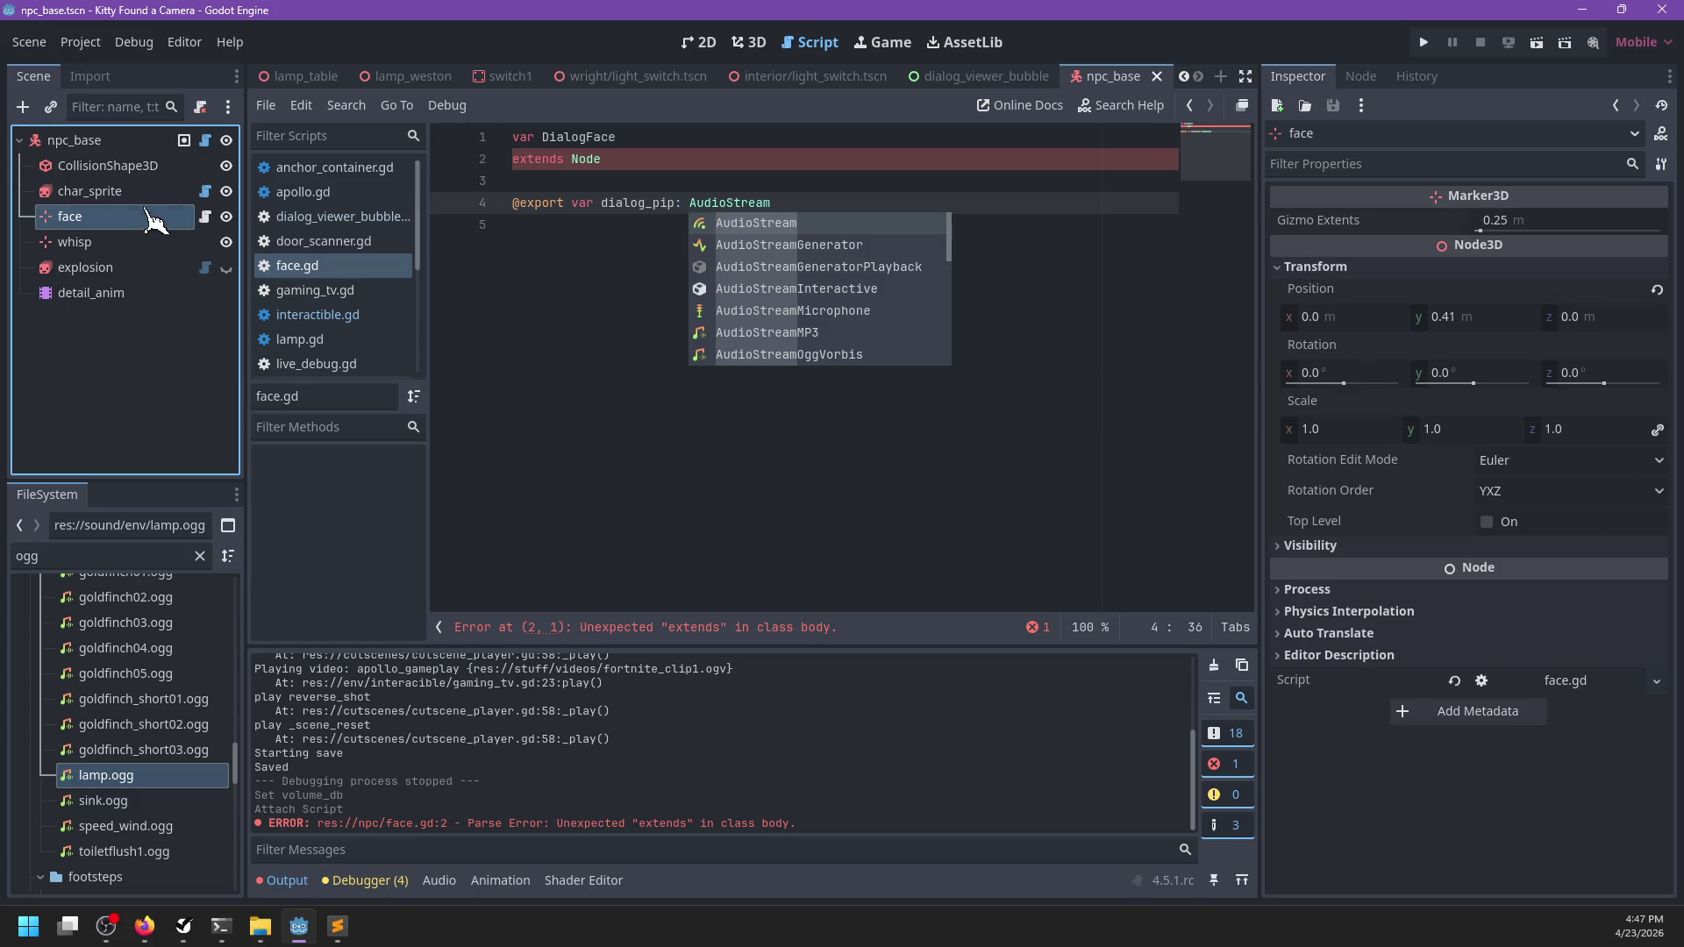
pyautogui.click(88, 191)
pyautogui.click(97, 217)
pyautogui.click(842, 202)
pyautogui.click(687, 151)
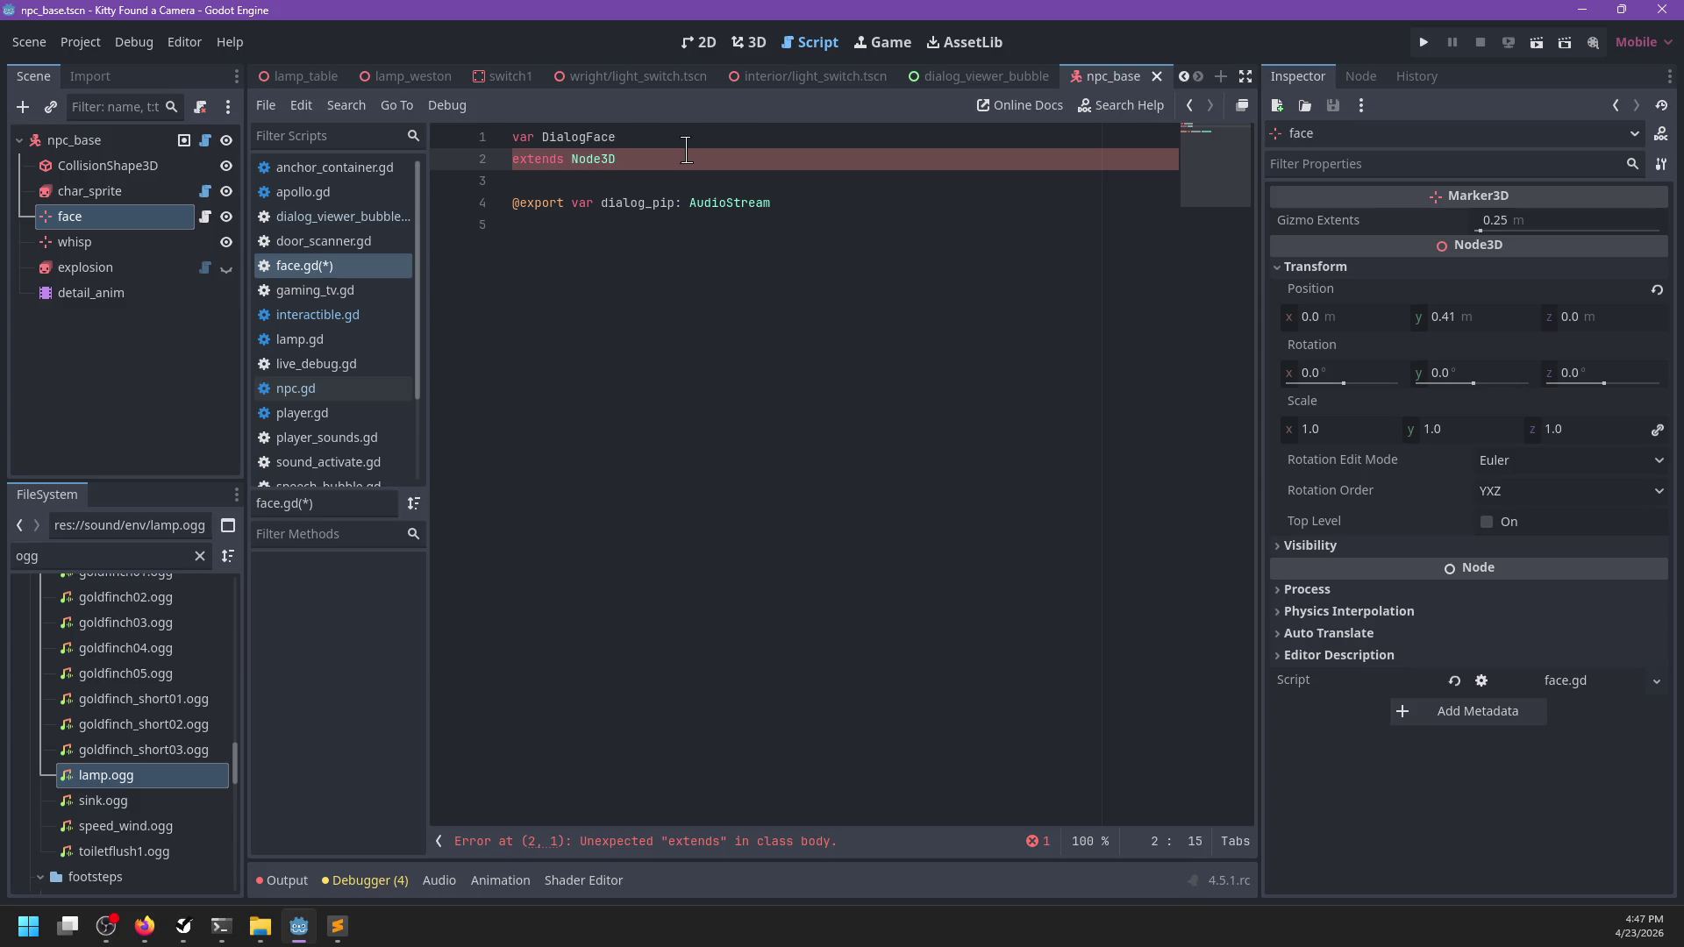
pyautogui.click(534, 138)
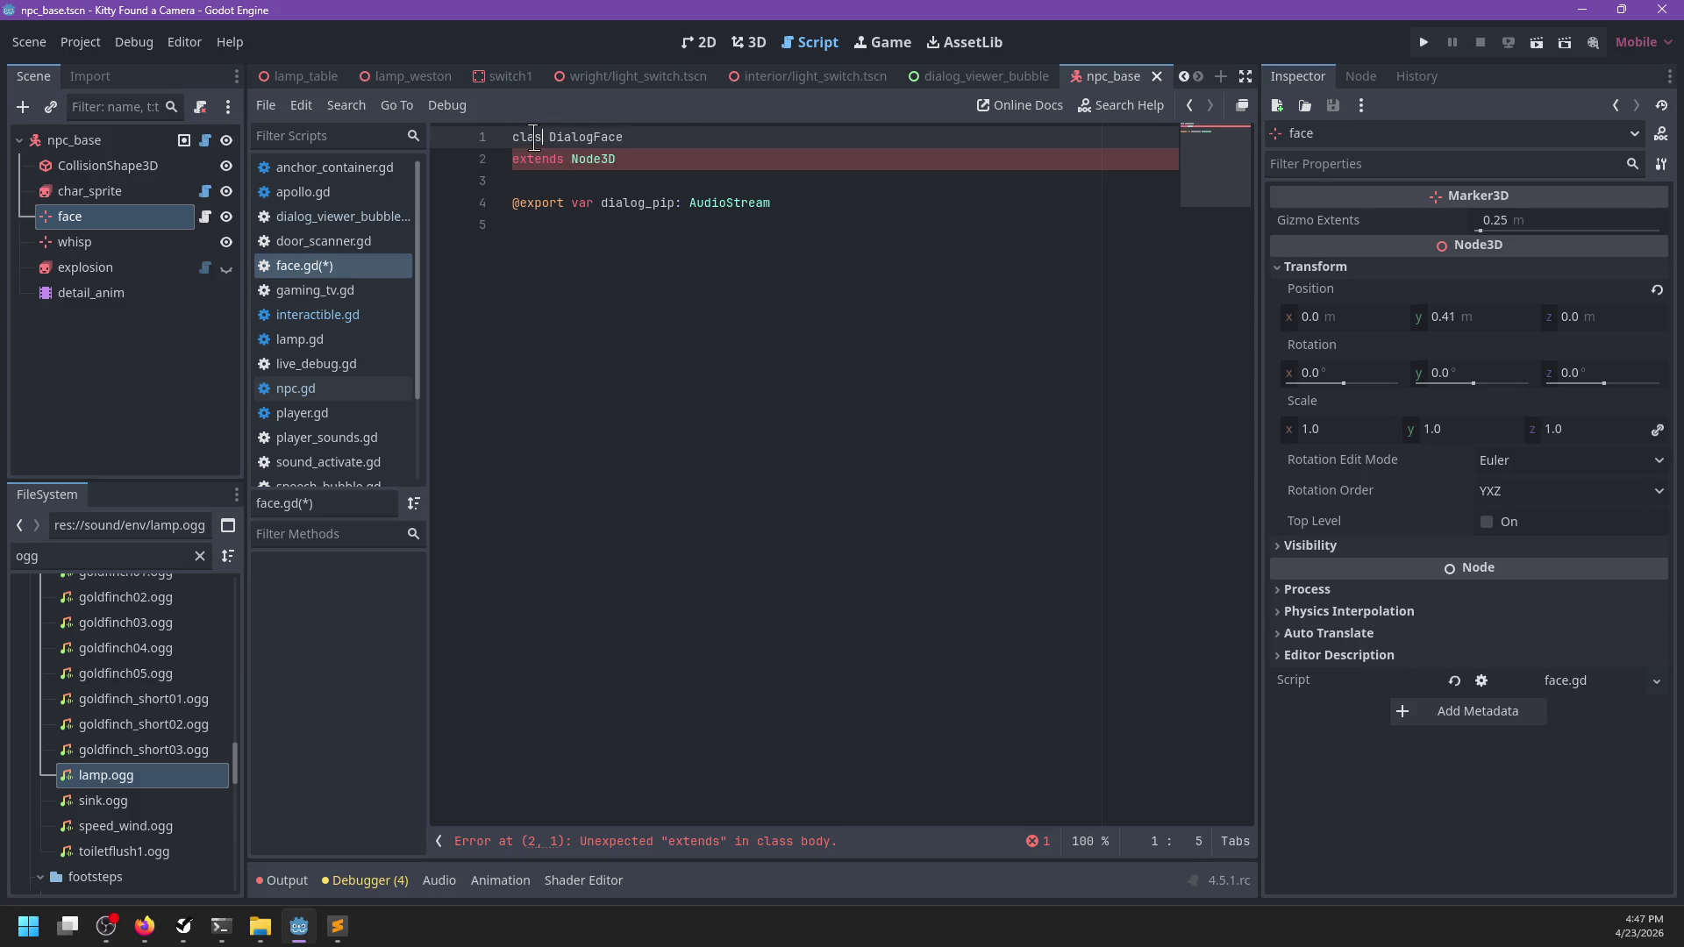
pyautogui.write('s_name')
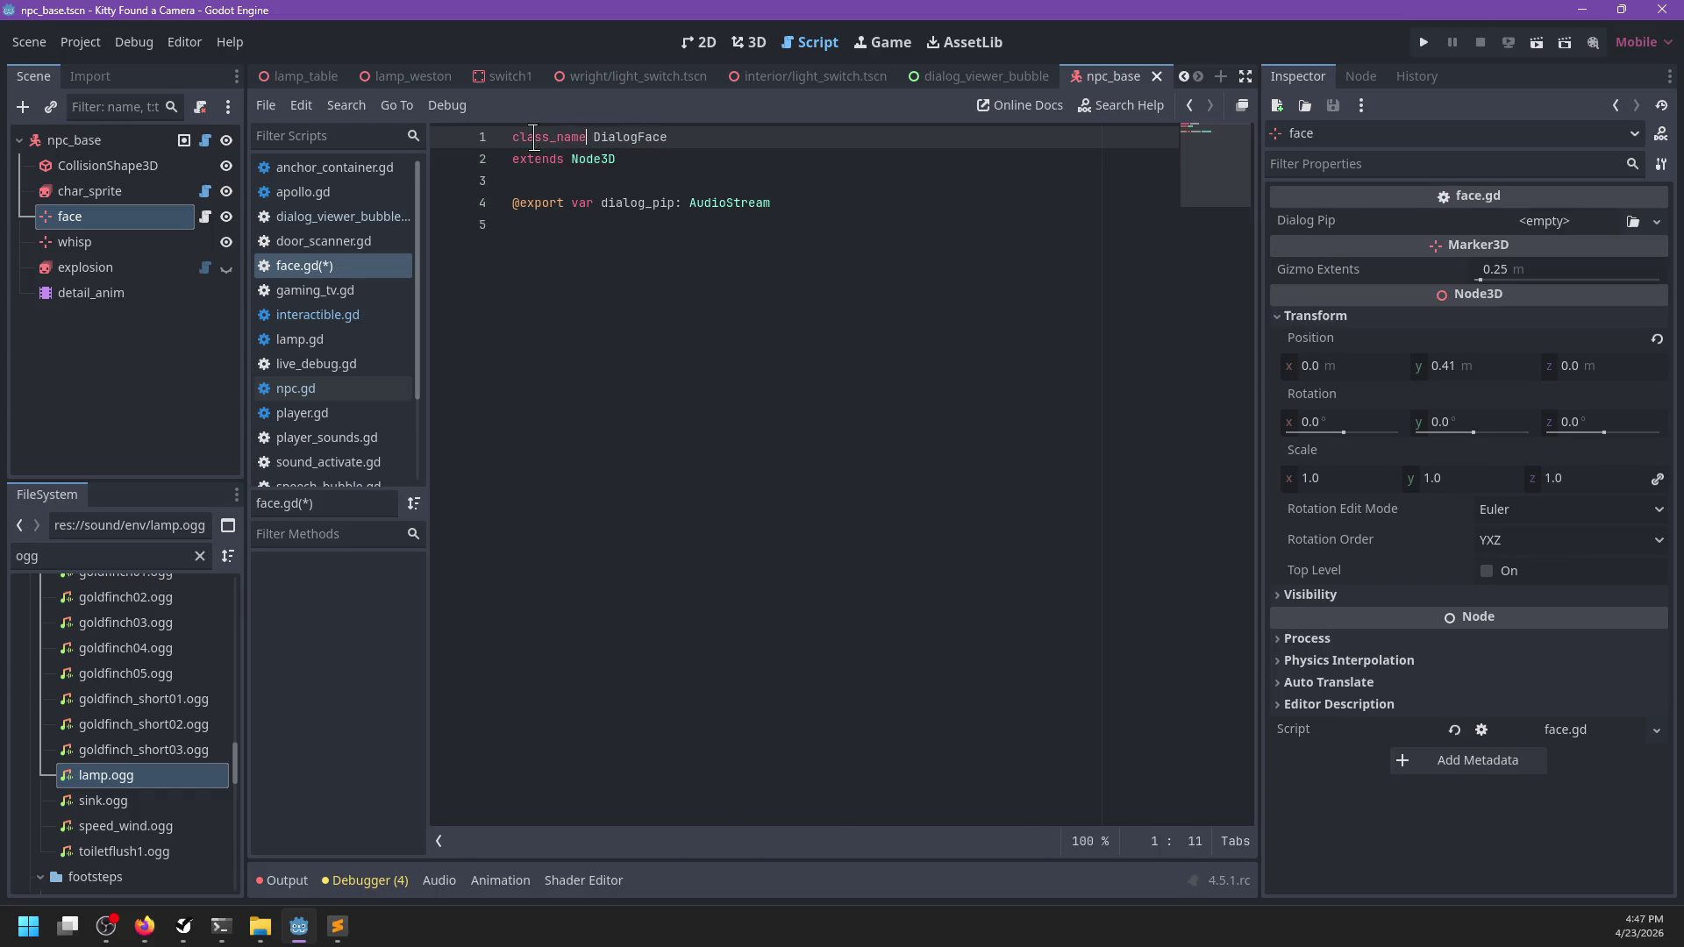
pyautogui.hotkey('ctrl', 's')
# Assign lamp.ogg to the face node's Dialog Pip and save the scene
pyautogui.moveTo(149, 783)
pyautogui.mouseDown()
pyautogui.moveTo(1527, 252)
pyautogui.moveTo(1523, 228)
pyautogui.mouseUp()
pyautogui.hotkey('ctrl', 's')
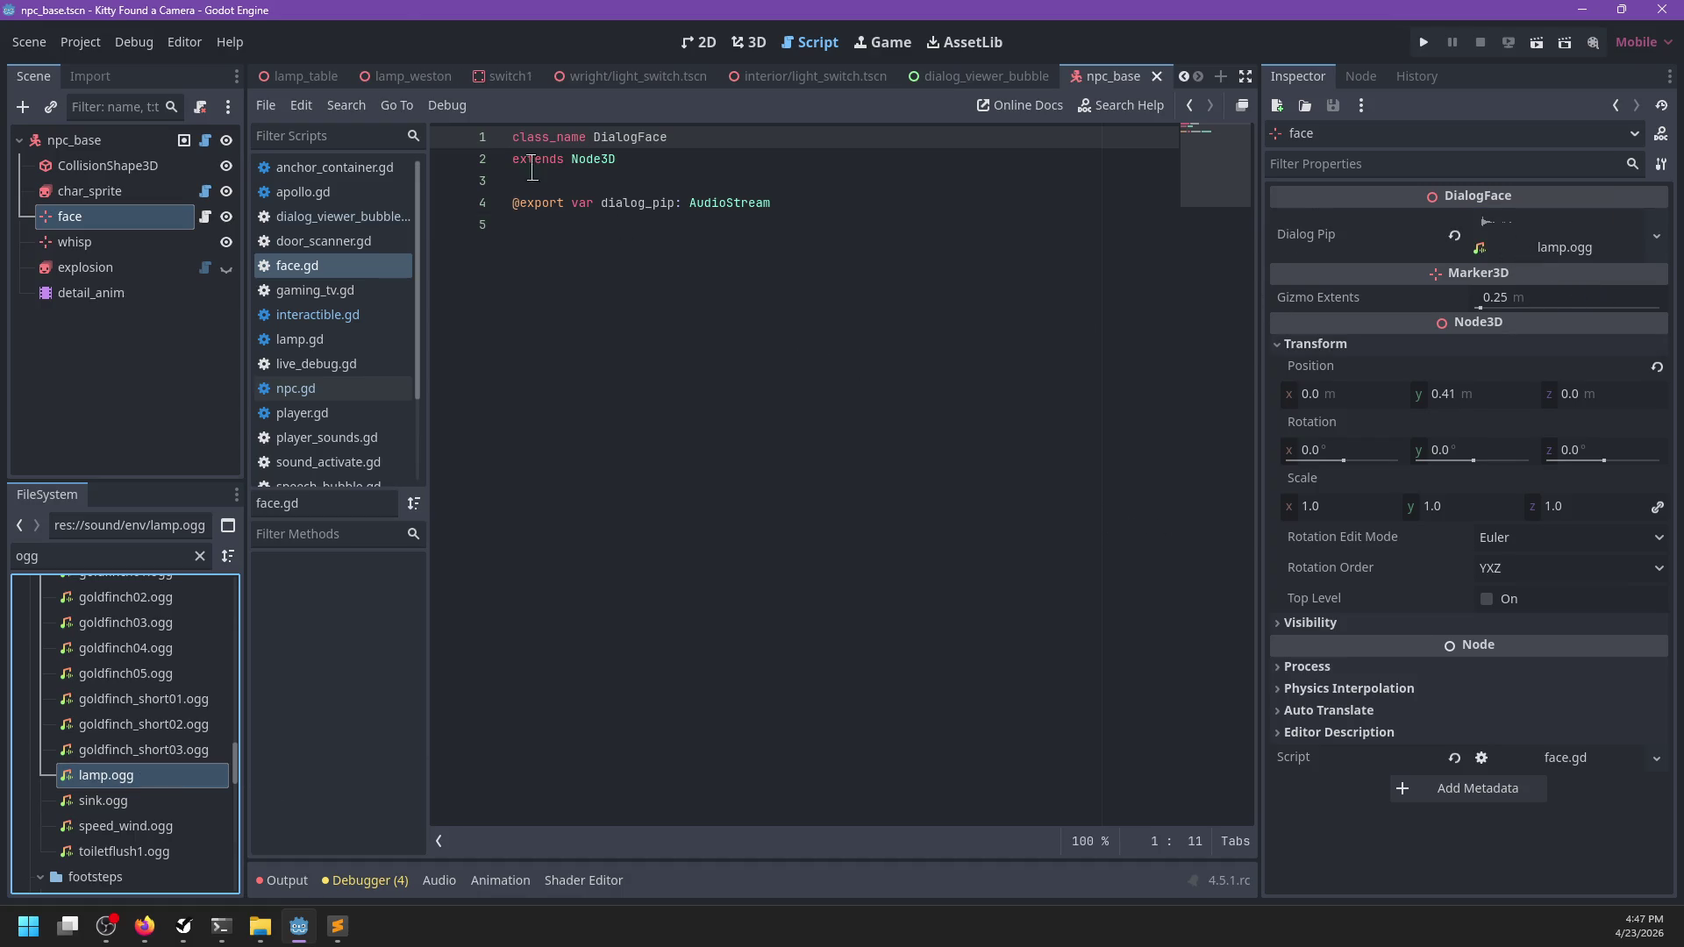
pyautogui.doubleClick(153, 549)
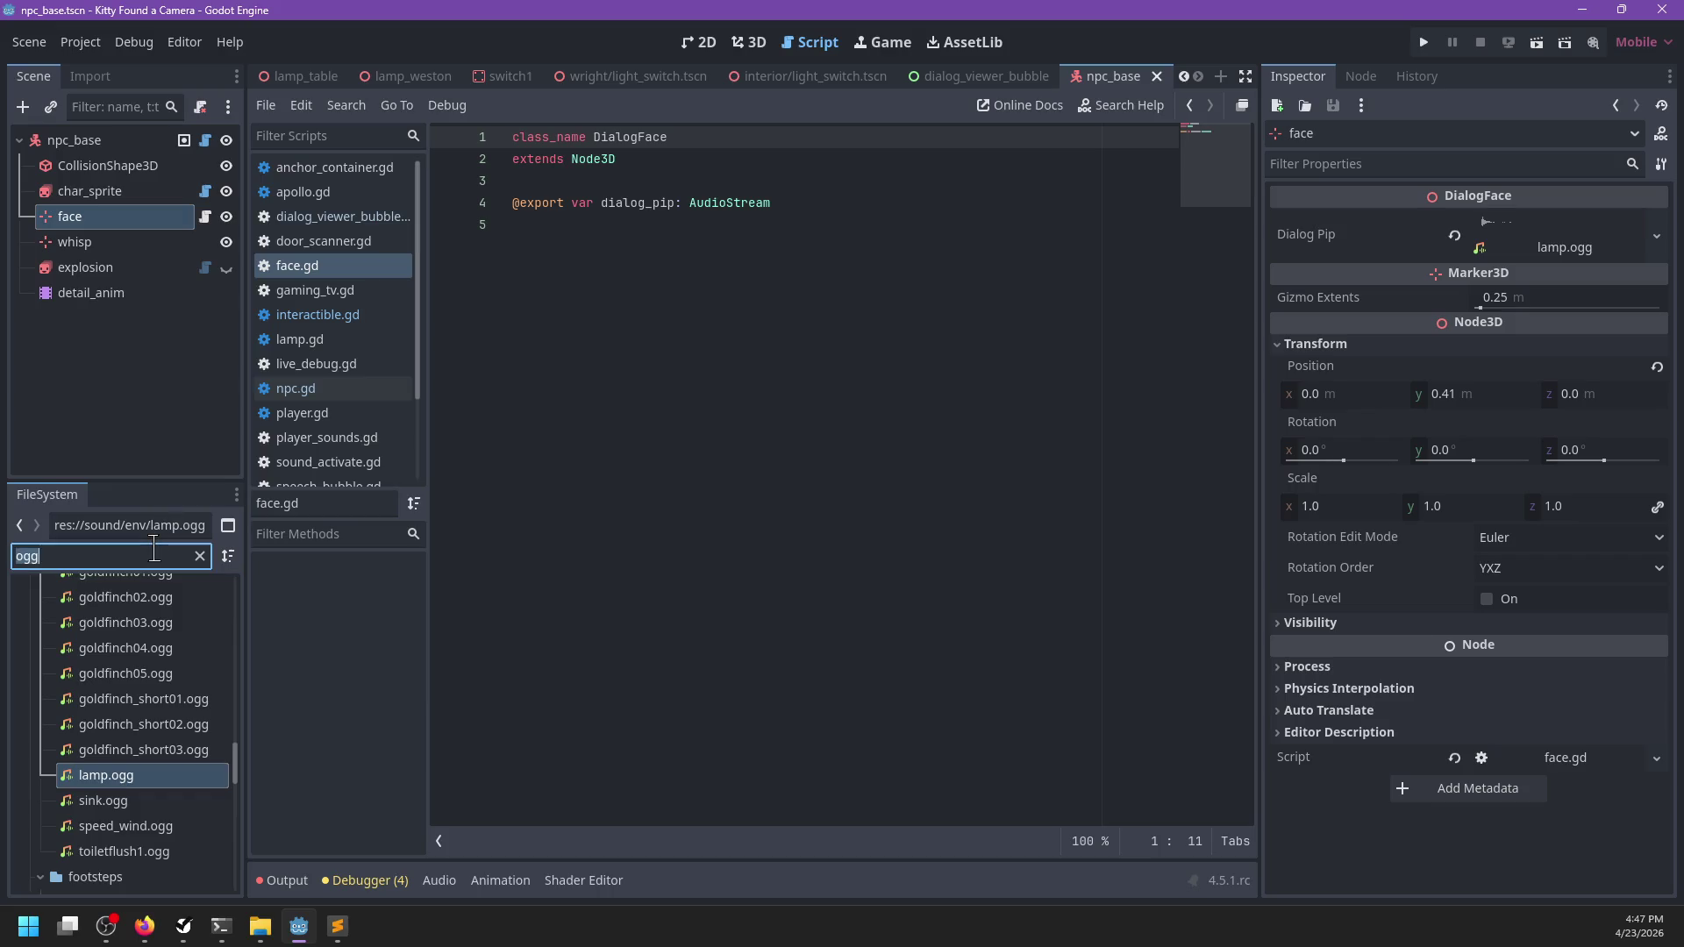
# Open the player scene and select the StandardBody's face node
pyautogui.write('player')
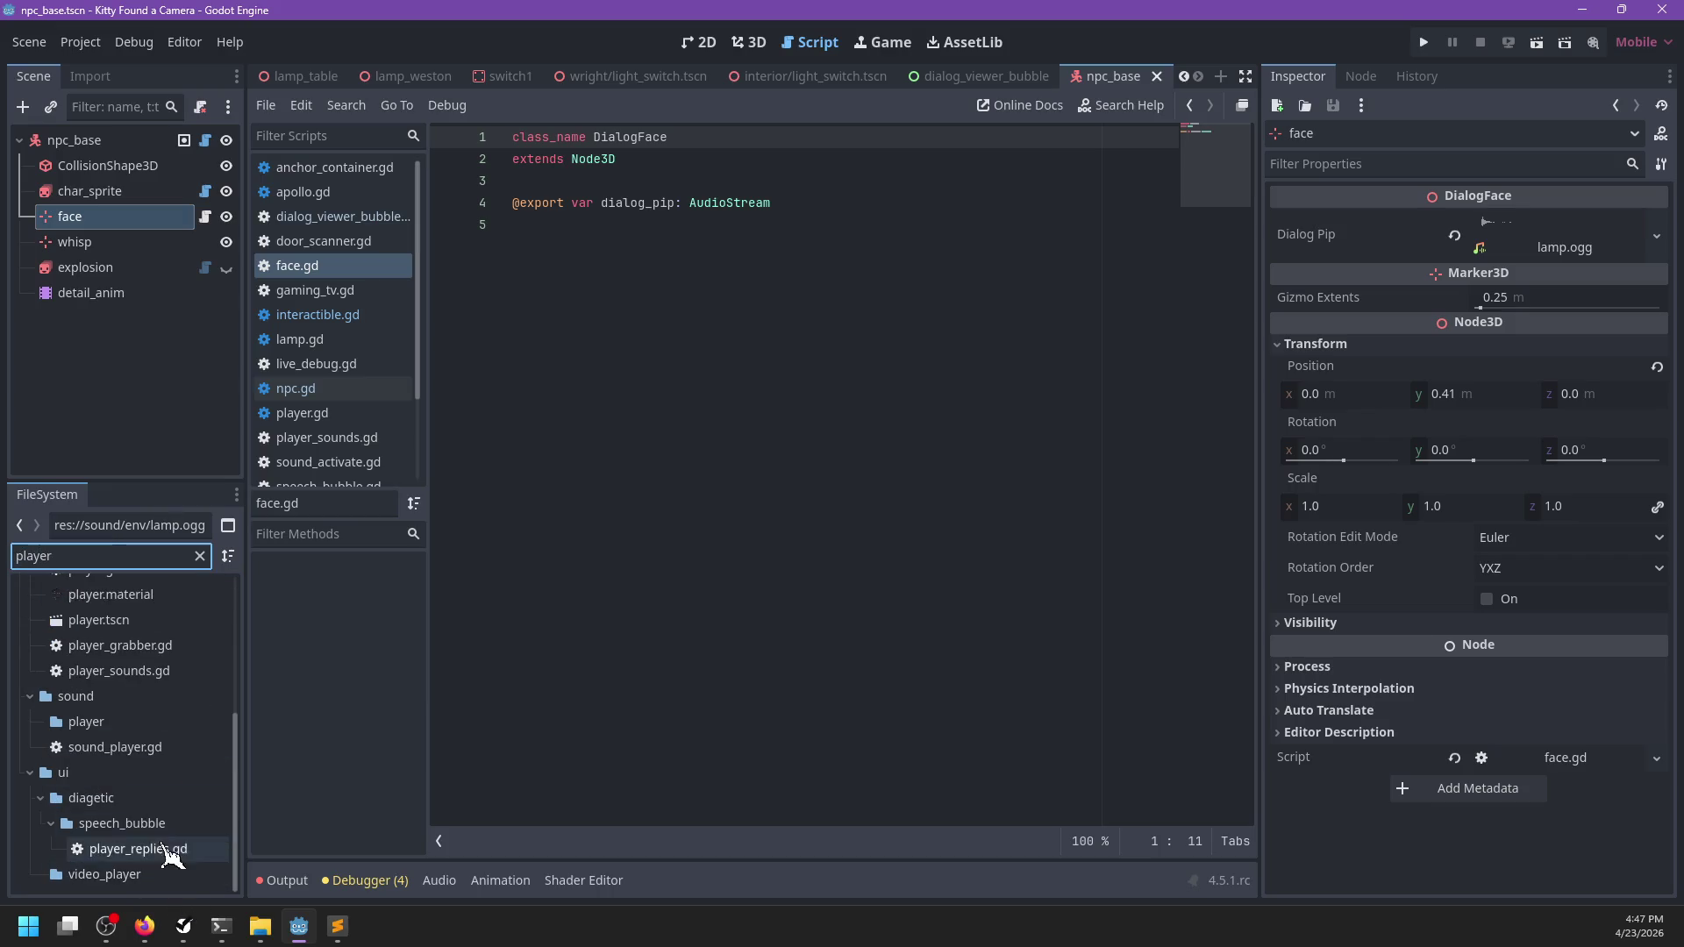
pyautogui.scroll(3, 166, 837)
pyautogui.doubleClick(140, 856)
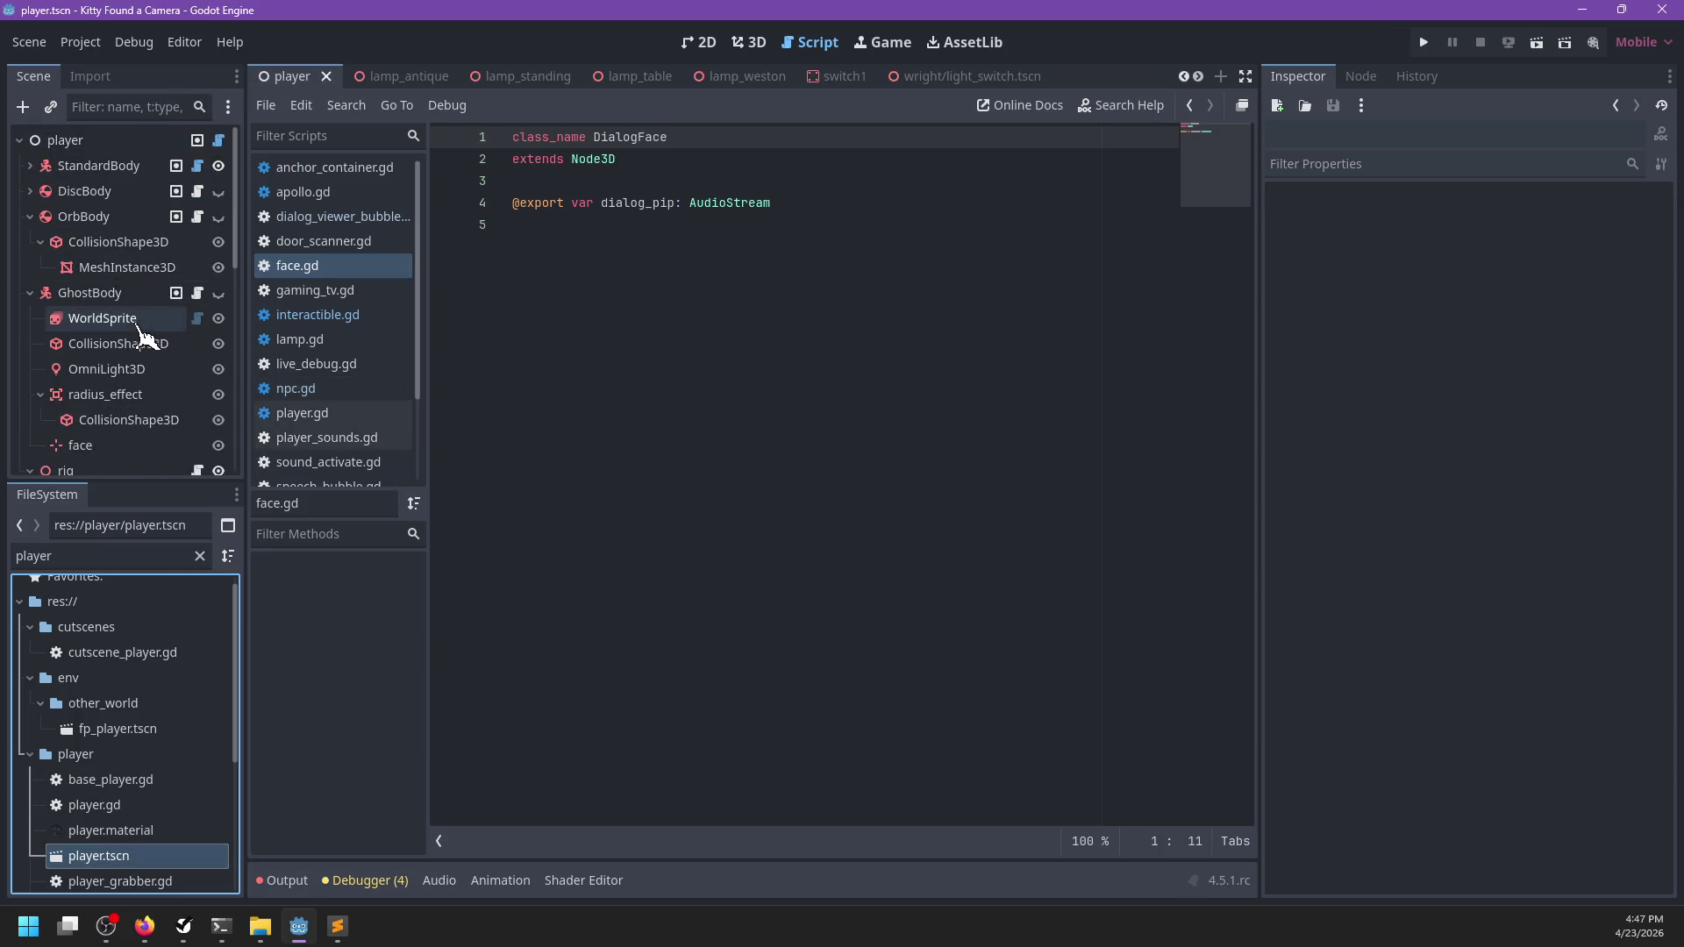
pyautogui.click(30, 216)
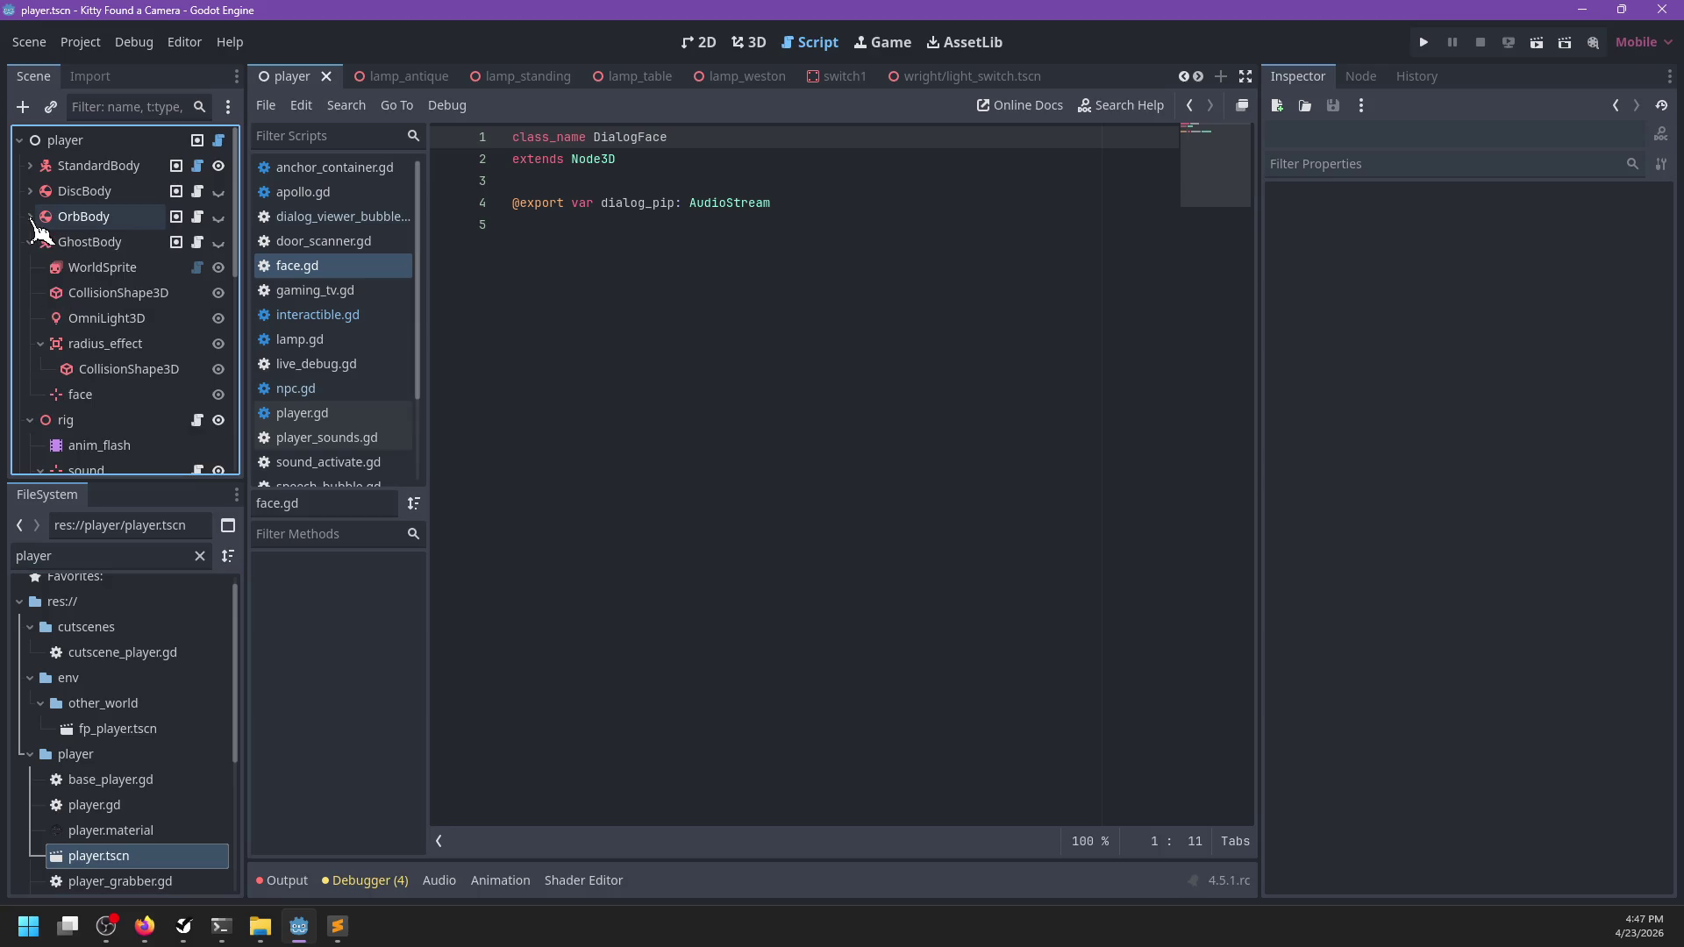
pyautogui.click(80, 394)
pyautogui.click(29, 216)
pyautogui.click(30, 191)
pyautogui.click(30, 166)
pyautogui.scroll(-1, 127, 338)
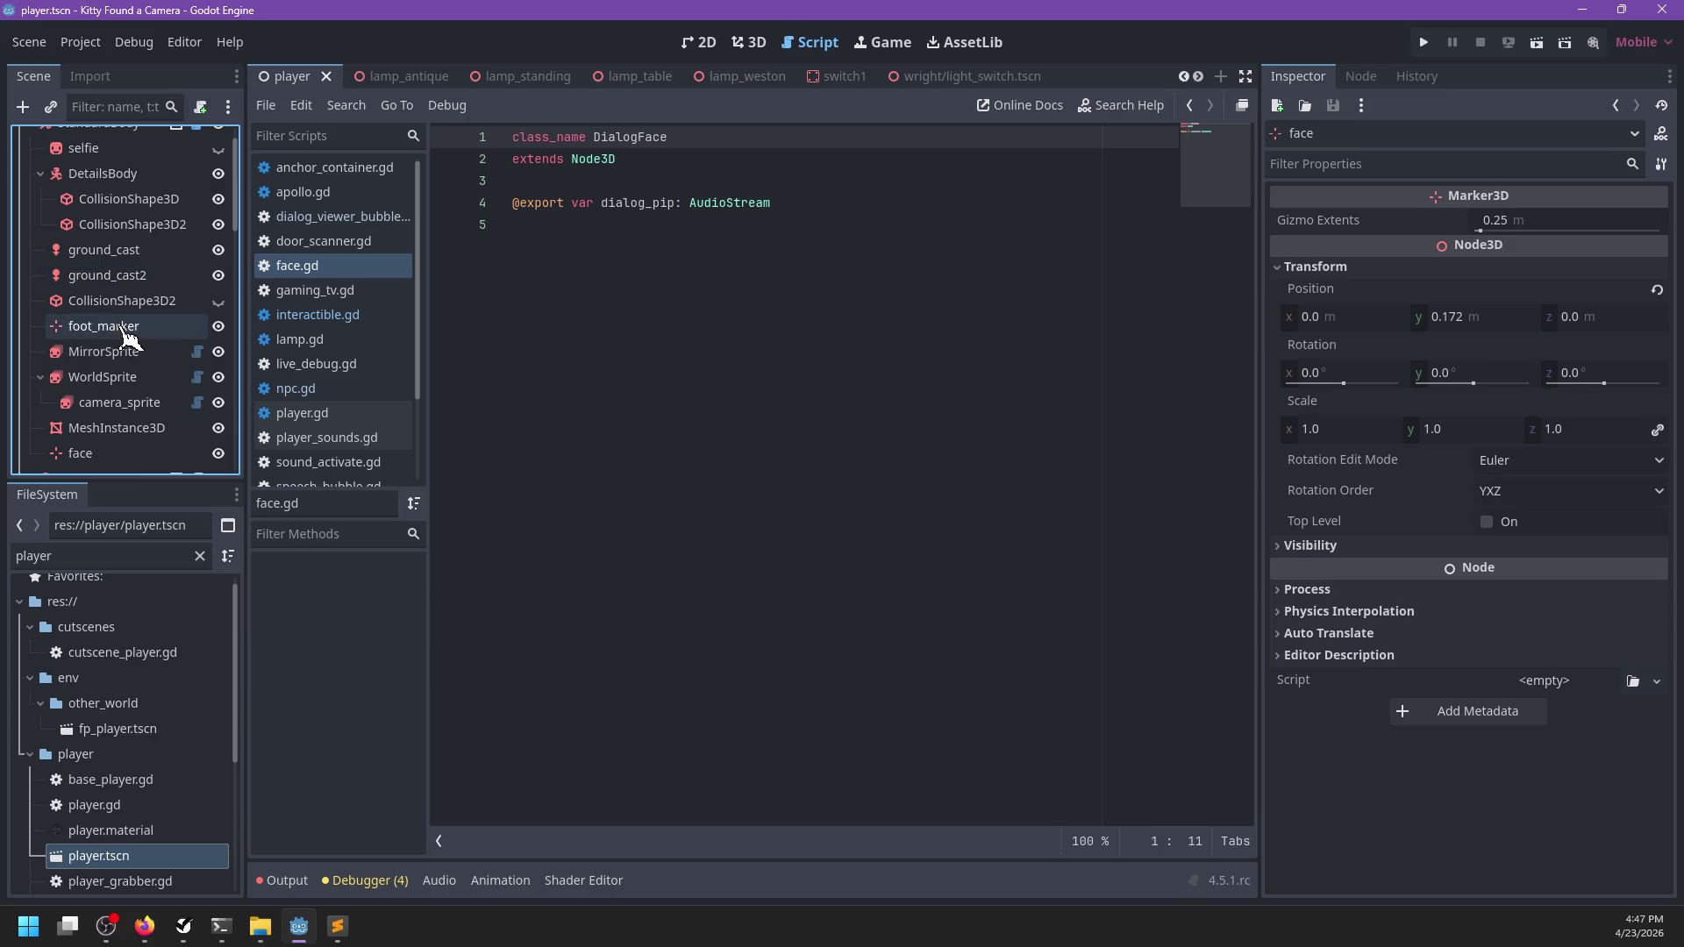
pyautogui.scroll(-3, 143, 263)
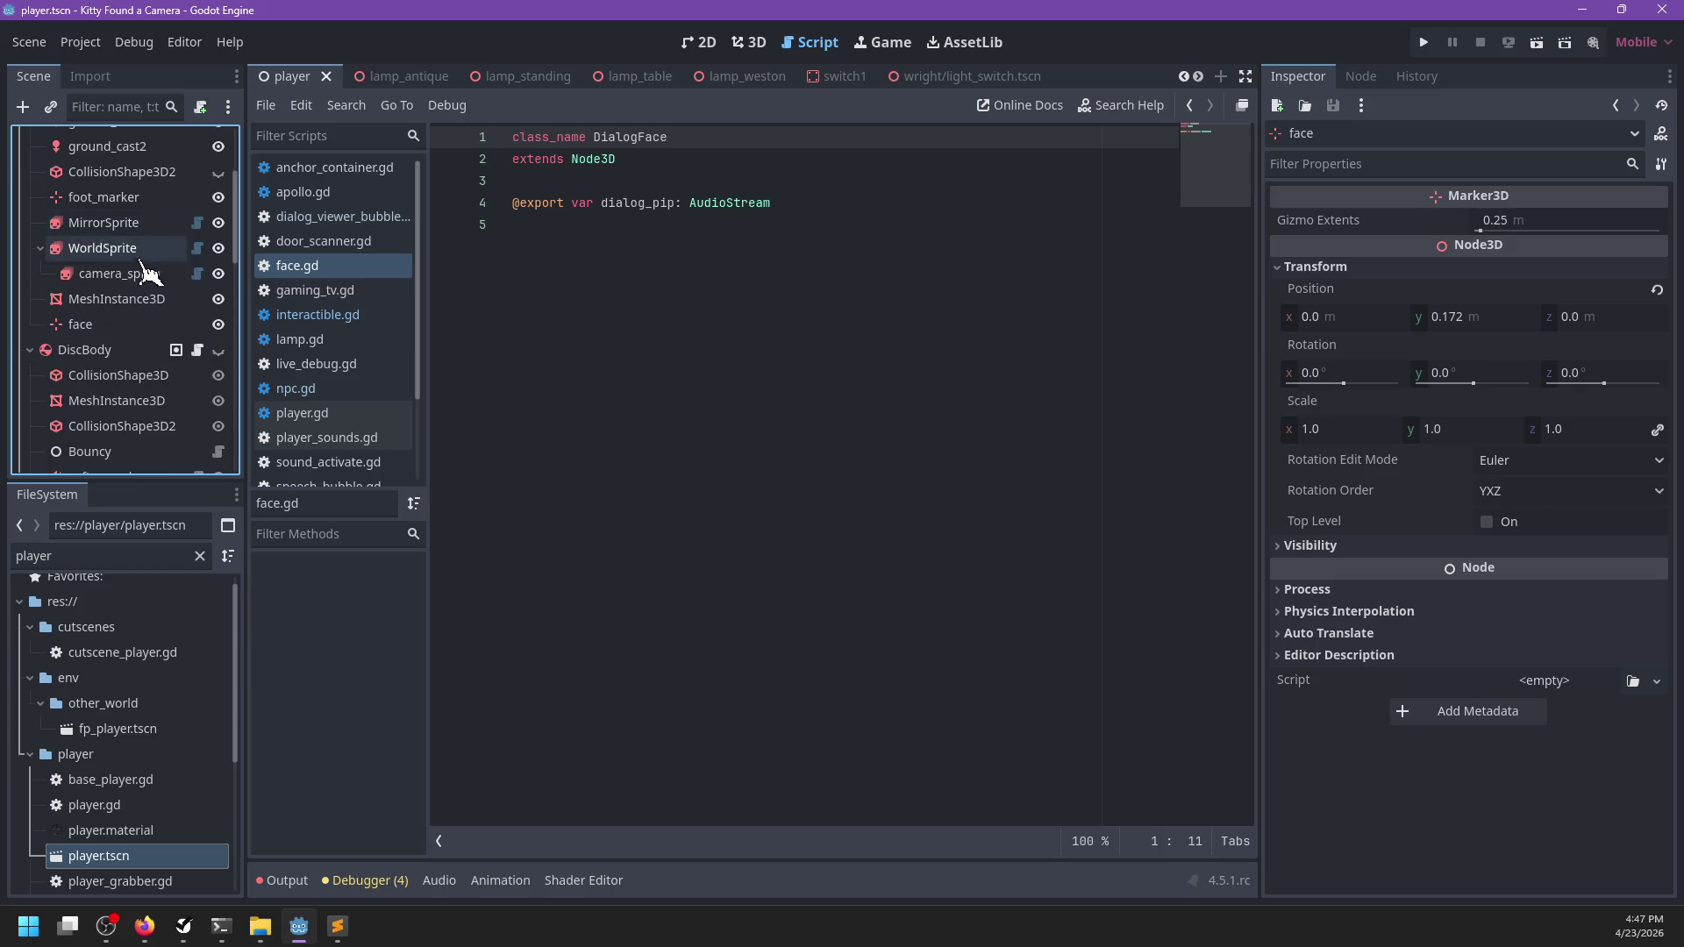
pyautogui.click(81, 325)
# Rename face.gd to dialog_face.gd and attach it to the StandardBody face node
pyautogui.doubleClick(118, 556)
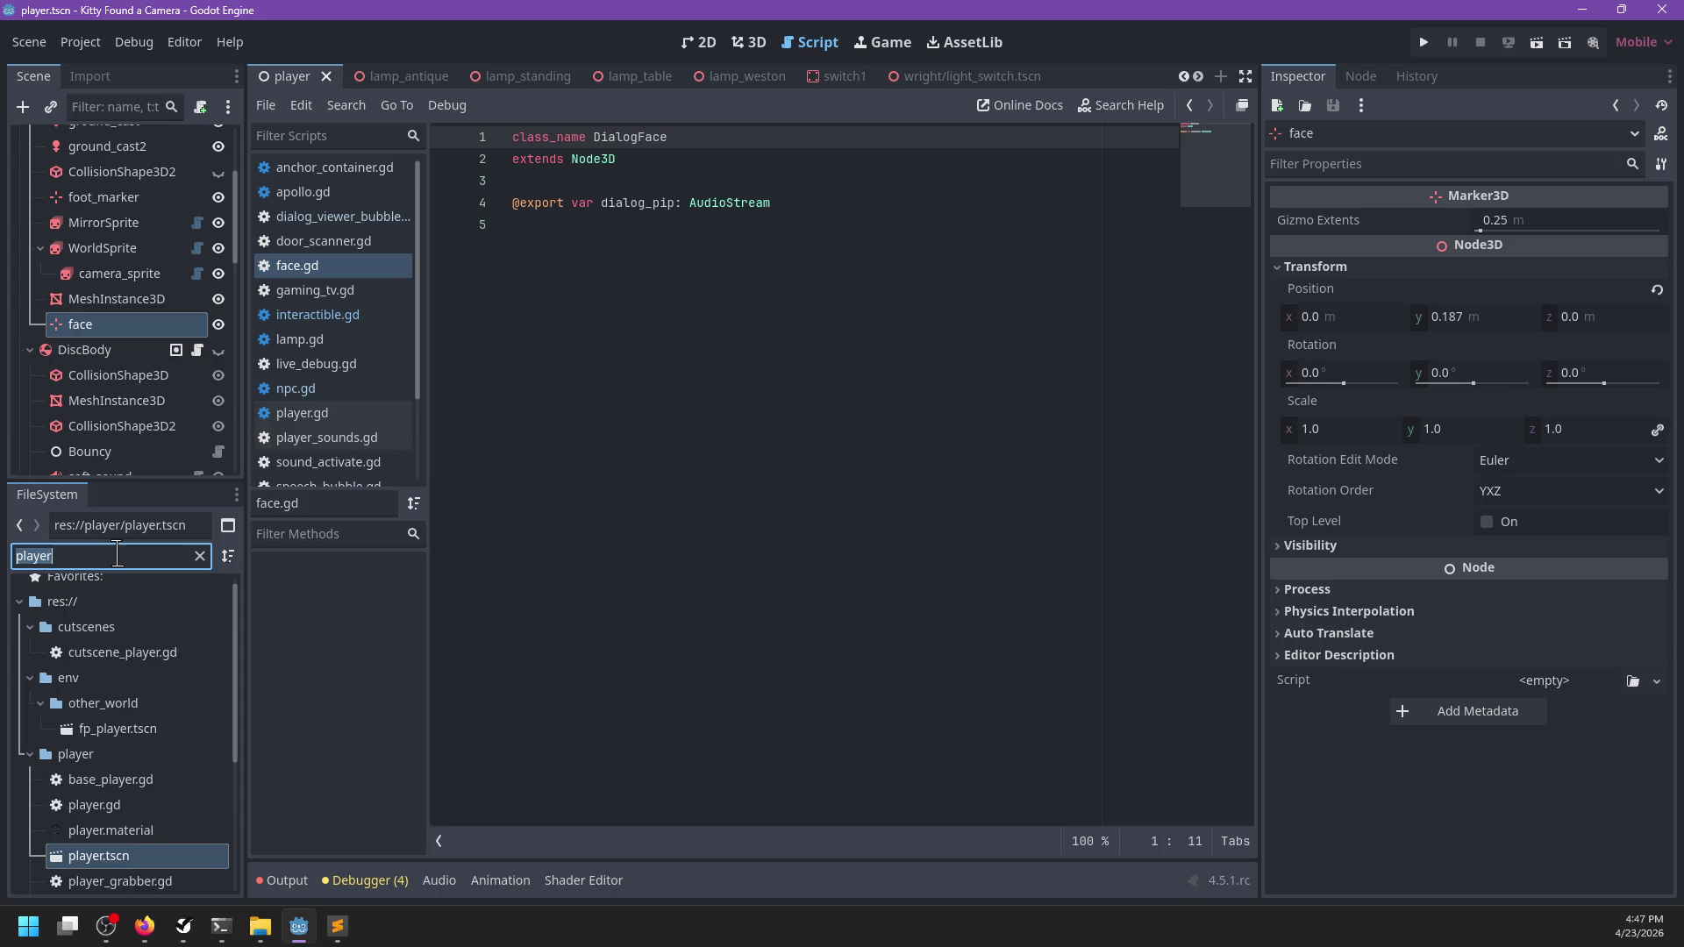
pyautogui.write('face')
pyautogui.rightClick(81, 666)
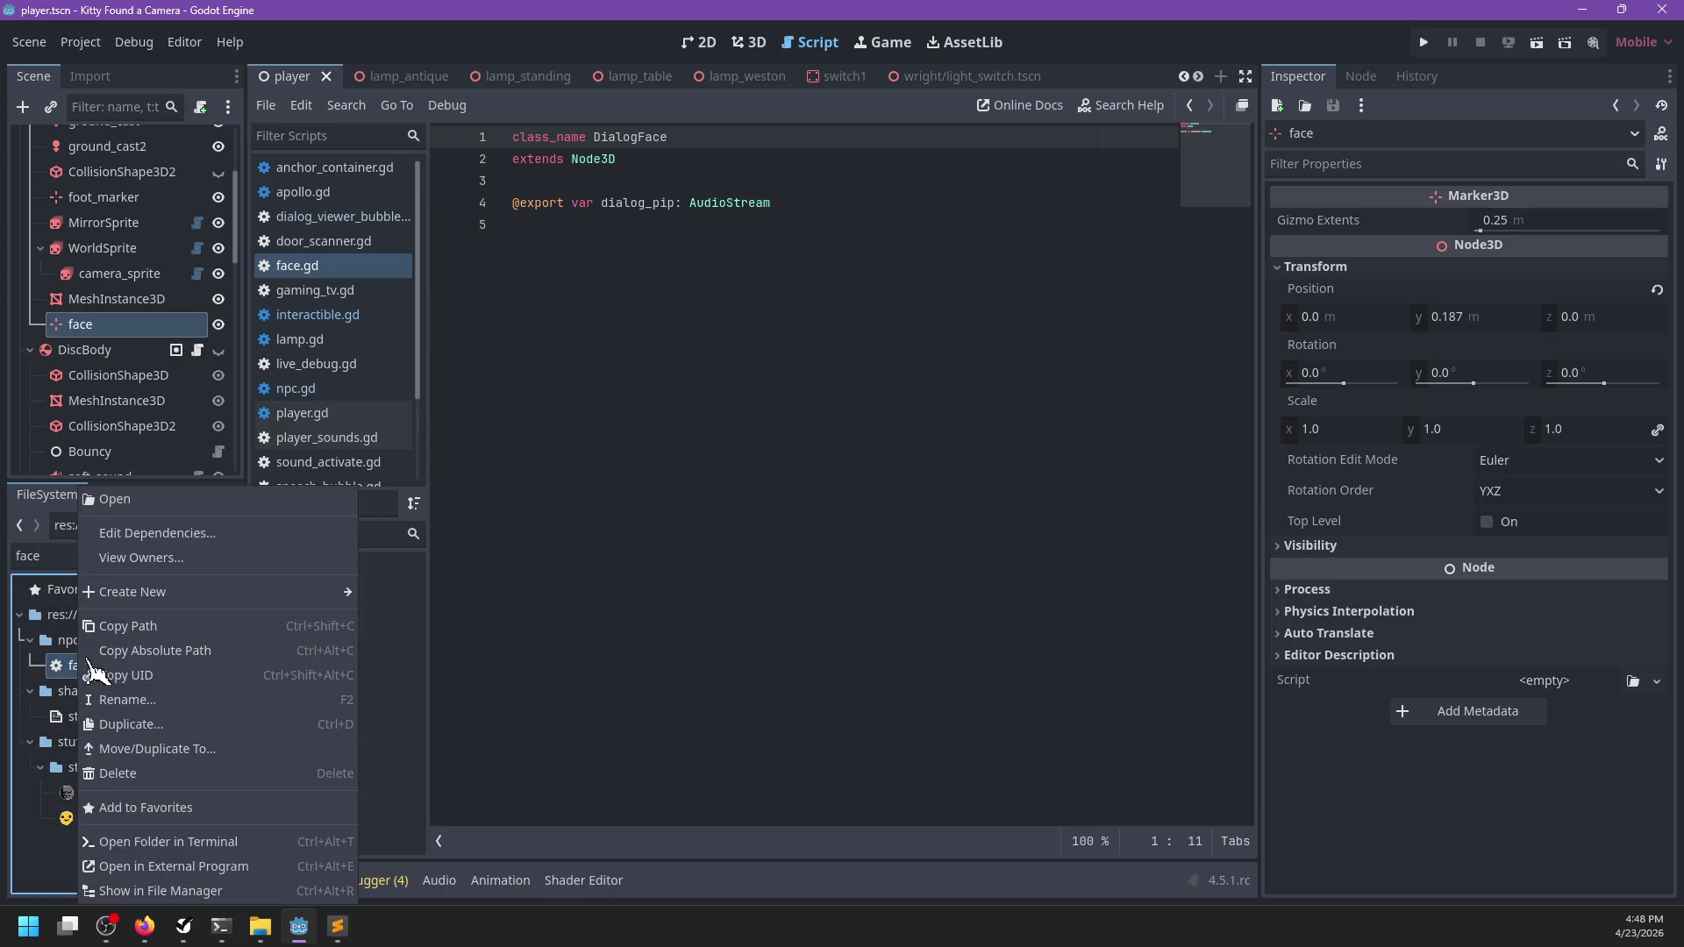
pyautogui.click(189, 699)
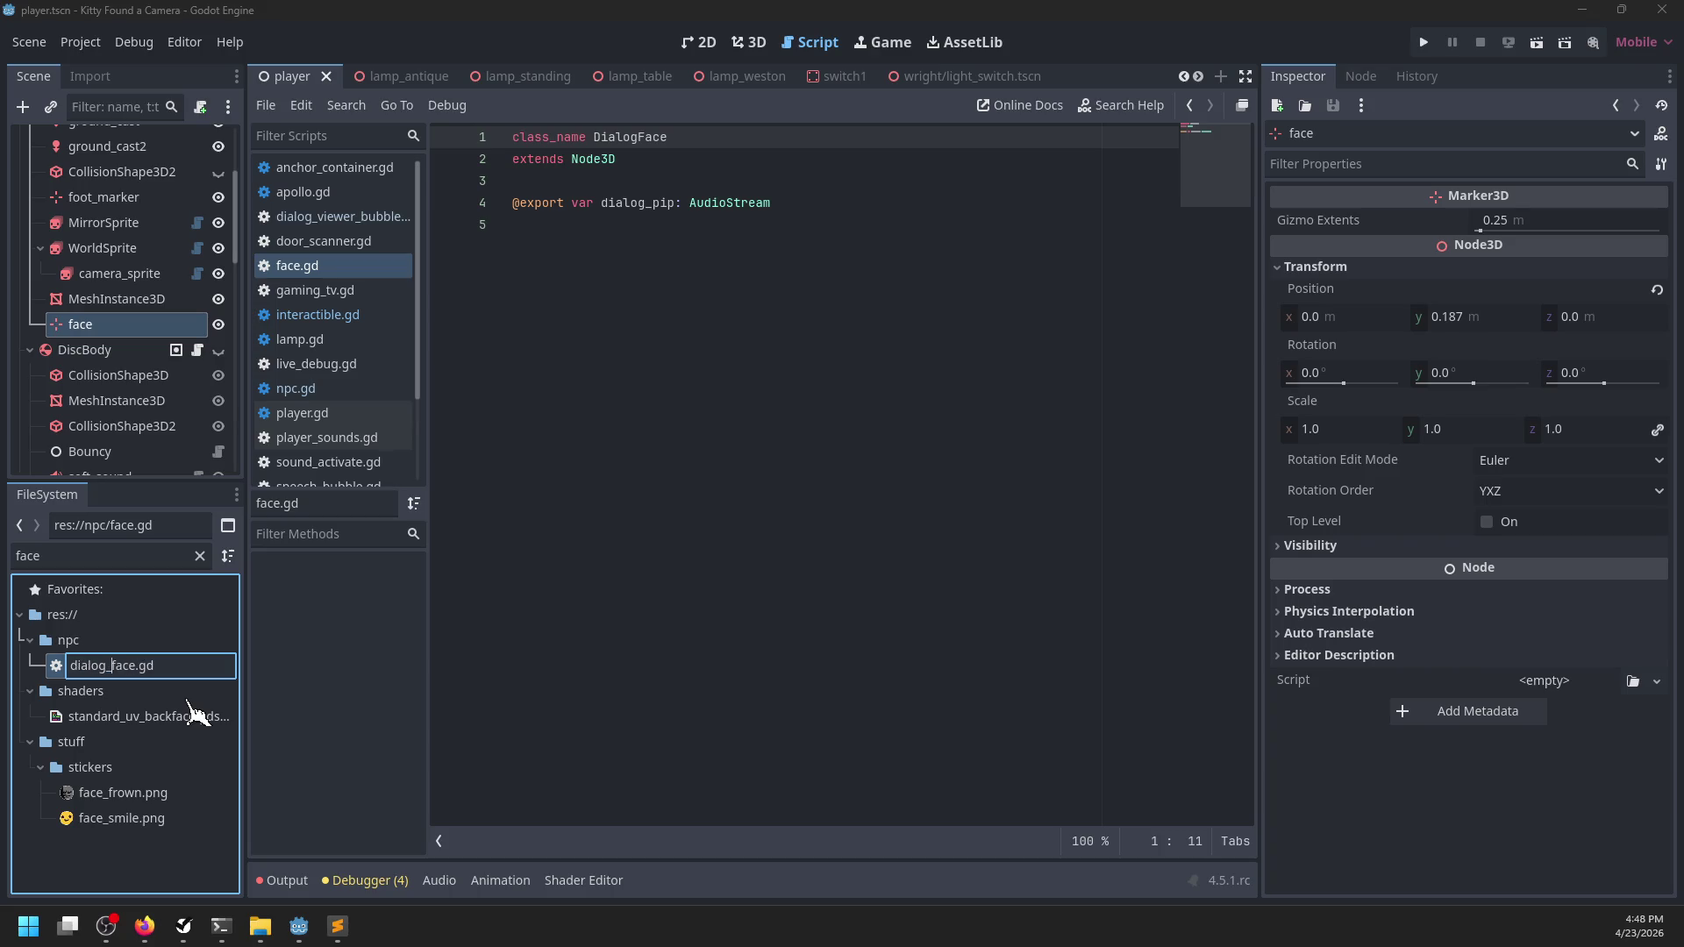
pyautogui.press('Return')
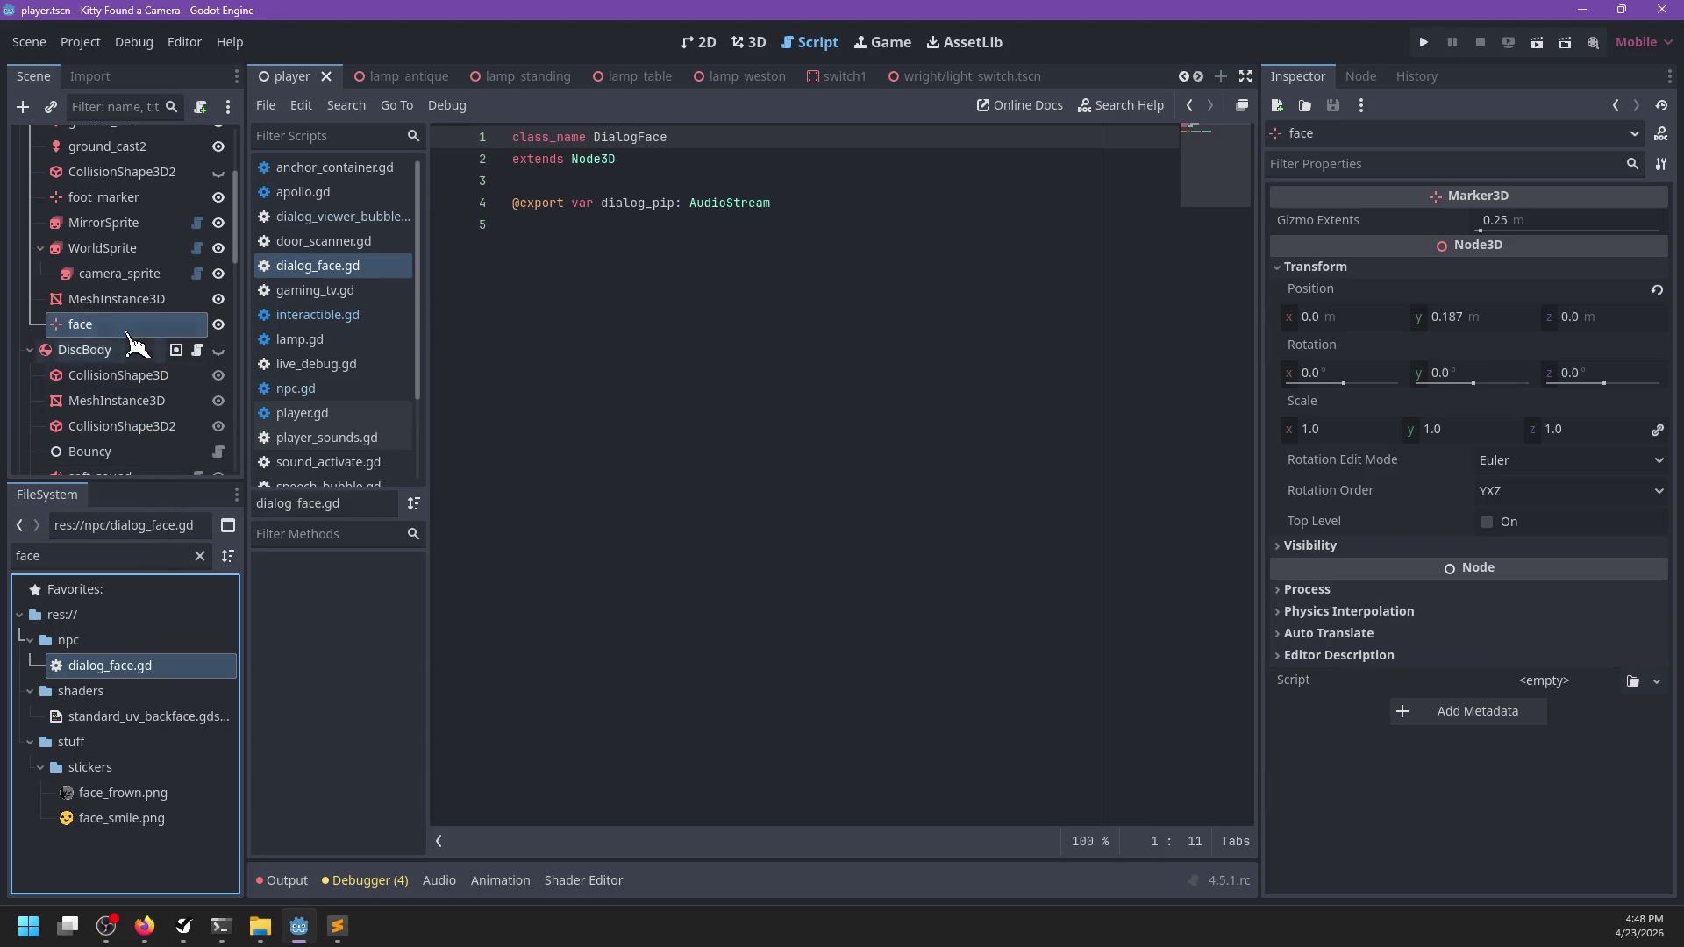
pyautogui.moveTo(135, 663); pyautogui.dragTo(127, 277)
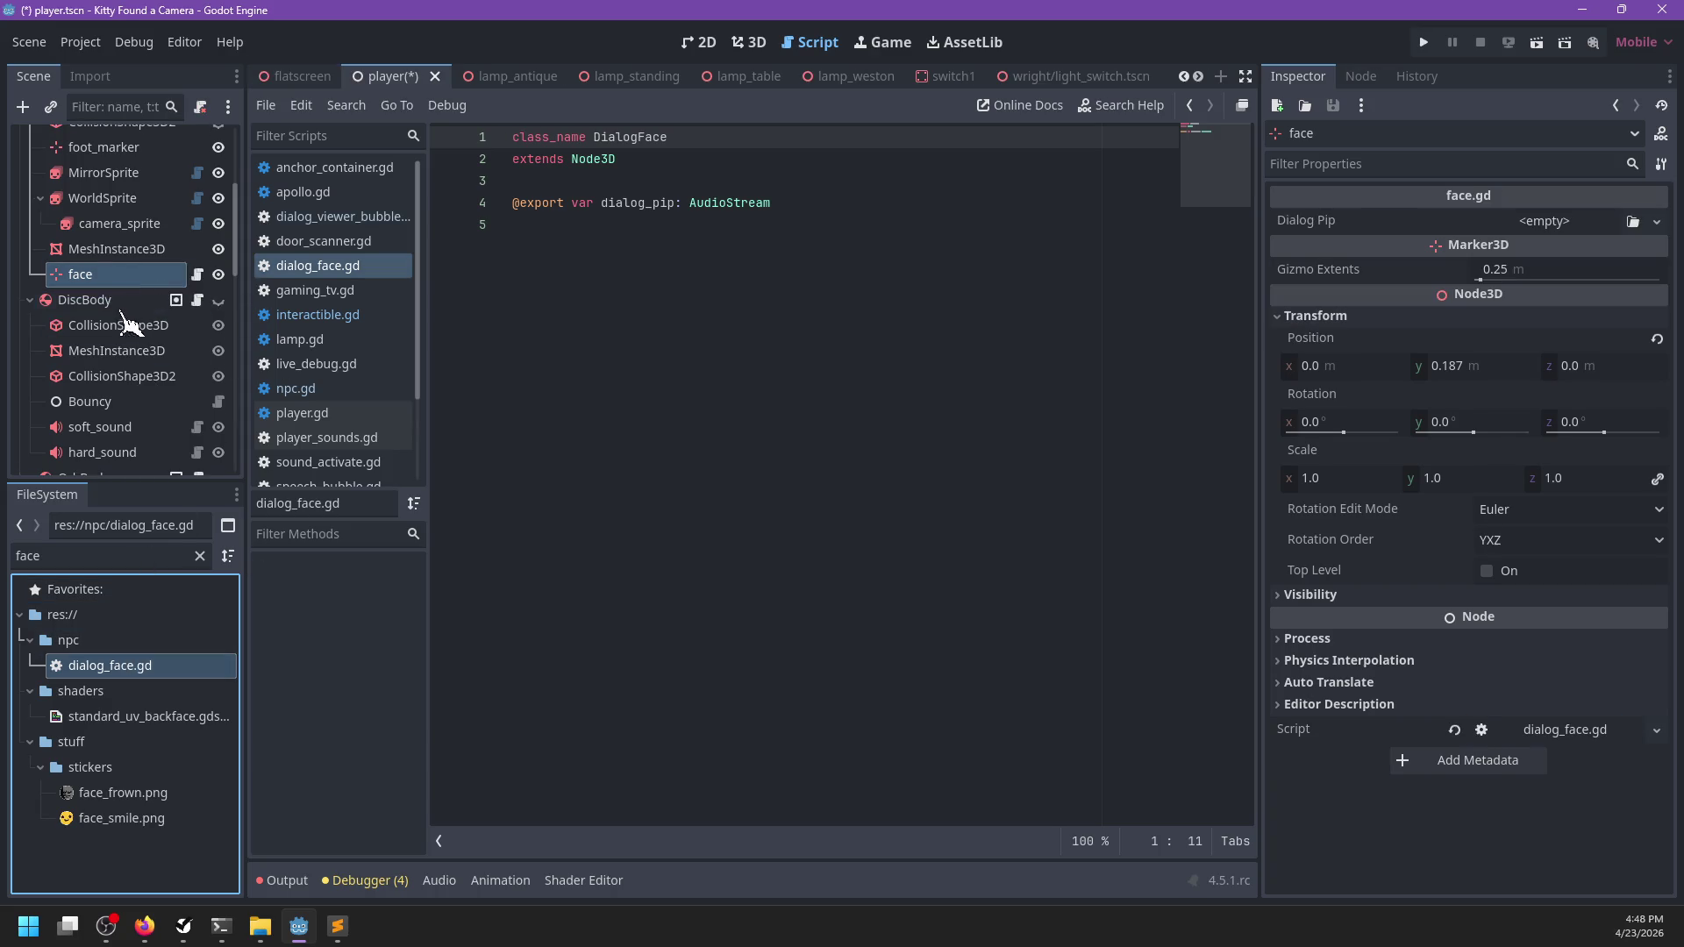
# Attach dialog_face.gd to the GhostBody face node
pyautogui.scroll(-4, 127, 324)
pyautogui.moveTo(96, 676)
pyautogui.mouseDown()
pyautogui.moveTo(165, 225)
pyautogui.moveTo(132, 252)
pyautogui.moveTo(169, 375)
pyautogui.moveTo(162, 418)
pyautogui.moveTo(119, 376)
pyautogui.mouseUp()
pyautogui.scroll(5, 180, 386)
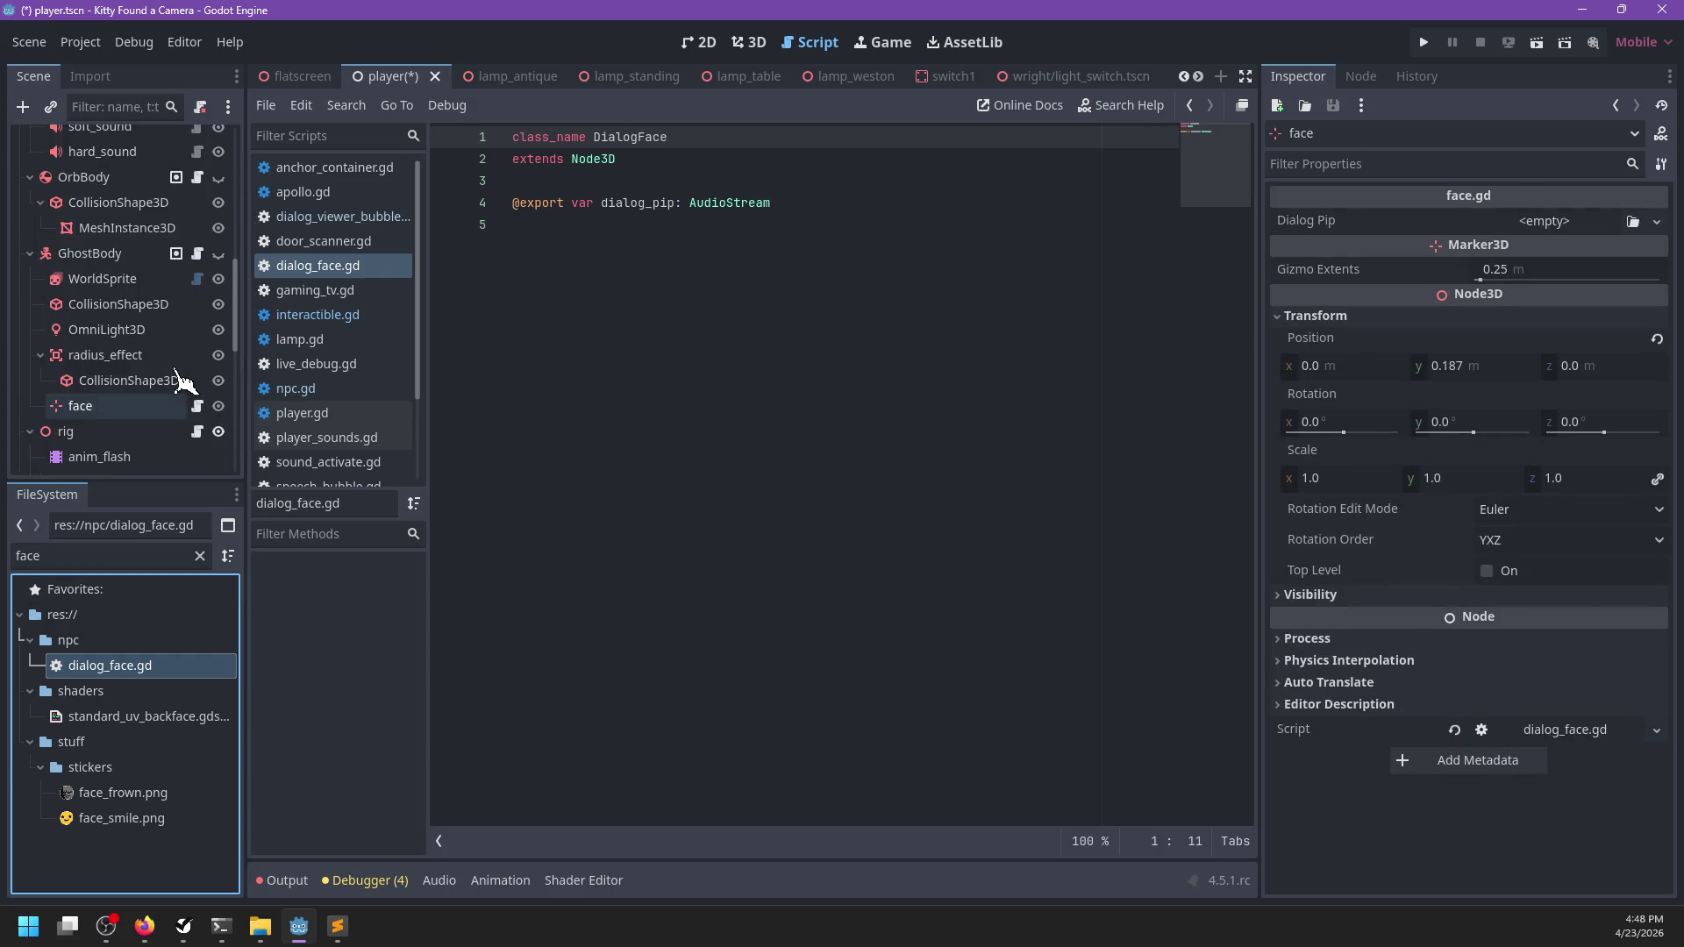
pyautogui.scroll(5, 180, 385)
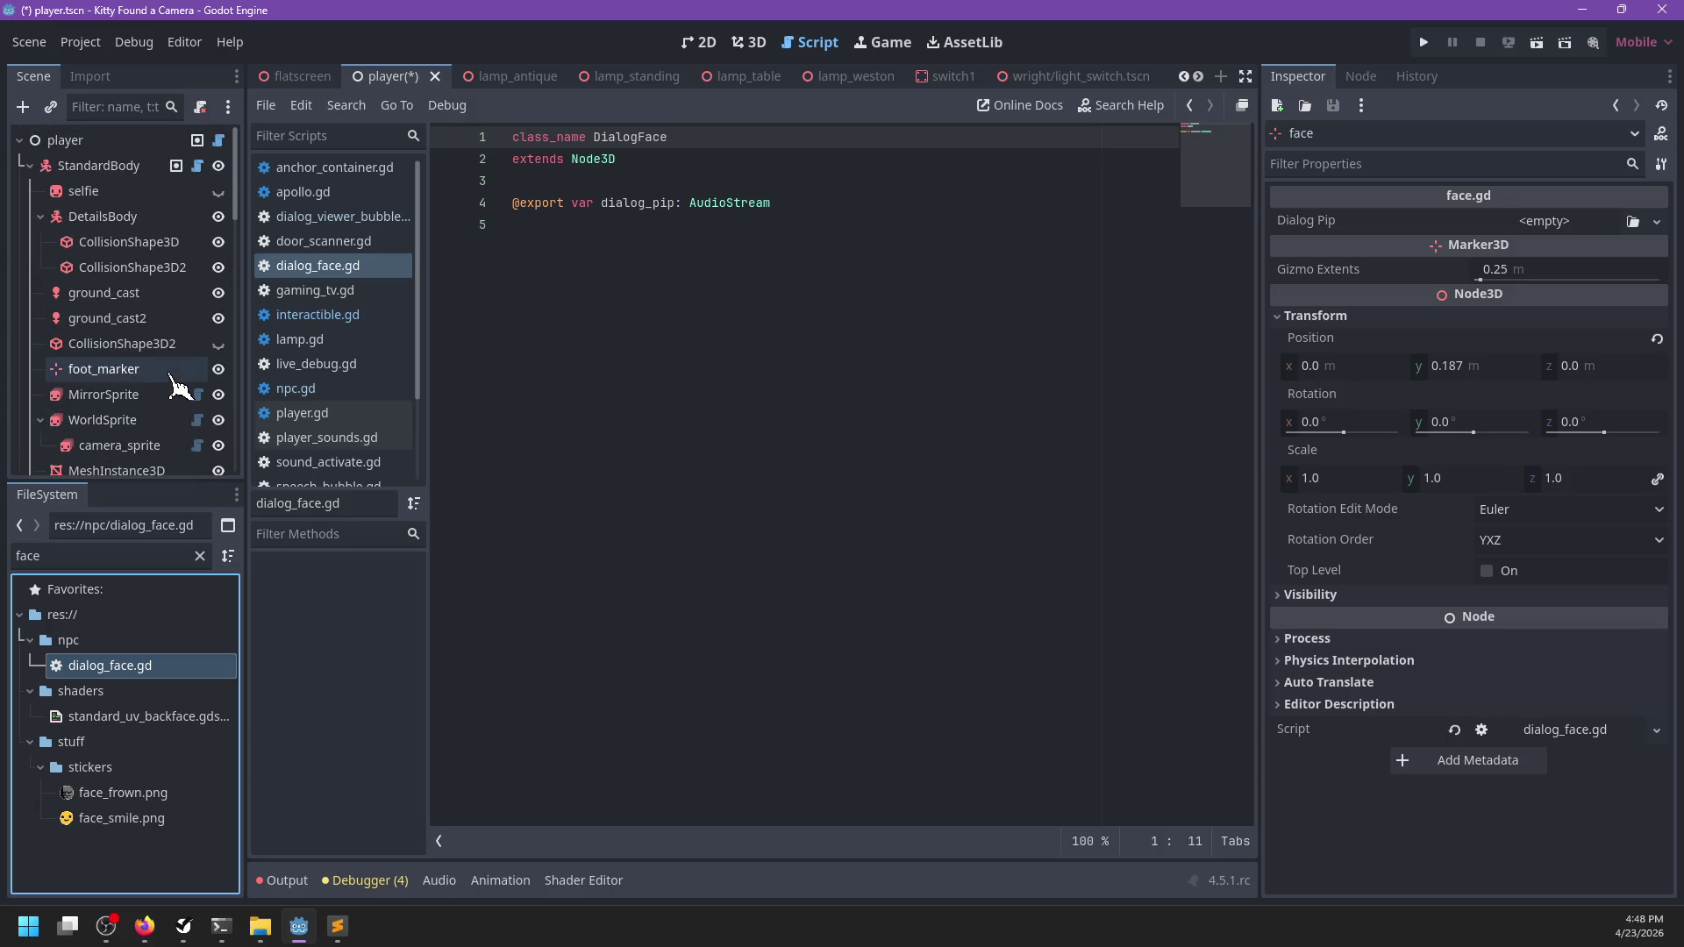
pyautogui.scroll(-3, 176, 386)
# Set both player faces' Dialog Pip to kittys_piano_sketch.ogg and save the player scene
pyautogui.click(110, 326)
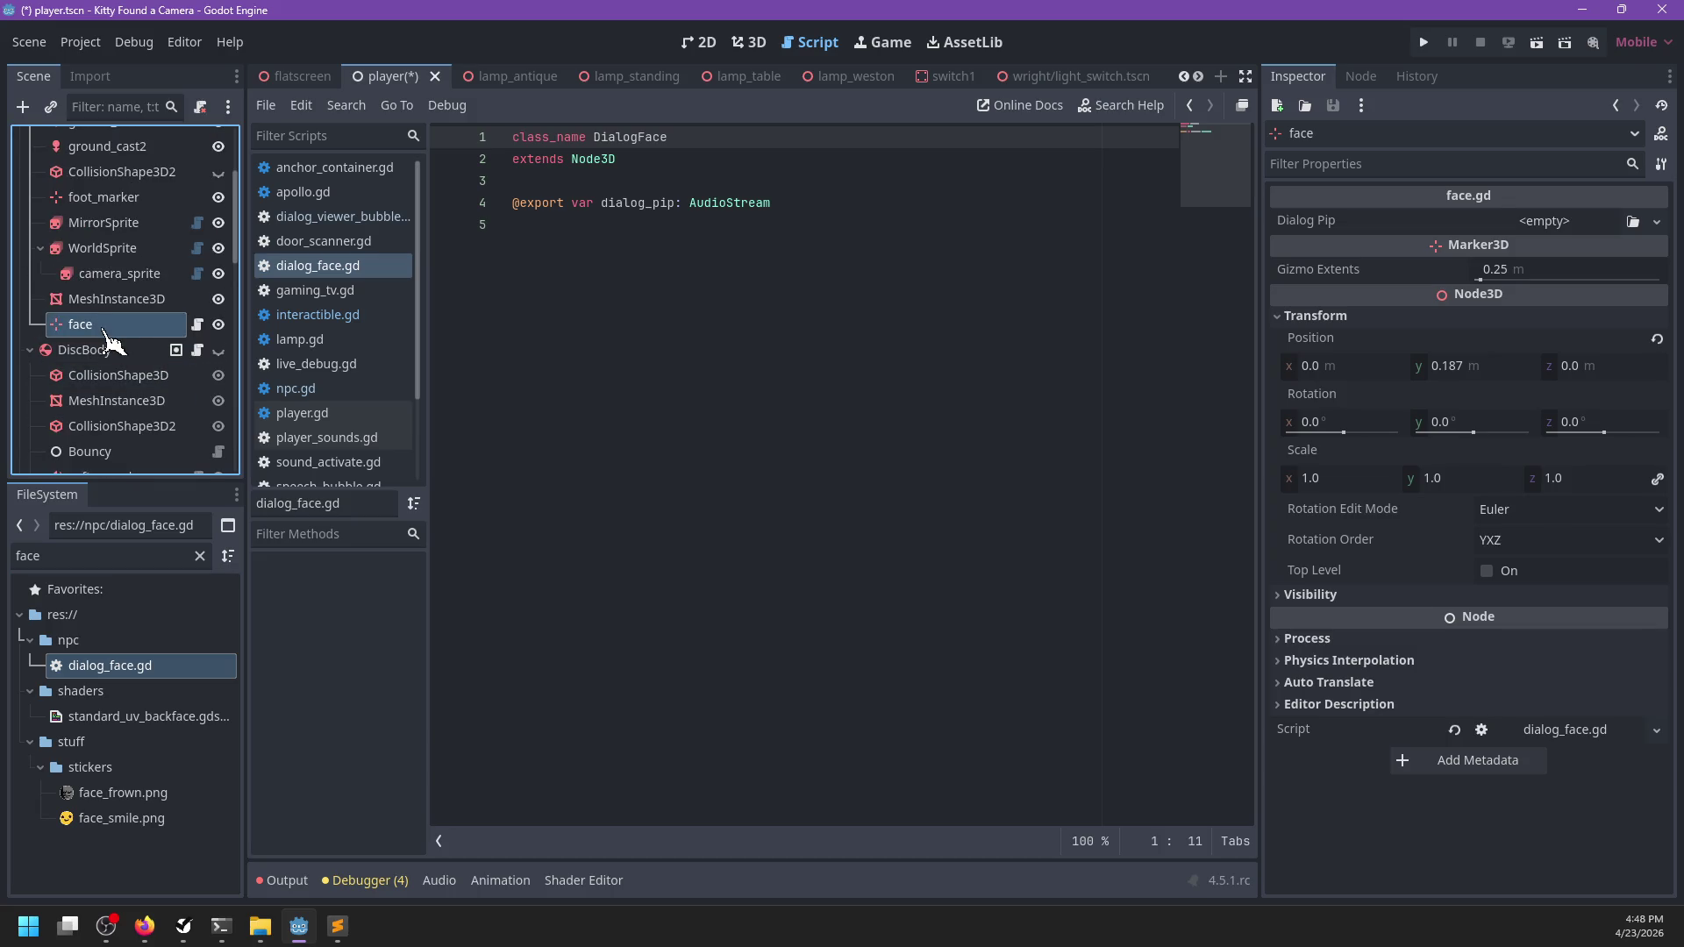
pyautogui.click(138, 551)
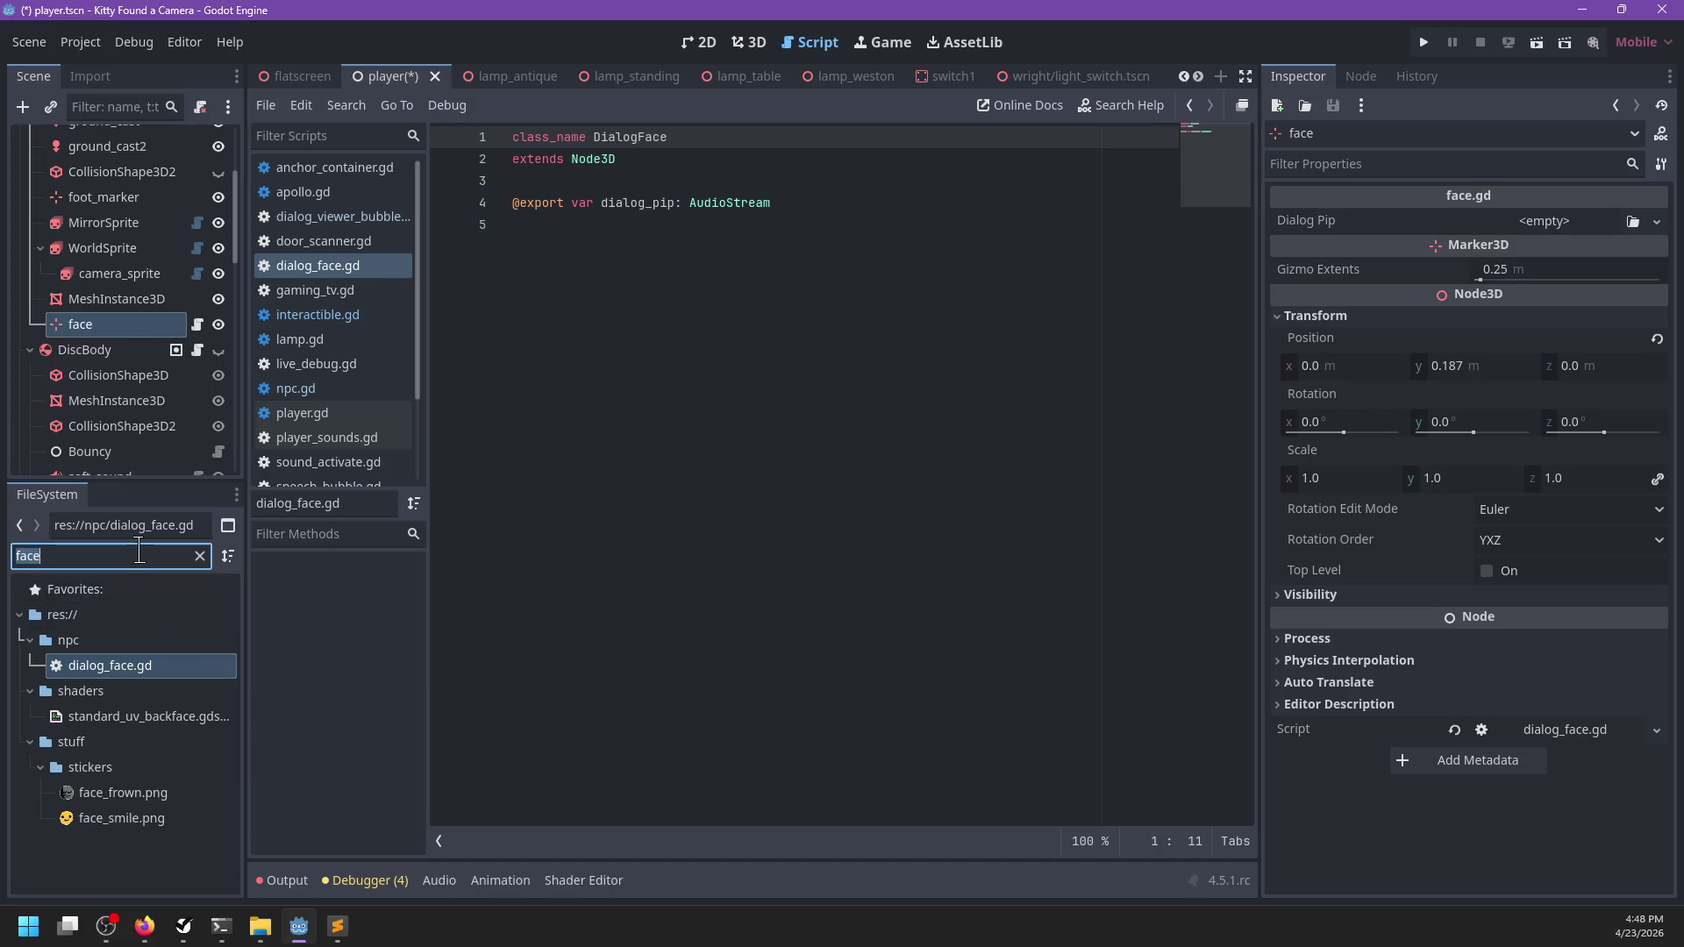
pyautogui.write('piano')
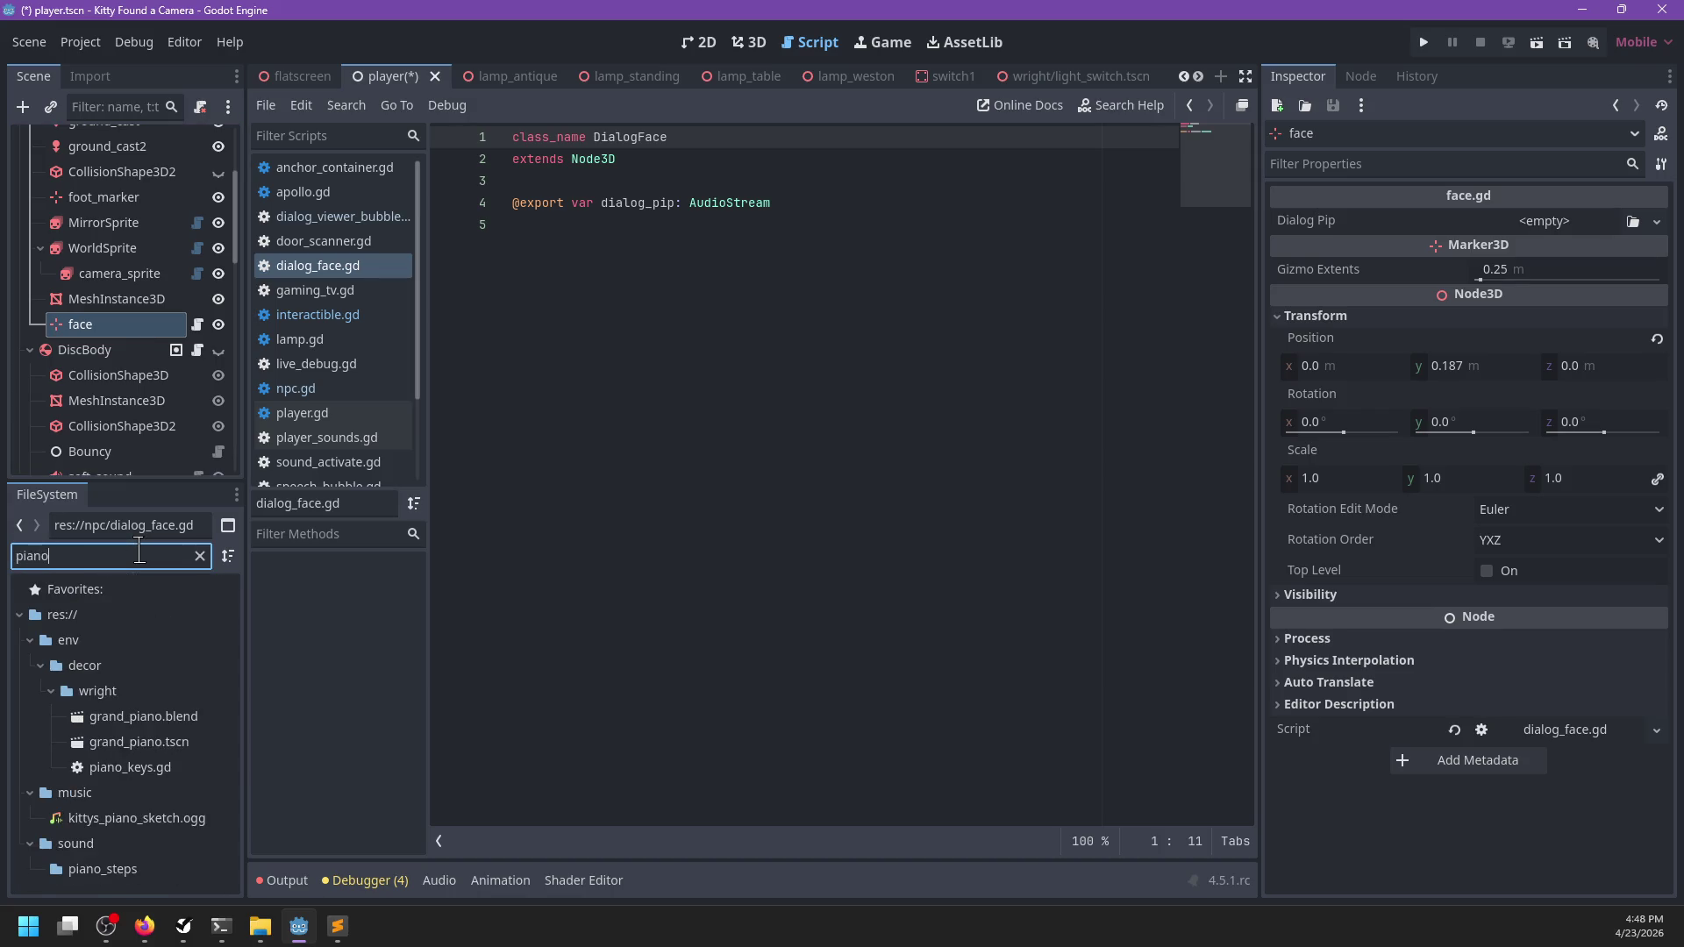
pyautogui.moveTo(137, 818)
pyautogui.mouseDown()
pyautogui.moveTo(154, 832)
pyautogui.moveTo(1605, 239)
pyautogui.moveTo(1570, 238)
pyautogui.mouseUp()
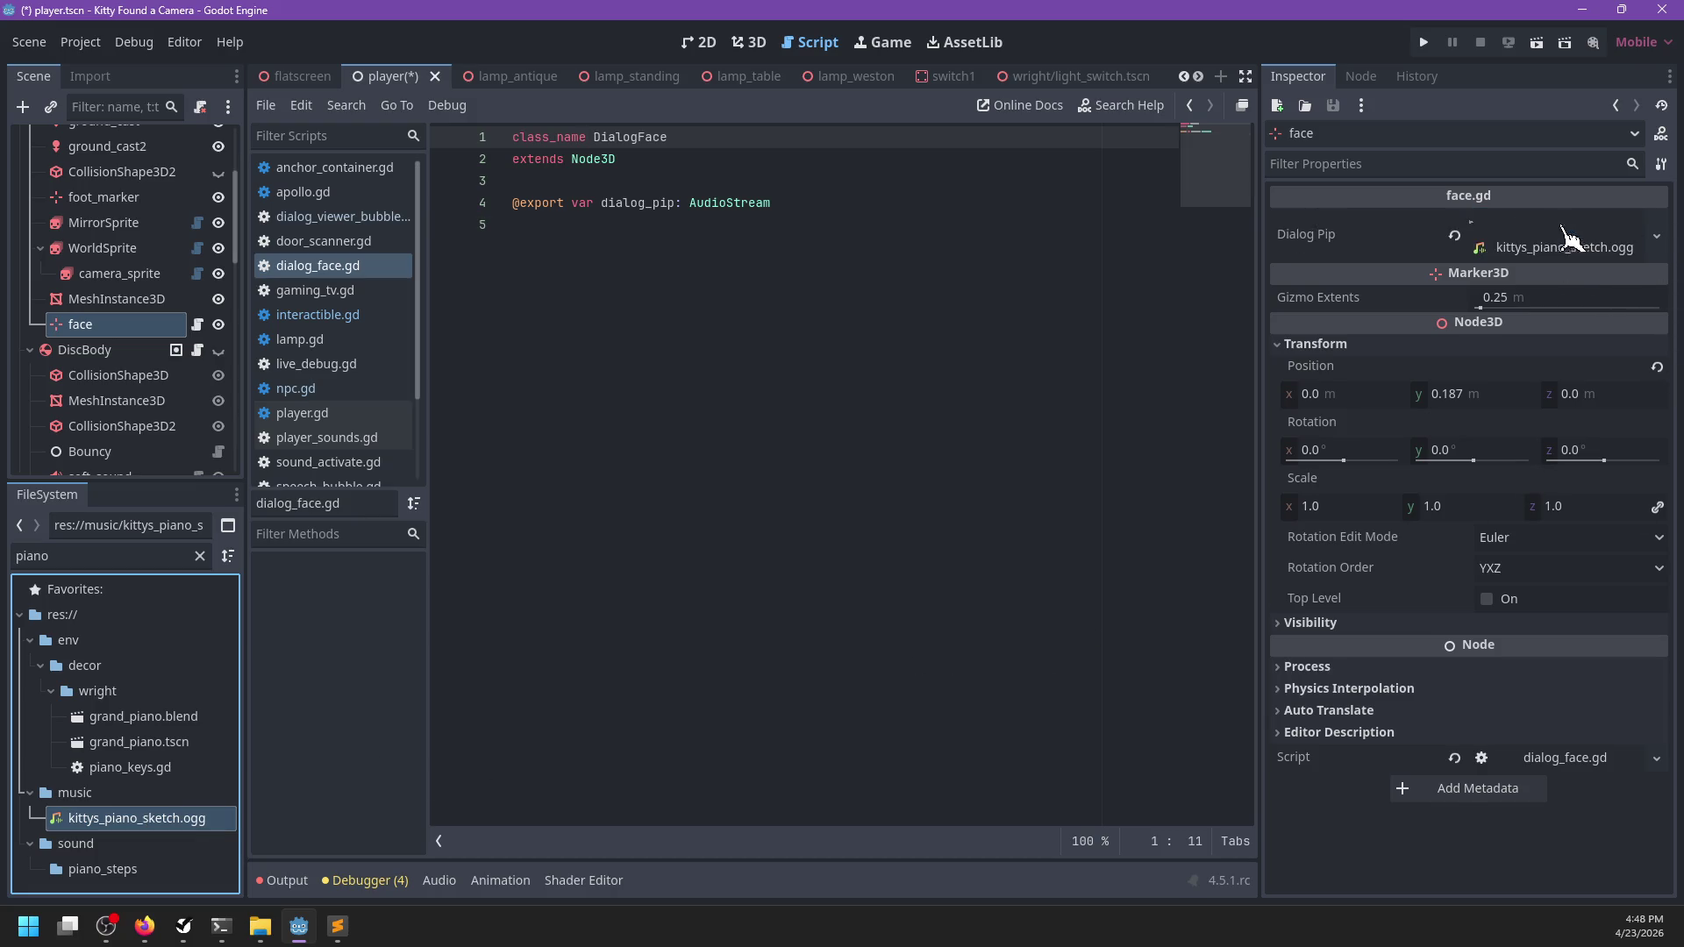
pyautogui.scroll(-3, 298, 316)
pyautogui.scroll(-5, 131, 342)
pyautogui.click(88, 413)
pyautogui.moveTo(149, 819)
pyautogui.mouseDown()
pyautogui.moveTo(1545, 278)
pyautogui.moveTo(1561, 230)
pyautogui.mouseUp()
pyautogui.hotkey('ctrl', 's')
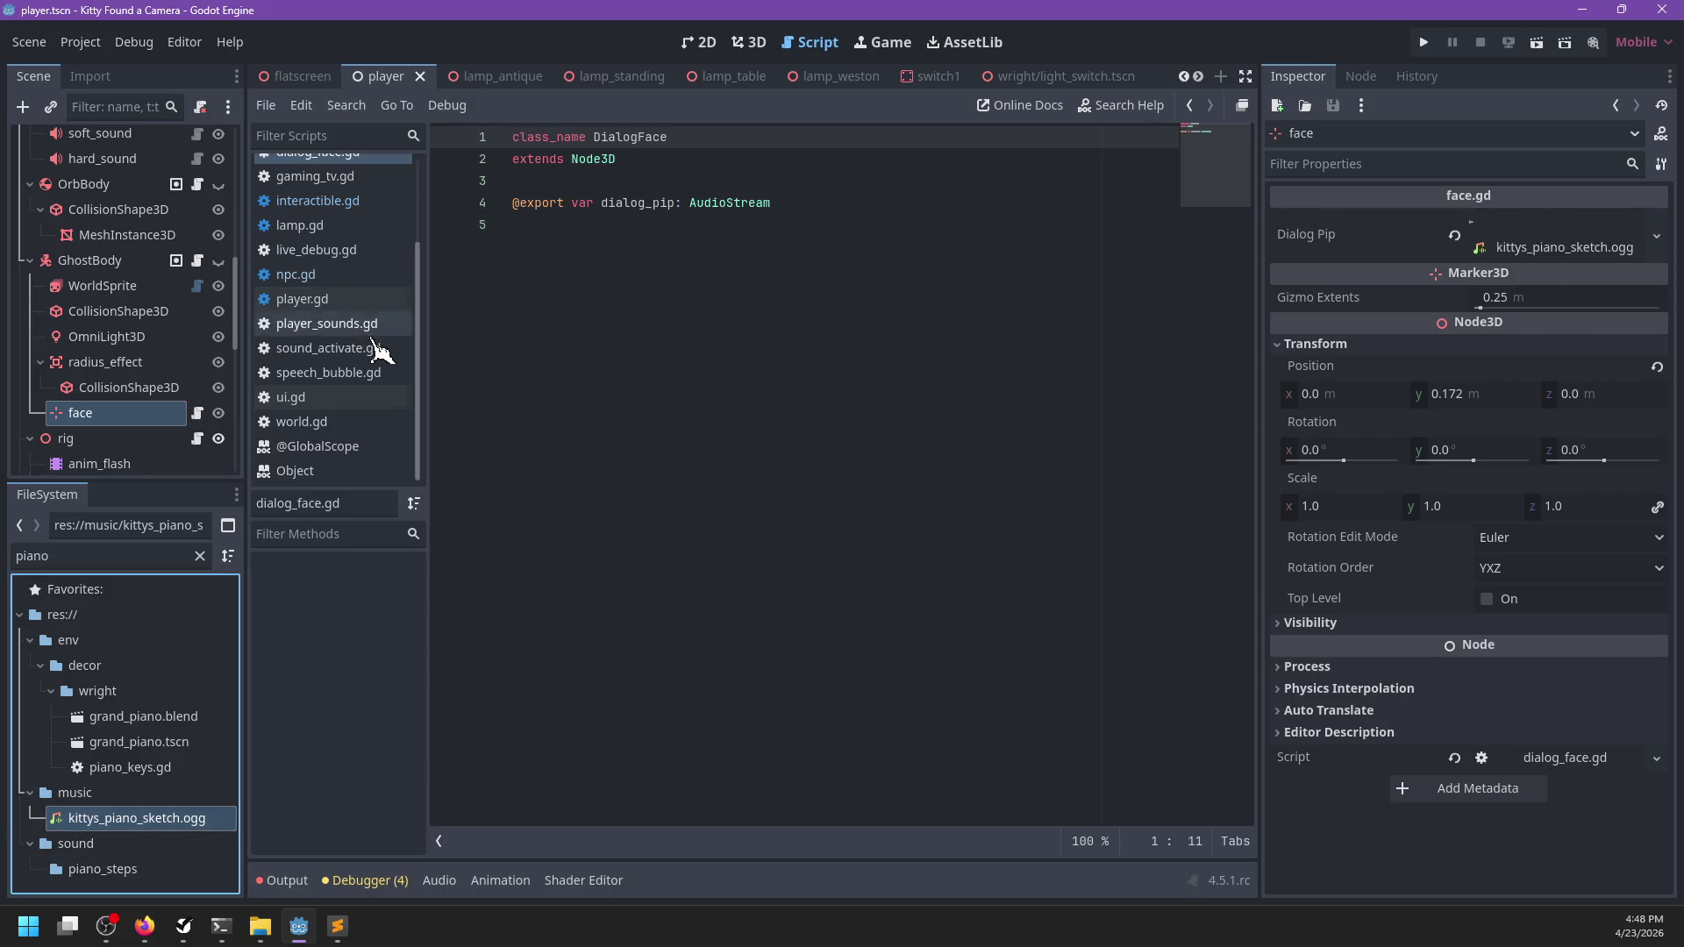
# Open the npc.gd script from the Scripts list
pyautogui.scroll(3, 372, 342)
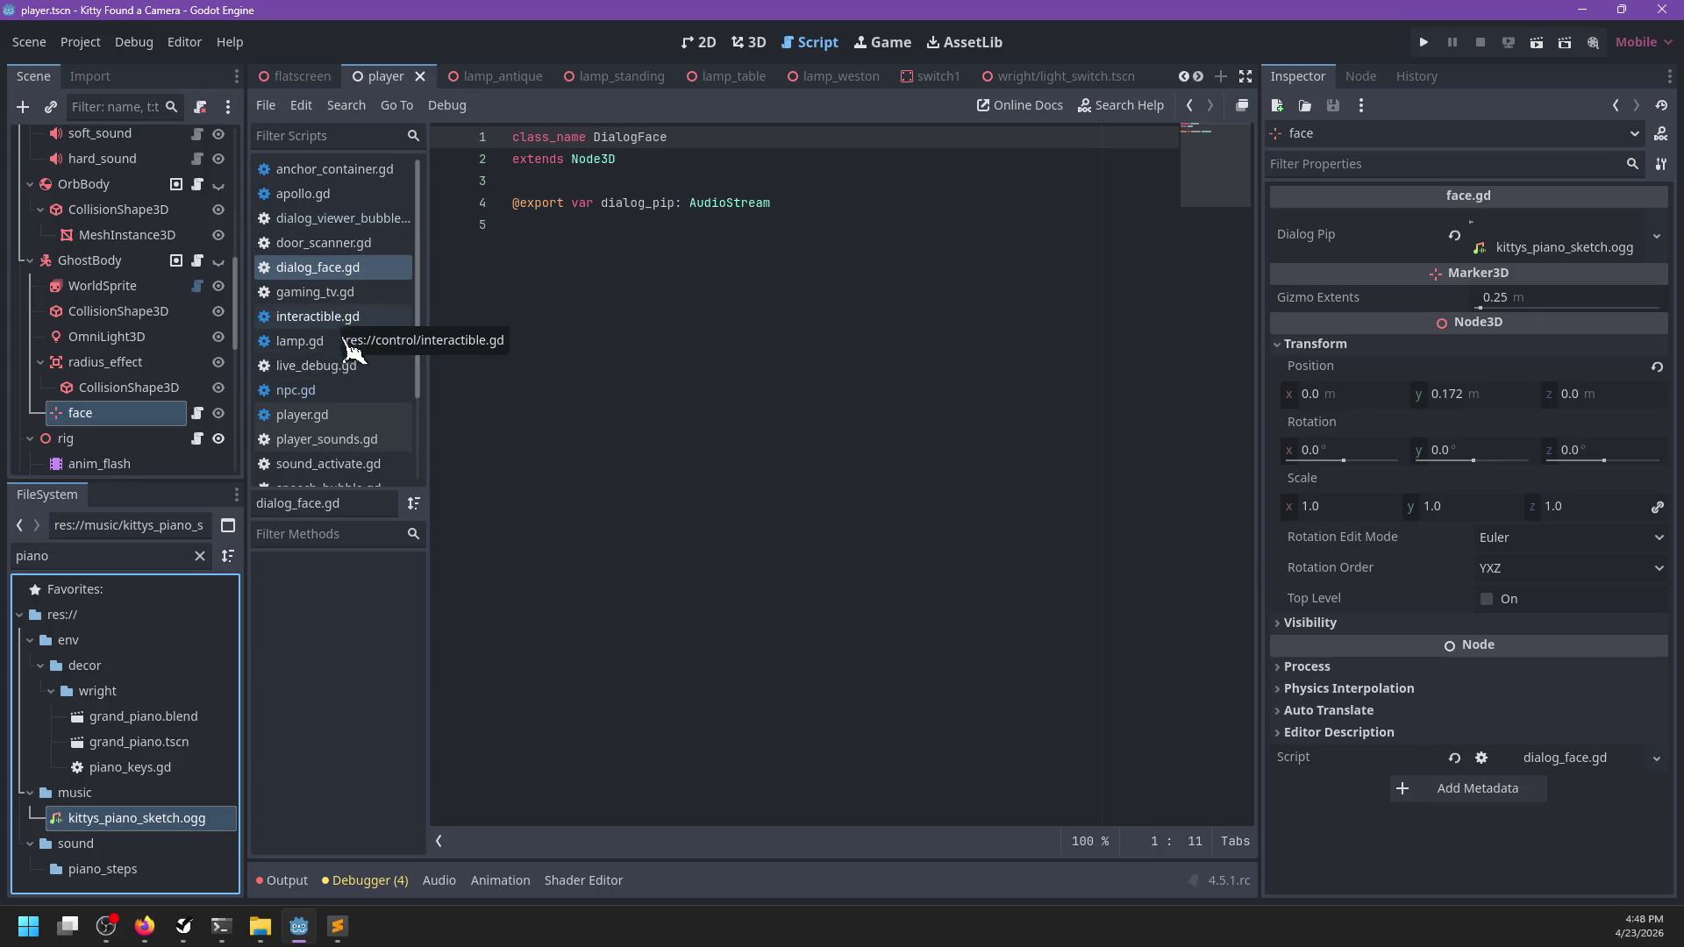
pyautogui.scroll(-3, 386, 447)
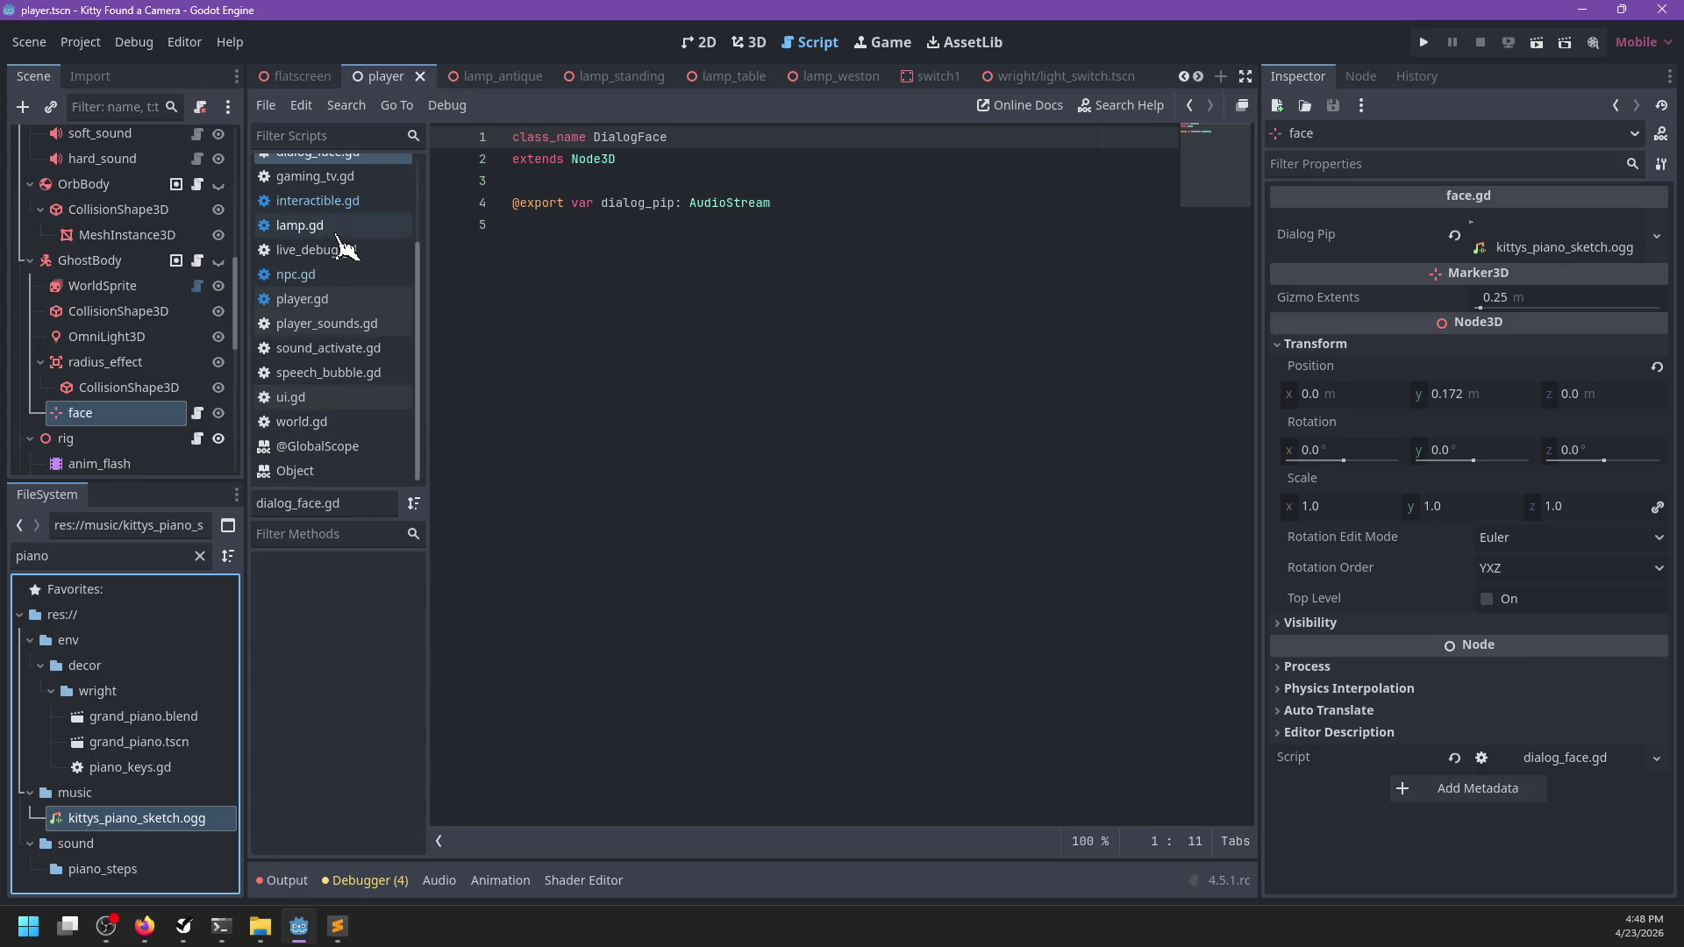
pyautogui.click(341, 276)
# Open interactible.gd and dialog_viewer_bubble.gd, searching the bubble script for 'dialog
pyautogui.click(346, 205)
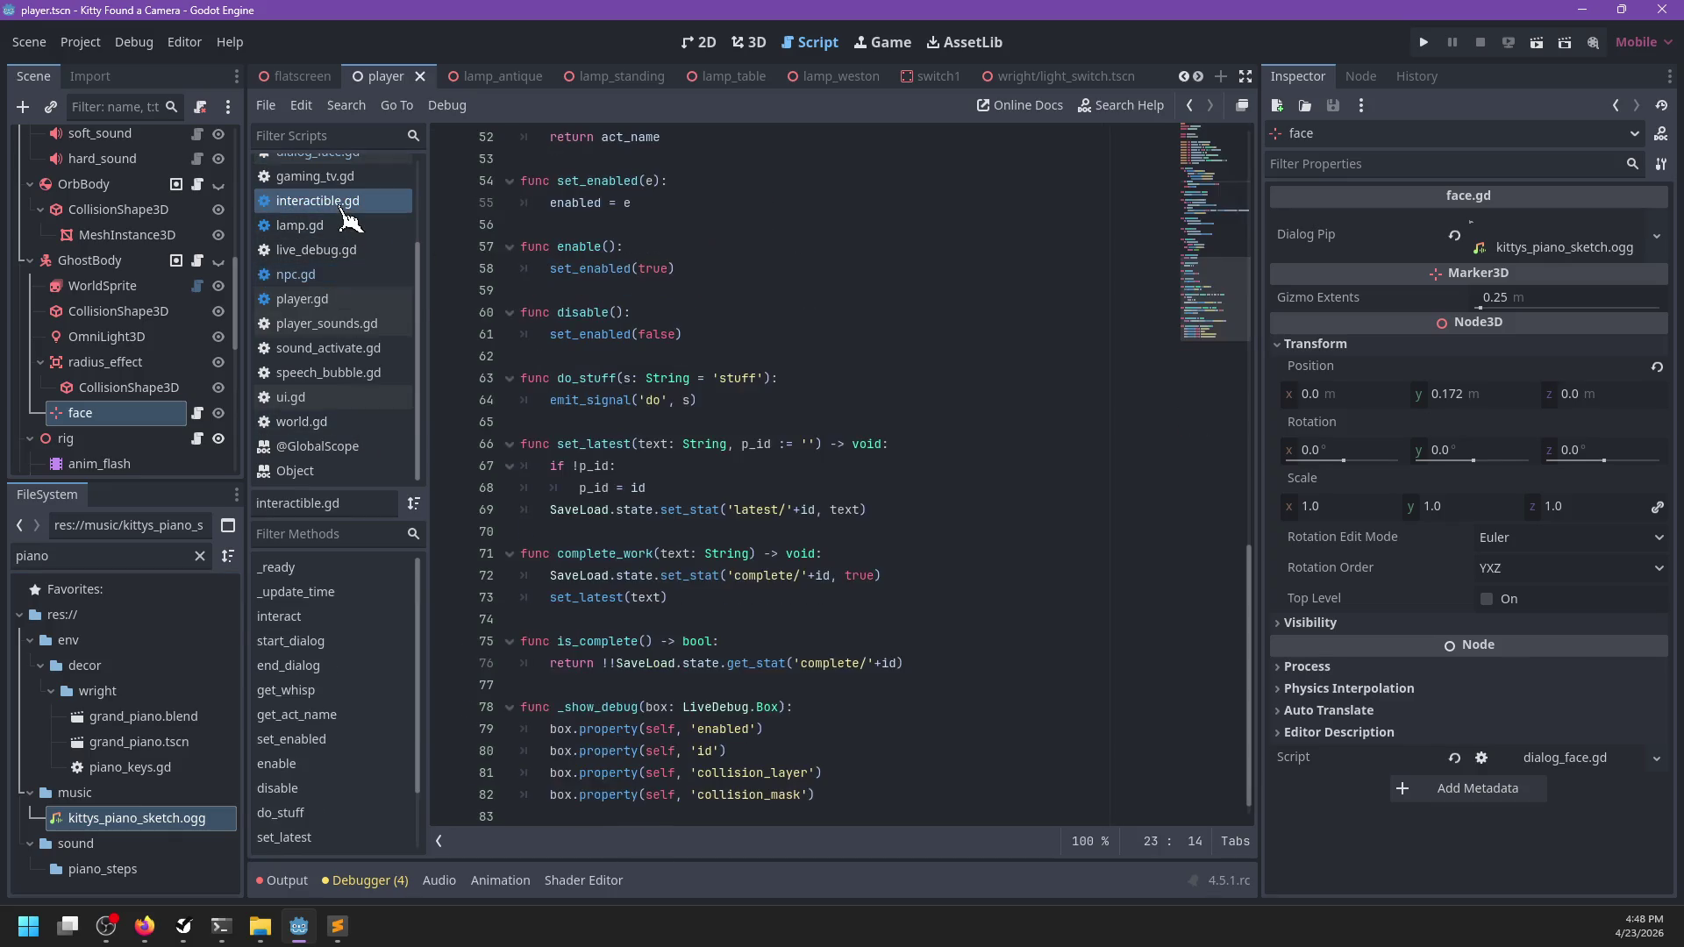
pyautogui.scroll(3, 361, 250)
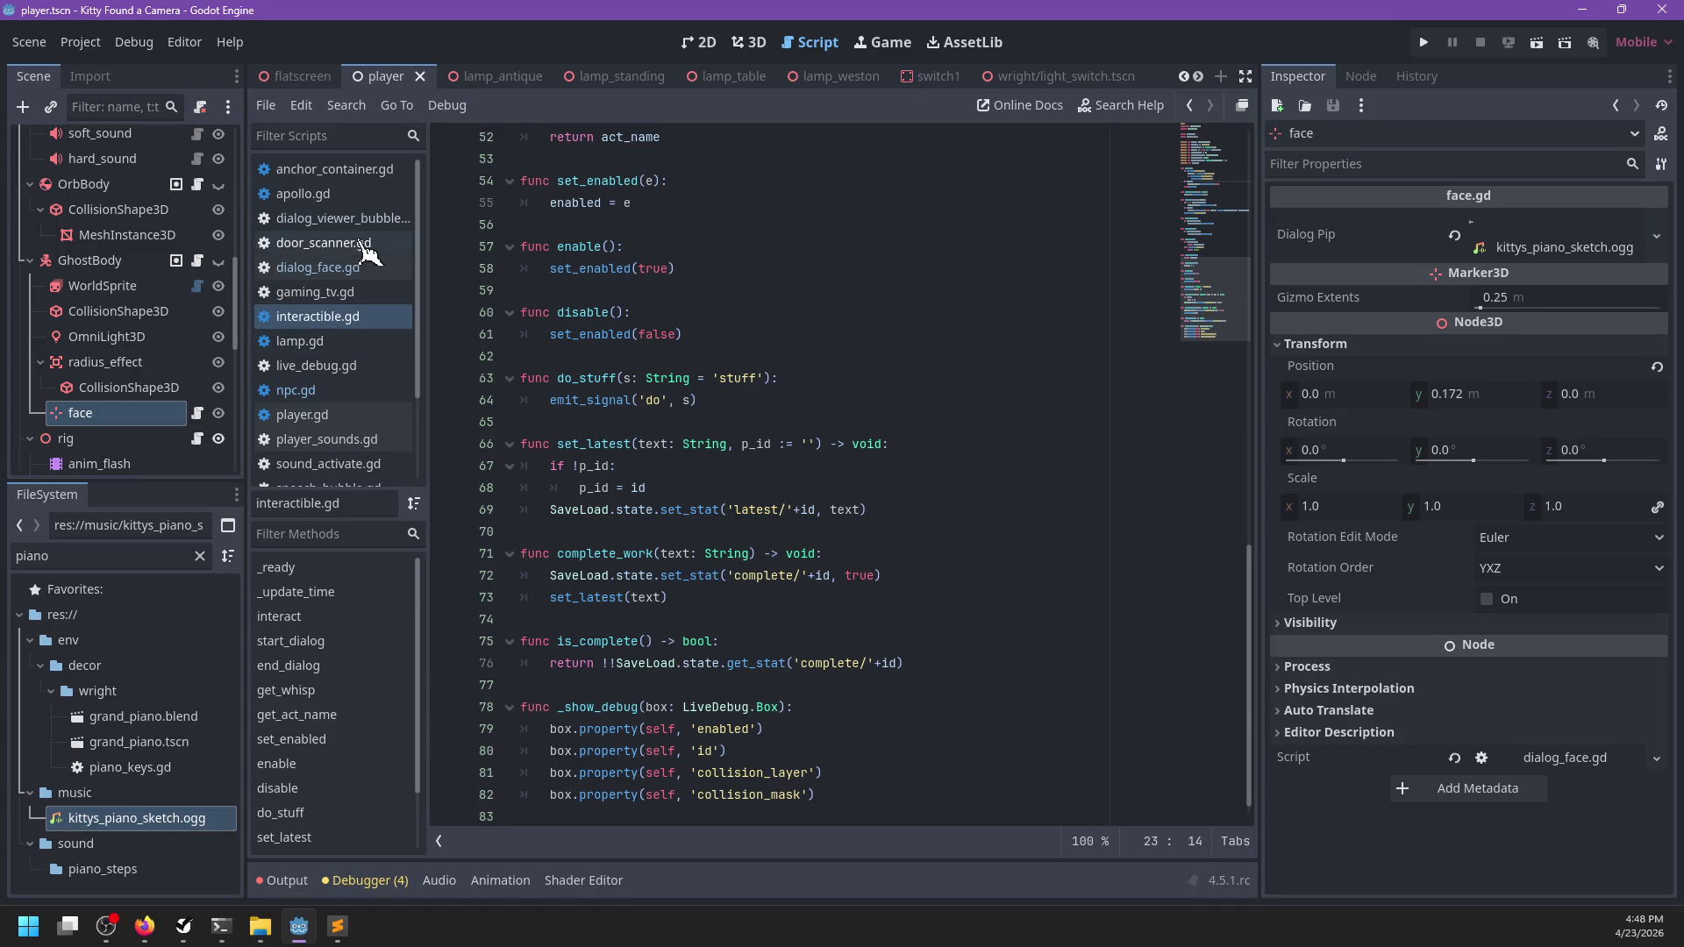
pyautogui.click(359, 218)
pyautogui.click(885, 379)
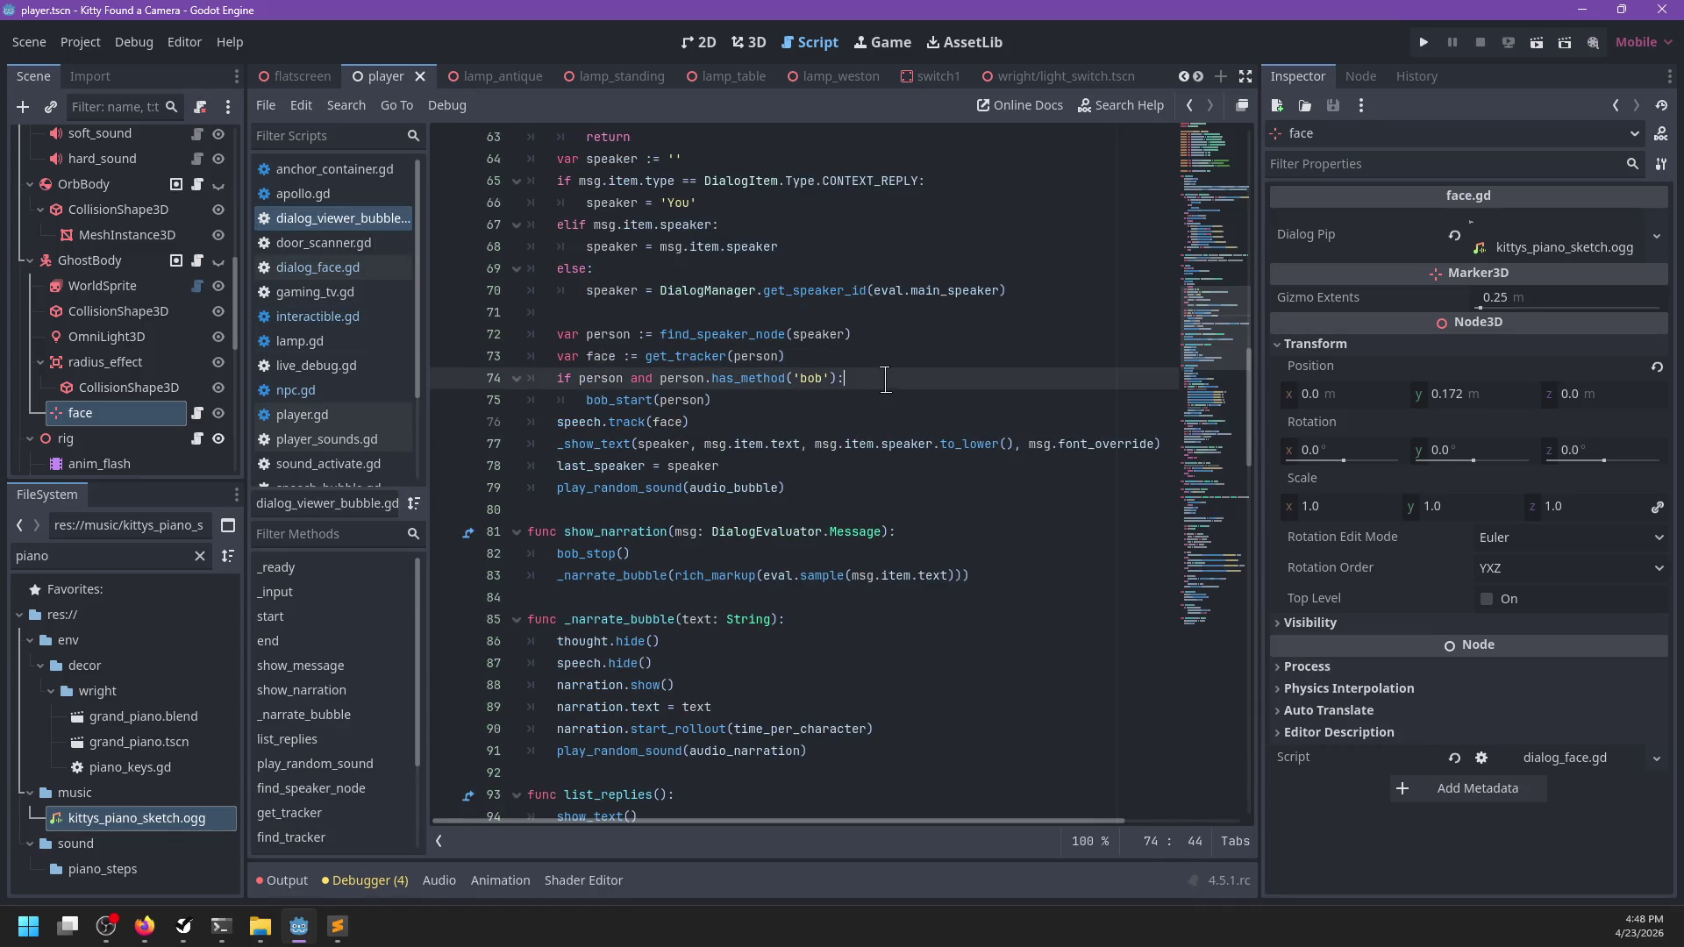
pyautogui.hotkey('ctrl', 'f')
pyautogui.write("'dialog")
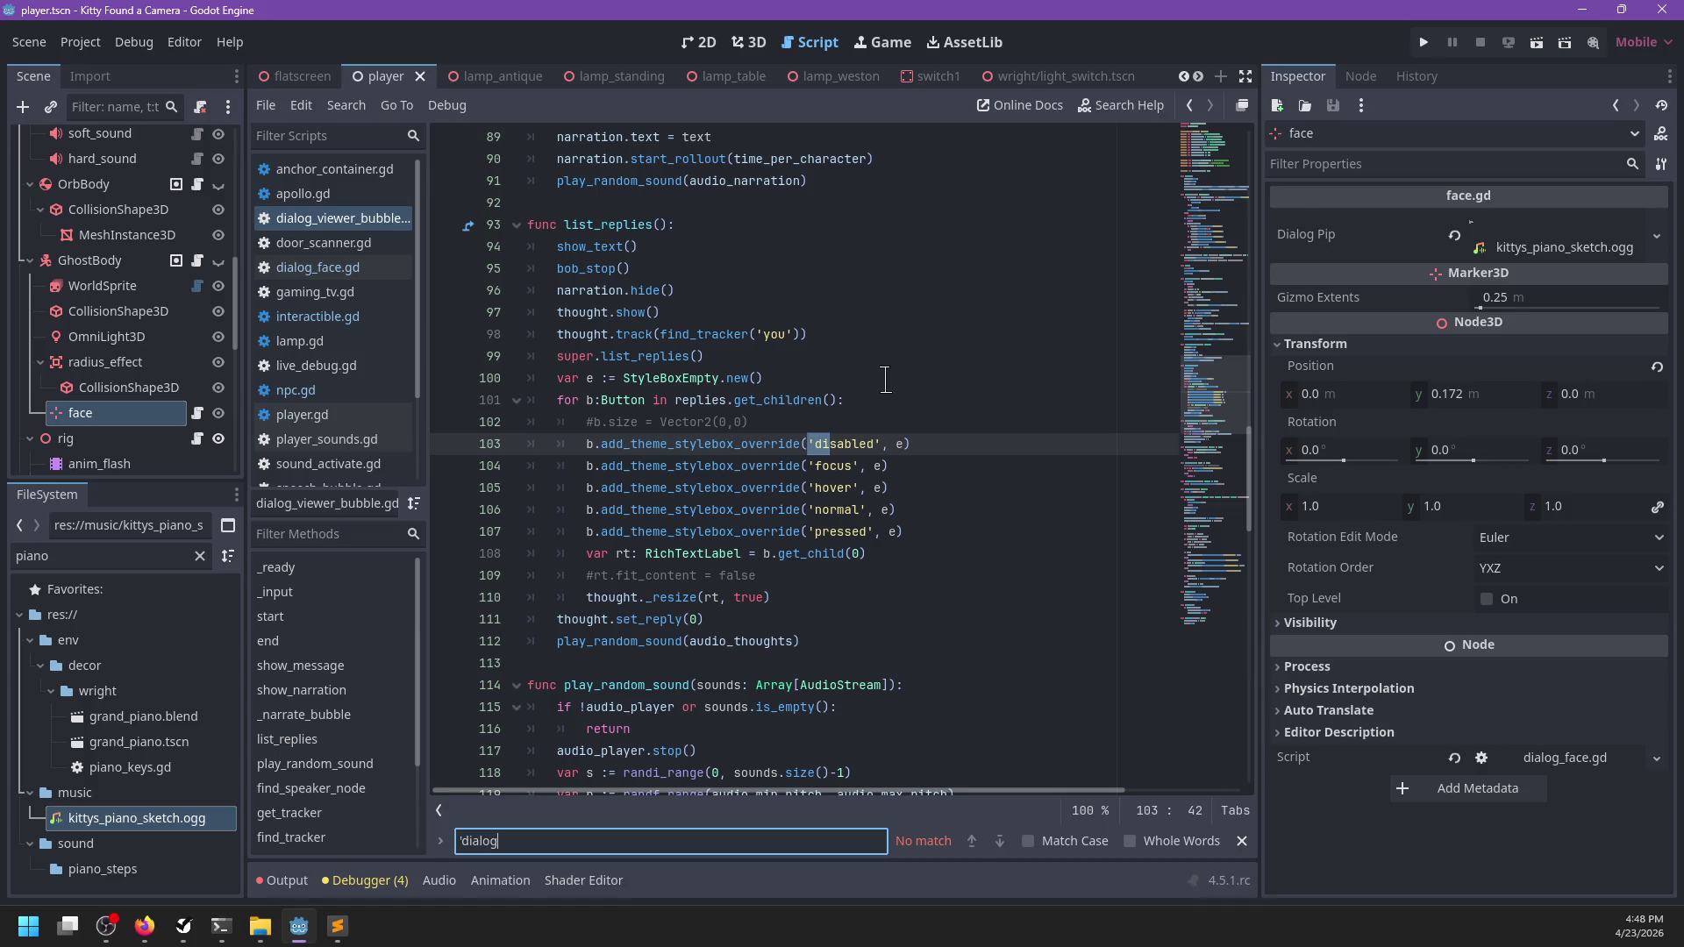
pyautogui.press('Escape')
# Glance at dialog_face.gd, review dialog_viewer_bubble.gd's list_replies, then run the game with F5
pyautogui.click(355, 269)
pyautogui.scroll(-1, 367, 351)
pyautogui.scroll(2, 367, 351)
pyautogui.click(349, 221)
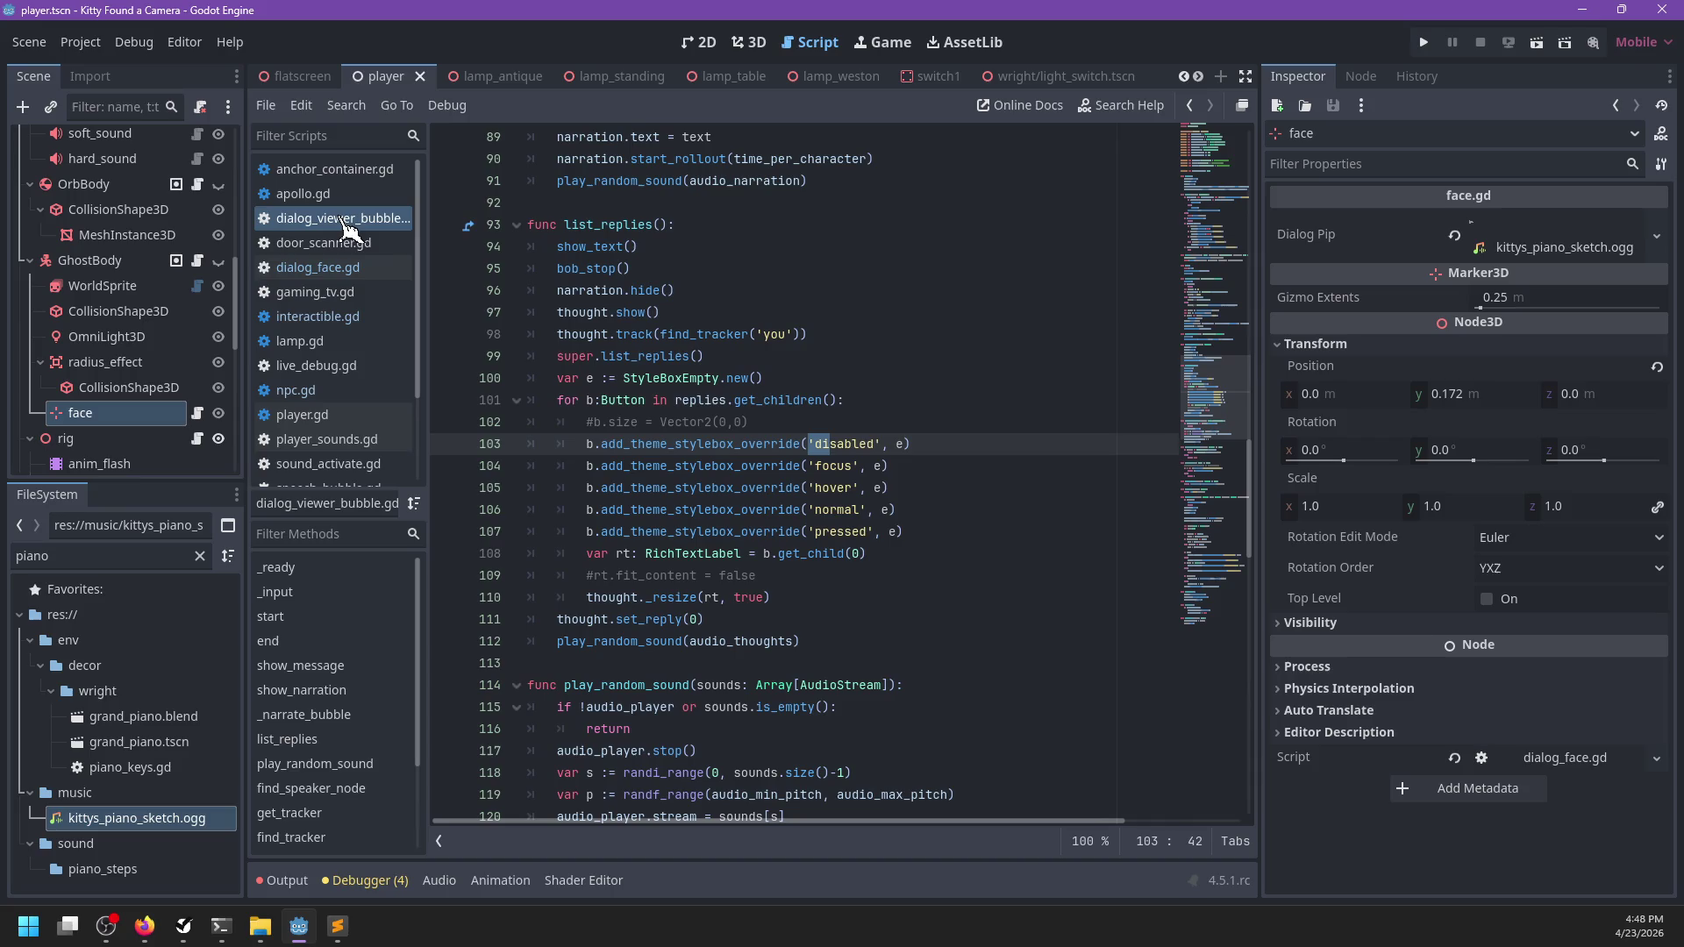
pyautogui.click(948, 399)
pyautogui.scroll(-1, 368, 338)
pyautogui.scroll(-1, 369, 337)
pyautogui.scroll(2, 376, 342)
pyautogui.click(832, 302)
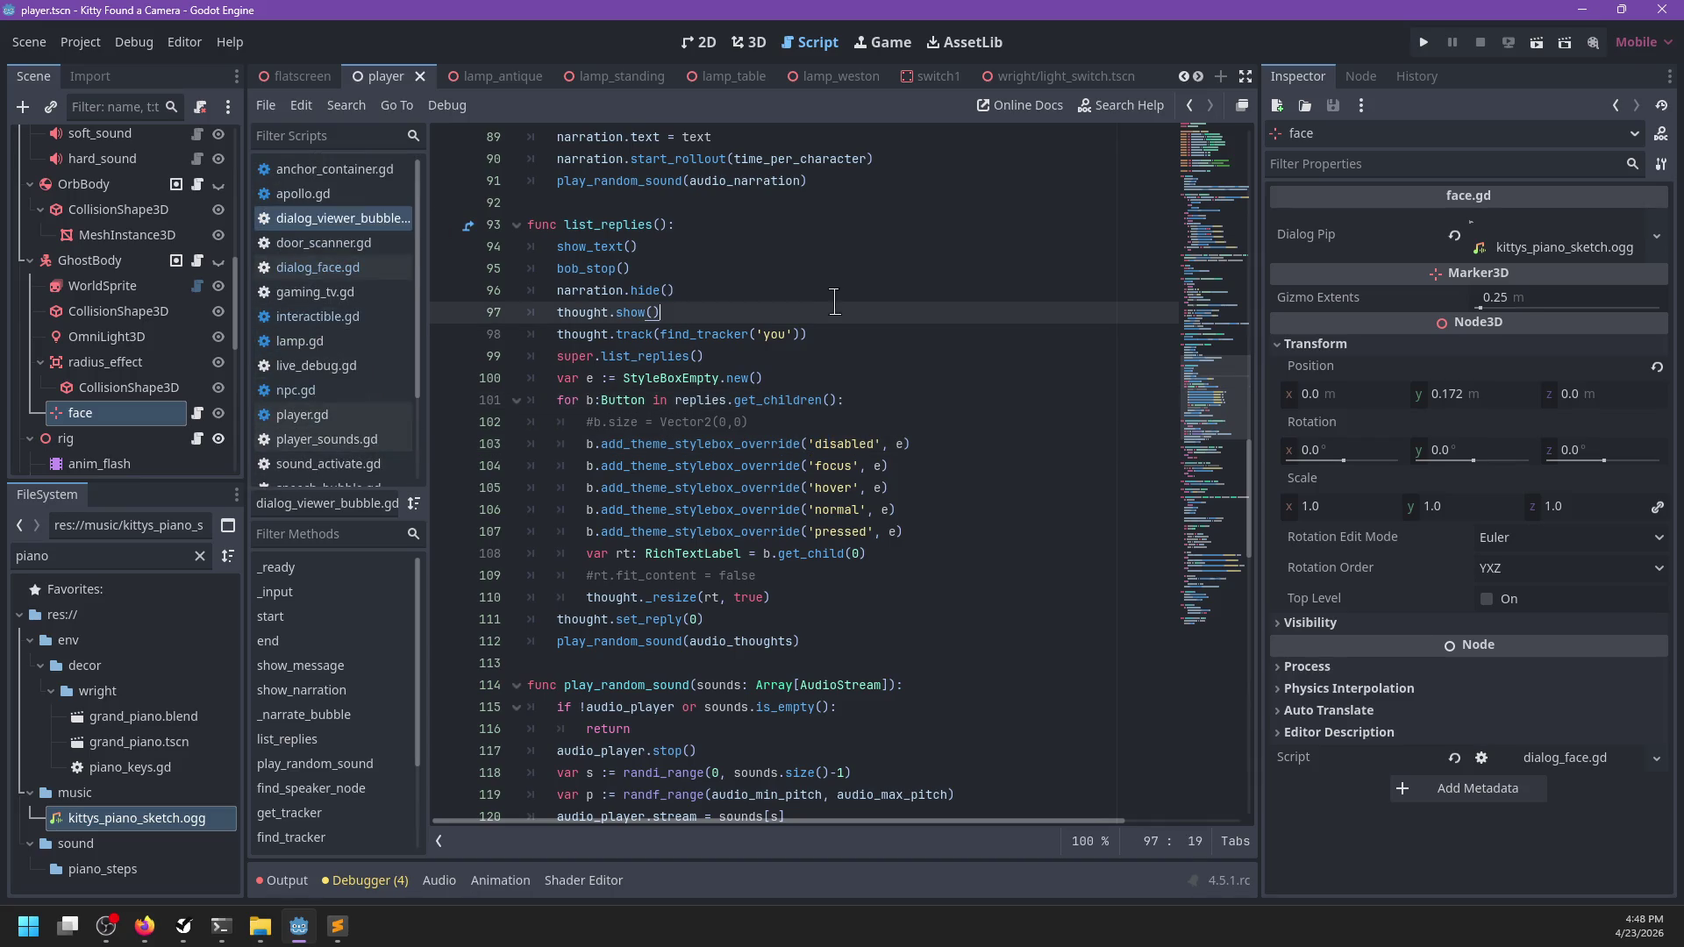
pyautogui.press('F5')
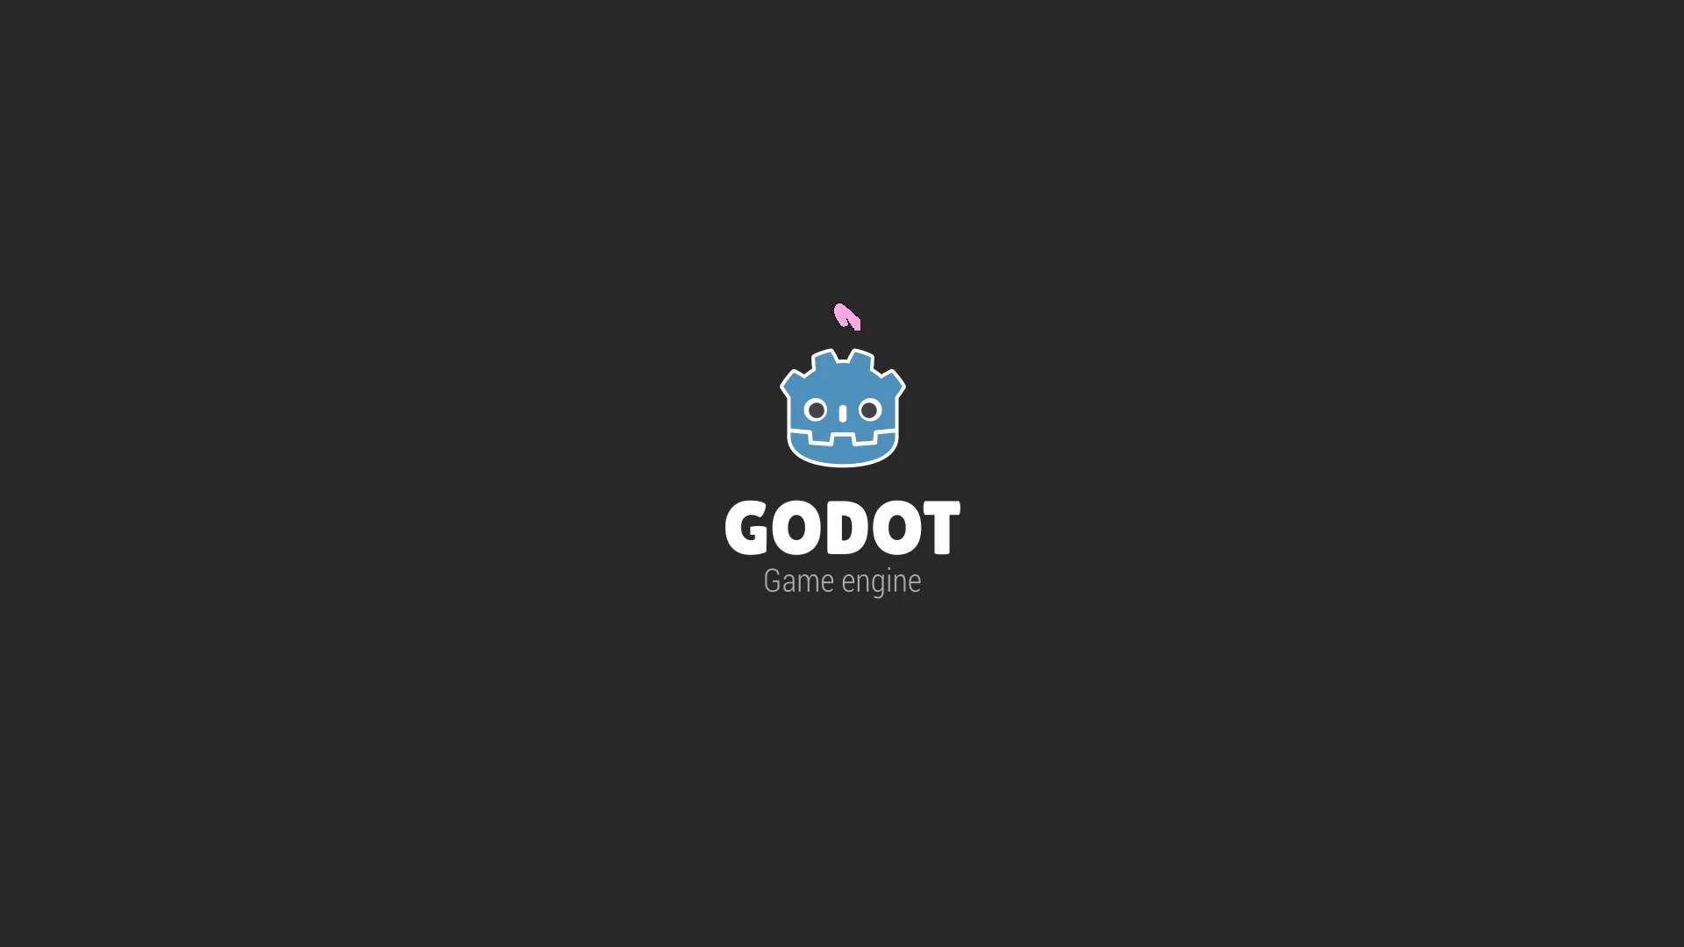
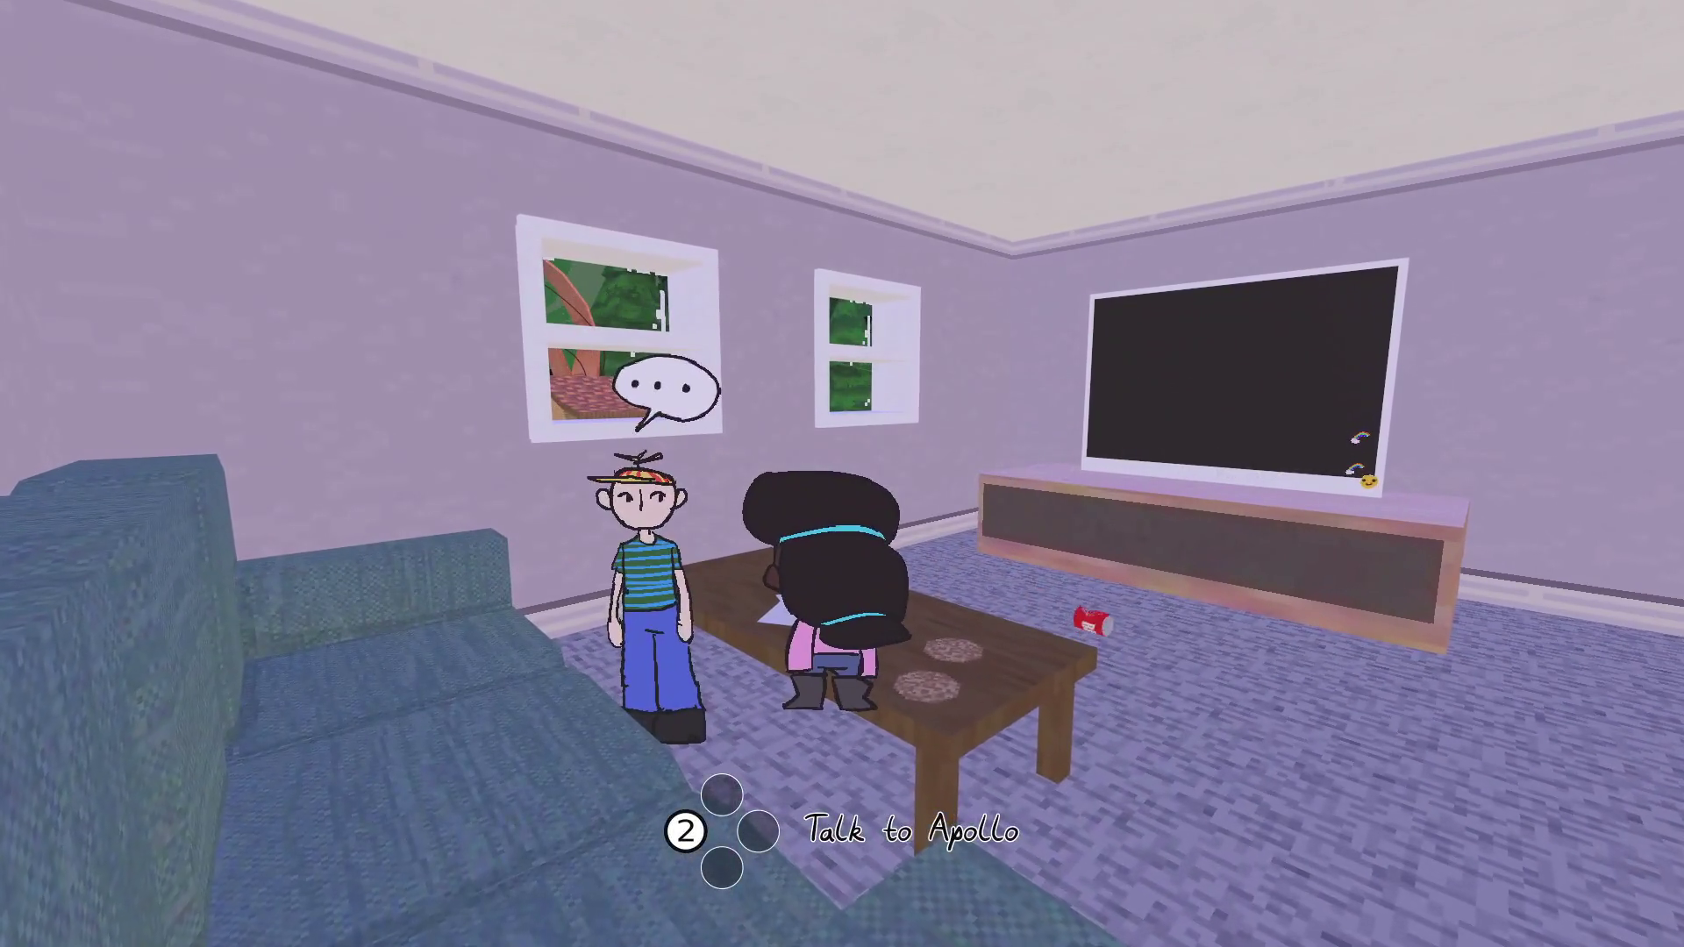
# Talk to Apollo, answer Yes to more Xbox, finish the dialogue, and pick Save and Exit
pyautogui.press('e')
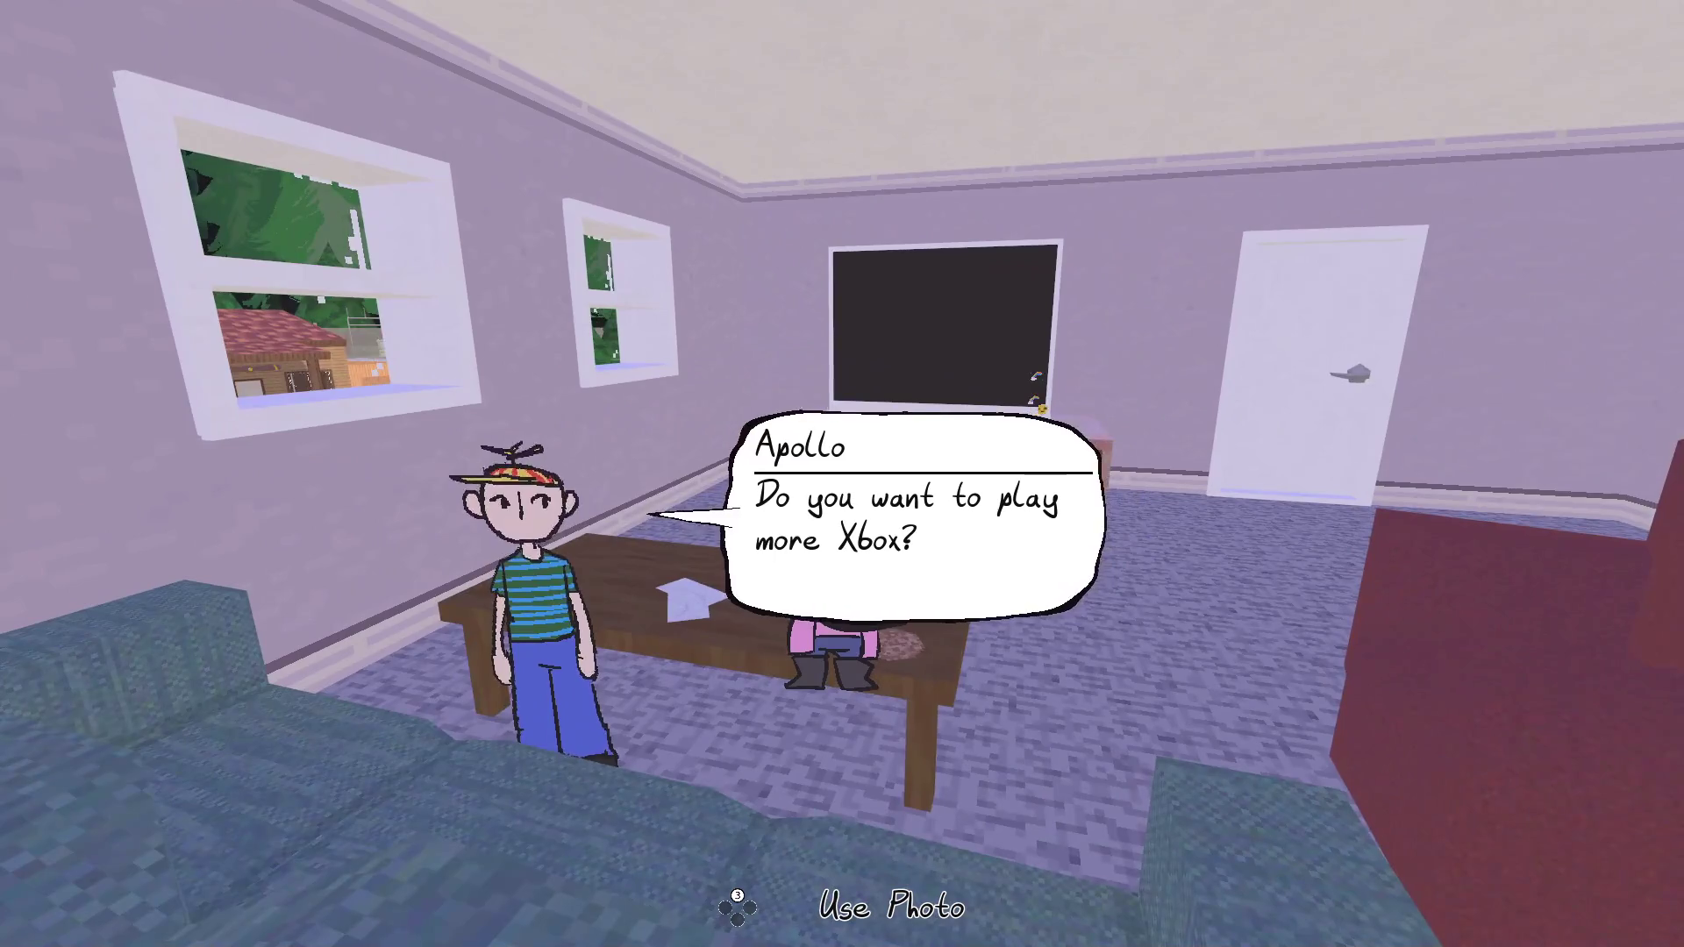
pyautogui.press('e')
pyautogui.press('e')
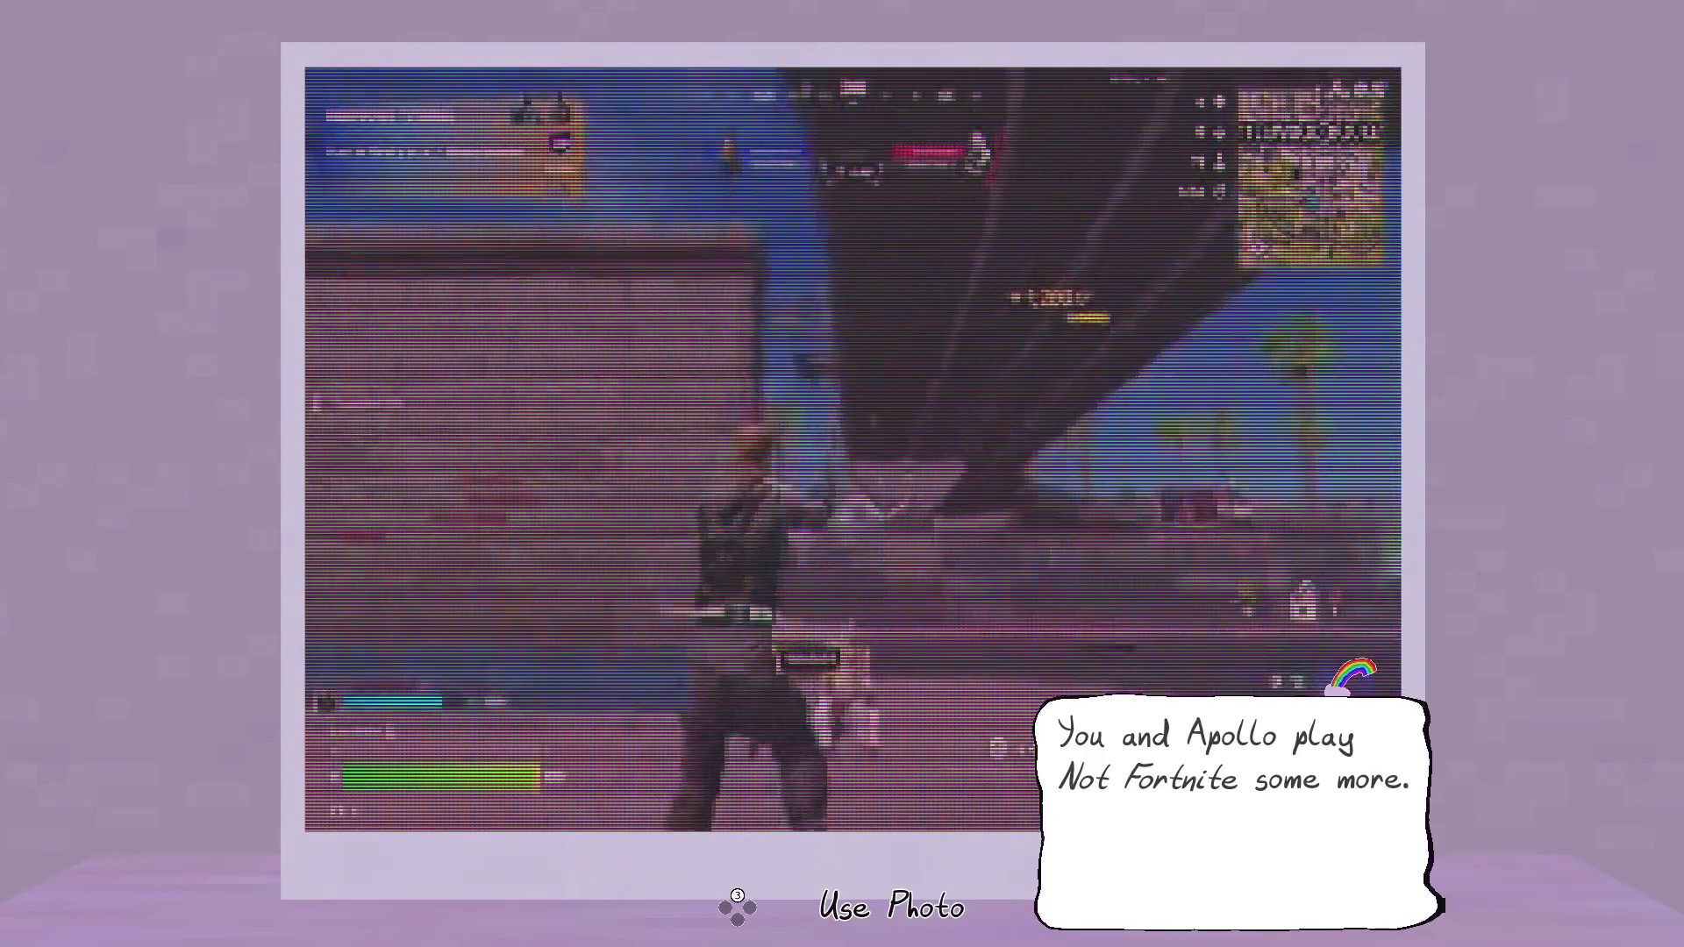
pyautogui.press('Return')
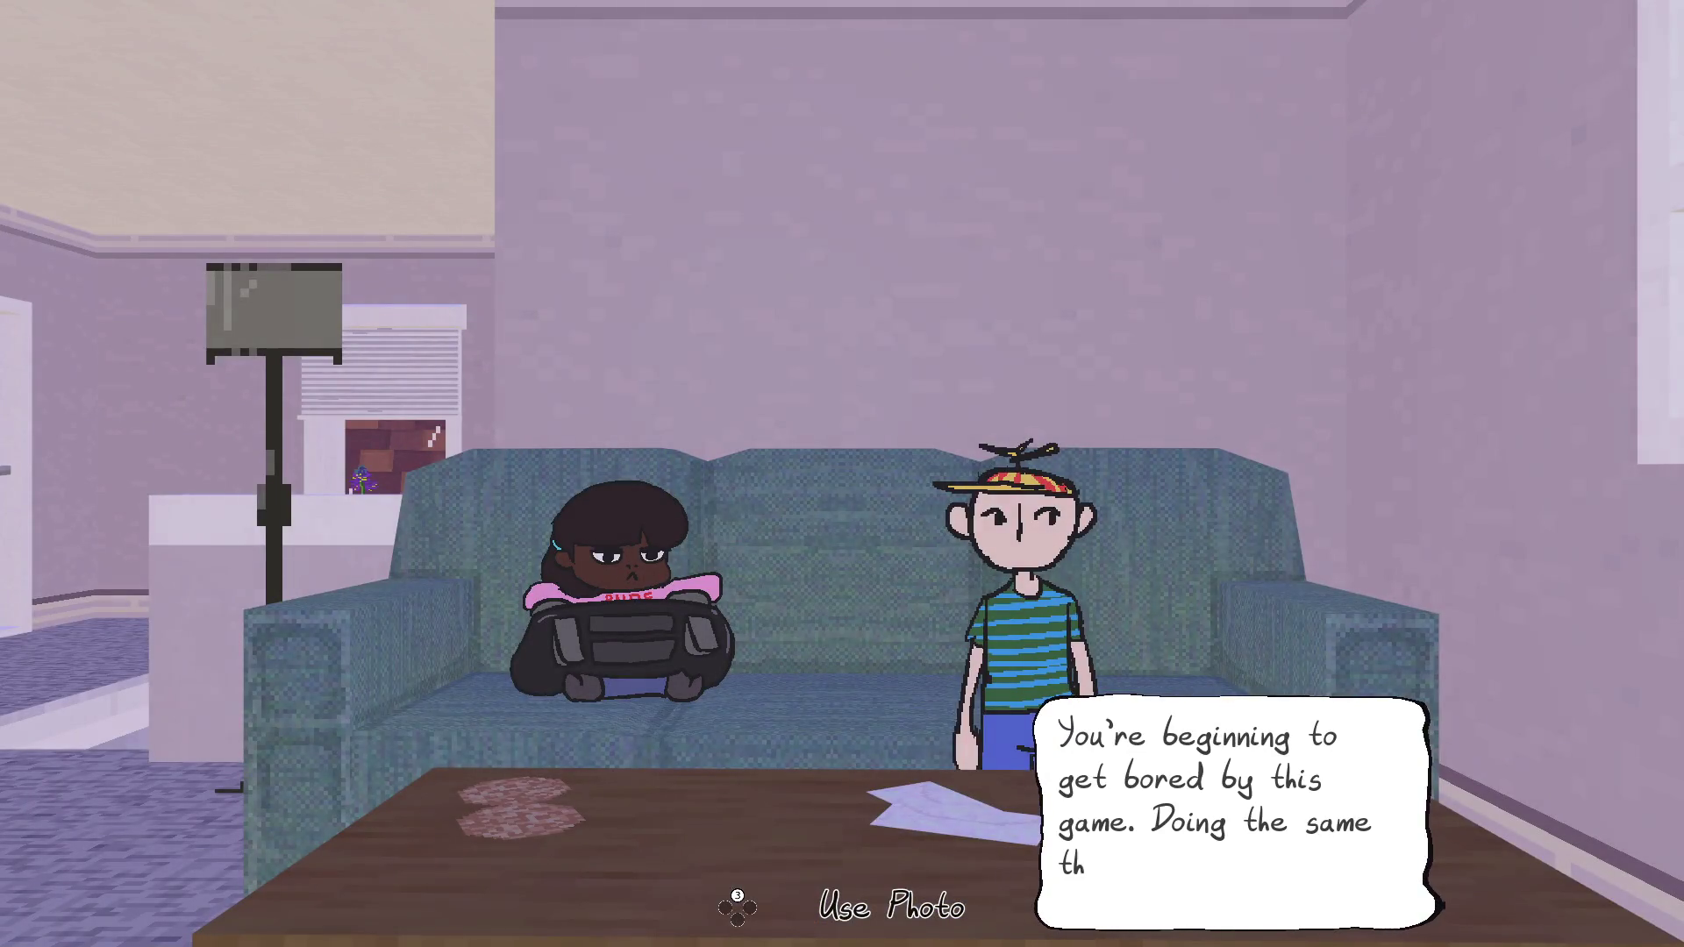
pyautogui.press('Return')
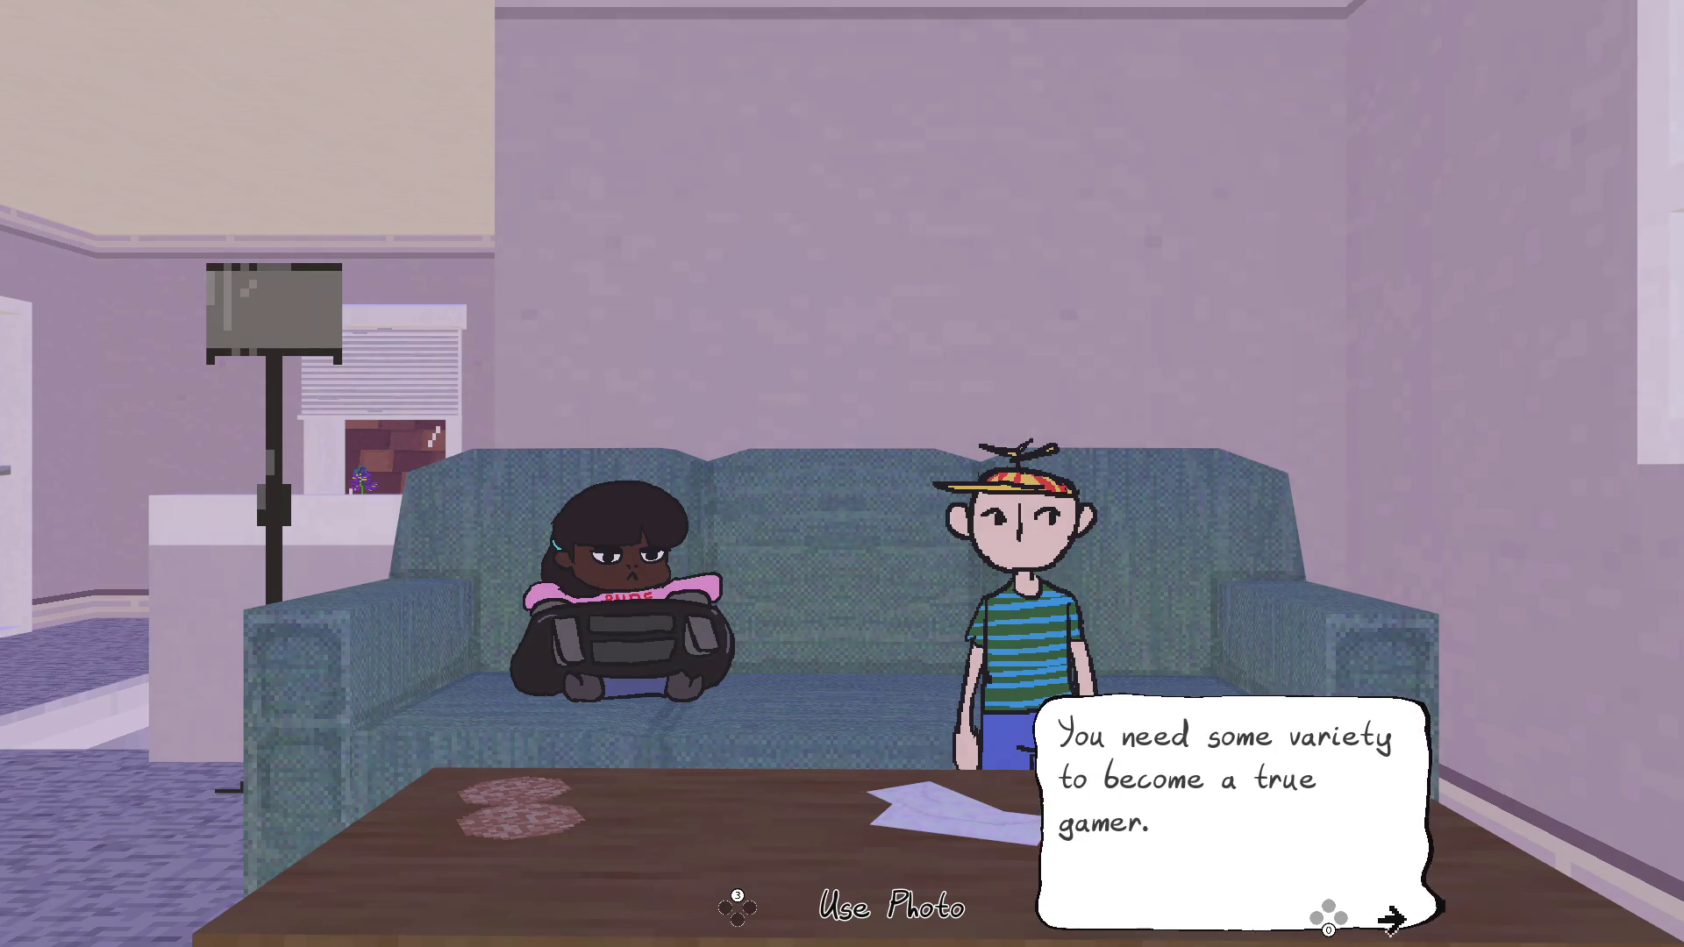
pyautogui.press('Return')
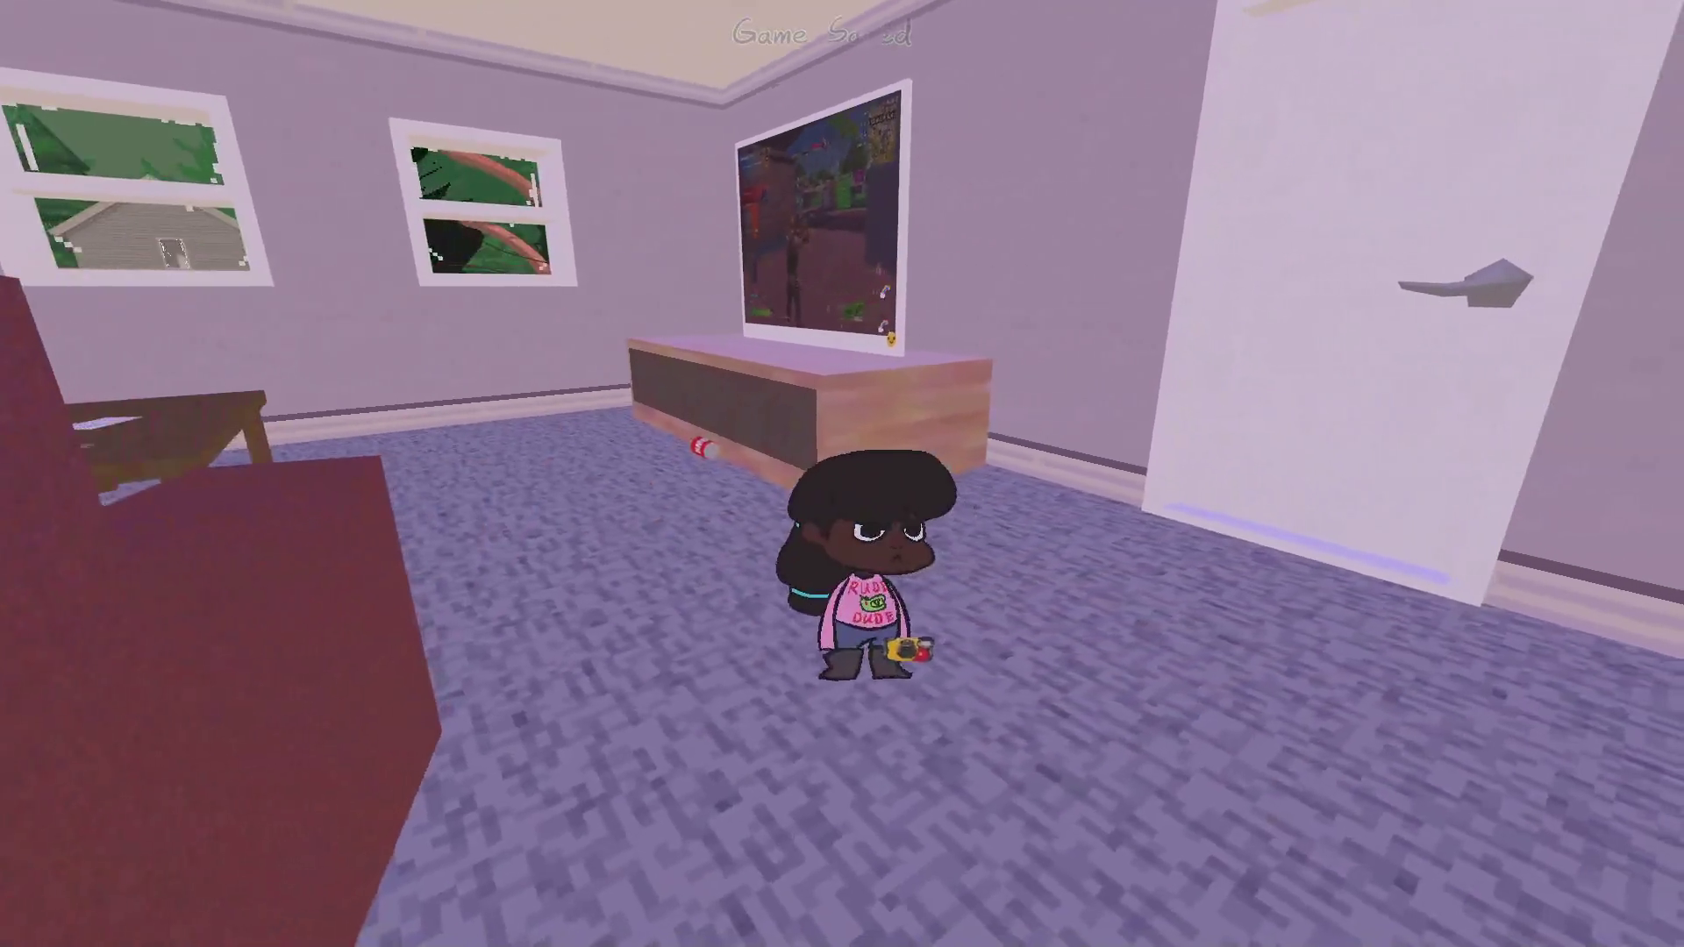
pyautogui.press('Escape')
pyautogui.press('Down')
pyautogui.press('Down')
pyautogui.press('Down')
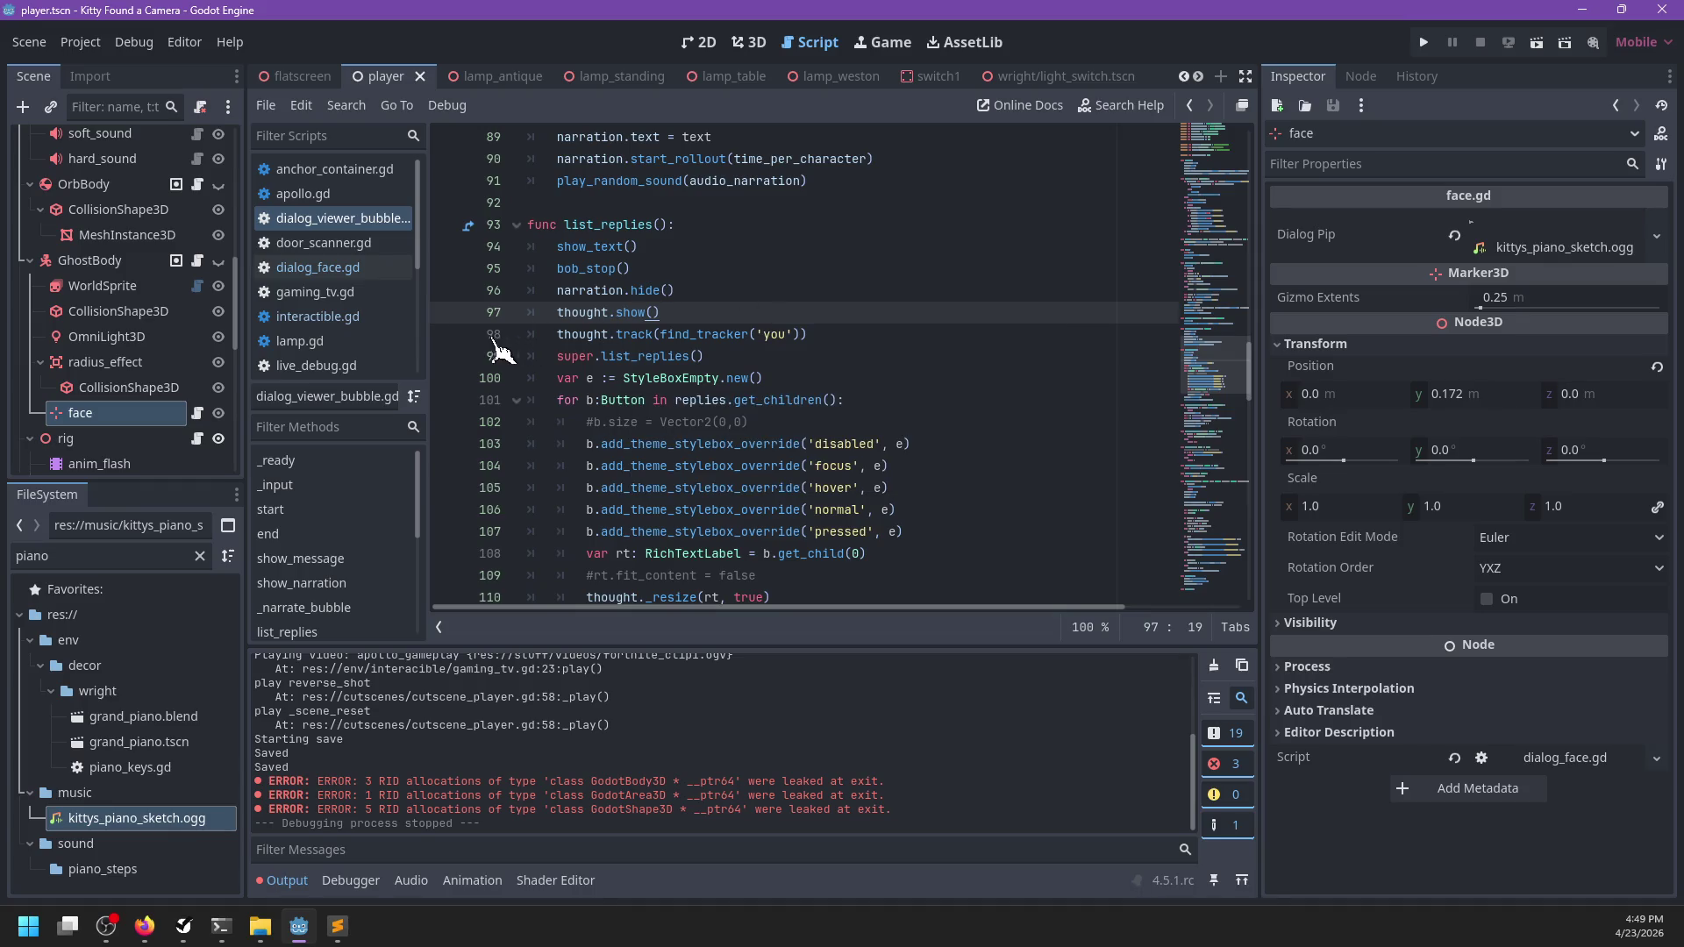
# In the track function of speech_bubble.gd, change 'speaking_pip' to 'dialog_pip' on line 214, then run the game
pyautogui.scroll(-3, 614, 351)
pyautogui.scroll(2, 631, 290)
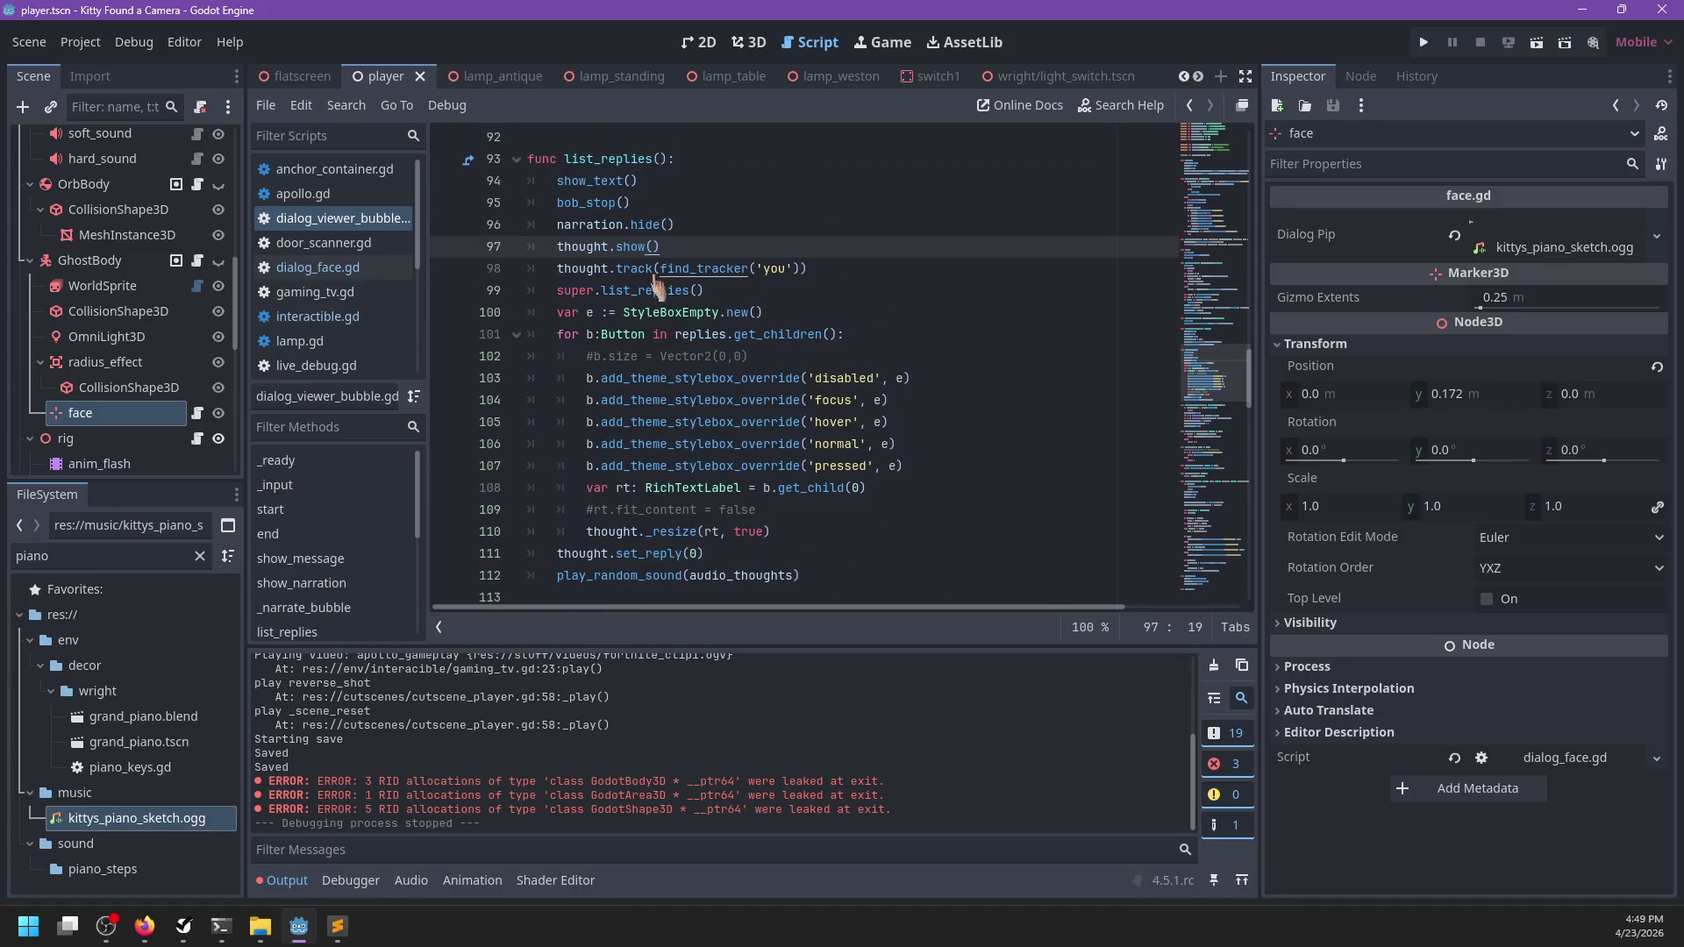
pyautogui.keyDown('ctrl'); pyautogui.click(637, 289); pyautogui.keyUp('ctrl')
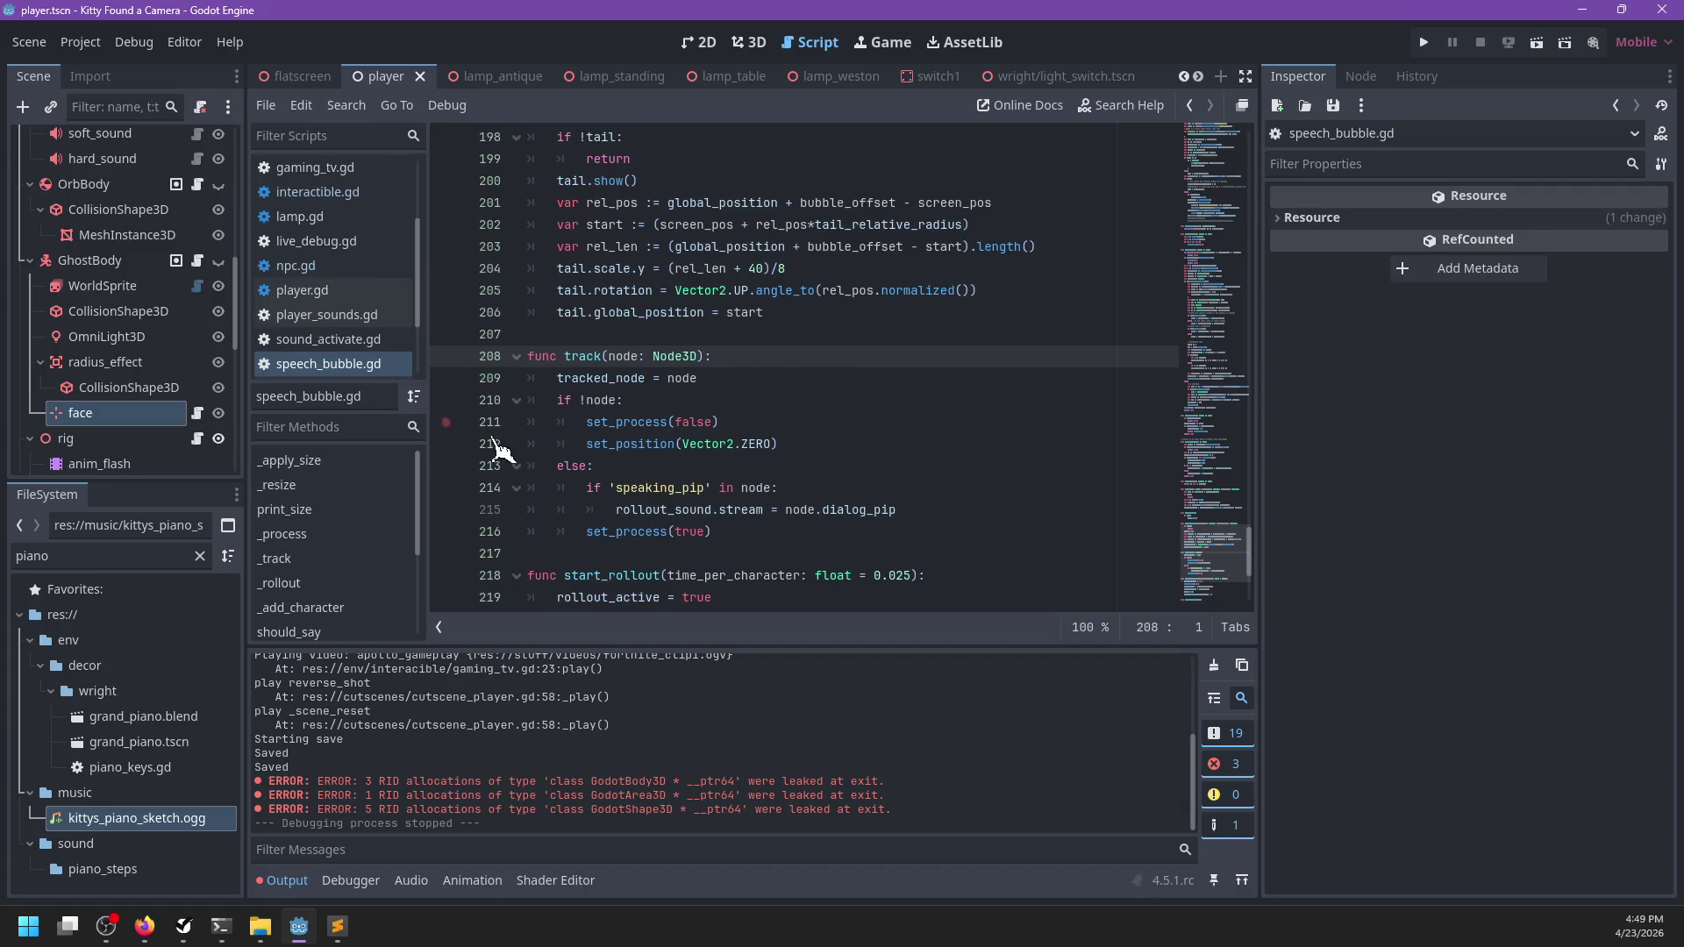
pyautogui.doubleClick(638, 487)
pyautogui.write('dialo')
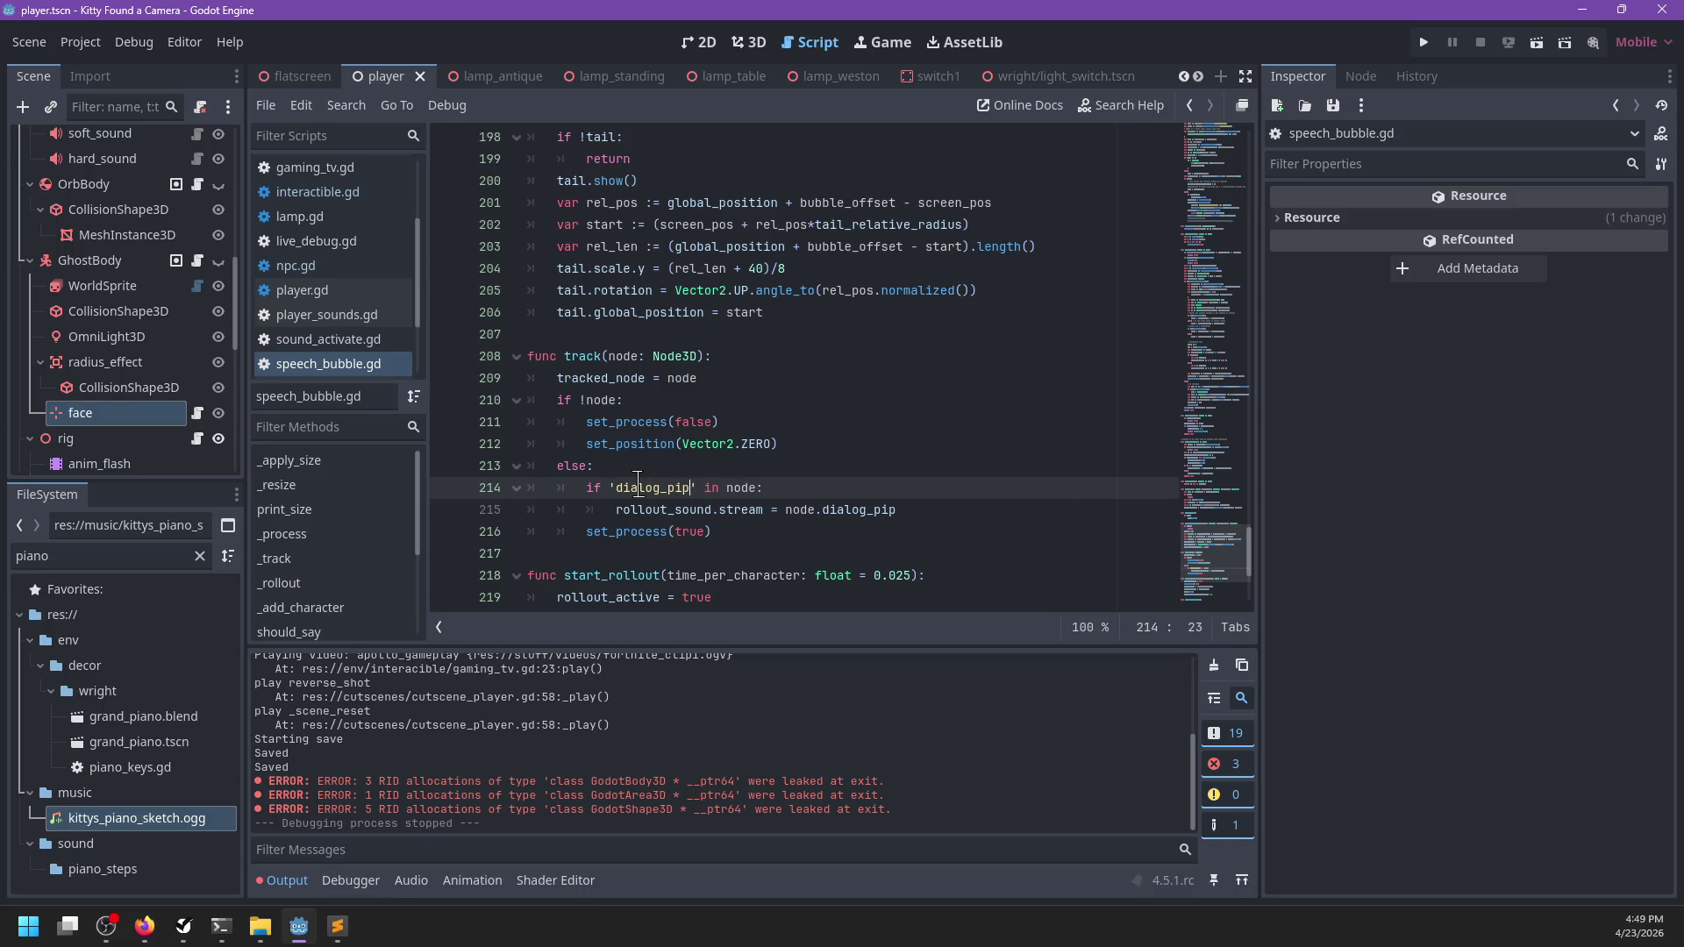
pyautogui.press('Escape')
pyautogui.click(824, 387)
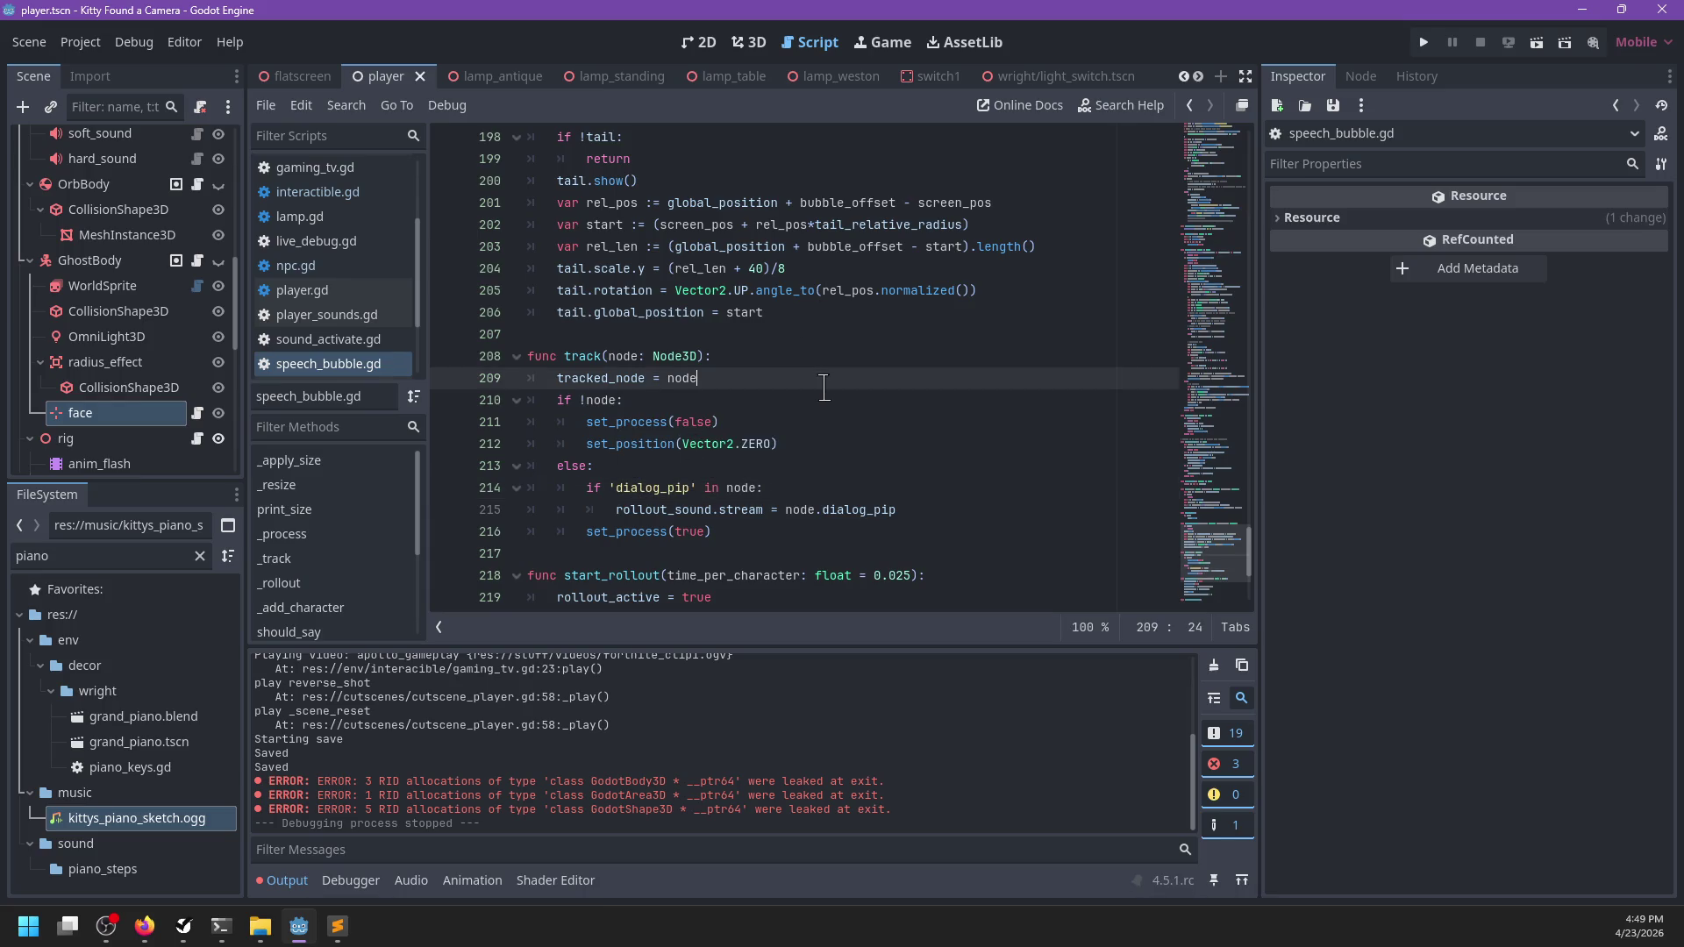
pyautogui.press('F5')
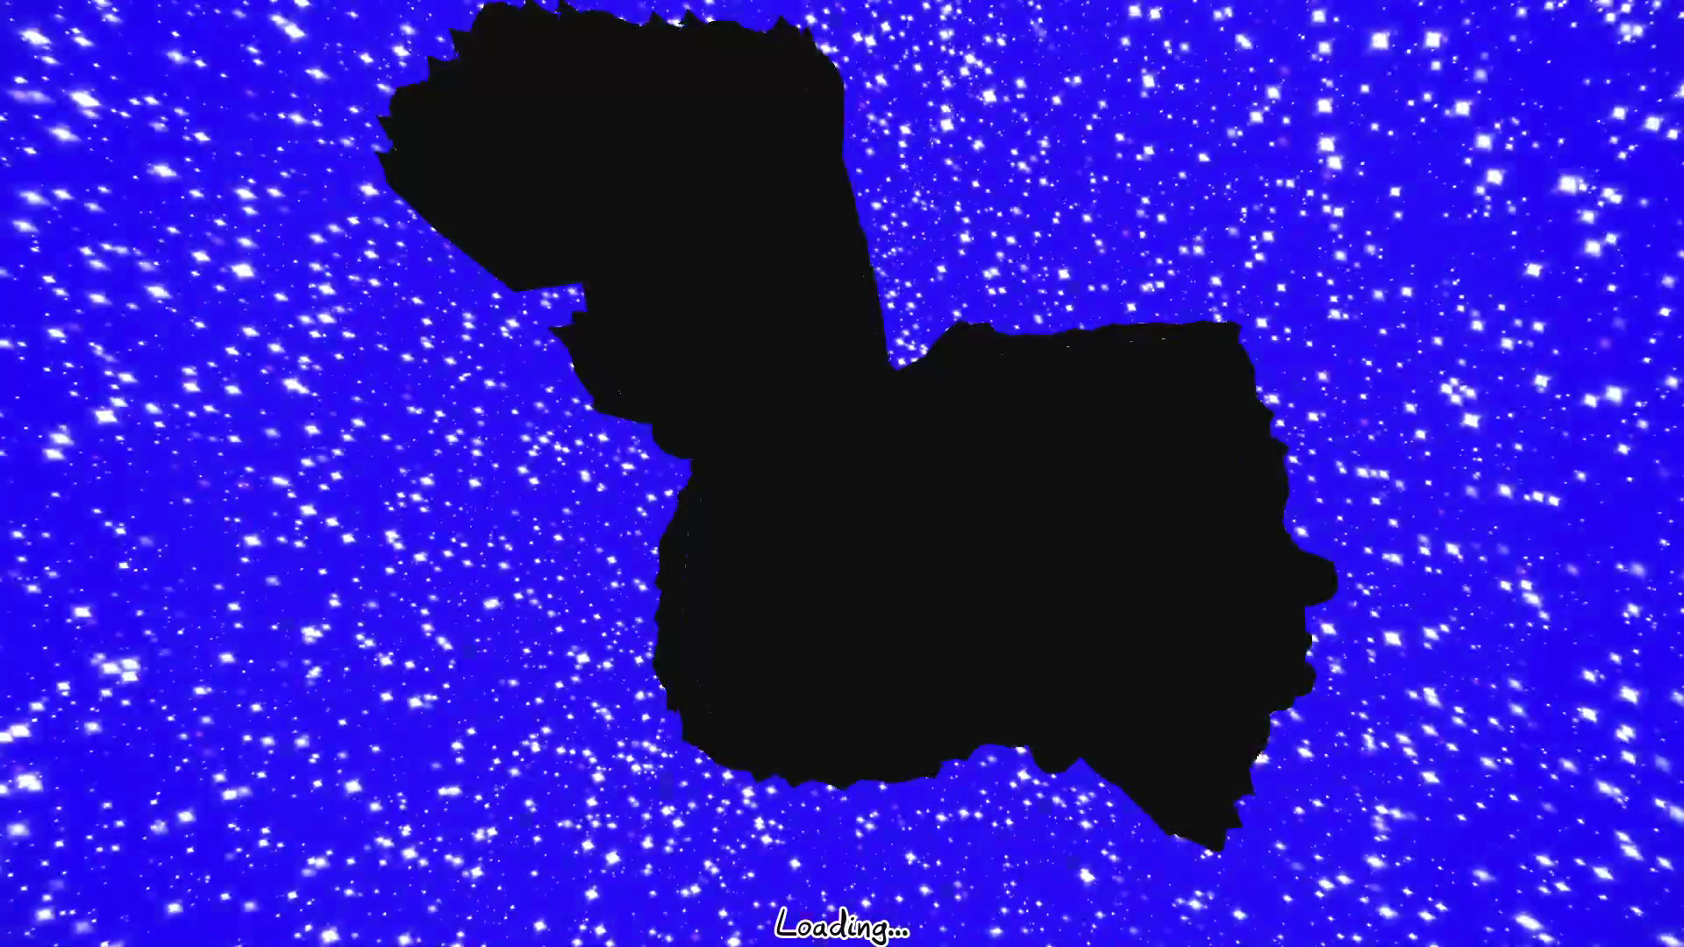
# Walk to Apollo by the couch and talk to him, which triggers the line 215 'stream' error
pyautogui.press('w')
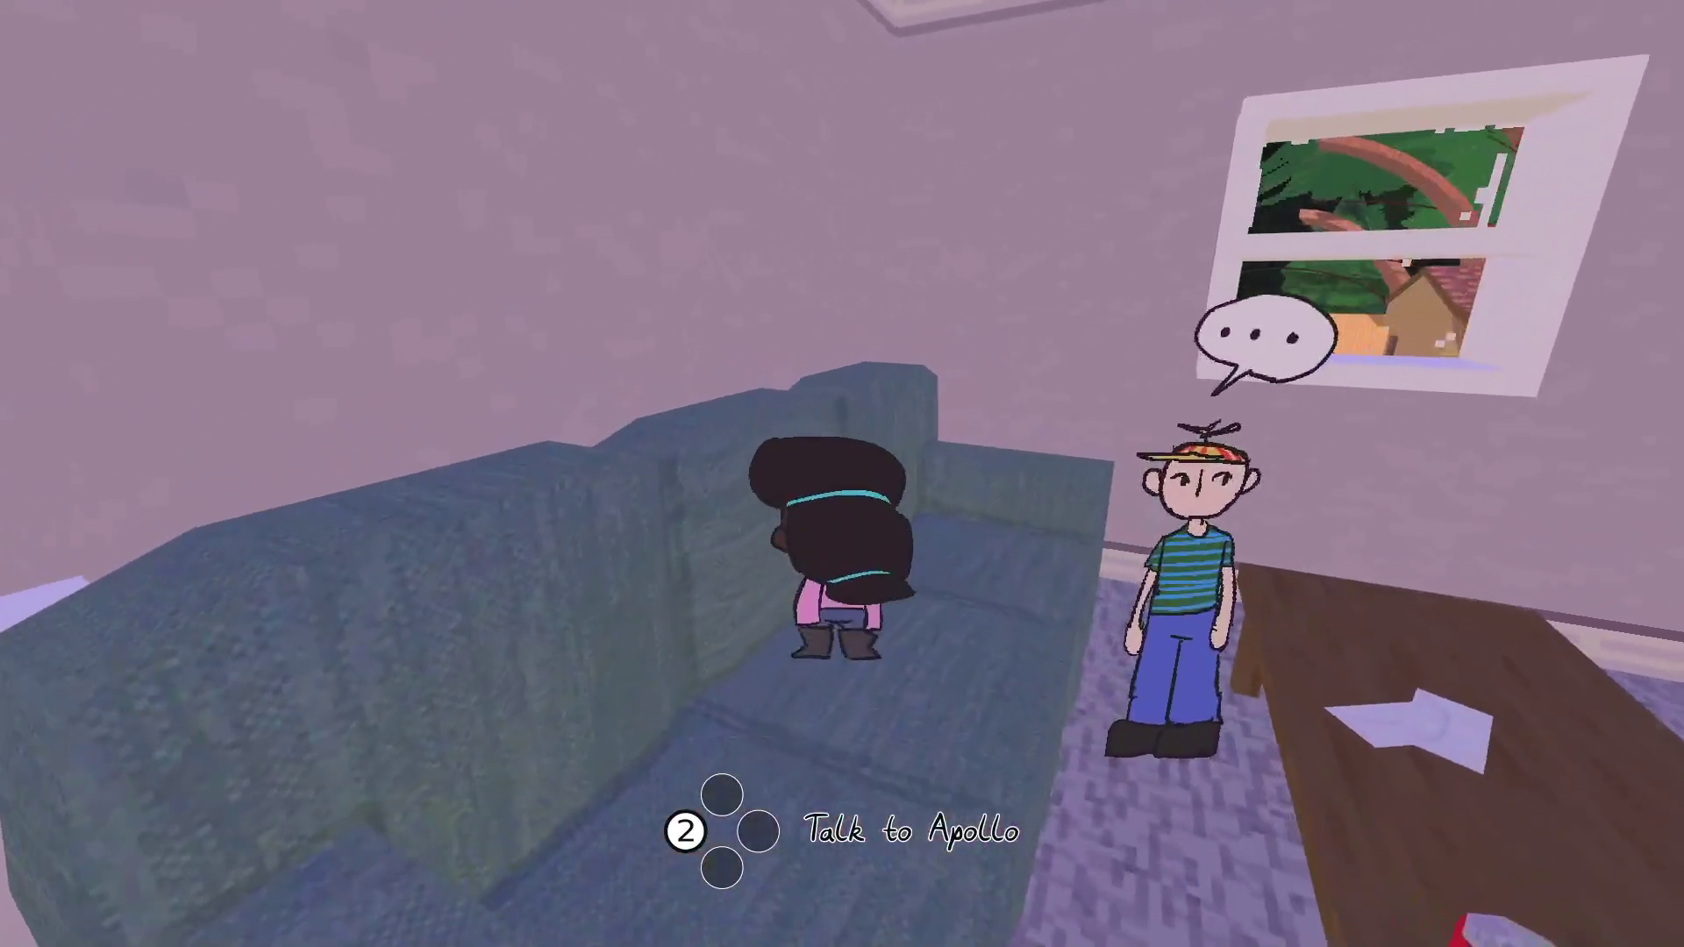
pyautogui.press('e')
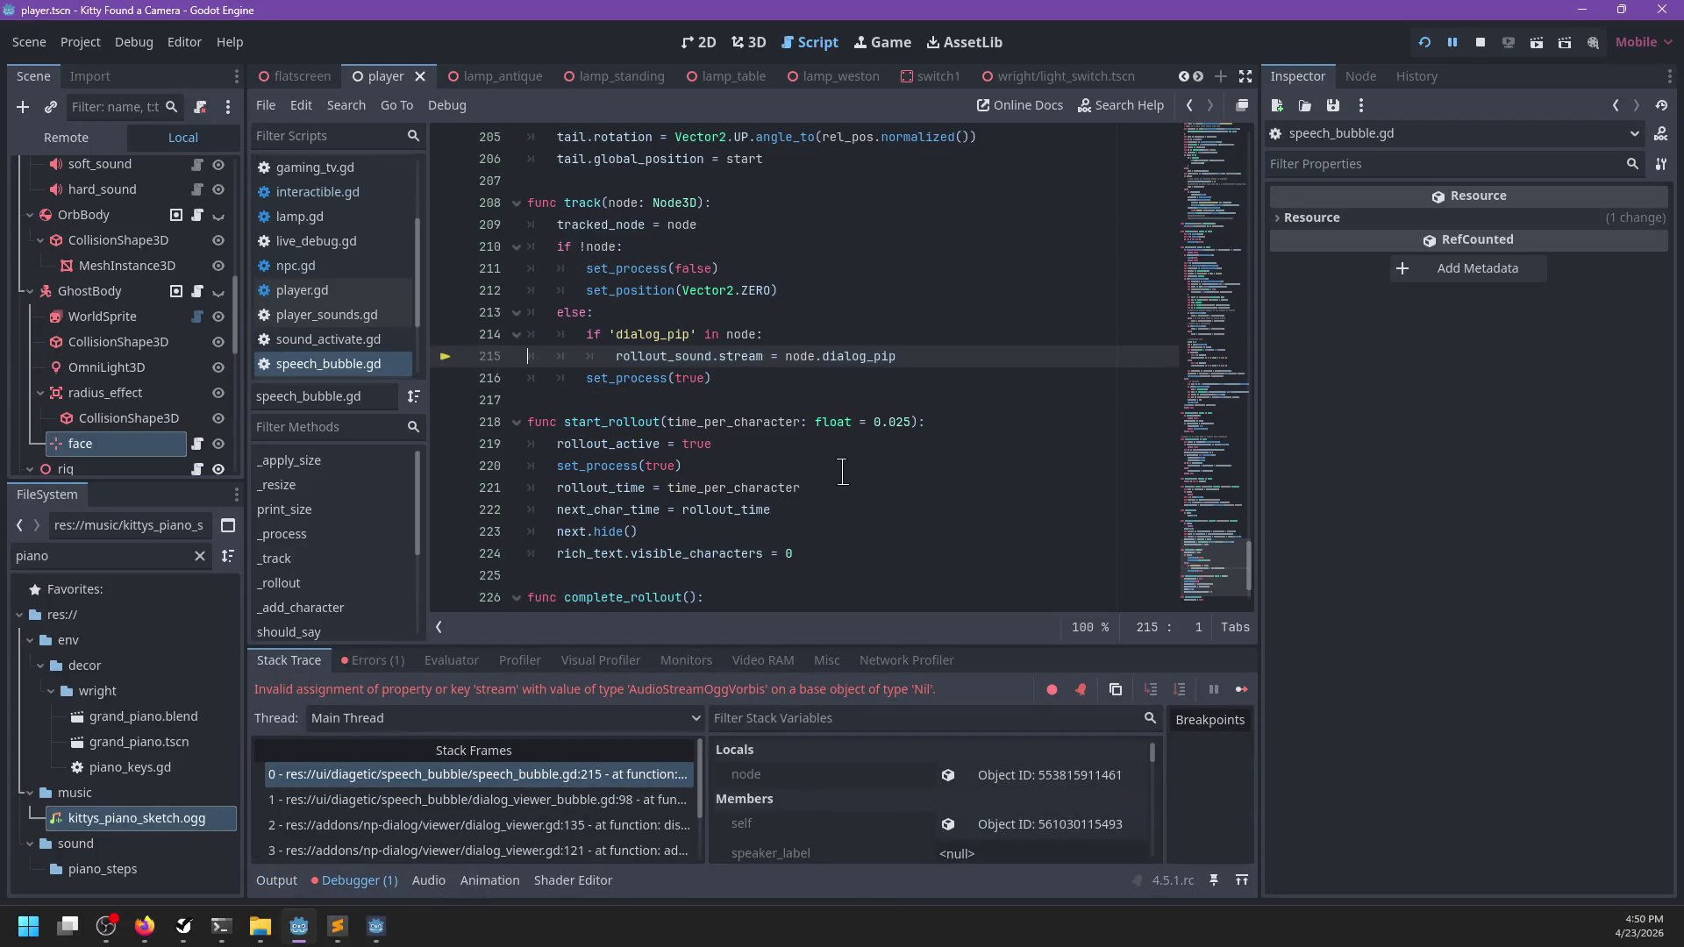
# Inspect lines 214–215 of speech_bubble.gd to trace the Nil 'stream' assignment error
pyautogui.doubleClick(652, 336)
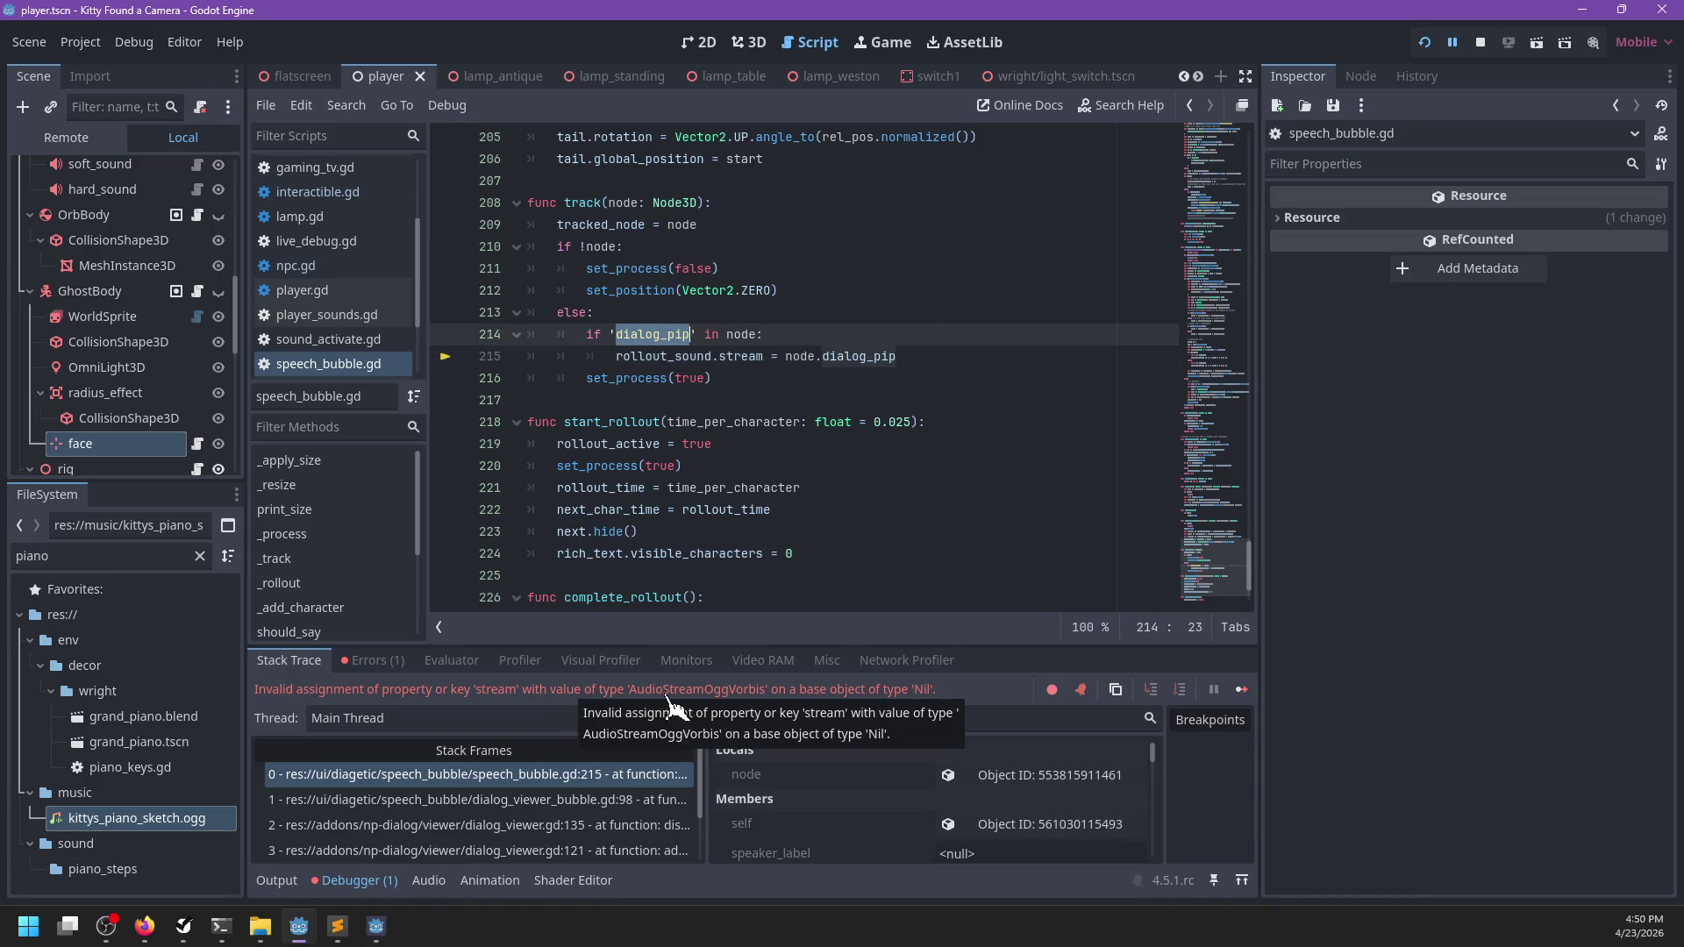
pyautogui.doubleClick(667, 356)
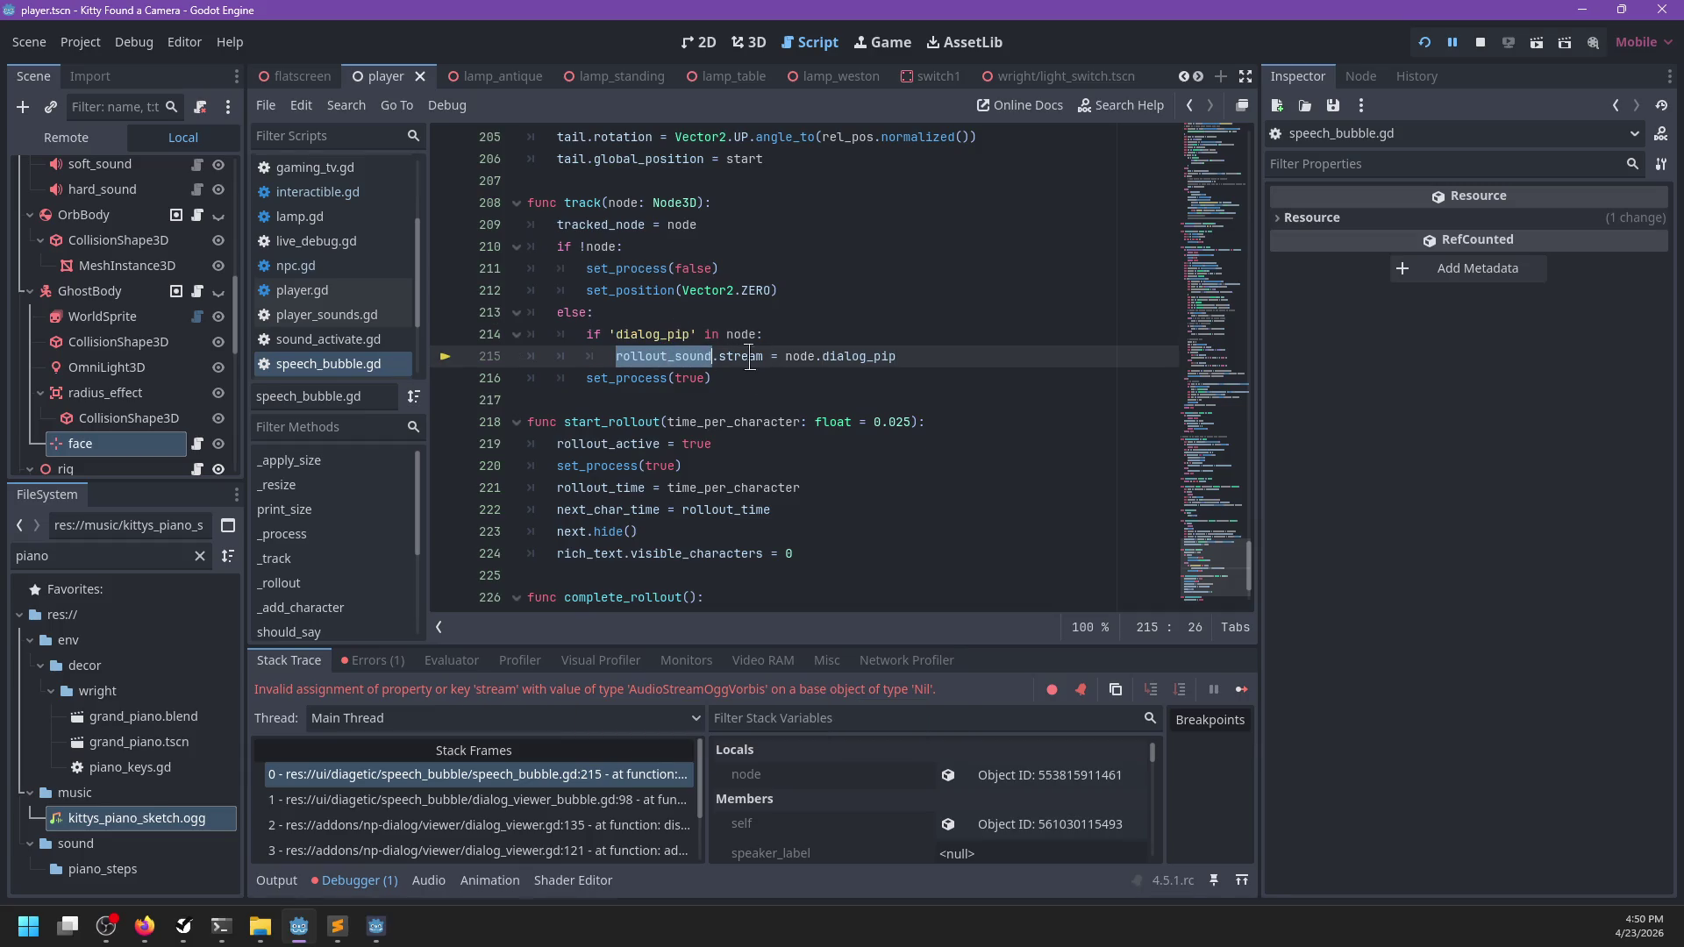
pyautogui.doubleClick(798, 356)
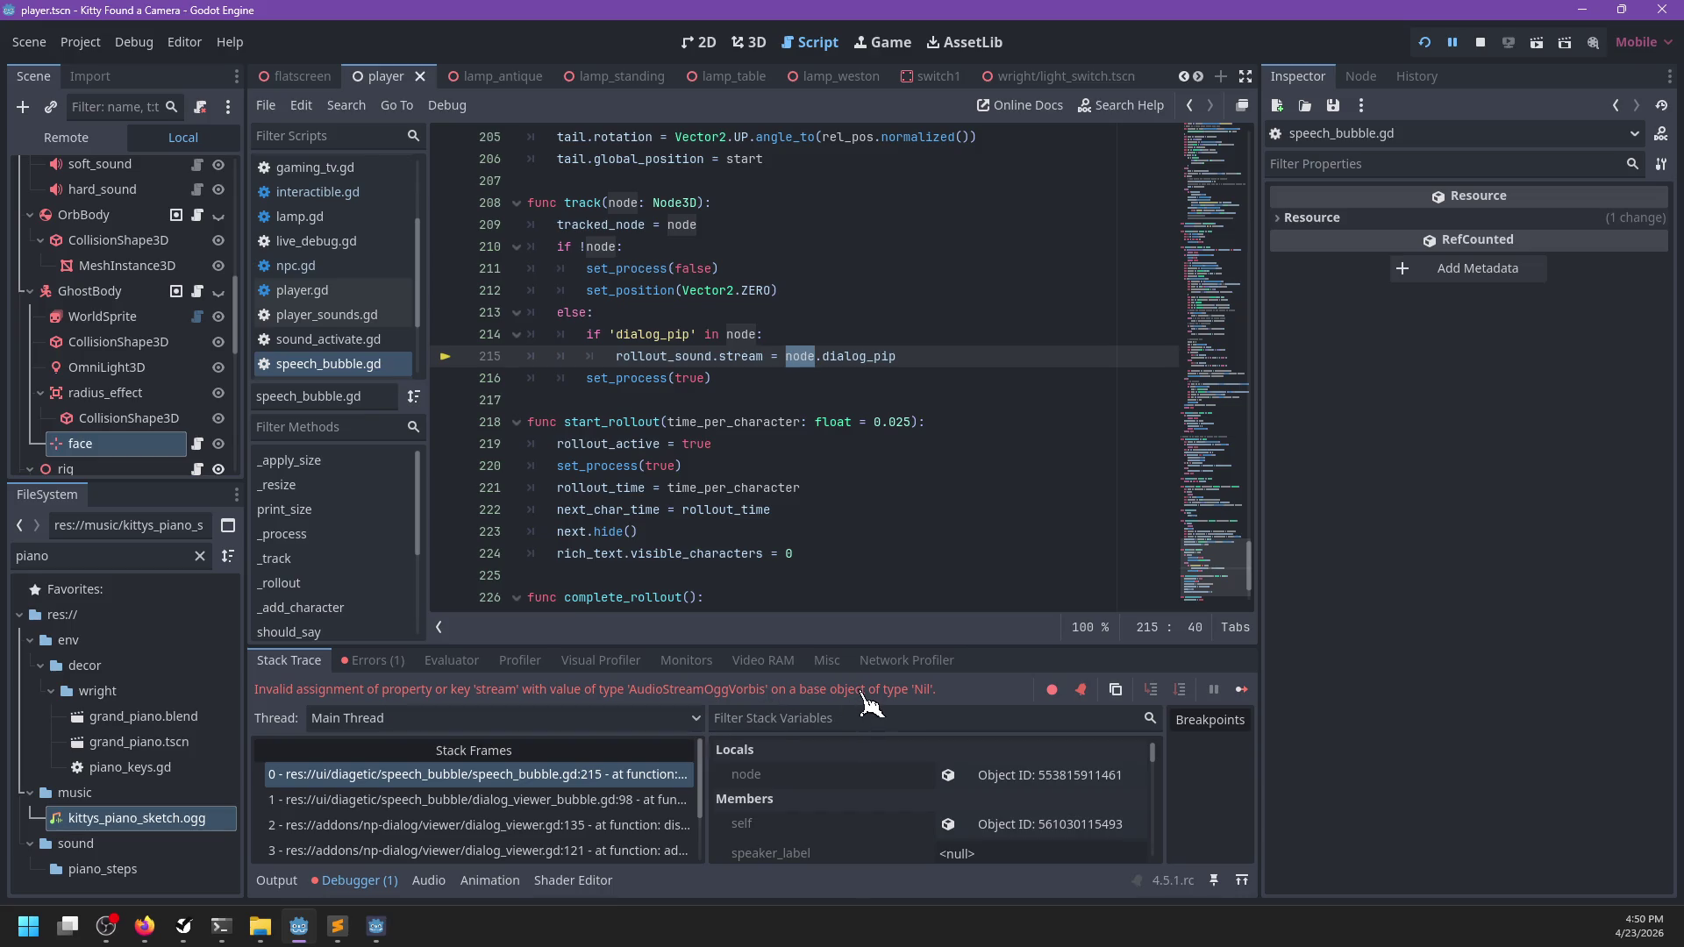
pyautogui.doubleClick(632, 348)
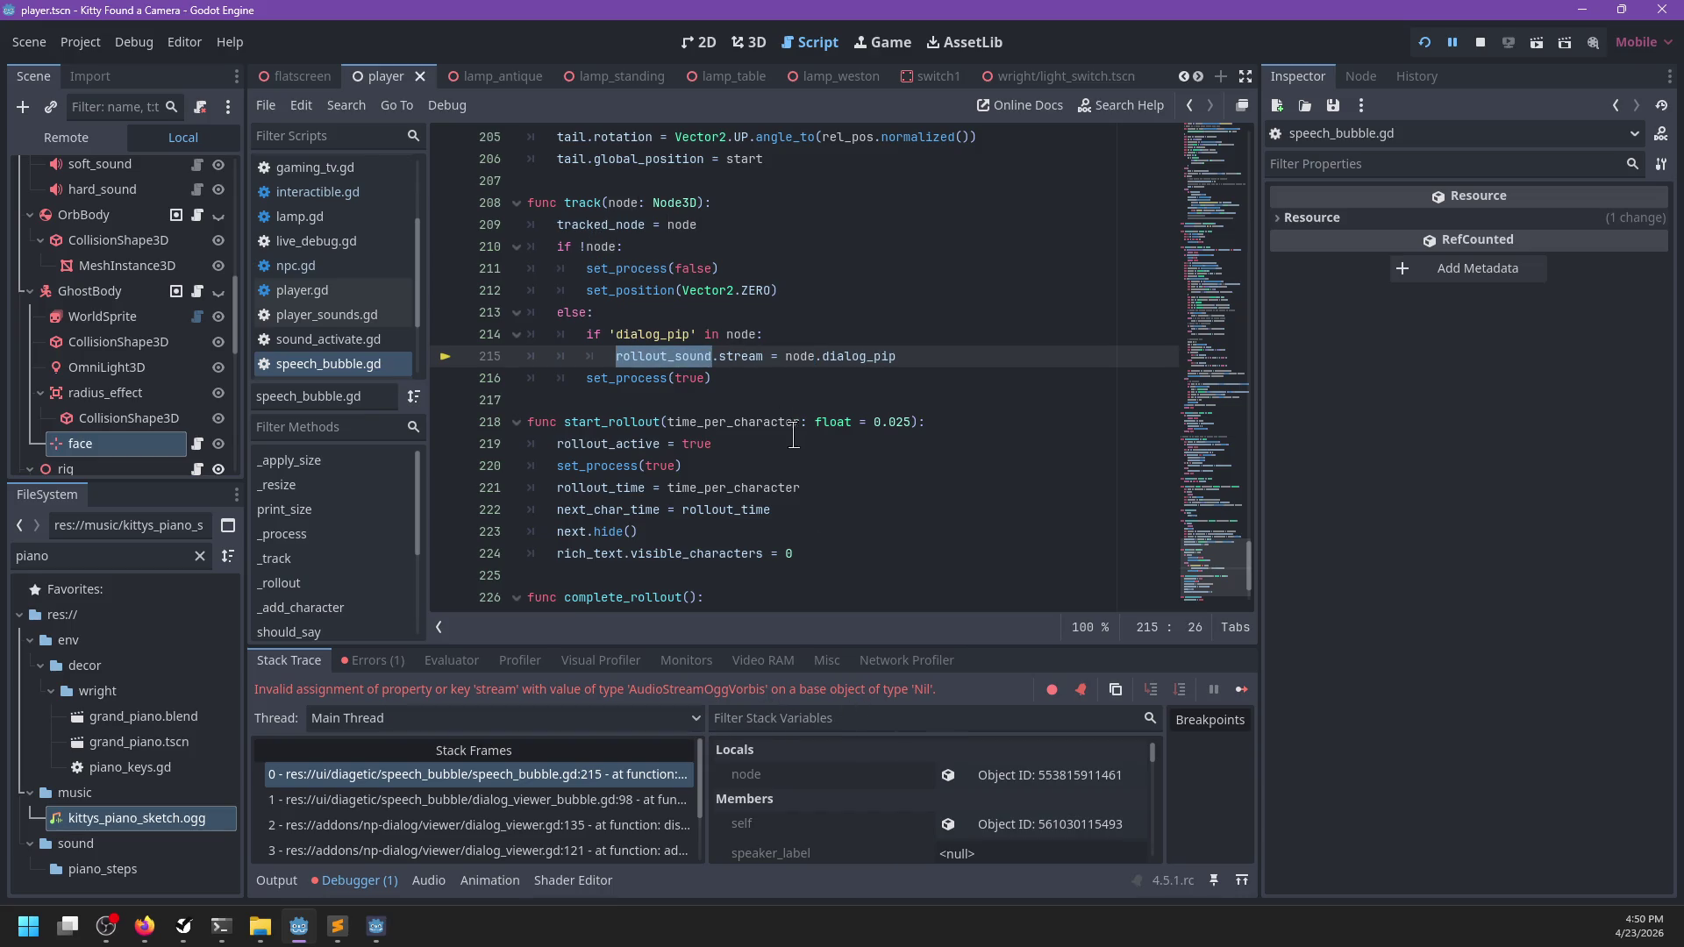
pyautogui.click(739, 378)
pyautogui.hotkey('ctrl', 'f')
pyautogui.press('Escape')
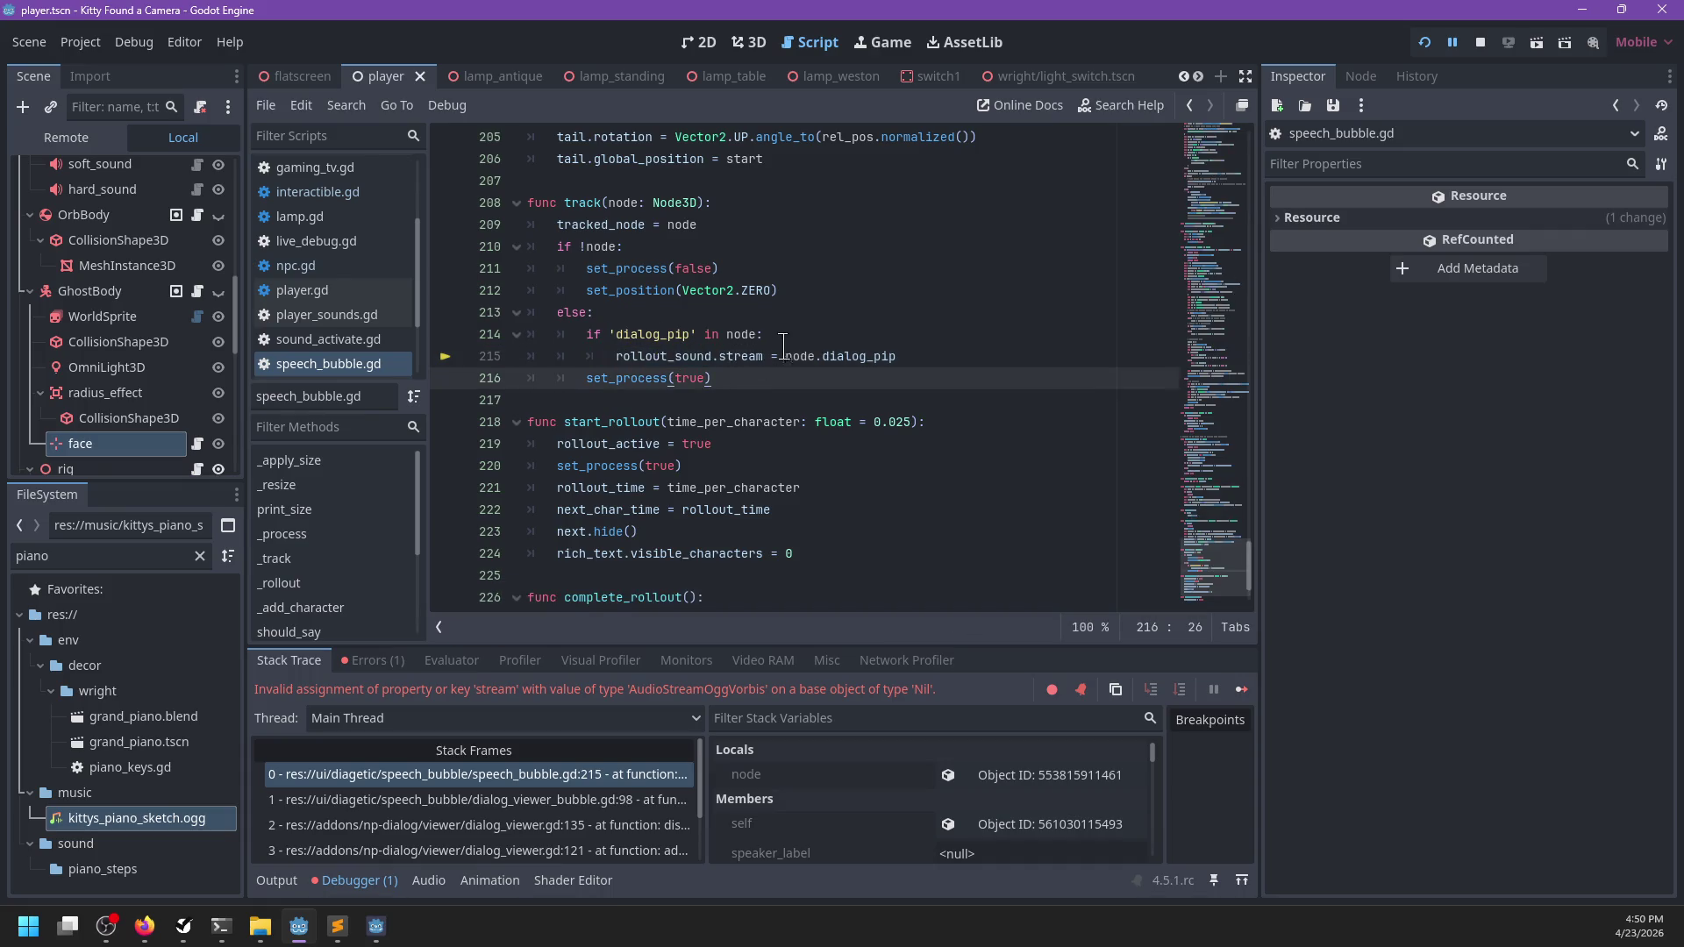
# Make line 214 read "if rollout_sound and 'dialog_pip' in node:", save, and resume the game
pyautogui.click(796, 334)
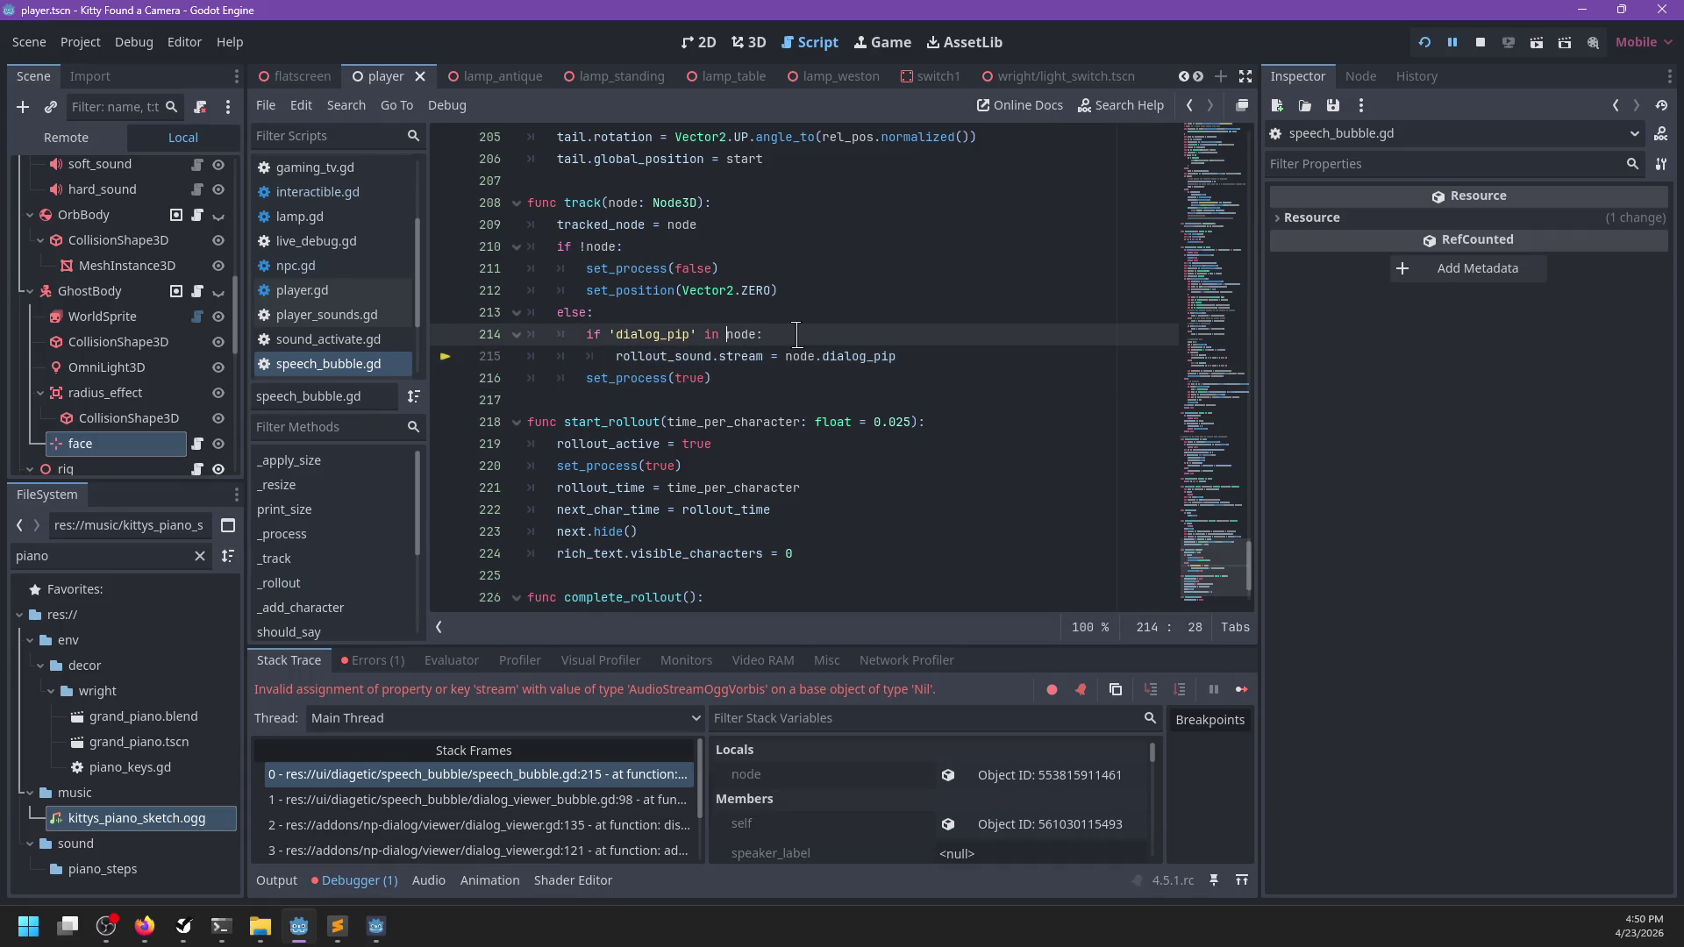
pyautogui.write('ro')
pyautogui.write('llout_s')
pyautogui.press('Return')
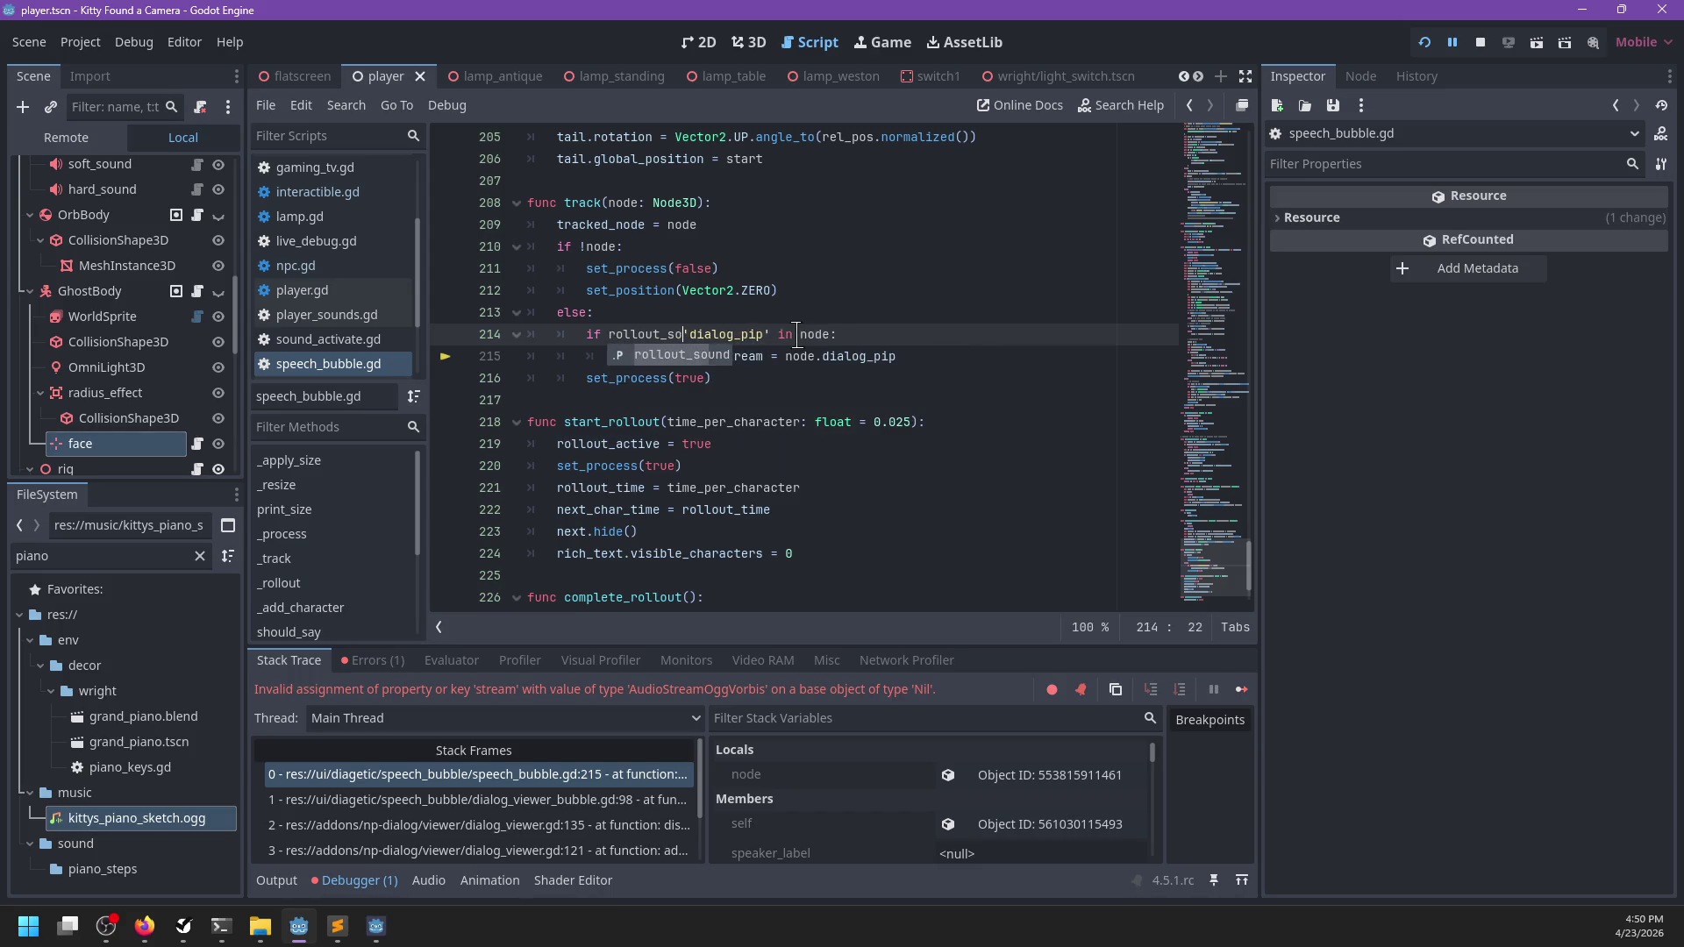
pyautogui.write('and')
pyautogui.hotkey('ctrl', 's')
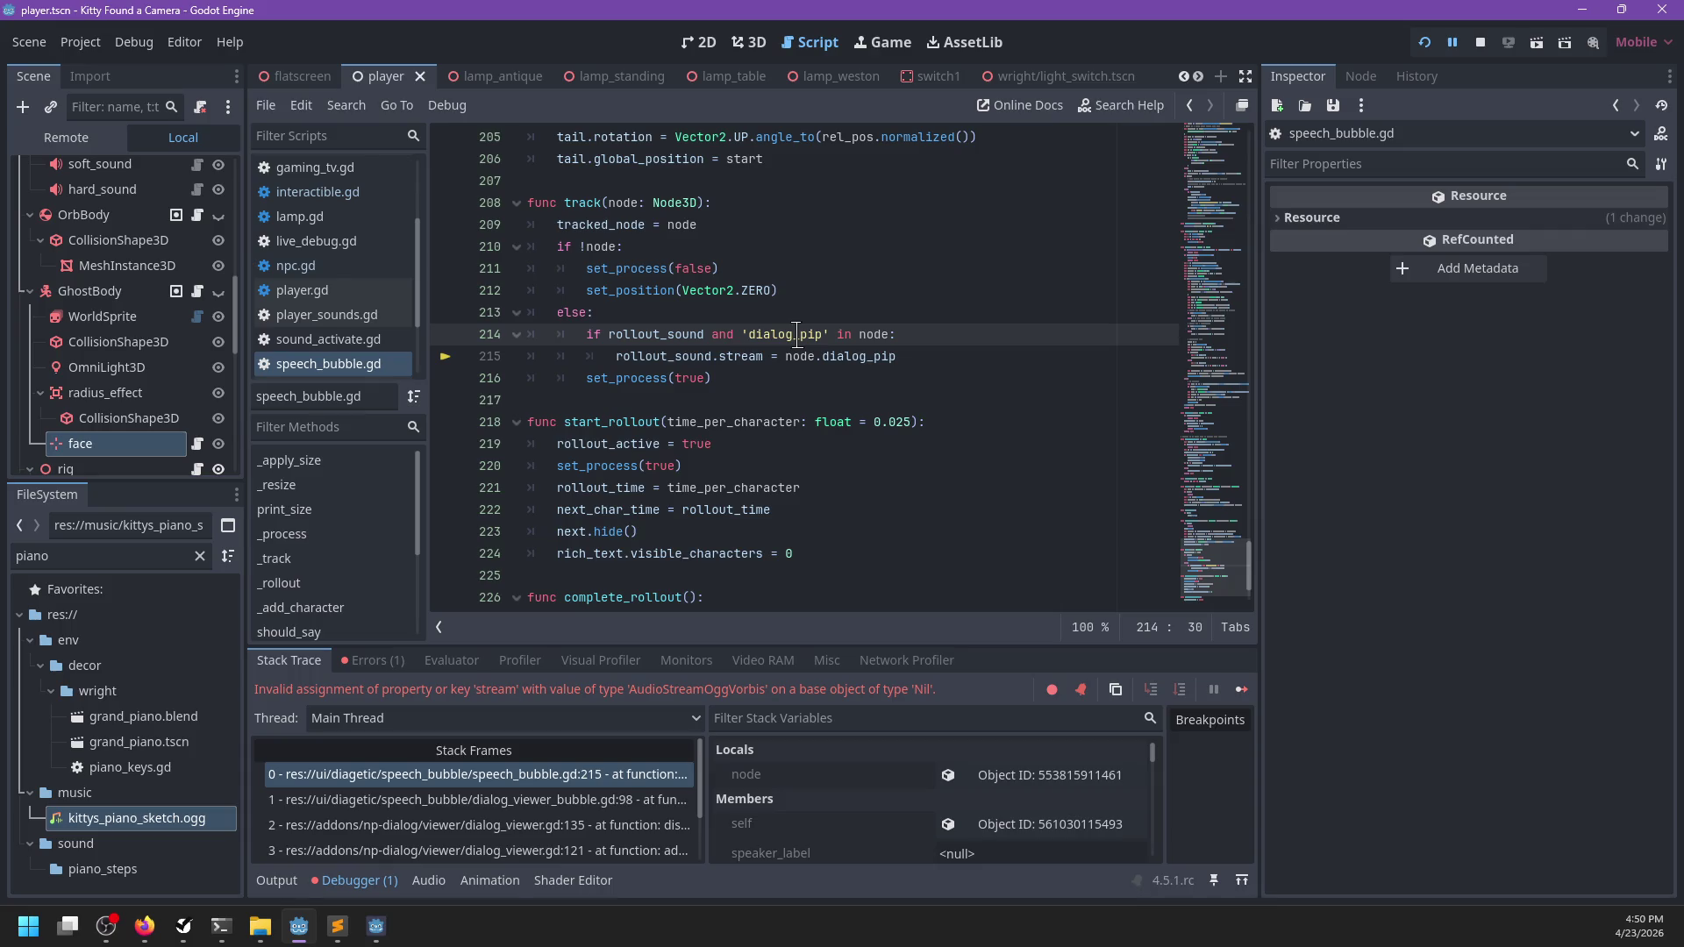
pyautogui.press('F12')
# Reply 'No, your games suck' to the boy and close his conversation
pyautogui.press('Right')
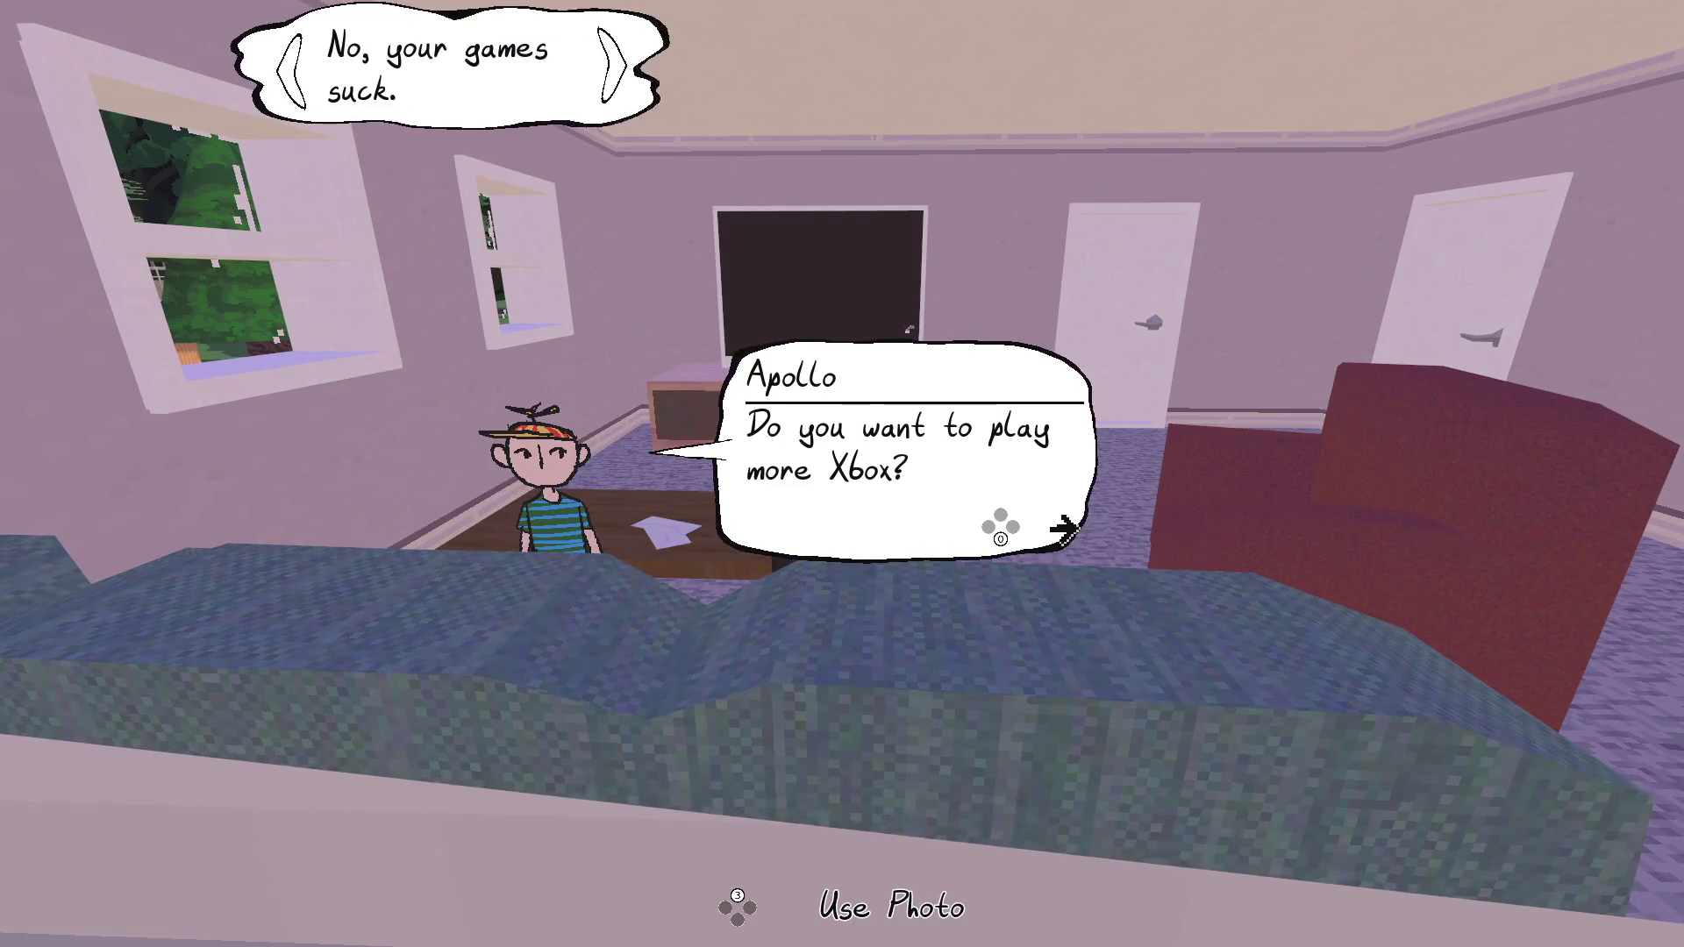
pyautogui.press('Return')
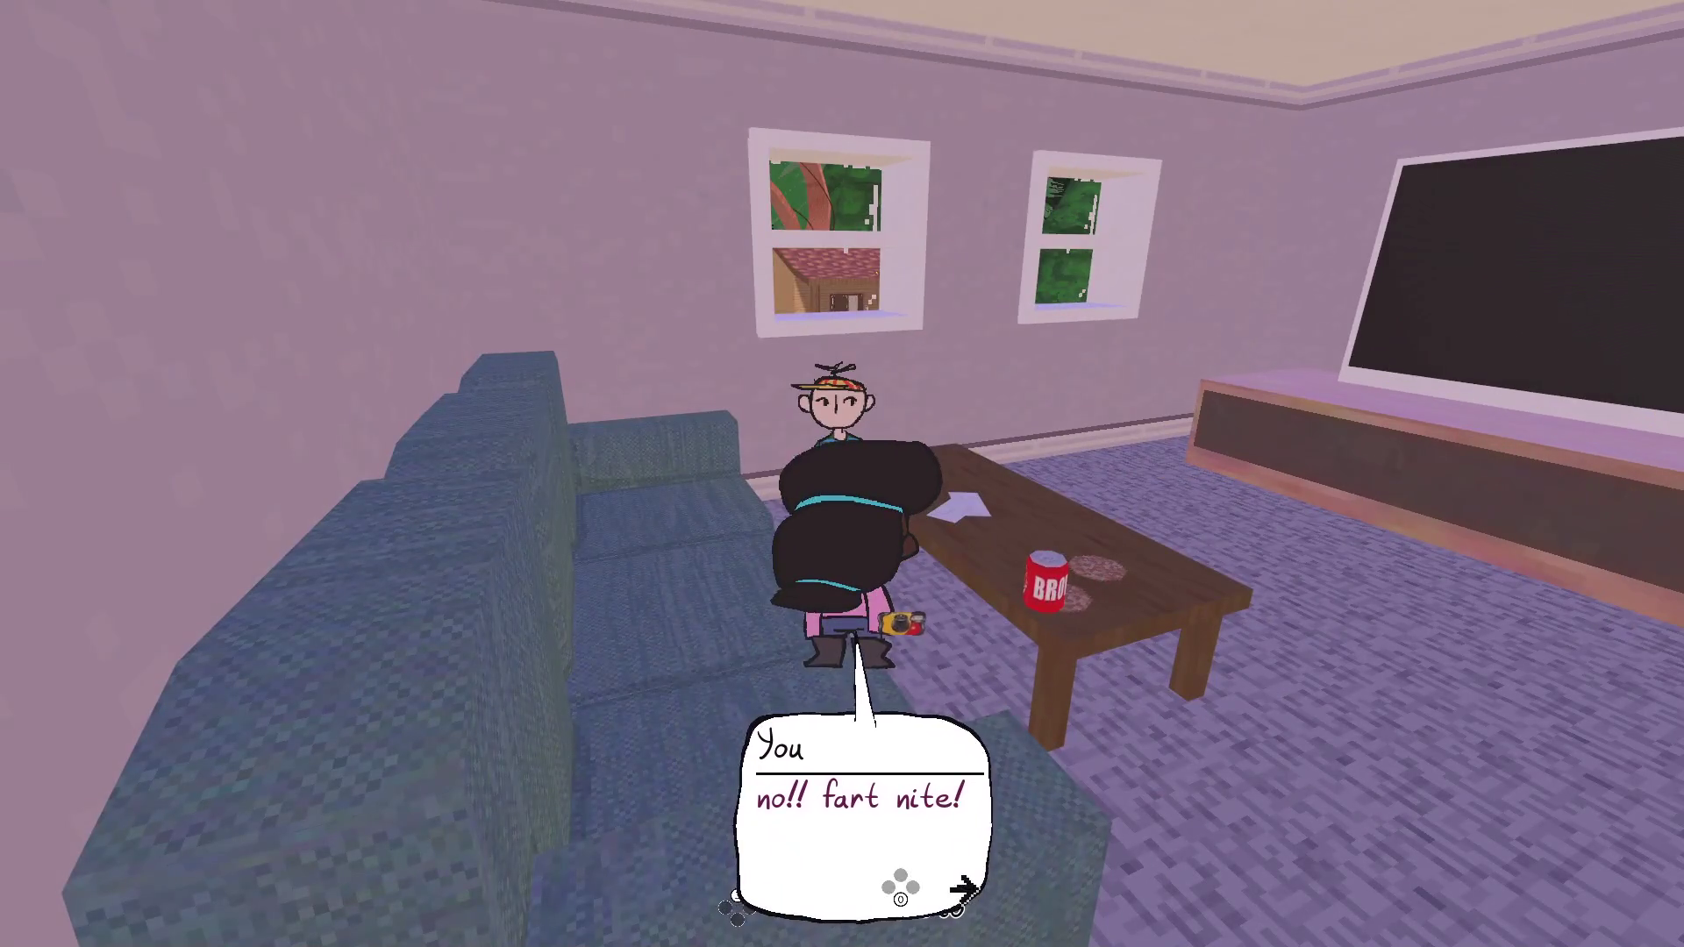
pyautogui.press('Return')
# Go downstairs and play through Mrs. Weston's conversation
pyautogui.press('Up')
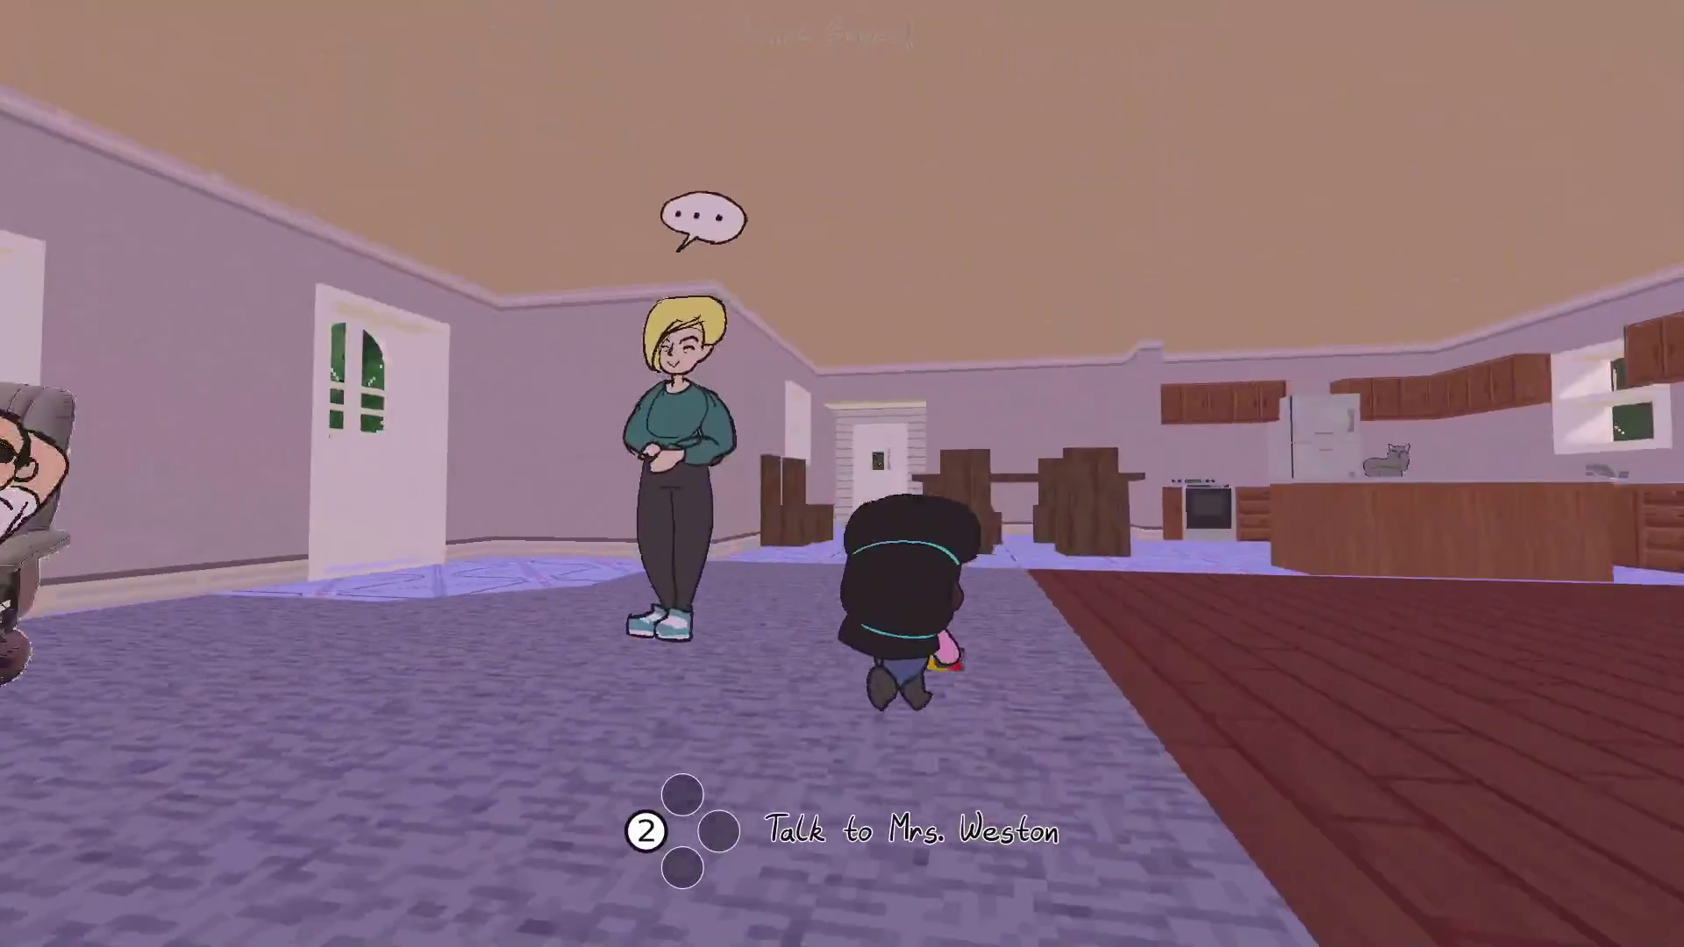
pyautogui.press('Return')
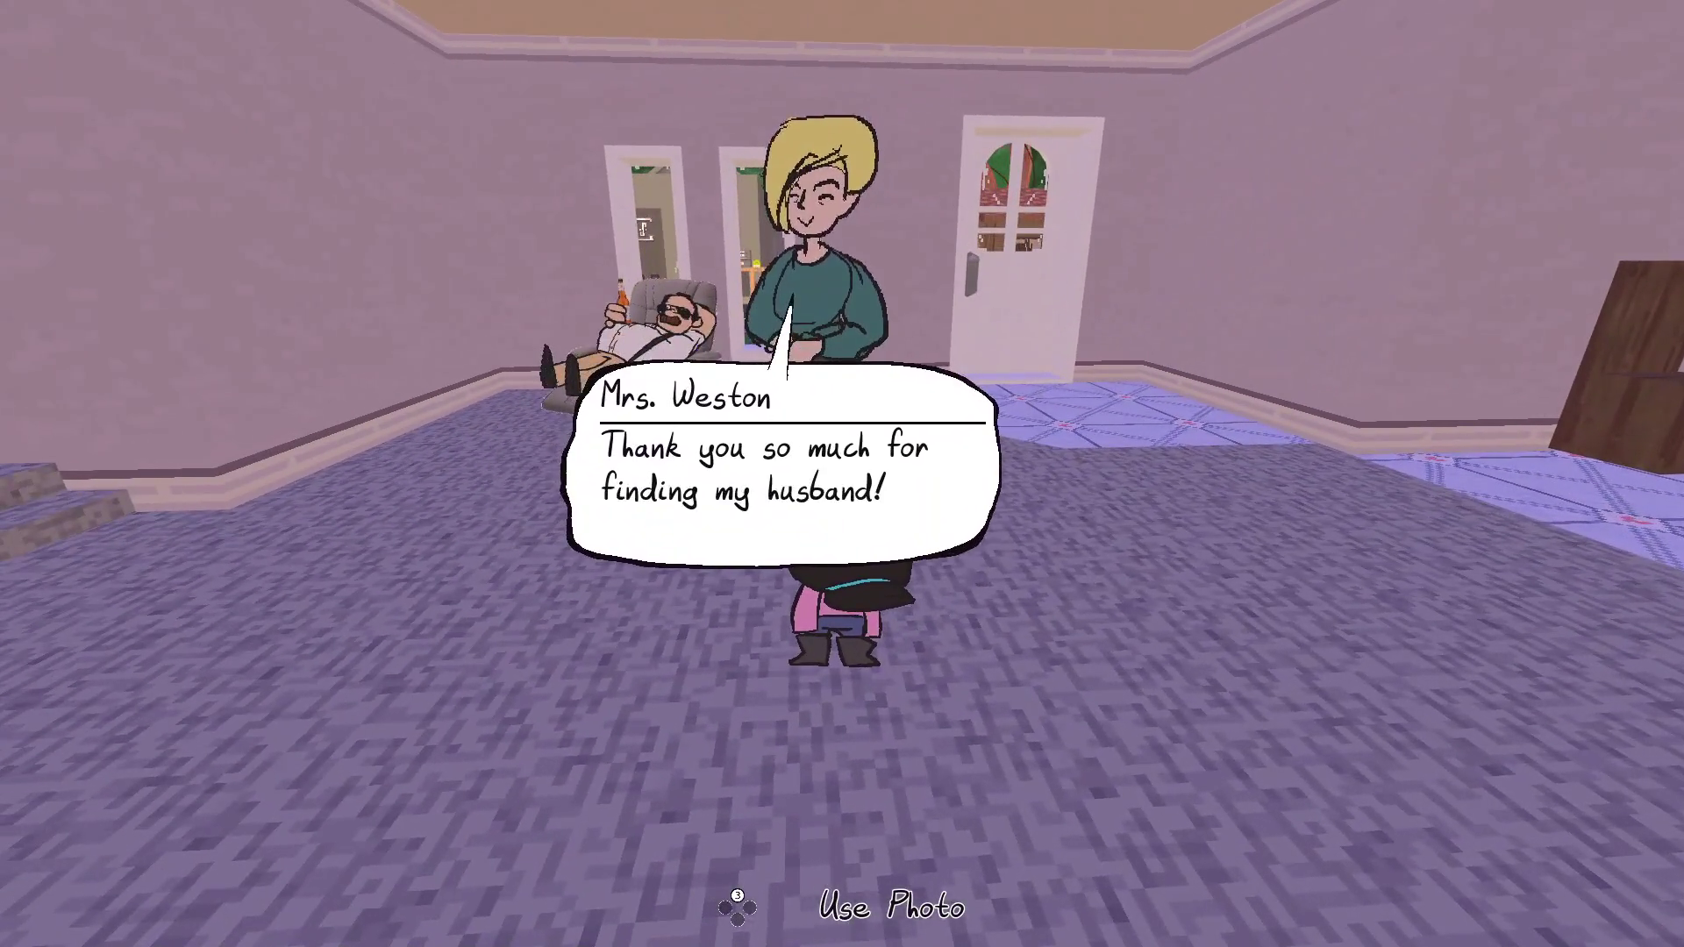
pyautogui.press('Return')
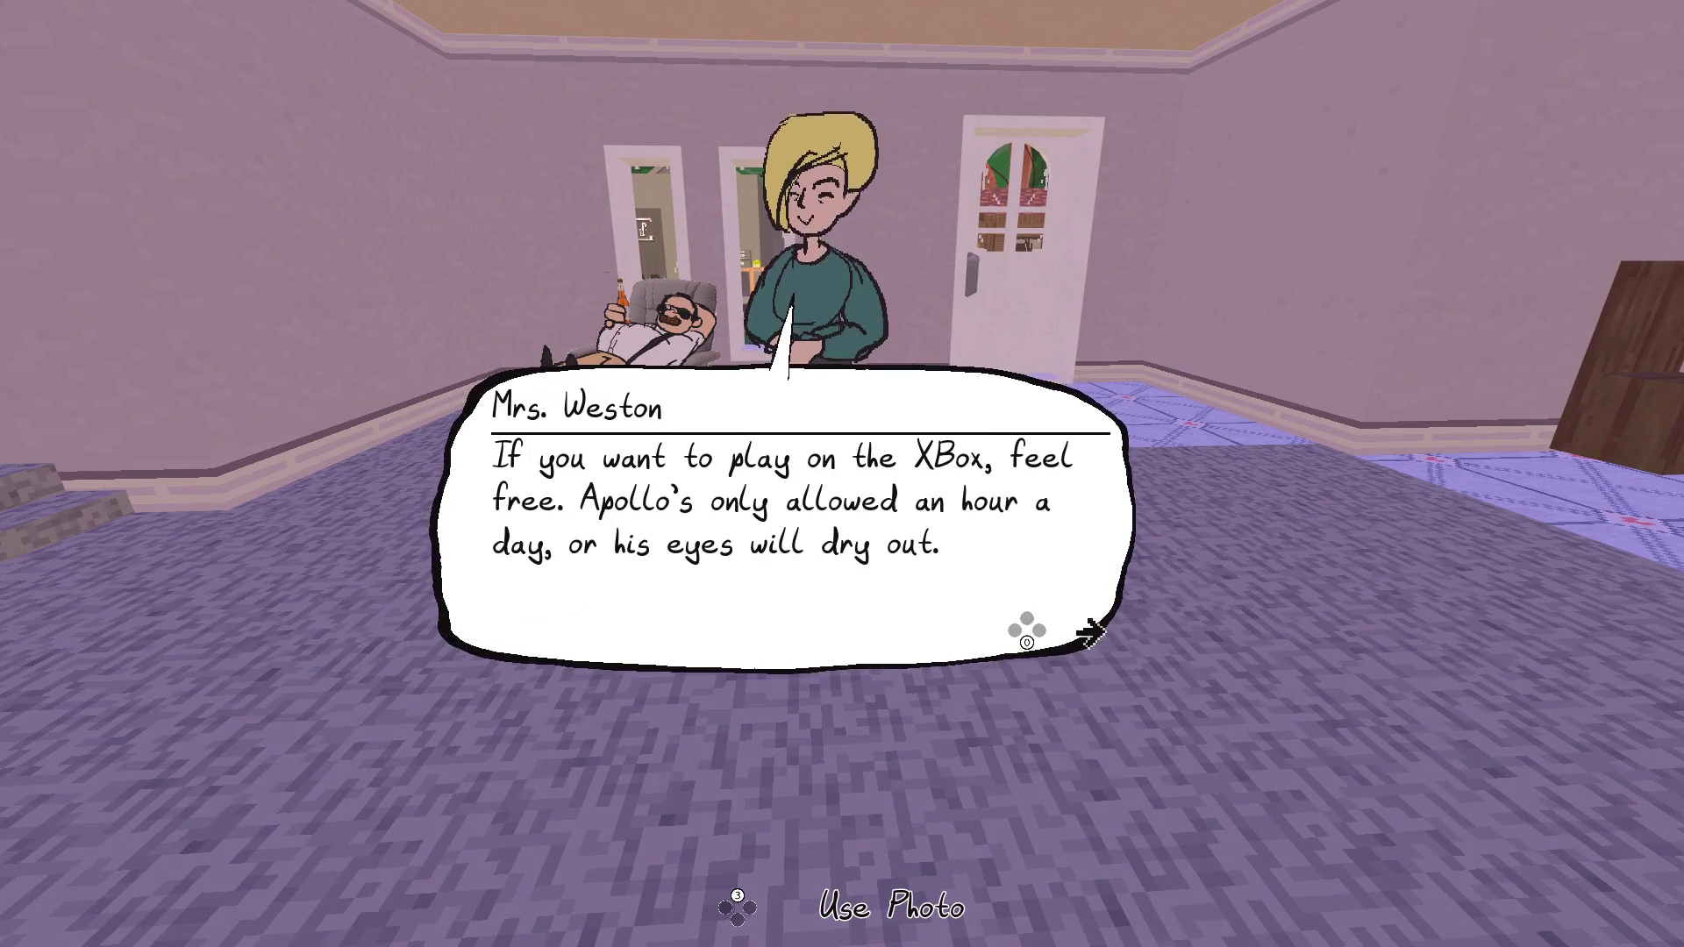
pyautogui.press('Return')
pyautogui.press('Return')
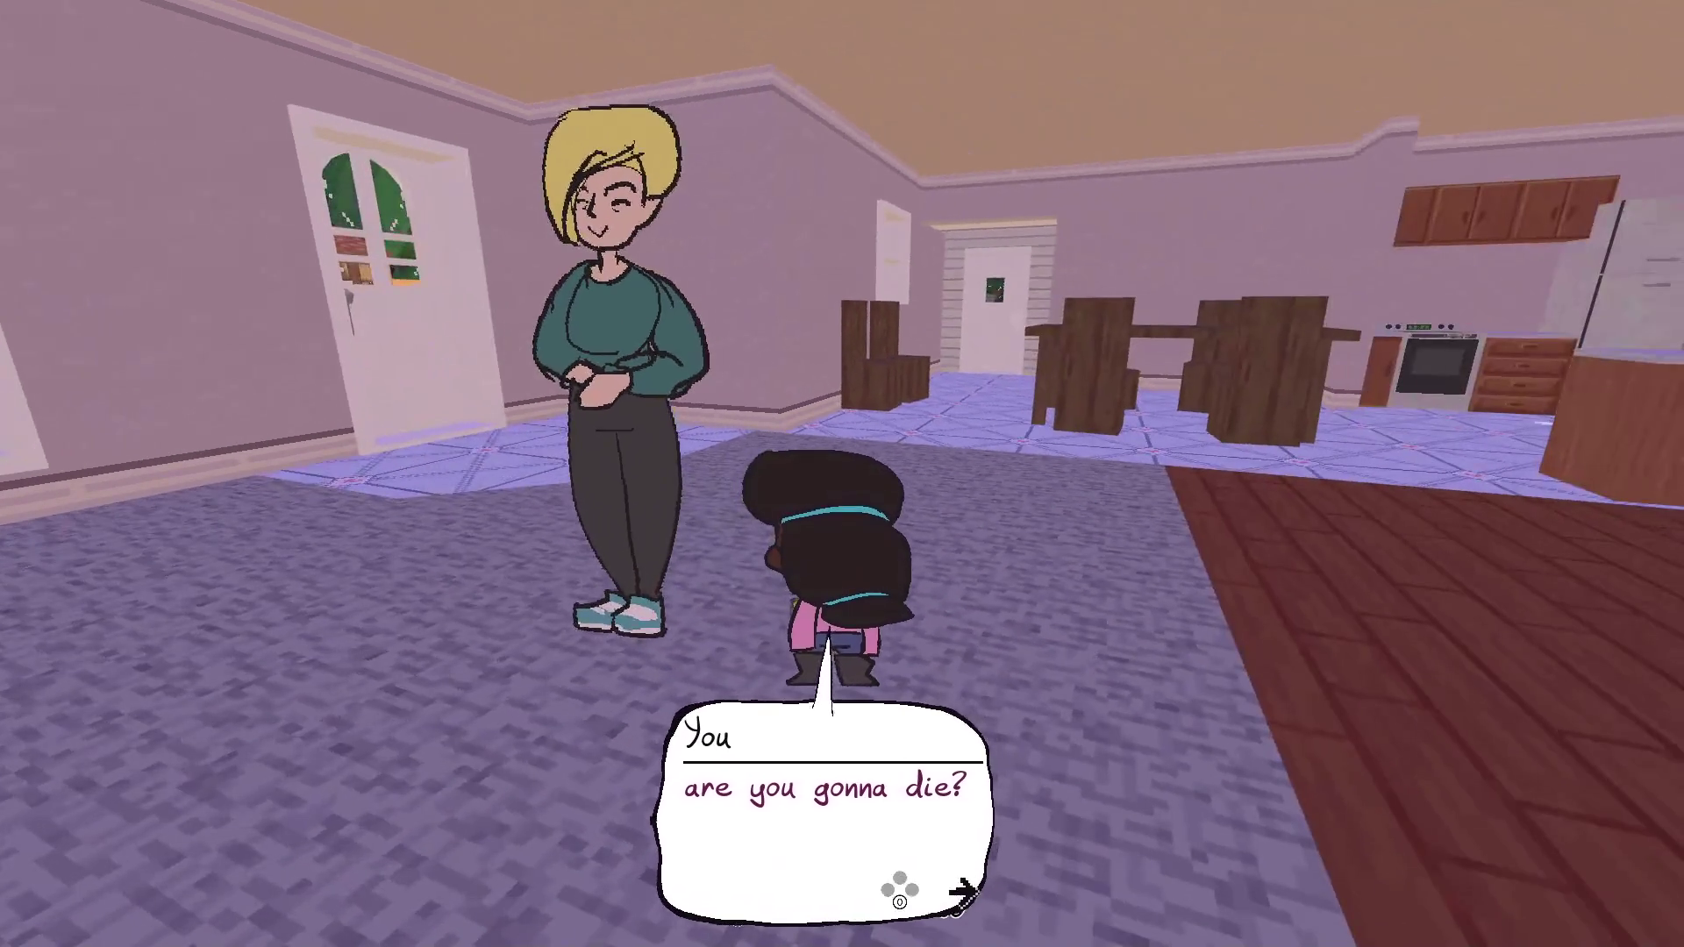
pyautogui.press('Return')
pyautogui.press('Return')
# Walk out the front door toward the mailboxes, then Save and Exit from the pause menu
pyautogui.press('w')
pyautogui.press('w')
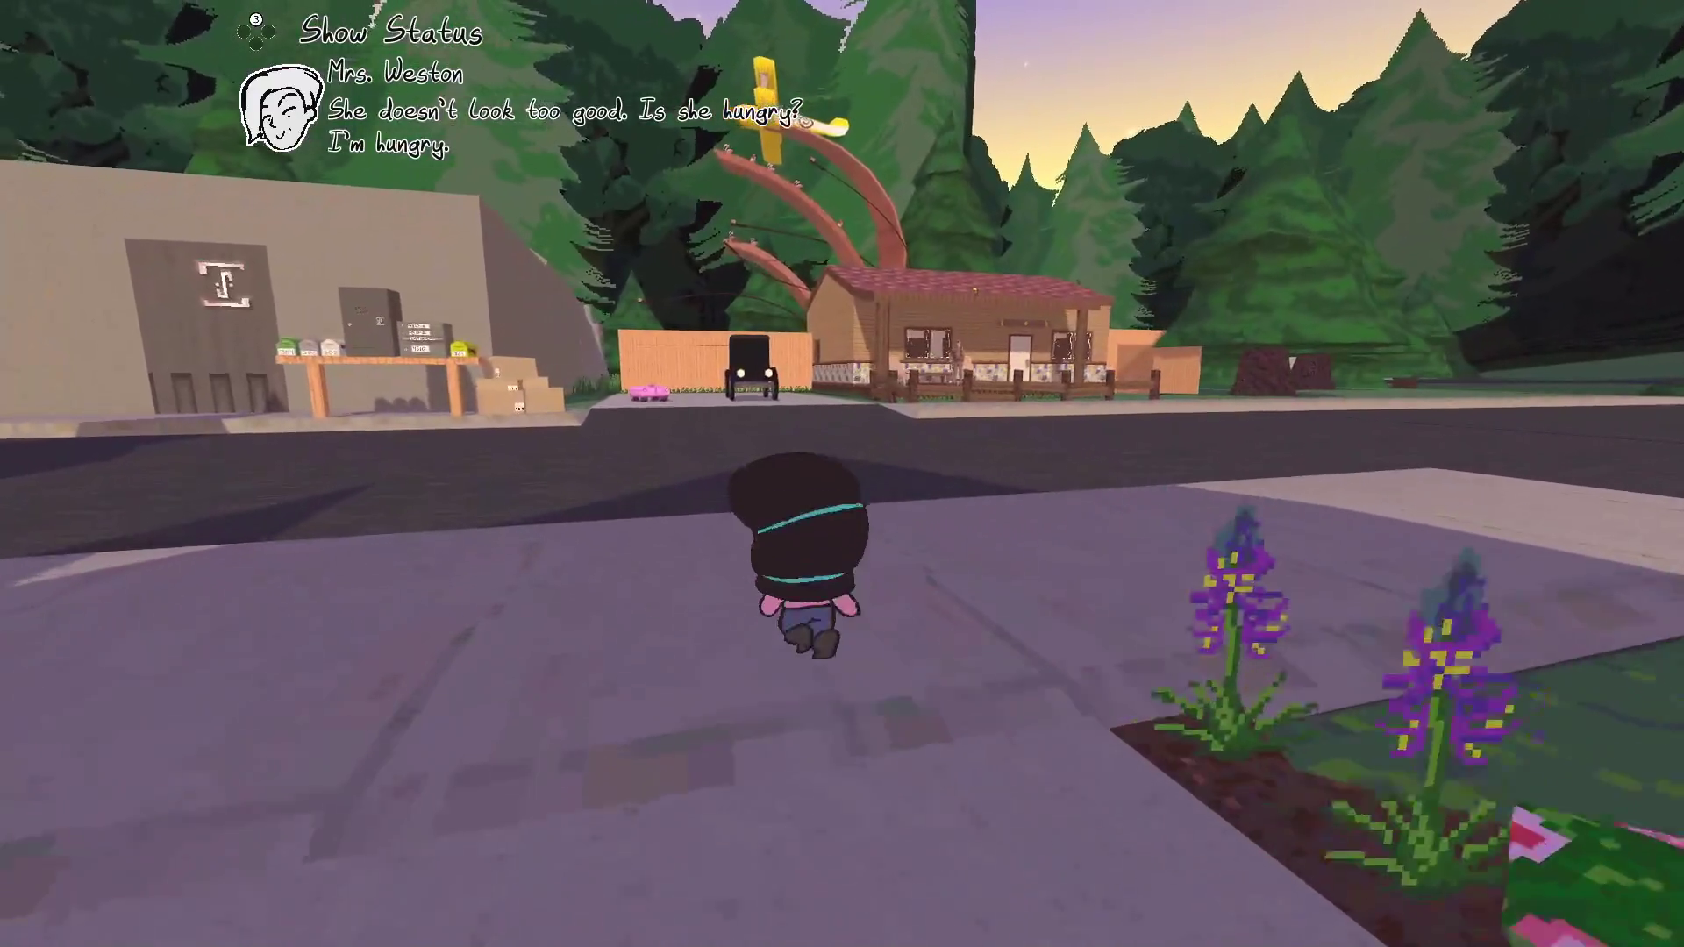
pyautogui.press('w')
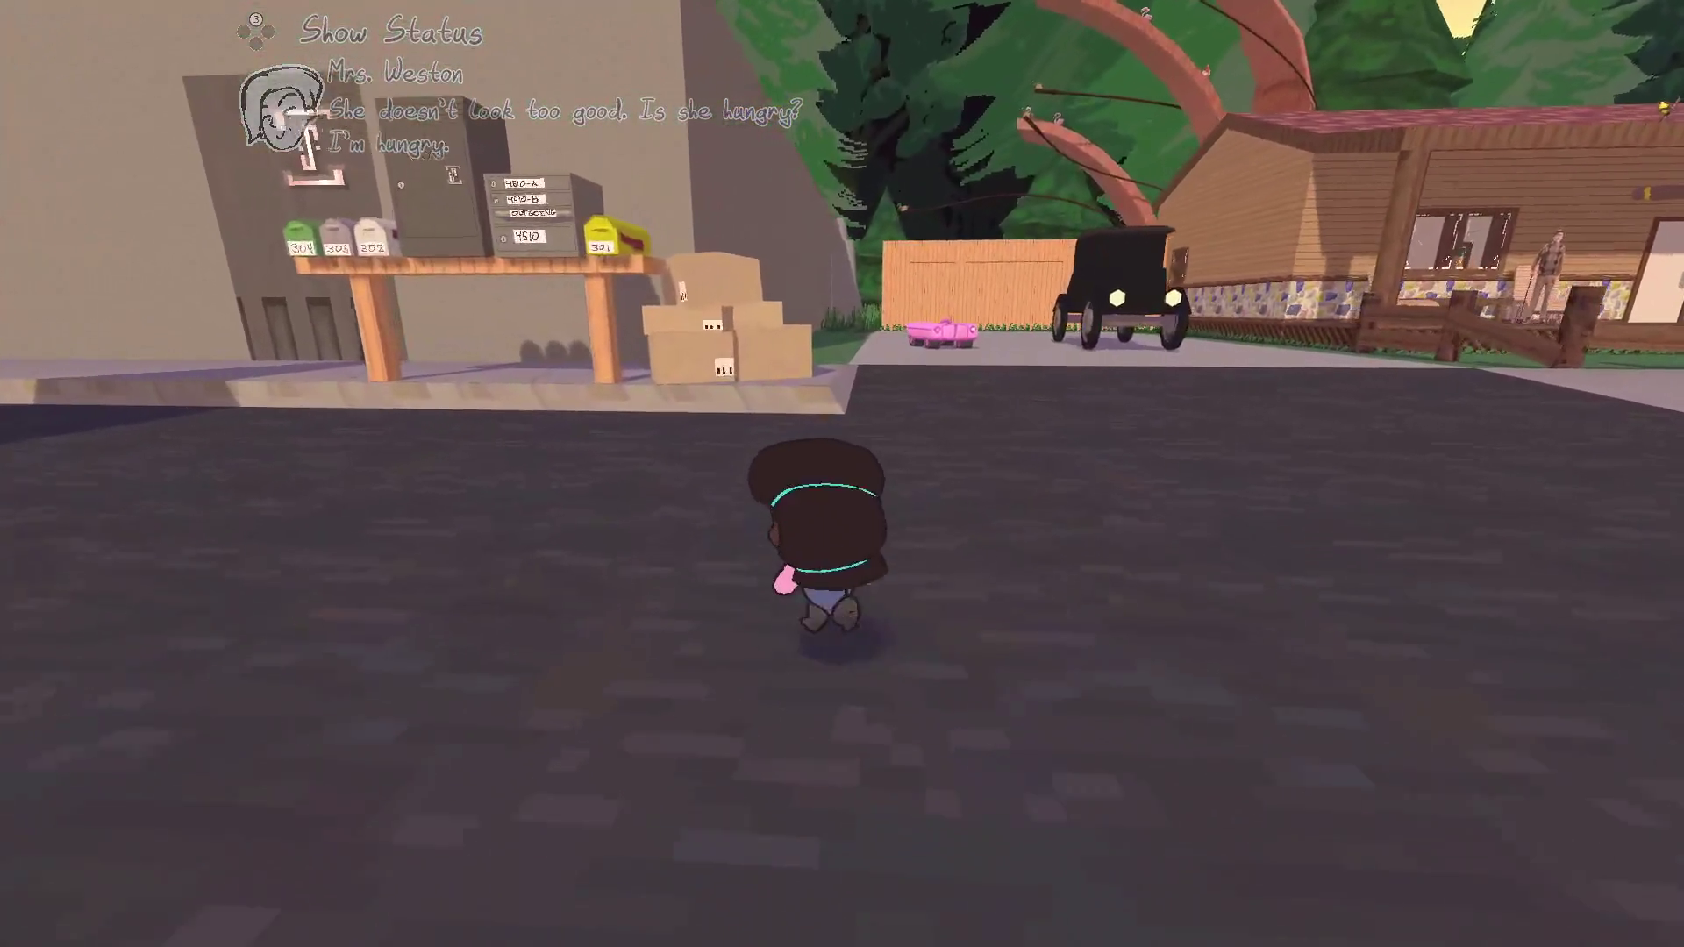
pyautogui.press('w')
pyautogui.press('Escape')
pyautogui.press('Down')
pyautogui.press('Down')
pyautogui.press('Down')
pyautogui.press('Down')
pyautogui.press('Down')
pyautogui.press('Return')
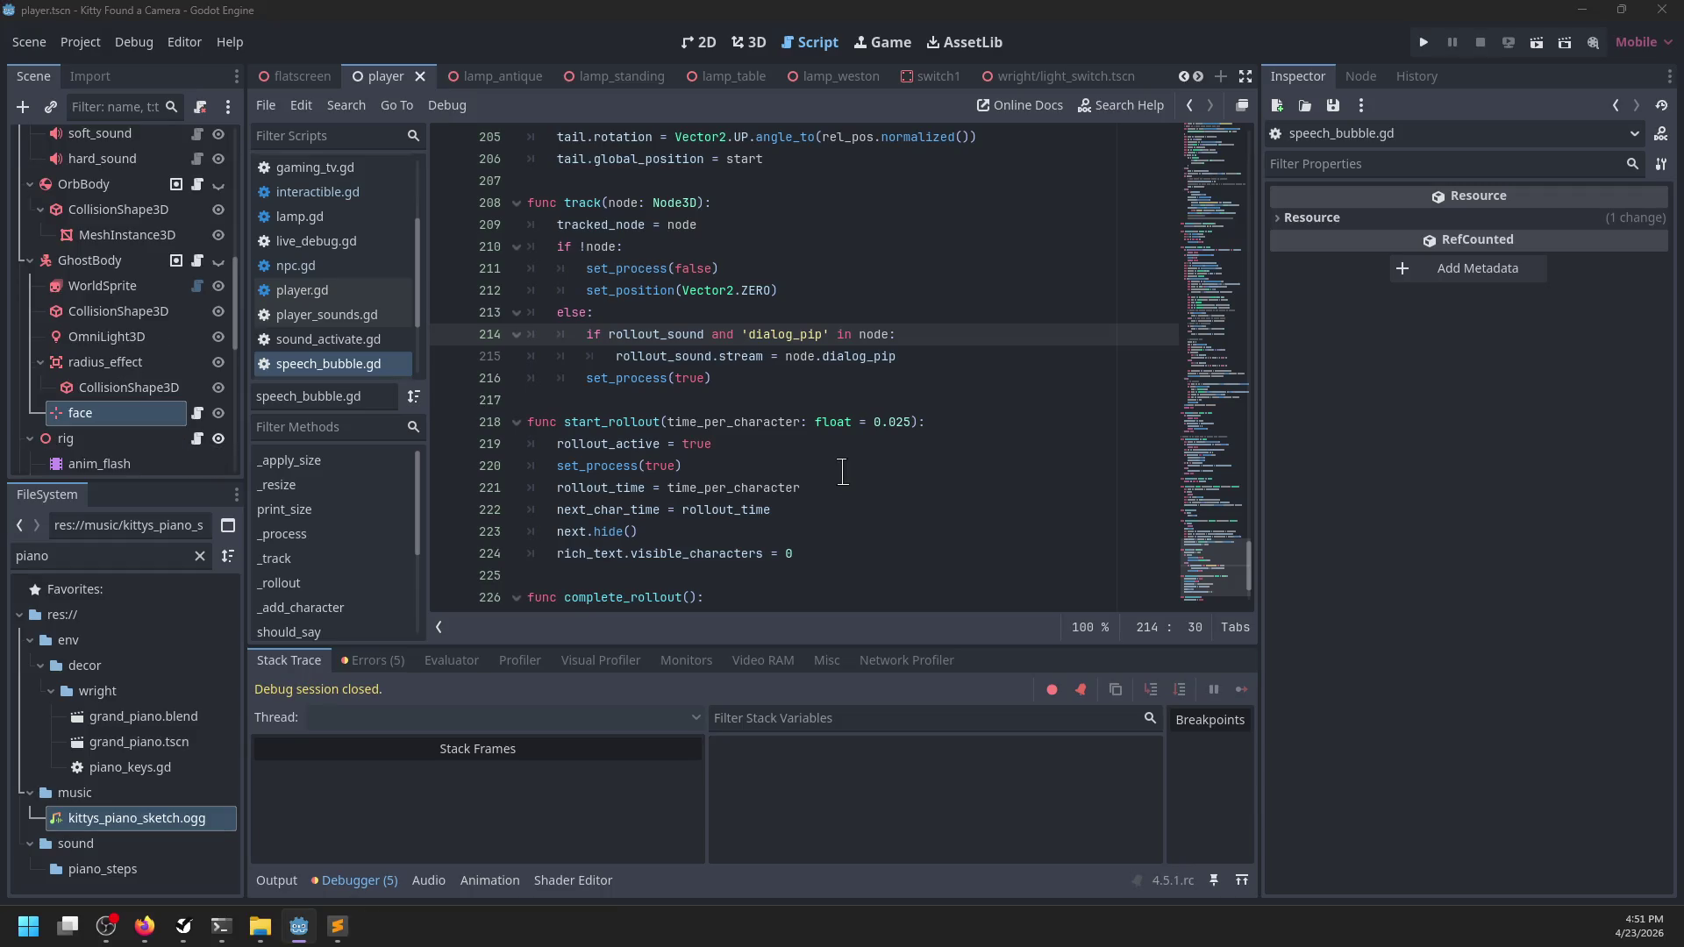
# Bring up NP-ToDo and look through the April 23 tasks, including NPC talk sounds
pyautogui.hotkey('alt', 'Tab')
pyautogui.click(543, 236)
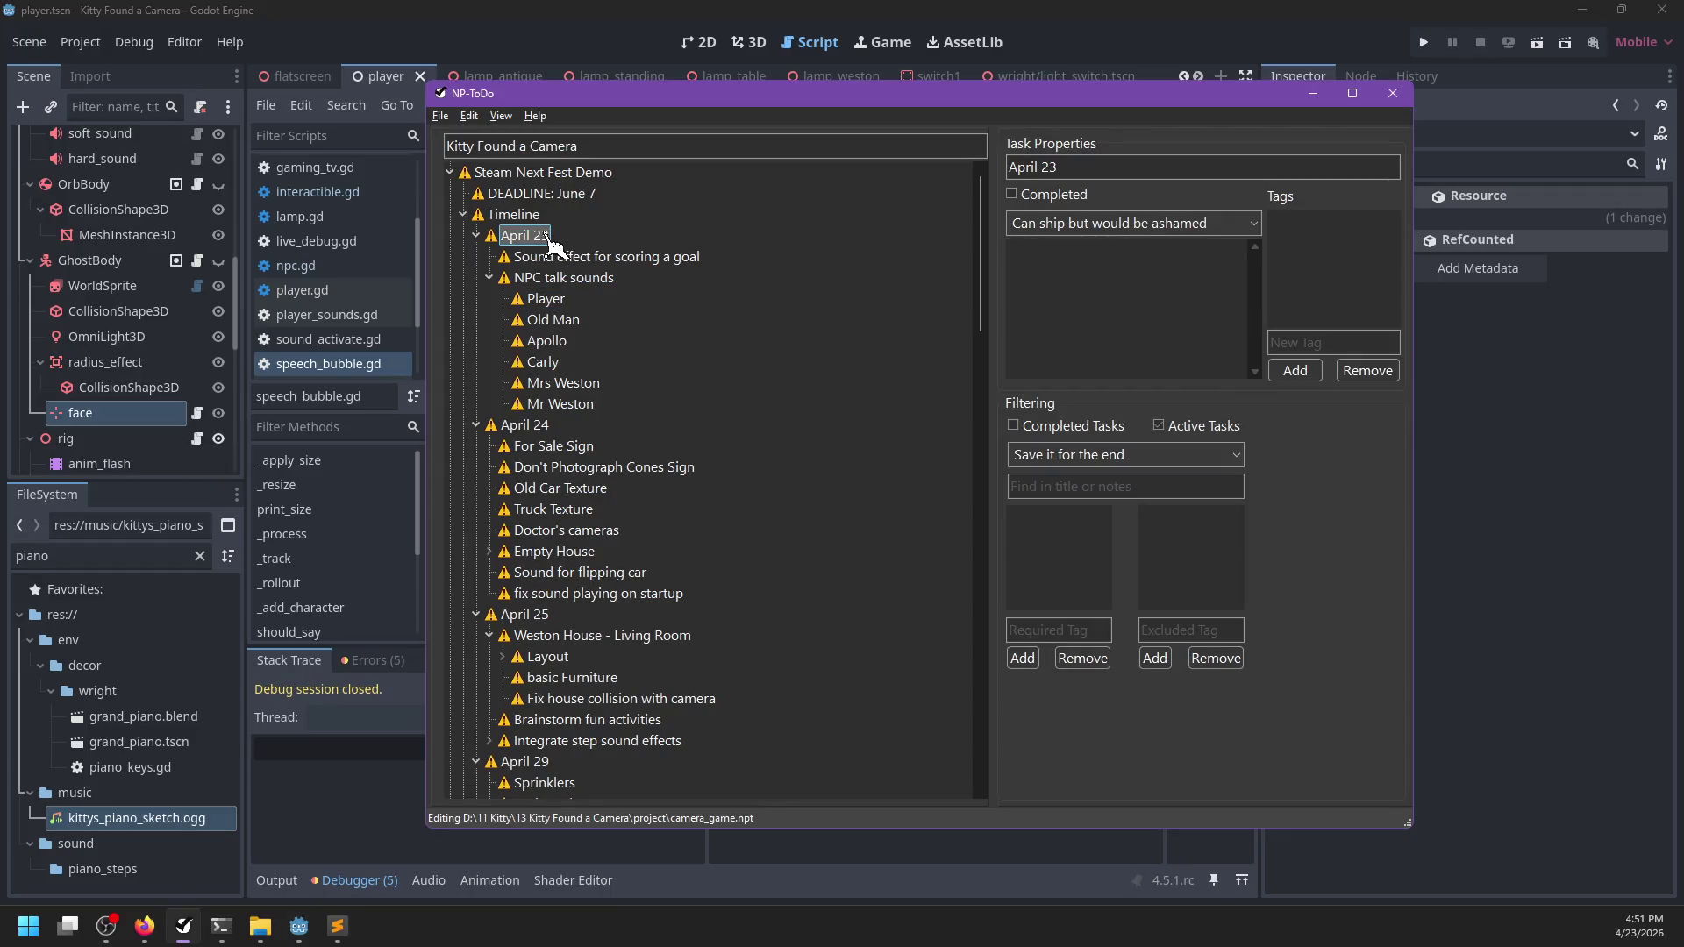
pyautogui.press('Down')
pyautogui.press('Down')
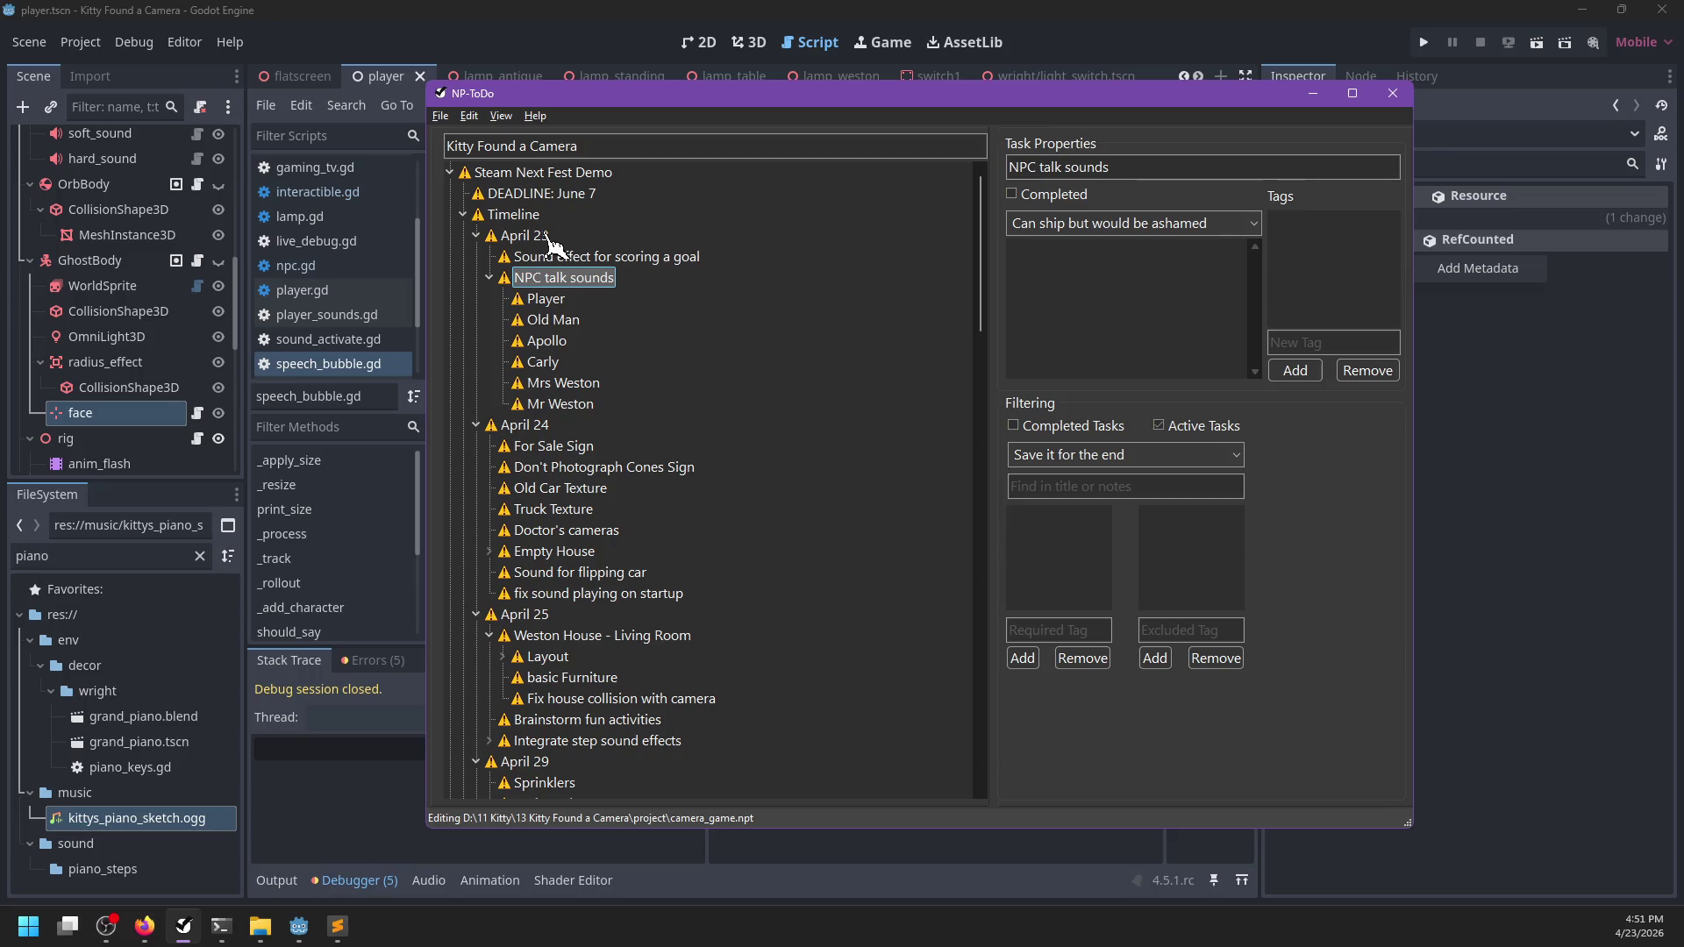
pyautogui.click(562, 256)
pyautogui.click(561, 256)
pyautogui.click(555, 279)
pyautogui.click(550, 258)
# Bring a PowerShell terminal session to the front from the taskbar
pyautogui.click(221, 926)
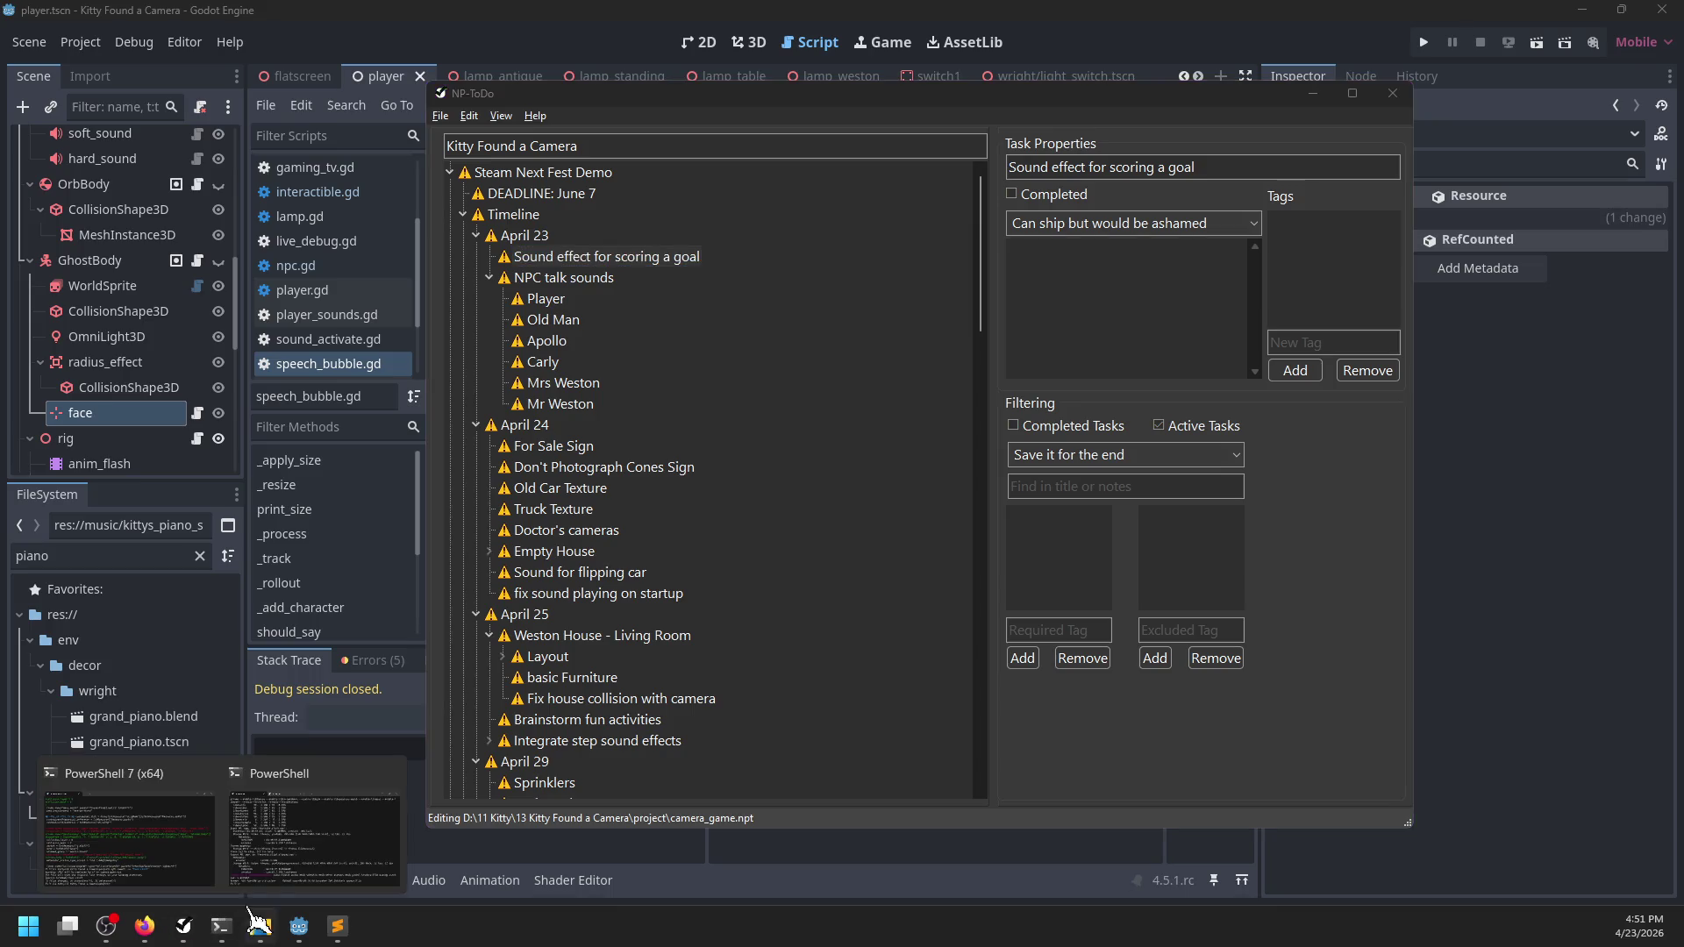
pyautogui.click(349, 832)
pyautogui.click(908, 245)
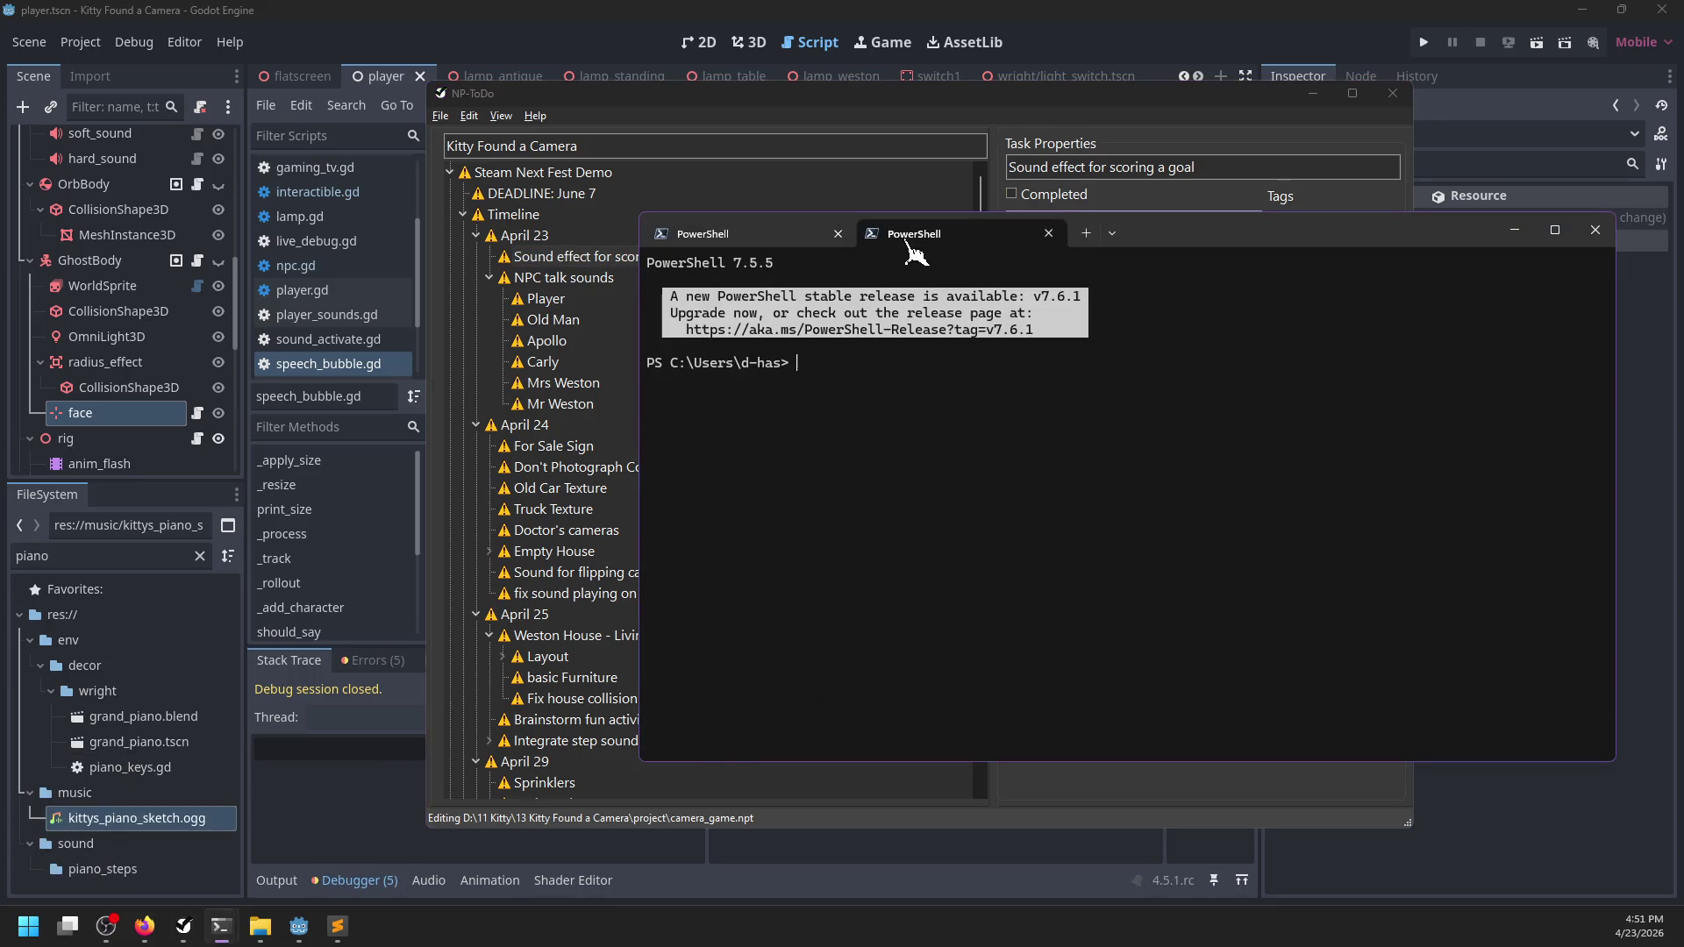
# Check git status, stage all changes, and commit them as "Not Fortnite gameplay and dialog sounds"
pyautogui.click(221, 926)
pyautogui.click(129, 825)
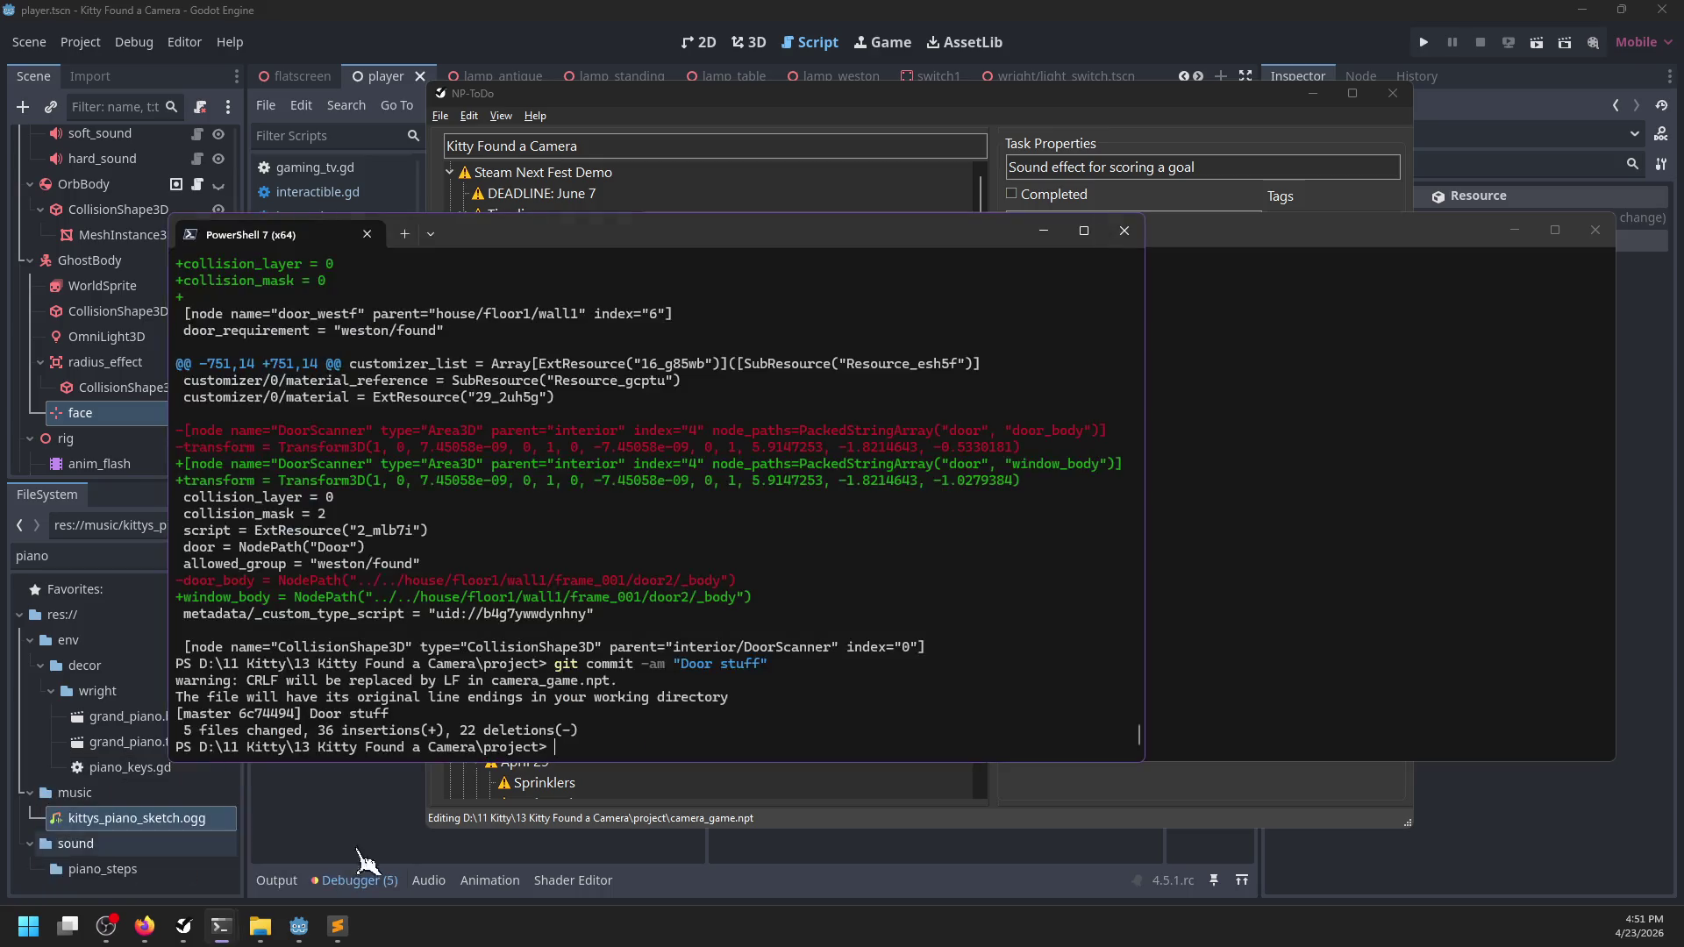
pyautogui.write('git statu')
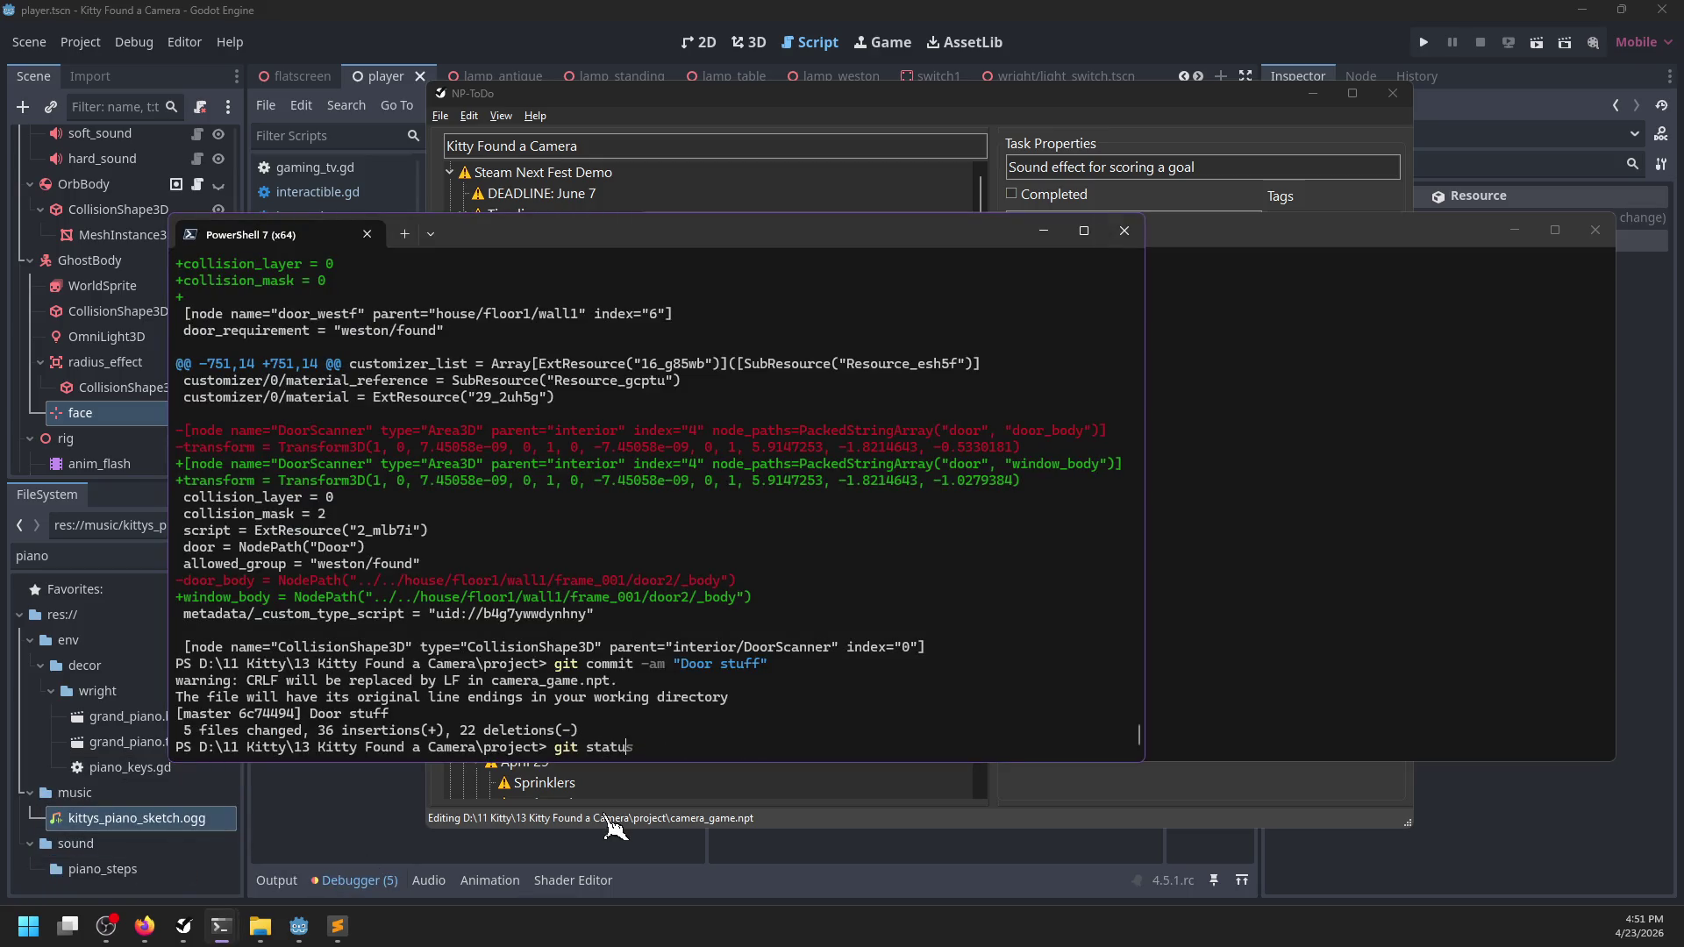
pyautogui.press('Return')
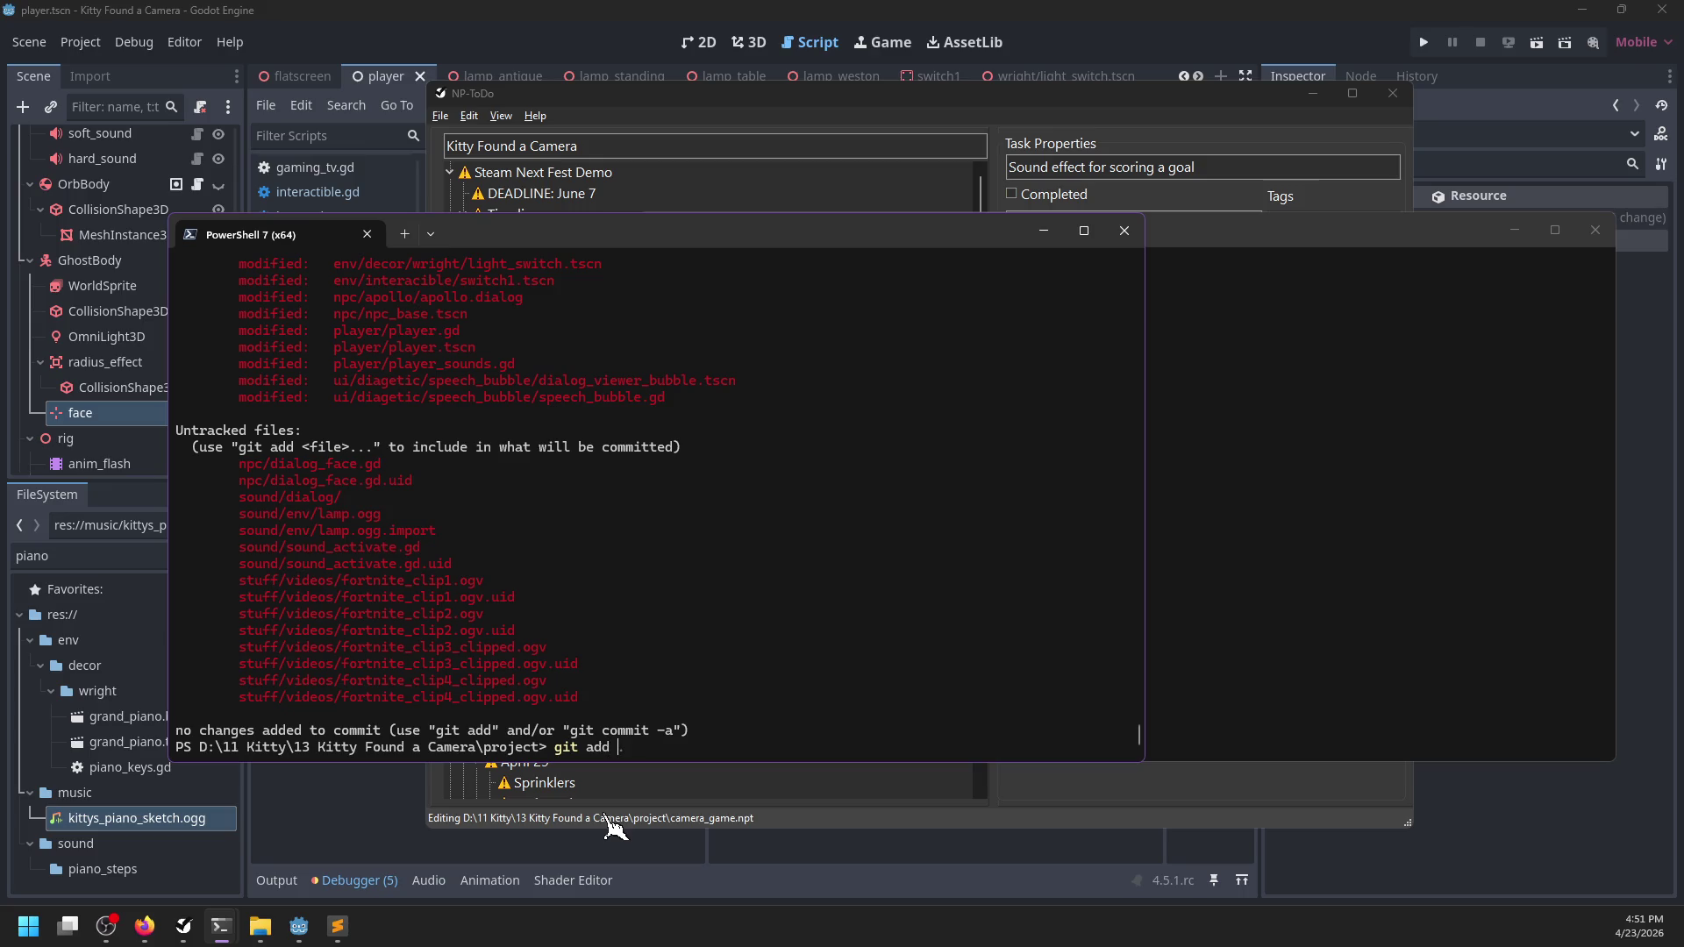
pyautogui.write('.')
pyautogui.press('Return')
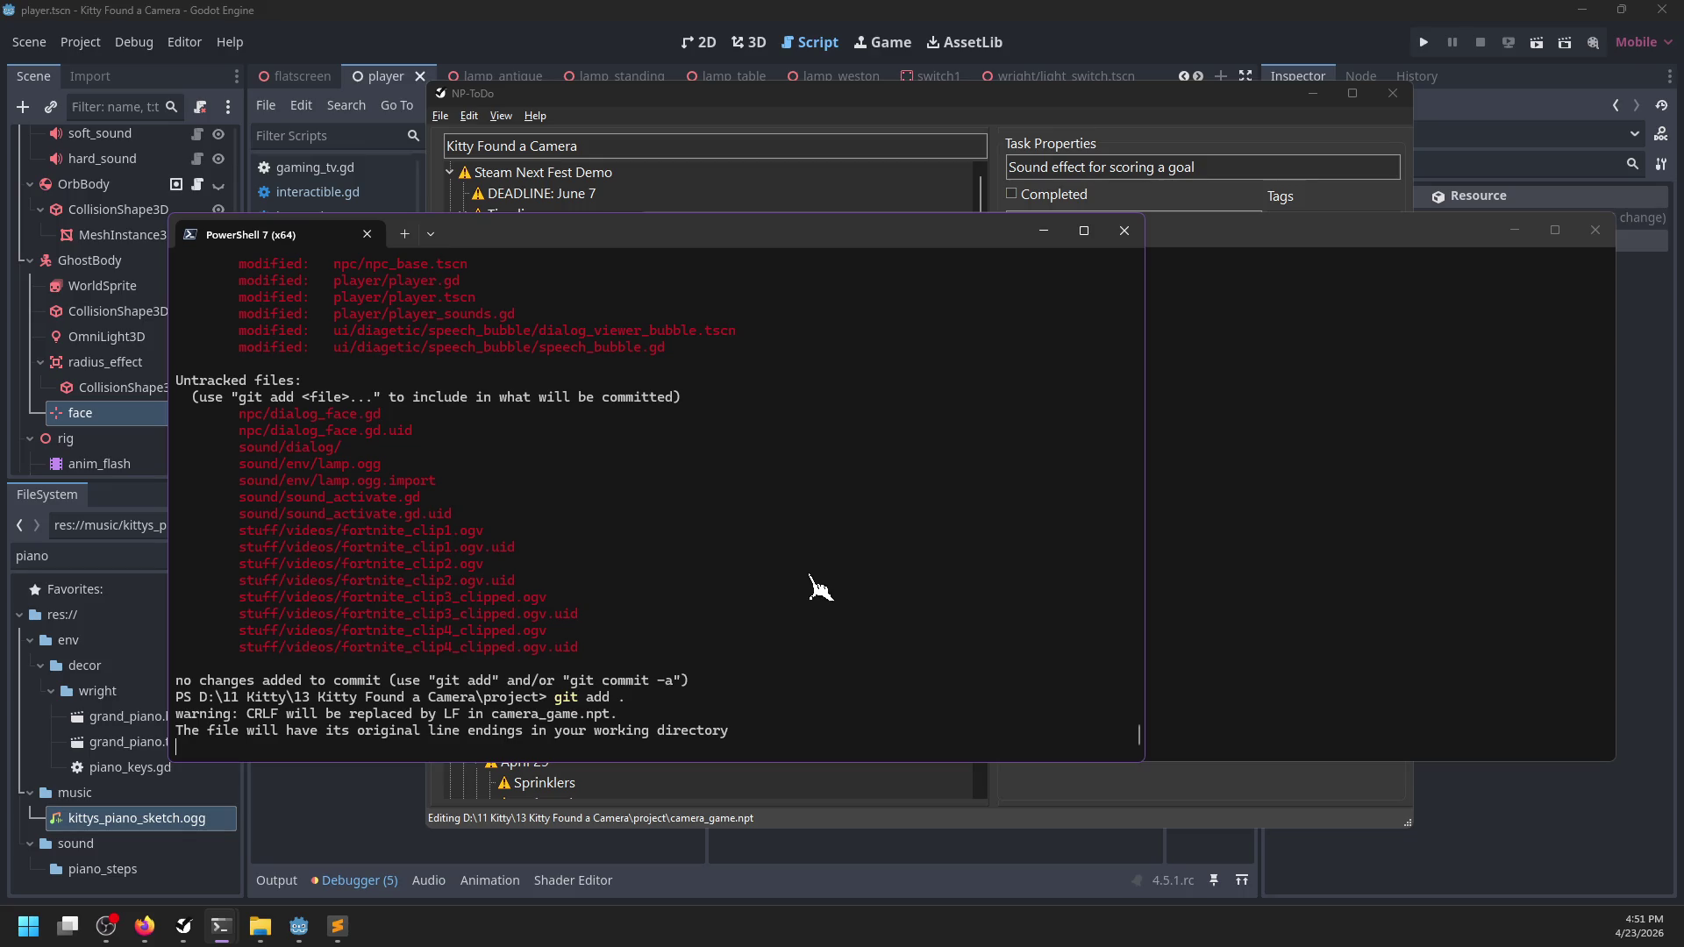
pyautogui.write('git commit -m "Not Fortnite gameplay and dialog sounds"')
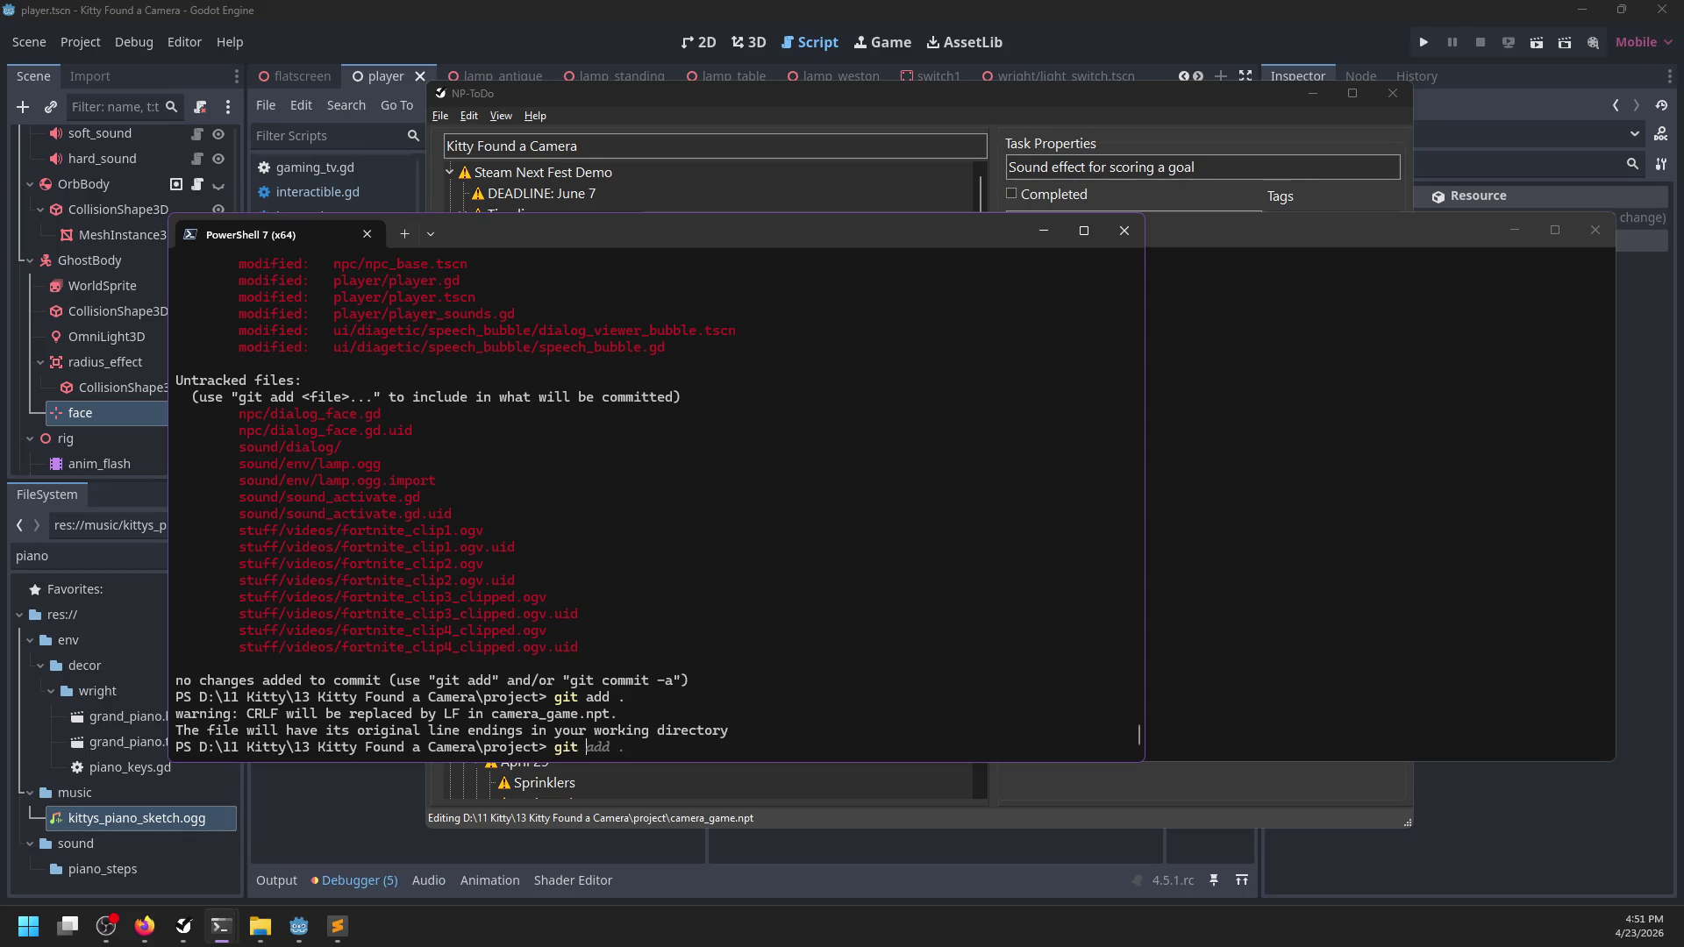
pyautogui.press('Return')
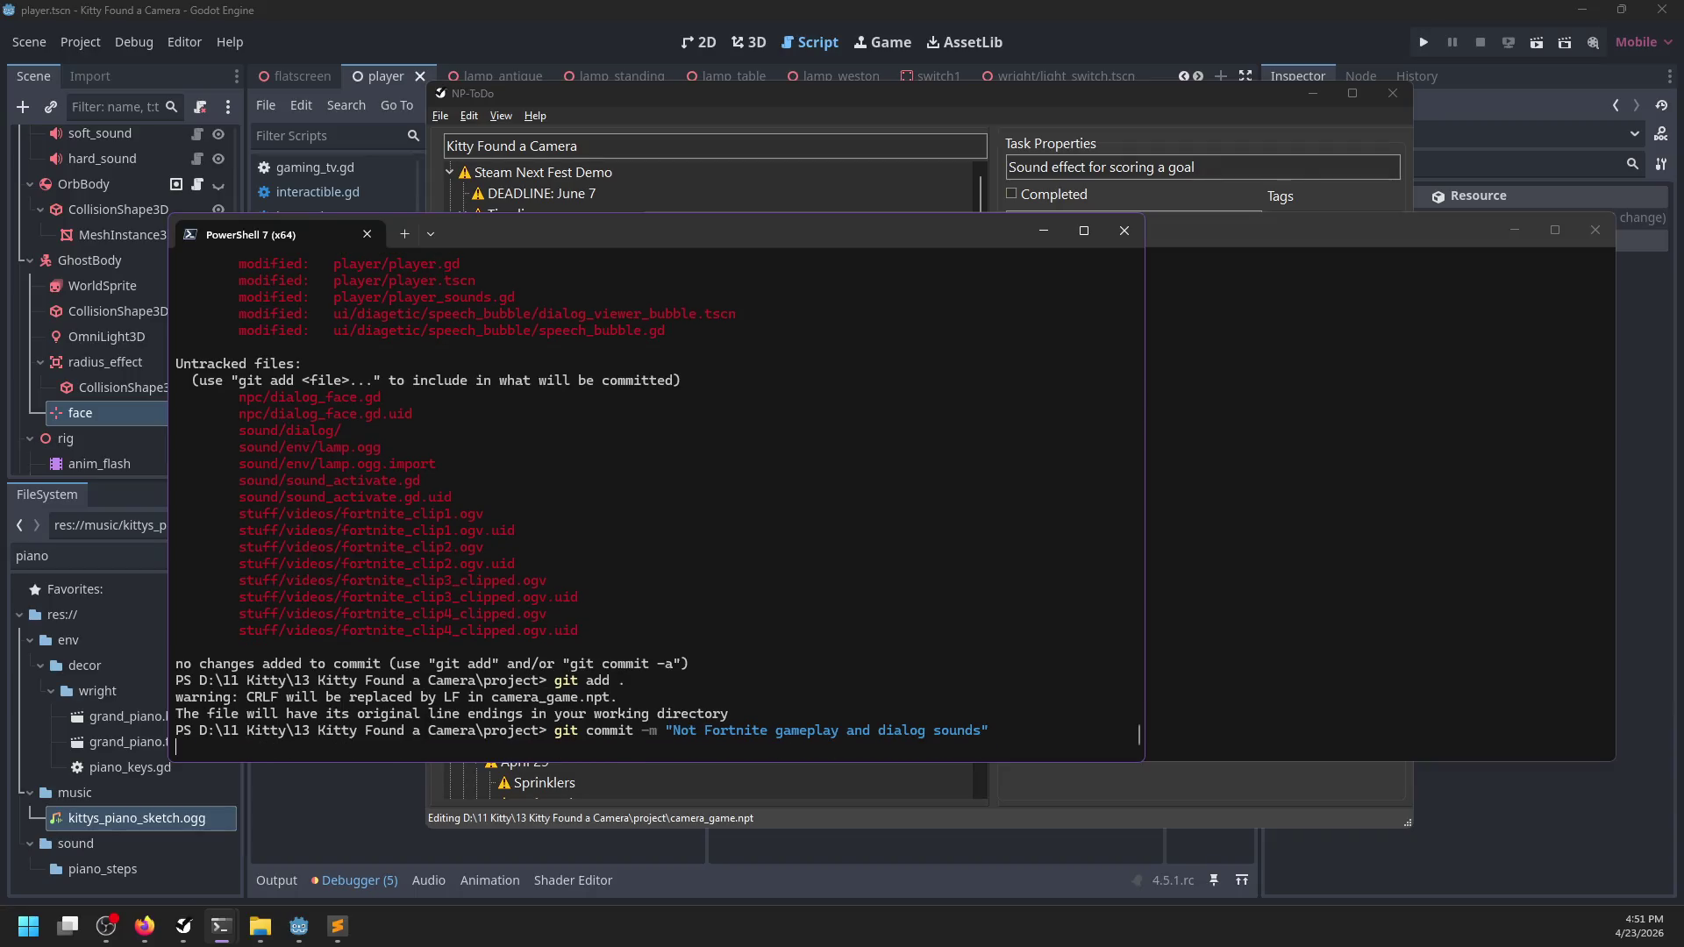
# Push the commit to the remote and return to the Godot editor
pyautogui.write('git p')
pyautogui.press('BackSpace')
pyautogui.press('BackSpace')
pyautogui.press('BackSpace')
pyautogui.press('Return')
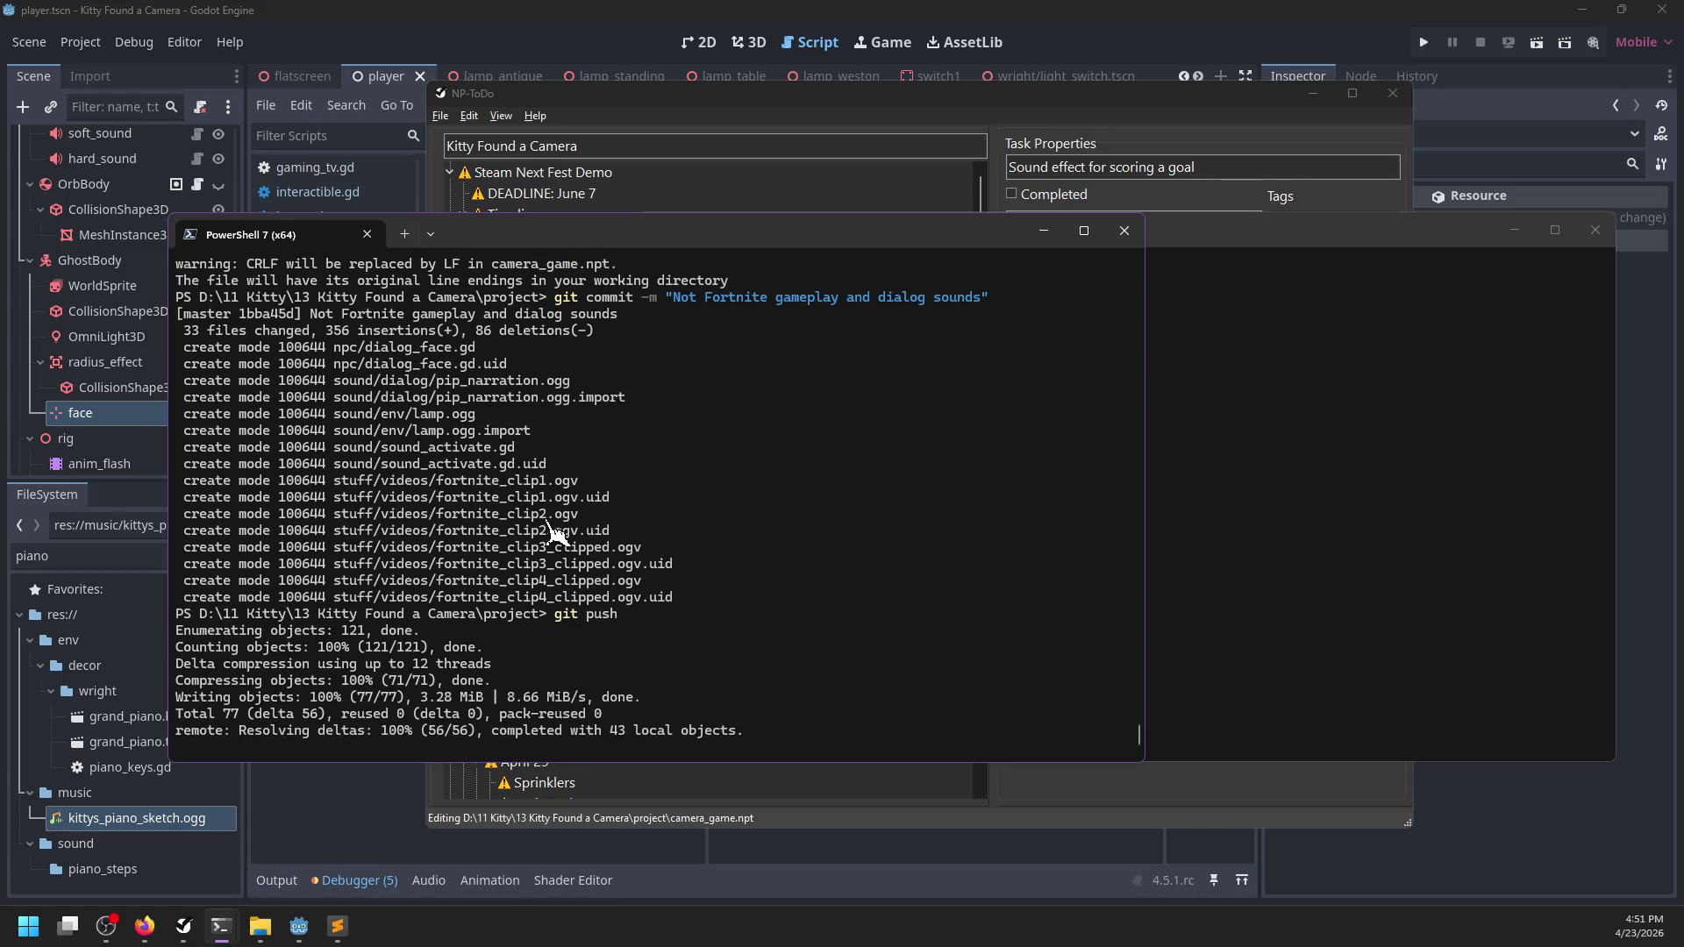
pyautogui.hotkey('alt', 'Tab')
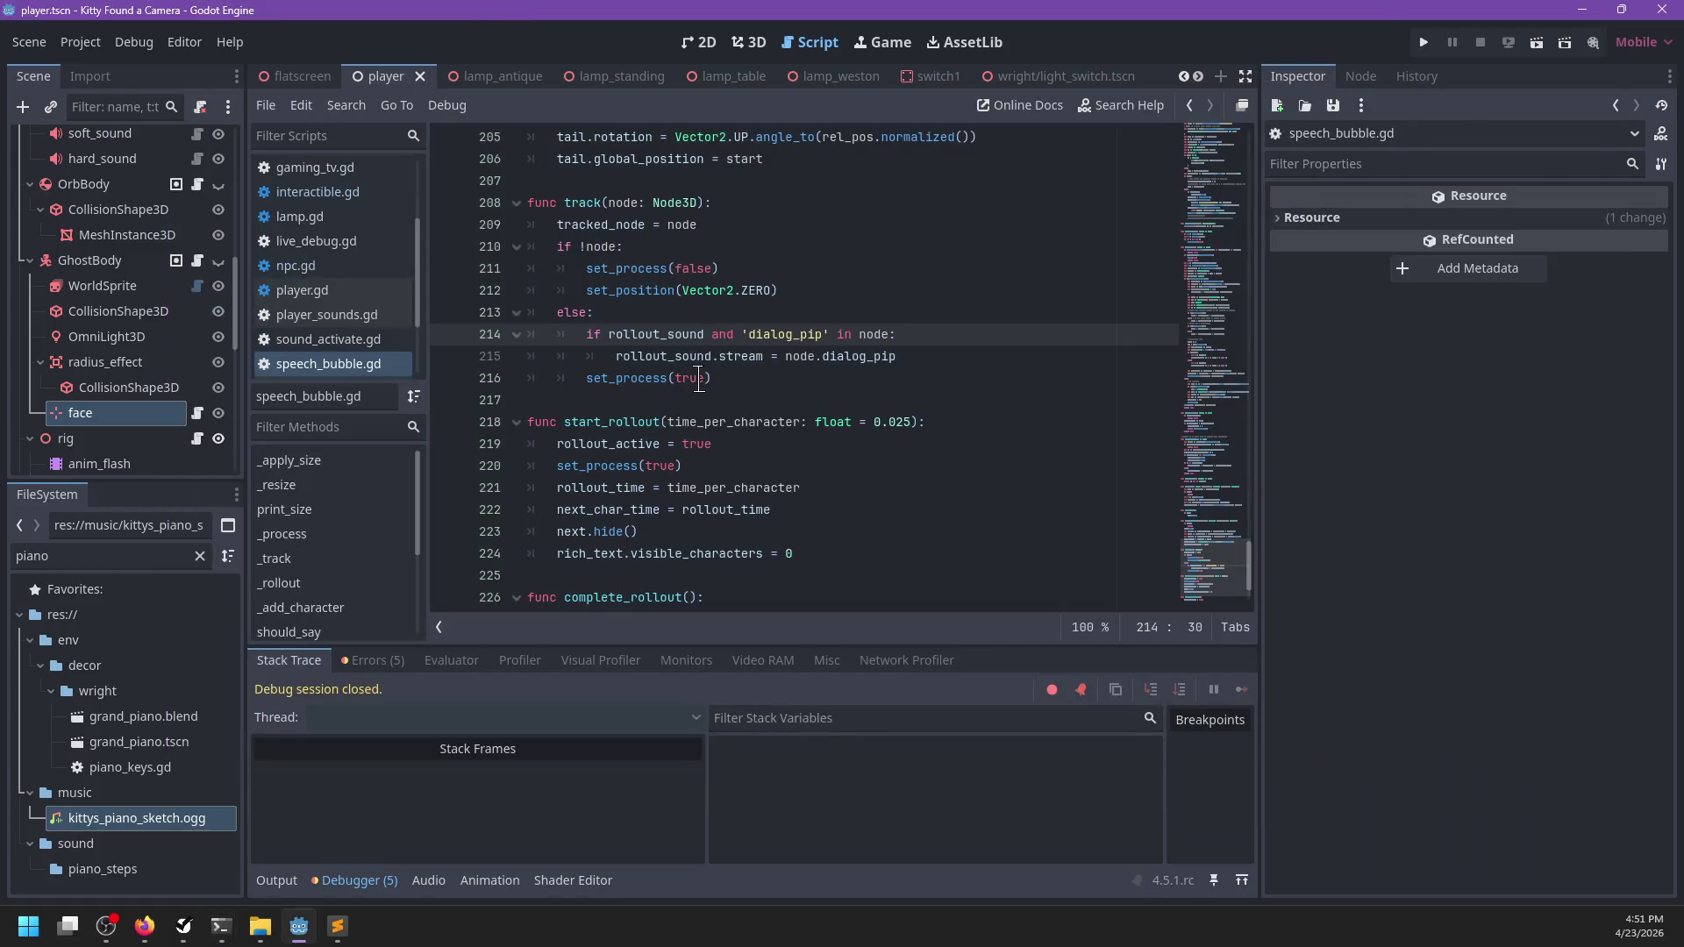
# Run the Kitty Found a Camera project with F5 for a playtest
pyautogui.press('F5')
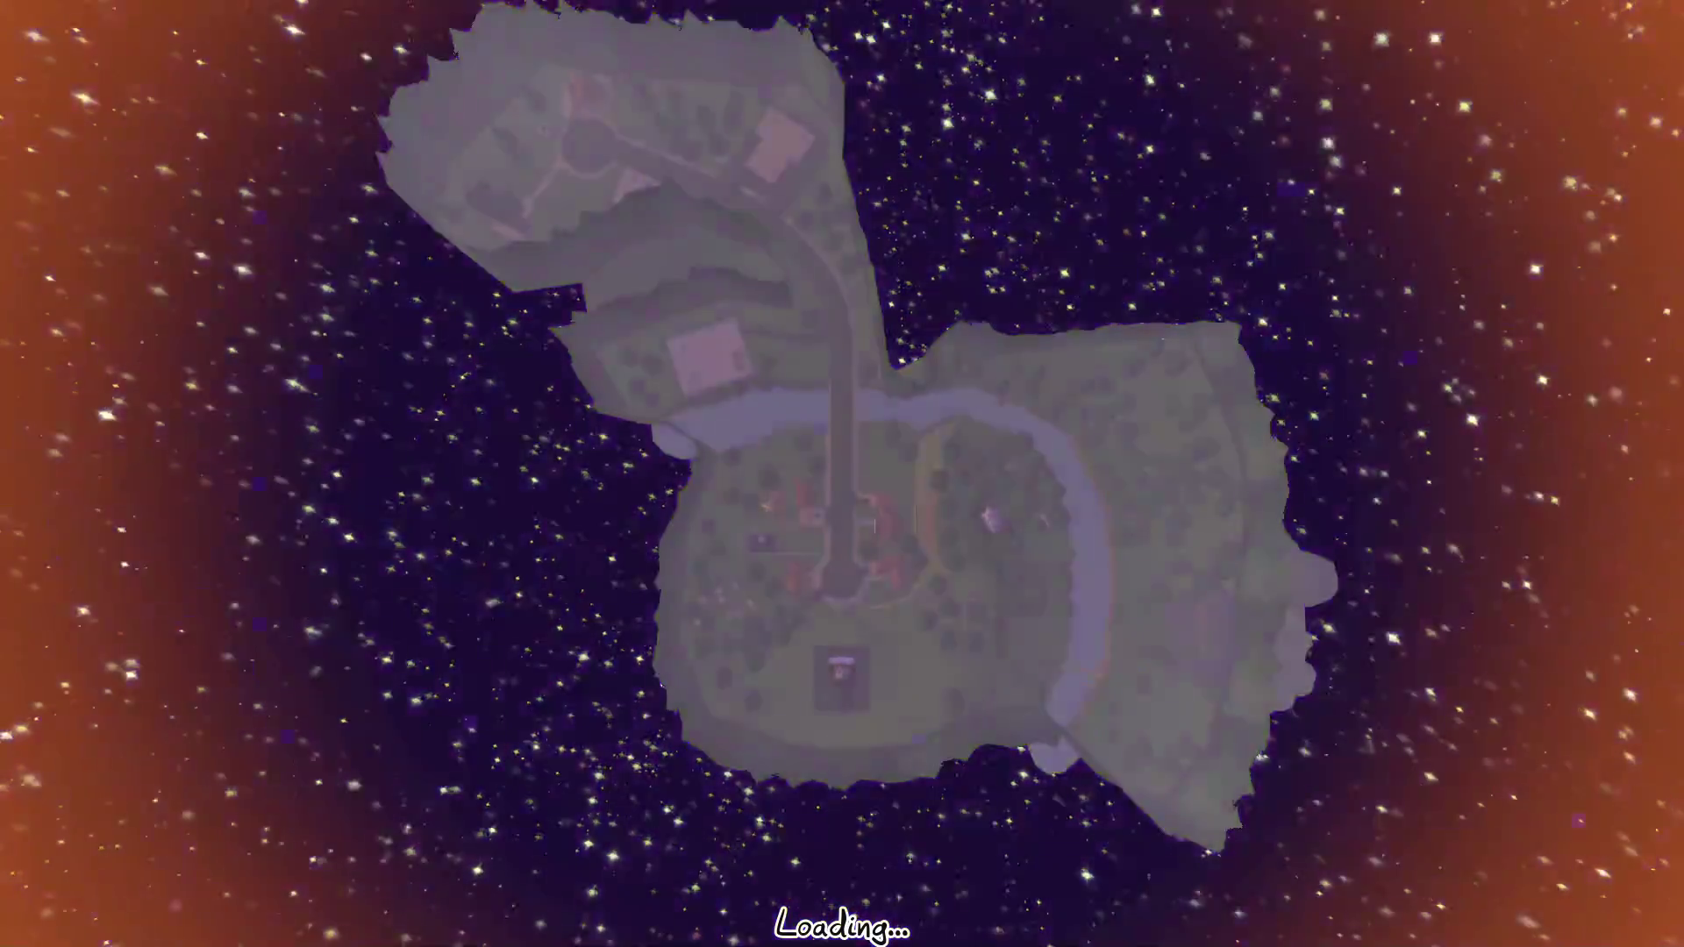
# Start a New Game from the pause menu, advance the opening landing dialogue, and return to the editor
pyautogui.press('Escape')
pyautogui.press('Down')
pyautogui.press('Down')
pyautogui.press('Down')
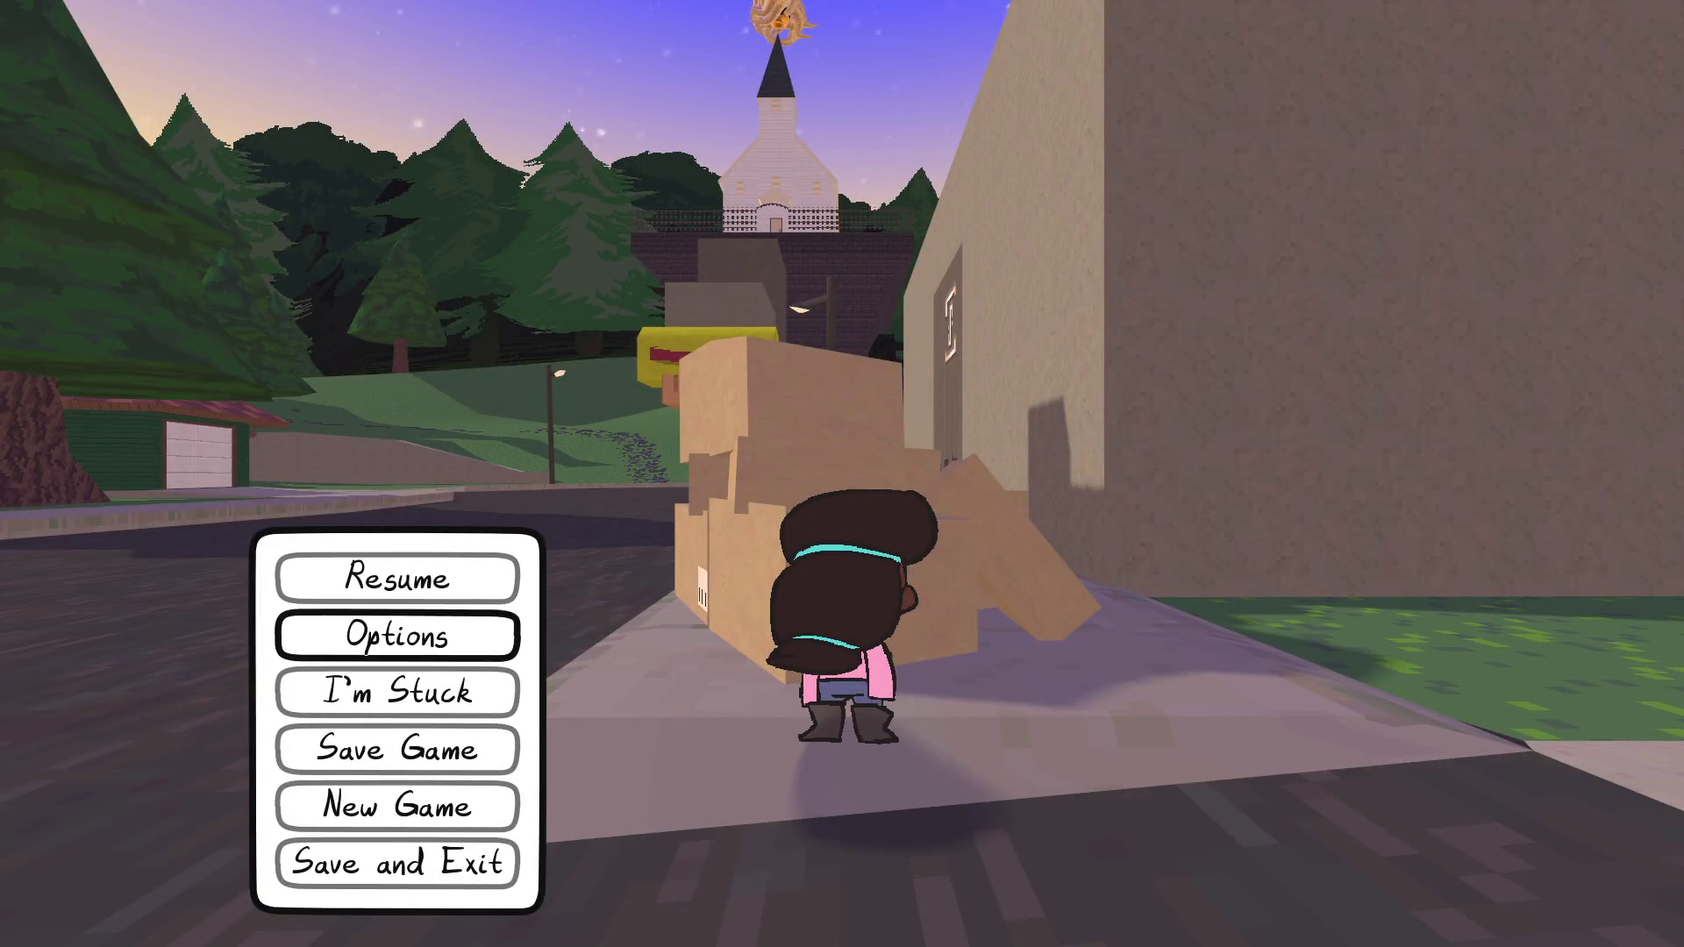
pyautogui.press('Return')
pyautogui.press('Return')
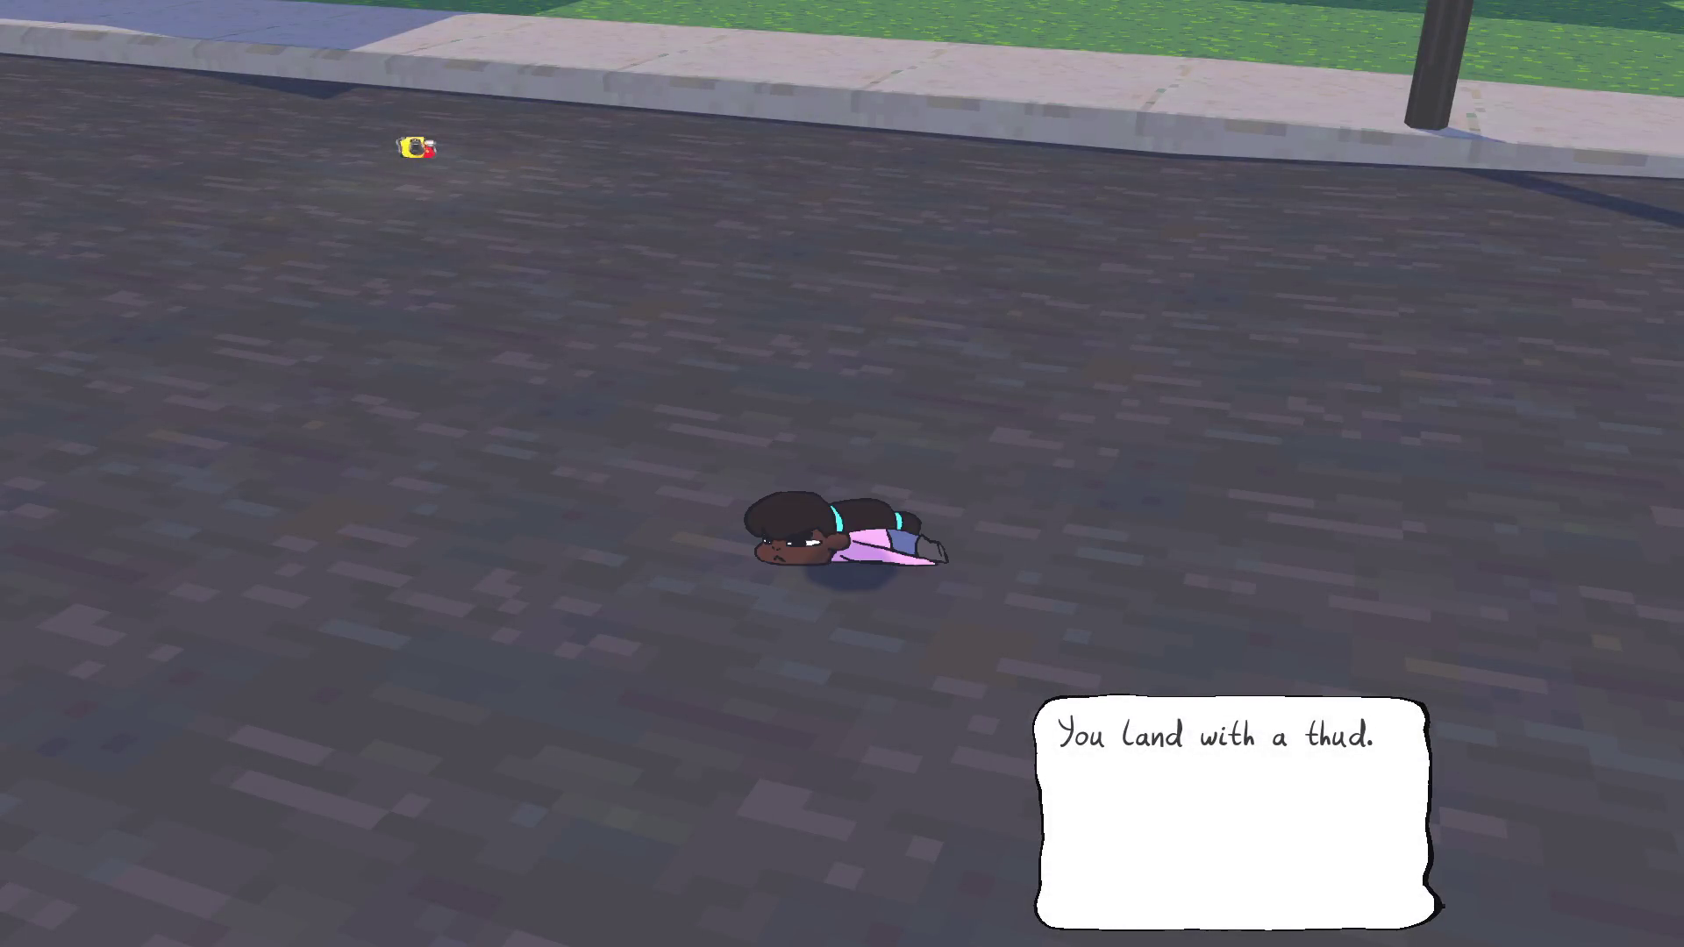
pyautogui.press('Return')
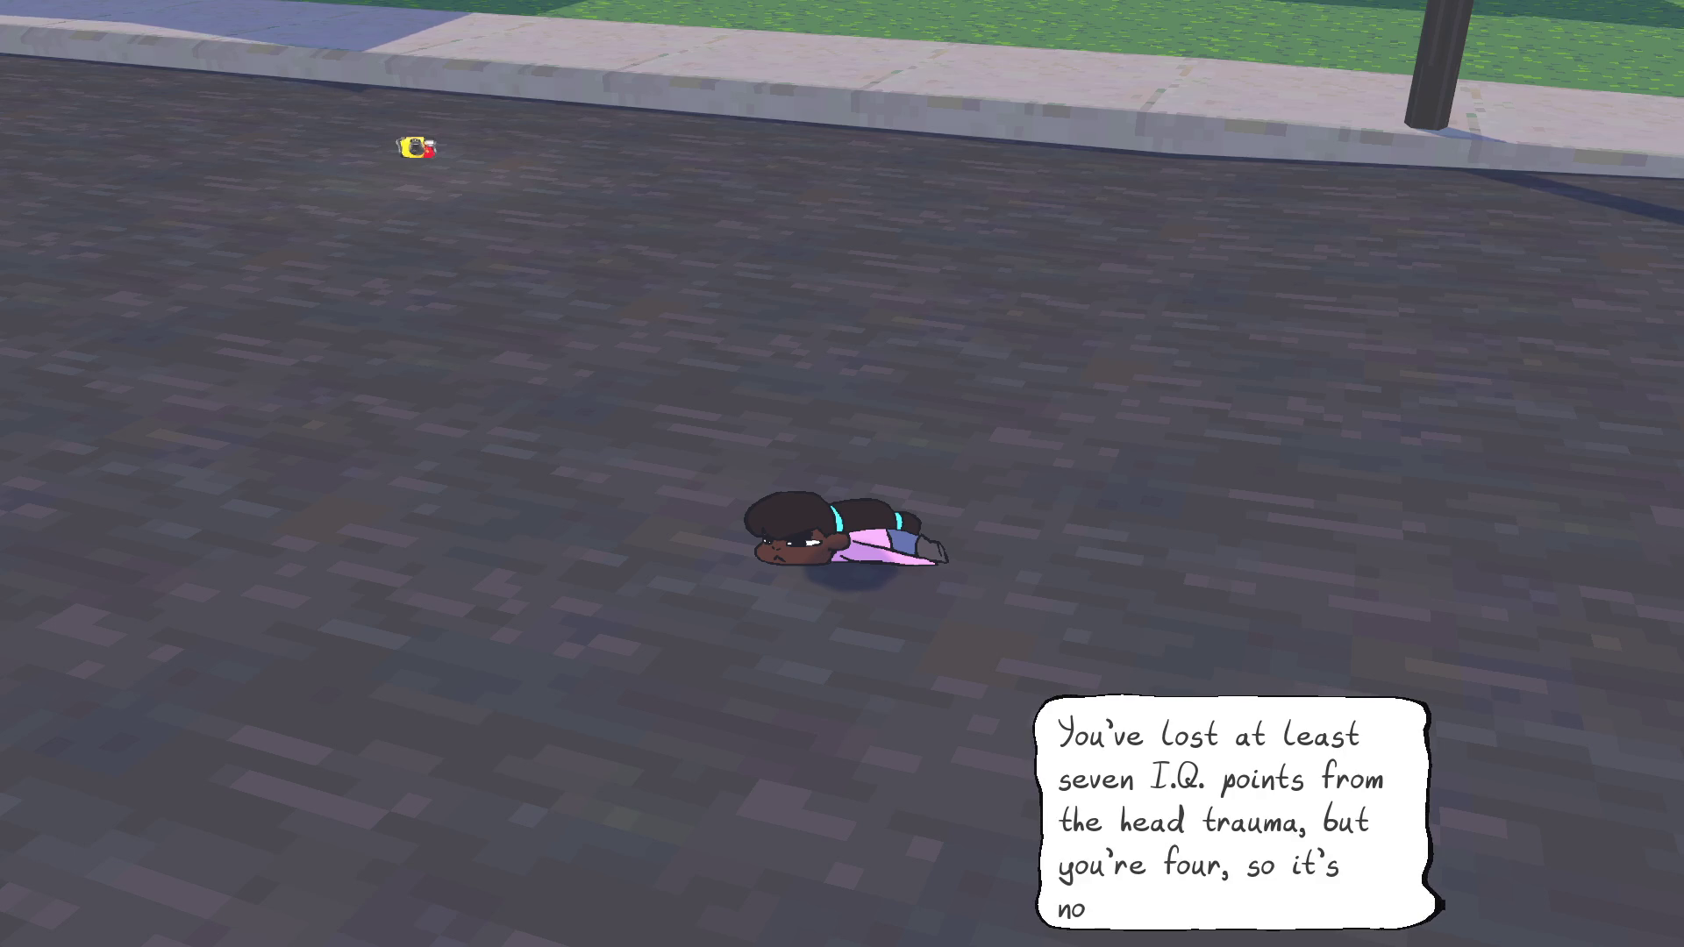
pyautogui.press('Return')
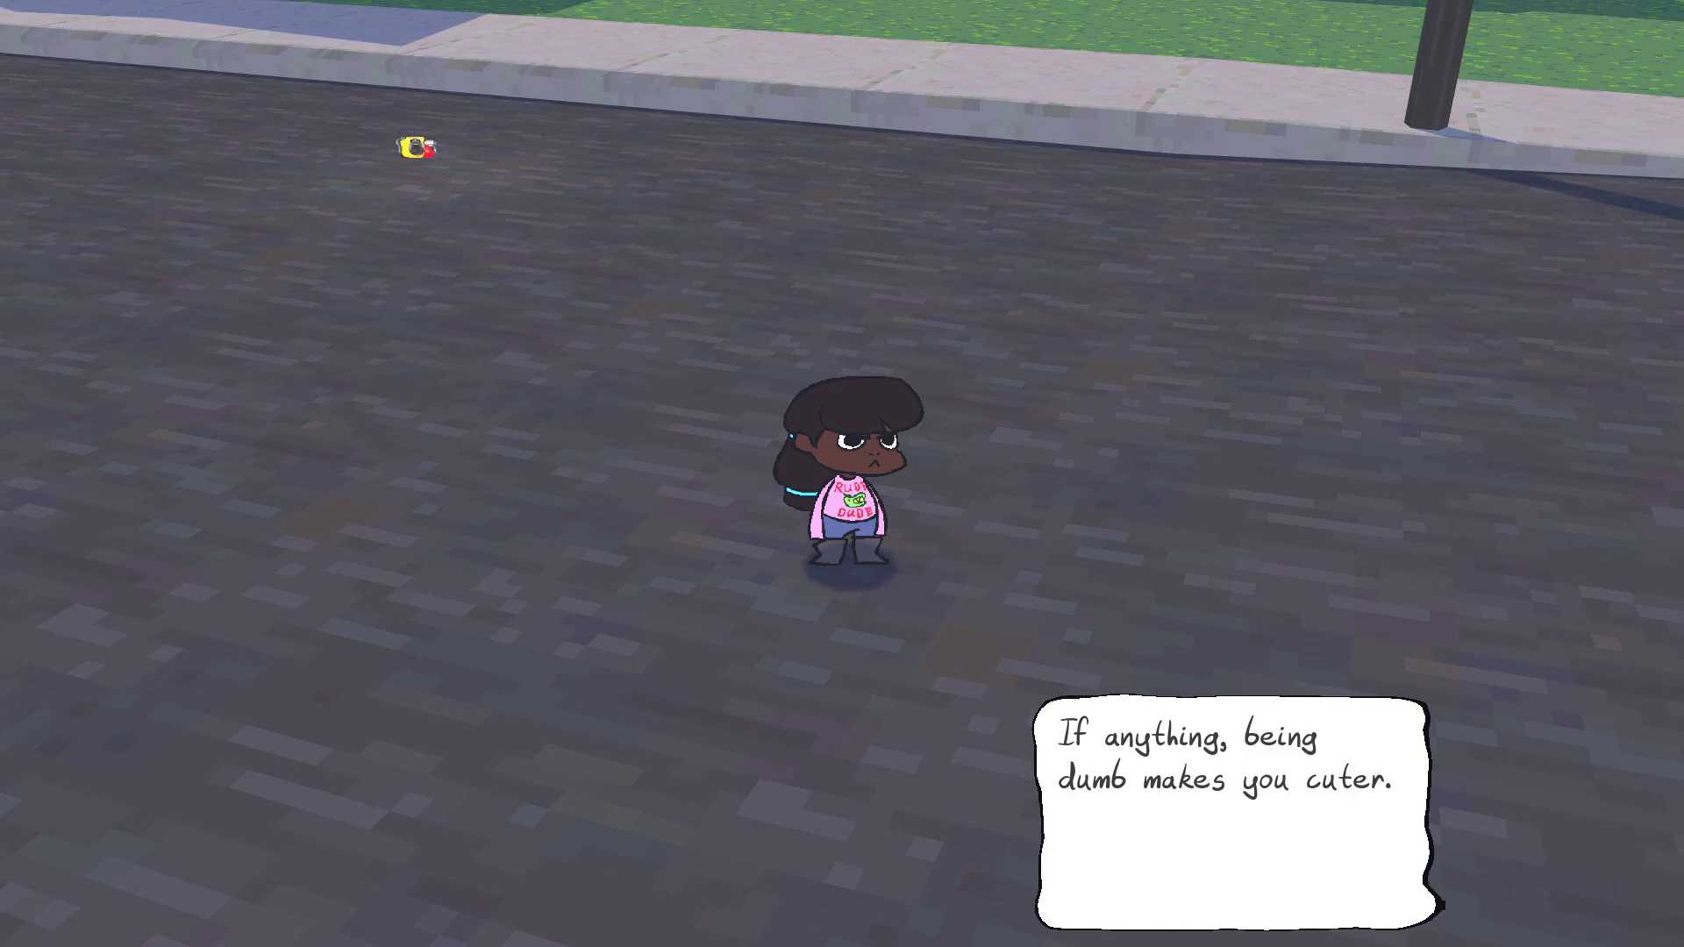
pyautogui.press('F8')
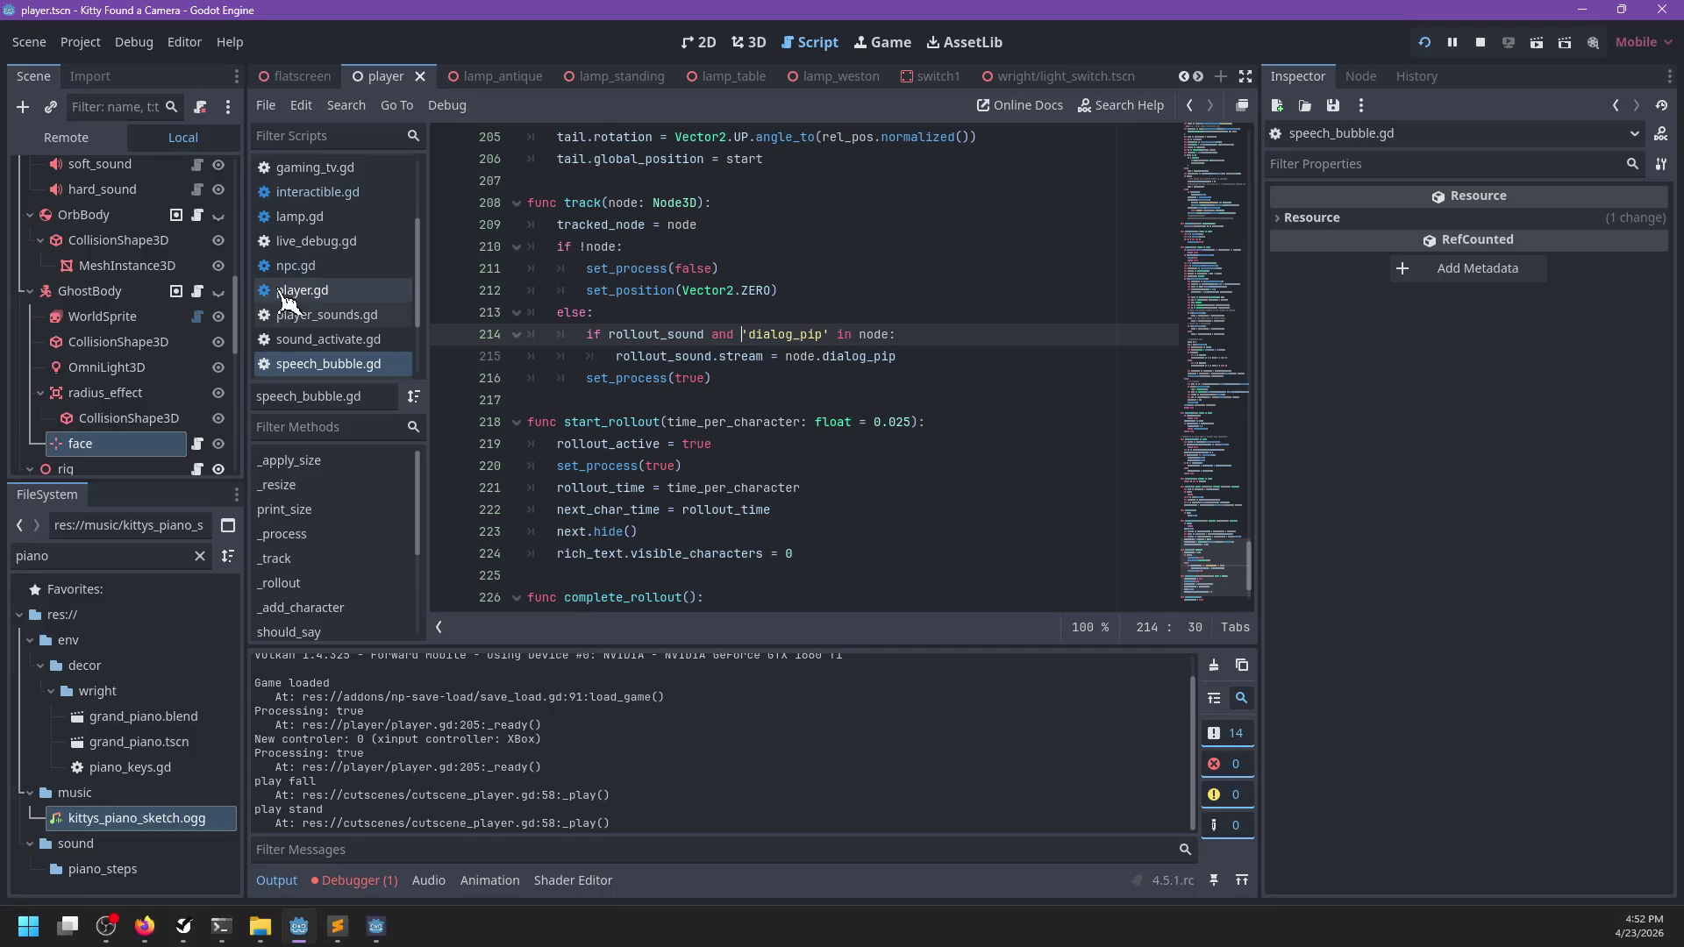
# Filter FileSystem for 'bubb', open dialog_viewer_bubble.tscn, and select its DialogViewerBubble root
pyautogui.scroll(3, 314, 308)
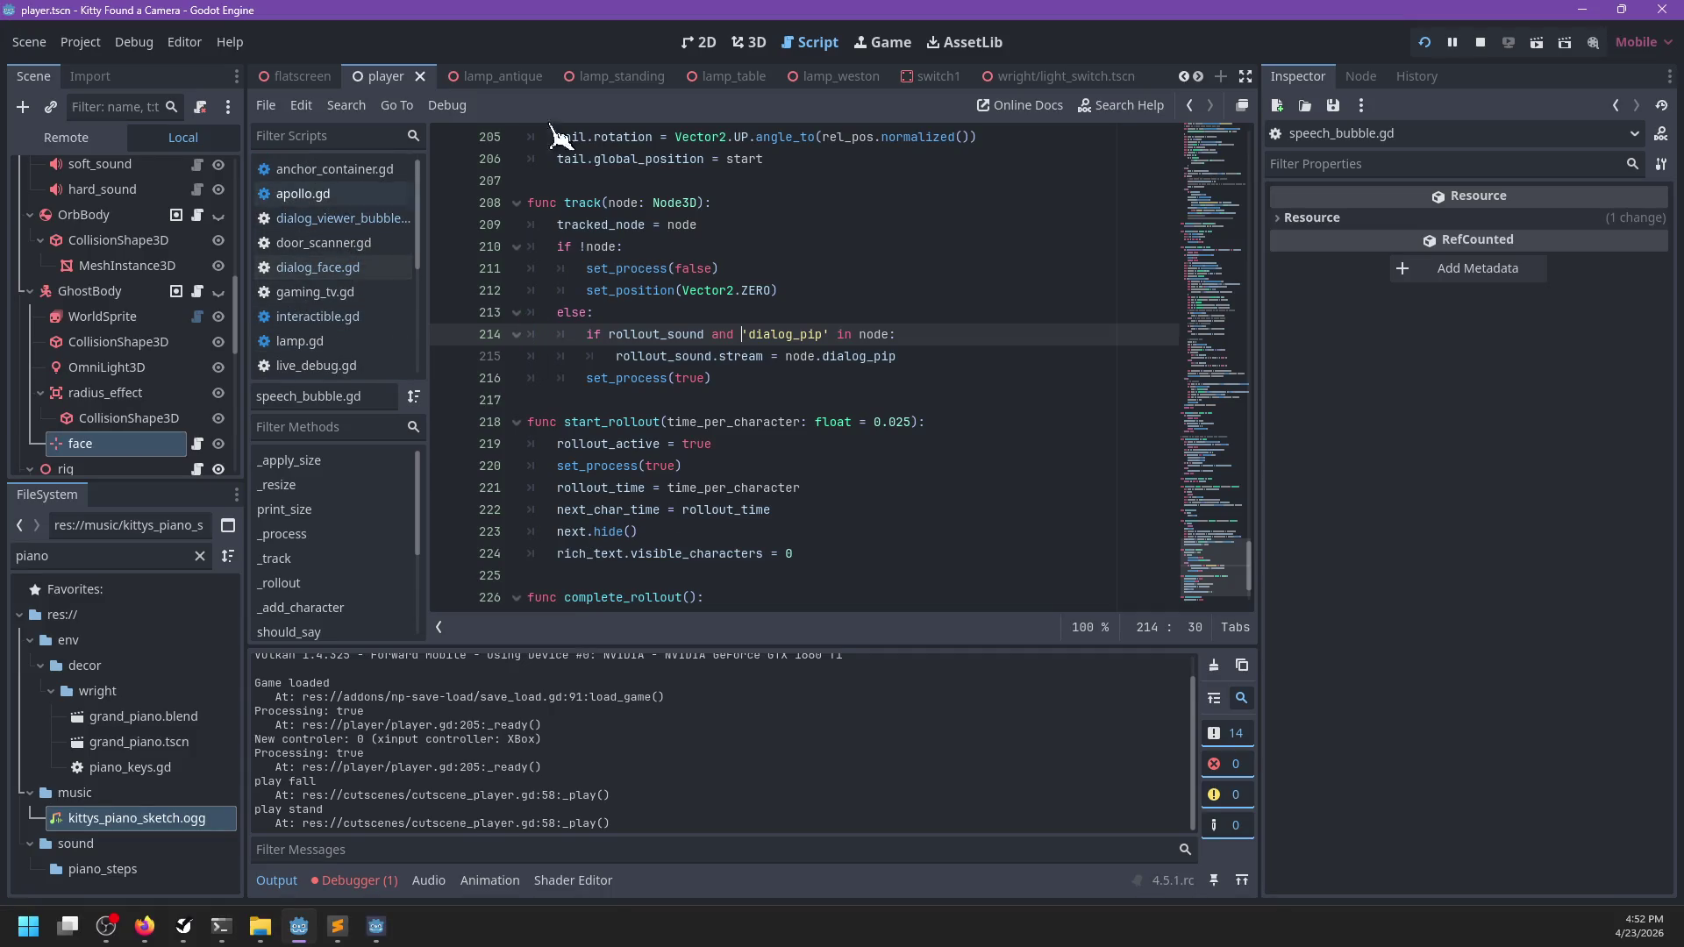
pyautogui.doubleClick(124, 552)
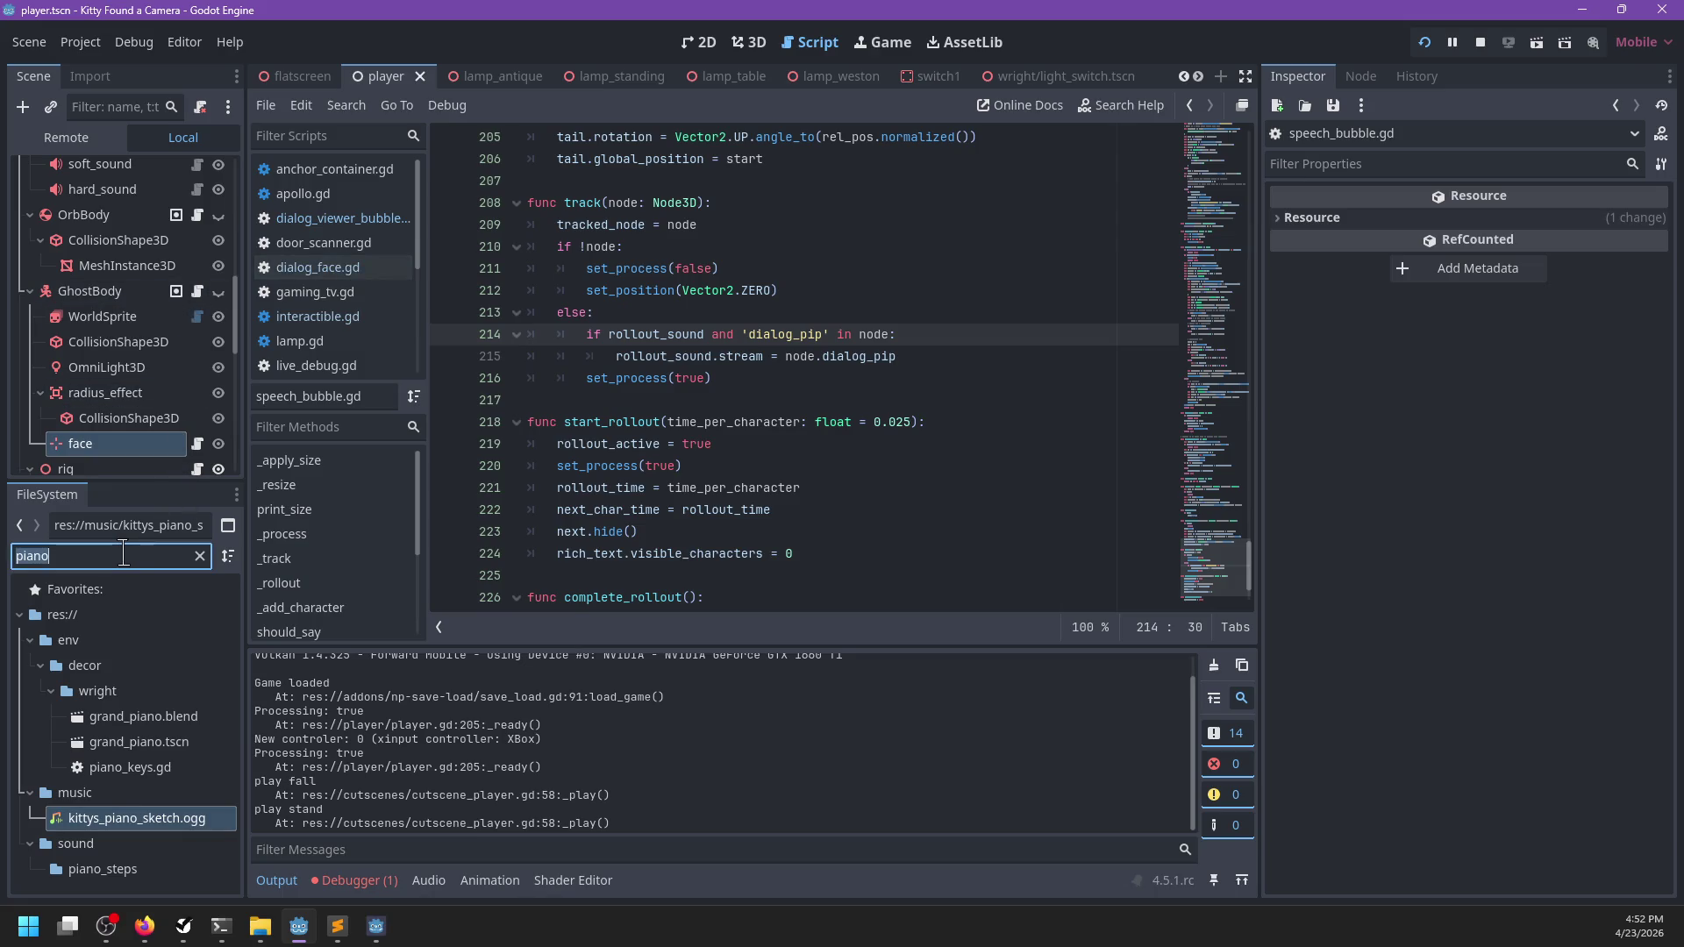
pyautogui.write('bubb')
pyautogui.scroll(-5, 170, 877)
pyautogui.doubleClick(169, 829)
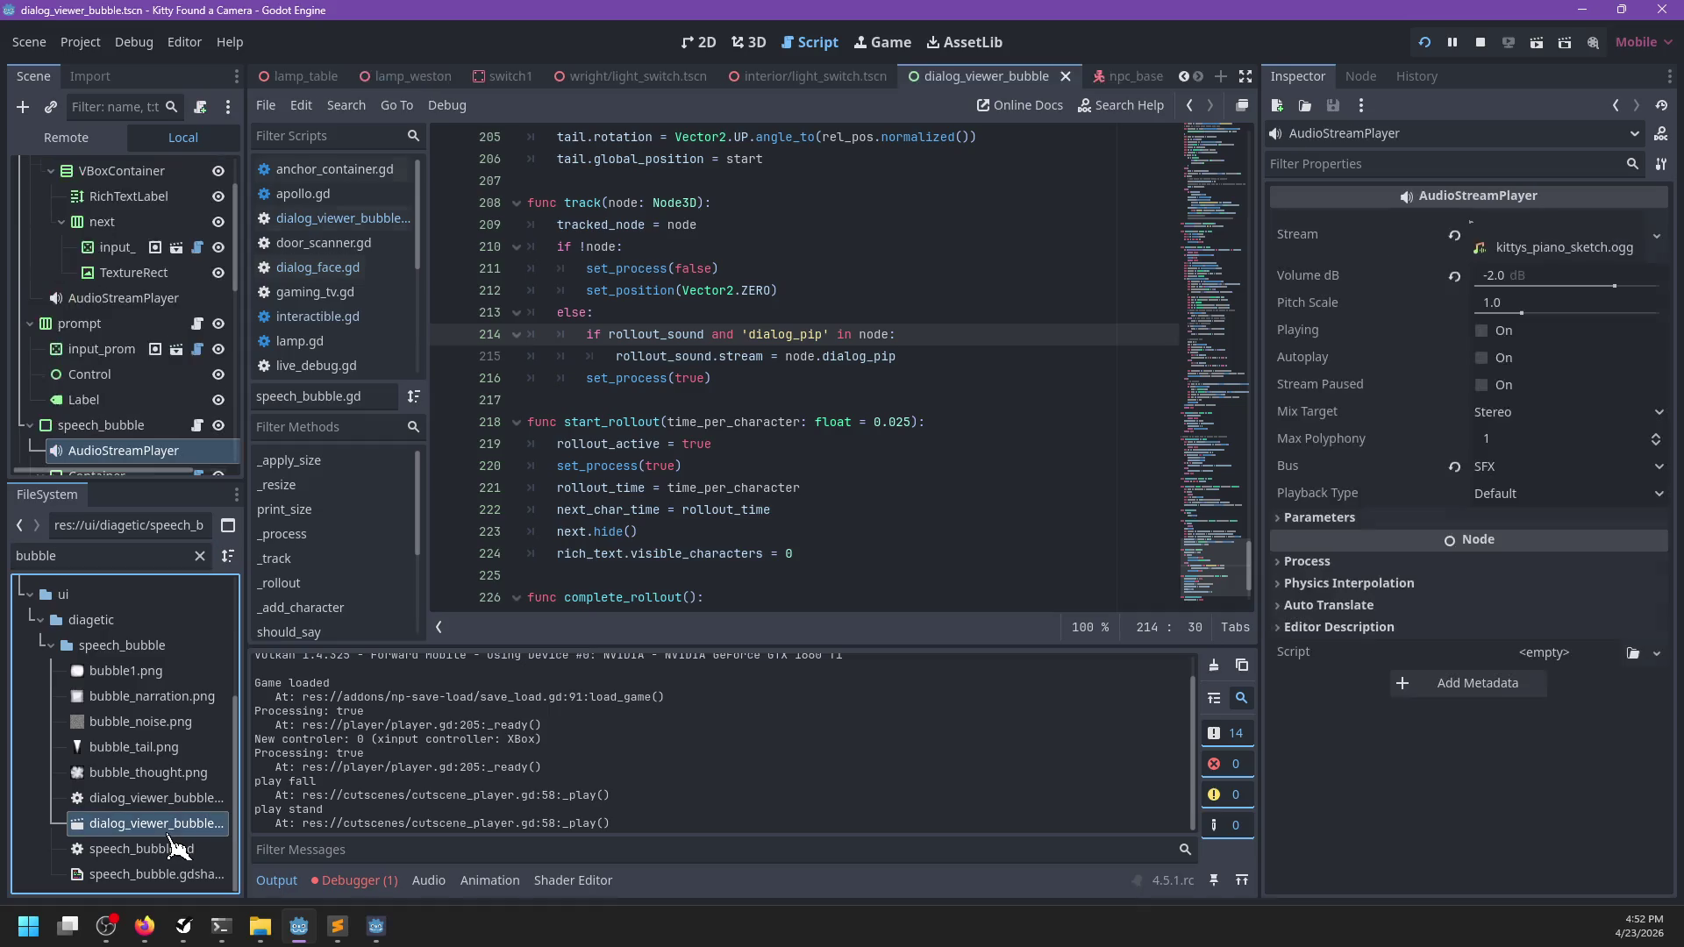
pyautogui.scroll(3, 114, 180)
pyautogui.click(104, 171)
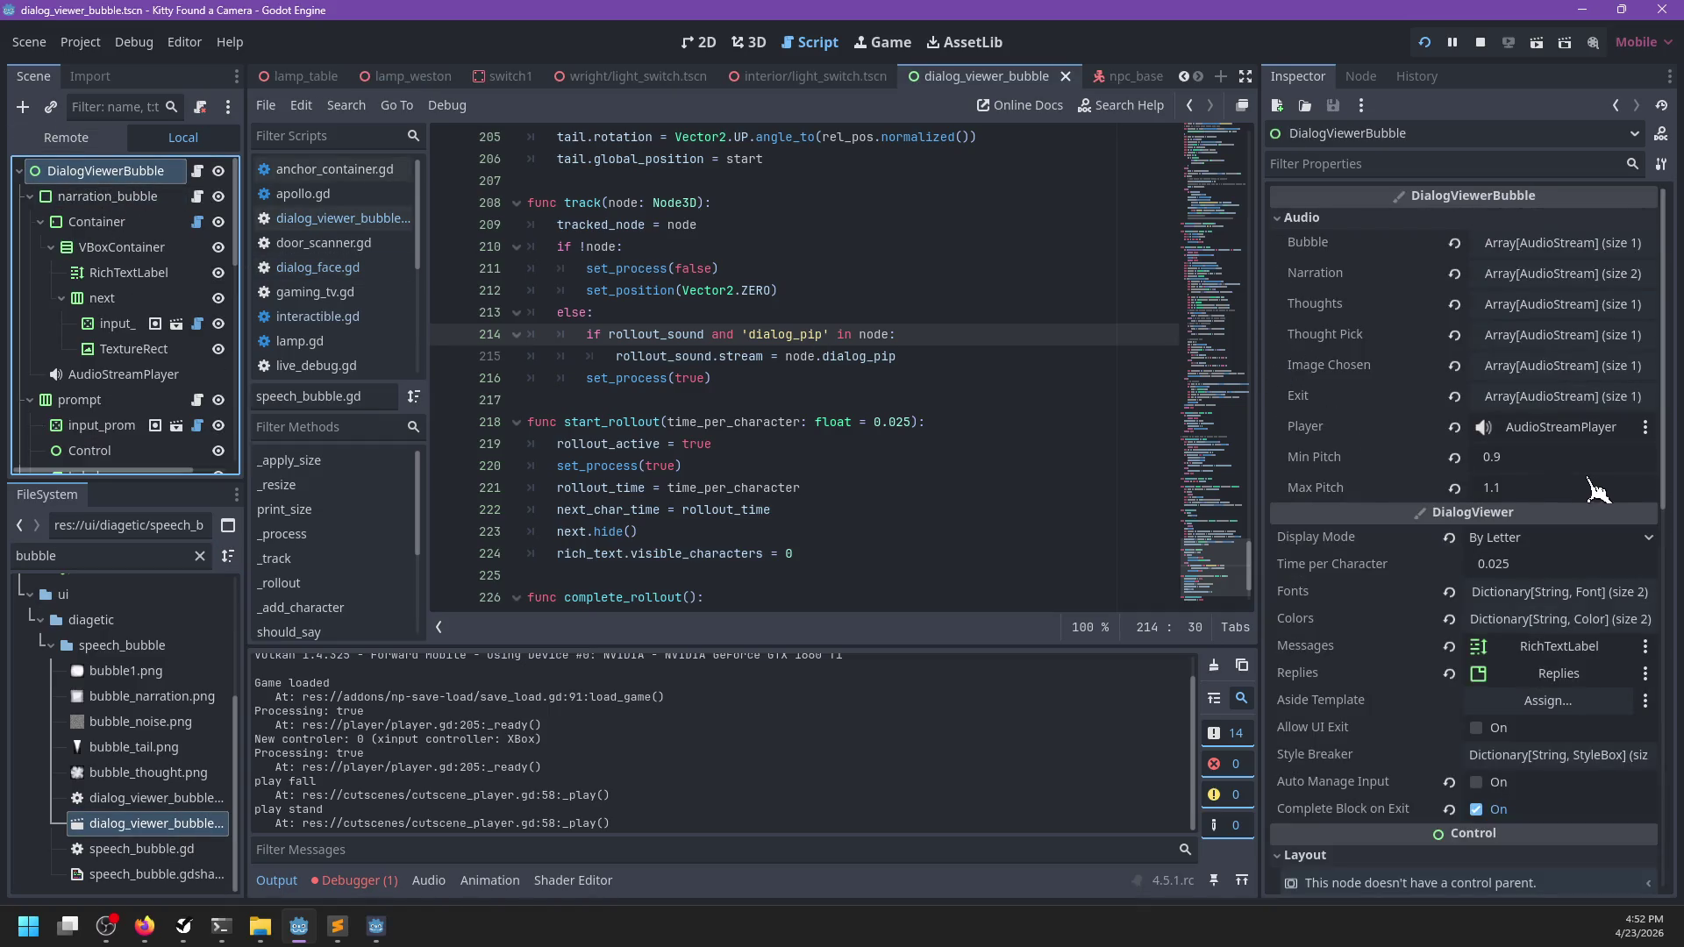
# Lower Time per Character from 0.025 to 0.015, save the scene, and return to the running game
pyautogui.click(1554, 565)
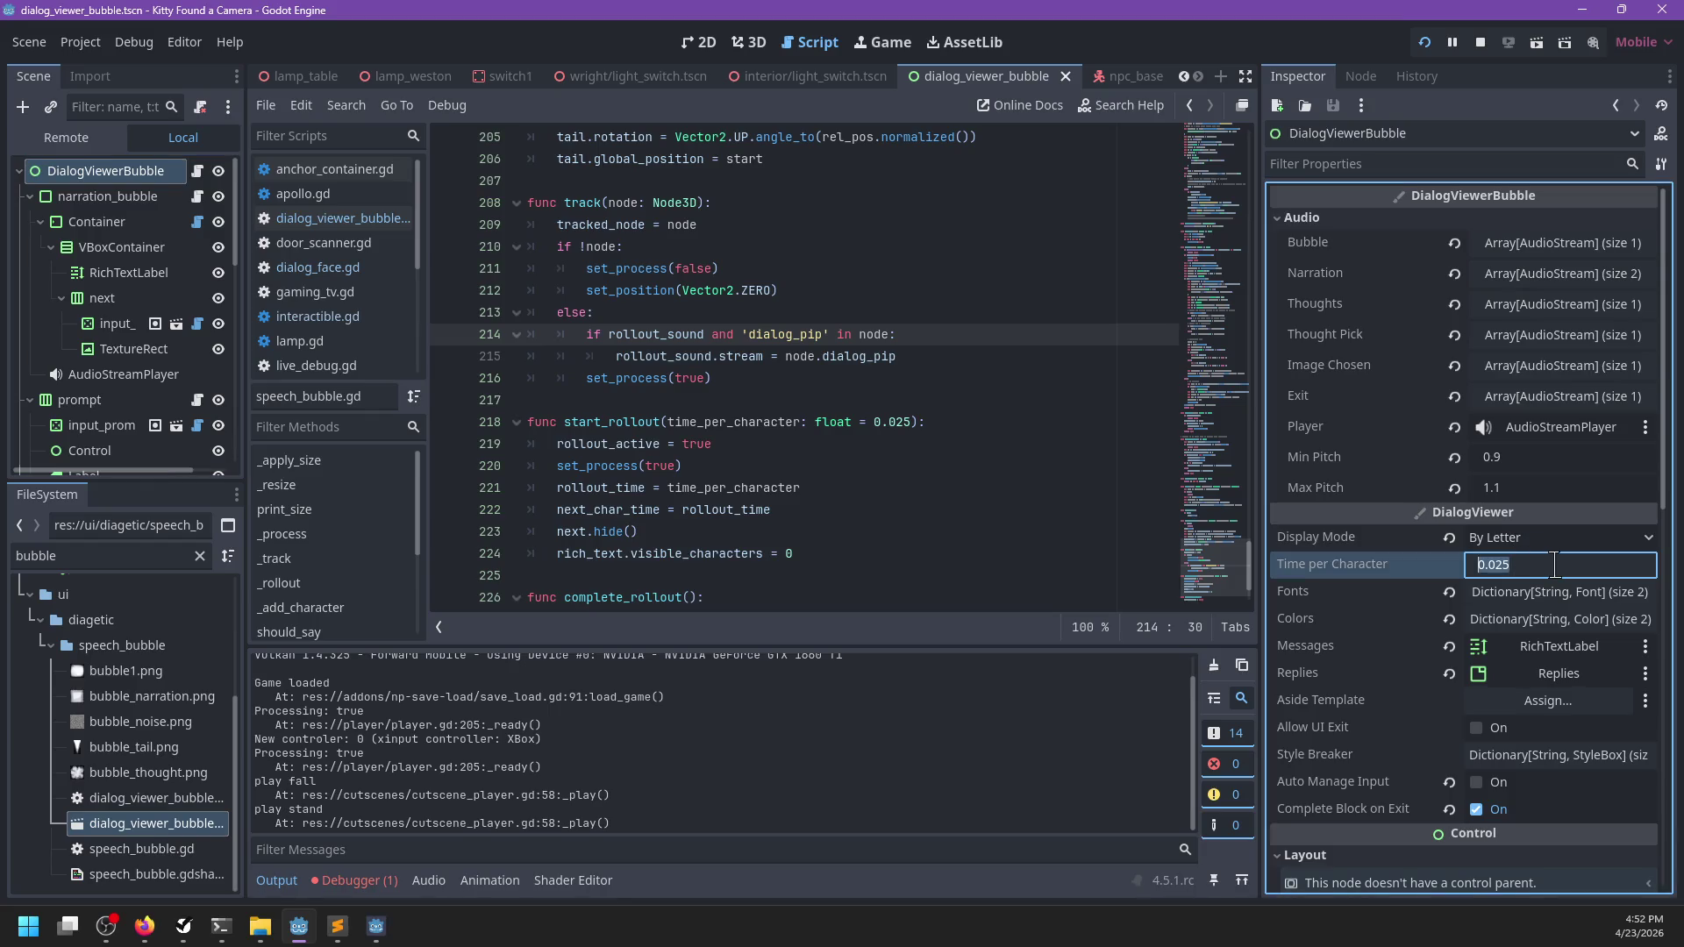
pyautogui.press('Return')
pyautogui.hotkey('ctrl', 's')
pyautogui.click(1554, 565)
pyautogui.write('5')
pyautogui.press('Return')
pyautogui.hotkey('ctrl', 's')
pyautogui.hotkey('alt', 'Tab')
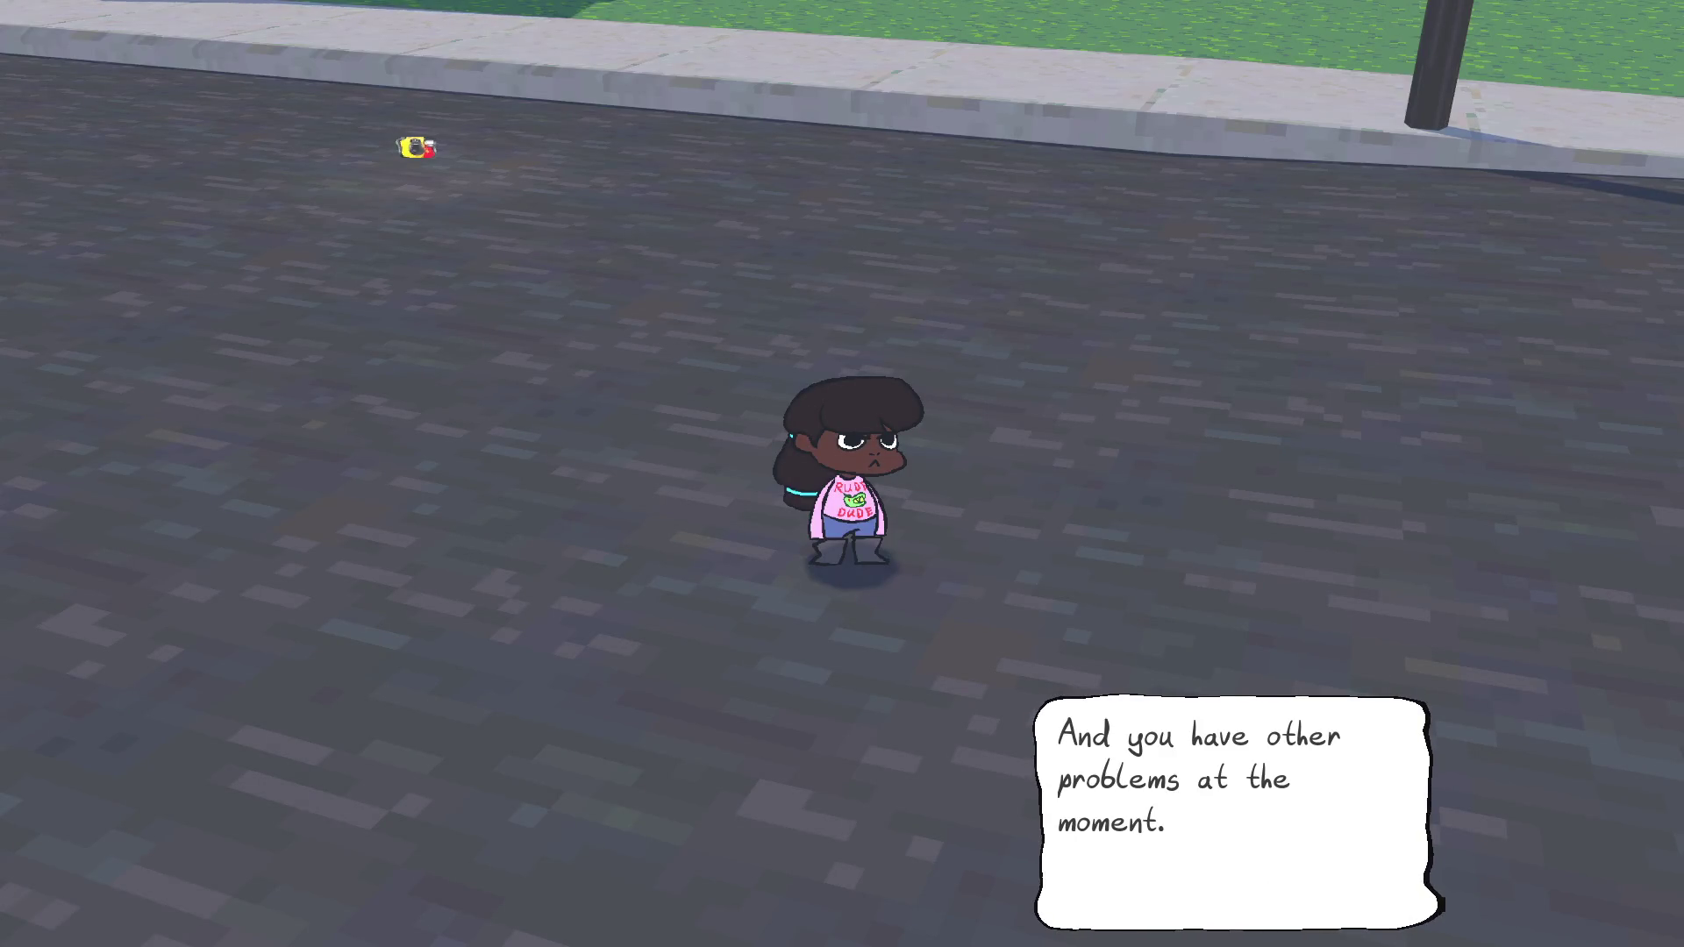
# Back in the editor, edit and apply the dialogue's Time per Character value
pyautogui.hotkey('alt', 'Tab')
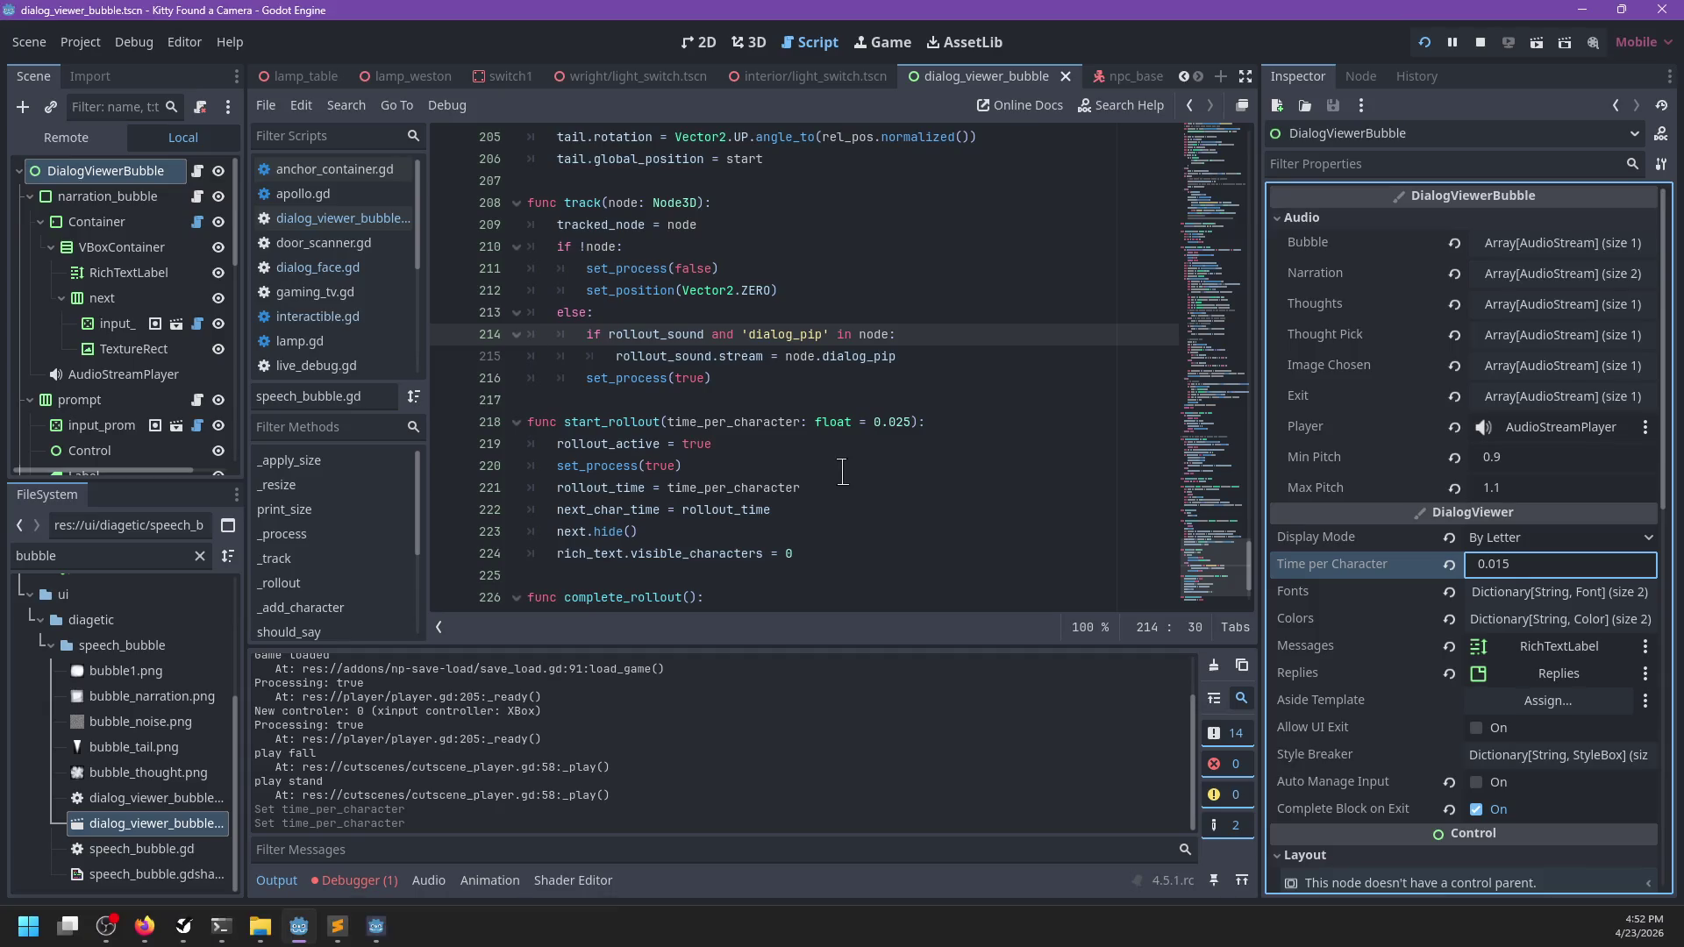
pyautogui.click(1512, 558)
pyautogui.click(1512, 558)
pyautogui.press('Return')
# Advance through the opening dialogue lines, then walk the girl toward the yellow Old Camera
pyautogui.hotkey('alt', 'Tab')
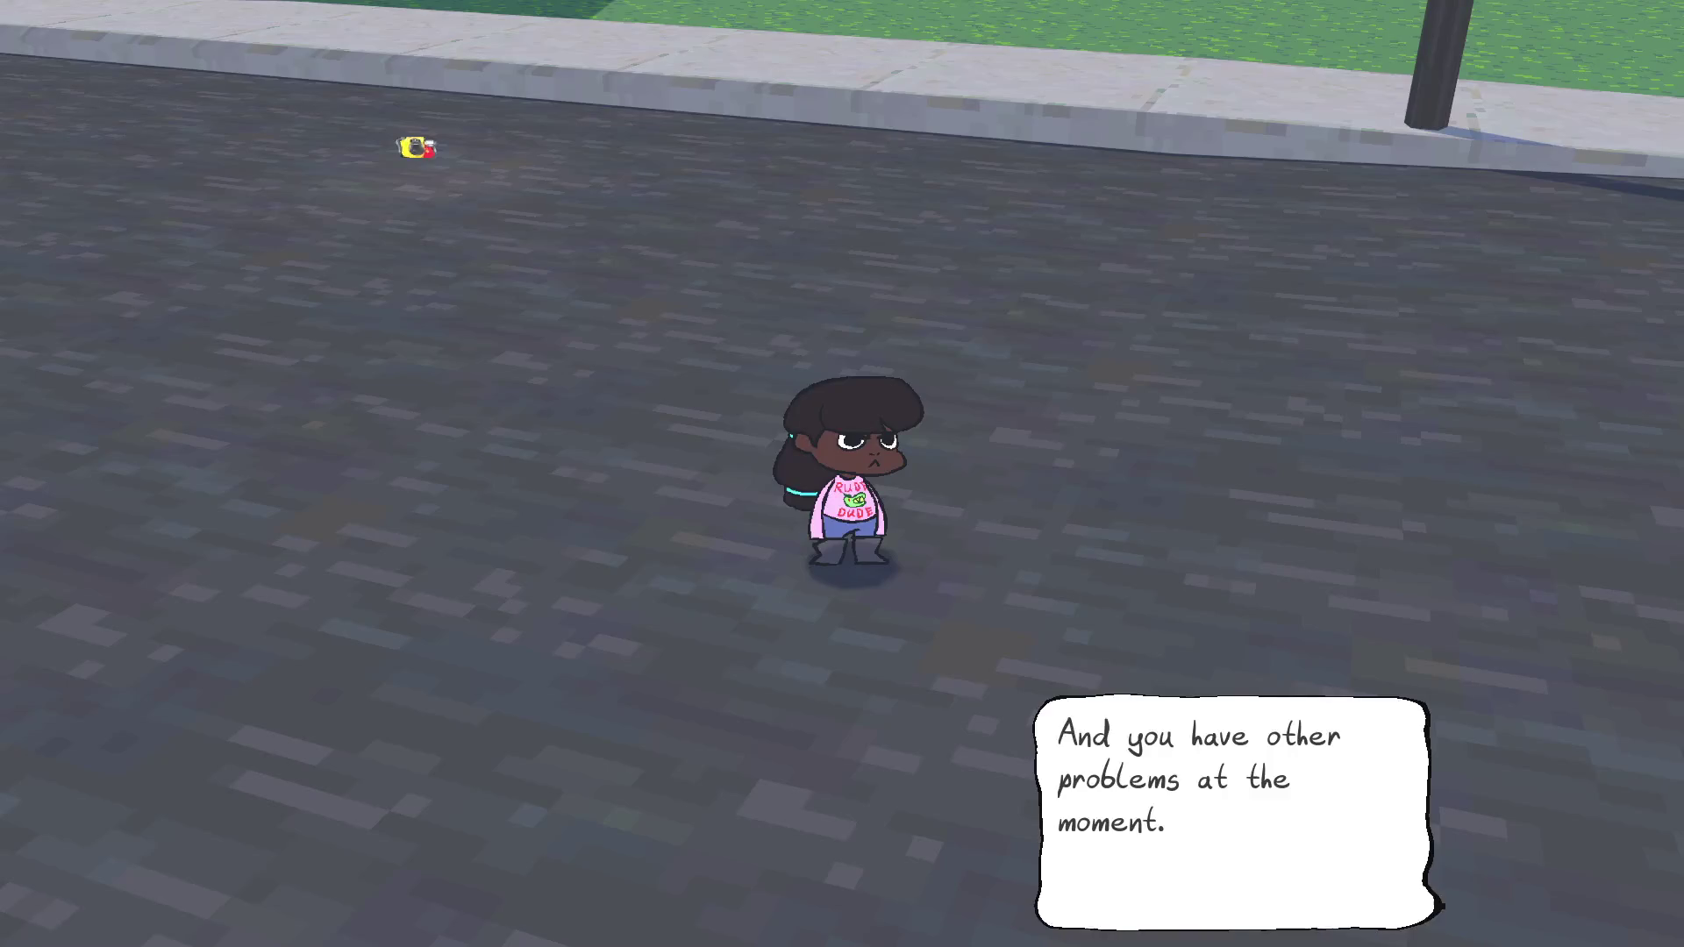
pyautogui.press('space')
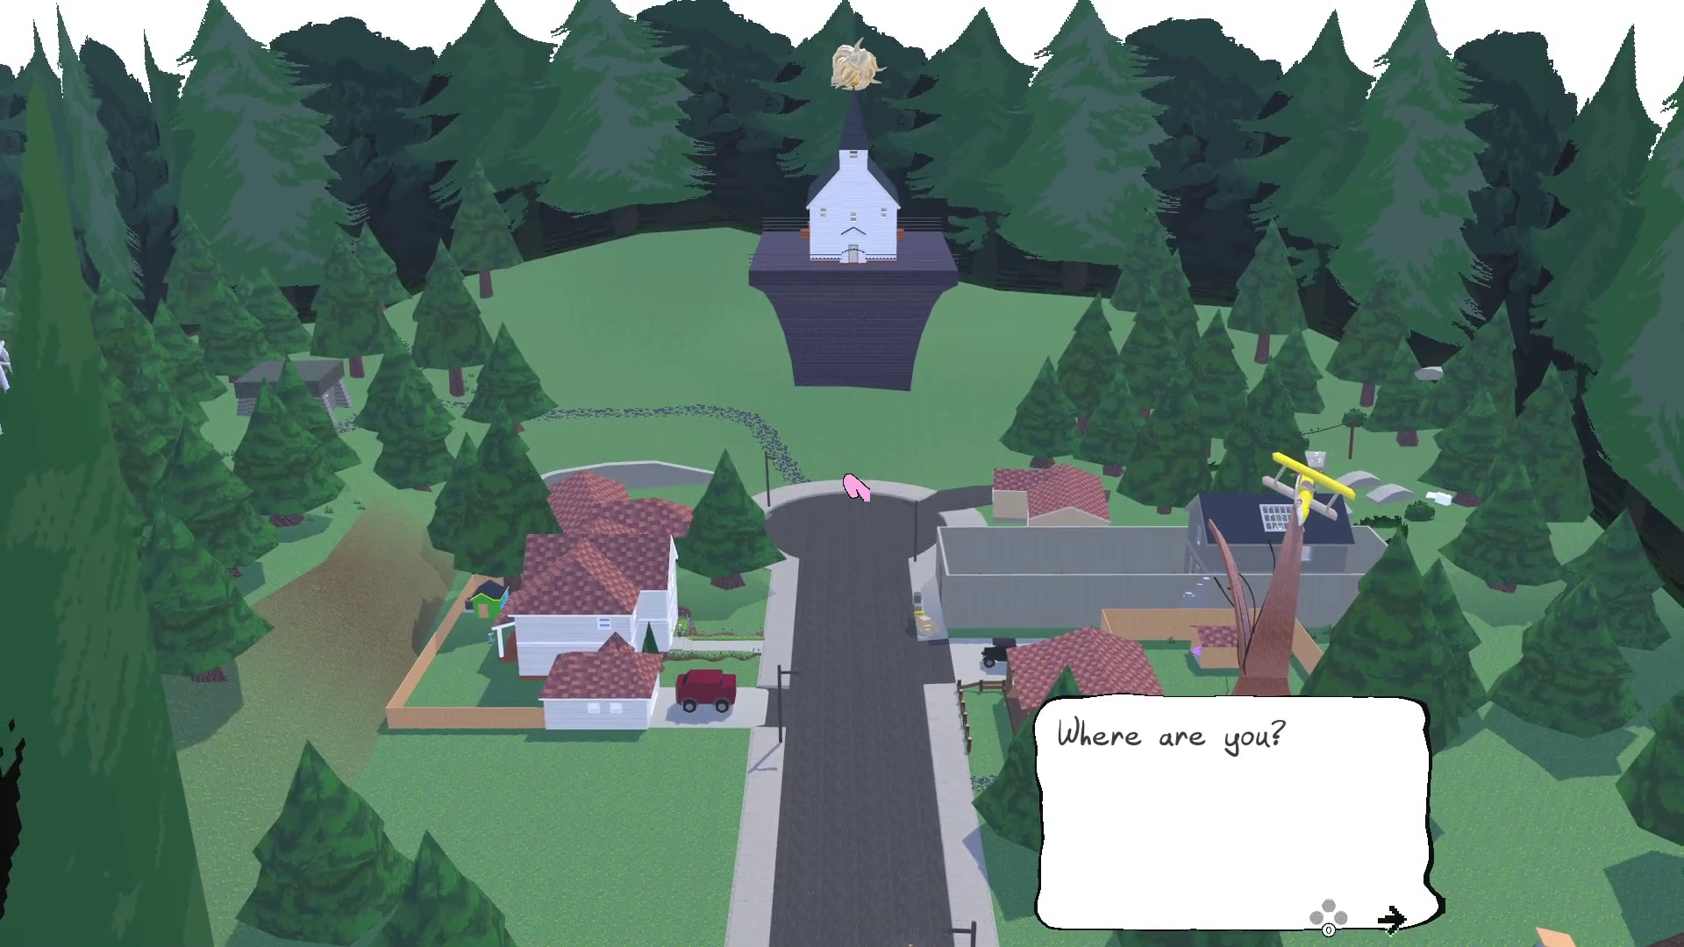
pyautogui.press('space')
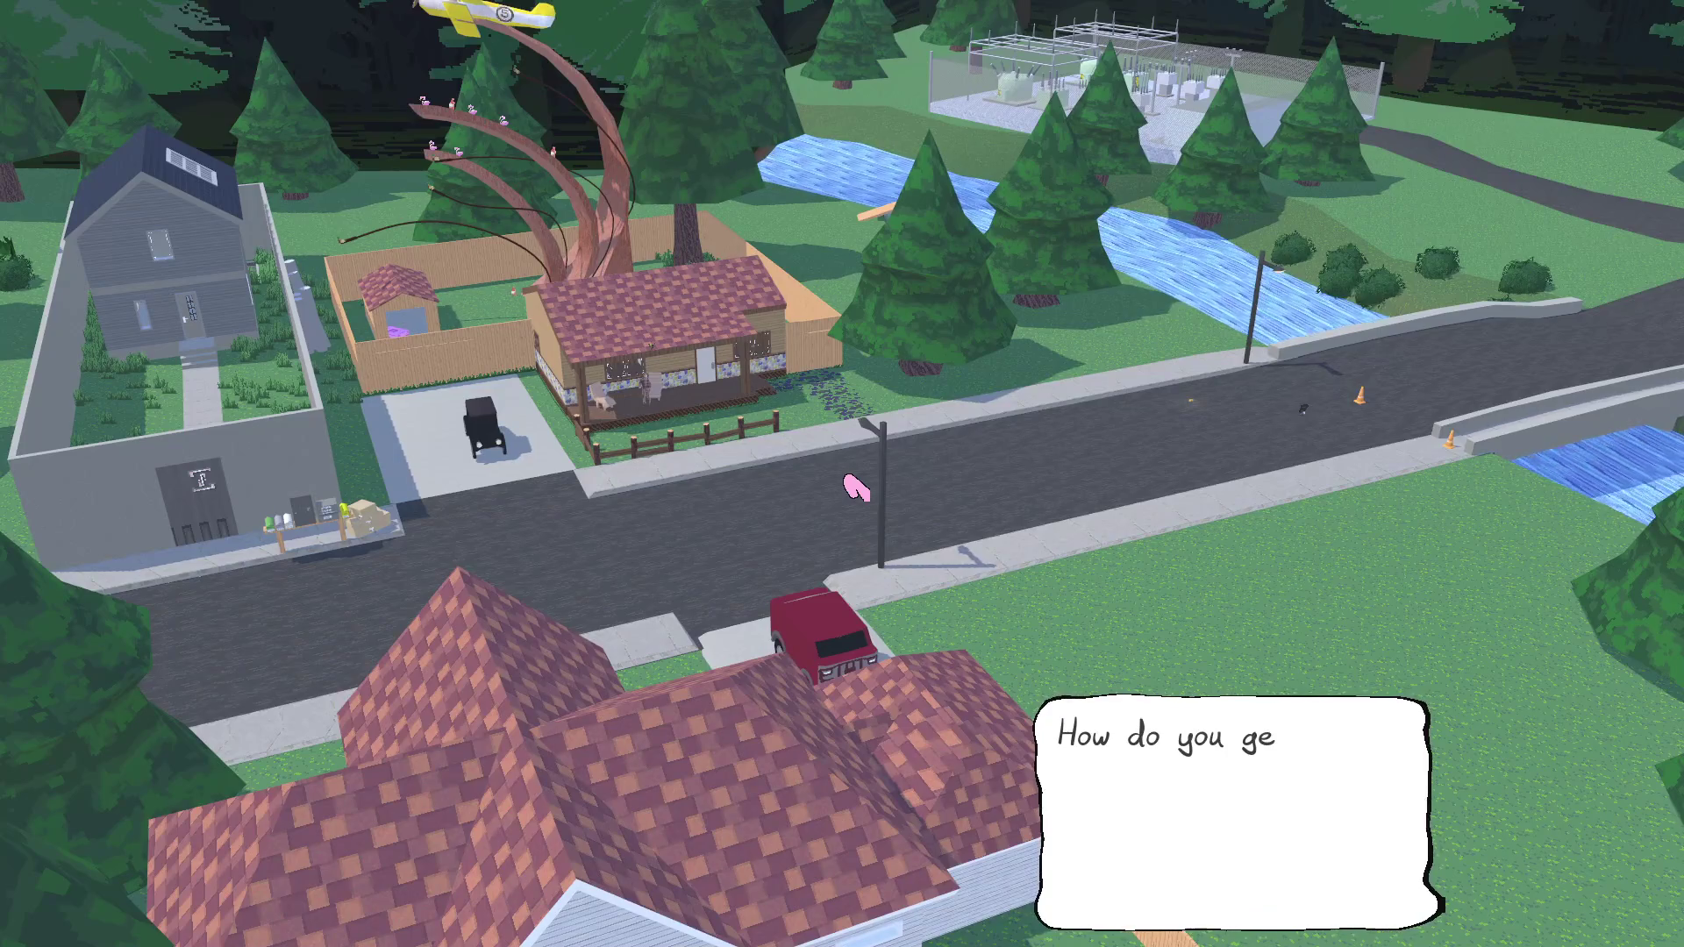
pyautogui.click(855, 488)
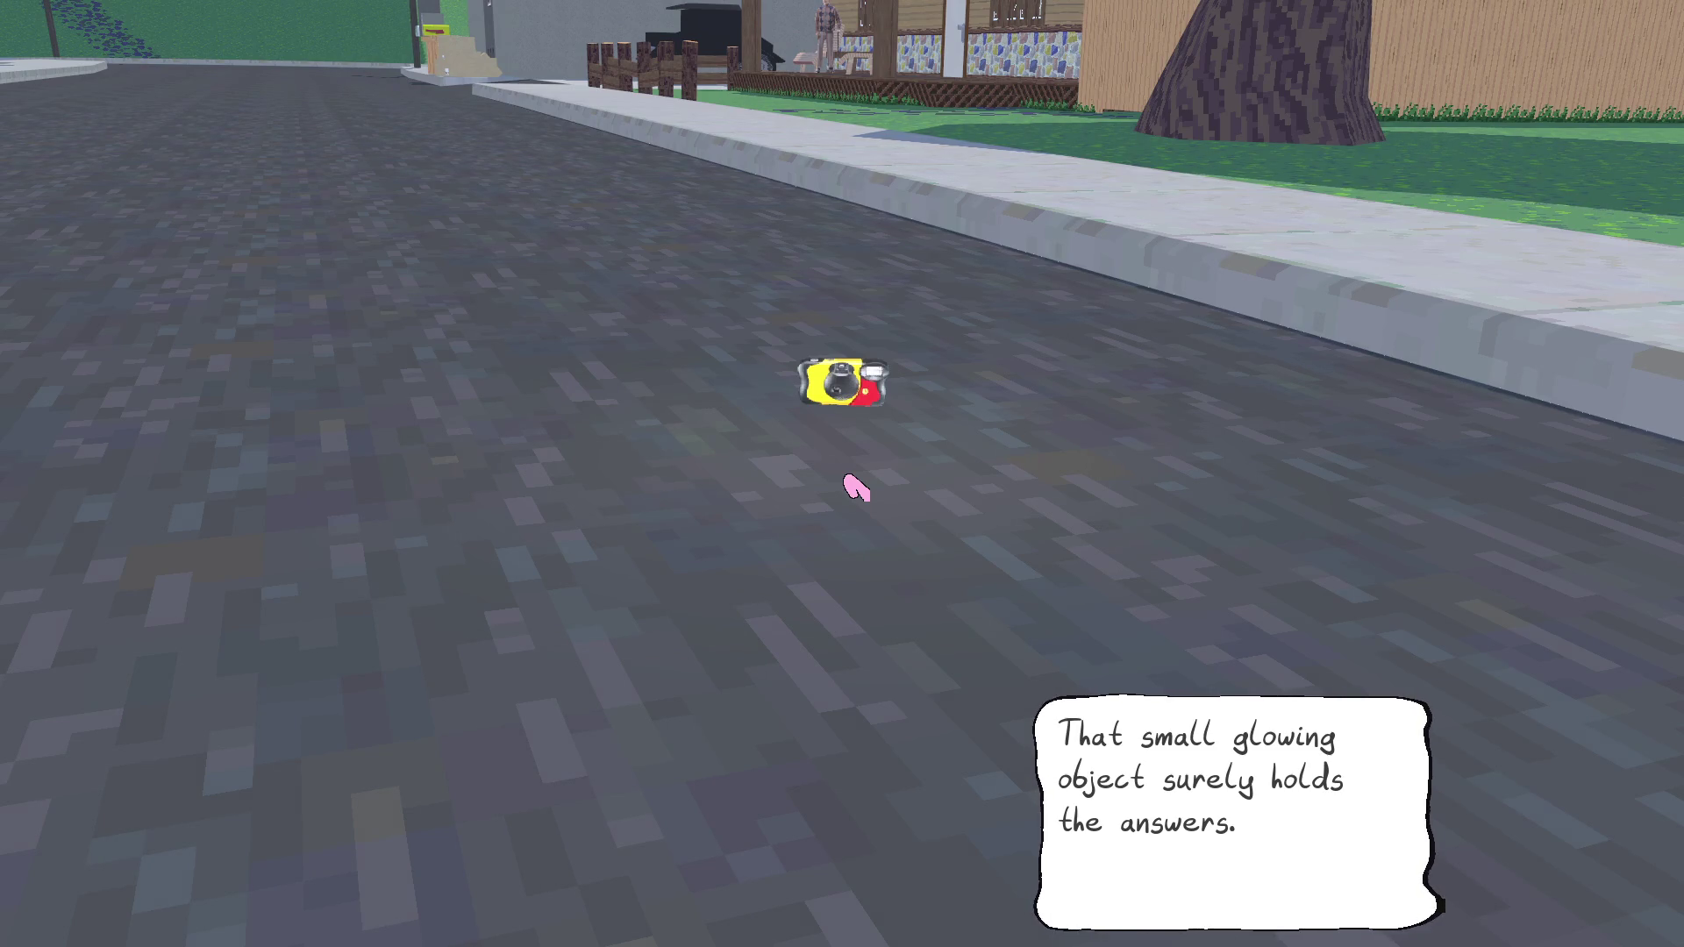
pyautogui.click(855, 488)
pyautogui.press('w')
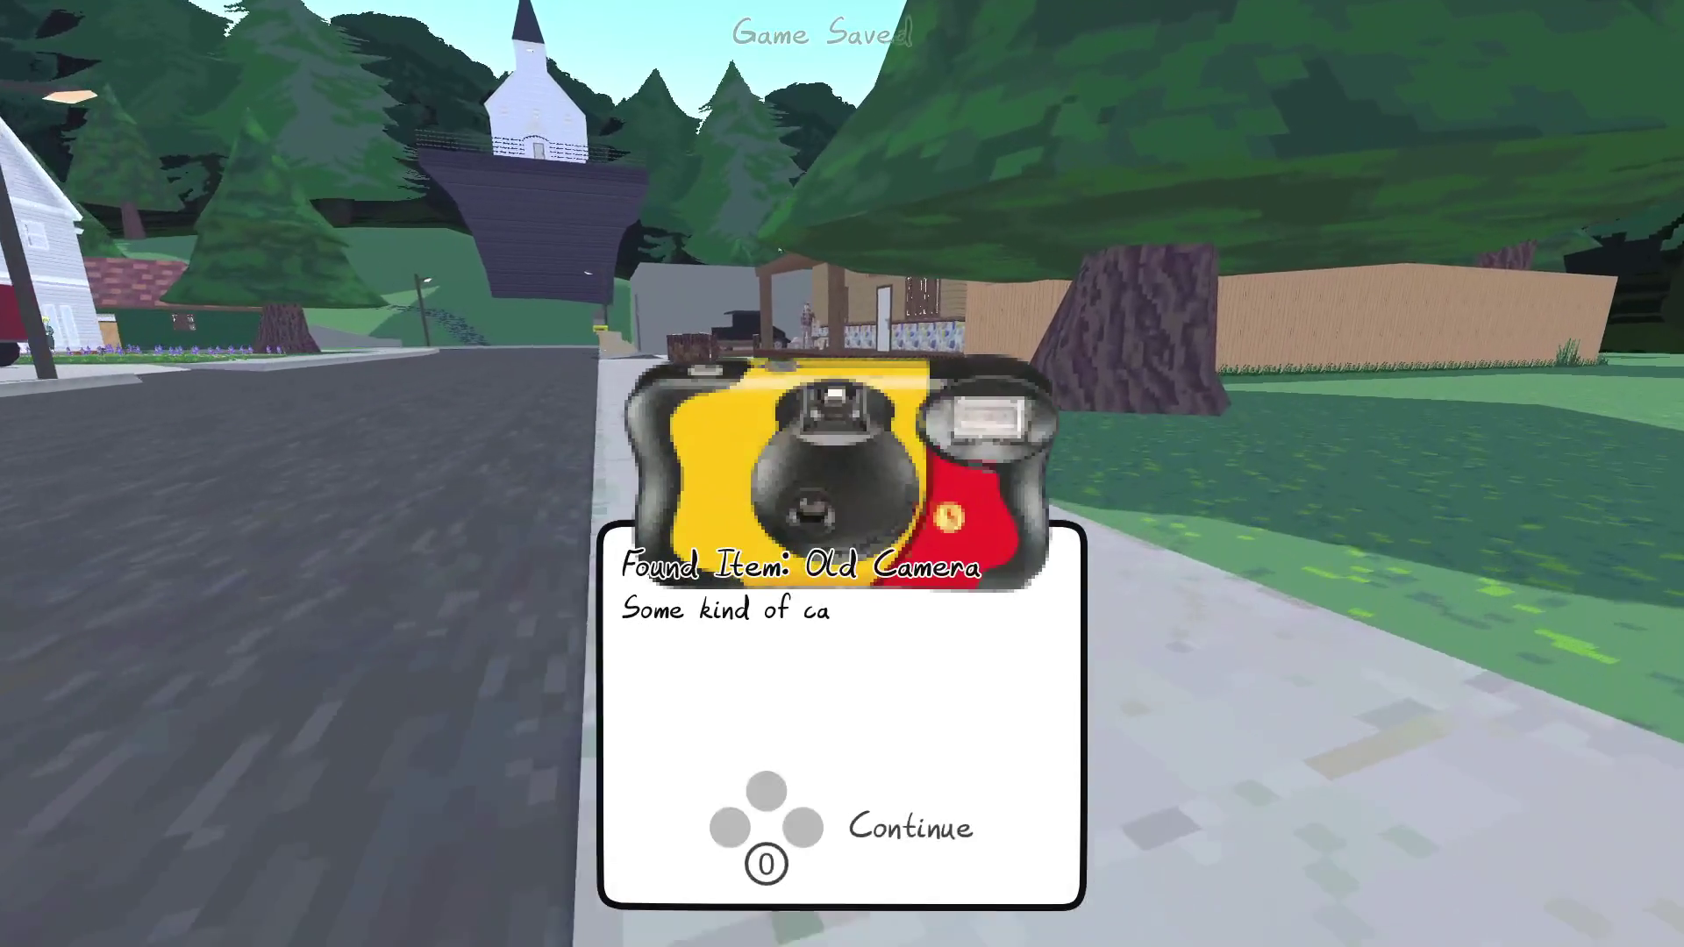
# Dismiss the Old Camera card and walk the girl across the grass up the porch toward Bill
pyautogui.press('Return')
pyautogui.press('w')
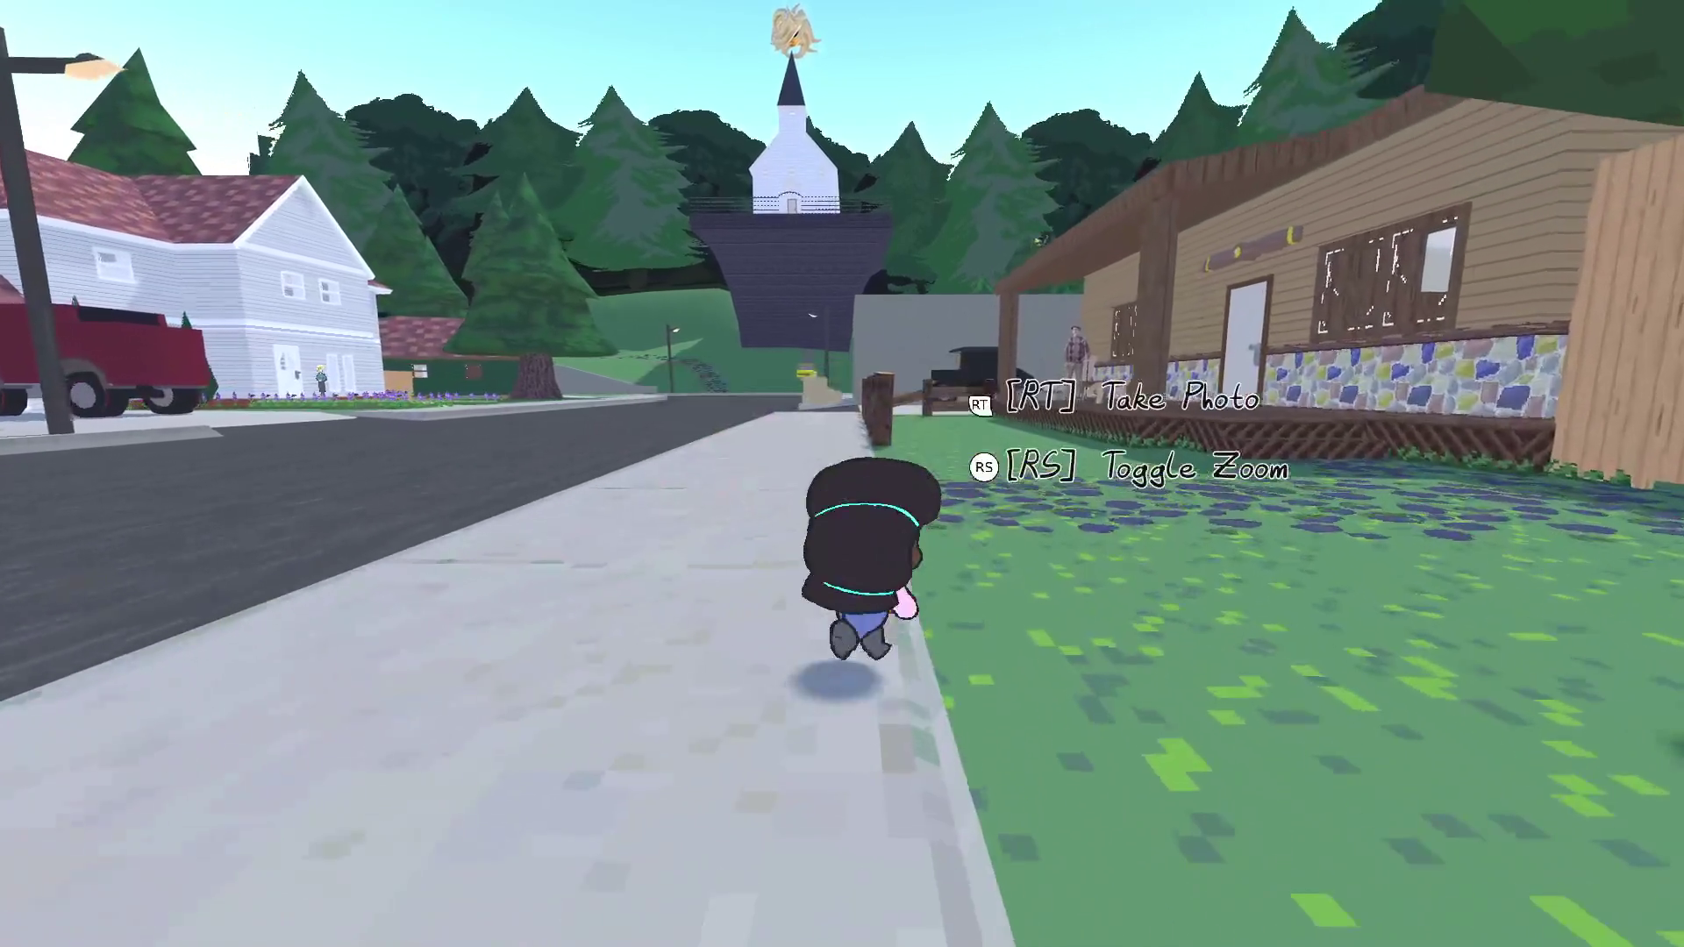
pyautogui.press('s')
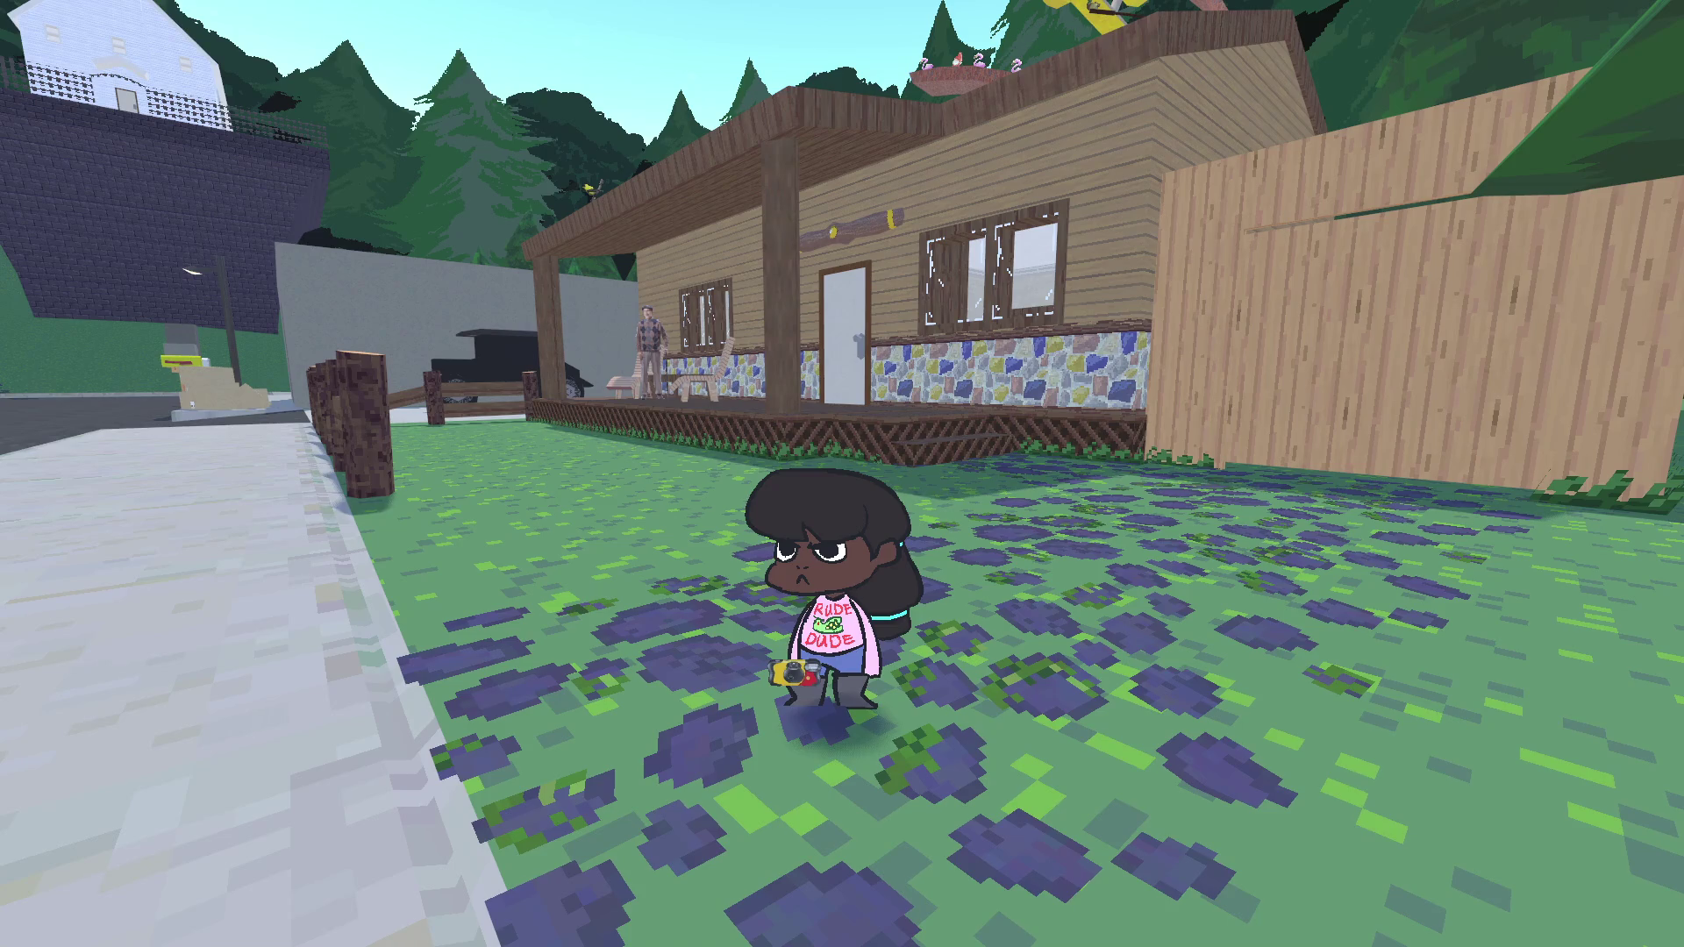
pyautogui.press('w')
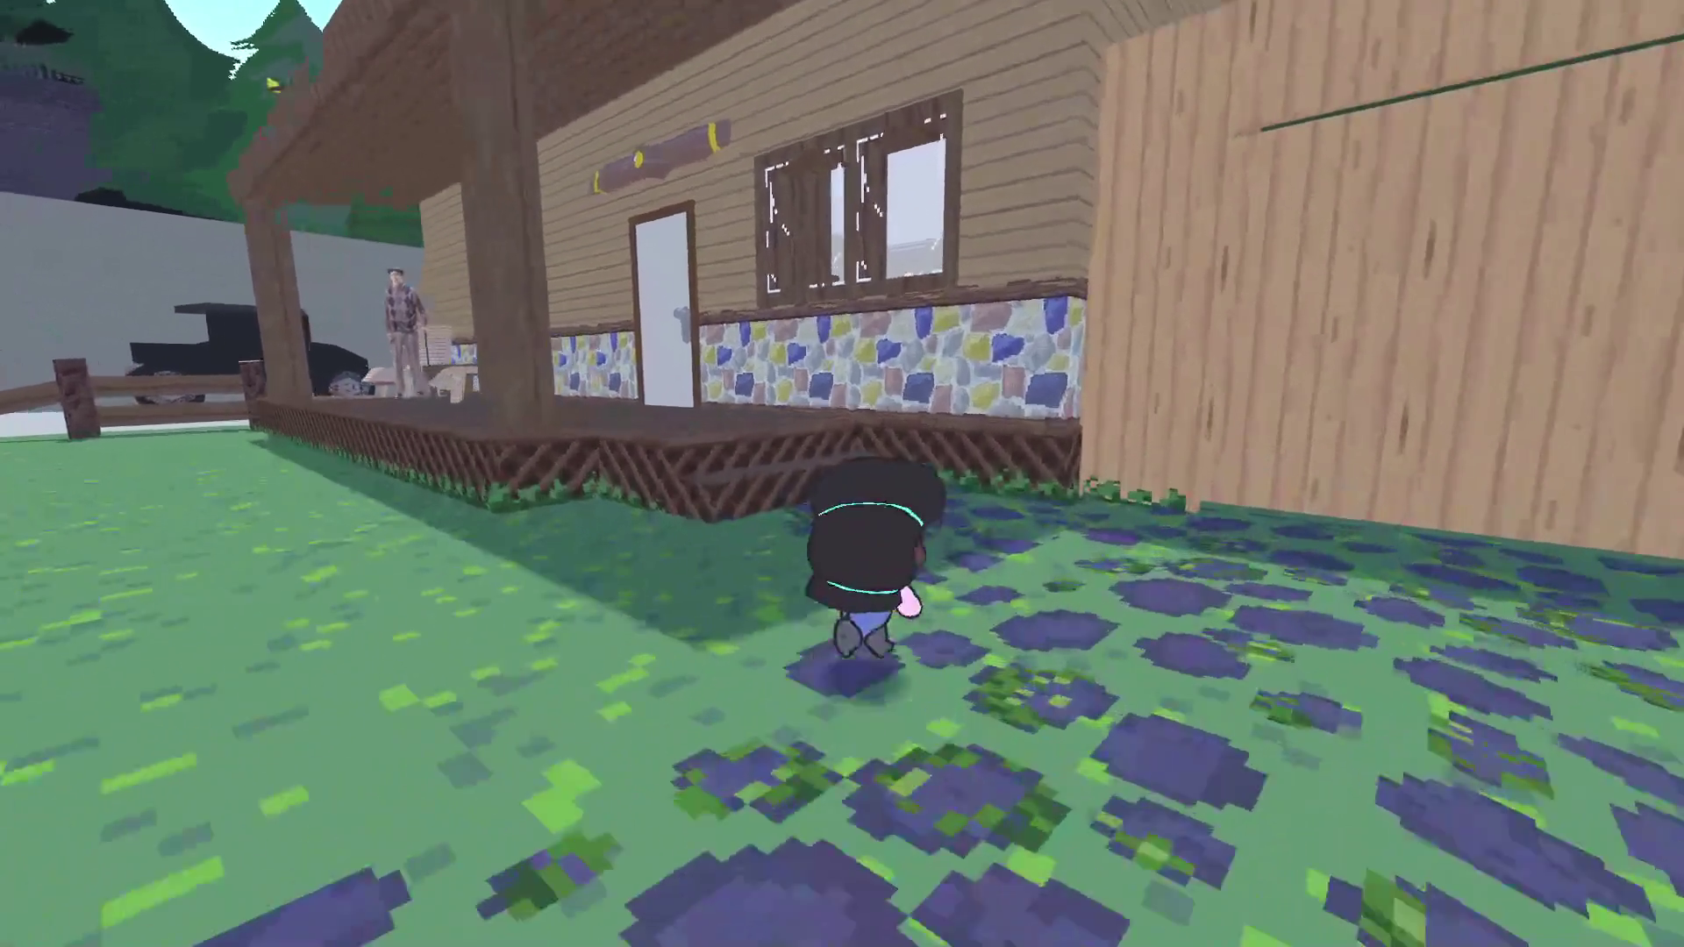
pyautogui.press('w')
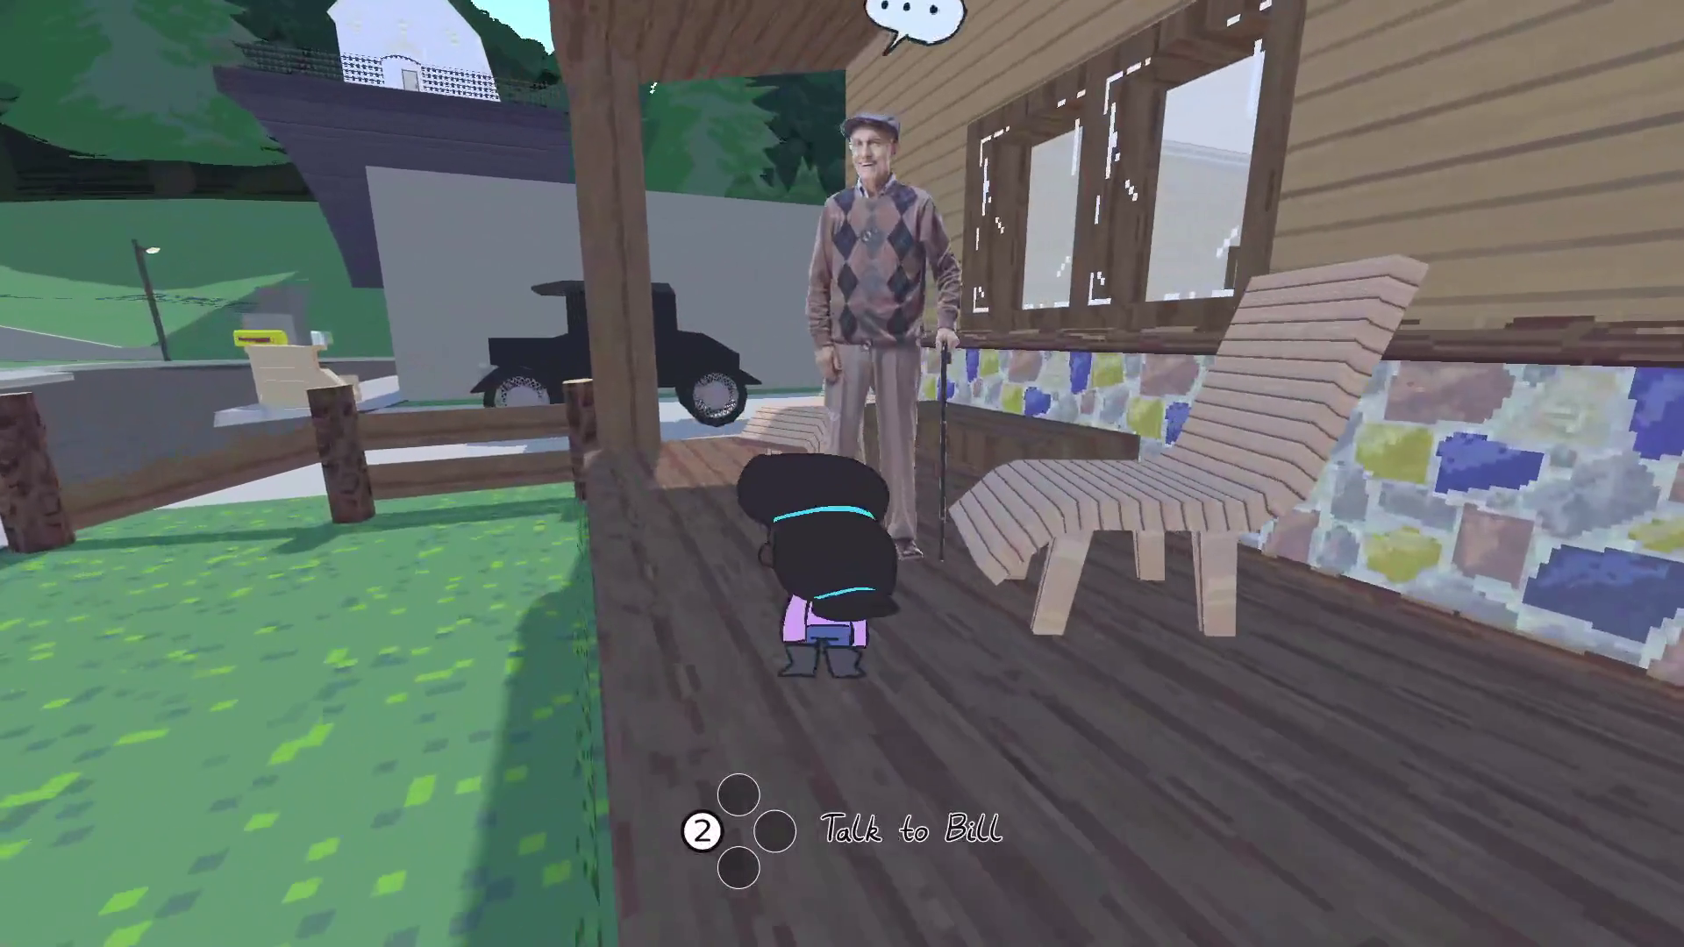
# Talk to Bill, choose the reply asking about birds, then walk back along the porch
pyautogui.press('e')
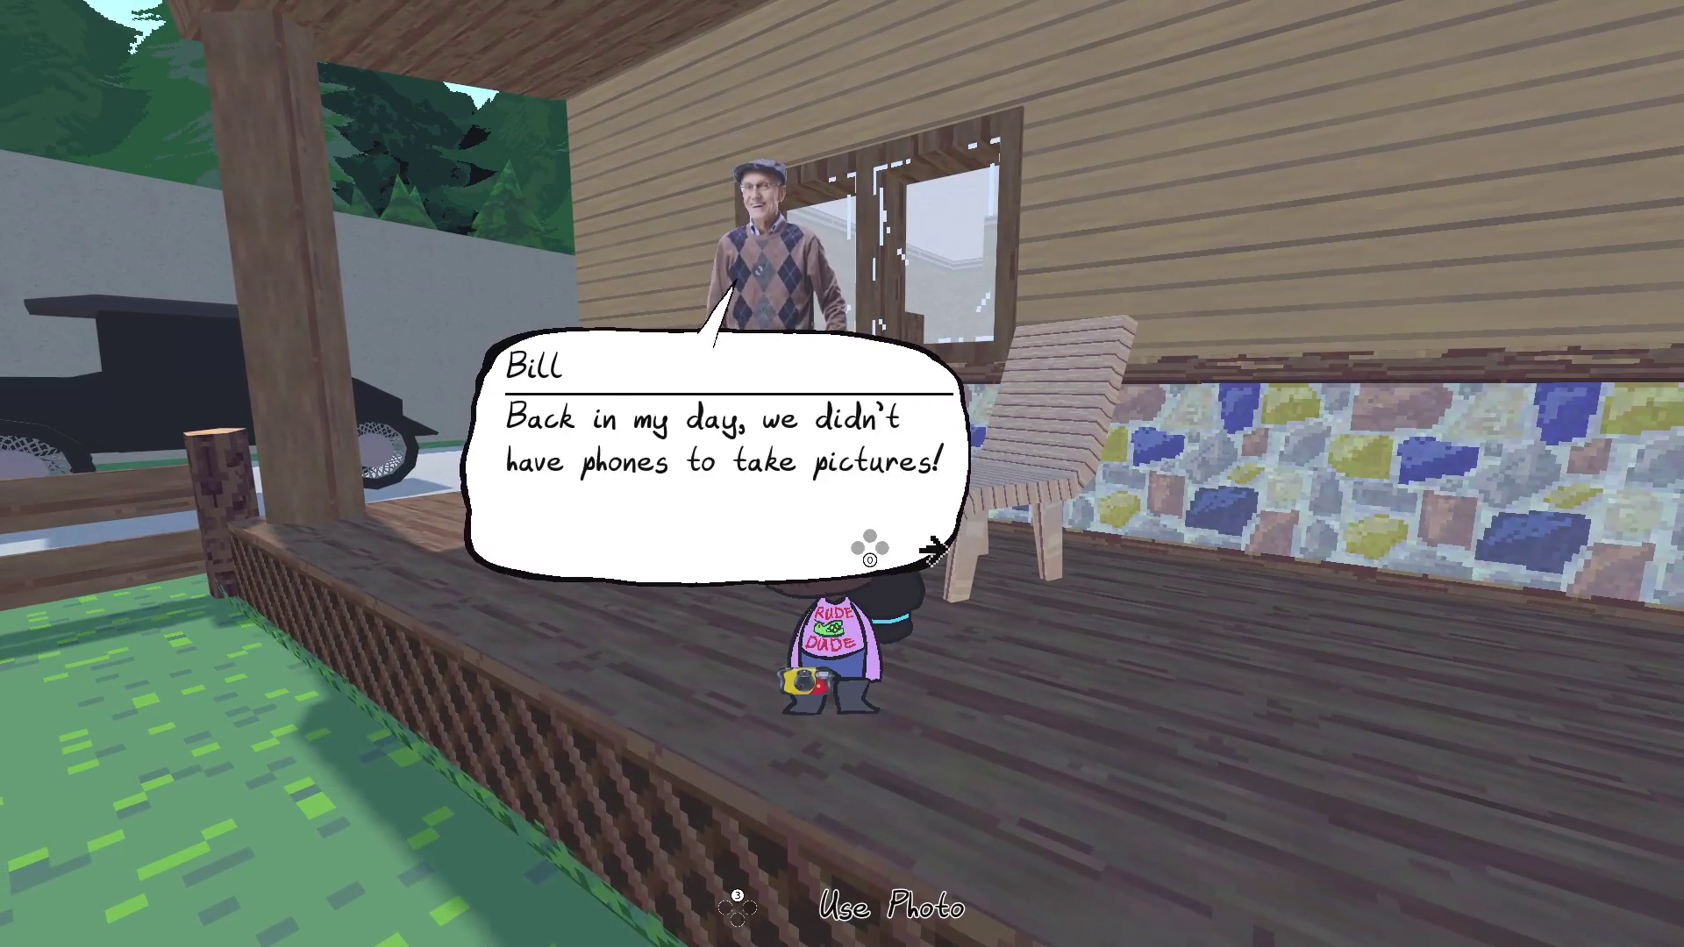
pyautogui.press('e')
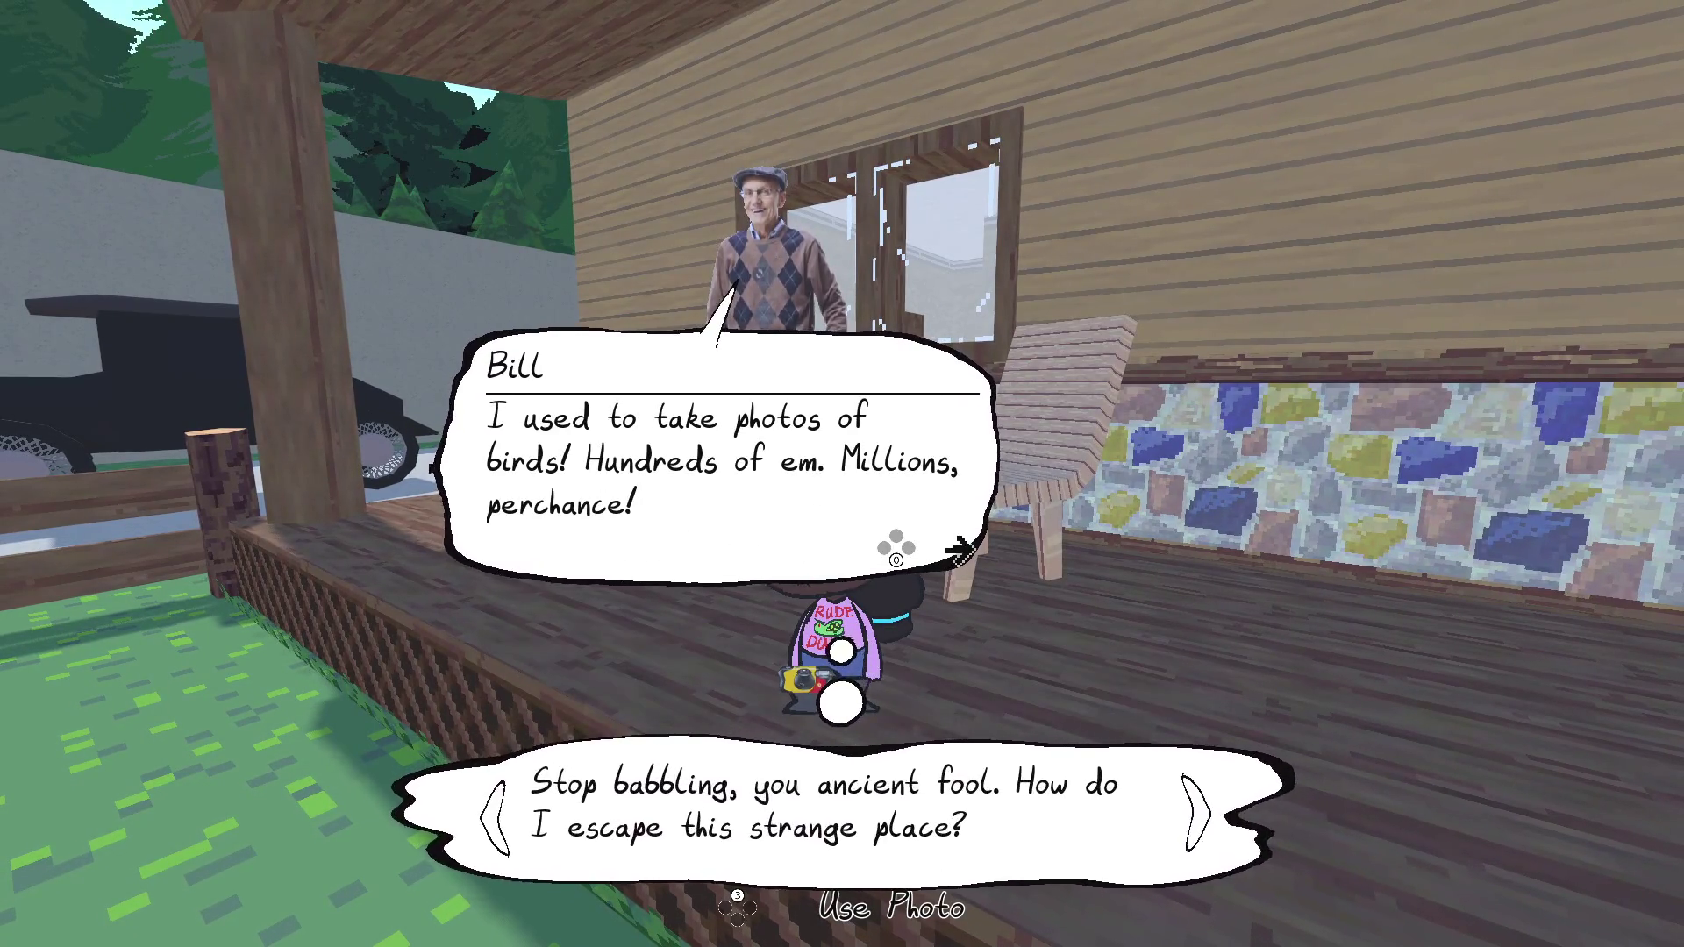
pyautogui.press('Right')
pyautogui.press('e')
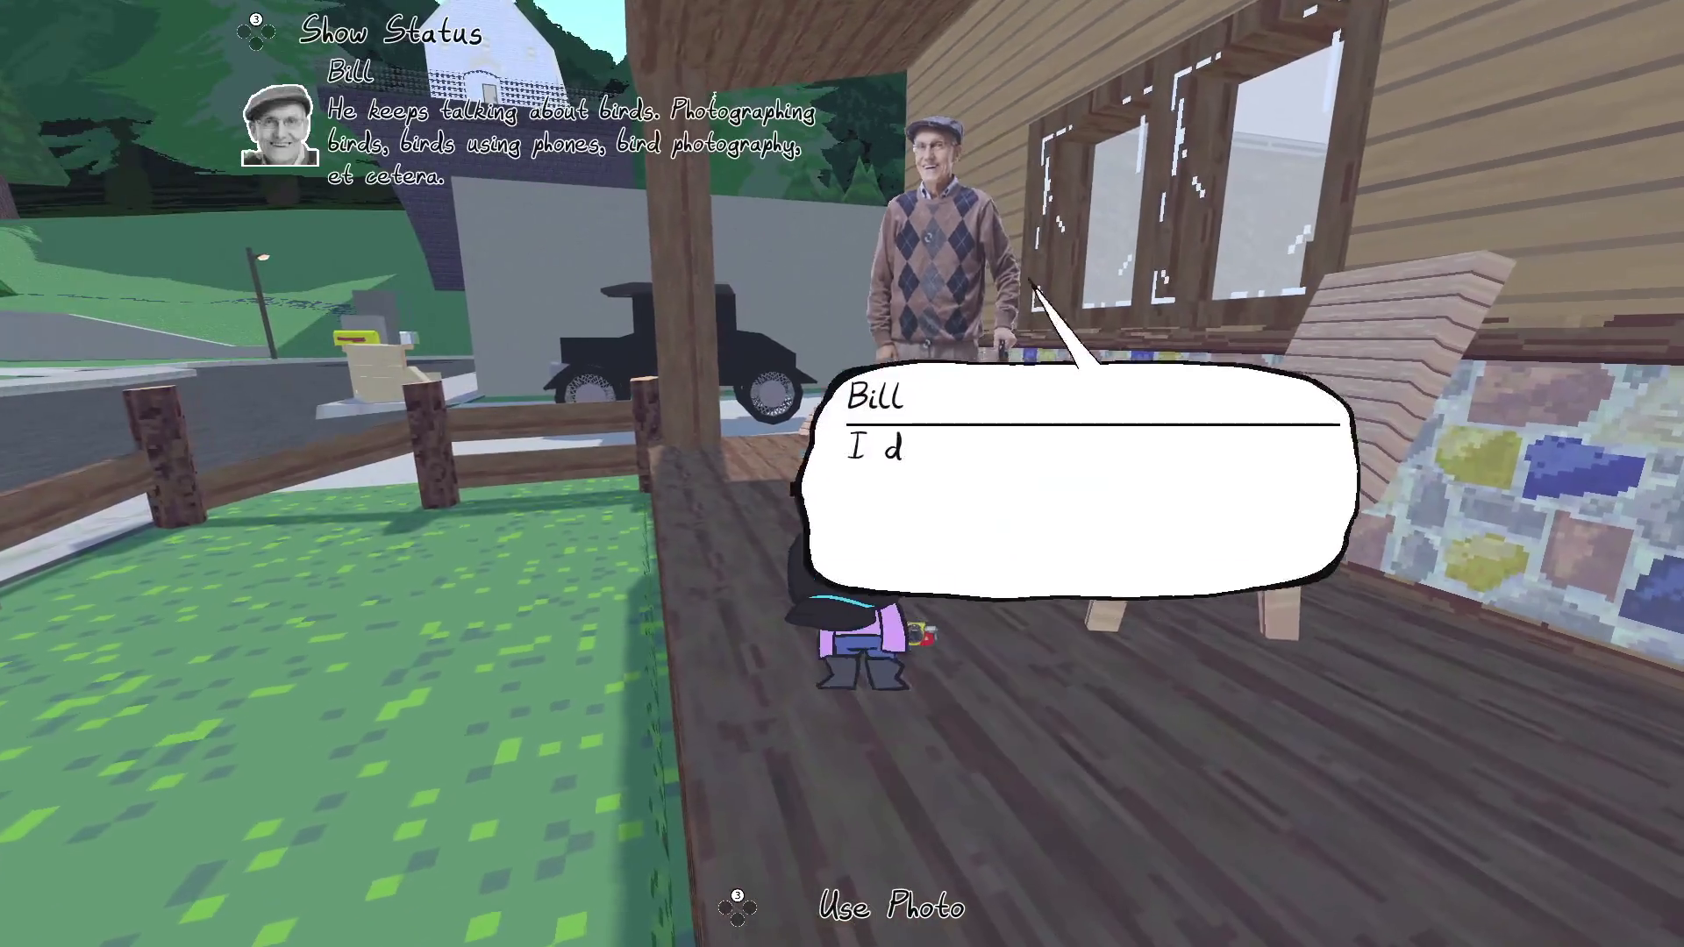
pyautogui.press('s')
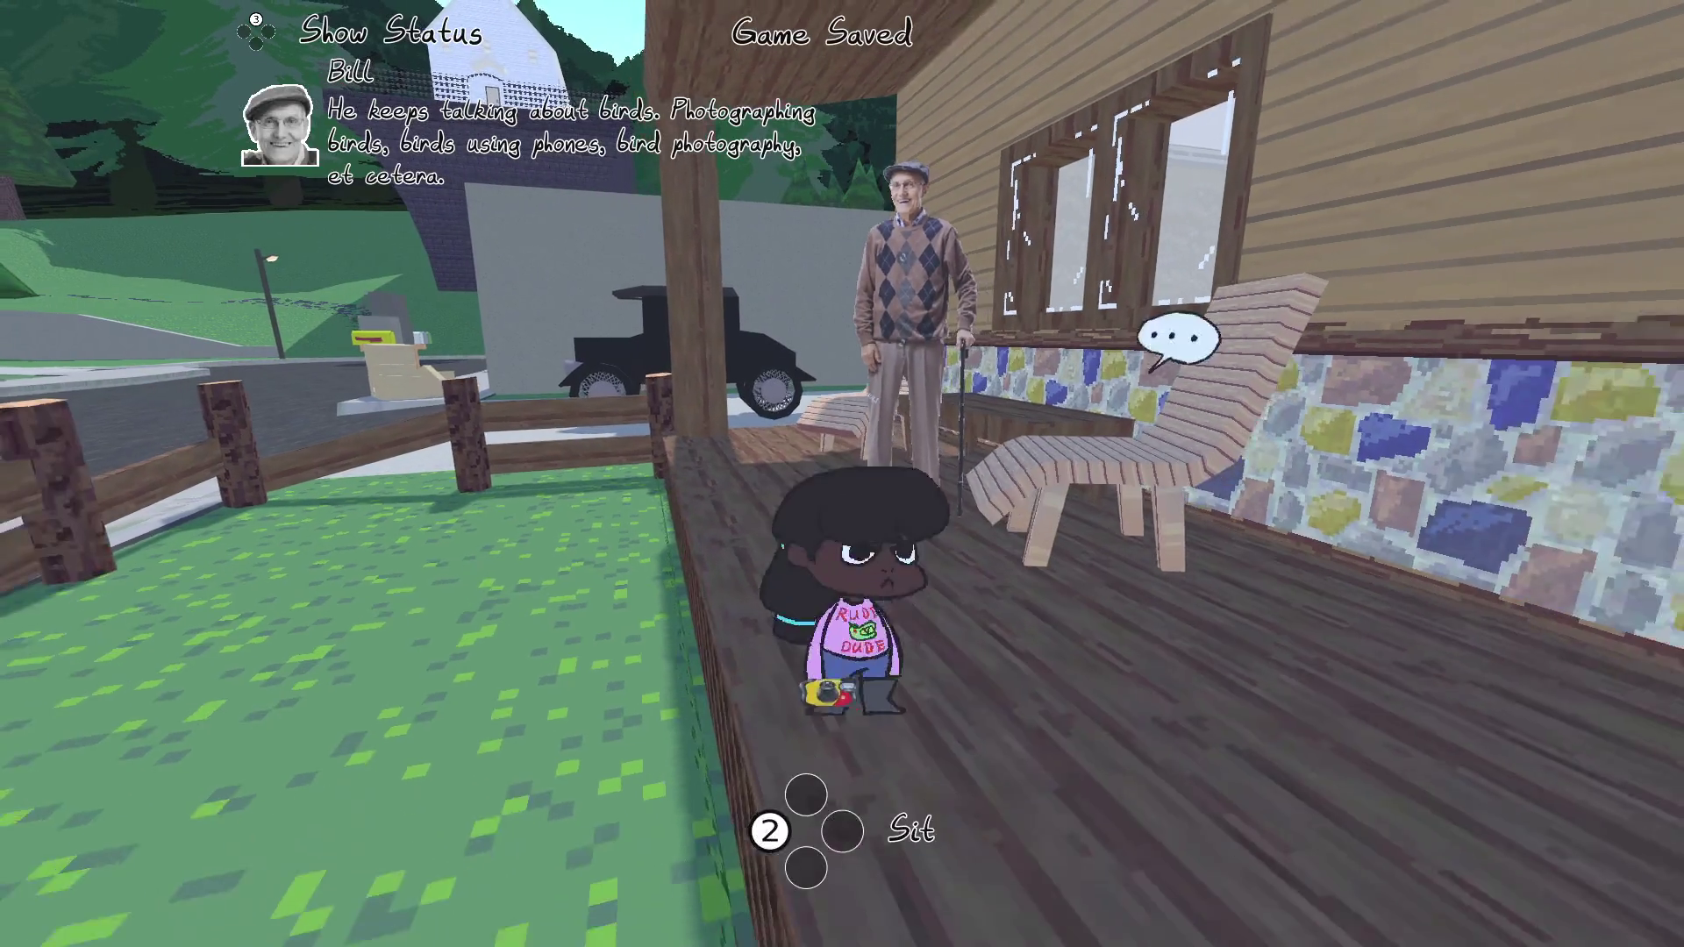
pyautogui.press('s')
pyautogui.press('w')
pyautogui.press('s')
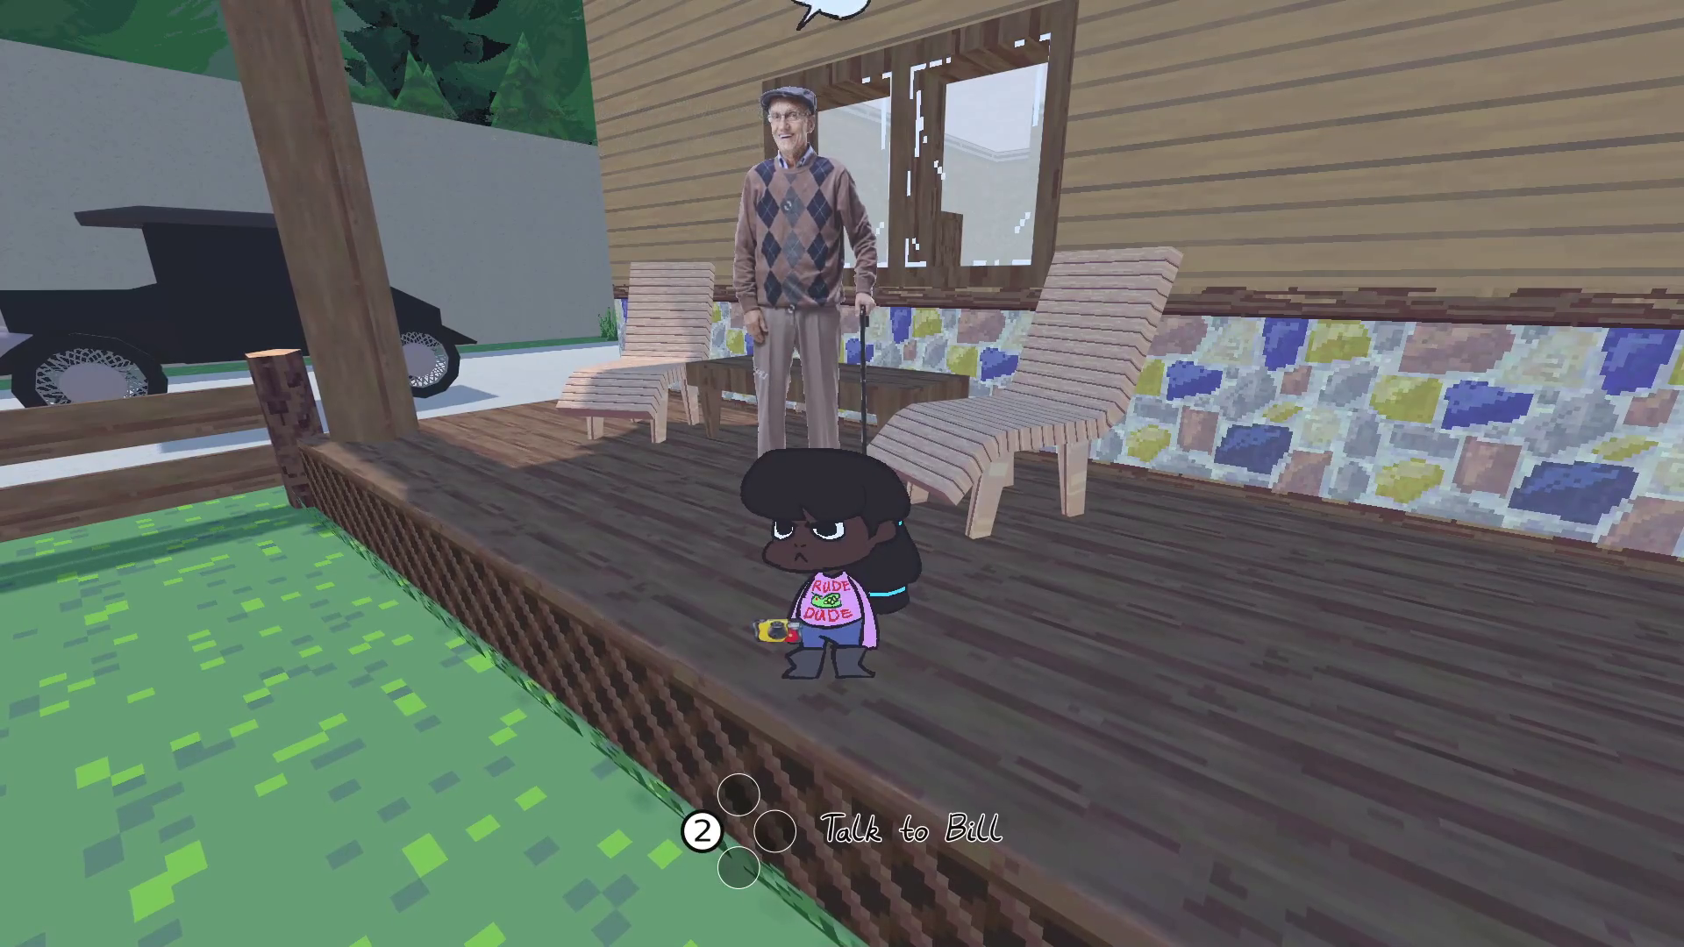
# Run past the black car and mailbox, across the road to the house, then open Live Debug
pyautogui.press('a')
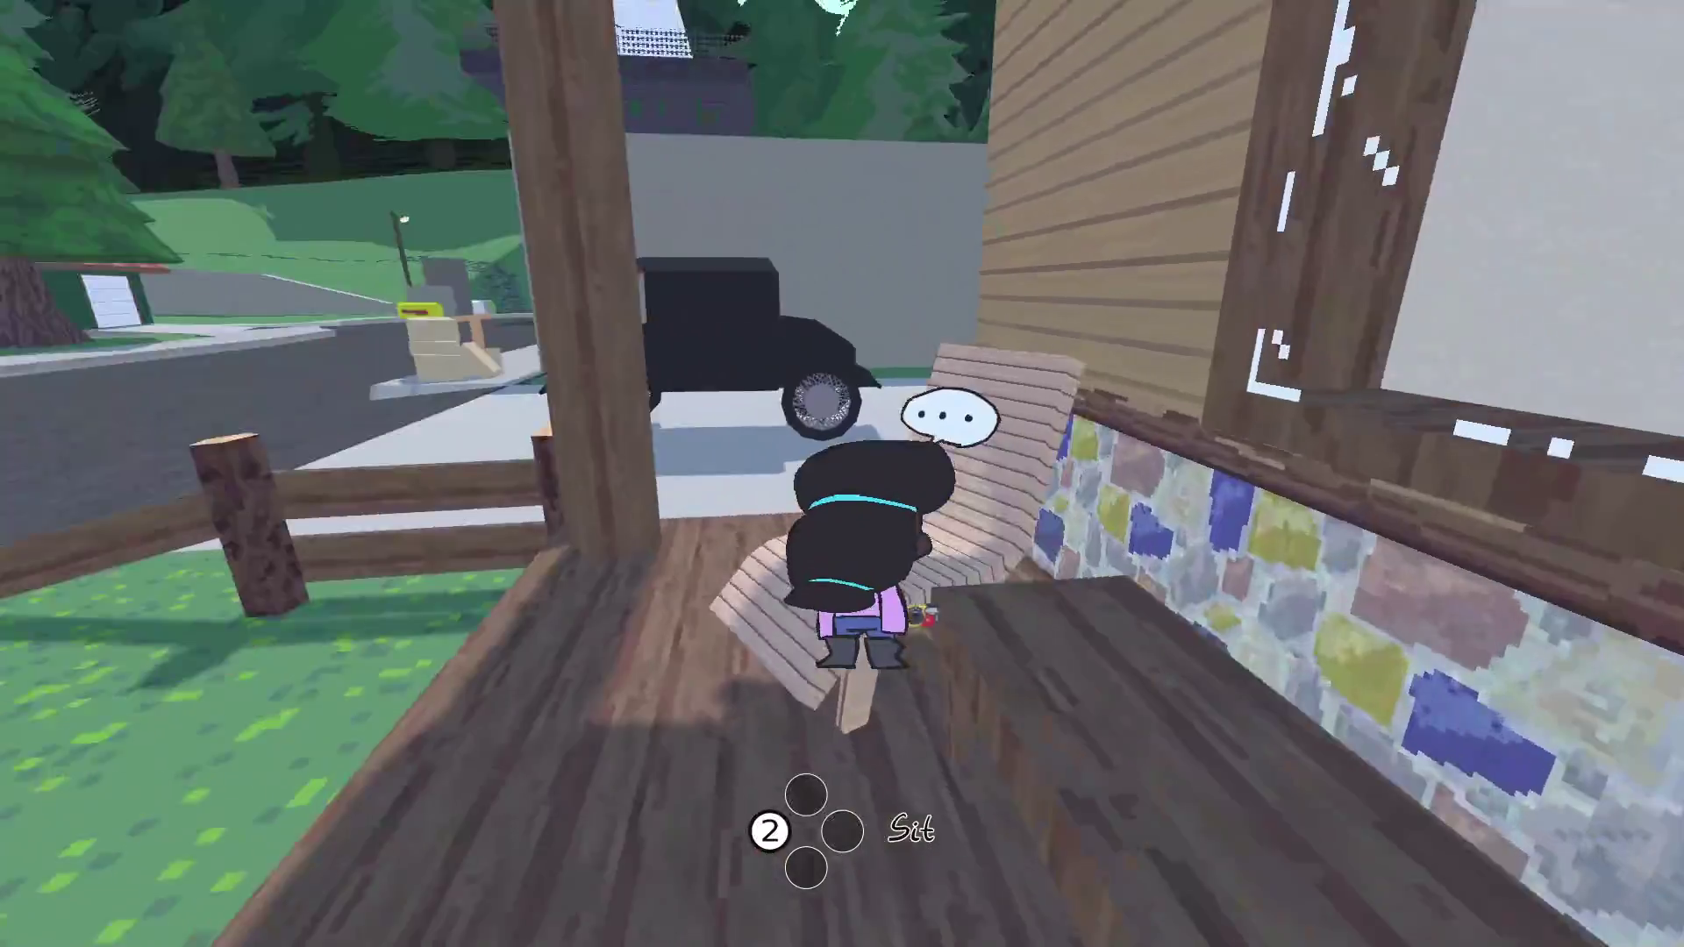
pyautogui.press('a')
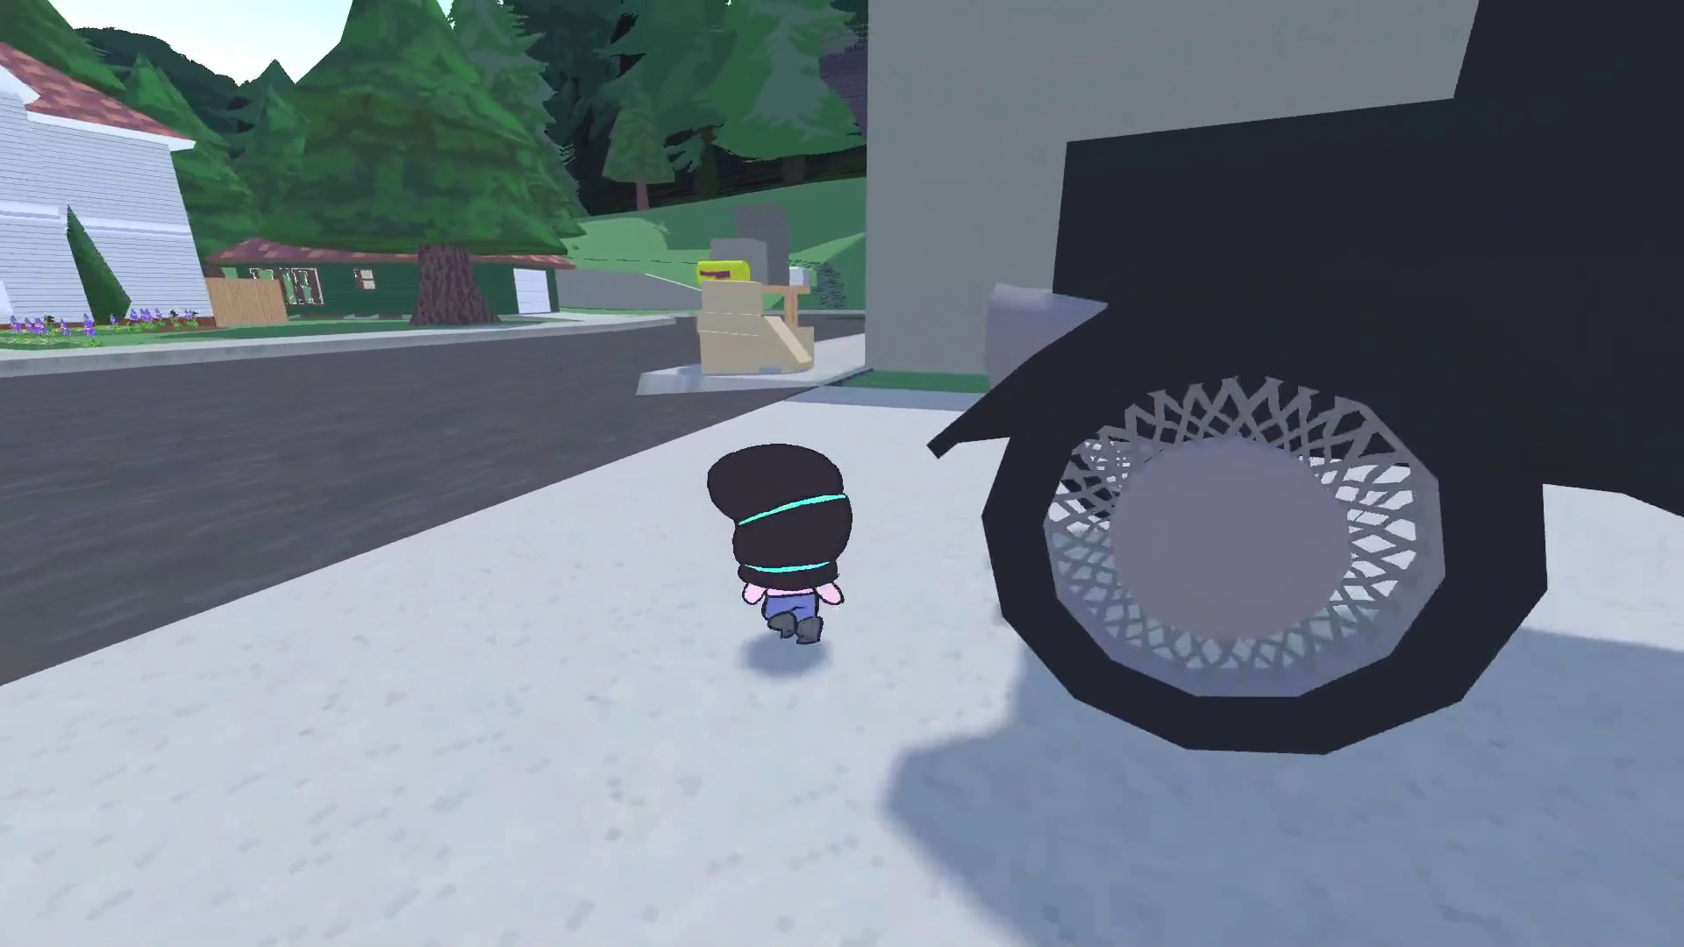
pyautogui.press('w')
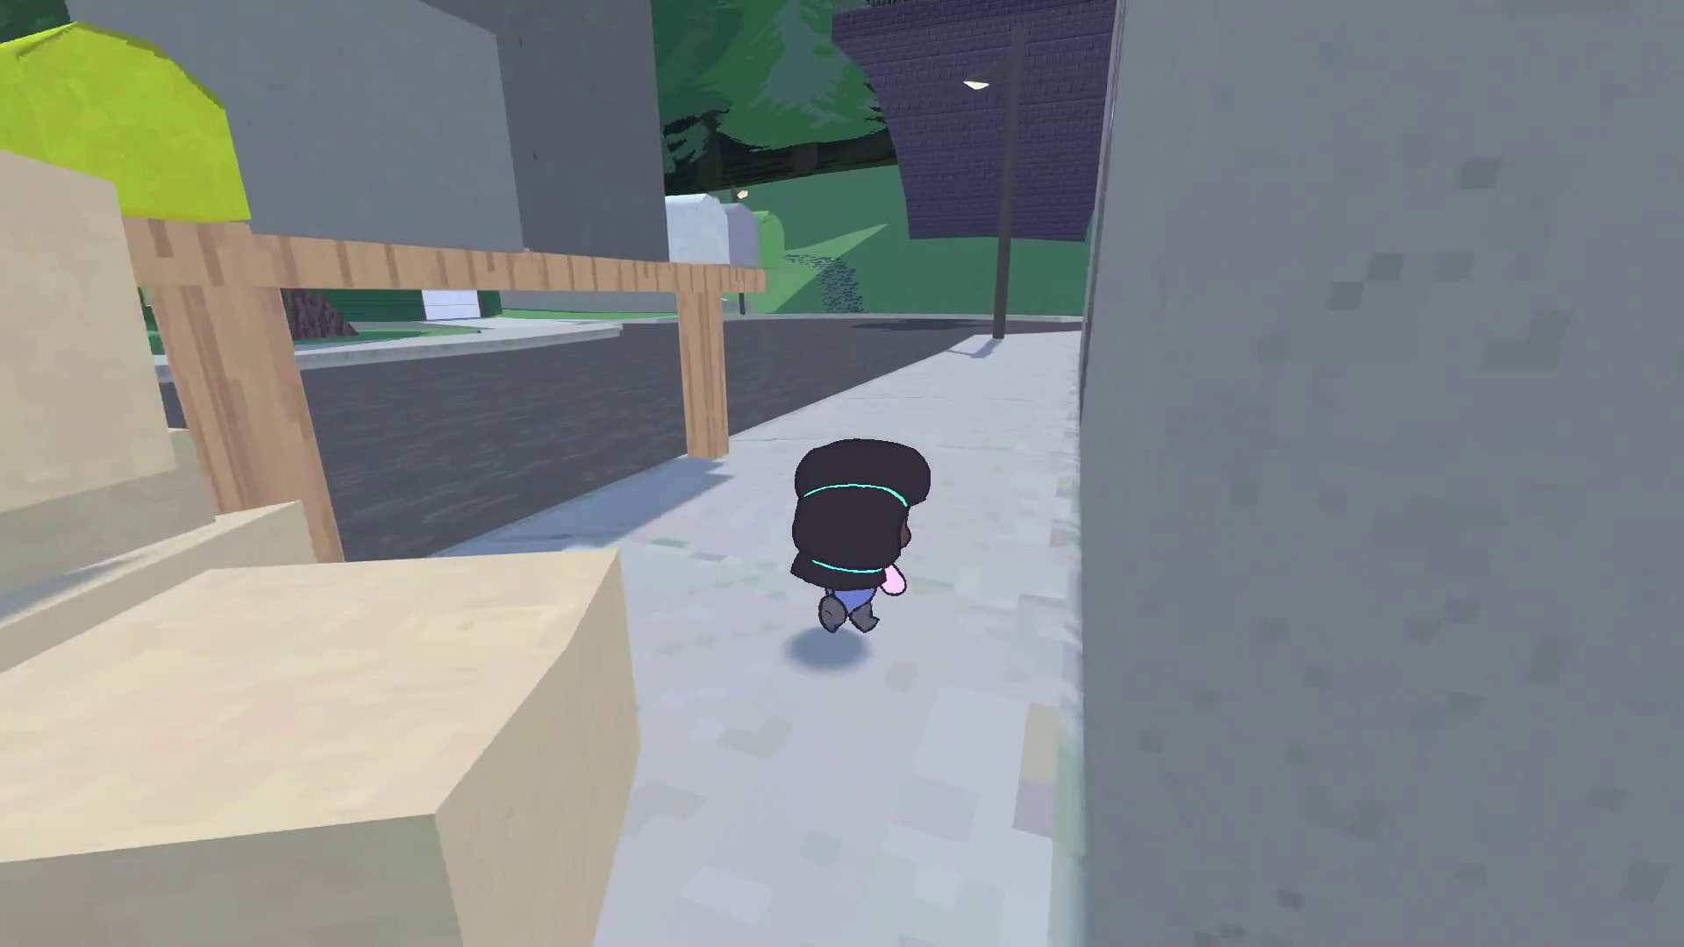
pyautogui.press('w')
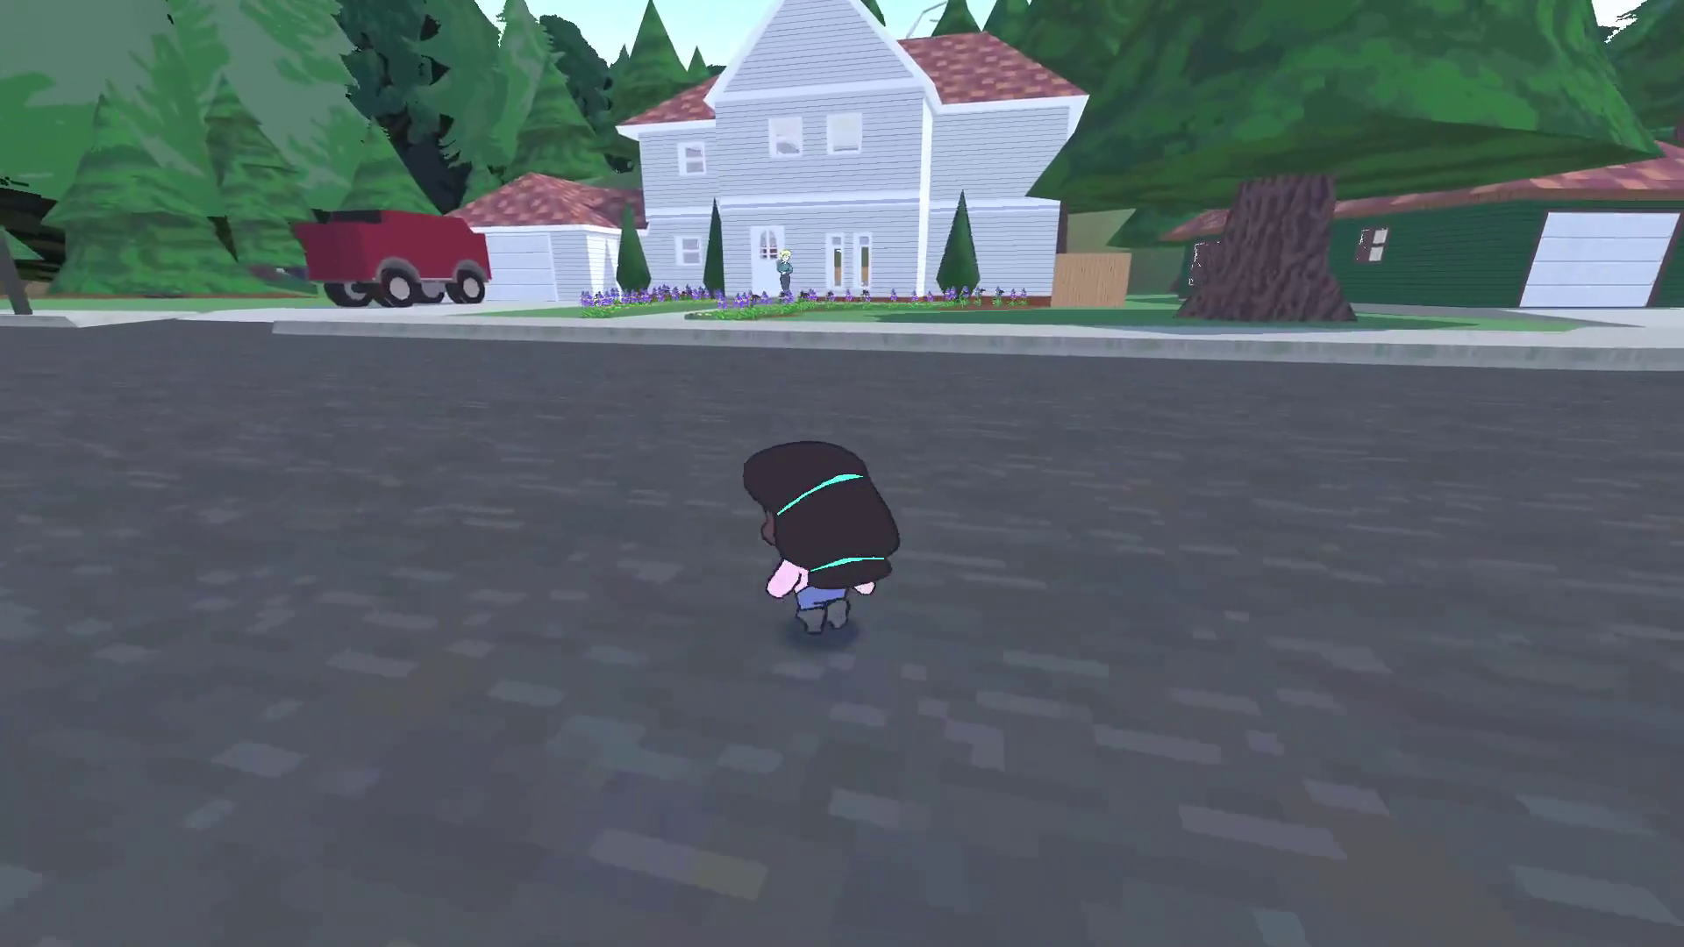
pyautogui.press('w')
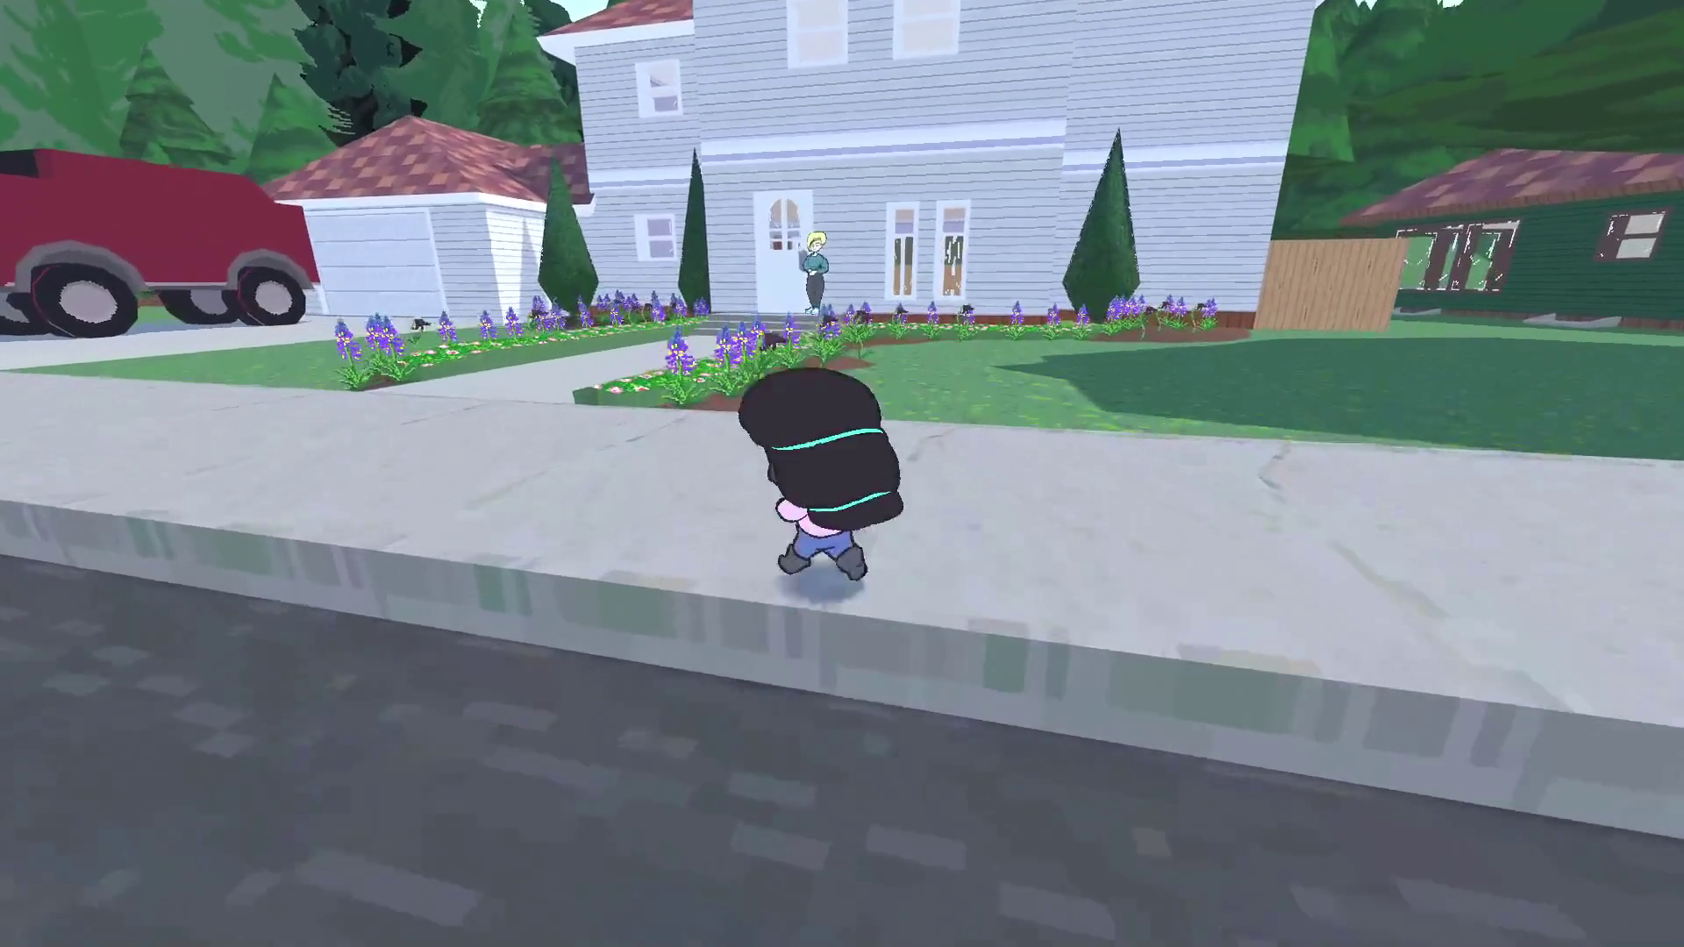
pyautogui.press('w')
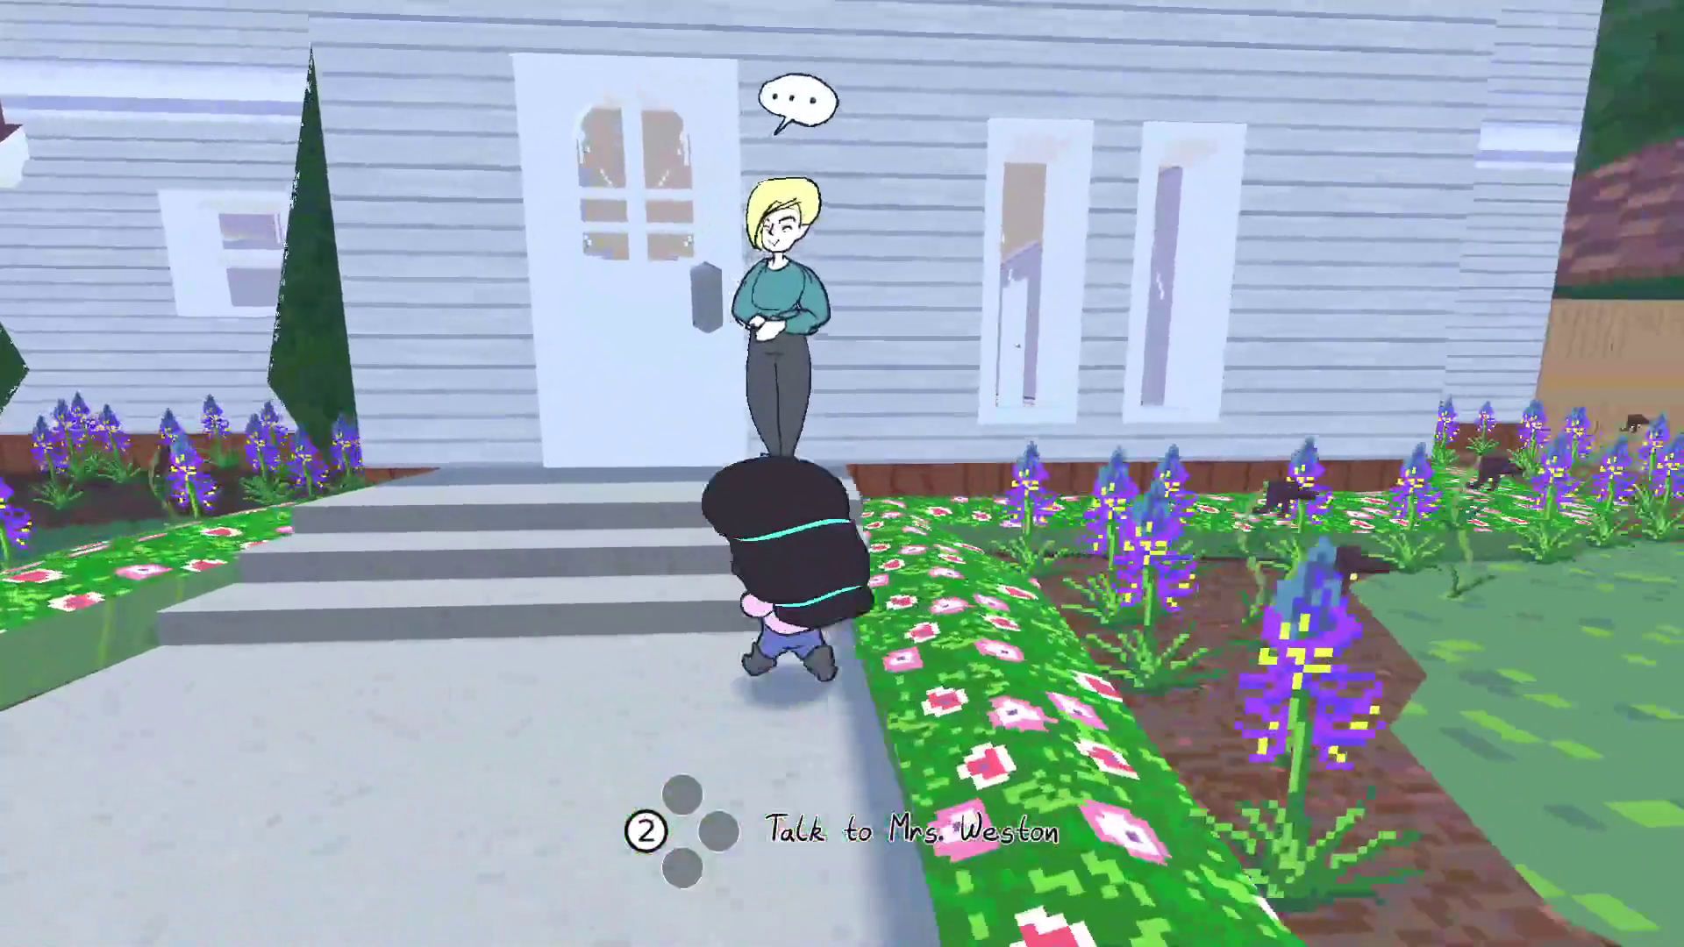
pyautogui.press('w')
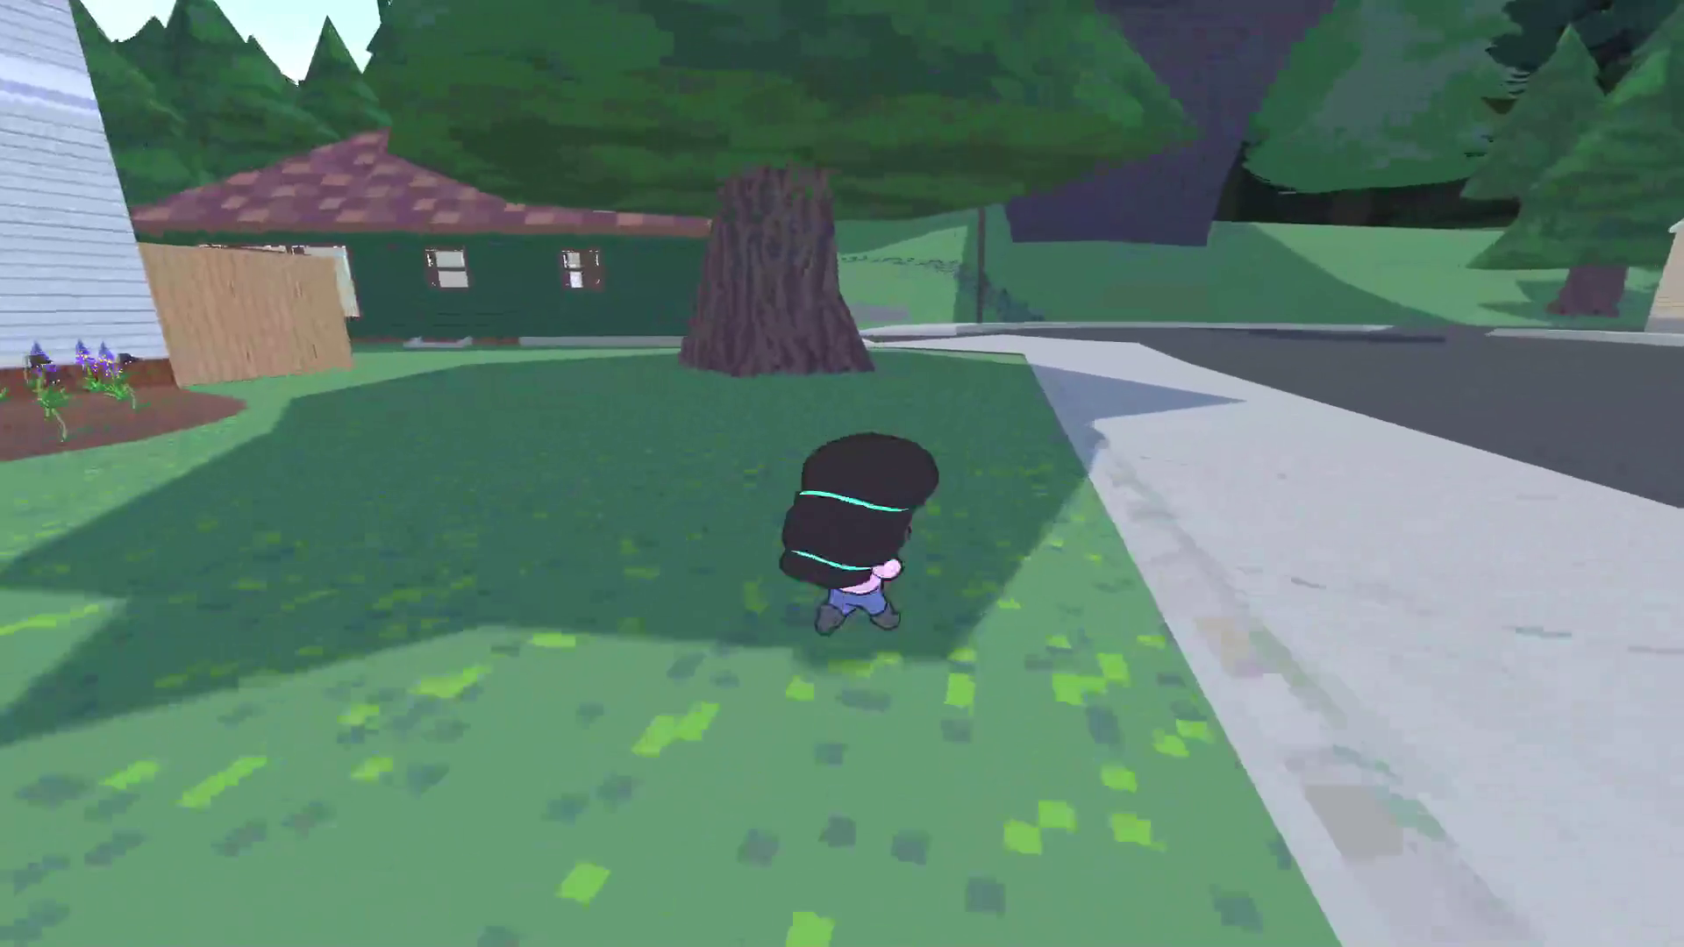
pyautogui.press('`')
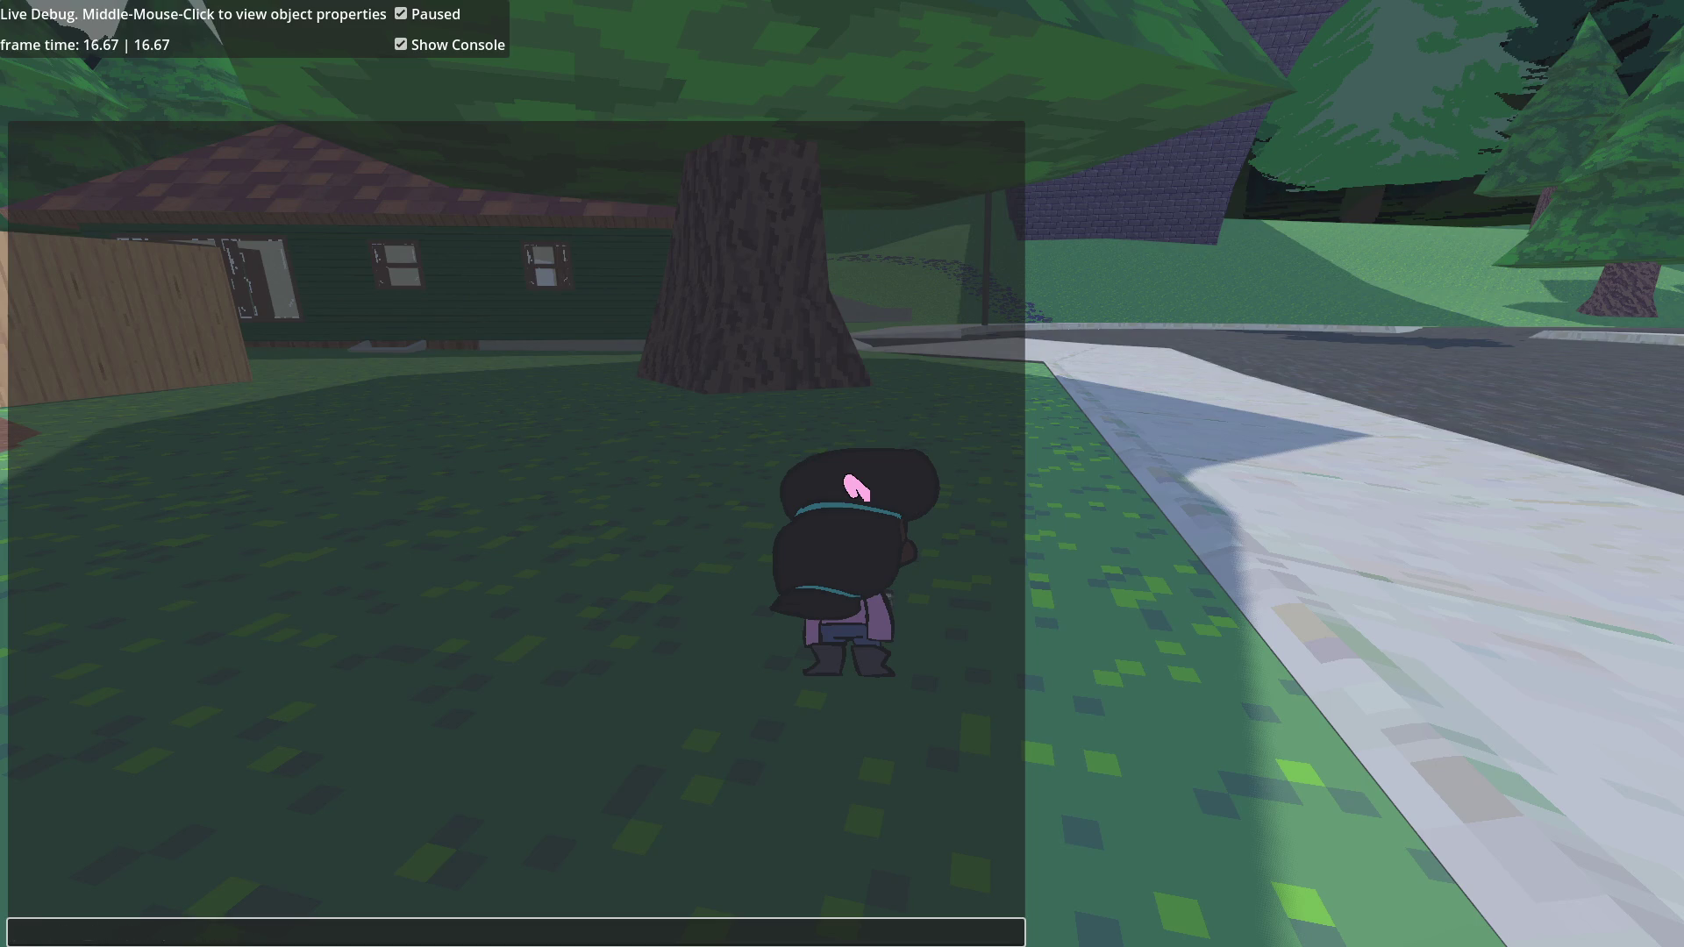
# Close the debug console, roll the orb onto the grass, and switch to orb mode from the pause menu
pyautogui.press('`')
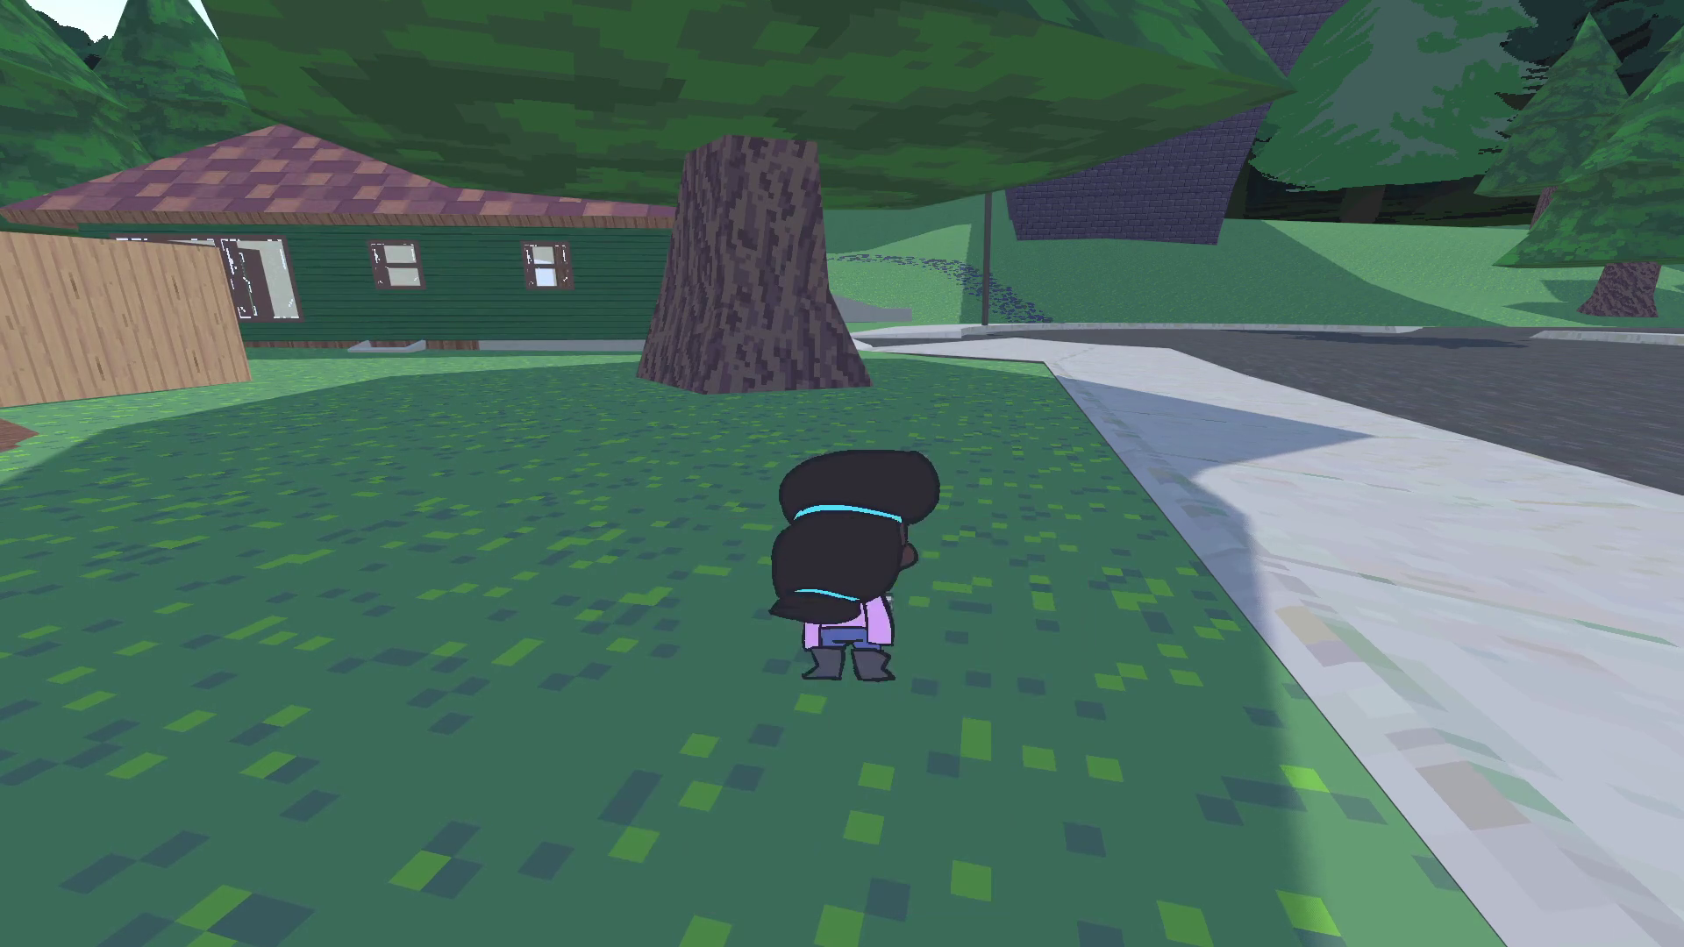
pyautogui.press('w')
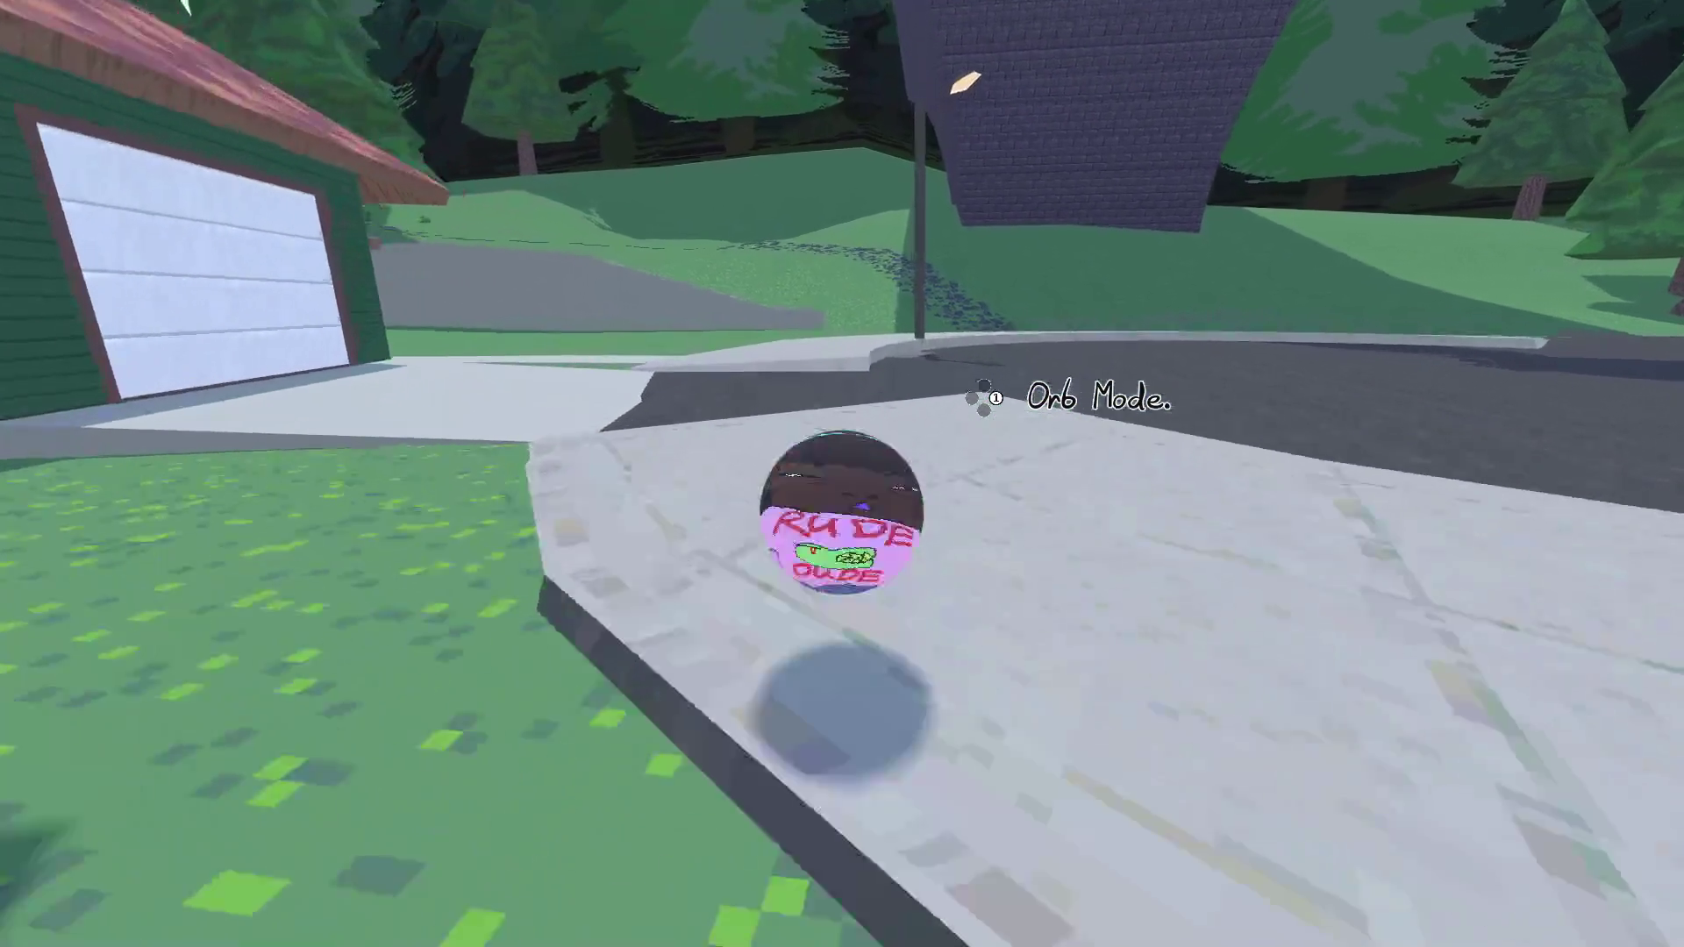
pyautogui.press('a')
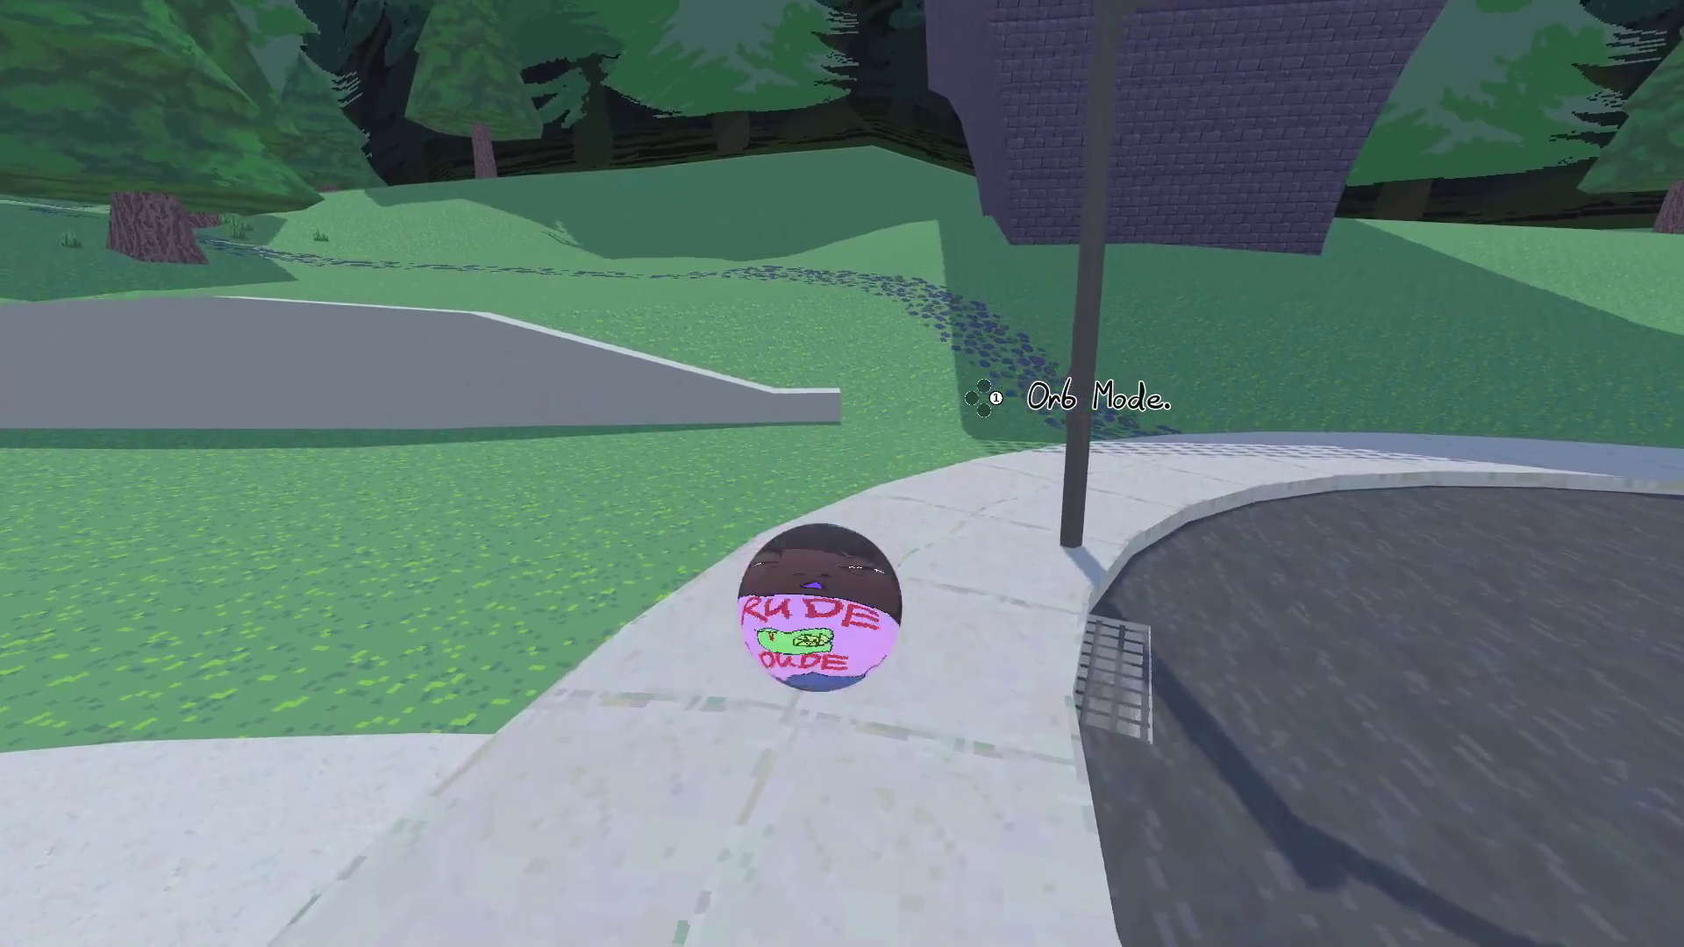
pyautogui.press('a')
pyautogui.press('Escape')
pyautogui.press('Escape')
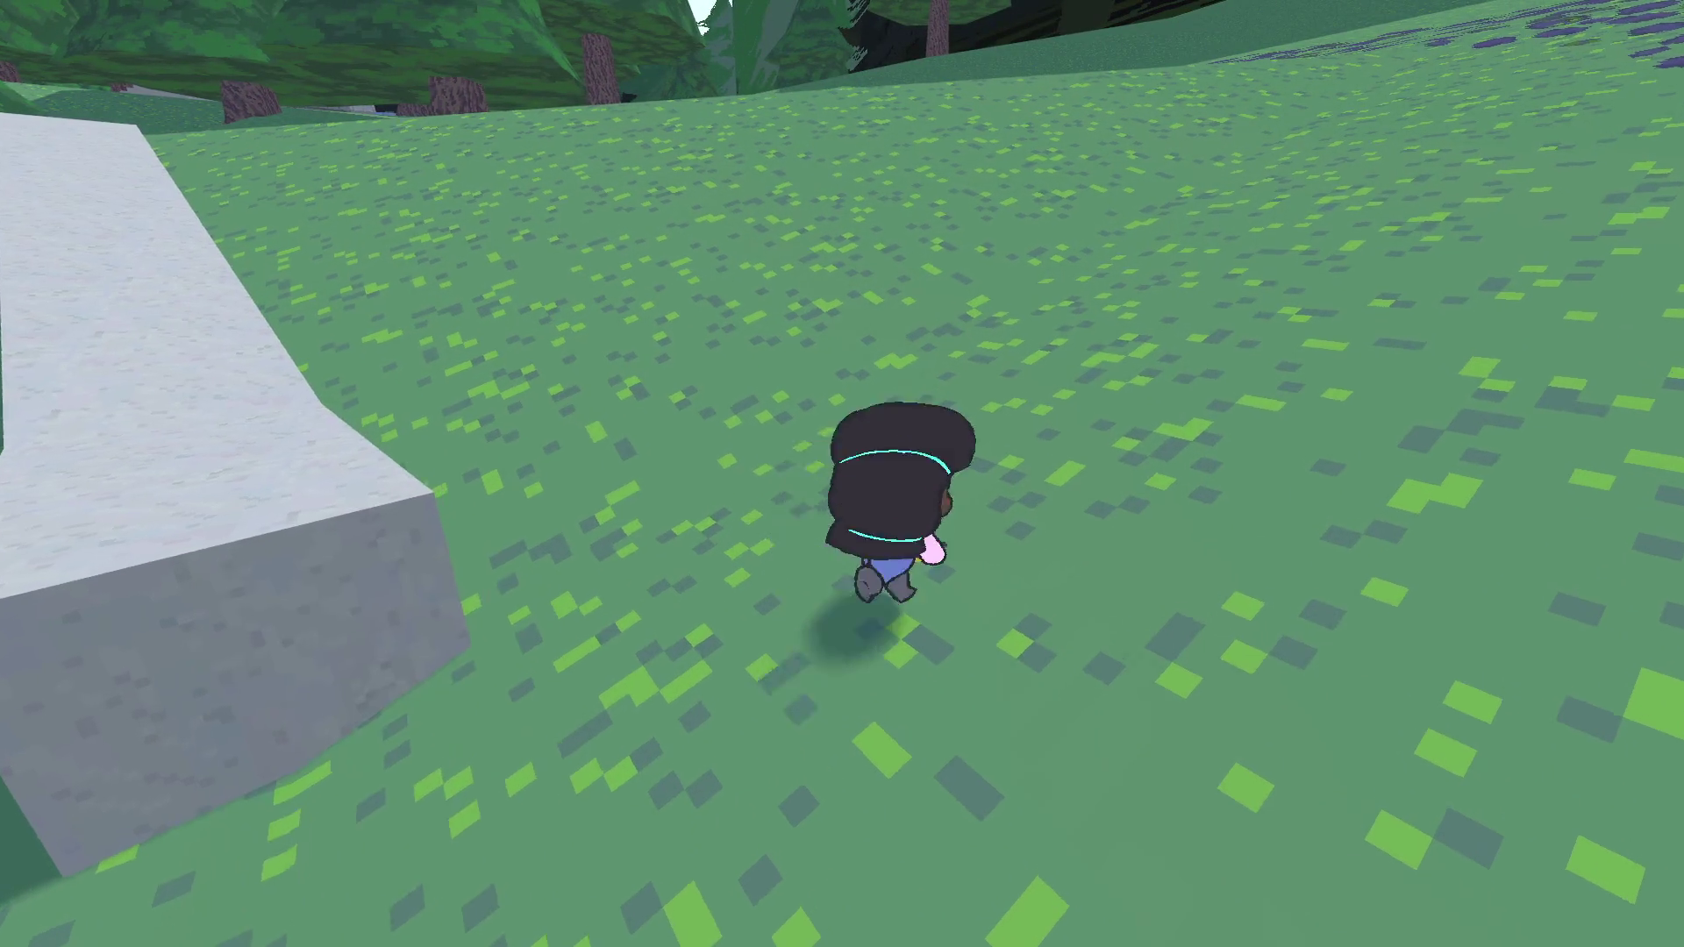
pyautogui.press('1')
# Roll across the purple flower patch and over the river bridge to the cave staircase
pyautogui.press('d')
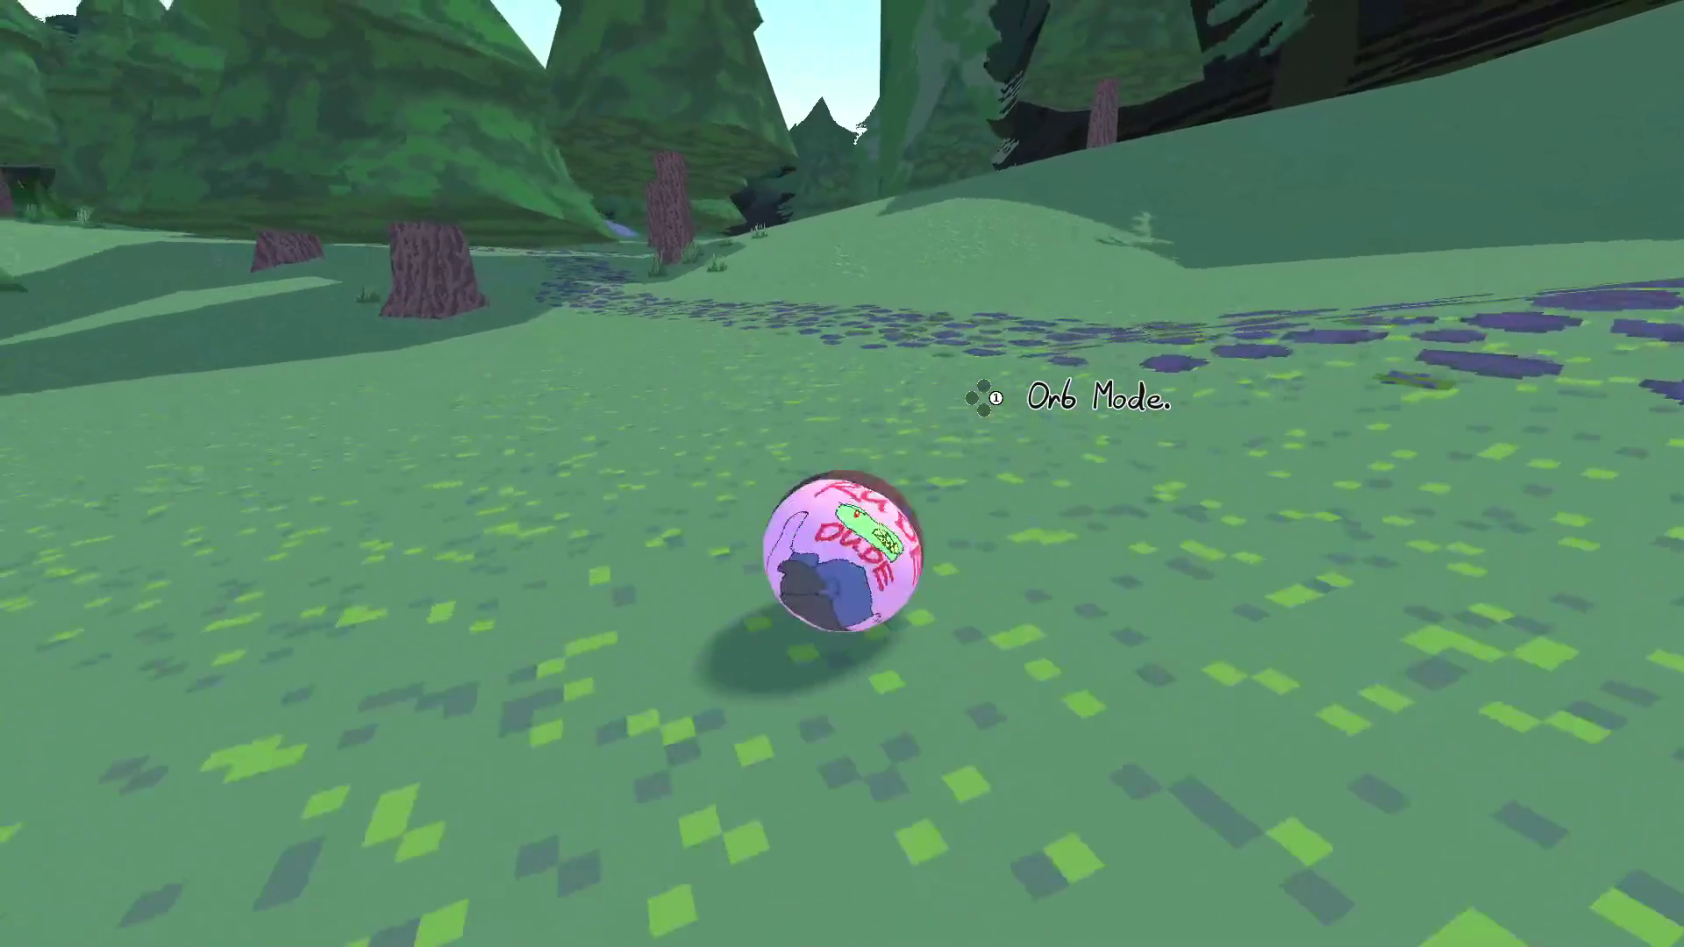
pyautogui.press('w')
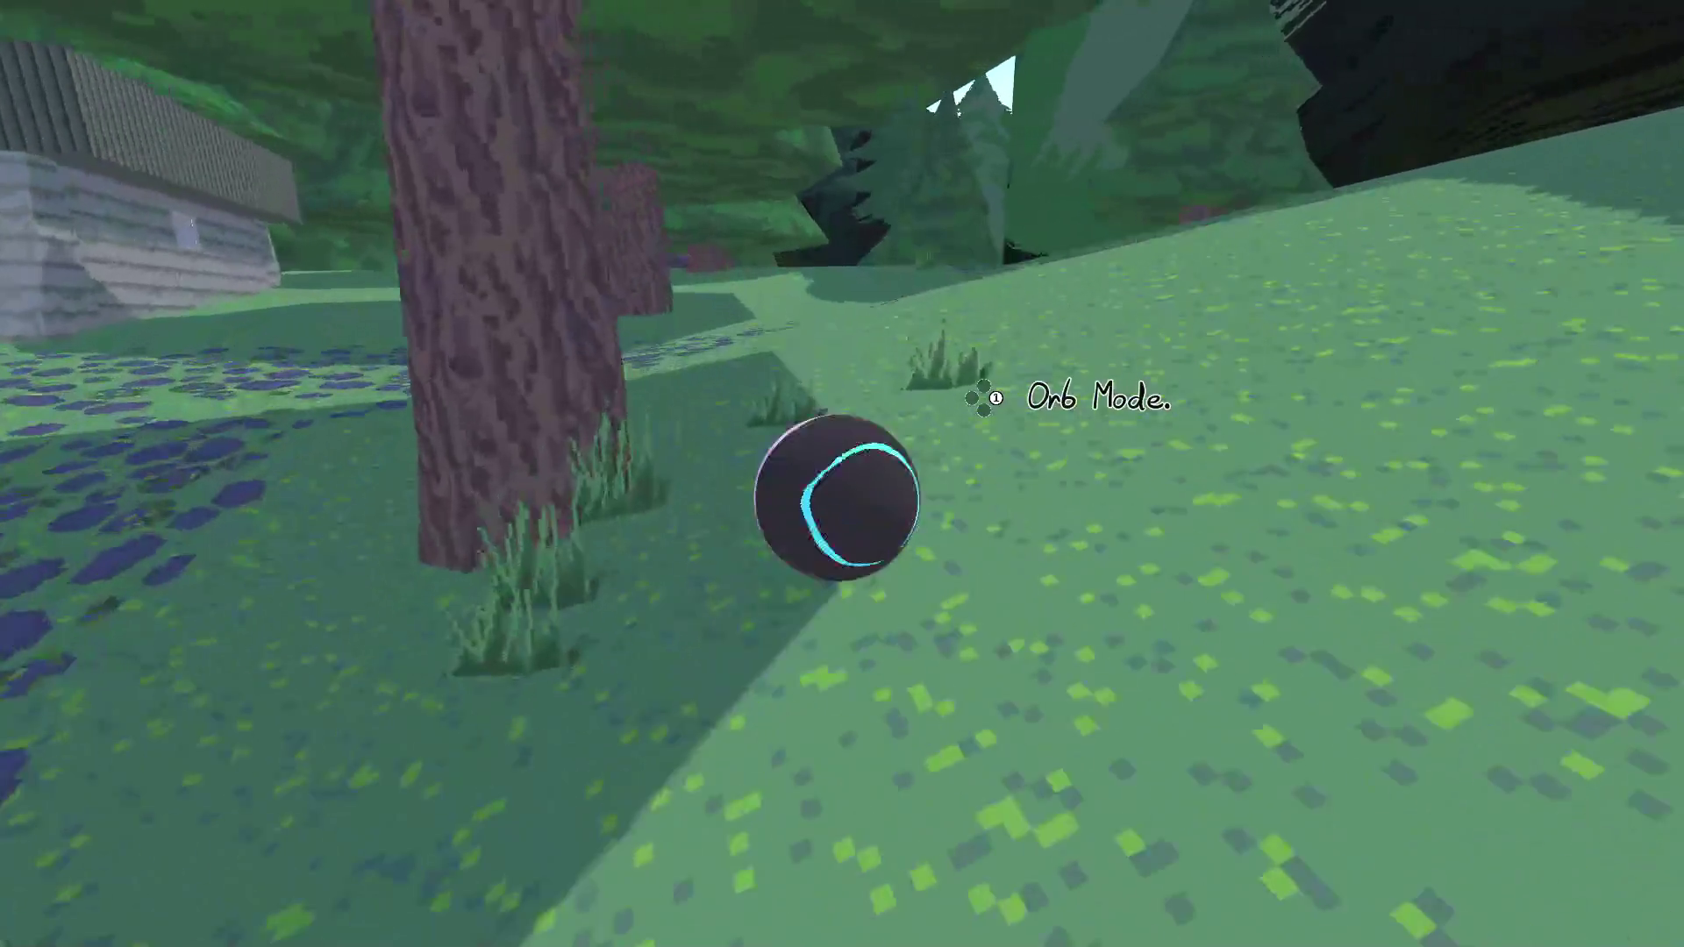
pyautogui.press('w')
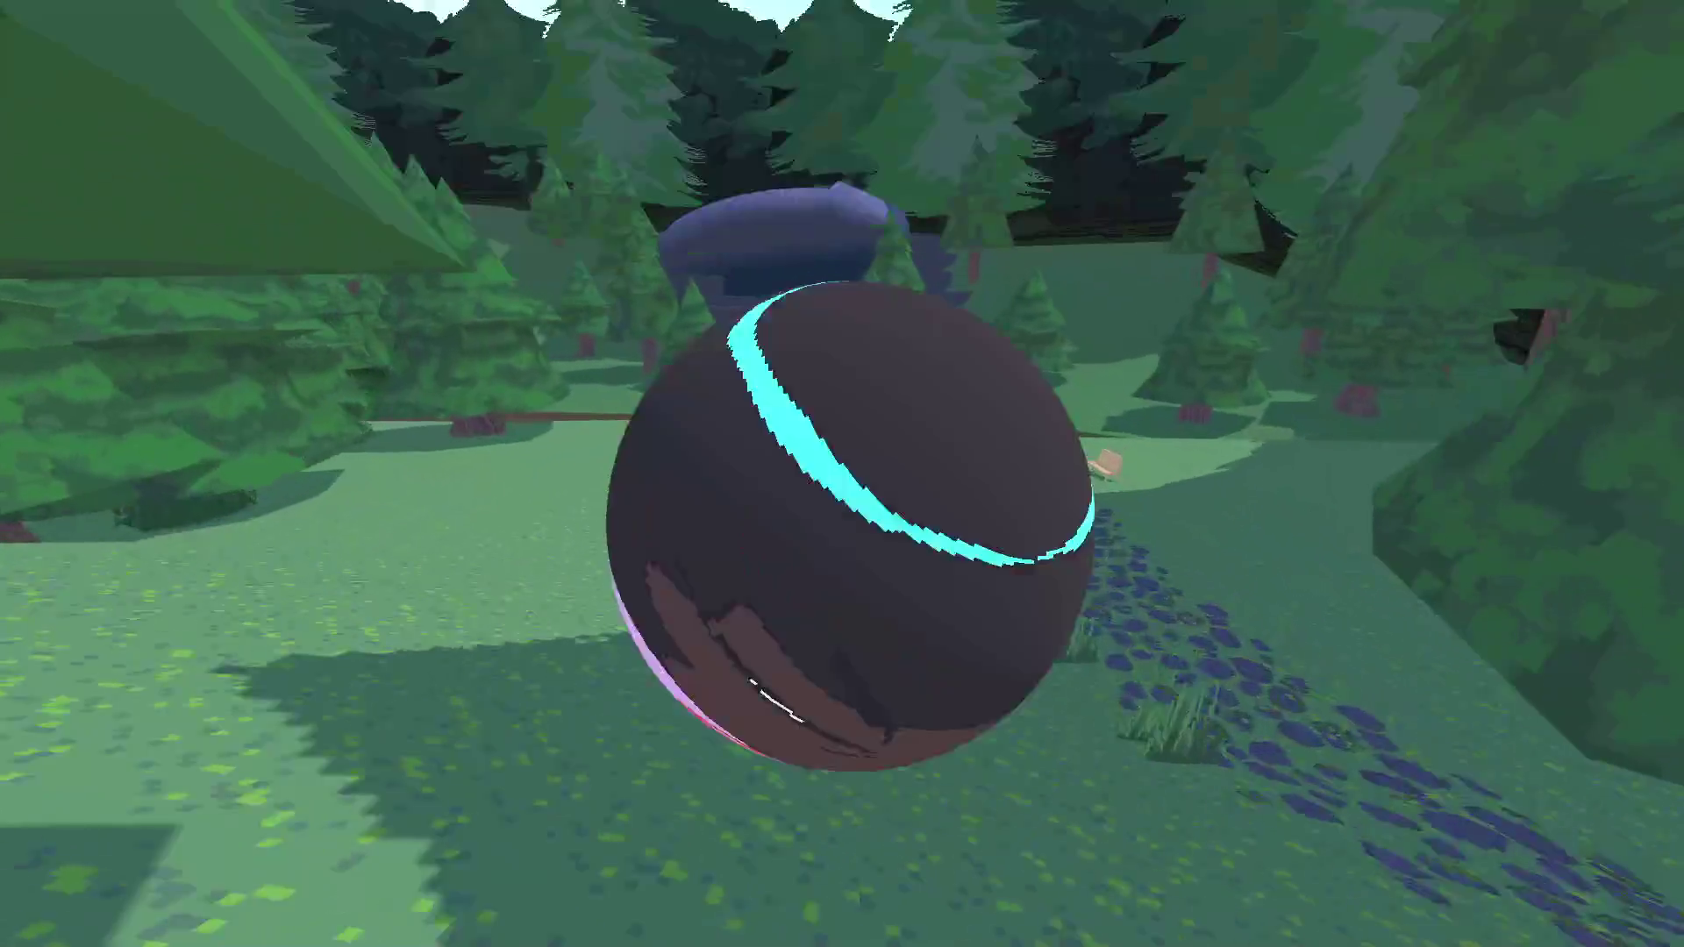
pyautogui.press('w')
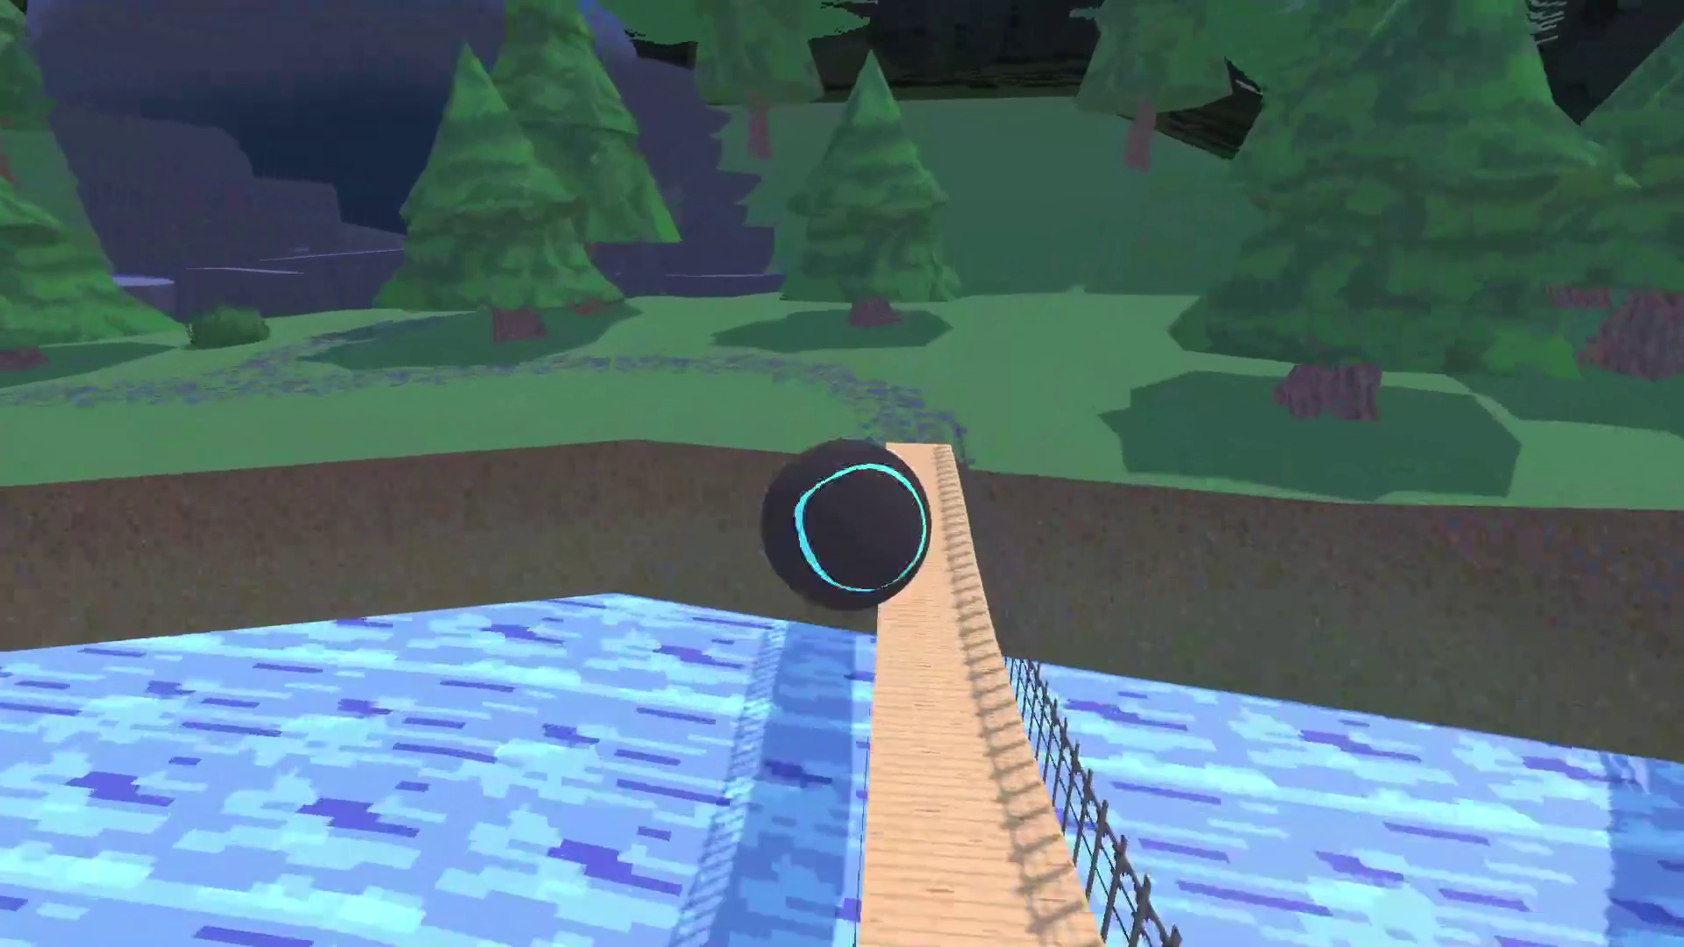
pyautogui.press('w')
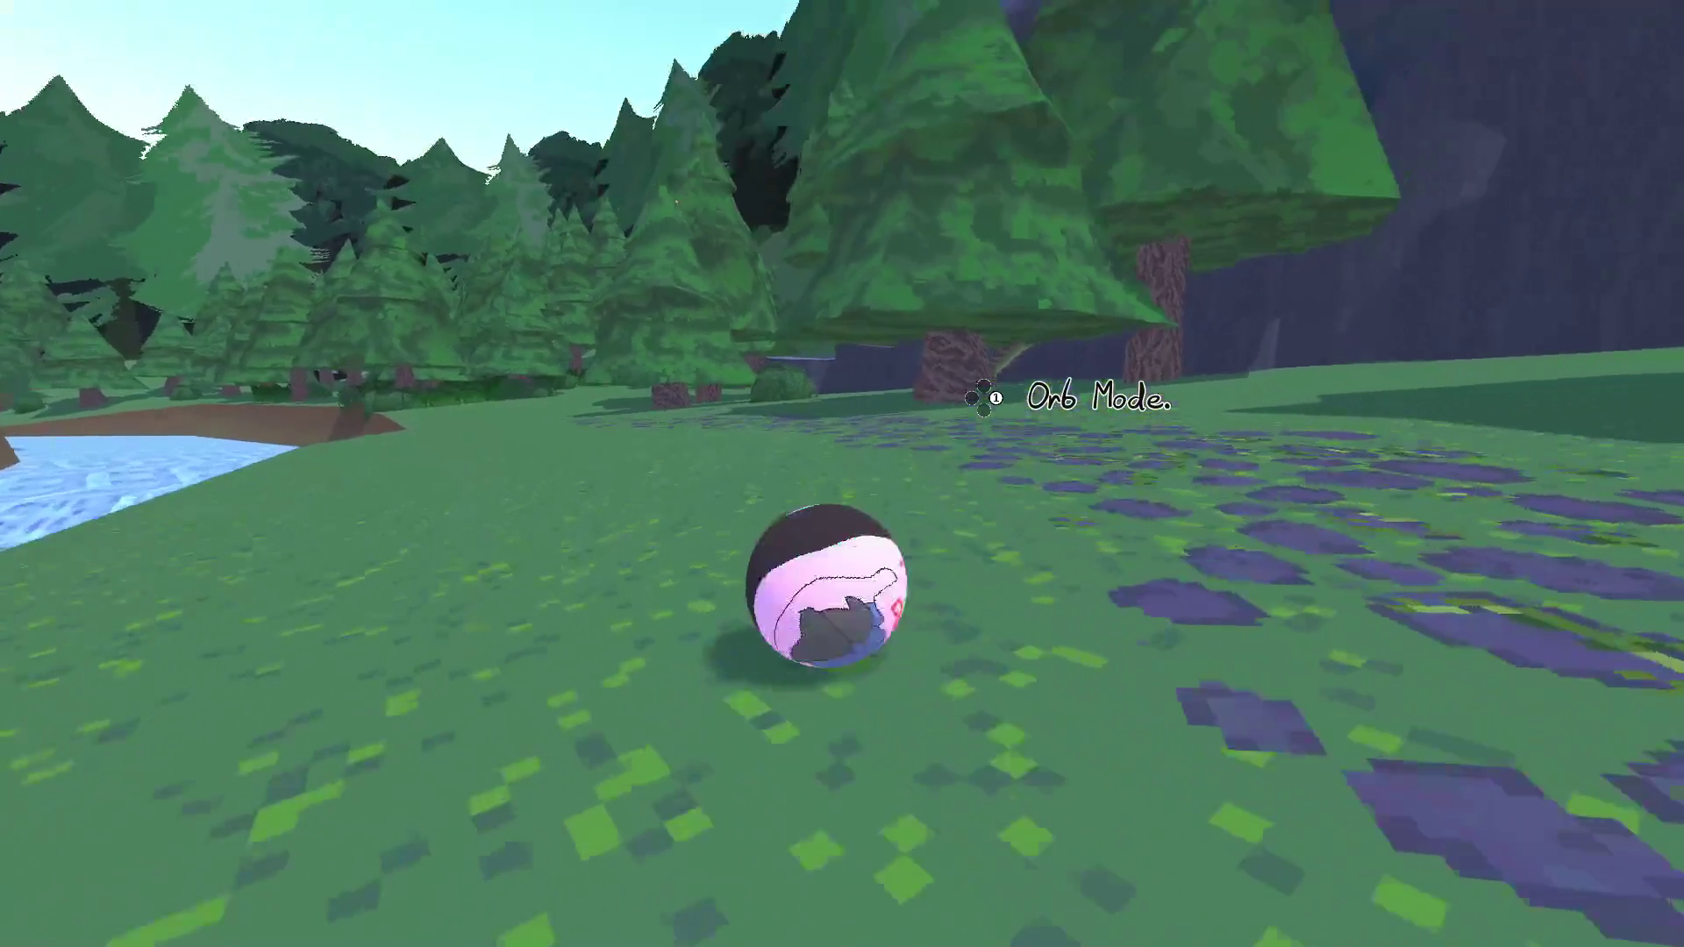
pyautogui.press('w')
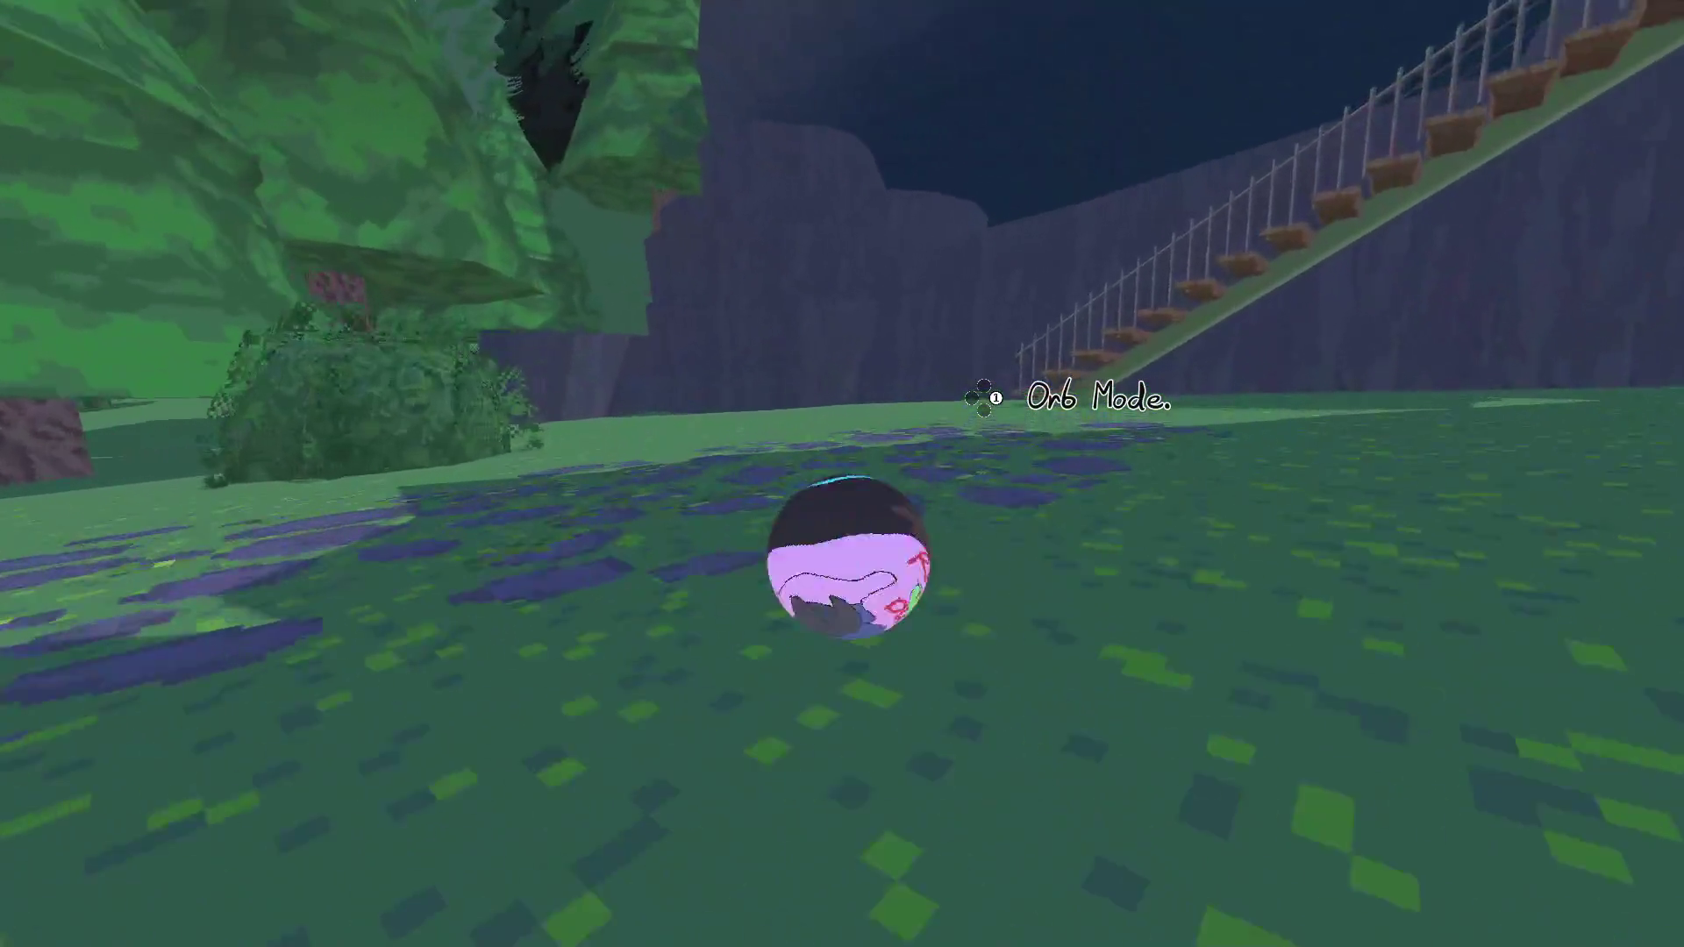
pyautogui.press('e')
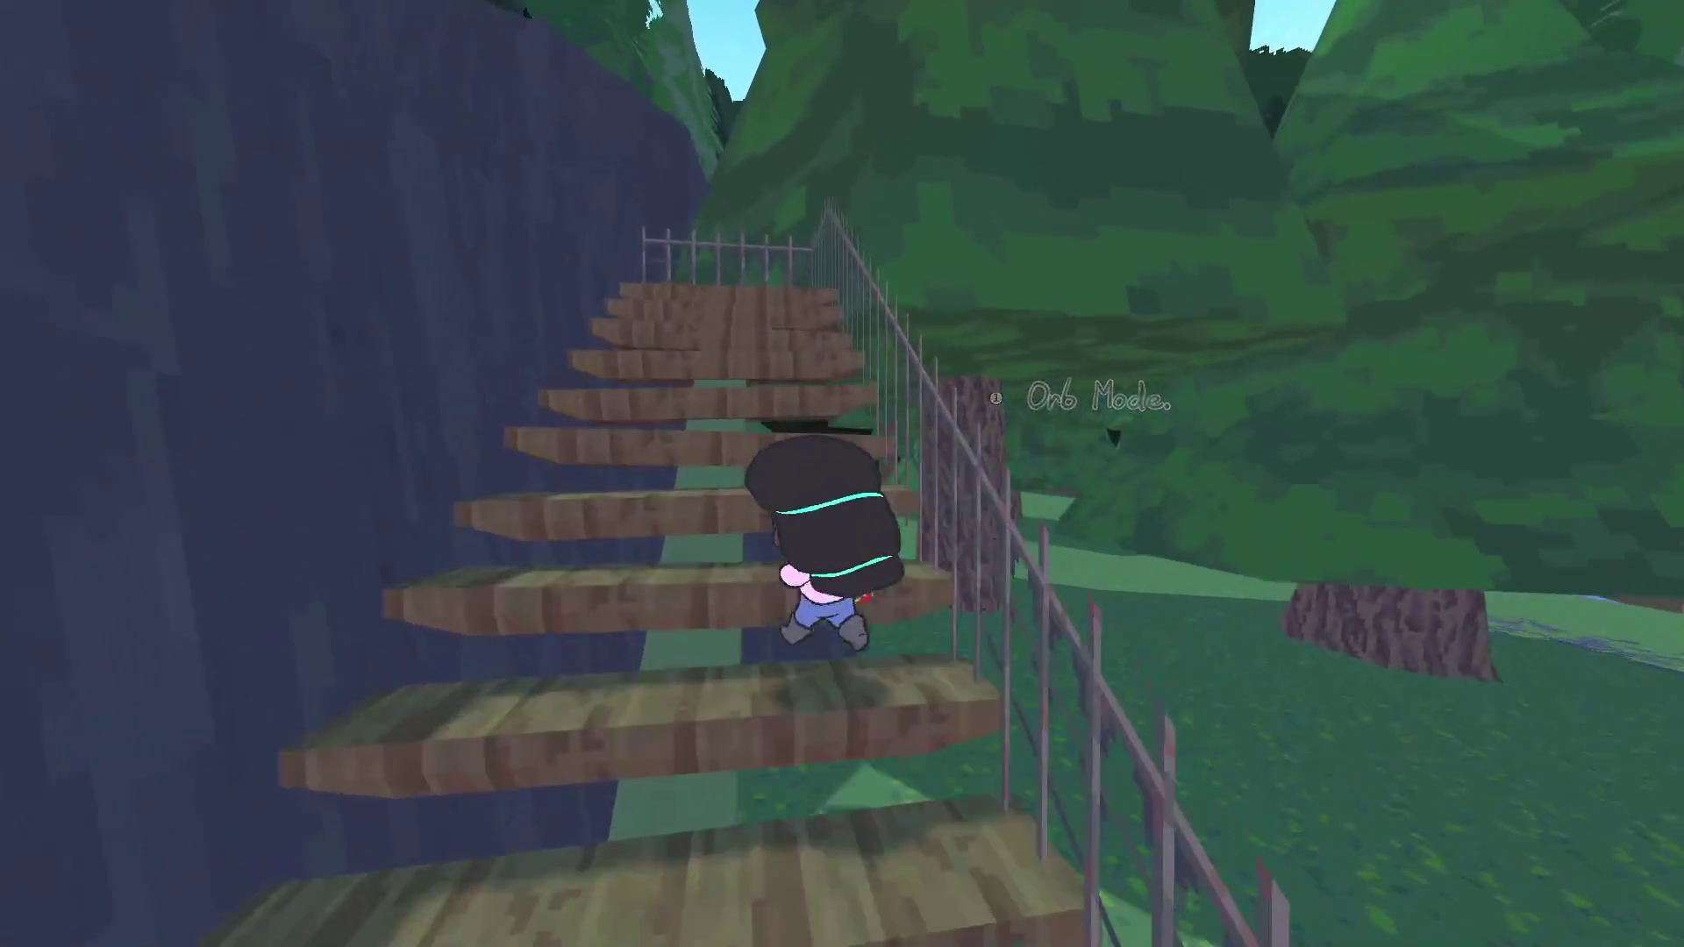
# Climb the stairs, cross the rock ledge to the medkit pillar, and ride the zipline to the plaza
pyautogui.press('w')
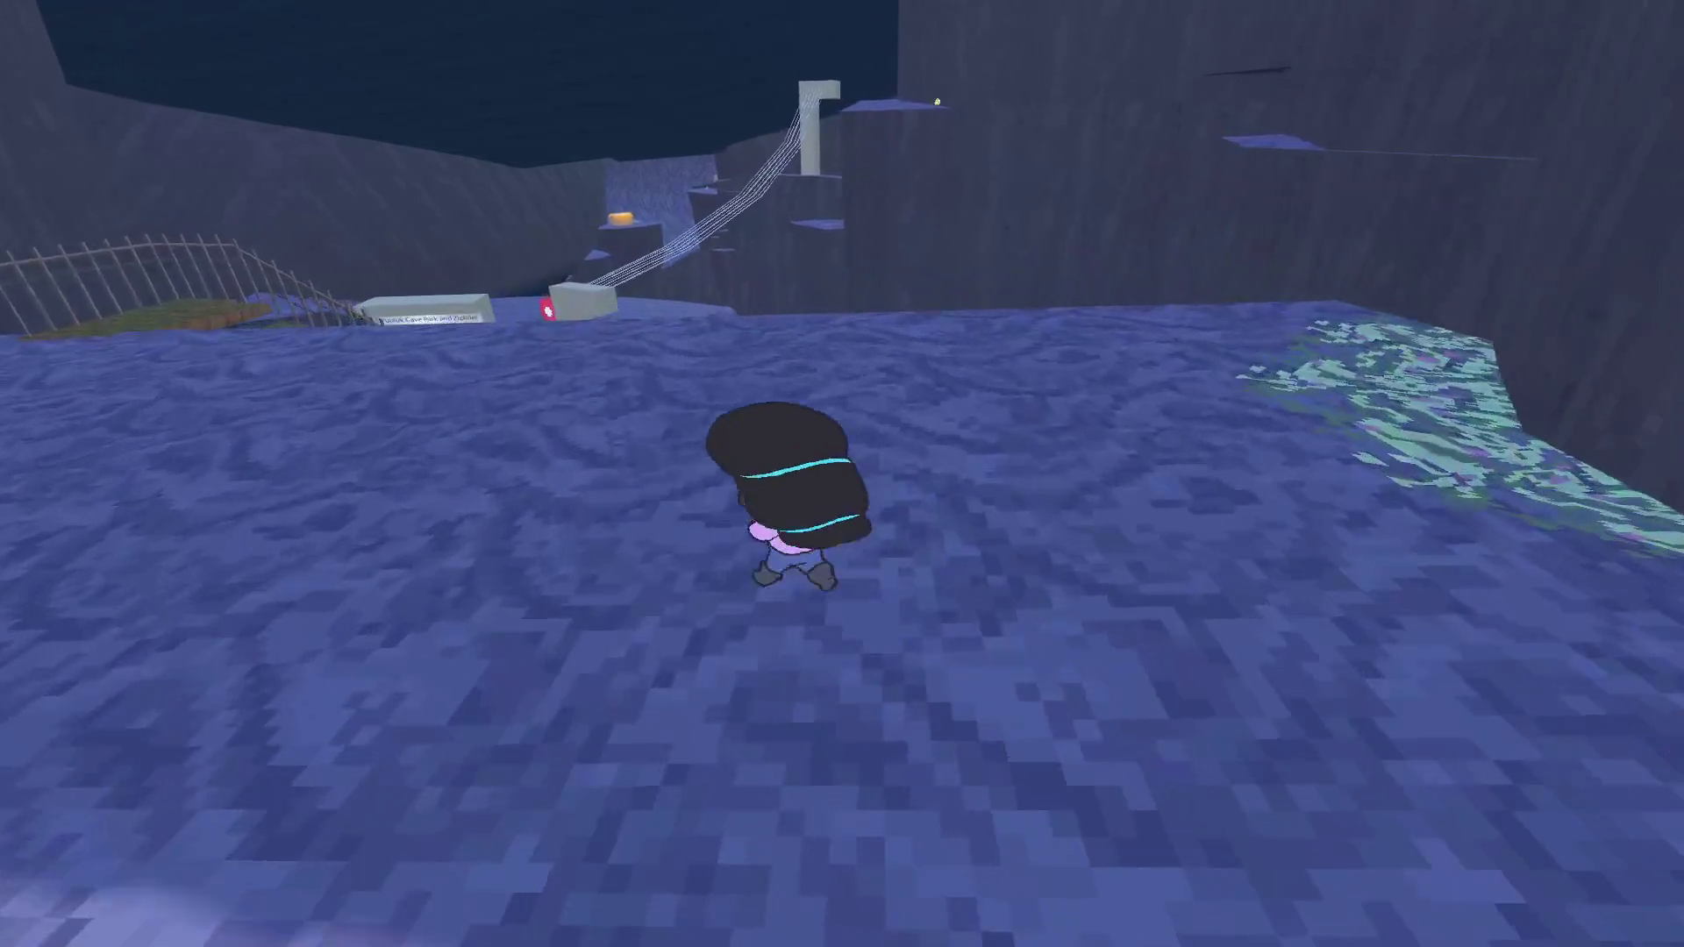
pyautogui.press('w')
pyautogui.press('w')
pyautogui.press('w')
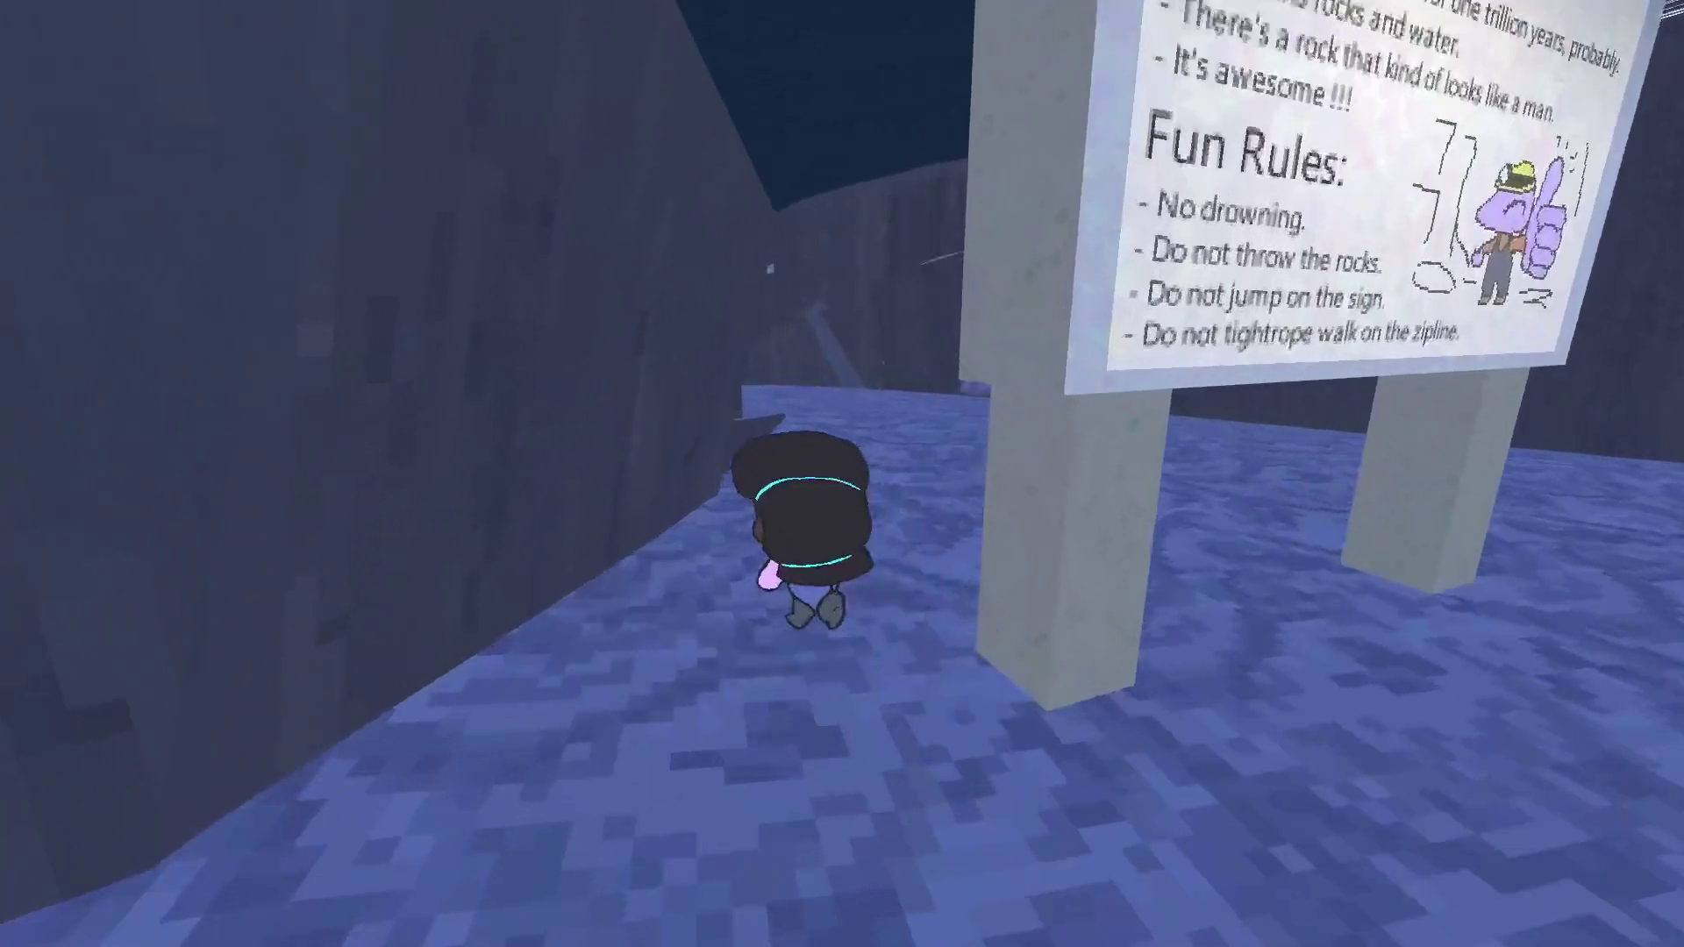
pyautogui.press('w')
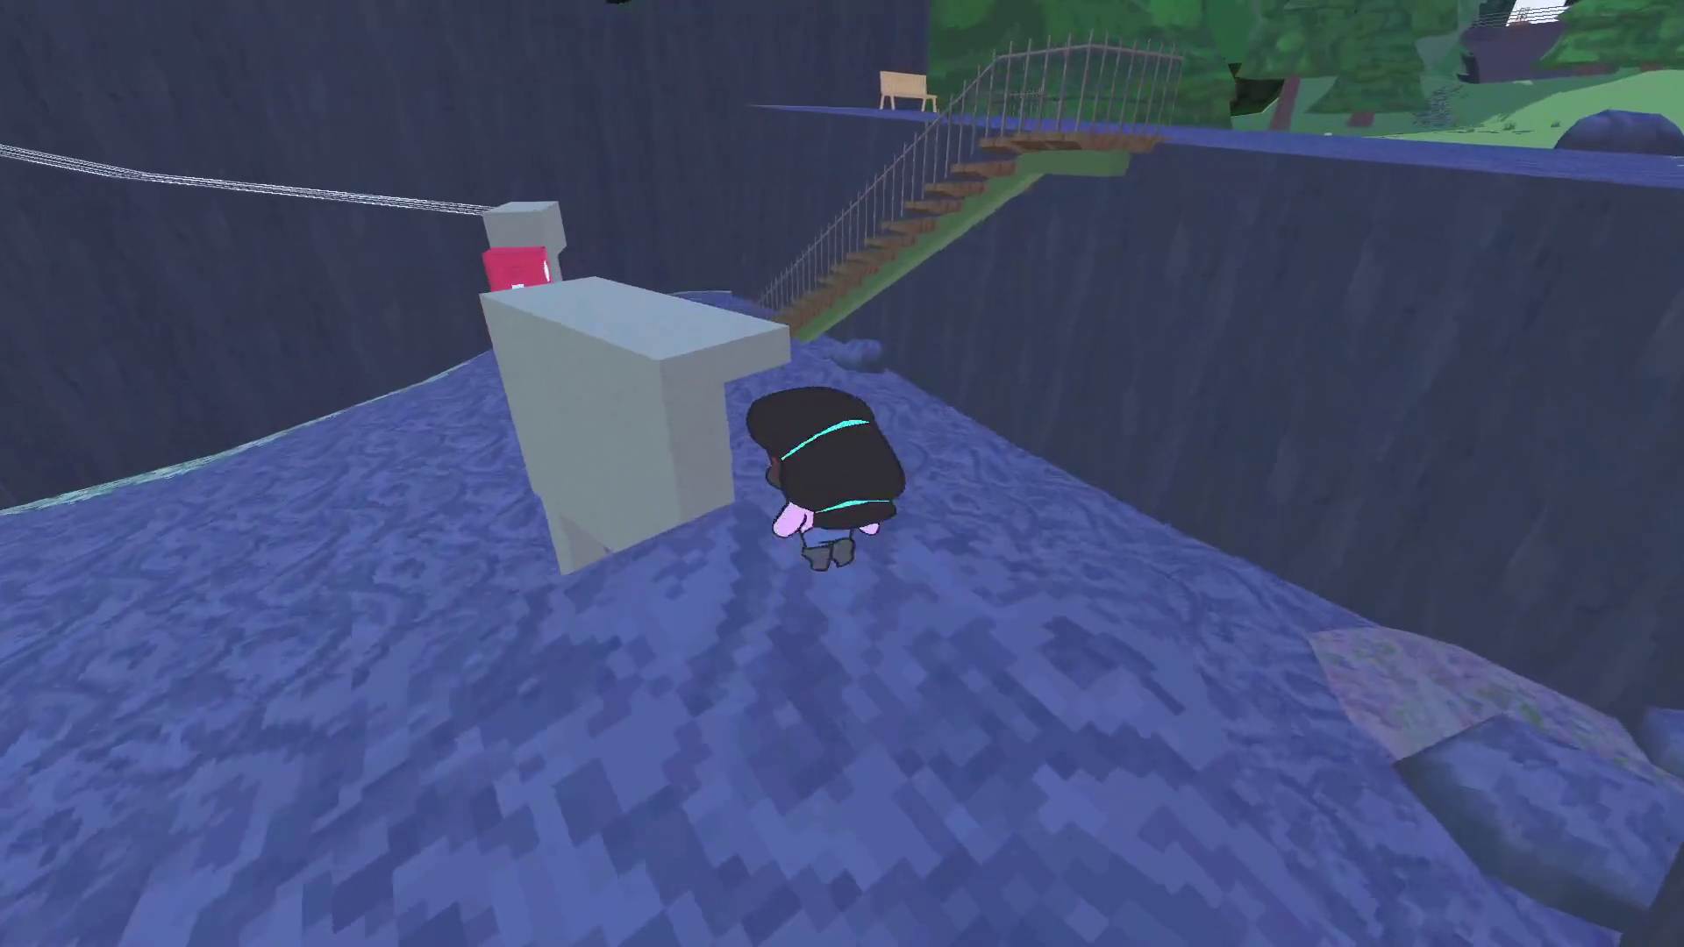
pyautogui.press('w')
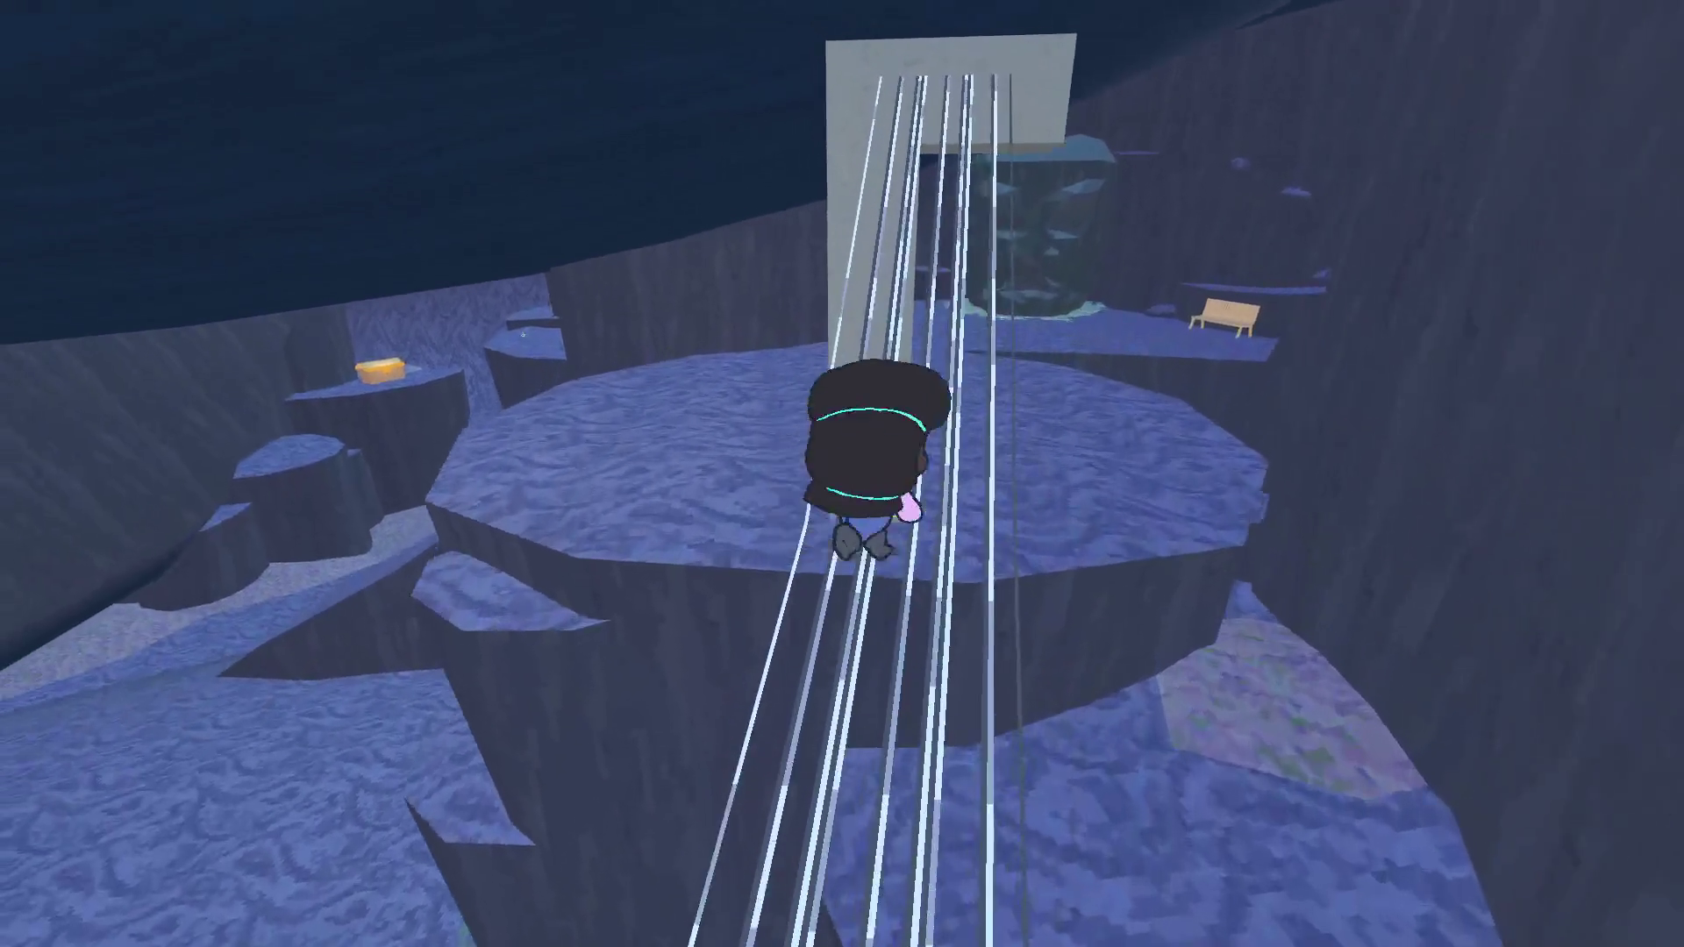
pyautogui.press('w')
pyautogui.press('w')
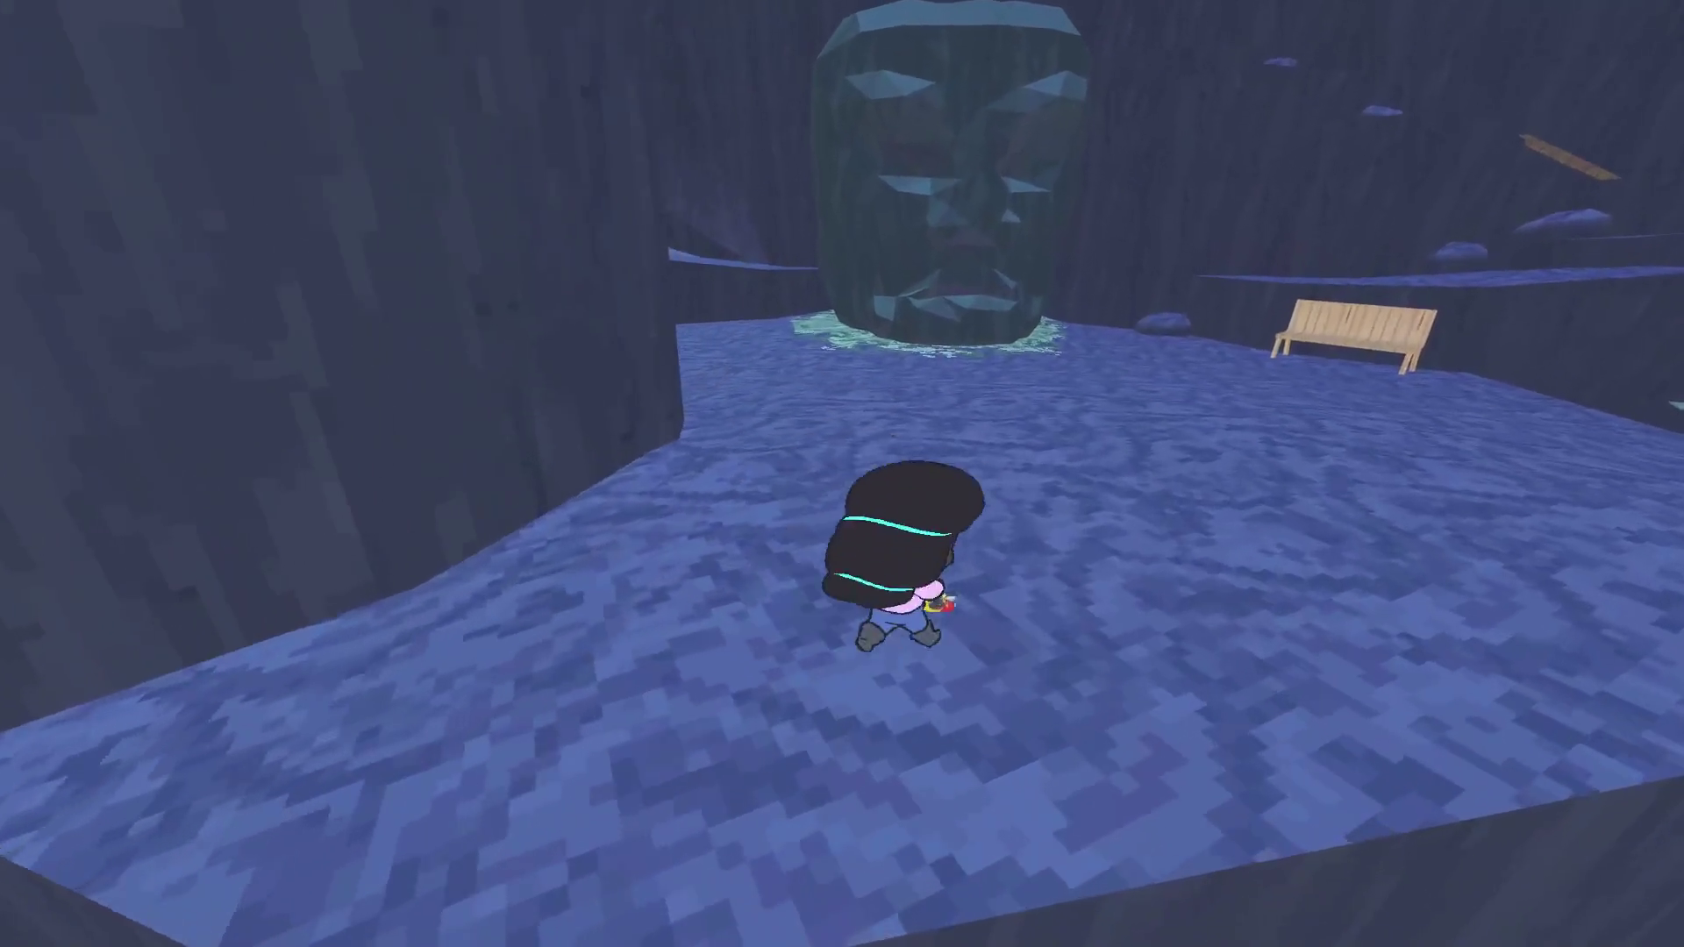
pyautogui.press('w')
pyautogui.press('w')
pyautogui.press('w')
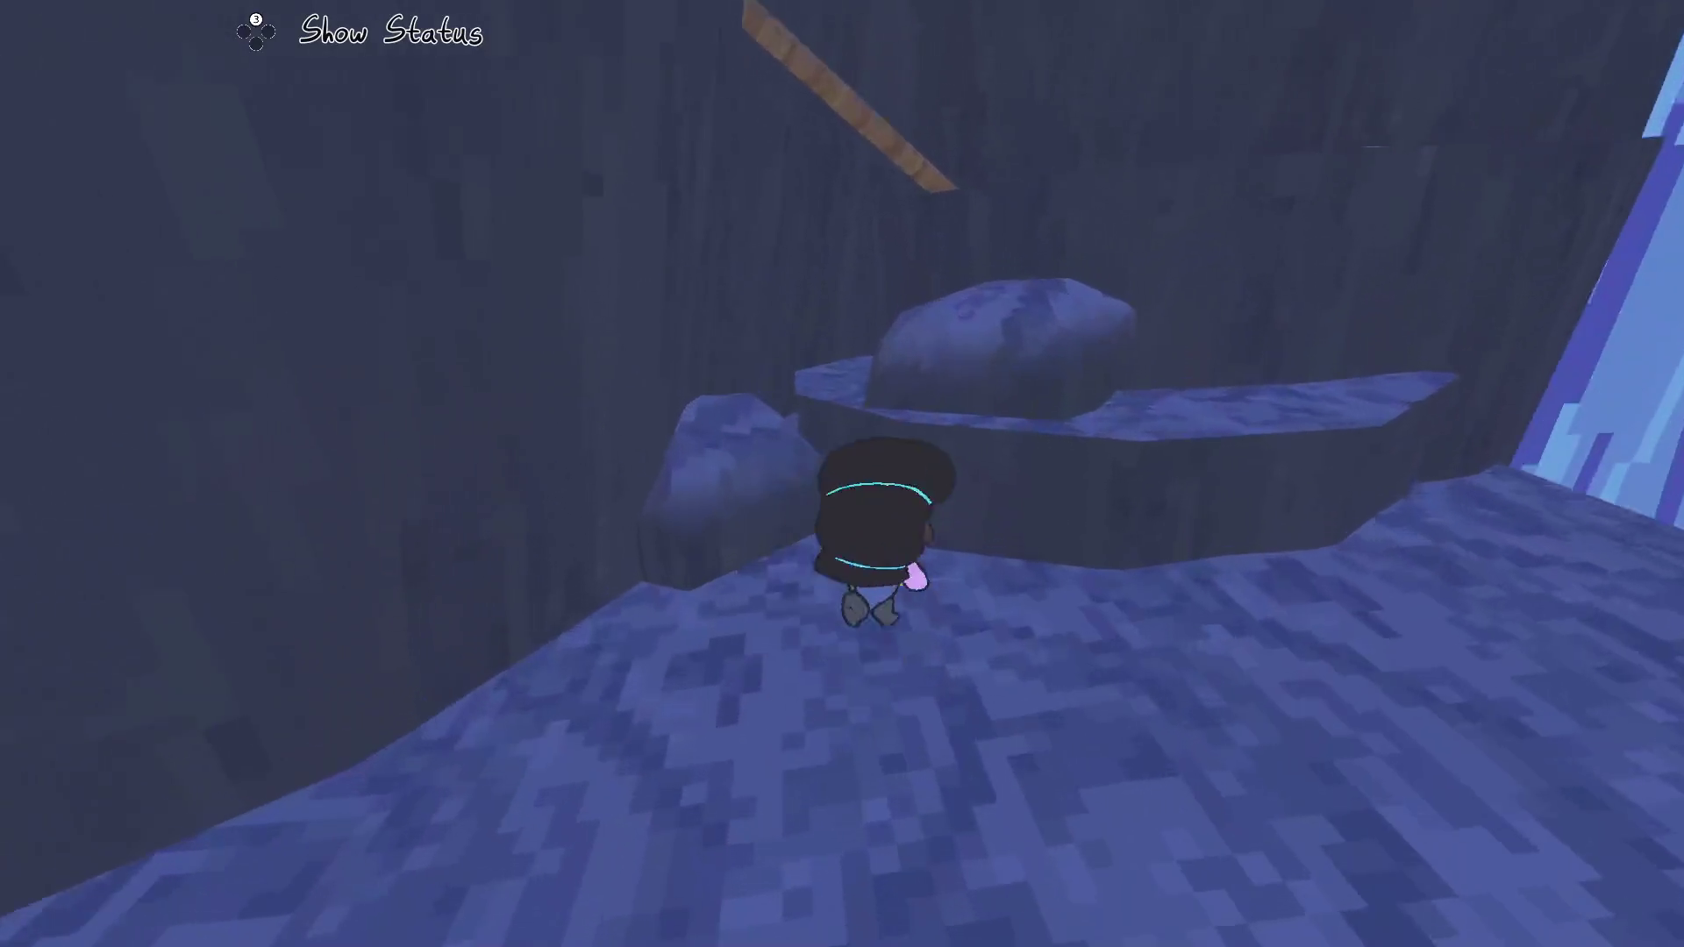
# Climb onto the higher ledge and follow the teal and blue rock path to the pipes and sign
pyautogui.press('space')
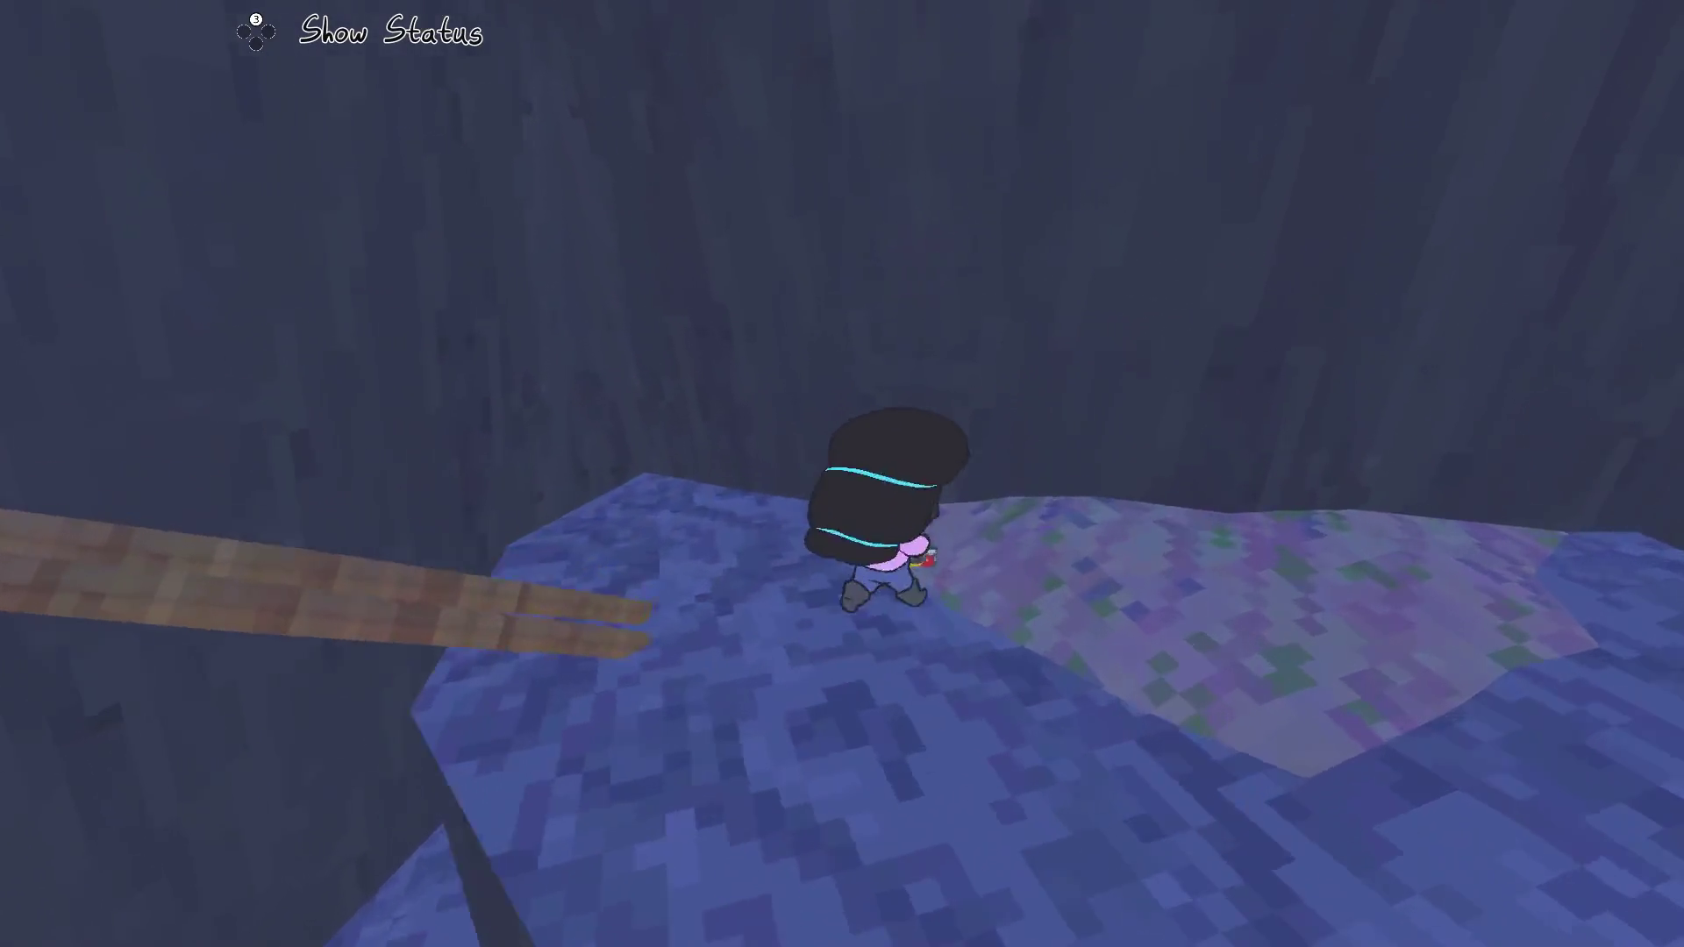
pyautogui.press('w')
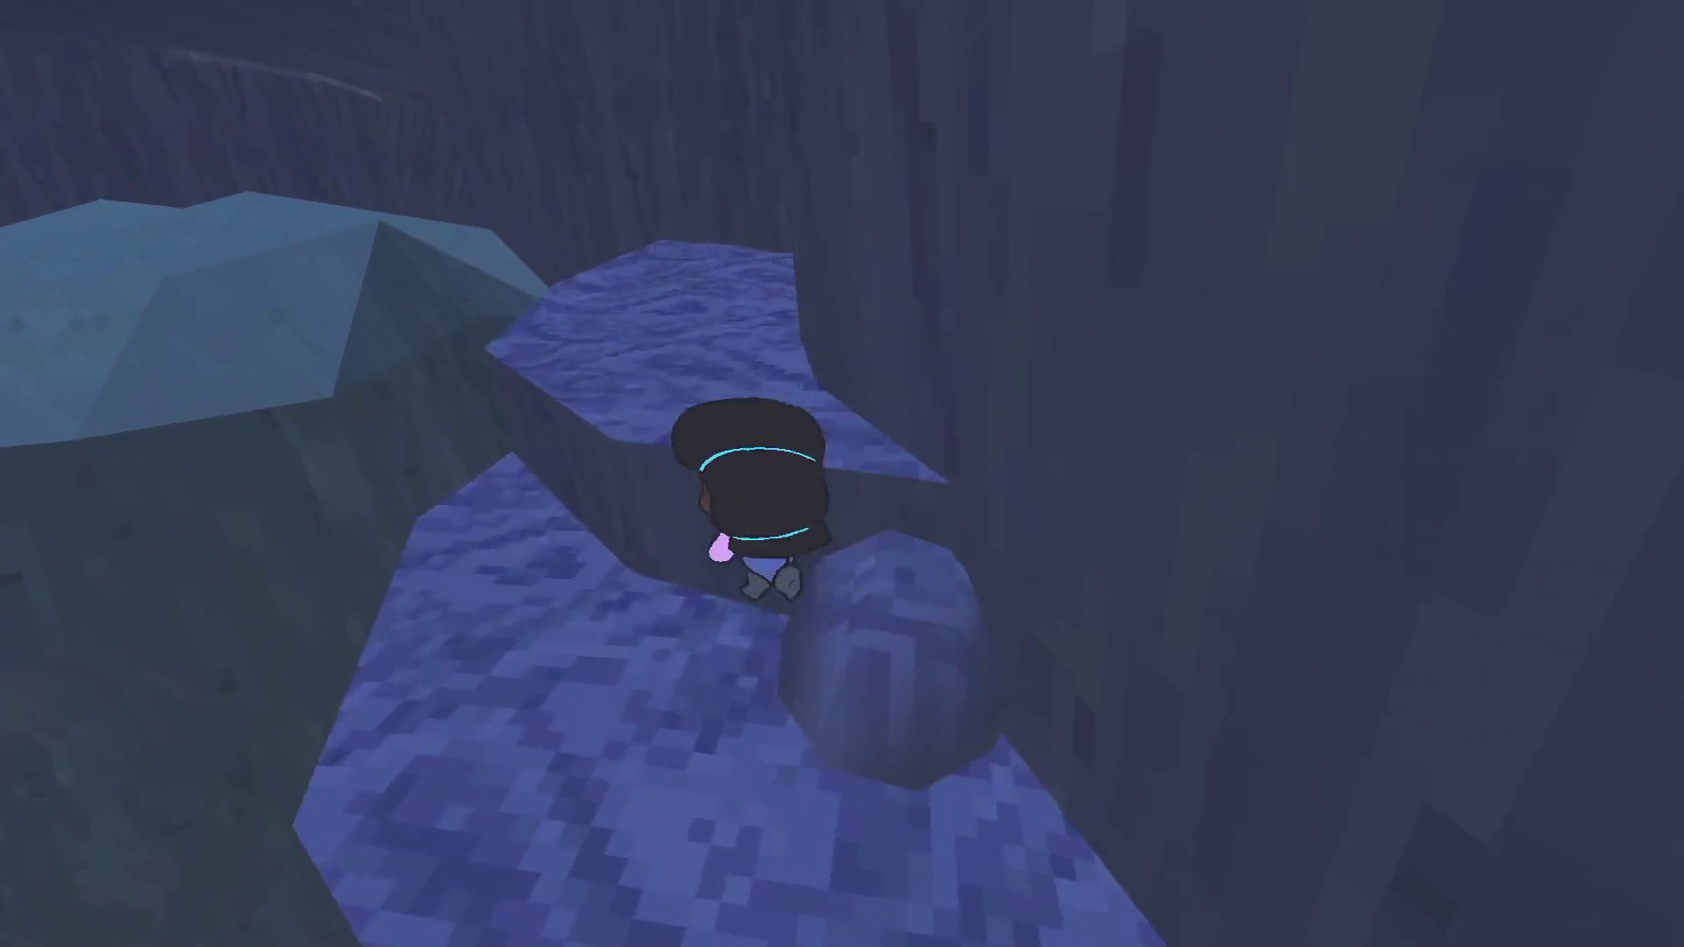
pyautogui.press('w')
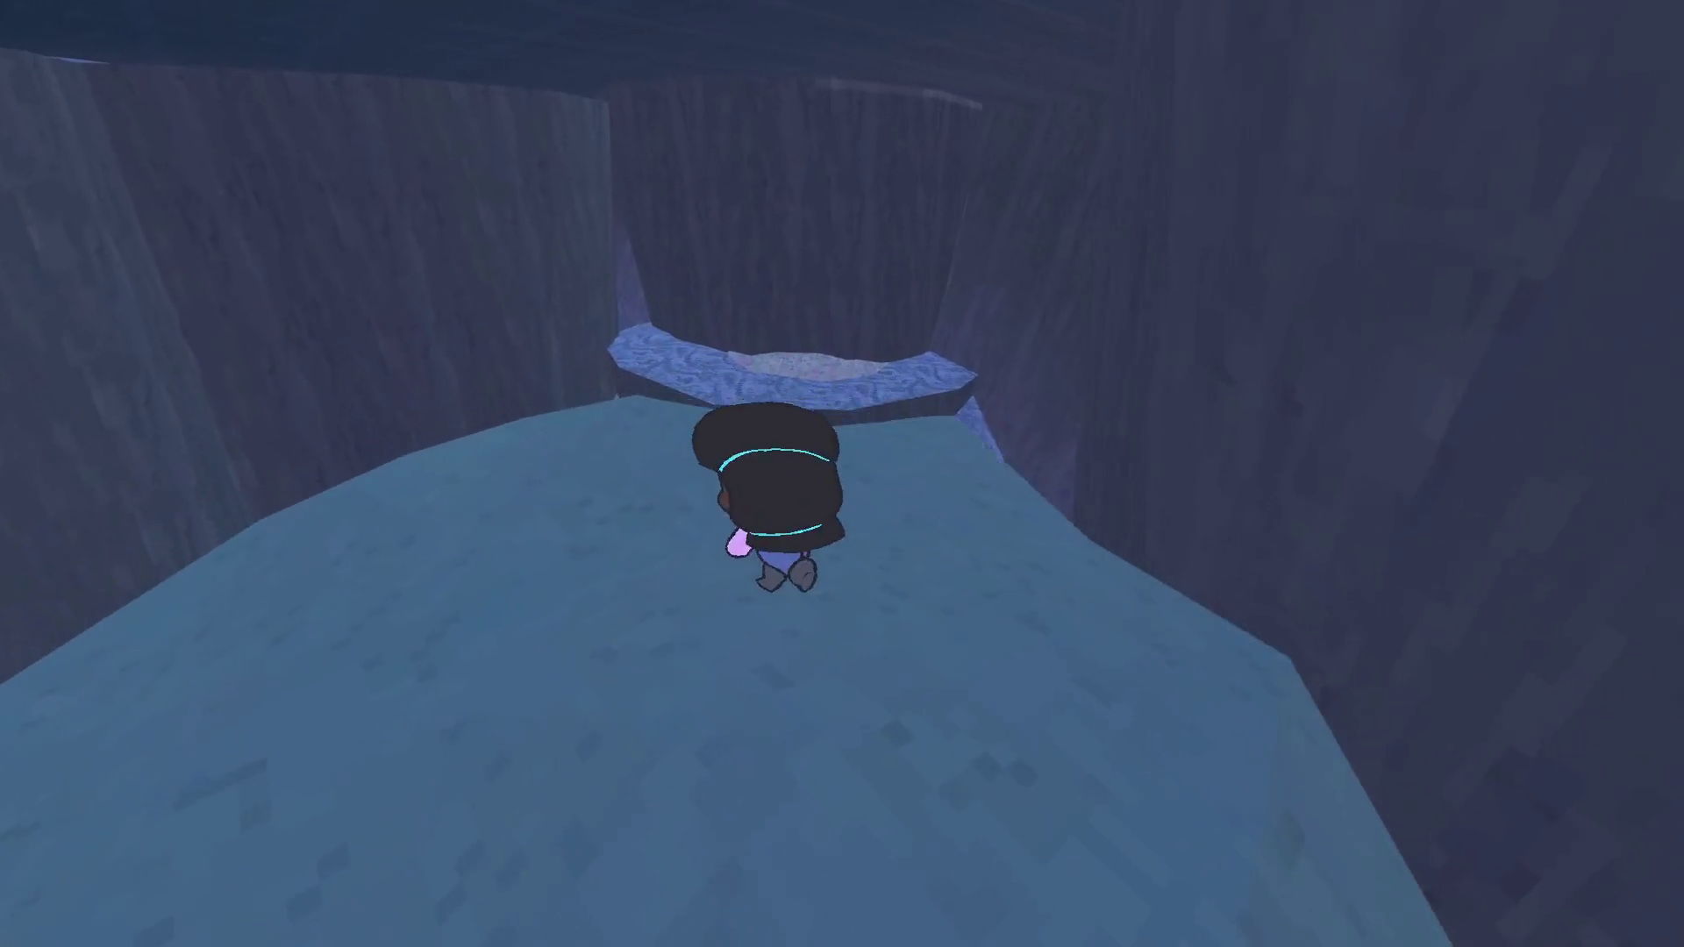
pyautogui.press('w')
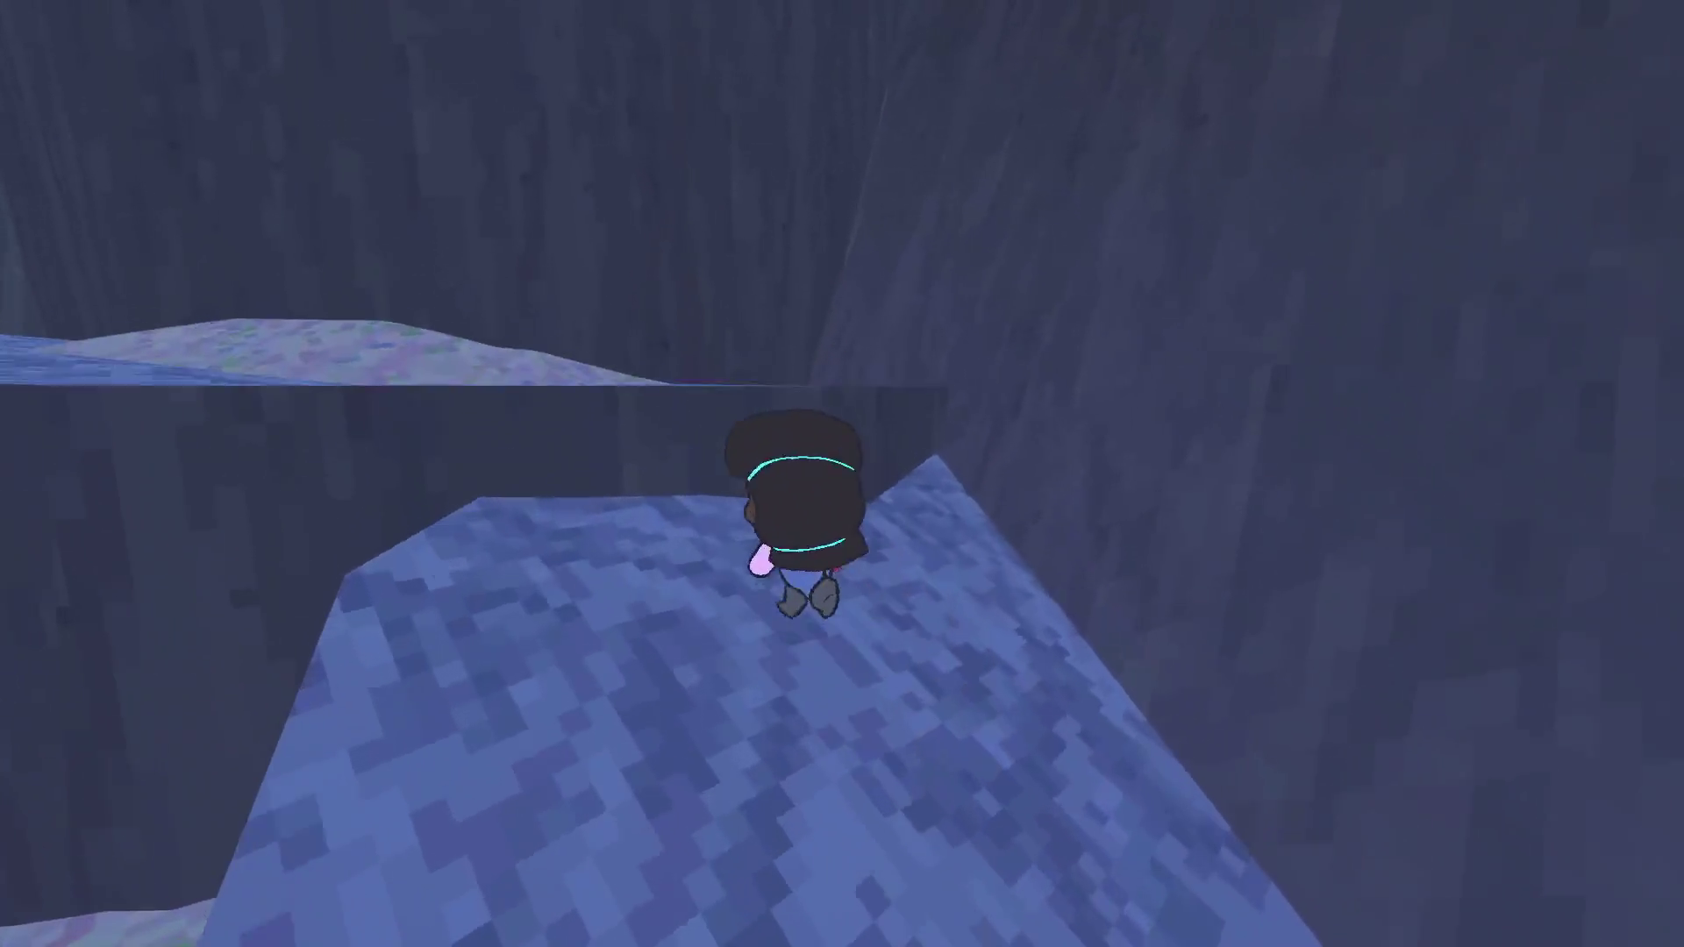
pyautogui.press('w')
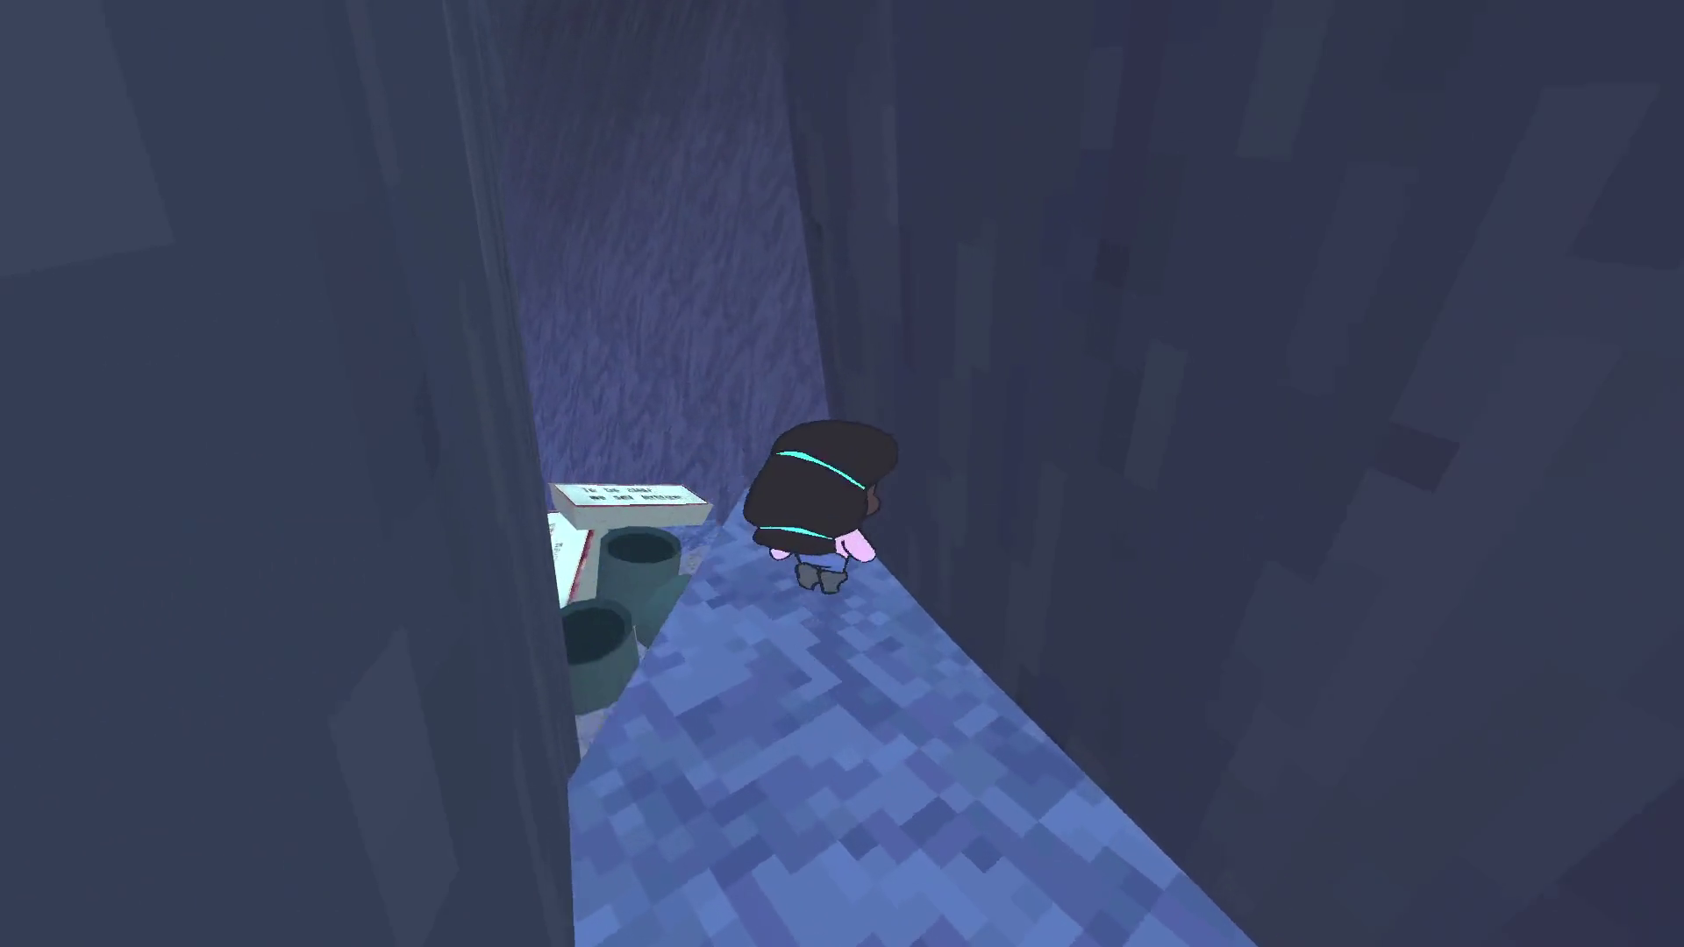
pyautogui.press('w')
pyautogui.press('w')
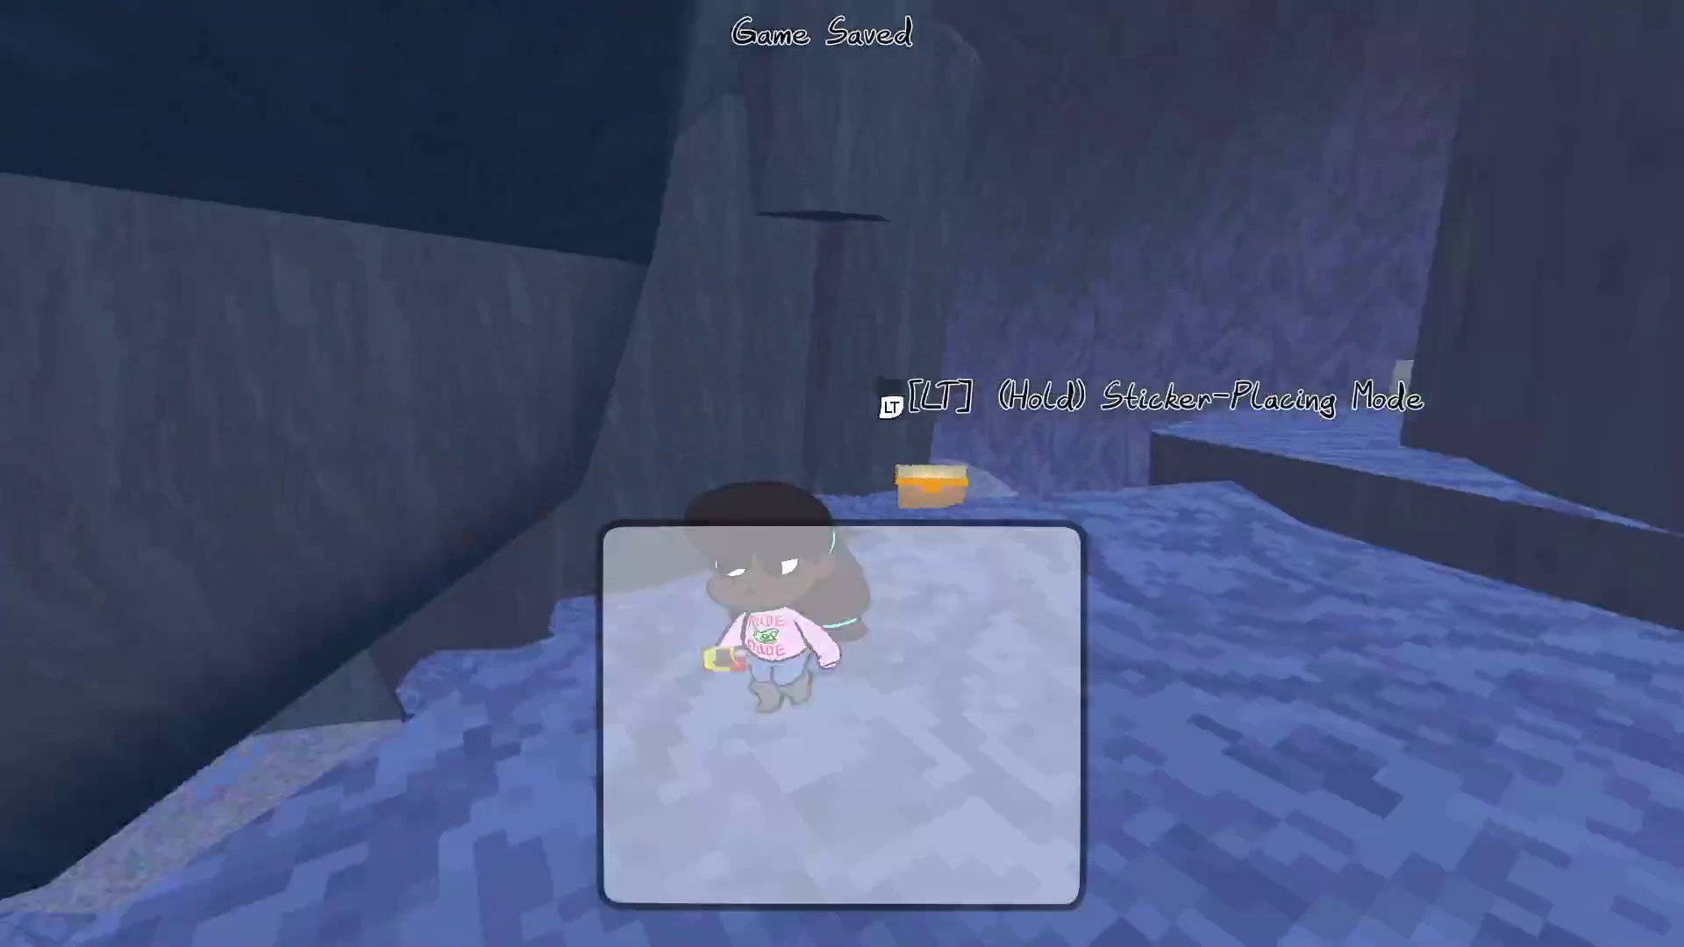
# Walk around the DEMO wall and chest, checking the ledge from several angles
pyautogui.press('w')
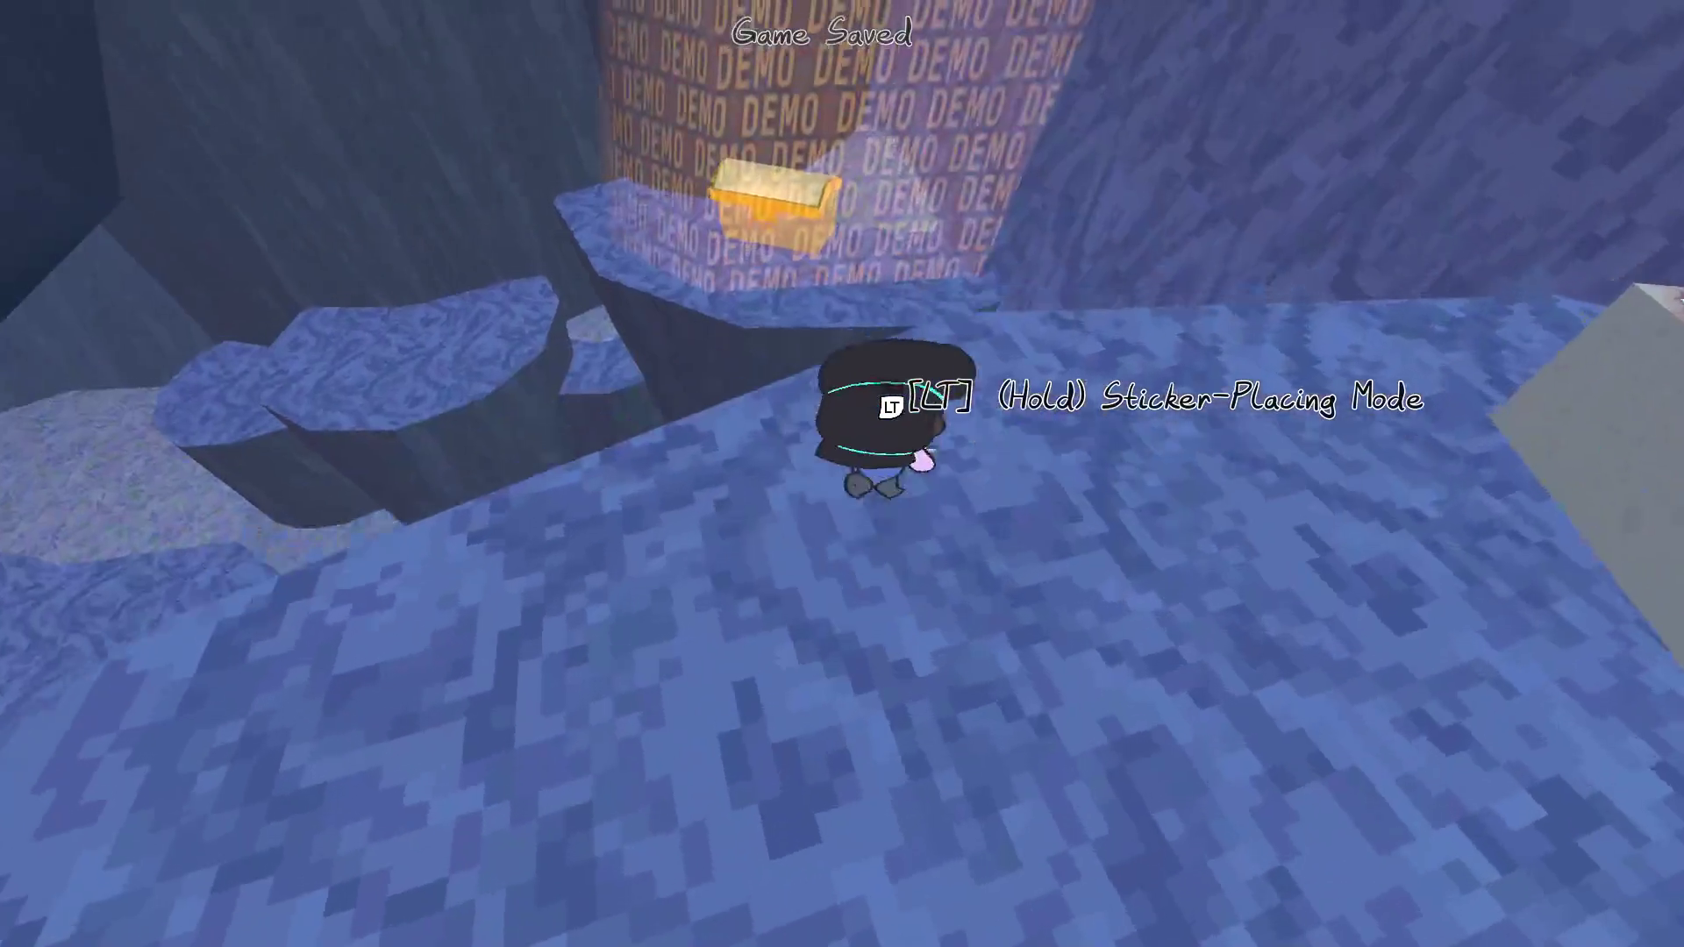
pyautogui.press('s')
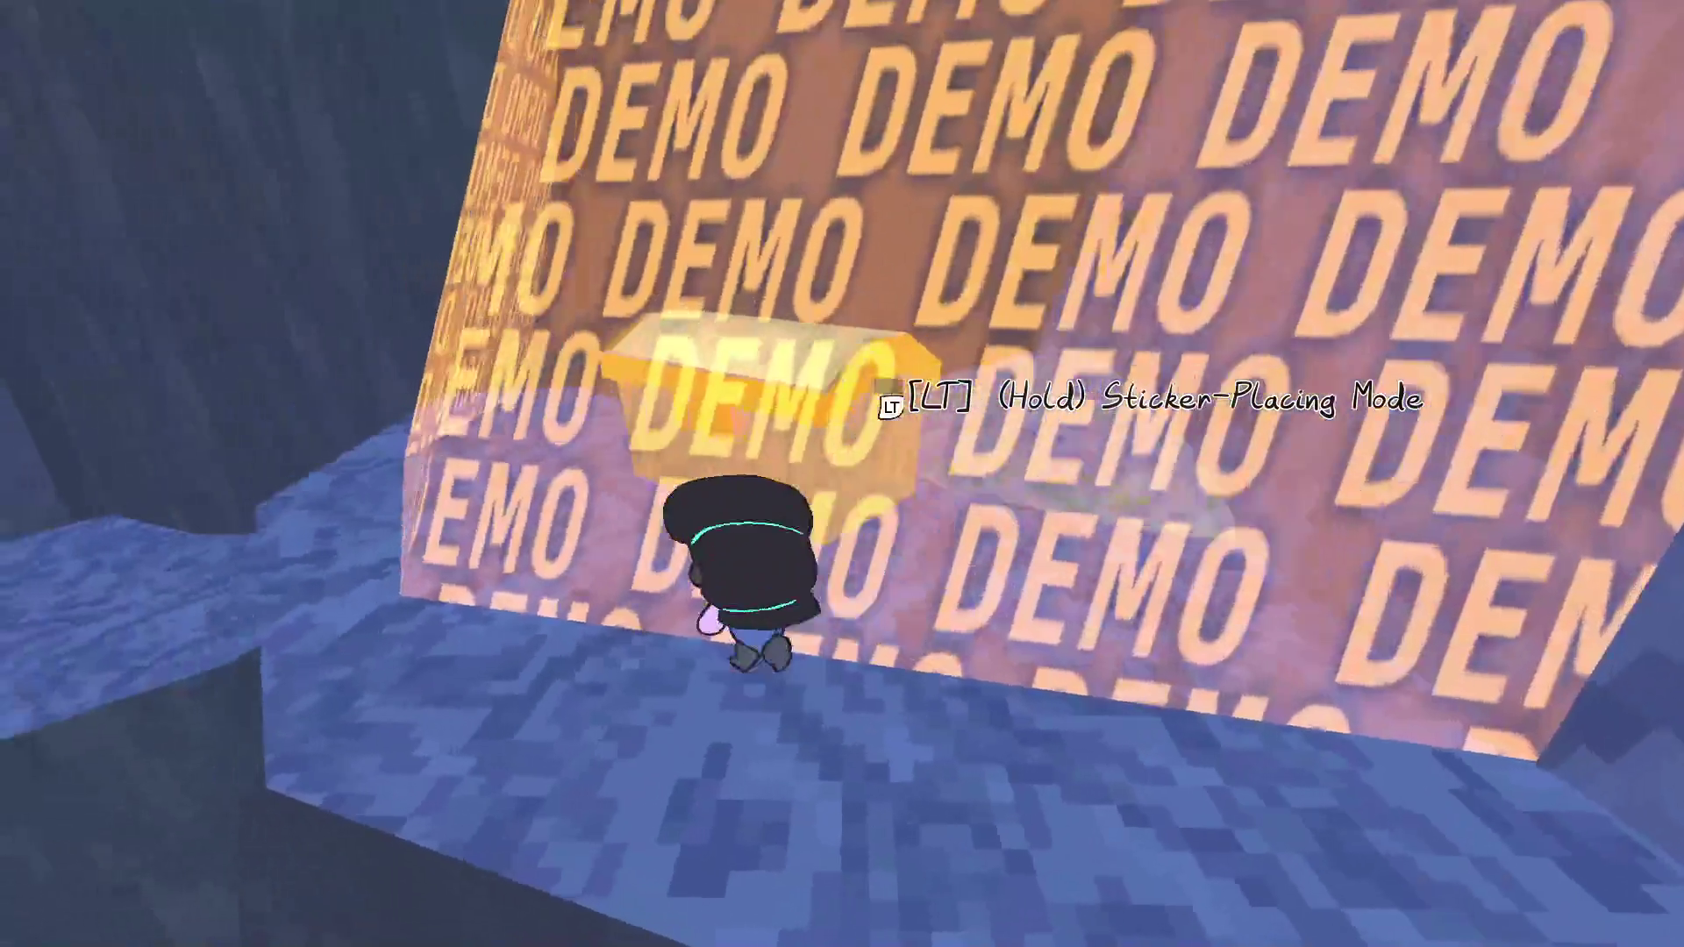
pyautogui.press('s')
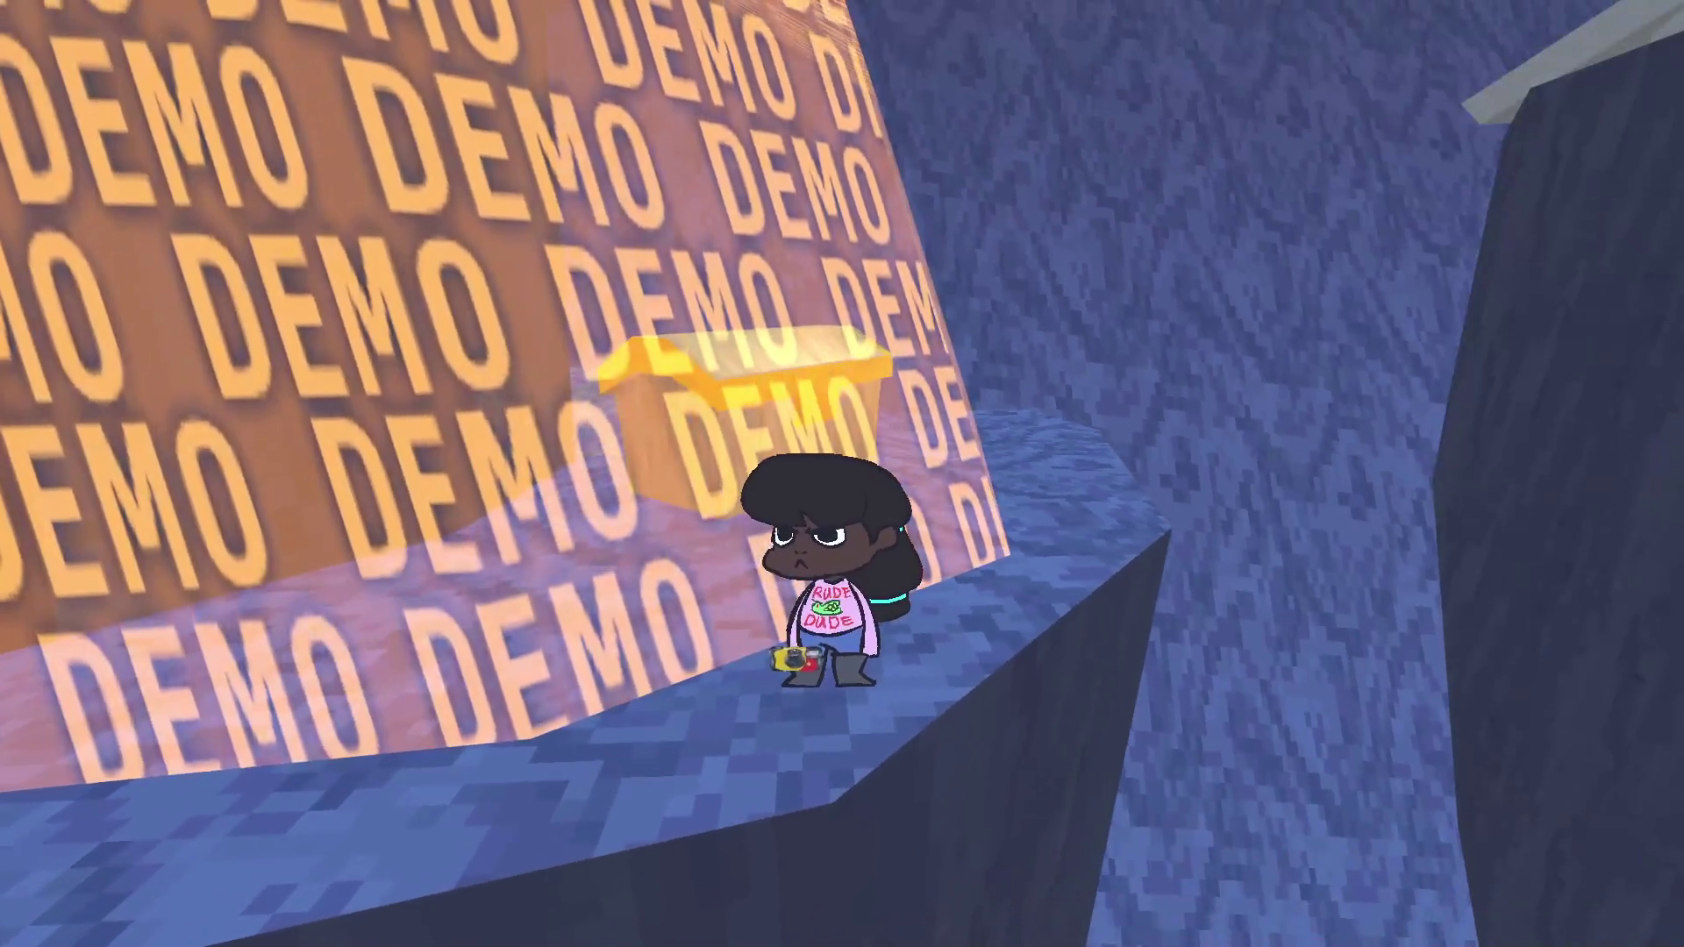
pyautogui.press('w')
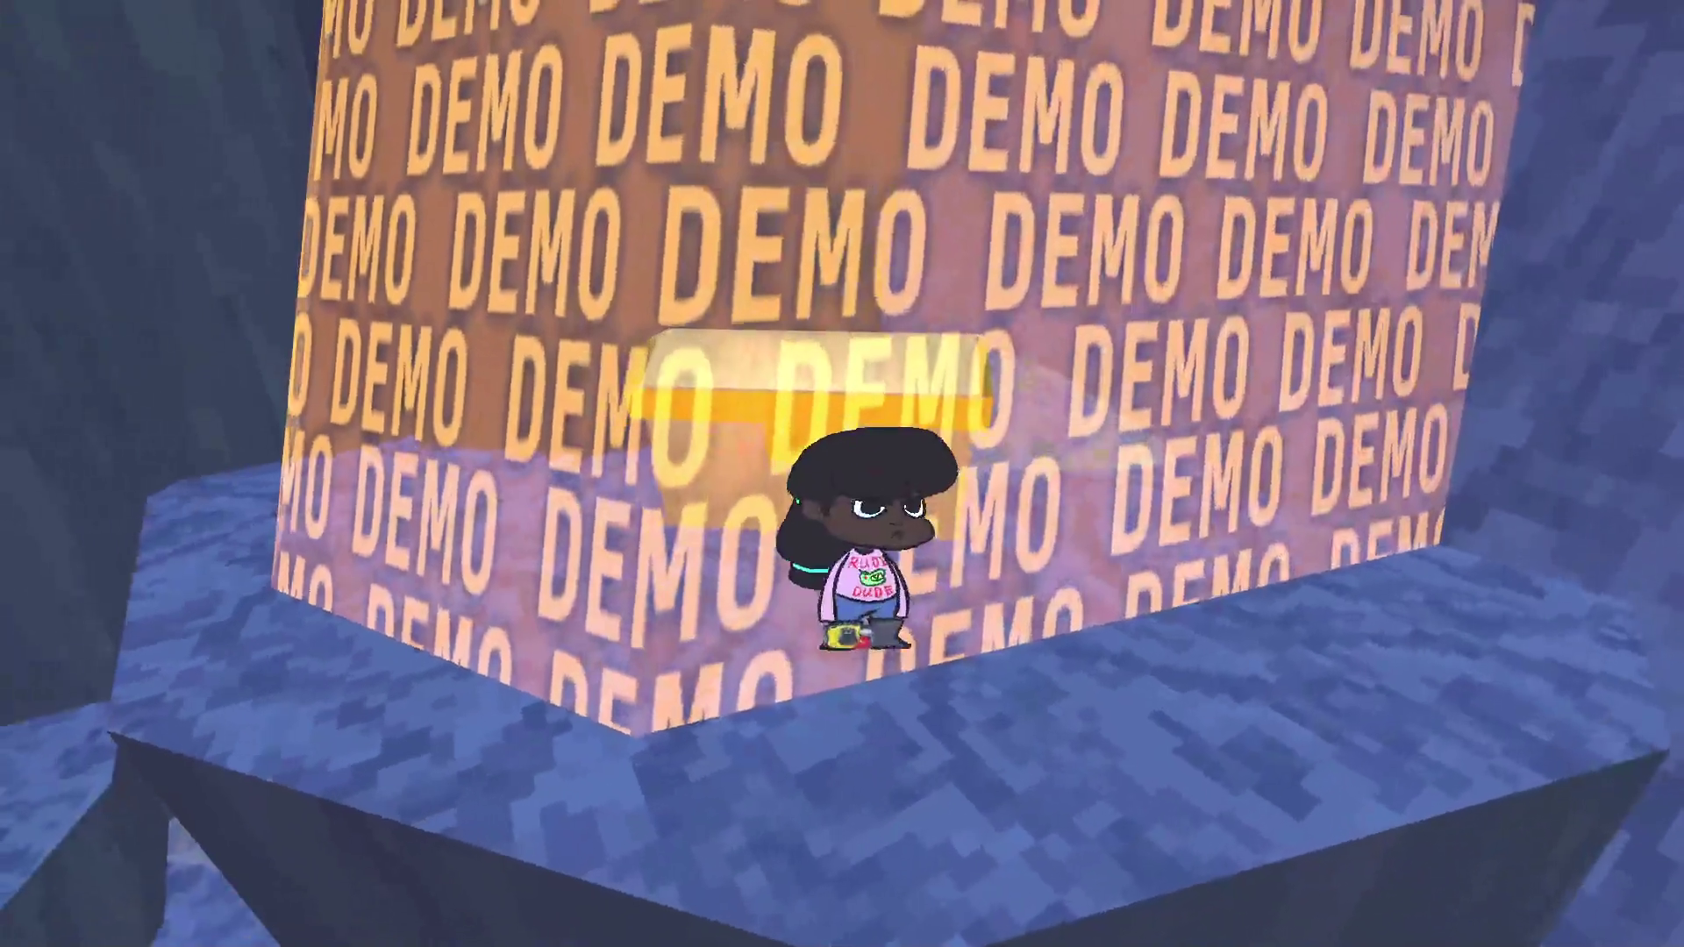
pyautogui.press('s')
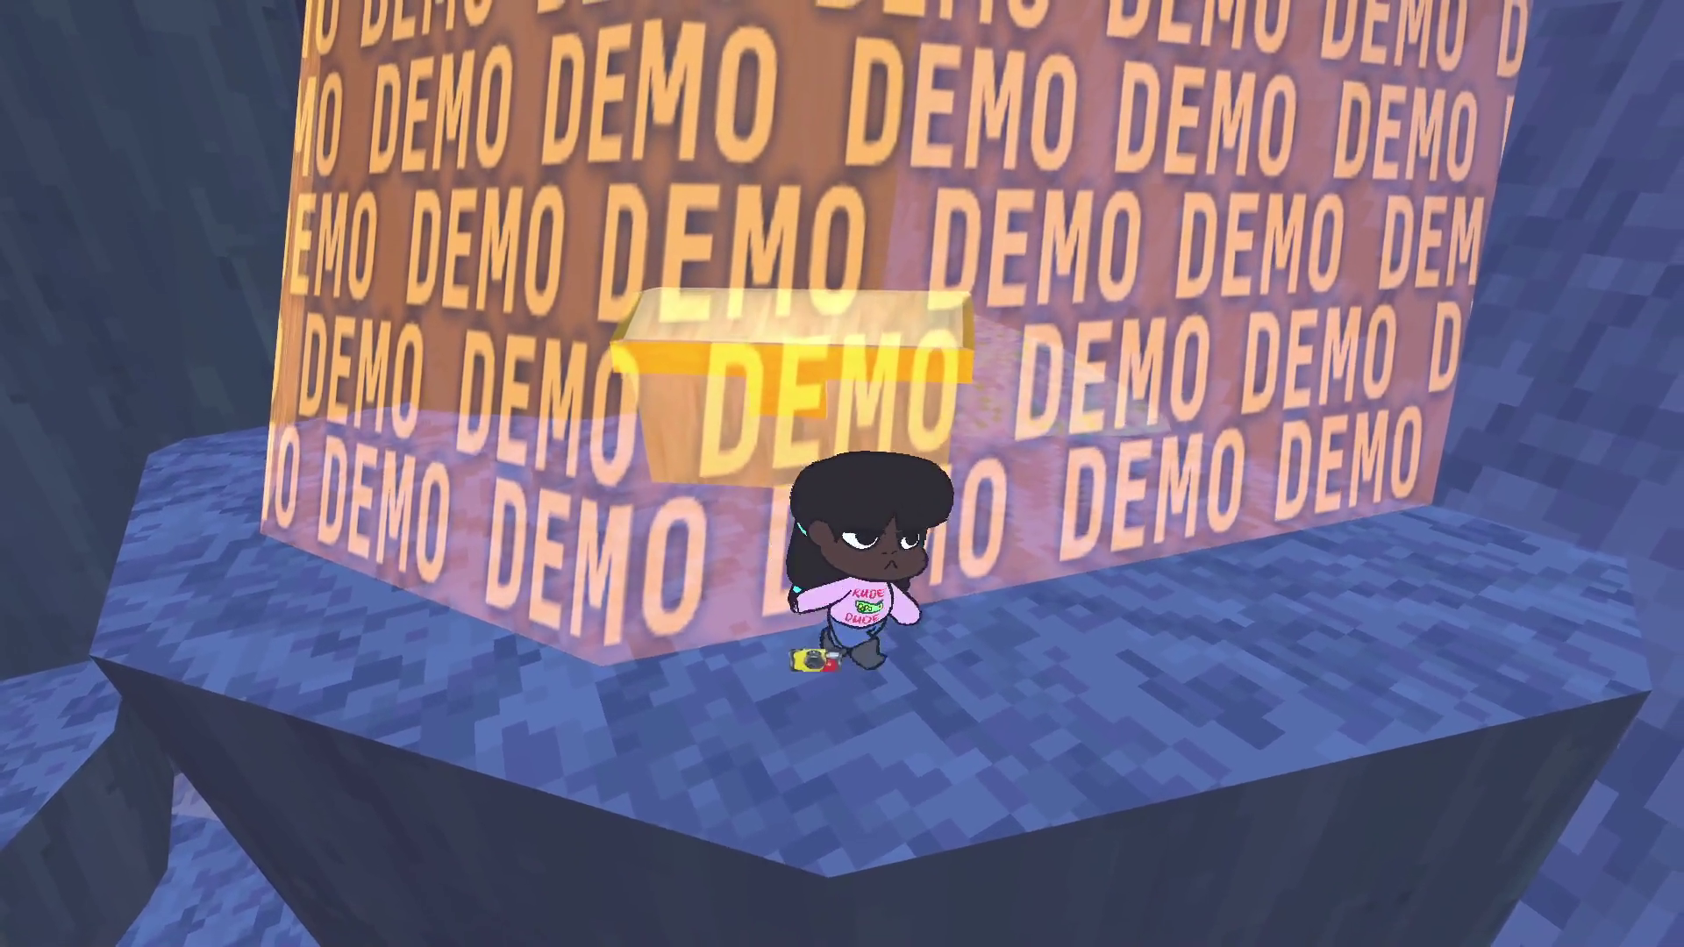
pyautogui.press('w')
pyautogui.press('w')
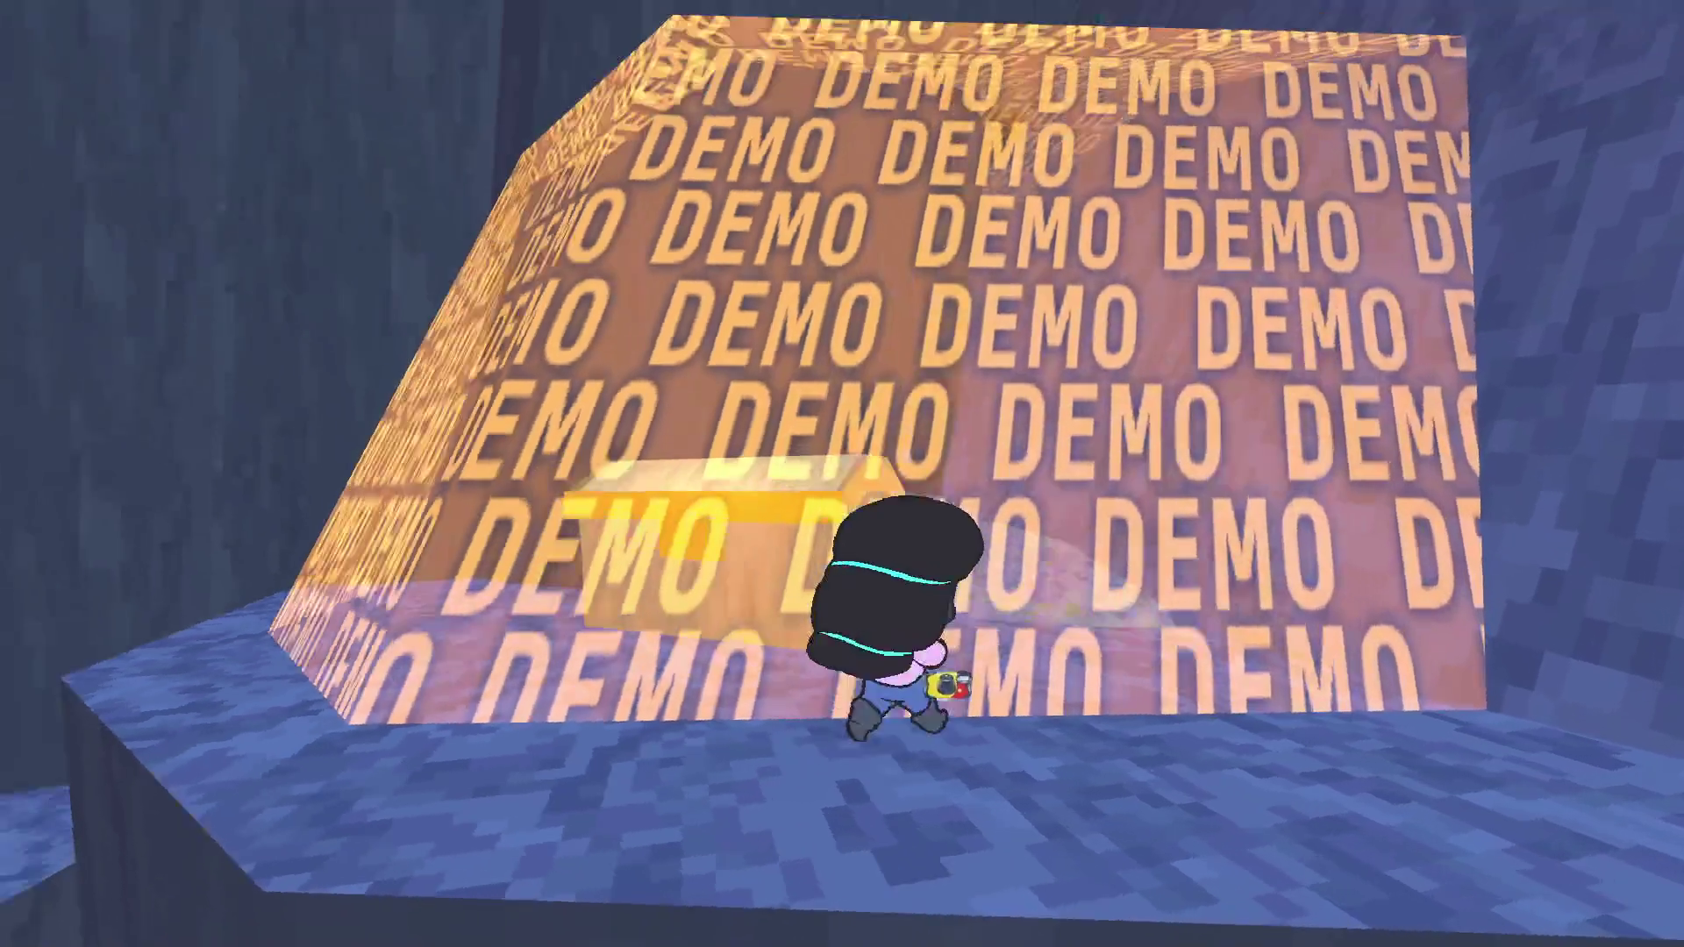
pyautogui.press('w')
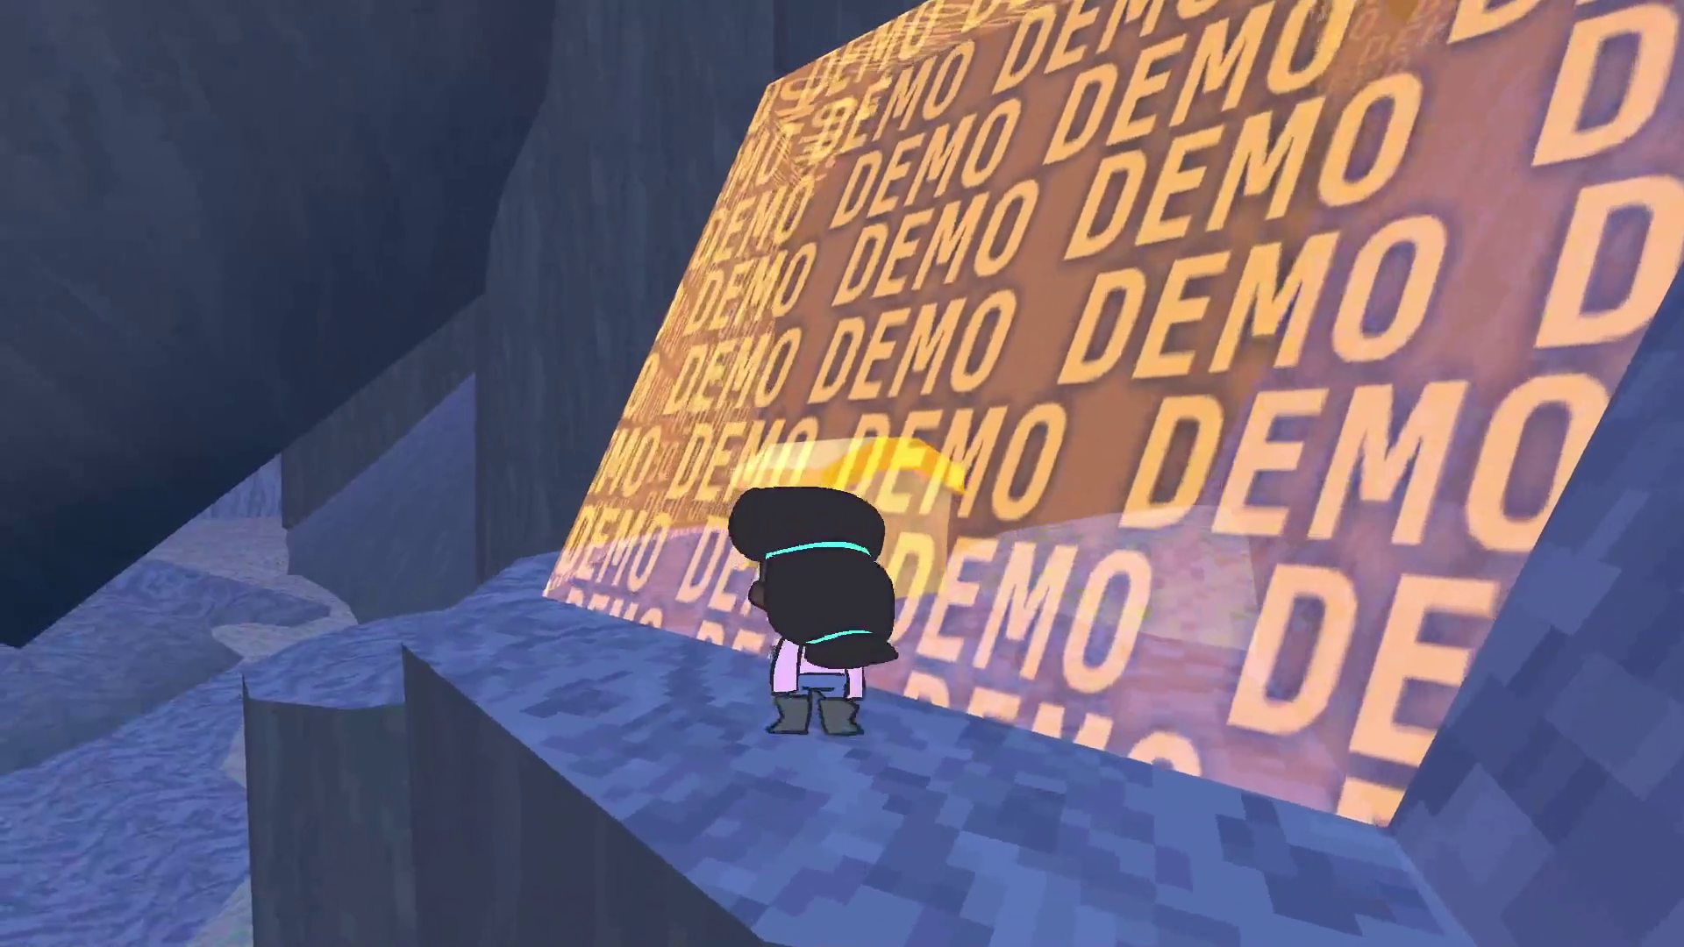
pyautogui.press('s')
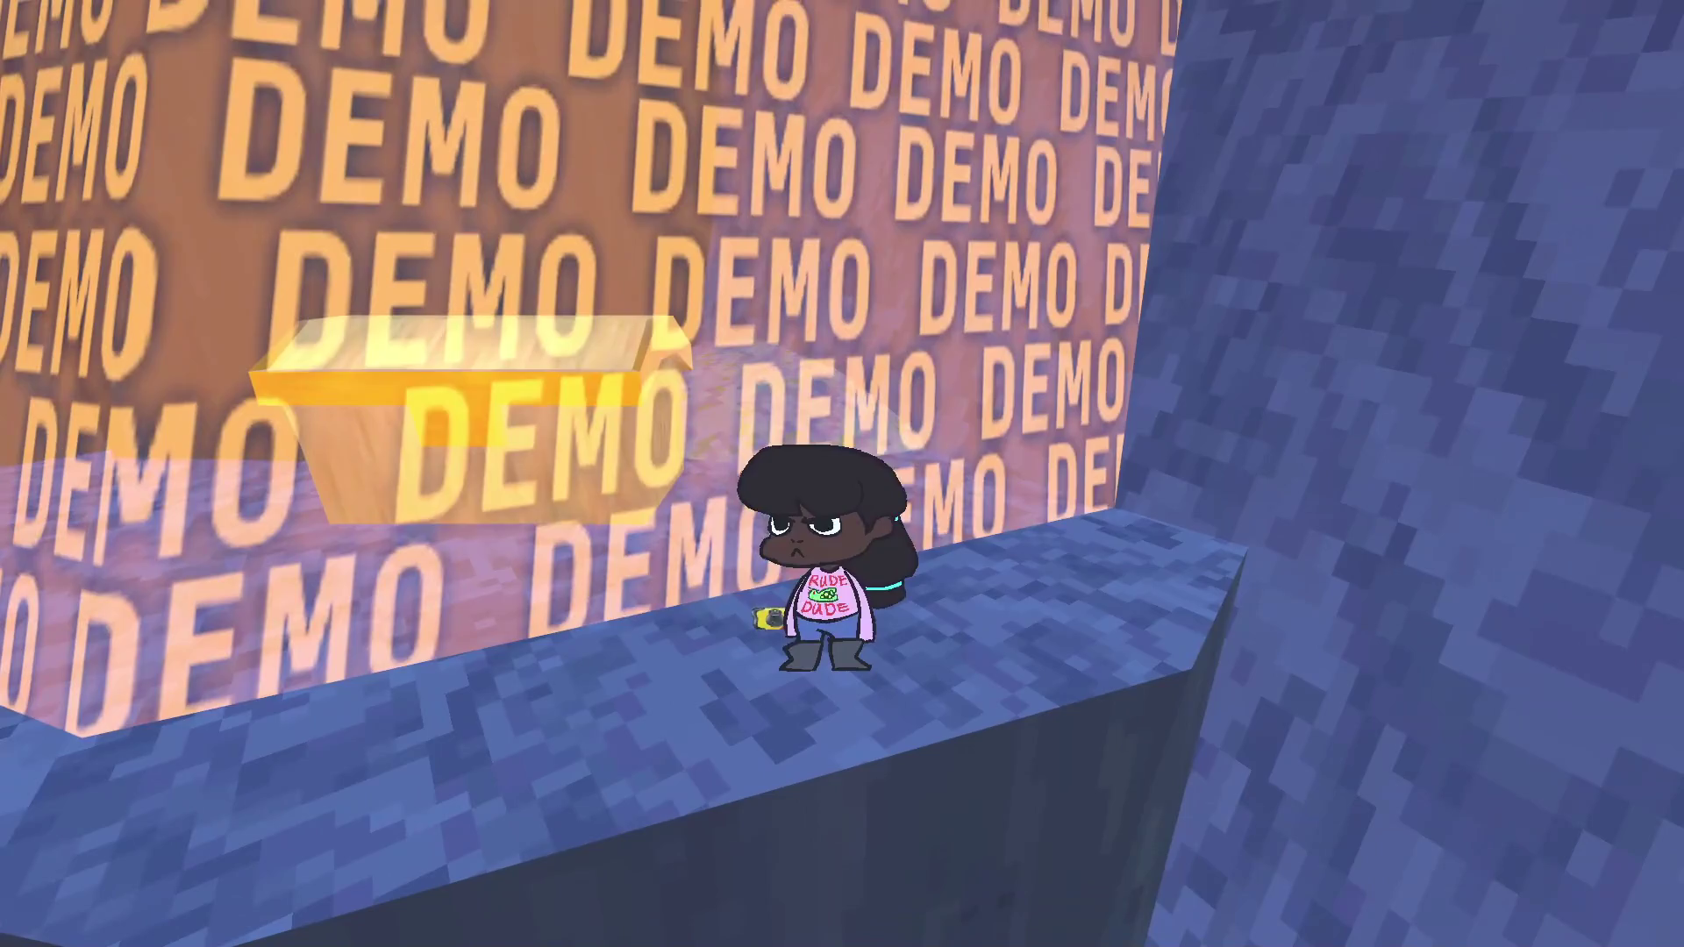
pyautogui.press('w')
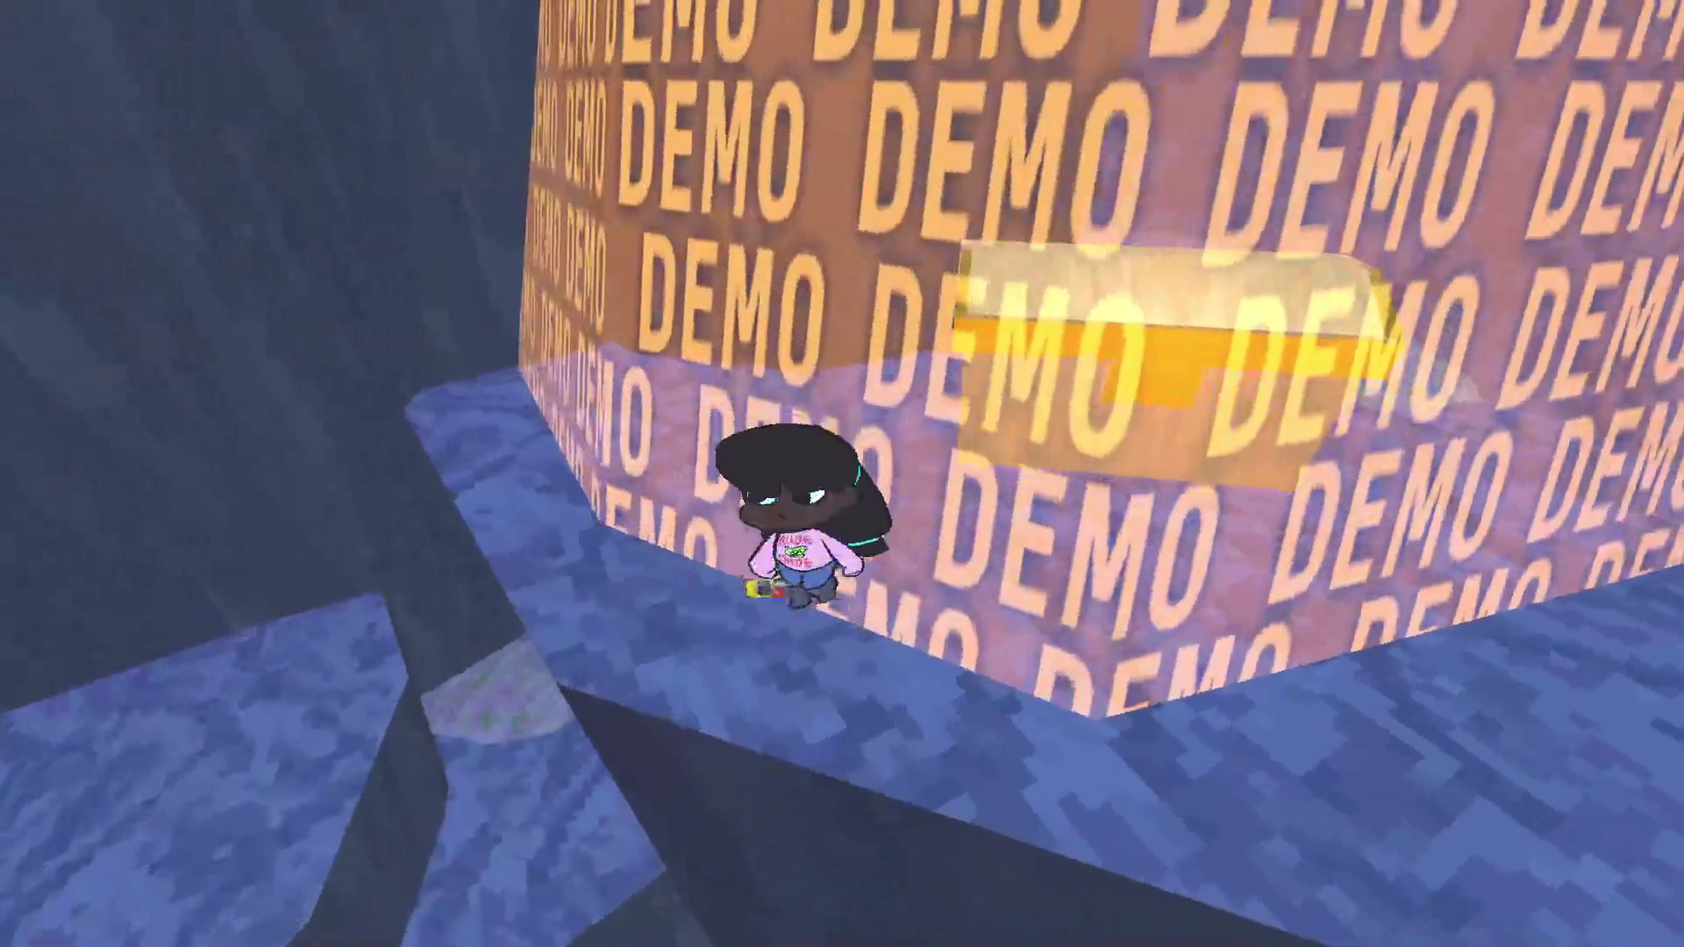
# Walk down the icy canyon to the stairs, test dropping into the water, then pause and leave the game
pyautogui.press('w')
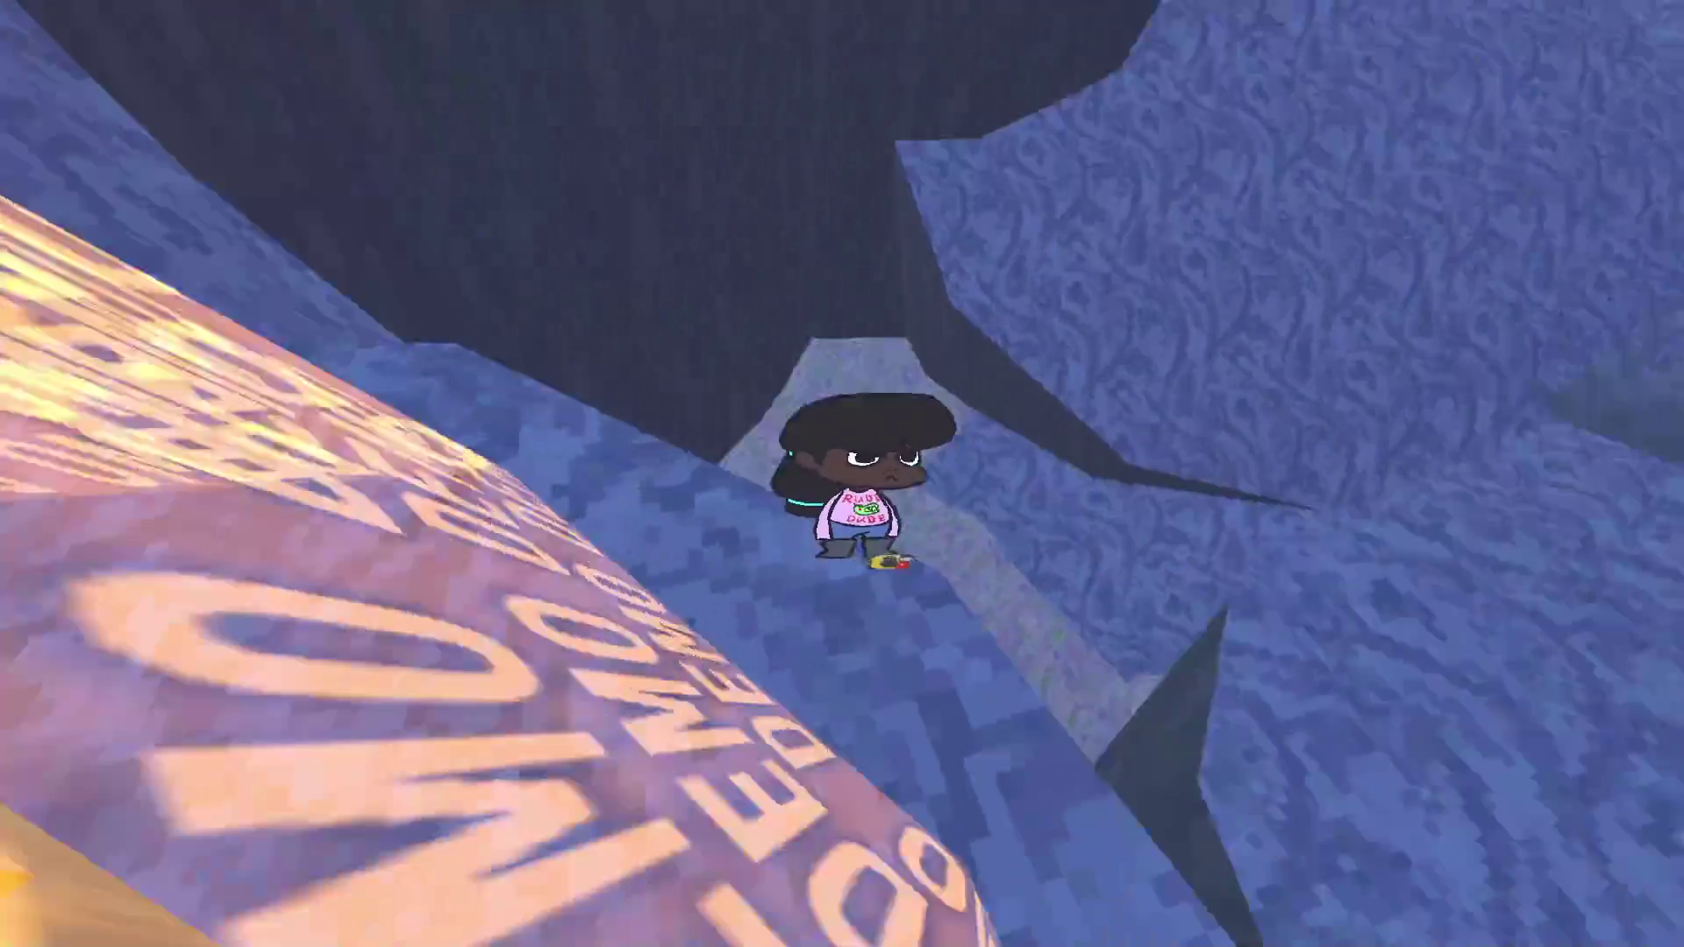
pyautogui.press('w')
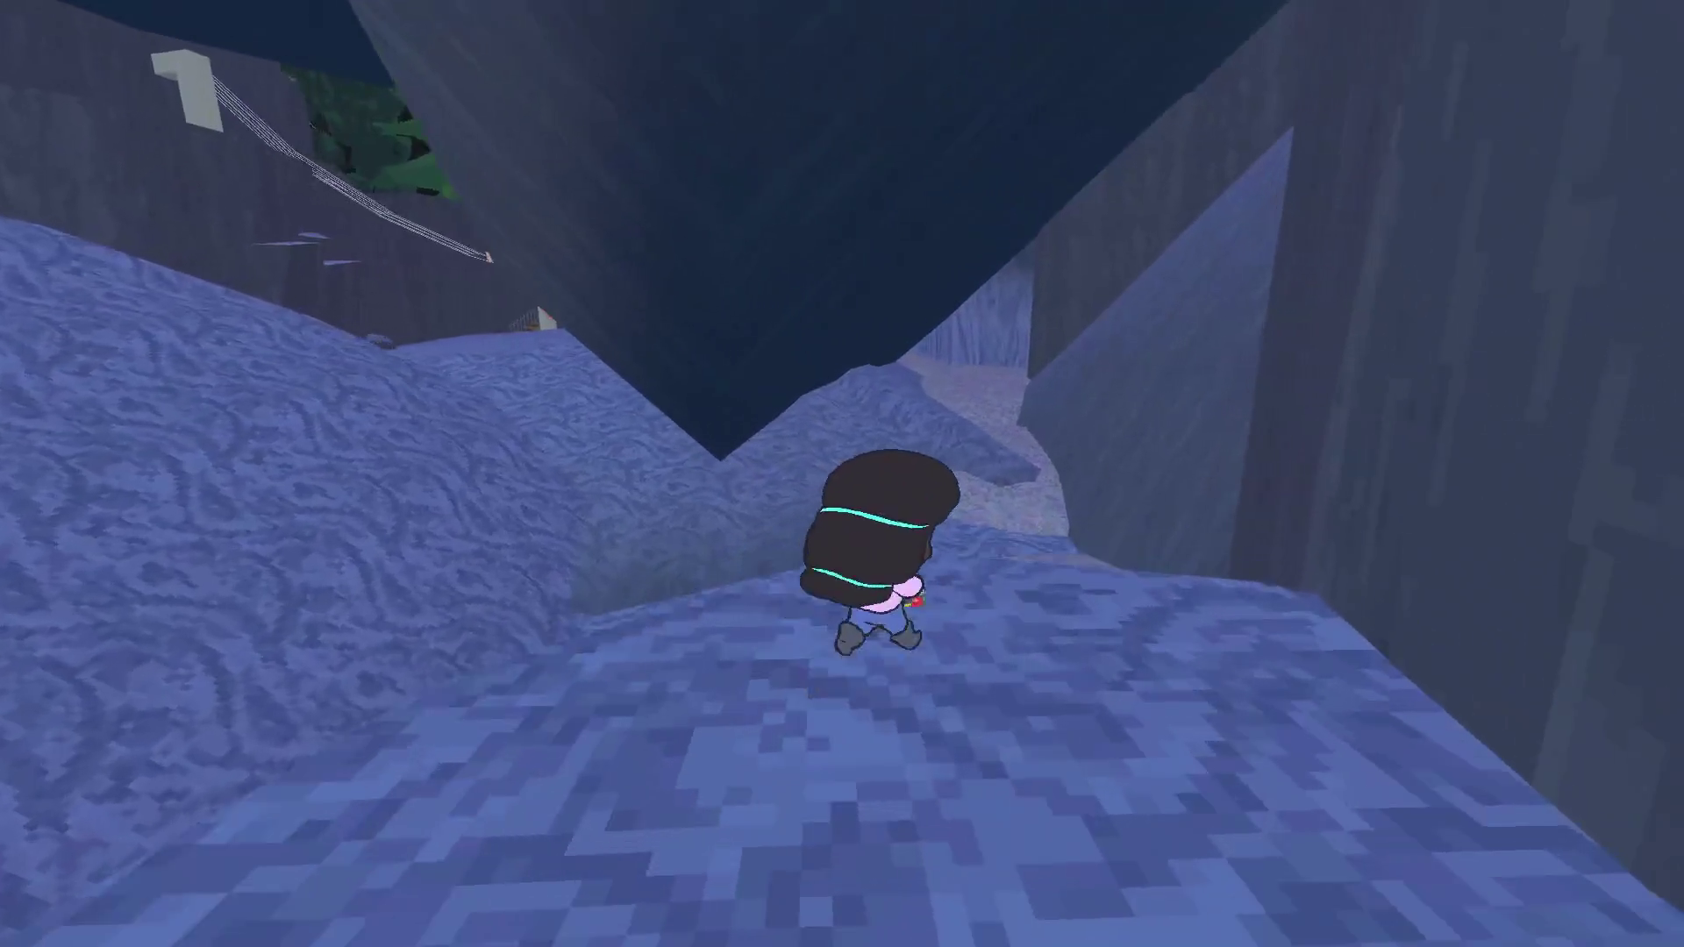
pyautogui.press('w')
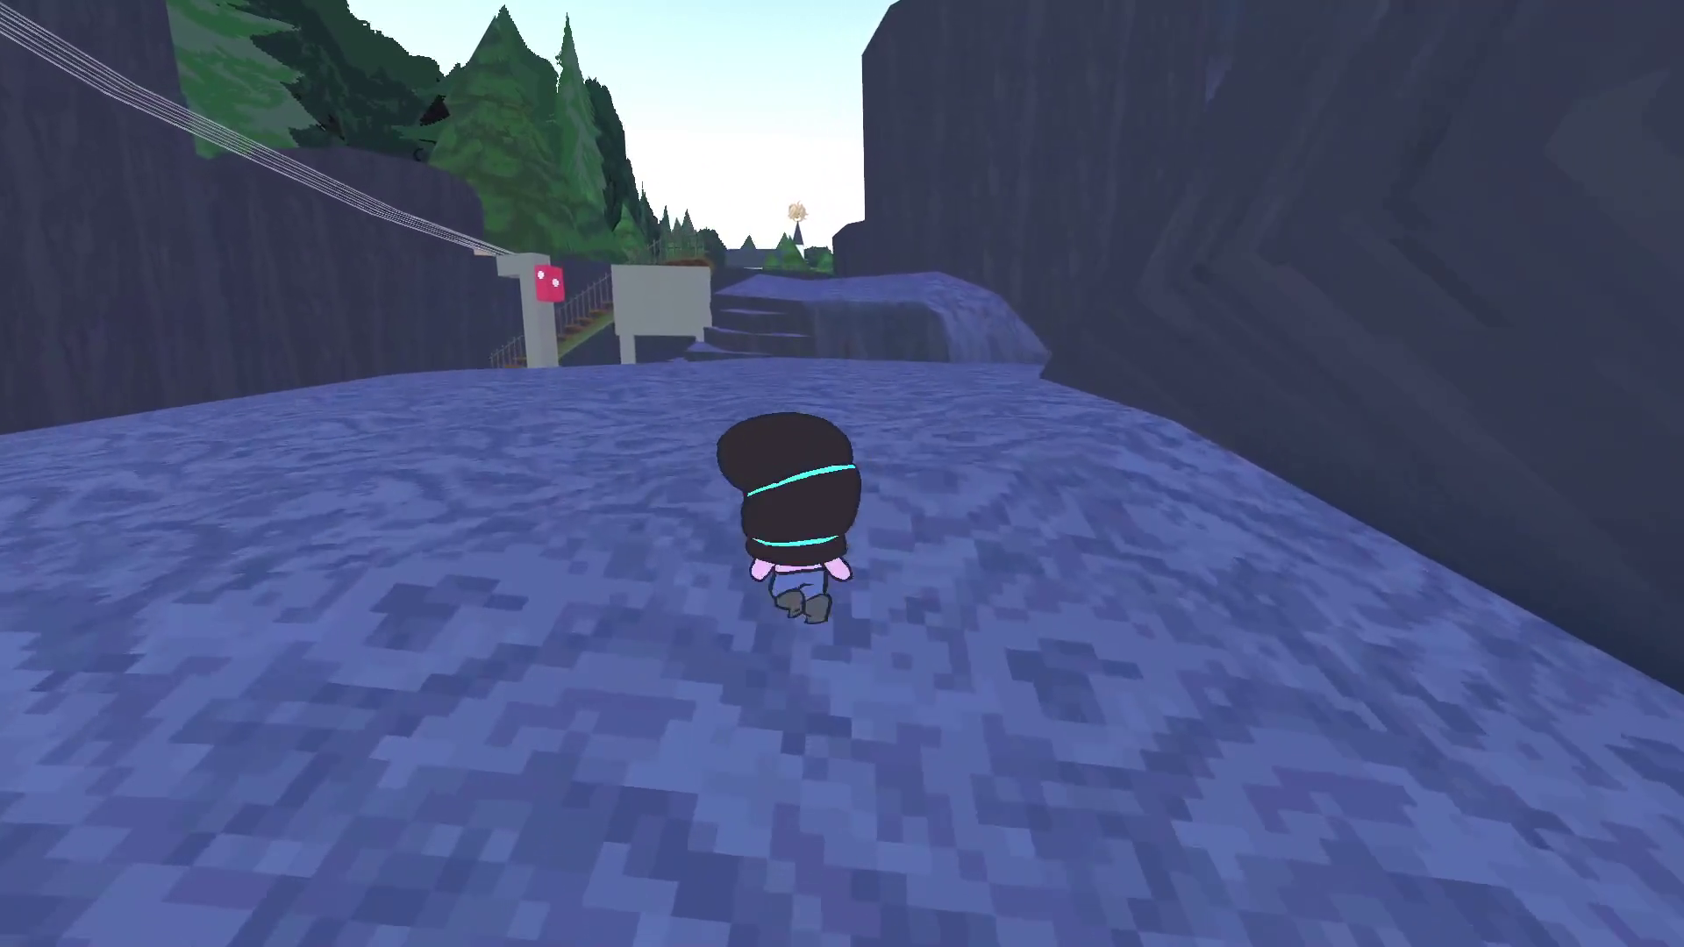
pyautogui.press('w')
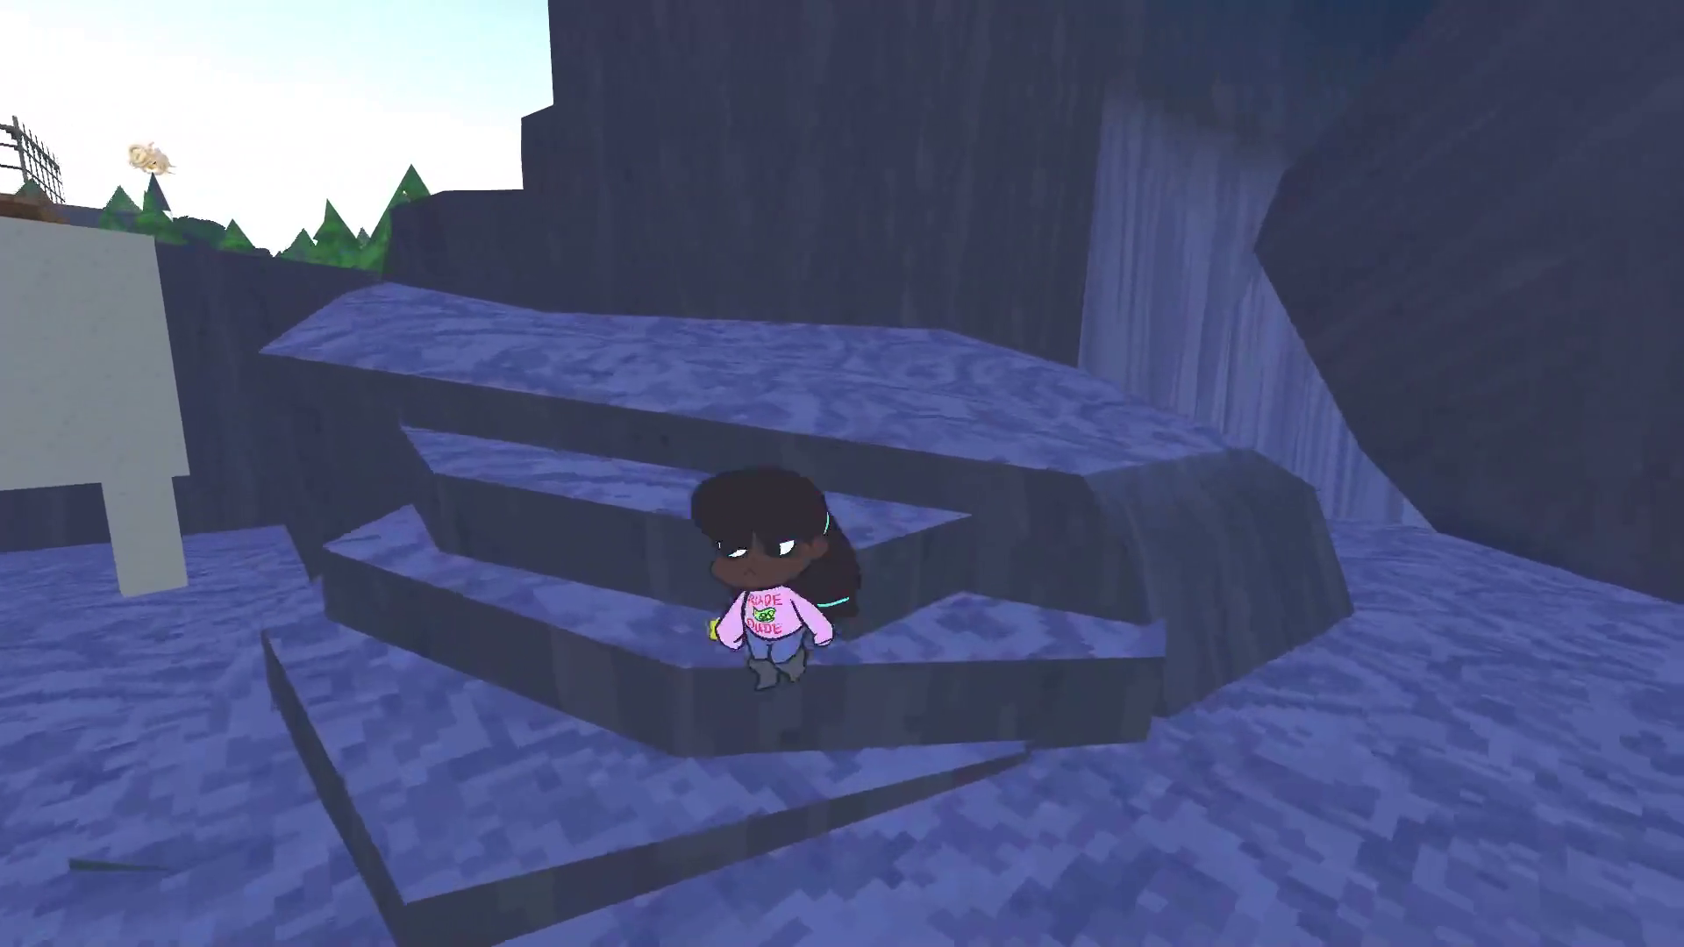
pyautogui.press('w')
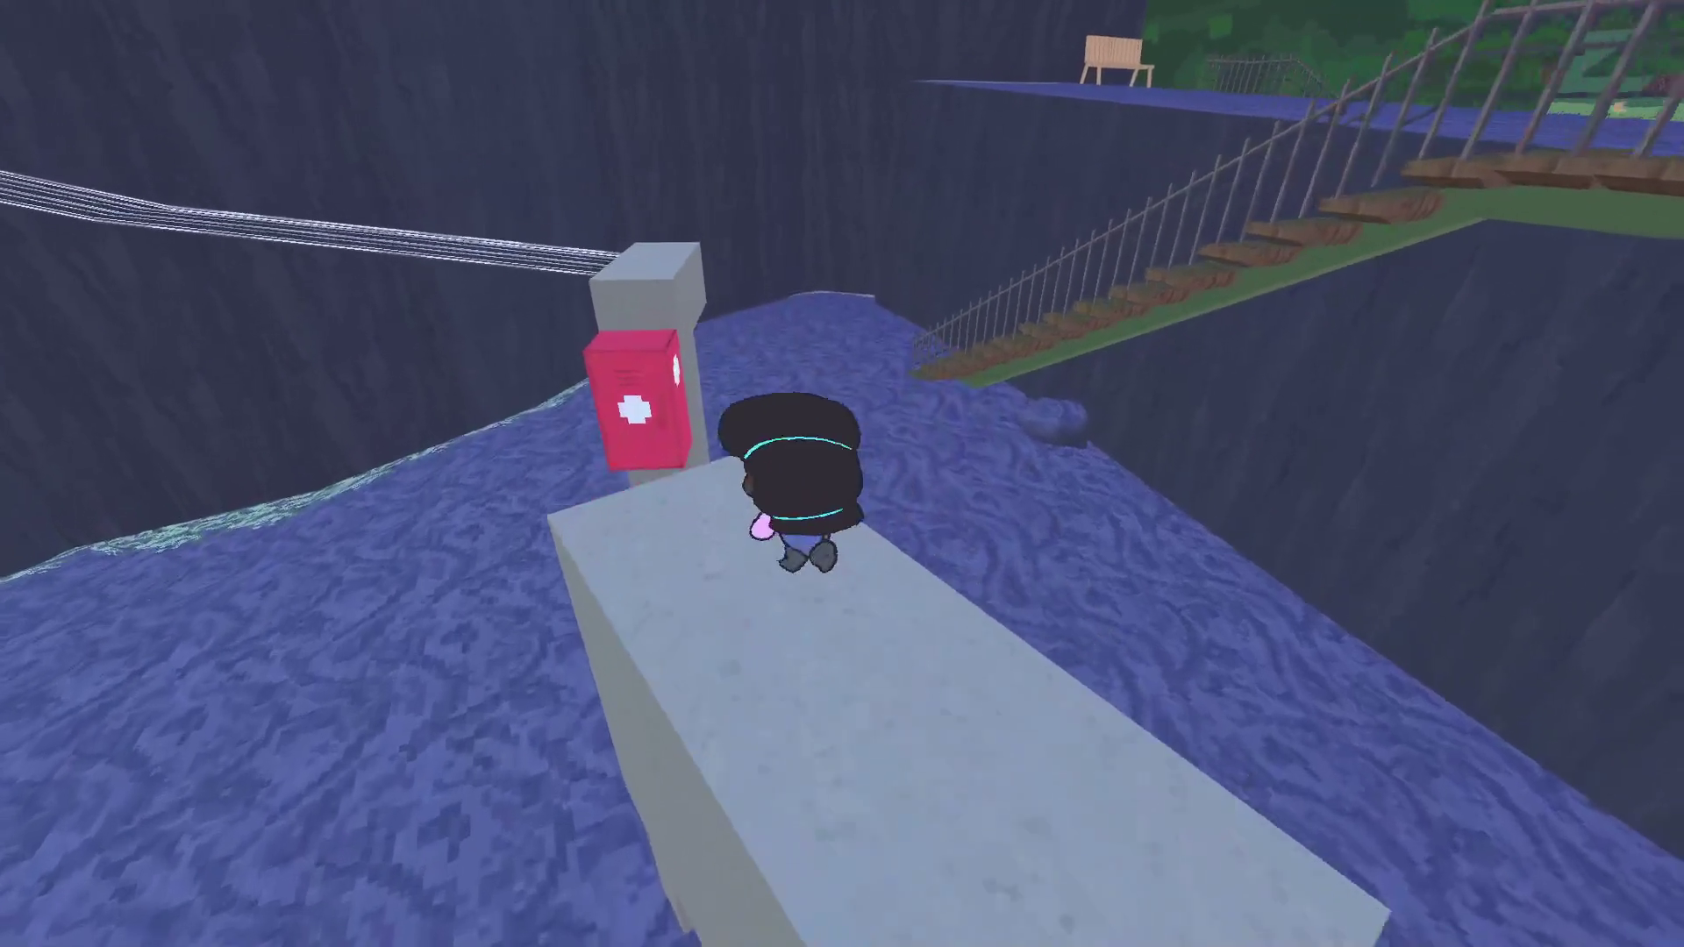
pyautogui.press('w')
pyautogui.press('w')
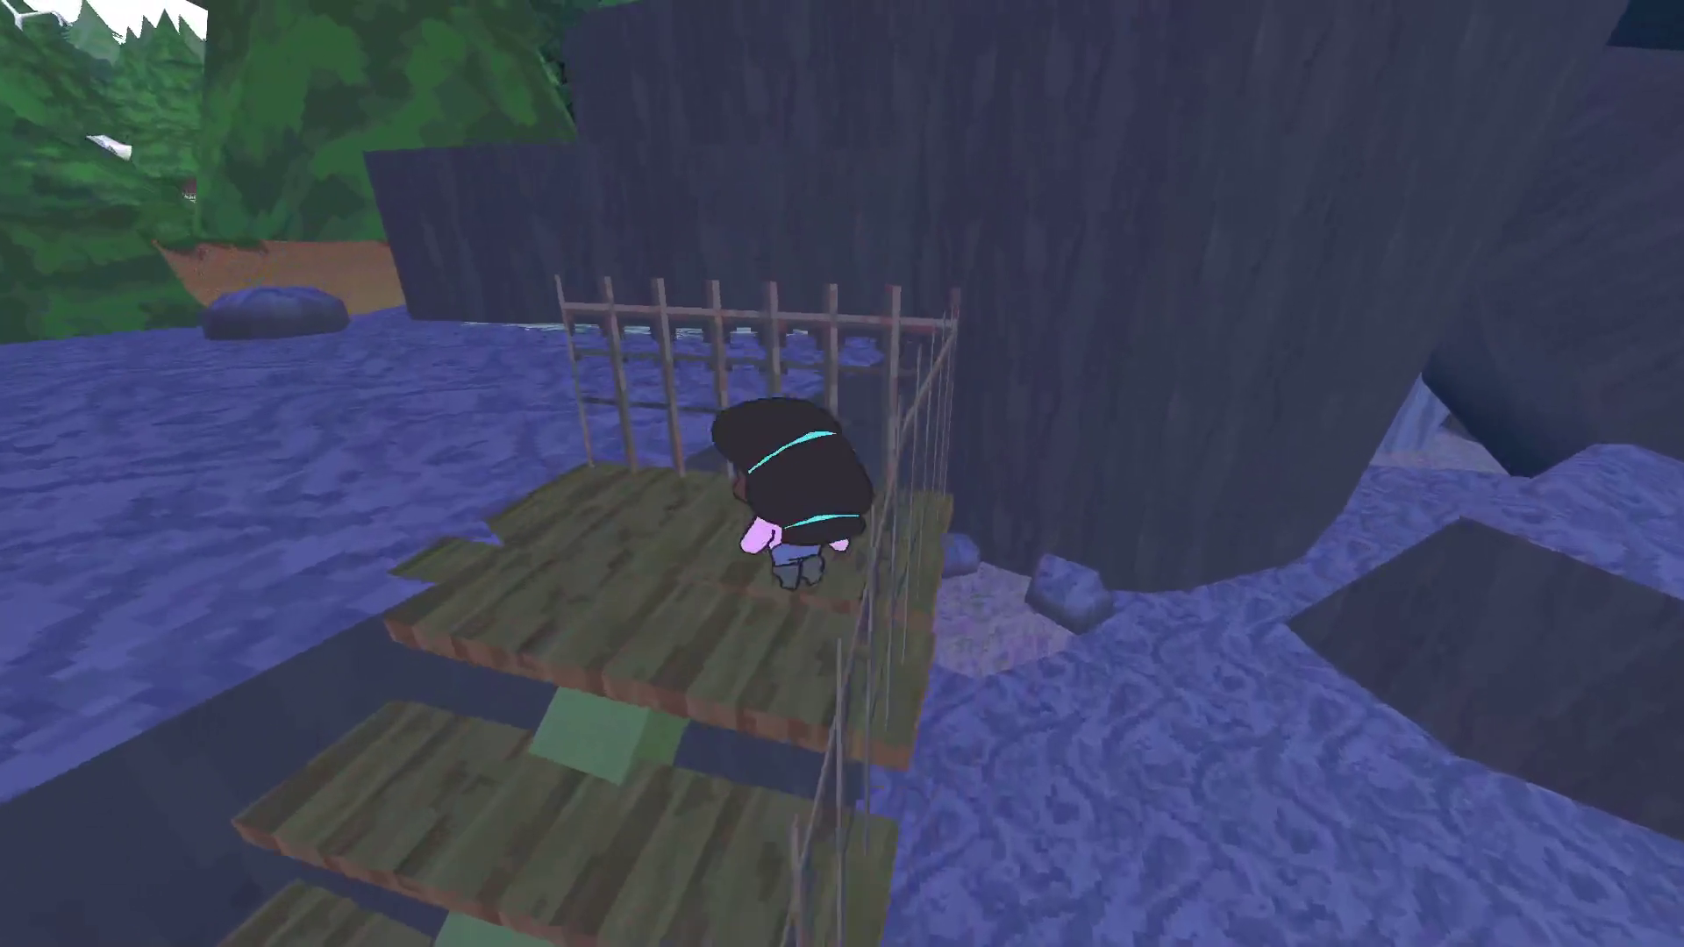
pyautogui.press('w')
pyautogui.press('w')
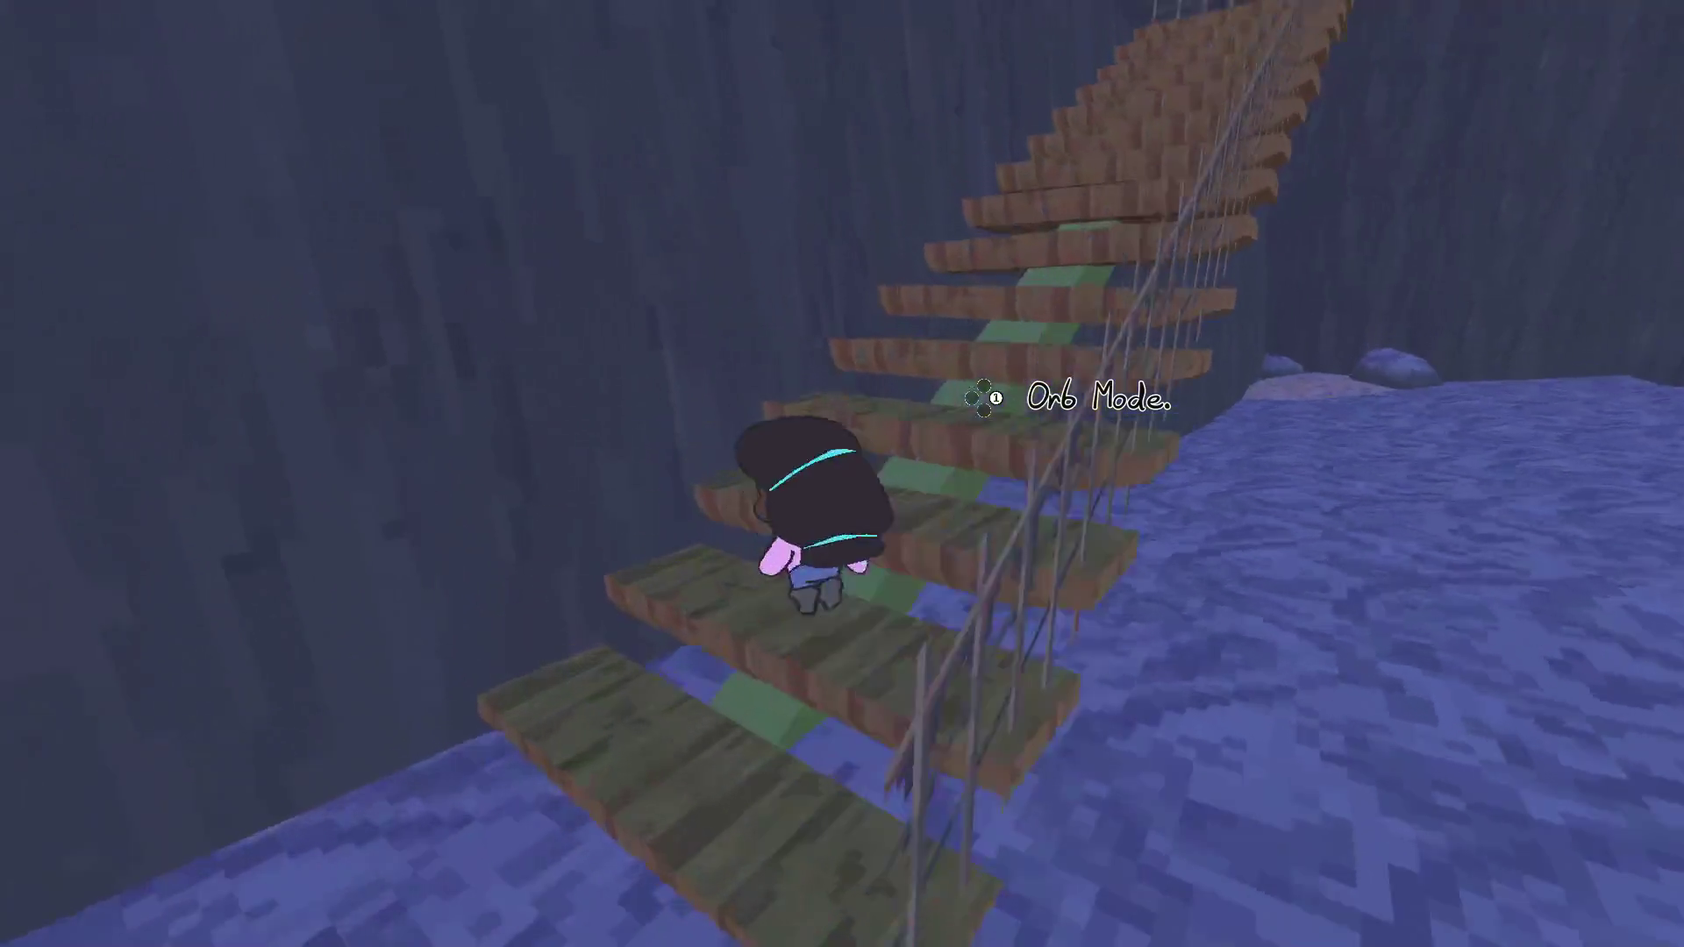
pyautogui.press('Escape')
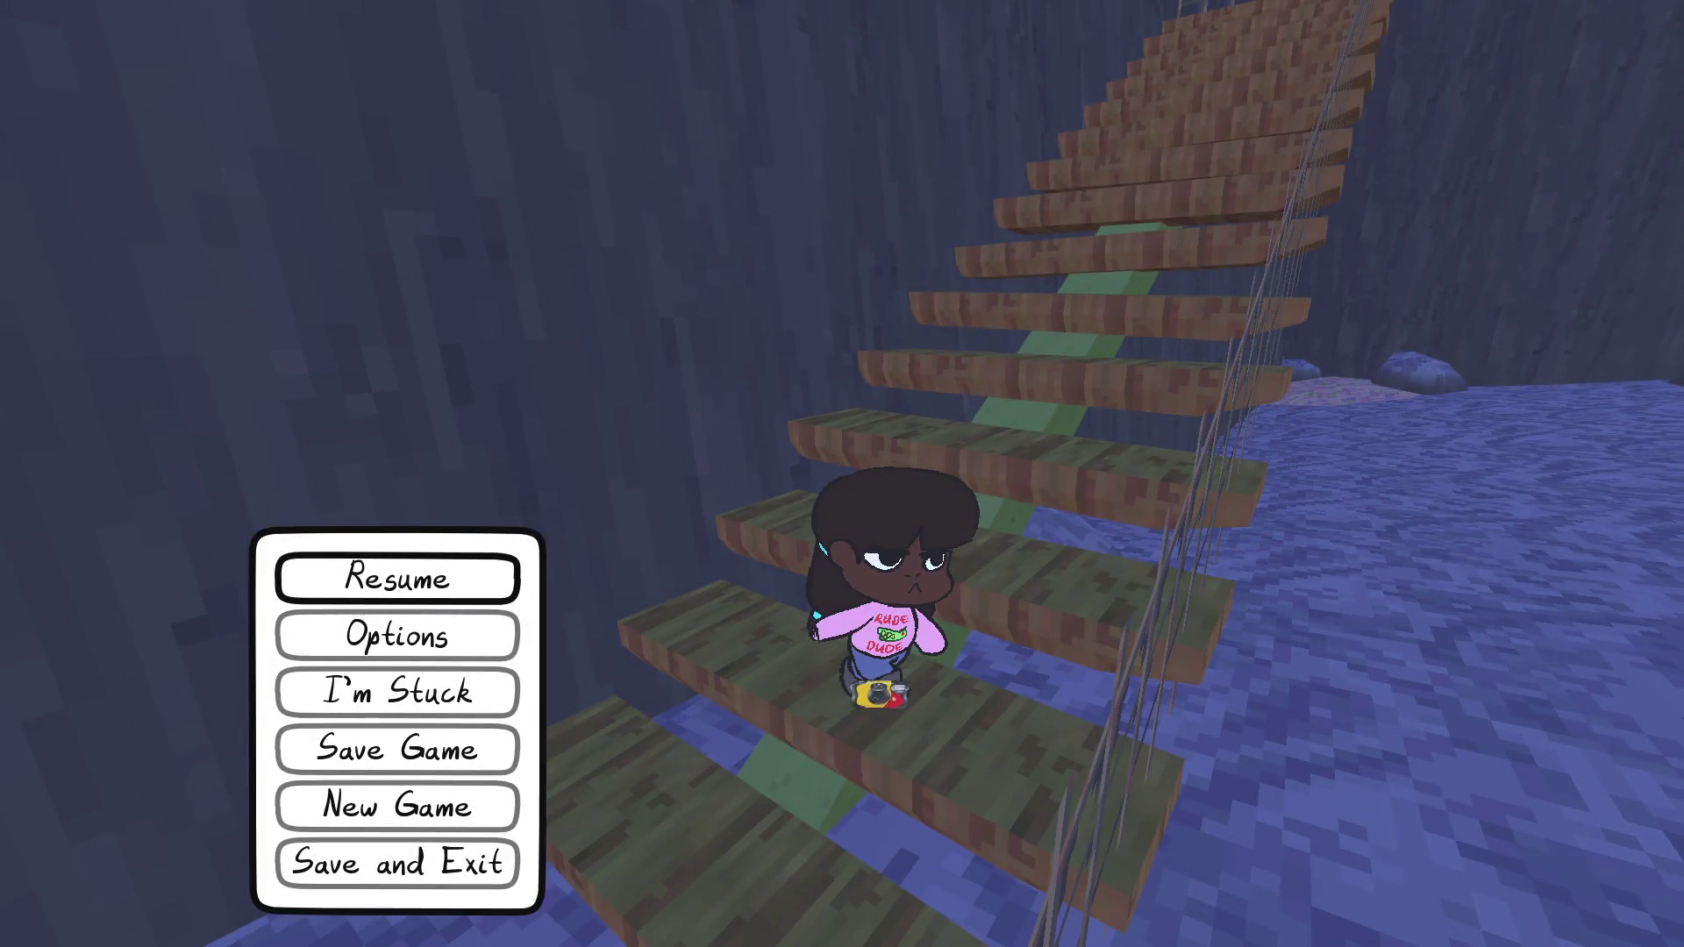
pyautogui.hotkey('alt', 'Tab')
# Switch to the 3D workspace and filter the FileSystem with 'ca' to find the cave scene
pyautogui.click(751, 43)
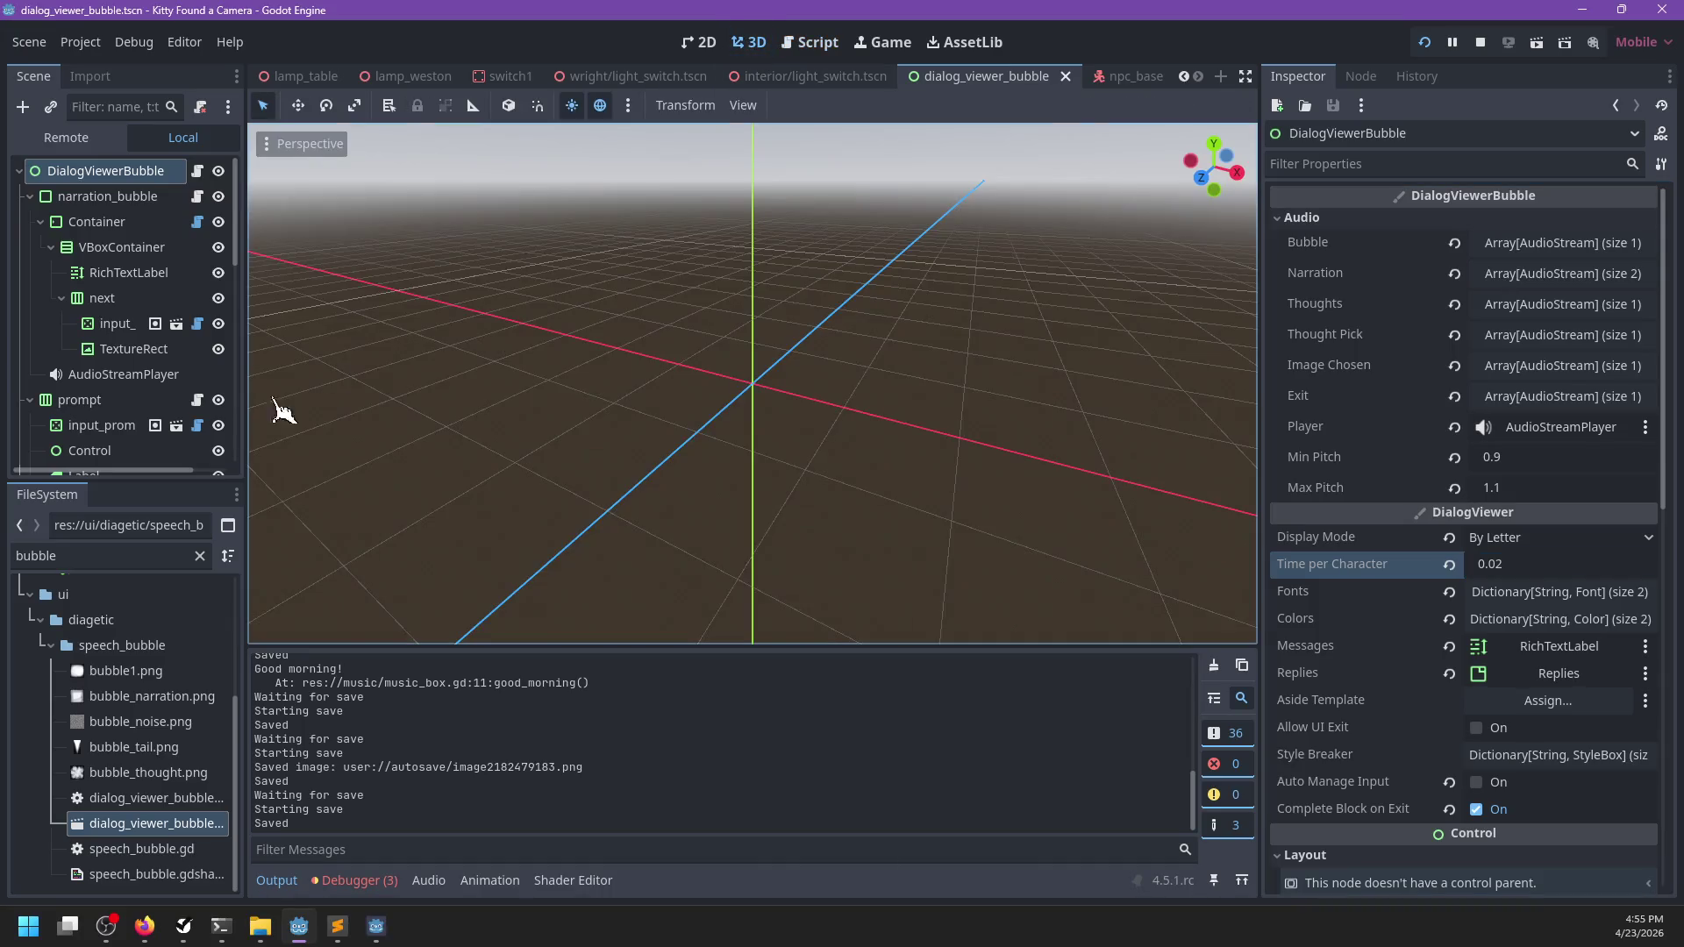
pyautogui.hotkey('ctrl', 'a')
pyautogui.write('ca')
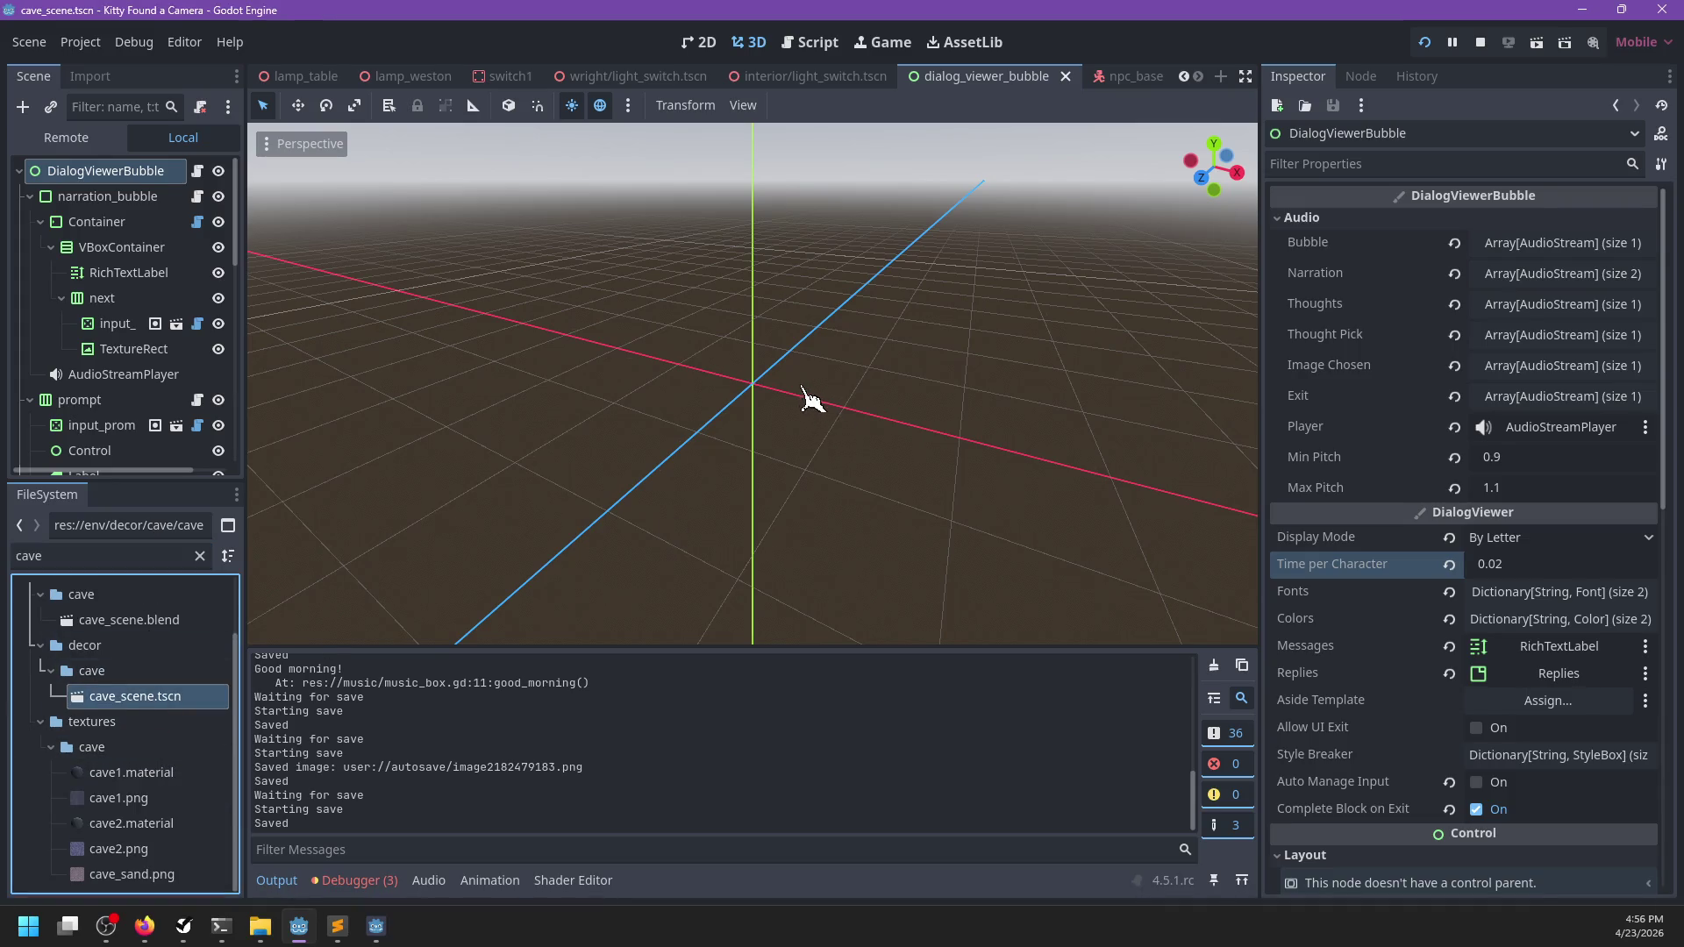
pyautogui.scroll(3, 285, 288)
pyautogui.scroll(-5, 388, 293)
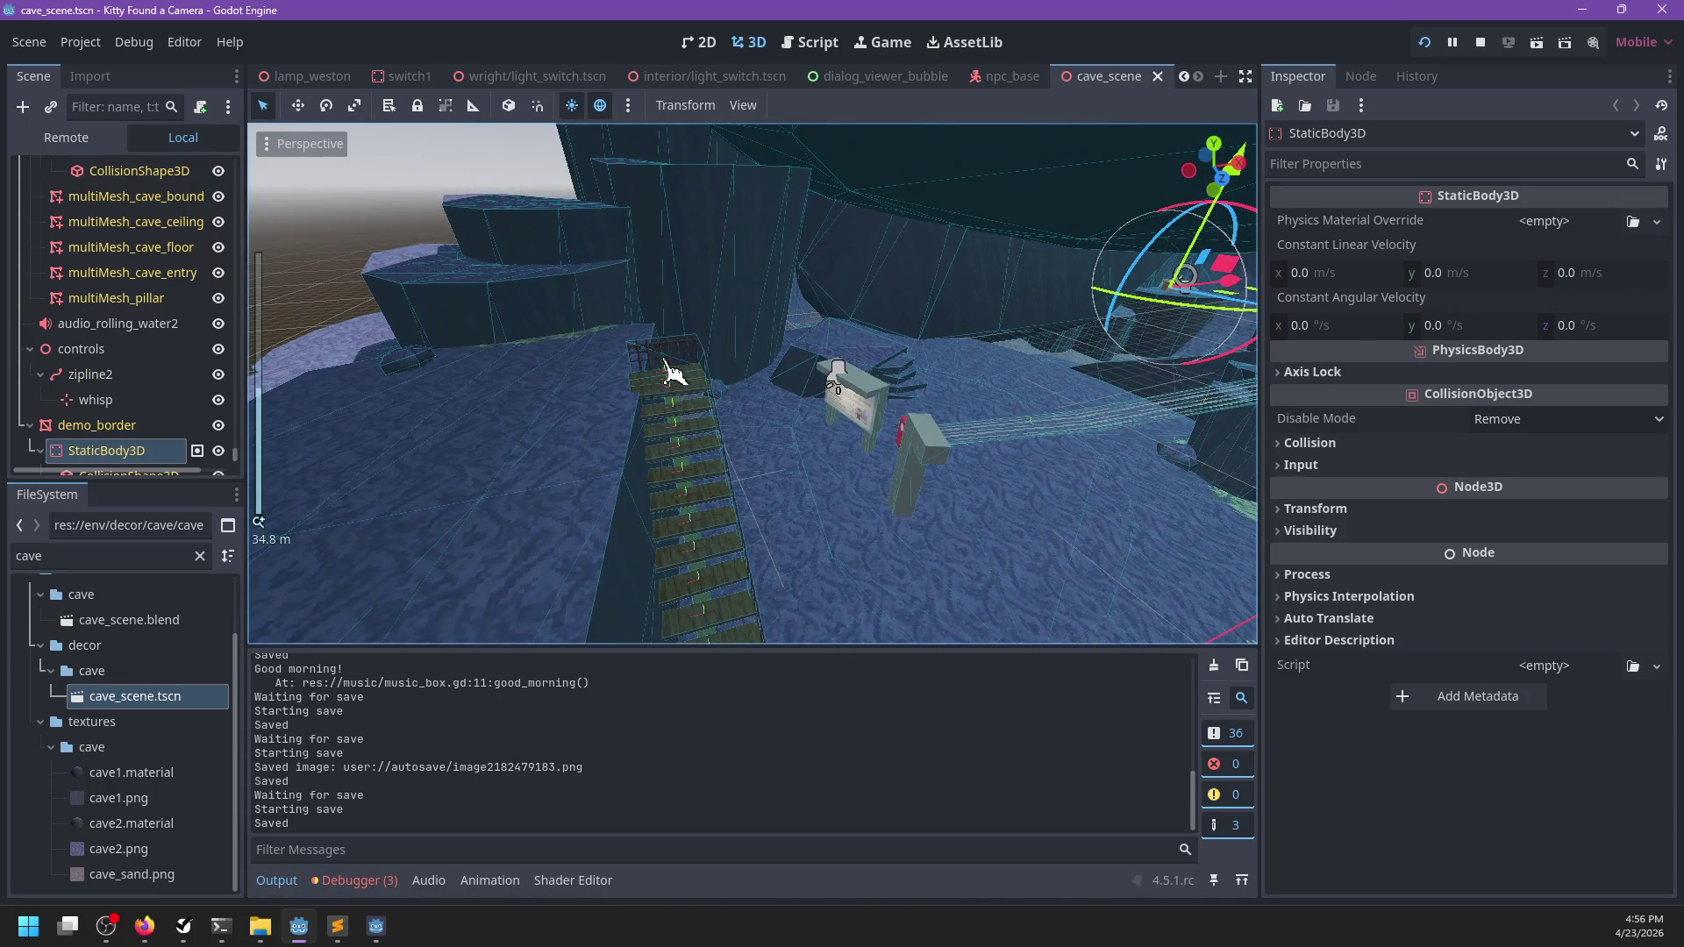
# Select a stair step and its static body, framing and orbiting to see the whole staircase
pyautogui.click(673, 373)
pyautogui.press('f')
pyautogui.moveTo(565, 312)
pyautogui.mouseDown()
pyautogui.moveTo(846, 319)
pyautogui.moveTo(573, 421)
pyautogui.mouseUp()
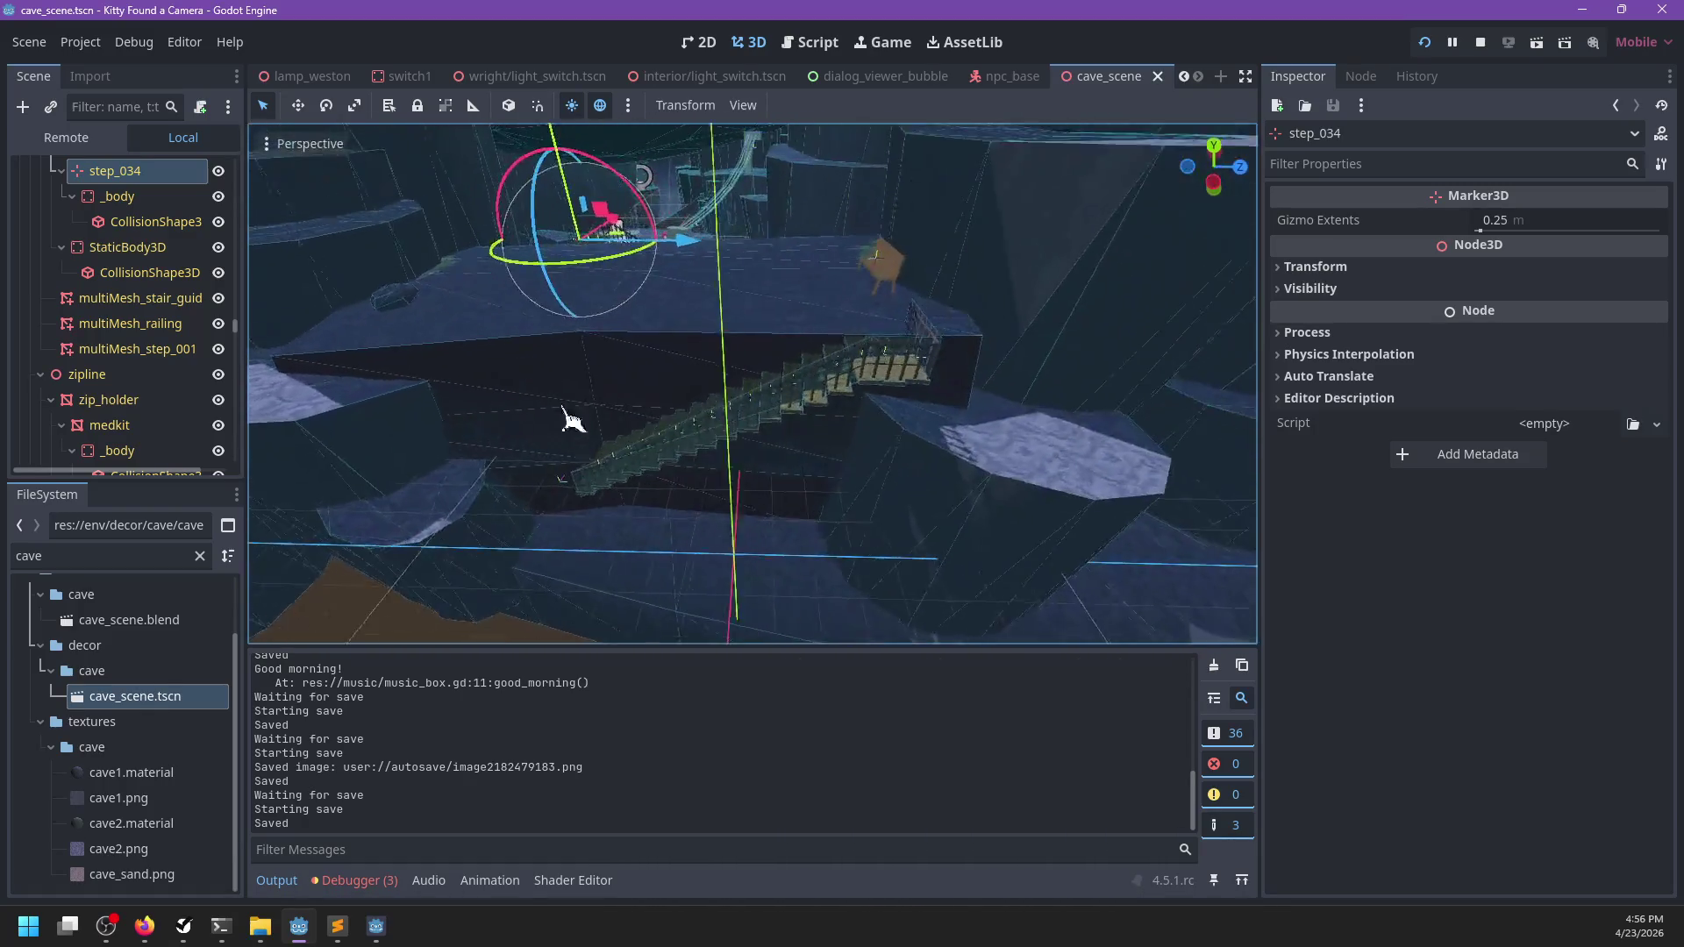
pyautogui.click(127, 247)
pyautogui.press('f')
pyautogui.moveTo(958, 365)
pyautogui.mouseDown()
pyautogui.moveTo(462, 421)
pyautogui.moveTo(649, 438)
pyautogui.moveTo(714, 481)
pyautogui.moveTo(671, 364)
pyautogui.mouseUp()
# Select the stair collision shape, then the railing's static body plus the other railing
pyautogui.click(630, 444)
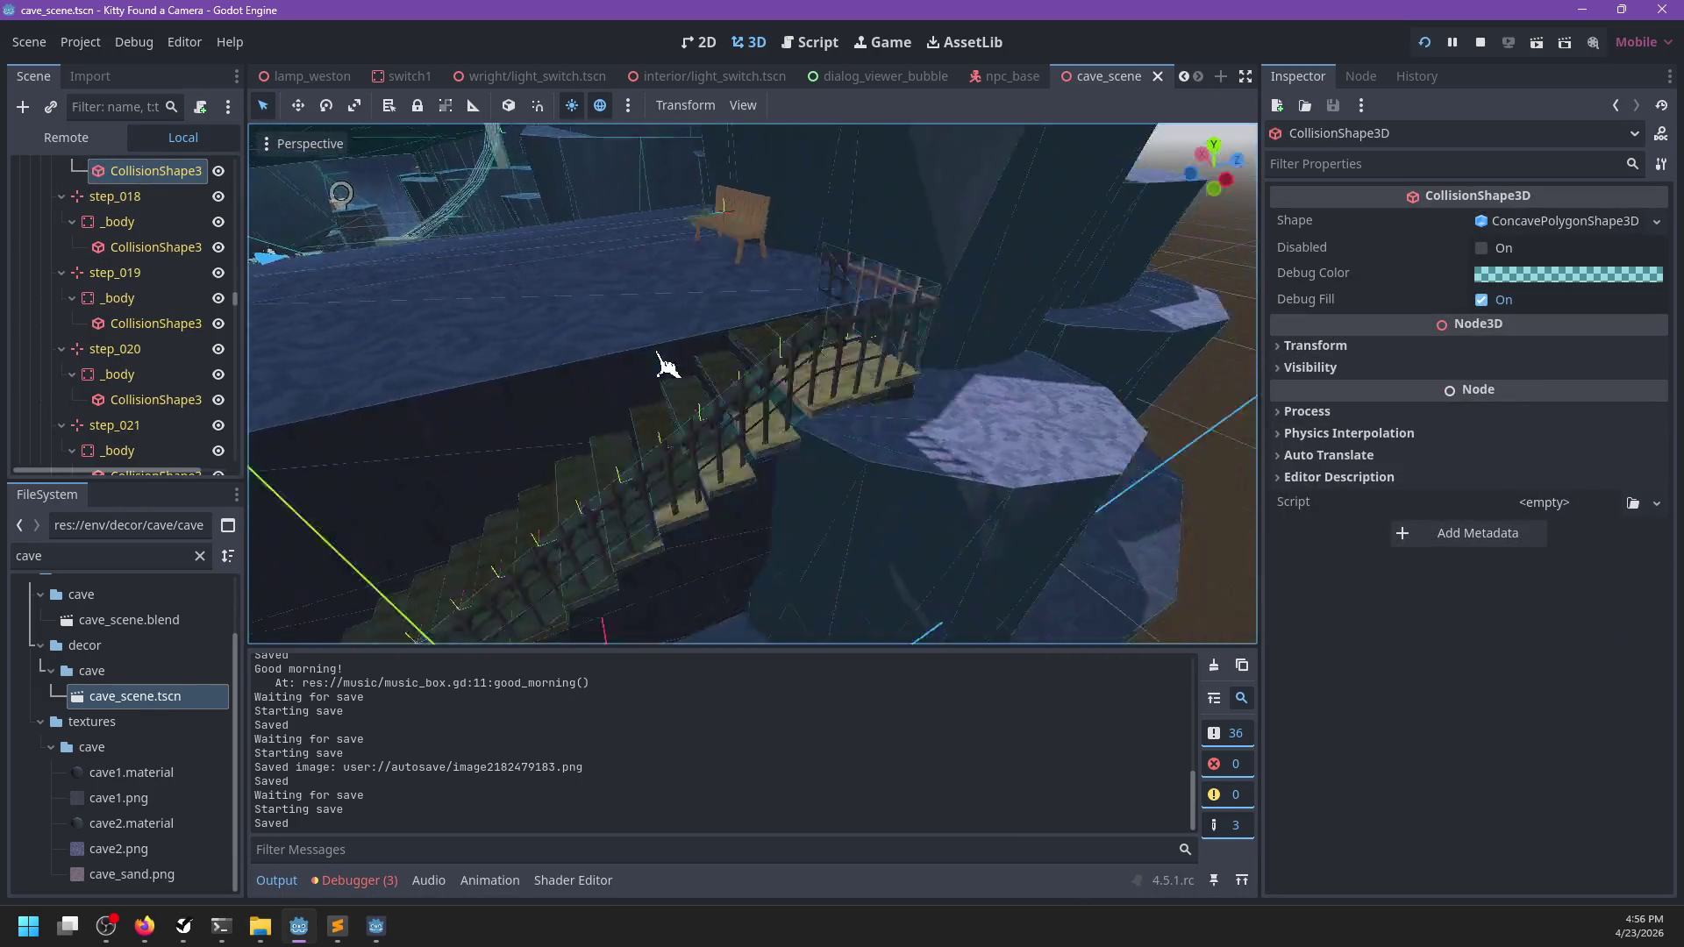
pyautogui.scroll(3, 122, 235)
pyautogui.click(139, 262)
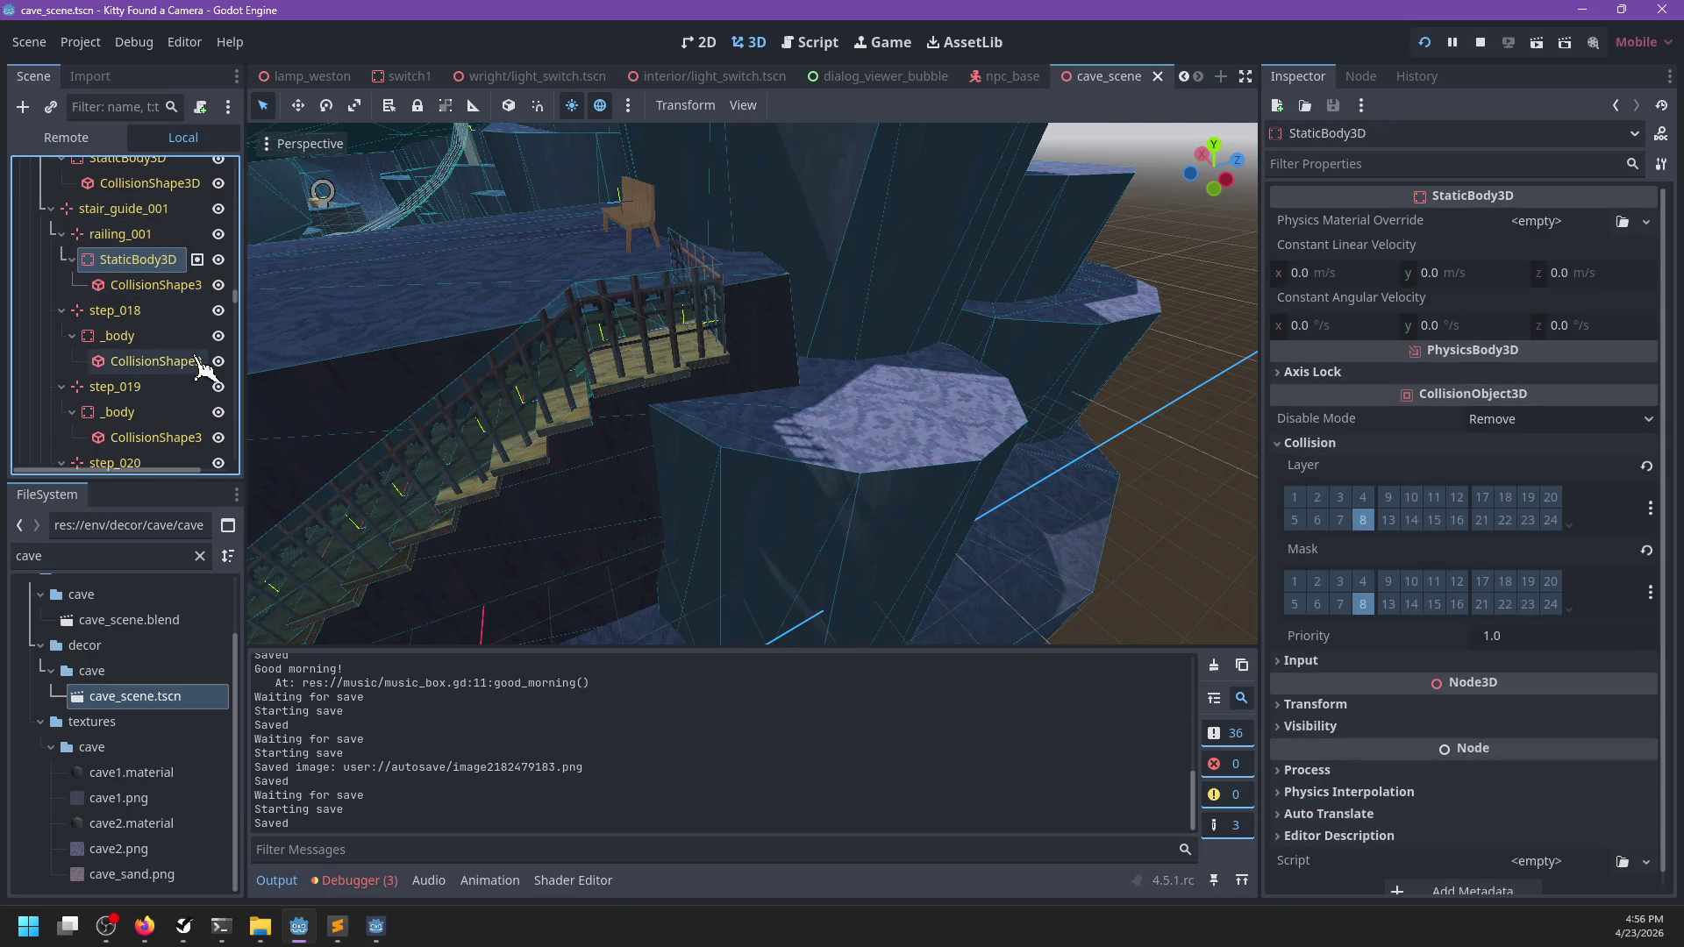
pyautogui.keyDown('shift'); pyautogui.click(635, 309); pyautogui.keyUp('shift')
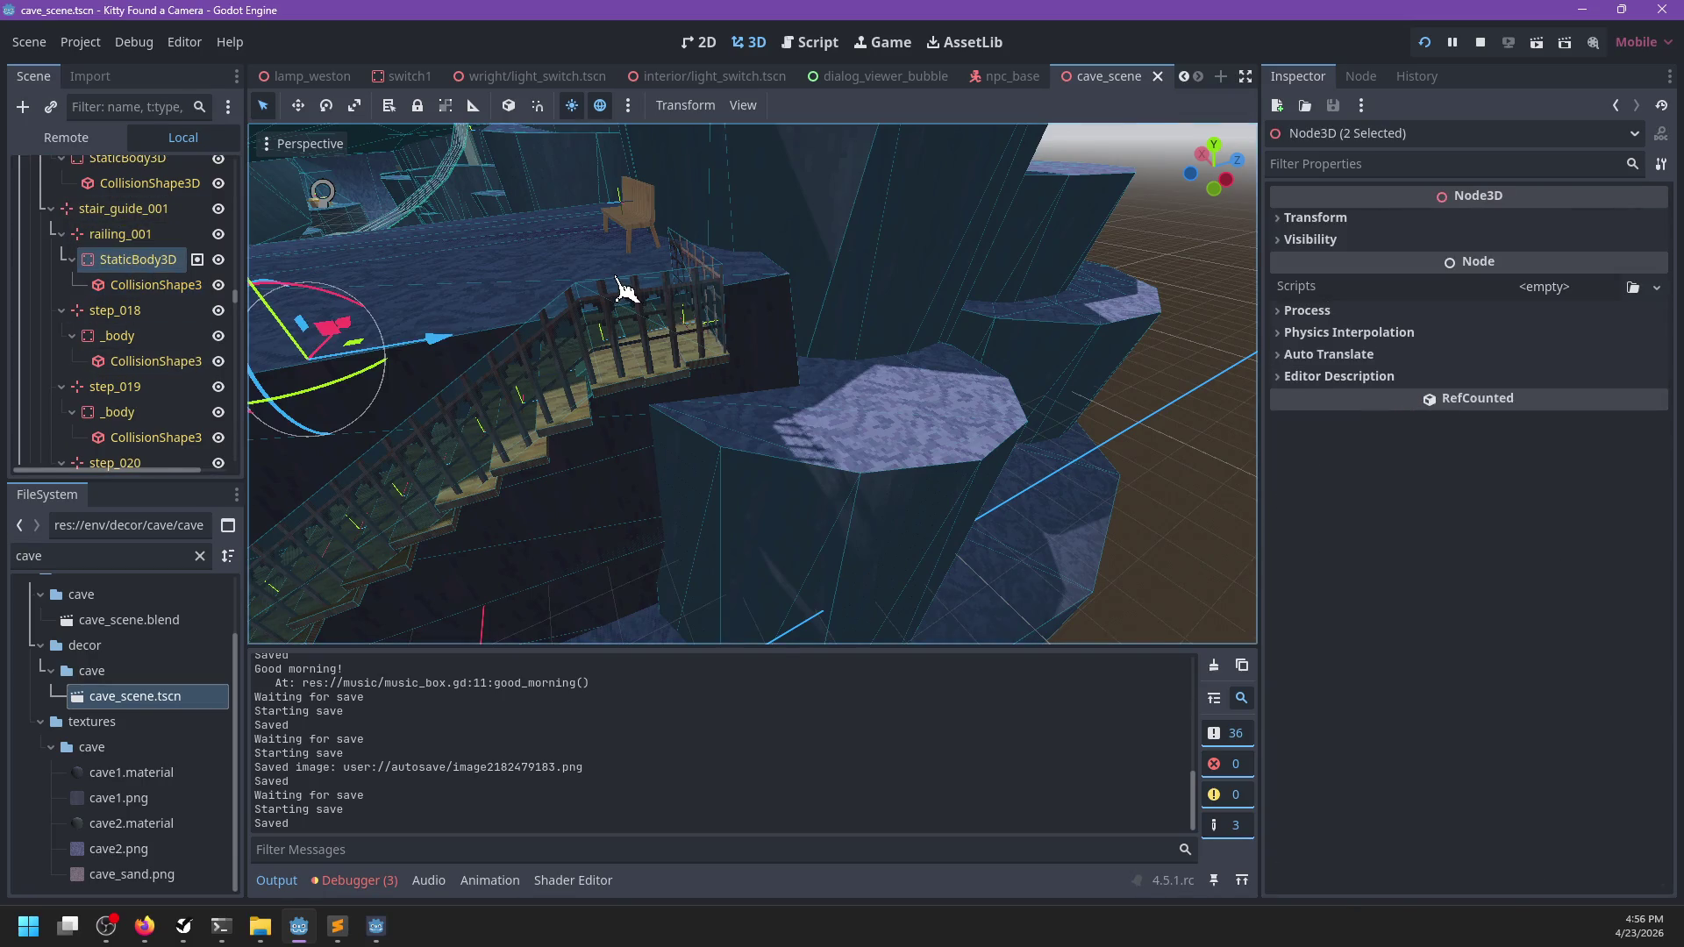
pyautogui.moveTo(628, 331); pyautogui.dragTo(935, 358)
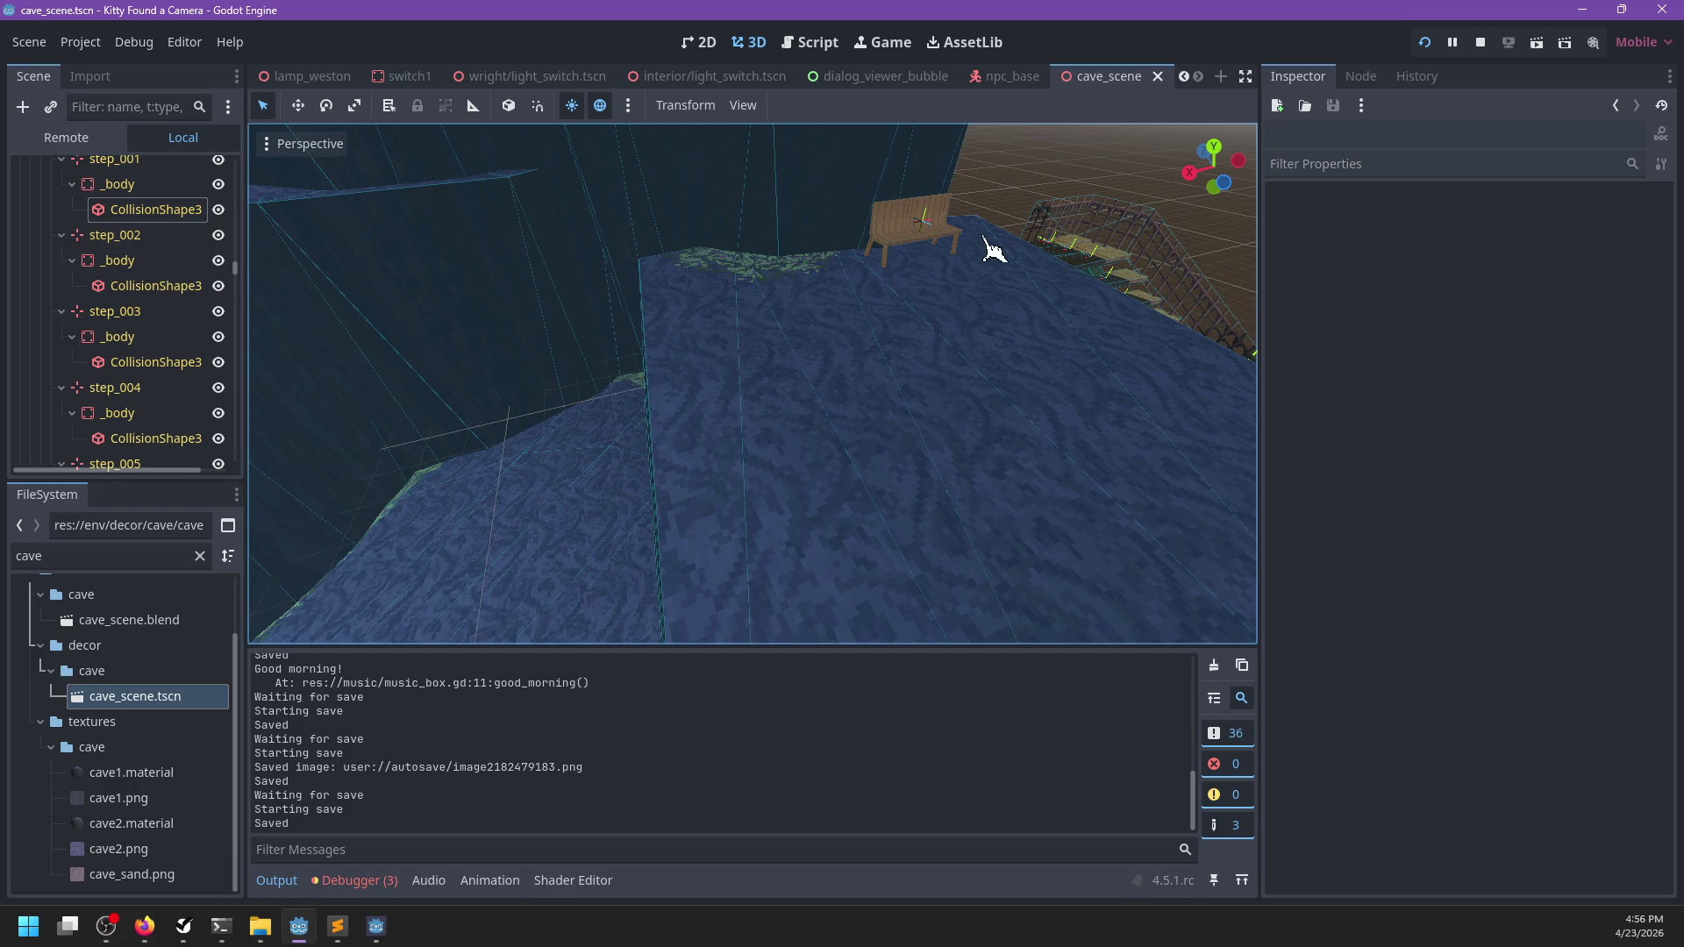
# Select a pillar collision shape, undo an accidental move, then pick a shape near the railing
pyautogui.click(1103, 231)
pyautogui.scroll(10, 584, 463)
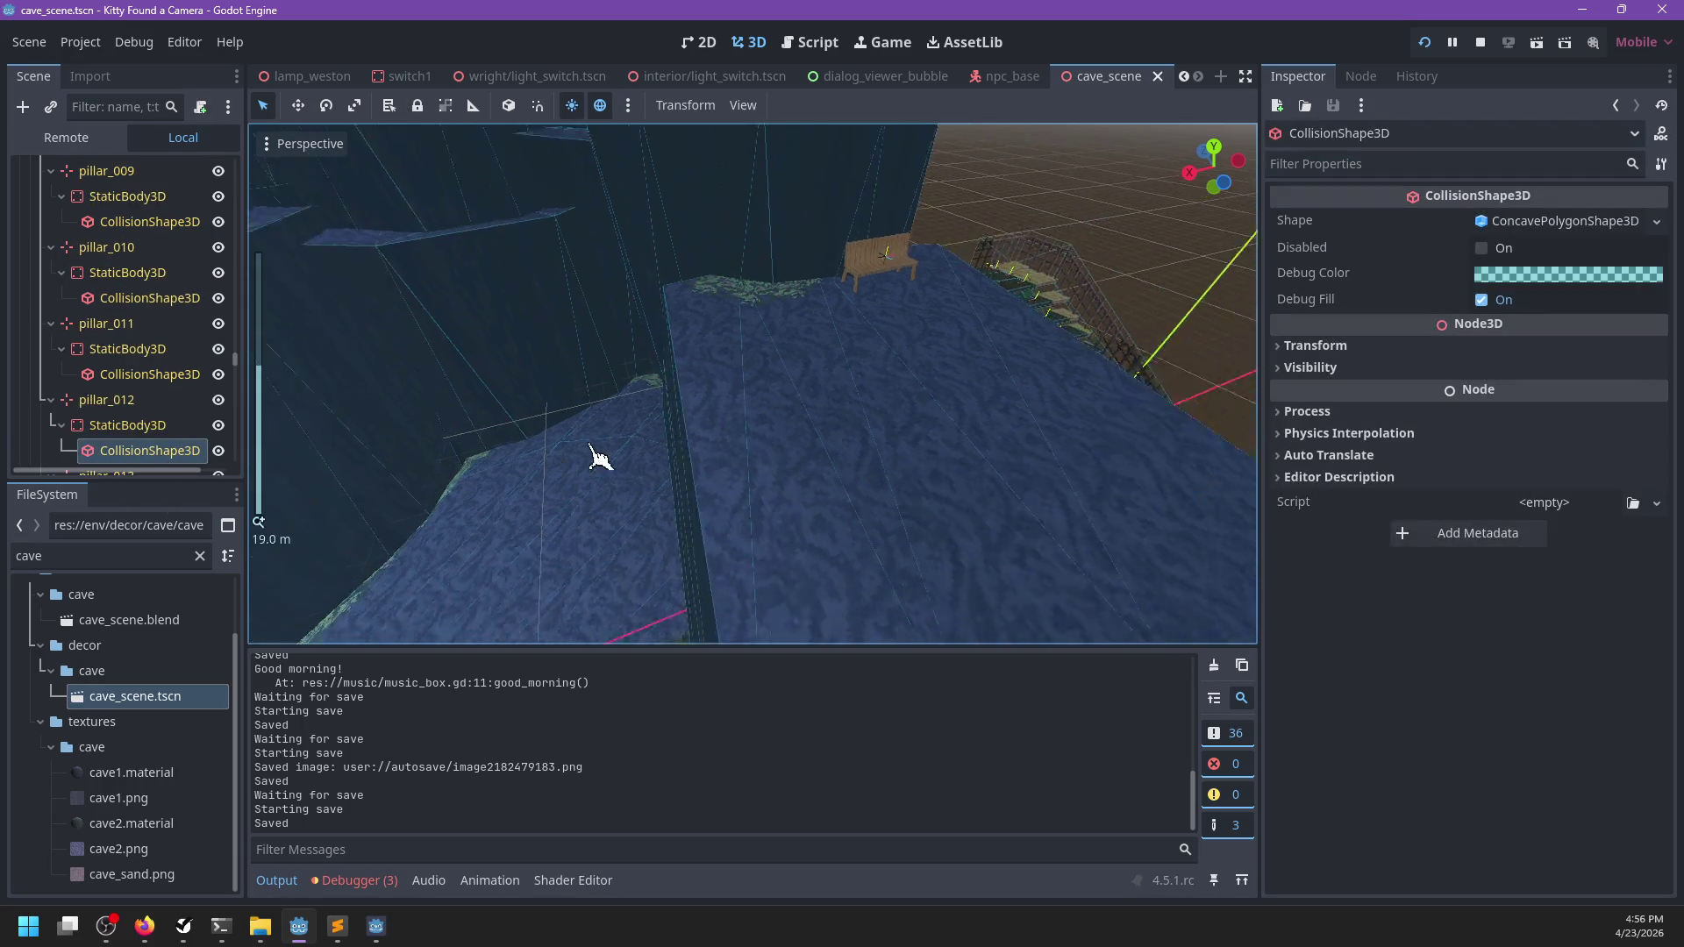
pyautogui.scroll(-8, 656, 454)
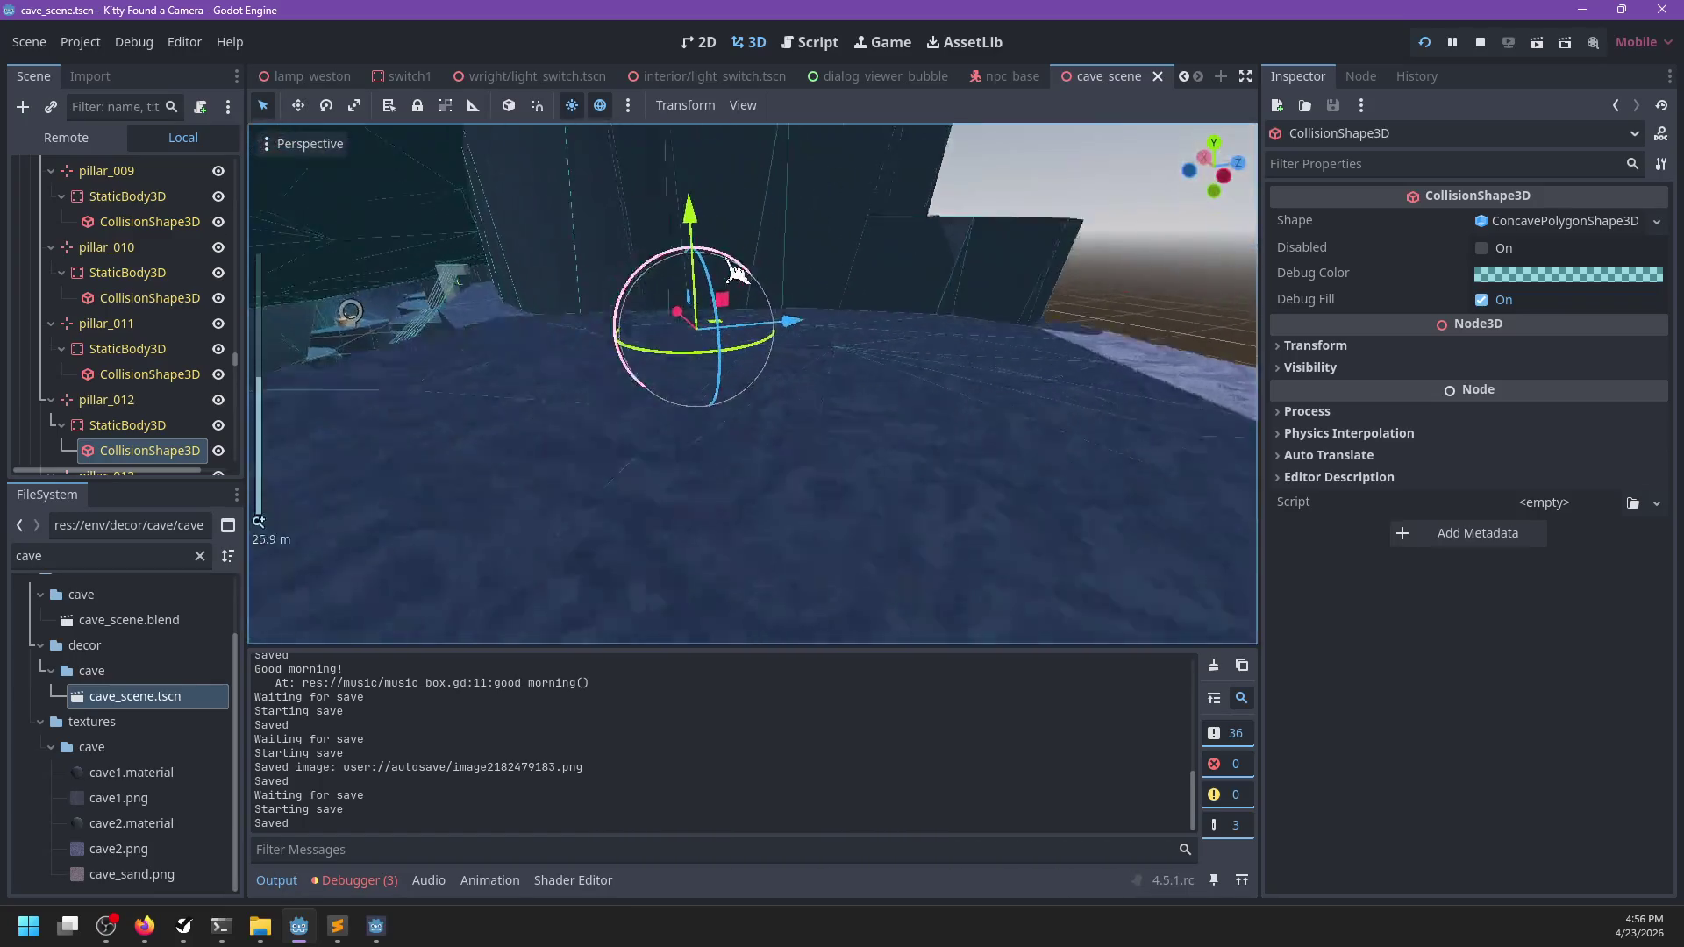
pyautogui.moveTo(801, 337)
pyautogui.mouseDown()
pyautogui.moveTo(958, 375)
pyautogui.moveTo(808, 421)
pyautogui.mouseUp()
pyautogui.hotkey('ctrl', 'z')
pyautogui.scroll(3, 798, 487)
pyautogui.scroll(8, 794, 487)
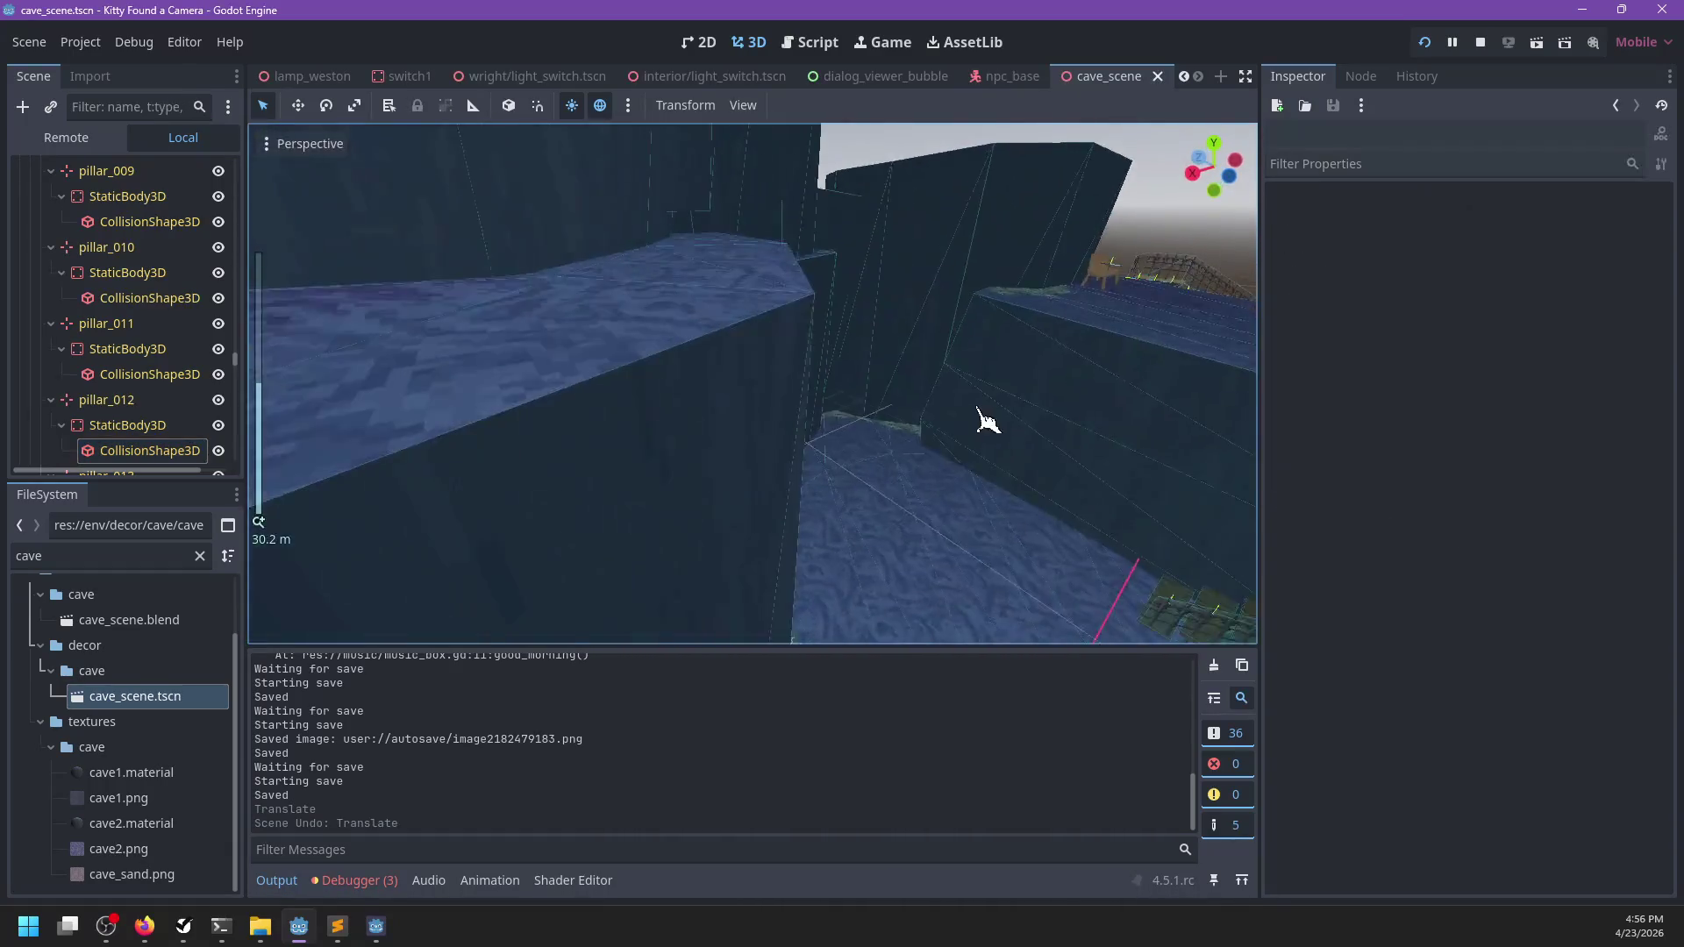
pyautogui.scroll(6, 986, 421)
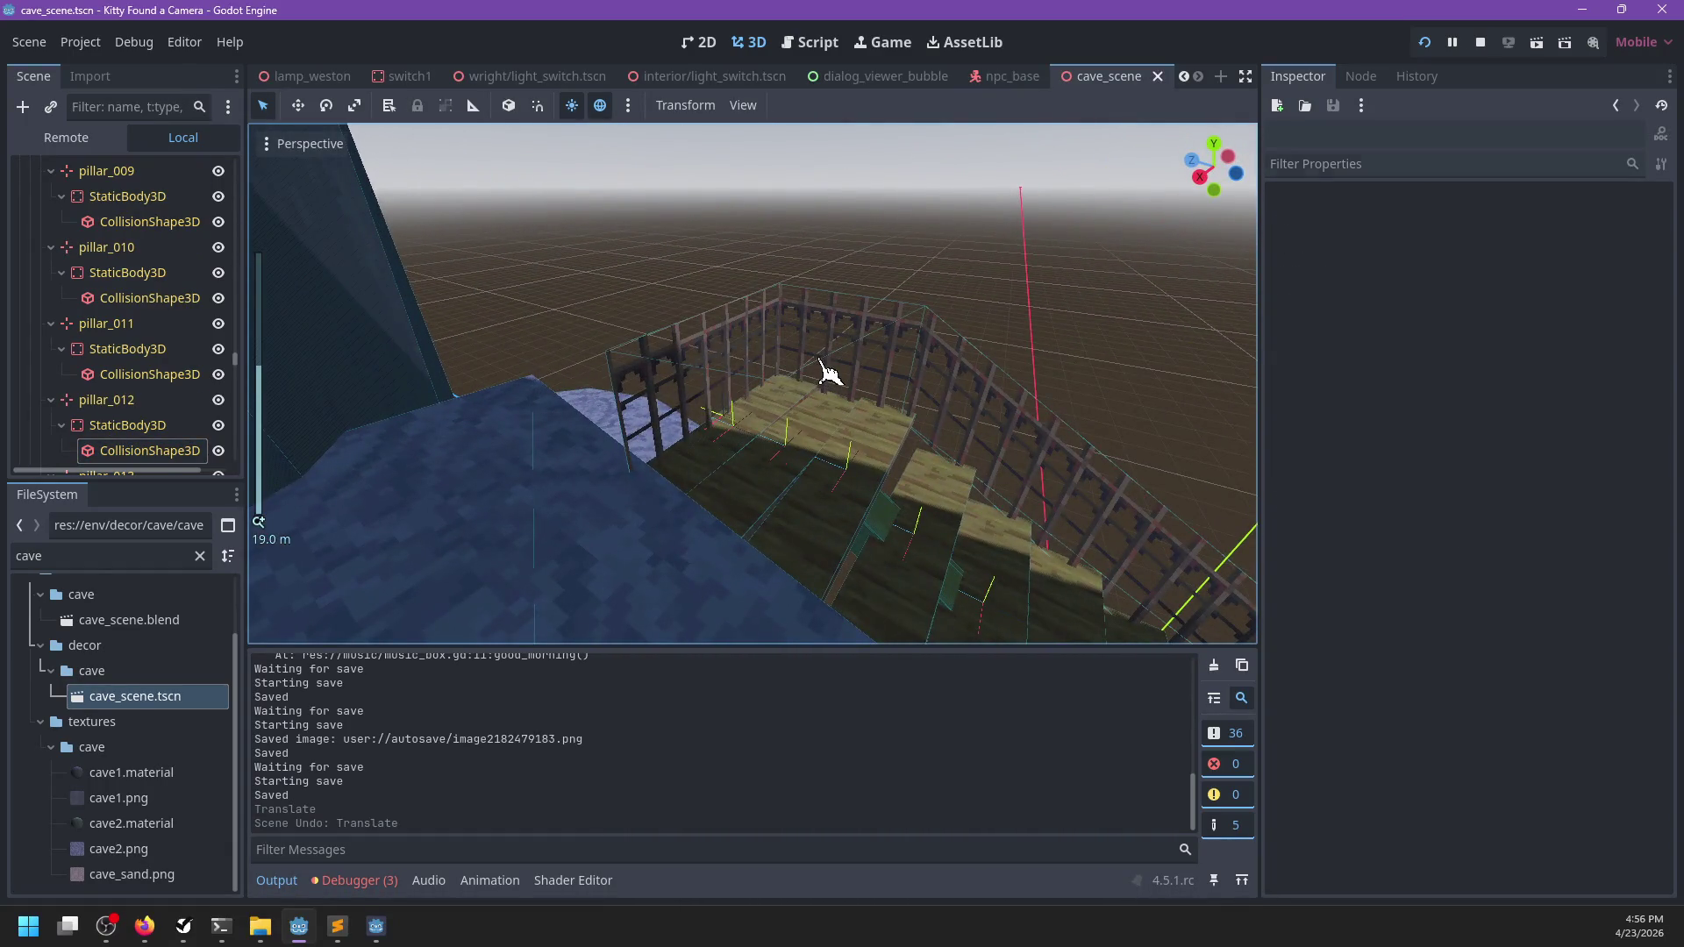
pyautogui.click(822, 361)
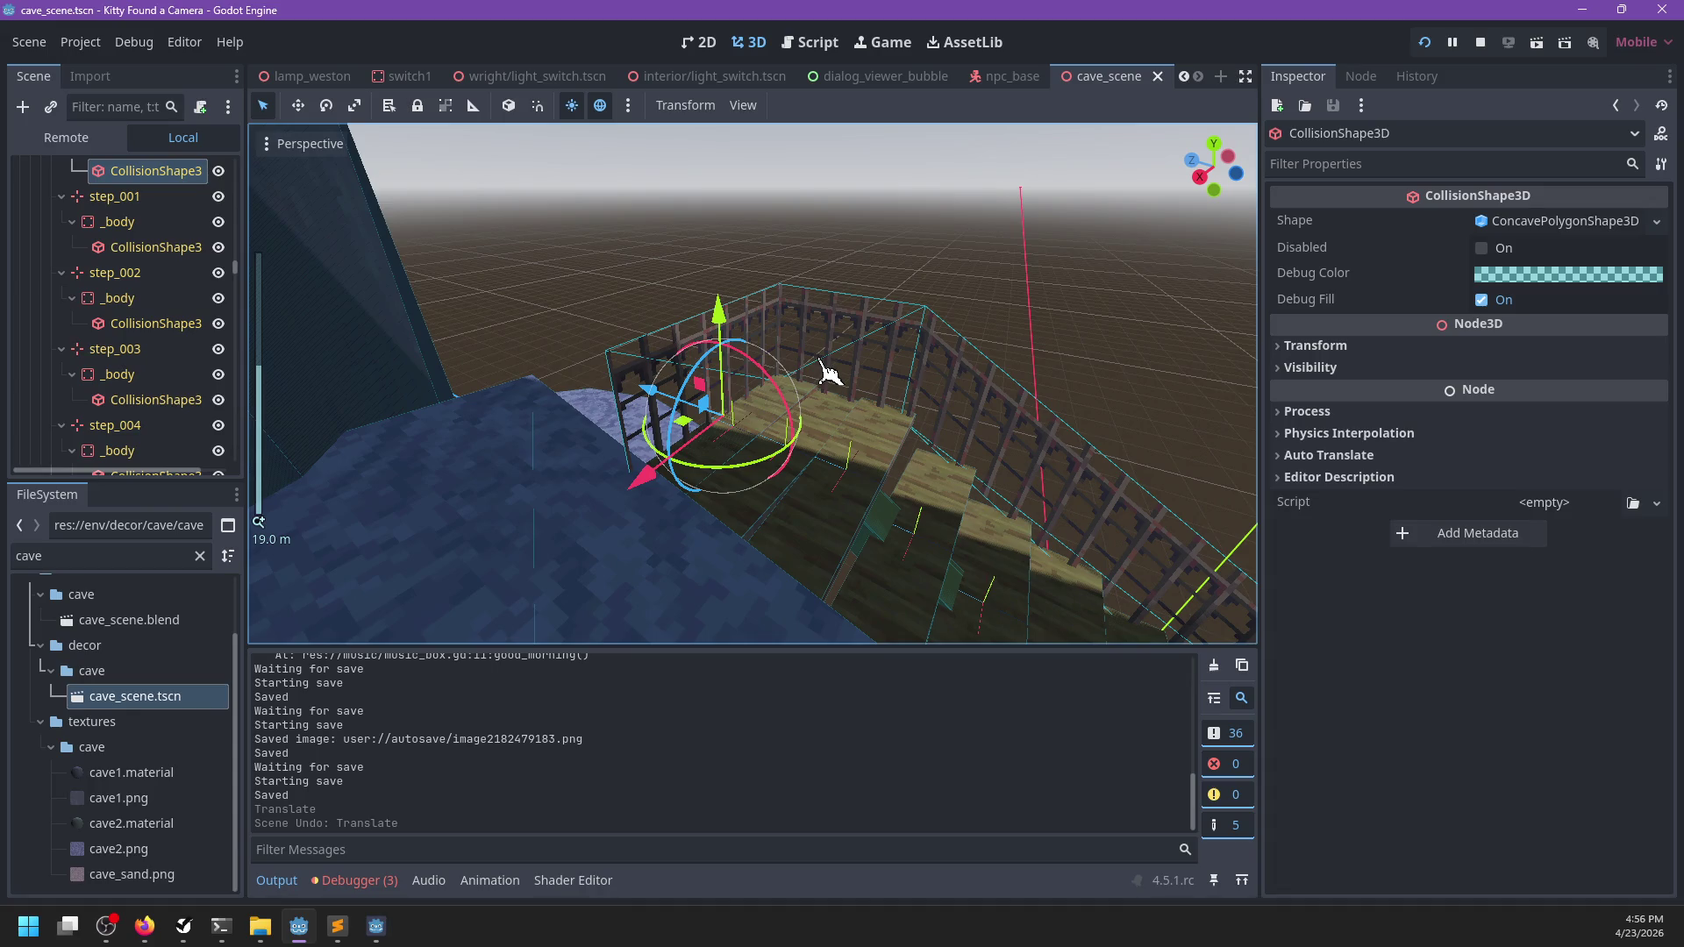
# Select the step and railing static bodies together and show their collision layer and mask settings
pyautogui.click(118, 222)
pyautogui.scroll(-4, 187, 330)
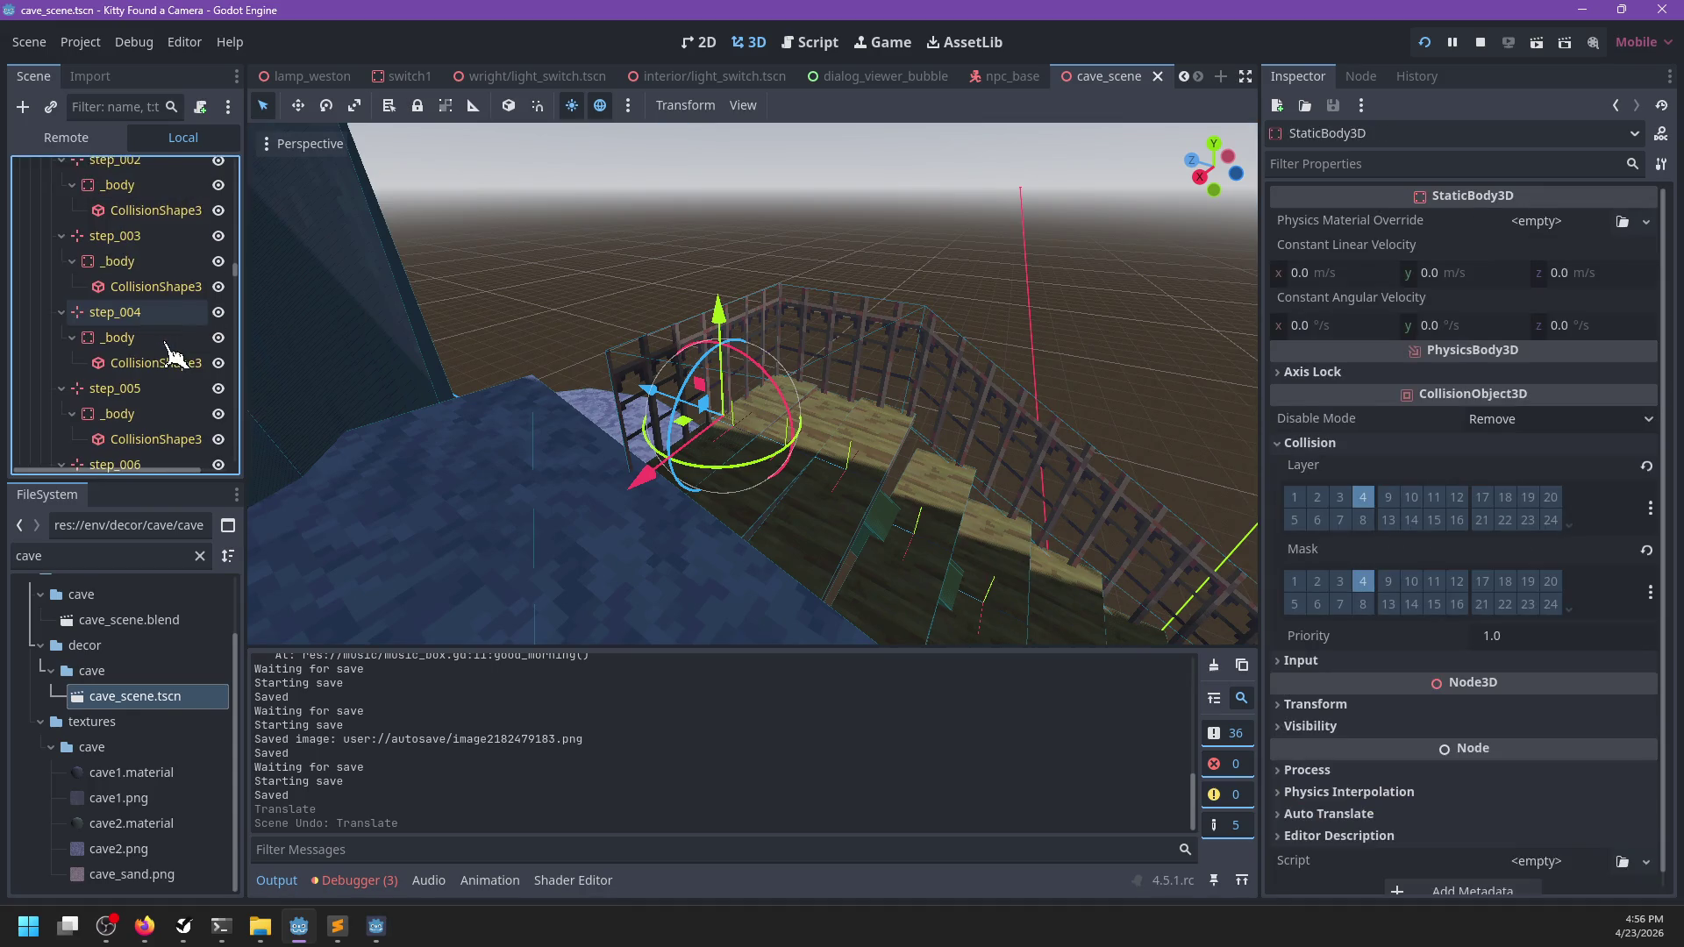
pyautogui.scroll(-10, 171, 386)
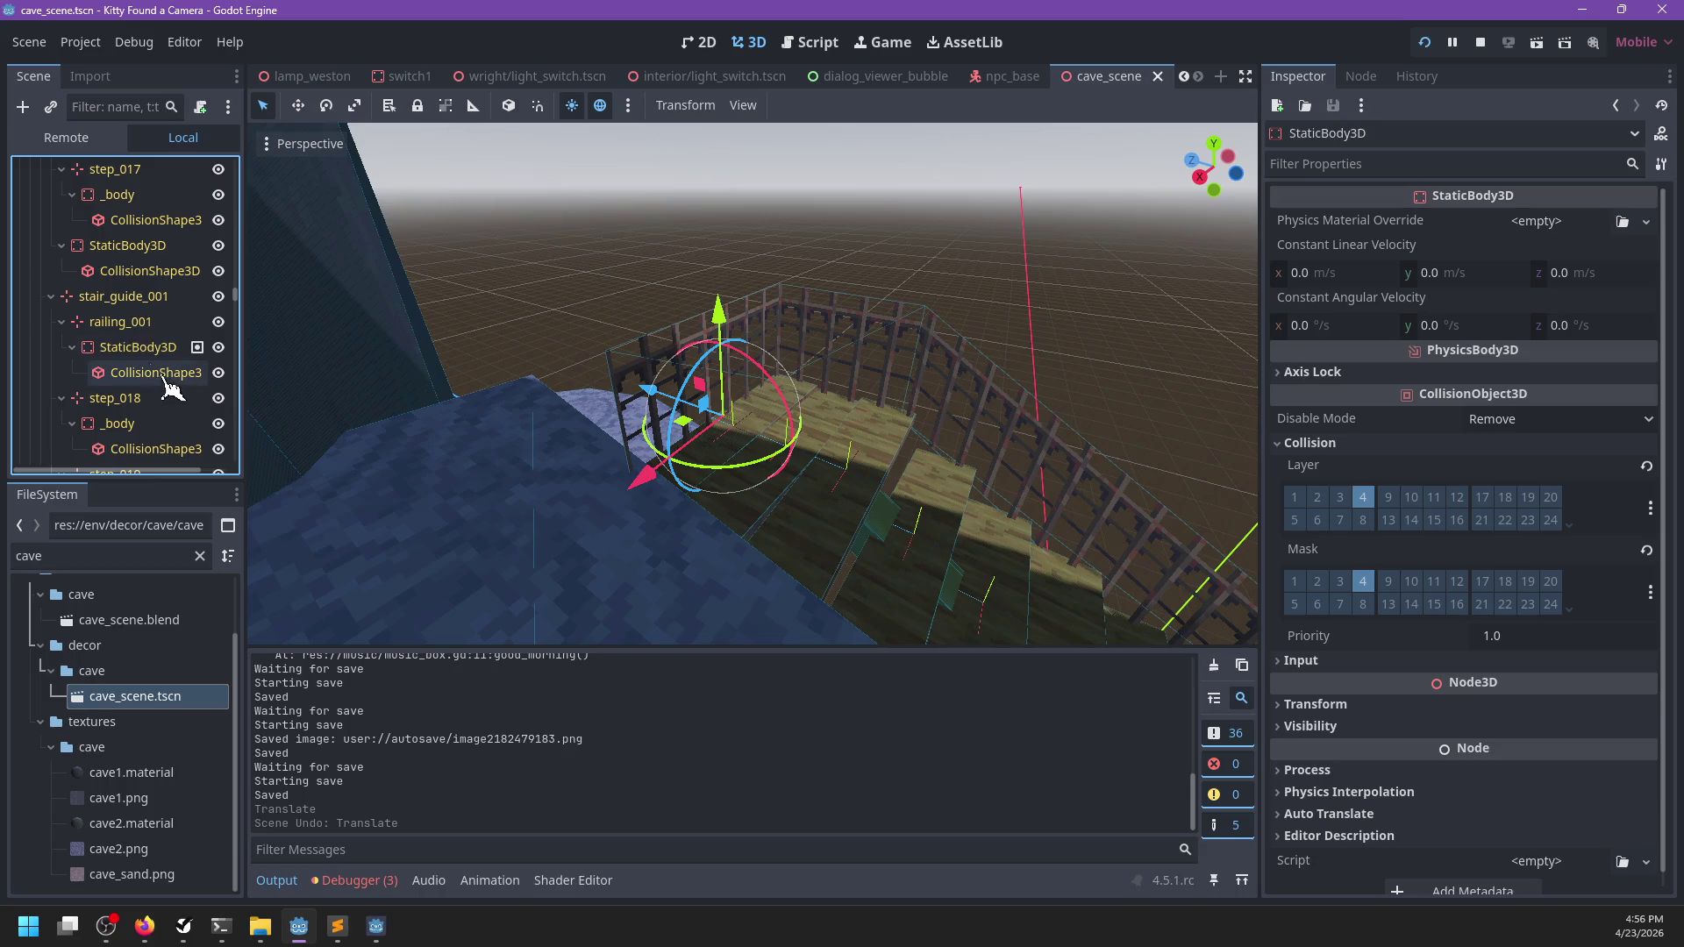
pyautogui.keyDown('ctrl'); pyautogui.click(136, 348); pyautogui.keyUp('ctrl')
pyautogui.press('f')
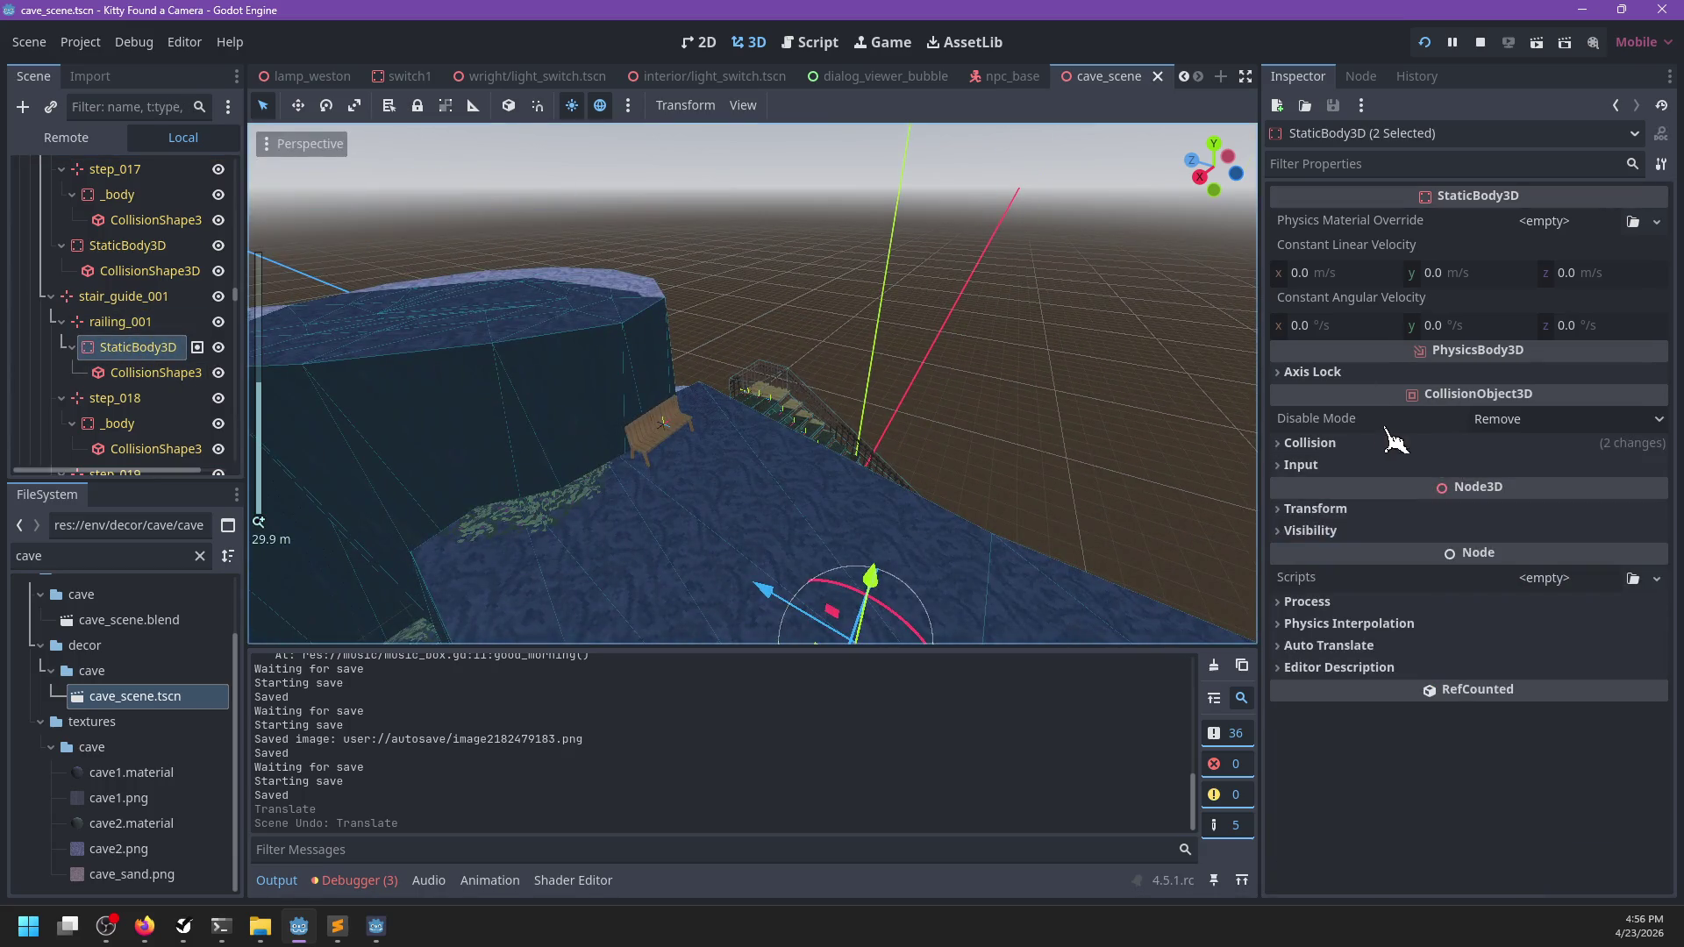
pyautogui.click(1354, 445)
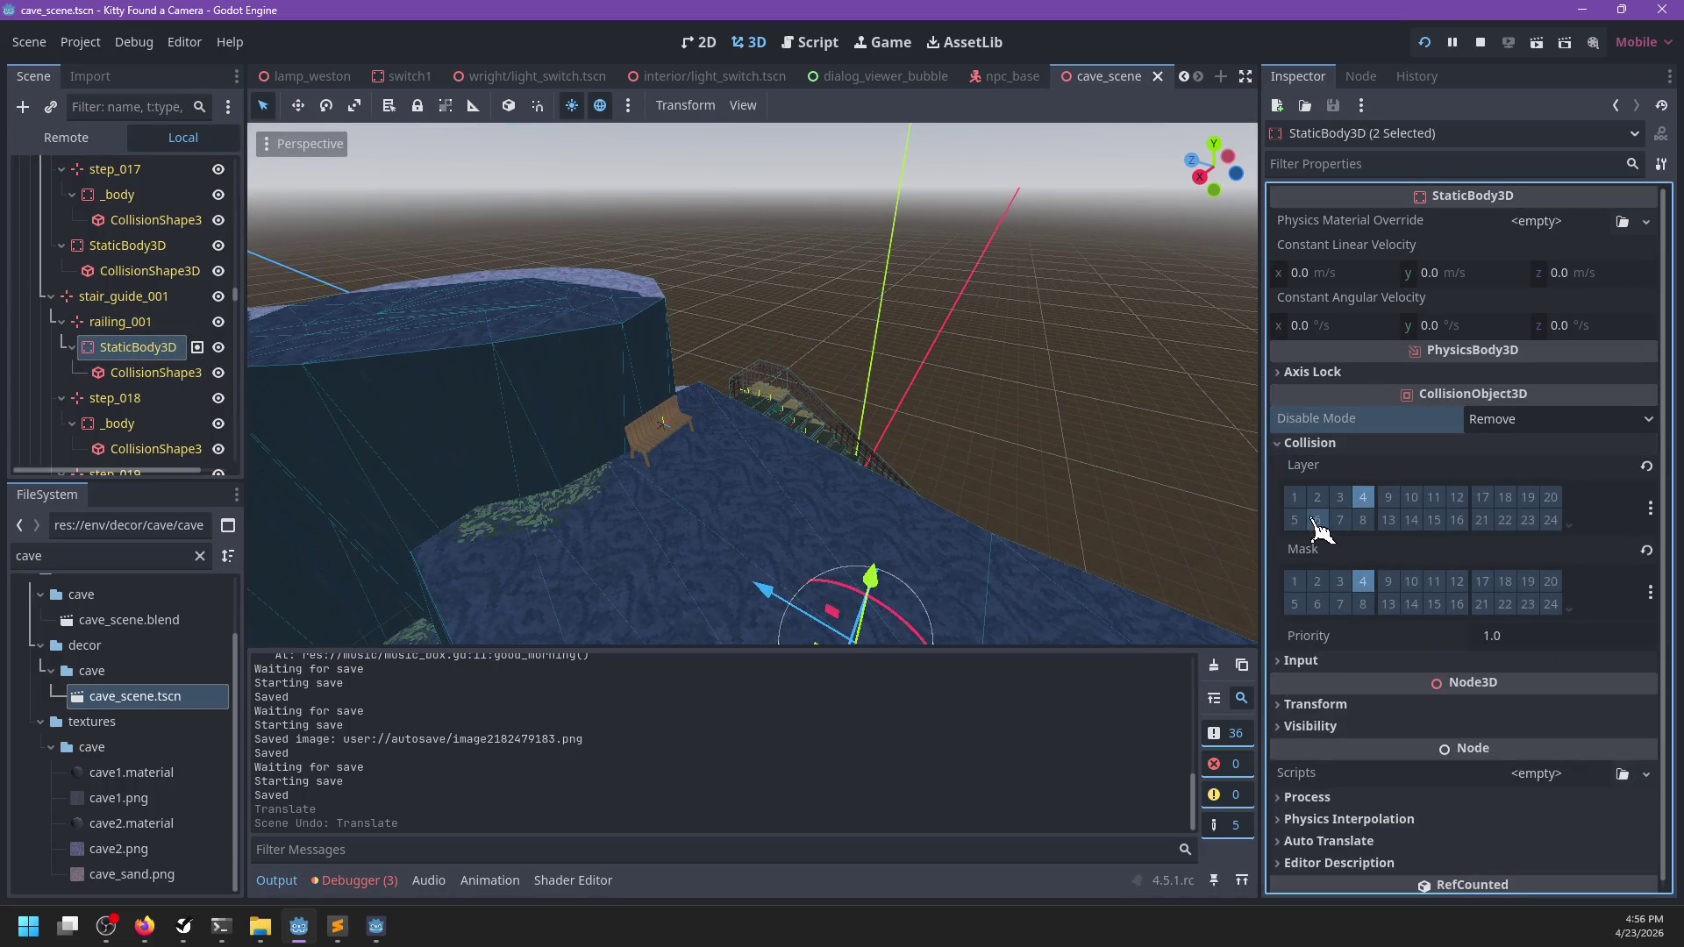
# Take the railings off collision layer 4 and mask bit 4, trying bit 6 on layer and mask
pyautogui.click(1317, 521)
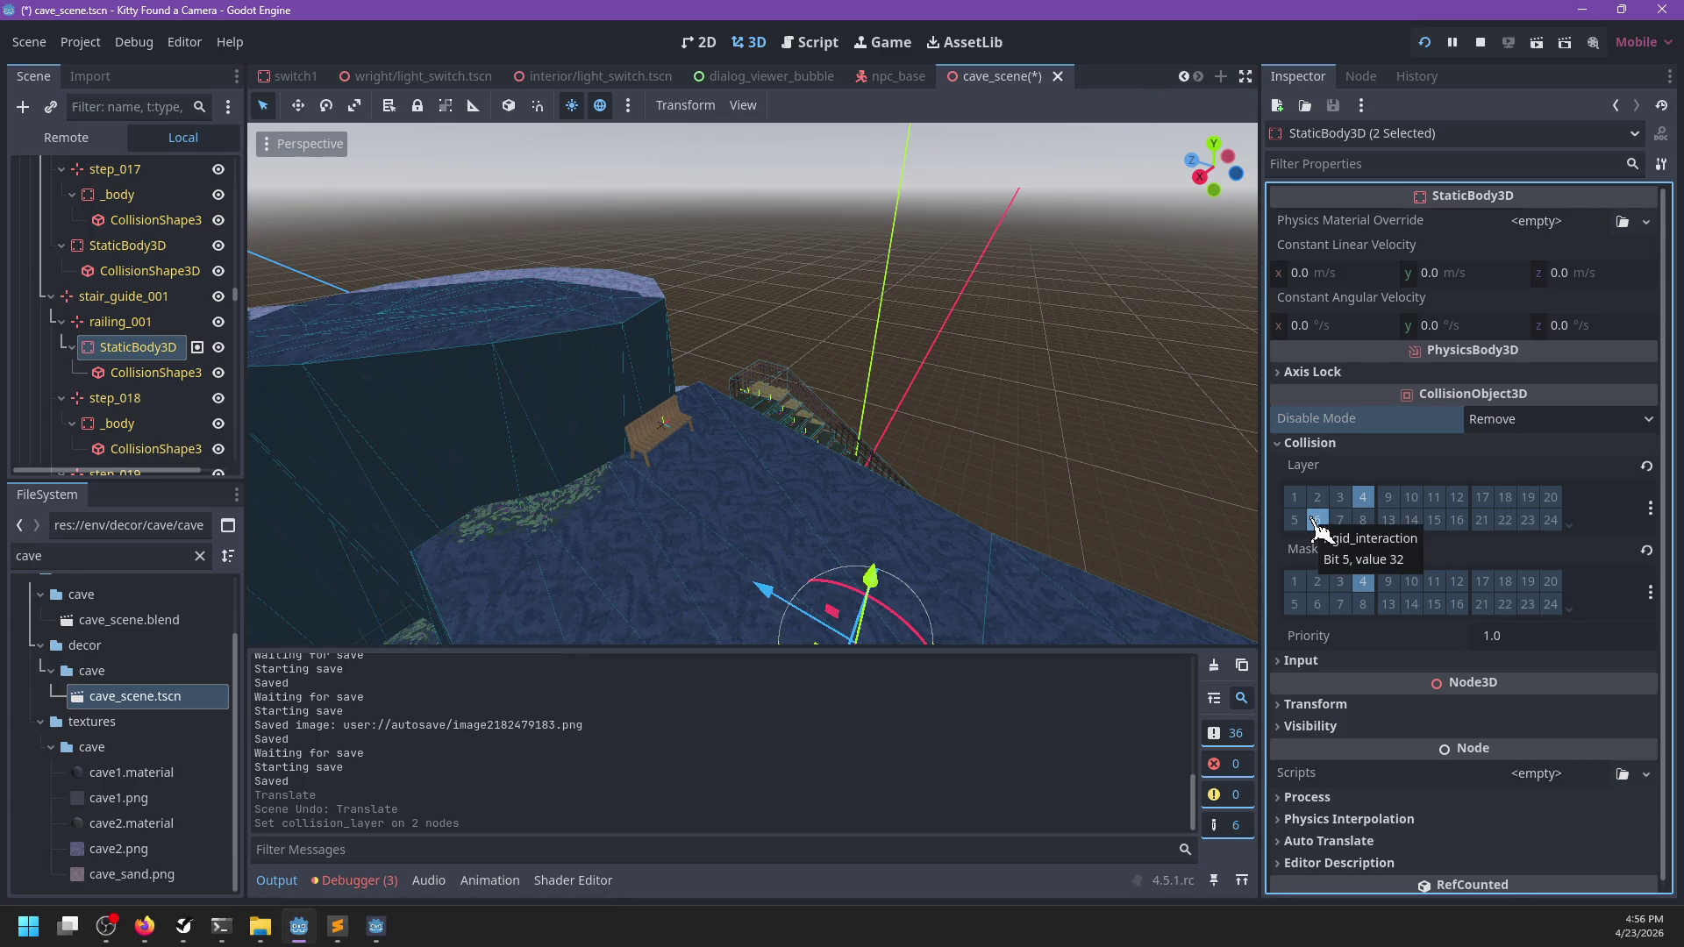
pyautogui.click(1318, 521)
pyautogui.click(1317, 605)
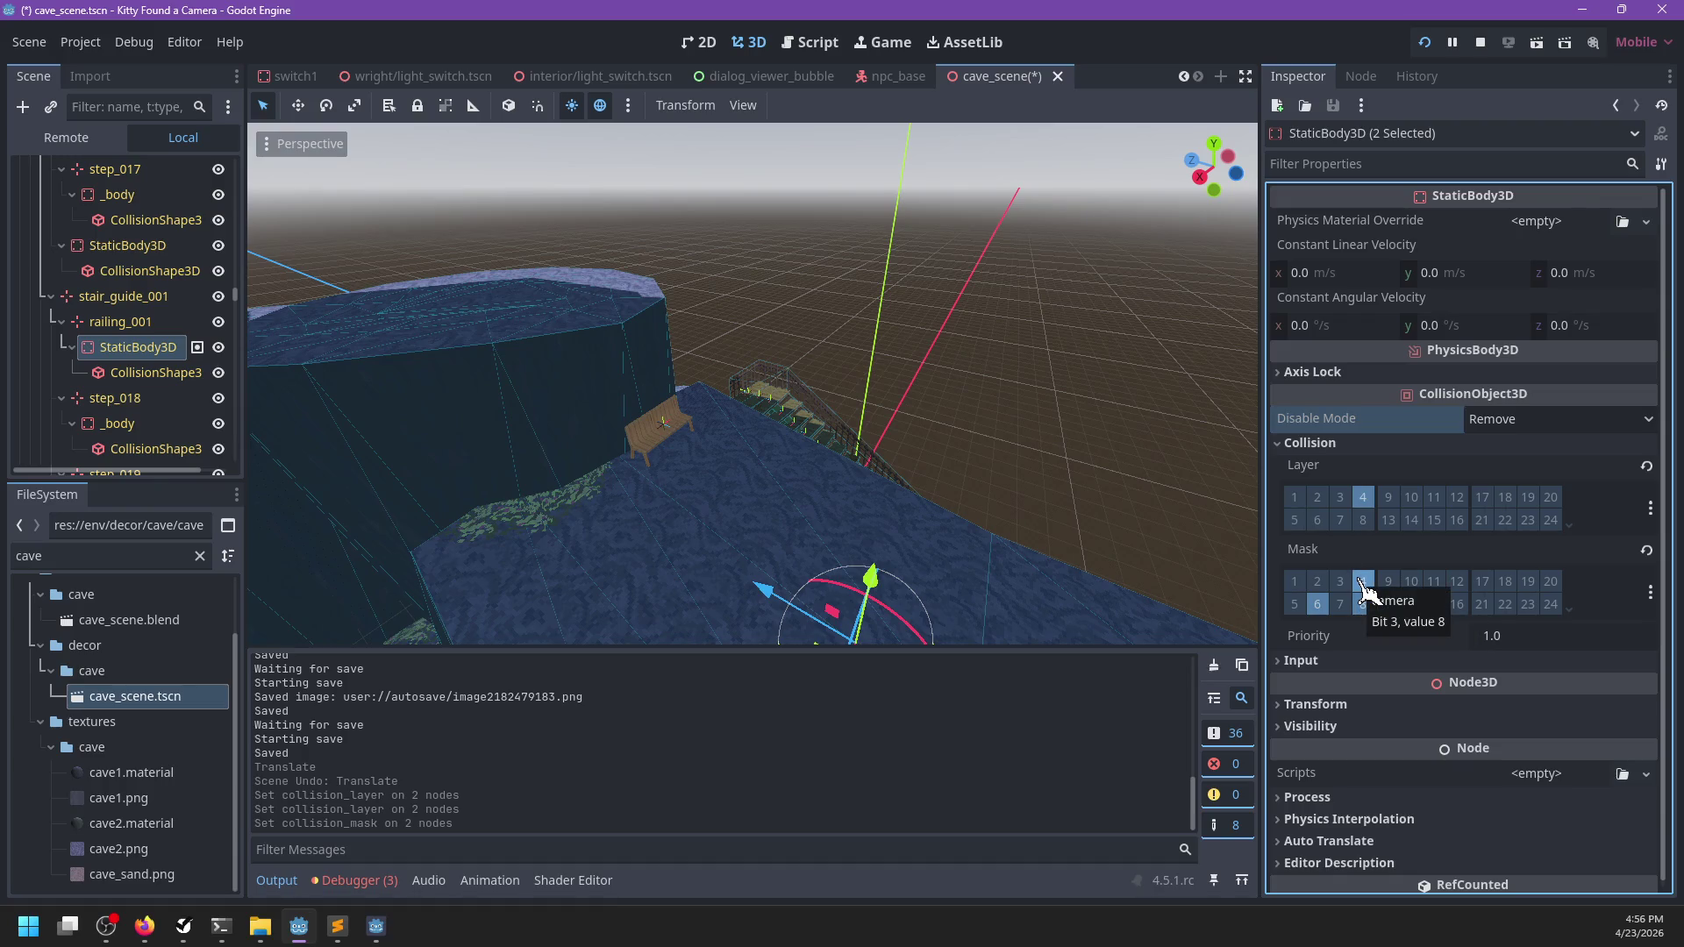
pyautogui.click(1364, 584)
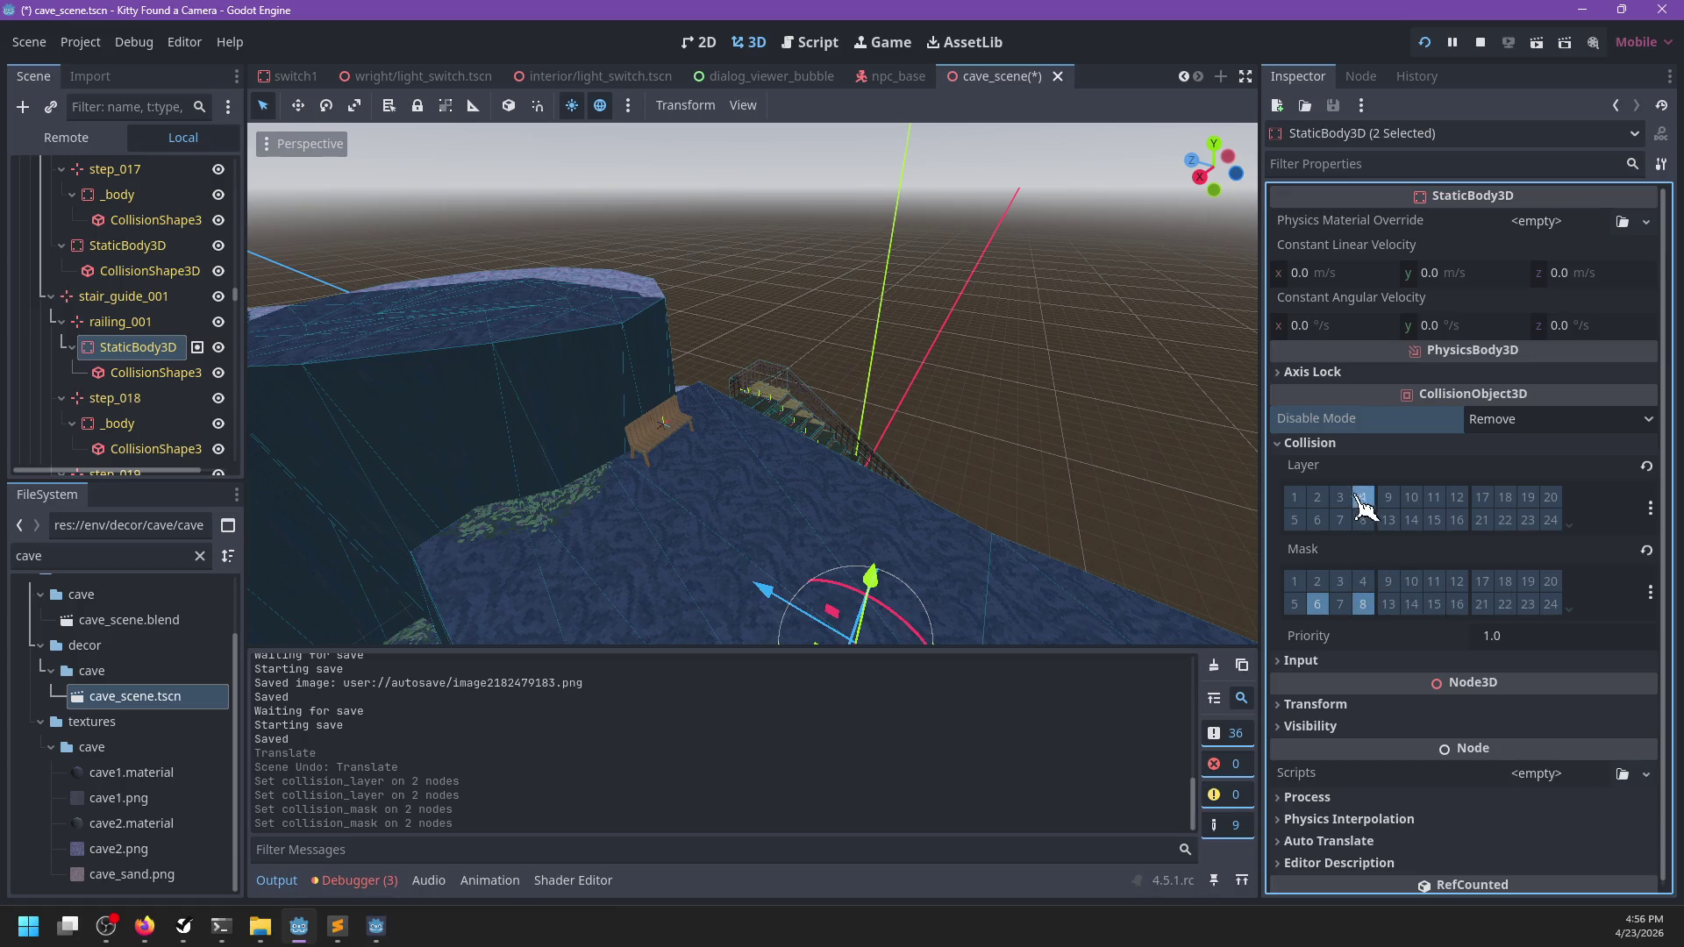
pyautogui.click(1362, 497)
pyautogui.moveTo(872, 470); pyautogui.dragTo(632, 357)
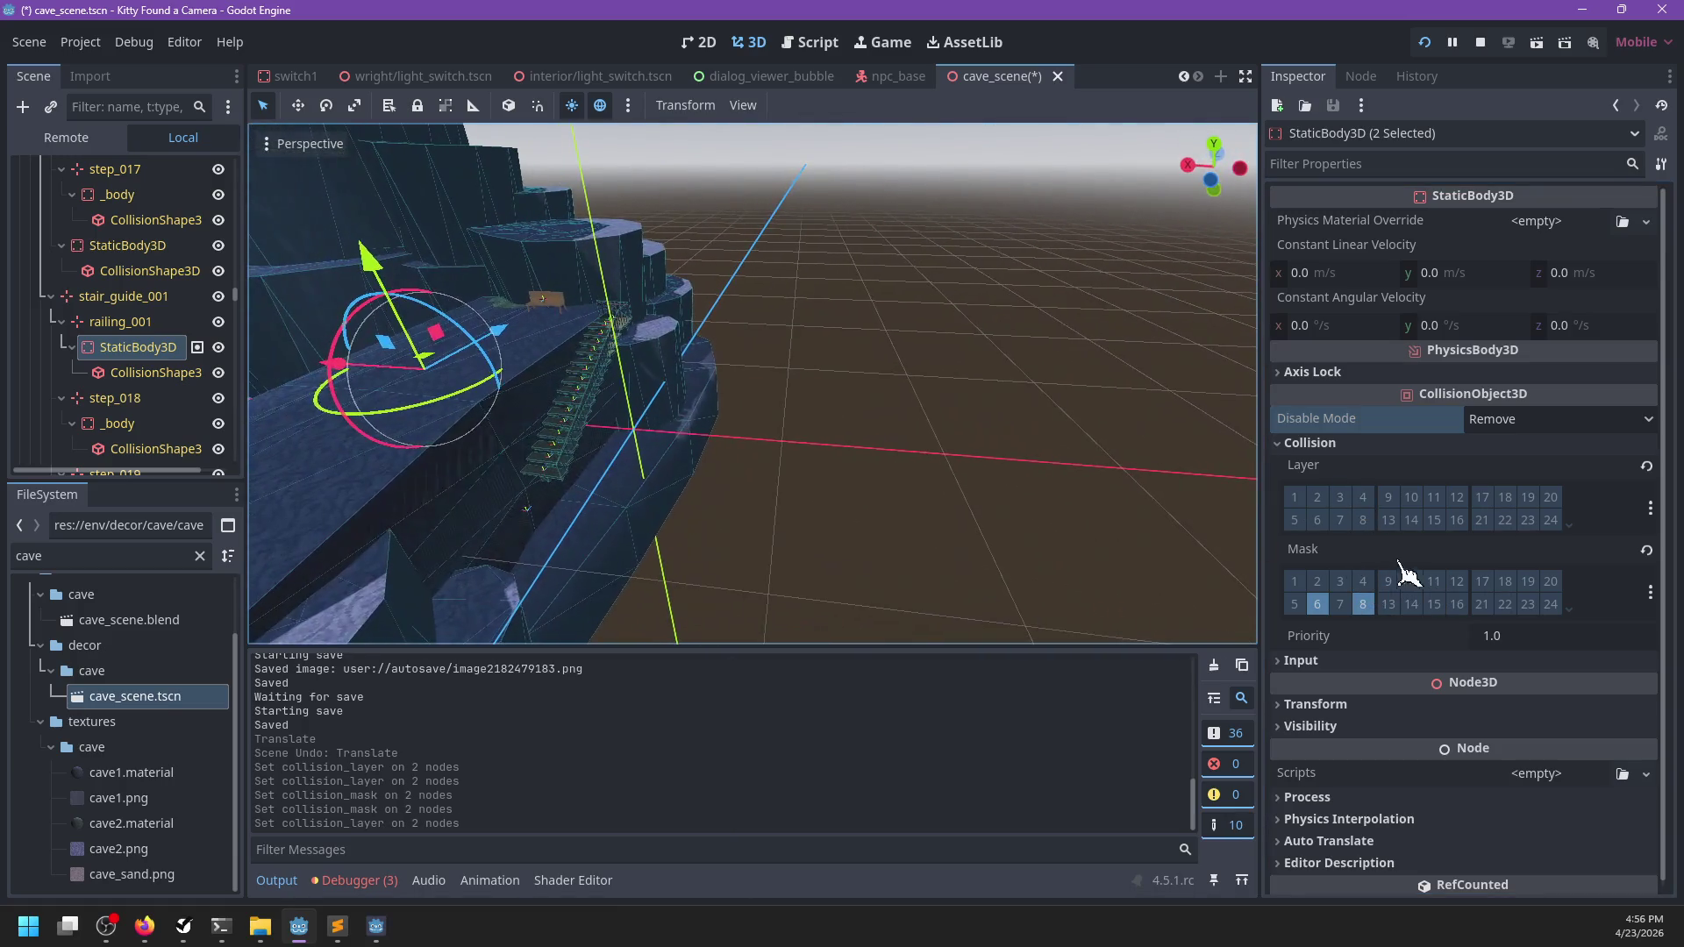
# Put the railings on layer 6, drop mask bit 6, save the cave scene and start a playtest
pyautogui.click(1318, 520)
pyautogui.click(1318, 604)
pyautogui.press('f')
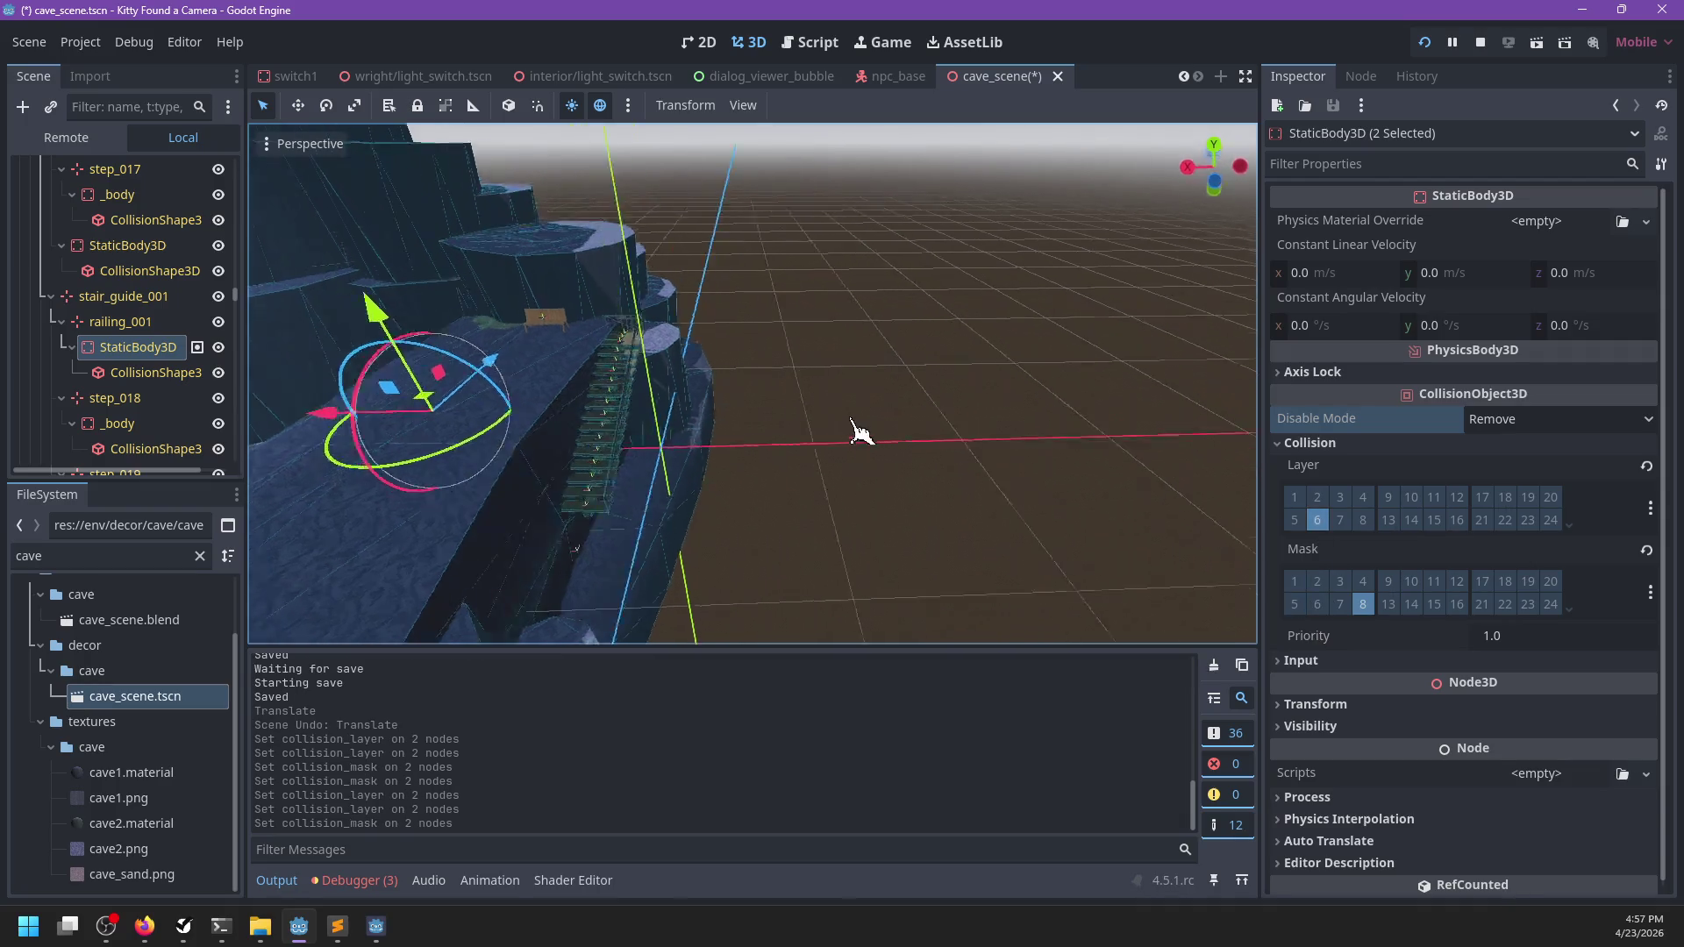
pyautogui.moveTo(994, 402); pyautogui.dragTo(702, 436)
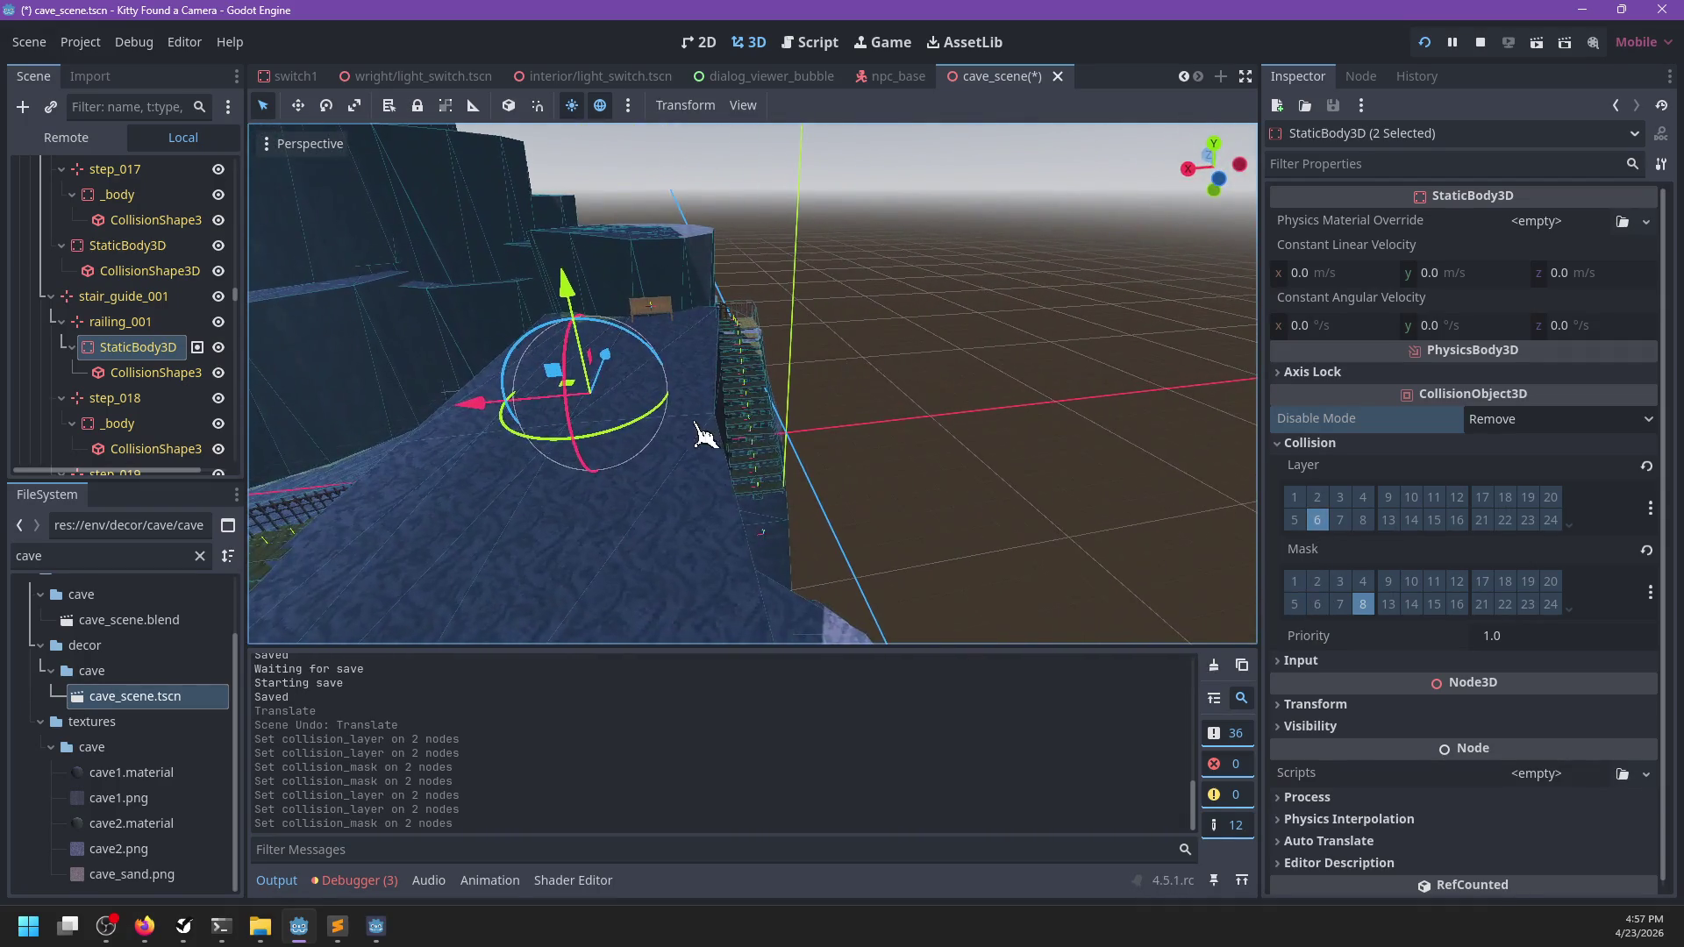
pyautogui.scroll(2, 99, 338)
pyautogui.scroll(-1, 131, 360)
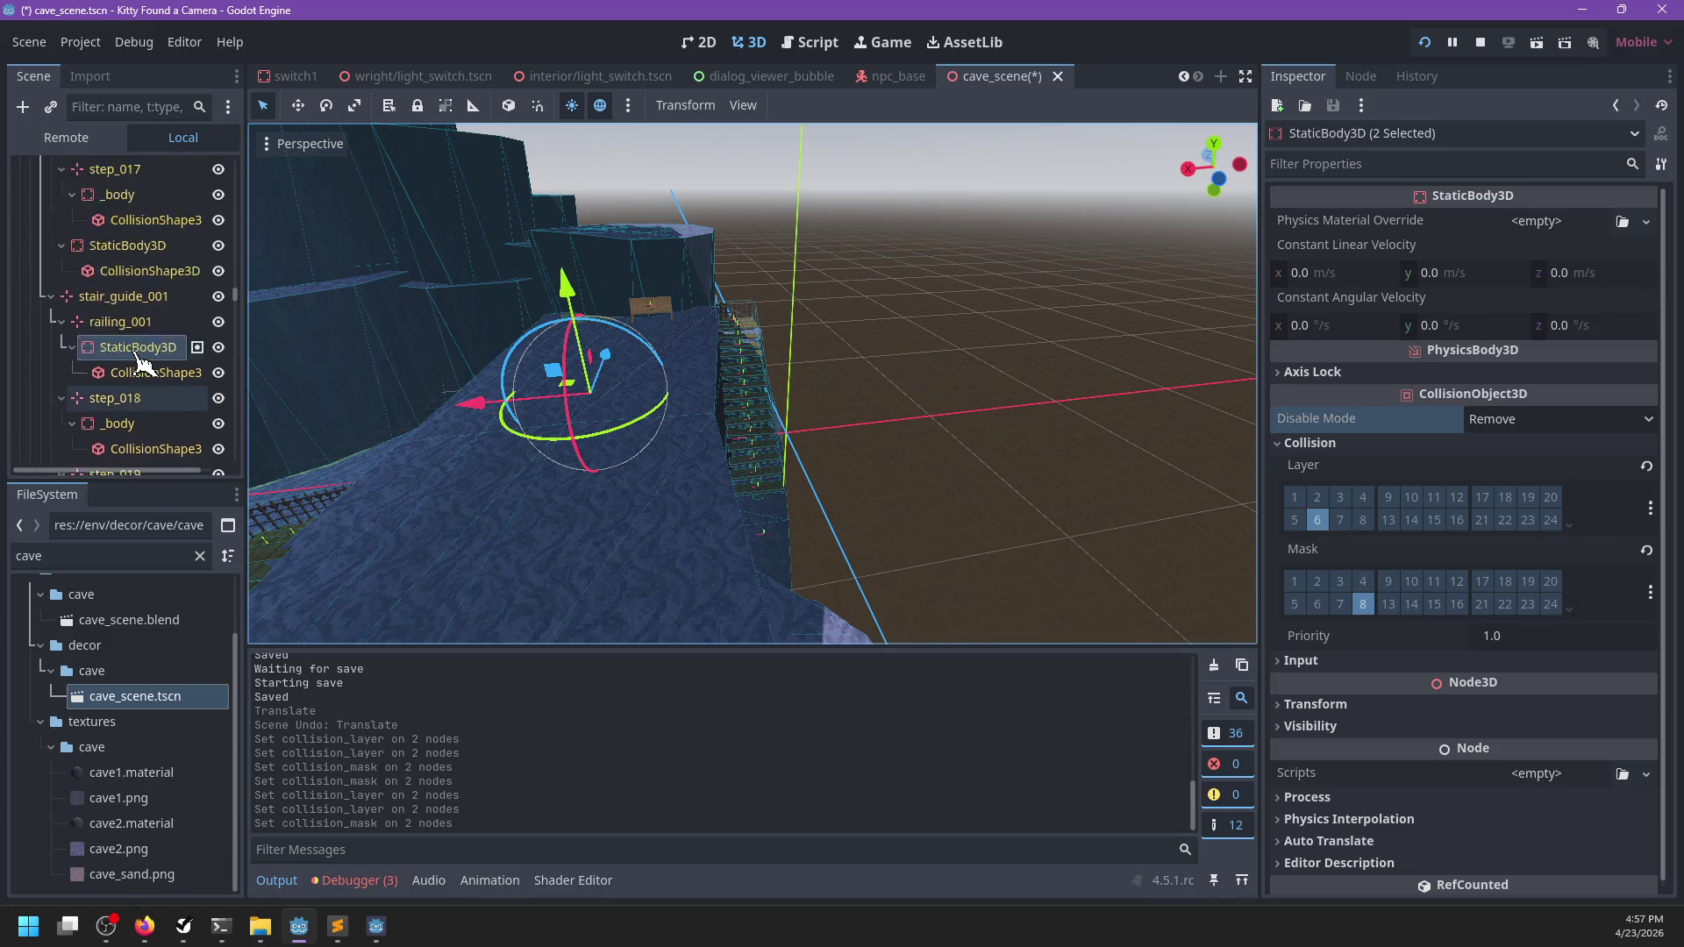
pyautogui.hotkey('ctrl', 's')
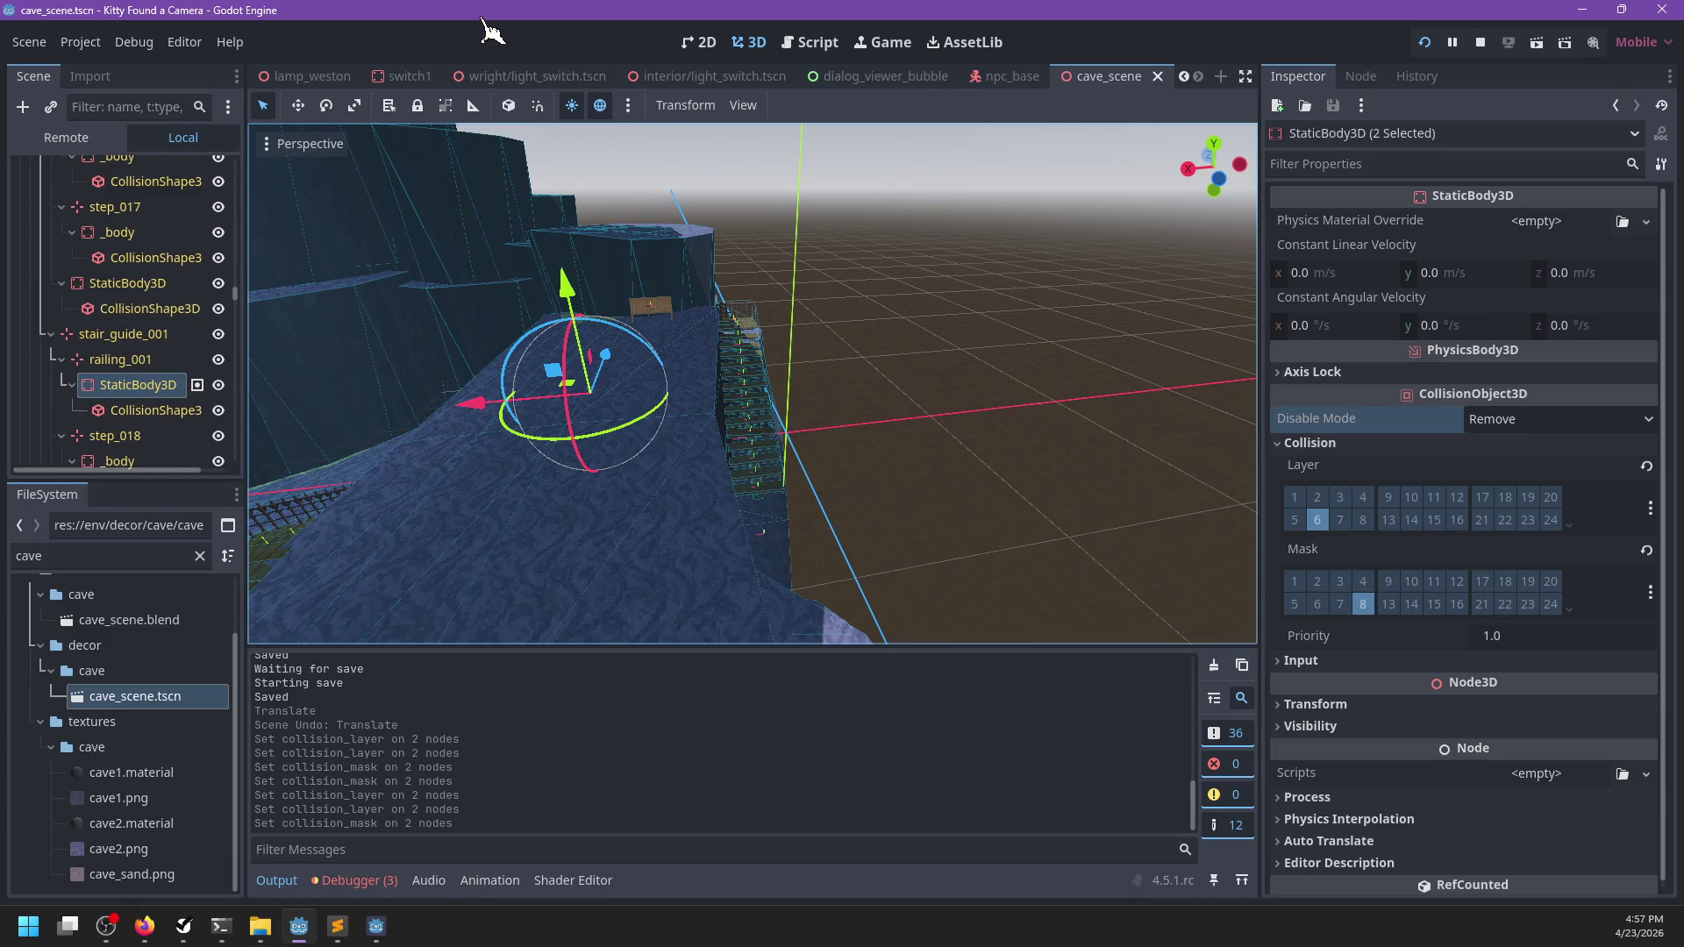
pyautogui.press('F5')
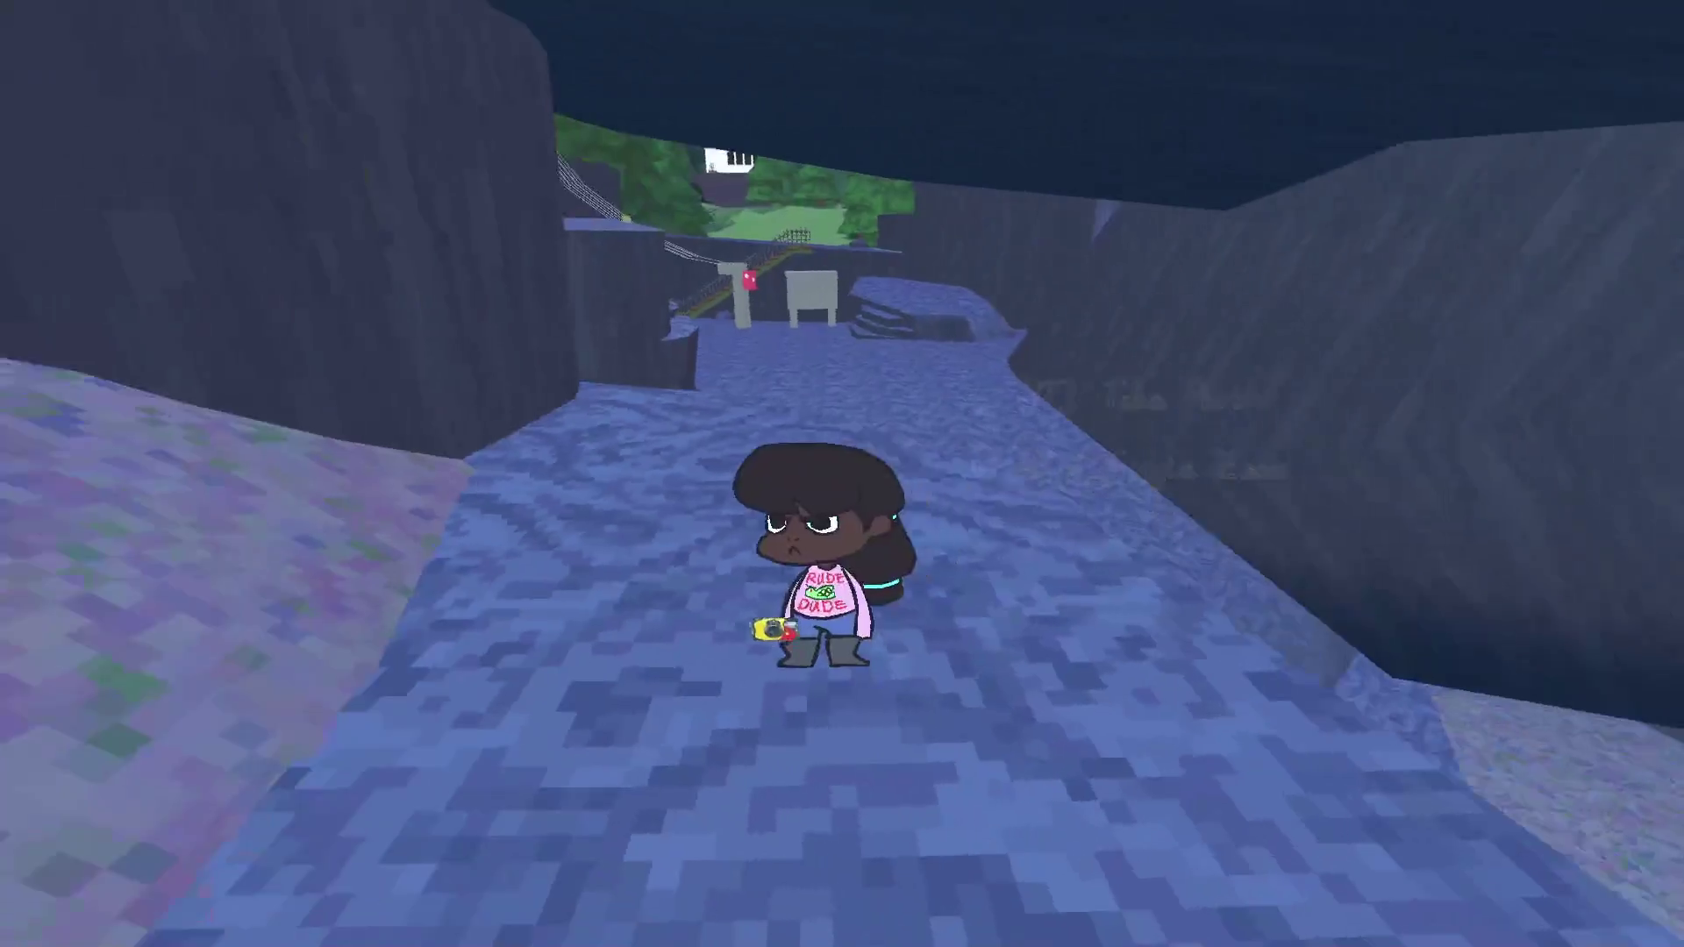
# Roll in orb mode toward the staircase, then climb the railed stairs and walk toward the bench
pyautogui.press('w')
pyautogui.press('1')
pyautogui.press('1')
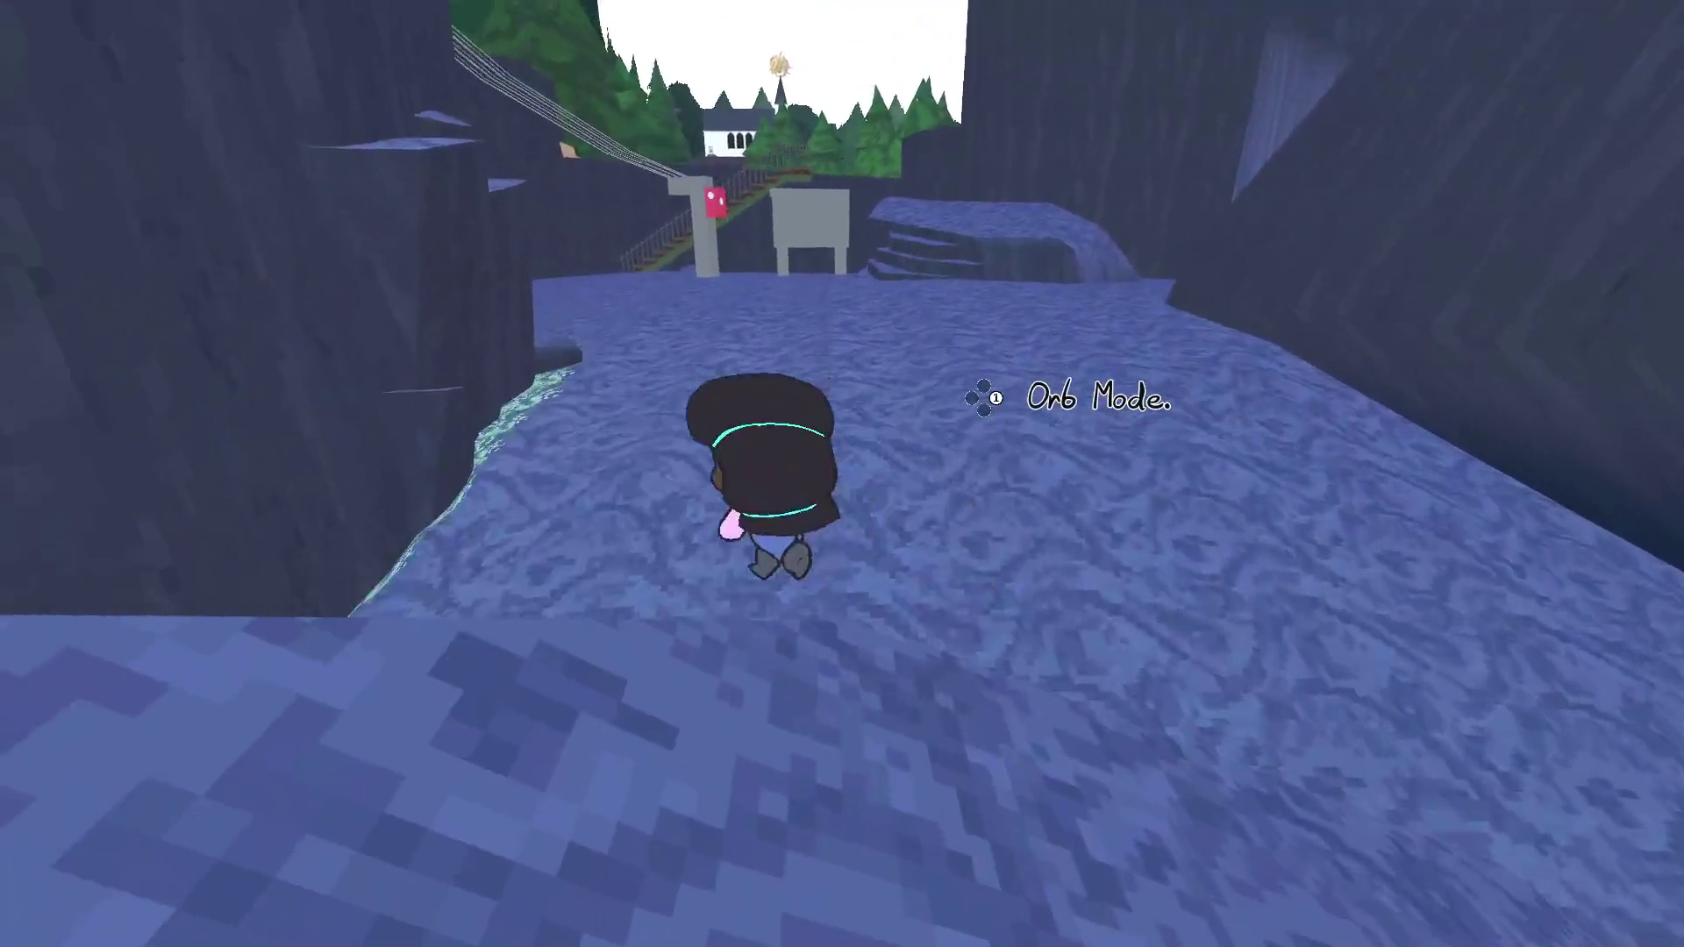
pyautogui.press('1')
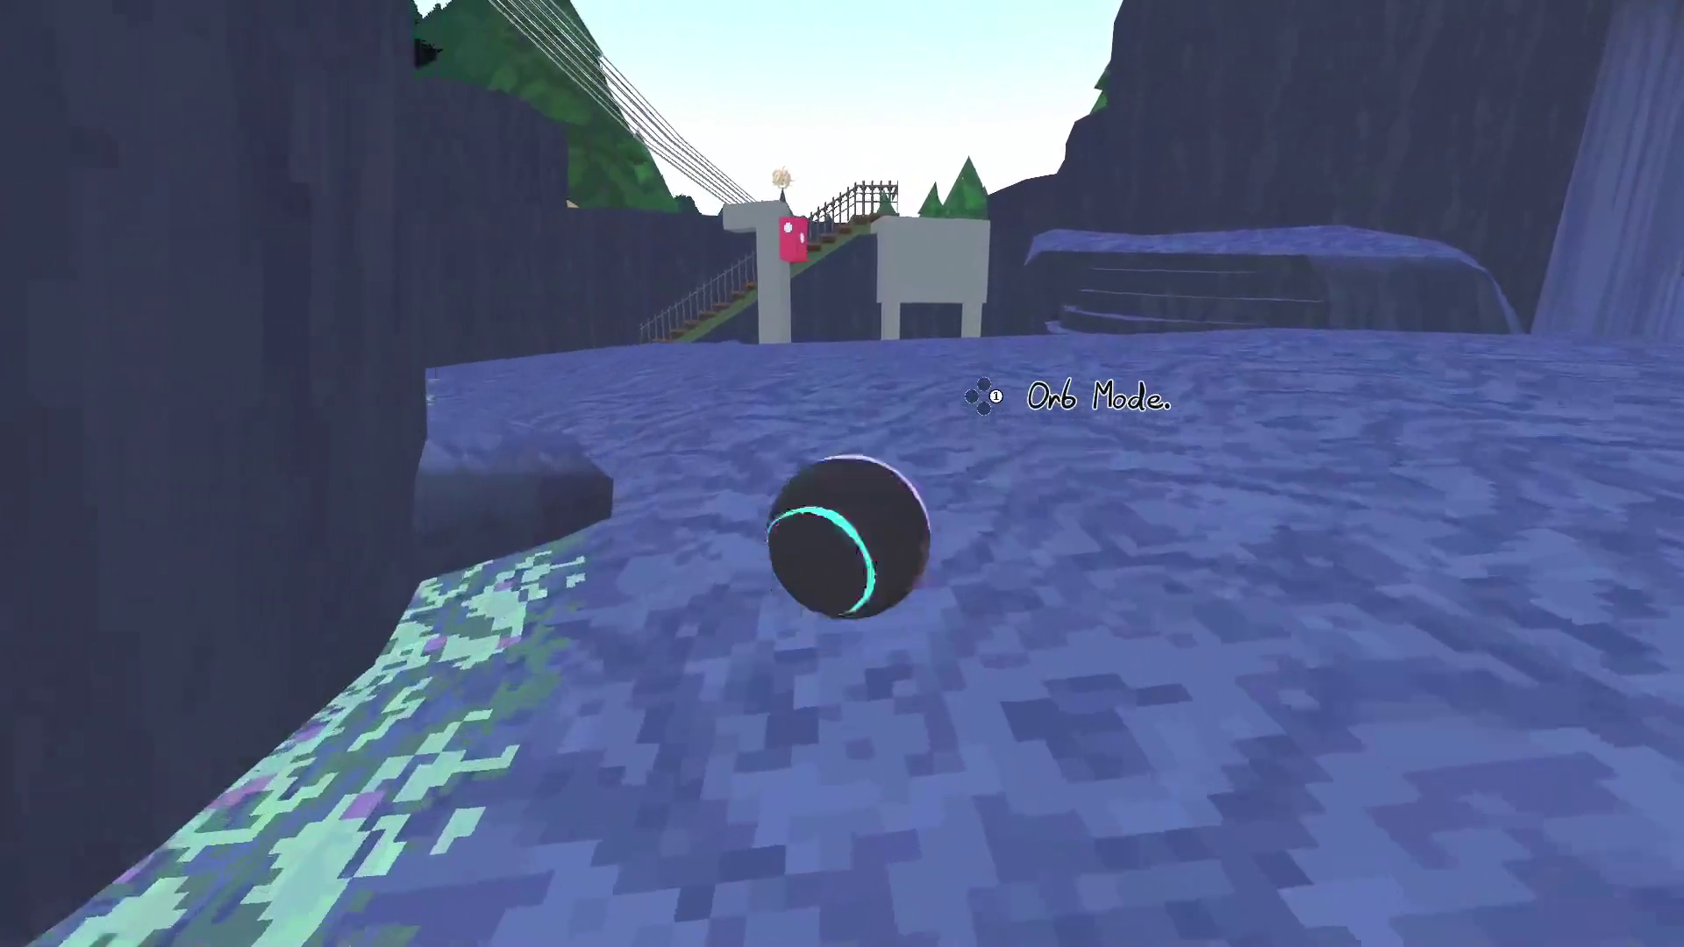
pyautogui.press('1')
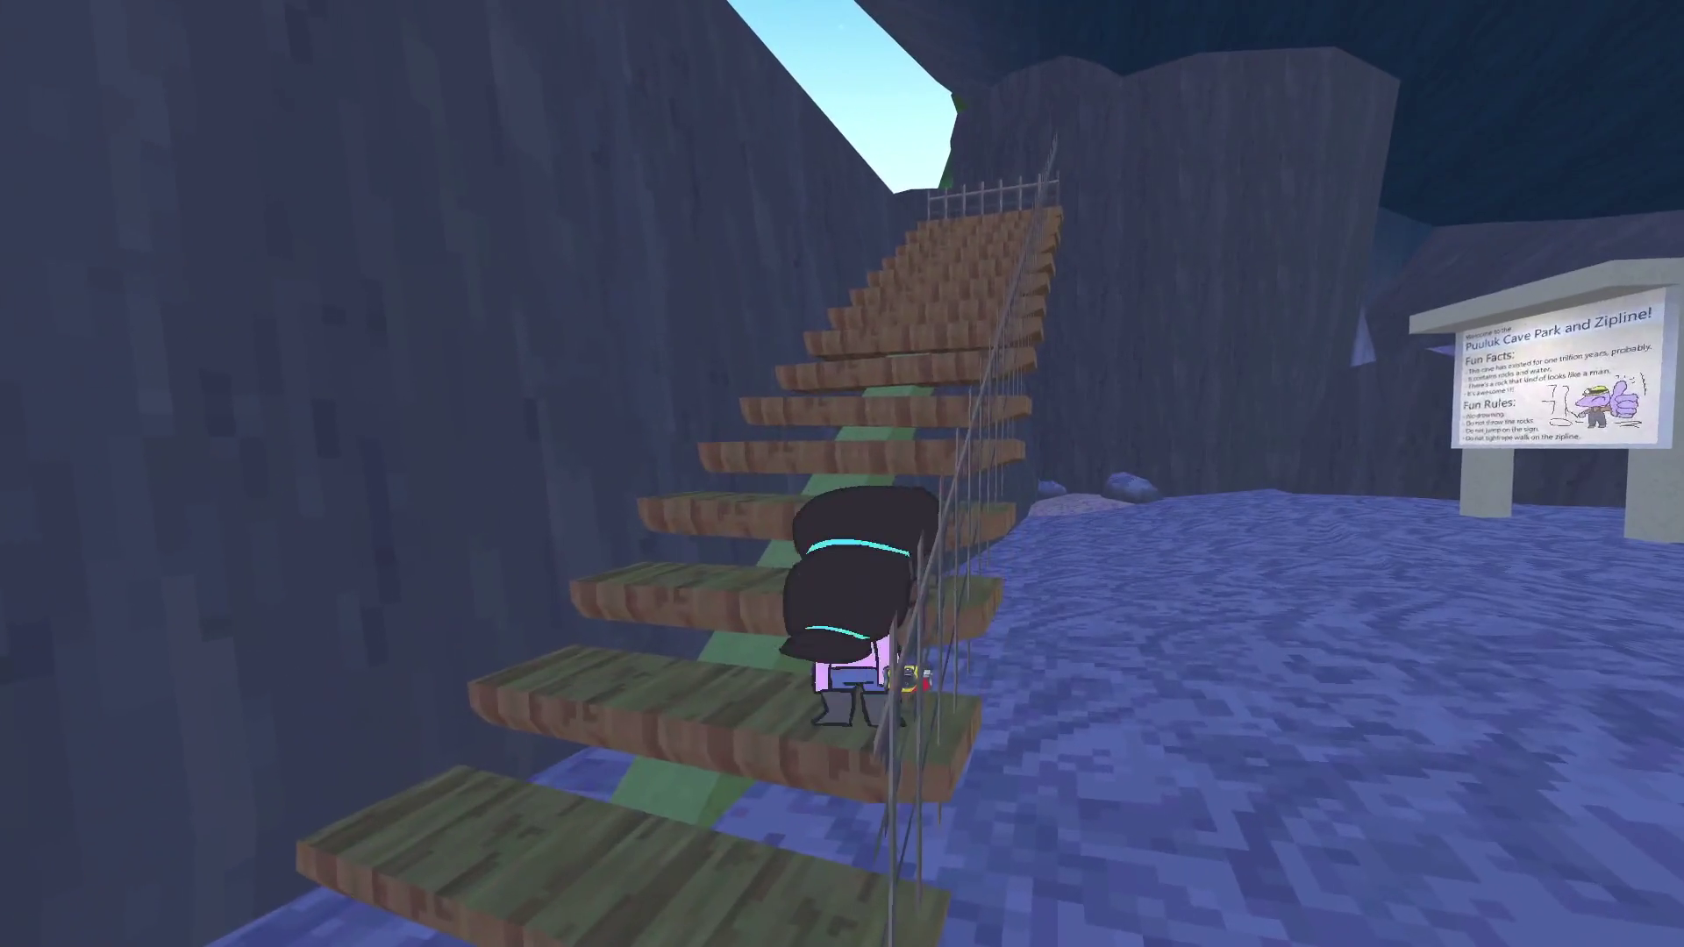
pyautogui.press('s')
pyautogui.press('w')
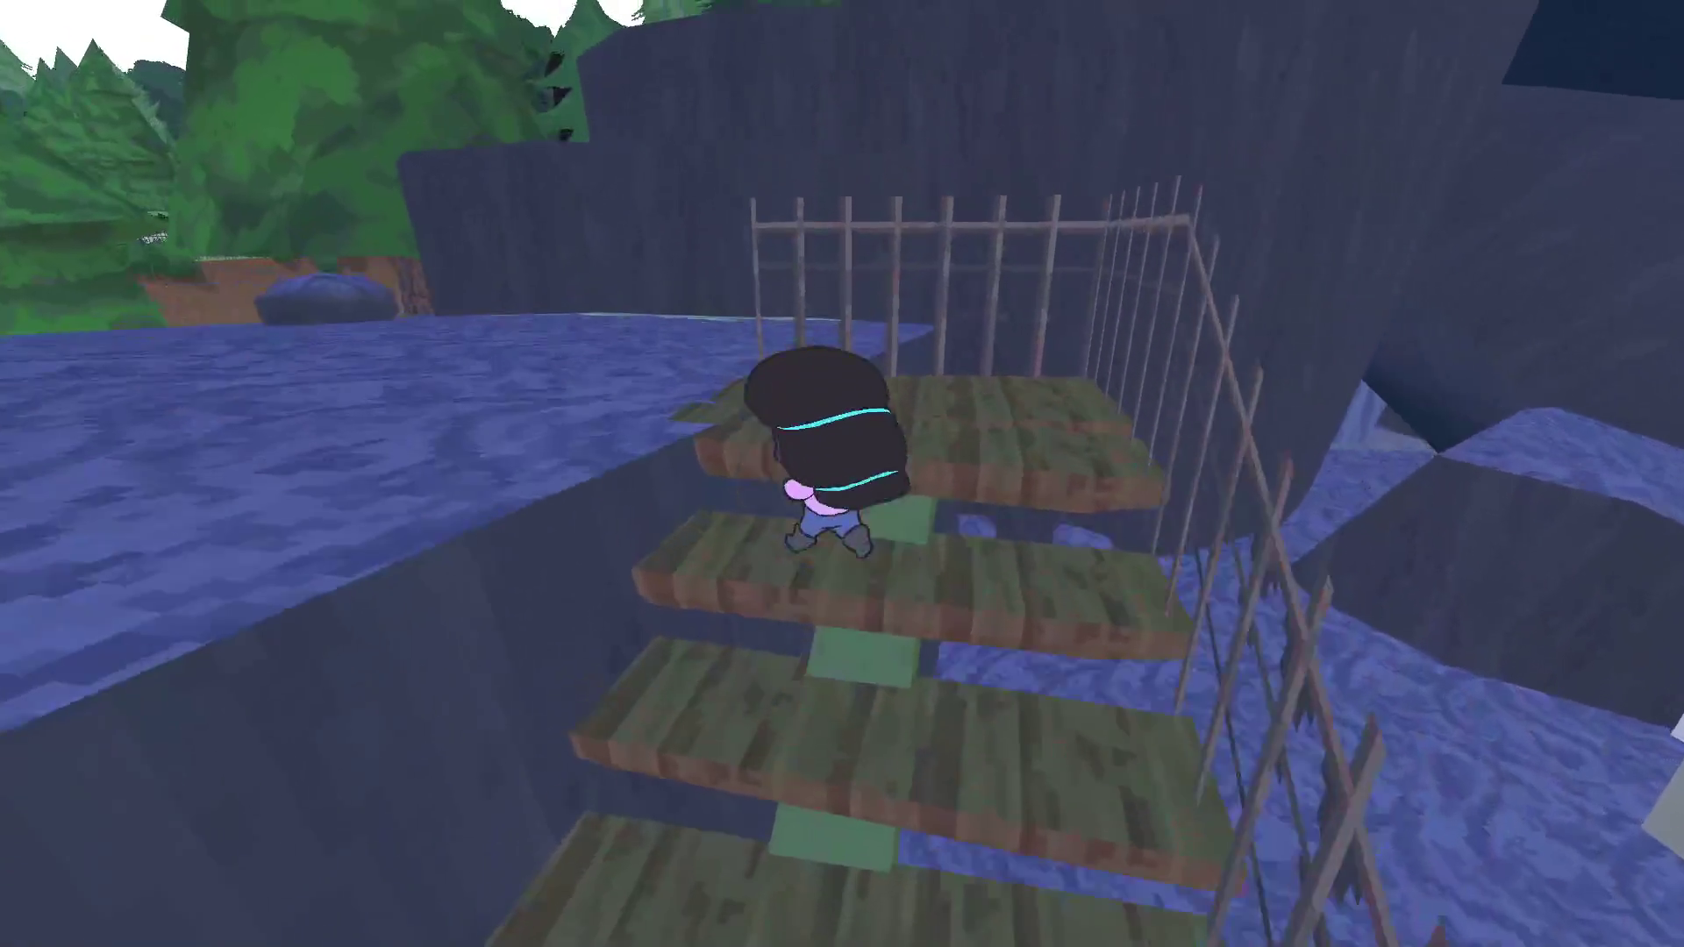
pyautogui.press('w')
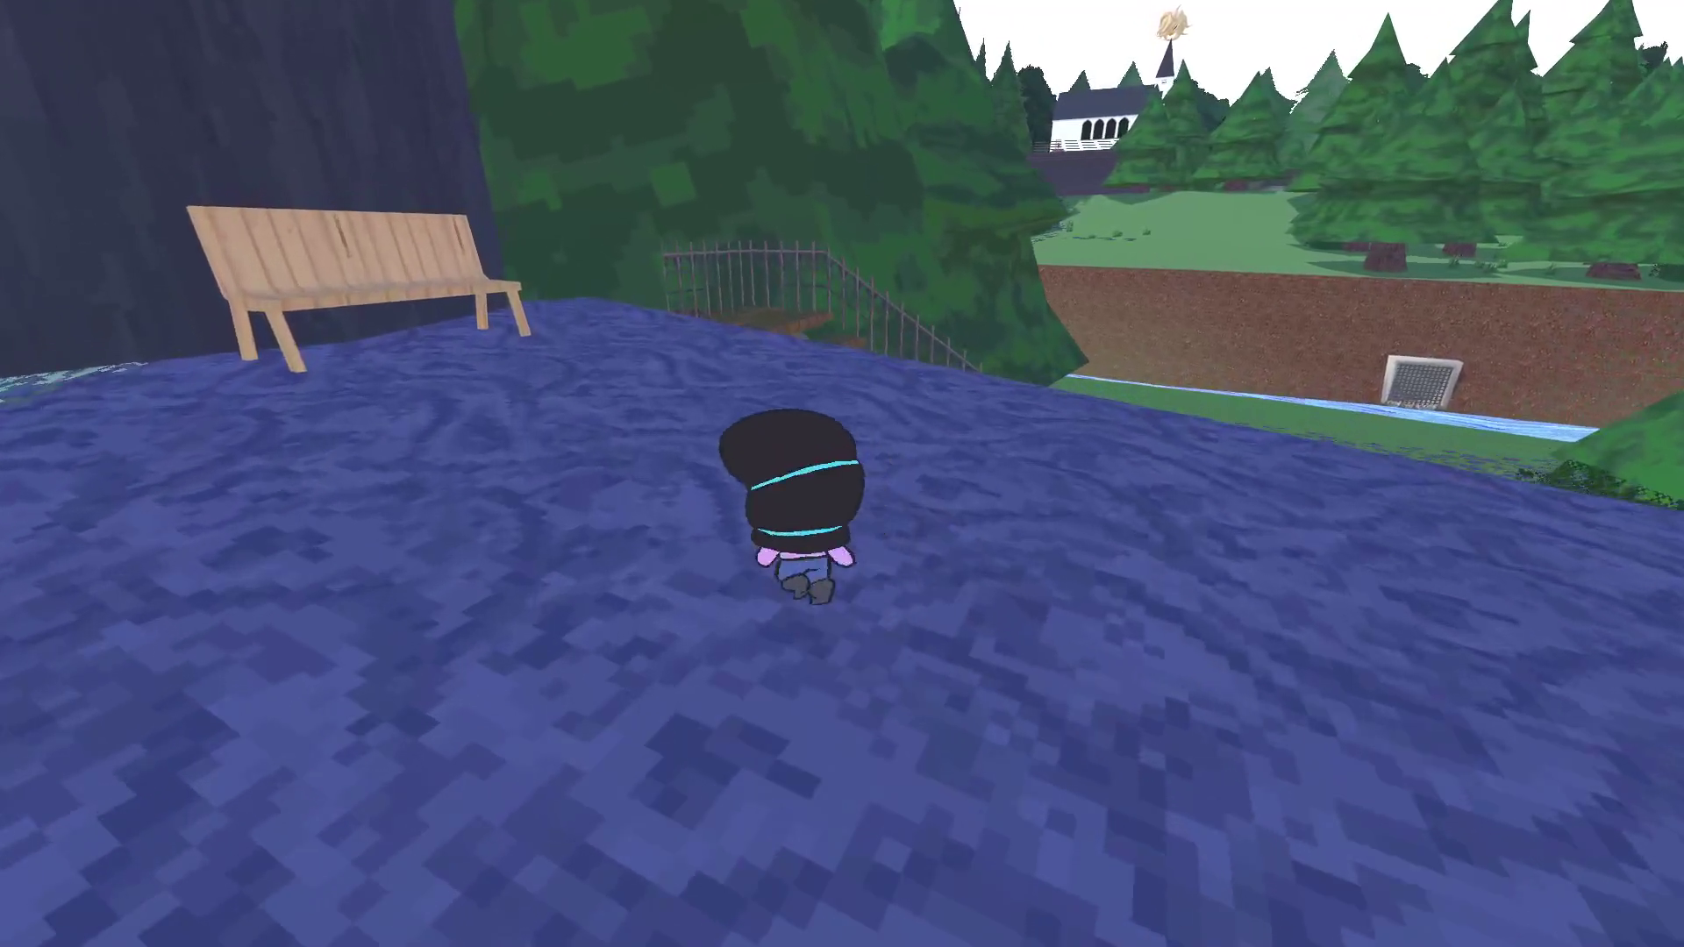
pyautogui.press('w')
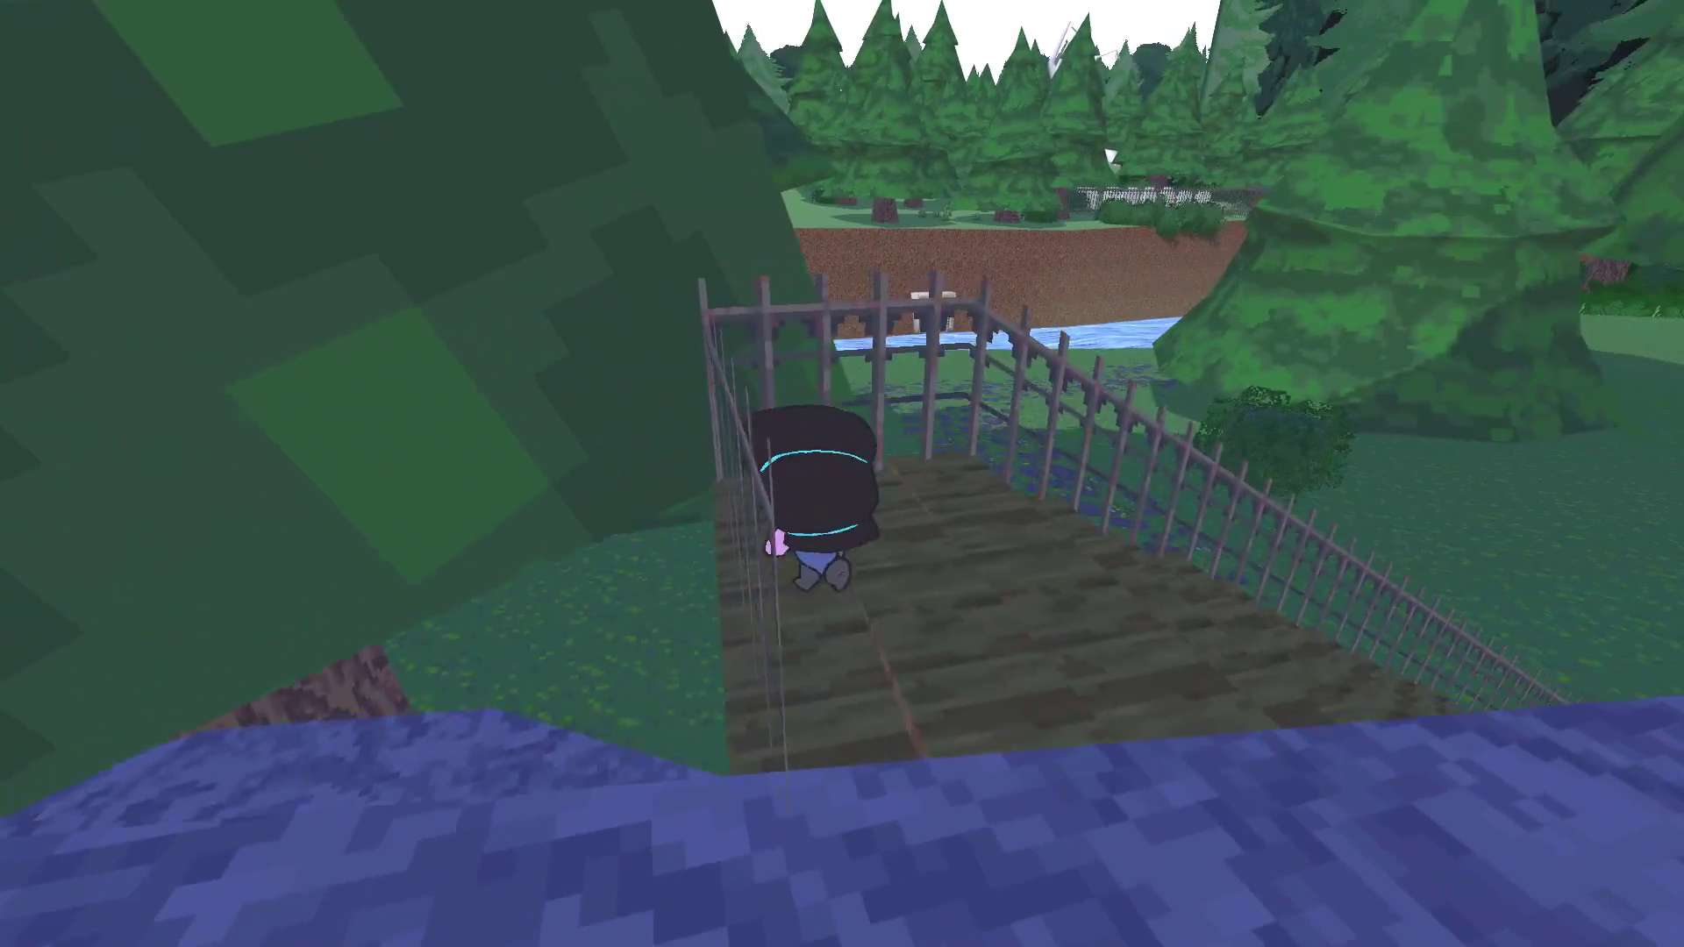
pyautogui.press('w')
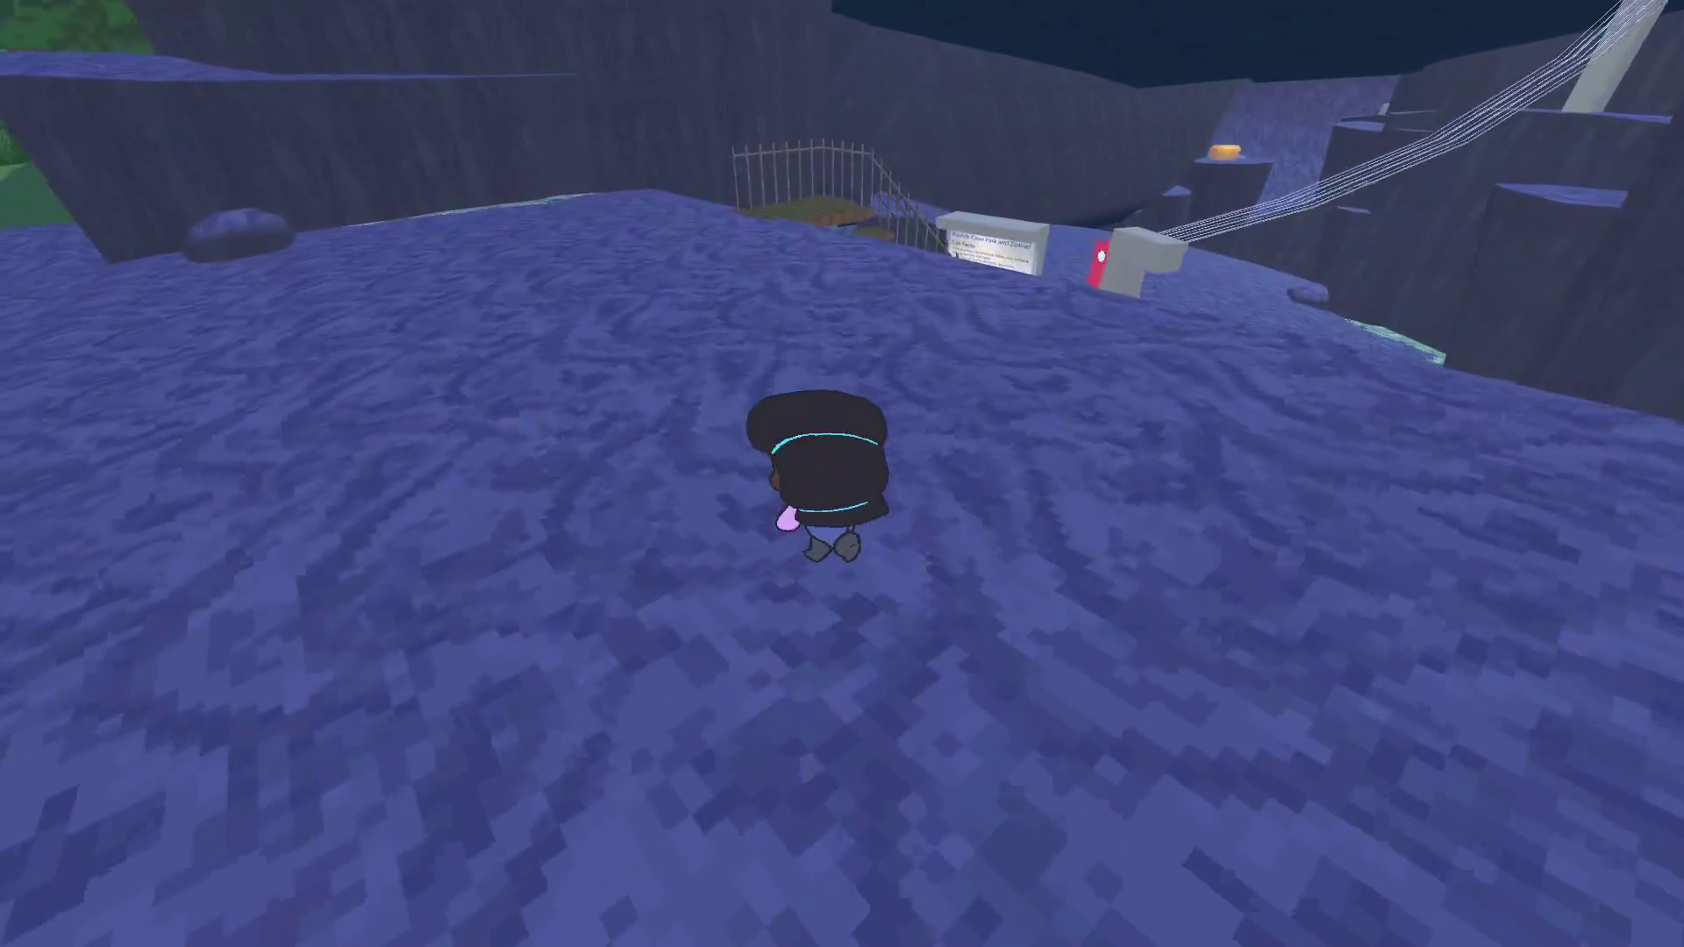
# Choose Save and Exit from the pause menu and clear the editor selection
pyautogui.press('Escape')
pyautogui.press('Down')
pyautogui.press('Down')
pyautogui.press('Down')
pyautogui.press('Down')
pyautogui.press('Return')
pyautogui.click(846, 480)
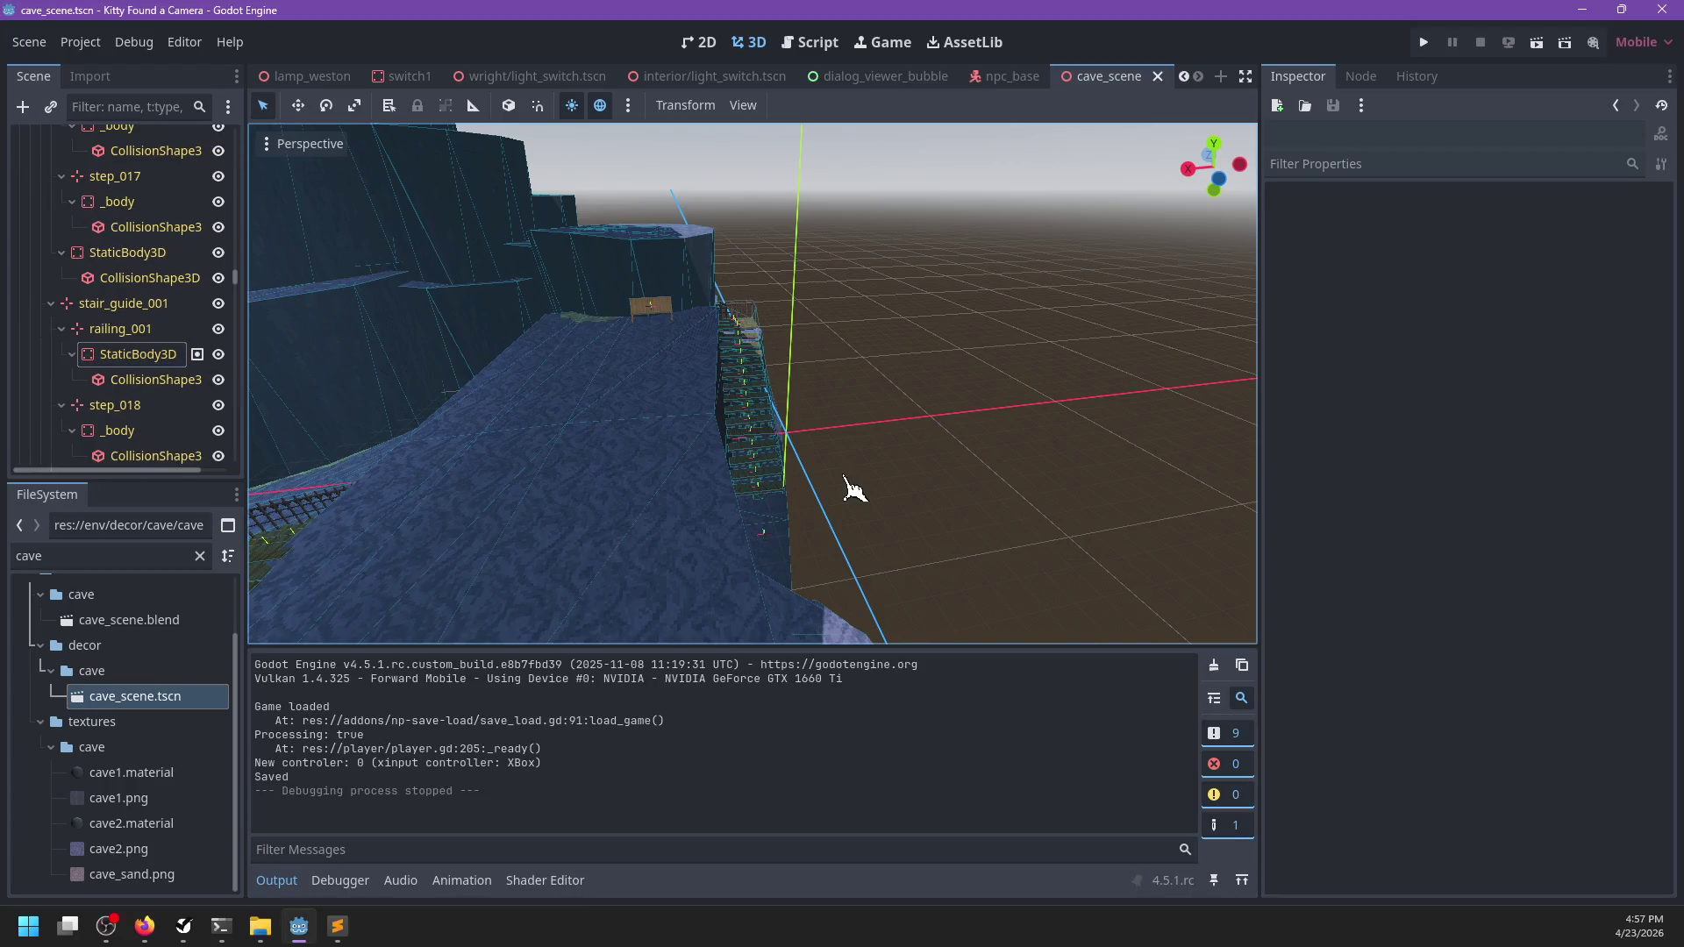
# Filter the FileSystem for 'player', drop a player.tscn instance into the scene, then undo it
pyautogui.click(167, 558)
pyautogui.write('player')
pyautogui.moveTo(98, 798)
pyautogui.mouseDown()
pyautogui.moveTo(421, 687)
pyautogui.moveTo(640, 500)
pyautogui.moveTo(627, 509)
pyautogui.mouseUp()
pyautogui.press('f')
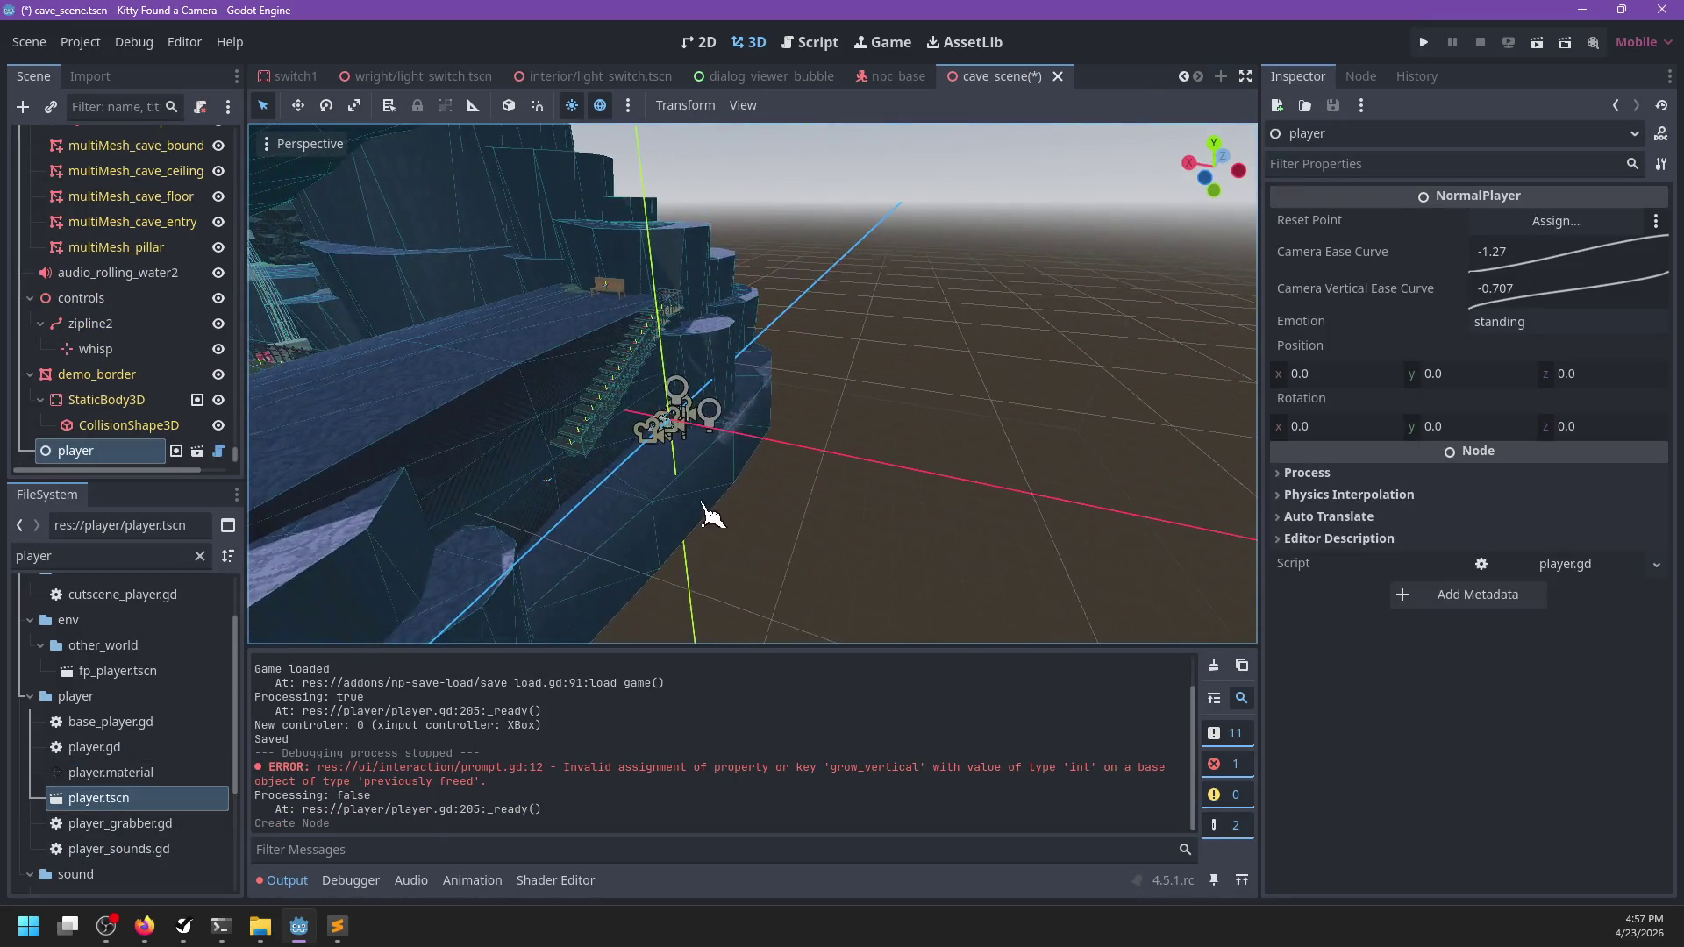
pyautogui.scroll(5, 827, 474)
pyautogui.hotkey('ctrl', 'z')
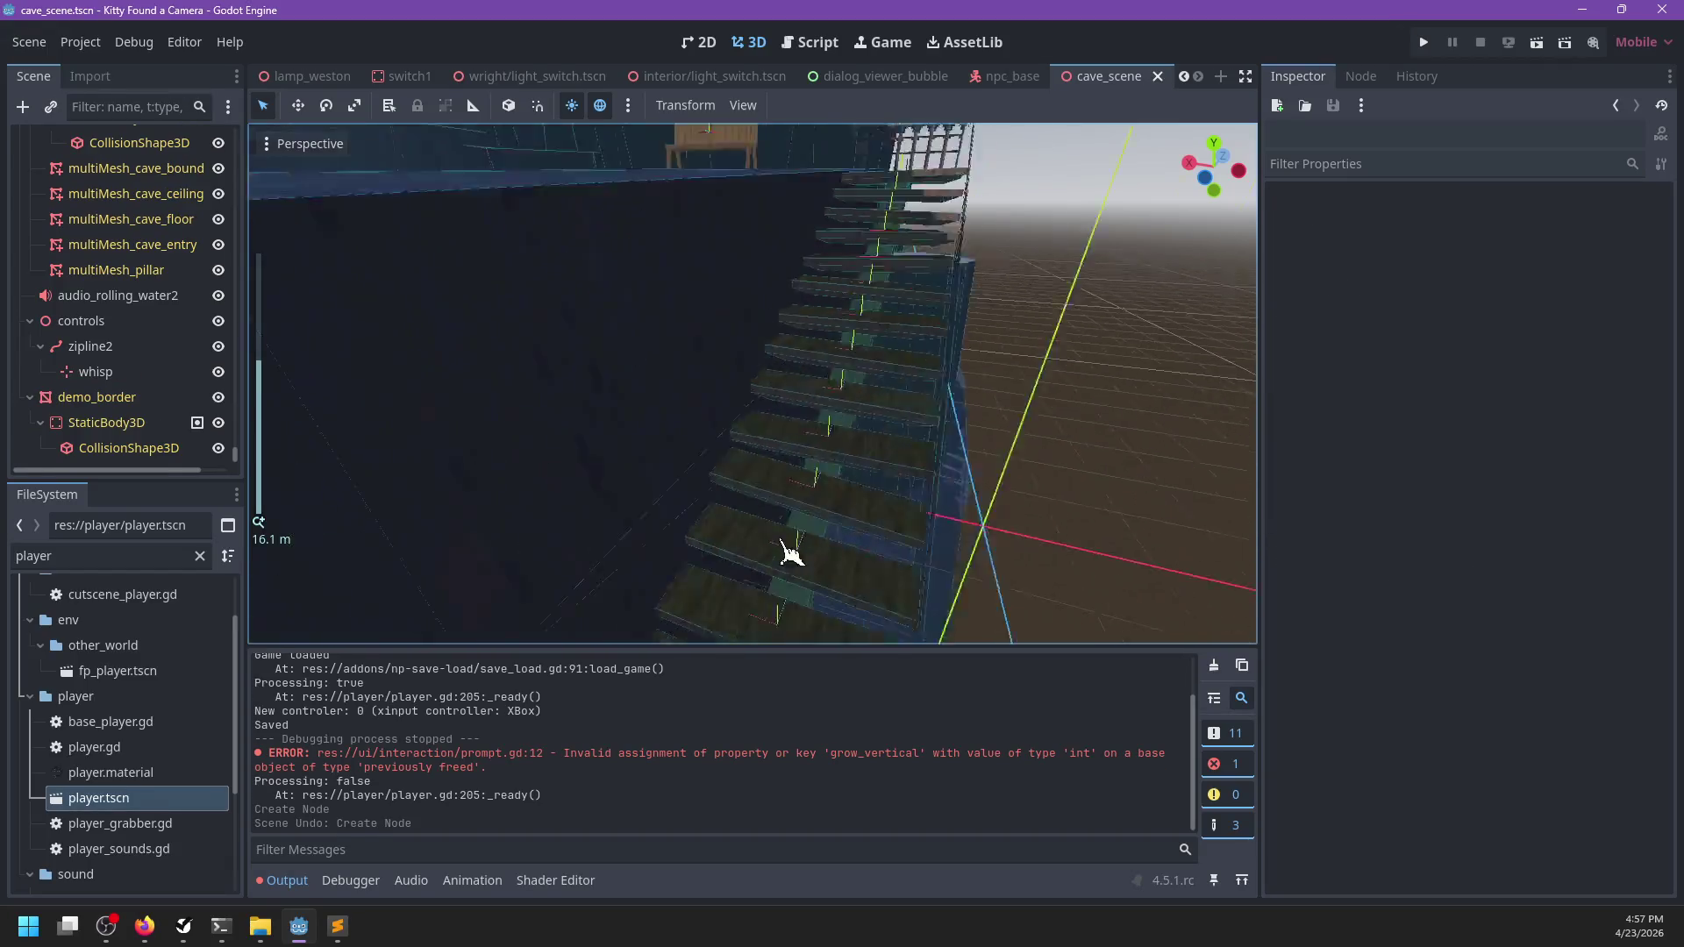
# Place a player.tscn instance on the cave floor and frame the view on it
pyautogui.moveTo(211, 798)
pyautogui.mouseDown()
pyautogui.moveTo(424, 650)
pyautogui.moveTo(739, 481)
pyautogui.mouseUp()
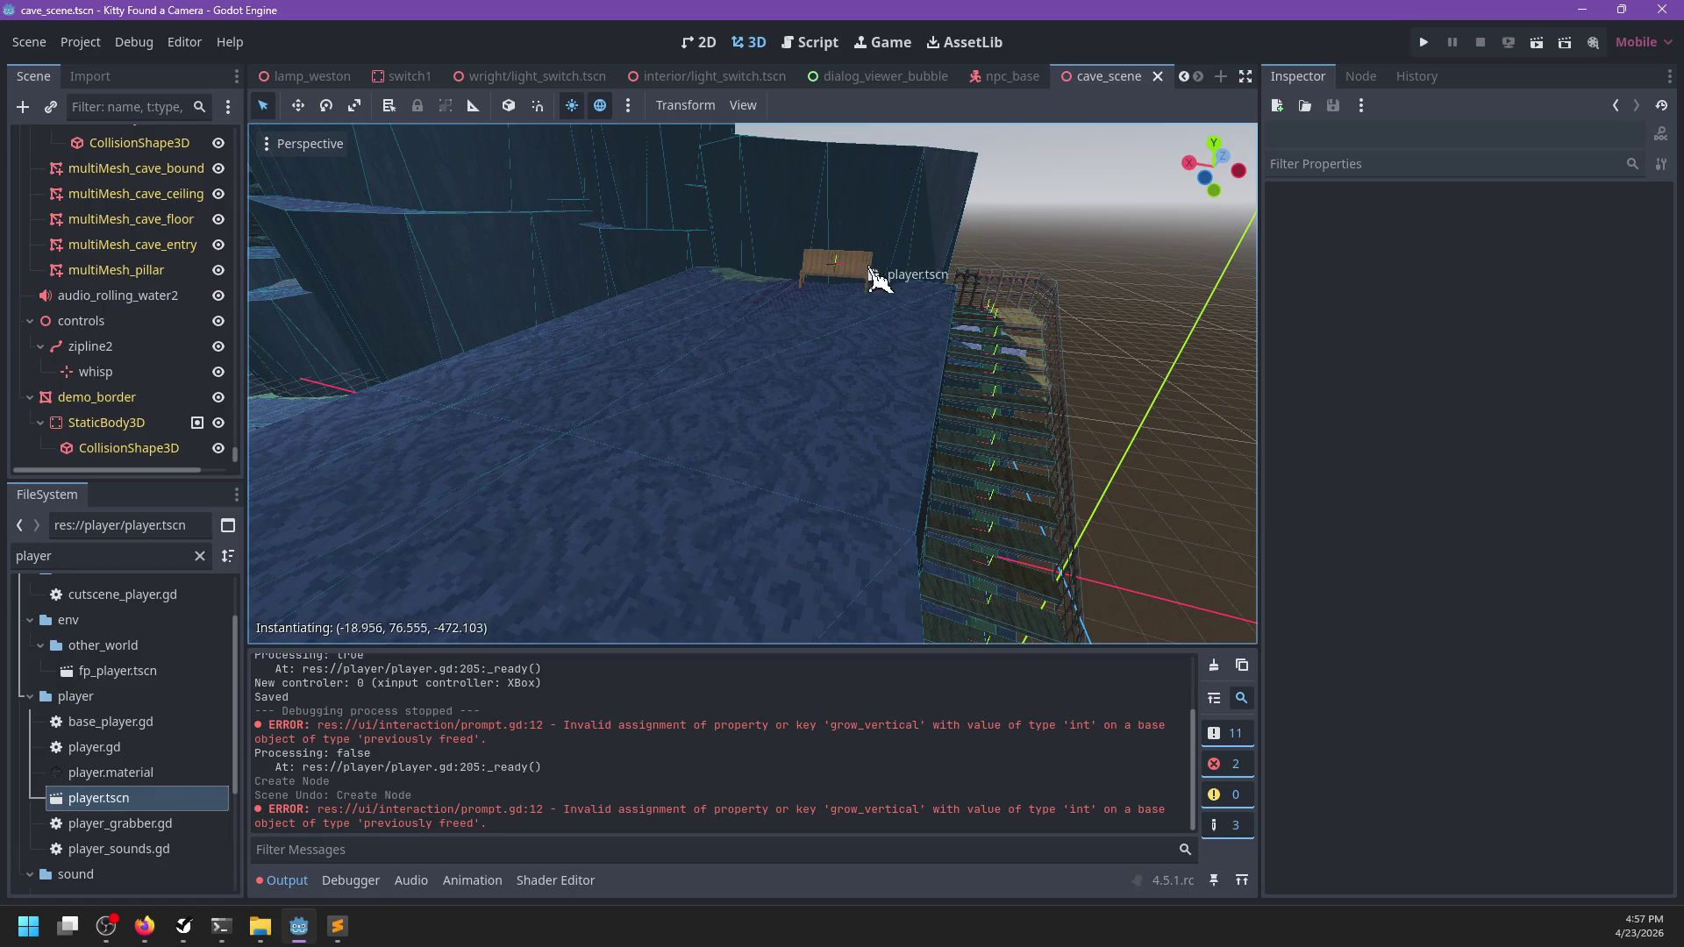
pyautogui.moveTo(542, 430); pyautogui.dragTo(361, 336)
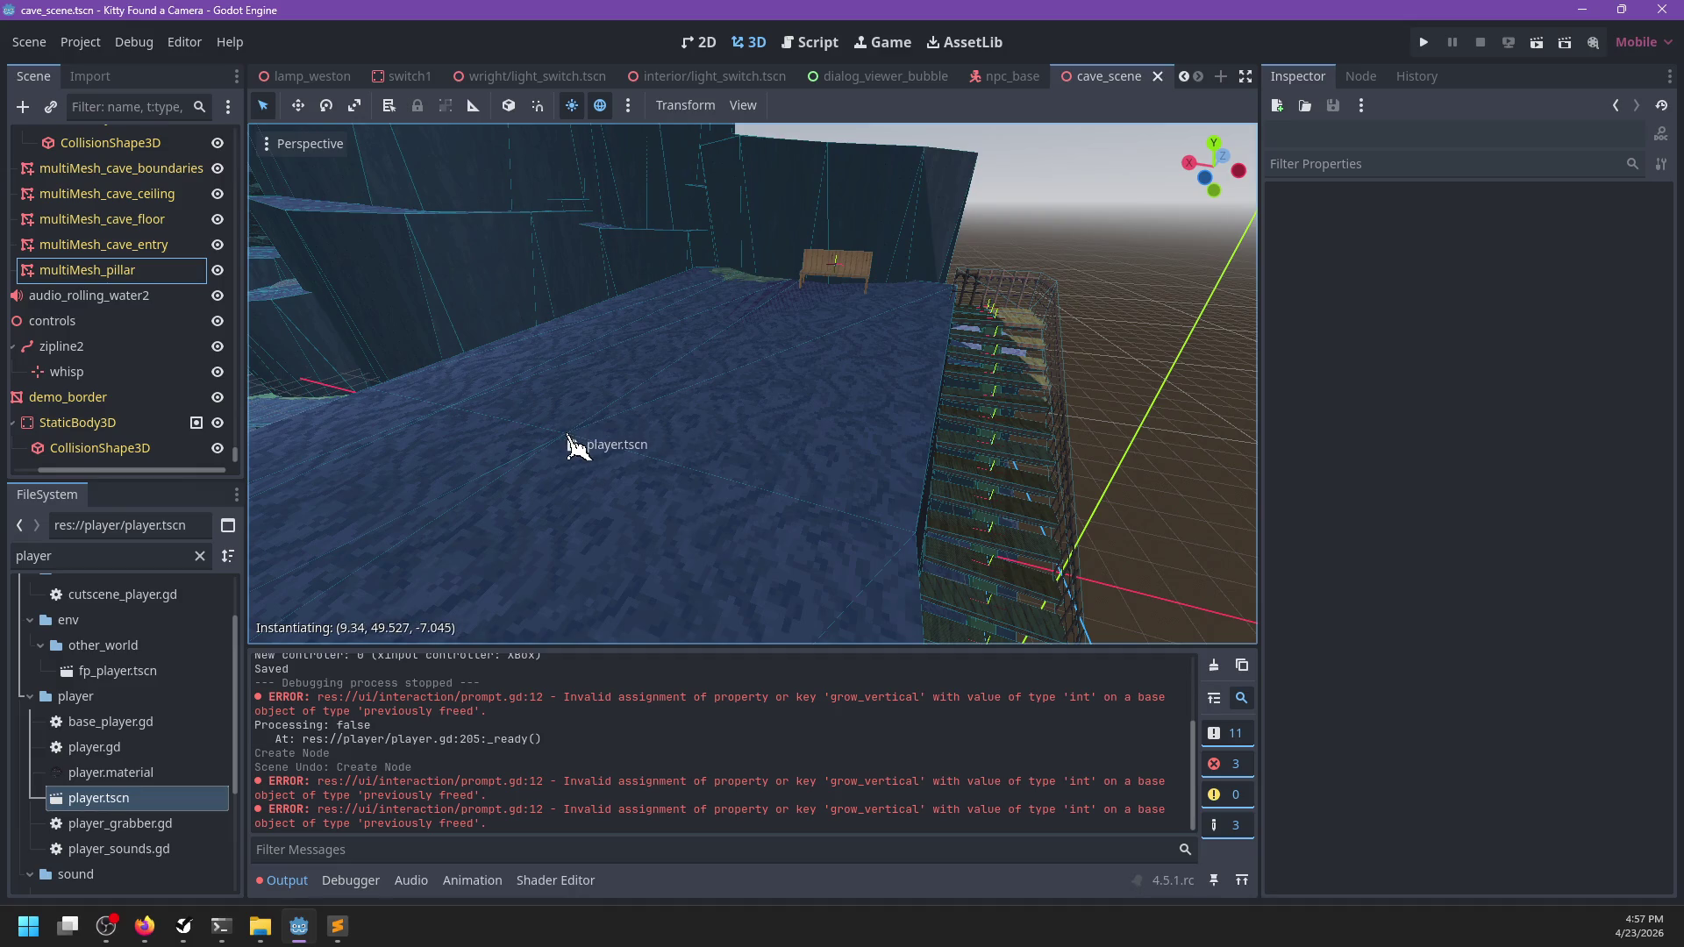
pyautogui.moveTo(564, 448); pyautogui.dragTo(650, 477)
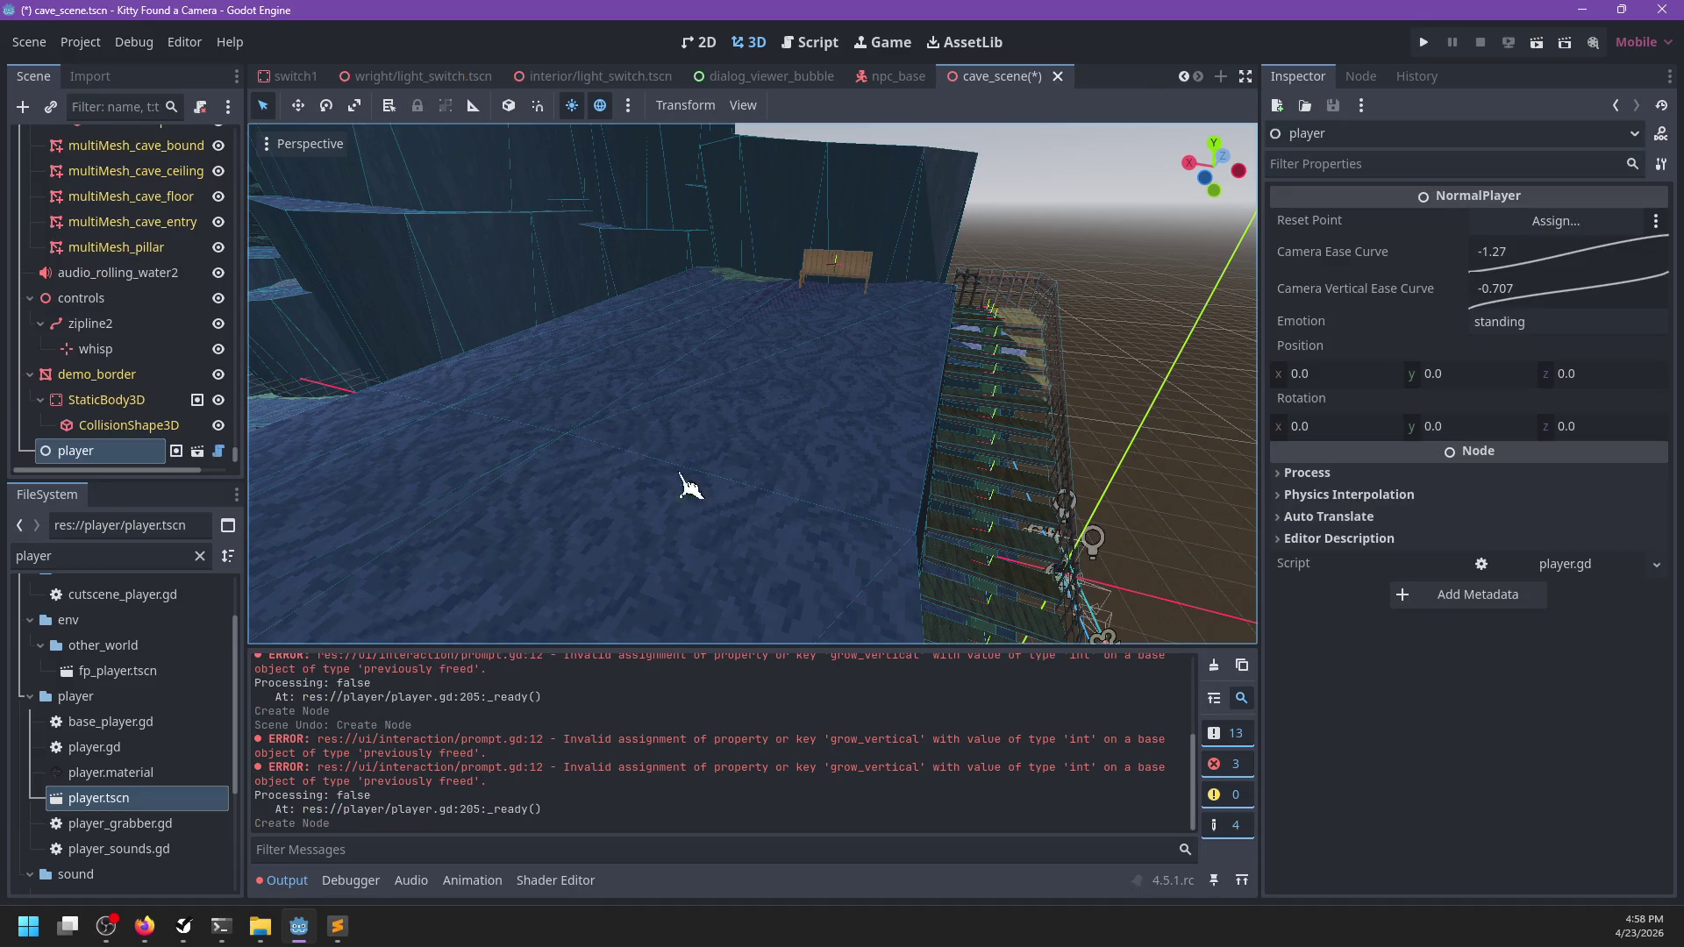
pyautogui.press('f')
pyautogui.moveTo(799, 462)
pyautogui.mouseDown()
pyautogui.moveTo(790, 481)
pyautogui.moveTo(903, 530)
pyautogui.moveTo(735, 533)
pyautogui.mouseUp()
# Delete the player node and save the cave scene
pyautogui.click(156, 428)
pyautogui.click(112, 451)
pyautogui.press('Delete')
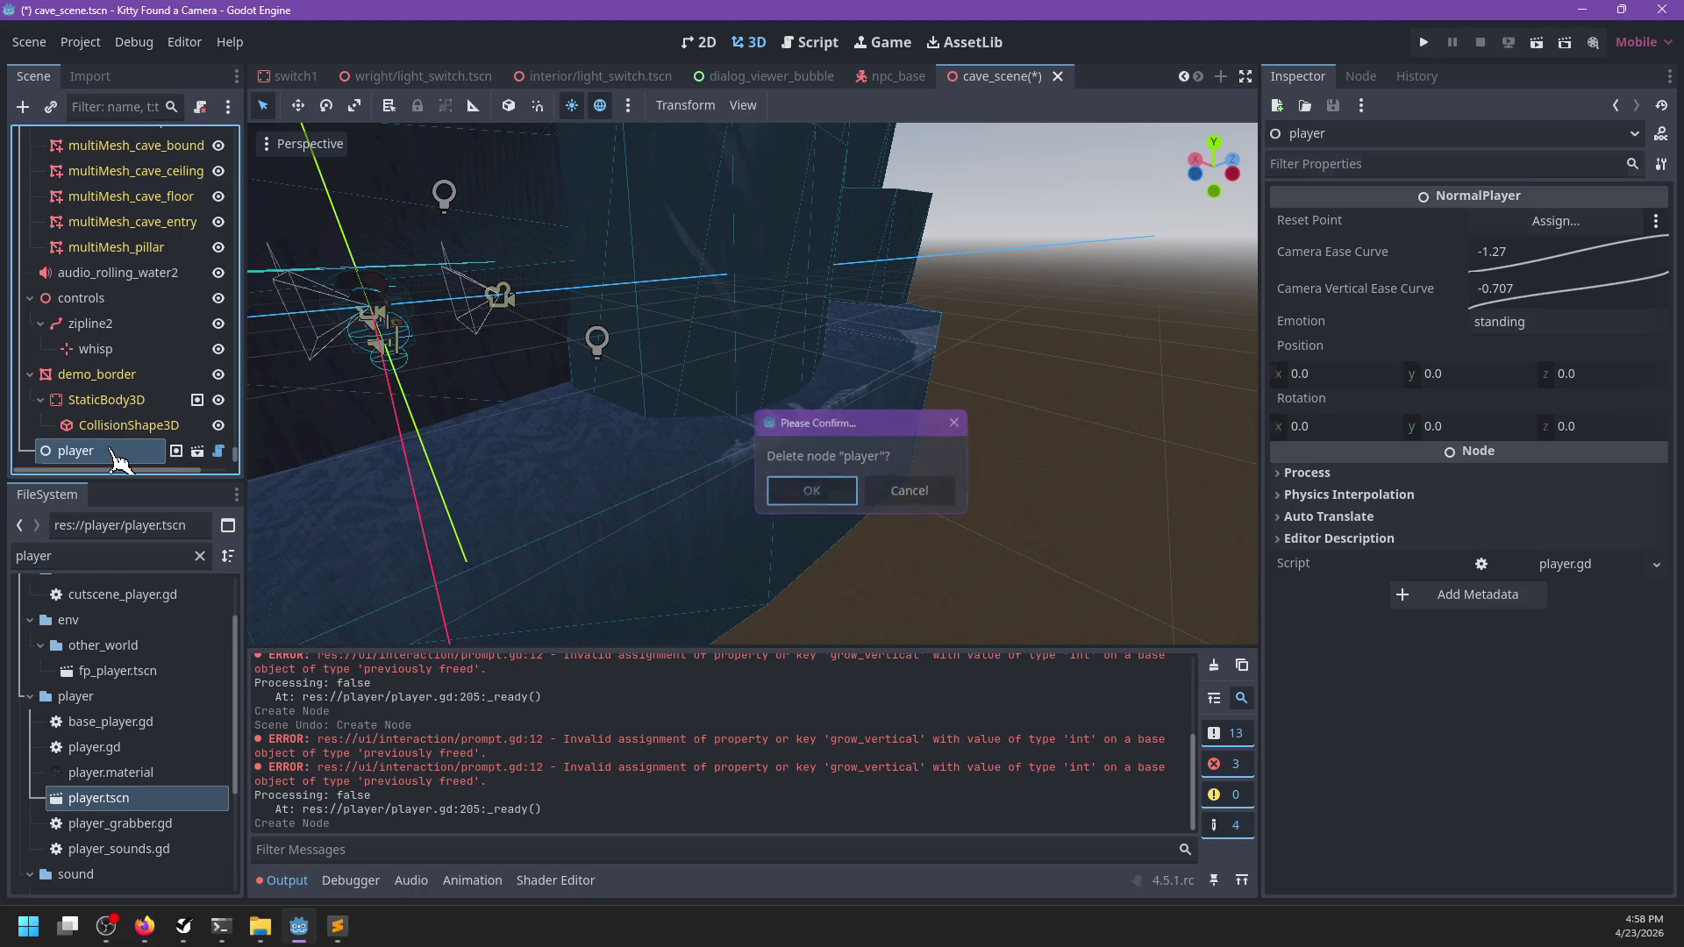
pyautogui.press('Return')
pyautogui.scroll(-6, 639, 444)
pyautogui.hotkey('ctrl', 's')
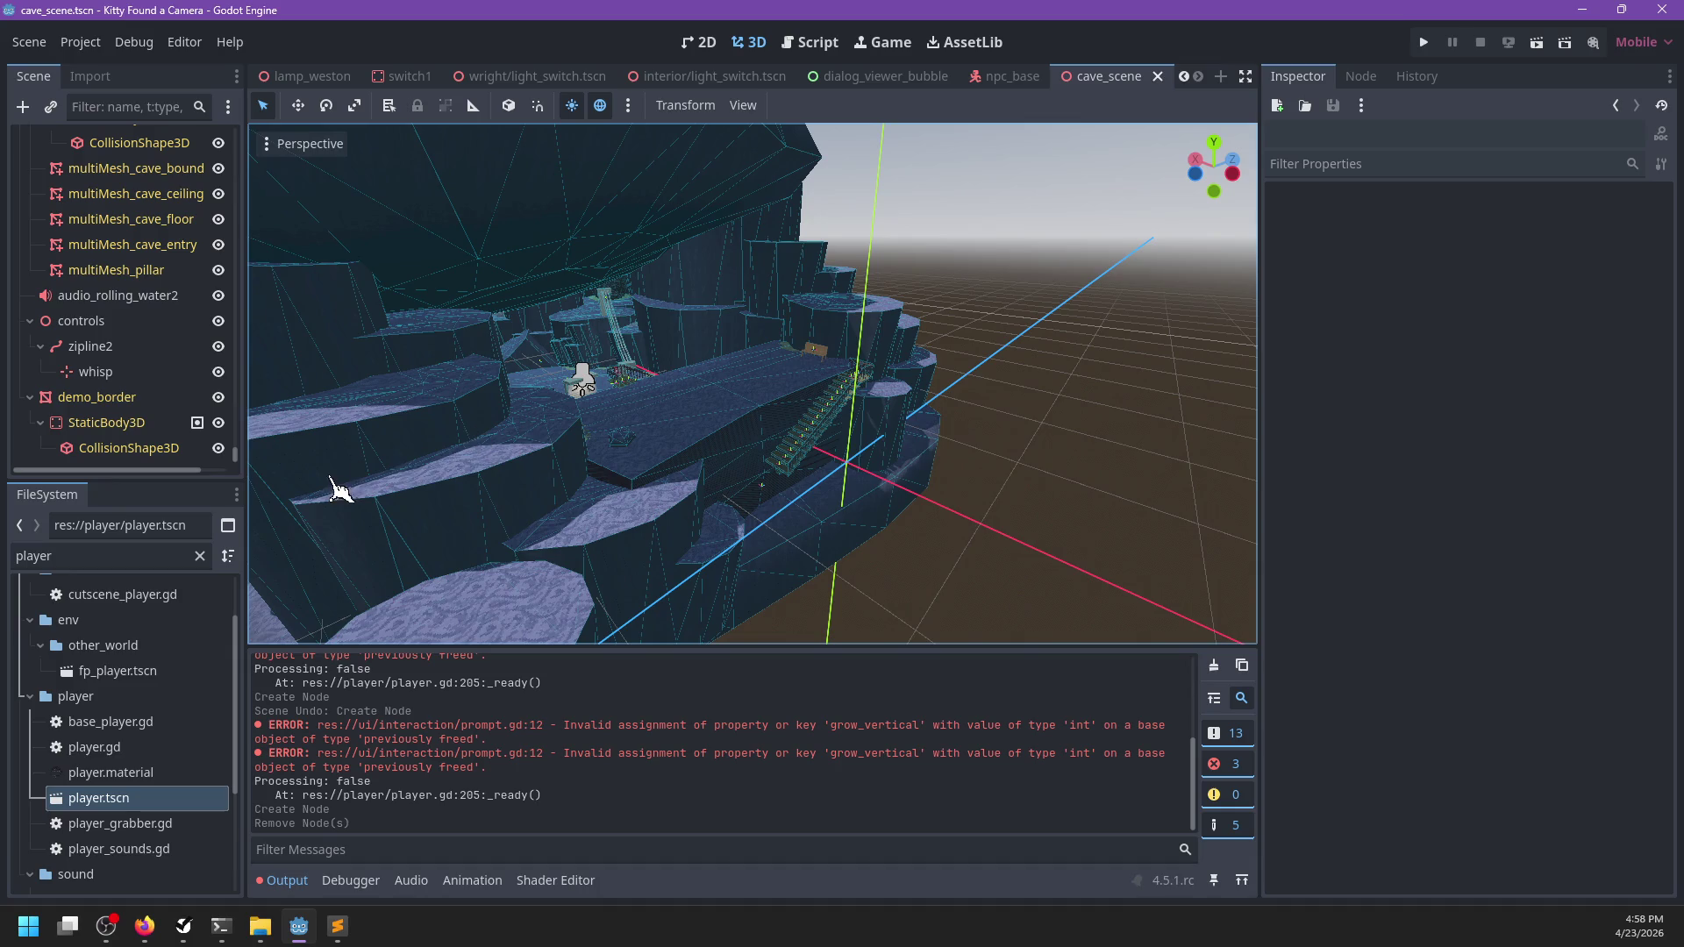
pyautogui.click(129, 559)
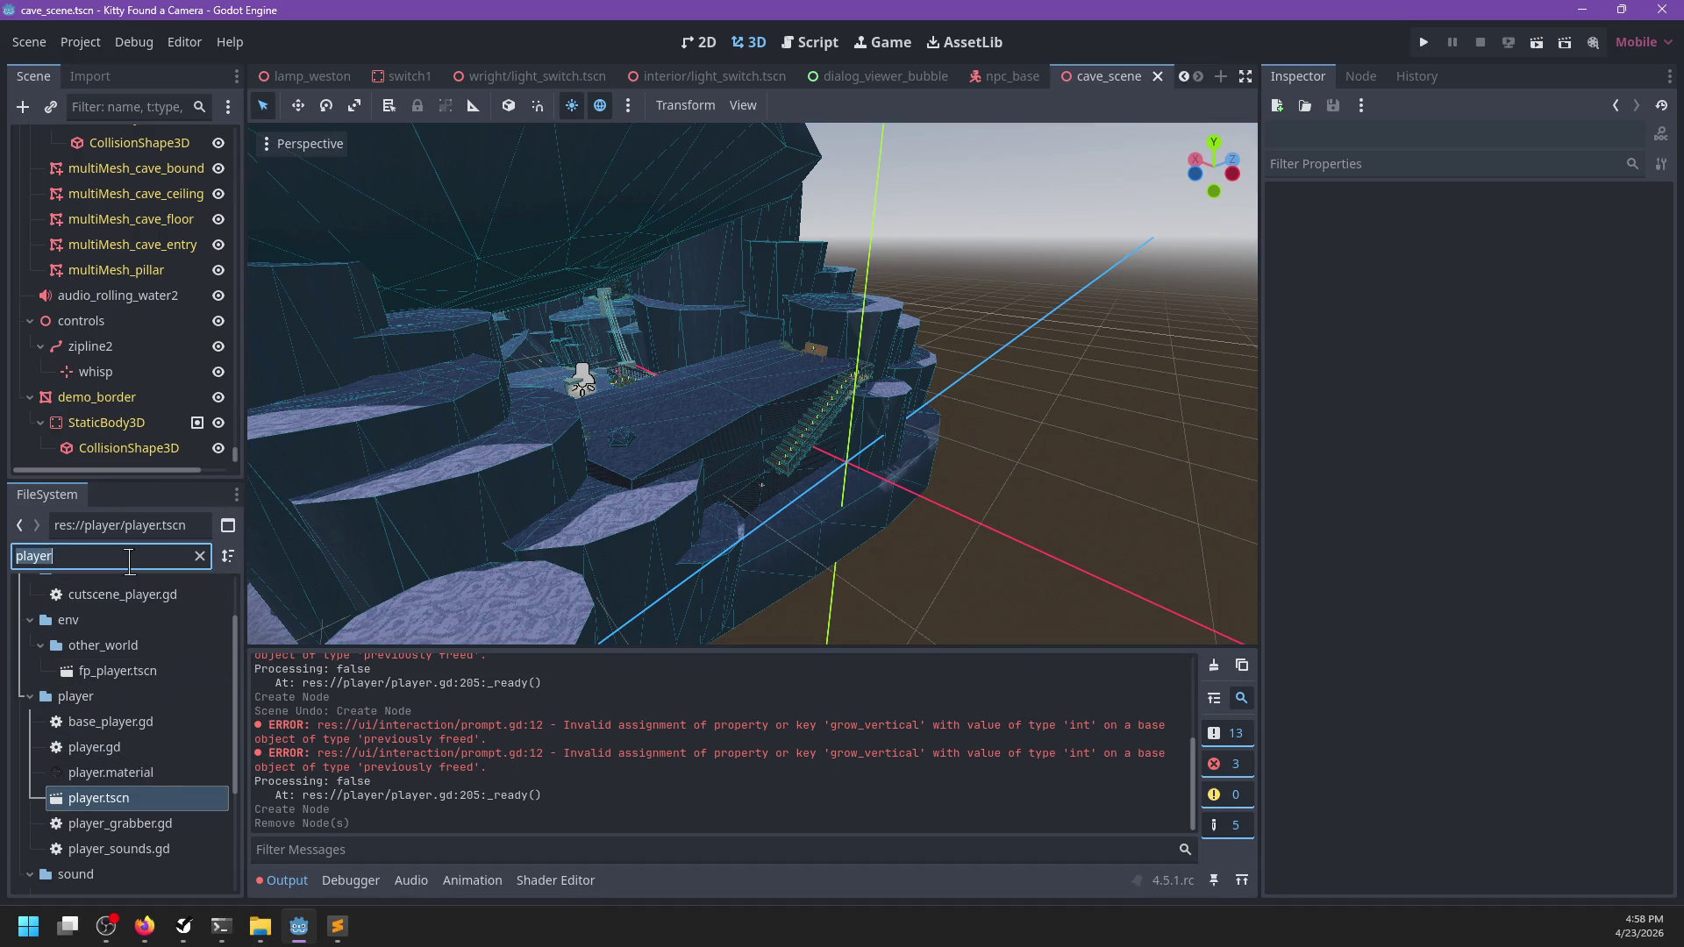
# Filter the FileSystem for 'npc' and drop an npc_m_son.tscn instance into the cave scene
pyautogui.write('npc')
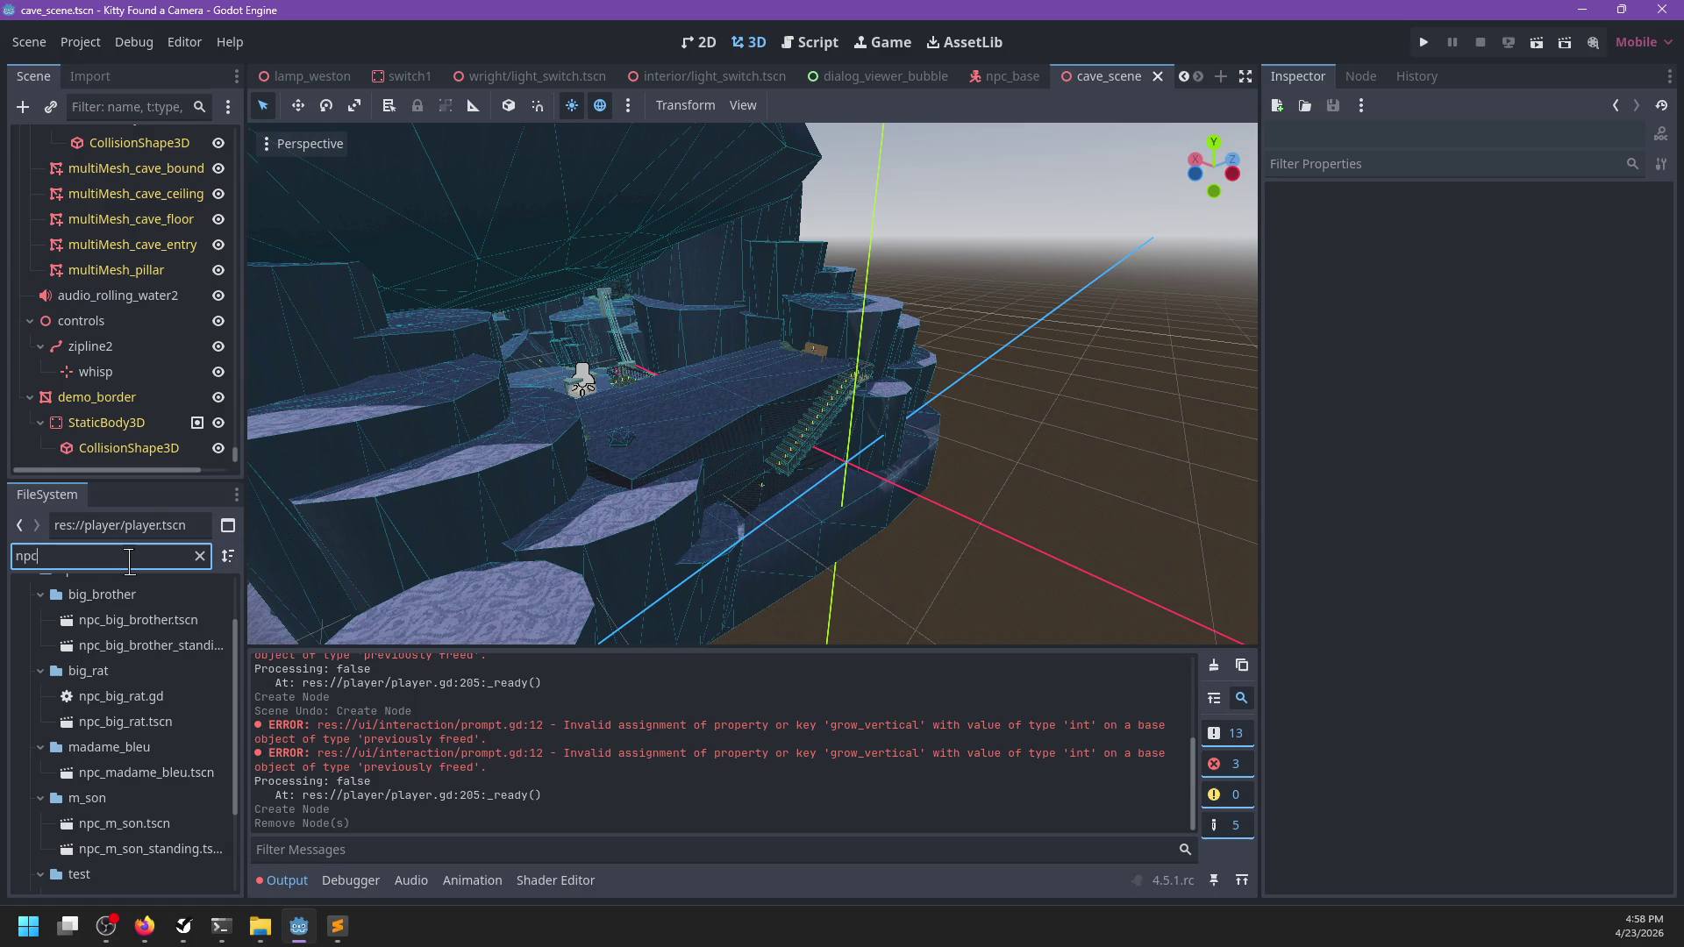
pyautogui.moveTo(131, 825); pyautogui.dragTo(729, 406)
pyautogui.scroll(8, 801, 477)
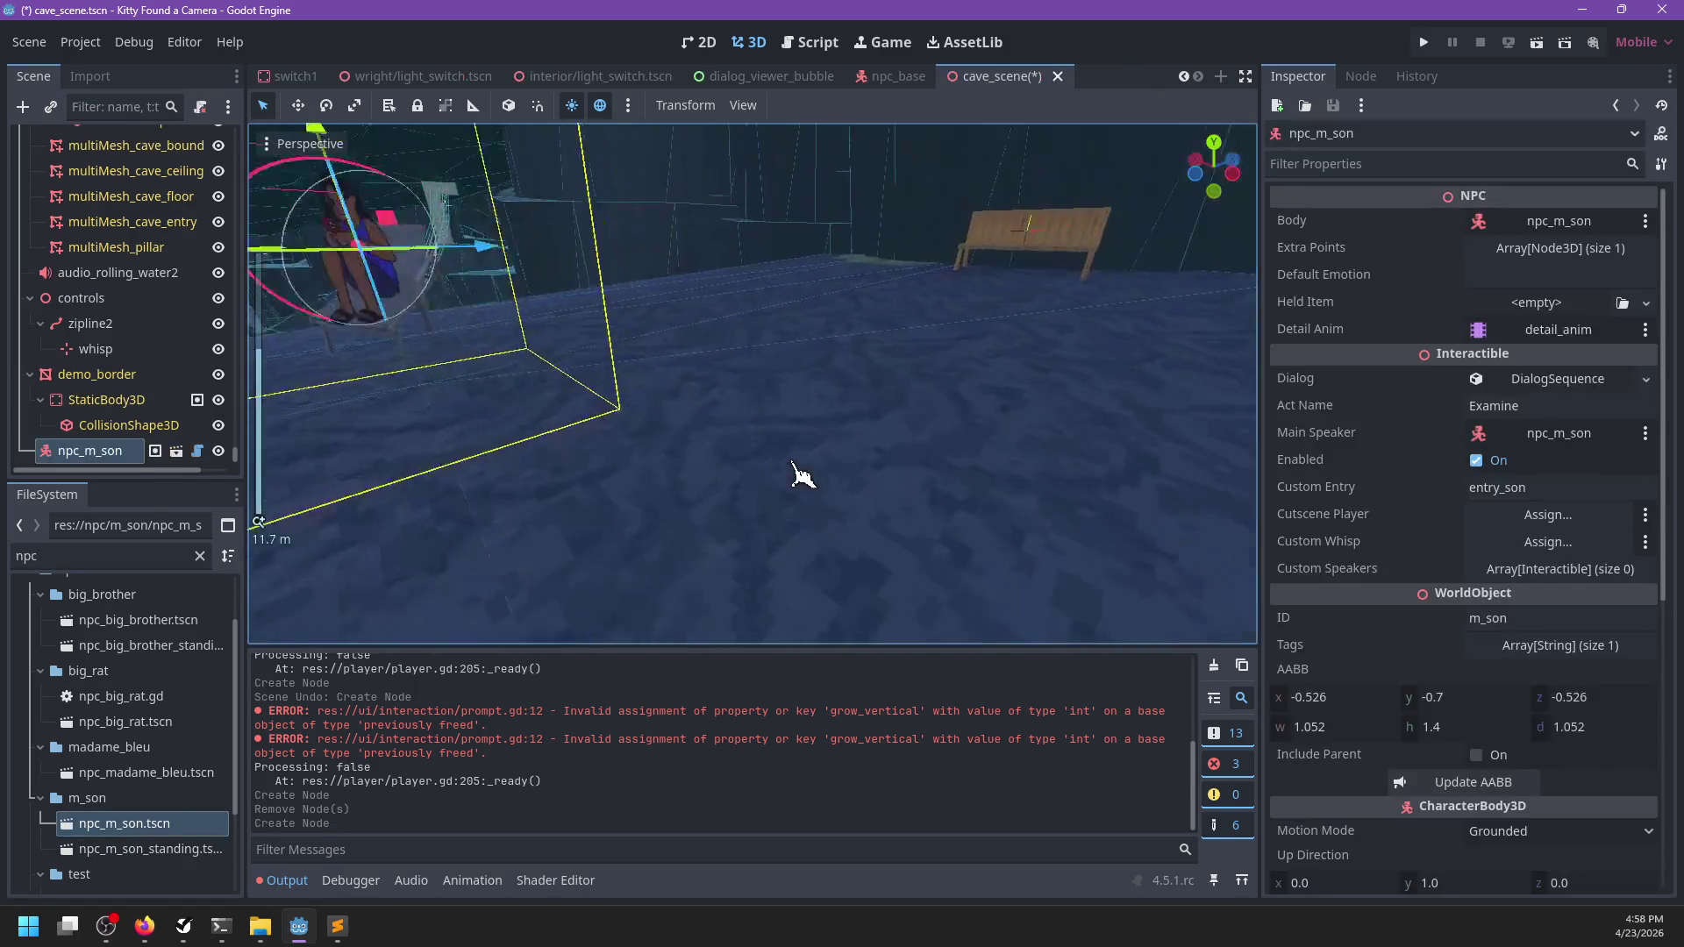
pyautogui.press('f')
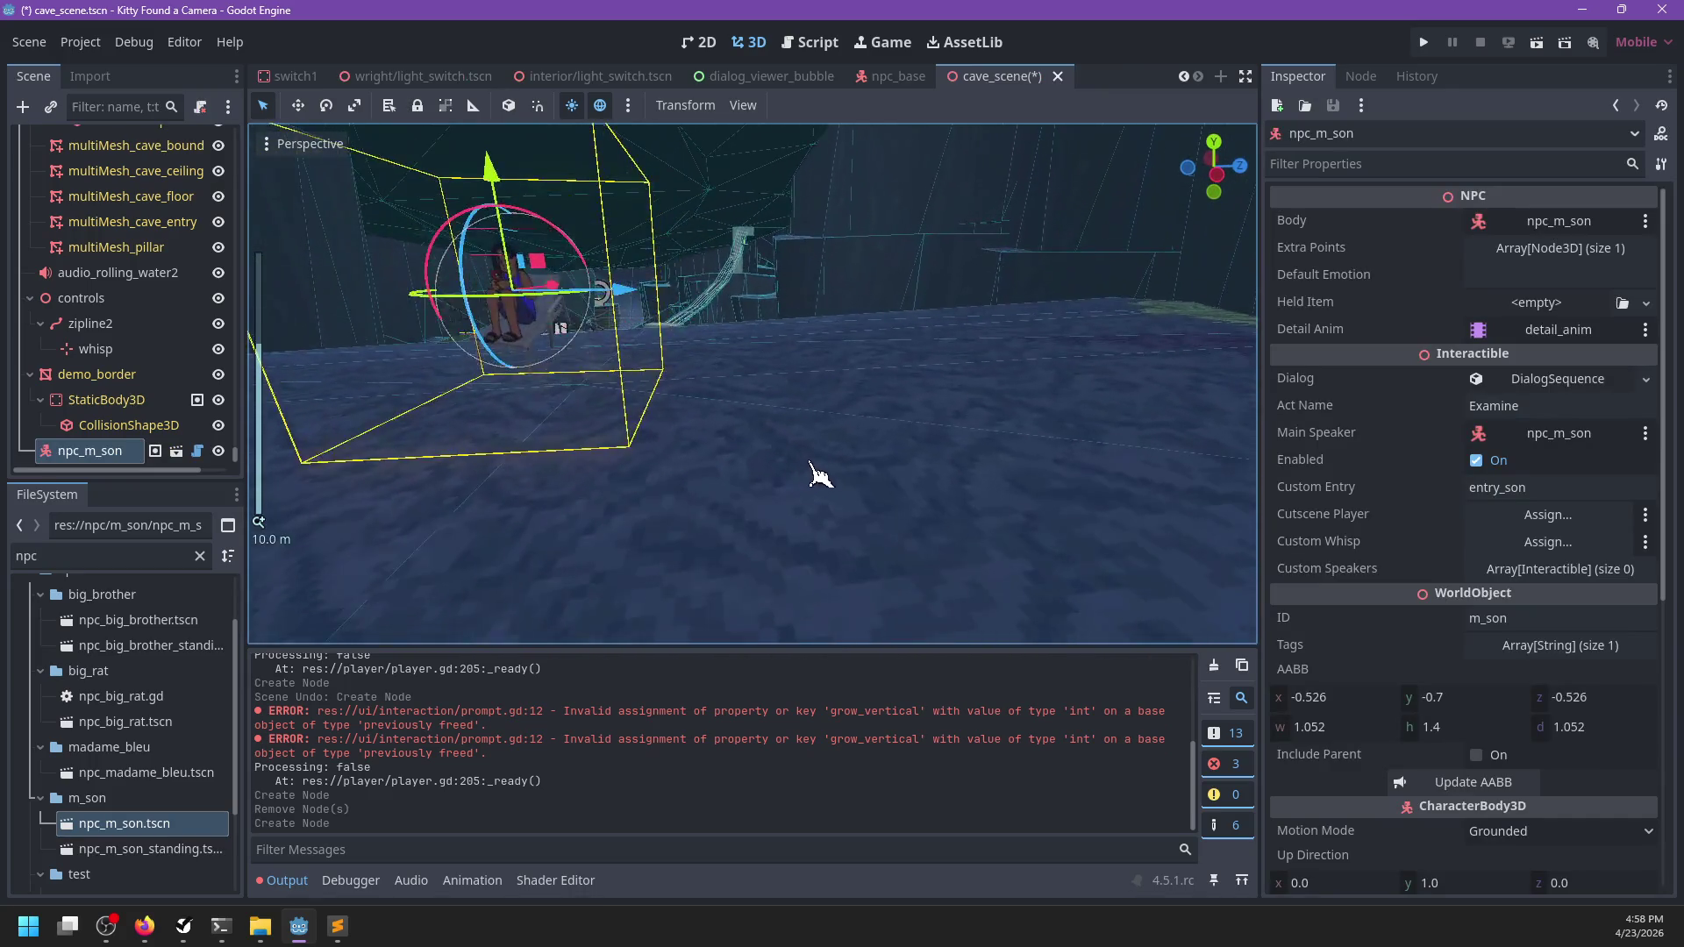
# Lower npc_m_son along the Y axis until it stands on the cave floor
pyautogui.moveTo(668, 205); pyautogui.dragTo(693, 364)
pyautogui.scroll(5, 771, 444)
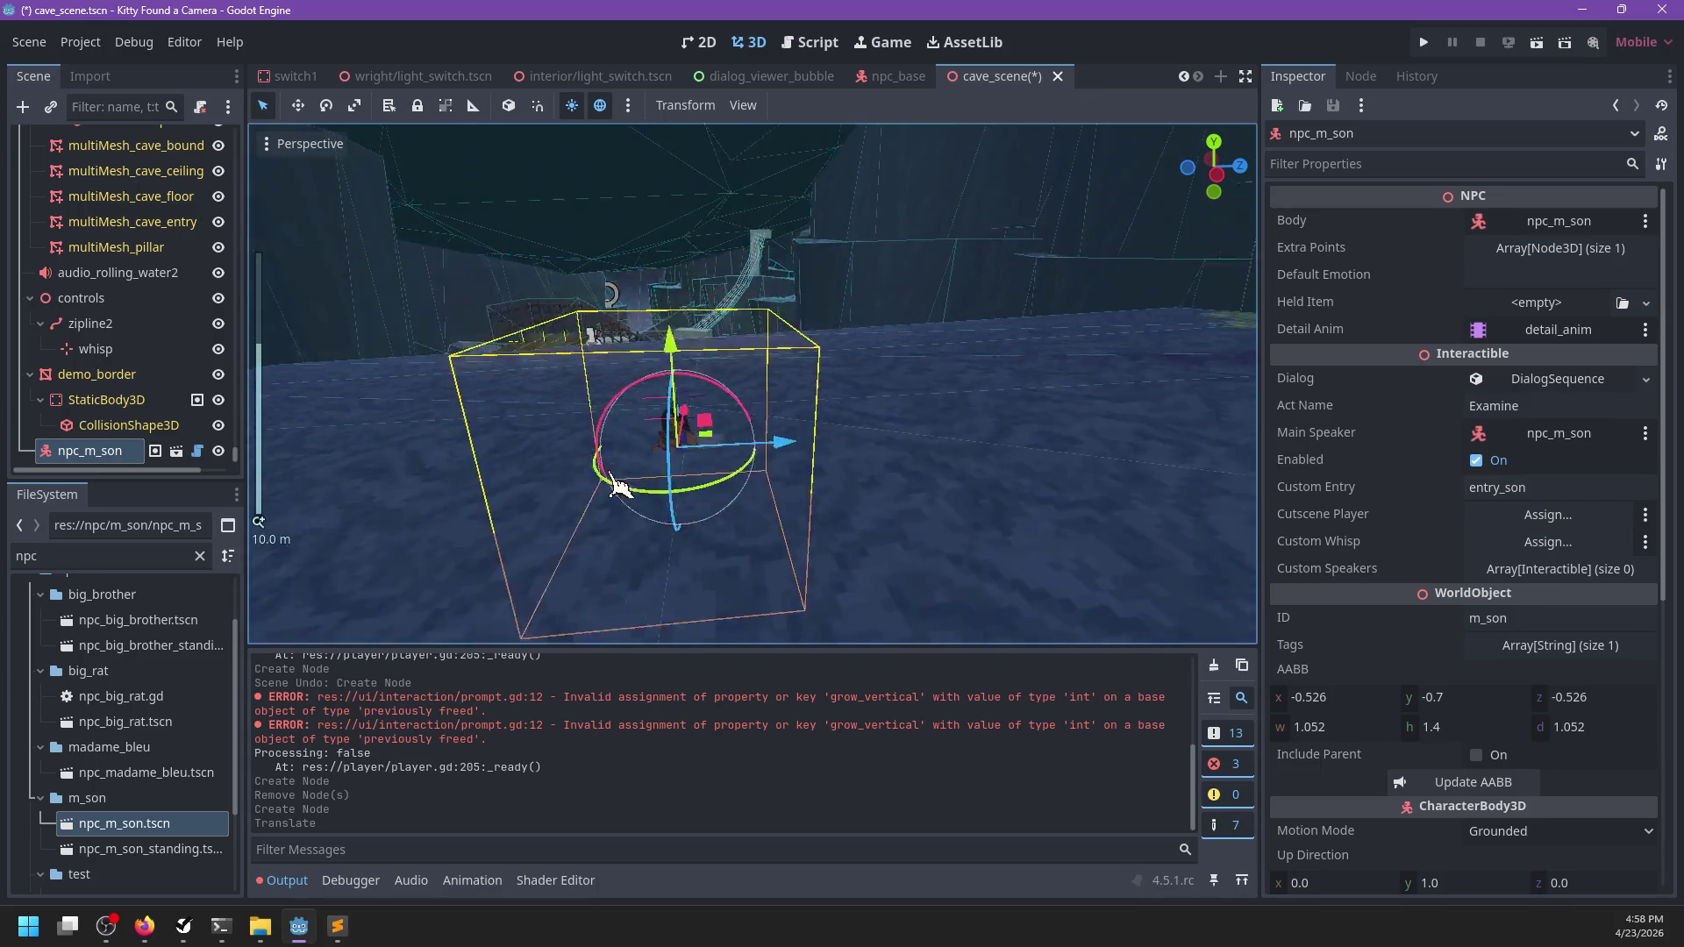
pyautogui.scroll(-5, 815, 448)
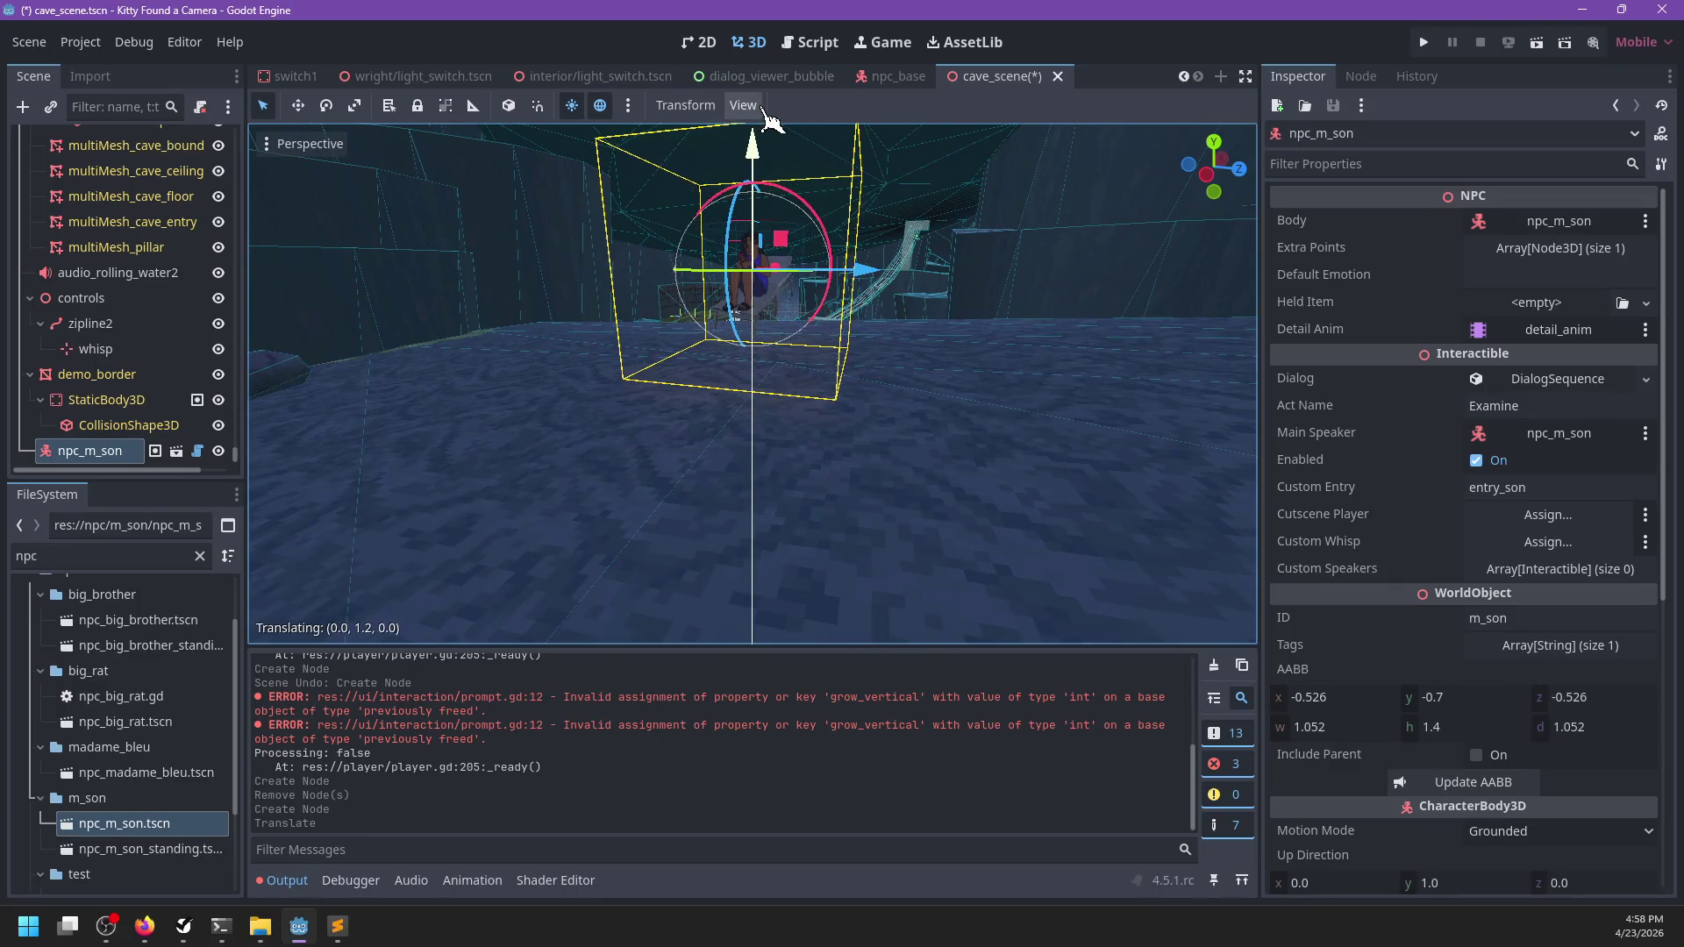
pyautogui.moveTo(762, 131); pyautogui.dragTo(809, 421)
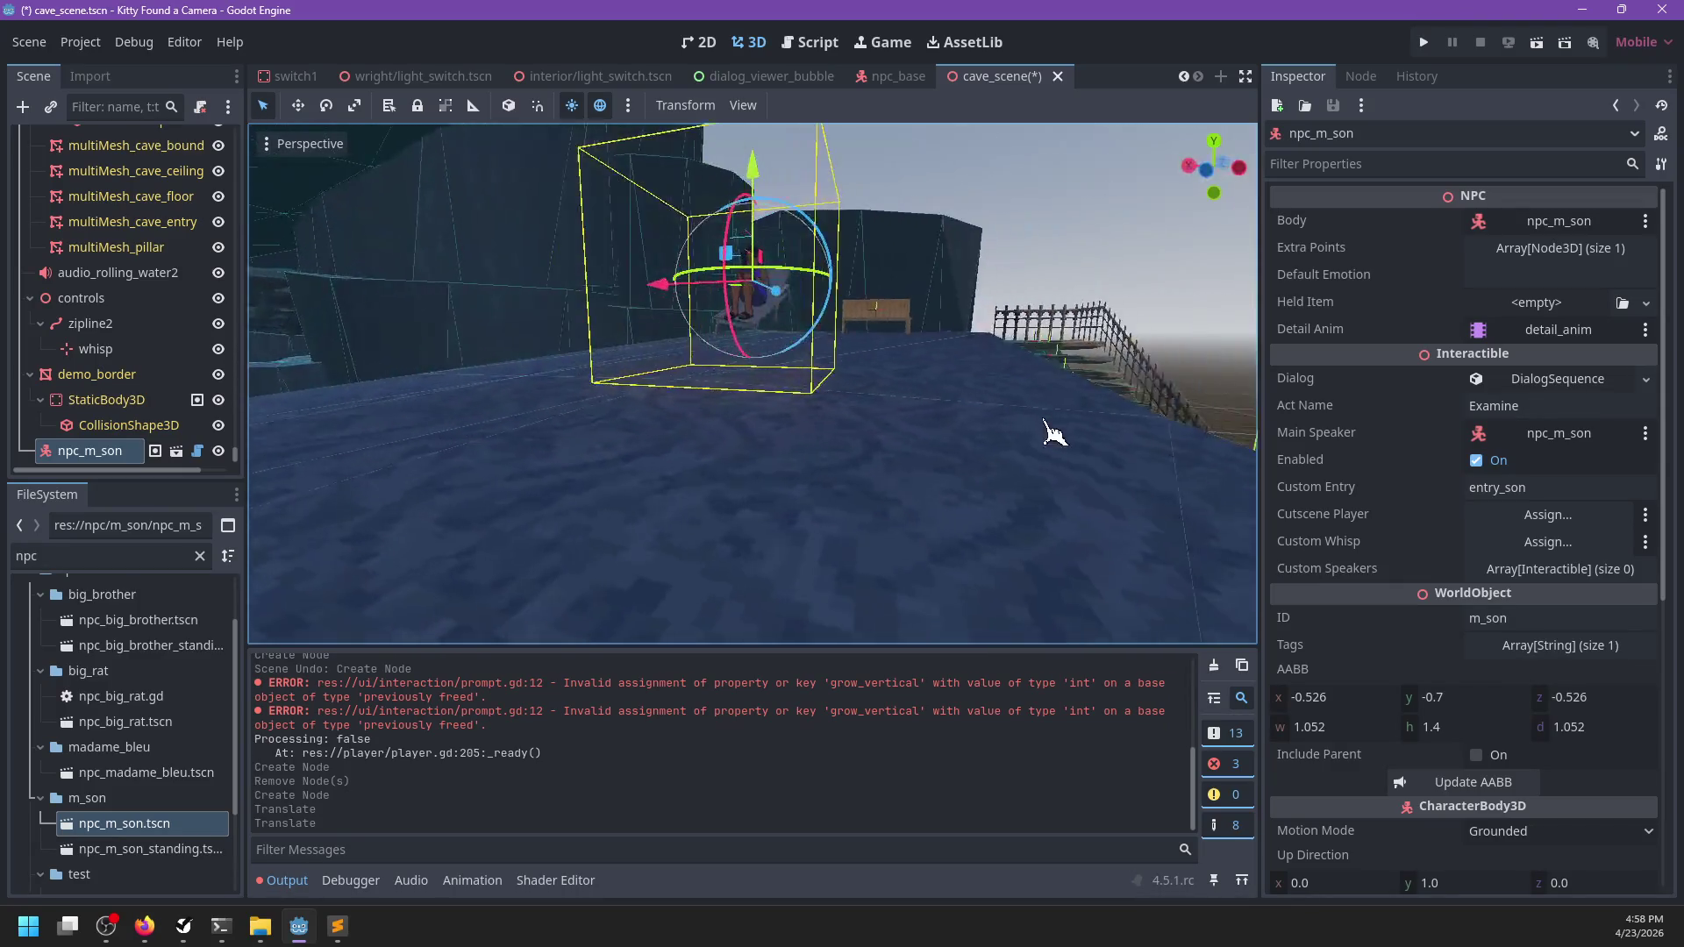
pyautogui.scroll(2, 793, 413)
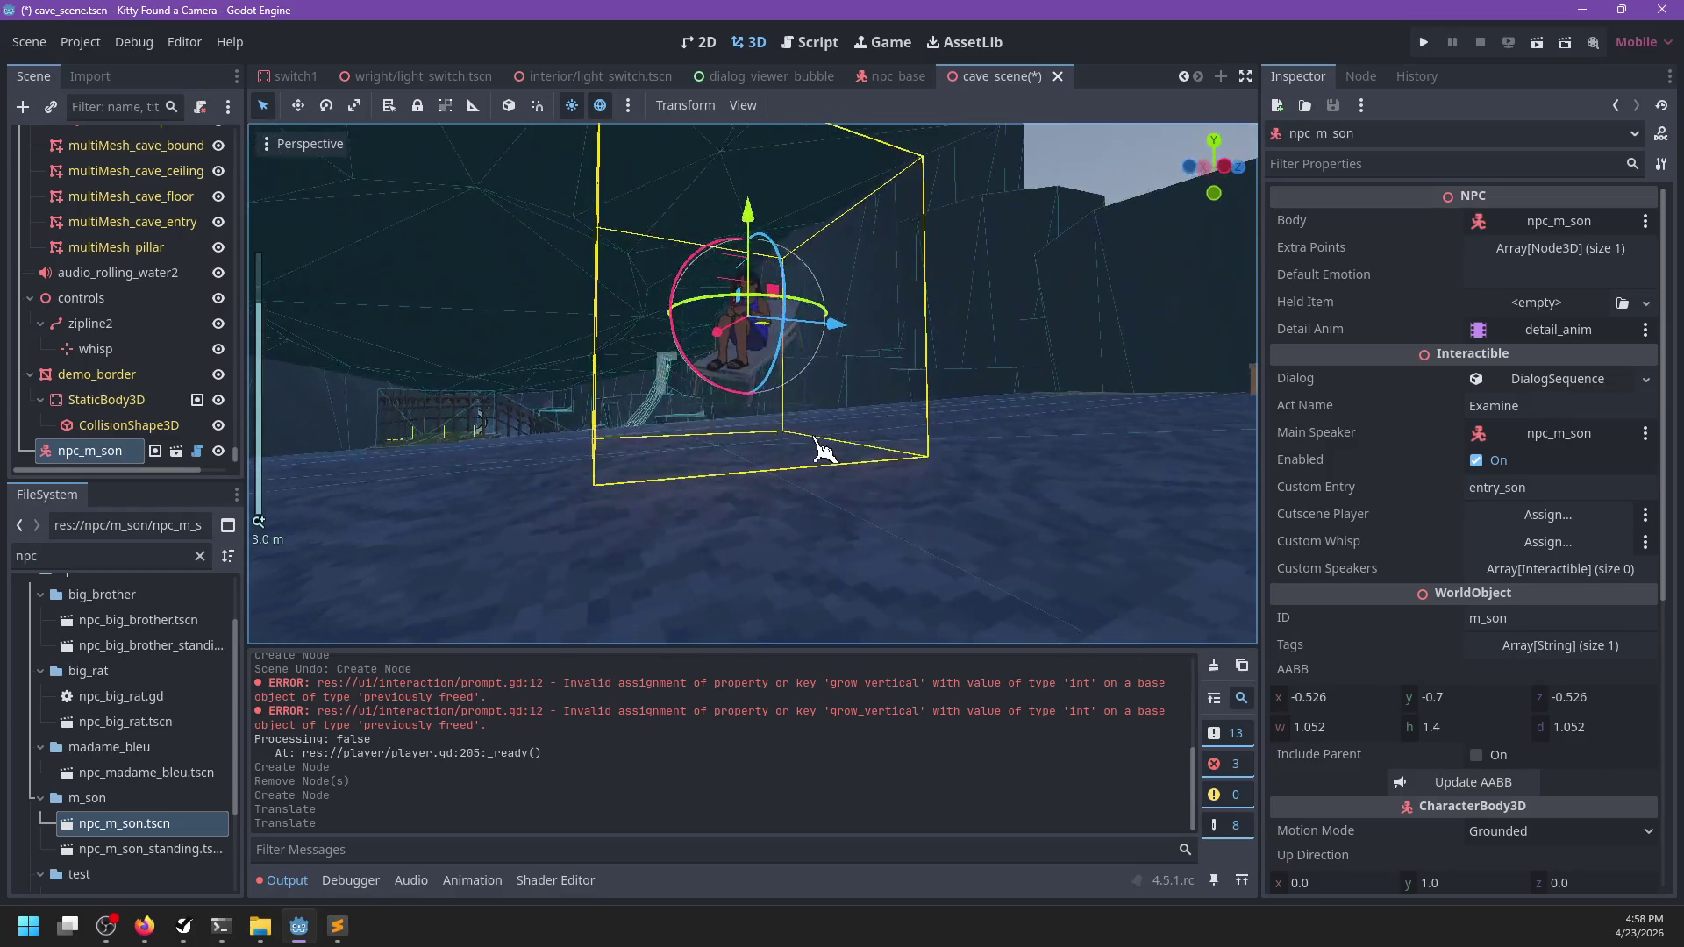
pyautogui.moveTo(819, 444); pyautogui.dragTo(770, 362)
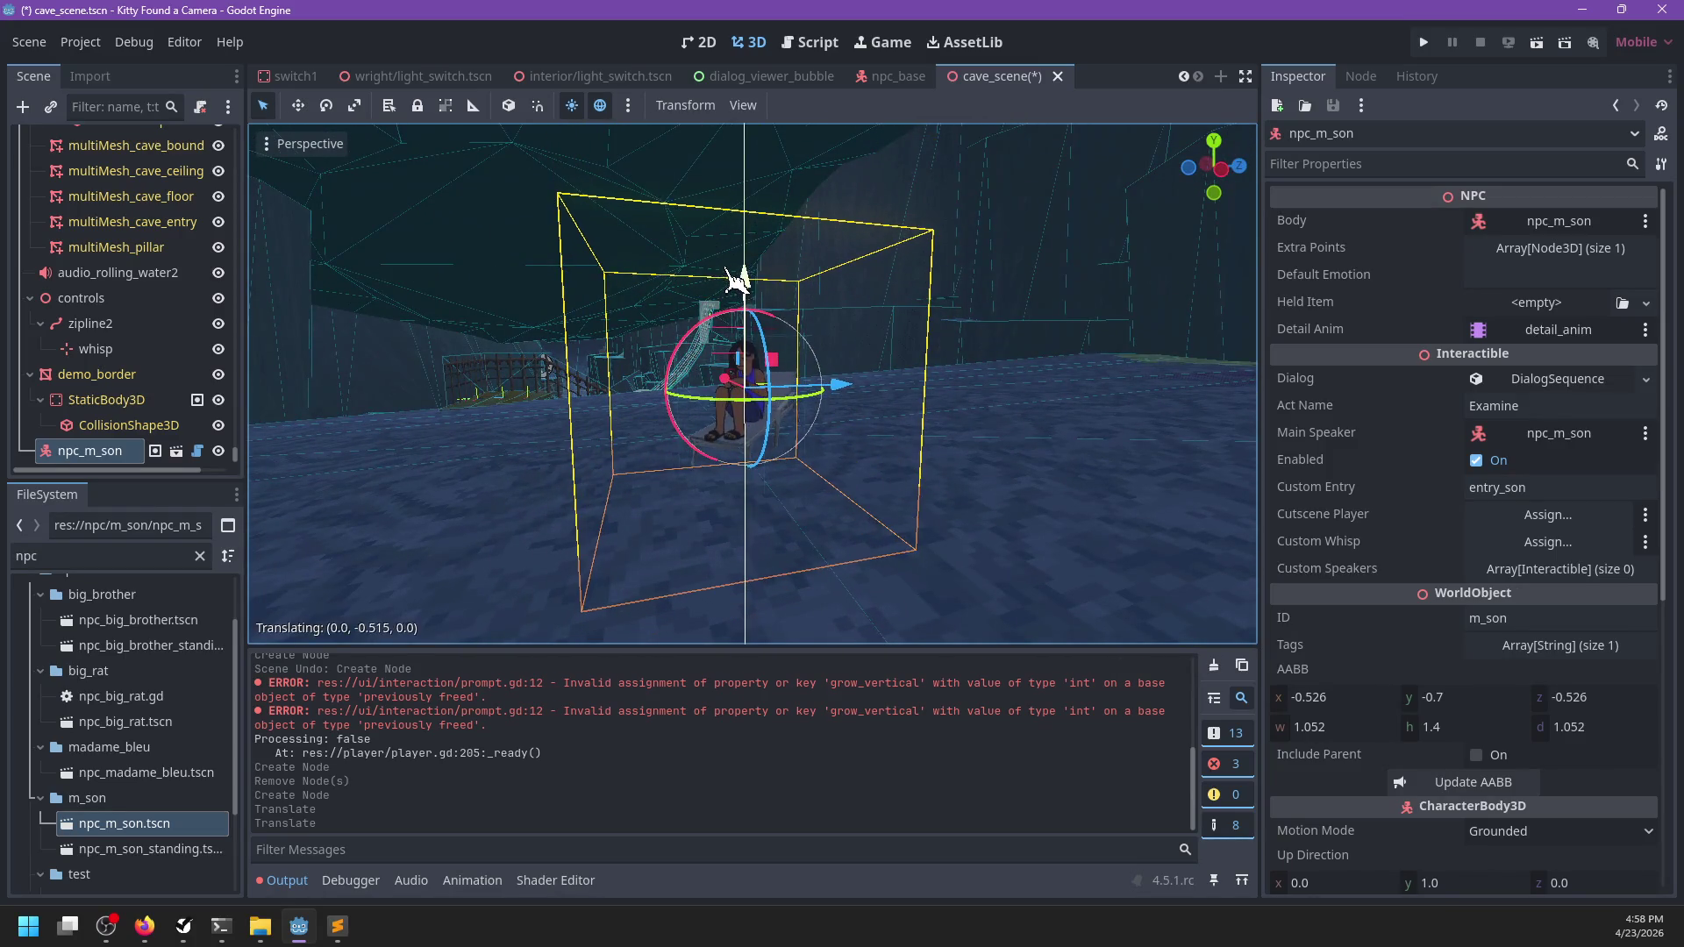
pyautogui.moveTo(737, 281); pyautogui.dragTo(738, 282)
# Delete the npc_m_son node and confirm its removal
pyautogui.press('Delete')
pyautogui.press('Return')
pyautogui.scroll(-10, 698, 432)
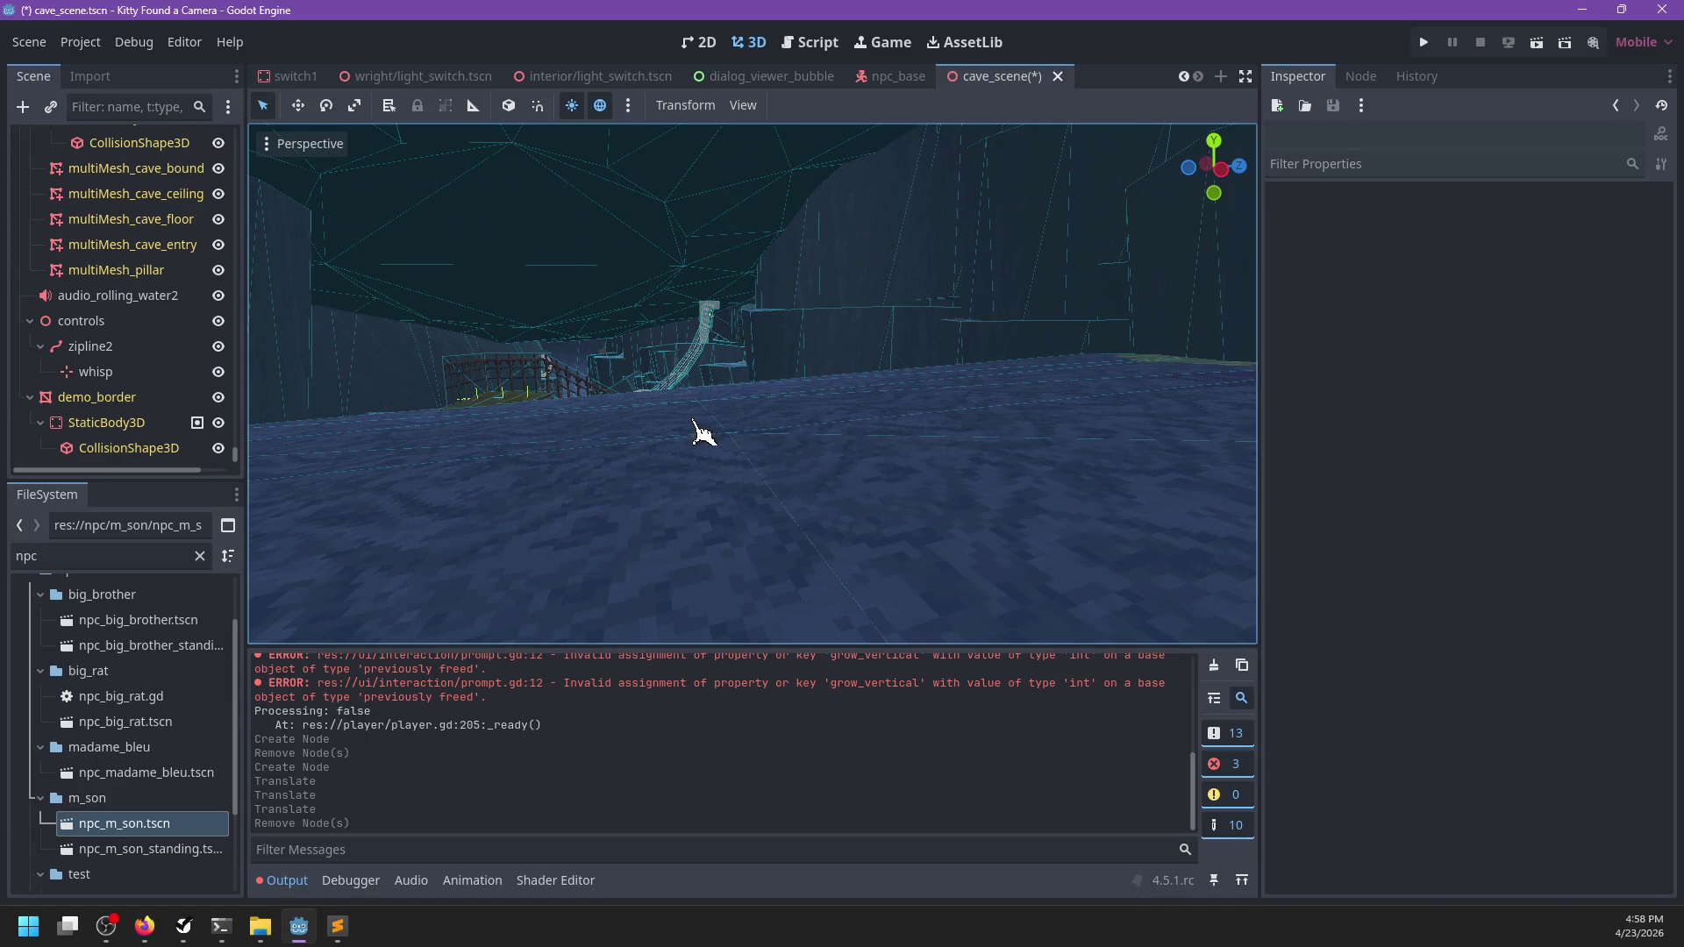